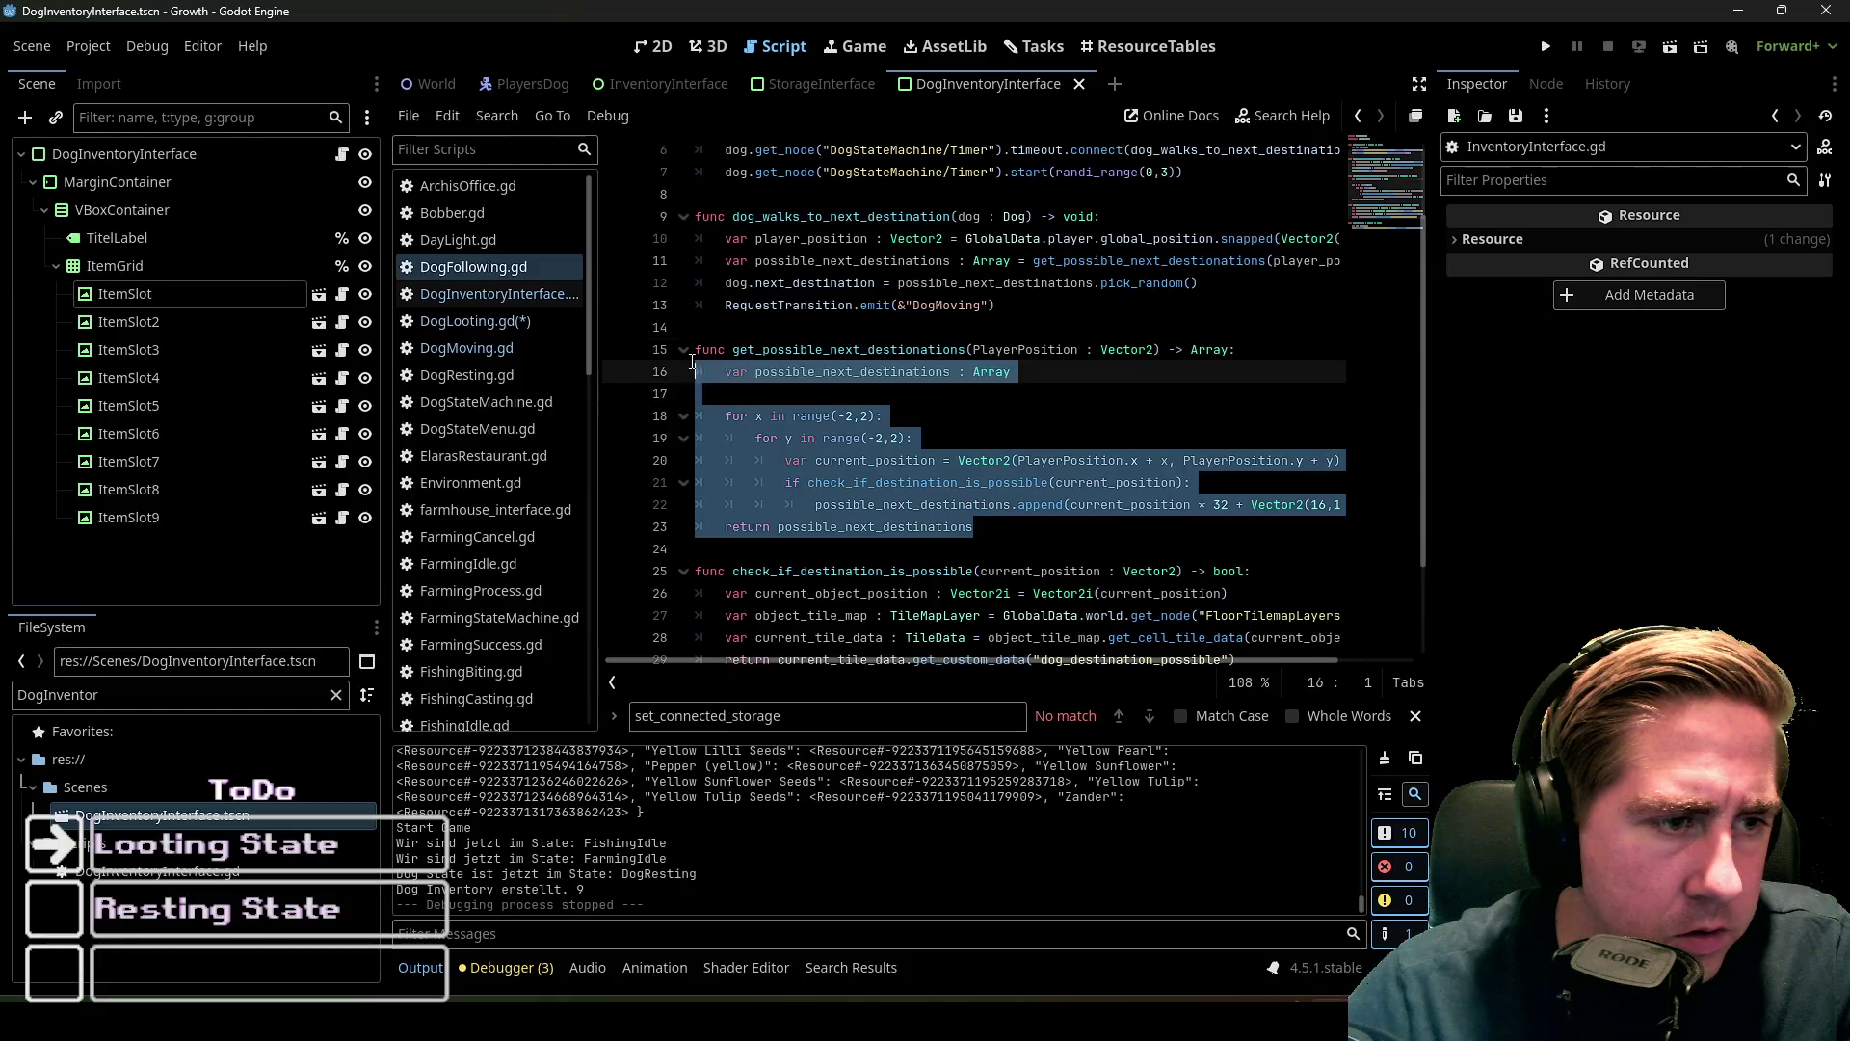
- Paste get_possible_next_destinations into DogLooting.gd below line 14
left_click(544, 334)
left_click(764, 481)
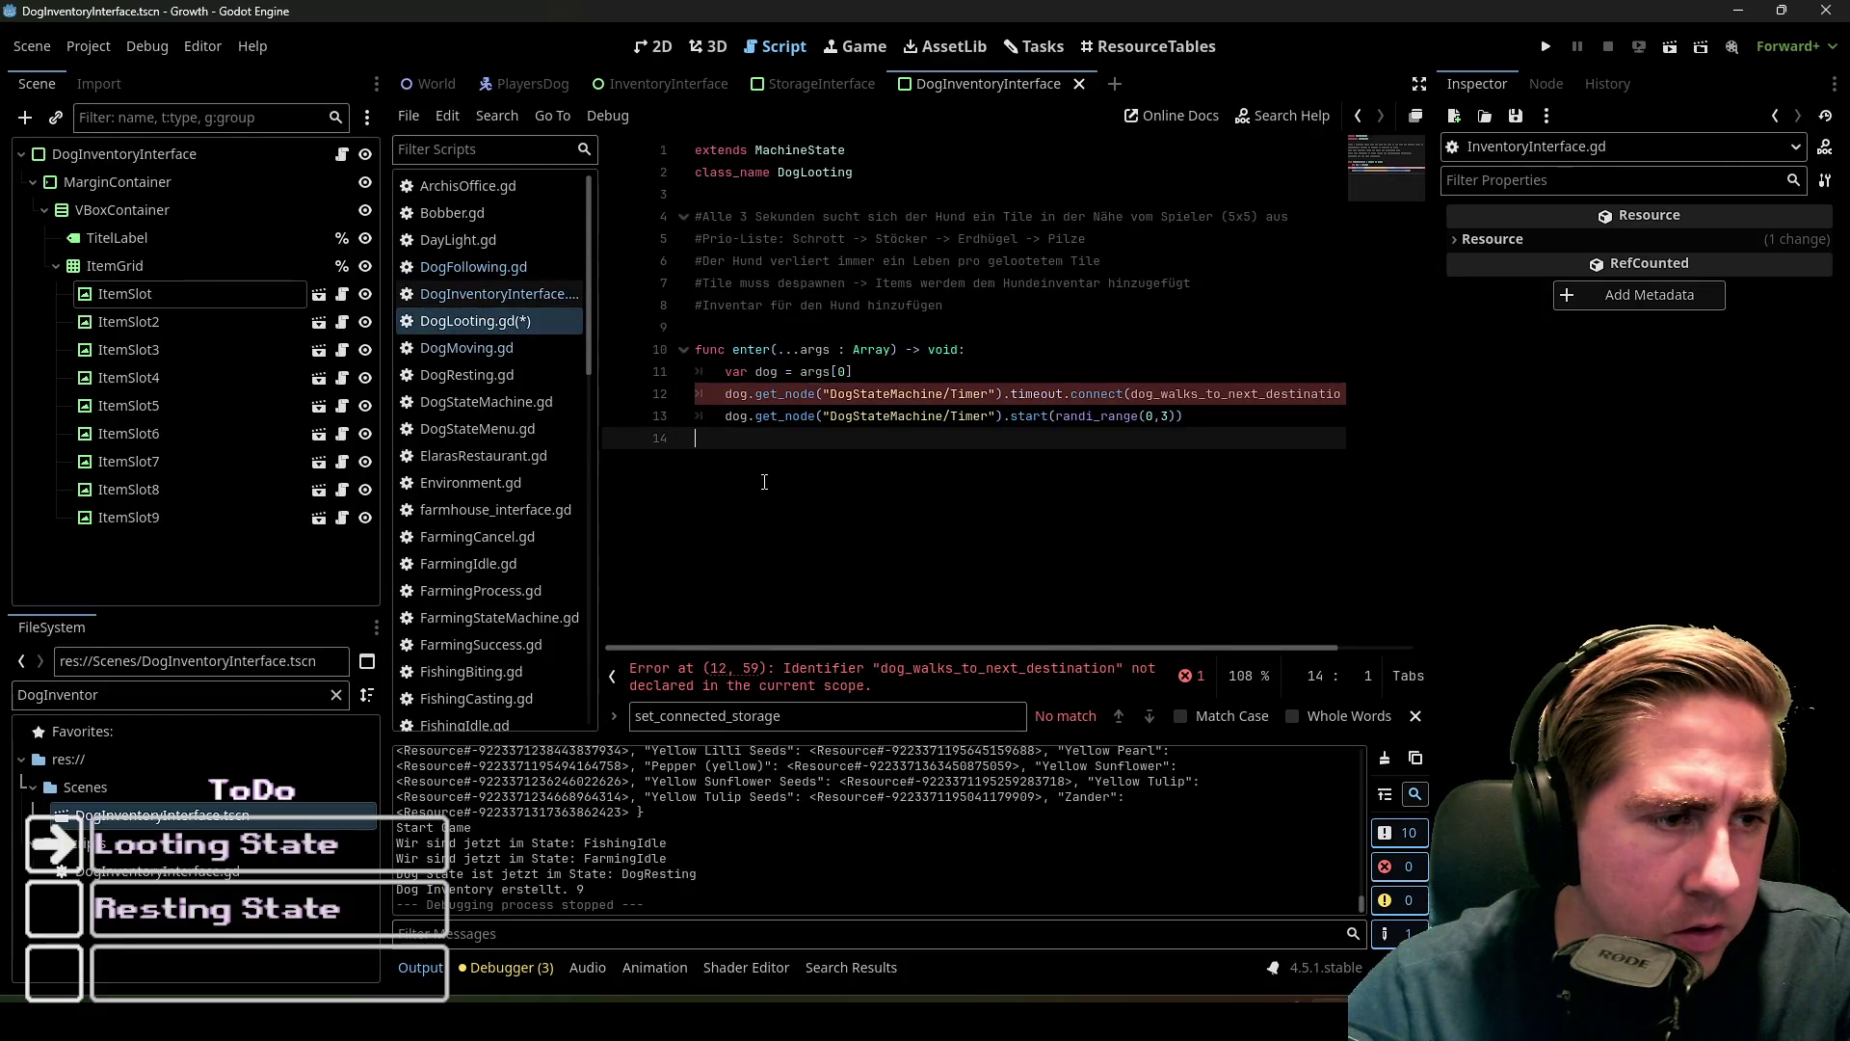
key("Return")
key("ctrl+v")
left_click(837, 508)
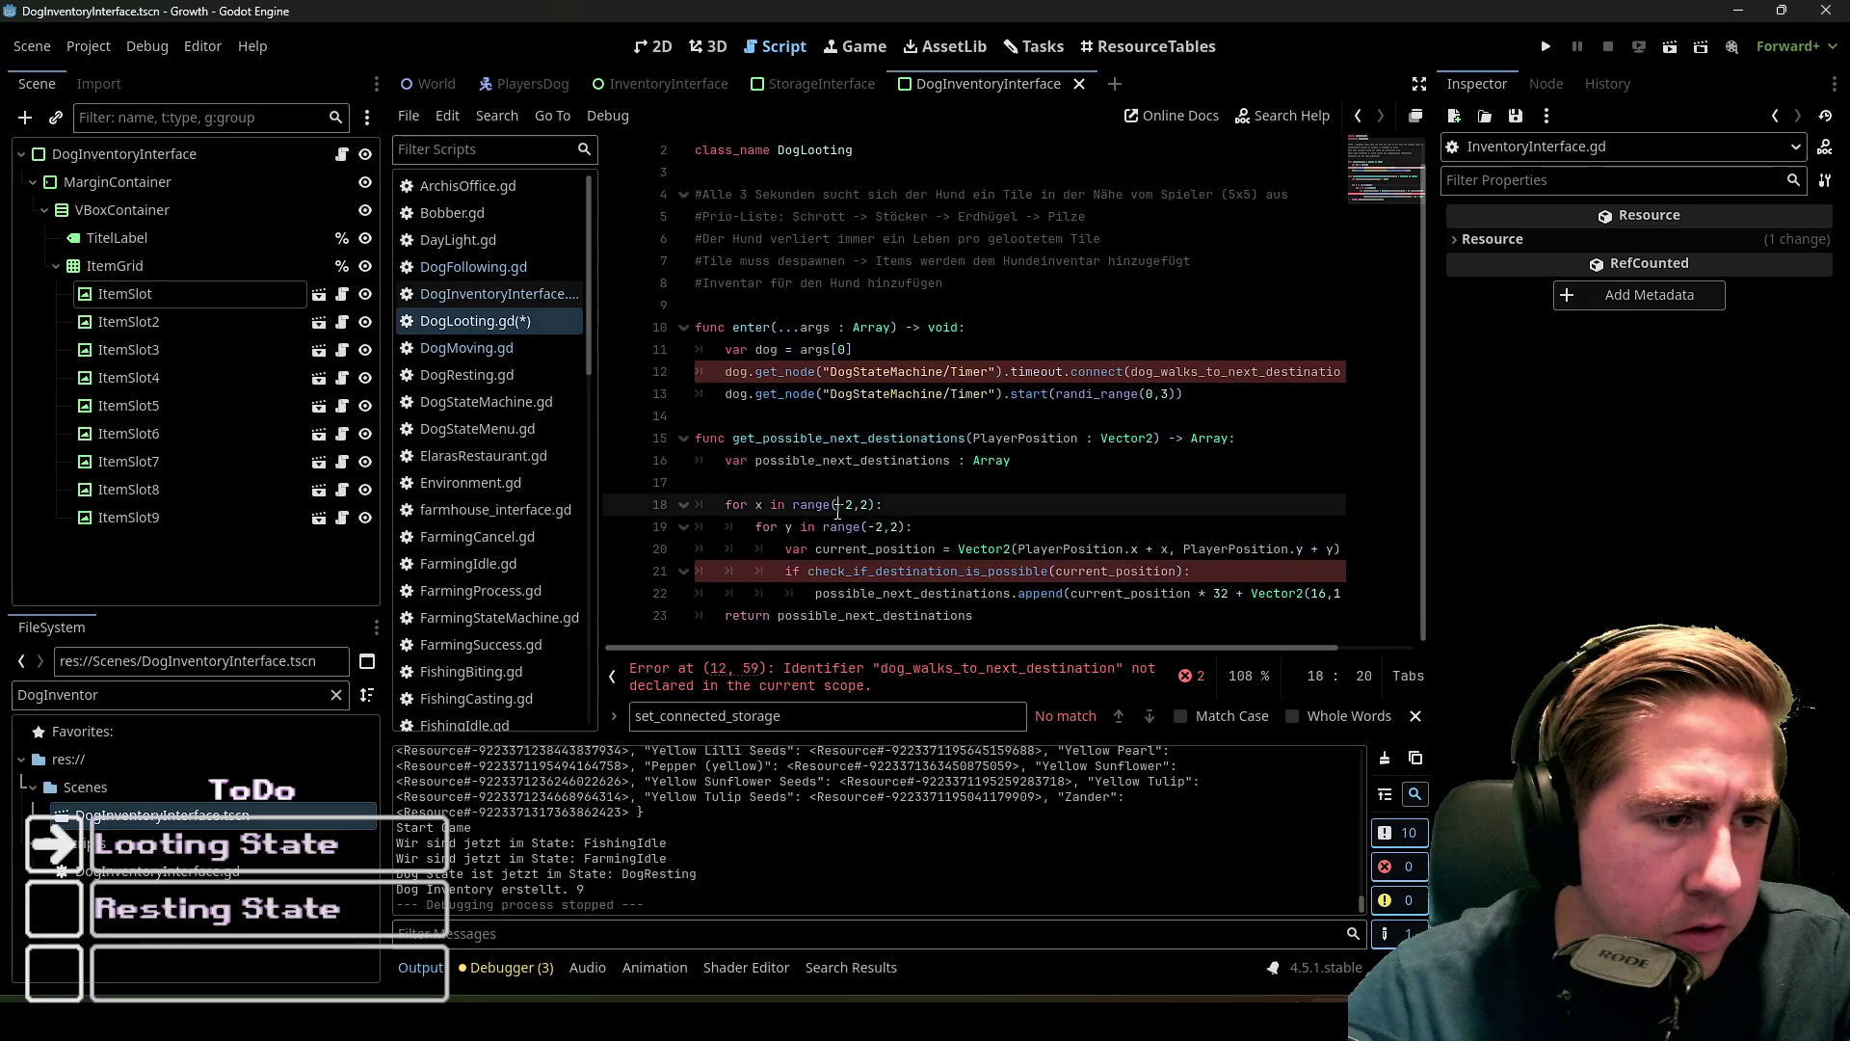
left_click(947, 583)
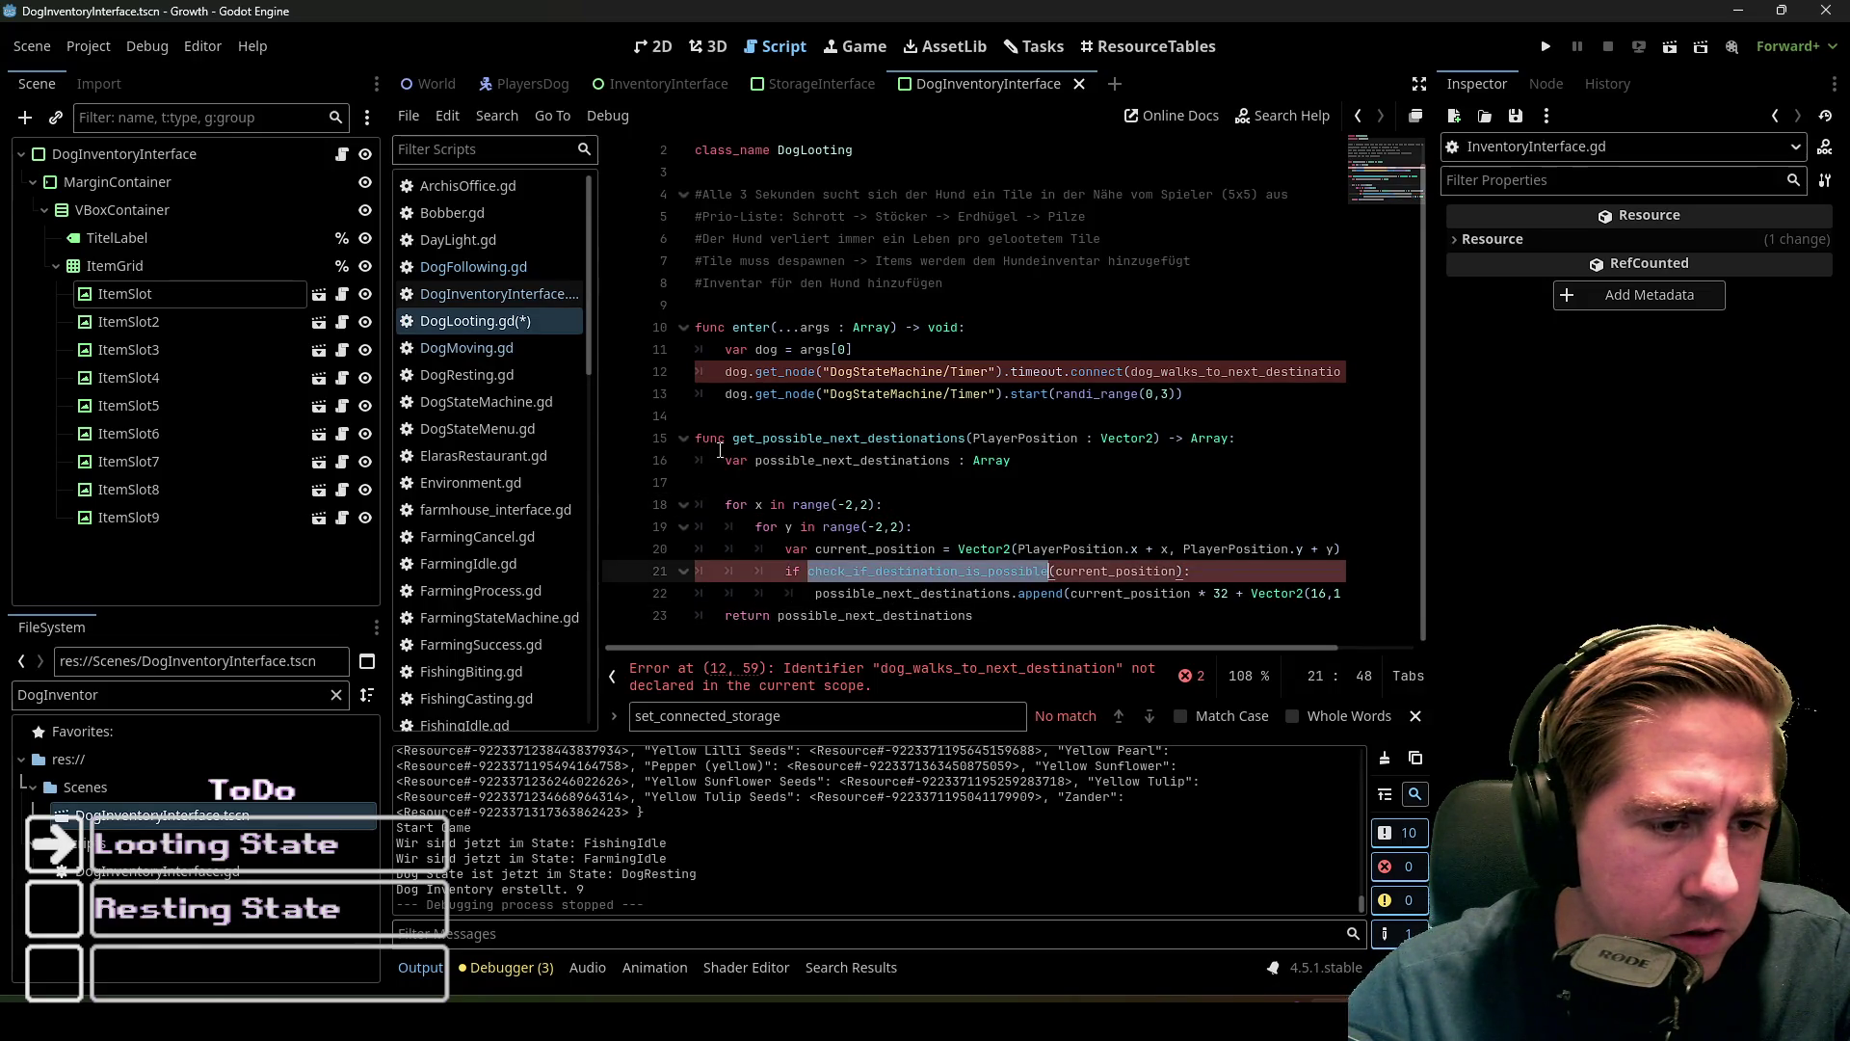
- Copy check_if_destination_is_possible from DogFollowing.gd and paste it at the end of DogLooting.gd
left_click(506, 345)
left_click(501, 321)
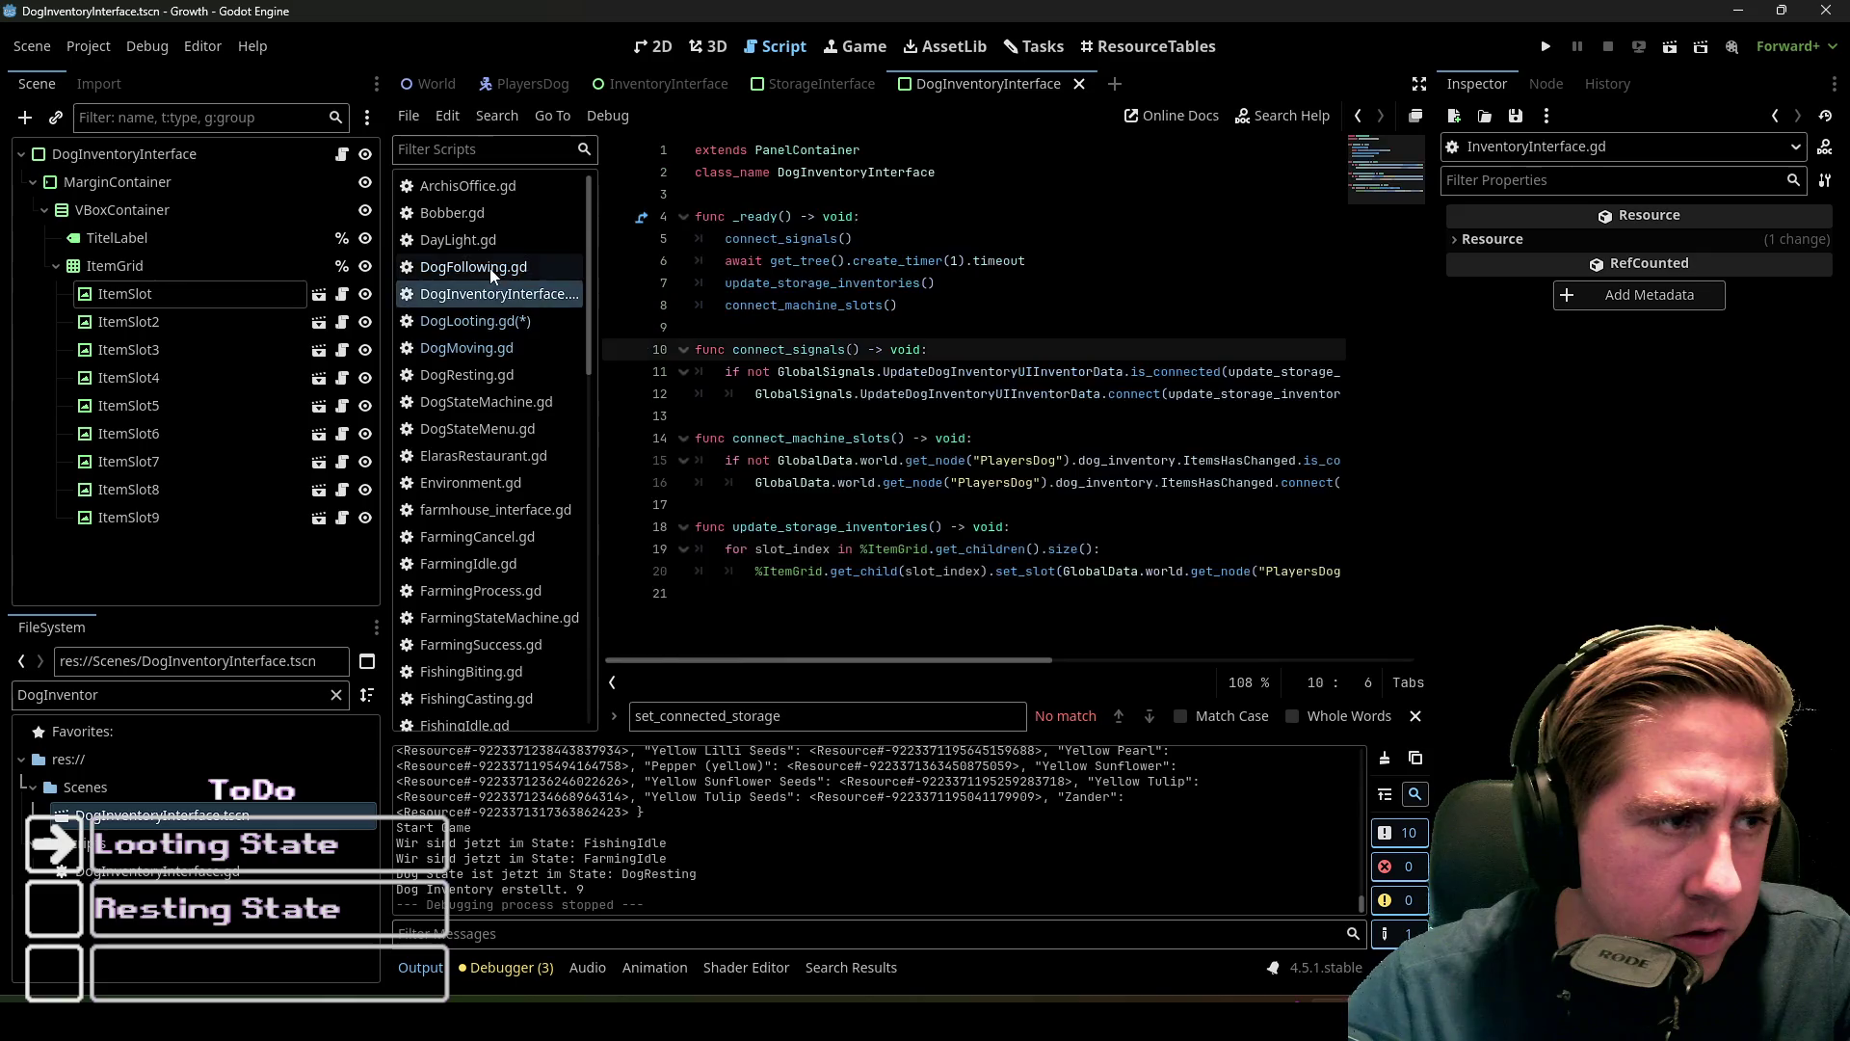
left_click(473, 267)
scroll(866, 569, "down", 2)
mouse_move(1277, 521)
left_mouse_down()
mouse_move(963, 504)
mouse_move(641, 439)
left_mouse_up()
key("ctrl+c")
left_click(467, 322)
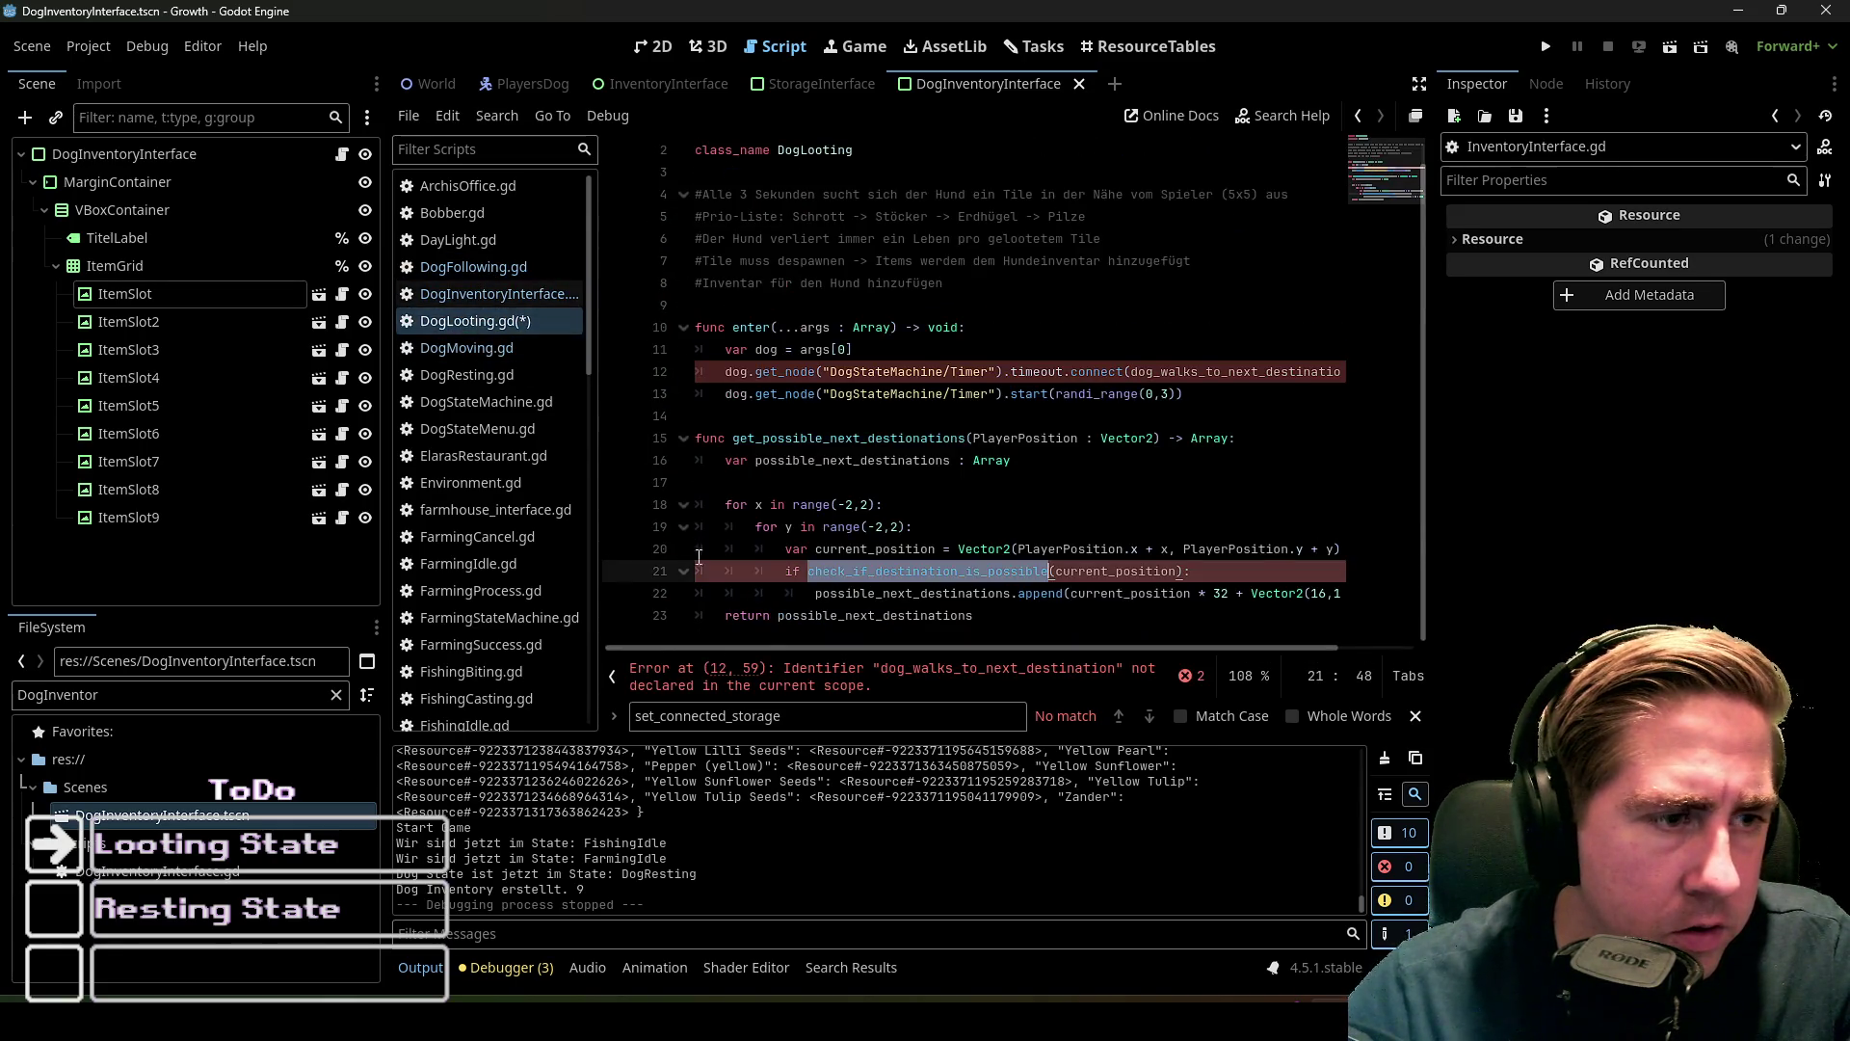
left_click(775, 637)
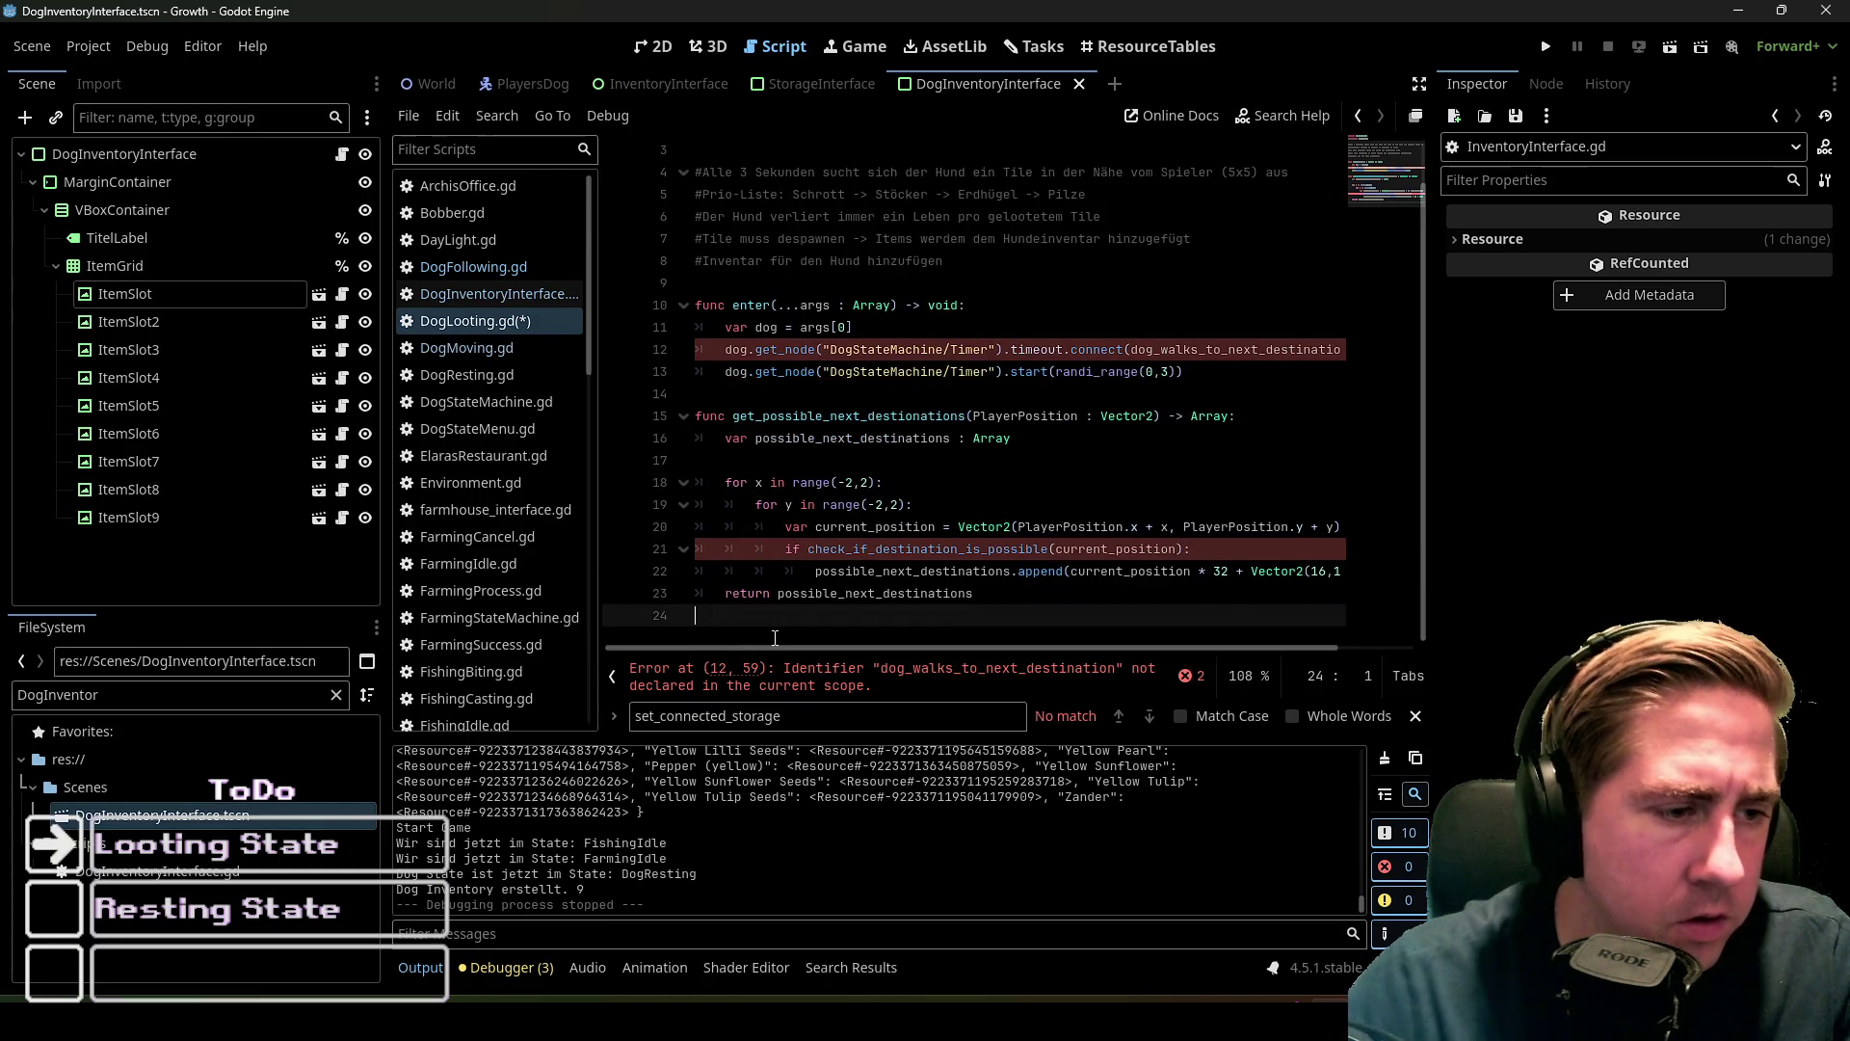
key("ctrl+v")
left_click(1002, 418)
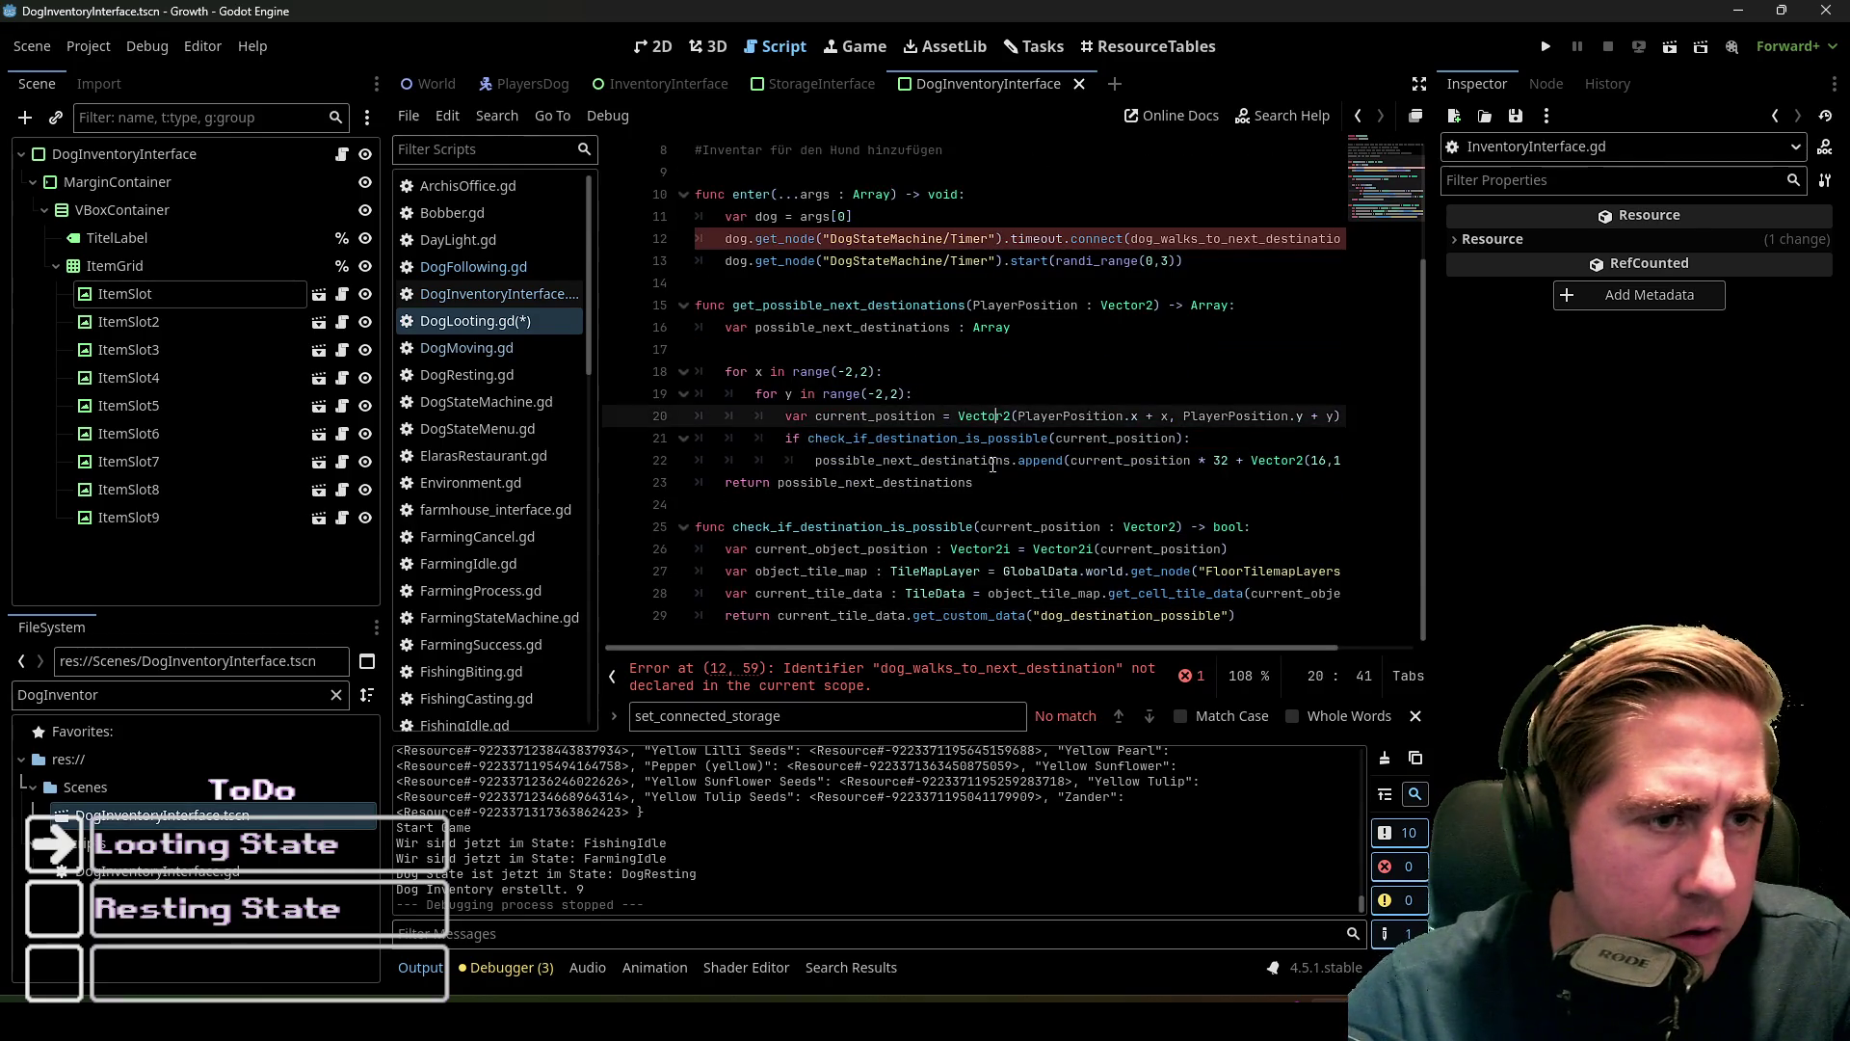
- Locate dog_walks_to_next_destination in DogFollowing.gd and select its body
double_click(1179, 241)
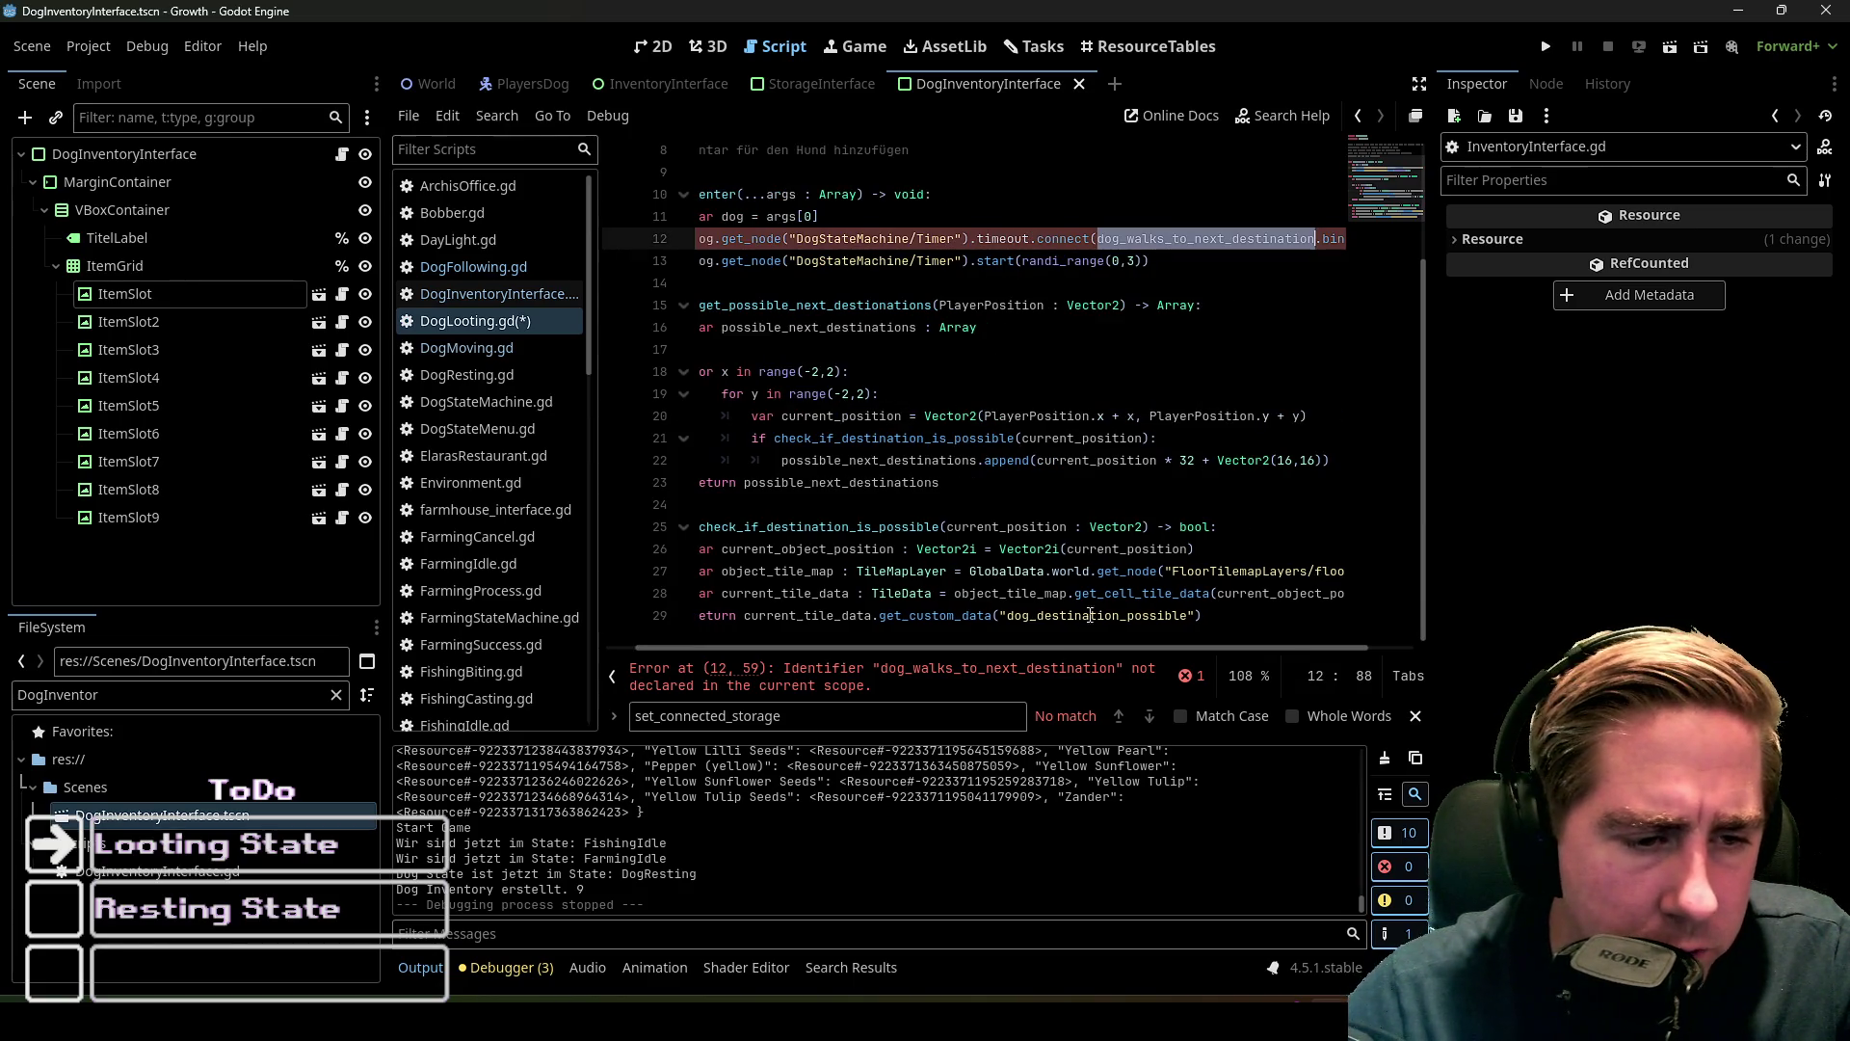
scroll(1095, 647, "left", 2)
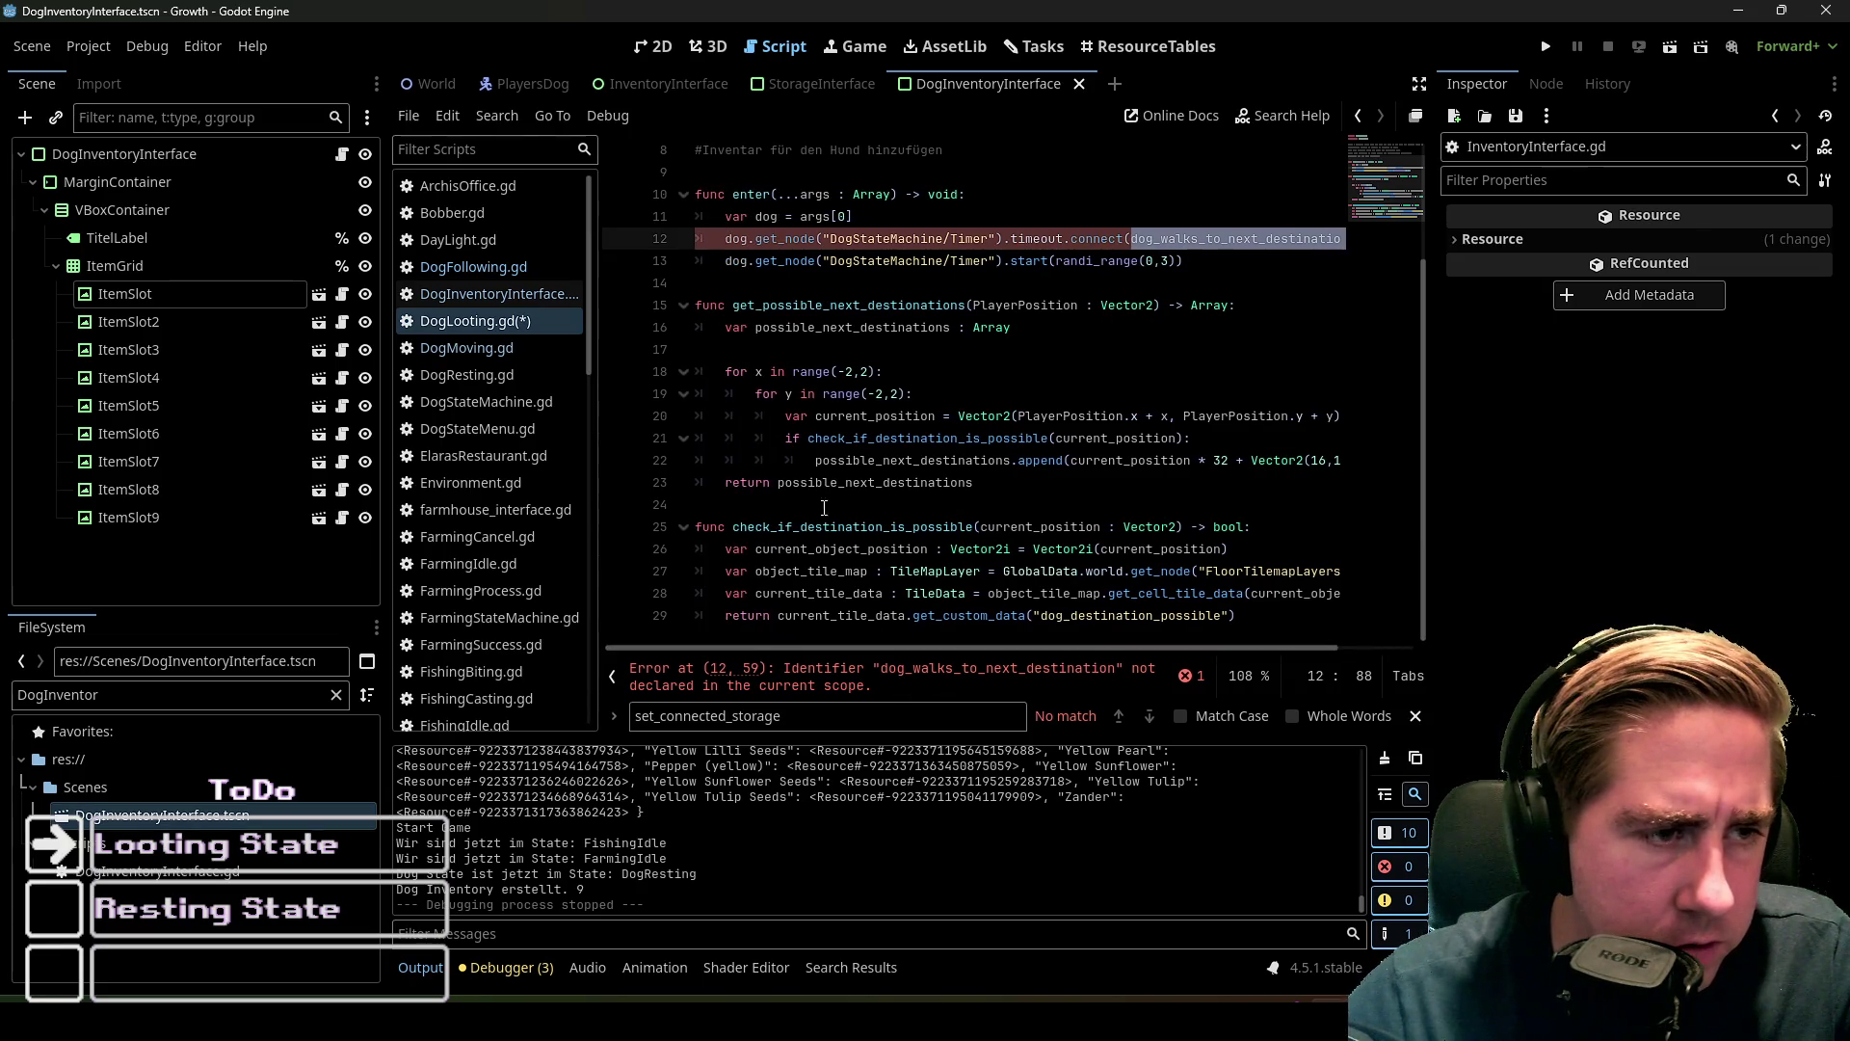
left_click(460, 295)
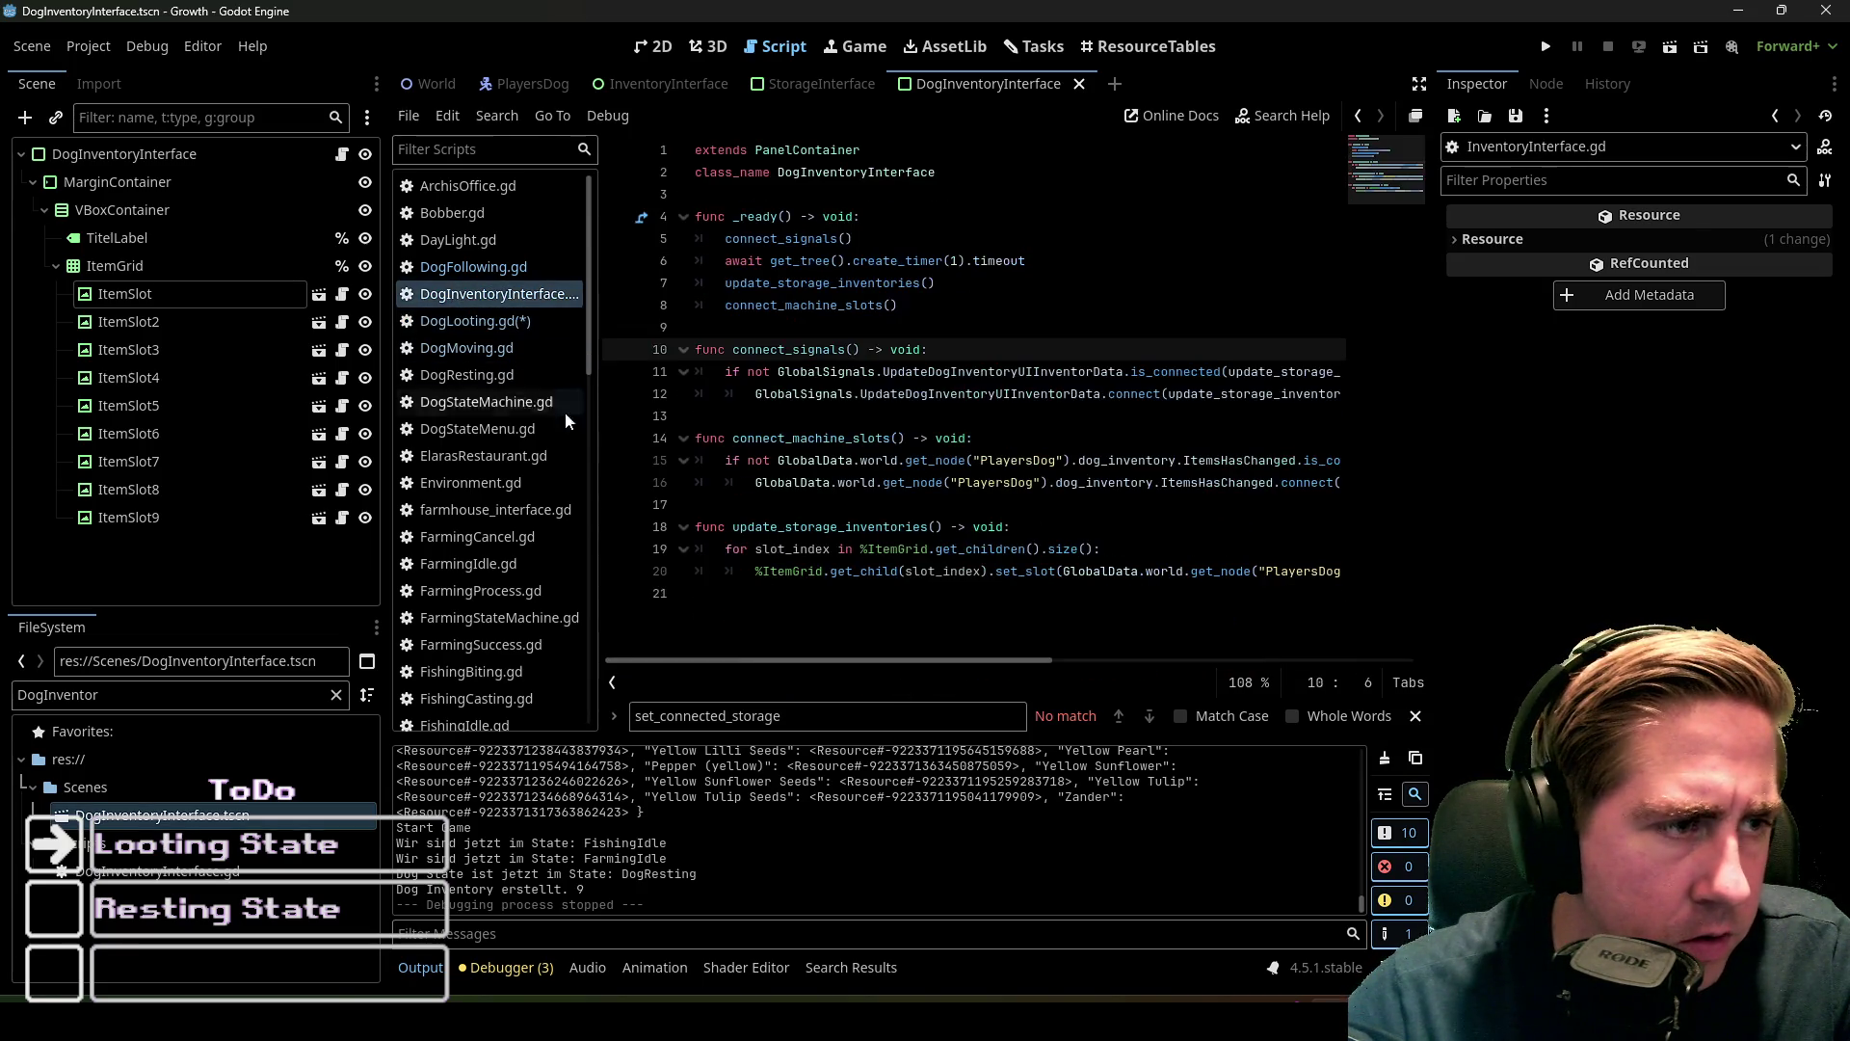
left_click(473, 266)
left_click(769, 420)
scroll(769, 427, "up", 3)
left_click_drag(995, 373, 721, 329)
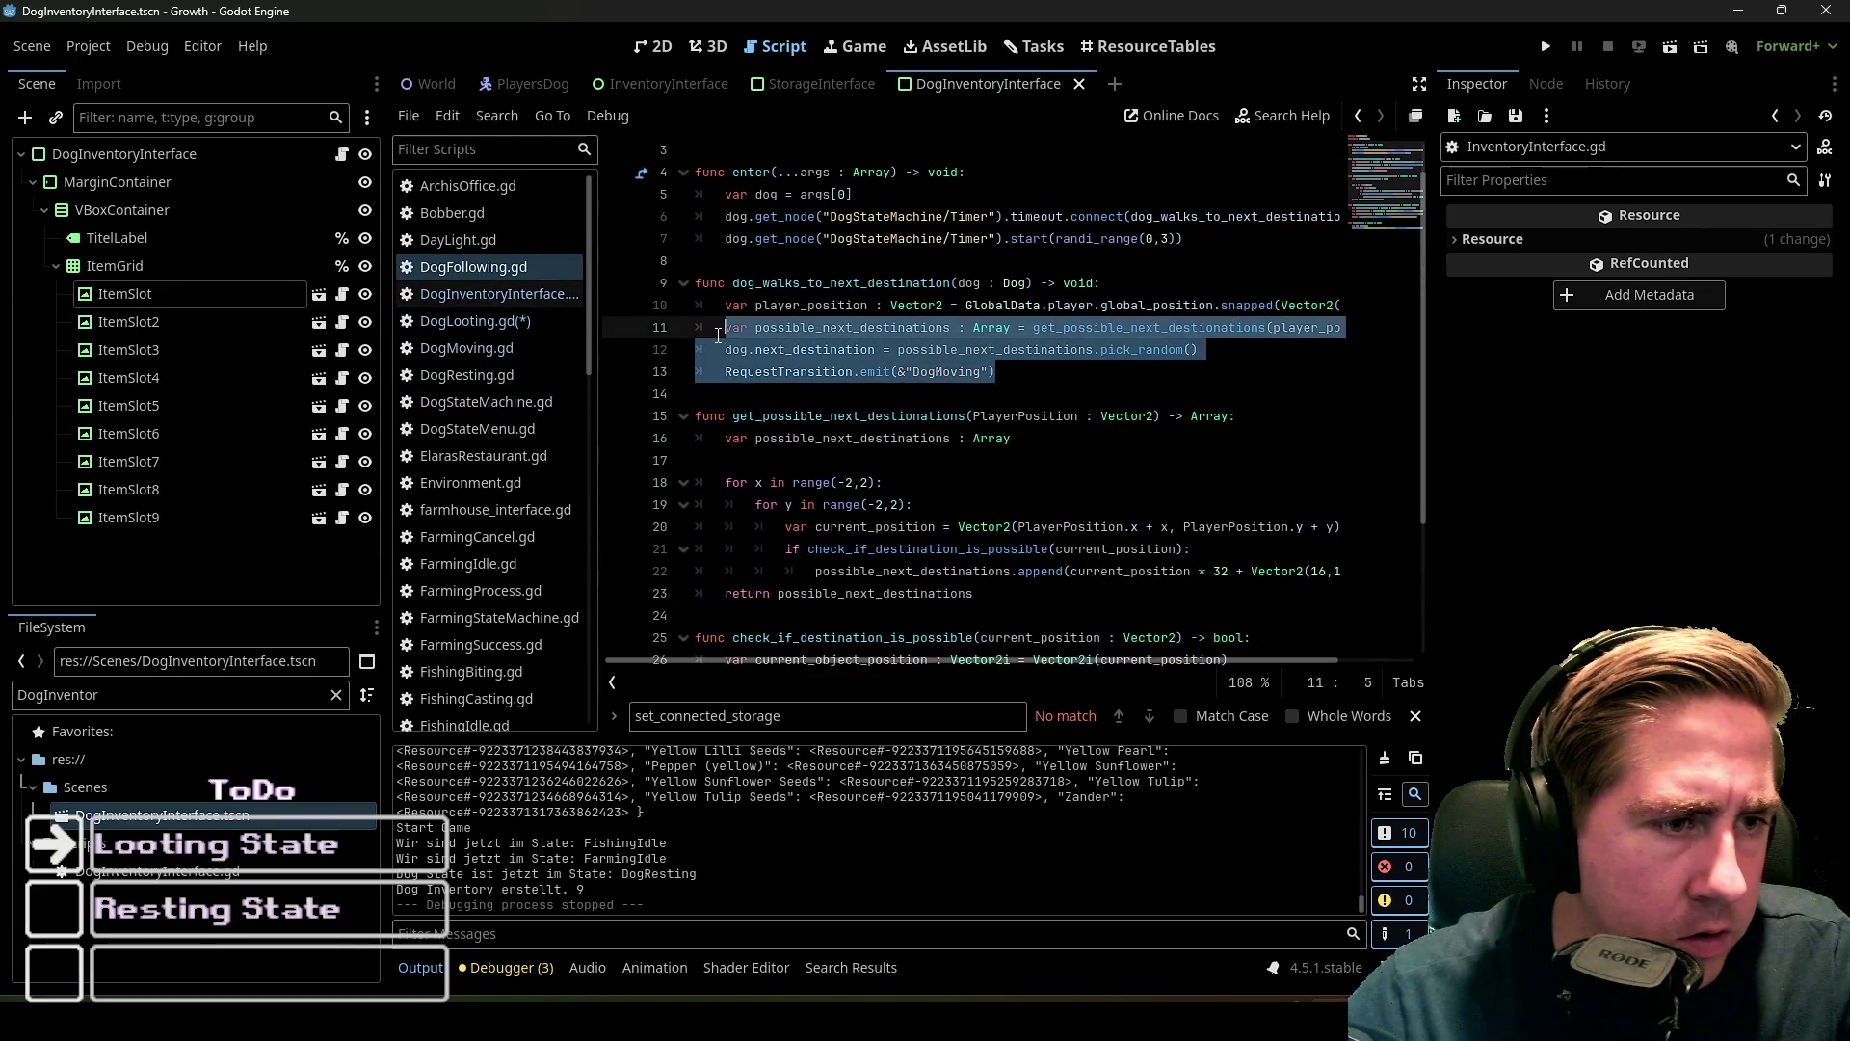
- Paste the whole dog_walks_to_next_destination function above get_possible_next_destinations in DogLooting.gd
double_click(985, 440)
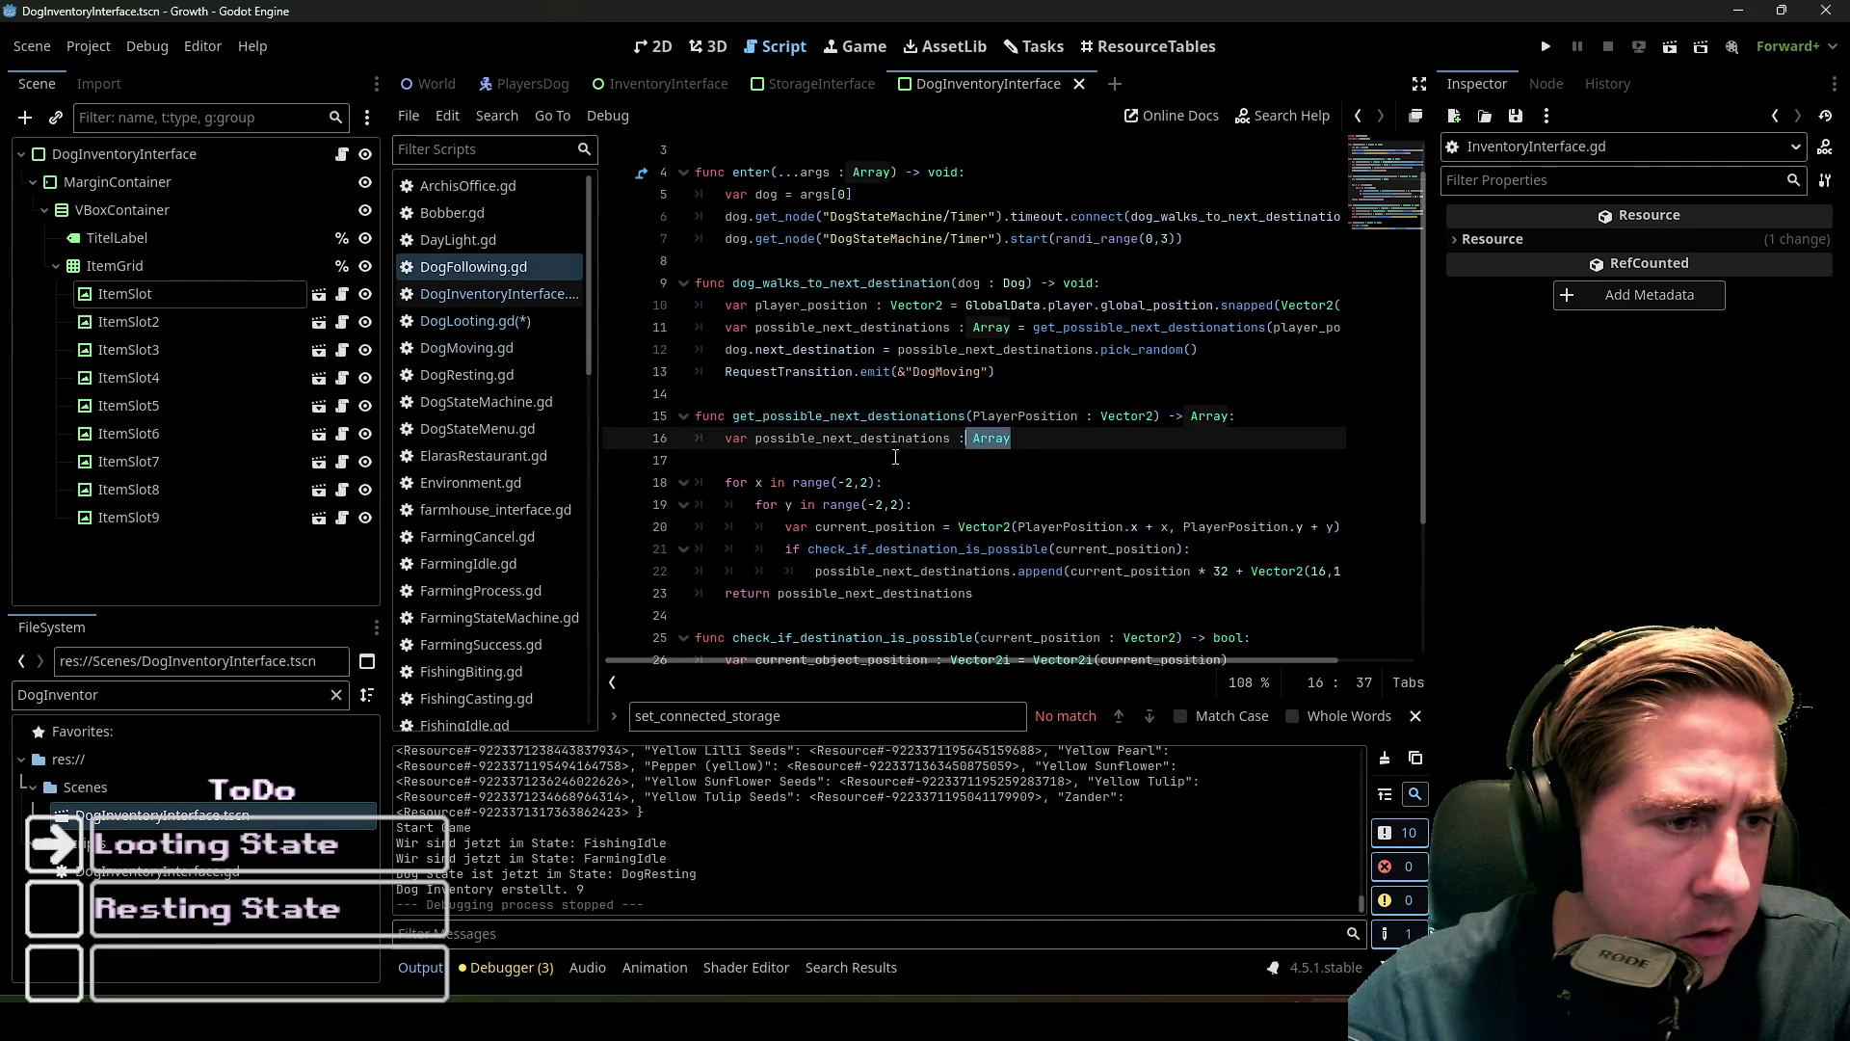
left_click_drag(979, 373, 721, 329)
left_click(1069, 367)
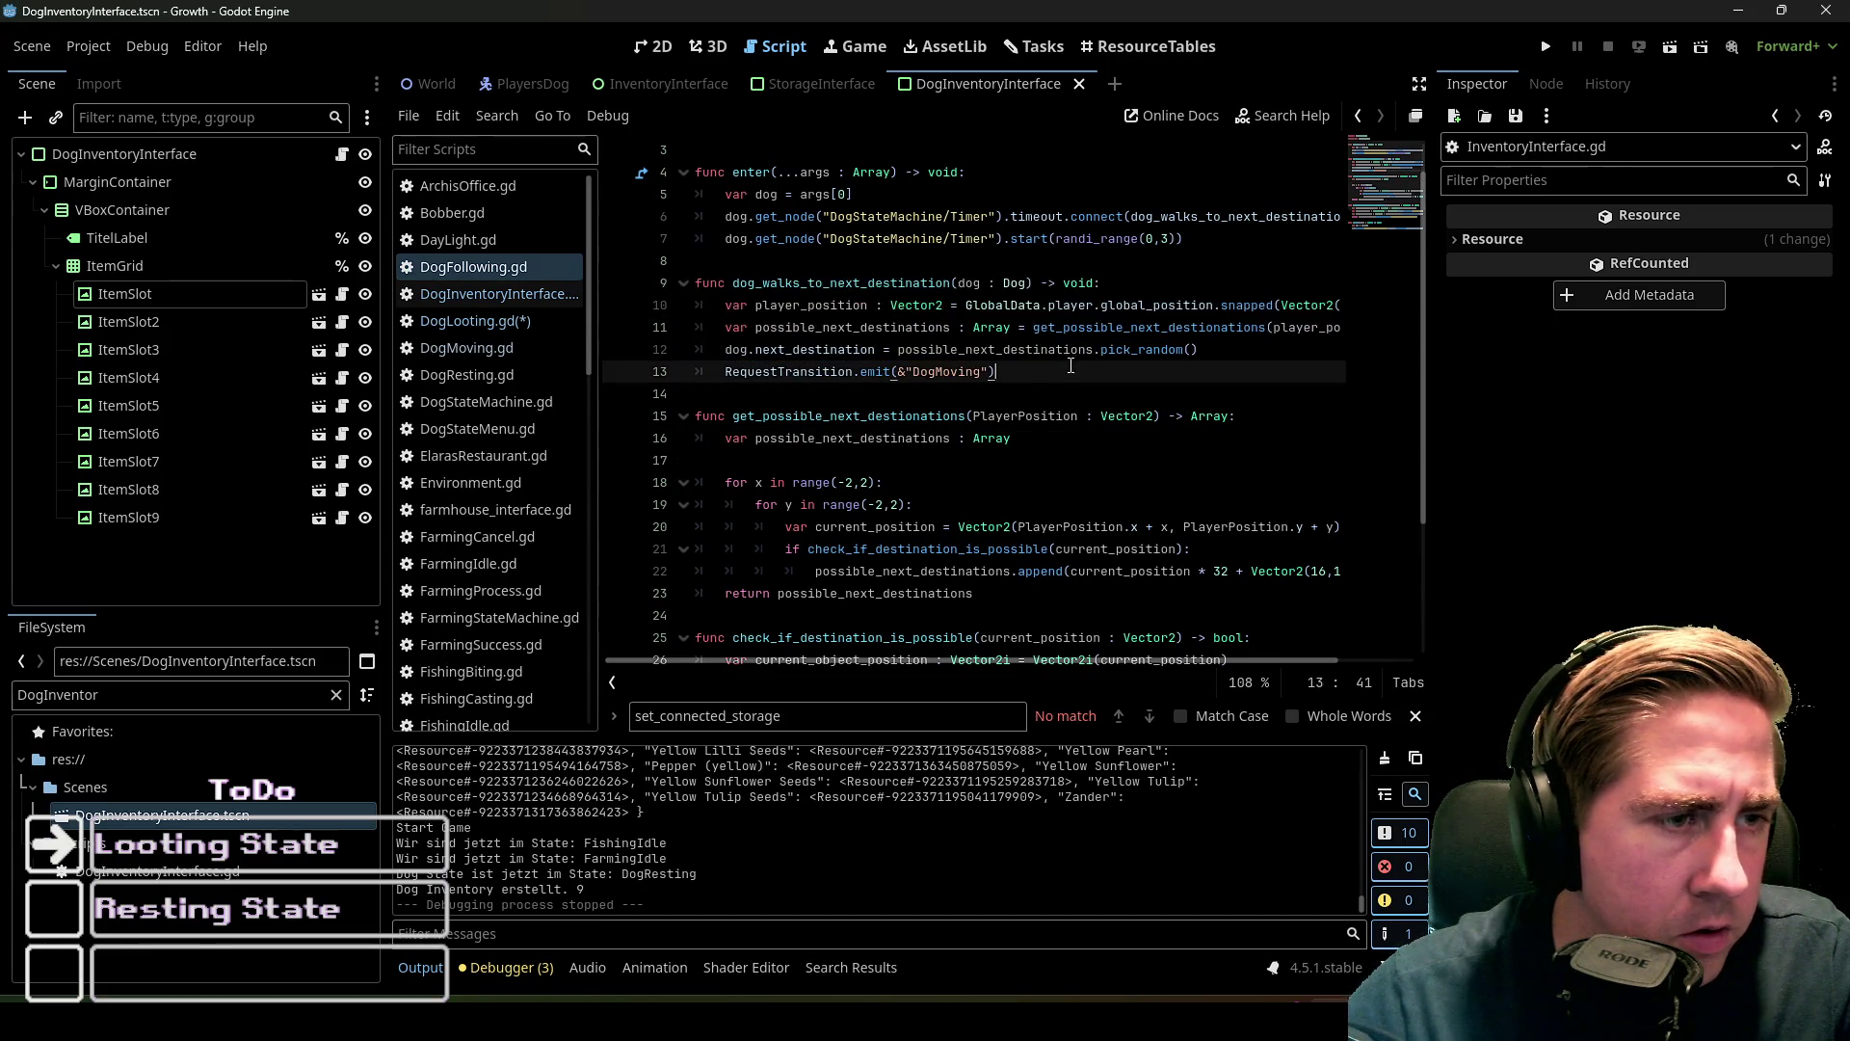
left_click_drag(1073, 382, 627, 290)
key("ctrl+c")
key("ctrl+z")
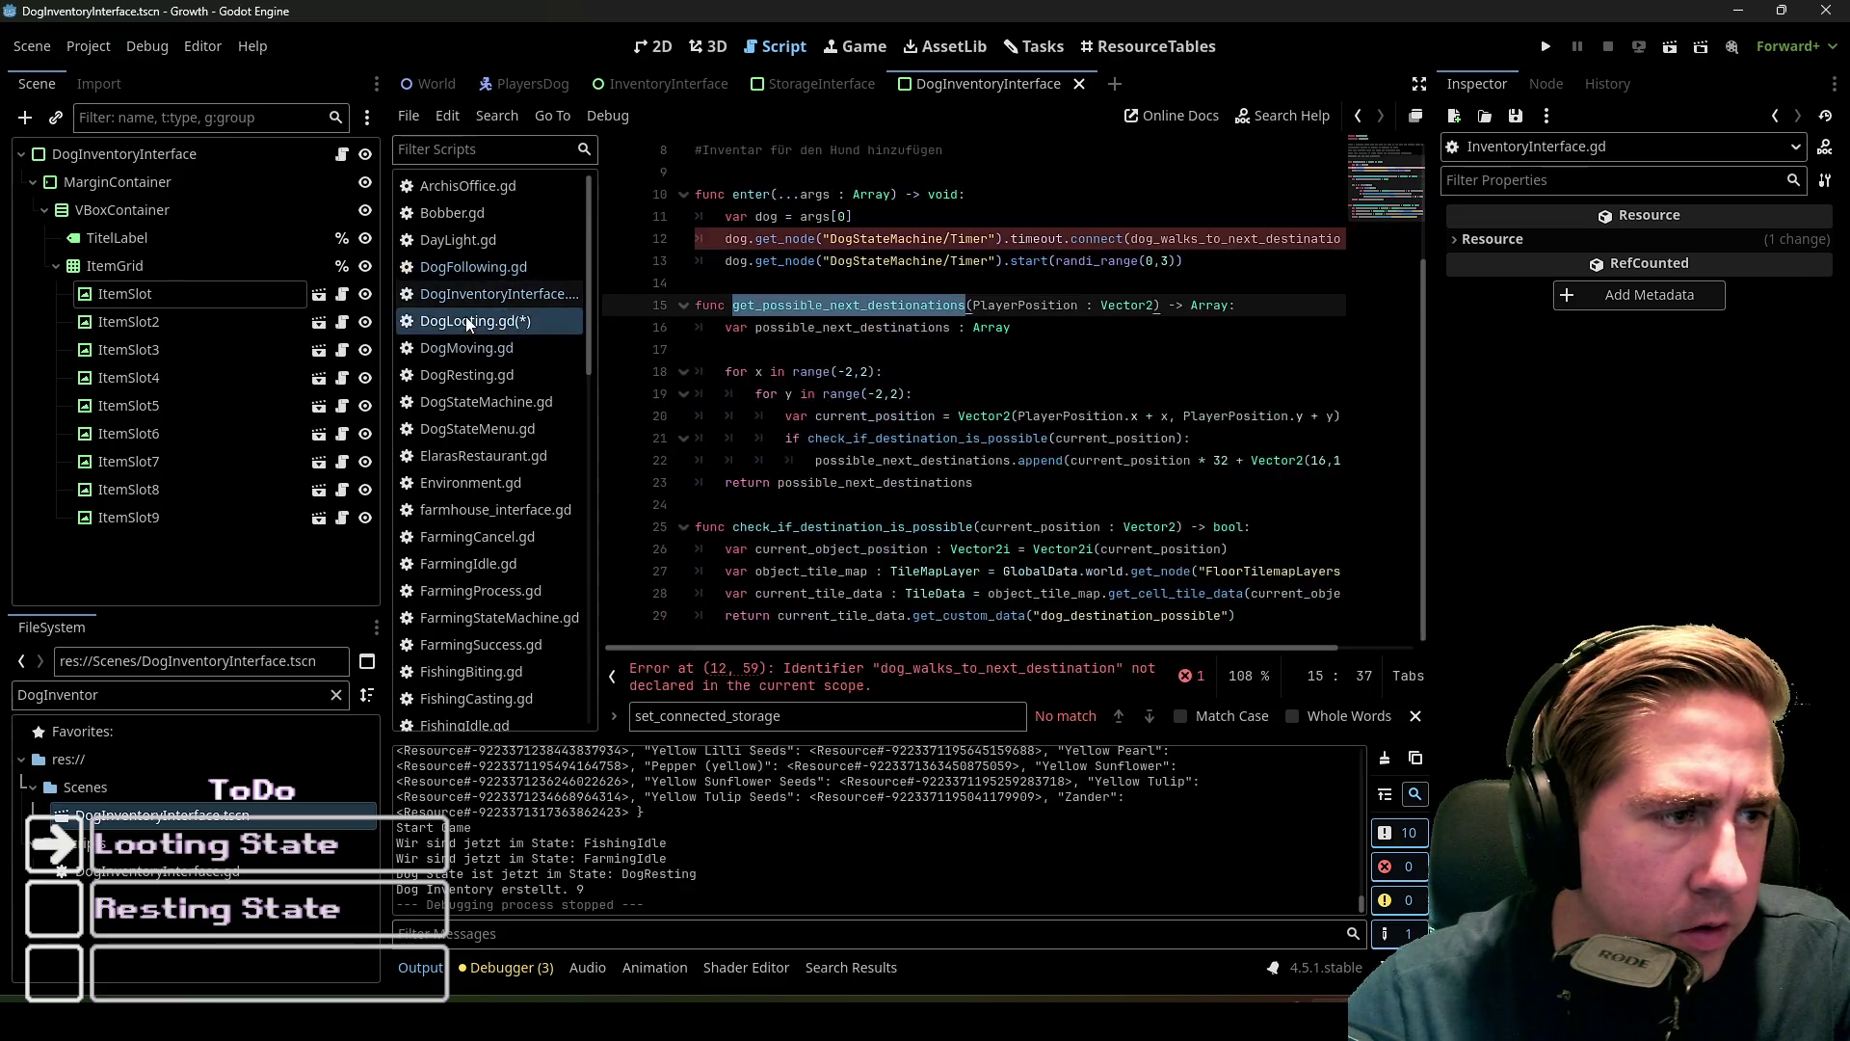
left_click(767, 288)
key("Return")
key("Return")
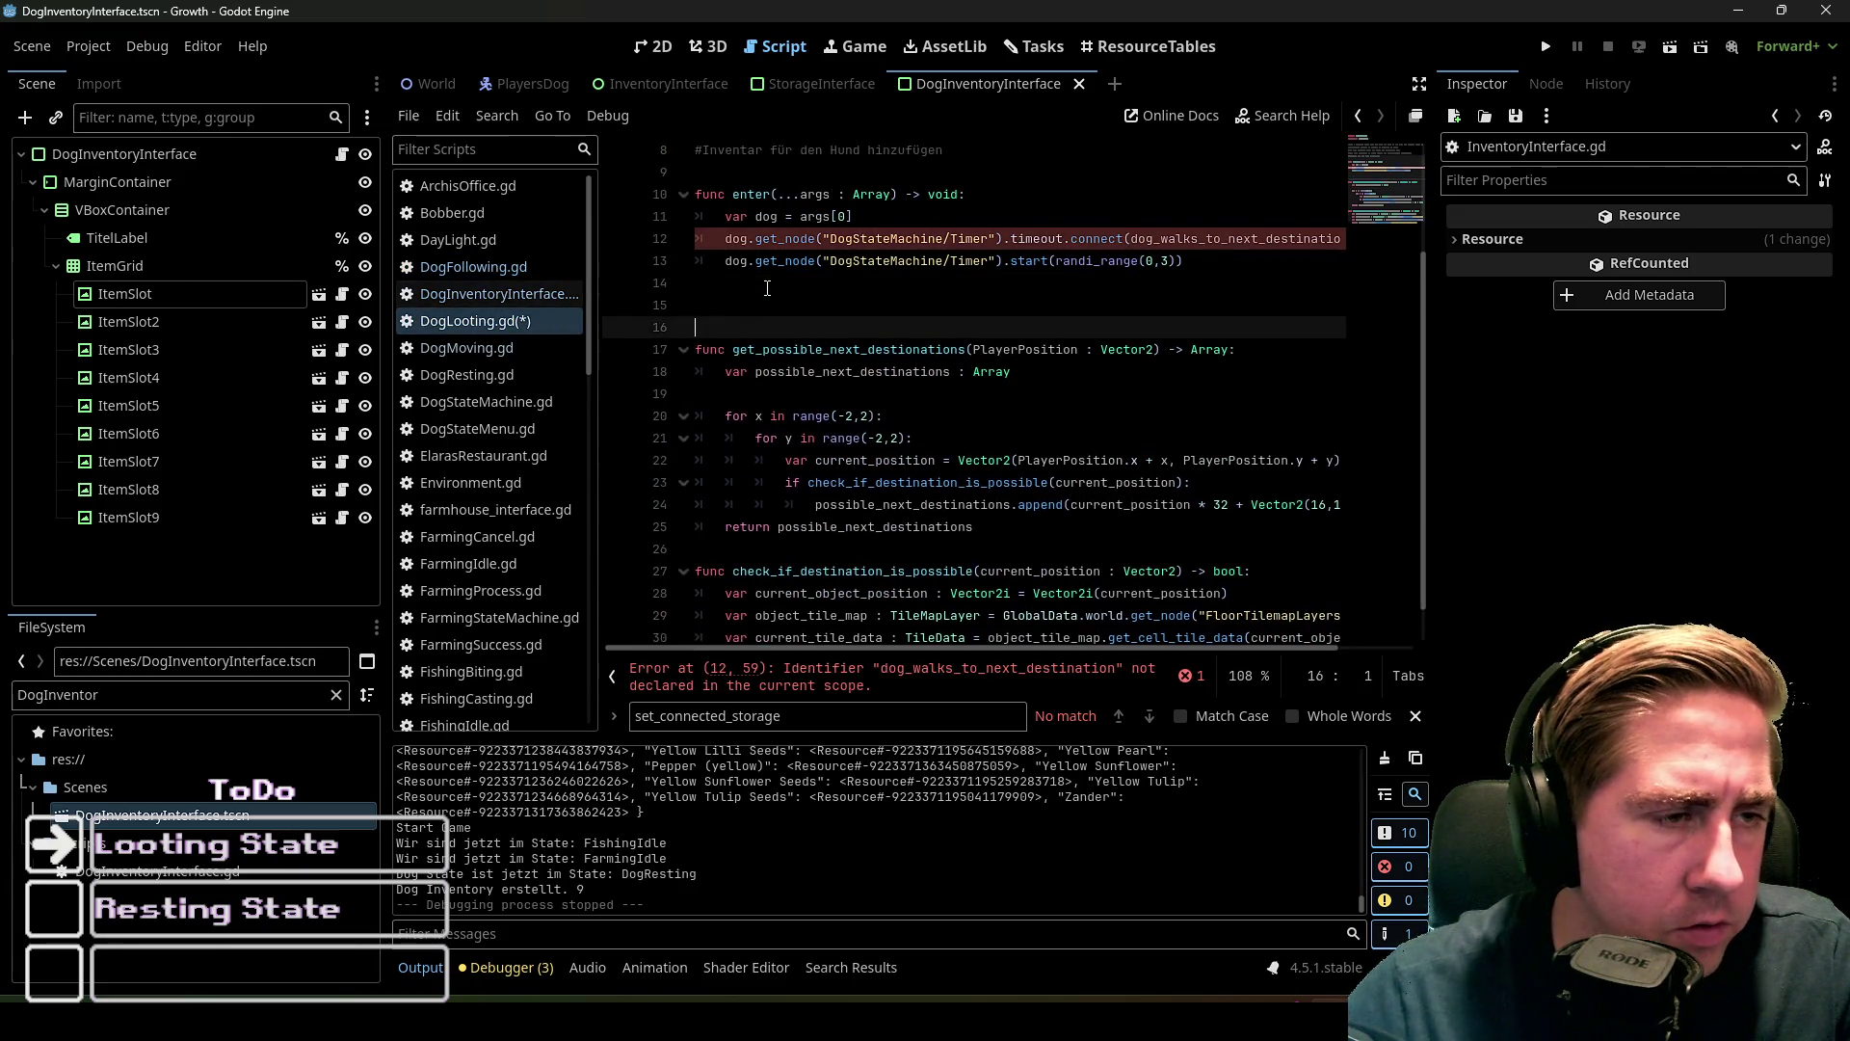
key("Up")
key("ctrl+v")
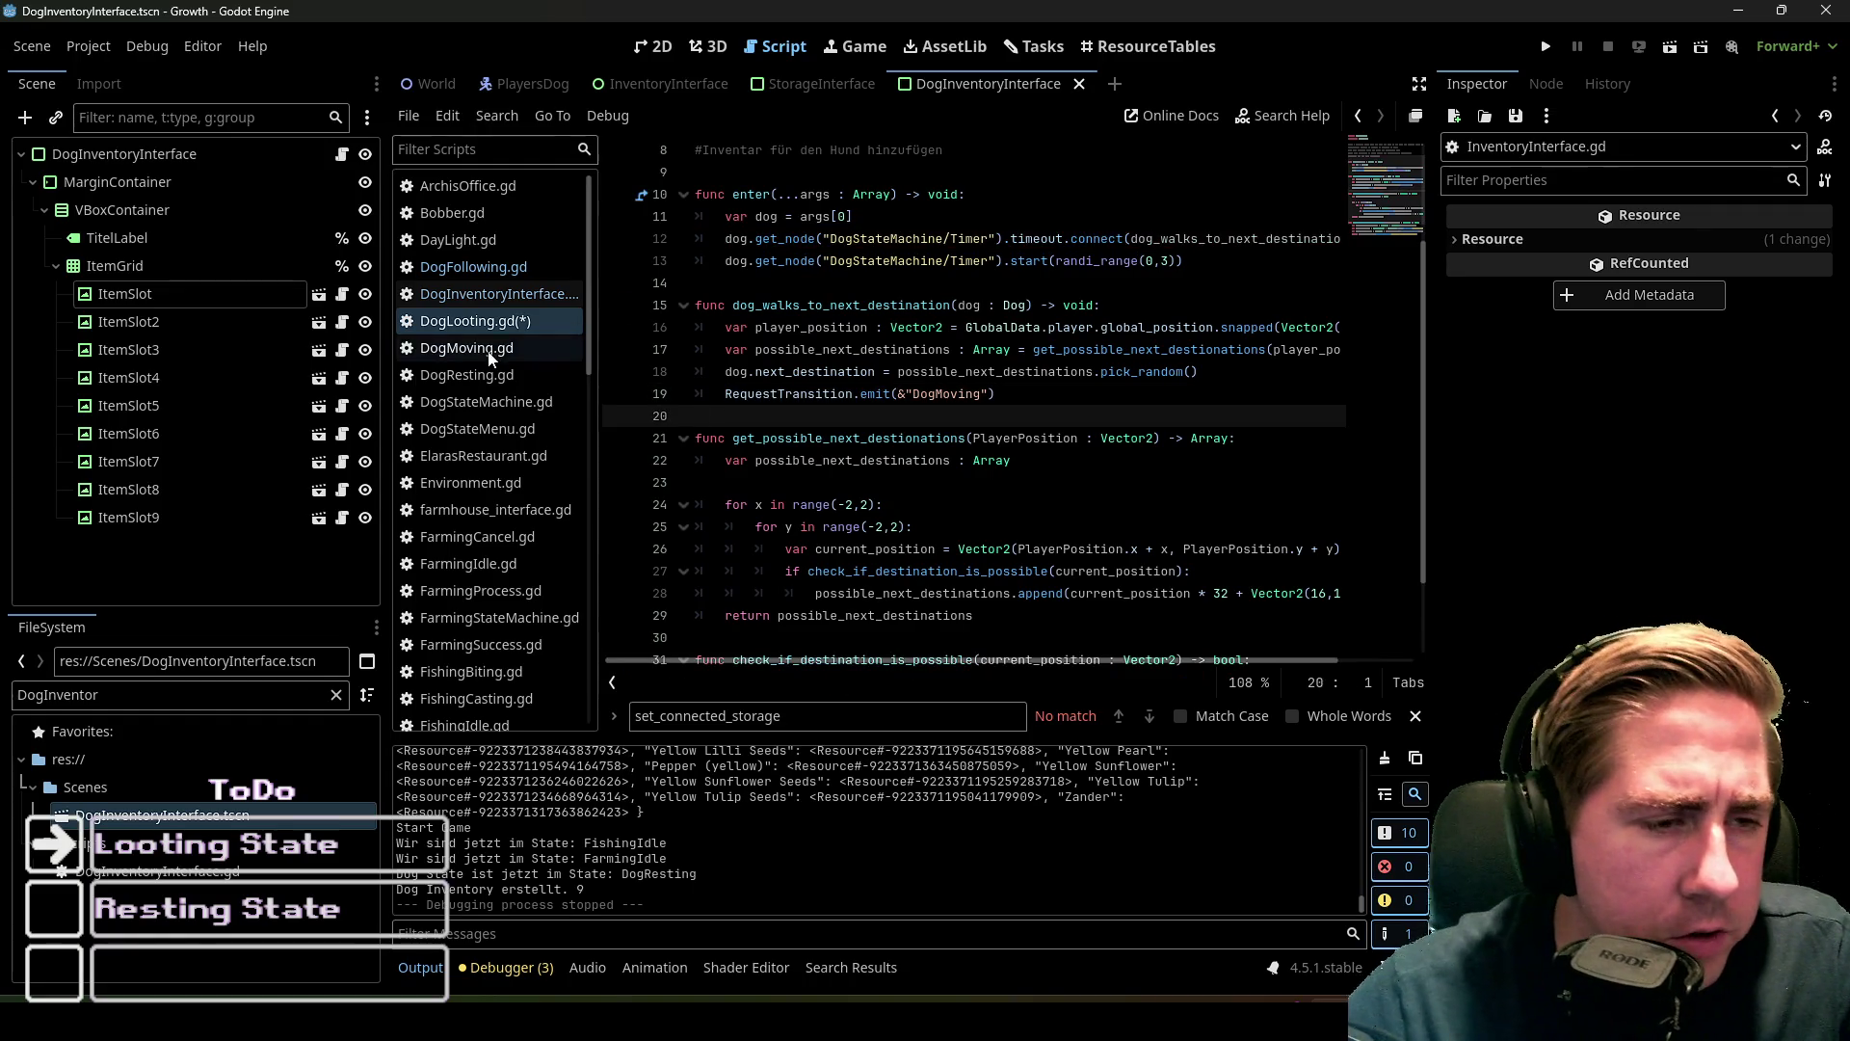
- Widen the code editing area and look through the Dog scripts, ending on DogMoving.gd
left_click_drag(386, 354, 174, 353)
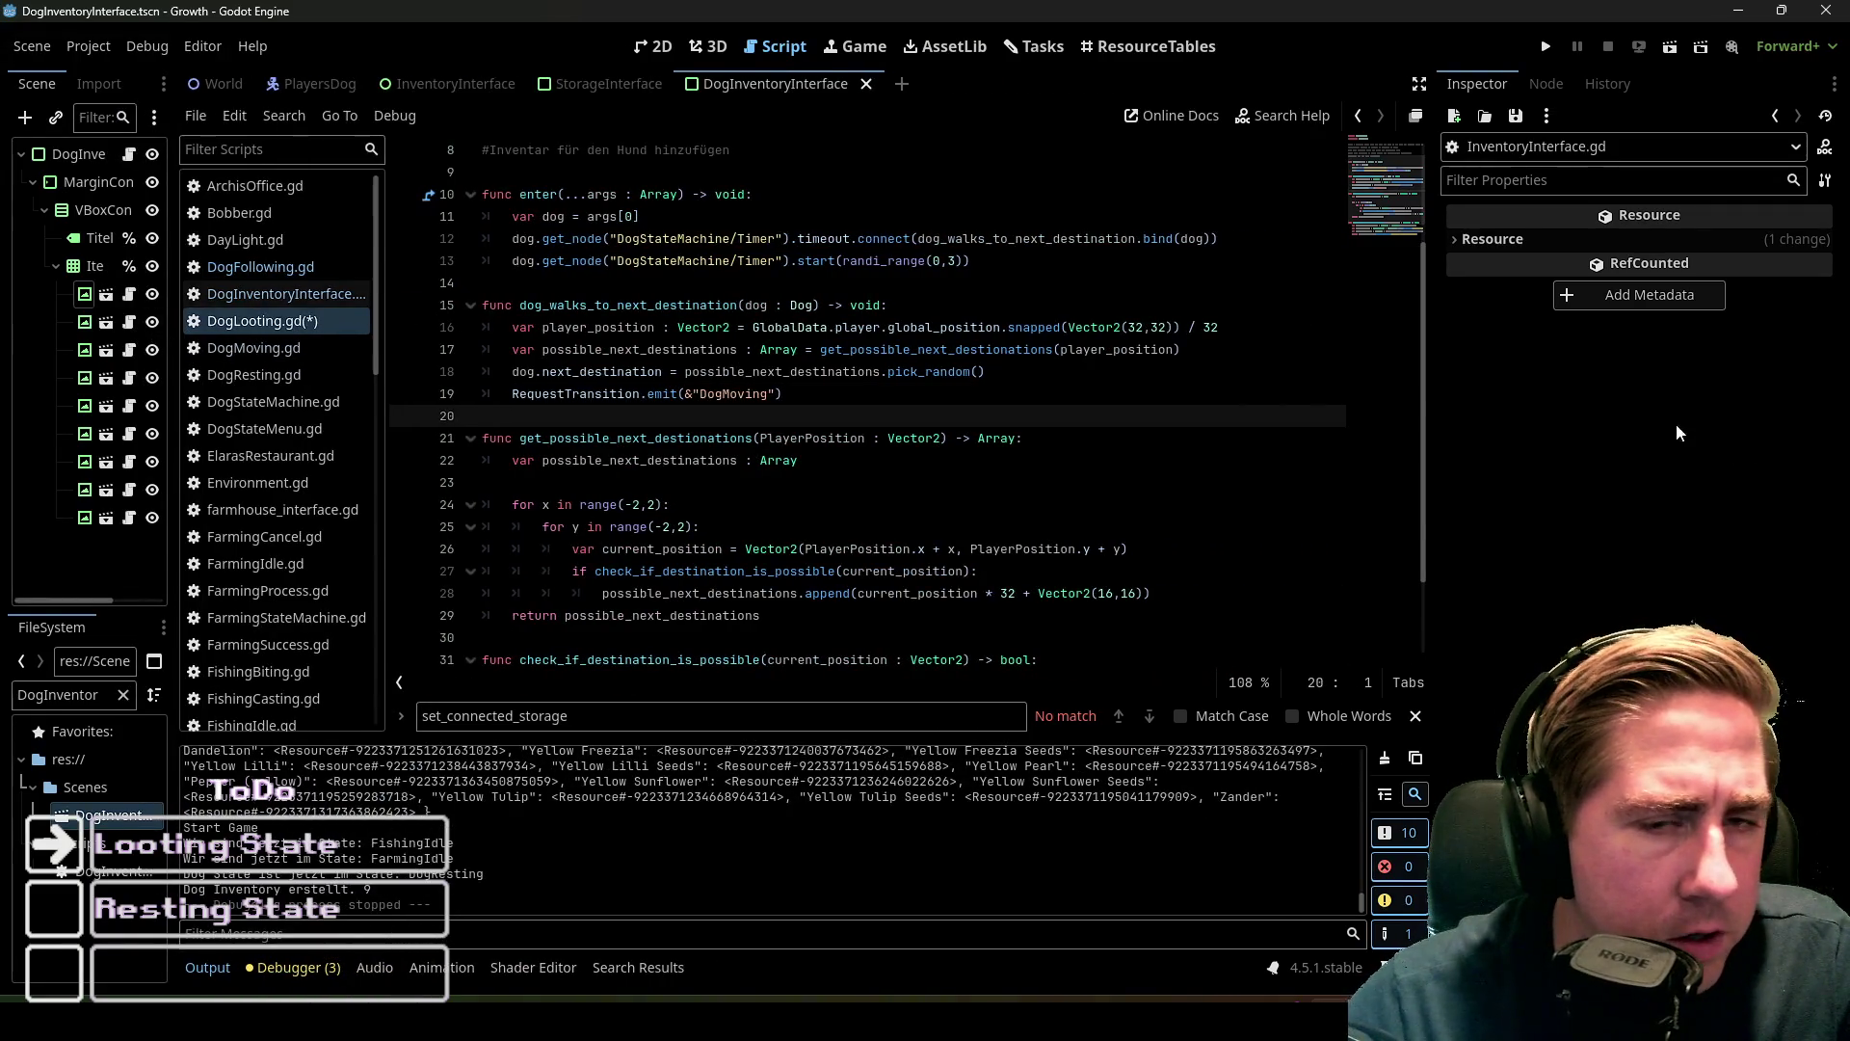
left_click_drag(1436, 395, 1635, 396)
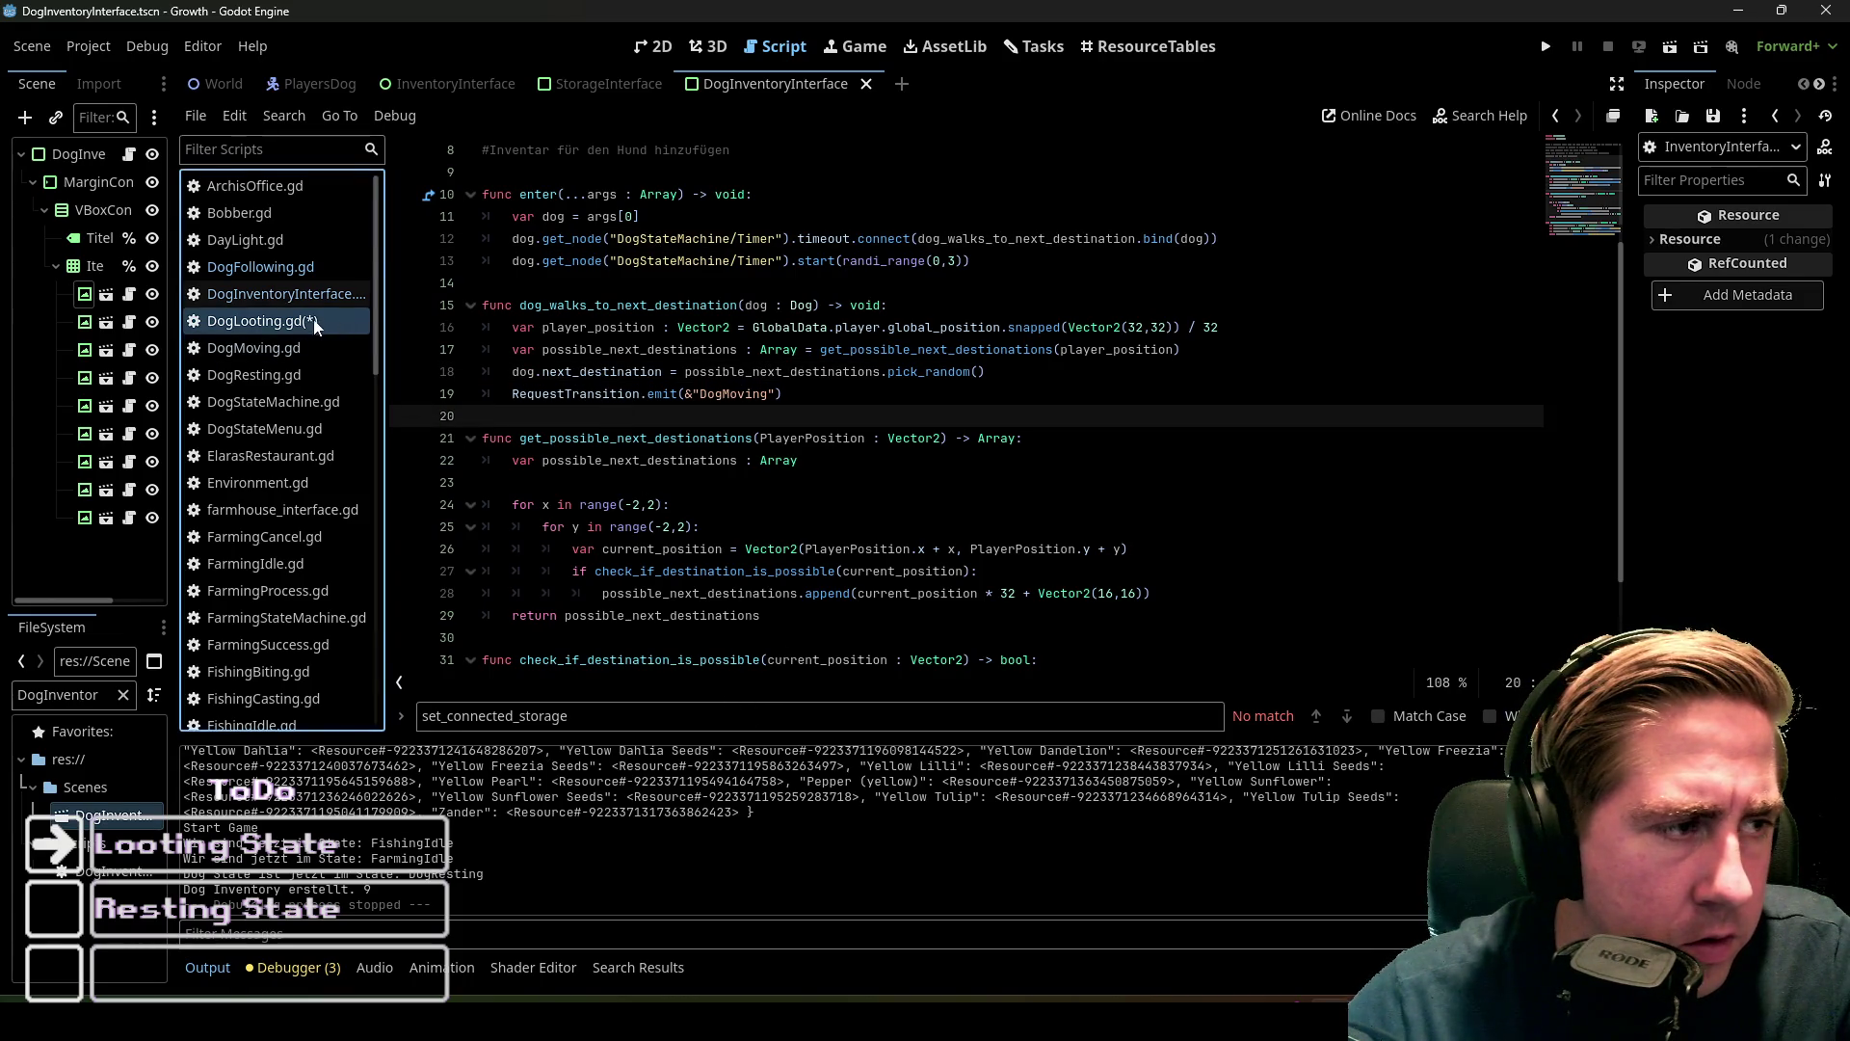
left_click(265, 293)
left_click(240, 273)
left_click(252, 321)
left_click(252, 347)
left_click(744, 371)
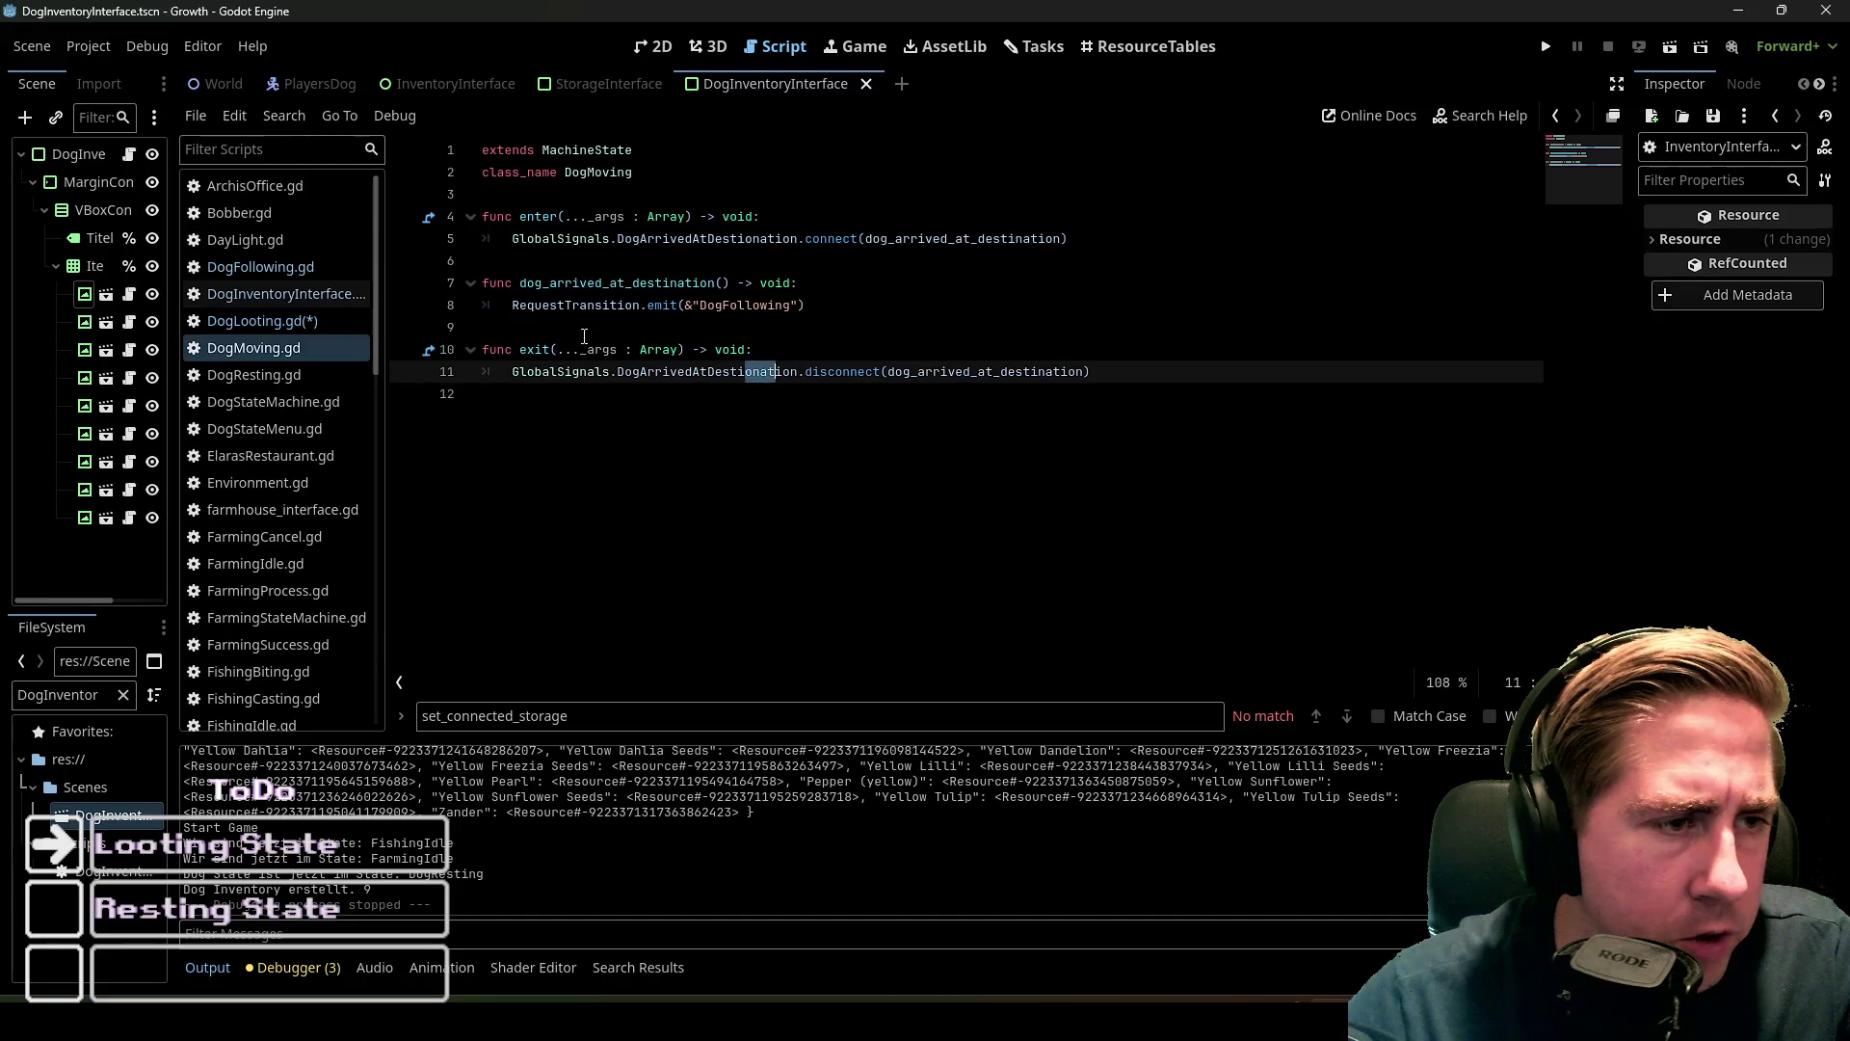
- Return to DogLooting.gd and save it
left_click_drag(702, 372, 707, 342)
left_click(728, 307)
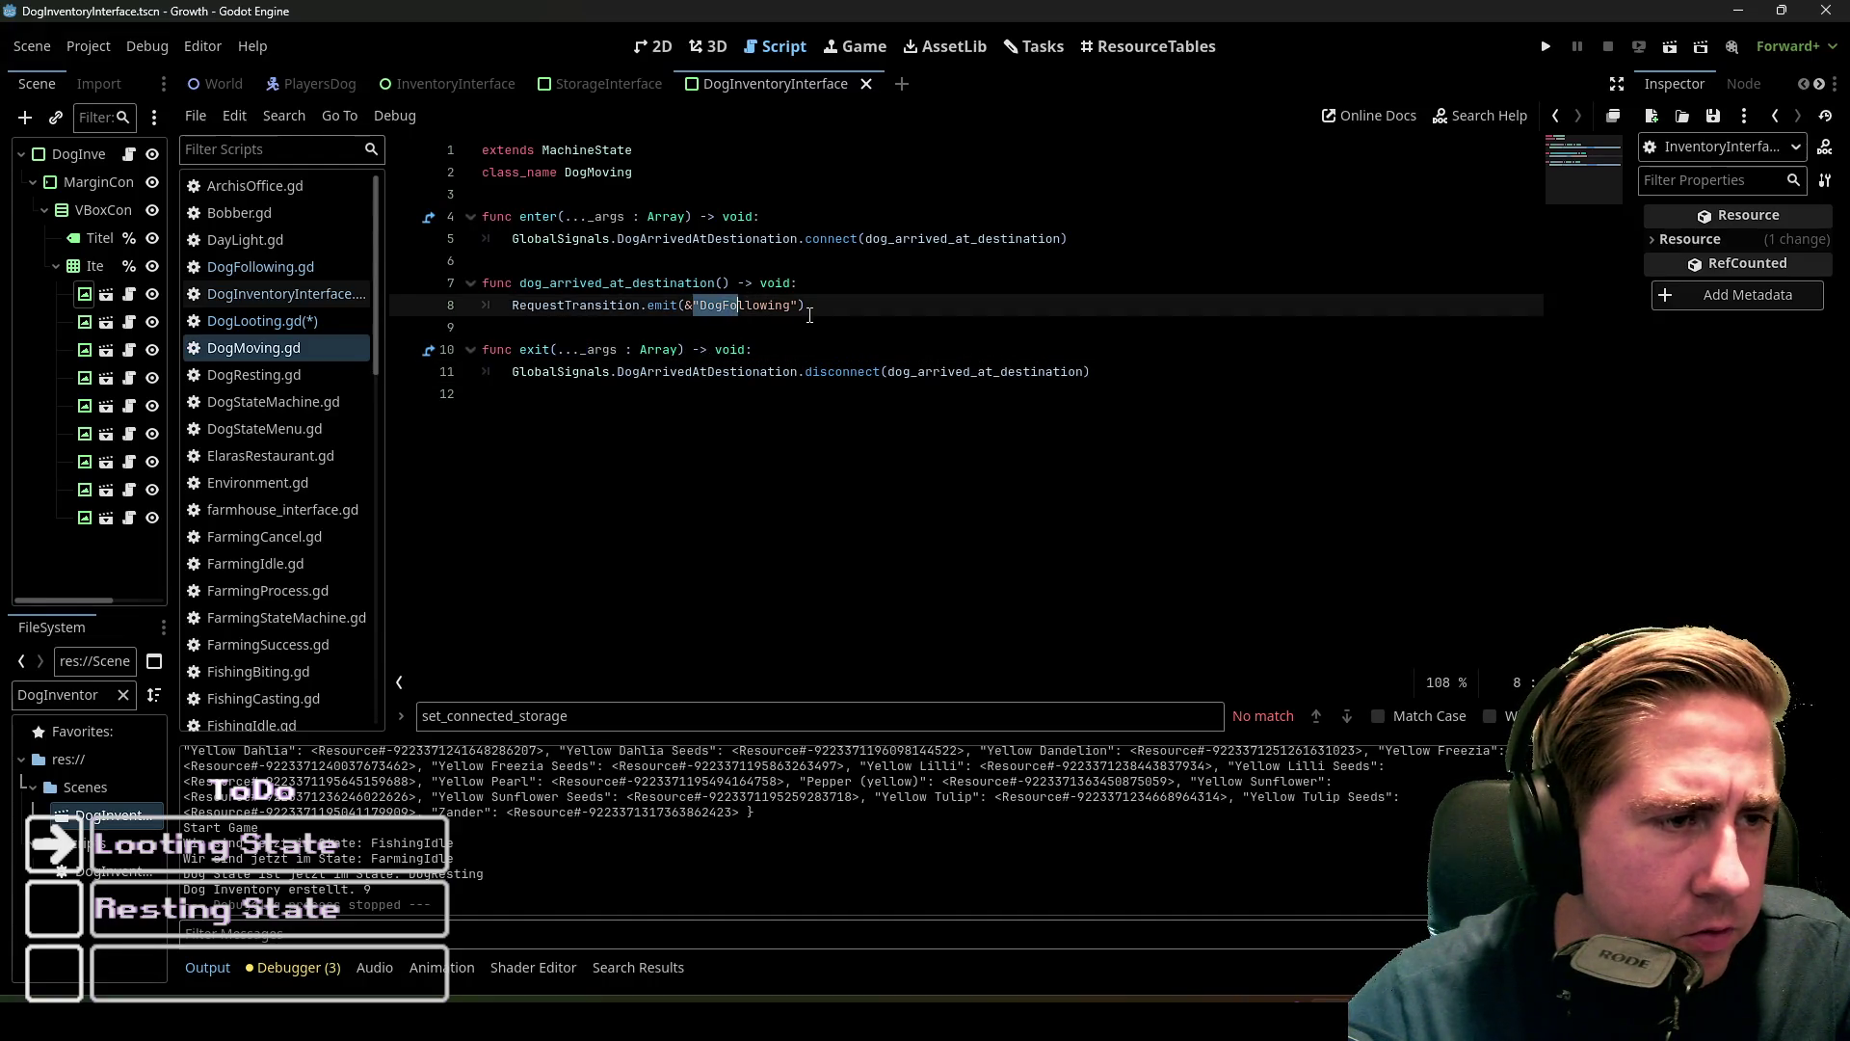
left_click(279, 325)
left_click(837, 402)
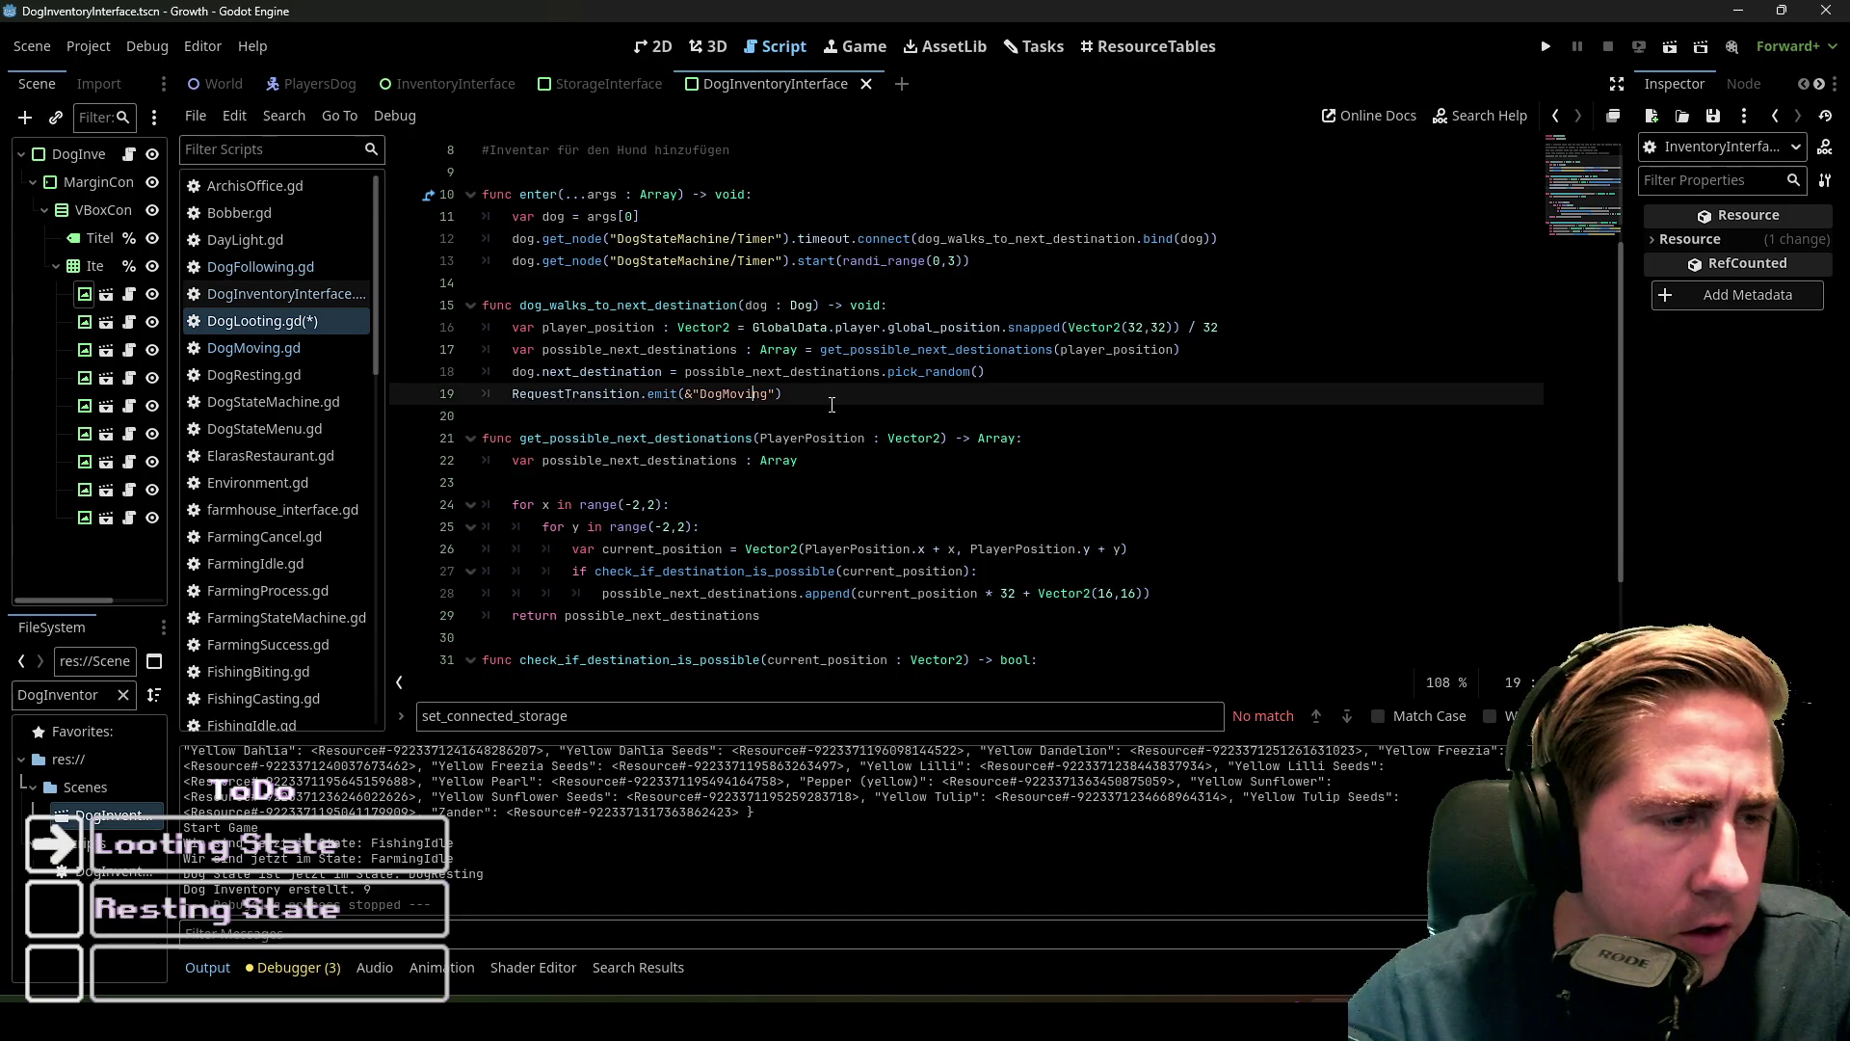
key("ctrl+s")
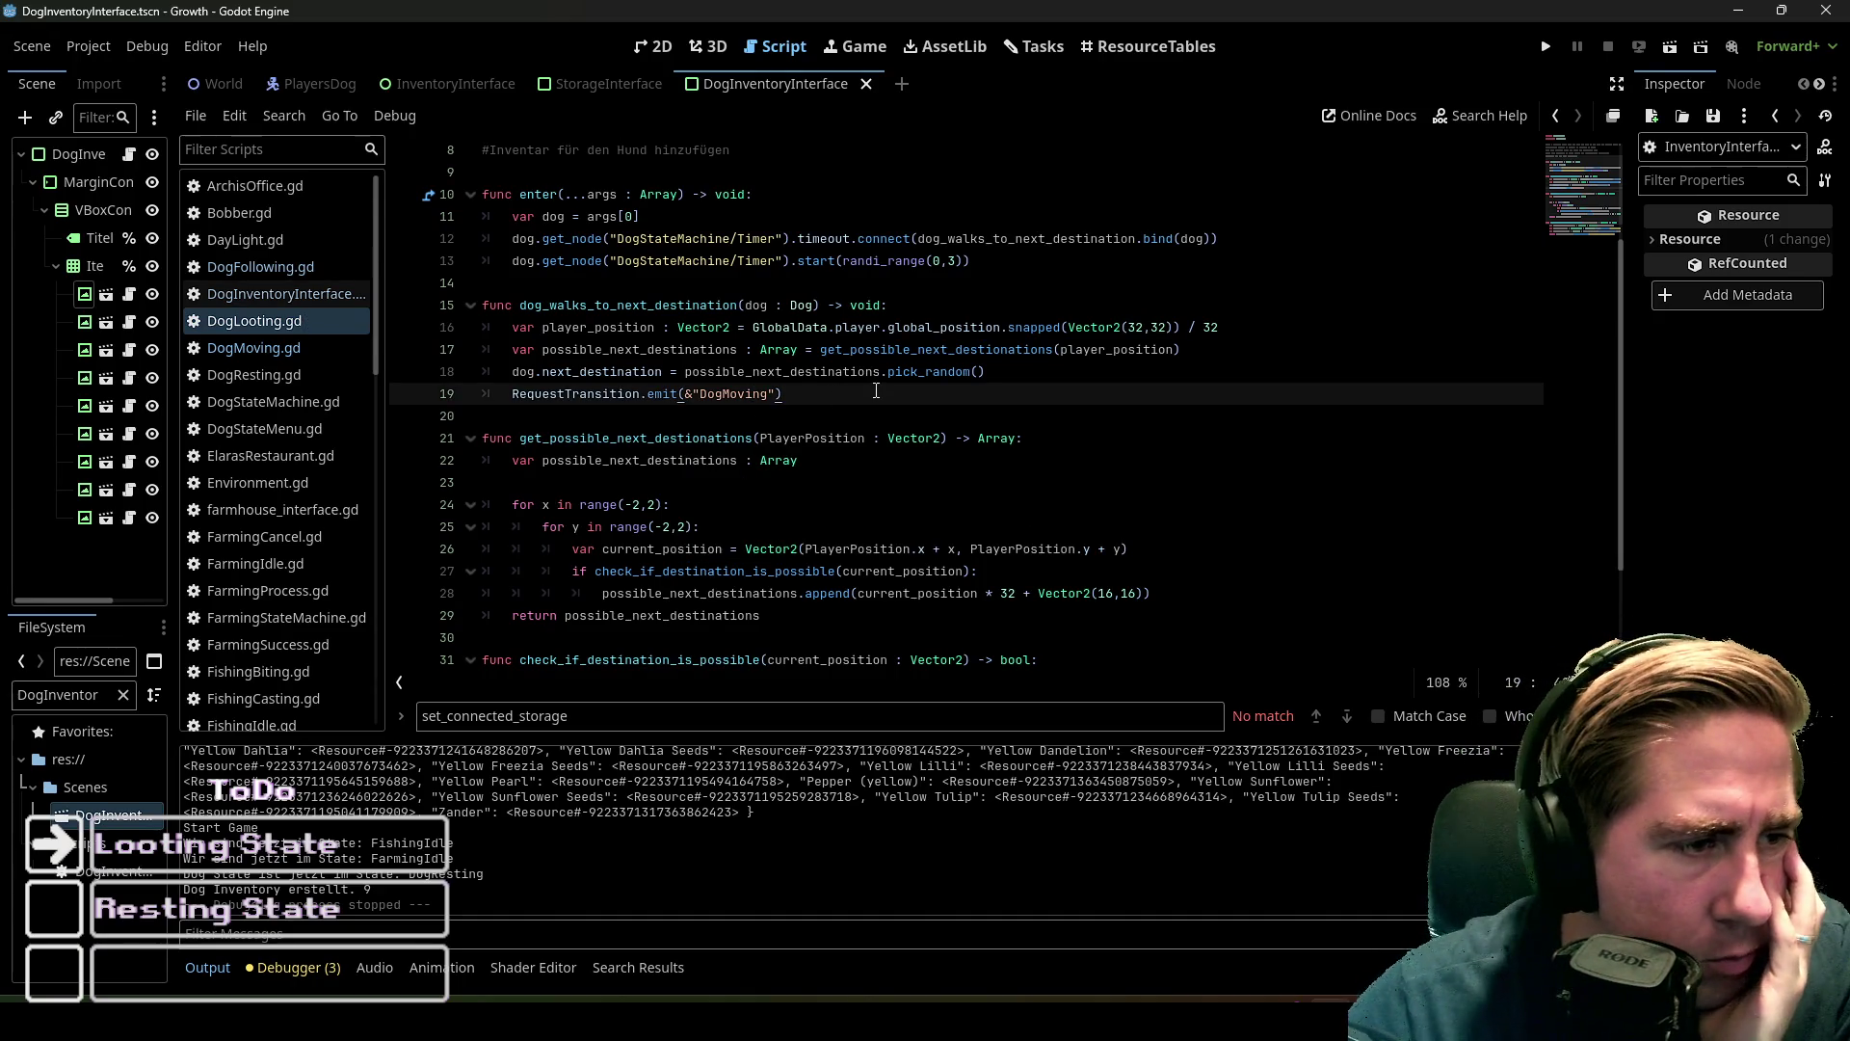
- Select the DogMoving transition line, then switch to DogStateMachine.gd
left_click_drag(836, 402, 450, 395)
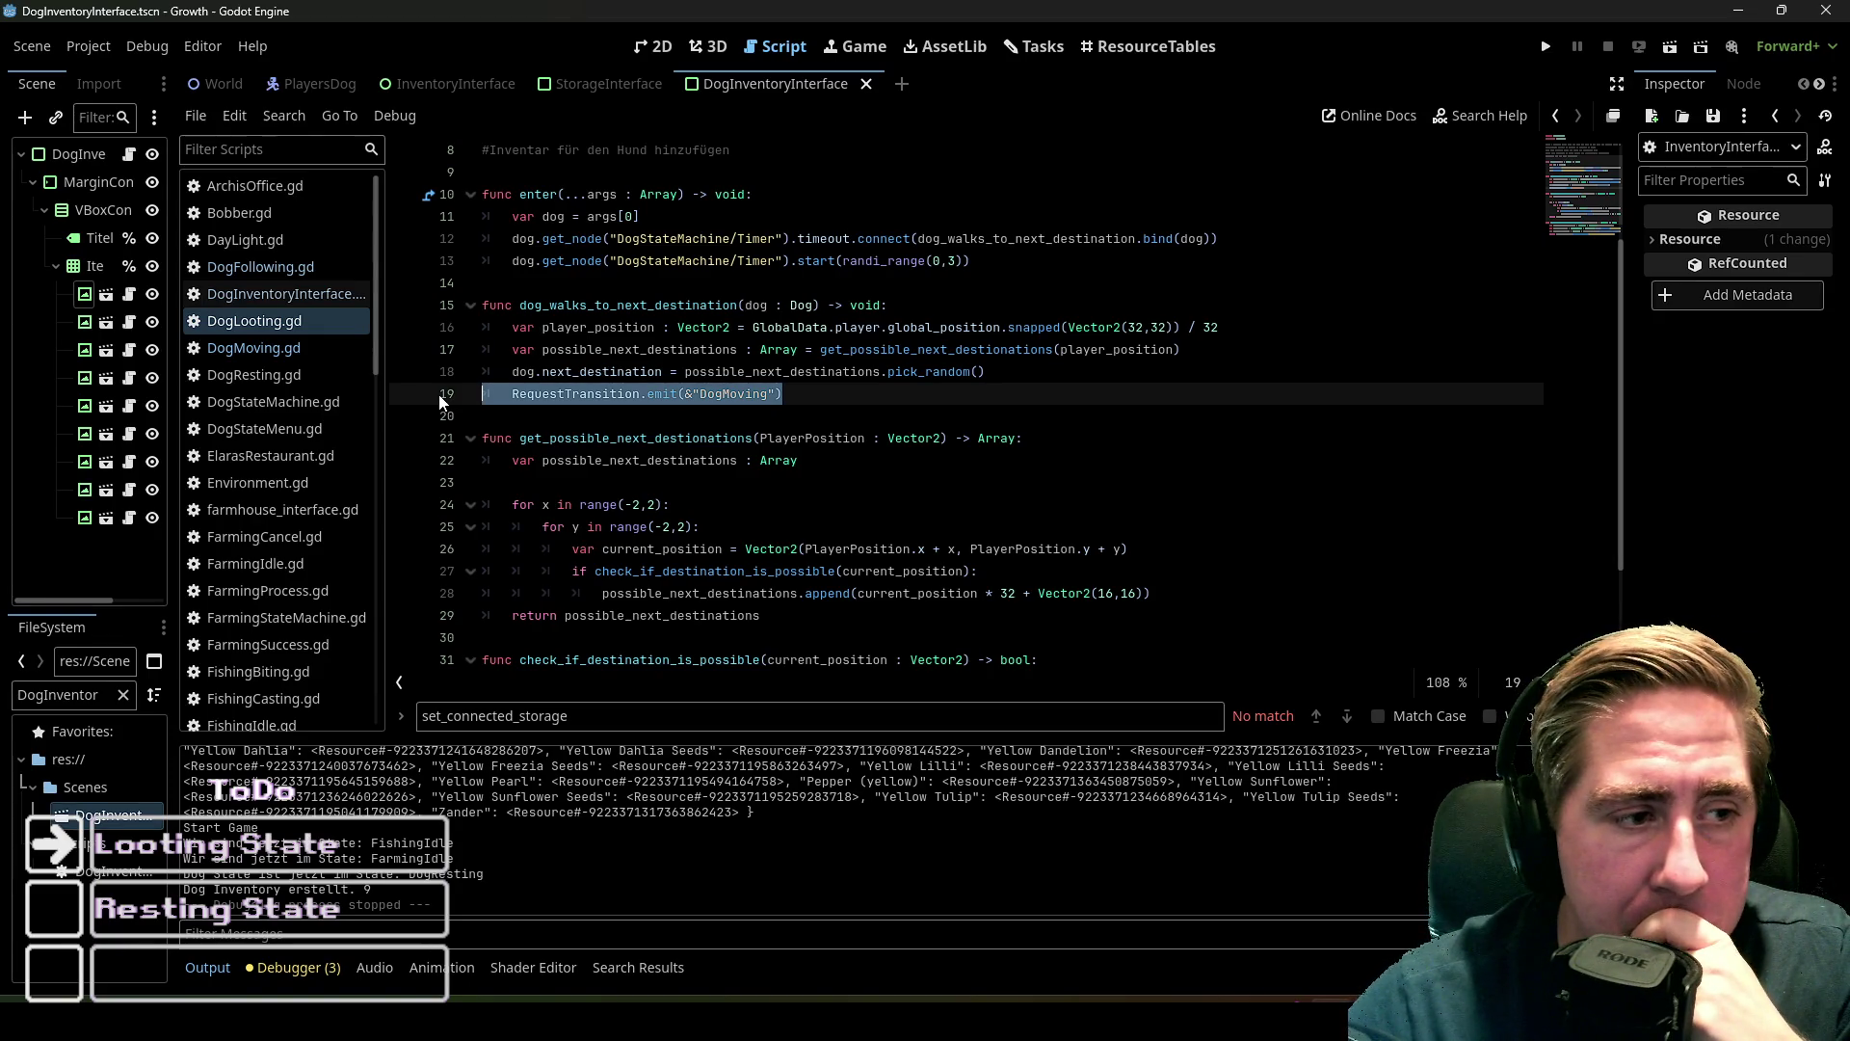
left_click(282, 350)
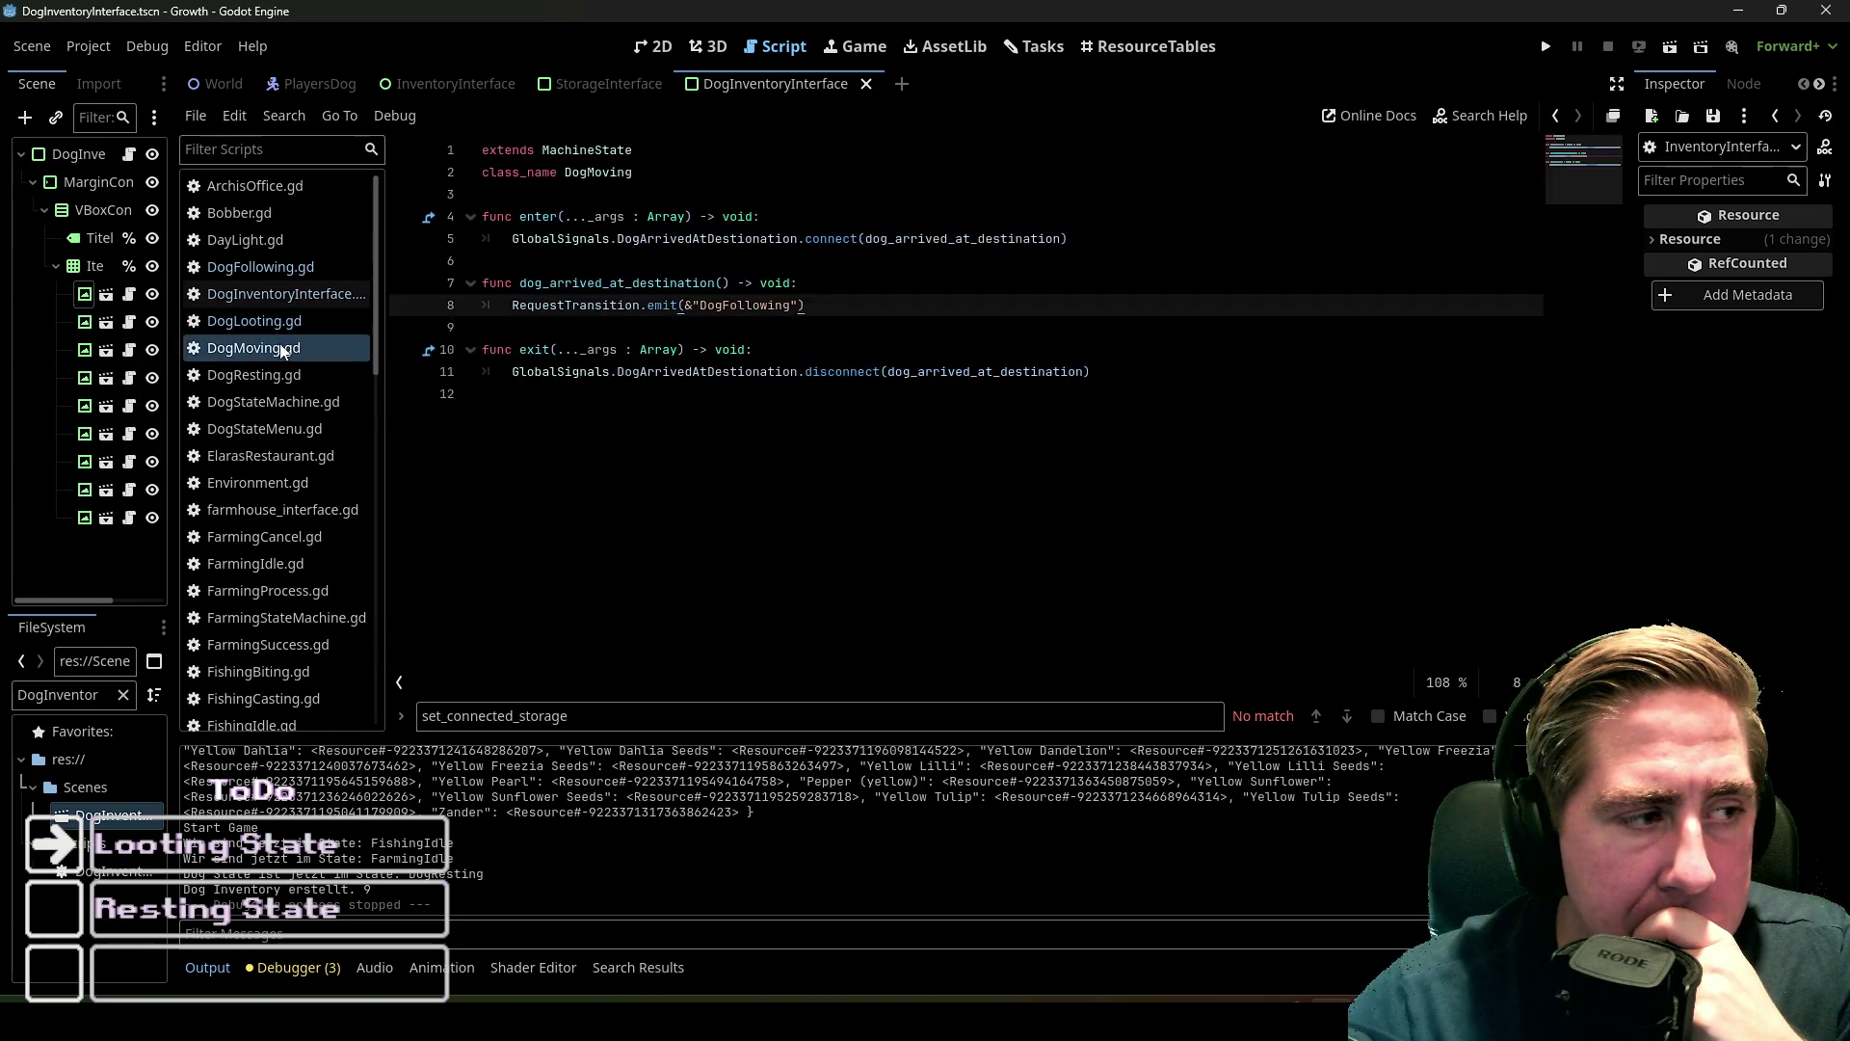
key("Down")
key("Down")
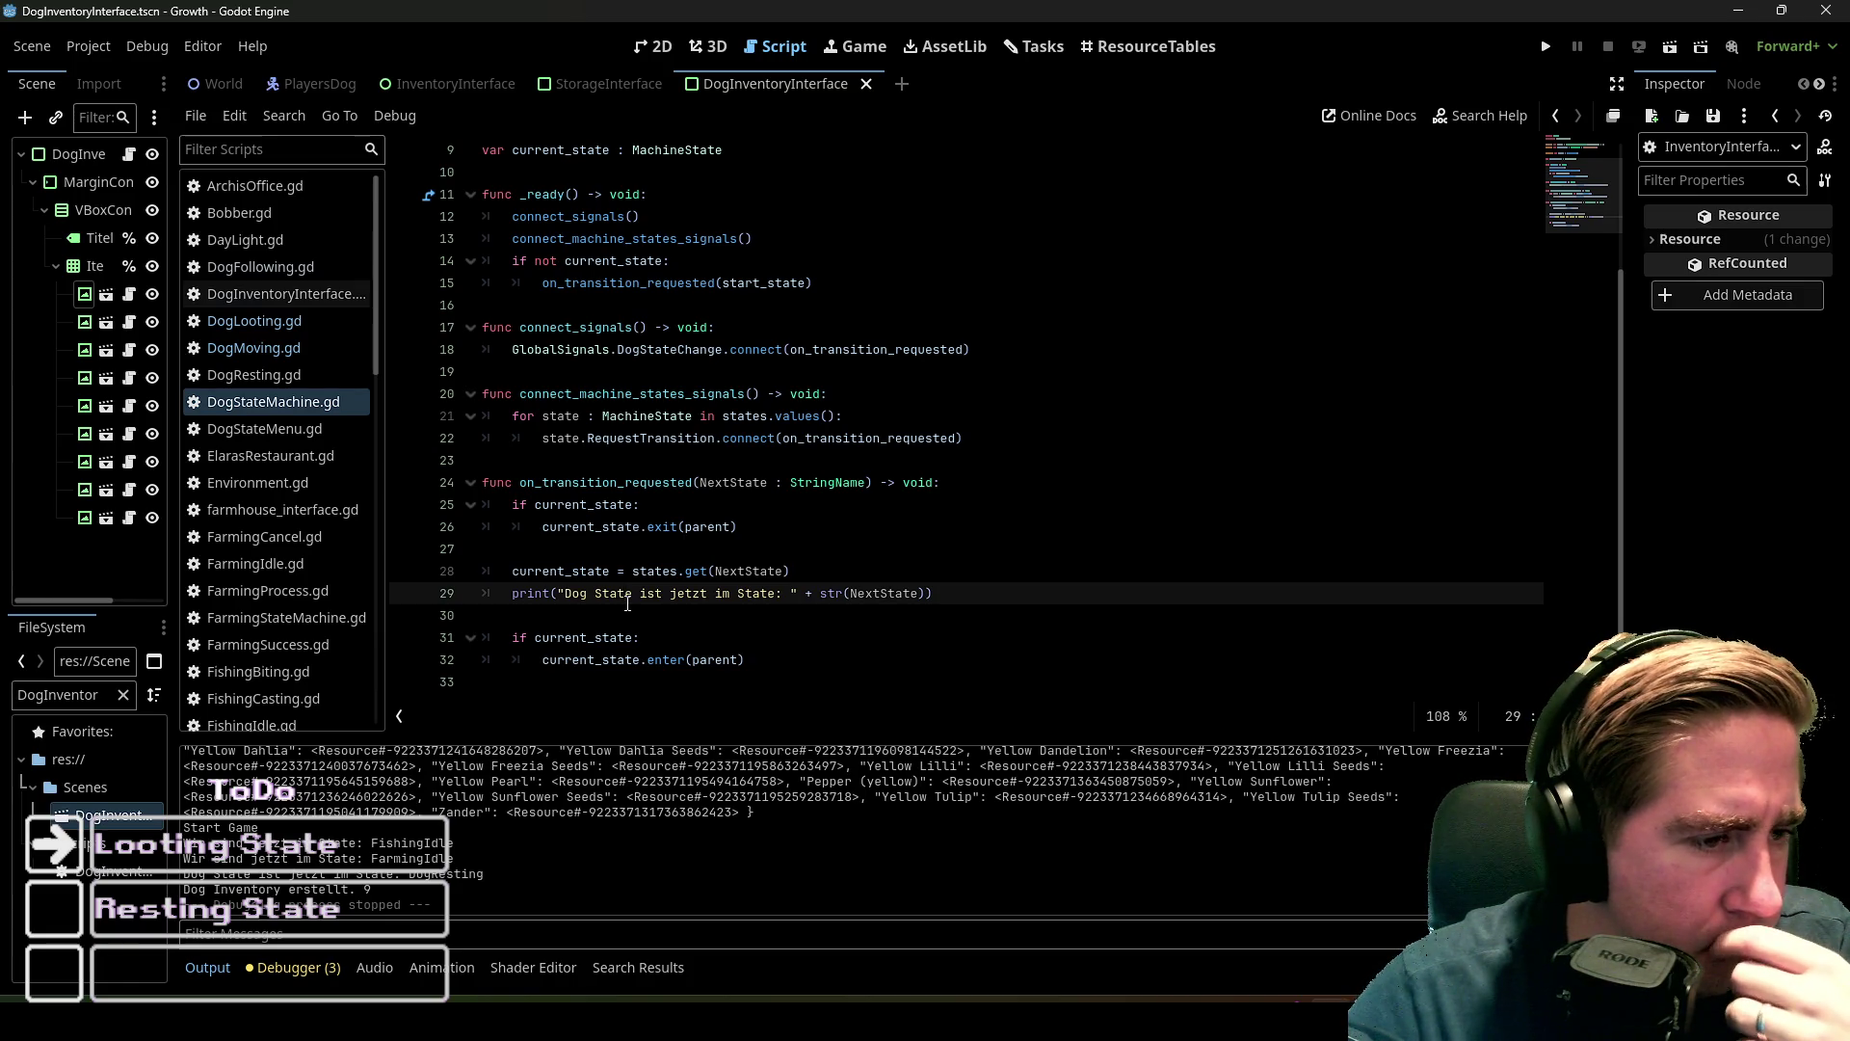
- Add an '...args : Array' parameter to the on_transition_requested signature and save
left_click(786, 572)
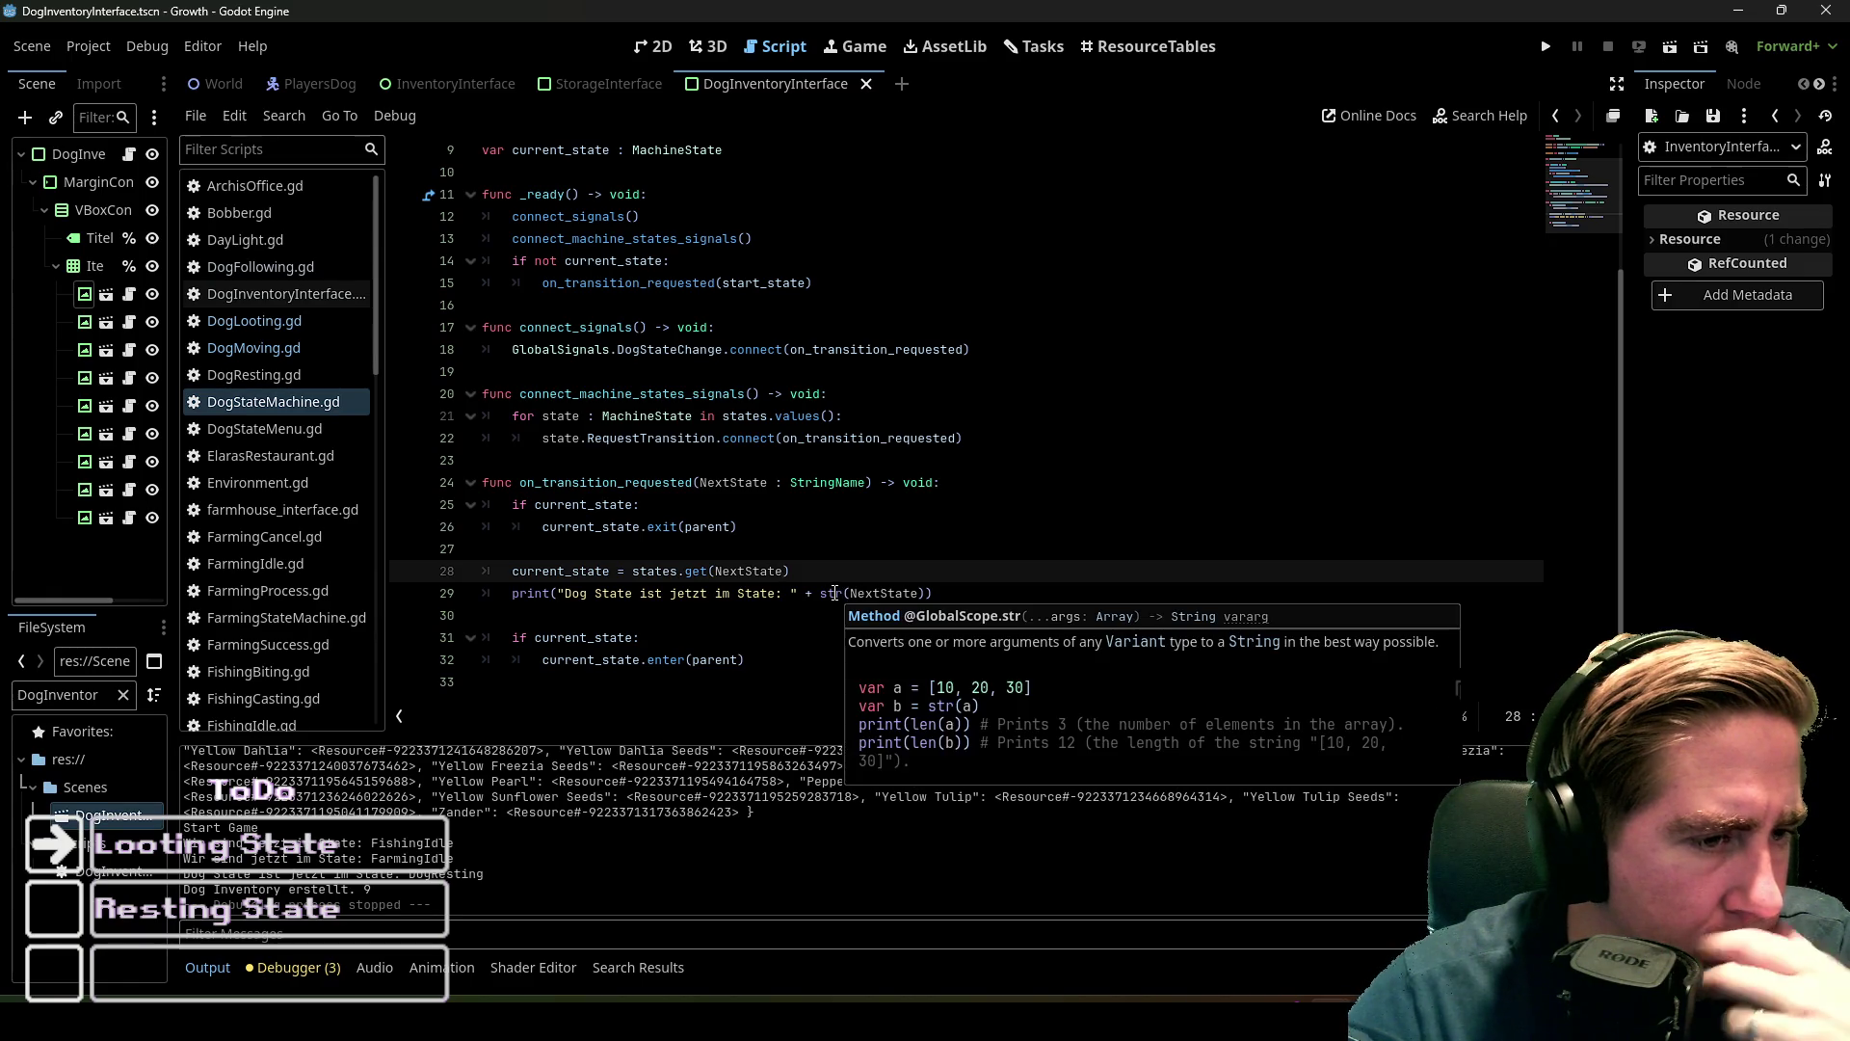
left_click(867, 482)
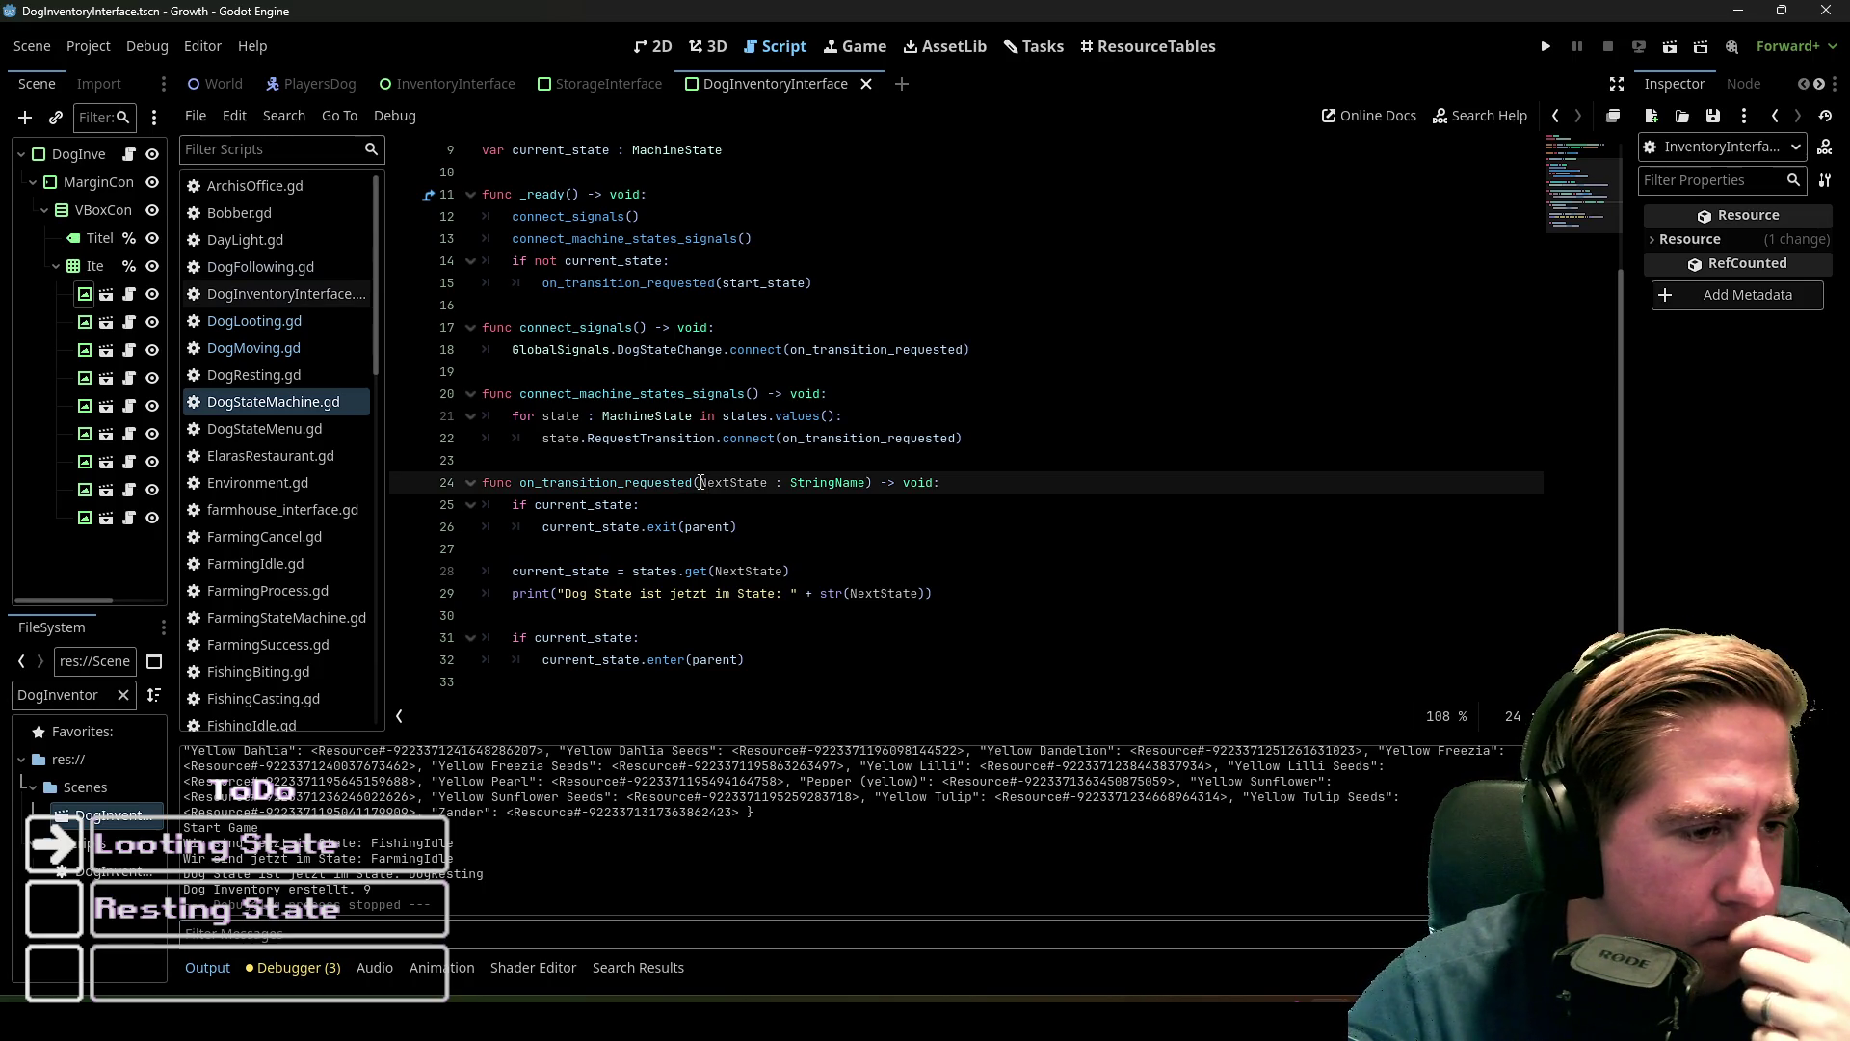
type("...")
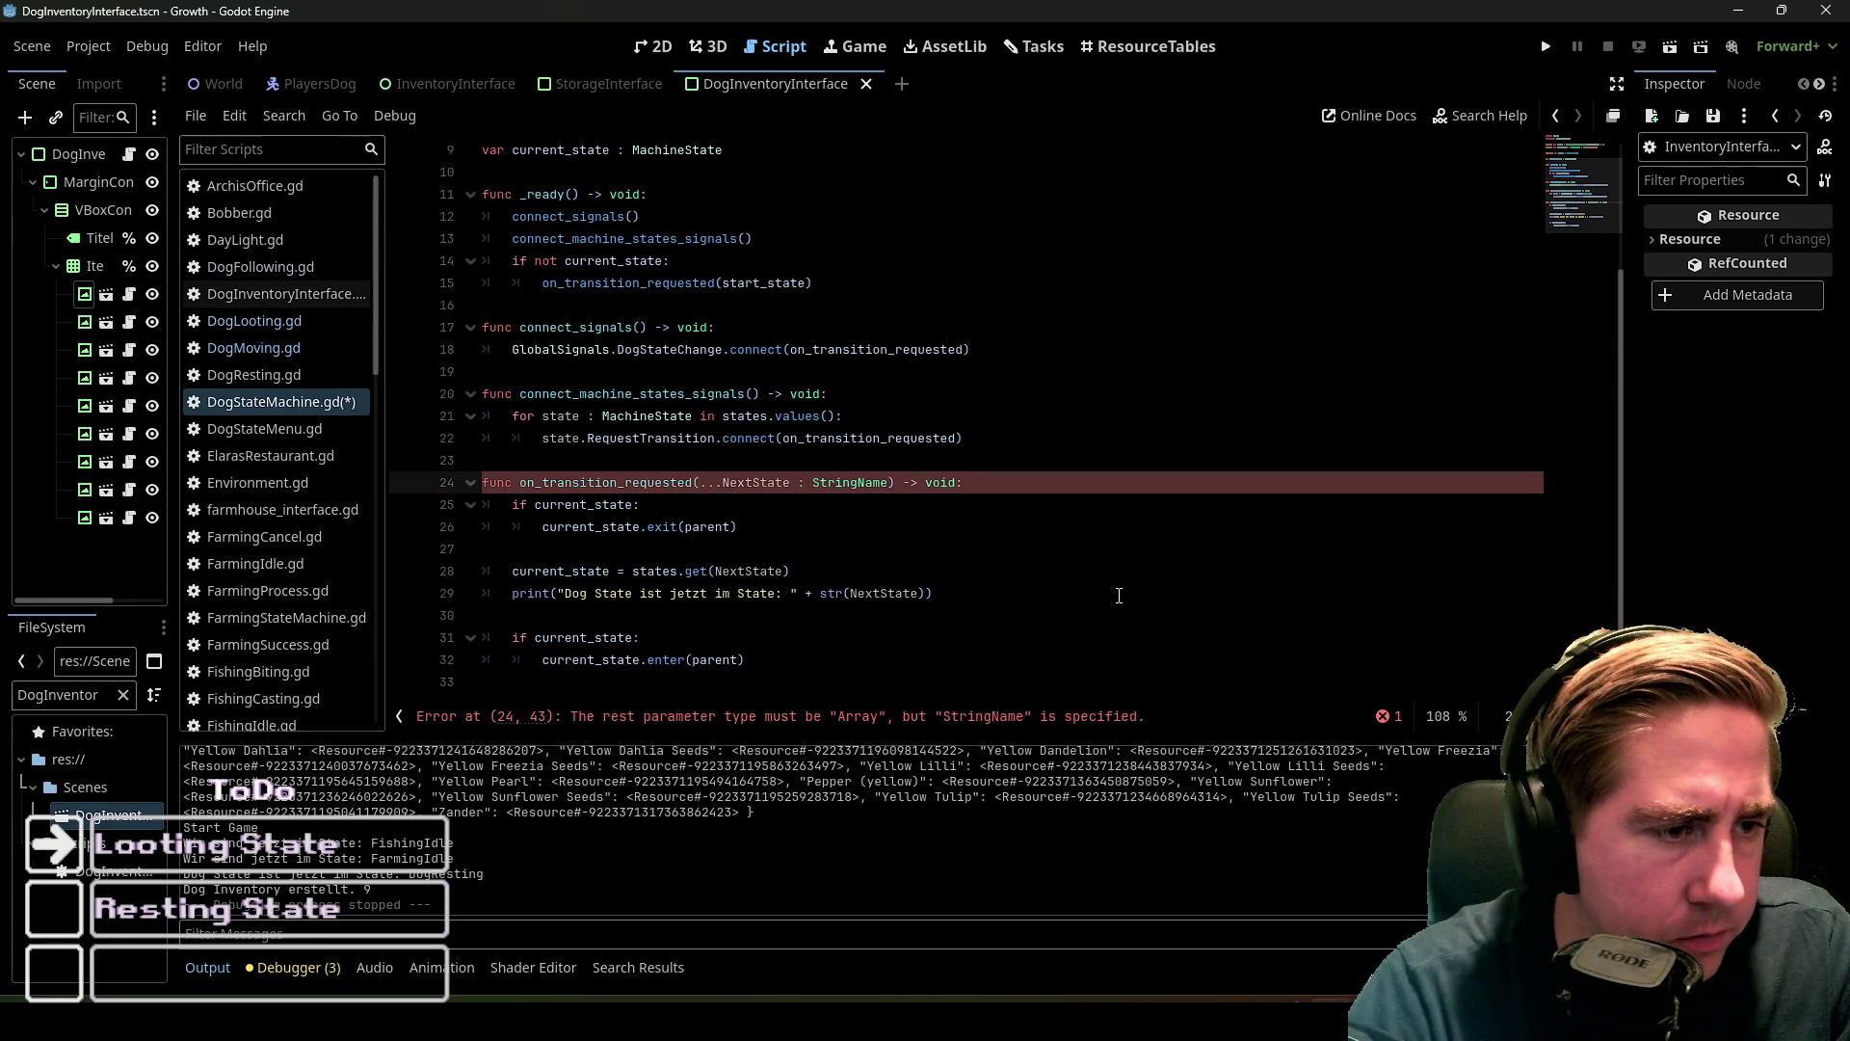
type("args")
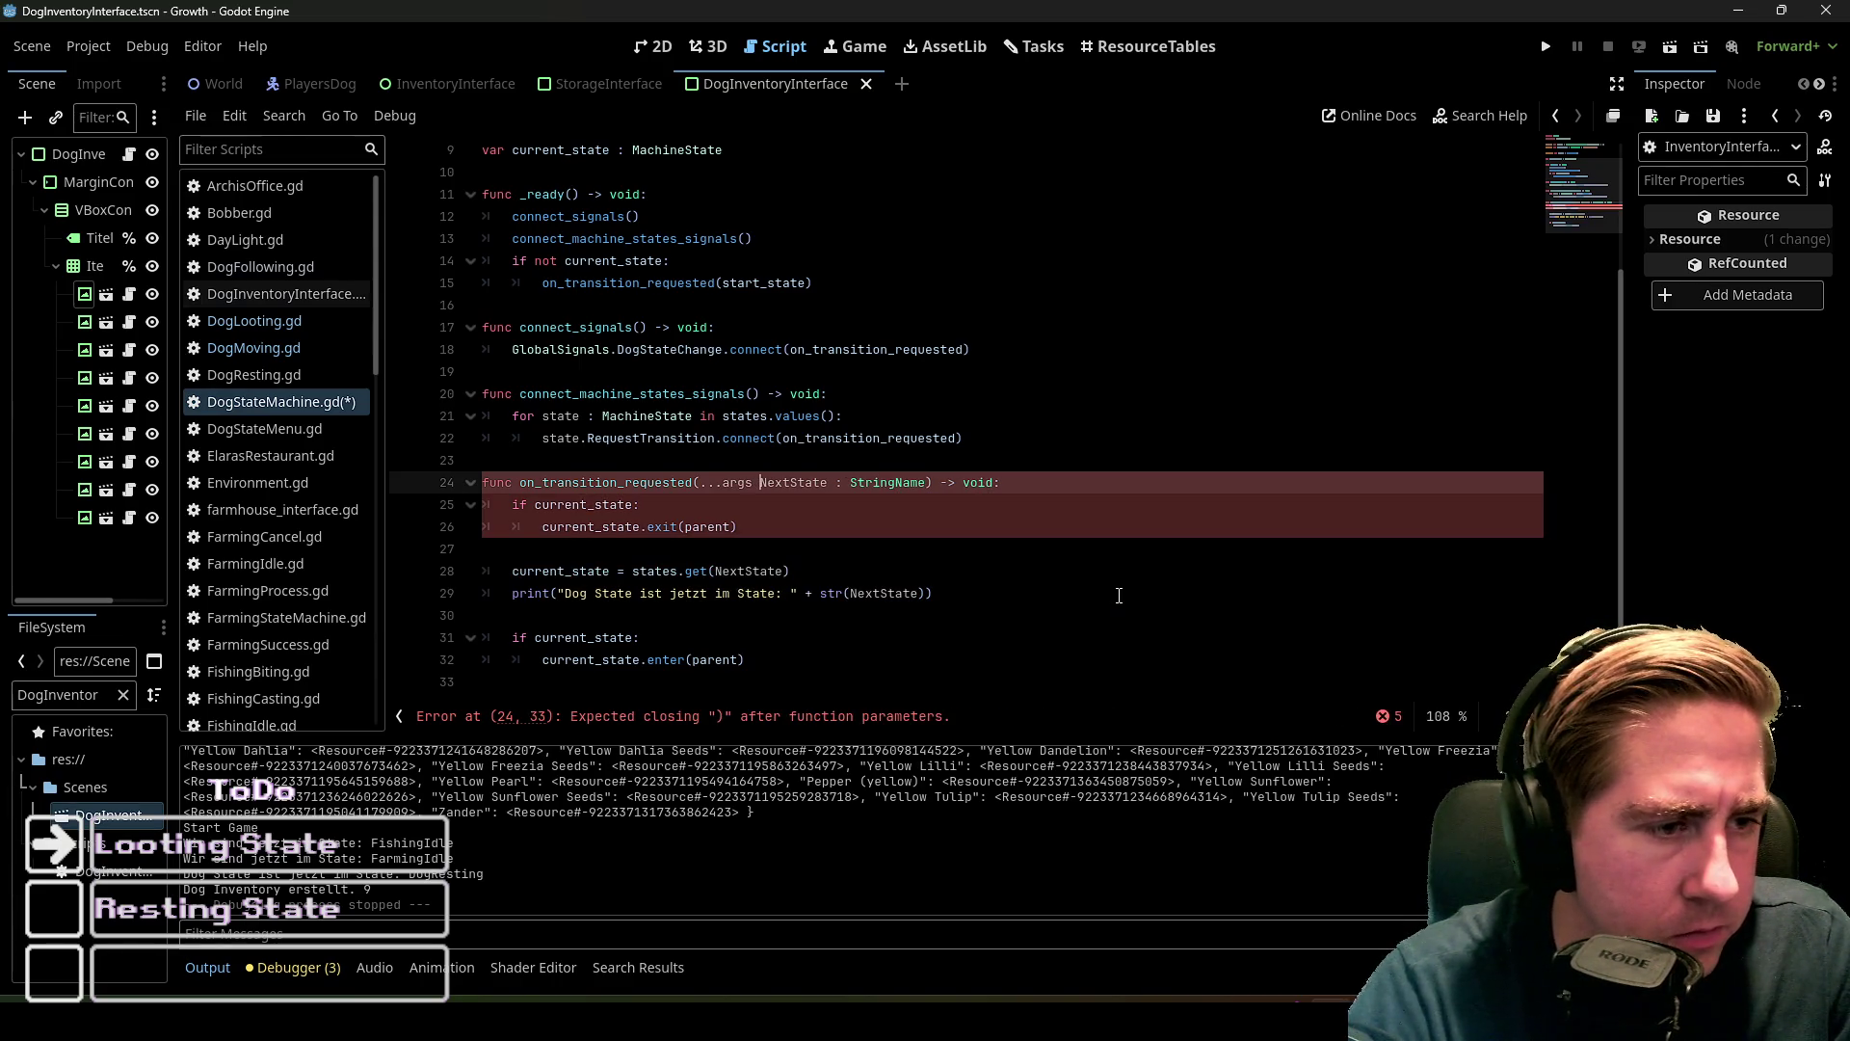
key("ctrl+z")
key("ctrl+z")
key("ctrl+z")
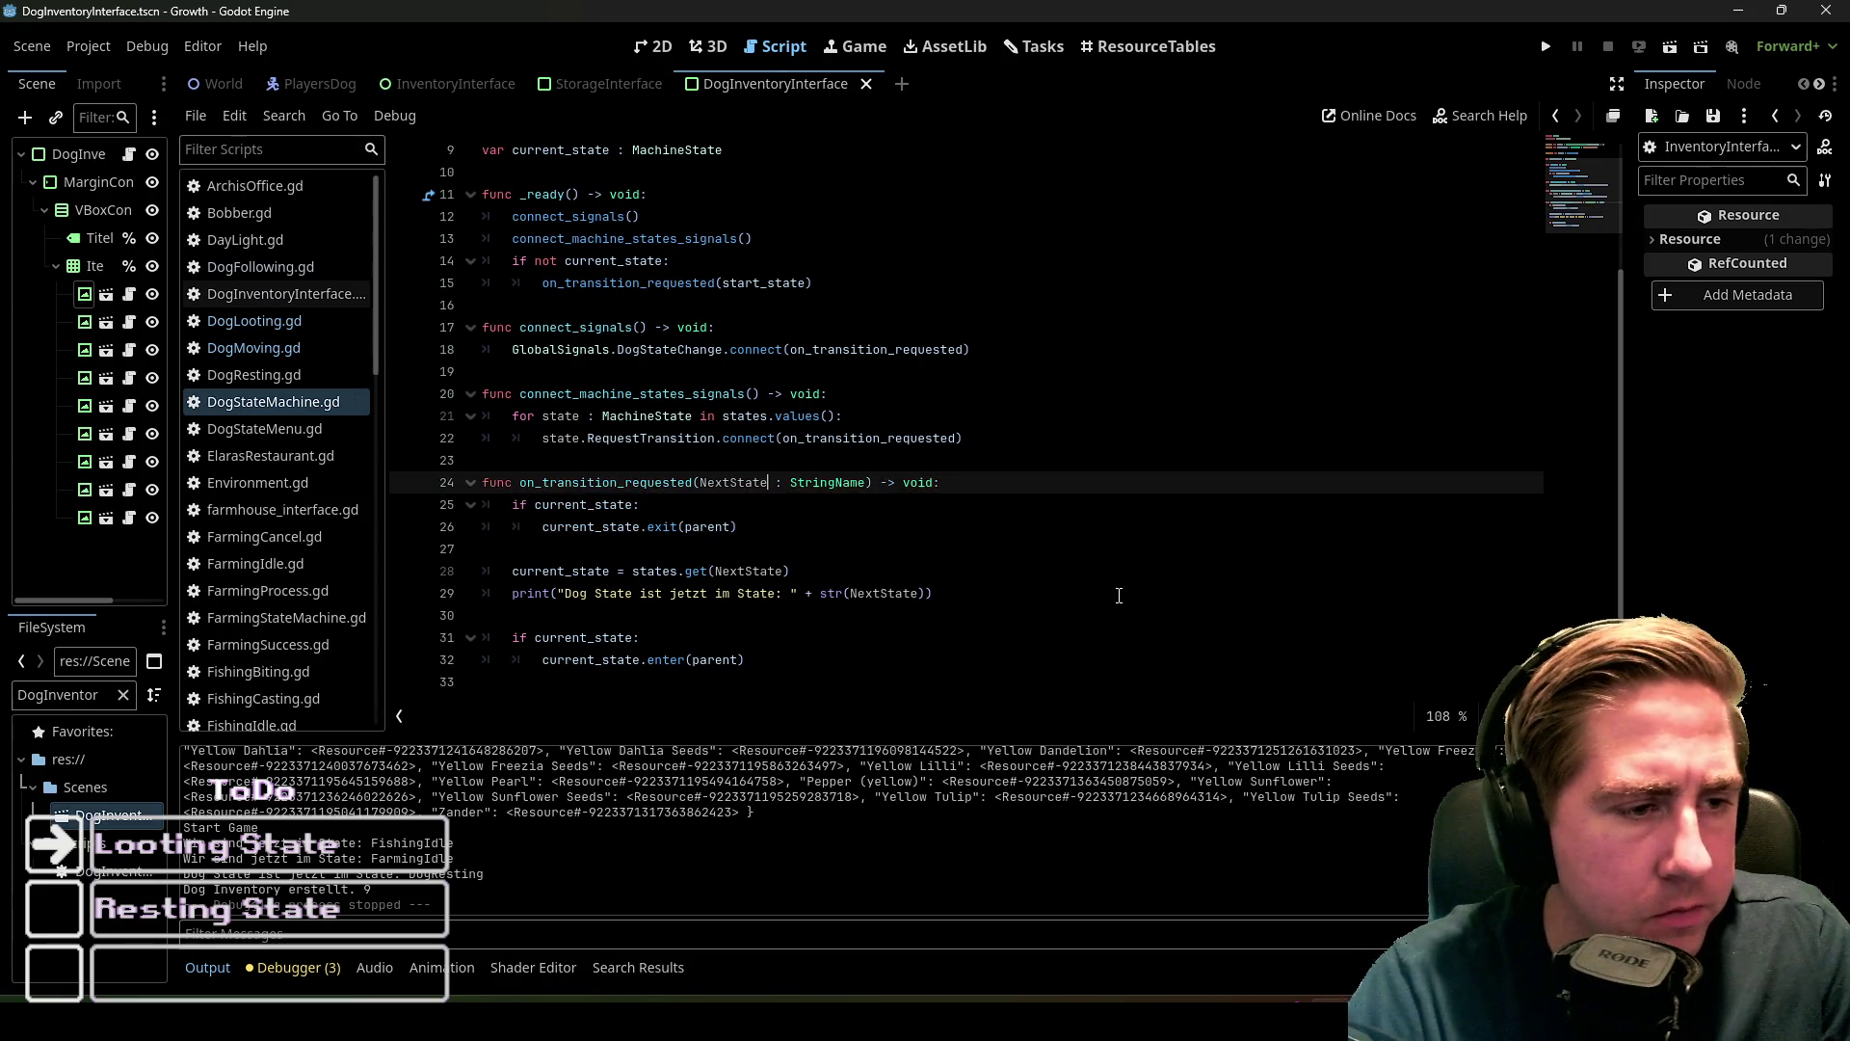
type(", ...args :")
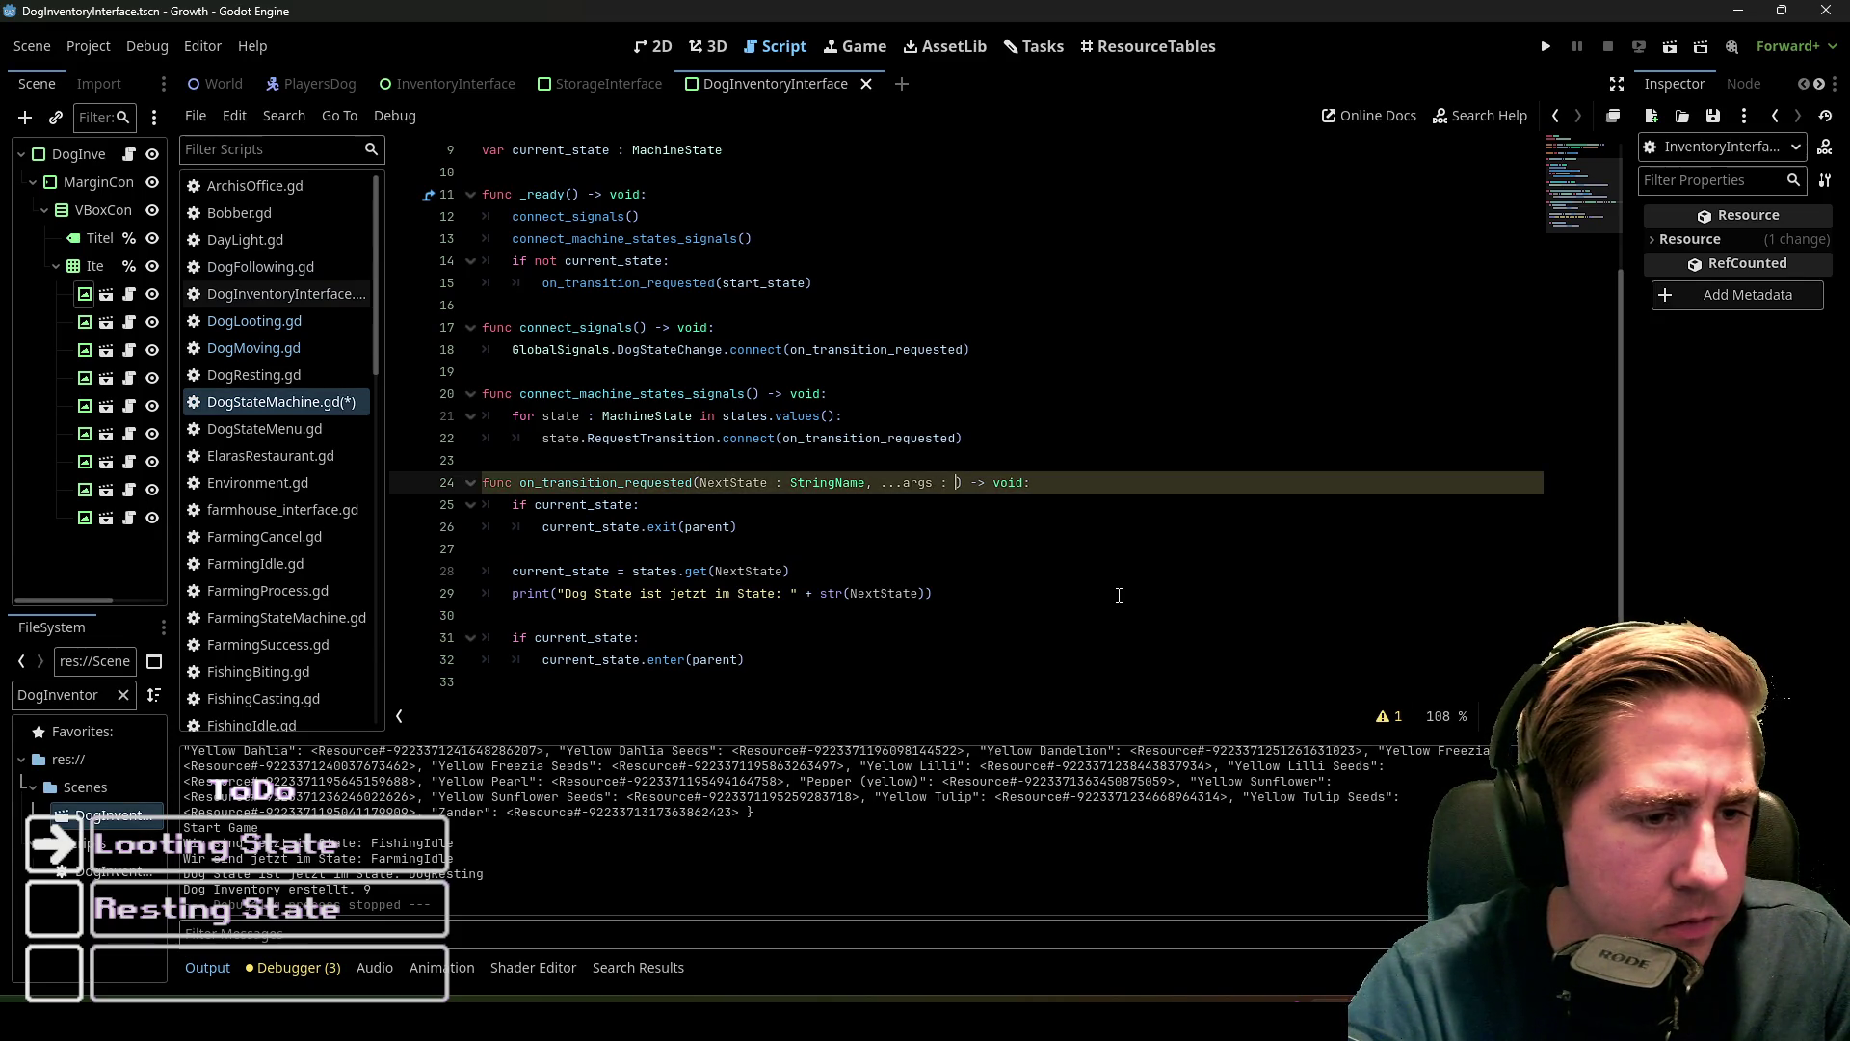
key("BackSpace")
left_click(218, 350)
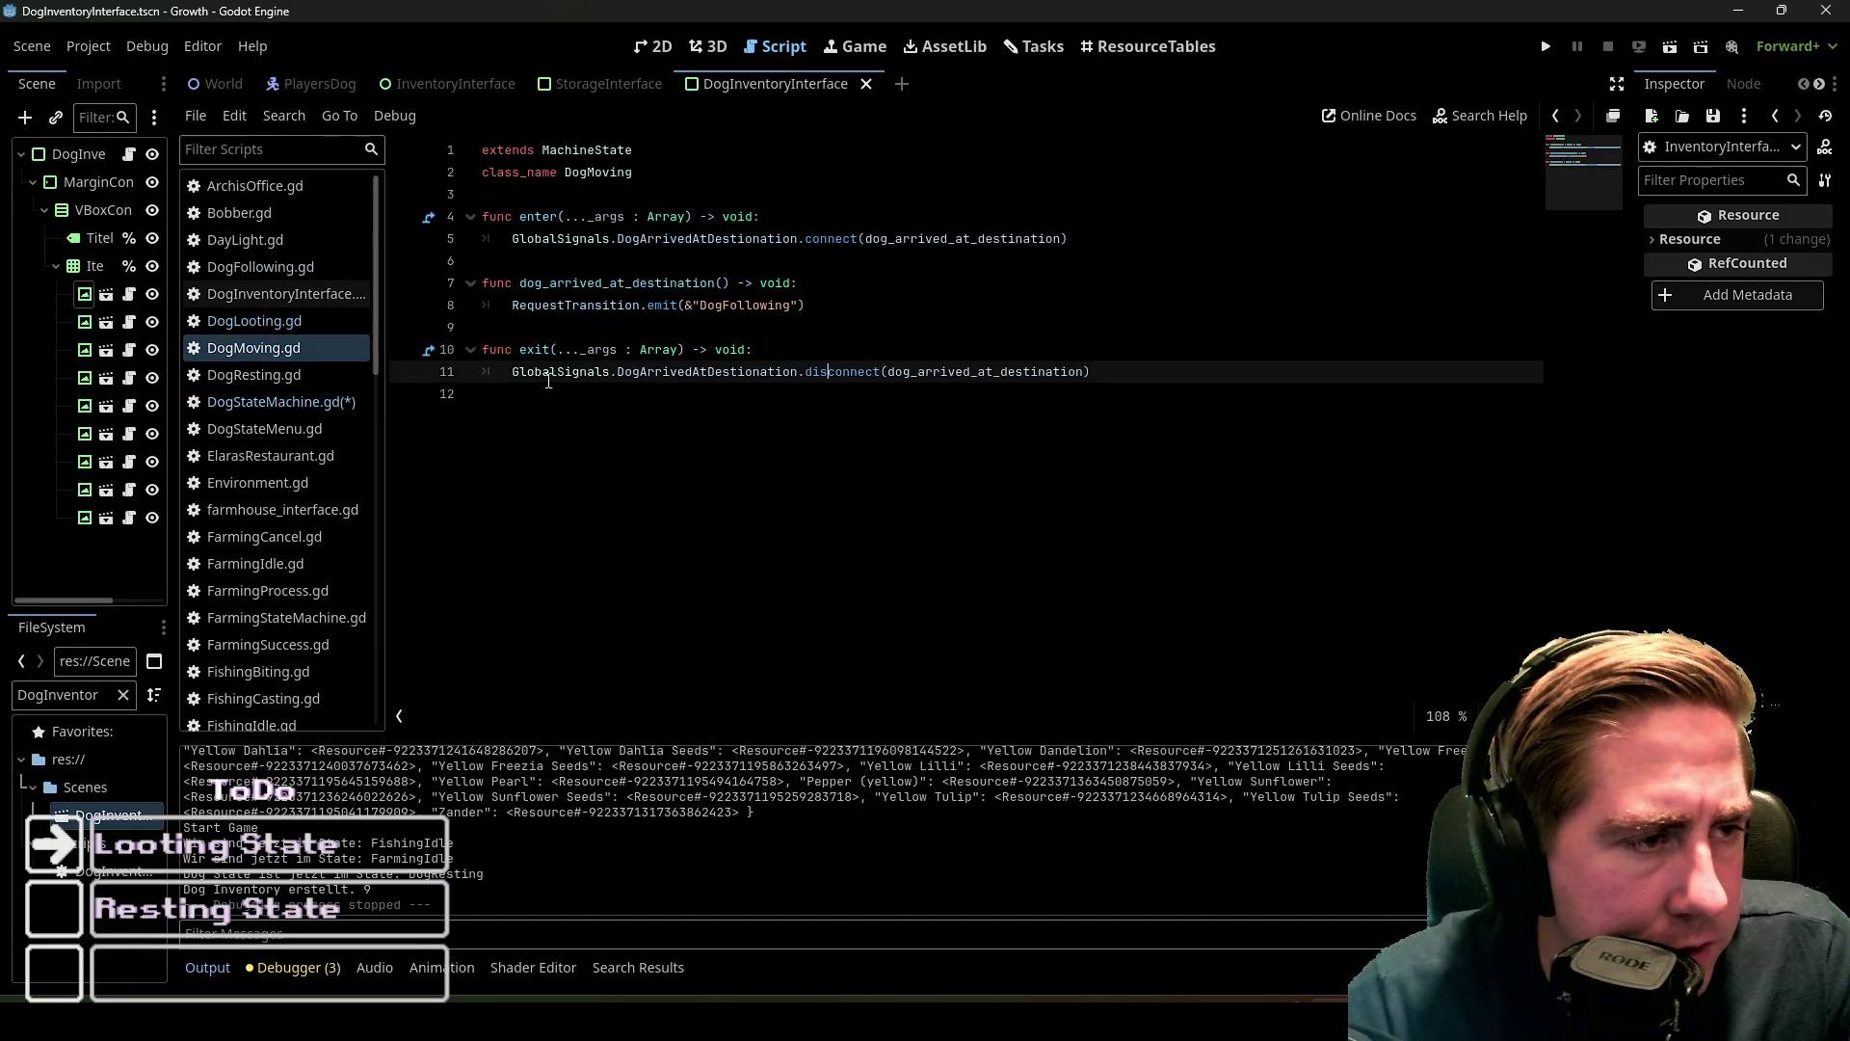
left_click(280, 403)
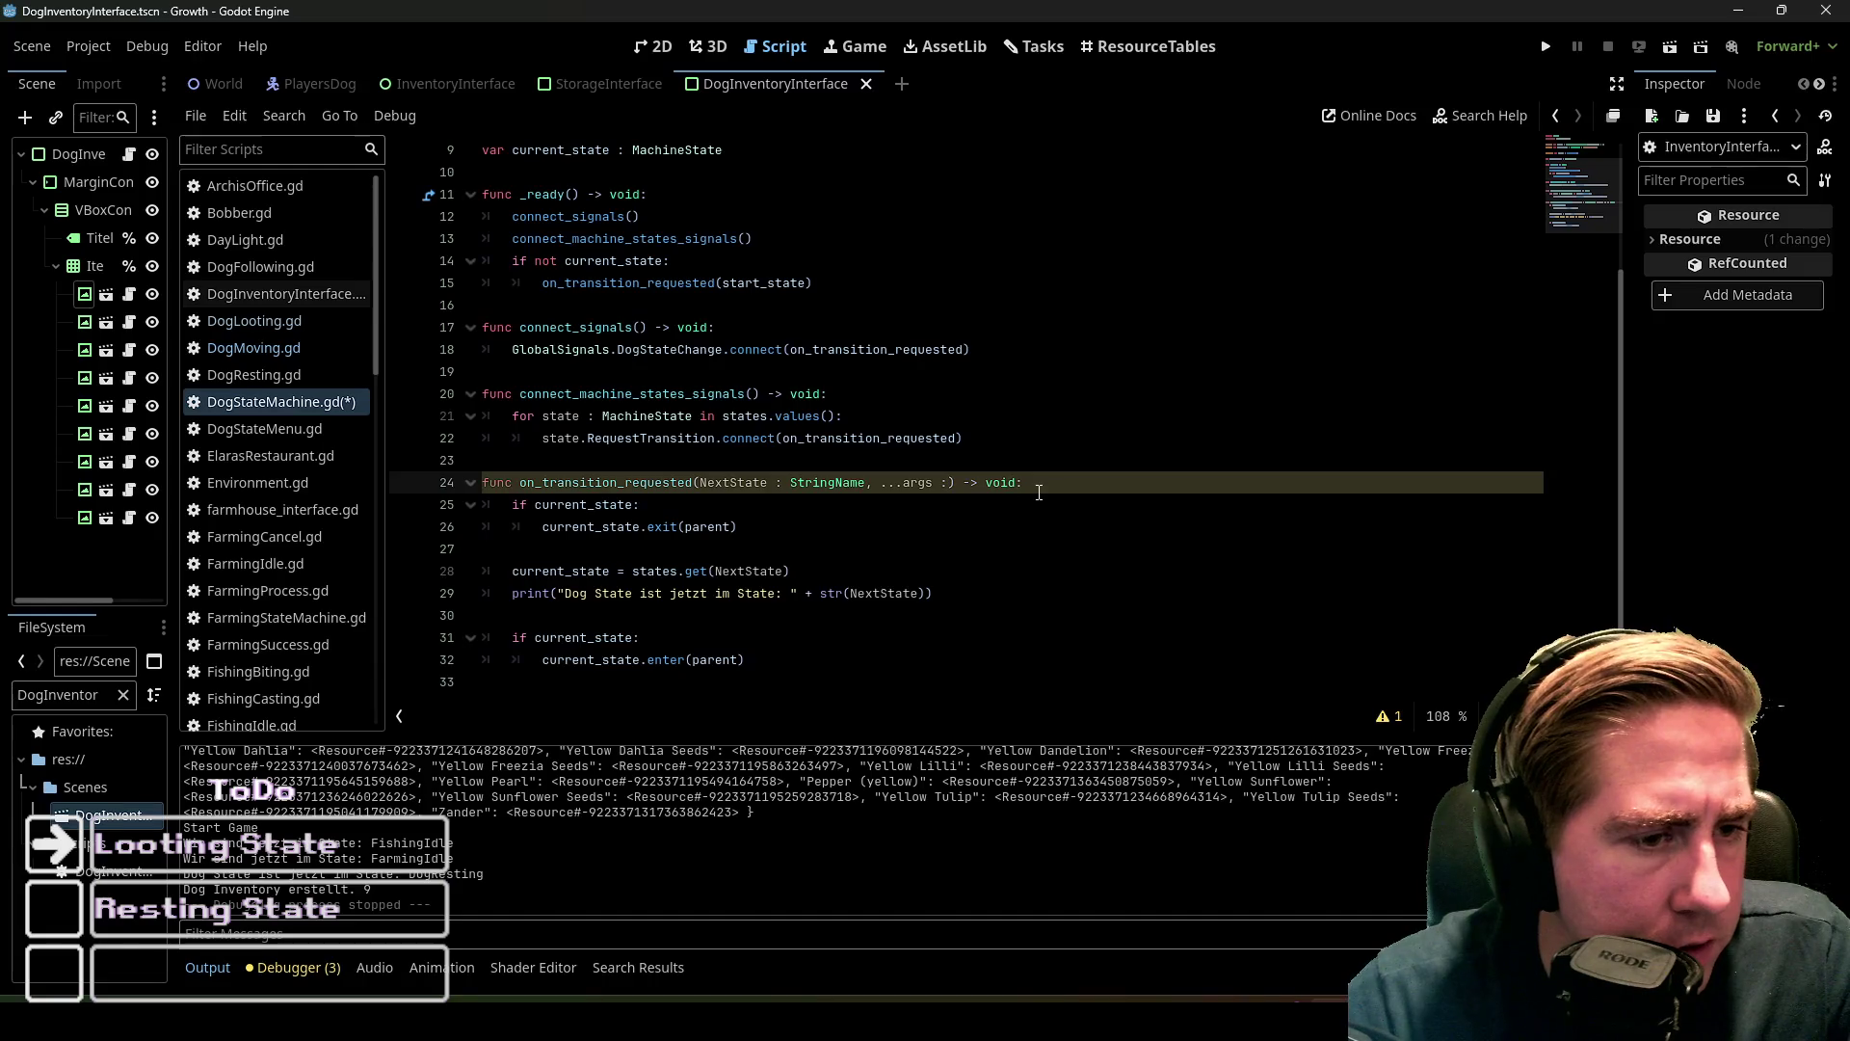
type("Array")
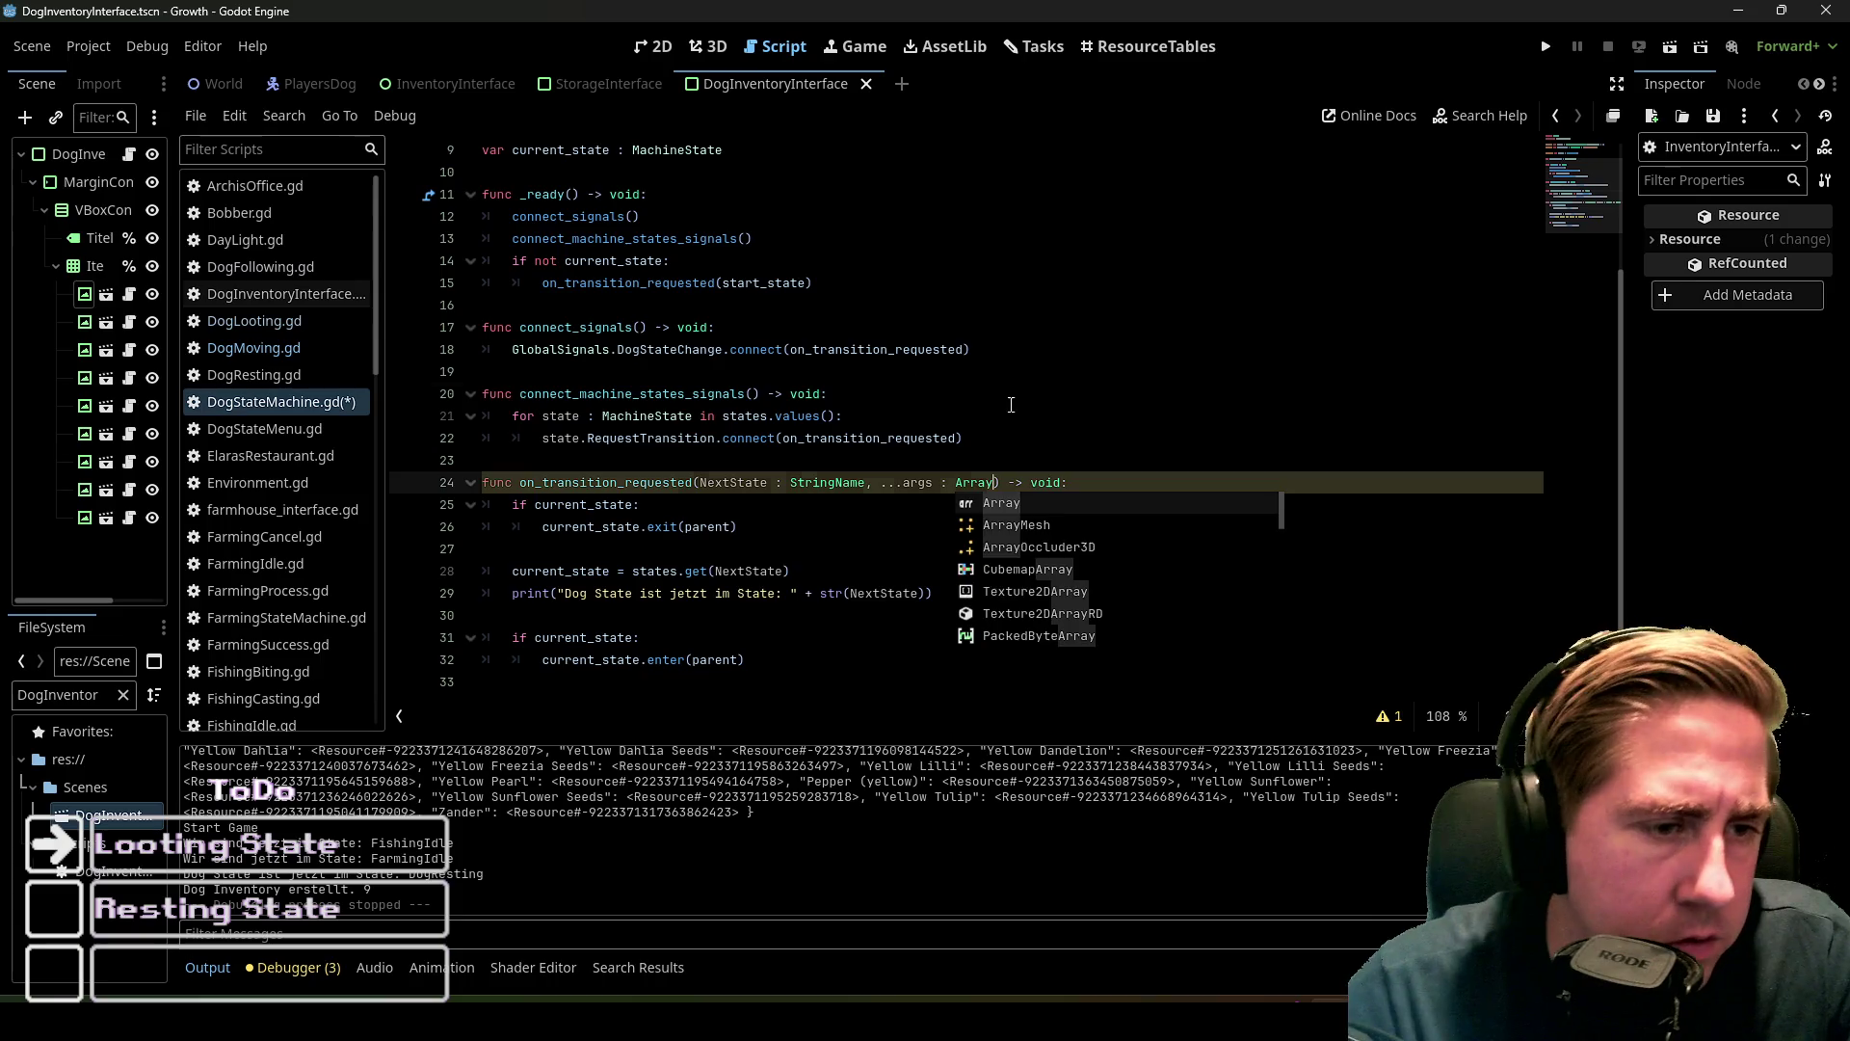
left_click(1011, 404)
left_click(836, 576)
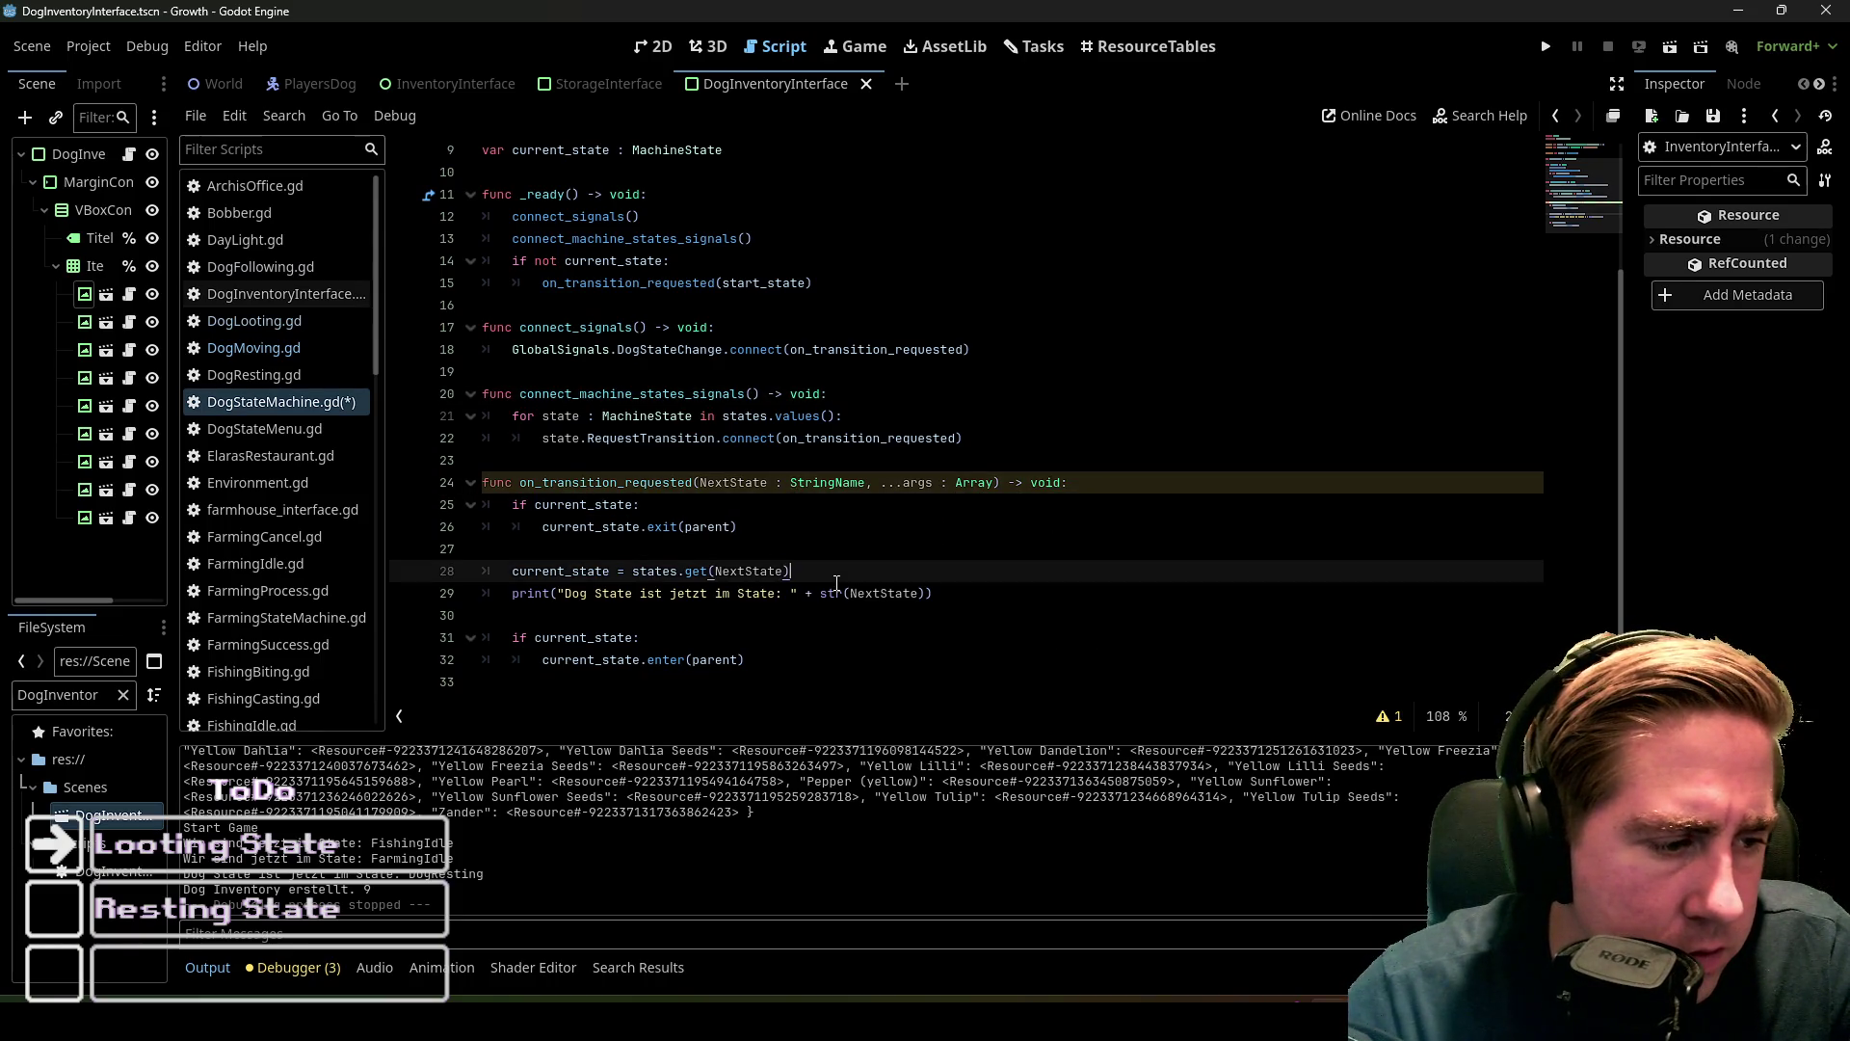
key("ctrl+s")
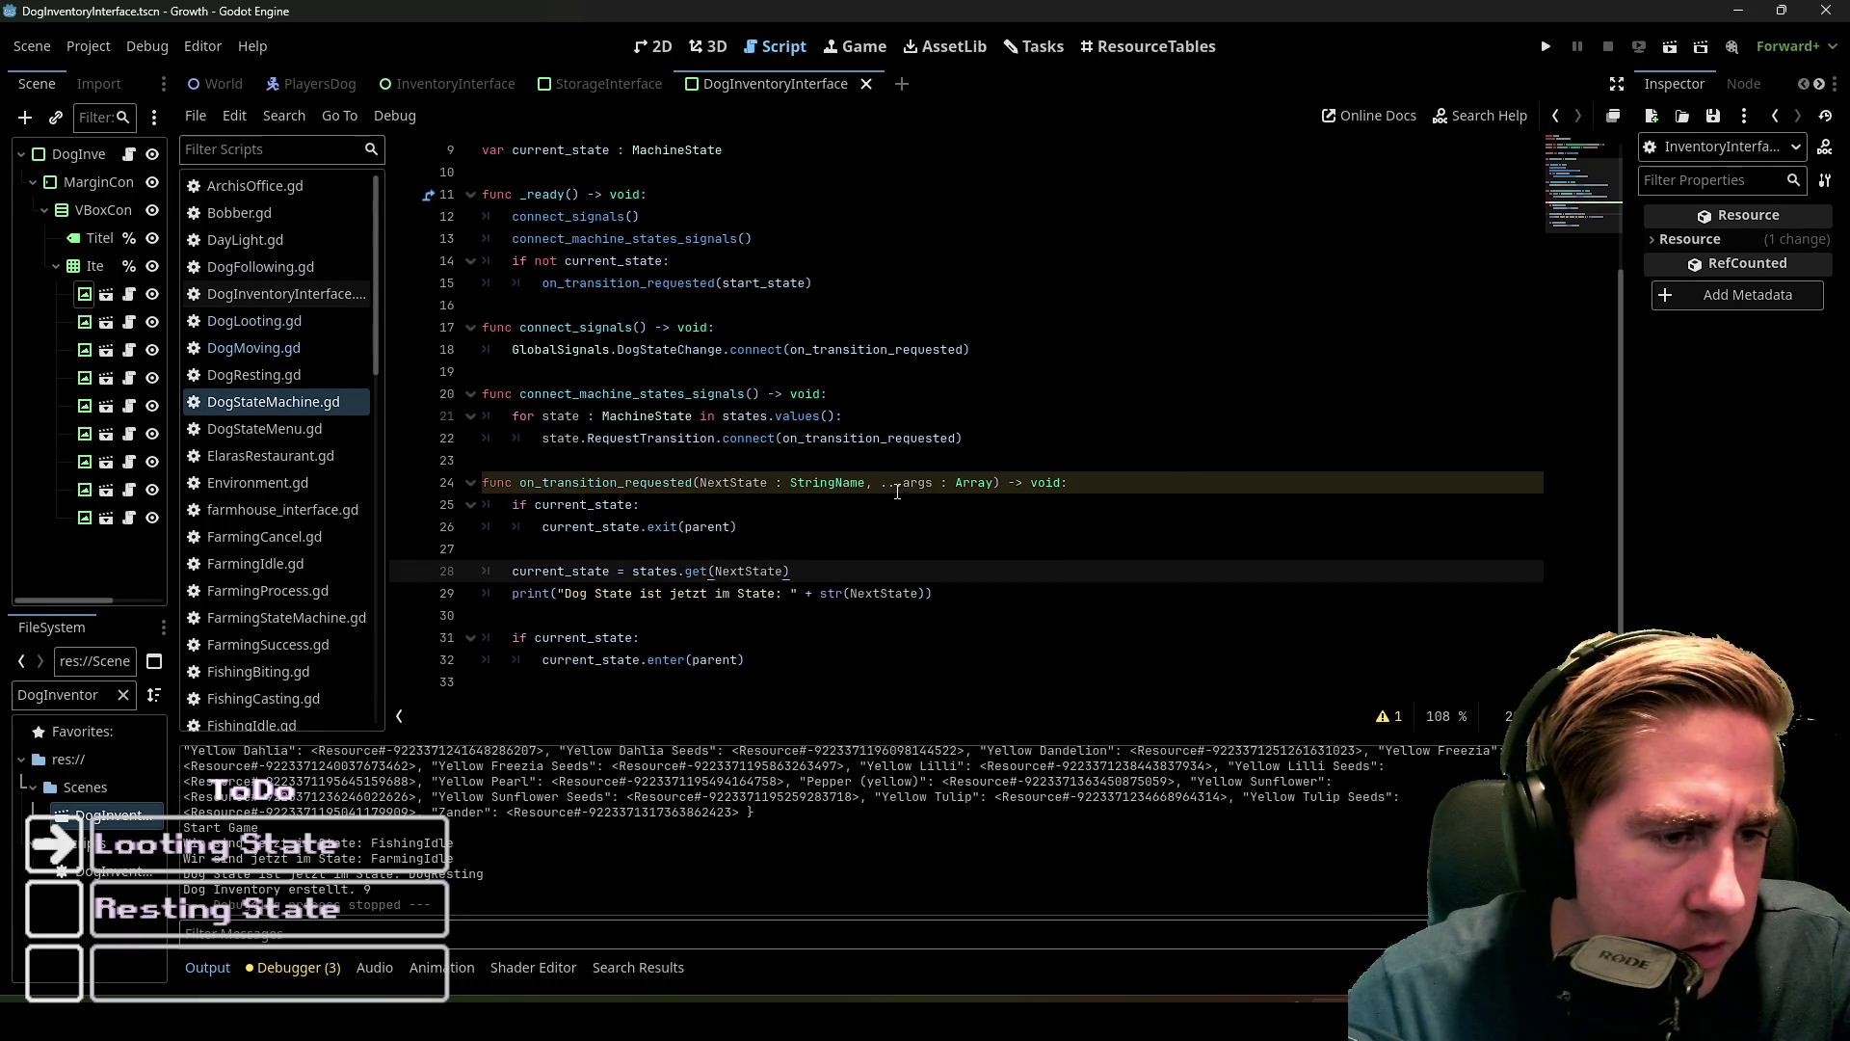
- Change the enter call on line 32 to enter(parent, args) and save
left_click(920, 482)
left_click(747, 572)
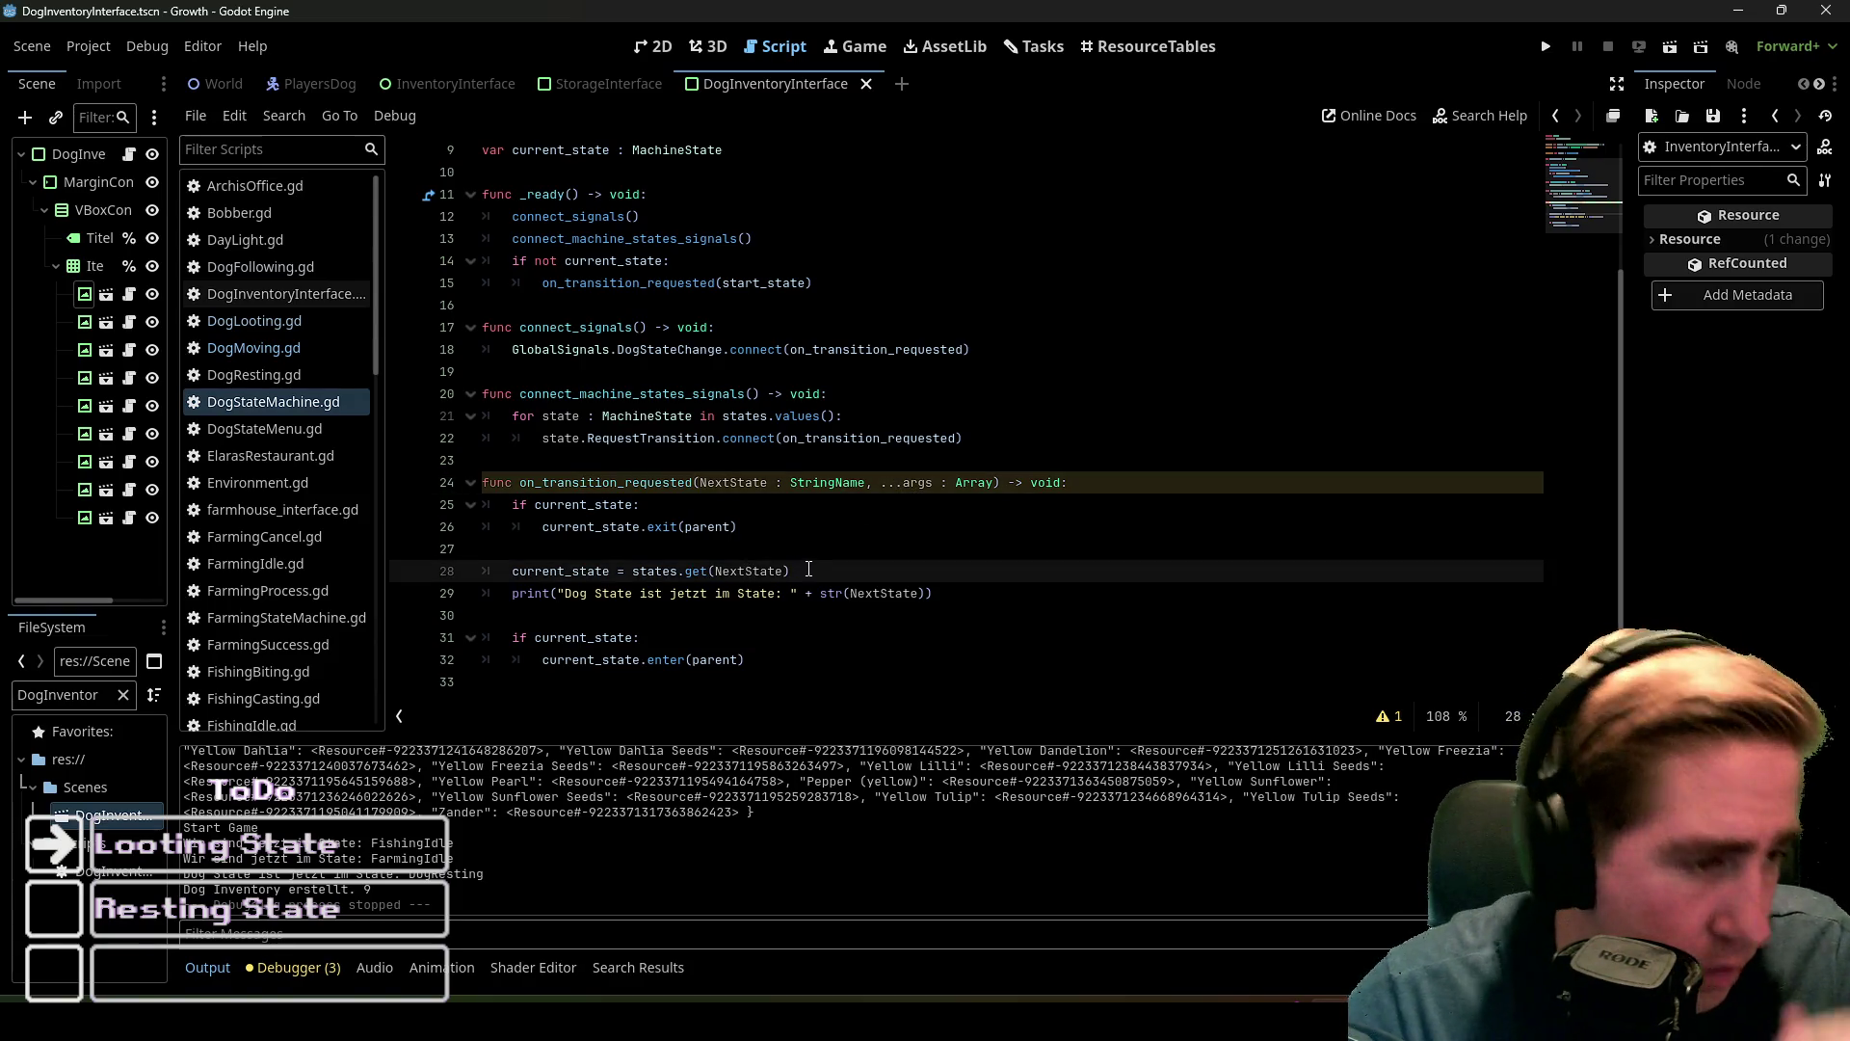
left_click(754, 527)
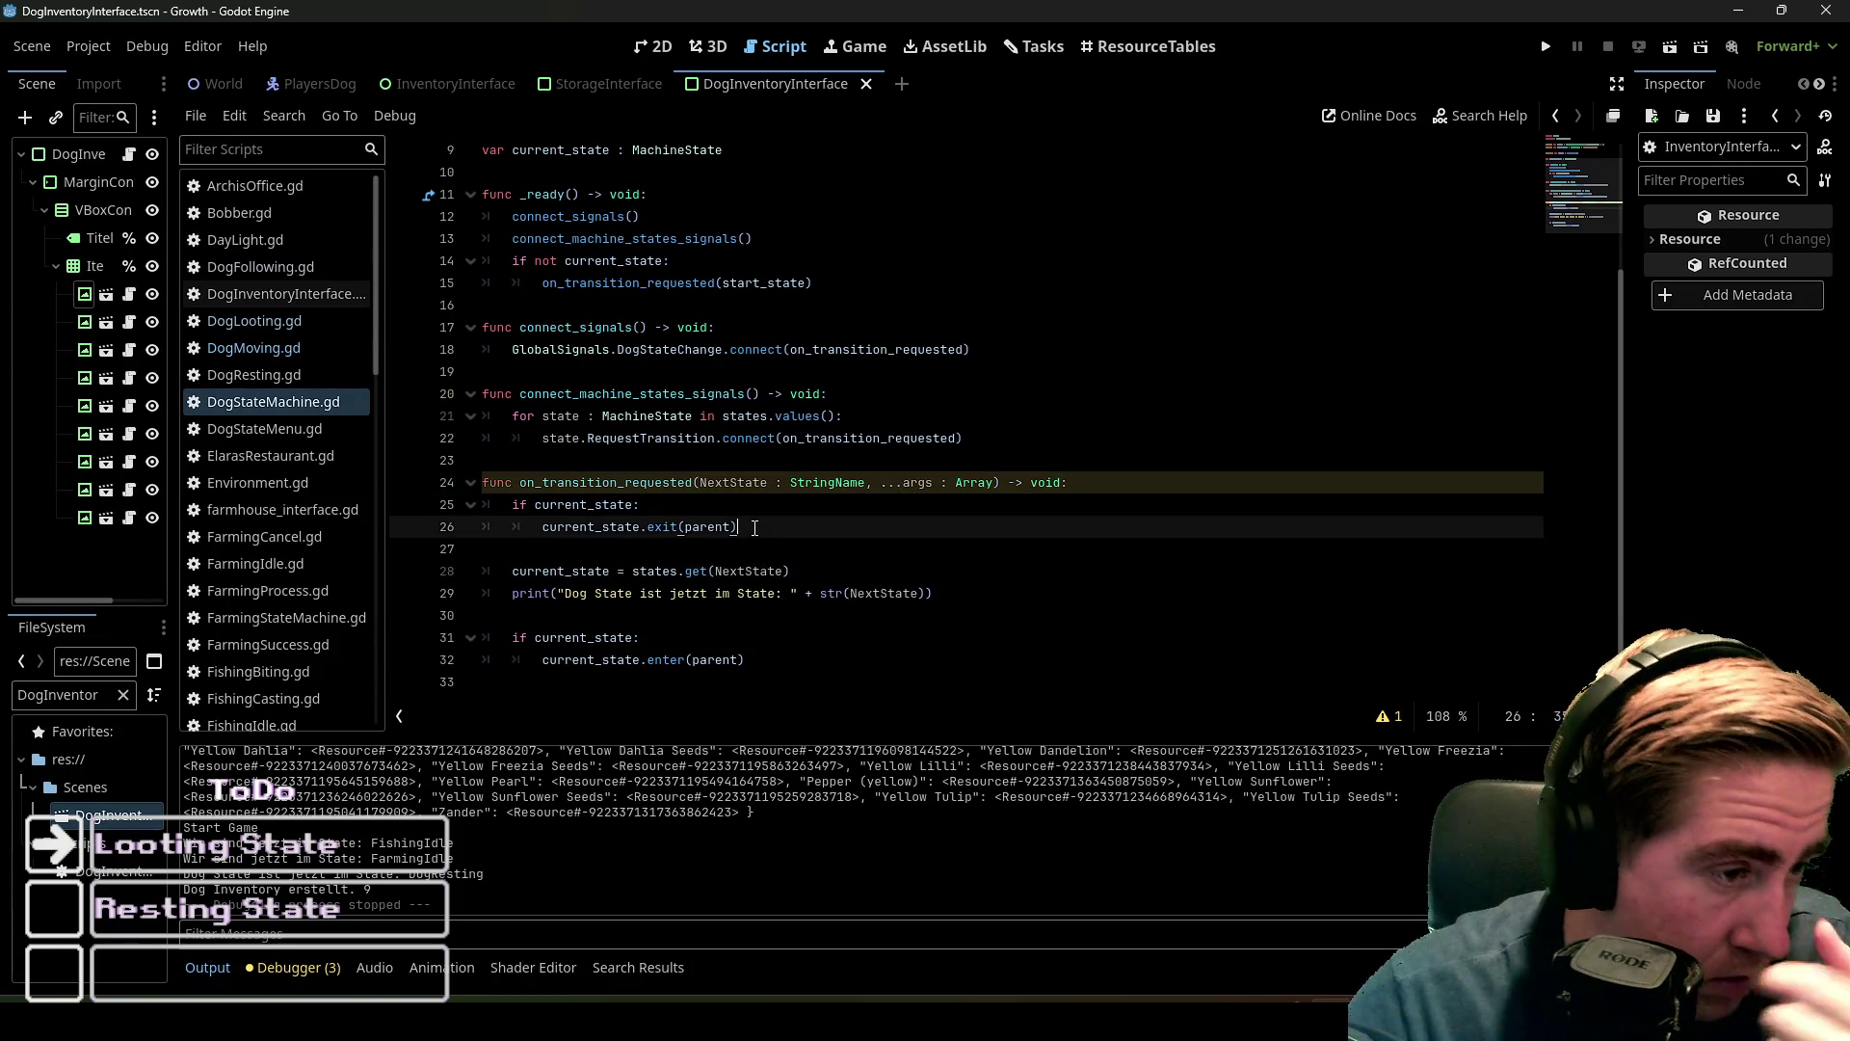
left_click(791, 592)
left_click(744, 661)
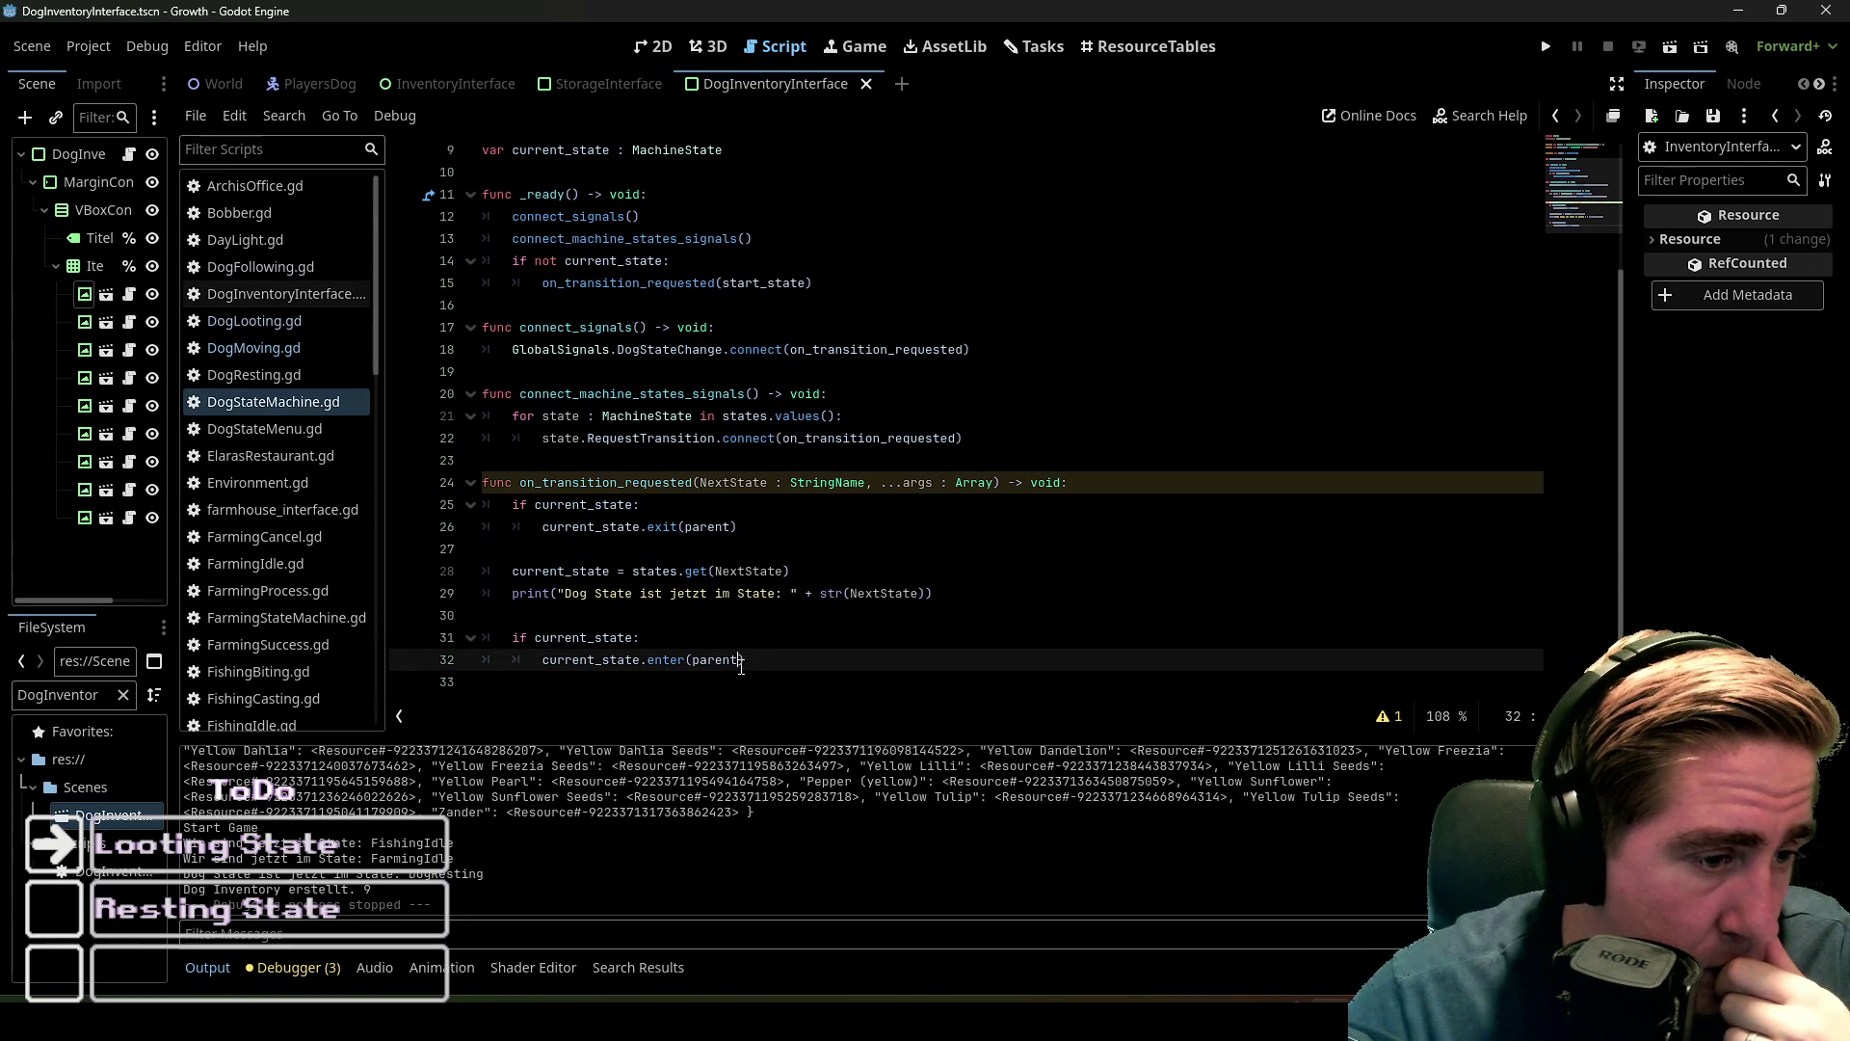
type(",")
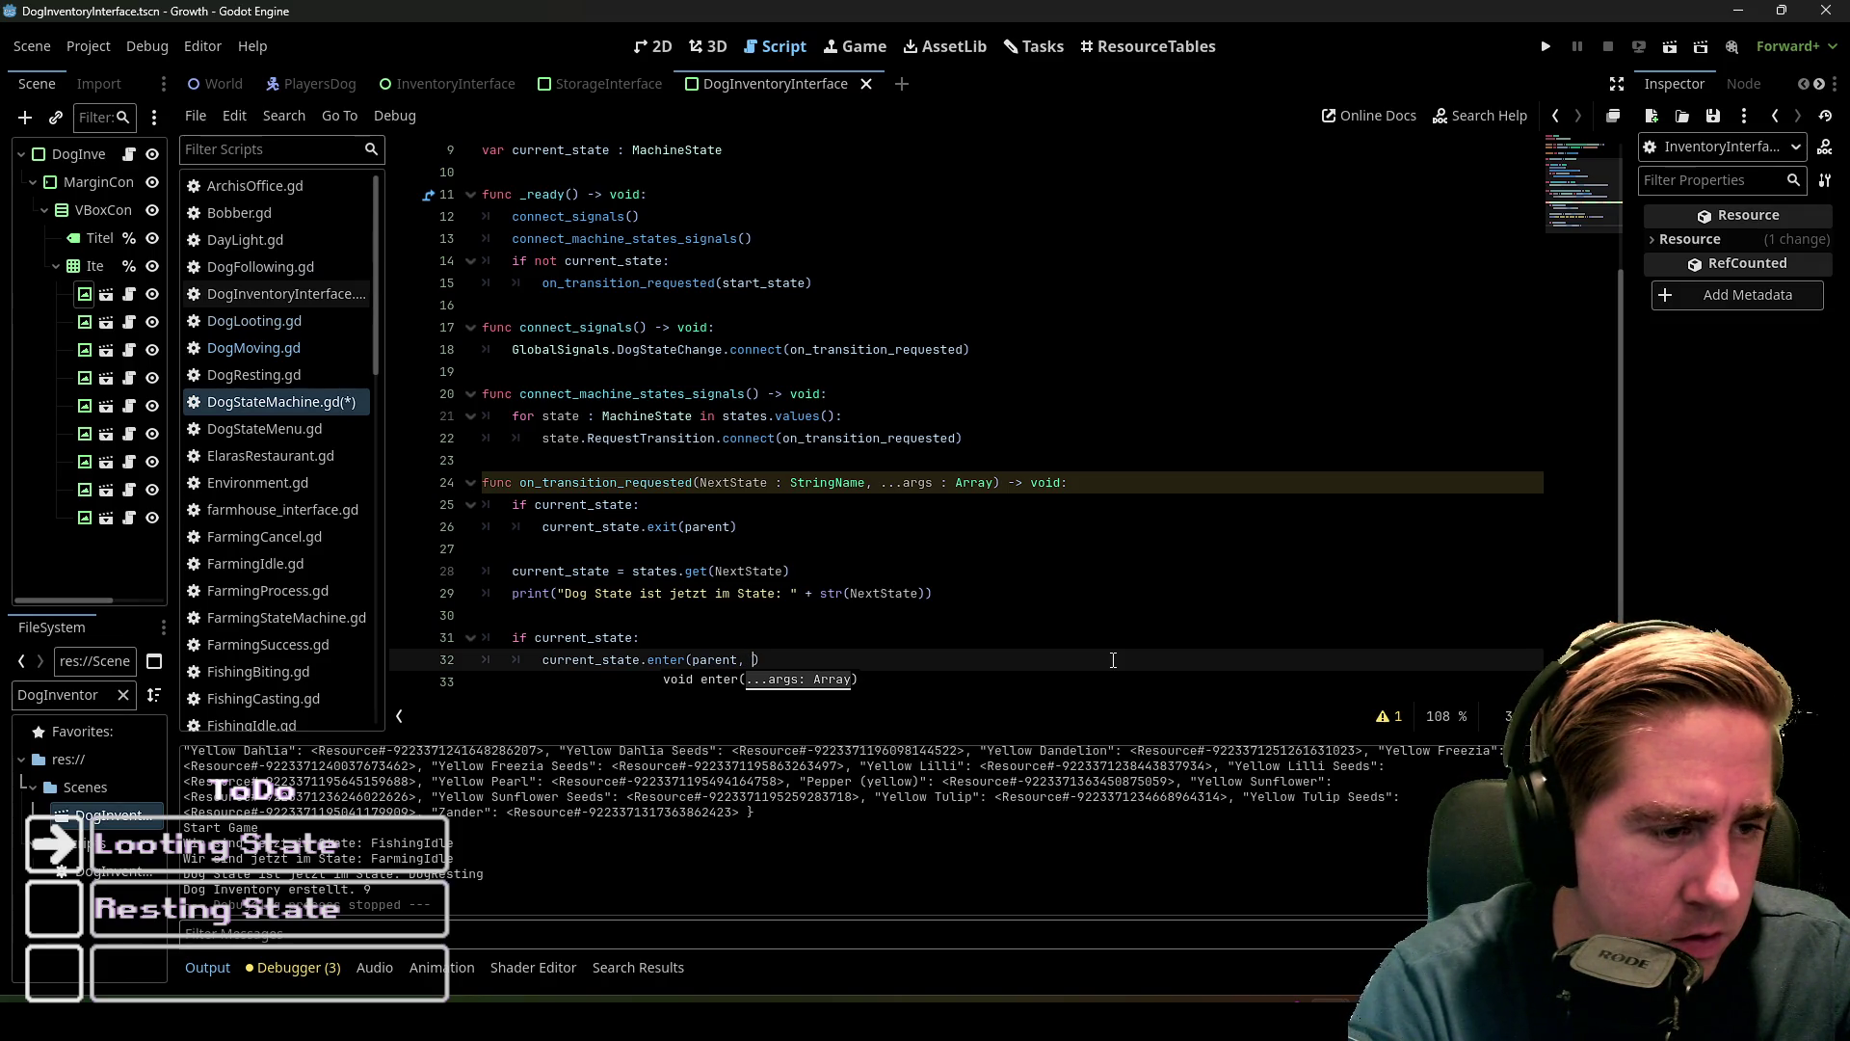
type(".")
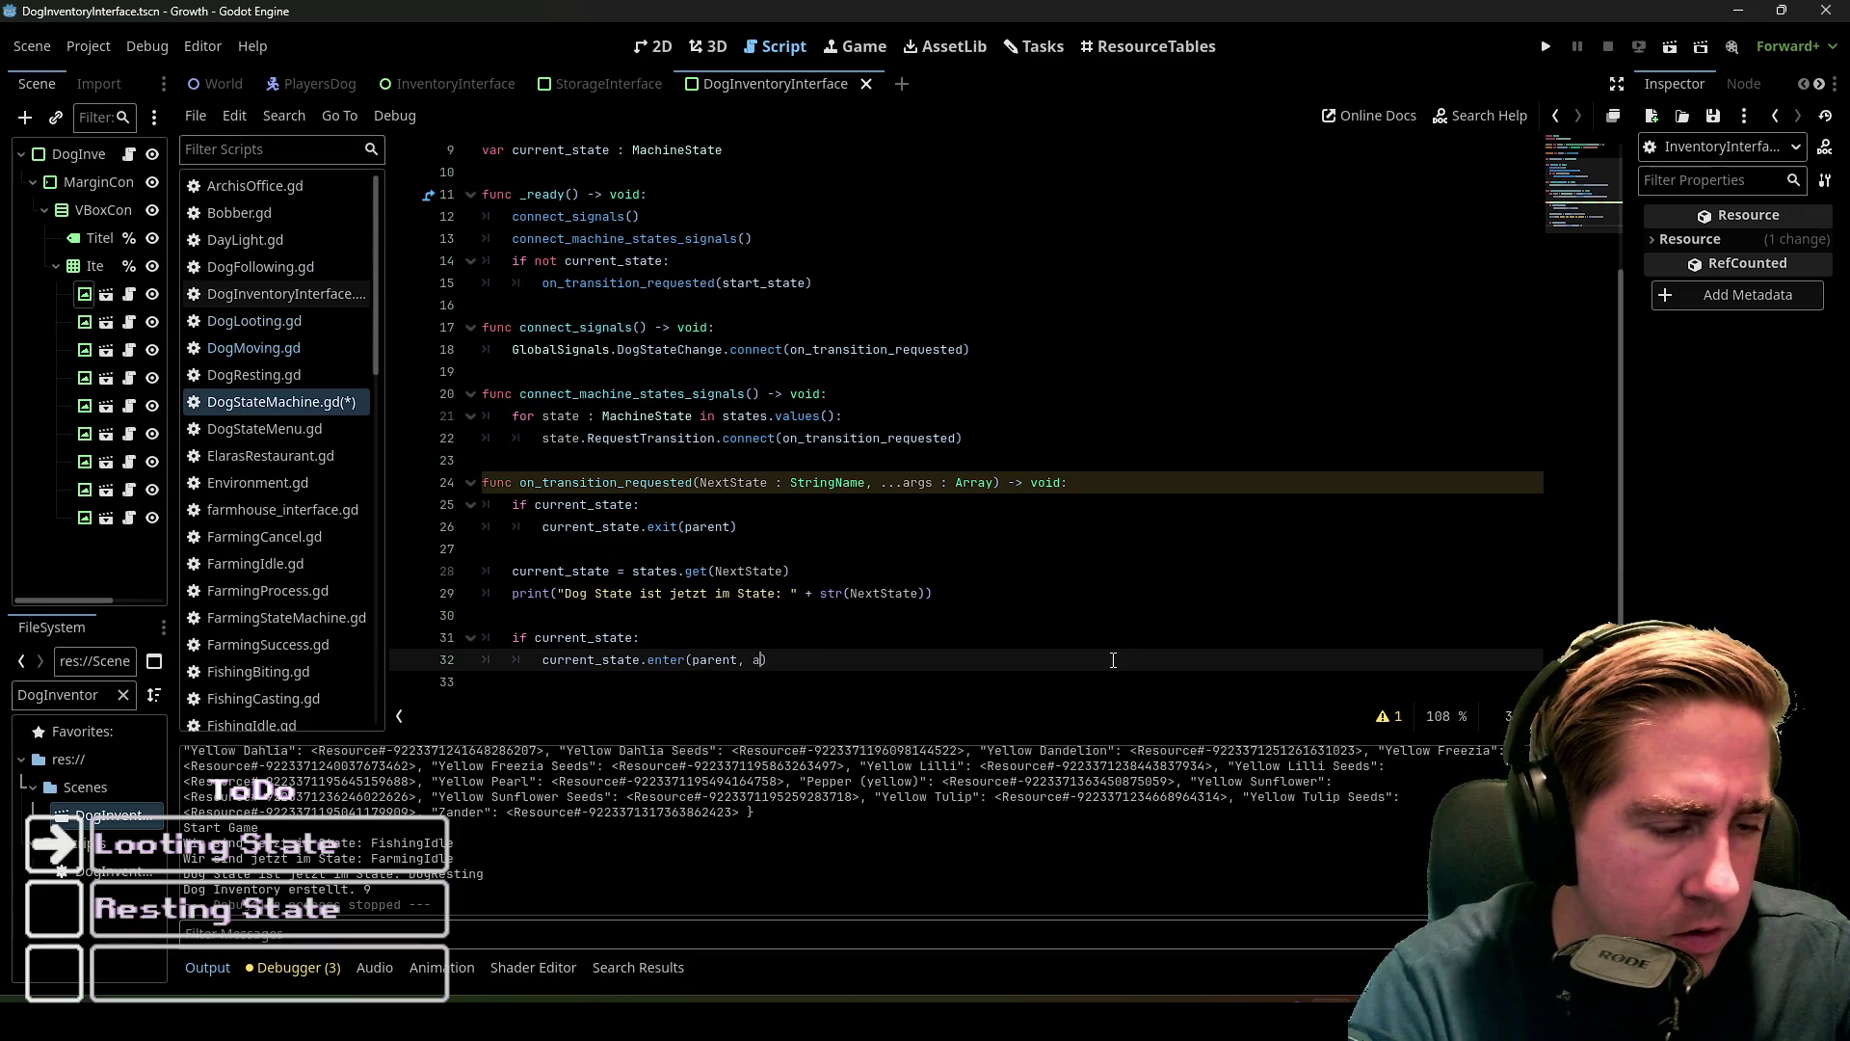
type("s")
key("Escape")
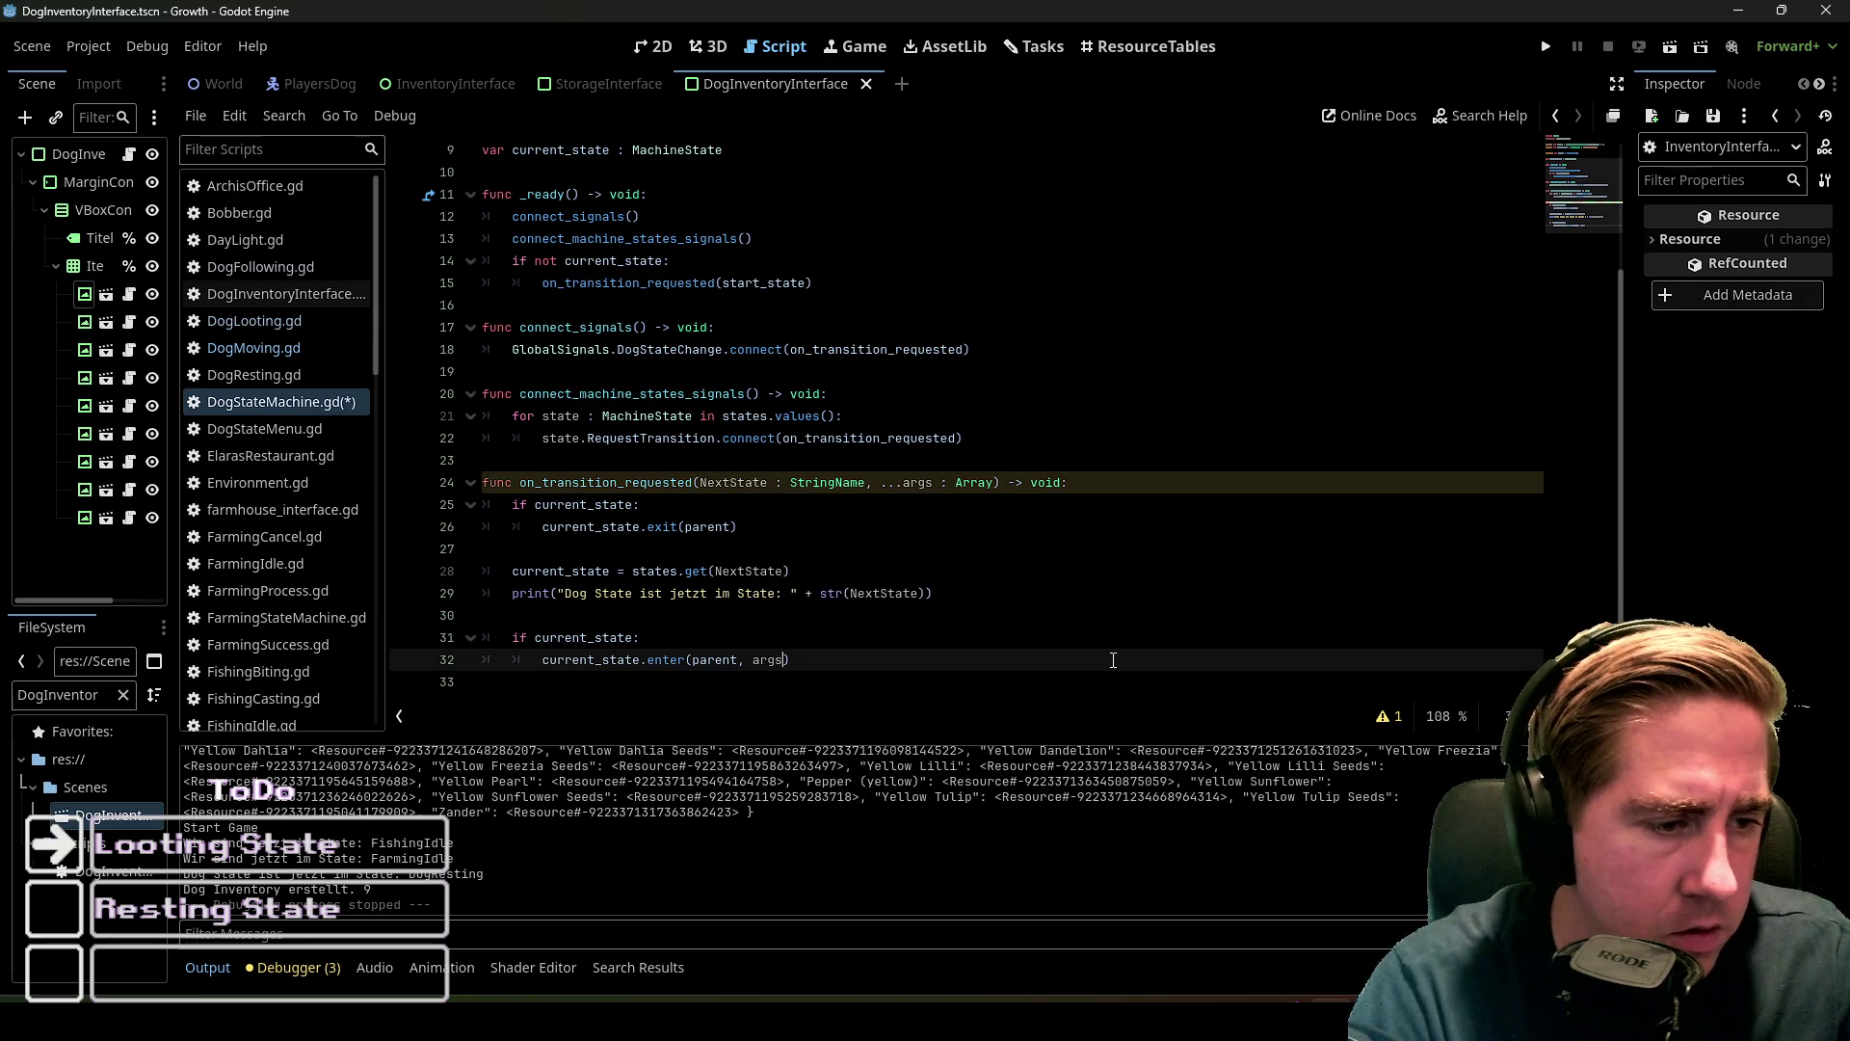
key("Up")
key("Up")
key("Up")
key("ctrl+s")
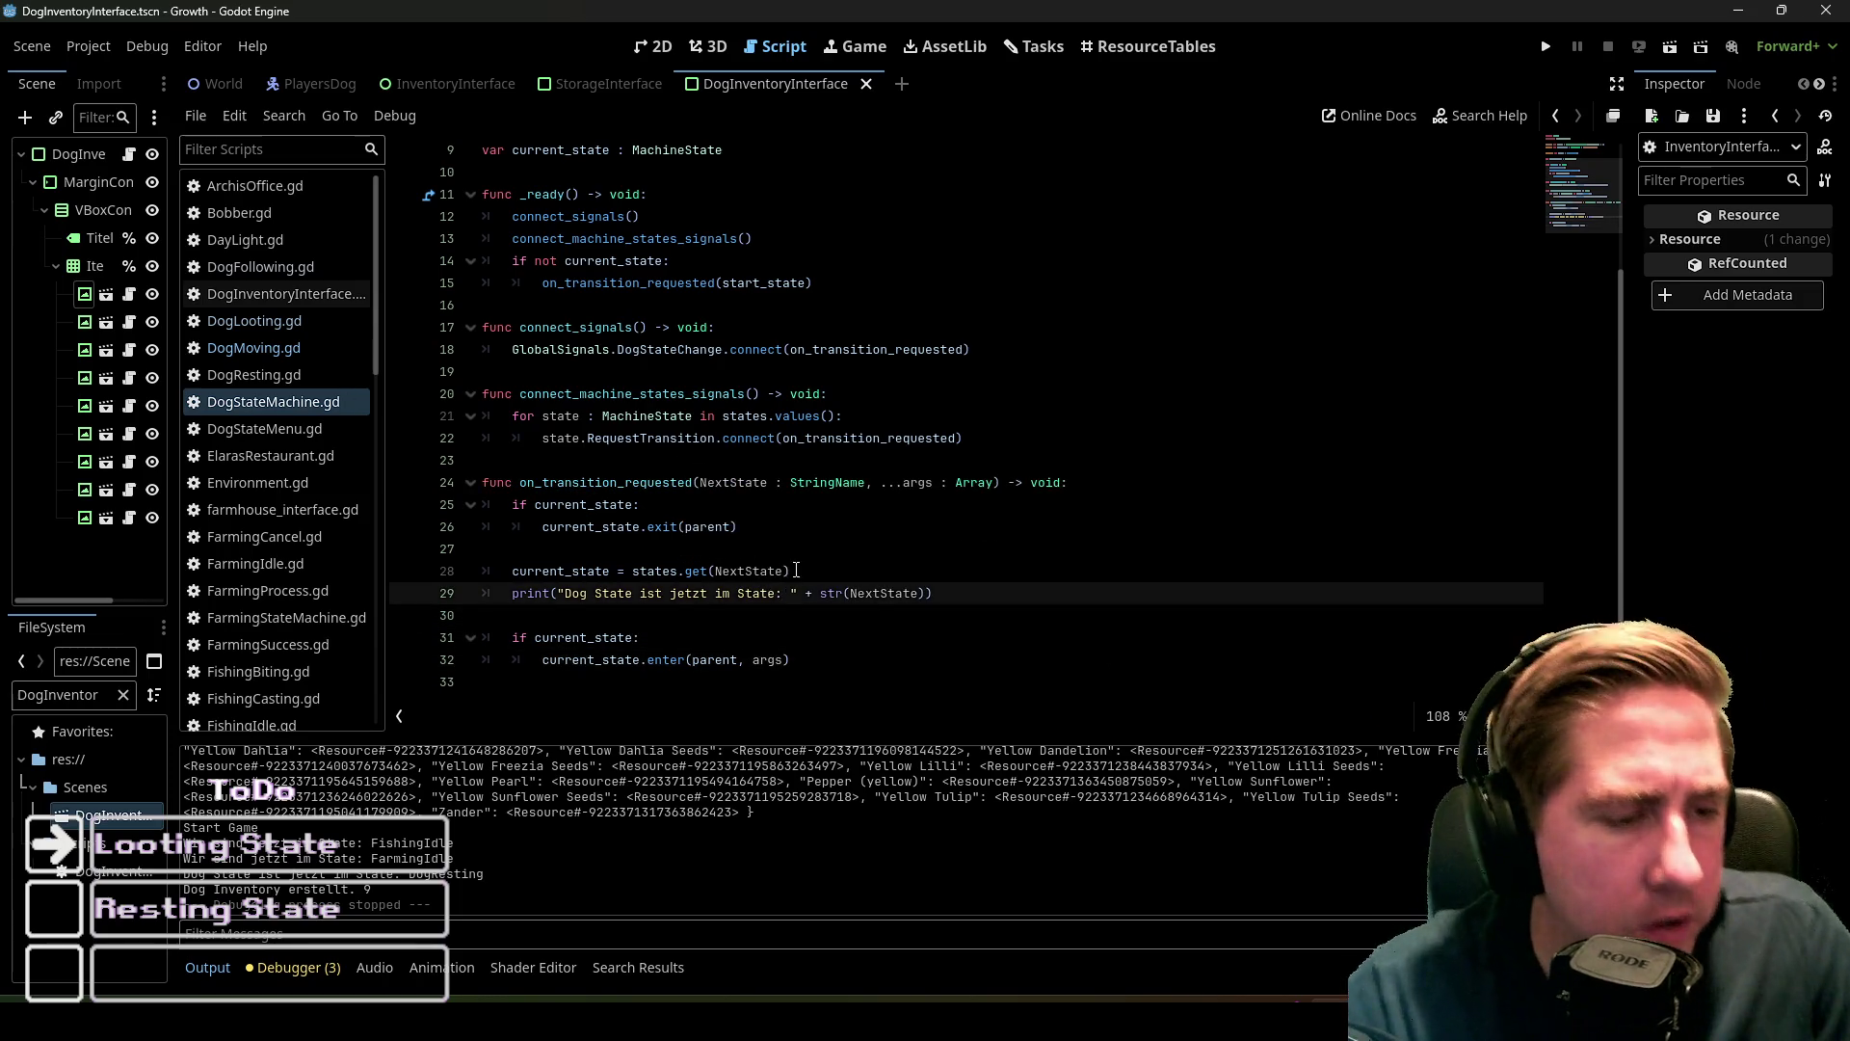
- Check where args and parent are used, save DogStateMachine.gd again, and open DogMoving.gd
left_click(723, 663)
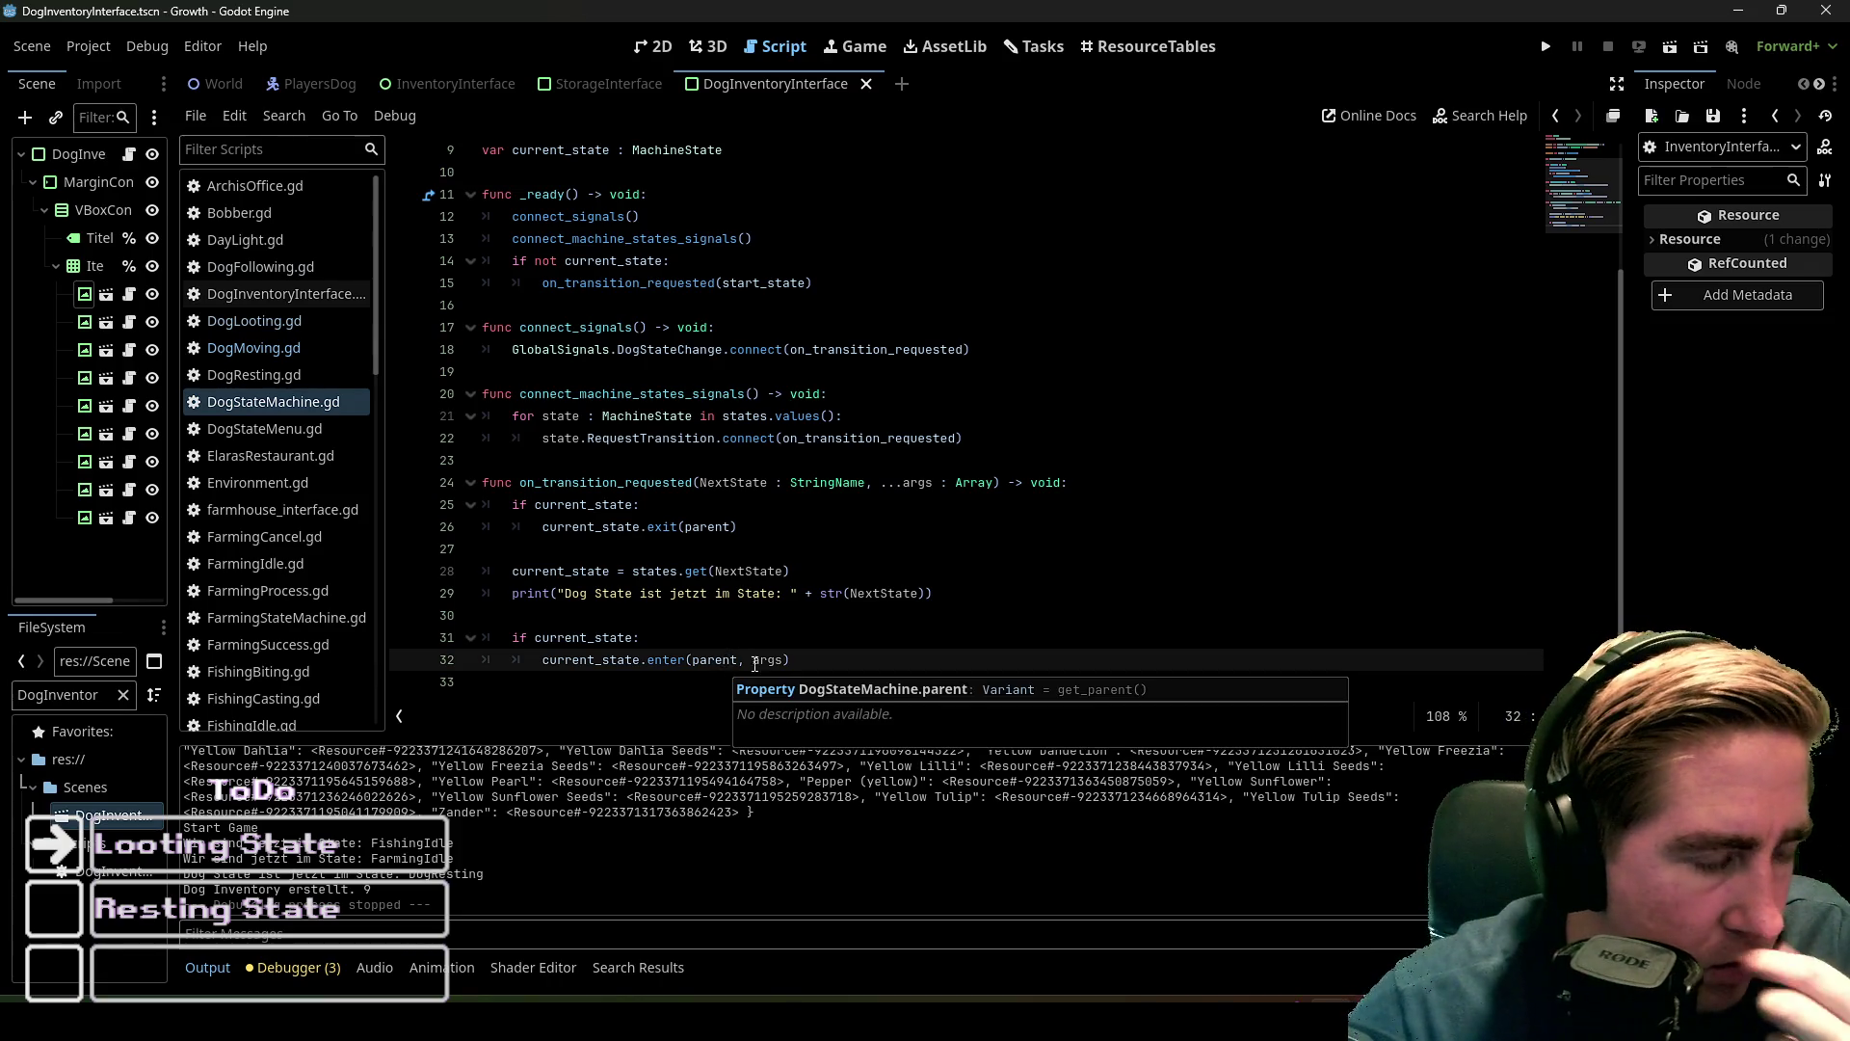
double_click(759, 663)
double_click(713, 661)
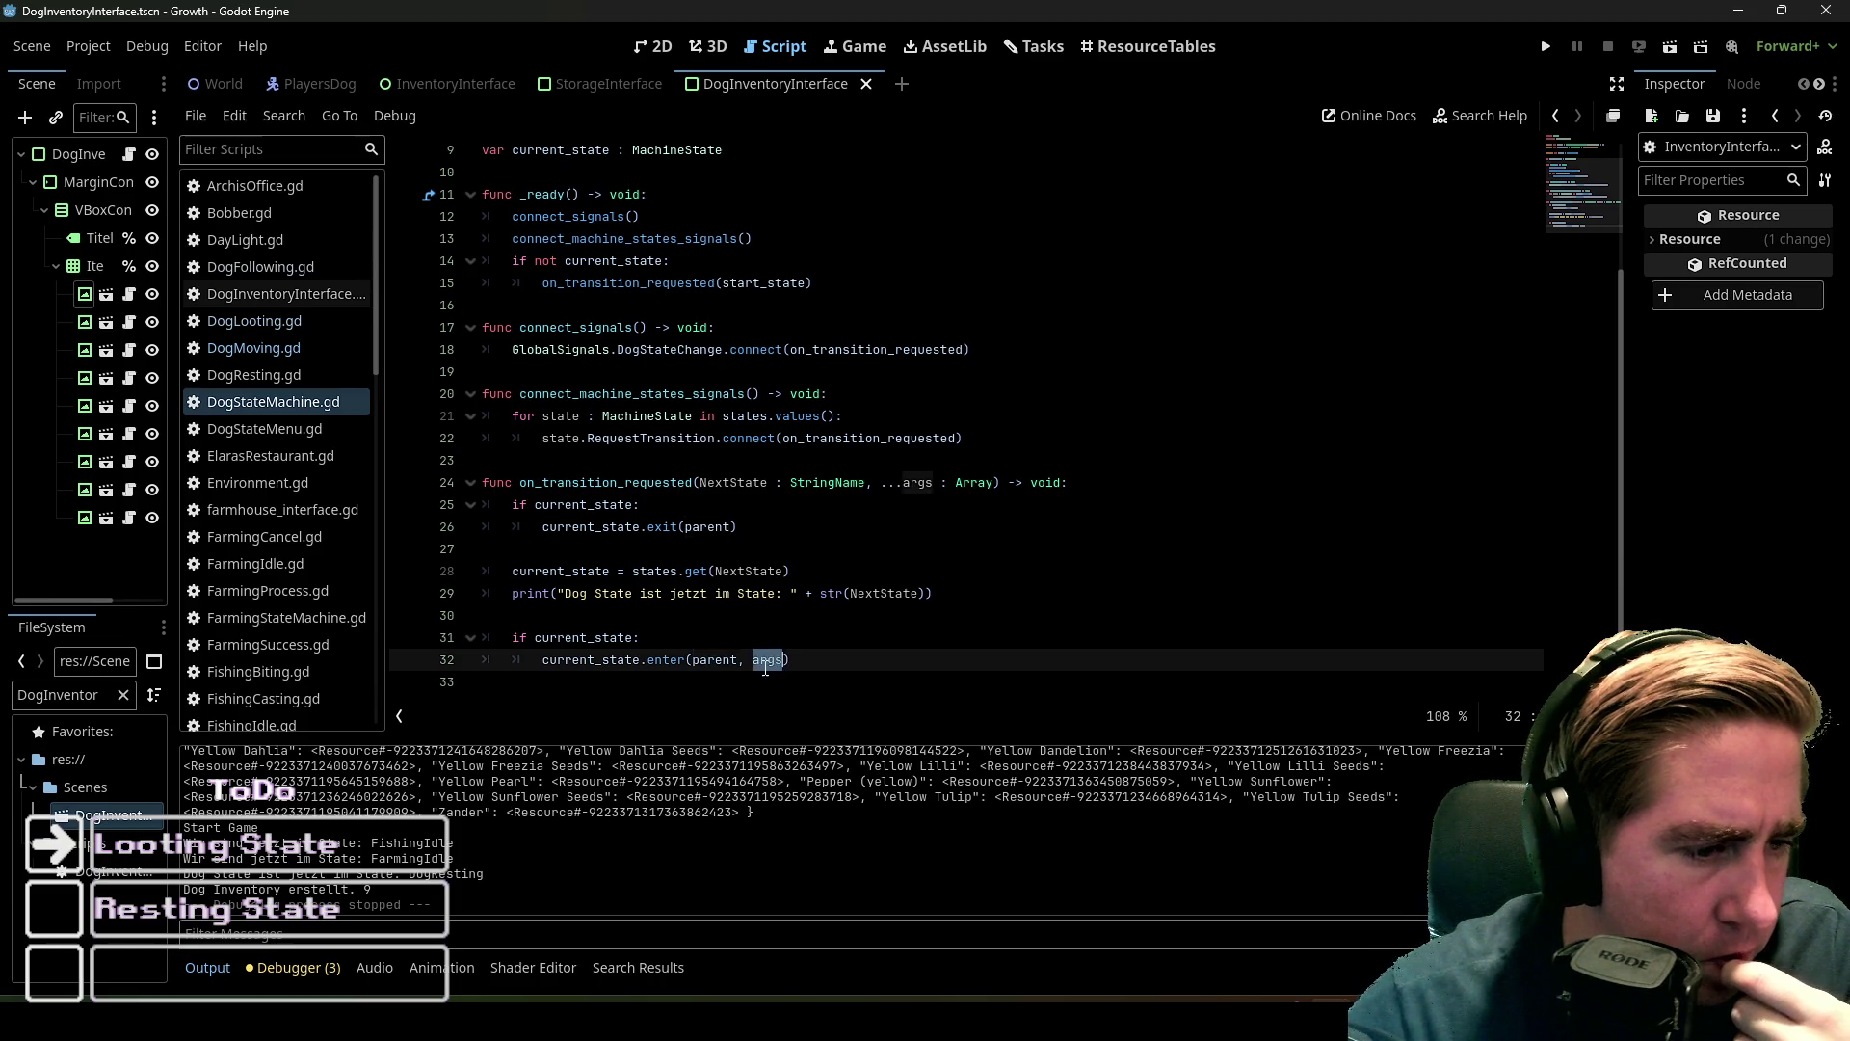
left_click(811, 613)
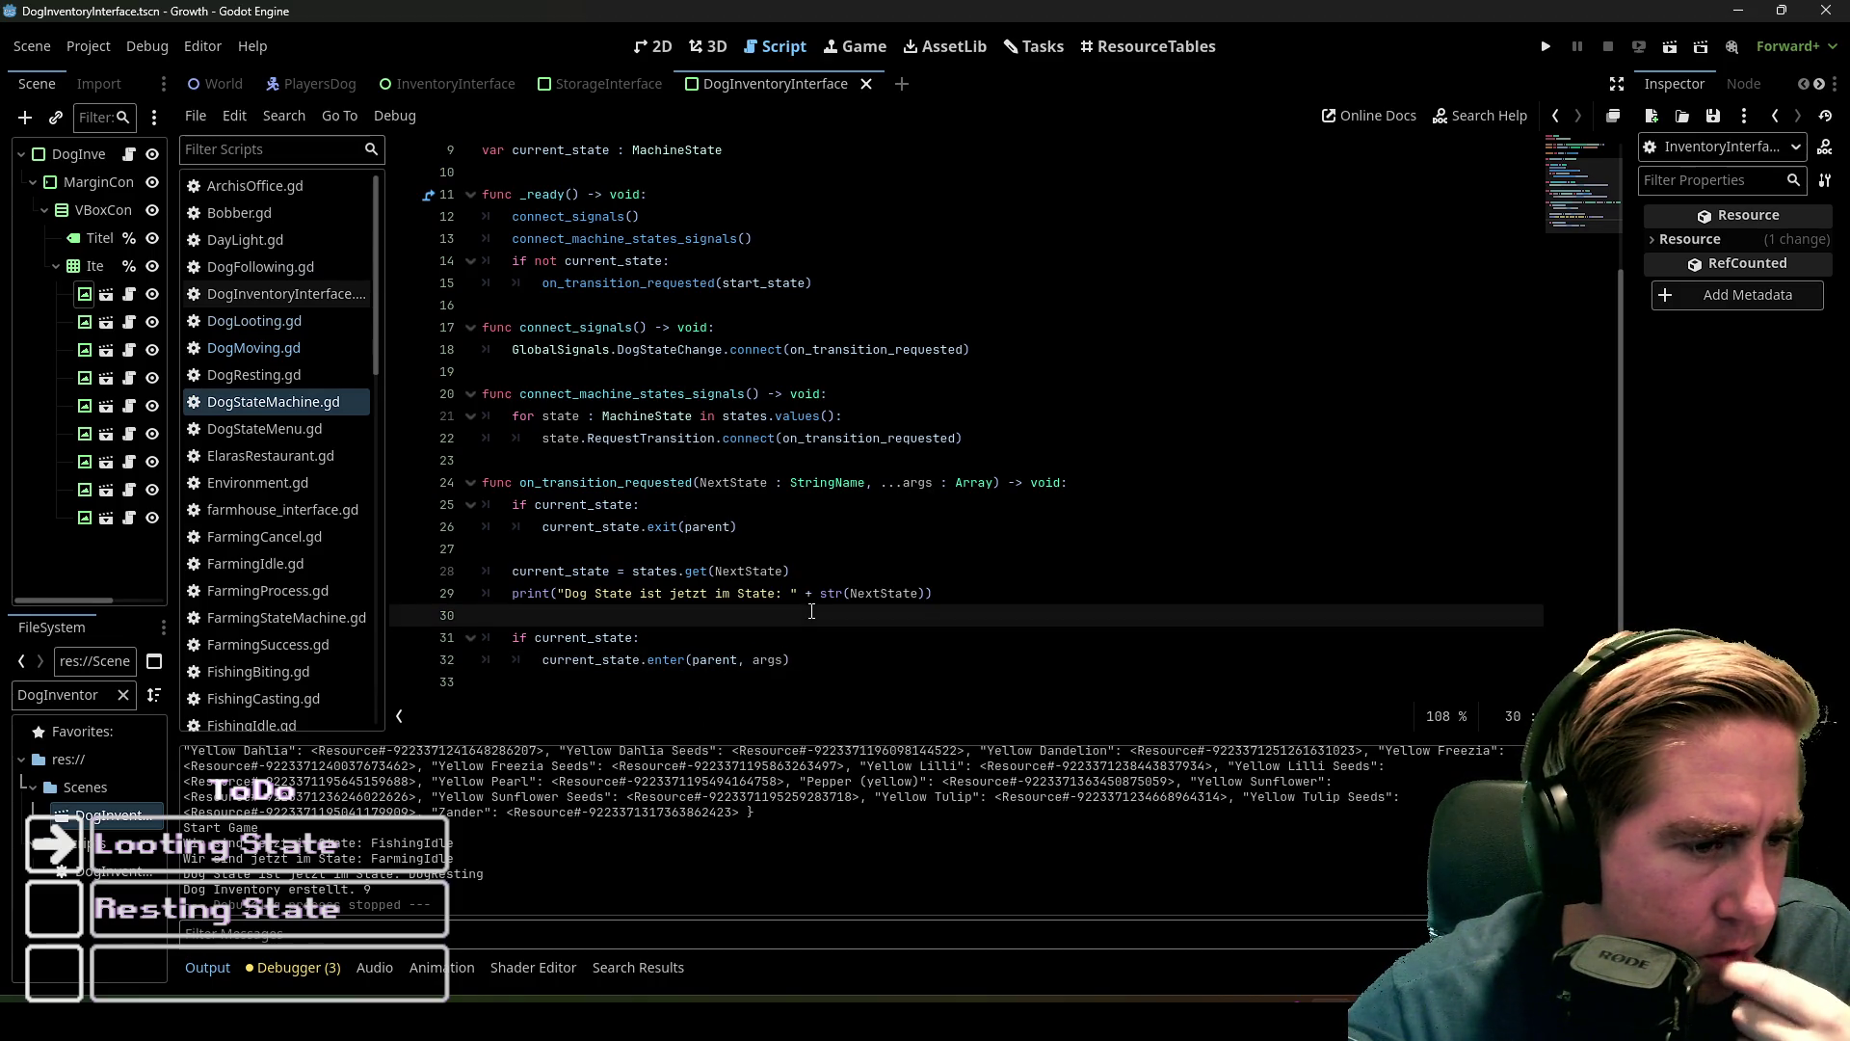
key("ctrl+a")
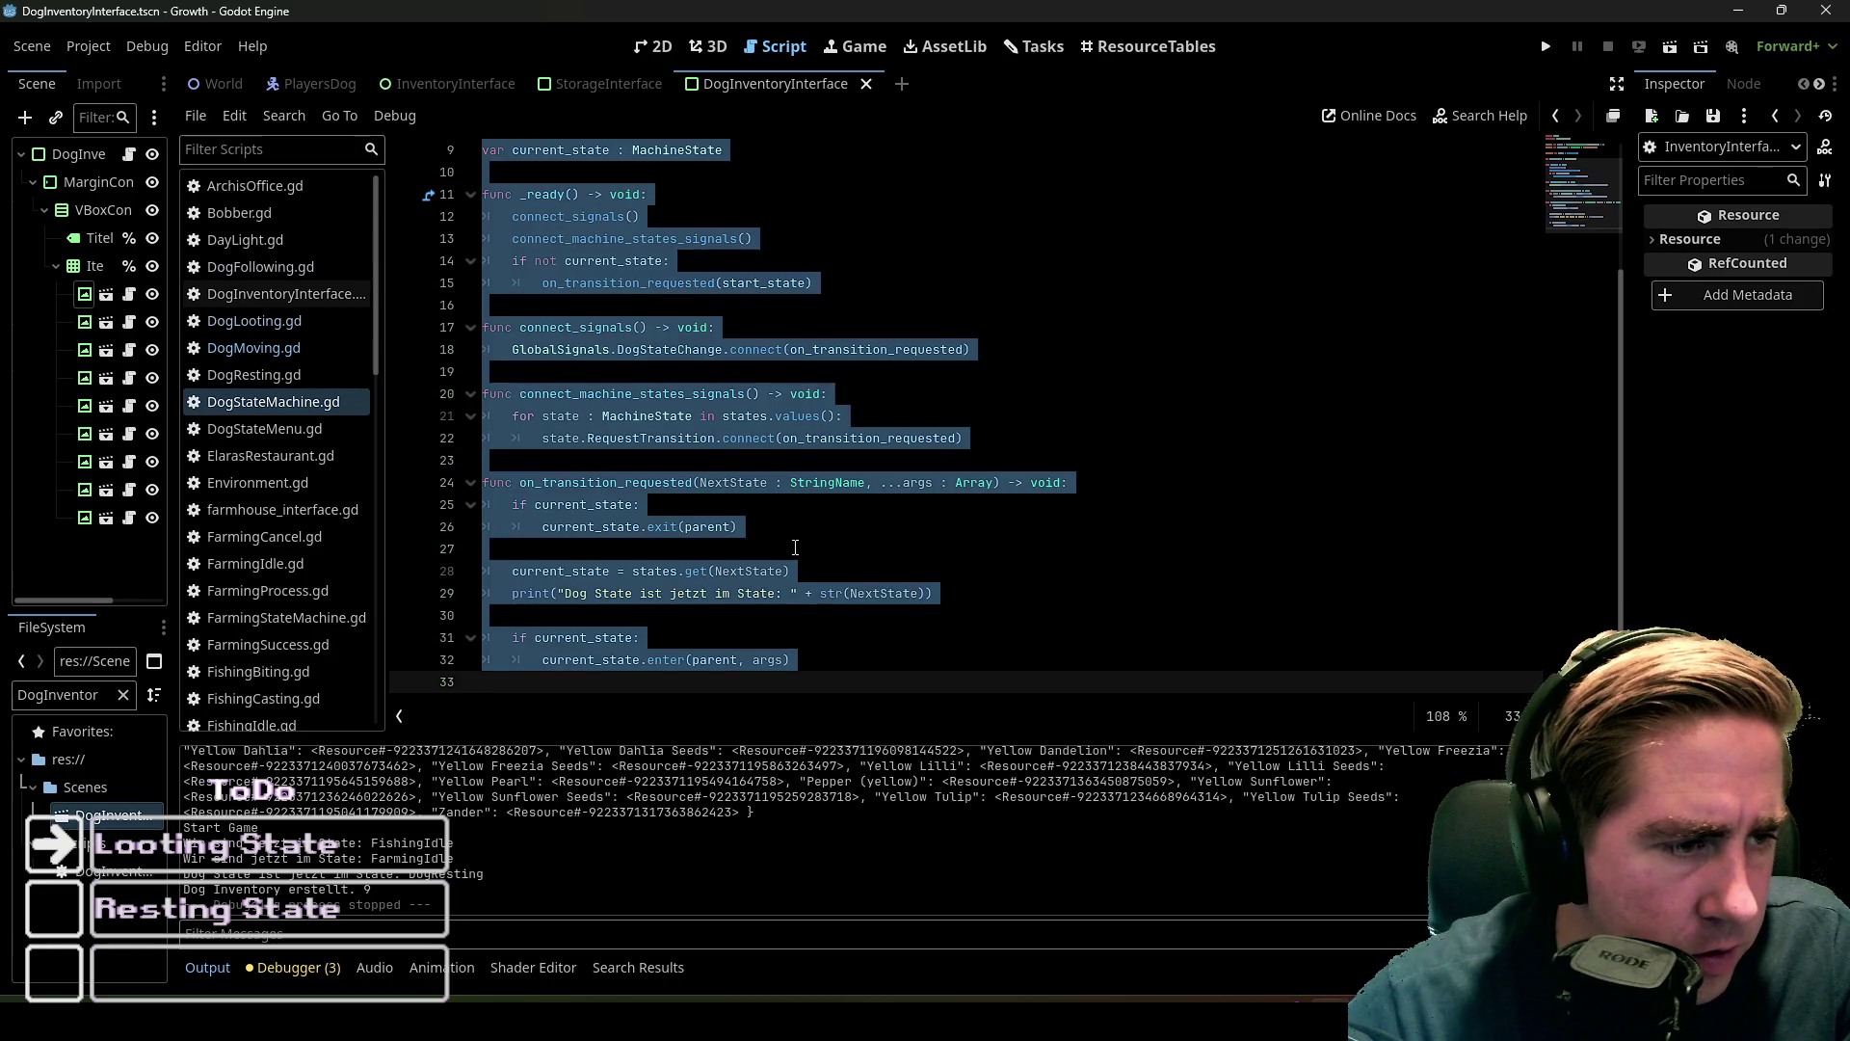
left_click(795, 549)
key("ctrl+s")
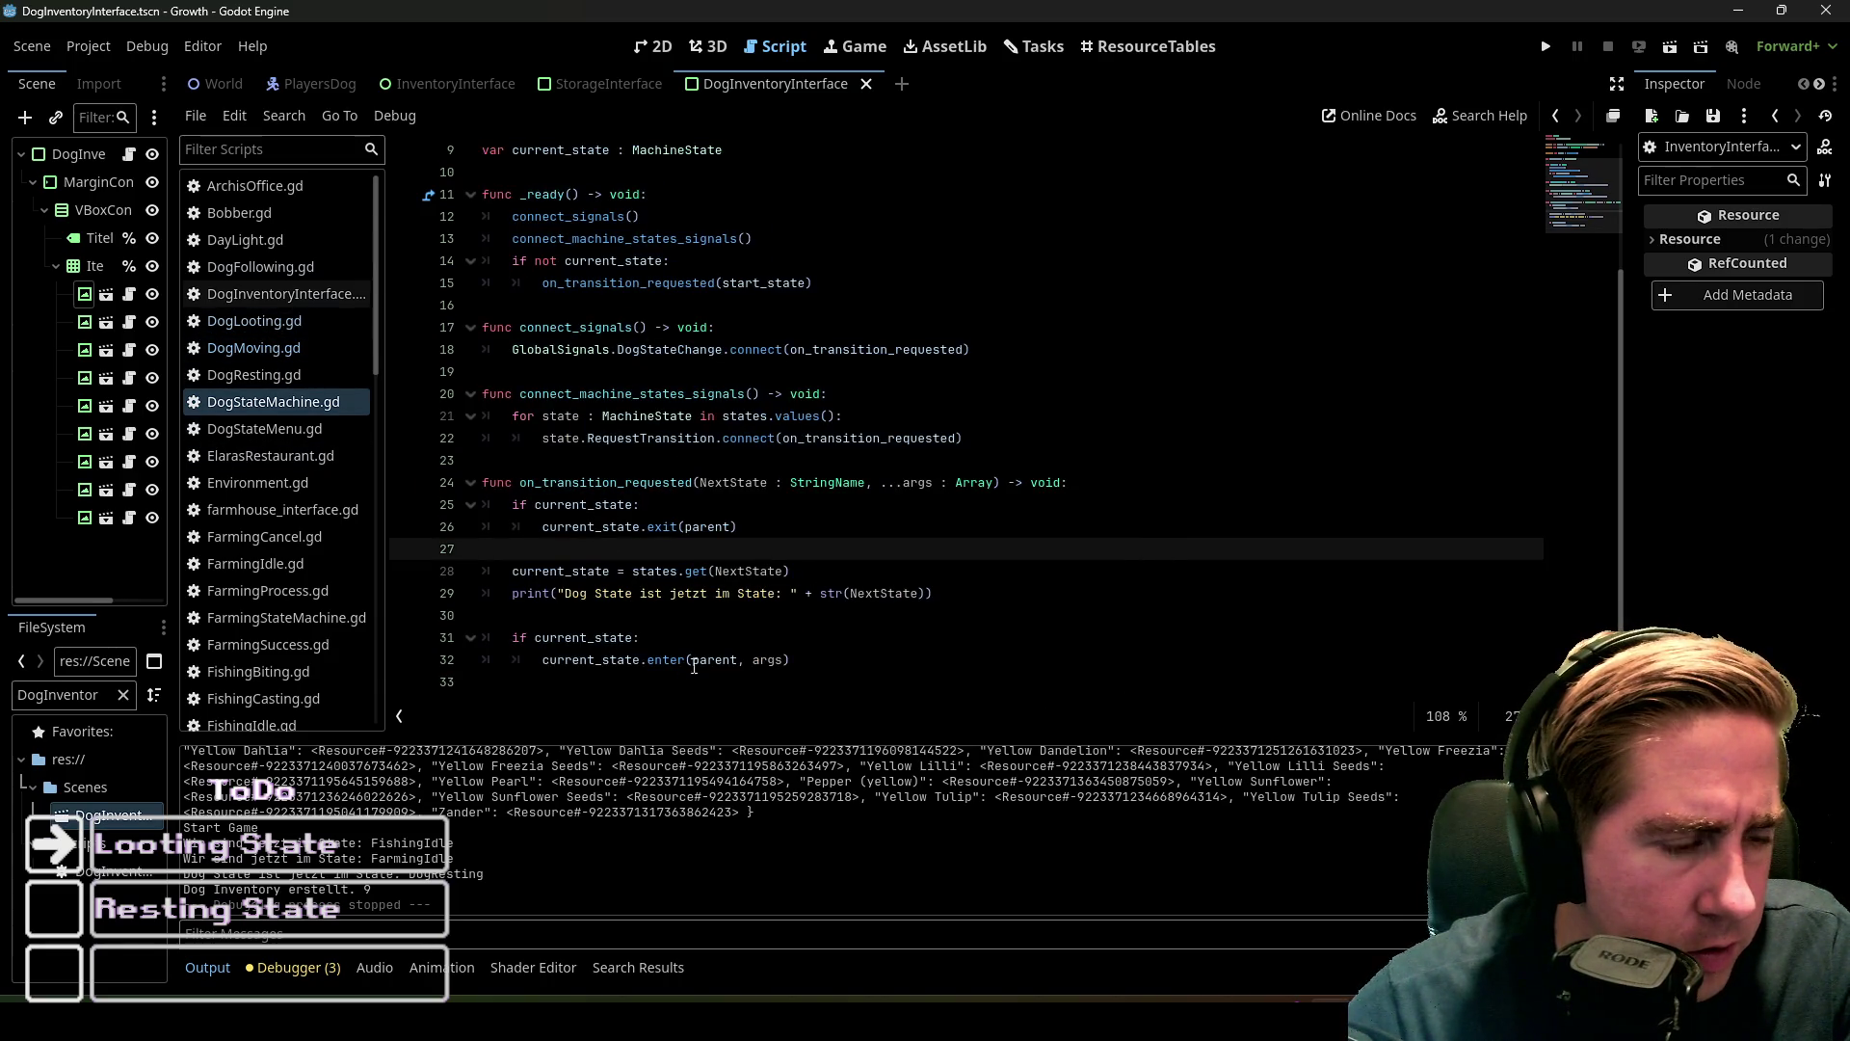
left_click(684, 665)
left_click(591, 638)
left_click(626, 682)
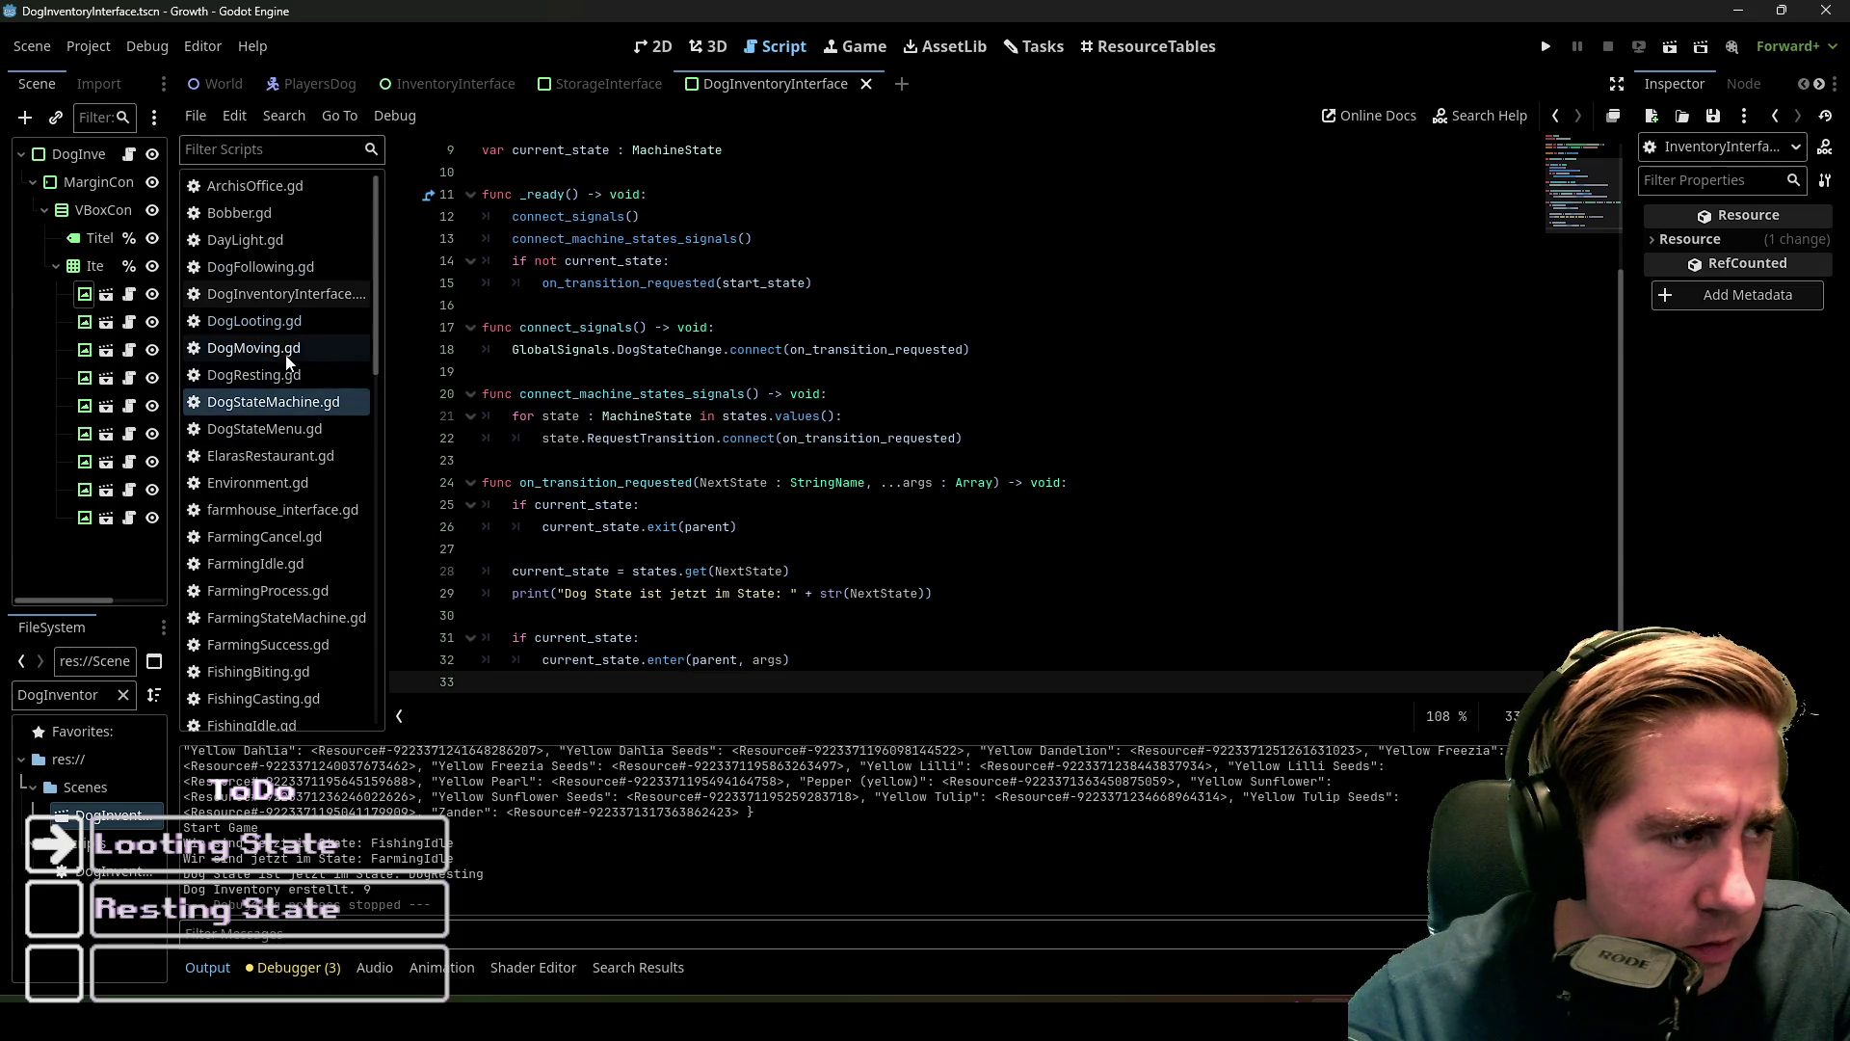
left_click(254, 348)
- Add a print of args[0] inside exit() and save DogMoving.gd
left_click(757, 350)
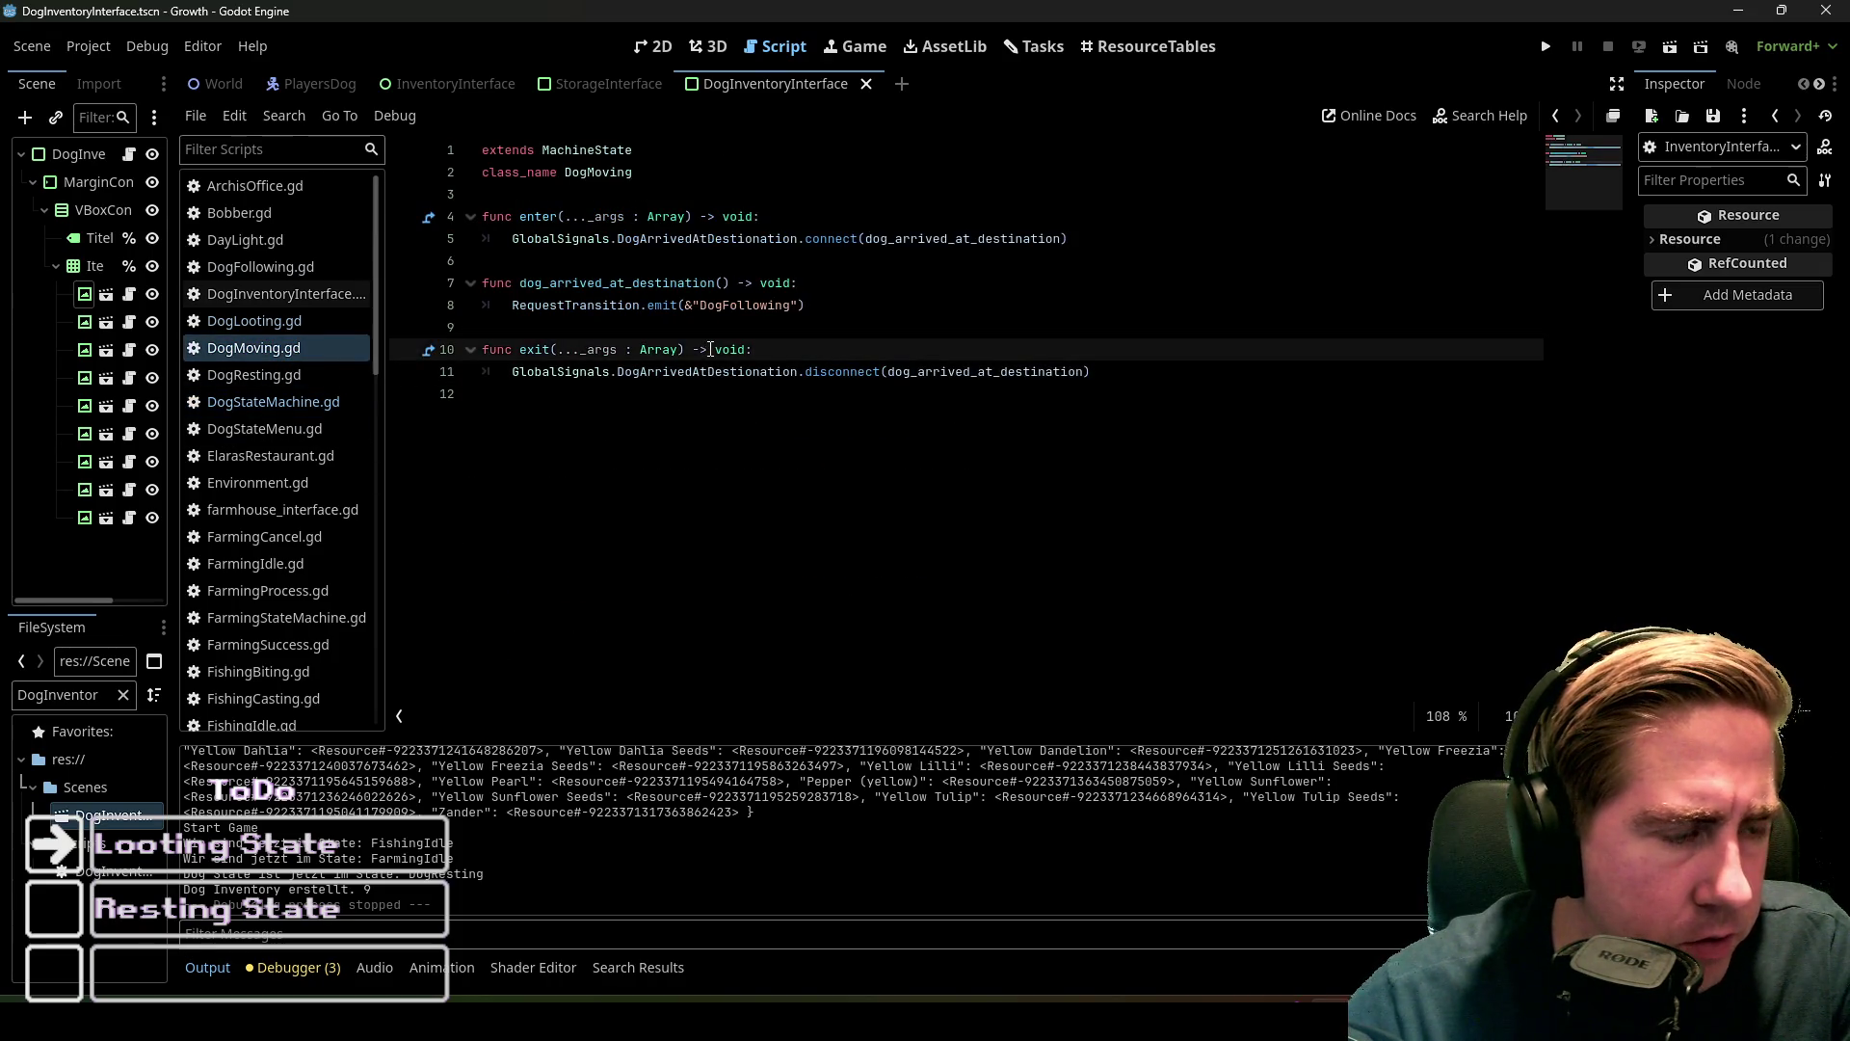
key("Return")
type("rint(arg")
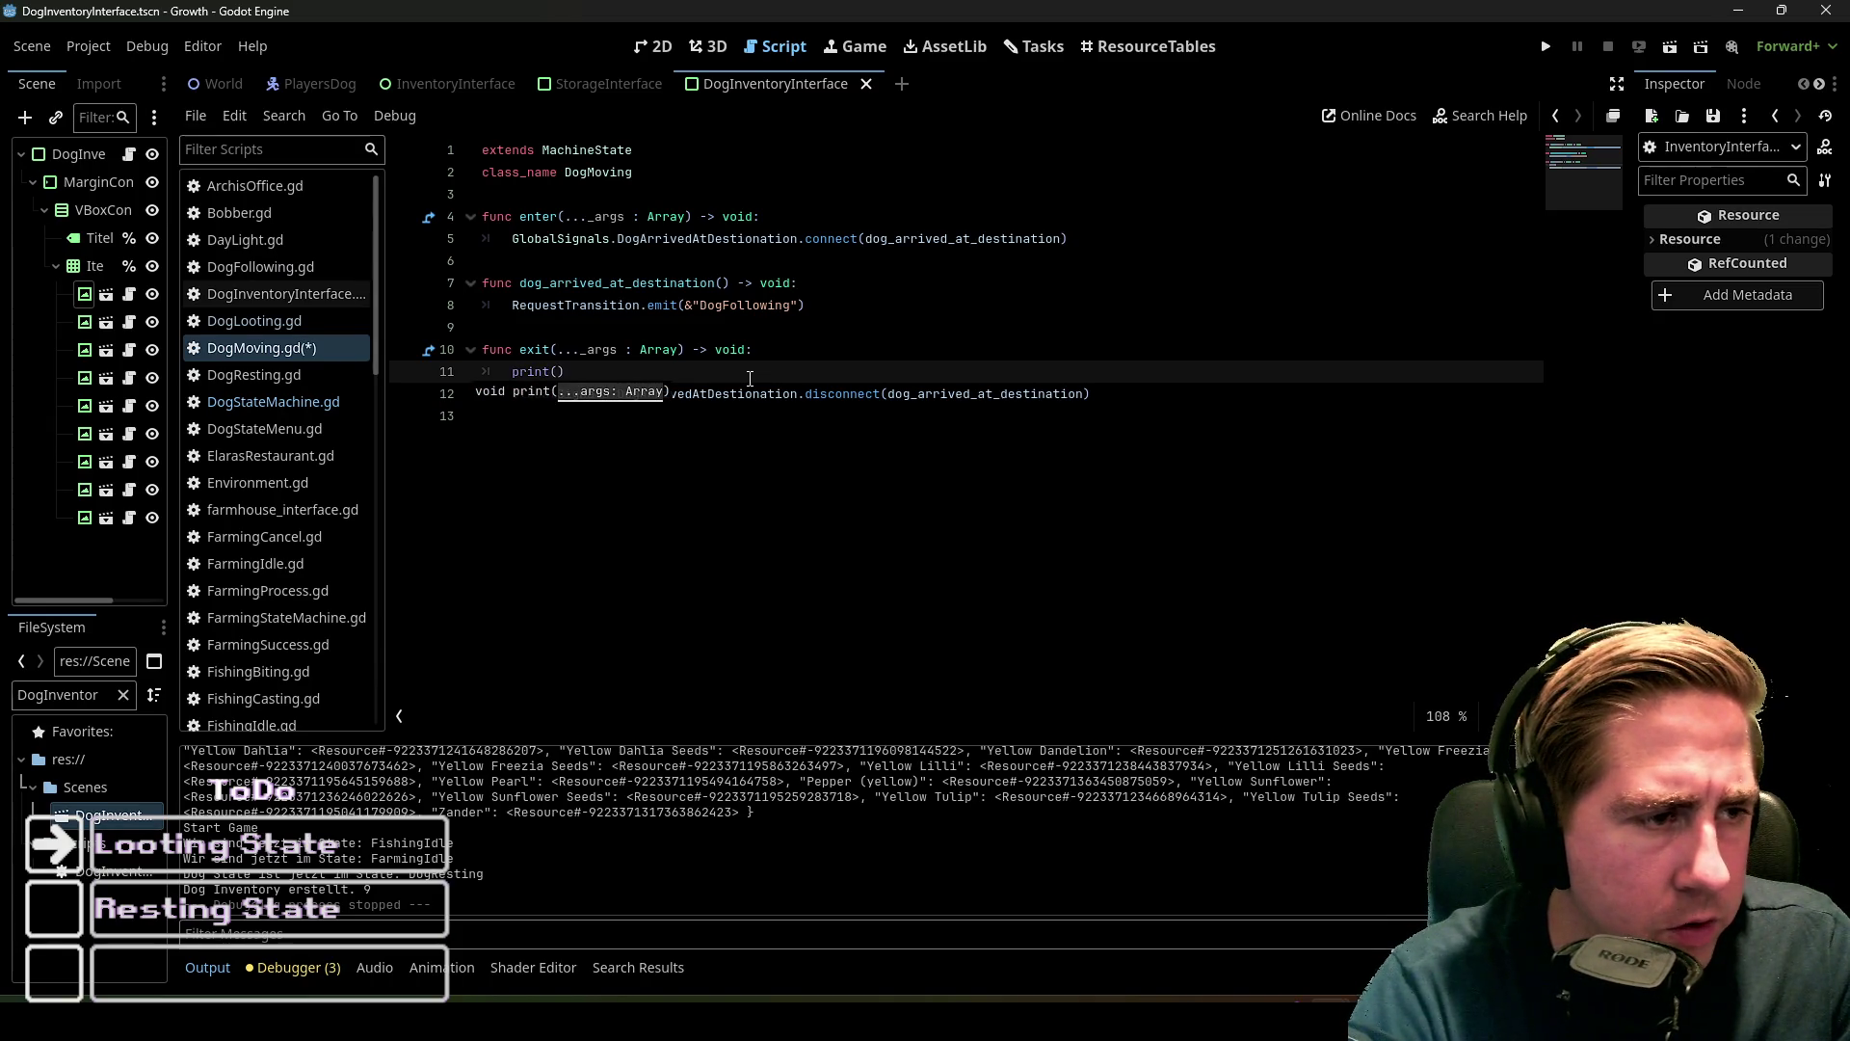
type("s ")
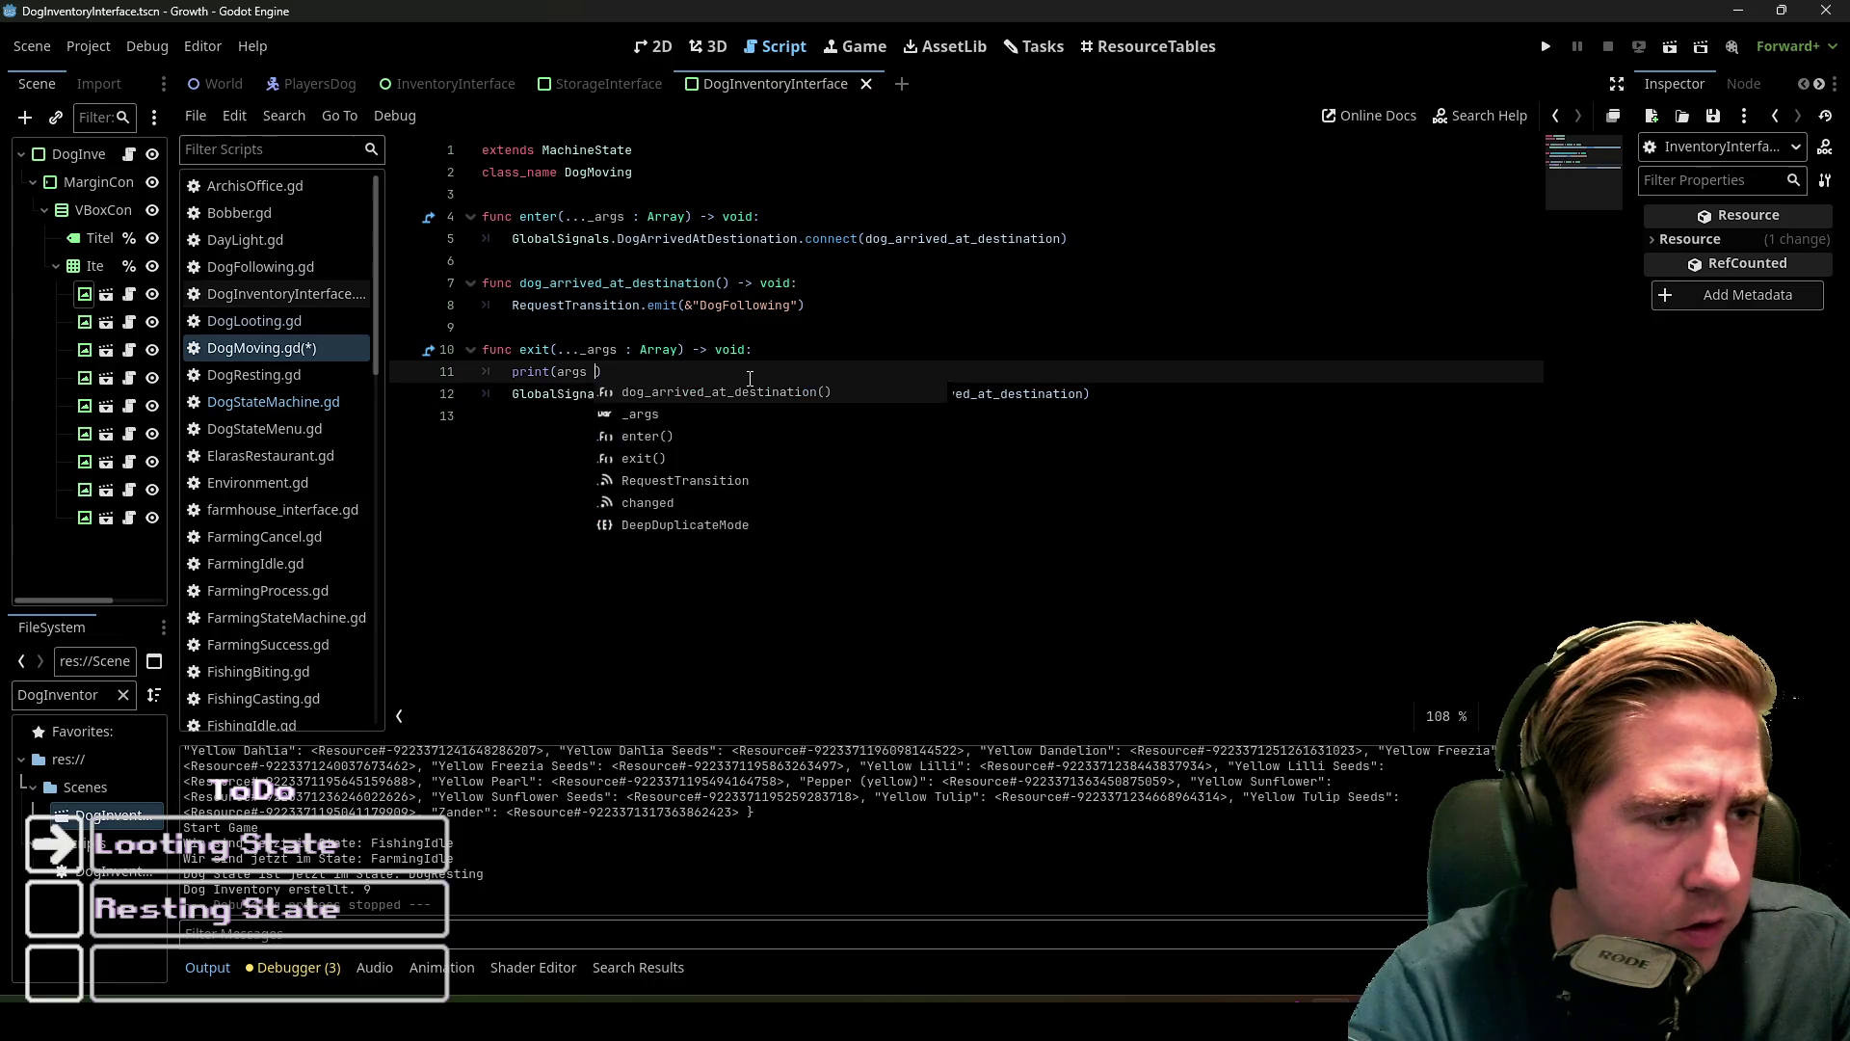
type("[0")
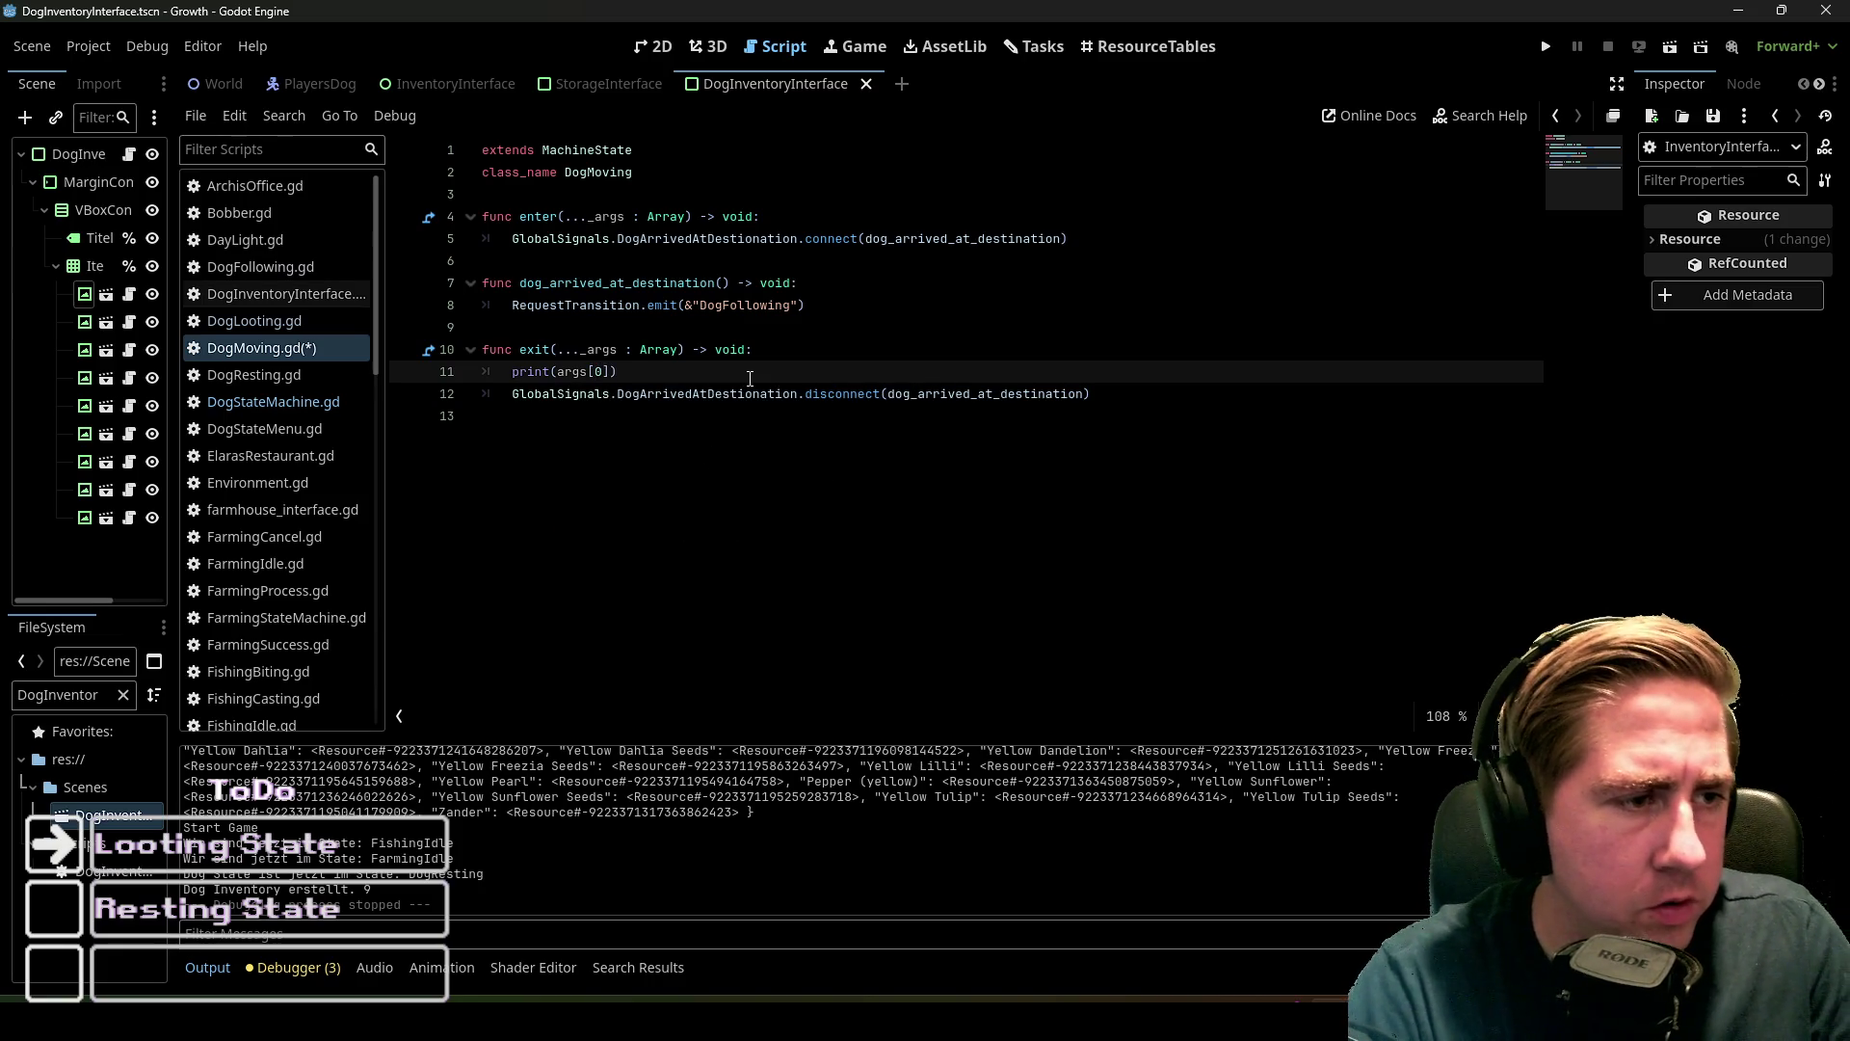
left_click(1061, 563)
key("ctrl+s")
left_click(630, 371)
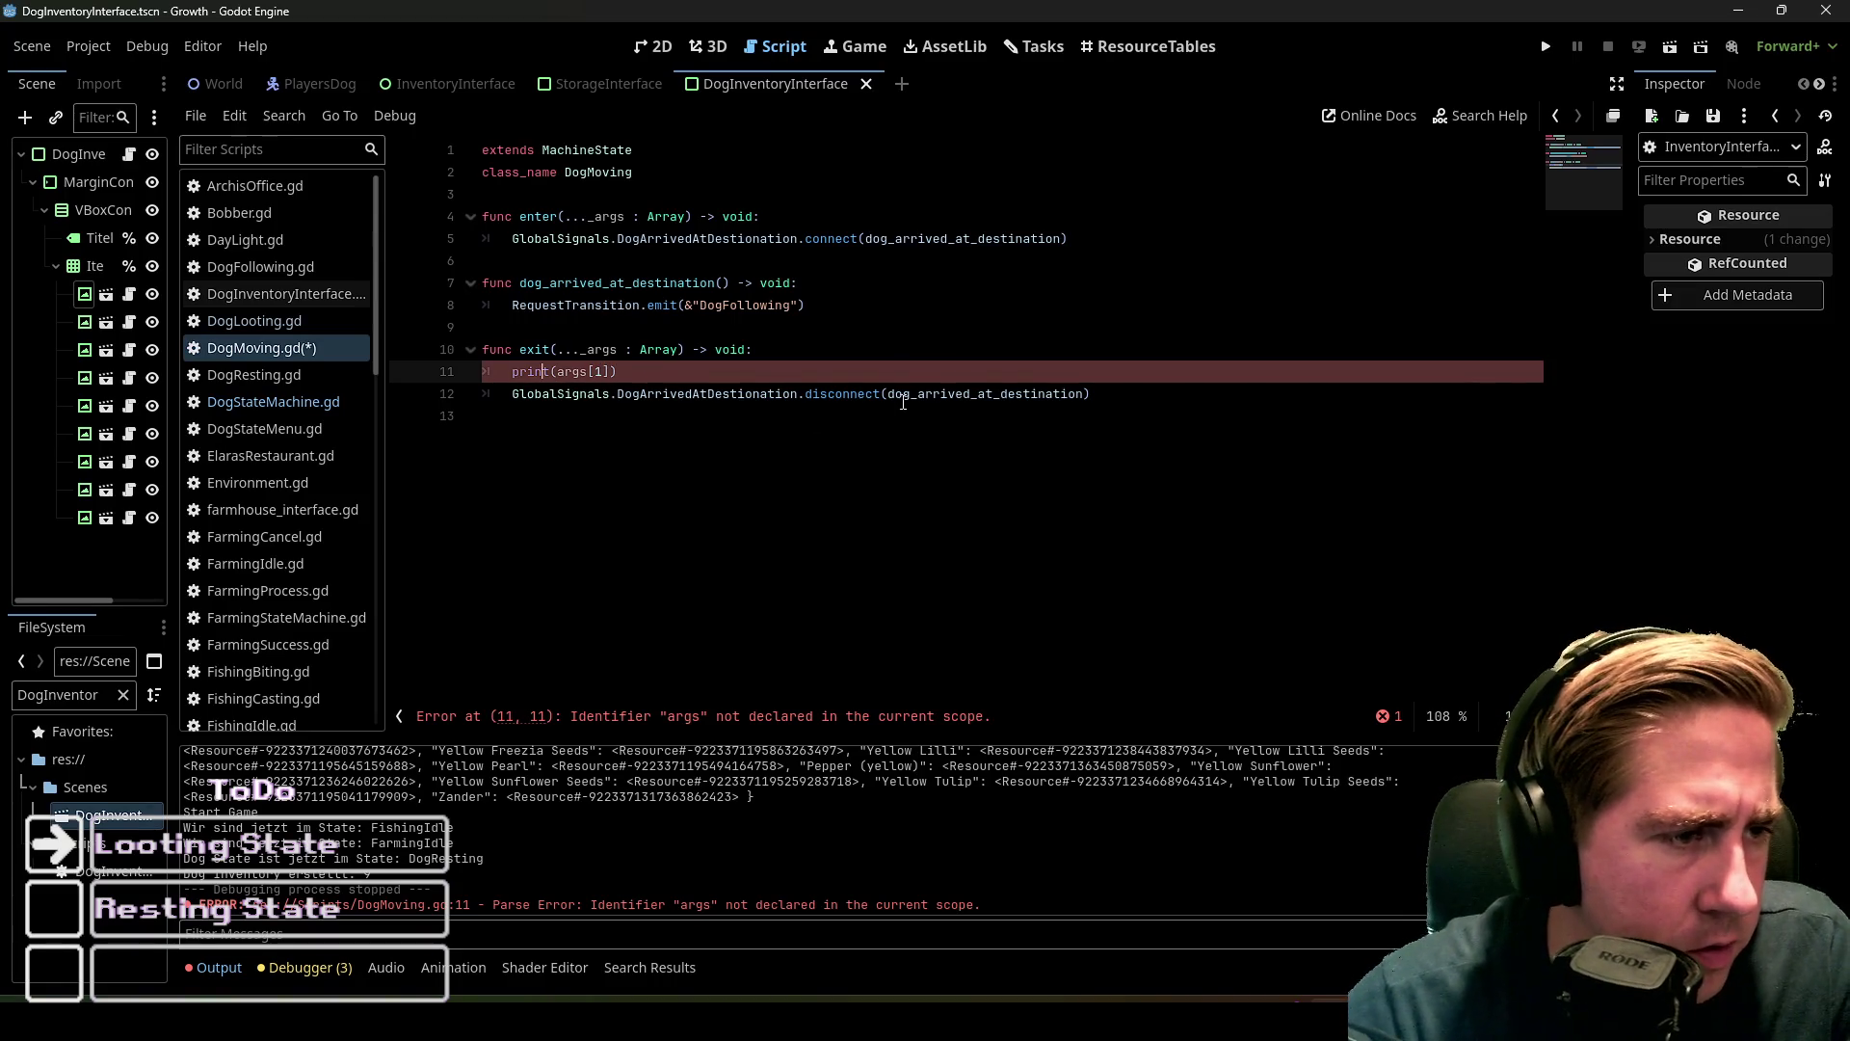
- Change the print to use _args and cut the line out of exit()
key("Escape")
key("Up")
key("Up")
key("Down")
key("Down")
key("End")
key("shift+Home")
key("ctrl+c")
key("BackSpace")
key("BackSpace")
- Paste print(_args[1]) as the indented first line of enter(), save, and run the game
key("alt+Up")
key("alt+Up")
key("alt+Up")
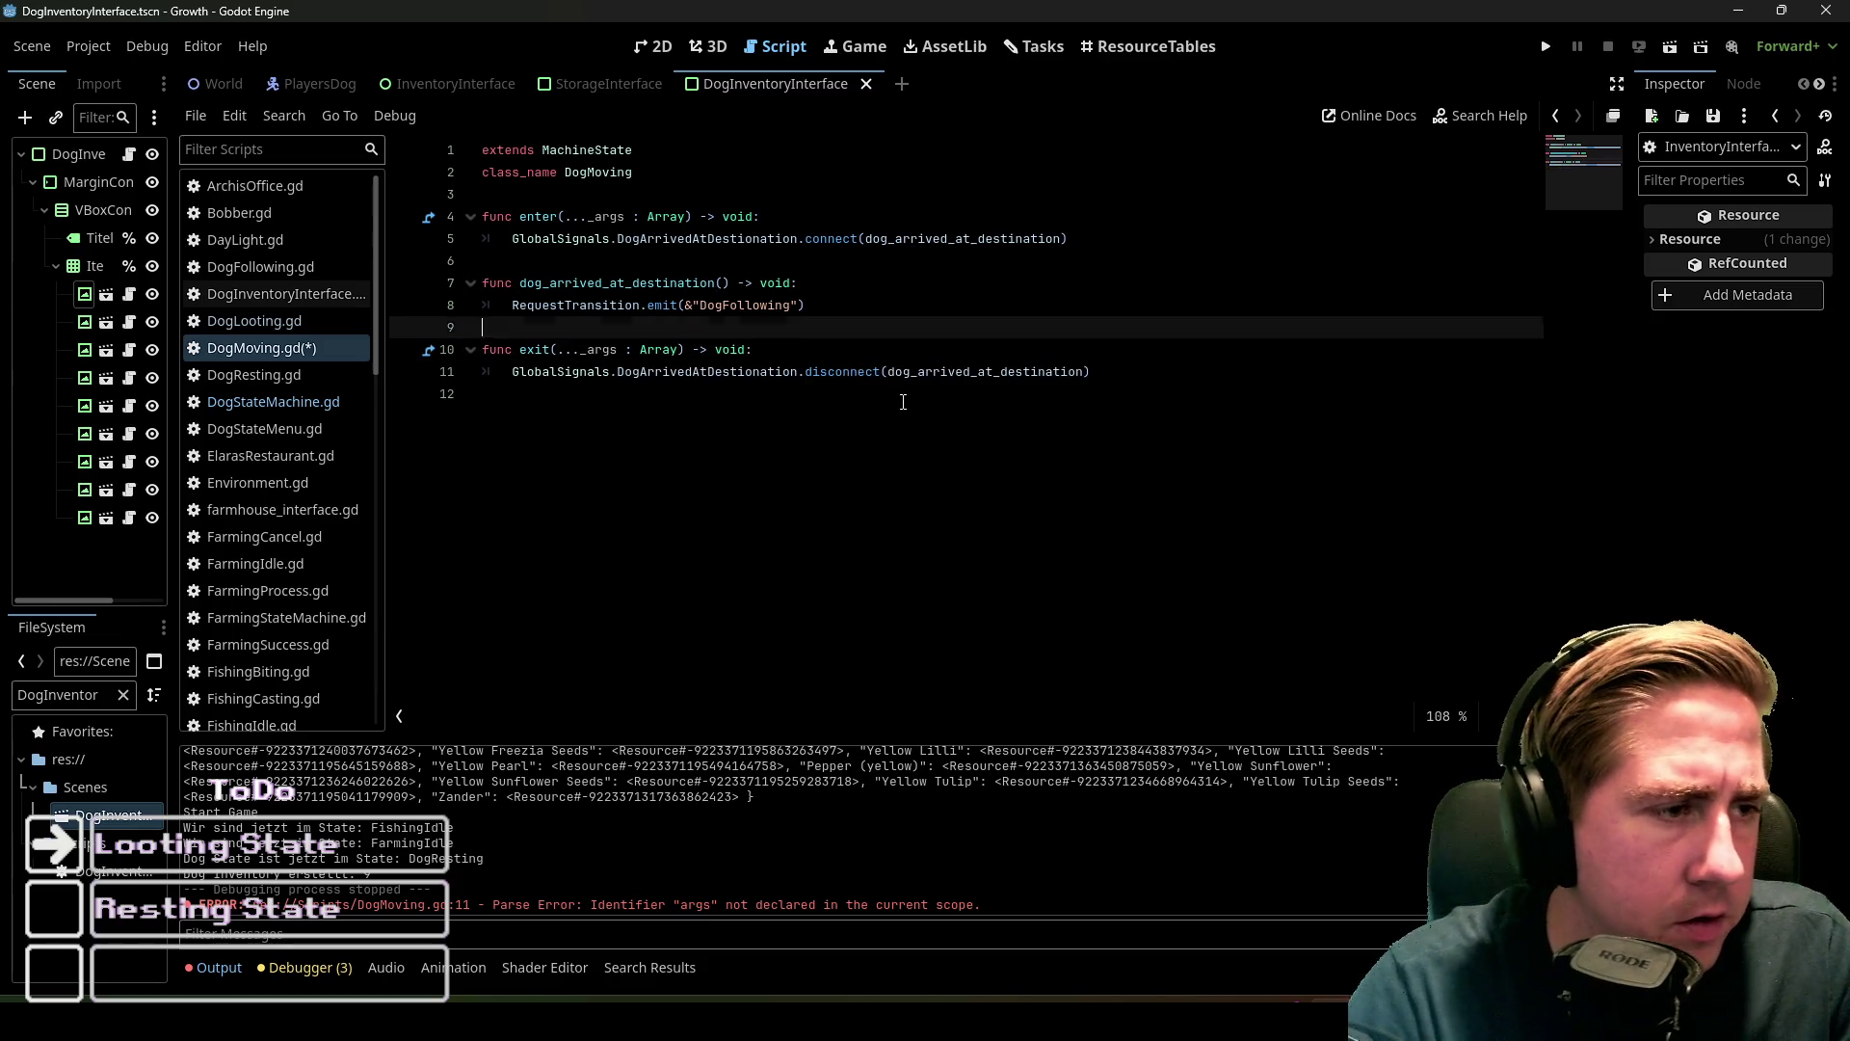
key("alt+Down")
key("ctrl+v")
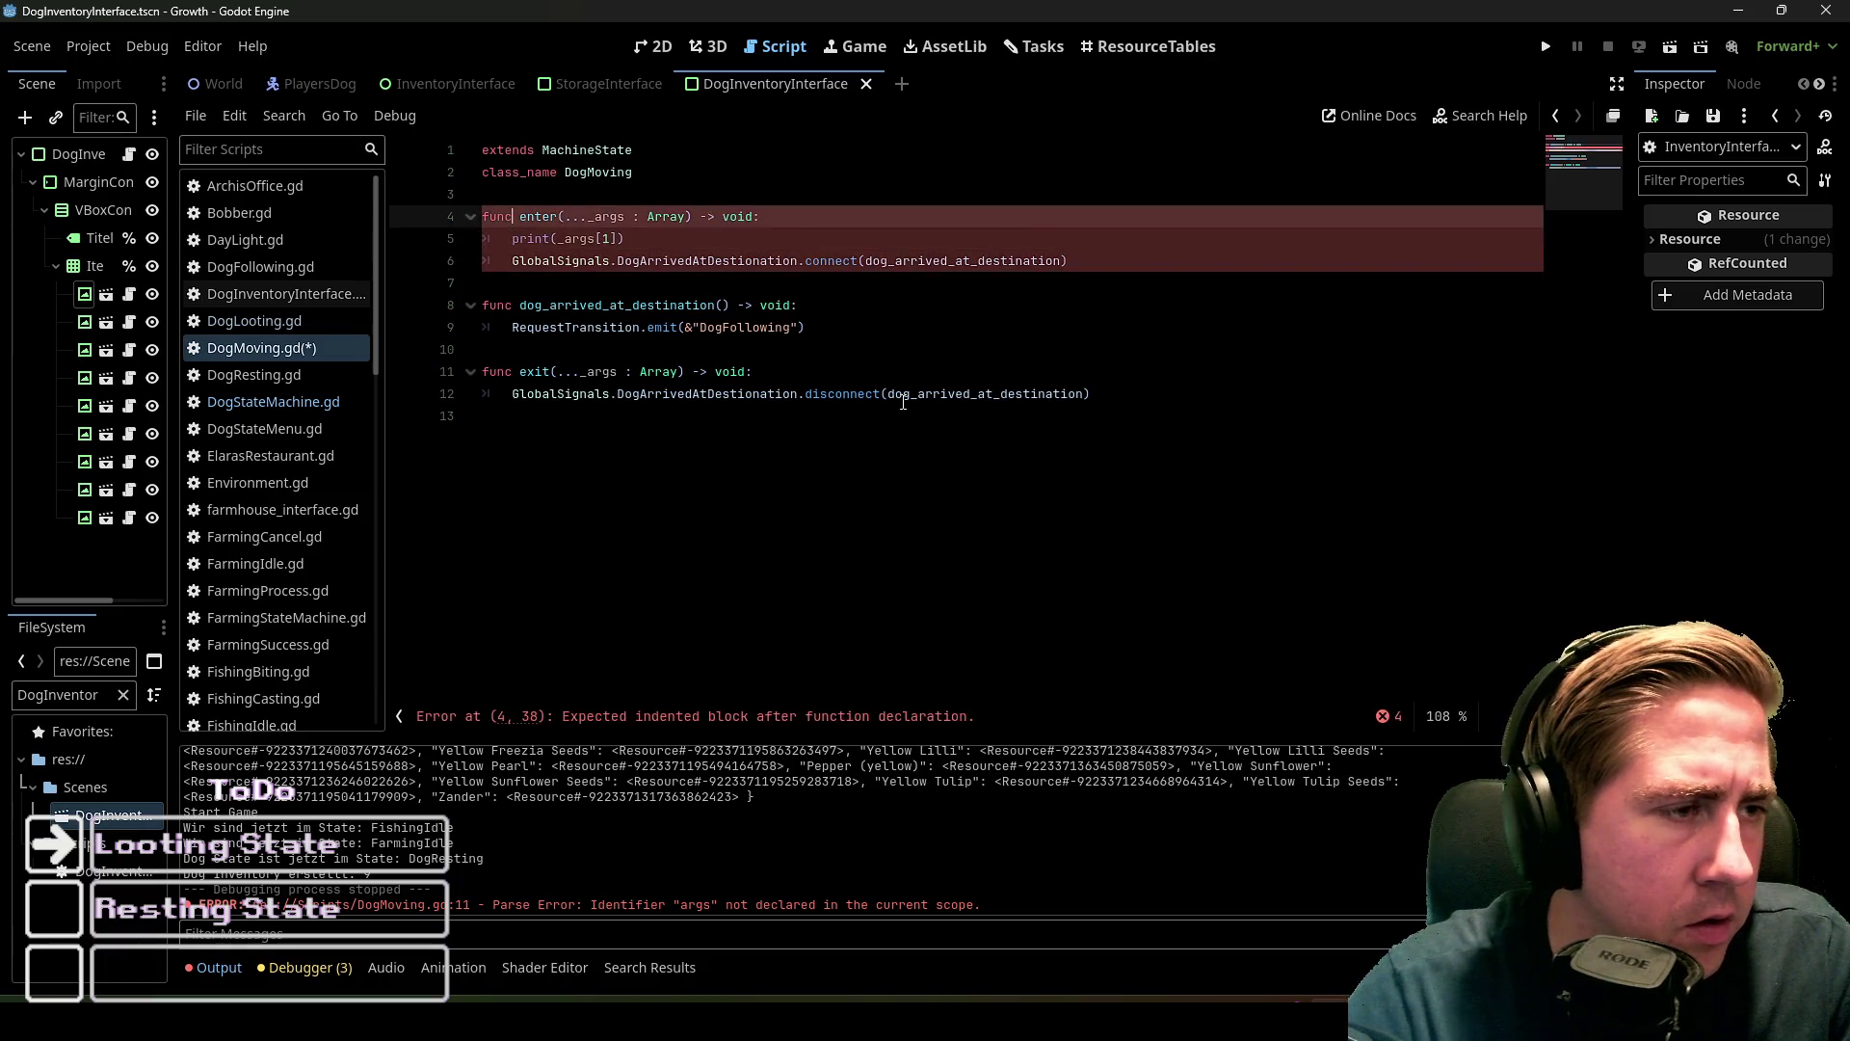
key("Tab")
key("ctrl+s")
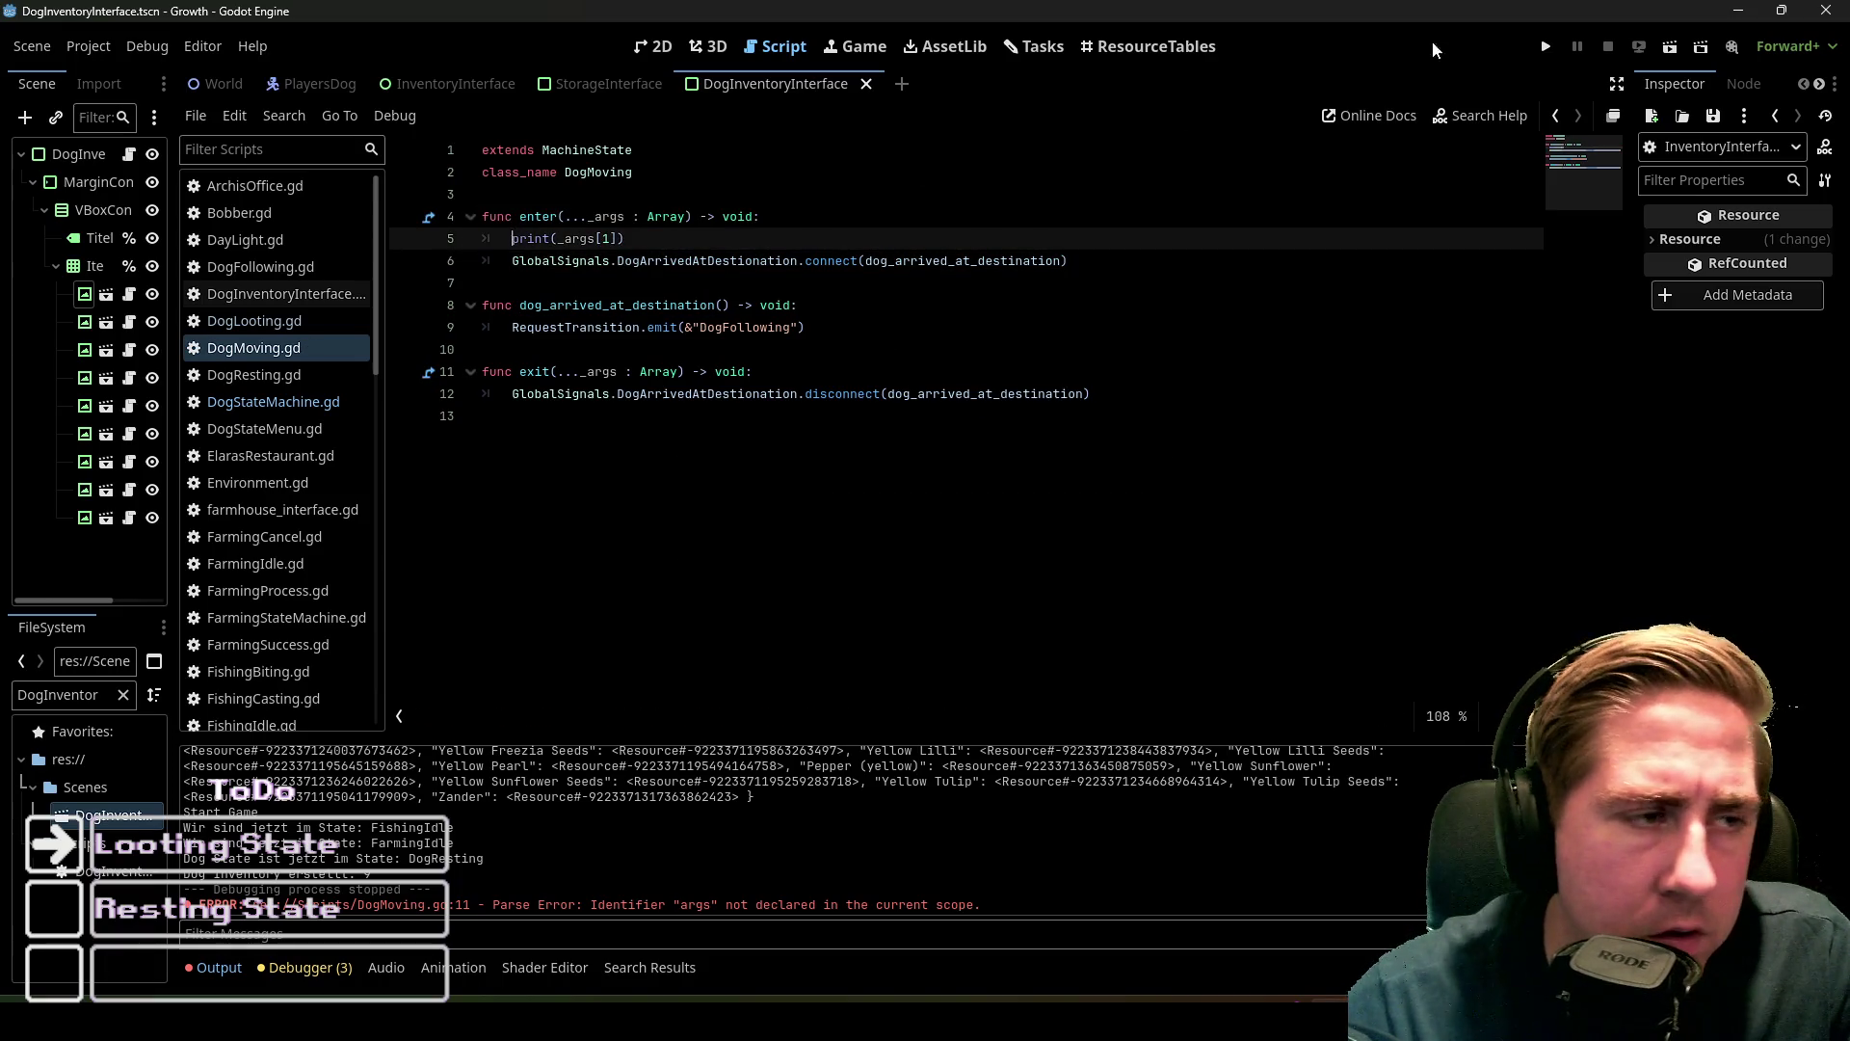
left_click(1540, 47)
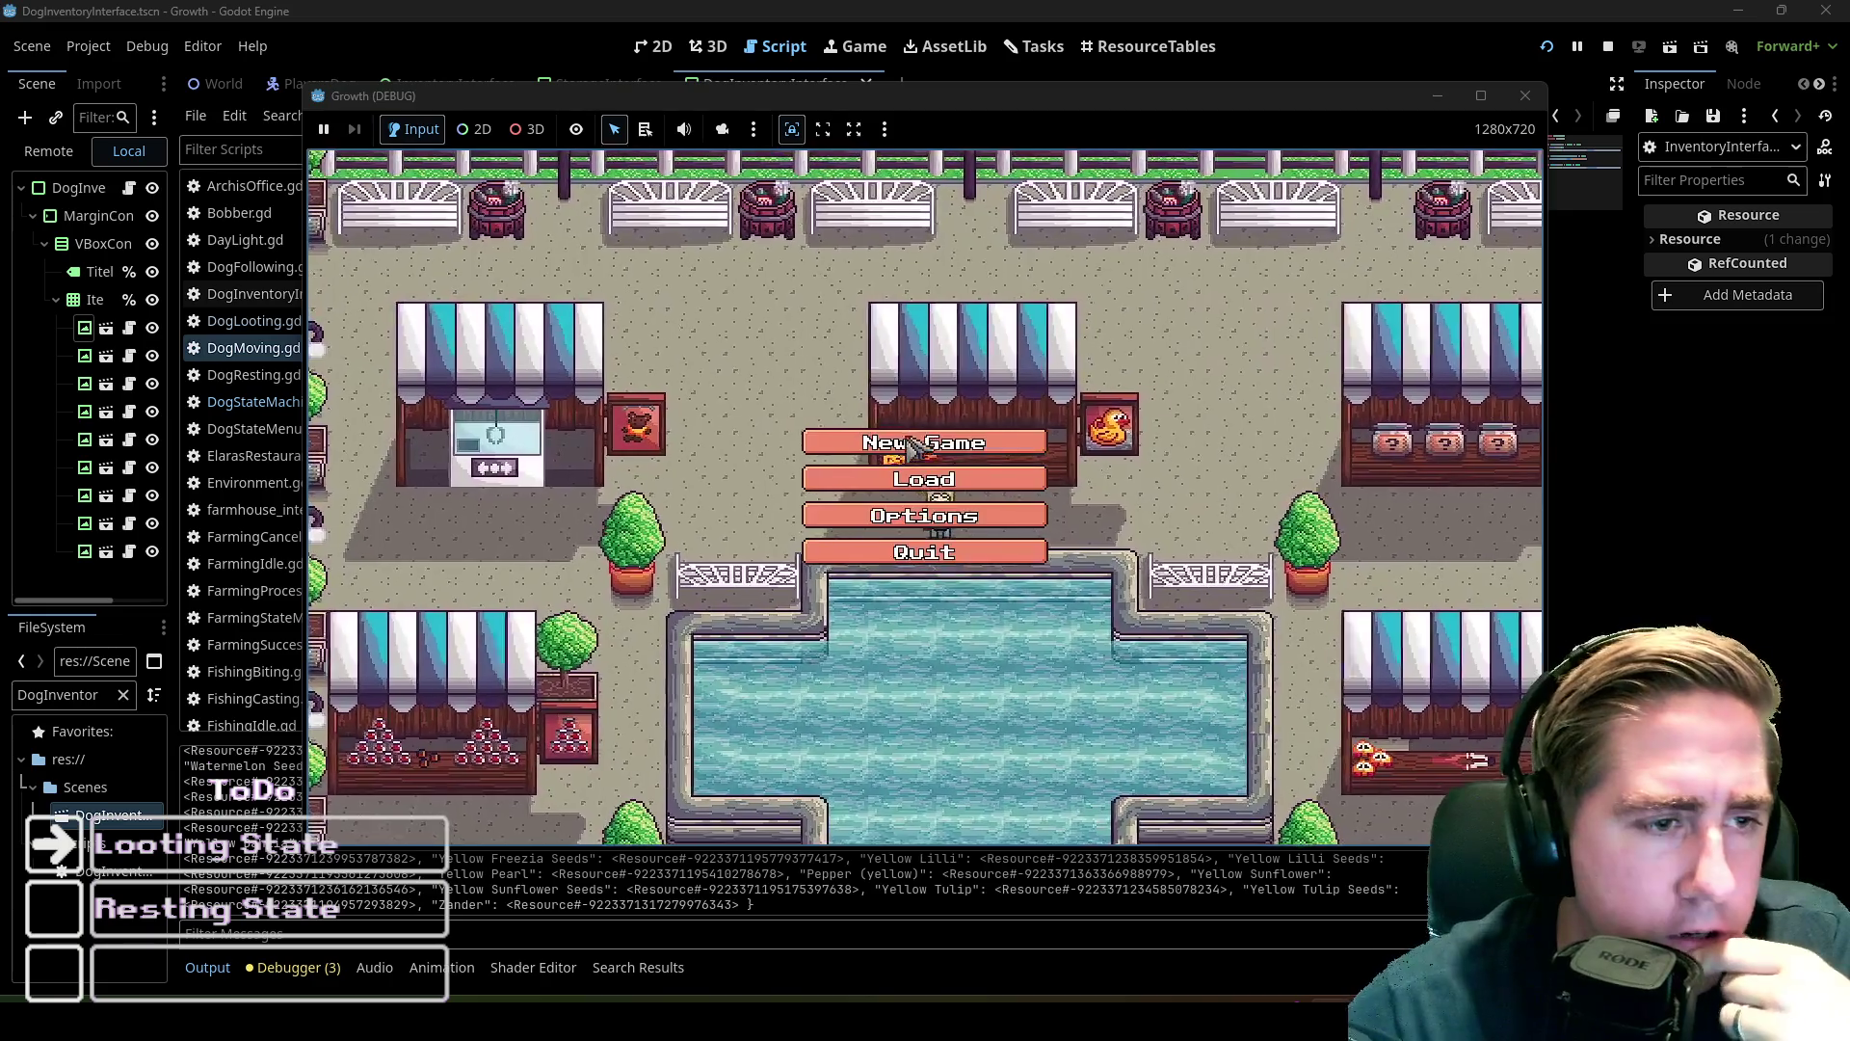
- Start a new game with a character named 'dx'
left_click(867, 436)
type("dx")
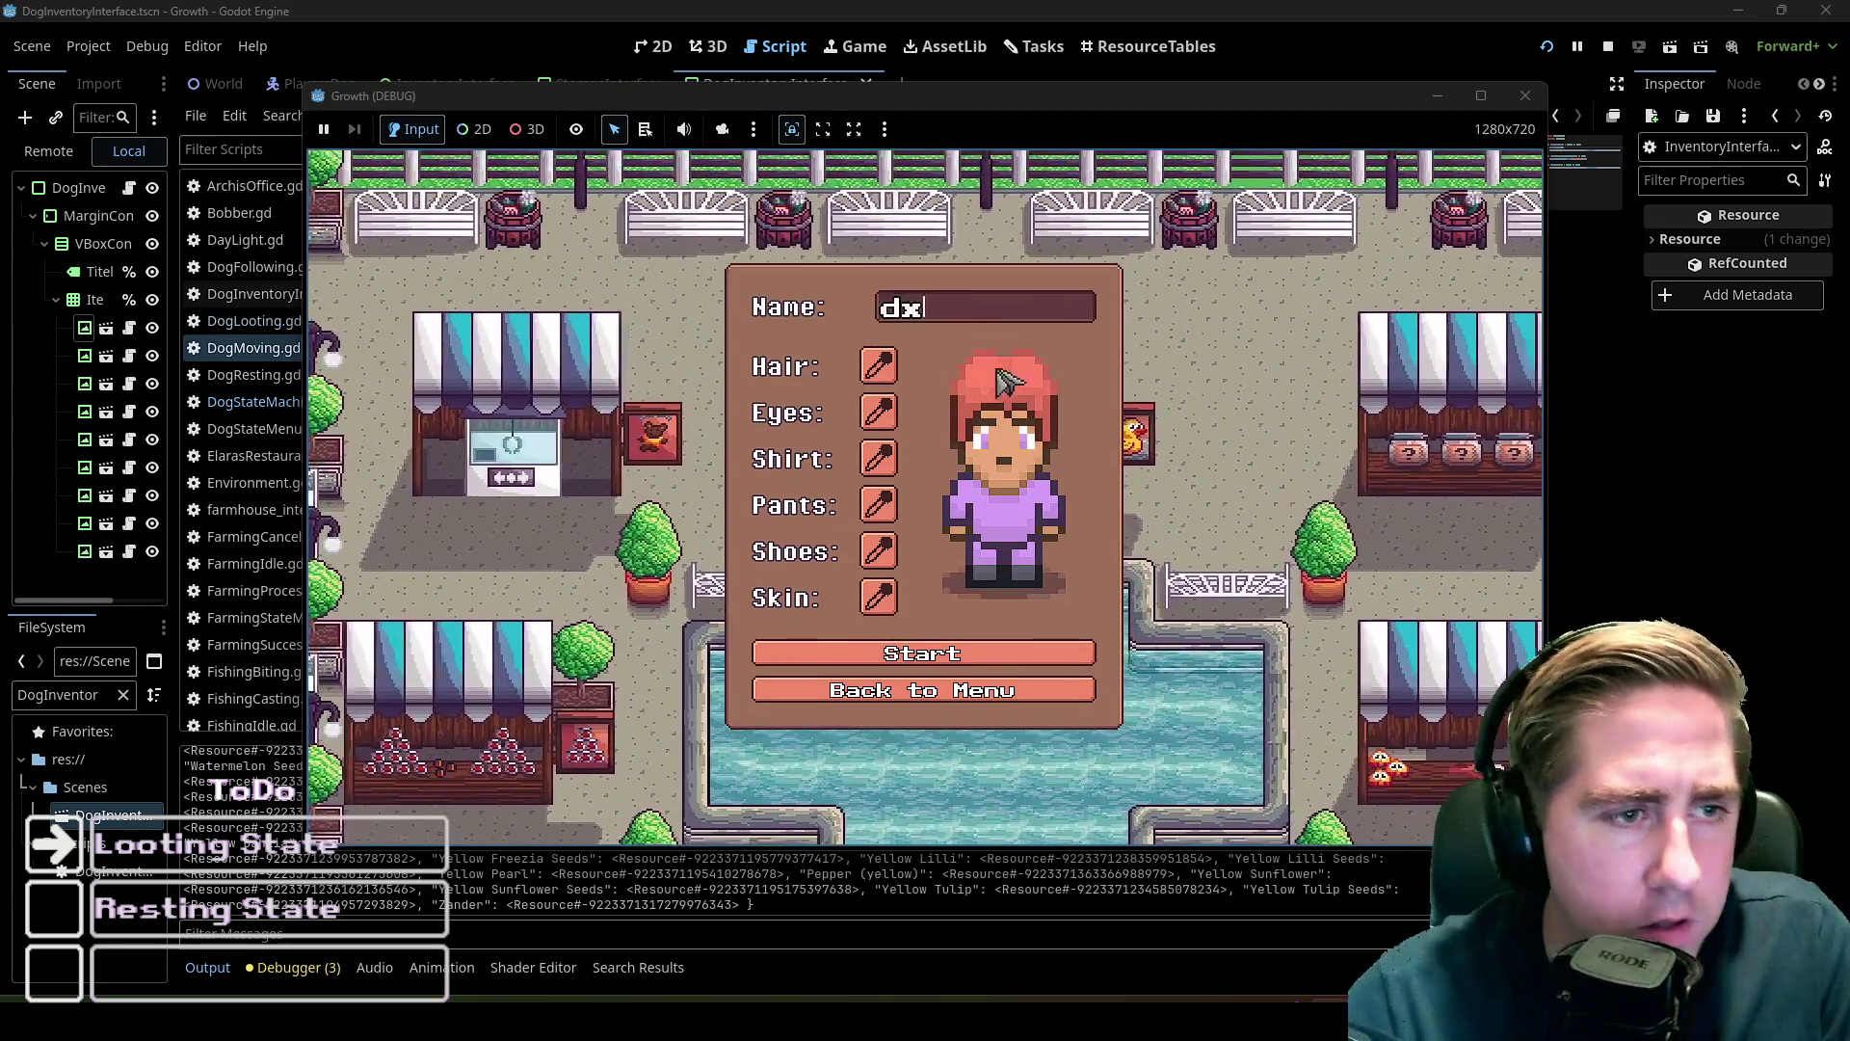
left_click(916, 658)
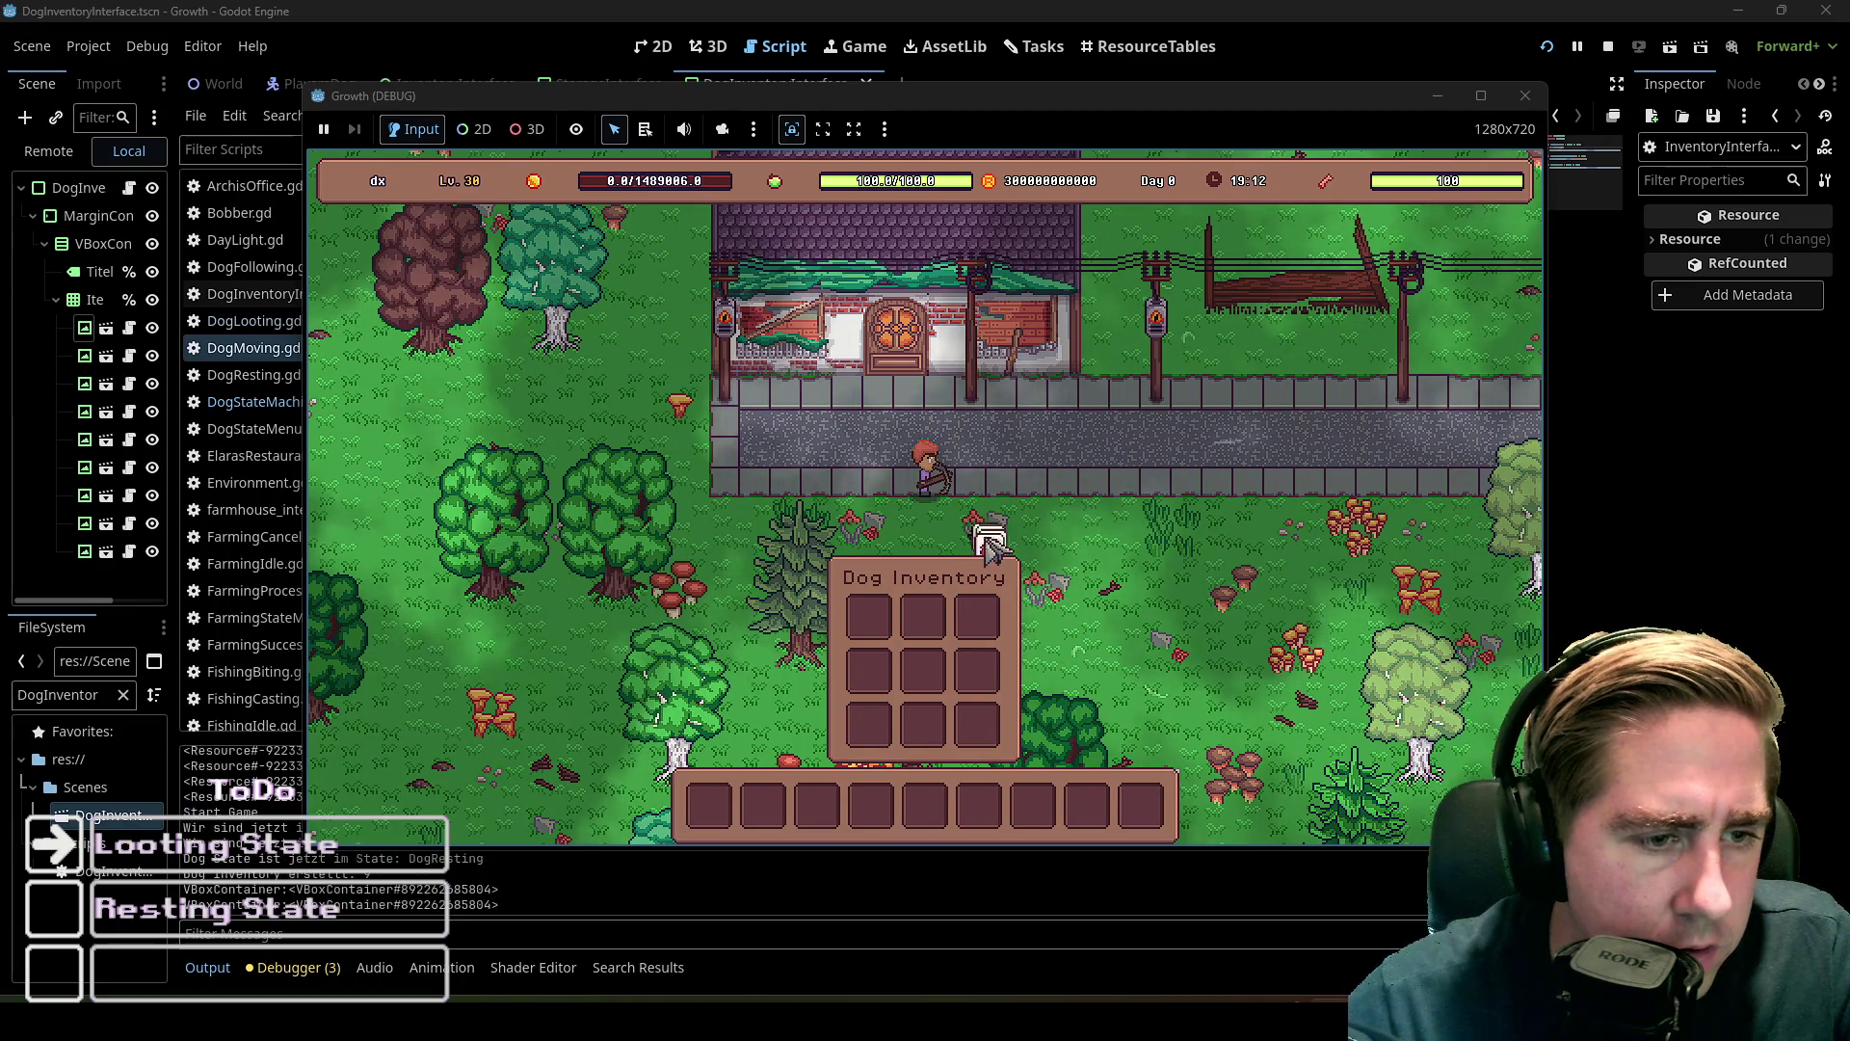
- Open the dog's interaction menu, walk the character down-left, and choose a dog action
left_click(1002, 525)
key("a")
key("s")
key("a")
key("s")
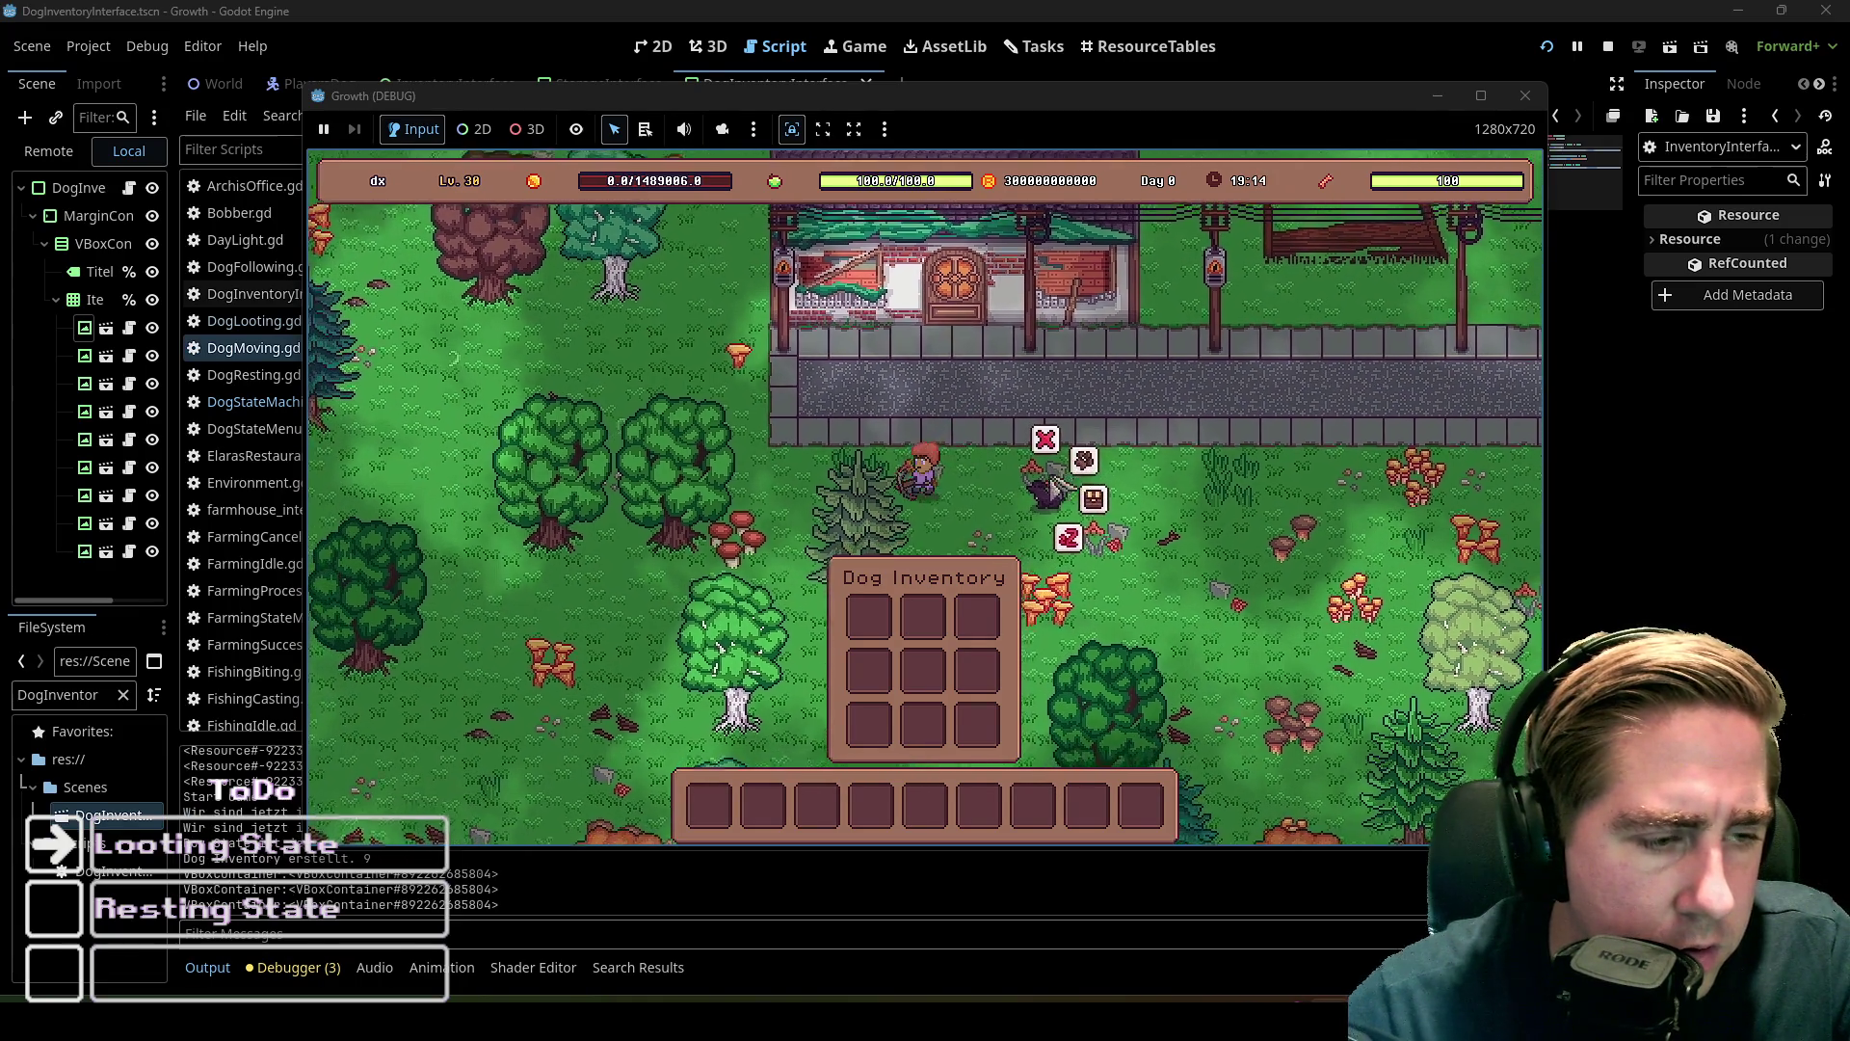
key("a")
key("s")
left_click(1239, 329)
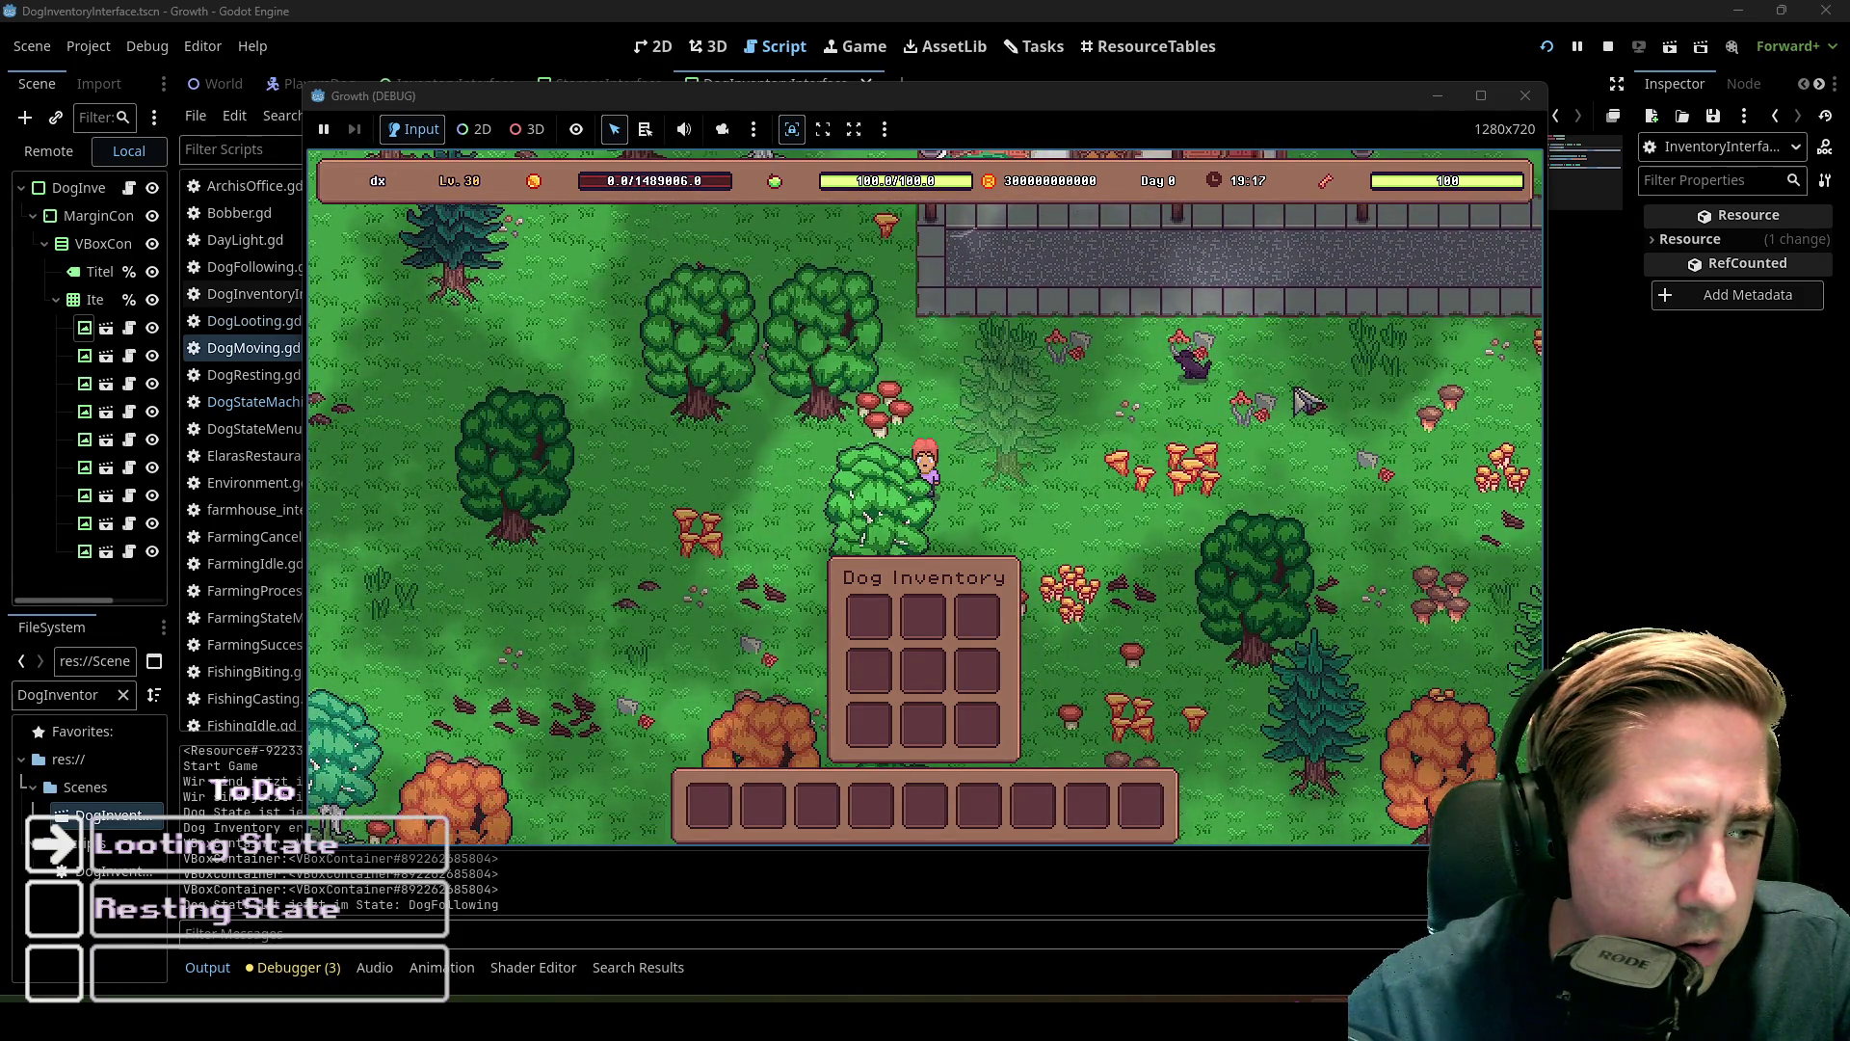
- Walk the character up and left, then bring the editor back in front
key("a")
key("w")
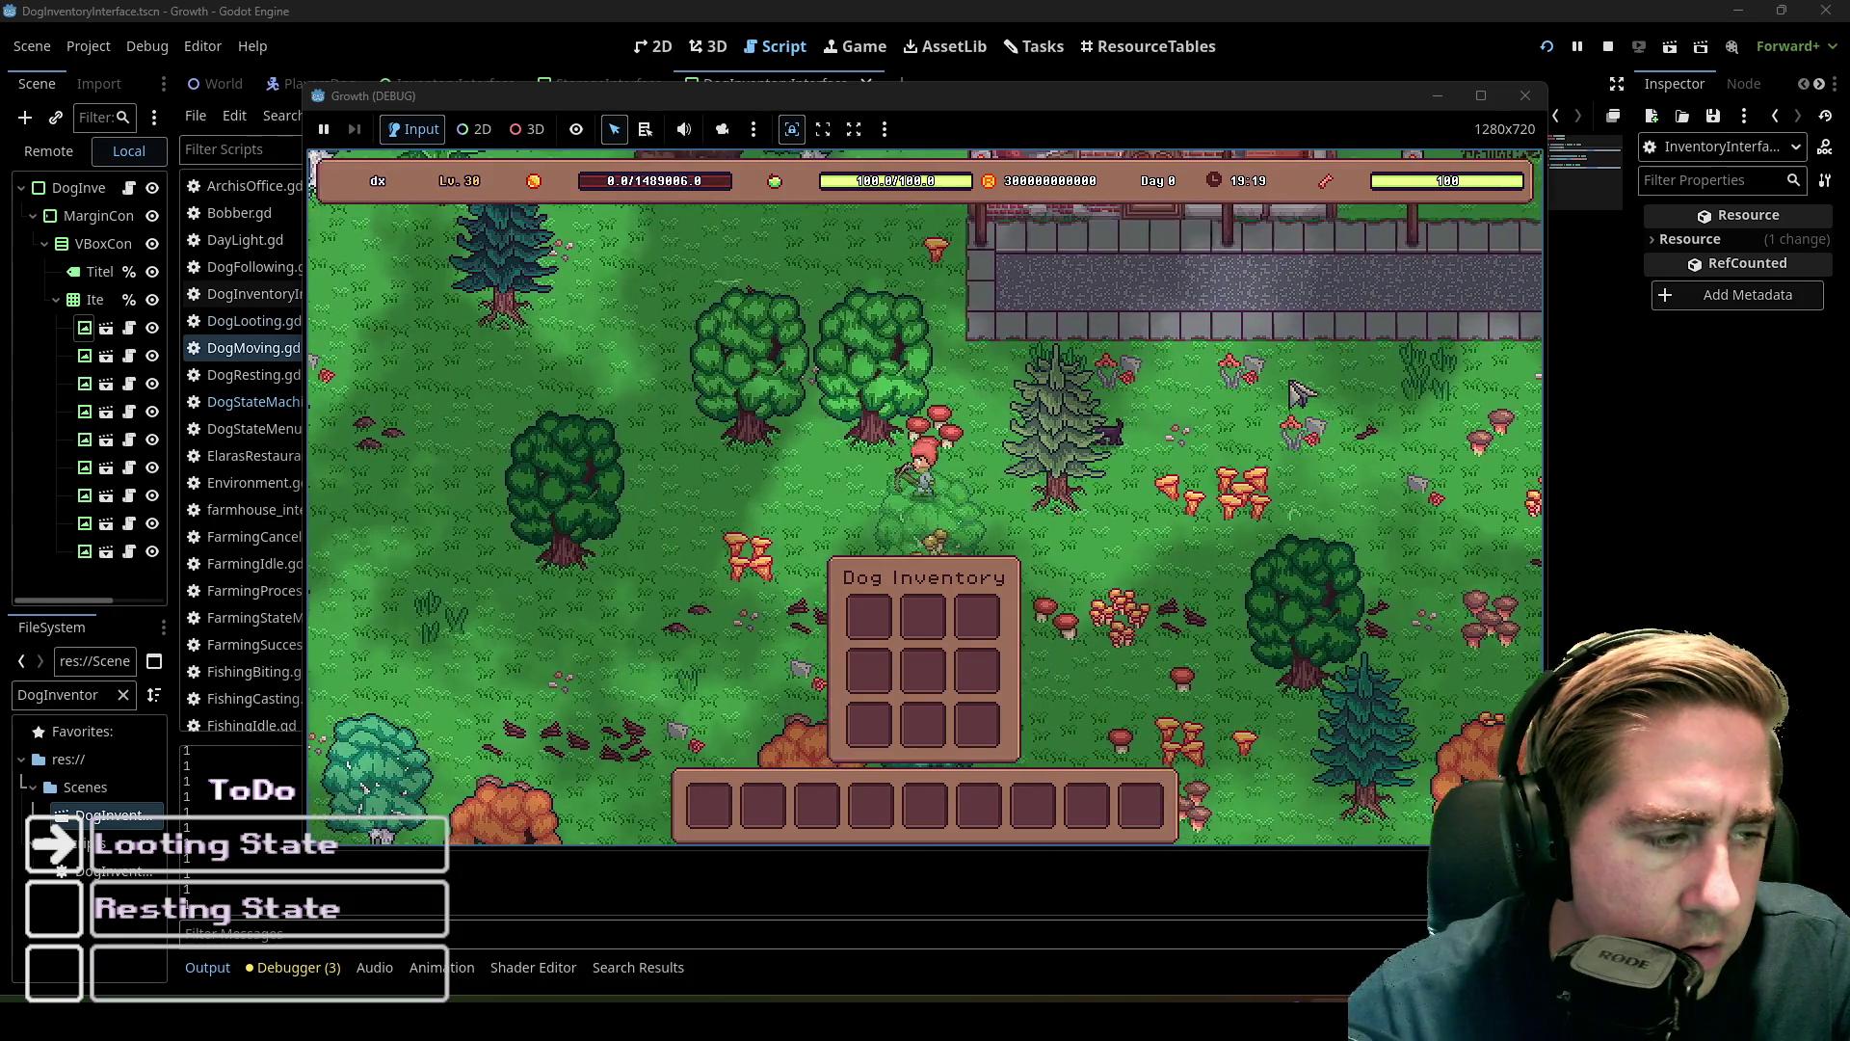
left_click(1054, 858)
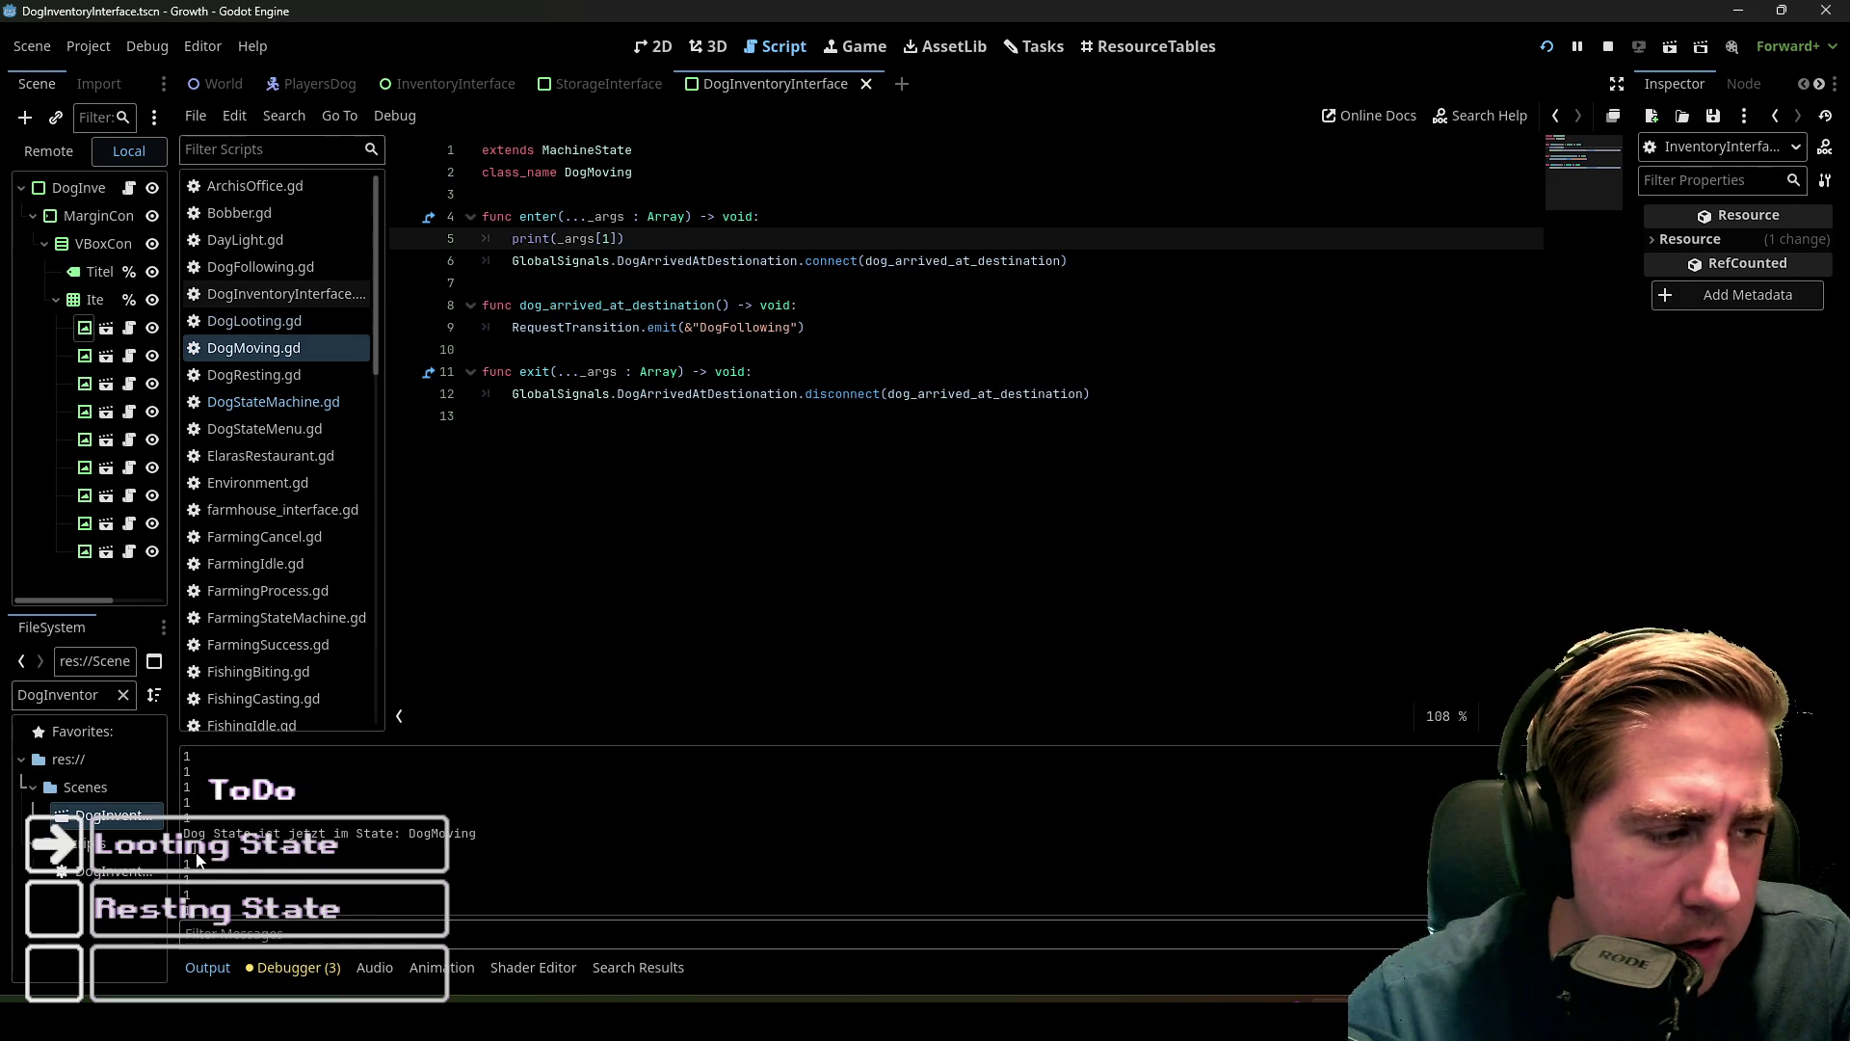
- Stop the running game and cycle through the Dog scripts
left_click(1606, 45)
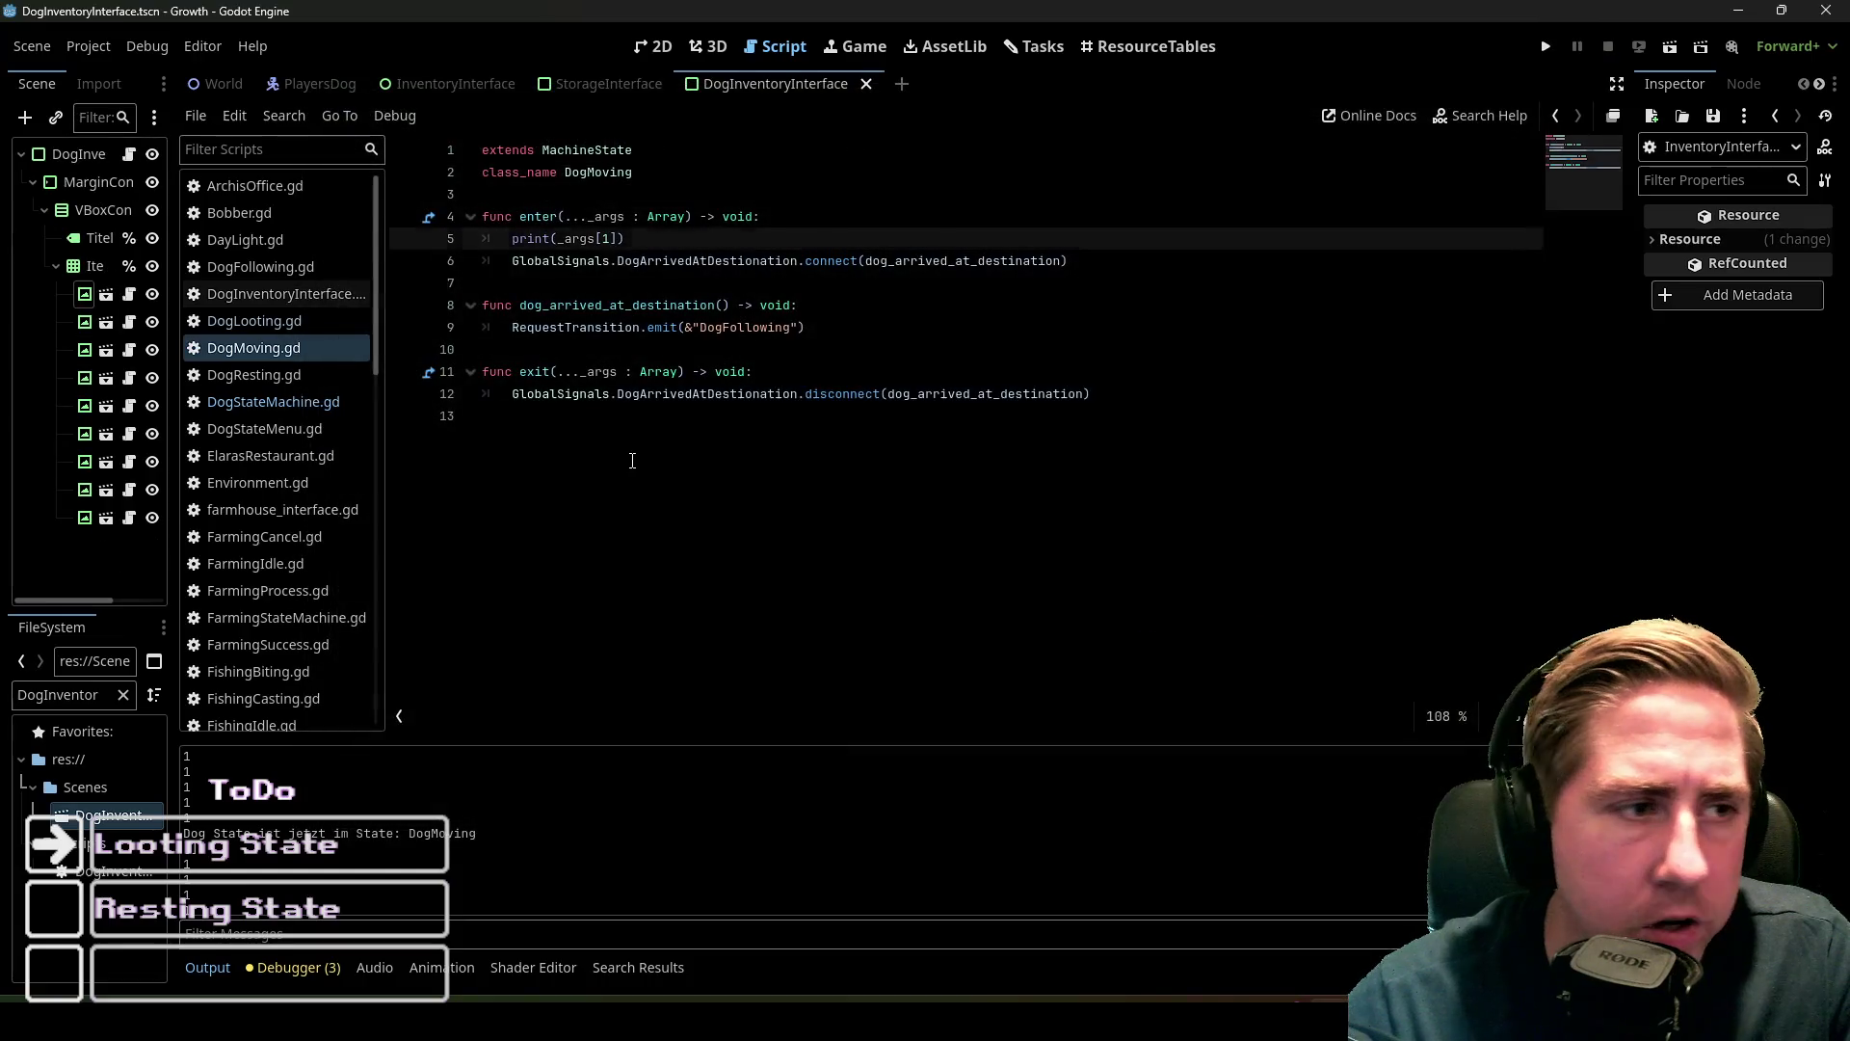
left_click(631, 453)
left_click(272, 402)
left_click(254, 320)
left_click(259, 347)
left_click(289, 321)
left_click(289, 294)
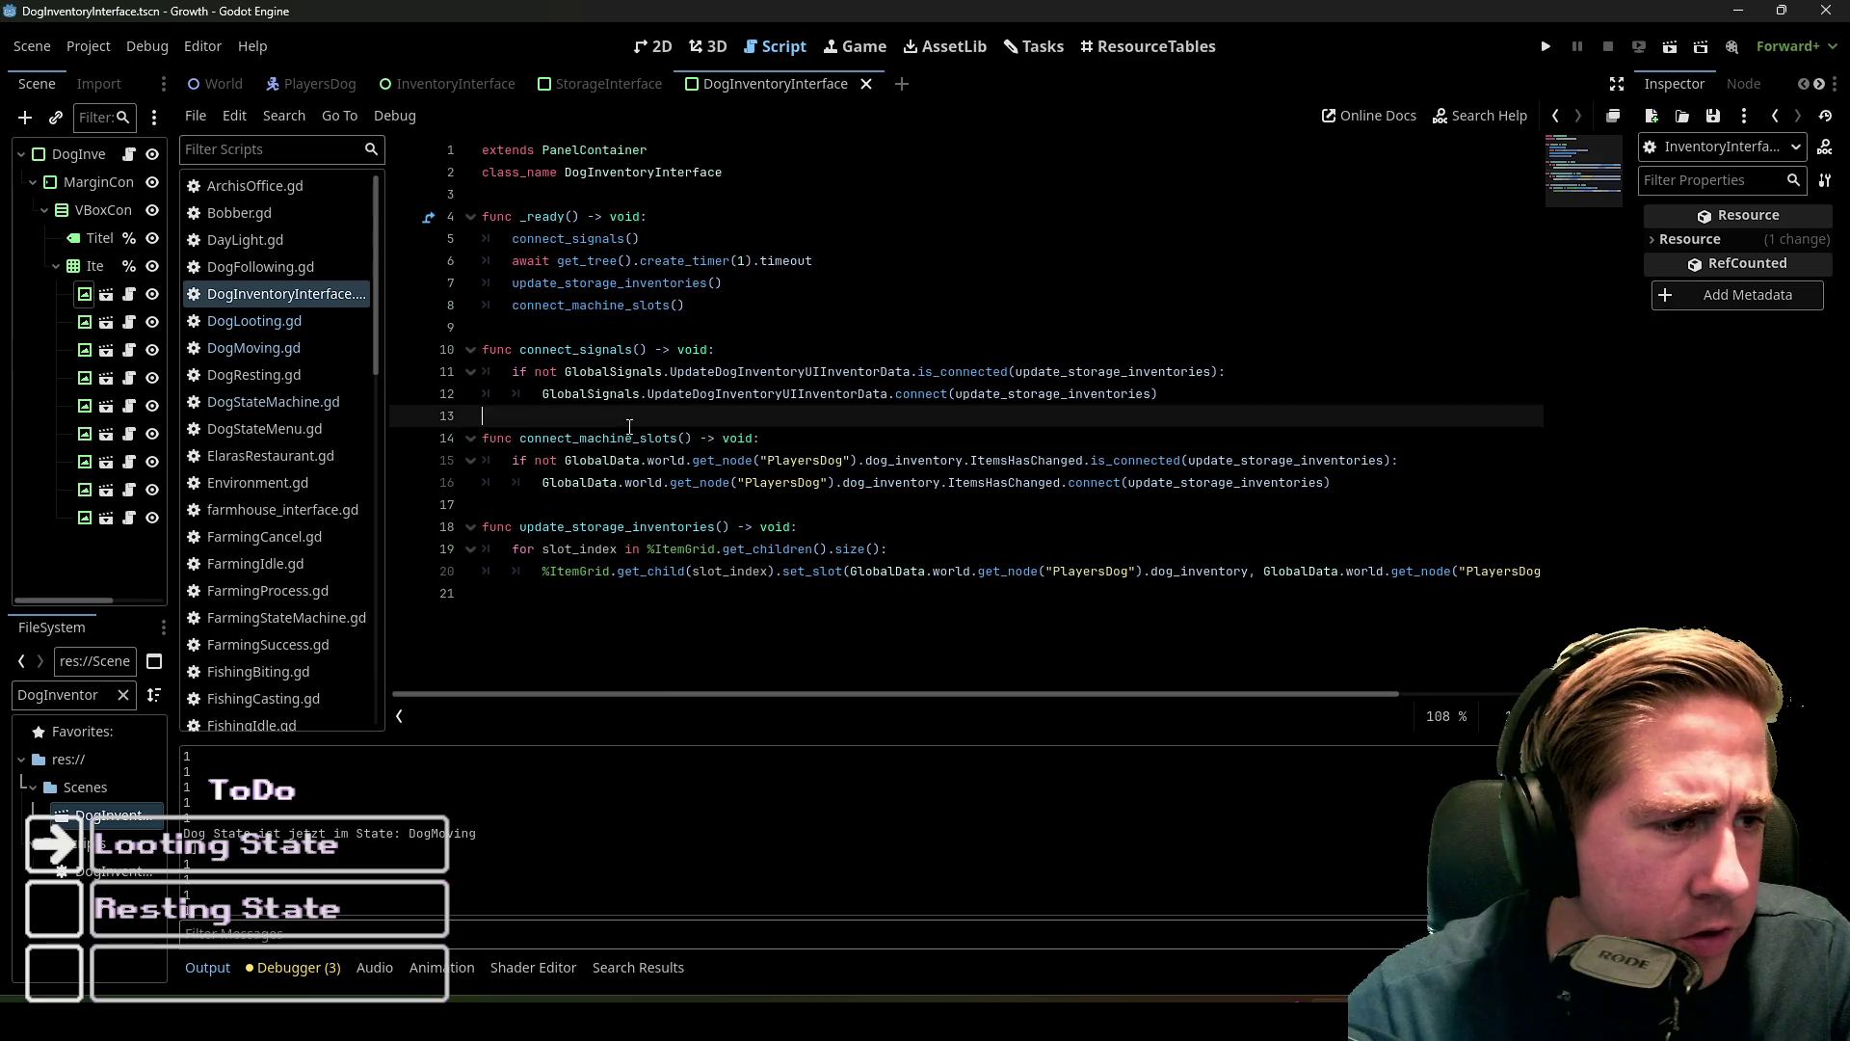
- Keep switching between the Dog scripts, ending on DogStateMachine.gd
left_click(274, 349)
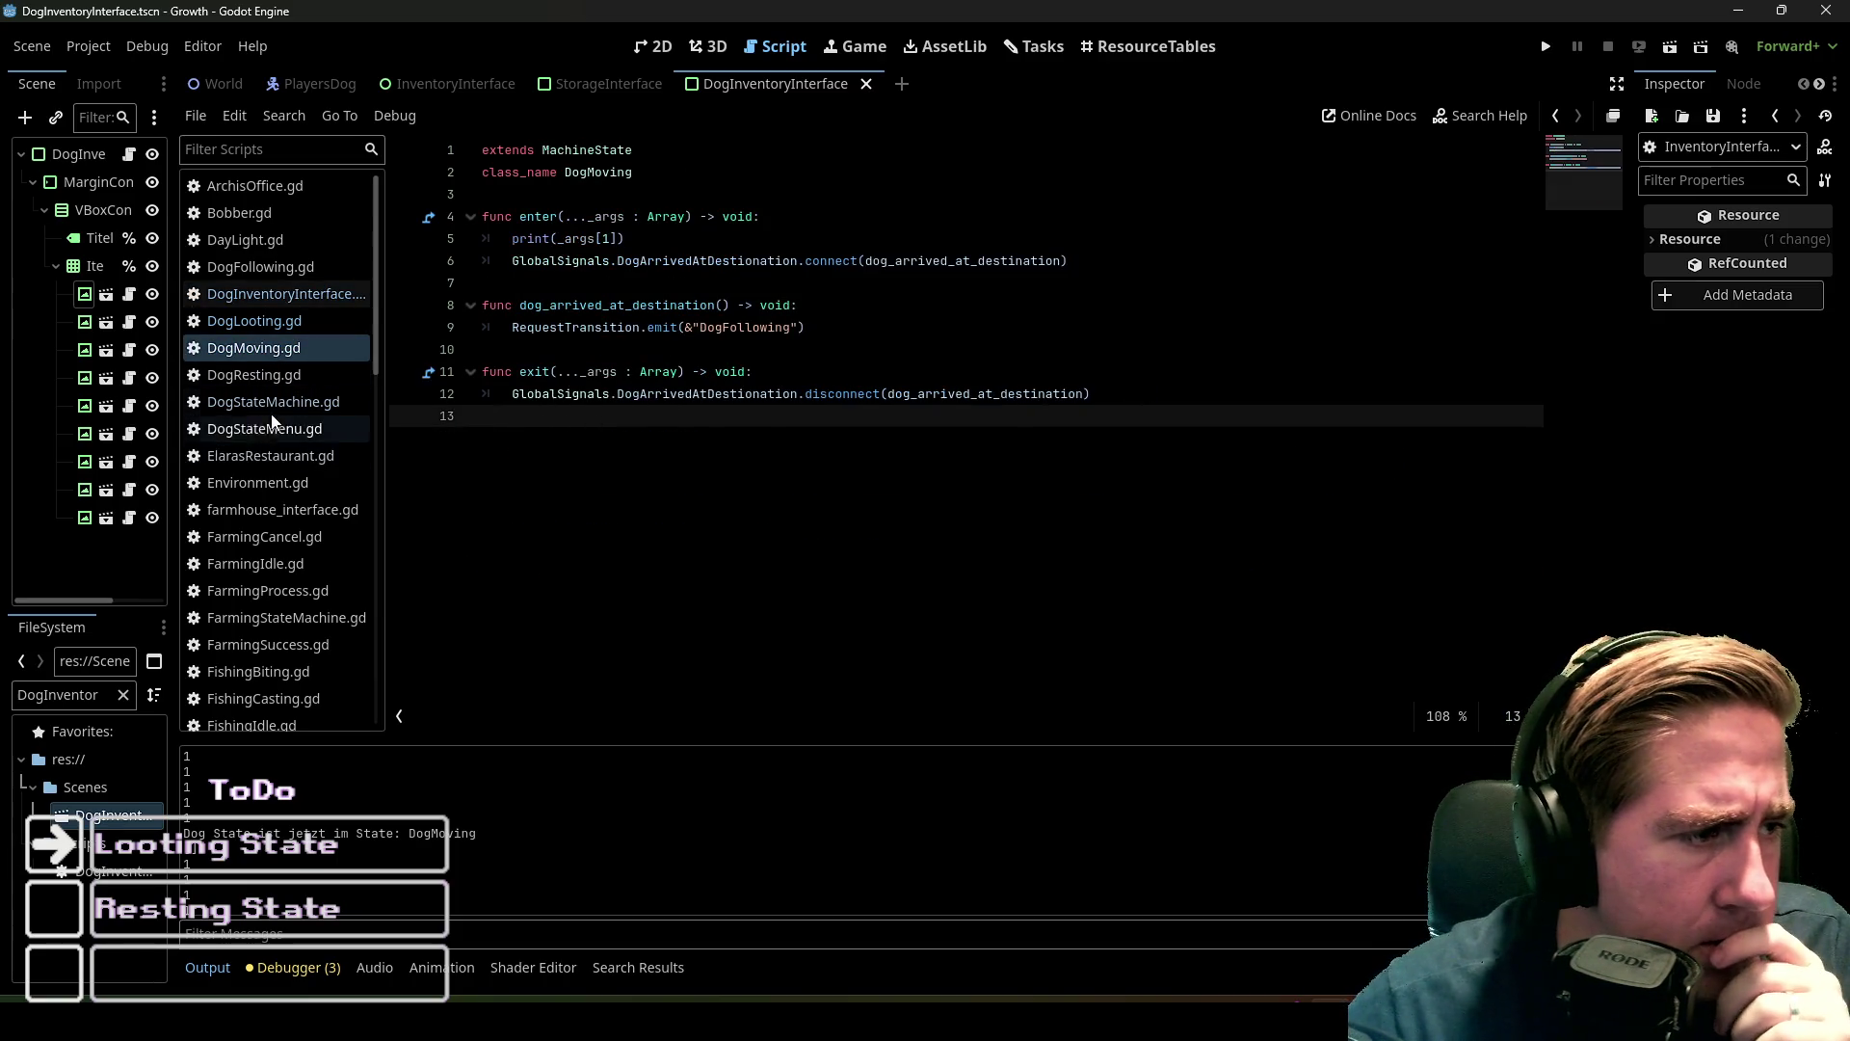
left_click(272, 405)
left_click(254, 323)
left_click(252, 345)
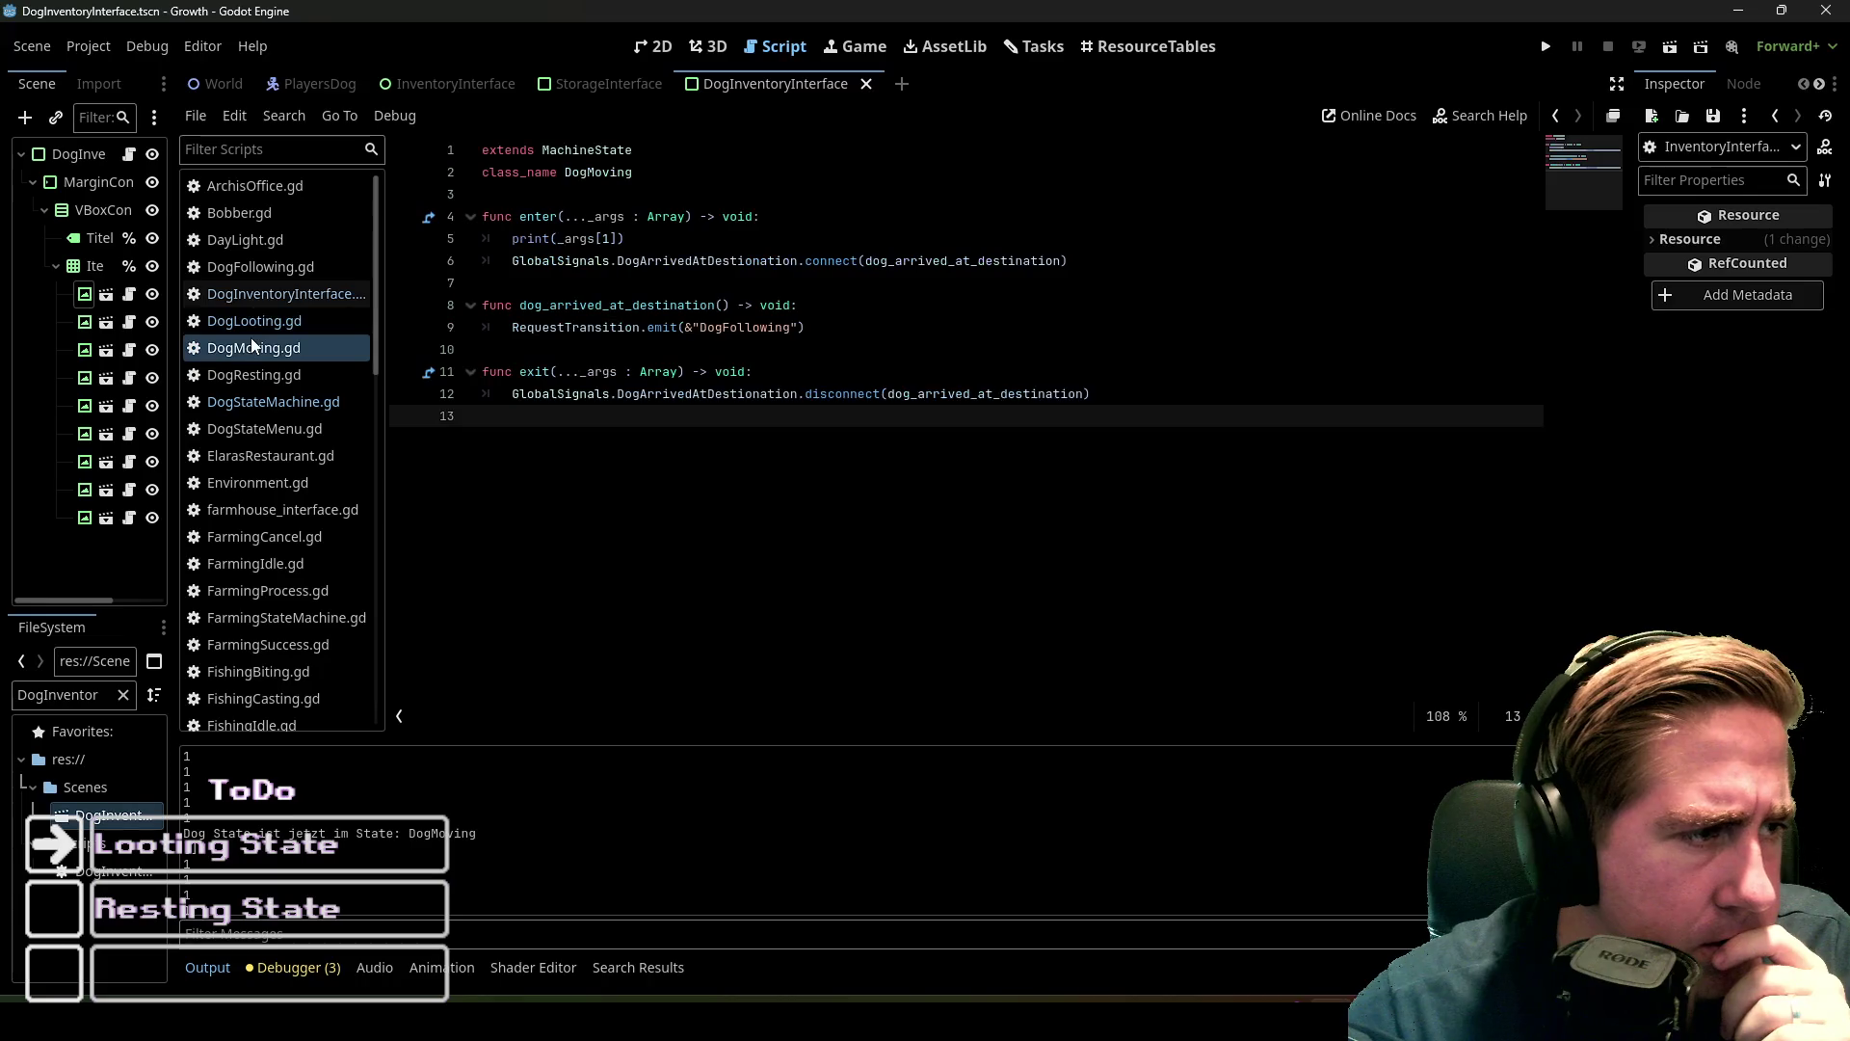
left_click(264, 292)
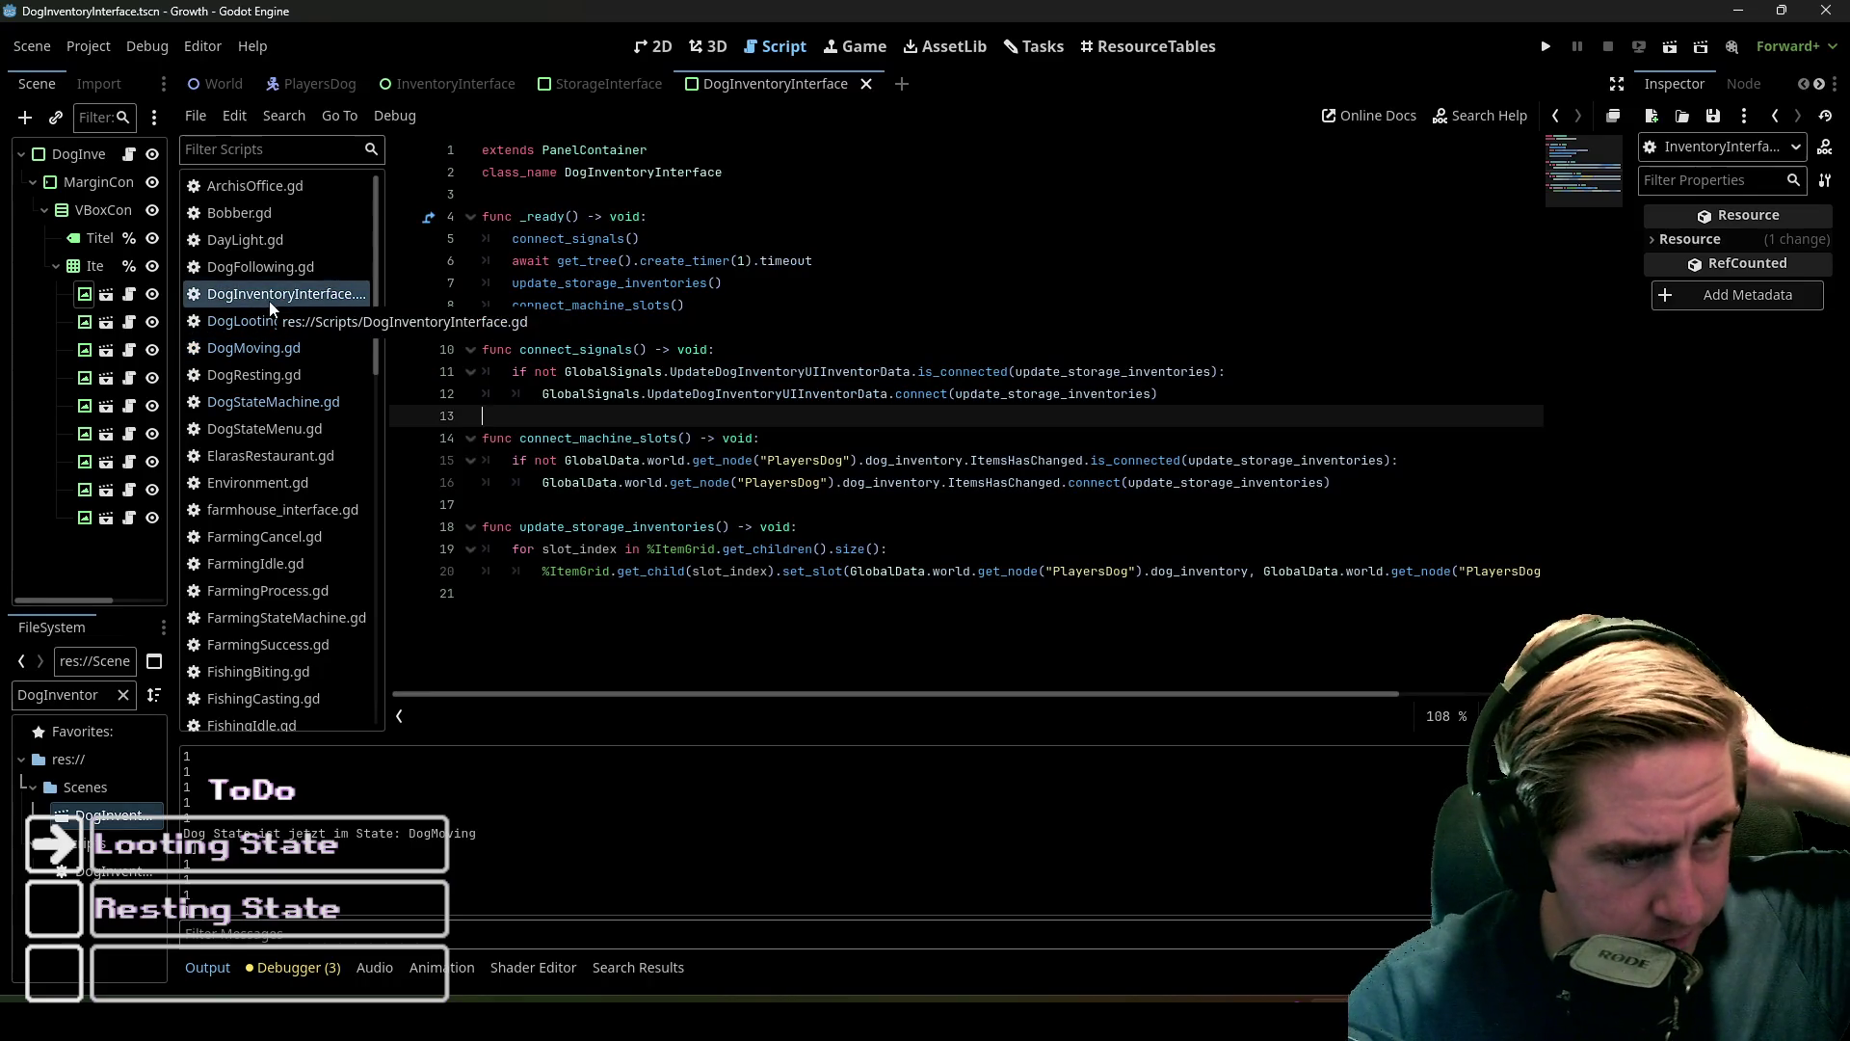
left_click(242, 353)
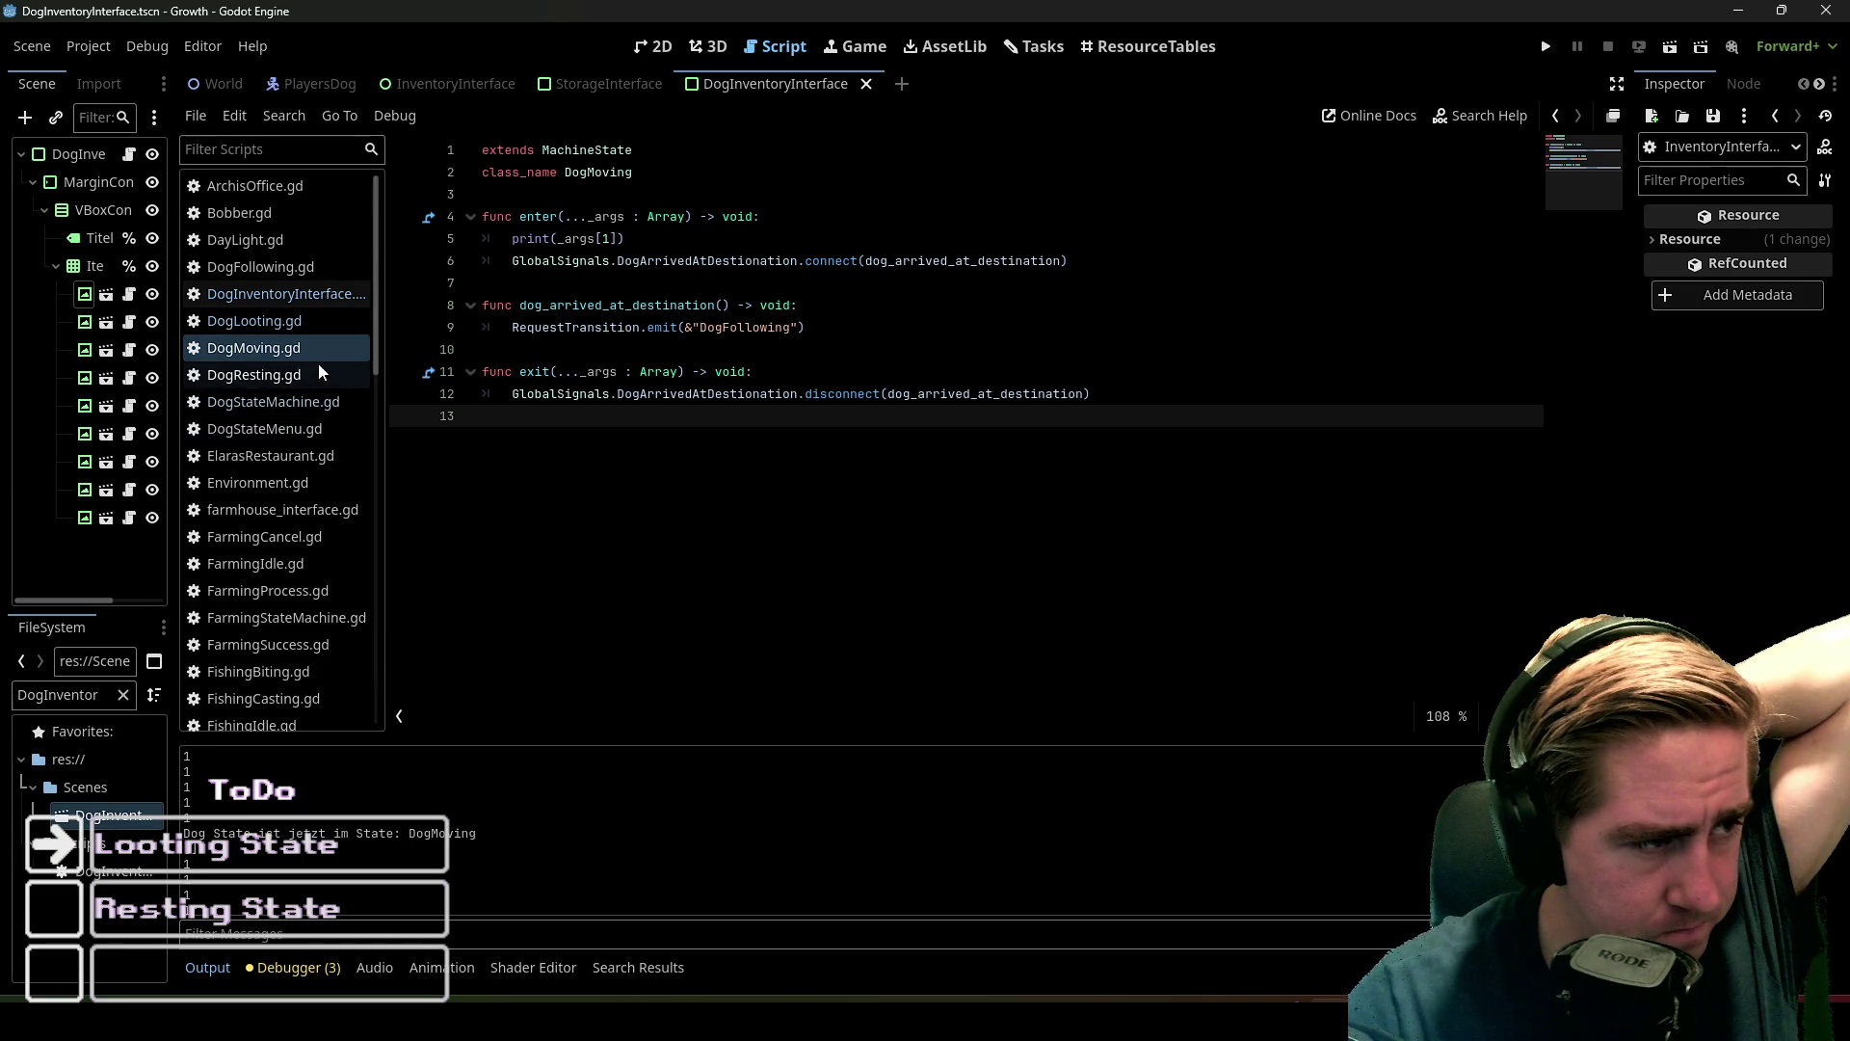
left_click(318, 404)
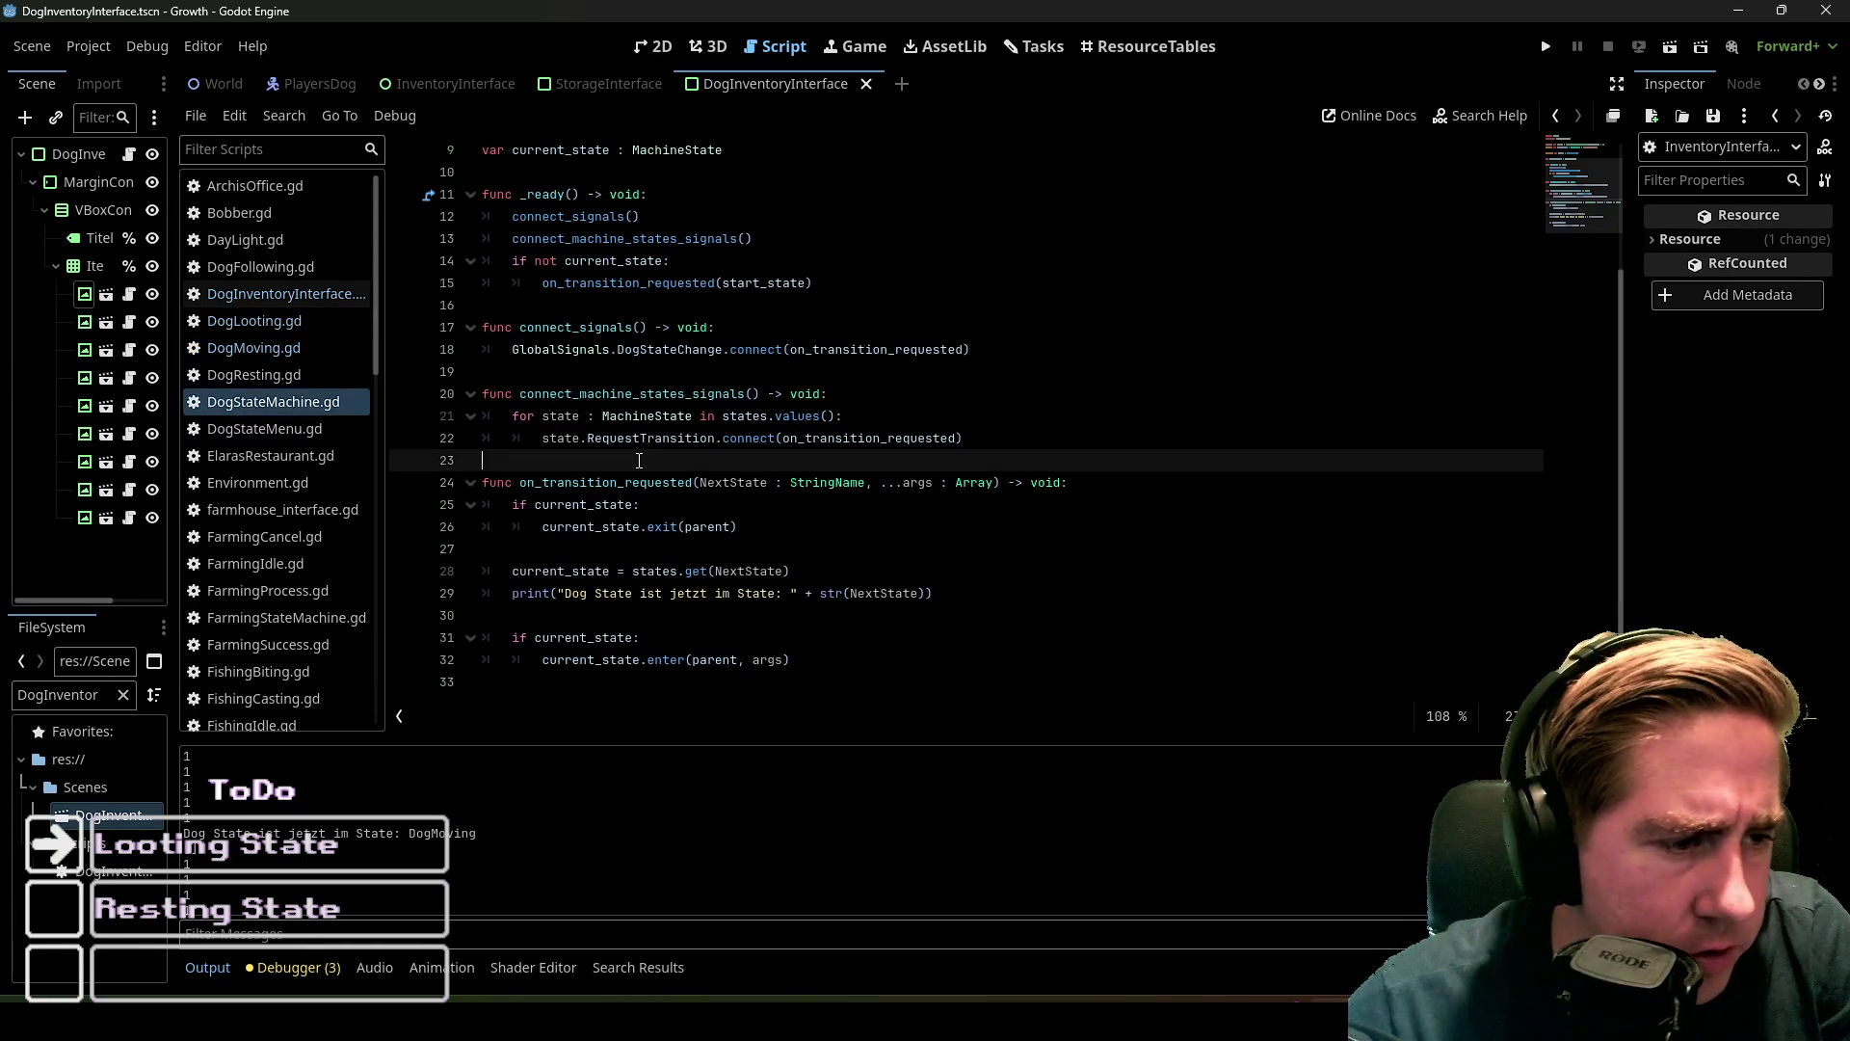
- Remove the args parameter from the on_transition_requested function signature
left_click(693, 680)
double_click(767, 659)
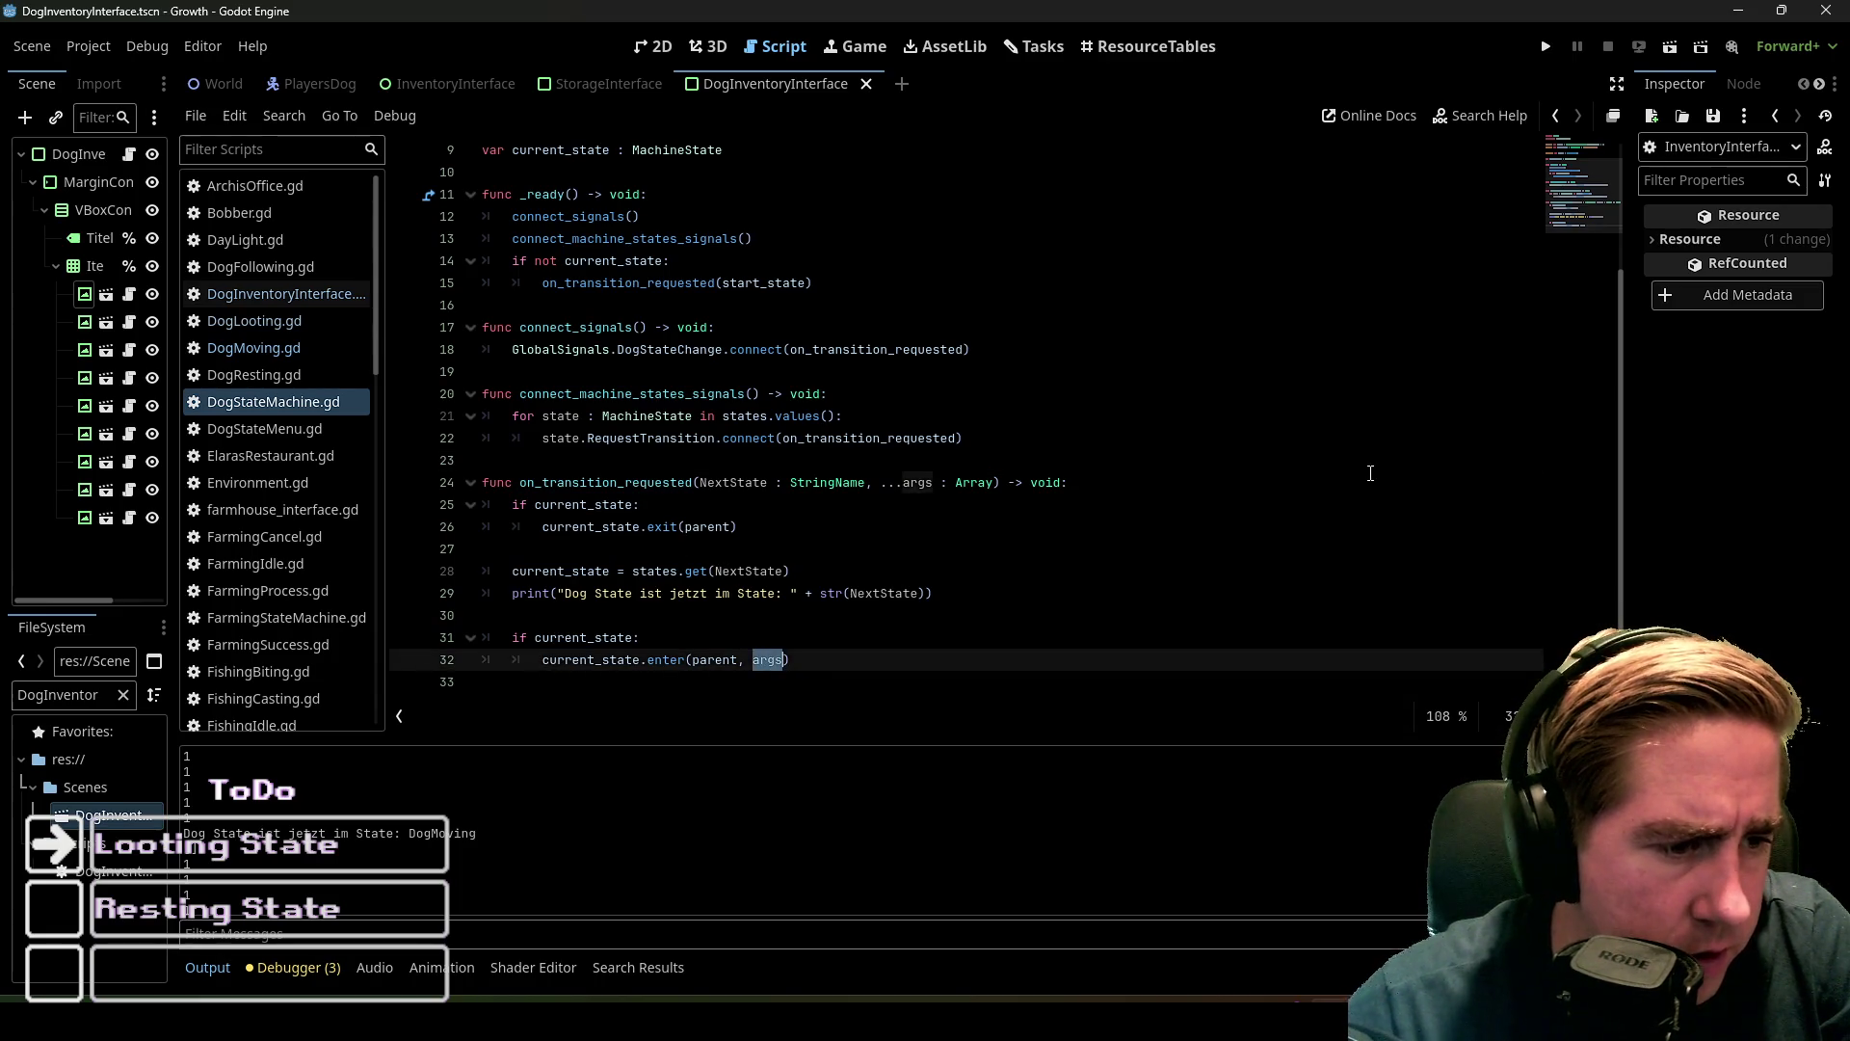
key("Up")
key("Up")
key("Up")
key("Up")
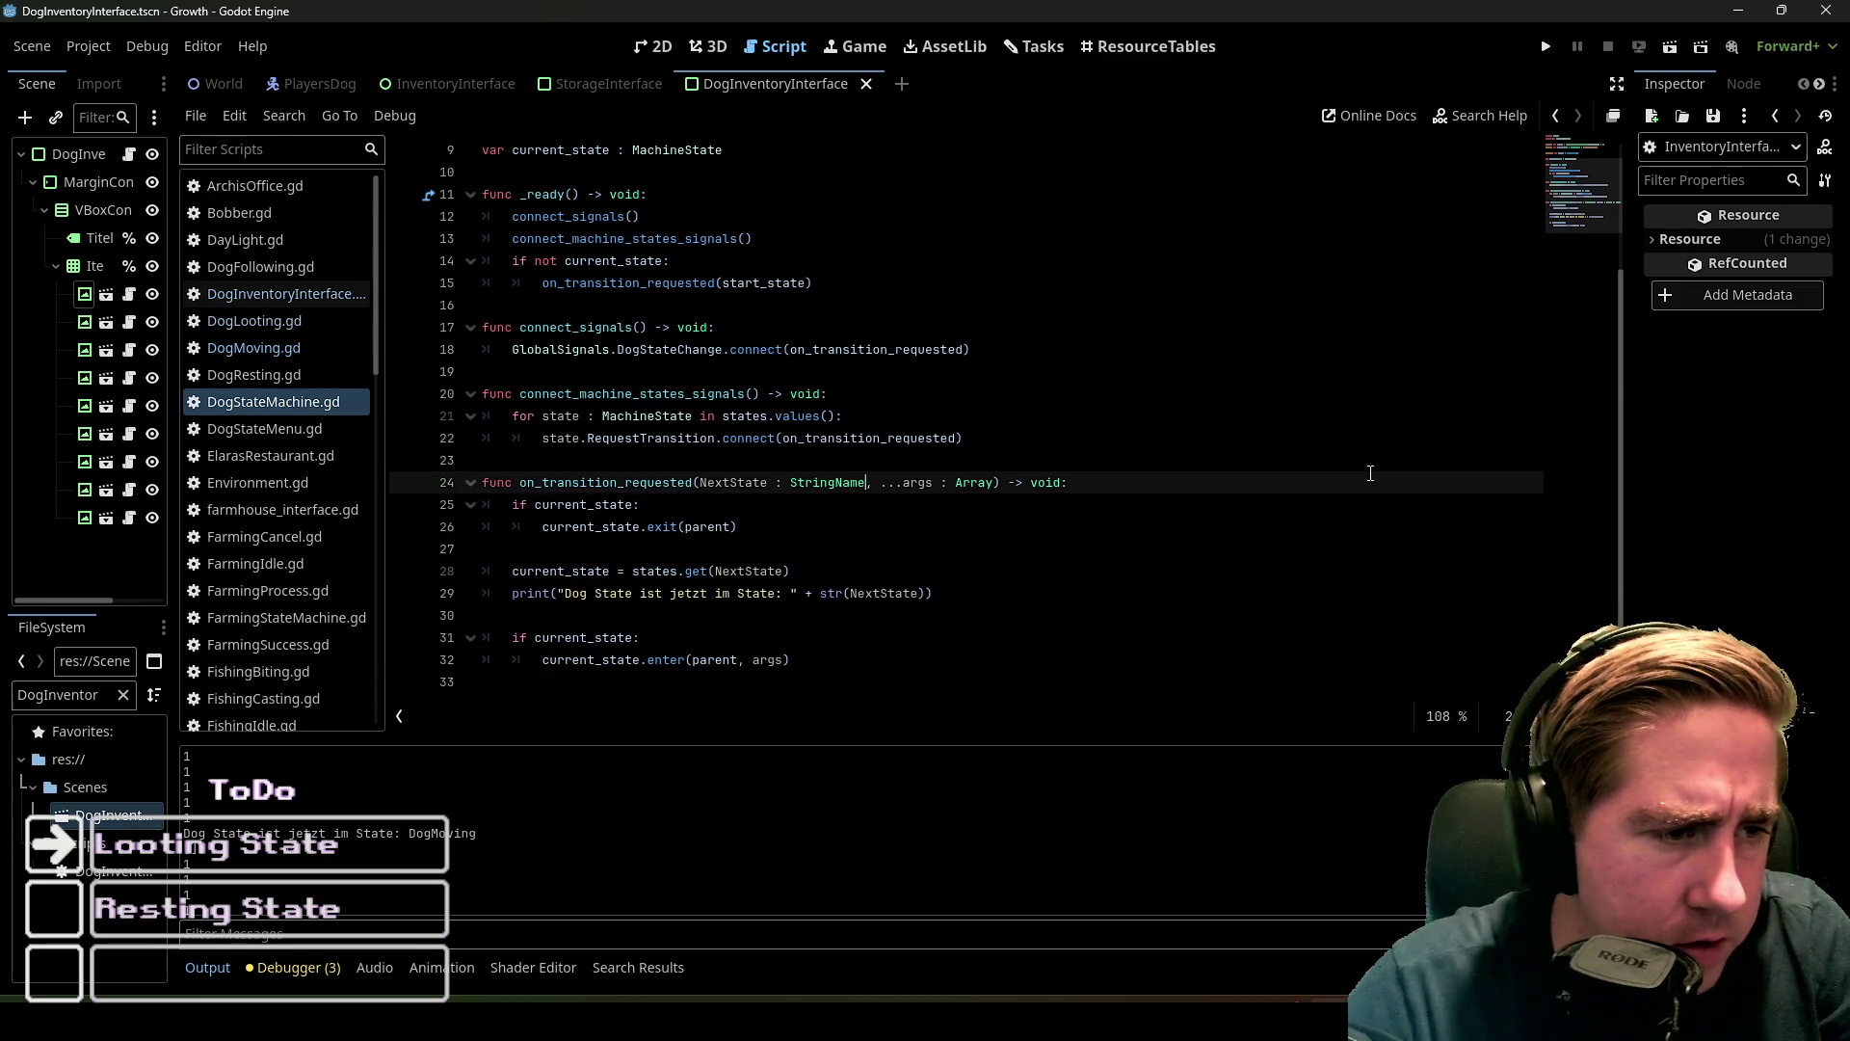
key("shift+ctrl+Right")
key("shift+ctrl+Right")
key("shift+ctrl+Right")
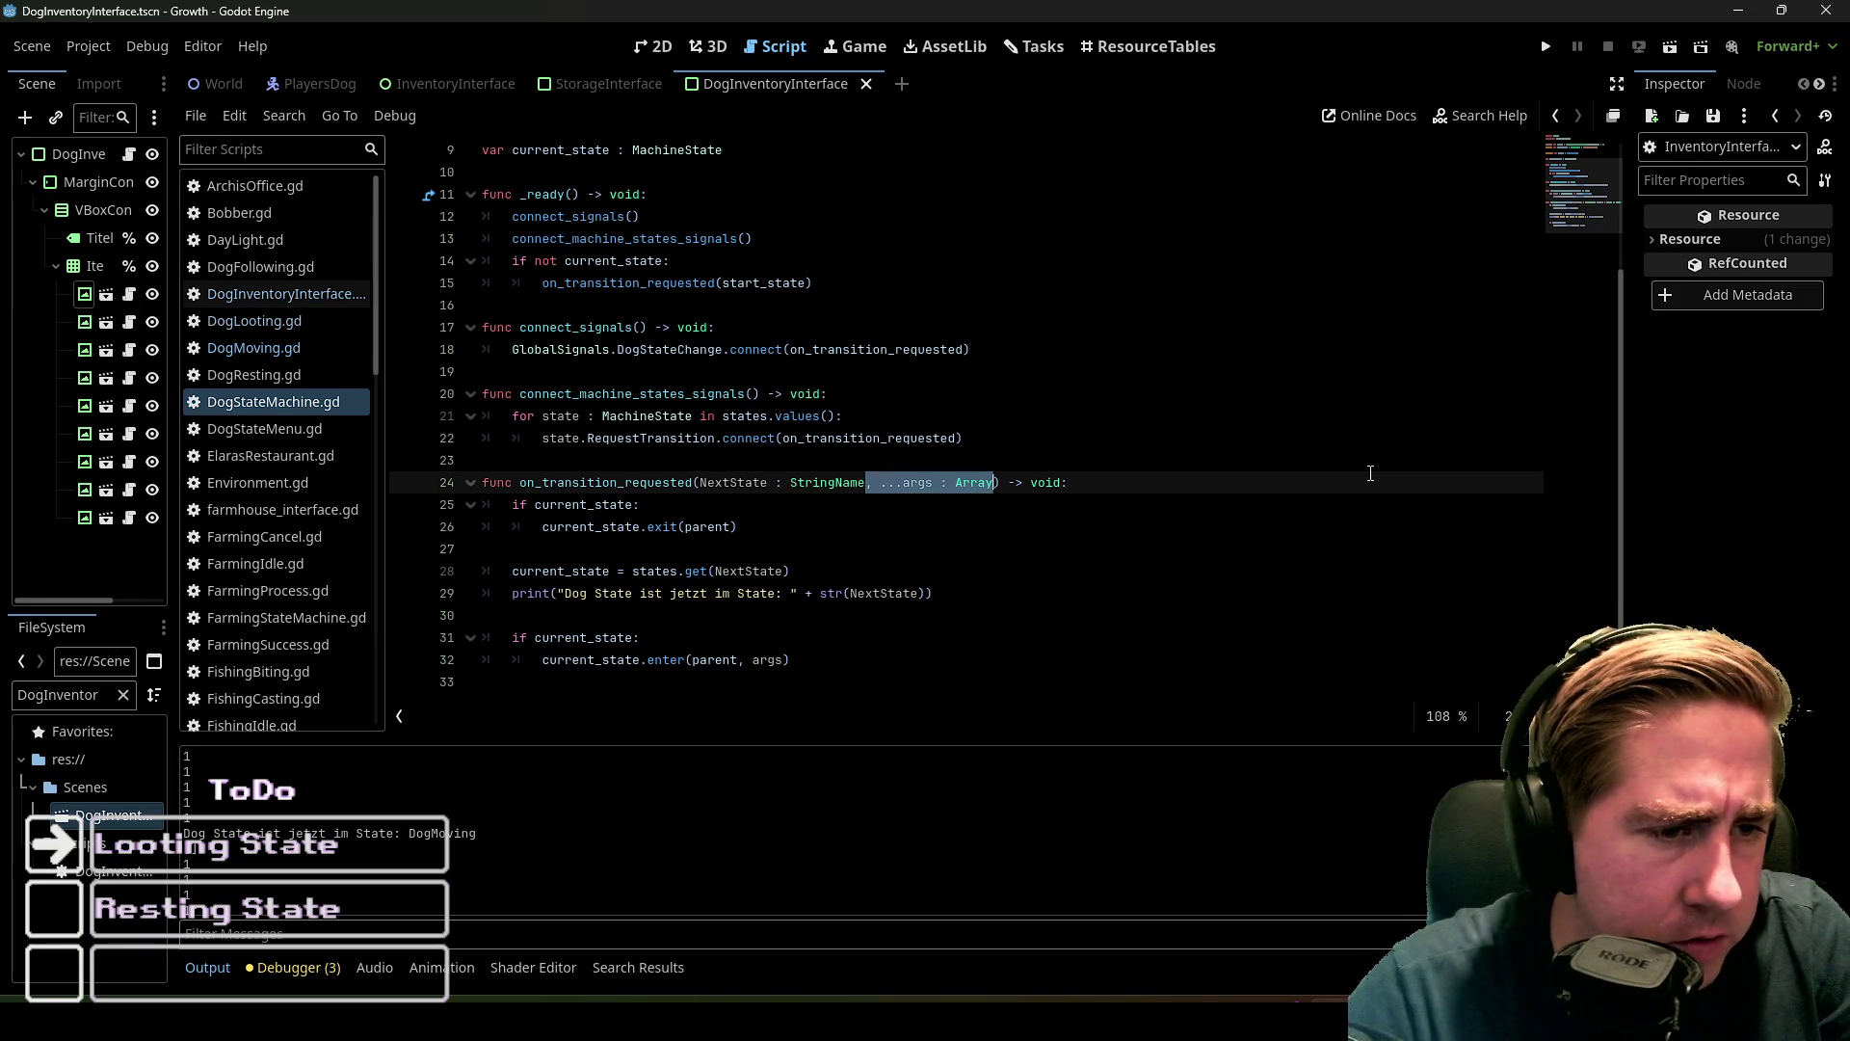
key("Delete")
key("Down")
key("Up")
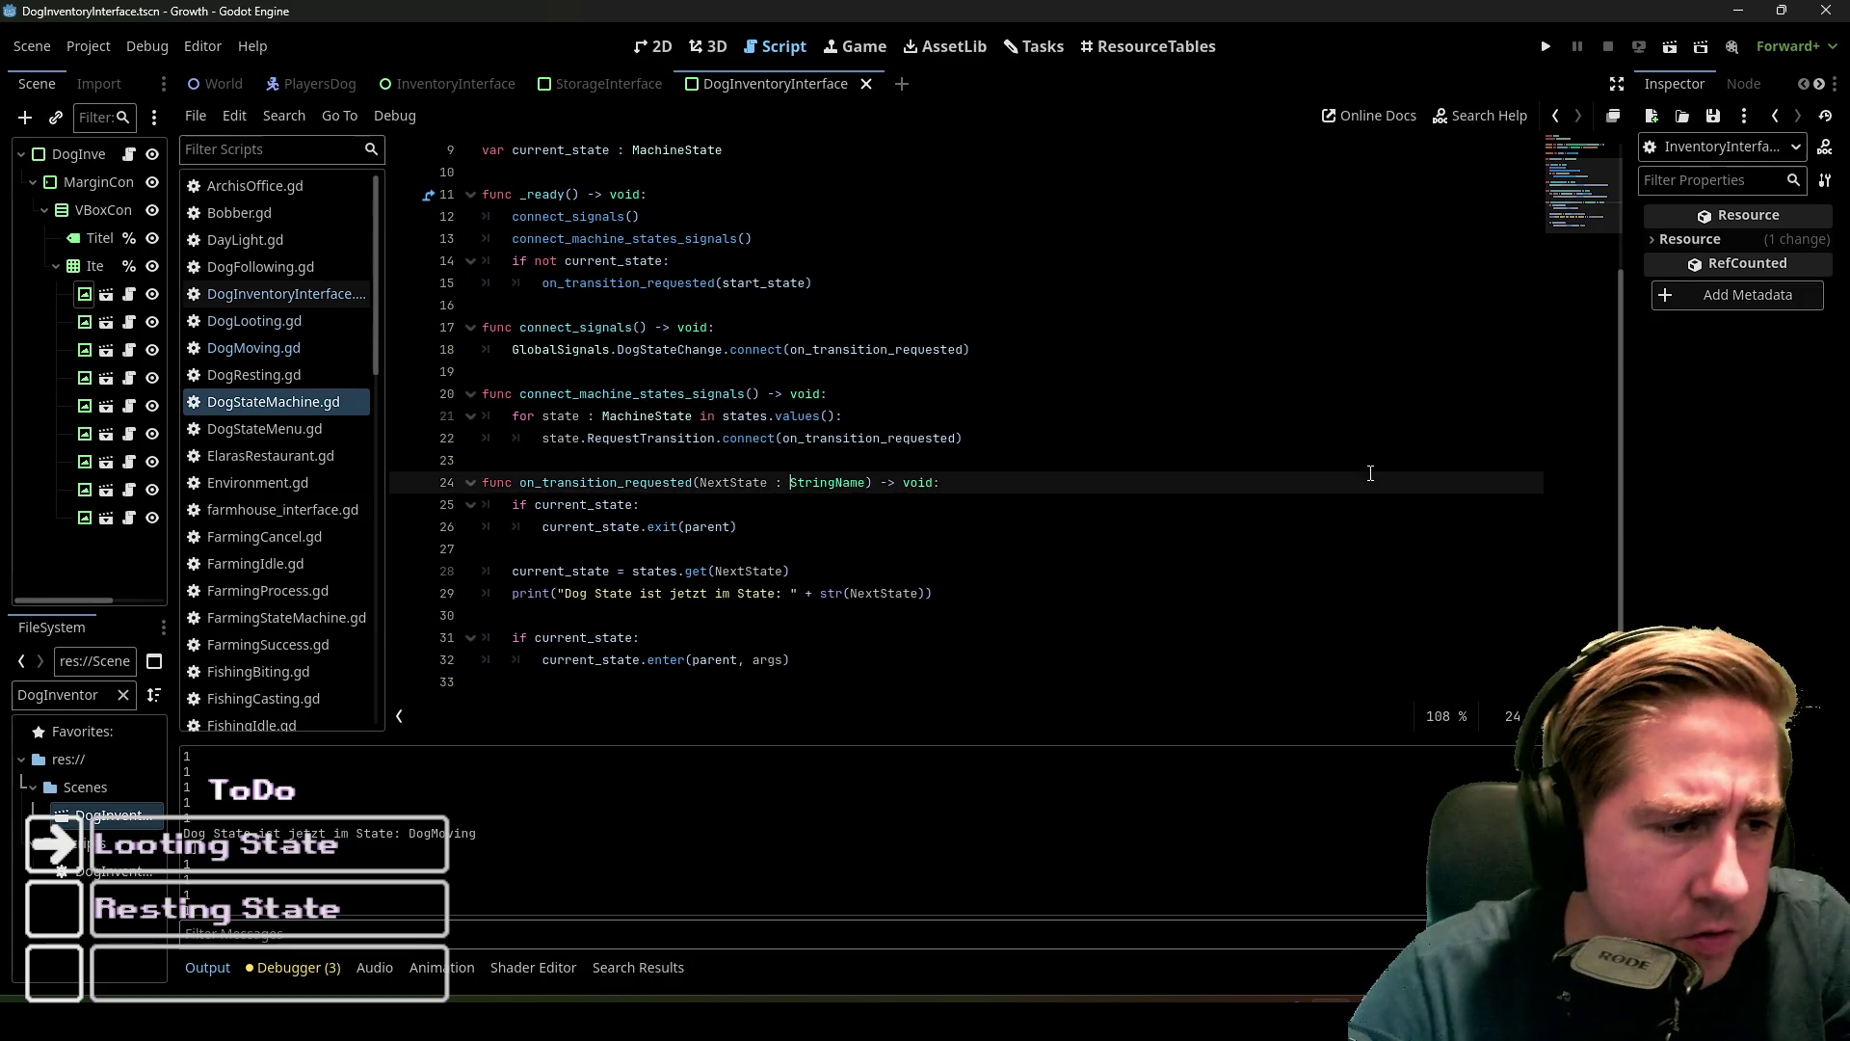
key("Down")
key("Down")
key("Down")
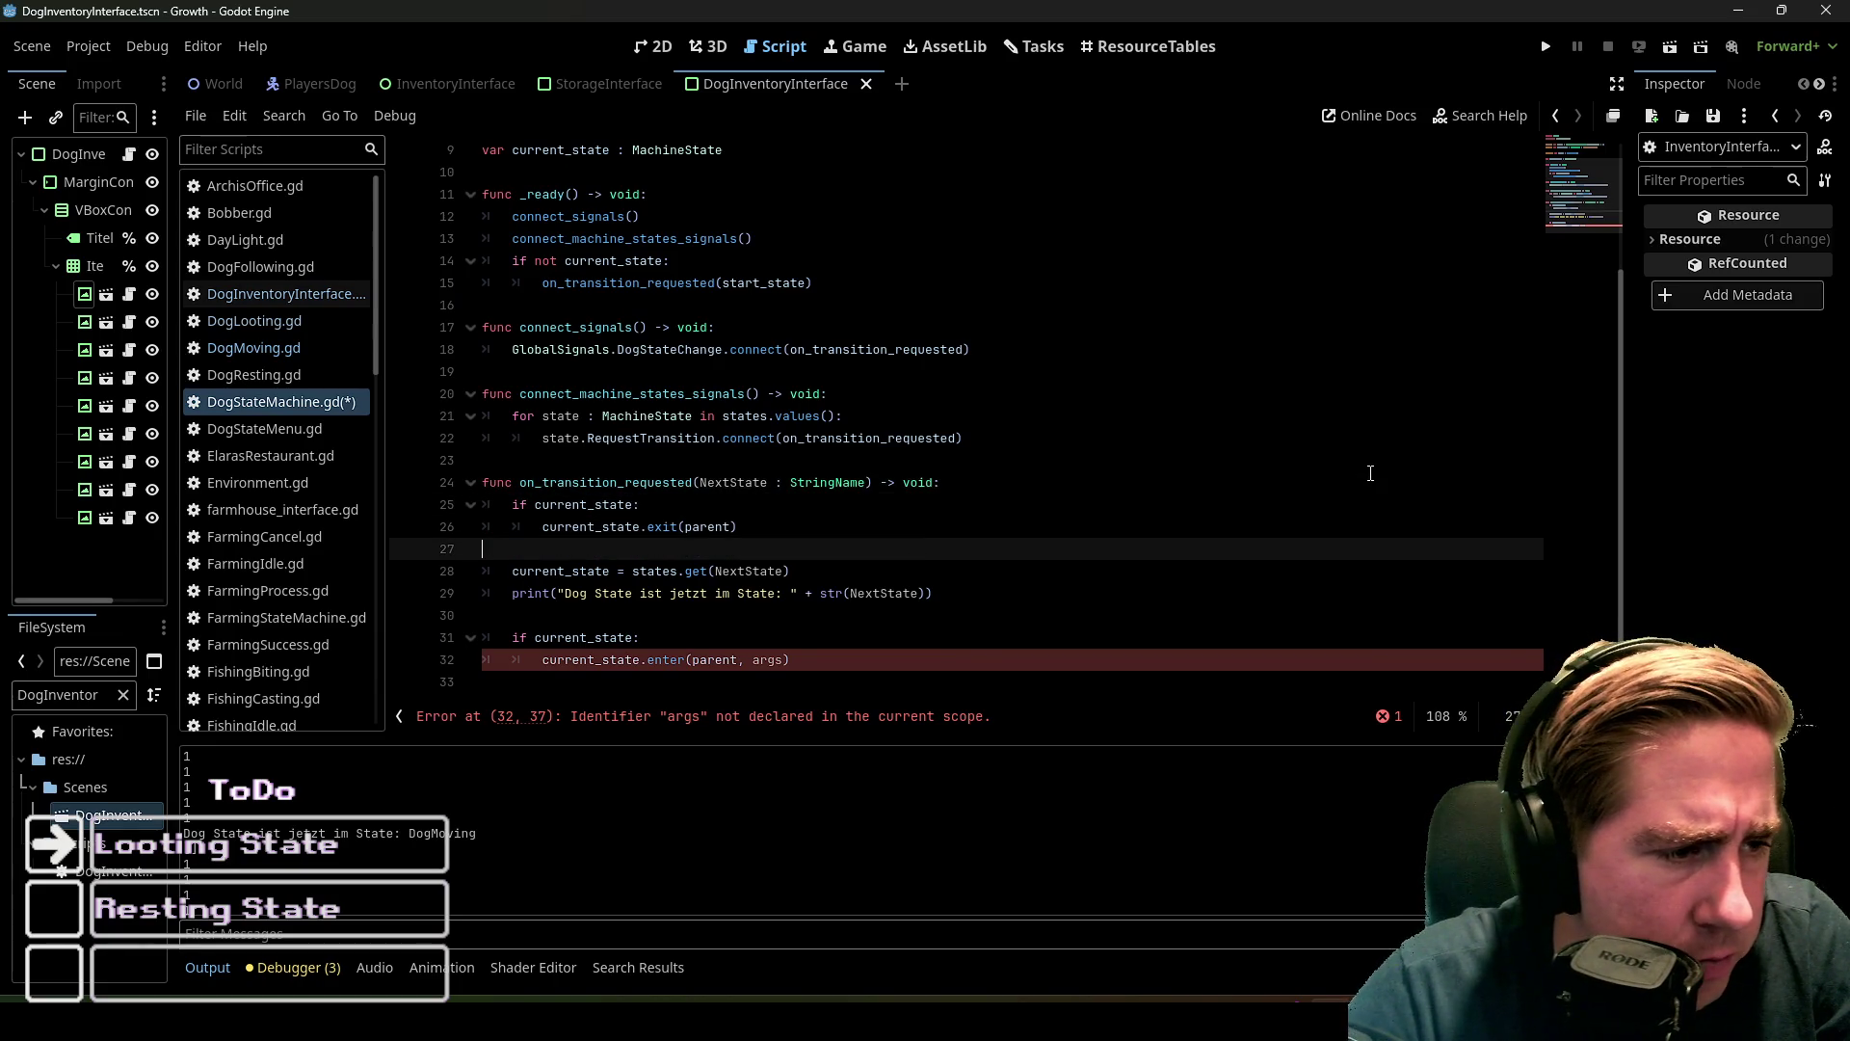
key("Up")
key("Up")
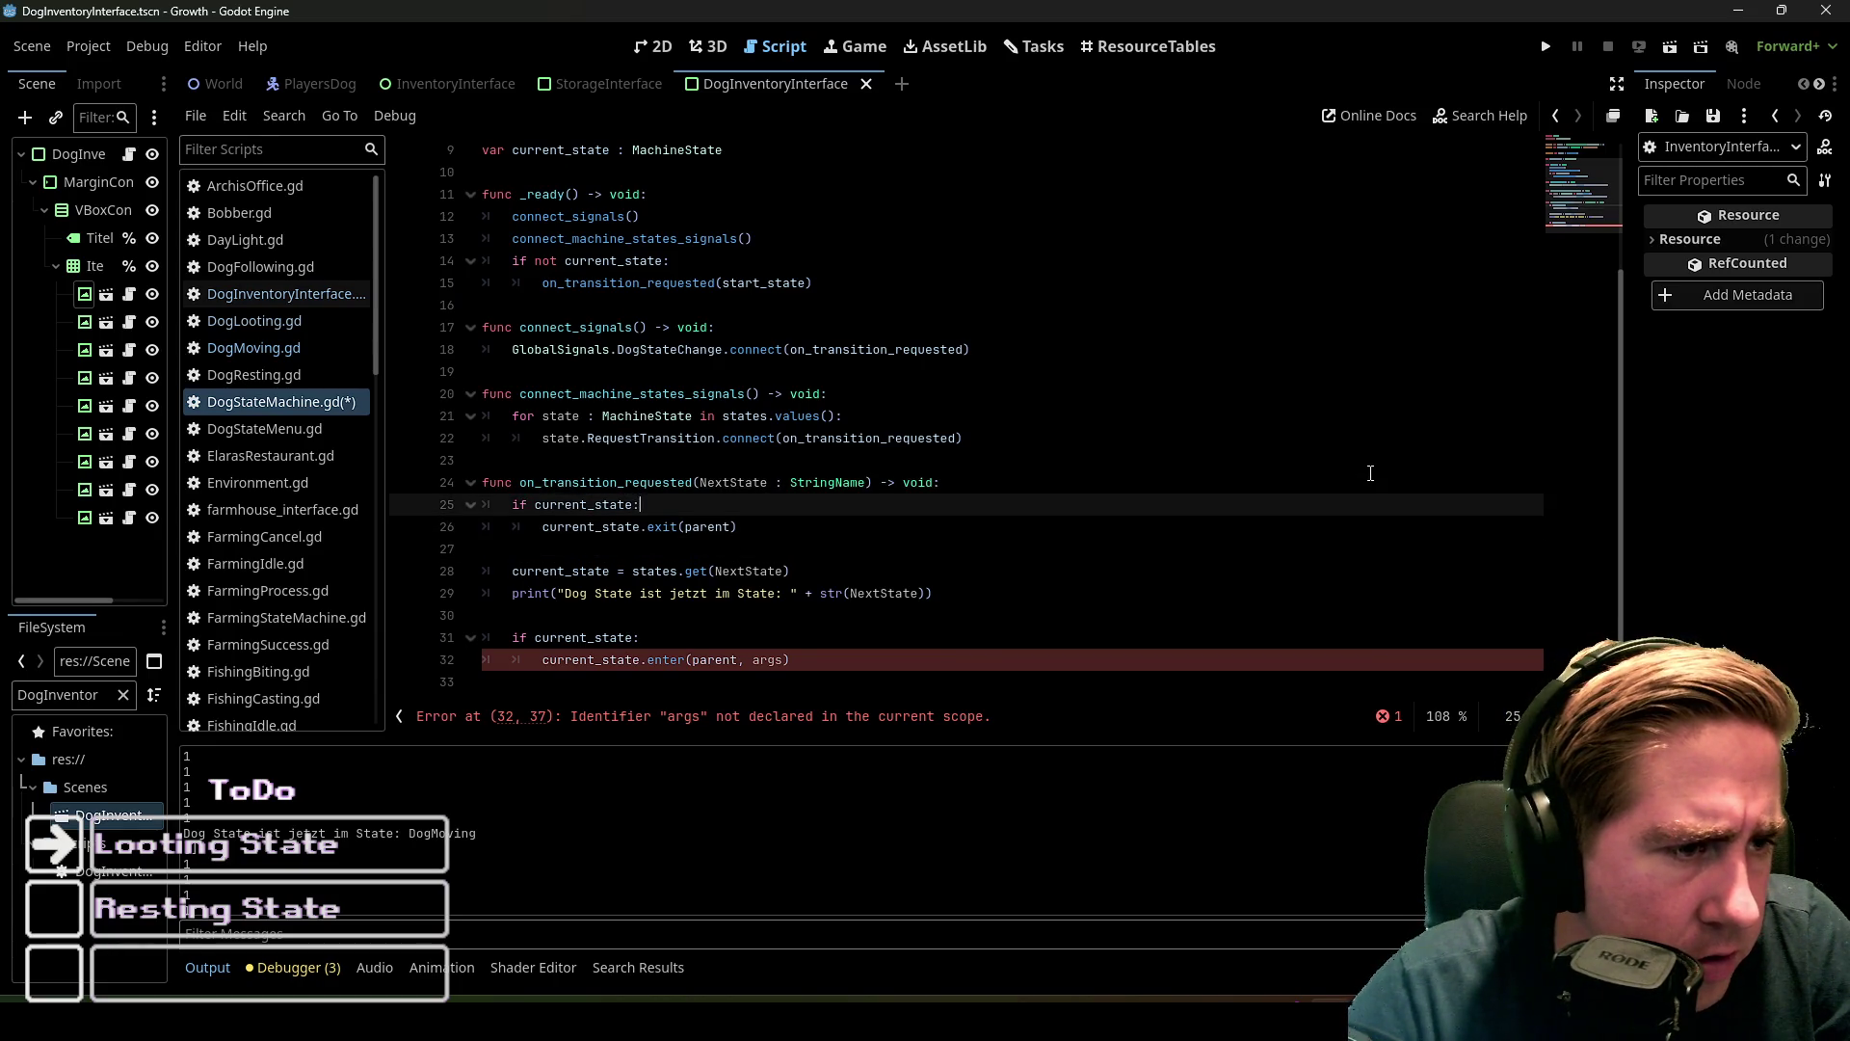
key("Down")
key("Up")
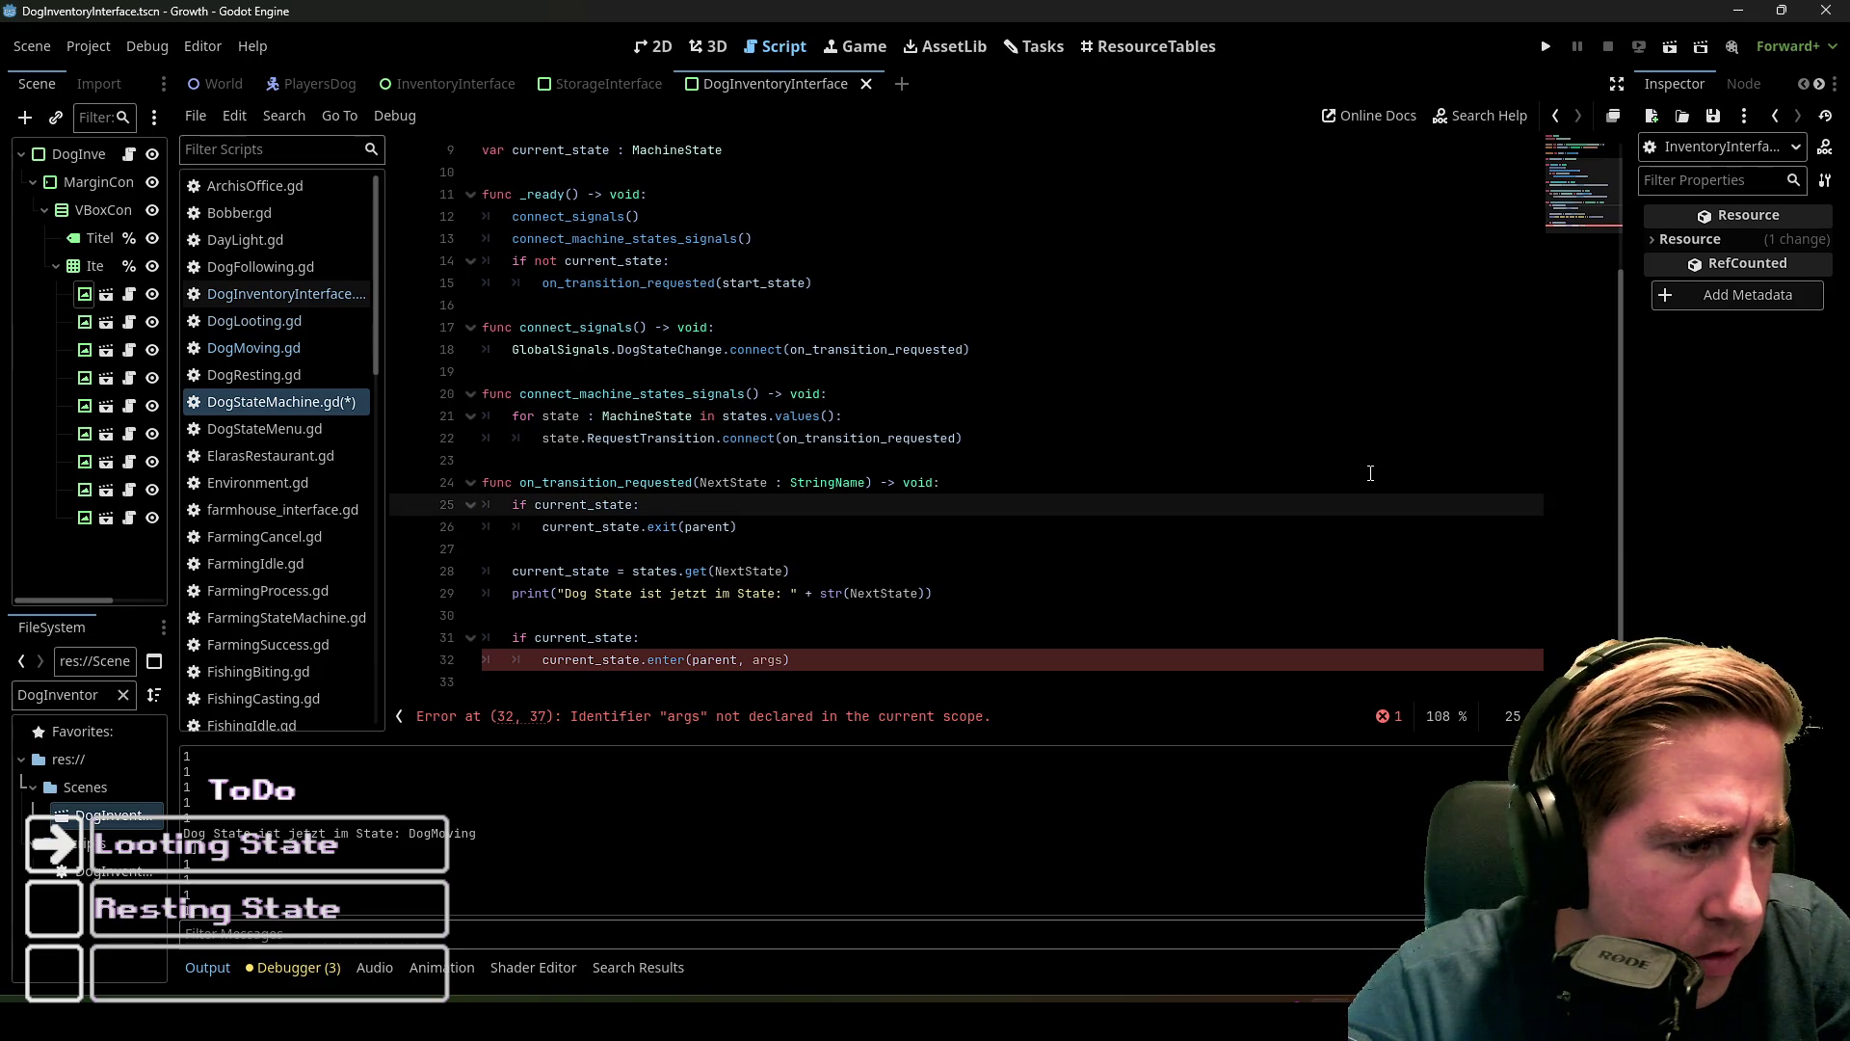
key("Up")
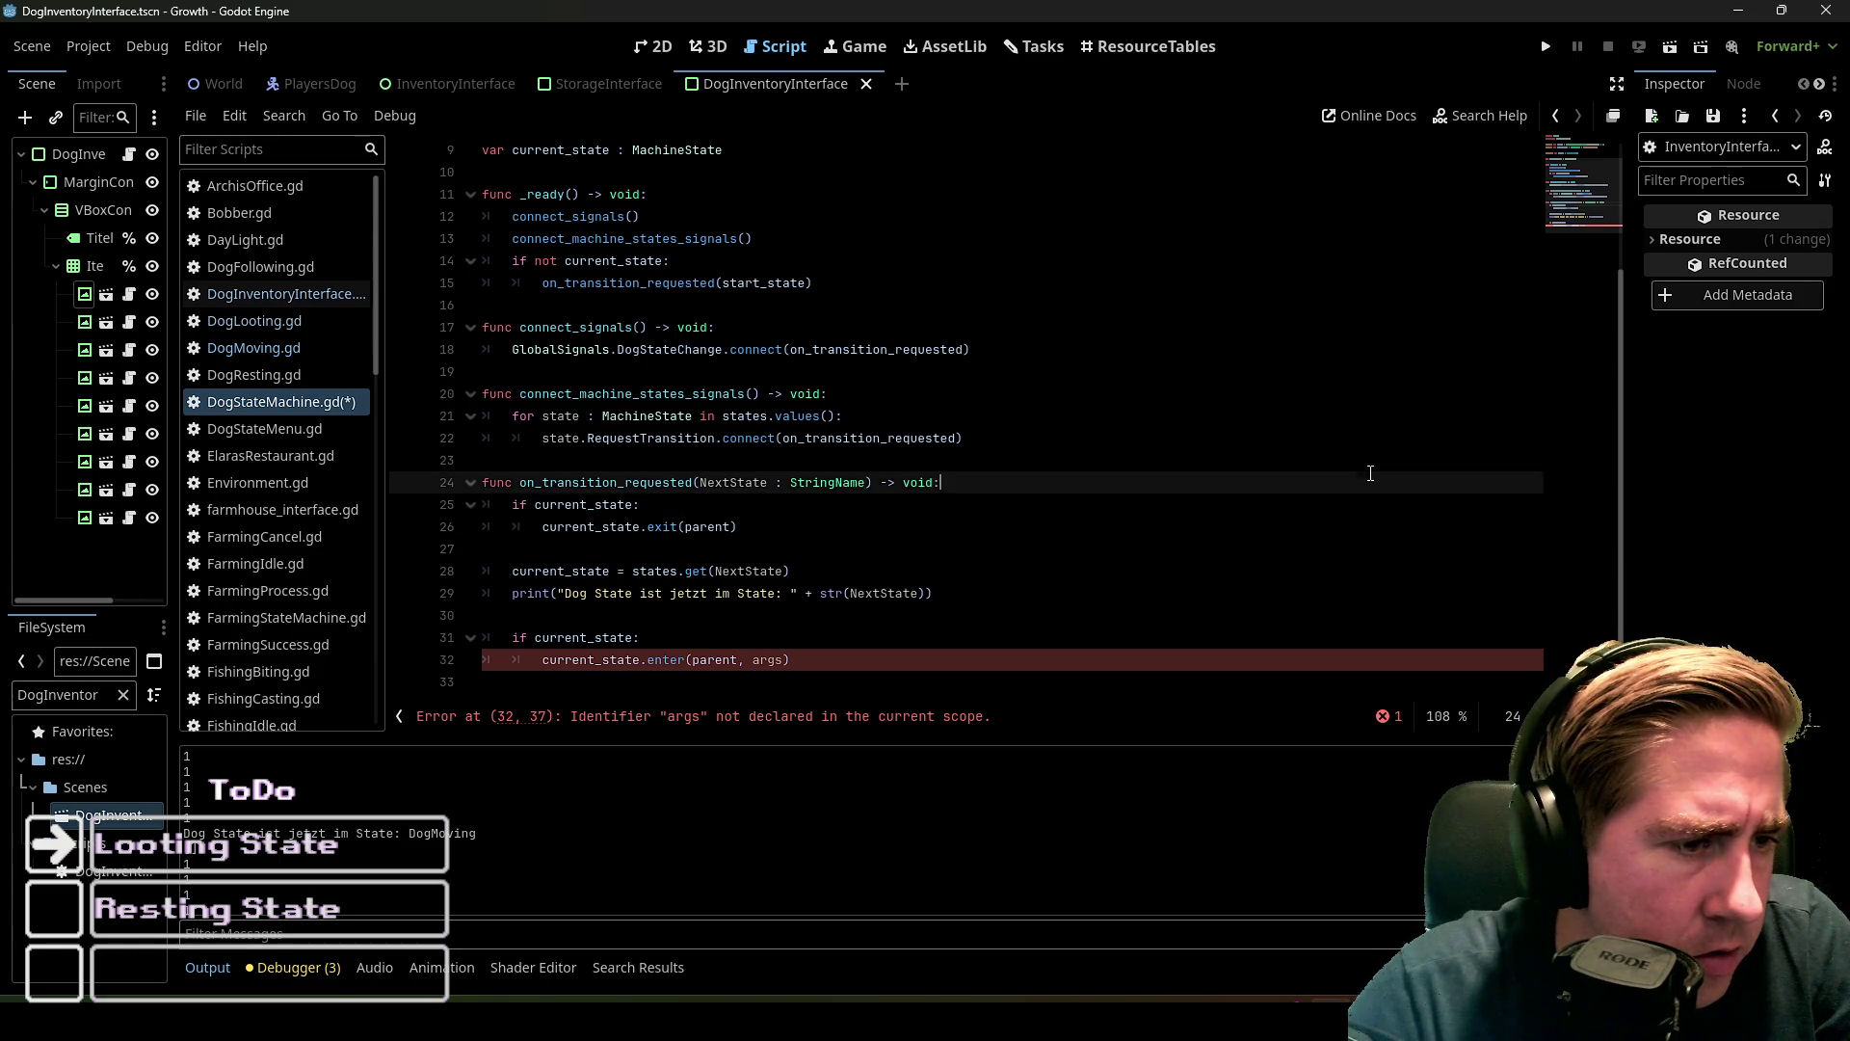
key("Down")
key("Right")
key("Right")
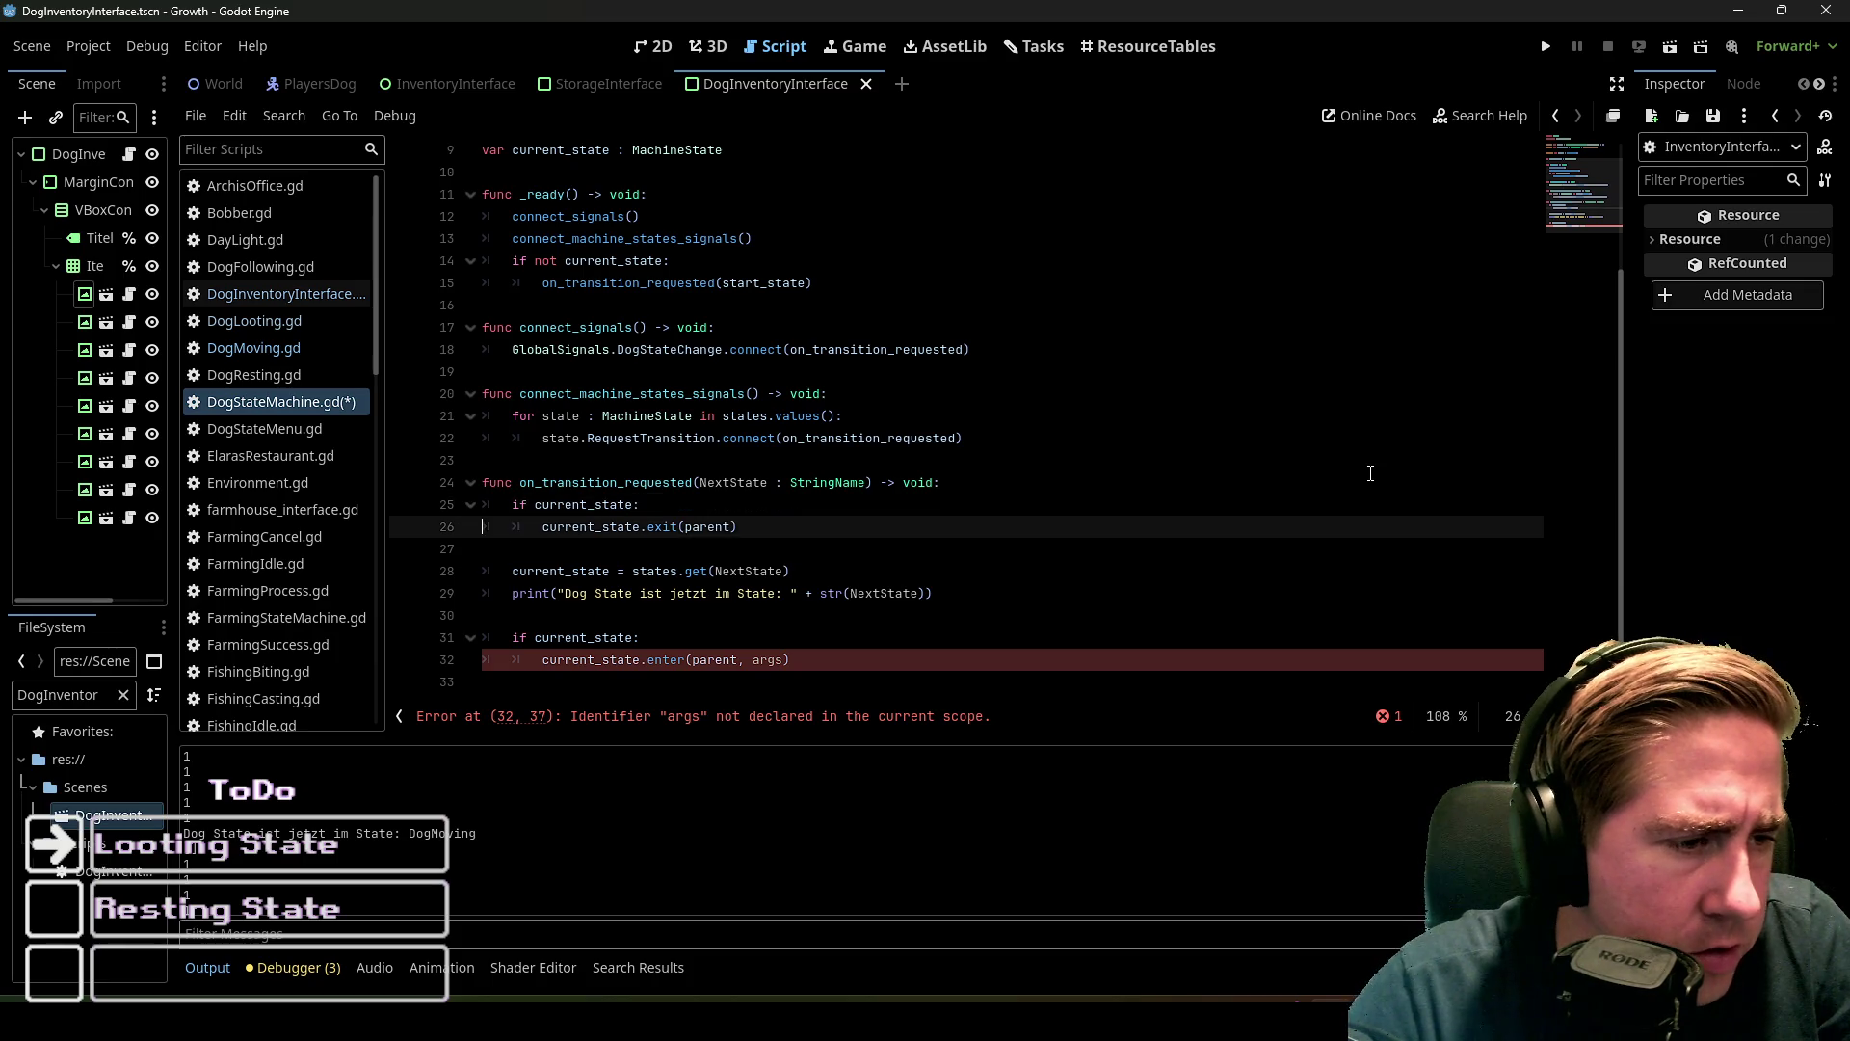
key("Left")
key("Right")
key("Left")
key("Up")
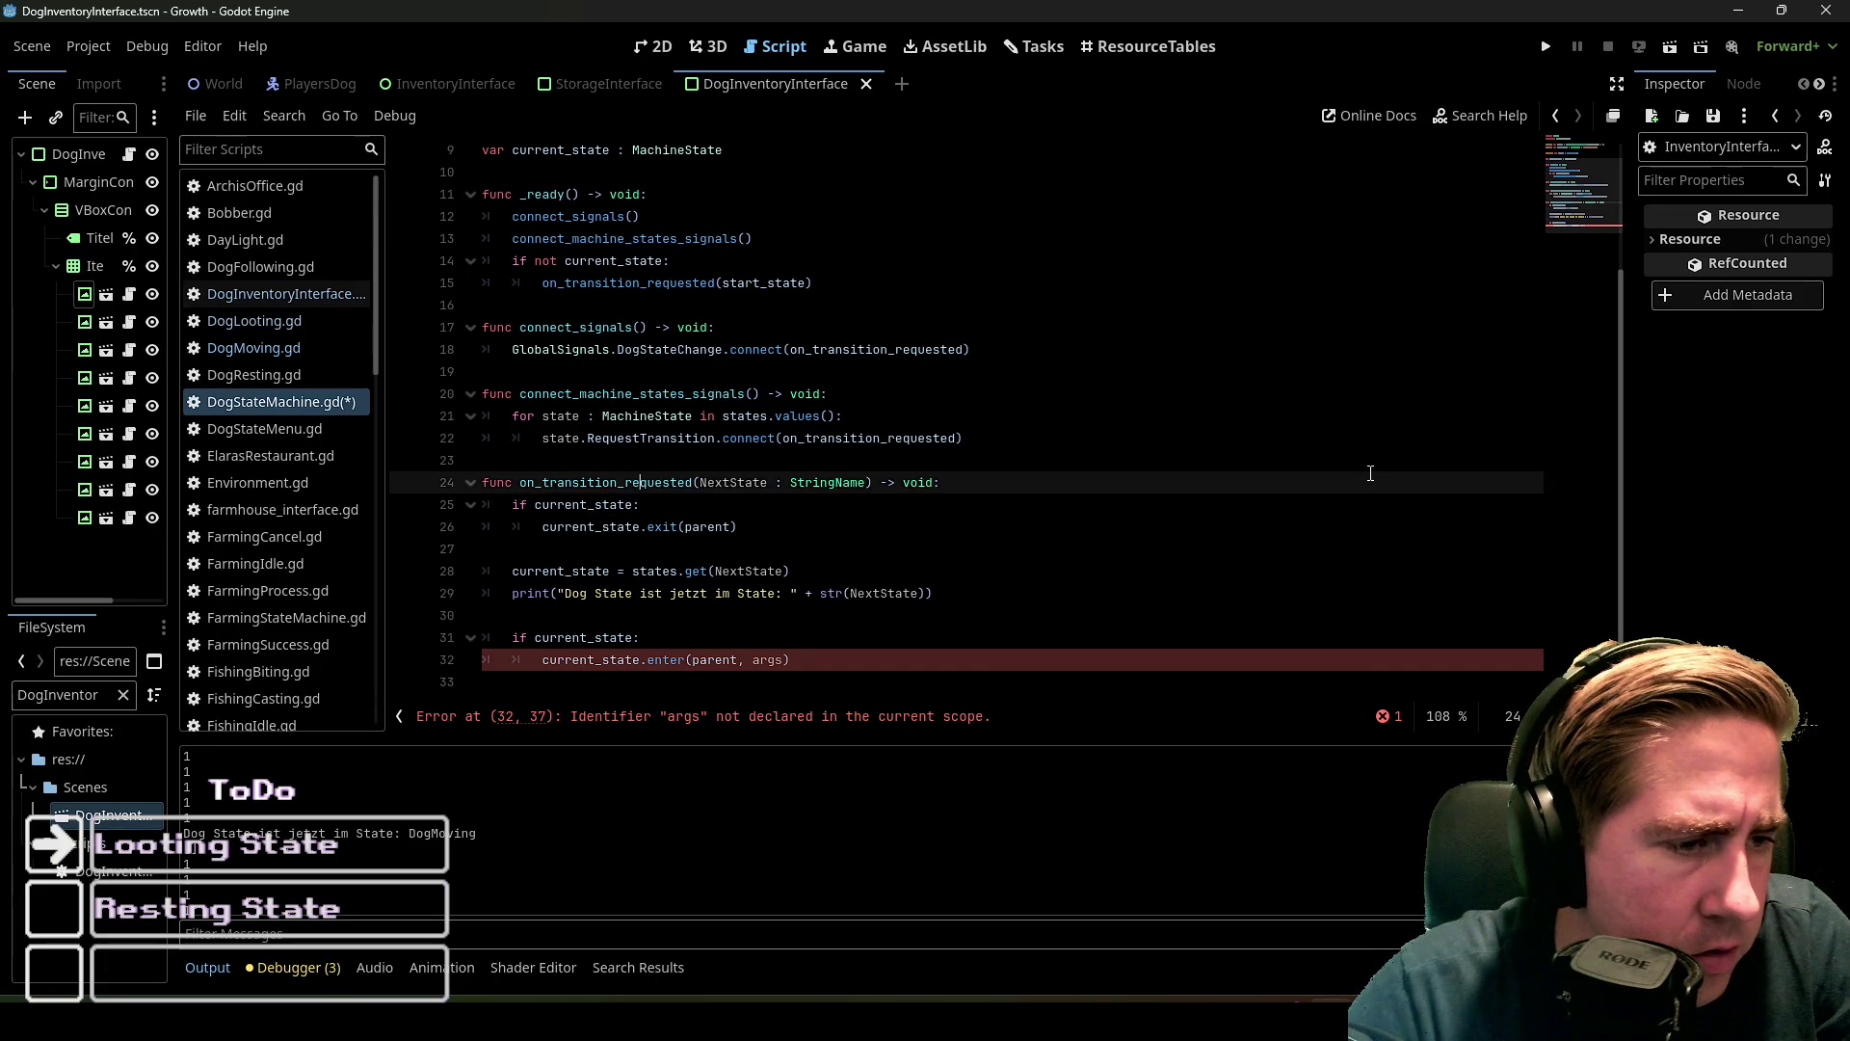
- Add a state_before variable storing current_state at the top of on_transition_requested
key("Return")
type("var bef")
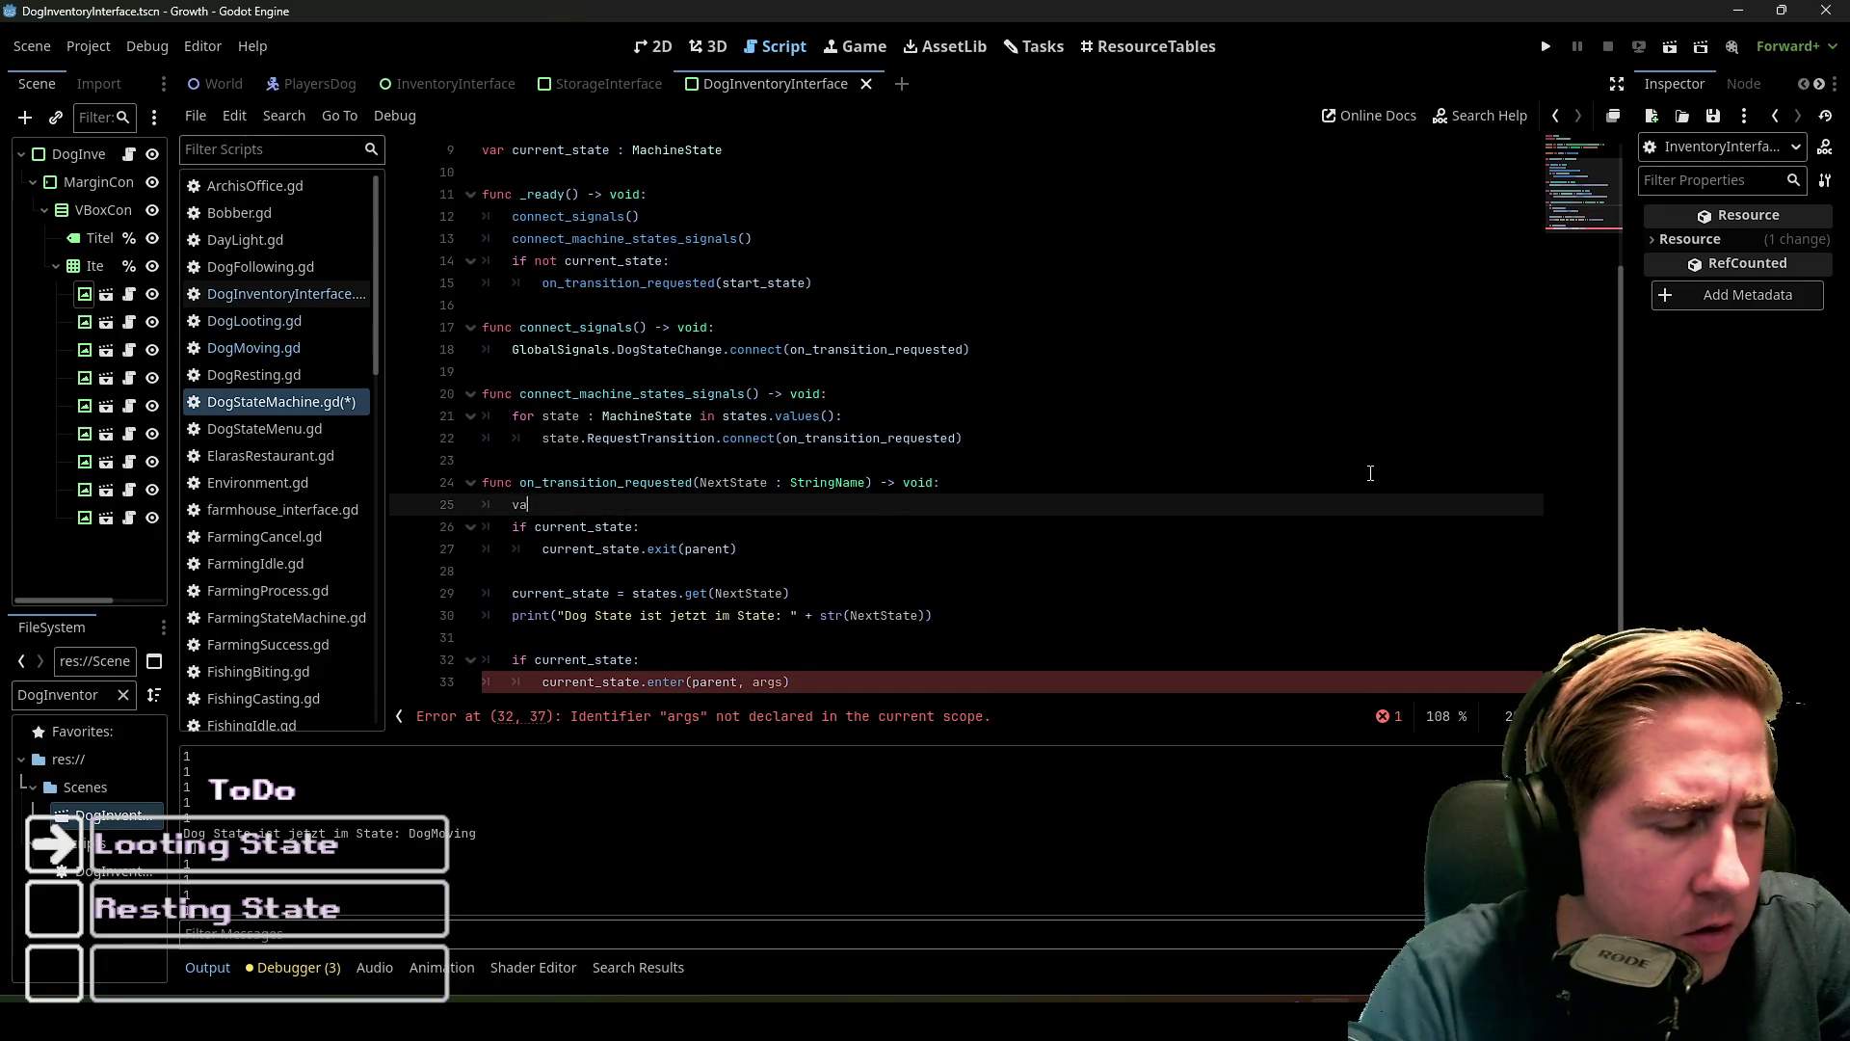
key("BackSpace")
key("BackSpace")
key("BackSpace")
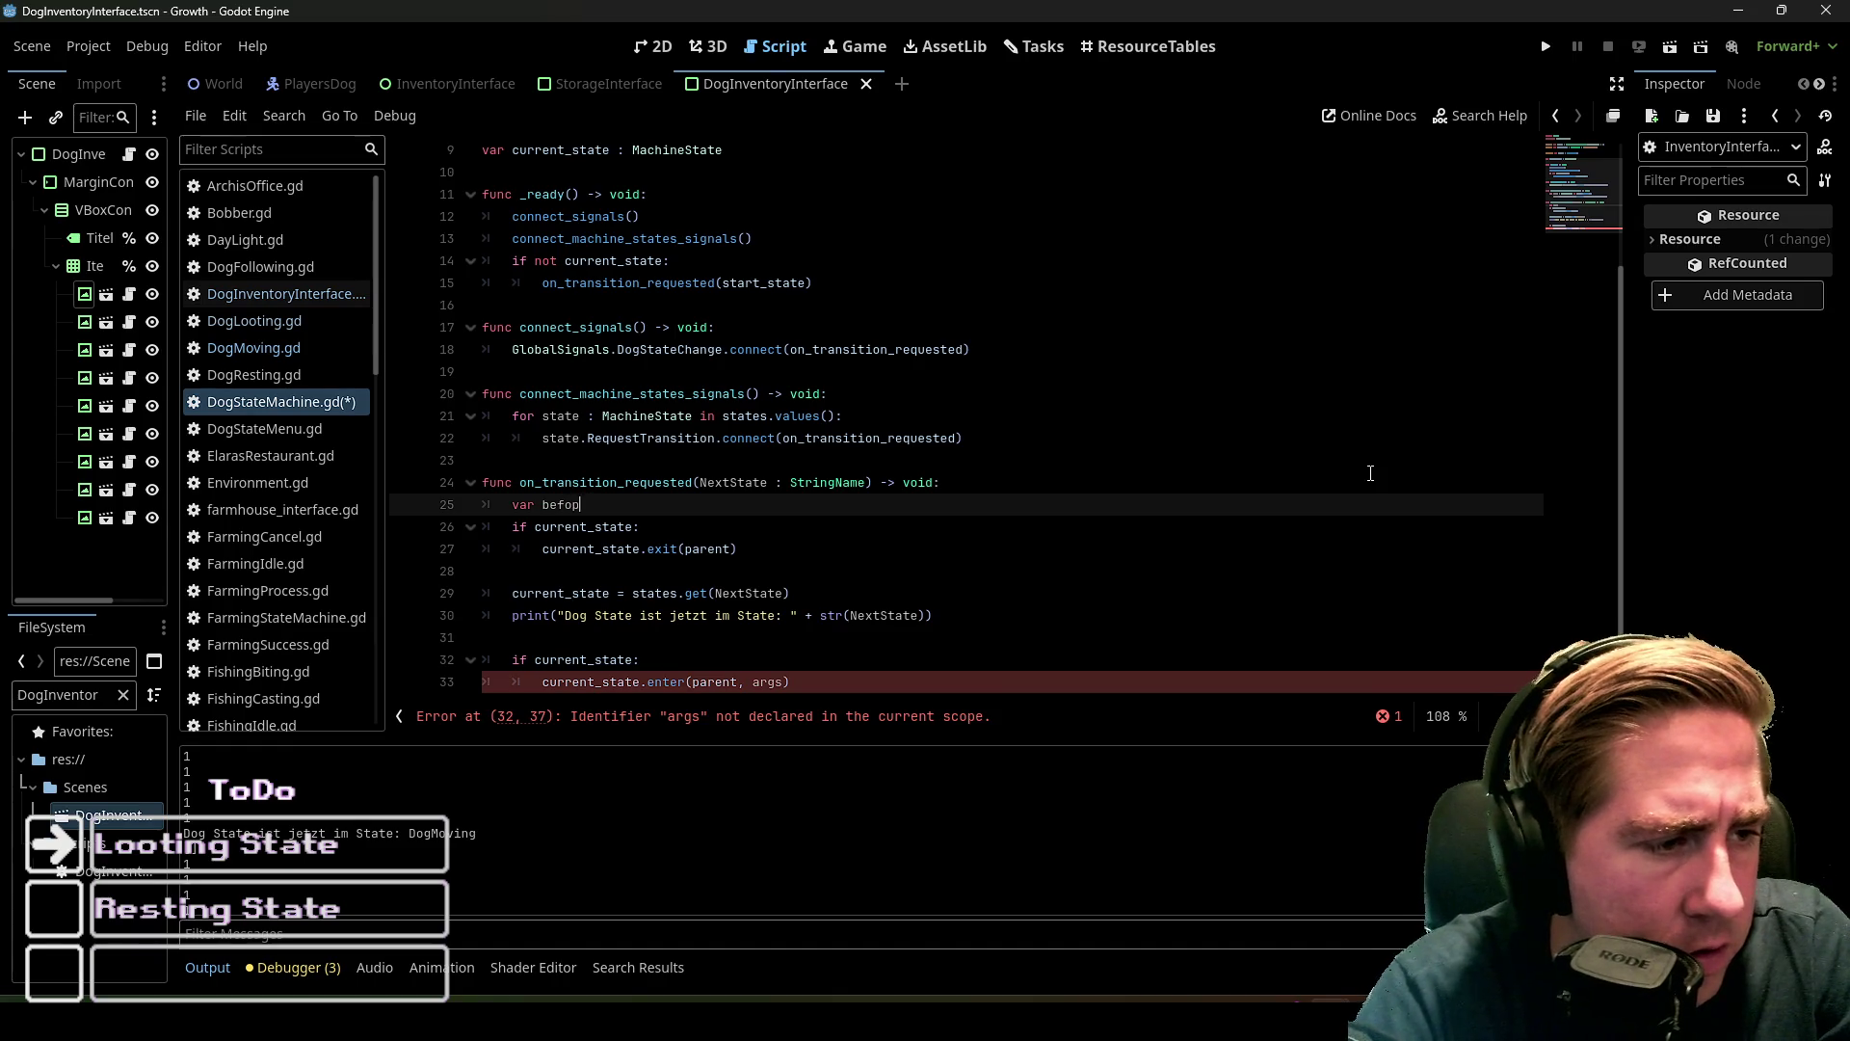
type("state_")
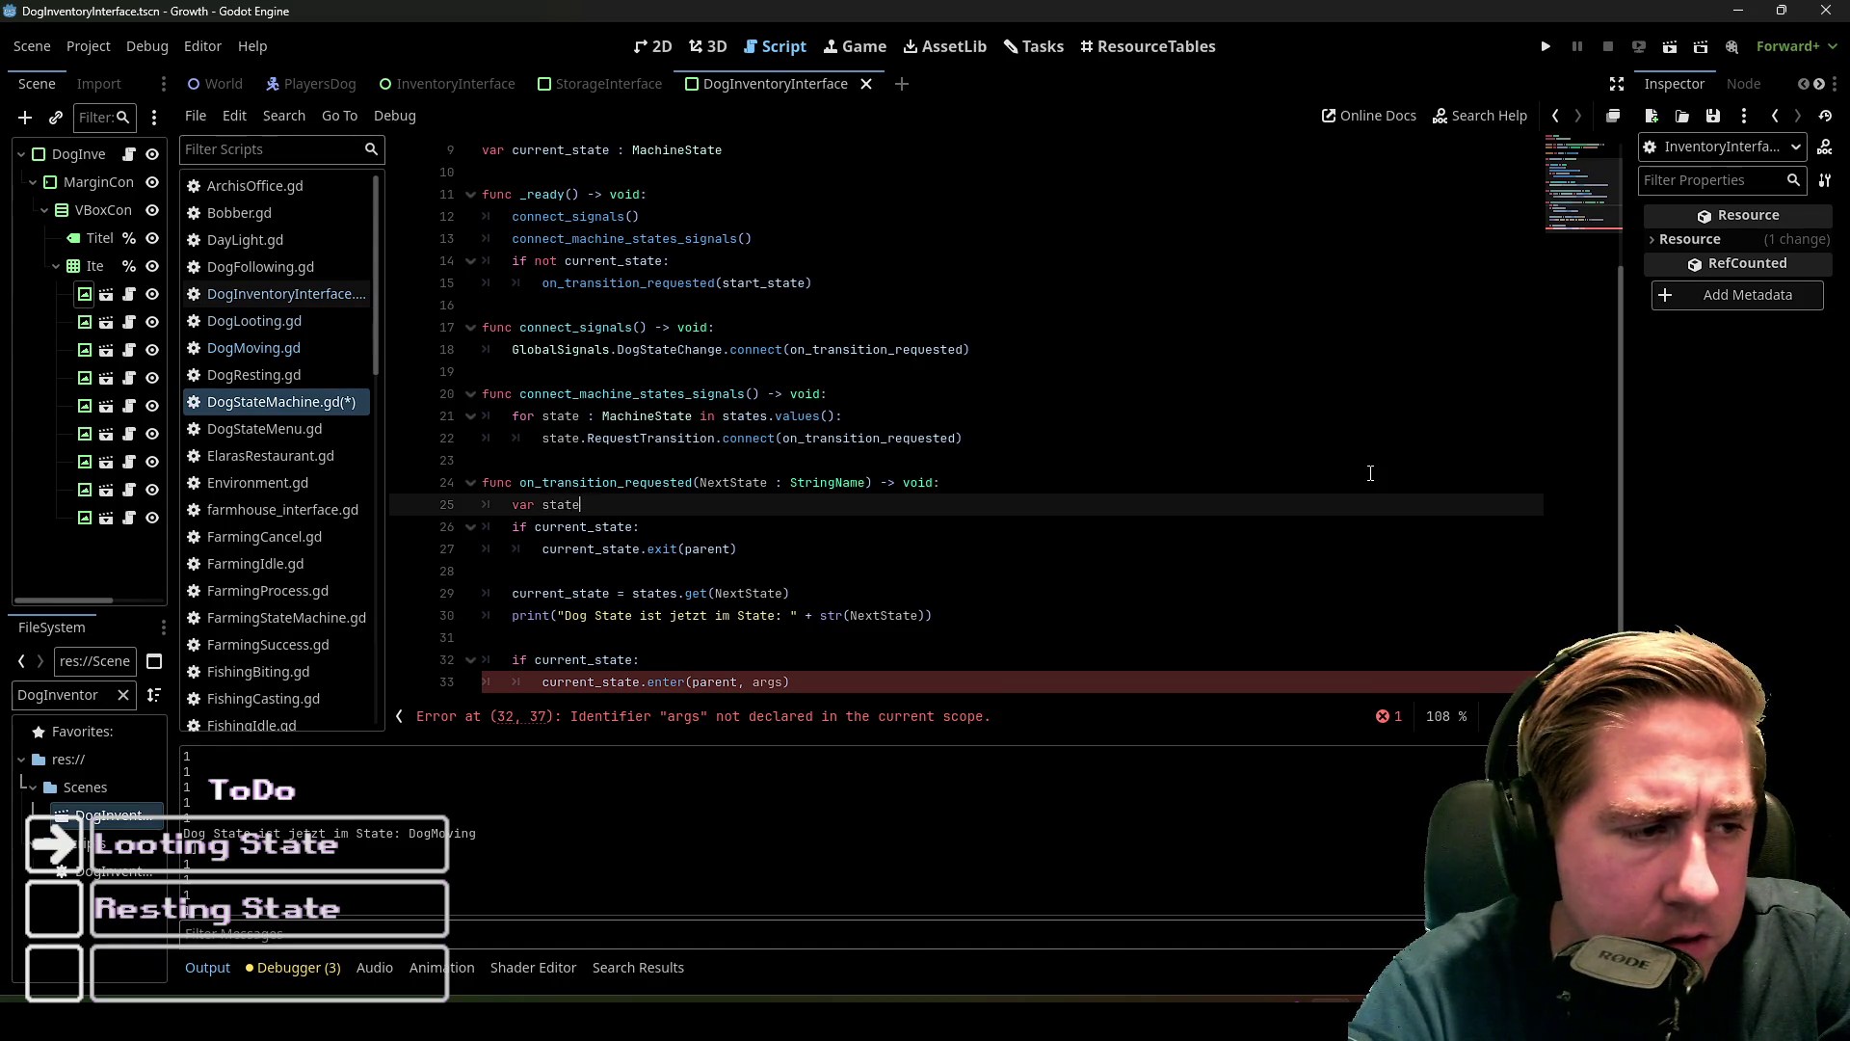
type("before")
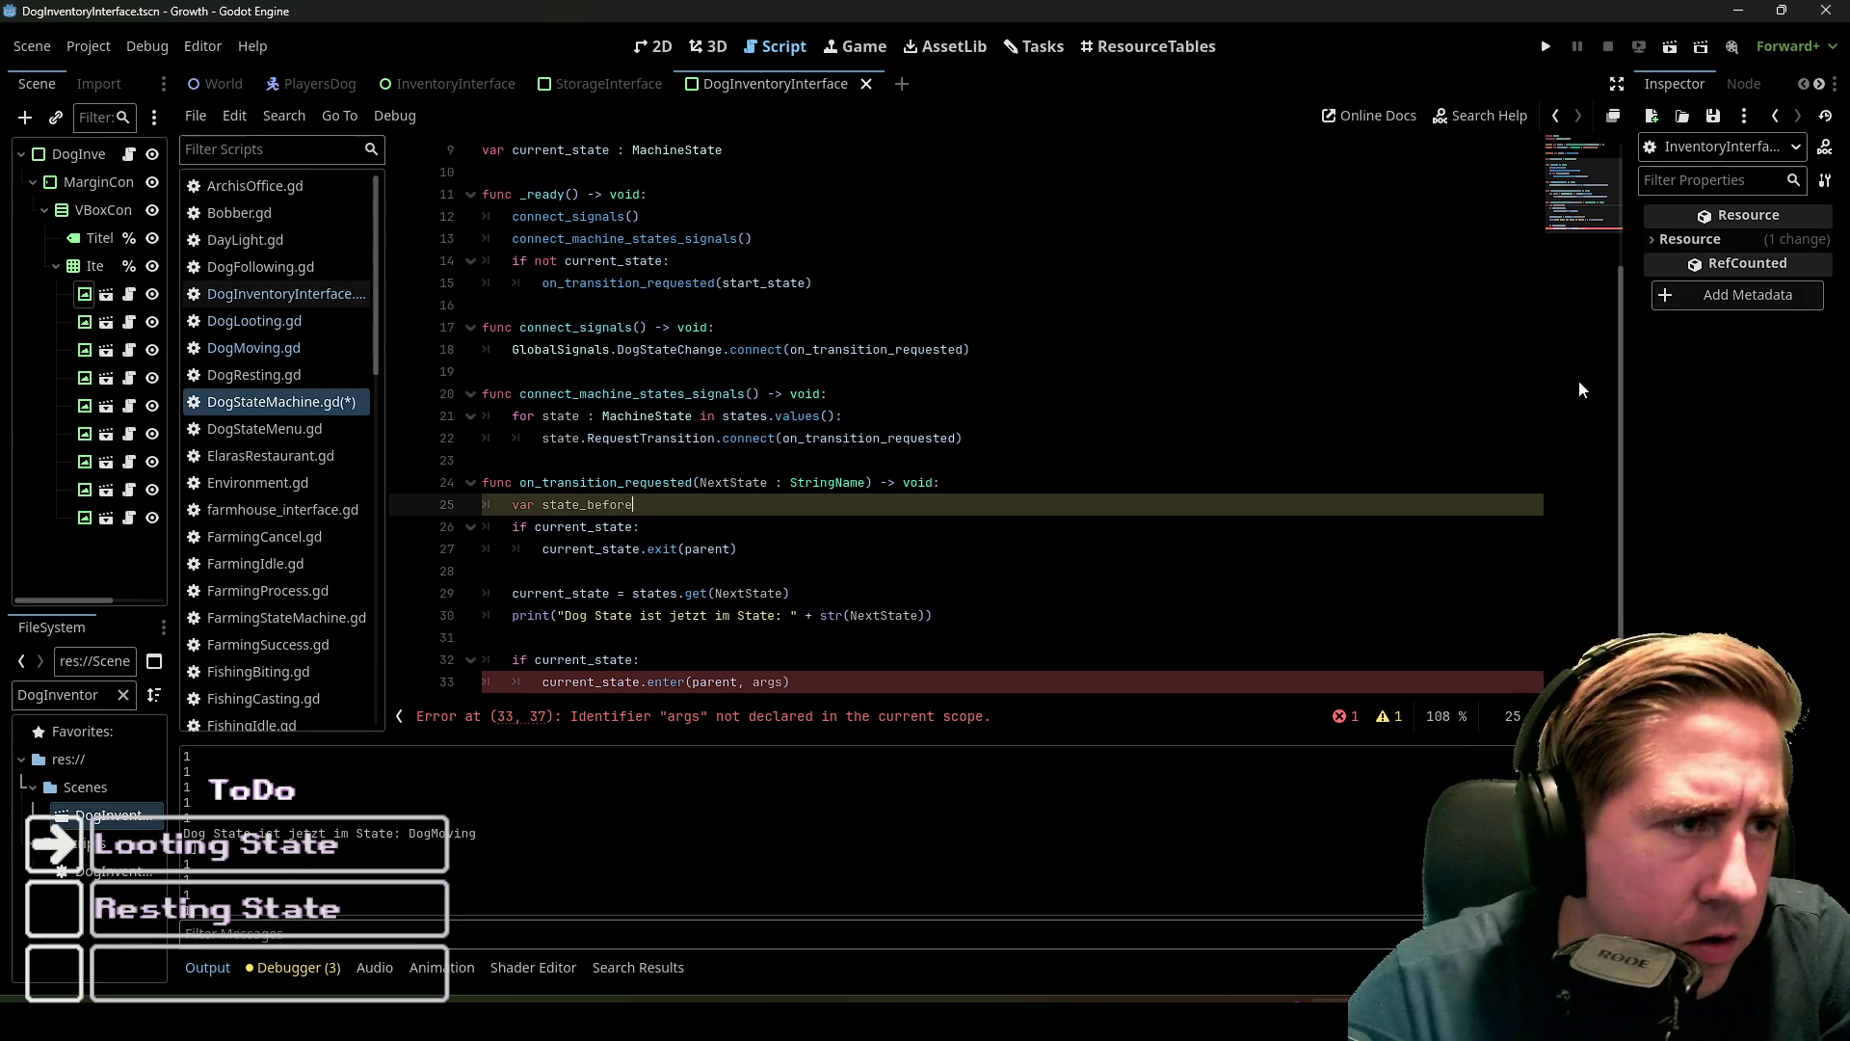
scroll(1389, 349, "up", 3)
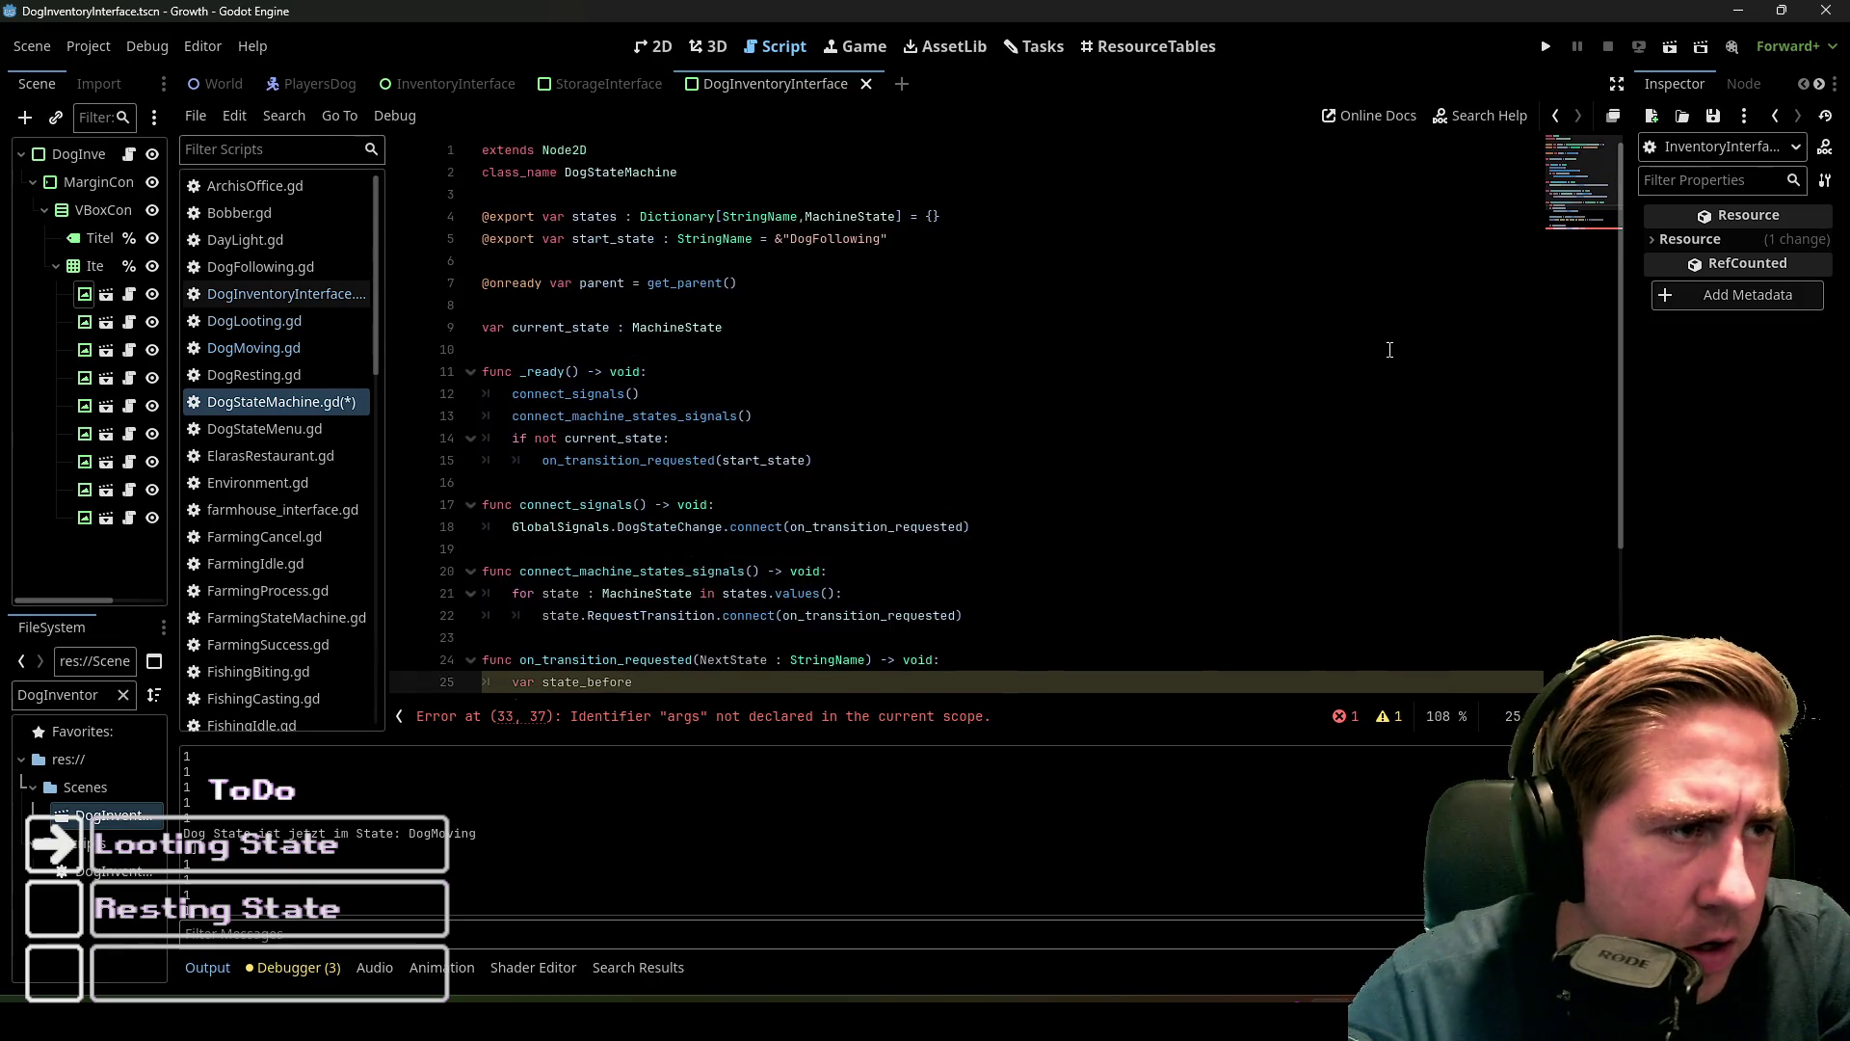
double_click(677, 327)
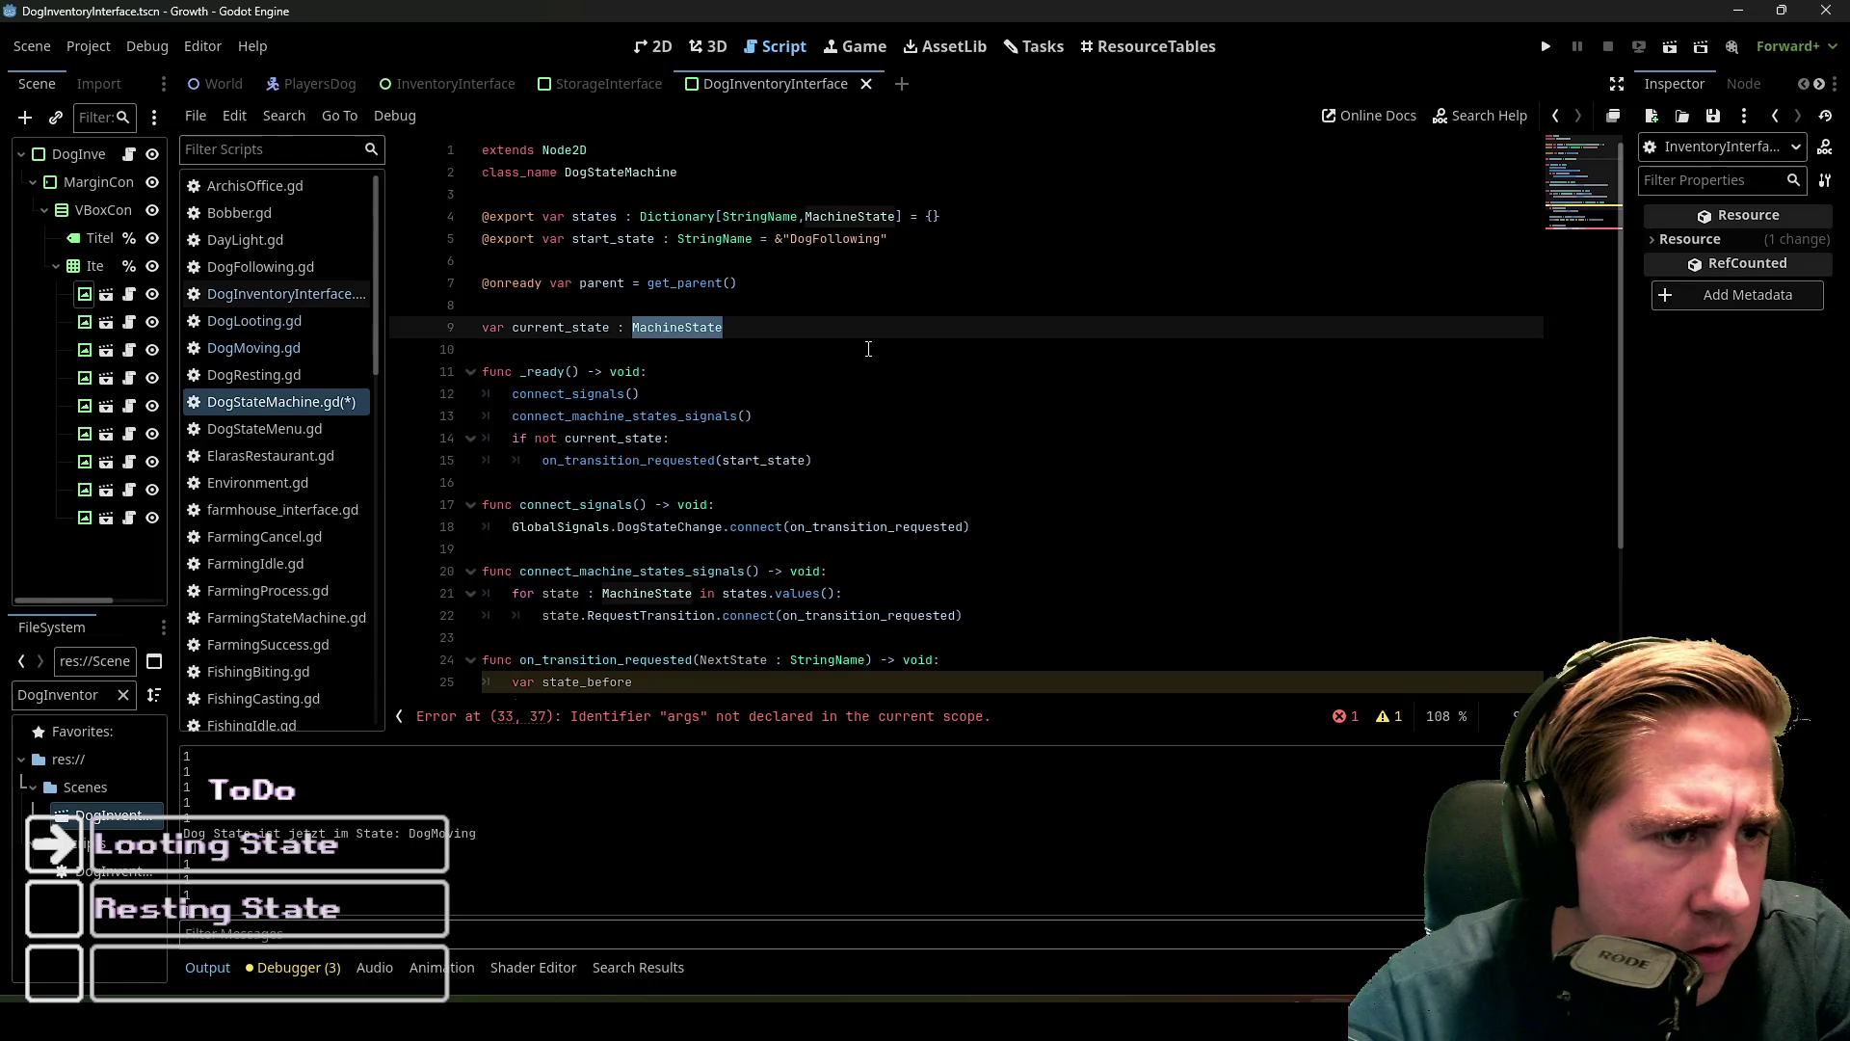
scroll(869, 349, "down", 2)
left_click(688, 550)
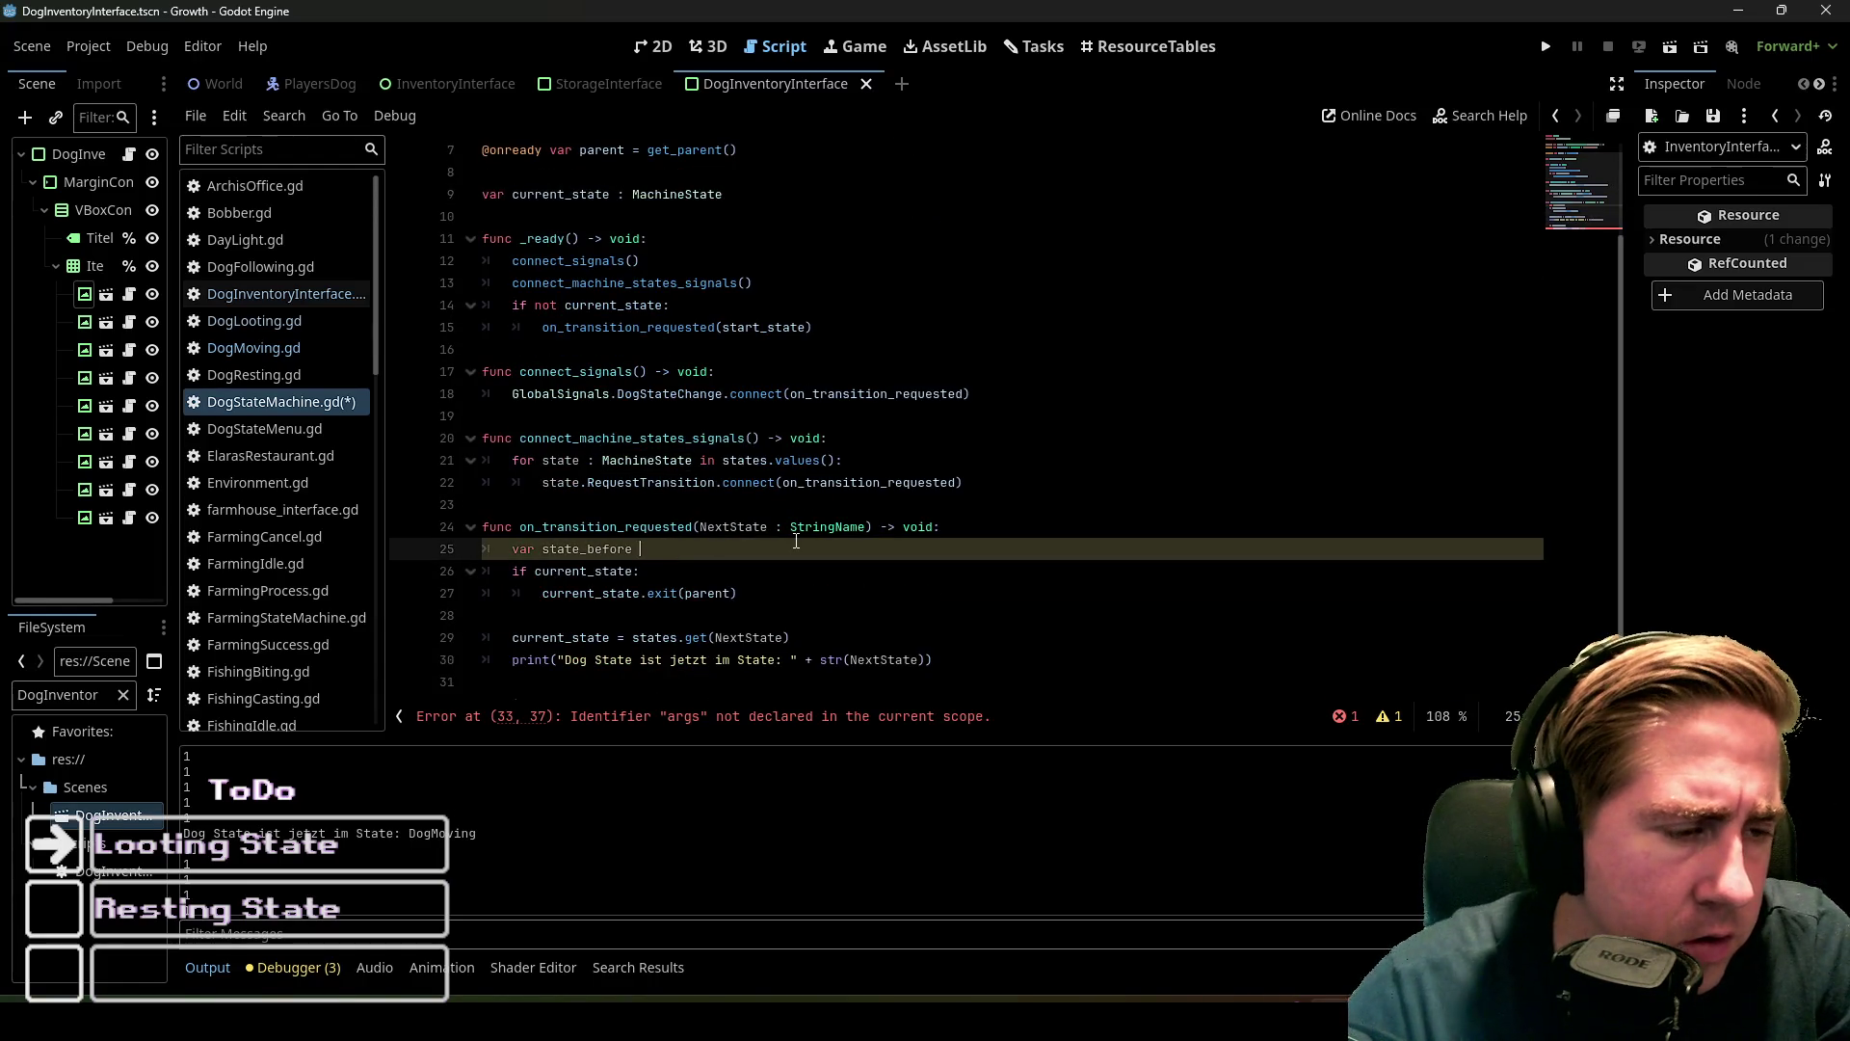
type(":")
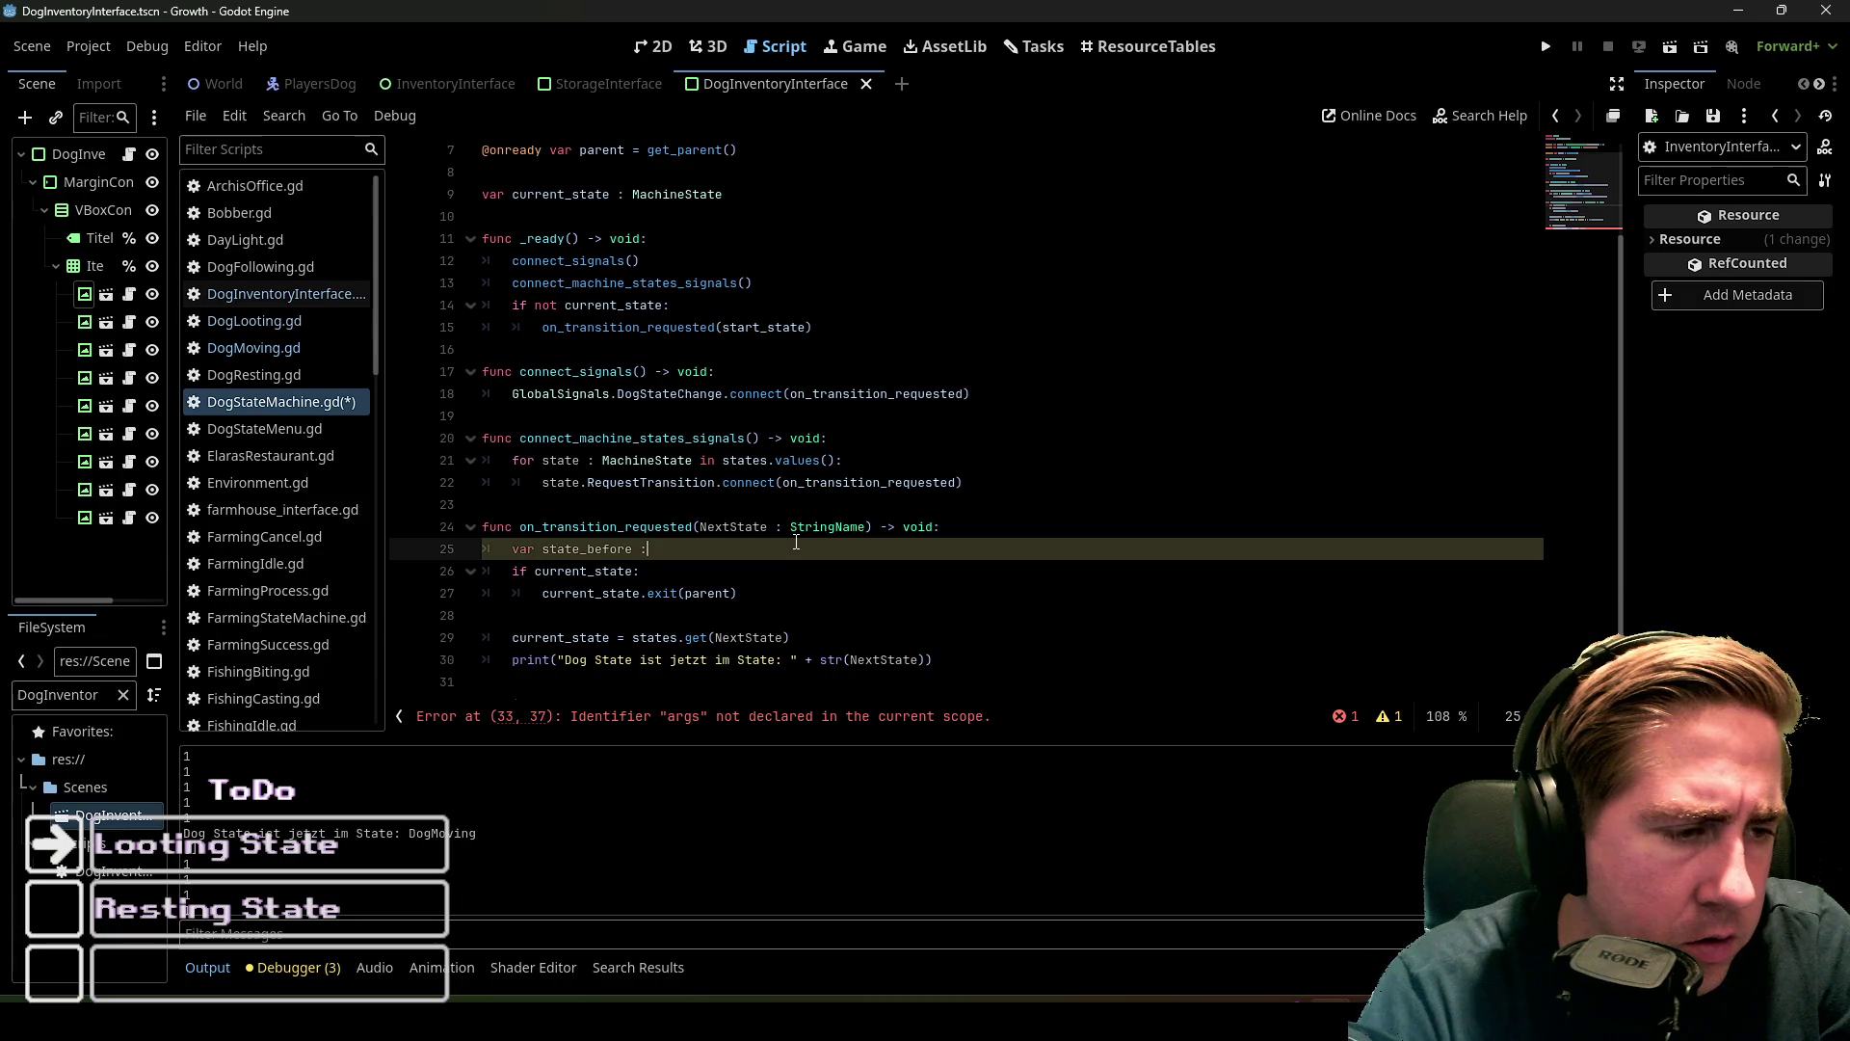
type("gName =")
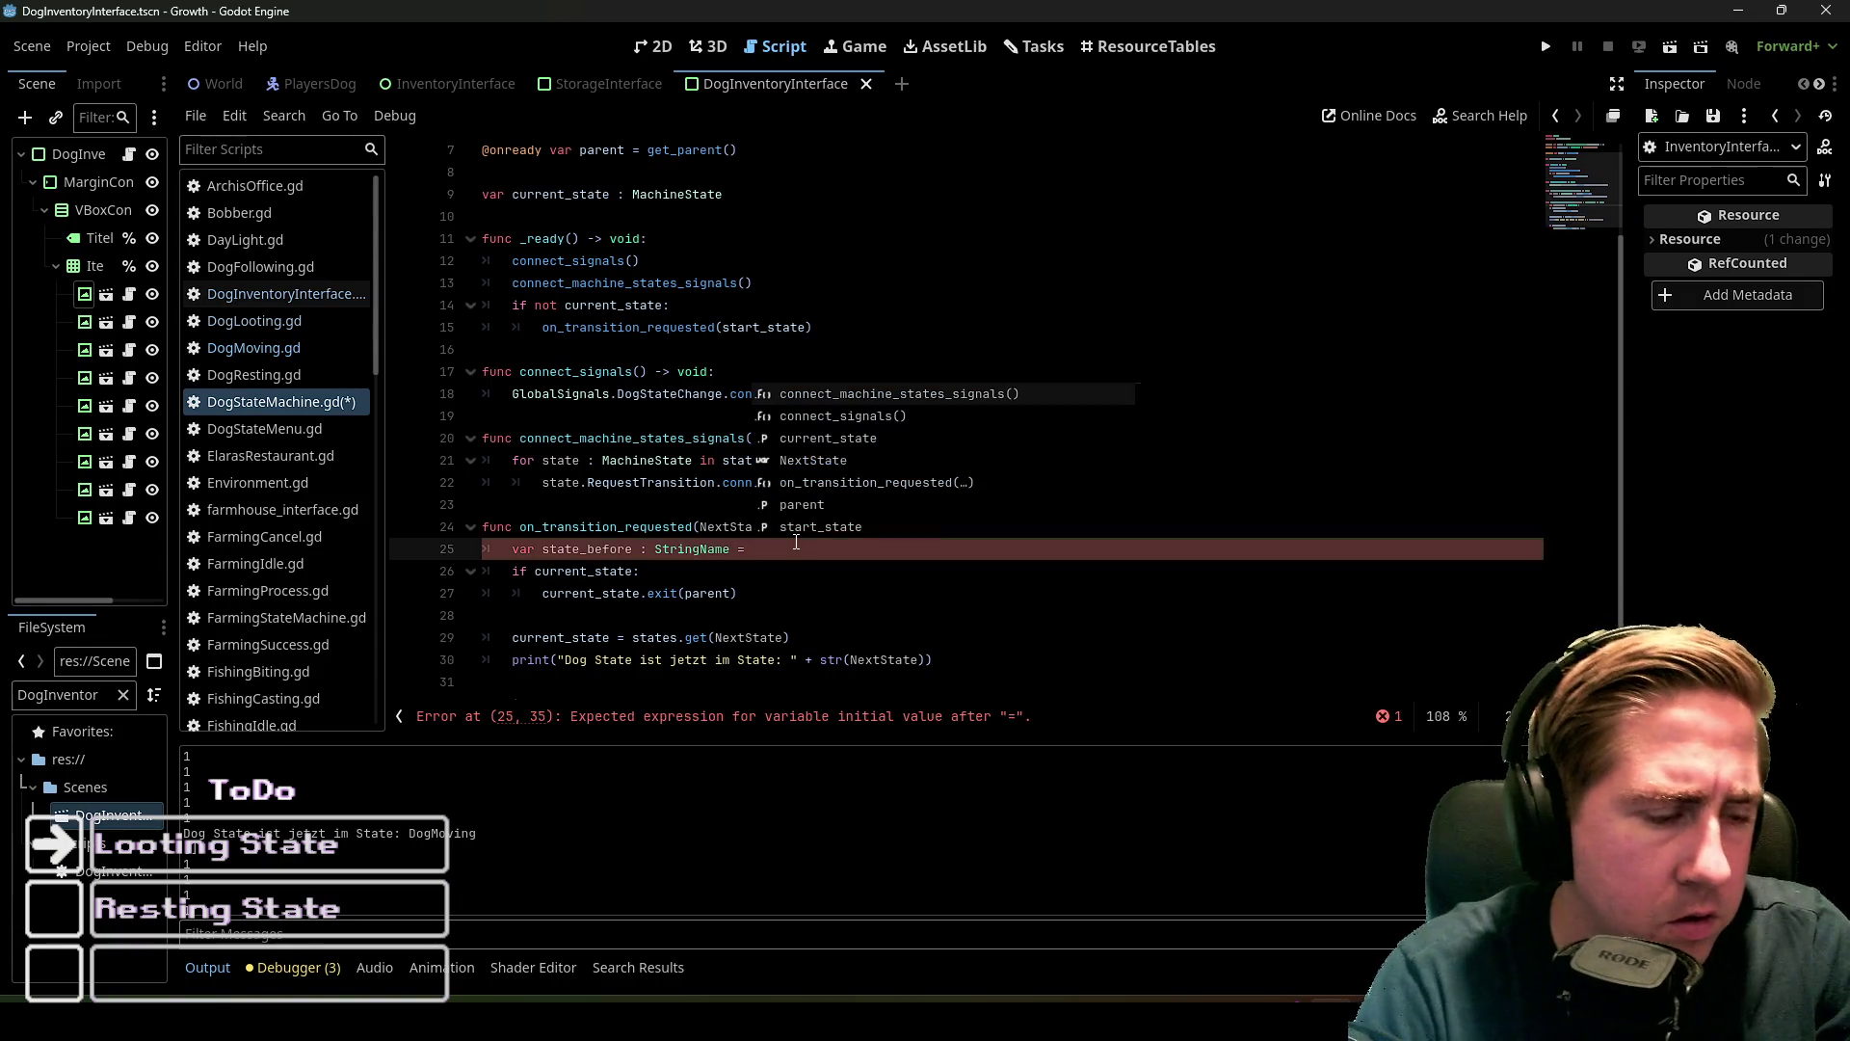
type("_state")
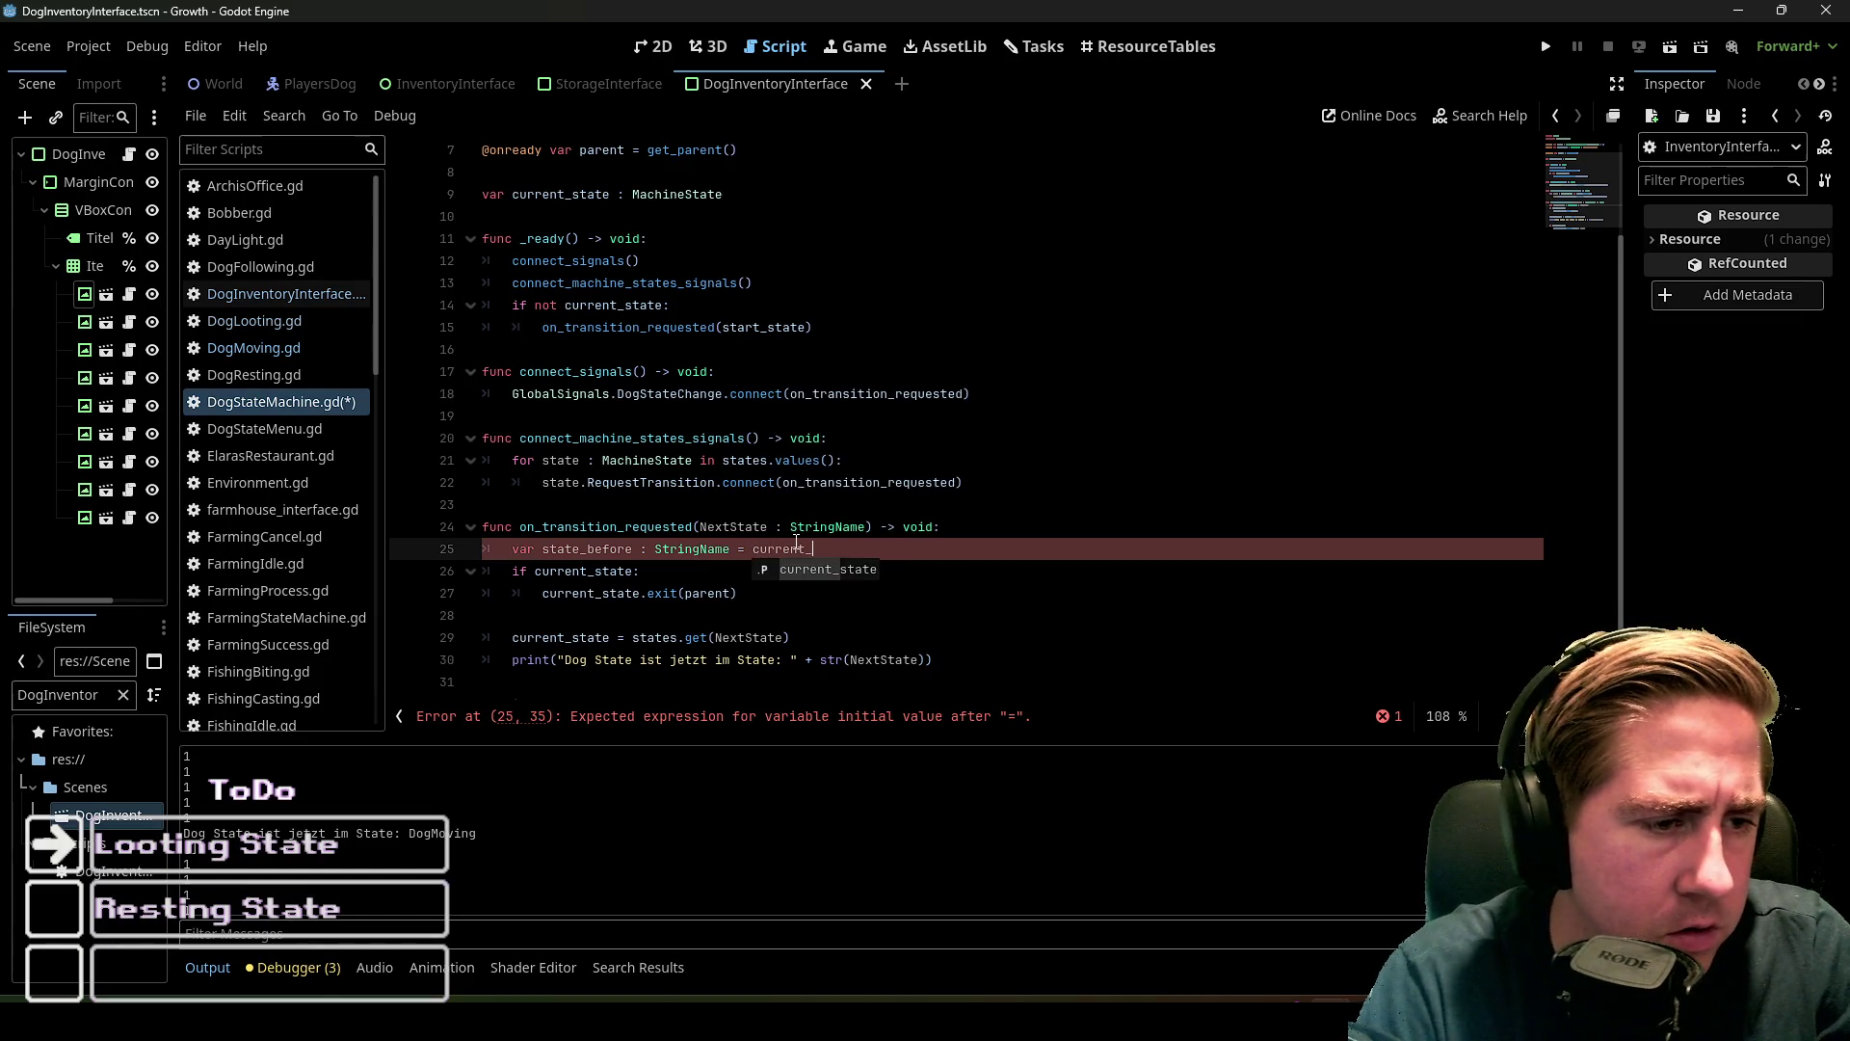
- Change state_before's declared type to MachineState
key("ctrl+Left")
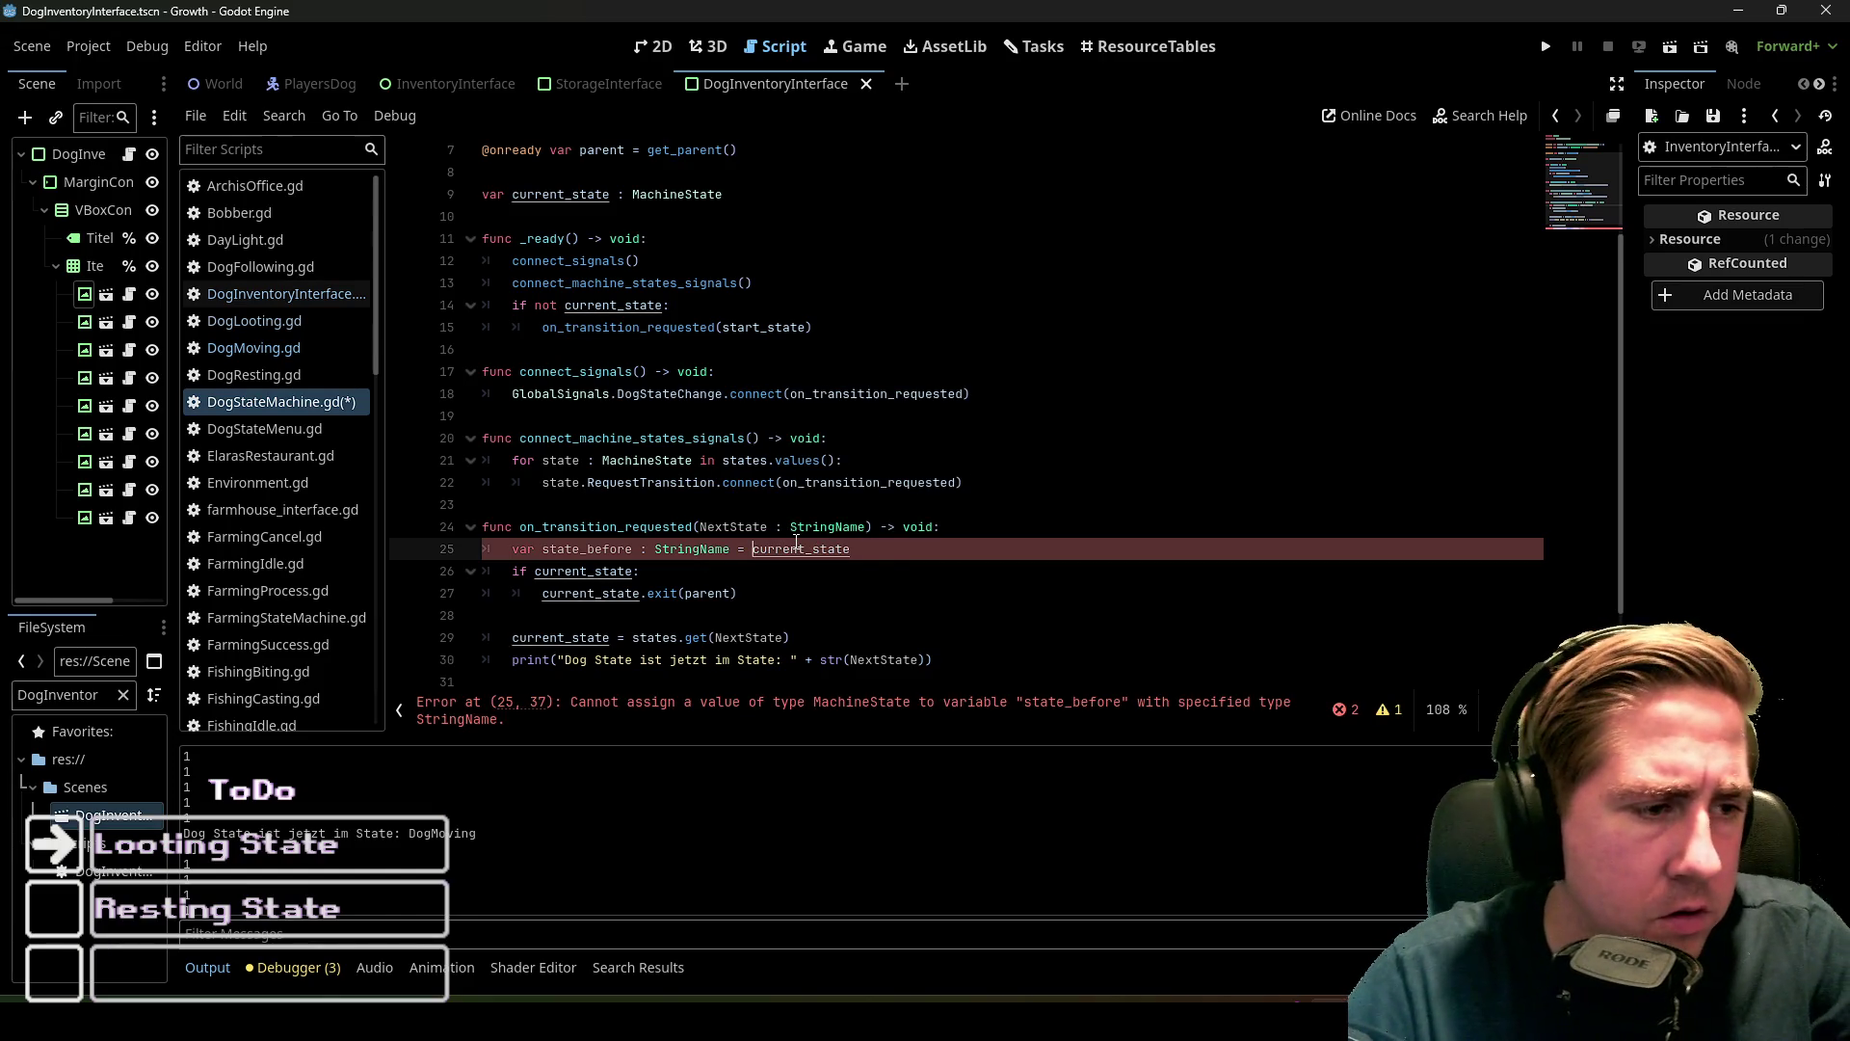
key("ctrl+shift+Right")
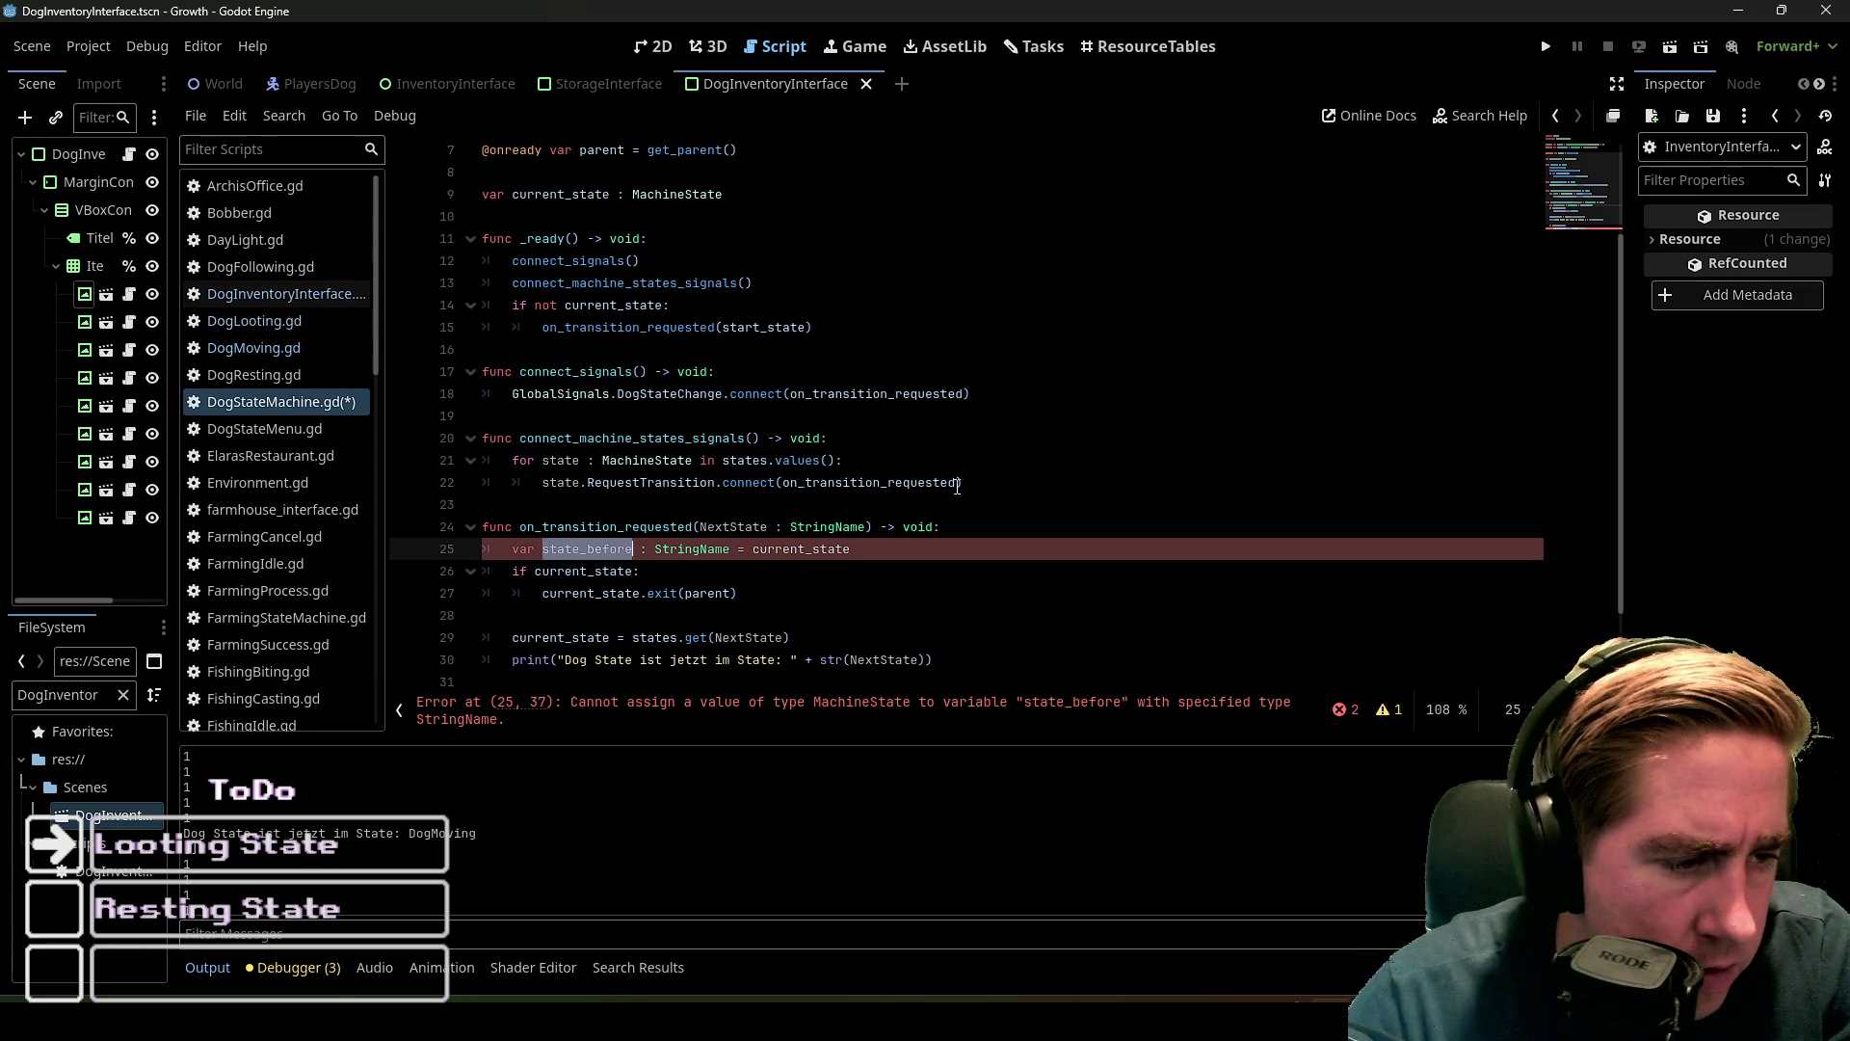
scroll(963, 488, "down", 1)
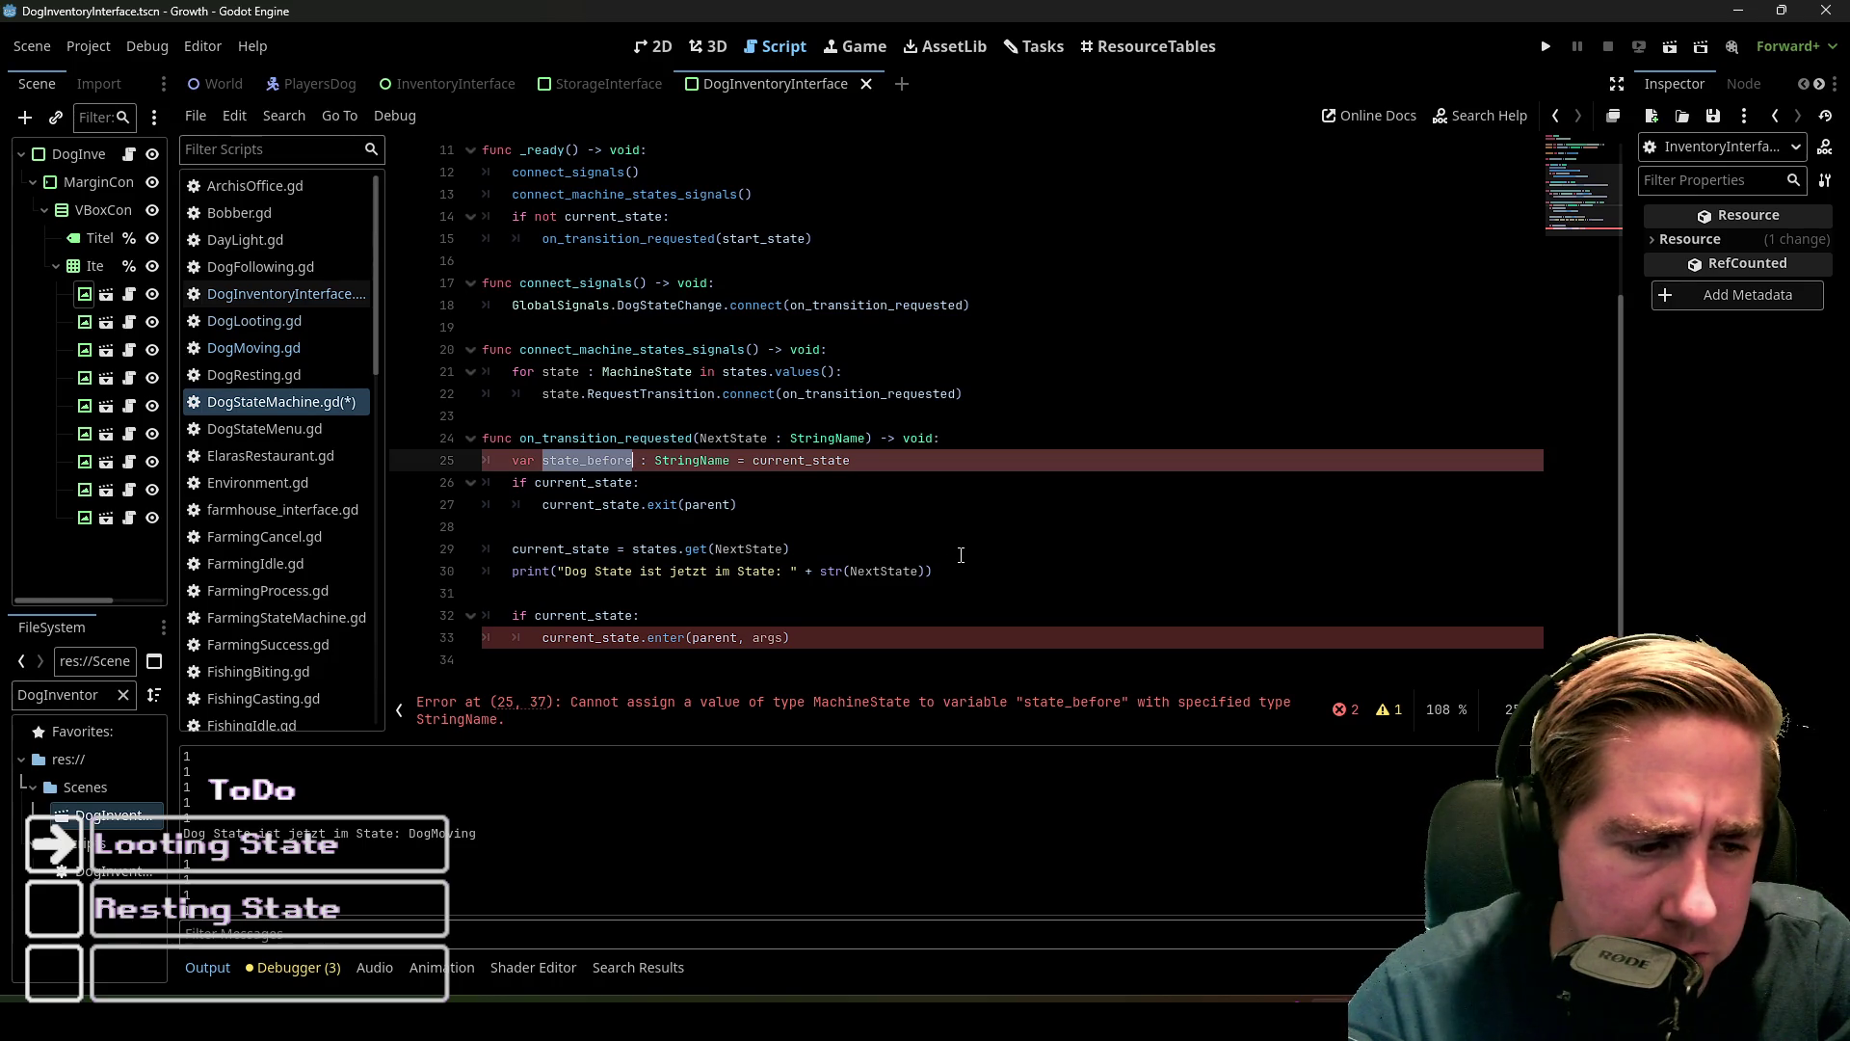
double_click(679, 462)
type("Machine")
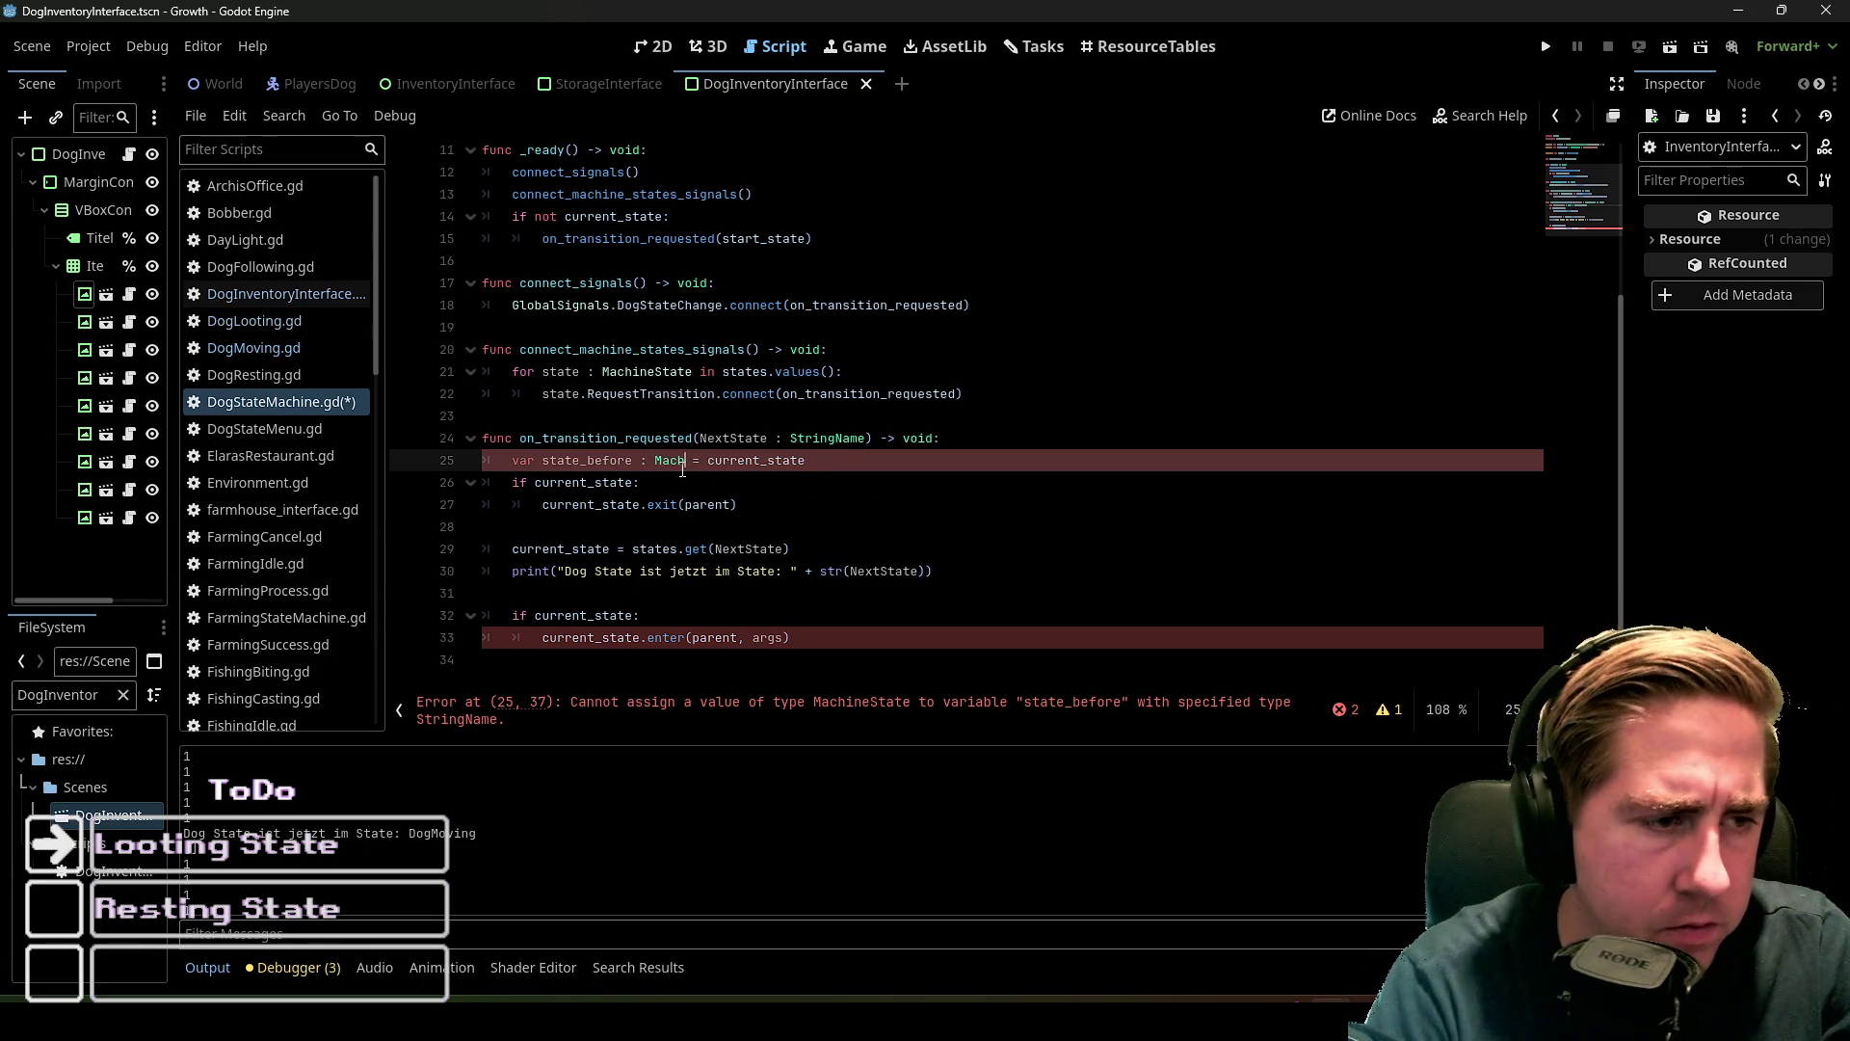
type("State")
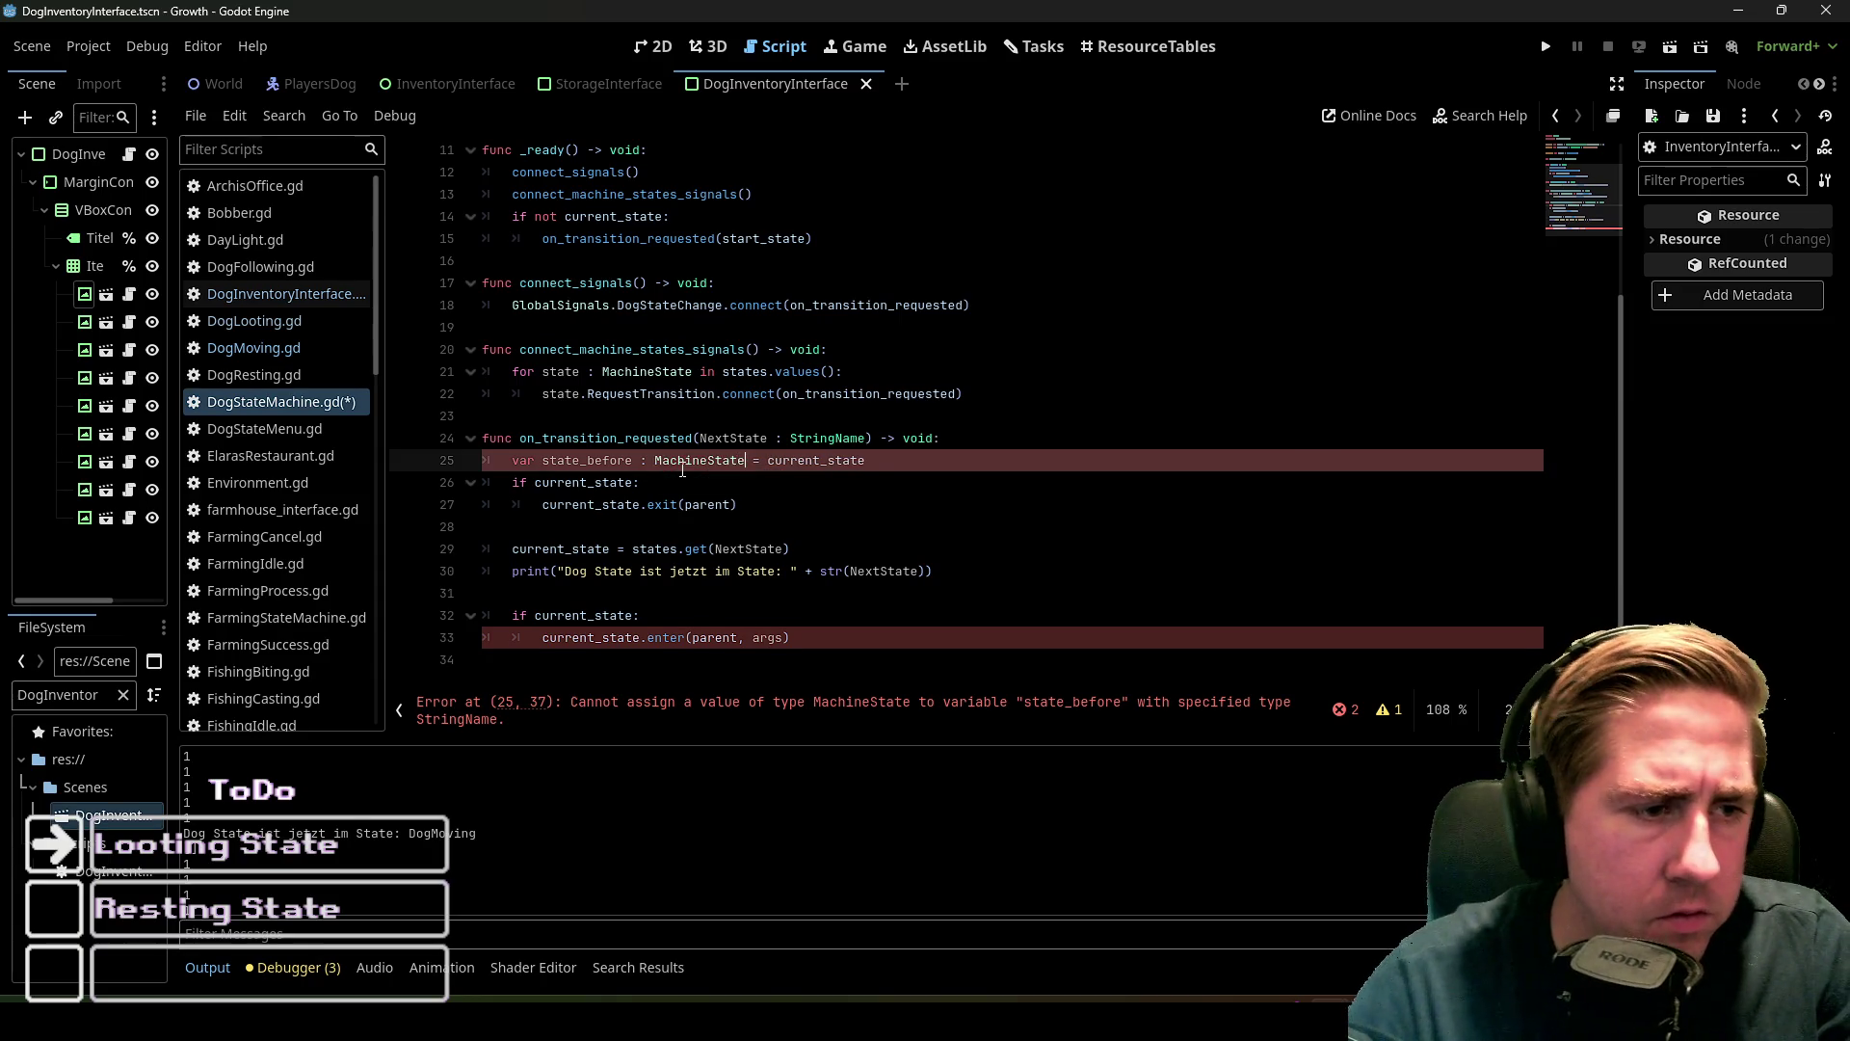
scroll(766, 450, "up", 1)
- Pass state_before instead of args to current_state.enter() and save the script
double_click(588, 481)
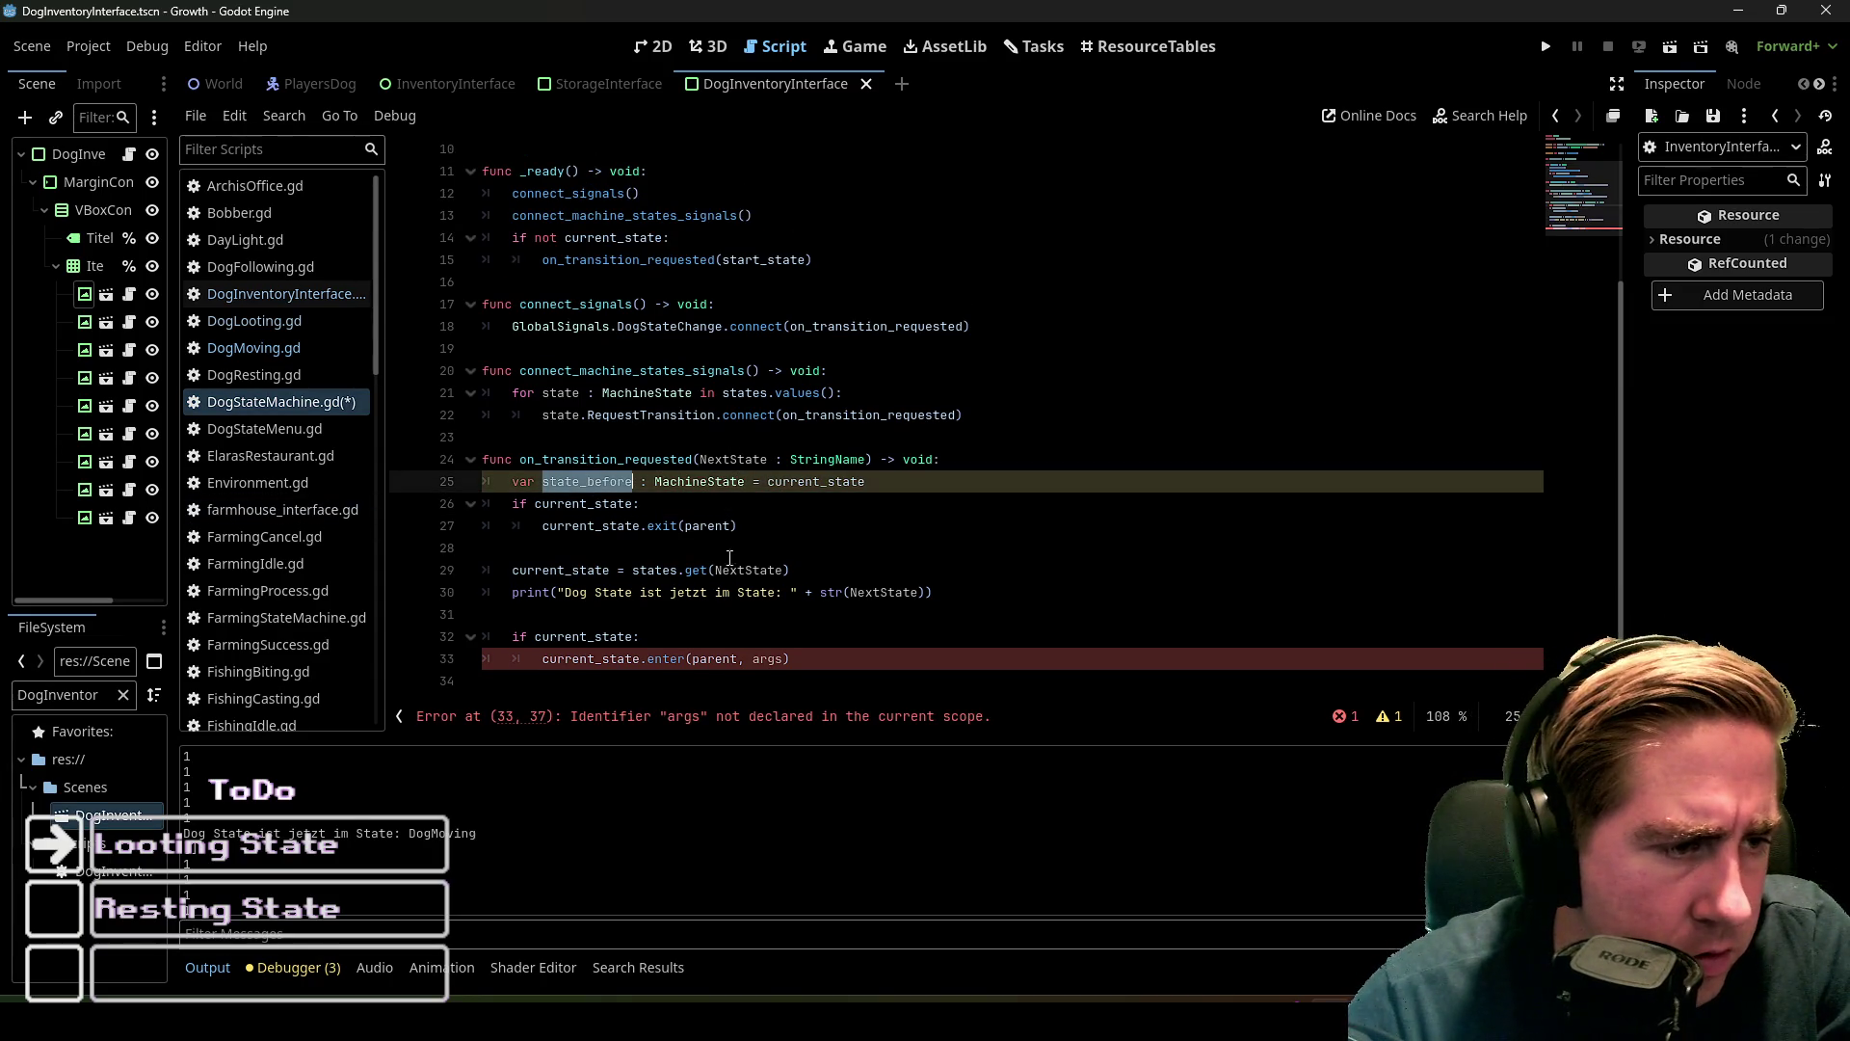
key("ctrl+c")
double_click(785, 661)
key("ctrl+v")
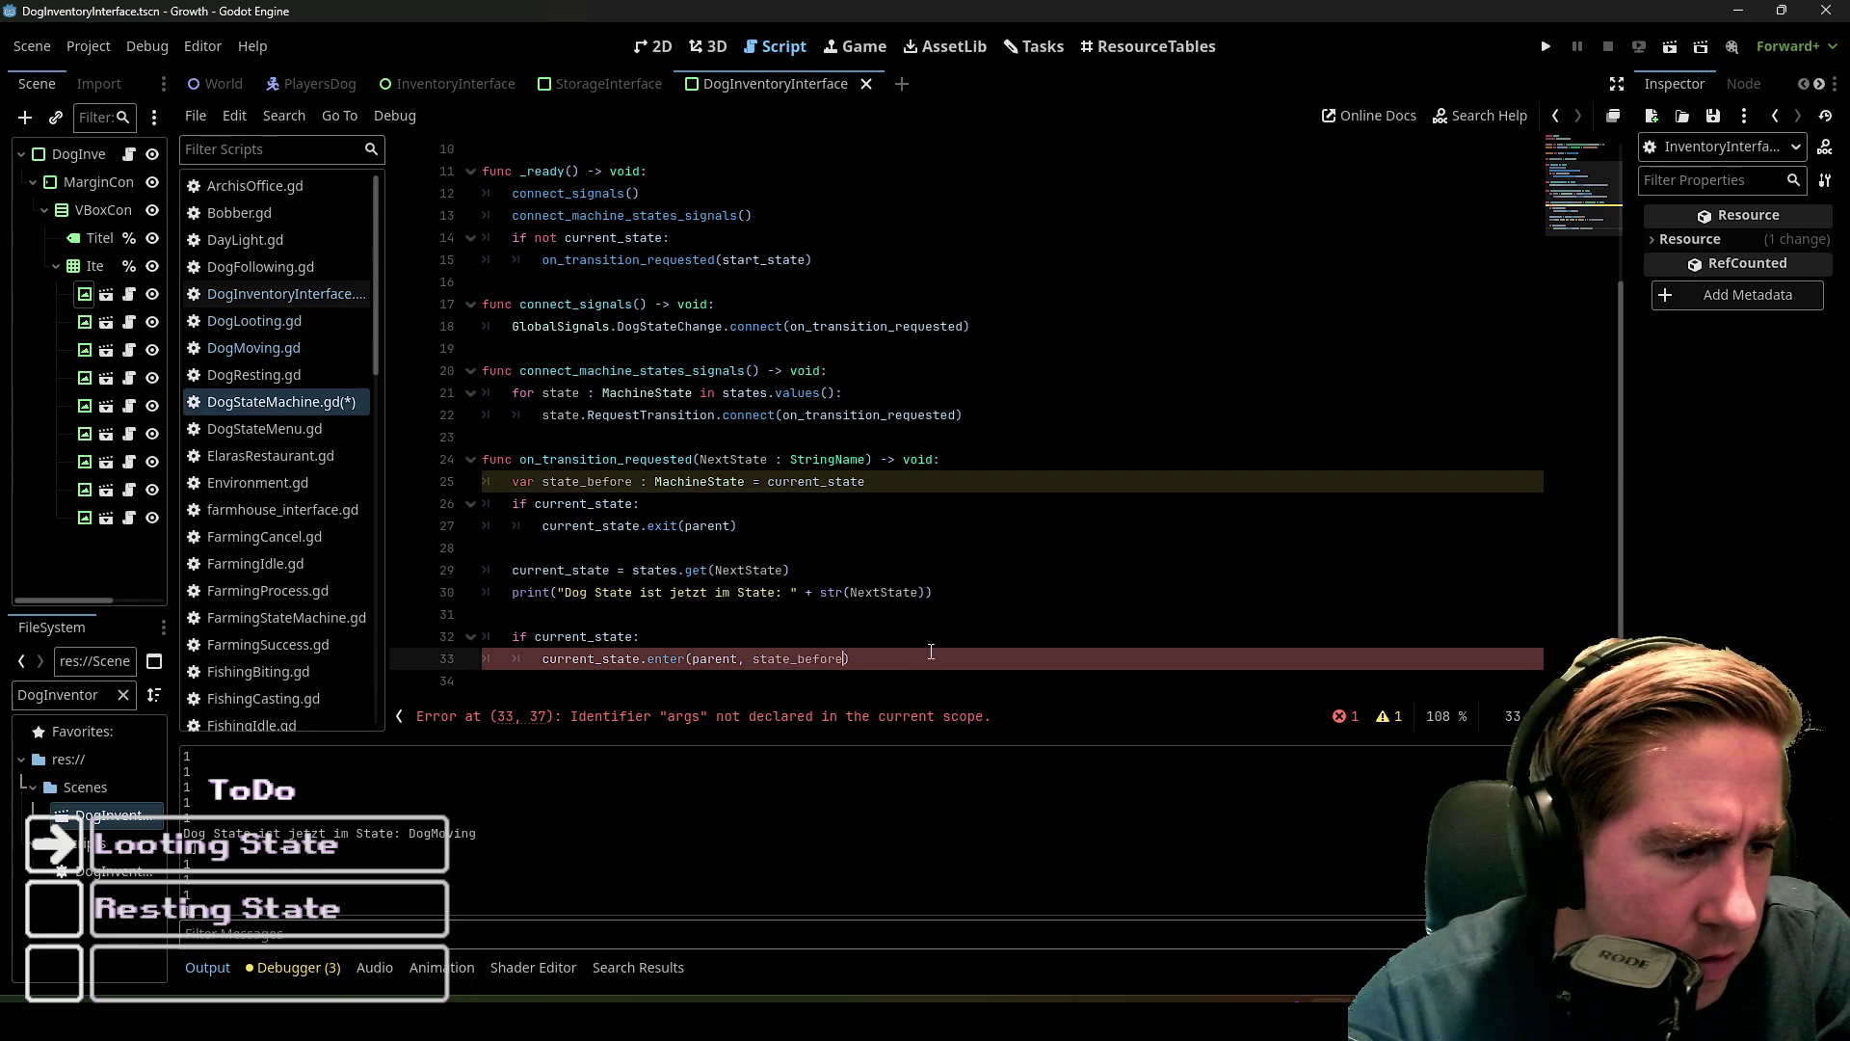
key("Up")
key("ctrl+s")
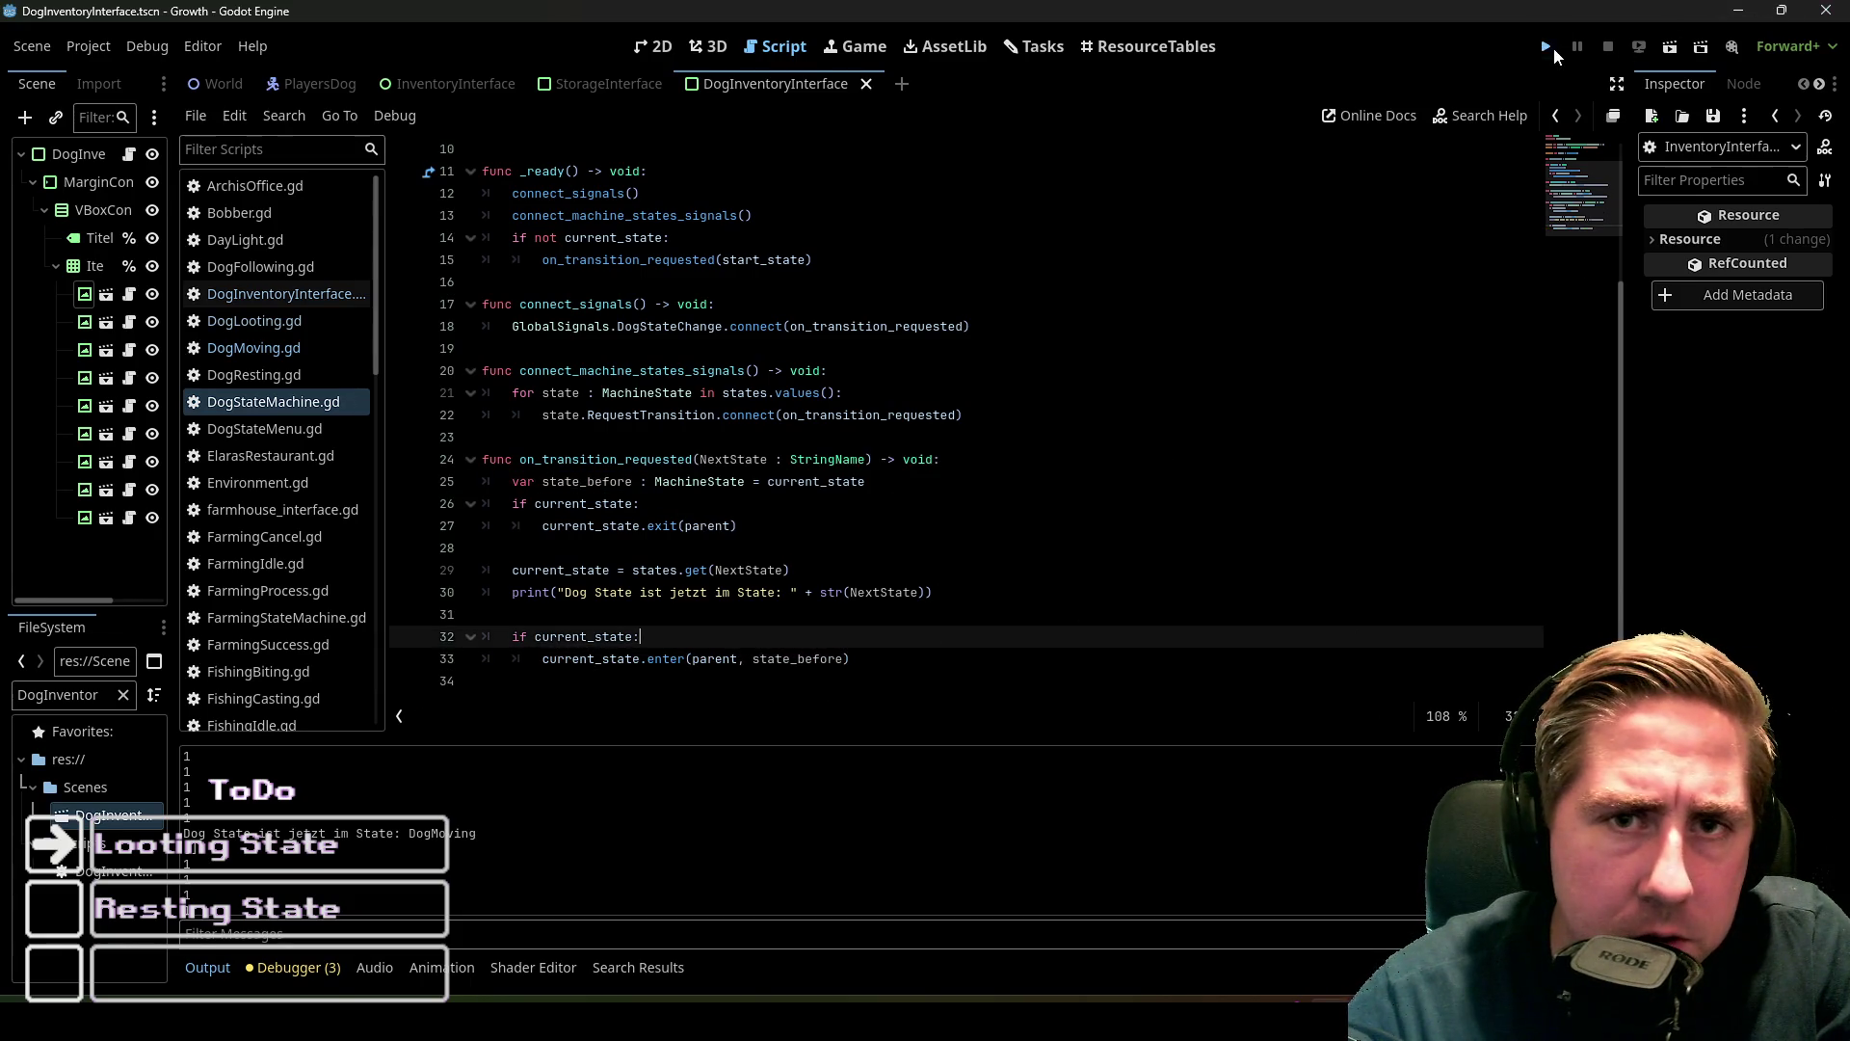
left_click(1547, 46)
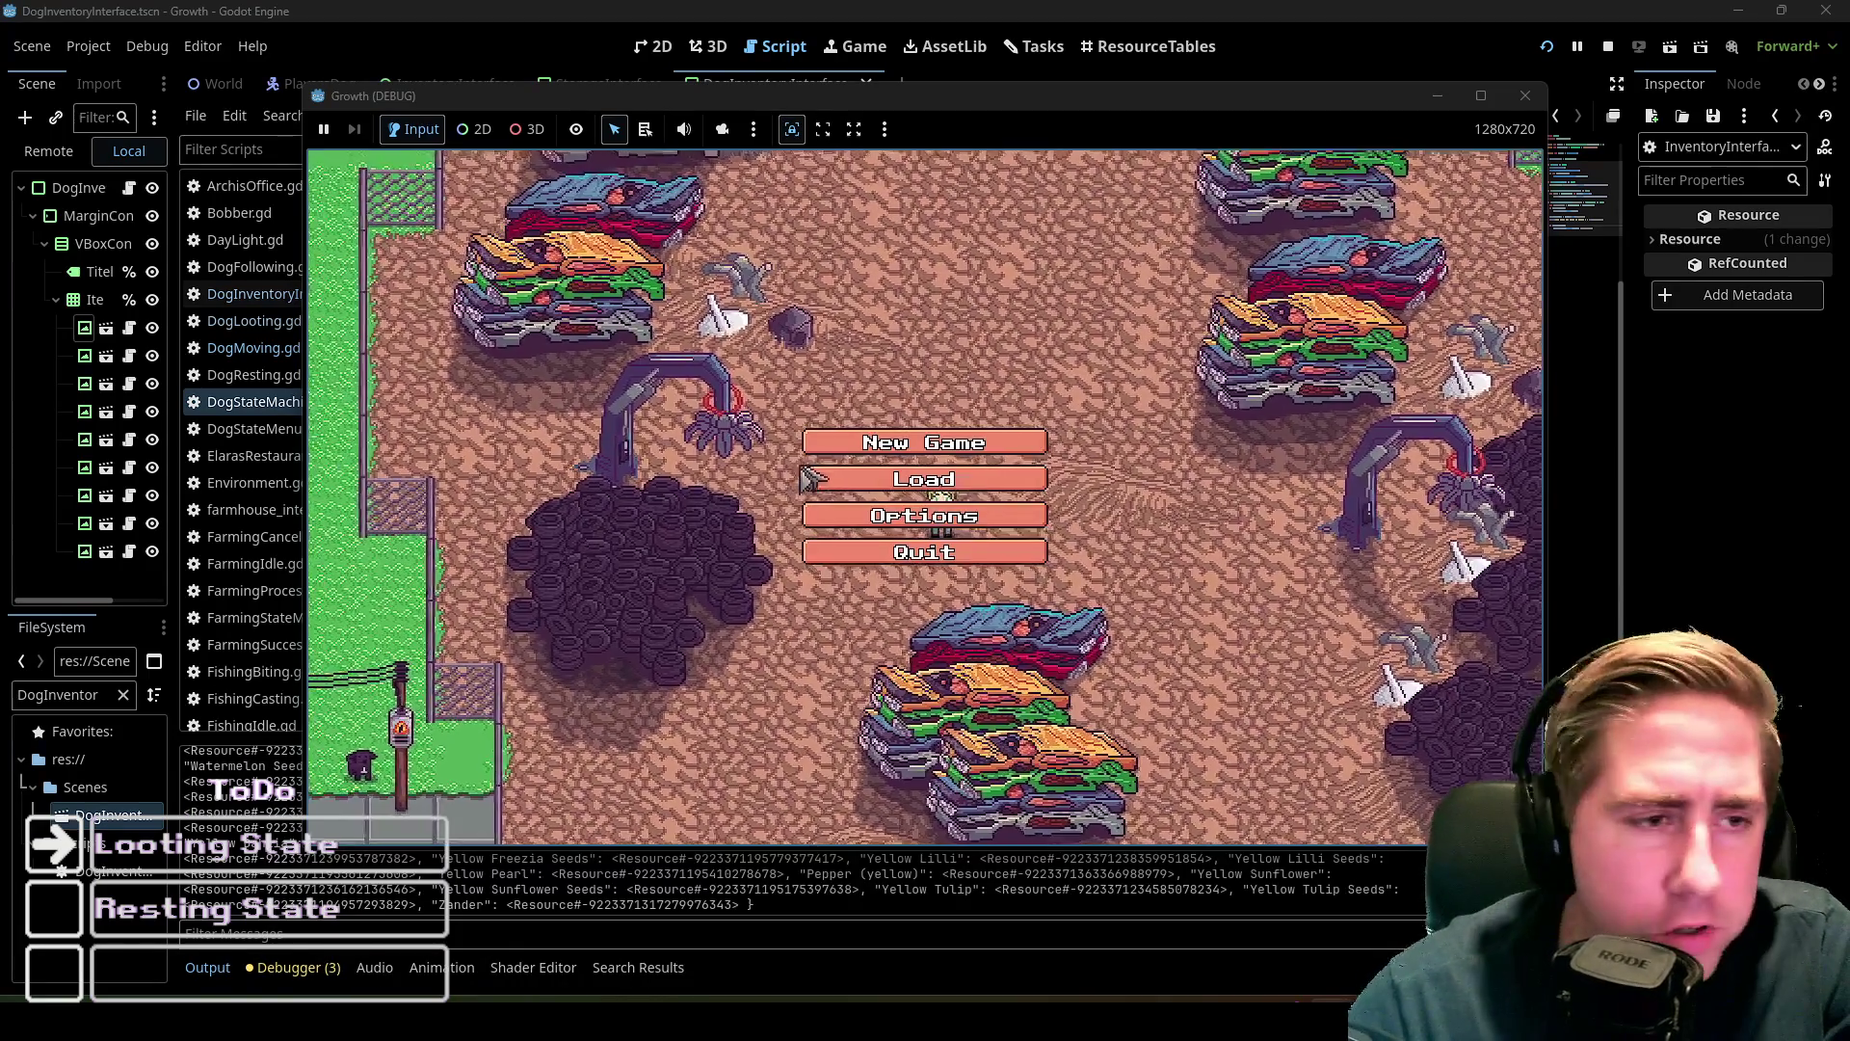
left_click(921, 435)
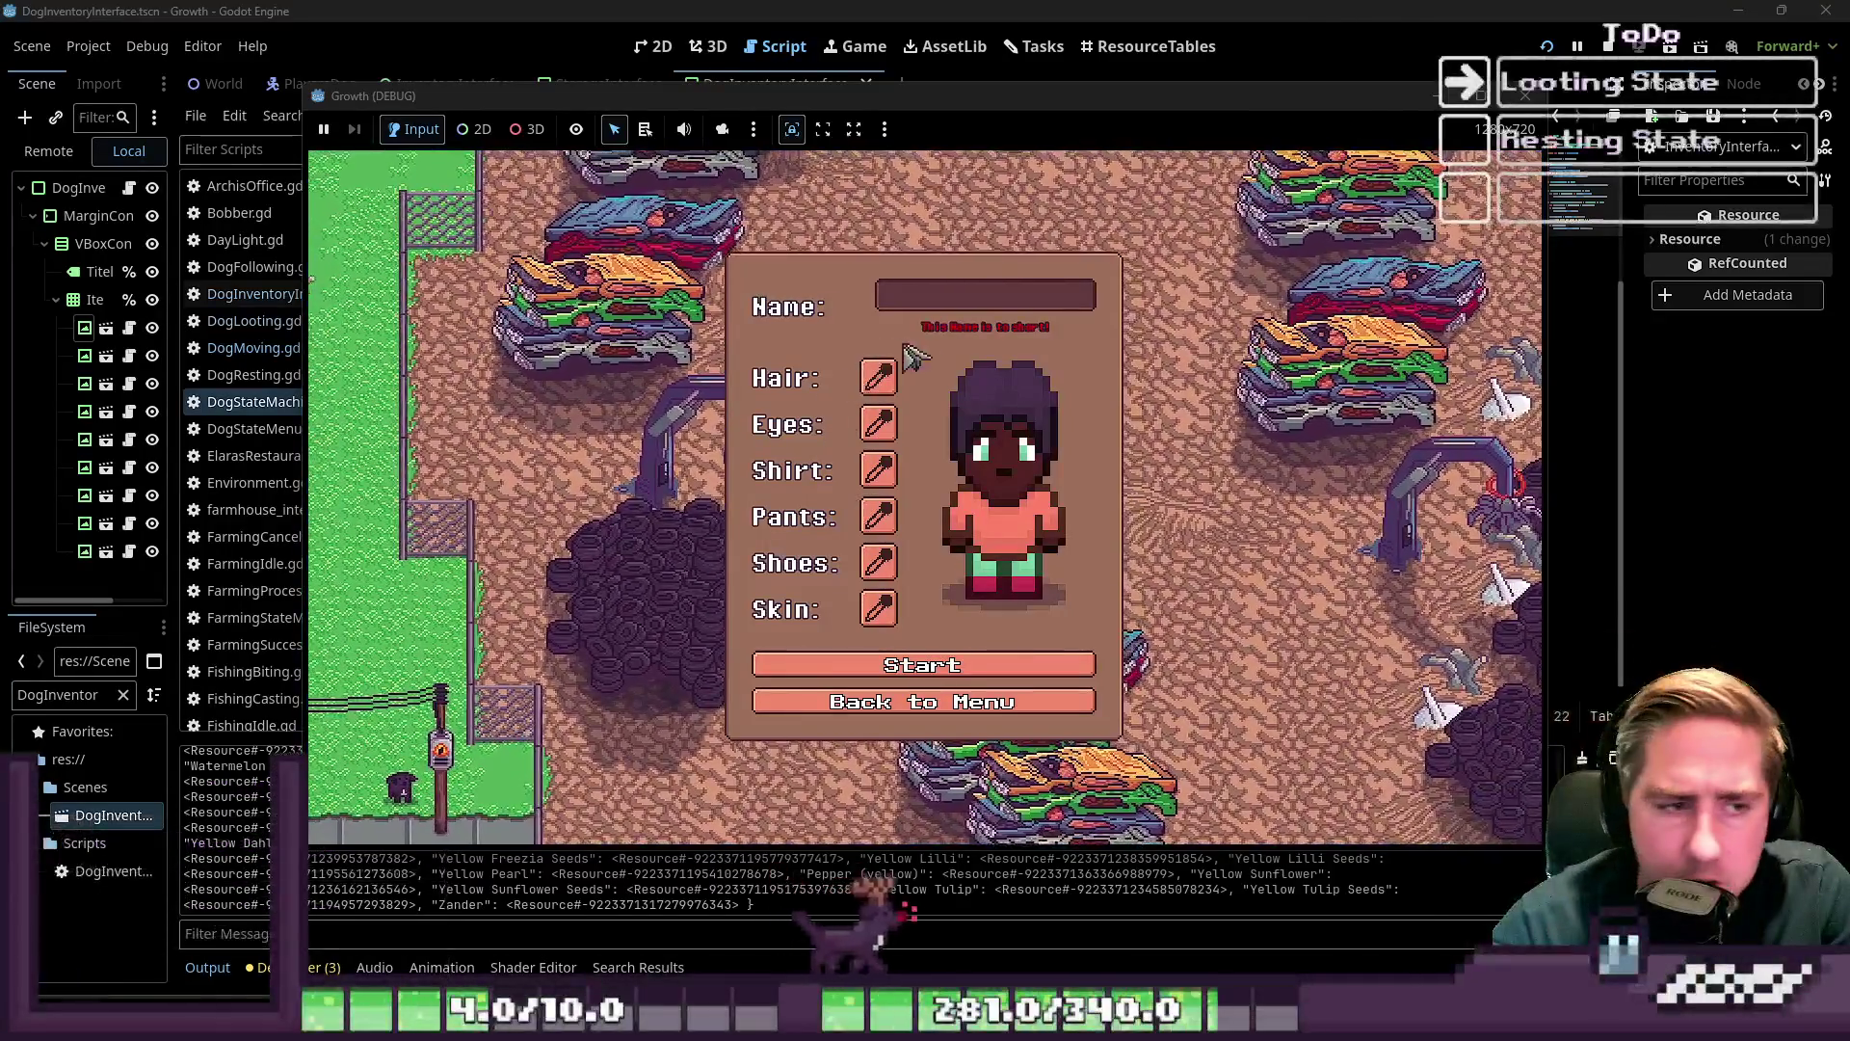
left_click(959, 304)
type("dsa")
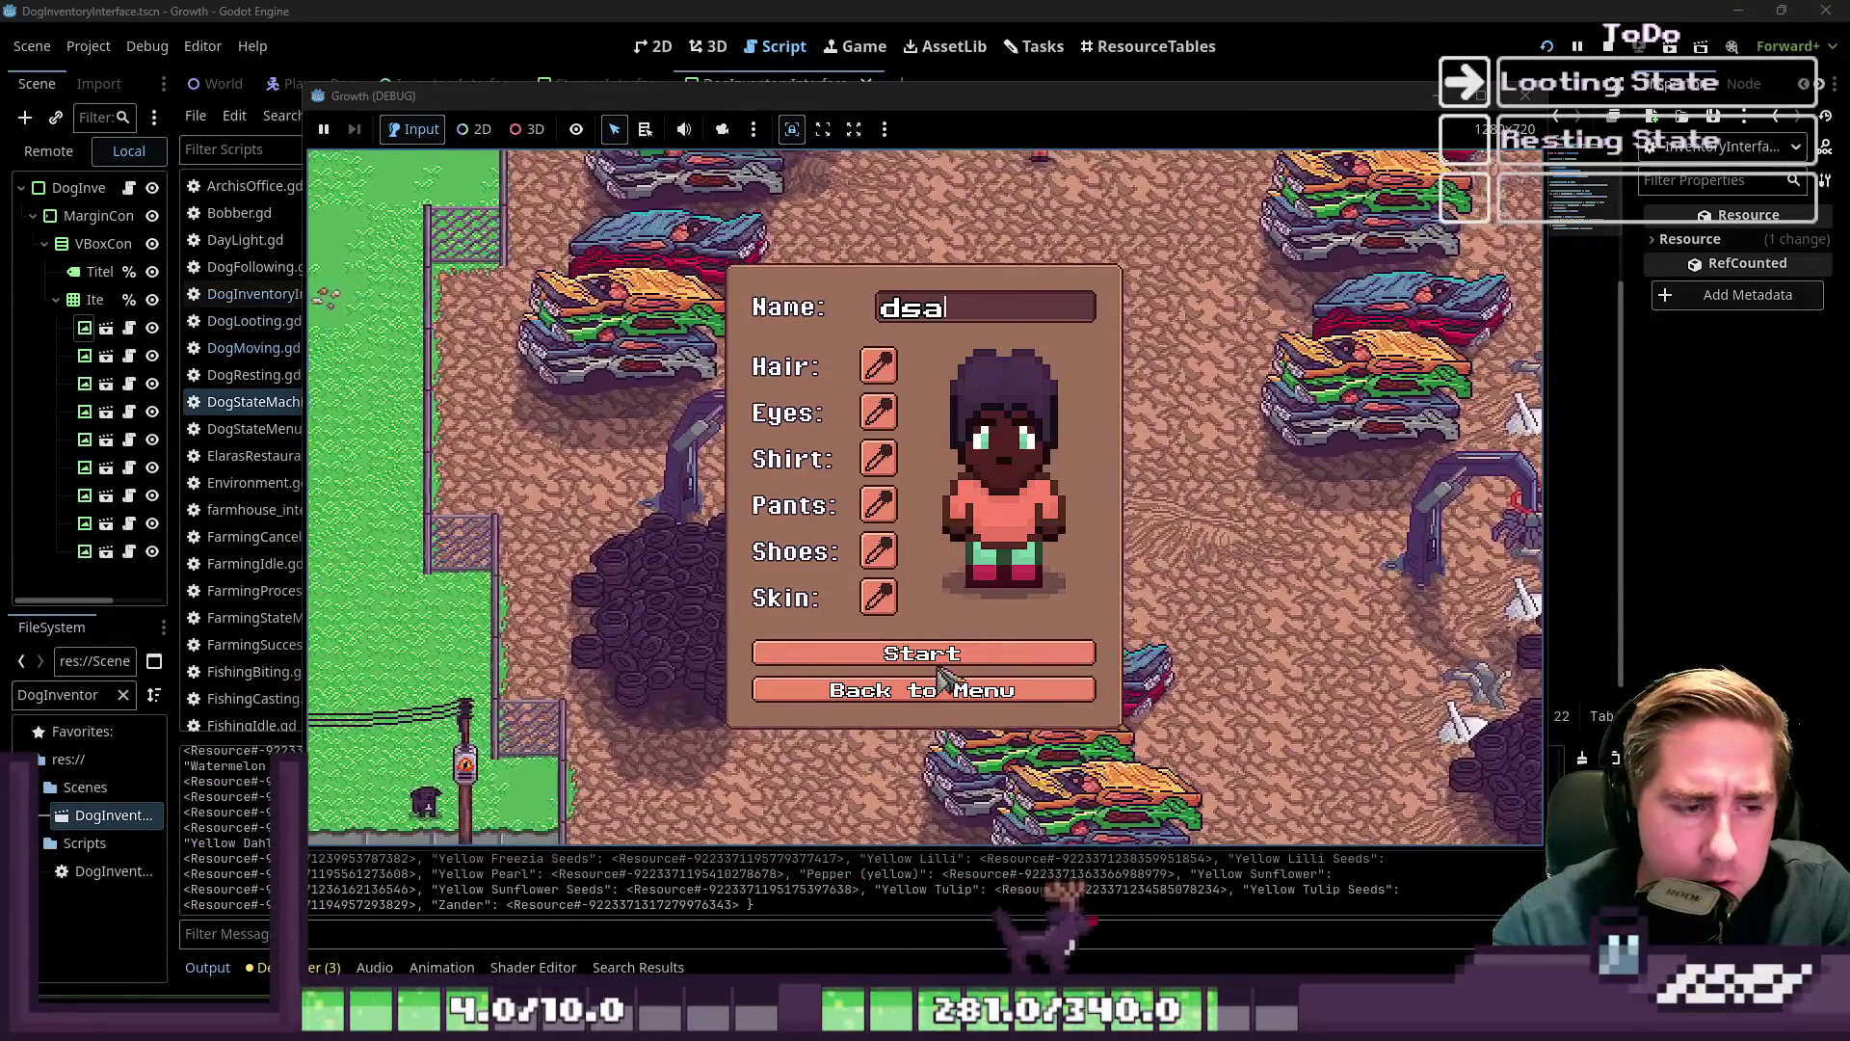
left_click(1057, 664)
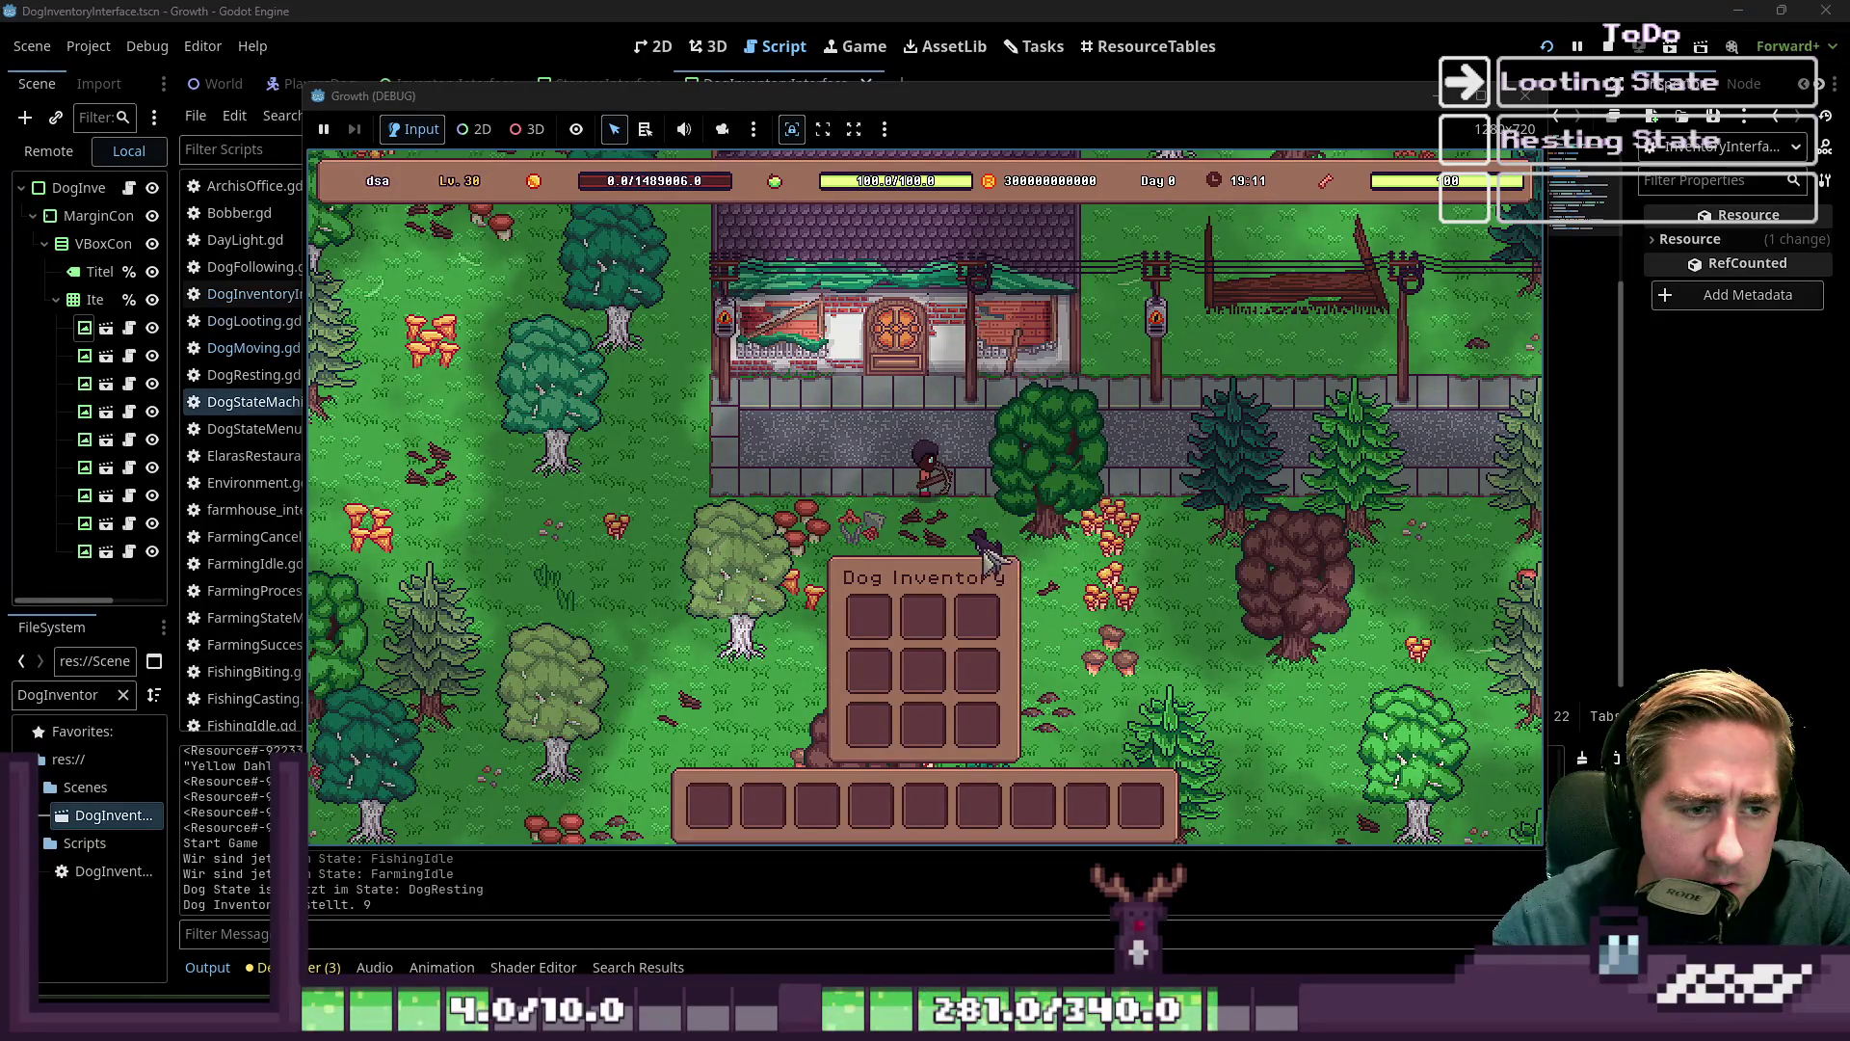
left_click(1021, 549)
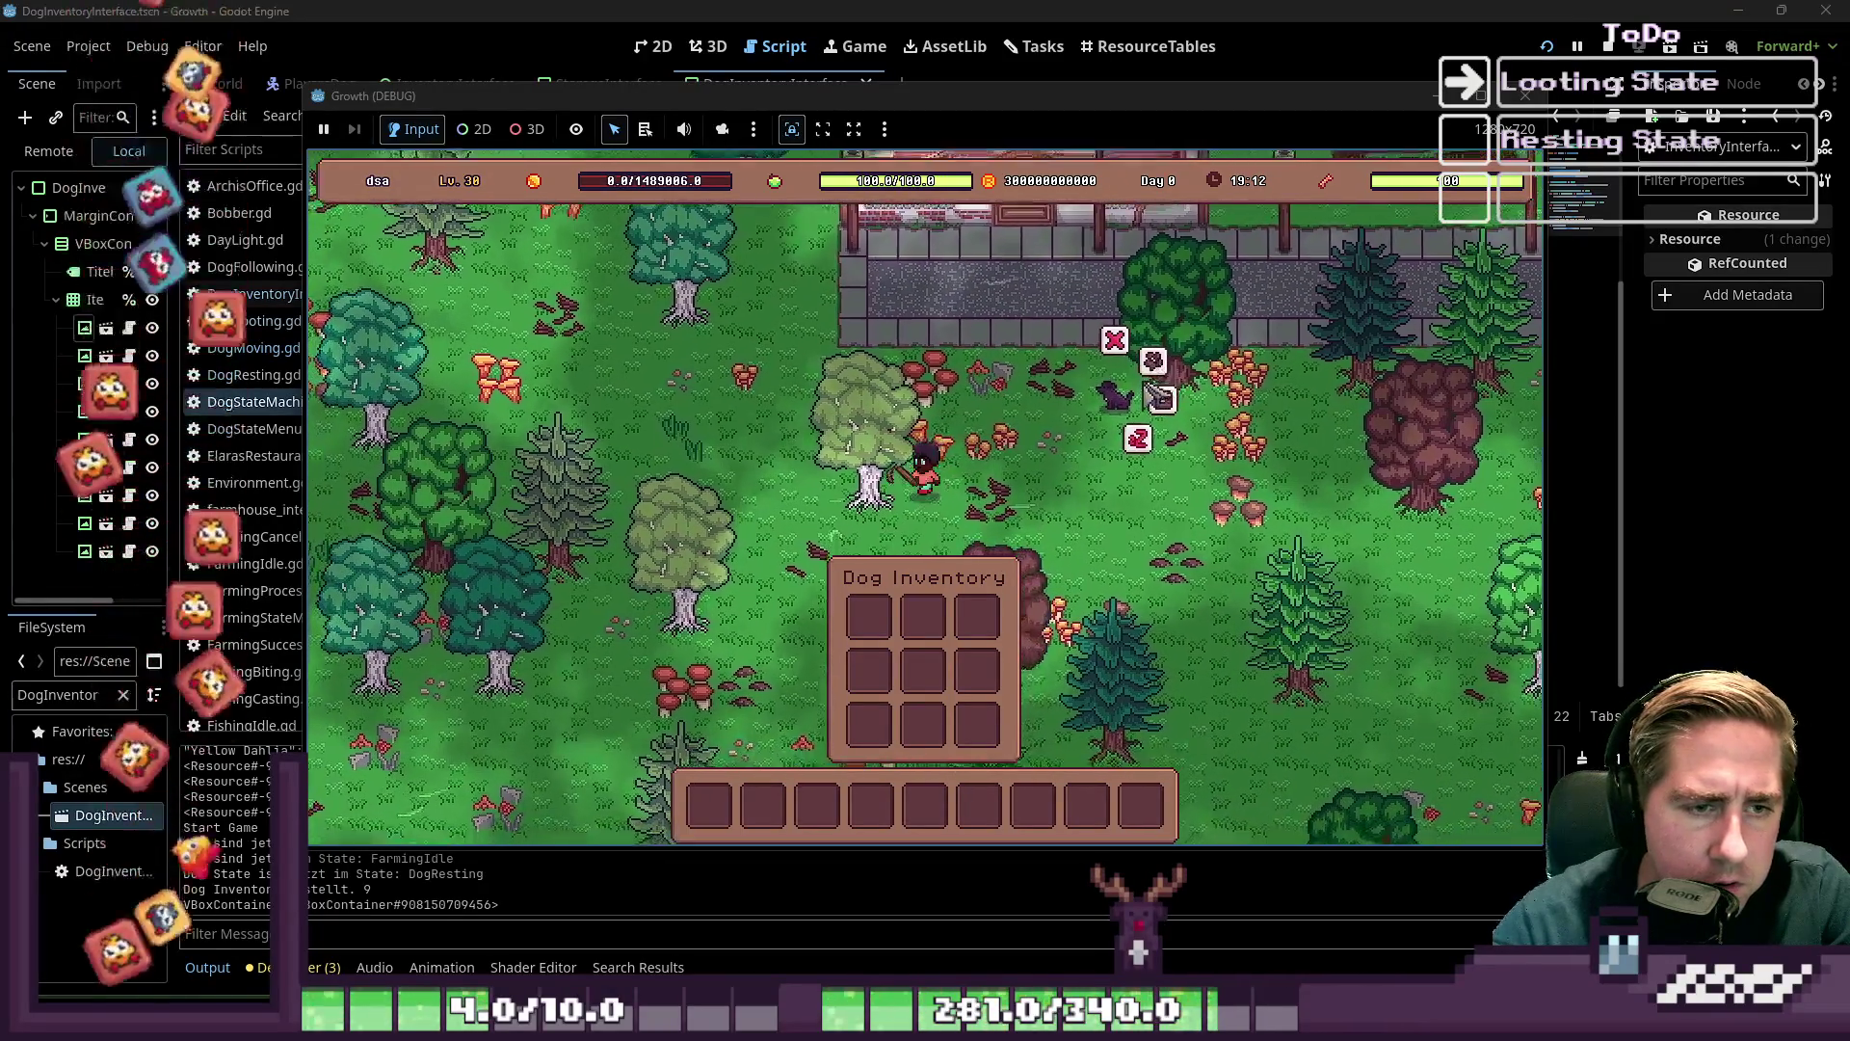
left_click(1247, 259)
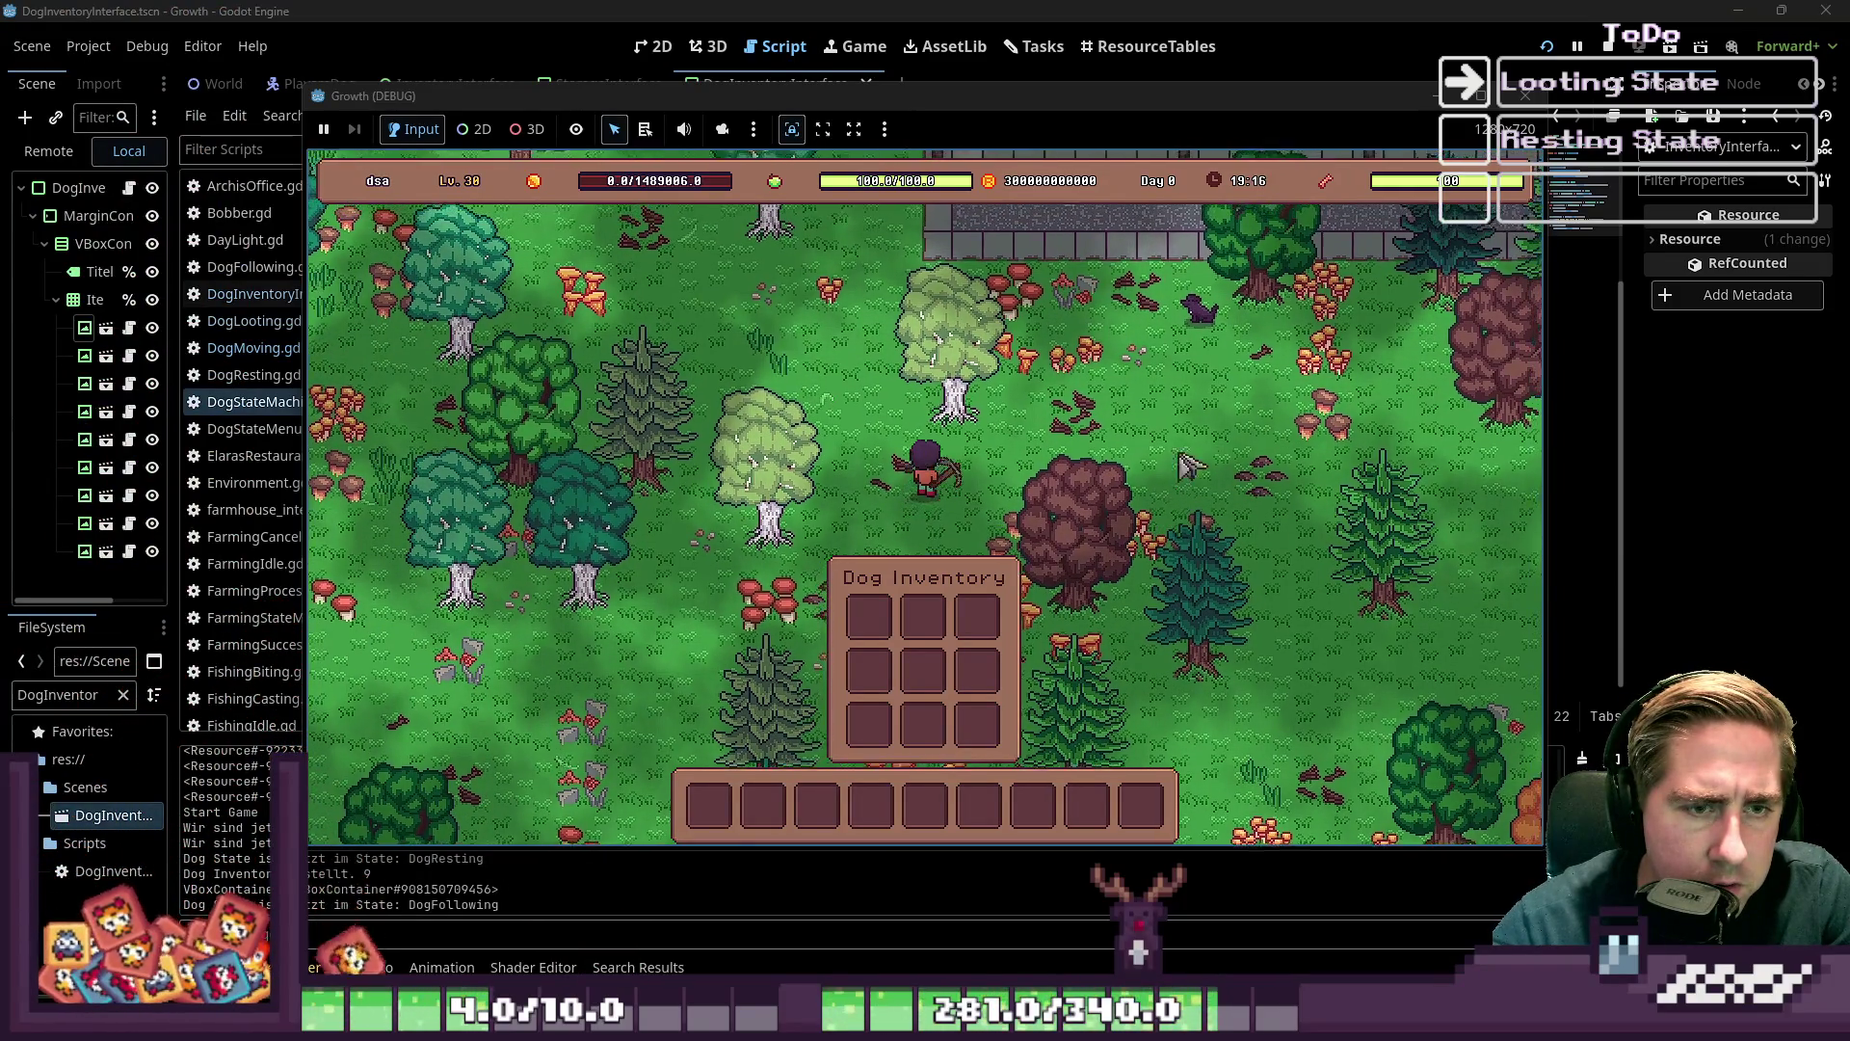
left_click(1146, 352)
key("s")
key("a")
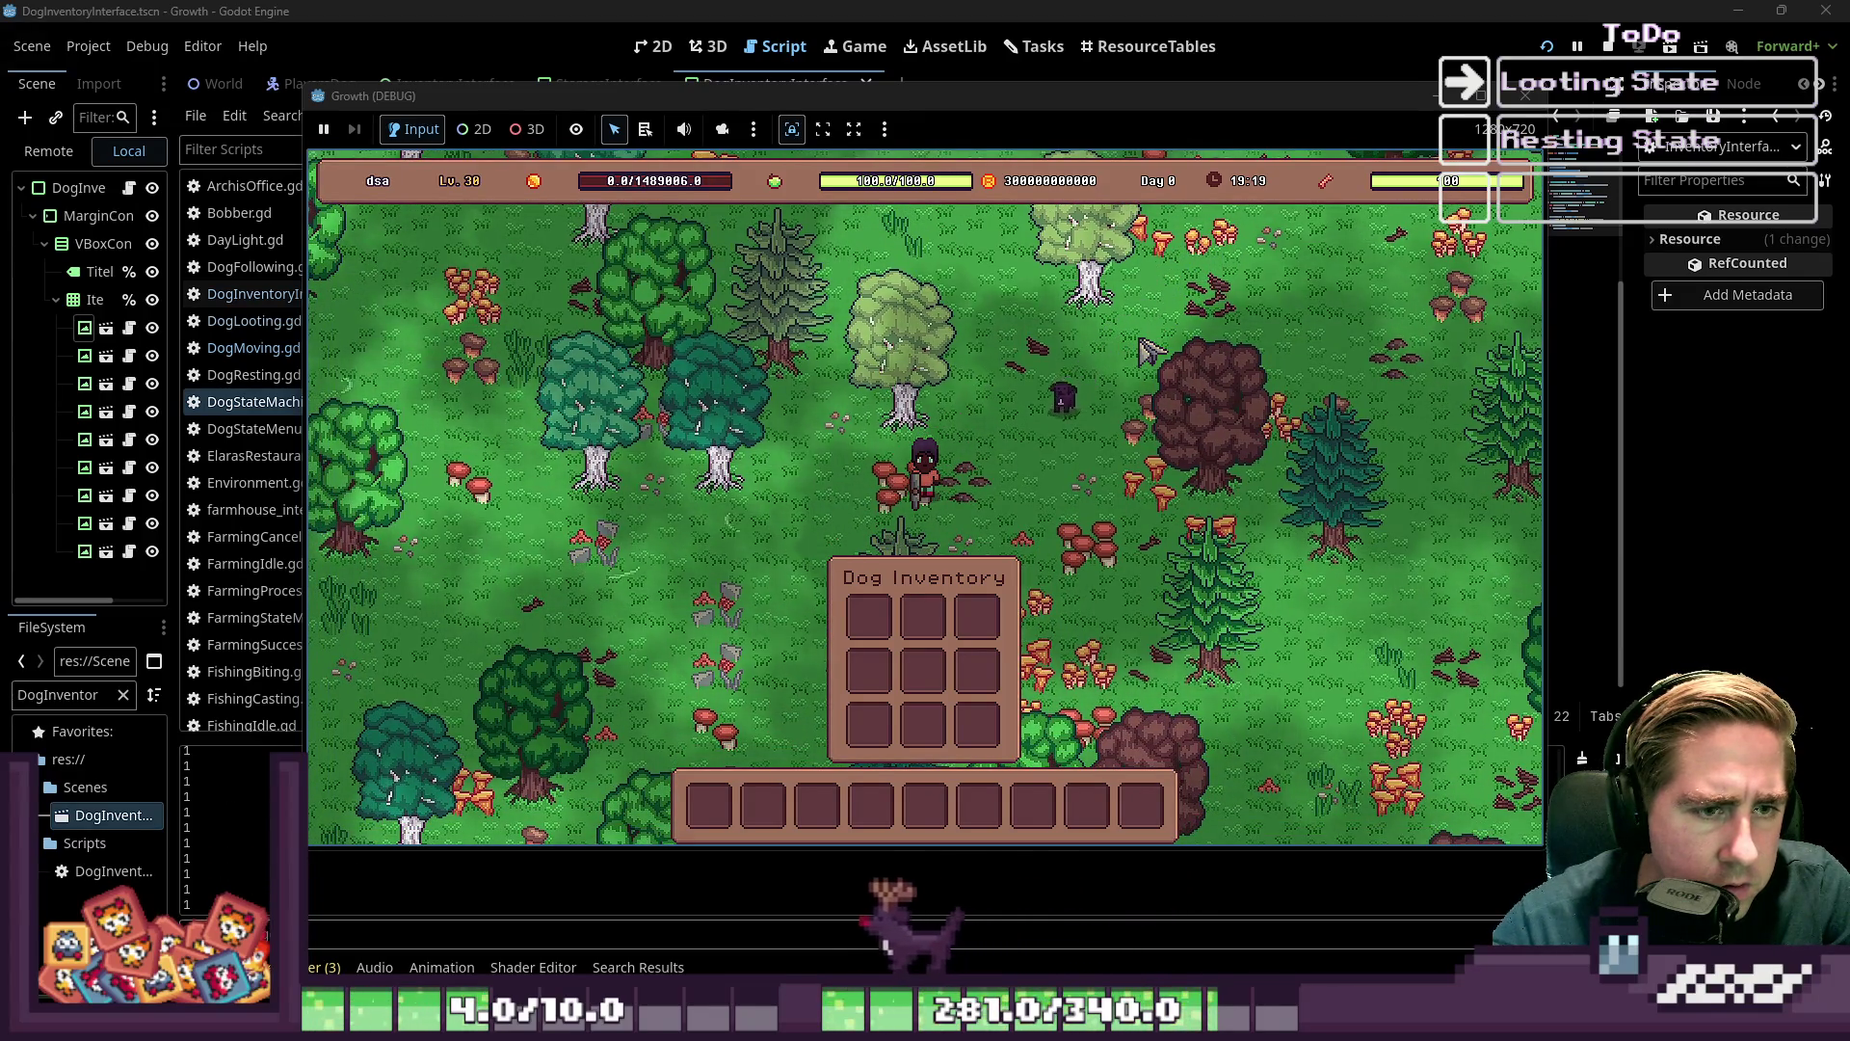
key("a")
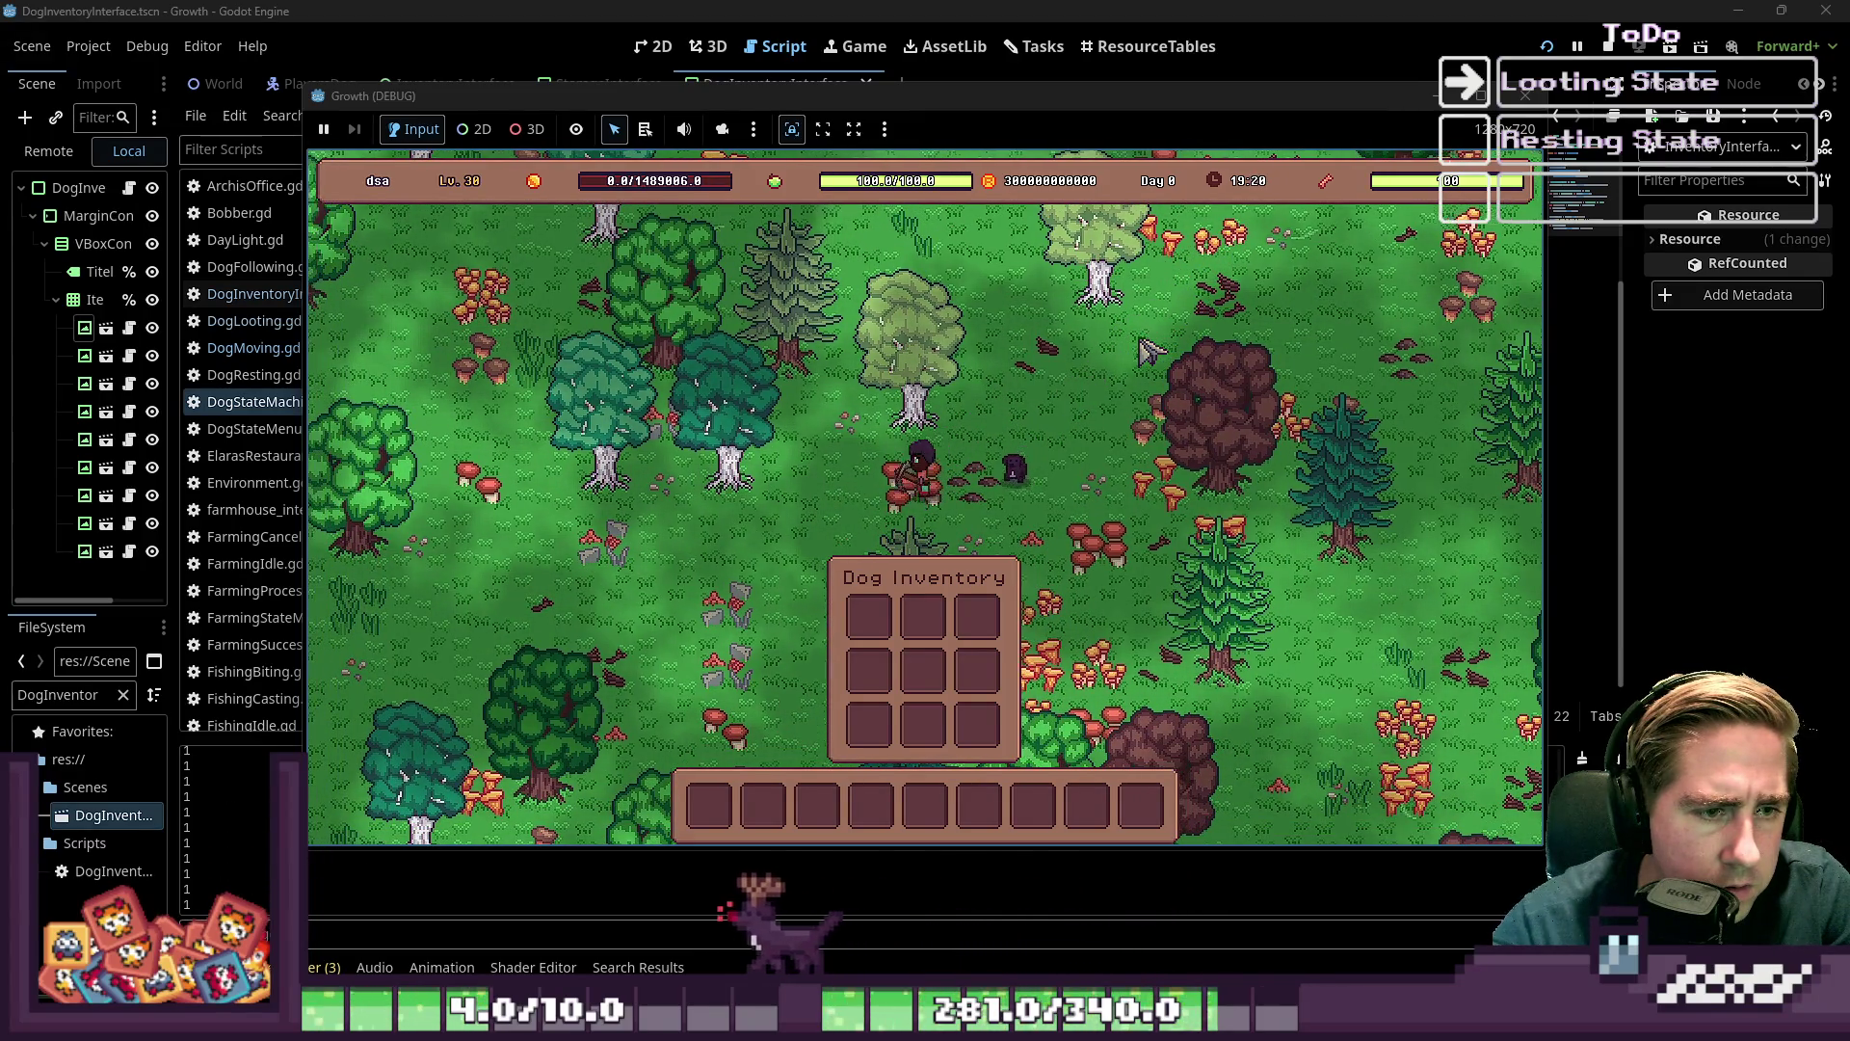
key("s")
key("a")
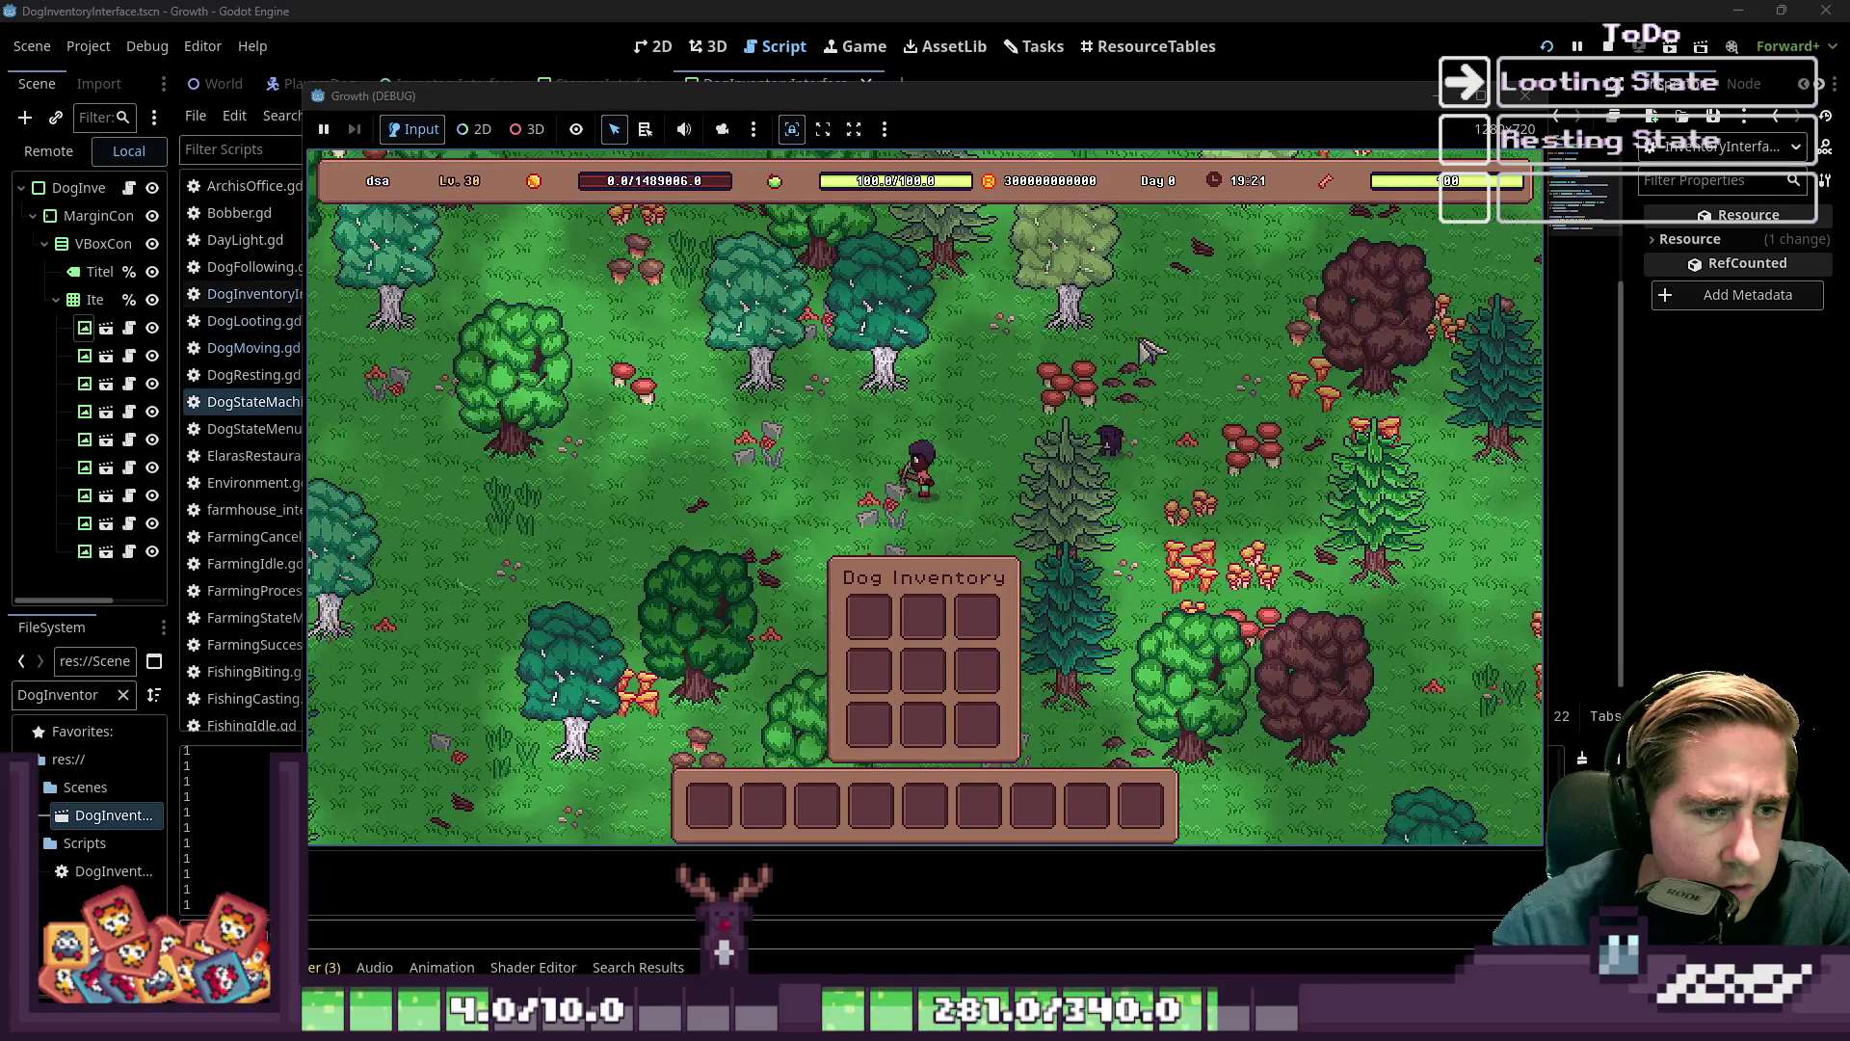
key("a")
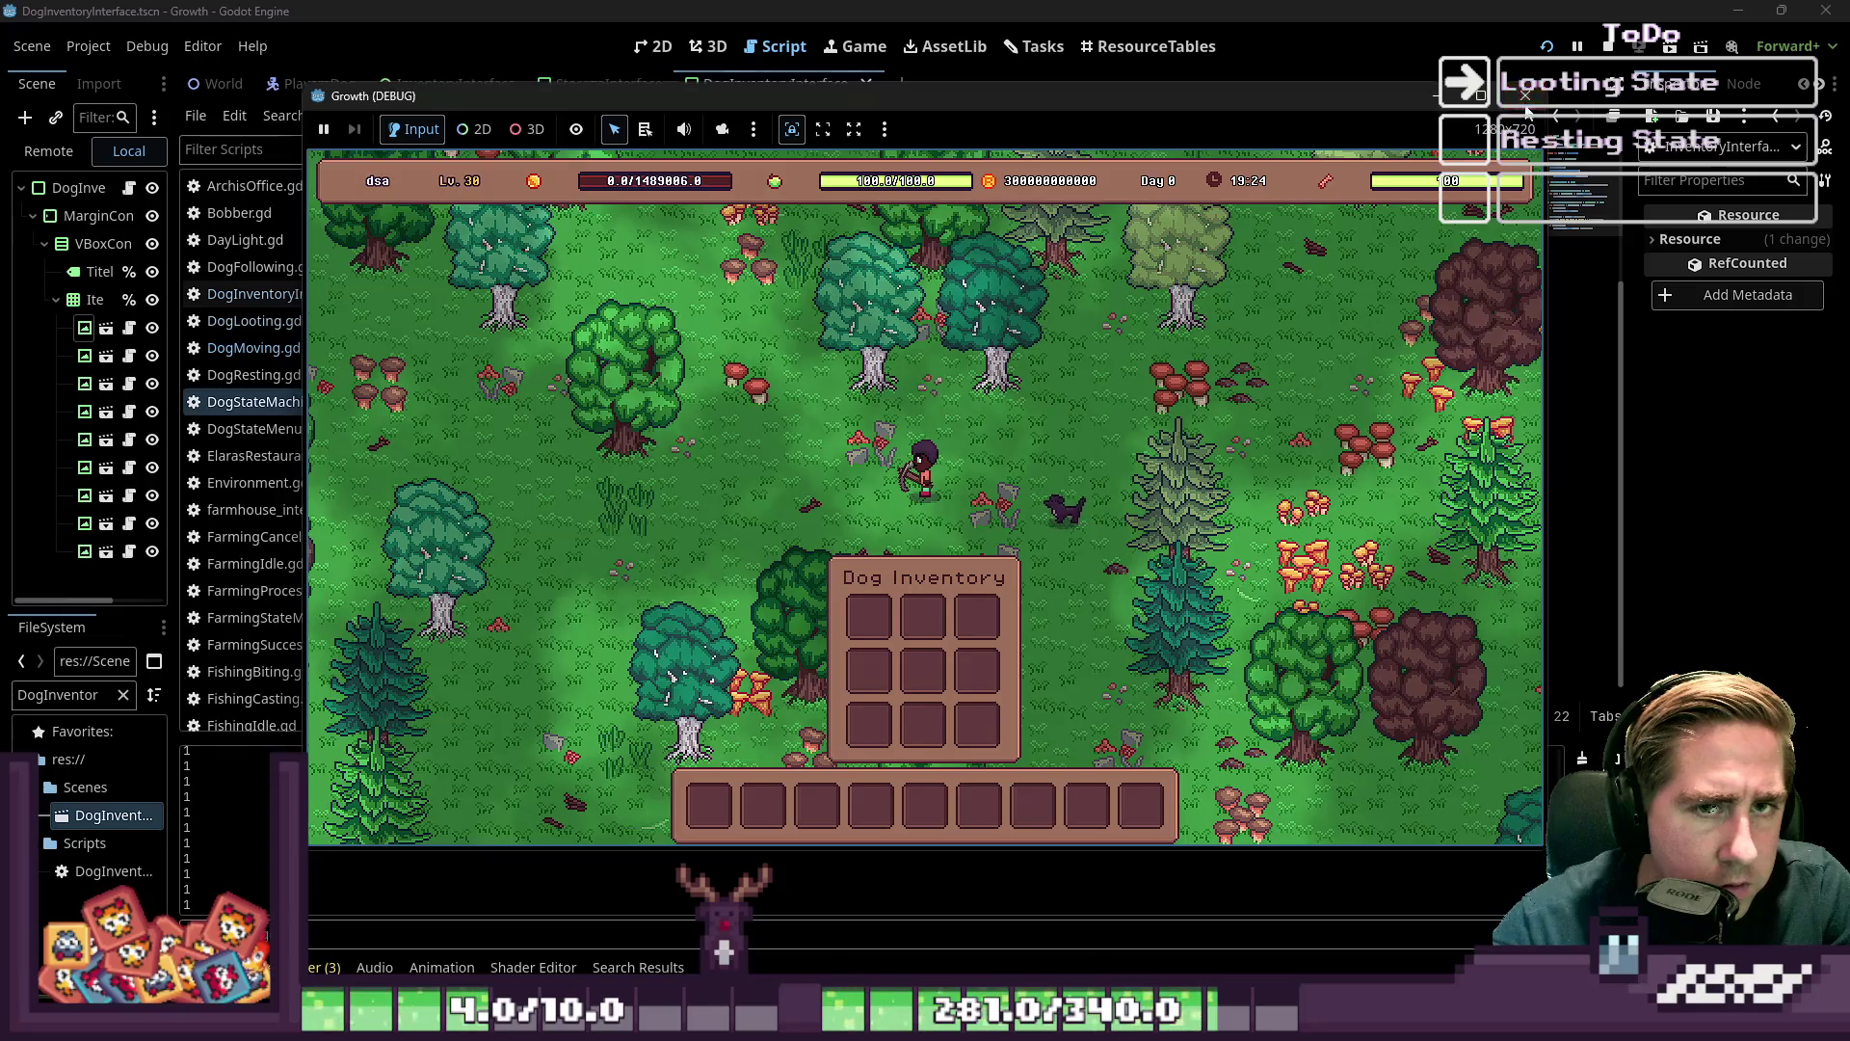
key("F8")
scroll(505, 789, "up", 5)
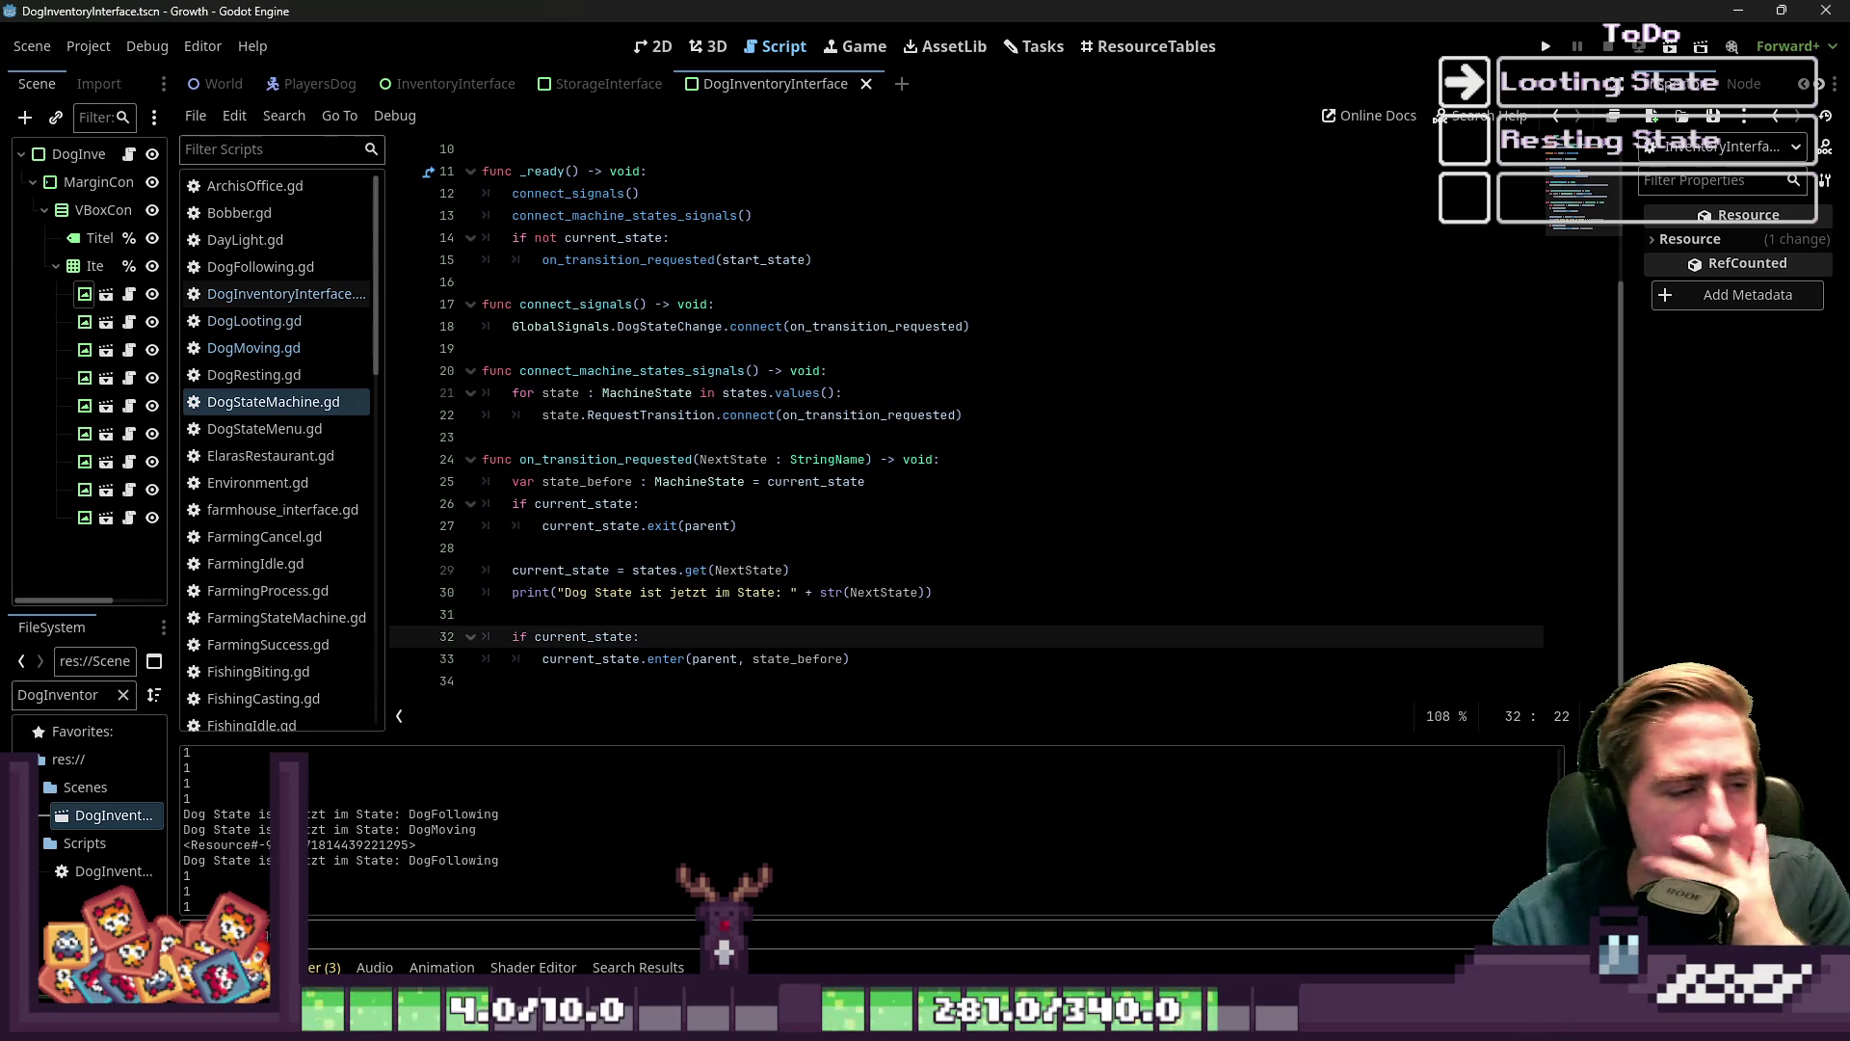
scroll(849, 565, "up", 2)
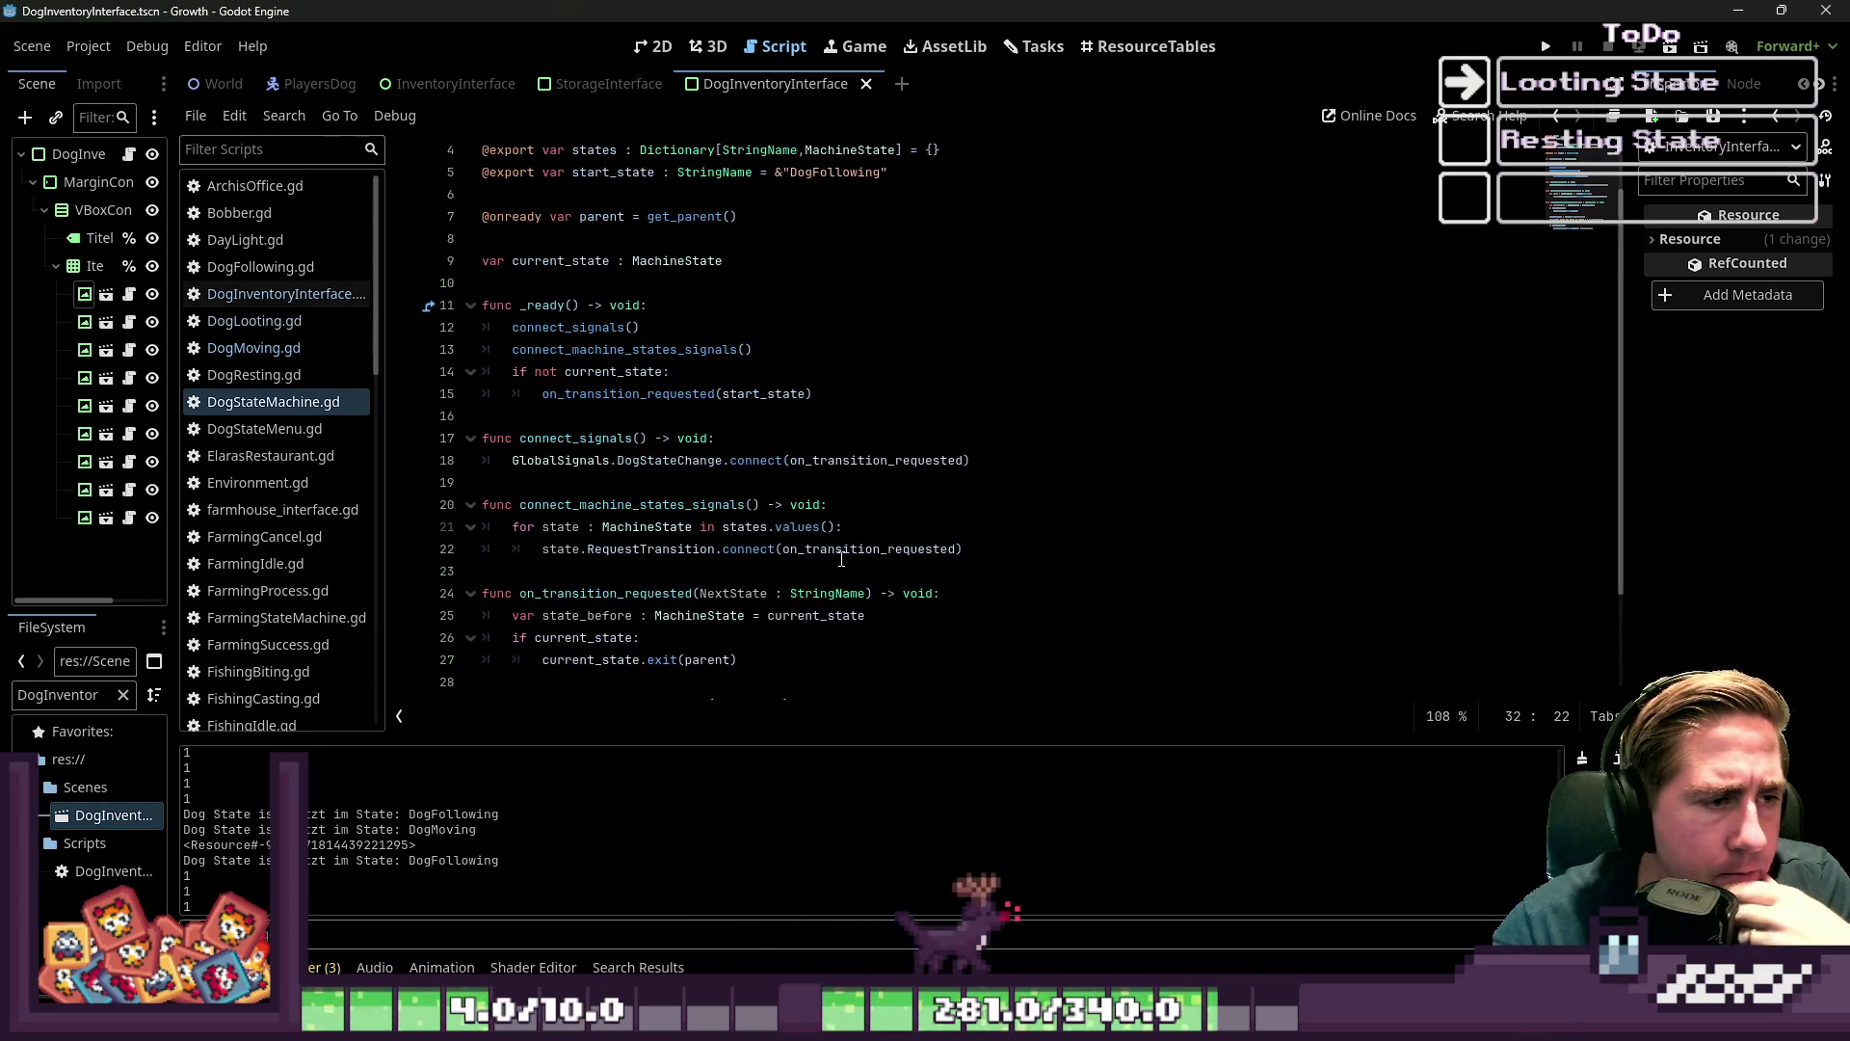
scroll(845, 563, "down", 2)
scroll(841, 558, "up", 3)
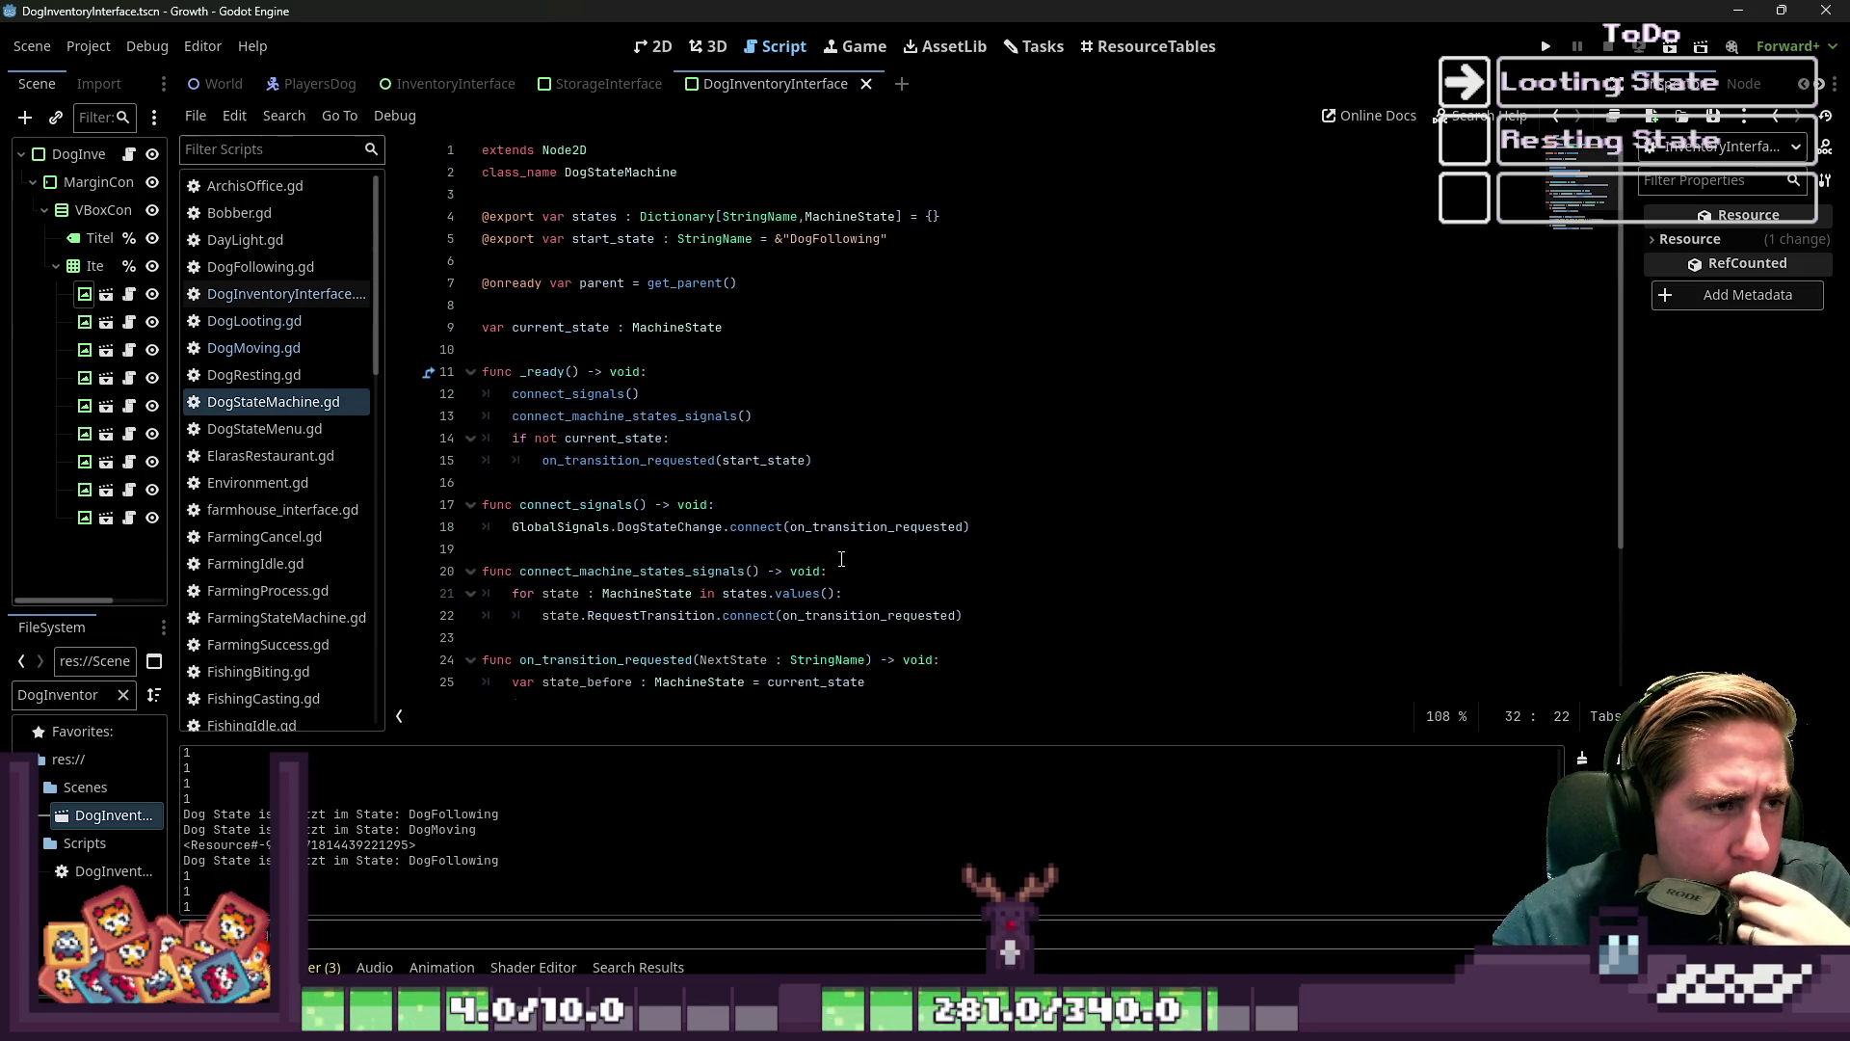
scroll(838, 558, "down", 3)
scroll(835, 556, "up", 3)
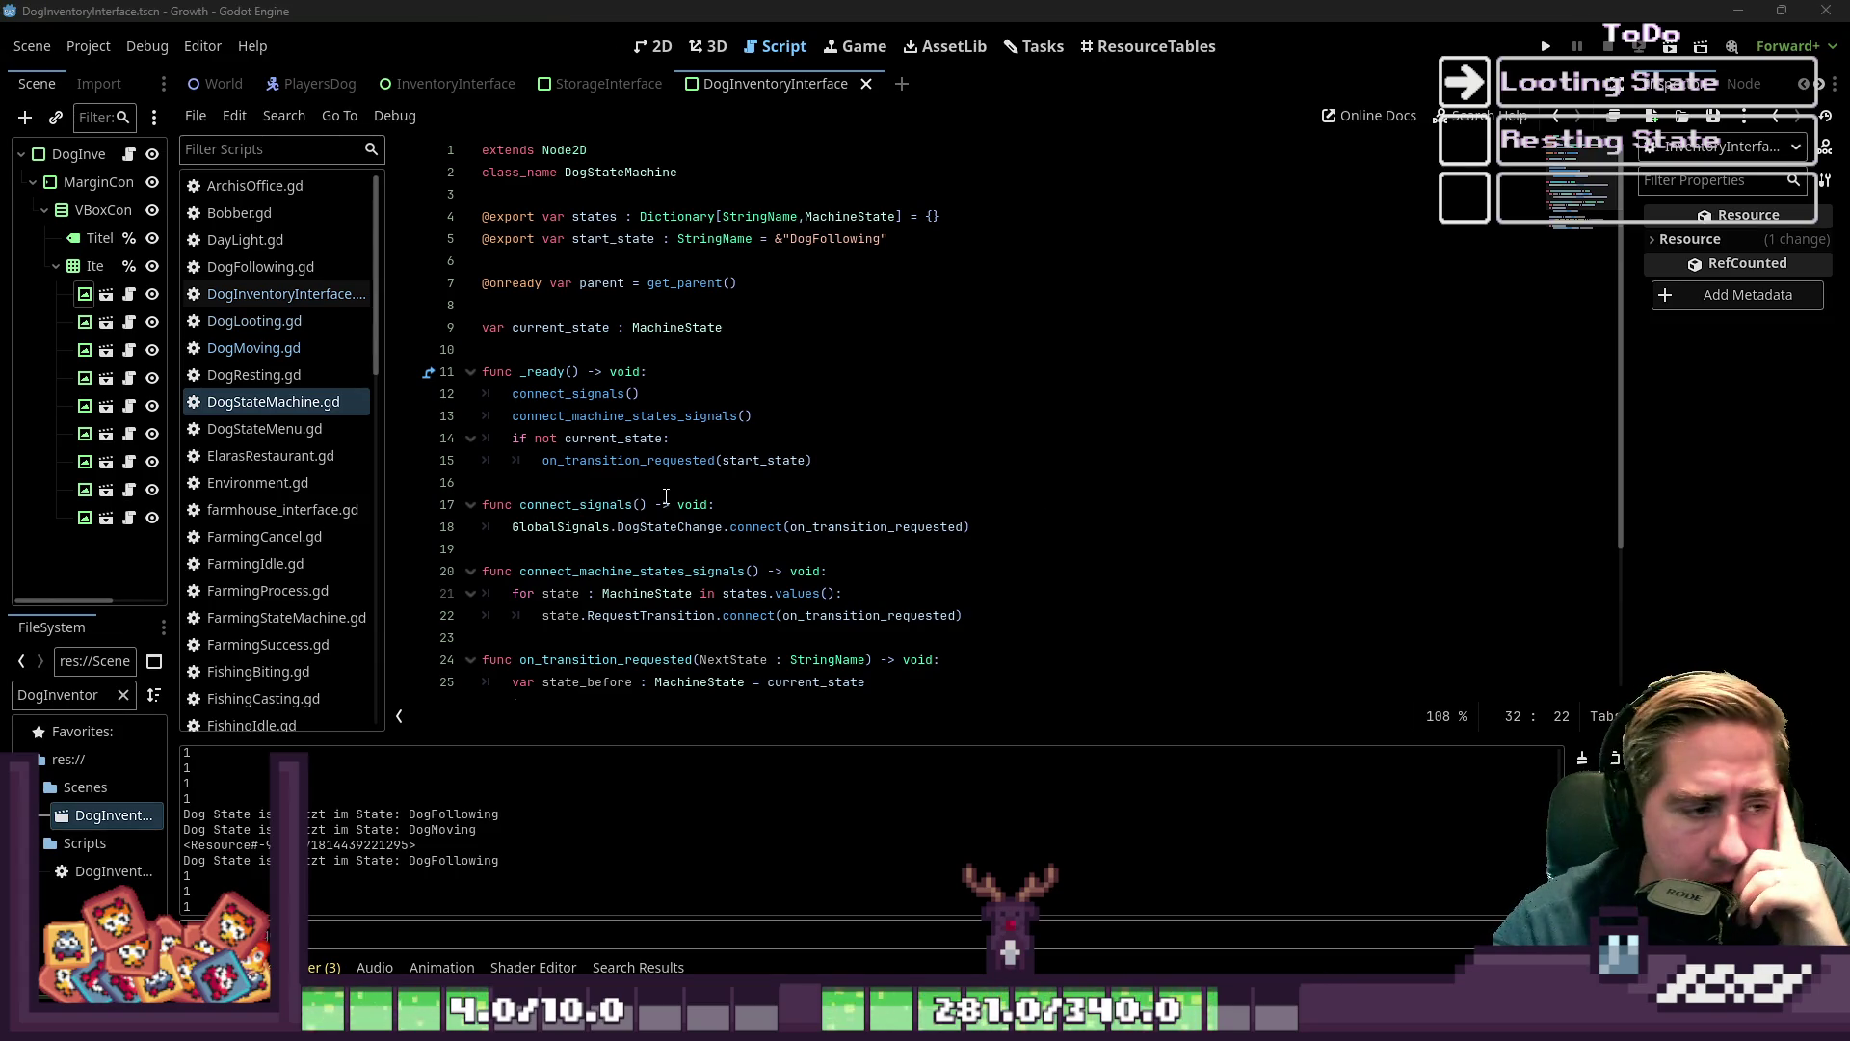
scroll(666, 496, "down", 1)
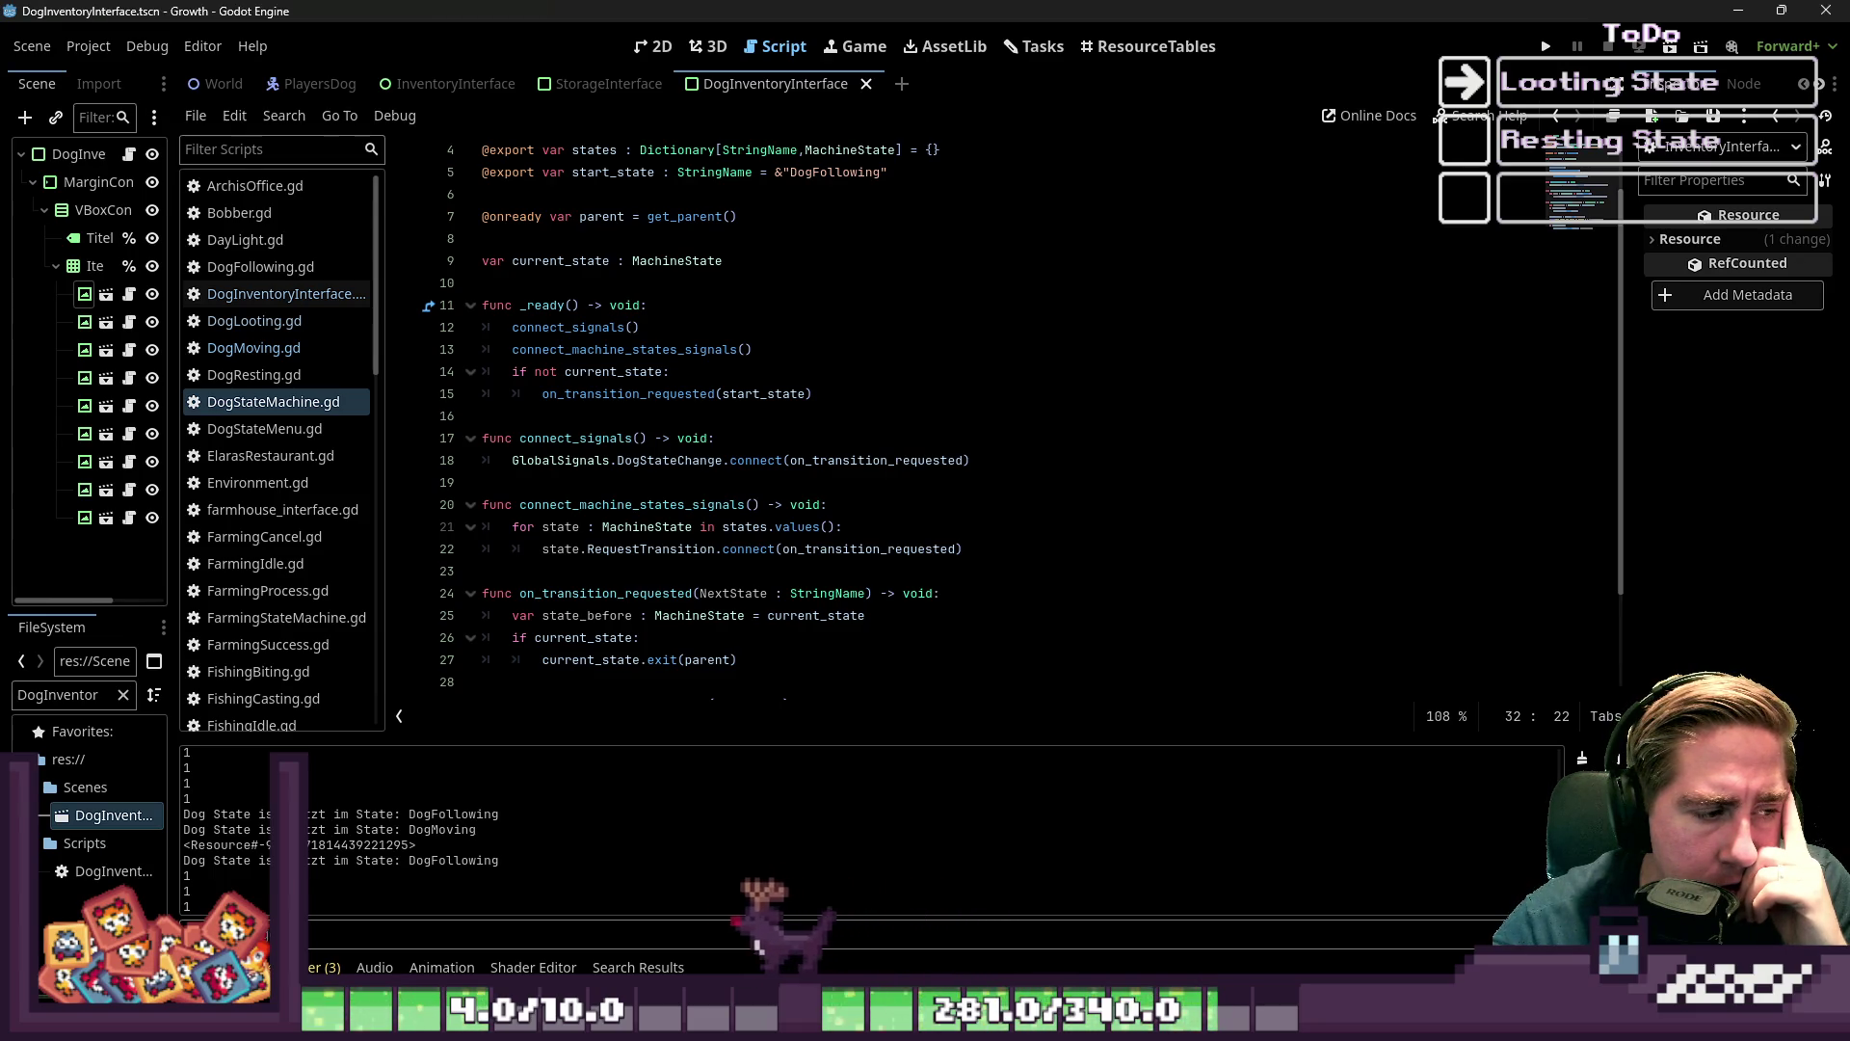
double_click(361, 844)
- Switch from DogLooting.gd and DogStateMachine.gd to DogMoving.gd, placing the caret in dog_arrived_at_destination
left_click(252, 321)
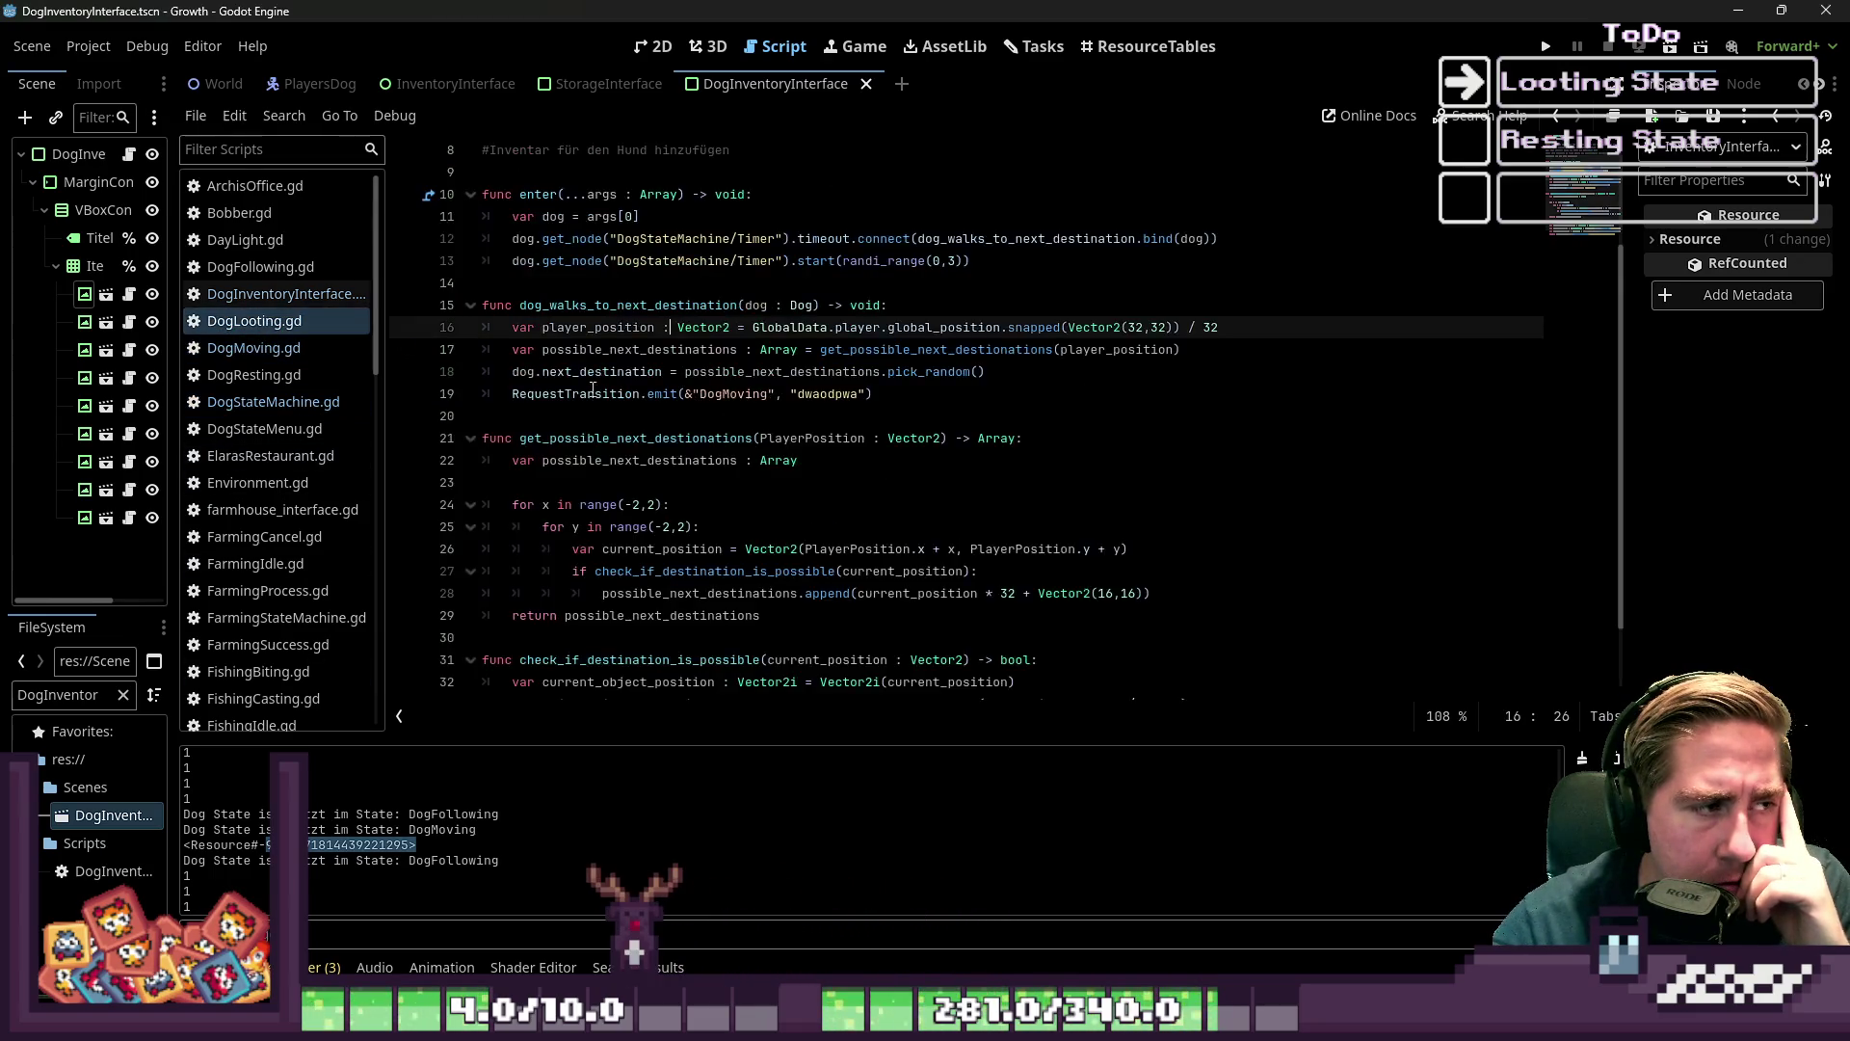
scroll(439, 360, "up", 3)
double_click(602, 171)
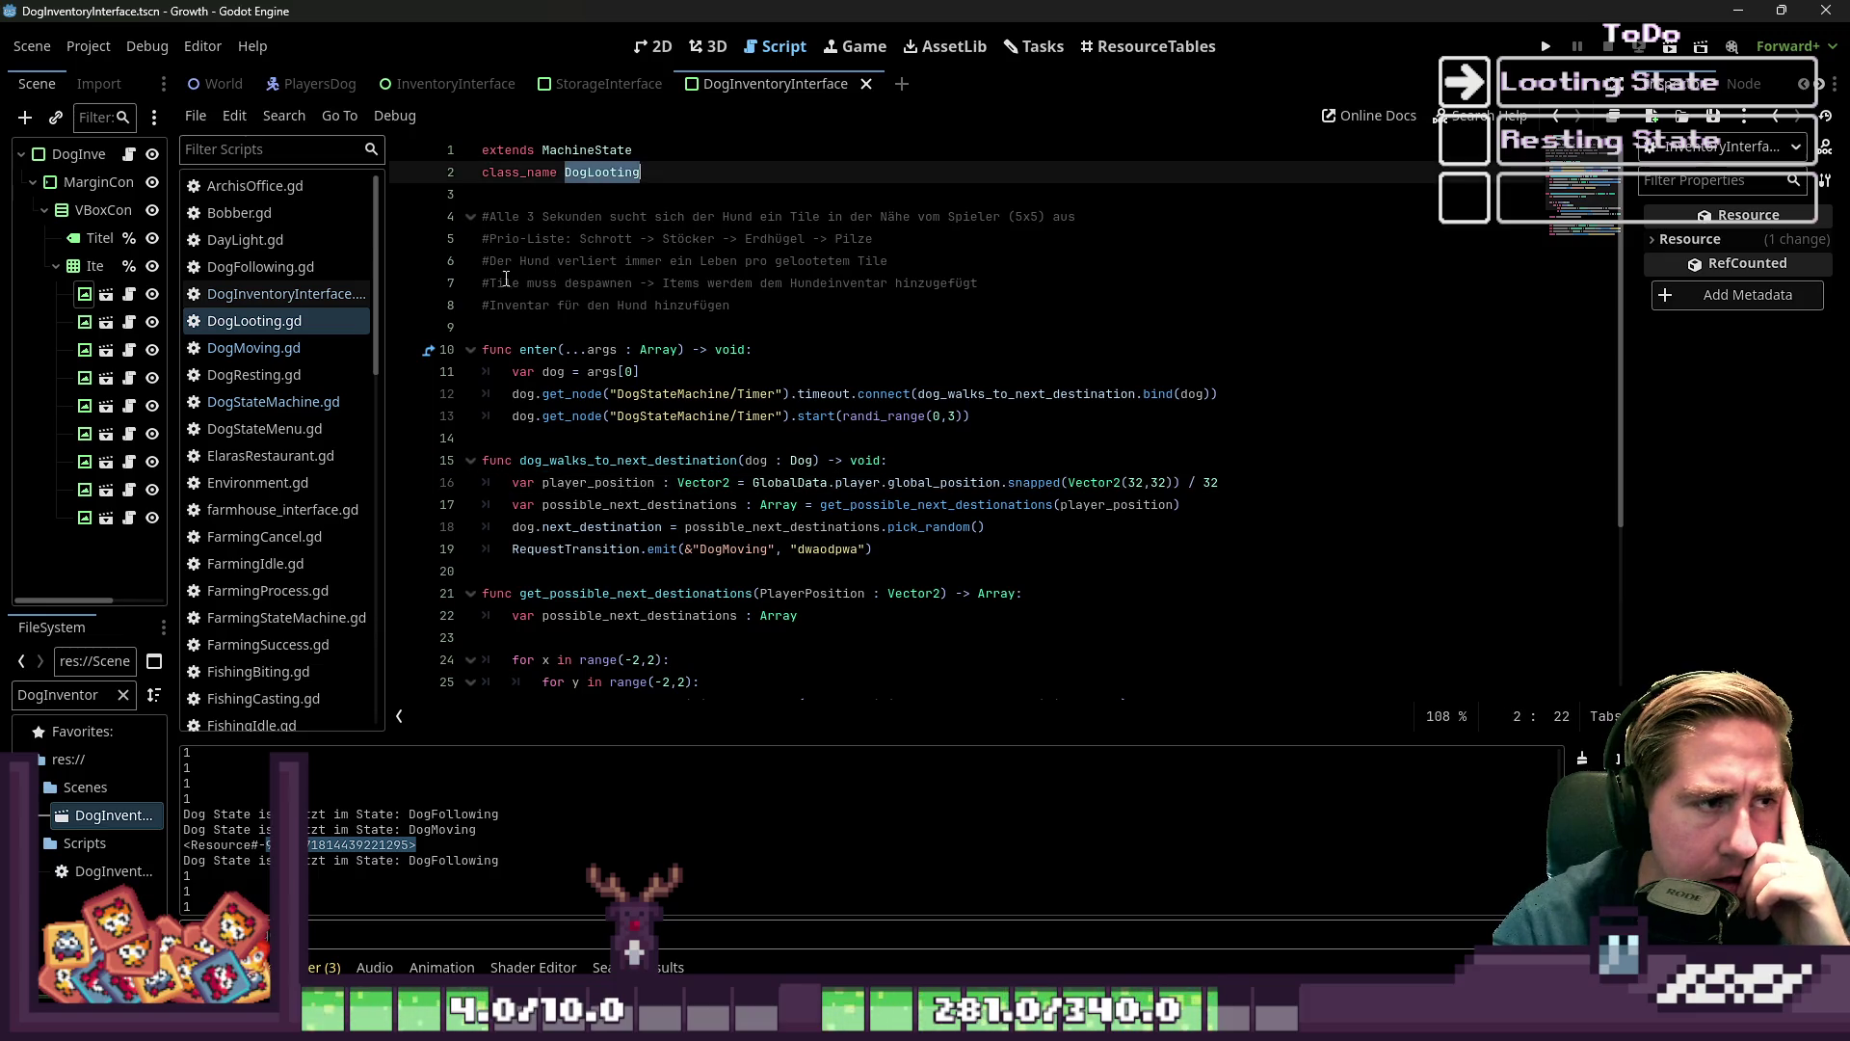
left_click(319, 353)
left_click(305, 318)
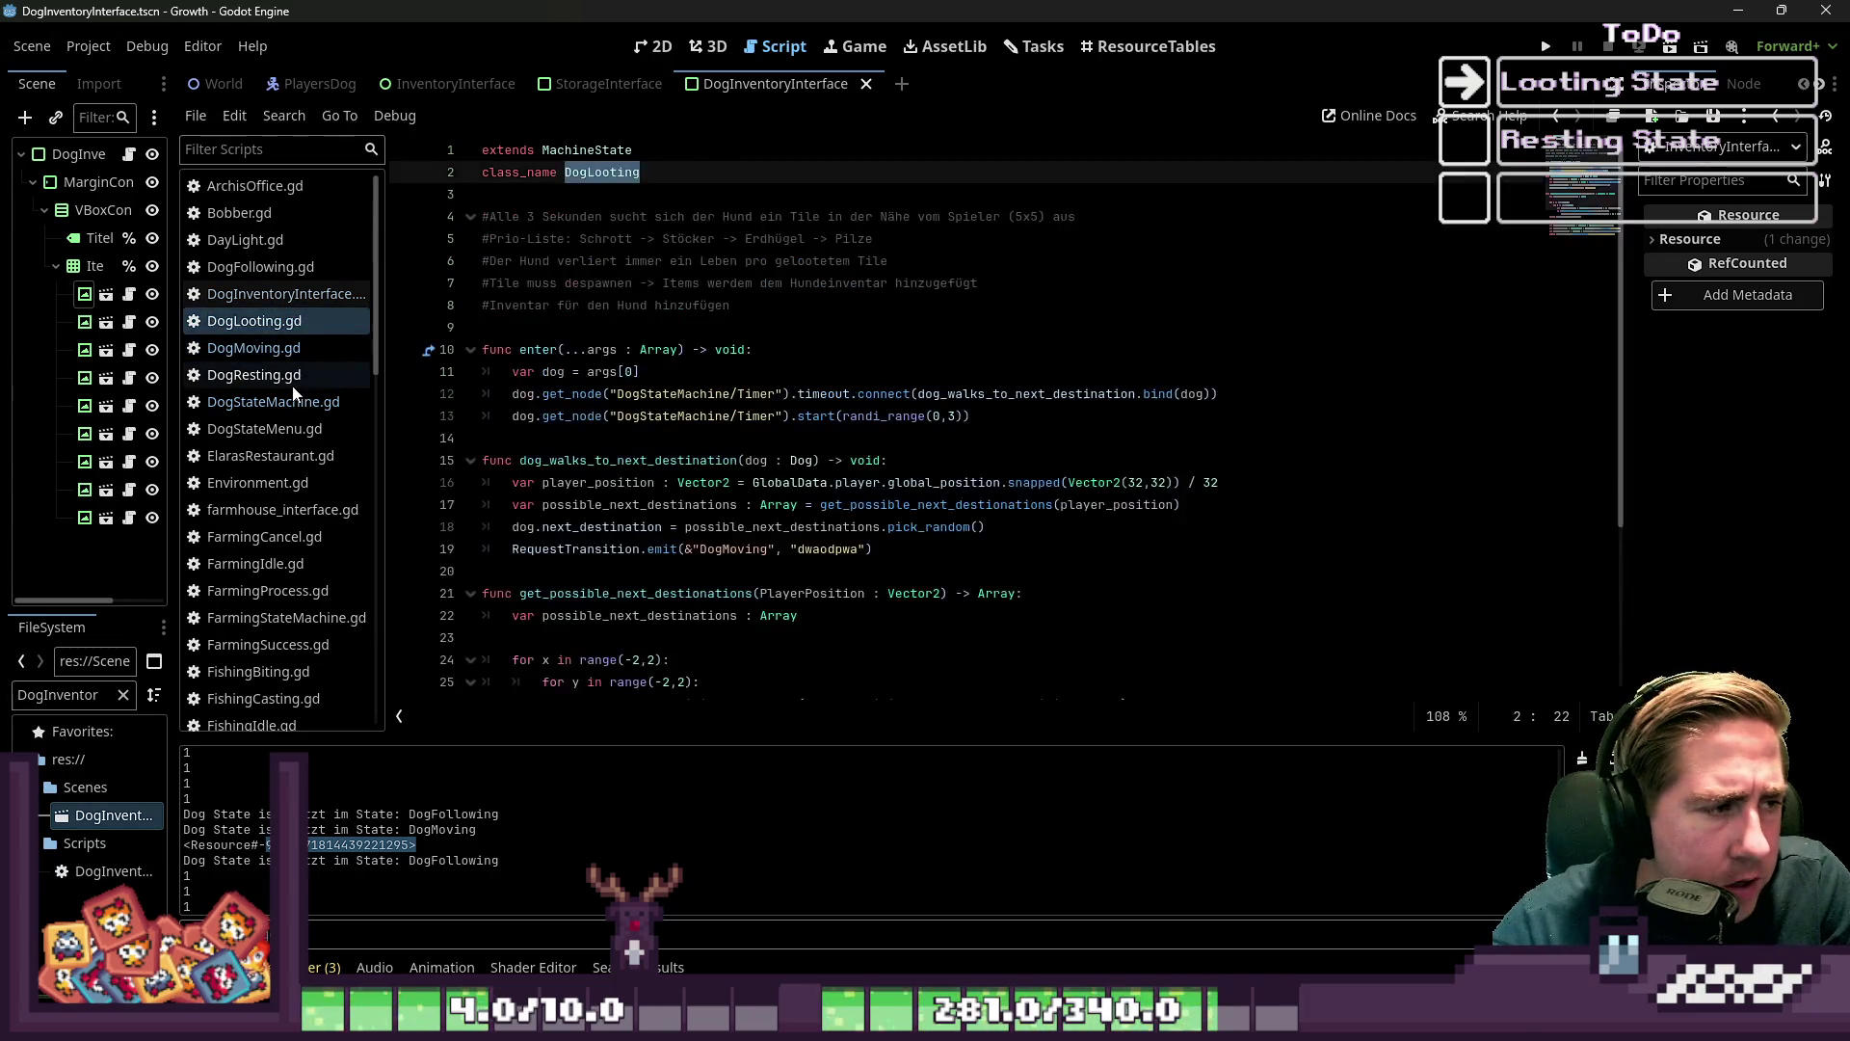
left_click(295, 404)
left_click(253, 348)
left_click(718, 372)
left_click(611, 305)
left_click(635, 329)
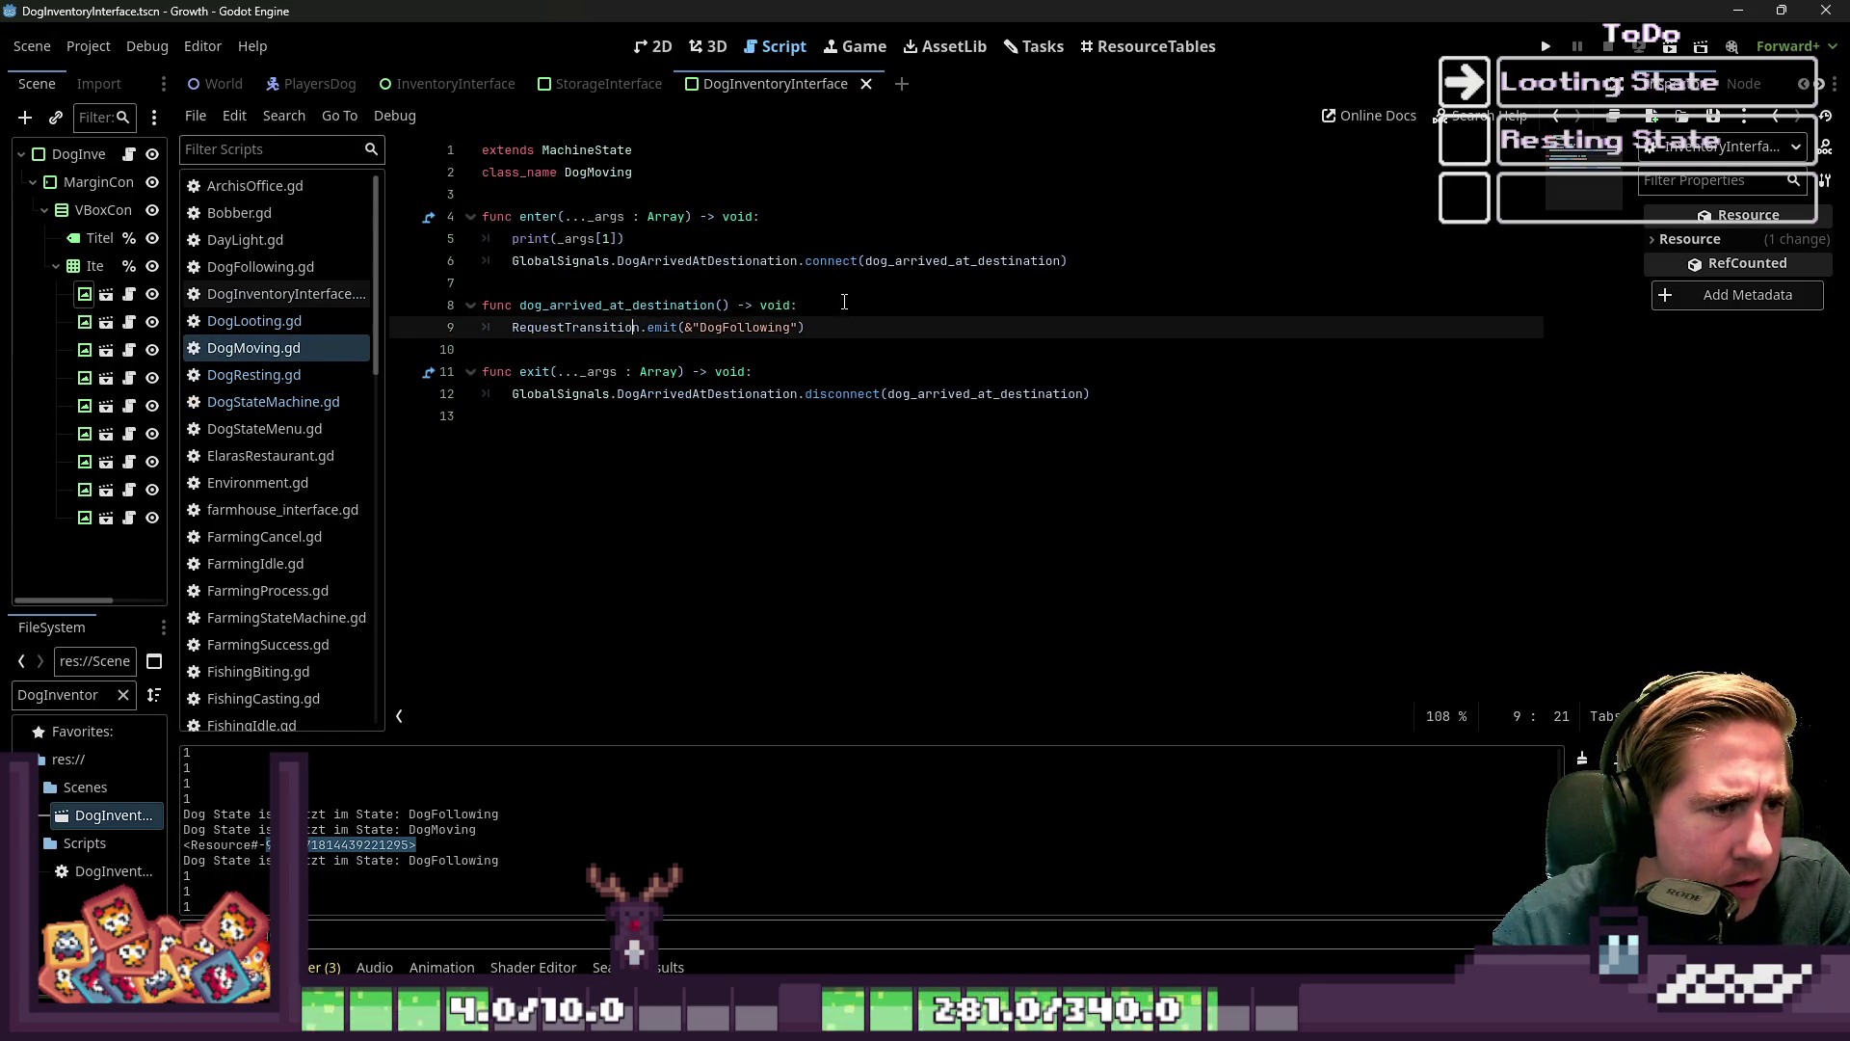
- Remove the unfinished line and start a MachineState variable declaration at the top of enter
key("ctrl+shift+Return")
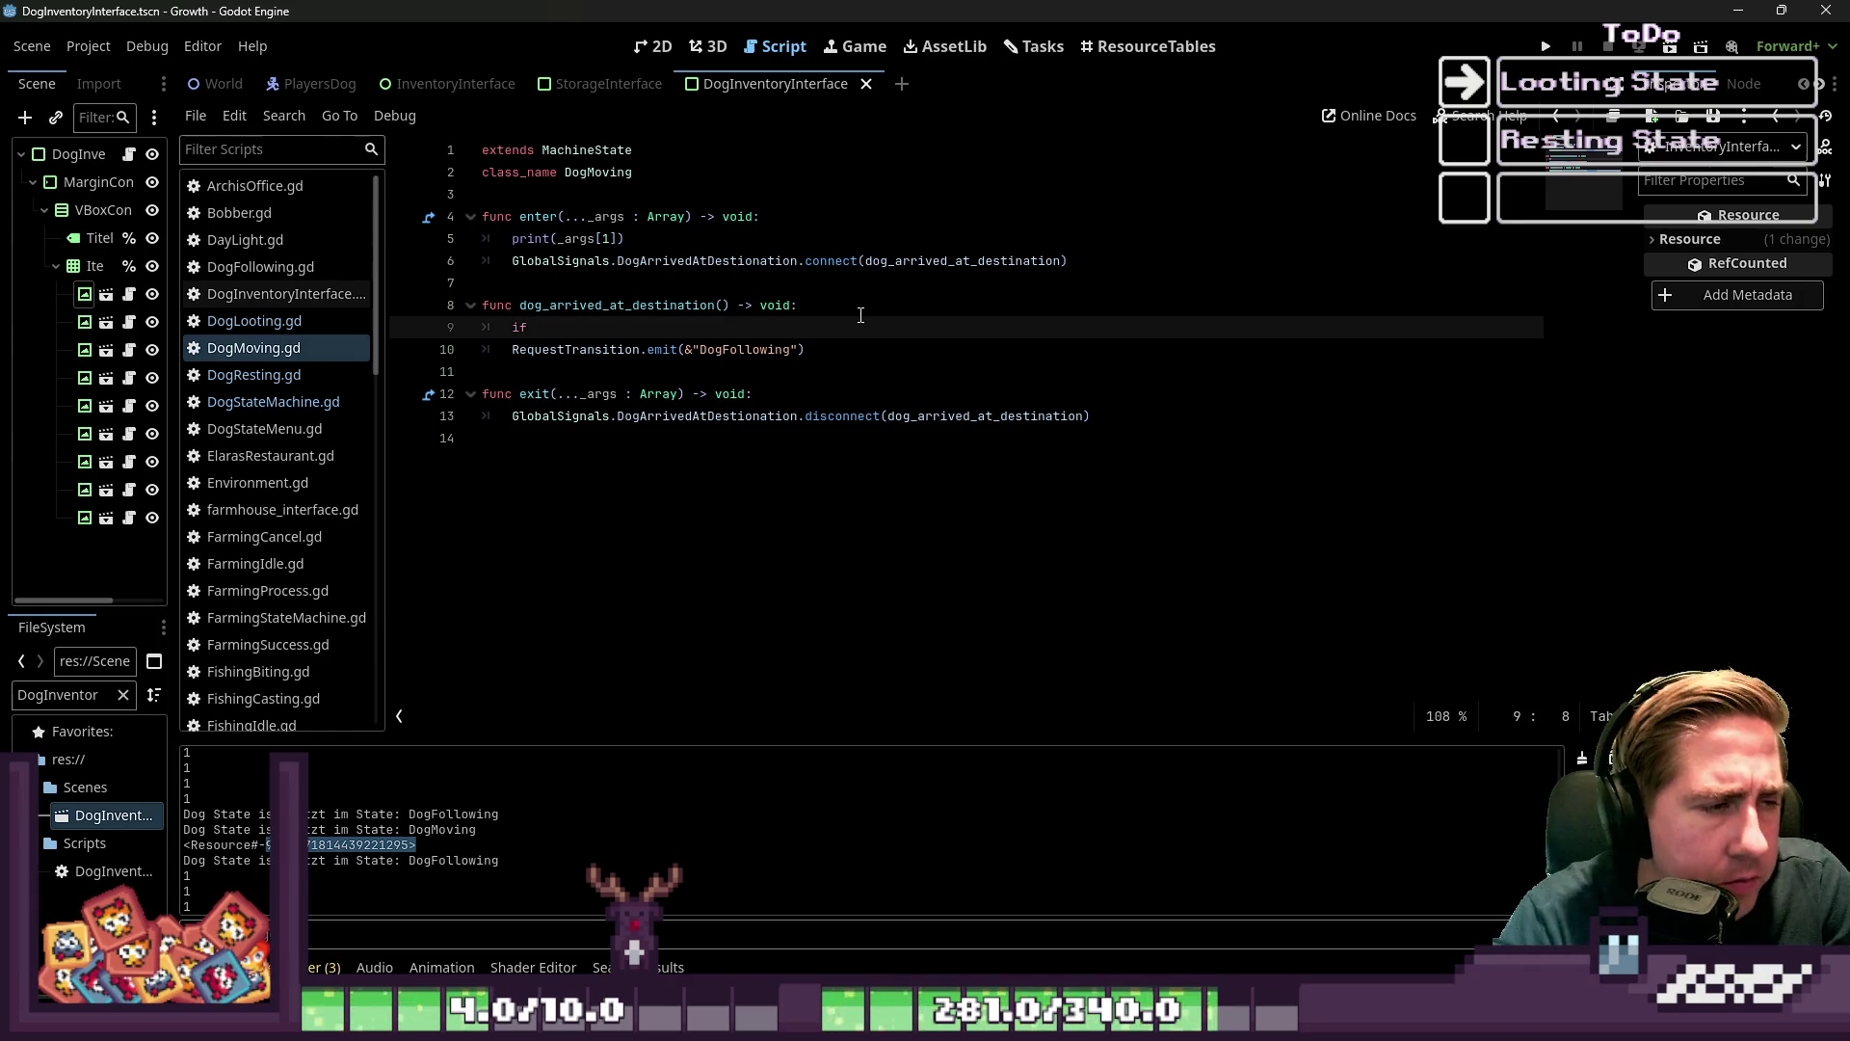
key("BackSpace")
key("BackSpace")
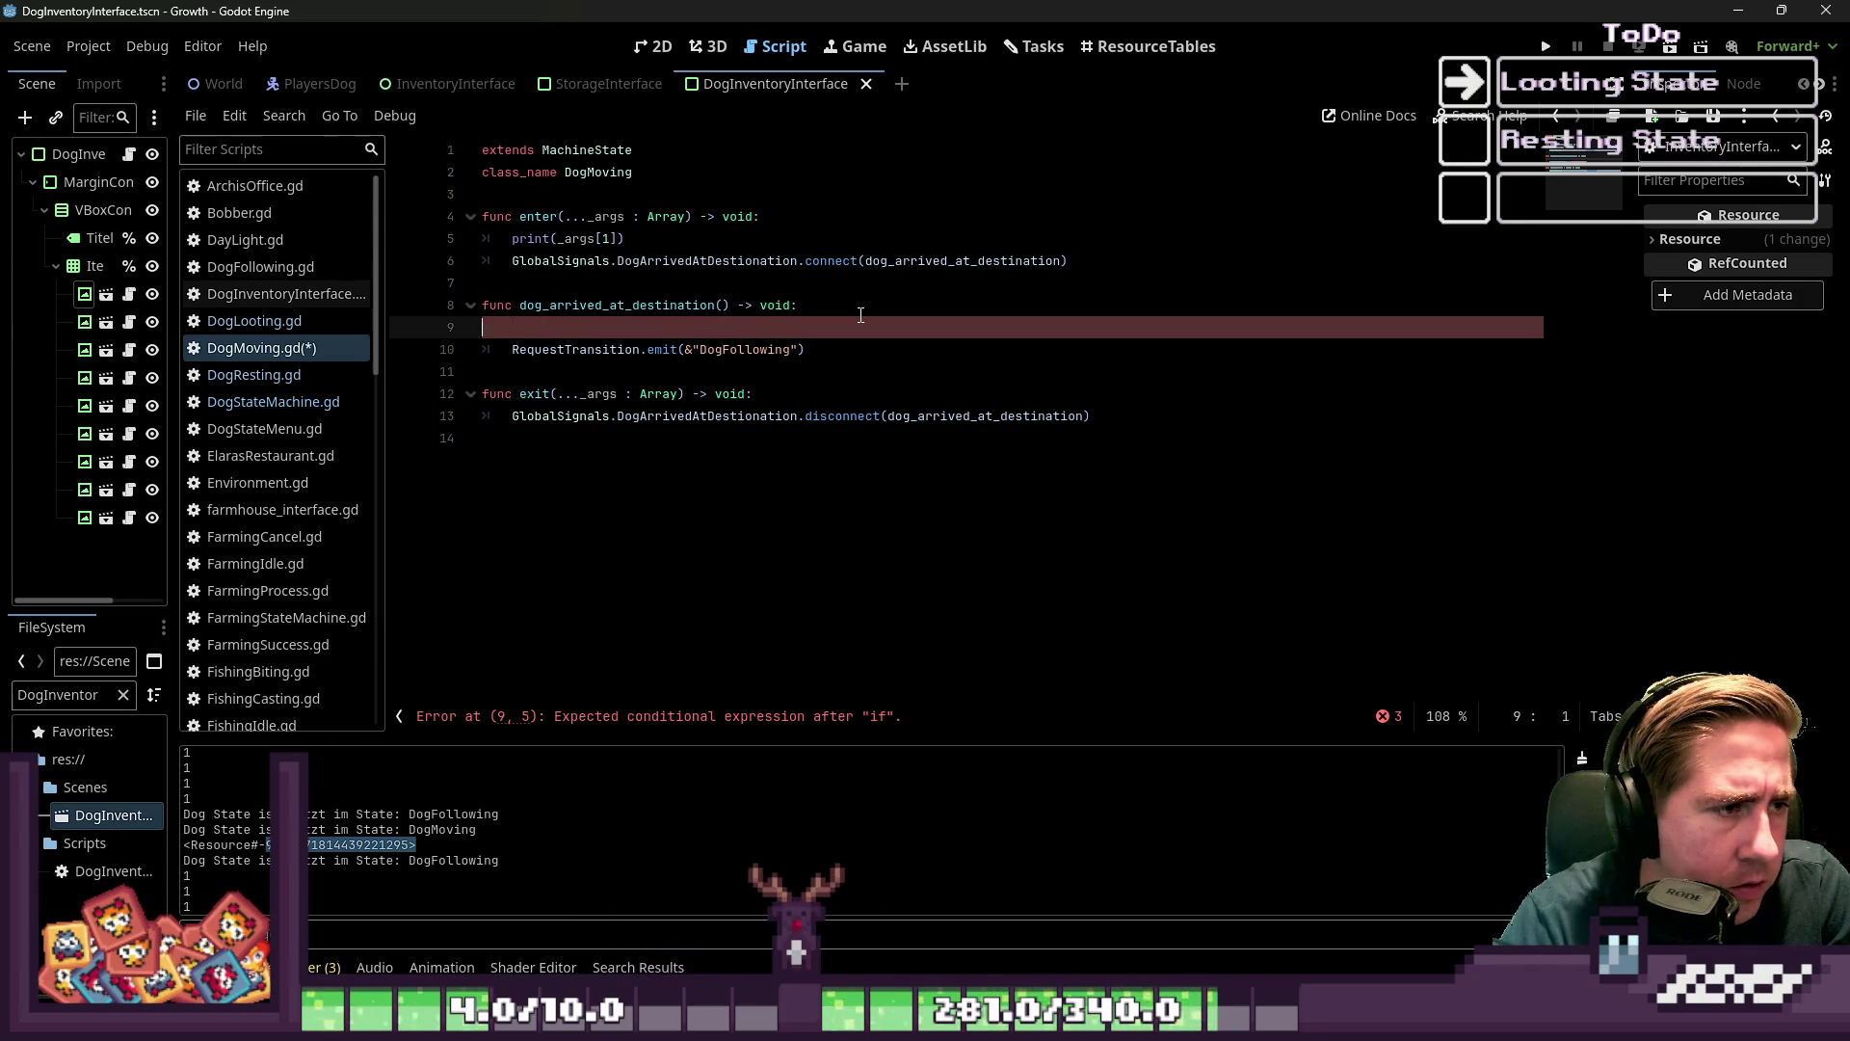
key("BackSpace")
key("Up")
key("Up")
key("Up")
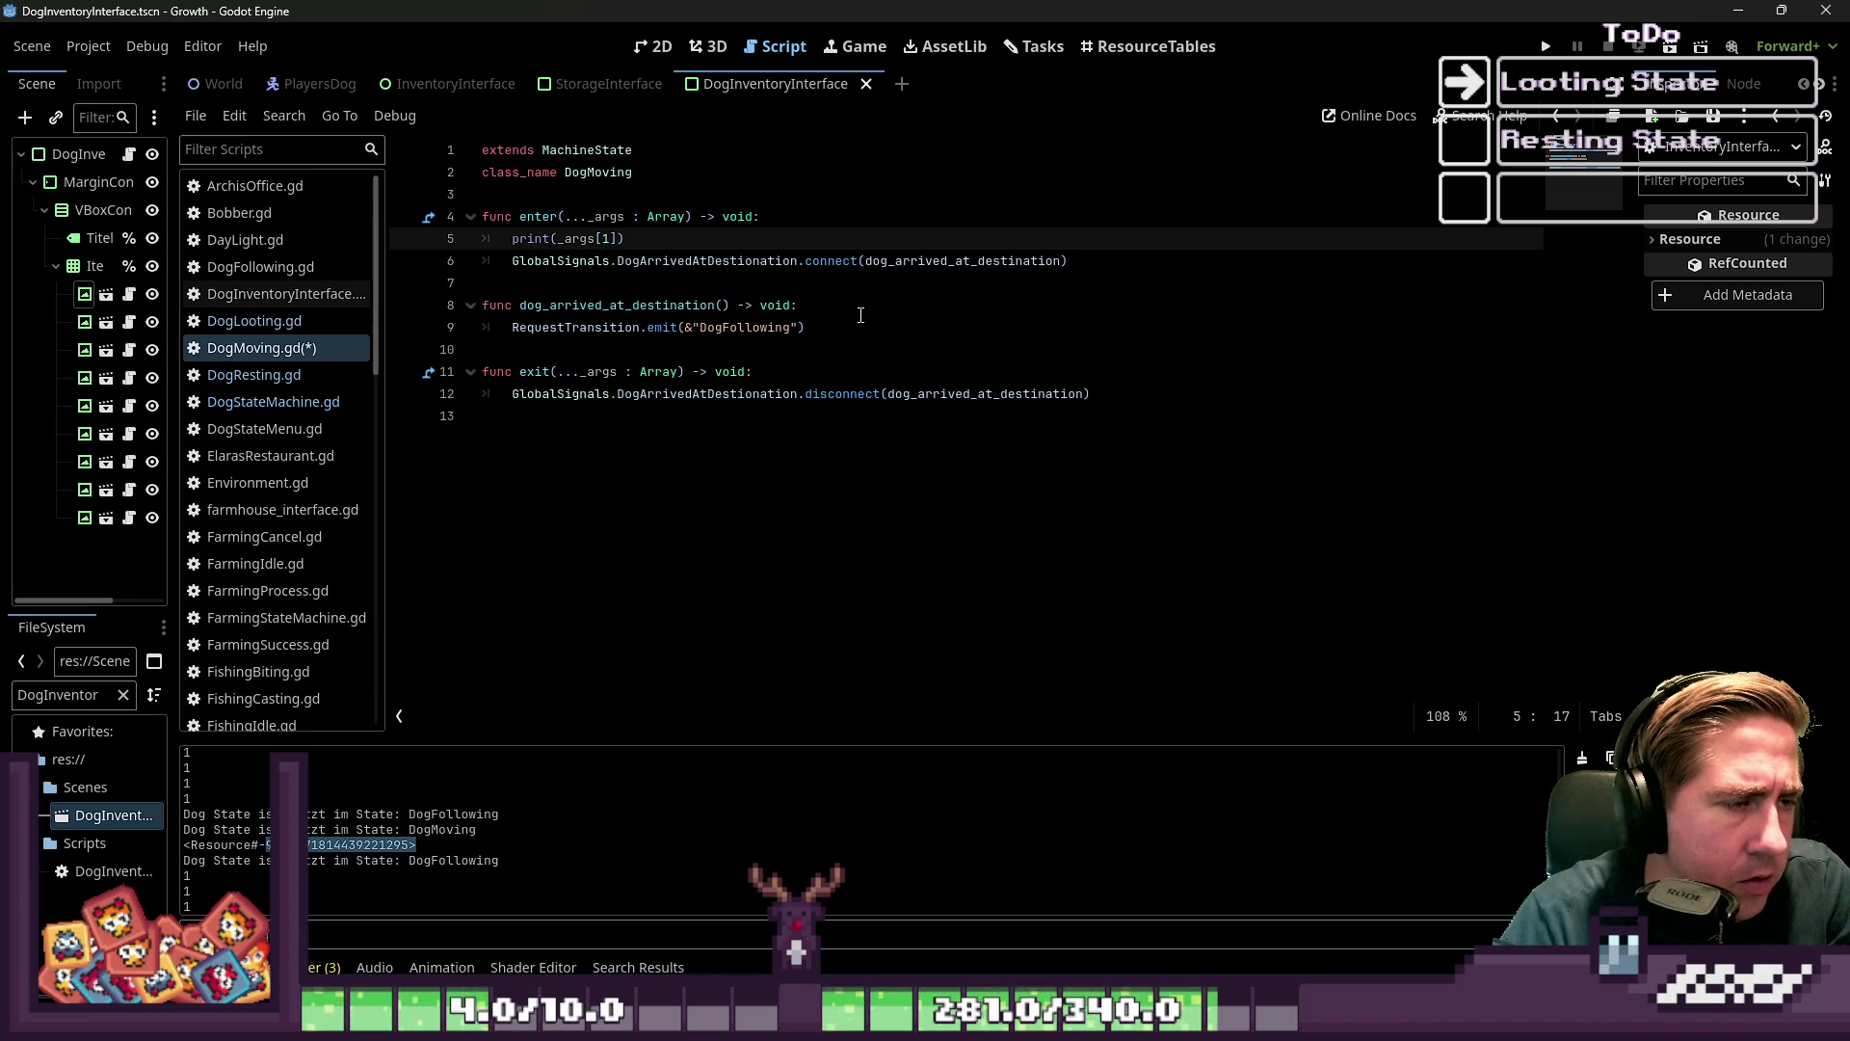
key("Return")
key("Return")
key("Up")
type("v")
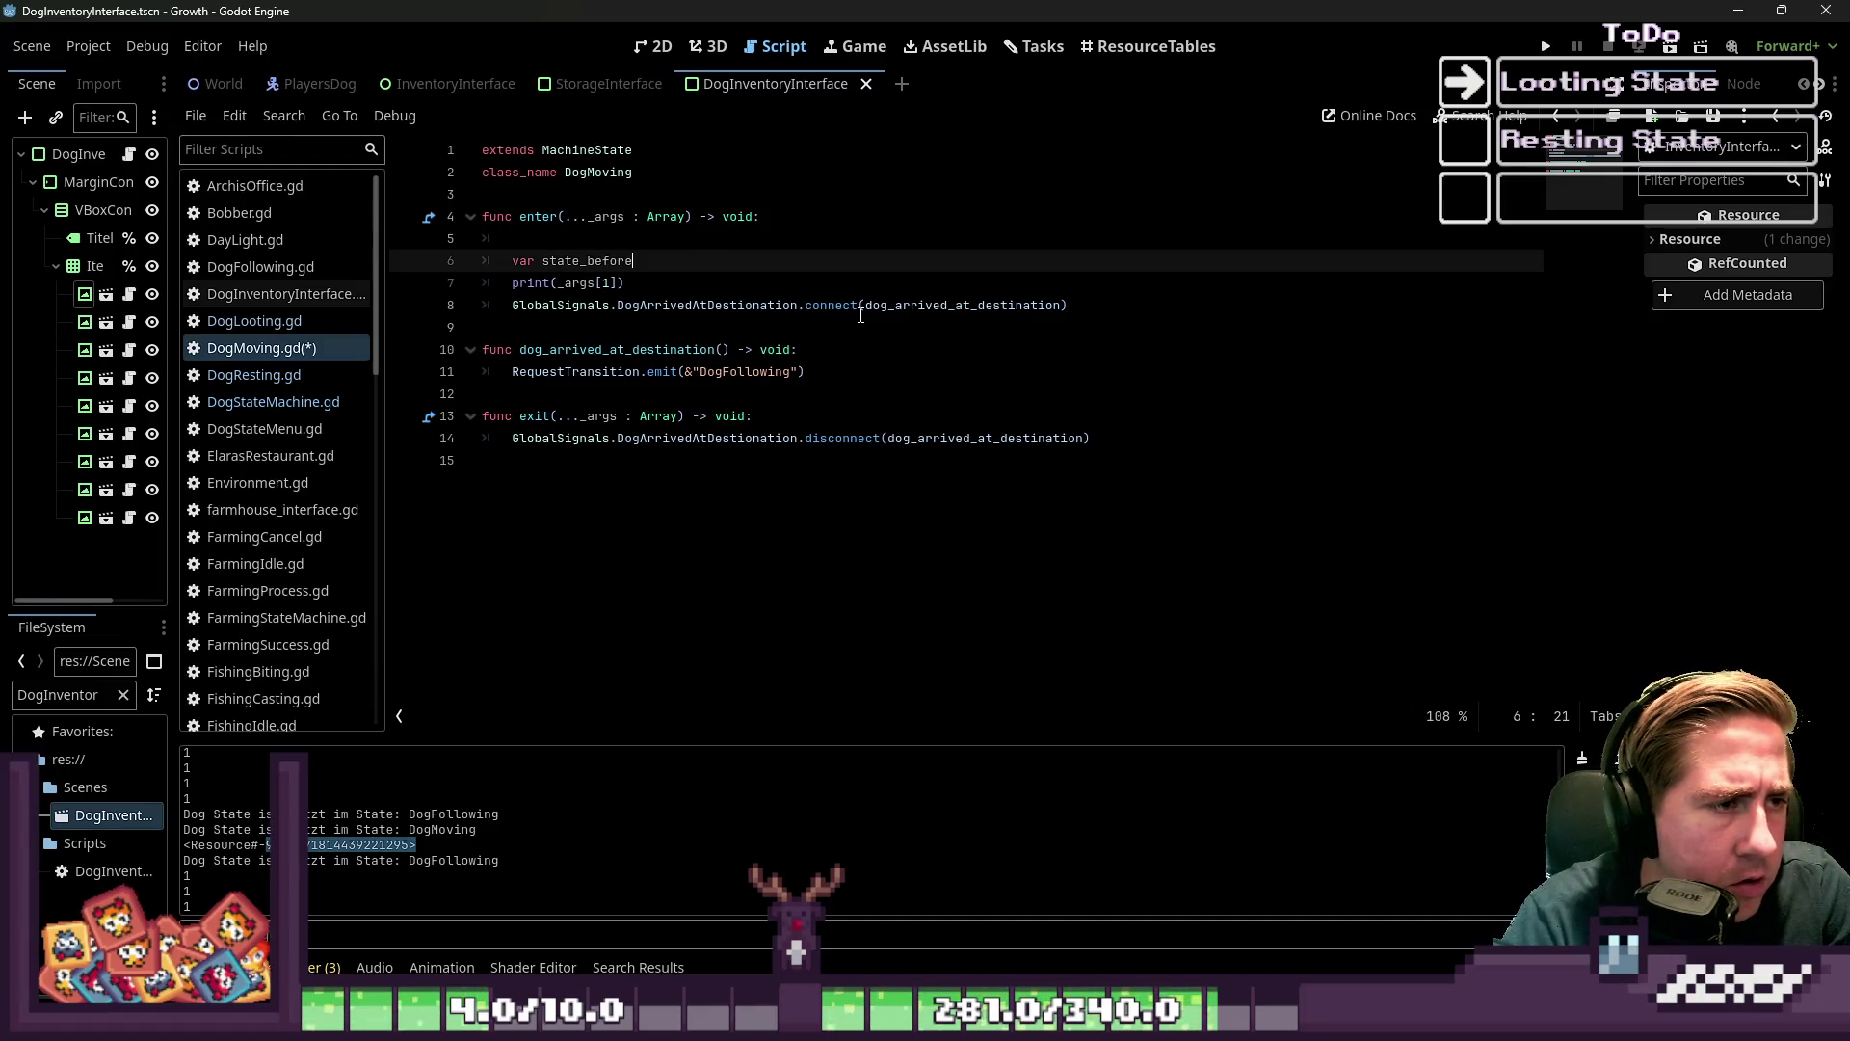
type(" : ")
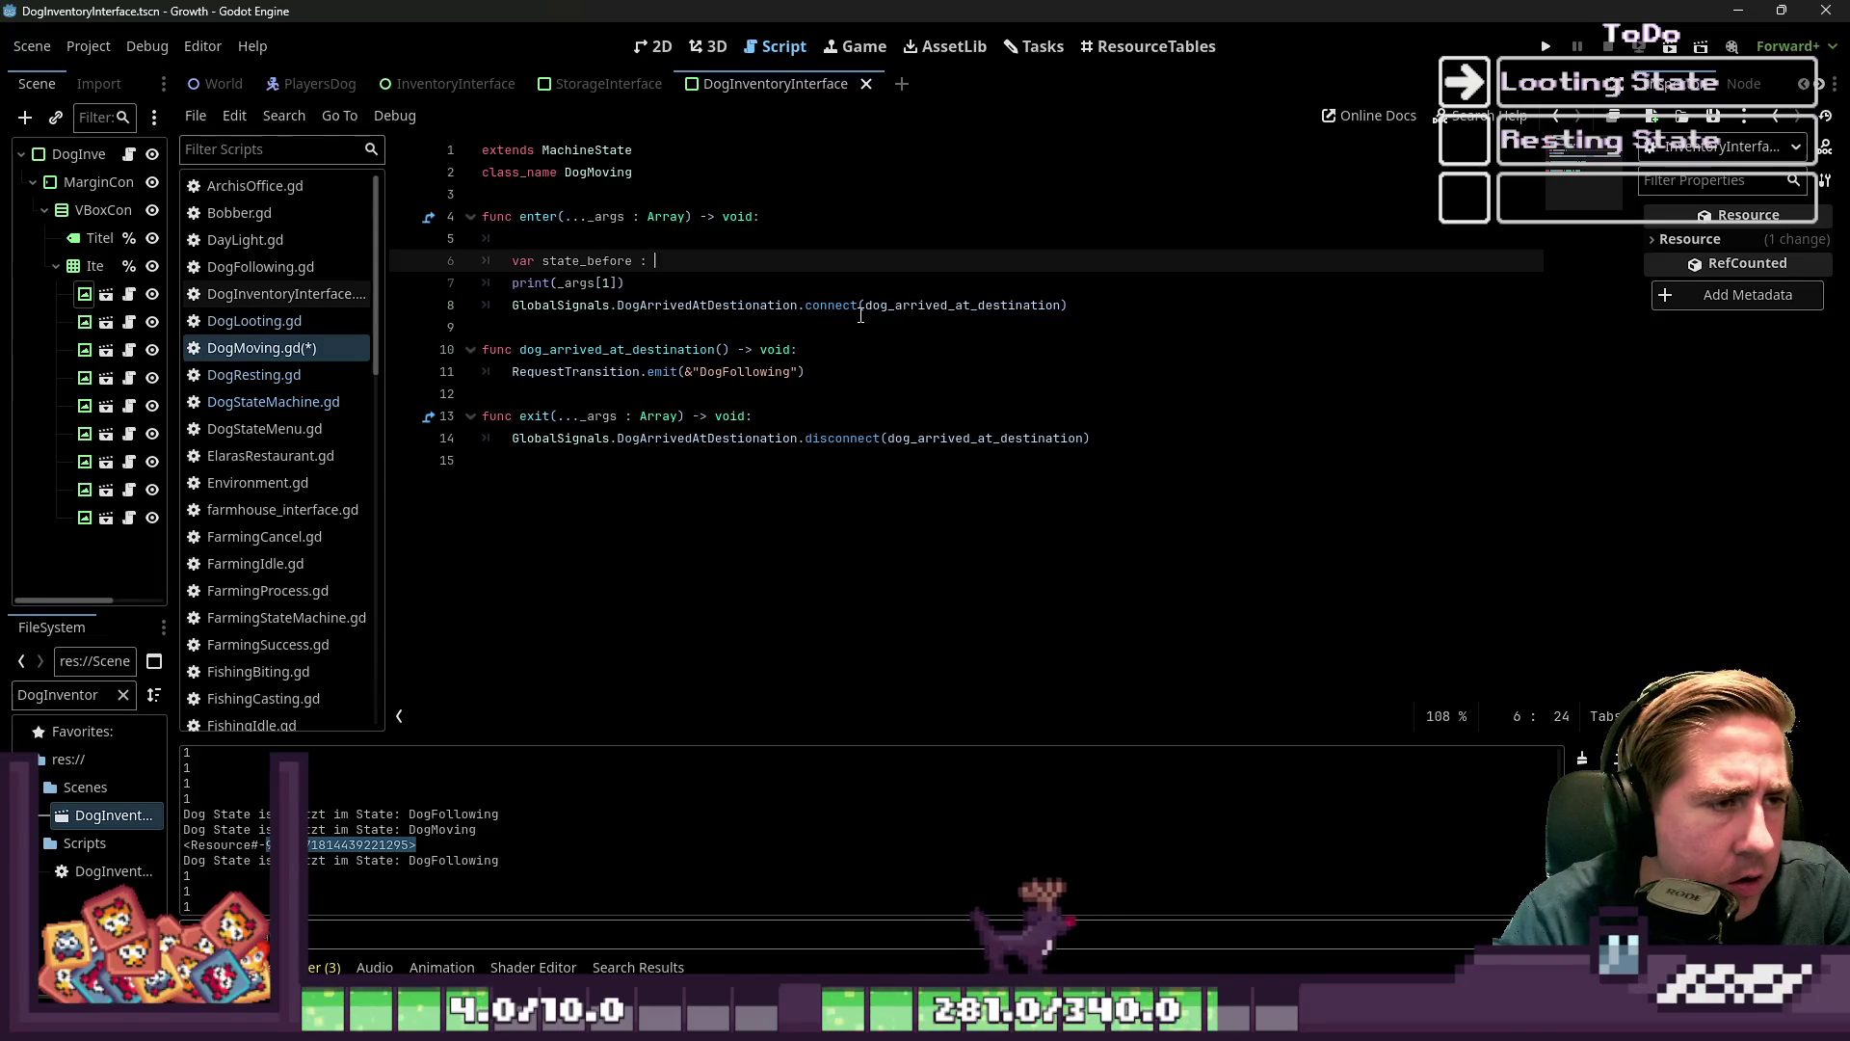
type("MachineState =")
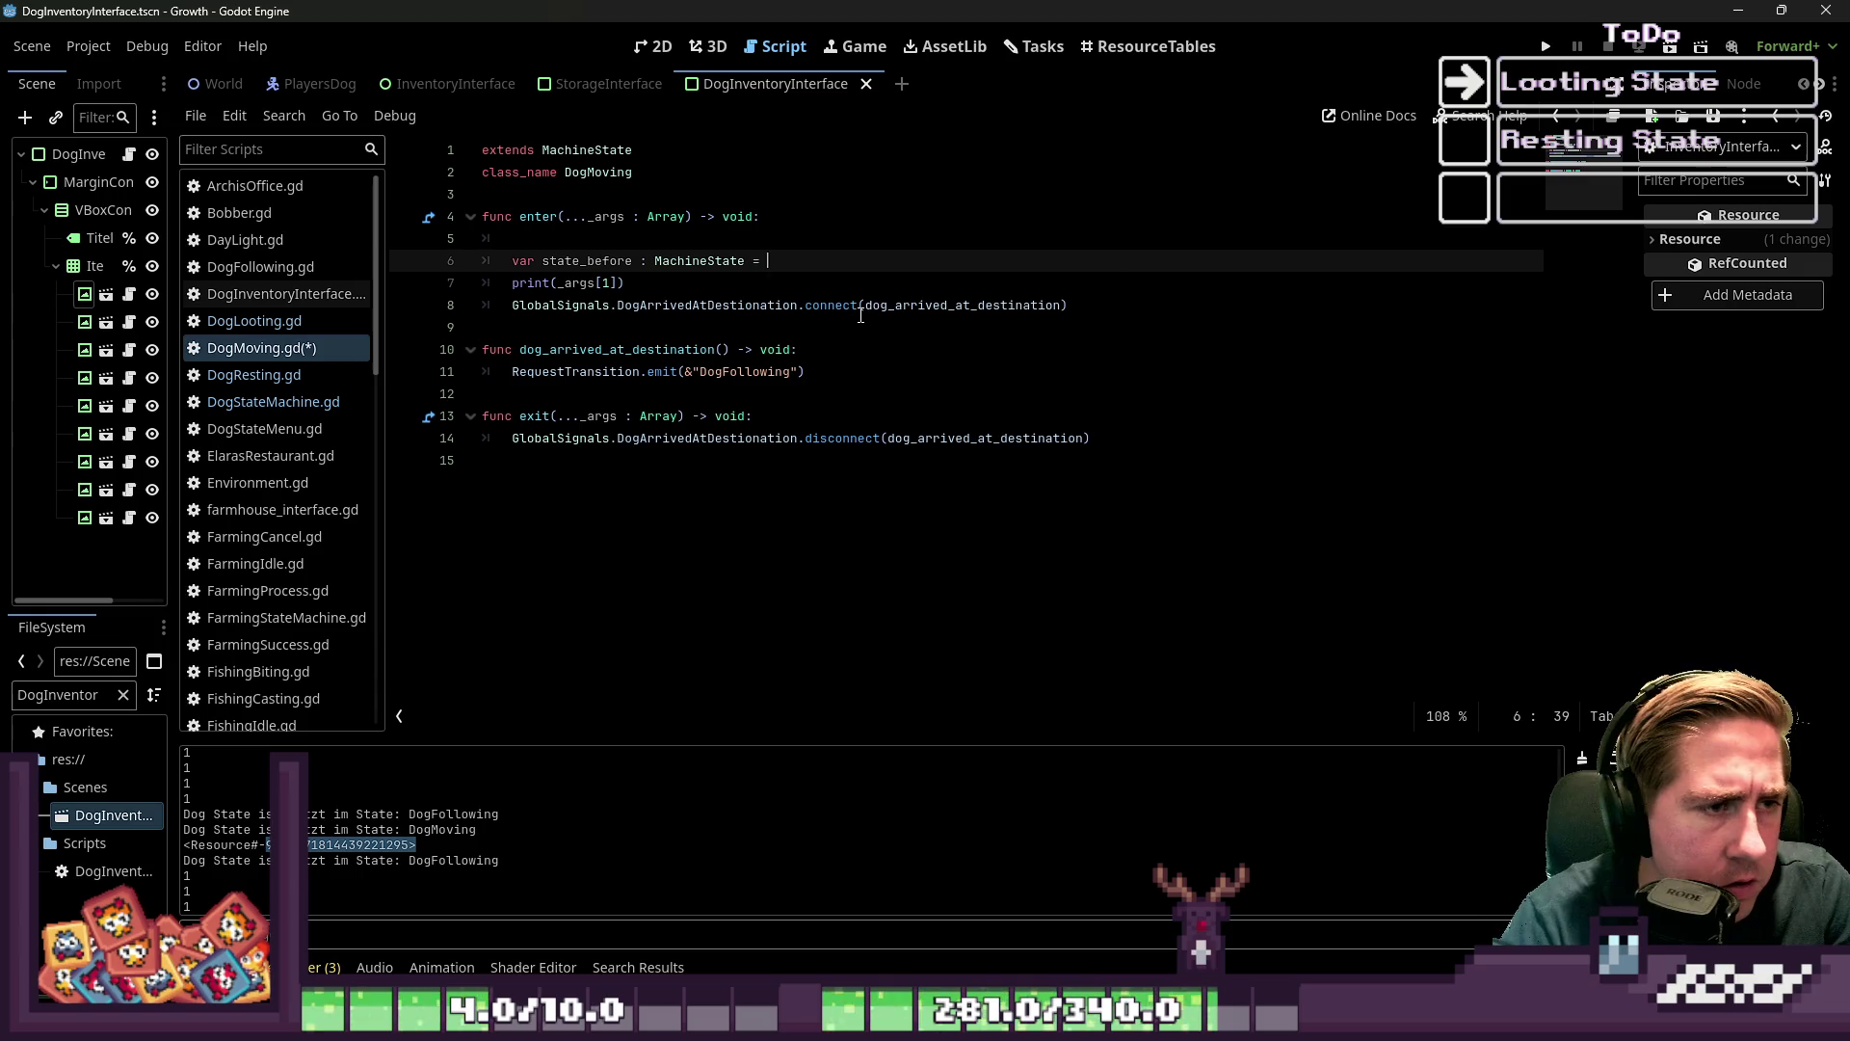
- Merge print(_args[1]) into the state_before assignment, dropping print( and its extra parenthesis
key("Down")
key("Home")
key("BackSpace")
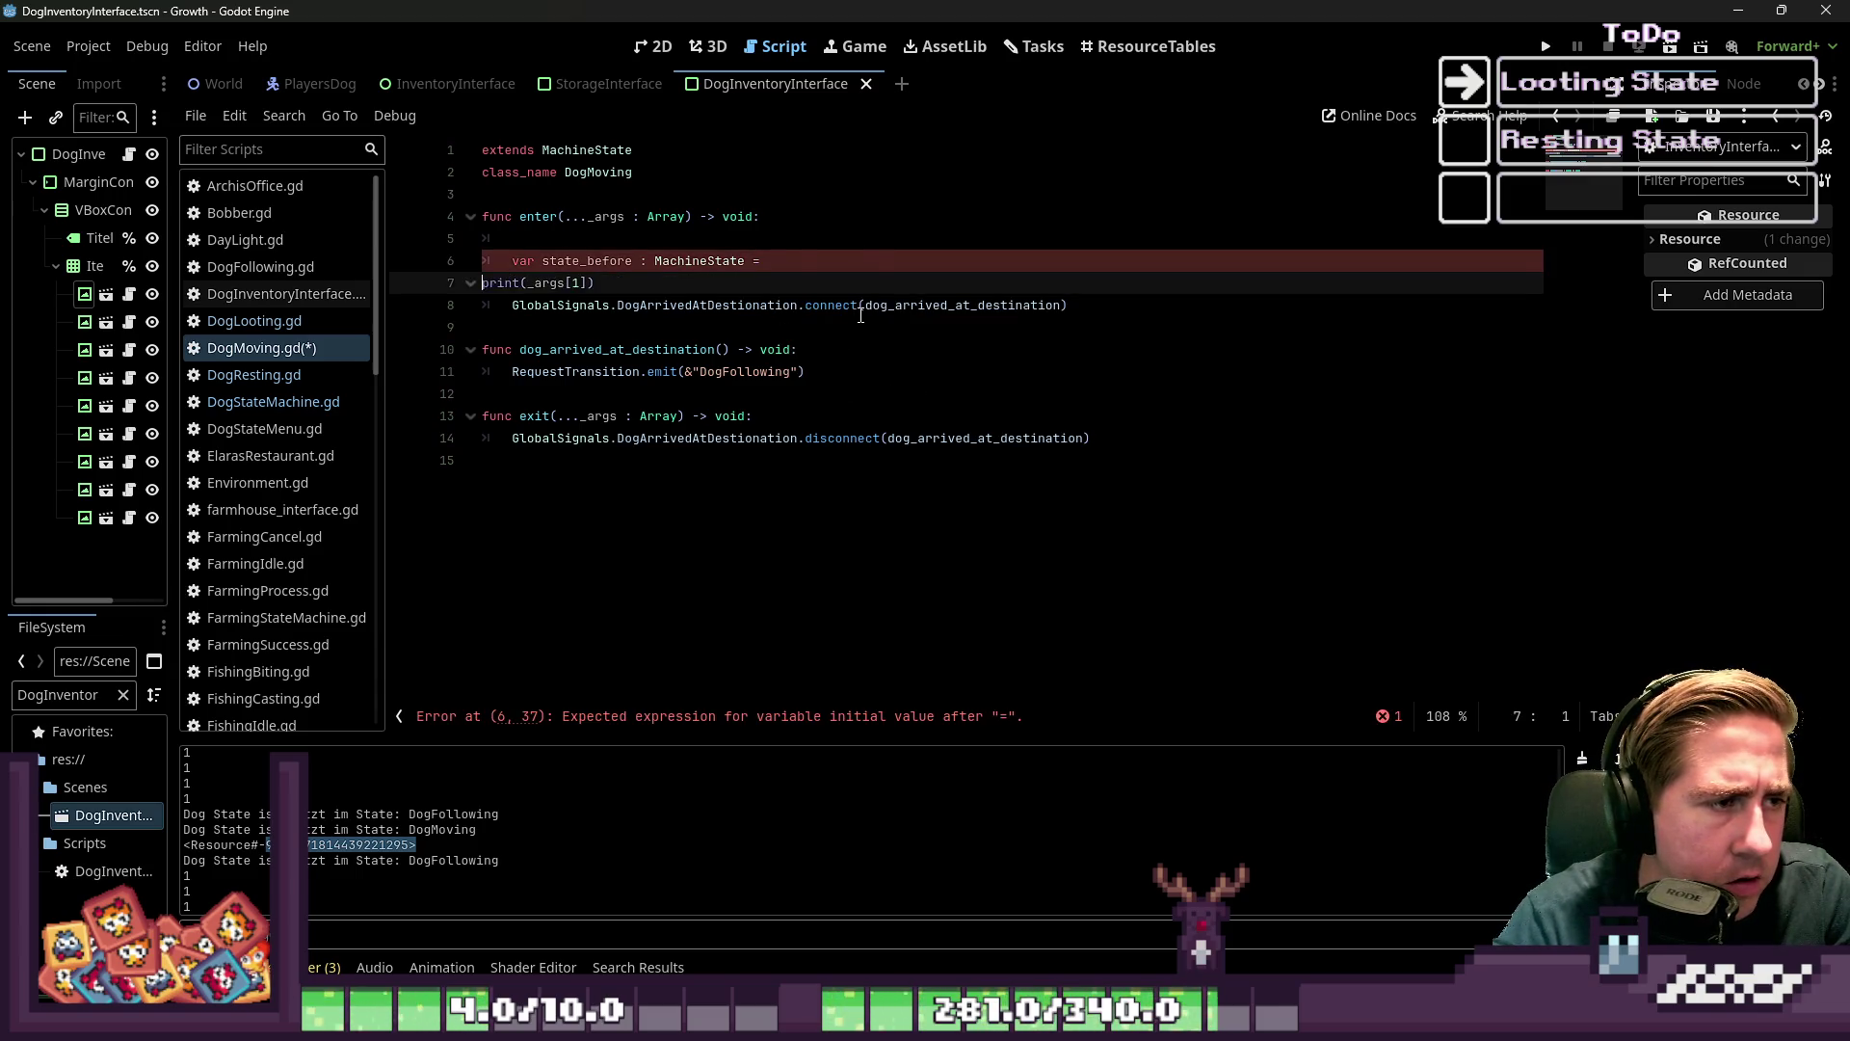
key("BackSpace")
key("ctrl+Right")
key("BackSpace")
key("BackSpace")
key("BackSpace")
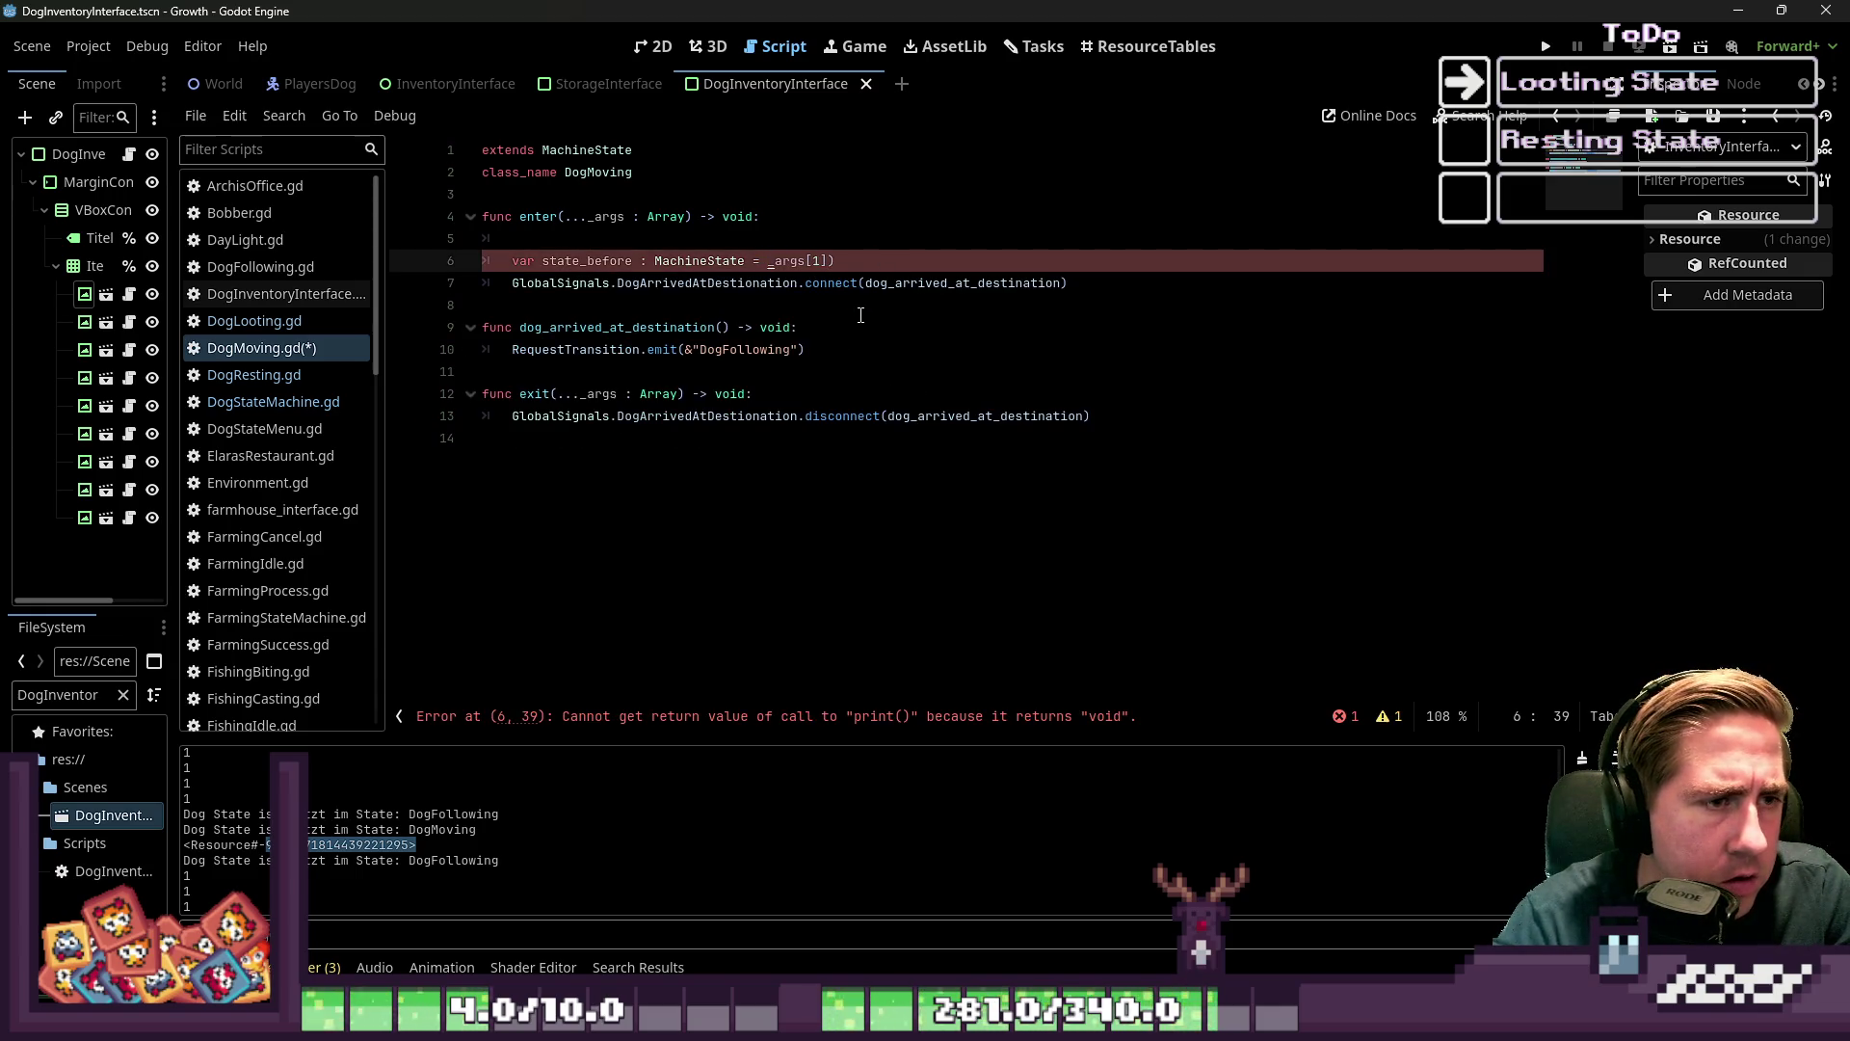
key("ctrl+Left")
key("ctrl+Left")
key("ctrl+Left")
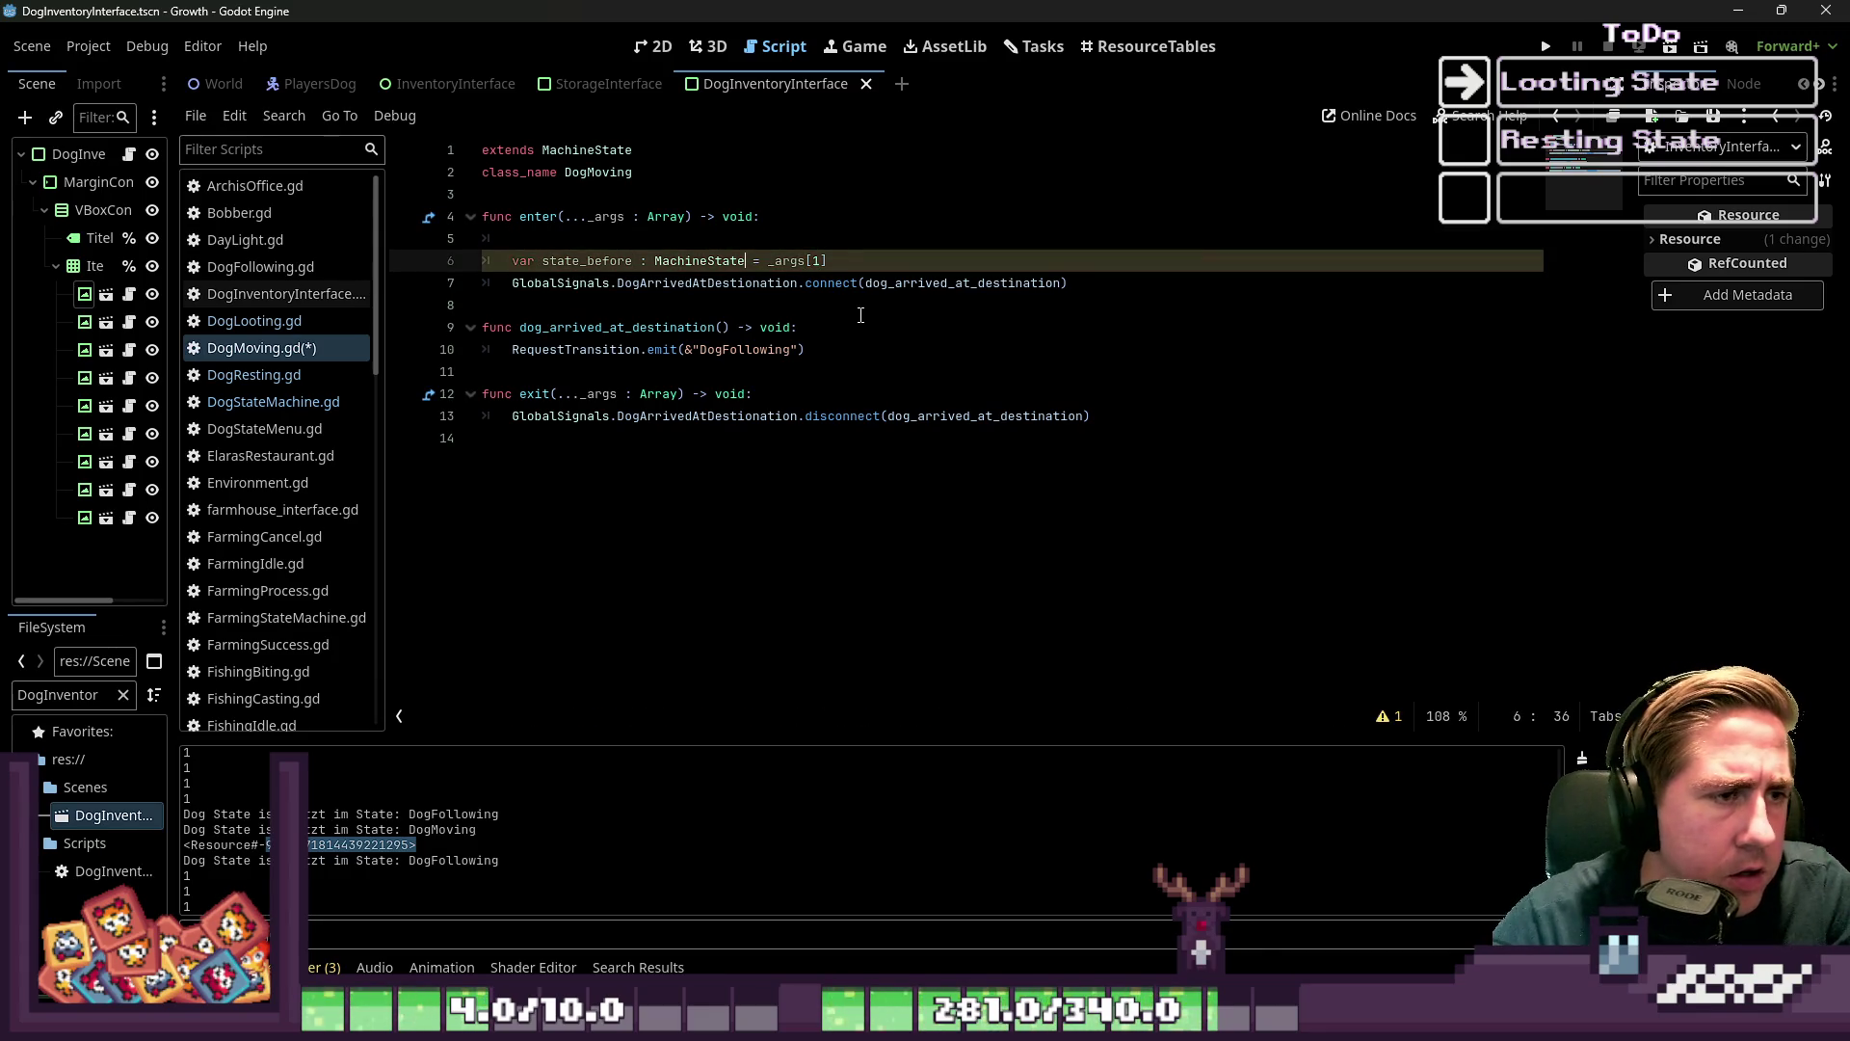
key("Right")
key("Right")
key("Right")
key("Delete")
- Rename enter's parameter from _args to args and remove the stray blank line
key("Up")
key("BackSpace")
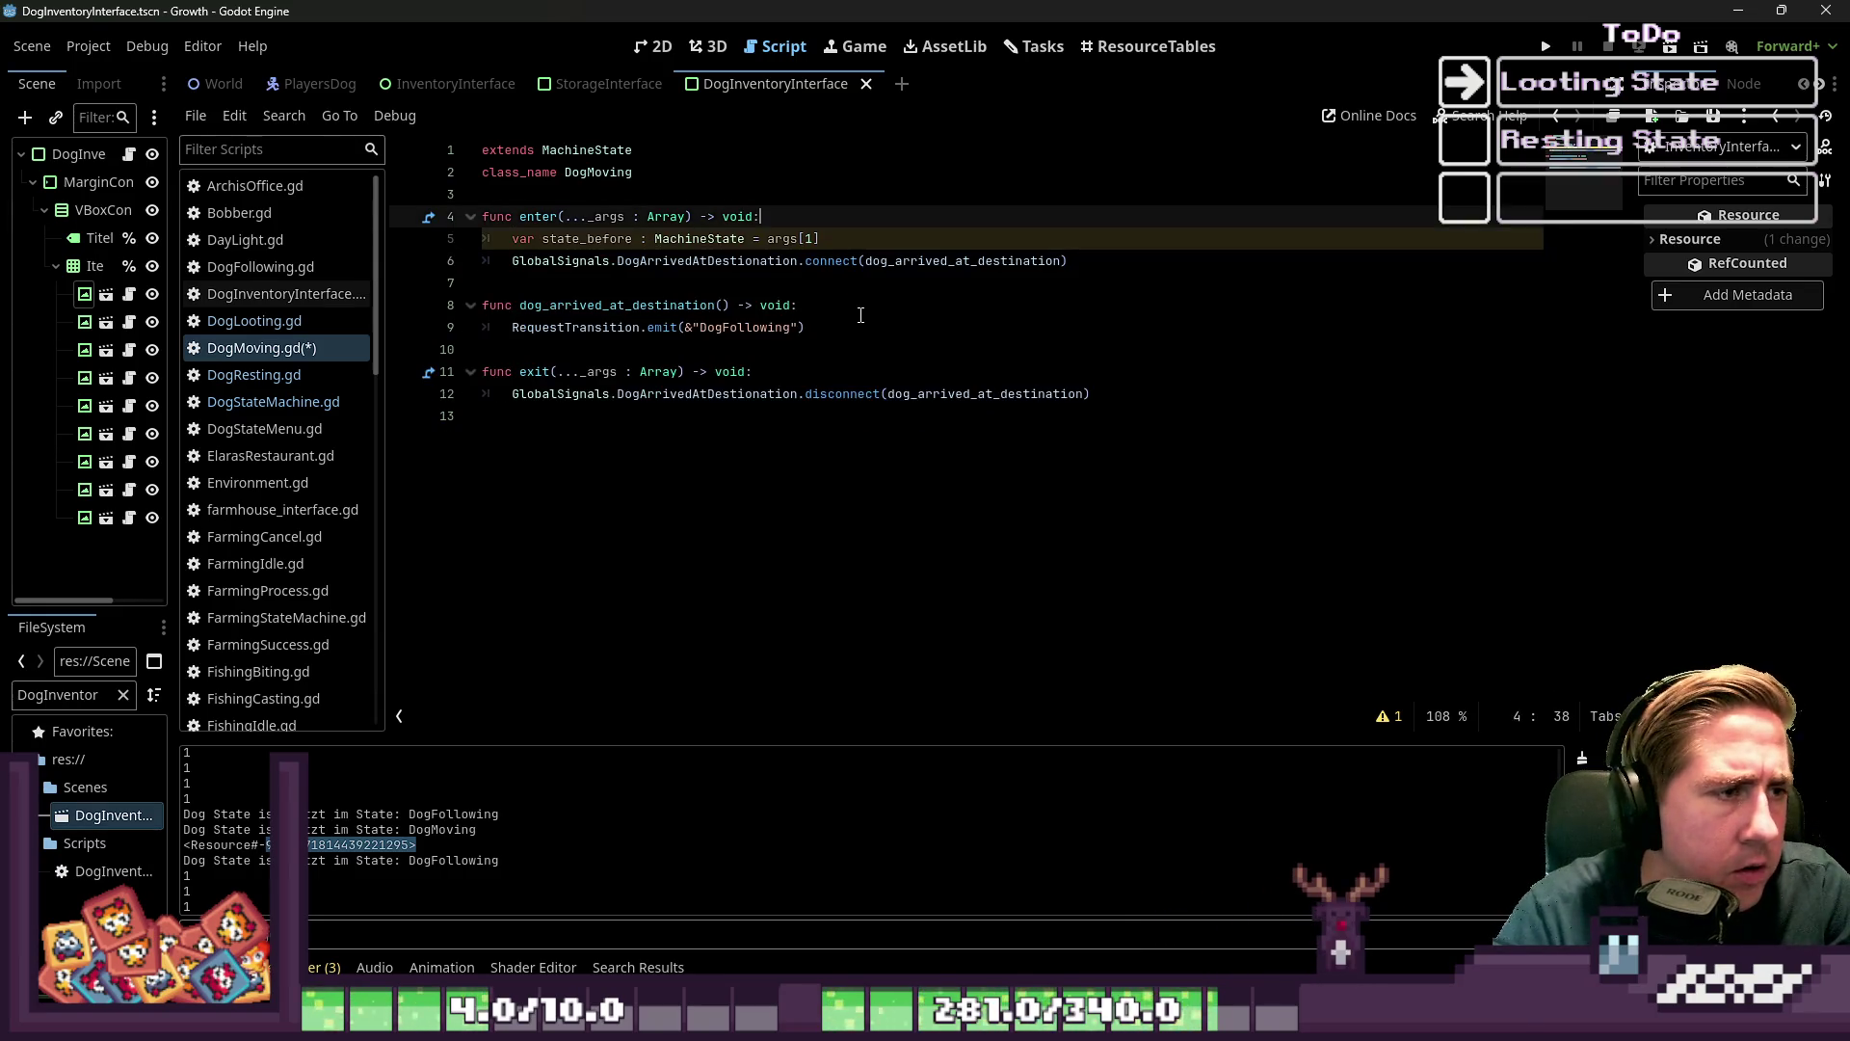
key("BackSpace")
key("Down")
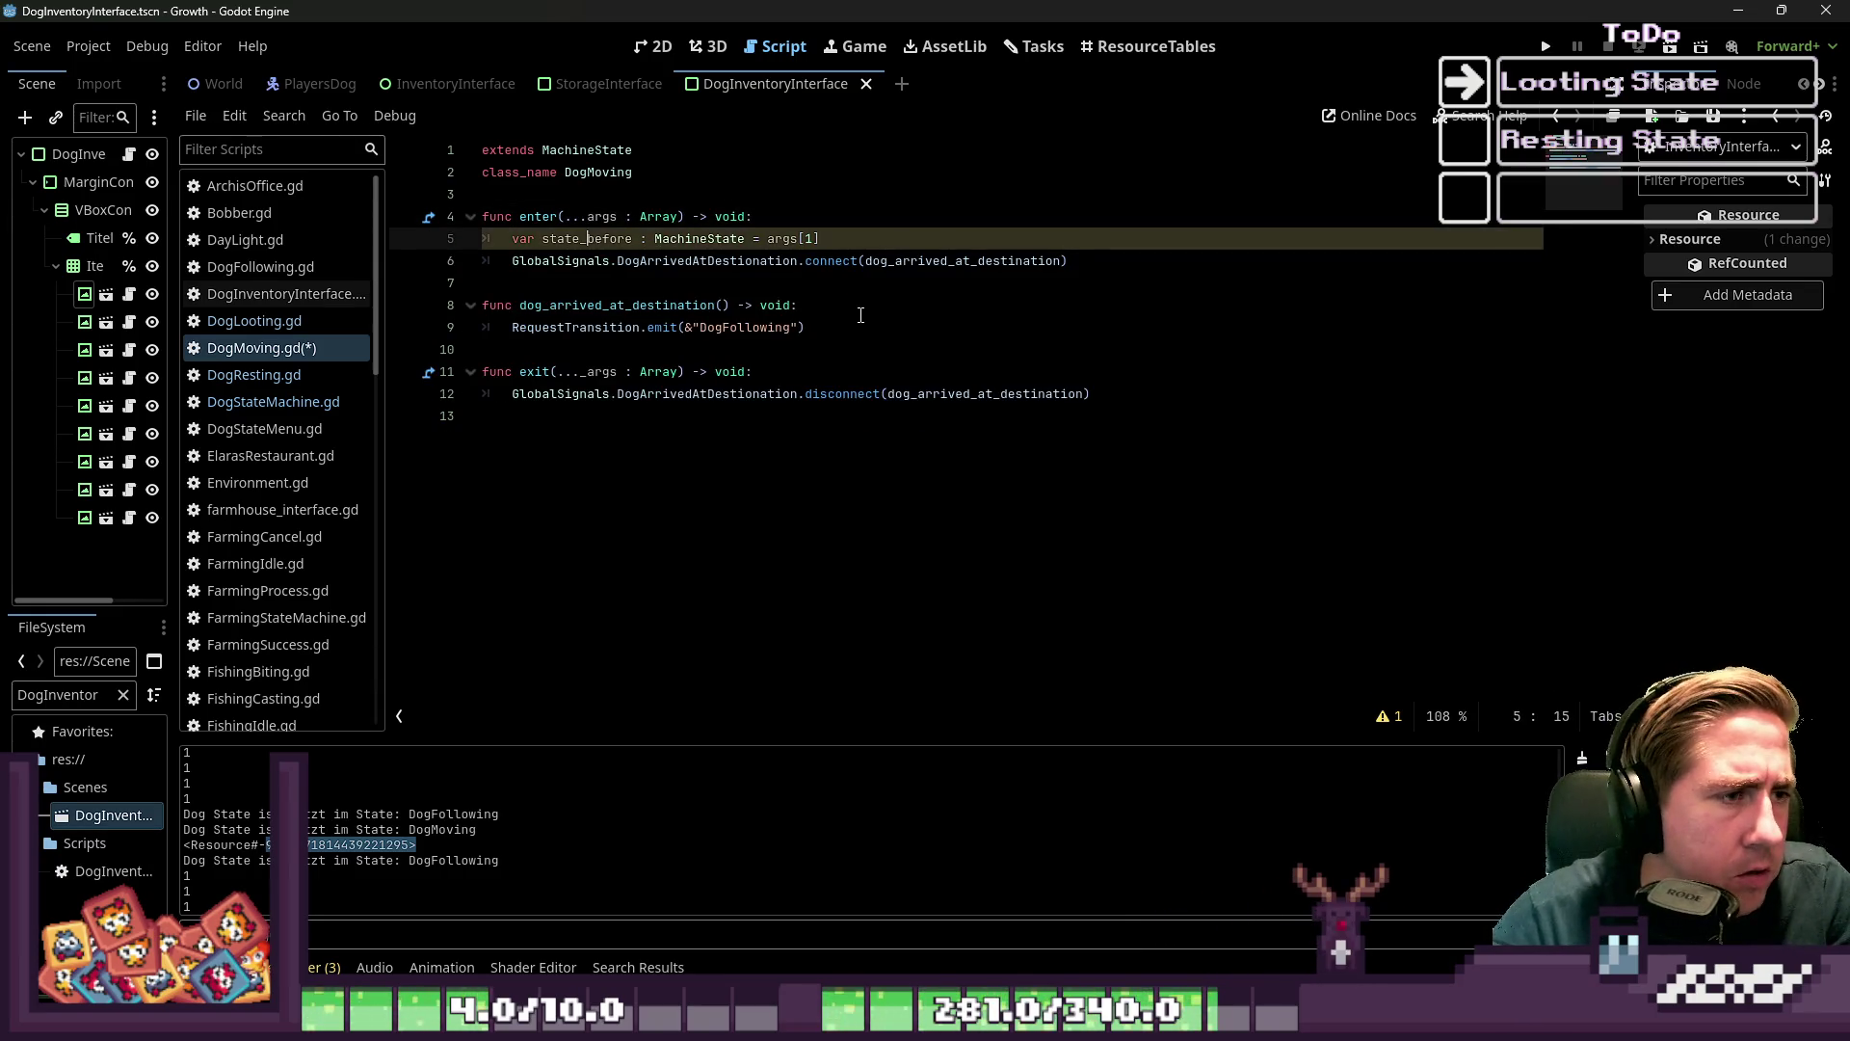
key("Return")
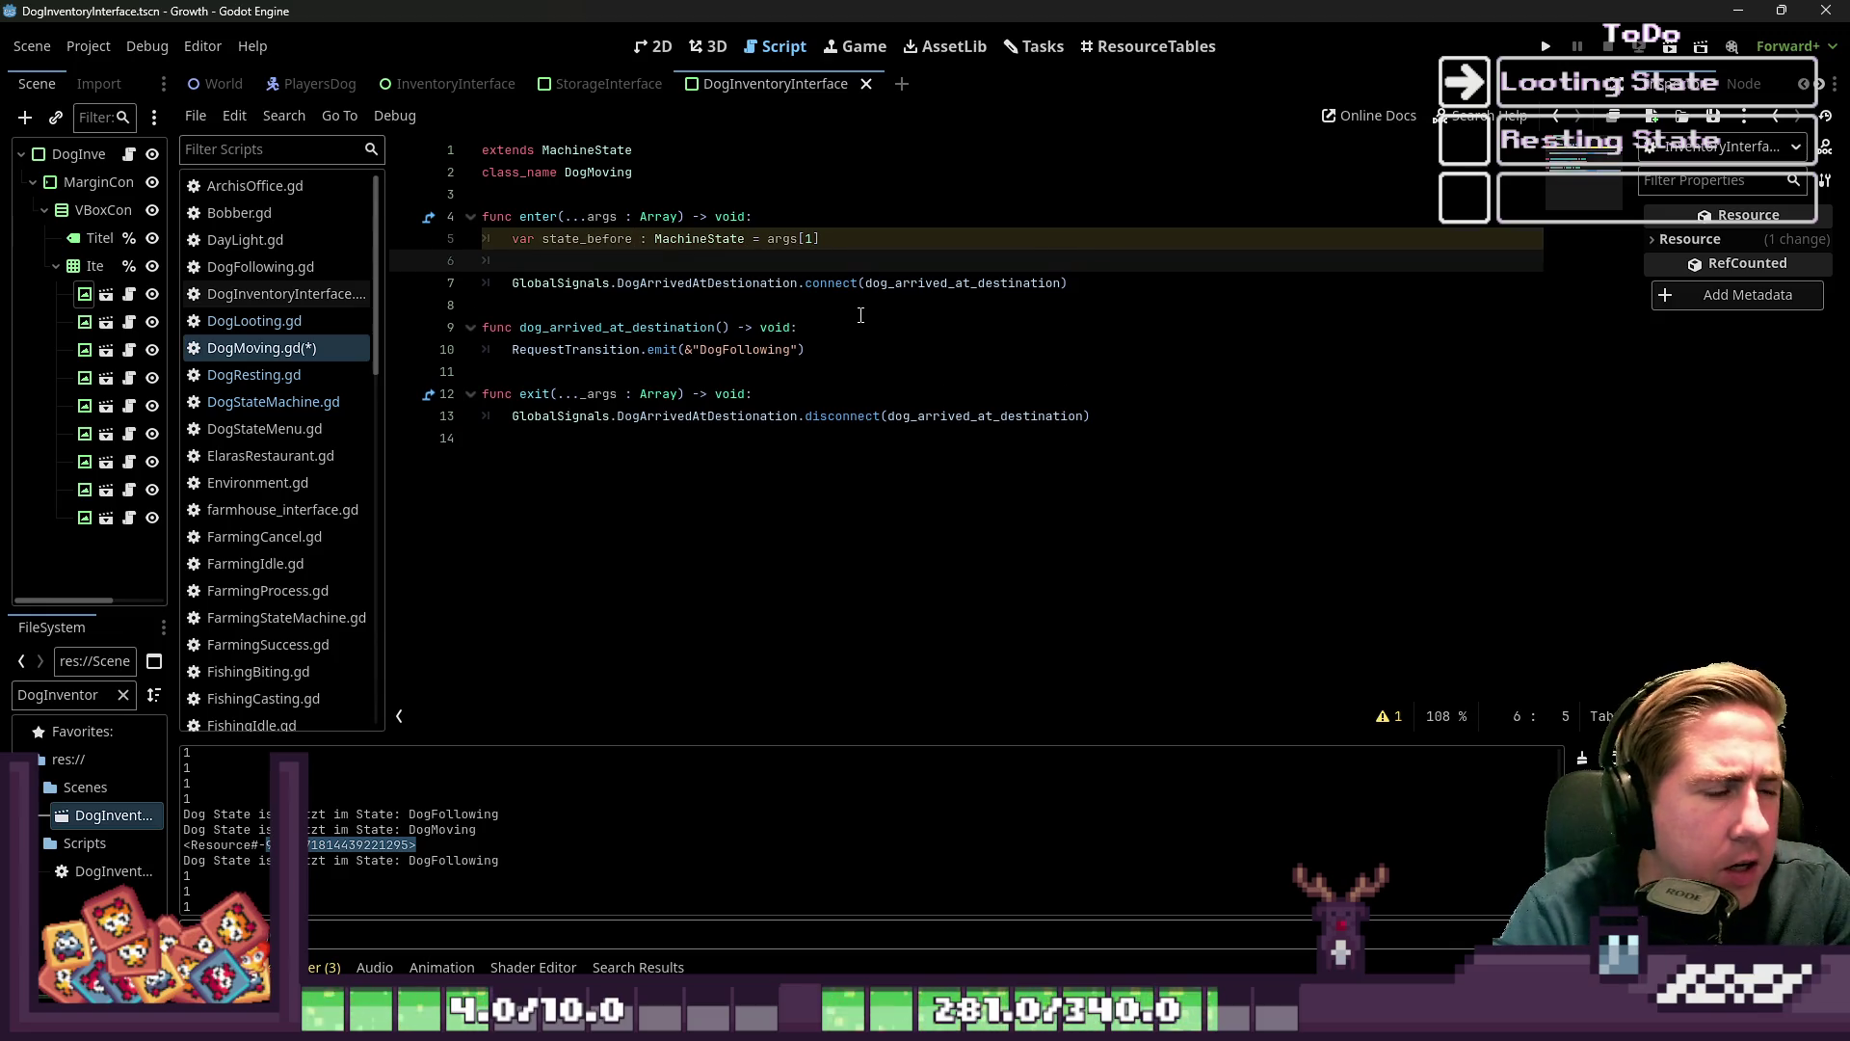
key("BackSpace")
key("BackSpace")
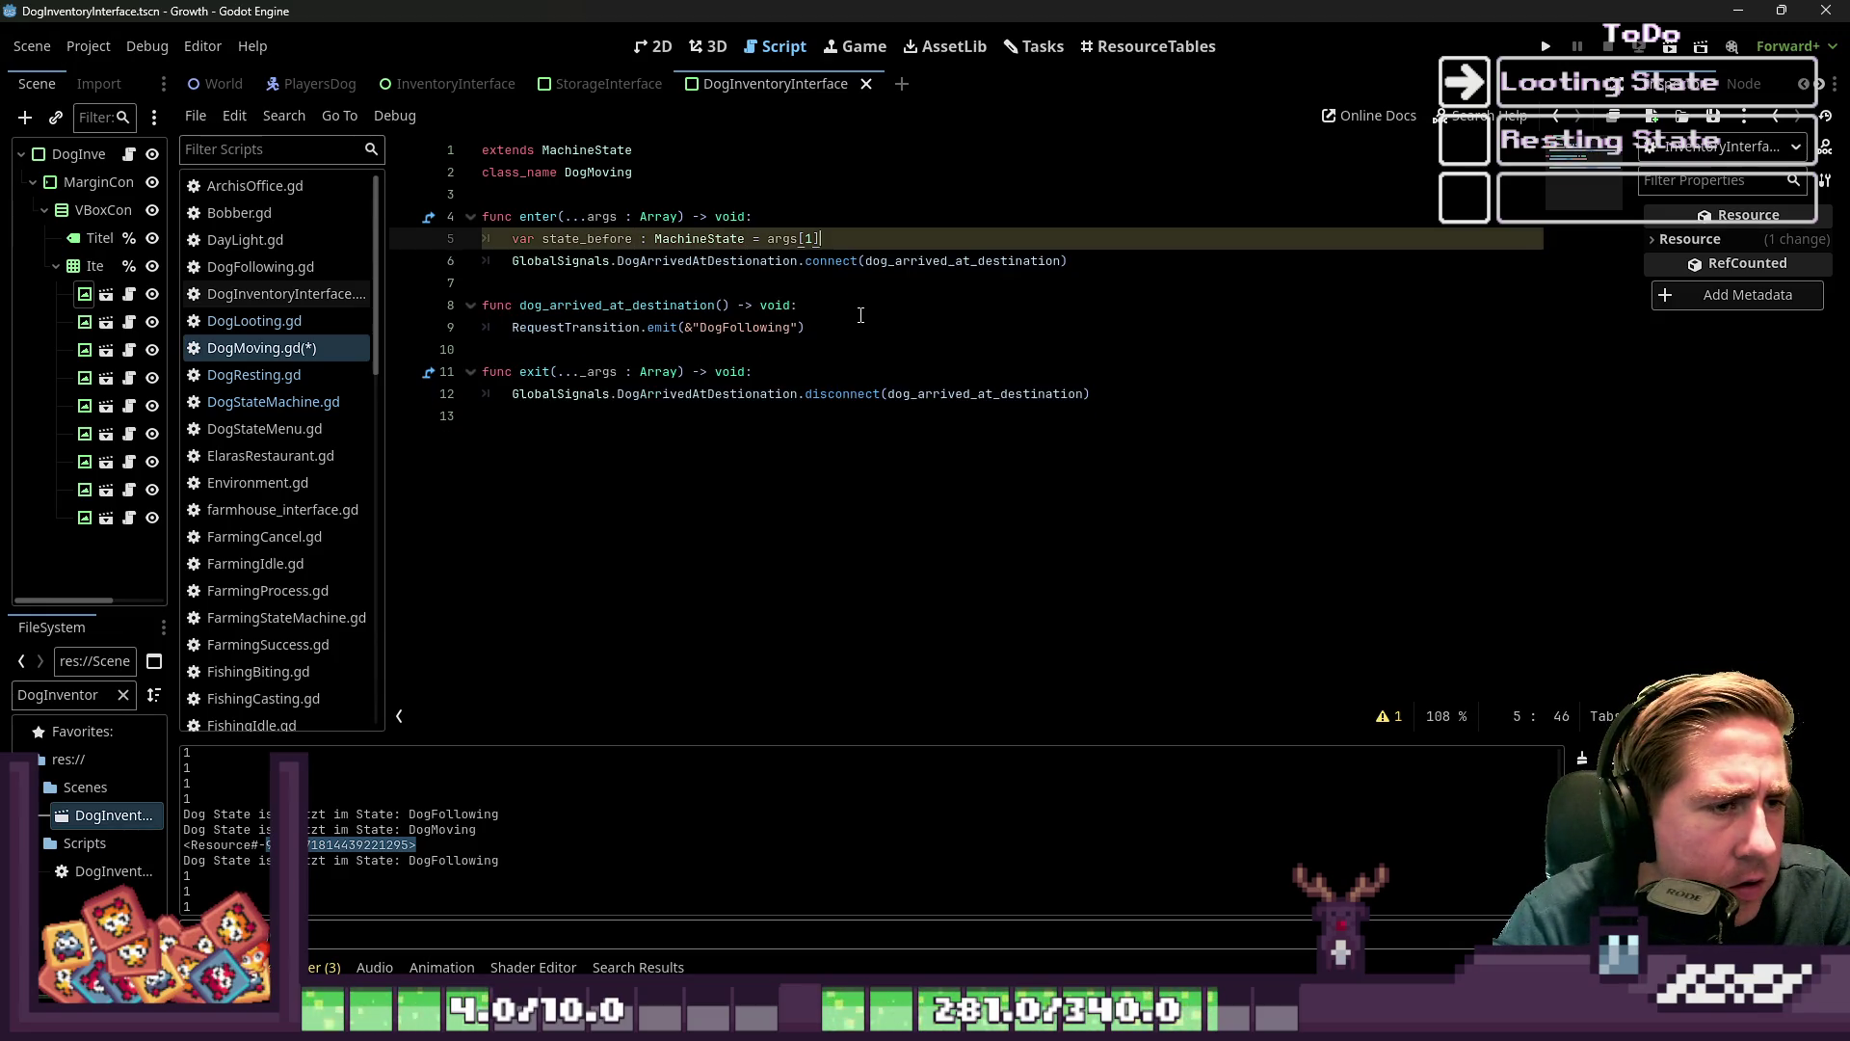
key("ctrl+shift+Left")
key("ctrl+shift+Left")
key("ctrl+shift+Left")
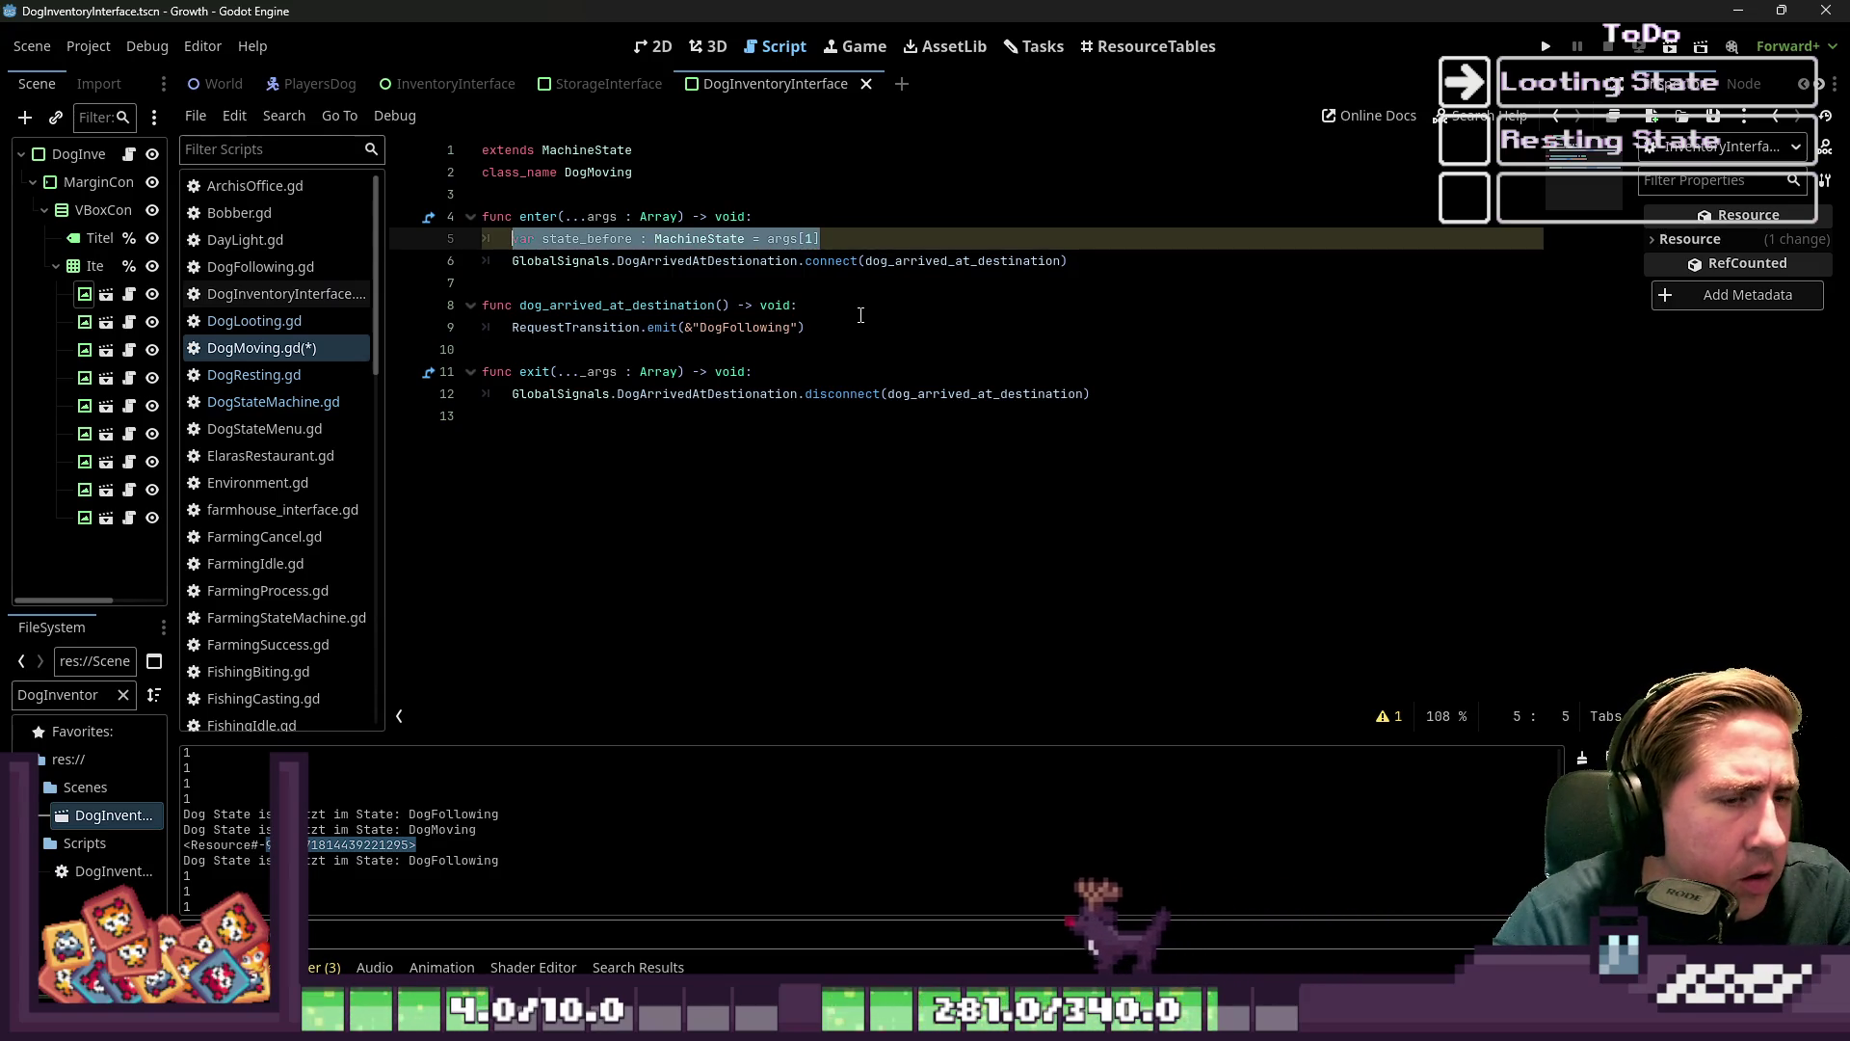
key("ctrl+Right")
key("Right")
key("ctrl+shift+Right")
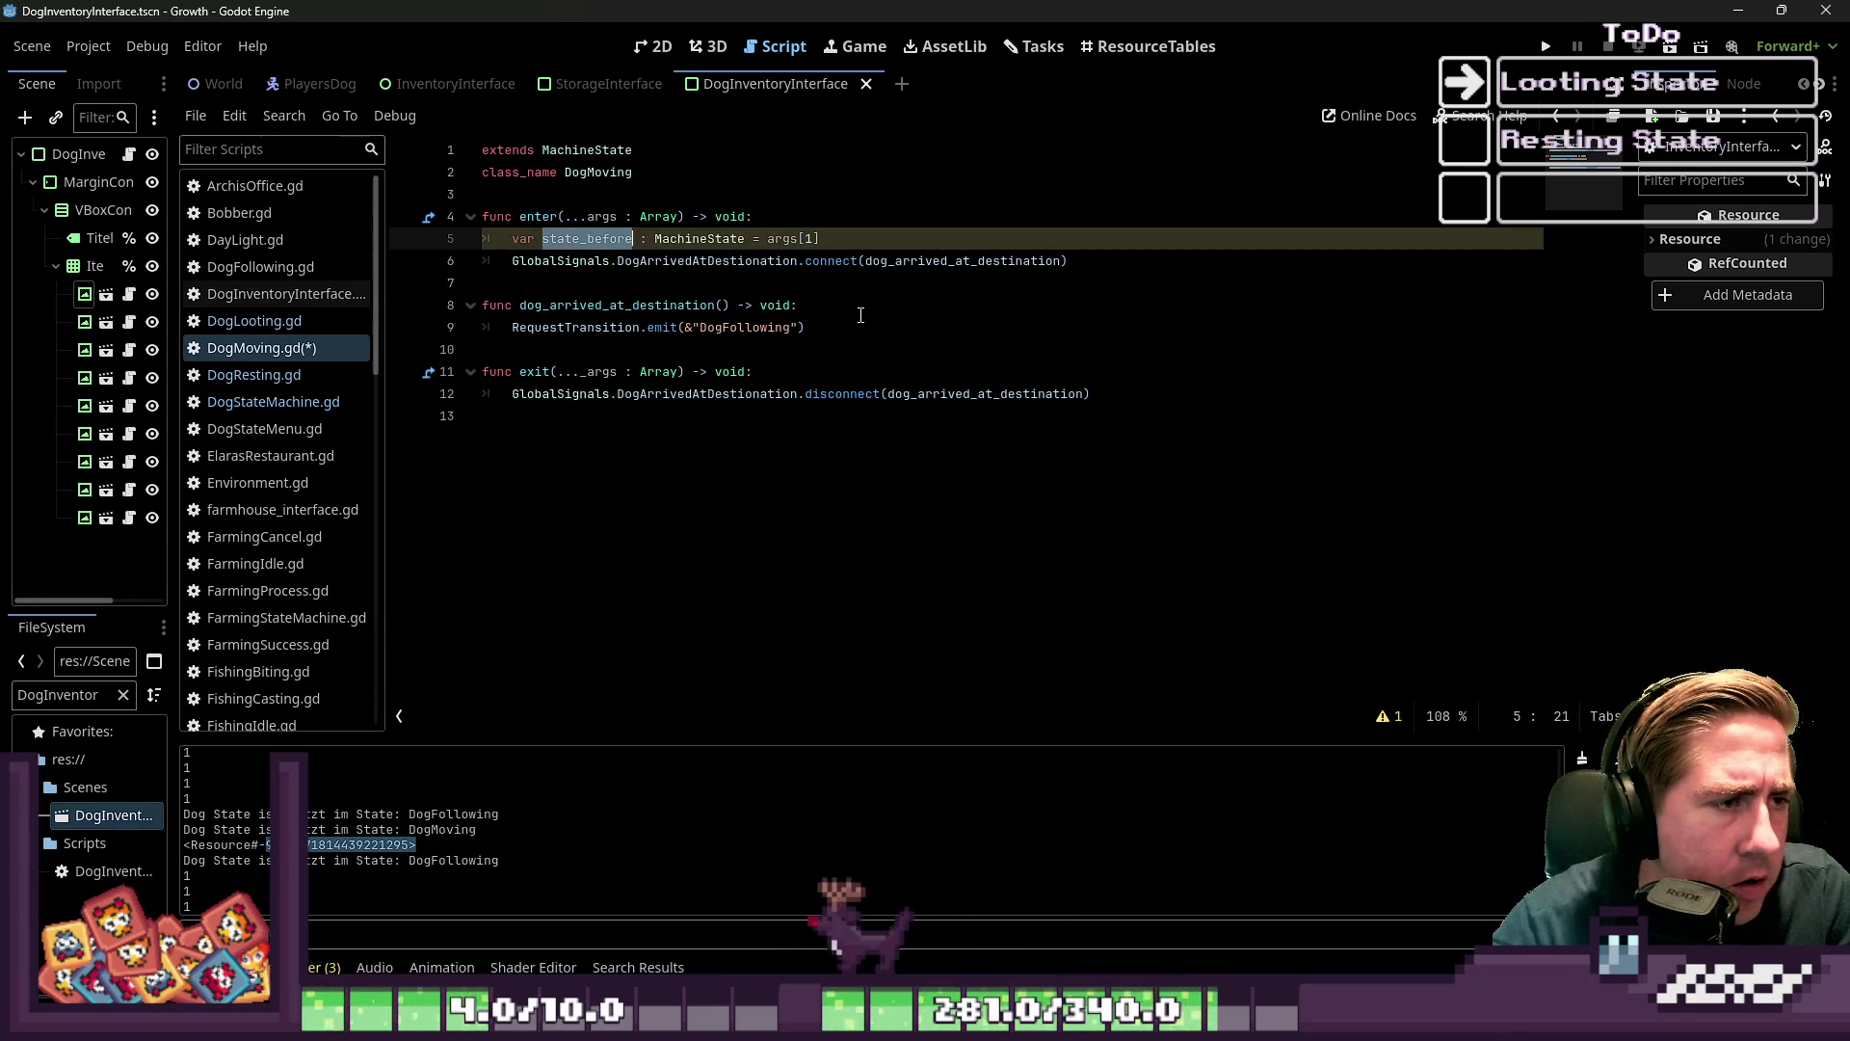
key("Down")
key("End")
- Append .bind(state_before) to the arrival signal's connect call
type(".bind(")
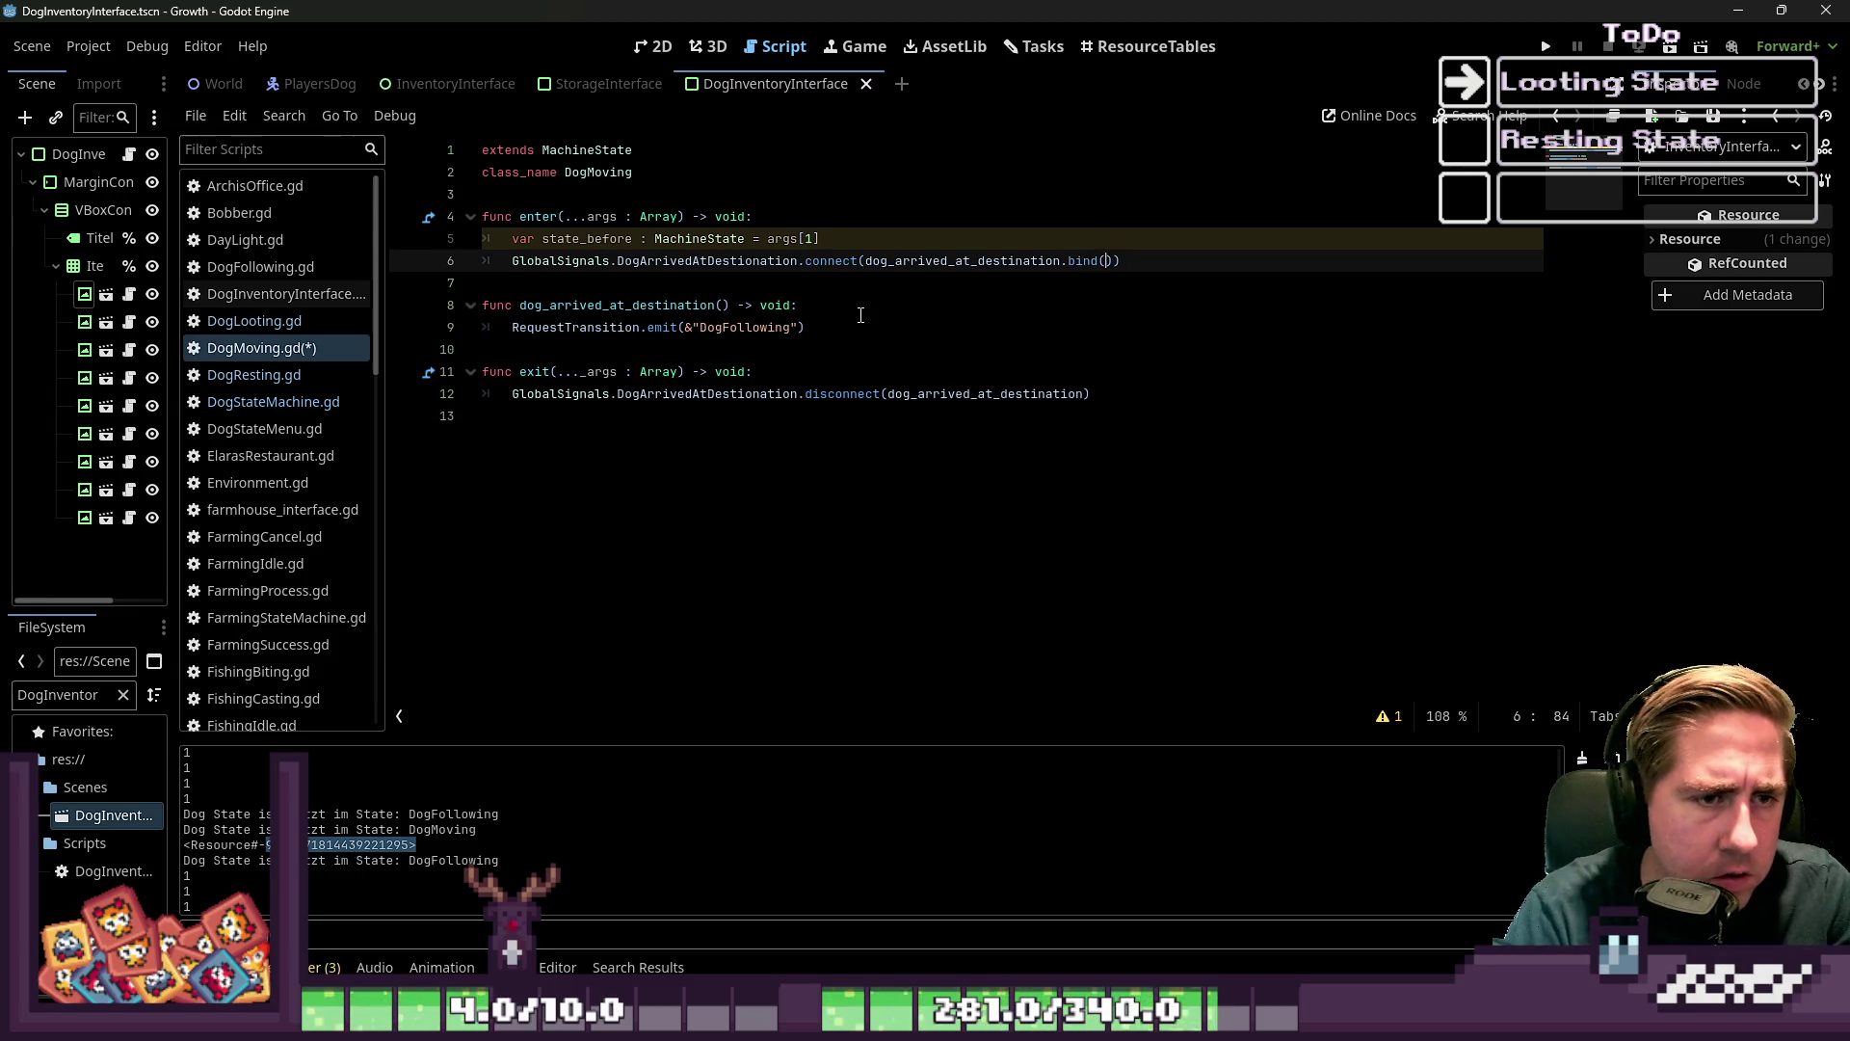
type("state_before")
key("Down")
key("Down")
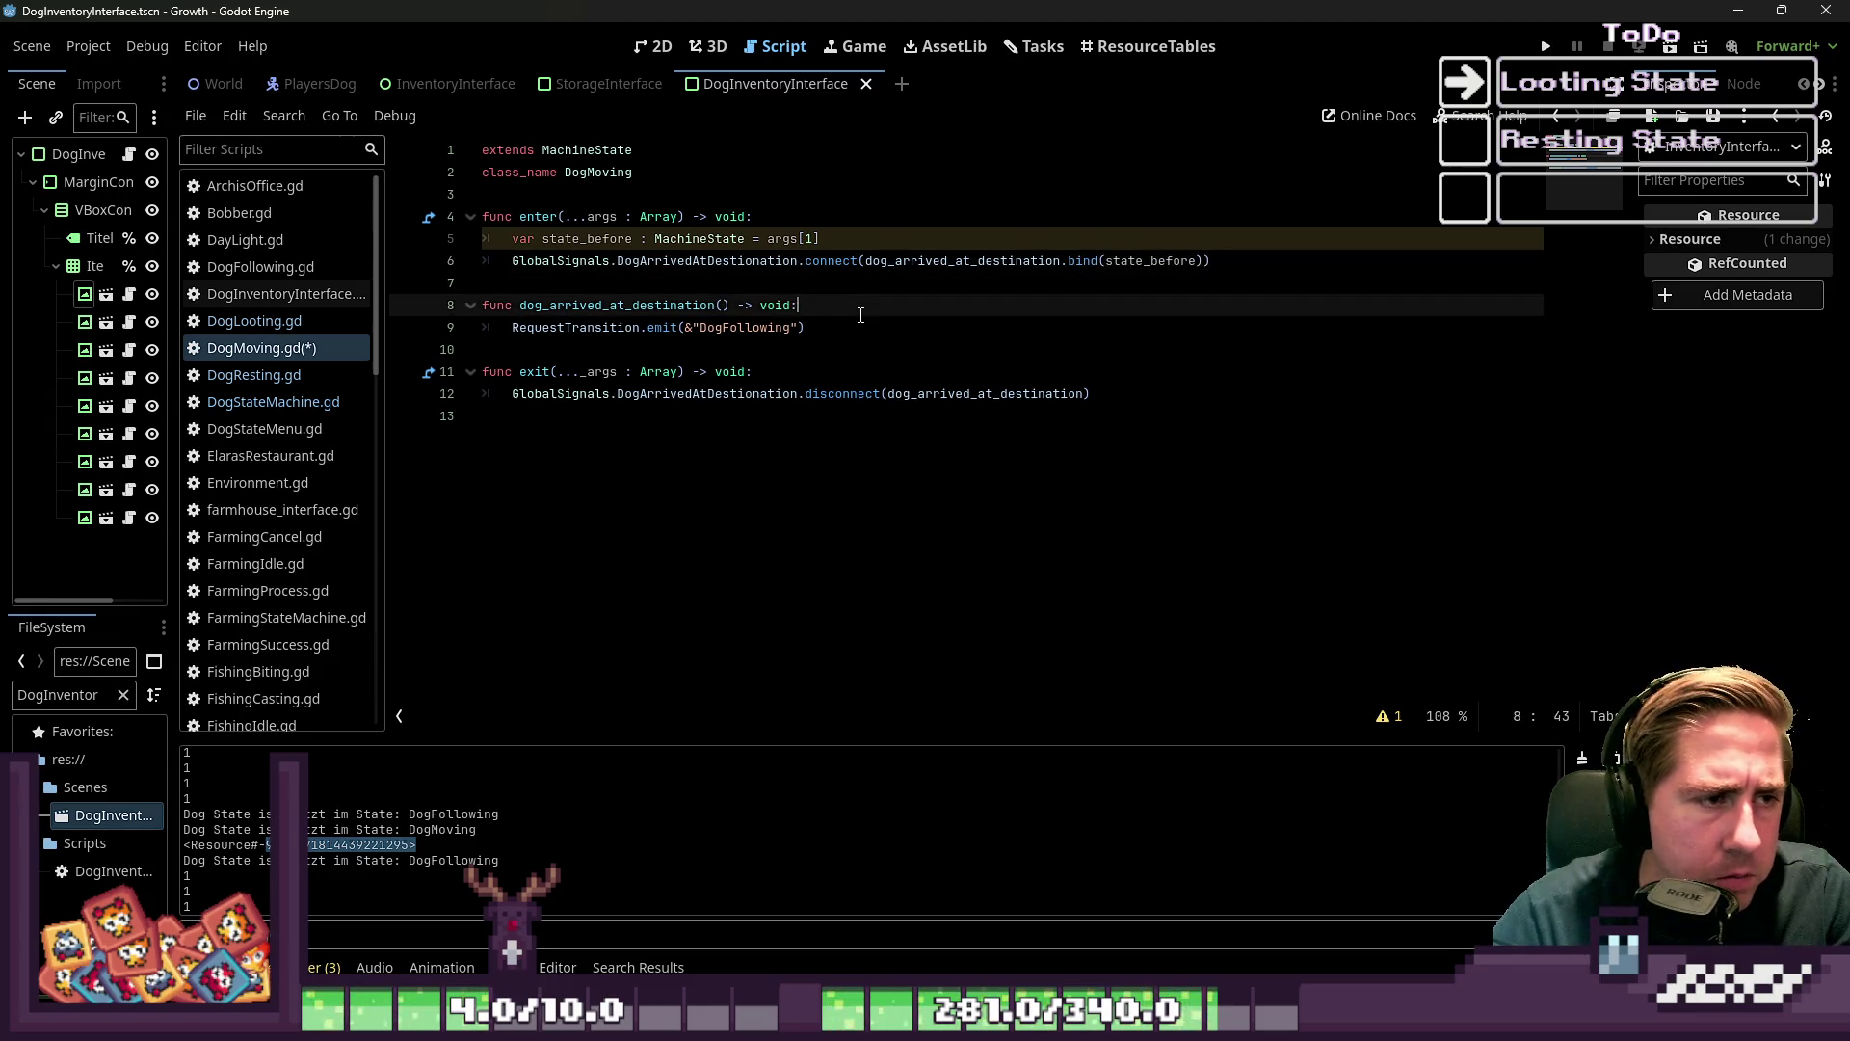
key("Return")
- Give dog_arrived_at_destination a StateBefore : MachineState parameter
key("Up")
key("ctrl+Left")
key("ctrl+Left")
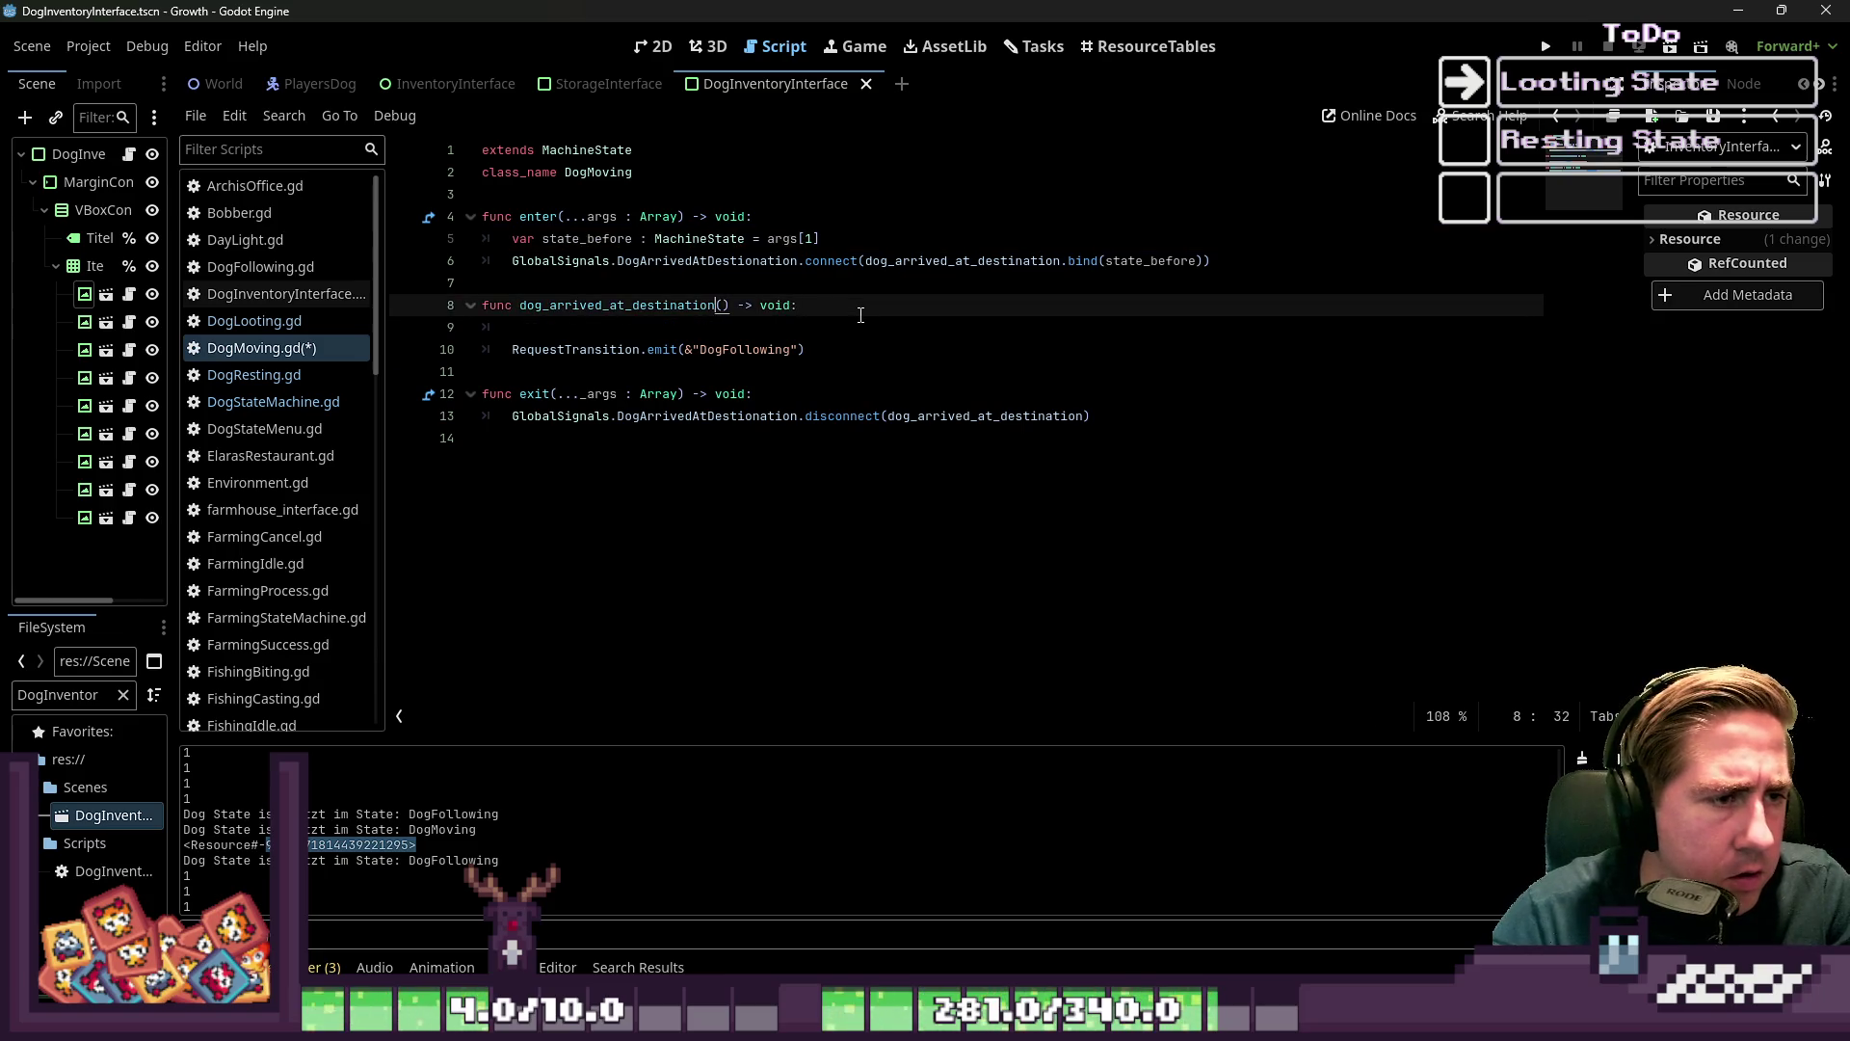
type("StateBefort")
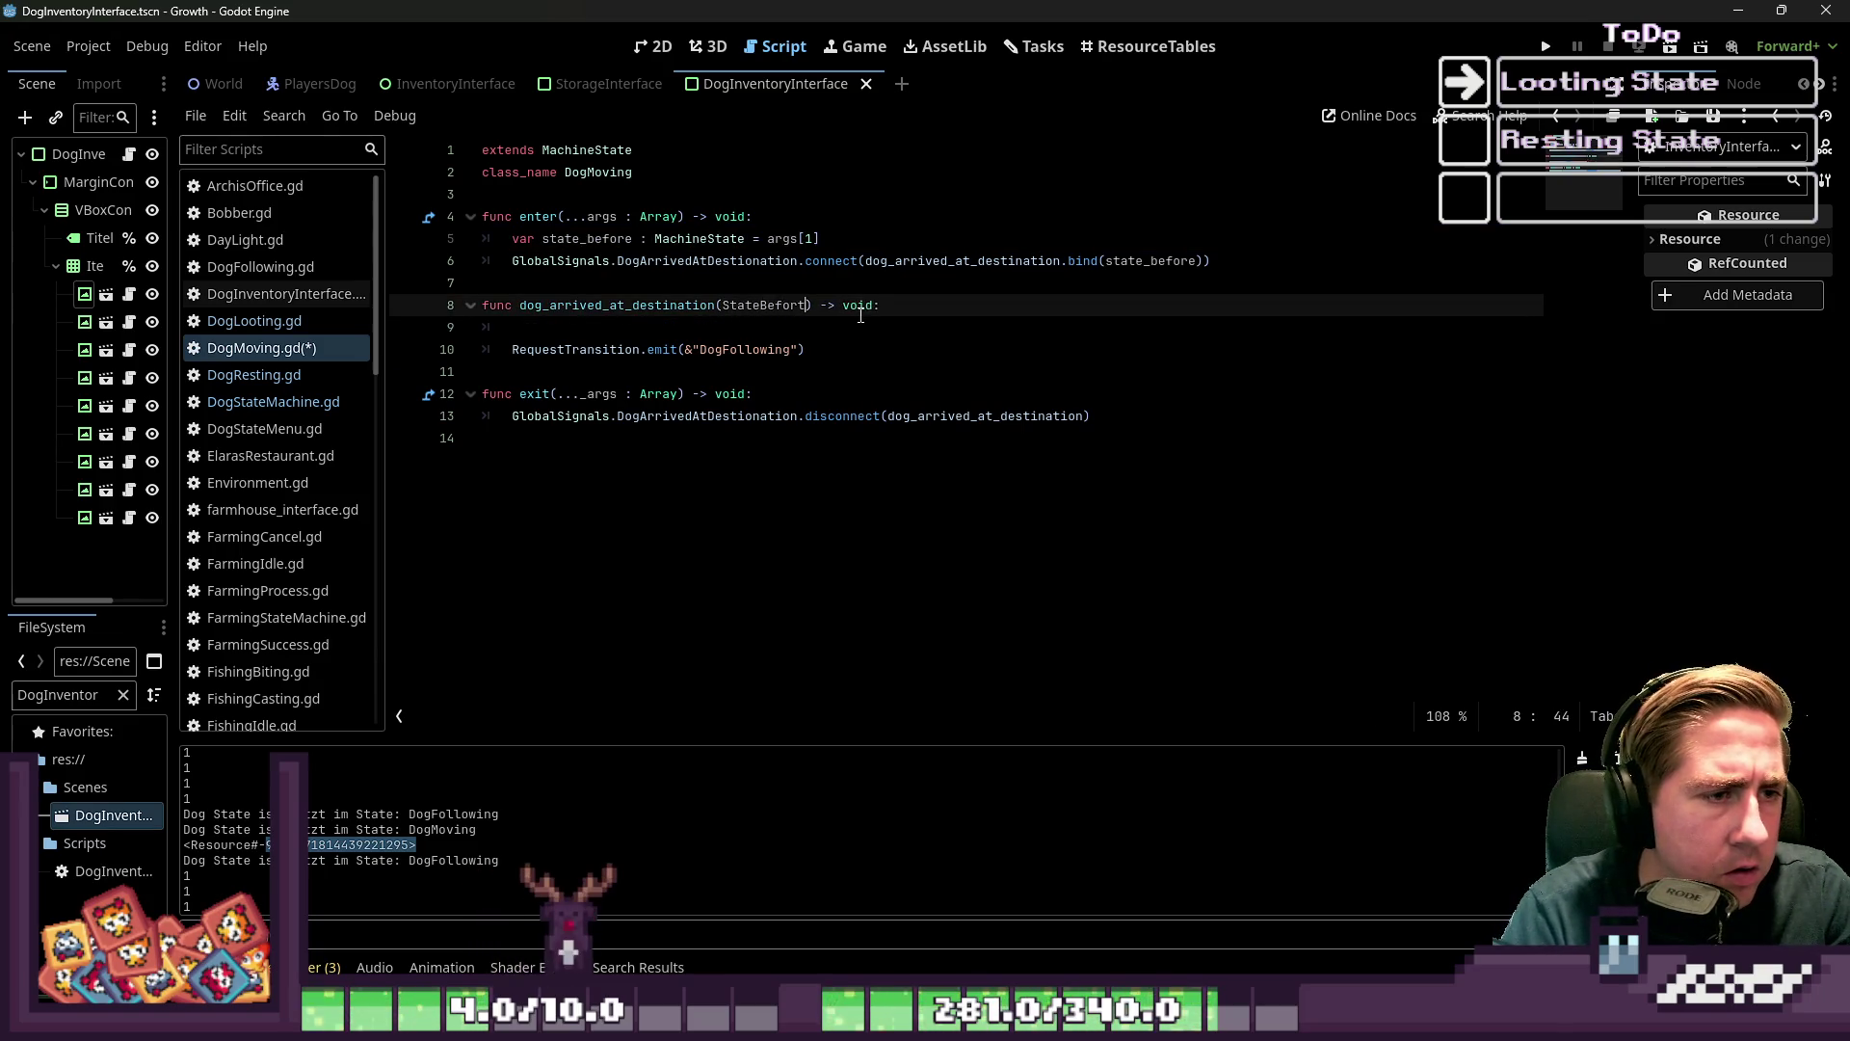
type("e : ")
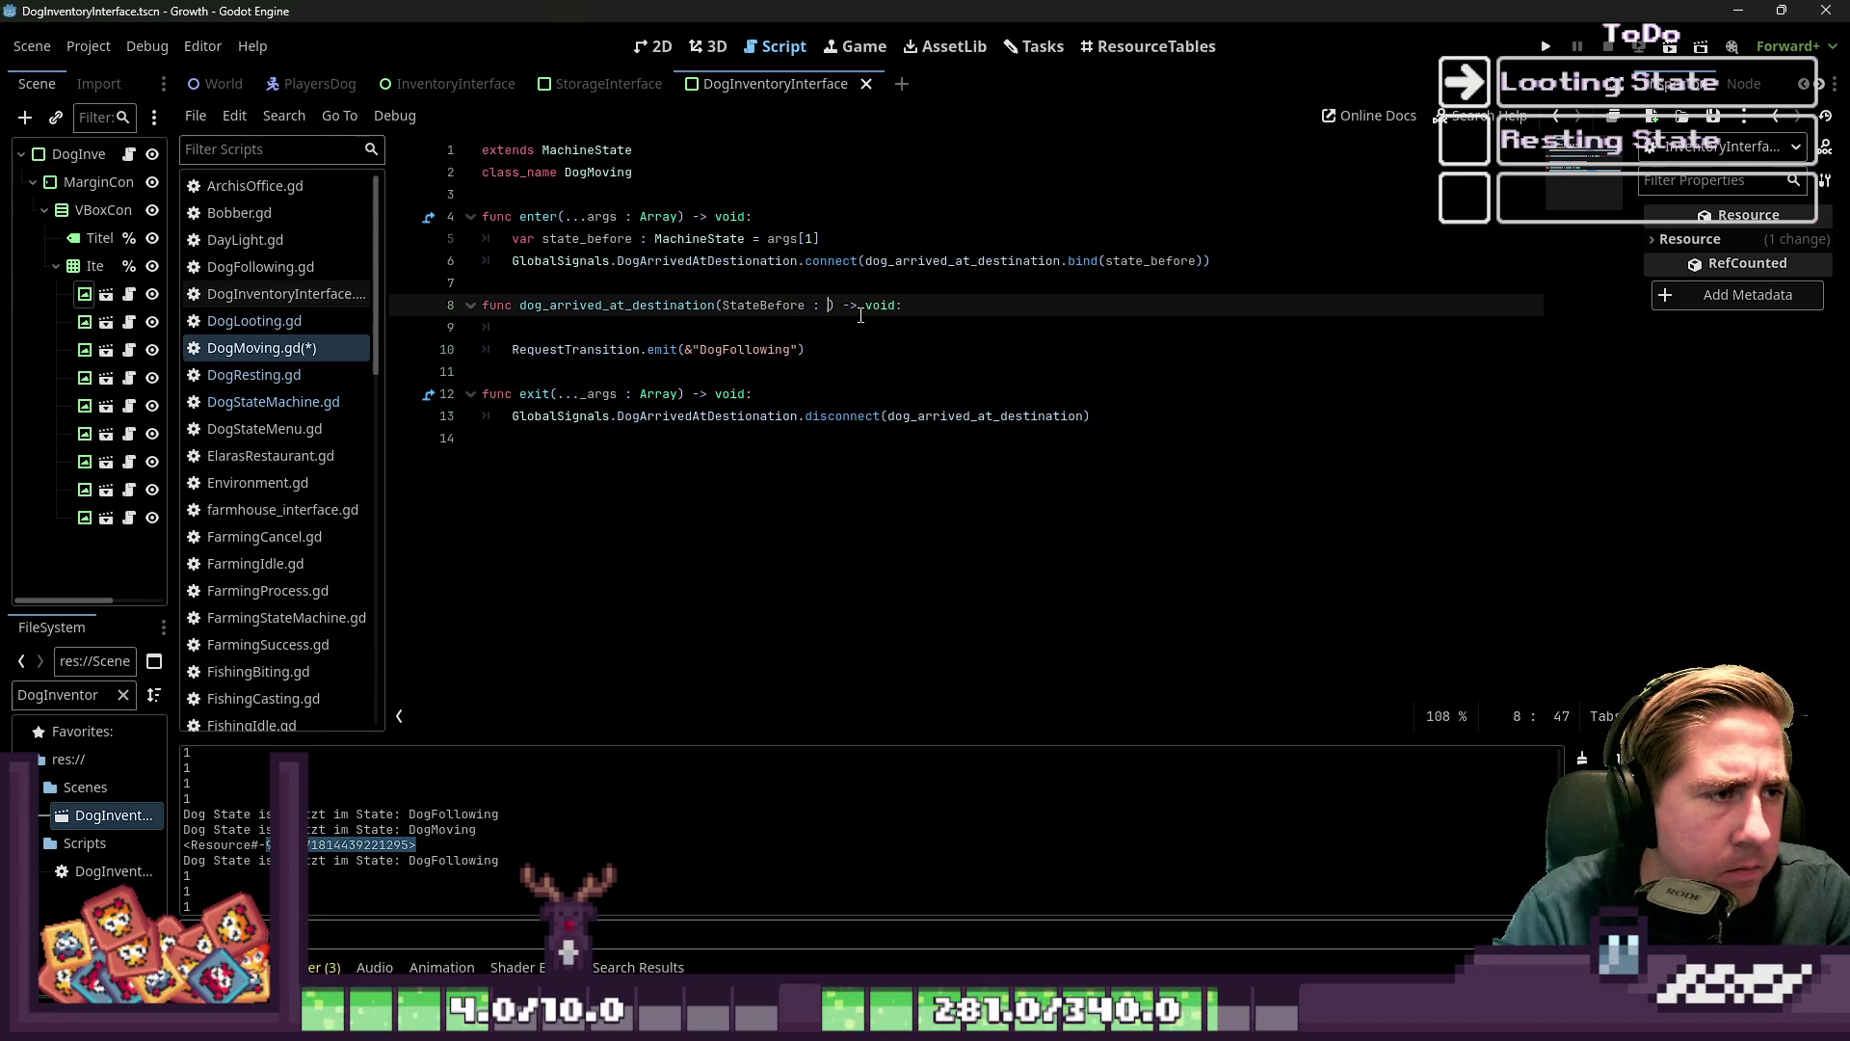
type("MachineStat")
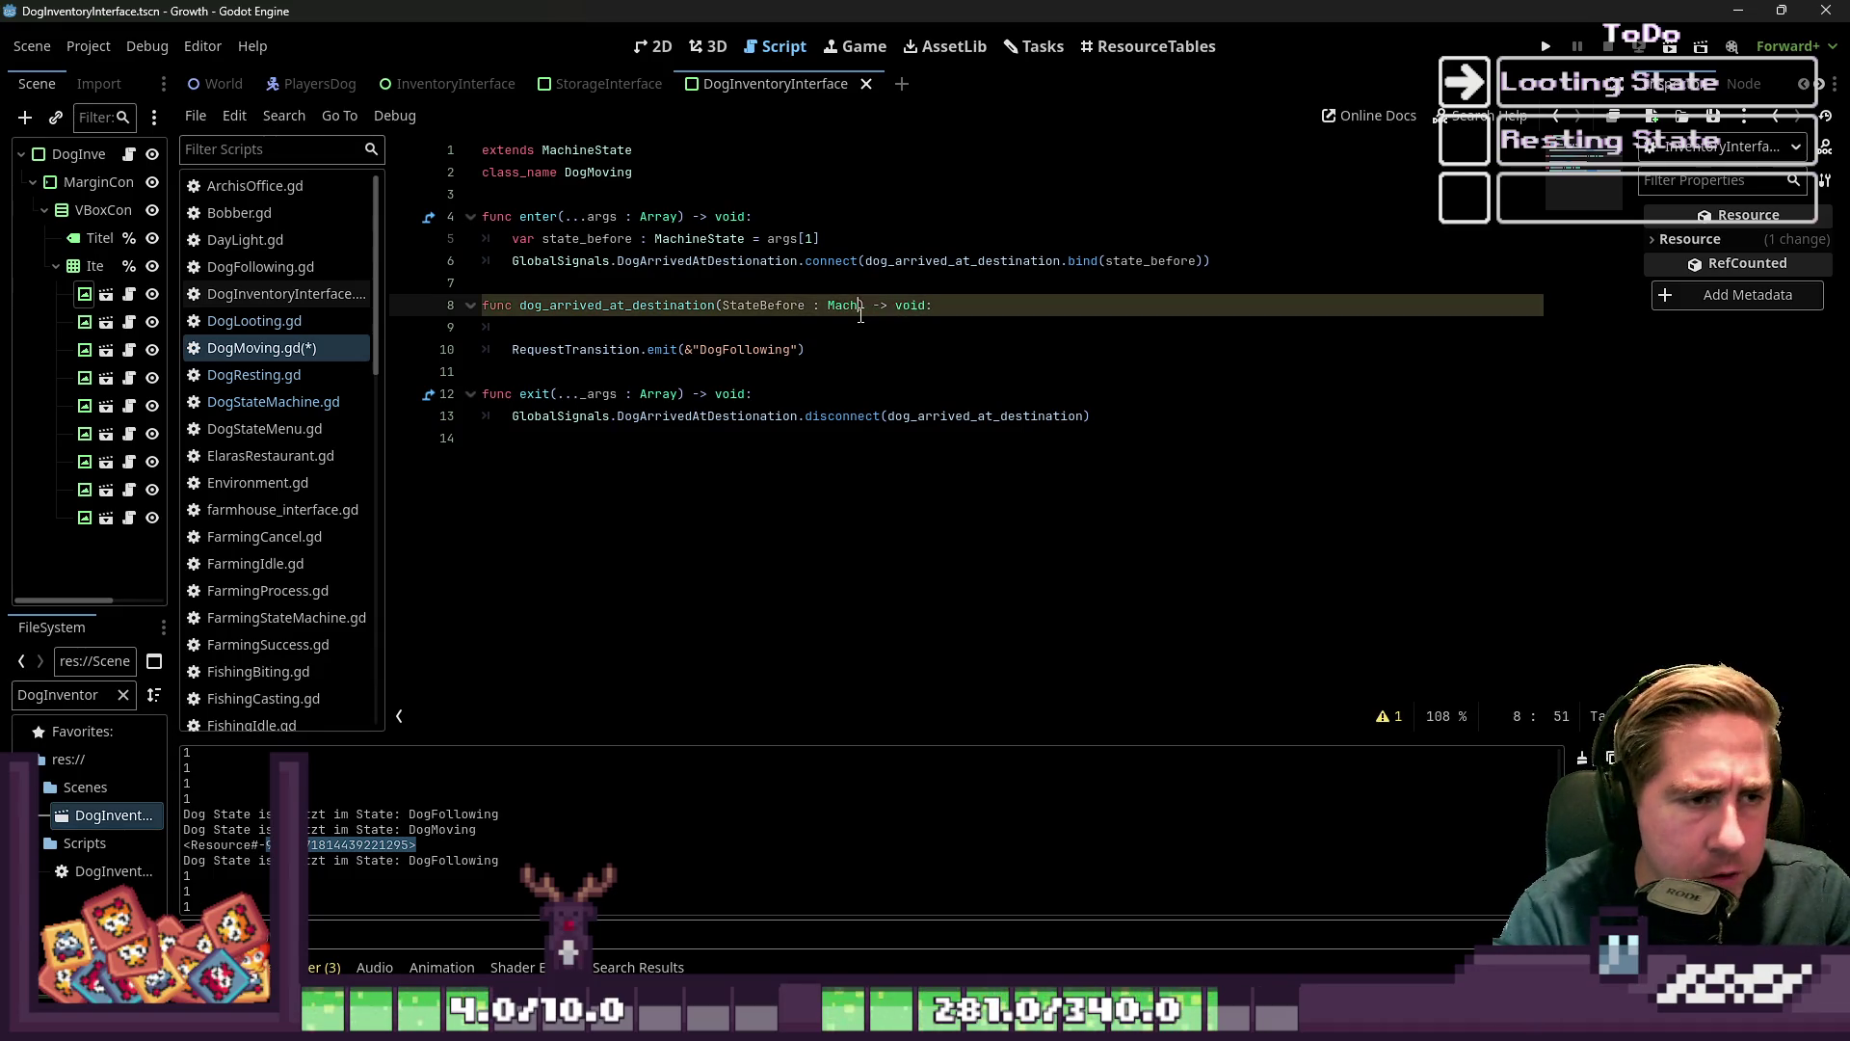
type("e")
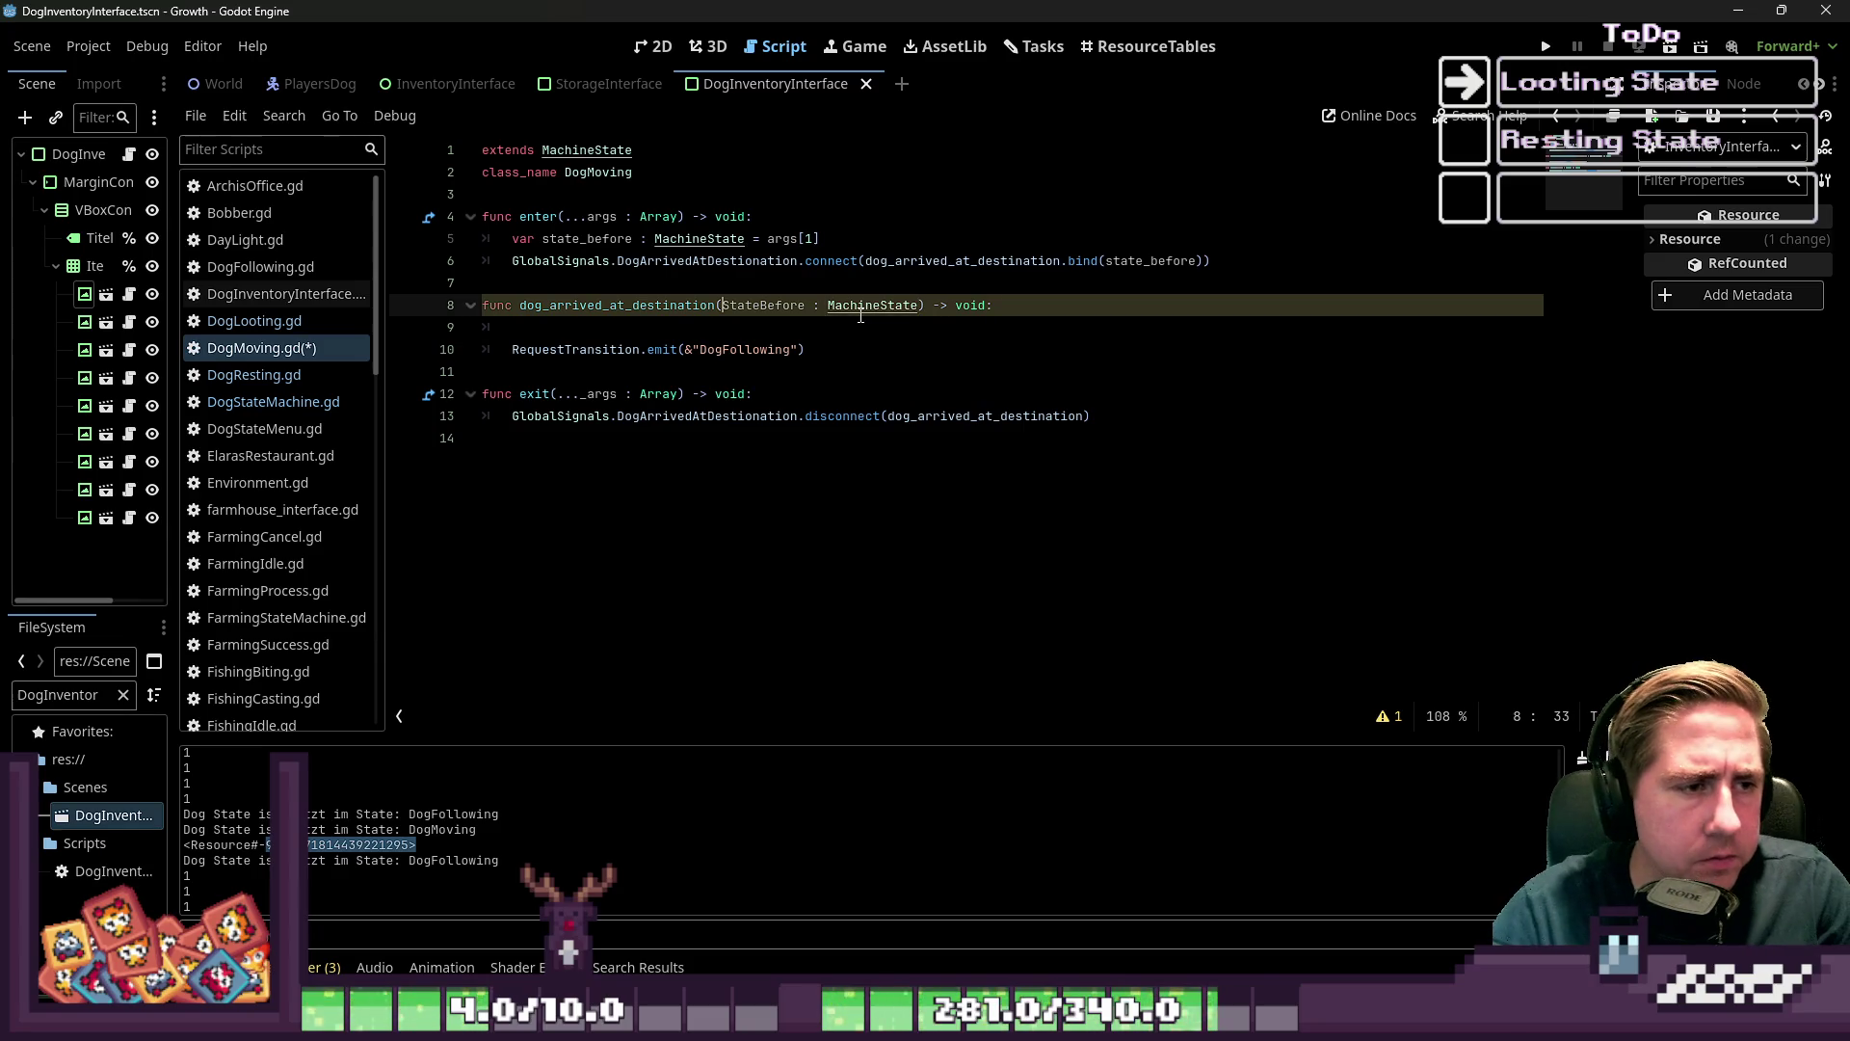
key("Down")
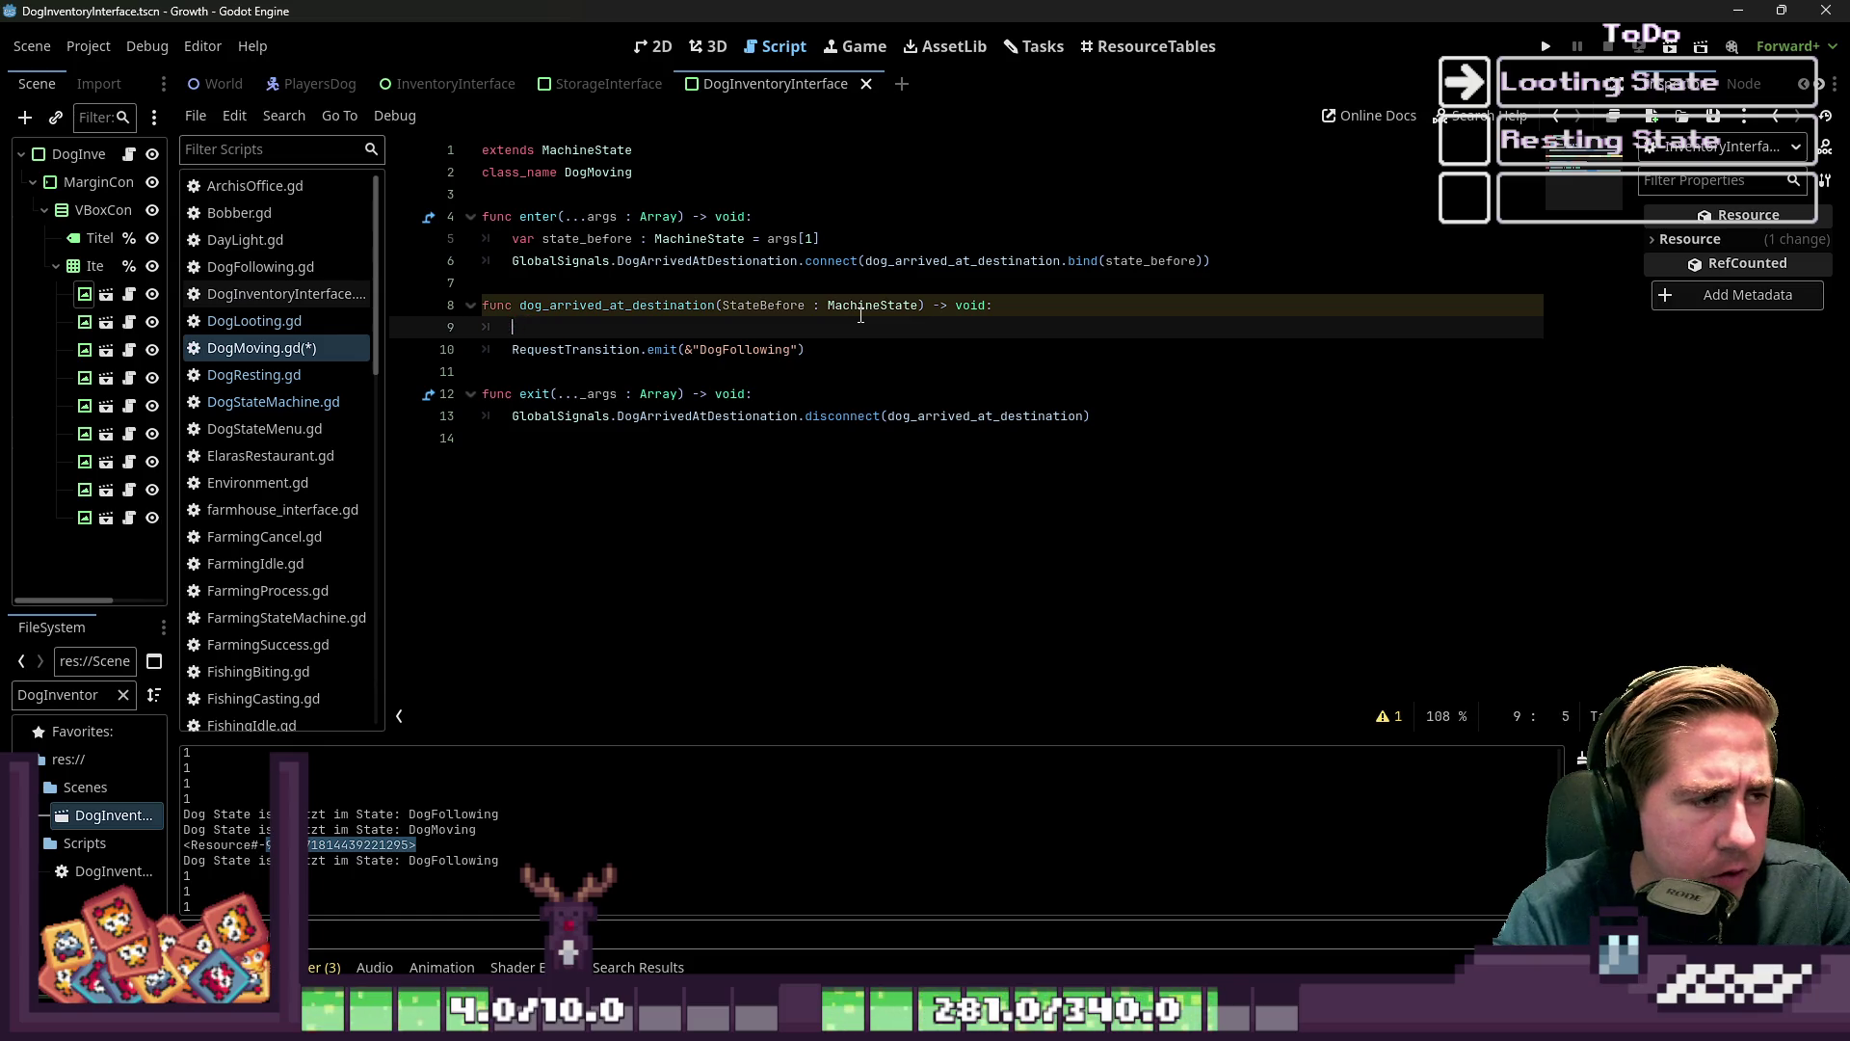
- Add match StateBefore: and indent the transition call beneath it
type("match S")
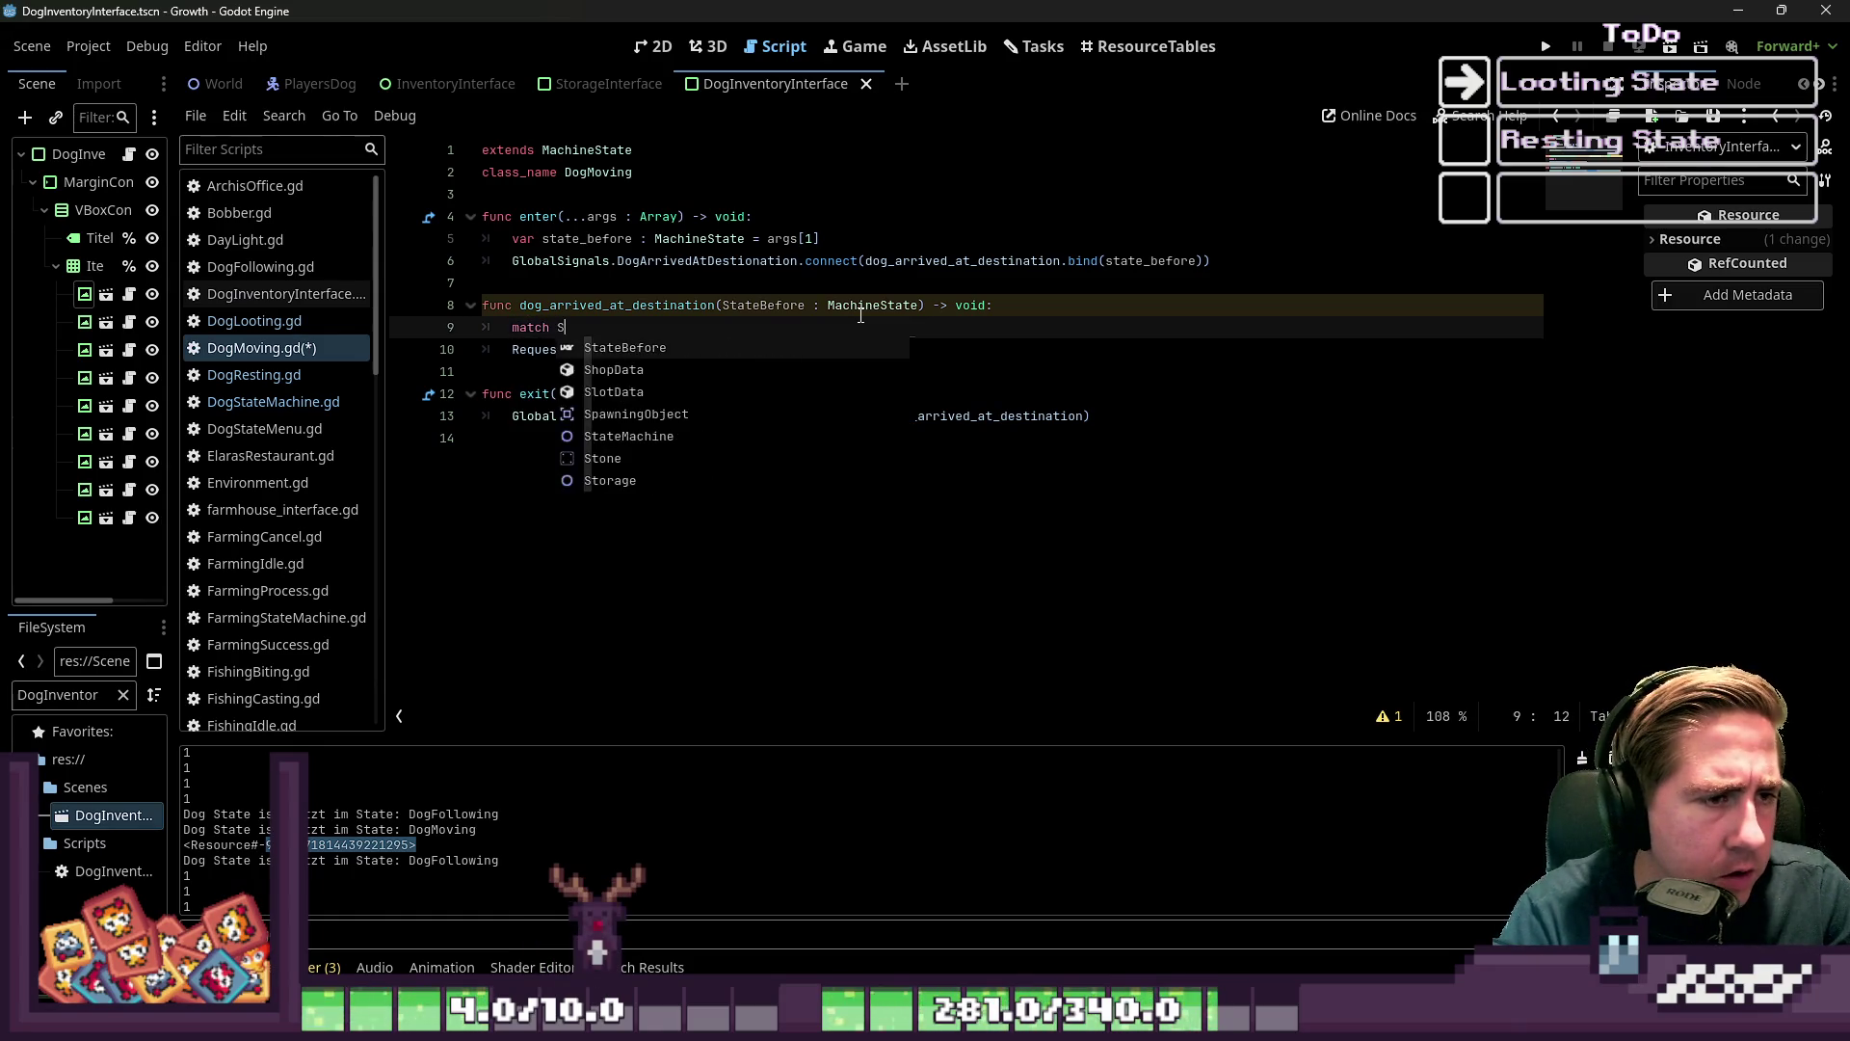
type("tateBefore:")
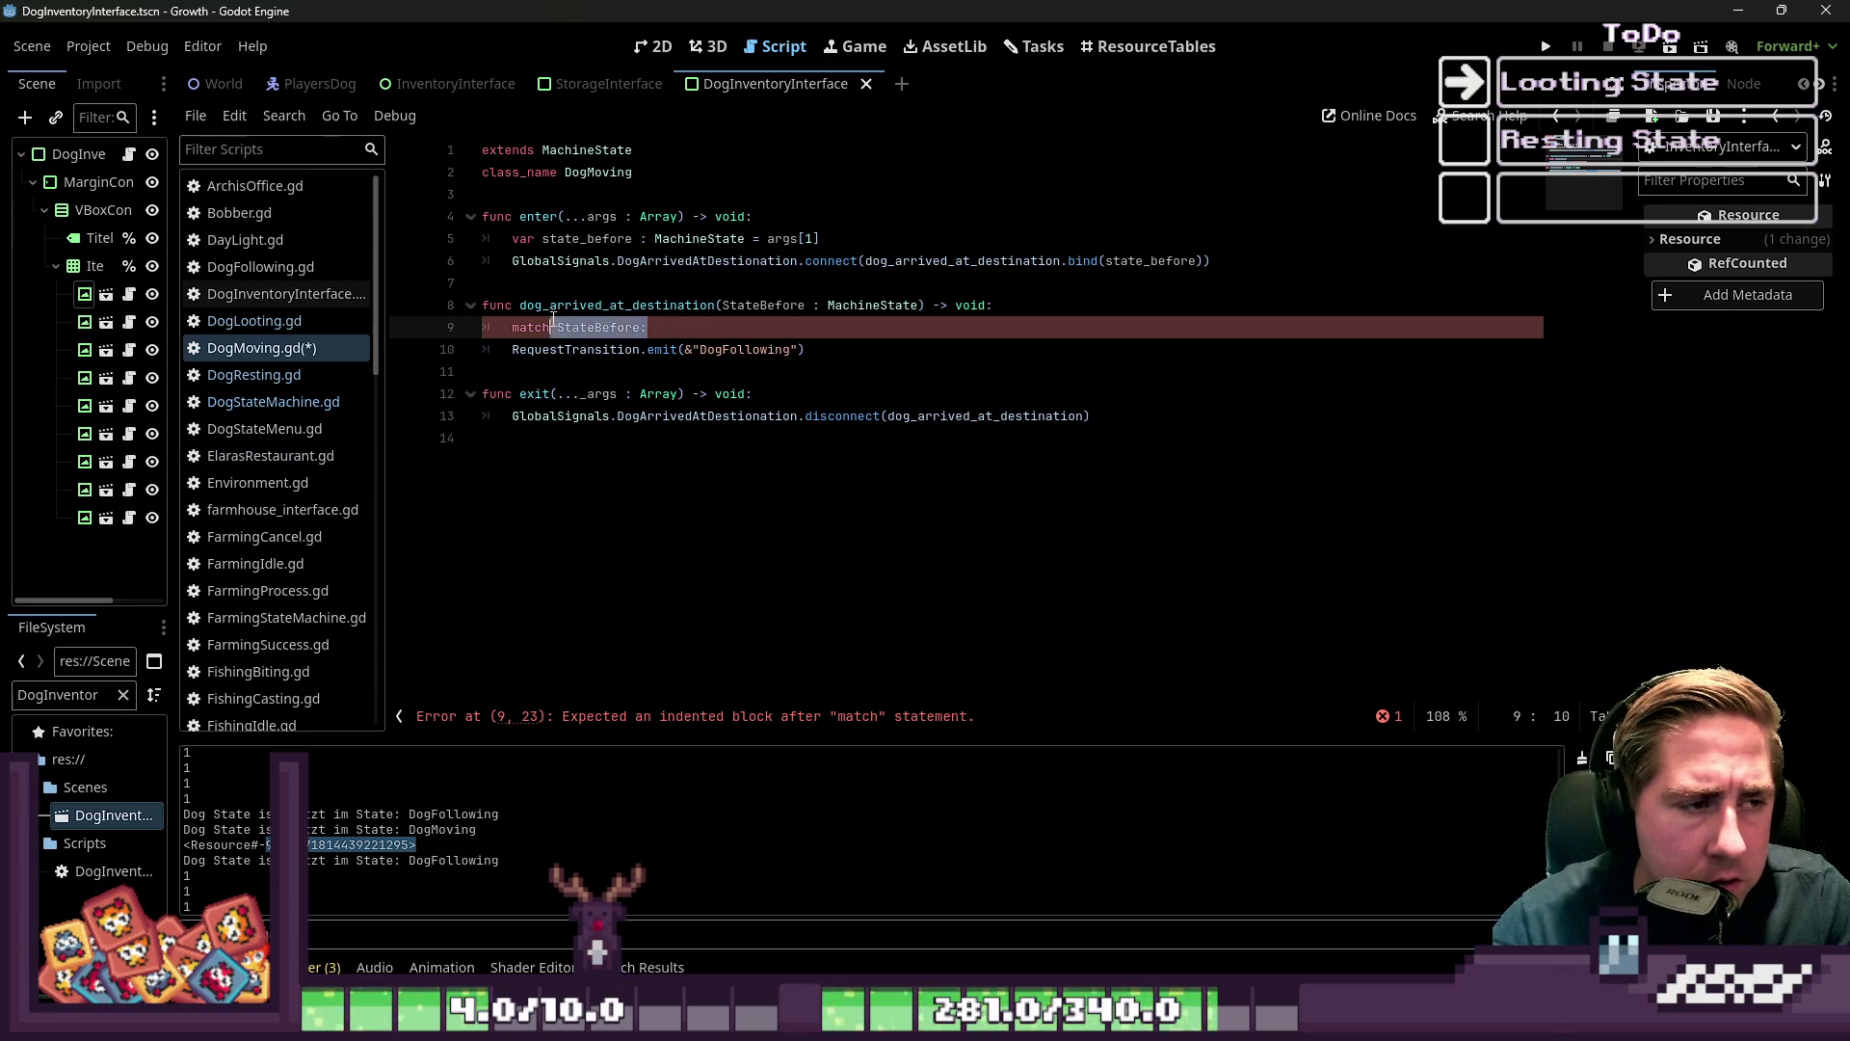
left_click(484, 348)
key("Tab")
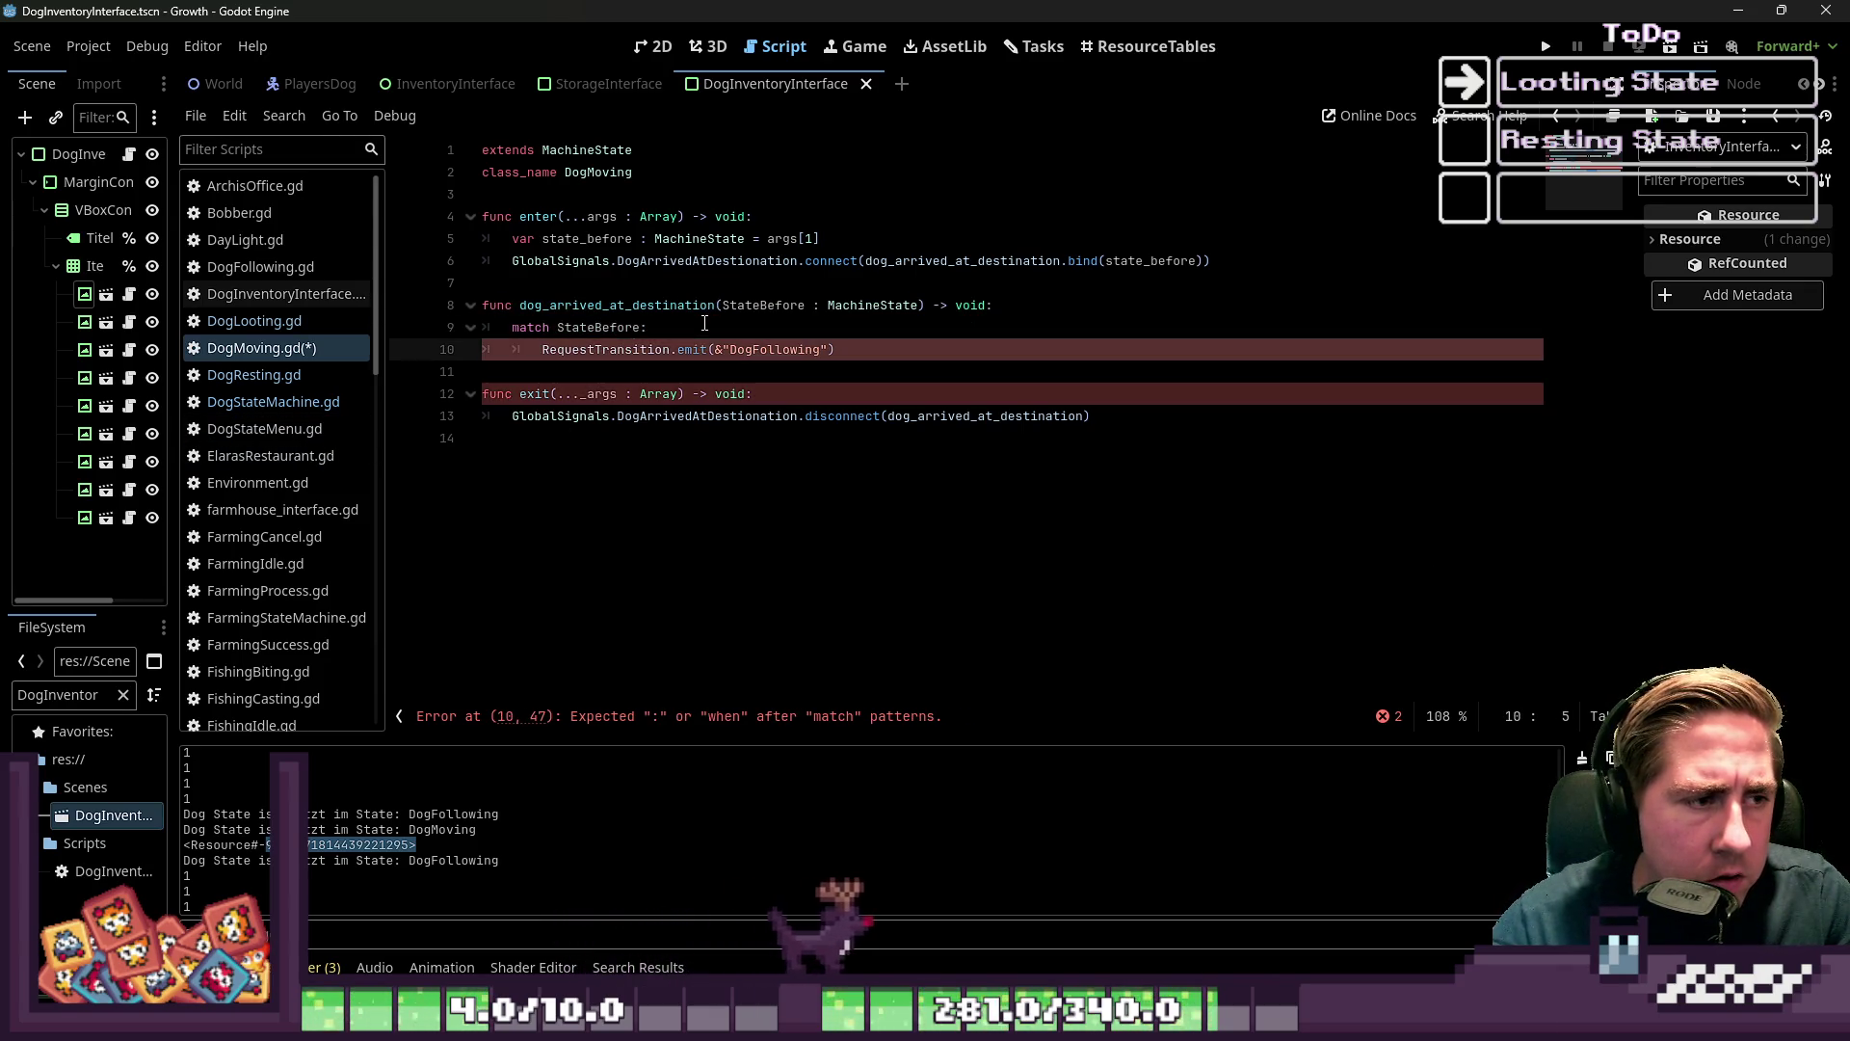
left_click_drag(704, 322, 530, 323)
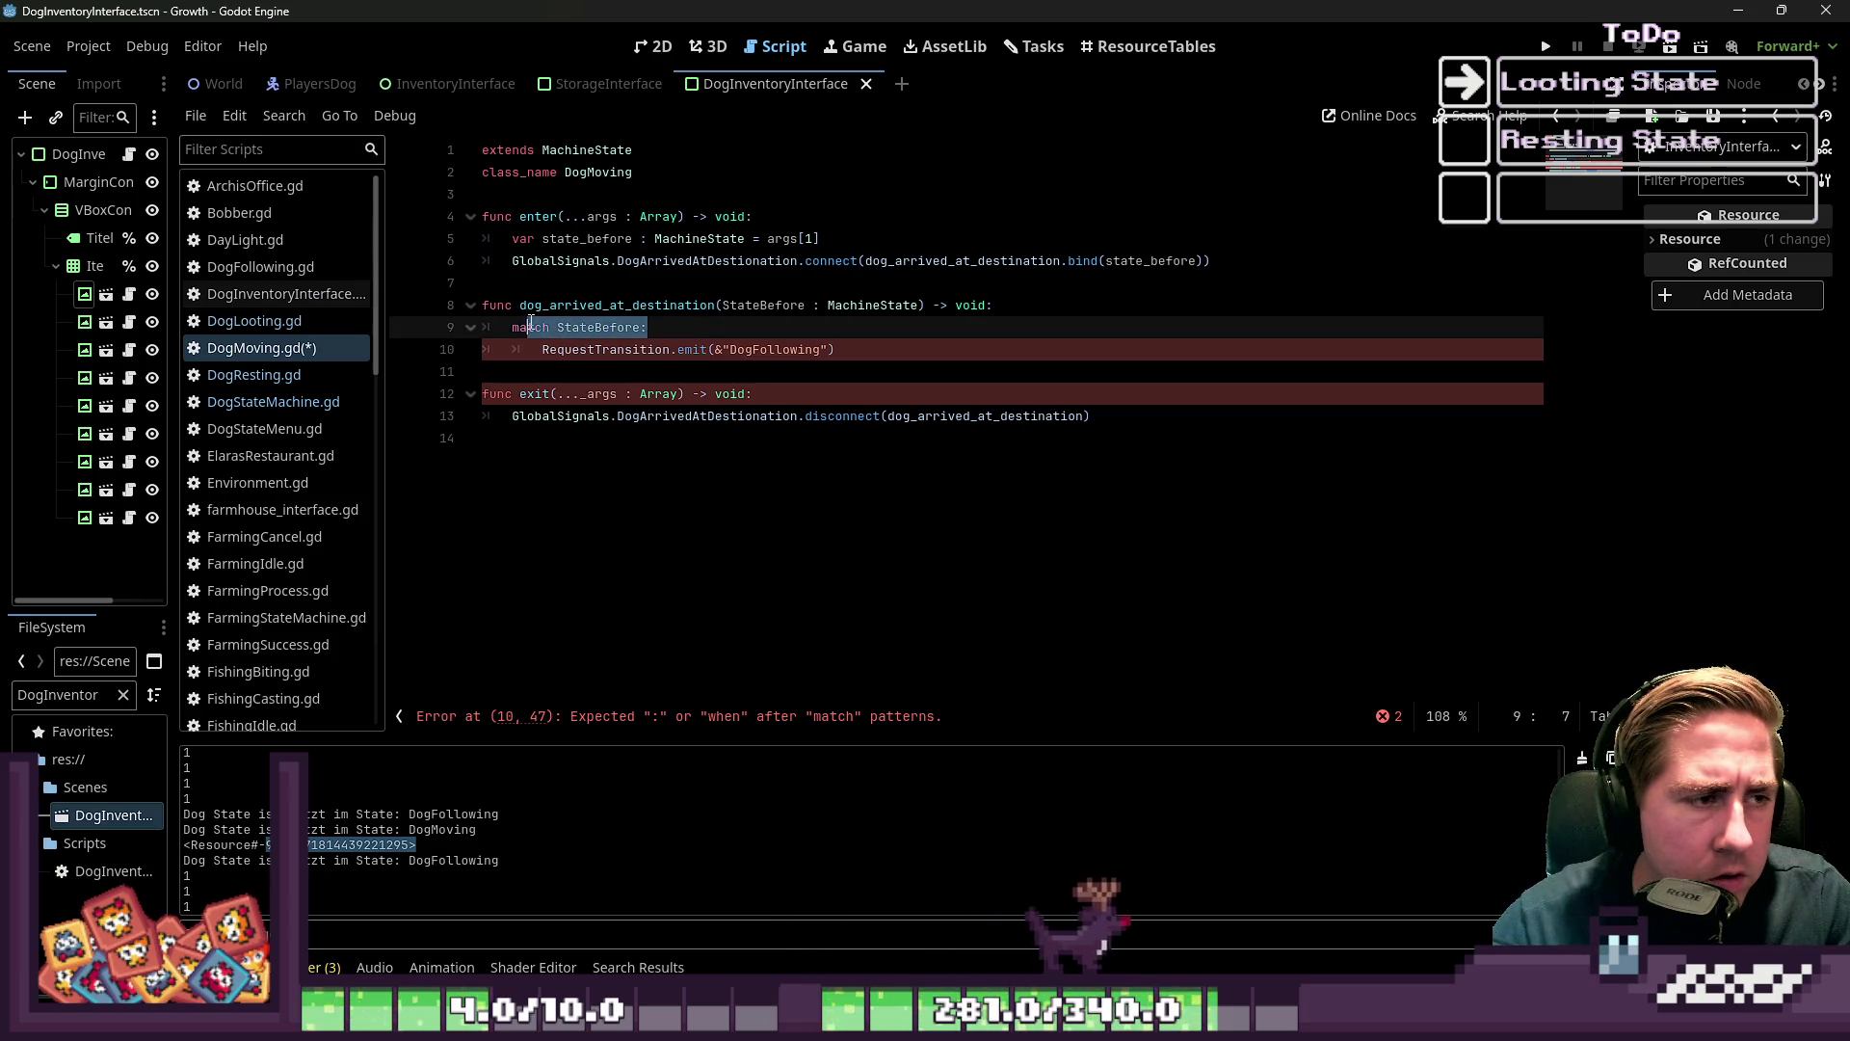
- Add a DogFollowing: case with the RequestTransition.emit call indented under it
key("End")
key("Return")
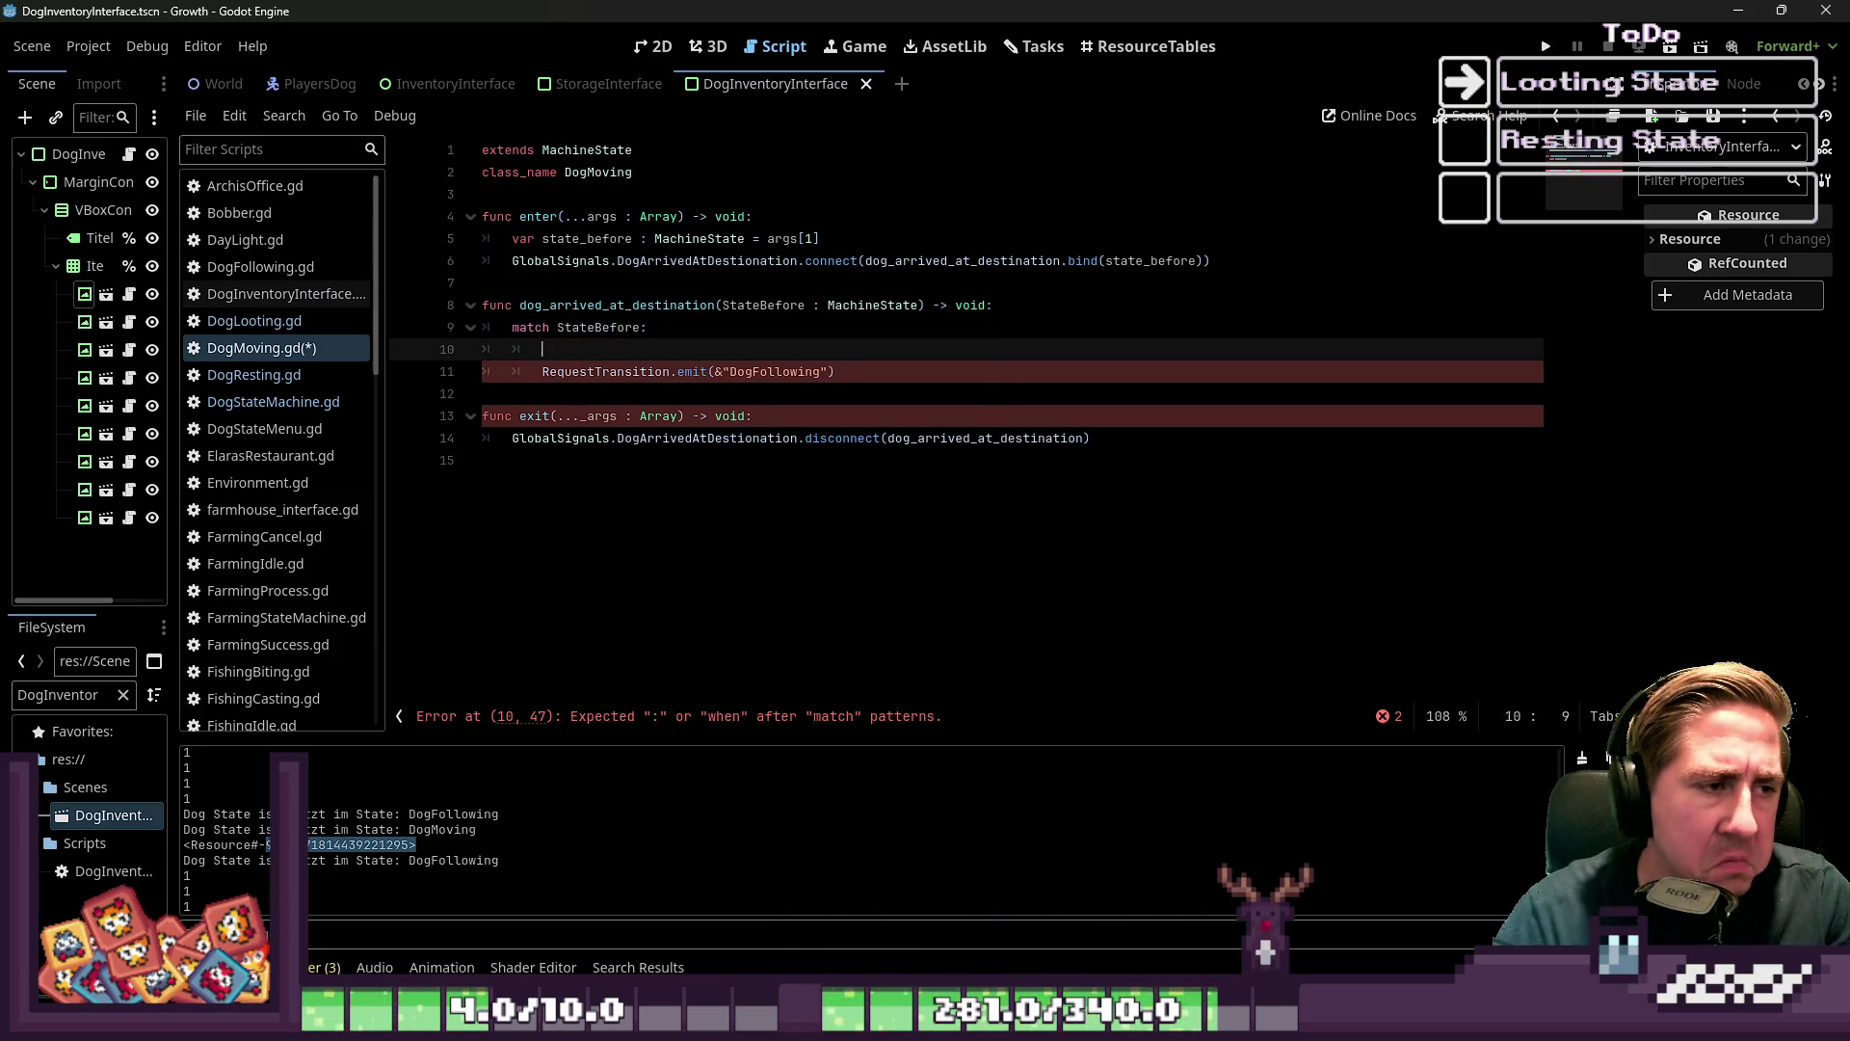
key("Escape")
type("D")
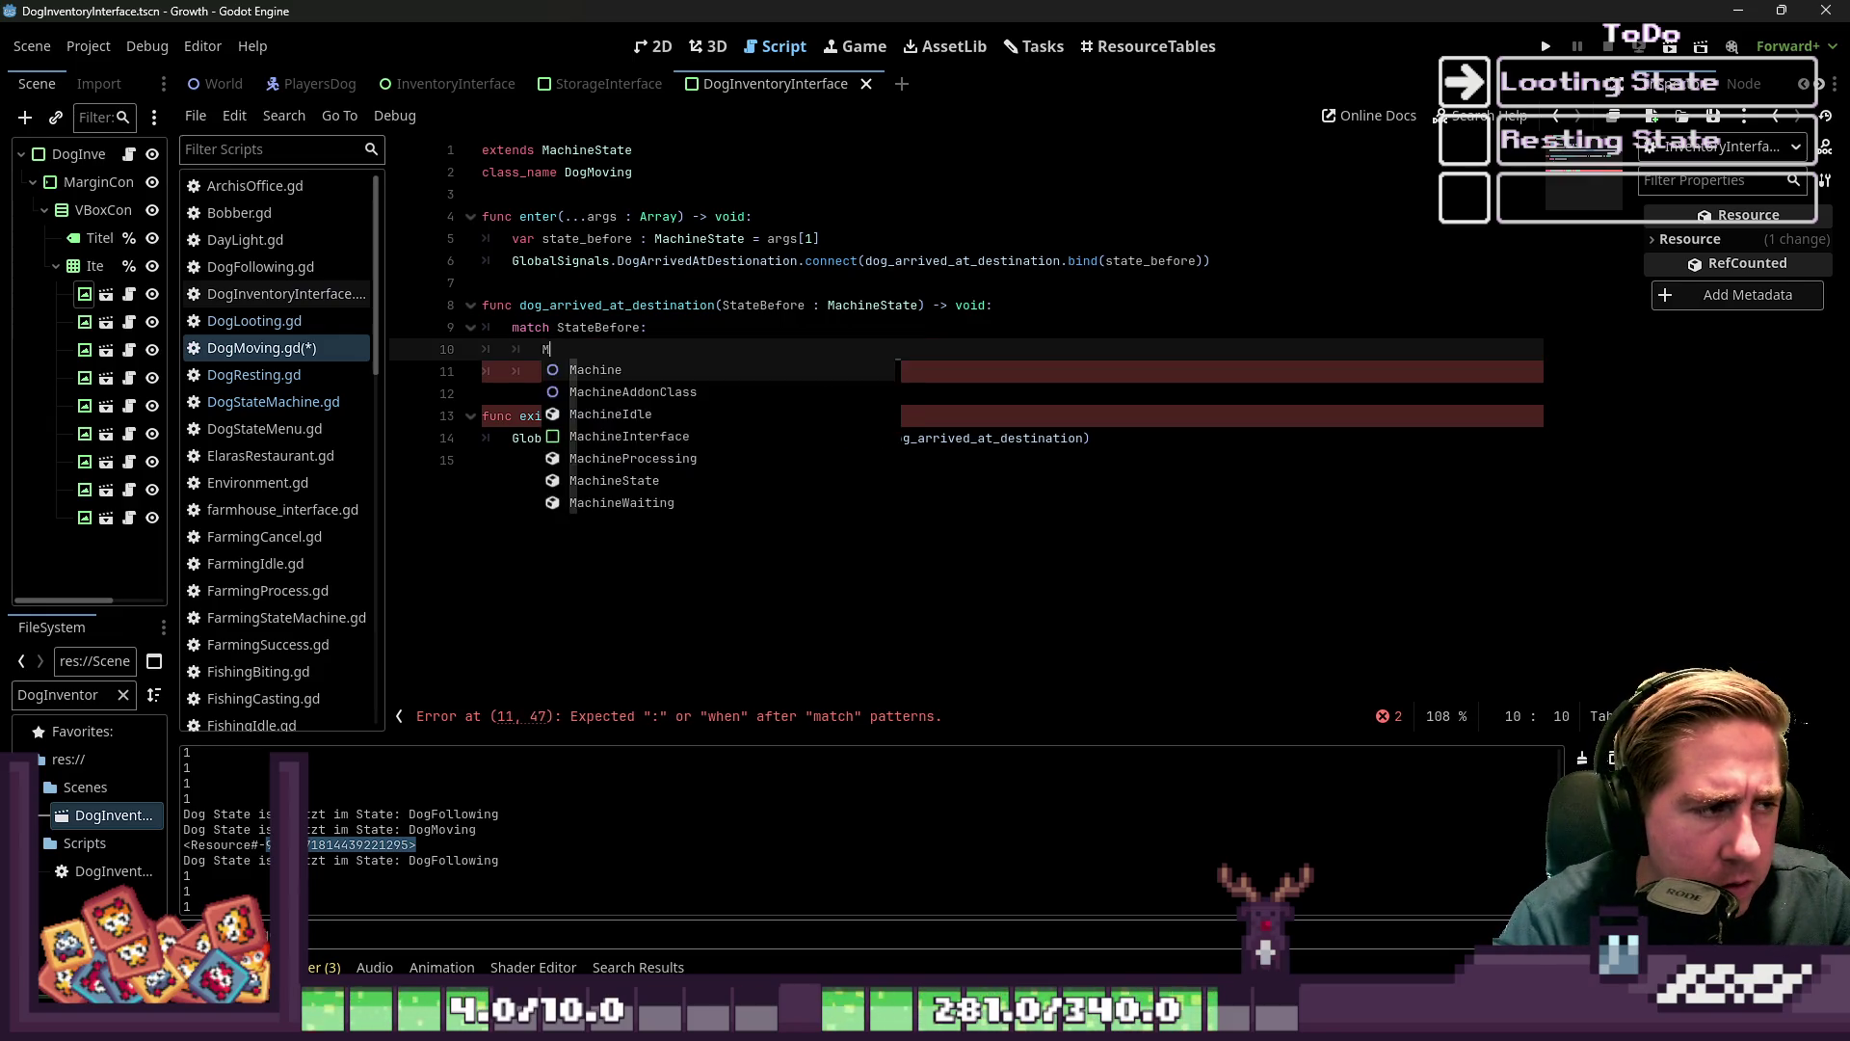
key("Escape")
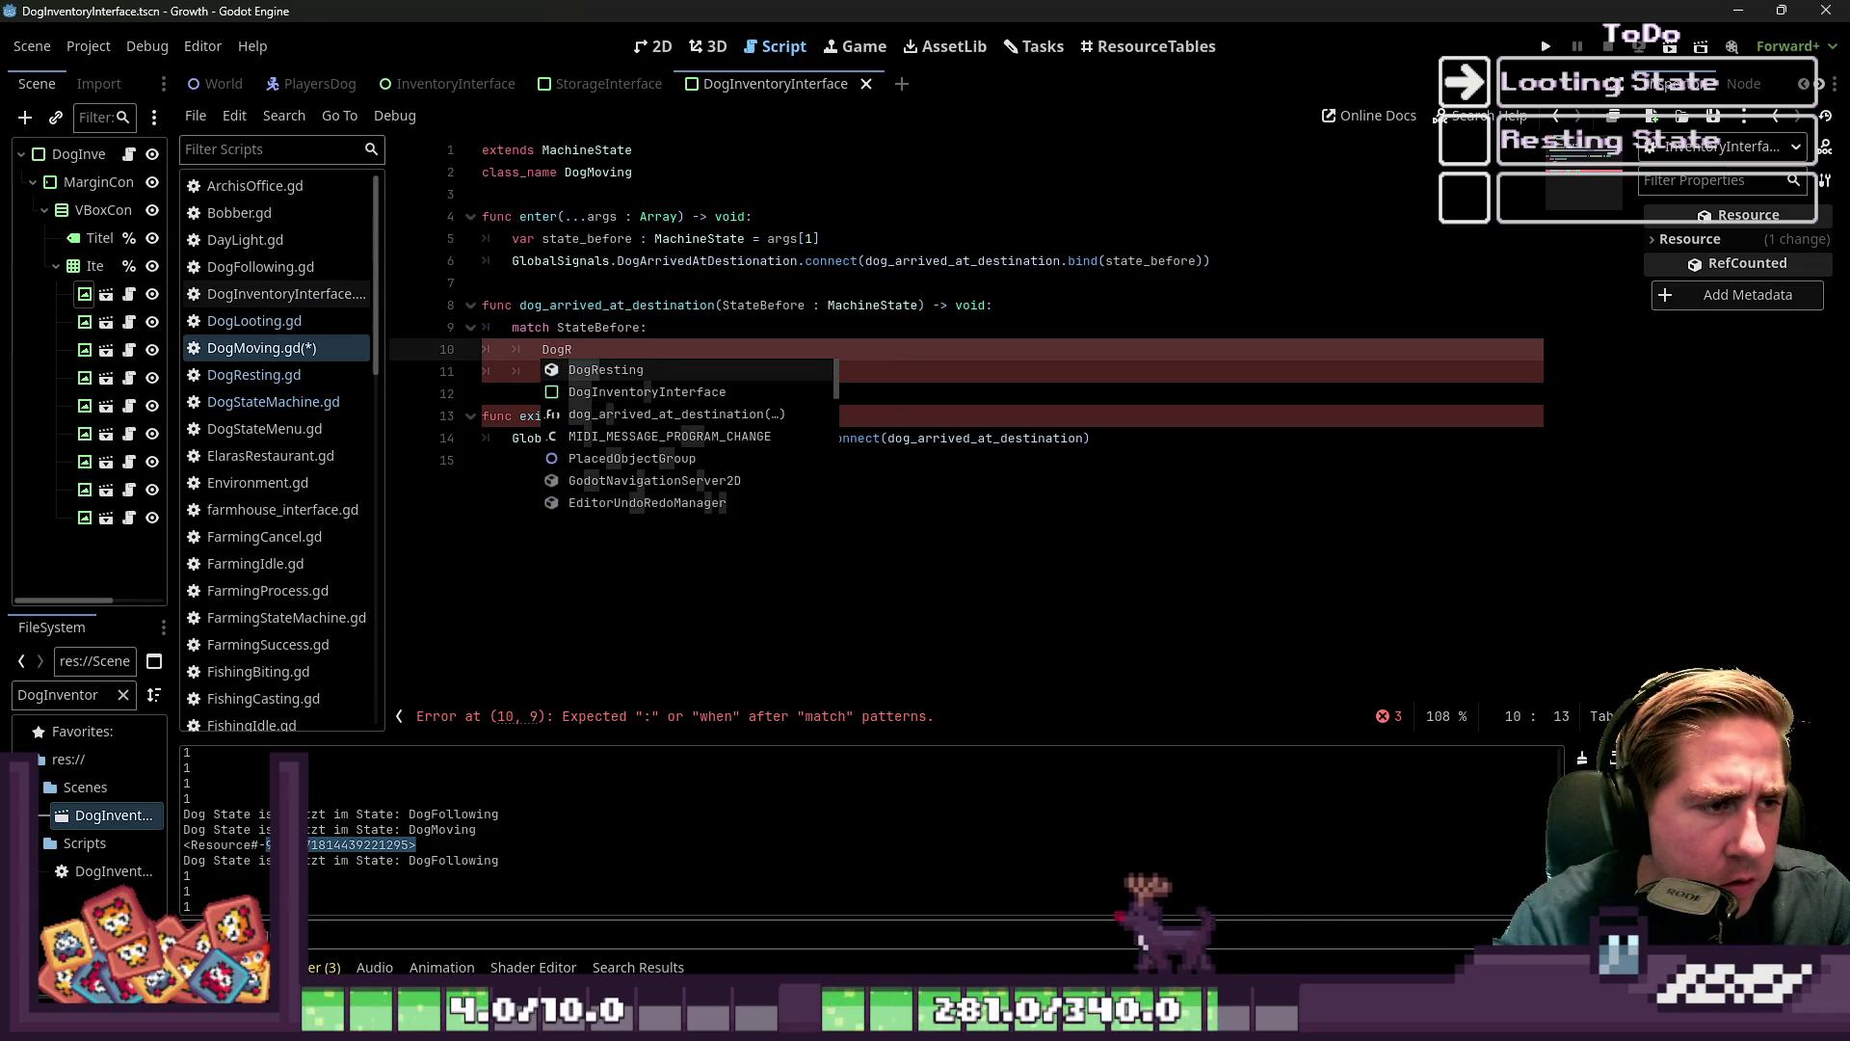
type("Fo")
key("Return")
type(":")
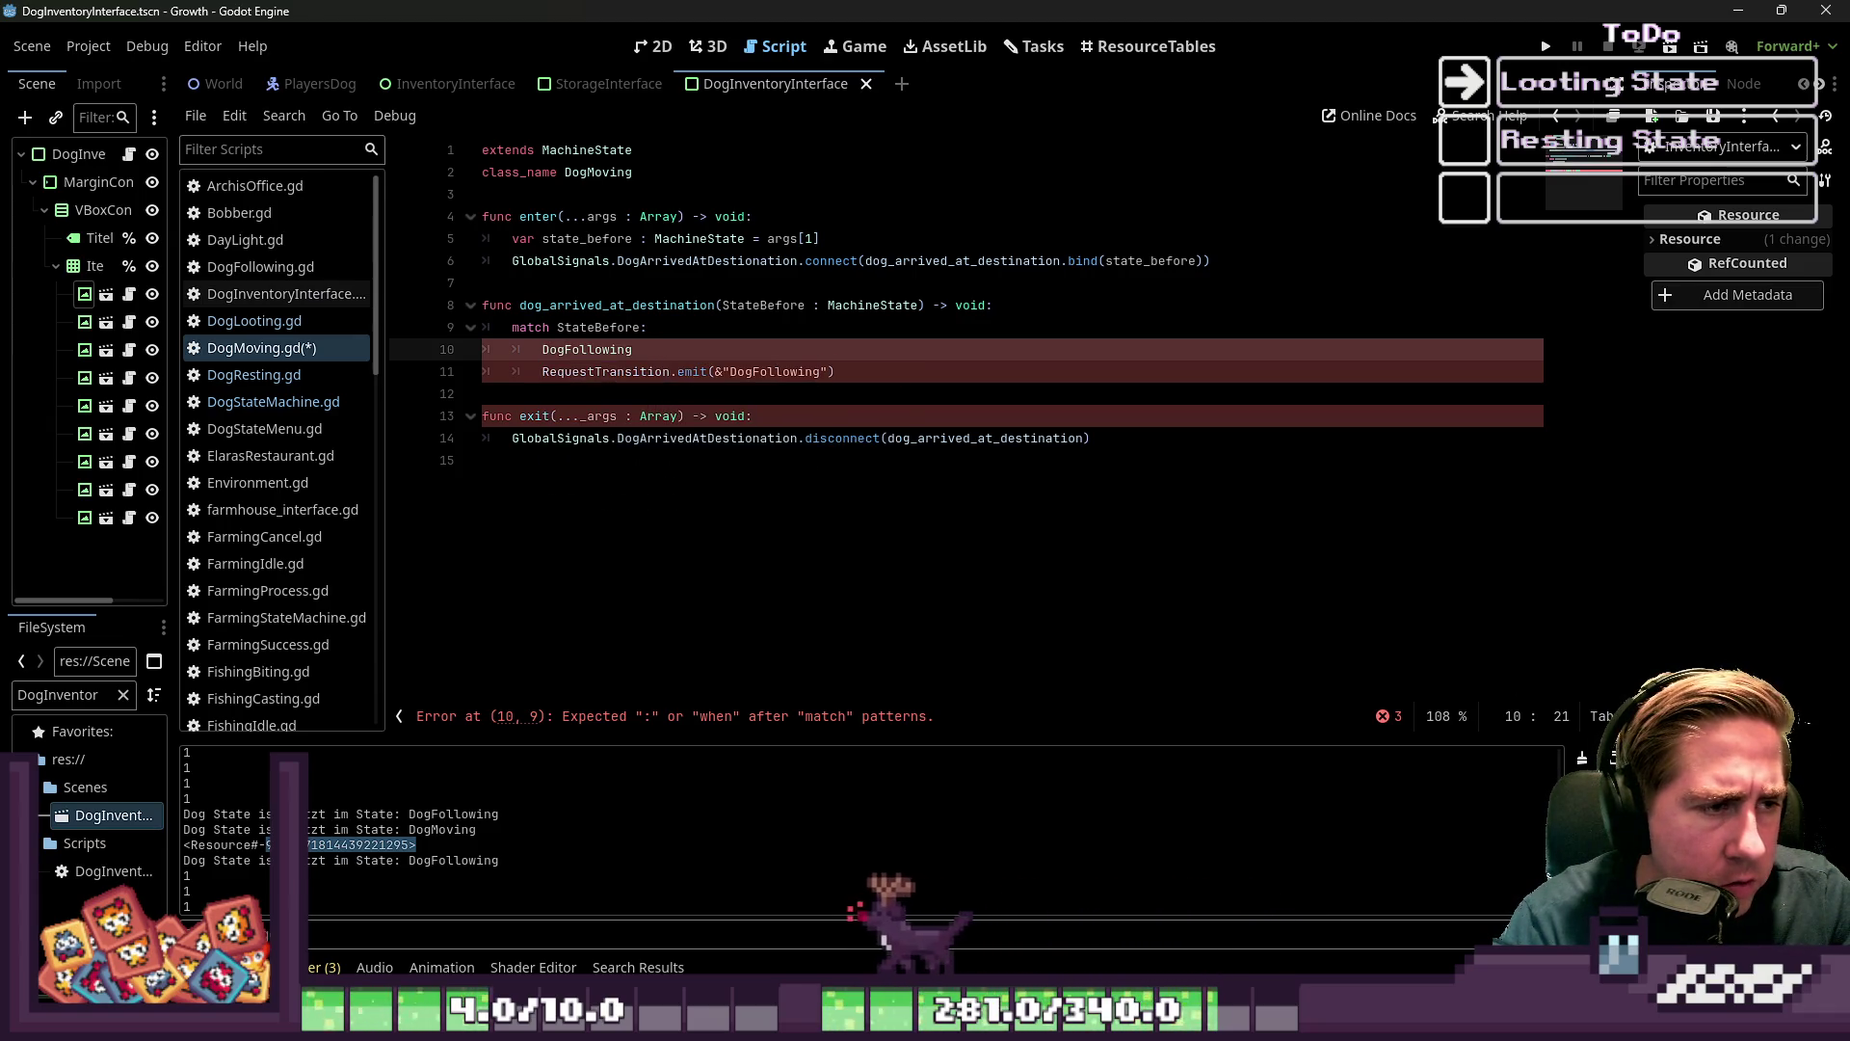
left_click(484, 371)
key("Tab")
key("End")
key("Return")
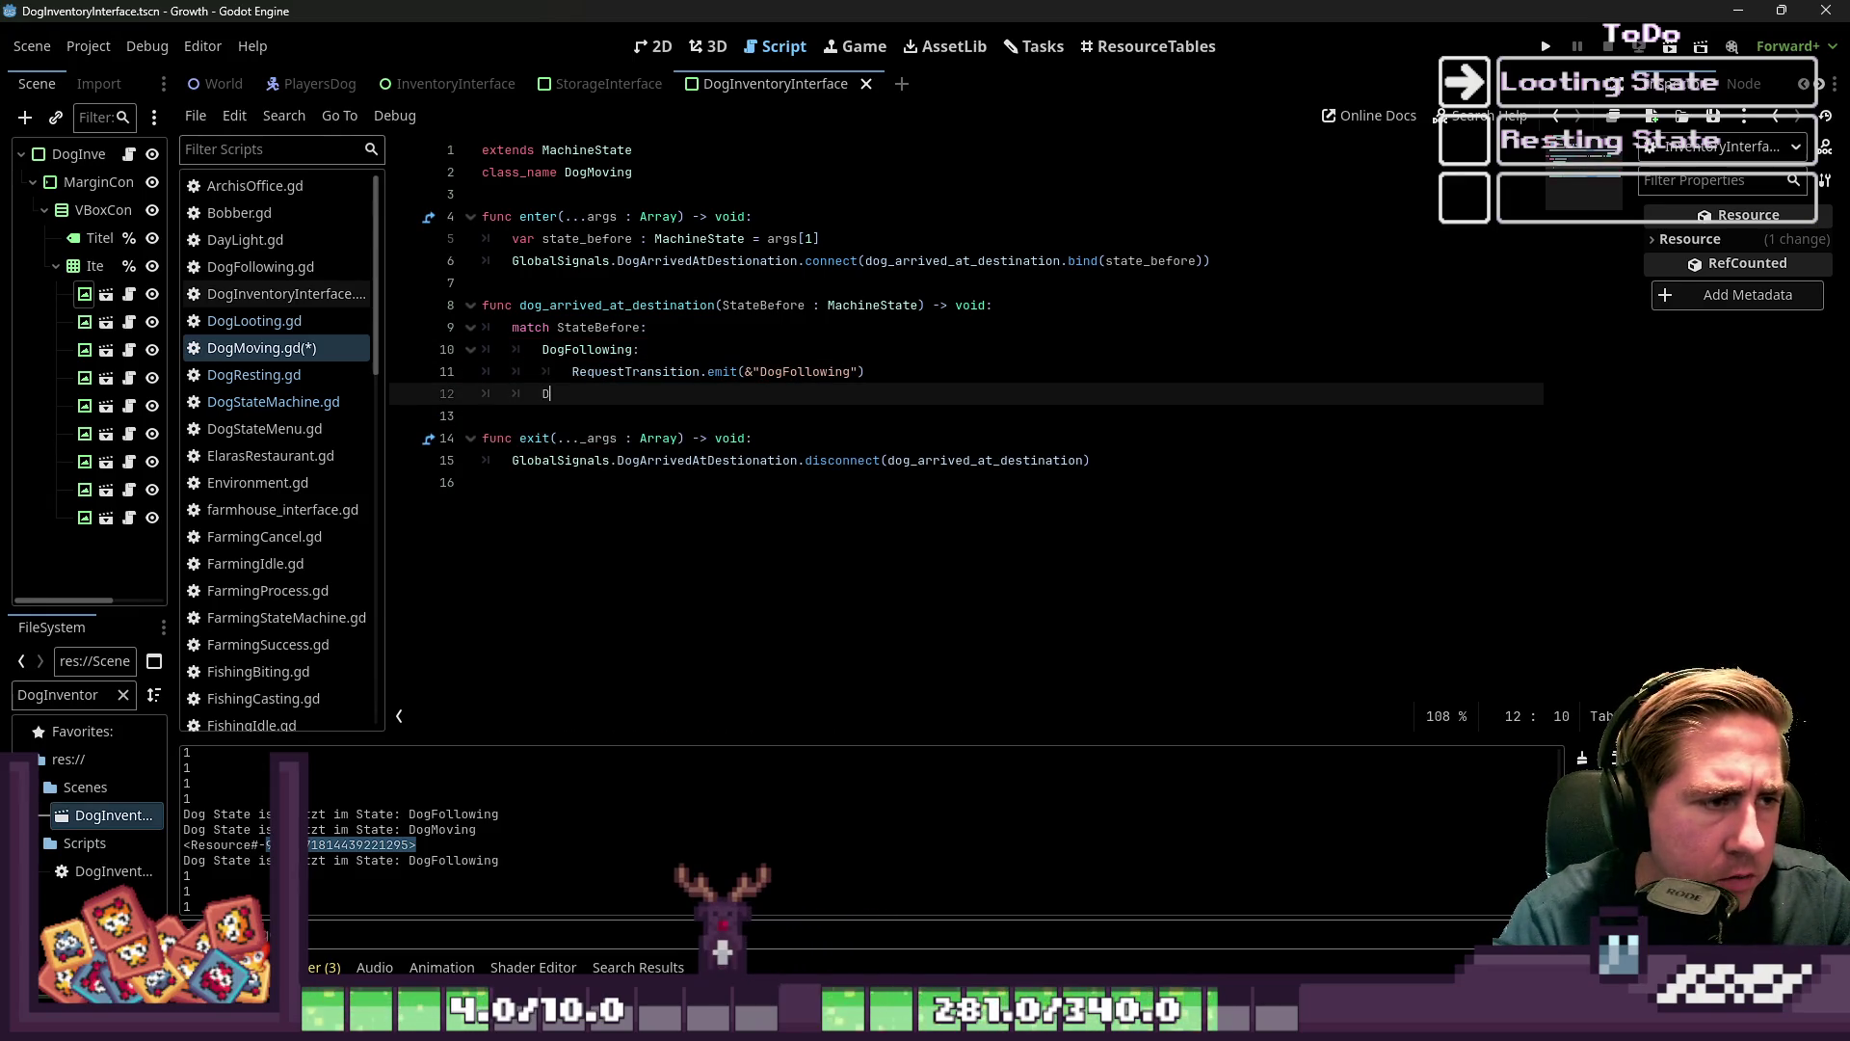
- Add a DogLooting case whose pasted transition call requests &"DogLooting"
type("ogLooting:")
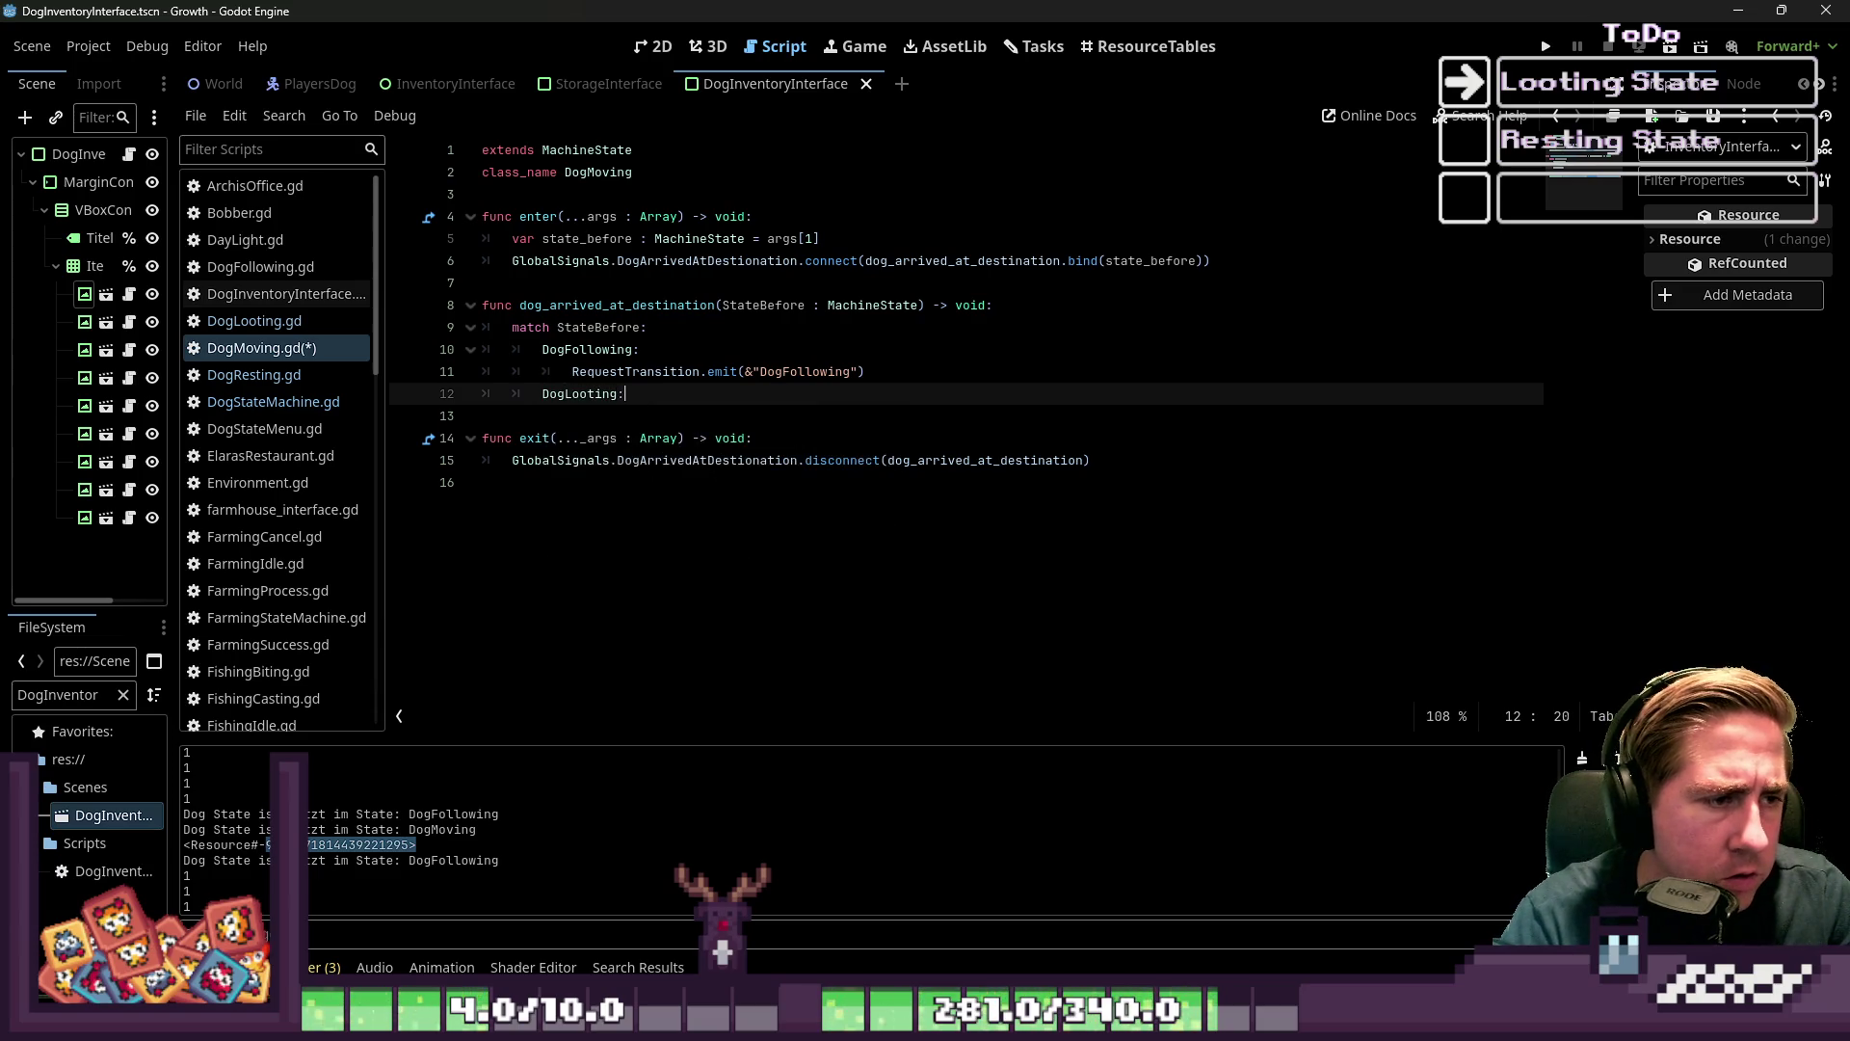
left_click_drag(573, 371, 867, 371)
key("ctrl+c")
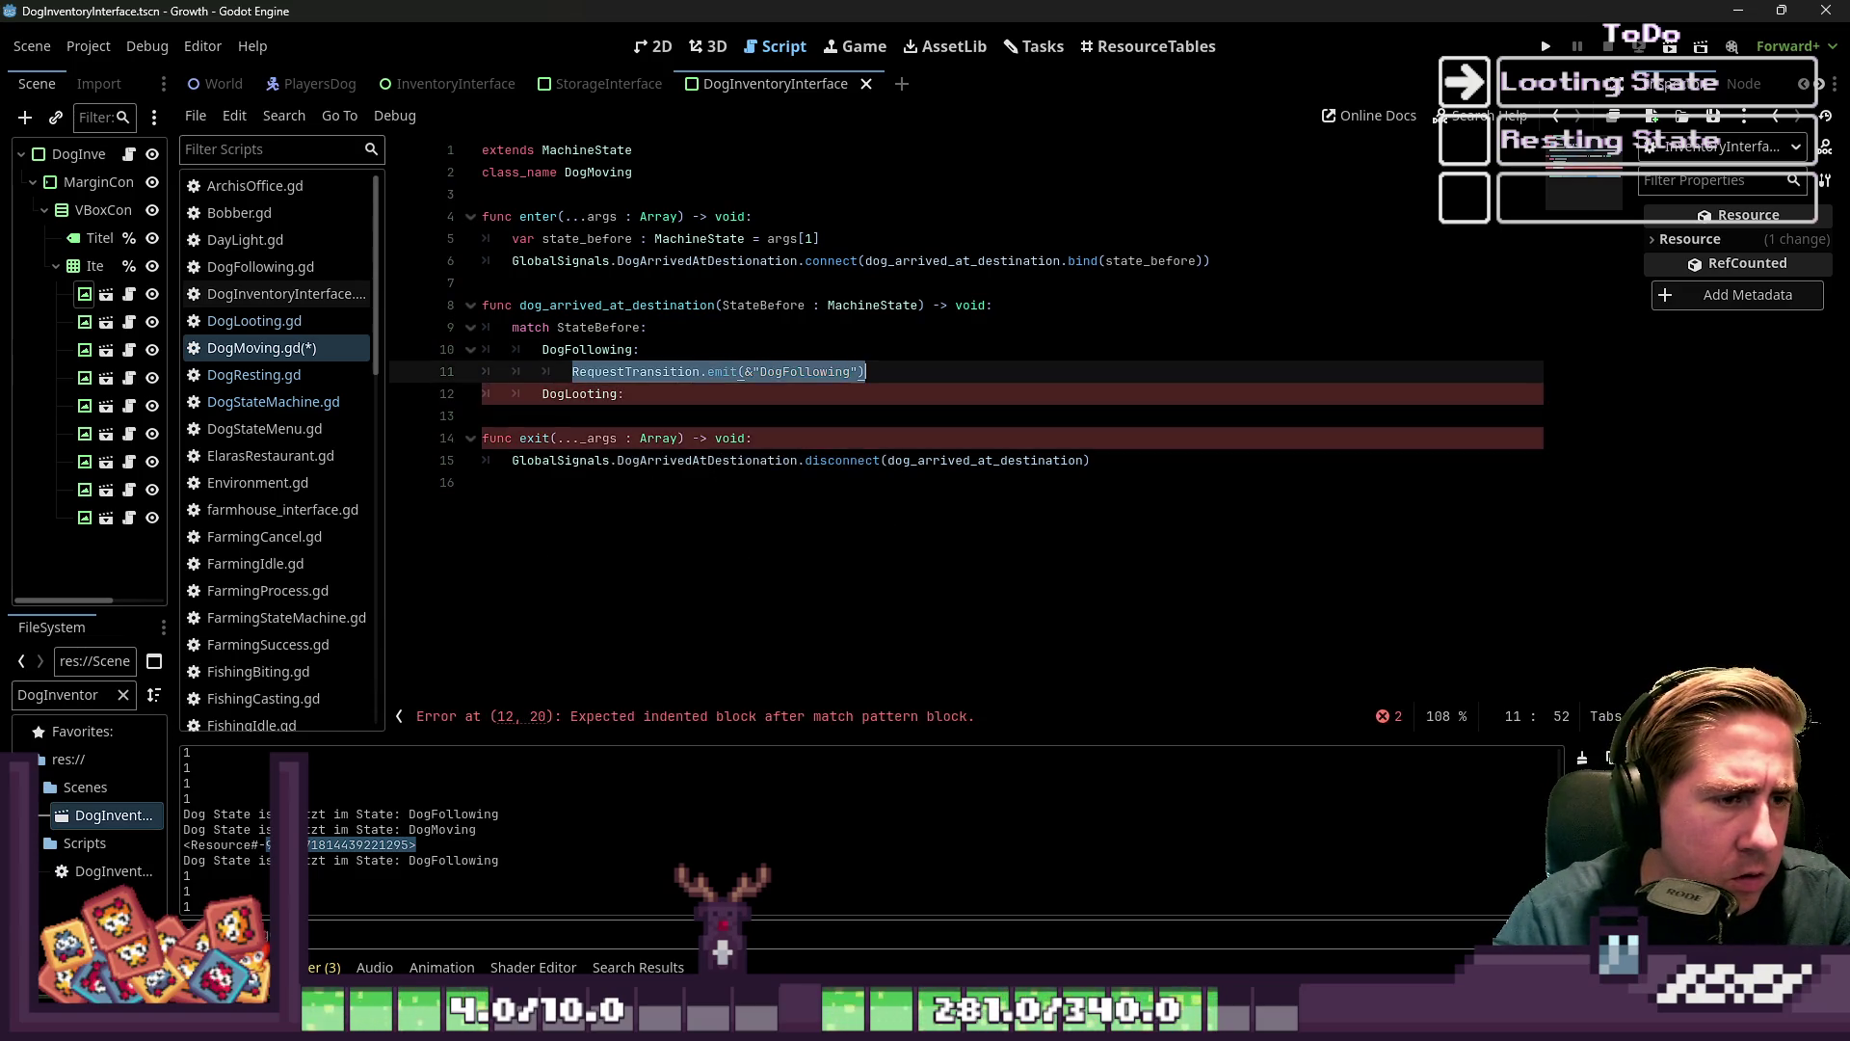
key("Down")
key("Return")
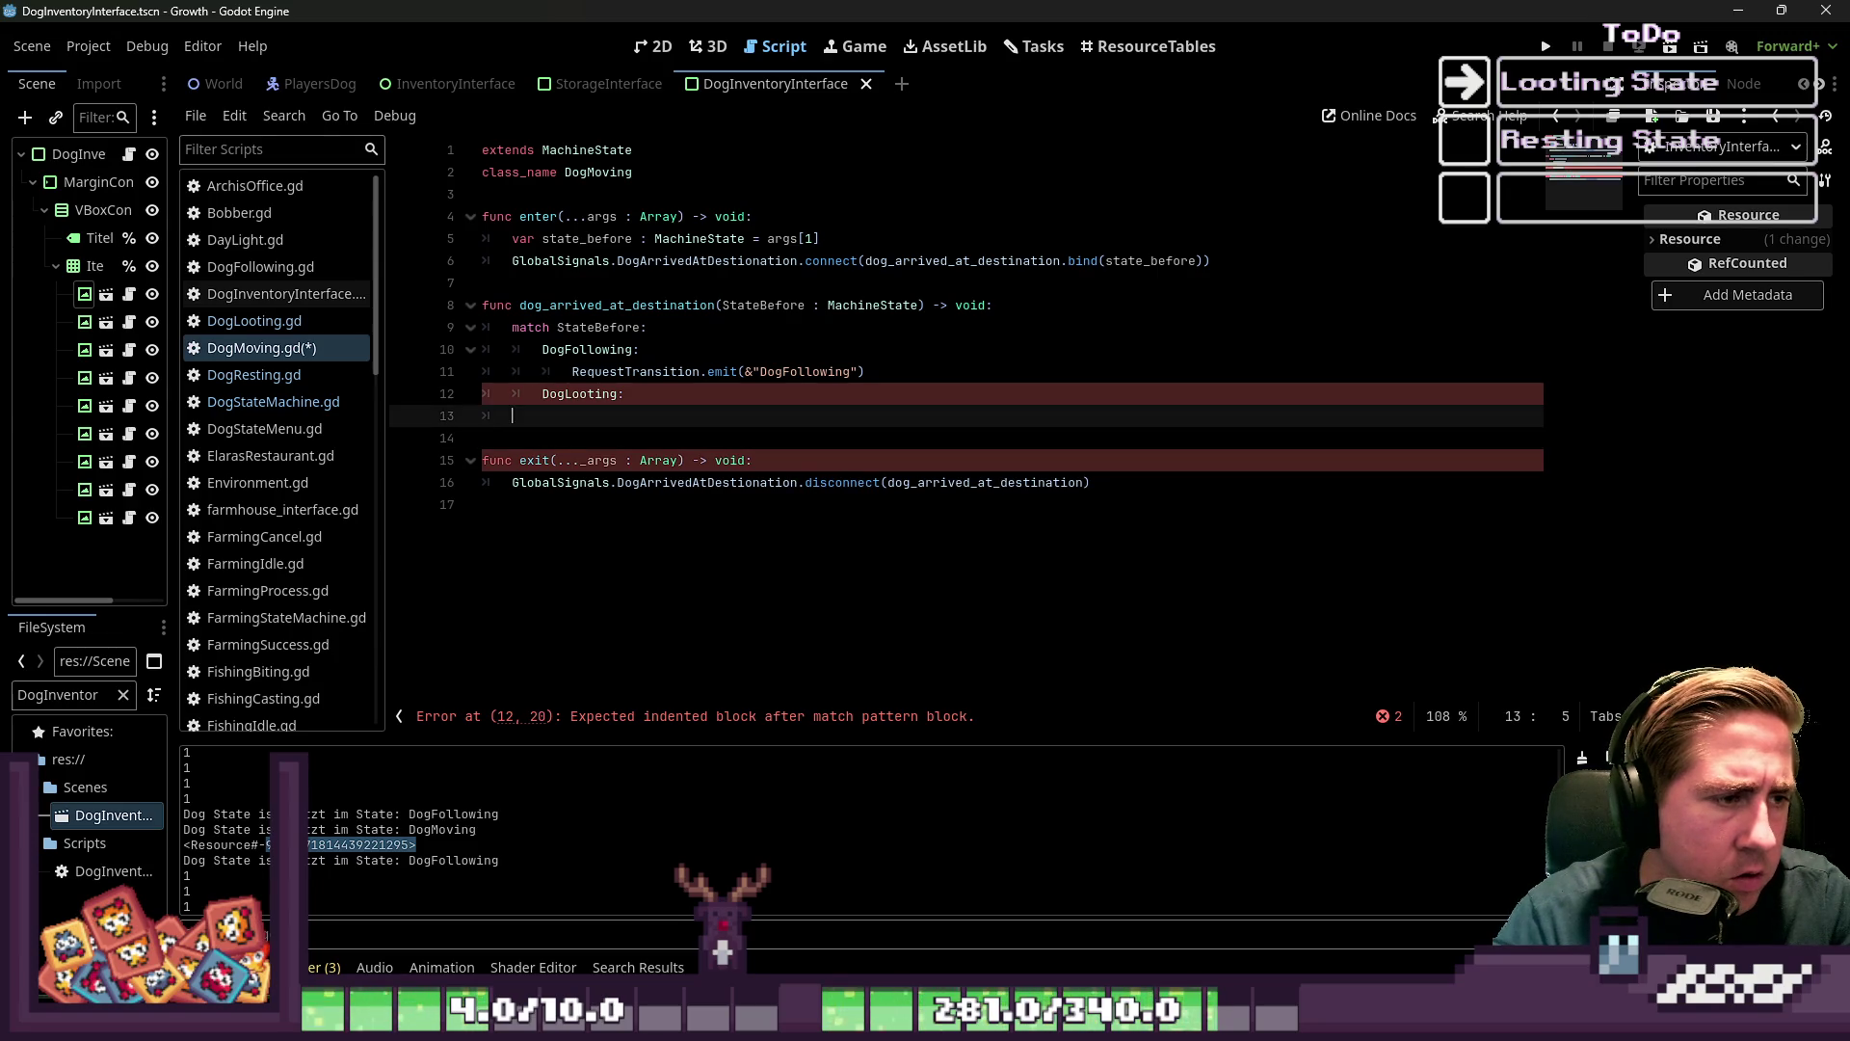
key("Tab")
key("ctrl+v")
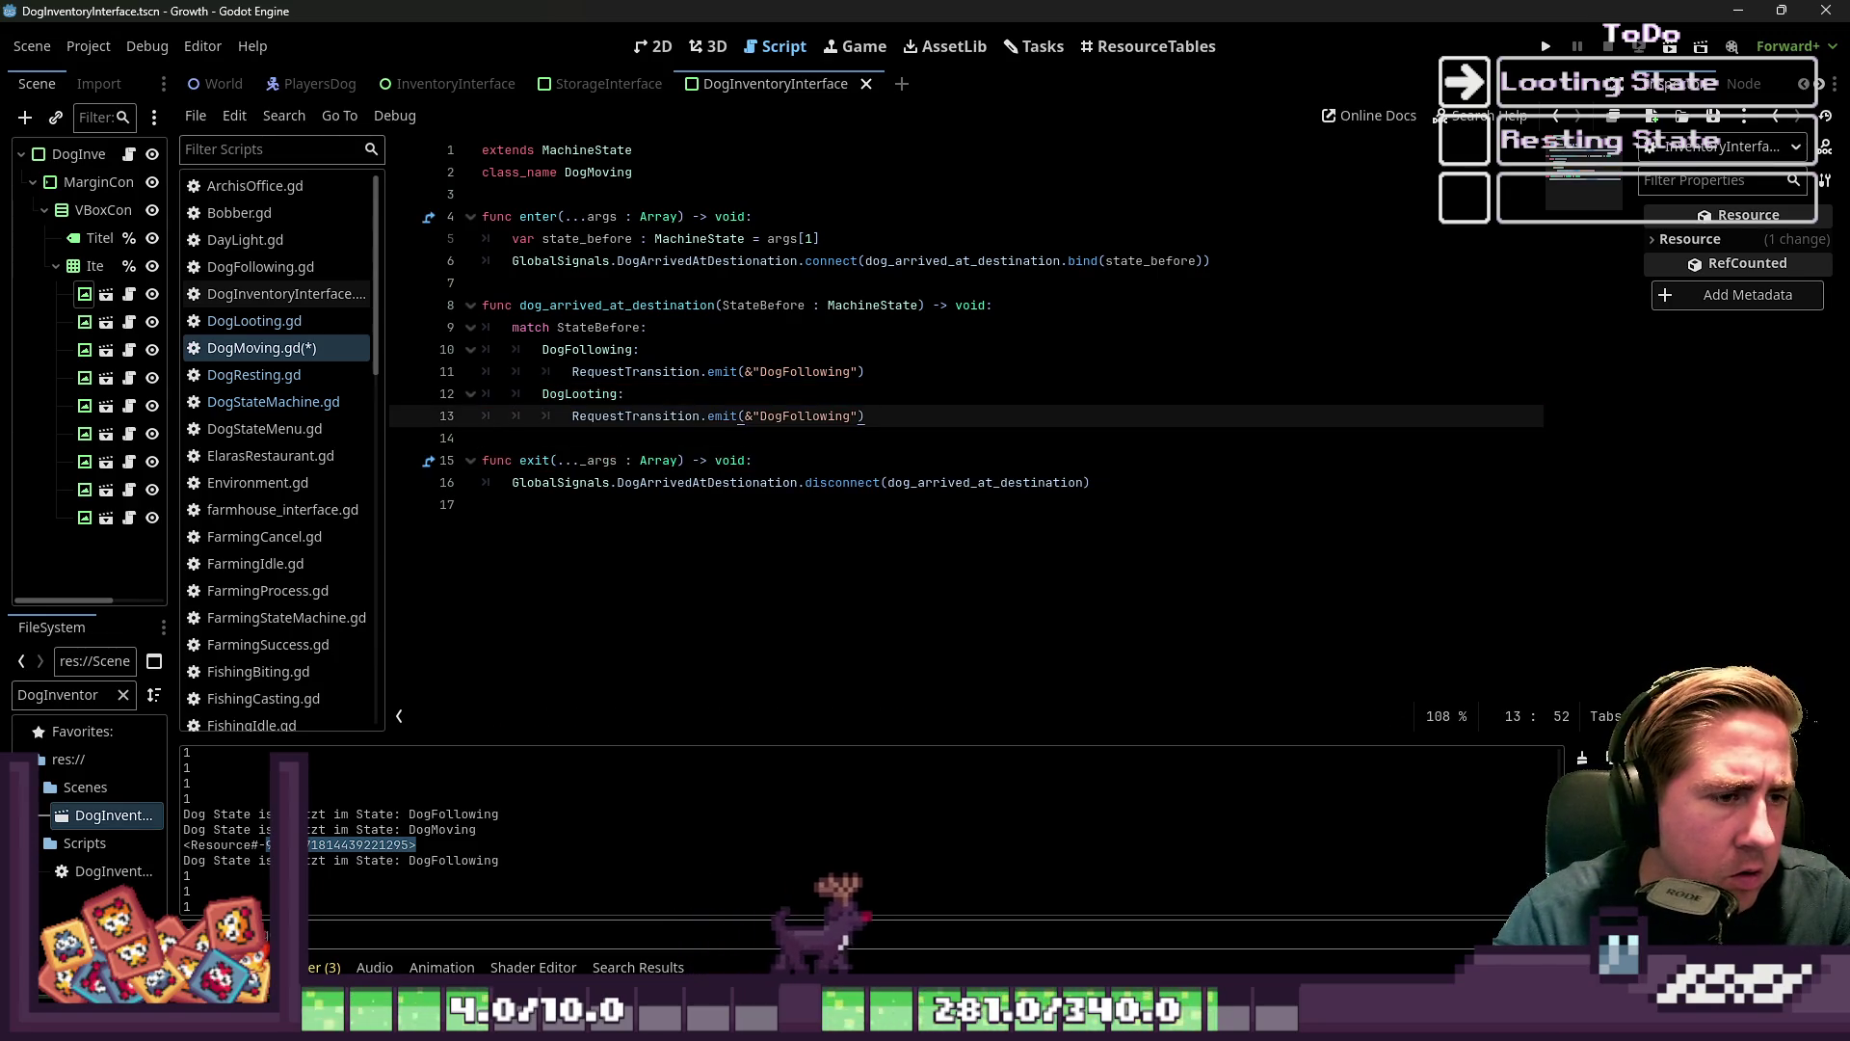
key("Left")
key("Left")
key("ctrl+shift+Left")
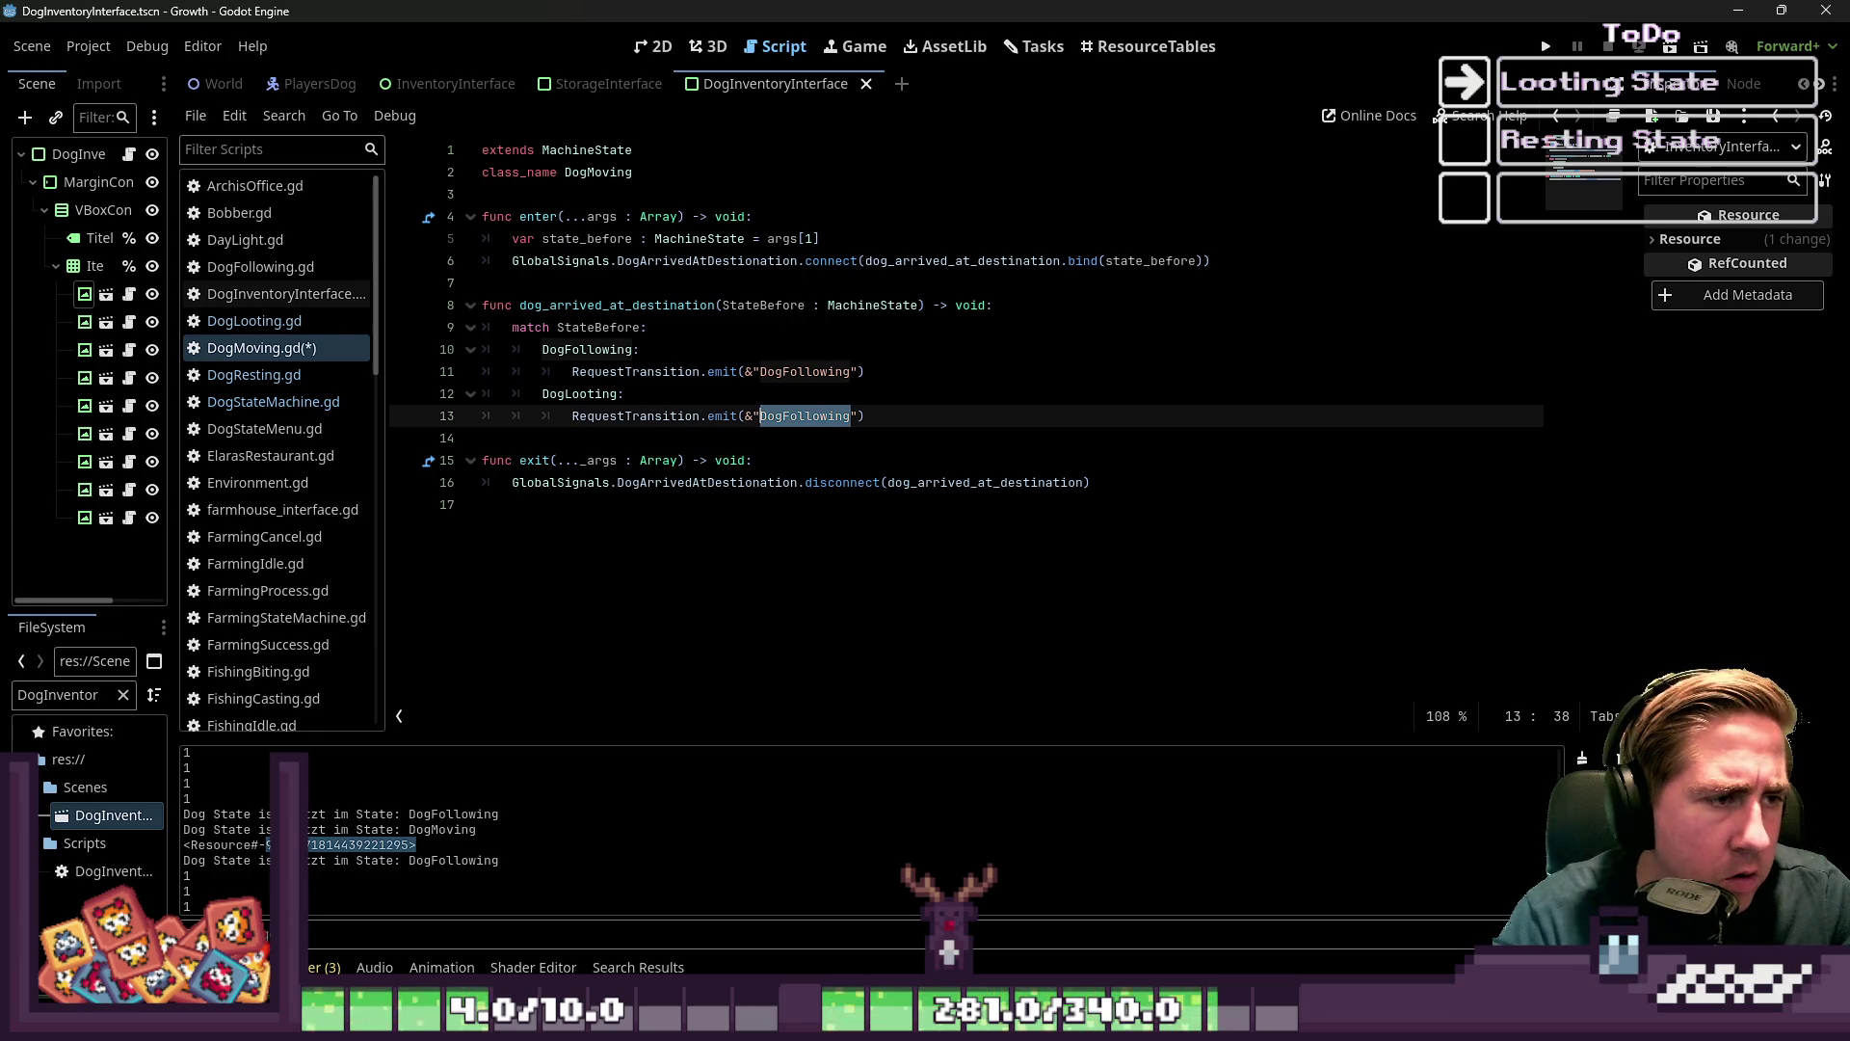
type("D")
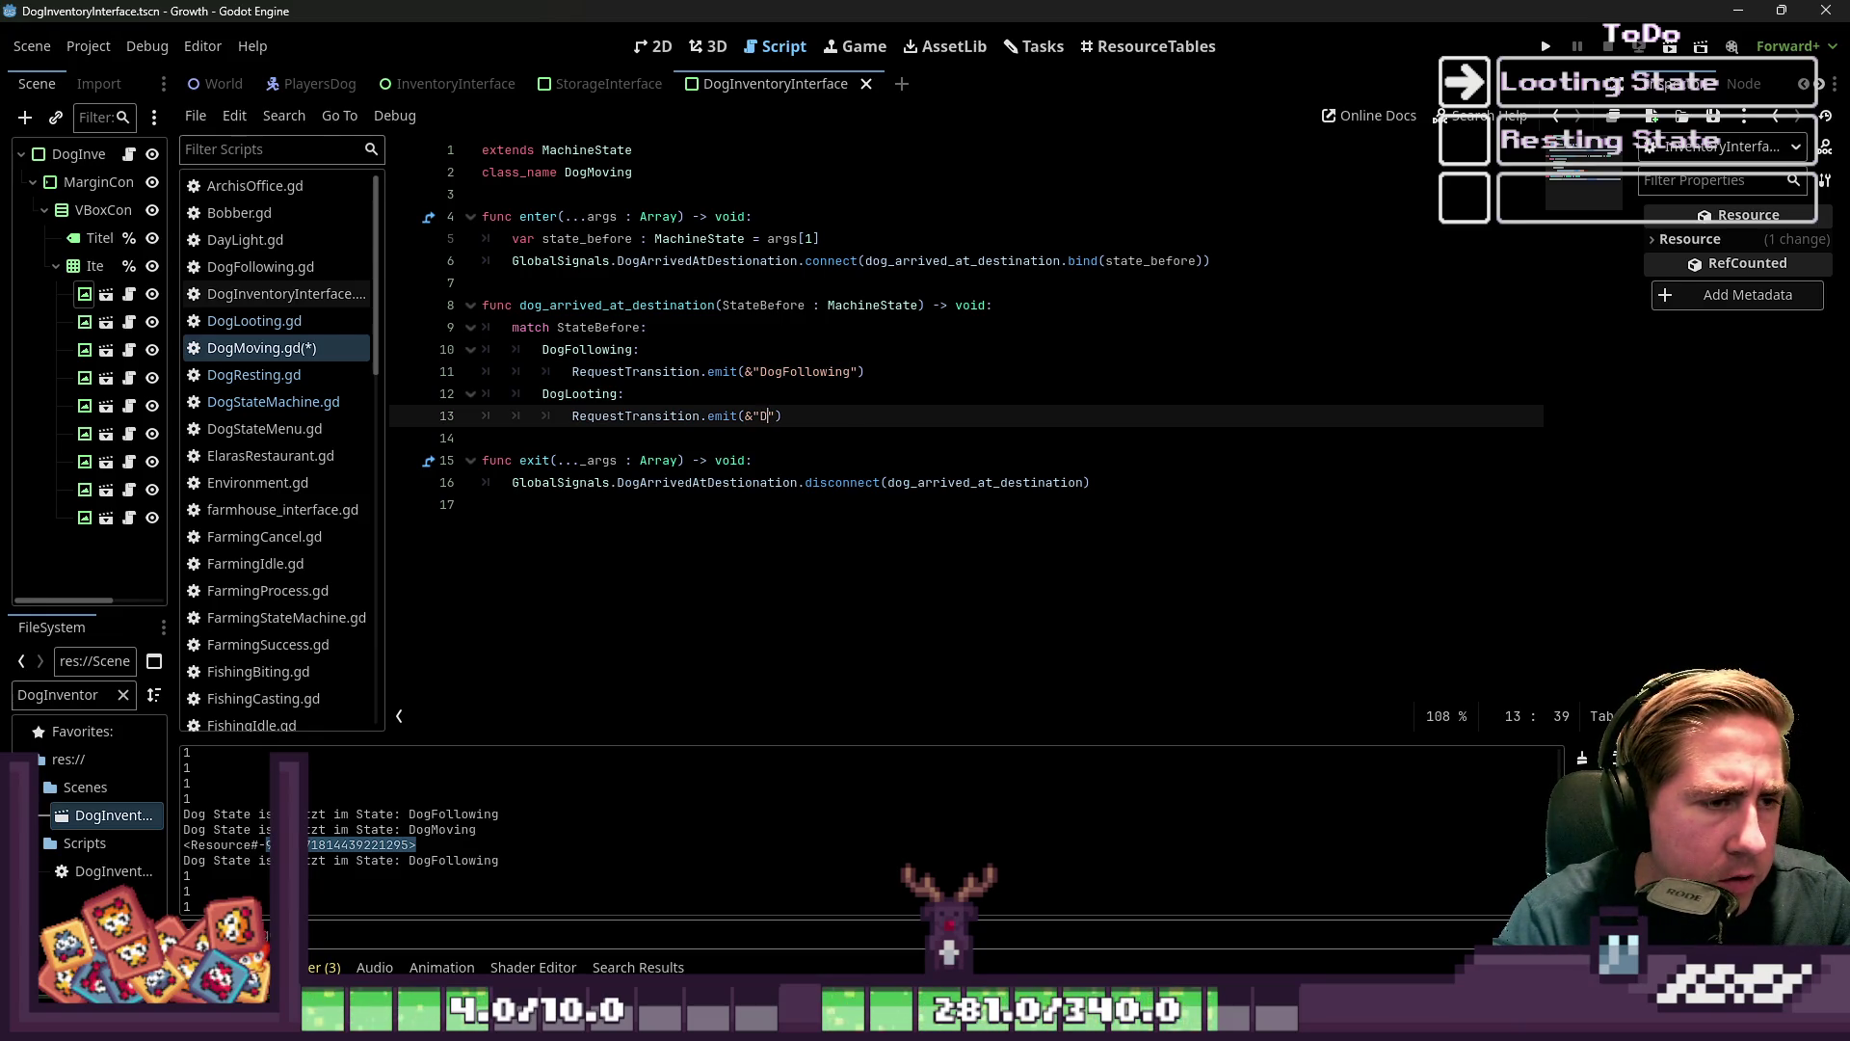
key("End")
key("Return")
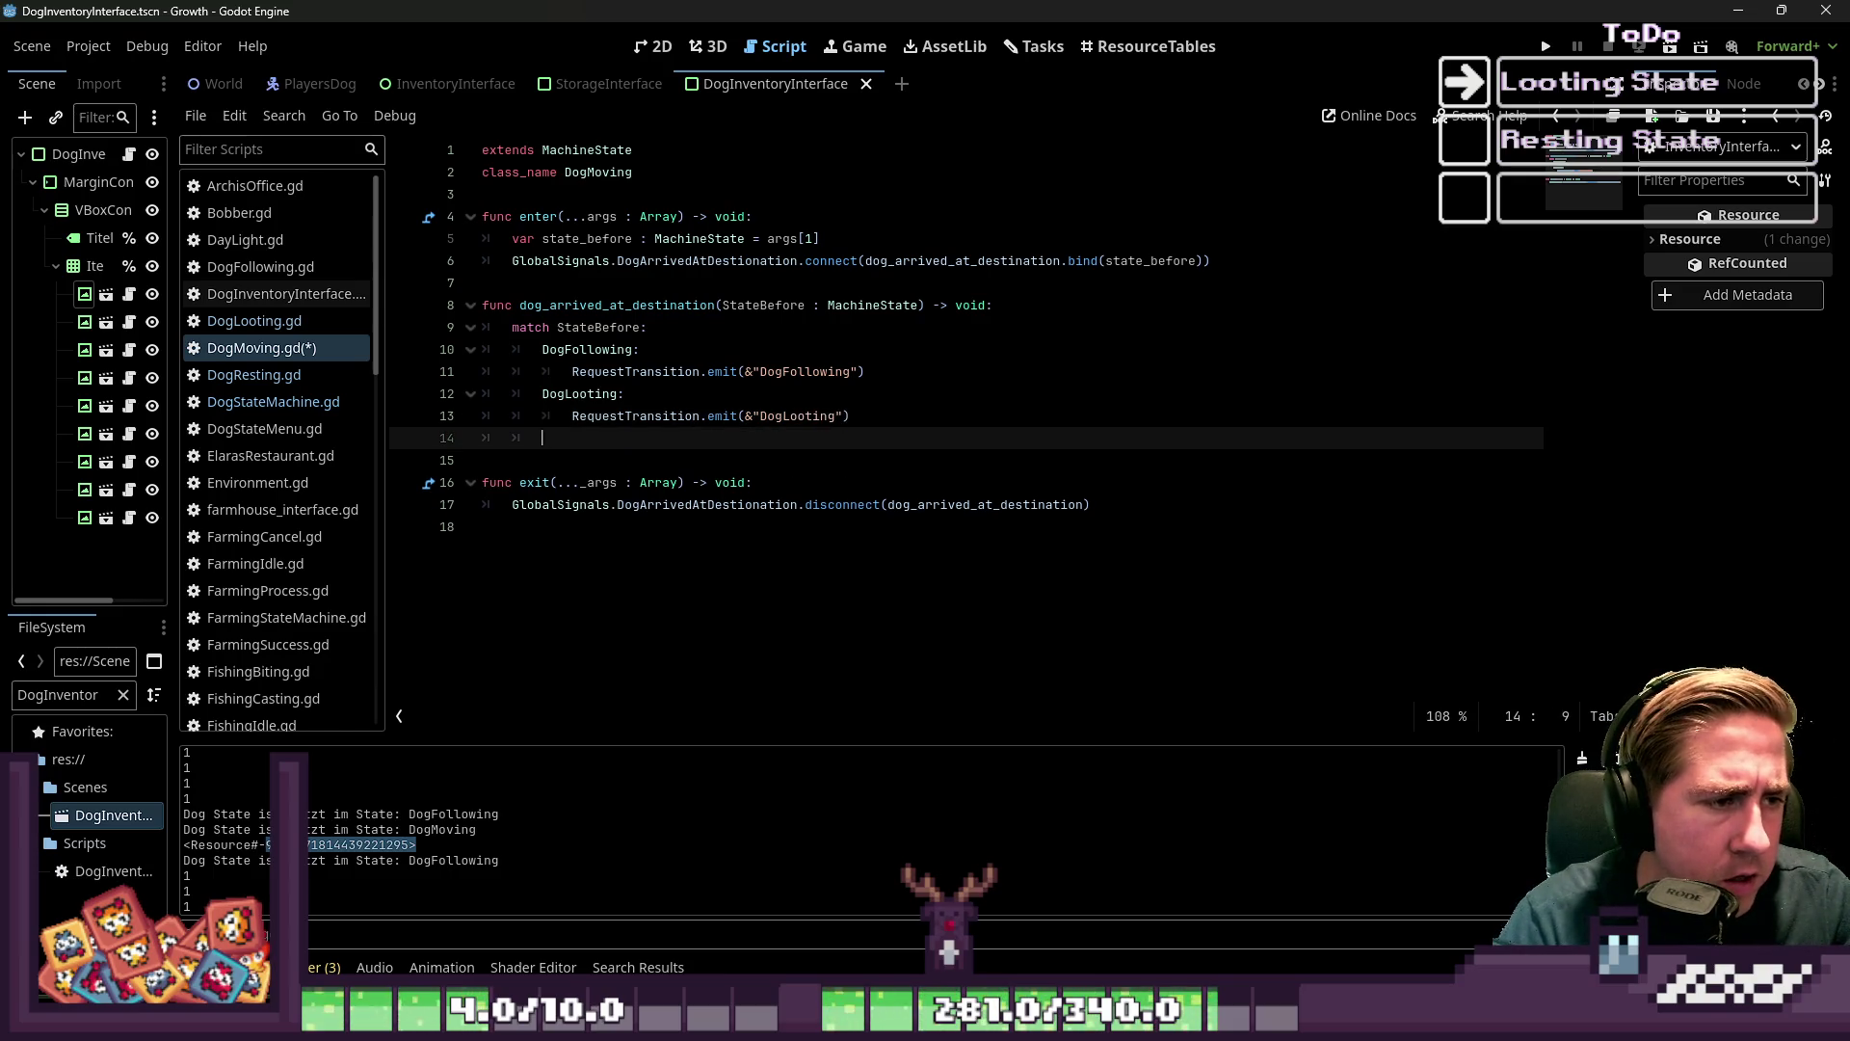
- Copy the transition call into a new default _: case
key("Return")
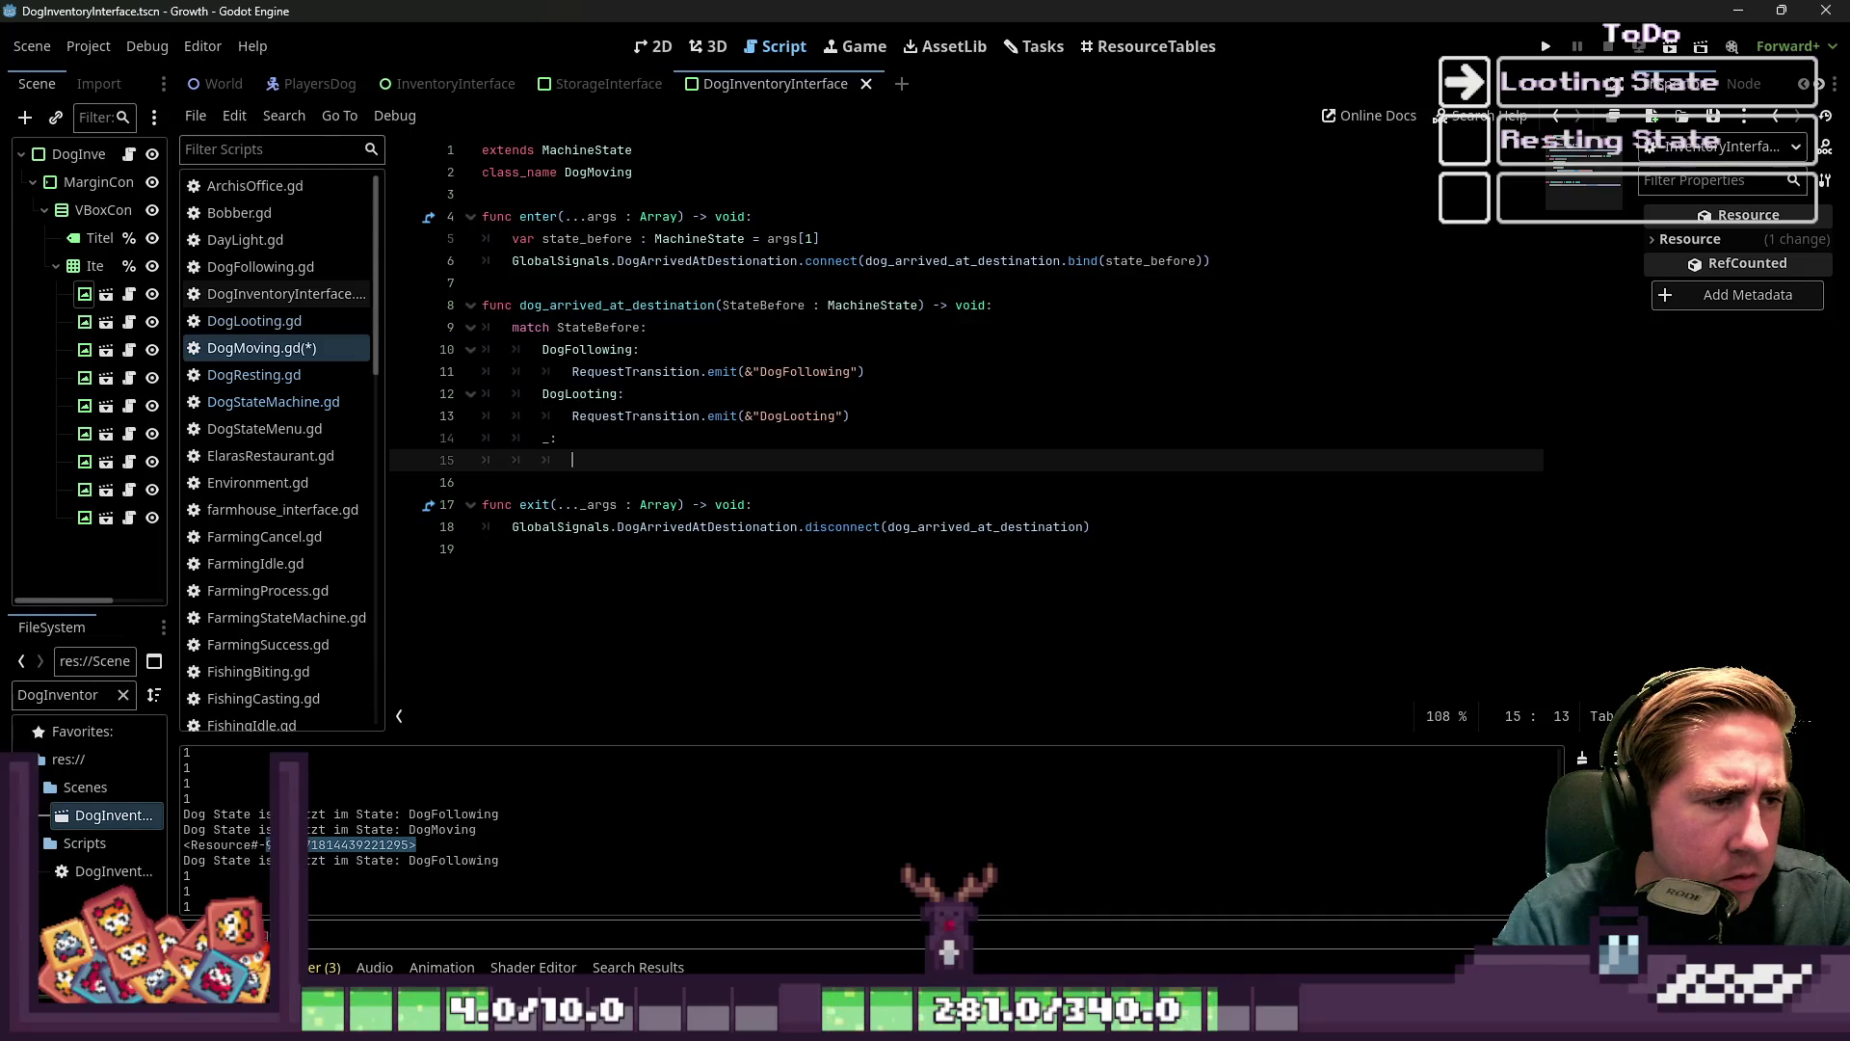
key("Up")
key("Up")
key("ctrl+shift+Right")
key("ctrl+shift+Right")
key("ctrl+shift+Right")
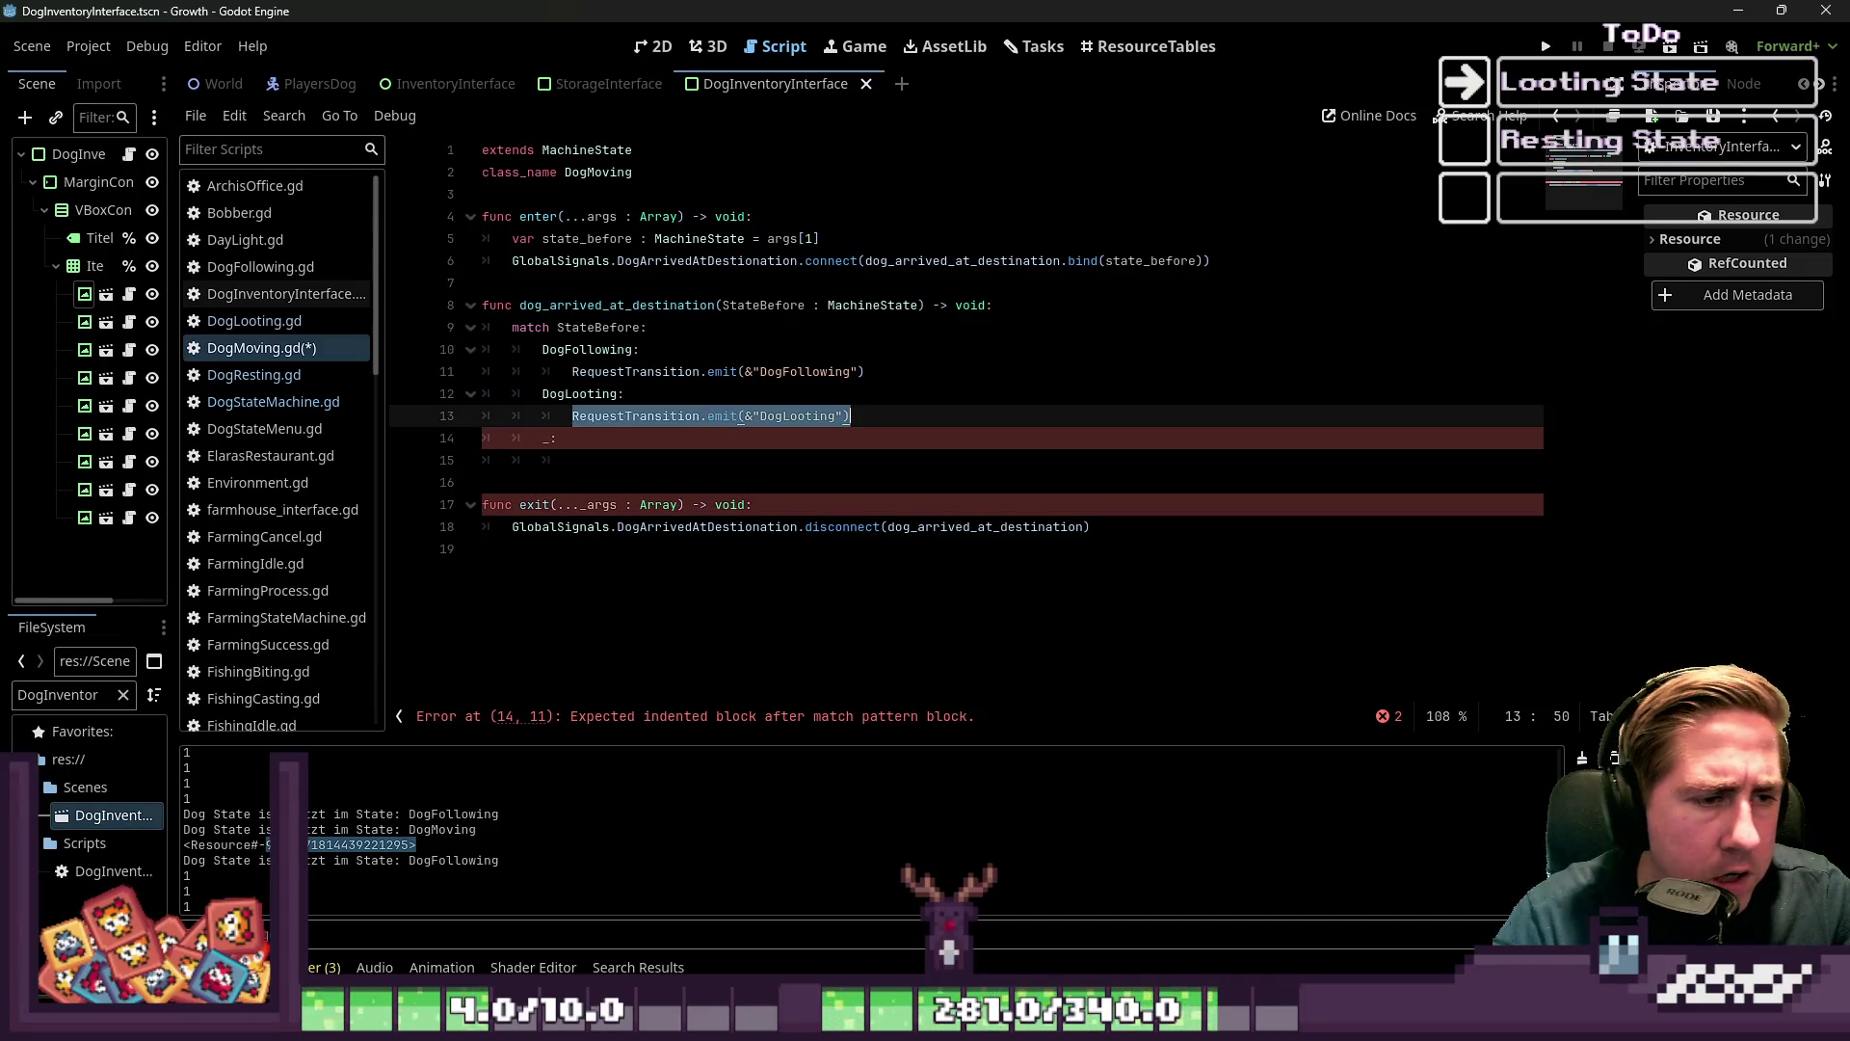
key("ctrl+c")
key("Down")
key("Down")
key("ctrl+v")
key("Up")
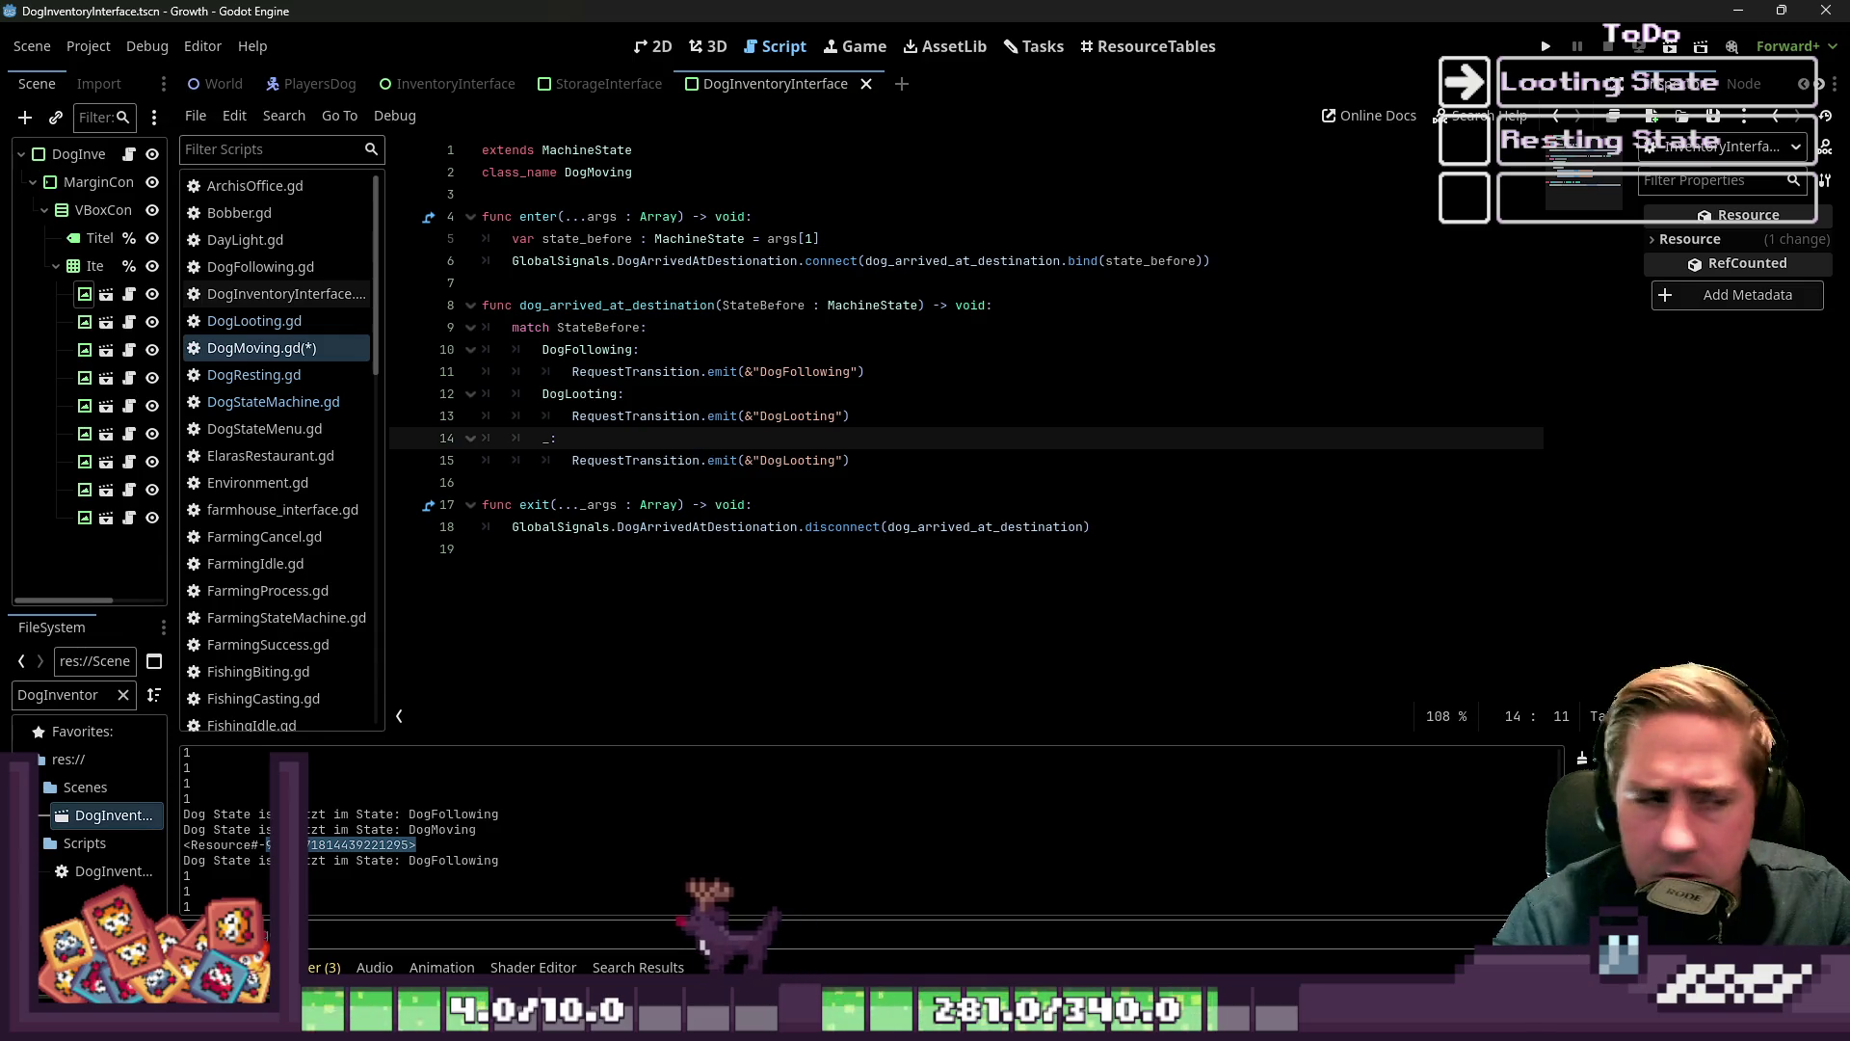
key("Down")
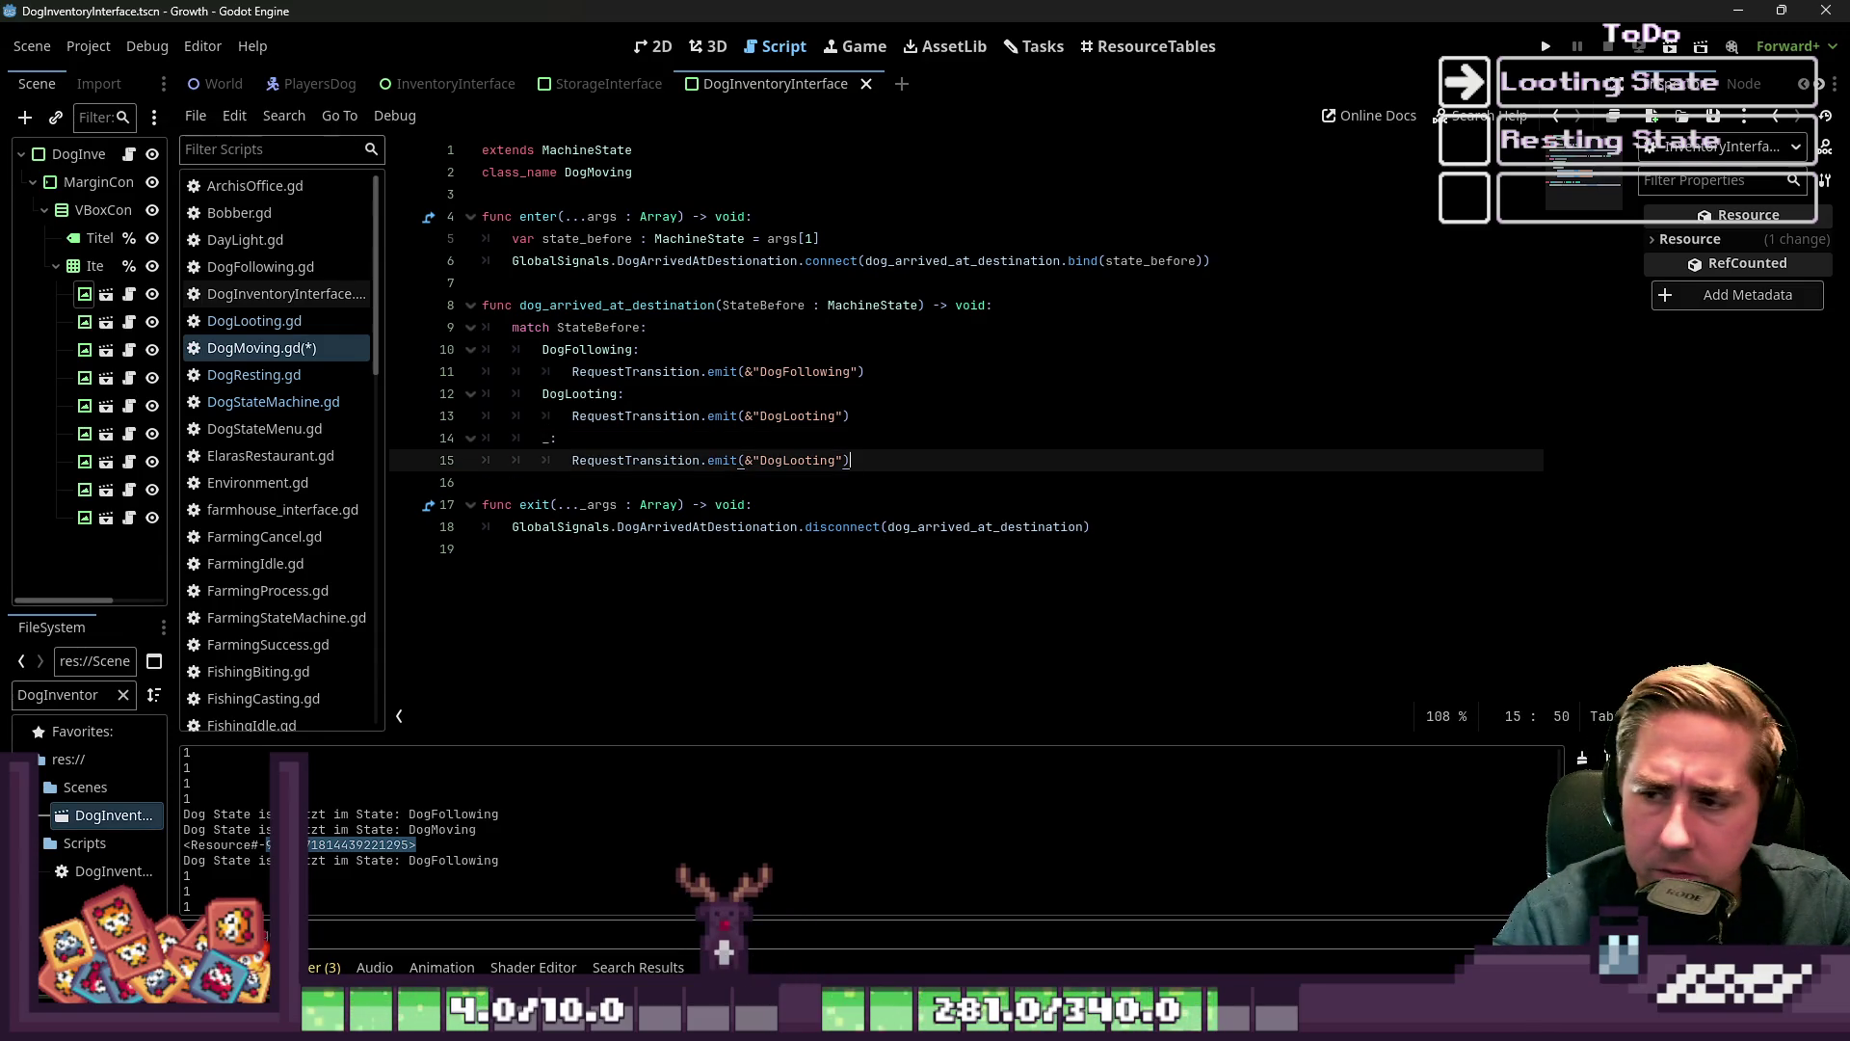
key("ctrl+shift+Right")
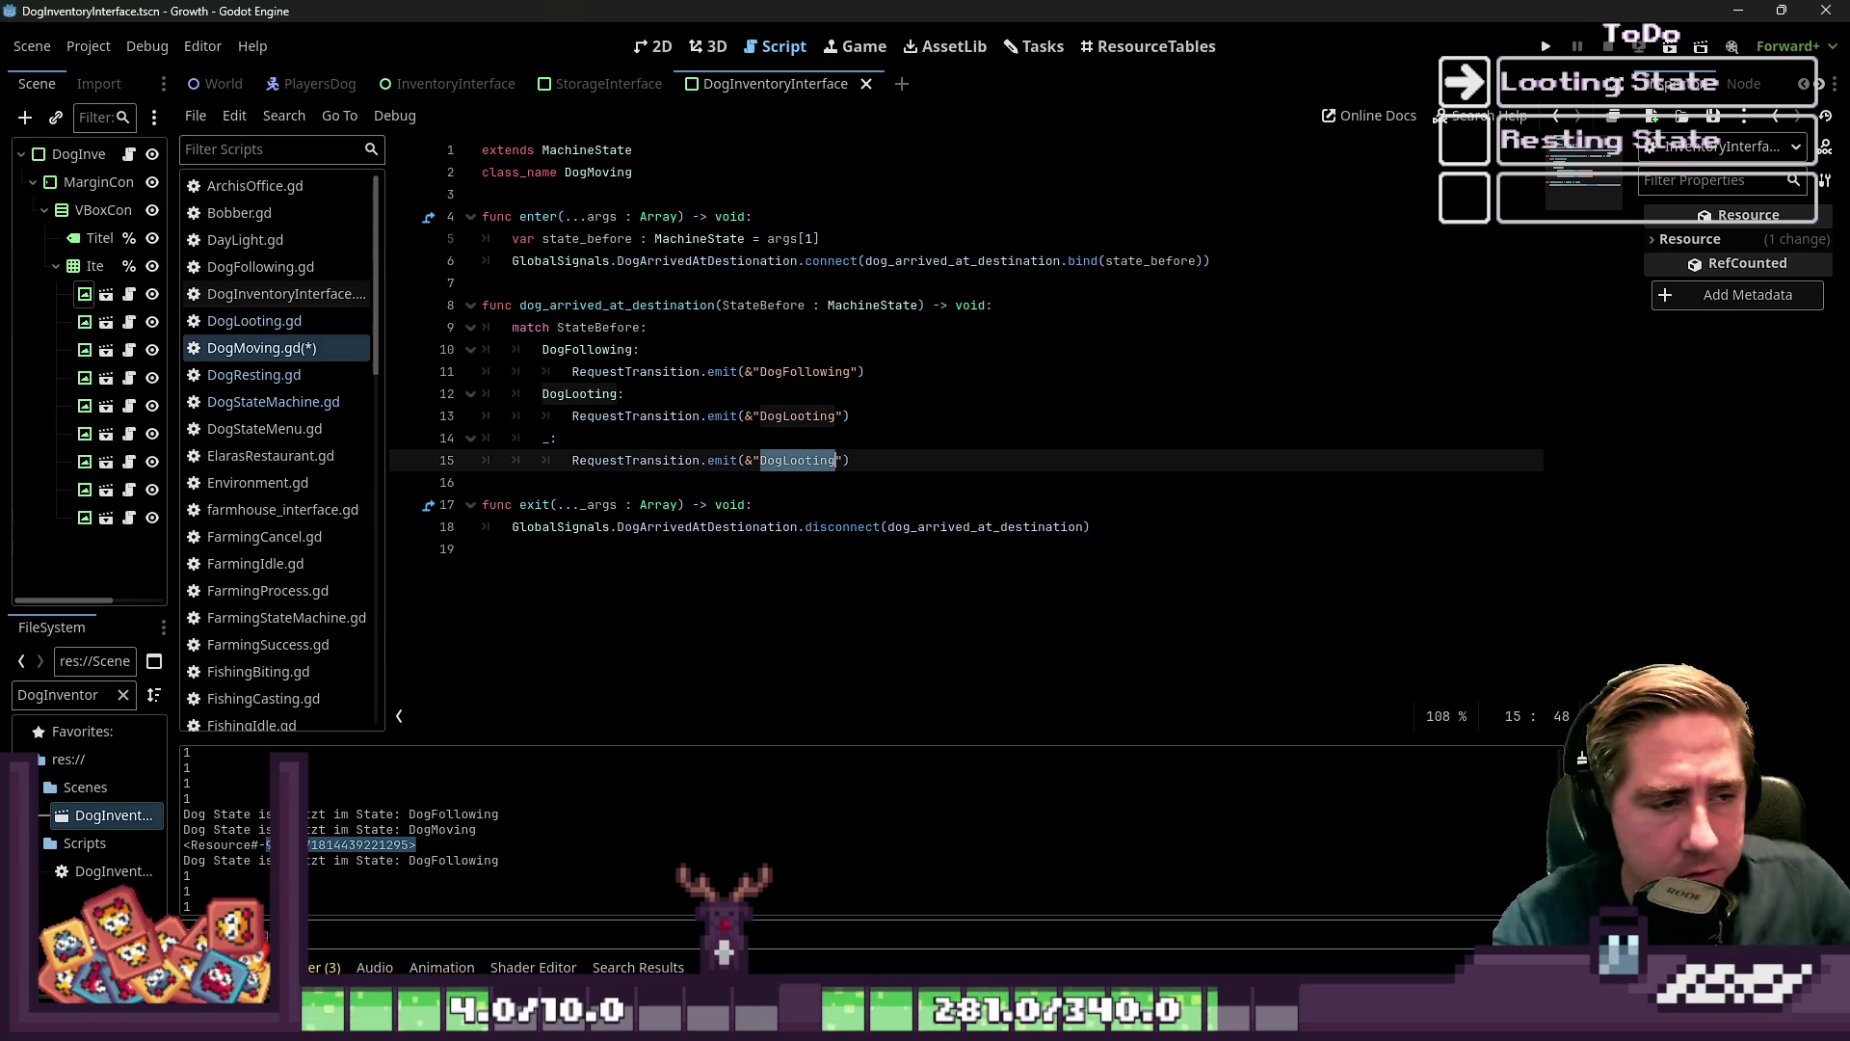
key("BackSpace")
type("og")
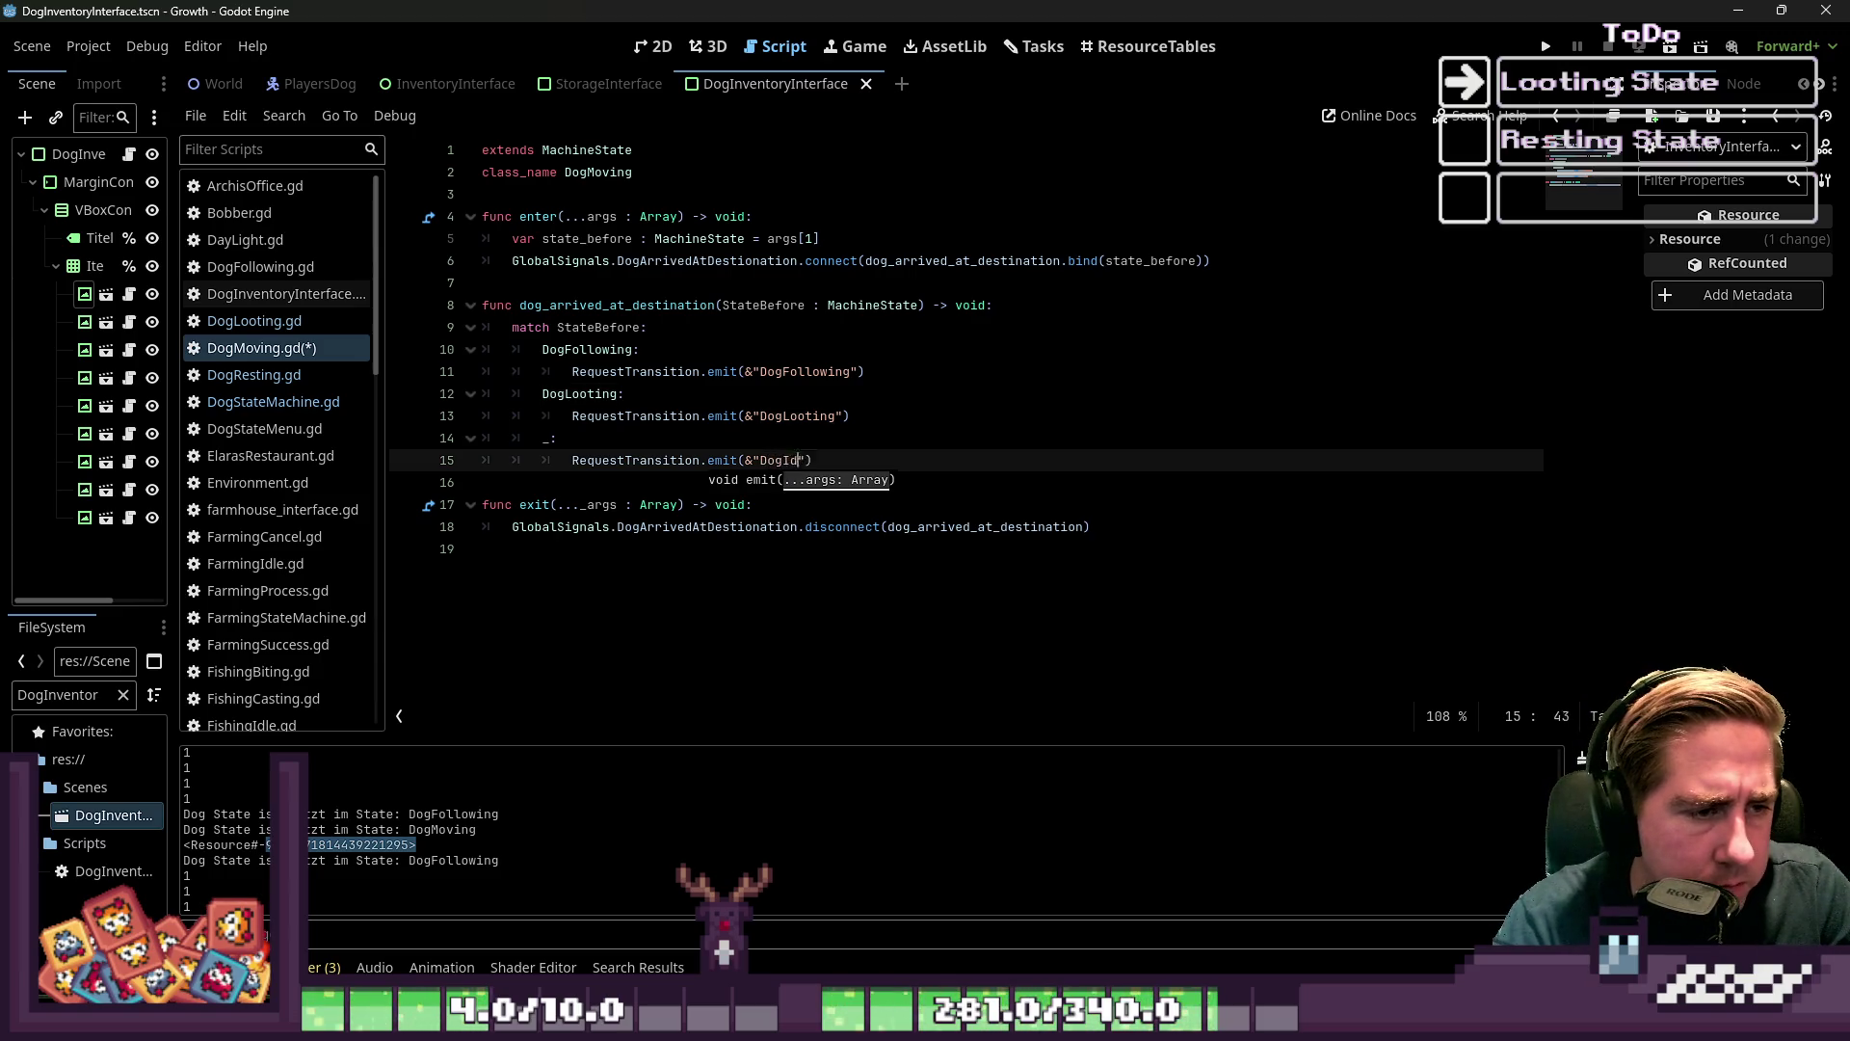
key("Escape")
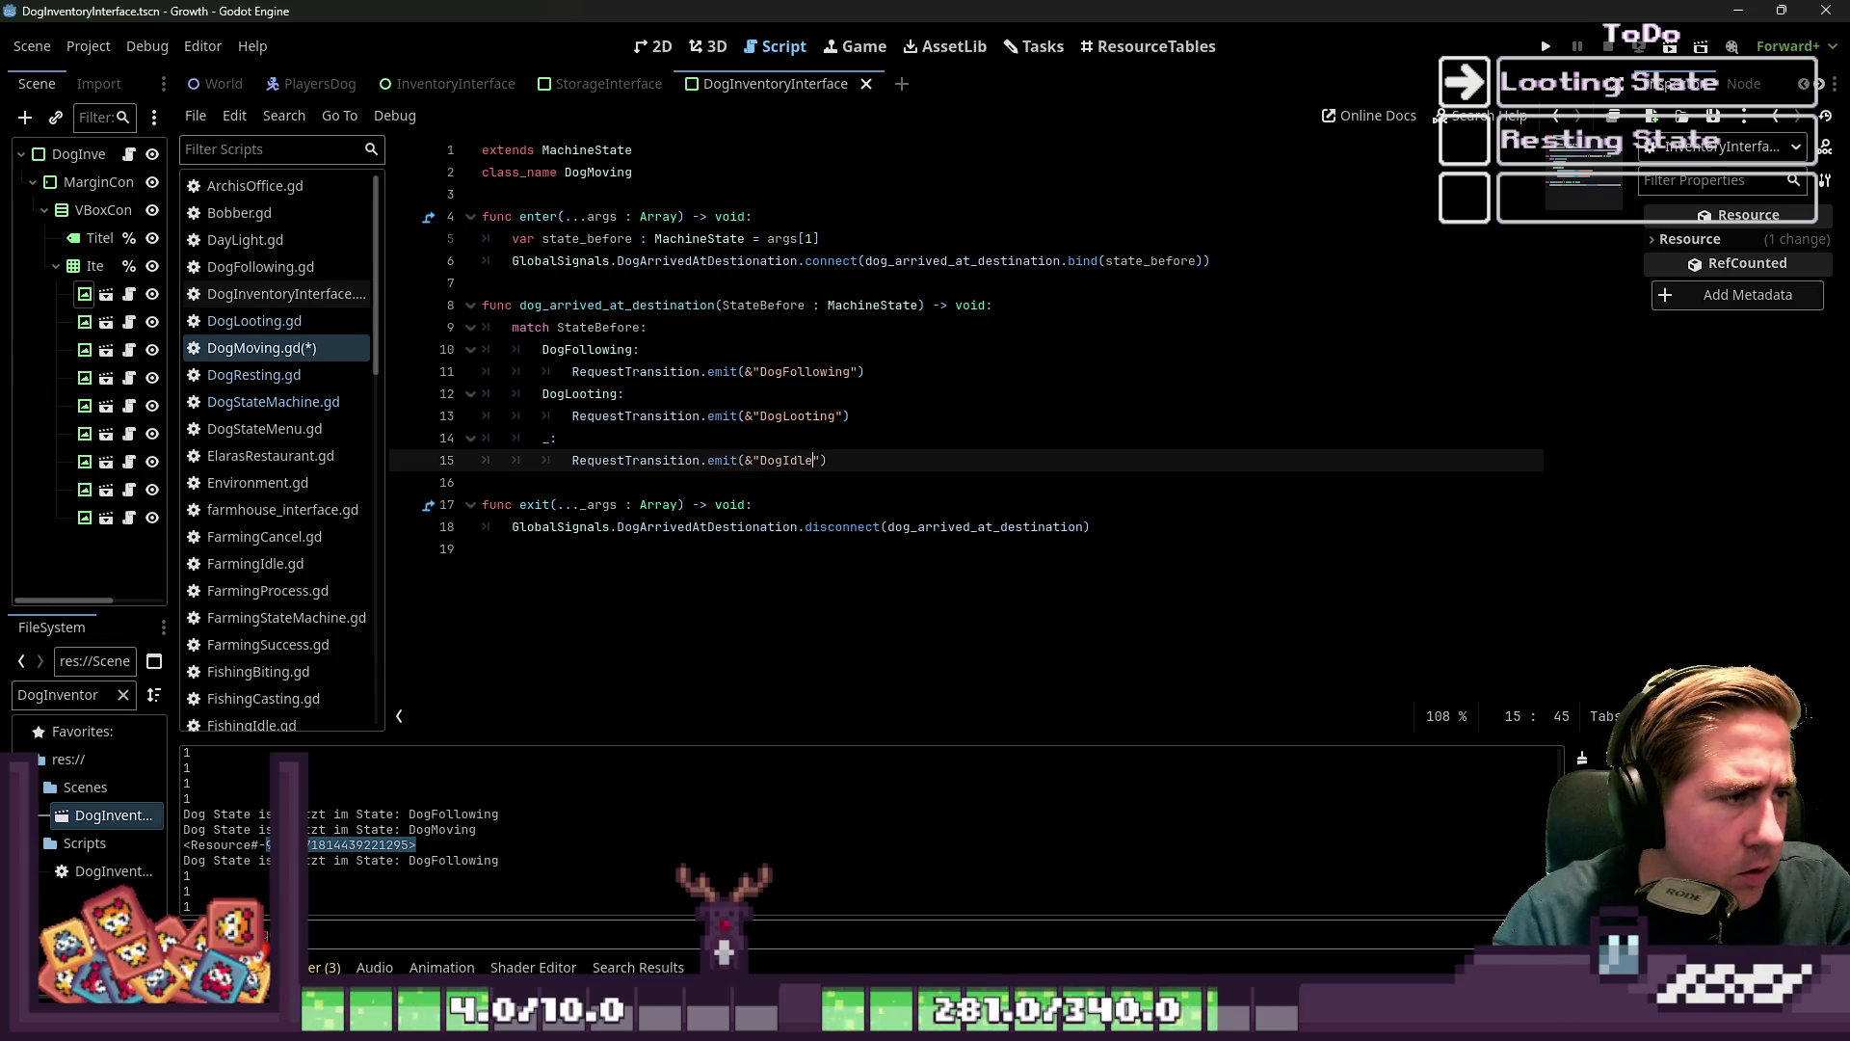
- Make the default case request DogResting and save DogMoving.gd
key("ctrl+shift+Left")
key("BackSpace")
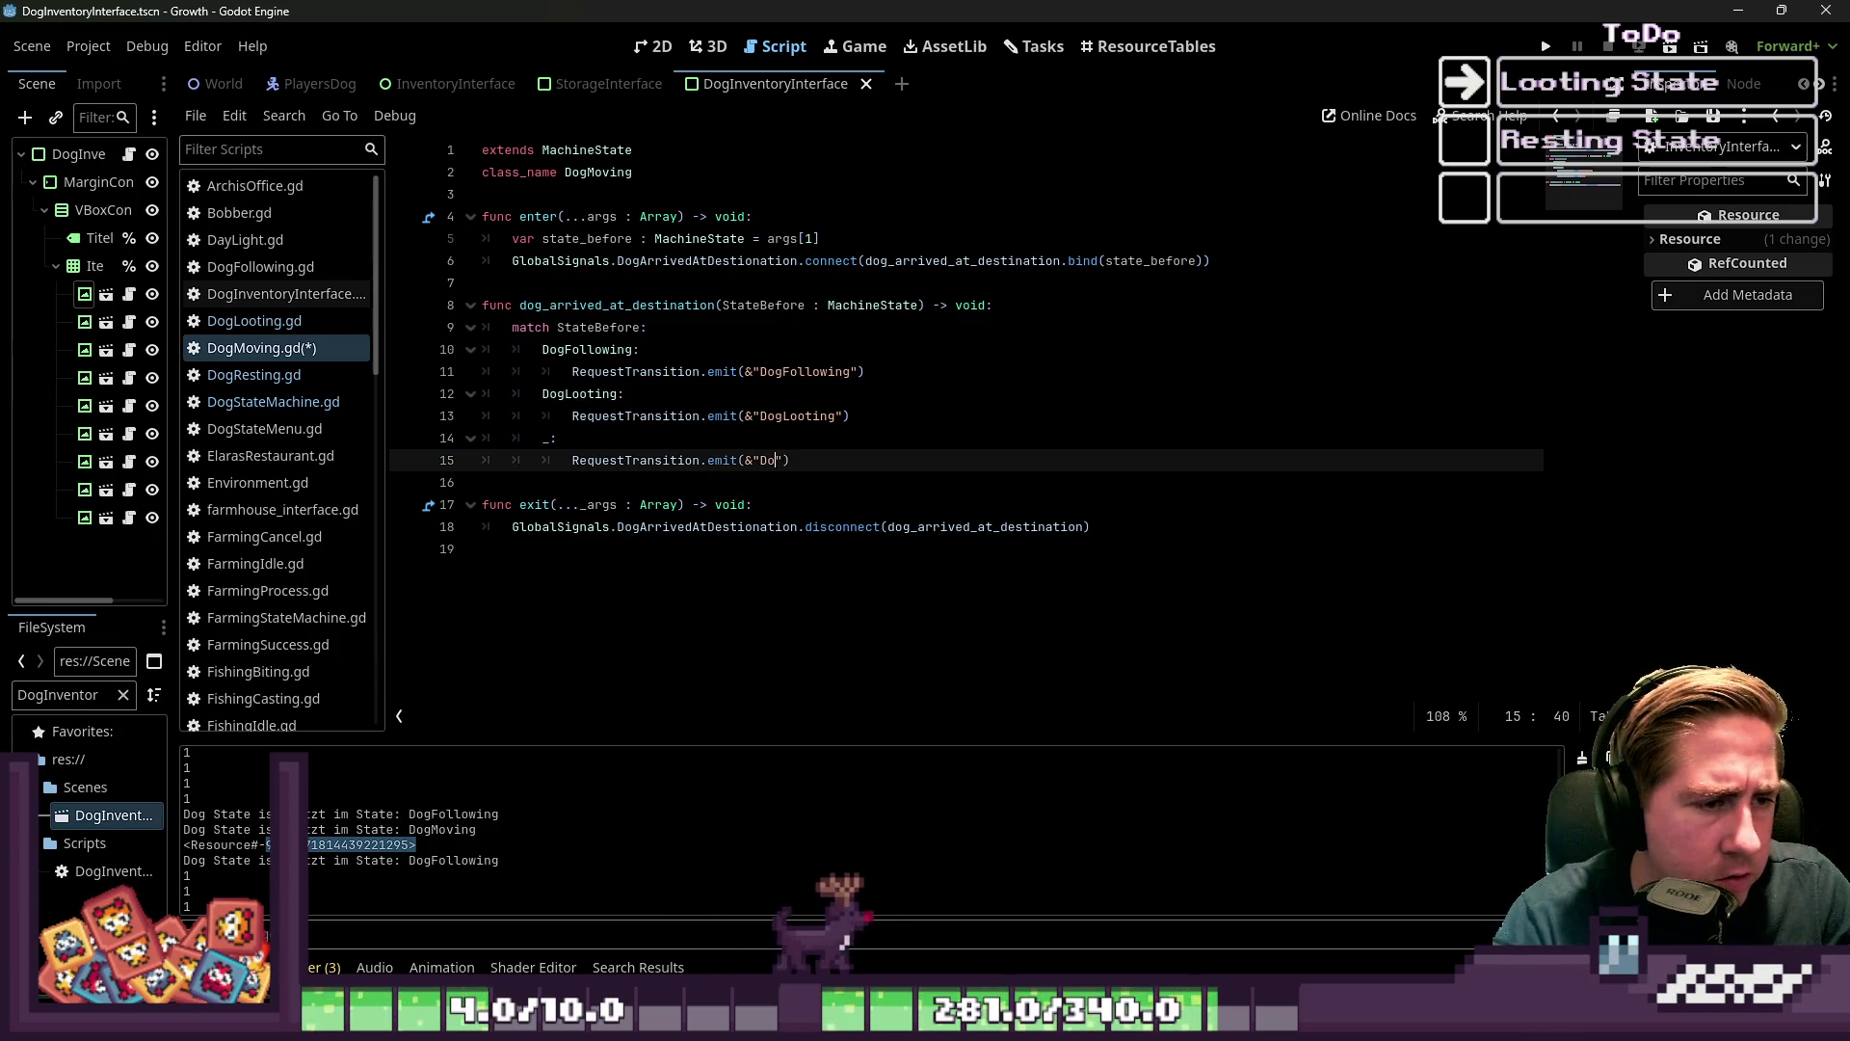
type("DogResting")
key("Escape")
key("ctrl+s")
key("Up")
key("Up")
key("Up")
left_click(1552, 46)
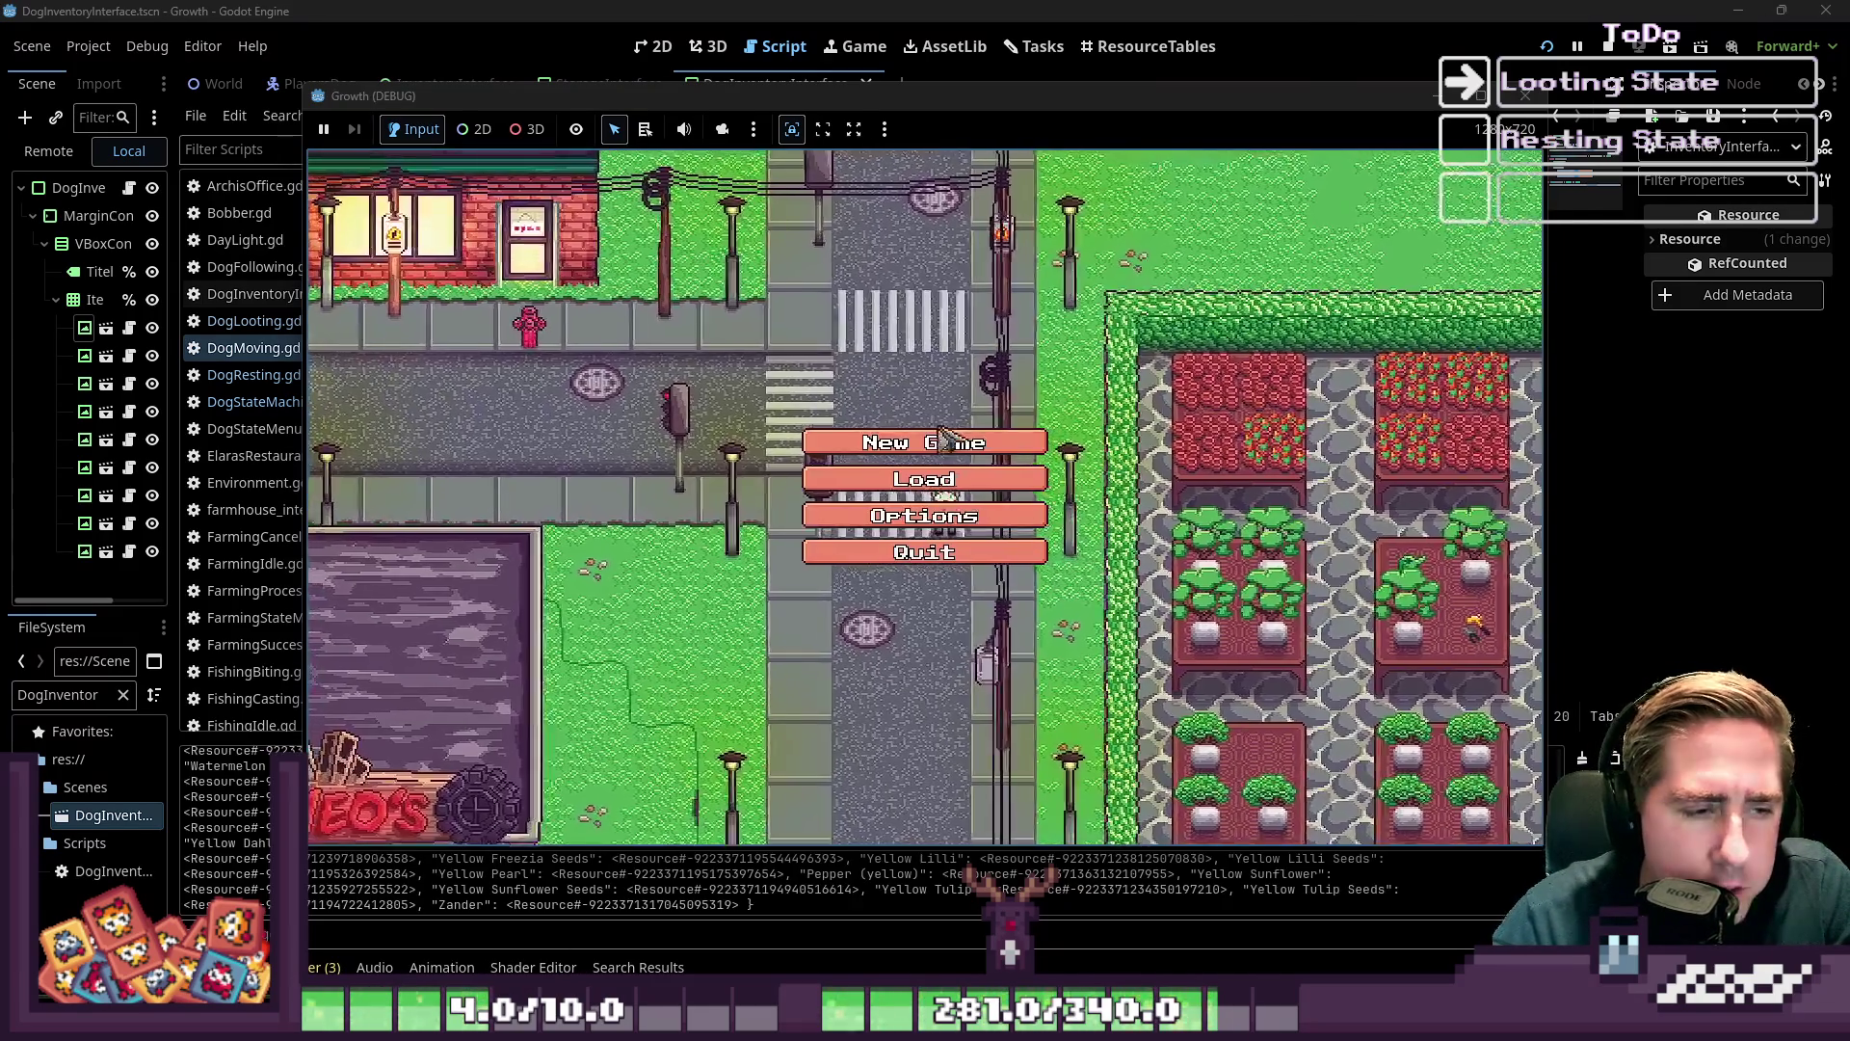
- Create a character, start the game, walk around and have the dog follow the player
left_click(920, 438)
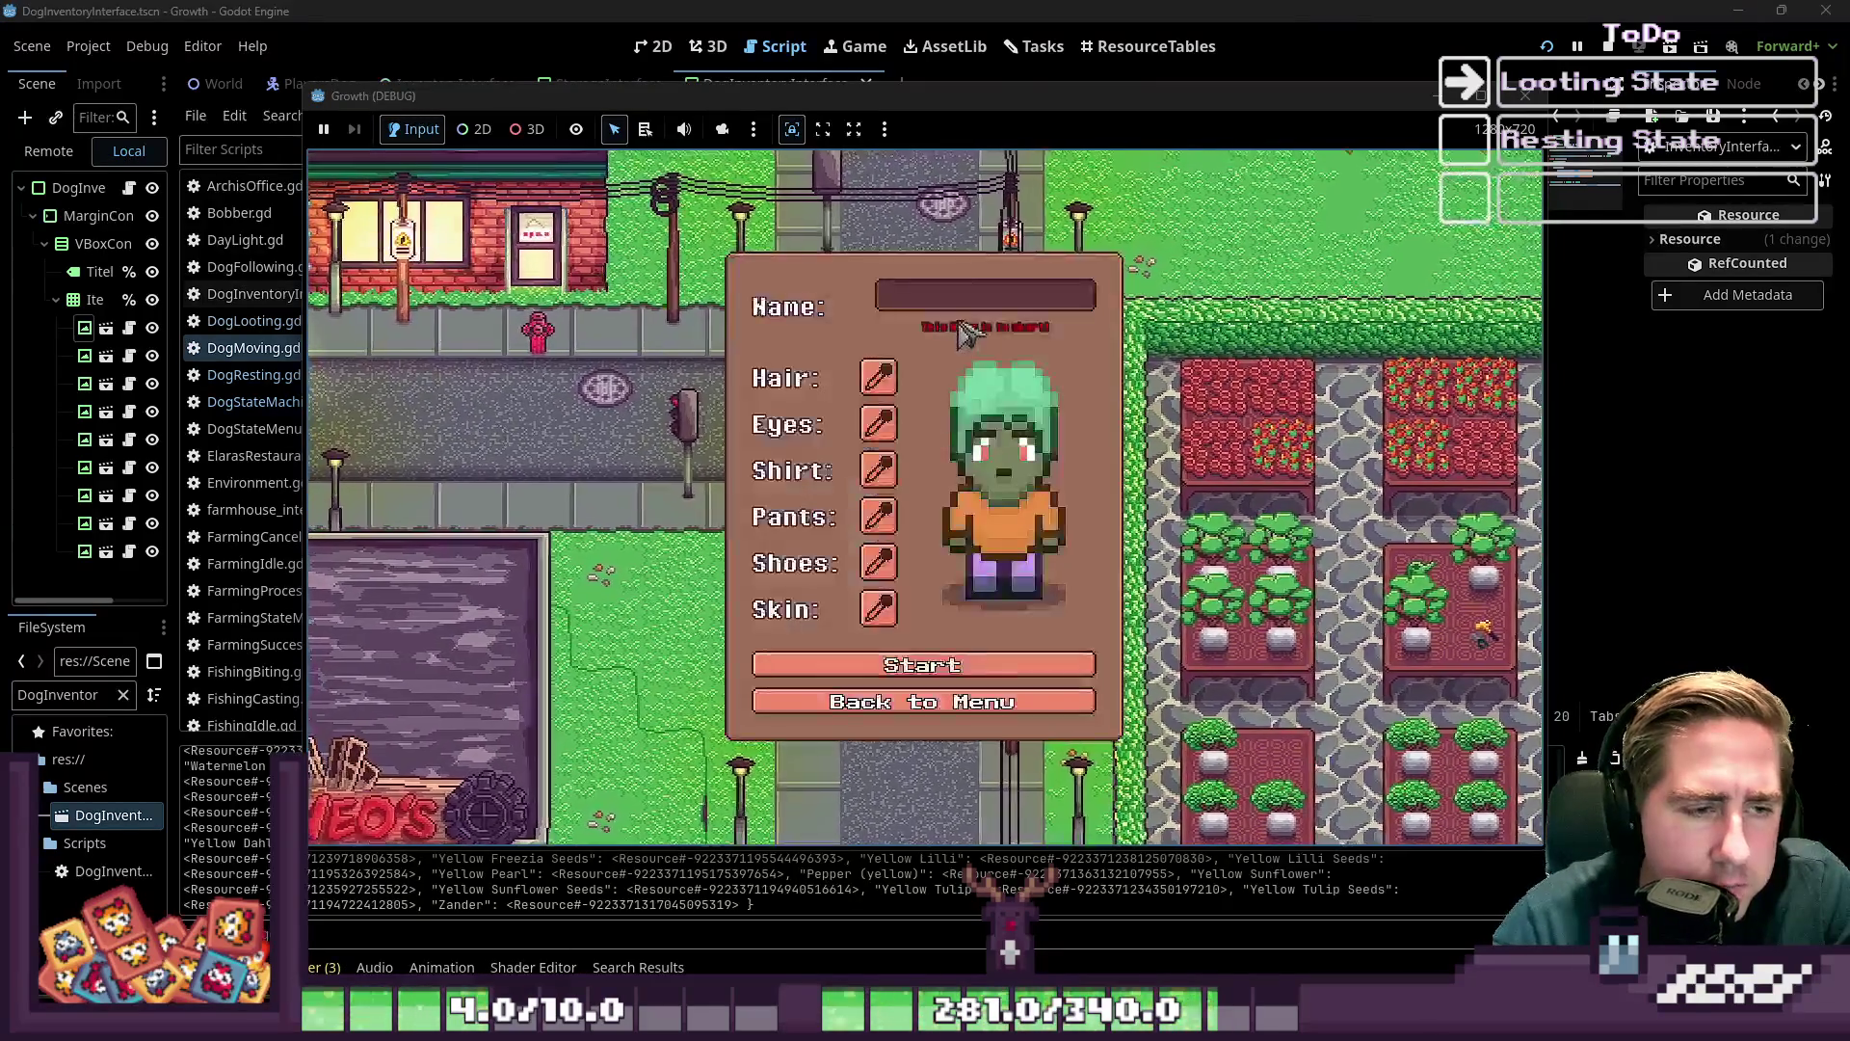
type("asdvg")
left_click(918, 668)
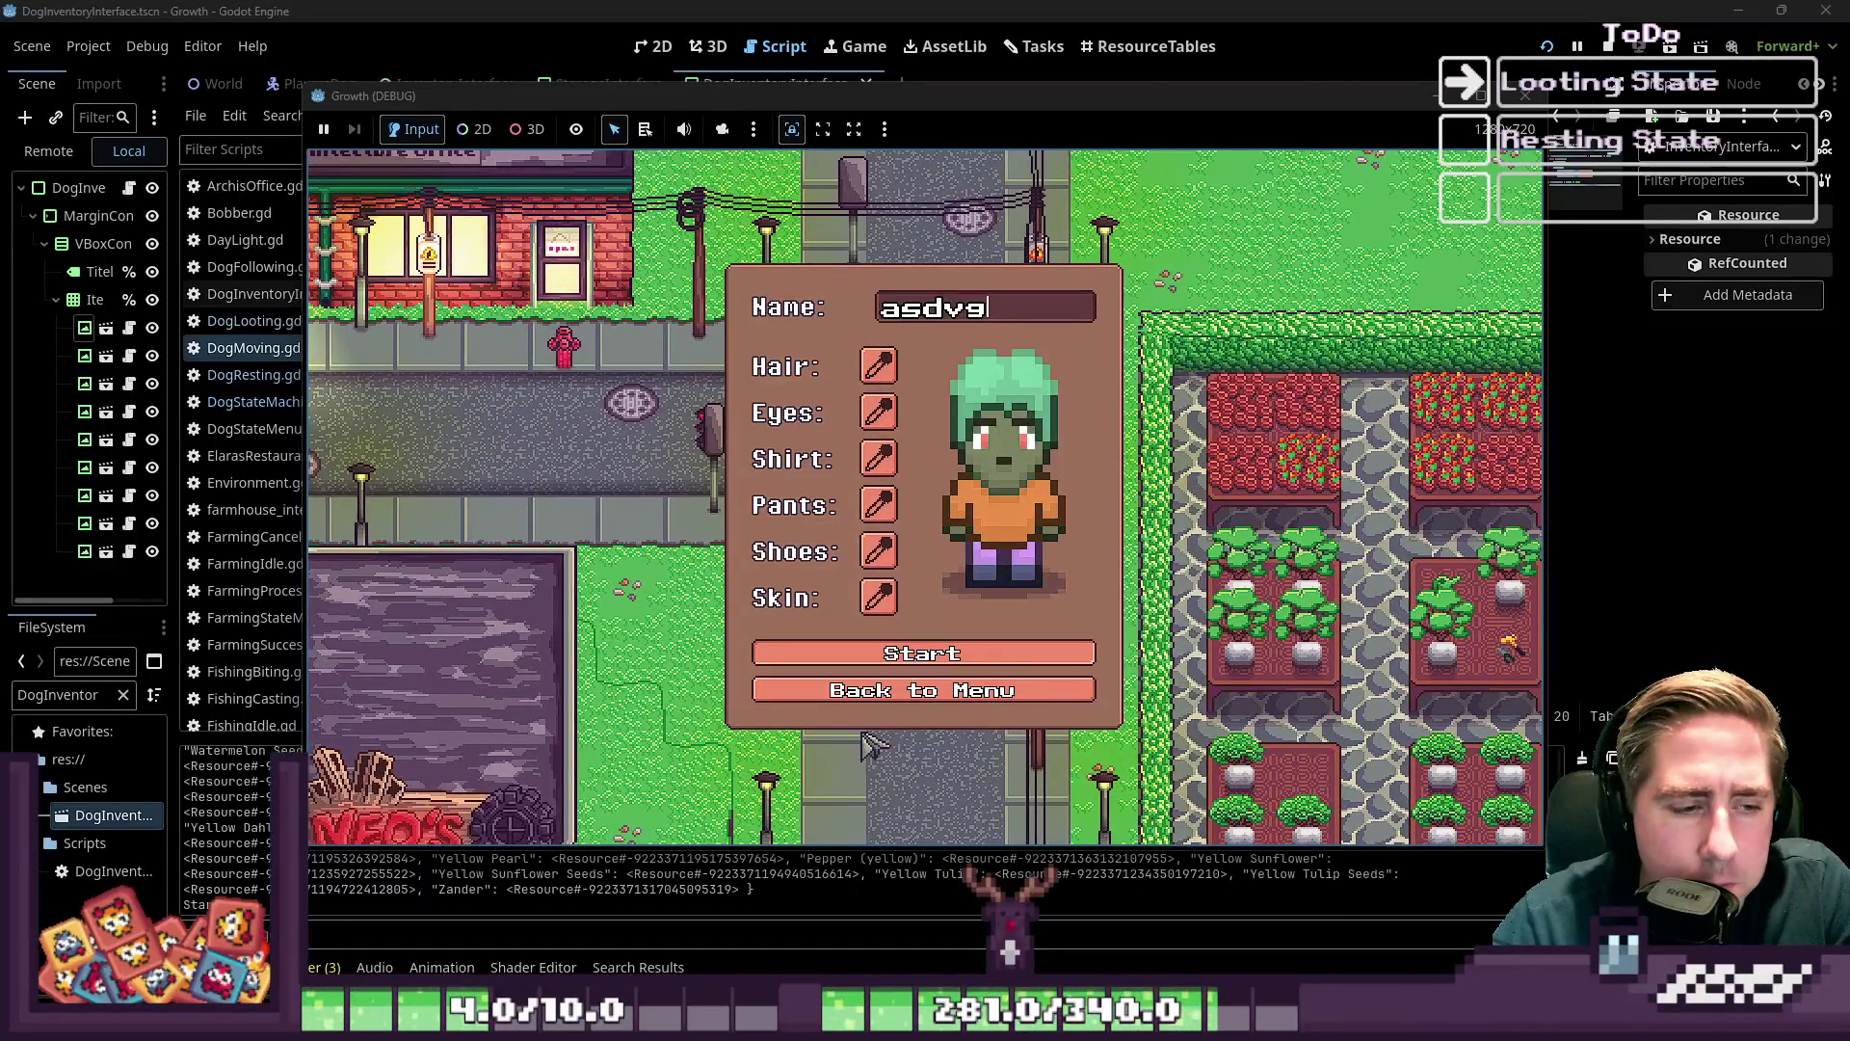
key("s")
key("a")
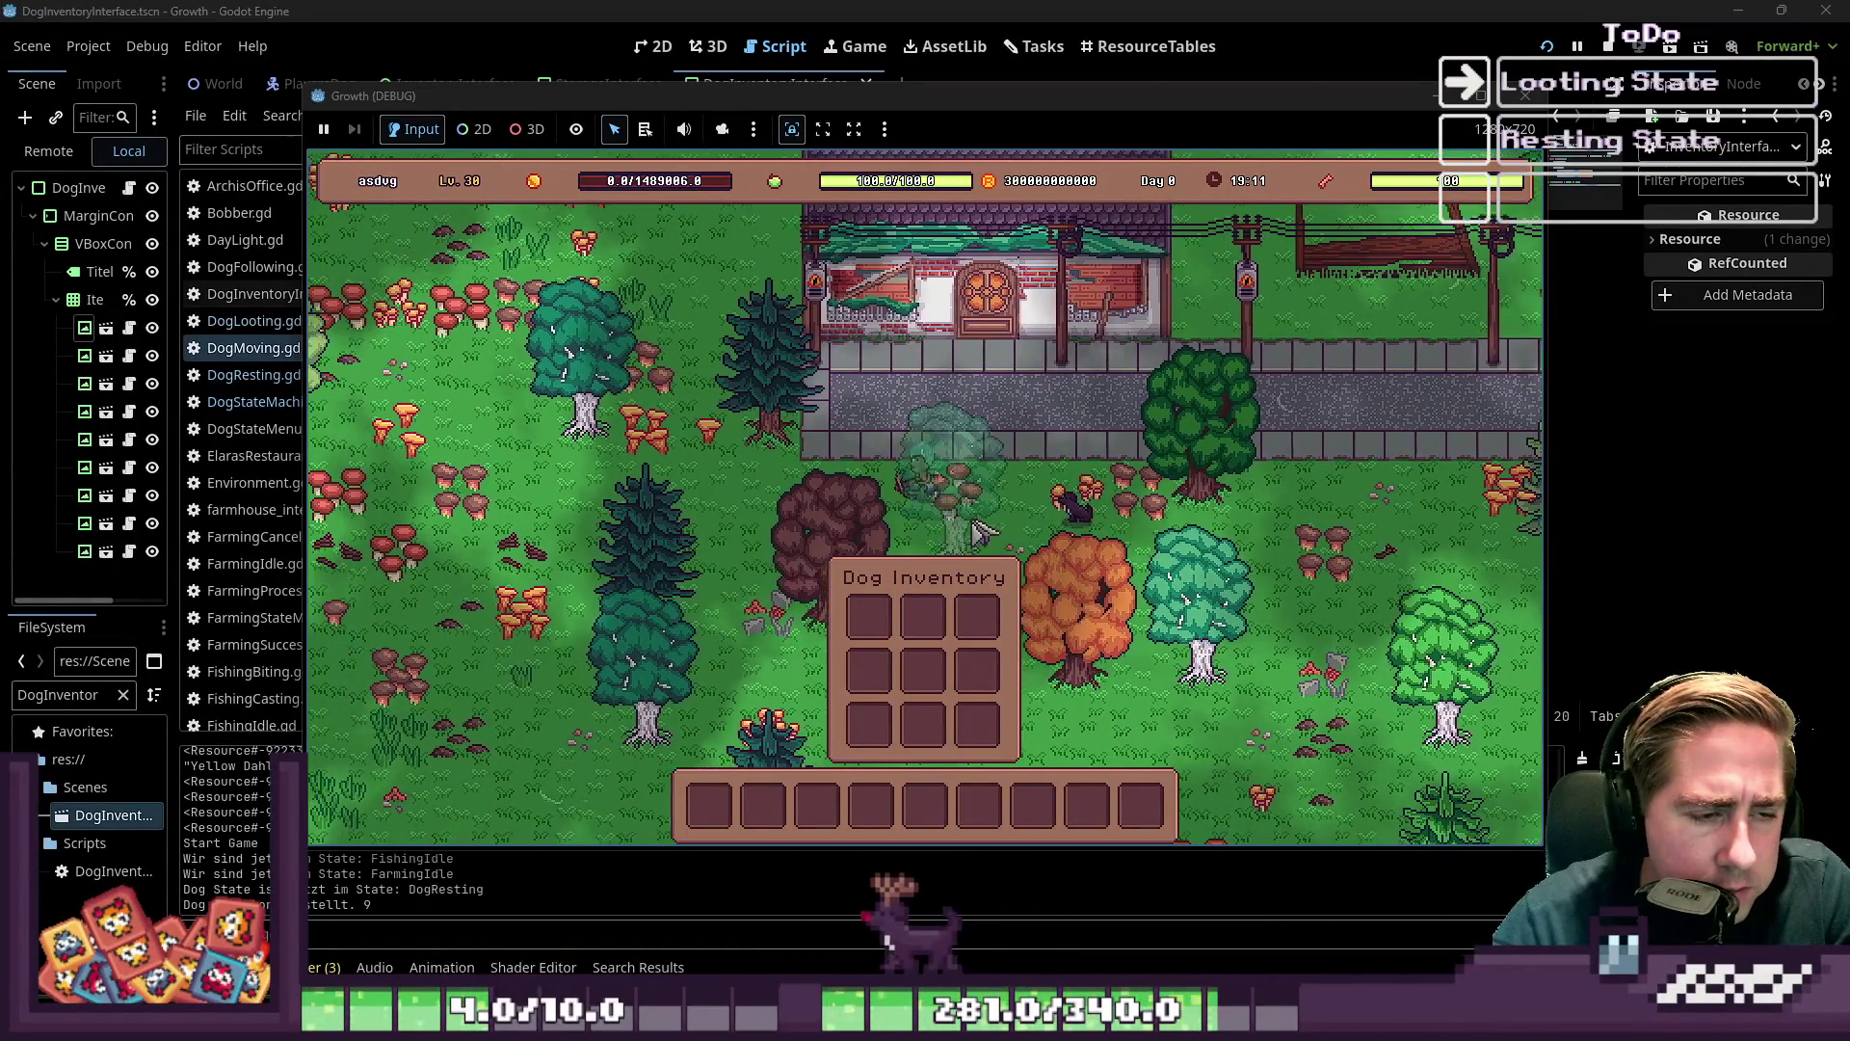
left_click(1248, 455)
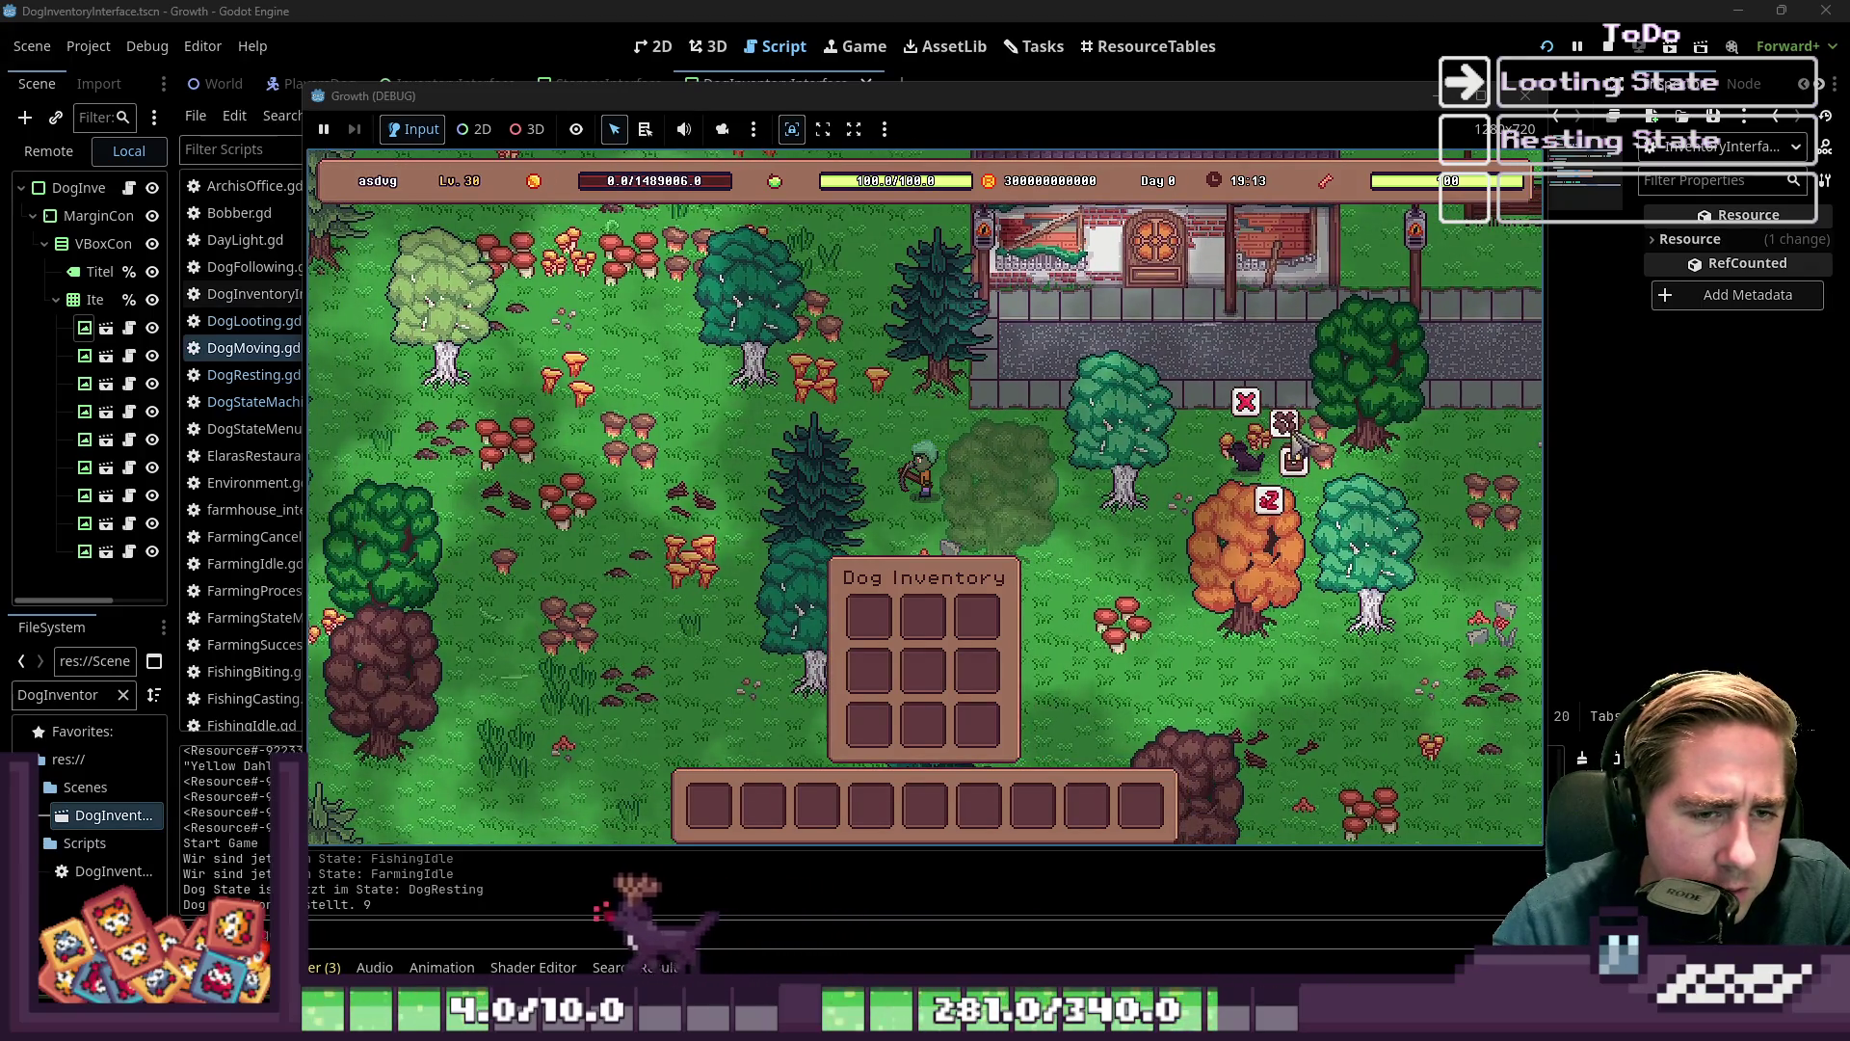
left_click(1292, 430)
key("a")
key("s")
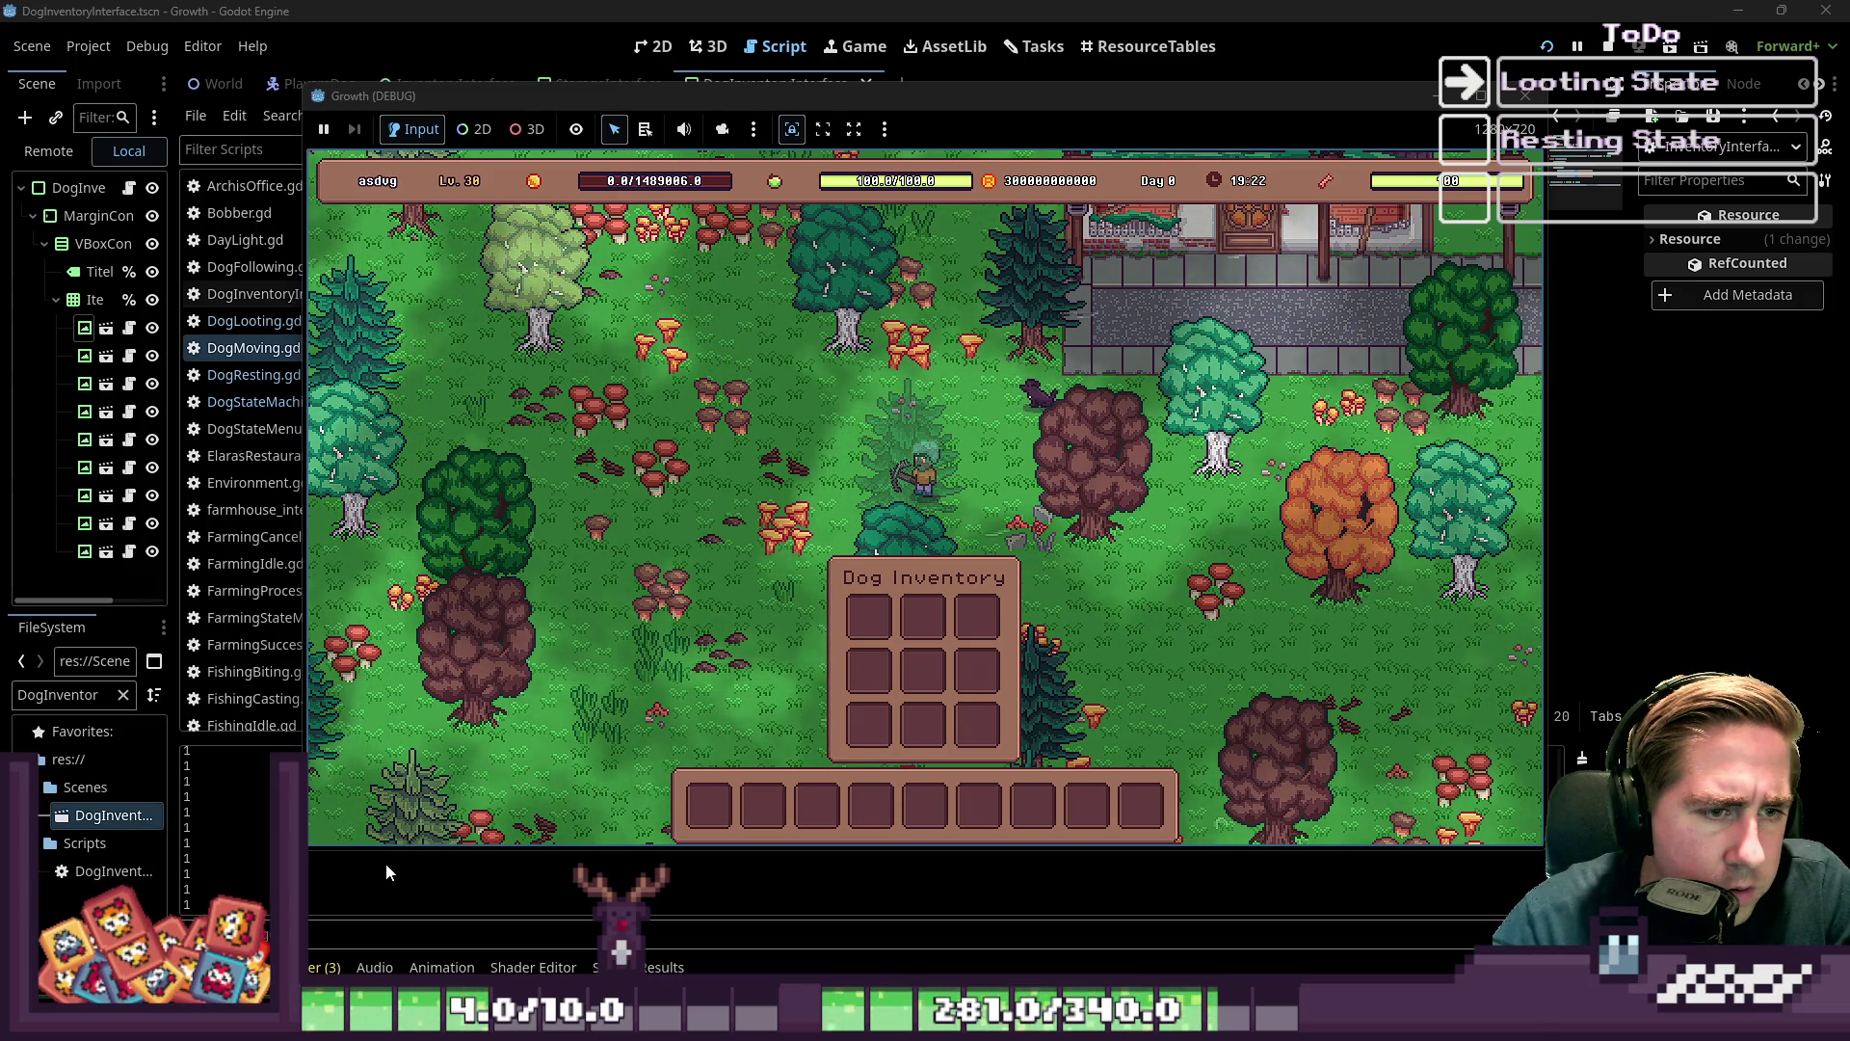
left_click(230, 875)
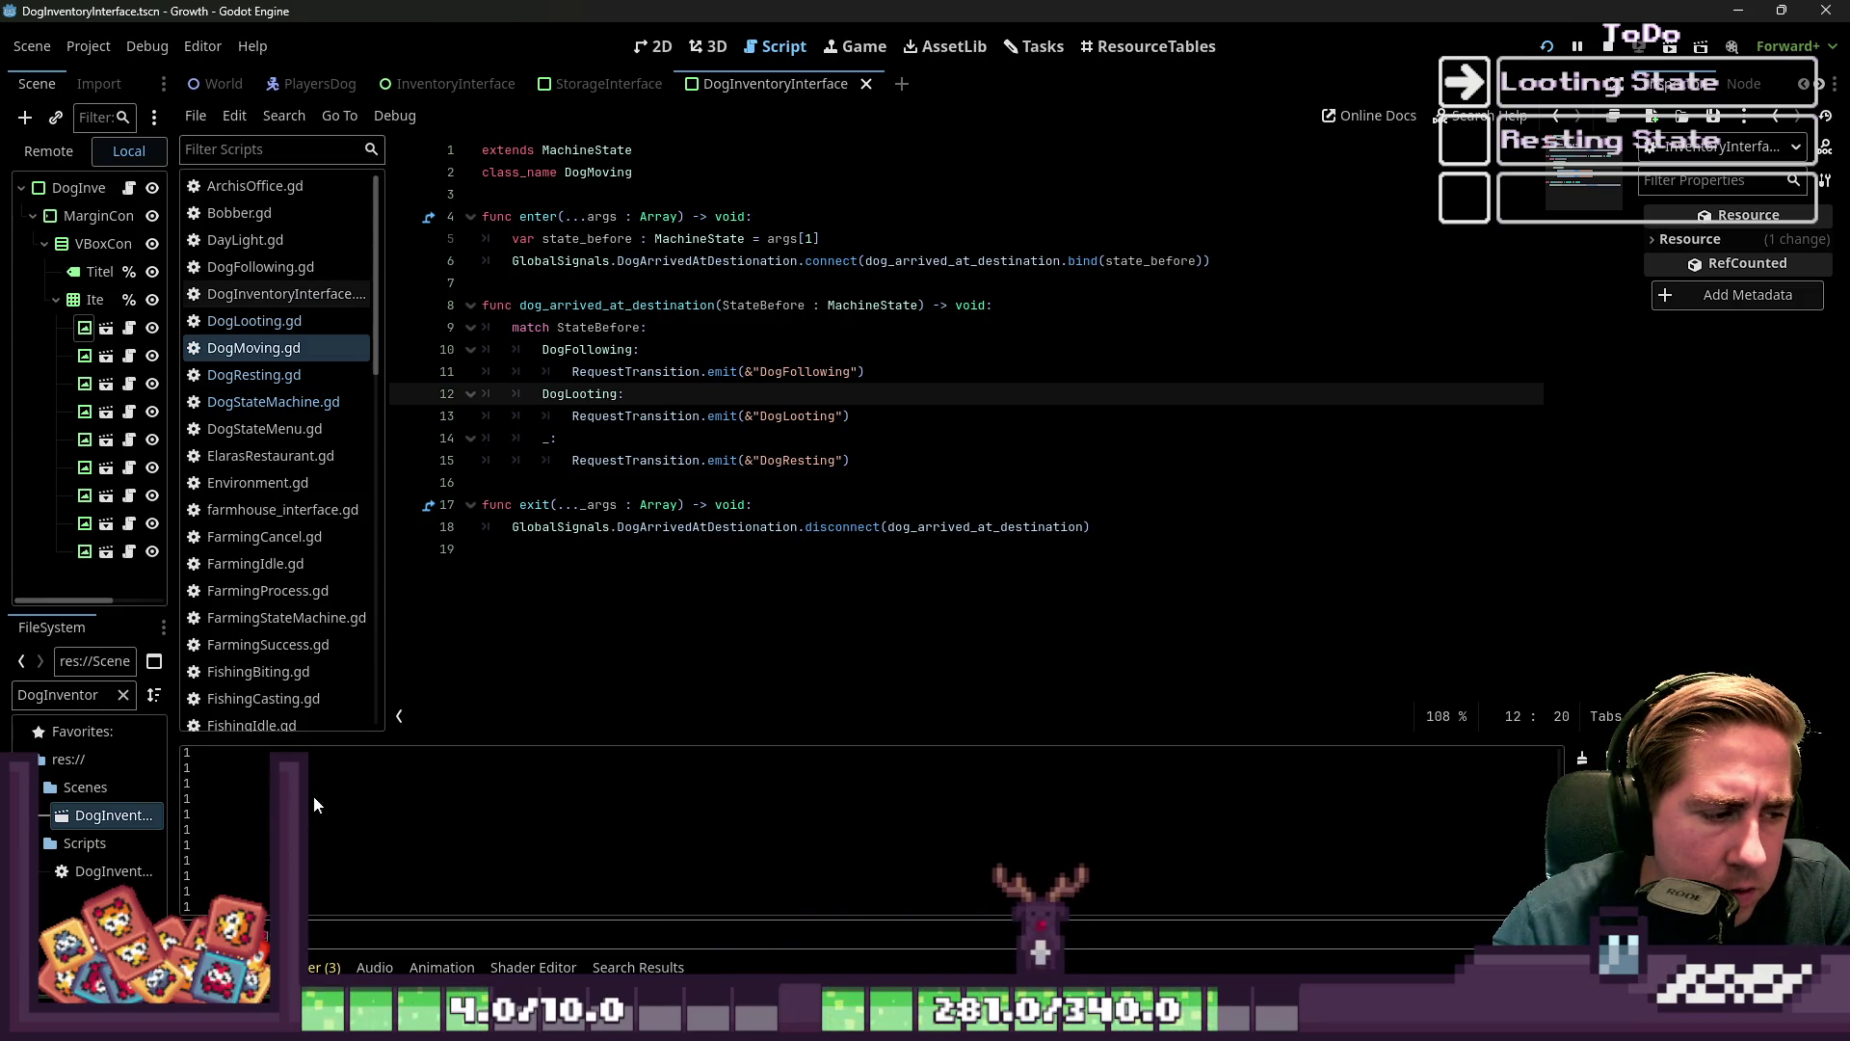
- Replace the match StateBefore line with 'if StateBefore is DogFollowing:'
left_click(715, 352)
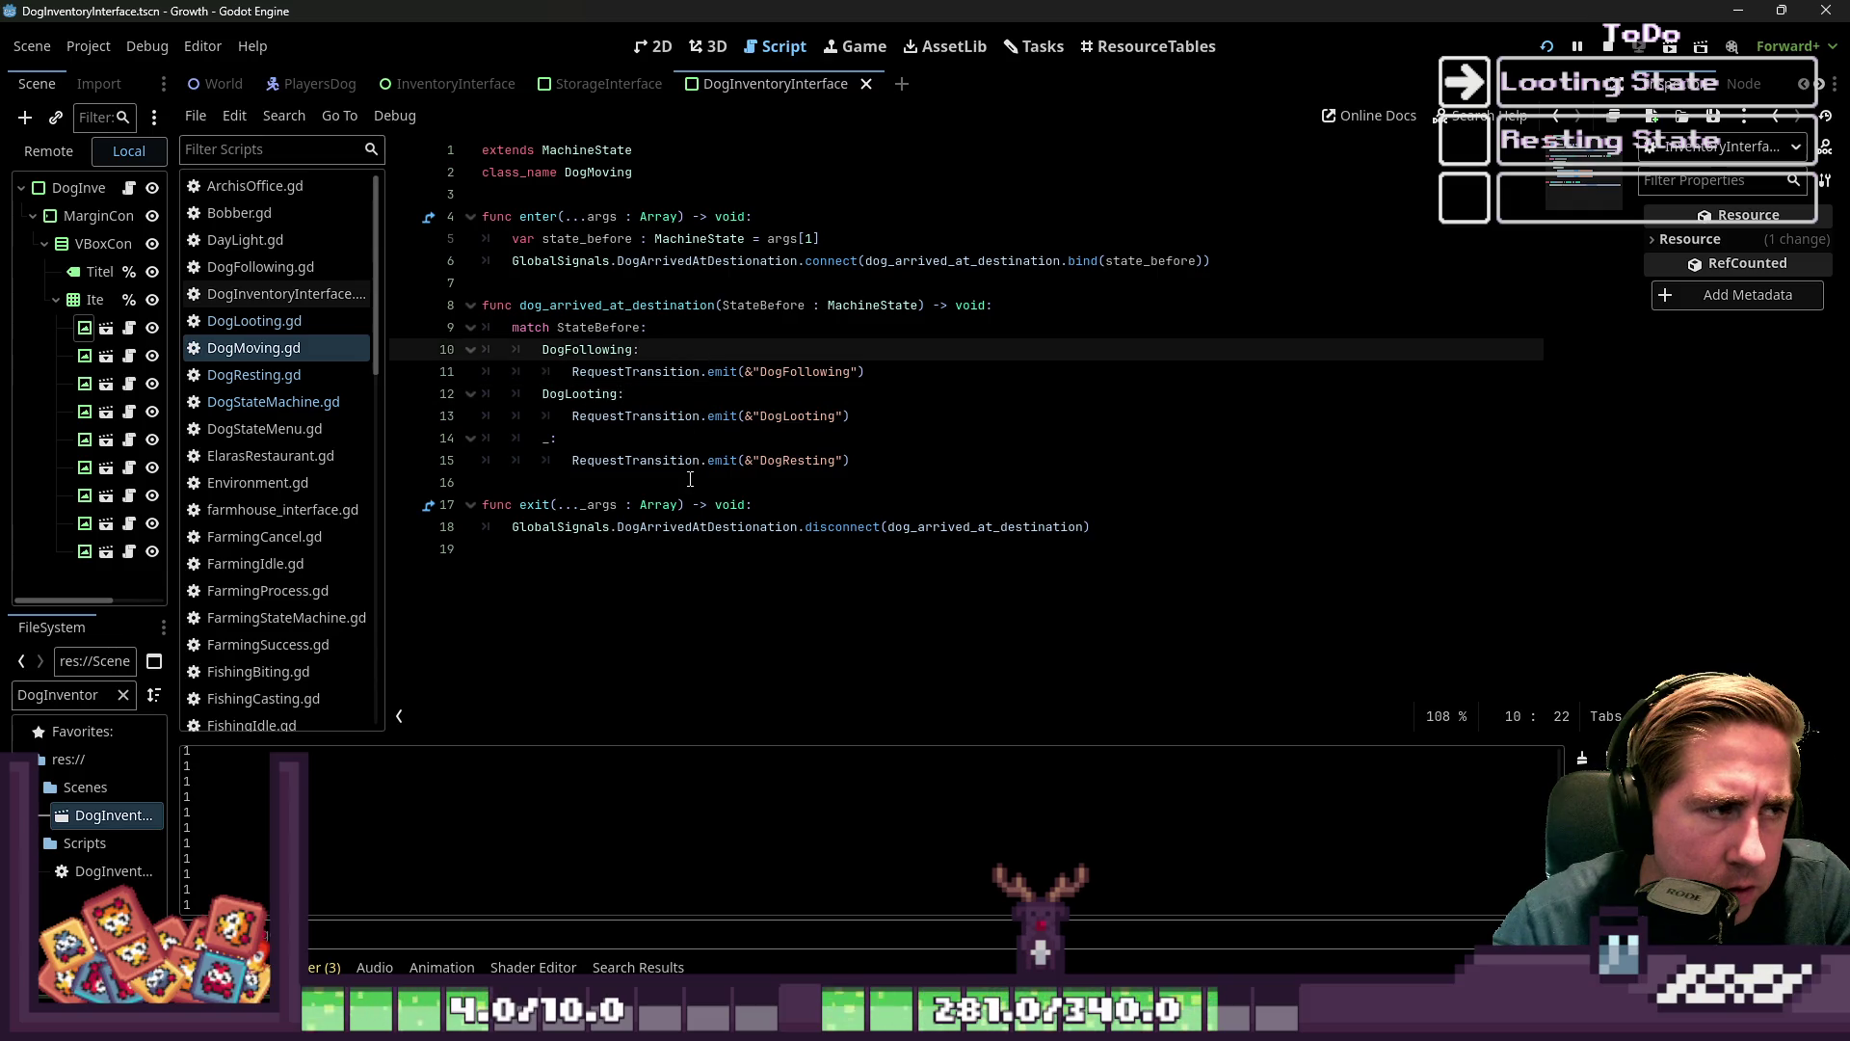
left_click(715, 417)
left_click(641, 370)
left_click(549, 349)
left_click(624, 329)
double_click(624, 329)
triple_click(568, 328)
key("BackSpace")
key("BackSpace")
key("Return")
key("Delete")
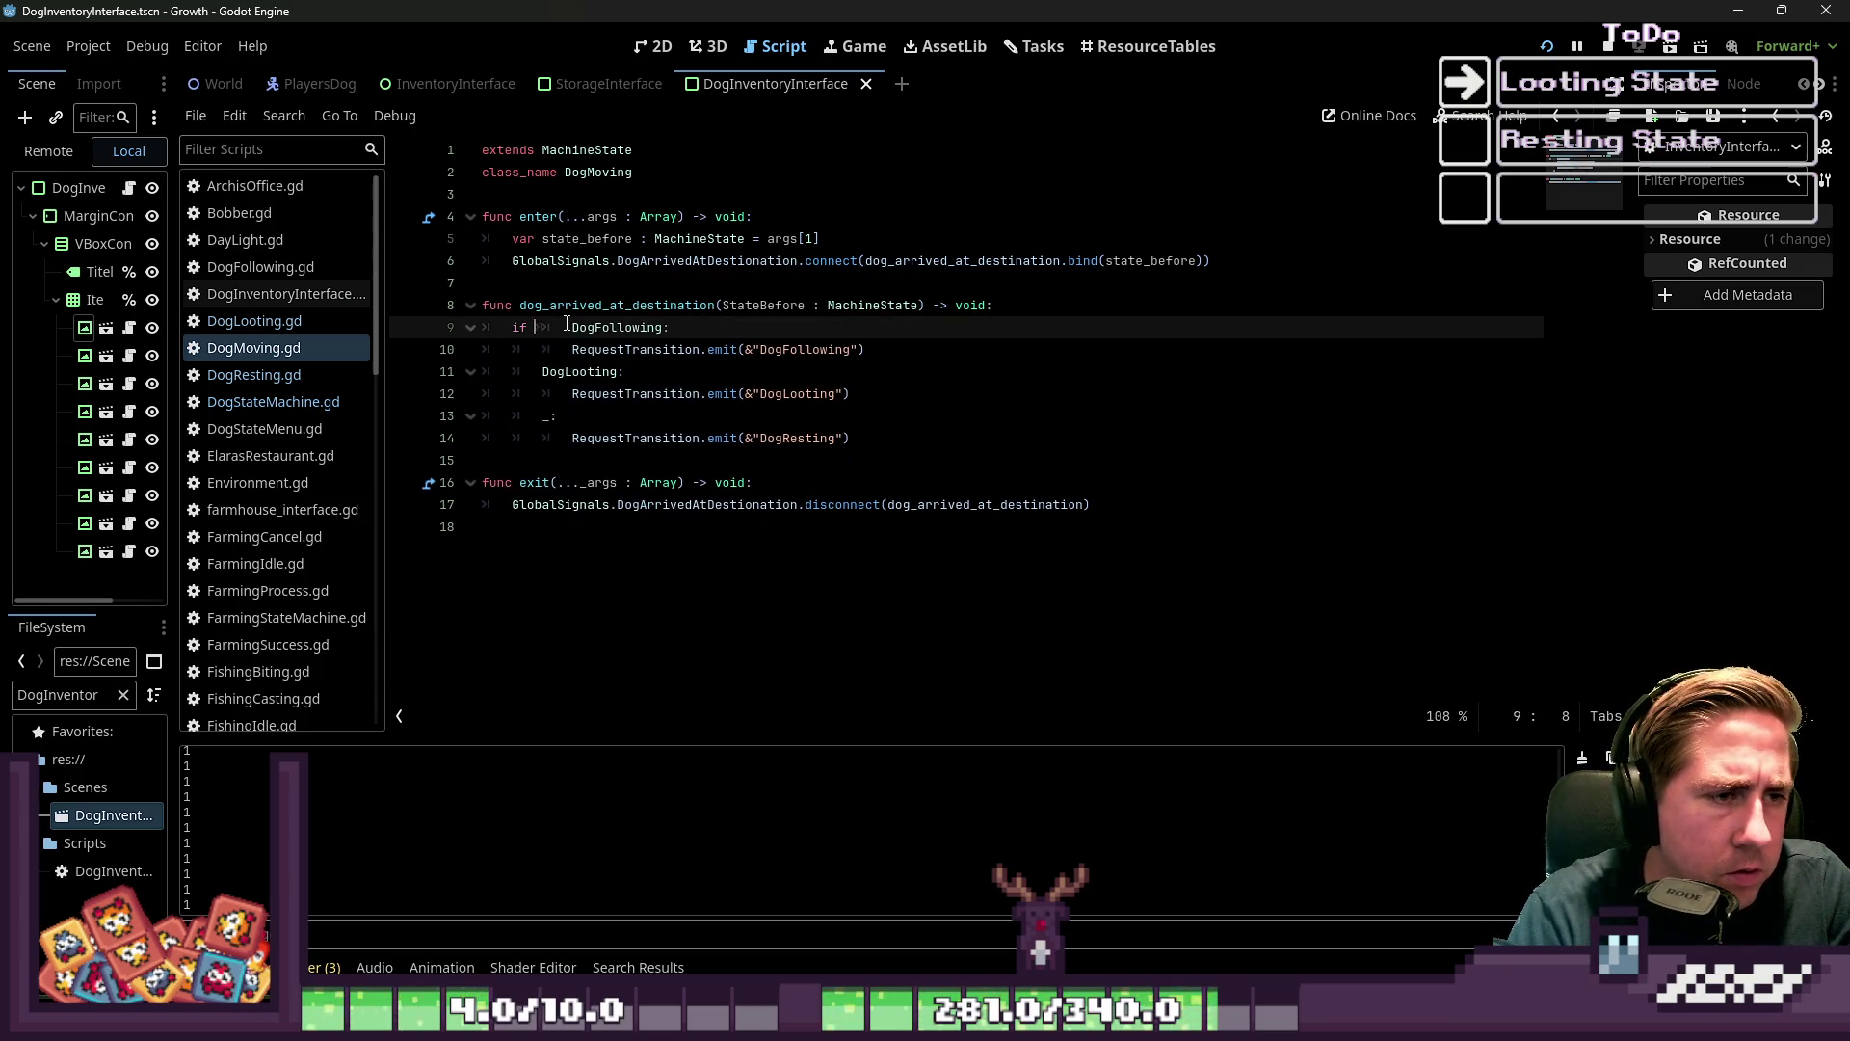
type("e")
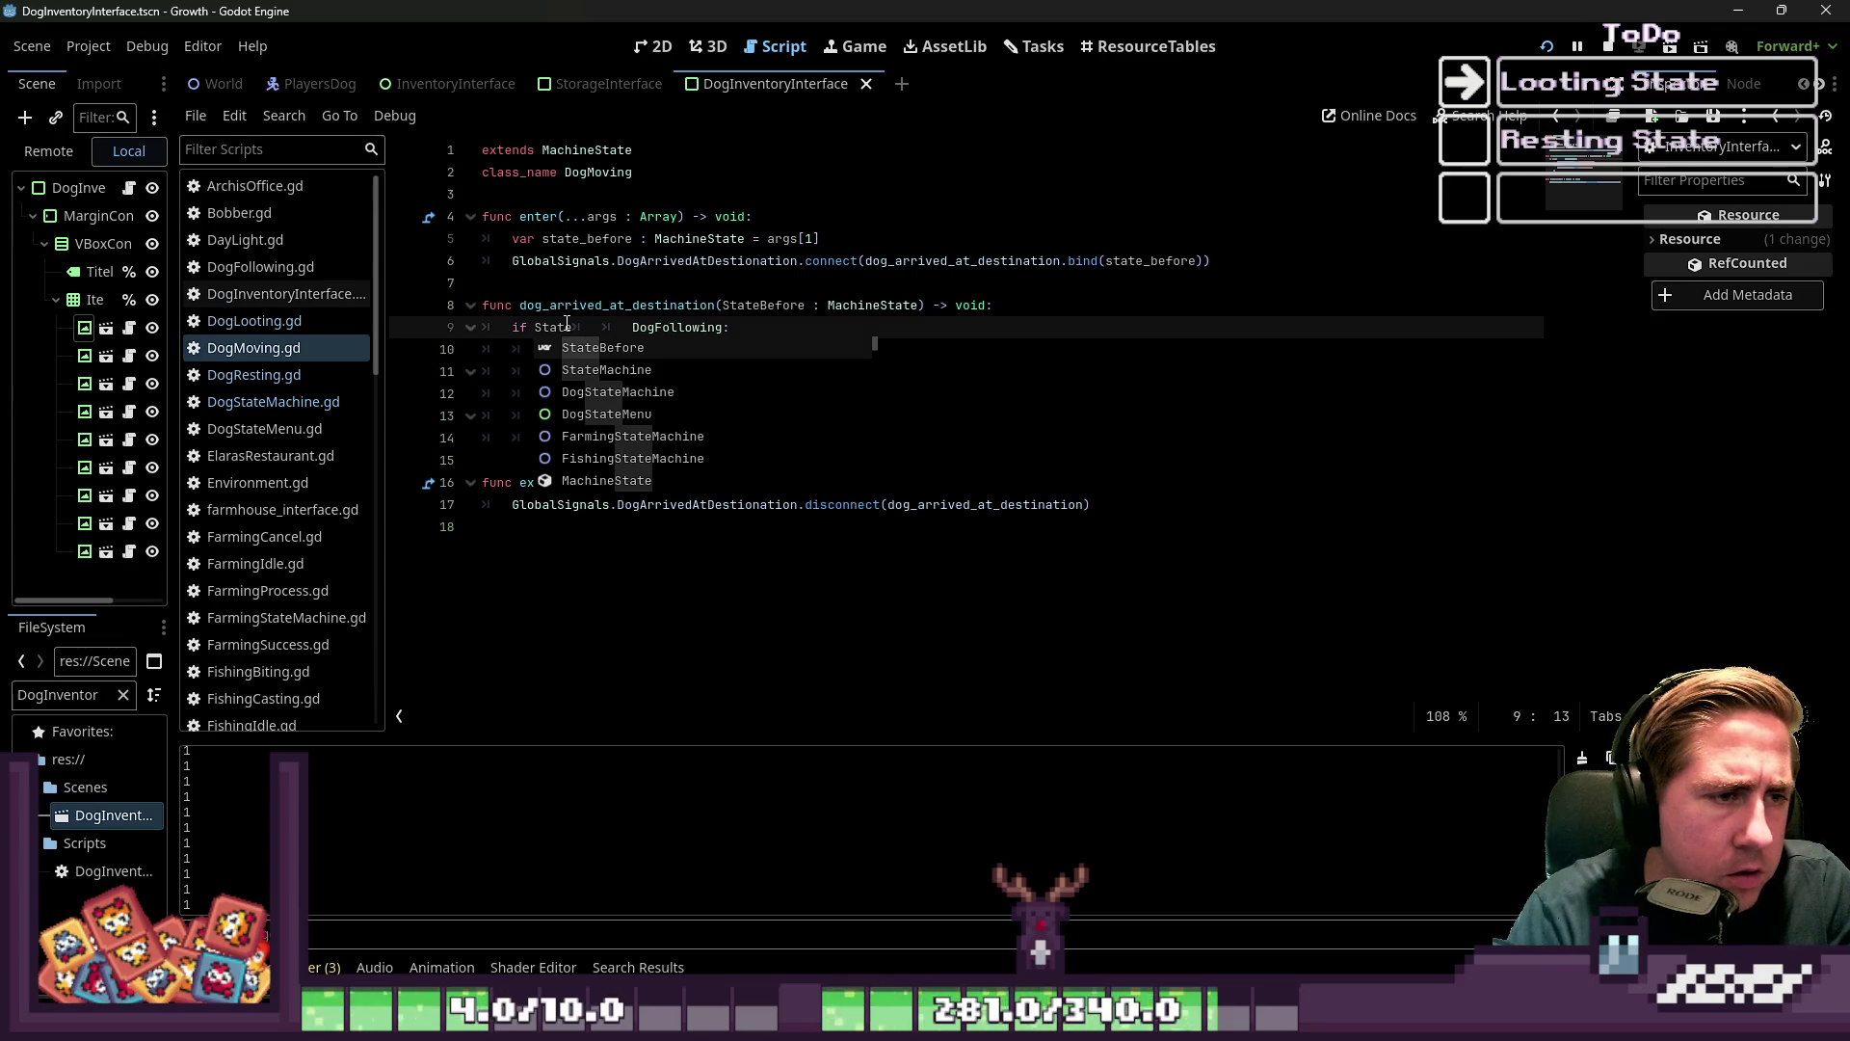
key("Return")
type("is")
key("shift+ctrl+Right")
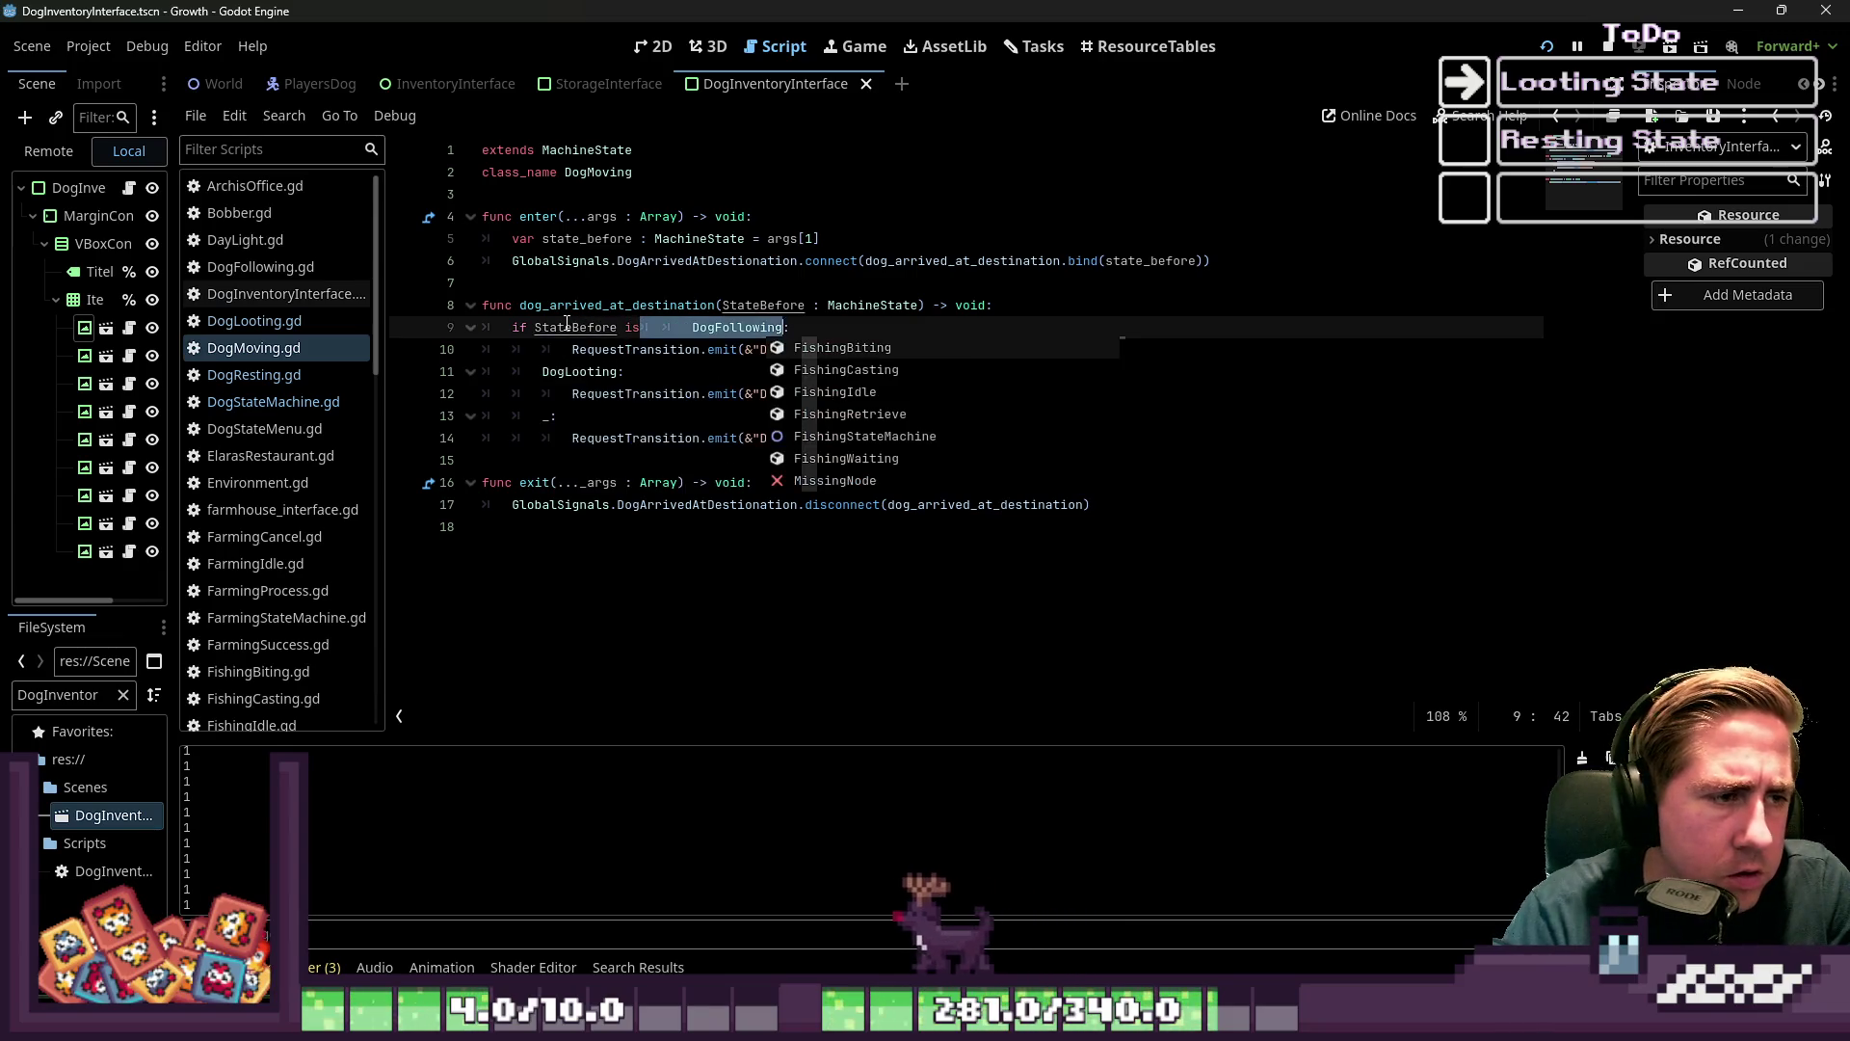
type("DogFollowing:")
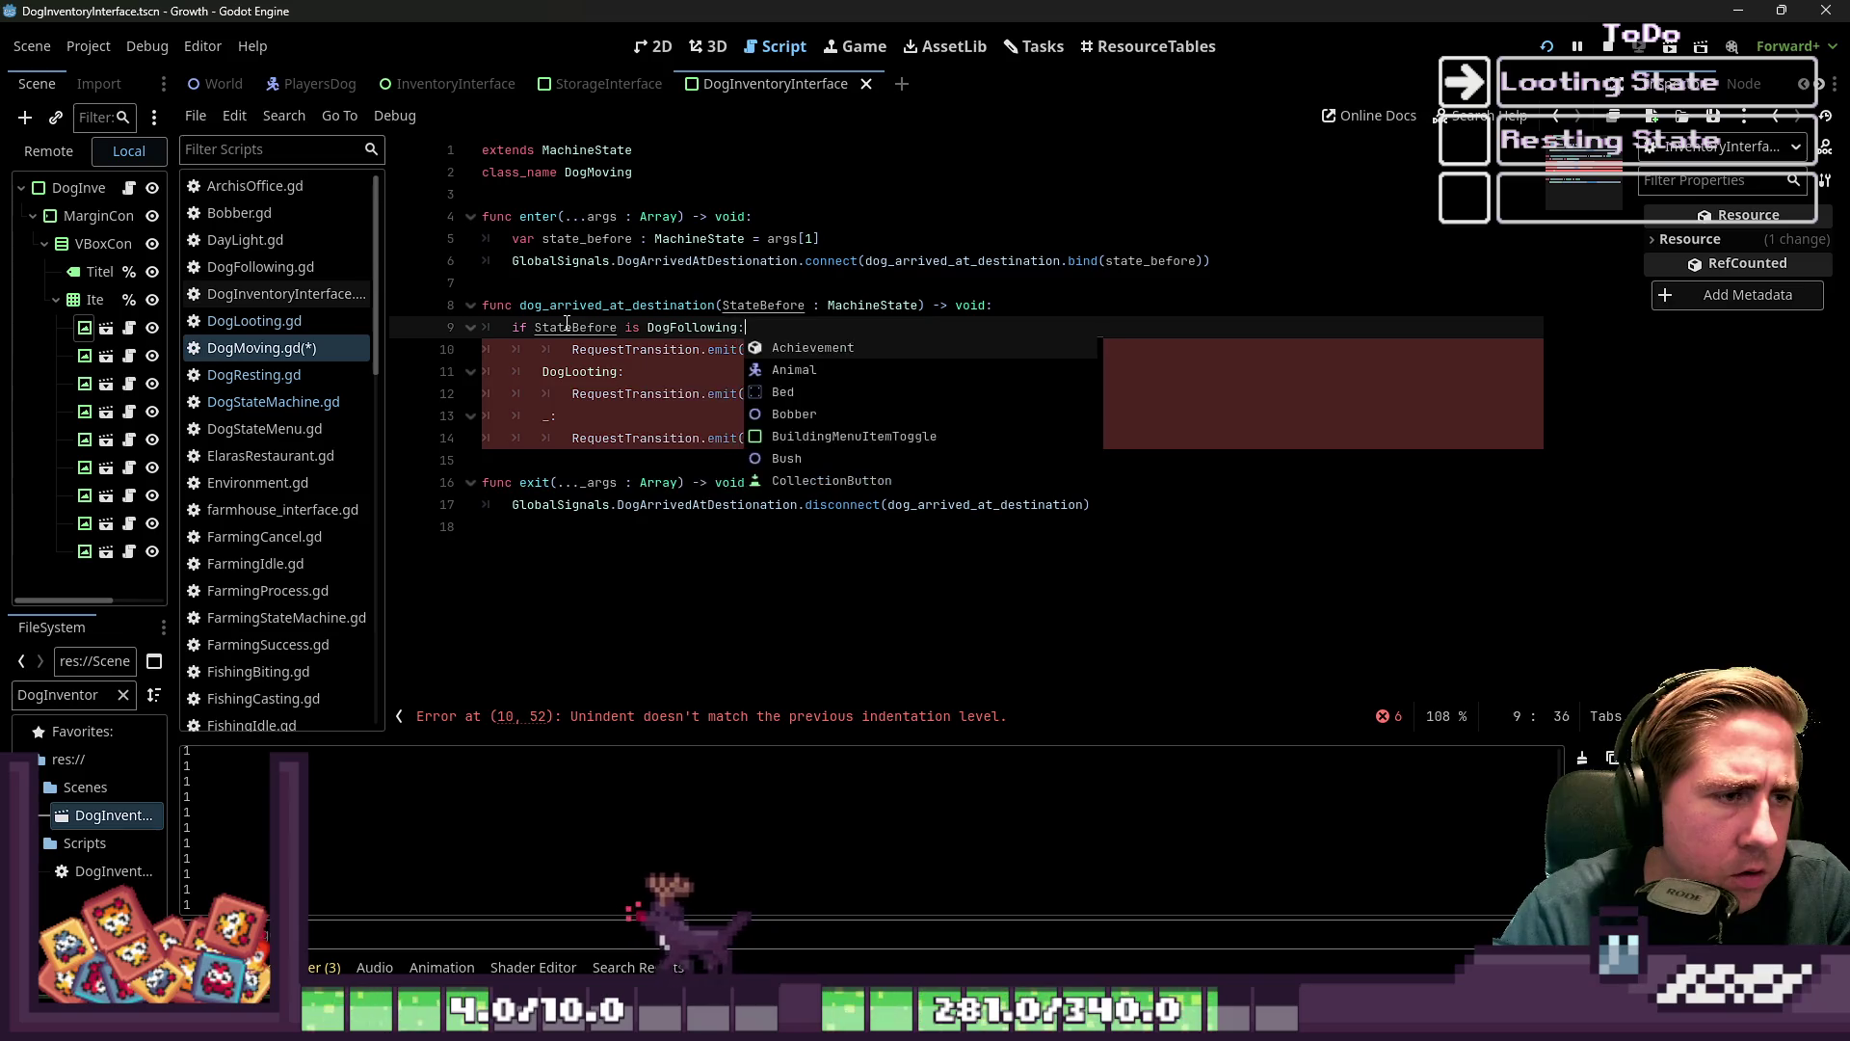
- Turn the DogLooting case into 'elif StateBefore is DogLooting'
key("Down")
key("Escape")
key("Down")
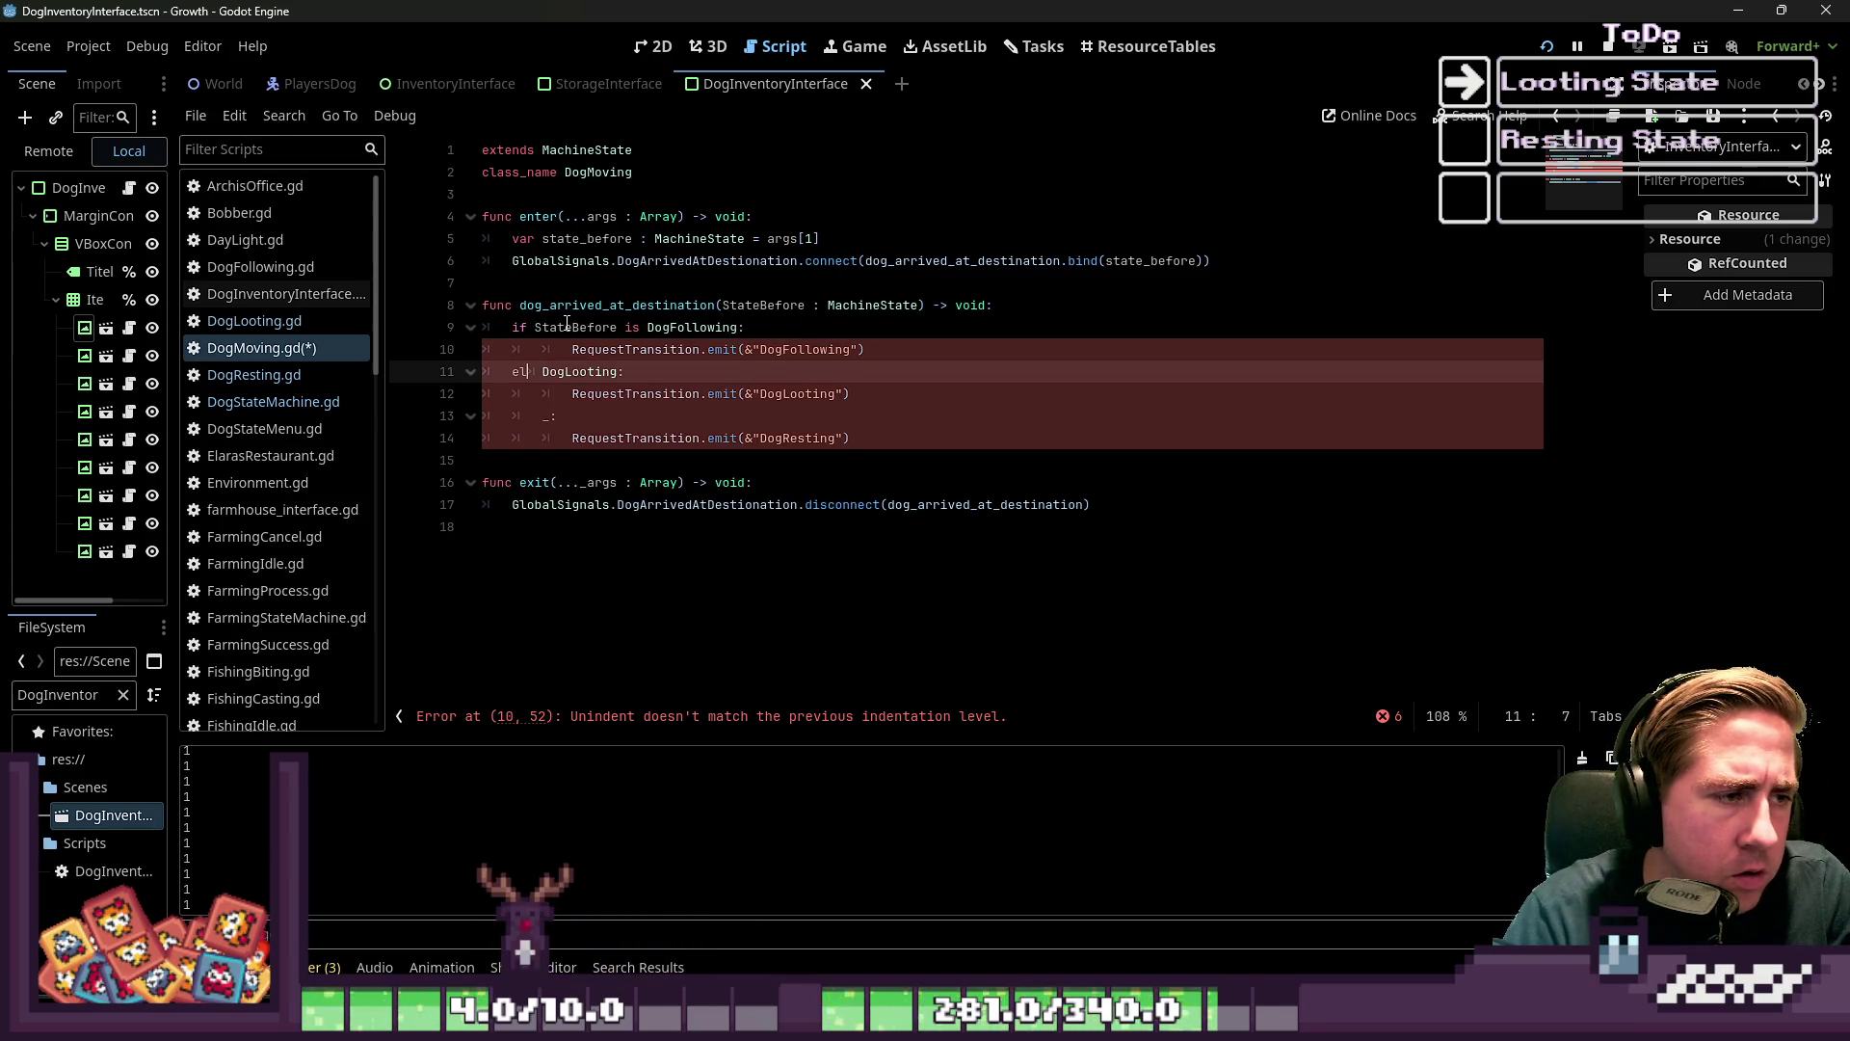
type("if")
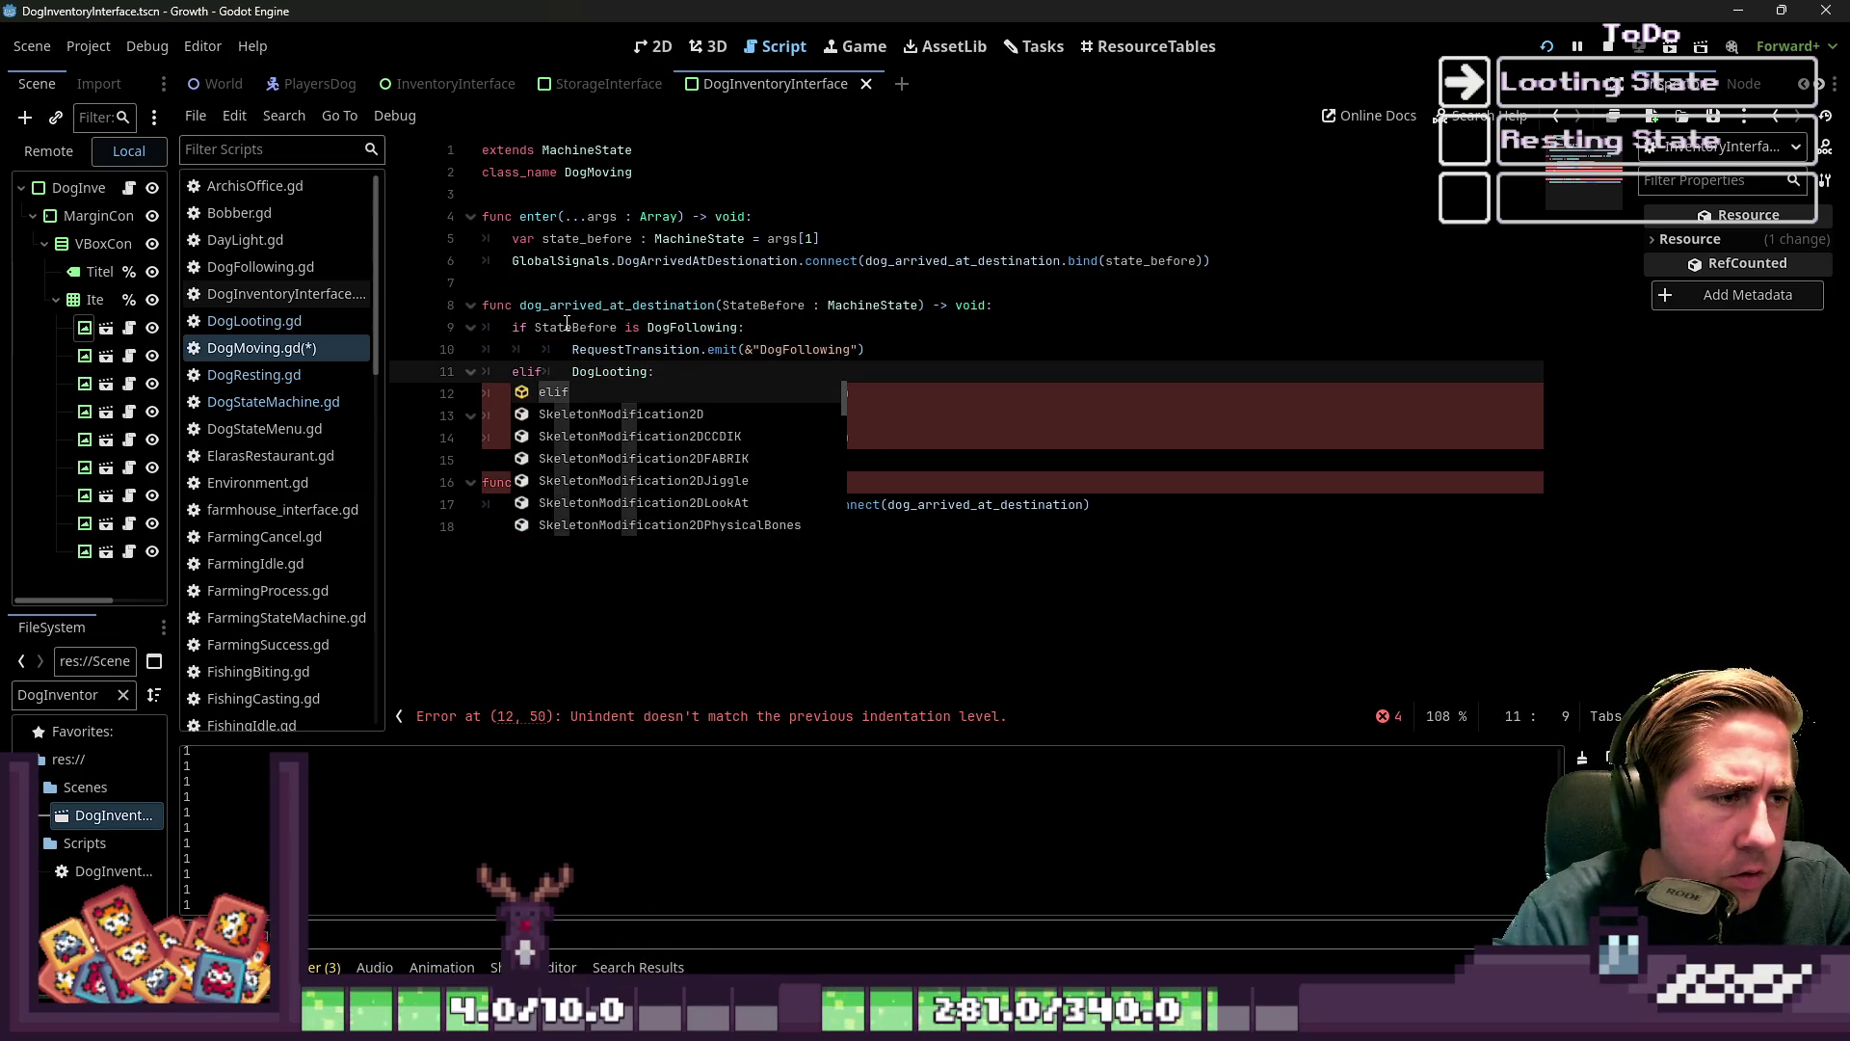
key("Delete")
type("State")
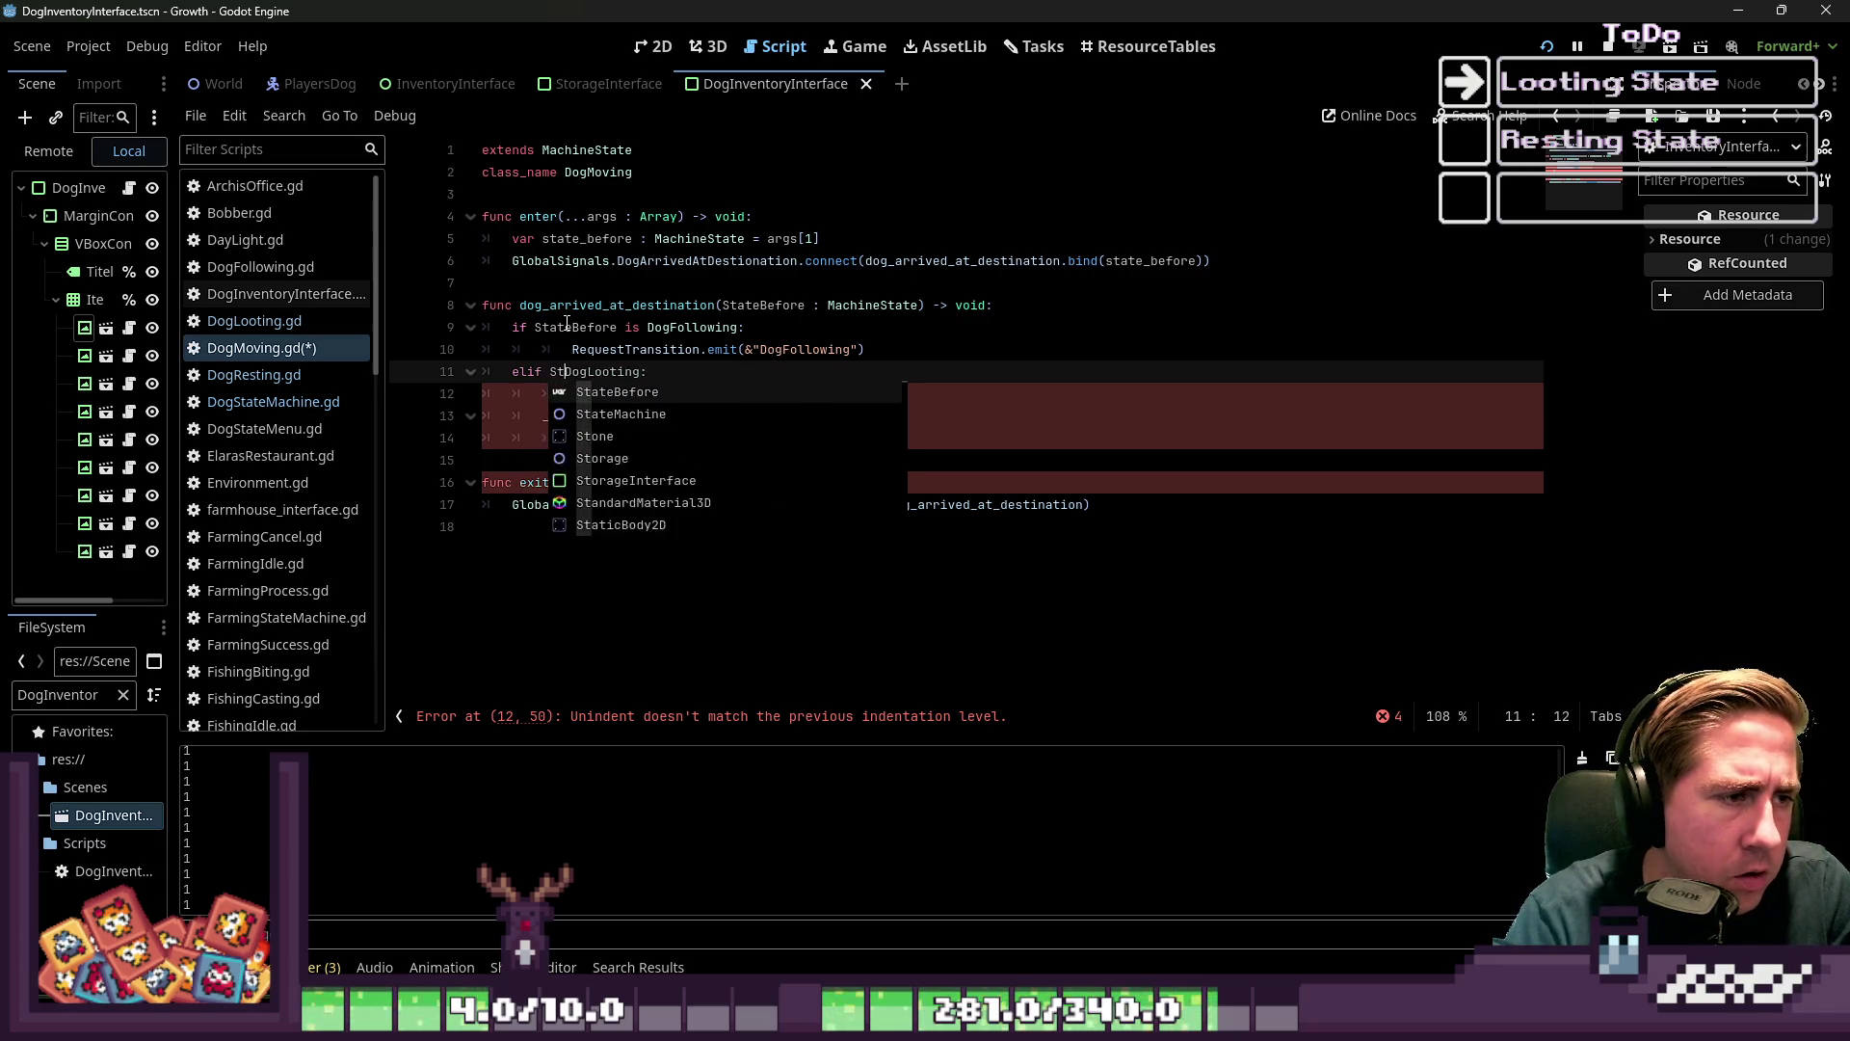
key("Tab")
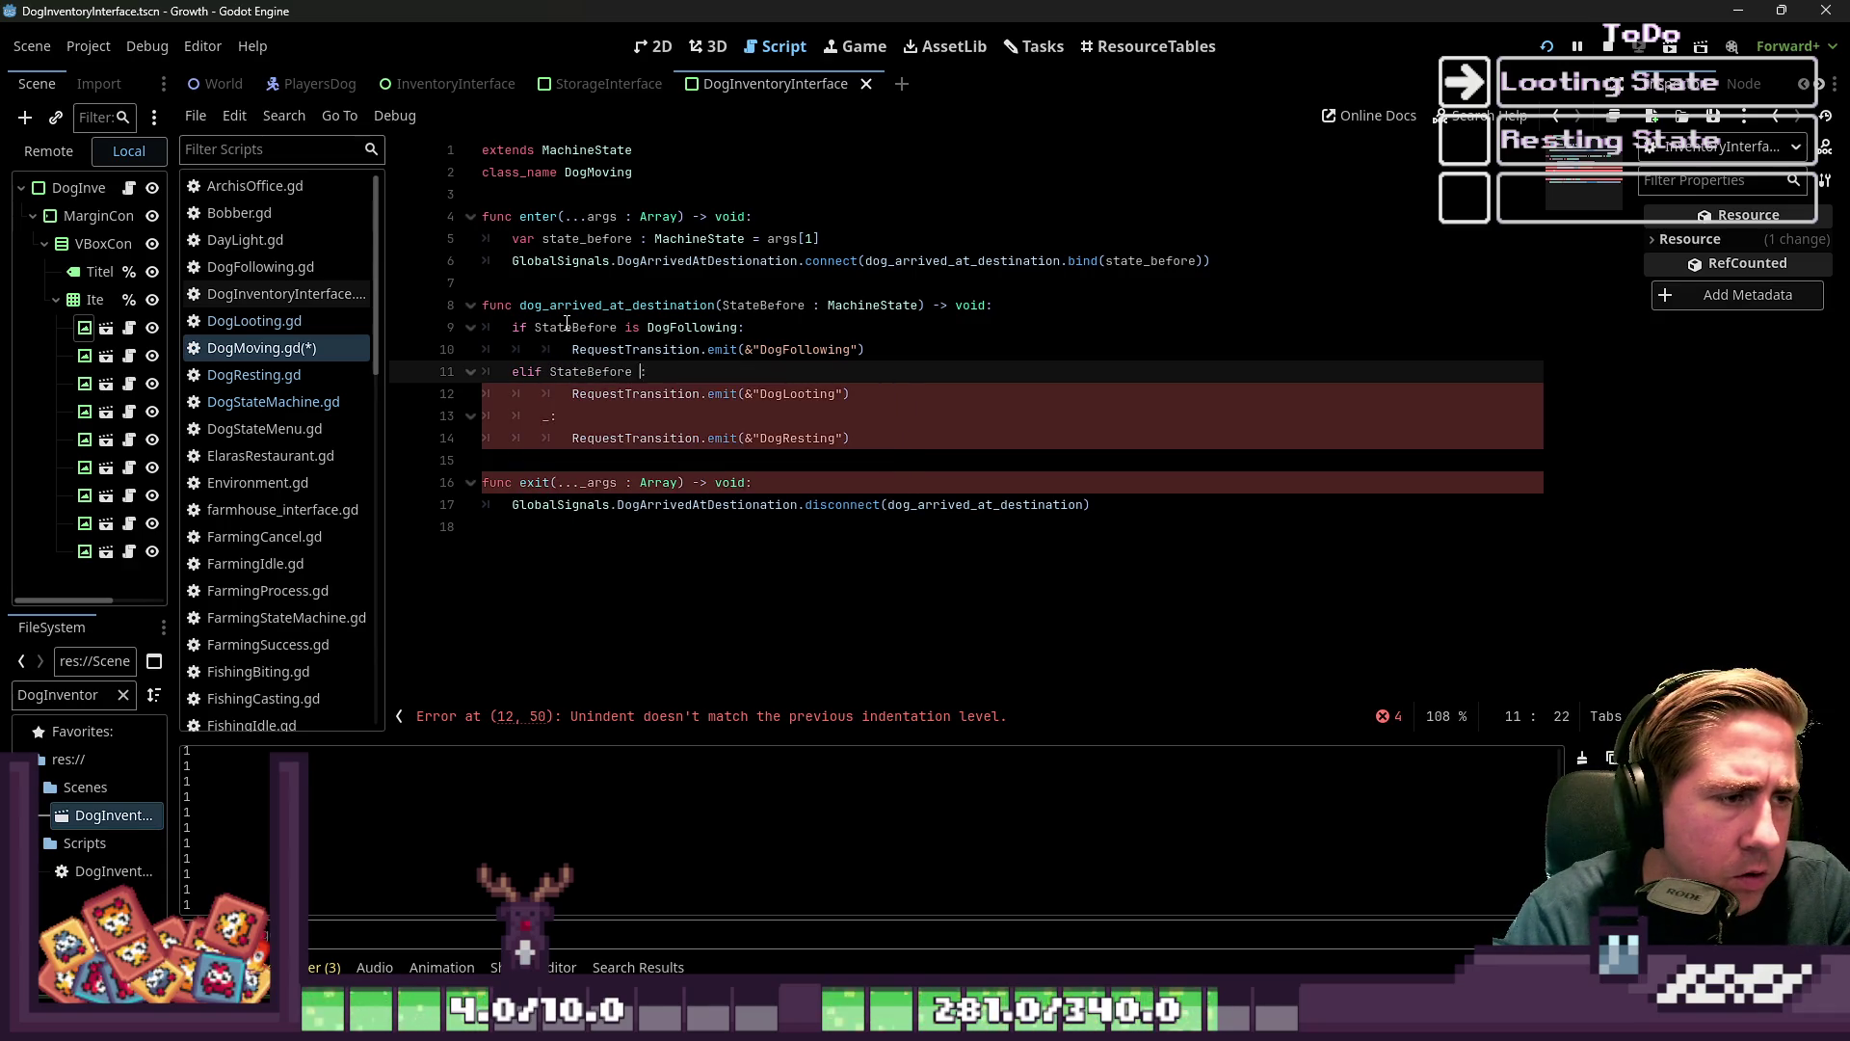
type("Looting")
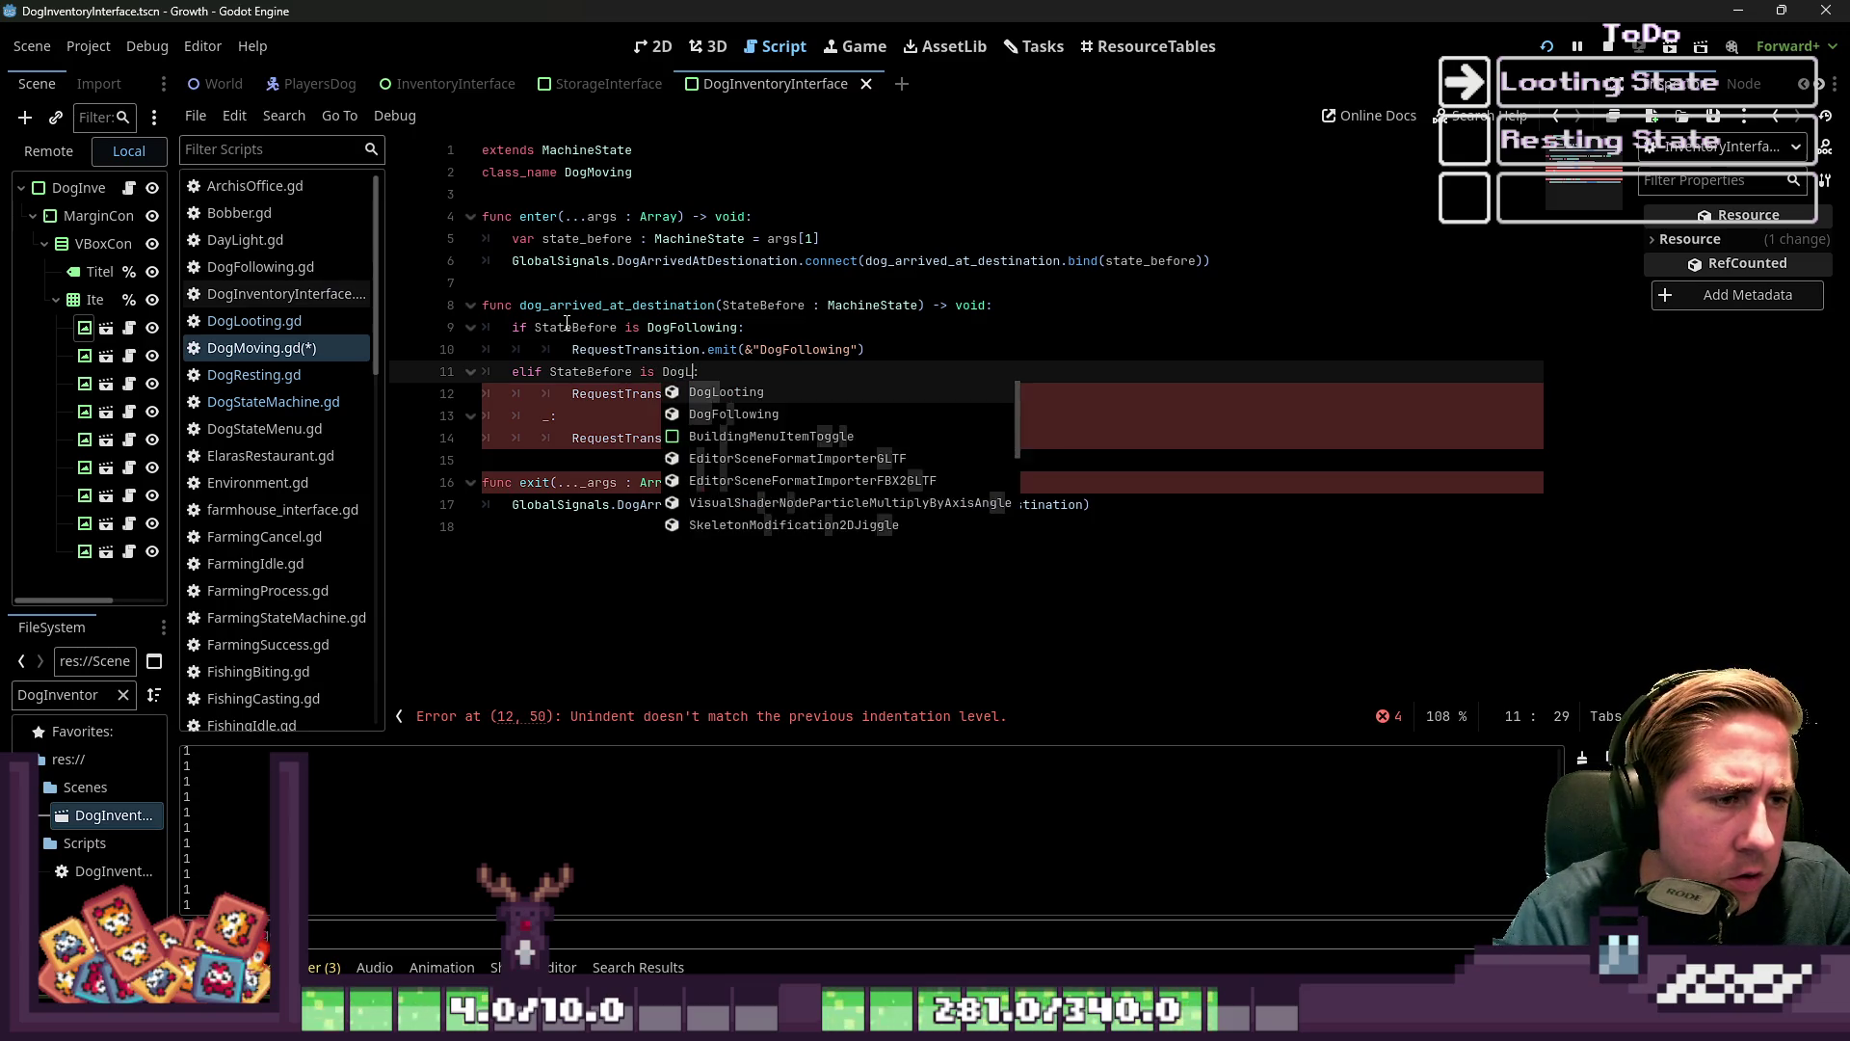
- Fix the branch call indentation and save DogMoving.gd
key("Down")
key("Down")
key("Down")
key("Up")
key("Left")
key("Left")
key("Left")
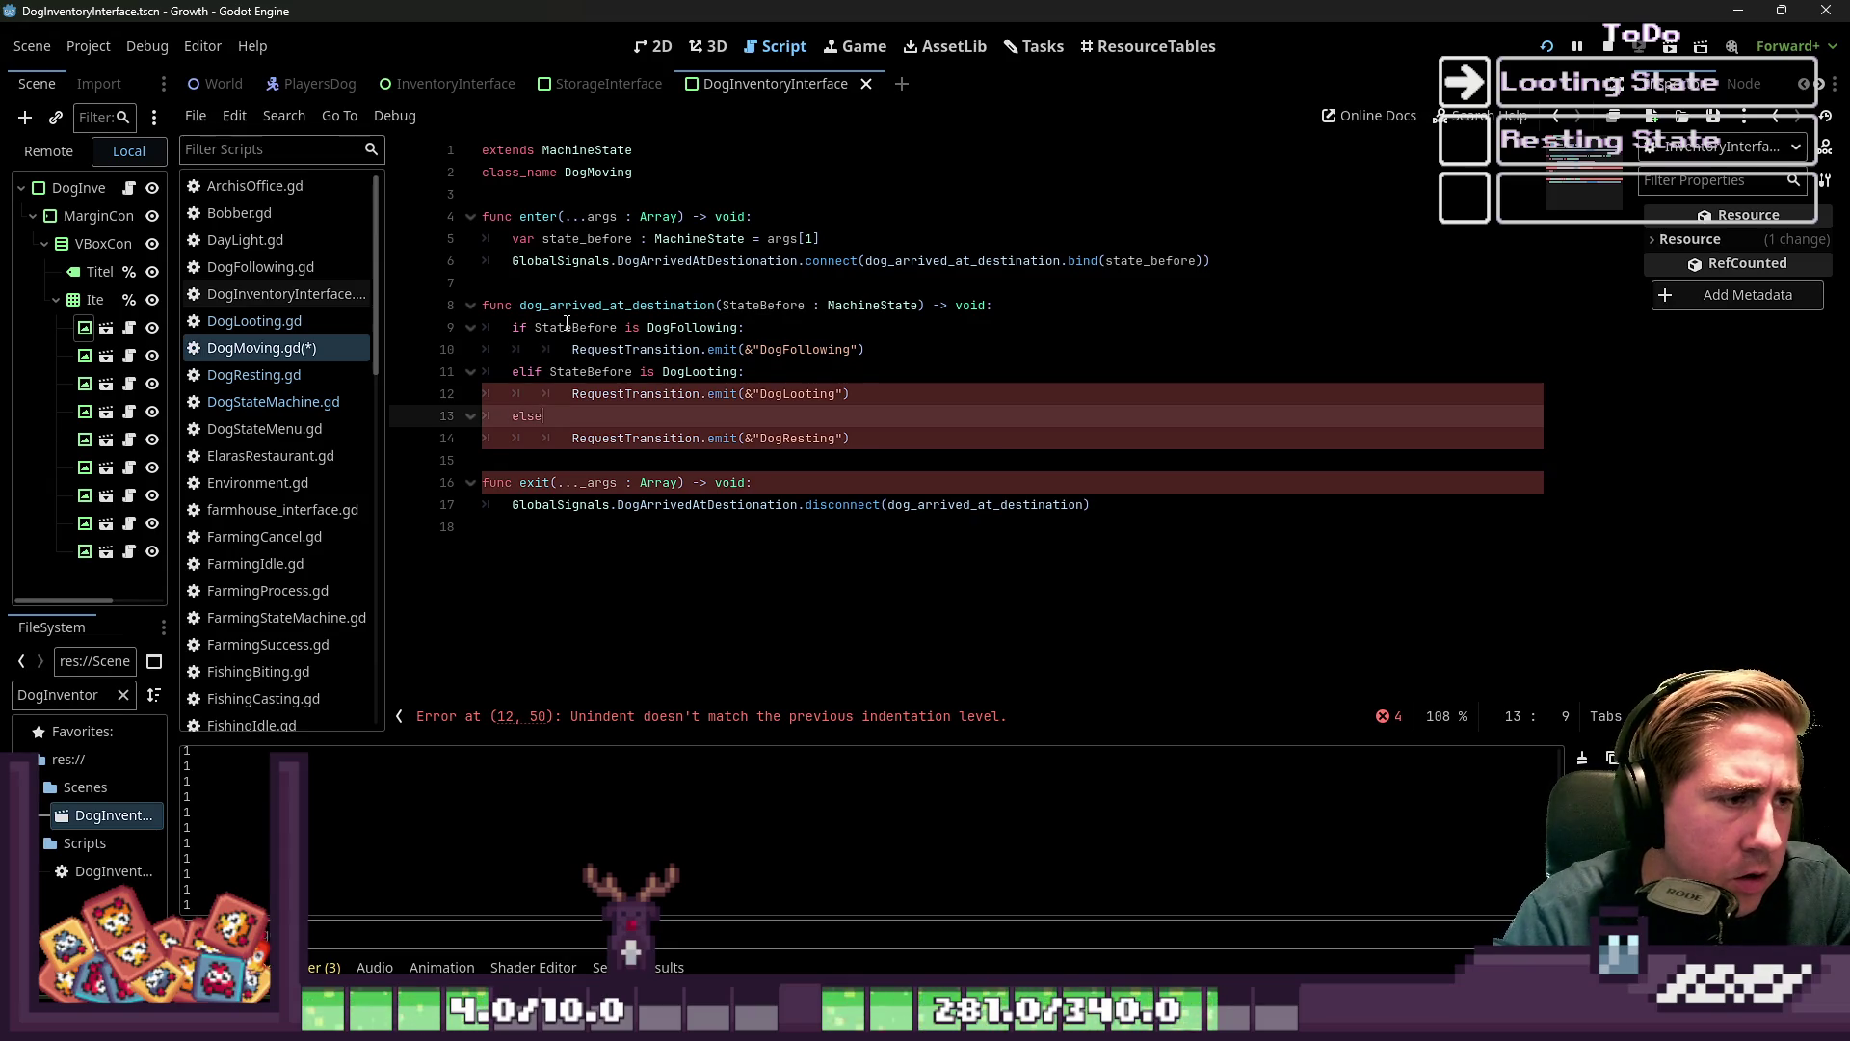
key("Down")
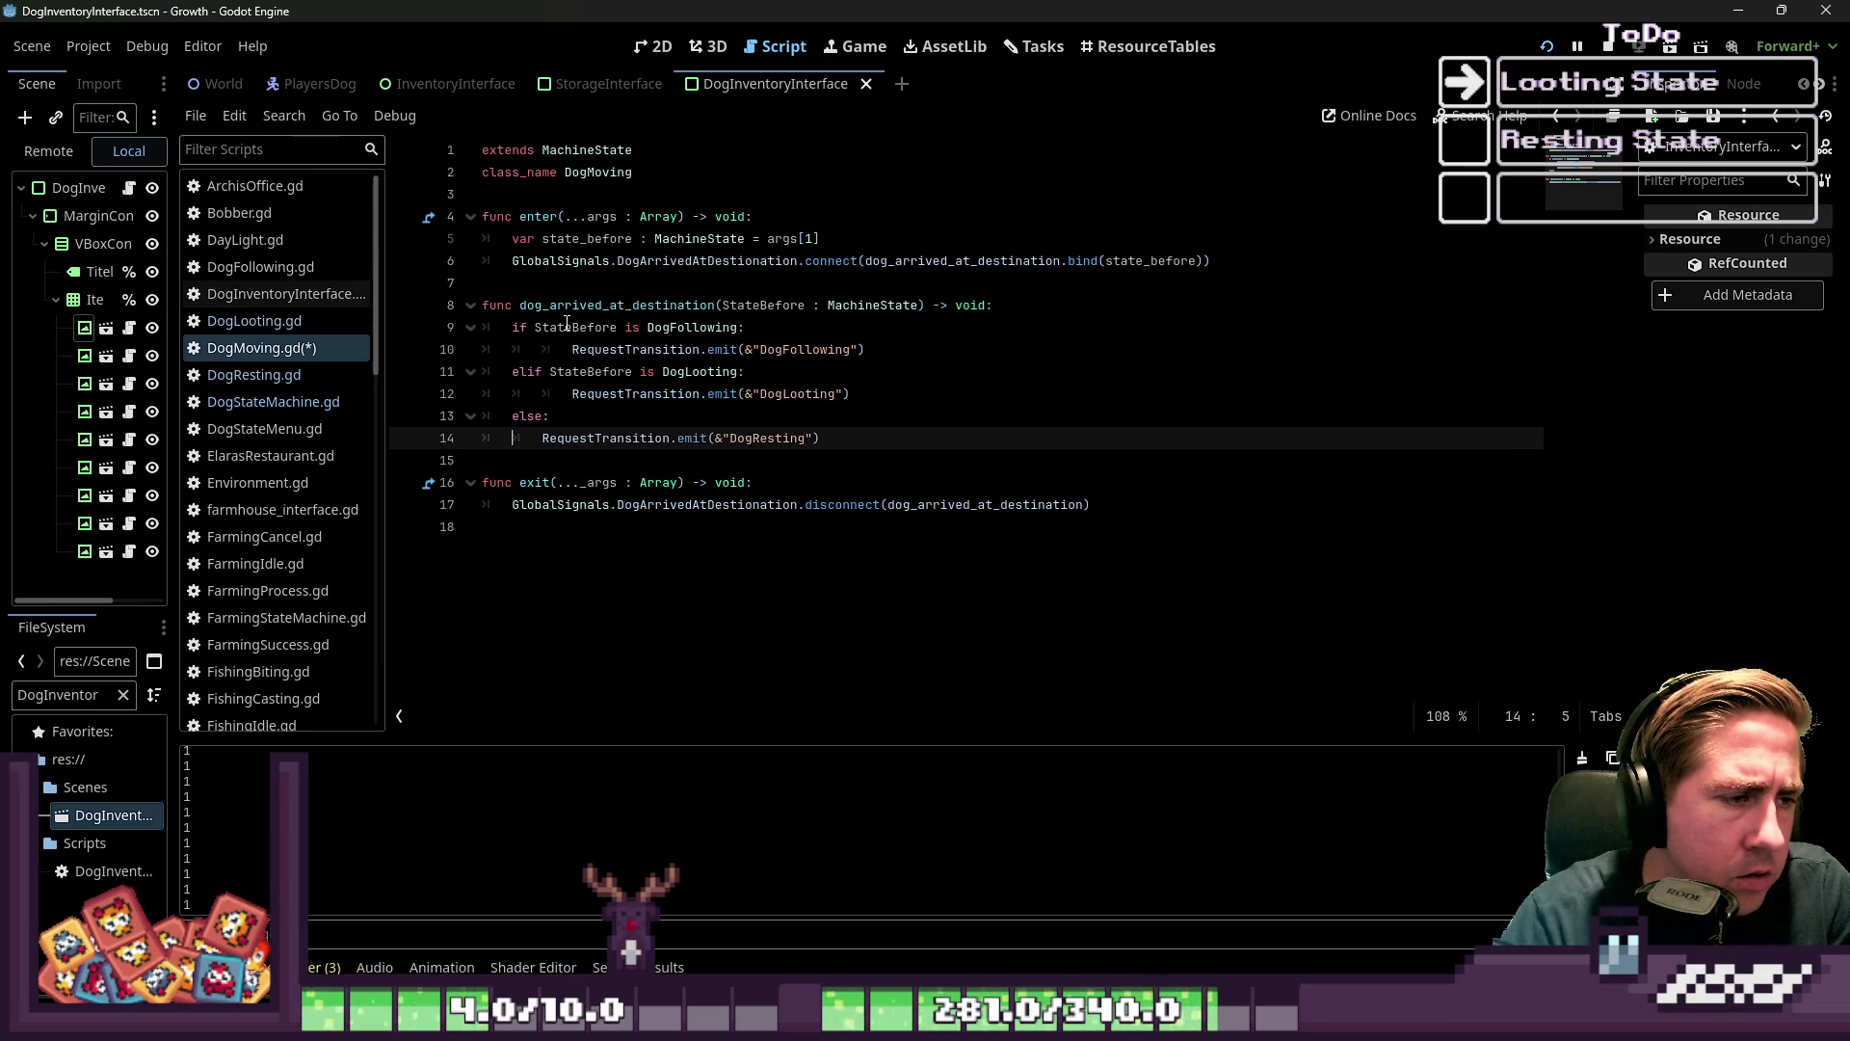
key("Up")
key("Up")
key("Up")
key("Up")
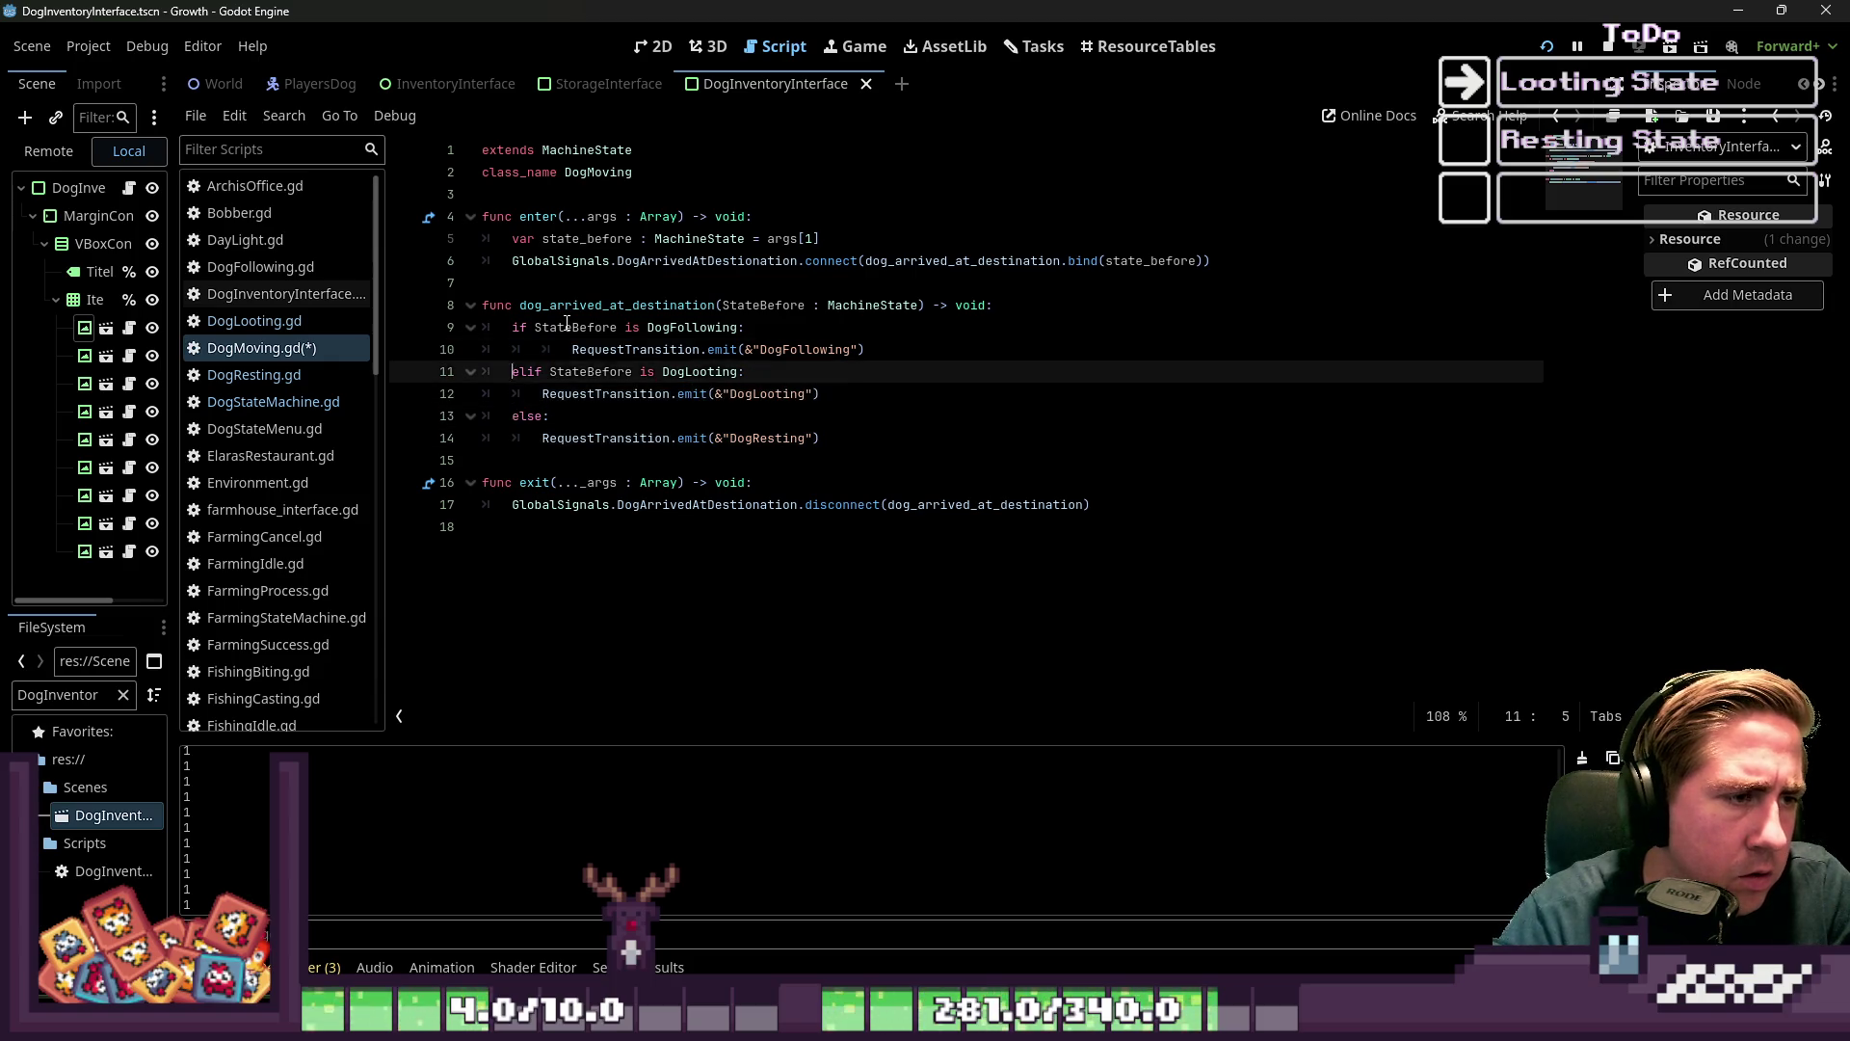
key("Delete")
key("ctrl+s")
left_click(658, 424)
left_click(709, 481)
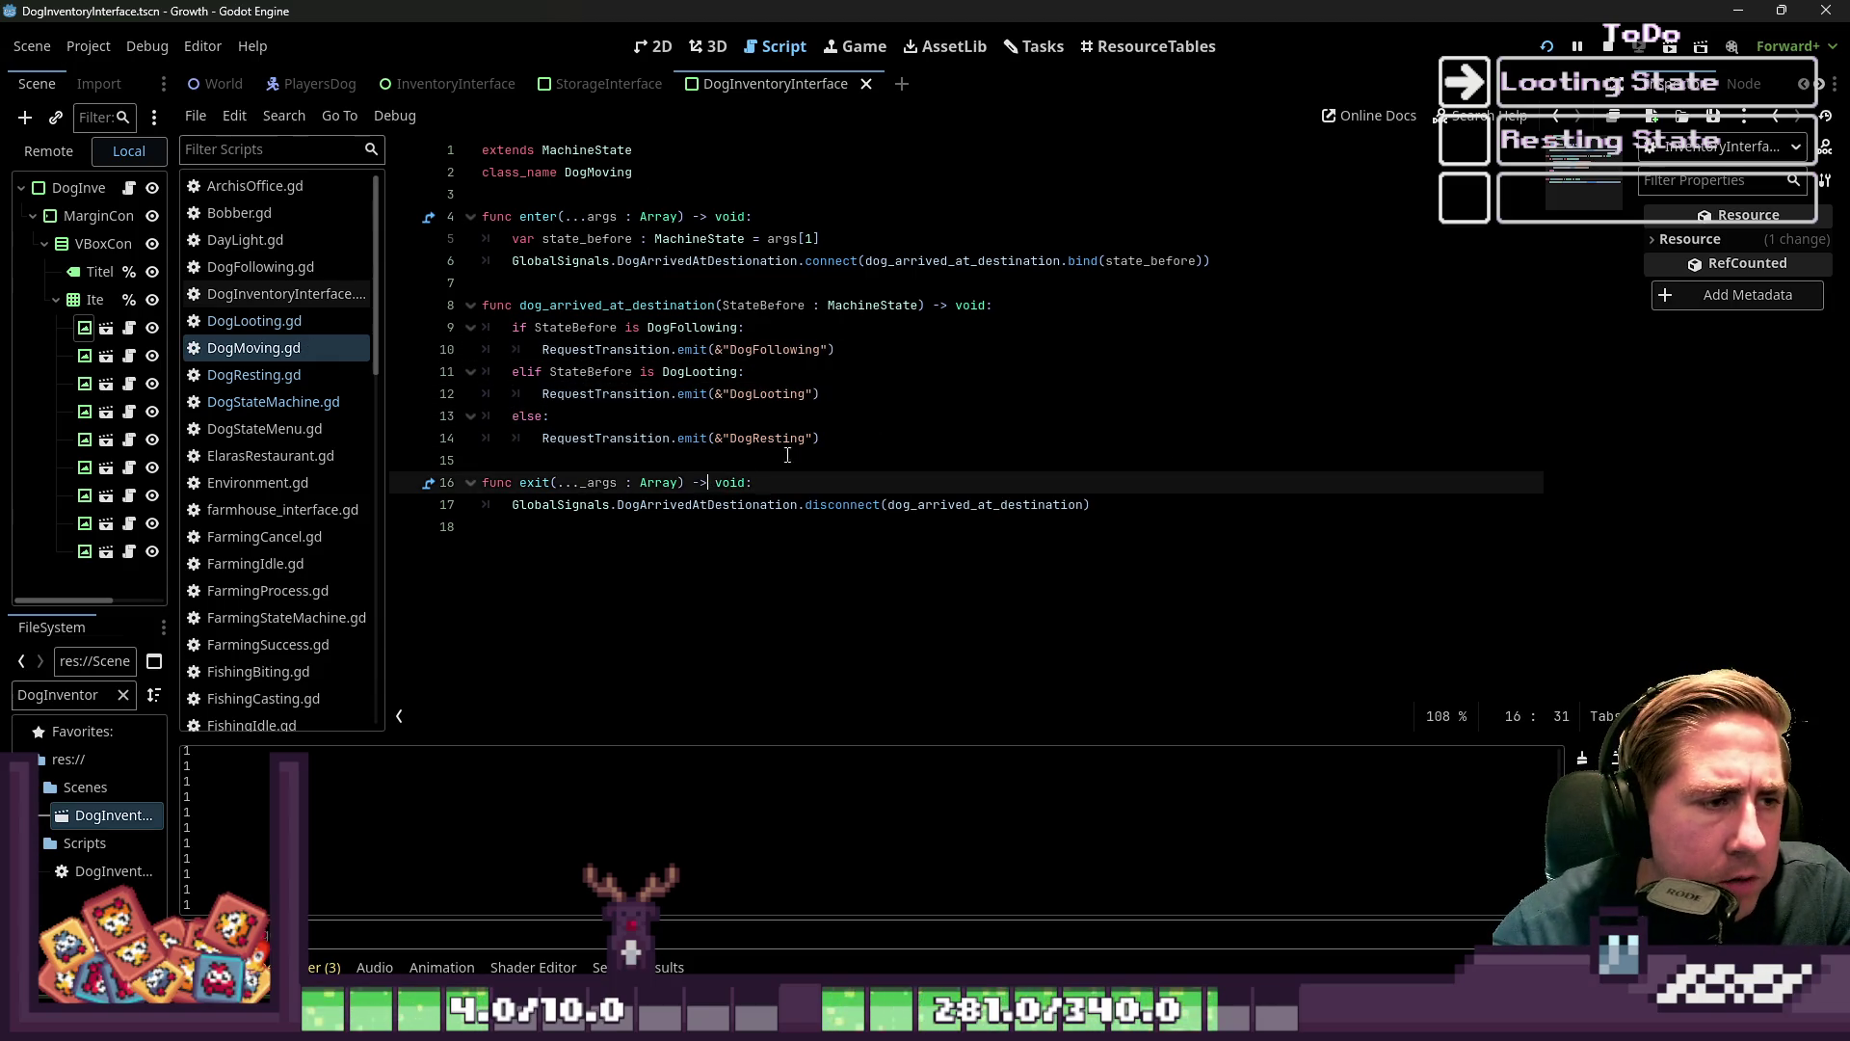
- Run the game, start with the new character, and set the dog to follow
left_click(1547, 45)
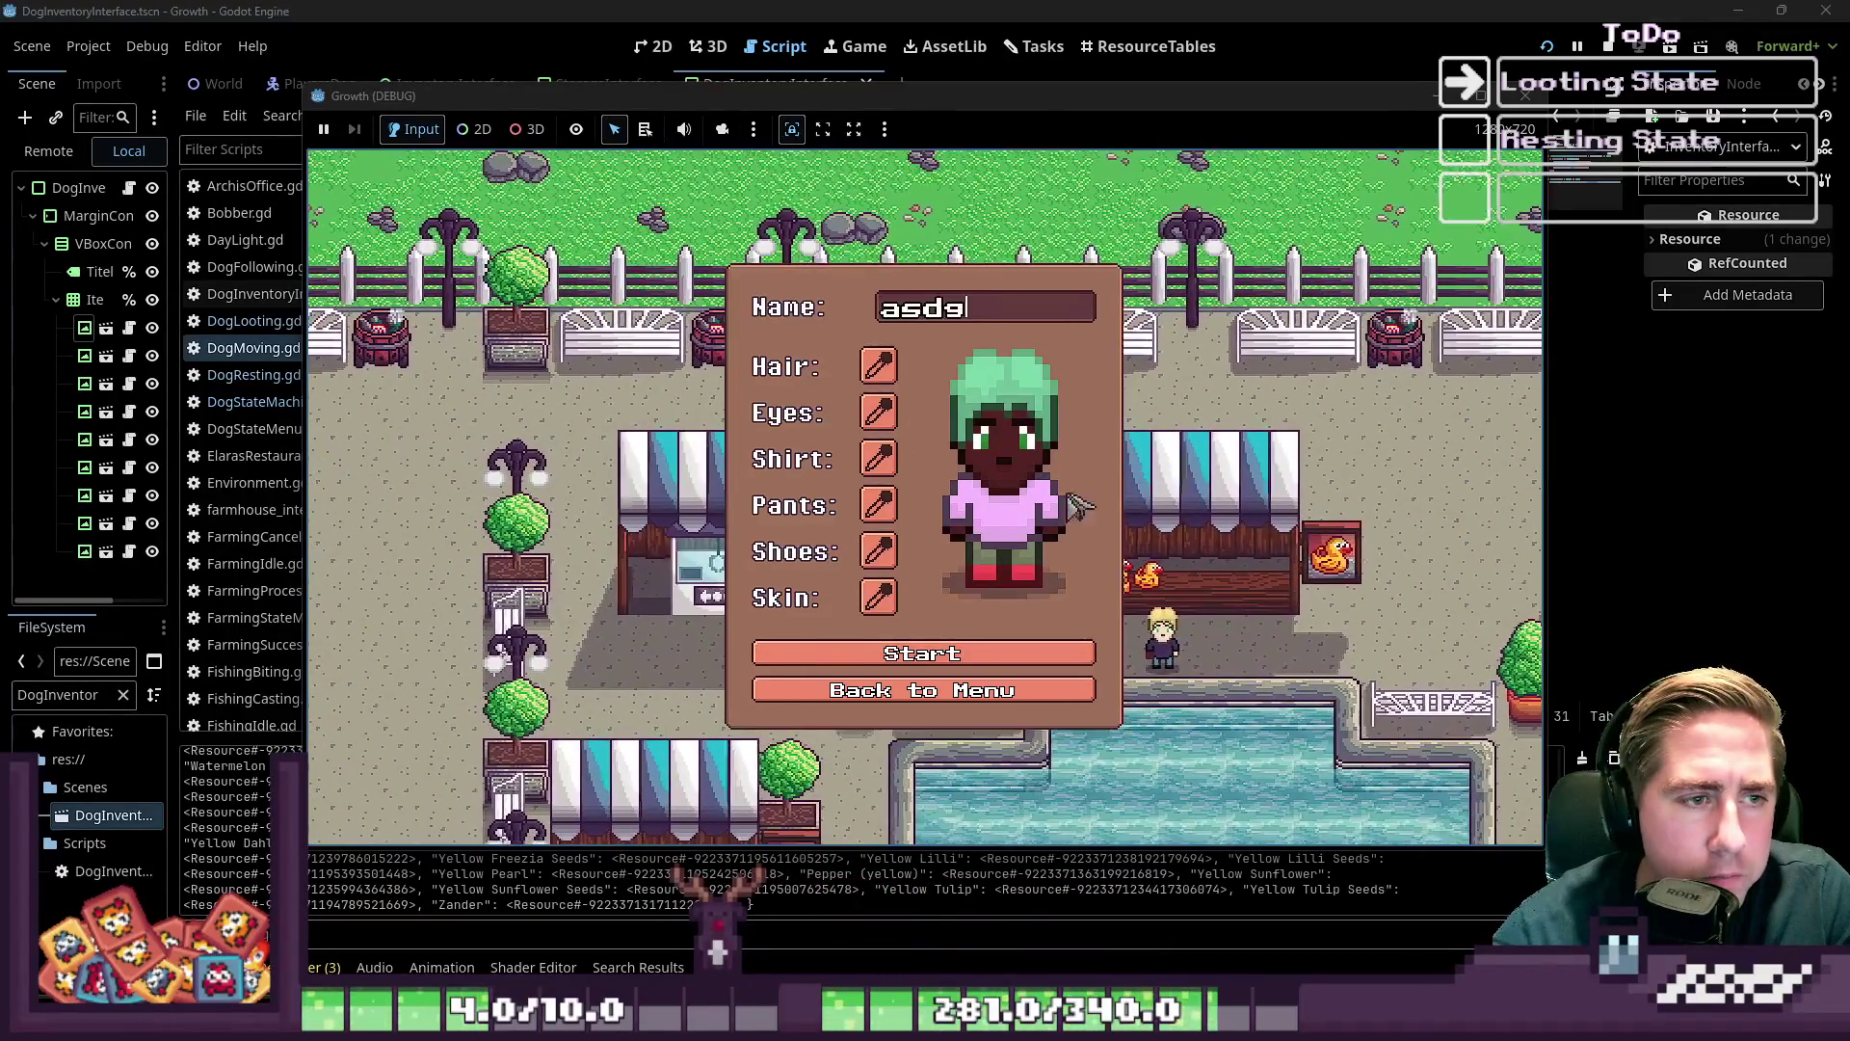
left_click(904, 657)
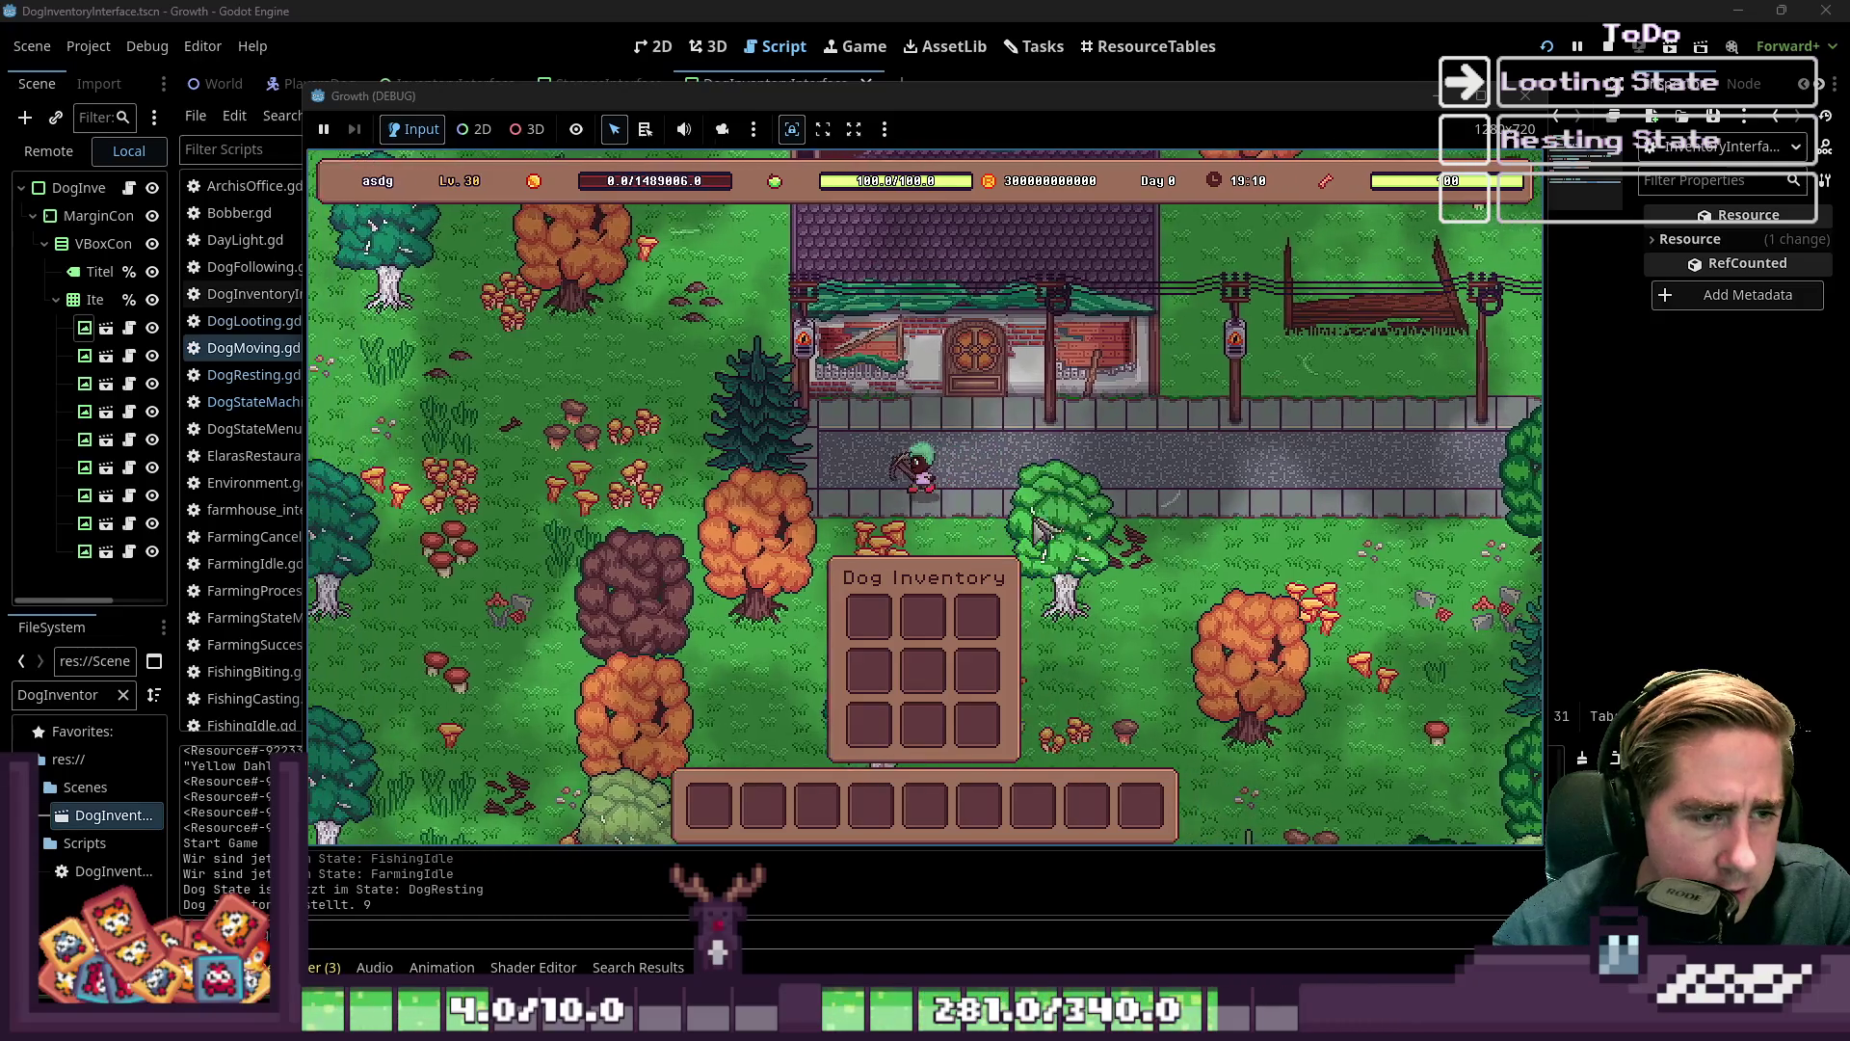
left_click(1136, 446)
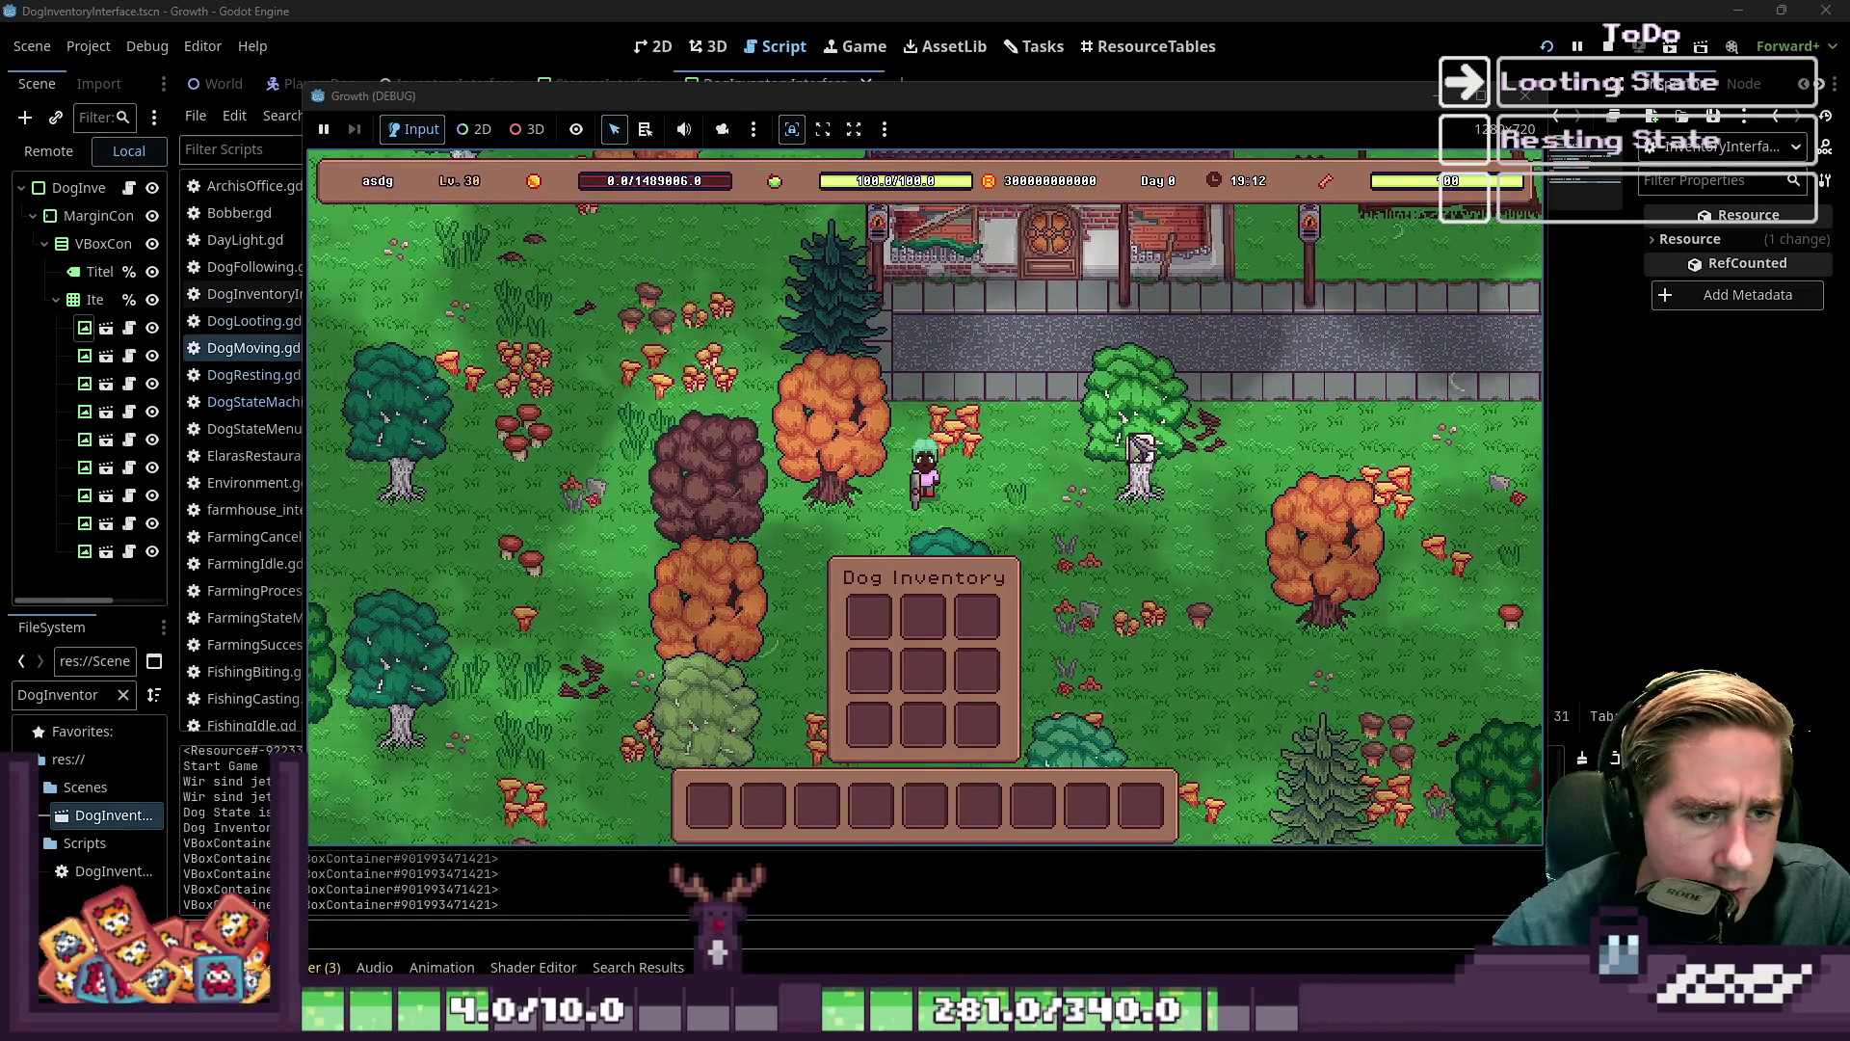
left_click(1245, 314)
- Walk the player around the forest watching the dog, then stop the test run
key("a")
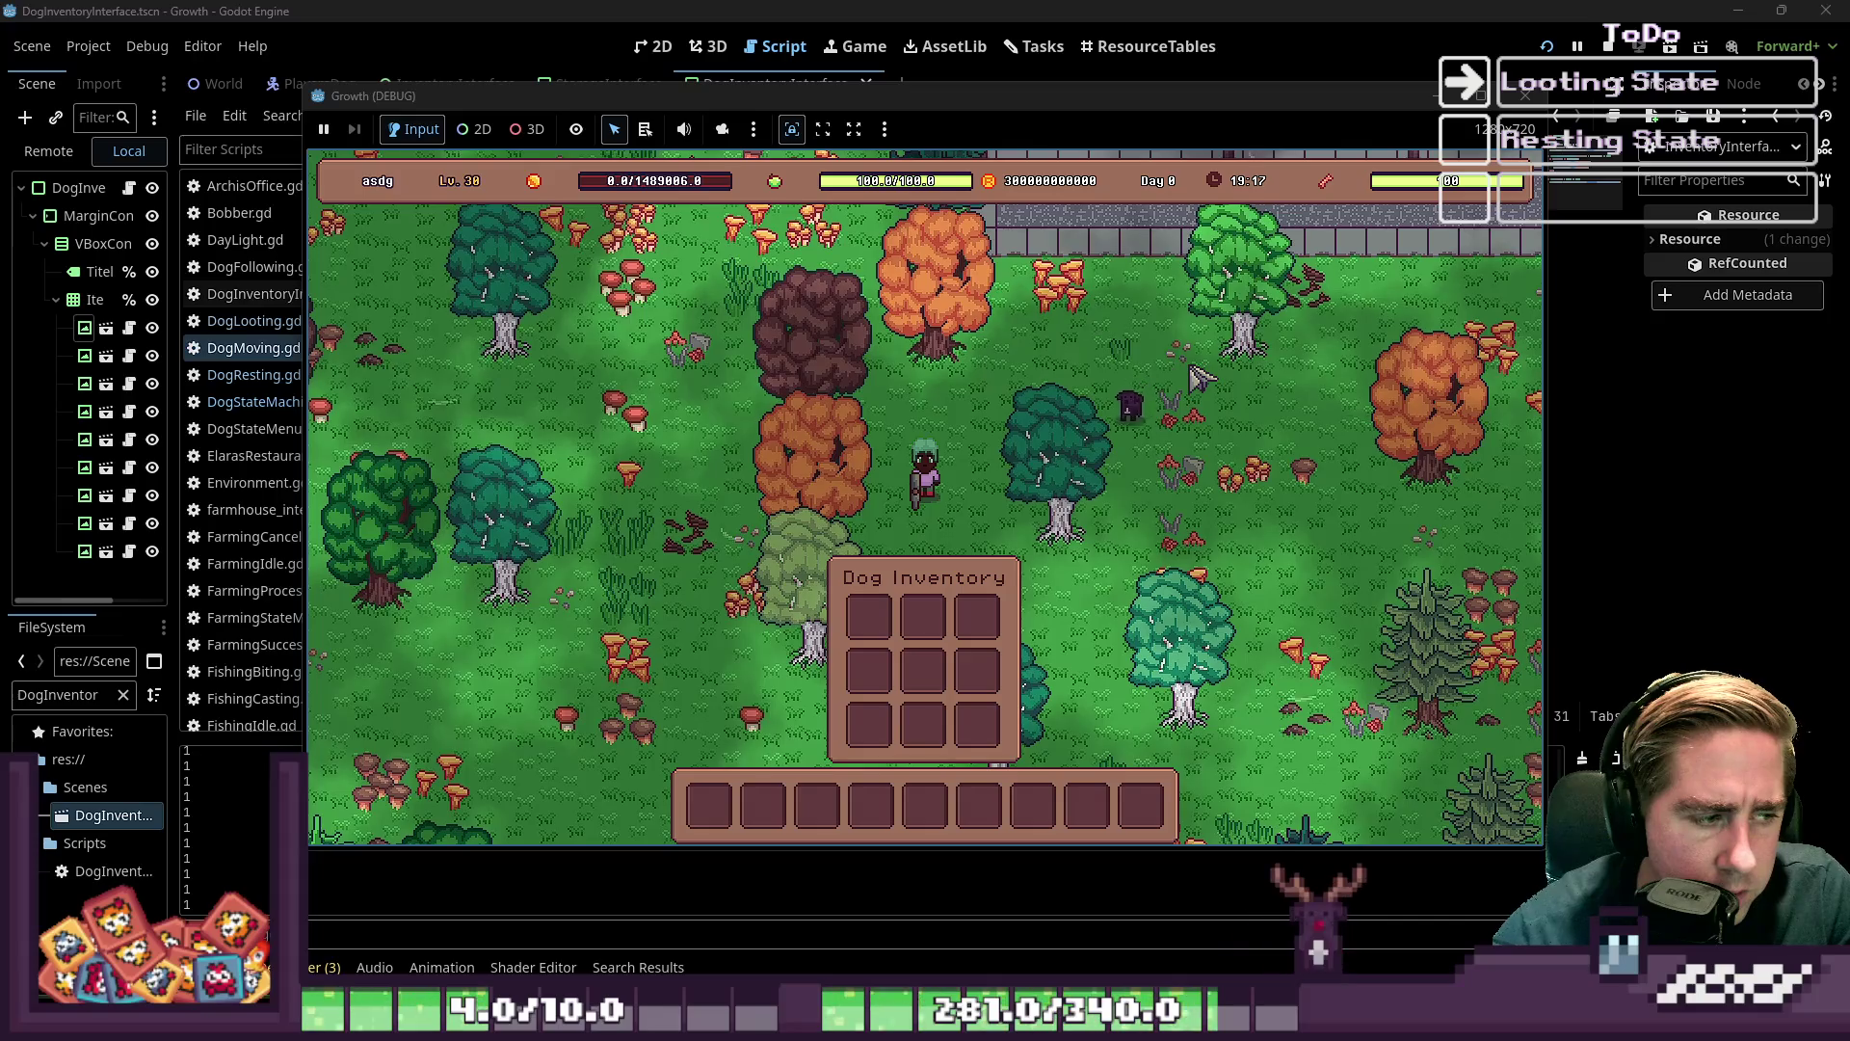
key("s")
key("a")
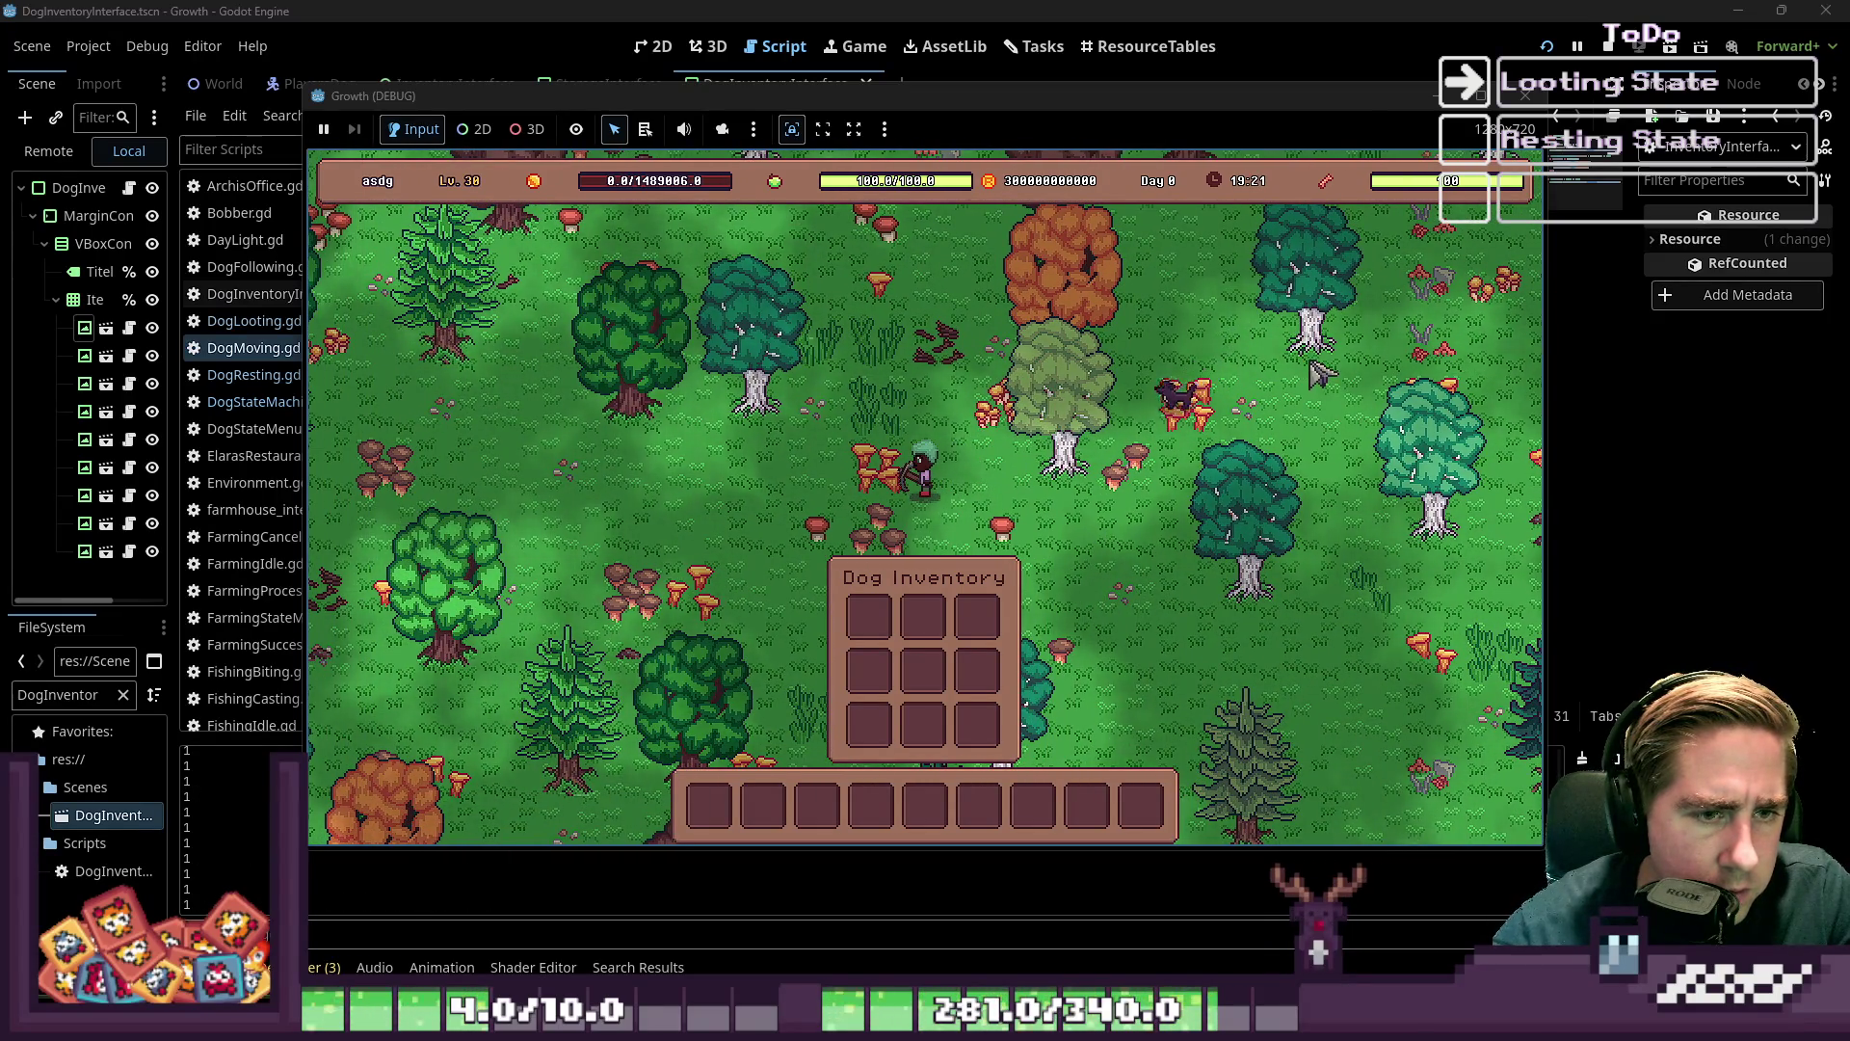
key("w")
key("a")
left_click(1526, 96)
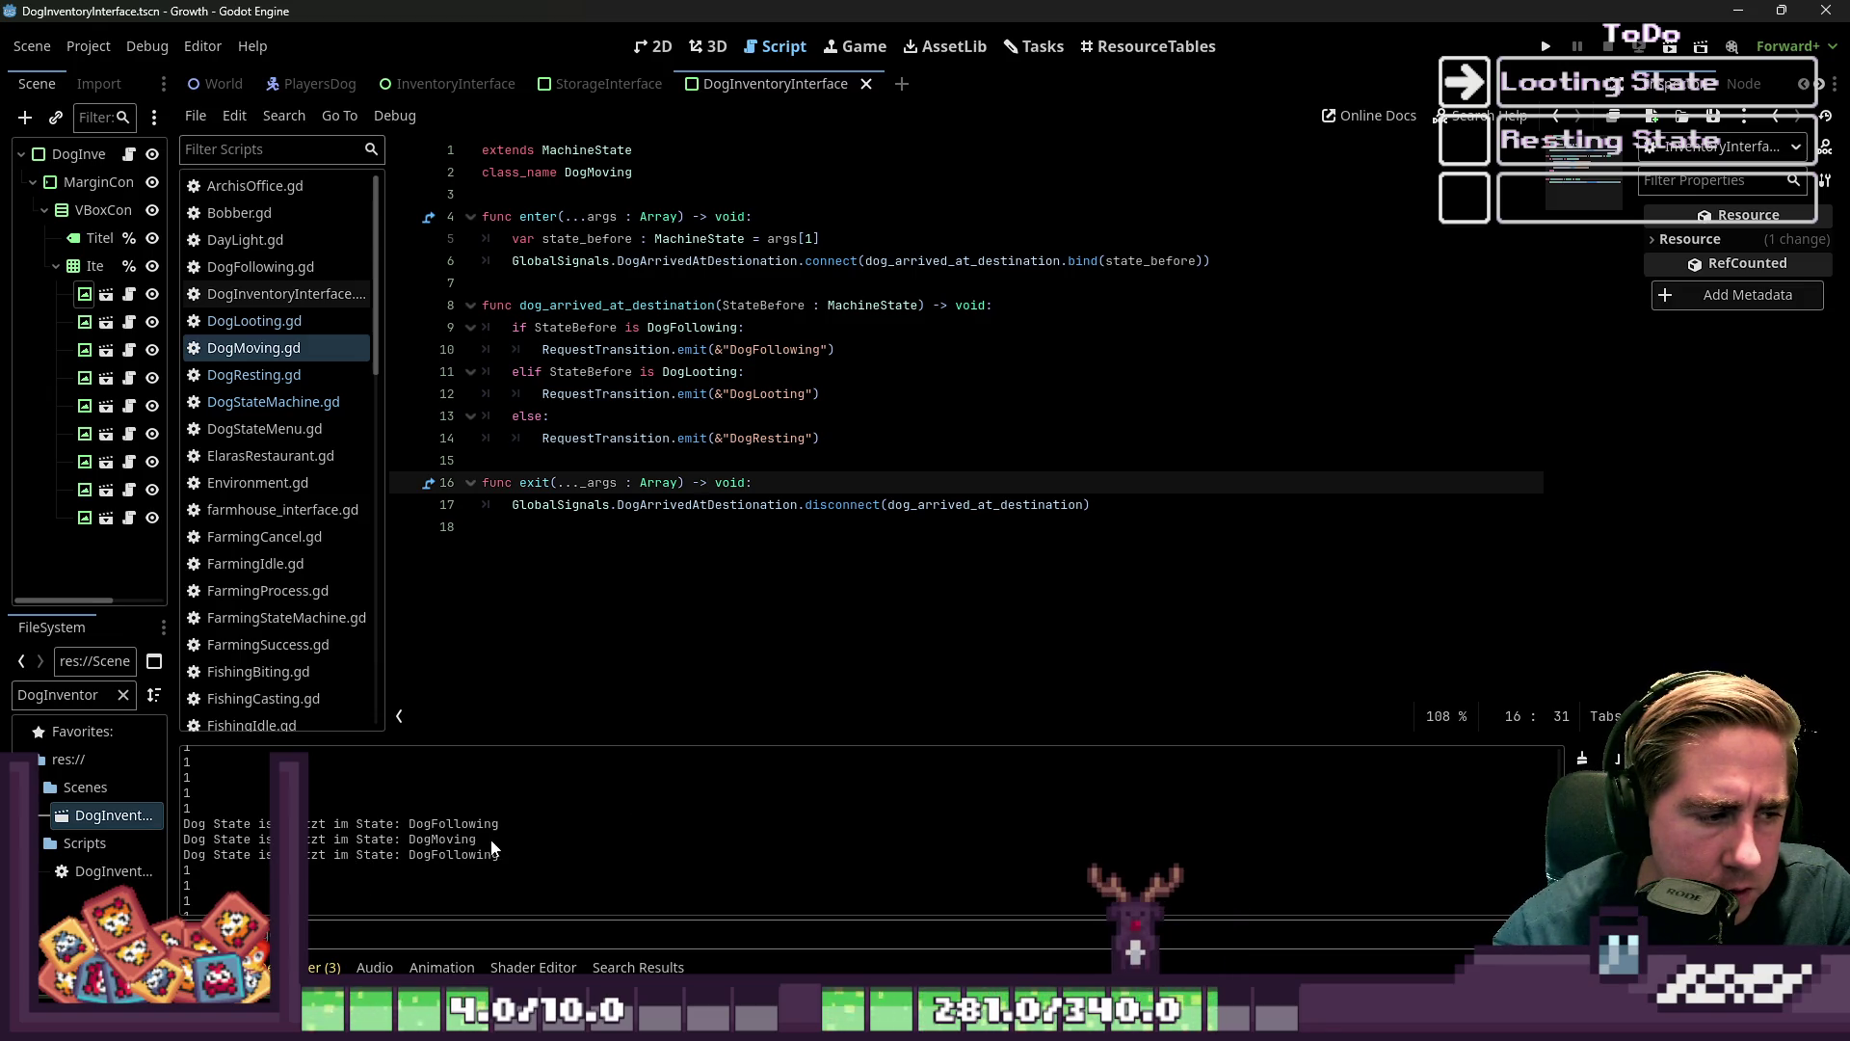
- Save the current DogMoving.gd edits
left_click(819, 437)
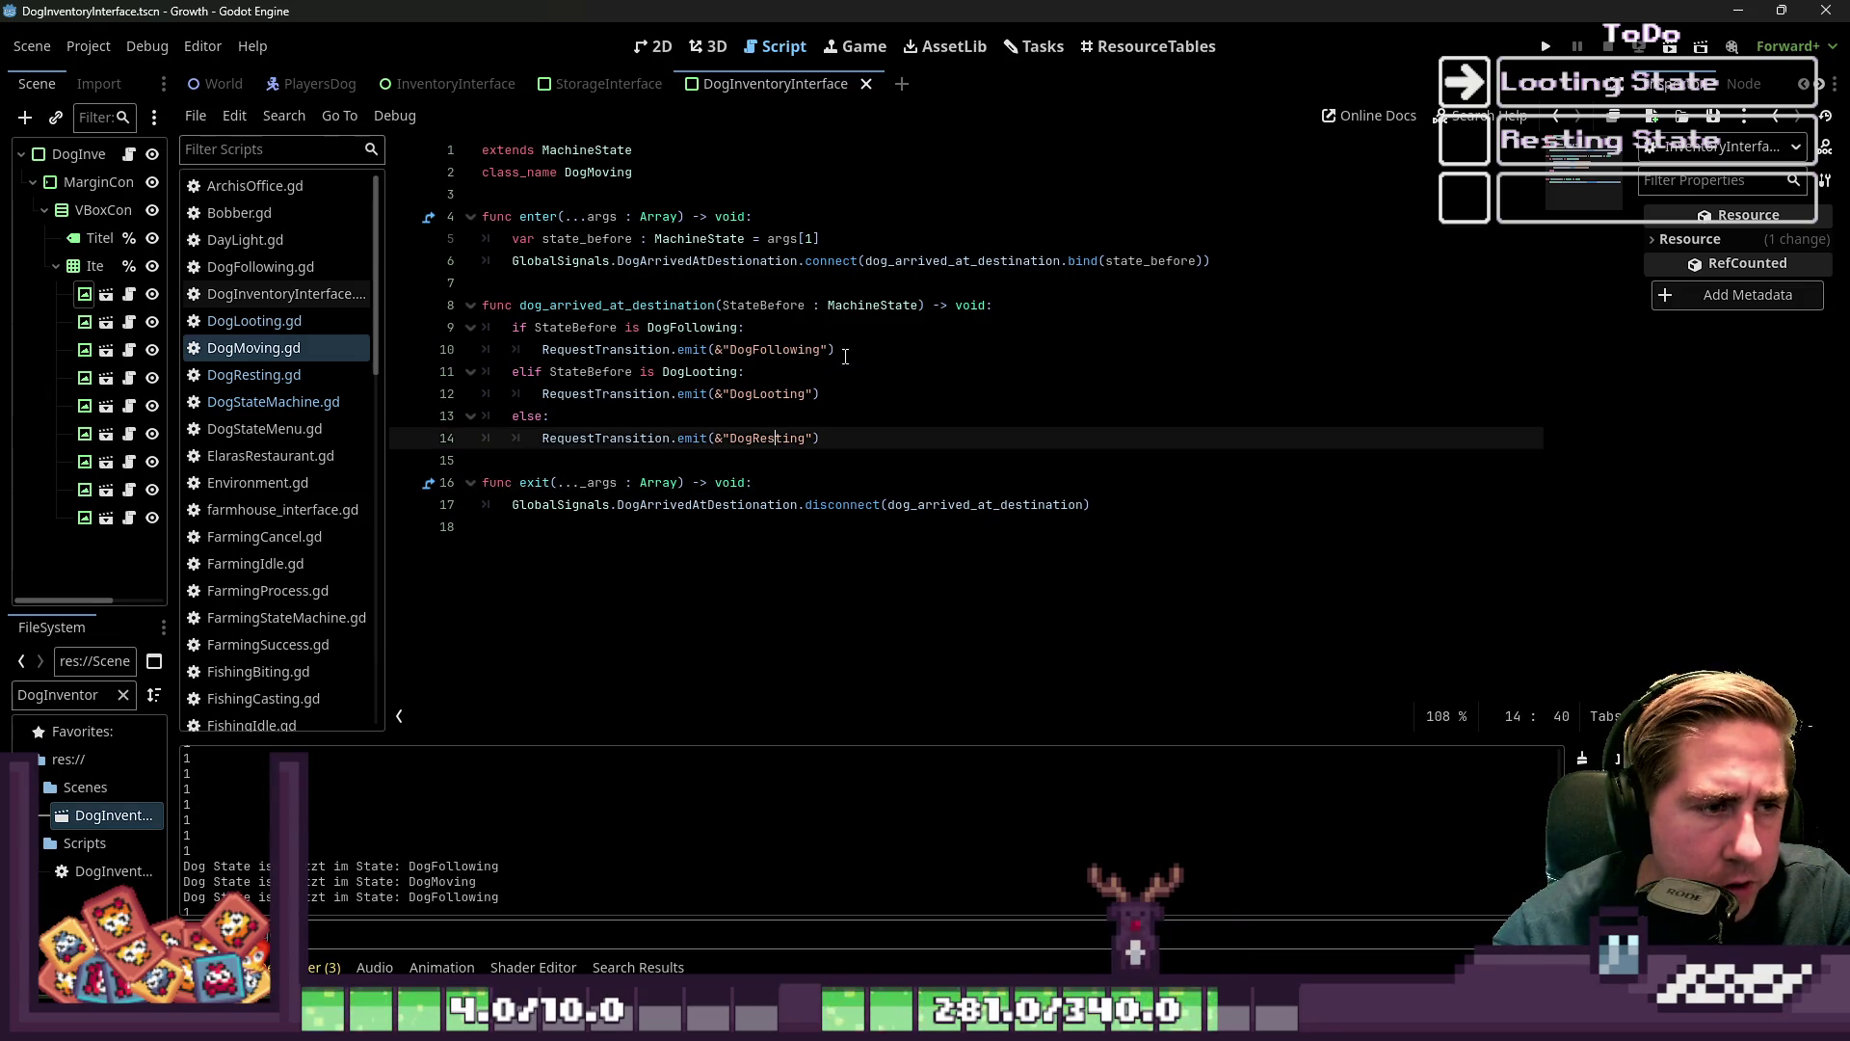
left_click_drag(835, 349, 485, 327)
left_click(737, 360)
key("ctrl+s")
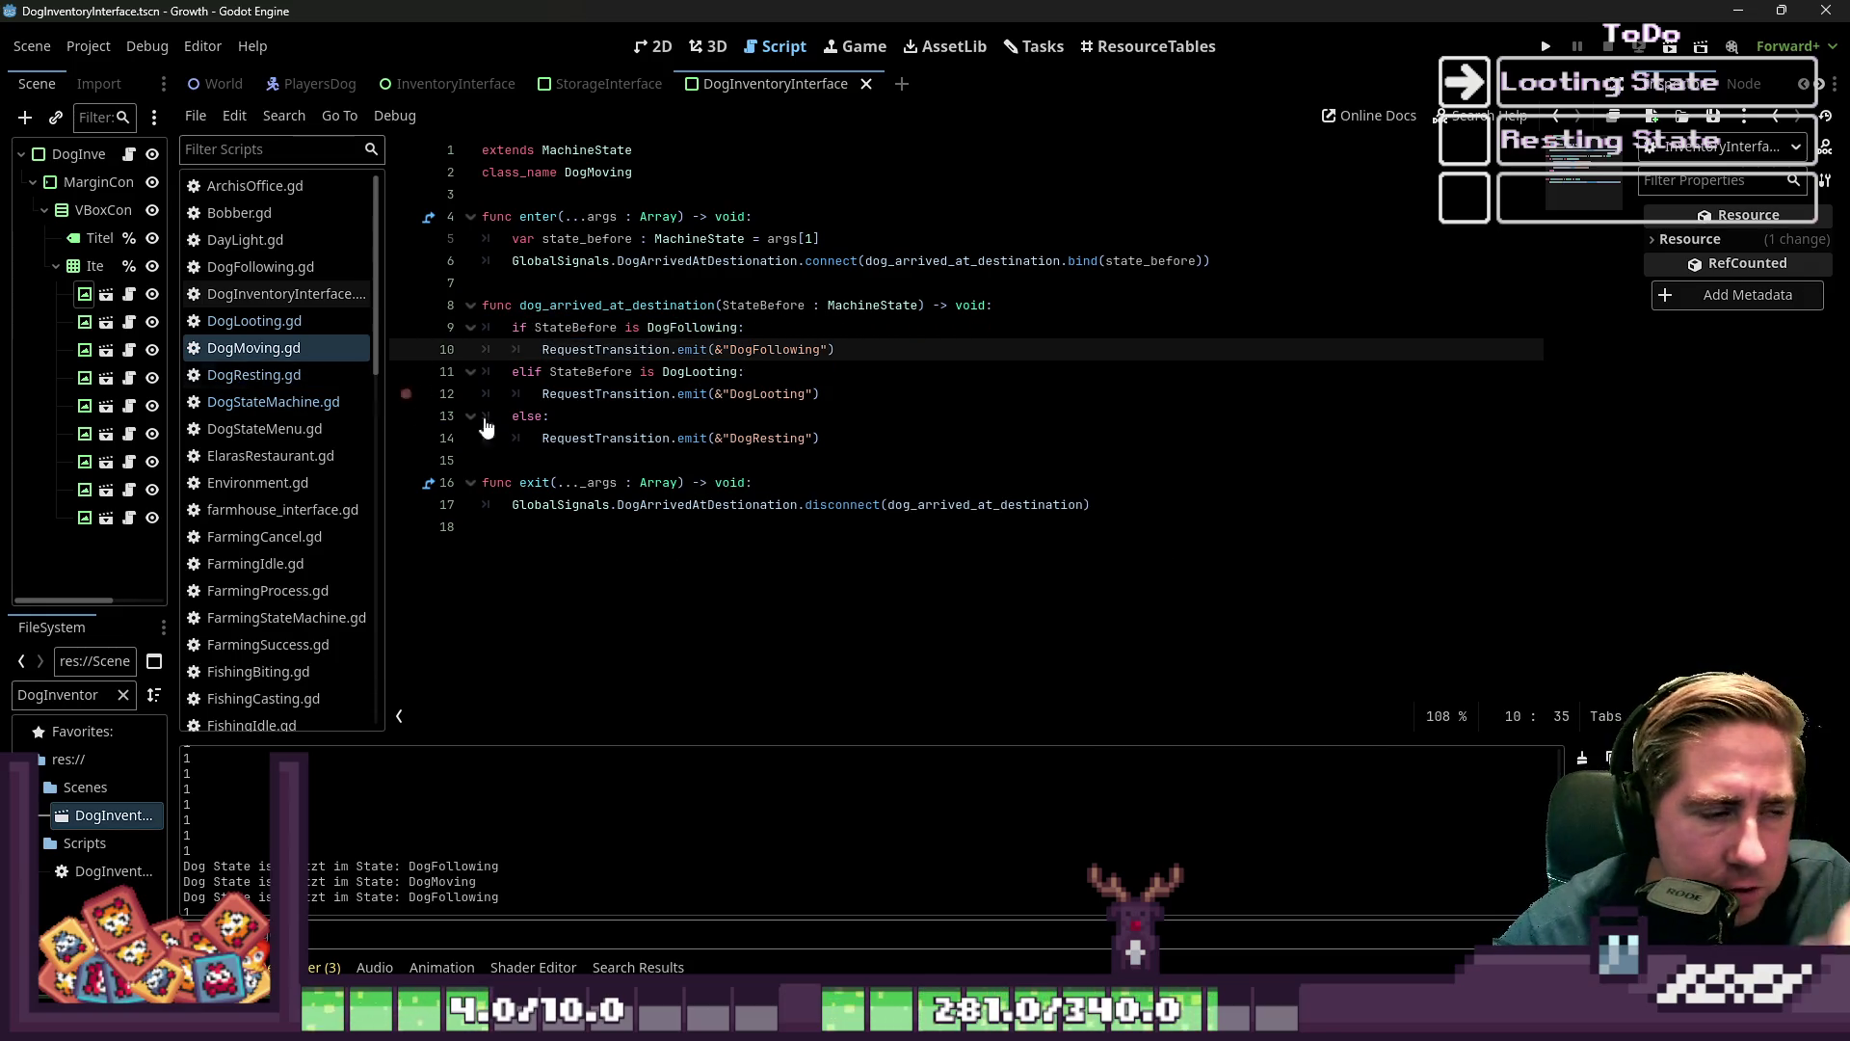
- Open DogLooting.gd from the script list and scroll through it
left_click(262, 378)
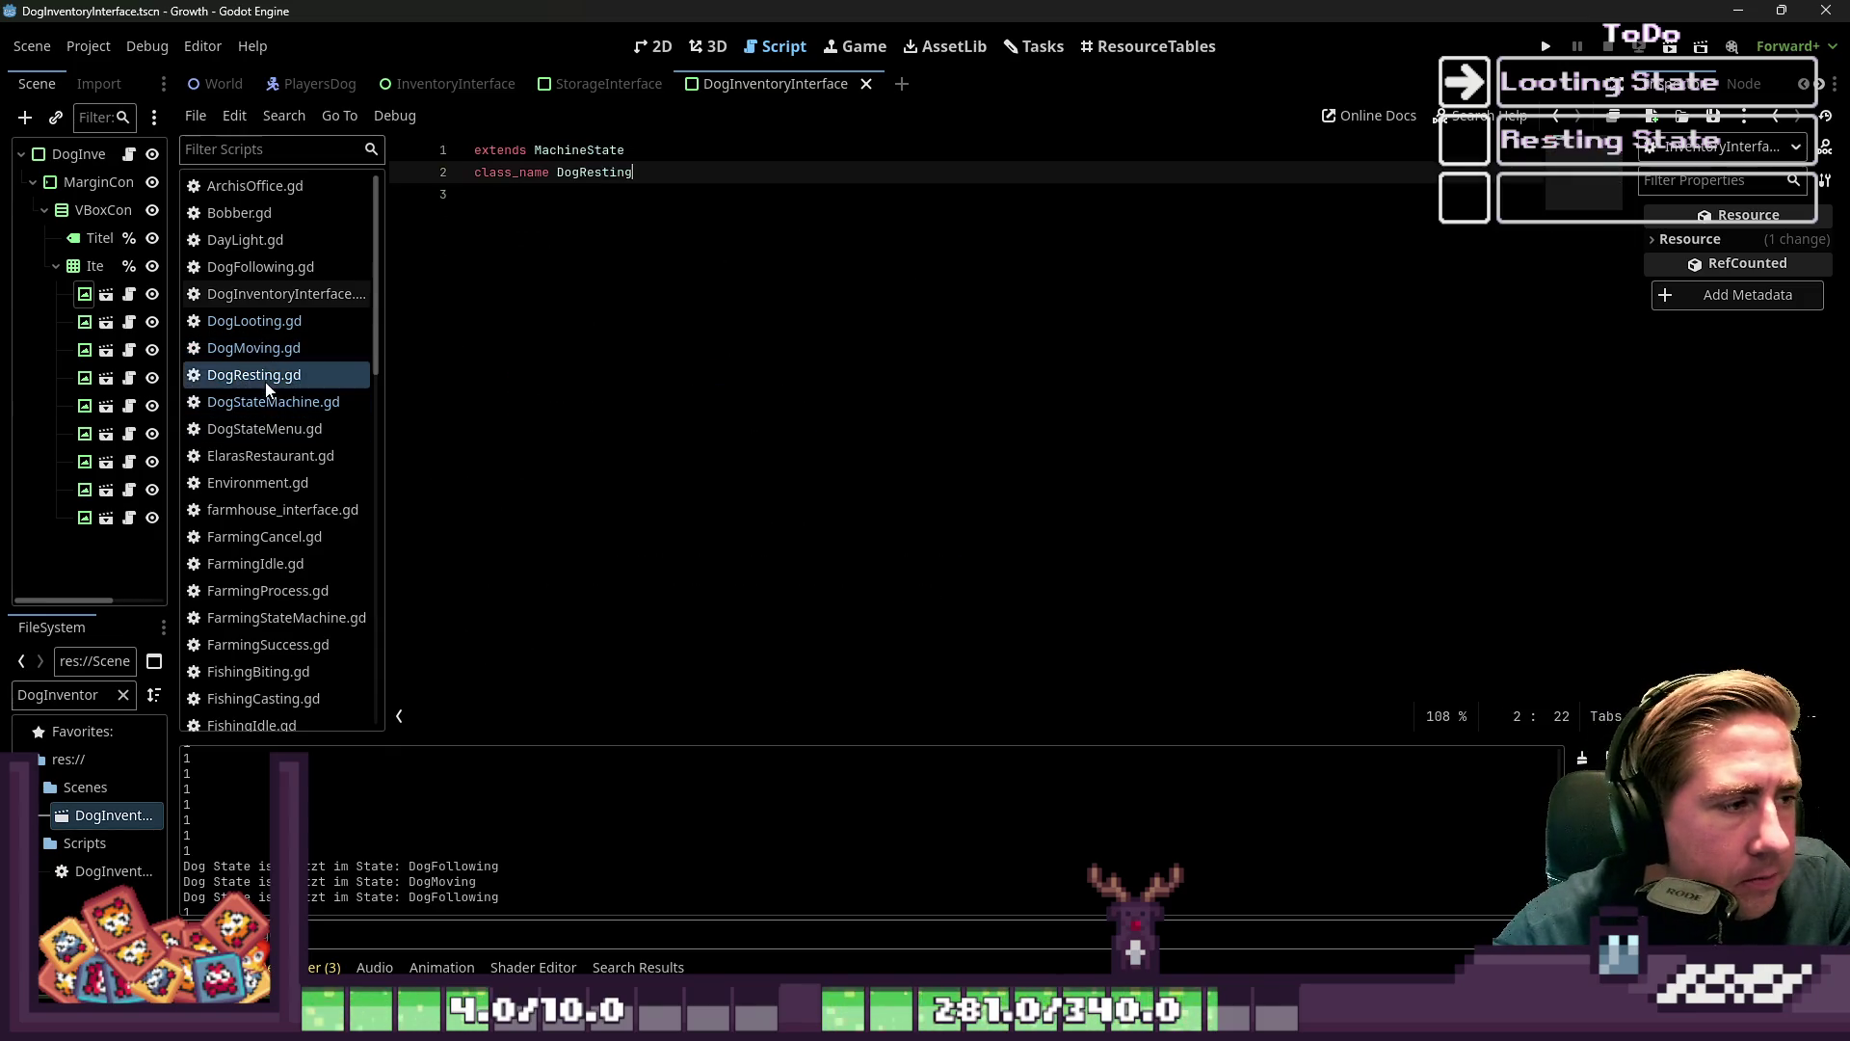
left_click(273, 402)
left_click(255, 321)
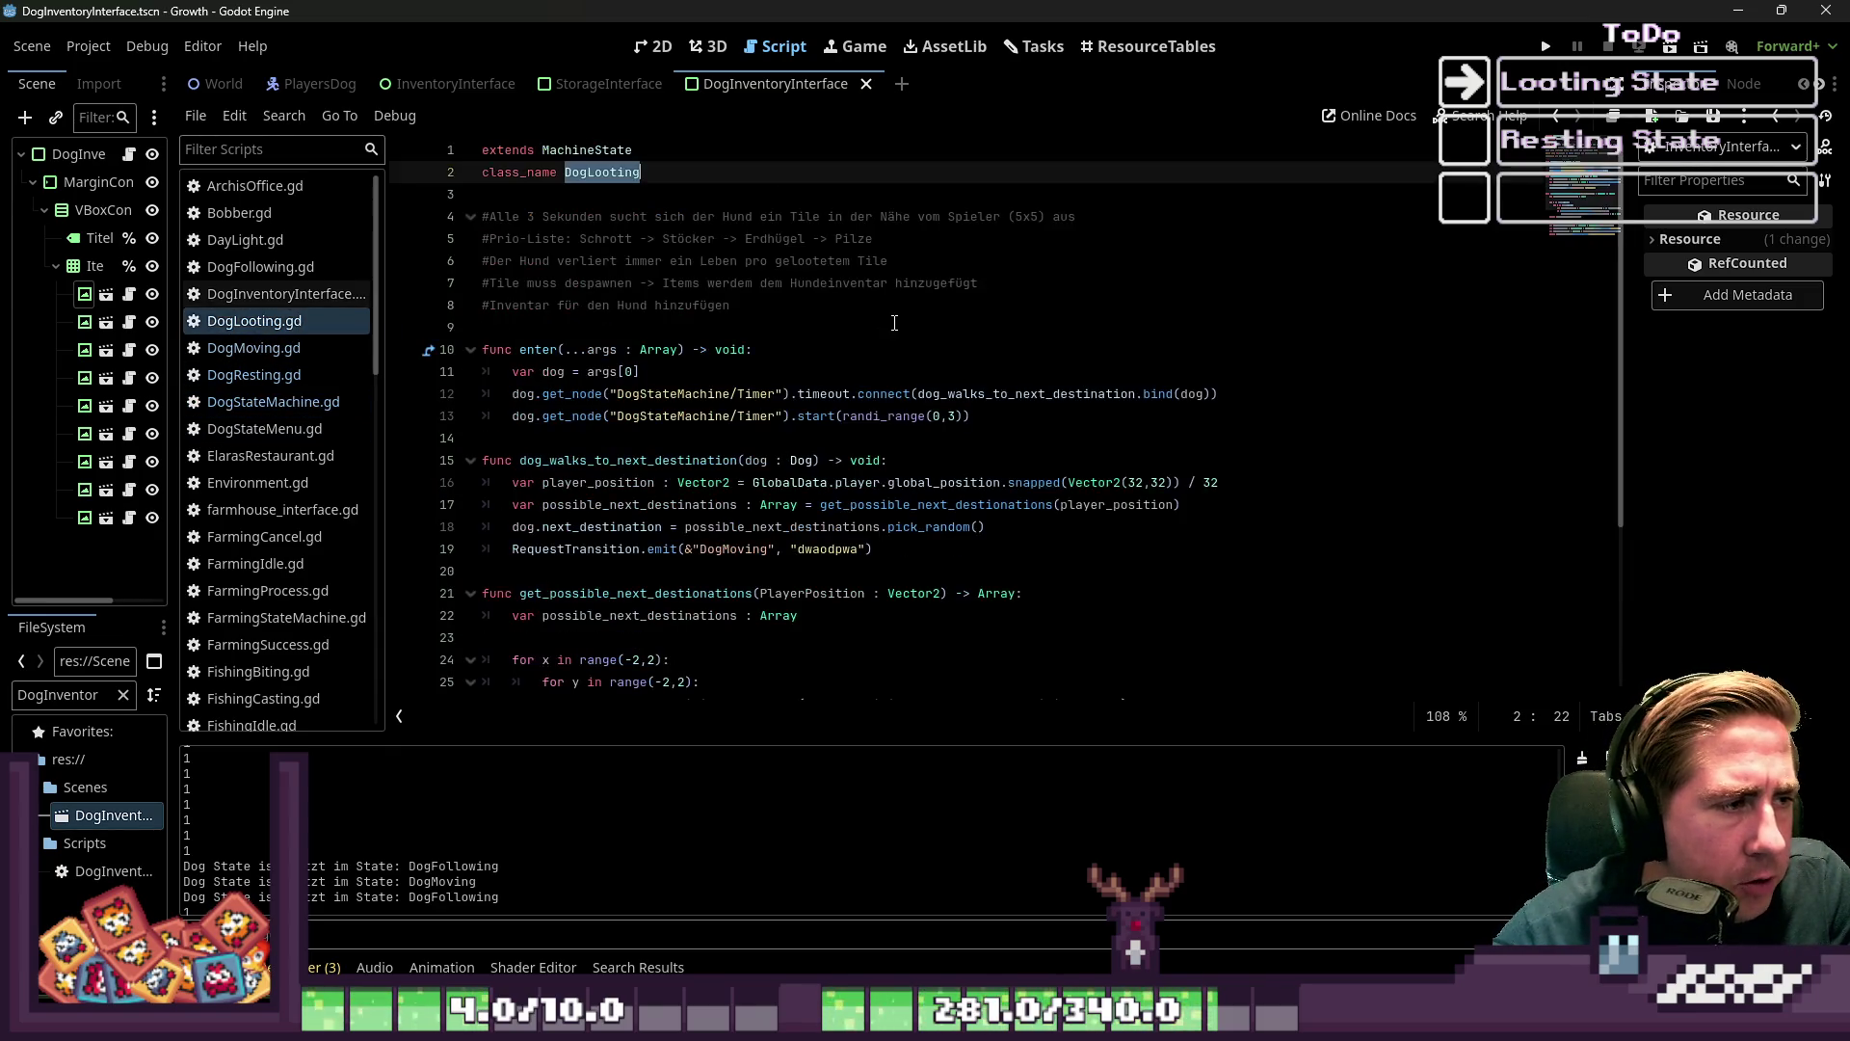
scroll(781, 335, "down", 4)
scroll(838, 357, "up", 4)
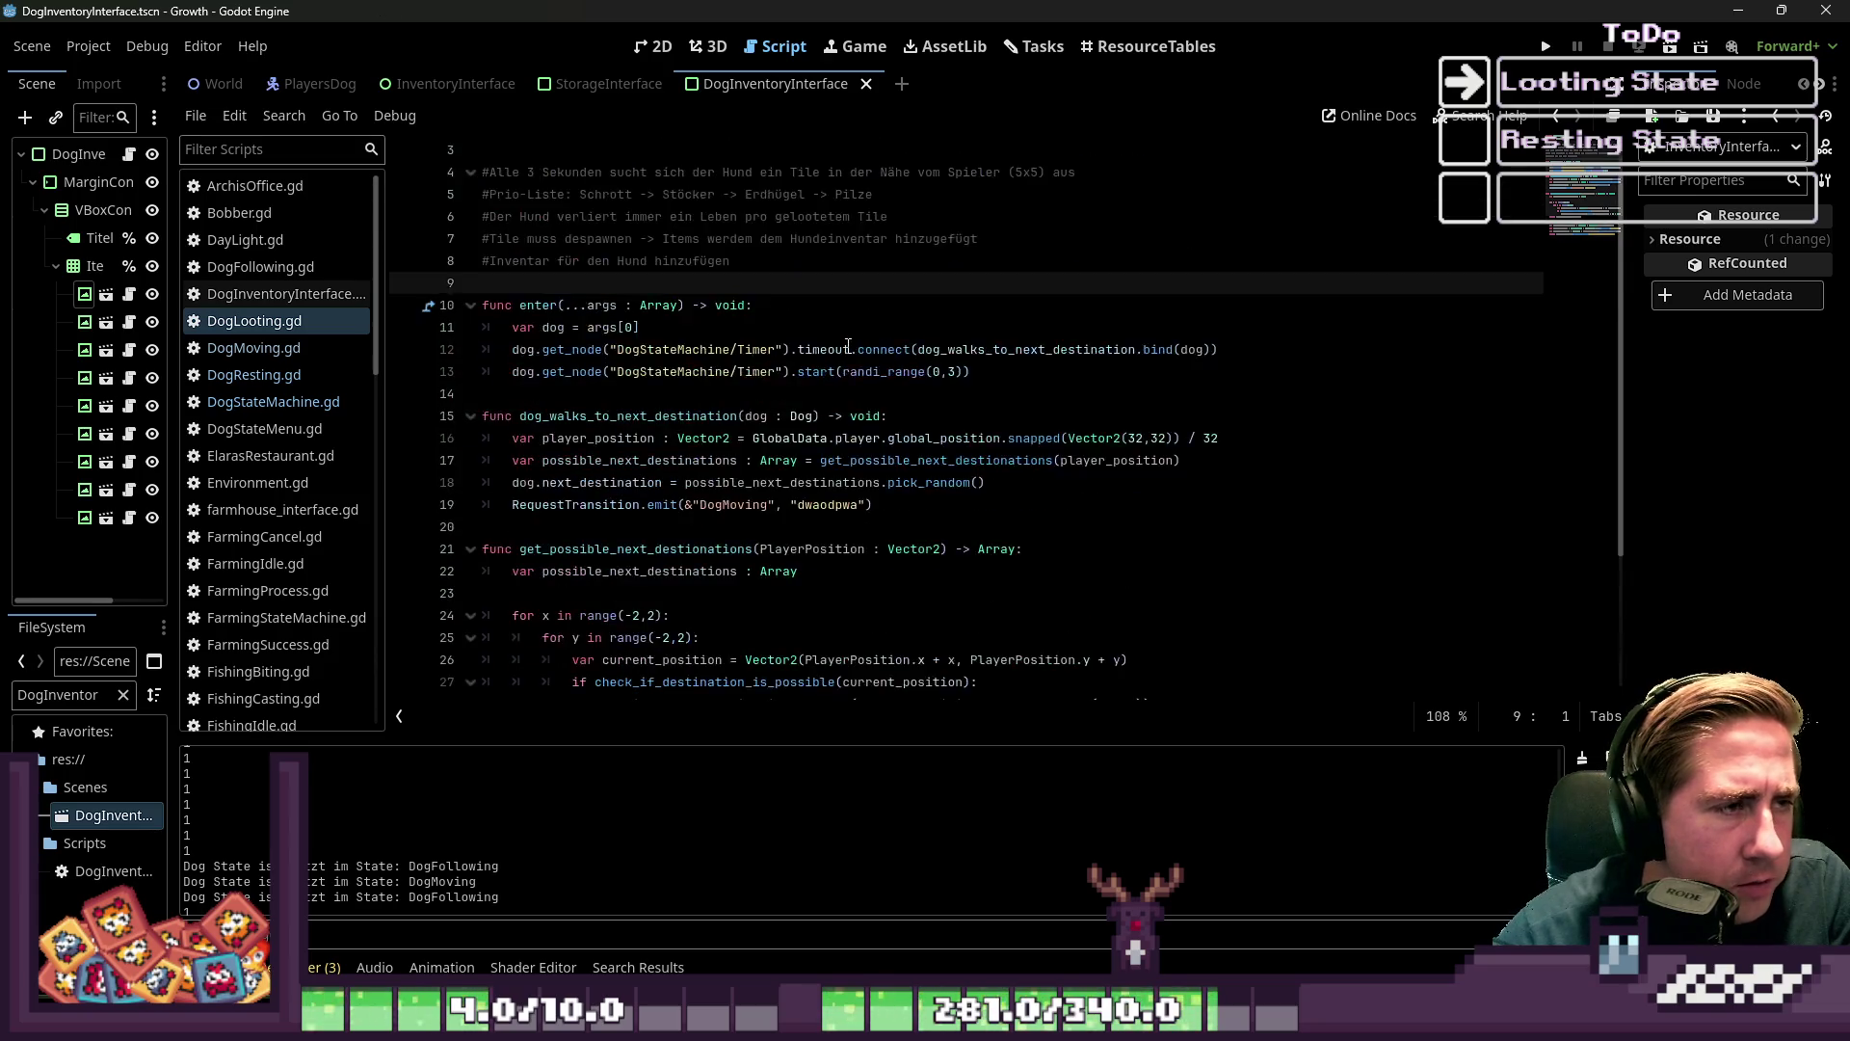
scroll(830, 349, "down", 2)
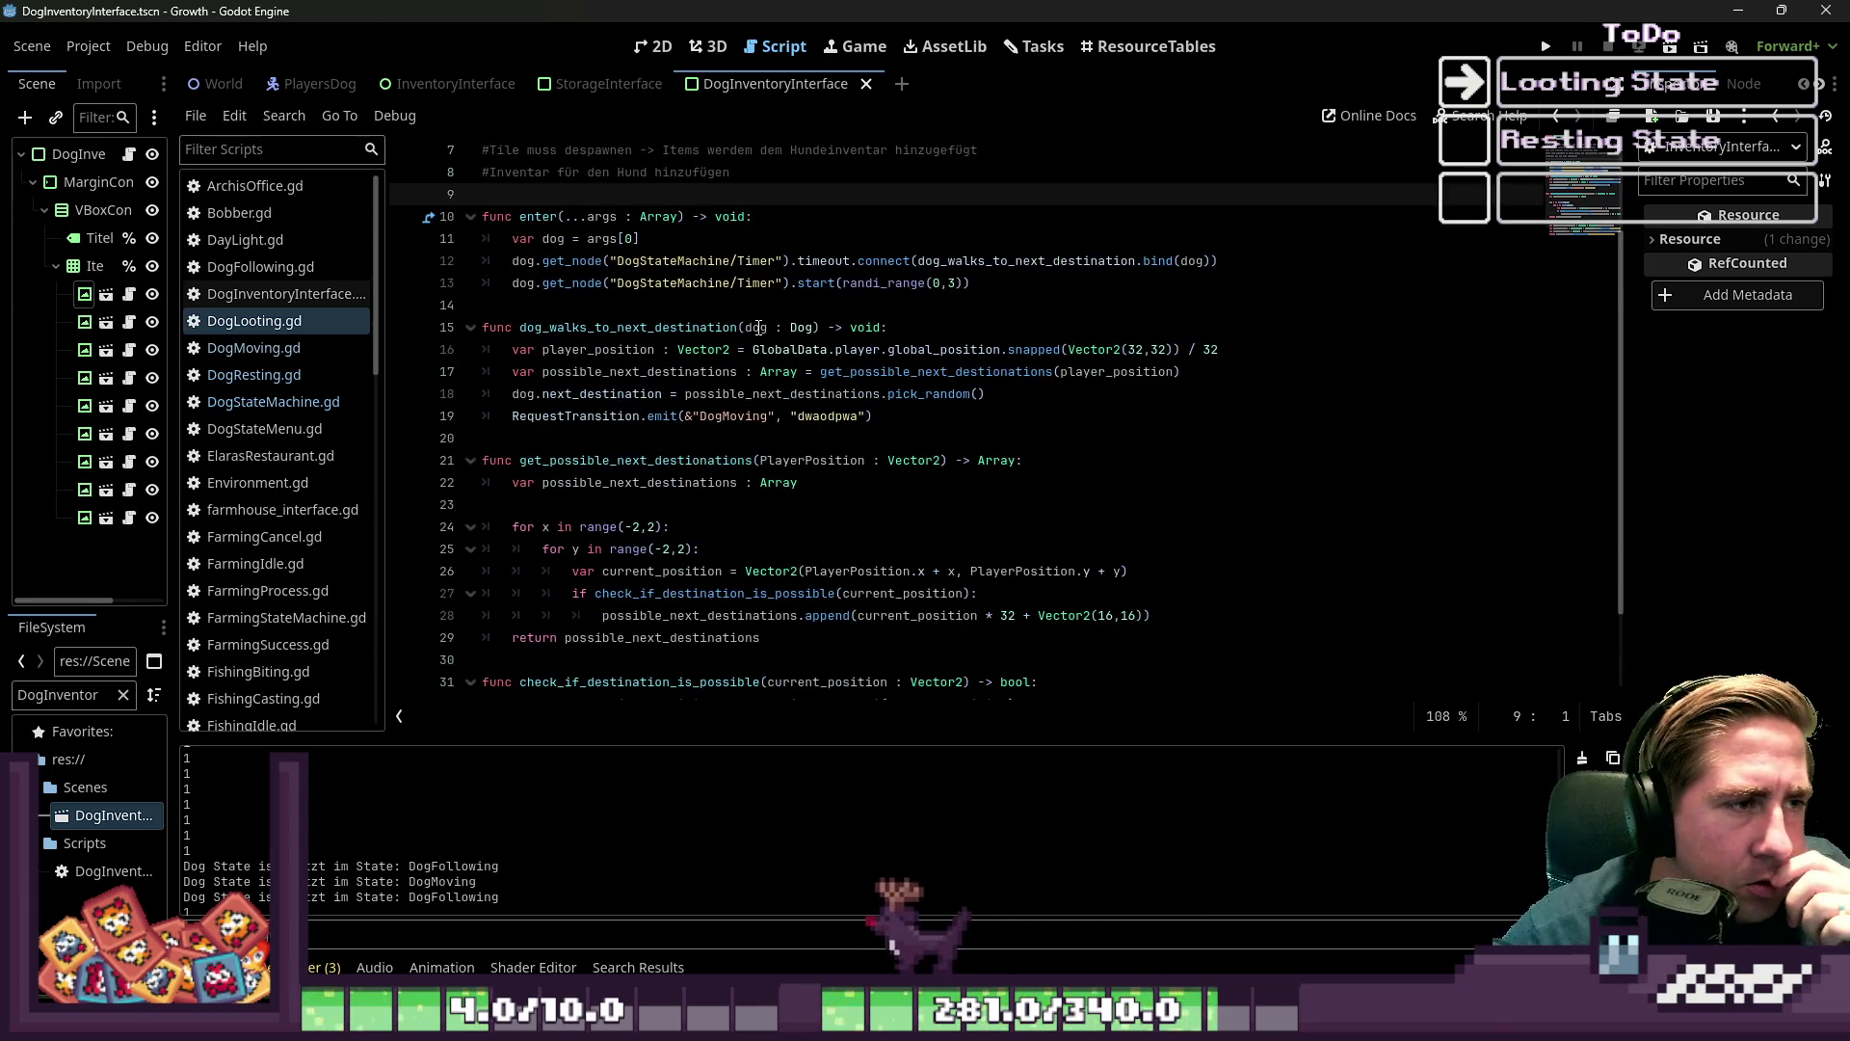
scroll(771, 332, "down", 2)
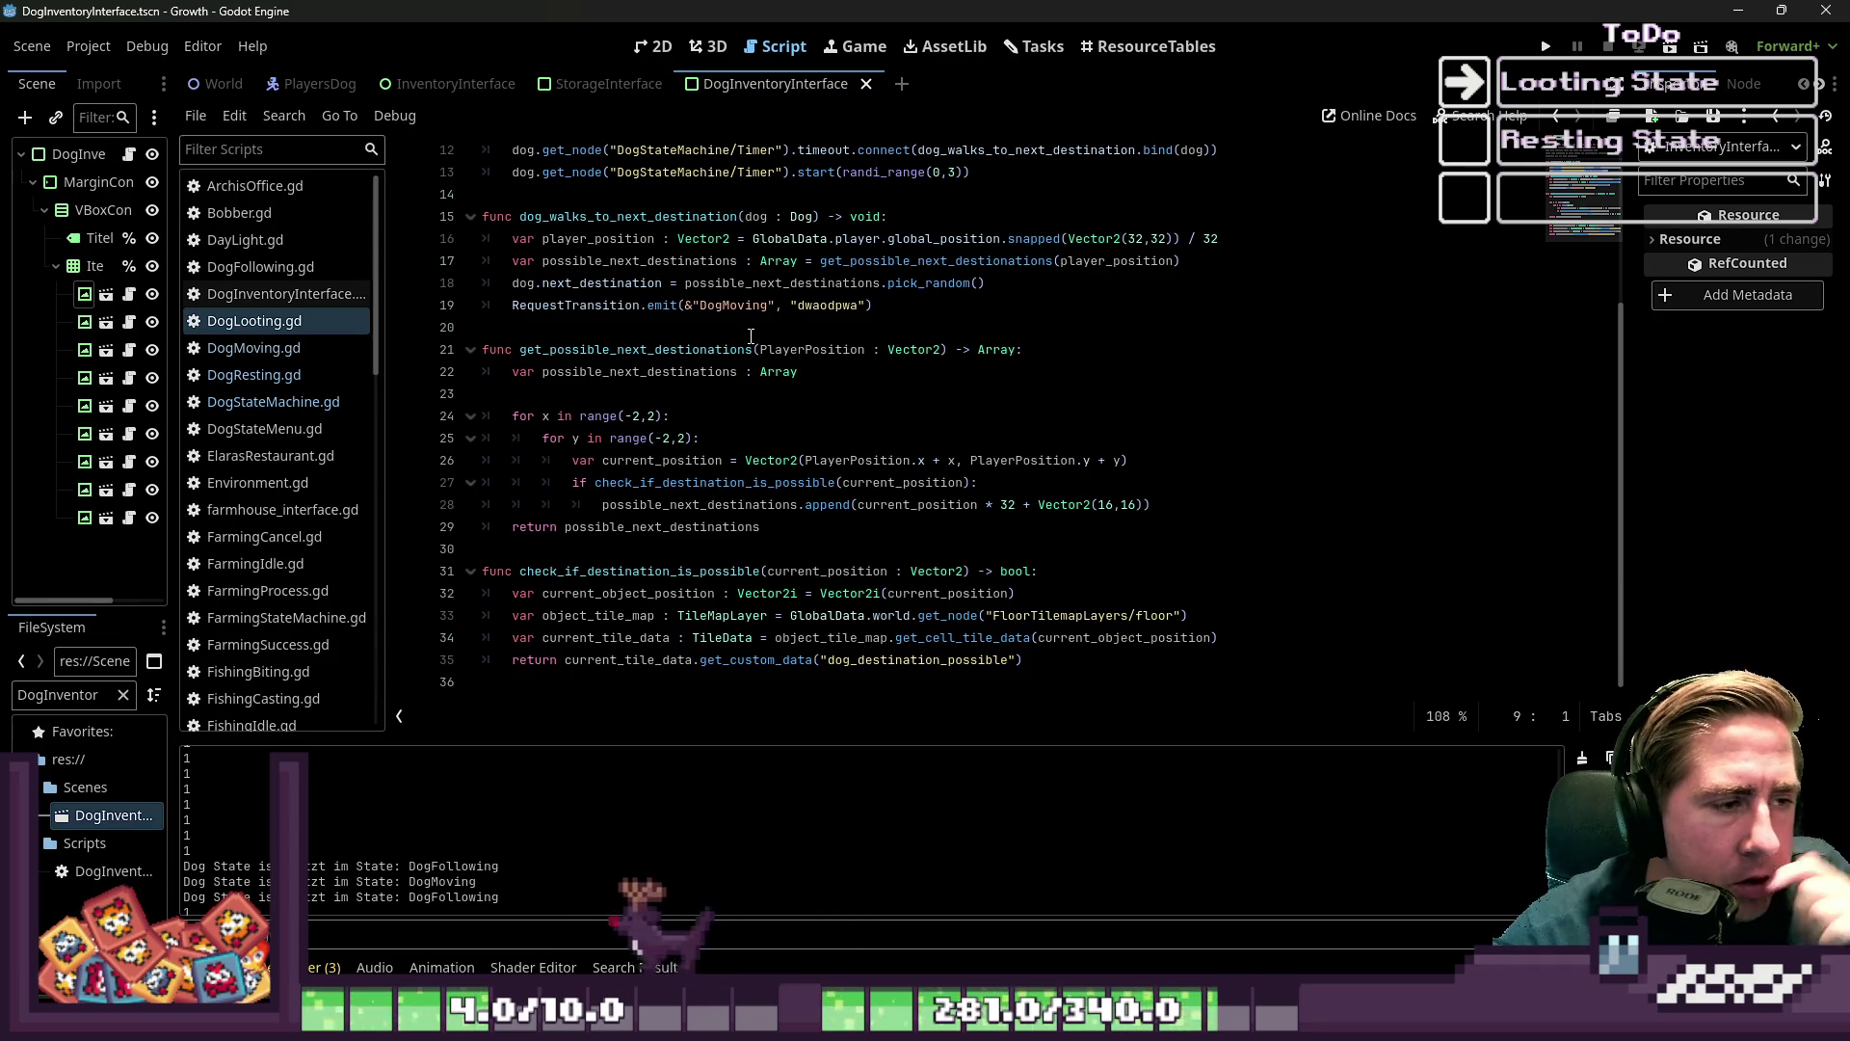
- Delete the stray 'dwaodpwa' argument so line 19 passes only "DogMoving"
left_click(635, 385)
scroll(635, 383, "up", 1)
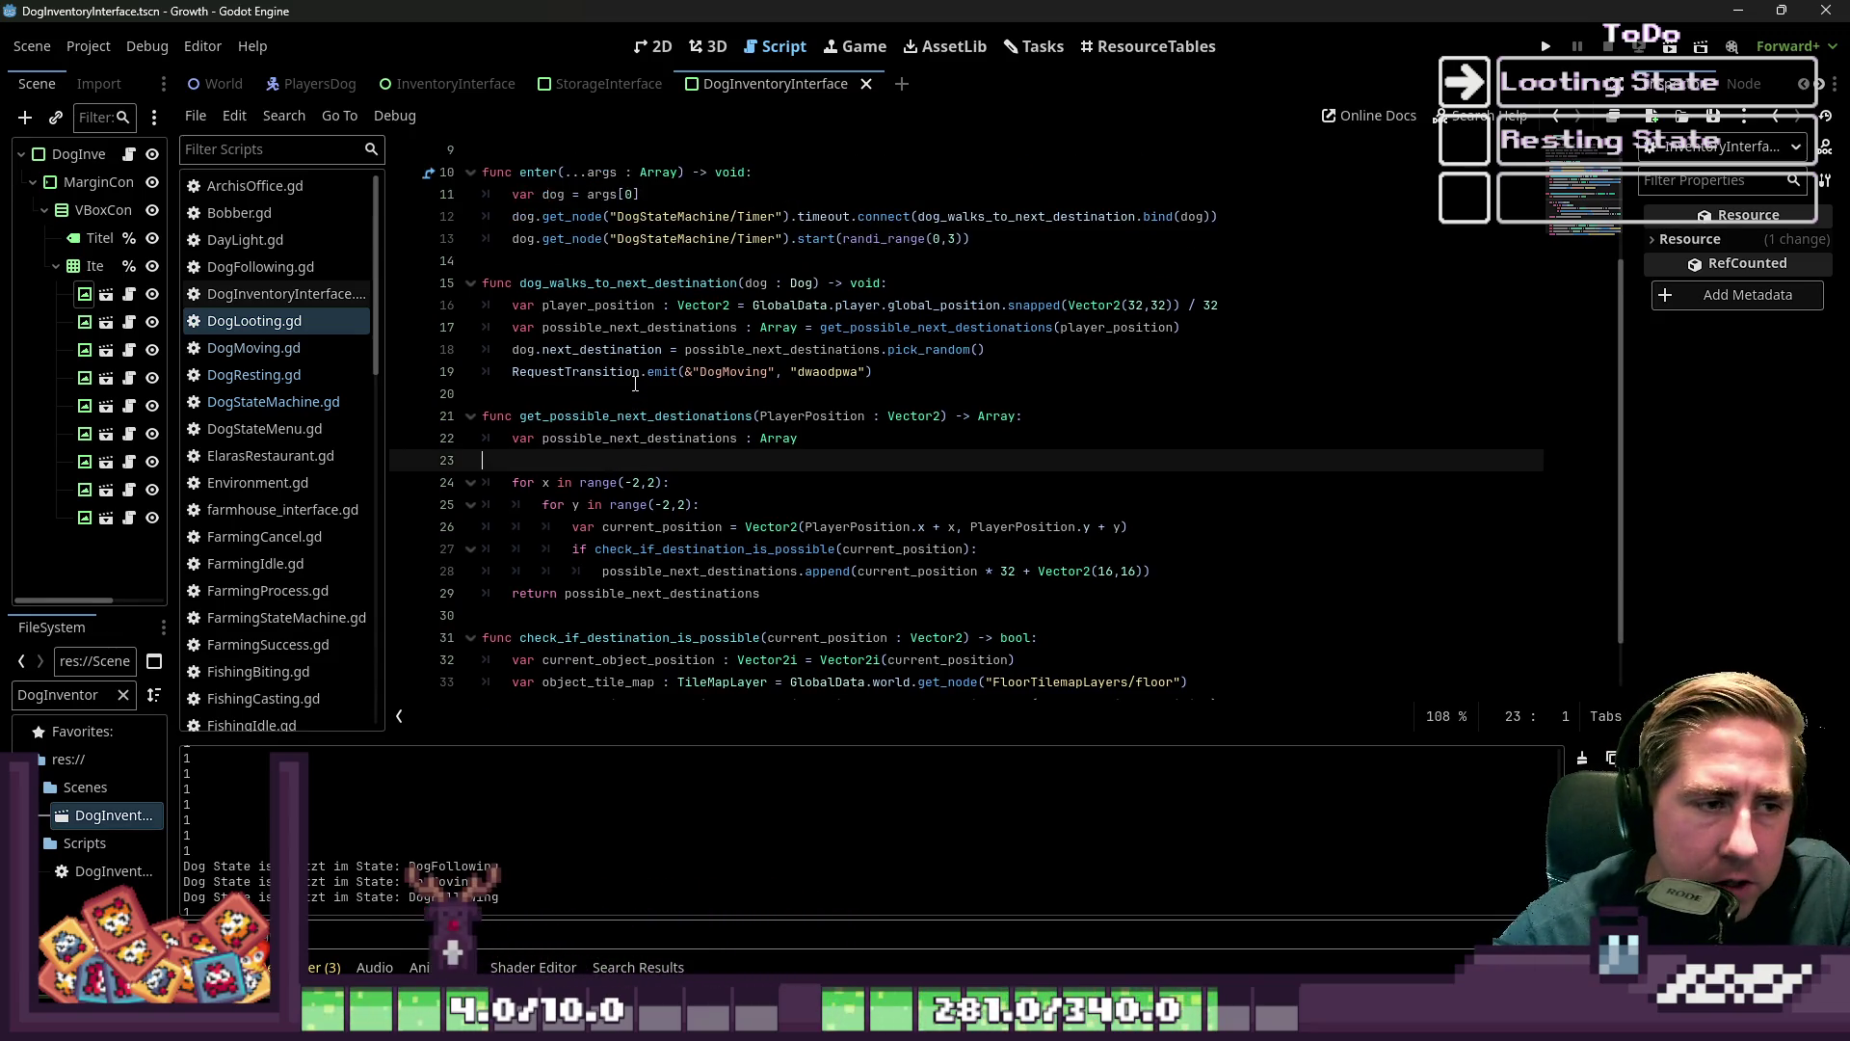
double_click(830, 373)
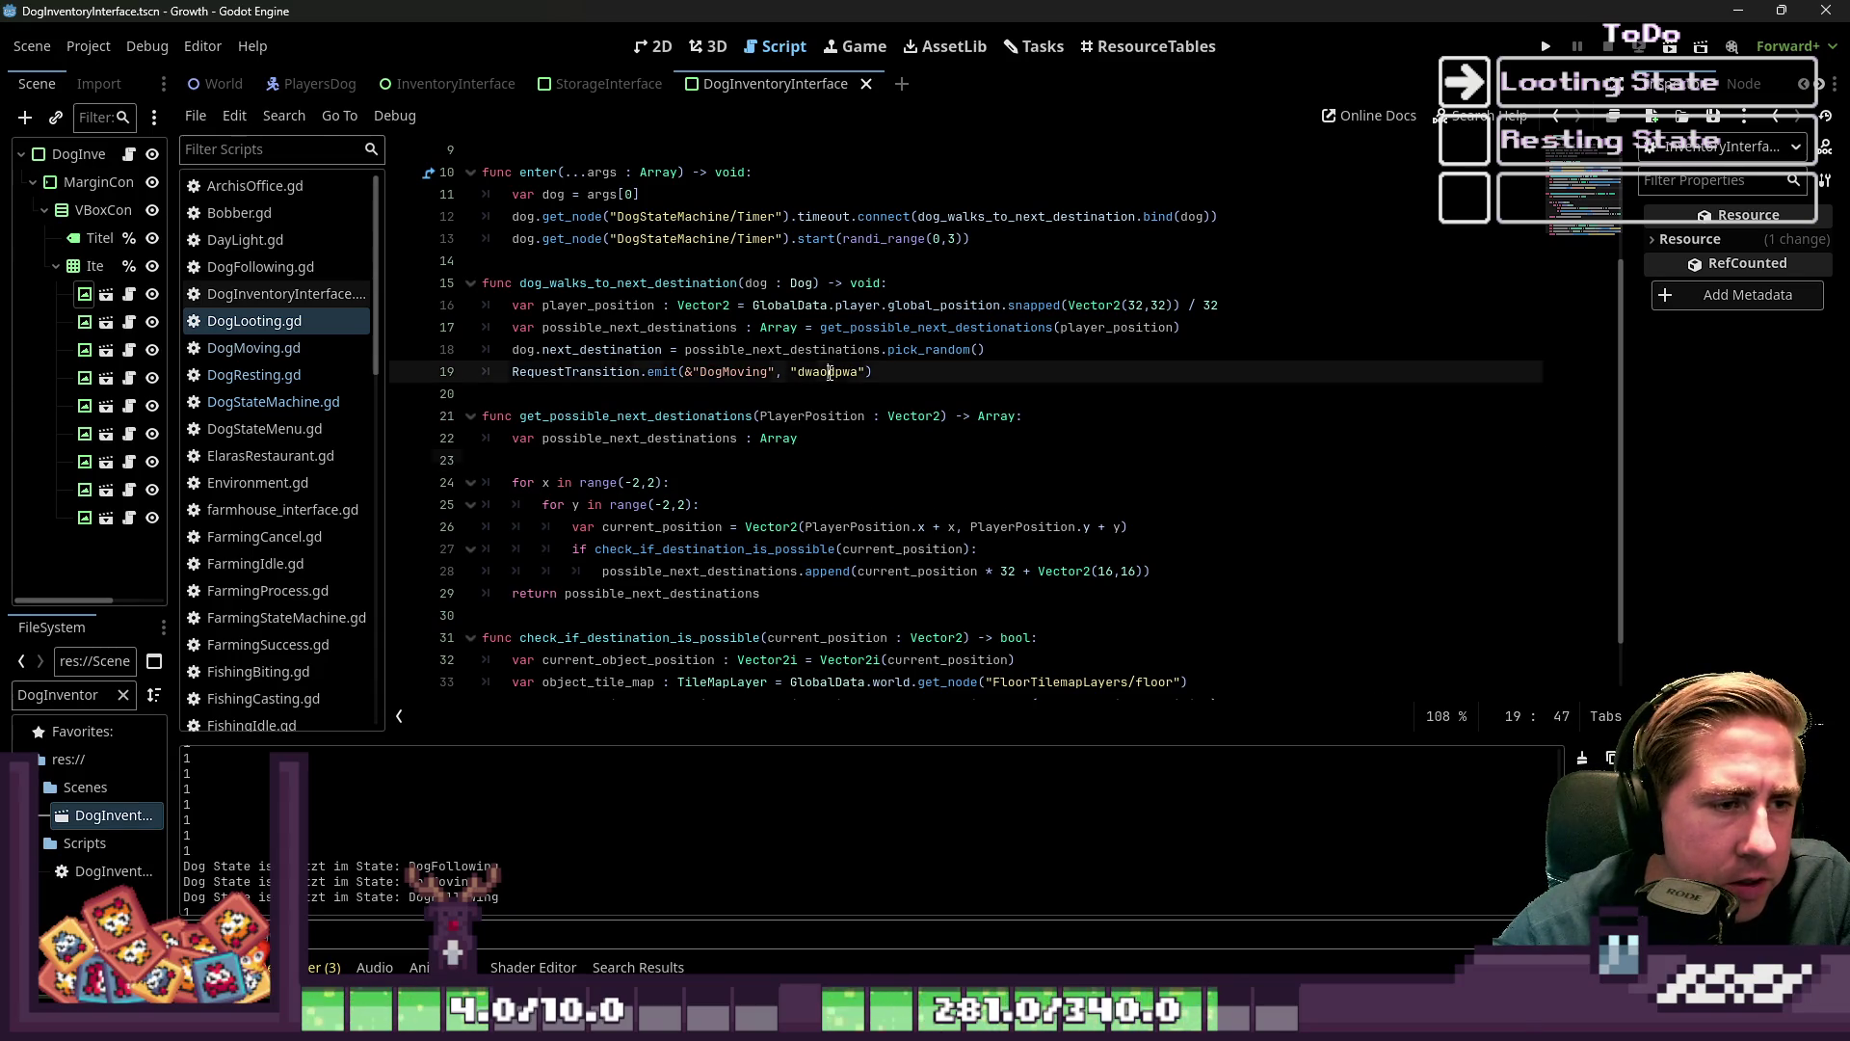
key("BackSpace")
key("BackSpace")
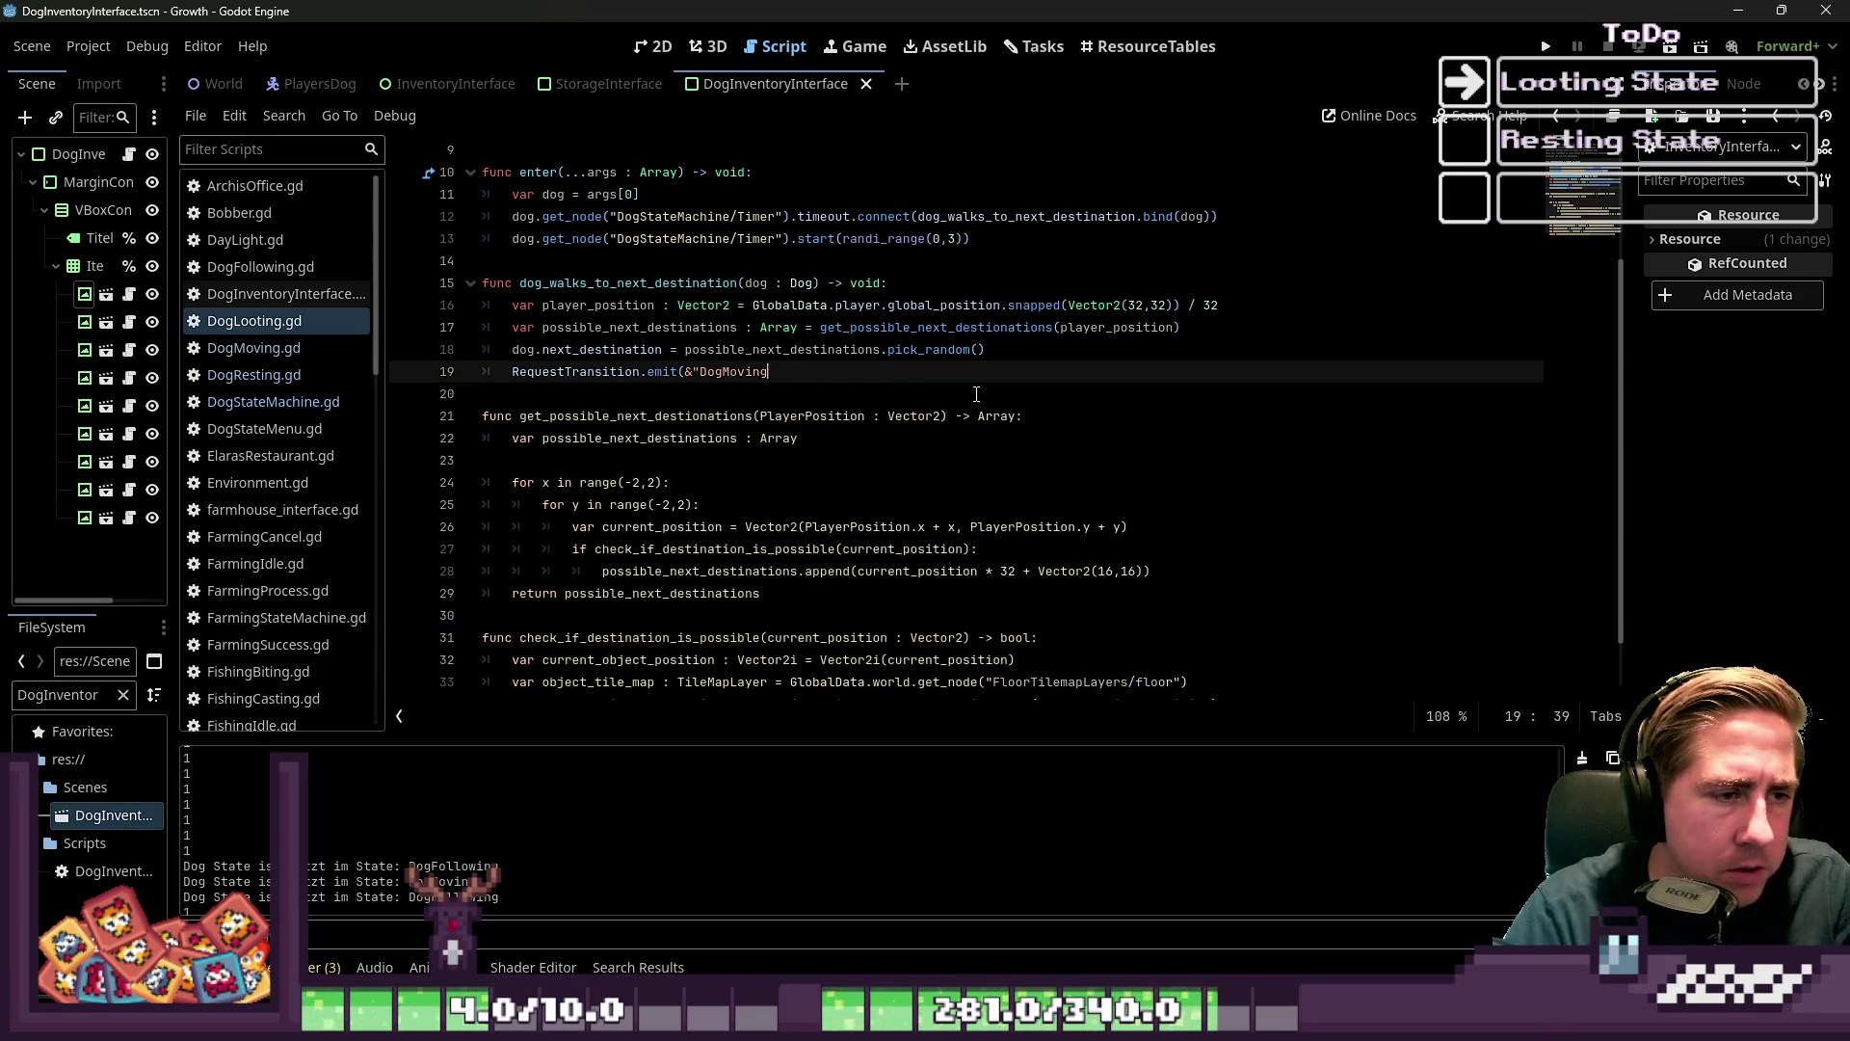
type("\"")
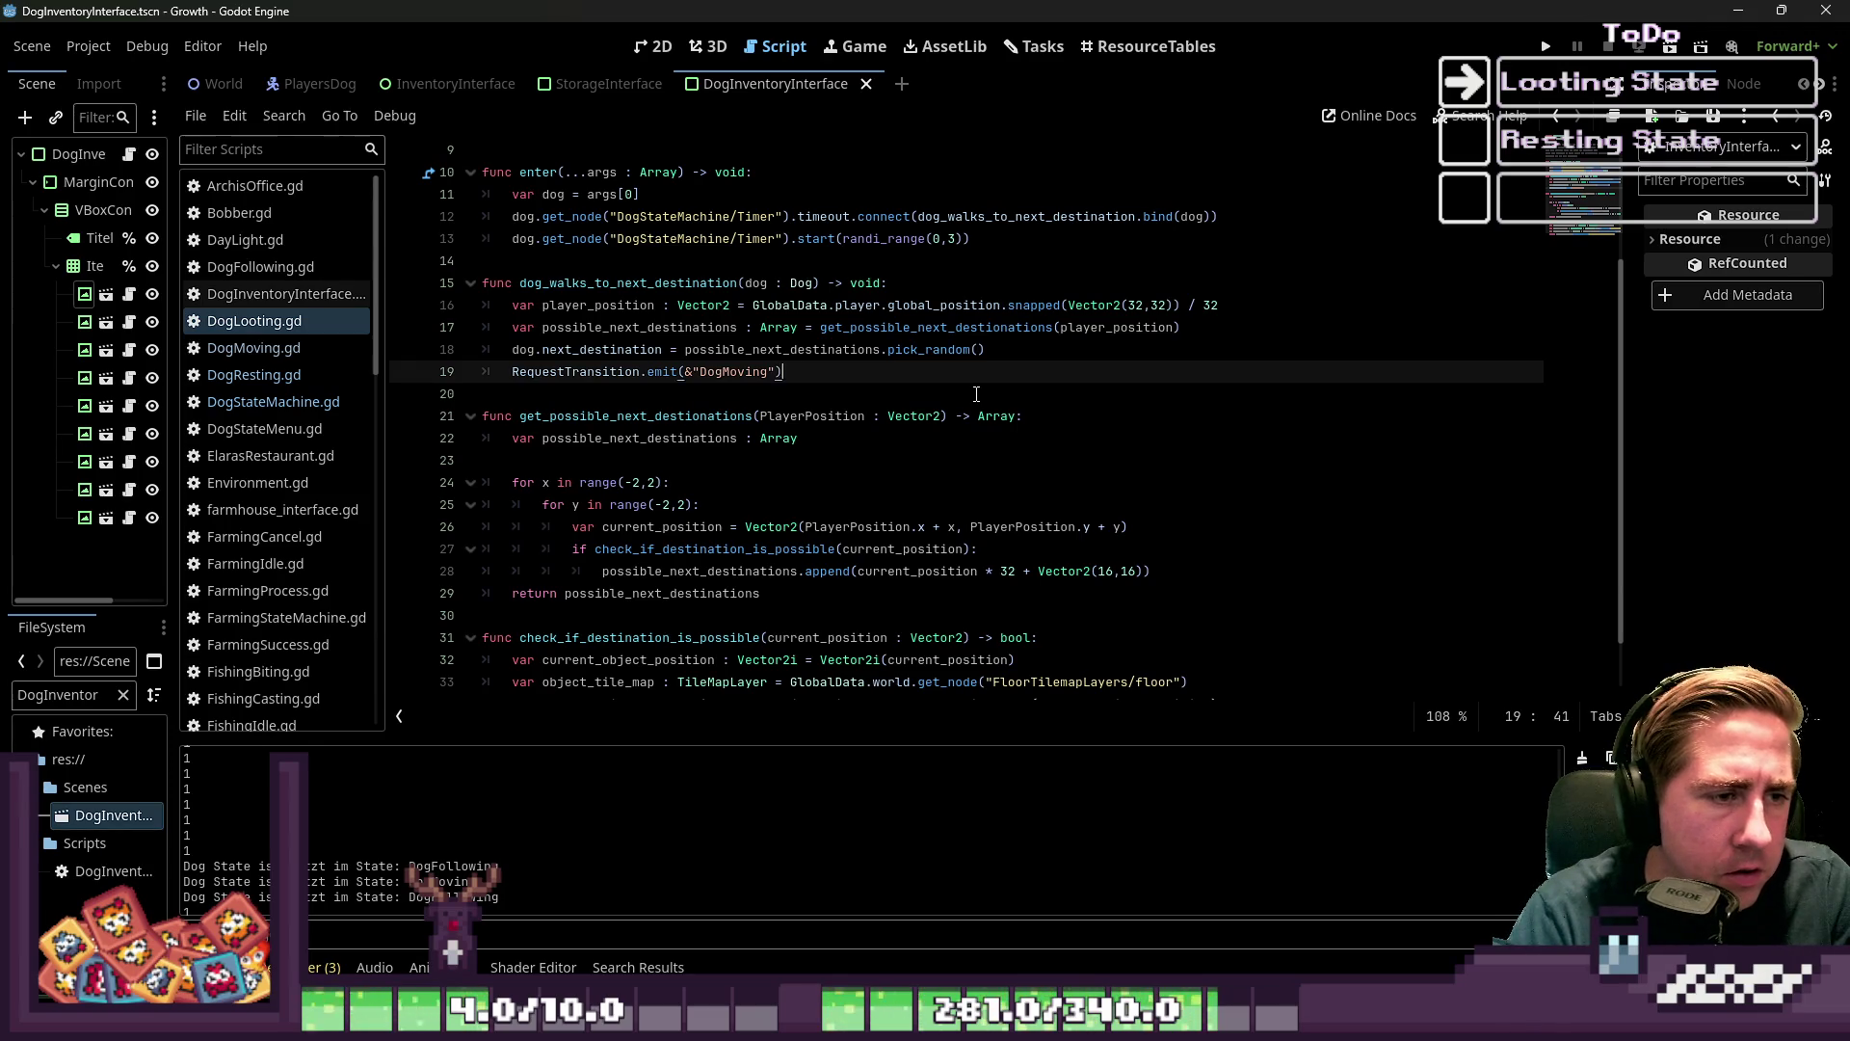
- Inspect the transition call, possible_next_destinations and the destination loop code
mouse_move(976, 395)
left_mouse_down()
mouse_move(867, 390)
mouse_move(674, 333)
mouse_move(609, 369)
left_mouse_up()
double_click(766, 351)
double_click(934, 327)
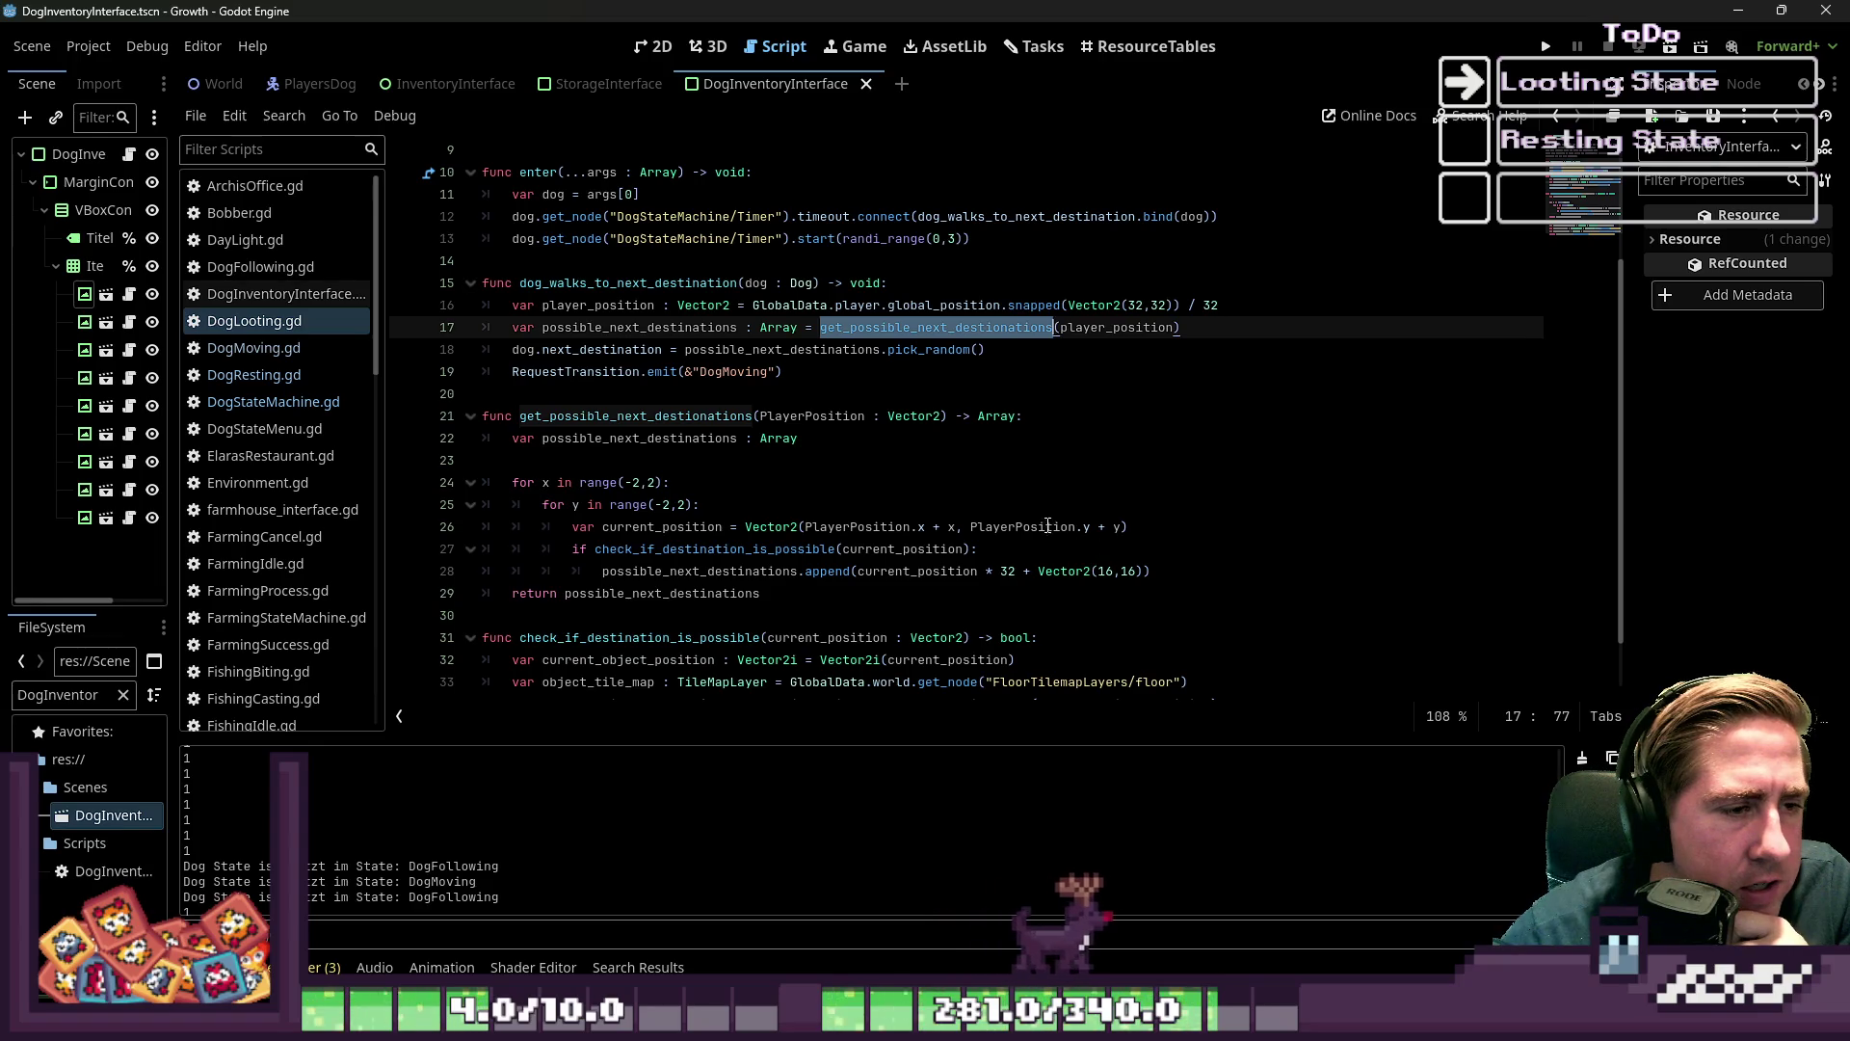
scroll(1097, 549, "down", 1)
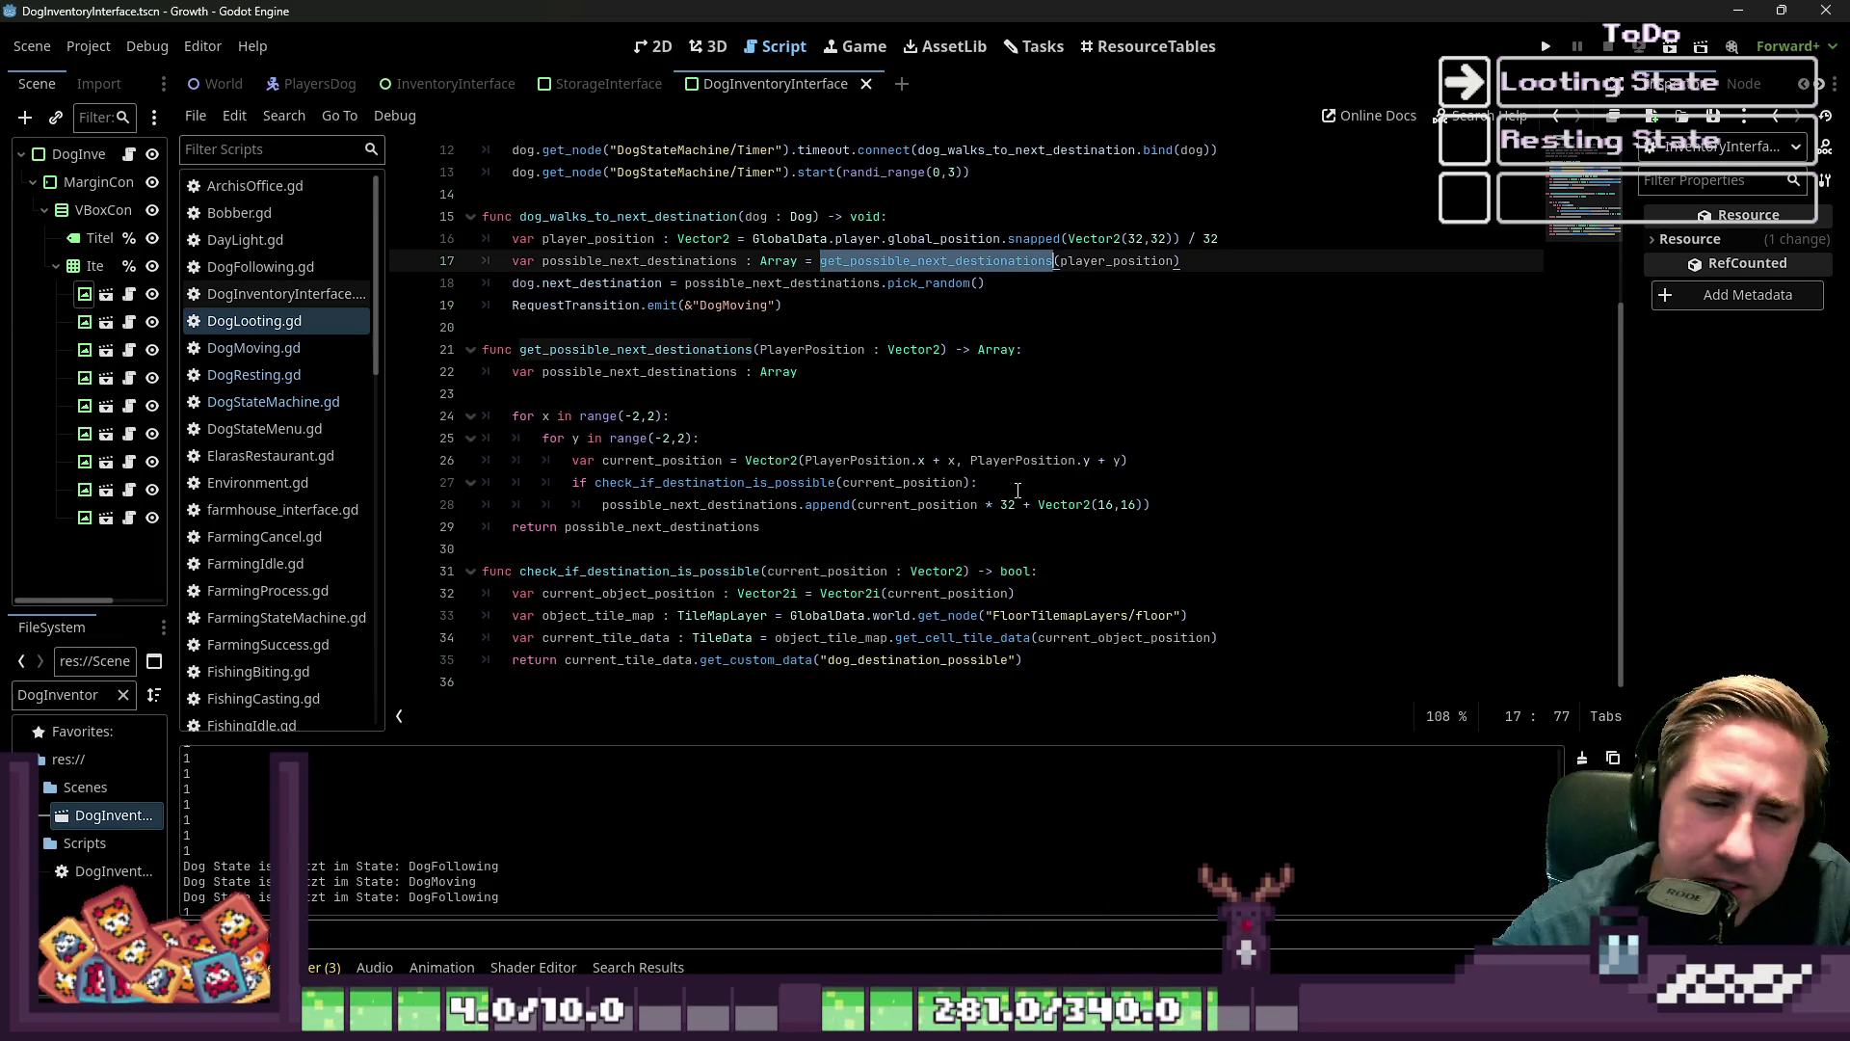
left_click(932, 500)
left_click_drag(933, 500, 521, 460)
left_click(979, 482)
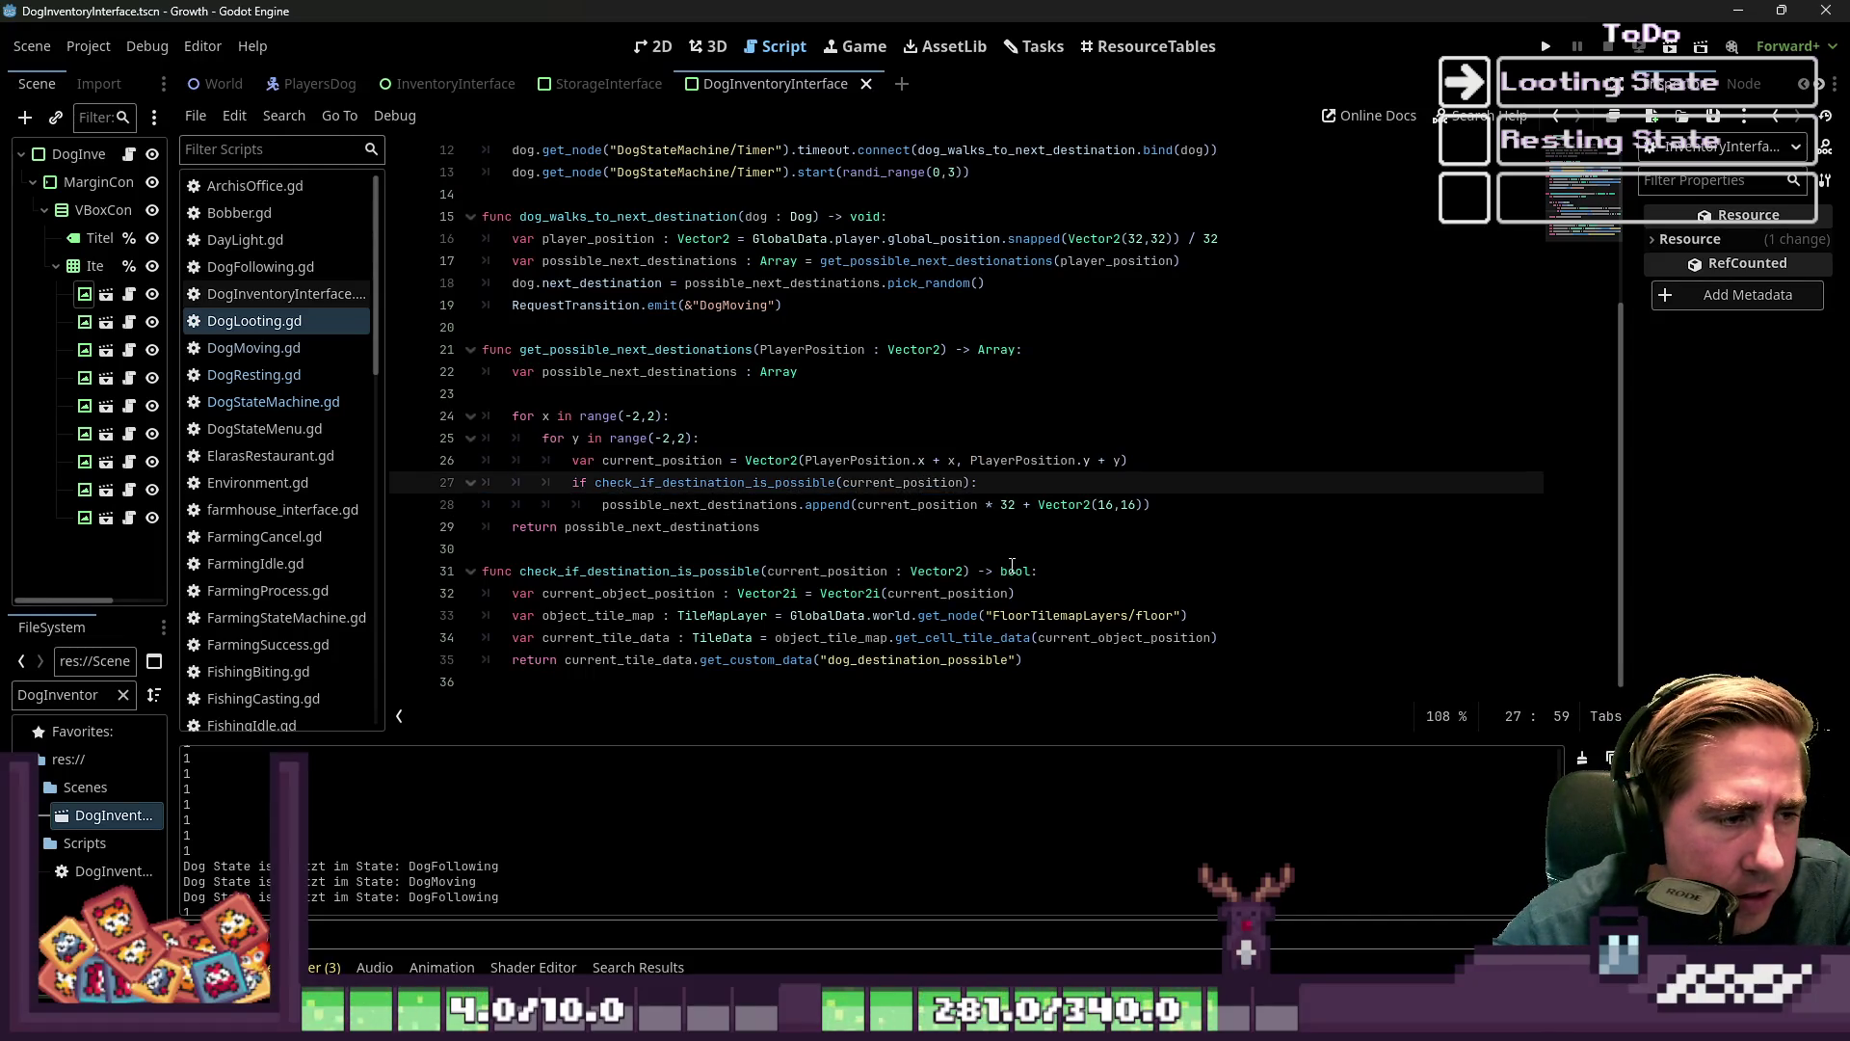
- Inspect check_if_destination_is_possible's tile-data lookup, then widen the Scene dock and switch to 2D
double_click(691, 564)
left_click(1029, 659)
left_click_drag(1029, 659, 472, 610)
left_click(501, 593)
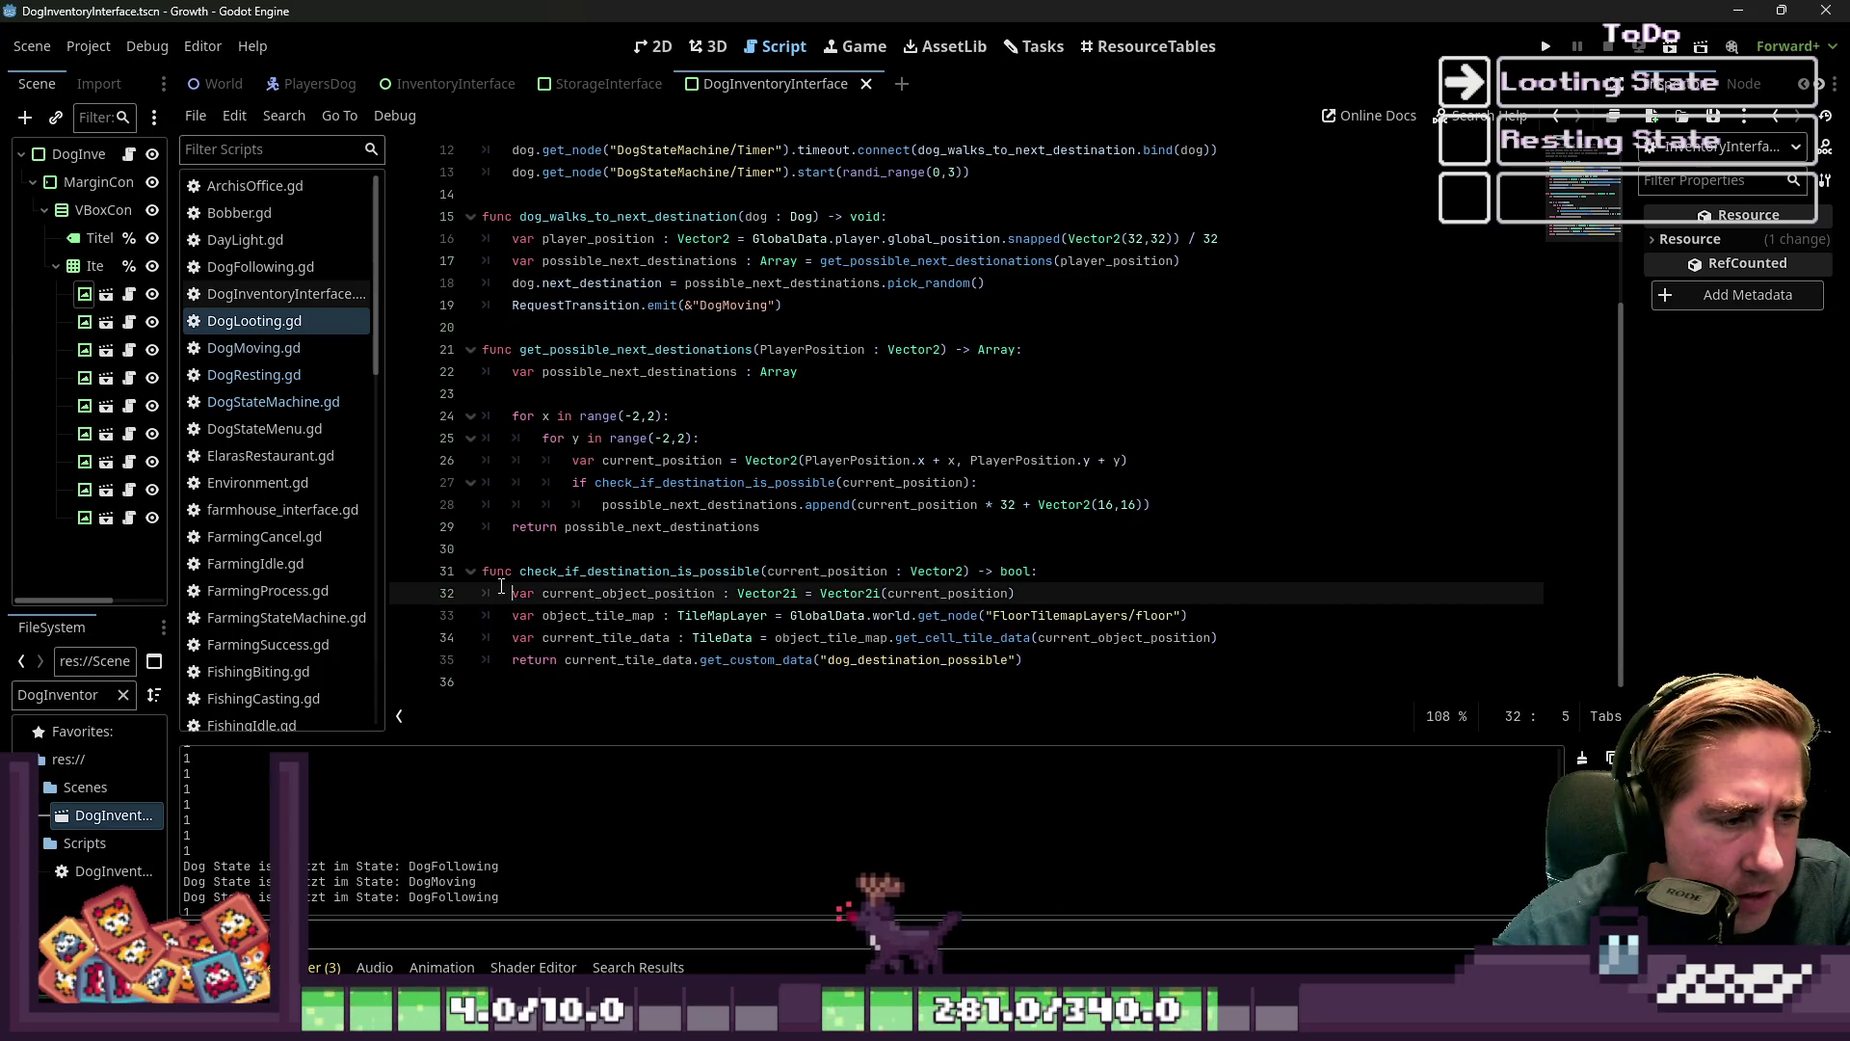
double_click(666, 573)
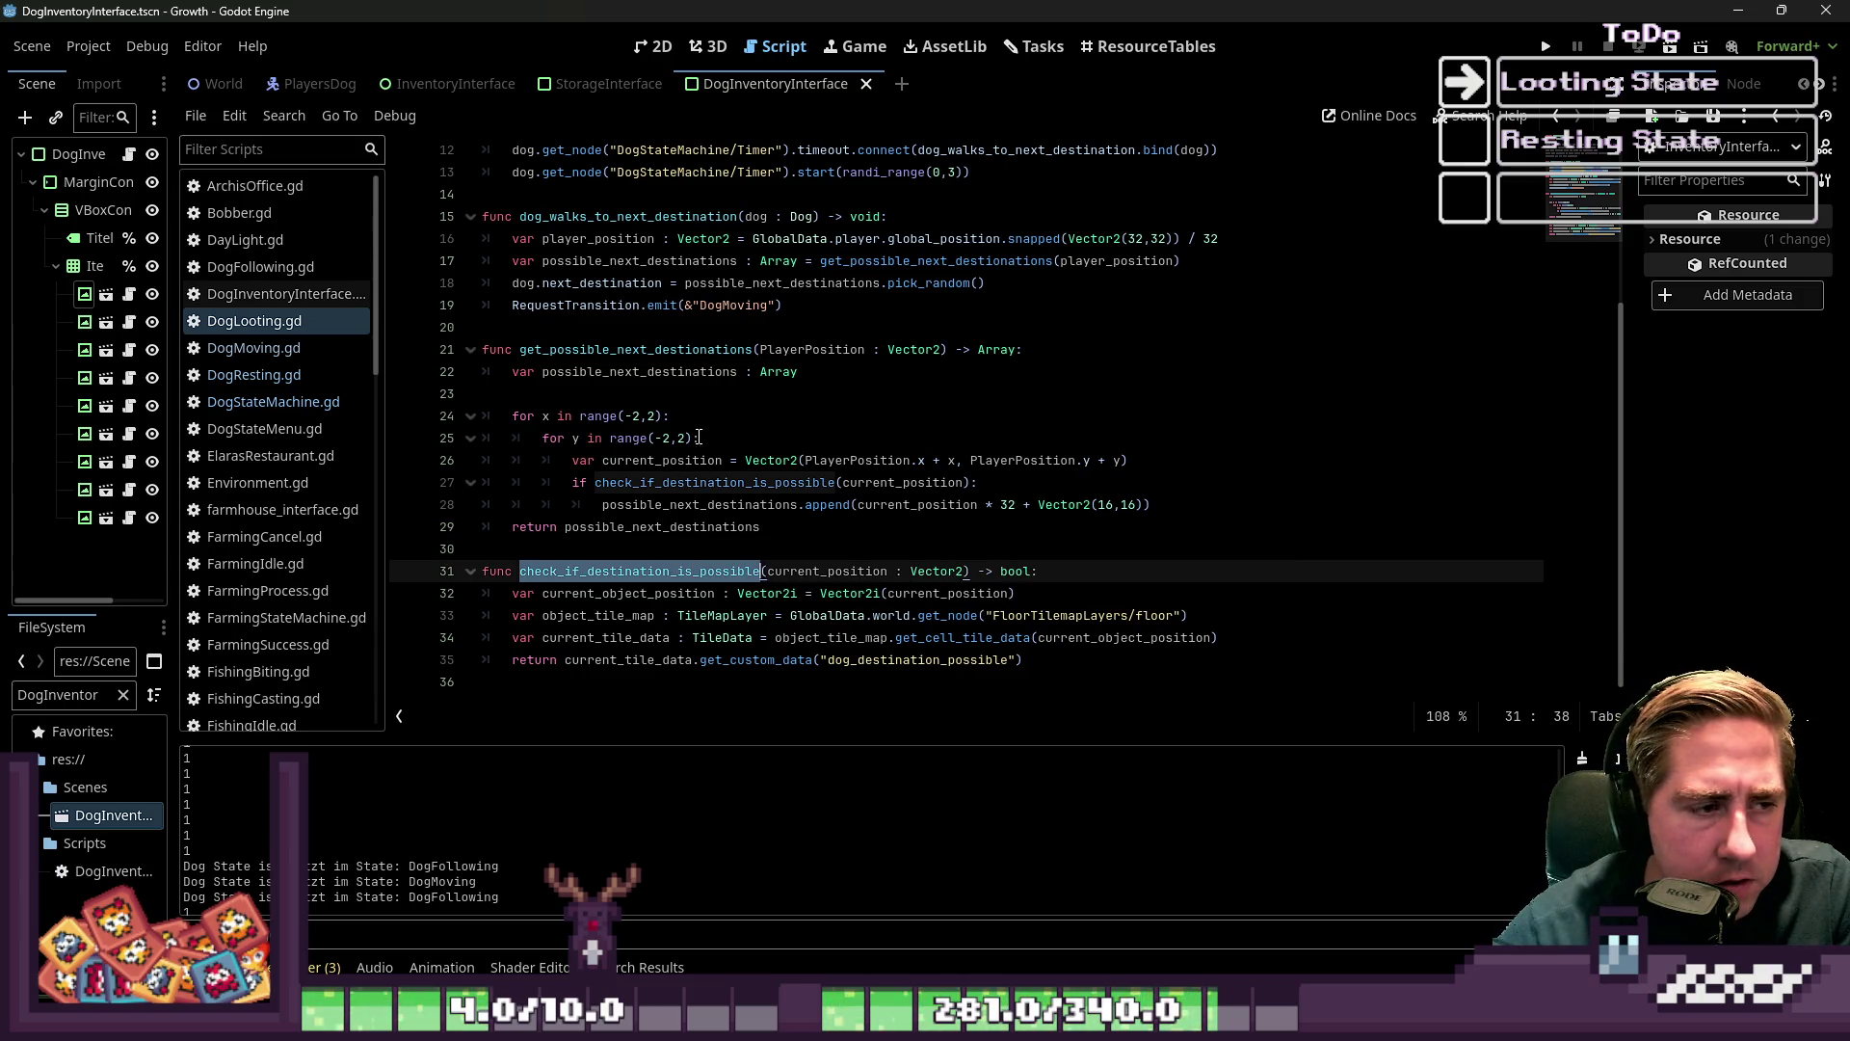
double_click(661, 462)
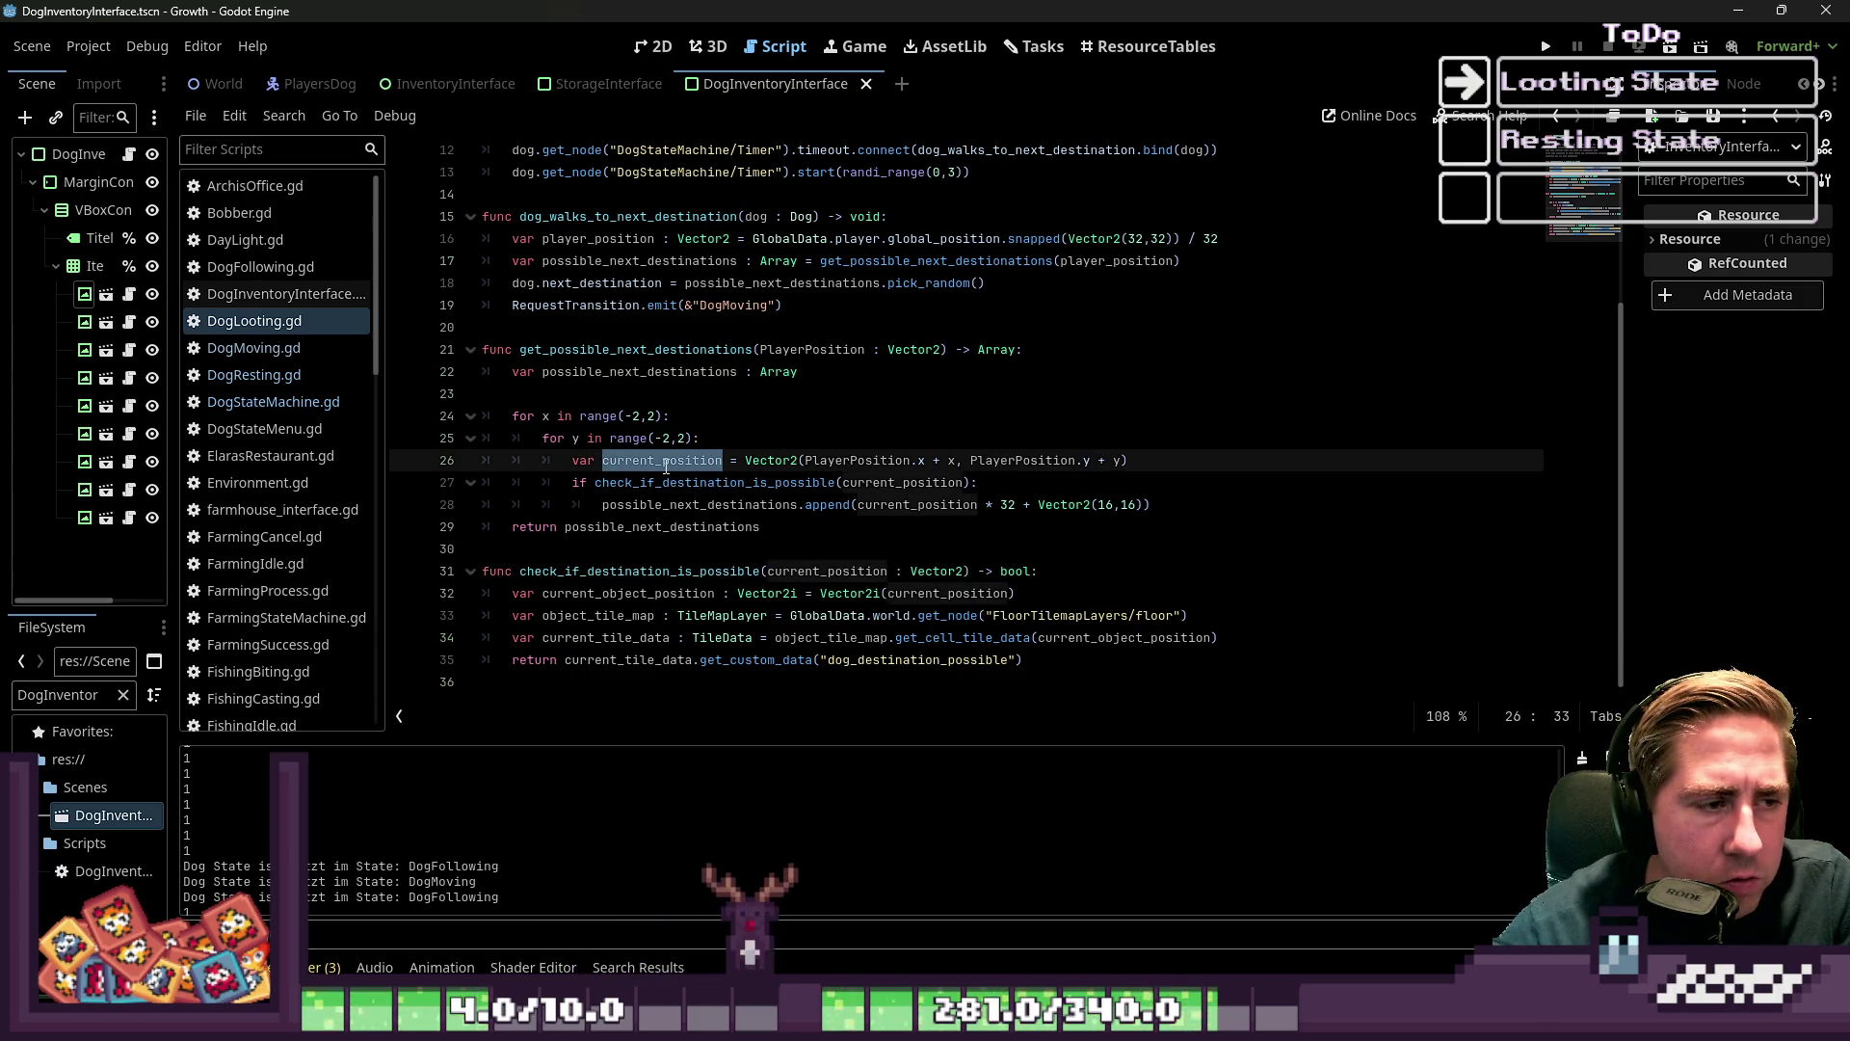
double_click(677, 527)
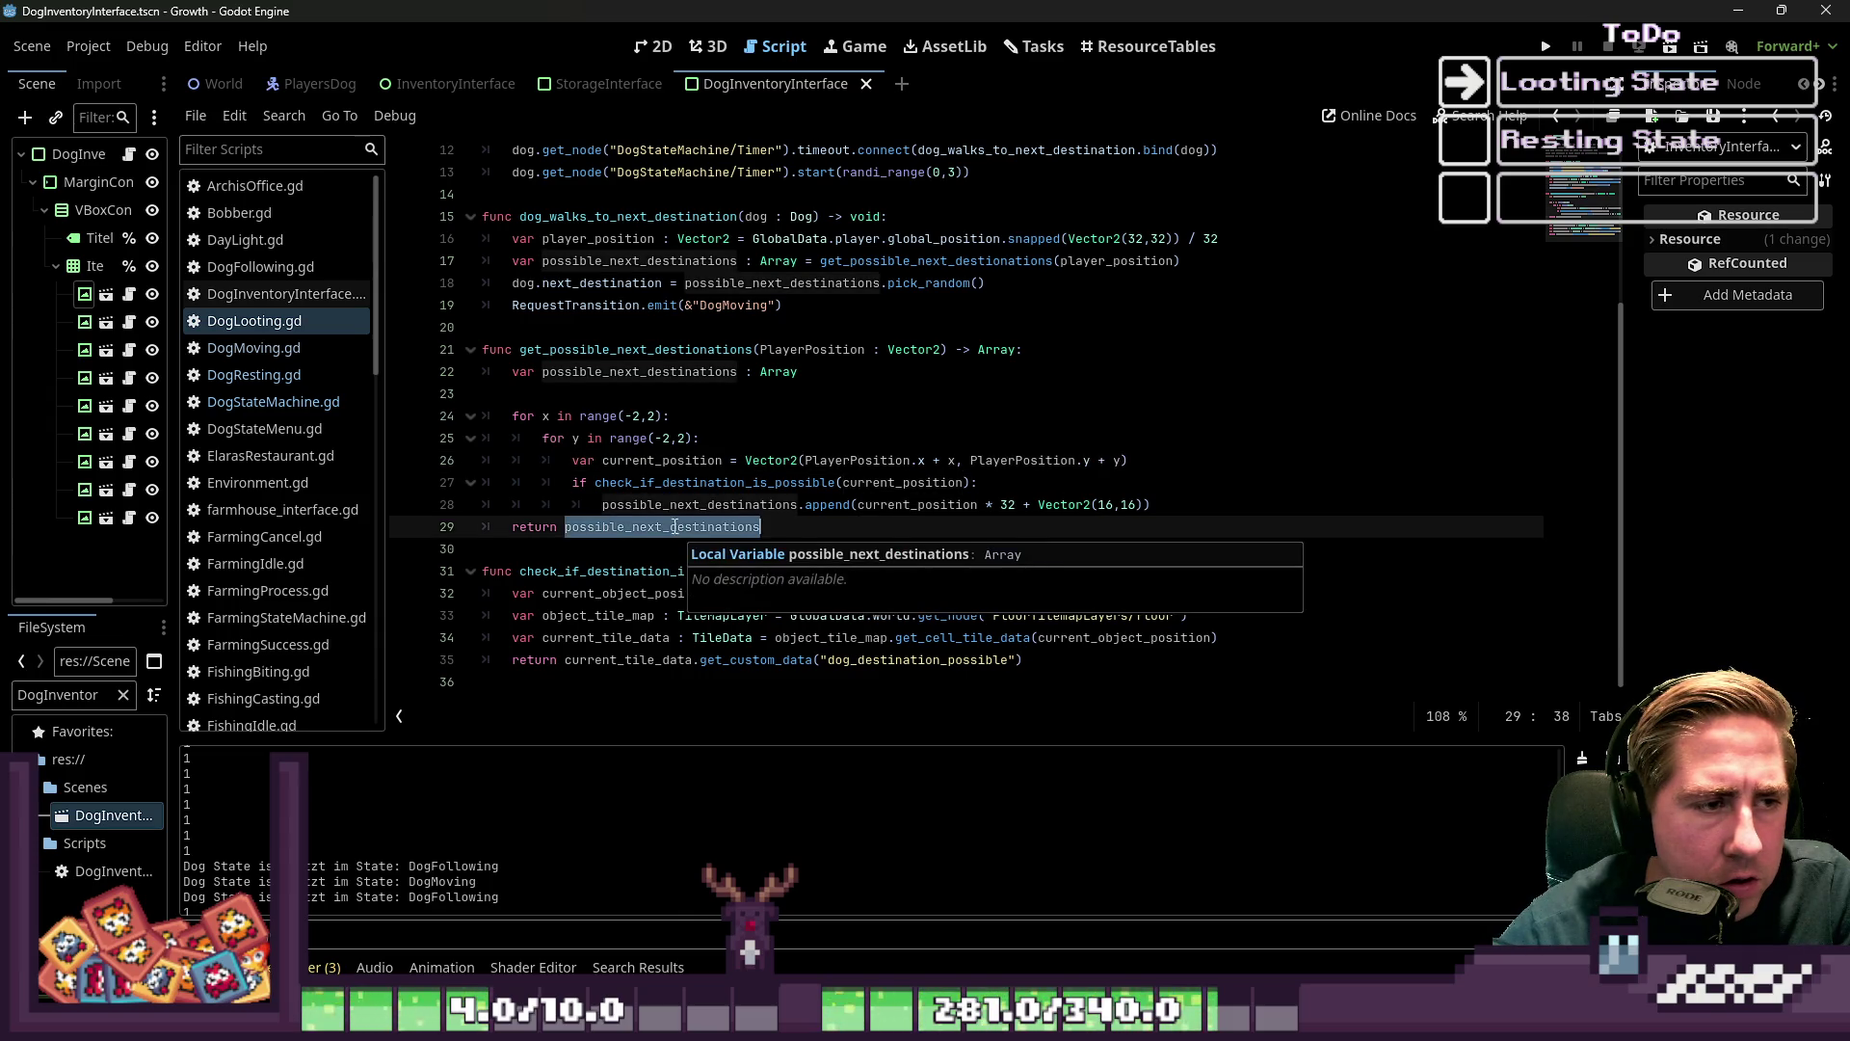
left_click(658, 391)
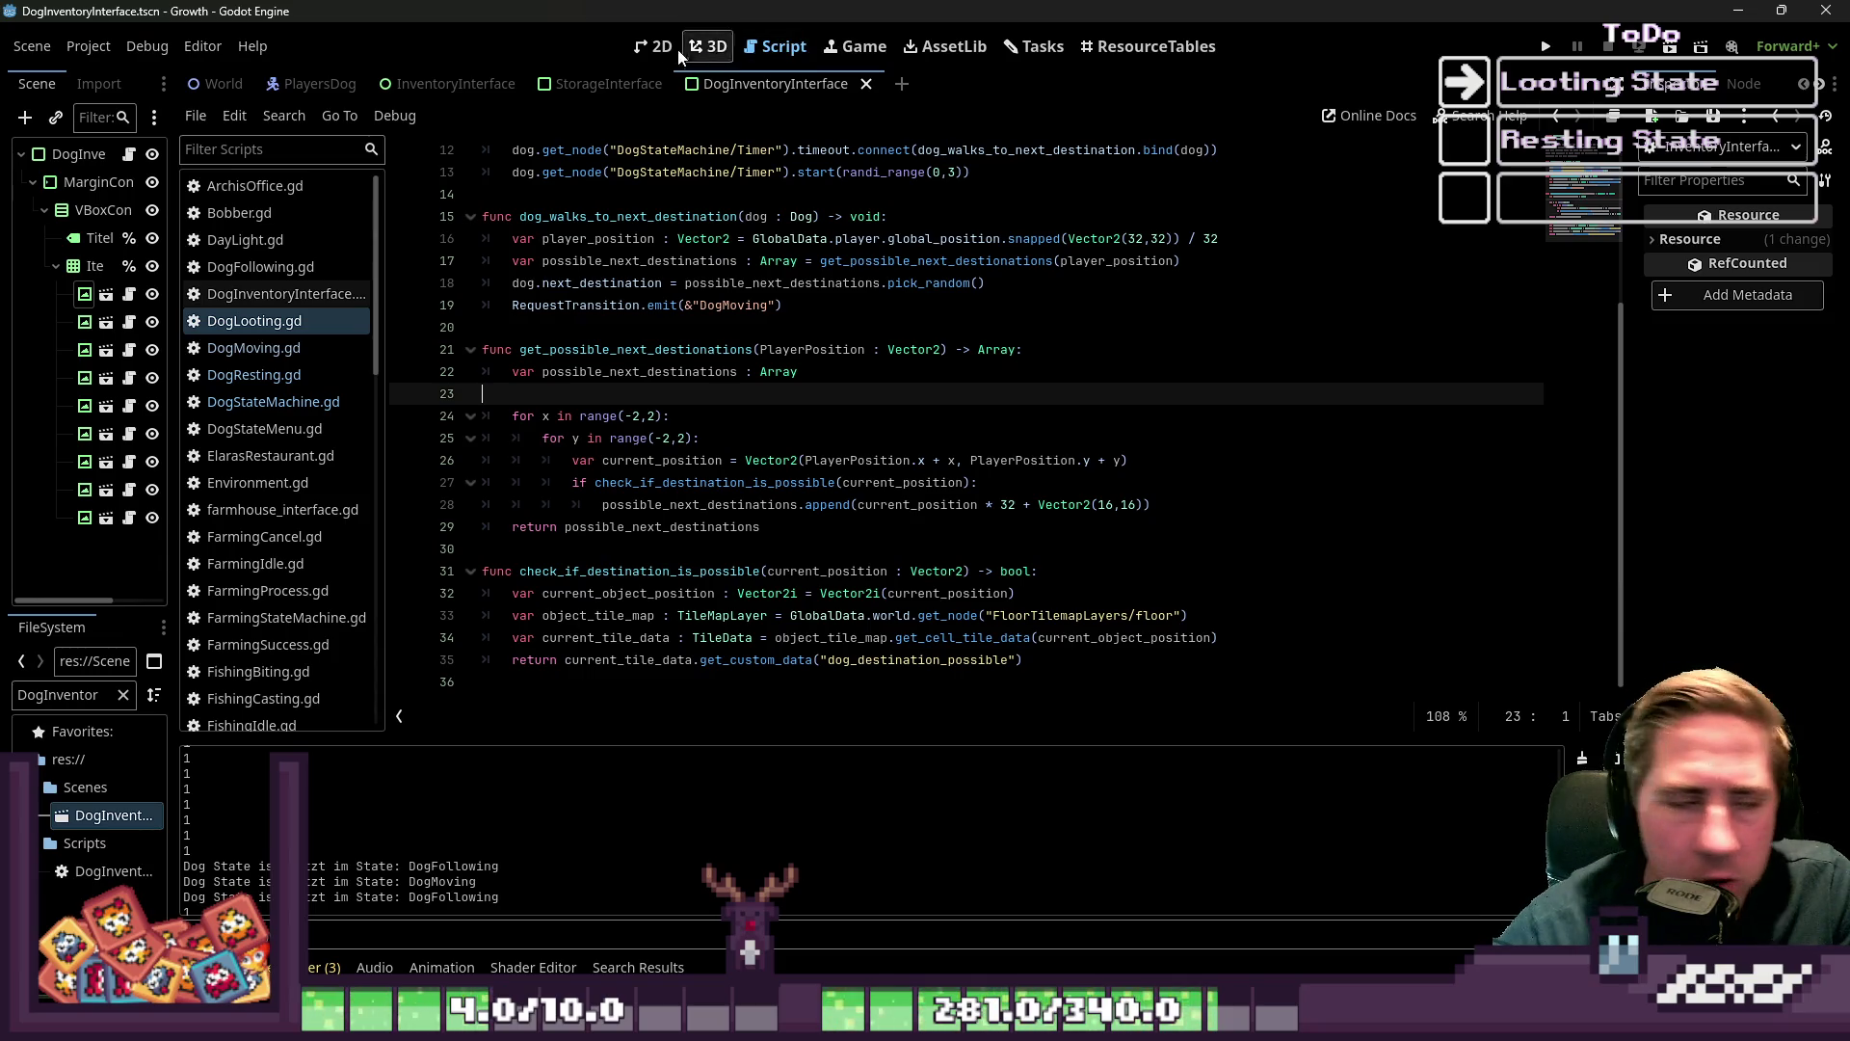
left_click_drag(169, 318, 262, 318)
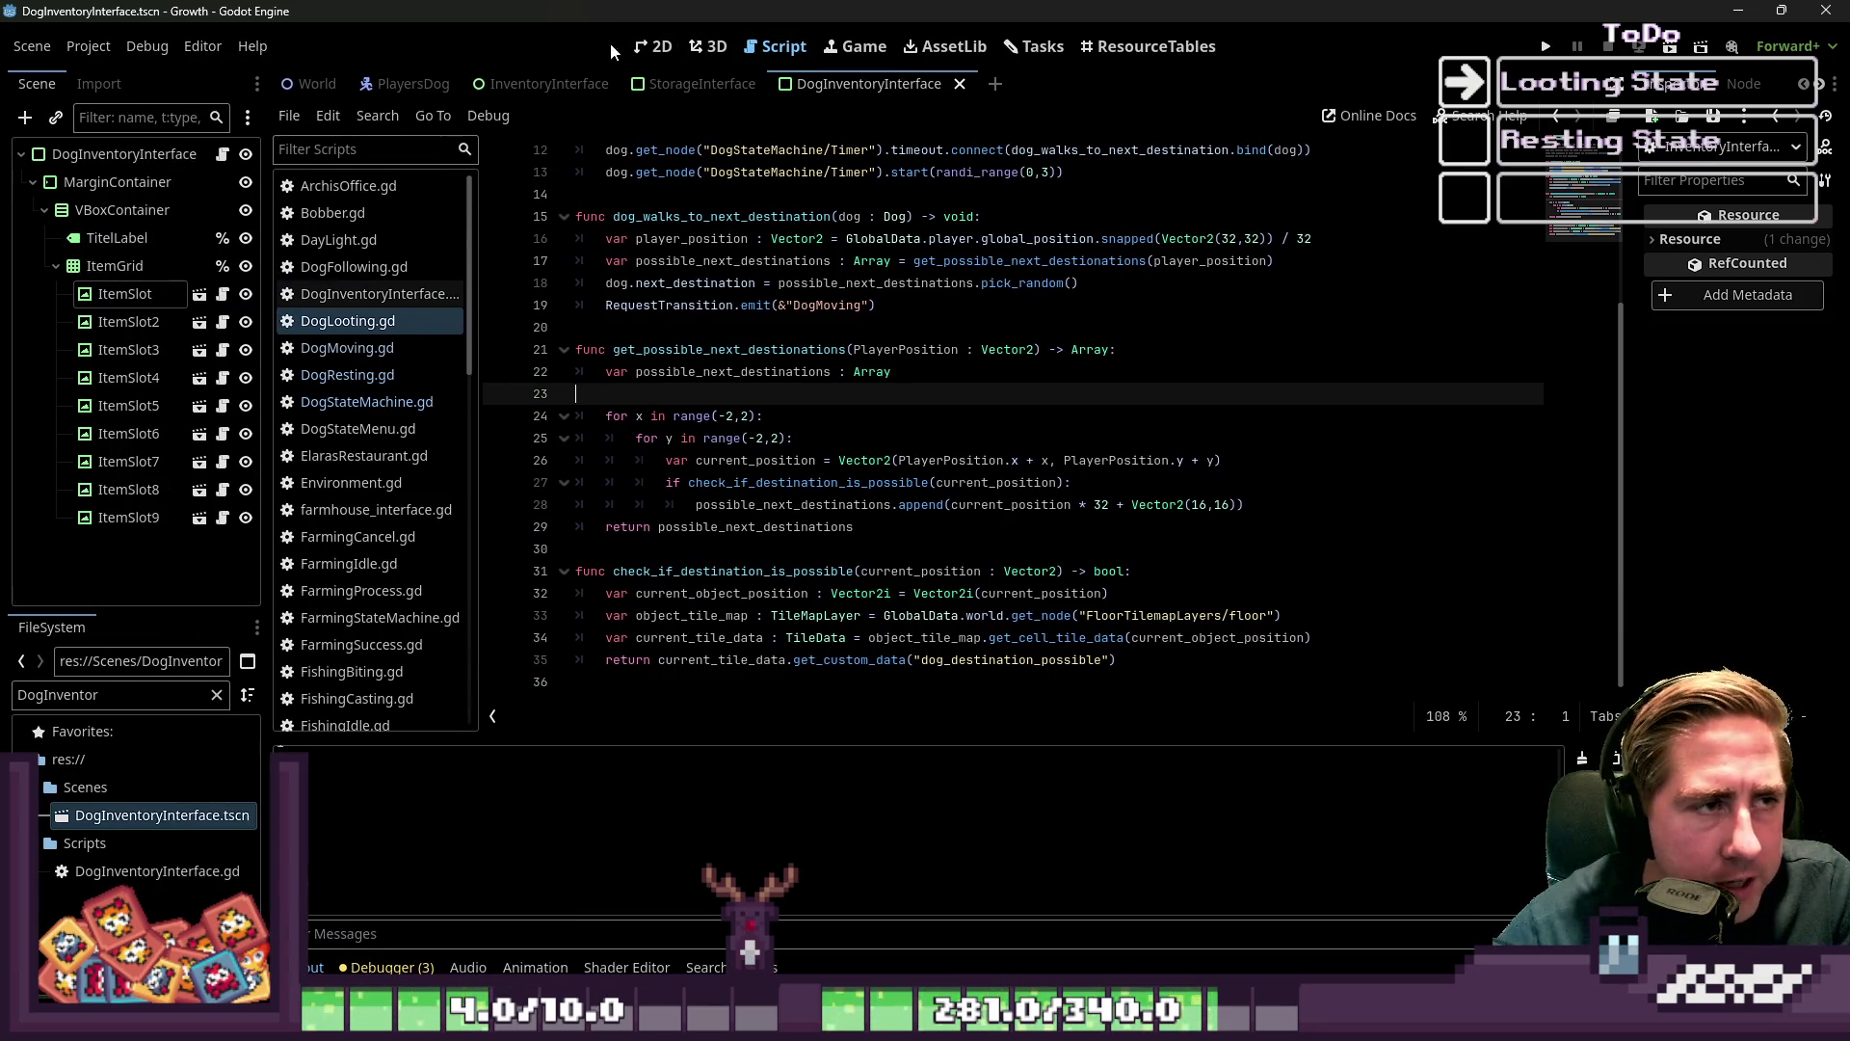
left_click(641, 51)
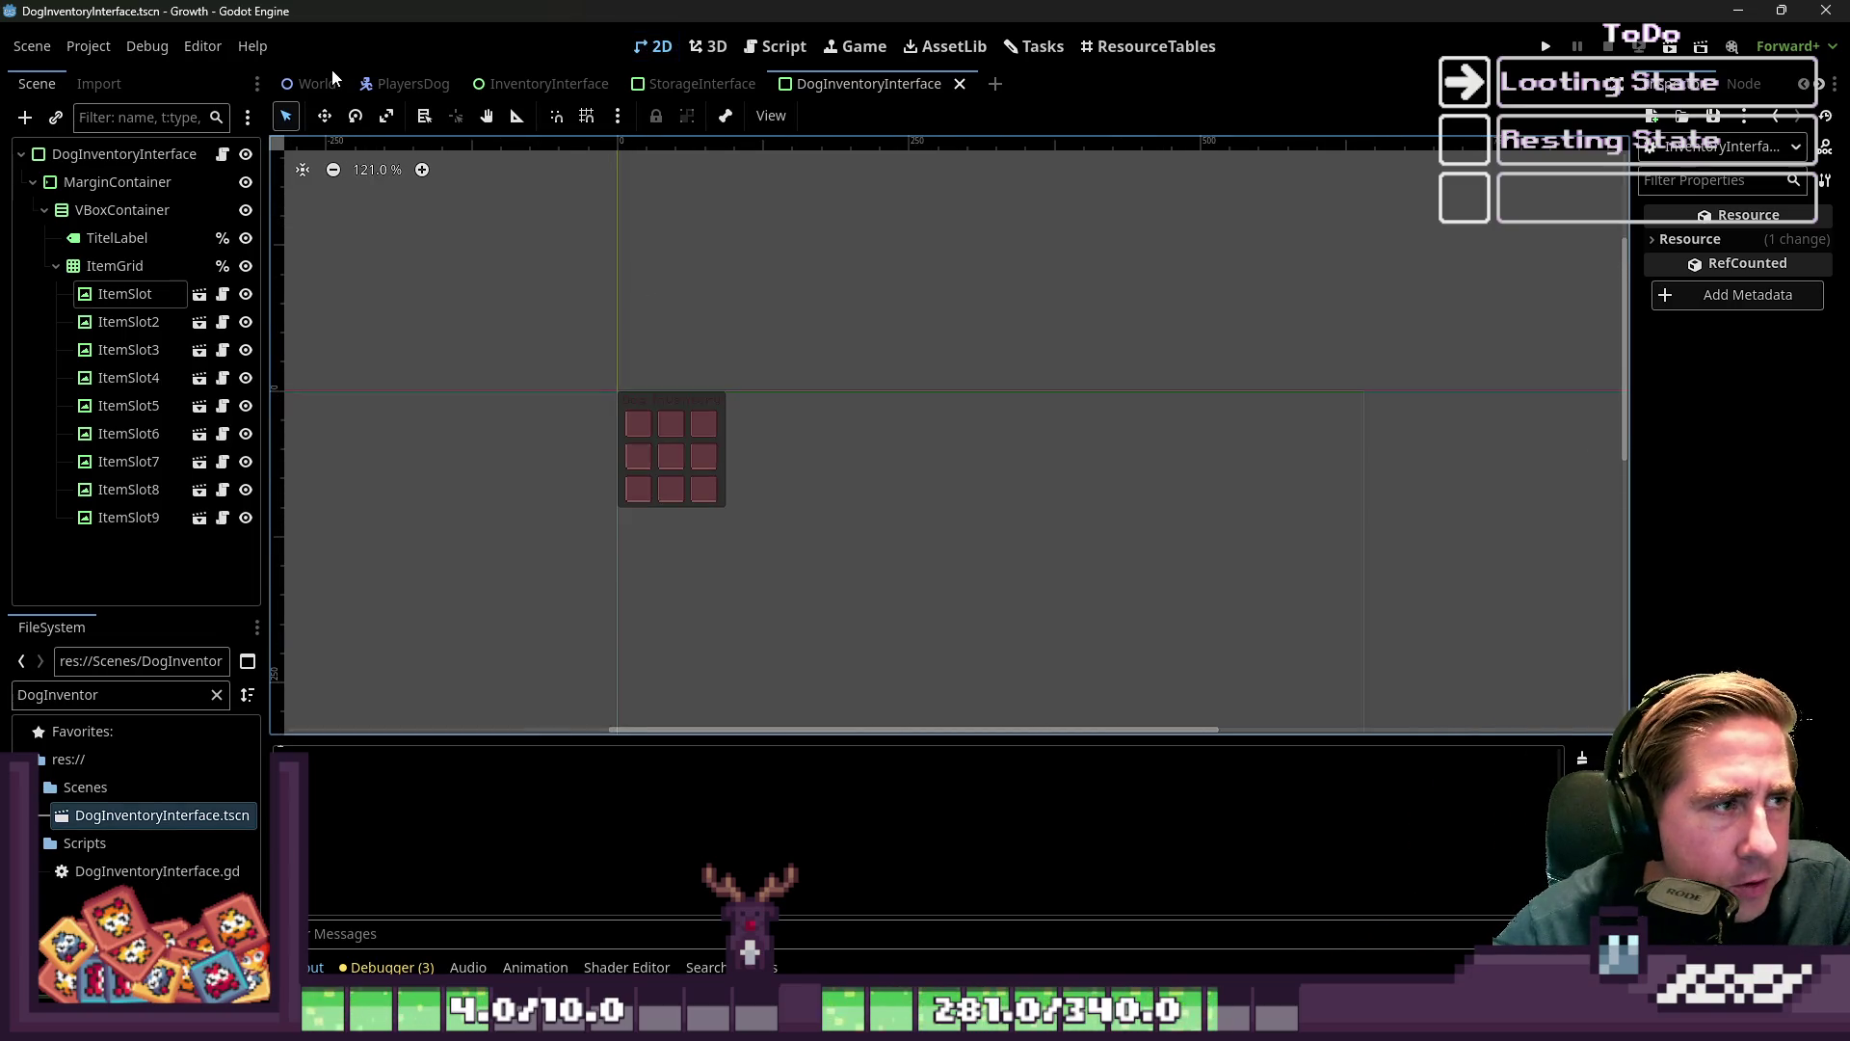
- Hide the DogInventoryInt node in the InventoryInterface scene
left_click(318, 84)
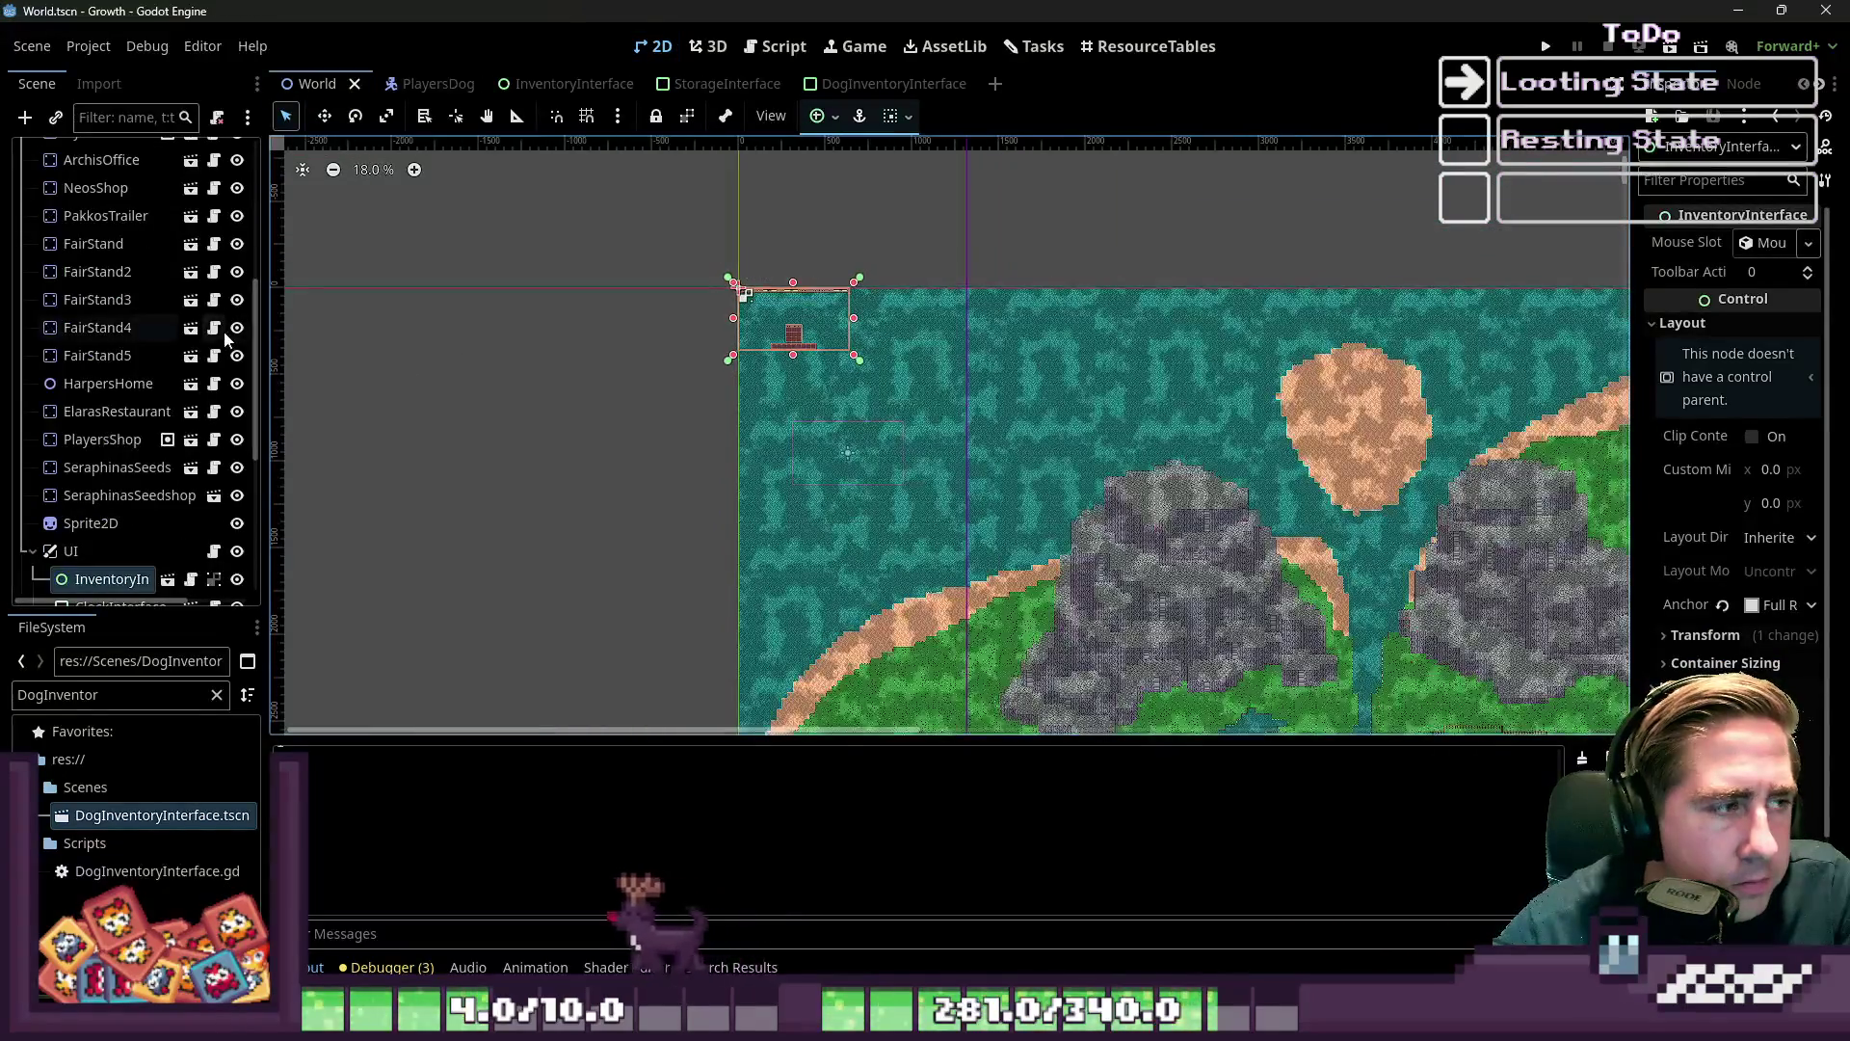
scroll(164, 468, "down", 5)
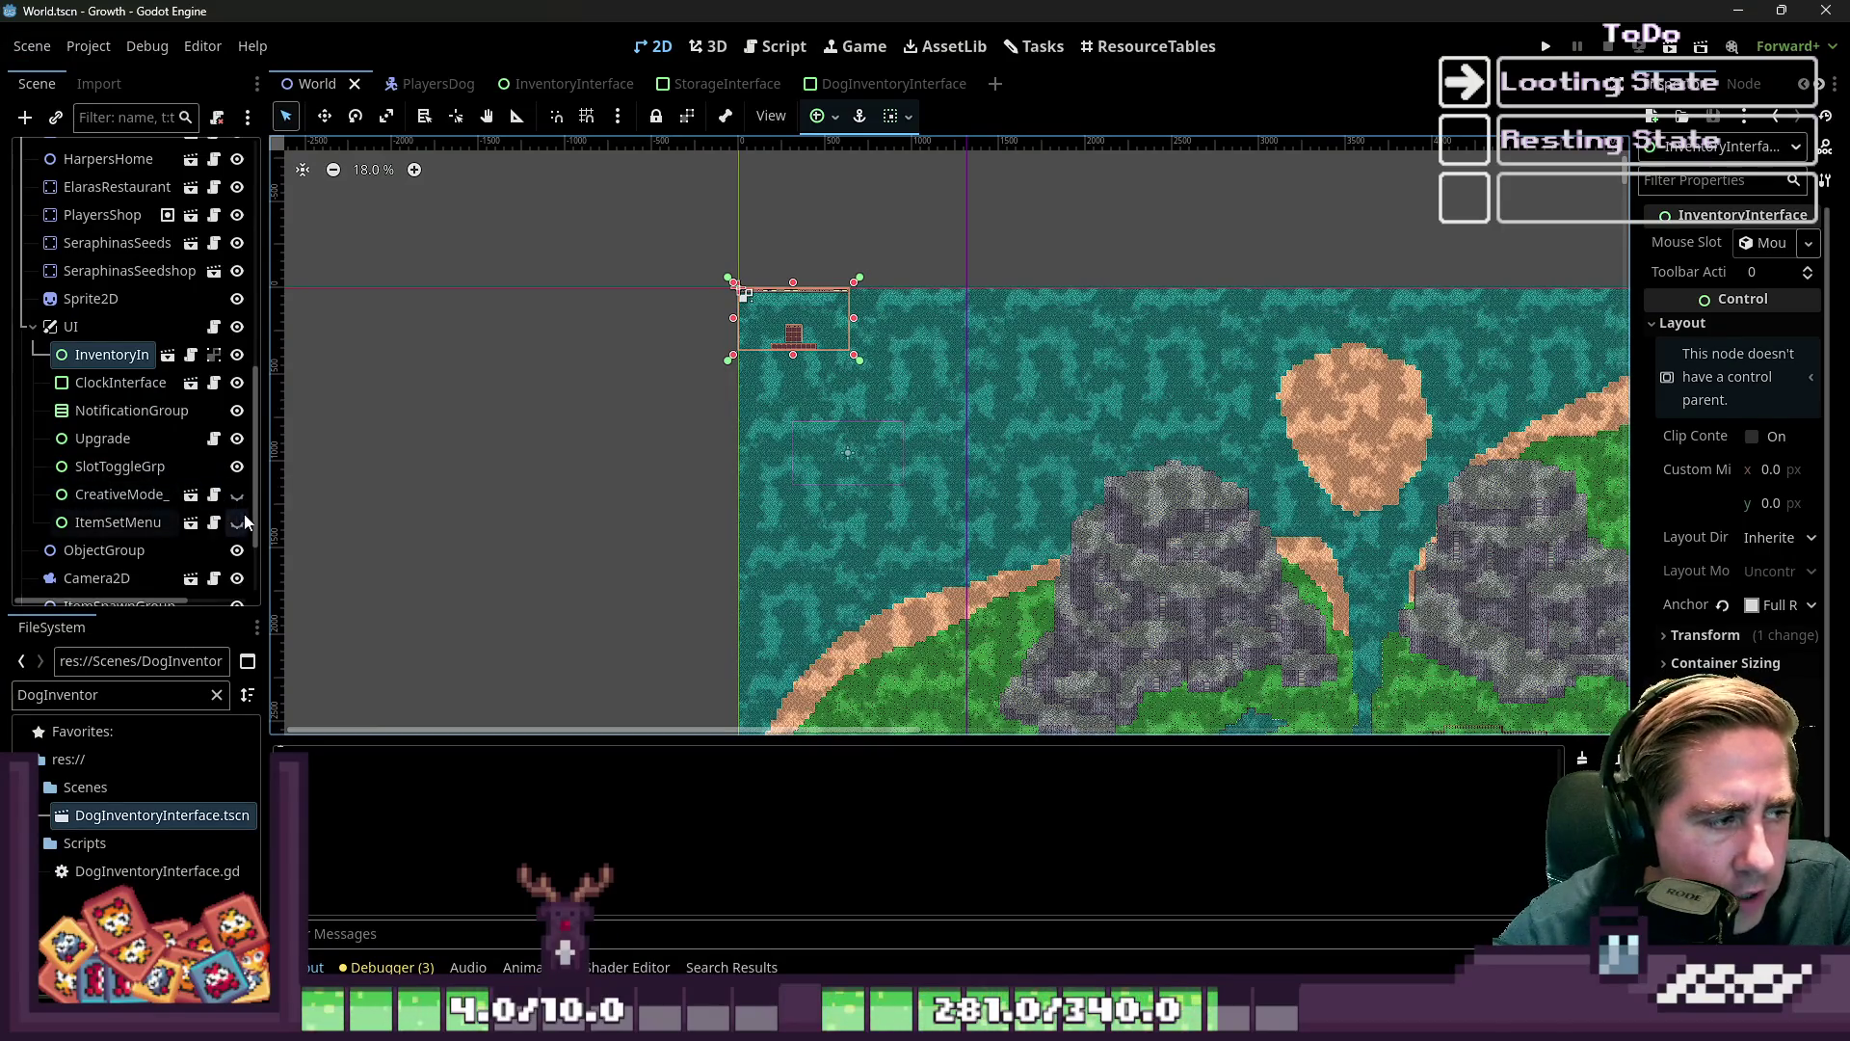
left_click(33, 327)
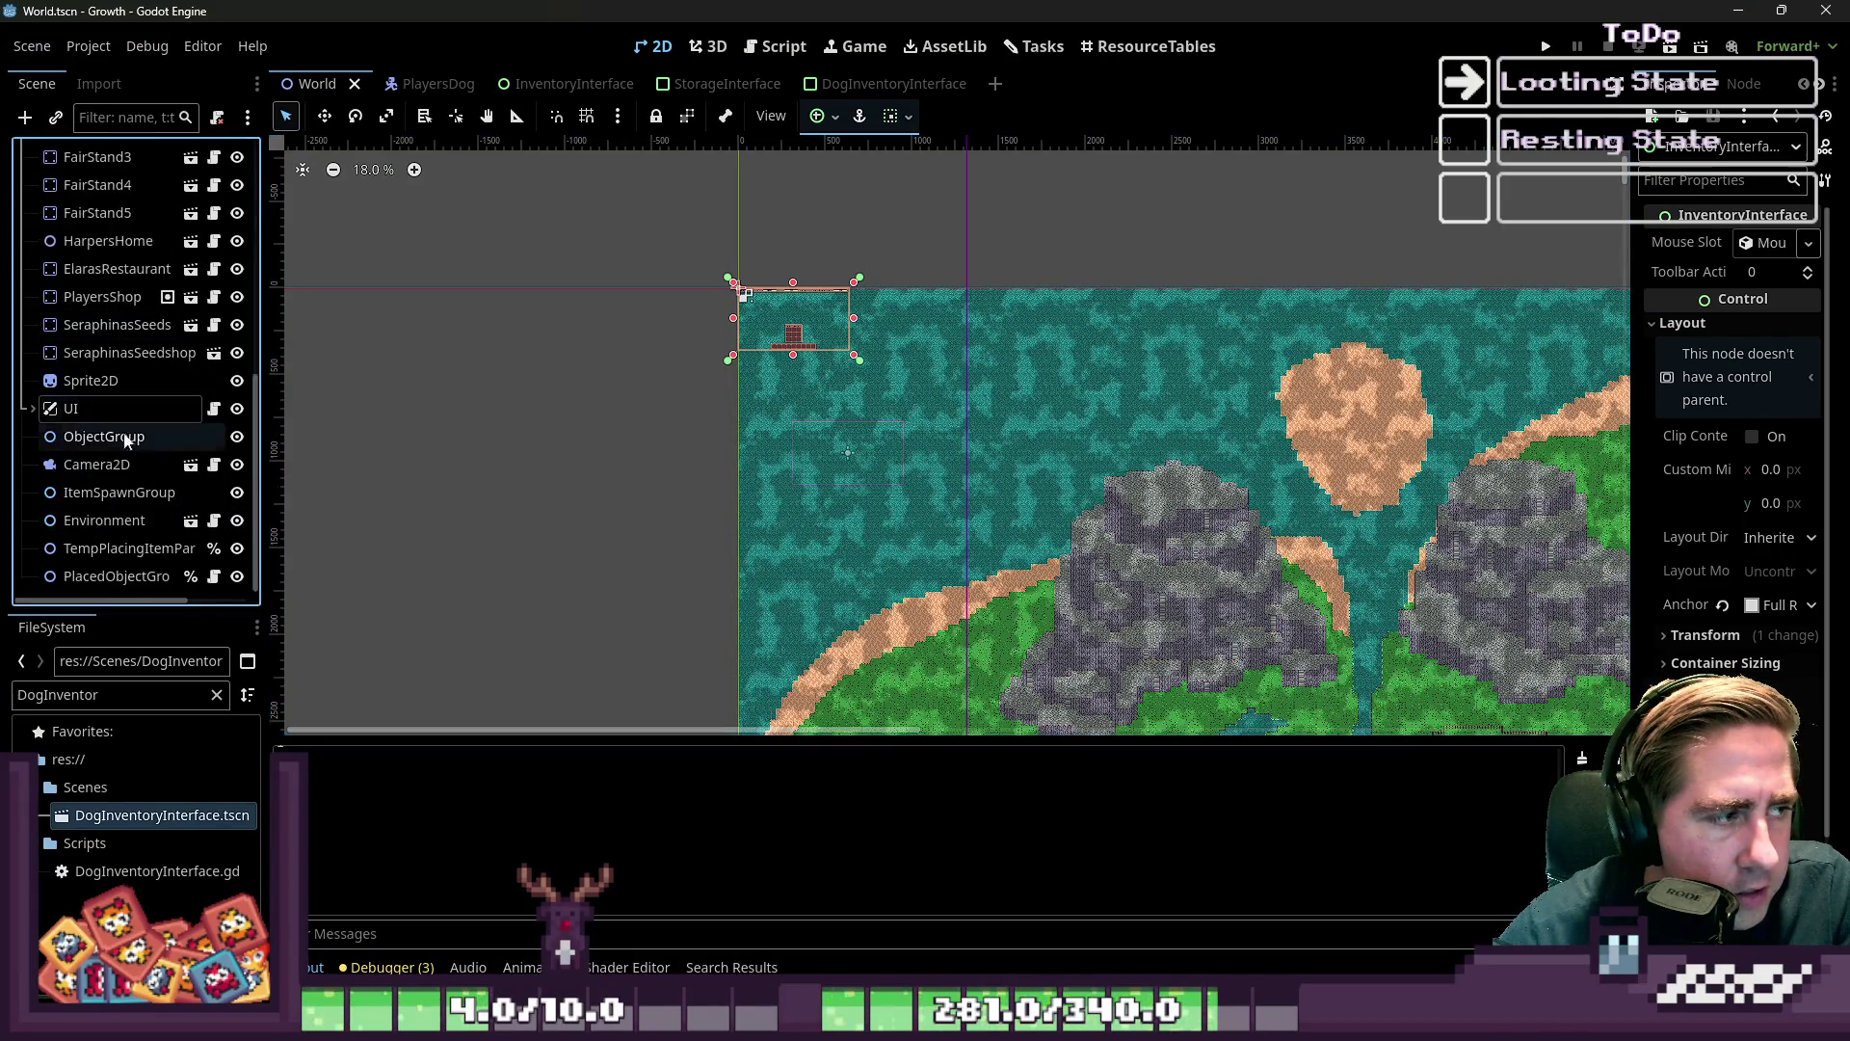
left_click(33, 409)
scroll(125, 434, "down", 2)
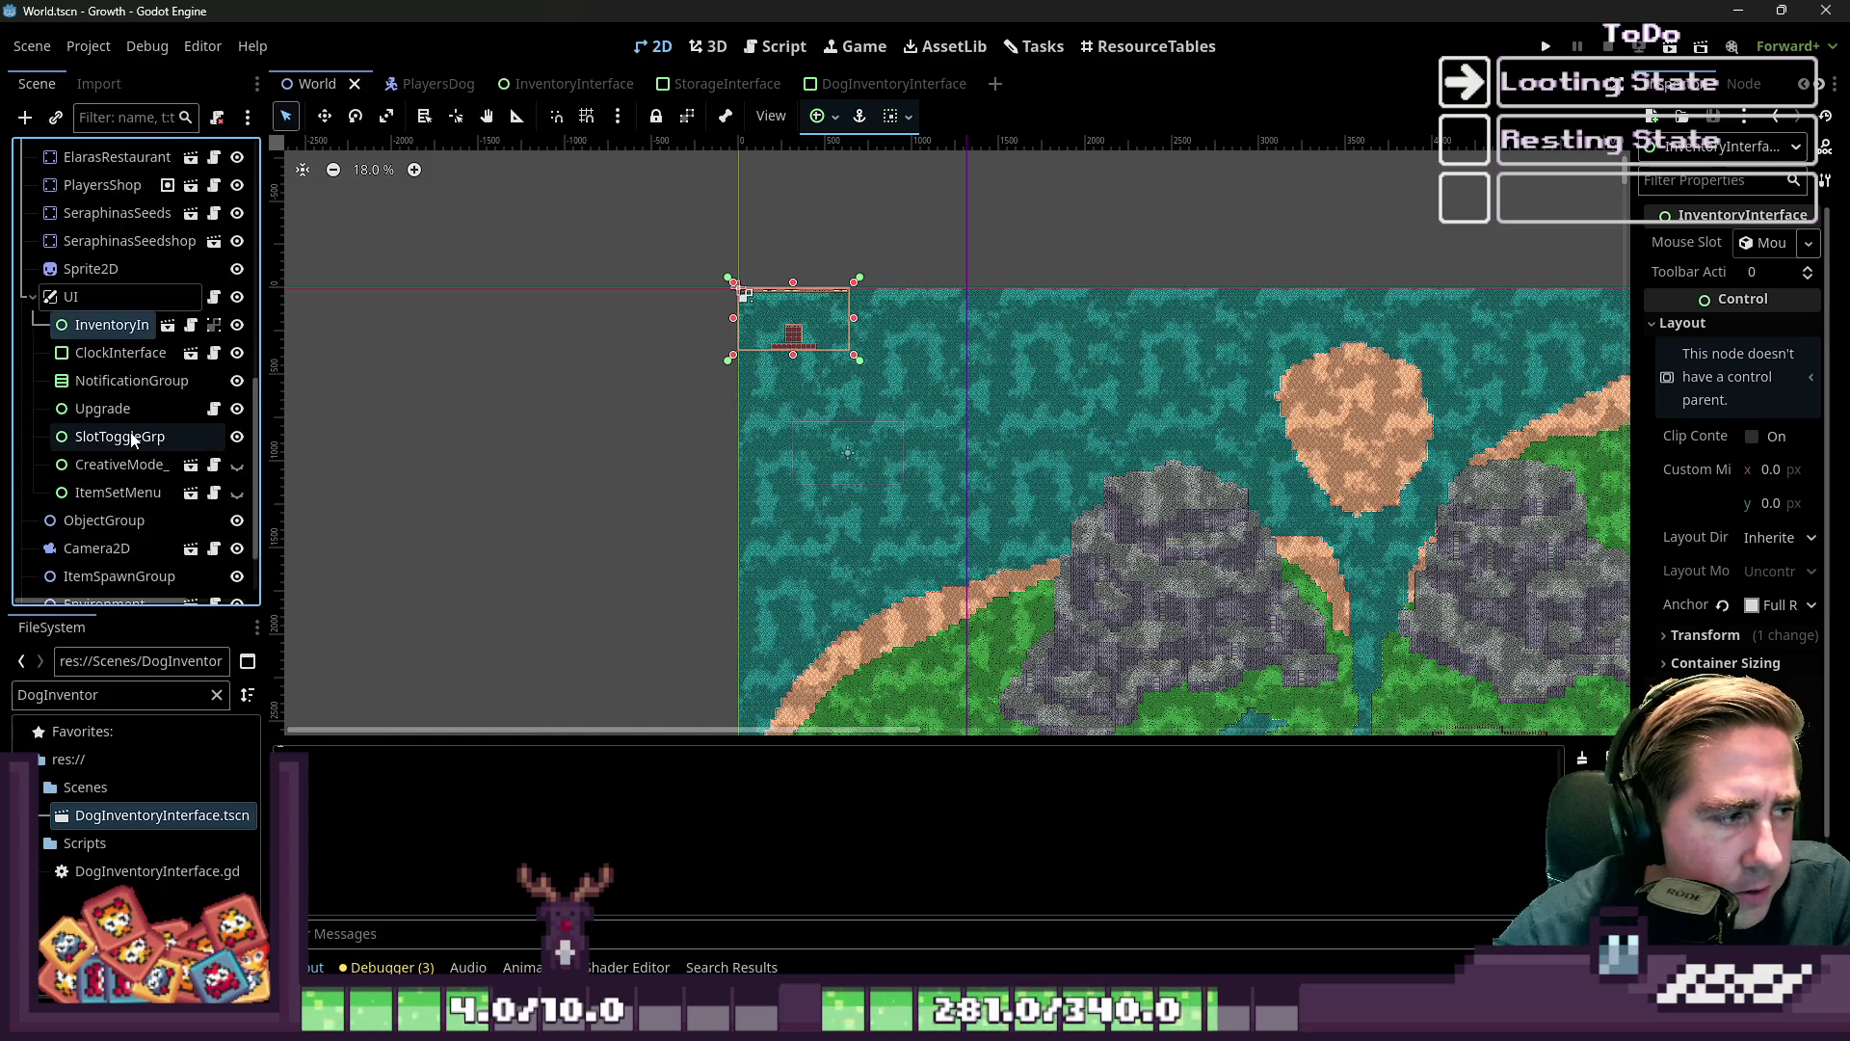
left_click(561, 87)
left_click(245, 294)
left_click(986, 331)
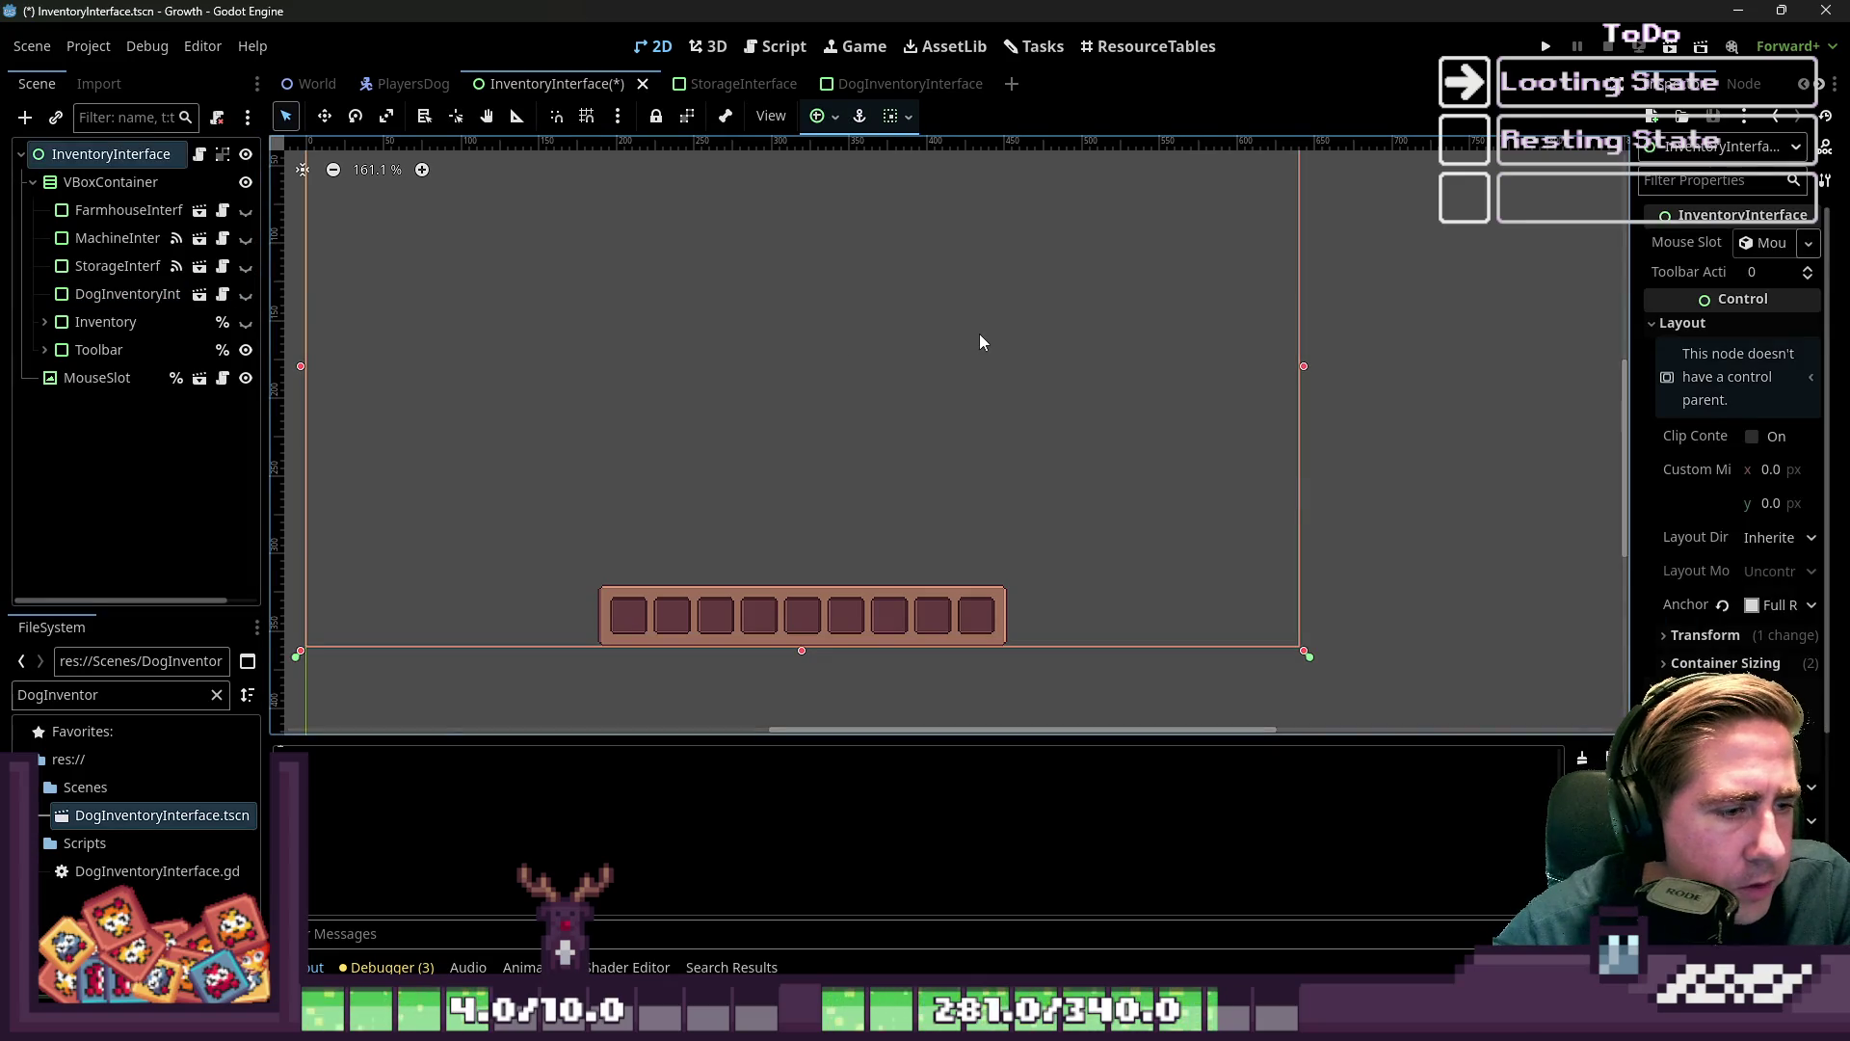
- Return to the World scene, open DogLooting.gd, and select check_if_destination_is_possible
left_click(312, 84)
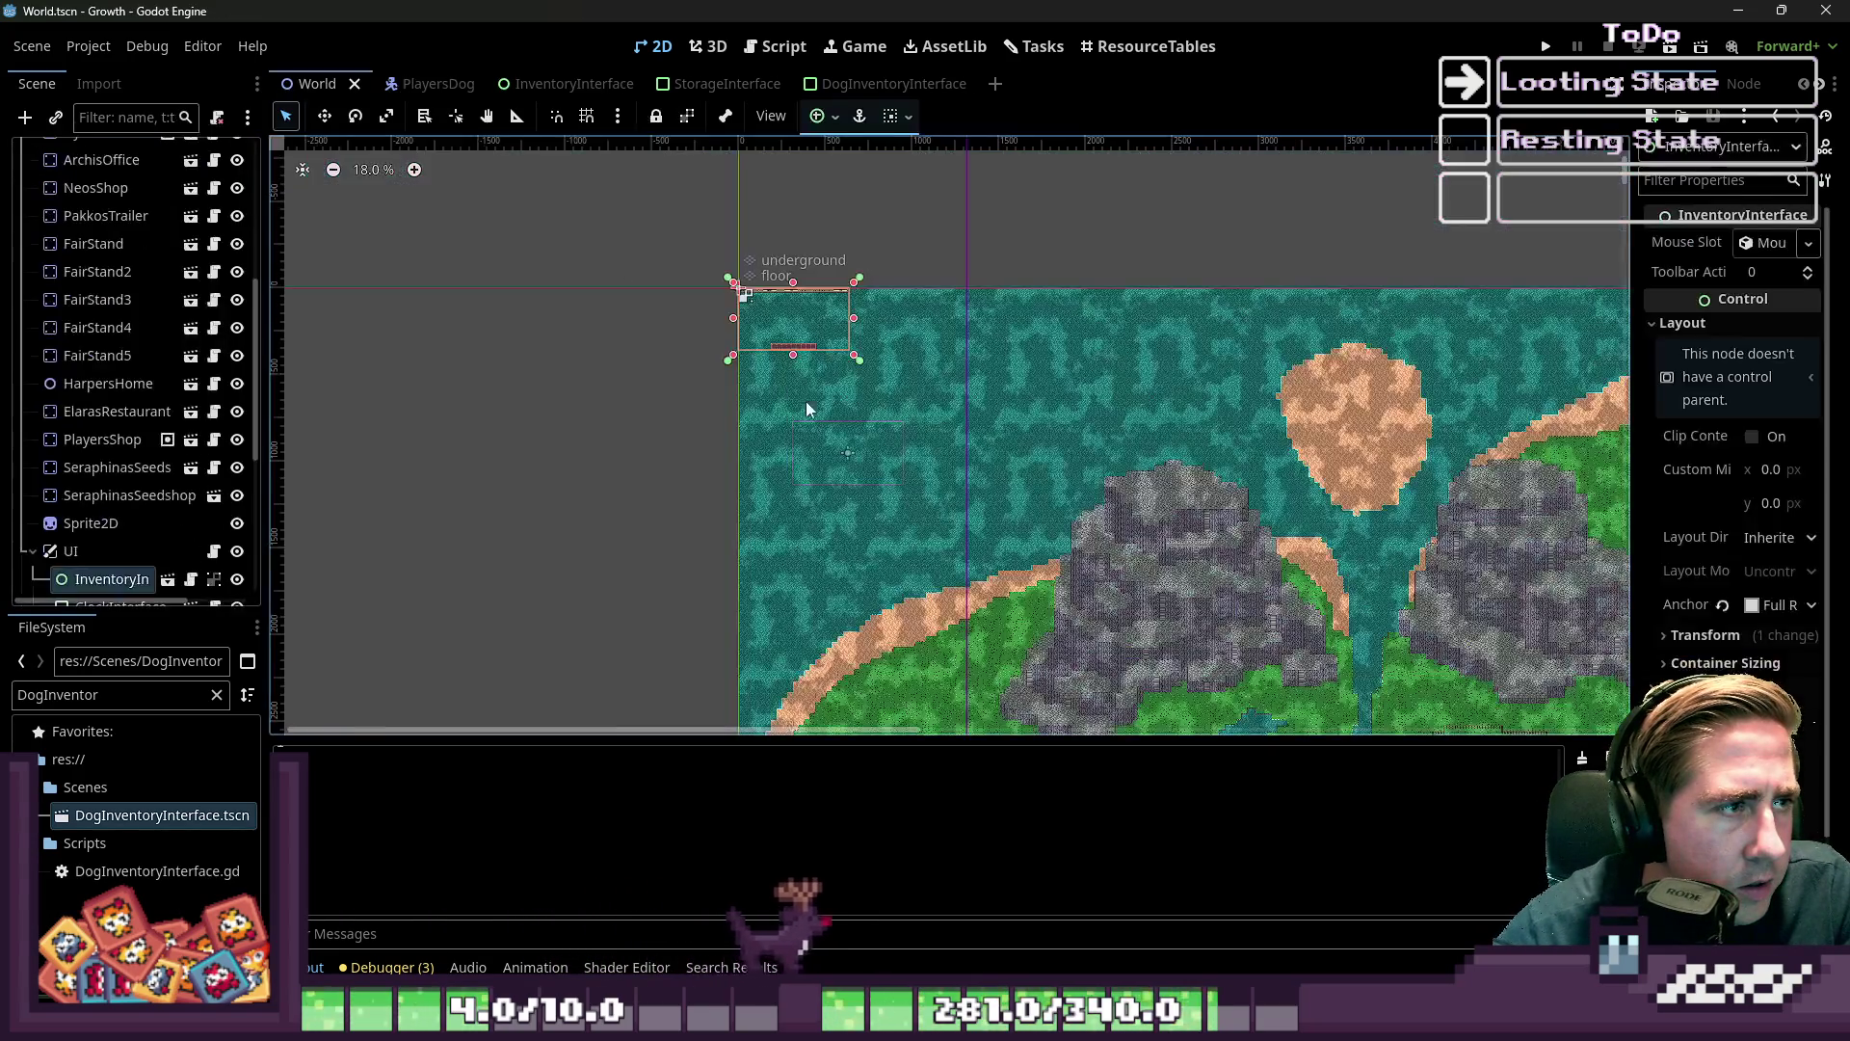
scroll(891, 419, "up", 4)
scroll(806, 337, "down", 5)
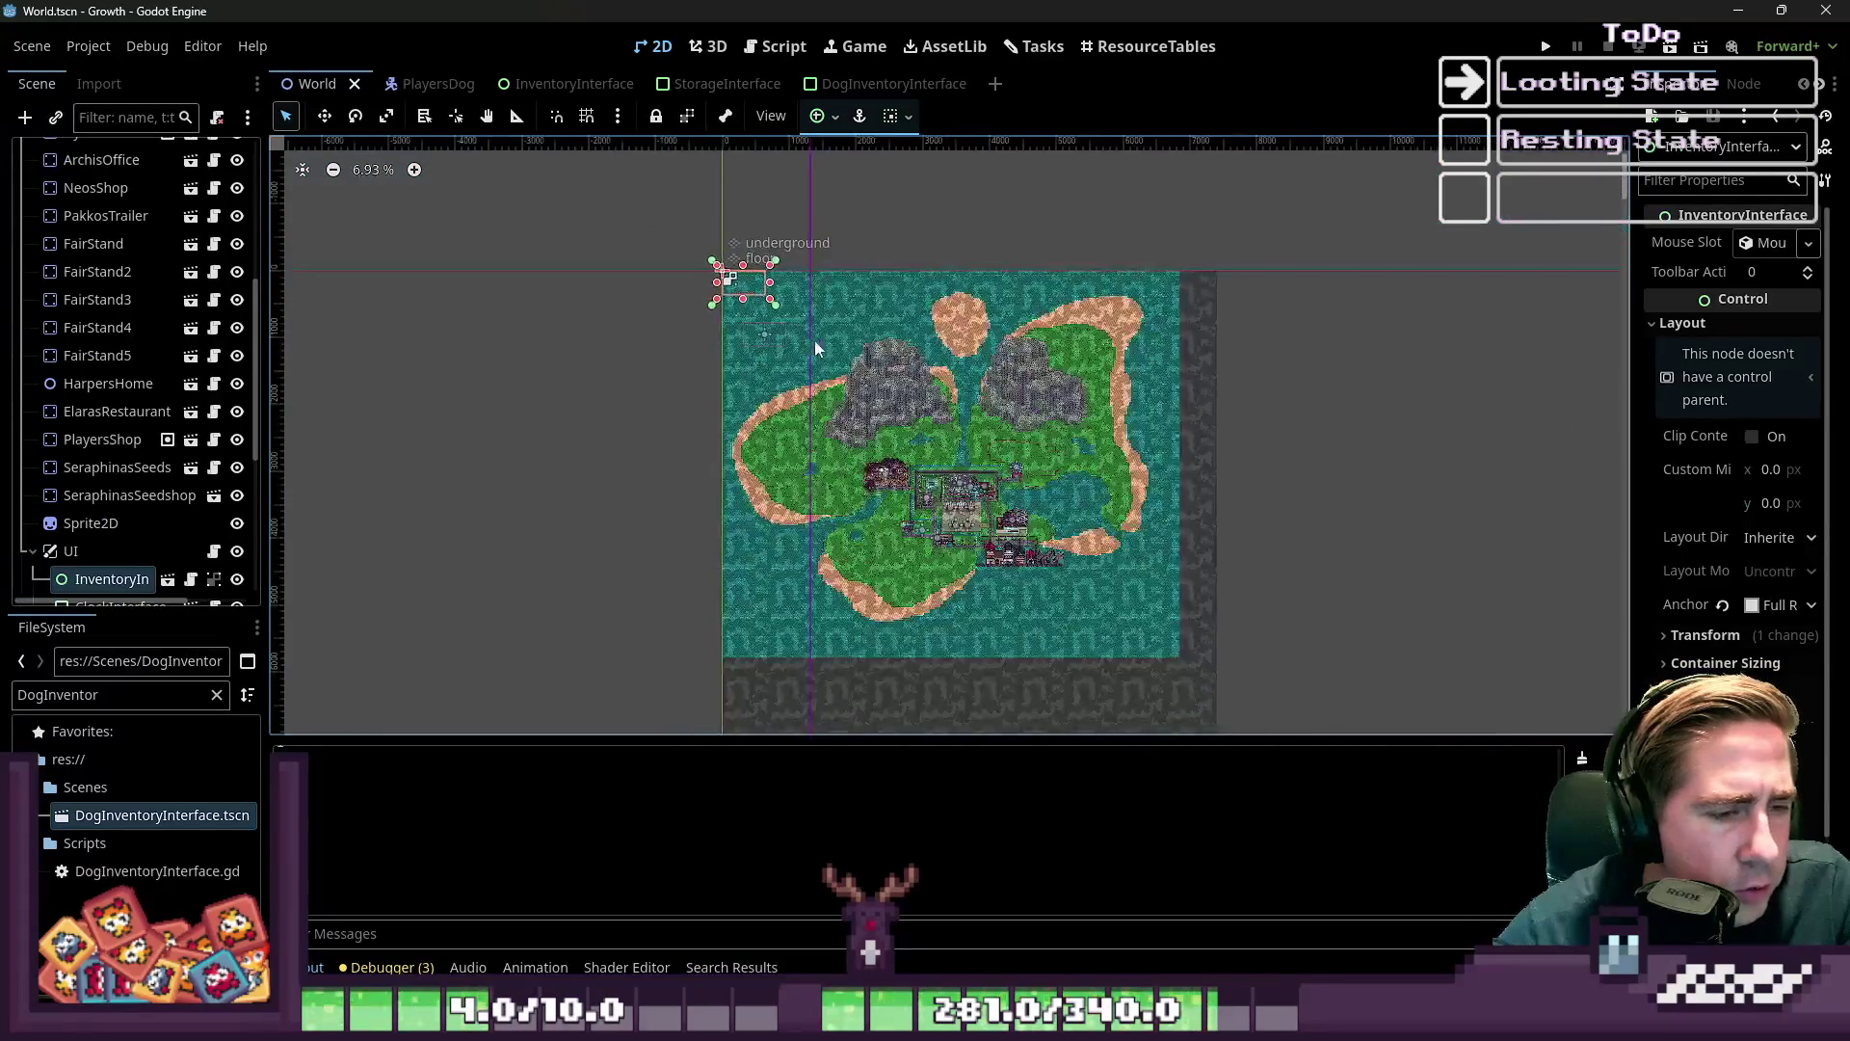
scroll(805, 337, "up", 10)
scroll(730, 663, "down", 3)
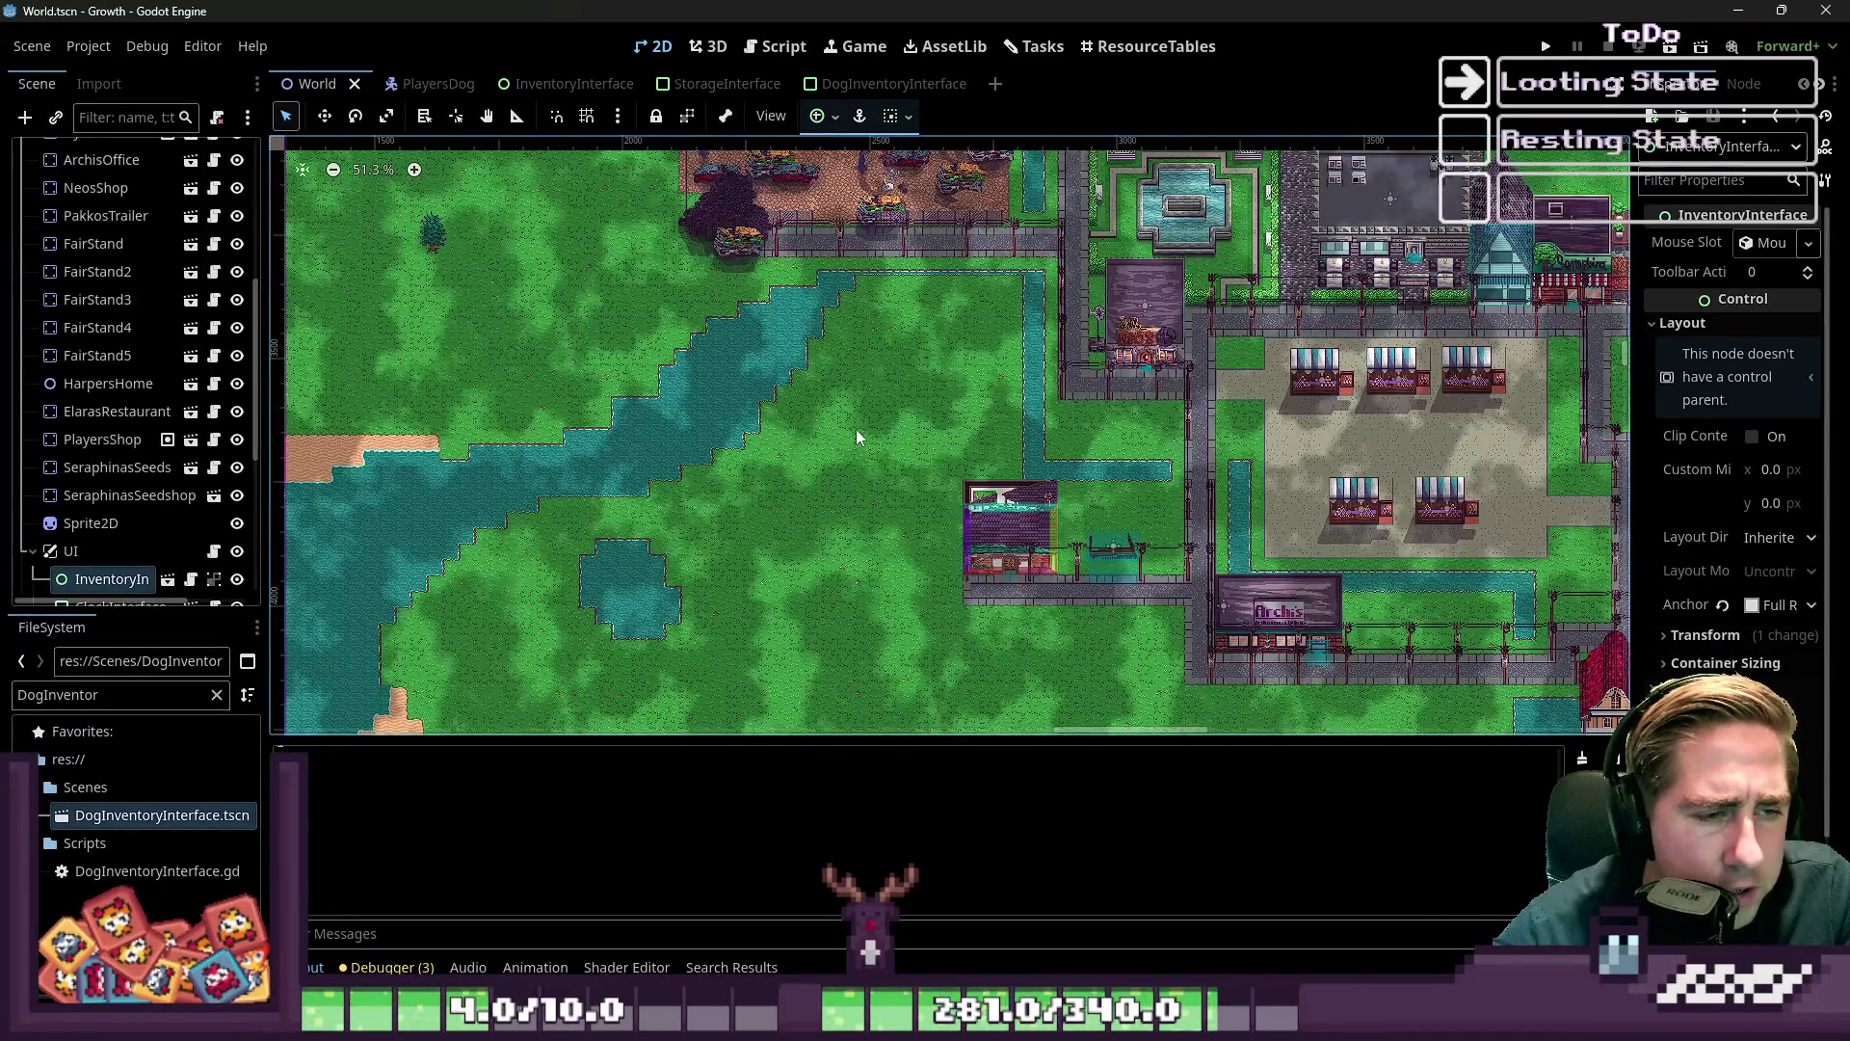
left_click(775, 46)
scroll(799, 224, "down", 4)
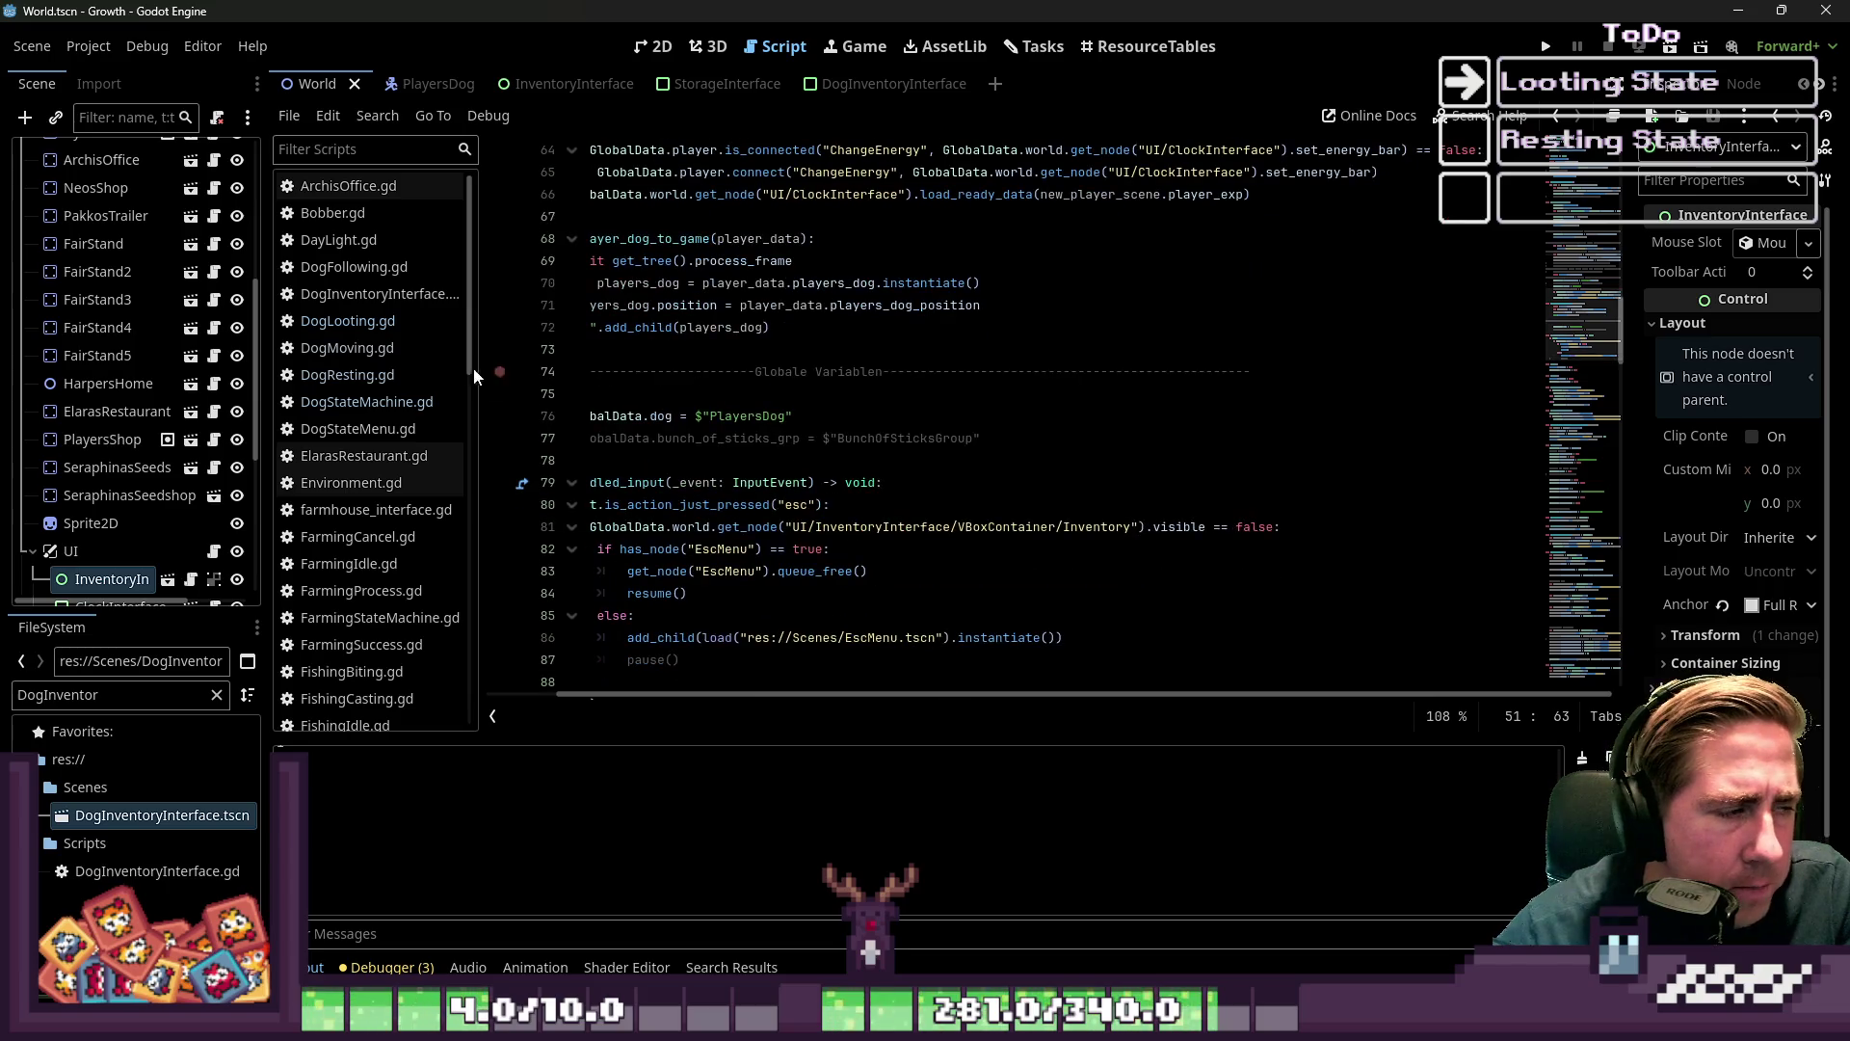
left_click(390, 329)
left_click(385, 349)
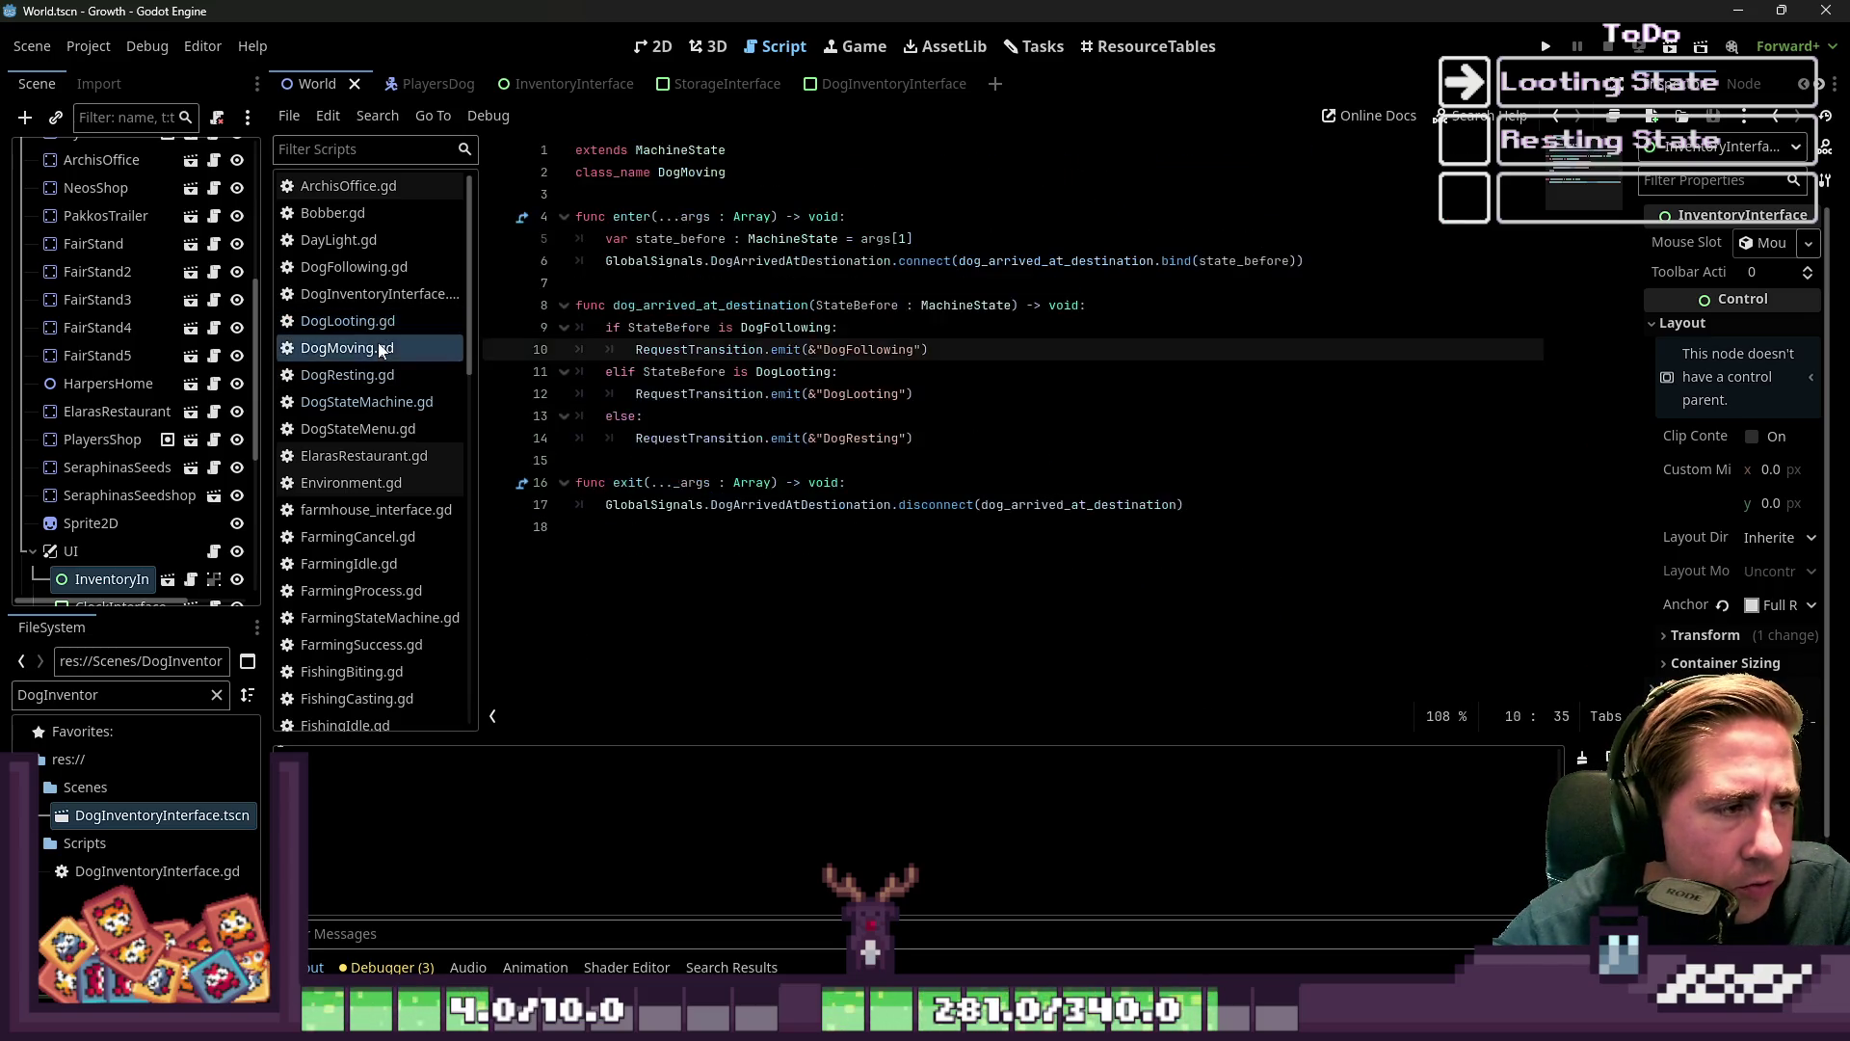
left_click(386, 322)
mouse_move(1156, 660)
left_mouse_down()
mouse_move(963, 640)
mouse_move(867, 655)
mouse_move(389, 582)
left_mouse_up()
key("ctrl+c")
left_click(659, 681)
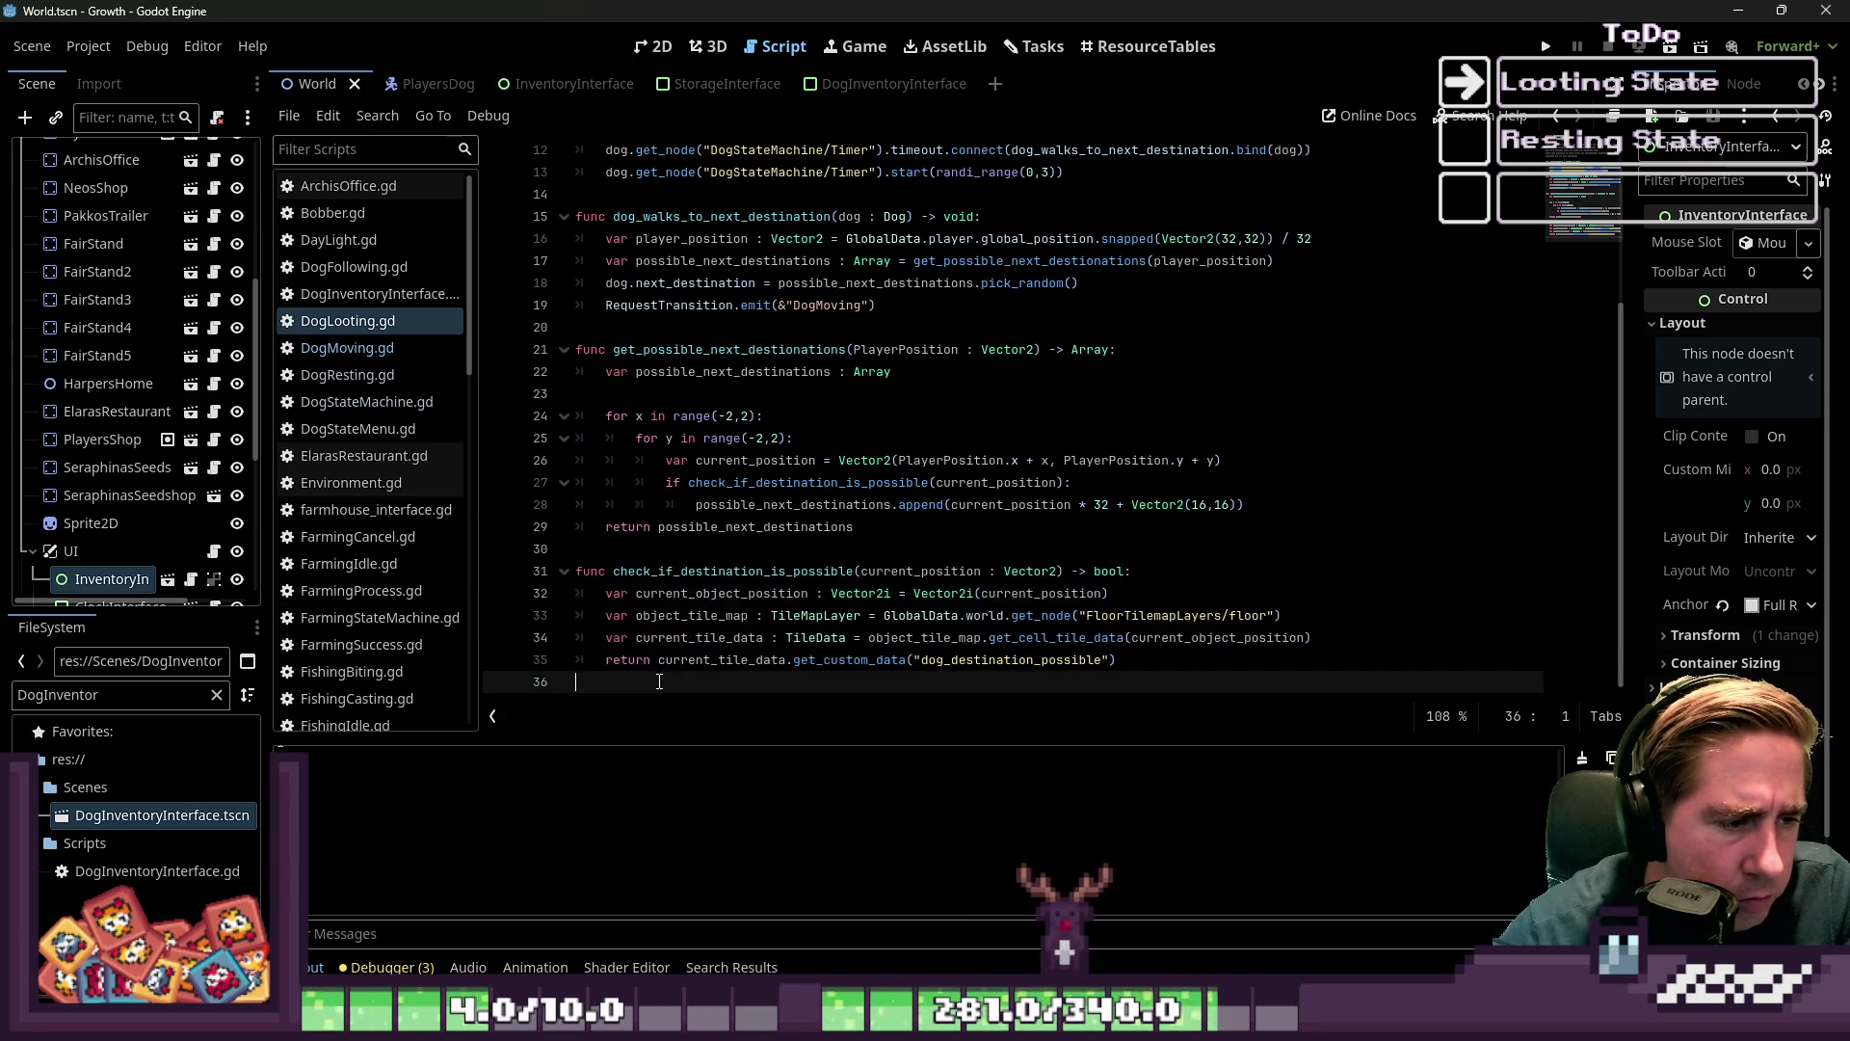
- Paste the copied function below and rename it check_if_destination_is_lootable
key("Return")
key("ctrl+v")
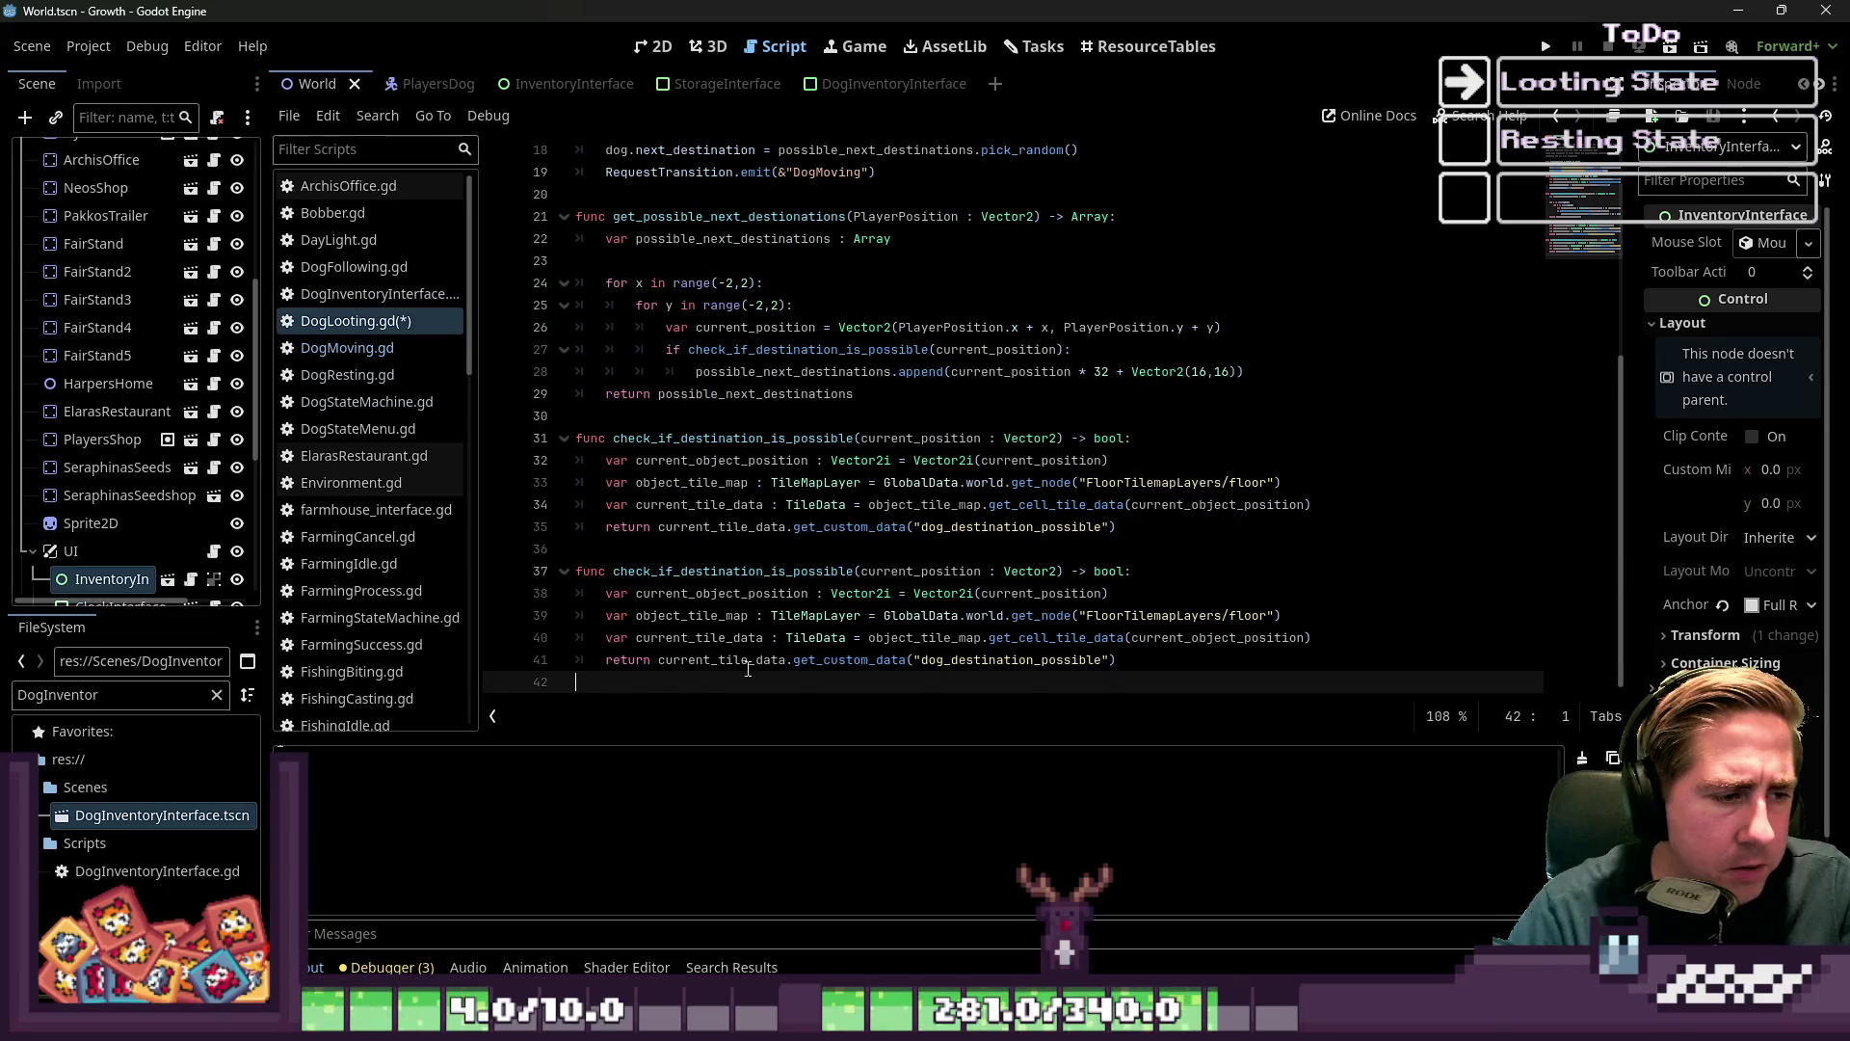
key("Up")
key("Up")
key("Up")
key("Up")
key("Up")
key("ctrl+Right")
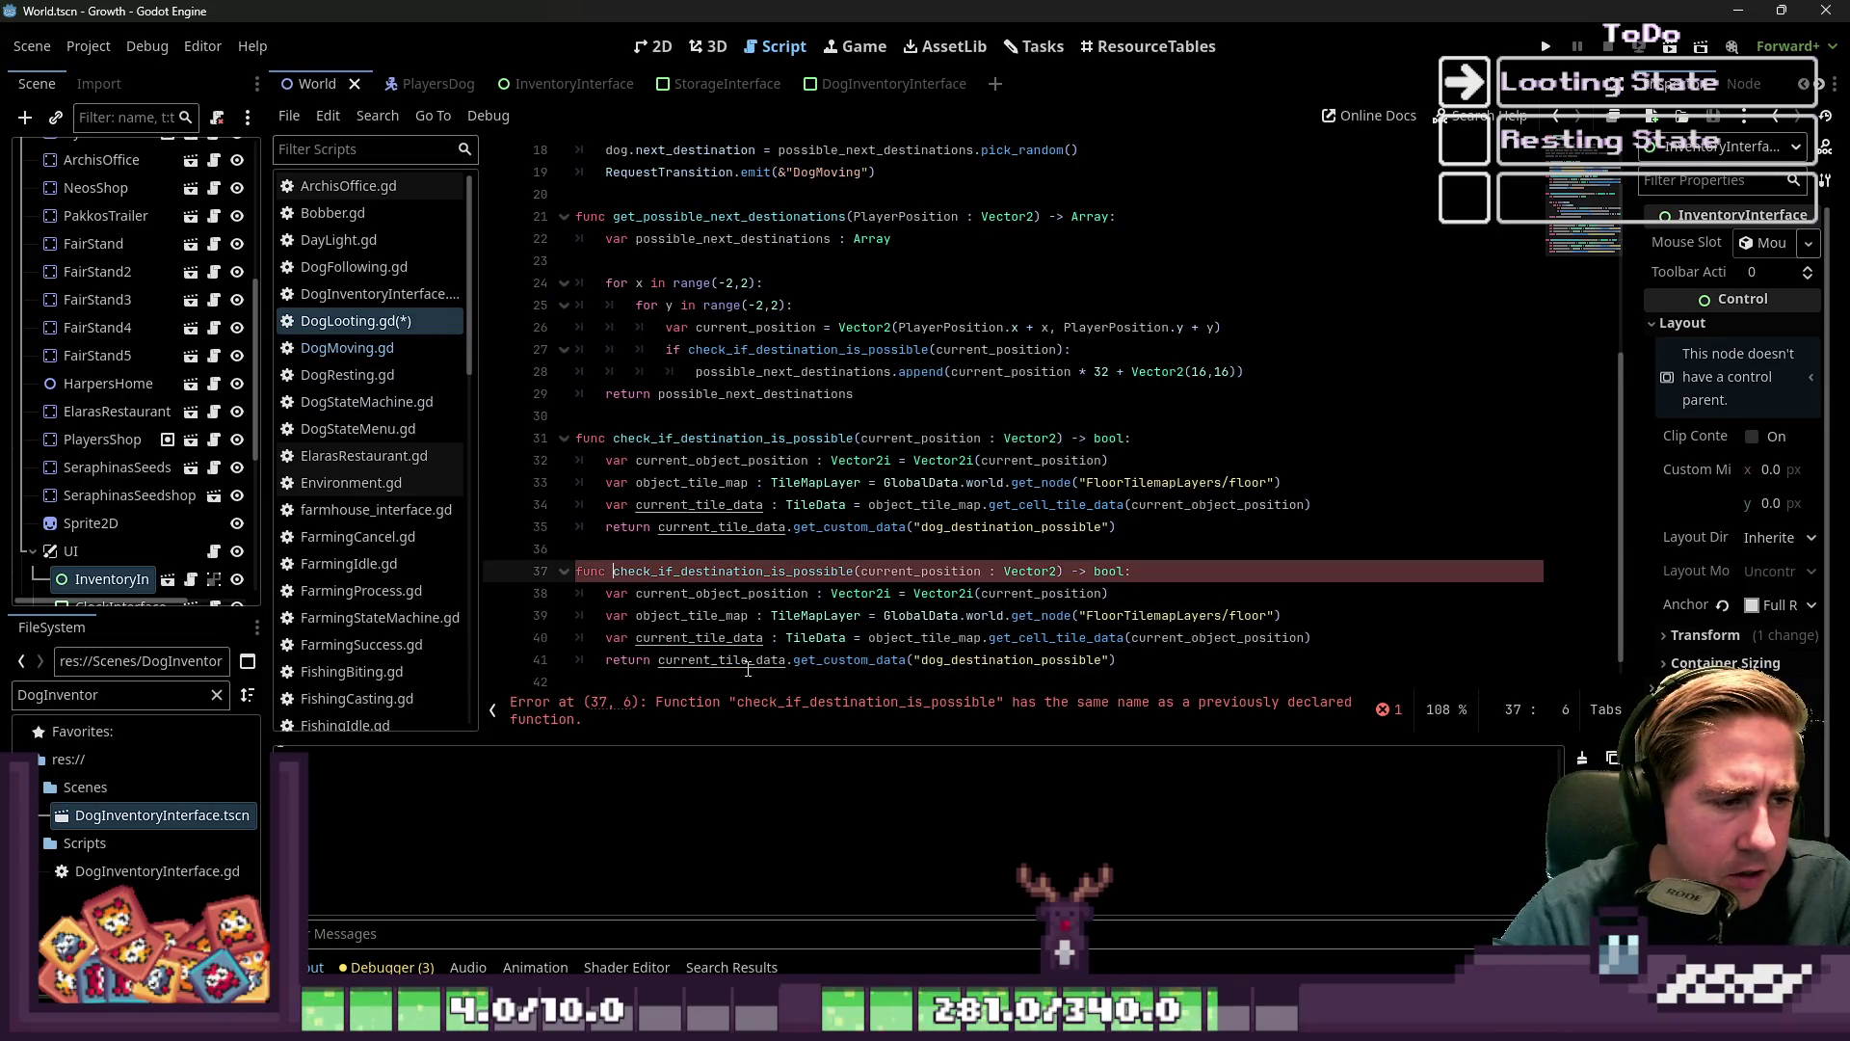
key("ctrl+shift+Right")
type("check")
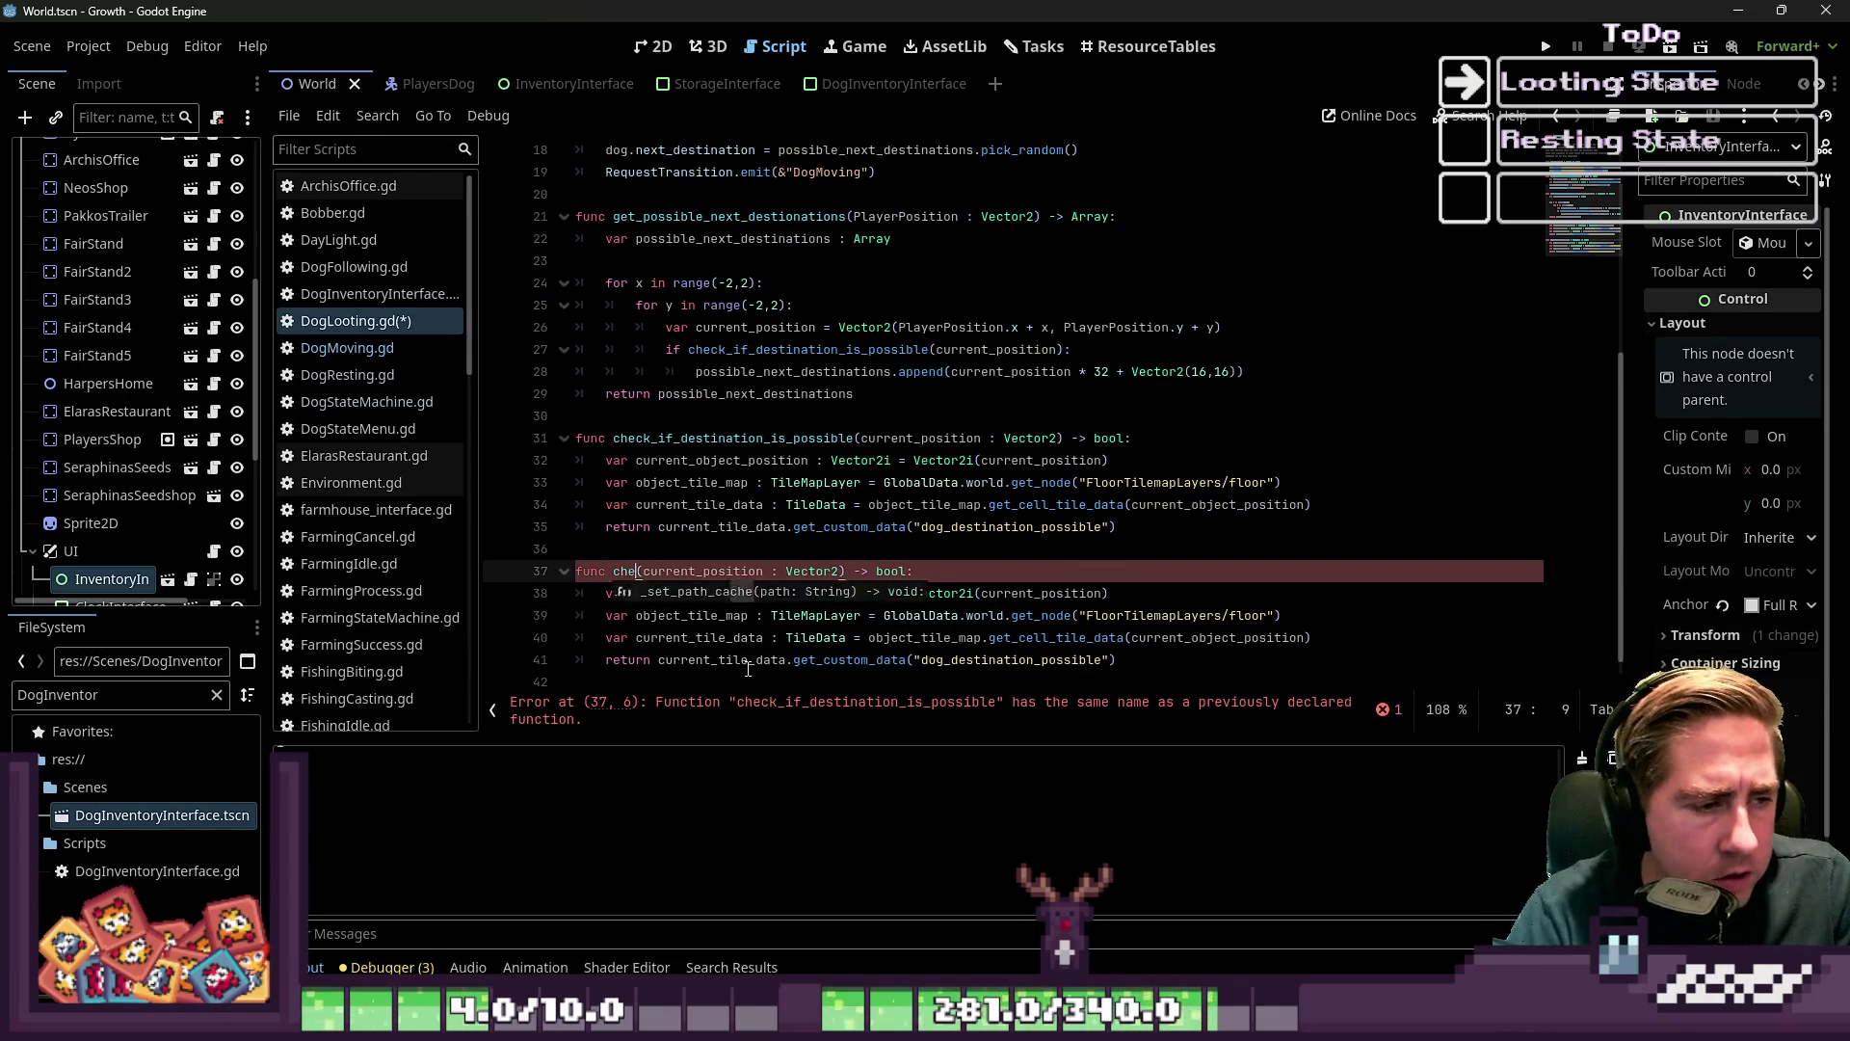
type("_if_destinatio")
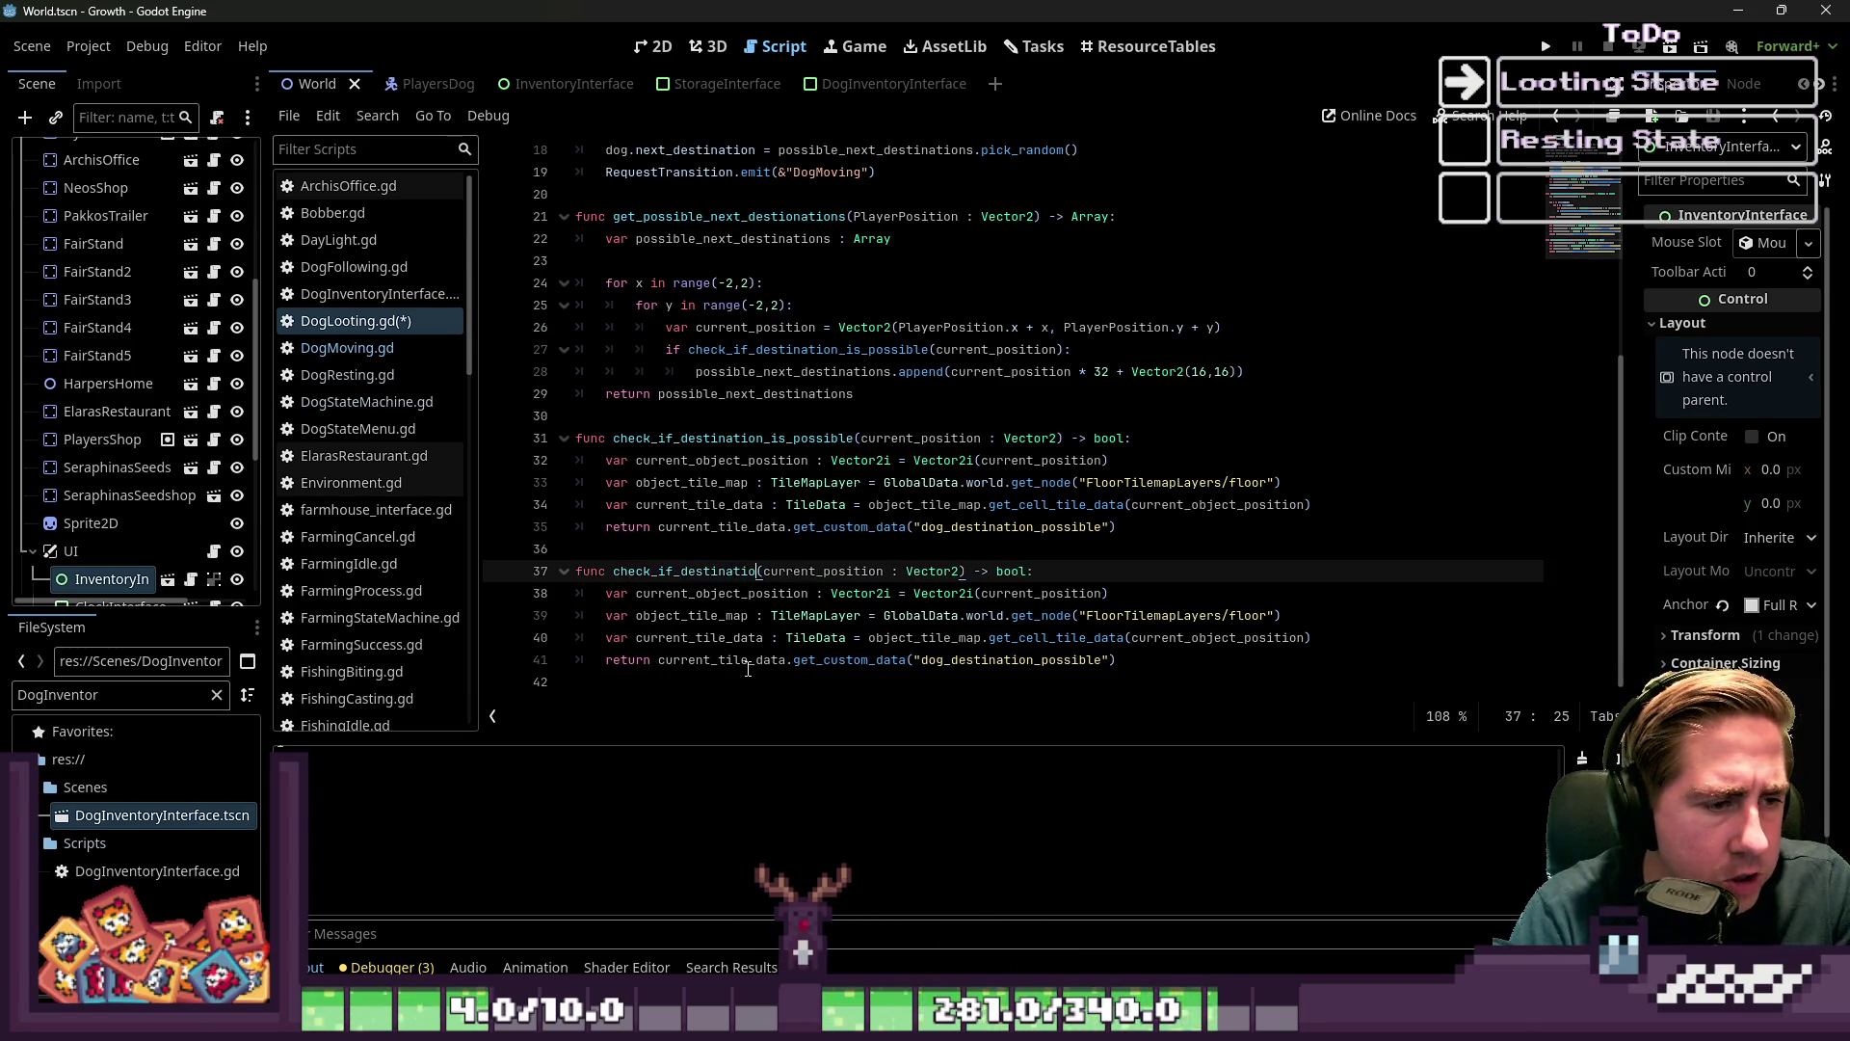
type("_ol")
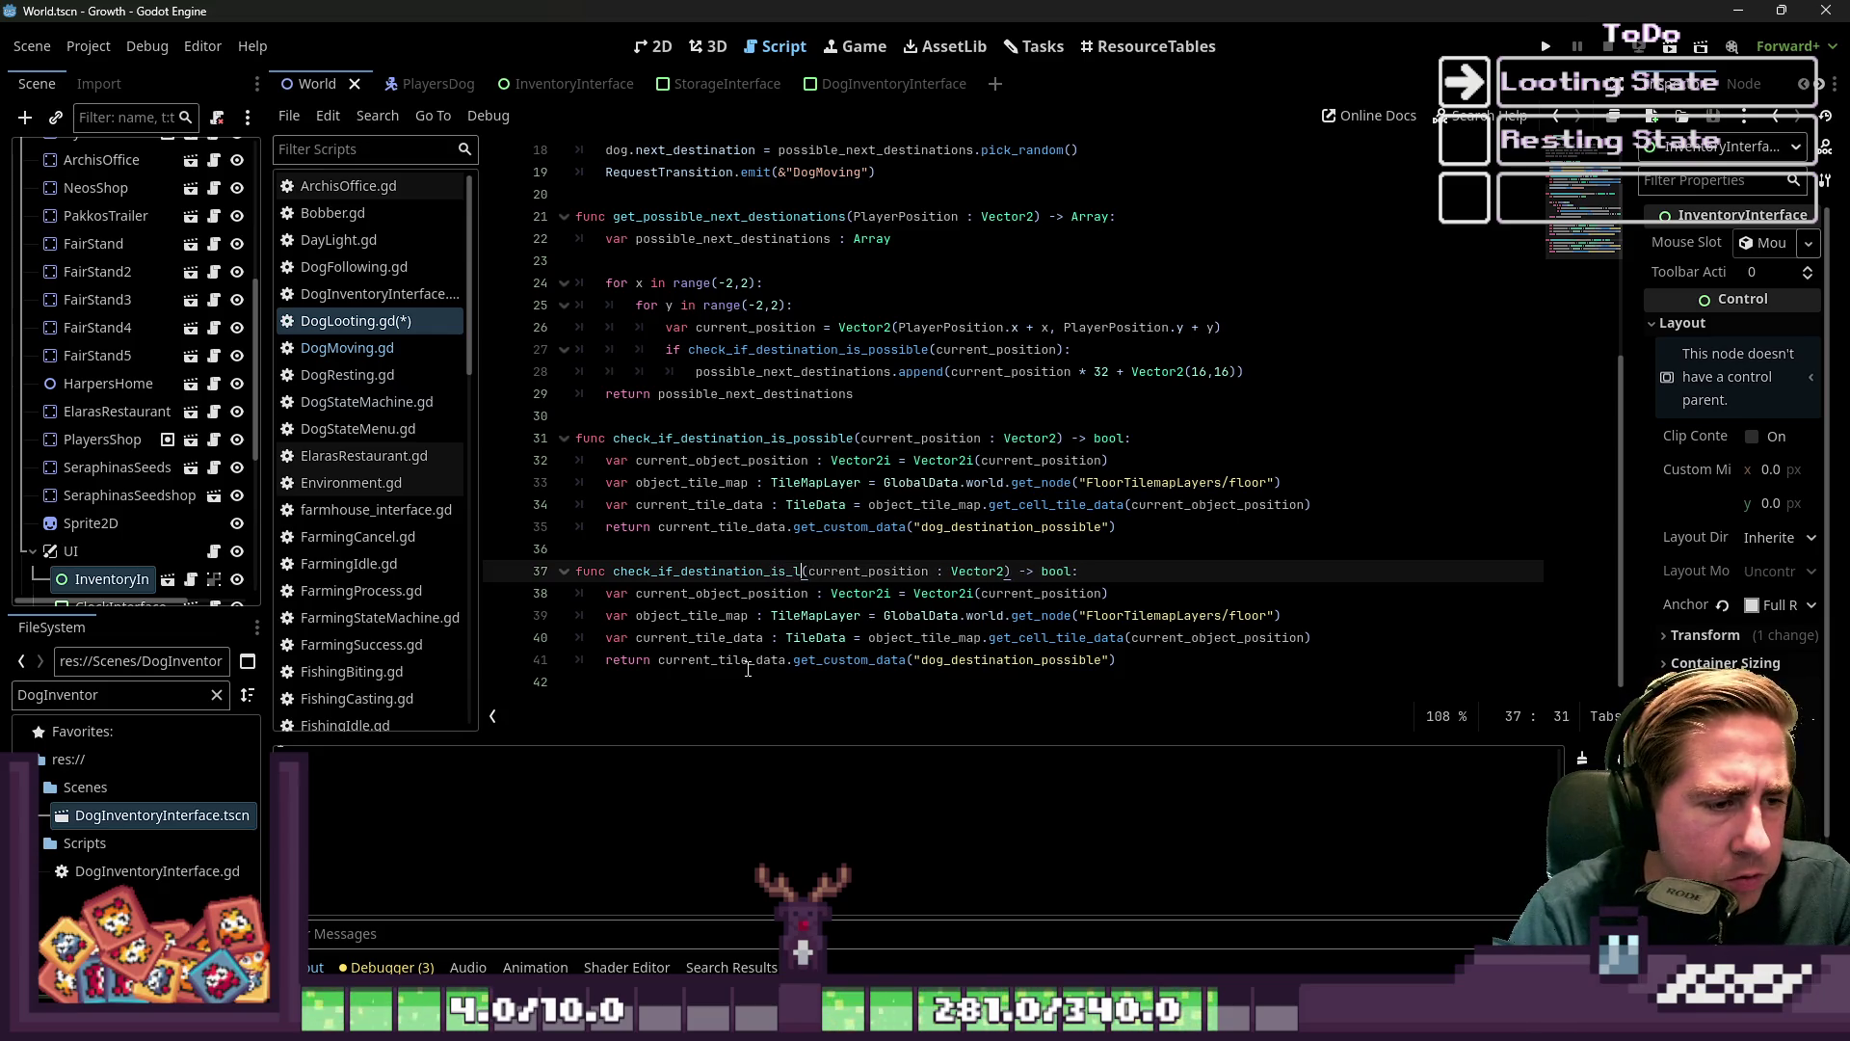
type("ootable")
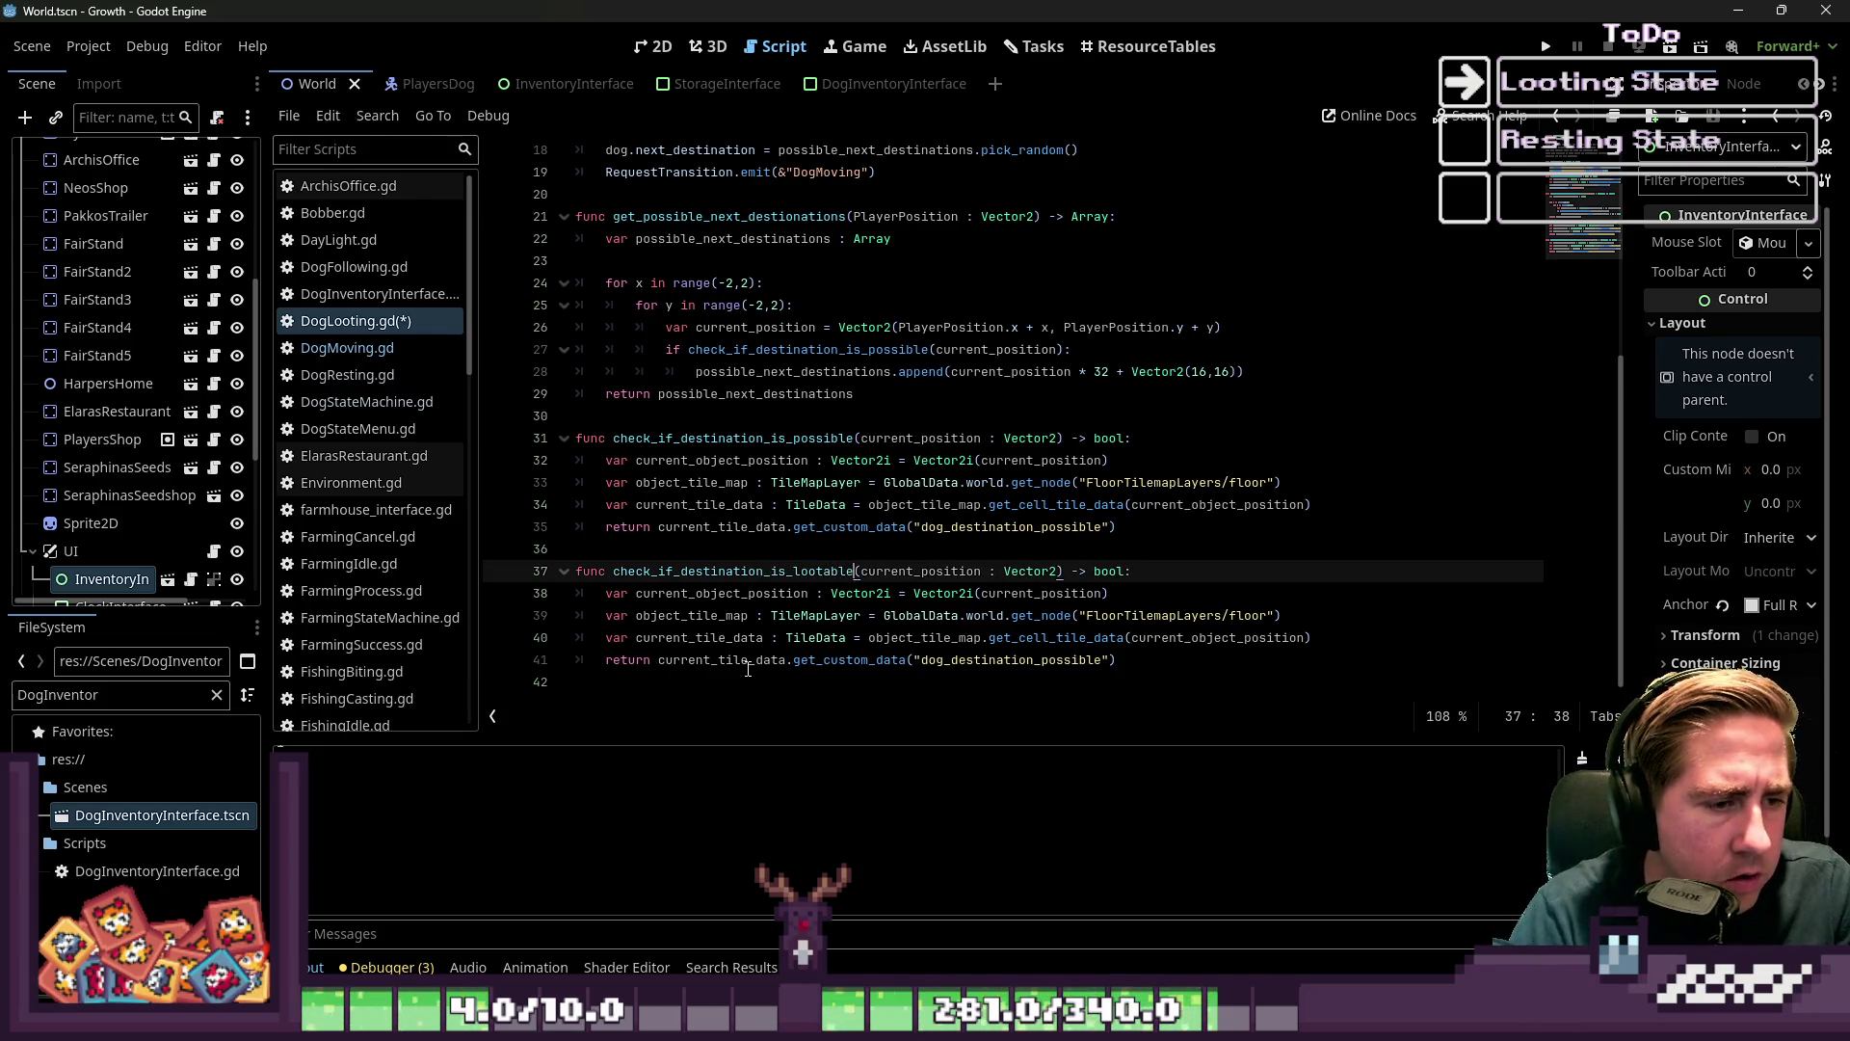
- Review the new function, then move up through the original to the destinations array declaration
key("Right")
key("Right")
key("Right")
key("Right")
key("Left")
key("Right")
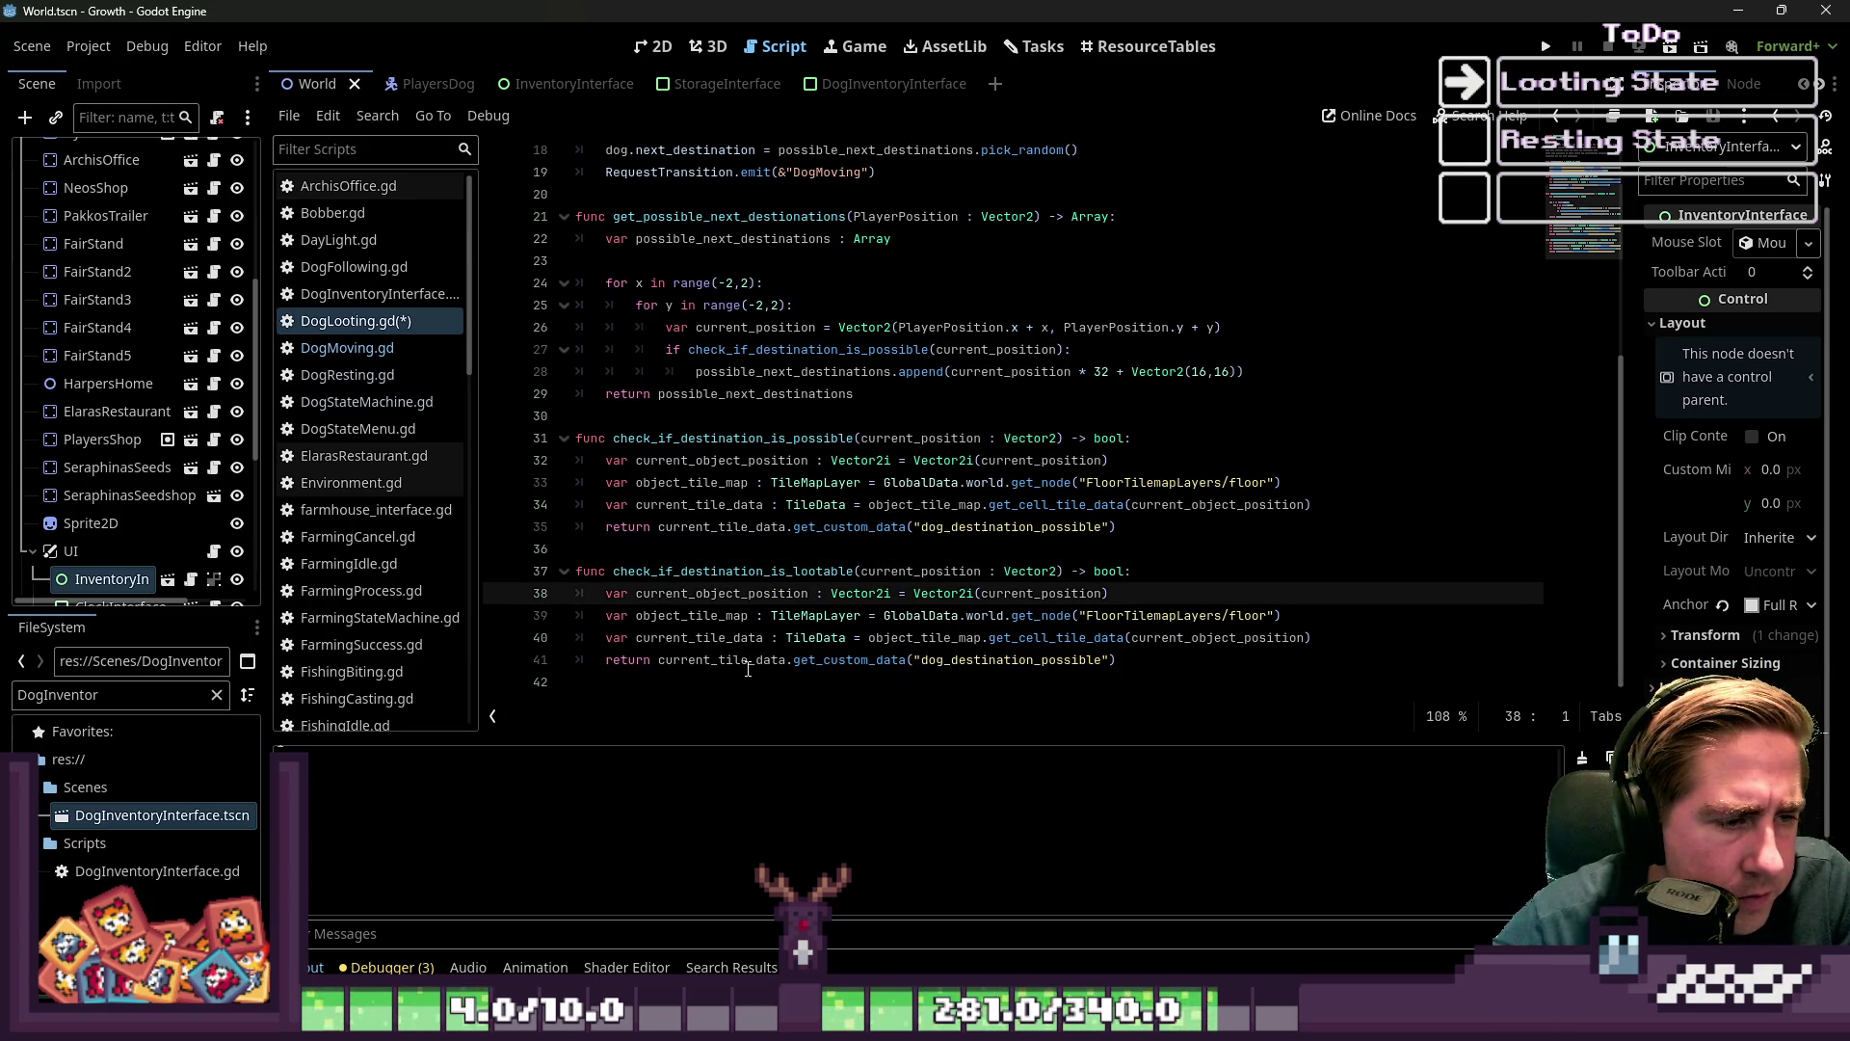
key("Up")
key("ctrl+Right")
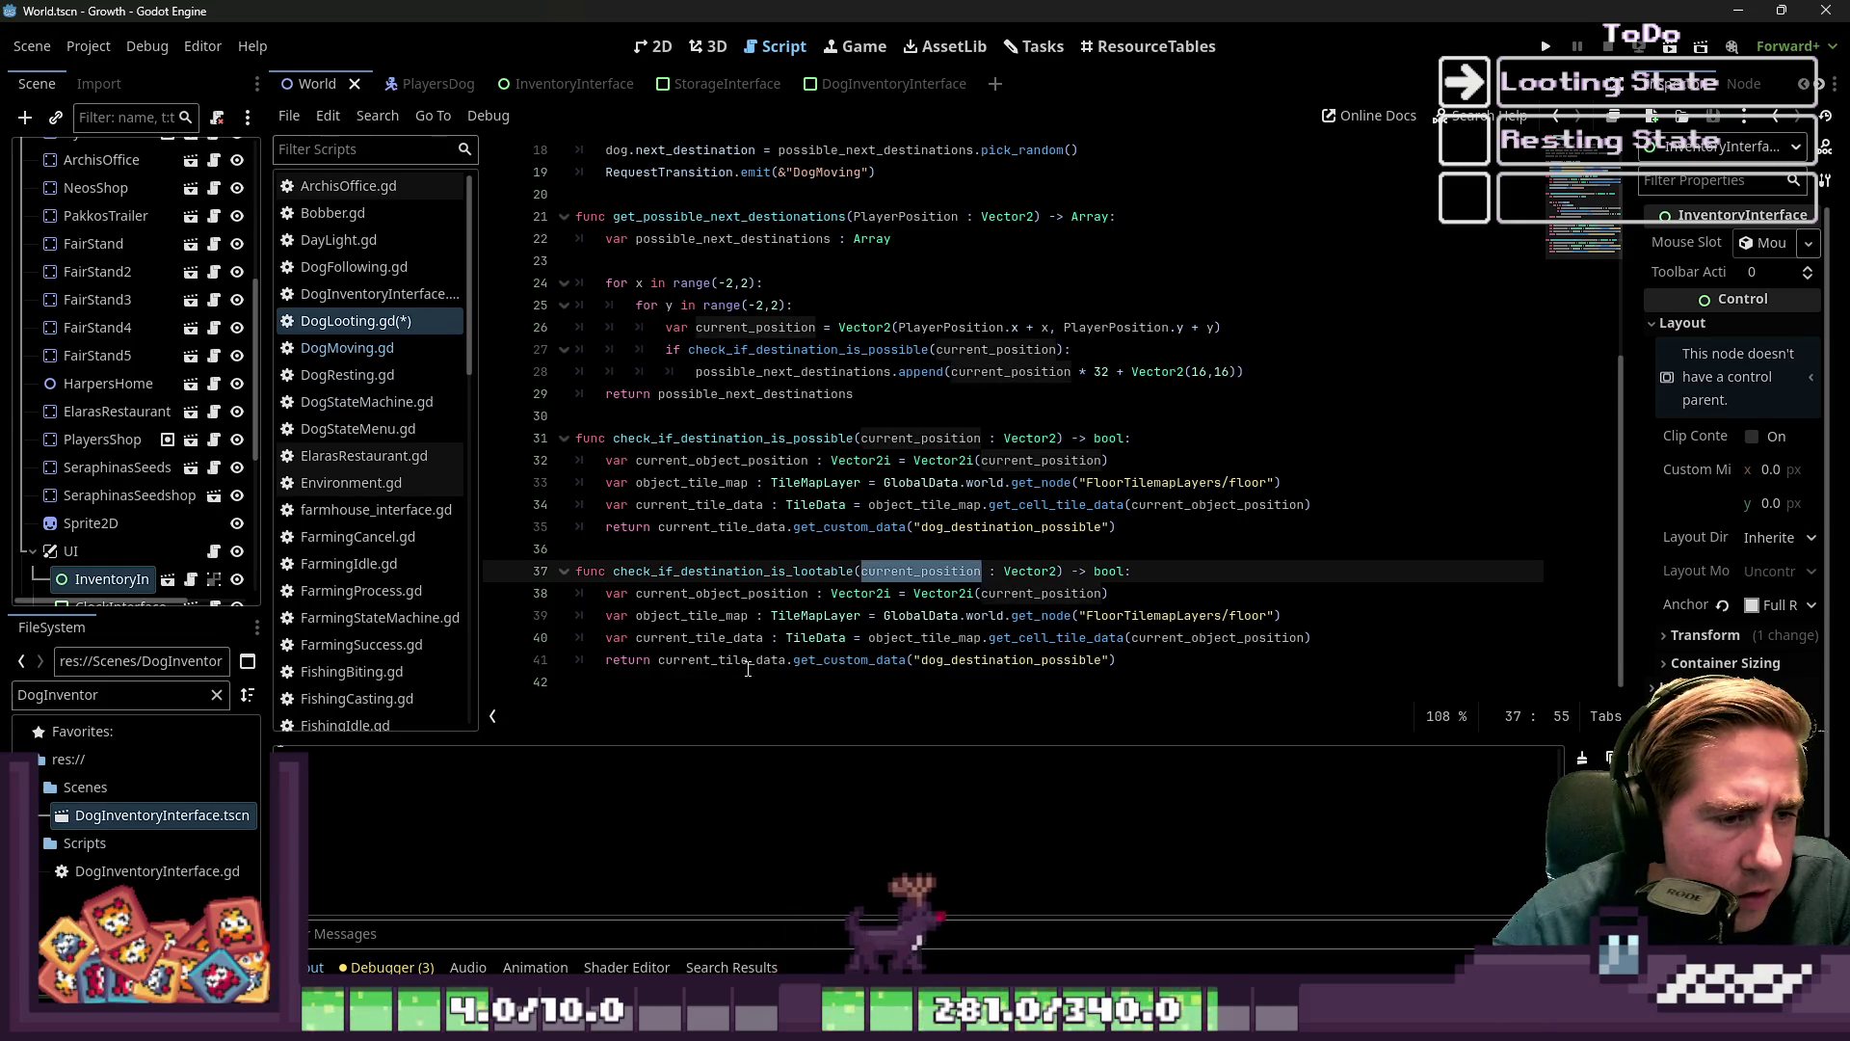
key("Up")
key("Up")
key("Up")
key("ctrl+Left")
key("ctrl+Left")
key("ctrl+Left")
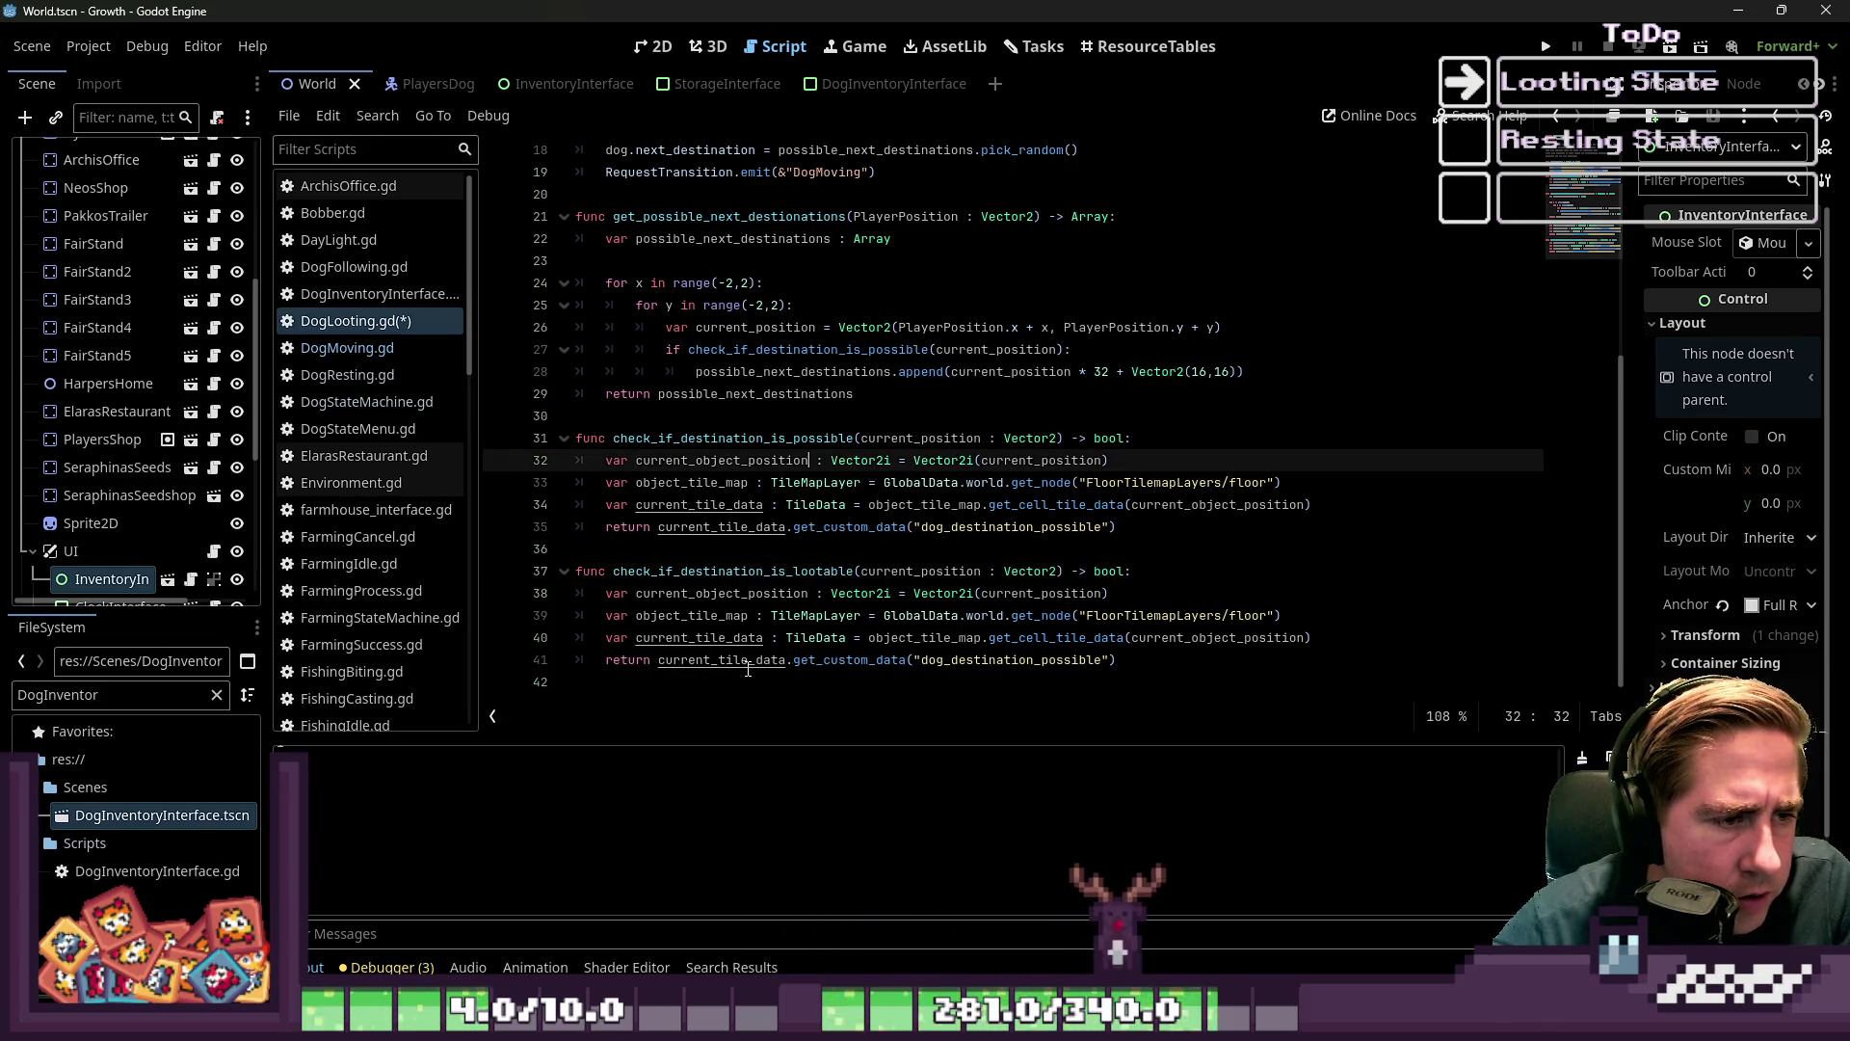
key("ctrl+shift+Left")
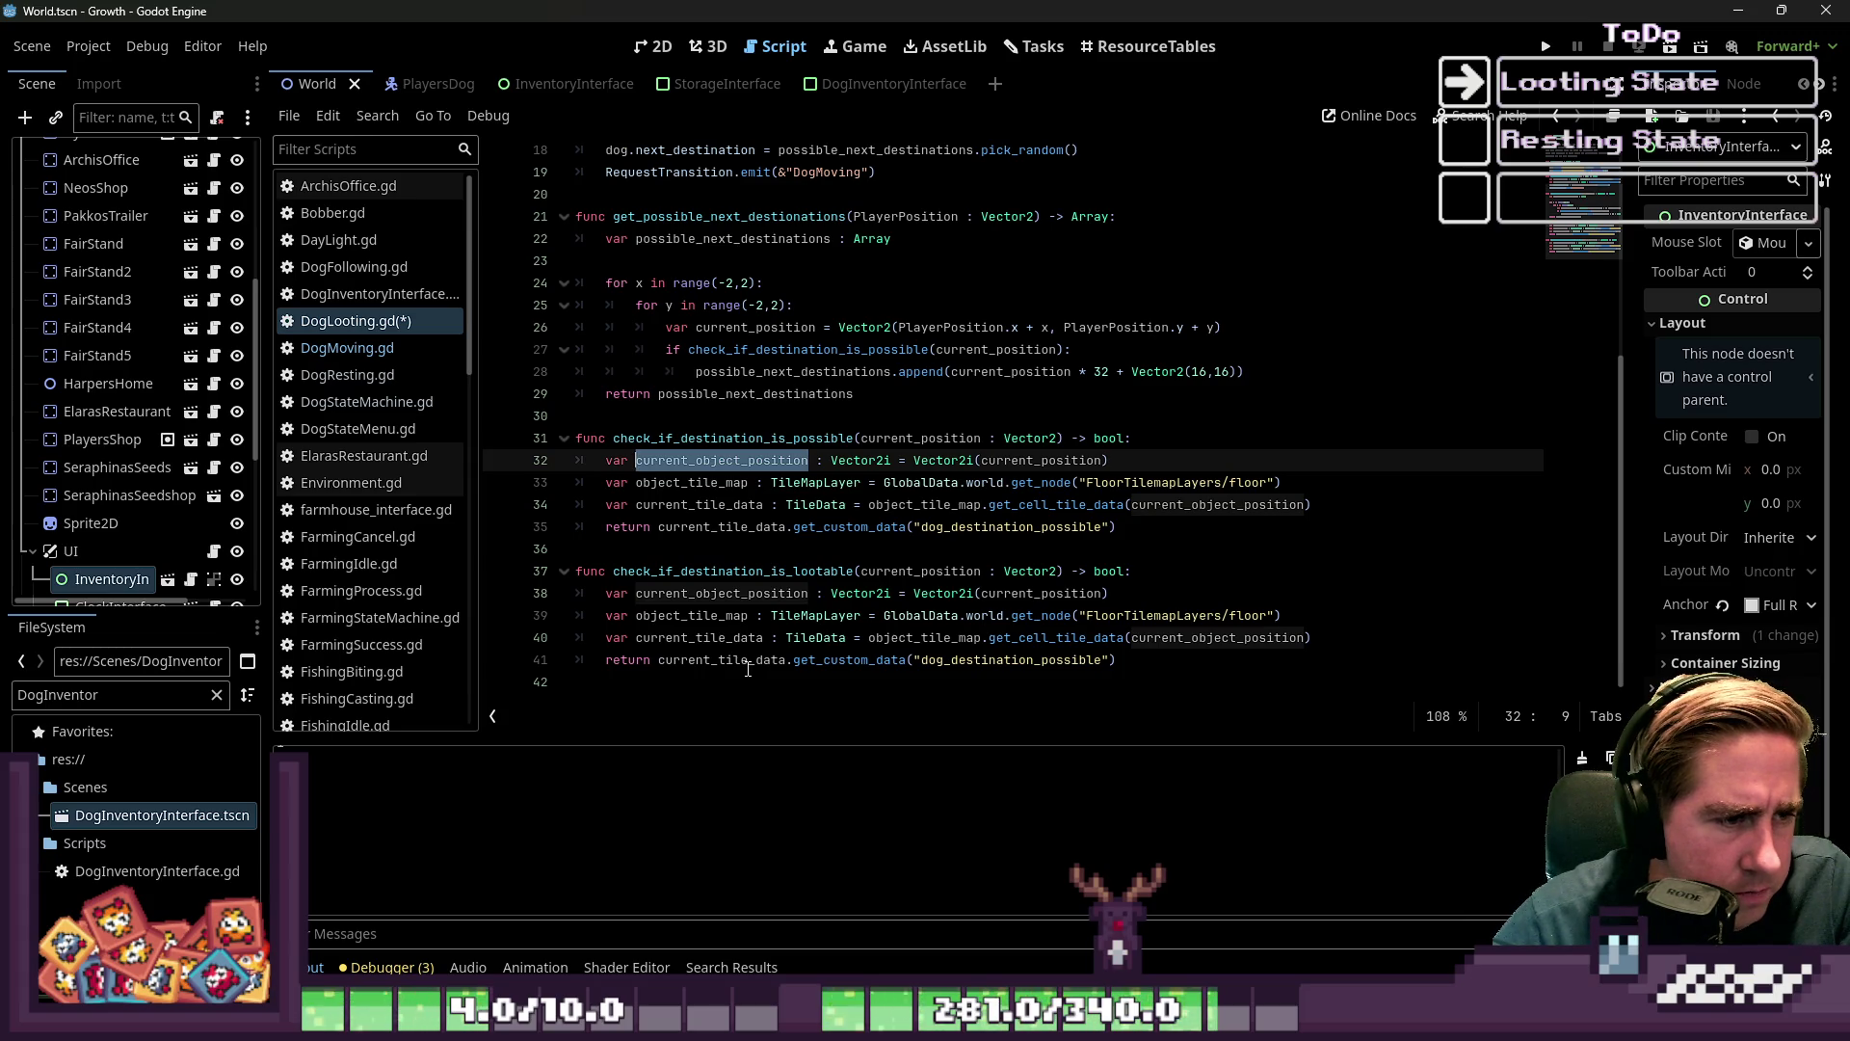
key("Up")
key("Up")
key("Up")
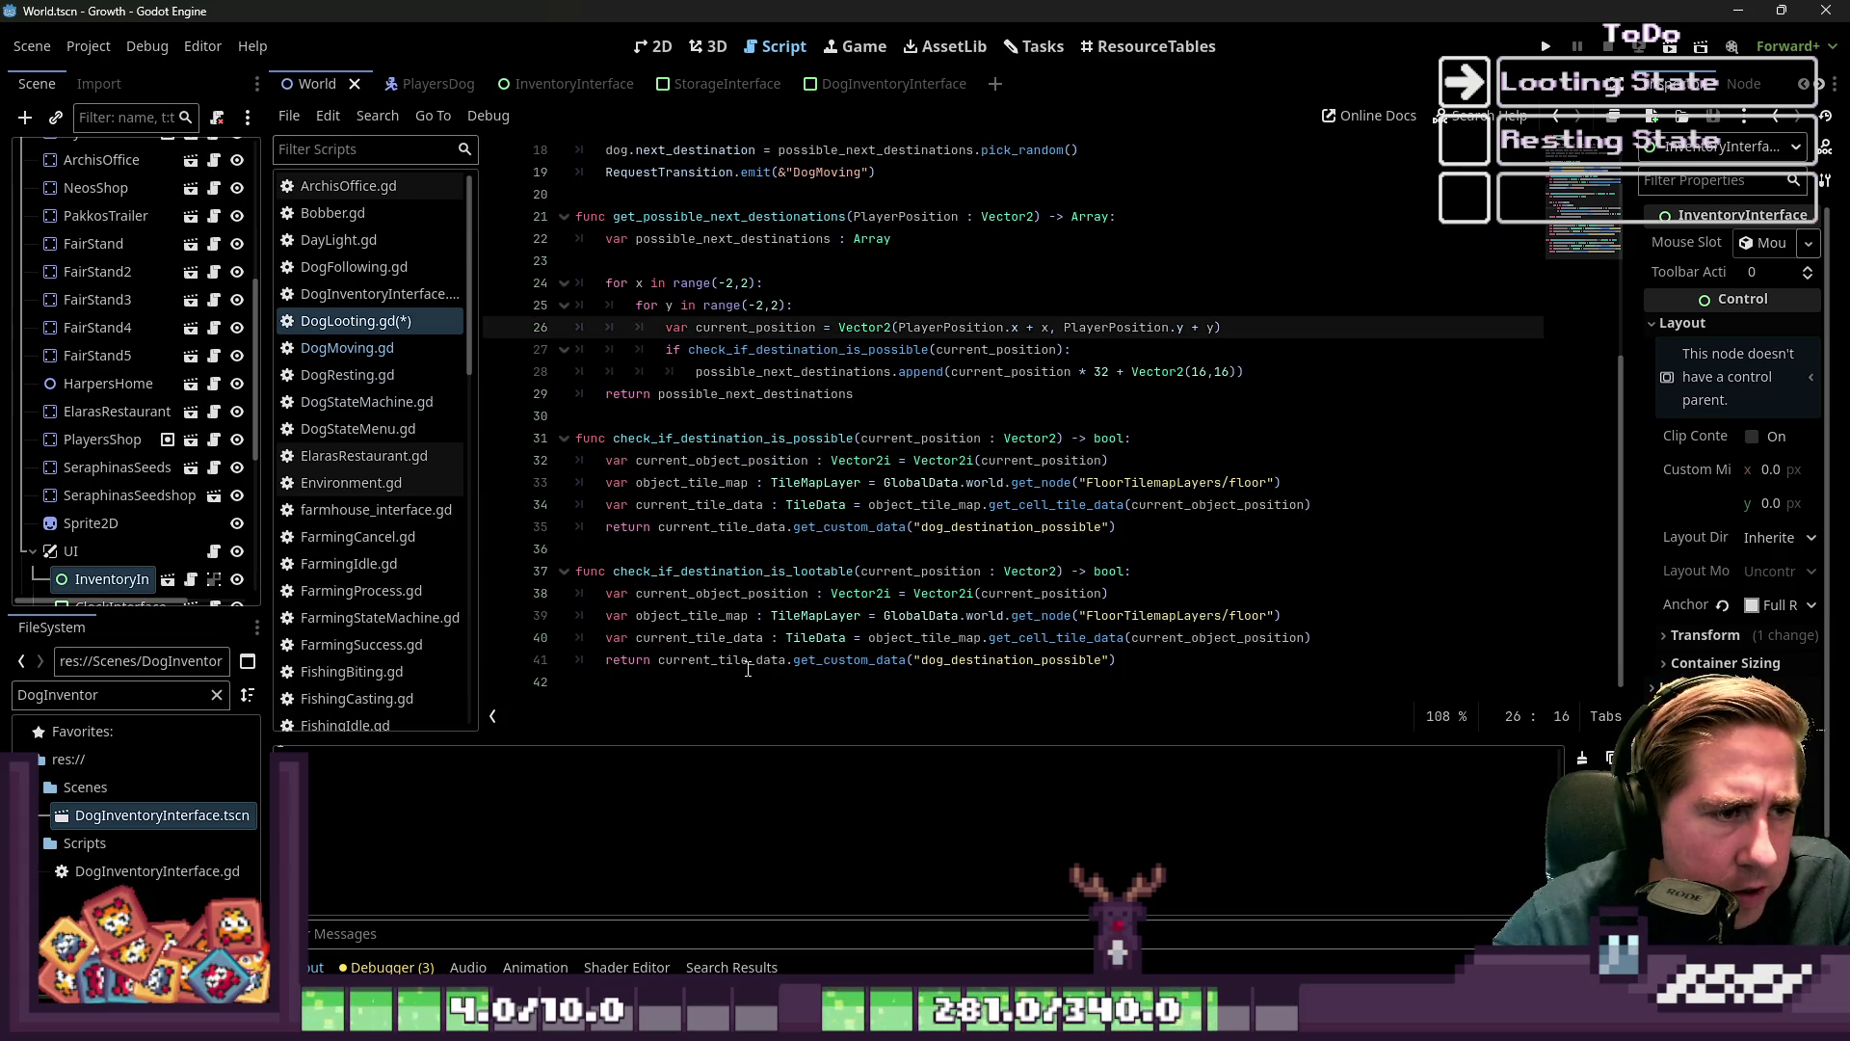
key("Up")
key("Up")
key("Up")
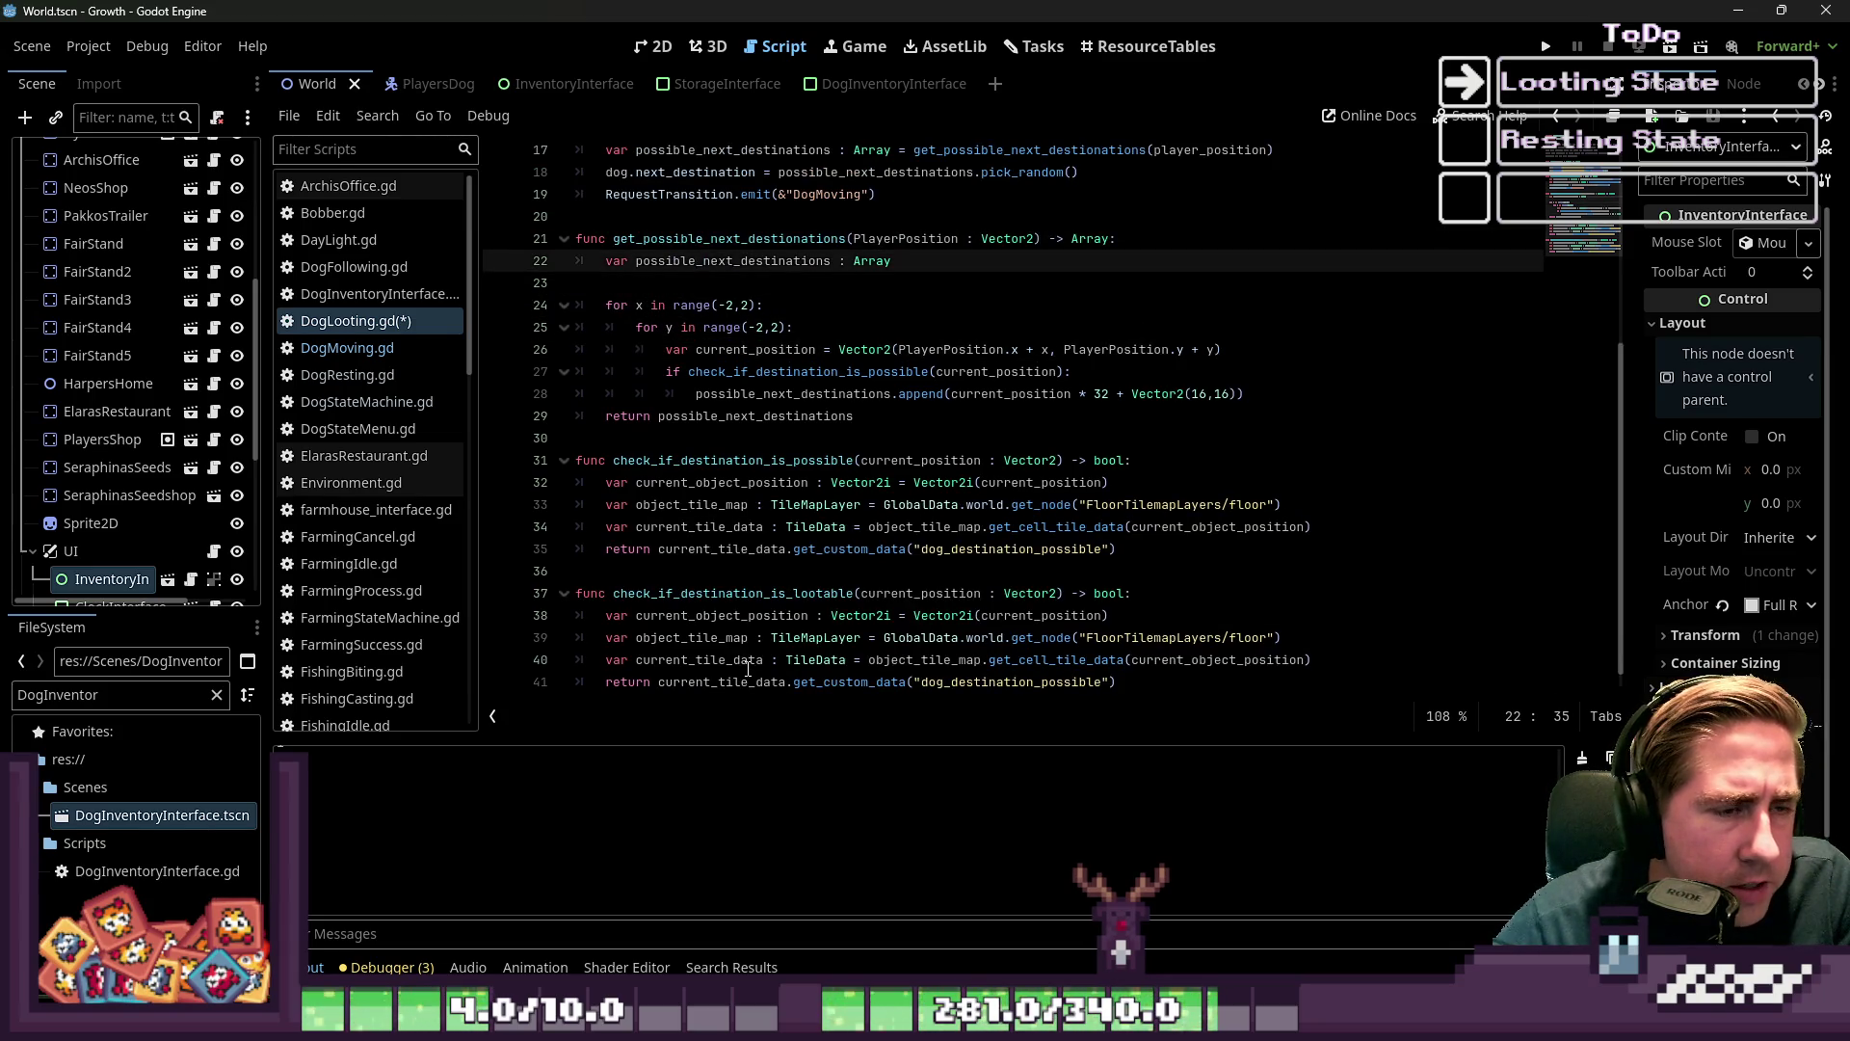
- Change the x and y loop bounds from -2 and 2 to -5 and 5
key("Down")
key("Down")
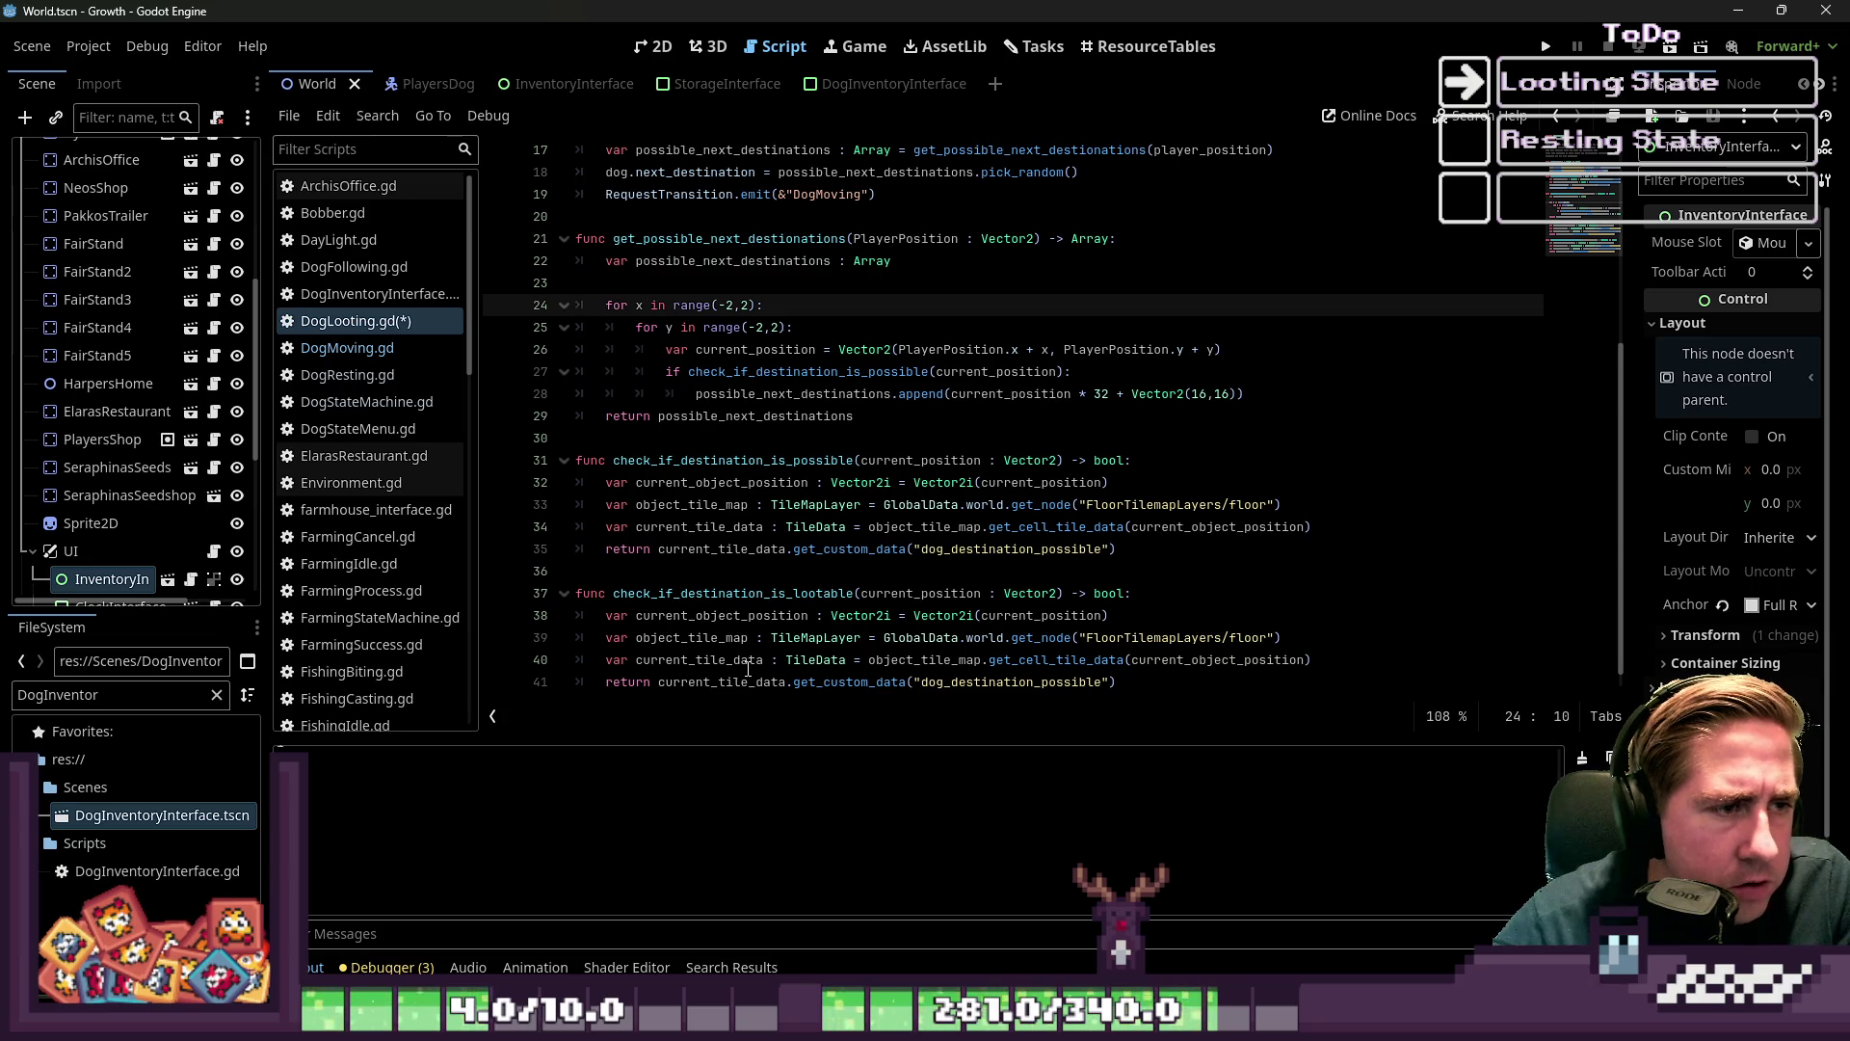
key("Down")
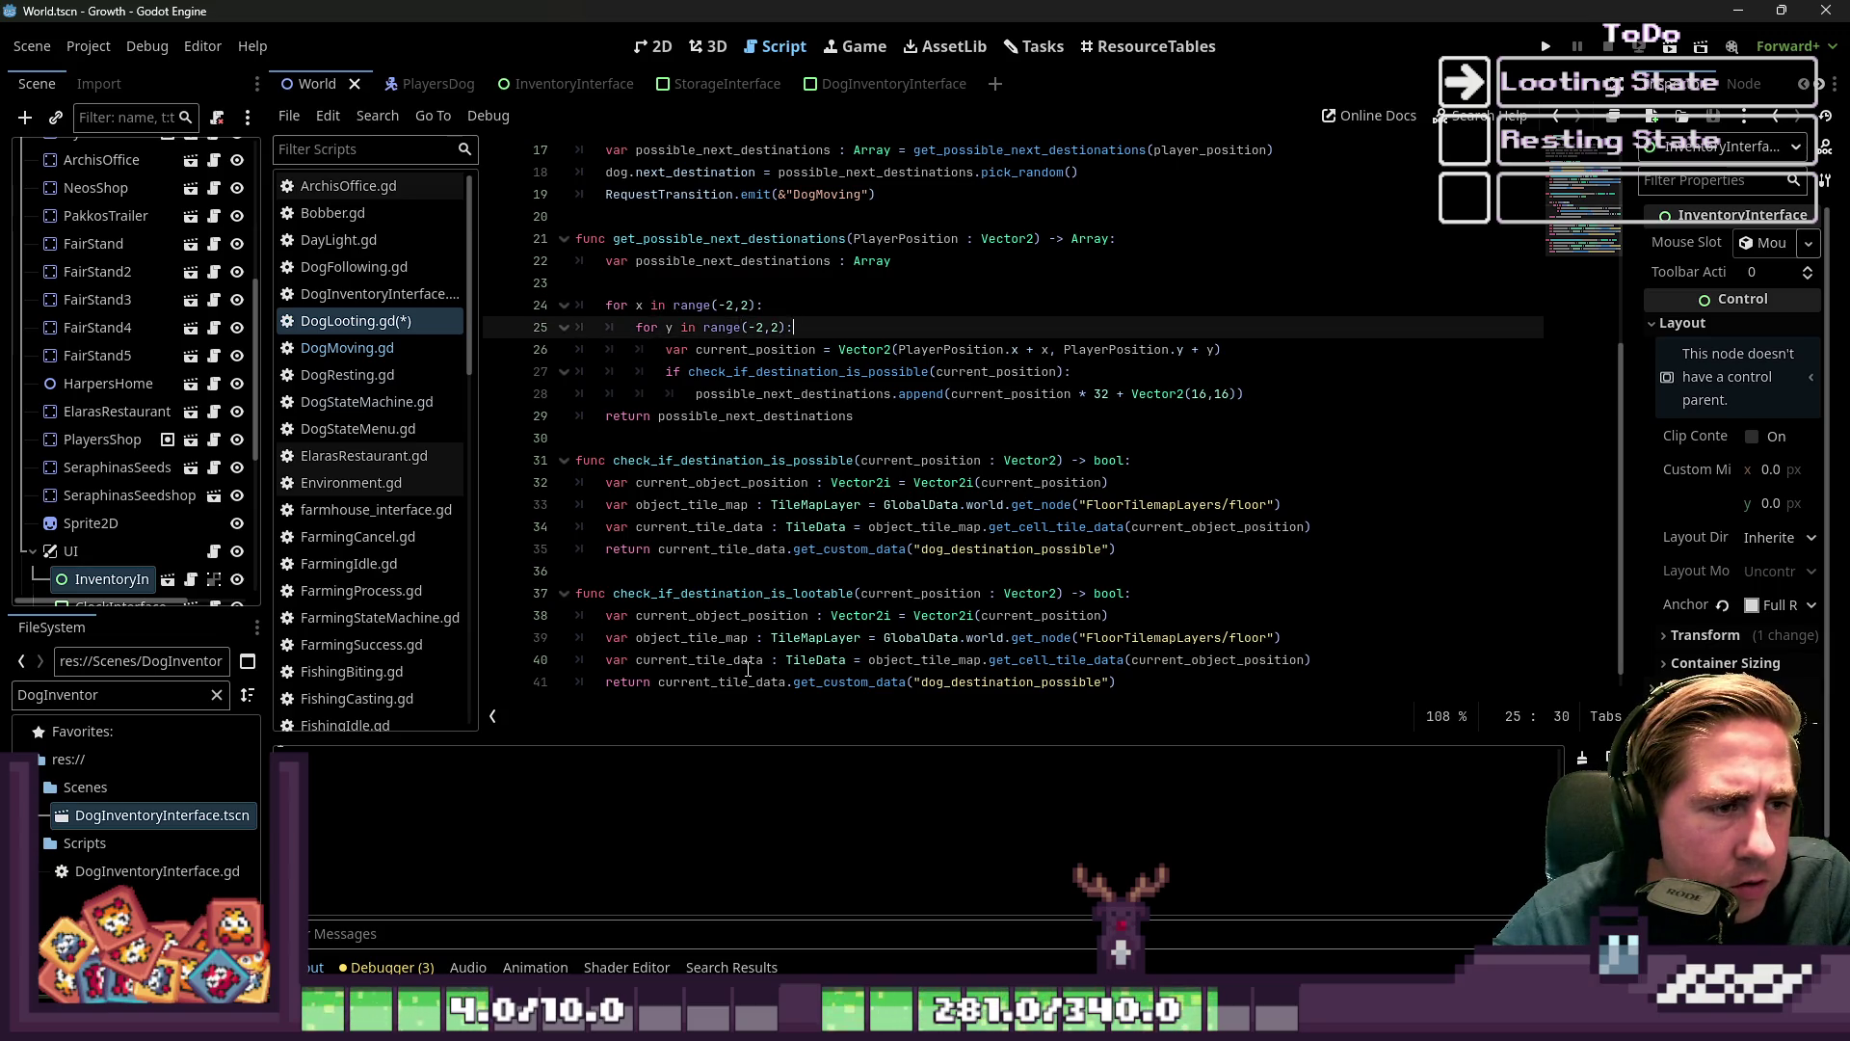
key("Up")
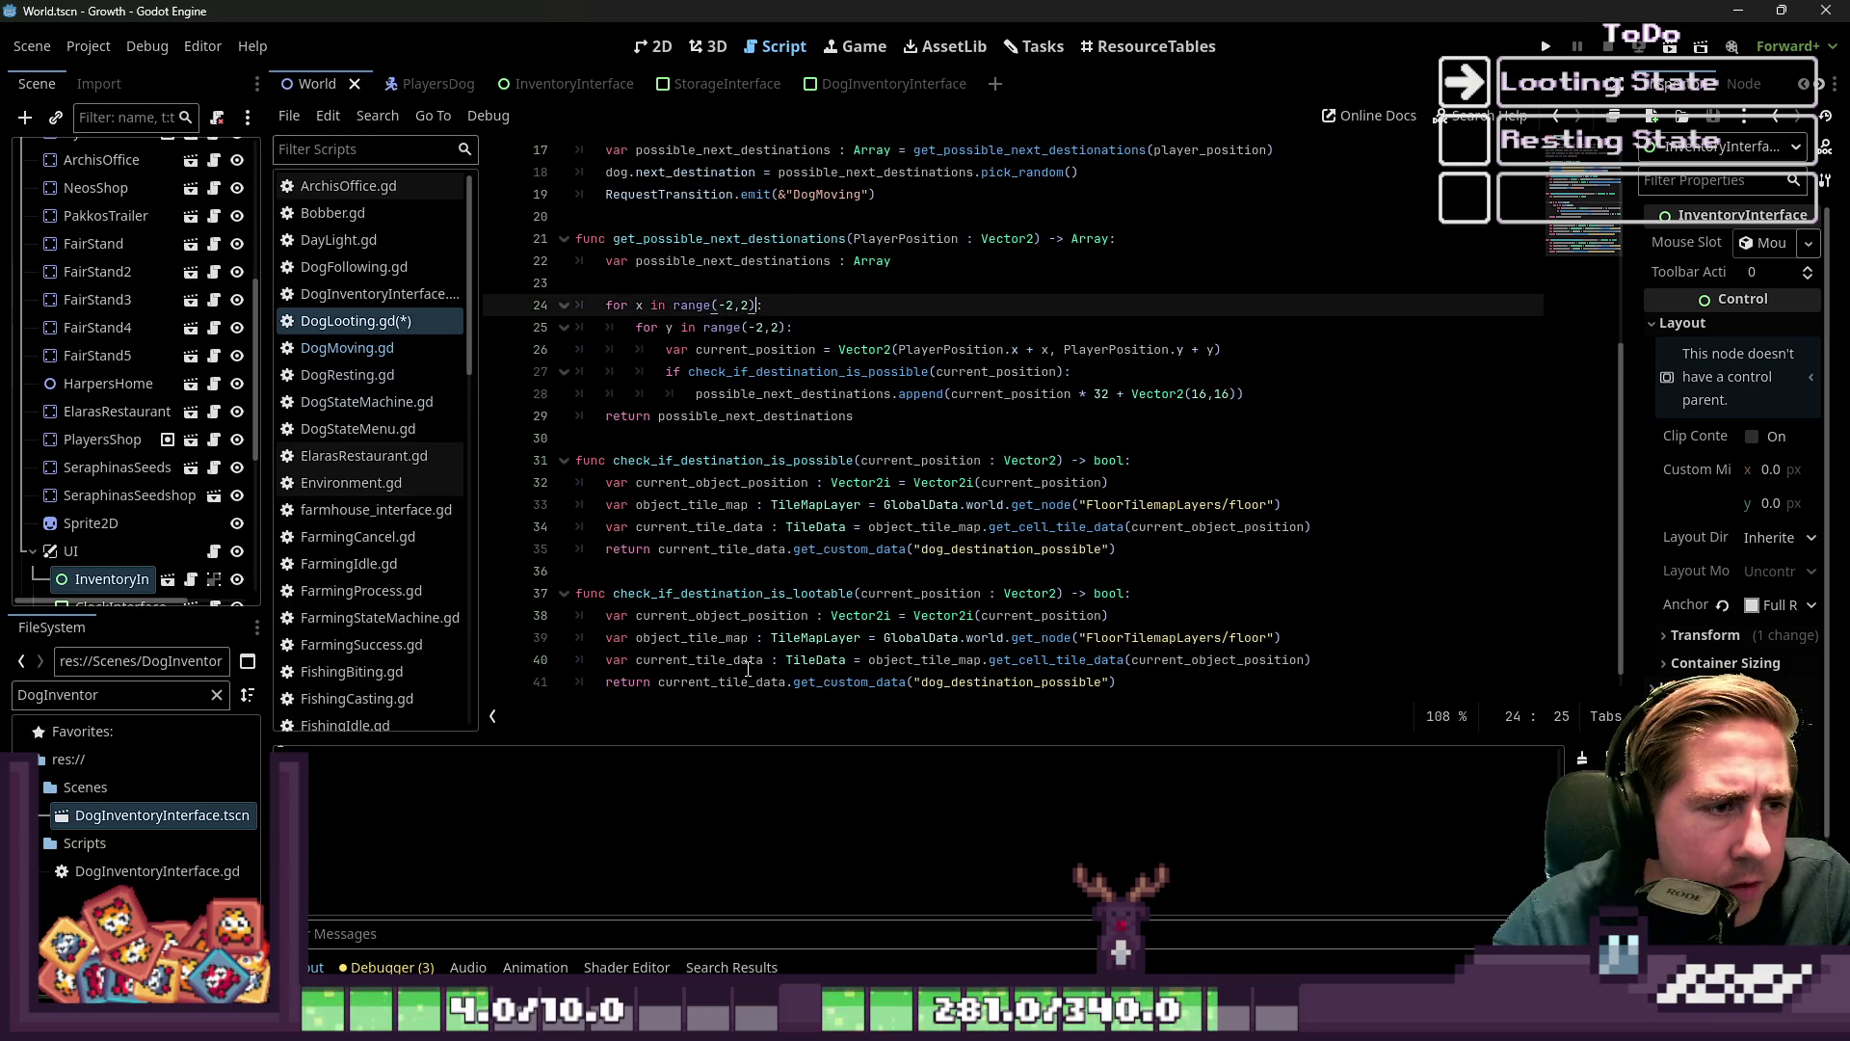
key("Right")
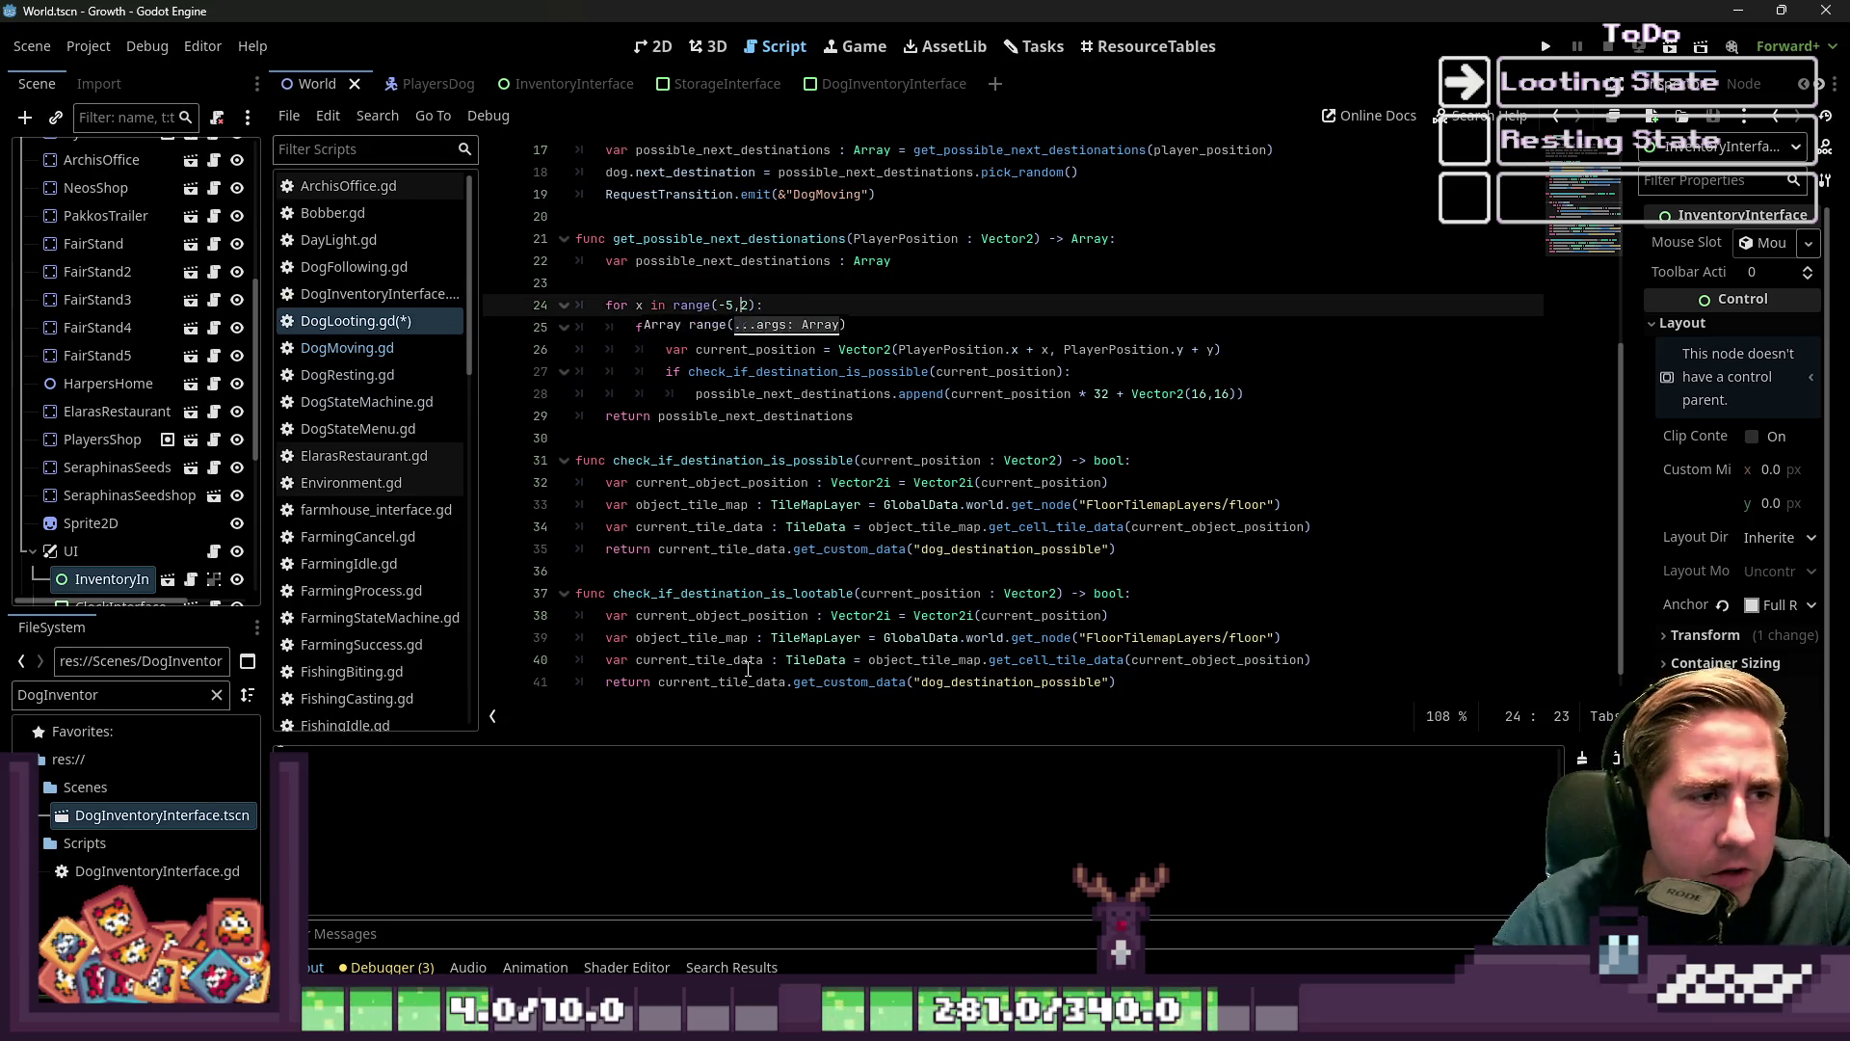
key("Down")
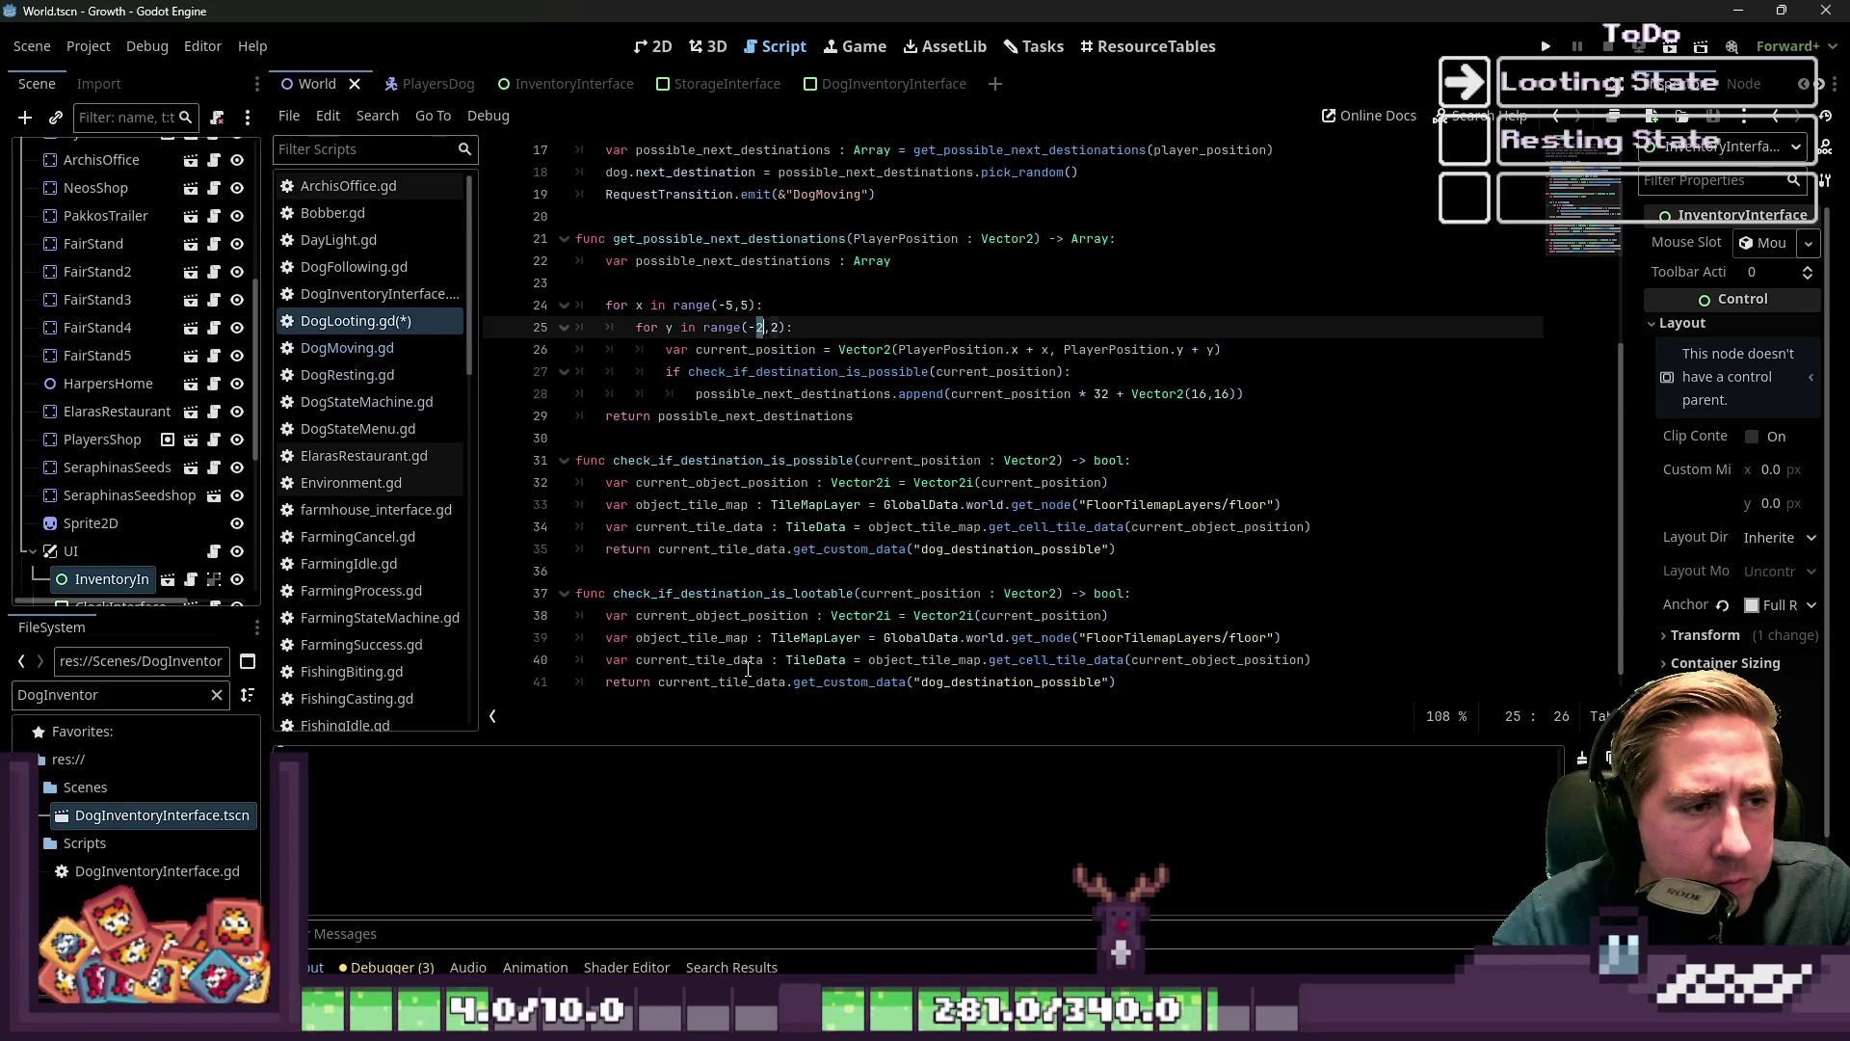
key("BackSpace")
type("5")
key("Right")
key("Delete")
type("5")
key("Down")
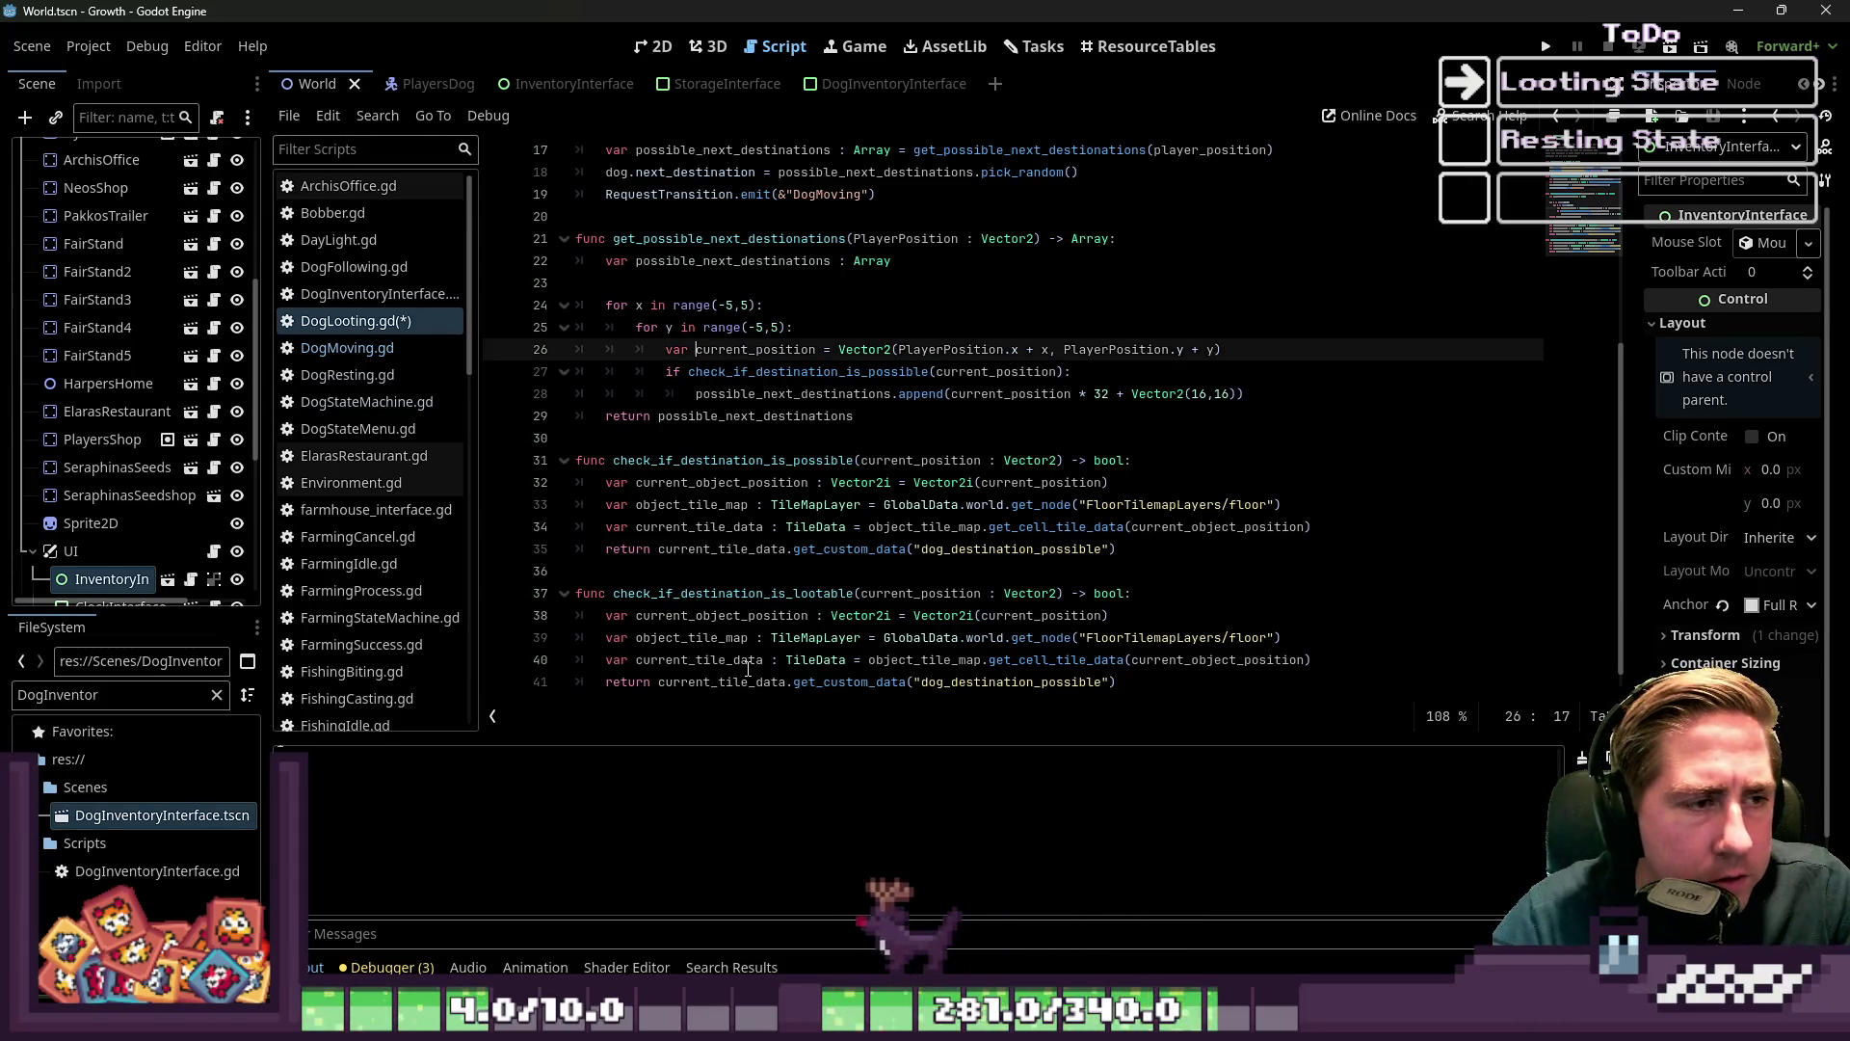
key("Right")
key("Right")
key("Right")
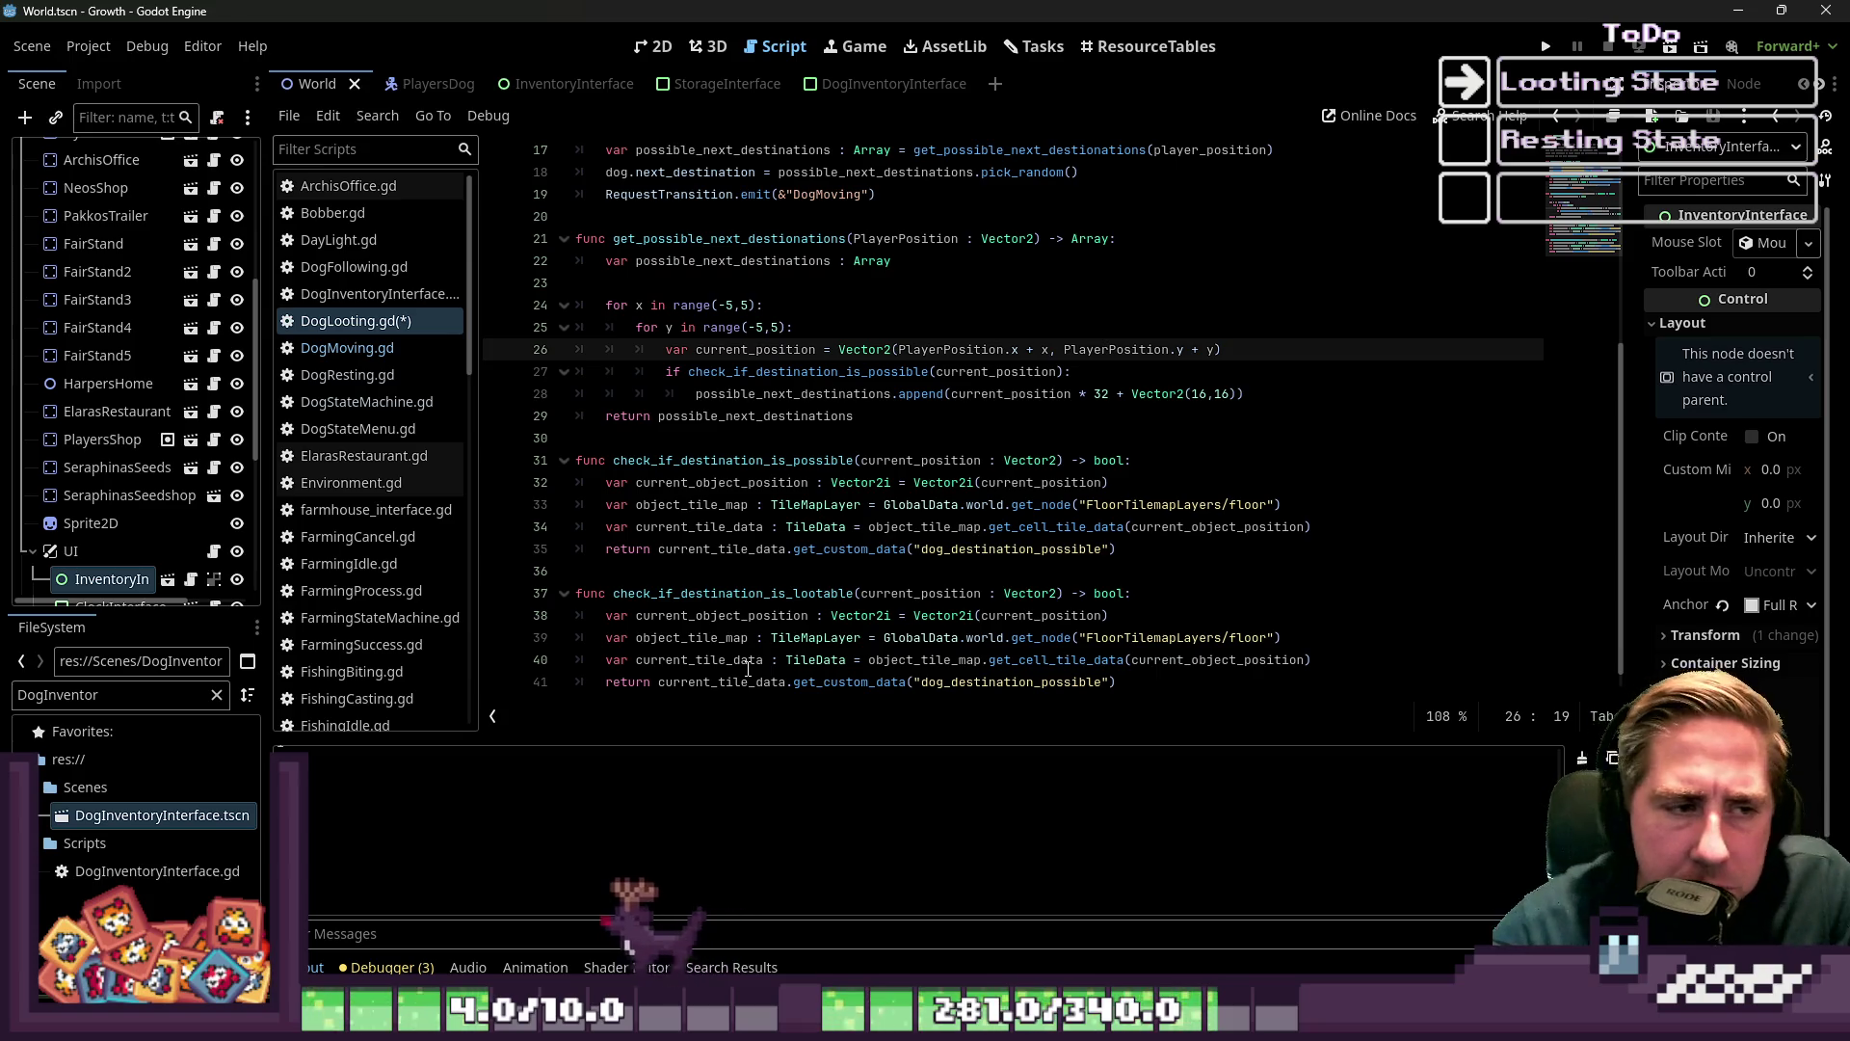
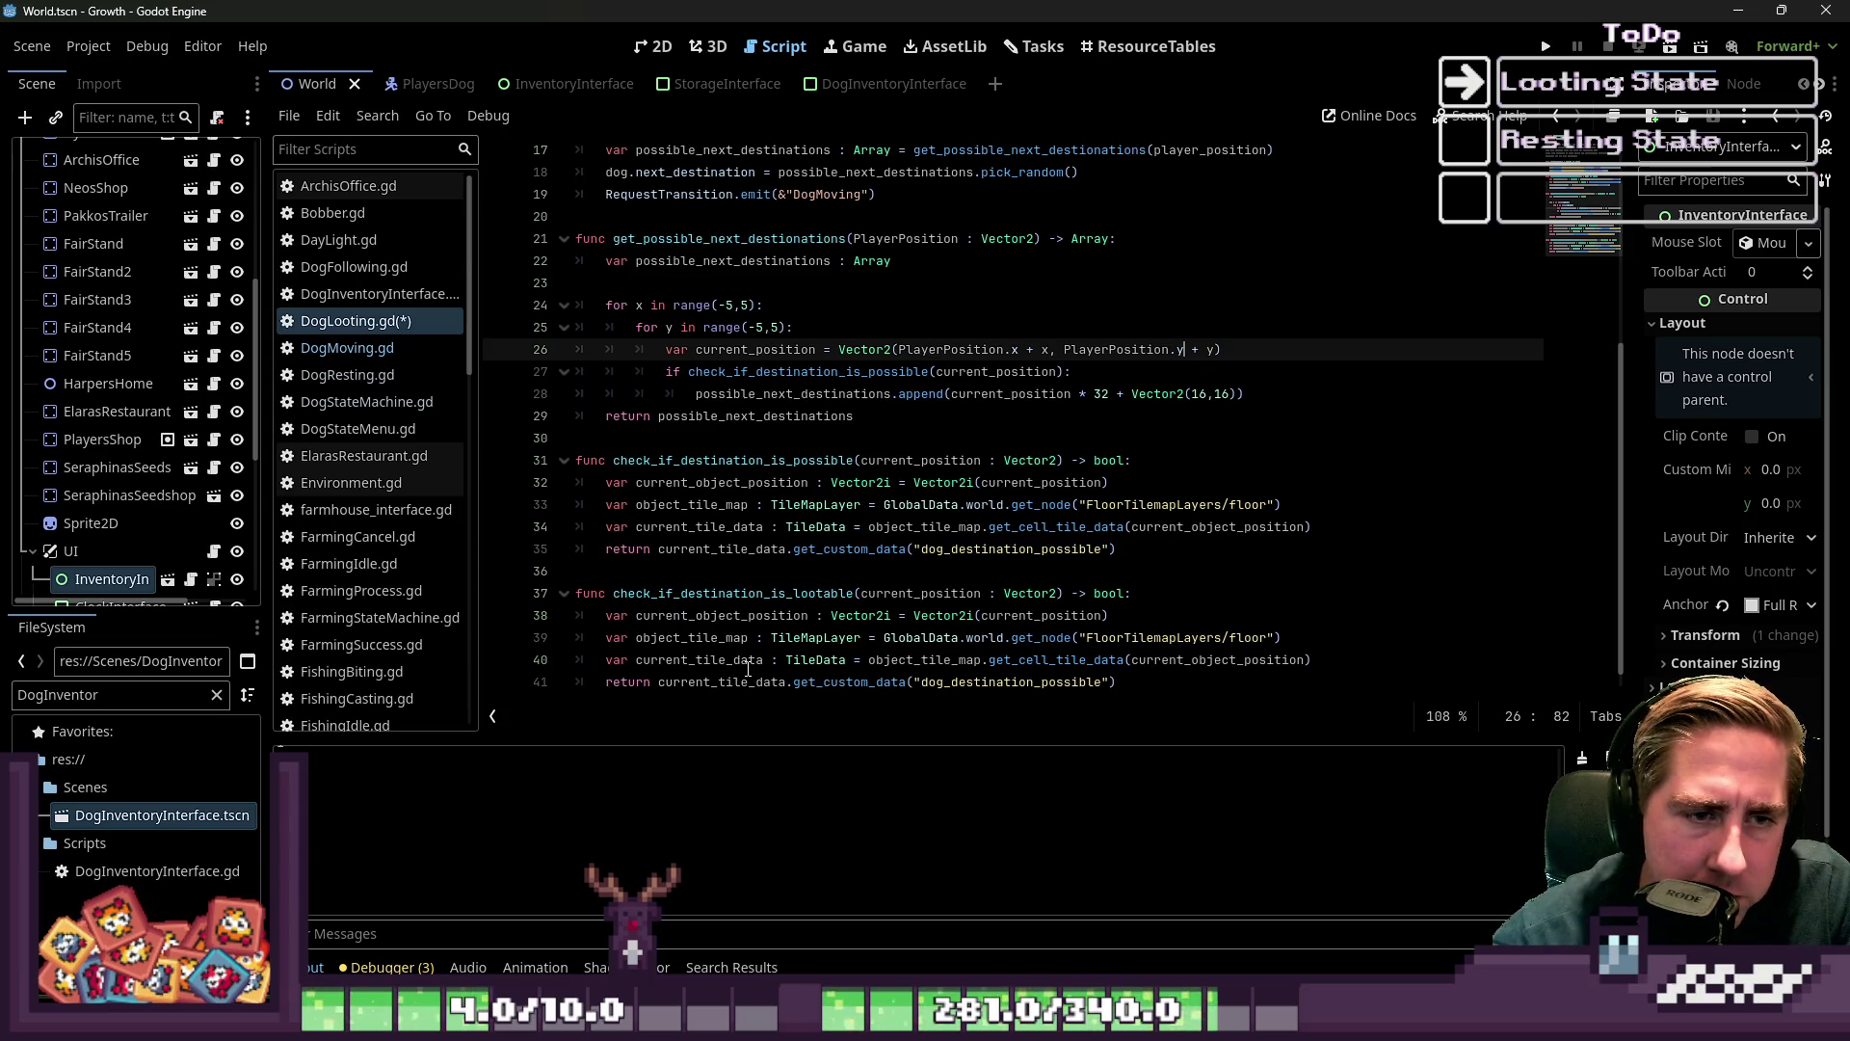
- Extend line 27's if condition with '&& check_if_destination_is_lootable(current_position)' using autocomplete
key("Down")
key("Home")
key("ctrl+Right")
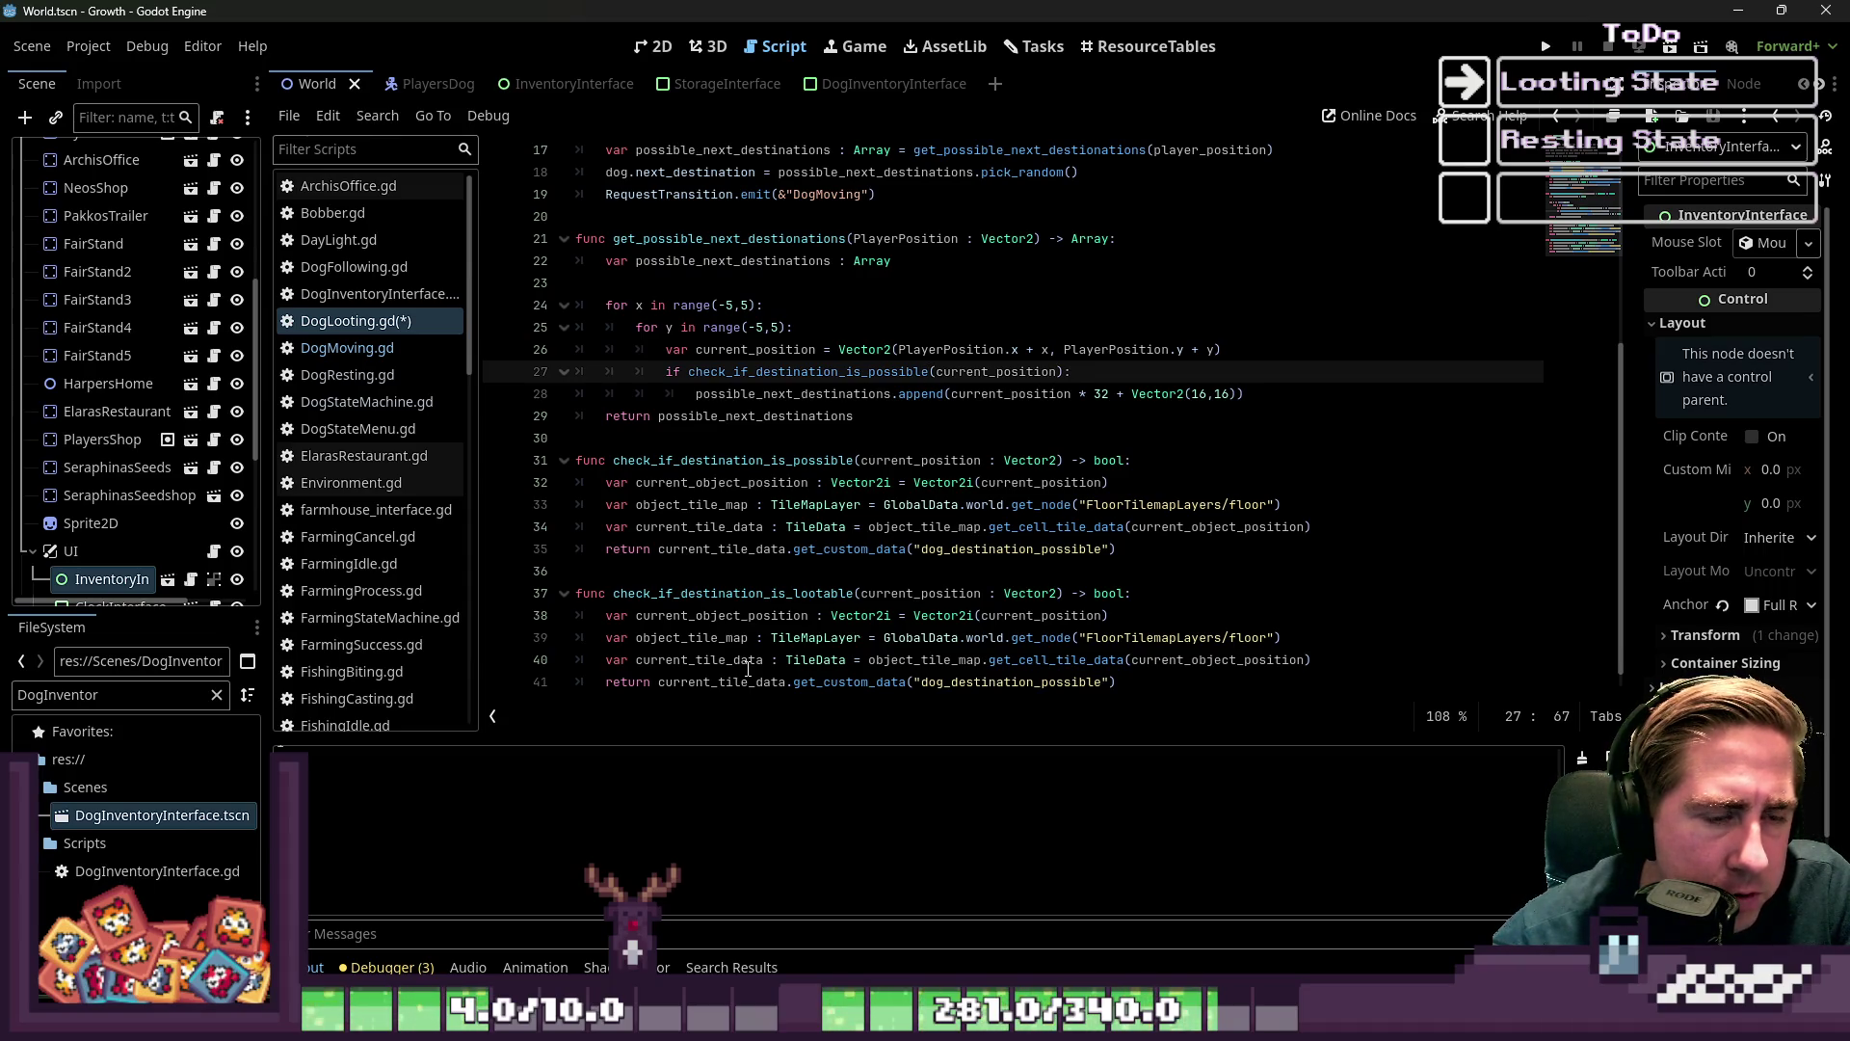
type("c")
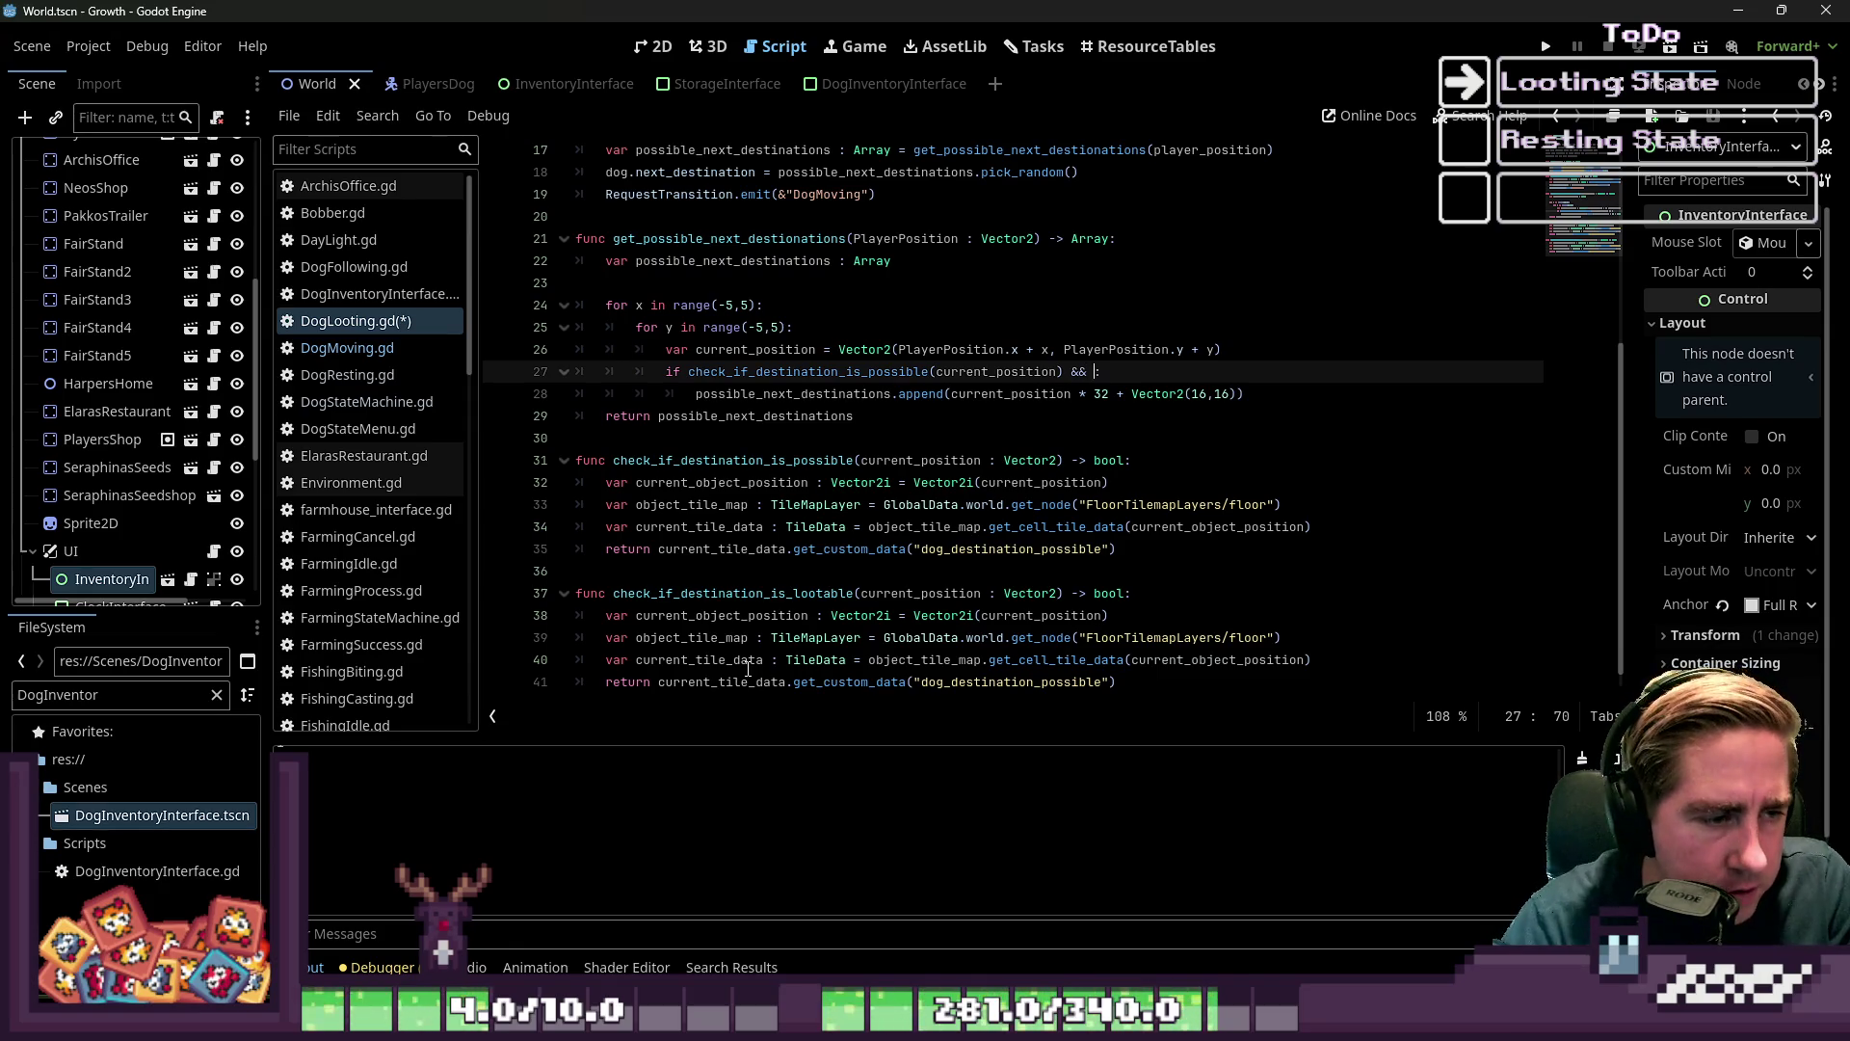
type("heck")
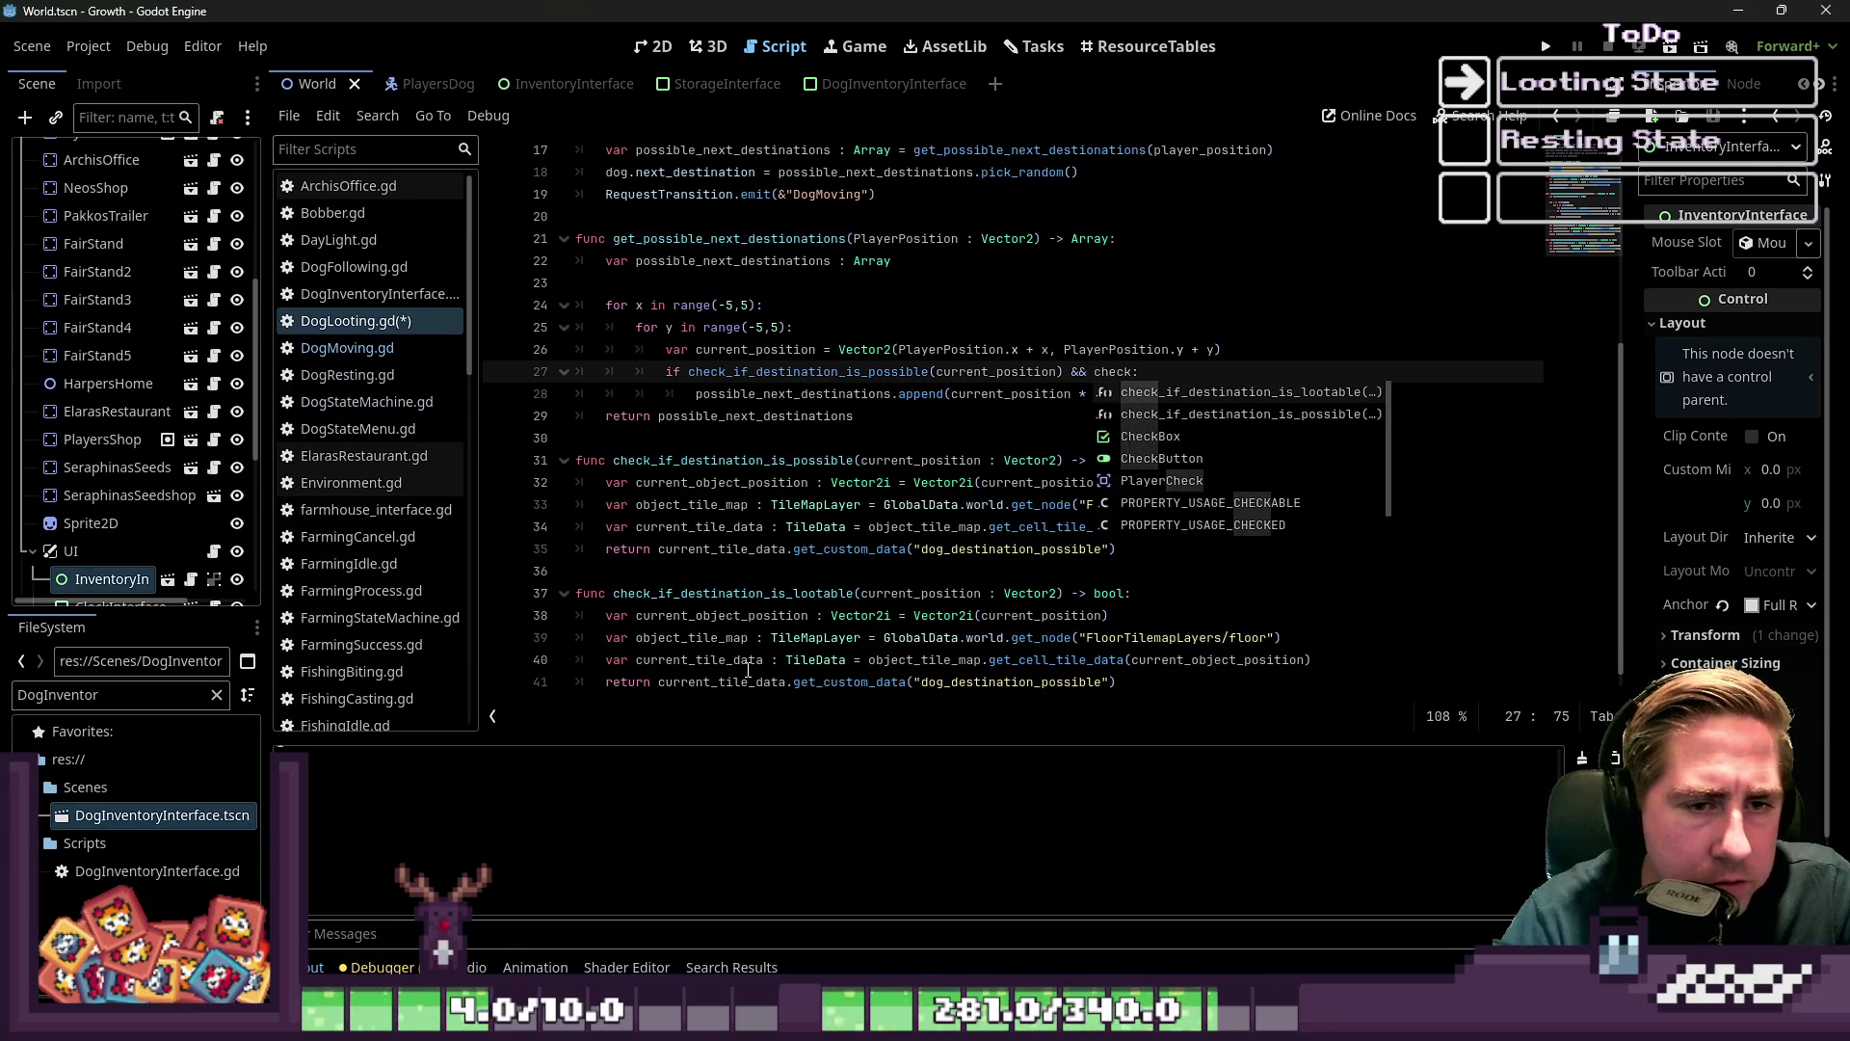
key("Return")
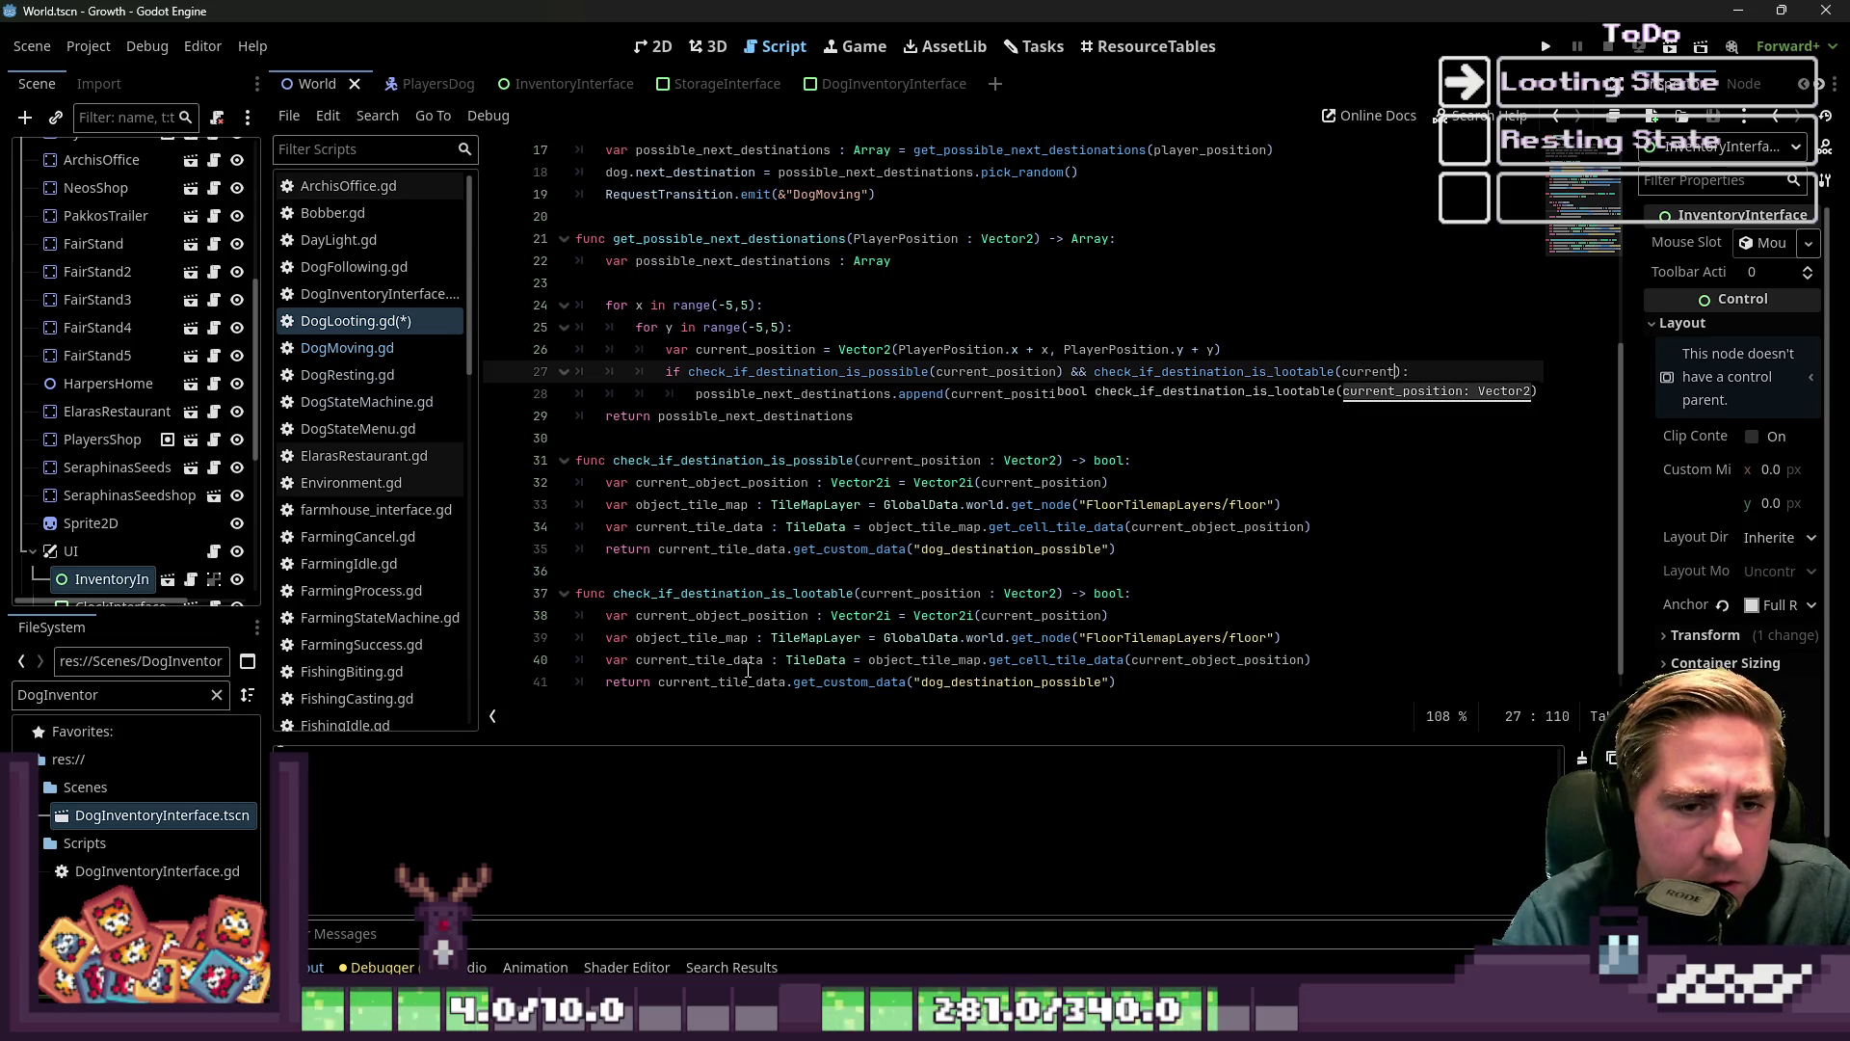
type("ositio")
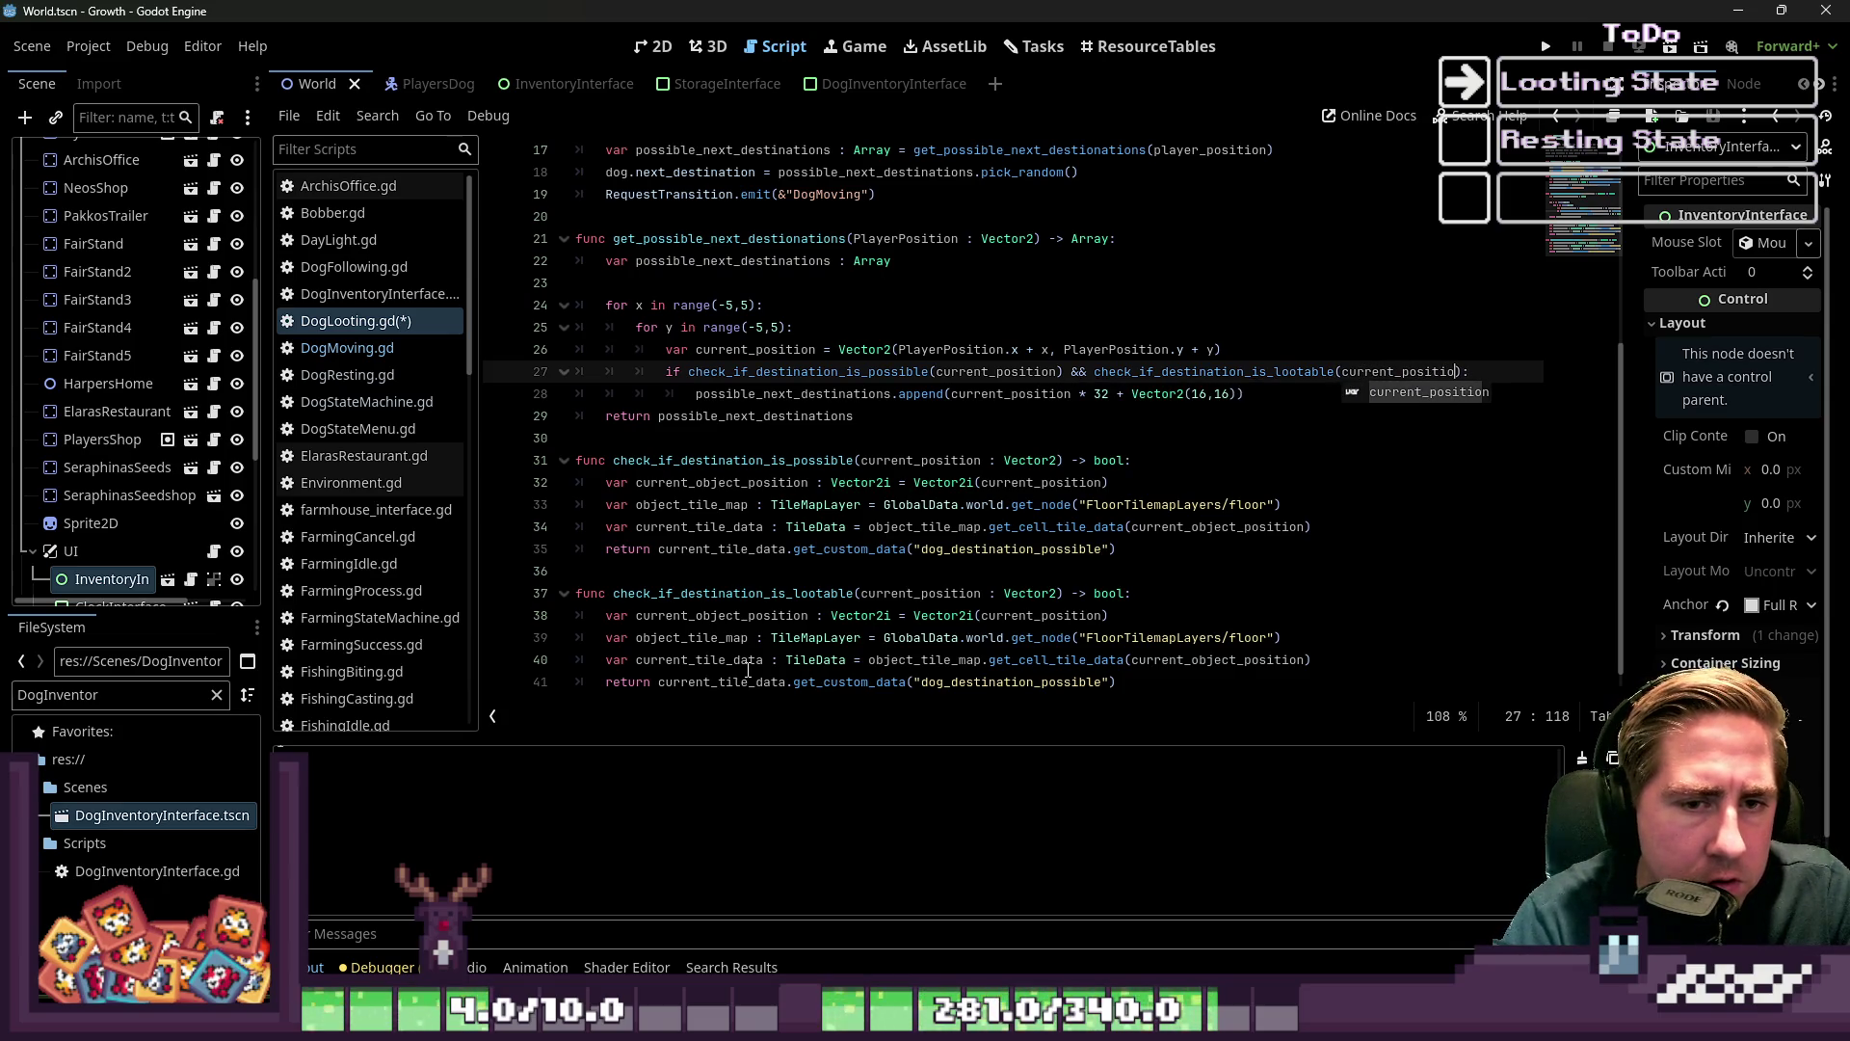
type("n")
key("Down")
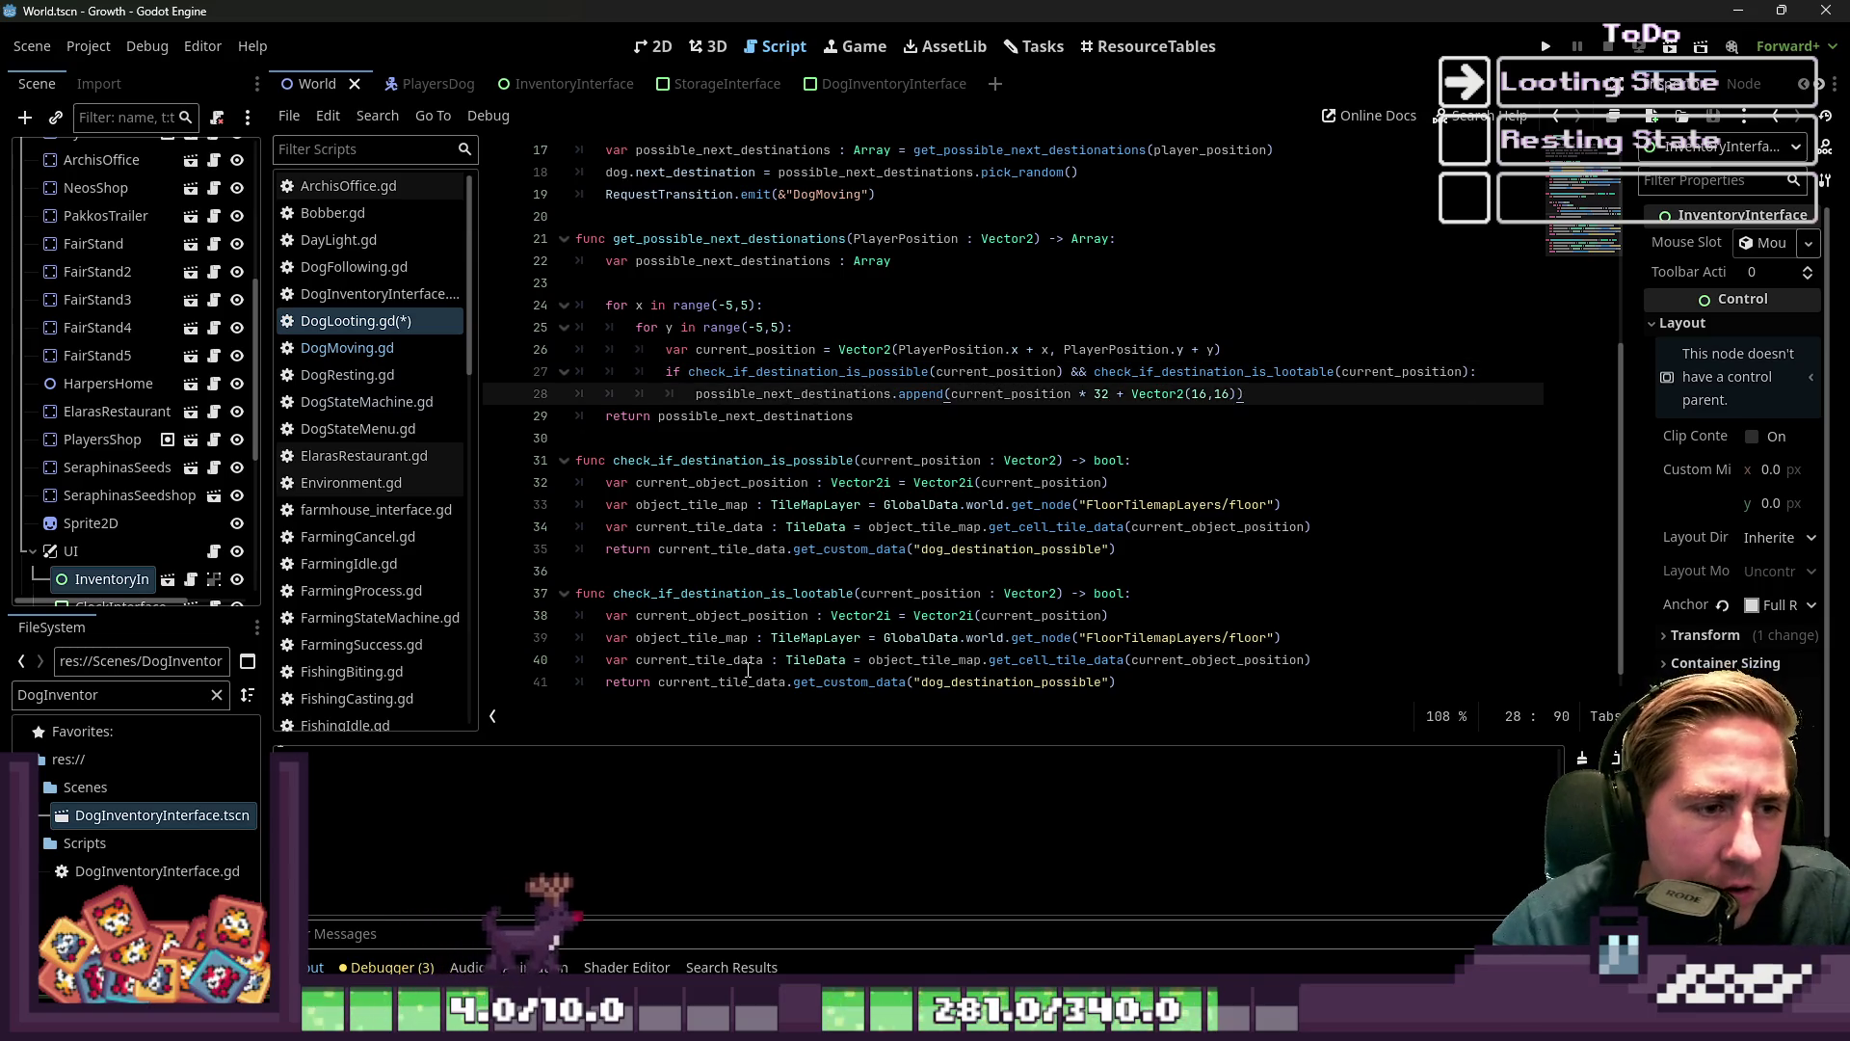
- Review the loop's return and the lootable check's tile map line, then switch to the World 2D view
scroll(748, 670, "down", 1)
key("Down")
key("ctrl+Left")
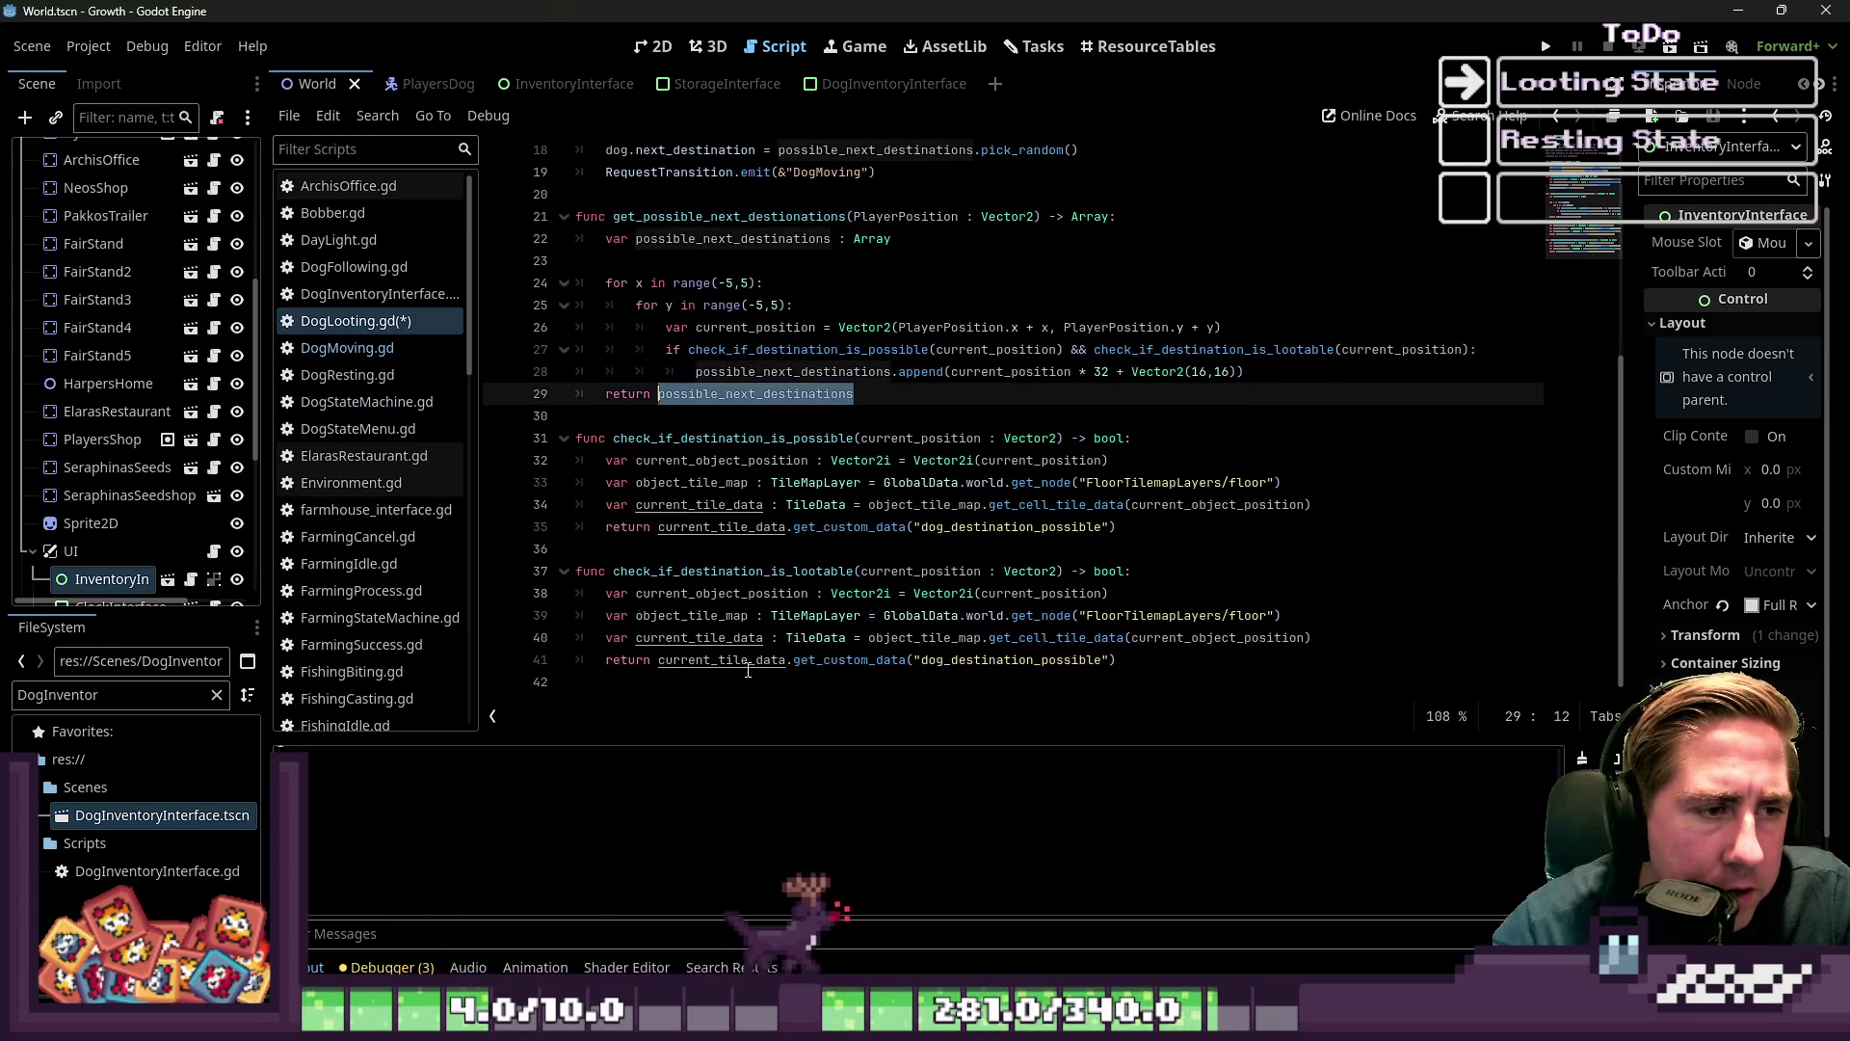
scroll(761, 482, "up", 1)
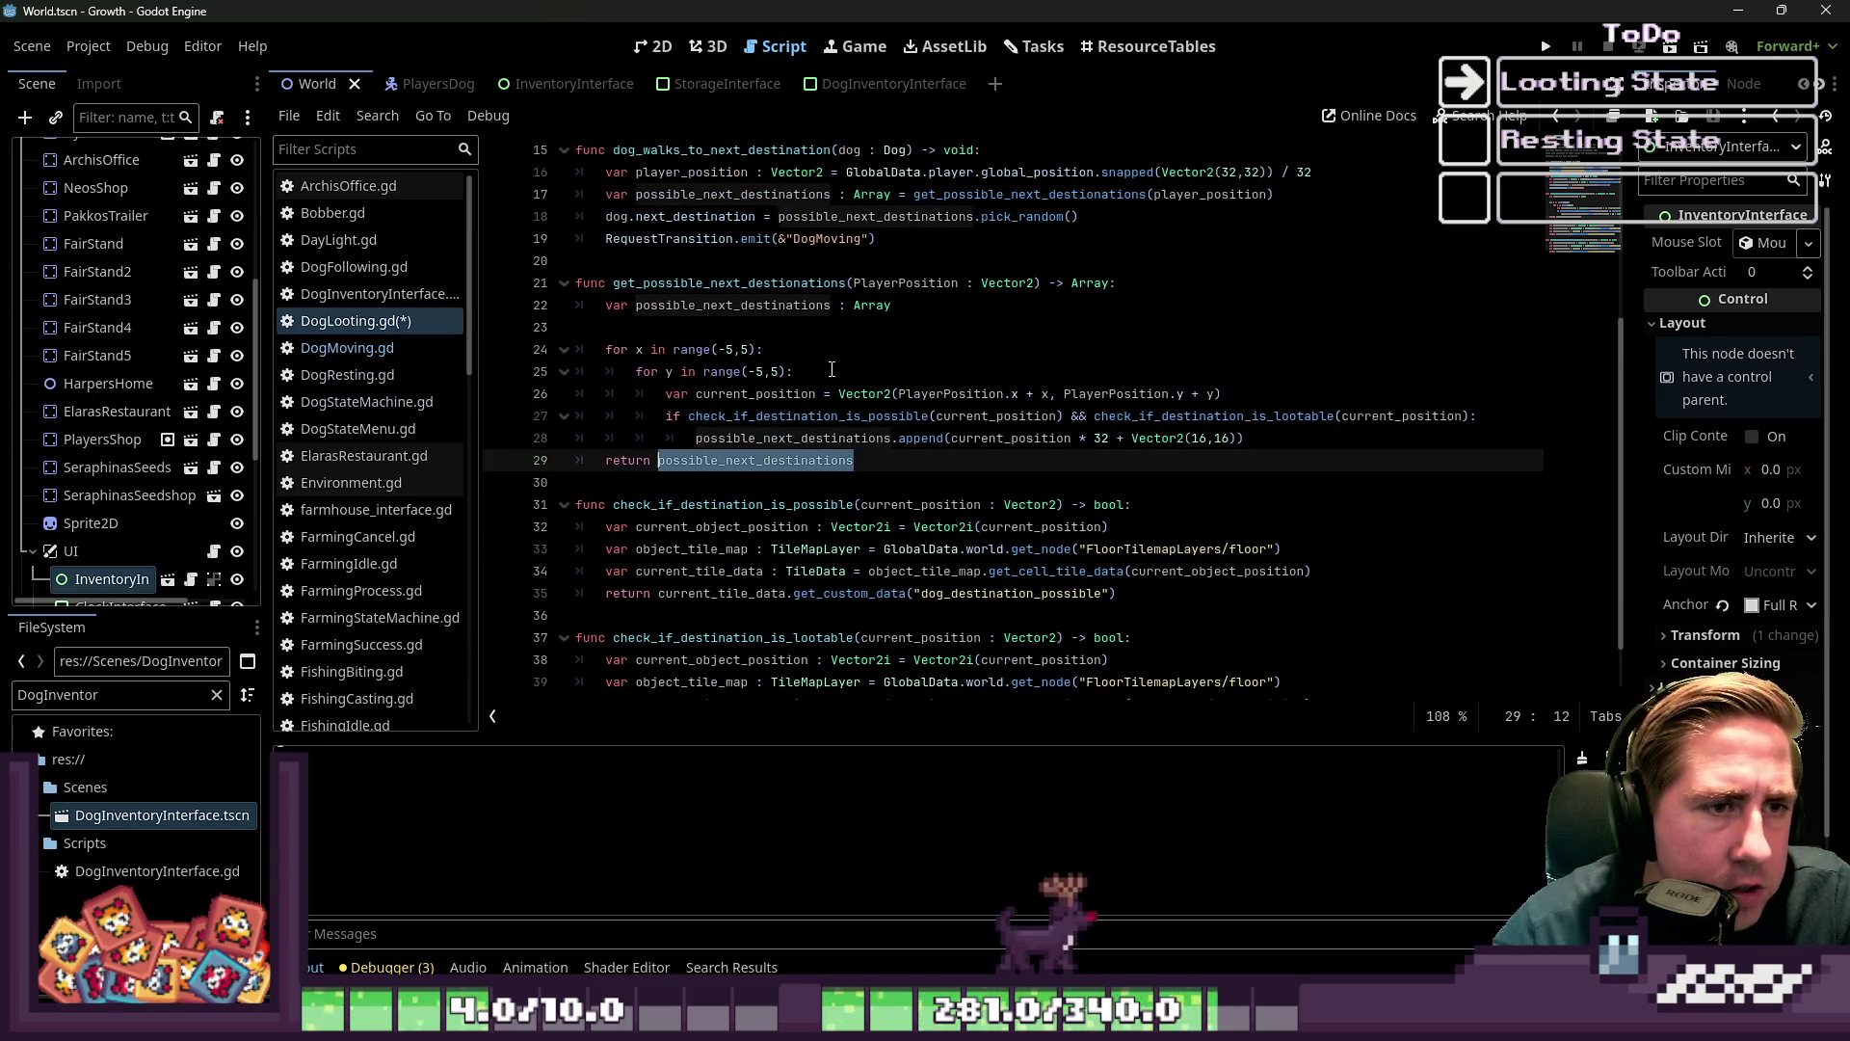
left_click(868, 215)
scroll(784, 332, "up", 1)
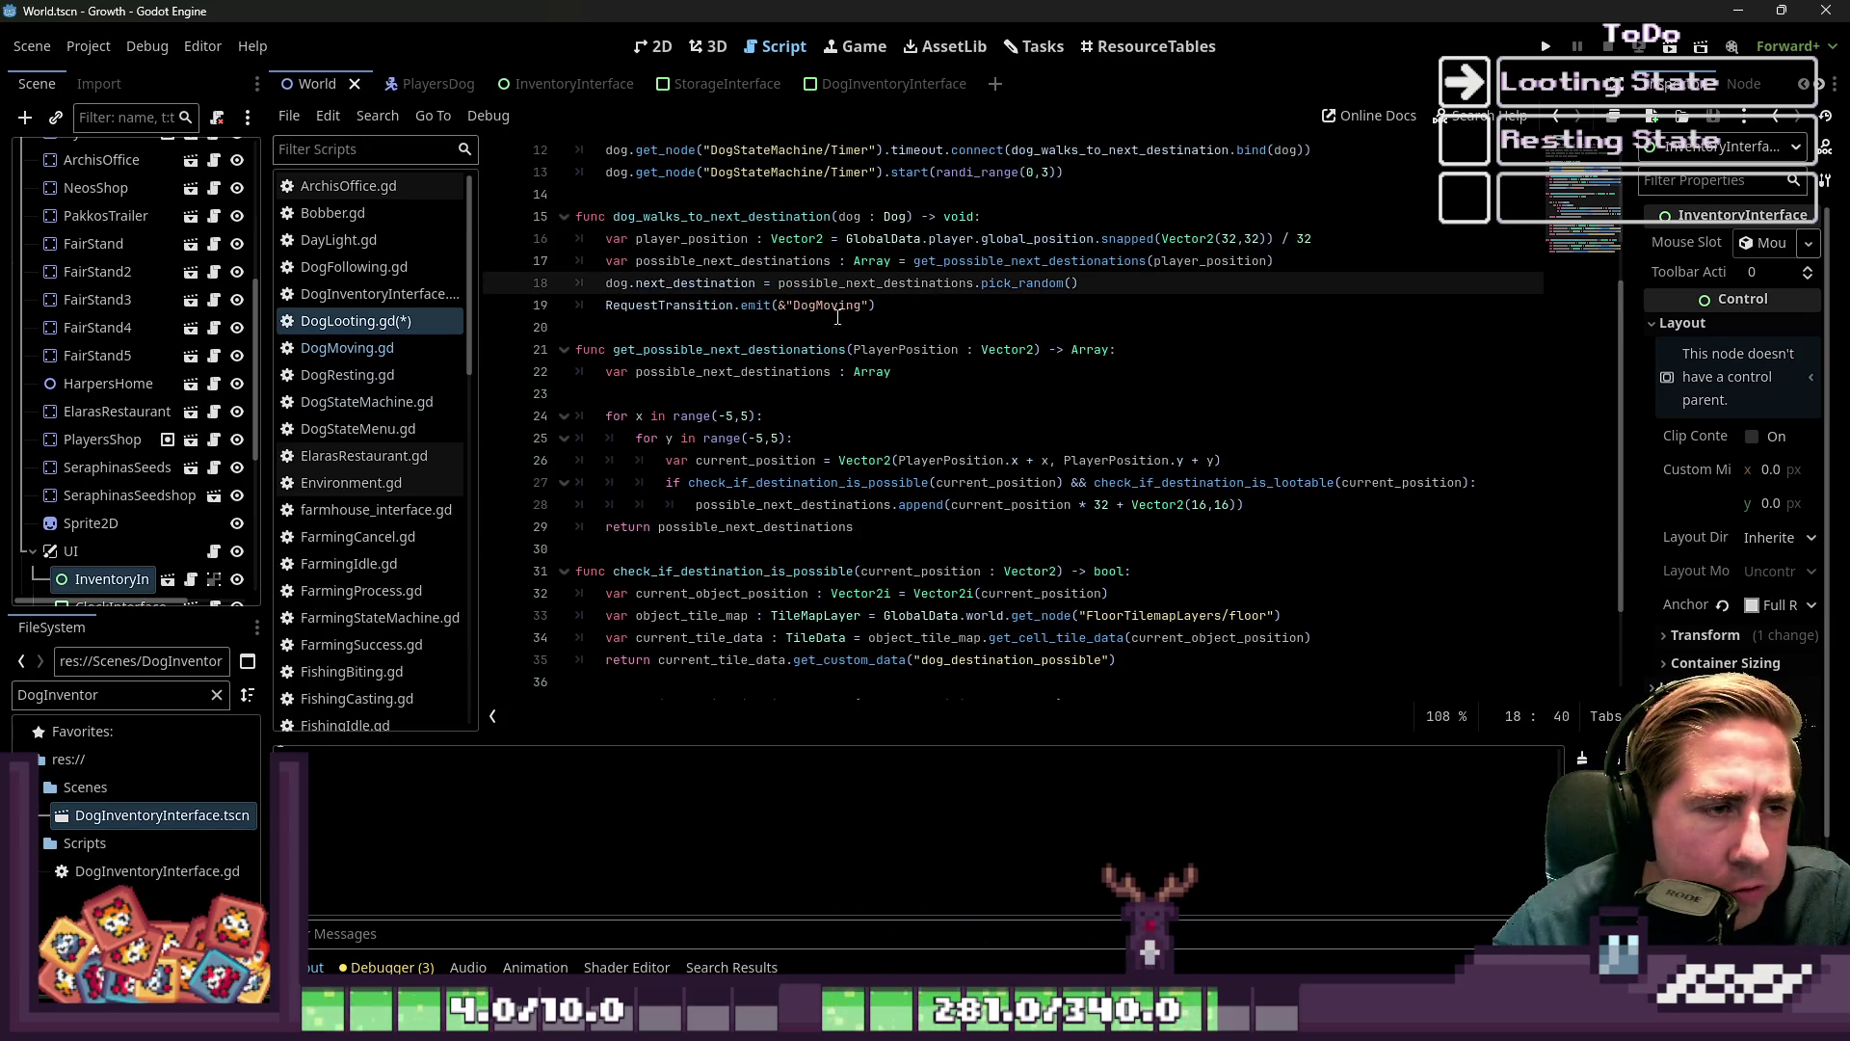
left_click(767, 563)
scroll(767, 563, "down", 2)
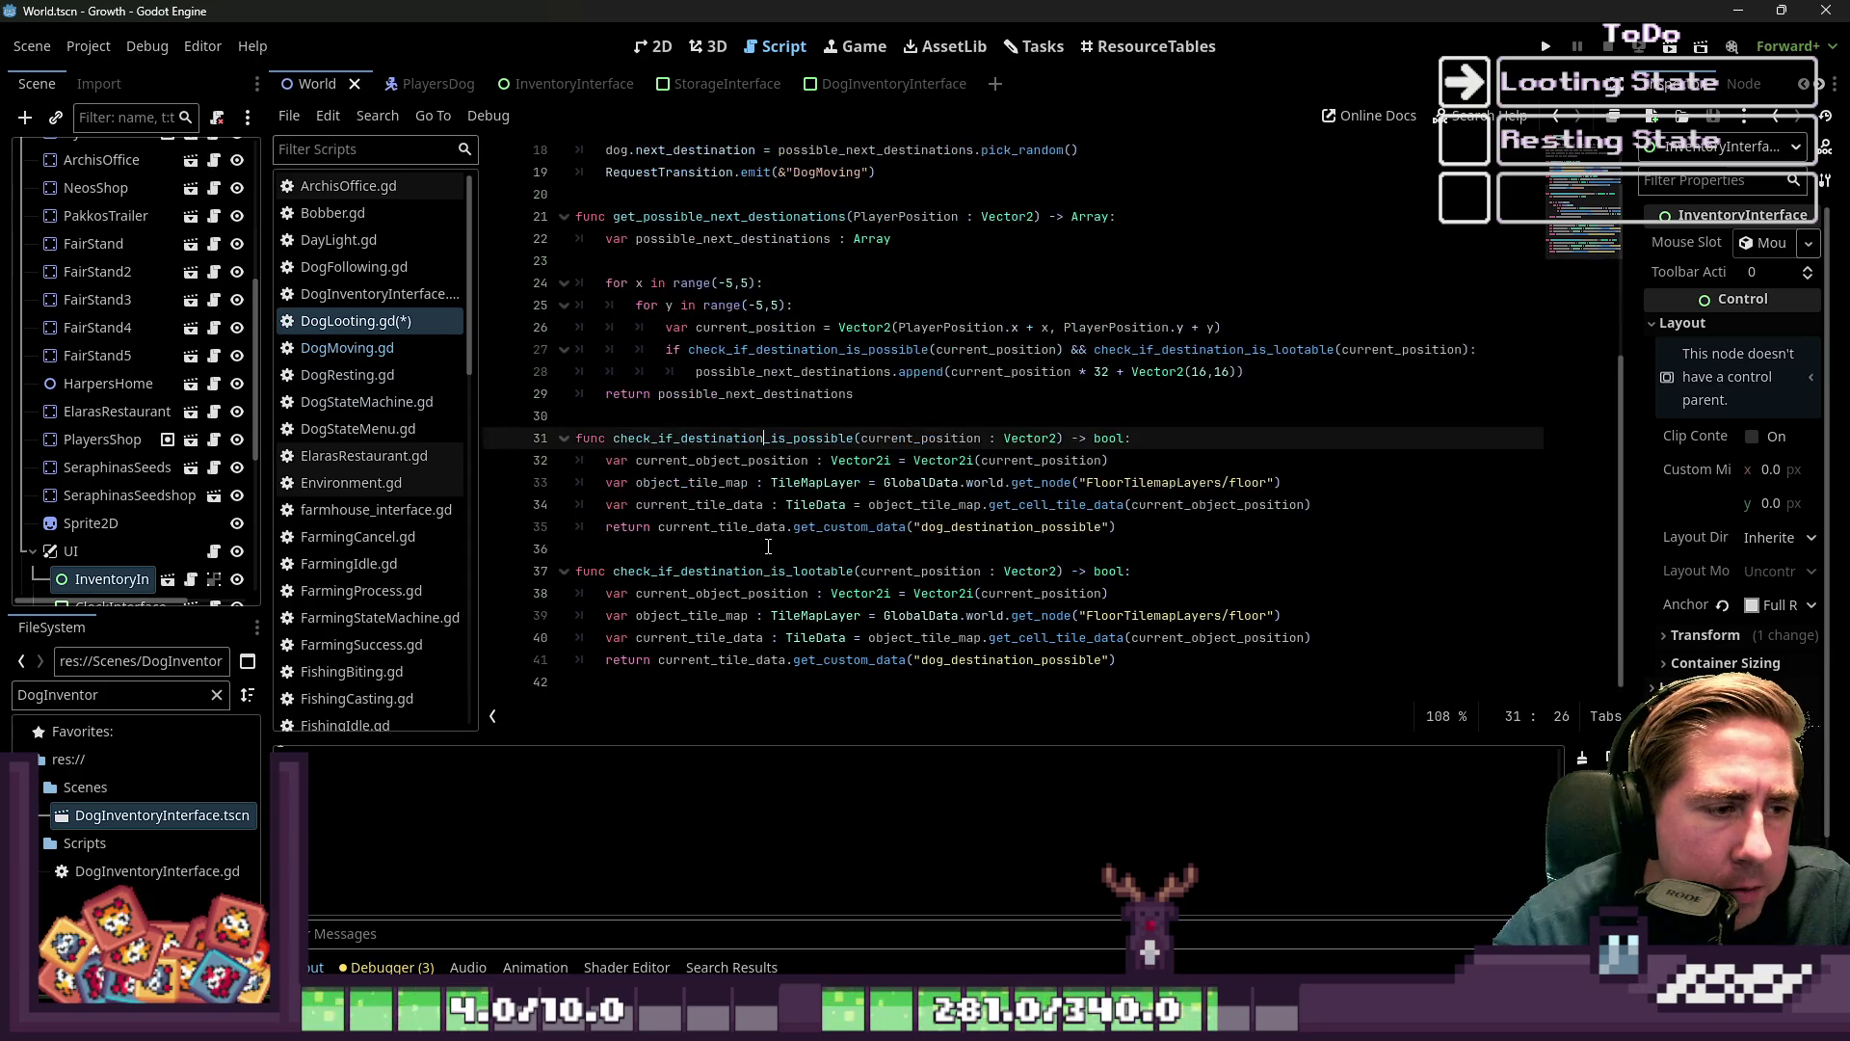
left_click(714, 615)
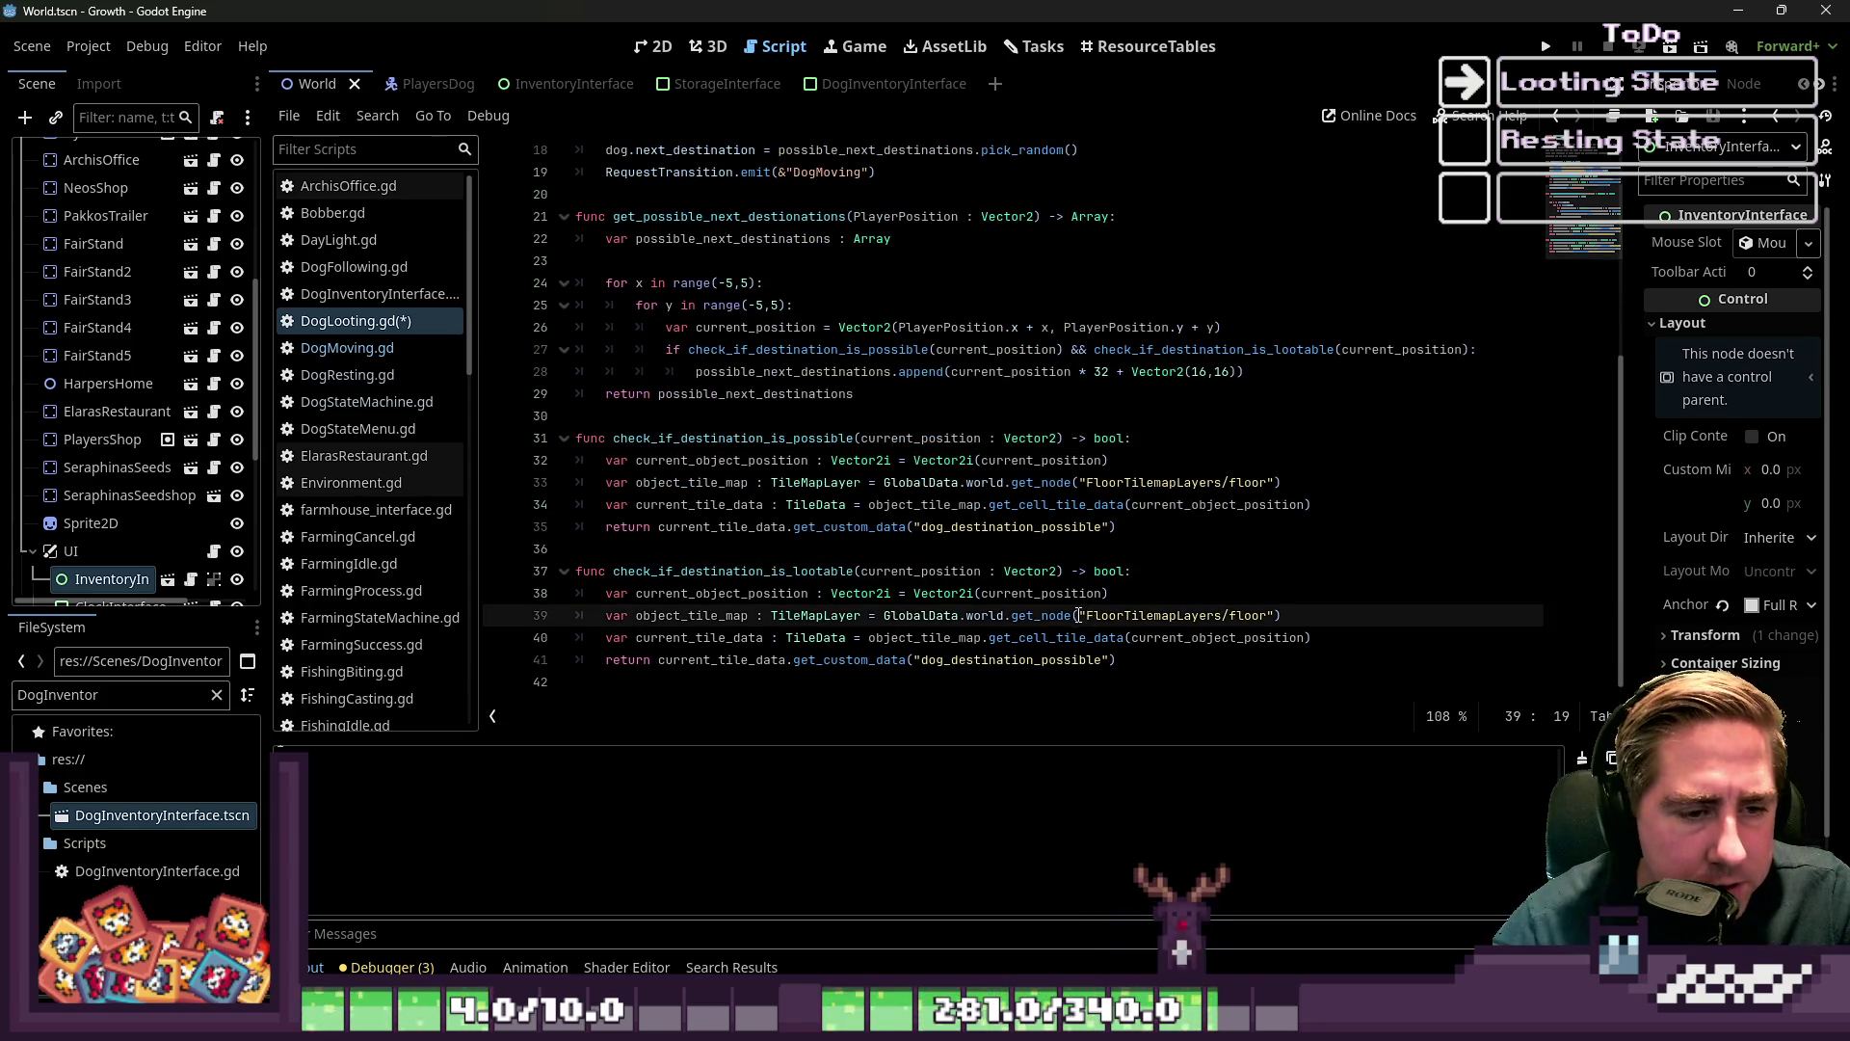
scroll(145, 337, "up", 2)
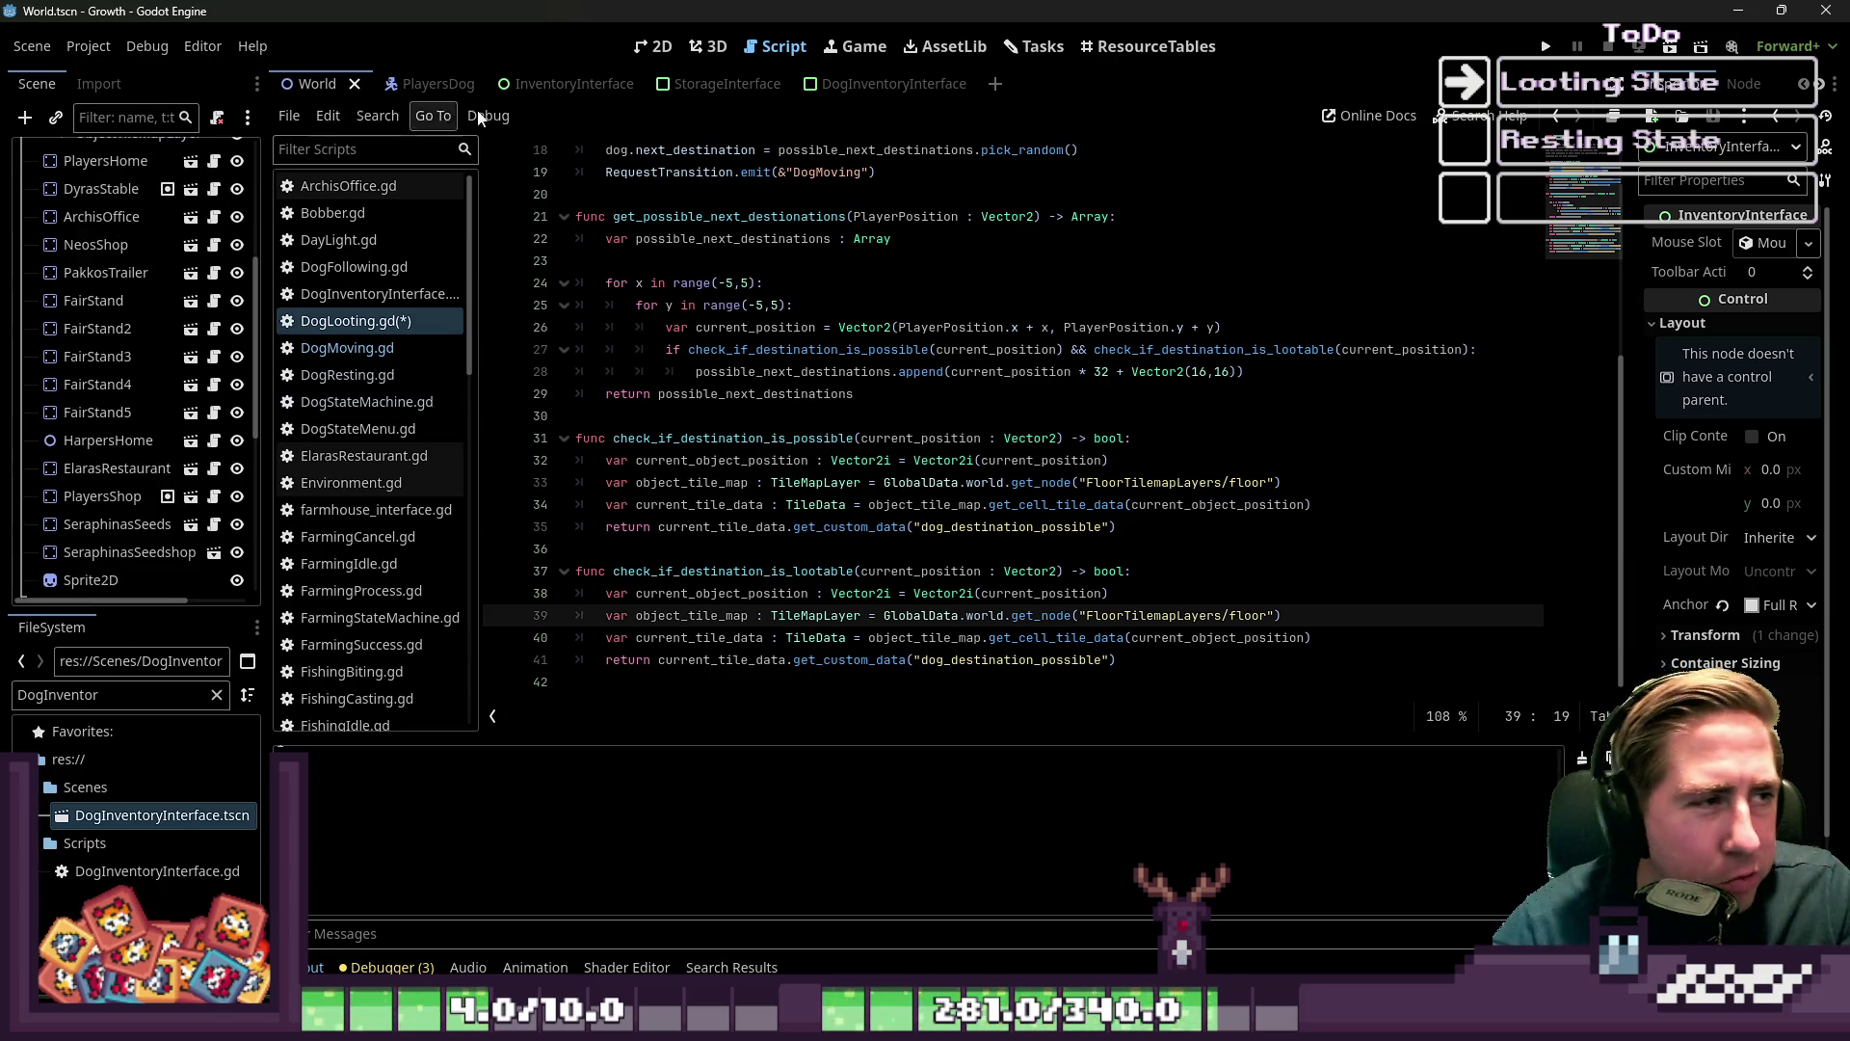
left_click(653, 46)
scroll(155, 289, "up", 5)
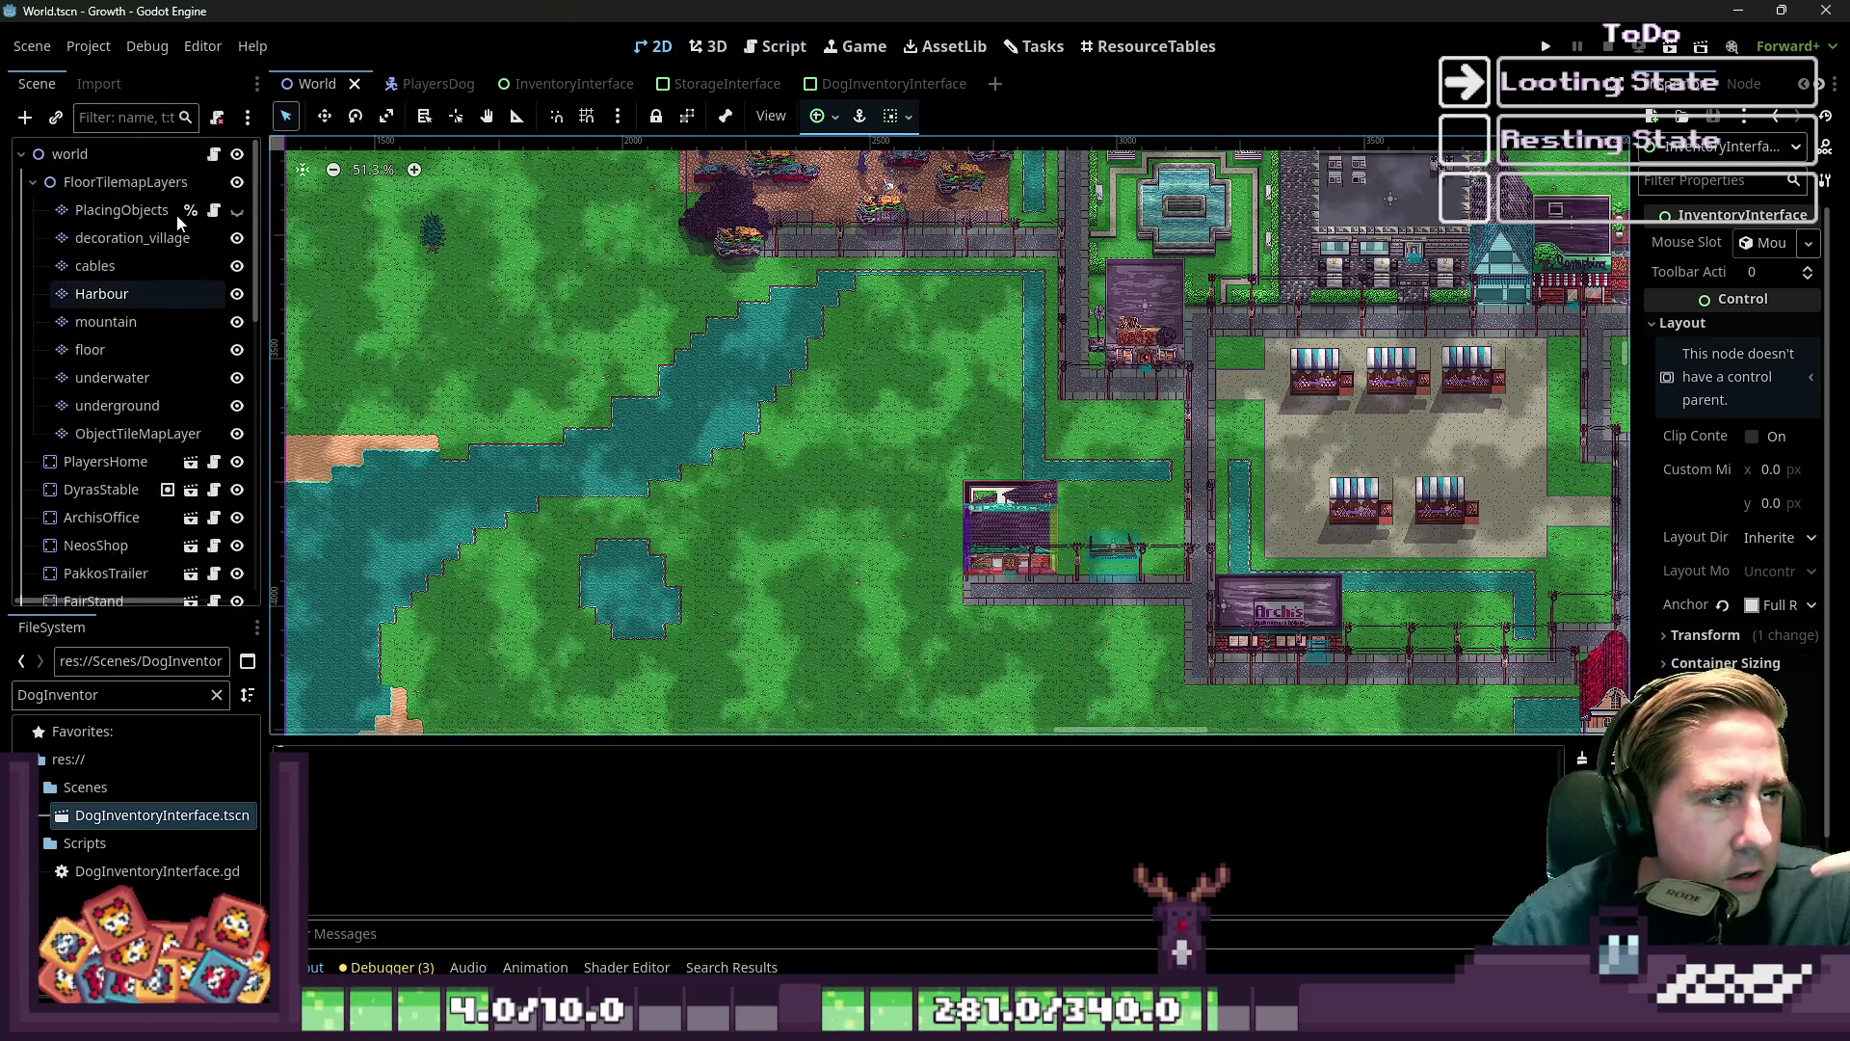
left_click(108, 438)
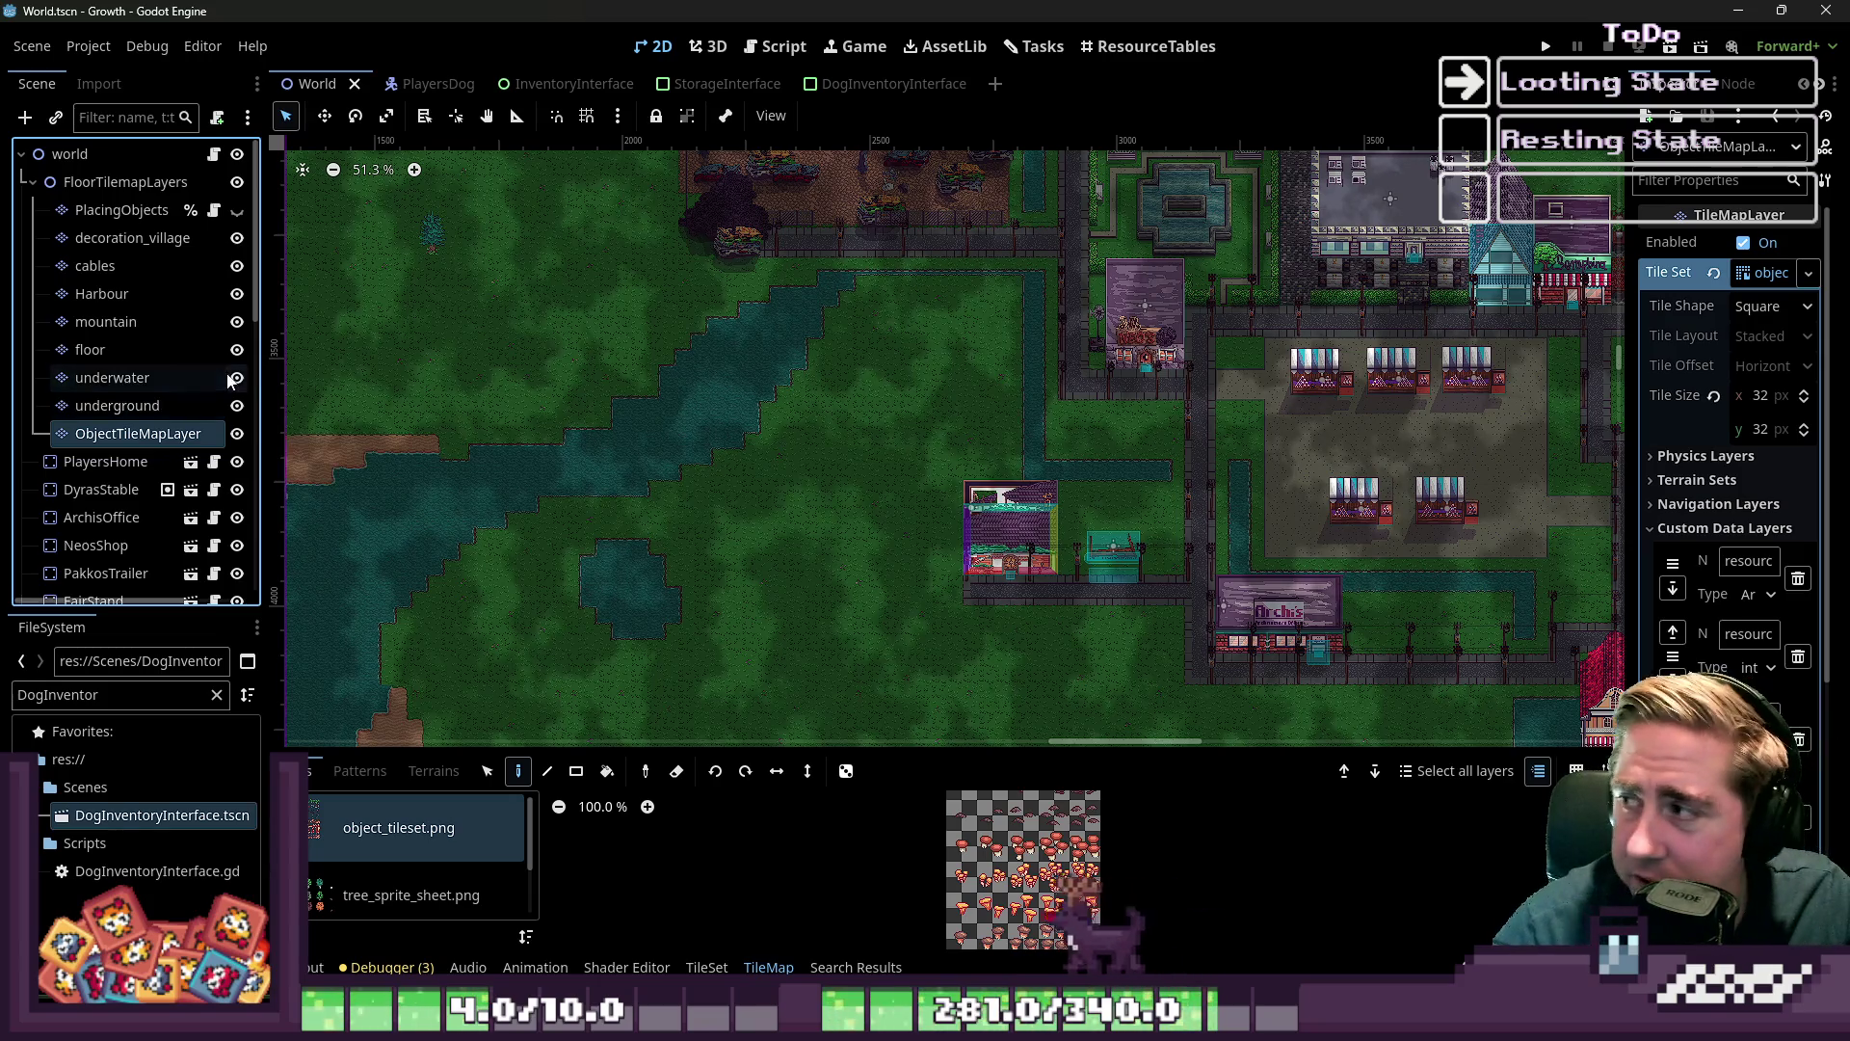
left_click(545, 89)
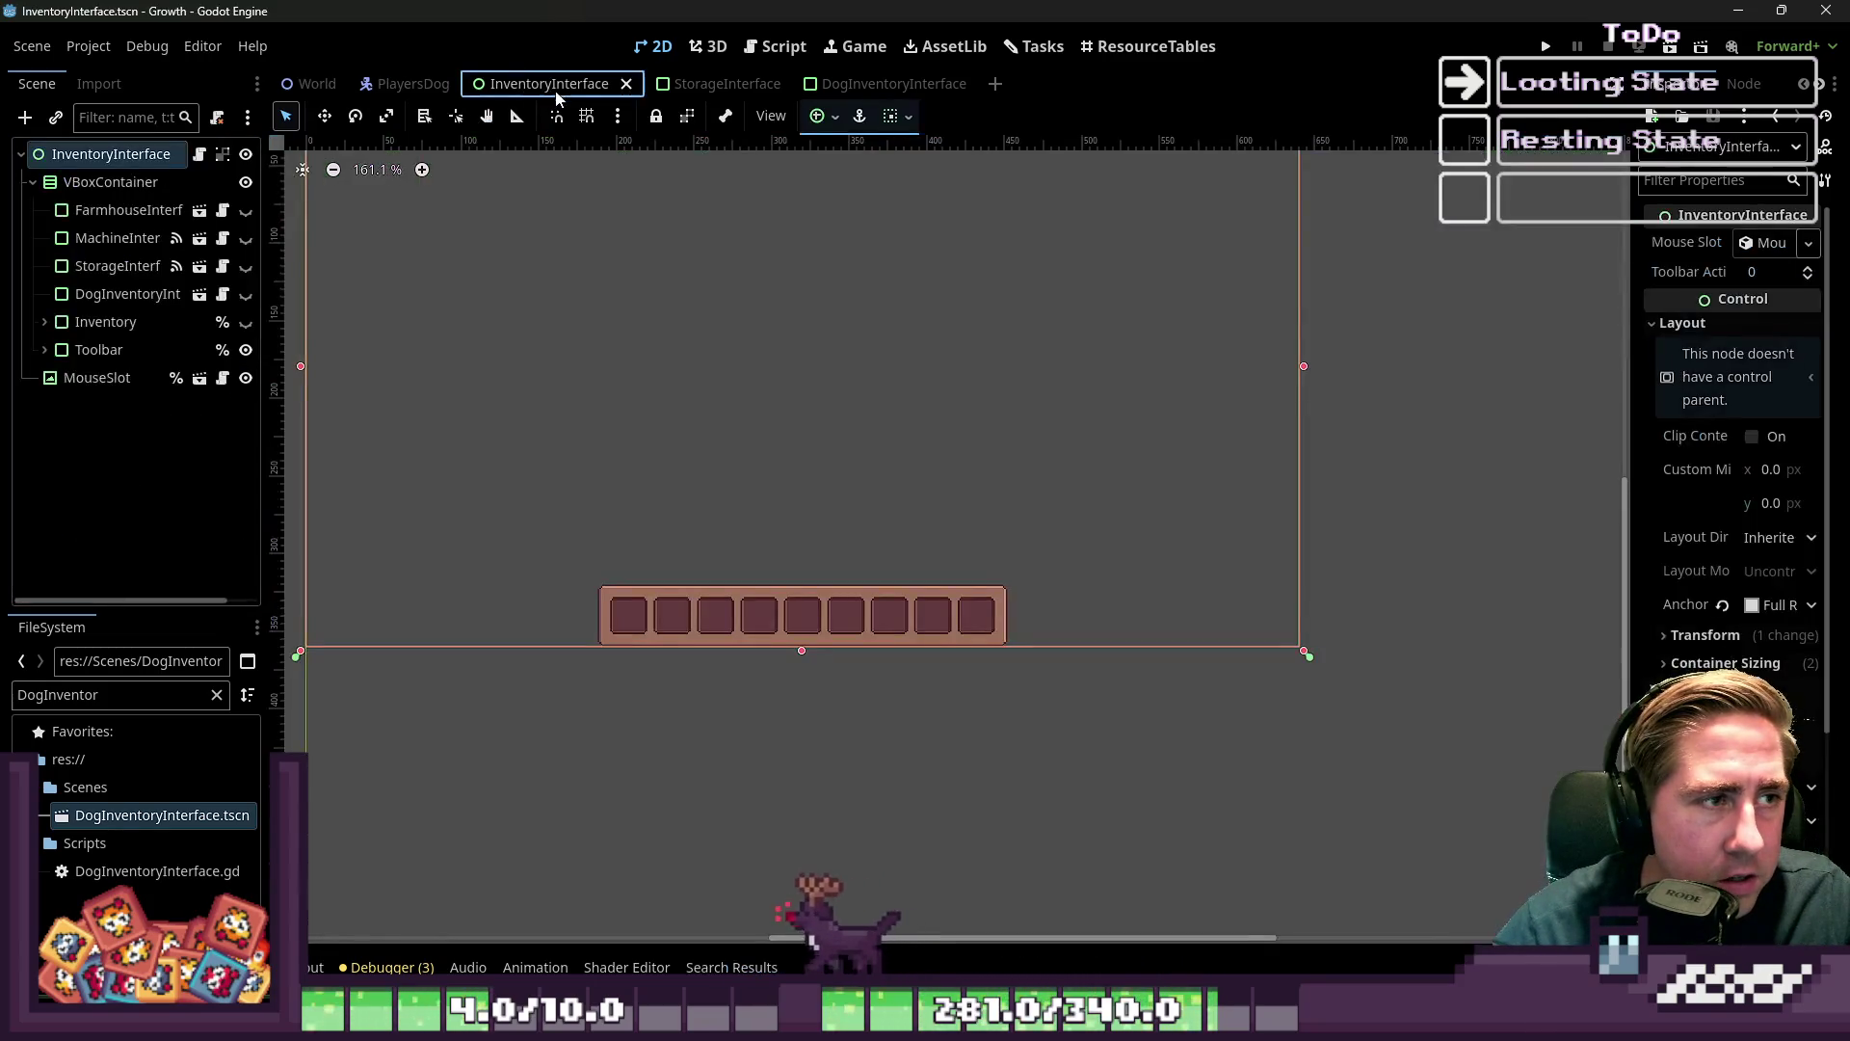
left_click(300, 92)
left_click(777, 47)
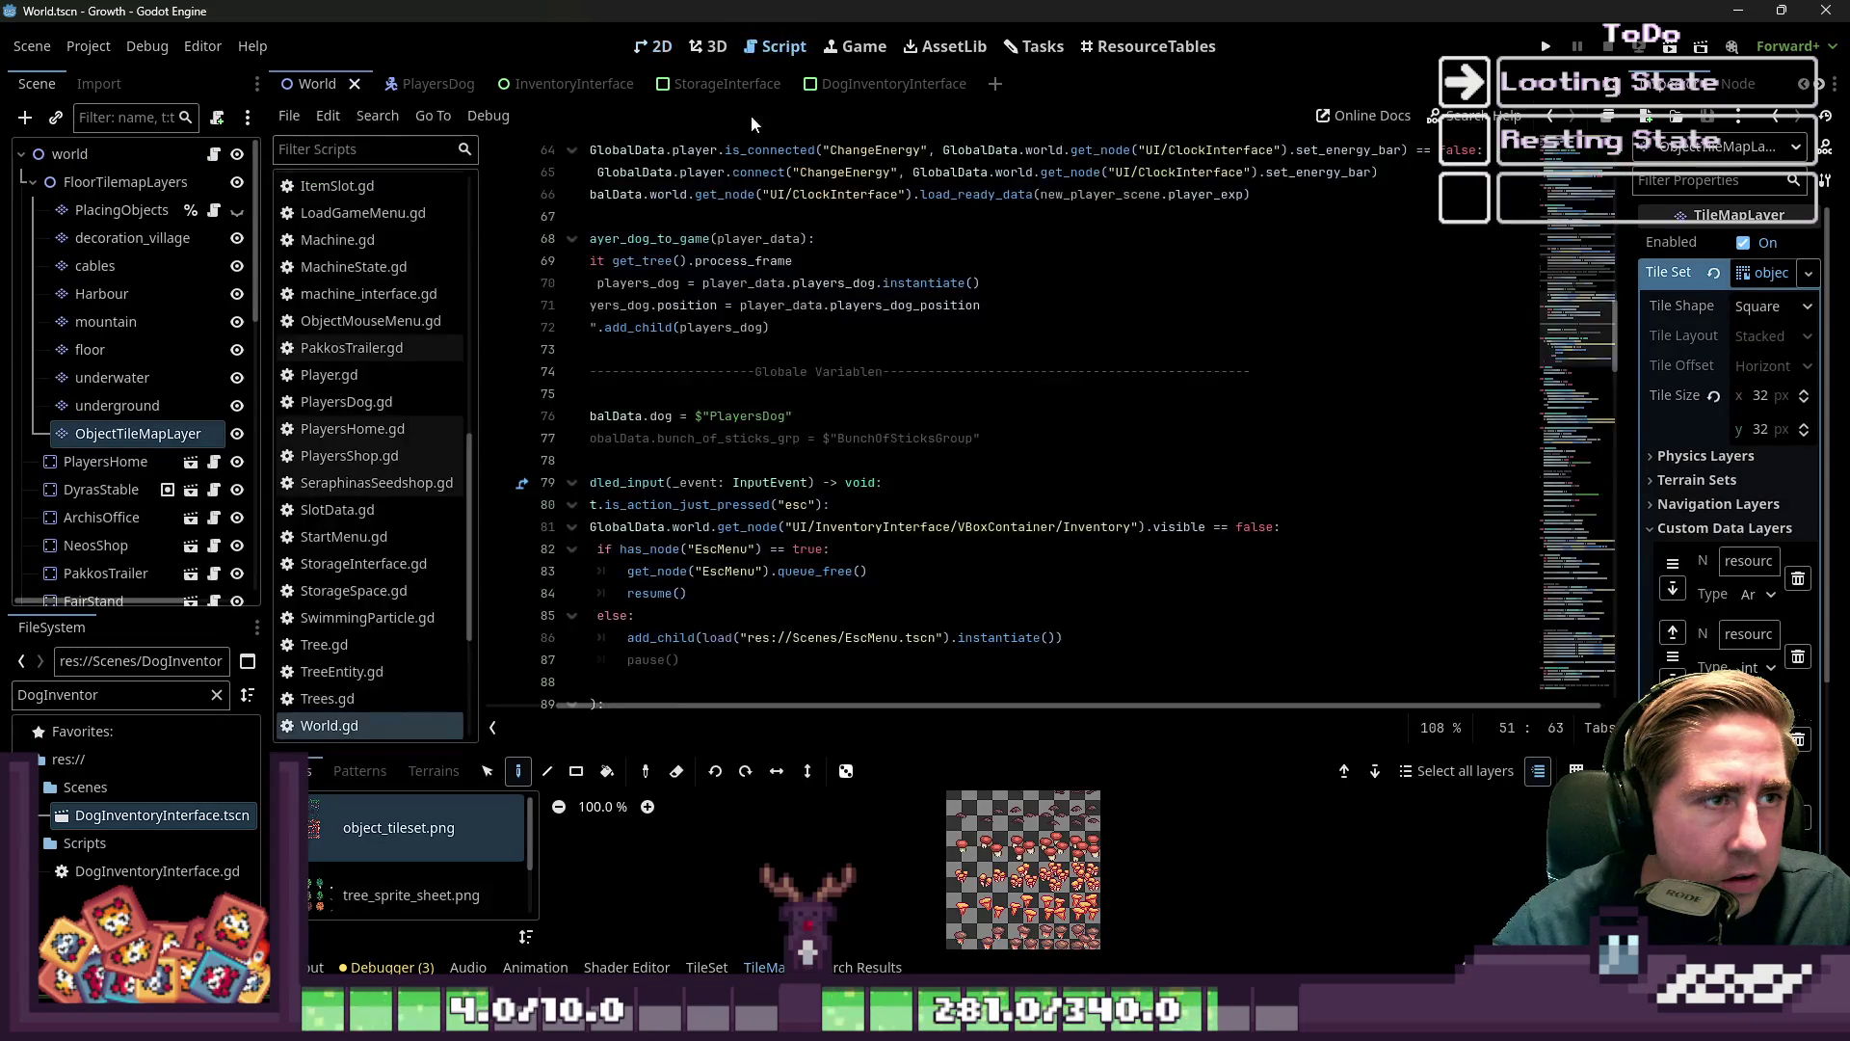
scroll(414, 349, "up", 5)
left_click(392, 371)
scroll(915, 435, "down", 4)
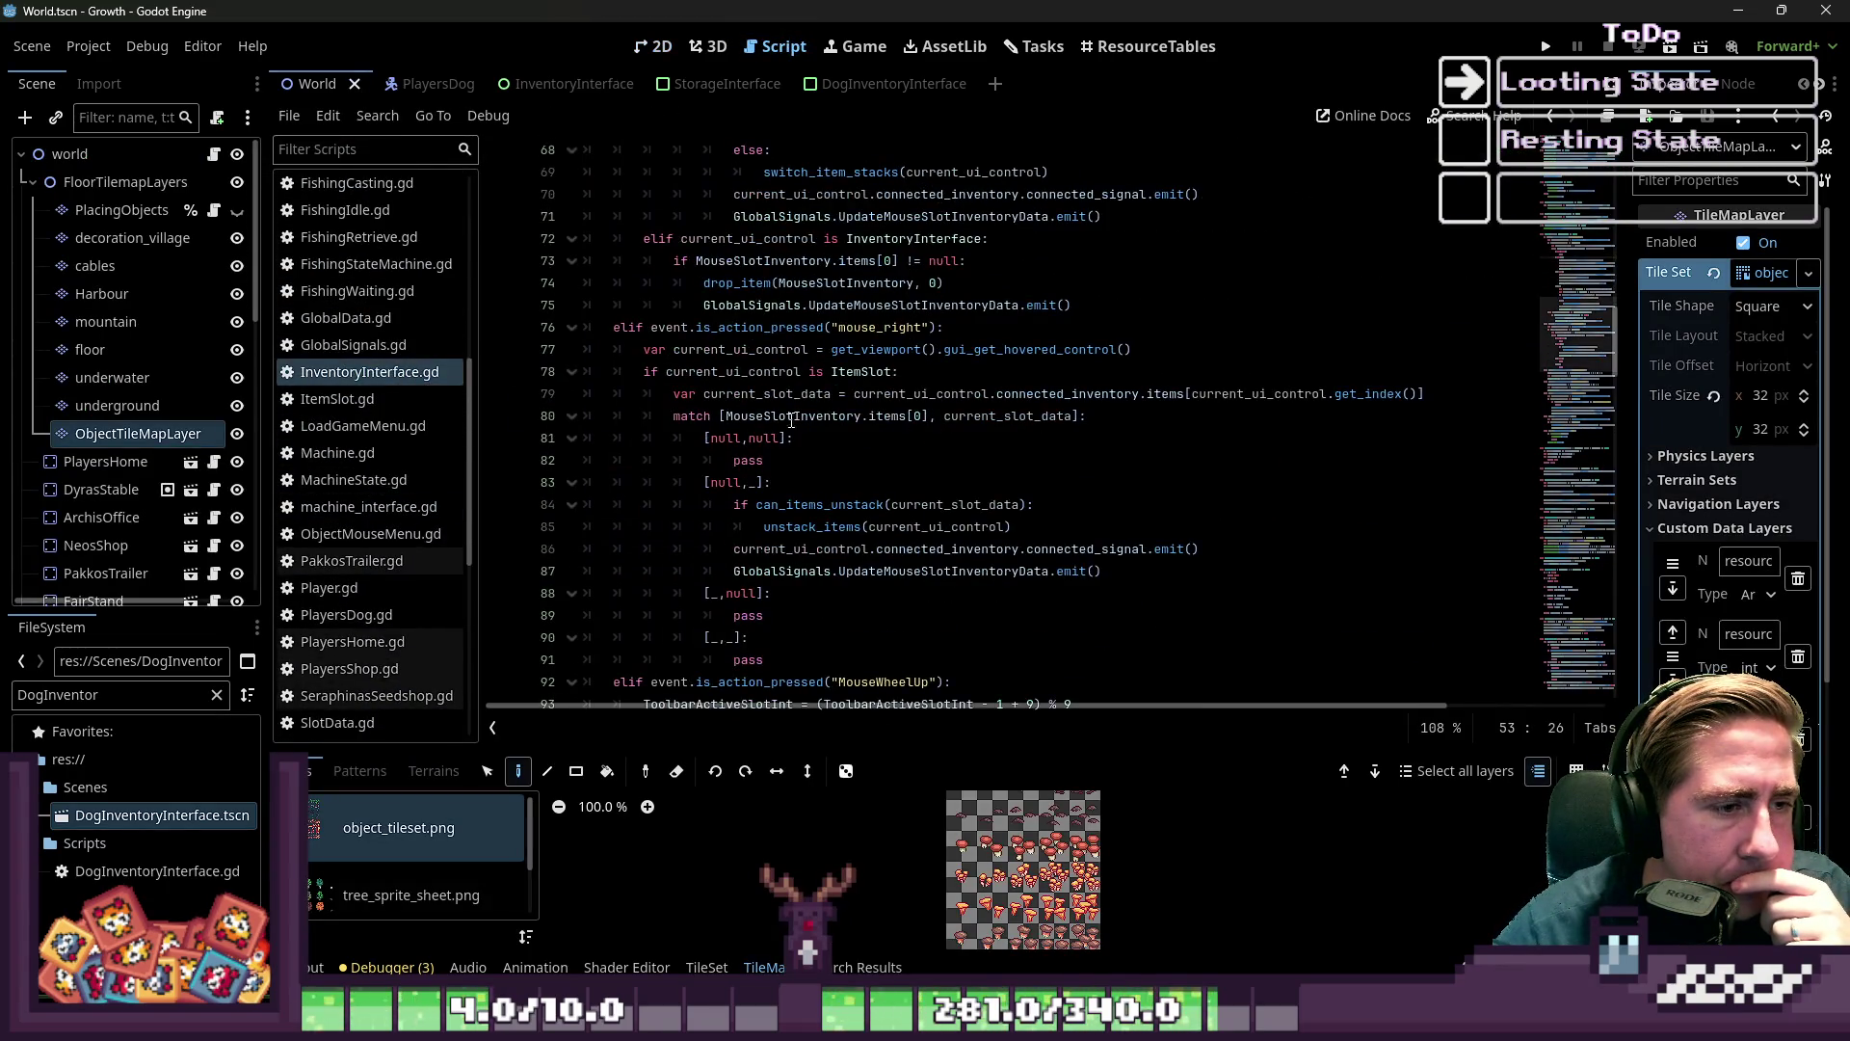
left_click(78, 211)
scroll(347, 241, "up", 5)
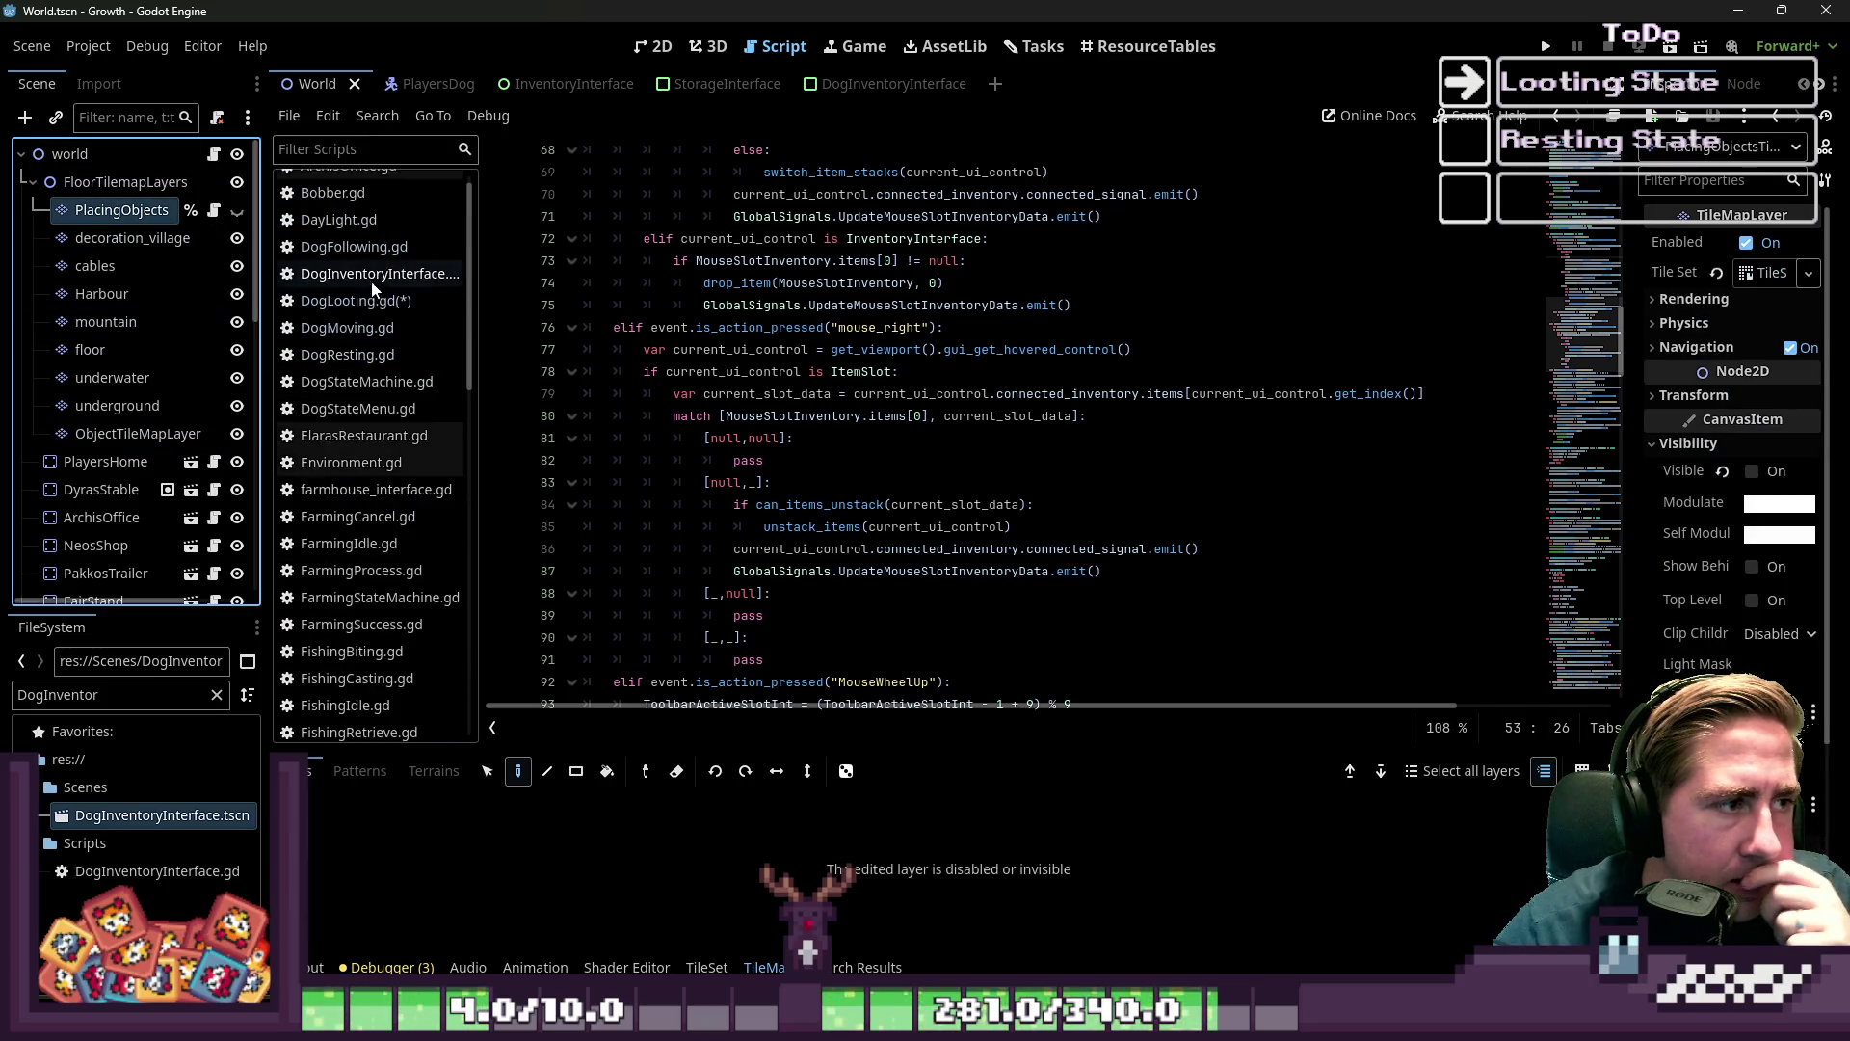
left_click(372, 299)
left_click(714, 615)
left_click(846, 595)
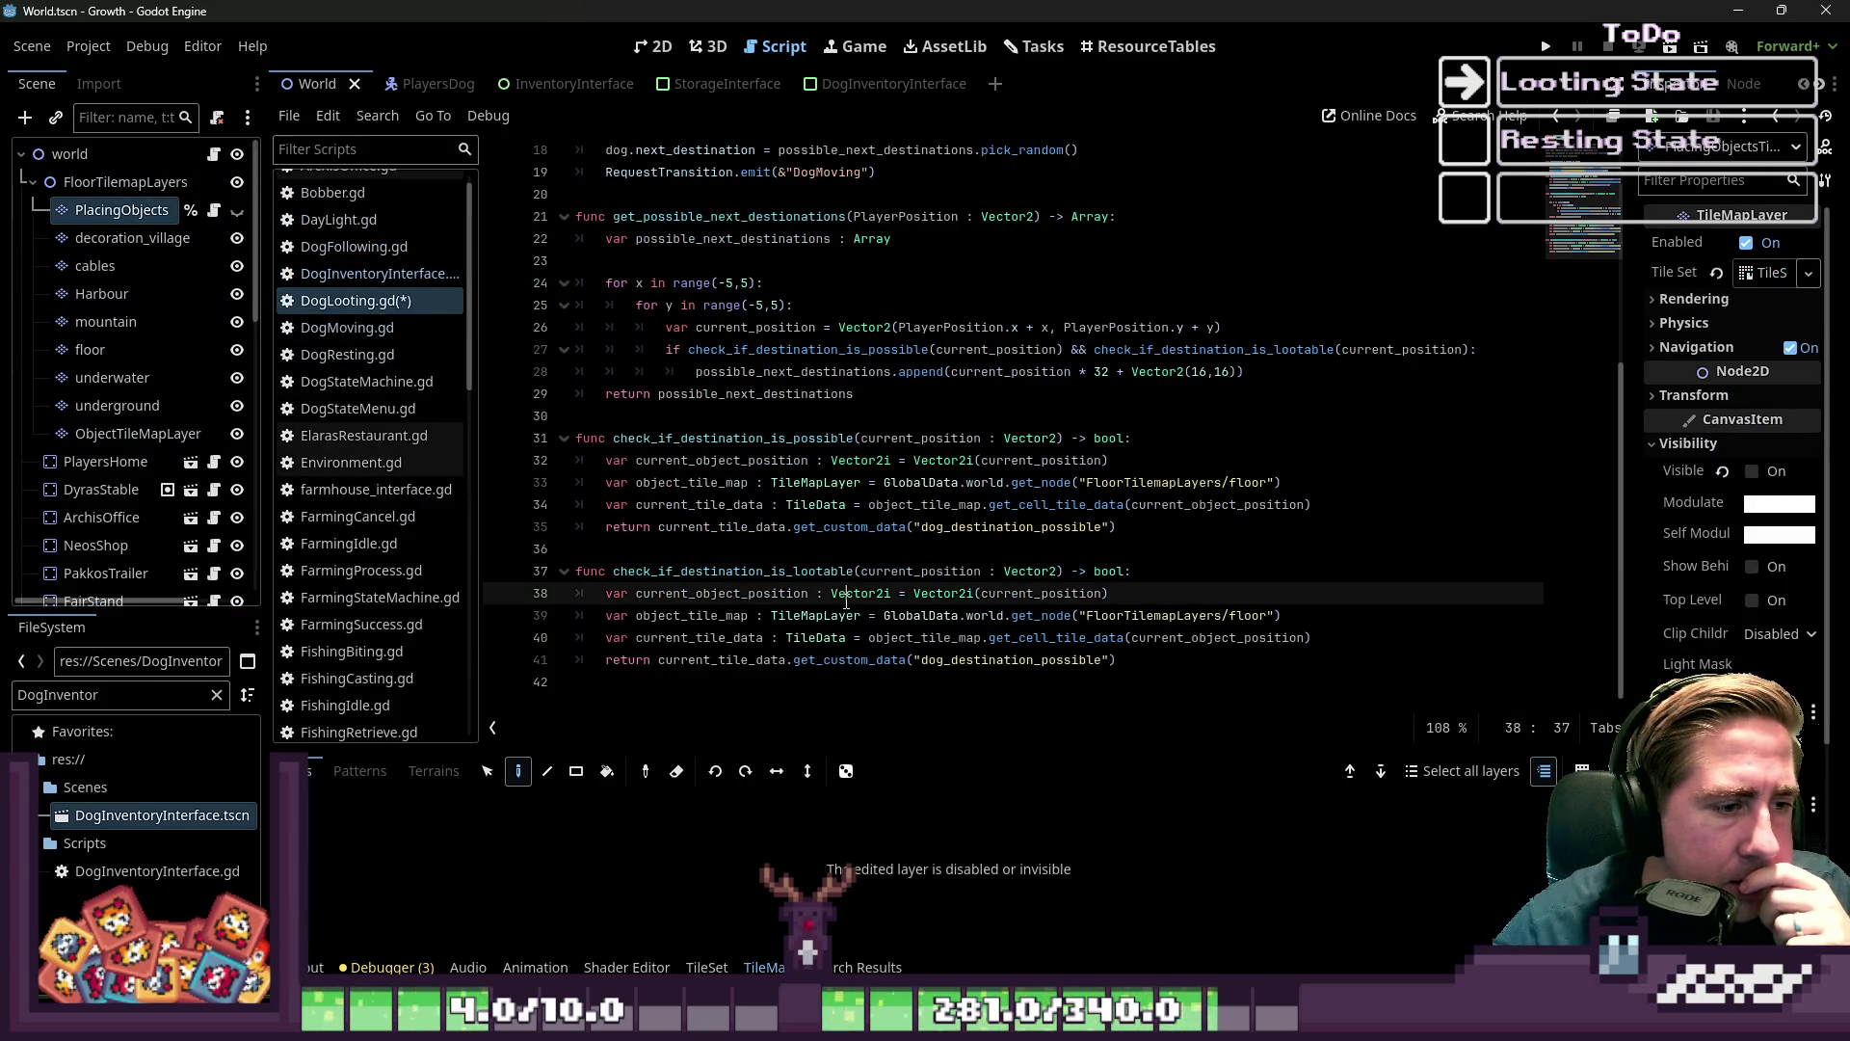
left_click(1155, 638)
- Replace 'floor' with 'ObjectTileMapLayer' in the lootable check's get_node path on line 39
double_click(1156, 615)
type("ObjectTileMapLayer")
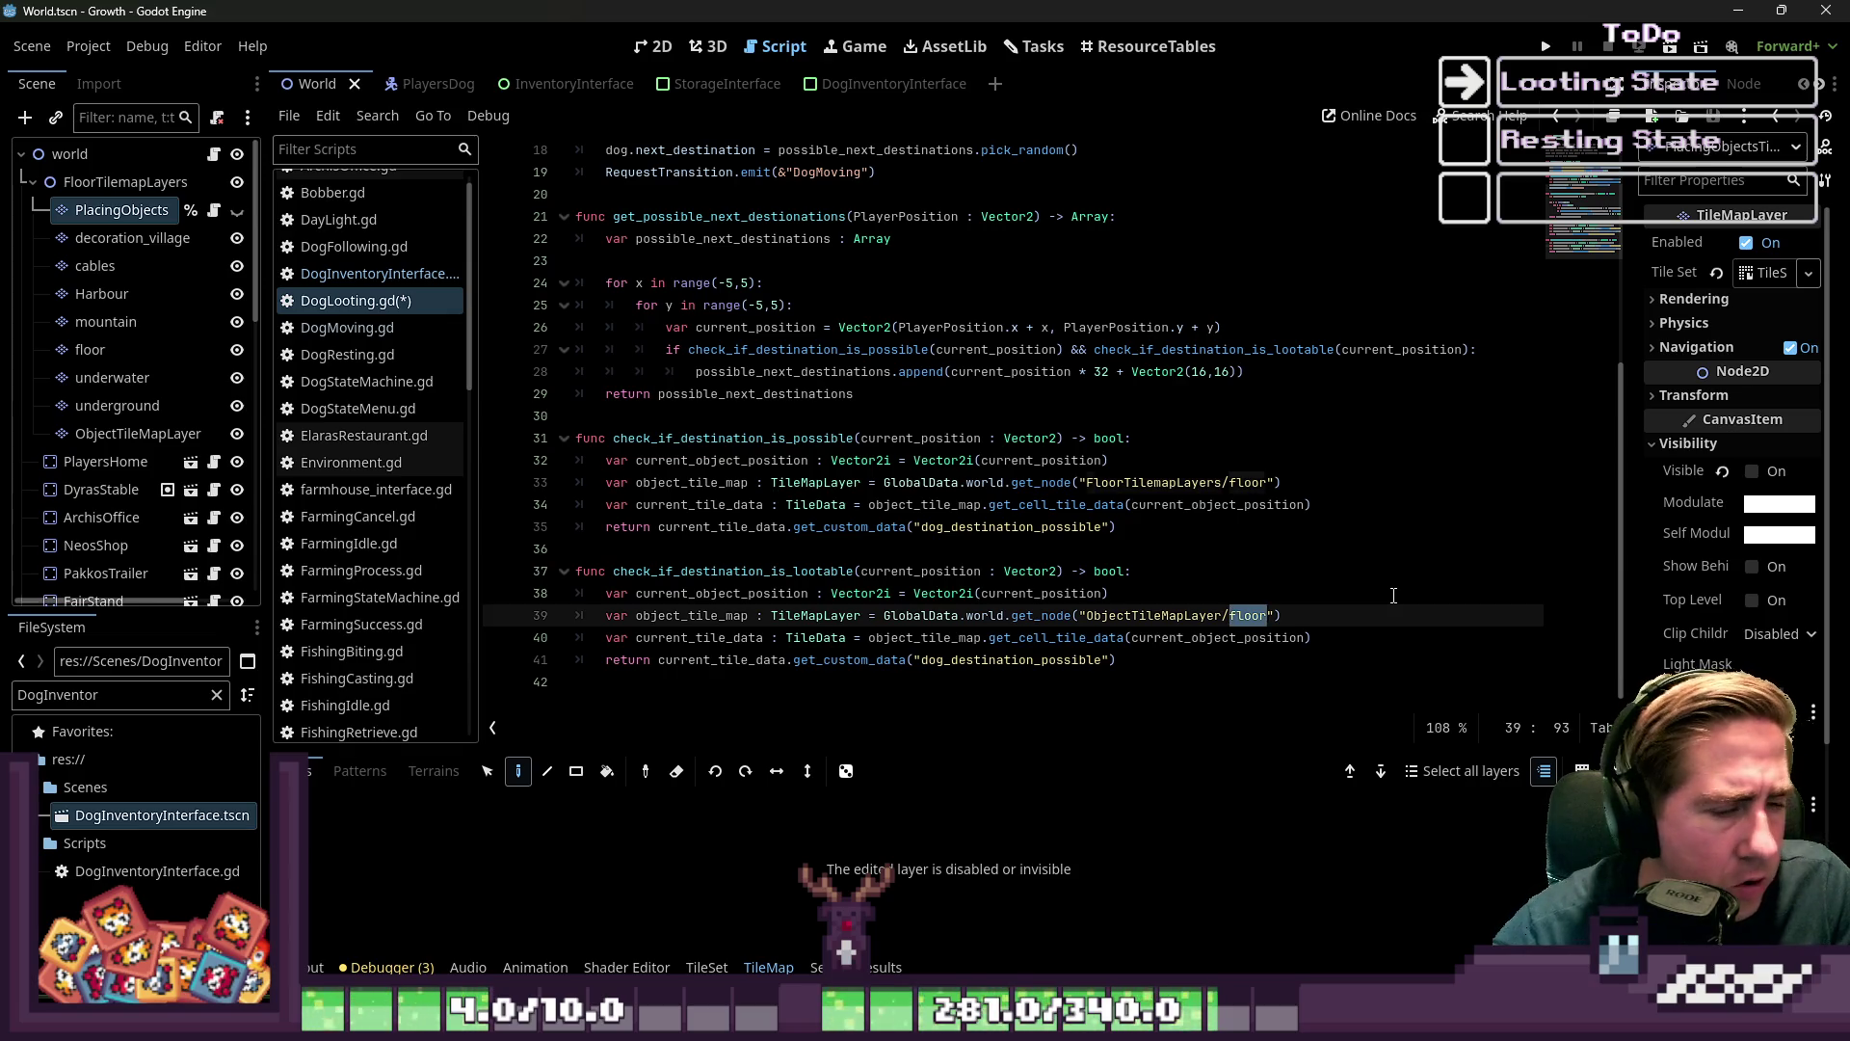
key("ctrl+z")
type("ObjectTileMapLayer")
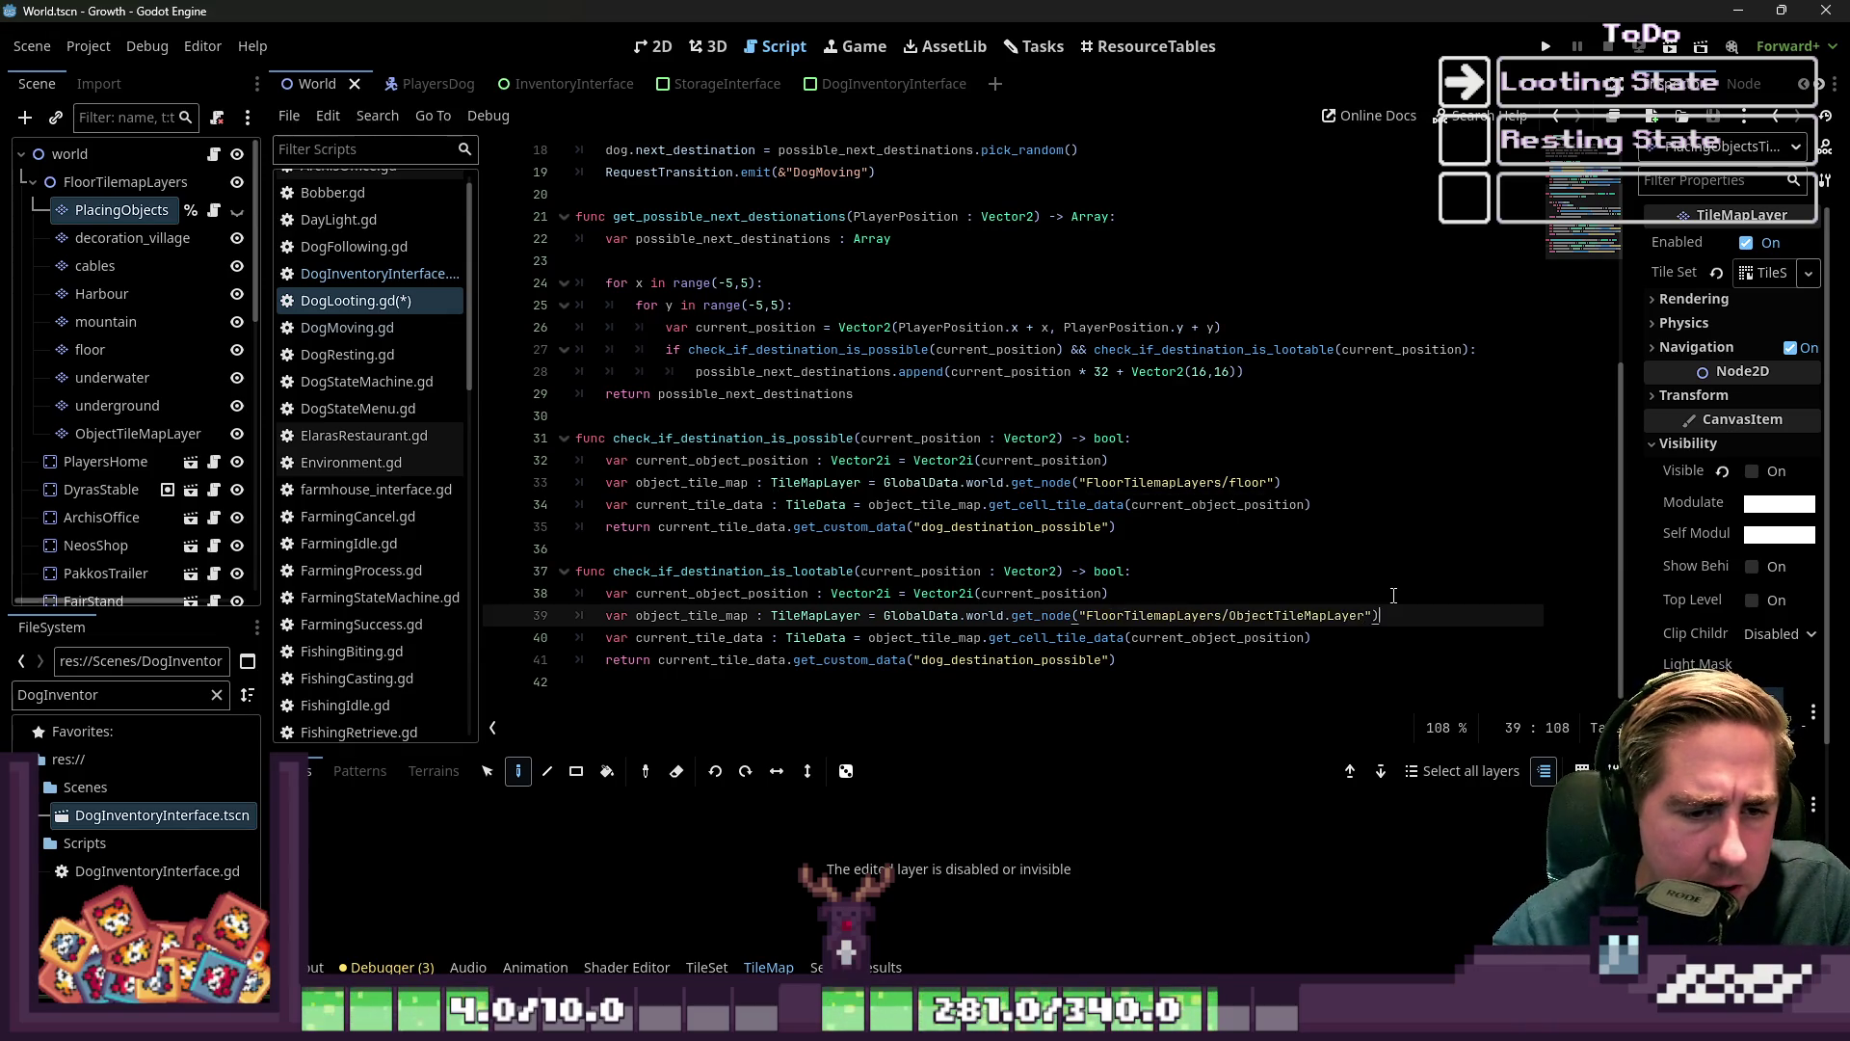
- Review the tile data and get_custom_data lines, then select ObjectTileMapLayer in the Scene dock
key("Down")
key("Right")
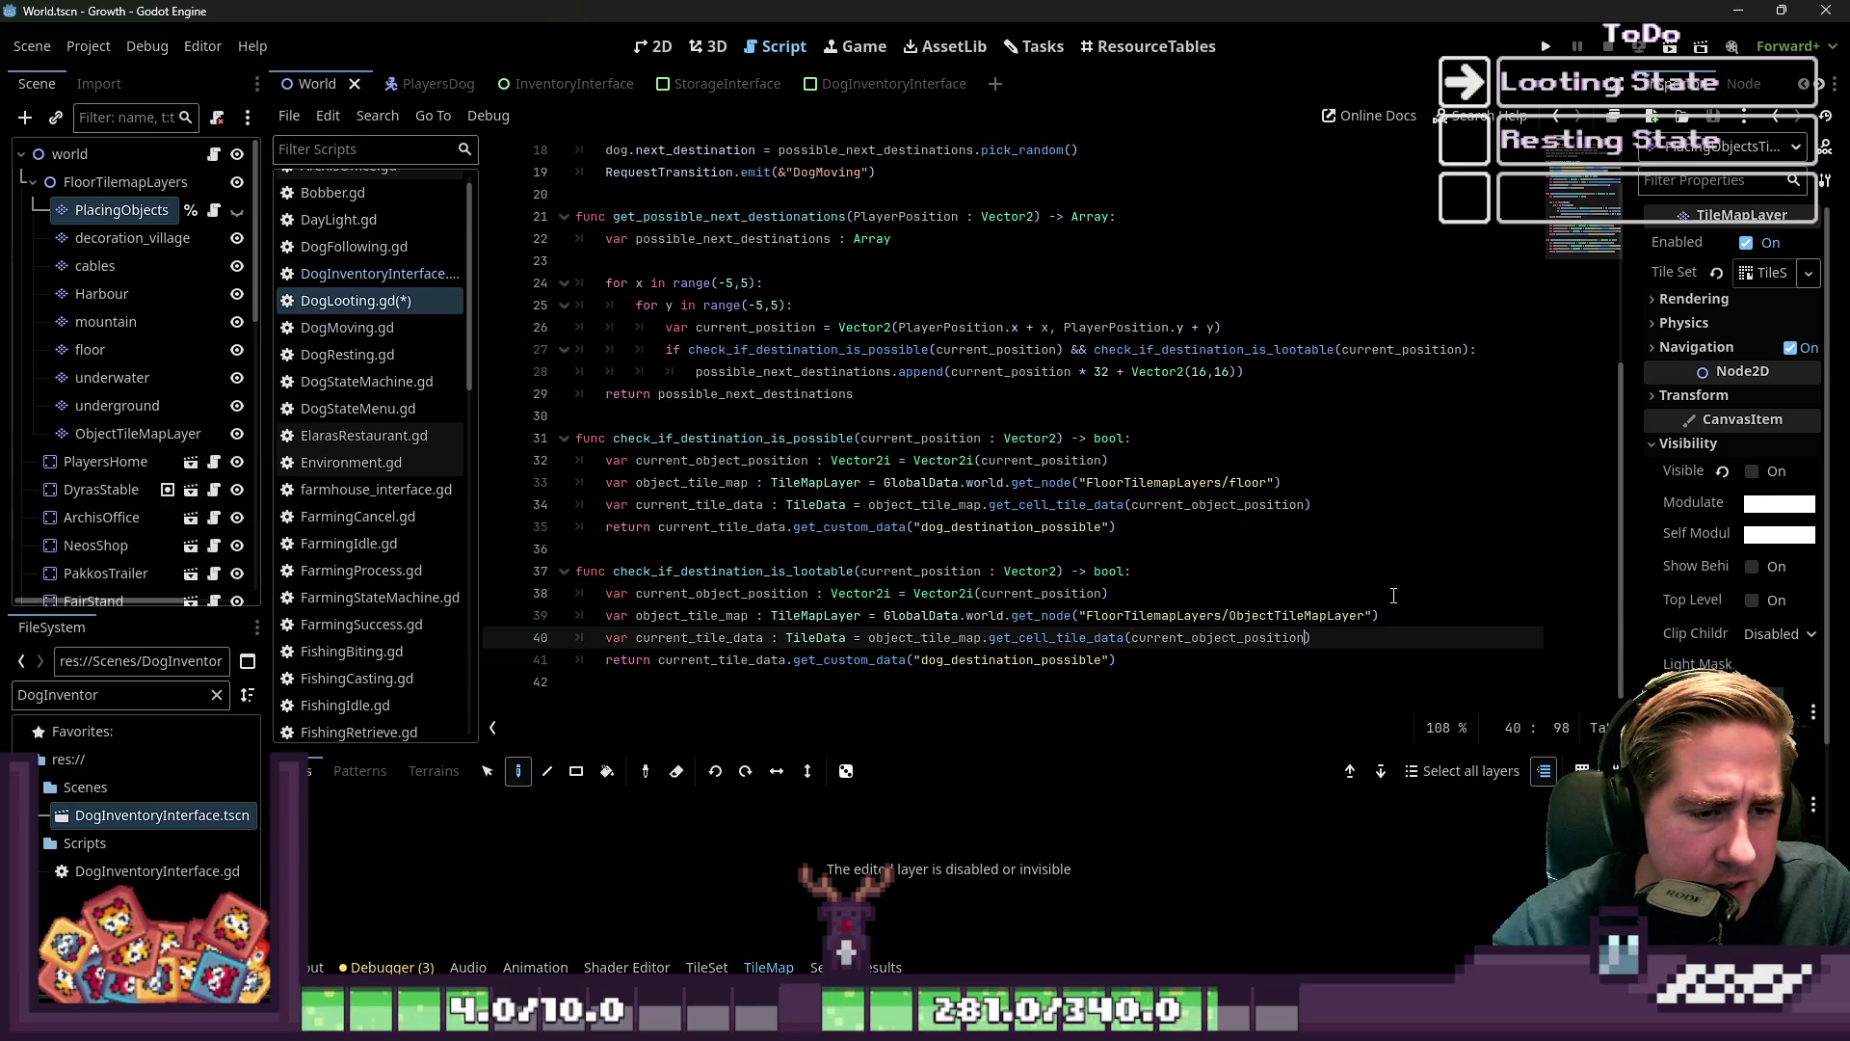
key("ctrl+shift+Right")
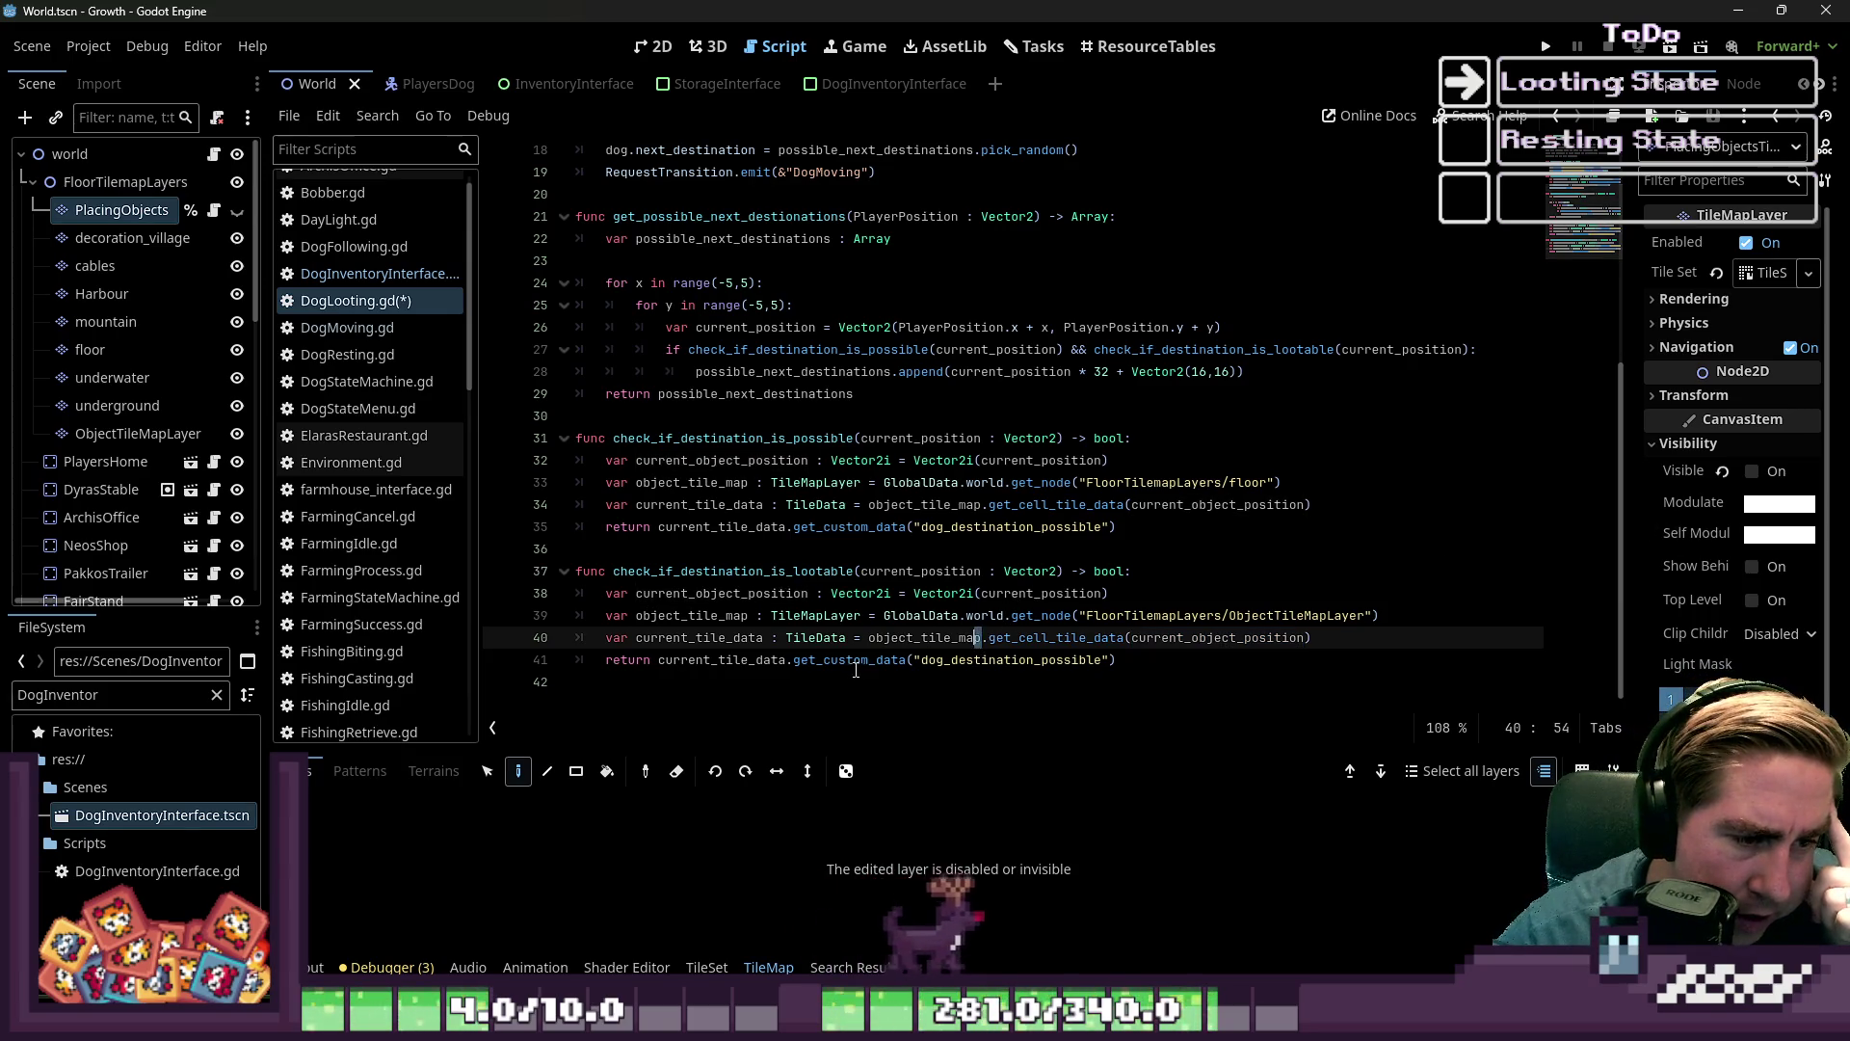
key("Down")
key("ctrl+Left")
key("ctrl+Left")
key("ctrl+Left")
key("ctrl+shift+Right")
double_click(926, 651)
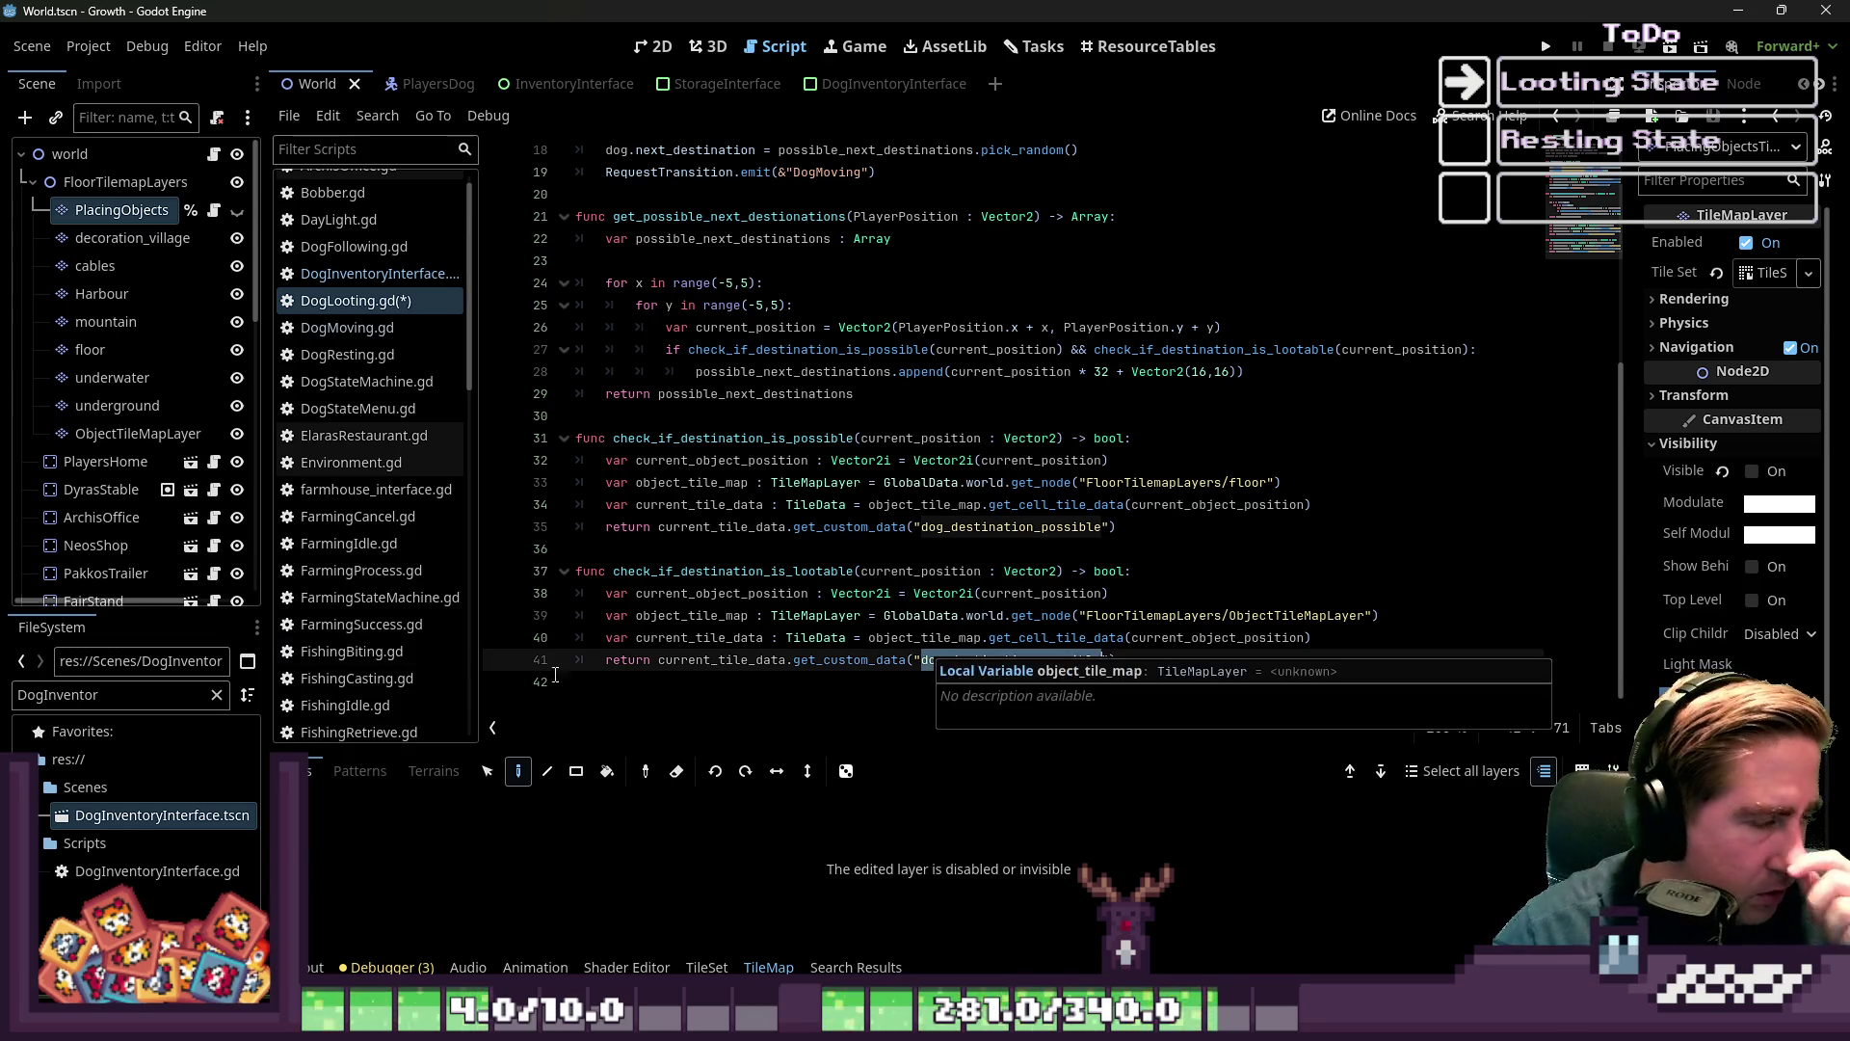
left_click(140, 435)
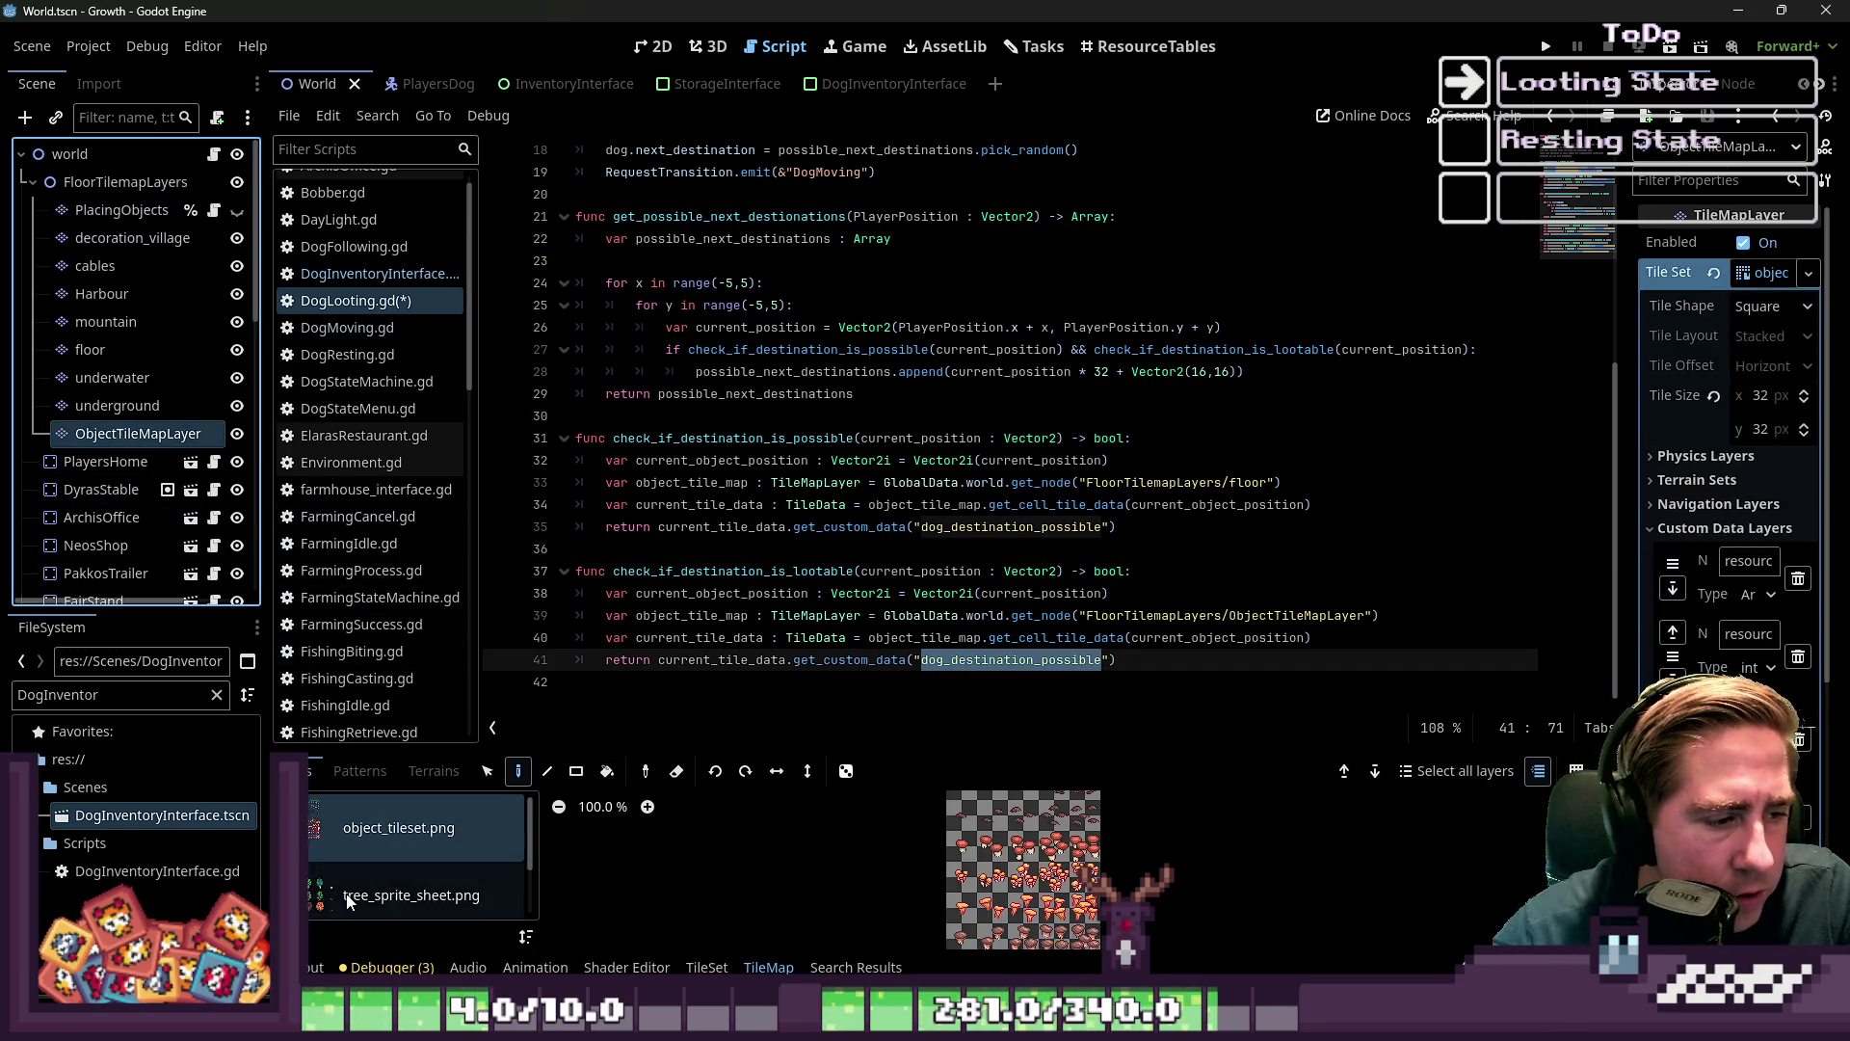
- Open the TileSet editor on the object_tileset.png atlas with an enlarged editing area
left_click(406, 882)
left_click(405, 829)
left_click(1055, 857)
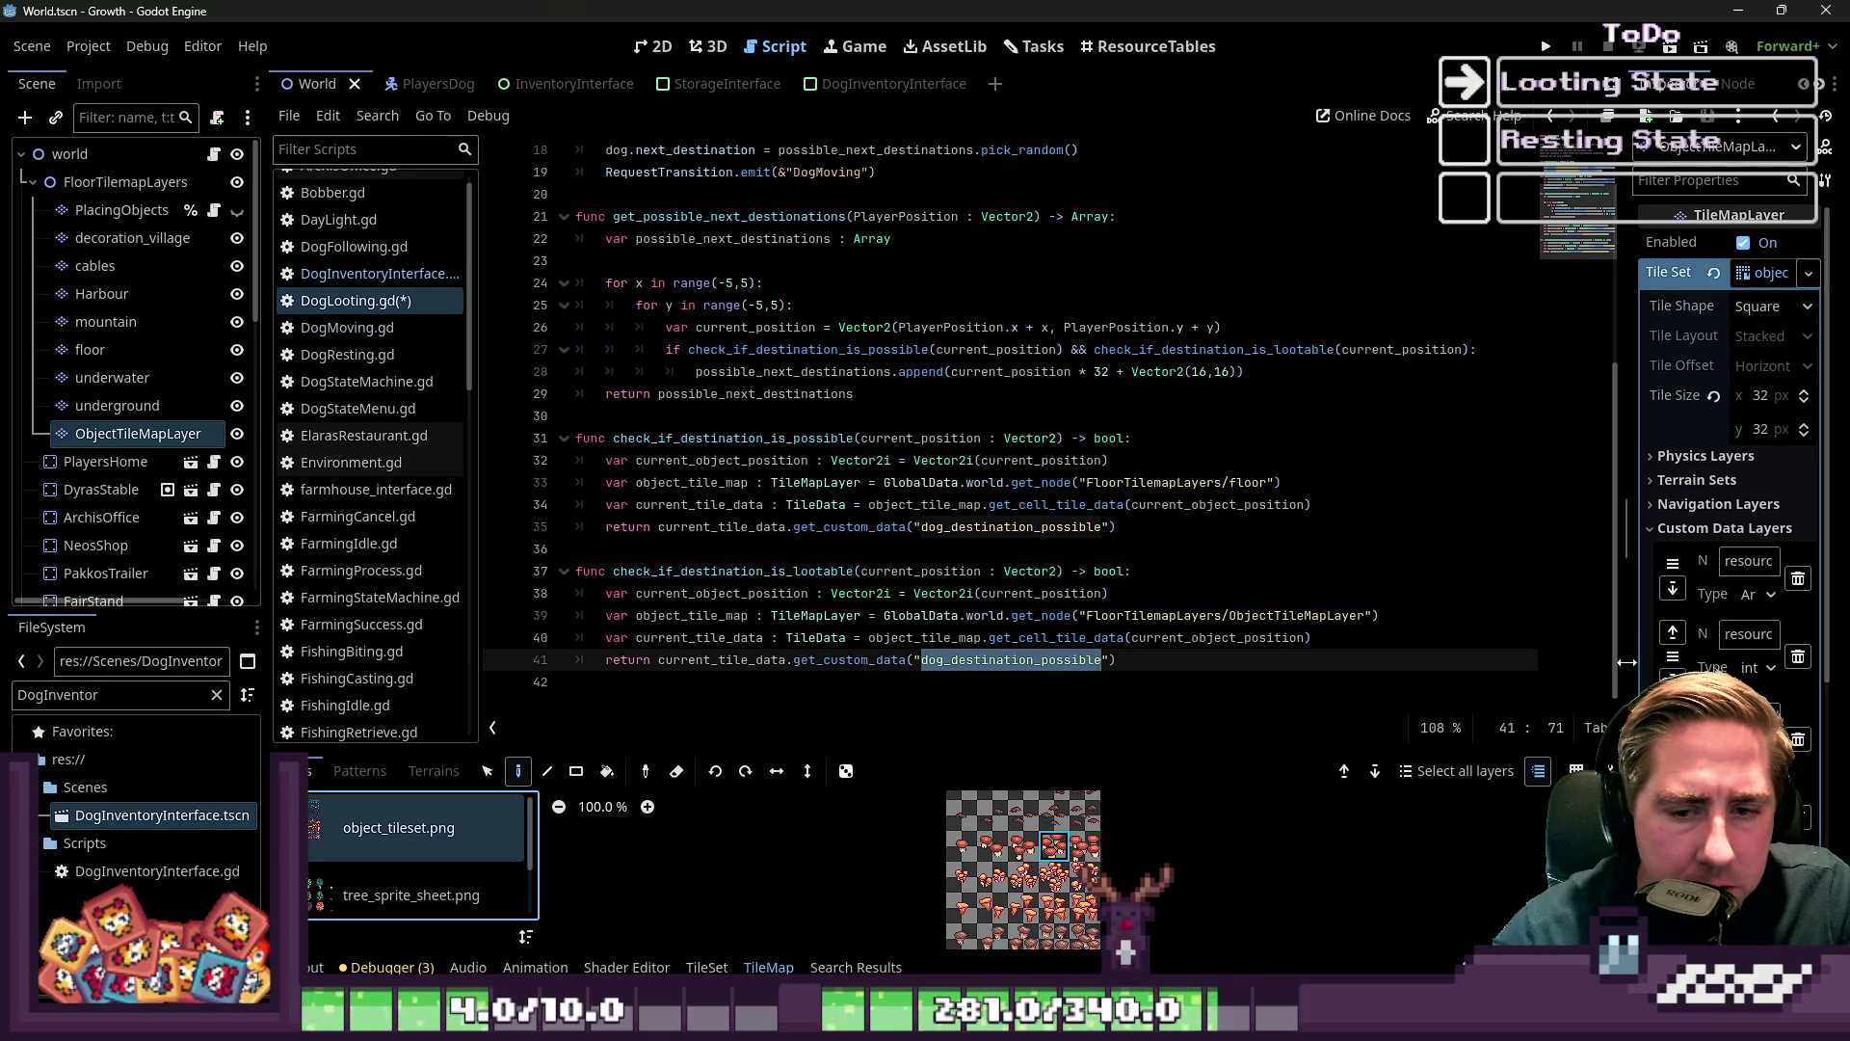
left_click_drag(1635, 661, 1331, 661)
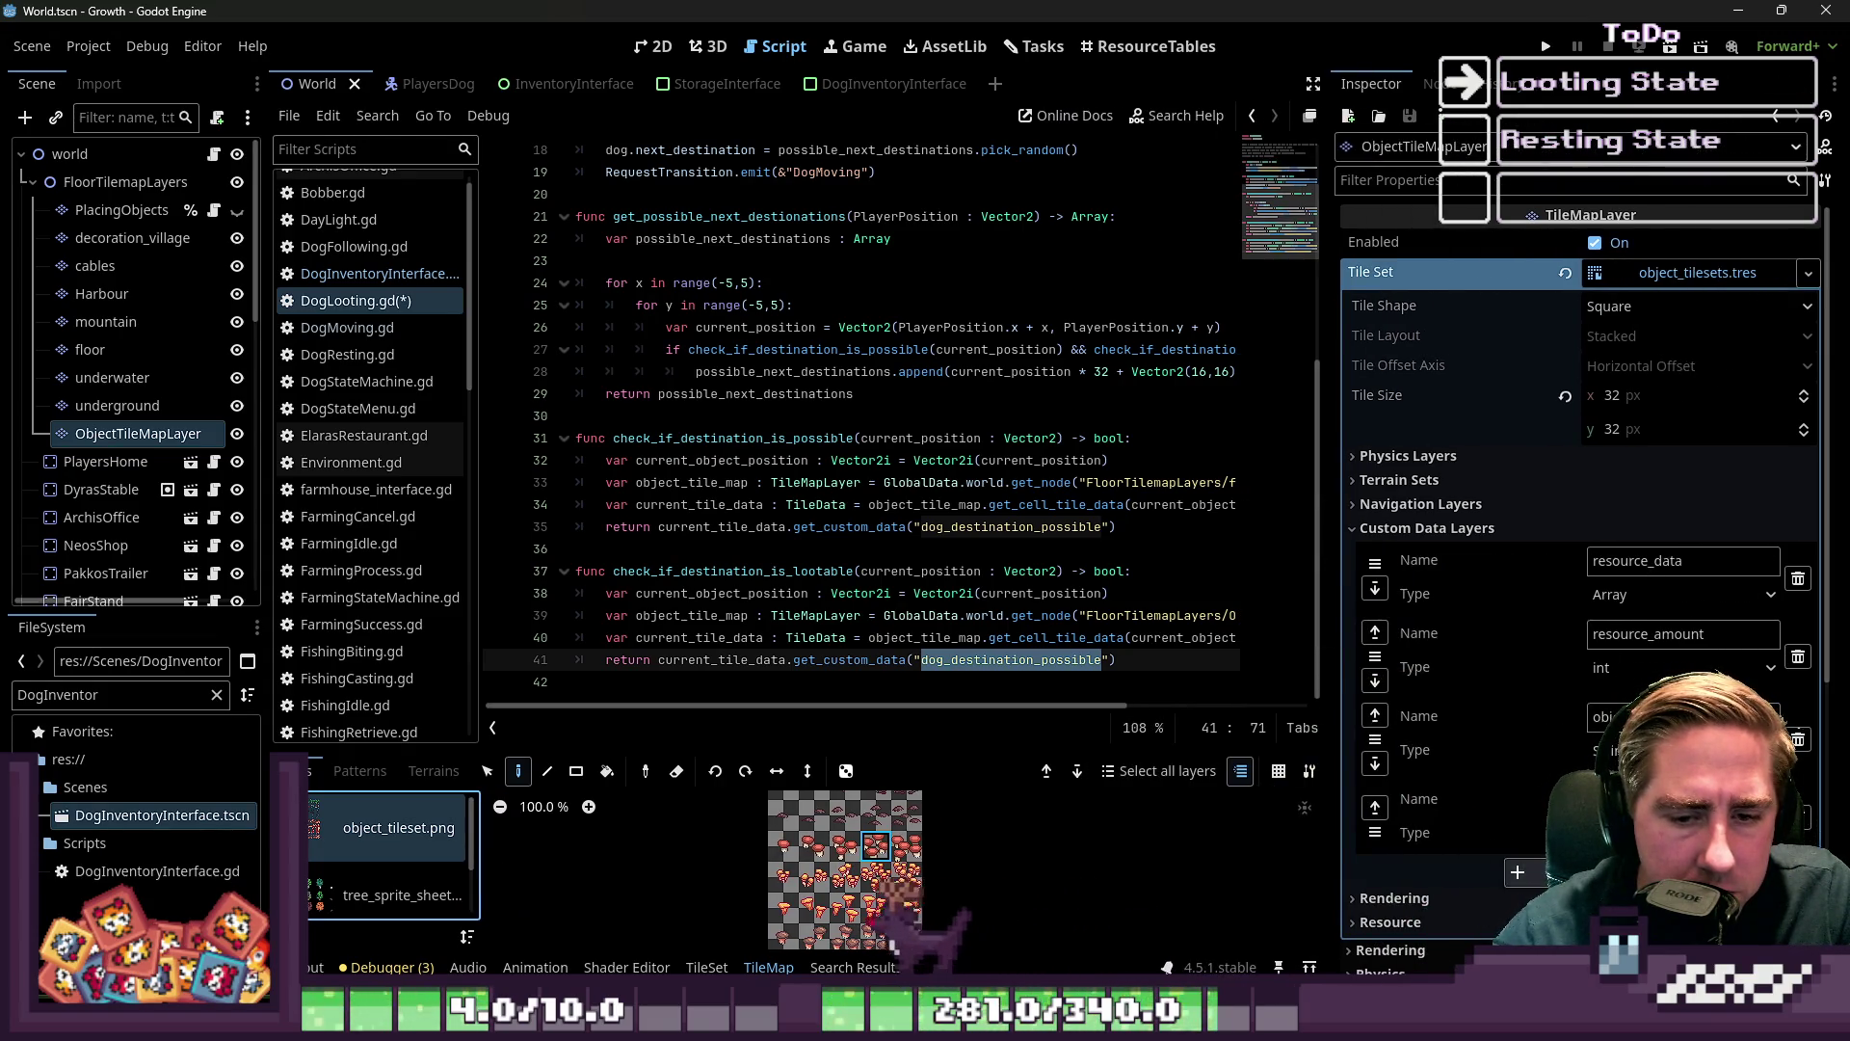
left_click(707, 966)
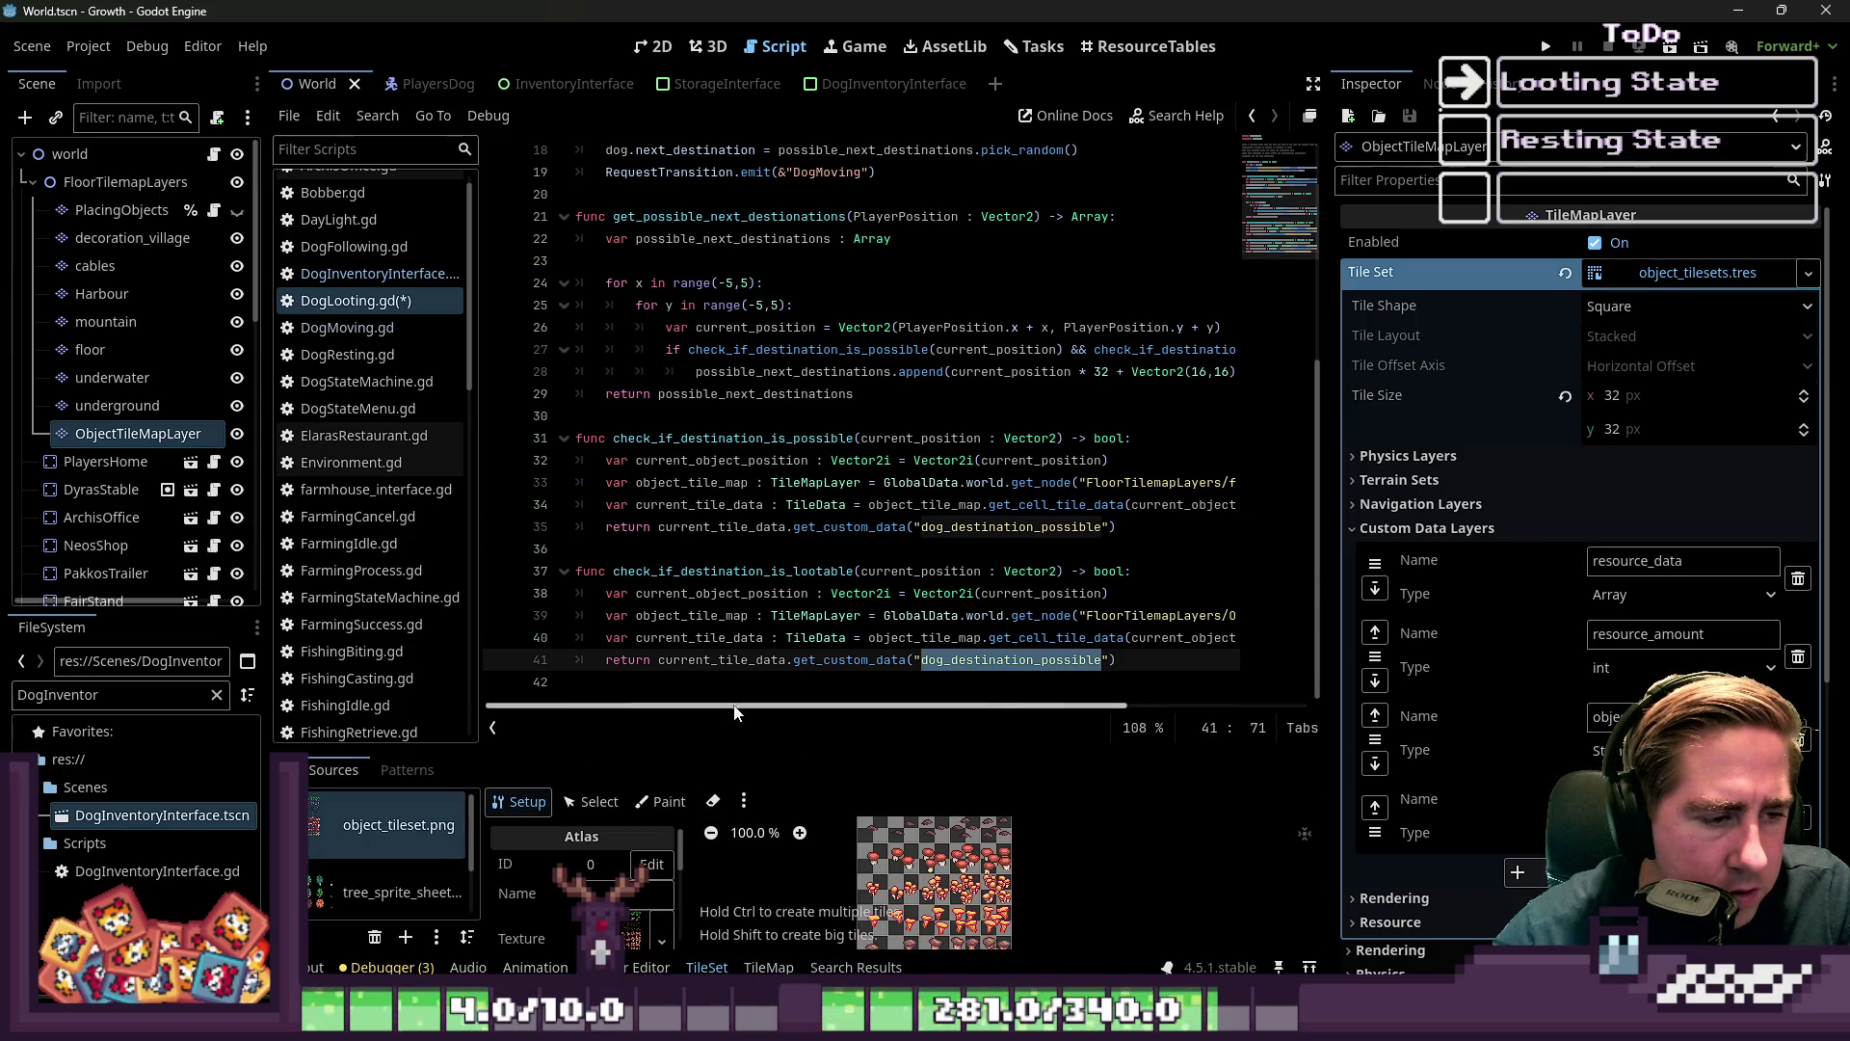
left_click_drag(748, 748, 749, 294)
scroll(1060, 549, "up", 8)
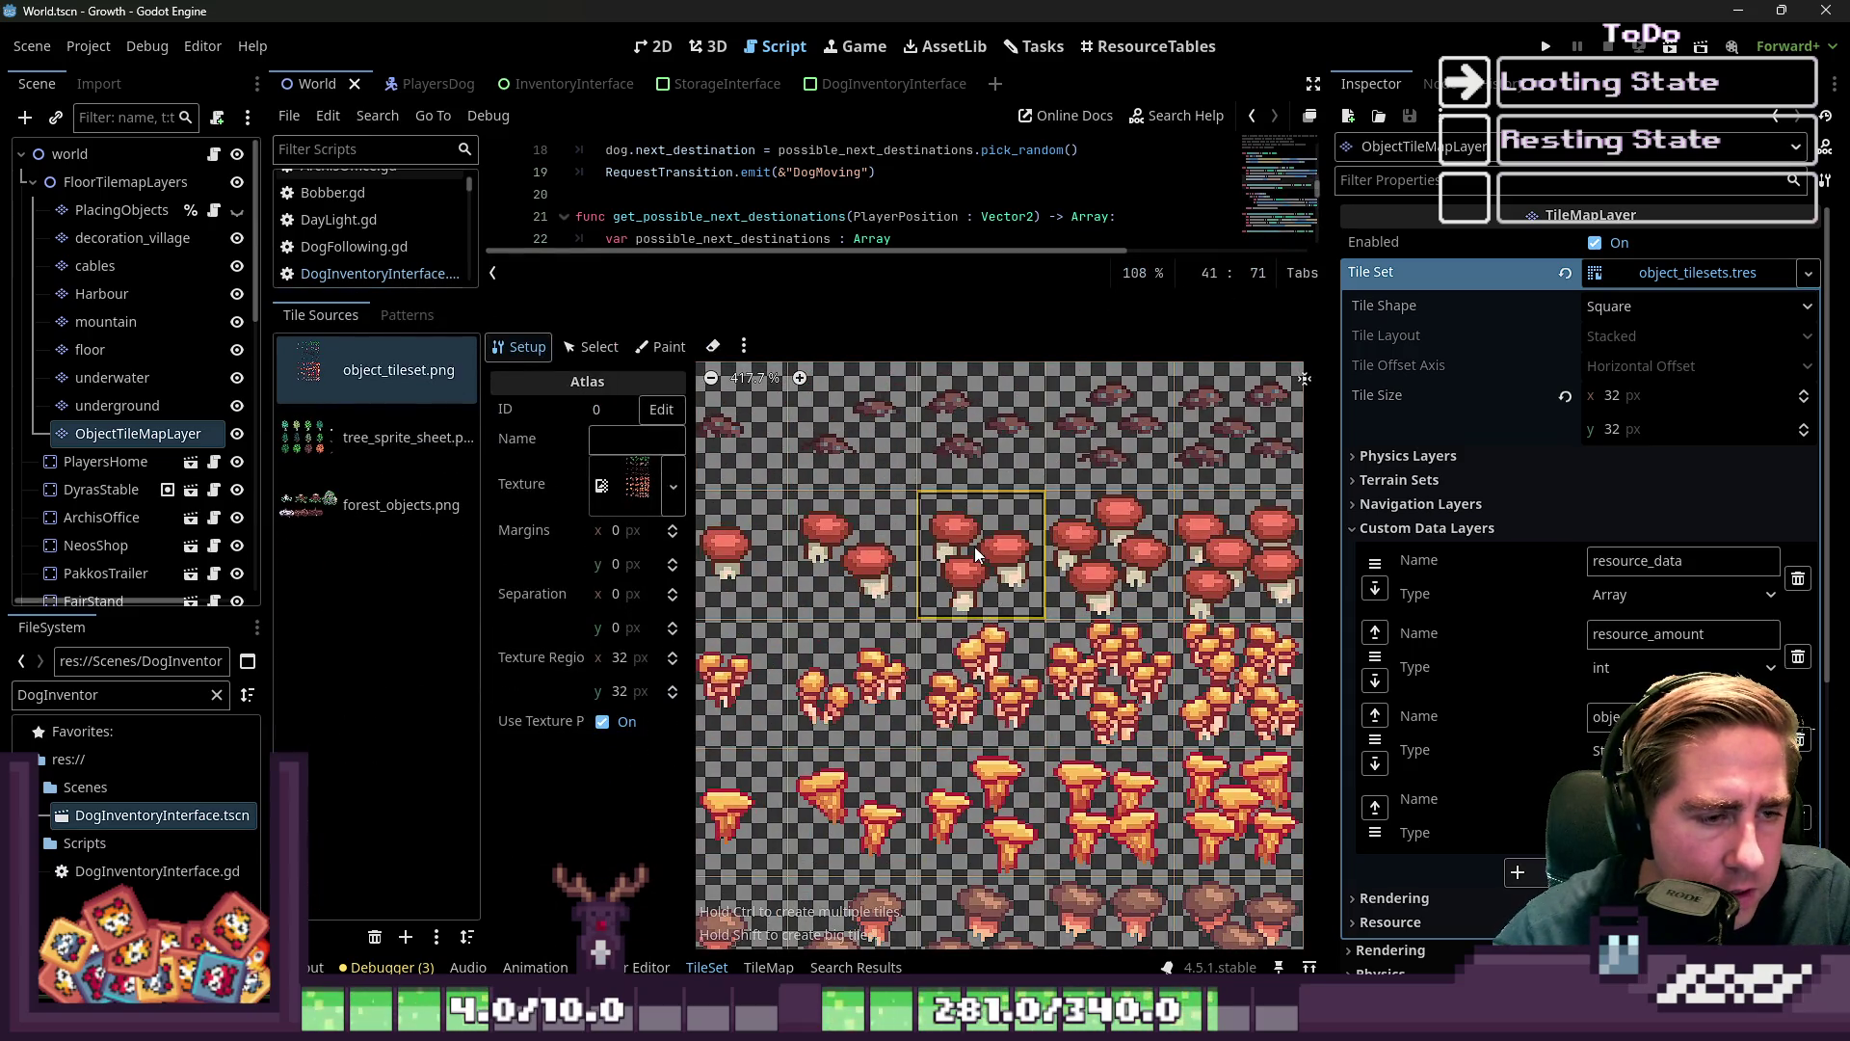
- Pick the mushroom tile in Select mode and expand its custom data
right_click(974, 546)
left_click(590, 346)
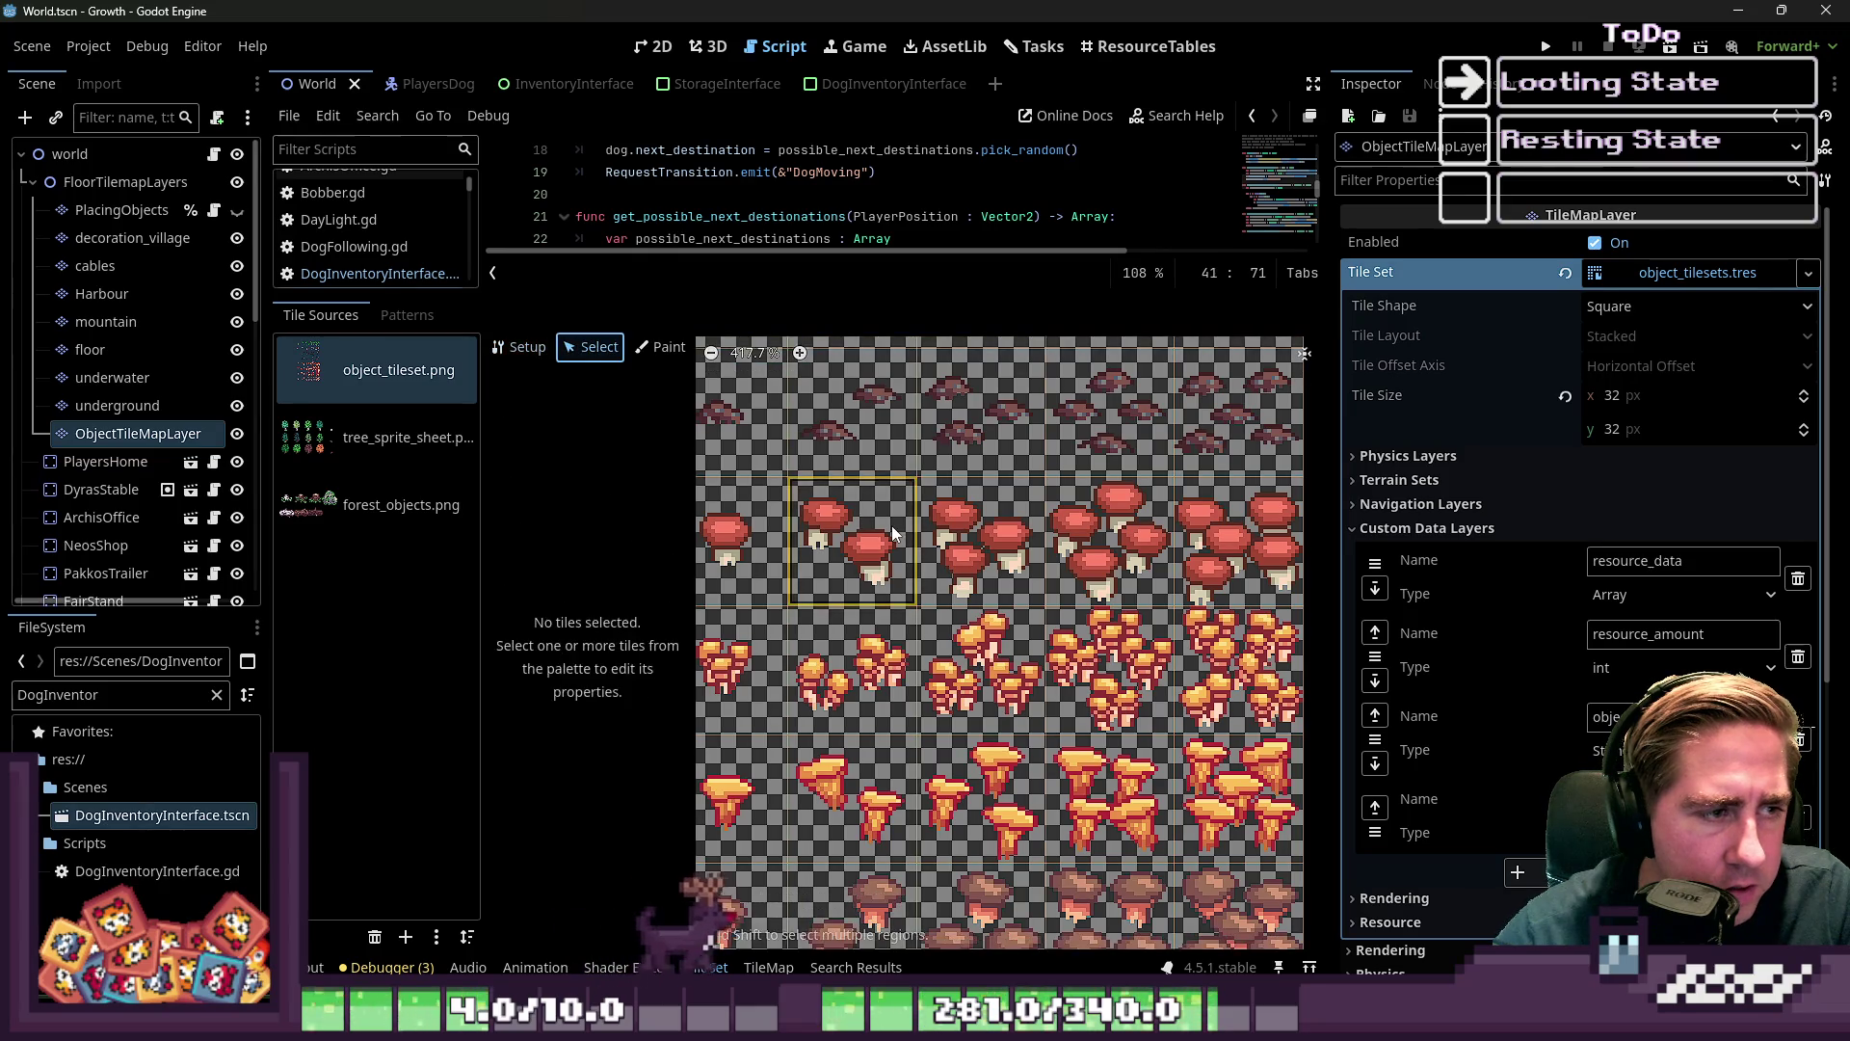
left_click(893, 524)
left_click(576, 654)
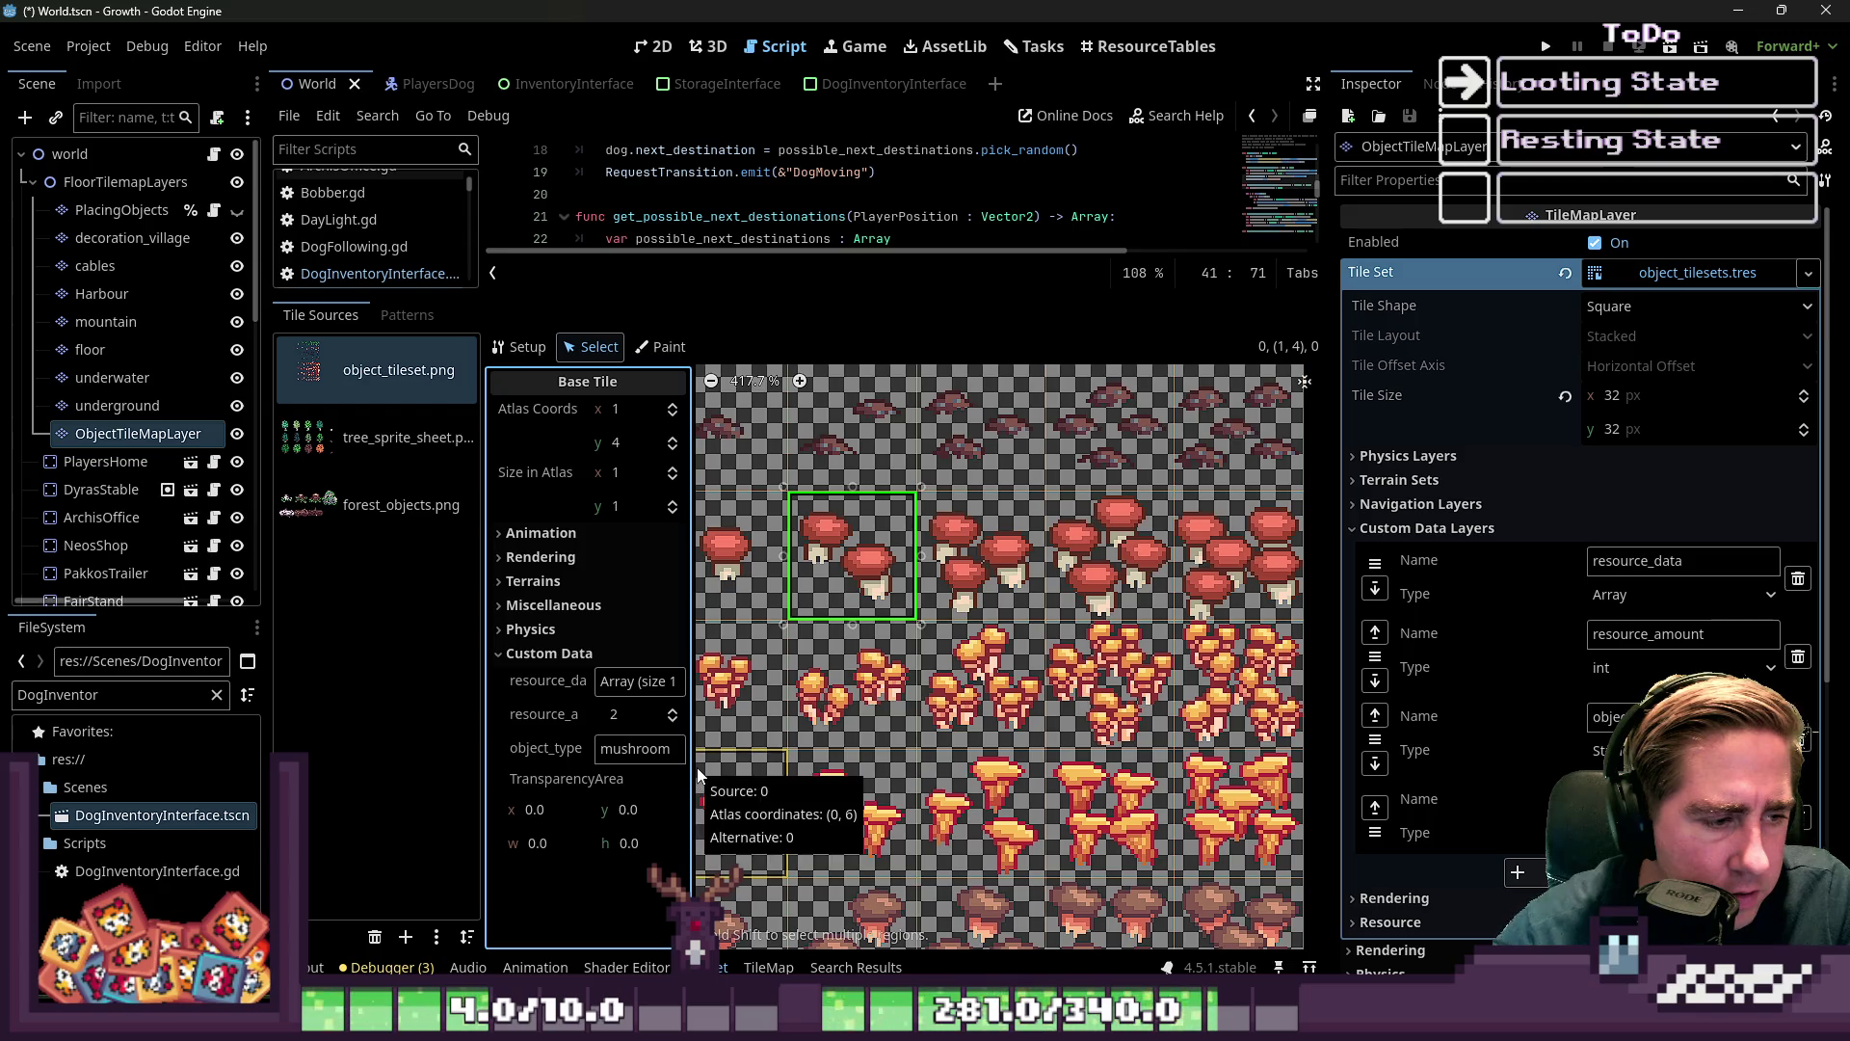
left_click_drag(694, 767, 799, 738)
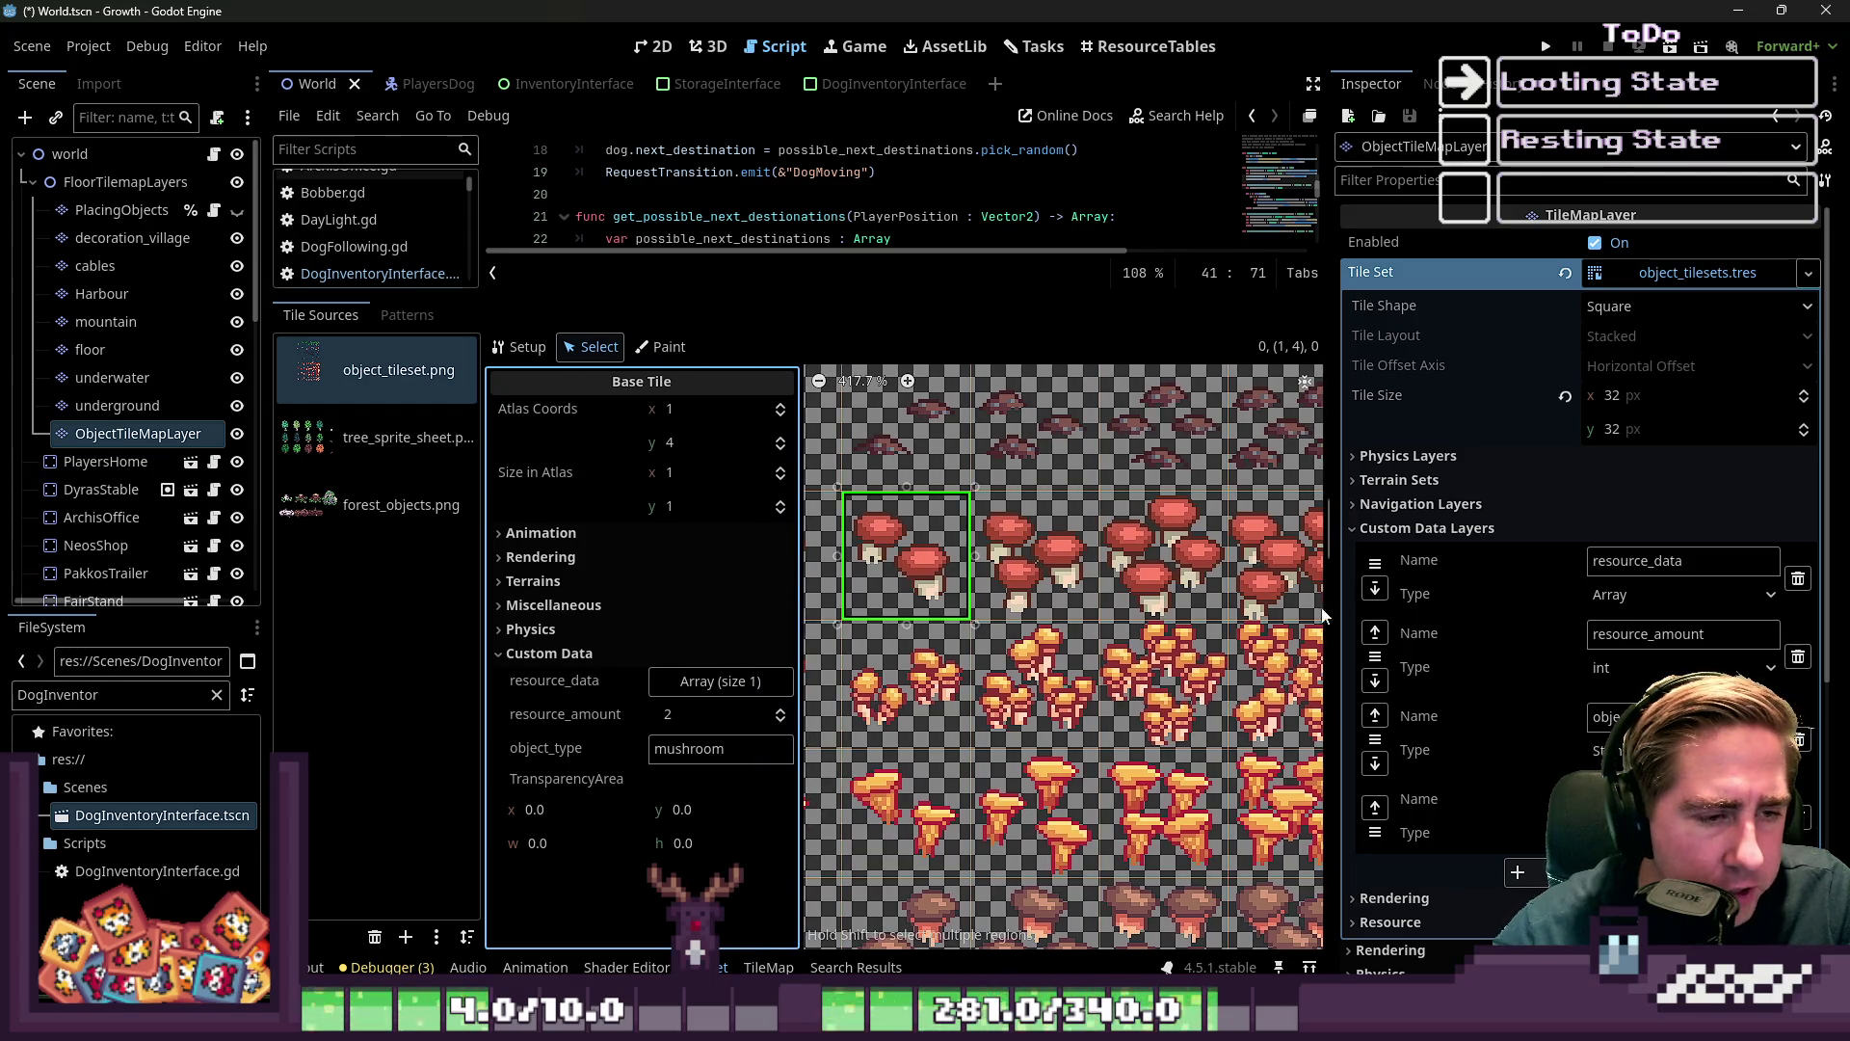
left_click(367, 492)
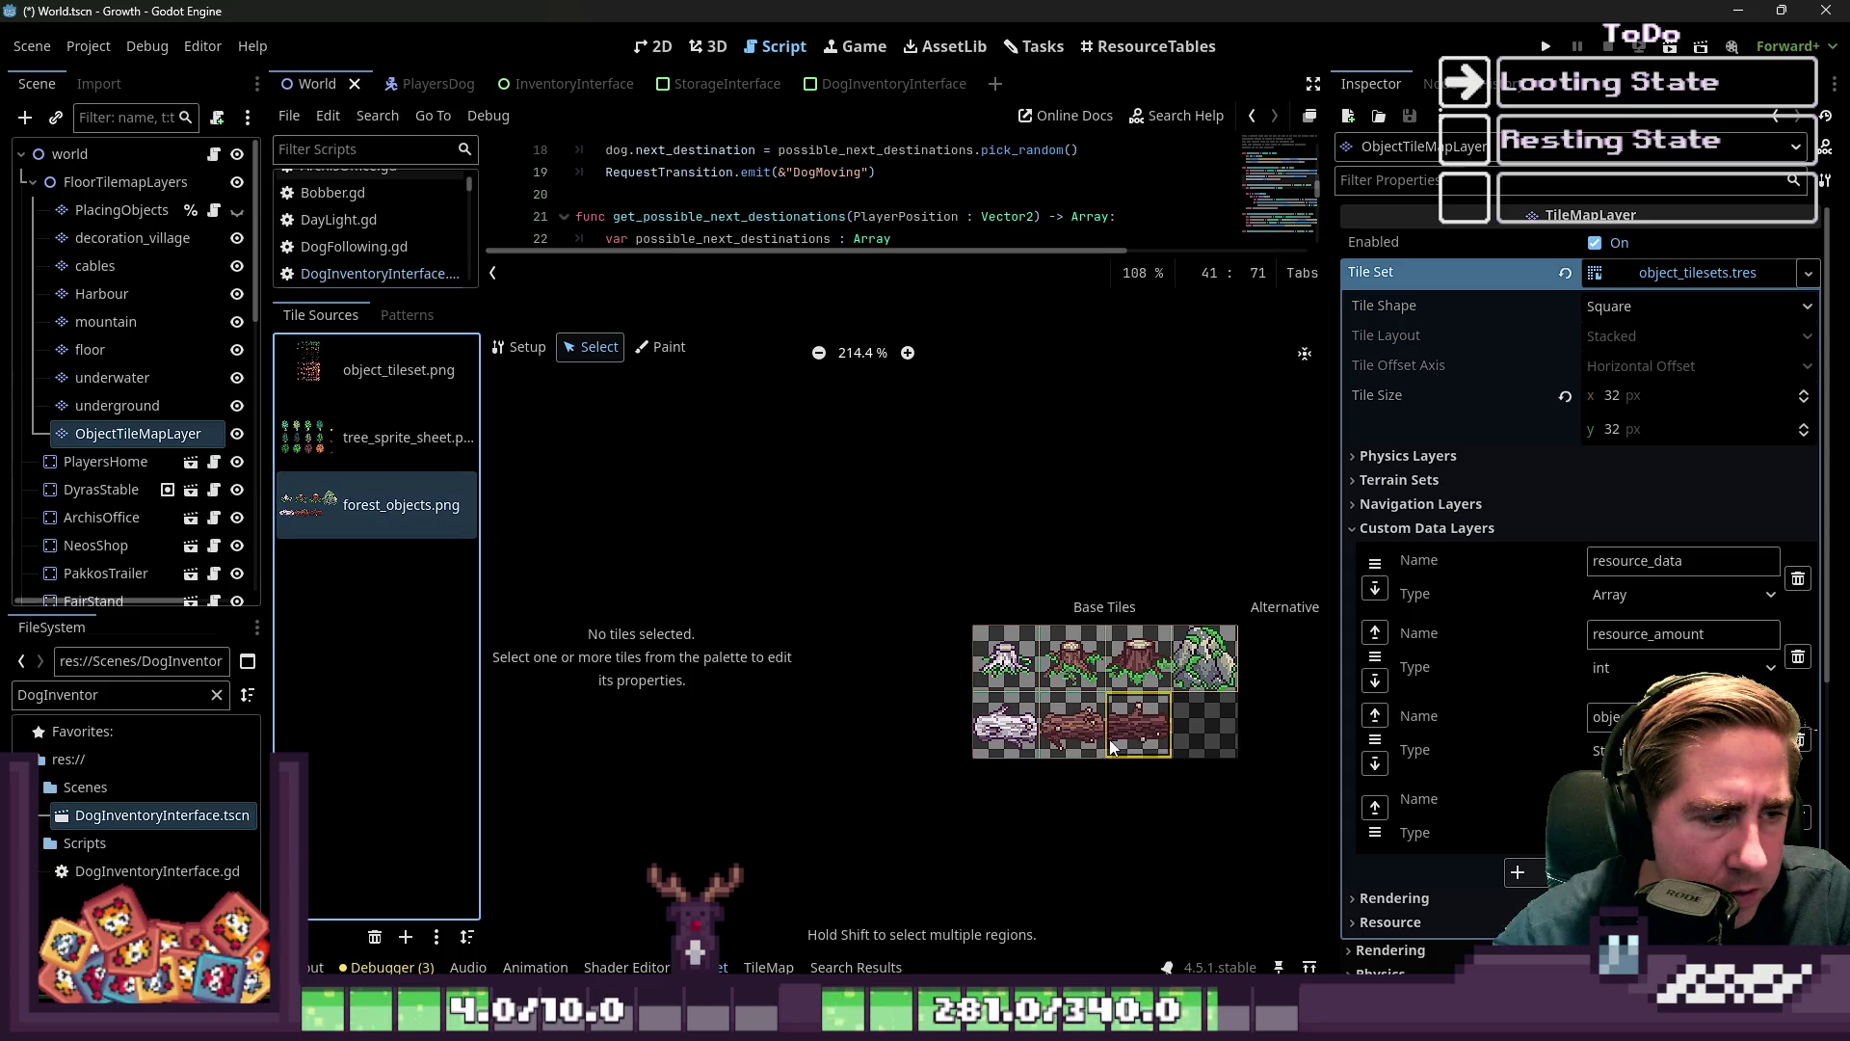
scroll(1117, 672, "up", 2)
left_click(333, 369)
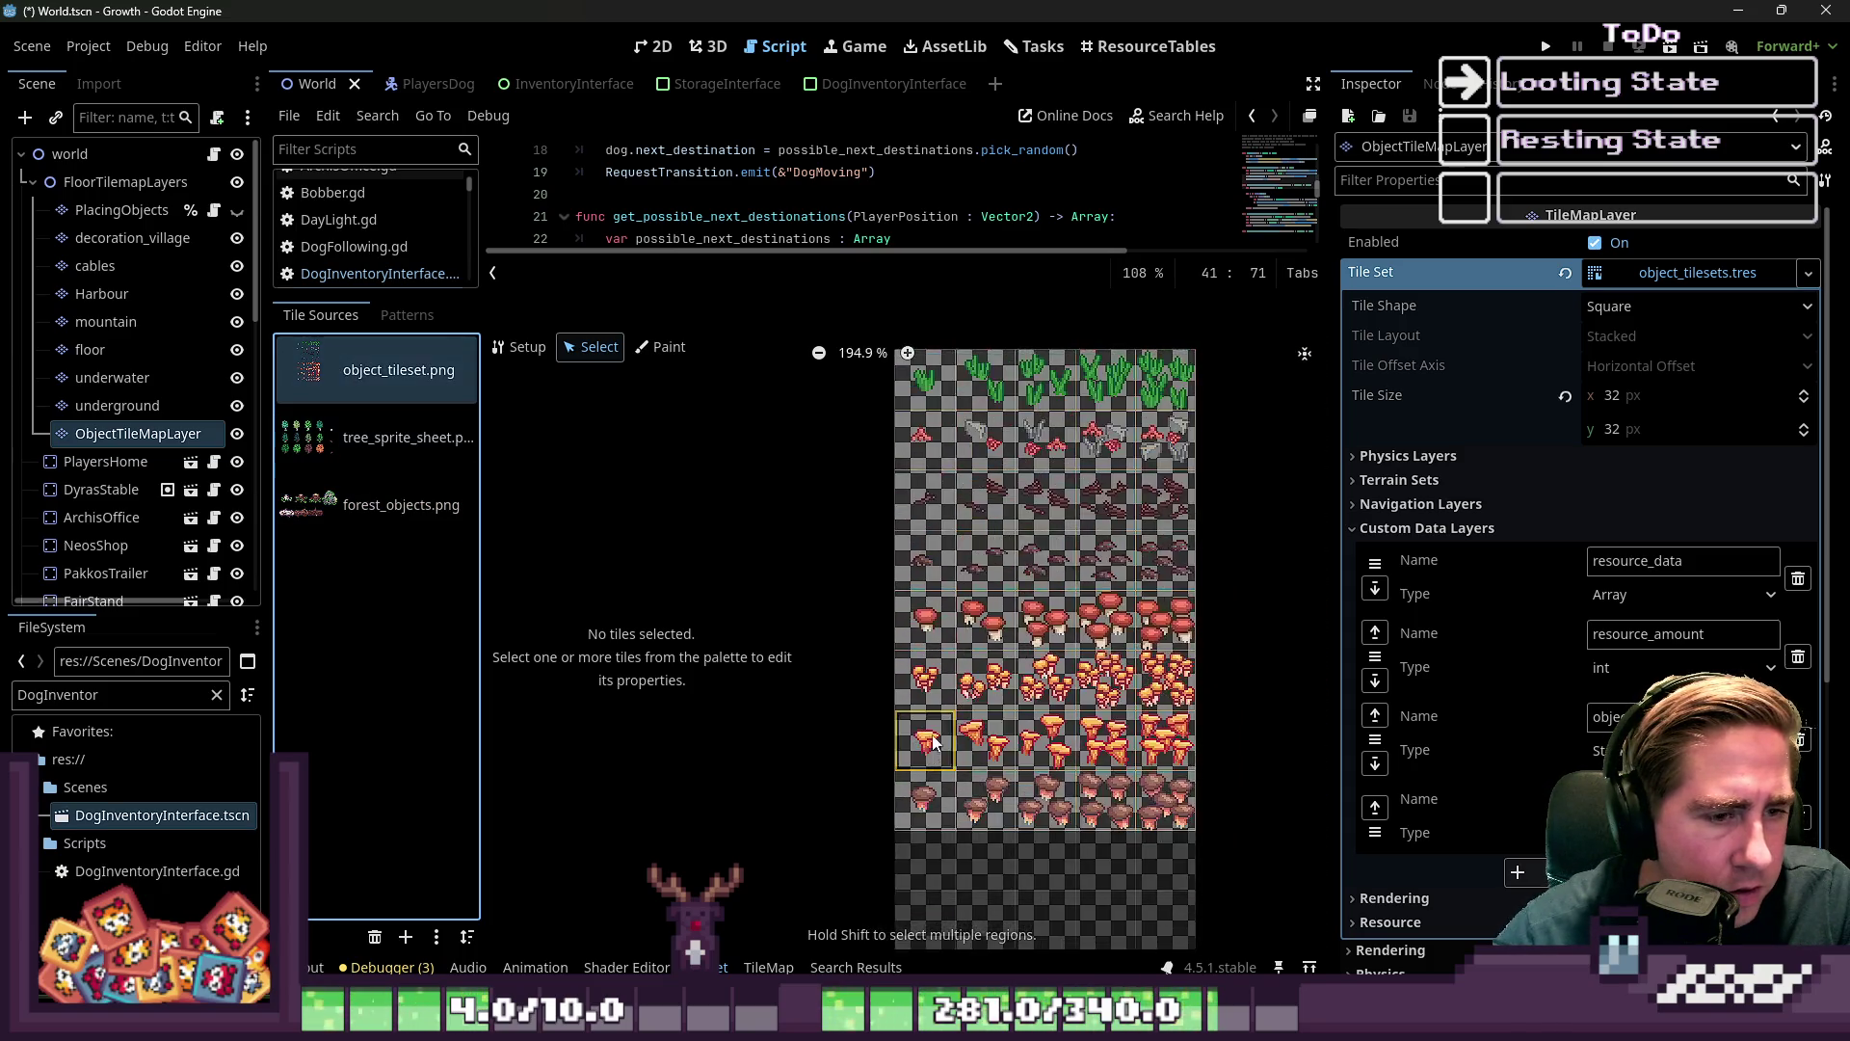
scroll(987, 582, "up", 4)
- Check the object_type custom data of the stick, mushroom, scrap and neighbouring tiles
left_click(987, 582)
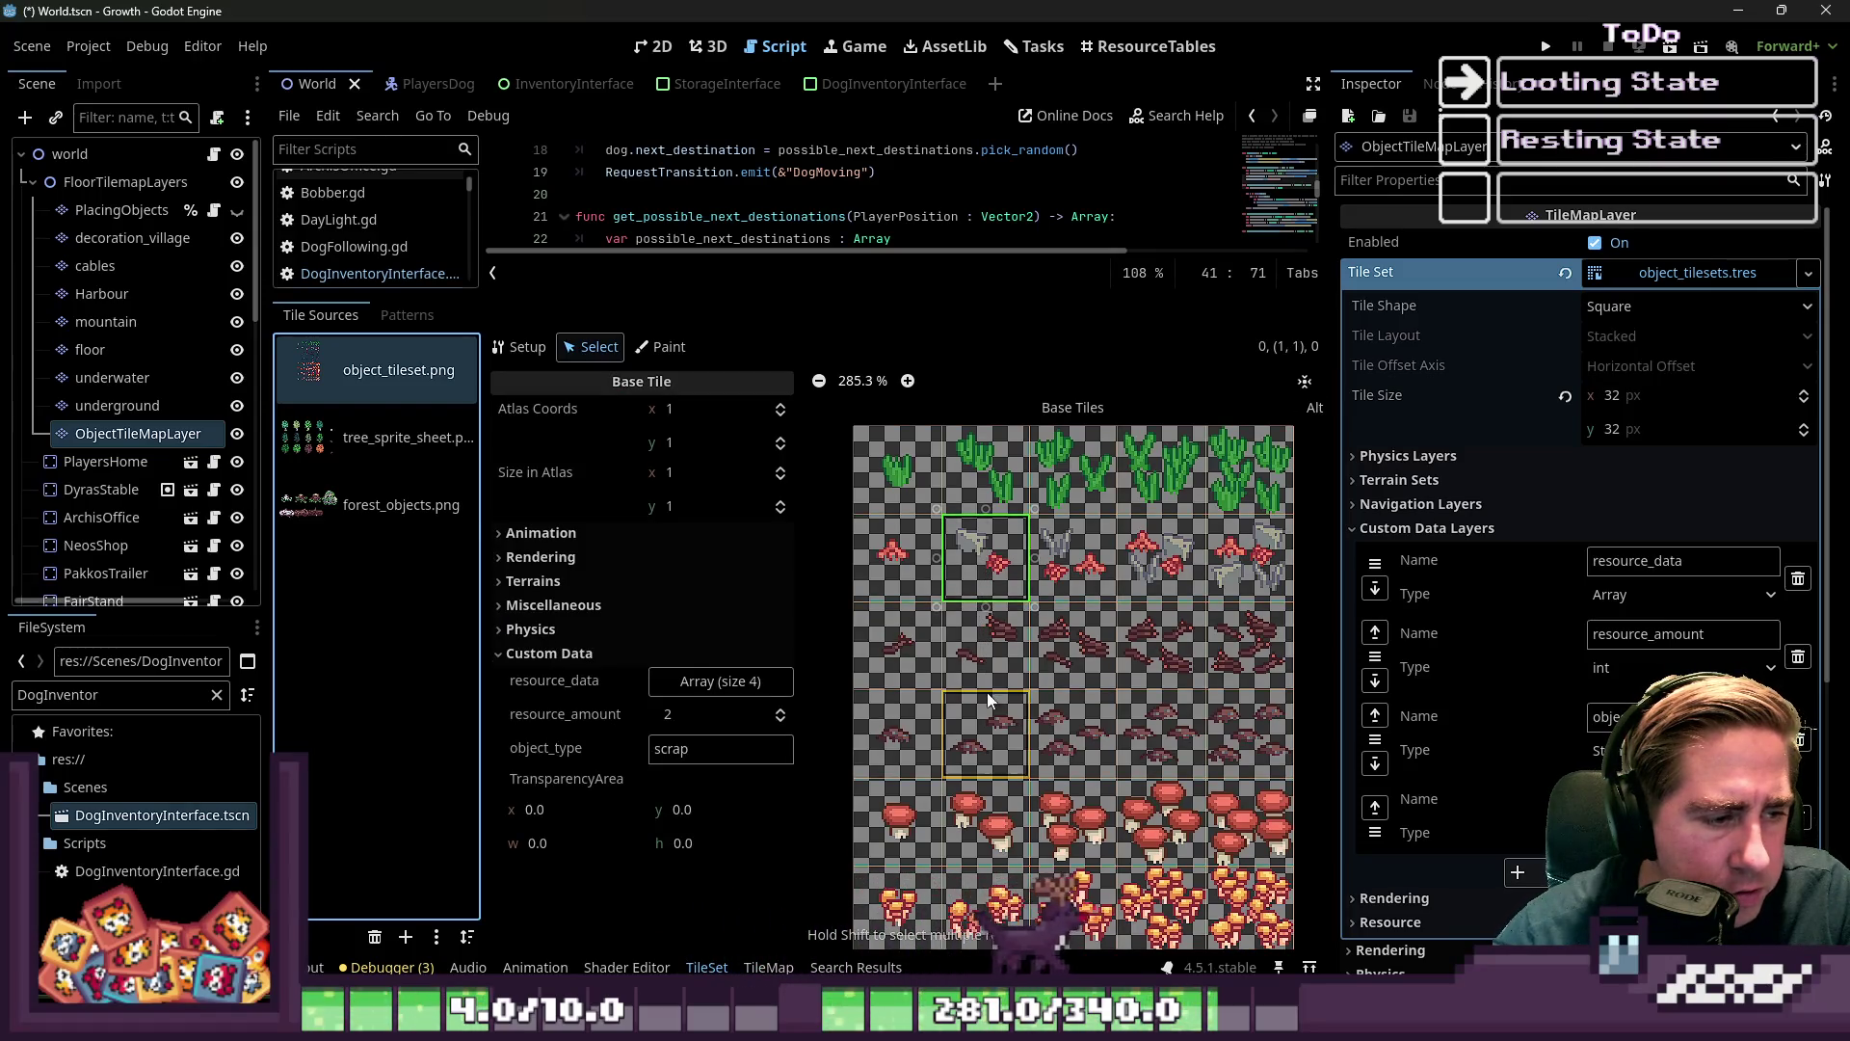
left_click(999, 652)
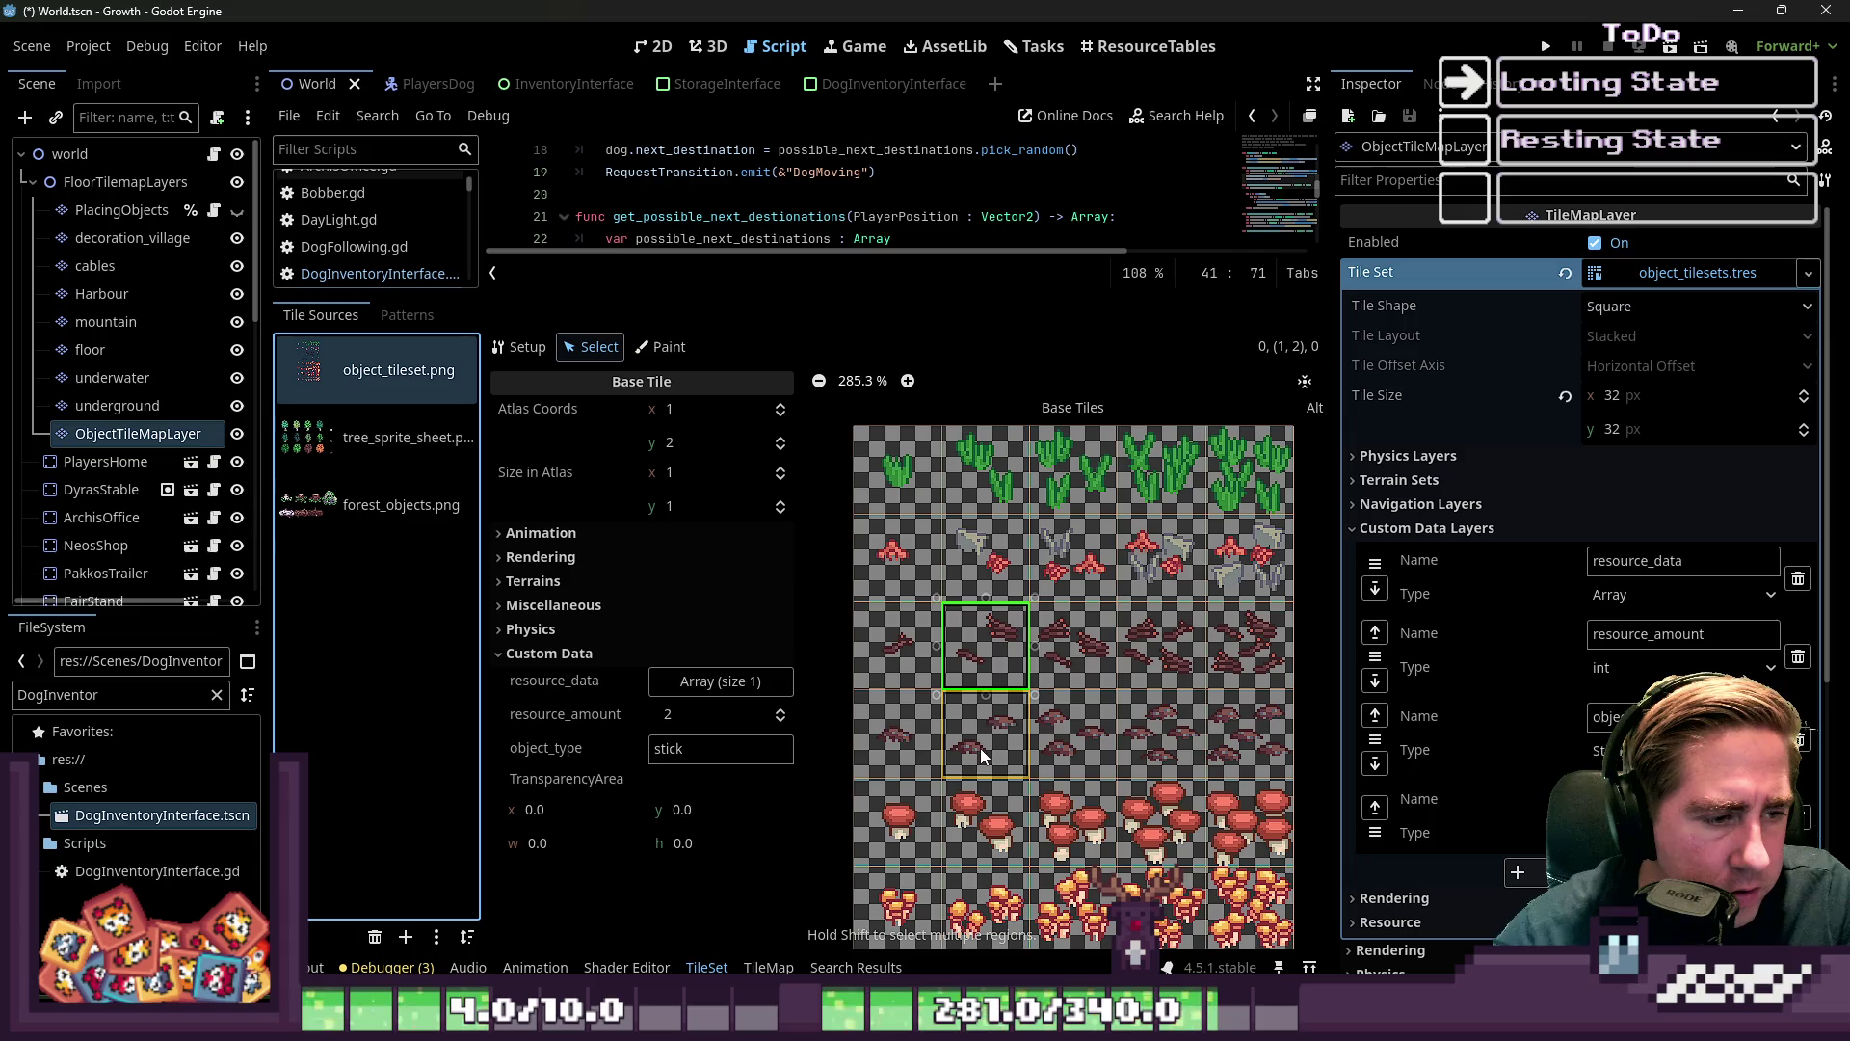
left_click(981, 824)
scroll(981, 721, "down", 3)
left_click(964, 855)
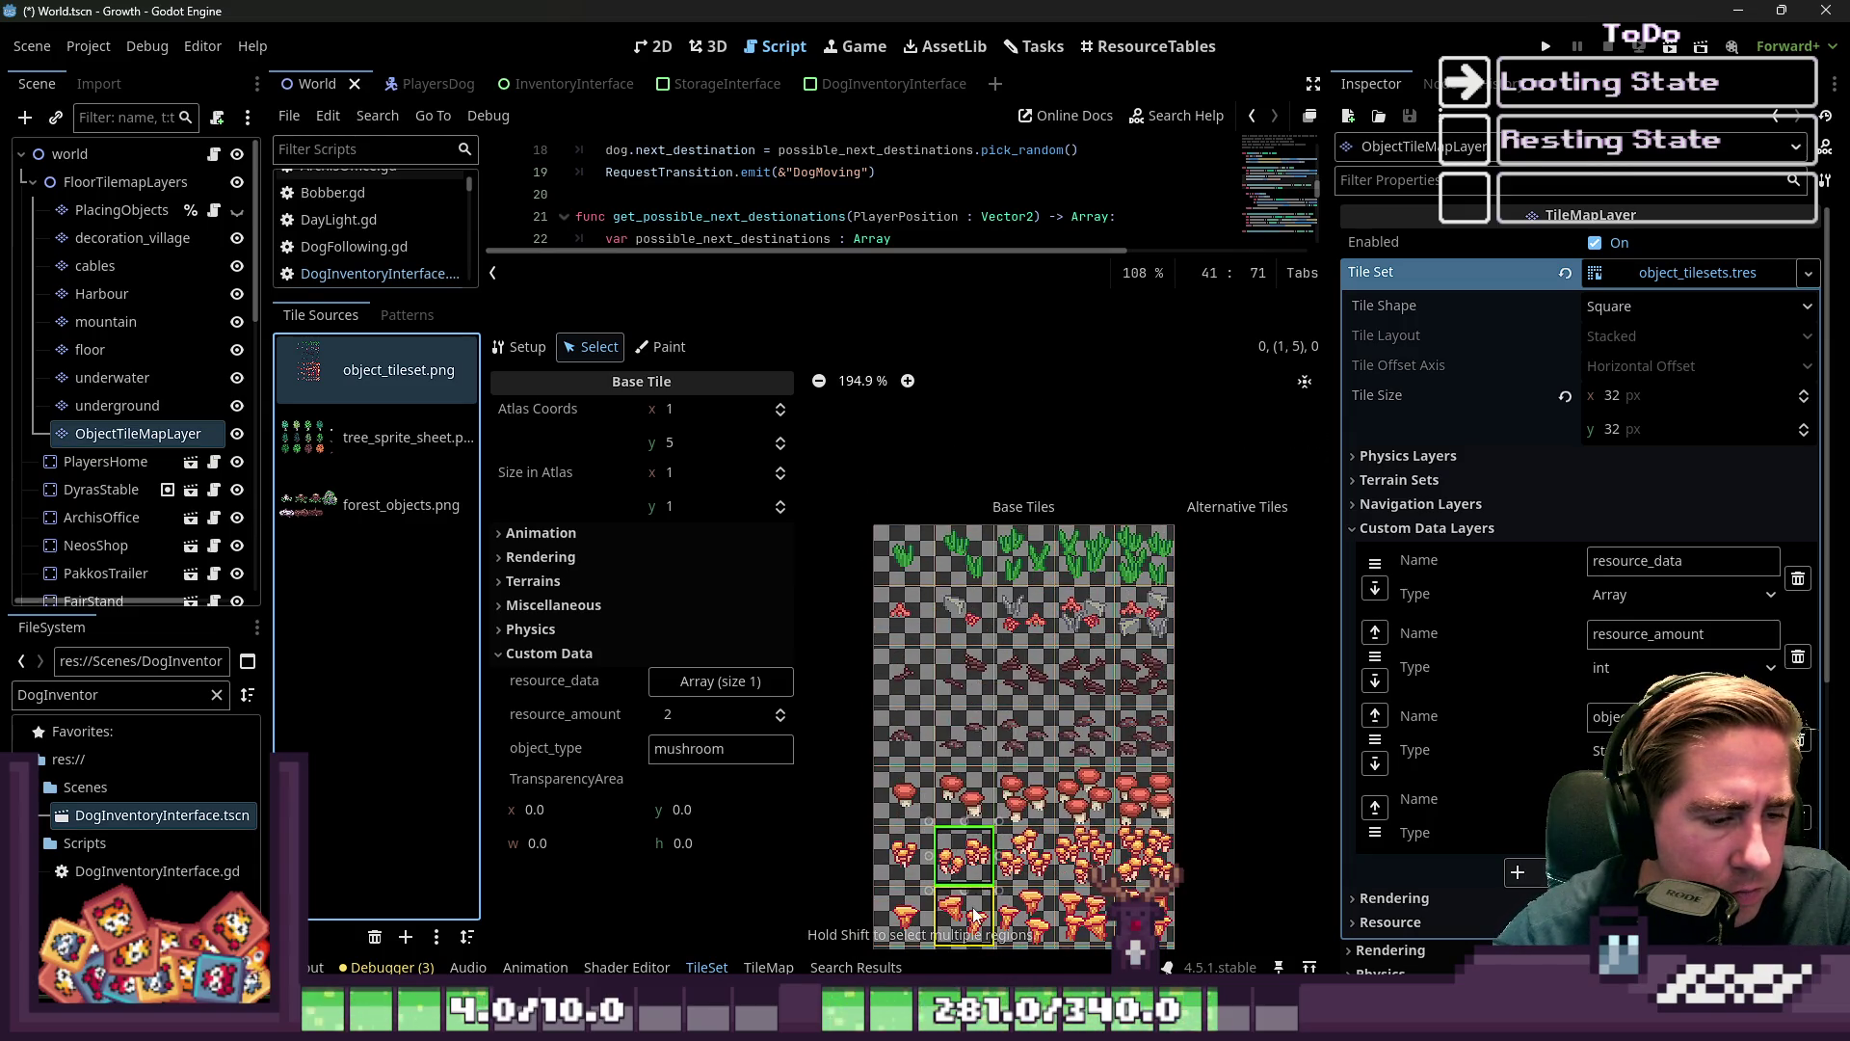
left_click(975, 913)
scroll(898, 839, "down", 1)
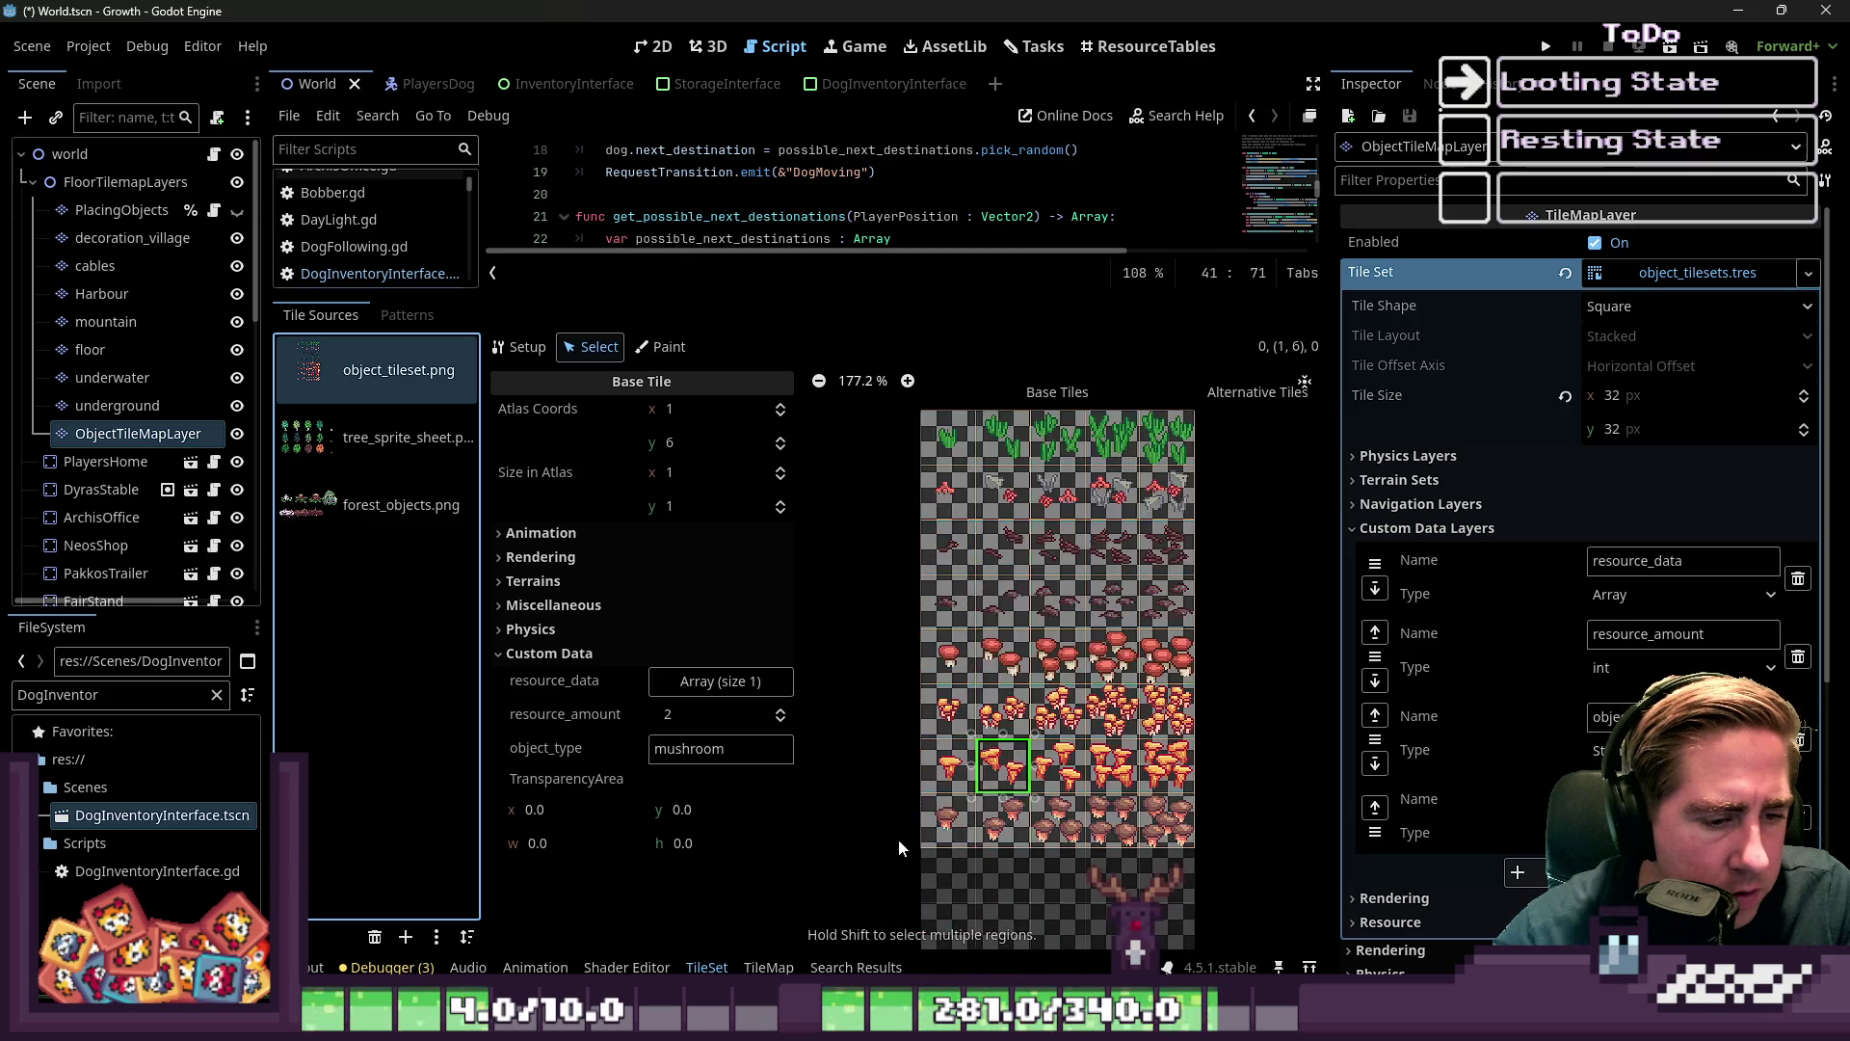
left_click(1002, 439)
left_click(1002, 493)
left_click(1008, 550)
- Set line 41's get_custom_data argument to "object_type" and add an indented line 42 below
left_click(1004, 597)
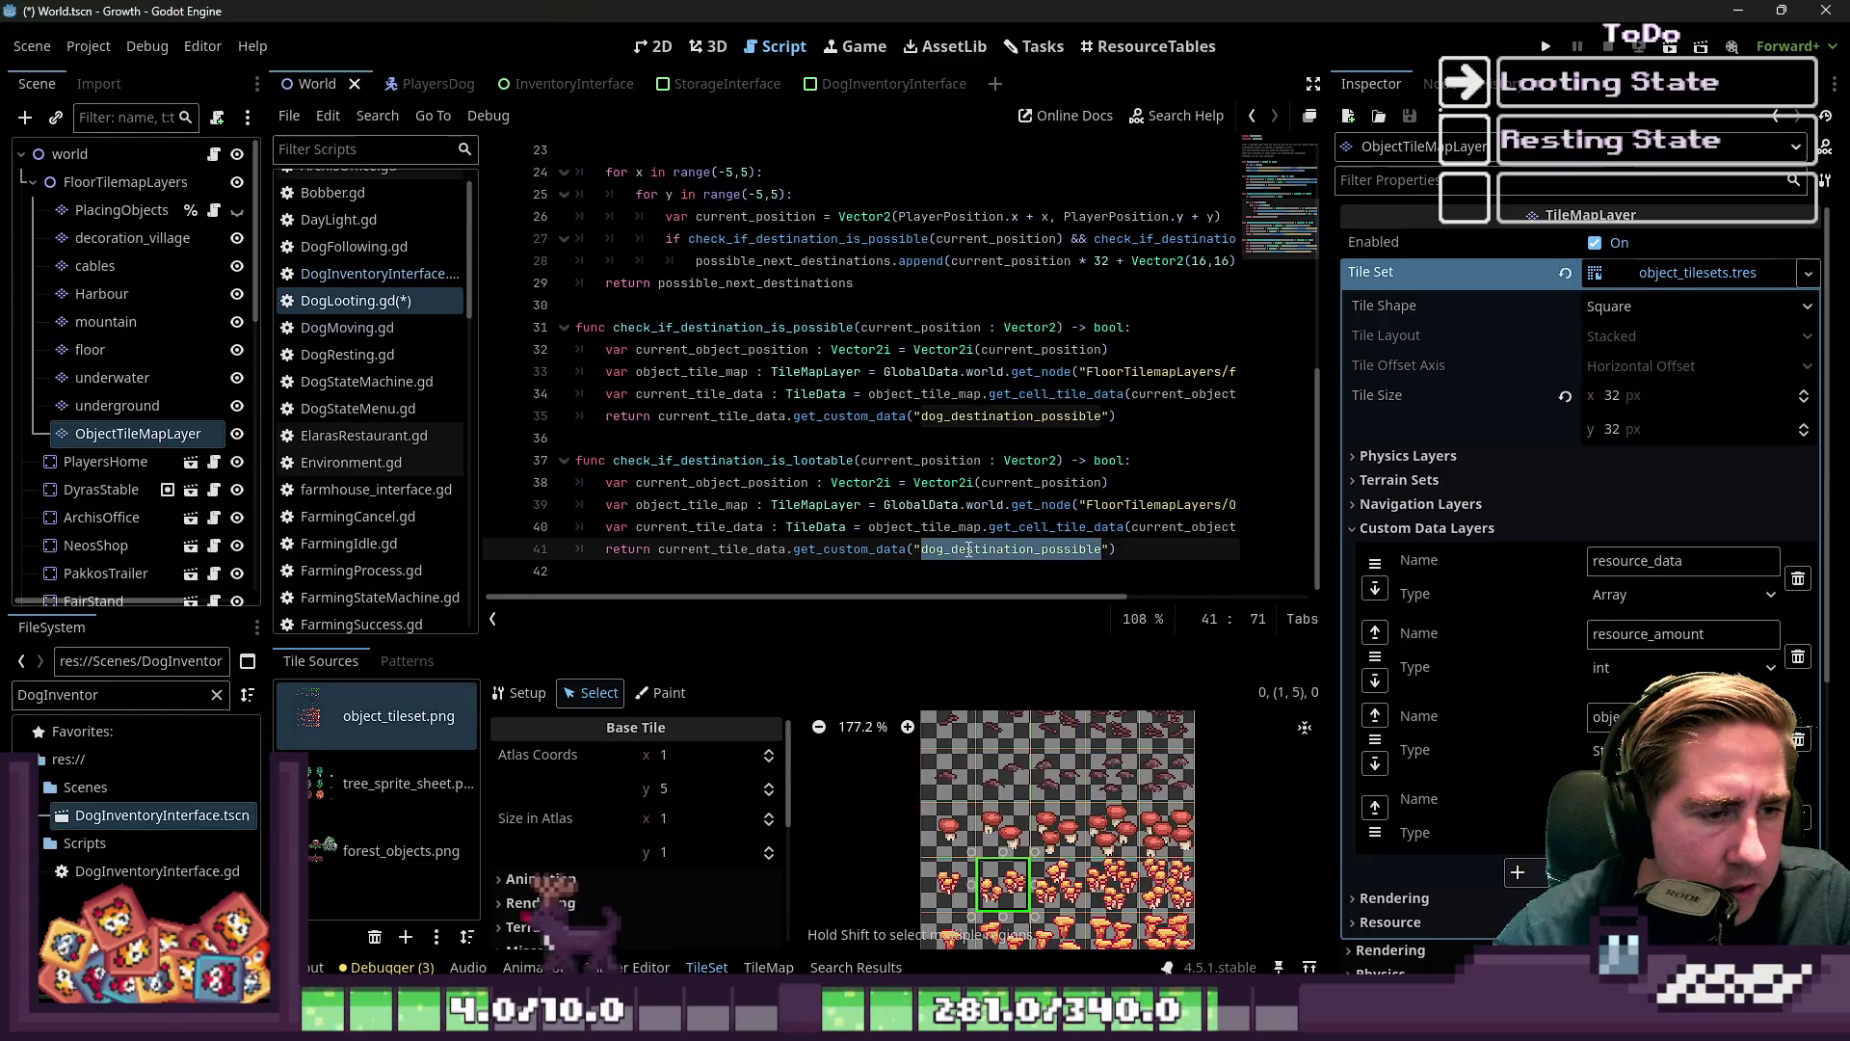
scroll(605, 841, "down", 5)
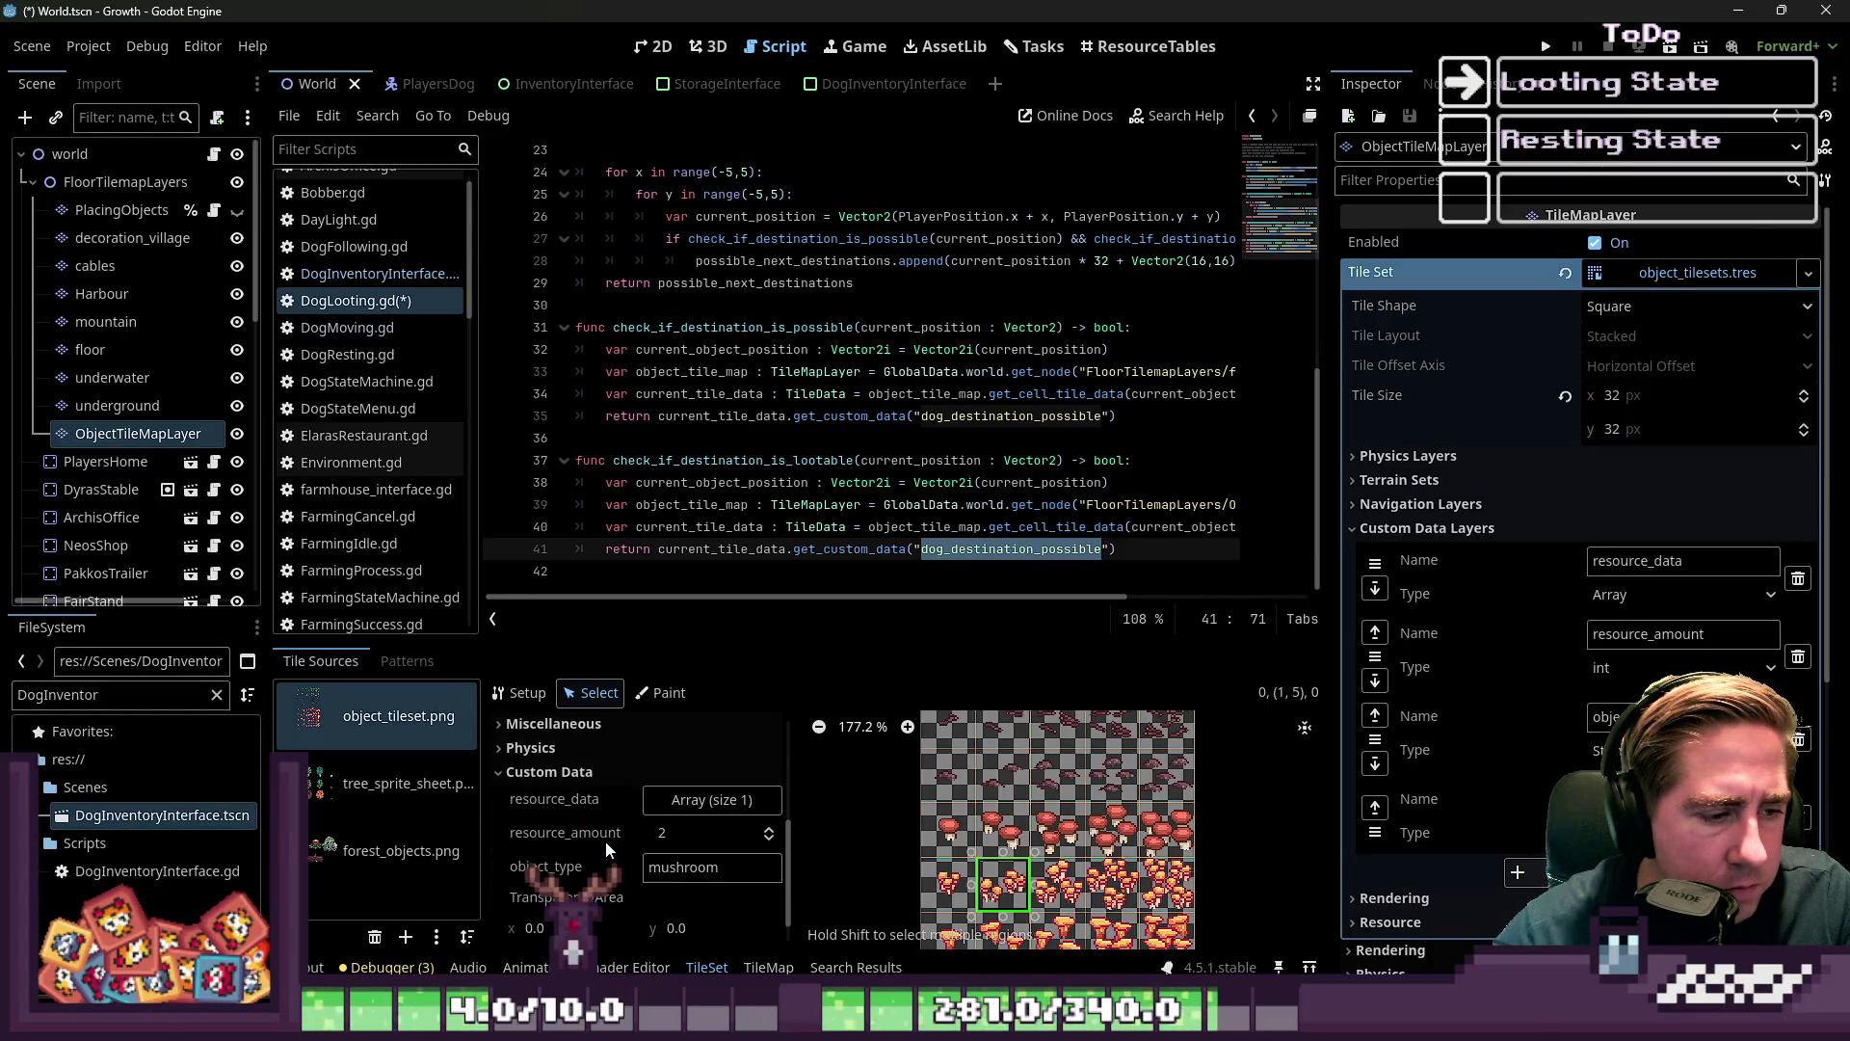
type("obje")
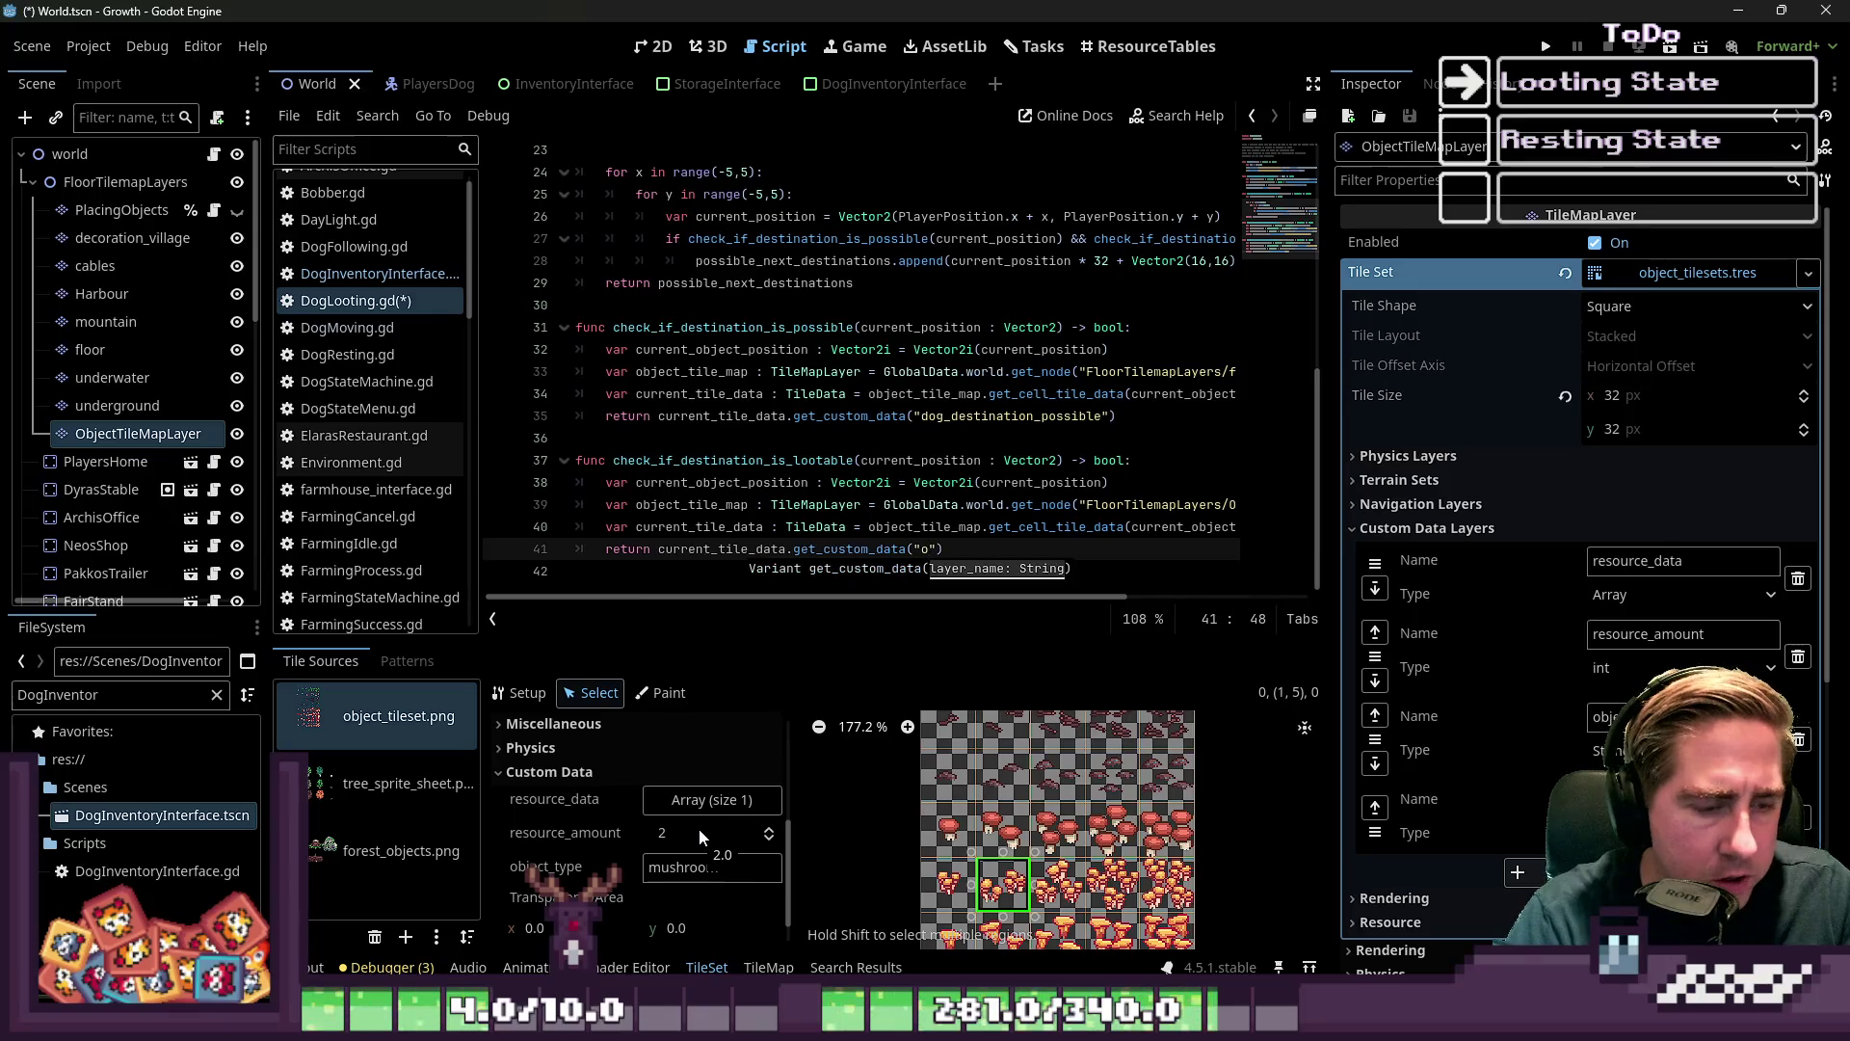
type("ct_type")
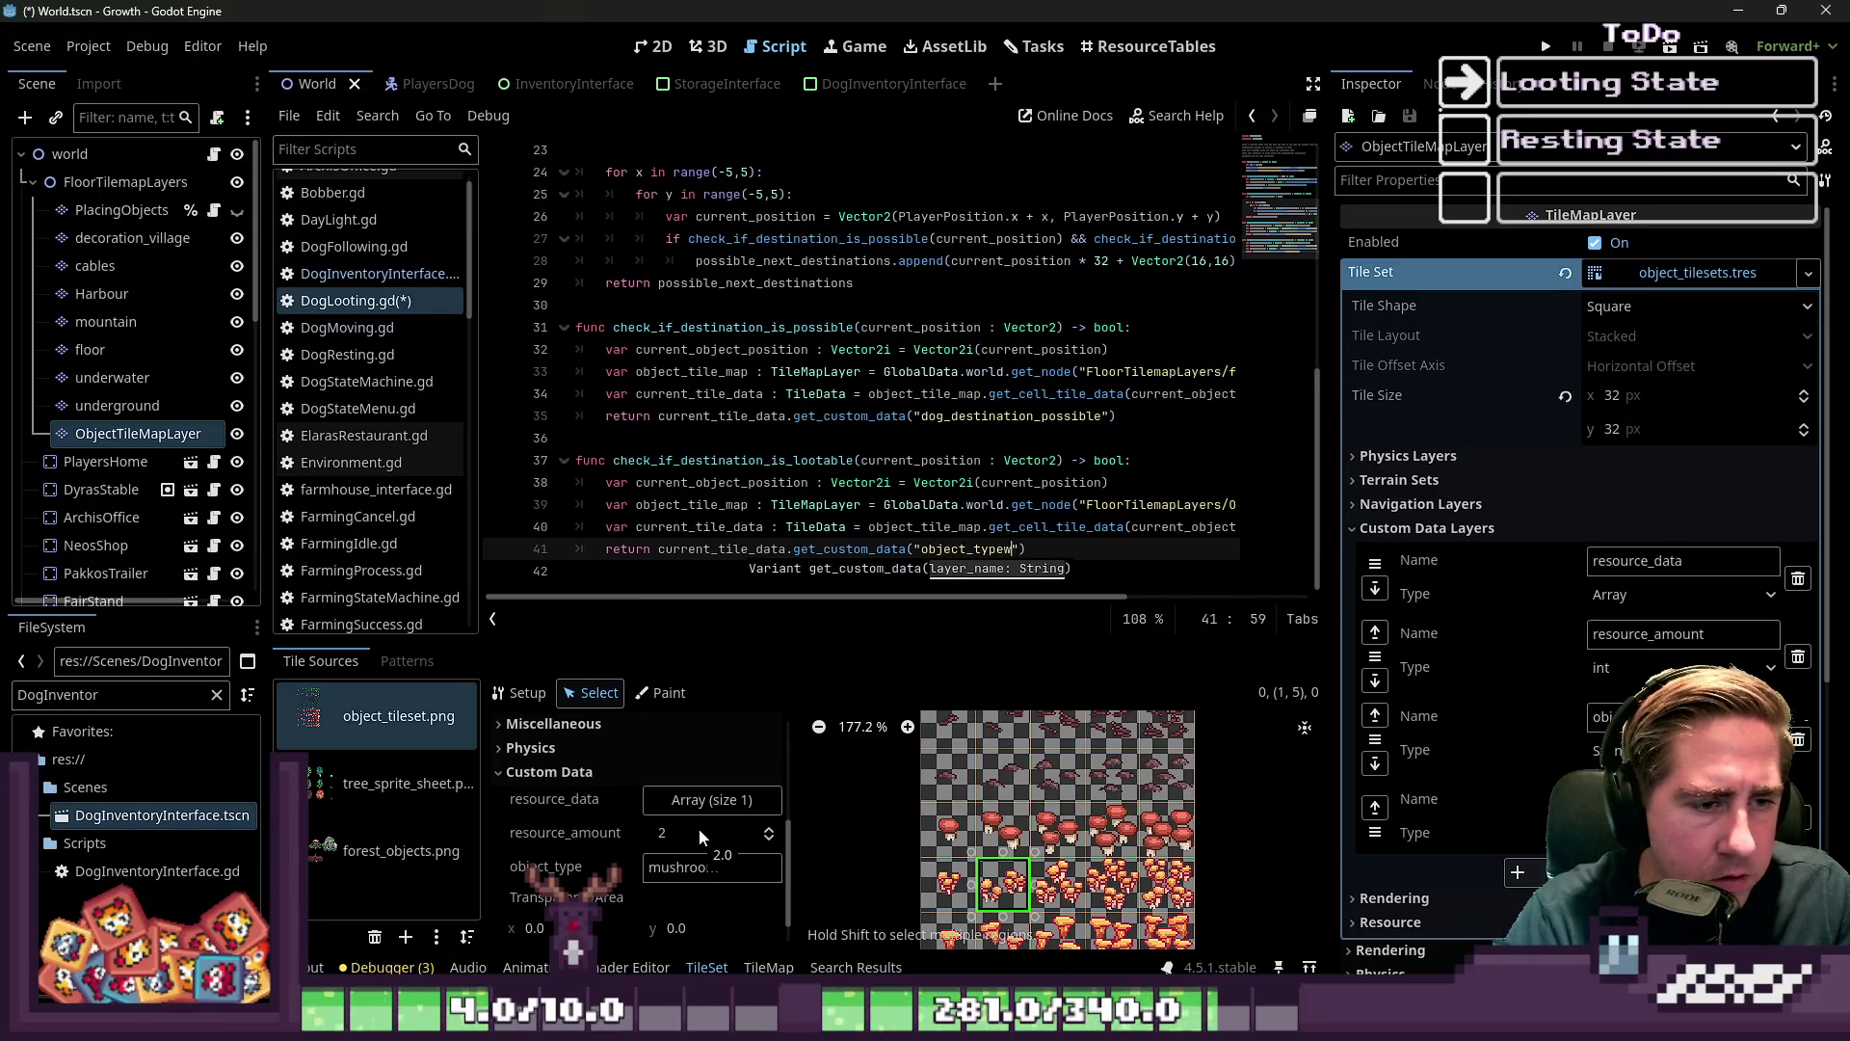
left_click(920, 482)
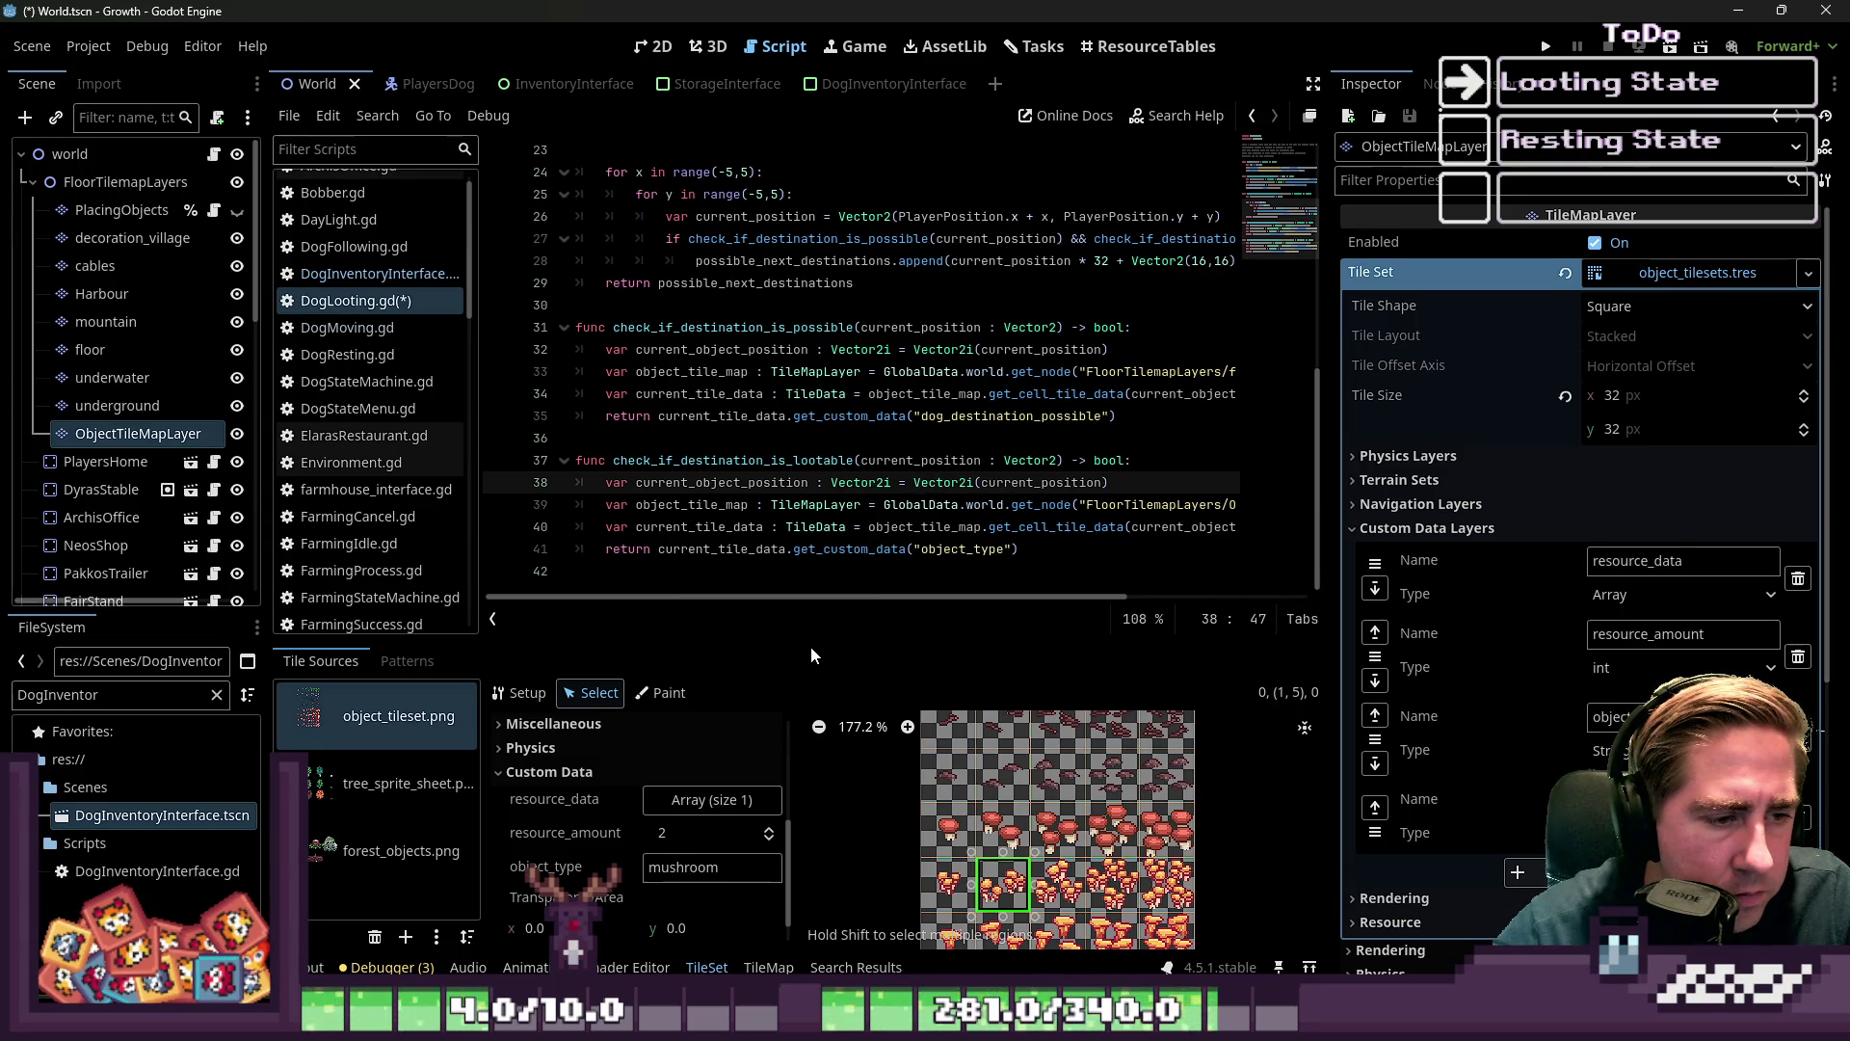
left_click_drag(812, 646, 819, 754)
left_click(1062, 662)
key("Return")
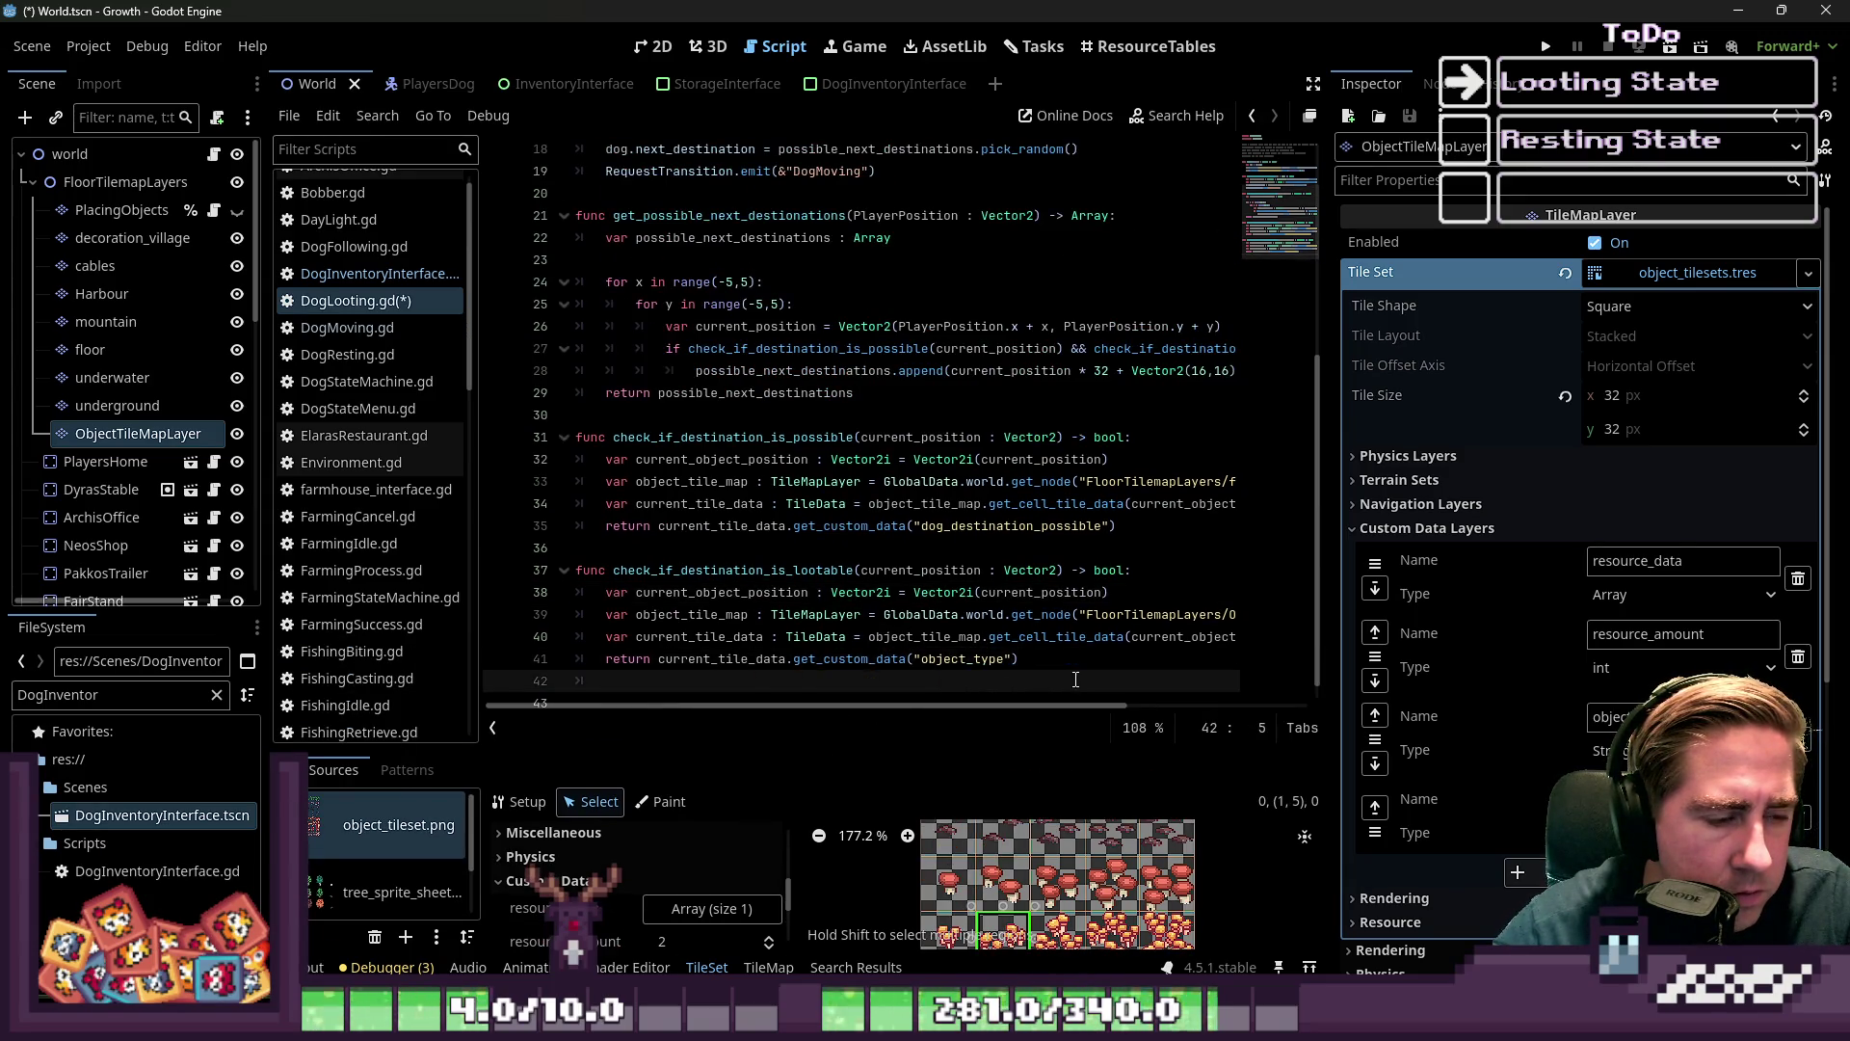
key("Tab")
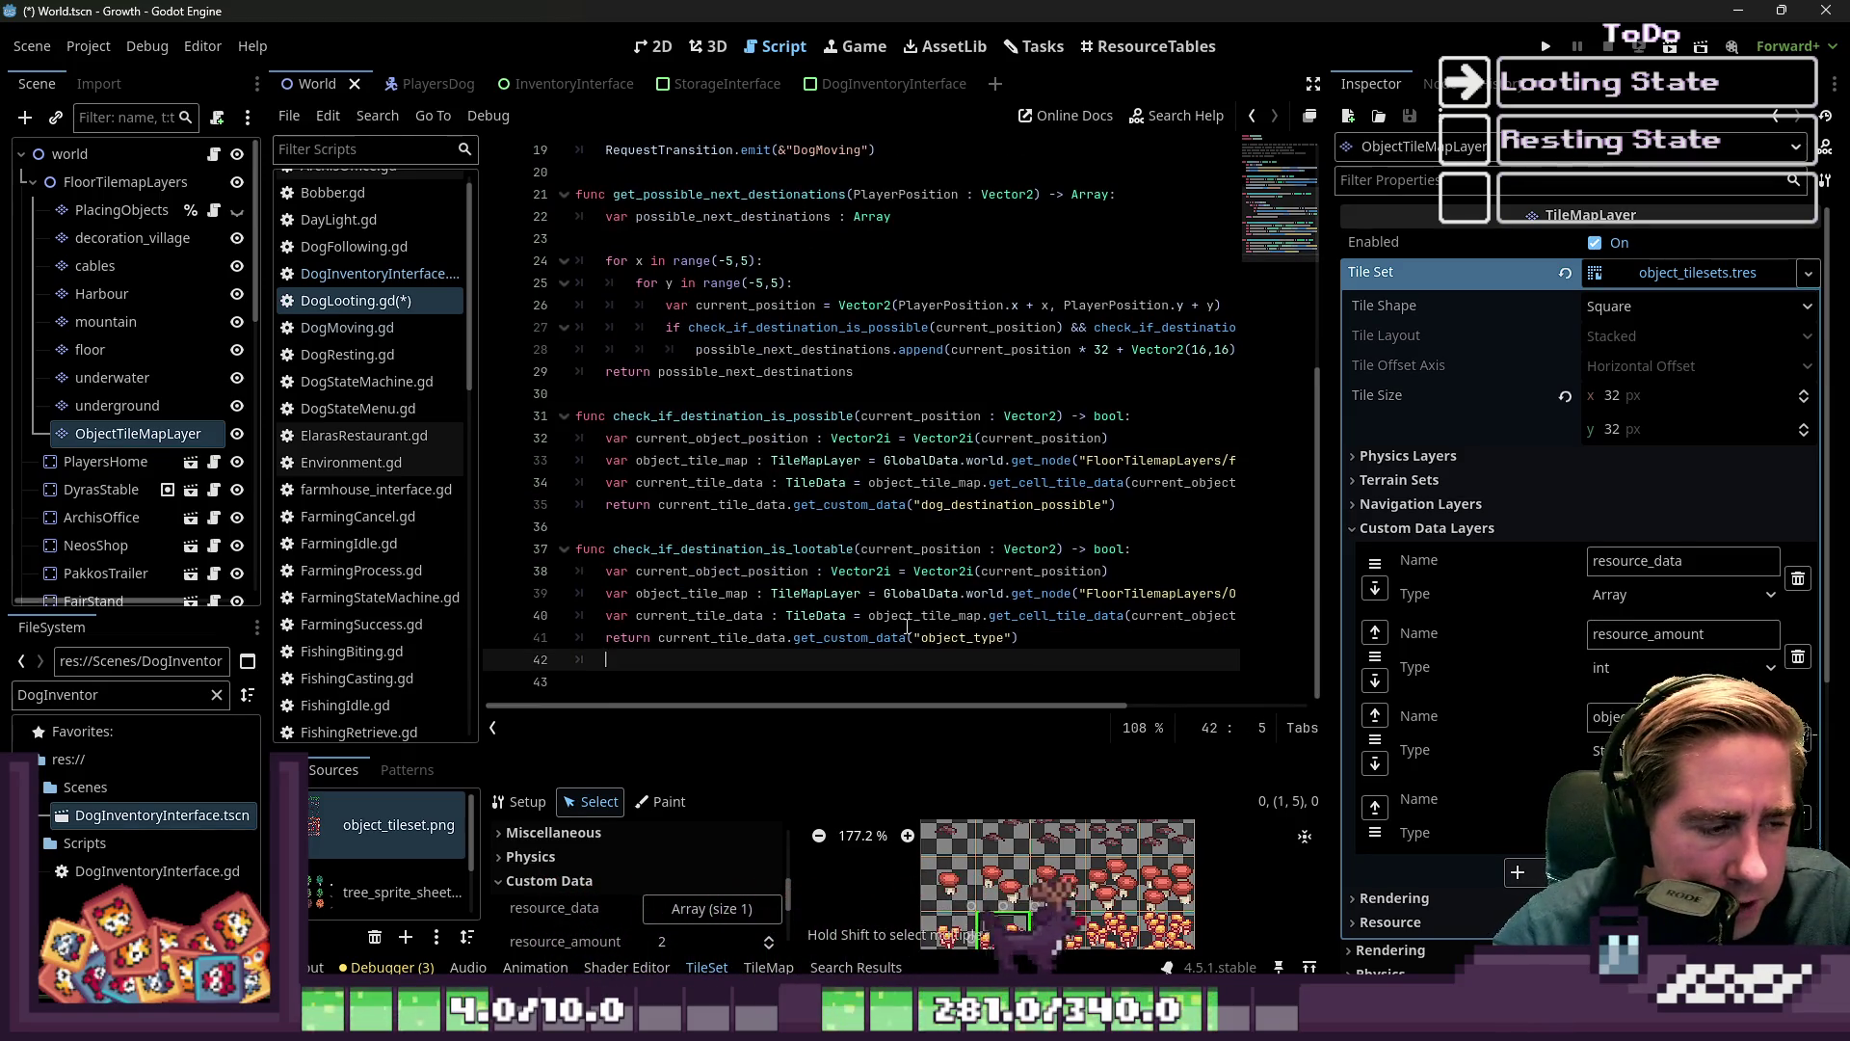
double_click(1108, 548)
left_click(773, 660)
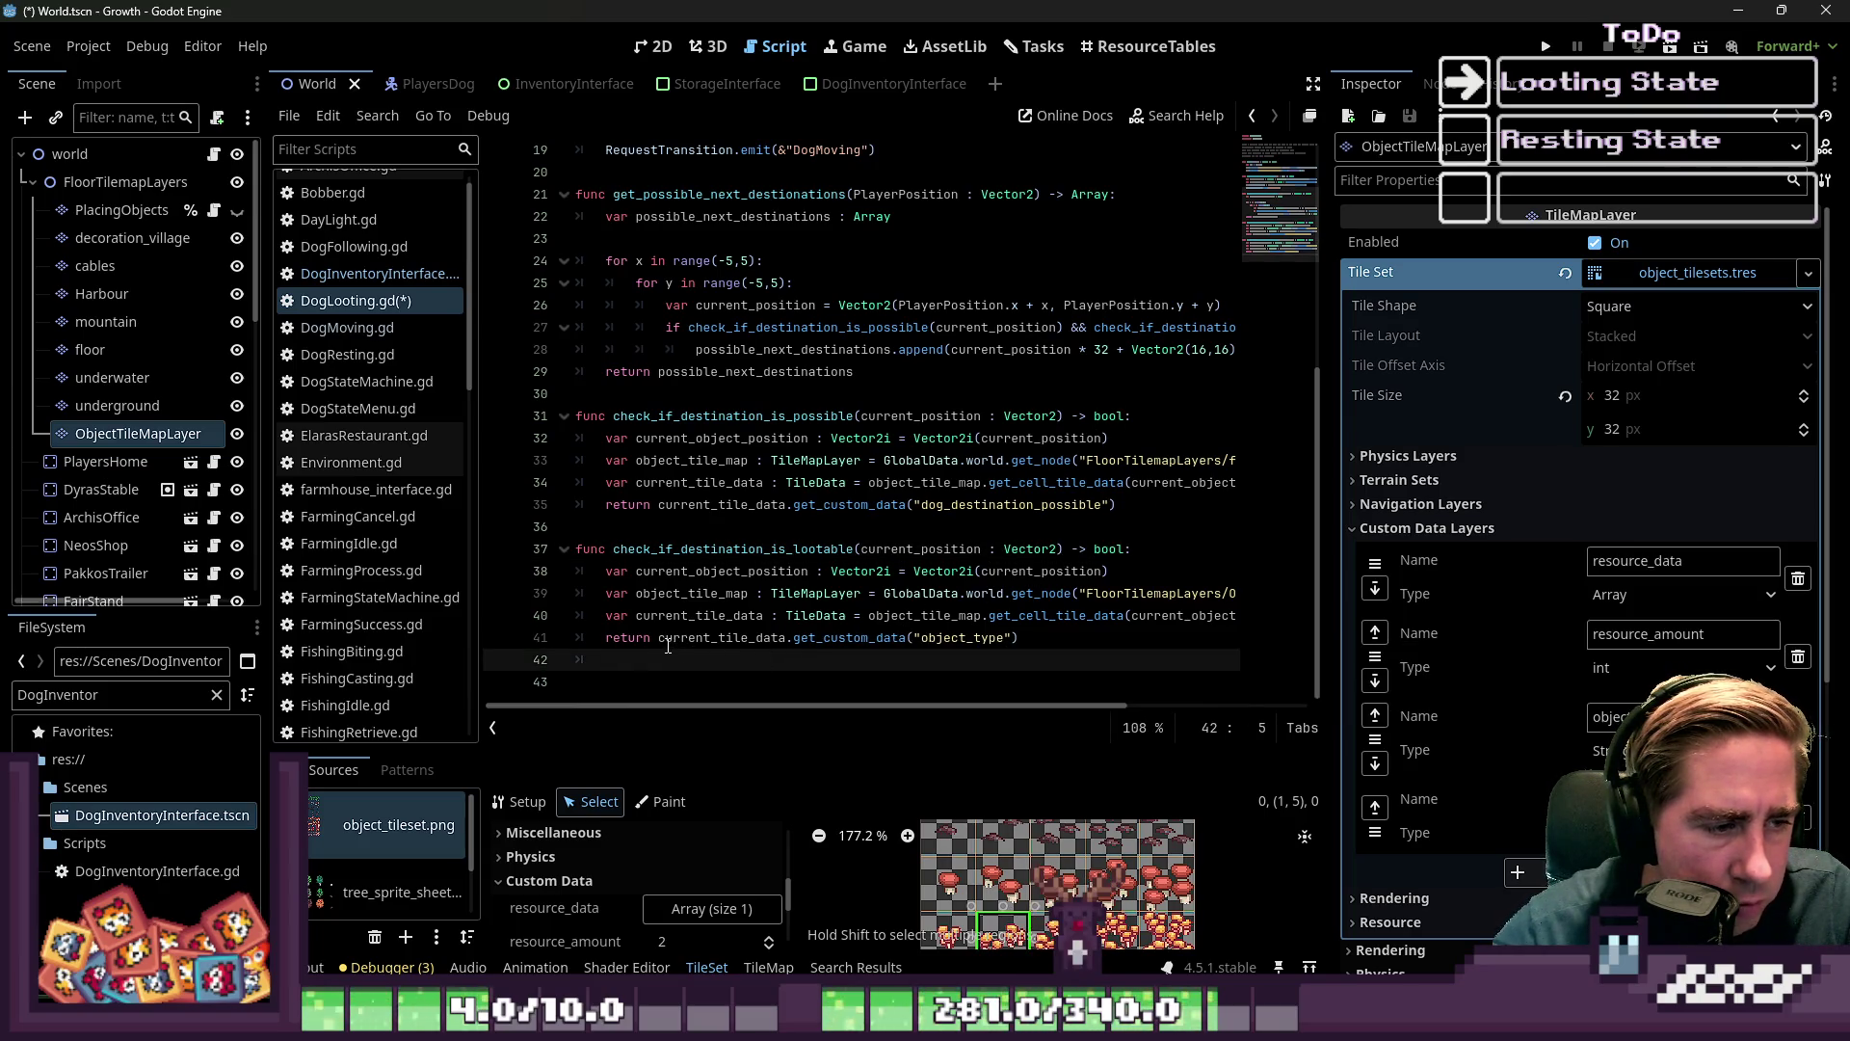
left_click_drag(653, 637, 605, 637)
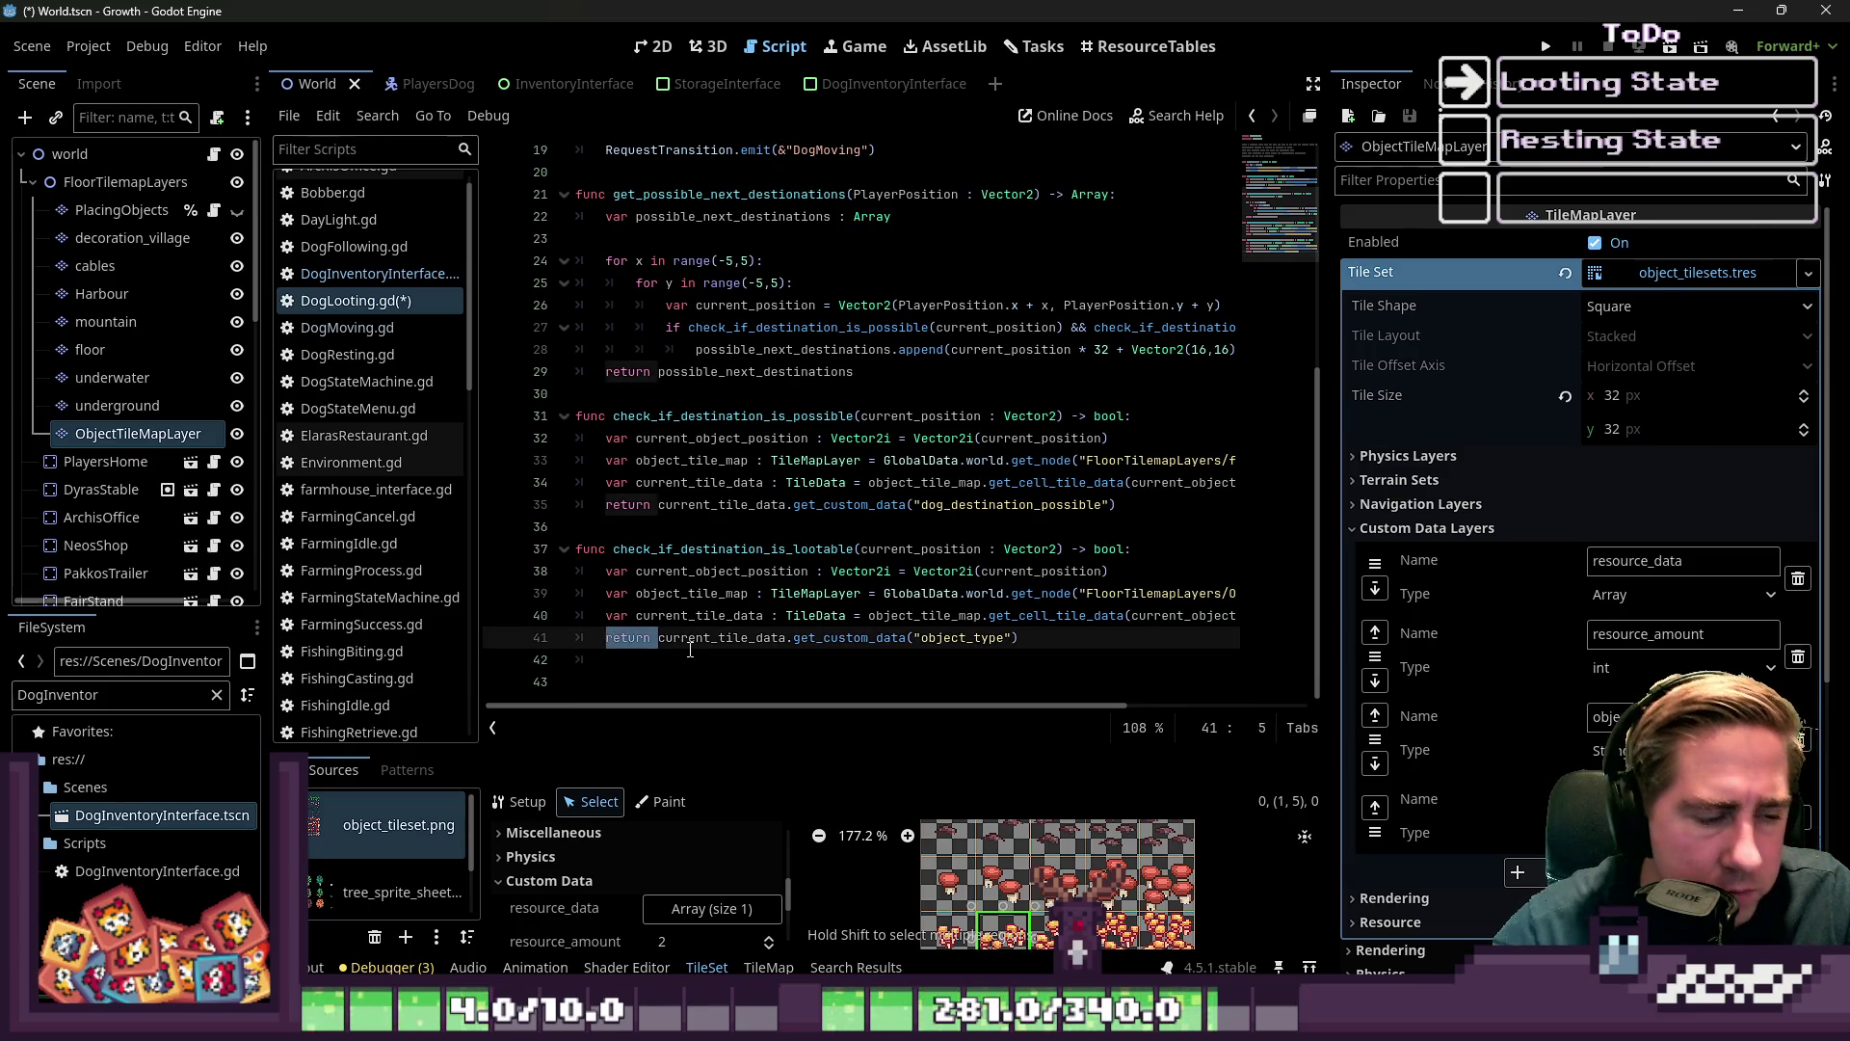
- Turn line 41 into 'var object_type : String =' holding the tile's custom data
key("BackSpace")
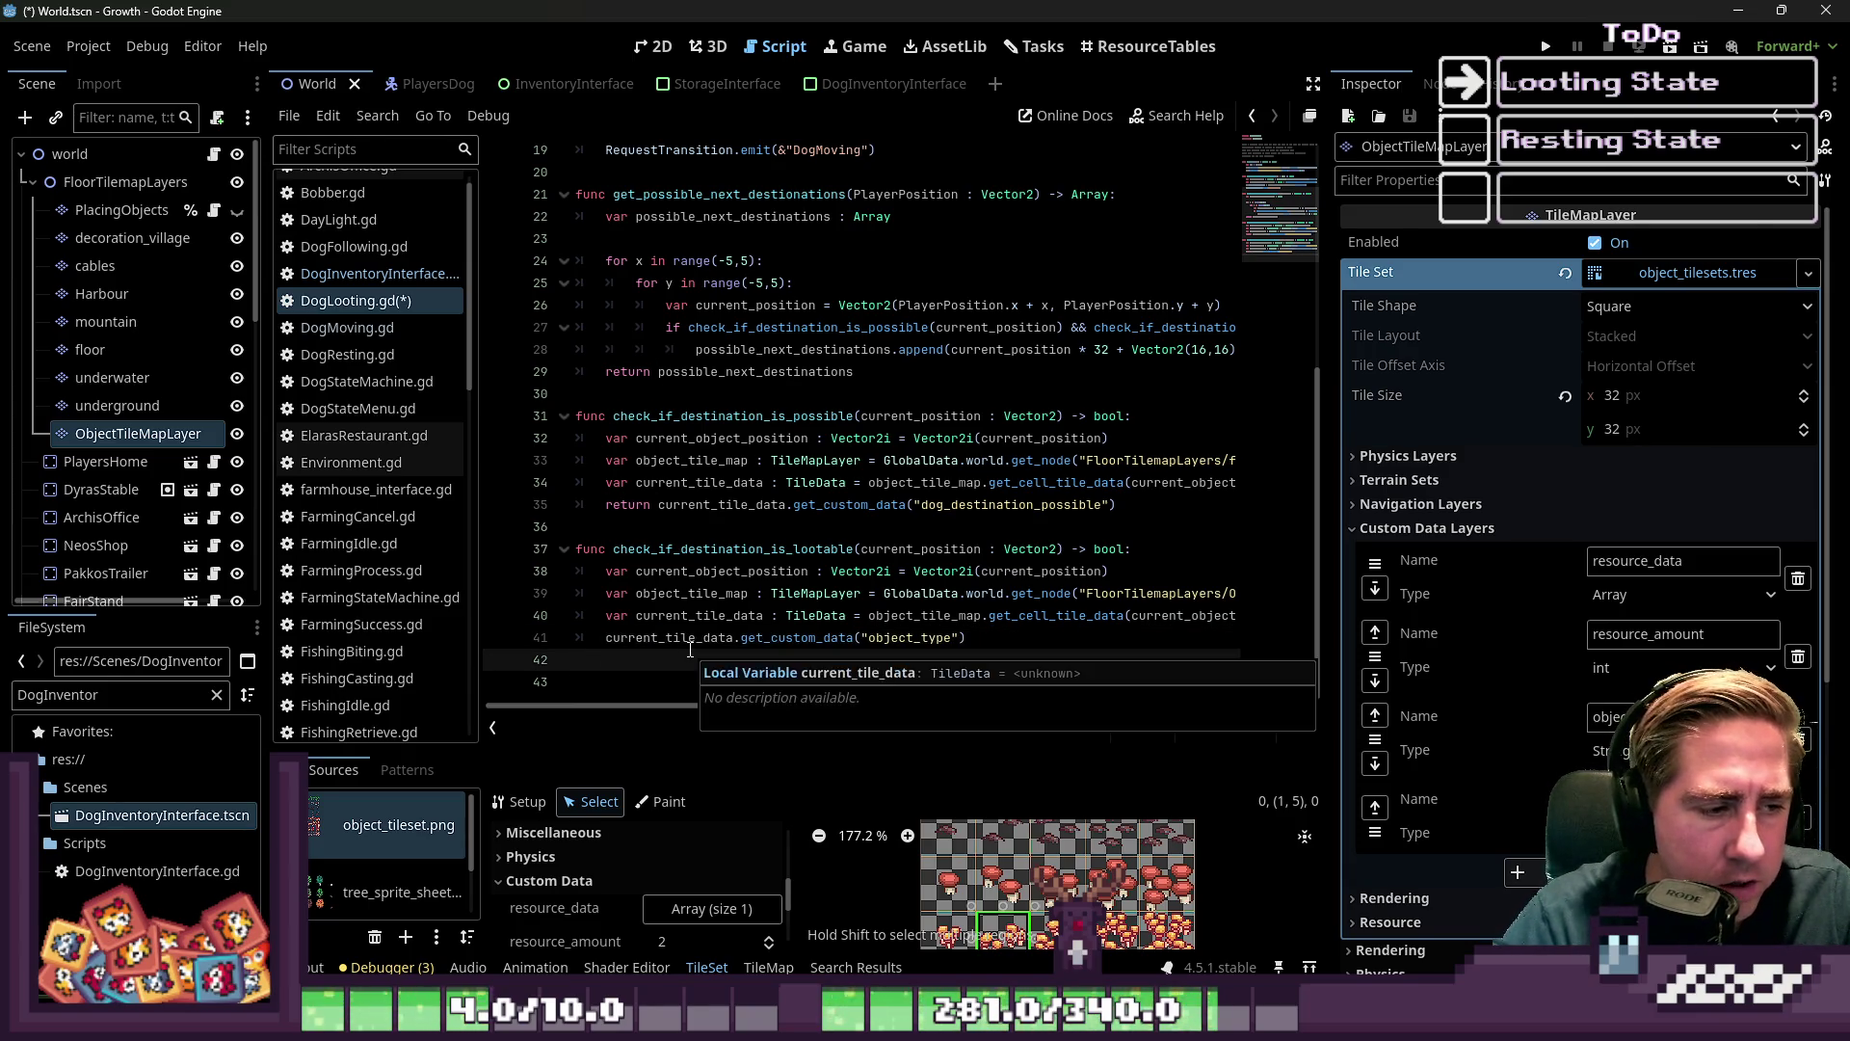
type("var")
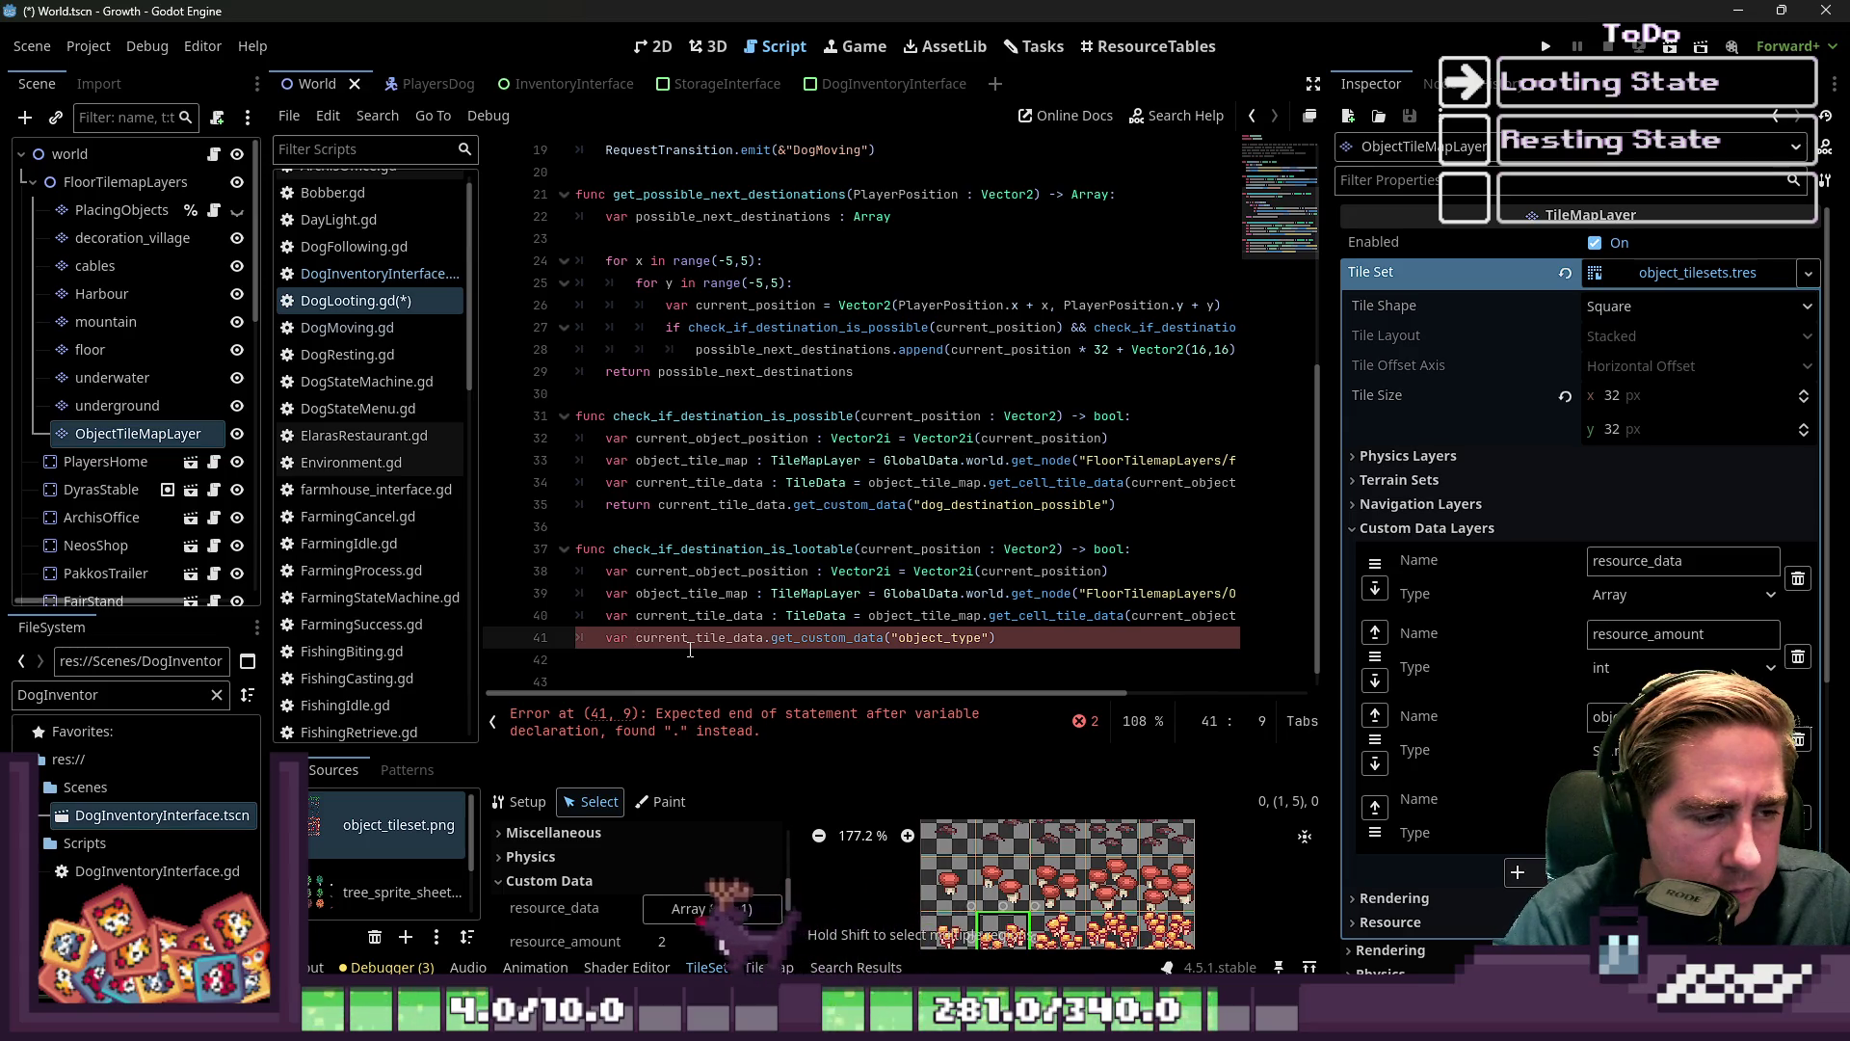
type("objec")
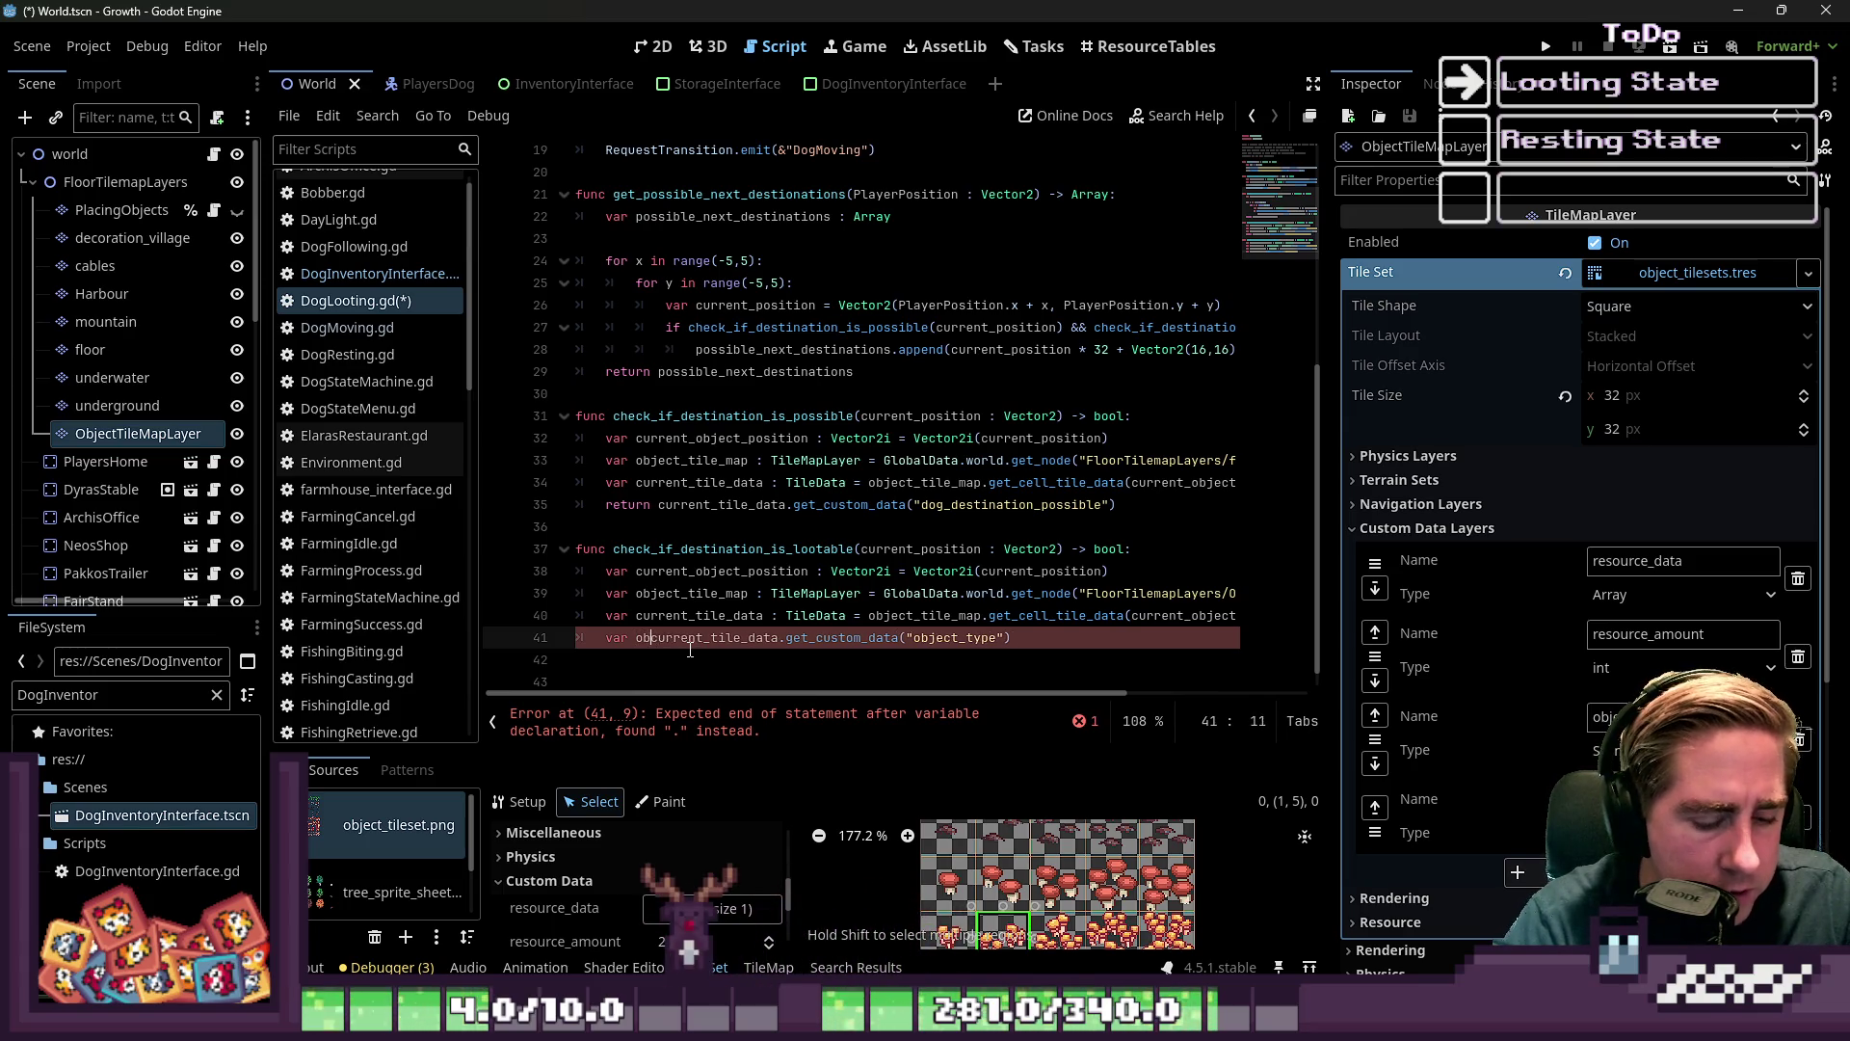
type("t_type : ")
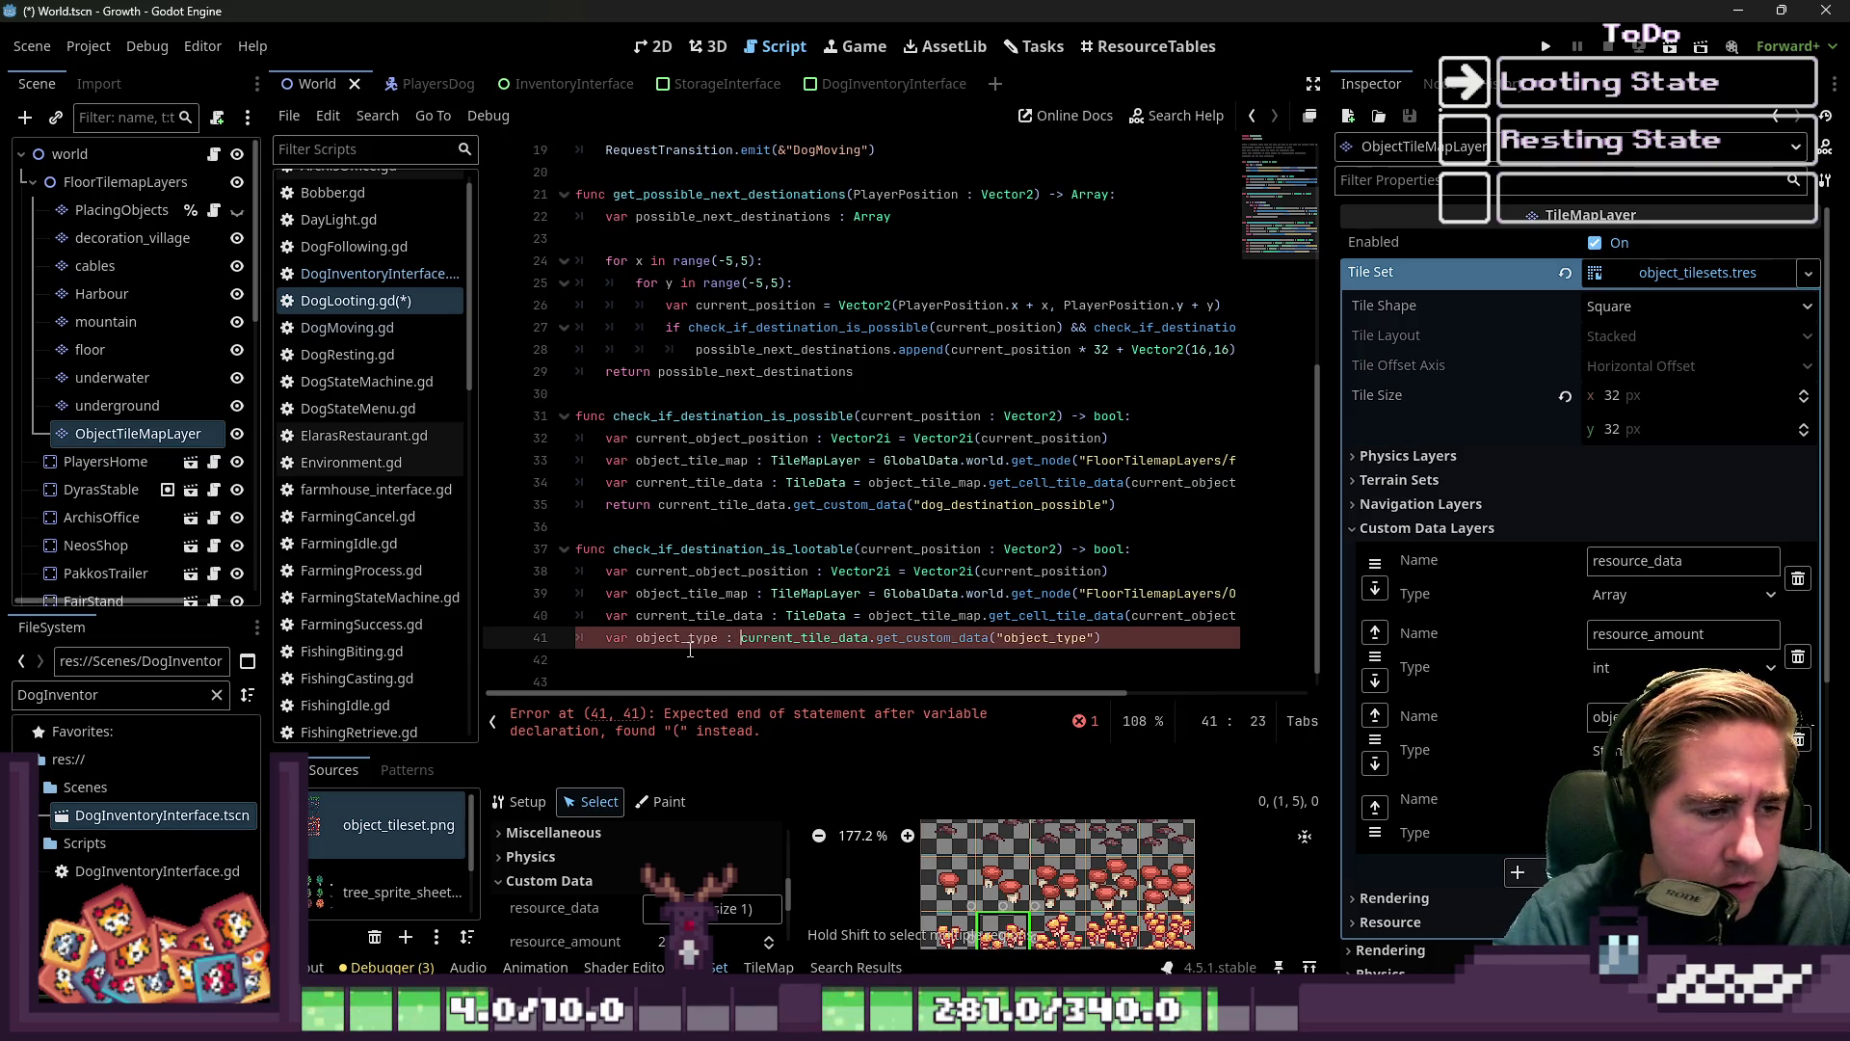
type("String =")
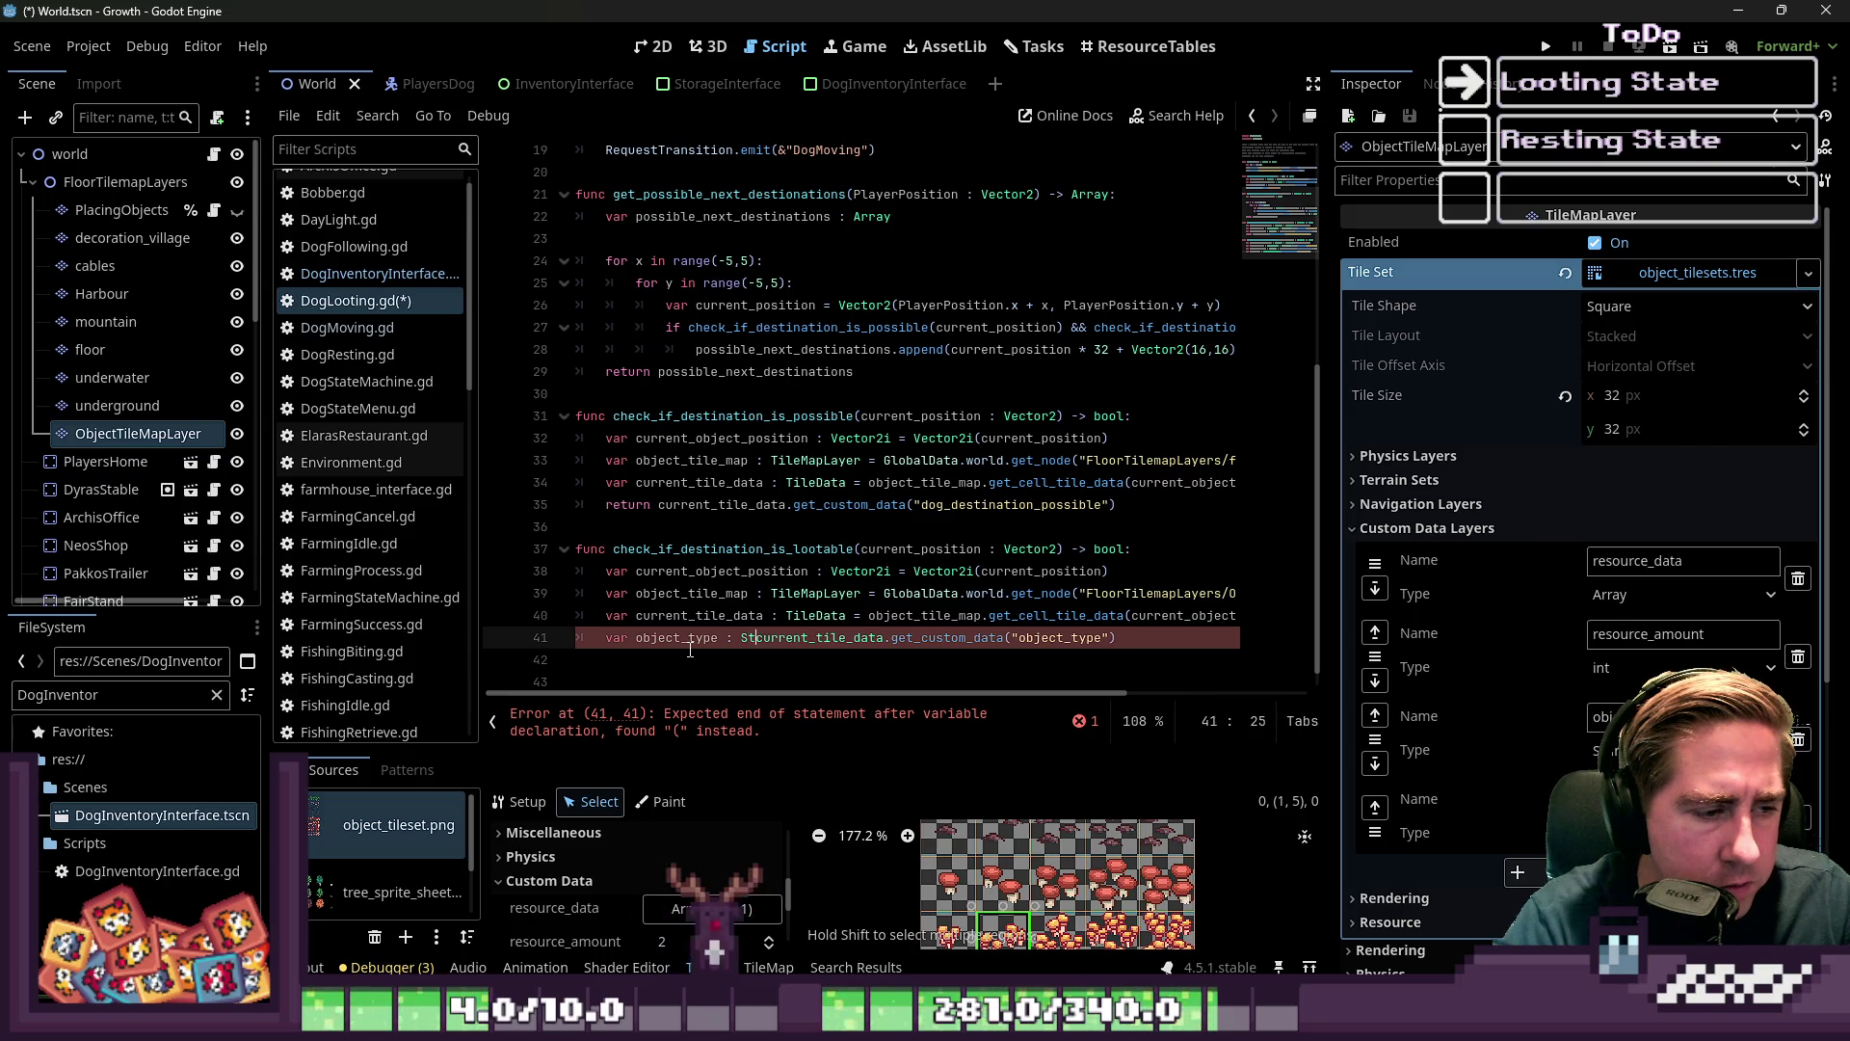
- Begin line 42's return array with "grass", "scrap", "pile" and "stick" entries
left_click(690, 650)
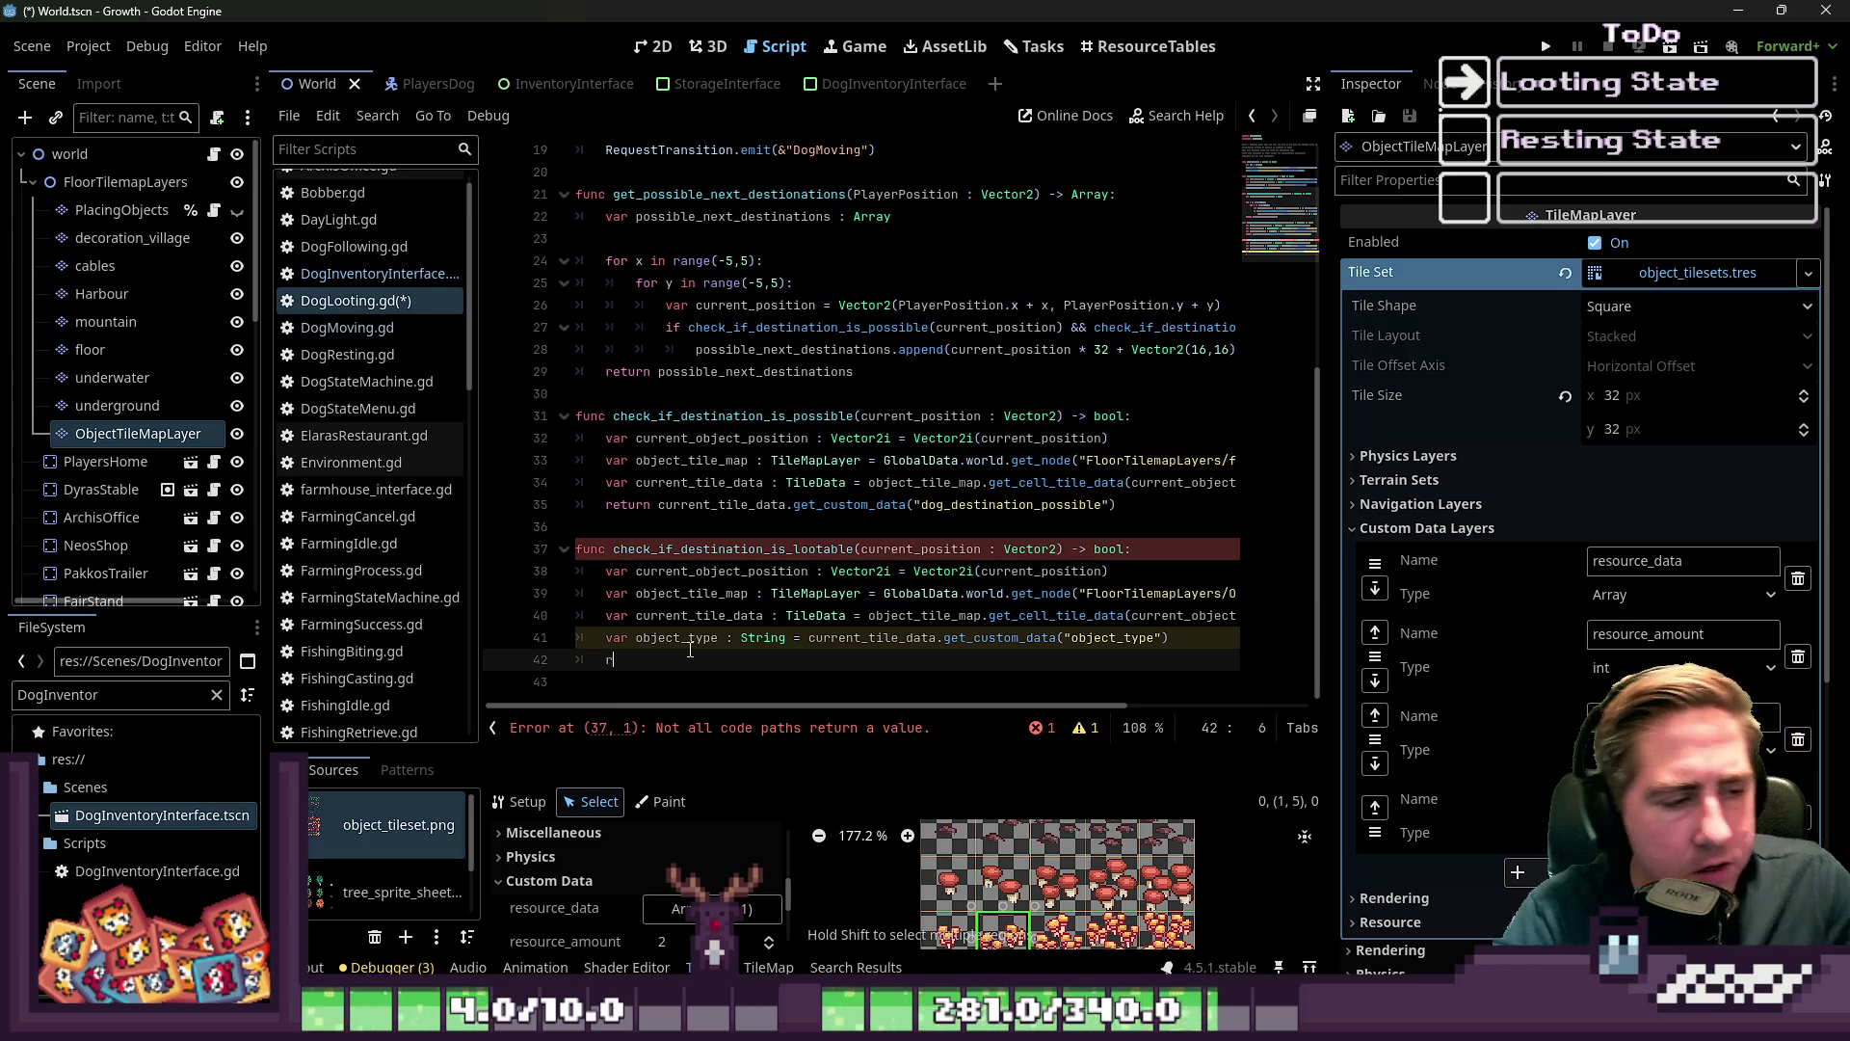
type("rn ")
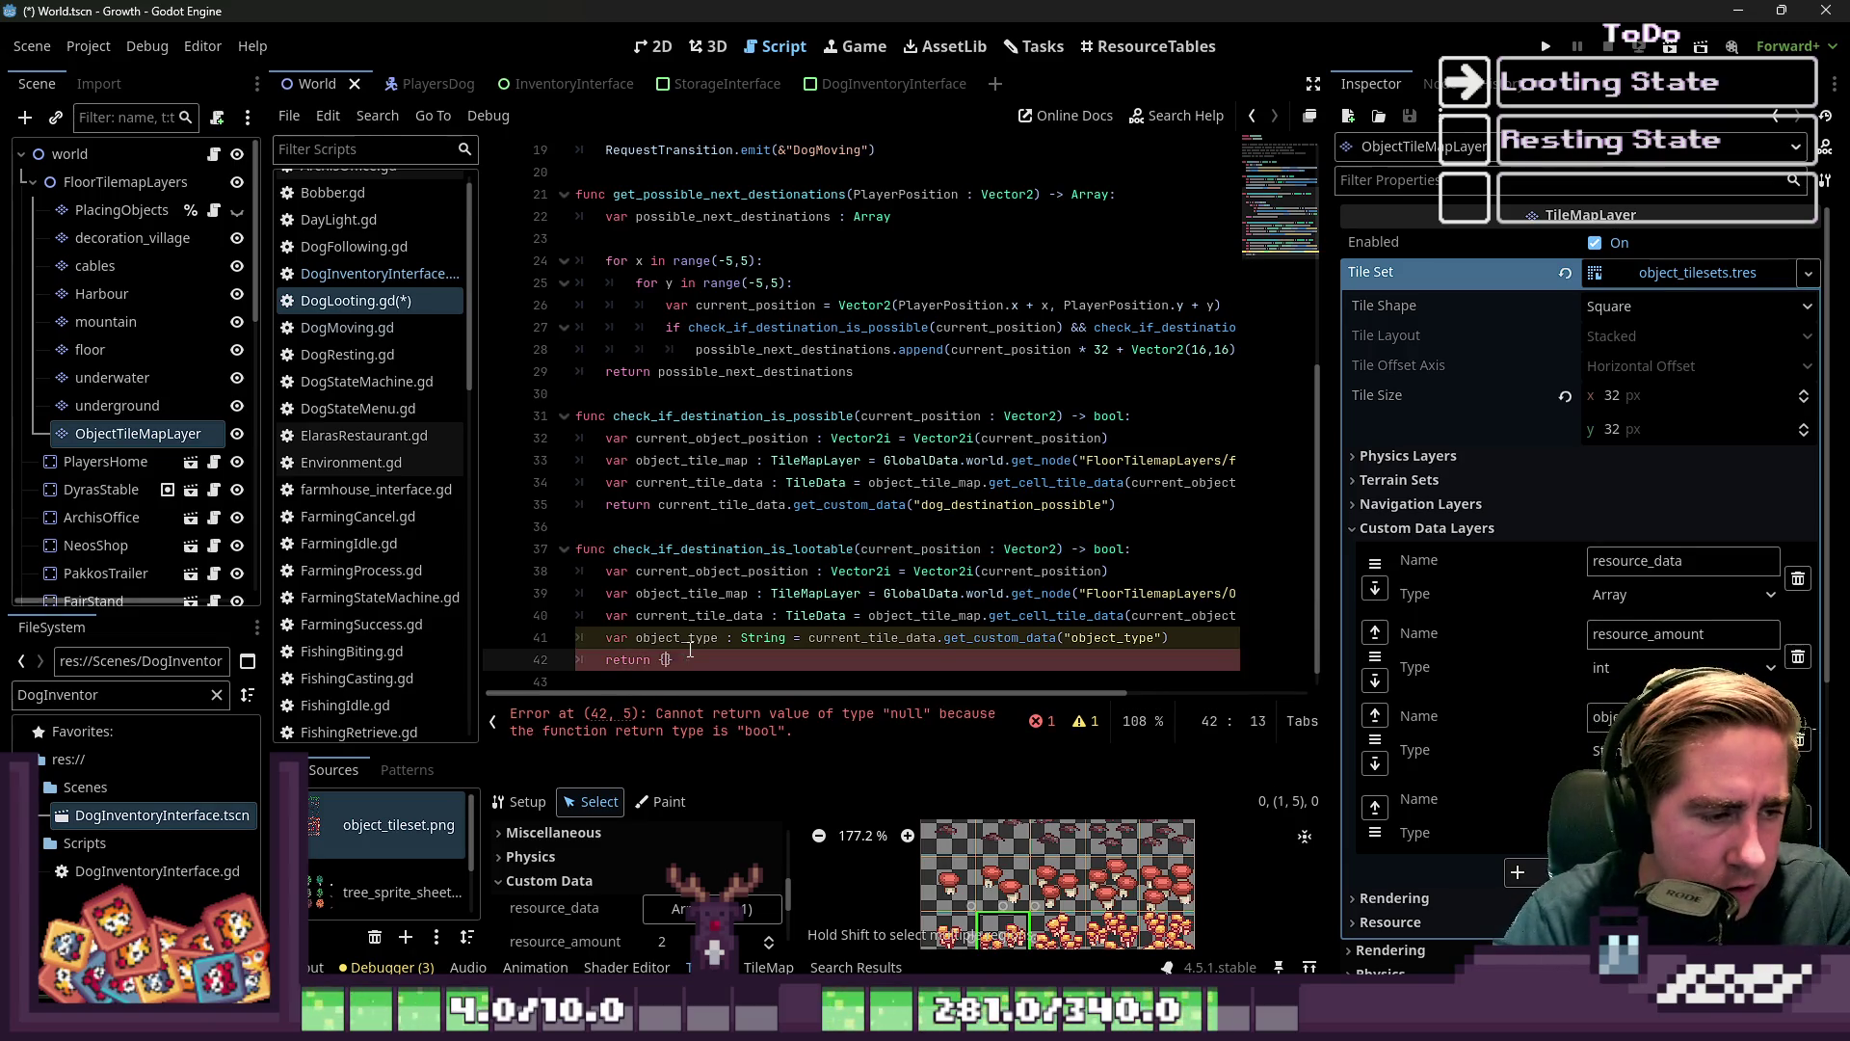
type("[\"grass\",")
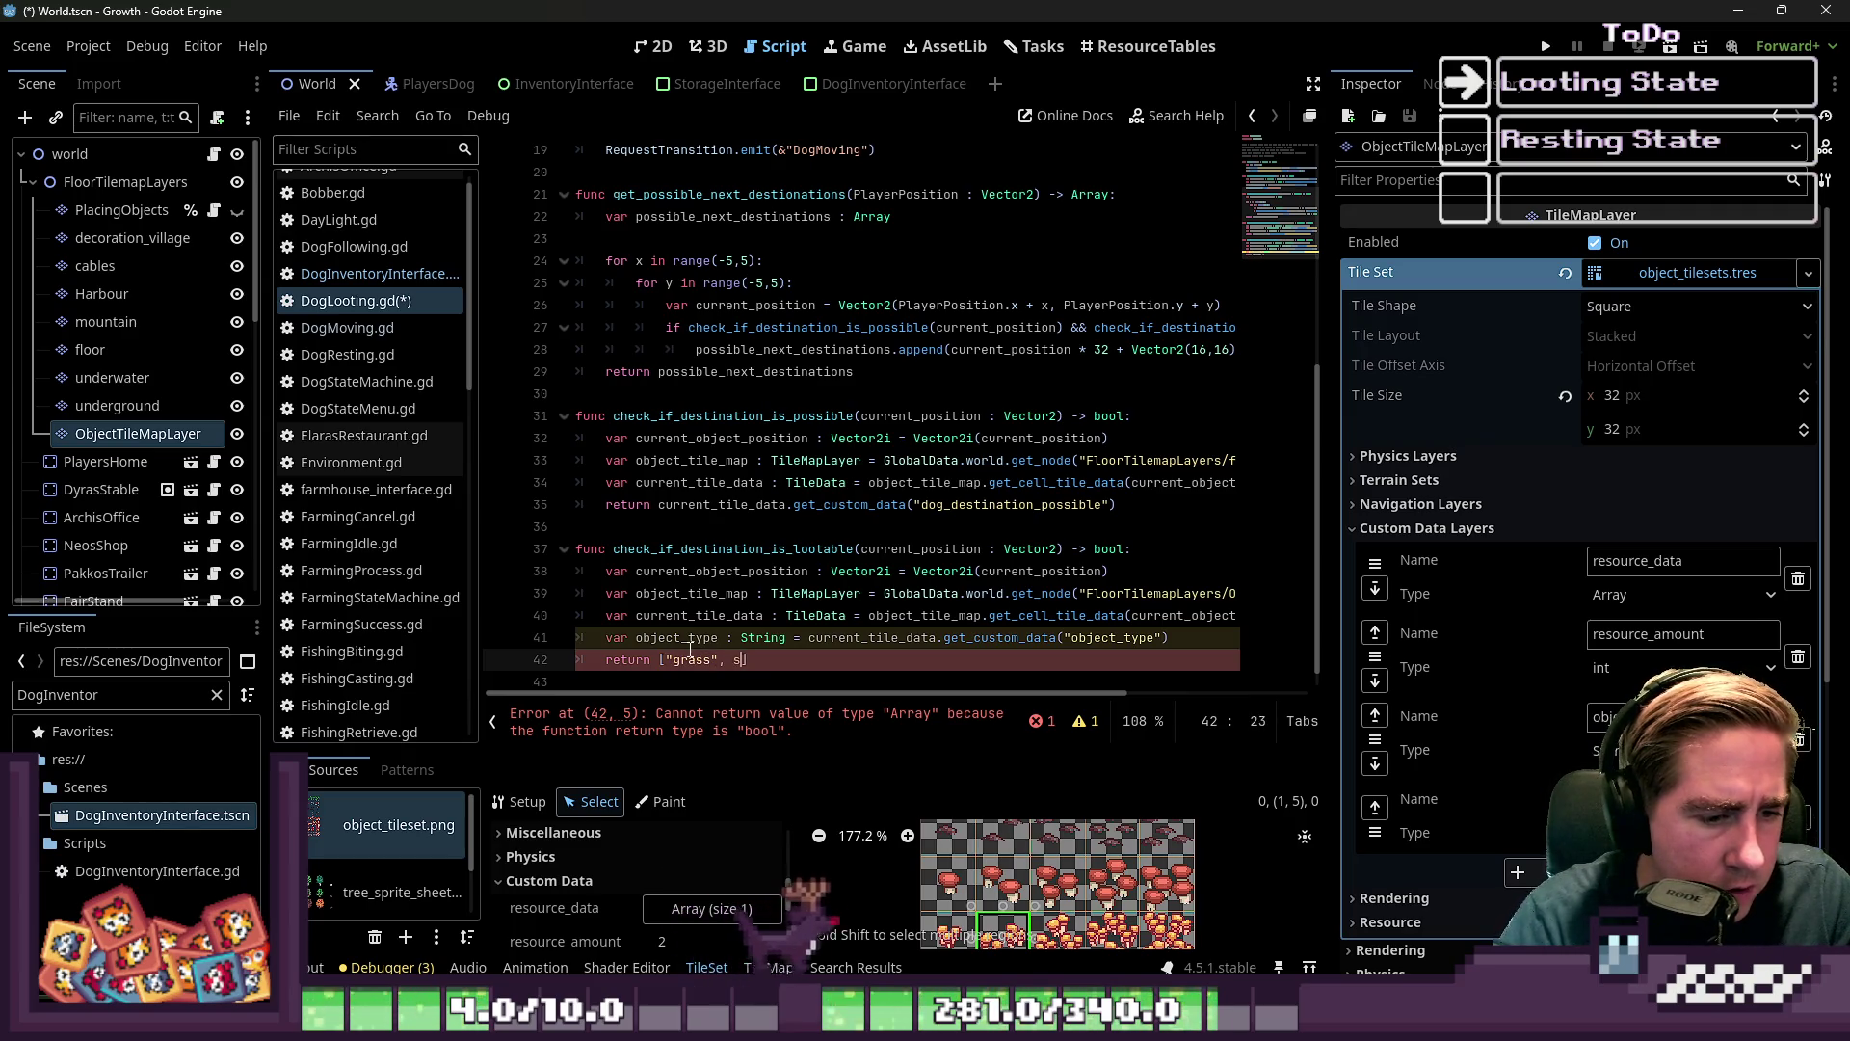
type(" s")
key("BackSpace")
type("\"scra")
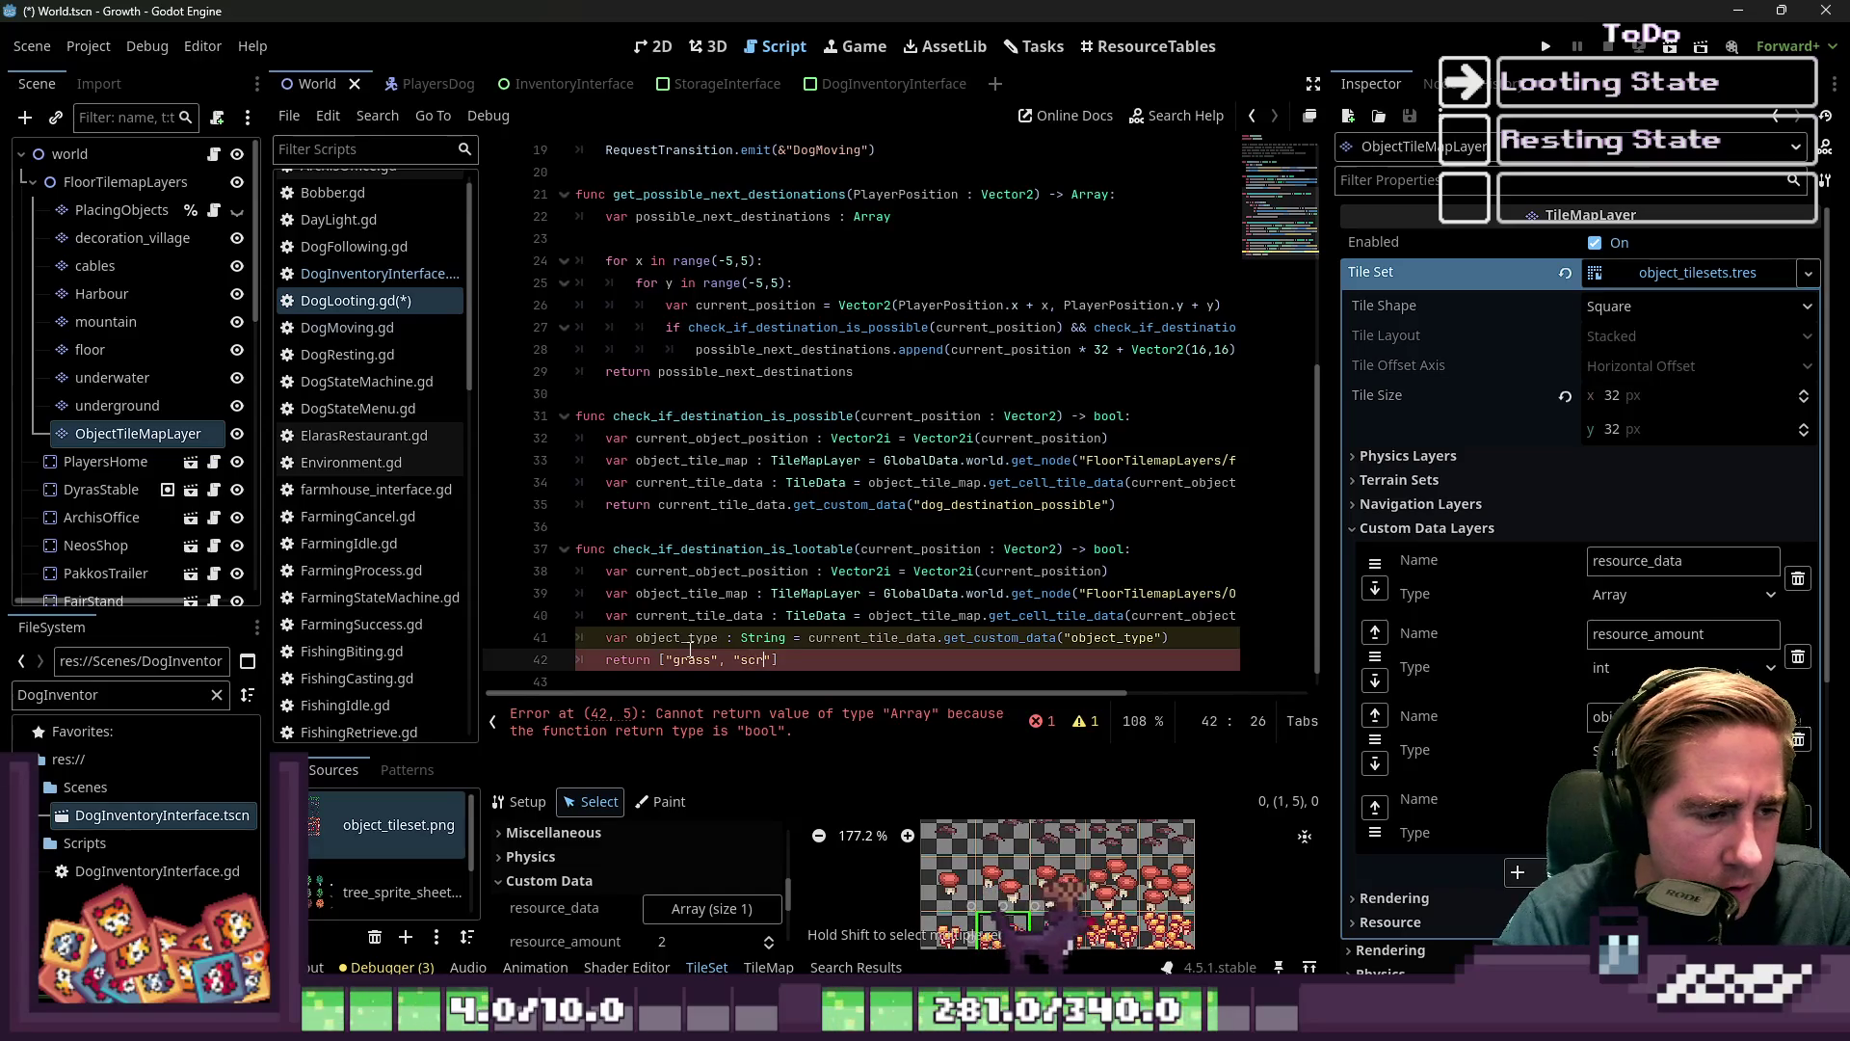
type("p\",")
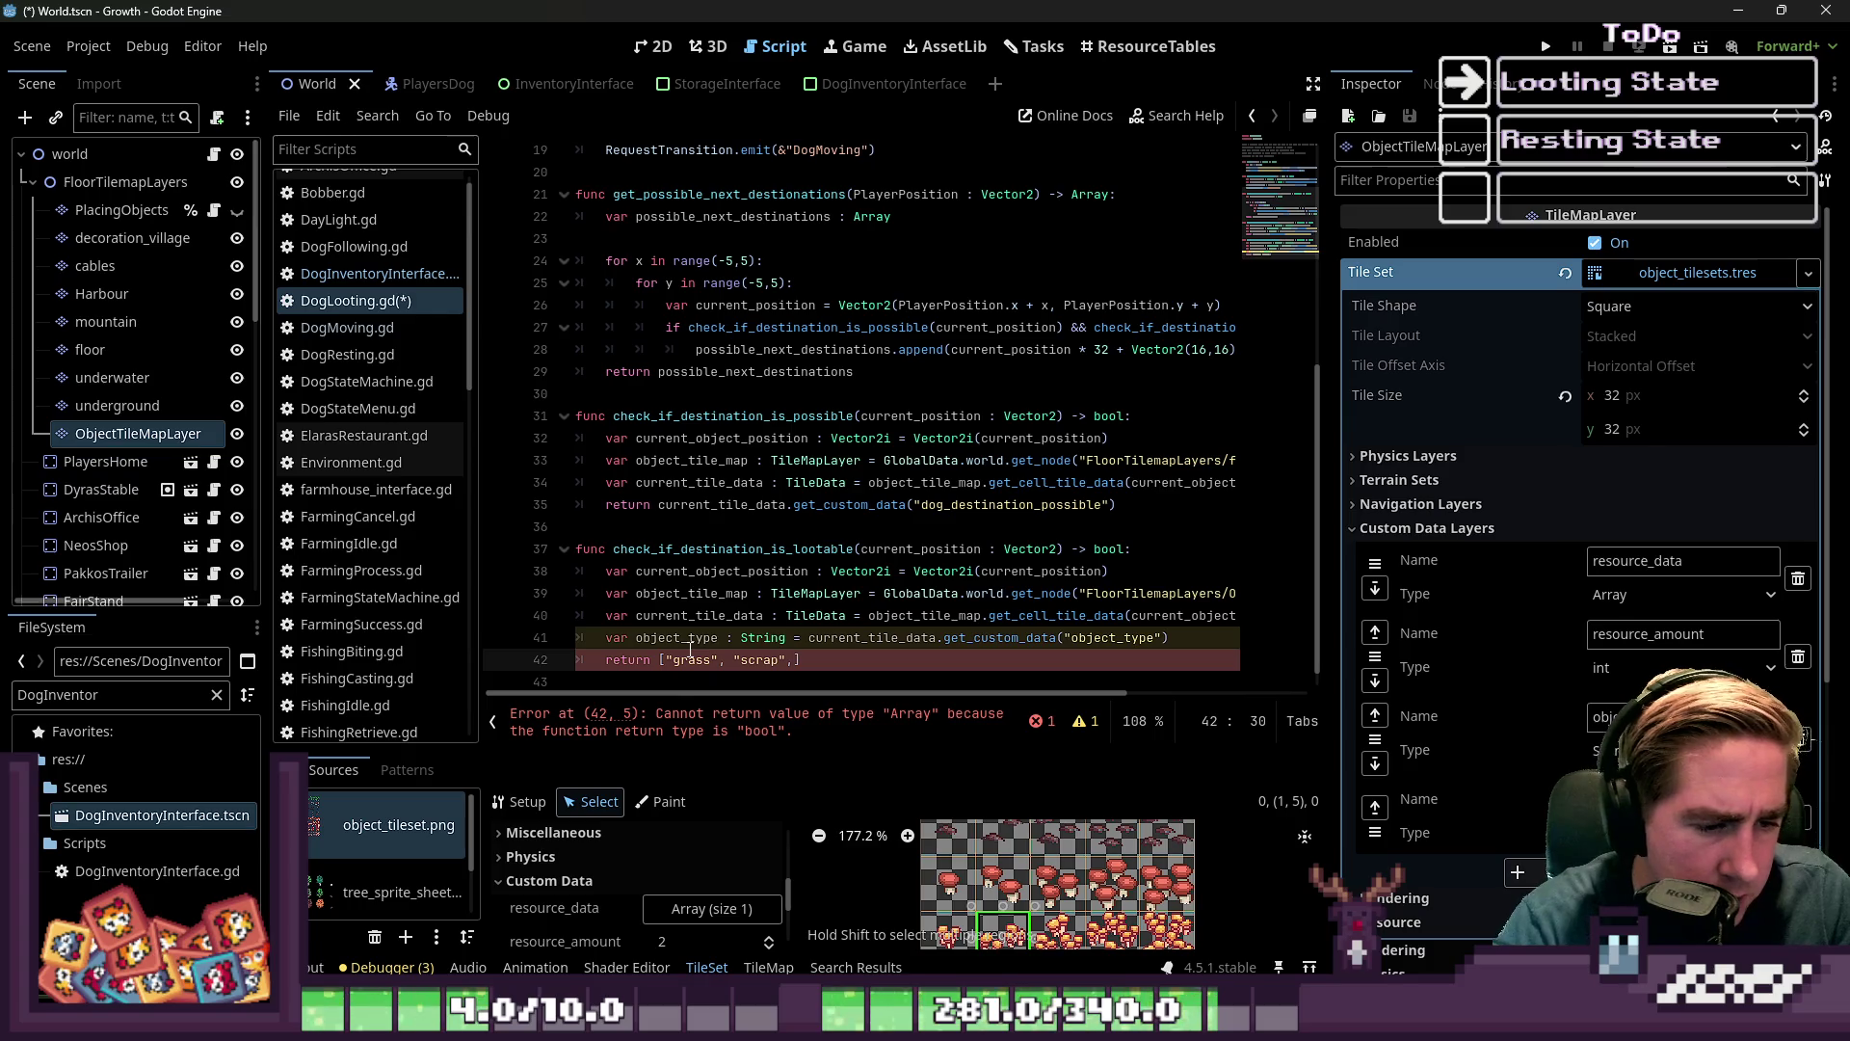
type("pile")
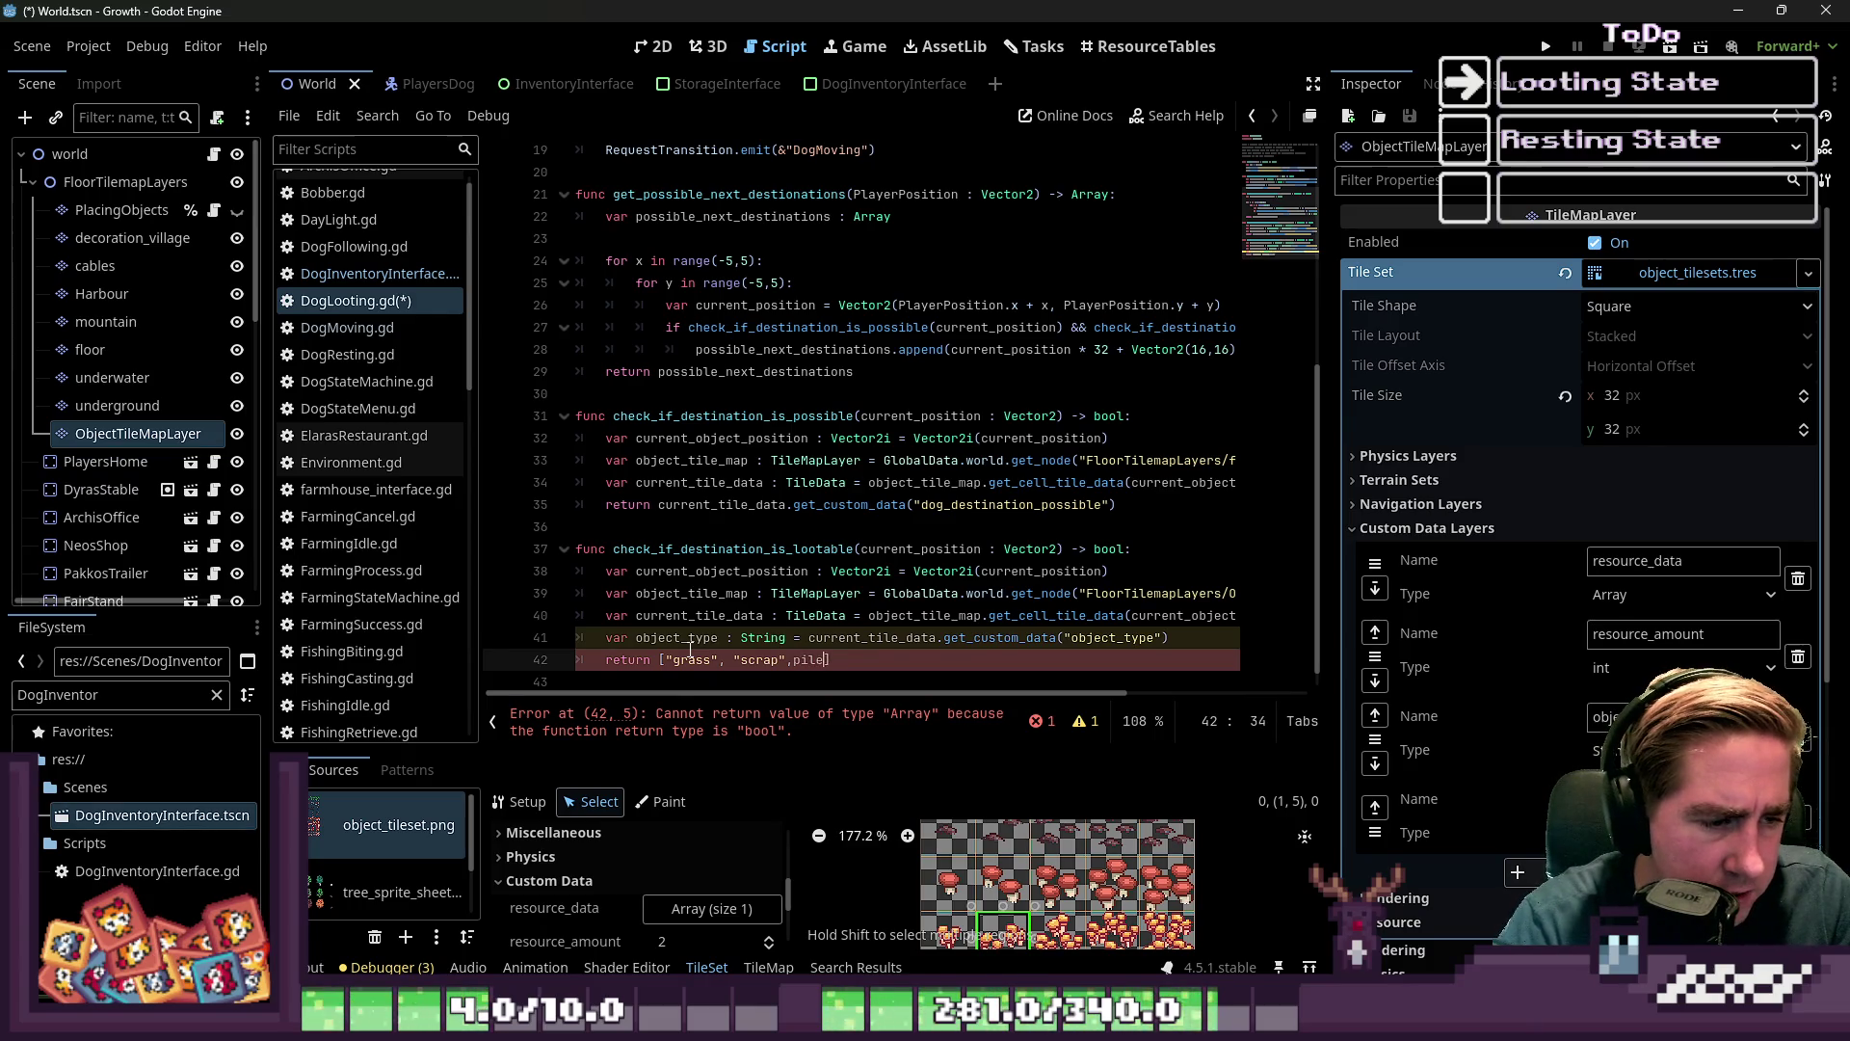
key("BackSpace")
key("BackSpace")
key("BackSpace")
type("\"pile\"")
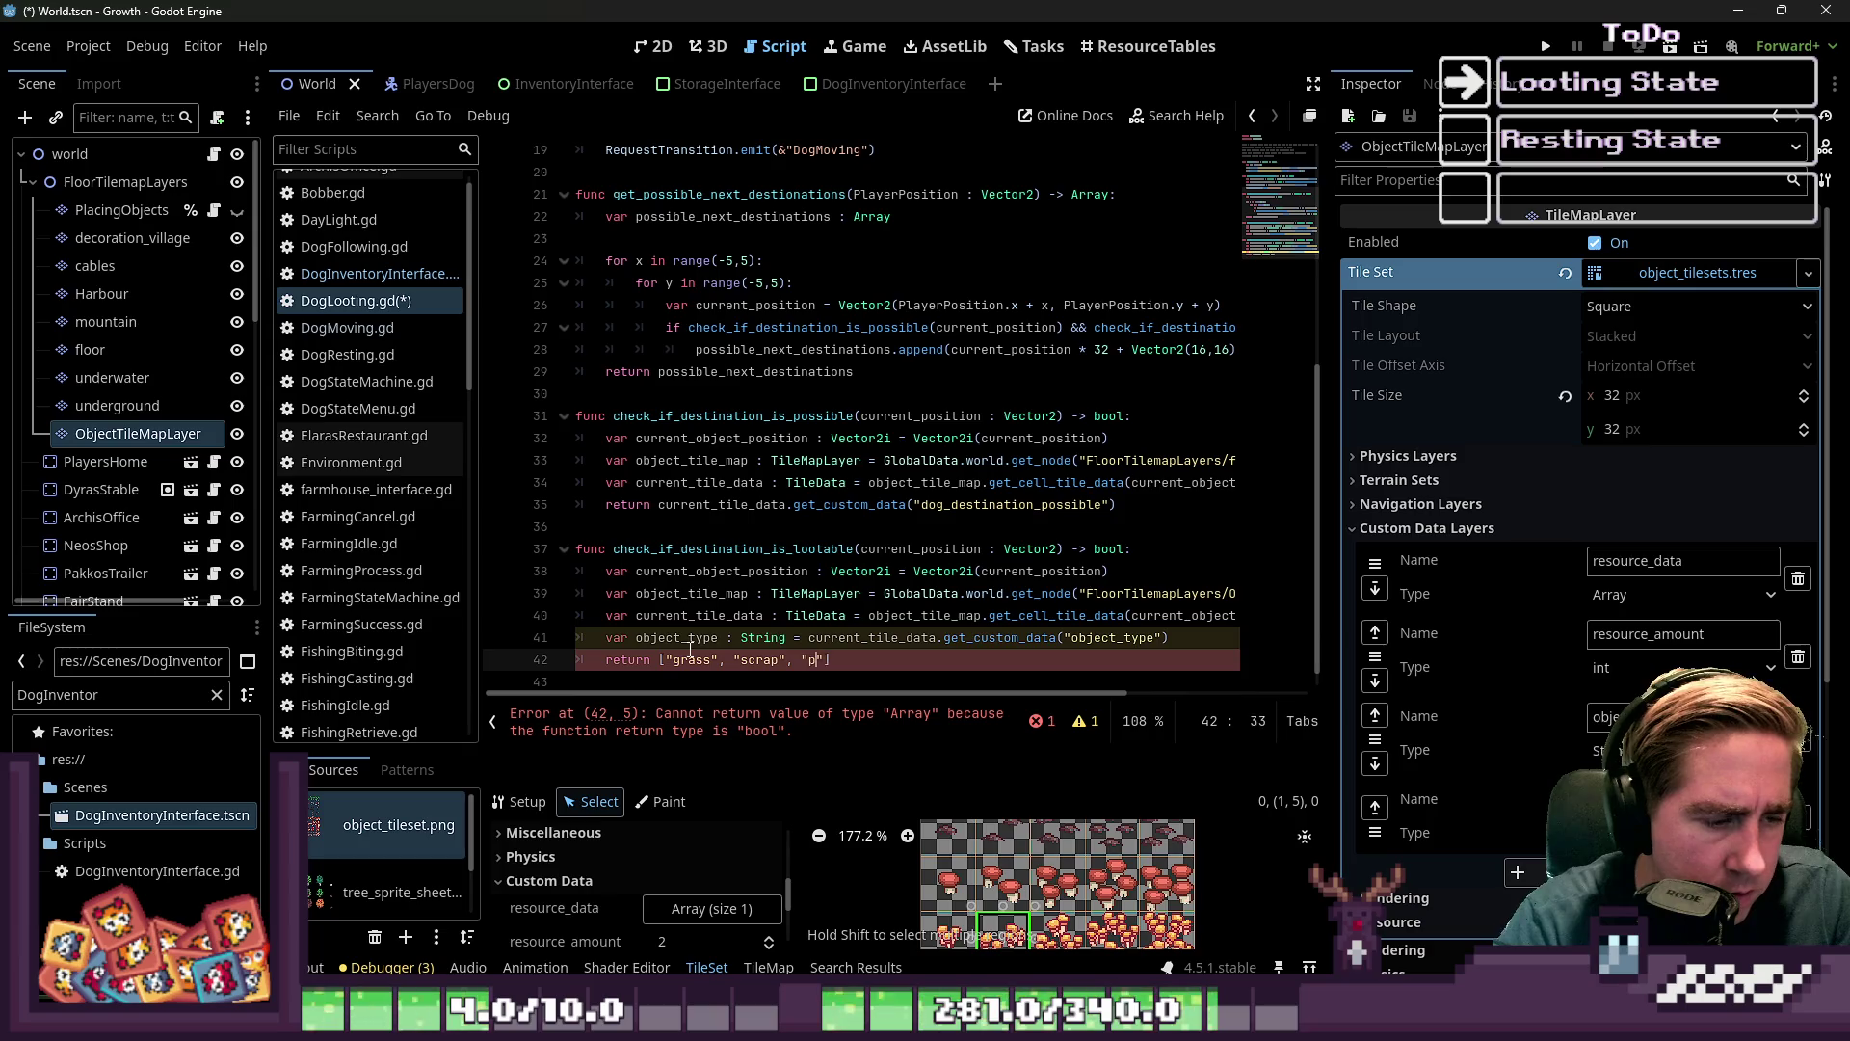
type(", \"stick")
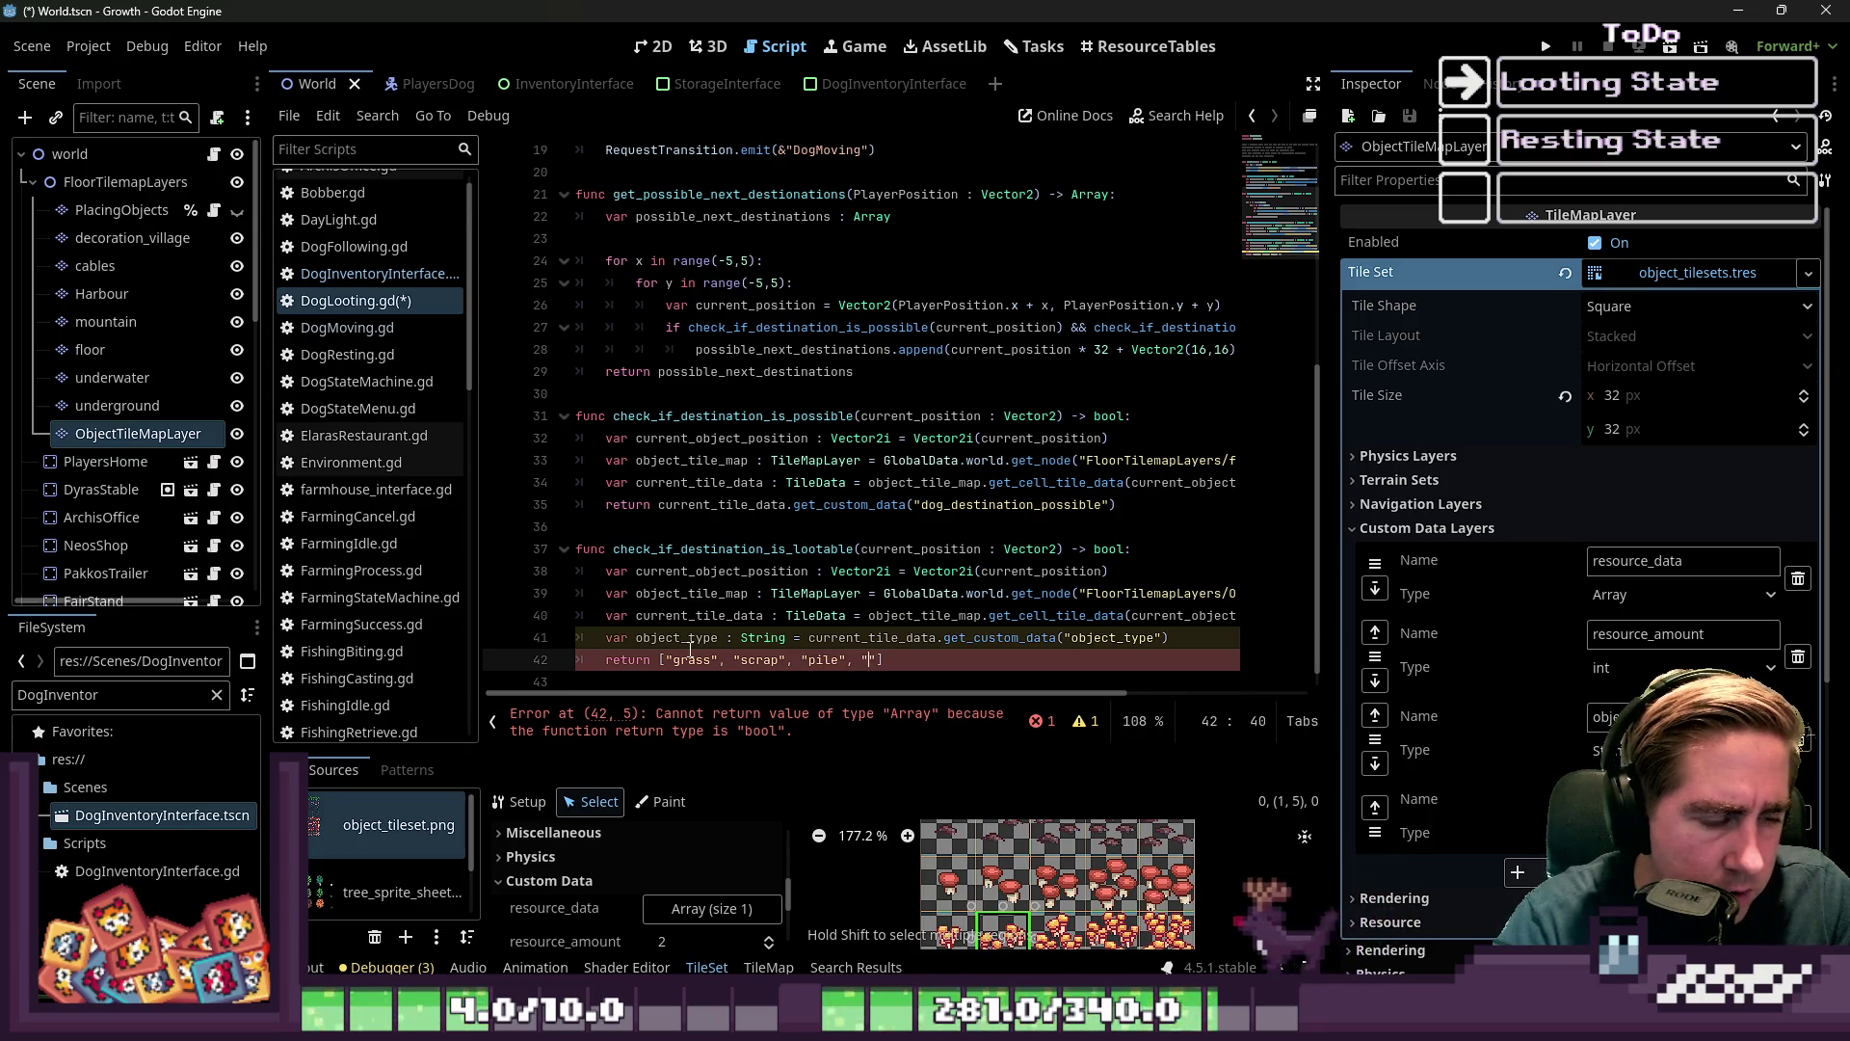
type("\", \"")
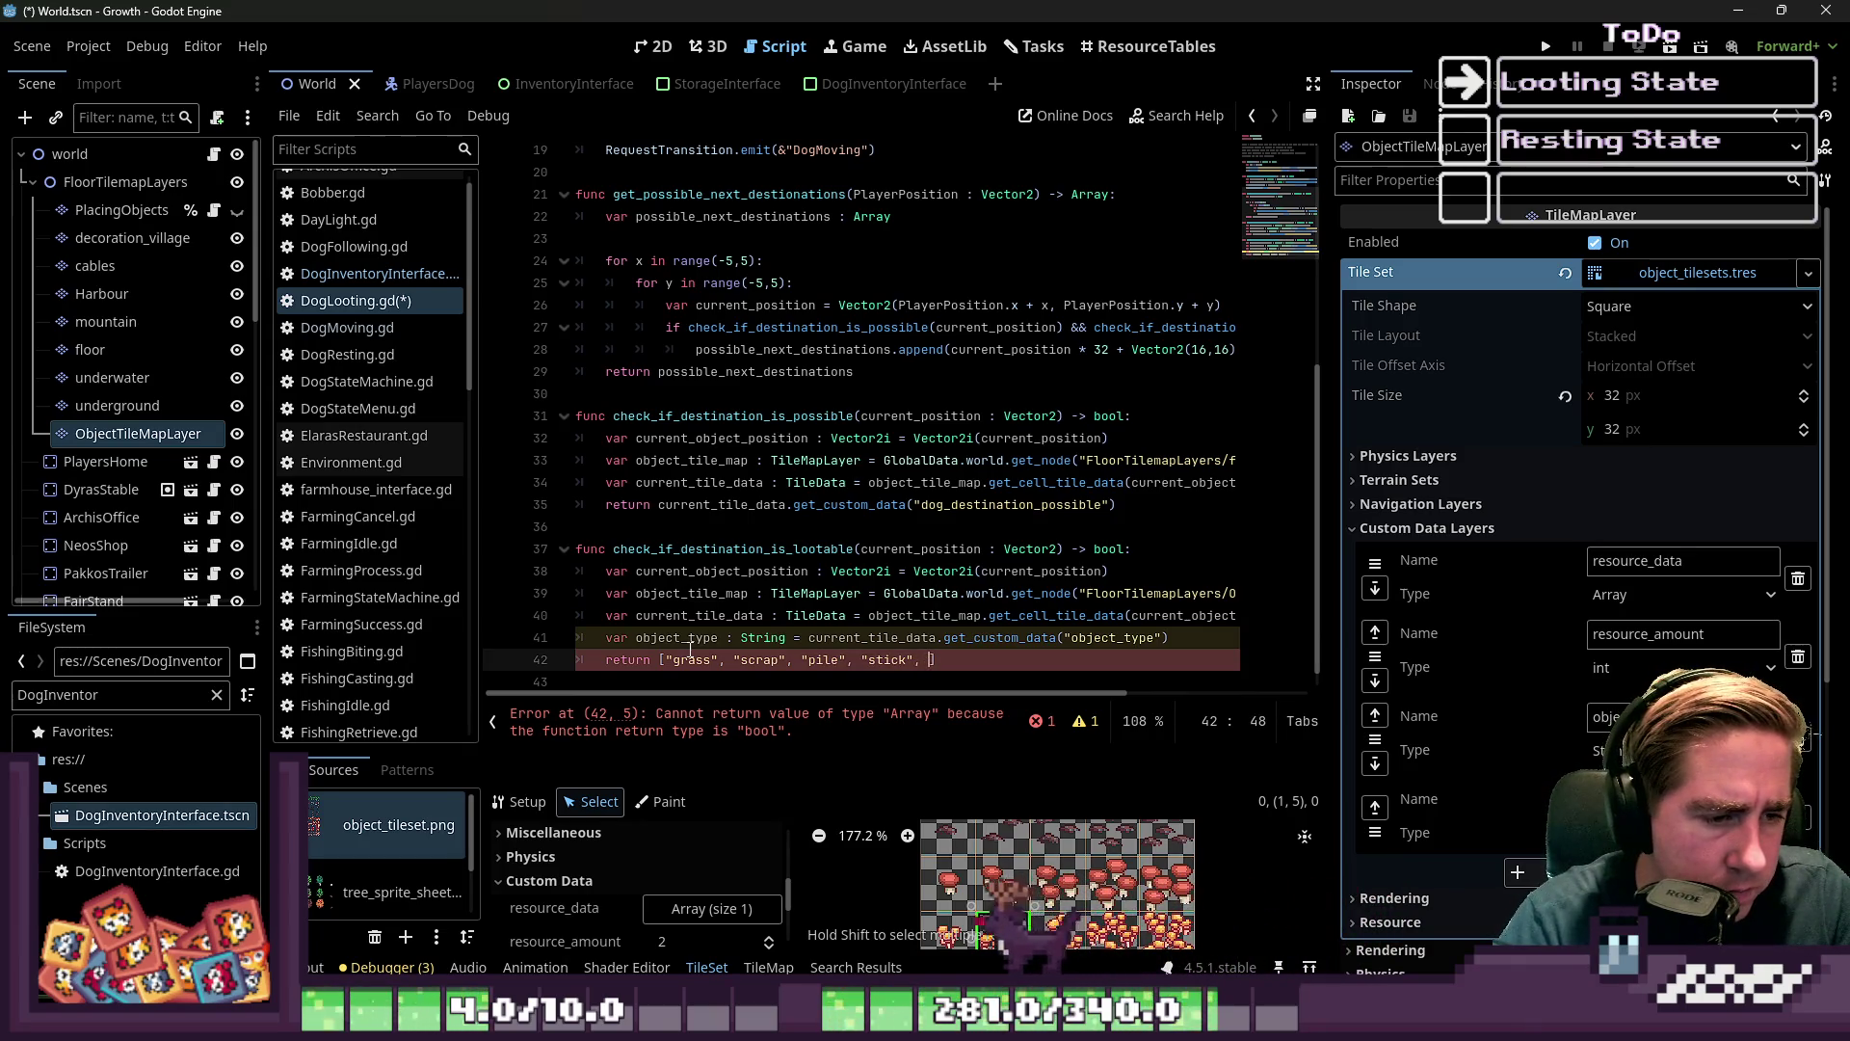
scroll(1052, 862, "down", 4)
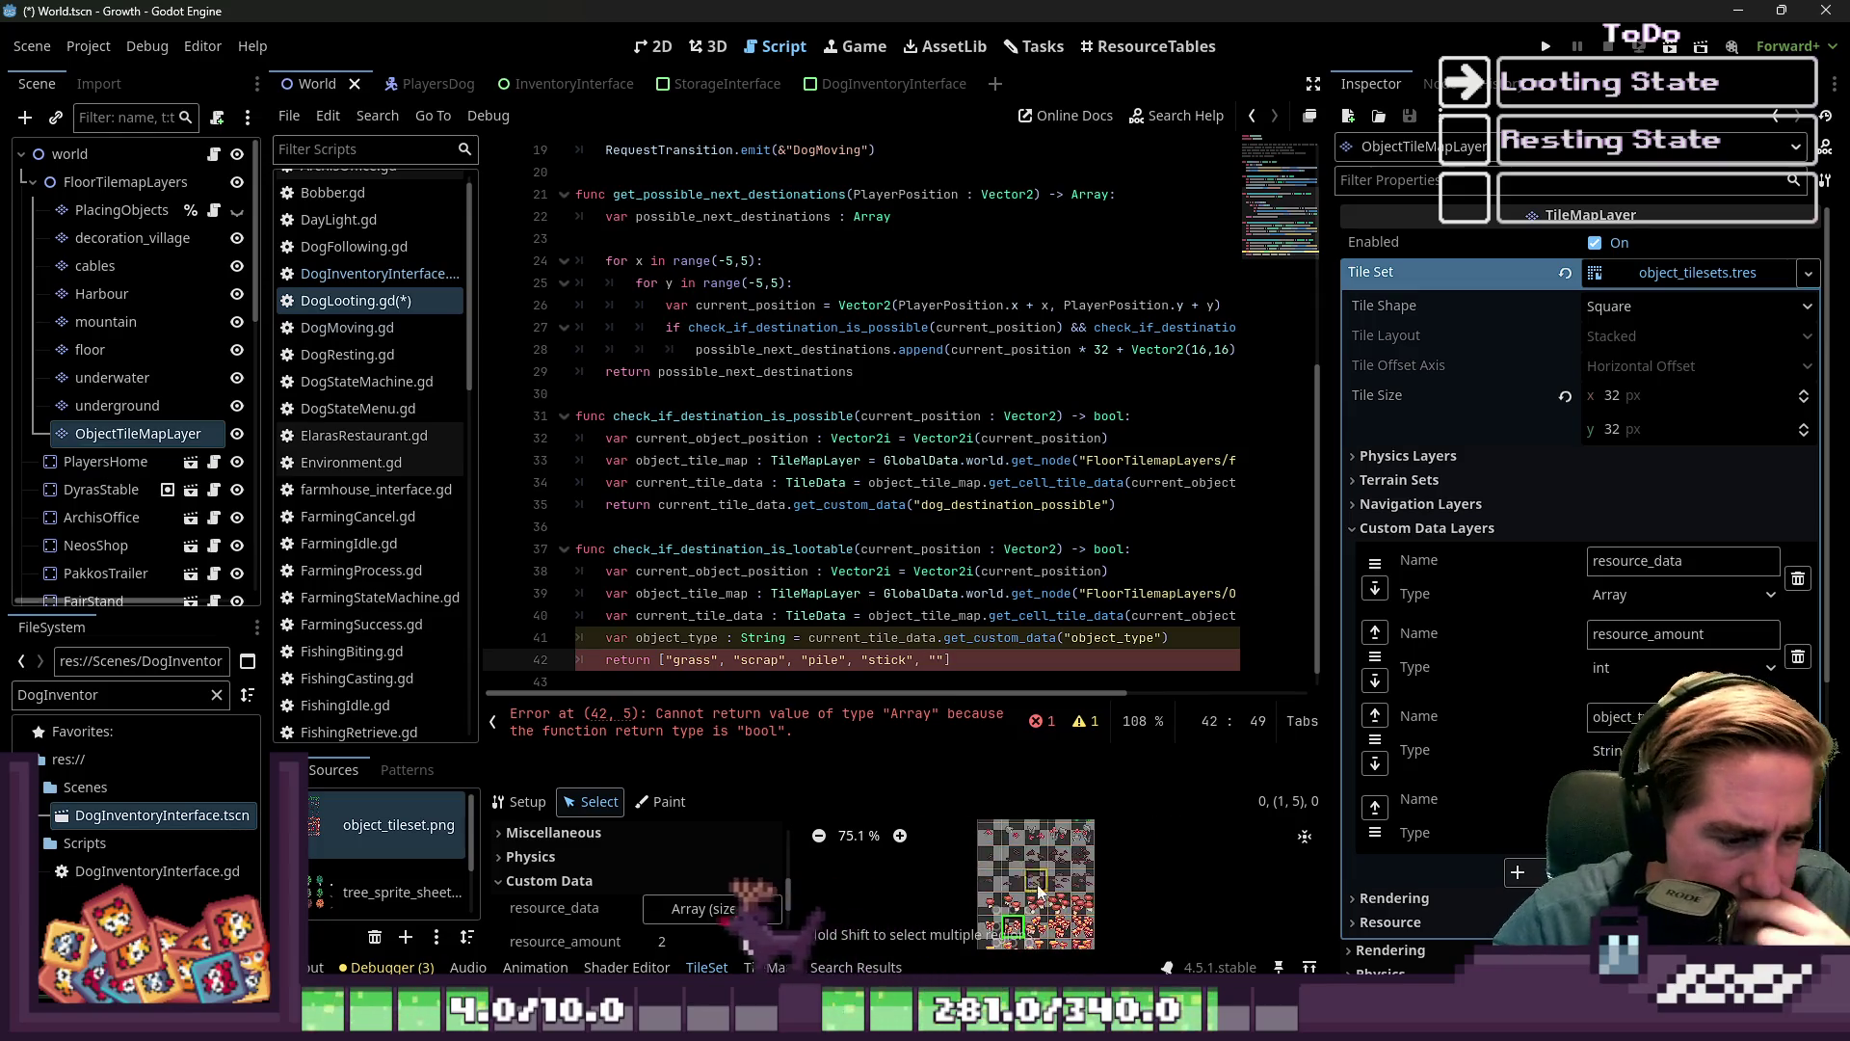
left_click(1050, 861)
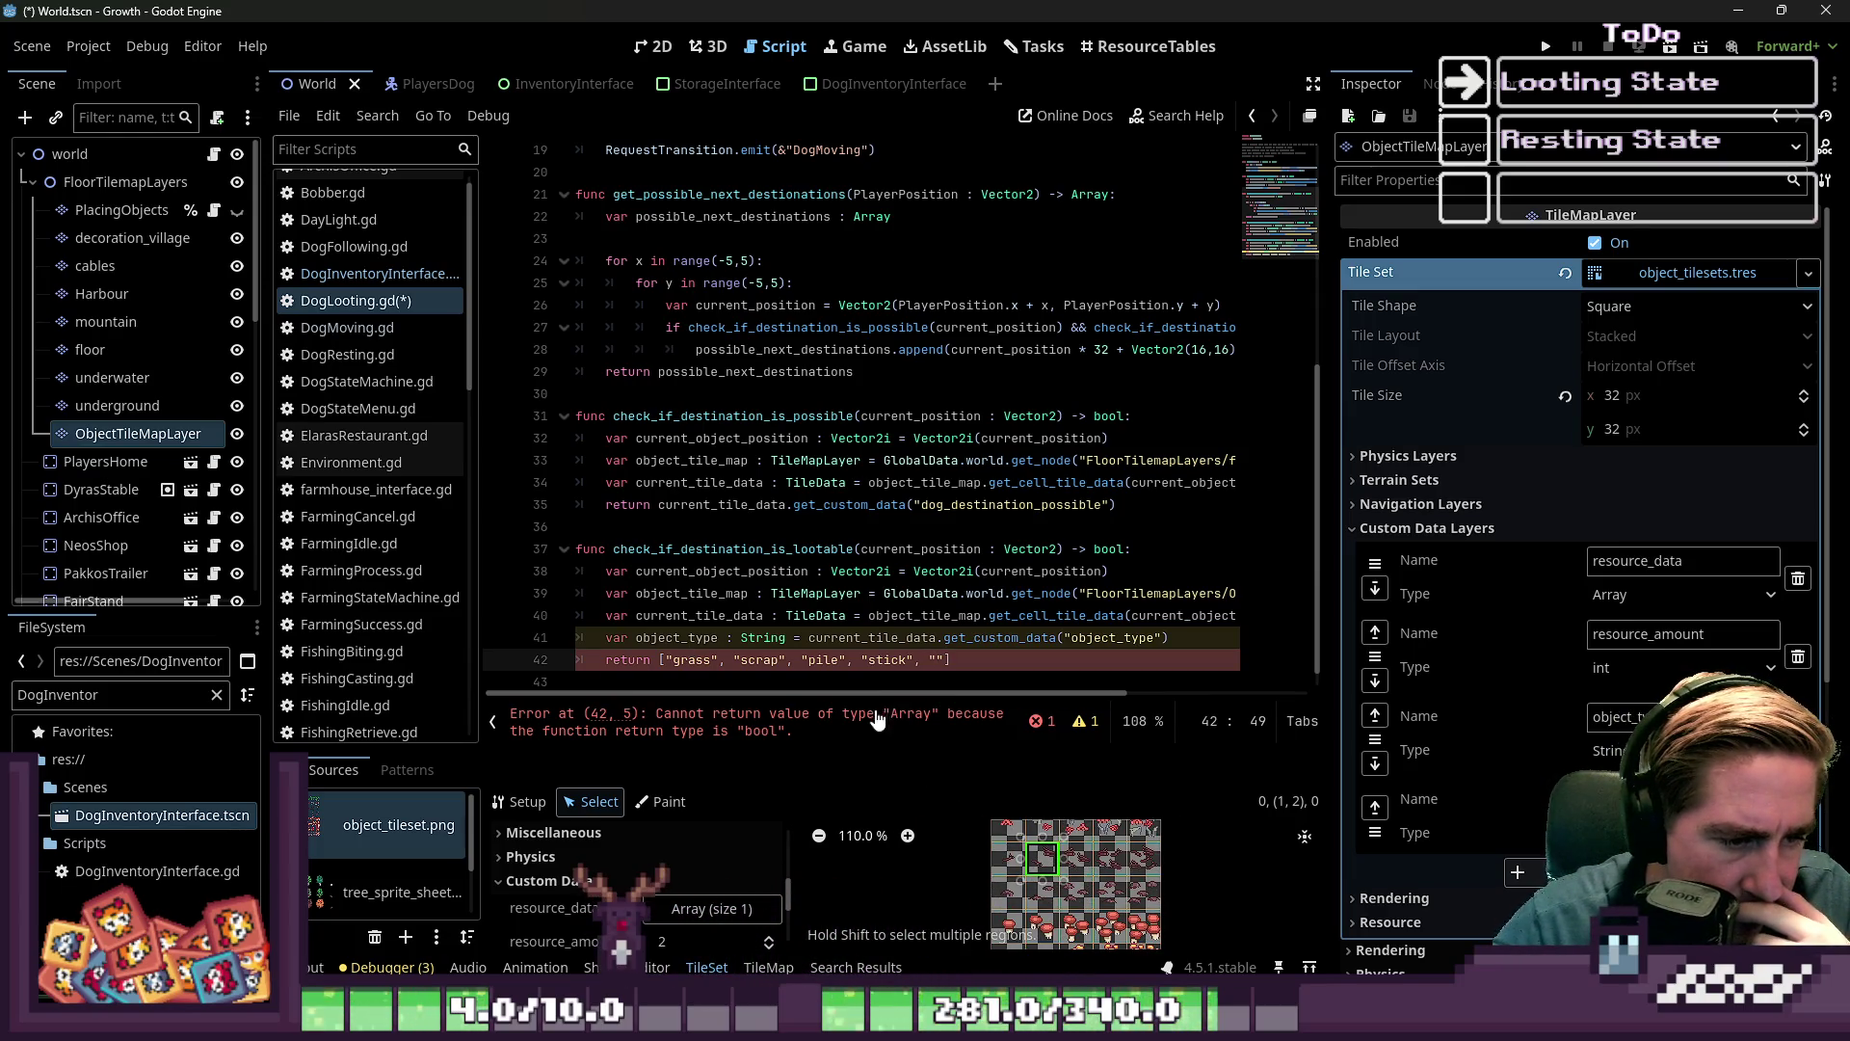
mouse_move(862, 748)
left_mouse_down()
mouse_move(854, 313)
mouse_move(854, 763)
left_mouse_up()
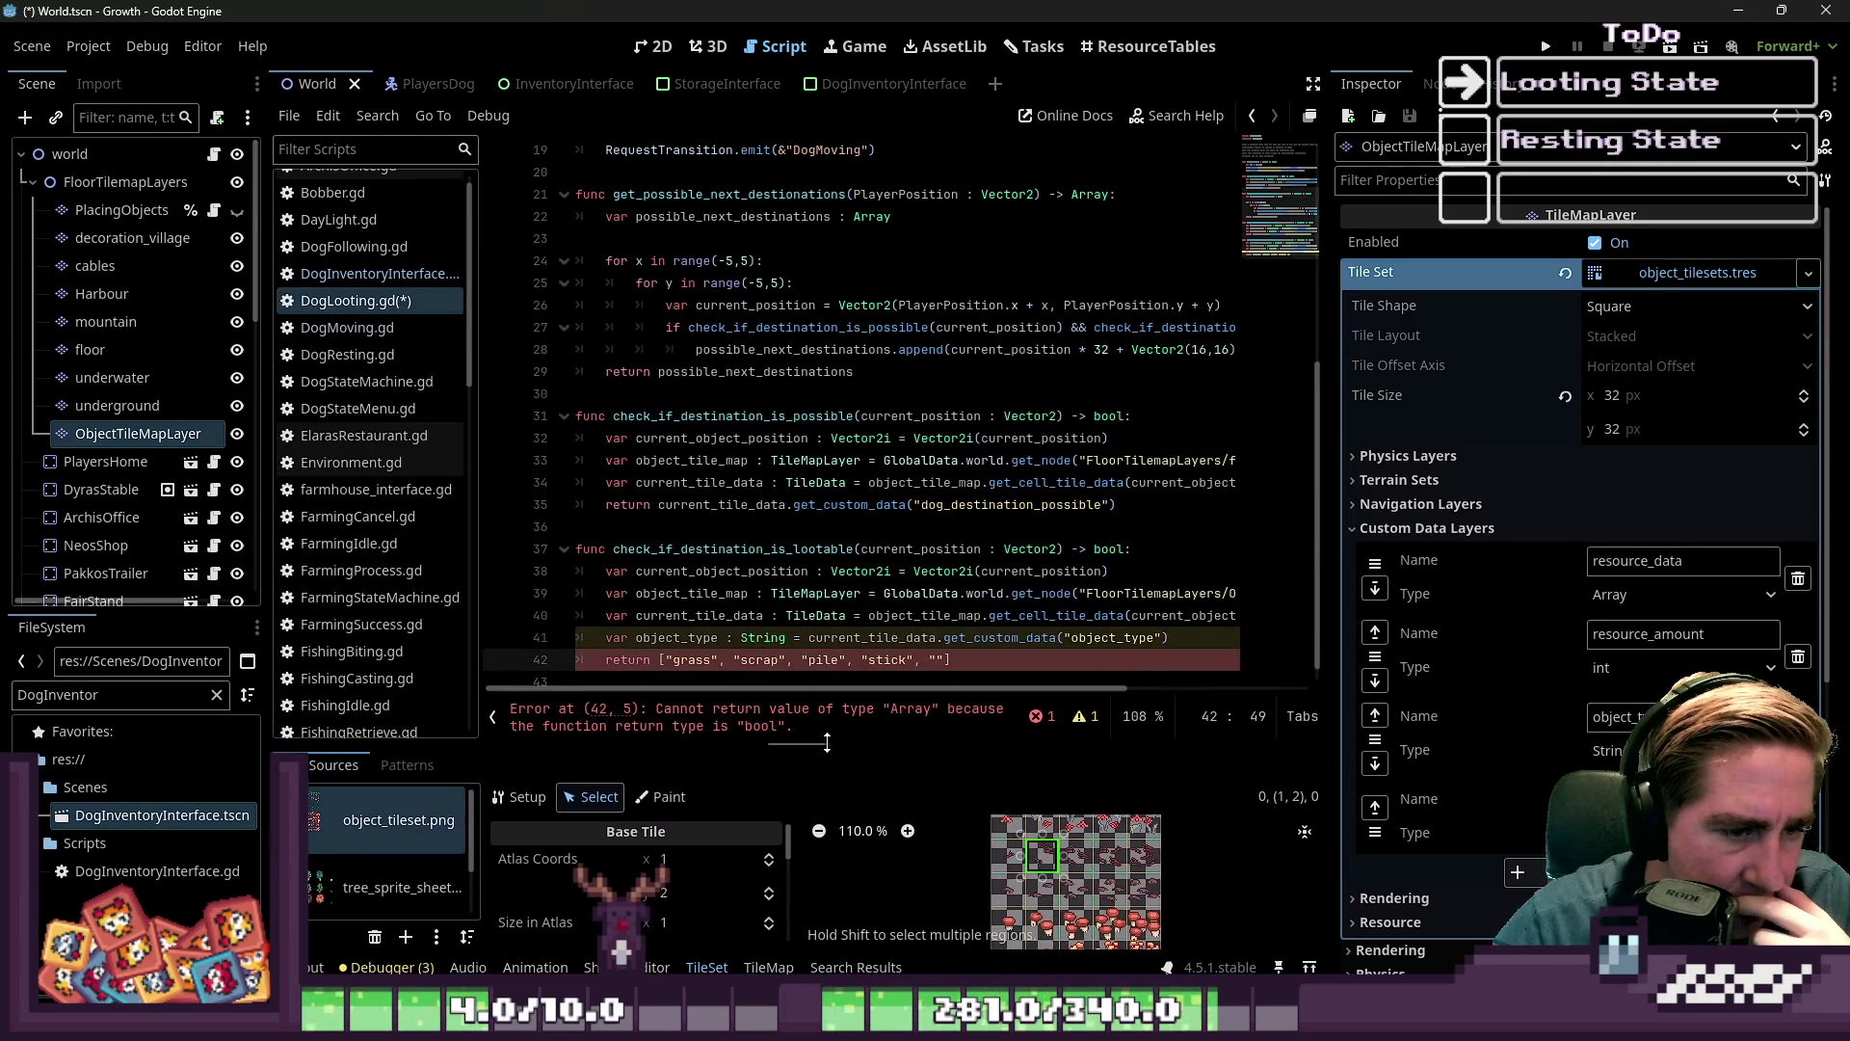
- Finish the array with "mushroom", call .has(object_type) on it, and save the script
type("mushroom\"]")
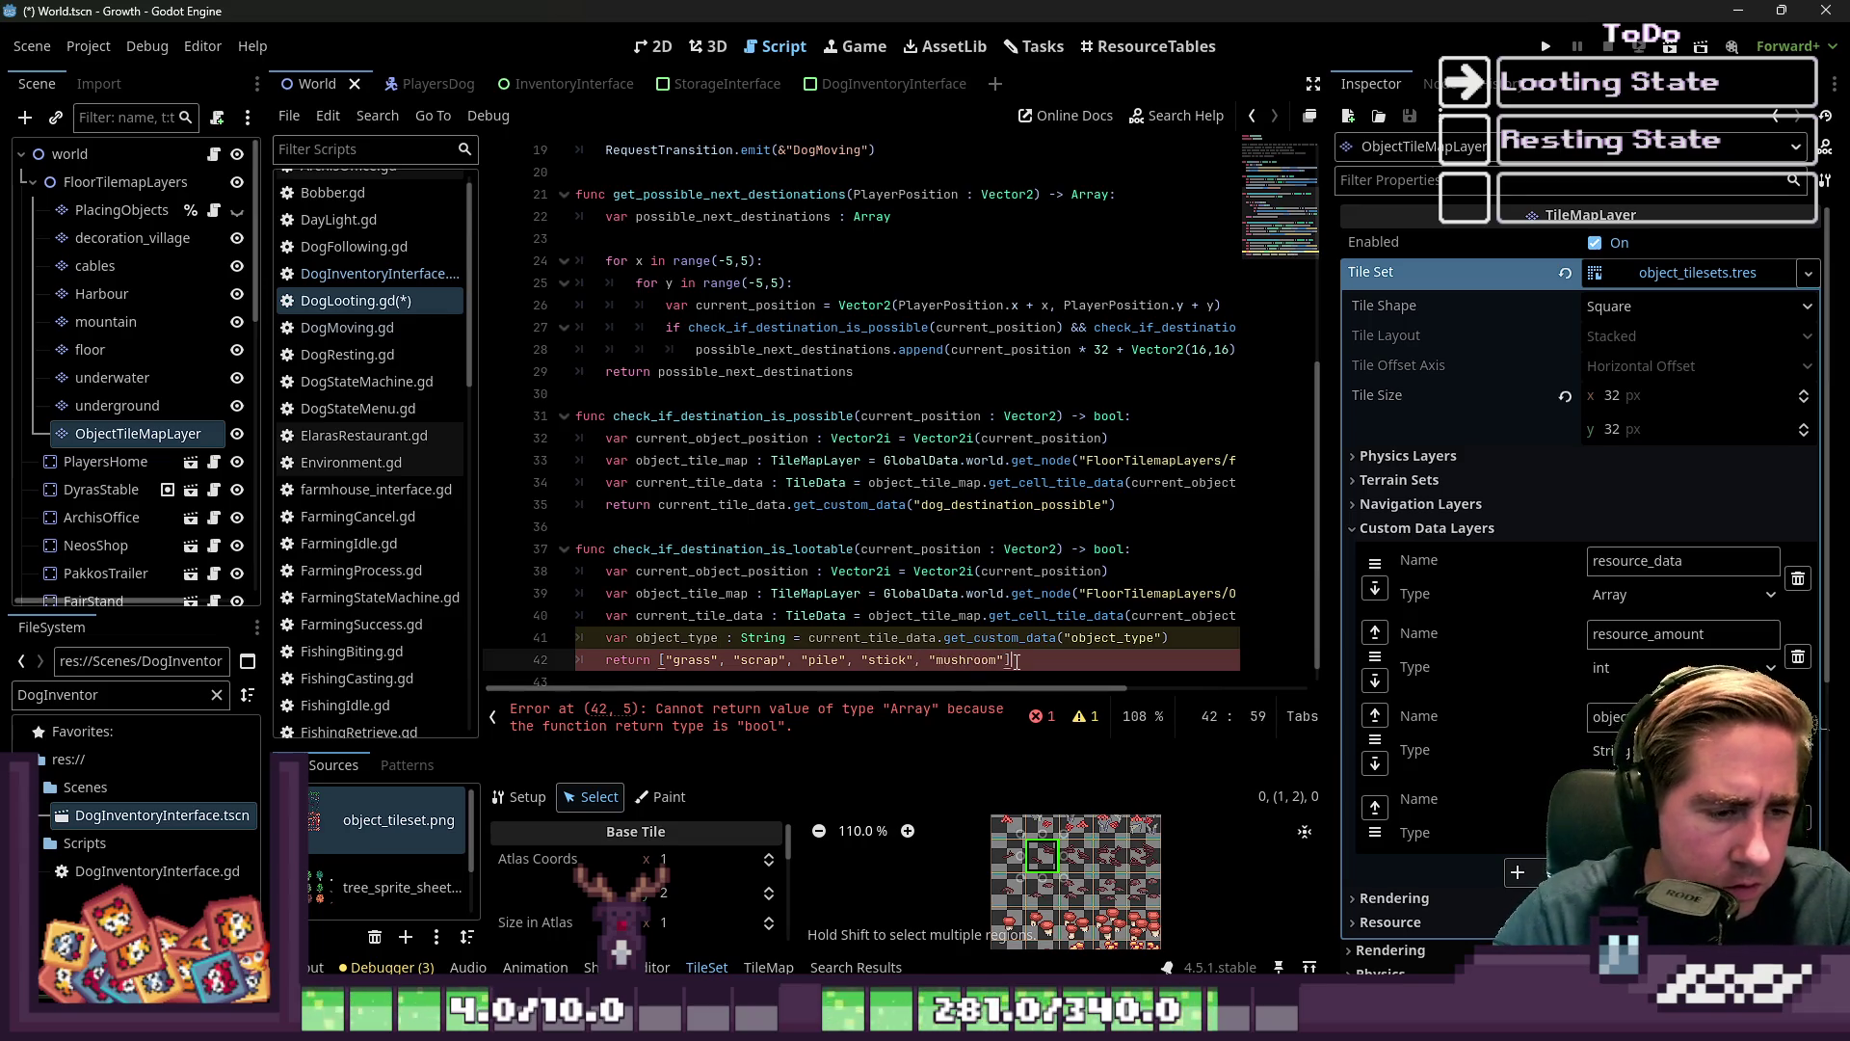
type(".has")
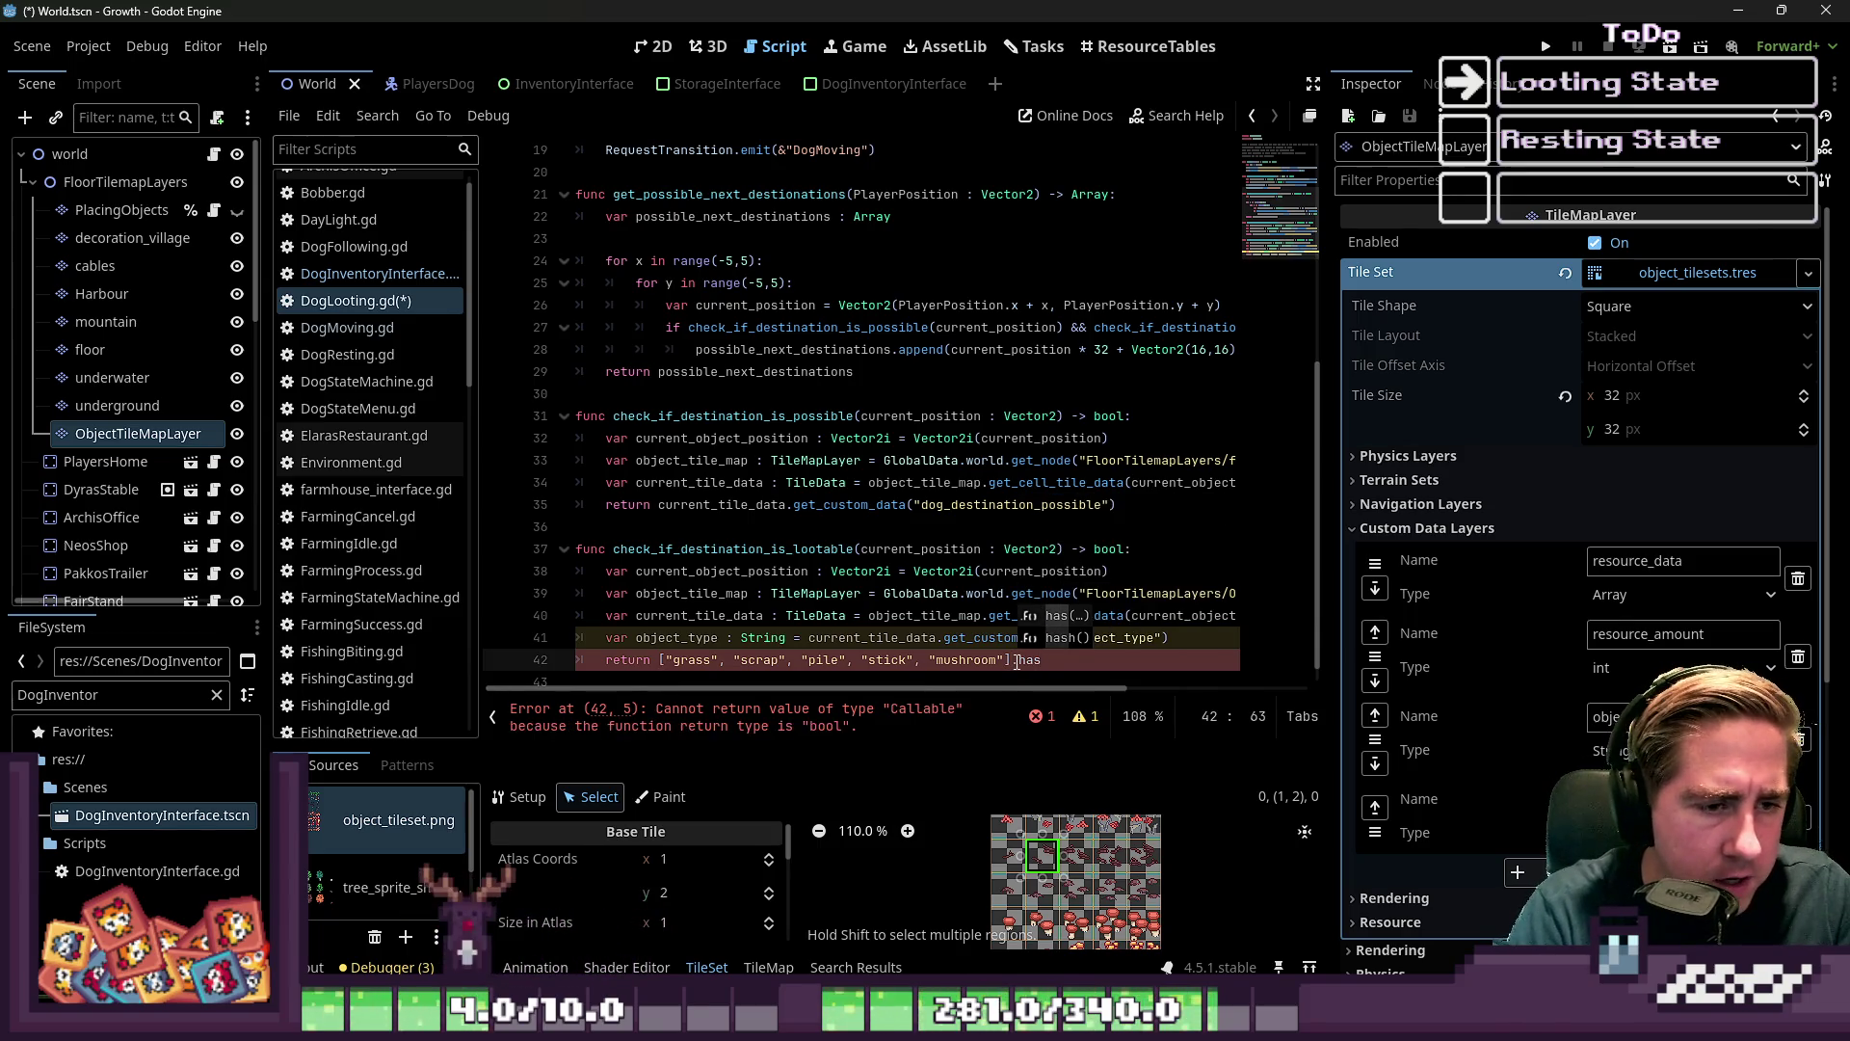
key("Return")
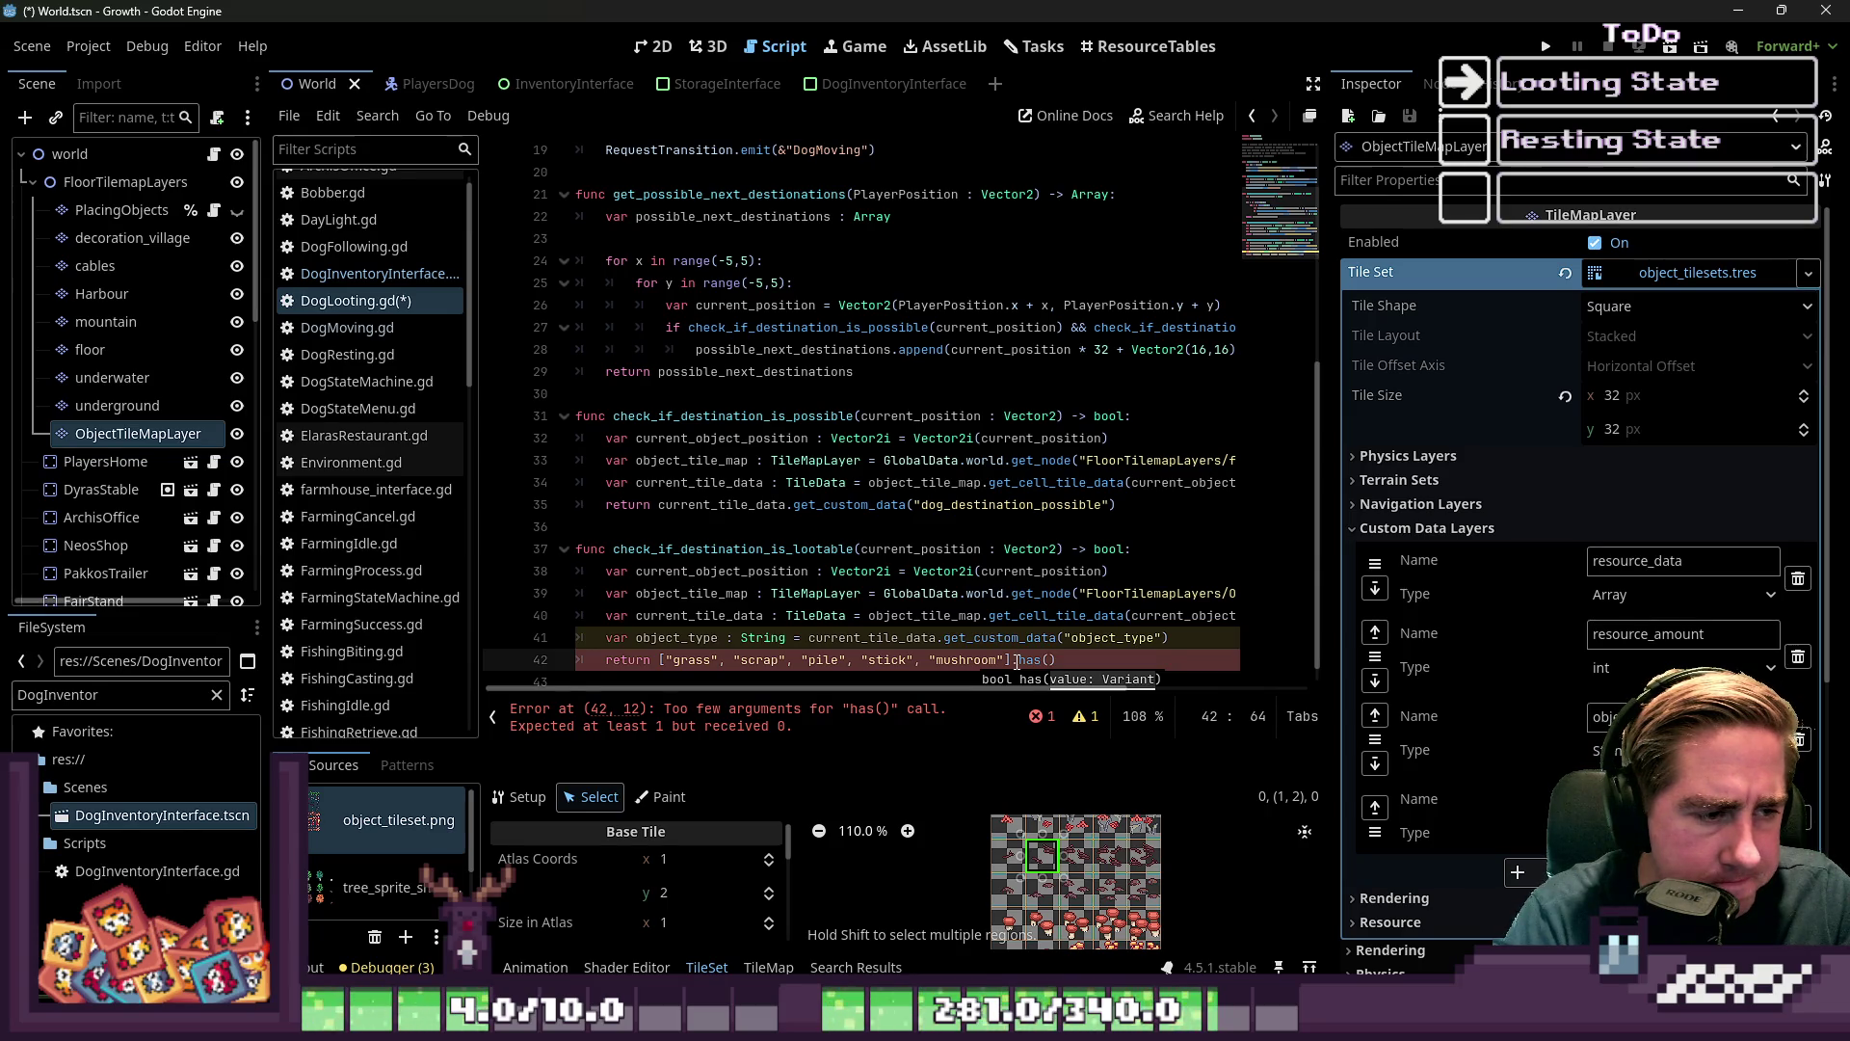
type("ob")
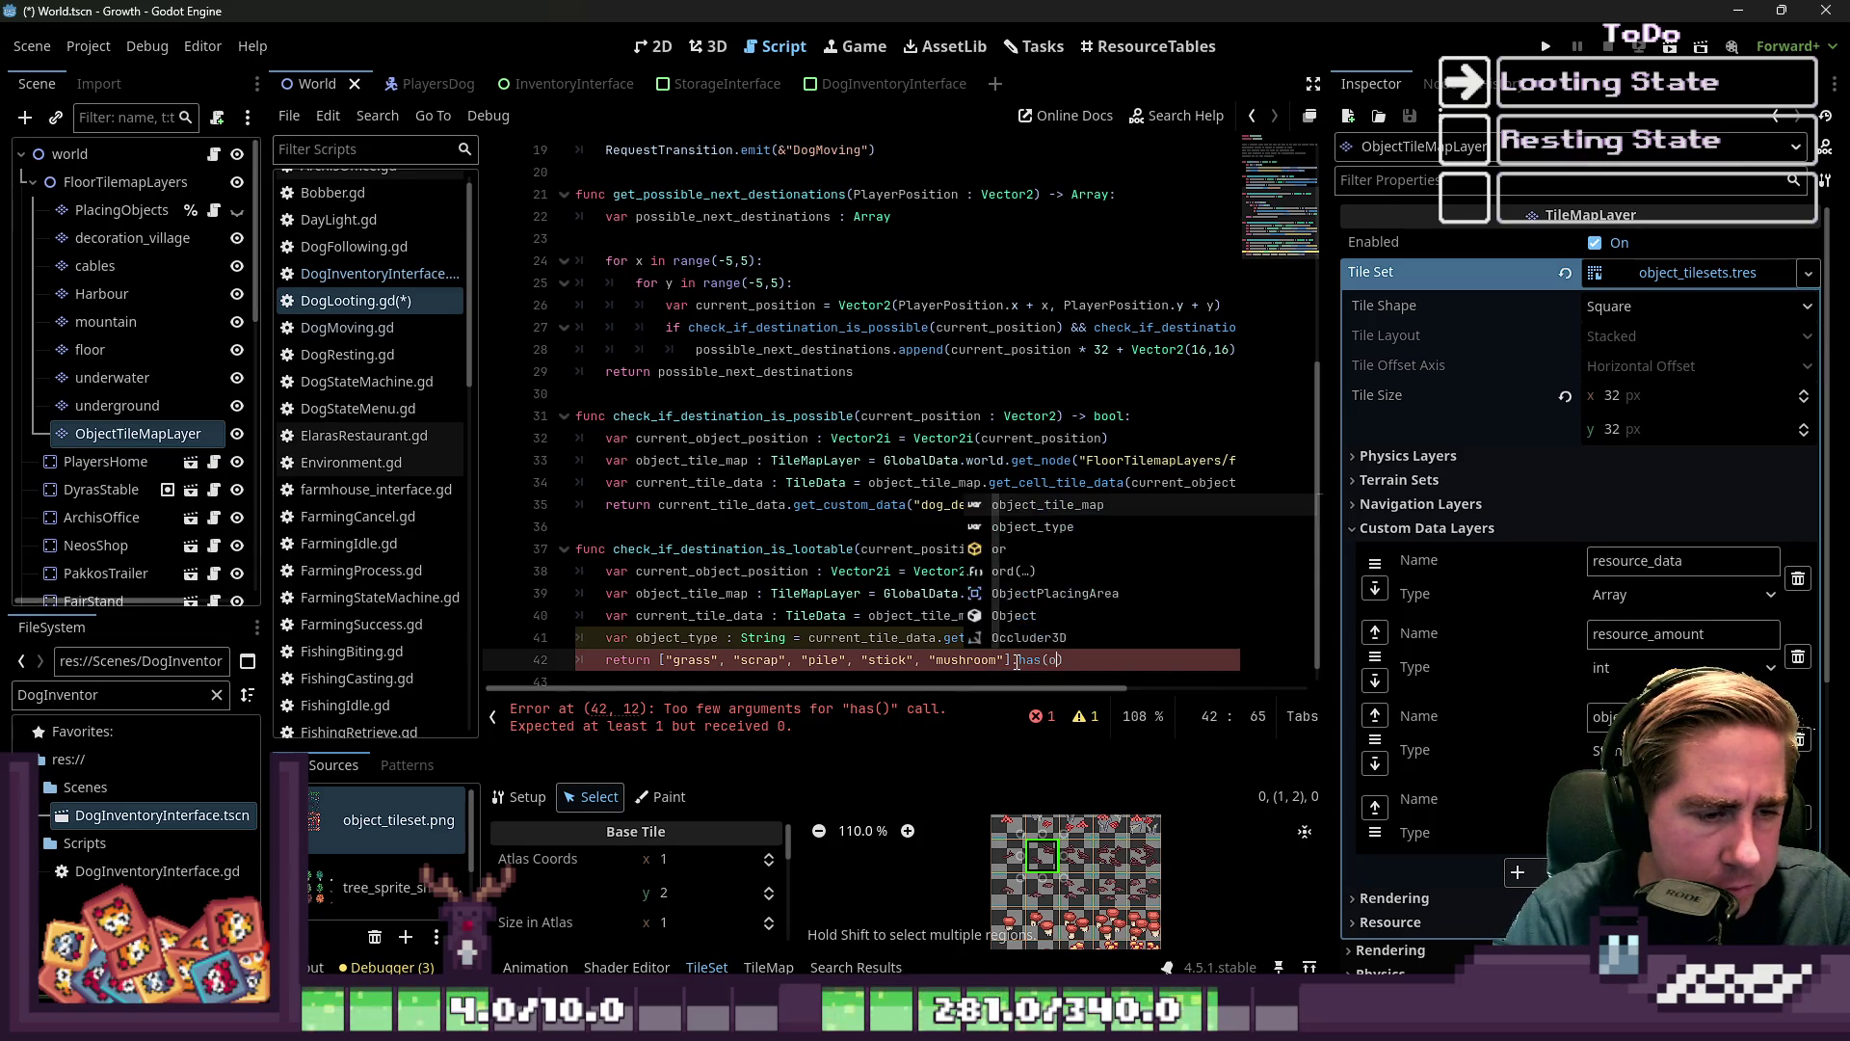
key("Down")
key("Return")
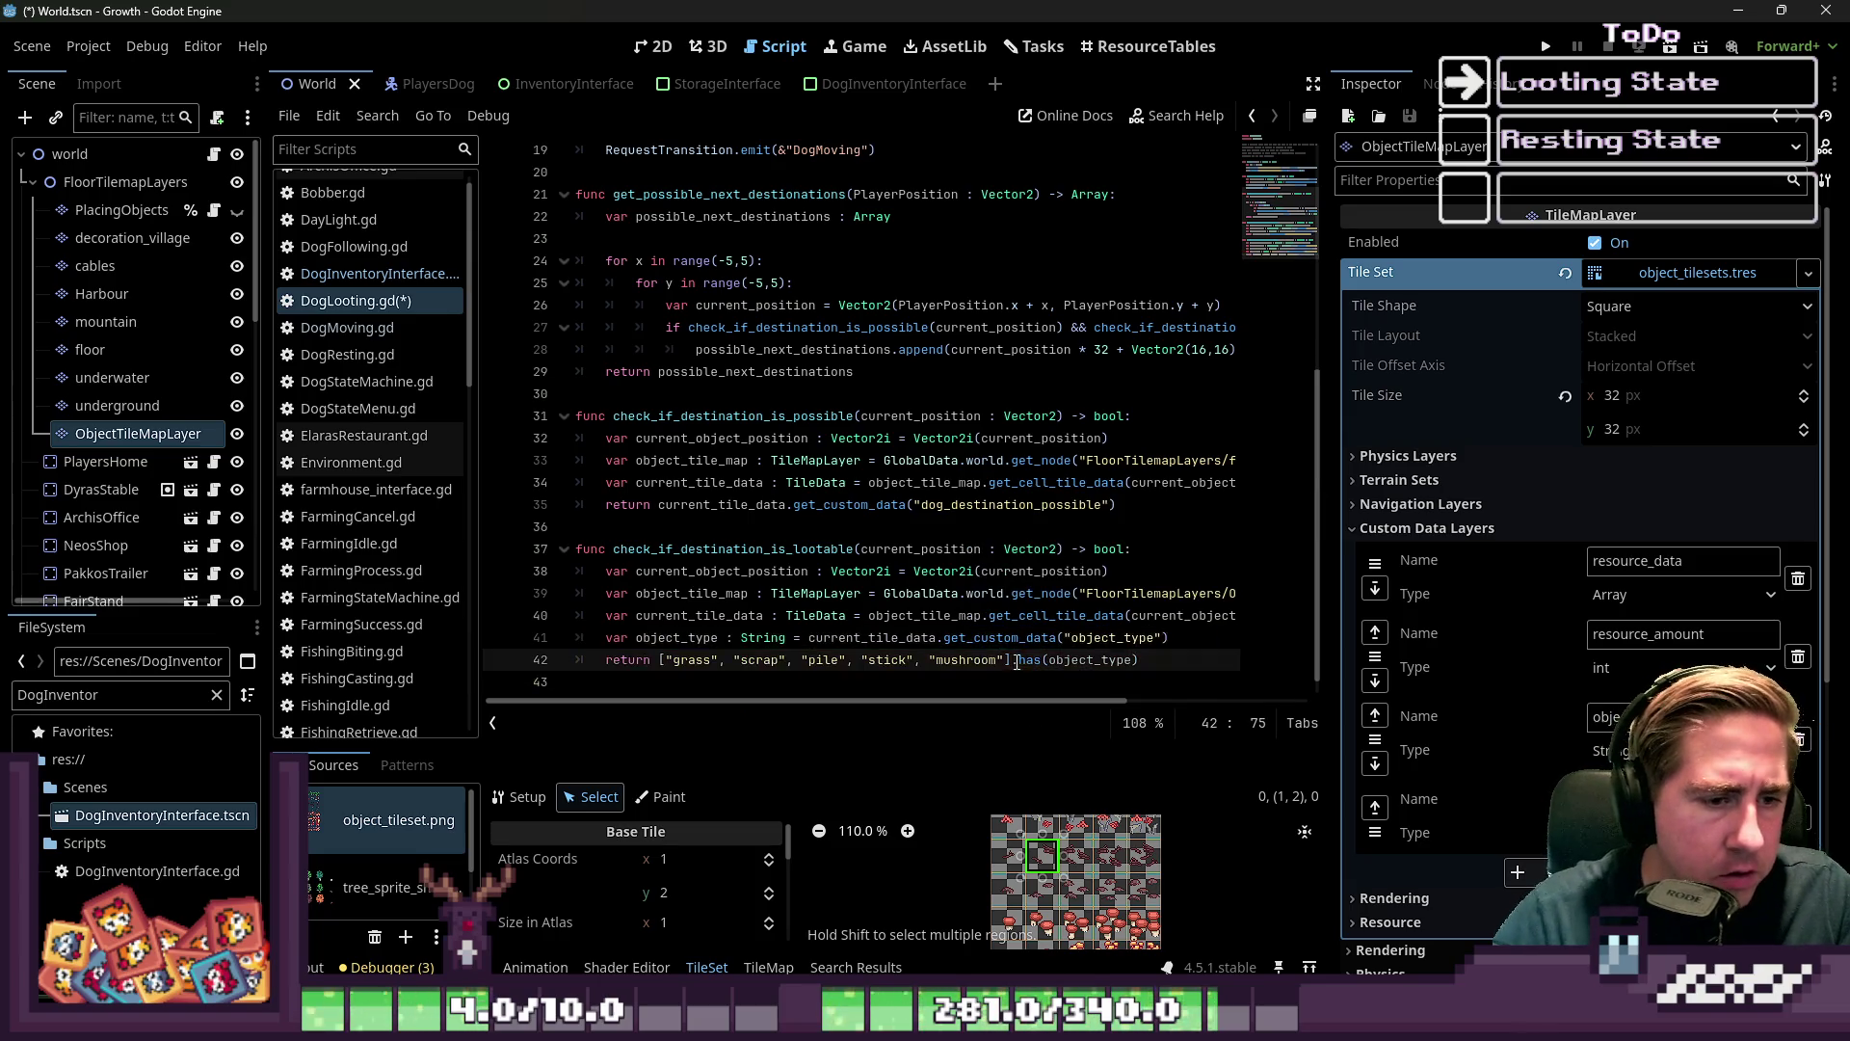
left_click(1024, 525)
key("ctrl+s")
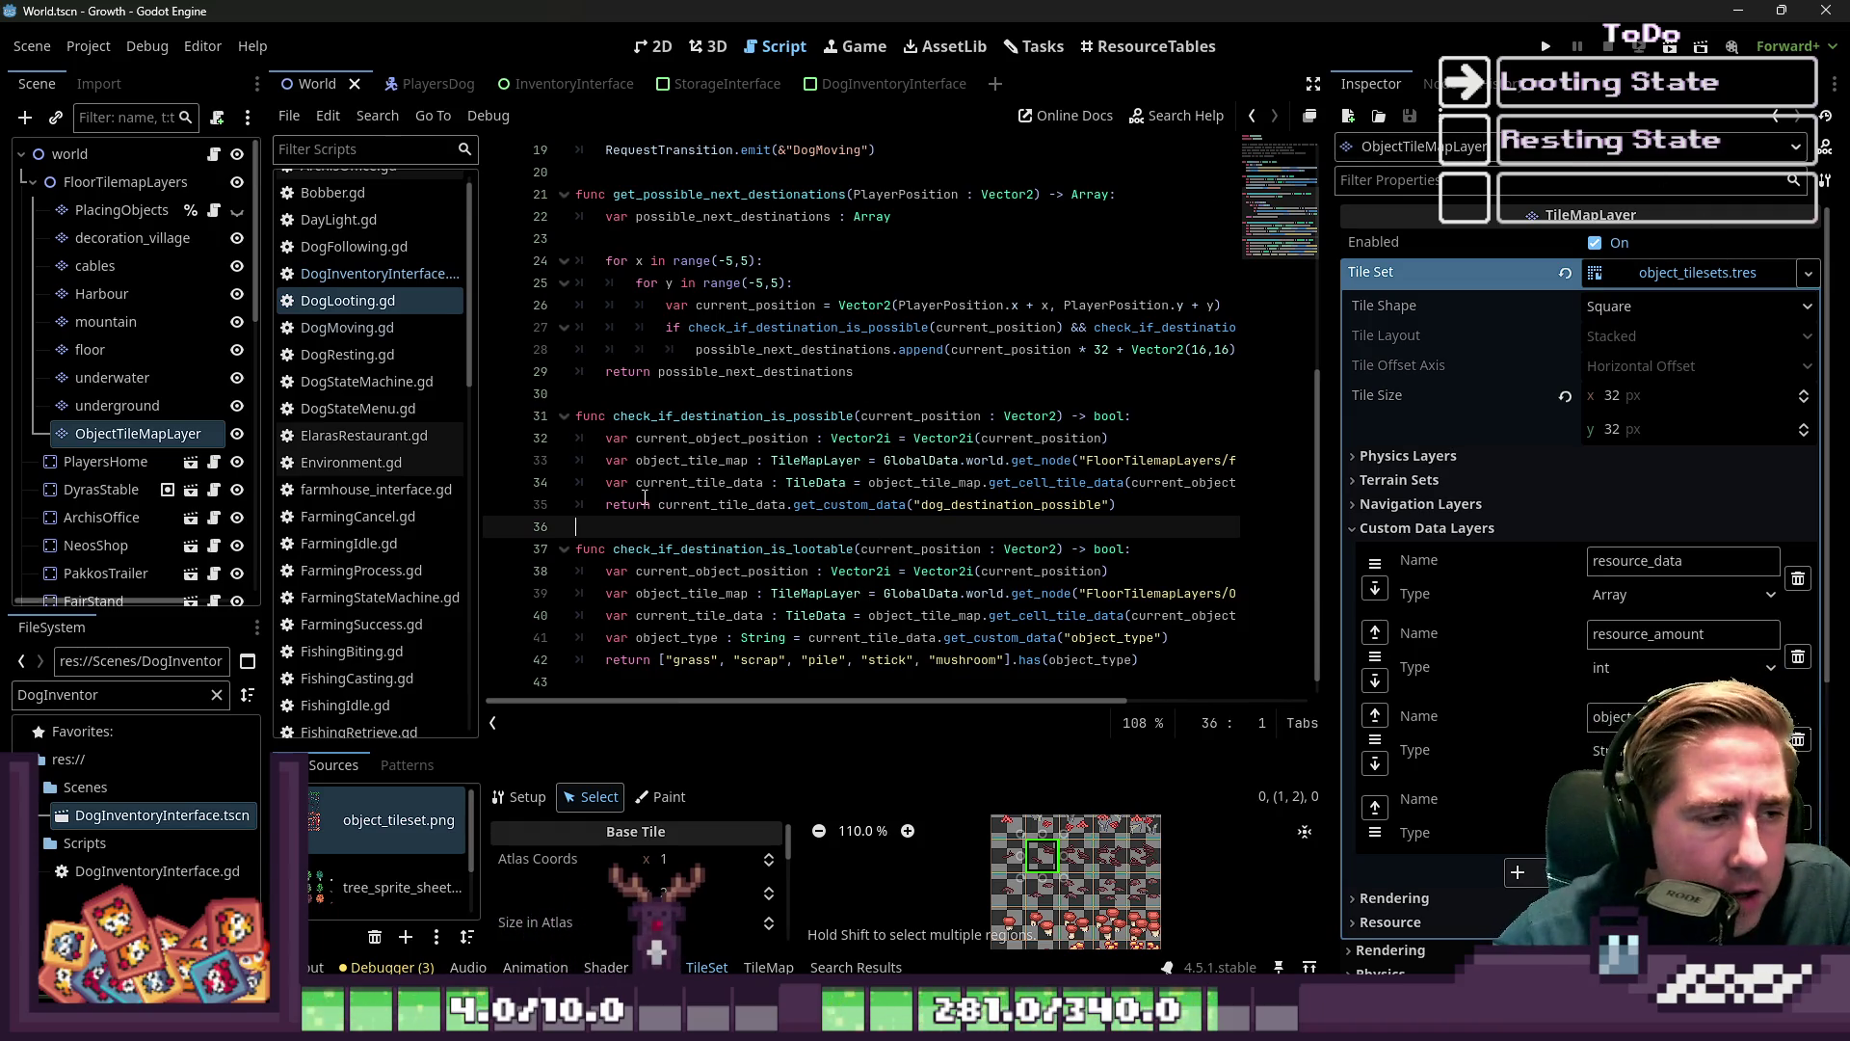
scroll(732, 482, "up", 2)
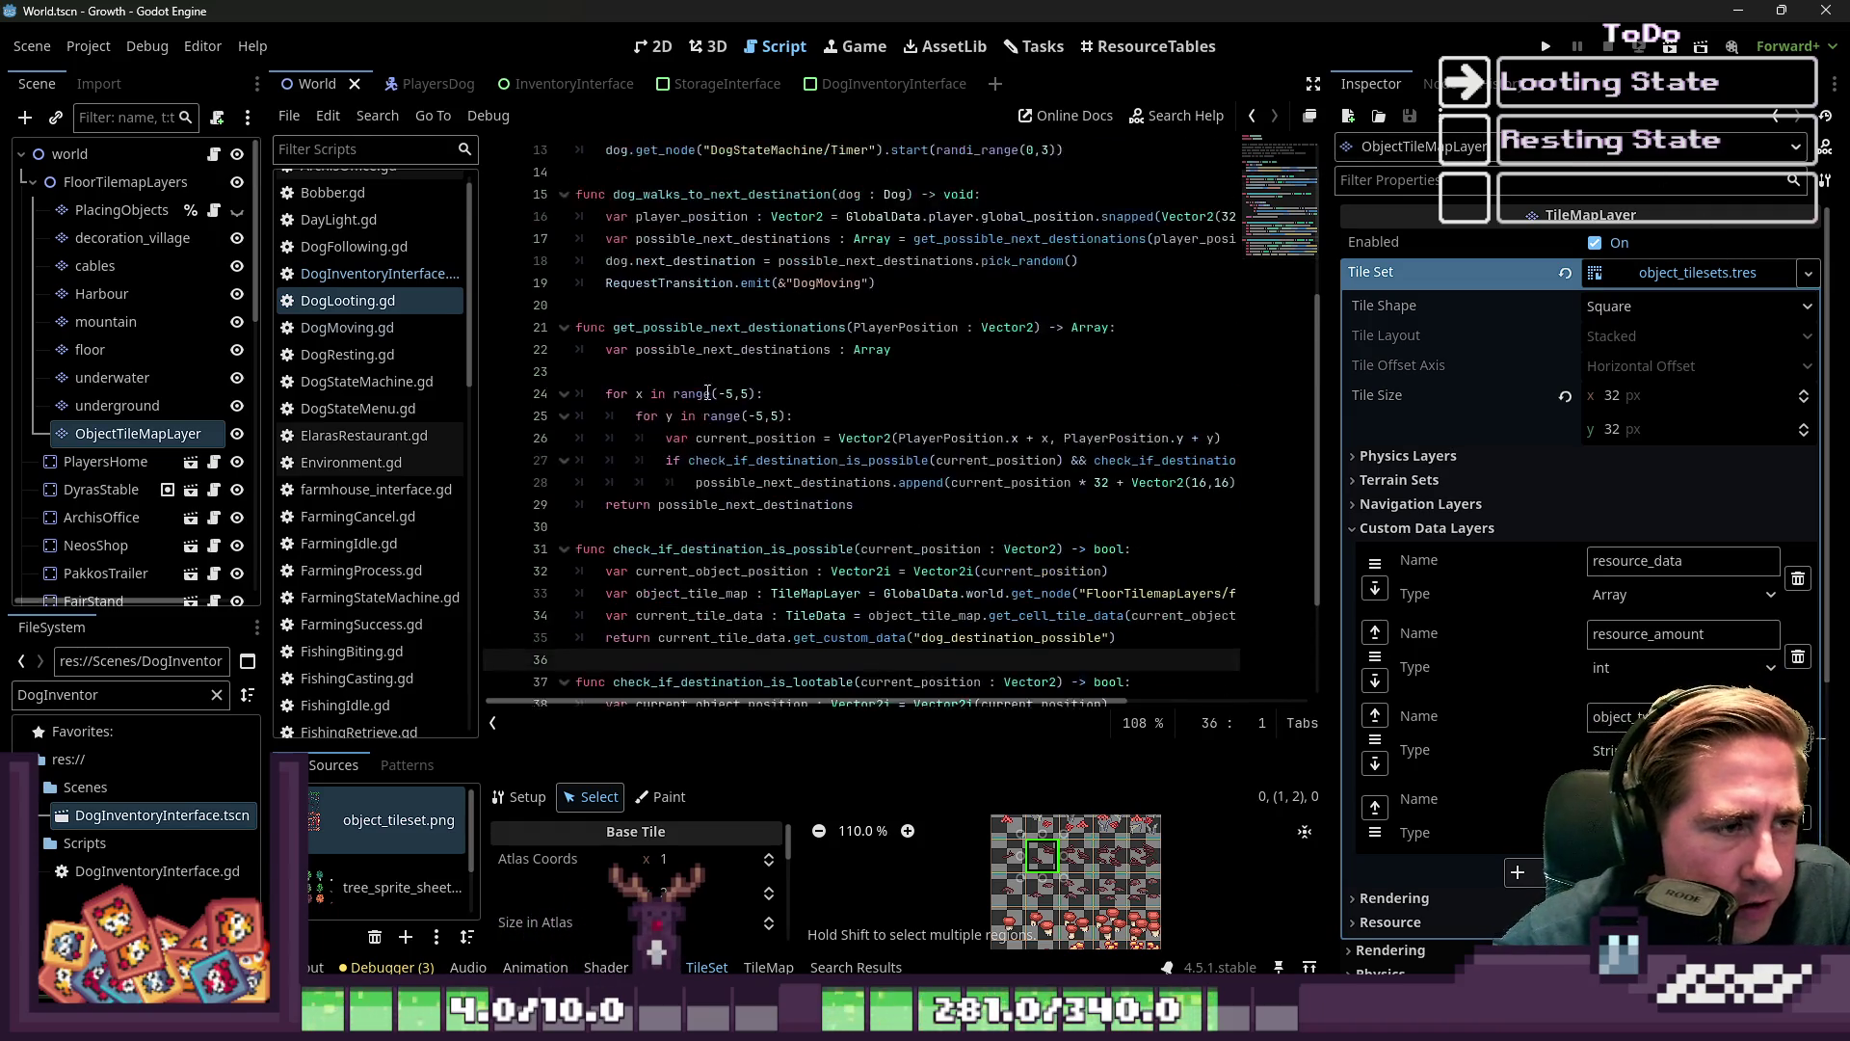
left_click(744, 482)
double_click(788, 461)
double_click(788, 482)
scroll(849, 586, "down", 3)
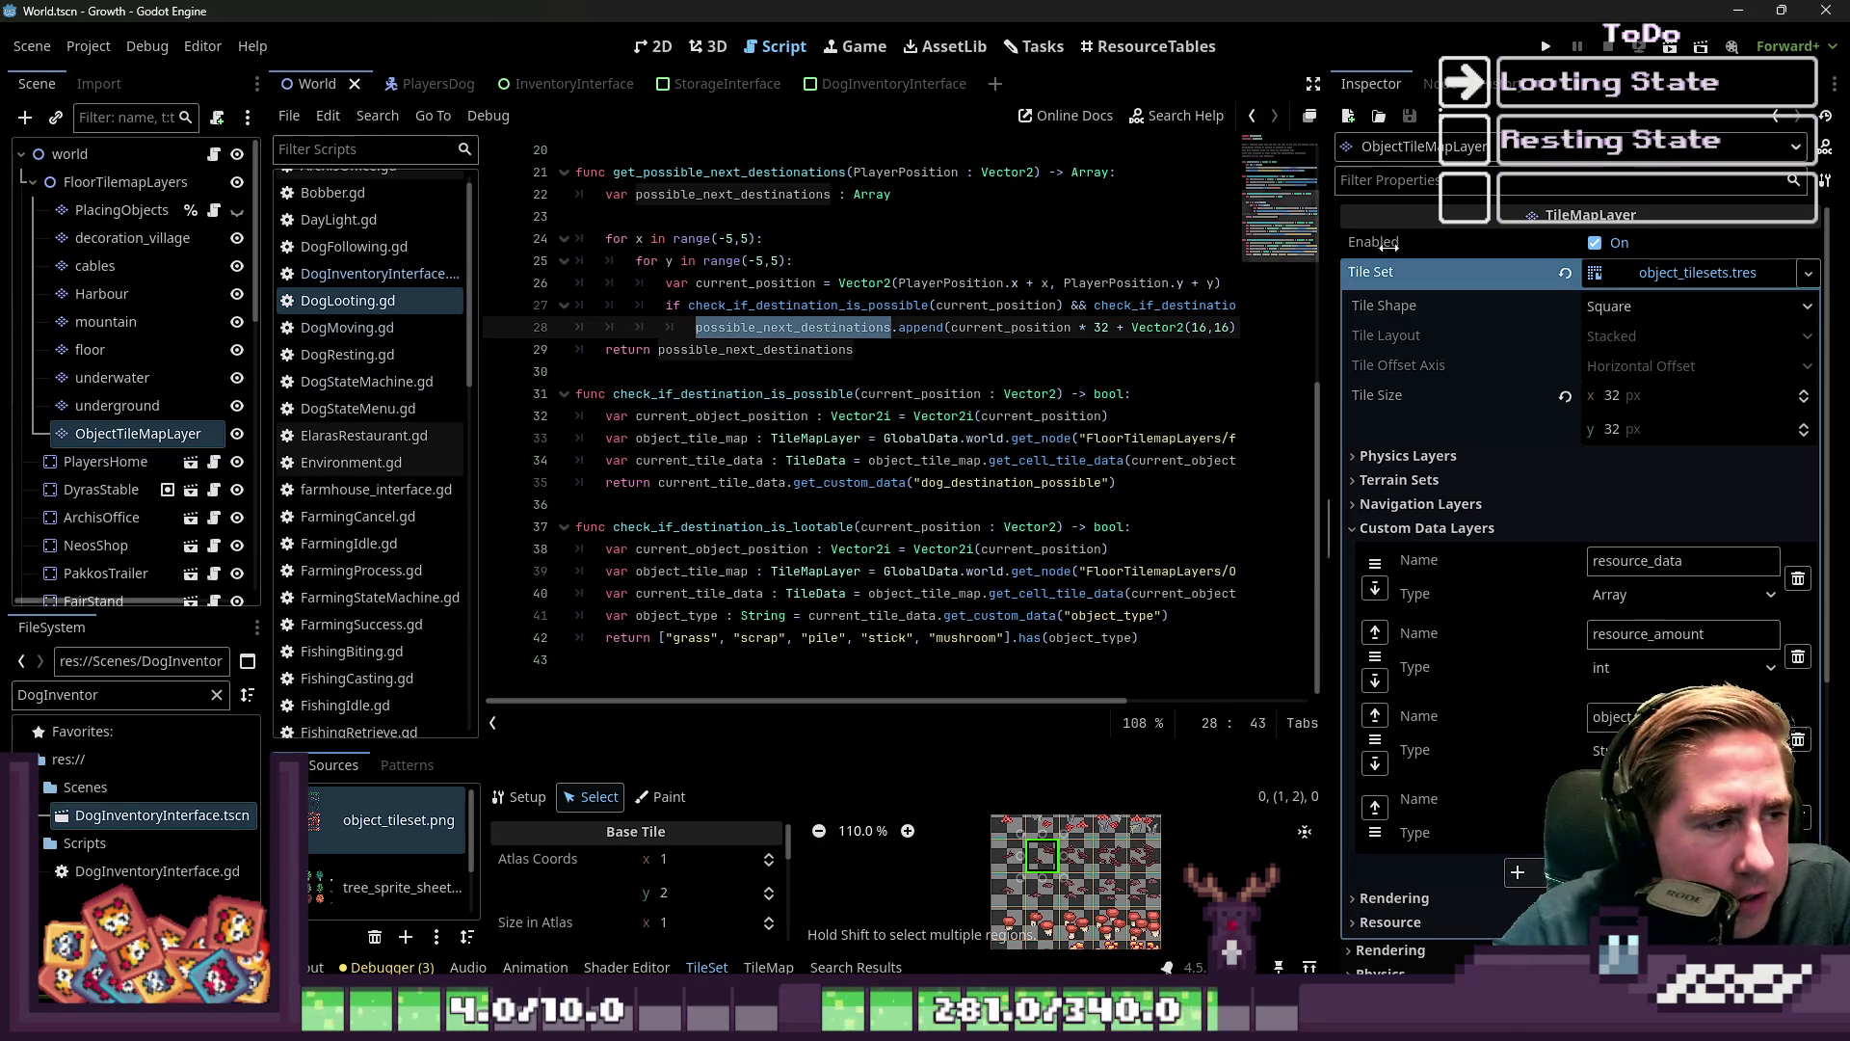
left_click_drag(1328, 391, 1549, 391)
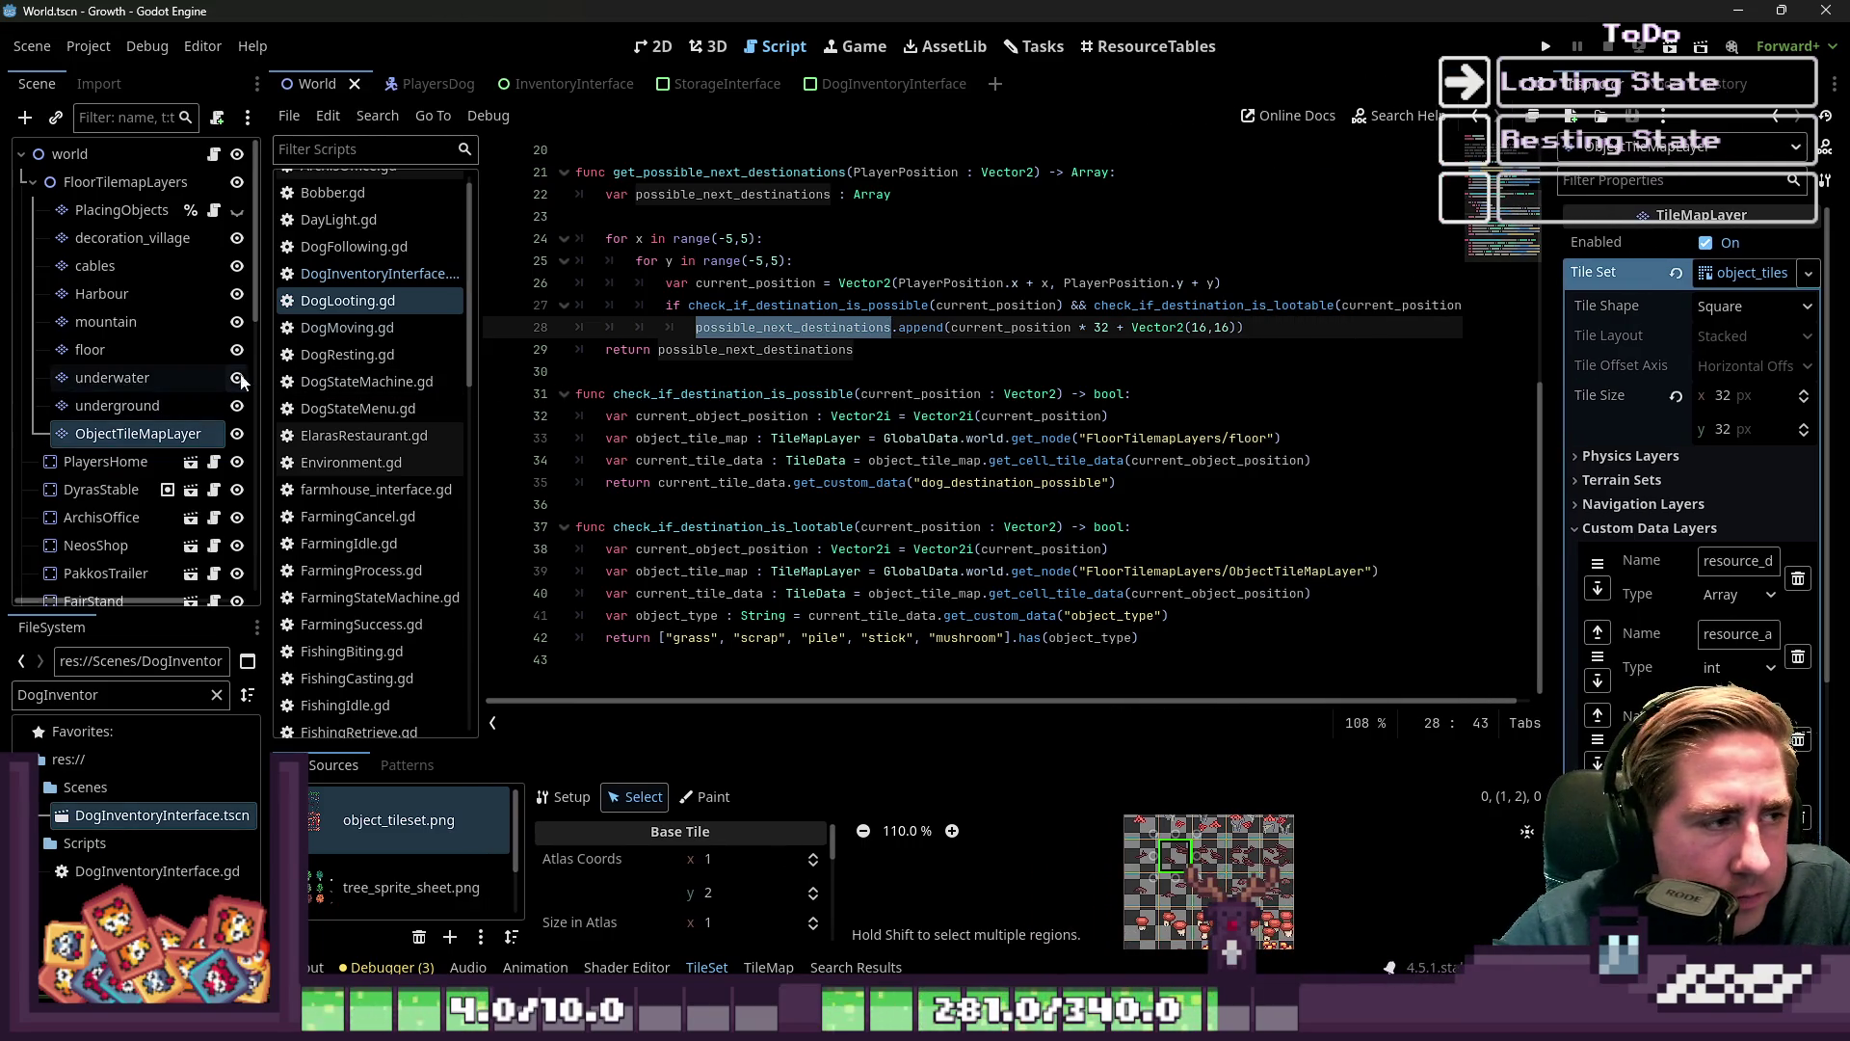
left_click_drag(262, 377, 172, 377)
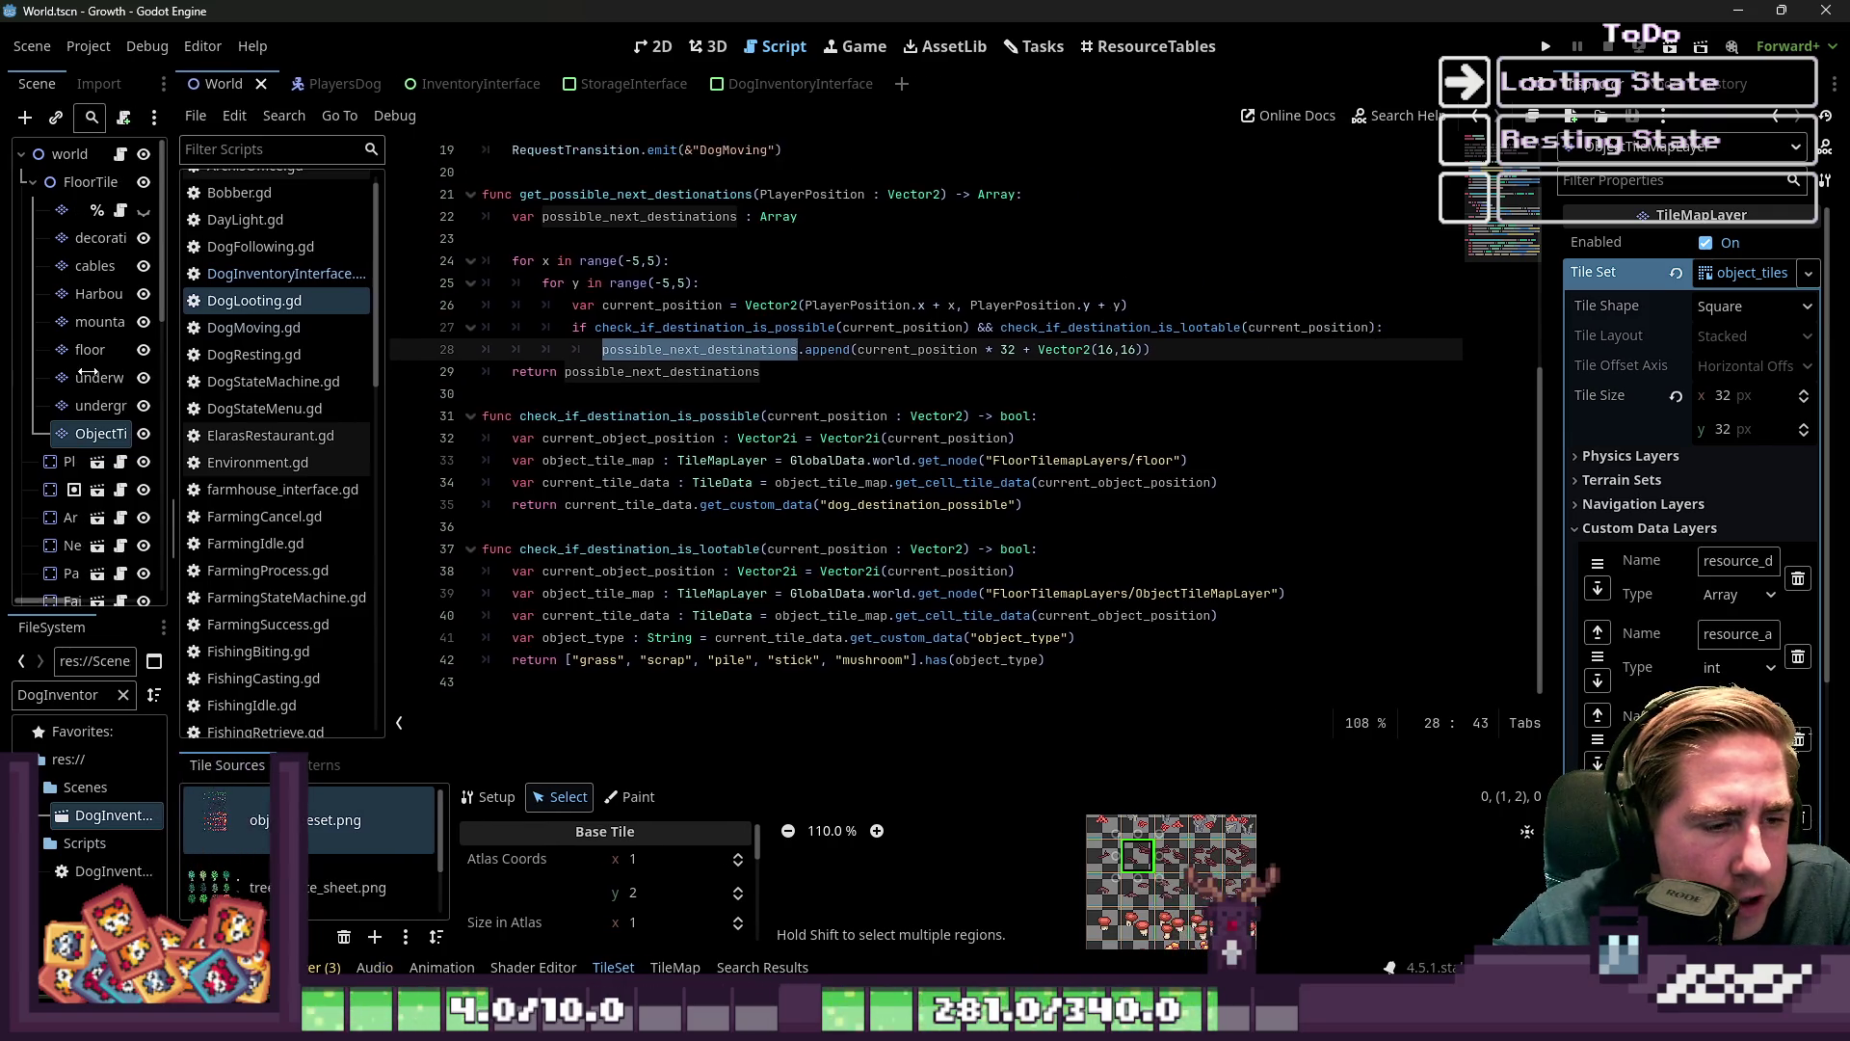
double_click(1017, 549)
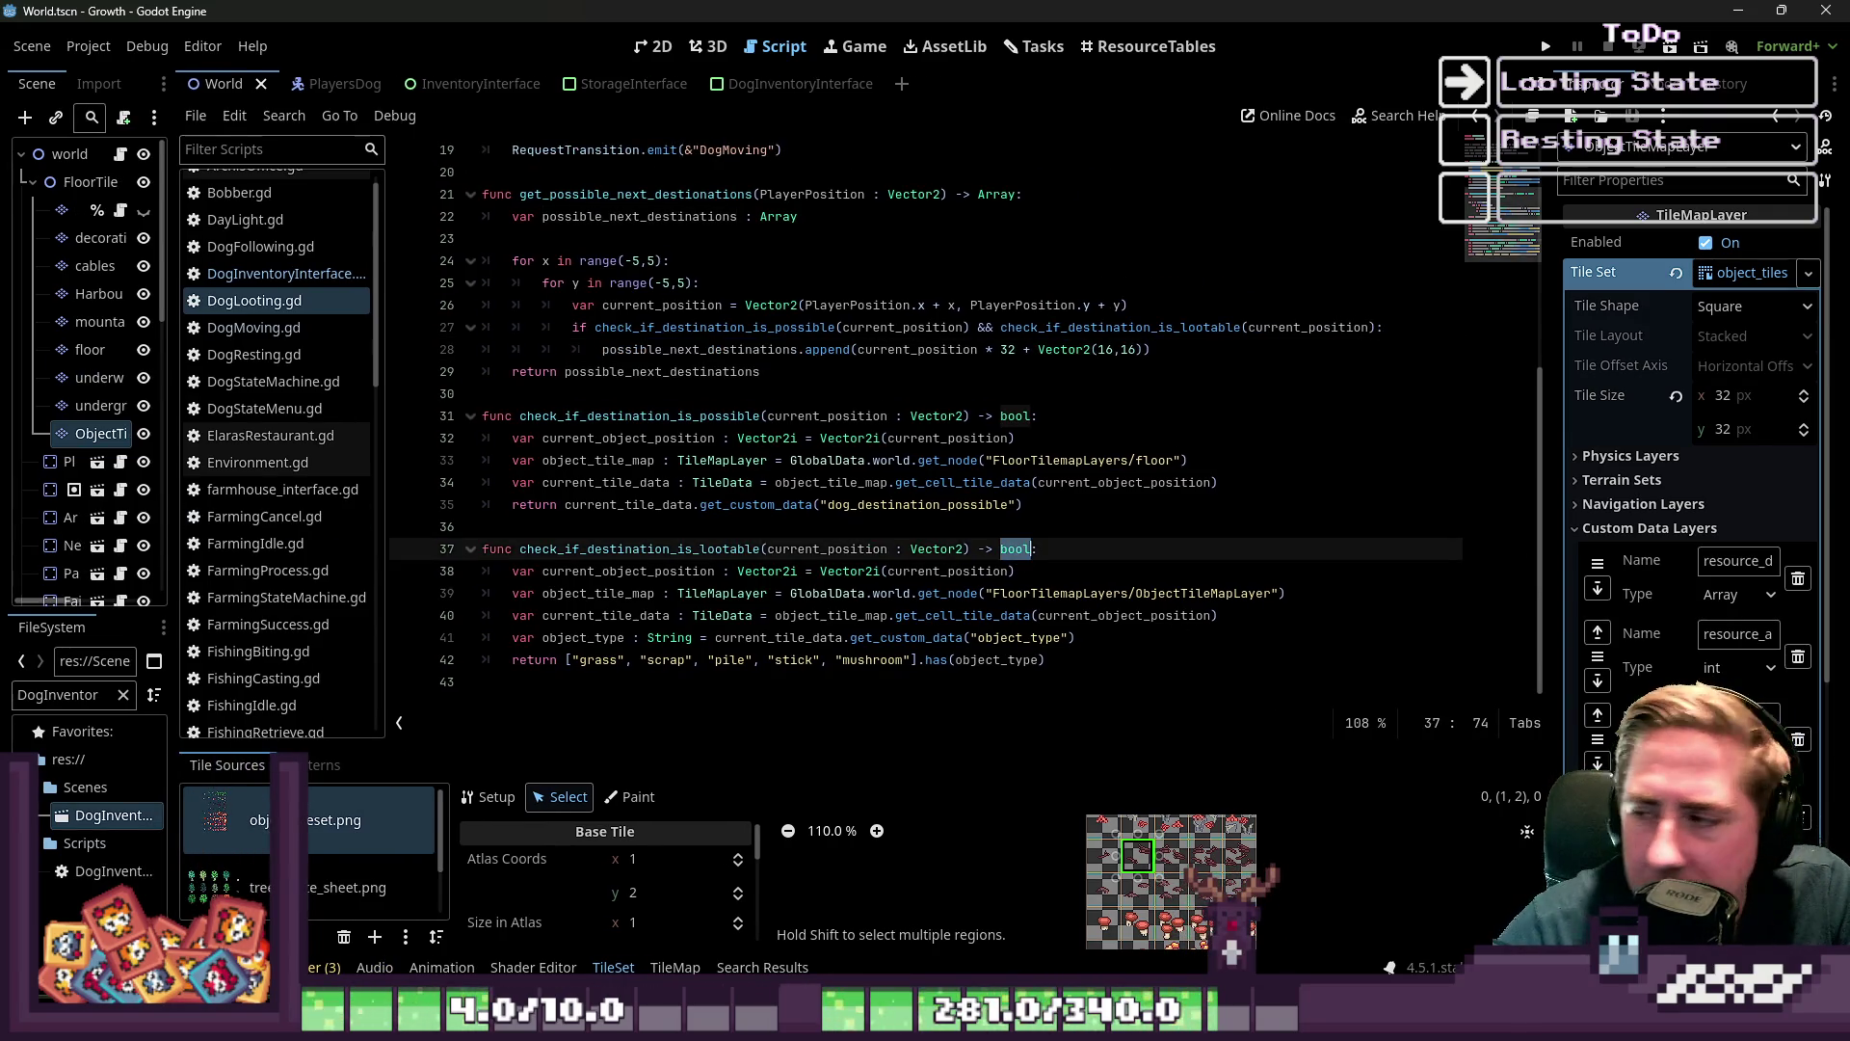
mouse_move(893, 340)
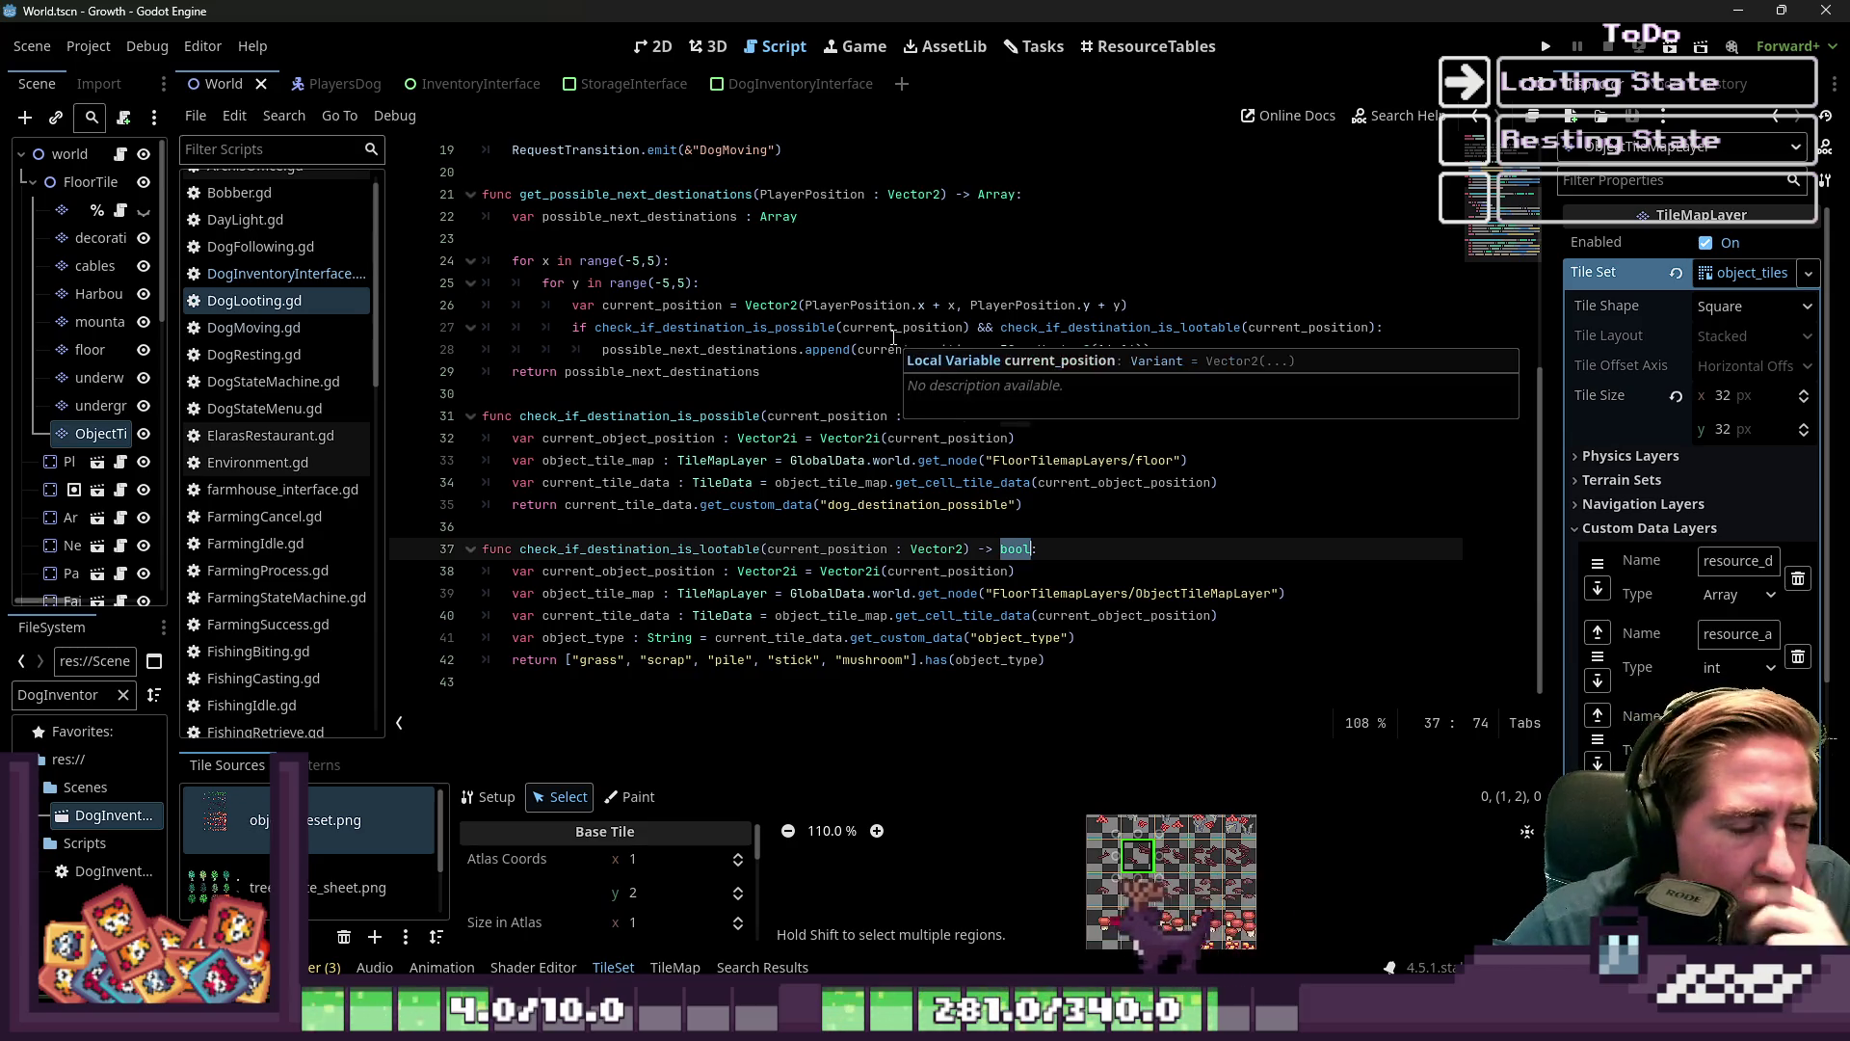
left_click(777, 345)
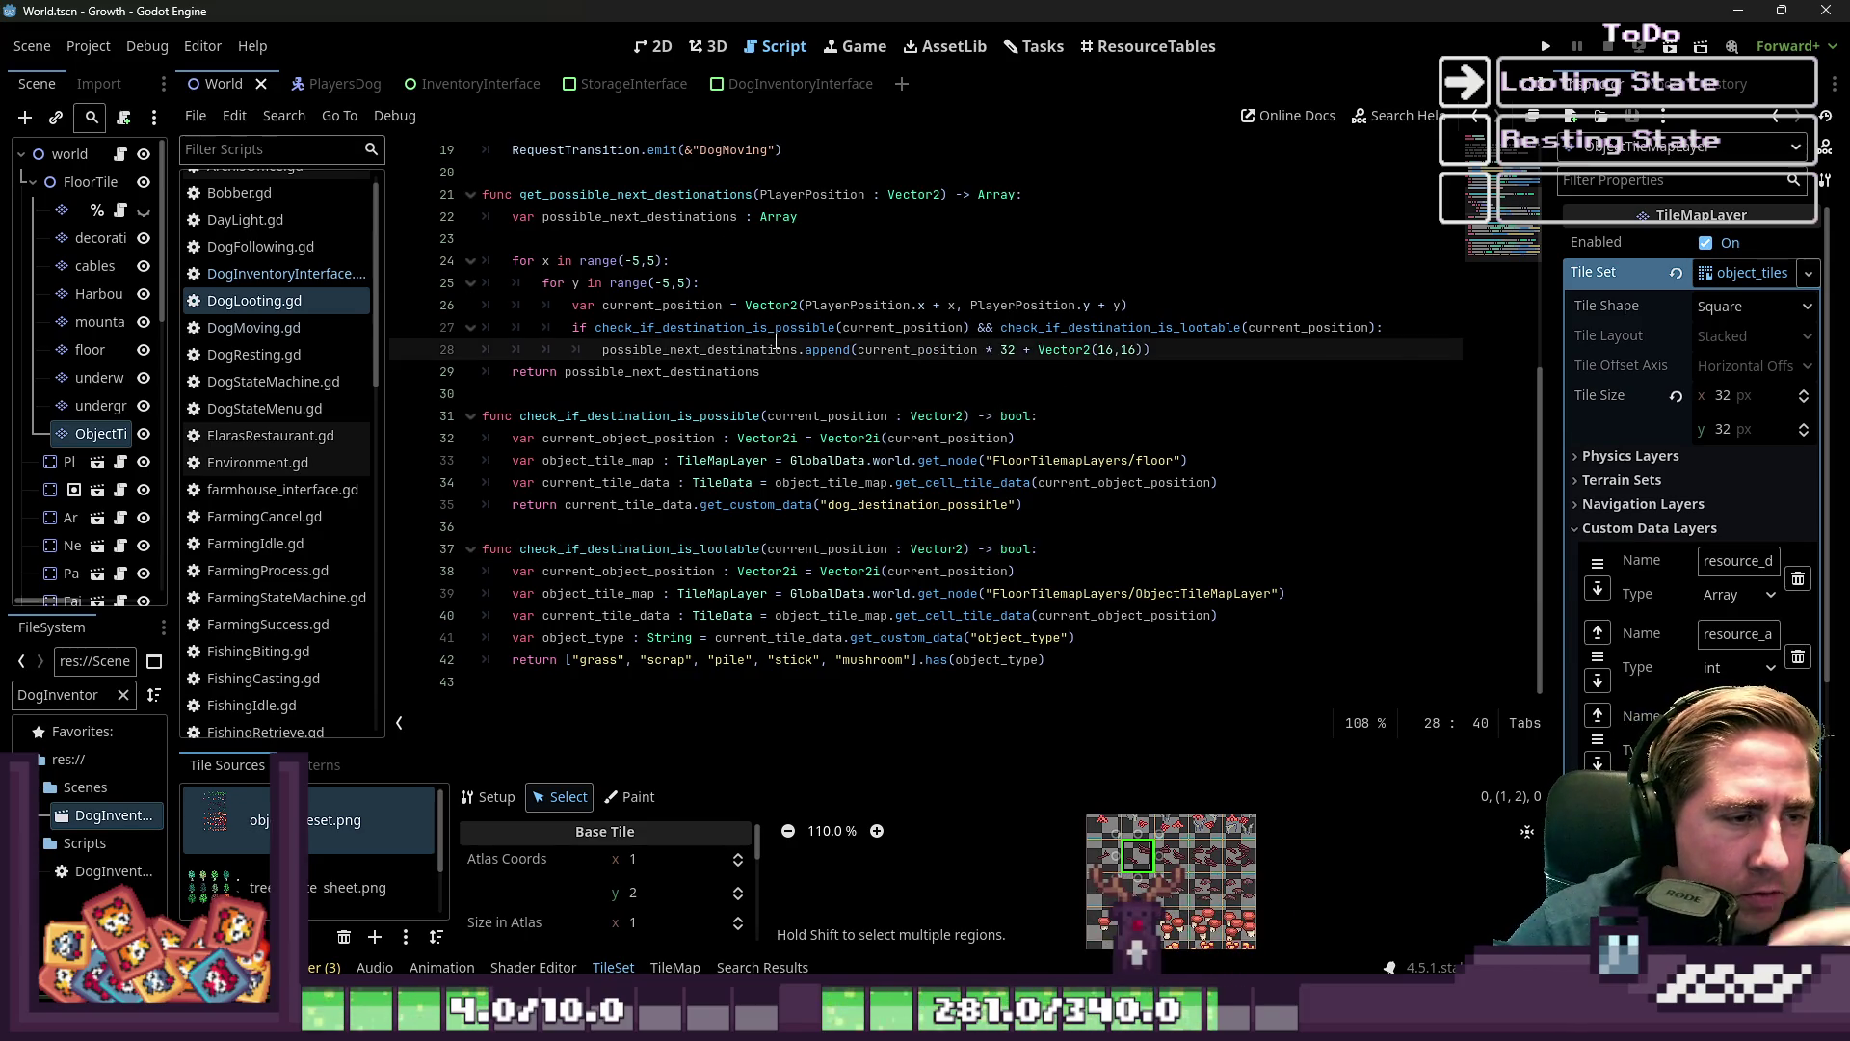
left_click(1059, 366)
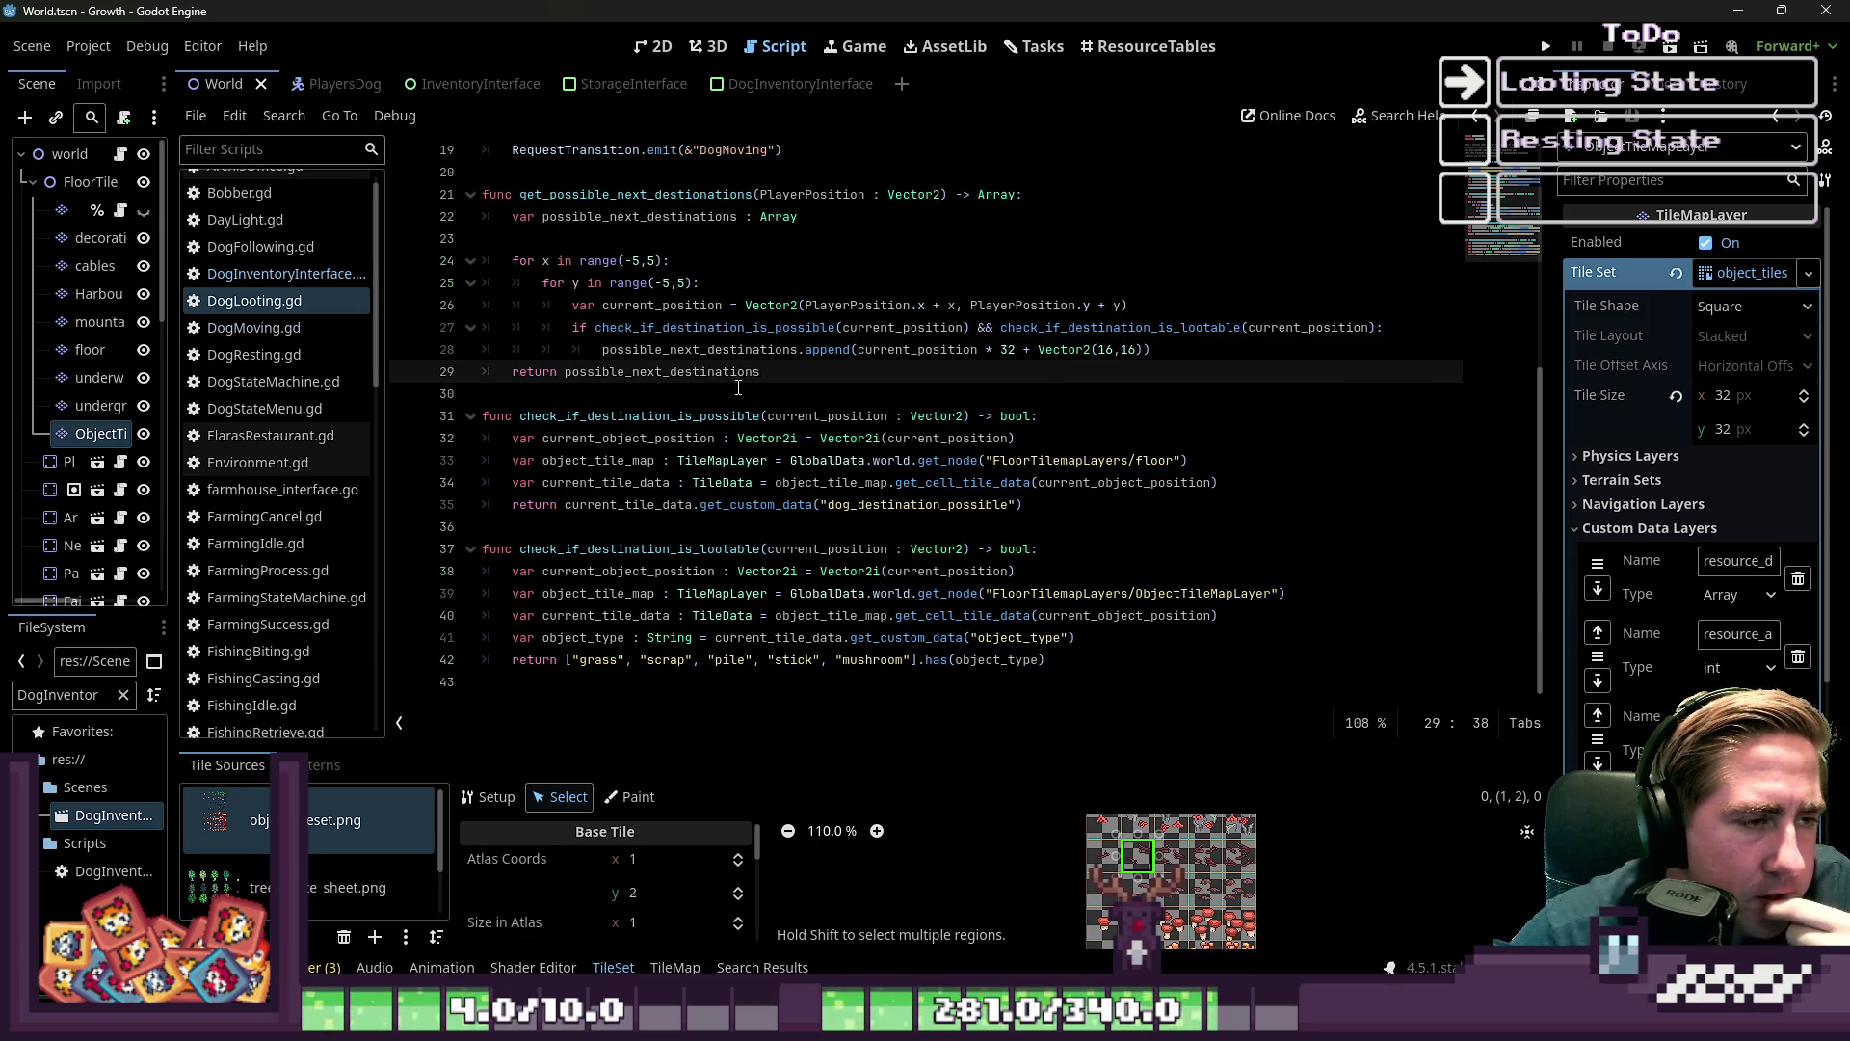
key("Down")
left_click(780, 350)
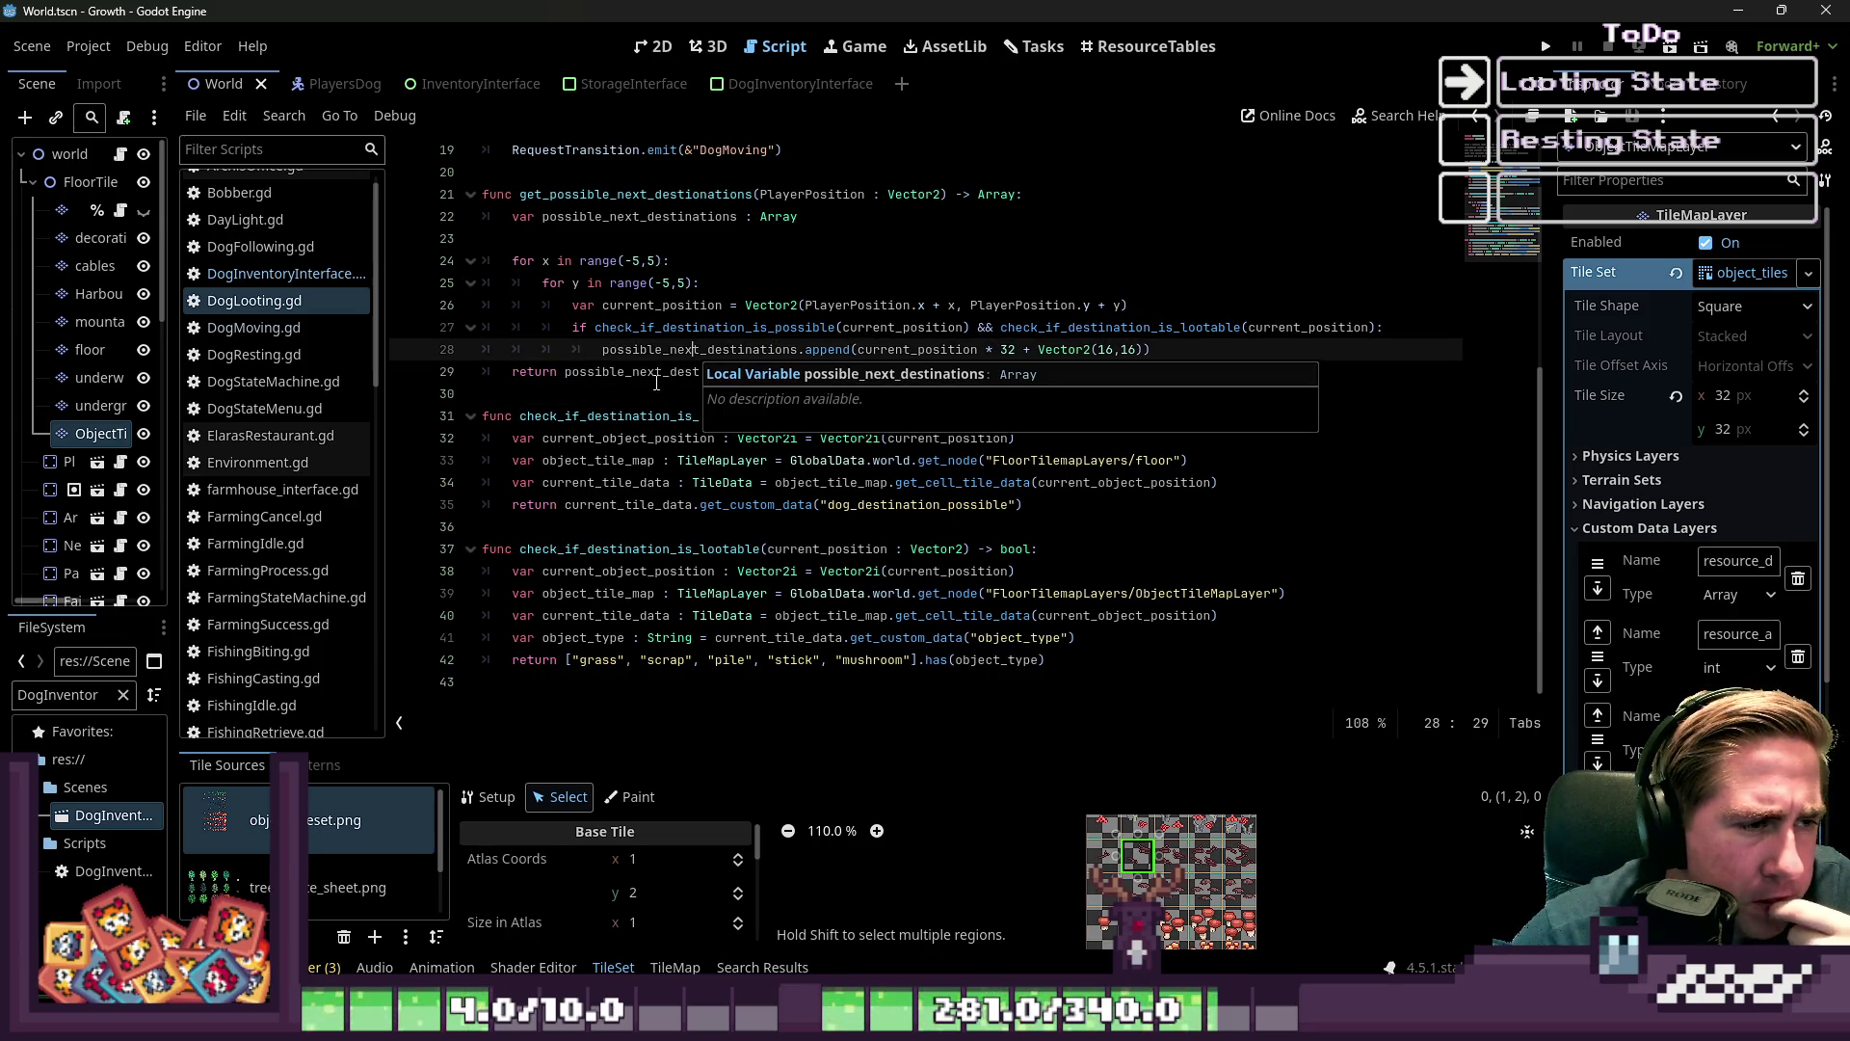
left_click(730, 348)
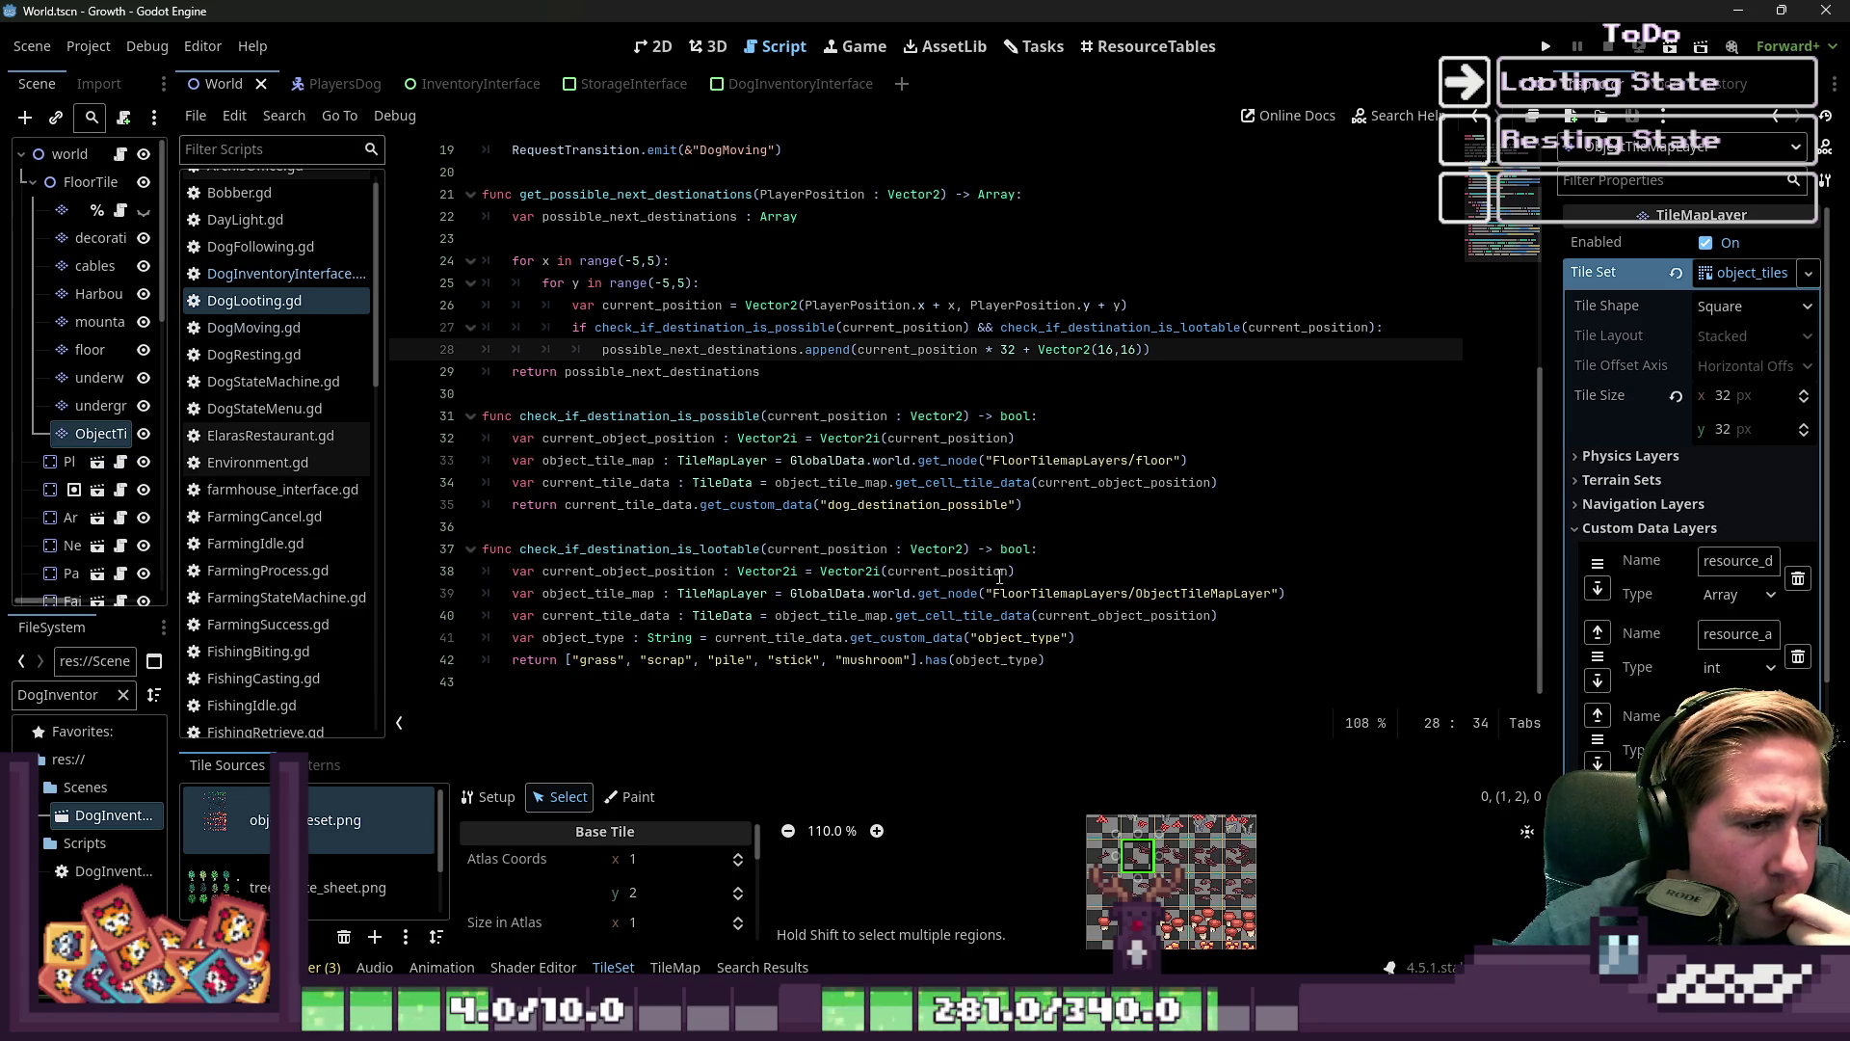
double_click(1014, 548)
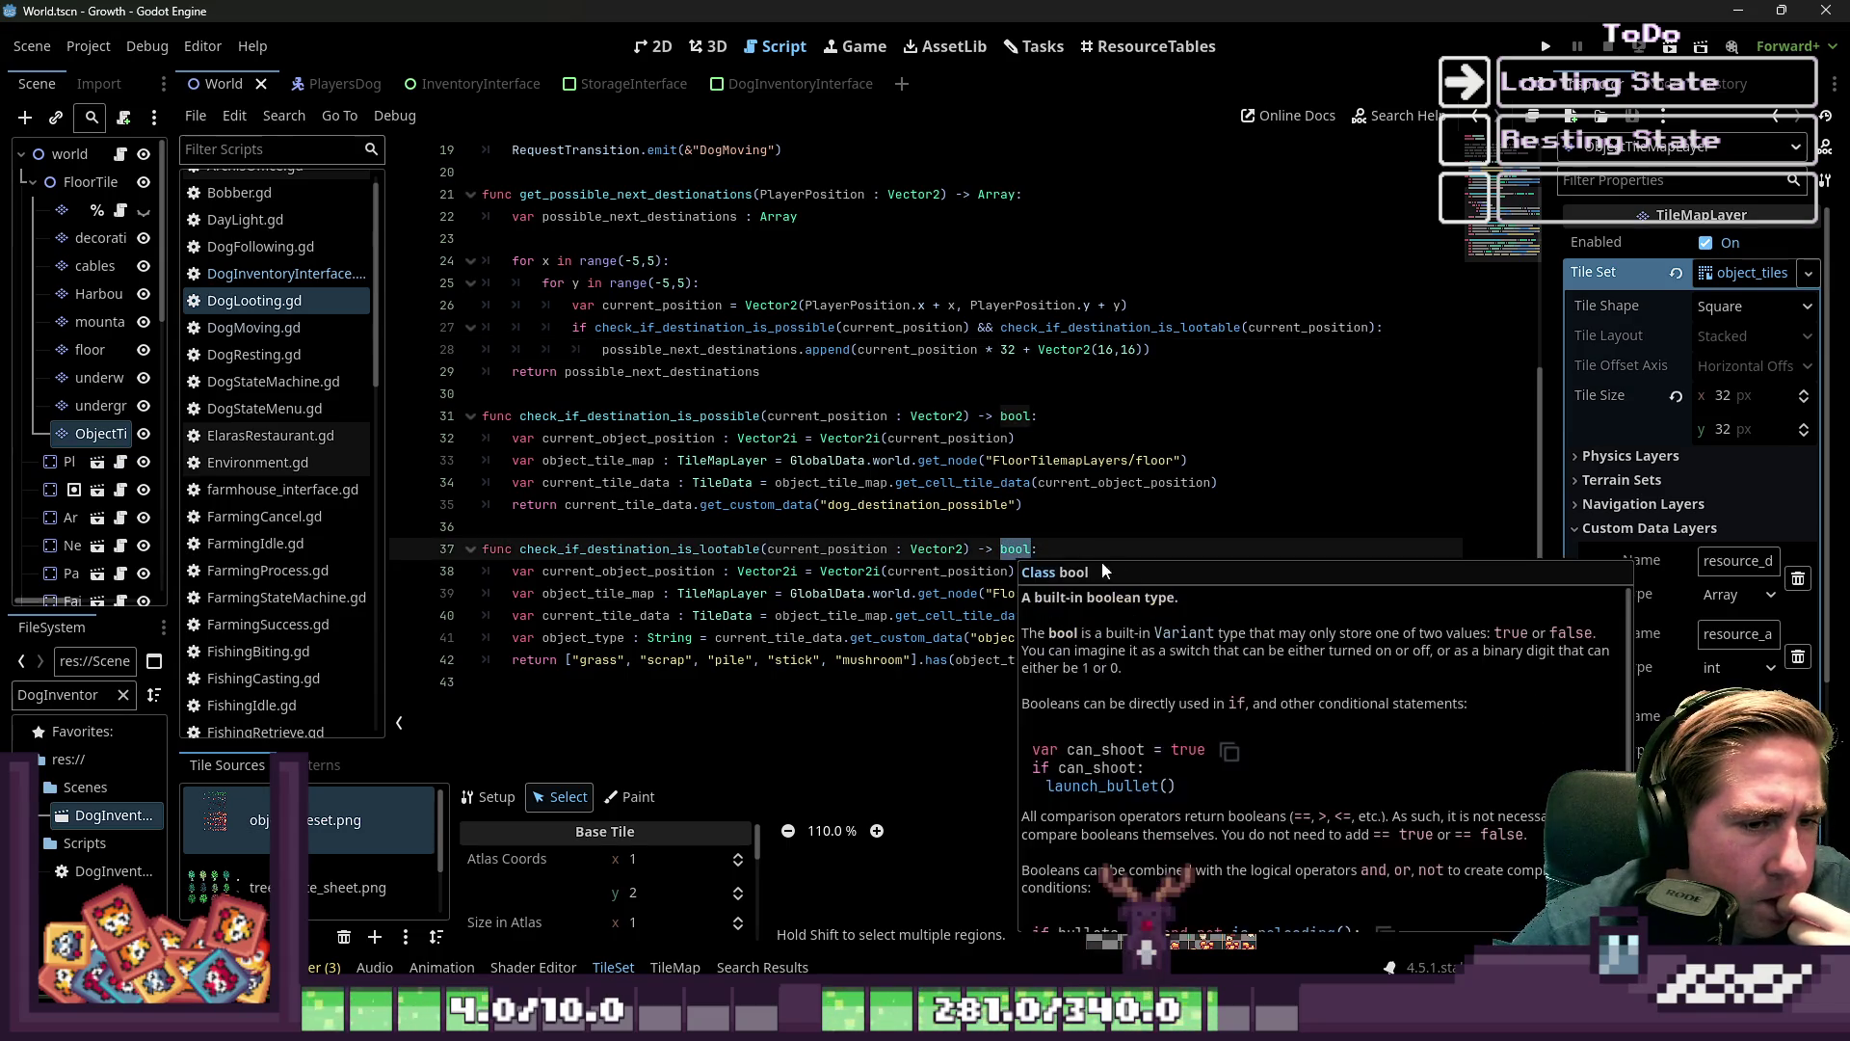
left_click(1020, 548)
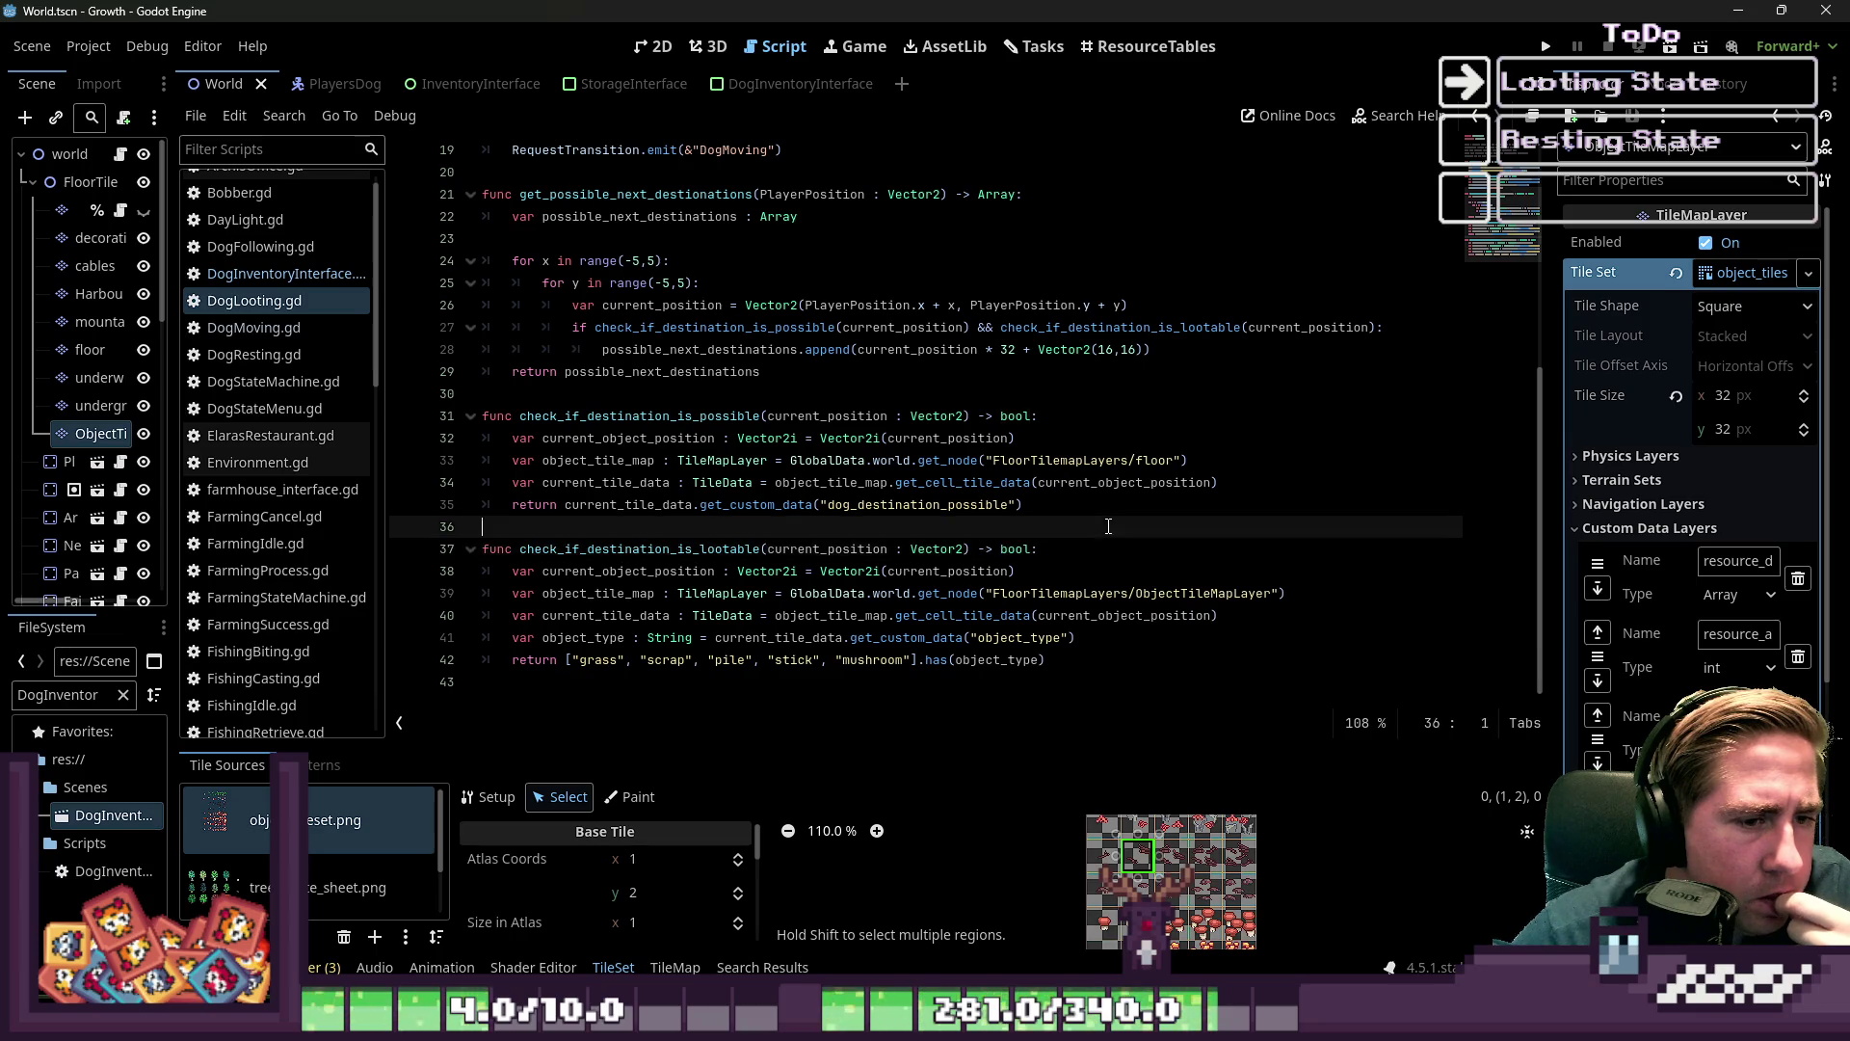
double_click(1019, 549)
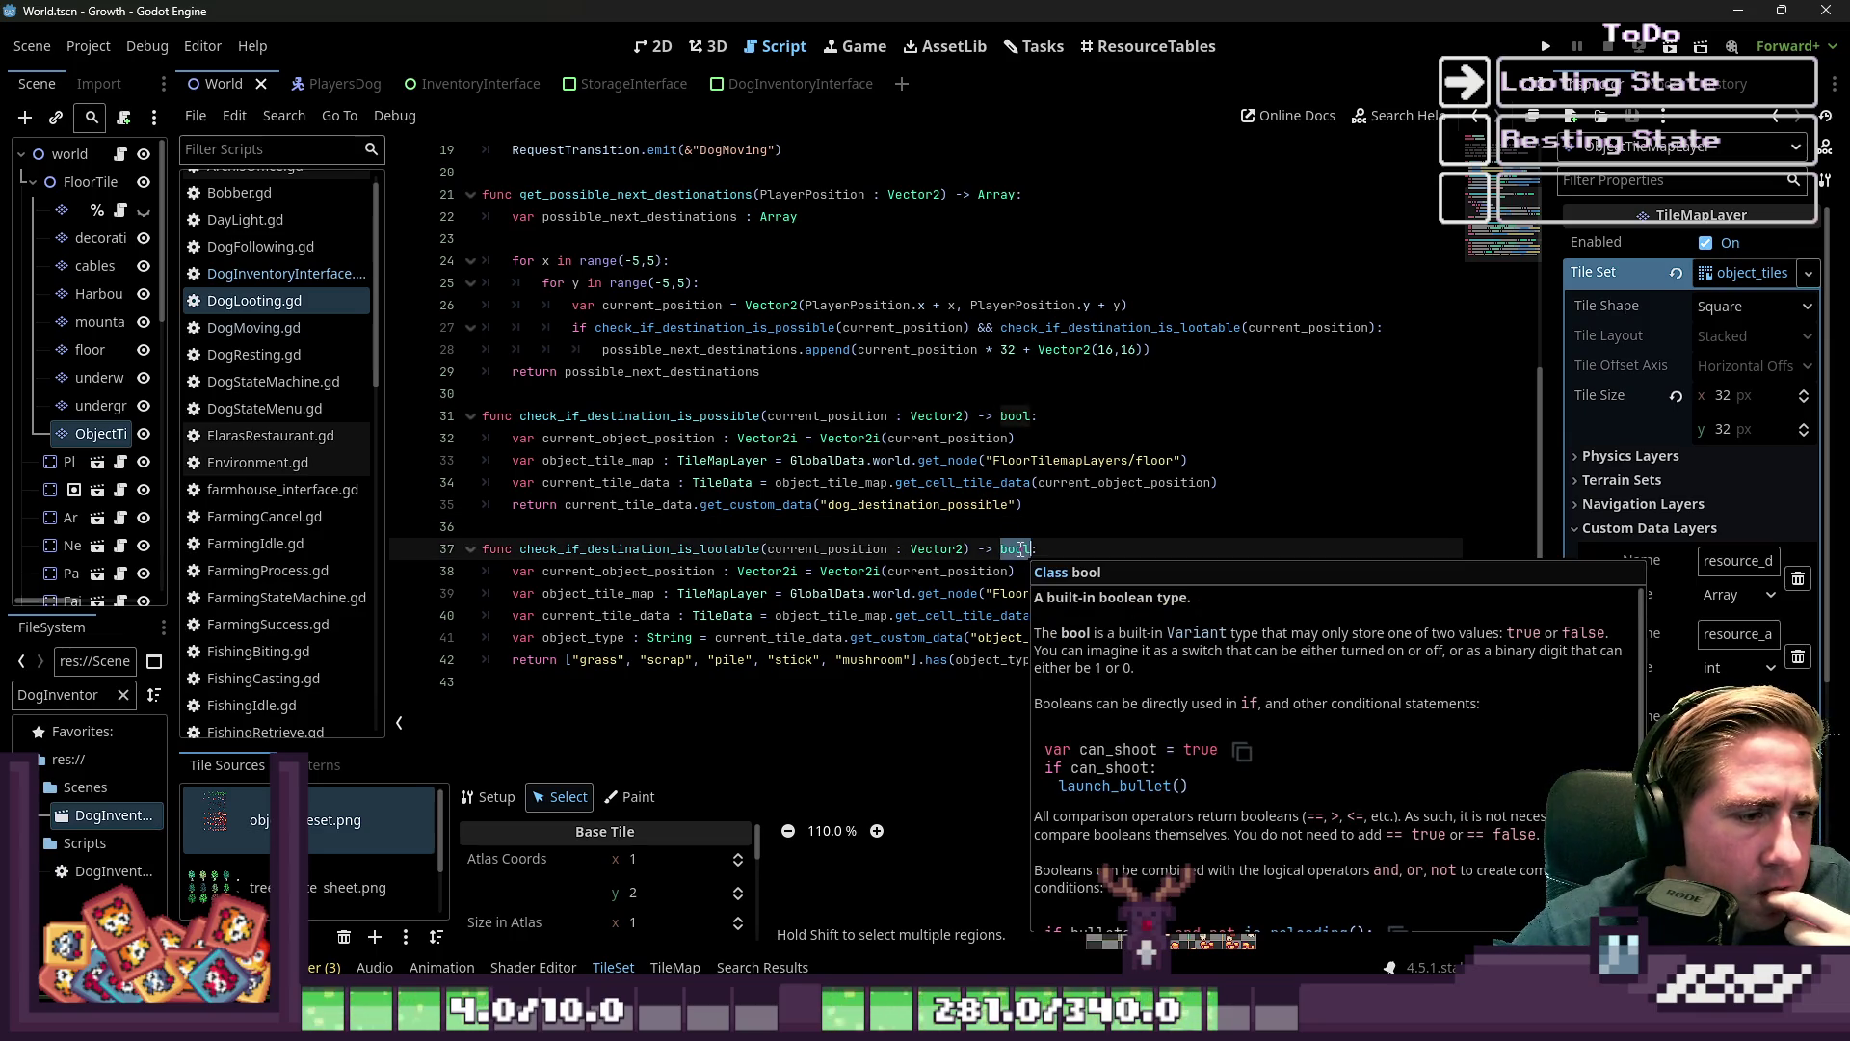
left_click(707, 617)
left_click(693, 638)
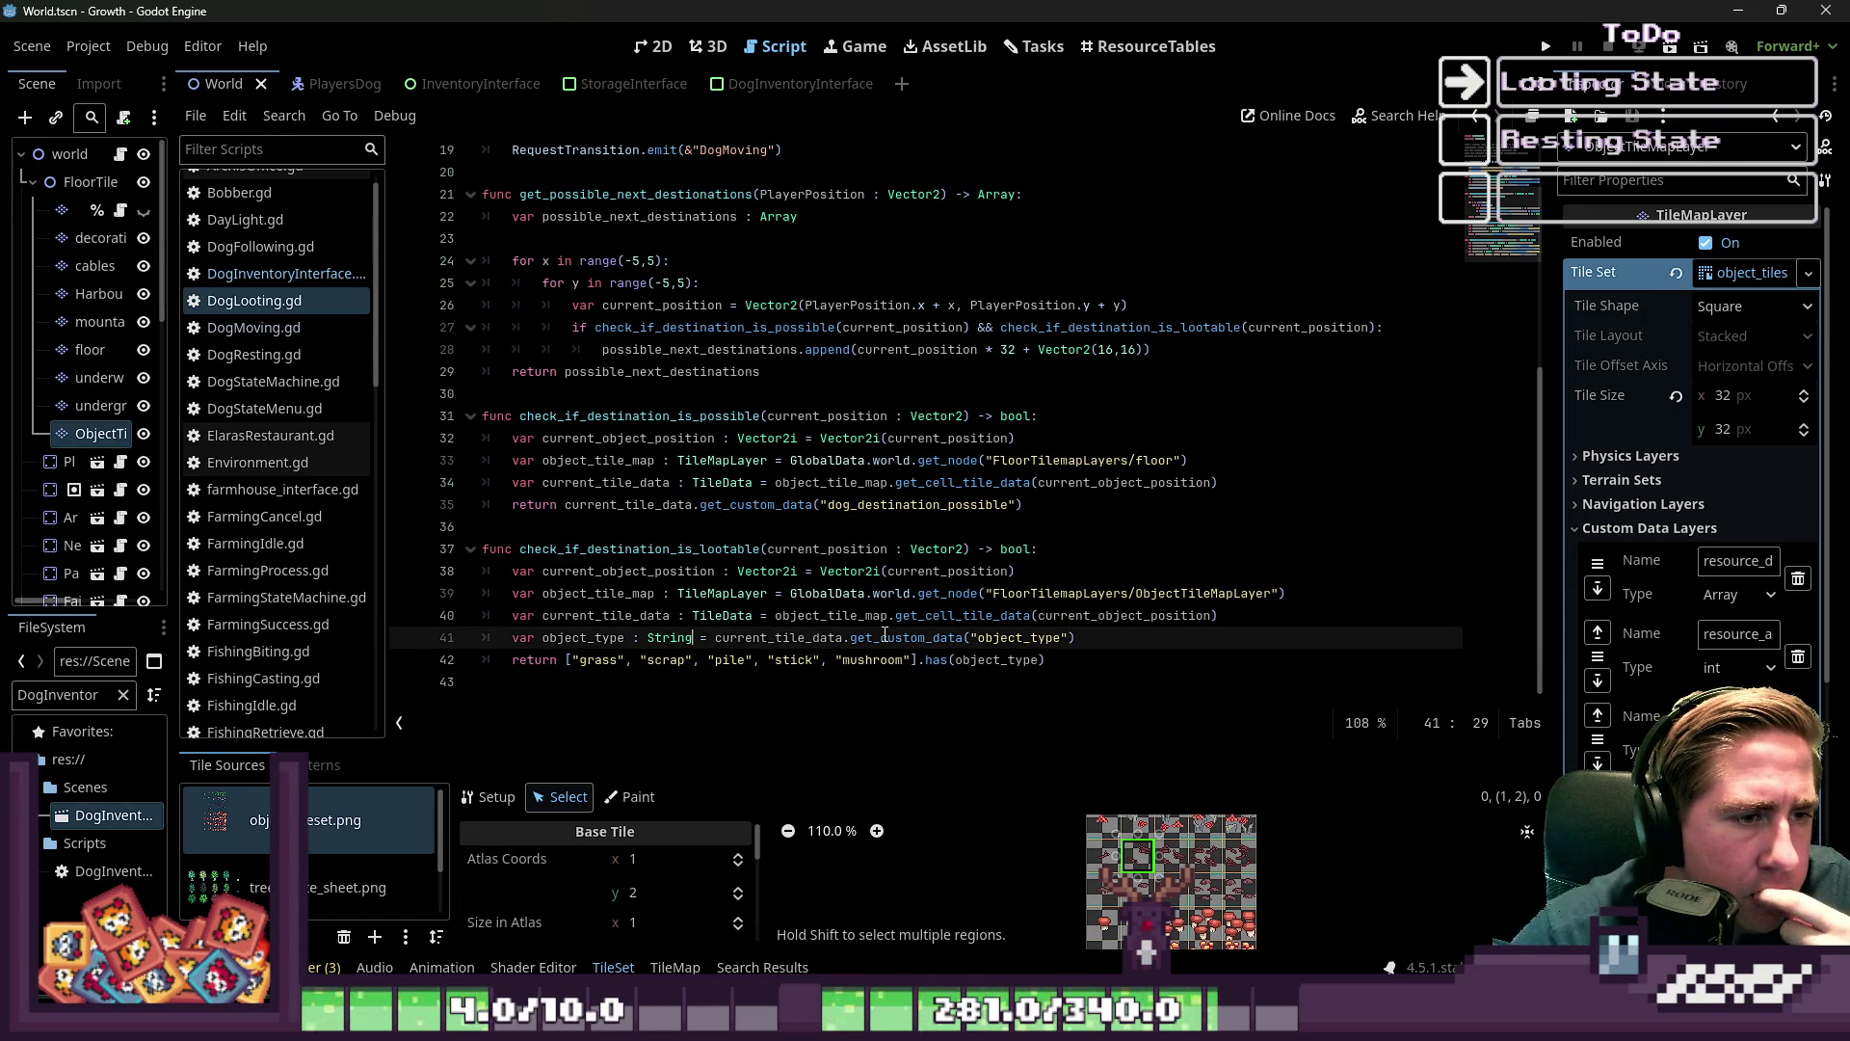
mouse_move(885, 634)
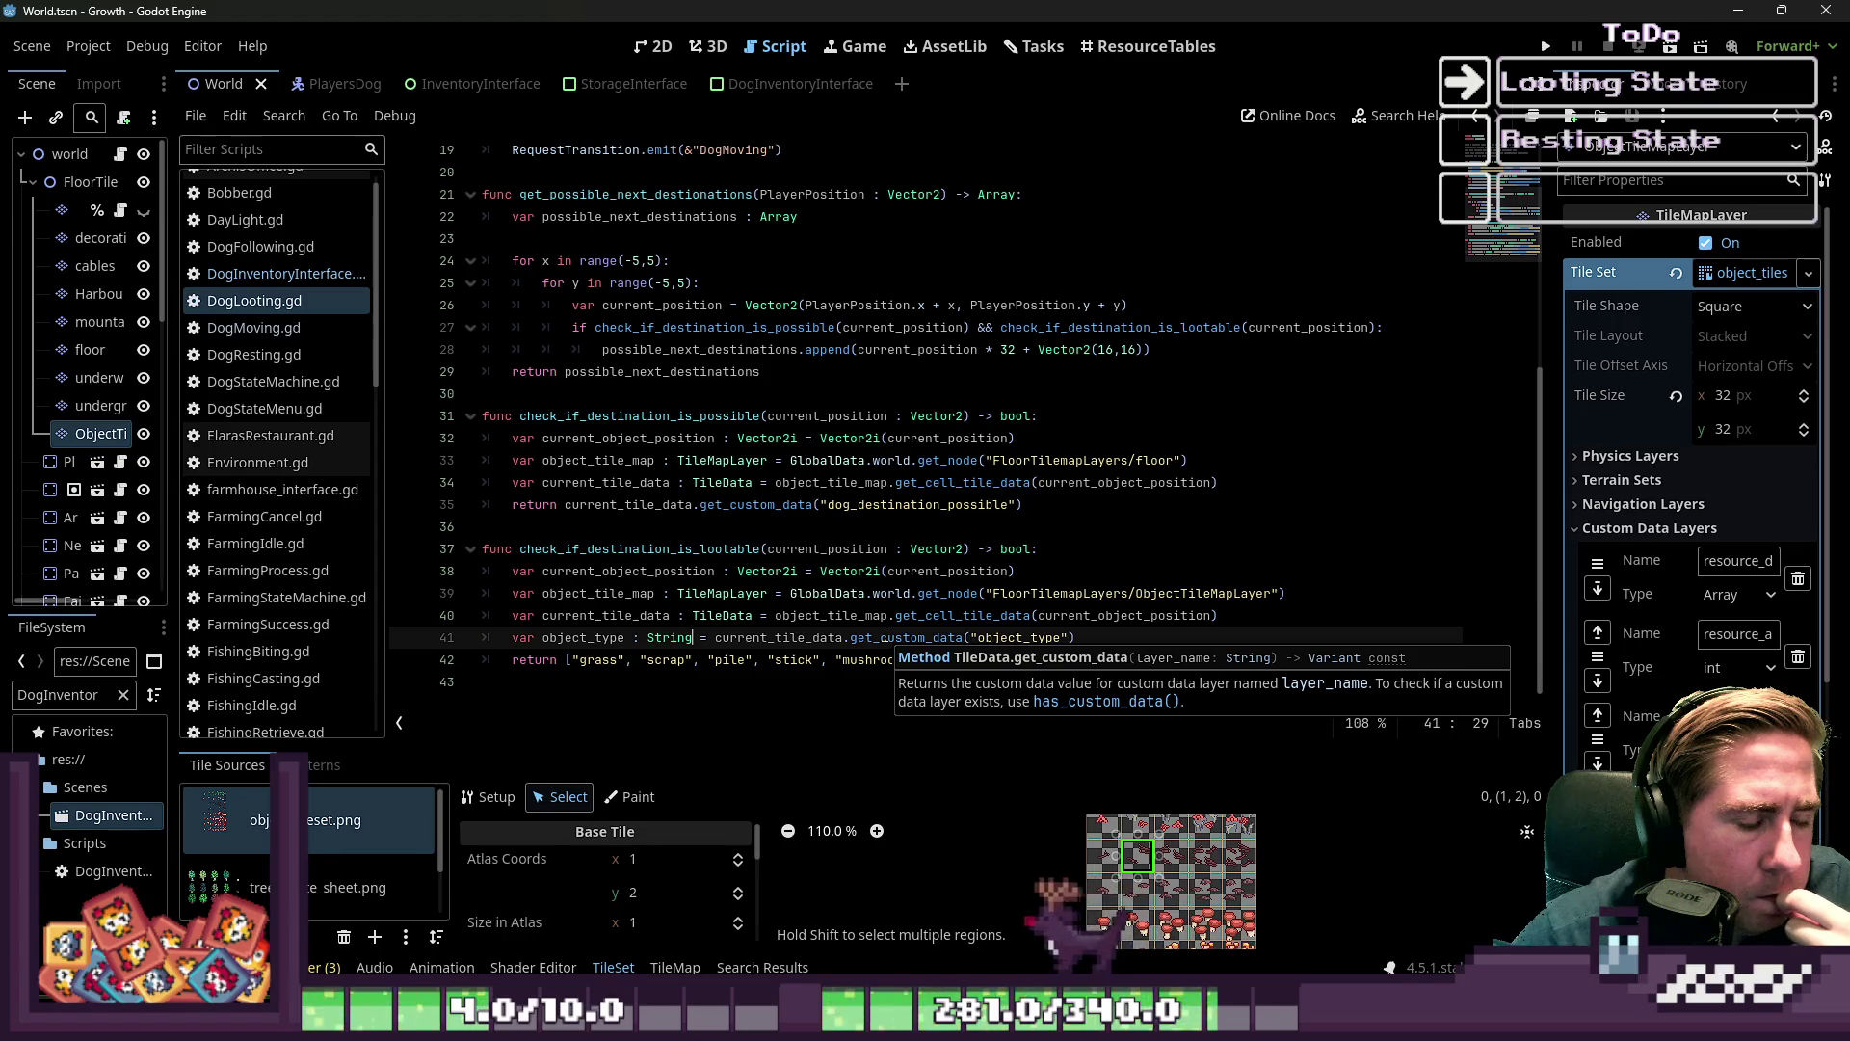
left_click(1373, 327)
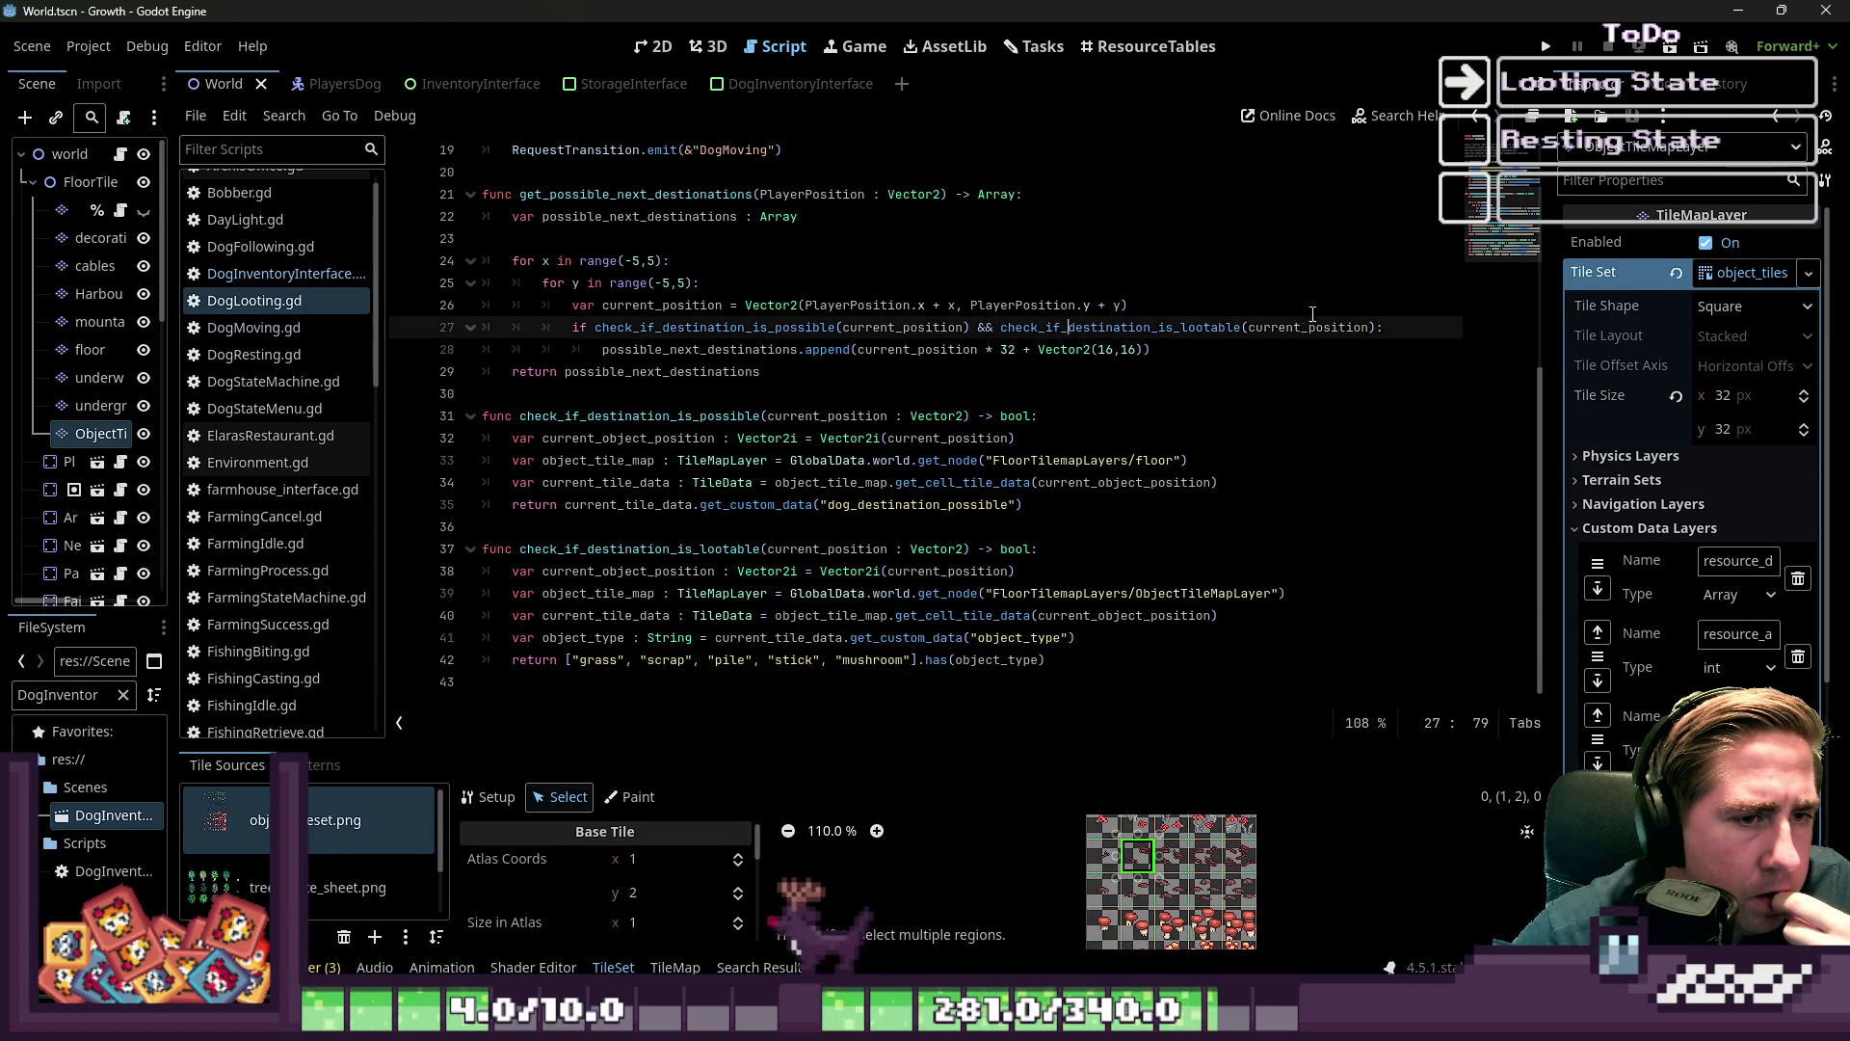
left_click_drag(1373, 332, 972, 329)
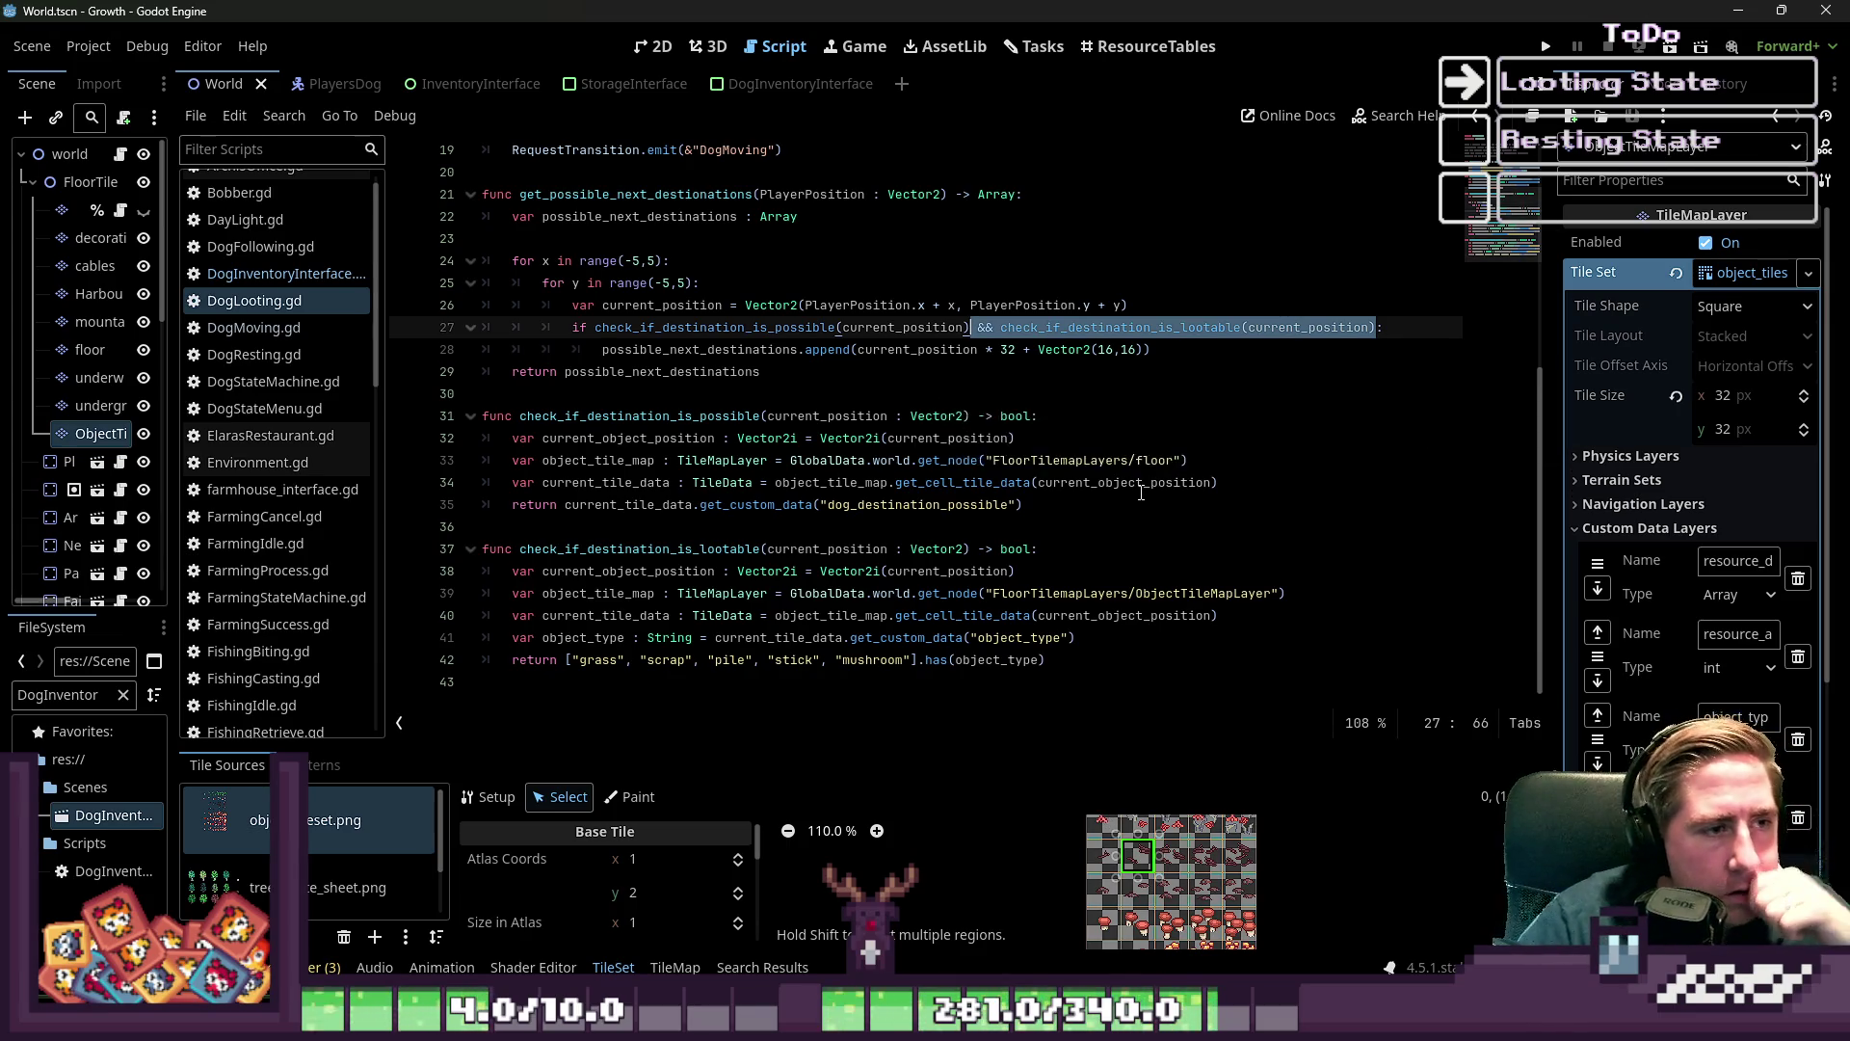
left_click(687, 305)
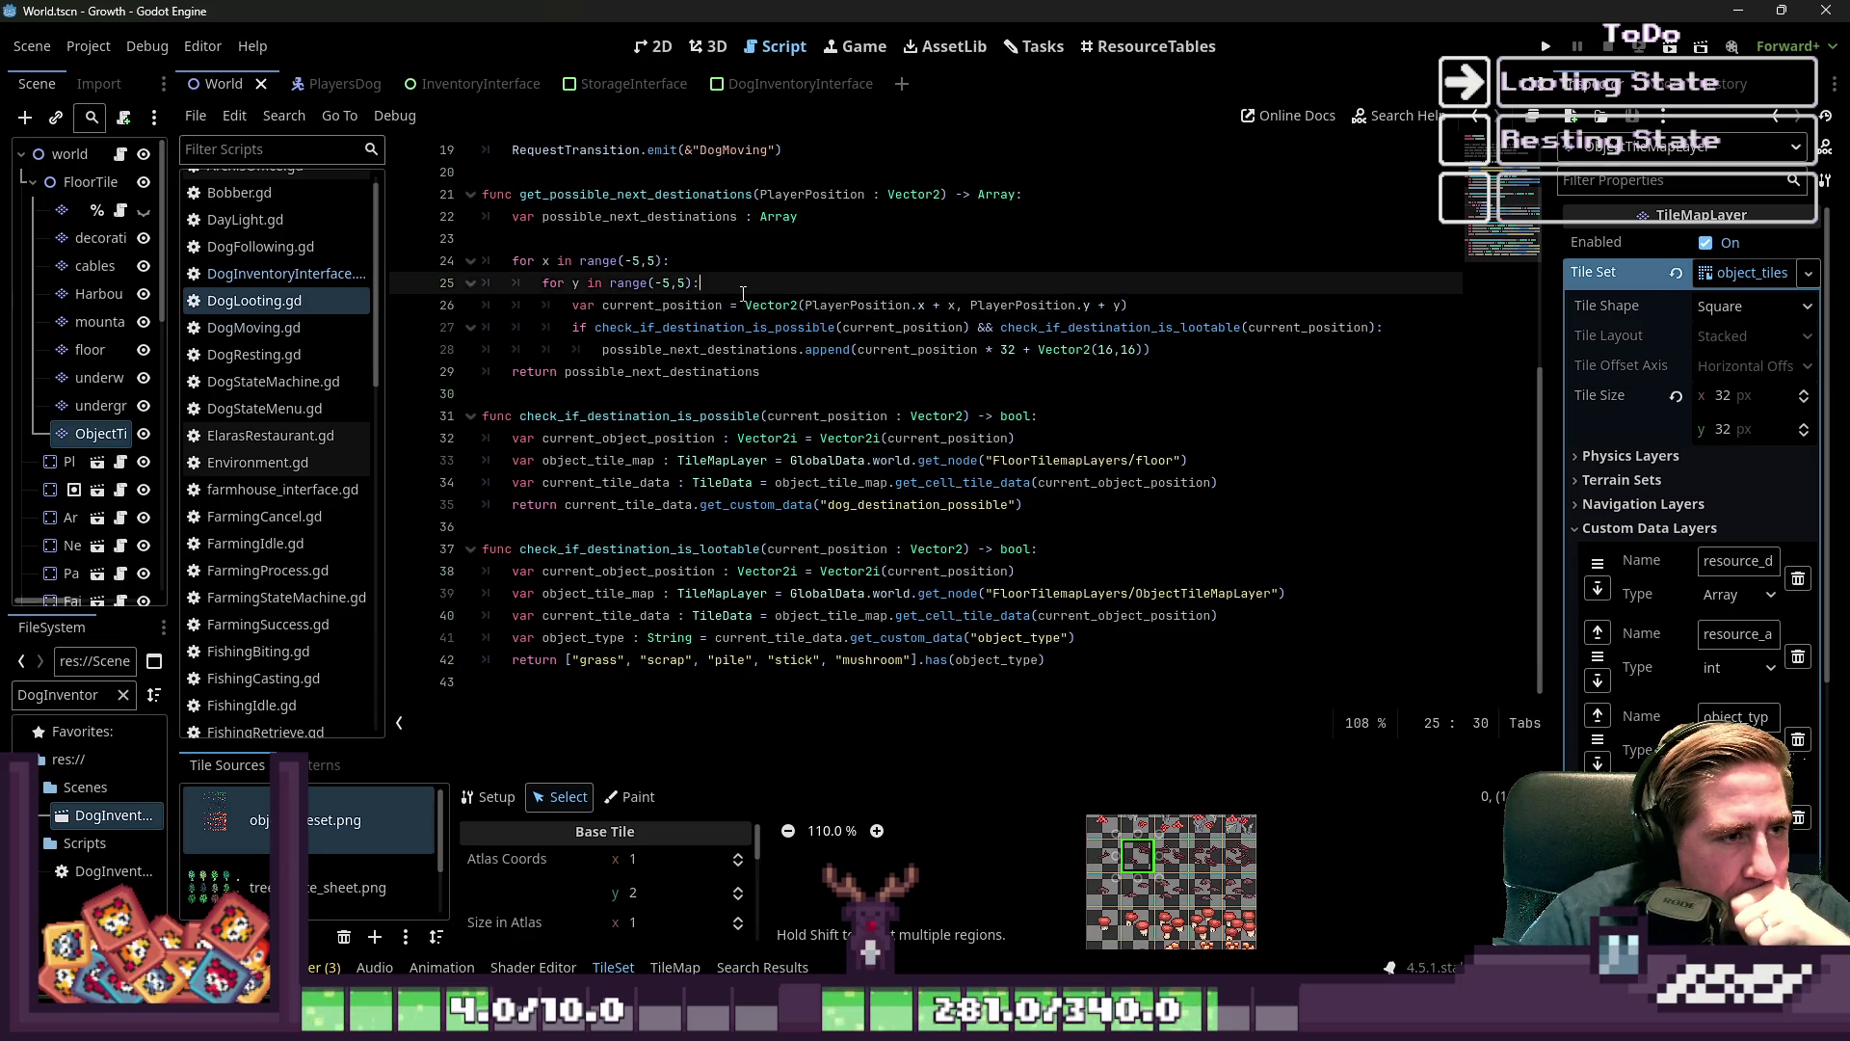
left_click(717, 237)
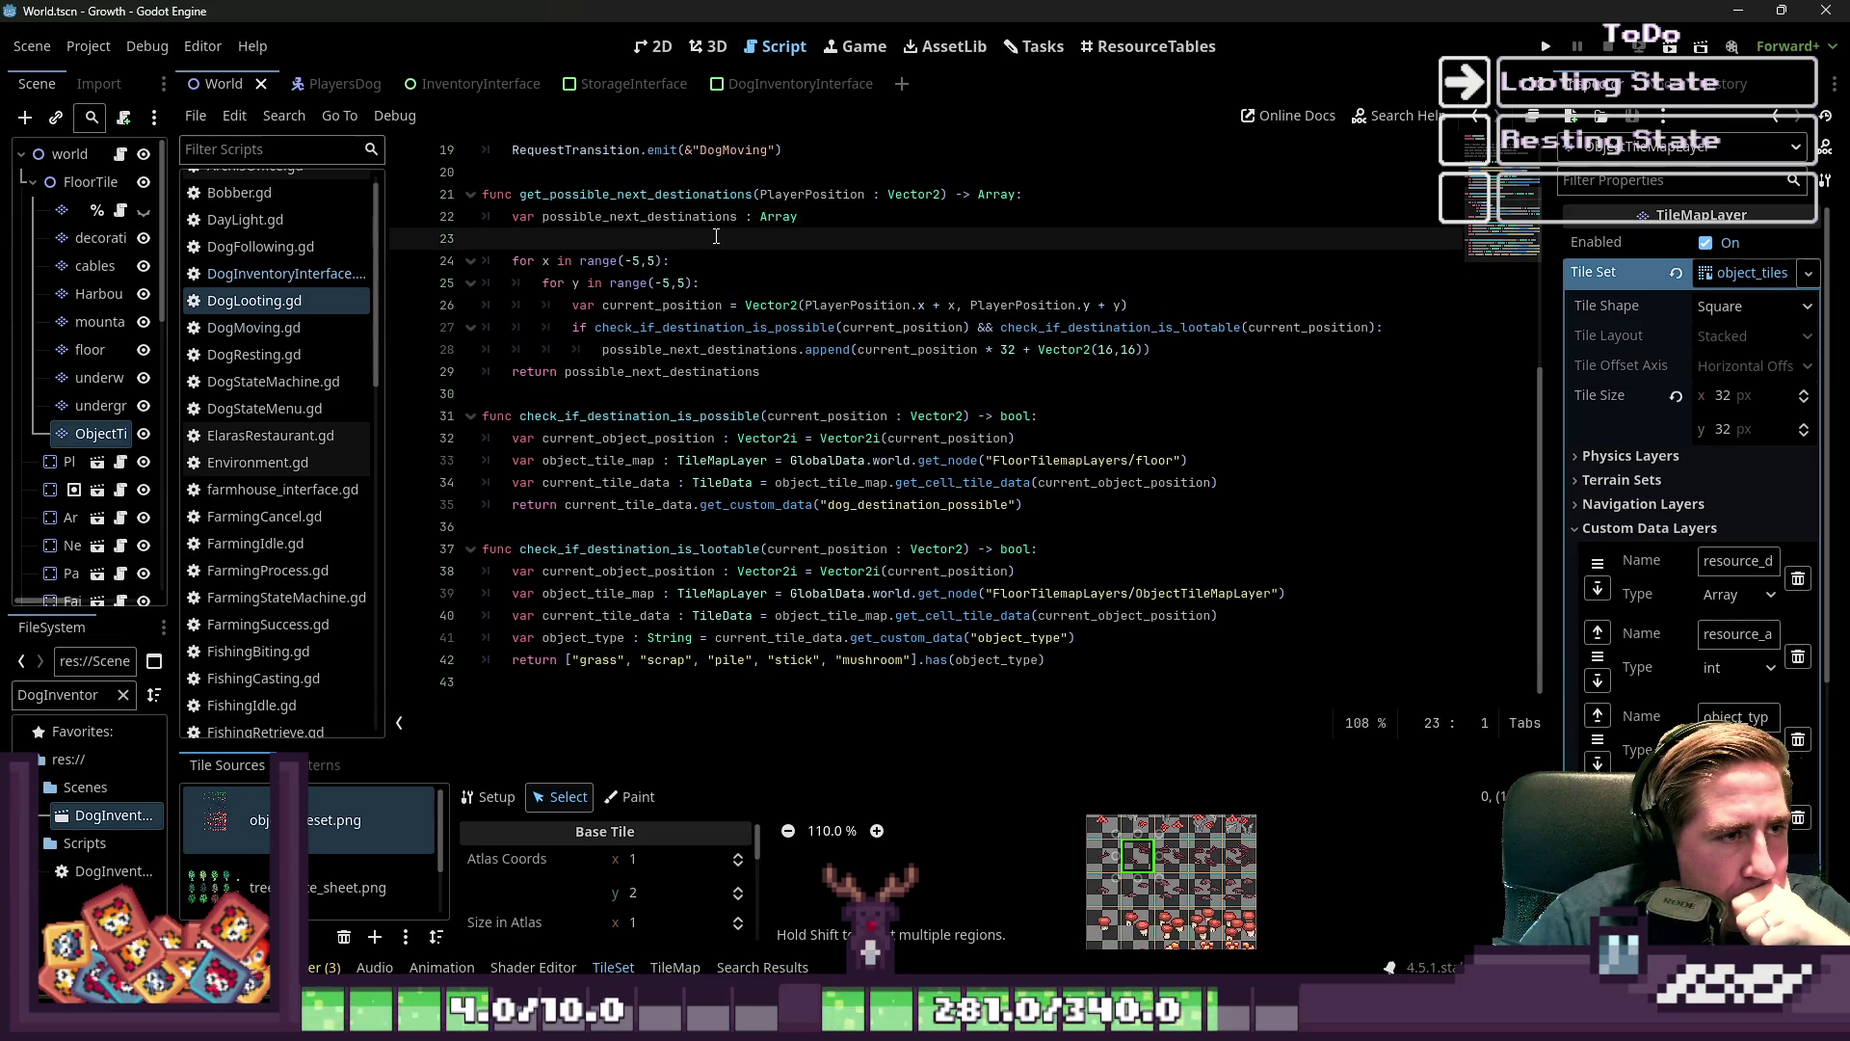
double_click(706, 223)
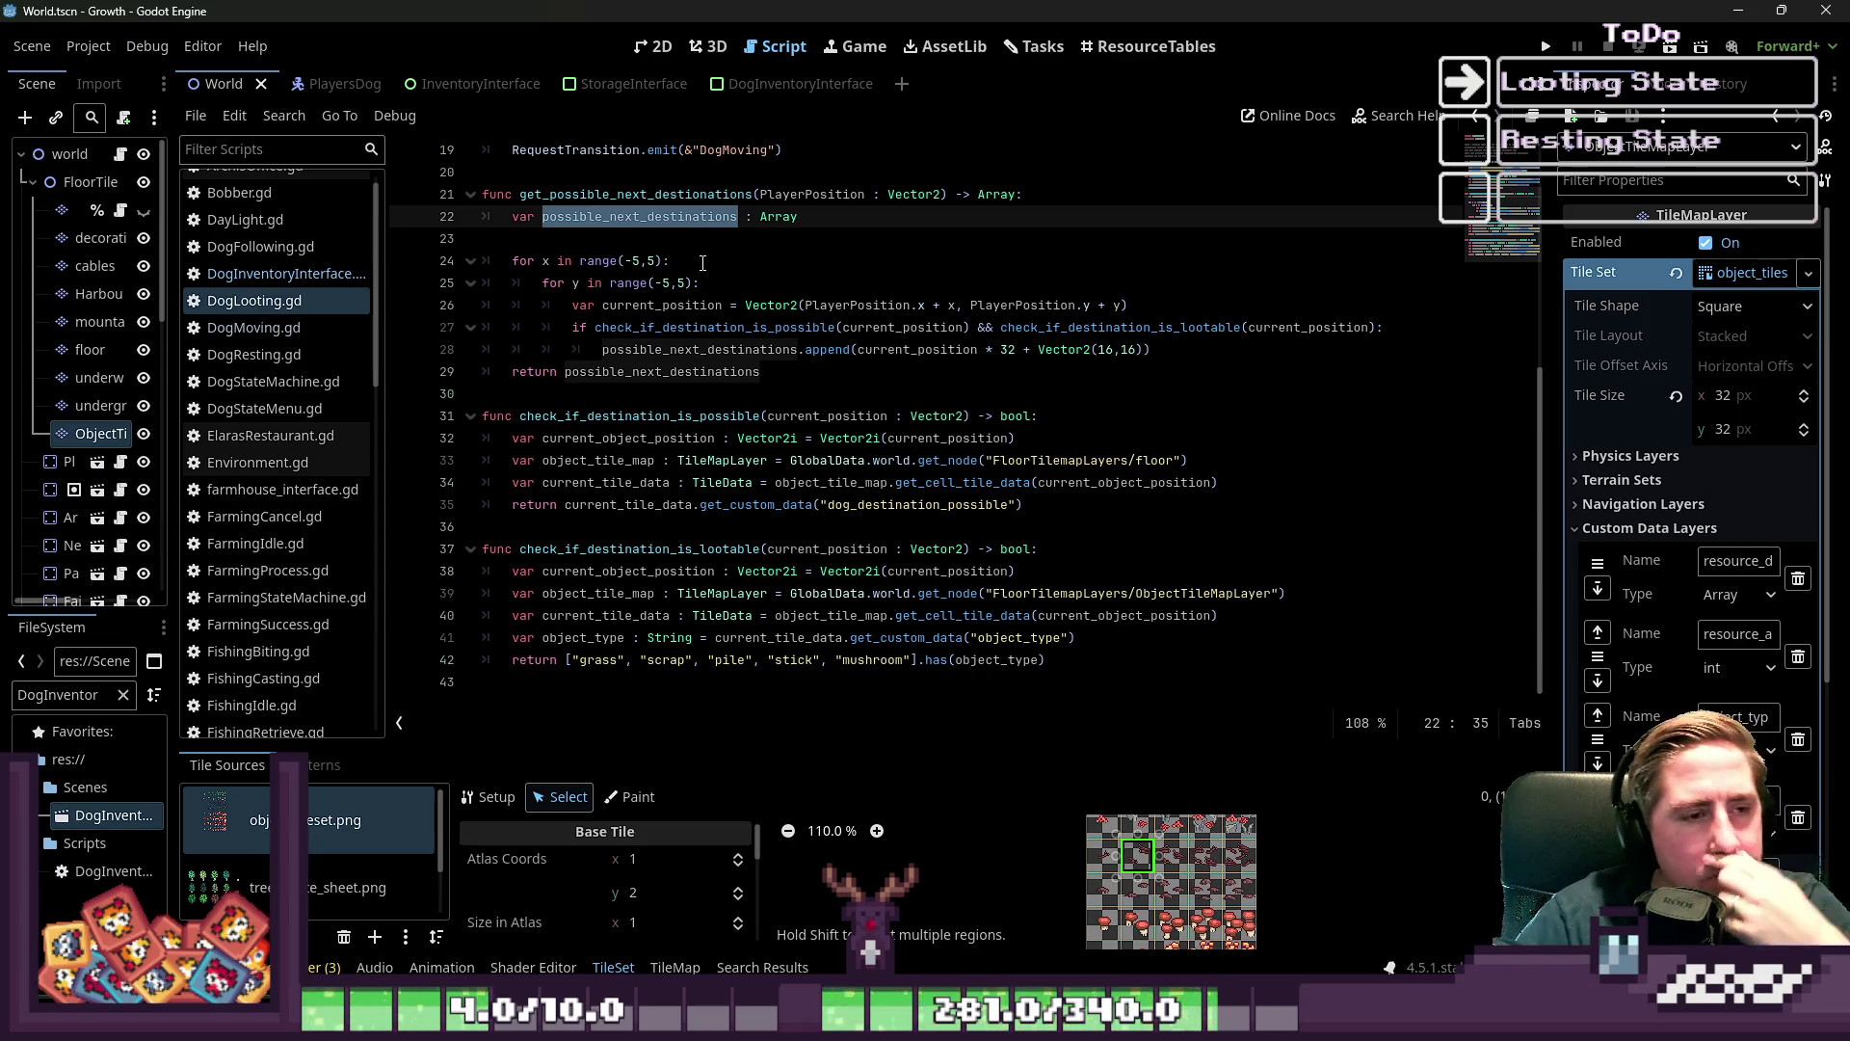
double_click(662, 371)
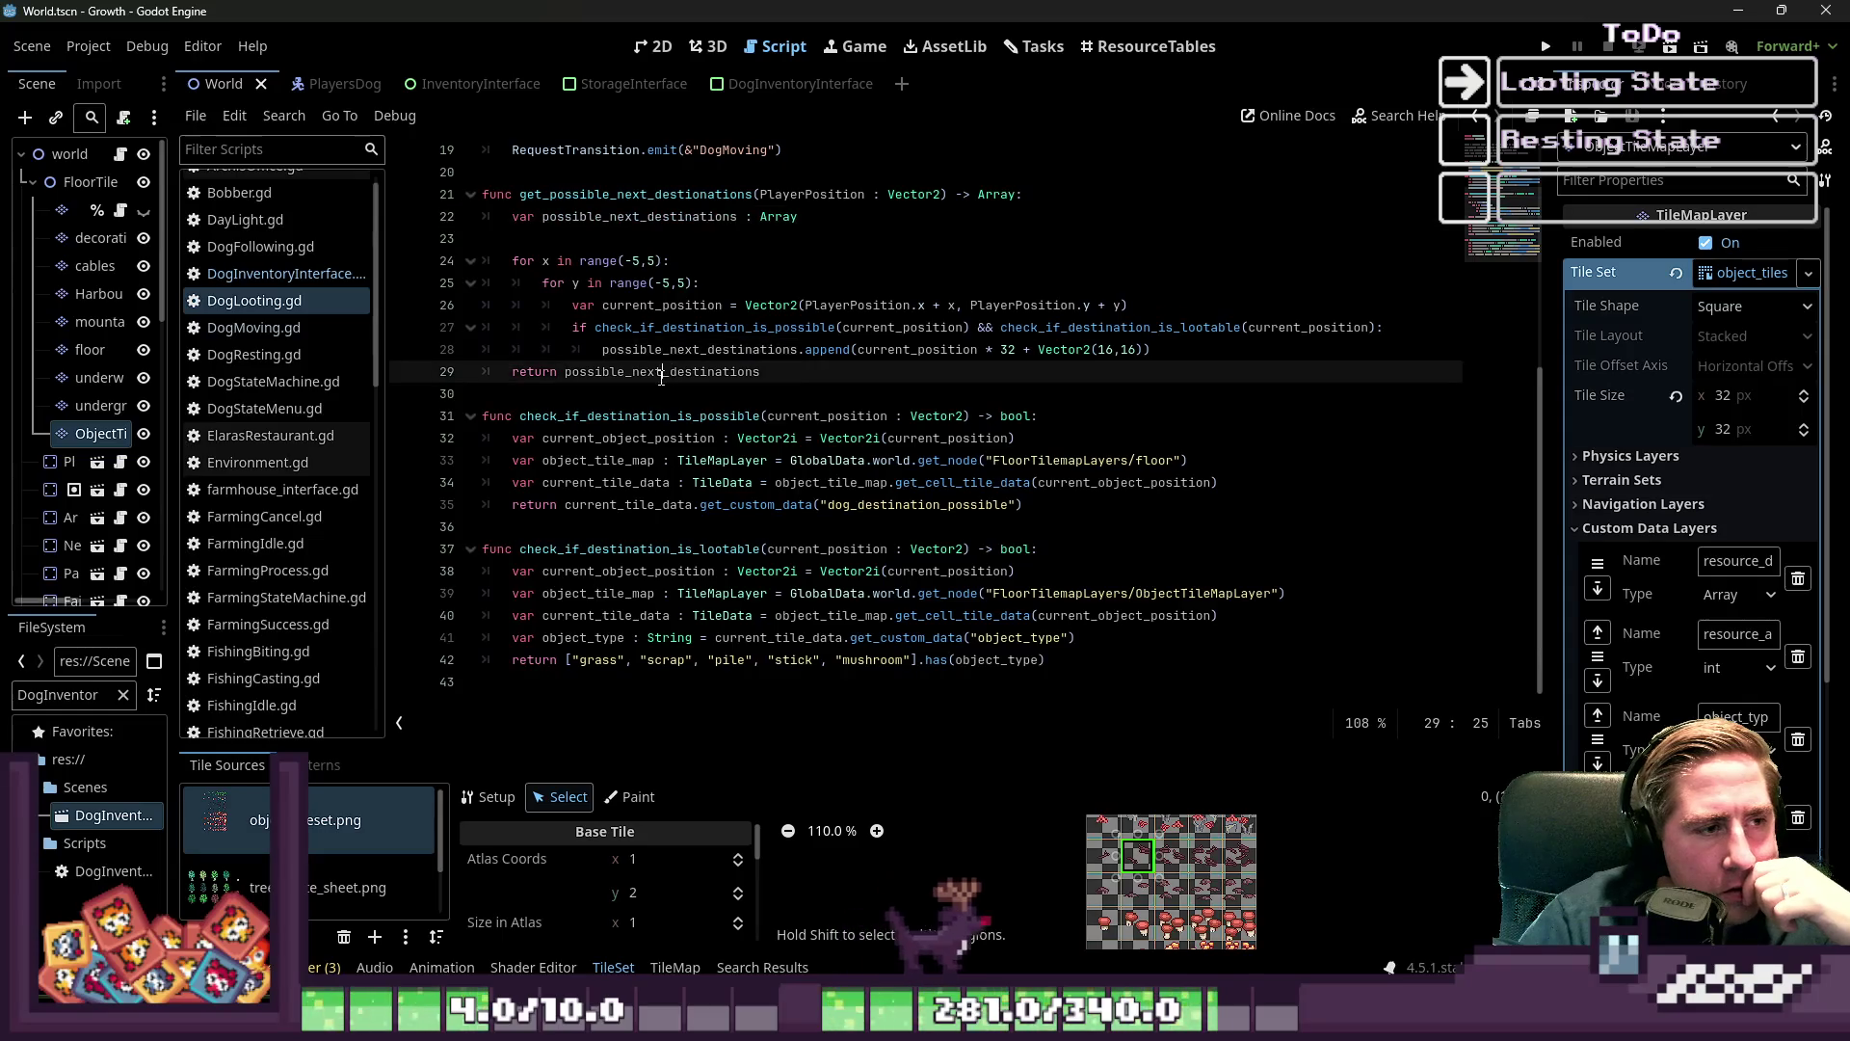
scroll(489, 344, "up", 2)
double_click(810, 264)
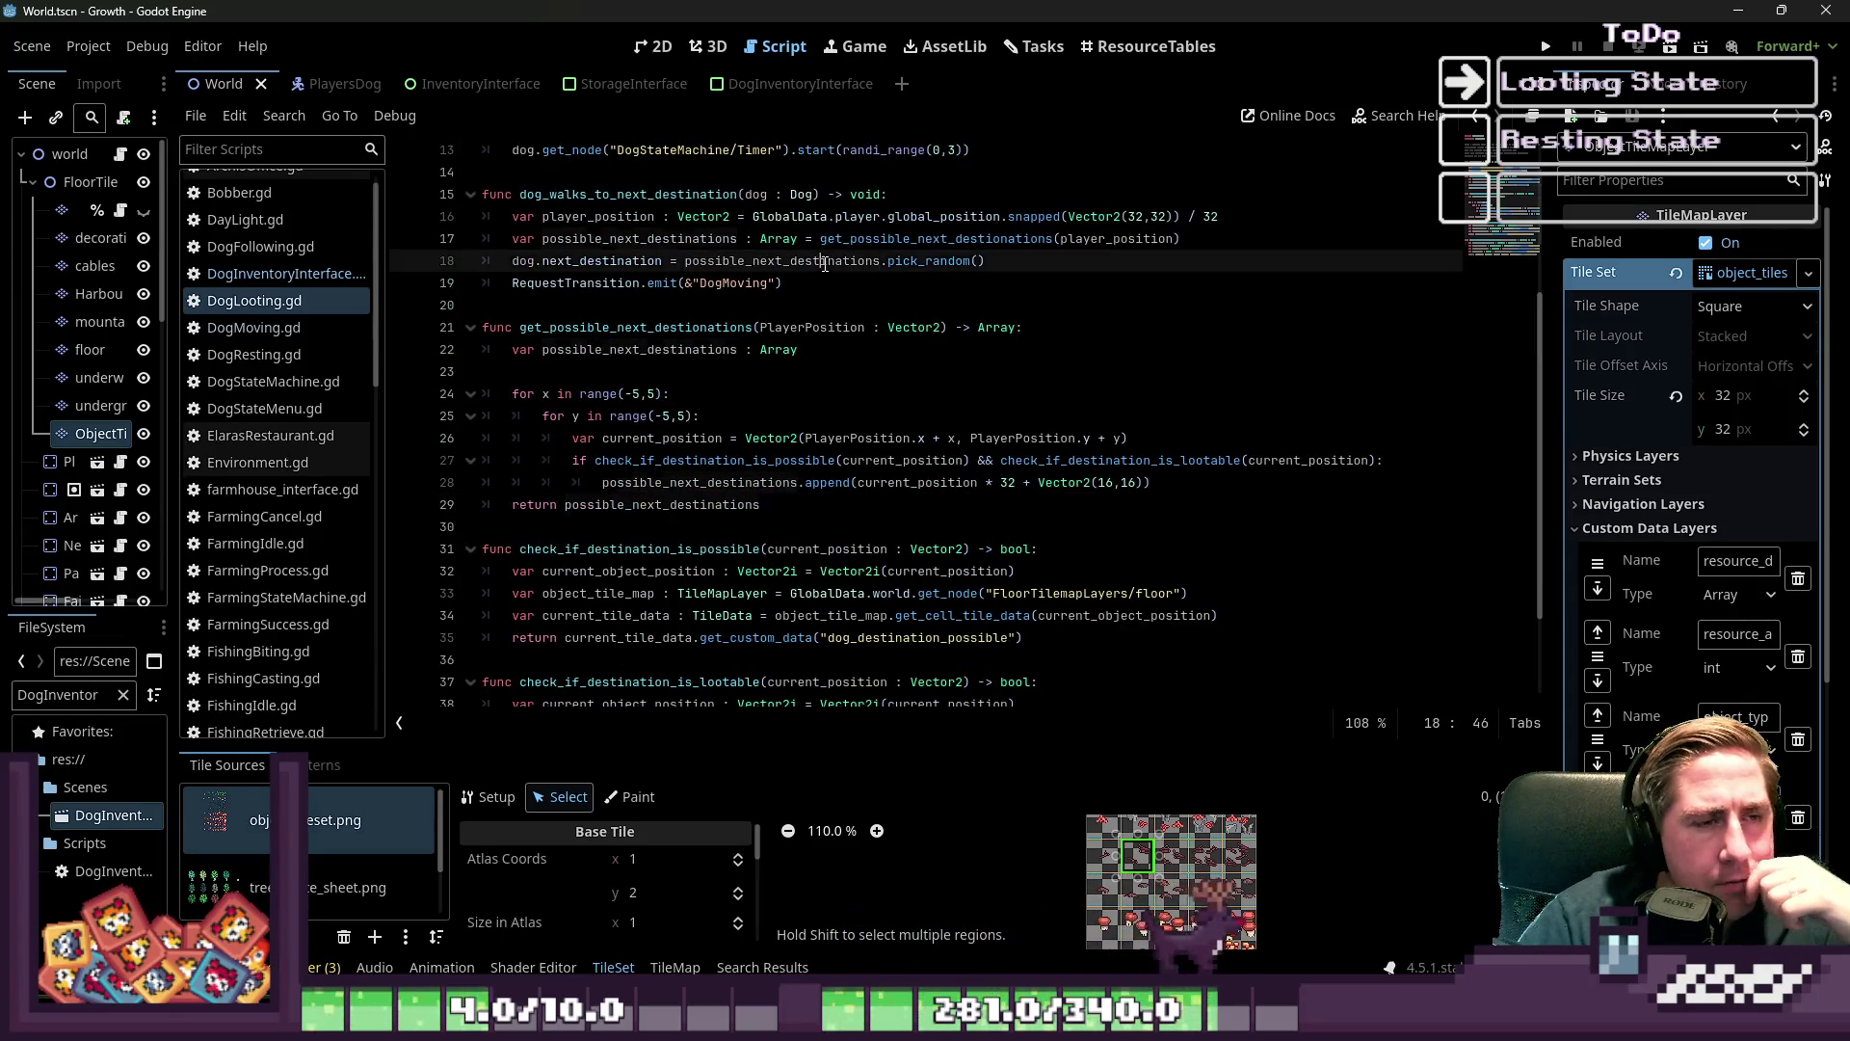
left_click(656, 481)
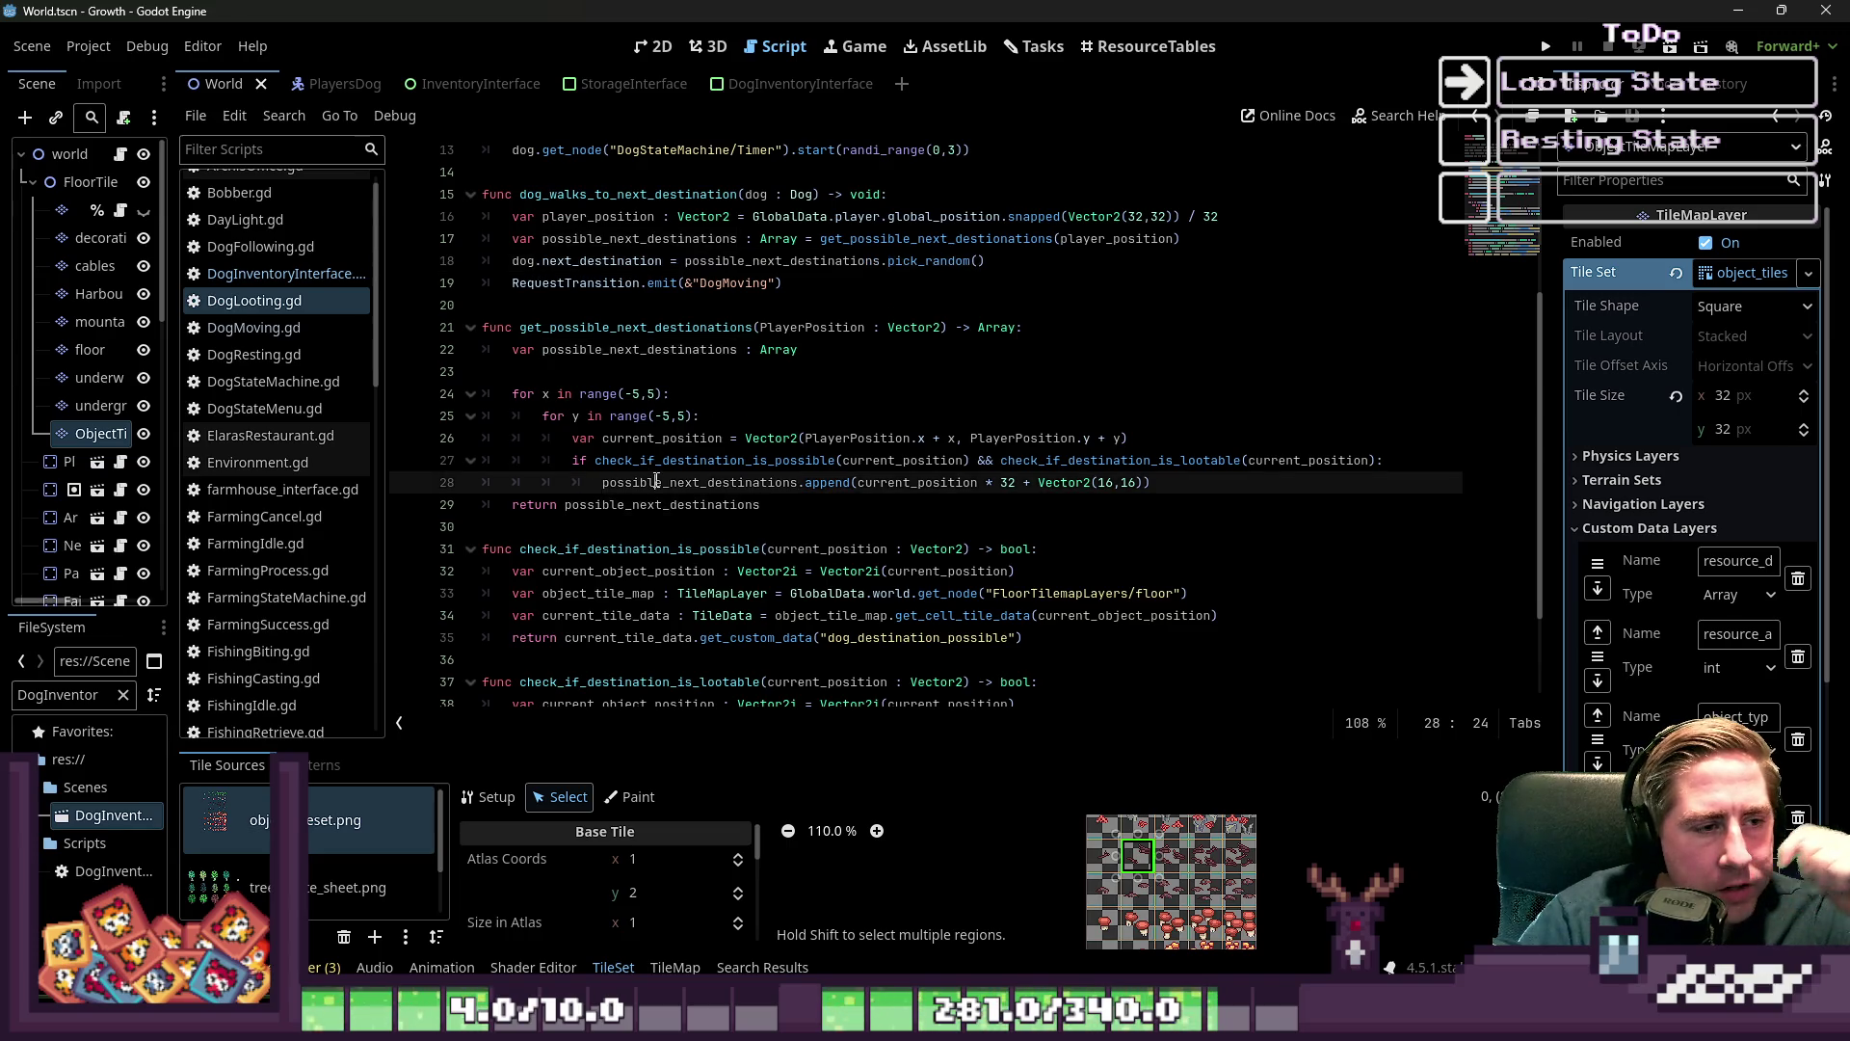
left_click(674, 374)
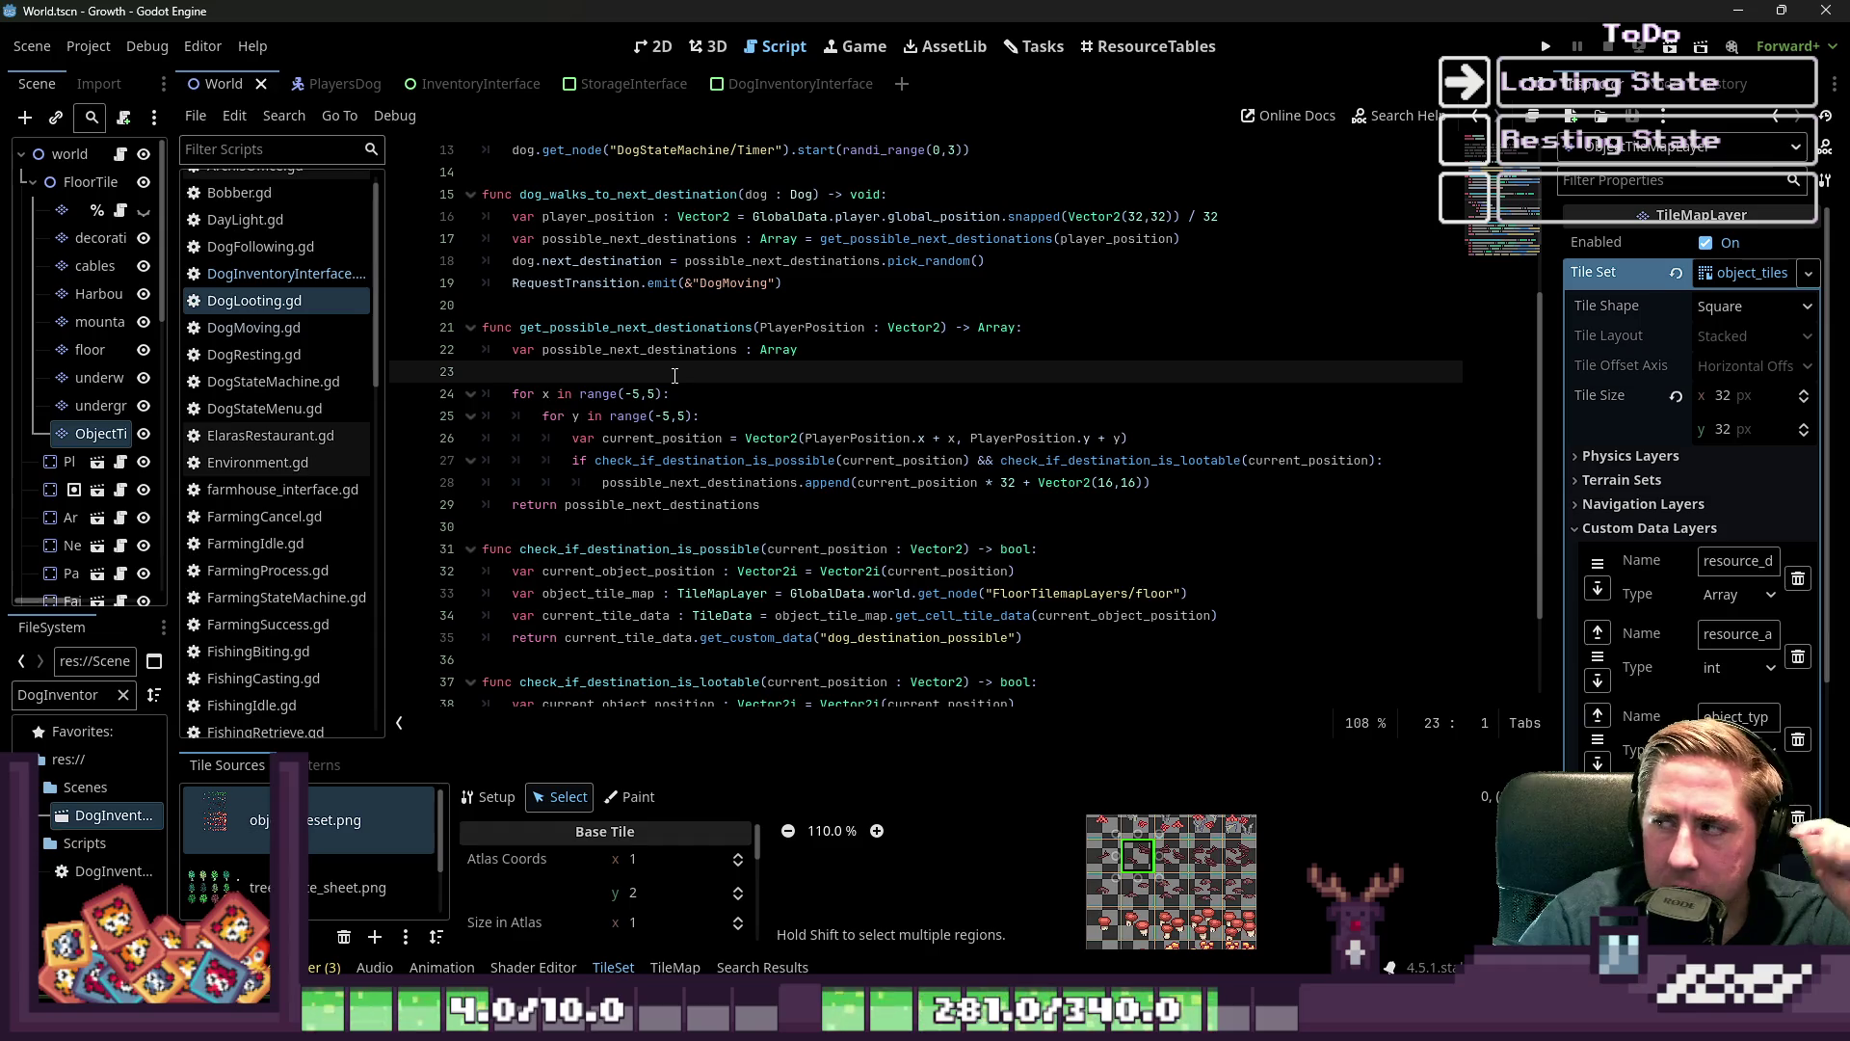
double_click(715, 352)
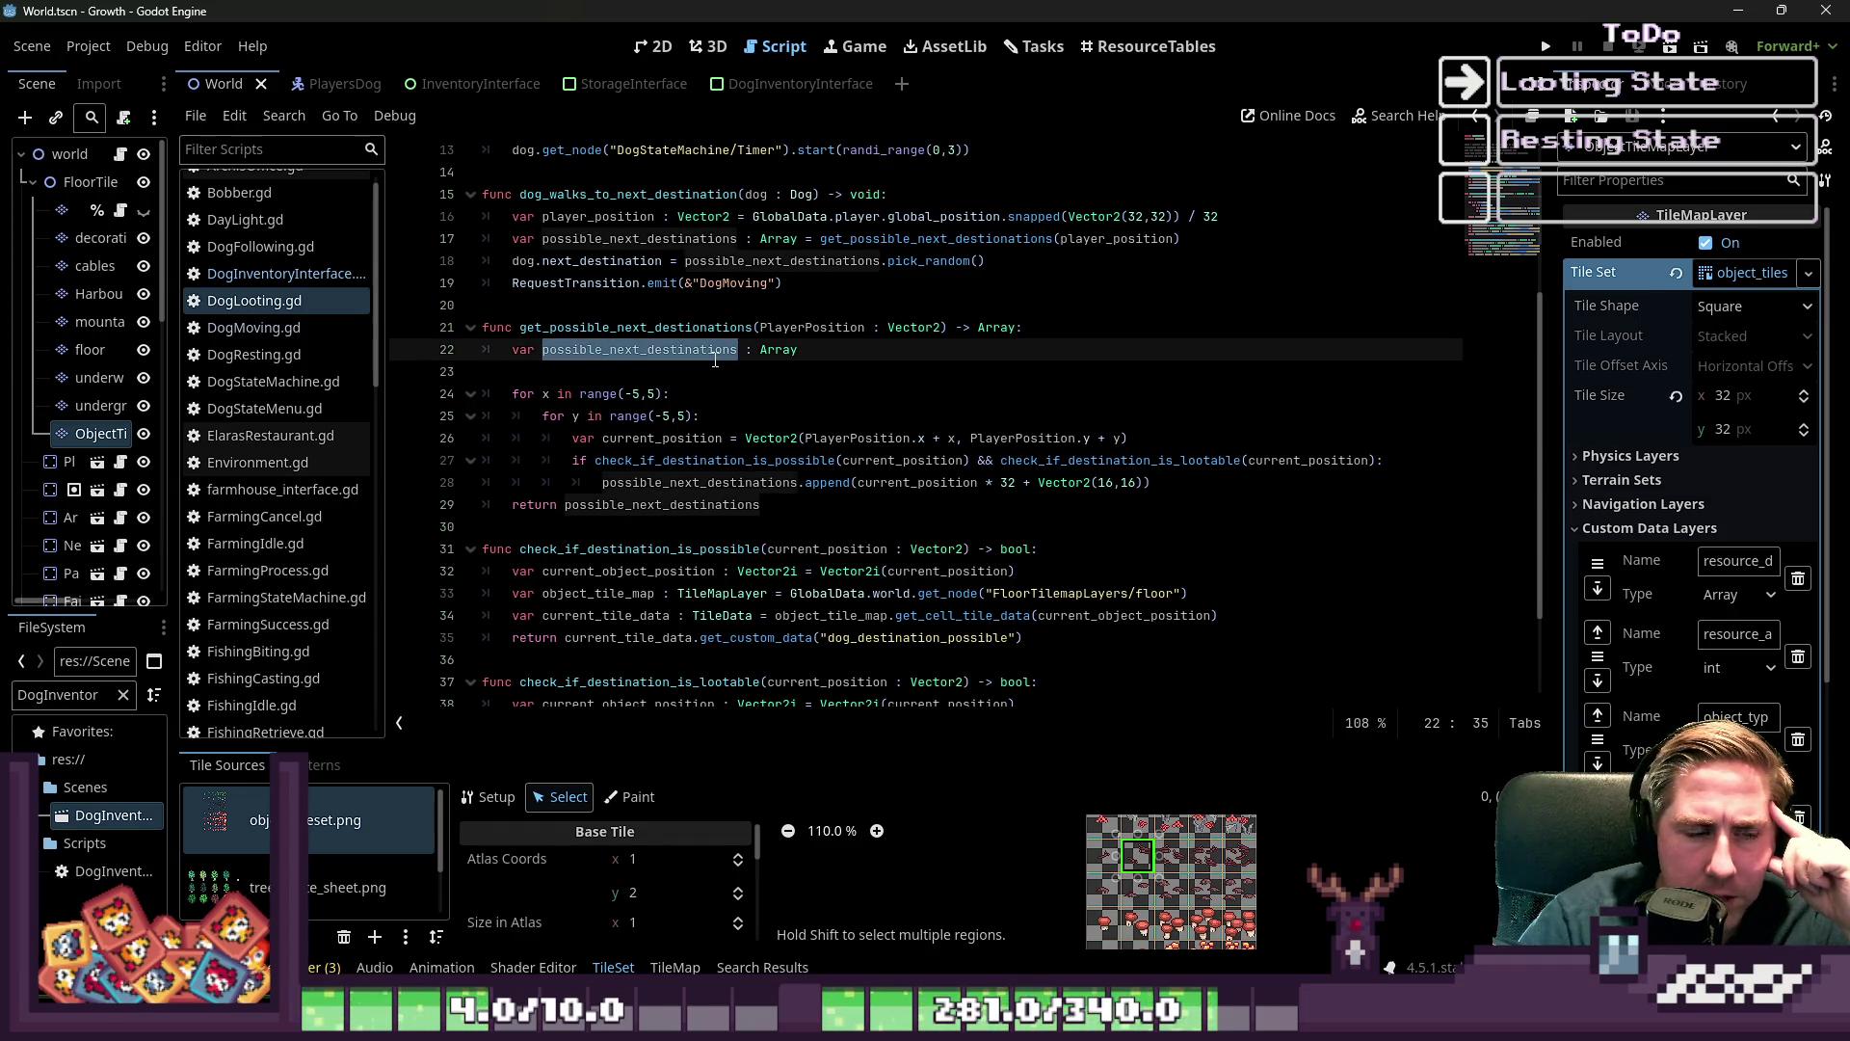
left_click(699, 375)
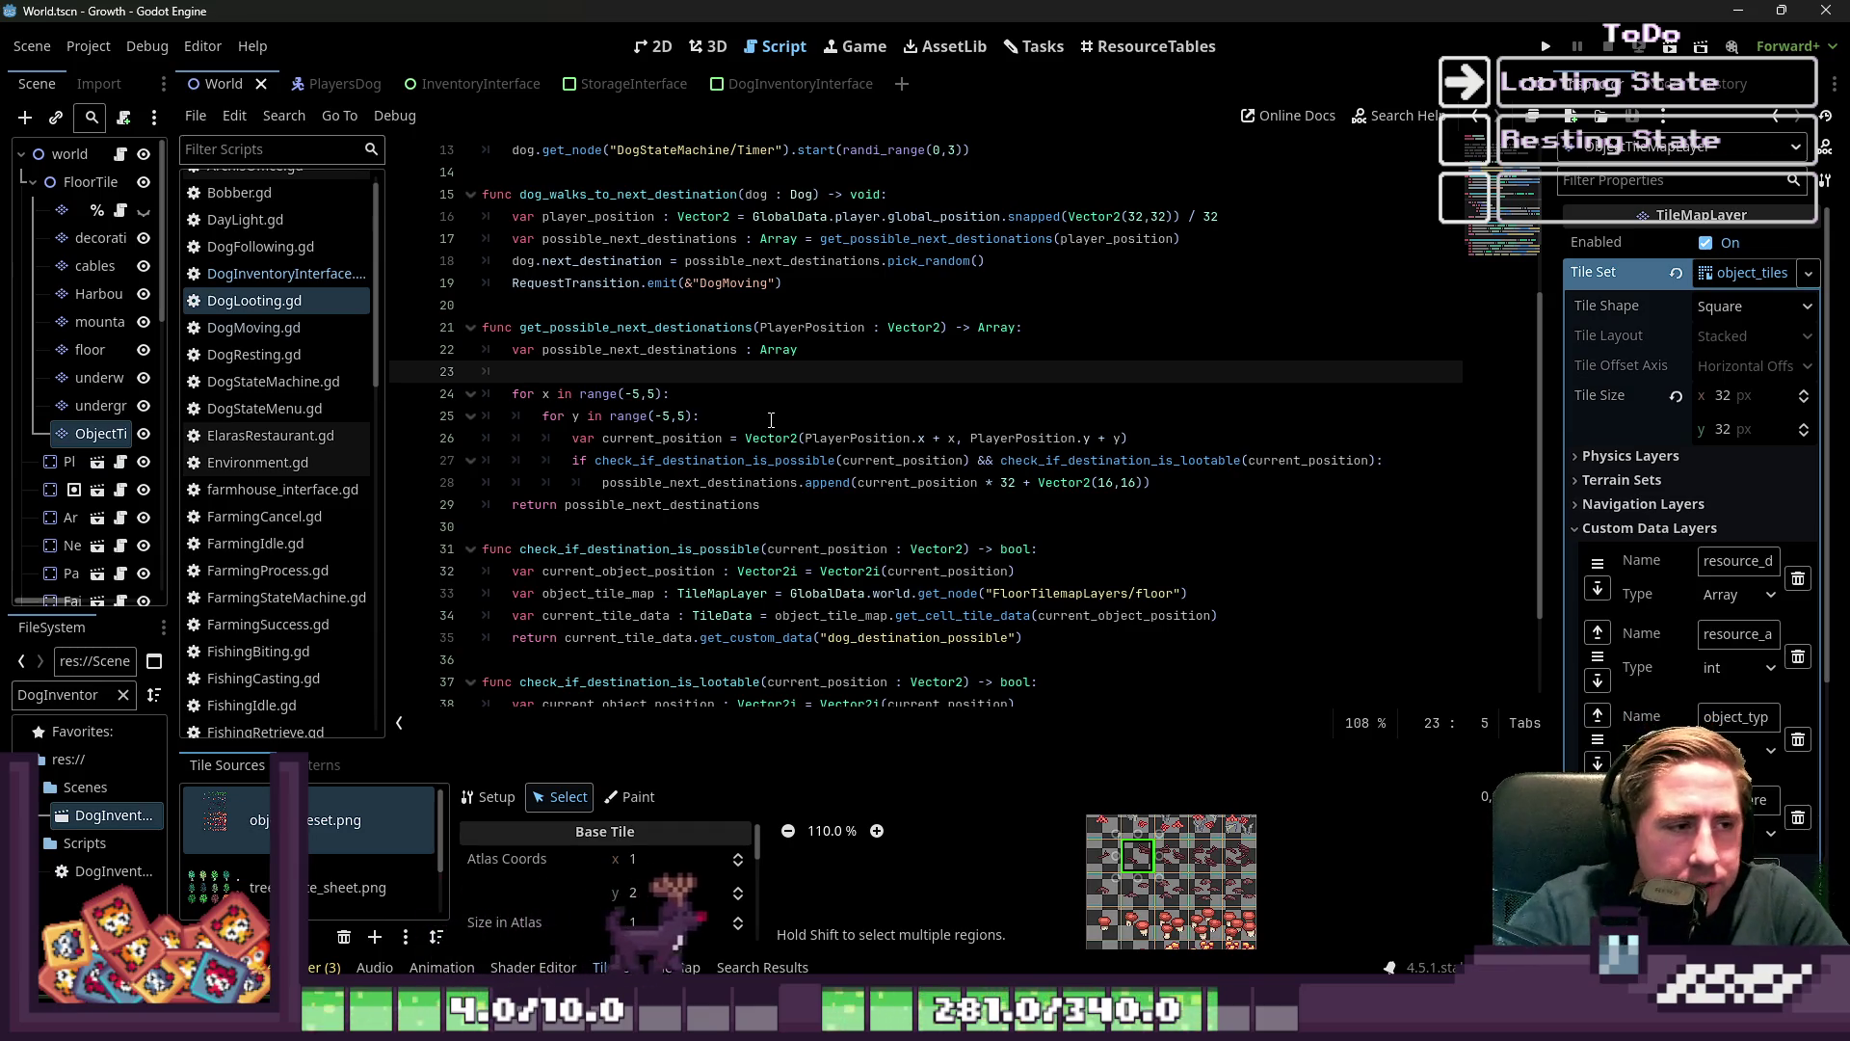
- Insert a new line 23 and begin the comment '# dict = {"grass" : [],'
key("Return")
key("Up")
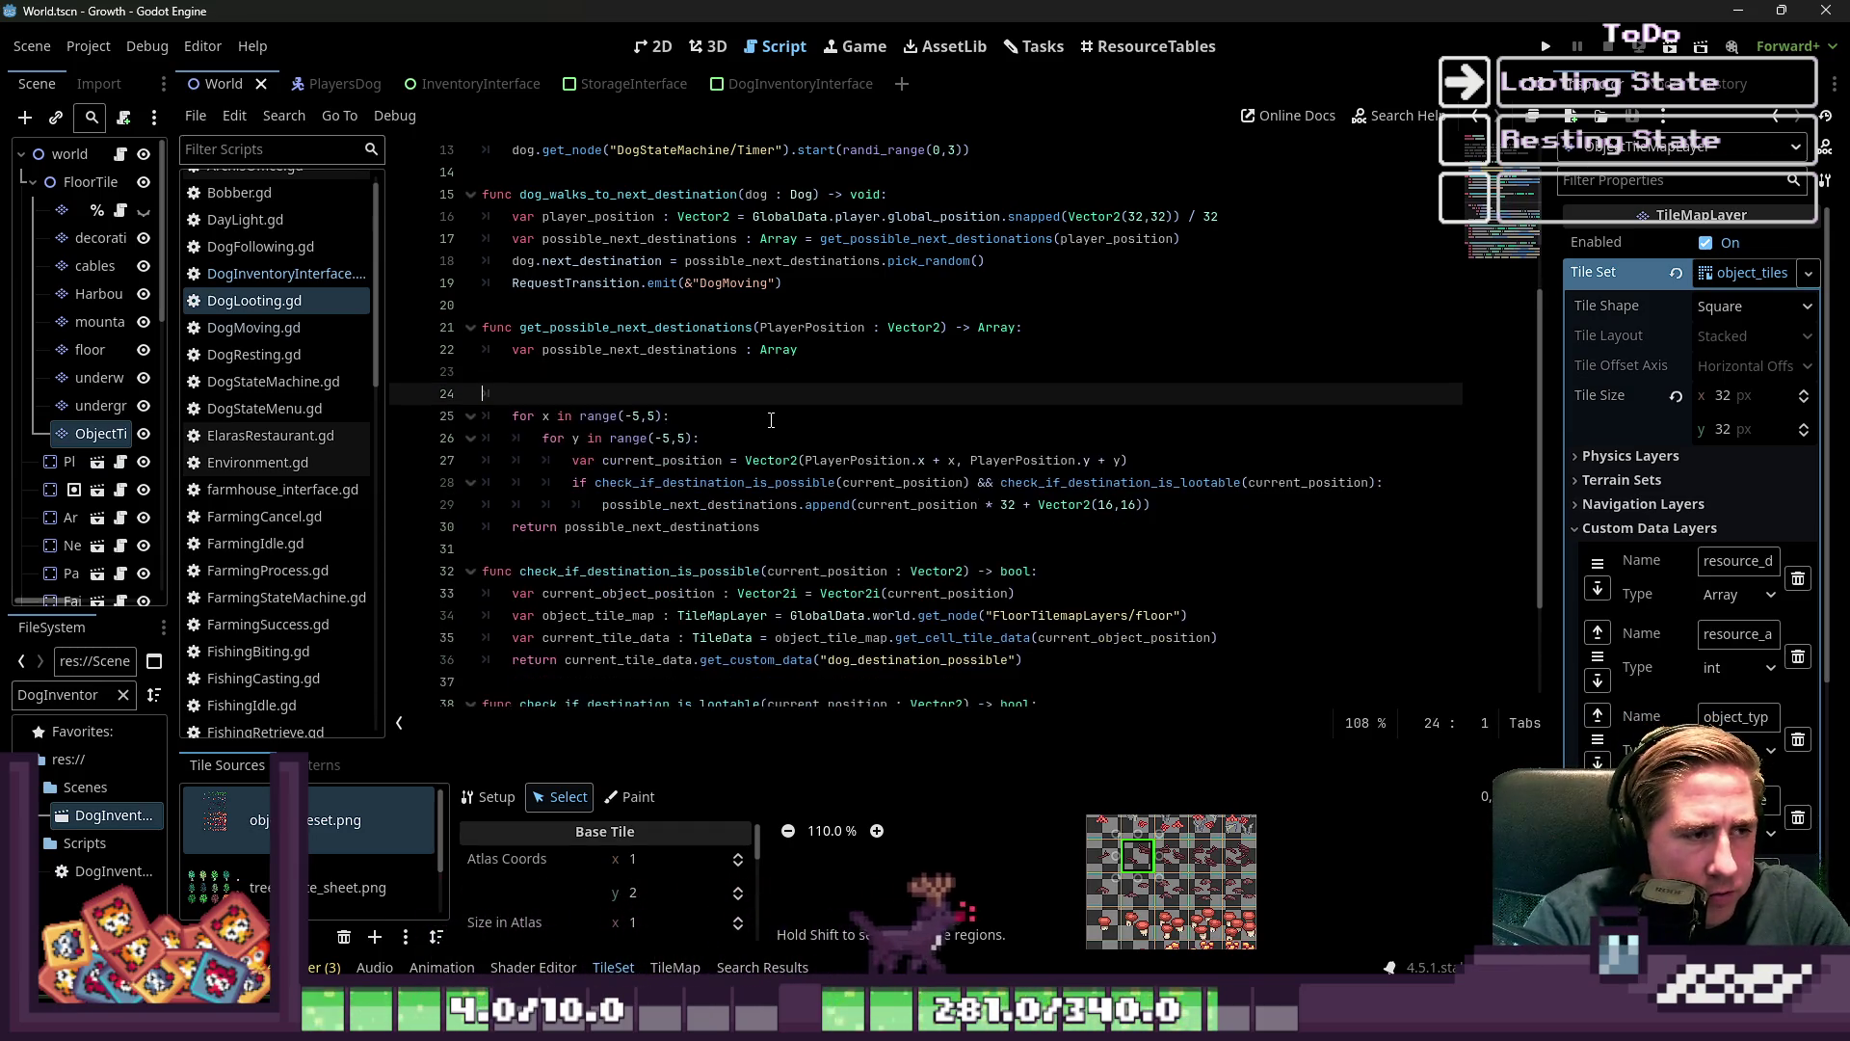
key("Tab")
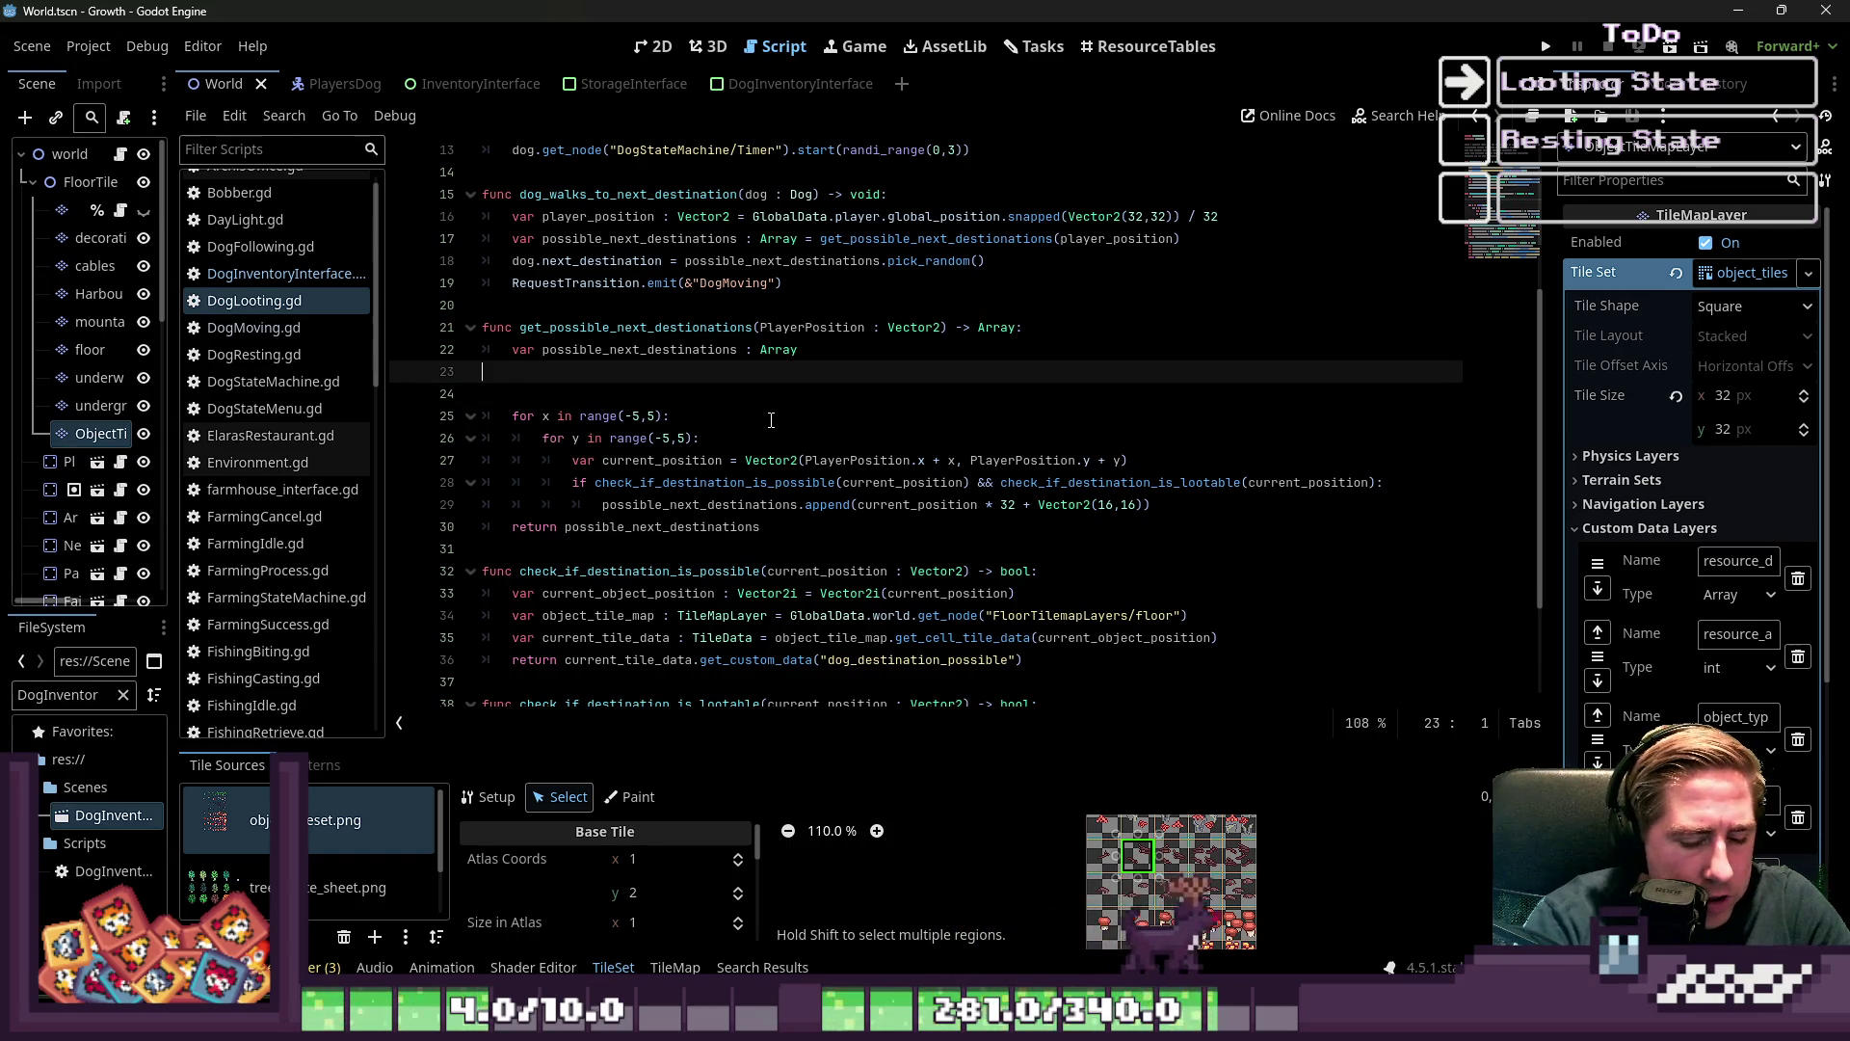
key("BackSpace")
type("# dict = ")
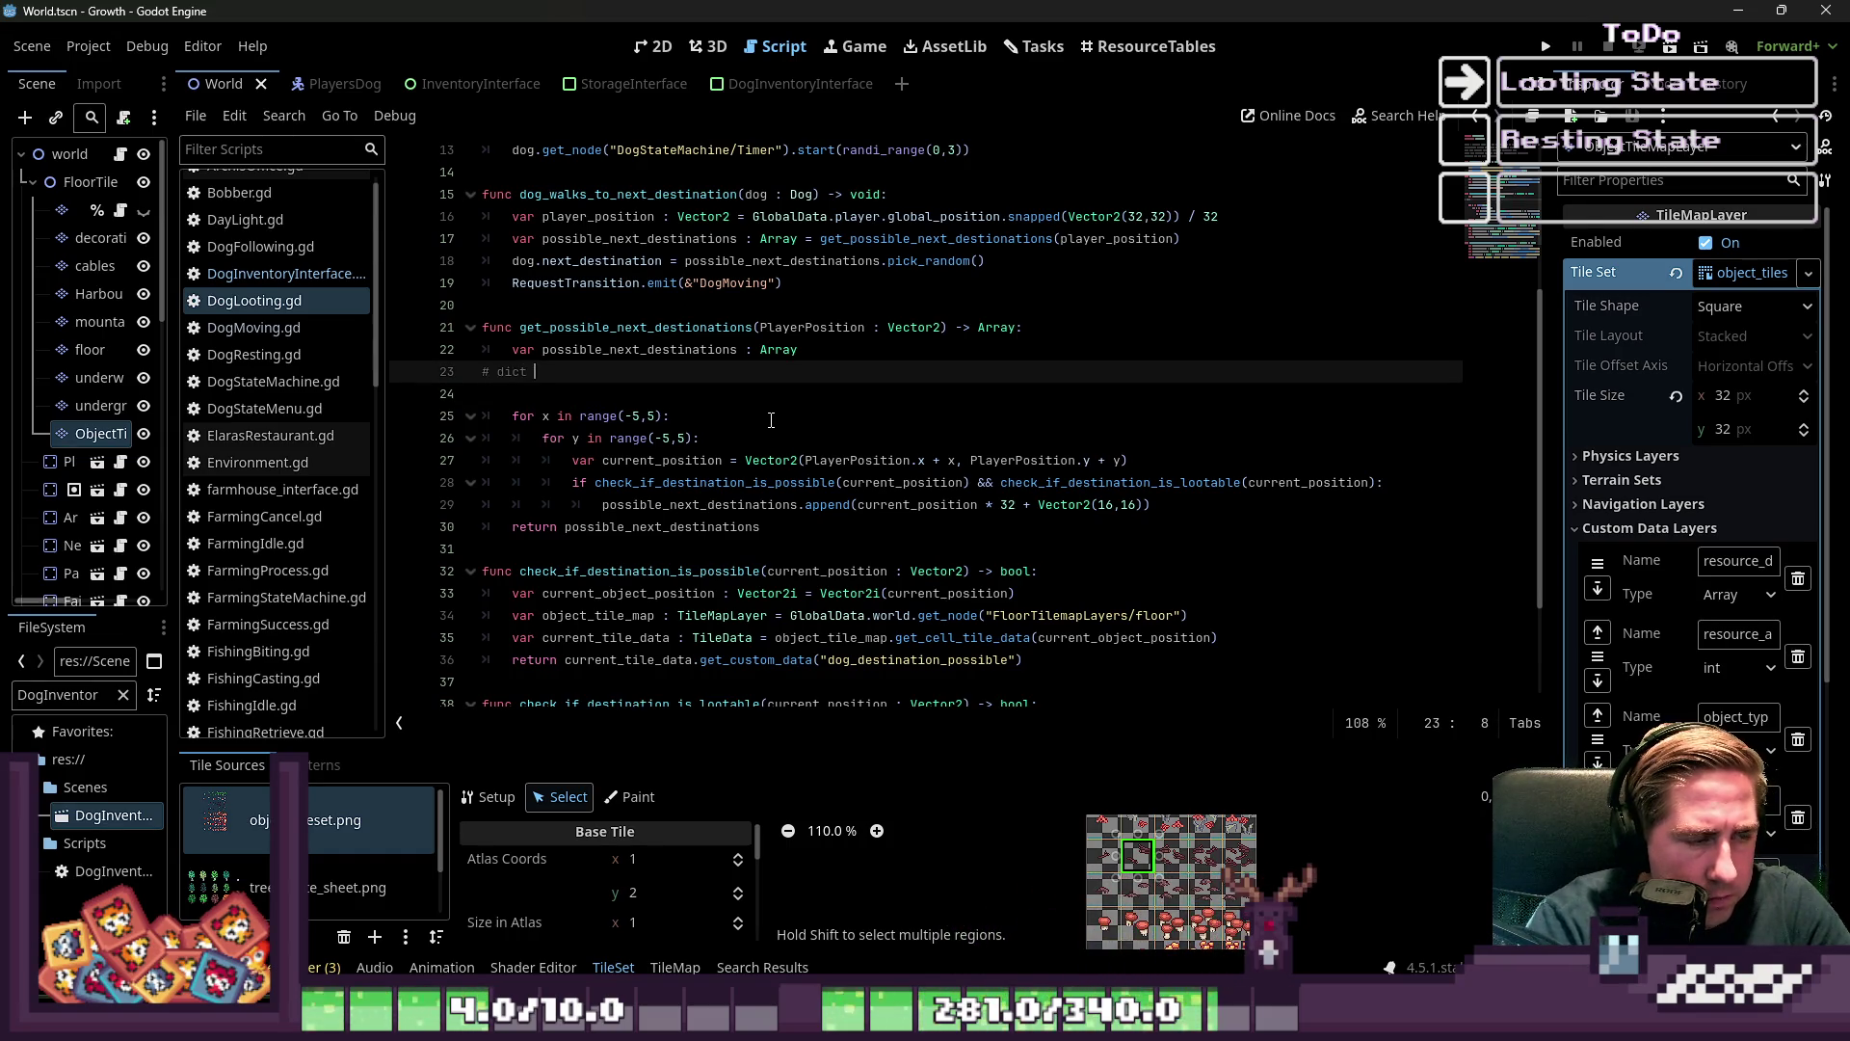
type("{}")
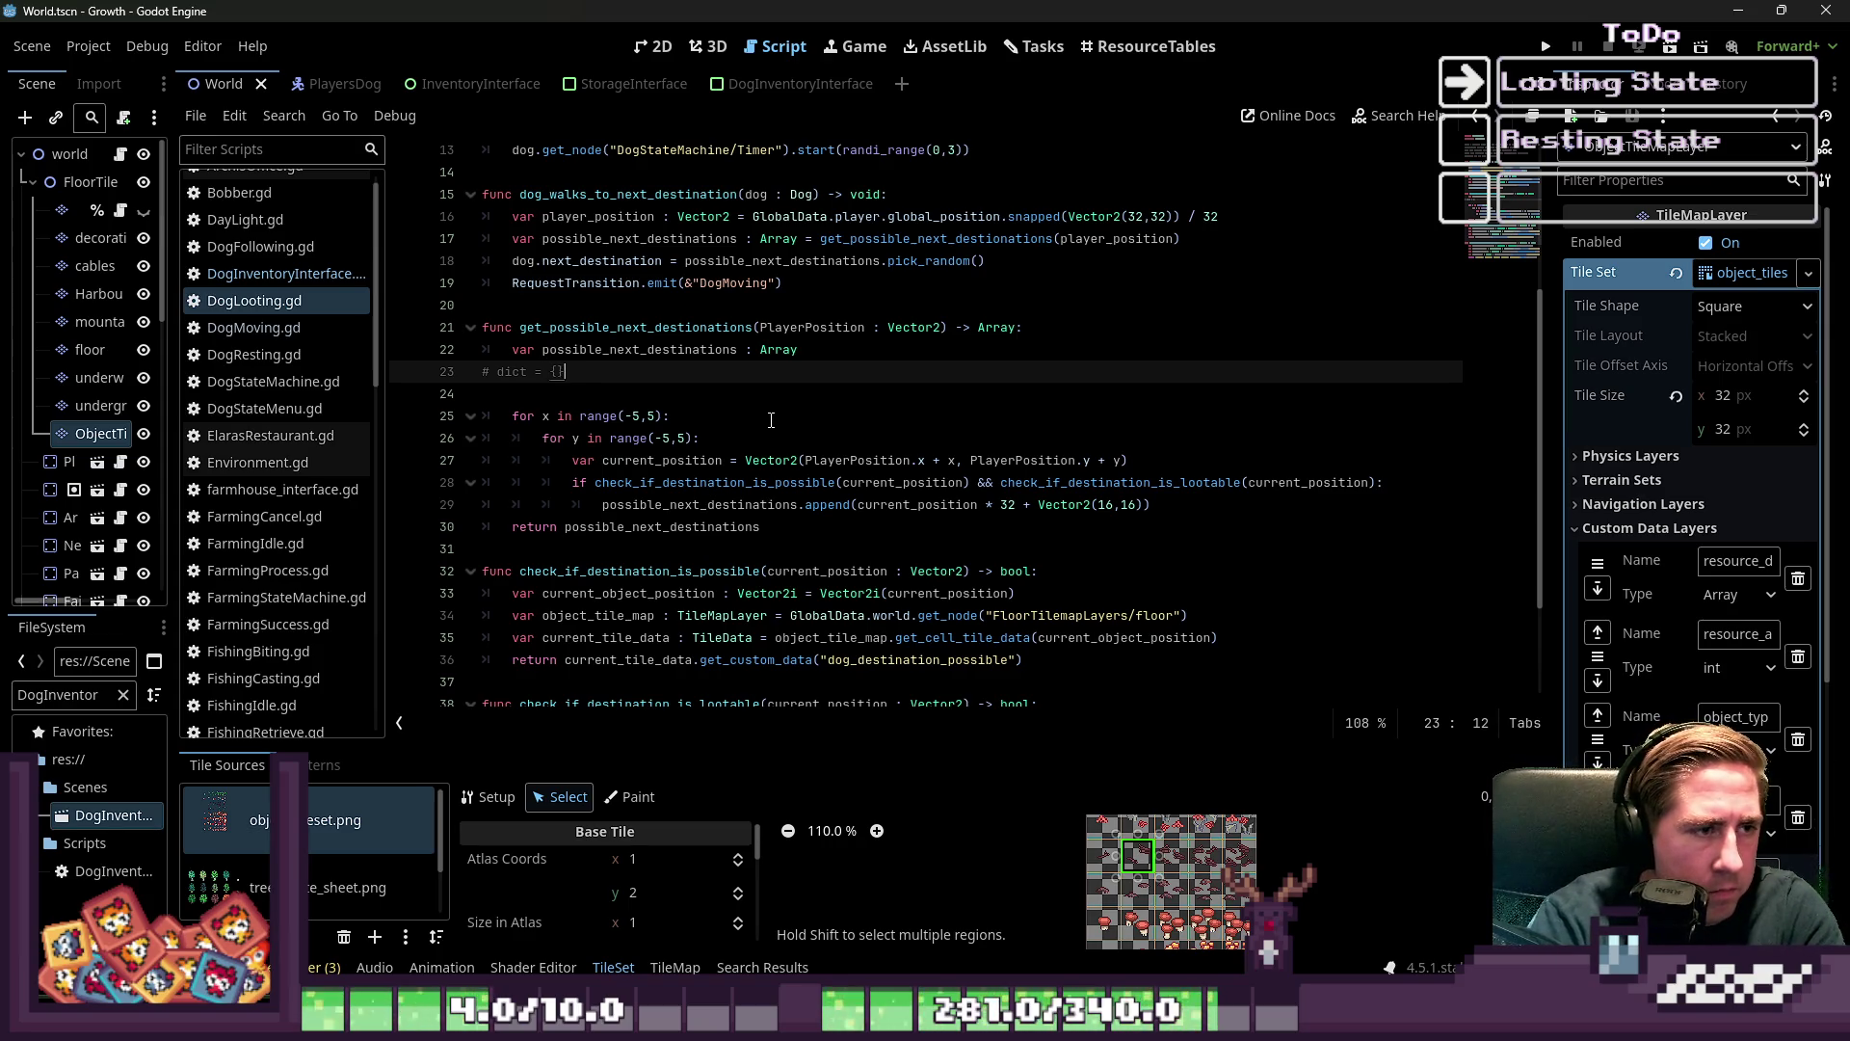
key("Left")
type("\"\" :")
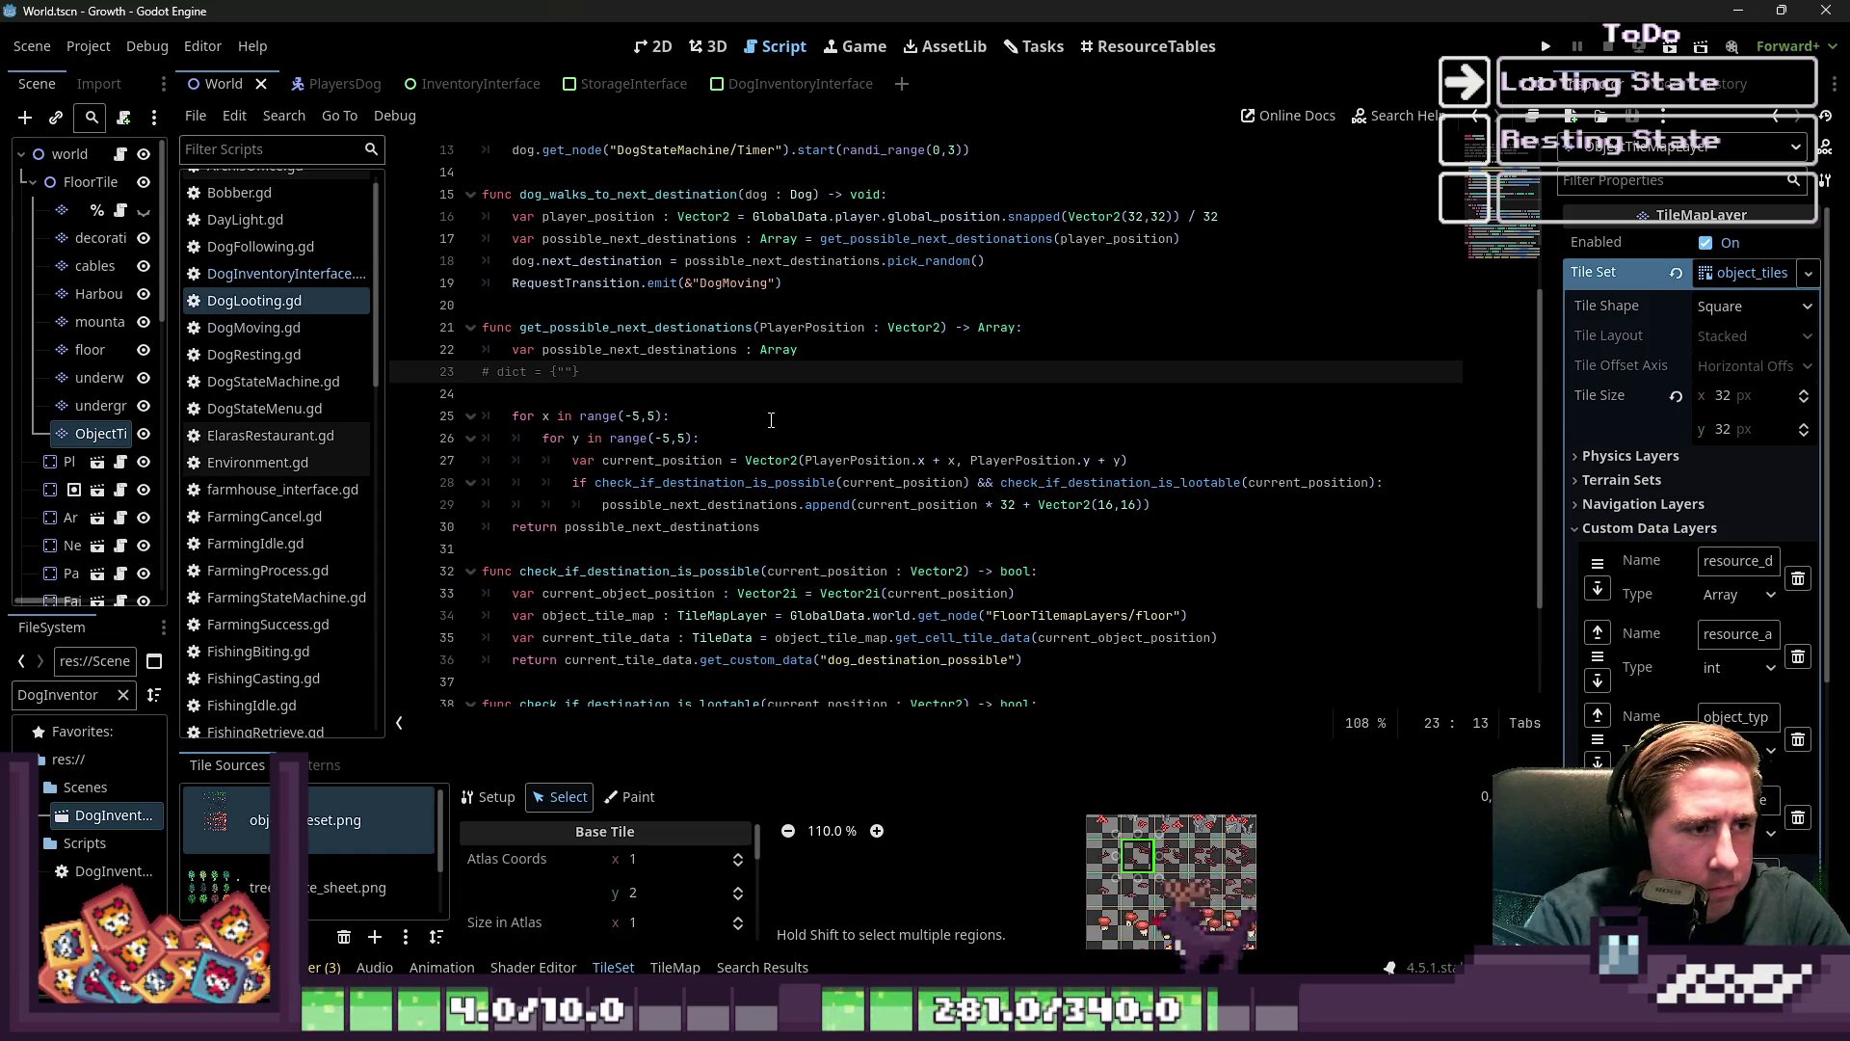
key("Left")
key("Left")
key("Left")
type("rass\" : ")
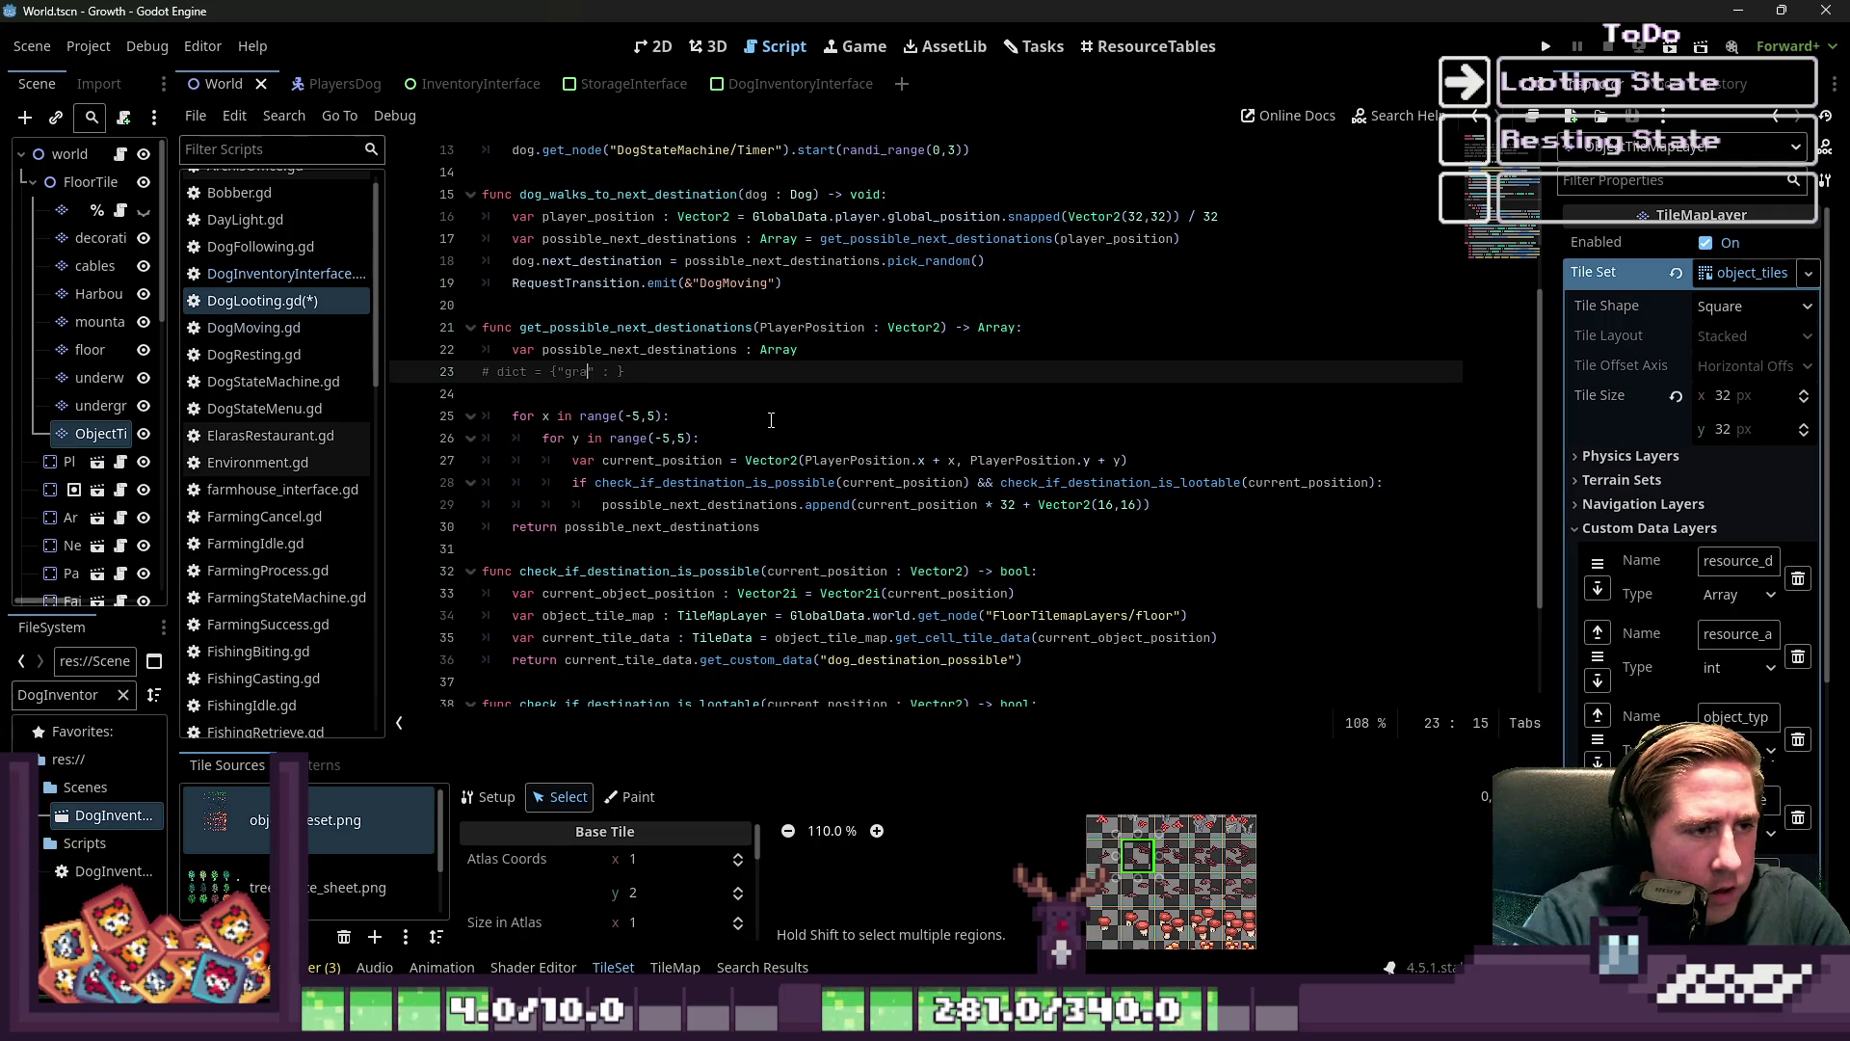
type("[")
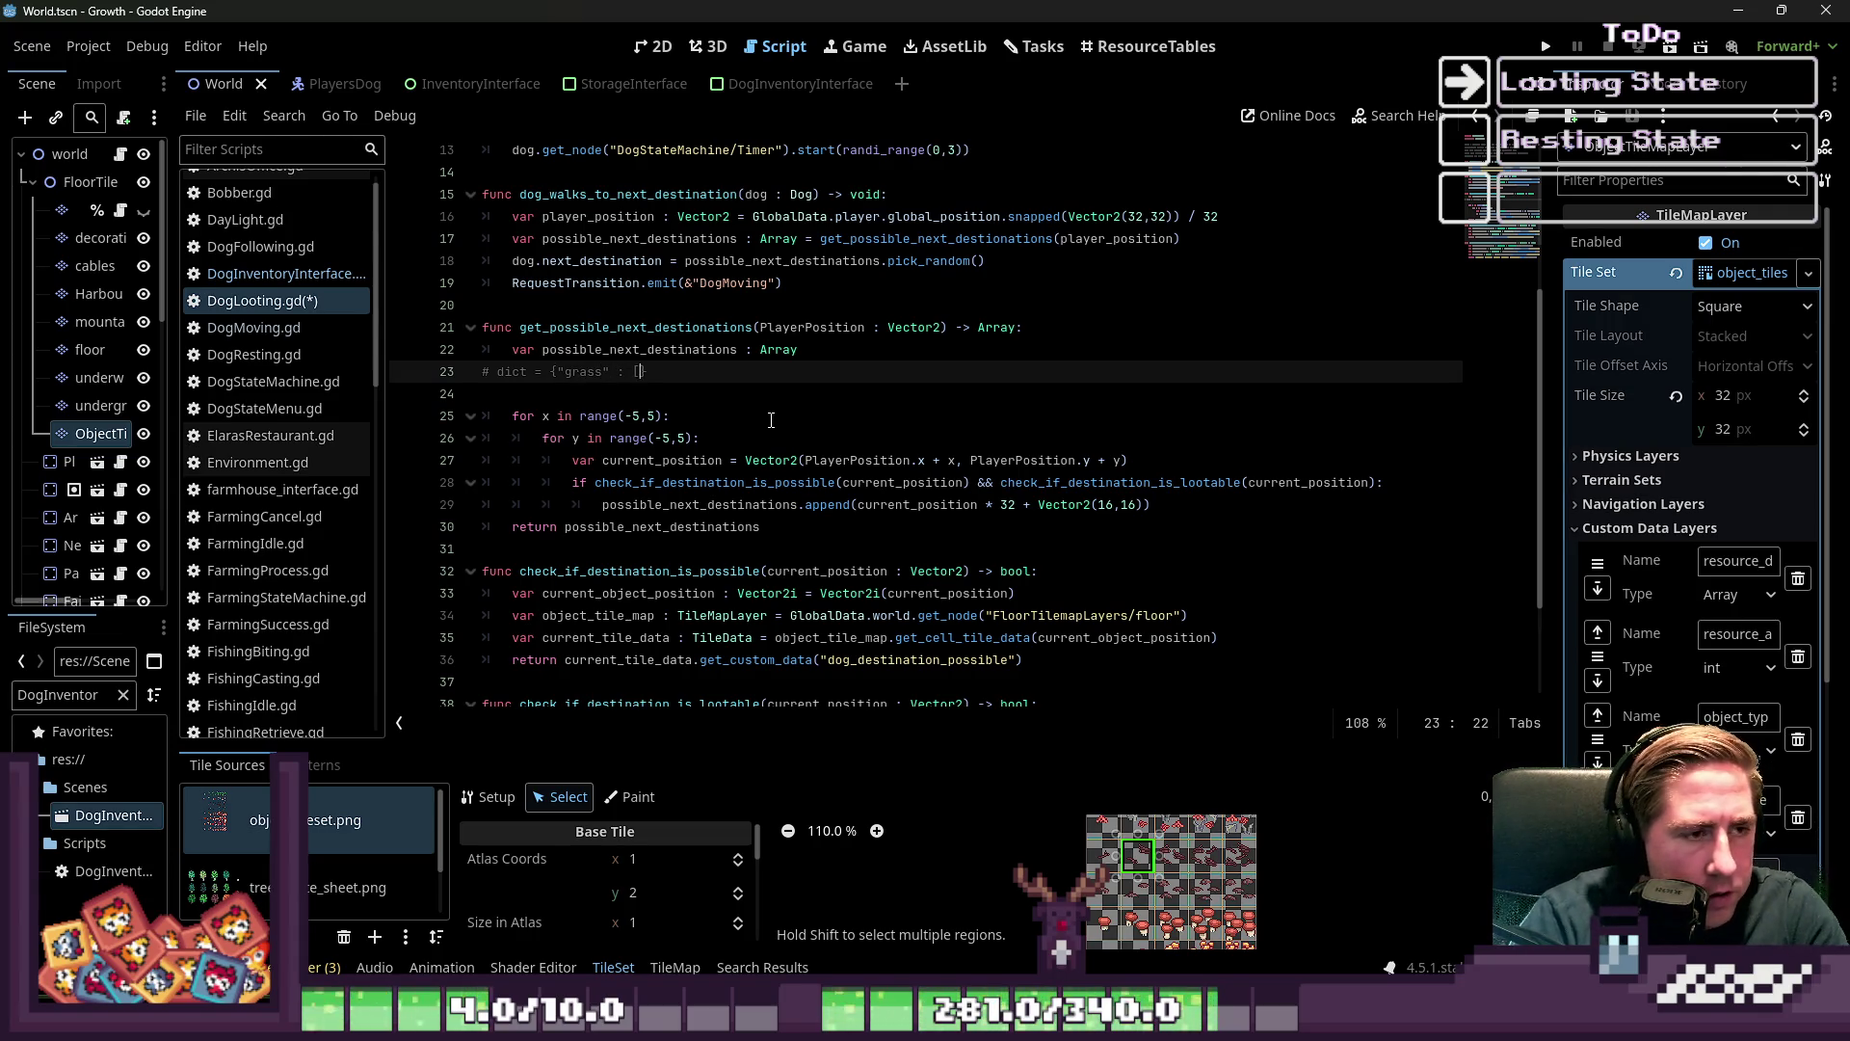
type("],")
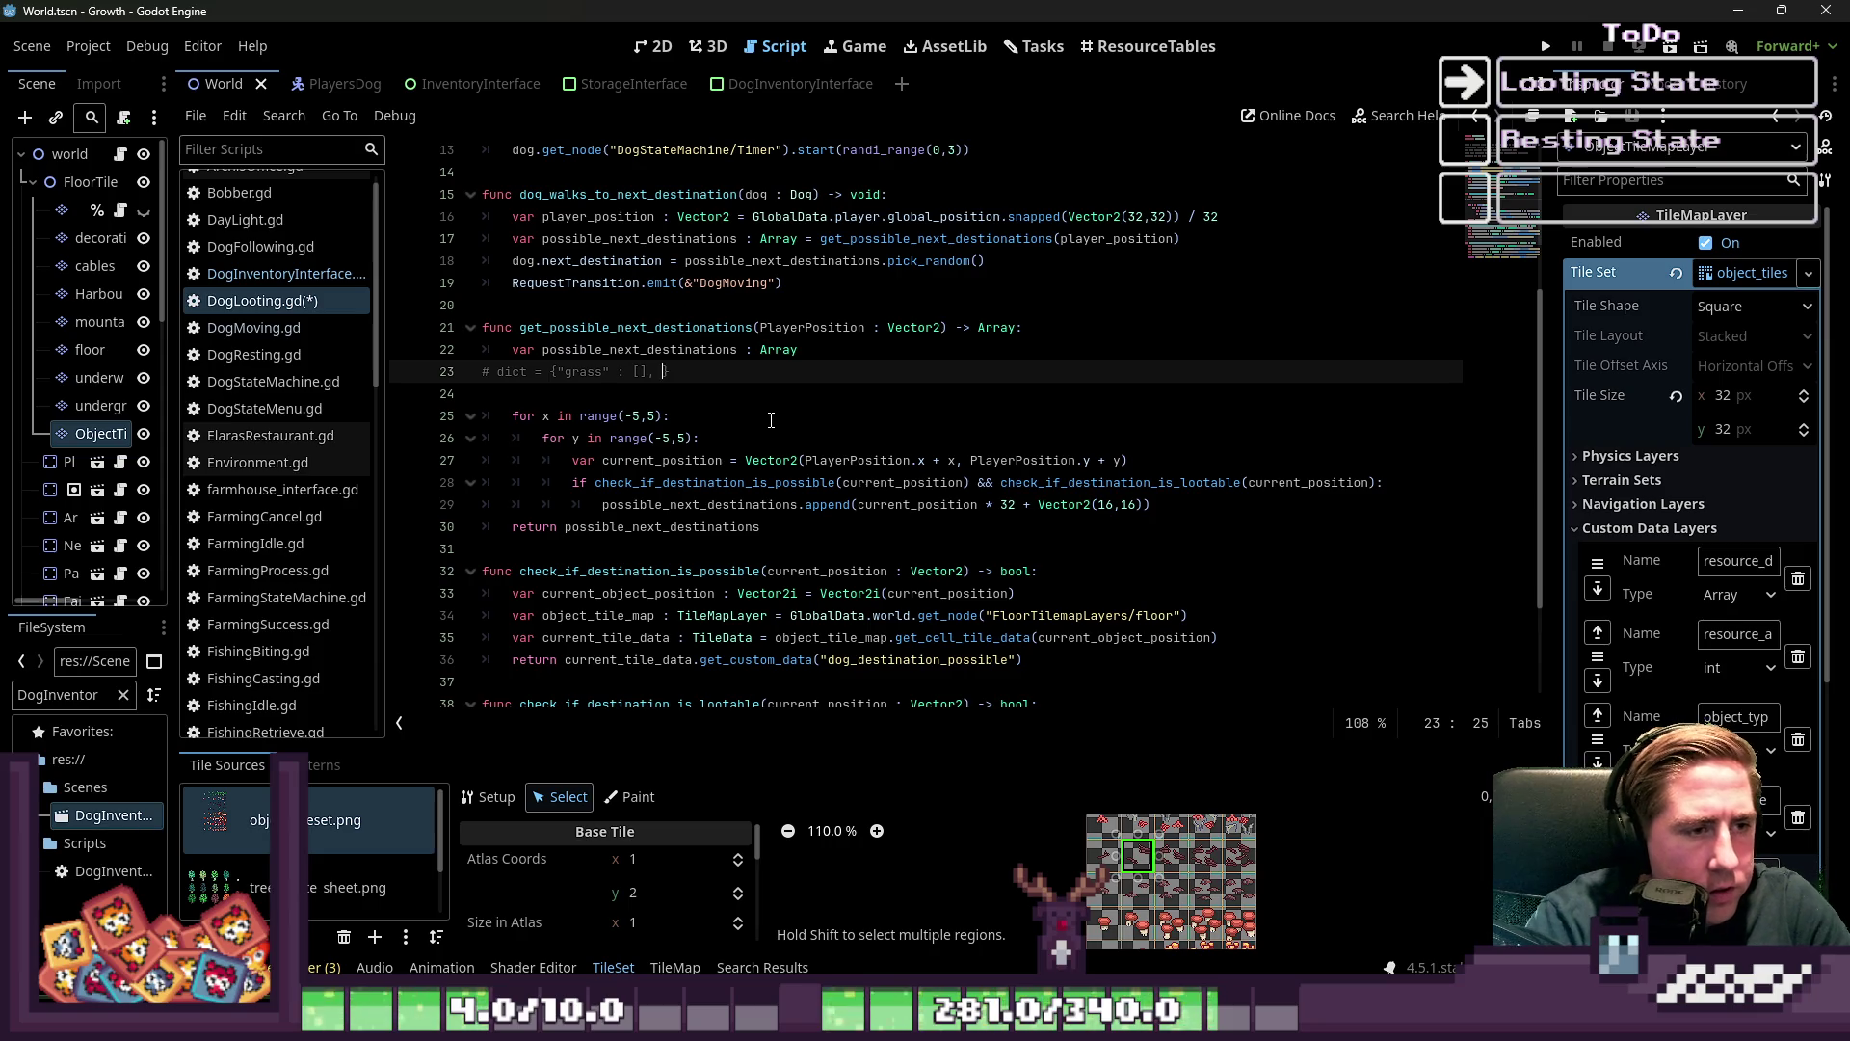
- Fill the comment with [Vector2()...] for grass and a "pile" : [Vector2()] entry
key("Left")
key("Left")
type("Vecto2")
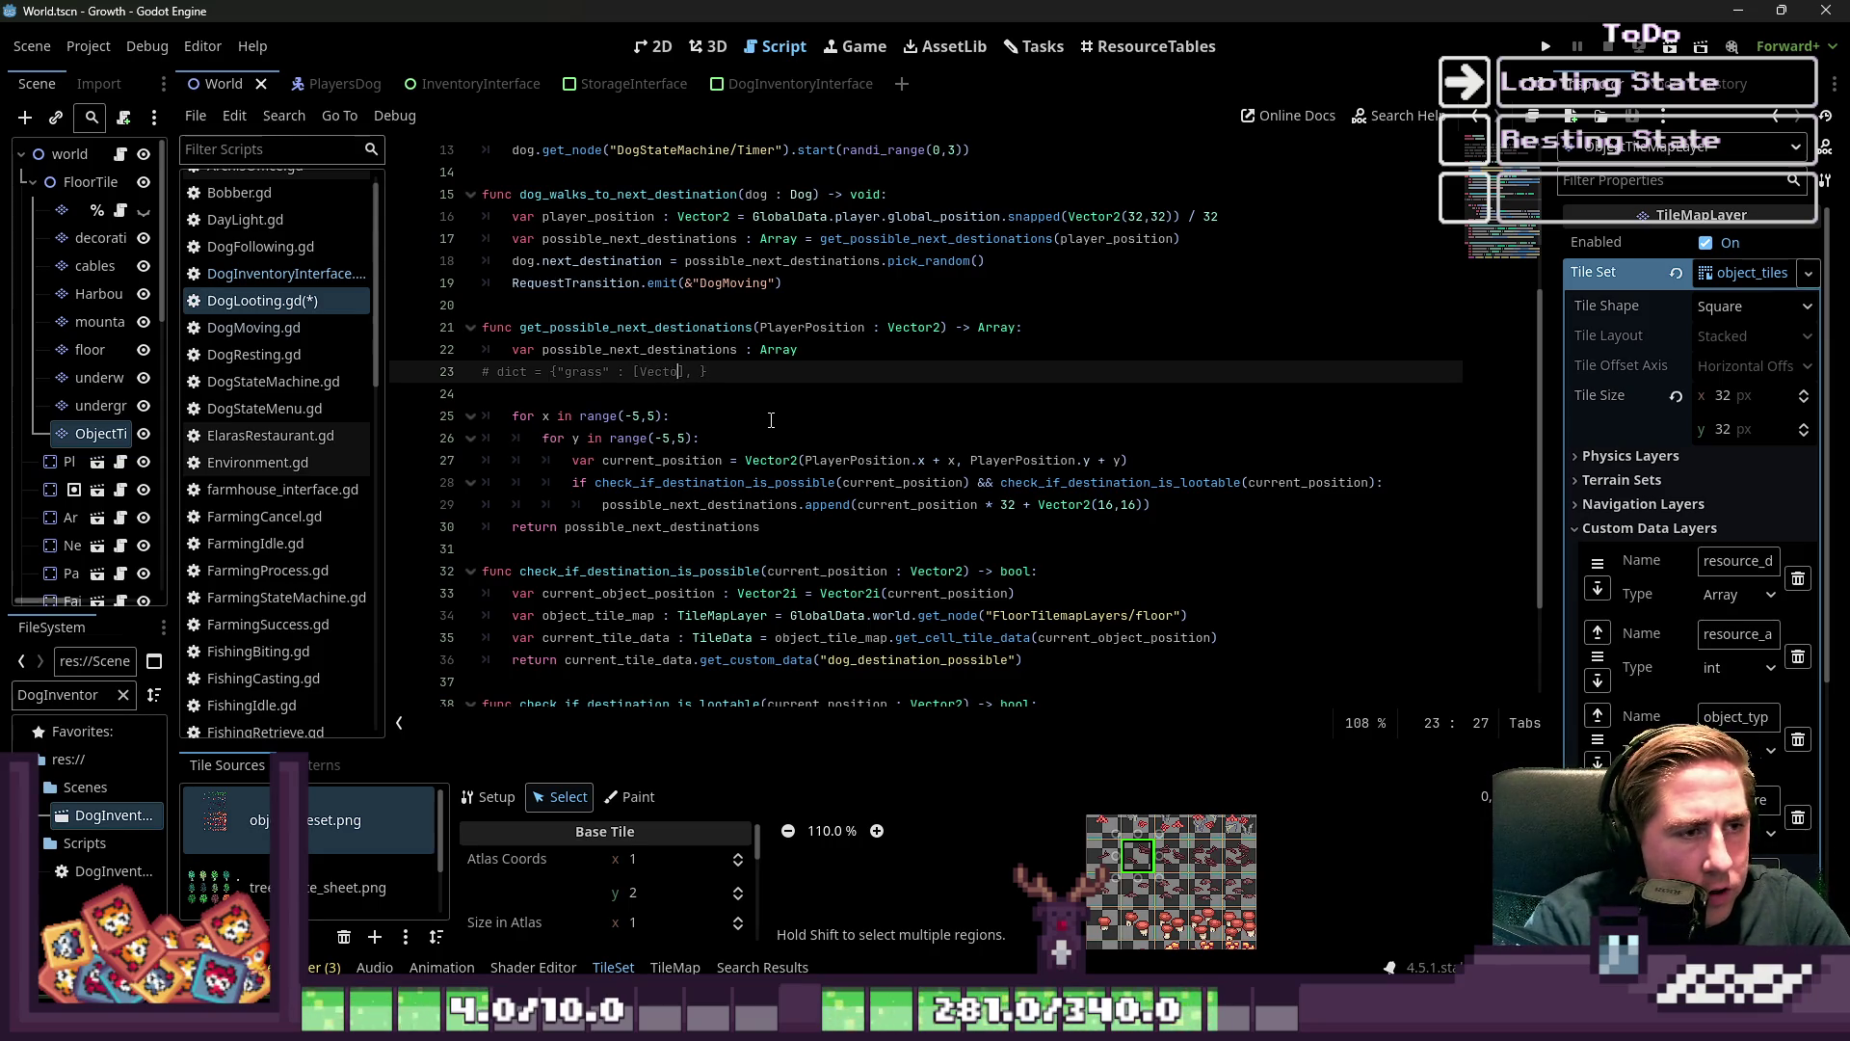
type("2")
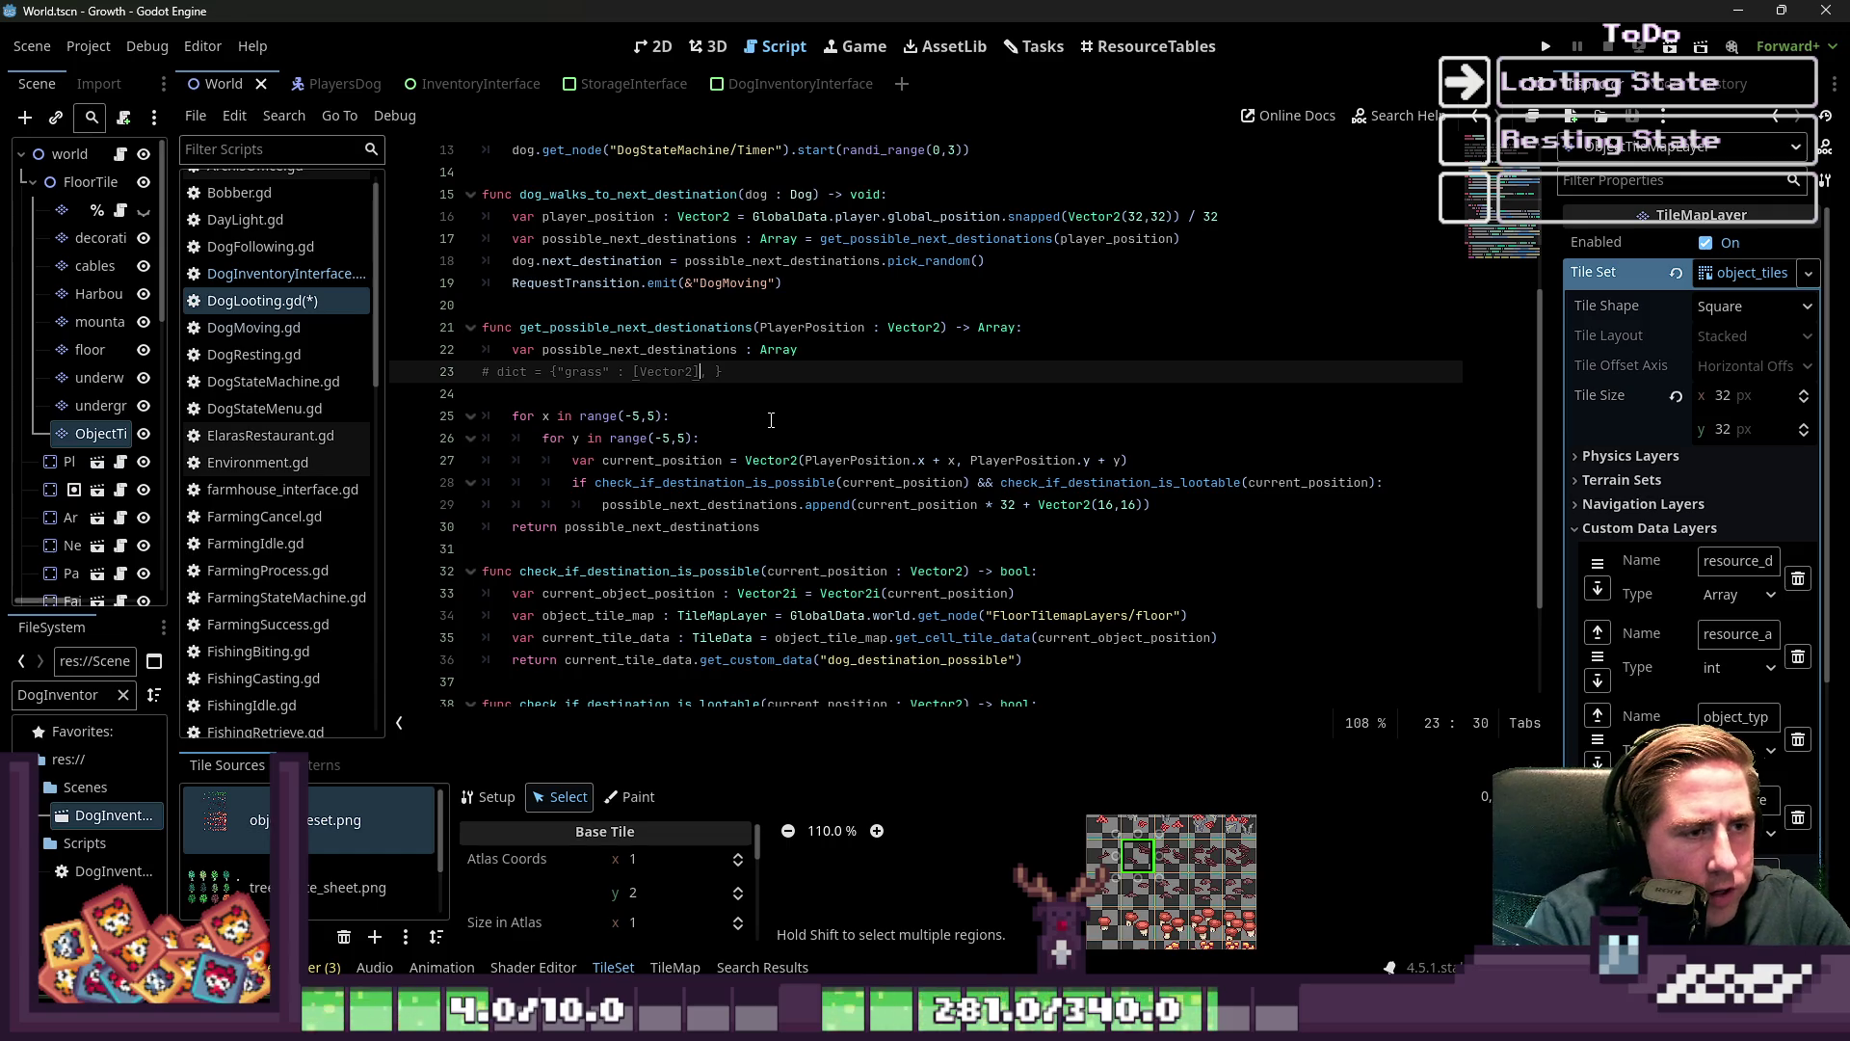
key("Left")
type("...")
key("Left")
key("Left")
key("Left")
type("()")
key("Right")
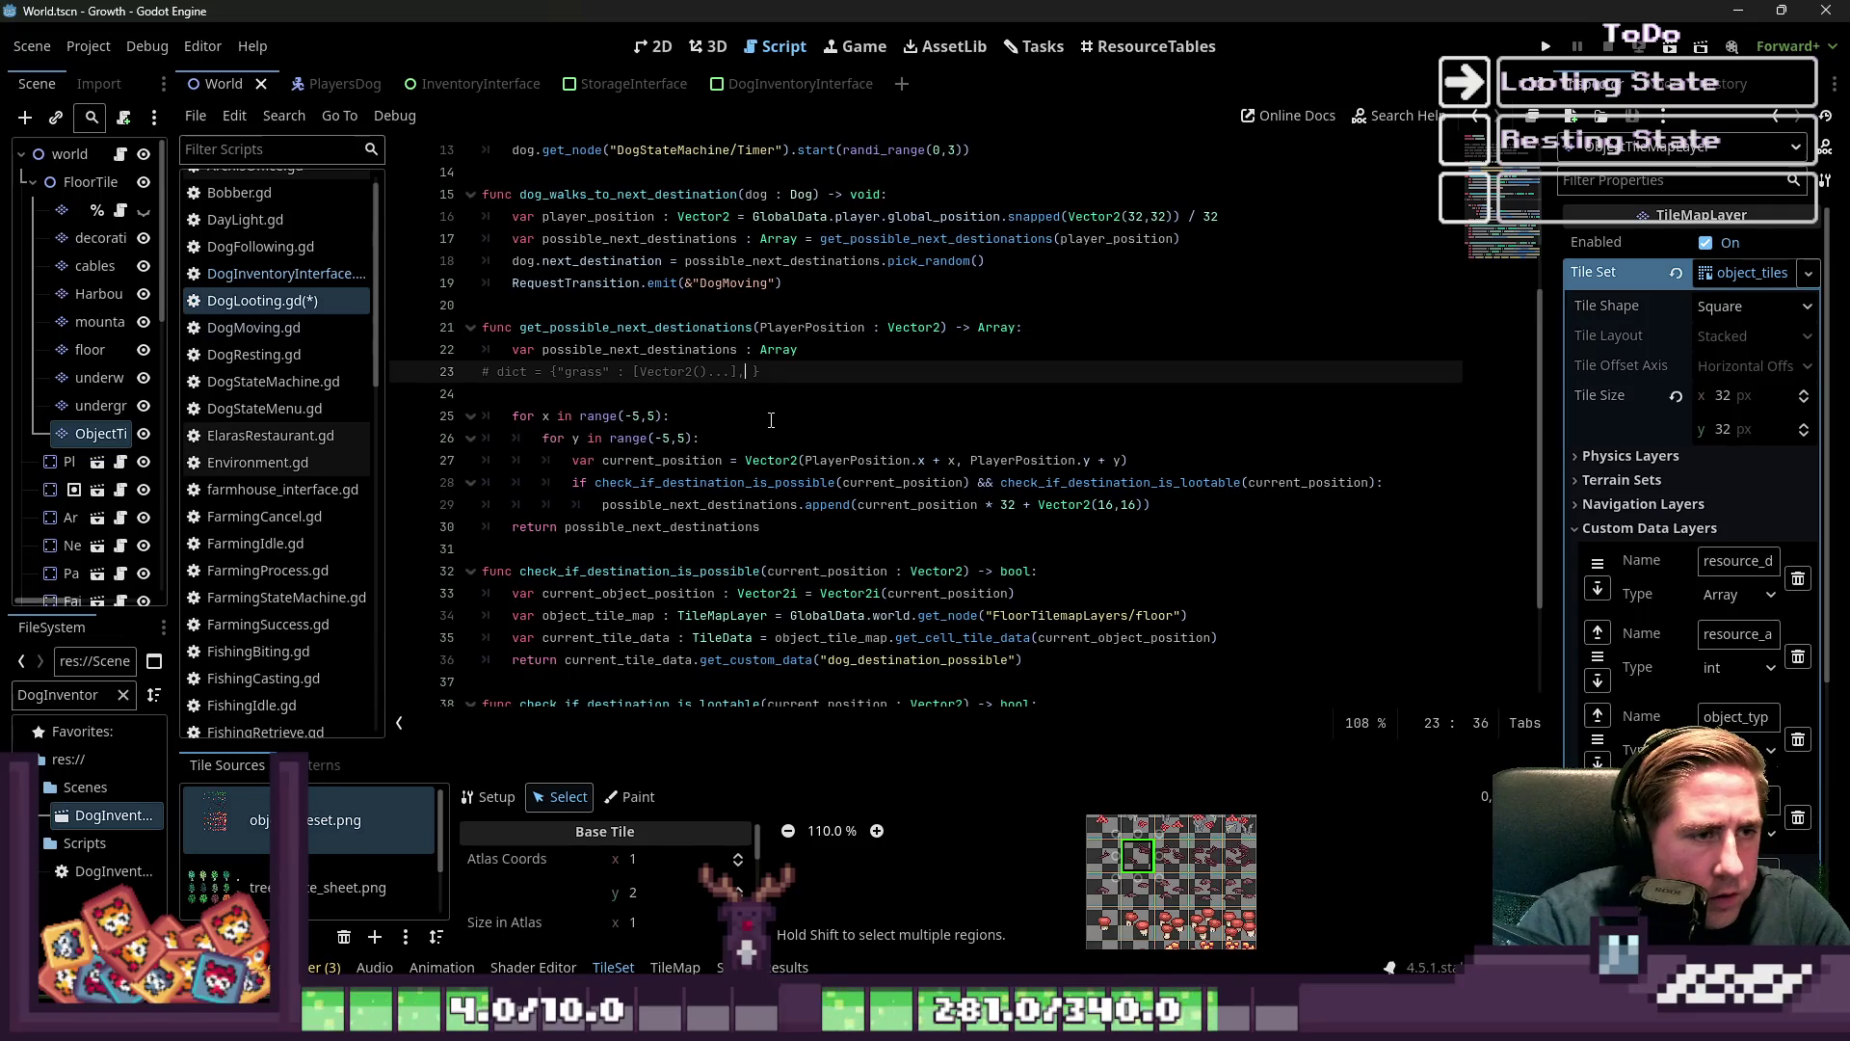
type(", \"\"")
type("pile")
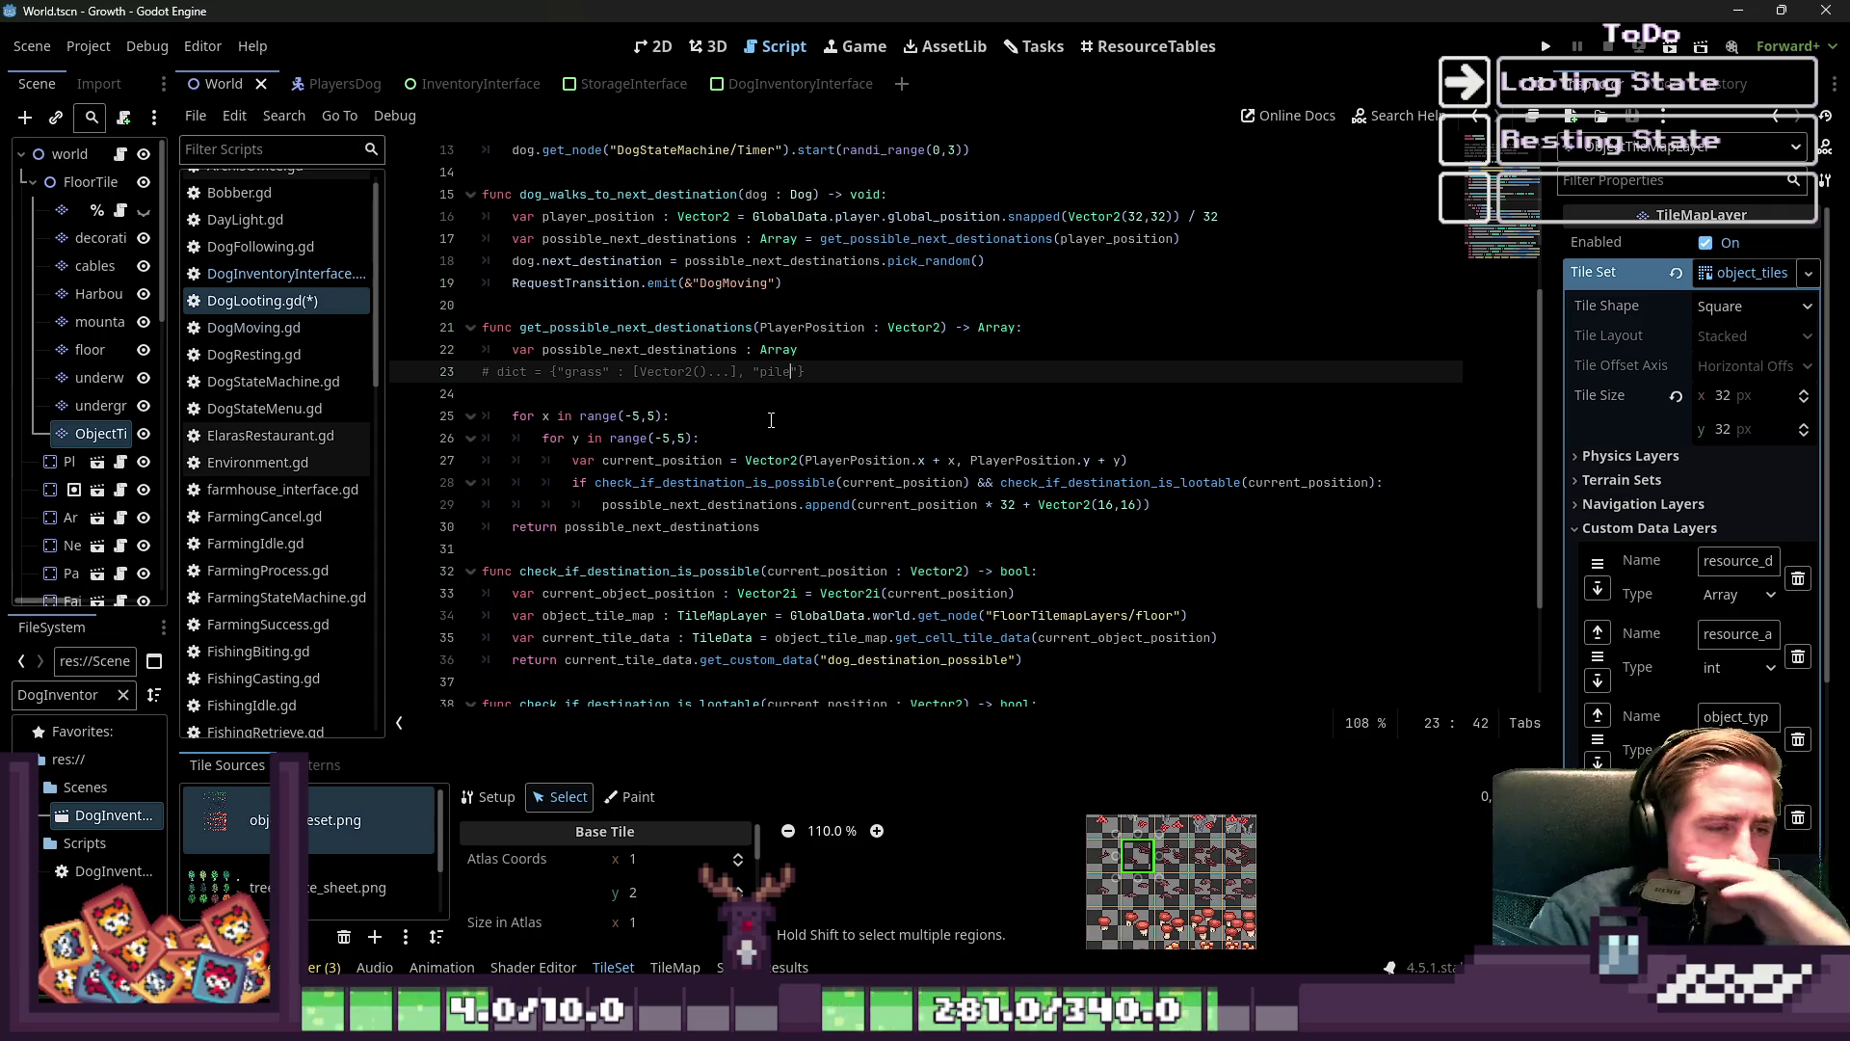
type("\" : [")
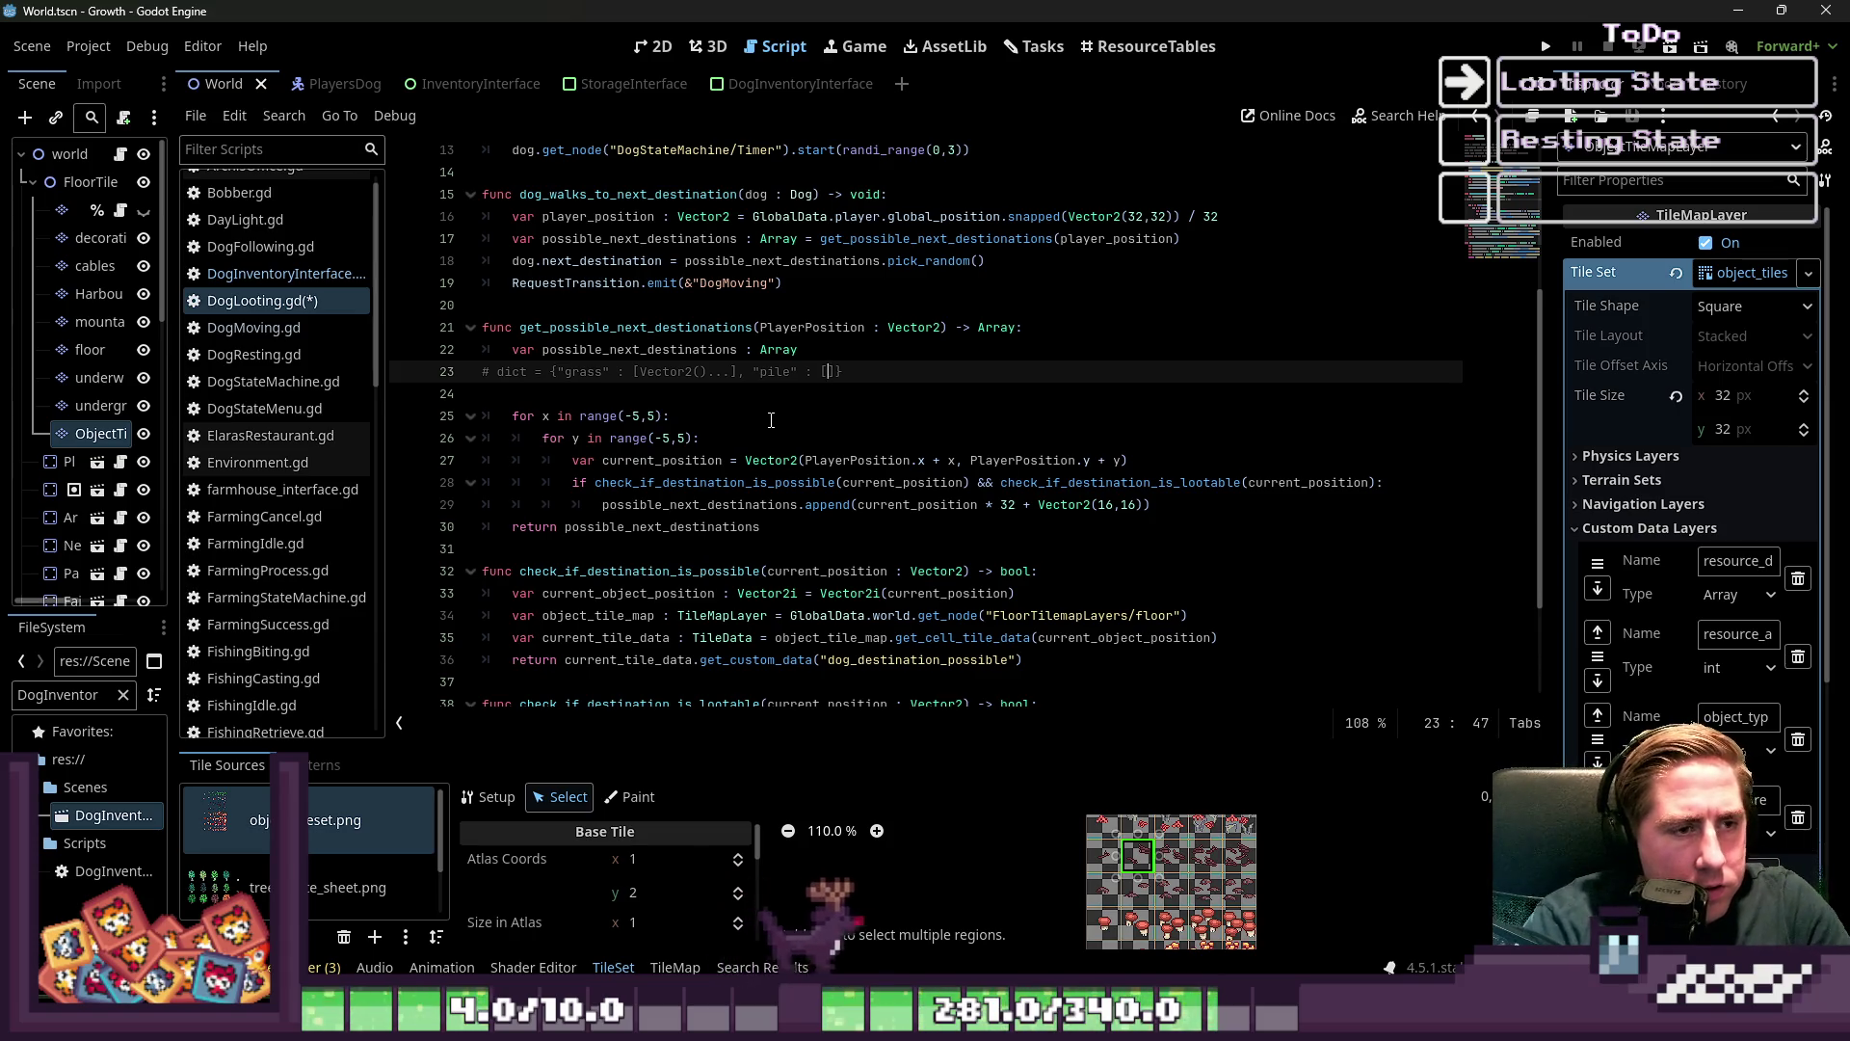
type("Vector2")
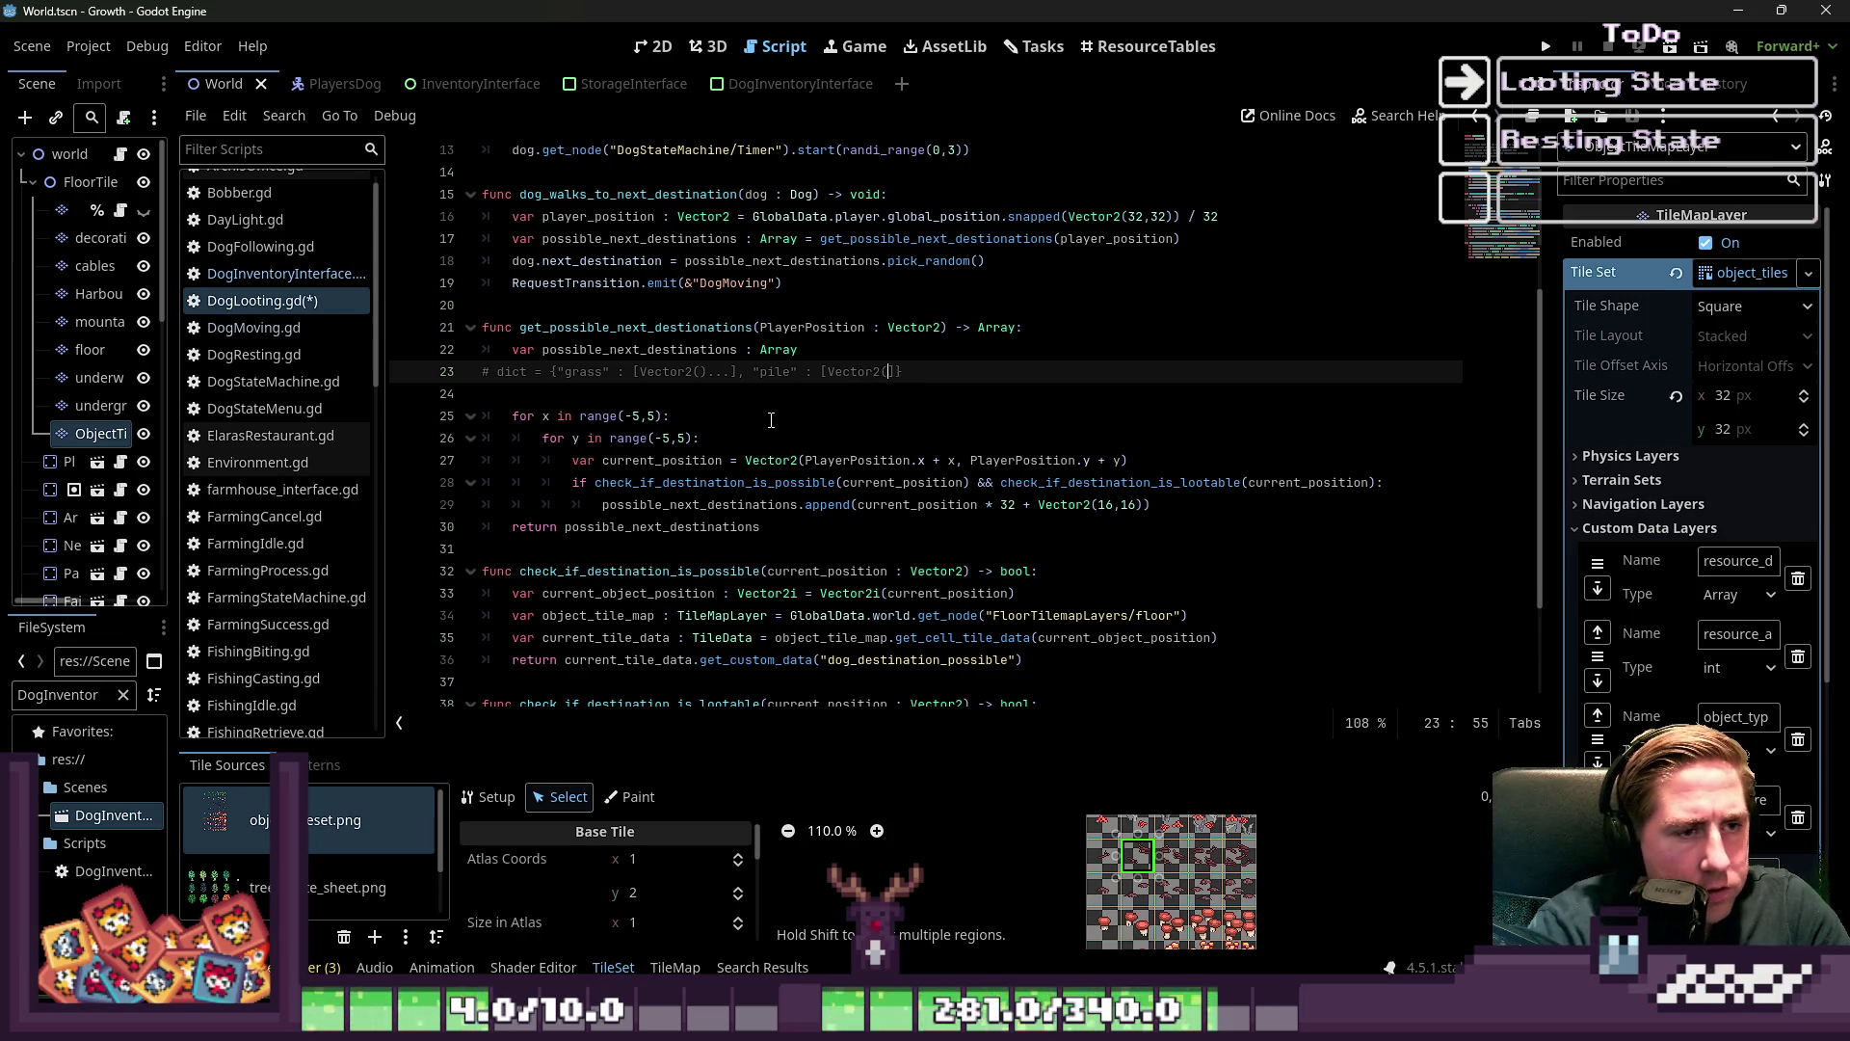
type("()")
left_click(771, 419)
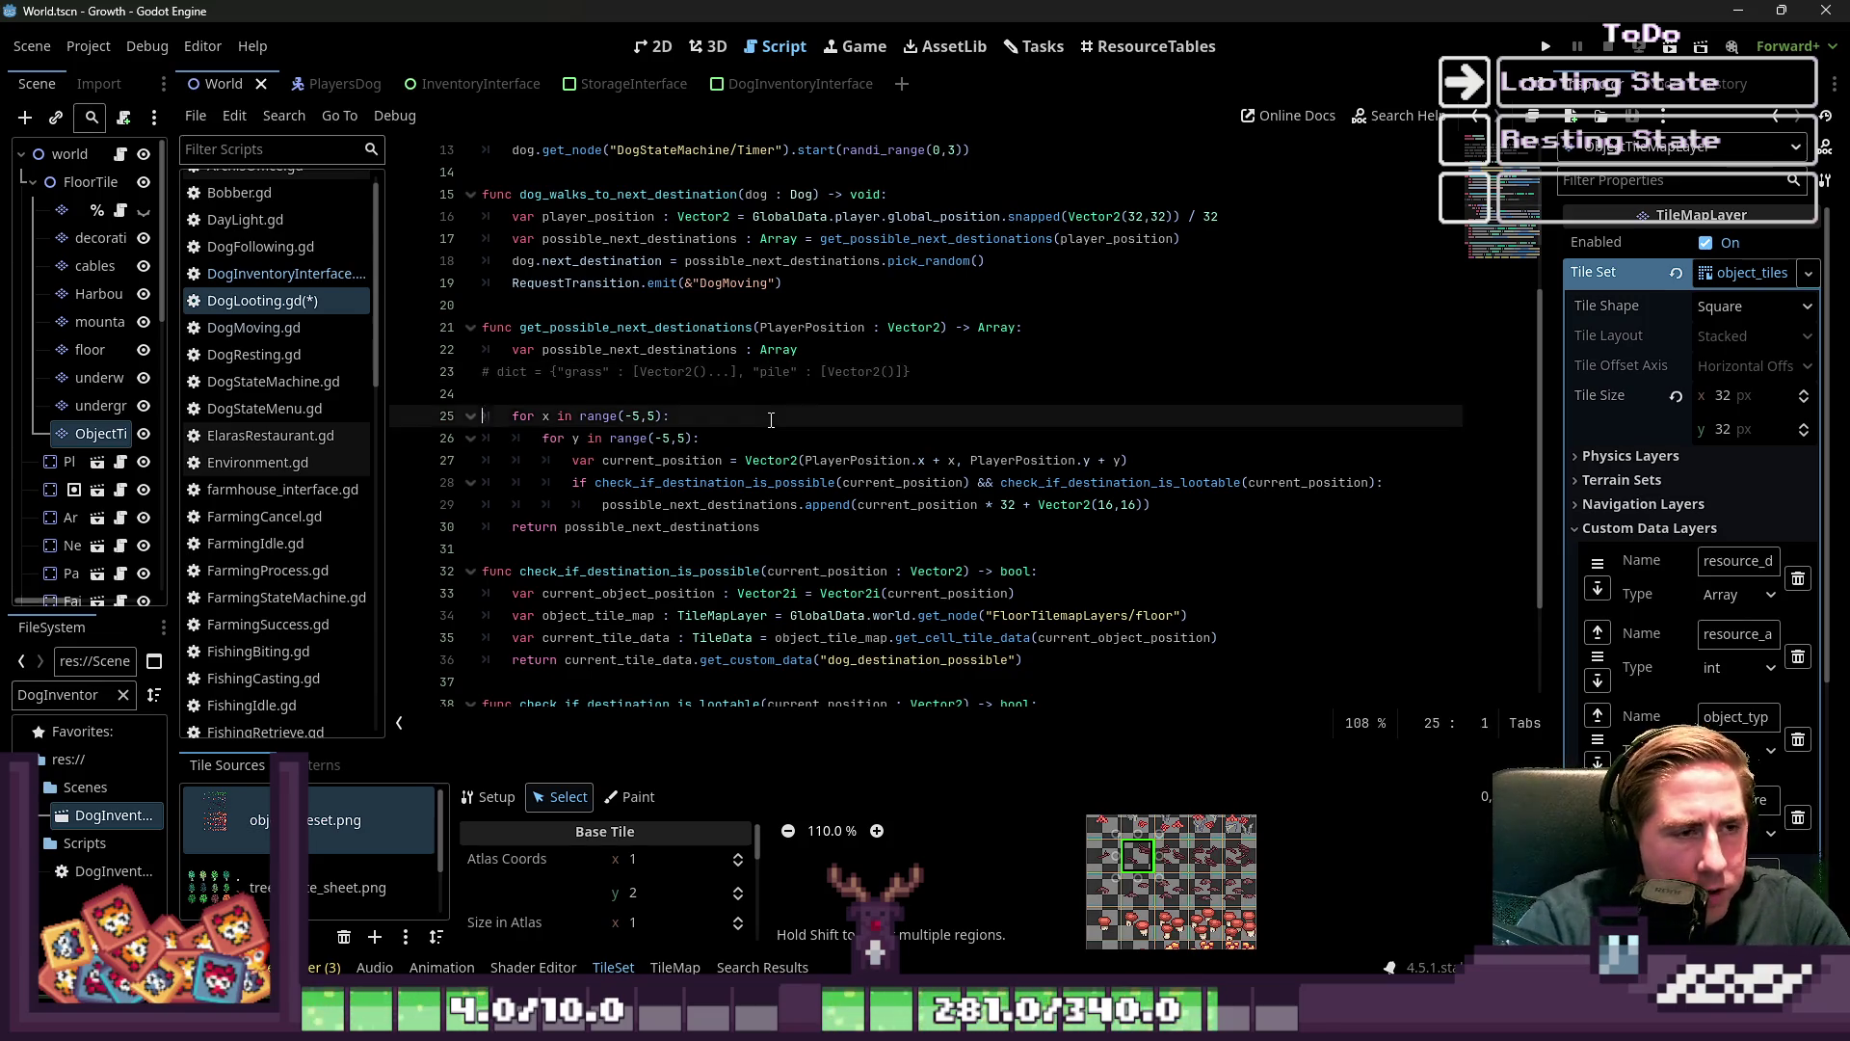
- Add a comma after the "pile" : [Vector2()] entry closing the line 23 comment
key("Down")
scroll(1164, 413, "down", 3)
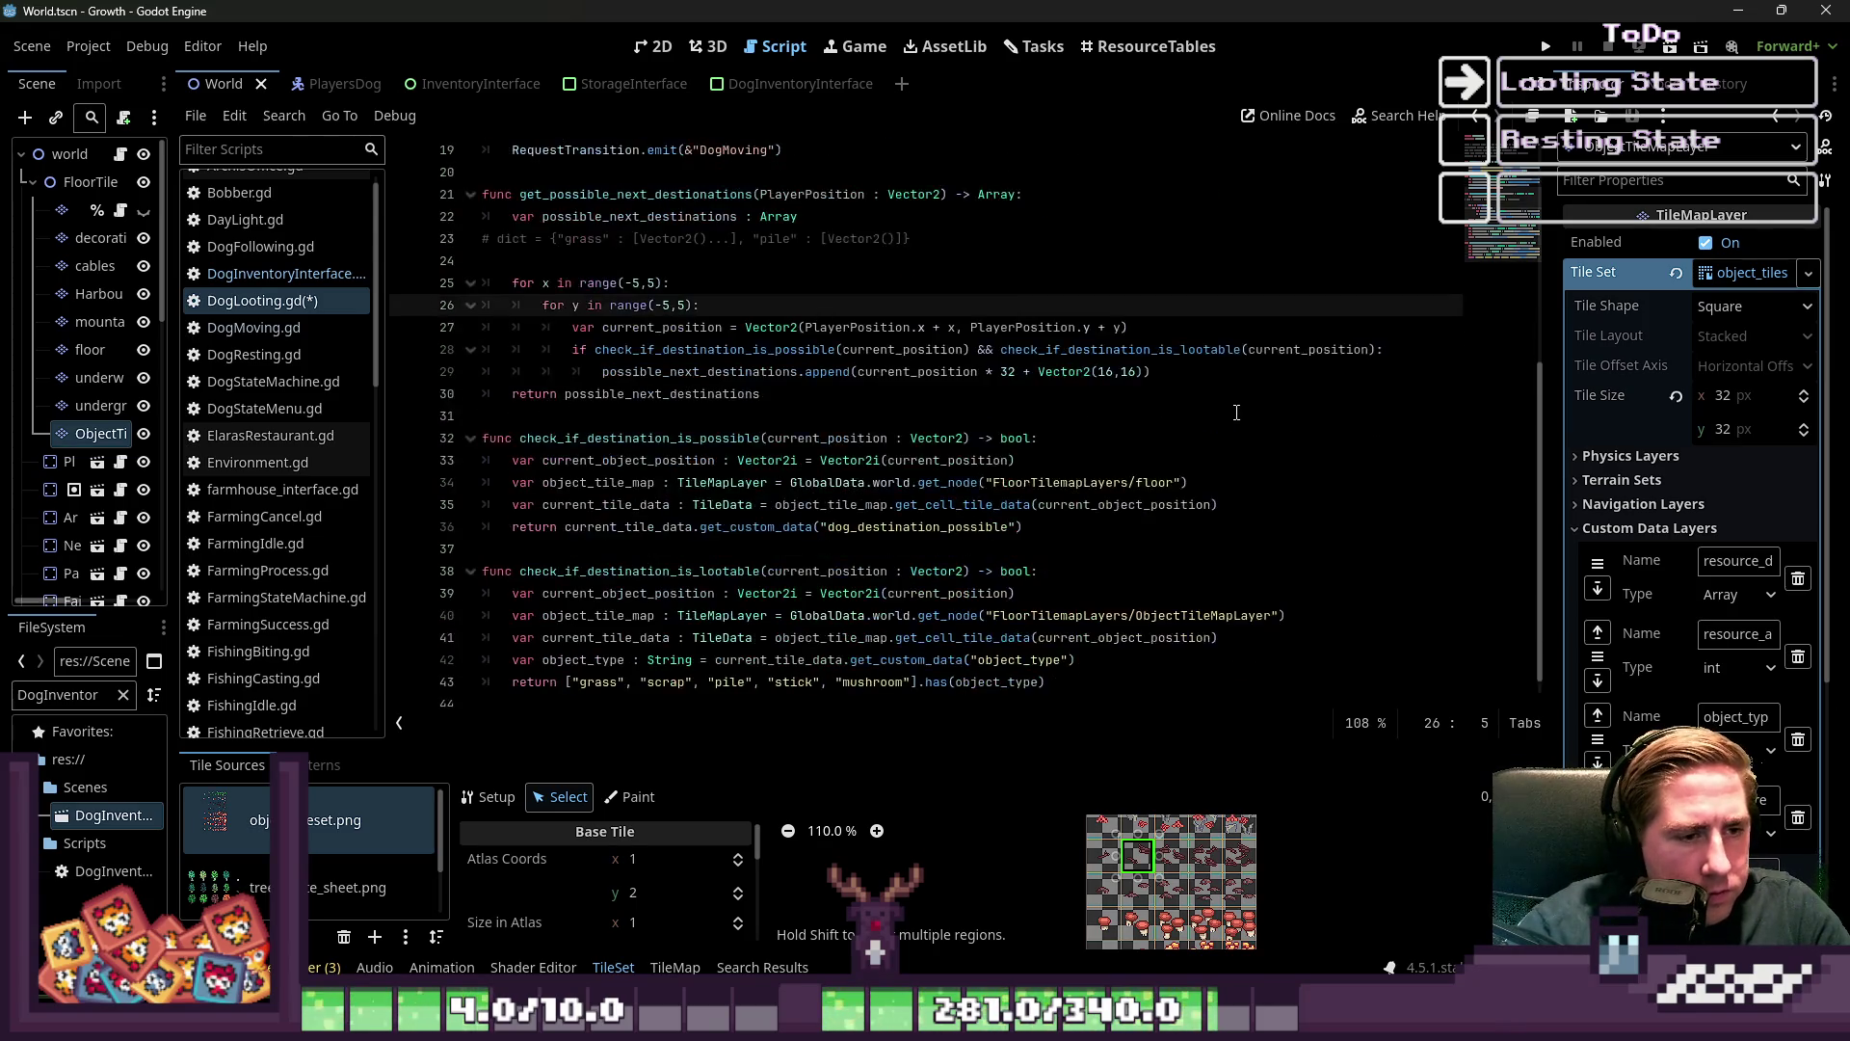
scroll(1005, 552, "up", 1)
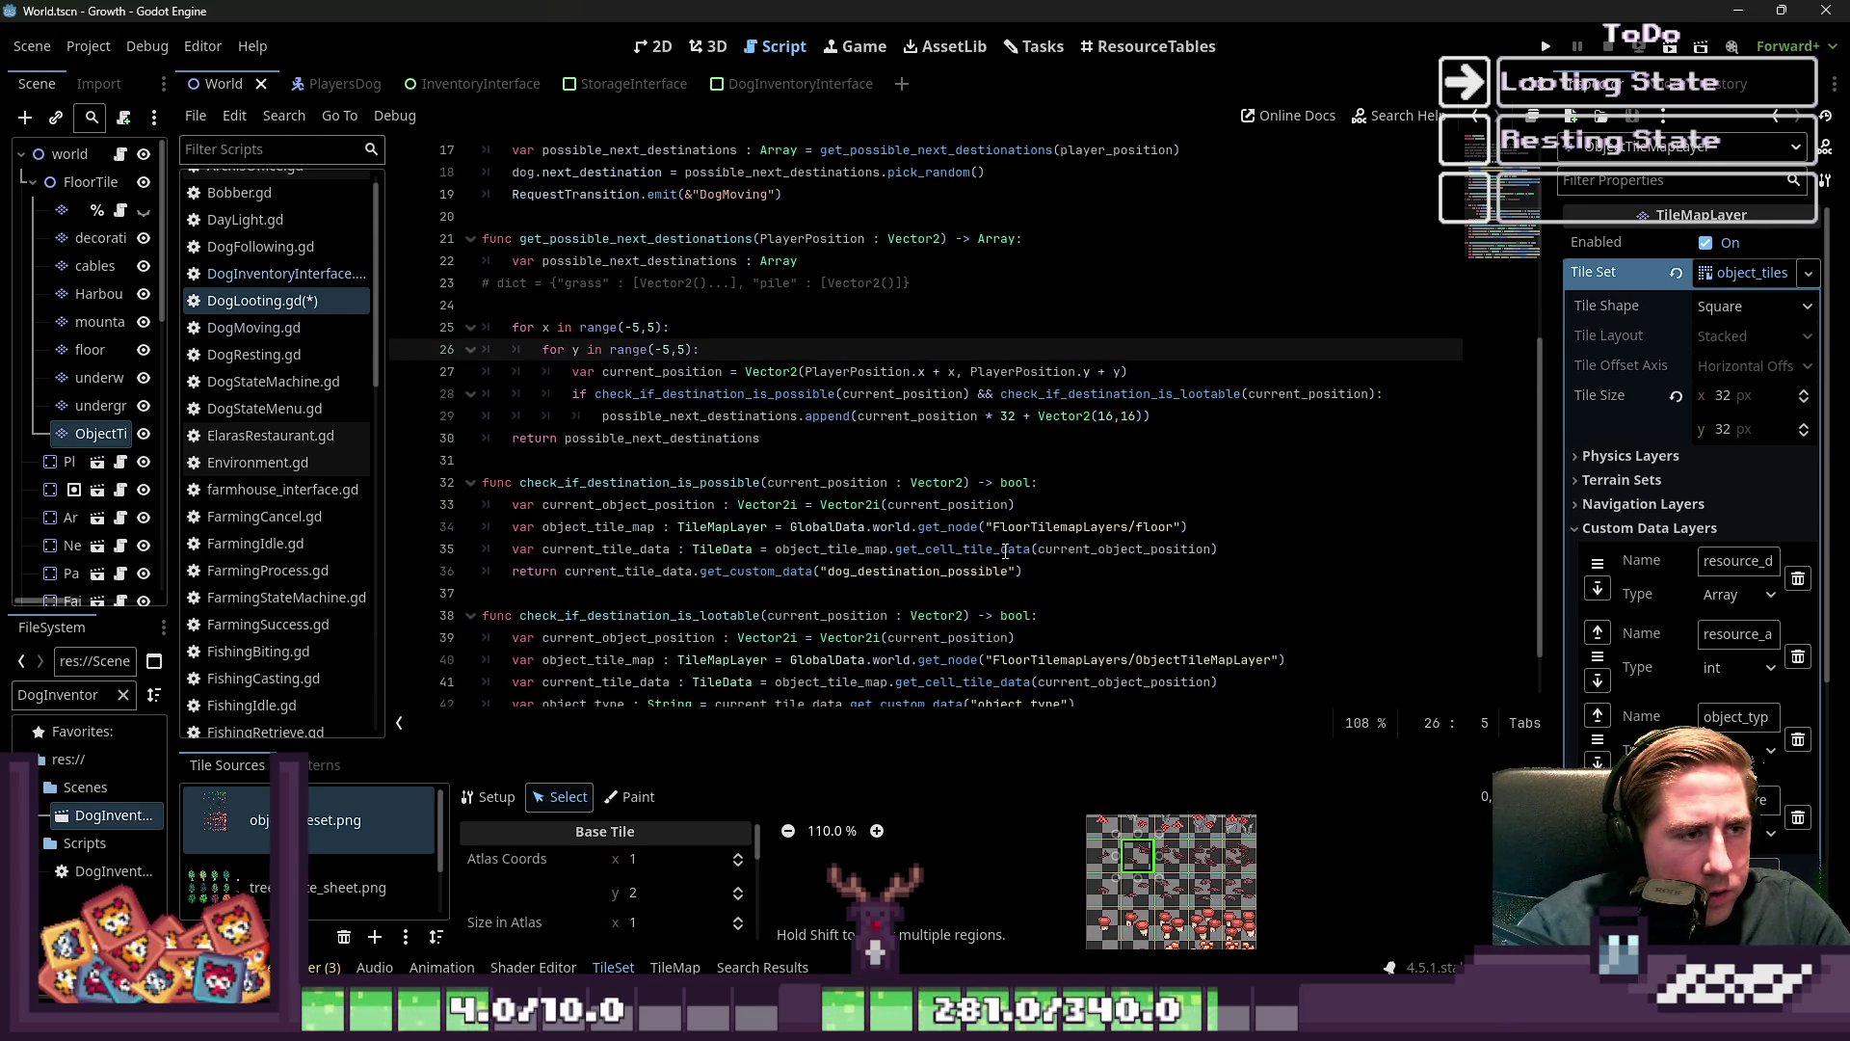
scroll(1005, 552, "up", 2)
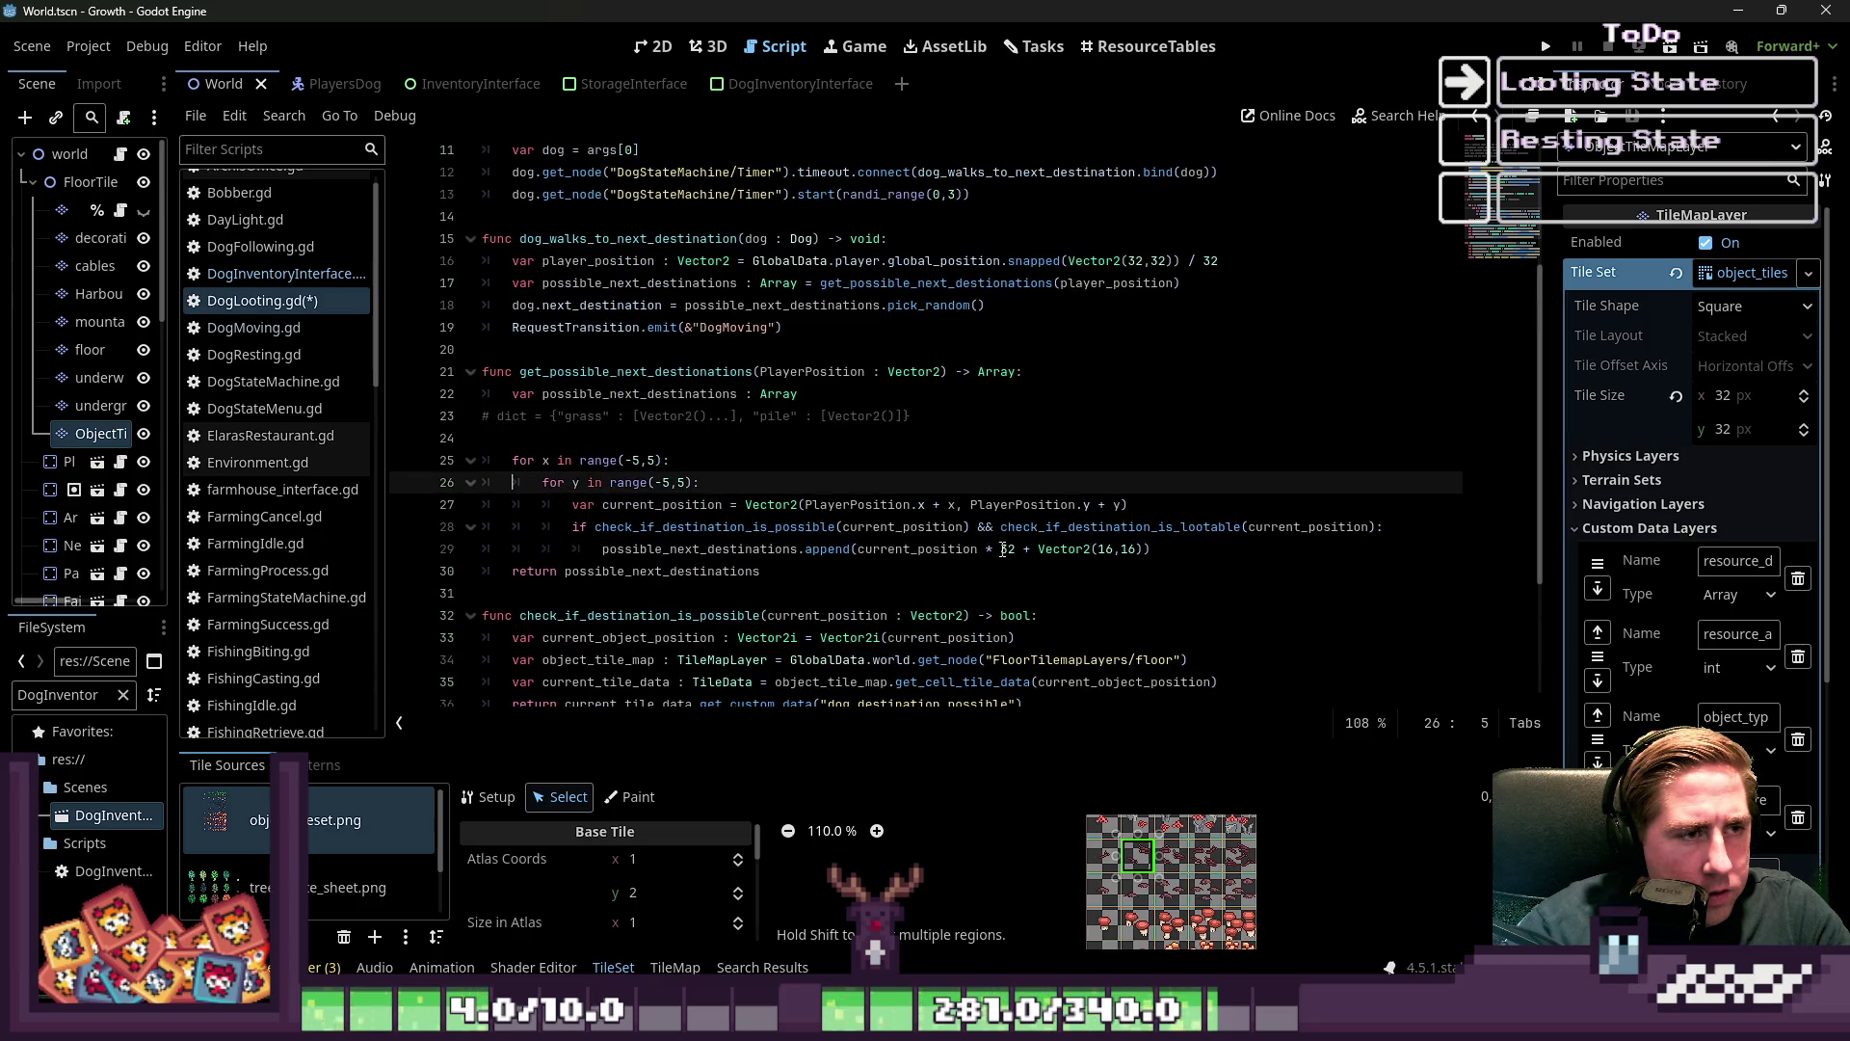
left_click(768, 403)
left_click(557, 439)
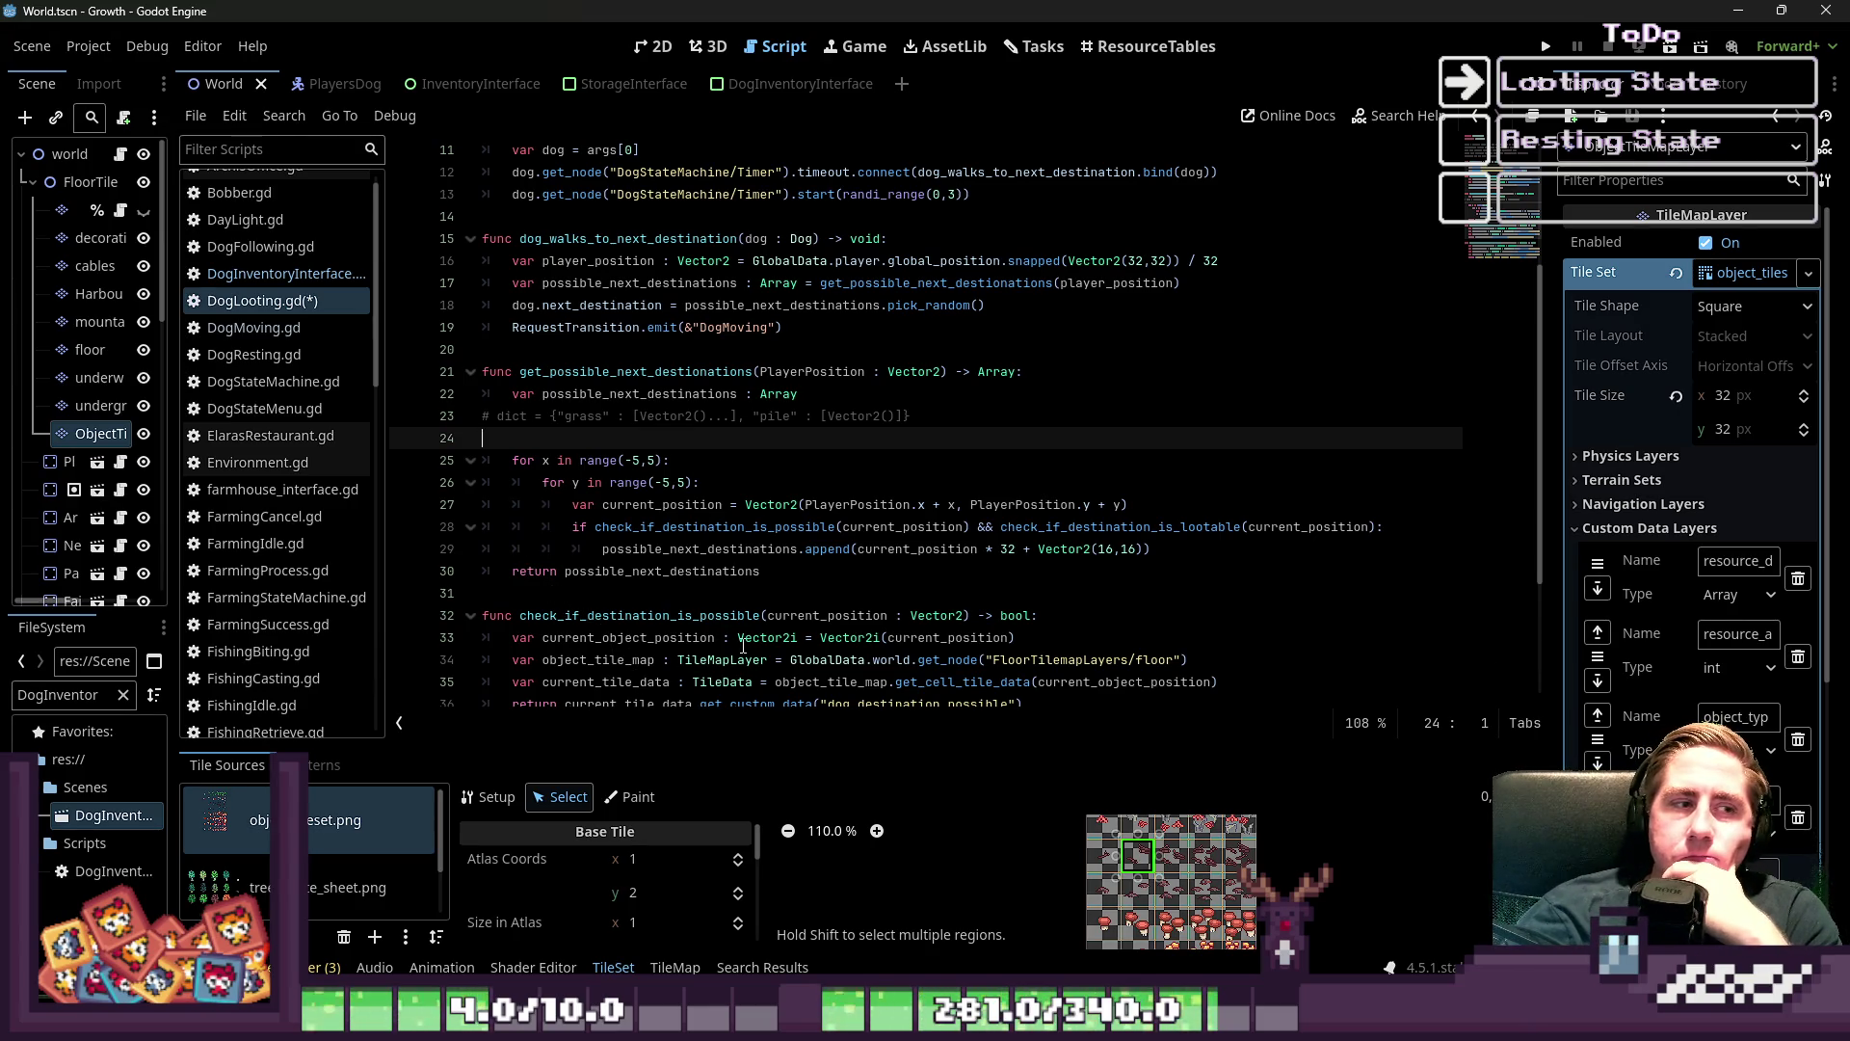
left_click(632, 349)
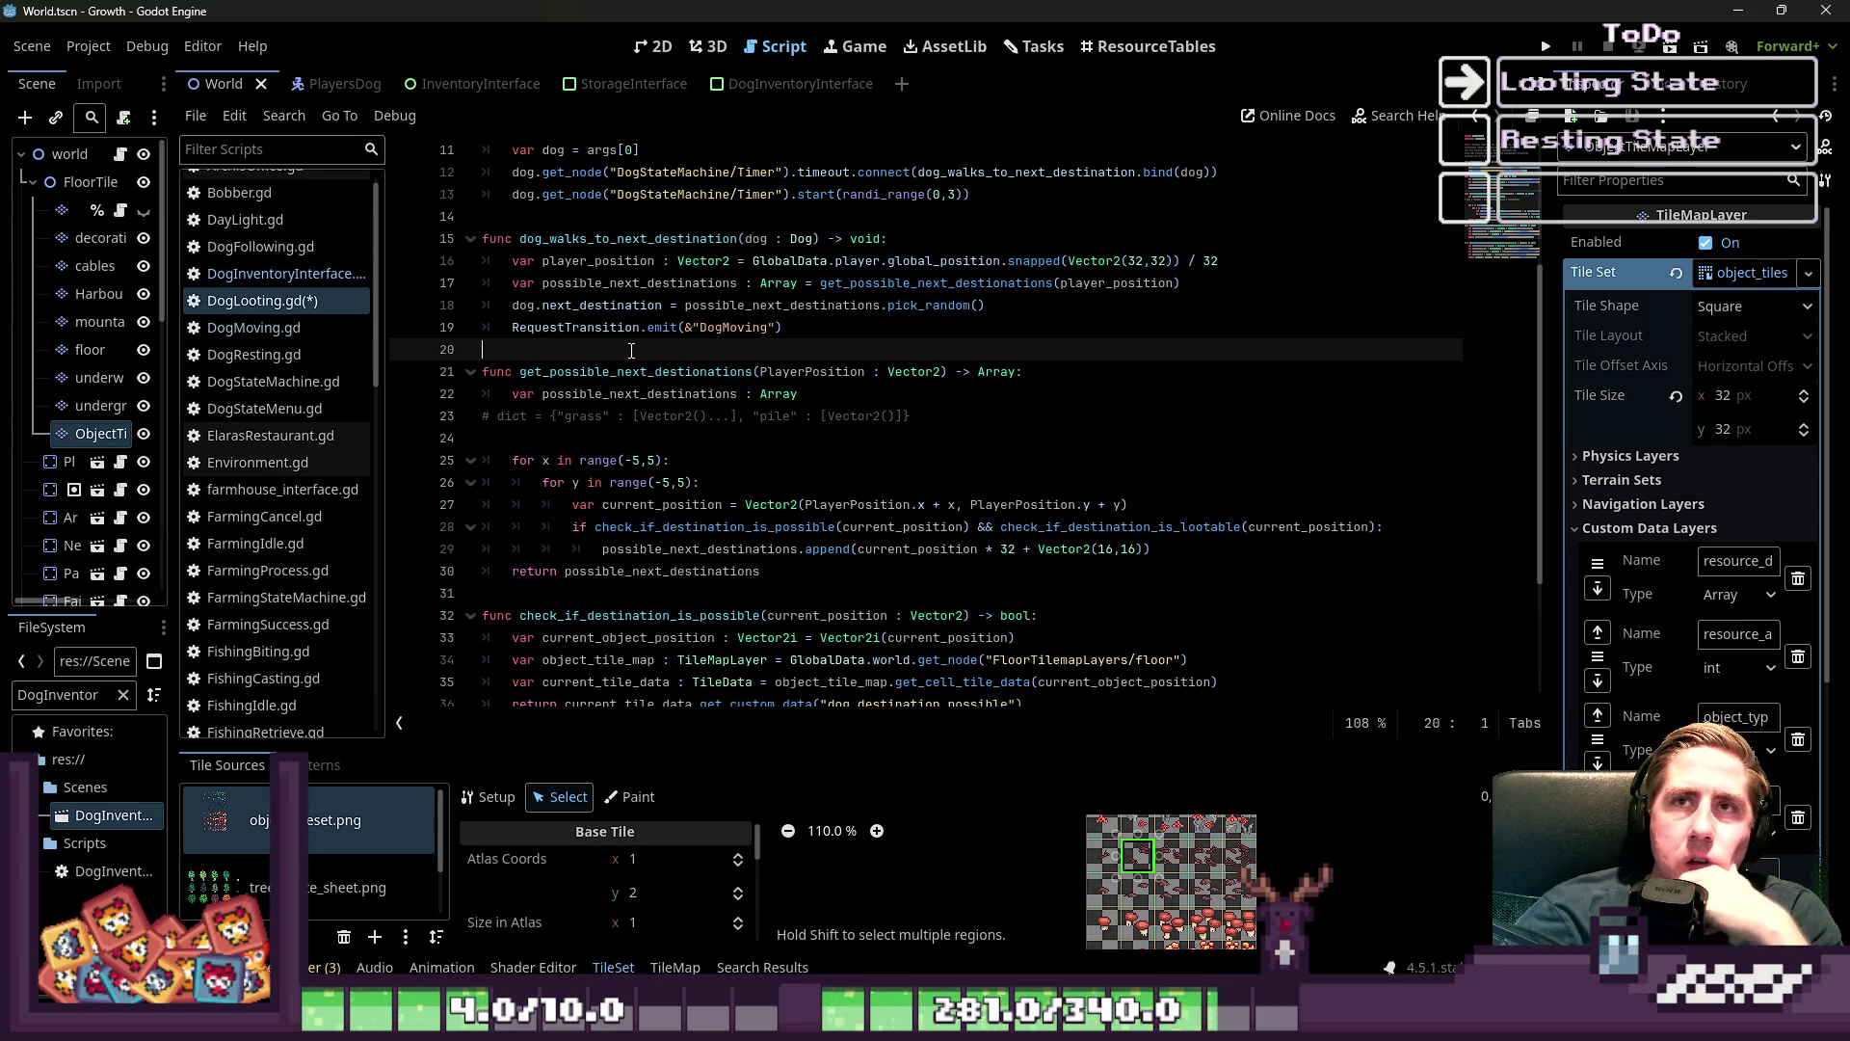
left_click(627, 416)
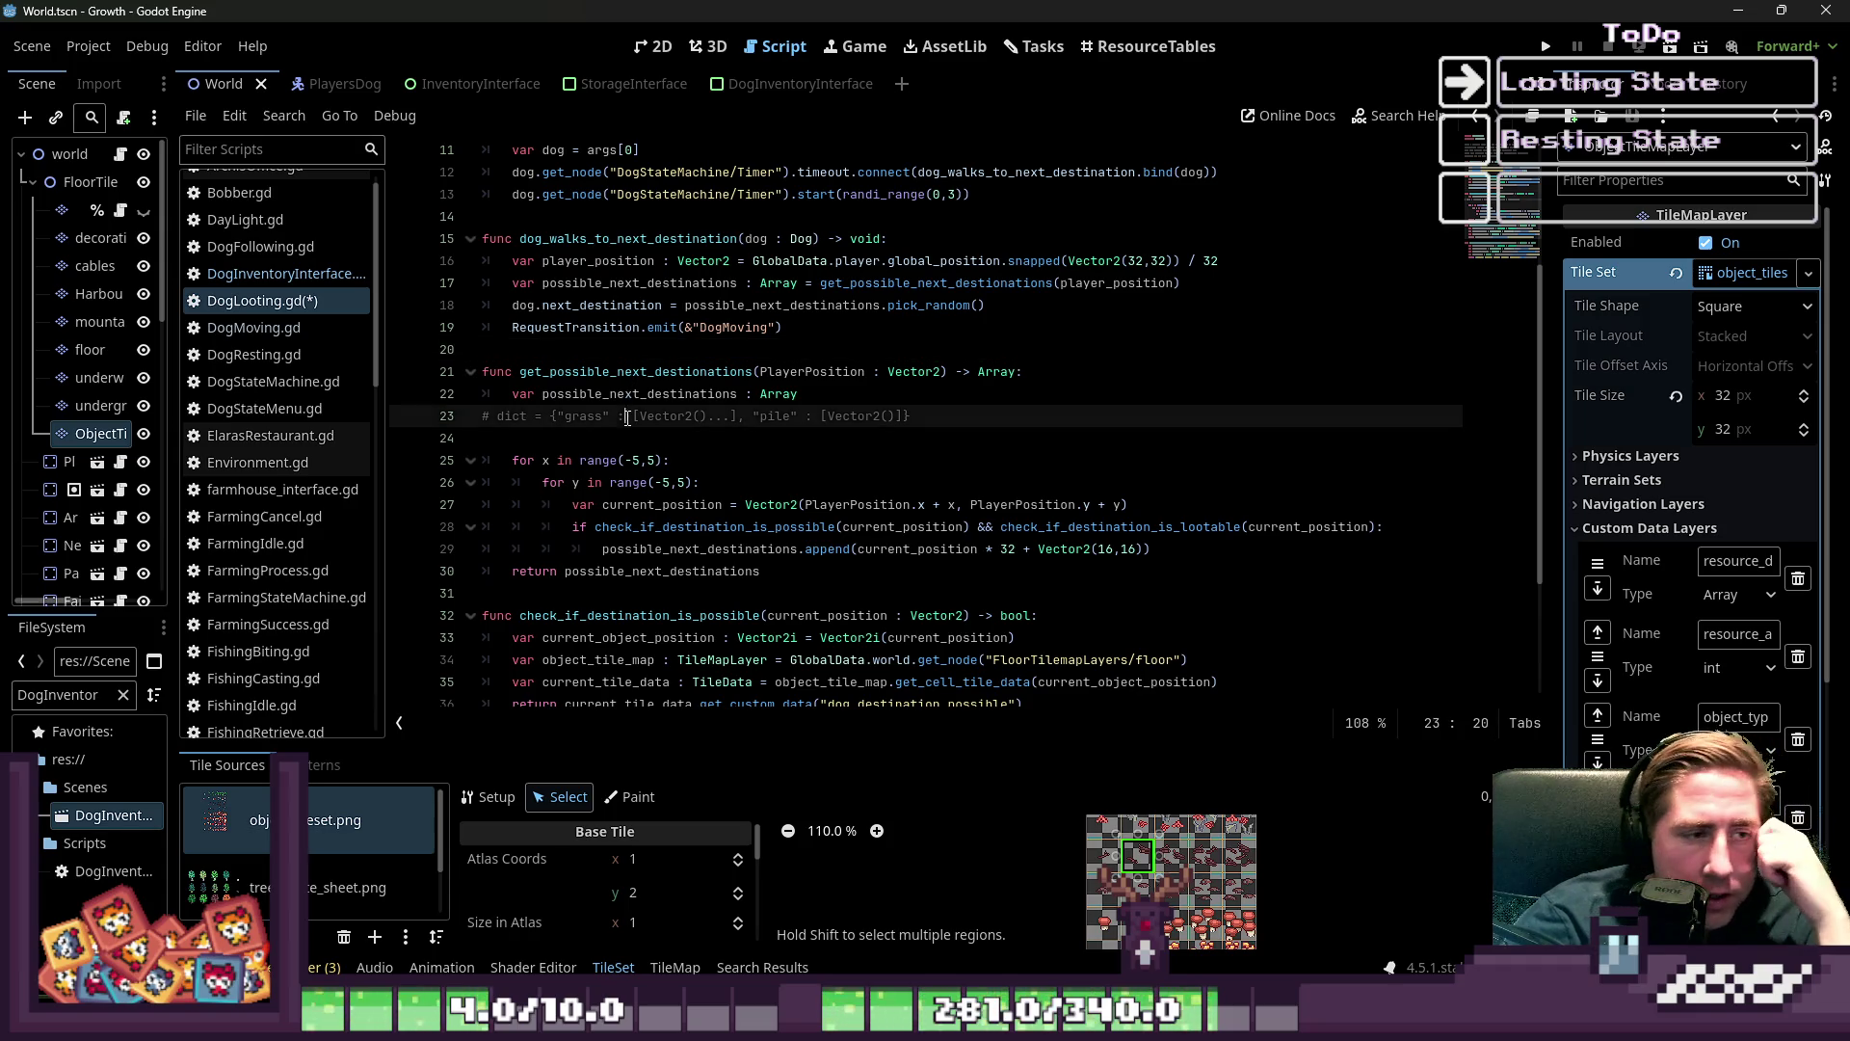
left_click(624, 430)
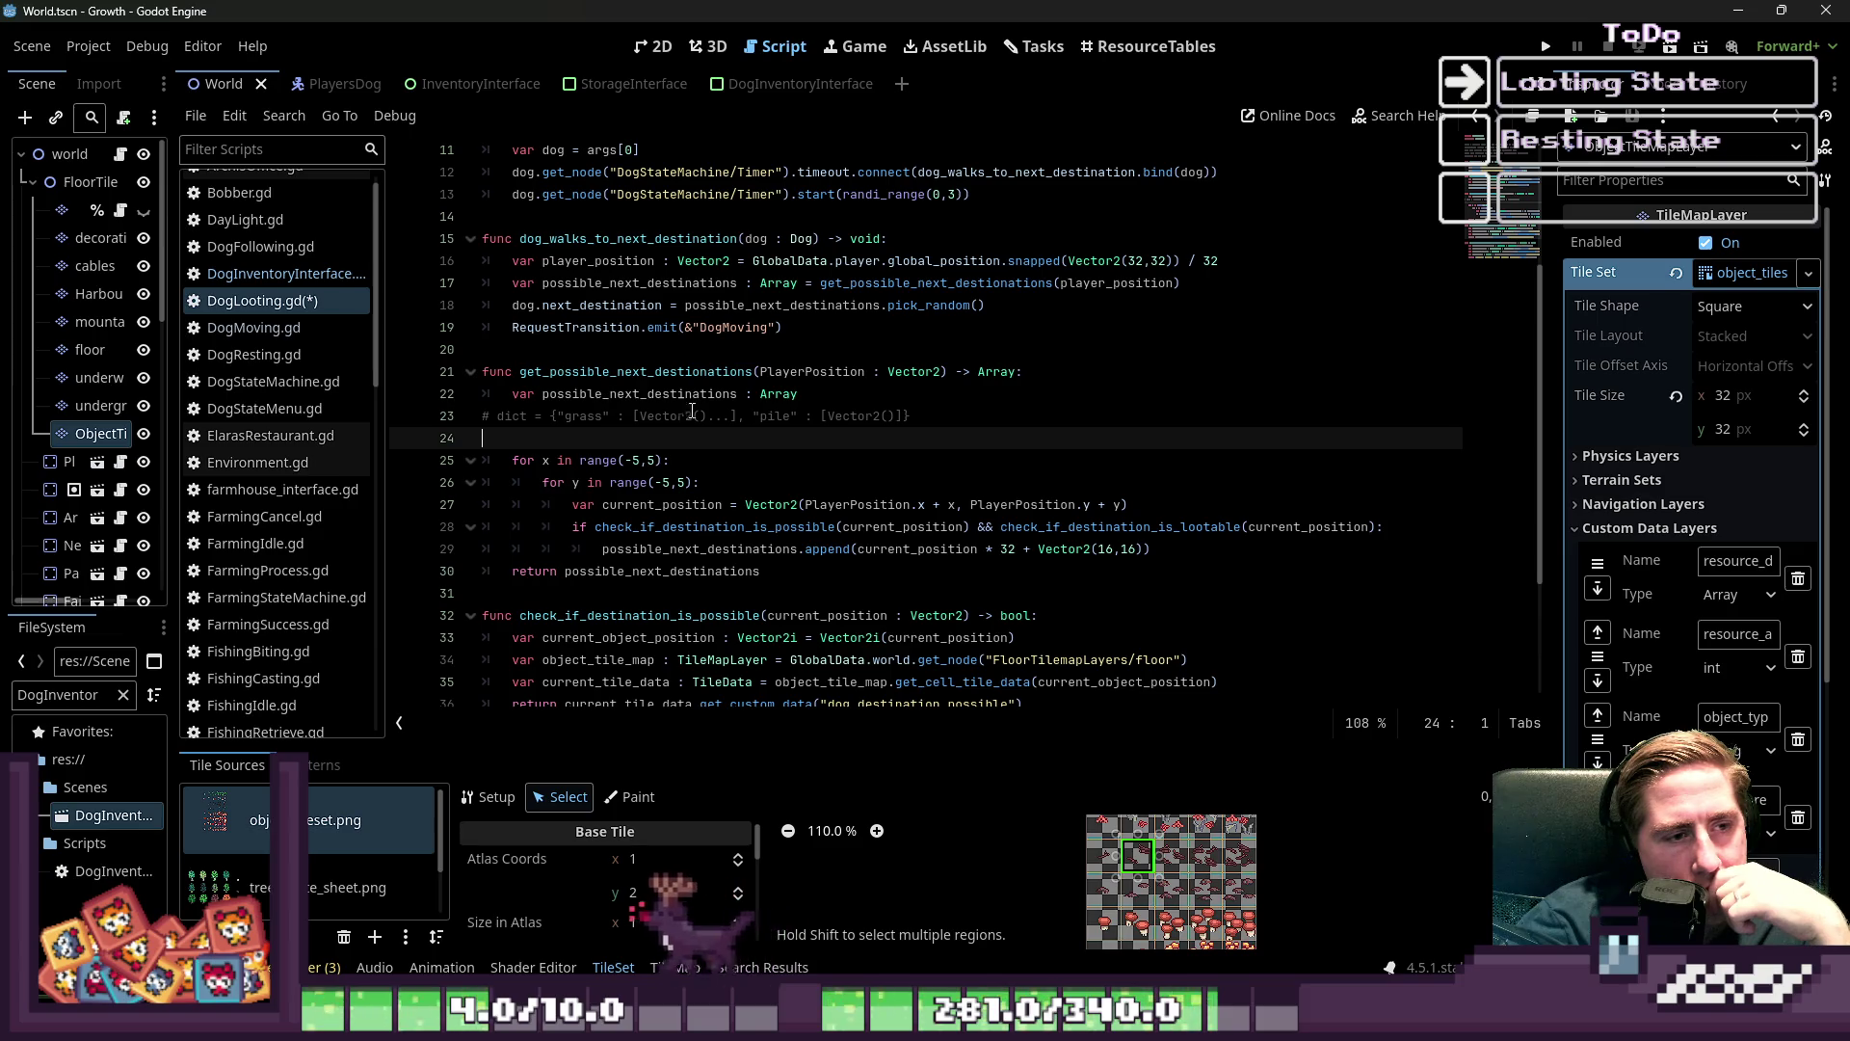
left_click(903, 415)
type(",")
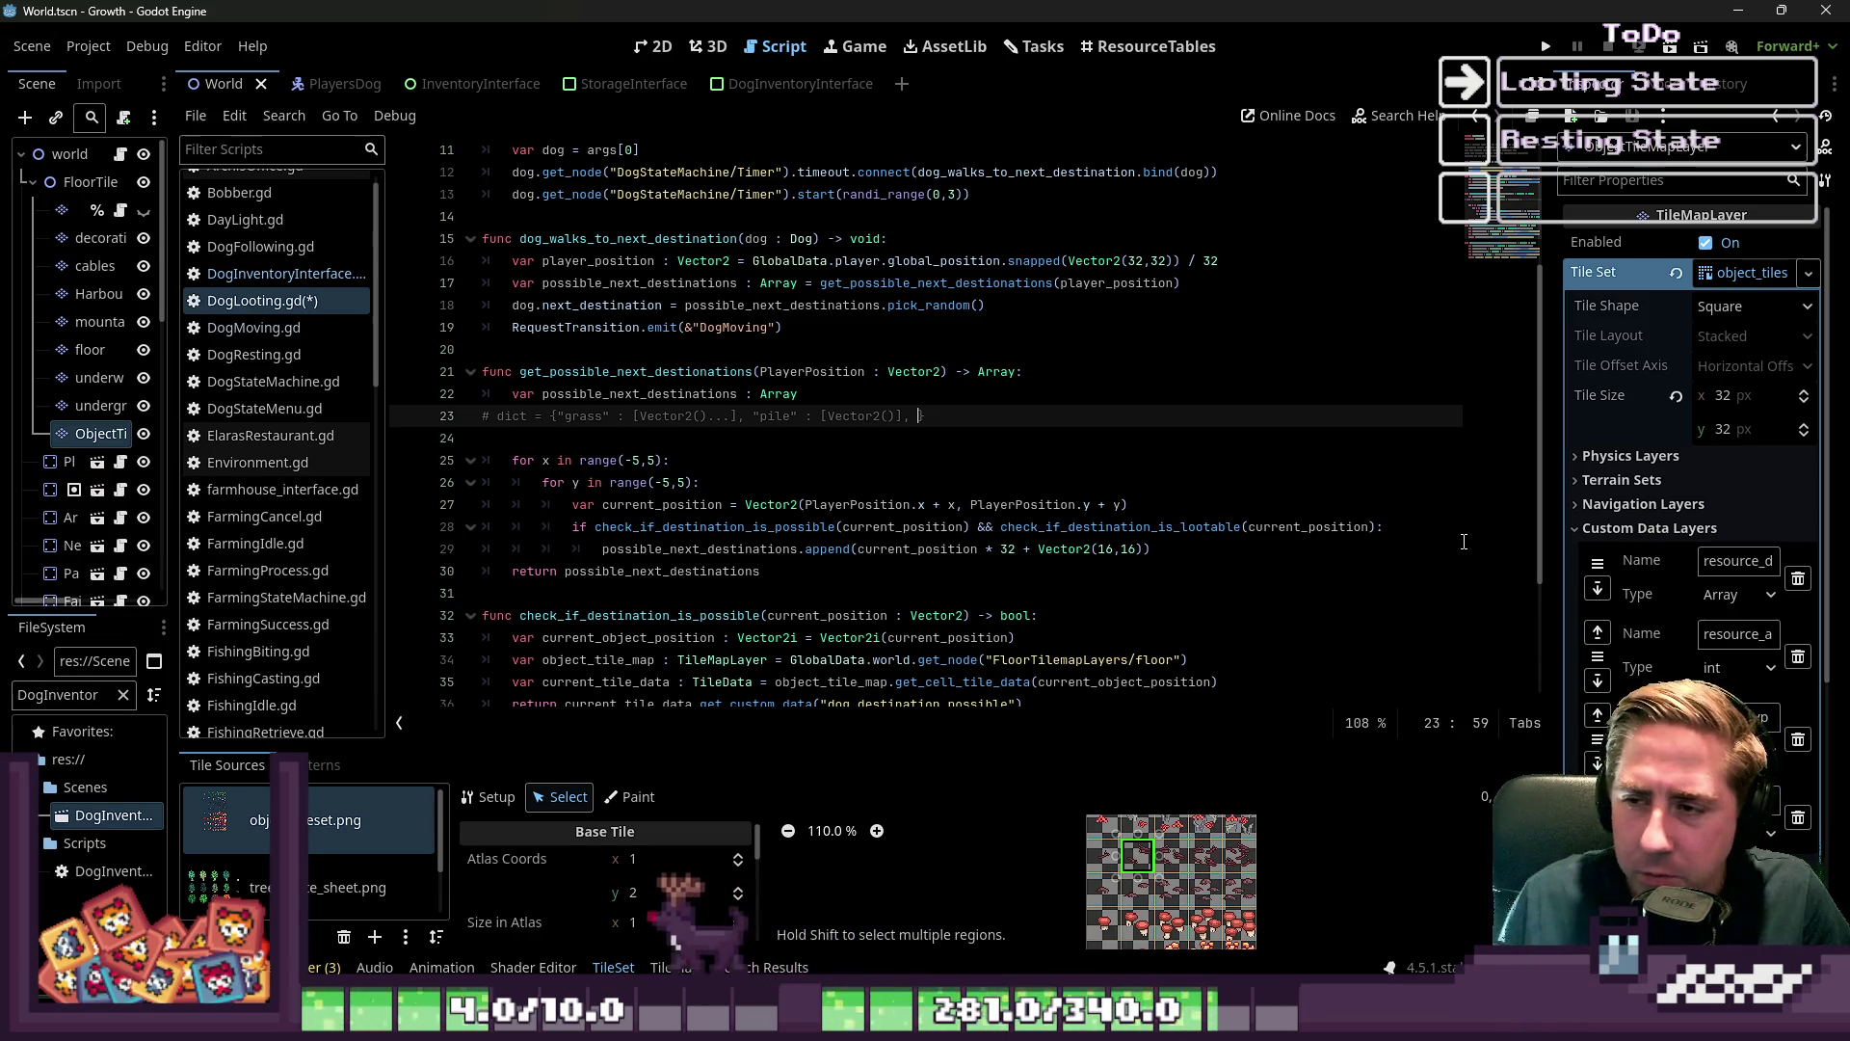
key("Down")
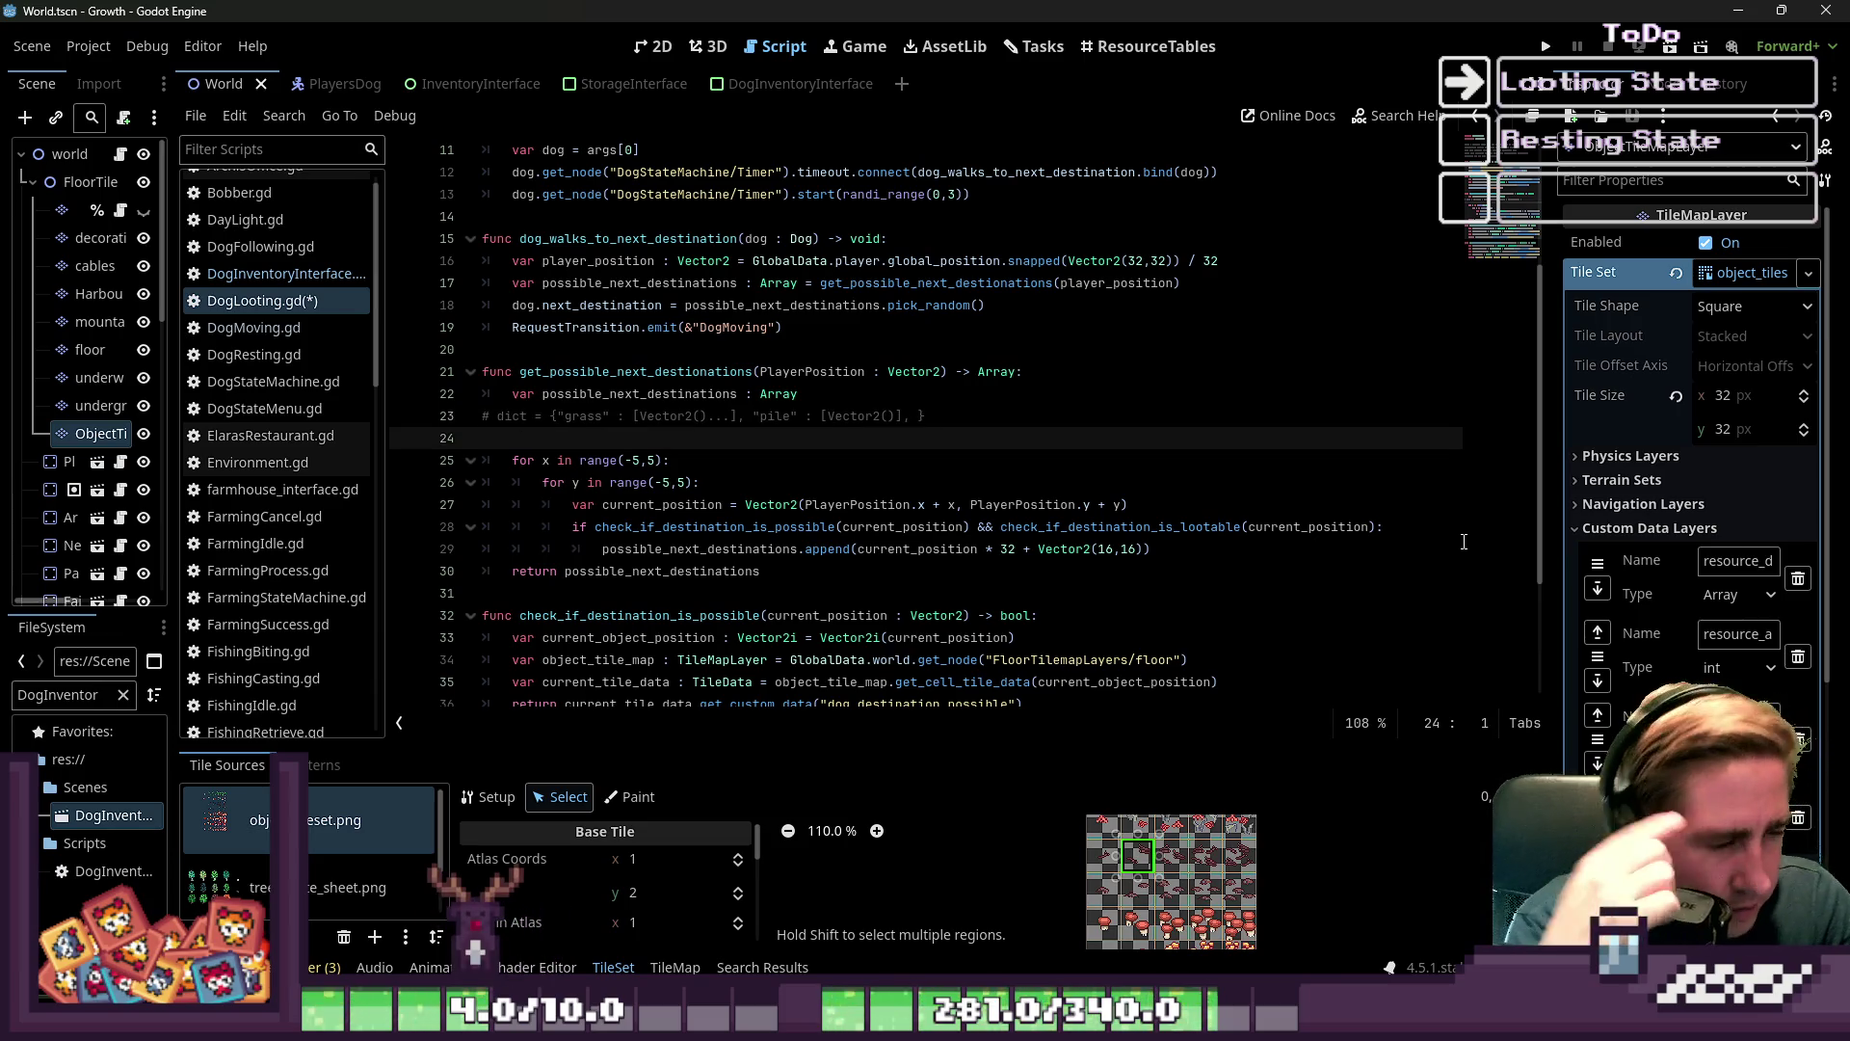
- Add an indented comment line '# match key:' below line 24
key("Return")
key("Up")
type("#")
key("Tab")
key("Tab")
type("match ")
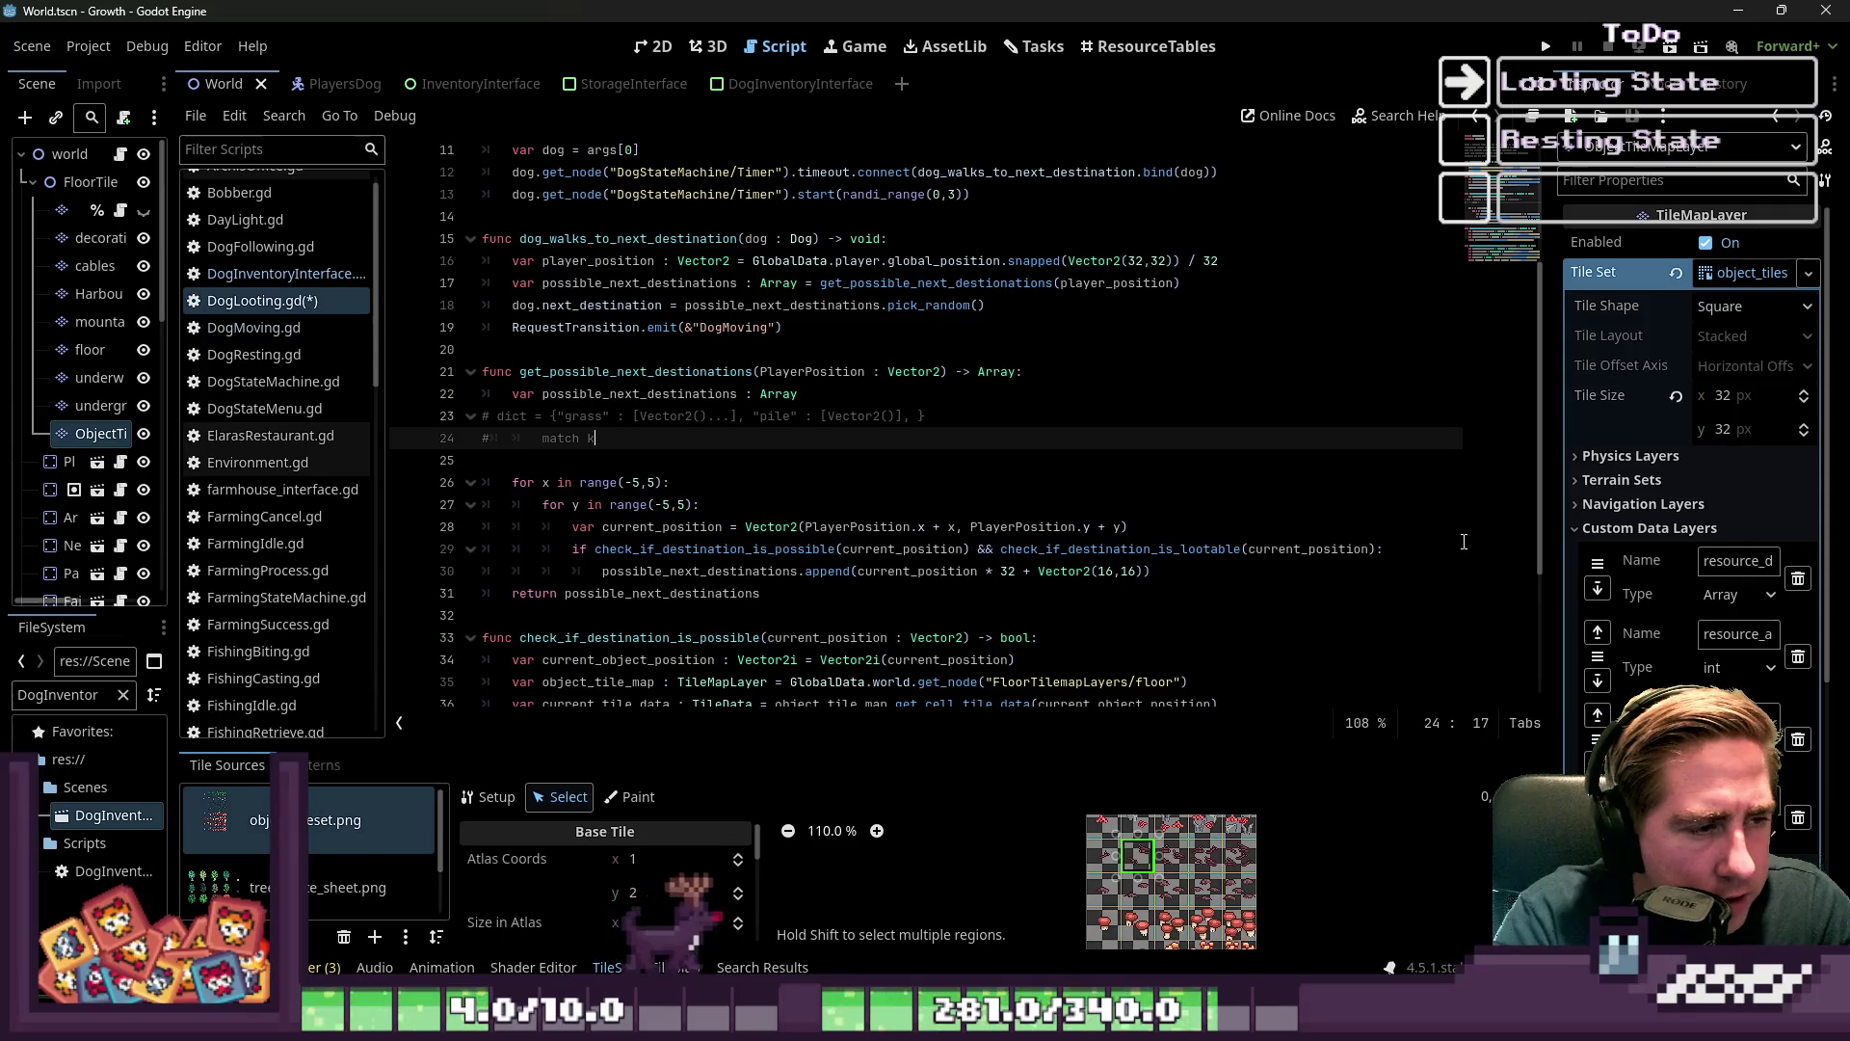
type("key:")
key("Return")
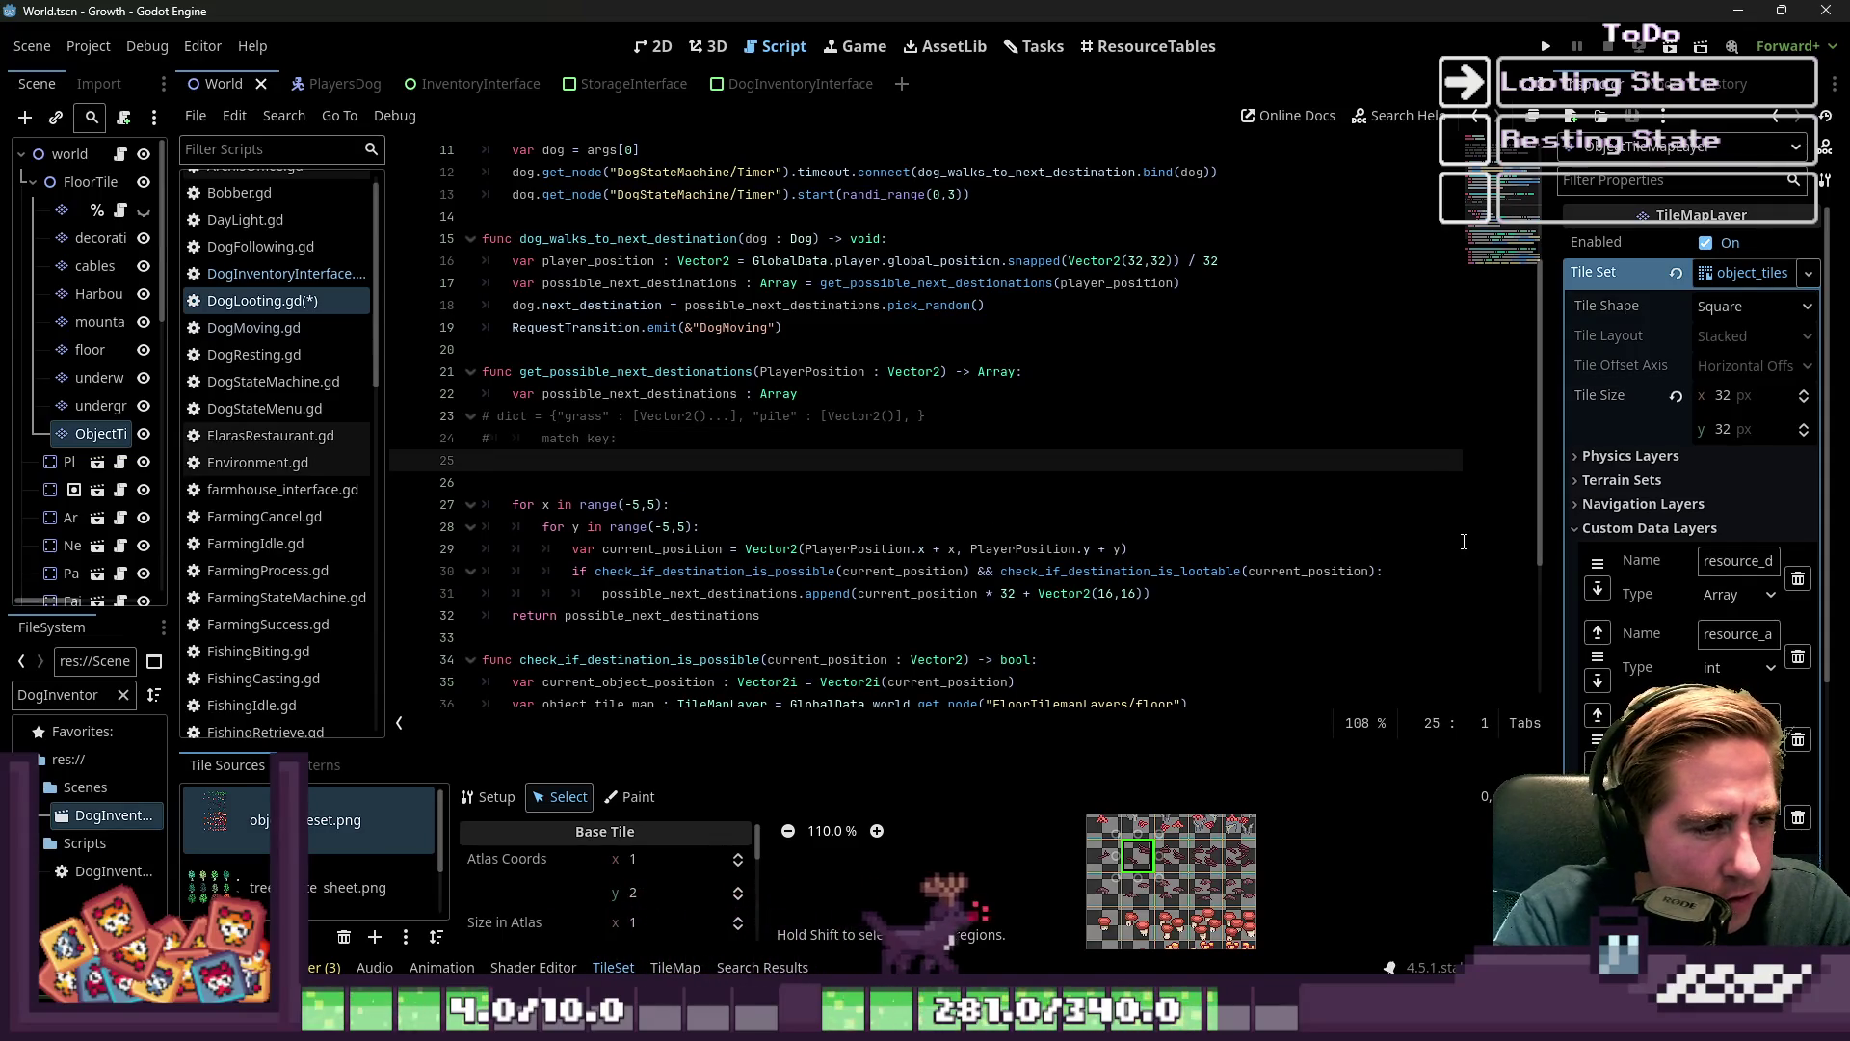
- Draft a commented 'for dict.get_keys()' line above it, then delete that text
key("Up")
key("Return")
key("Up")
key("Return")
type("#")
key("Tab")
key("Tab")
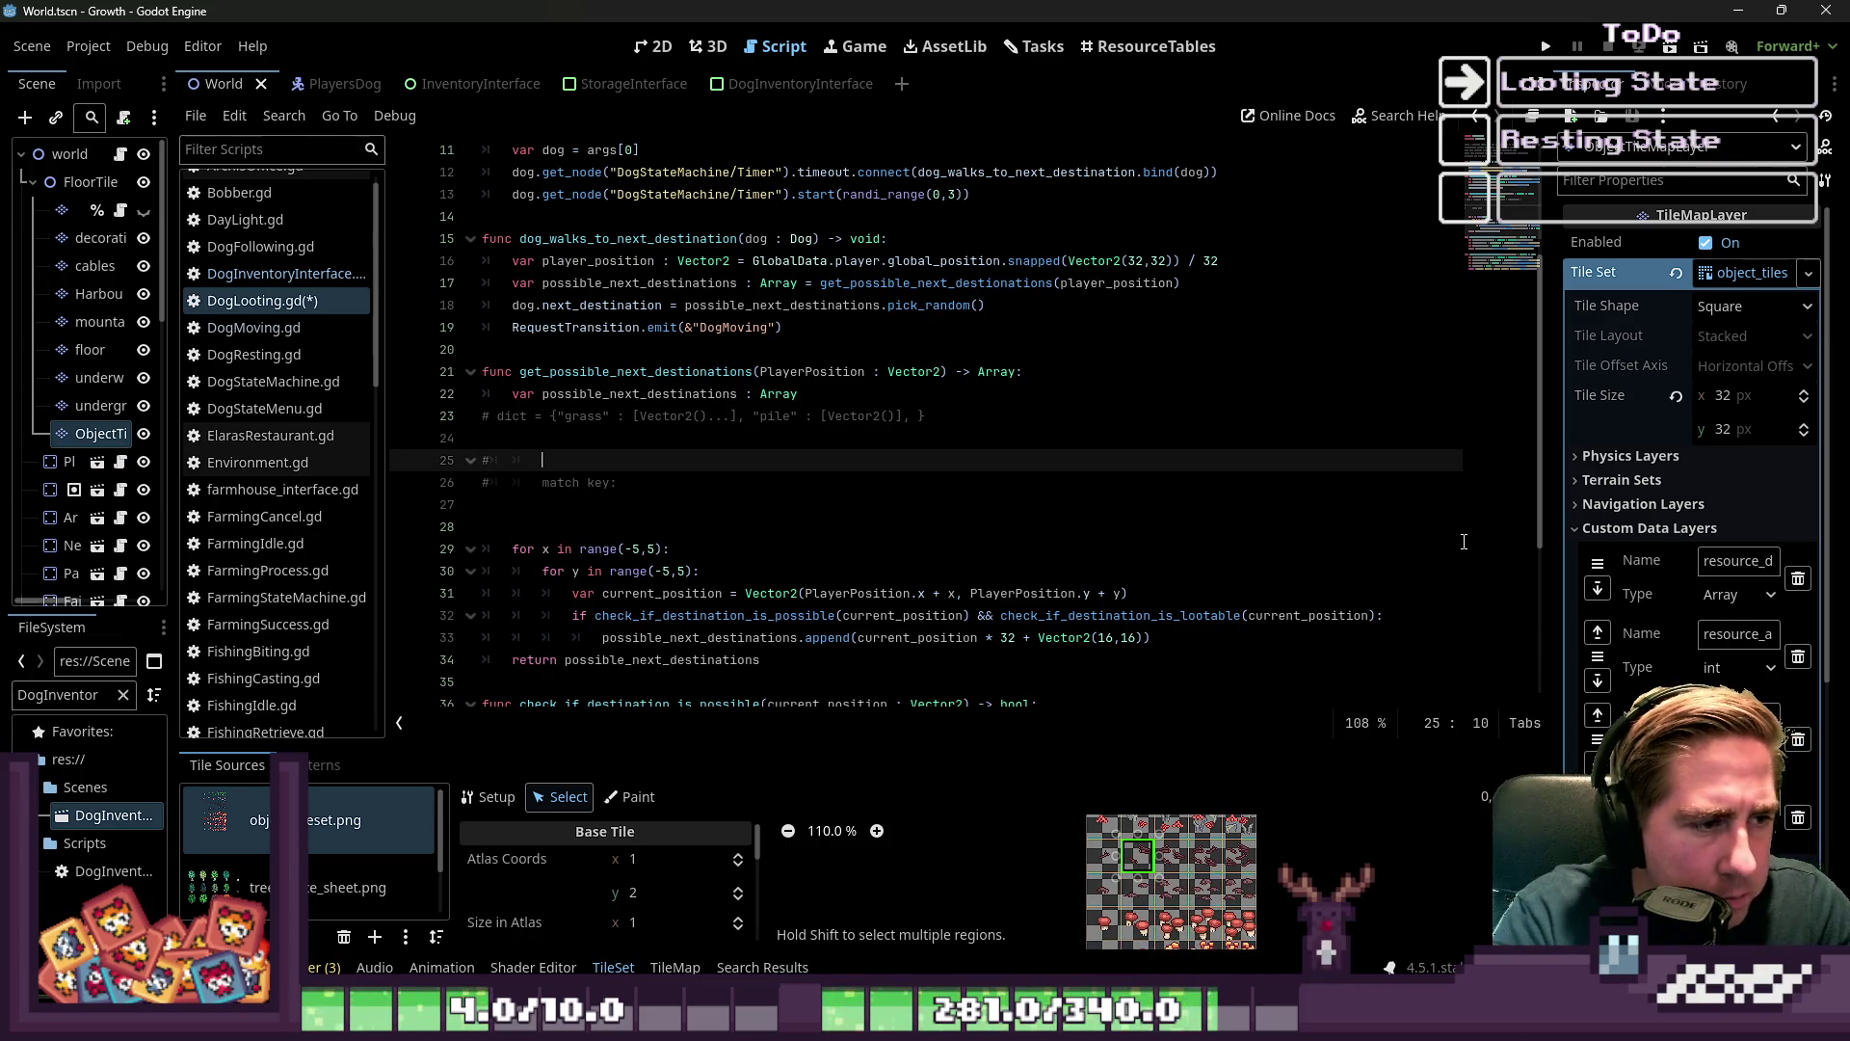
type("dict.get")
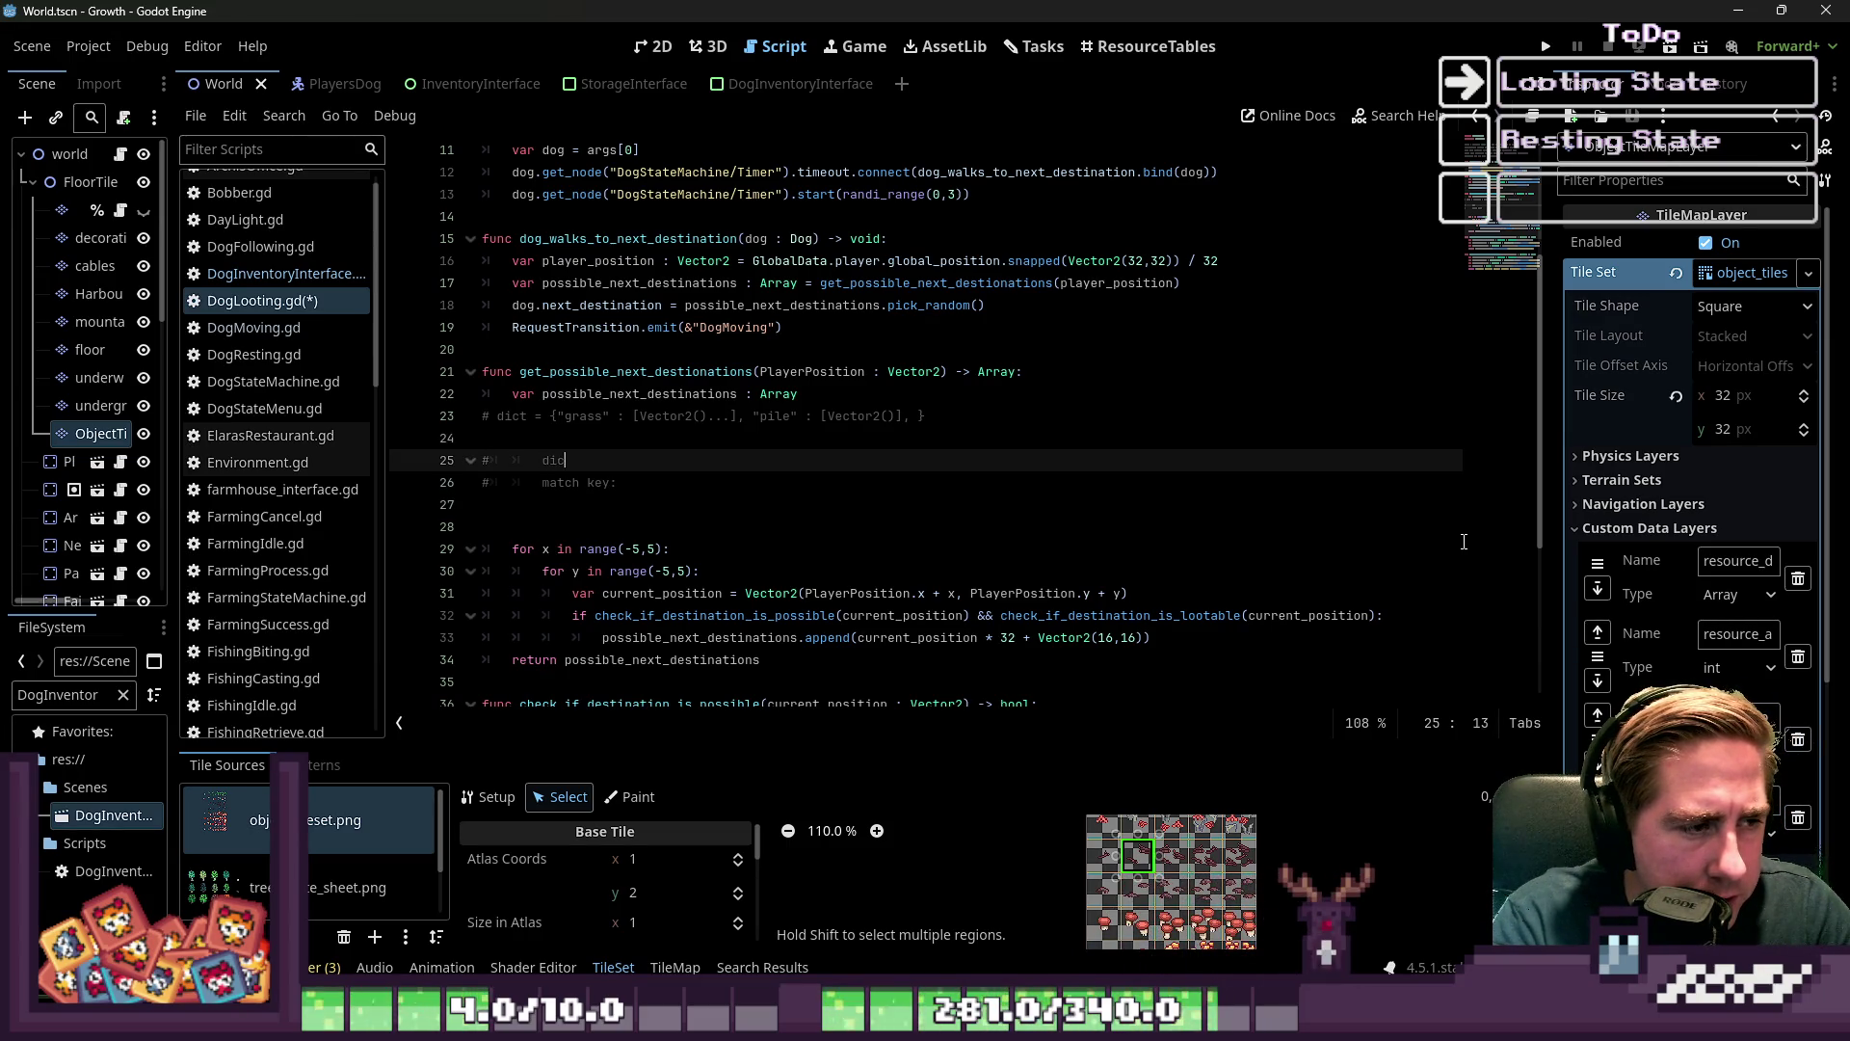
type("_kle")
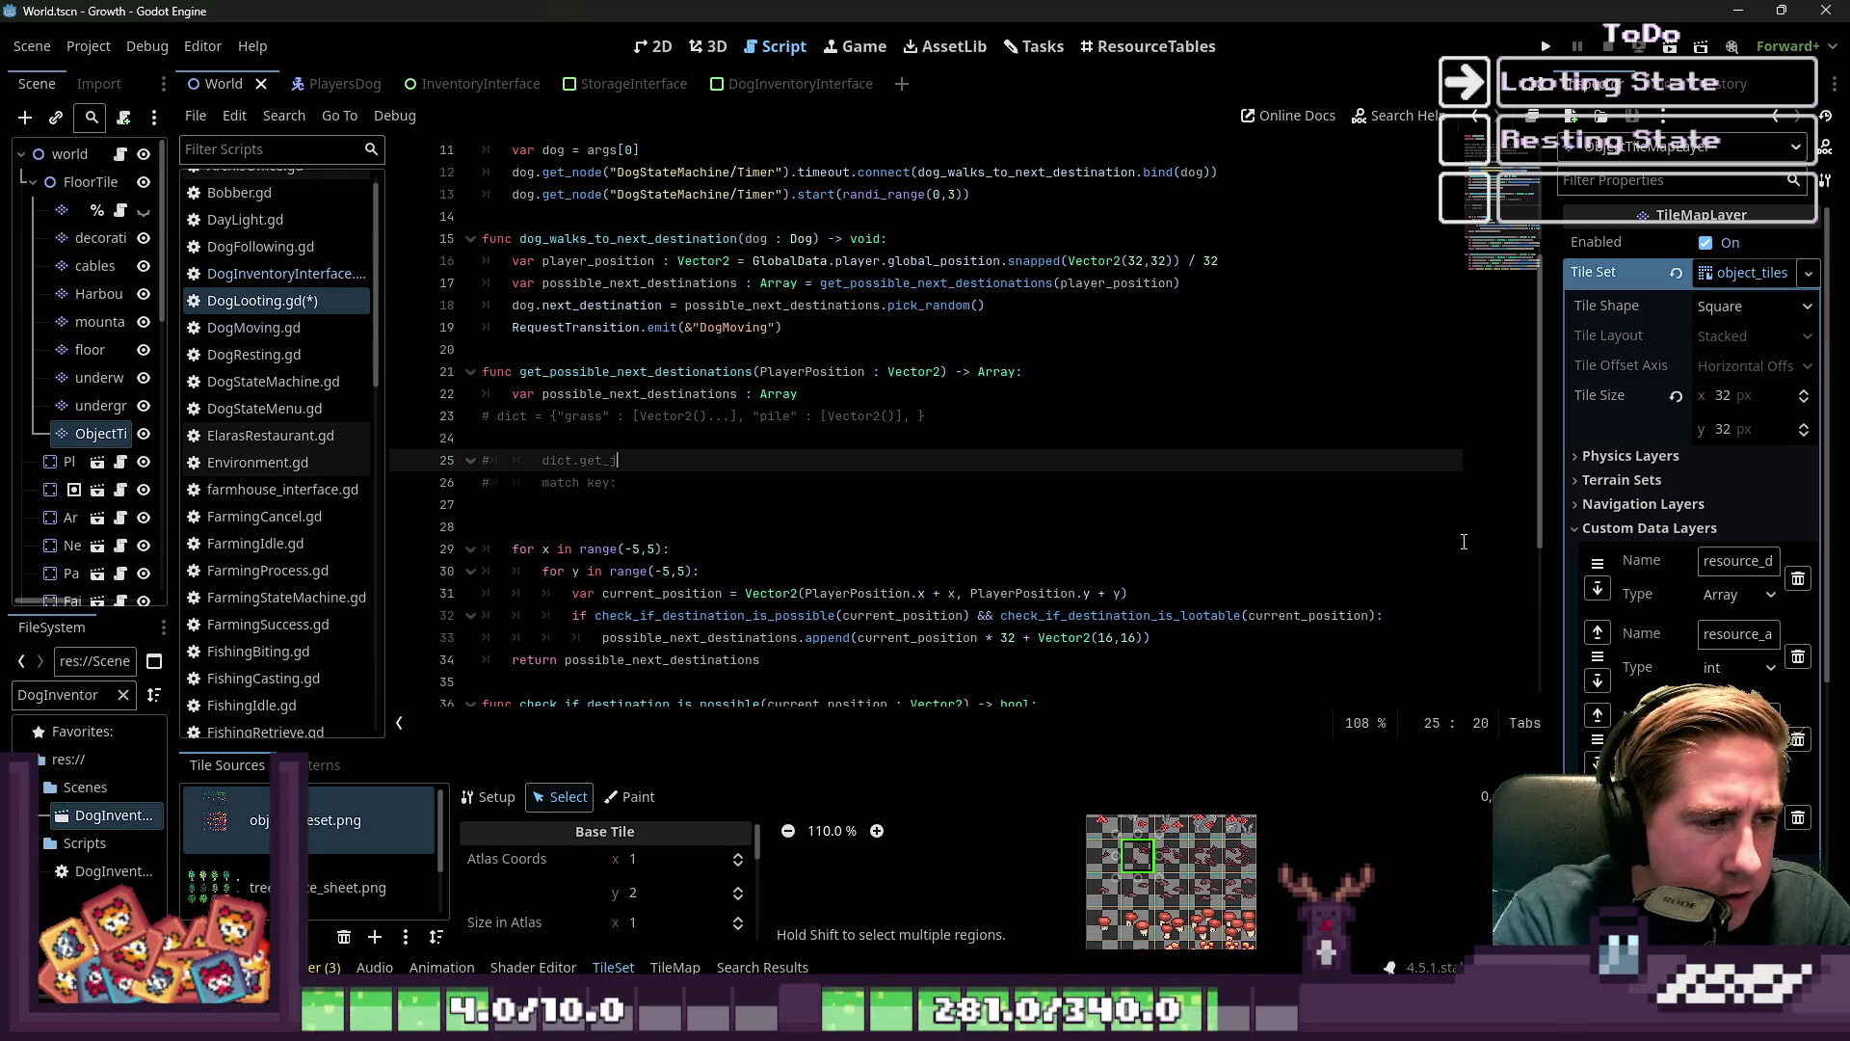
key("BackSpace")
key("BackSpace")
type("eys(=")
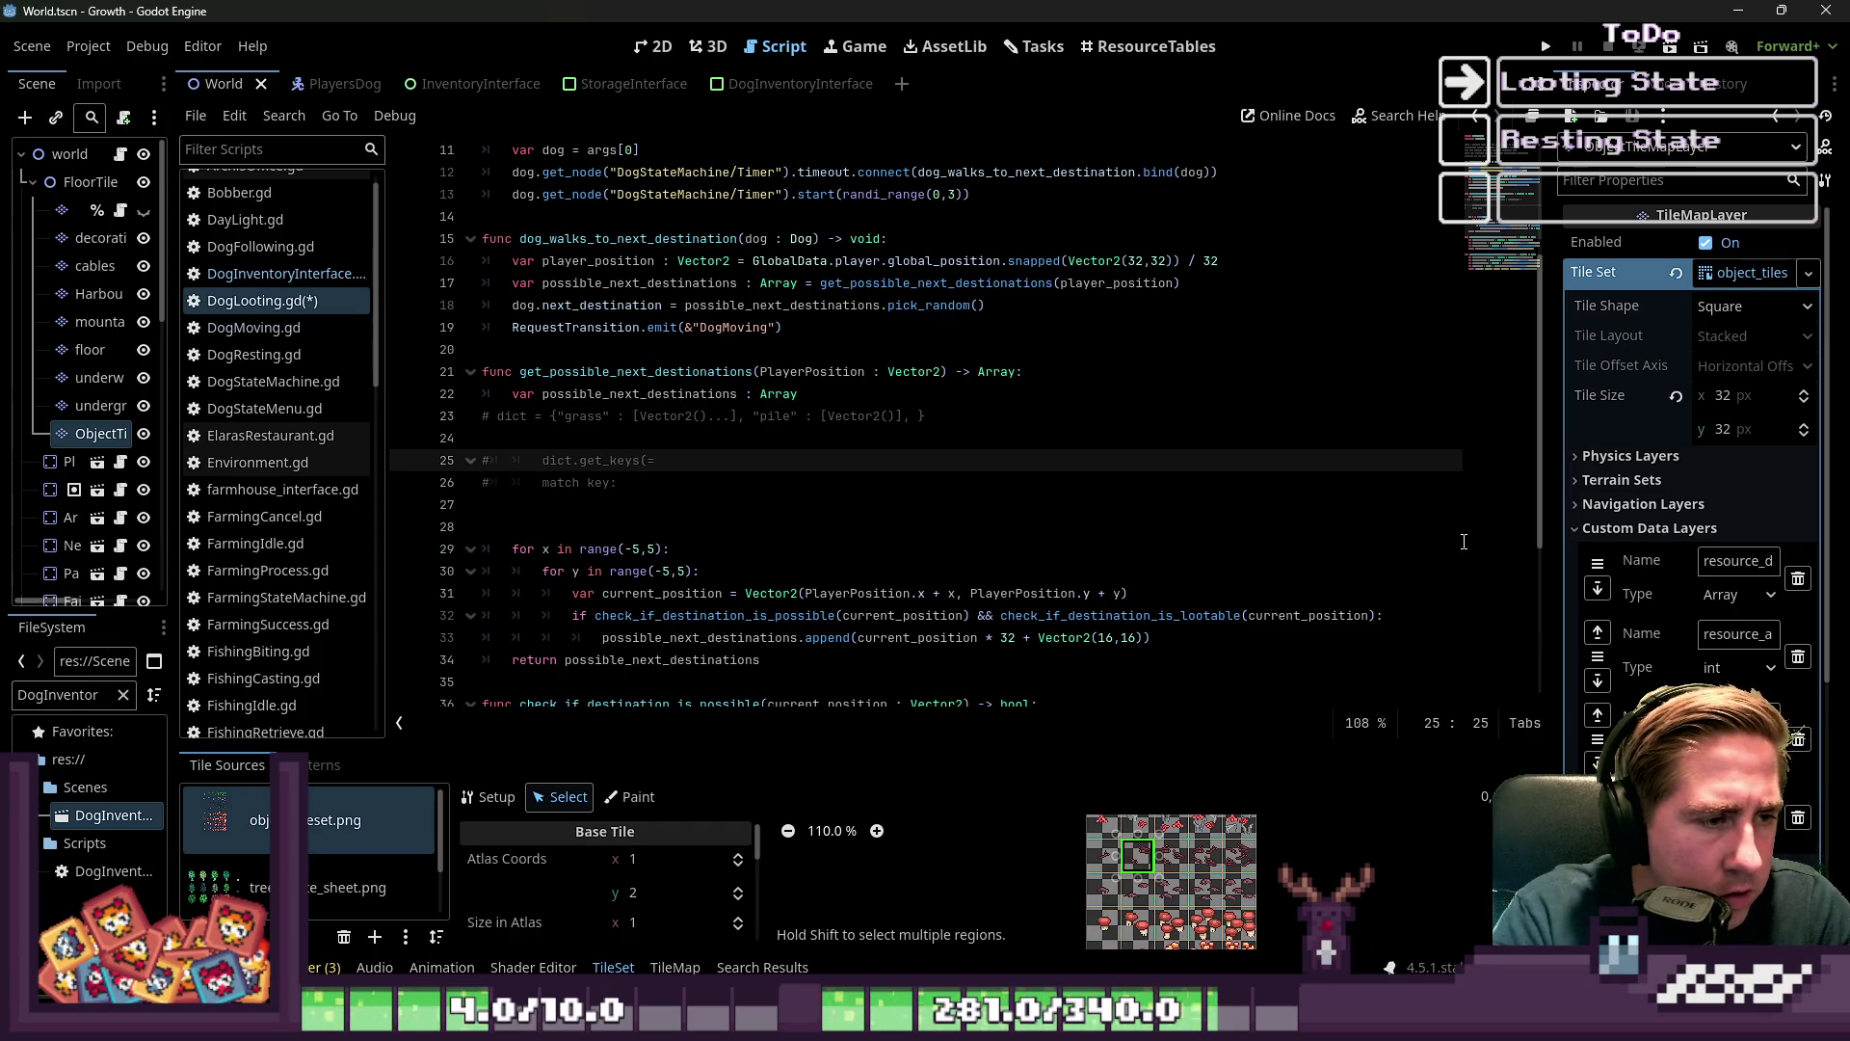
key("BackSpace")
type(")")
key("Home")
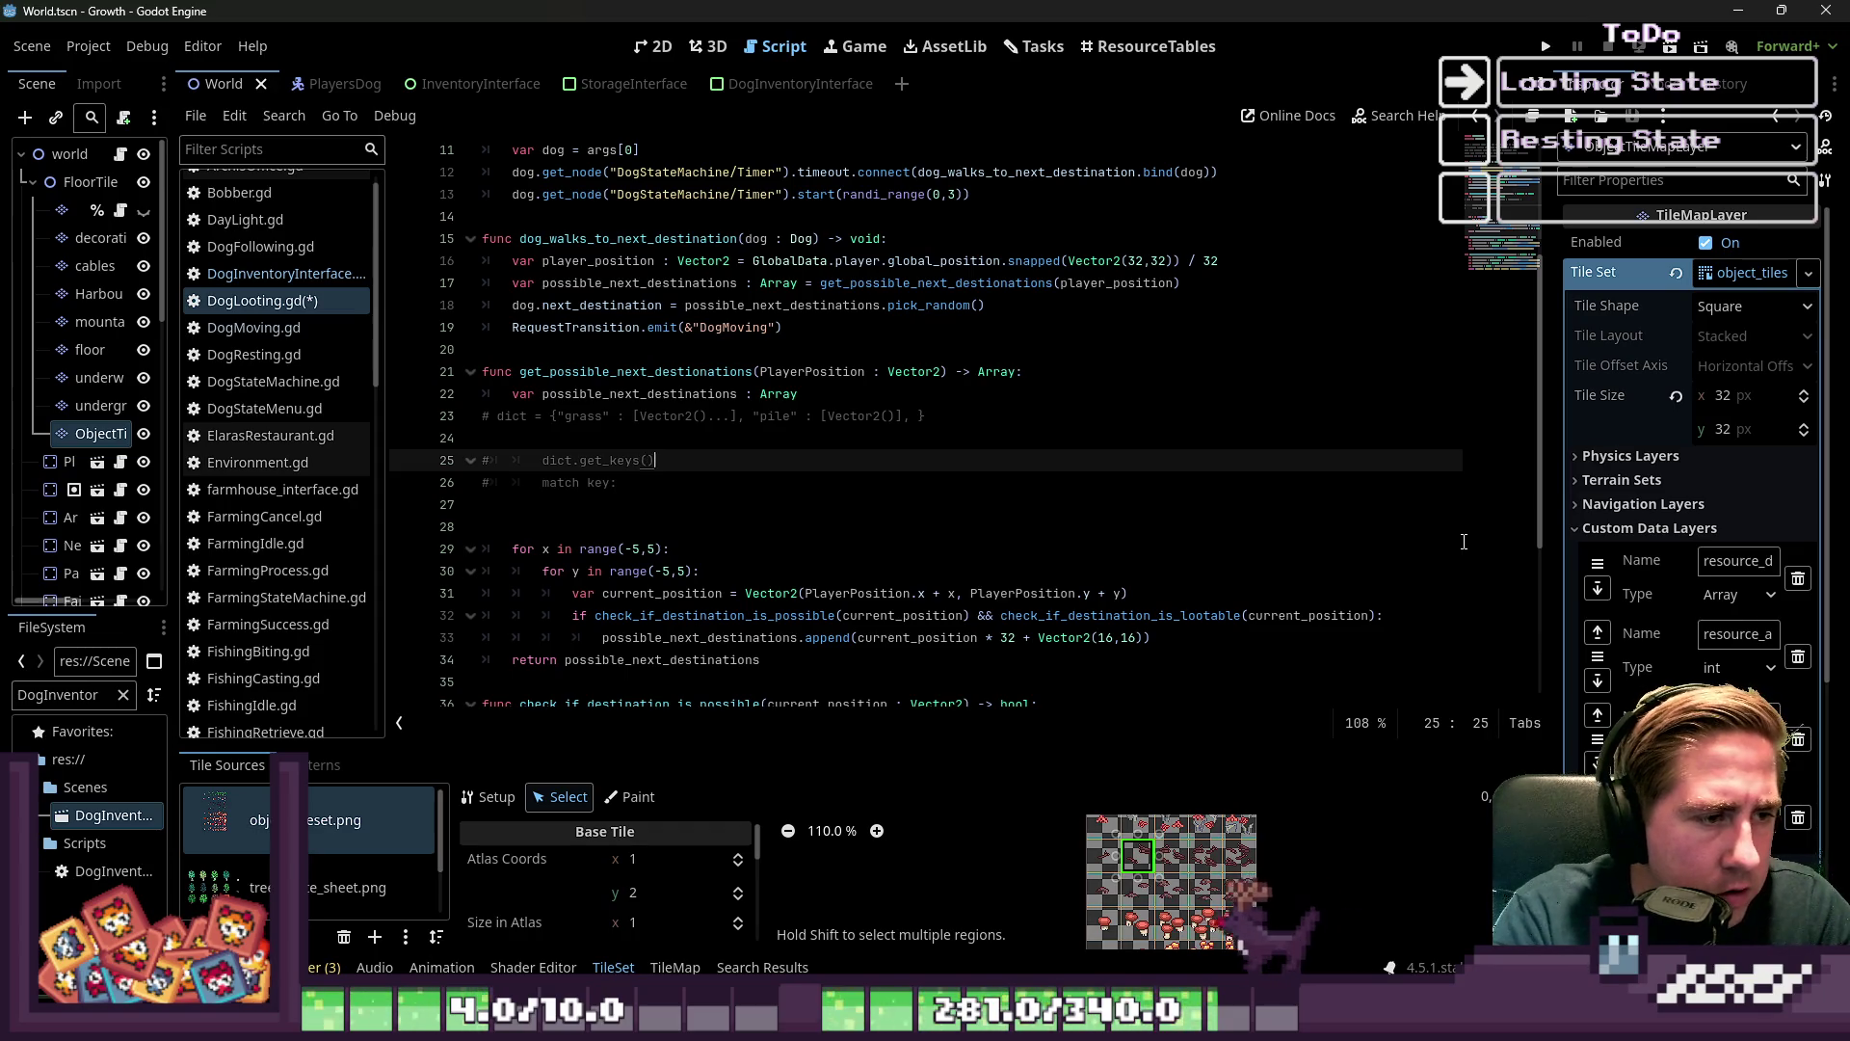
type("for")
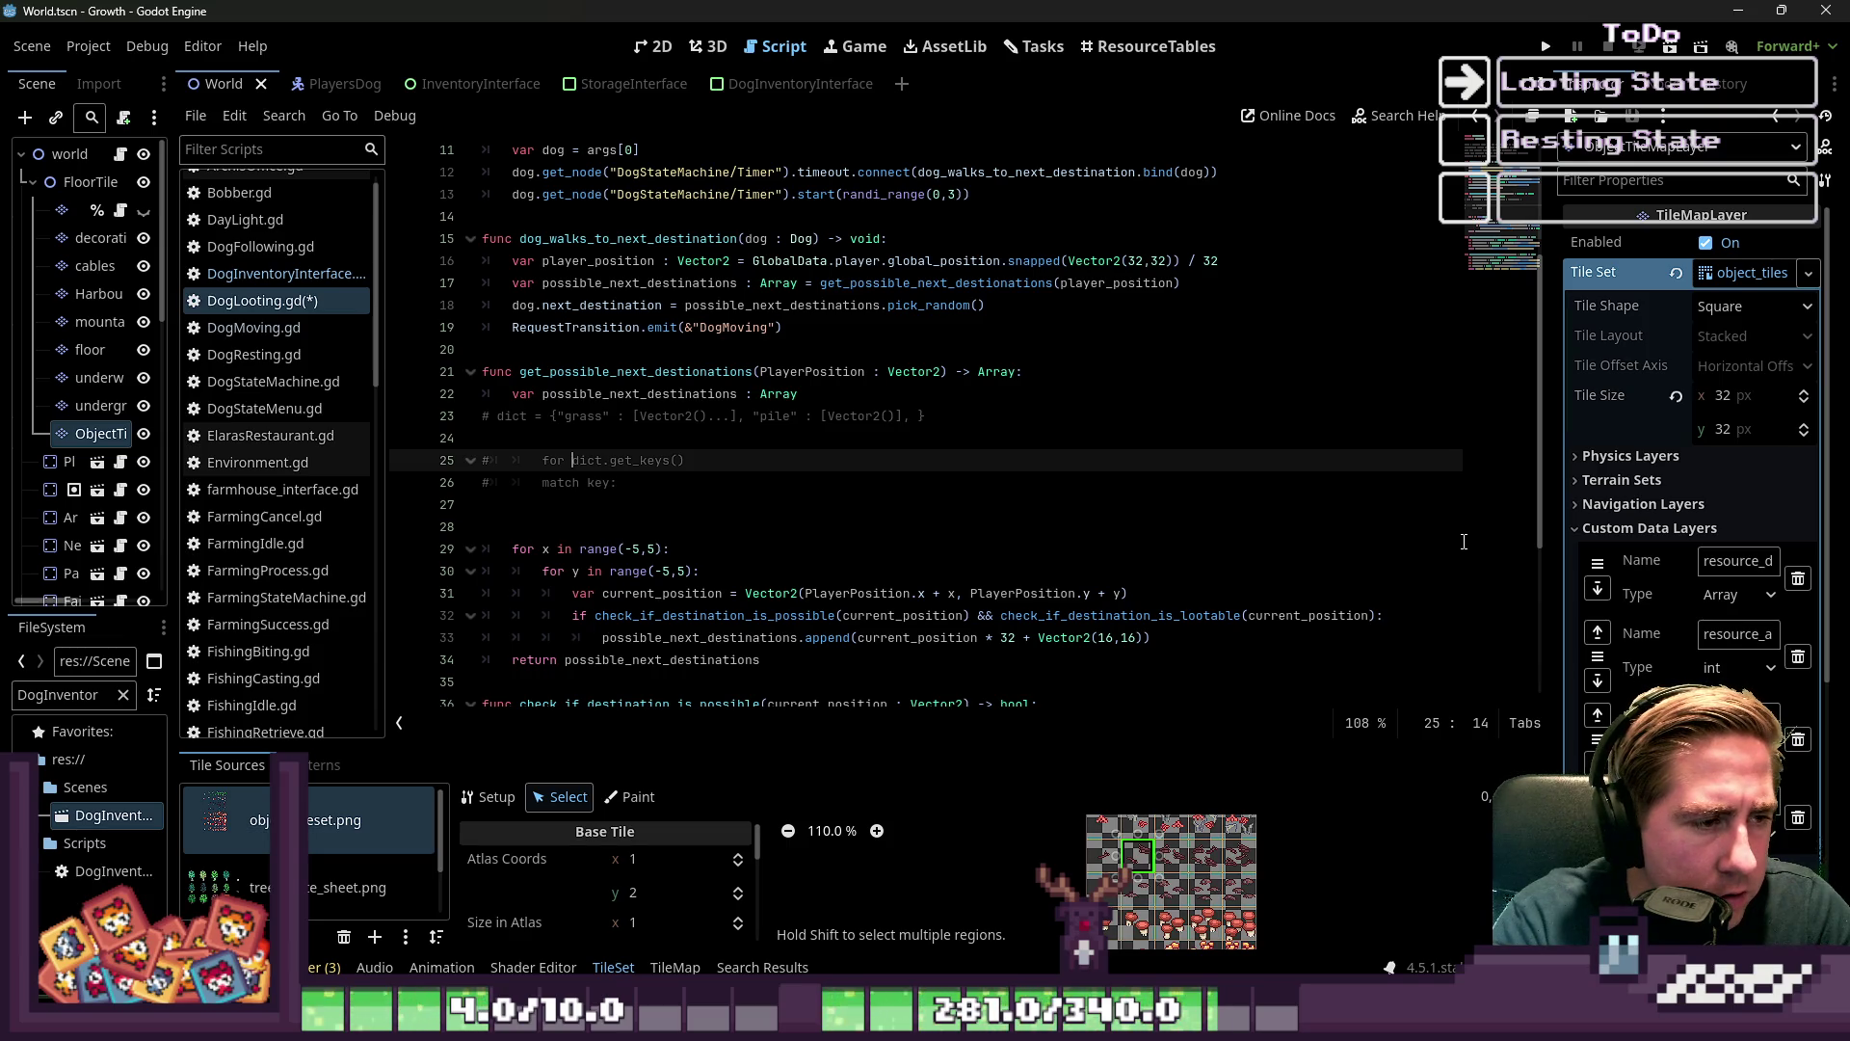
key("shift+End")
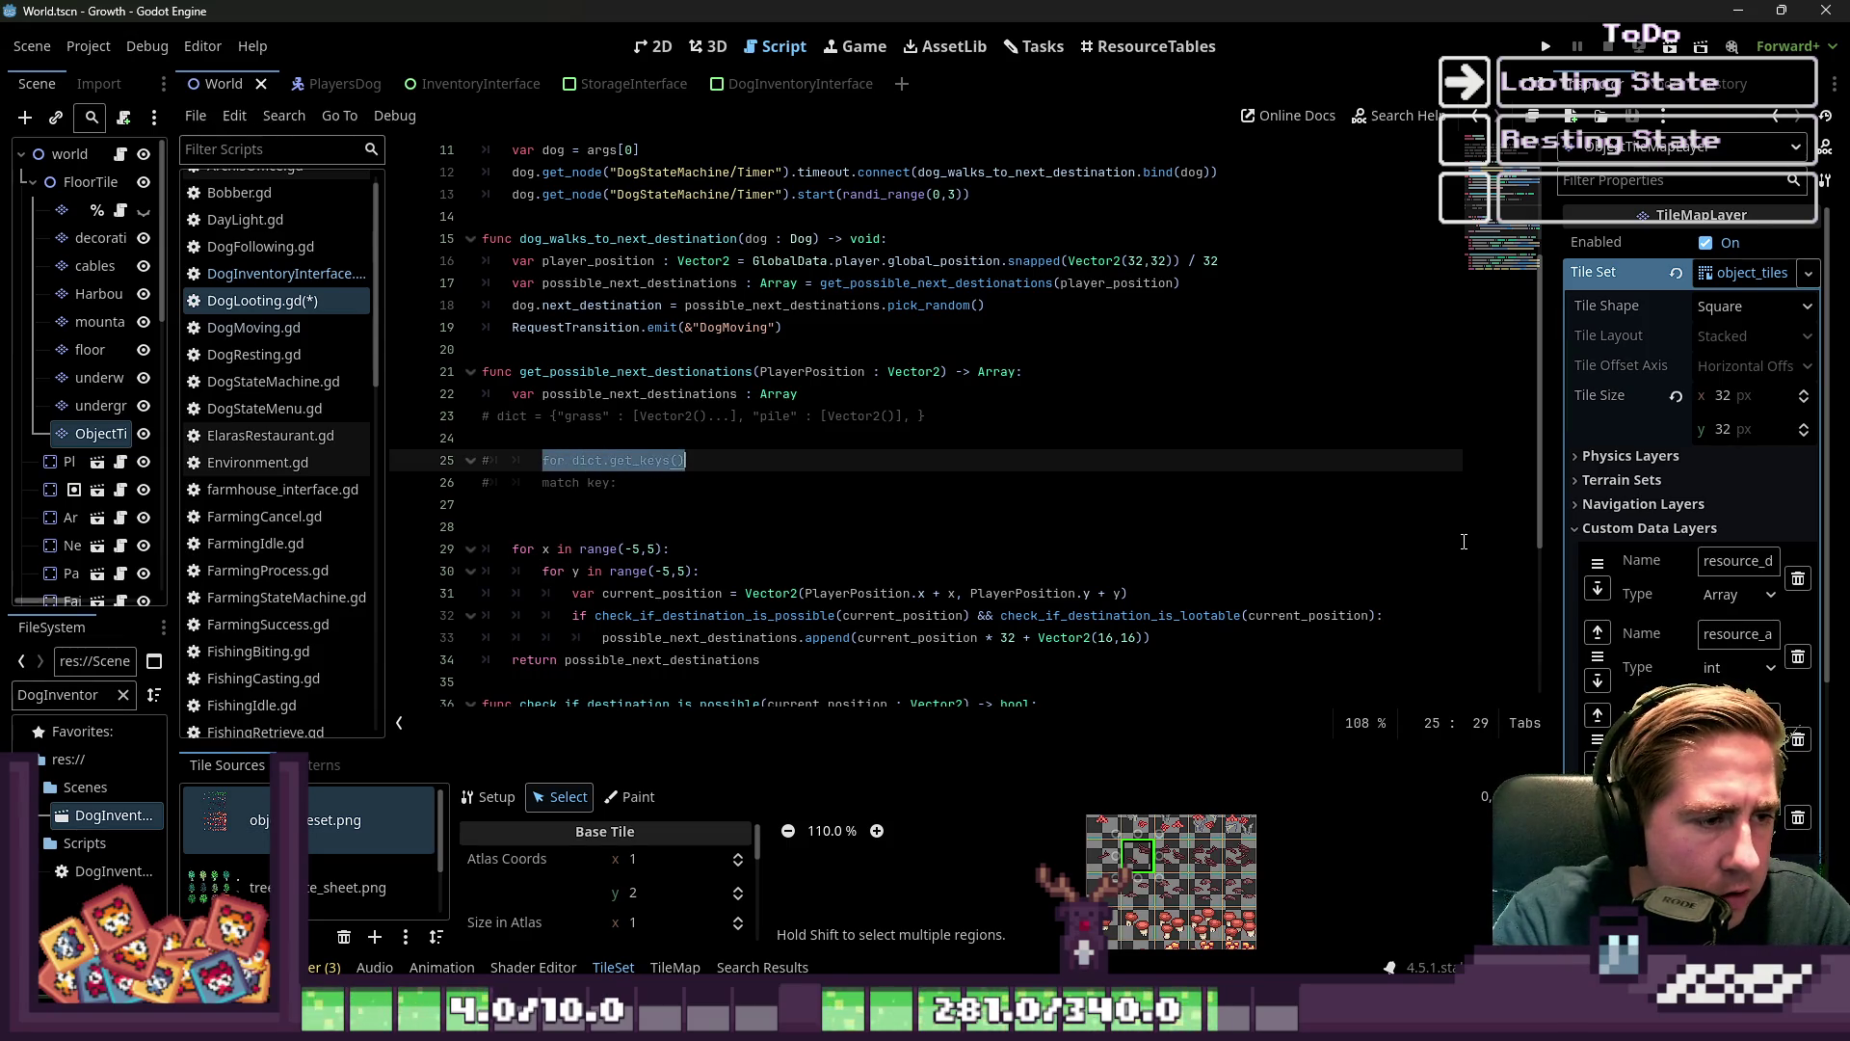
key("BackSpace")
key("BackSpace")
key("BackSpace")
key("BackSpace")
- Write a double-indented comment '# []' on line 25
key("Up")
key("Down")
key("Down")
key("Tab")
key("Tab")
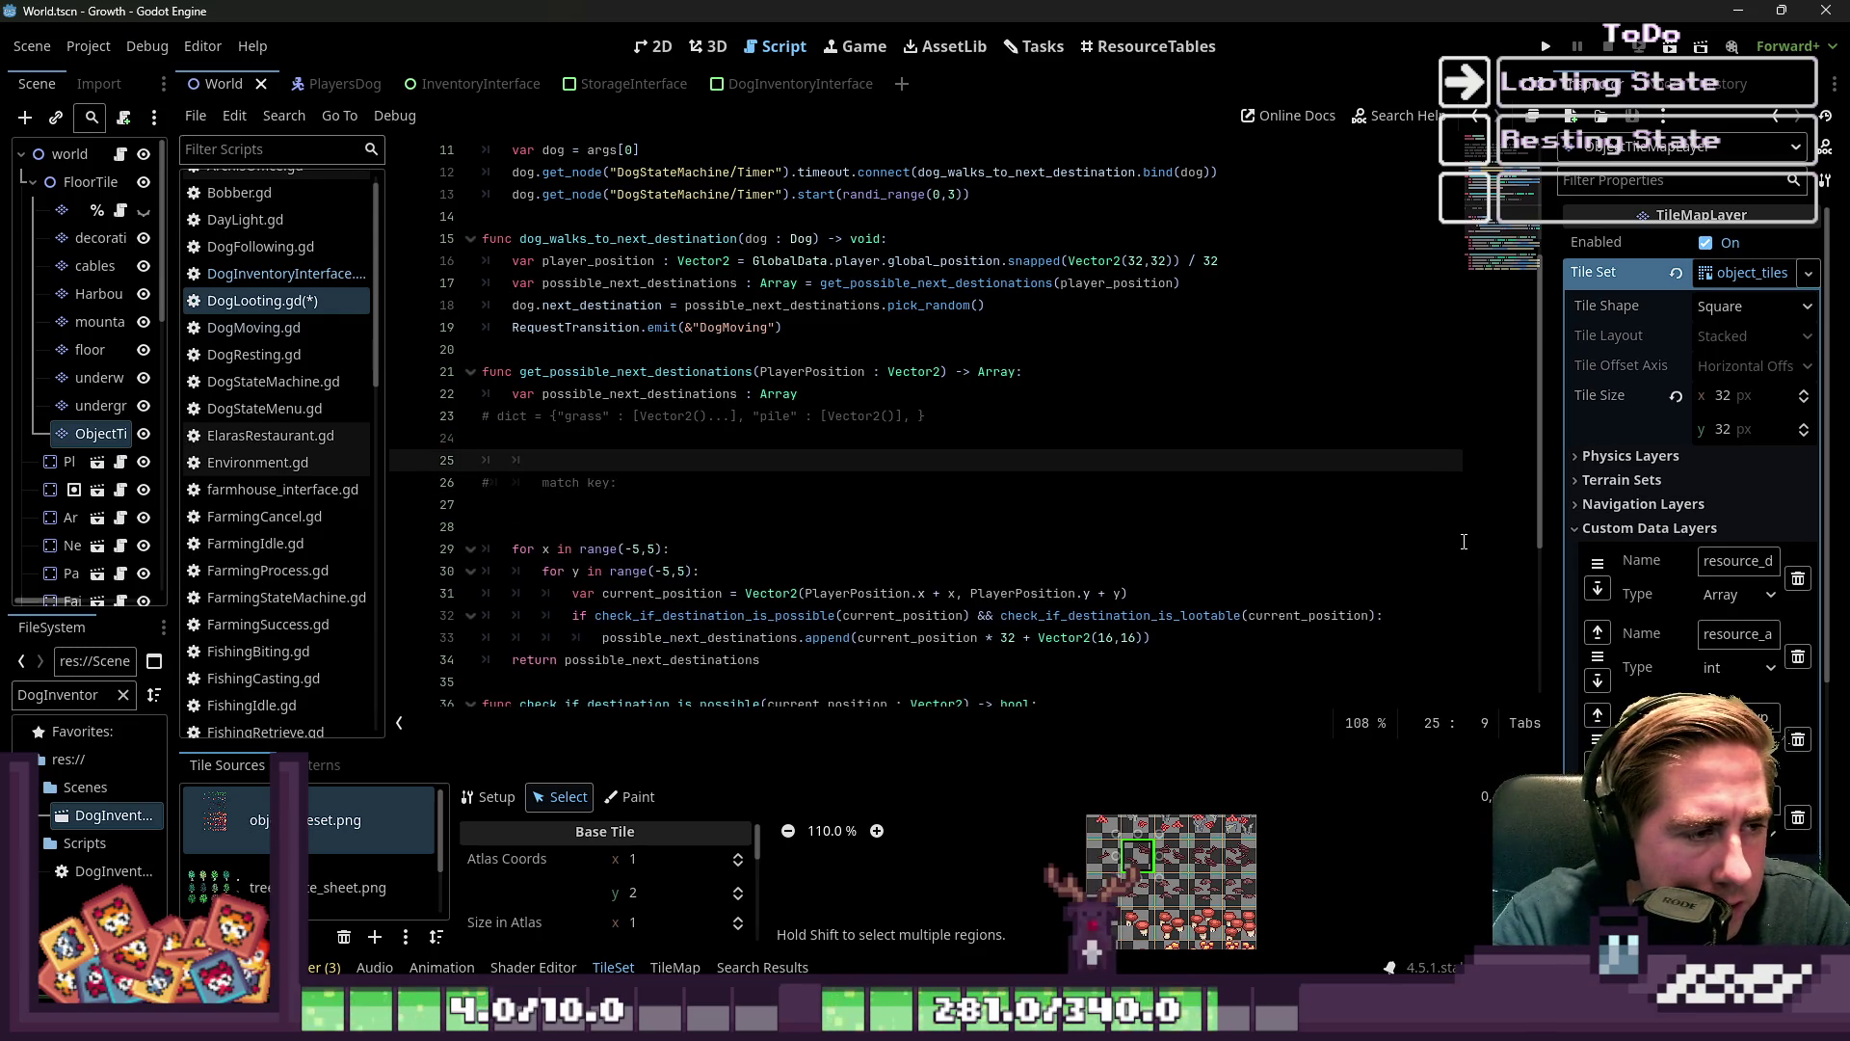
type("#")
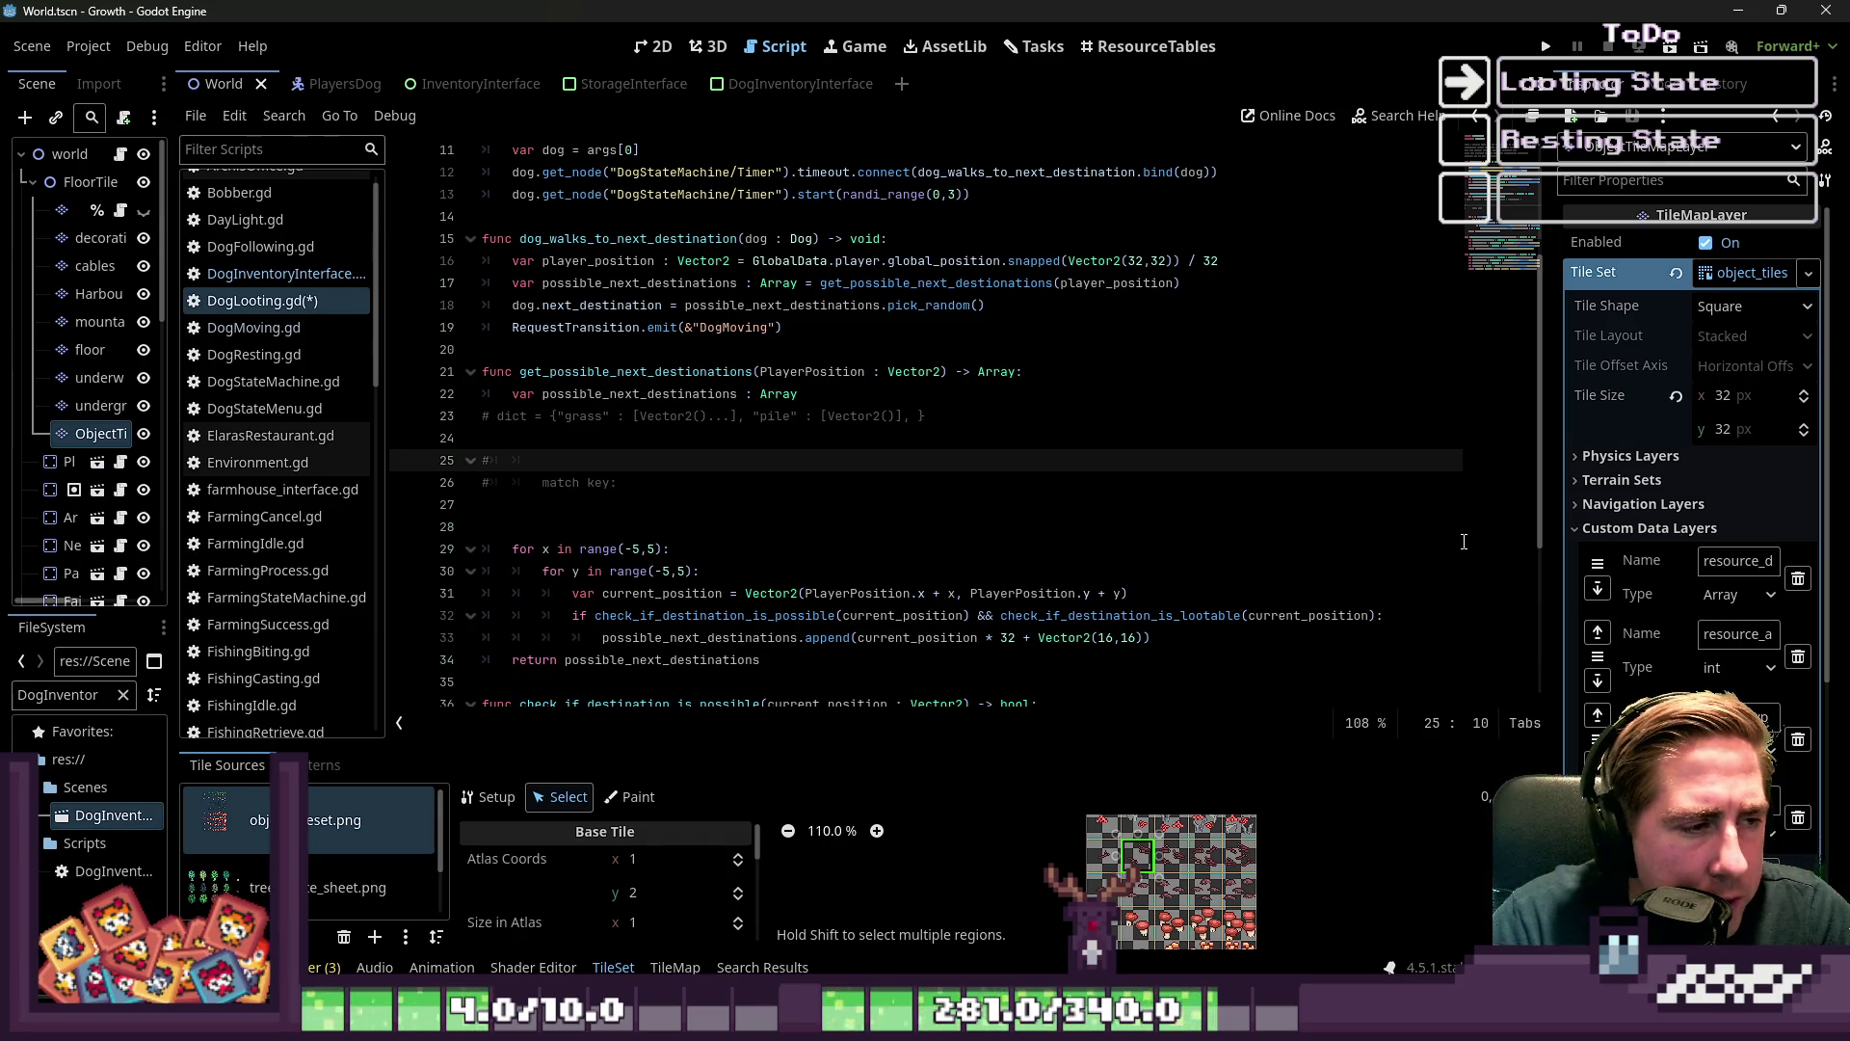
type("[]")
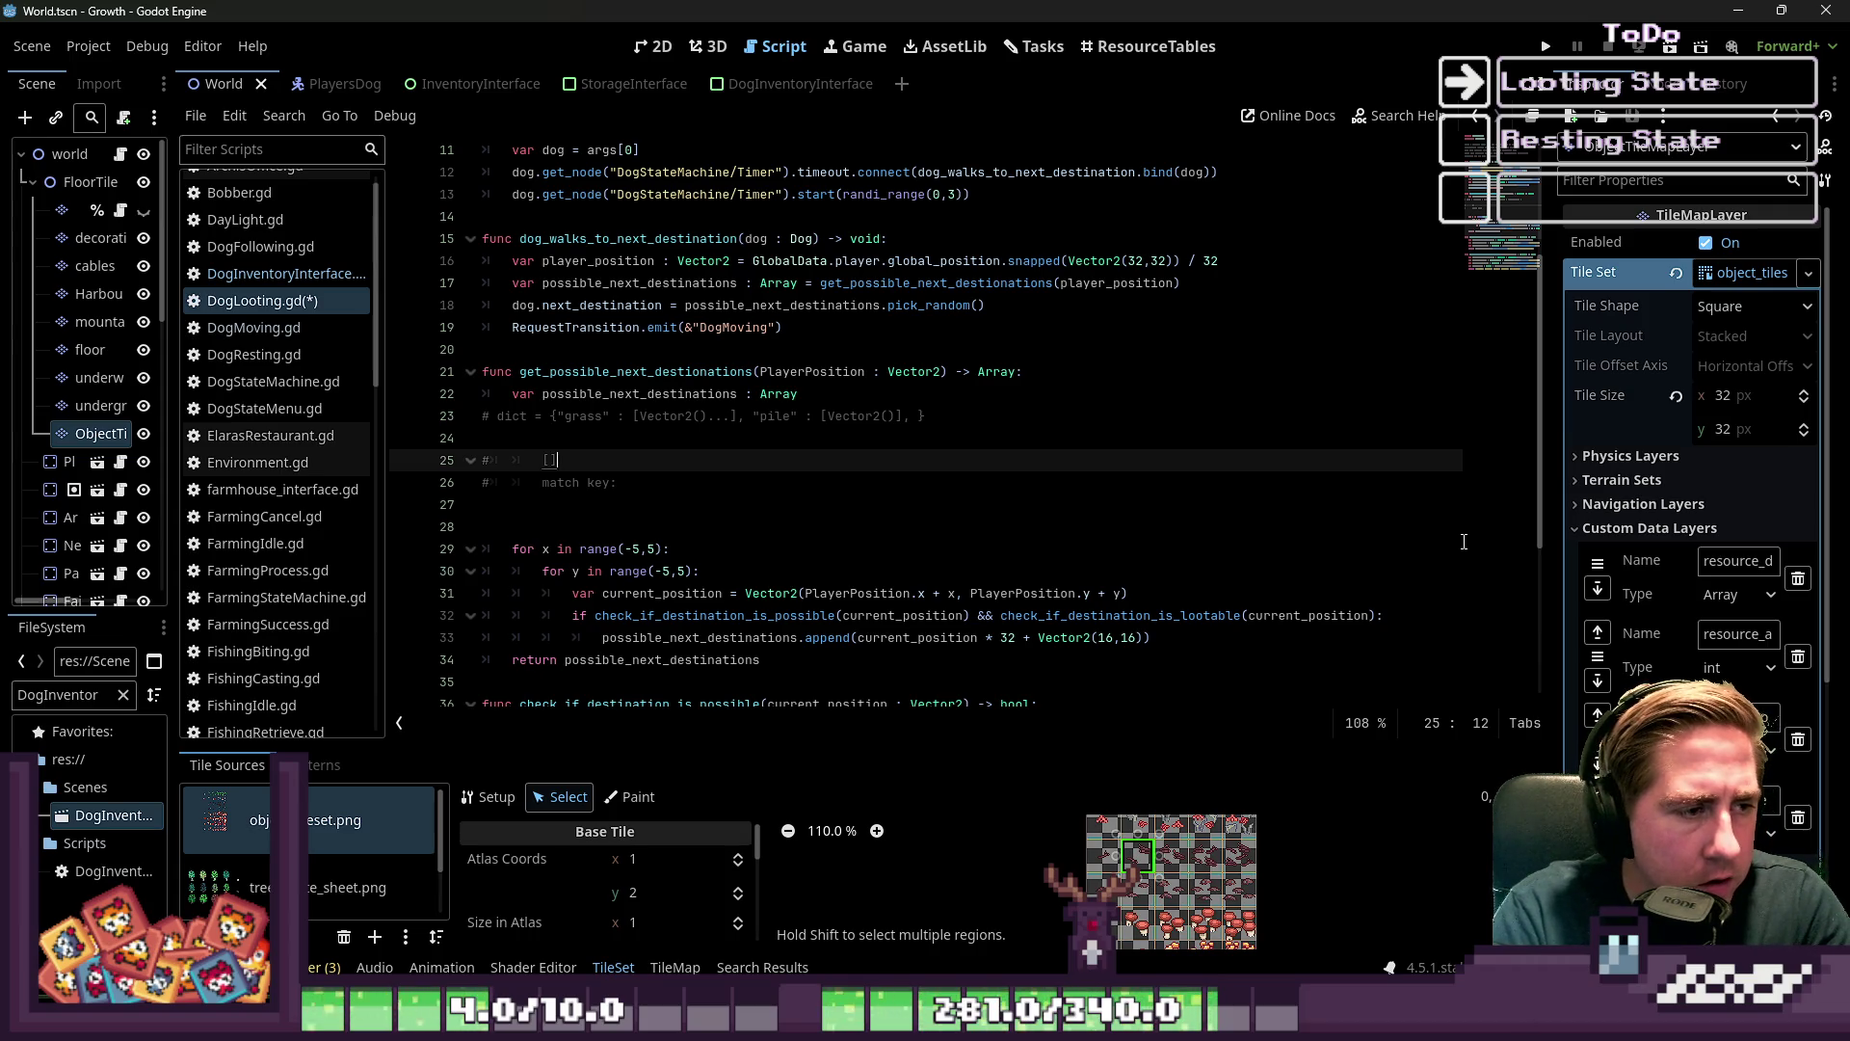
scroll(404, 356, "down", 5)
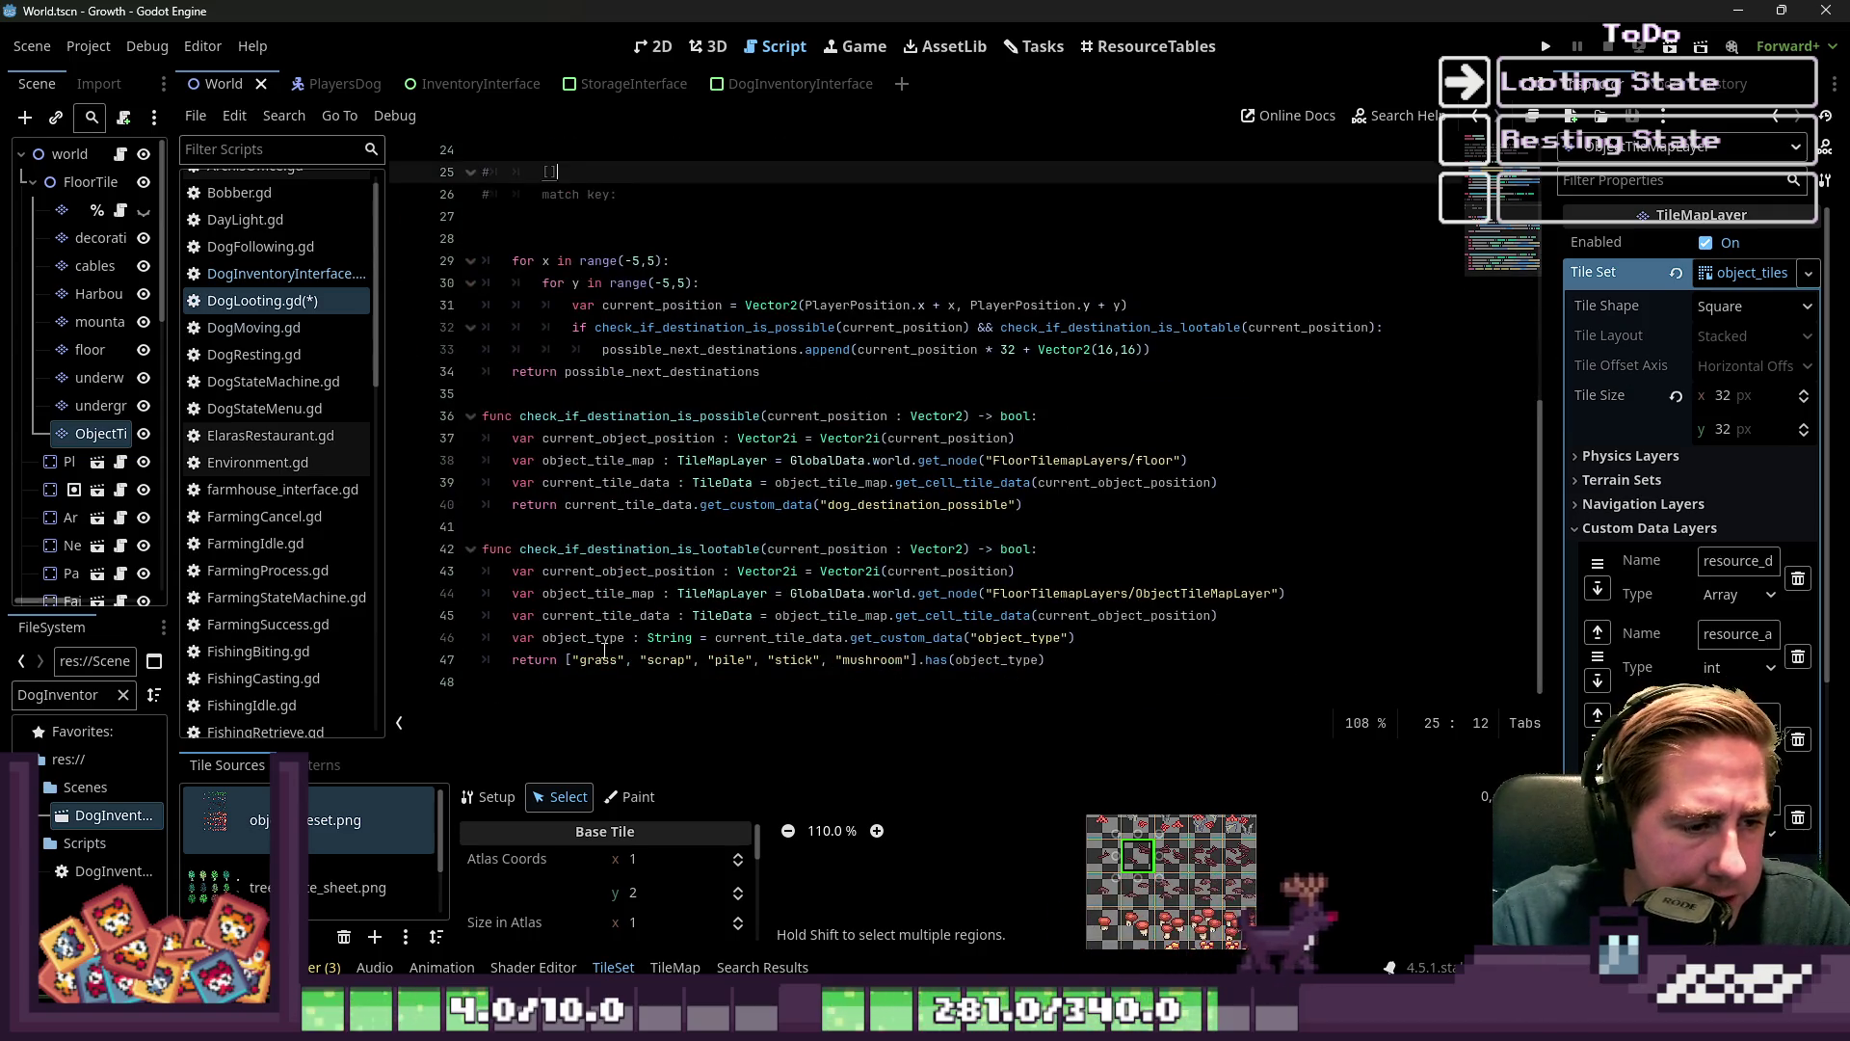
- Copy the line 5 loot order 'Schrott -> Stöcker -> Erdhügel -> Pilze' into line 25's brackets
left_click(570, 659)
scroll(670, 405, "up", 8)
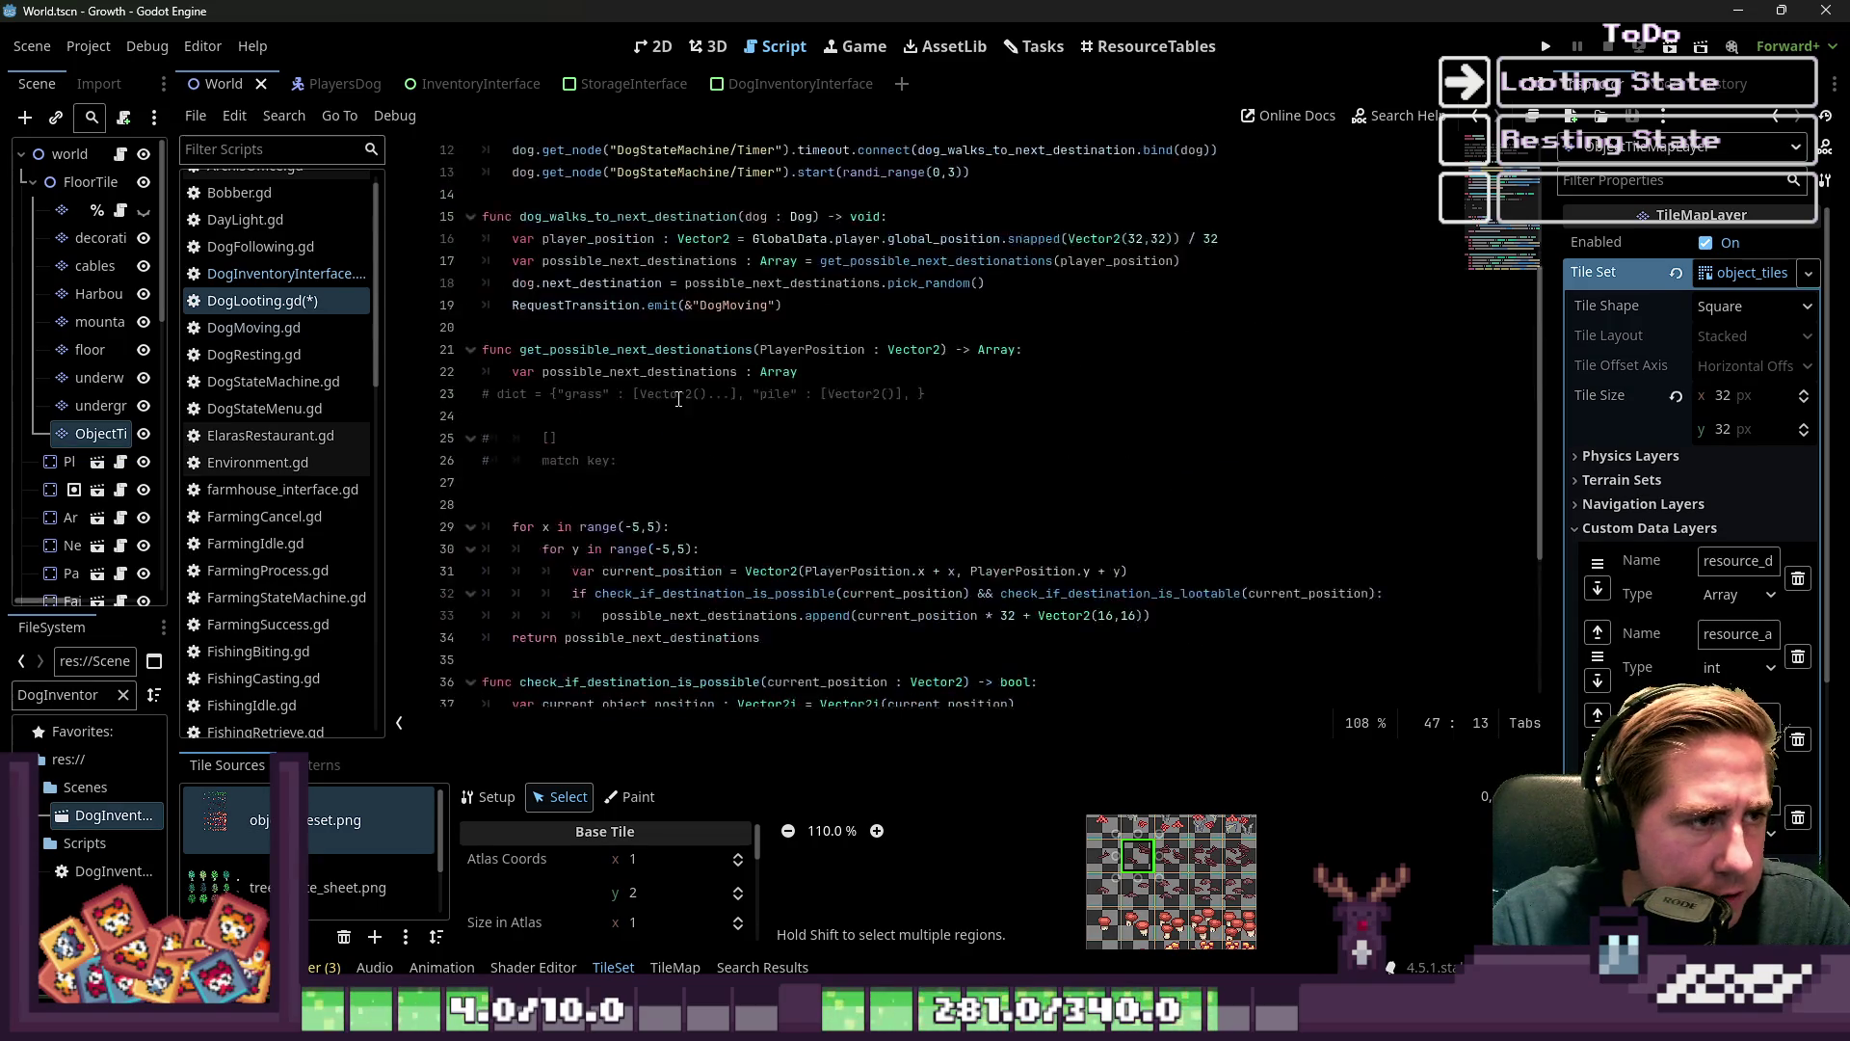
left_click_drag(873, 239, 583, 240)
key("ctrl+c")
scroll(779, 490, "down", 5)
left_click(549, 349)
key("ctrl+v")
left_click(654, 380)
left_click(633, 350)
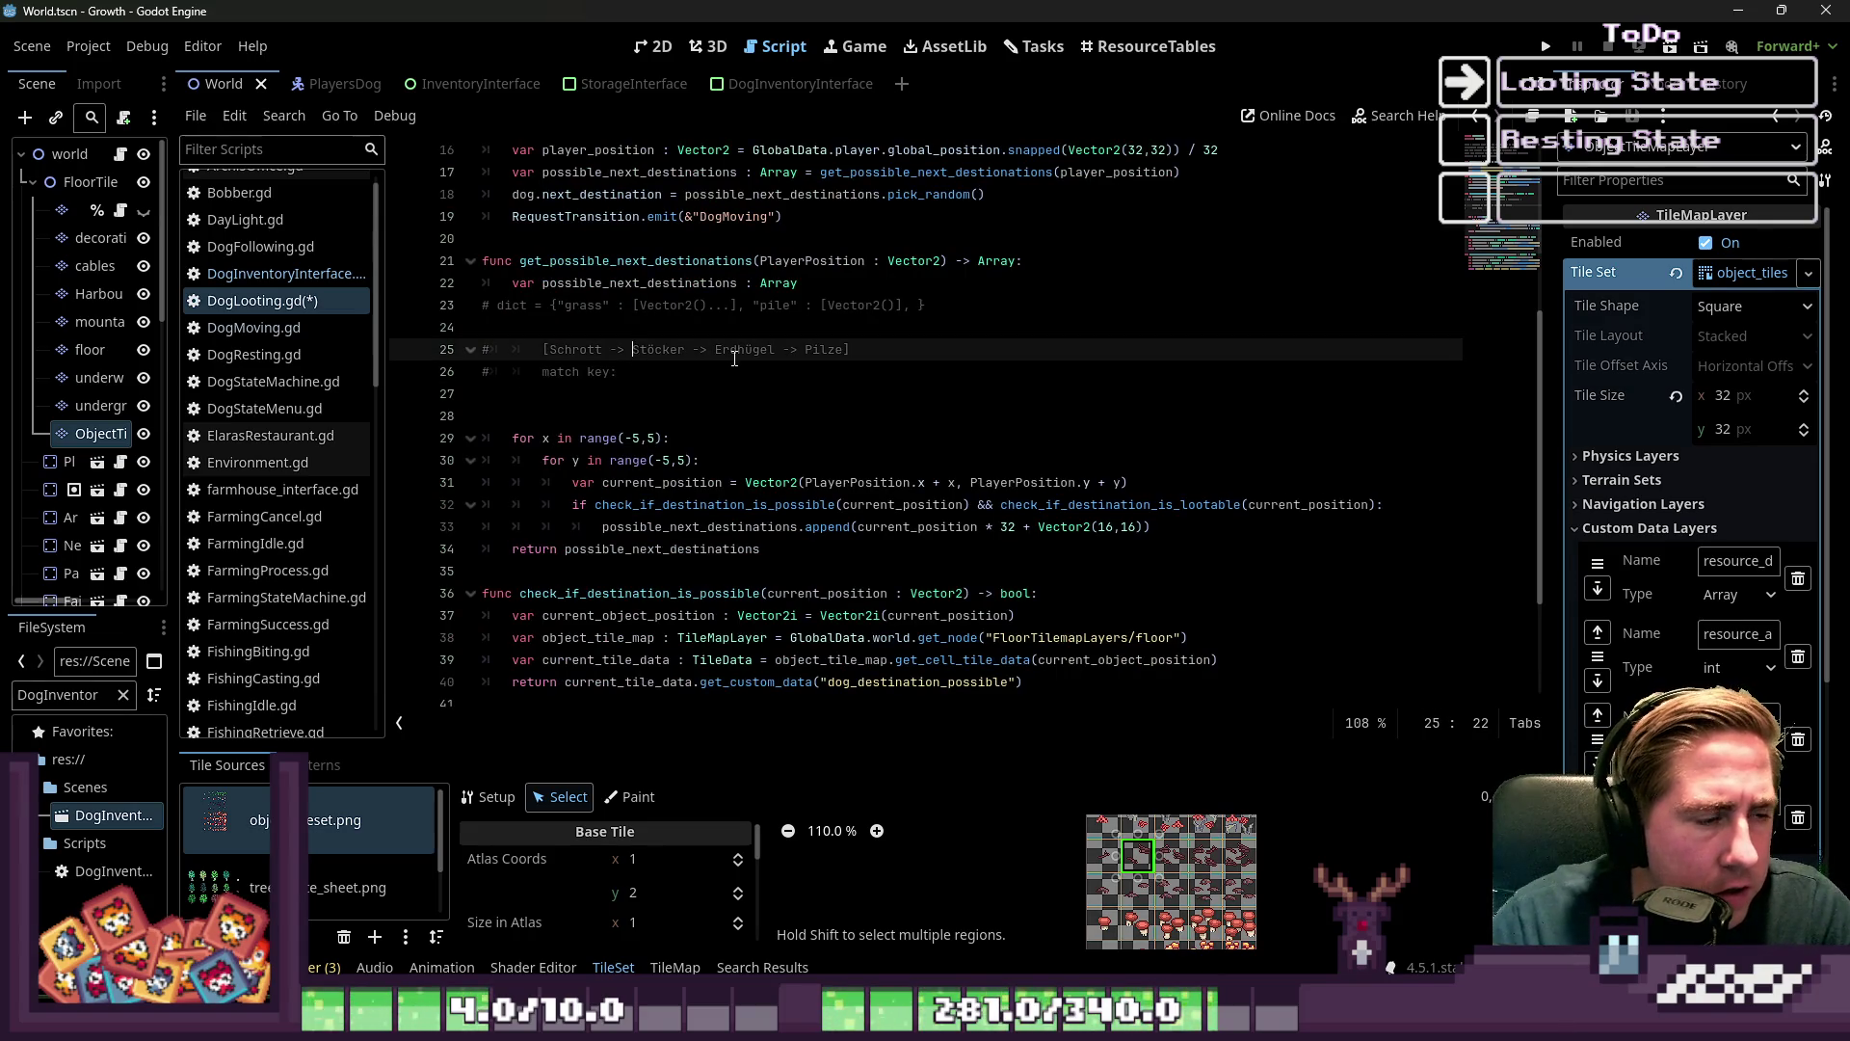
- Replace the arrows with commas to get [Schrott, Stöcker, Erdhügel,Pilze]
key("shift+Left")
key("shift+Left")
key("shift+Left")
type(",")
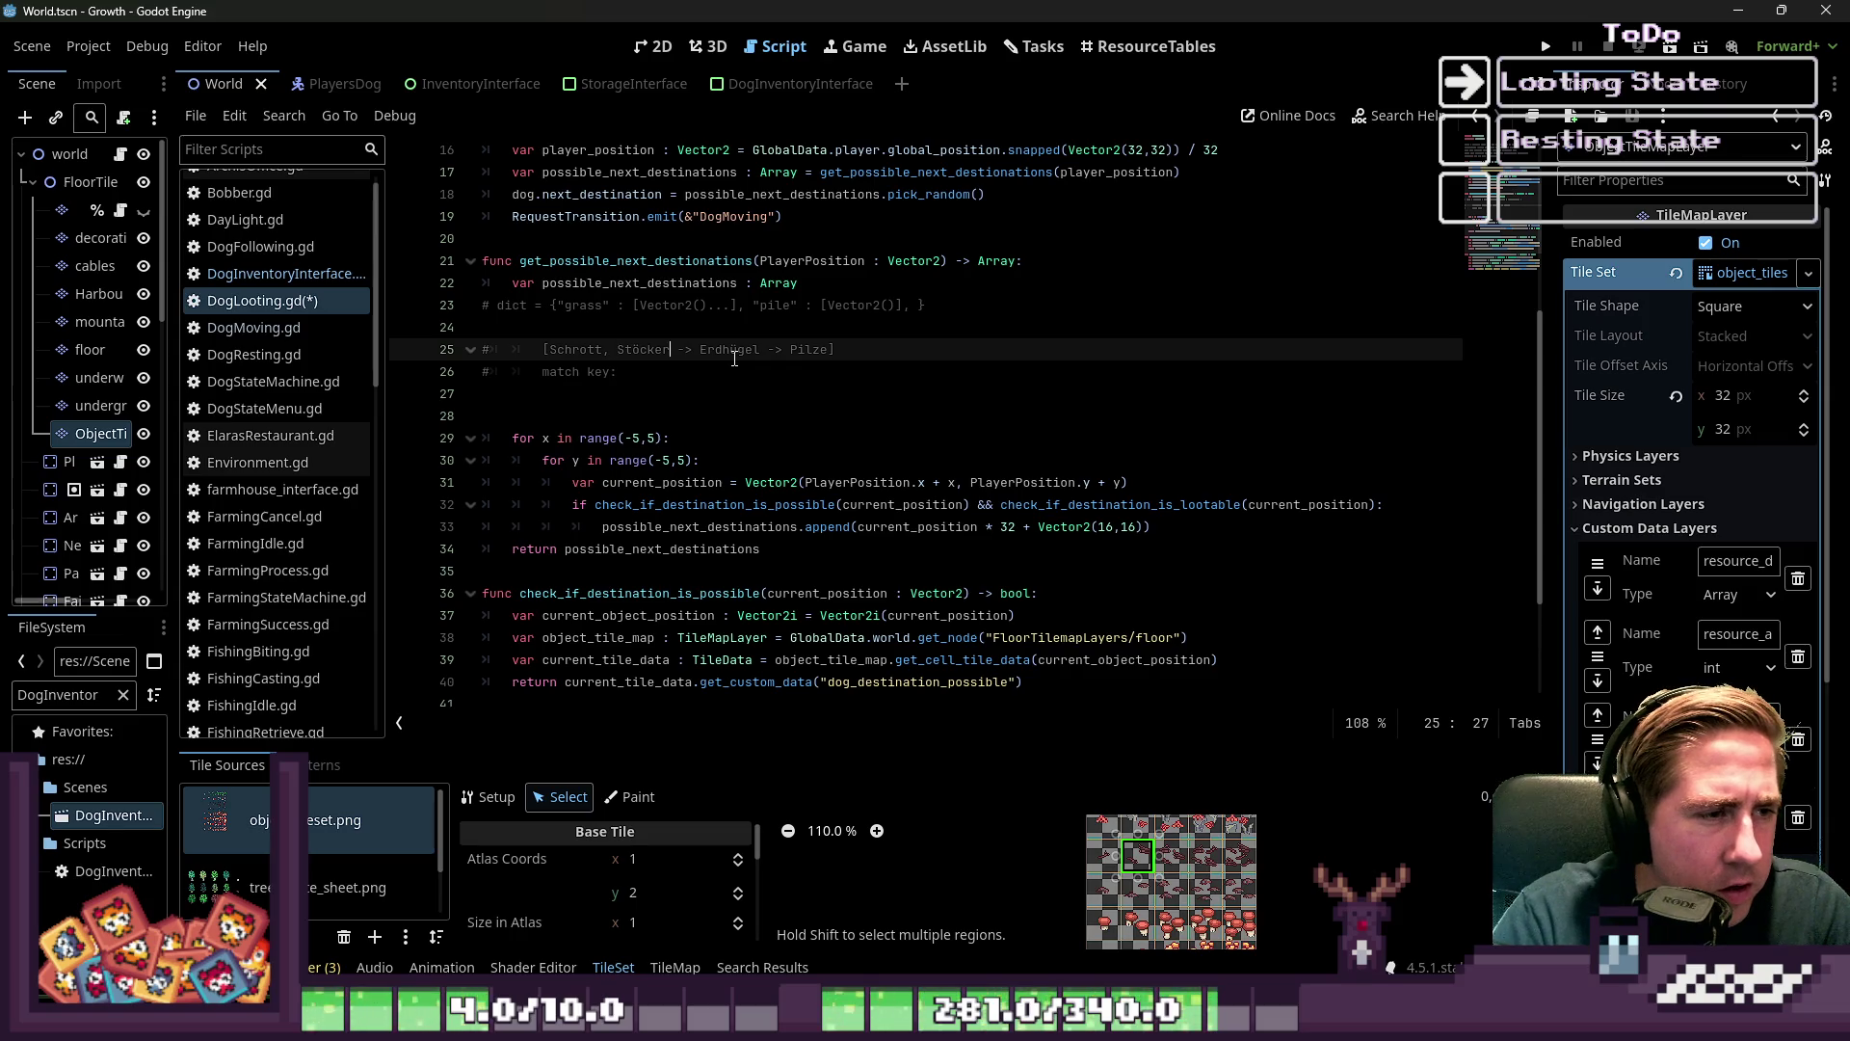
key("ctrl+Right")
key("shift+Right")
key("shift+Right")
key("shift+Right")
type(",")
key("ctrl+Right")
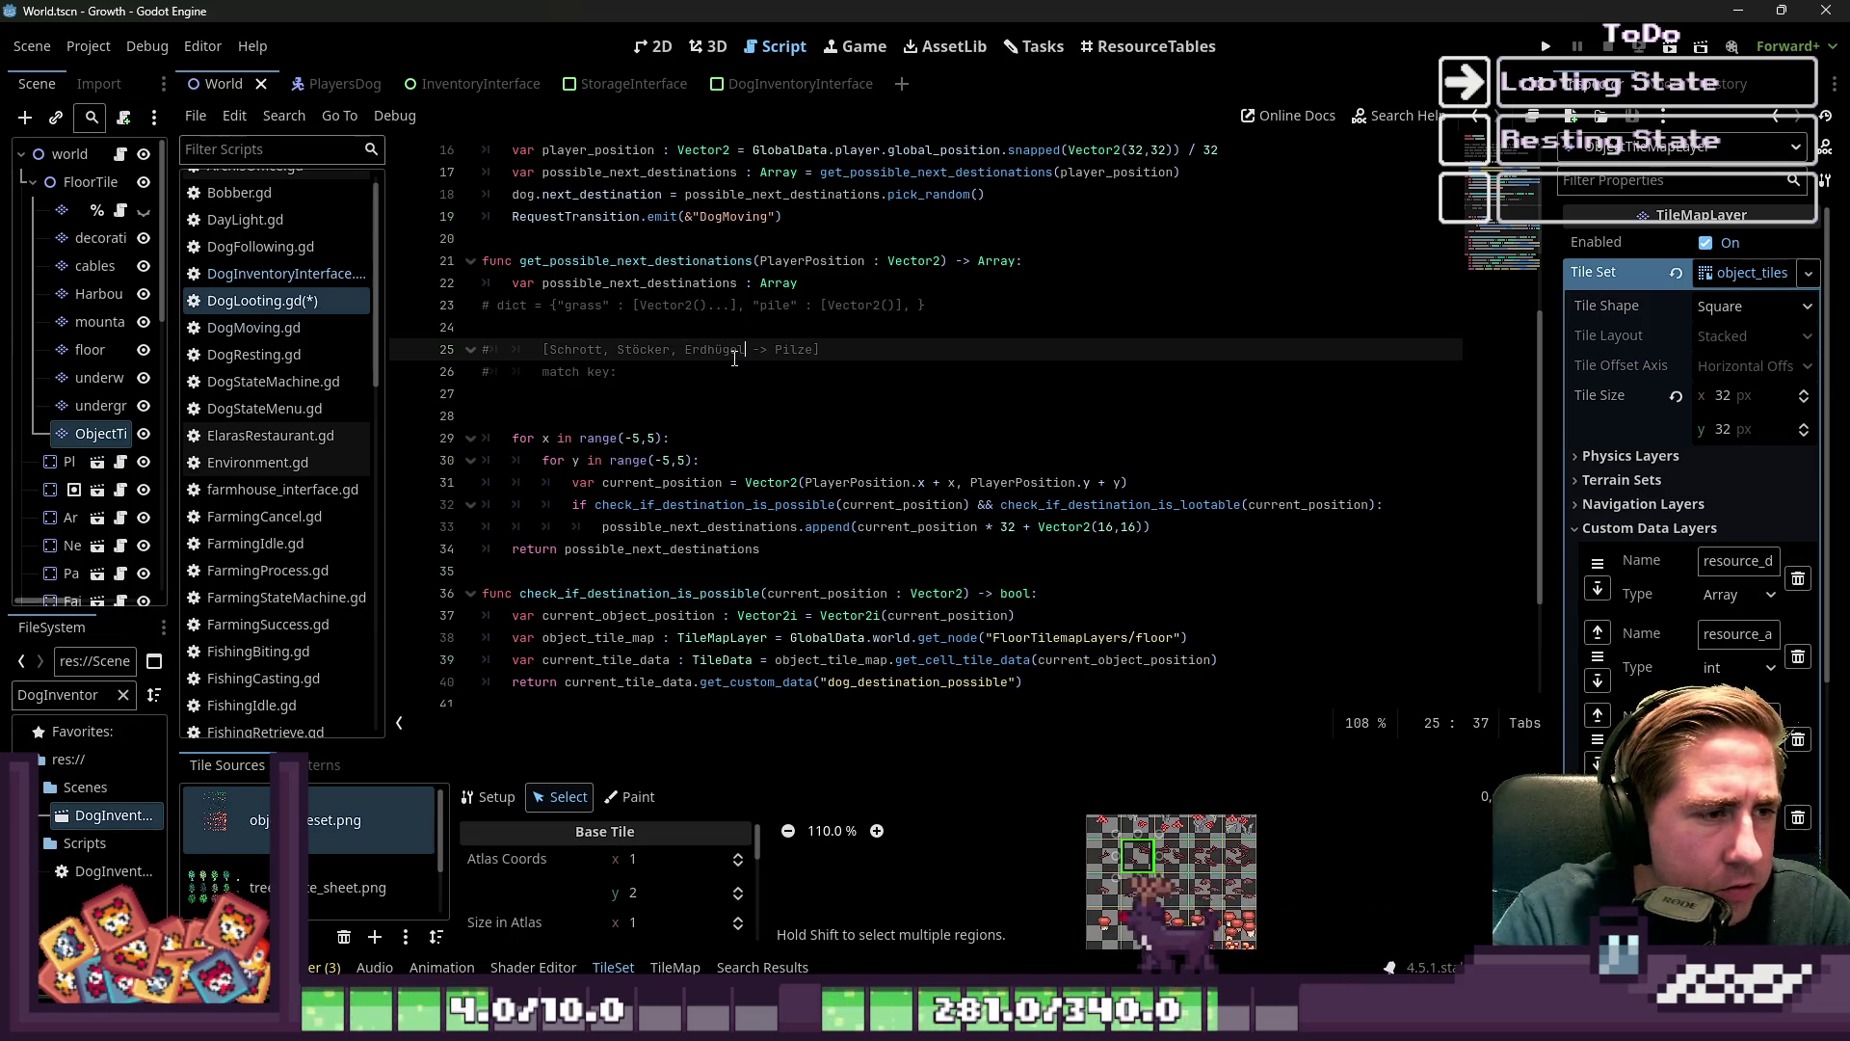
key("shift+Right")
key("shift+Right")
key("shift+Right")
key("shift+Left")
key("shift+Left")
key("shift+Left")
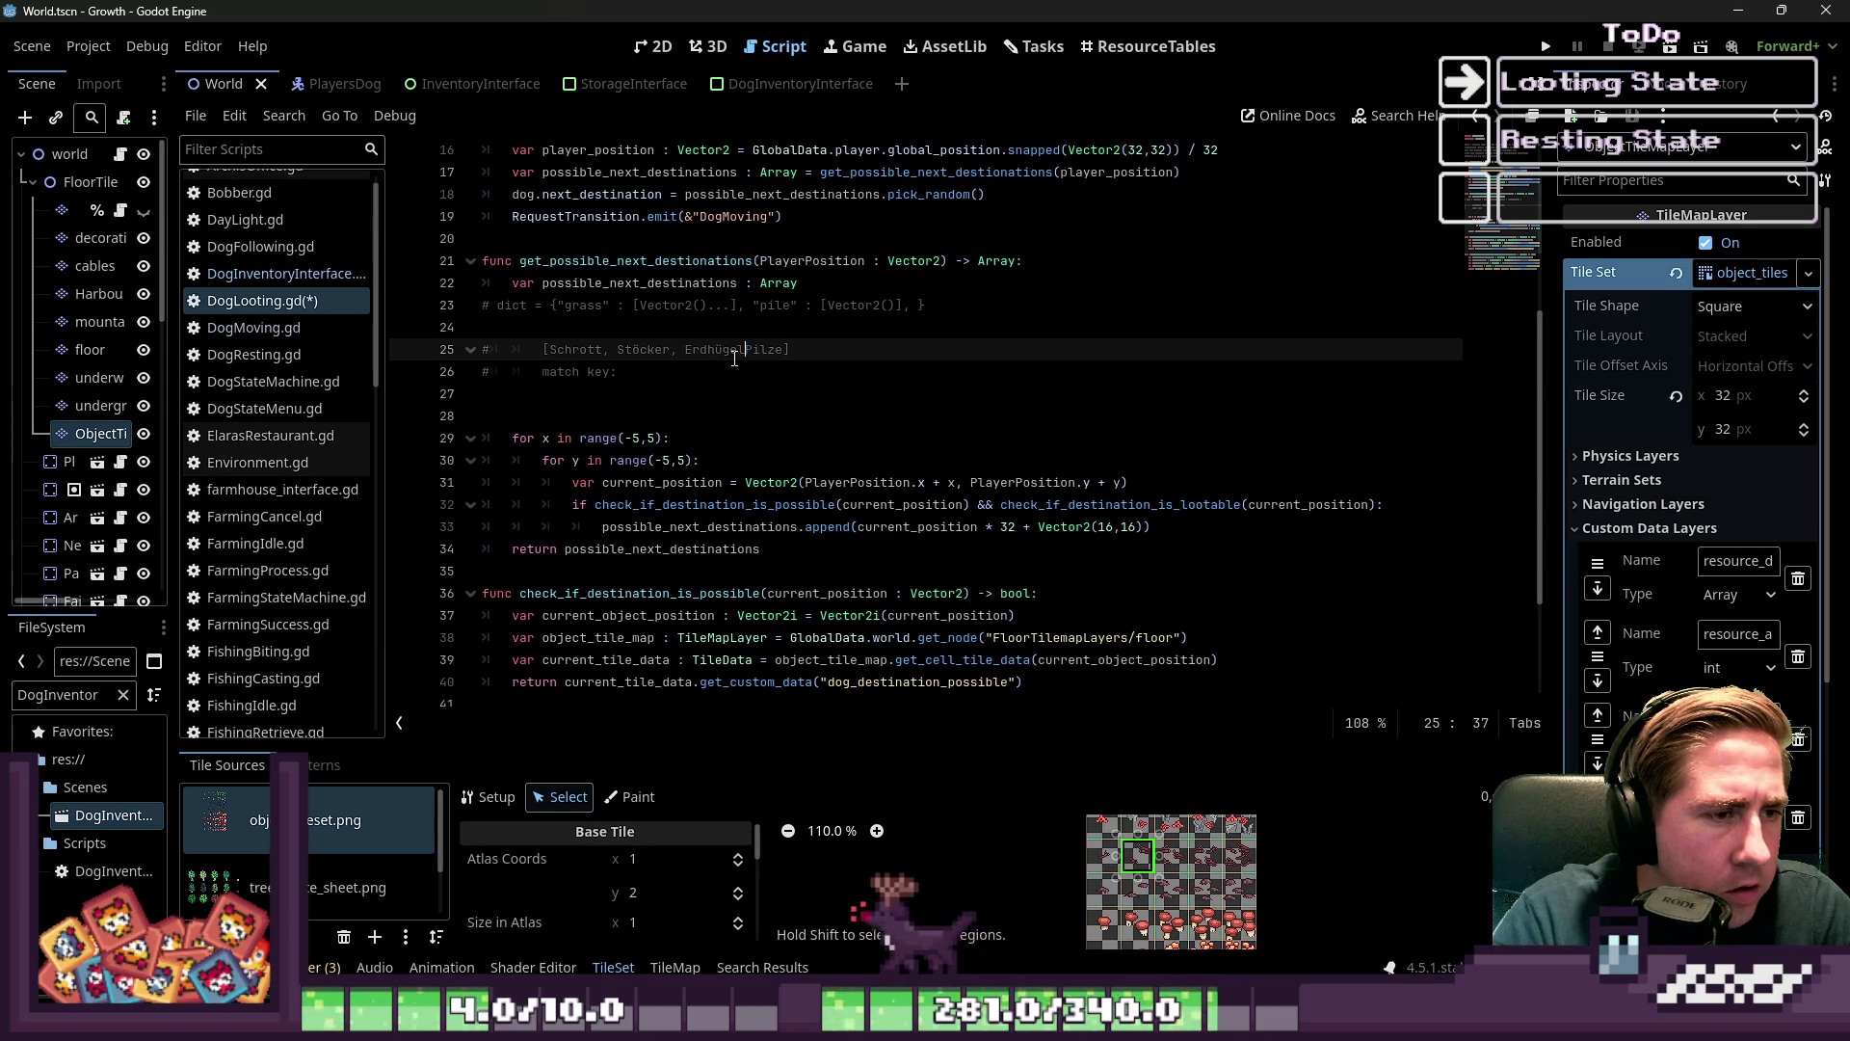
type(",")
key("BackSpace")
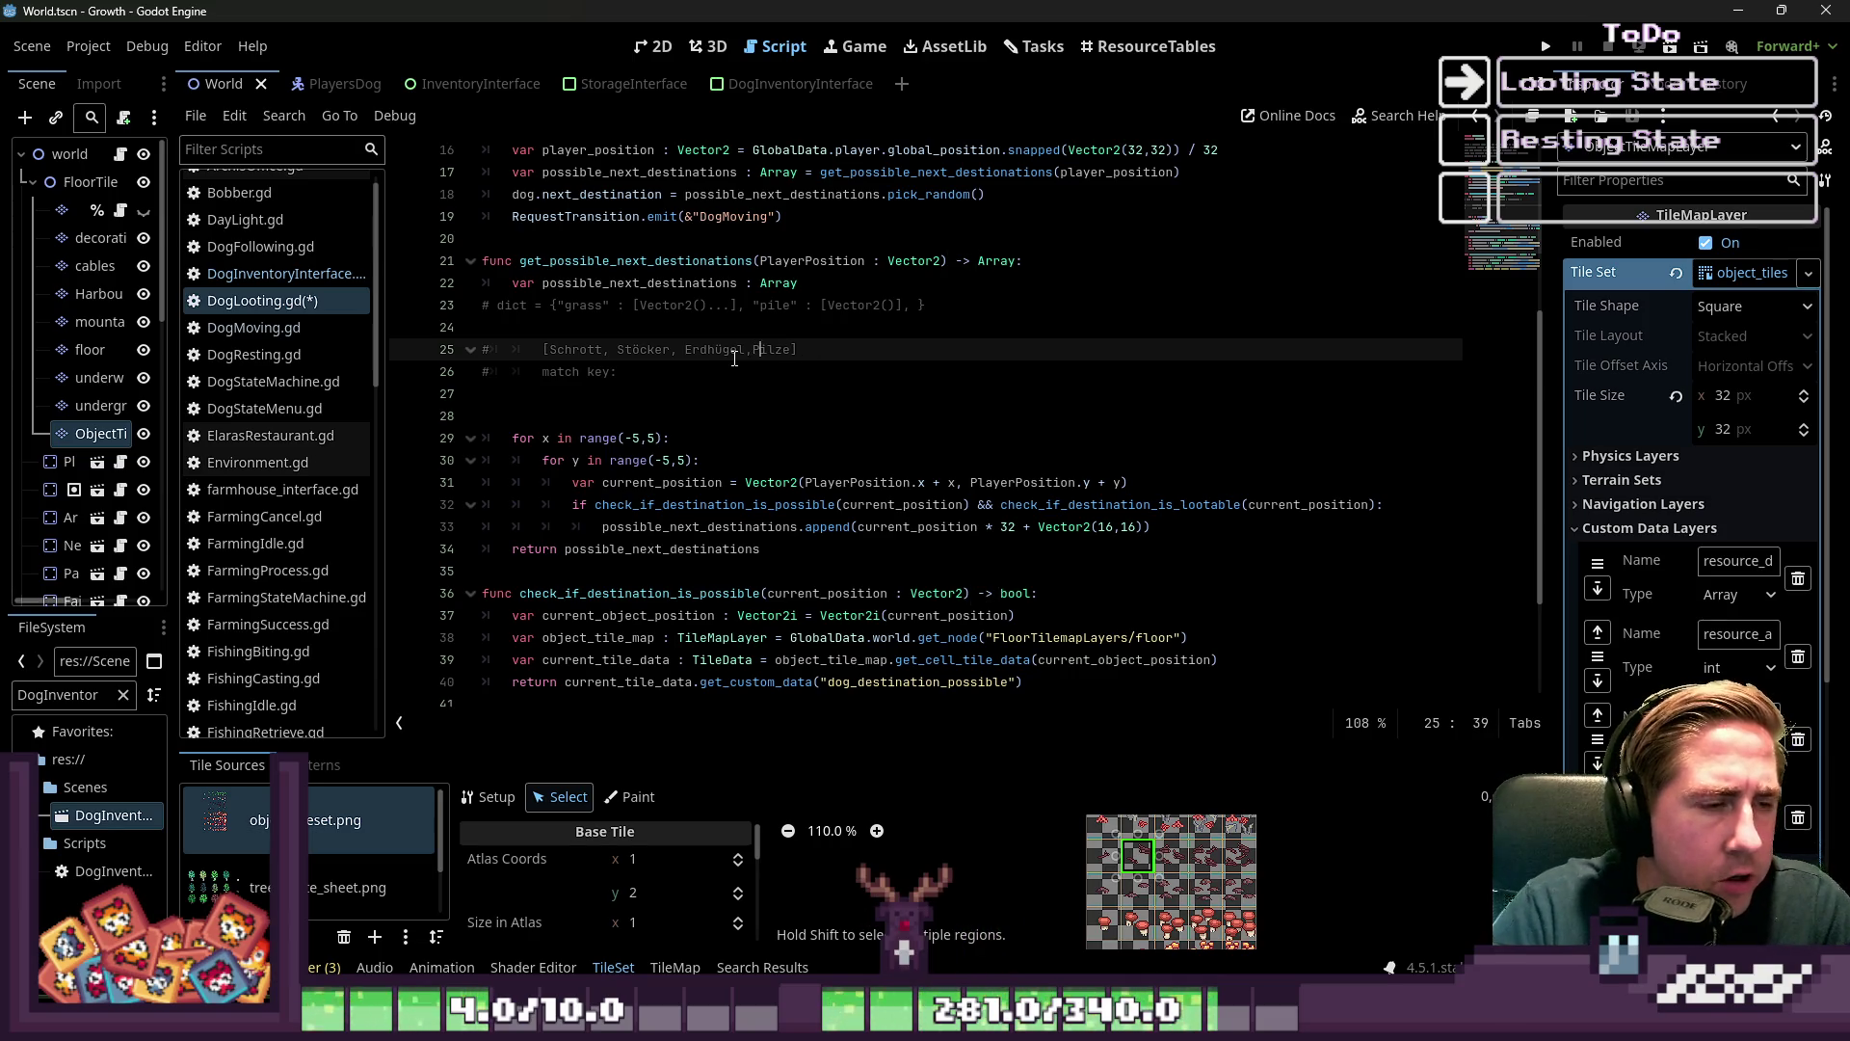
- Change 'match key:' to 'if dict.get(', add '# for key in array' above, and prefix the list with 'array ='
key("Down")
key("shift+Home")
type("if di")
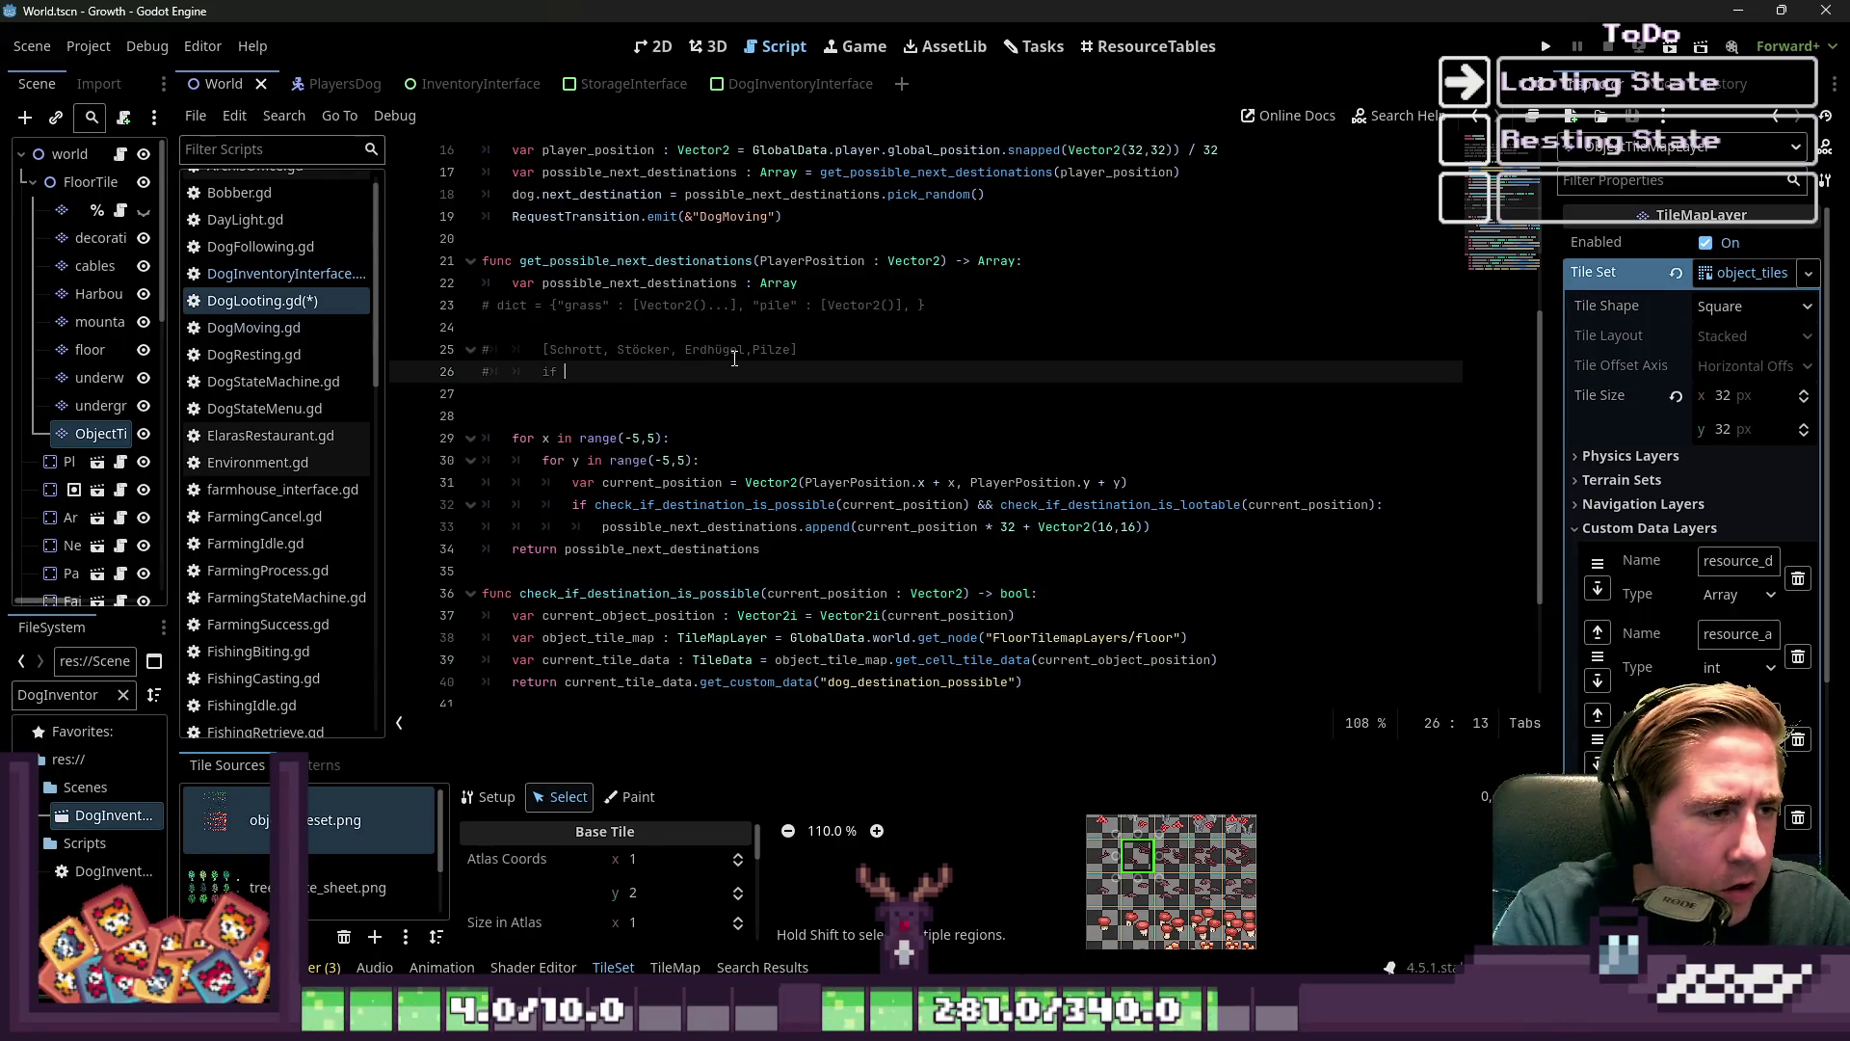
type("ct.get(")
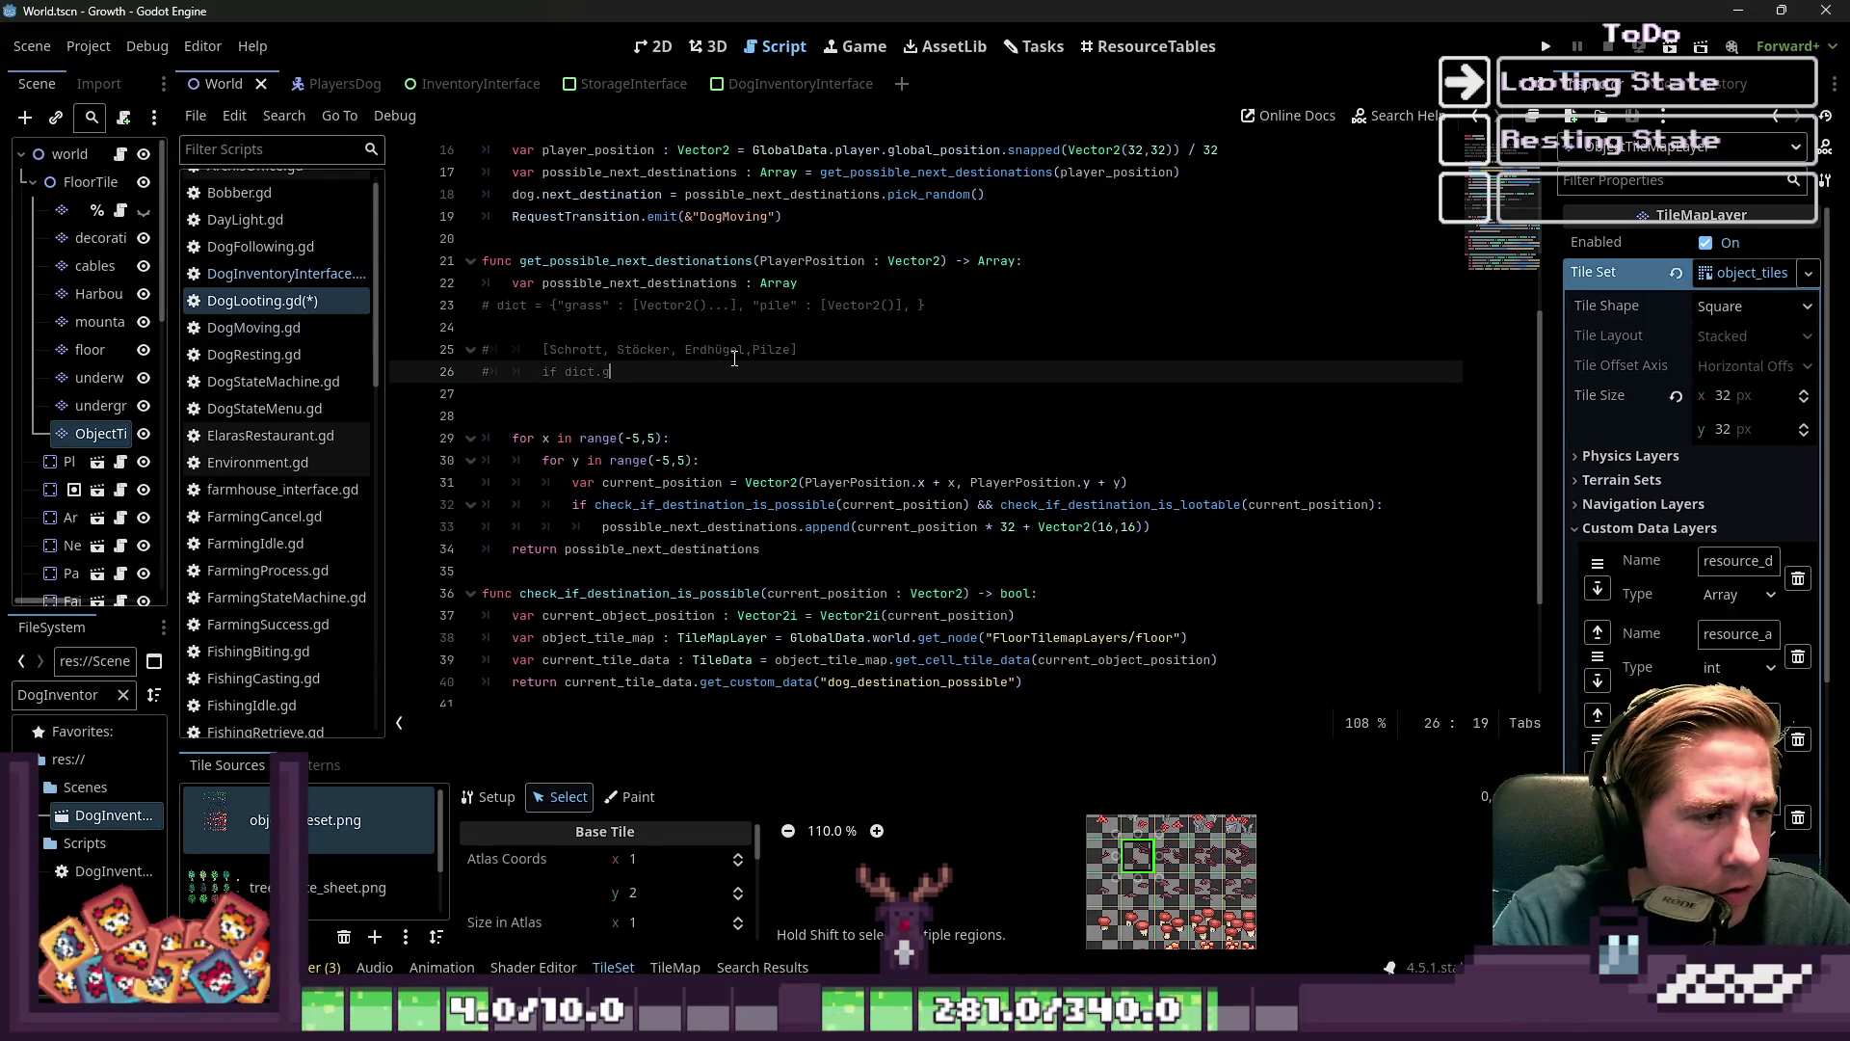
key("Up")
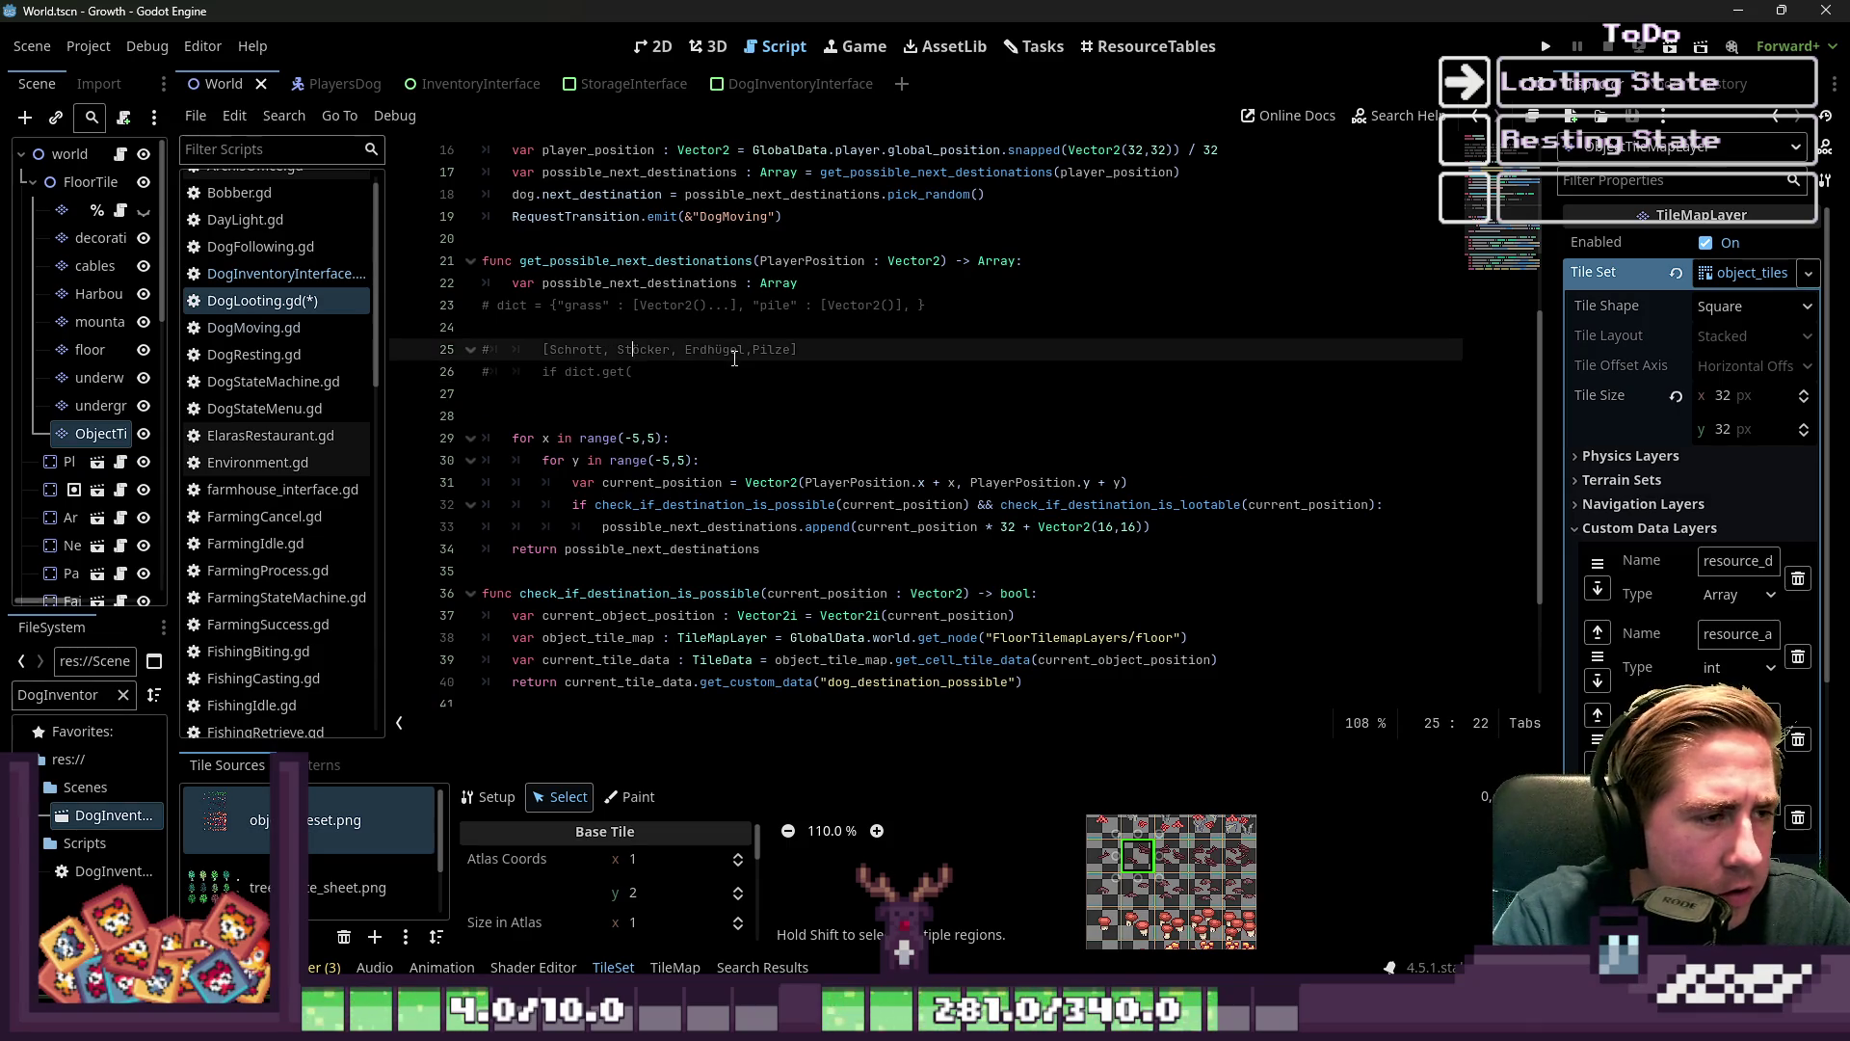
key("Return")
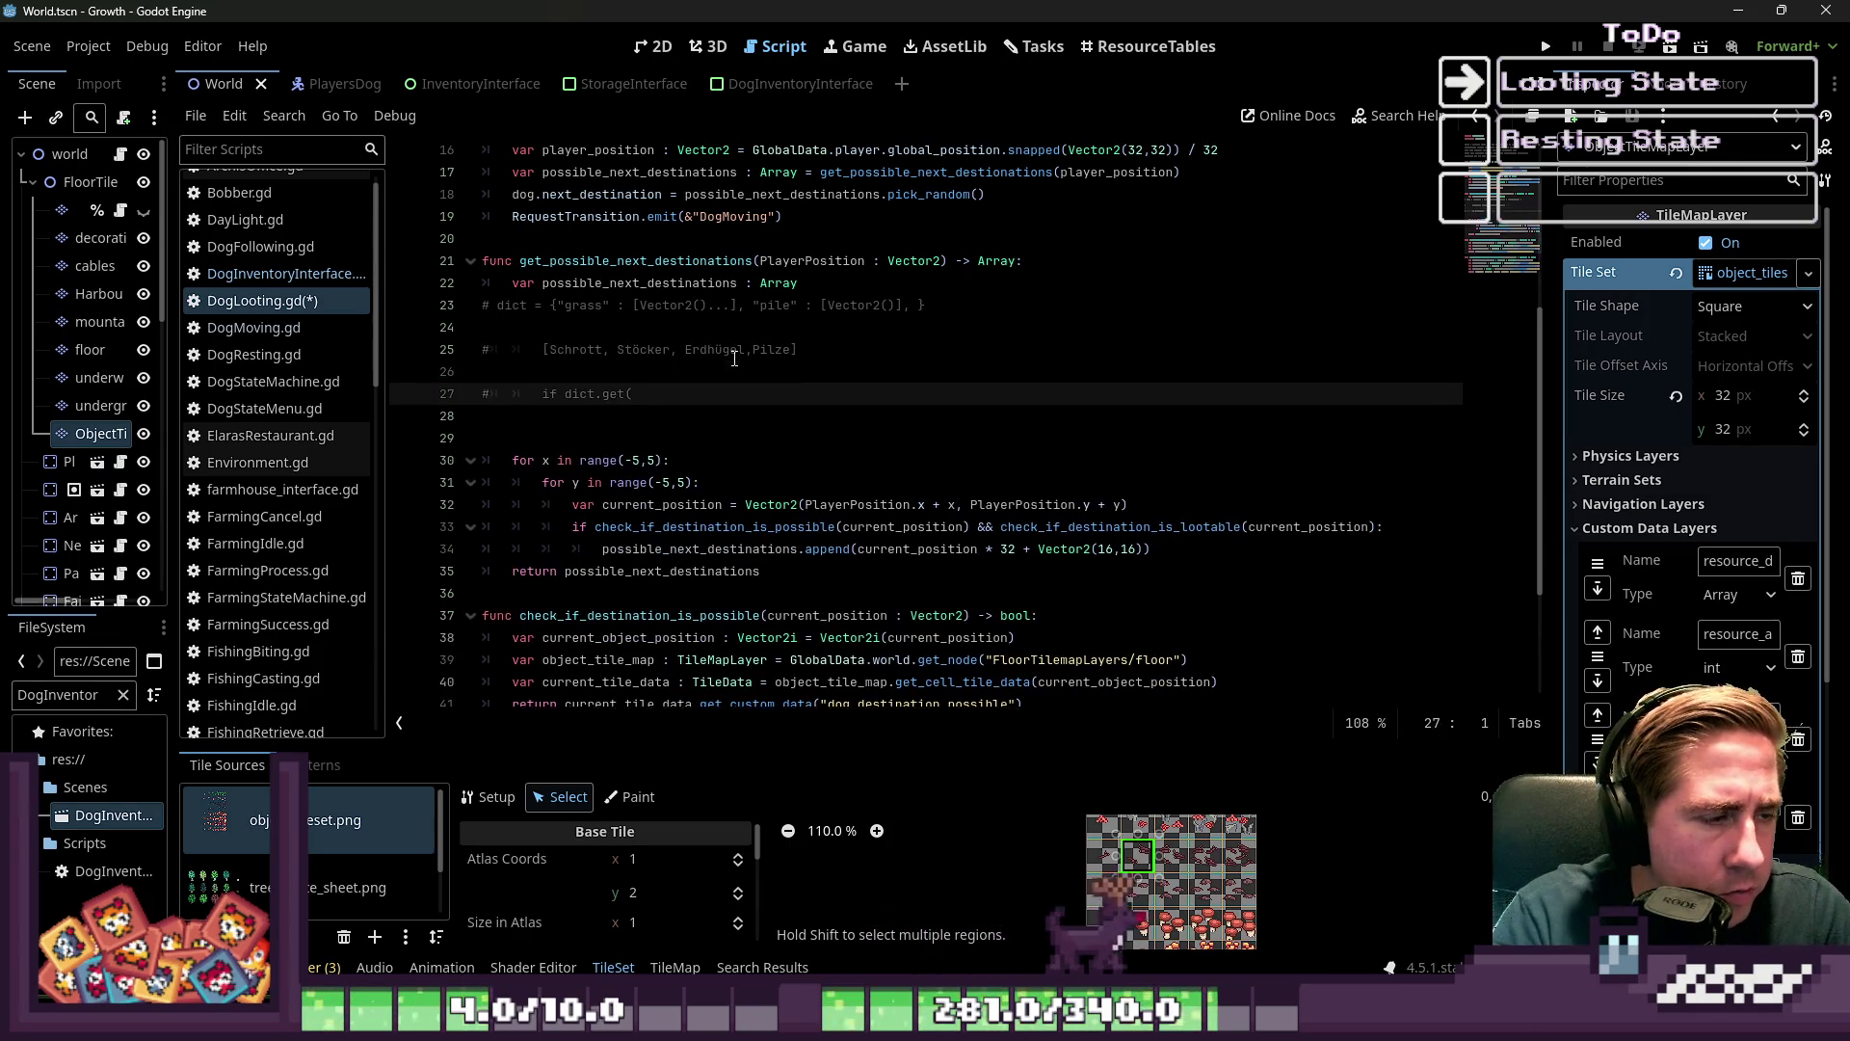
type("#")
key("Tab")
key("Tab")
type("for ")
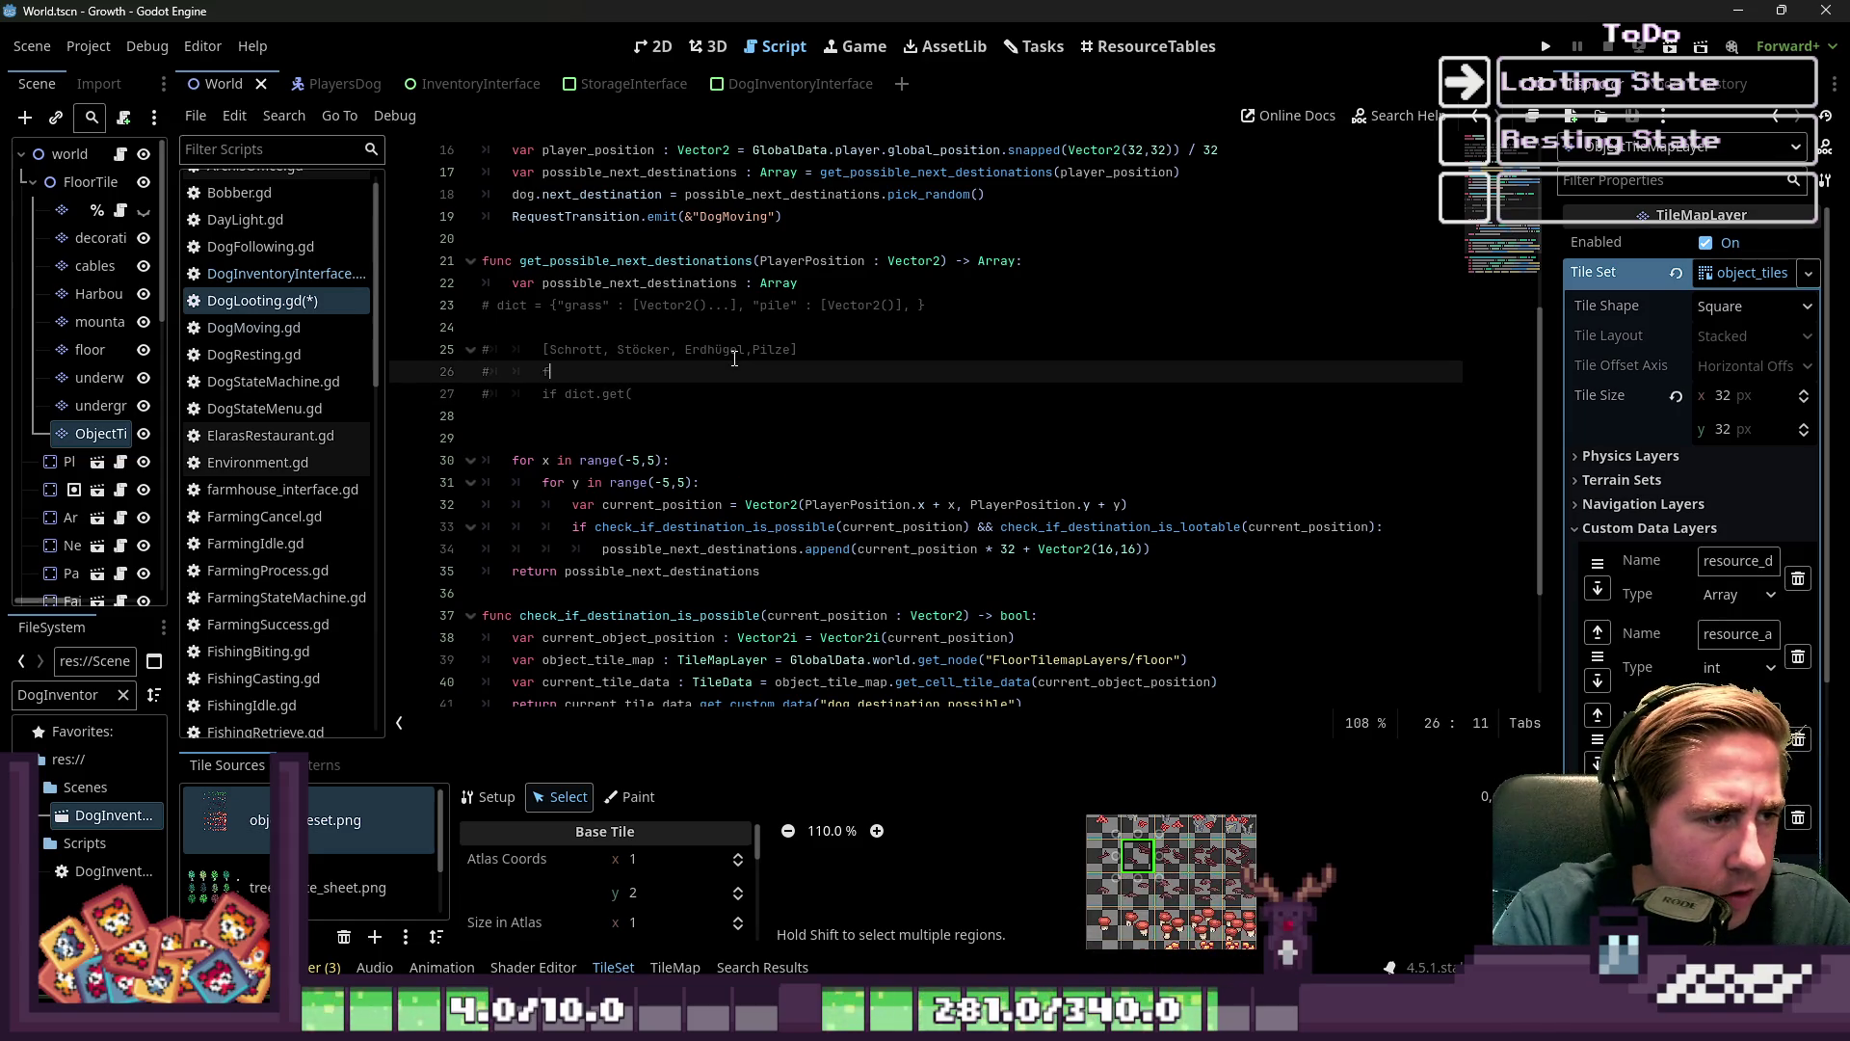
type("key in")
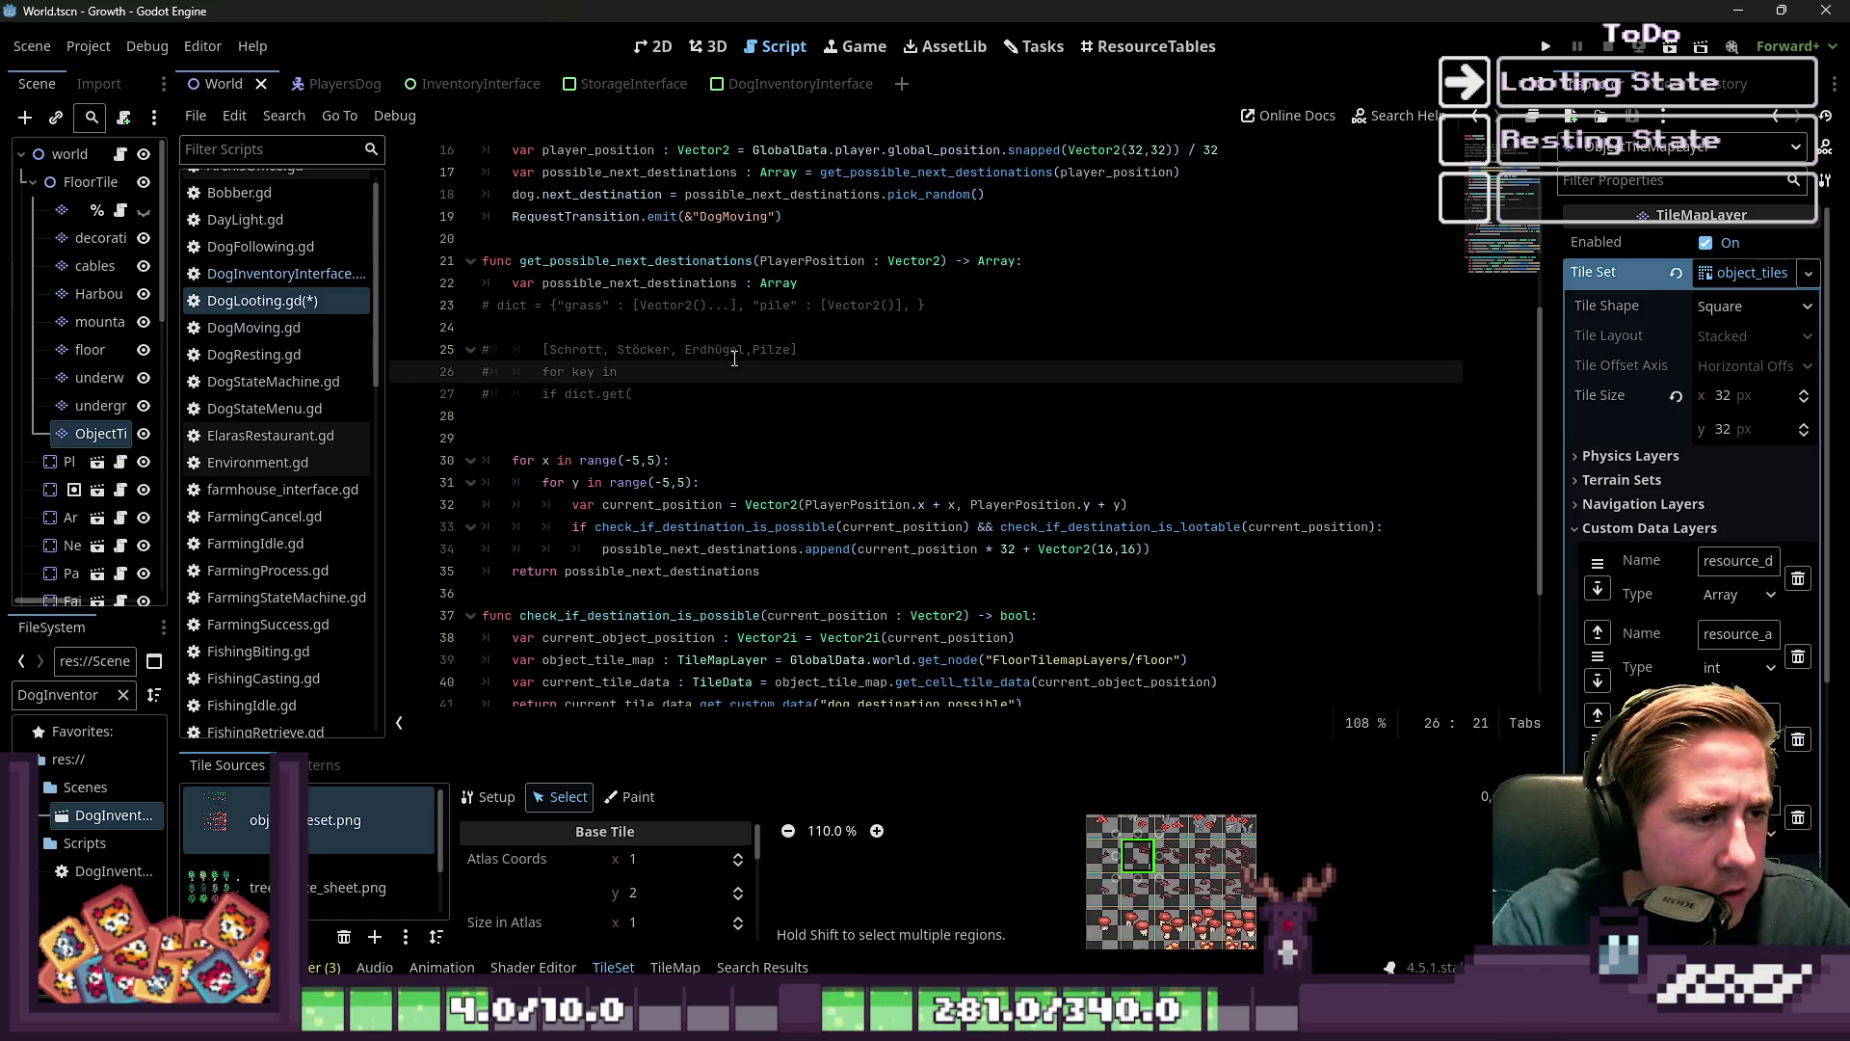
type(" array")
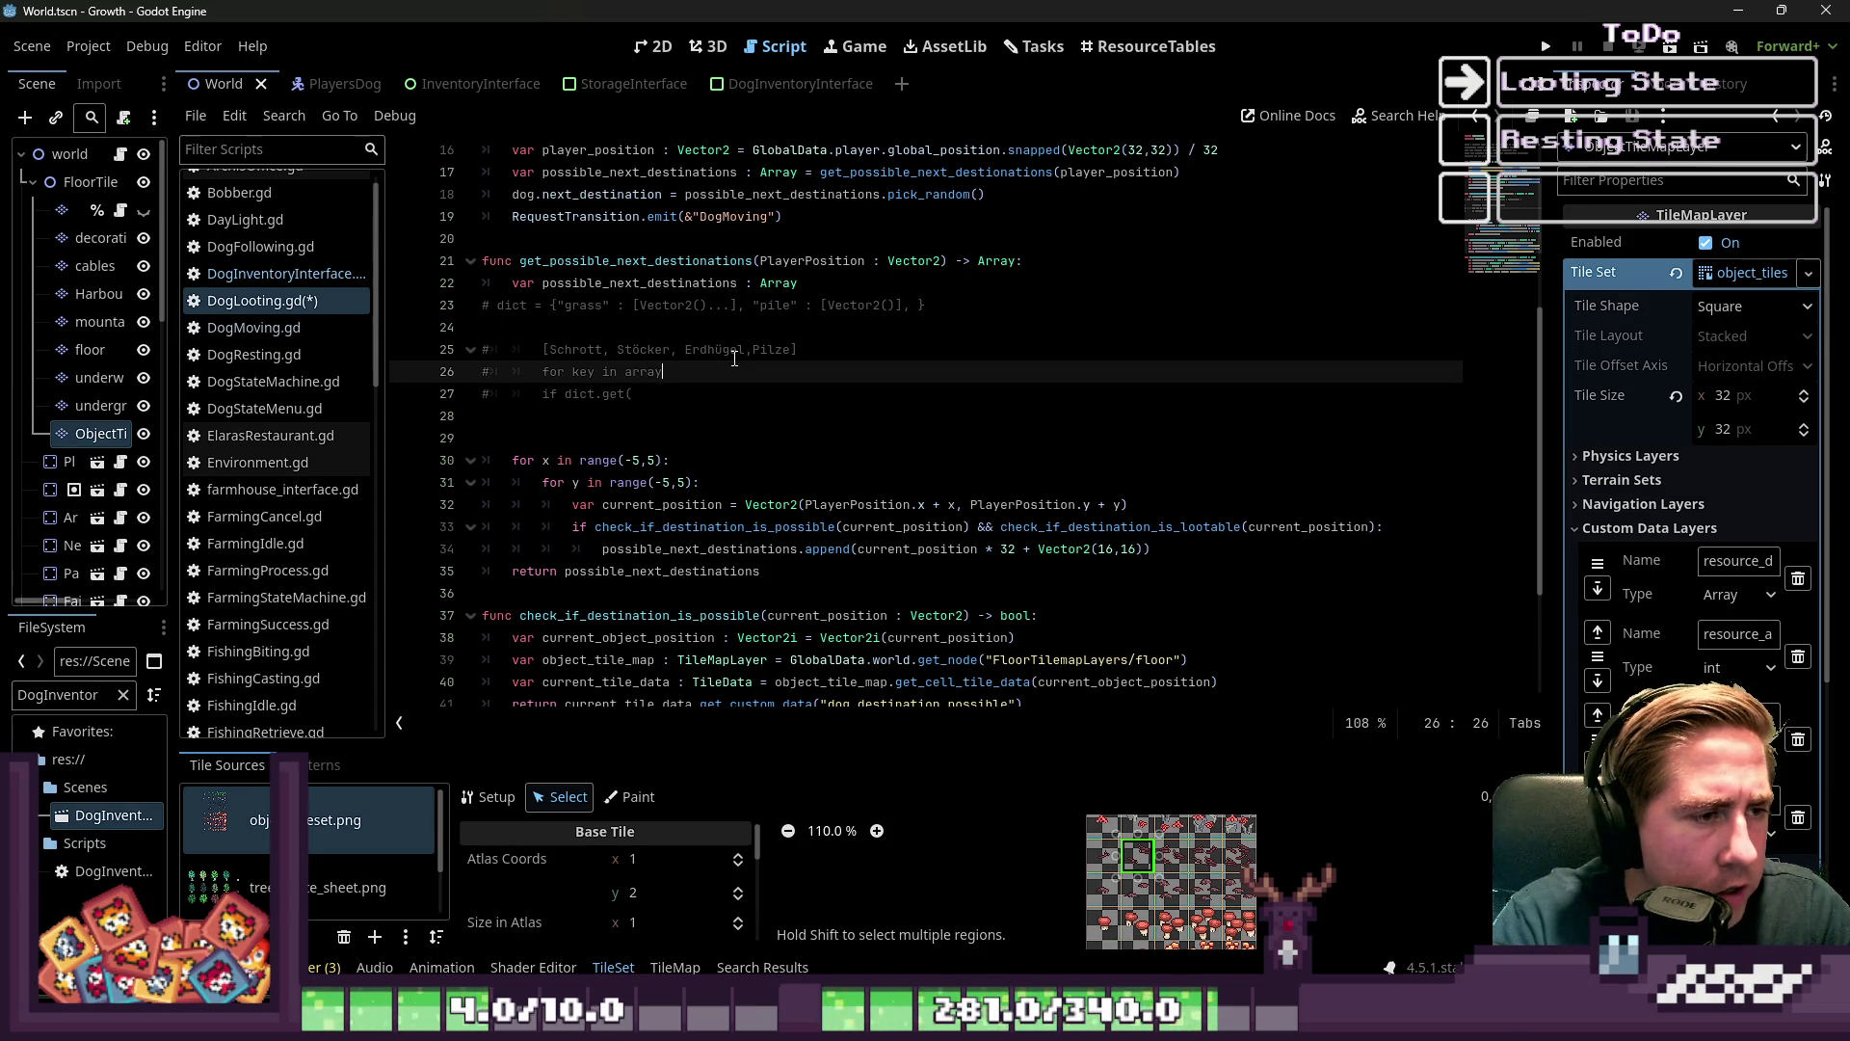
key("Up")
type("array =")
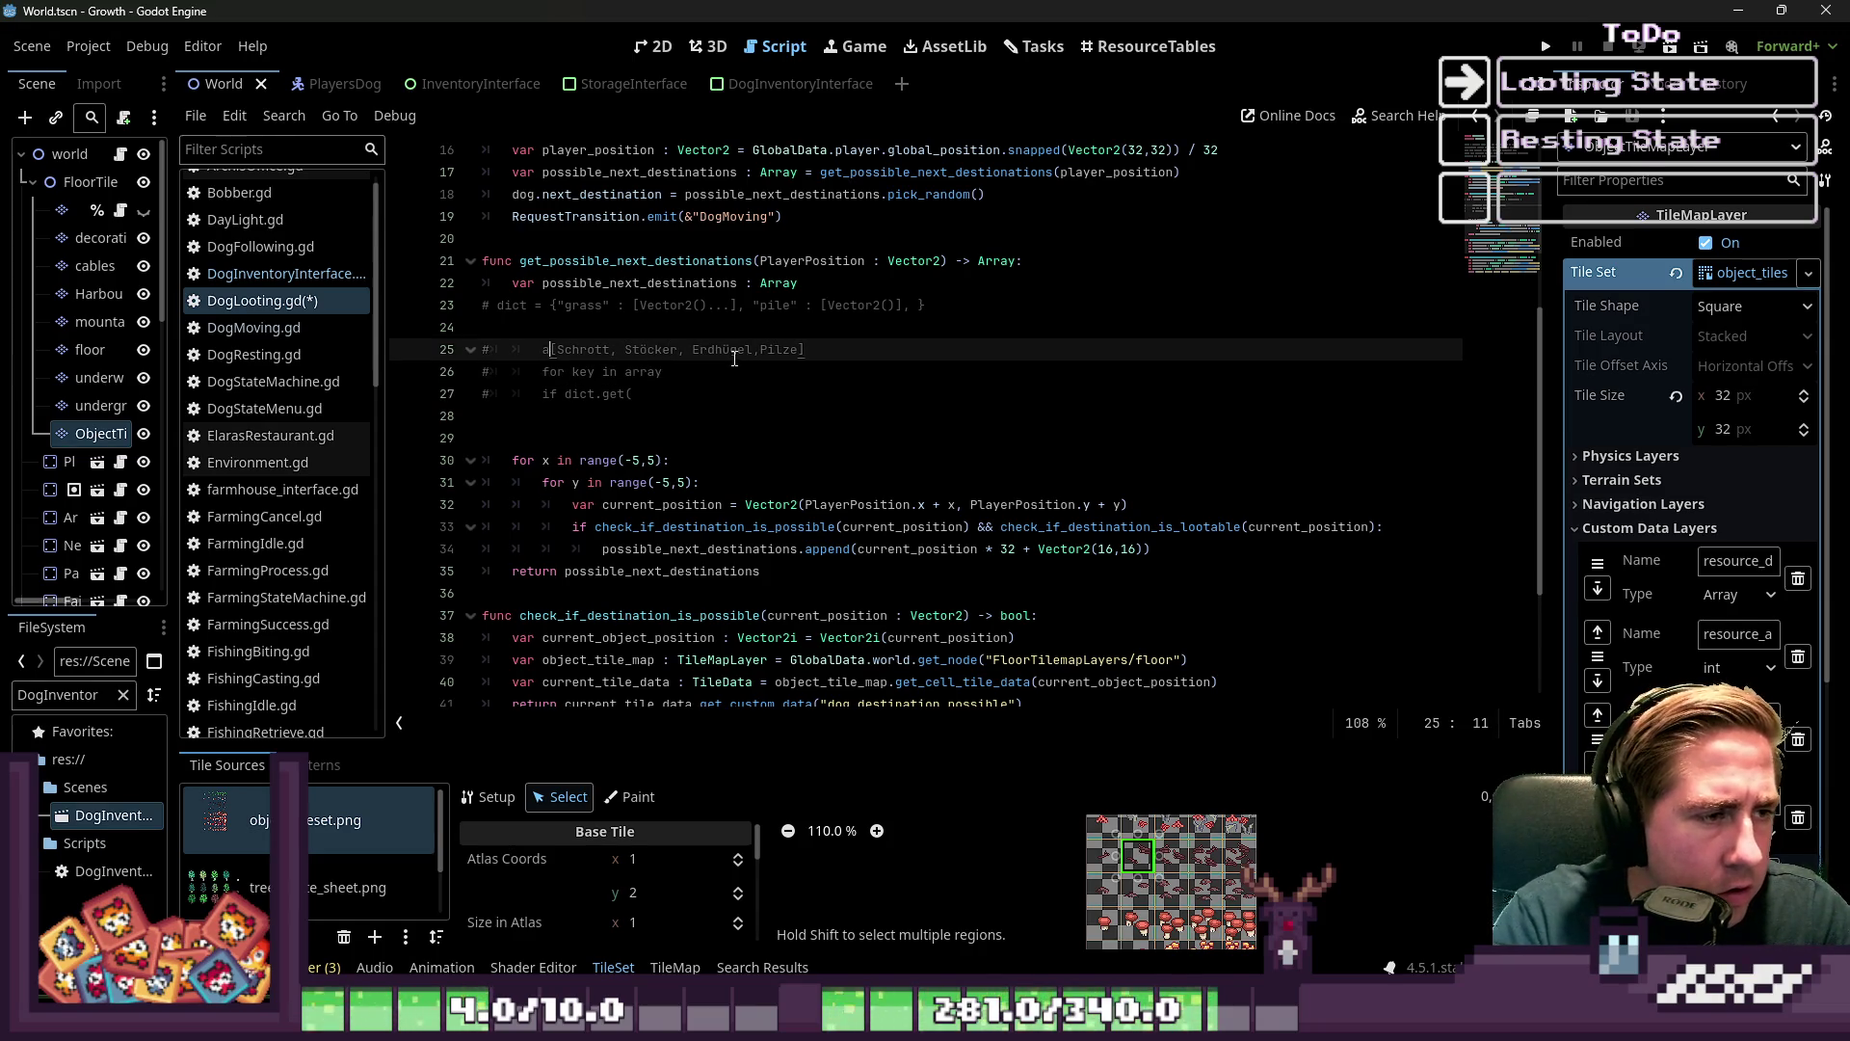
key("Down")
- End the for line with a colon and make the indented check 'if not dict.get(key).is_empty():'
key("Down")
key("Up")
key("End")
key("Down")
key("Home")
key("Tab")
key("Right")
key("Right")
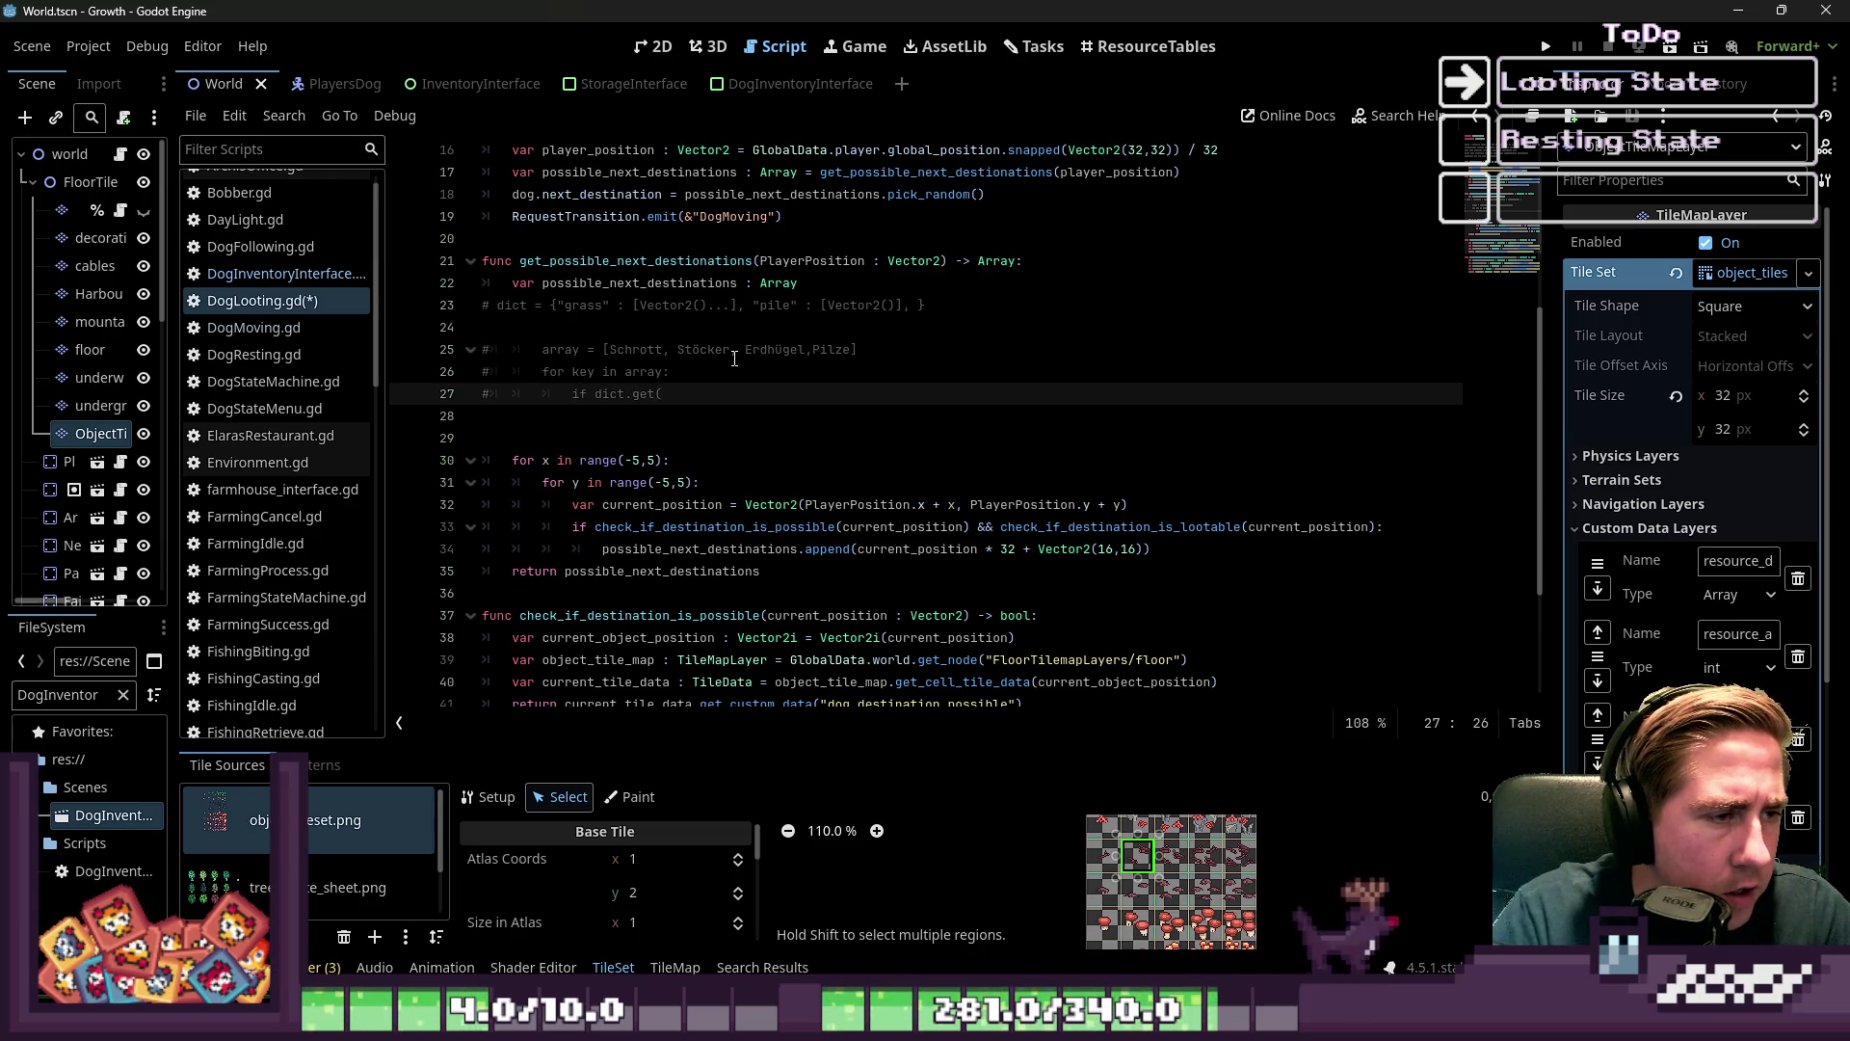
type("key)")
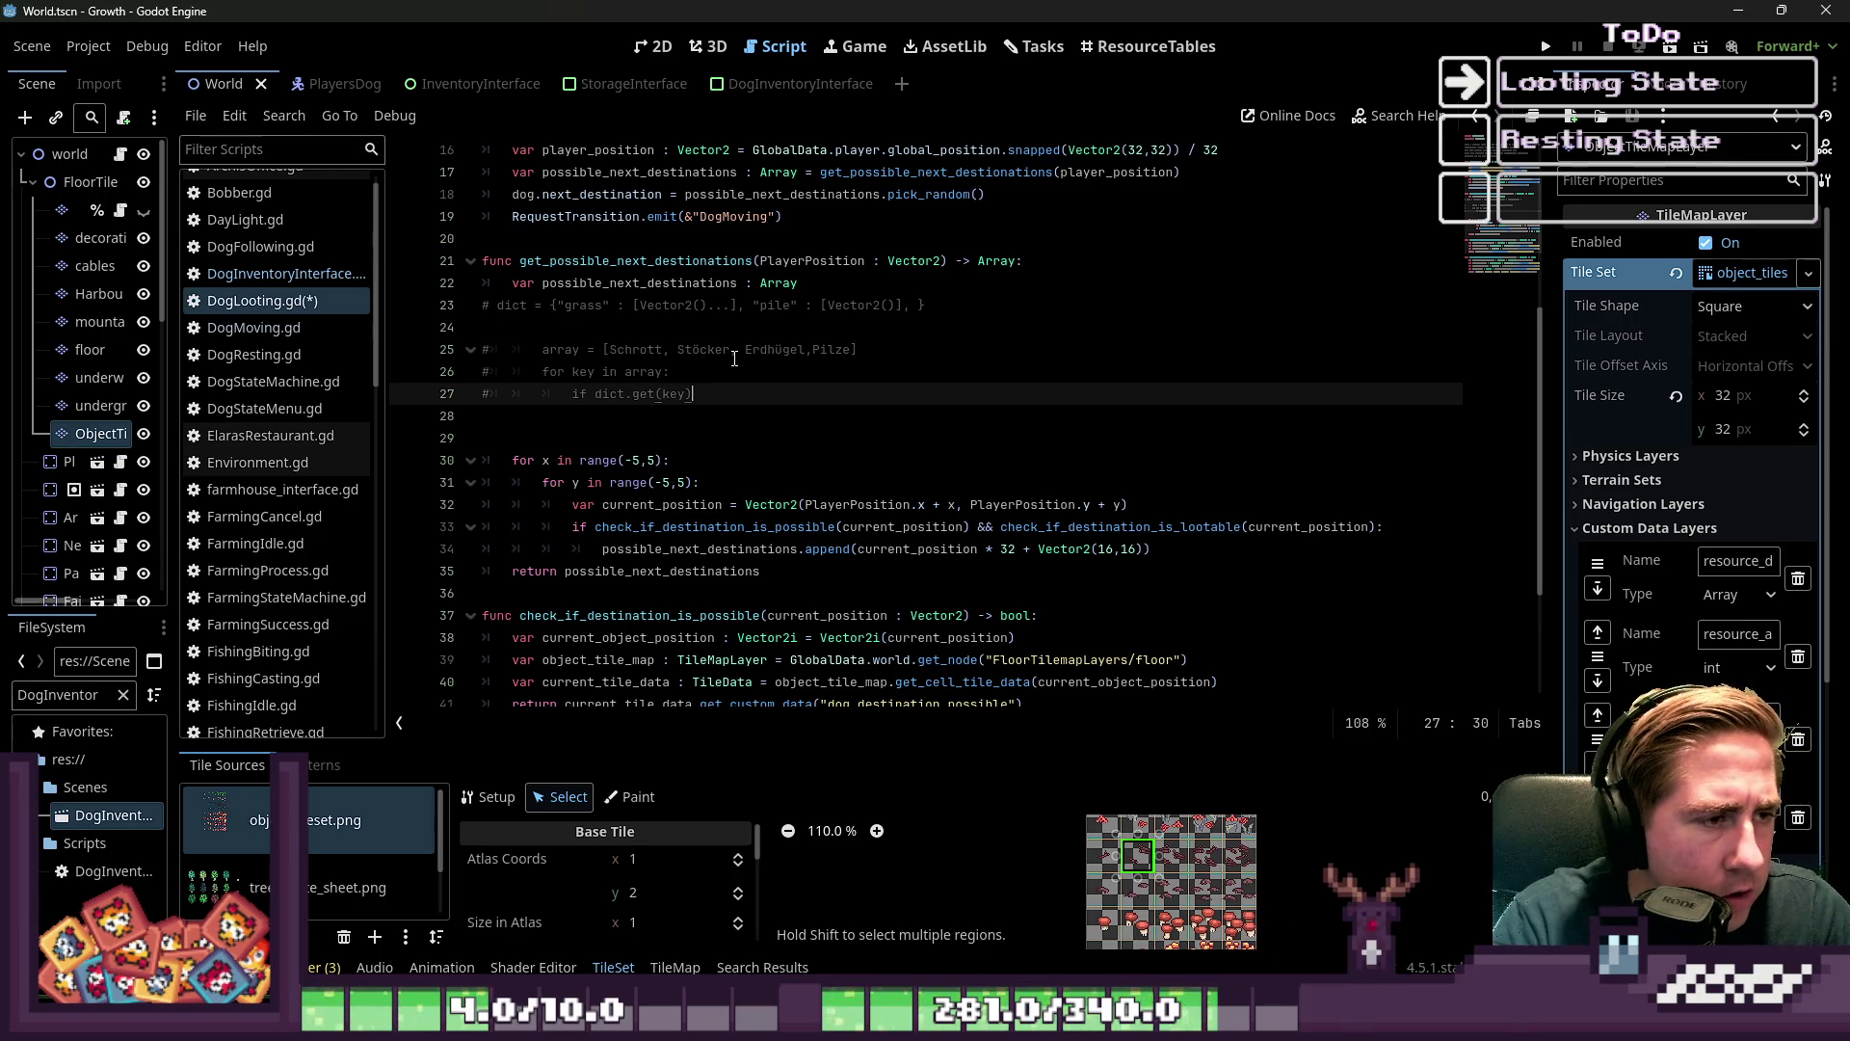
type("i")
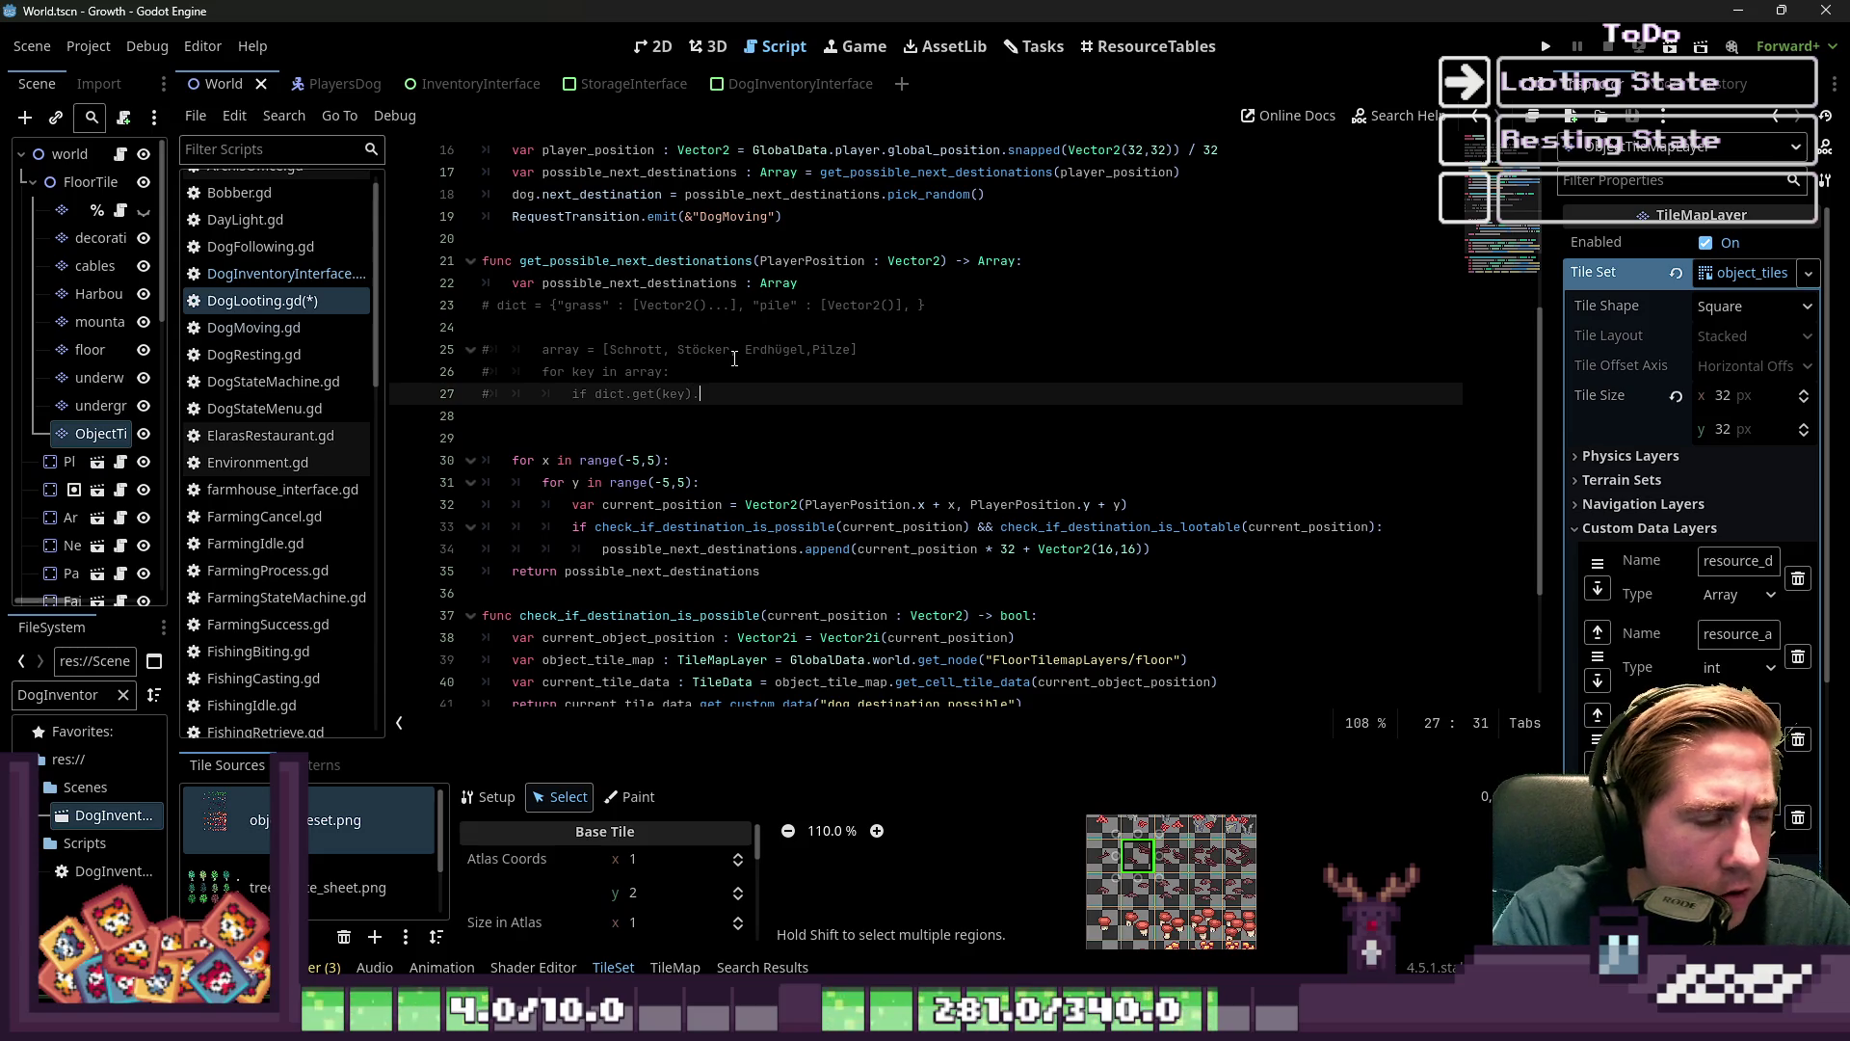
type("not ")
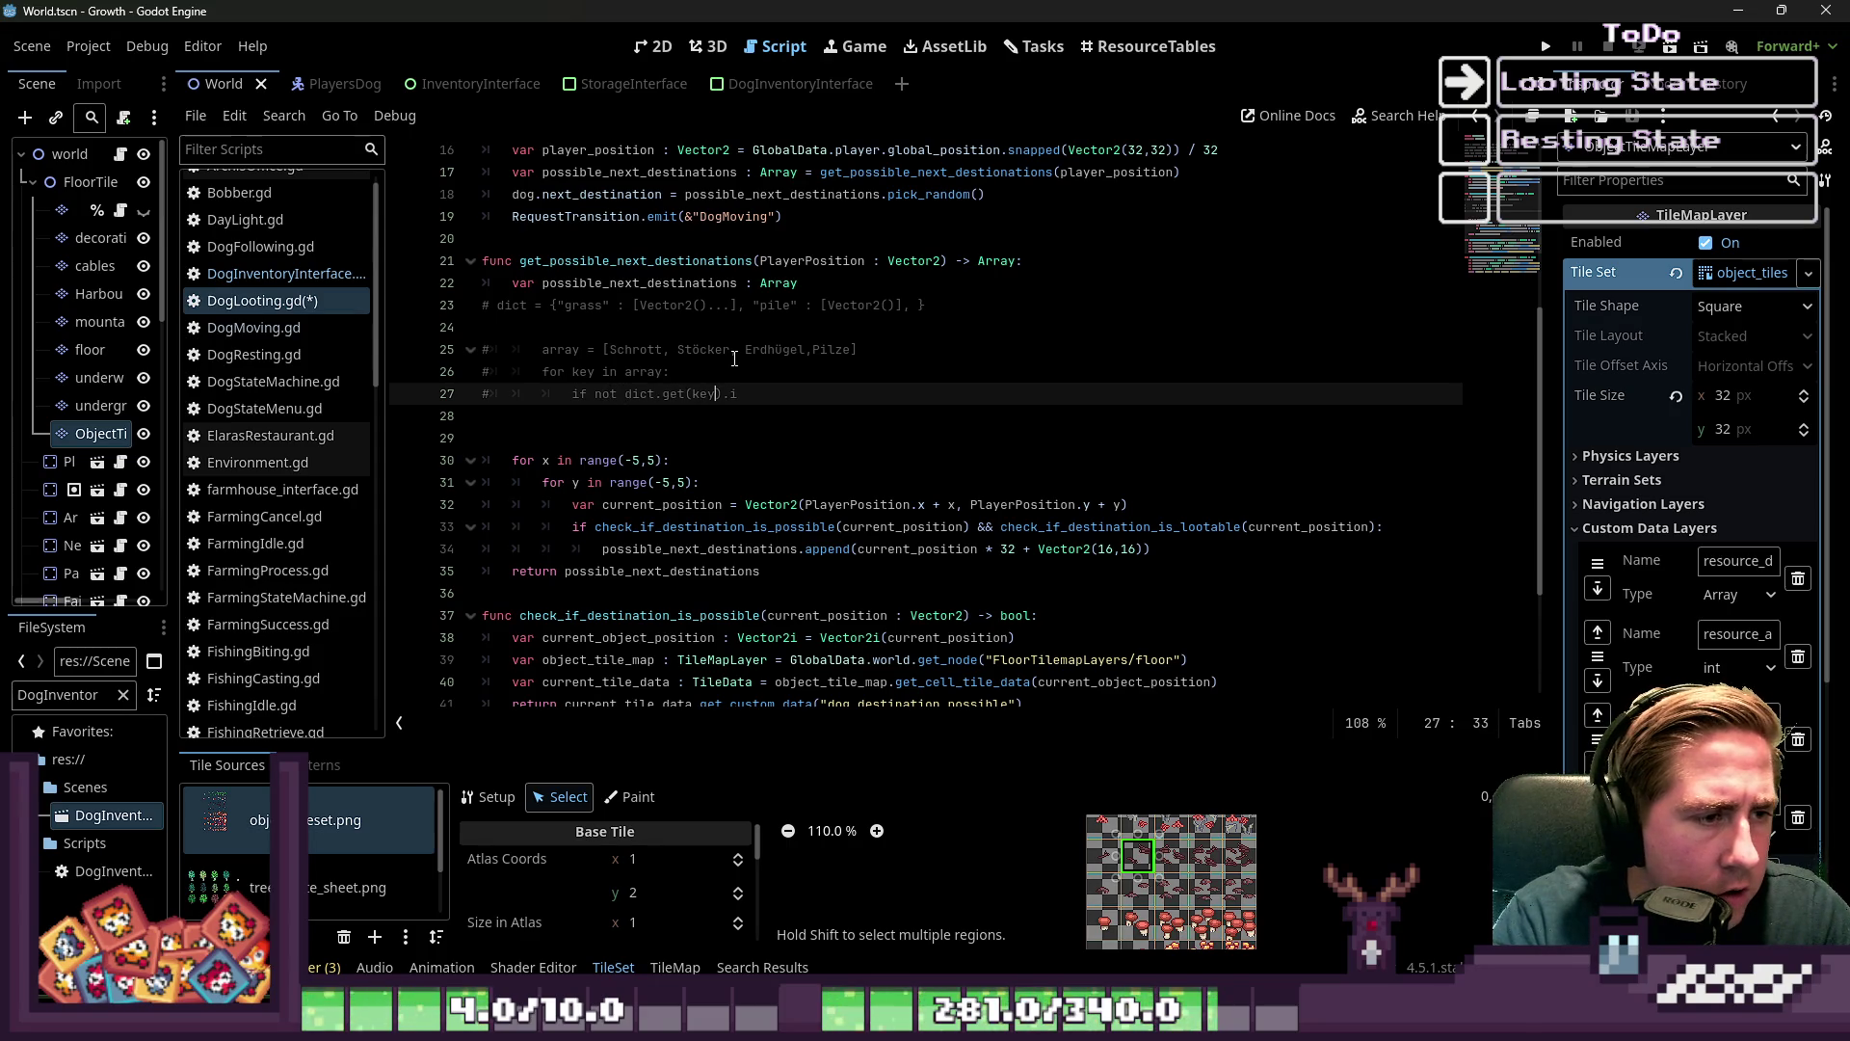
type("empty(")
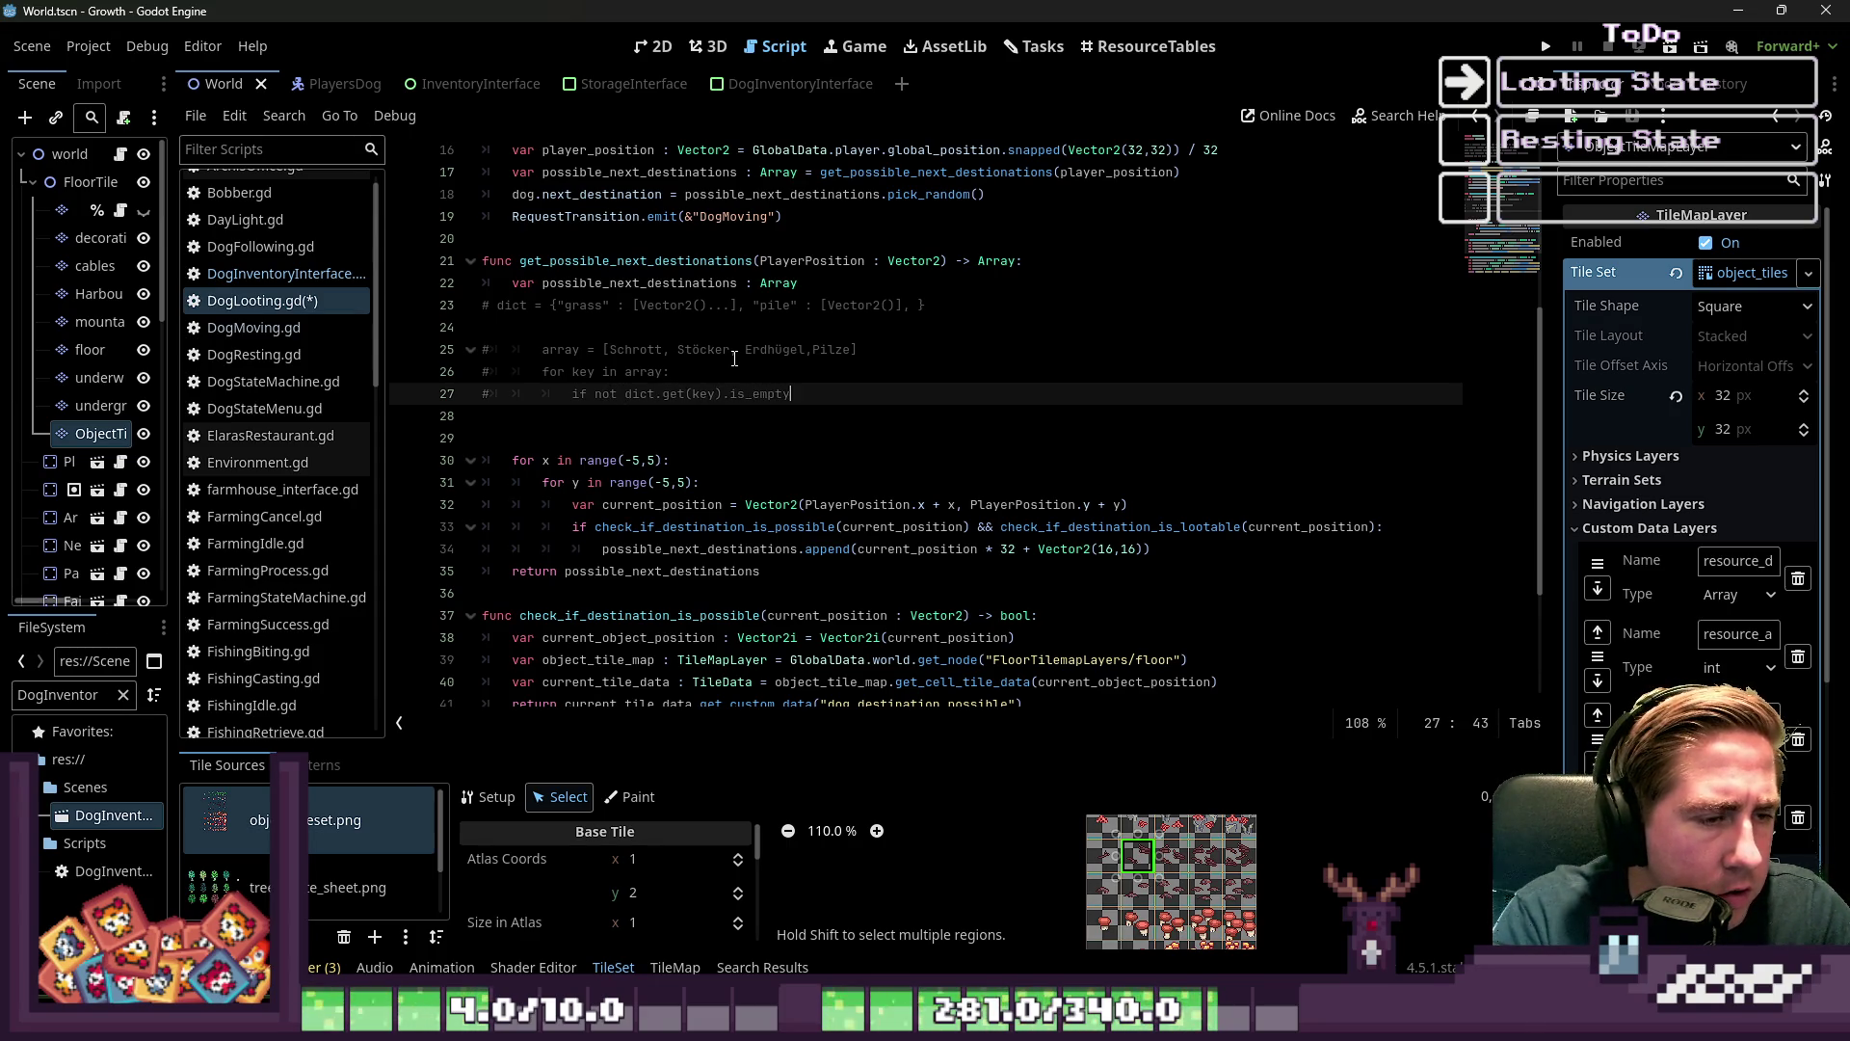
type(")")
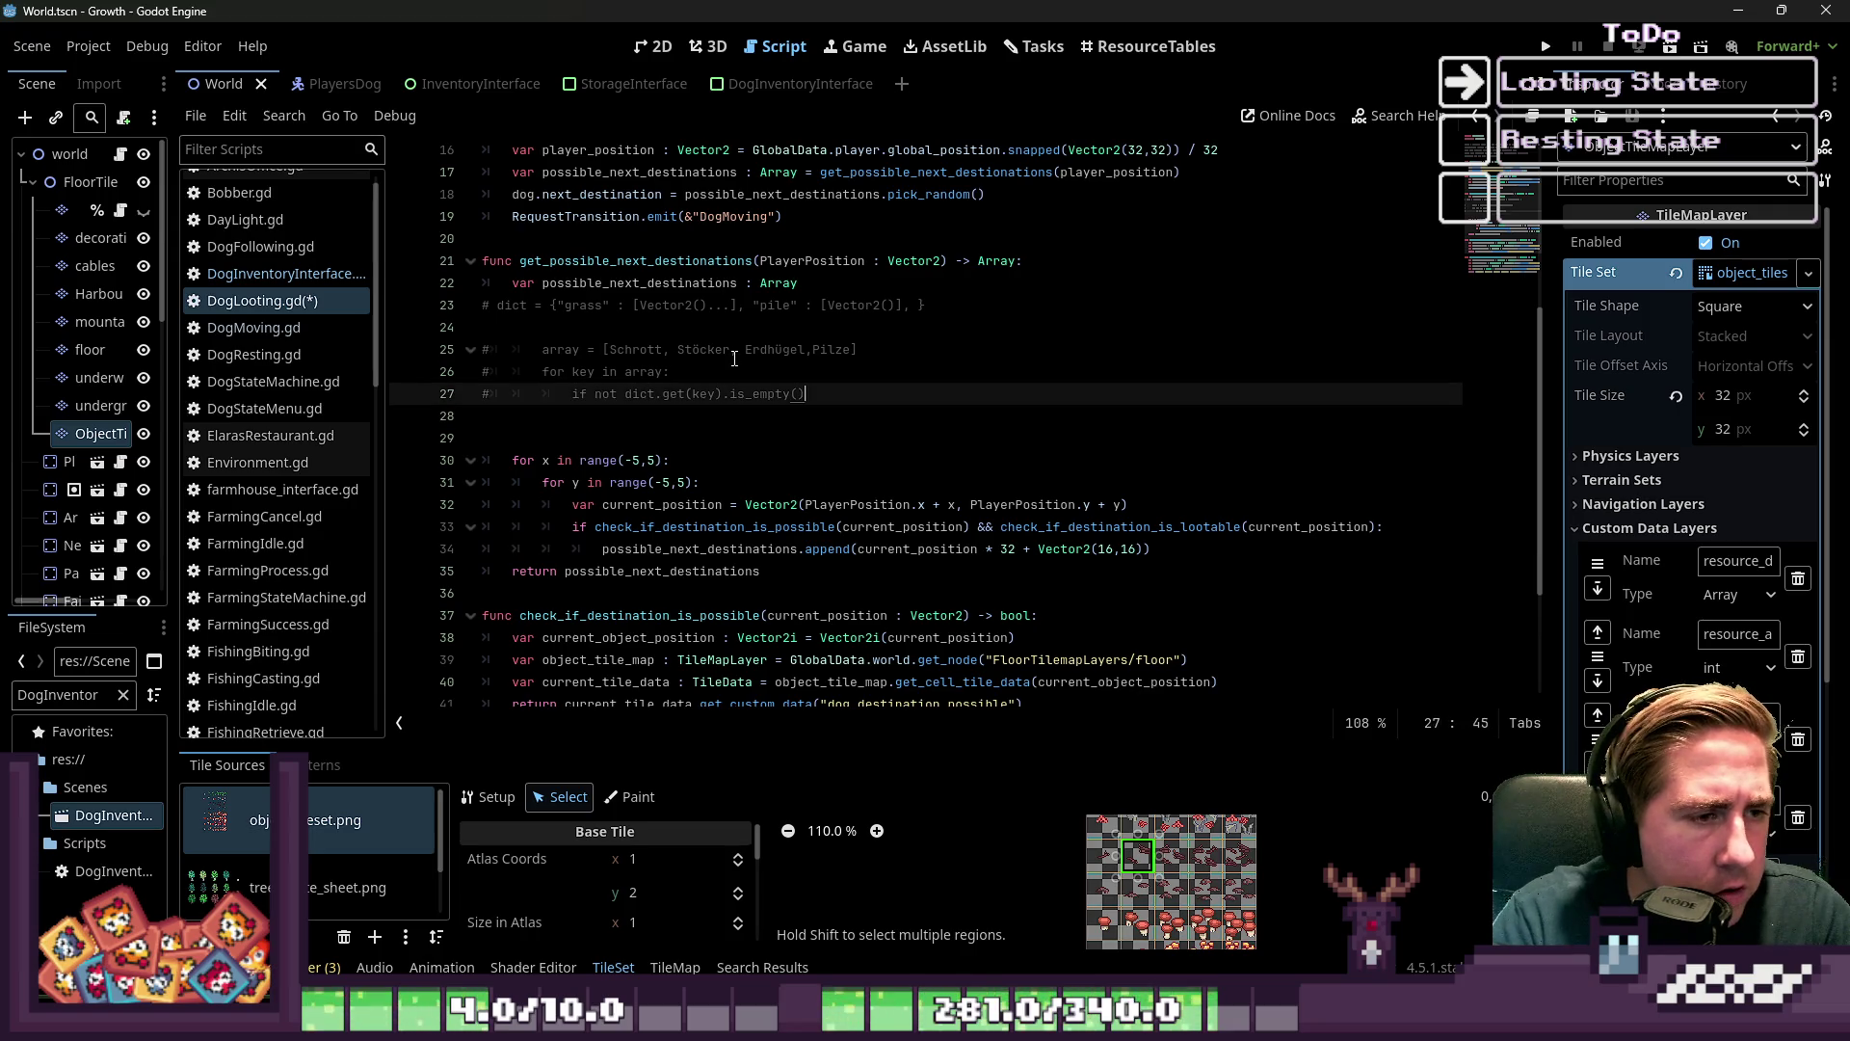
- Add an indented commented line 'return dict.get(key)' under the if check
key("Return")
key("ctrl+k")
key("Tab")
key("Tab")
key("Tab")
type("retur")
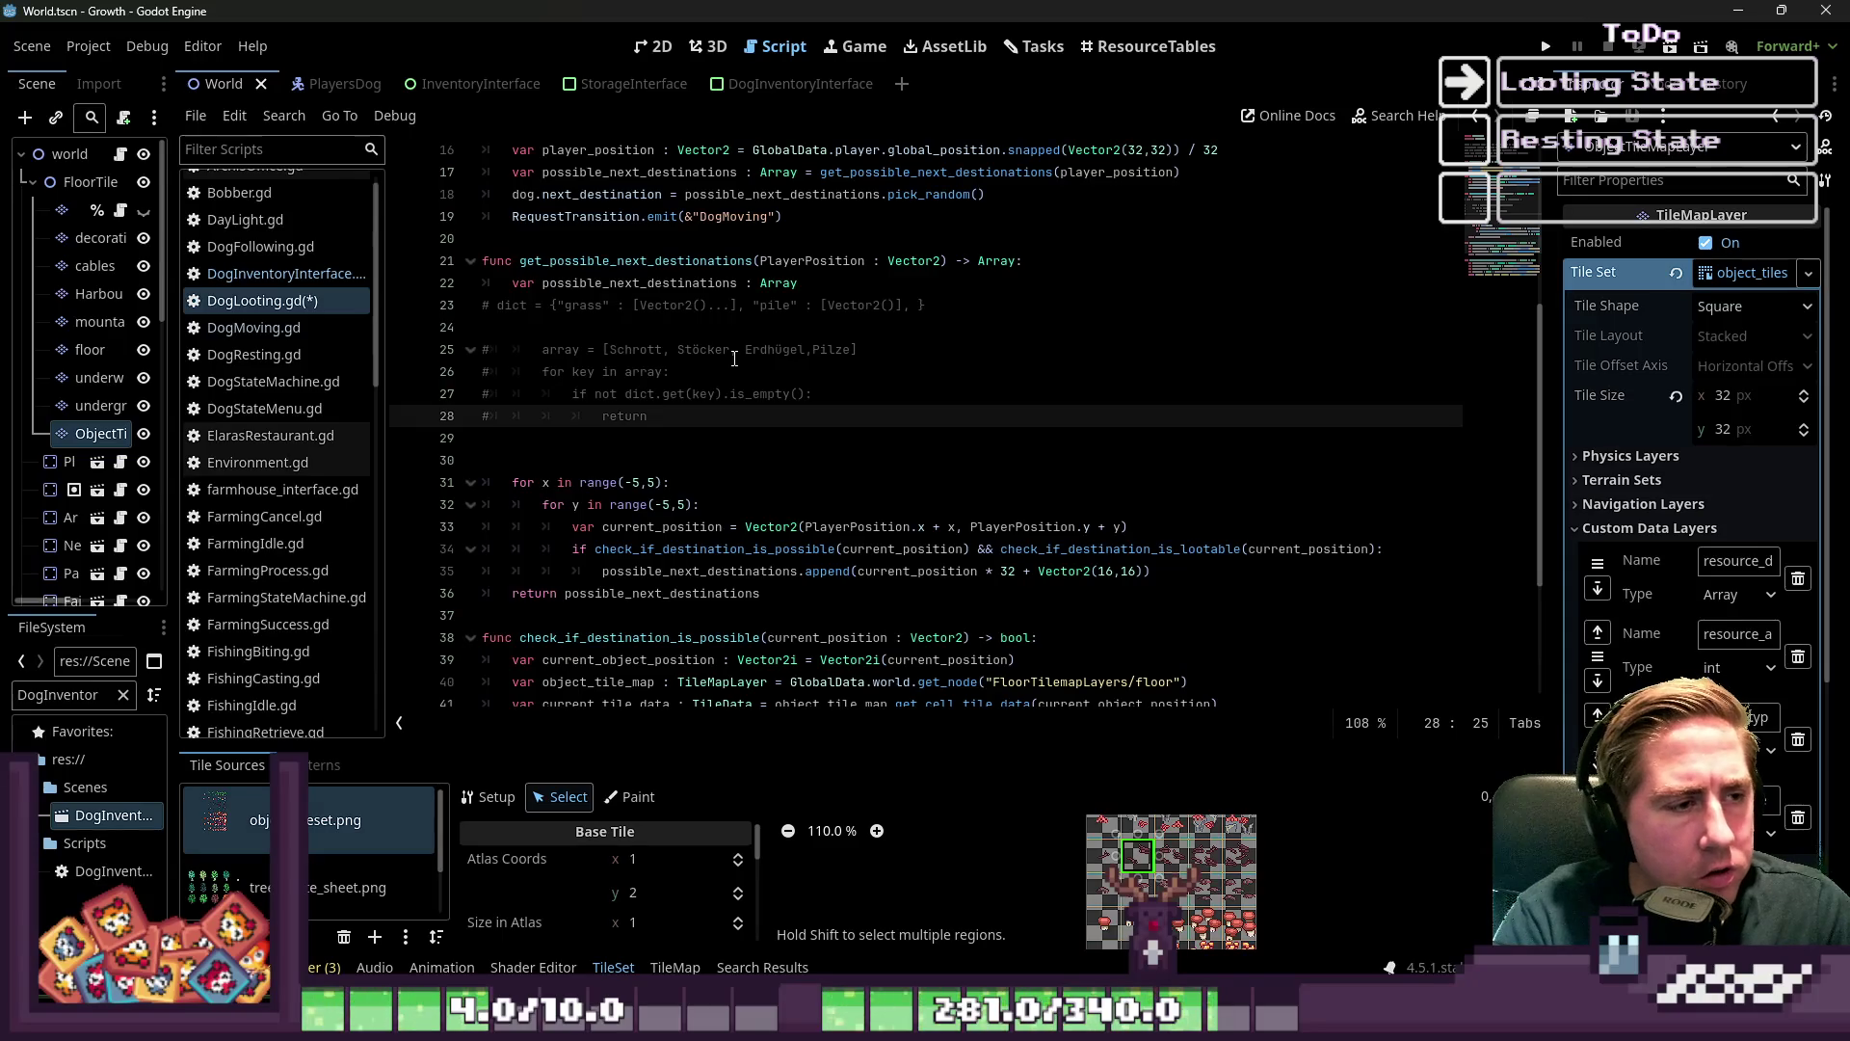
key("Up")
key("ctrl+shift+Right")
key("ctrl+shift+Right")
key("ctrl+shift+Right")
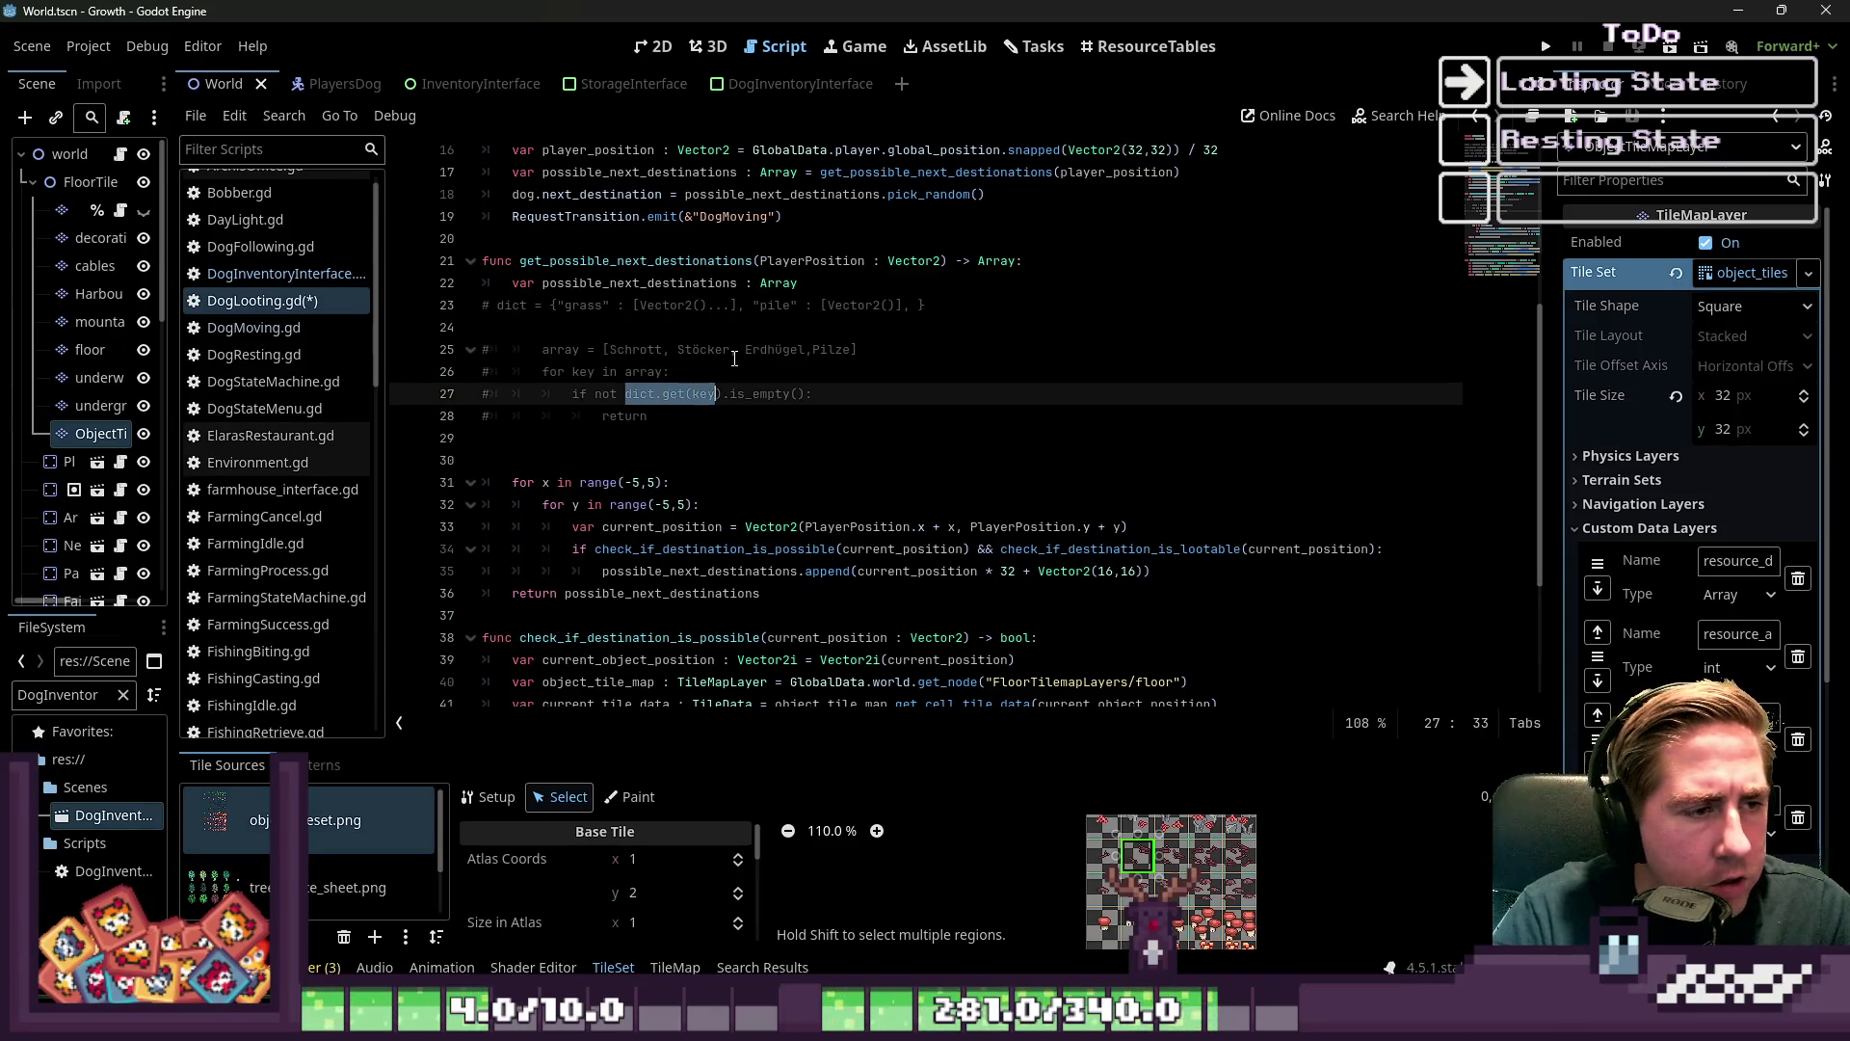
key("Down")
type("dict.get(key)")
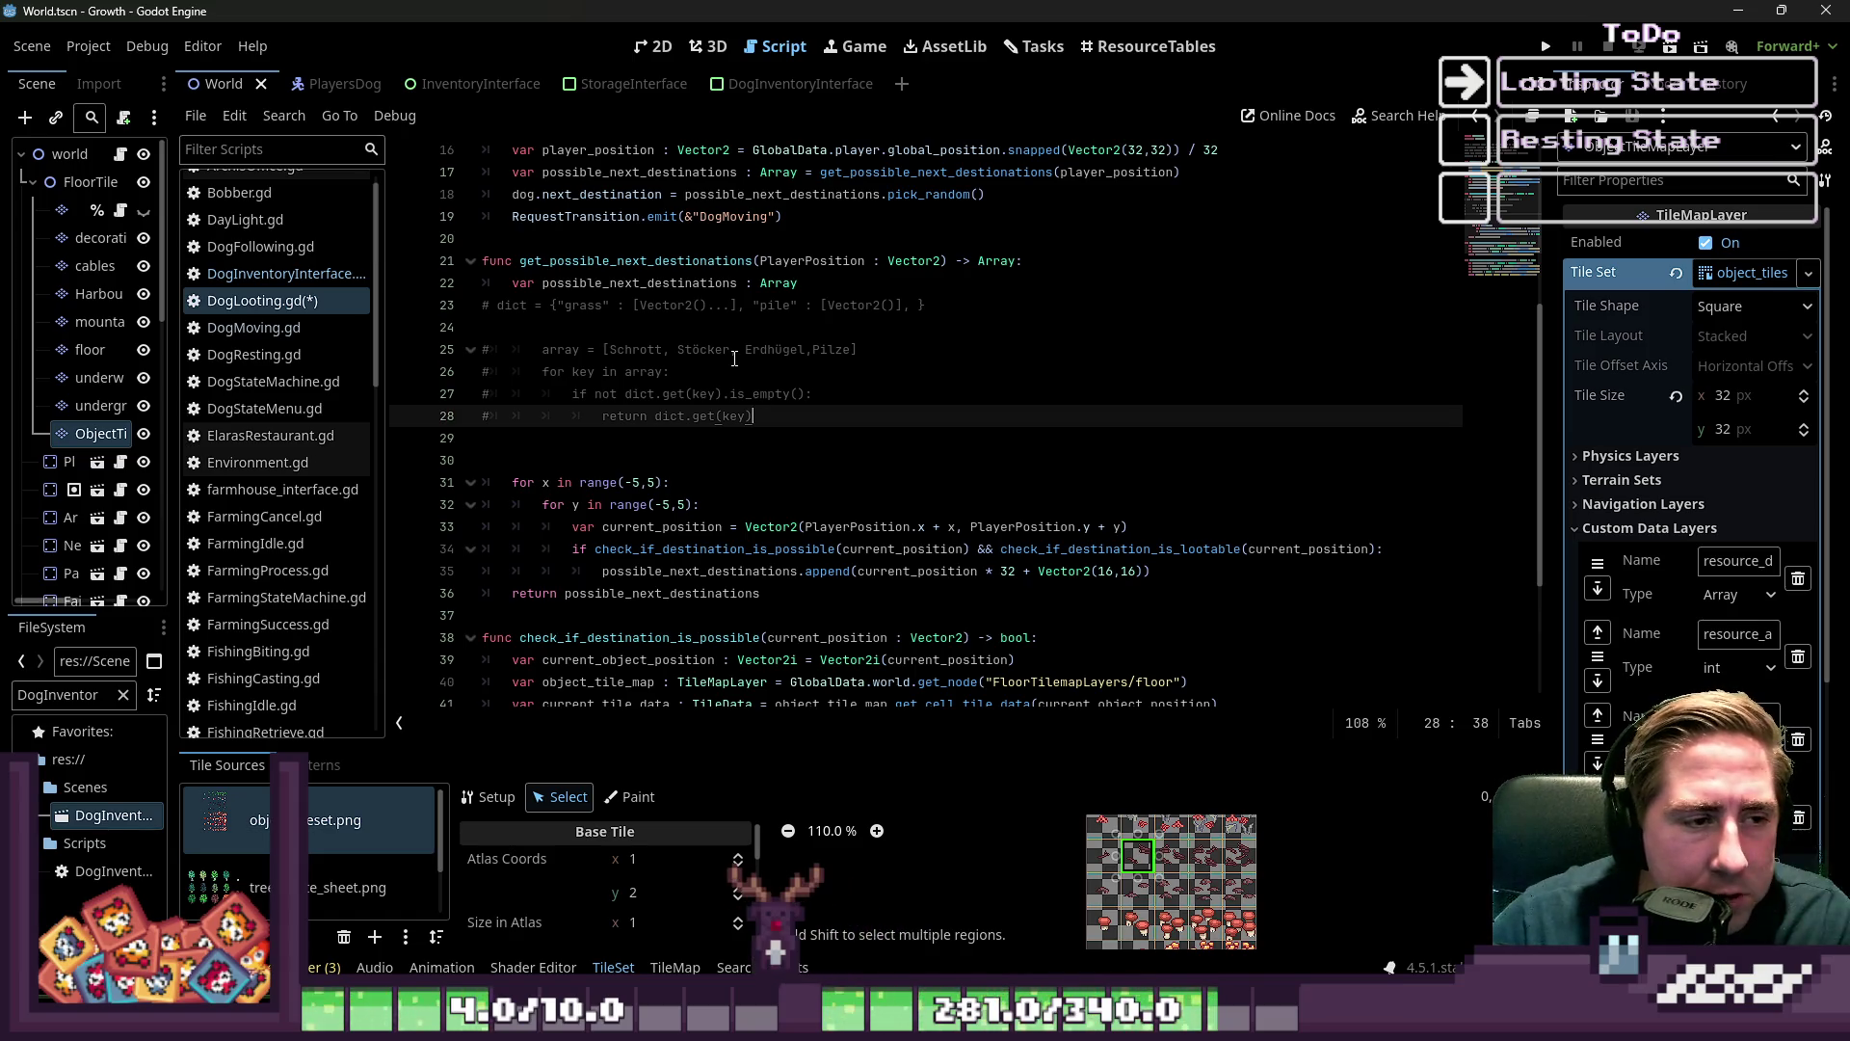
scroll(997, 207, "up", 2)
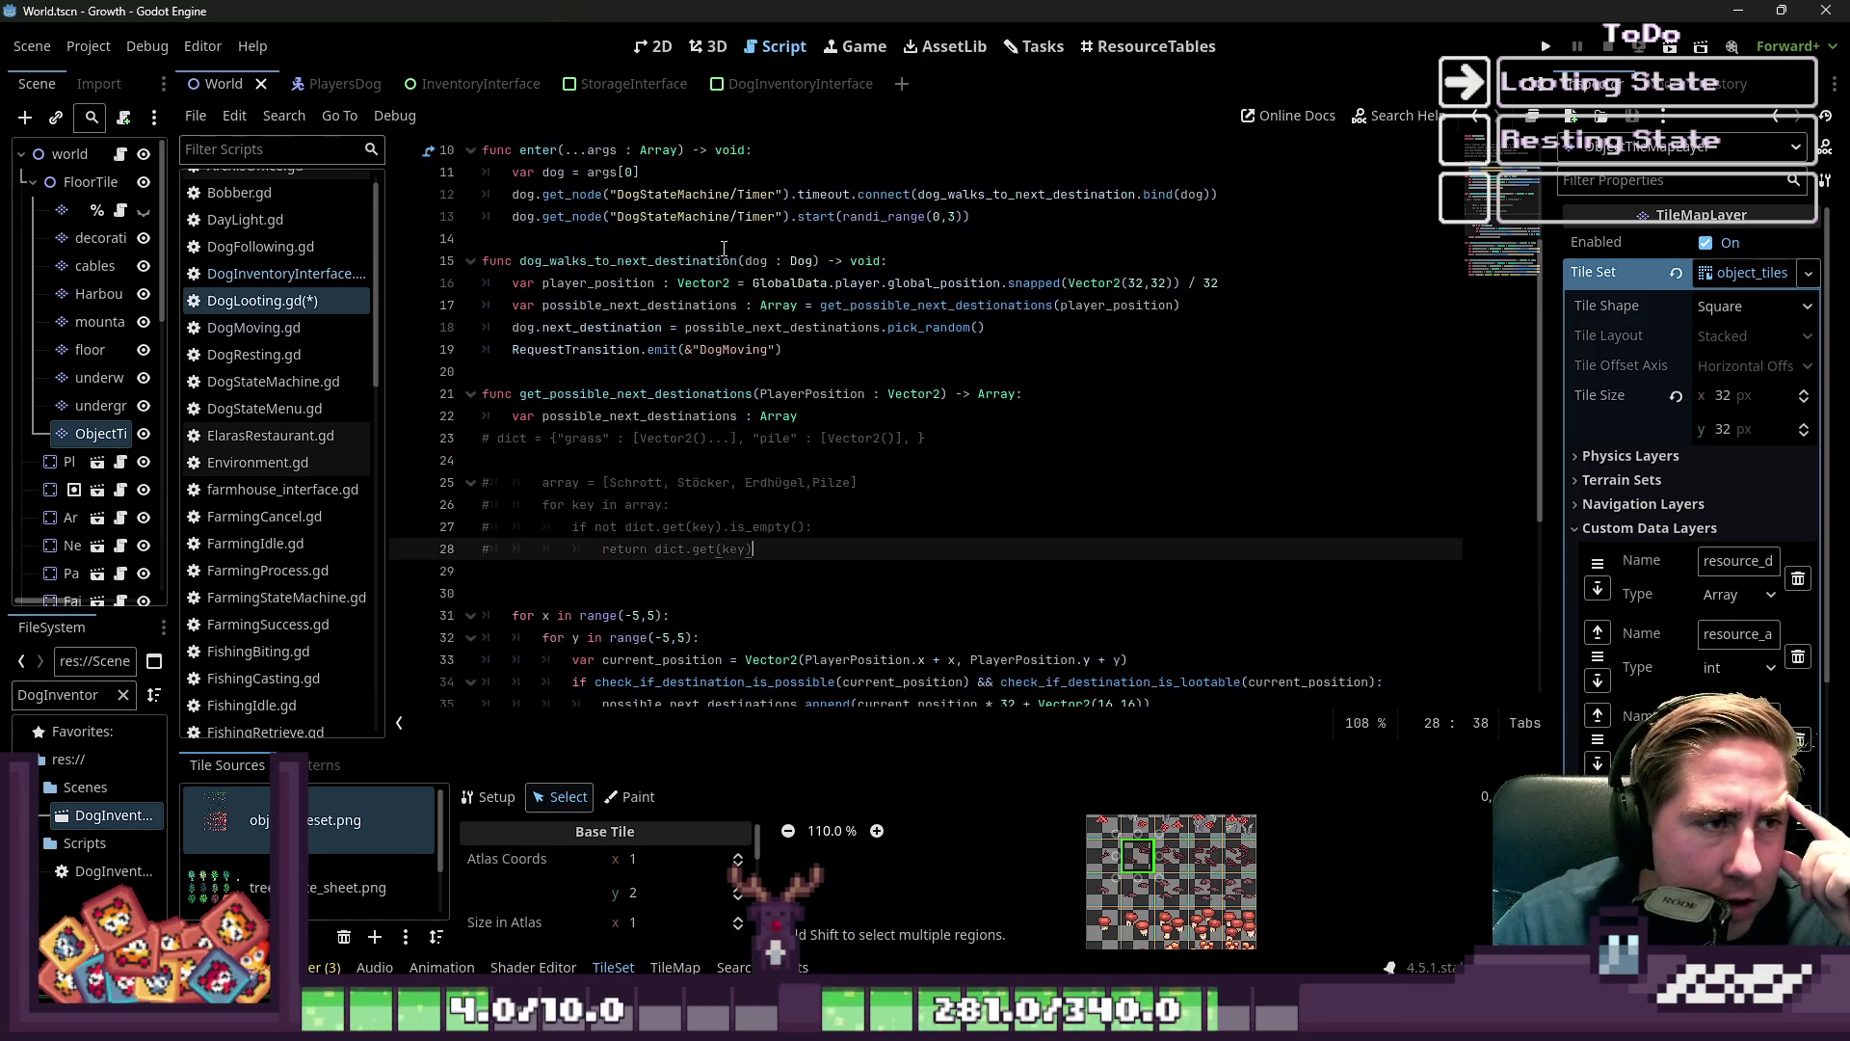
double_click(781, 327)
scroll(1151, 428, "down", 3)
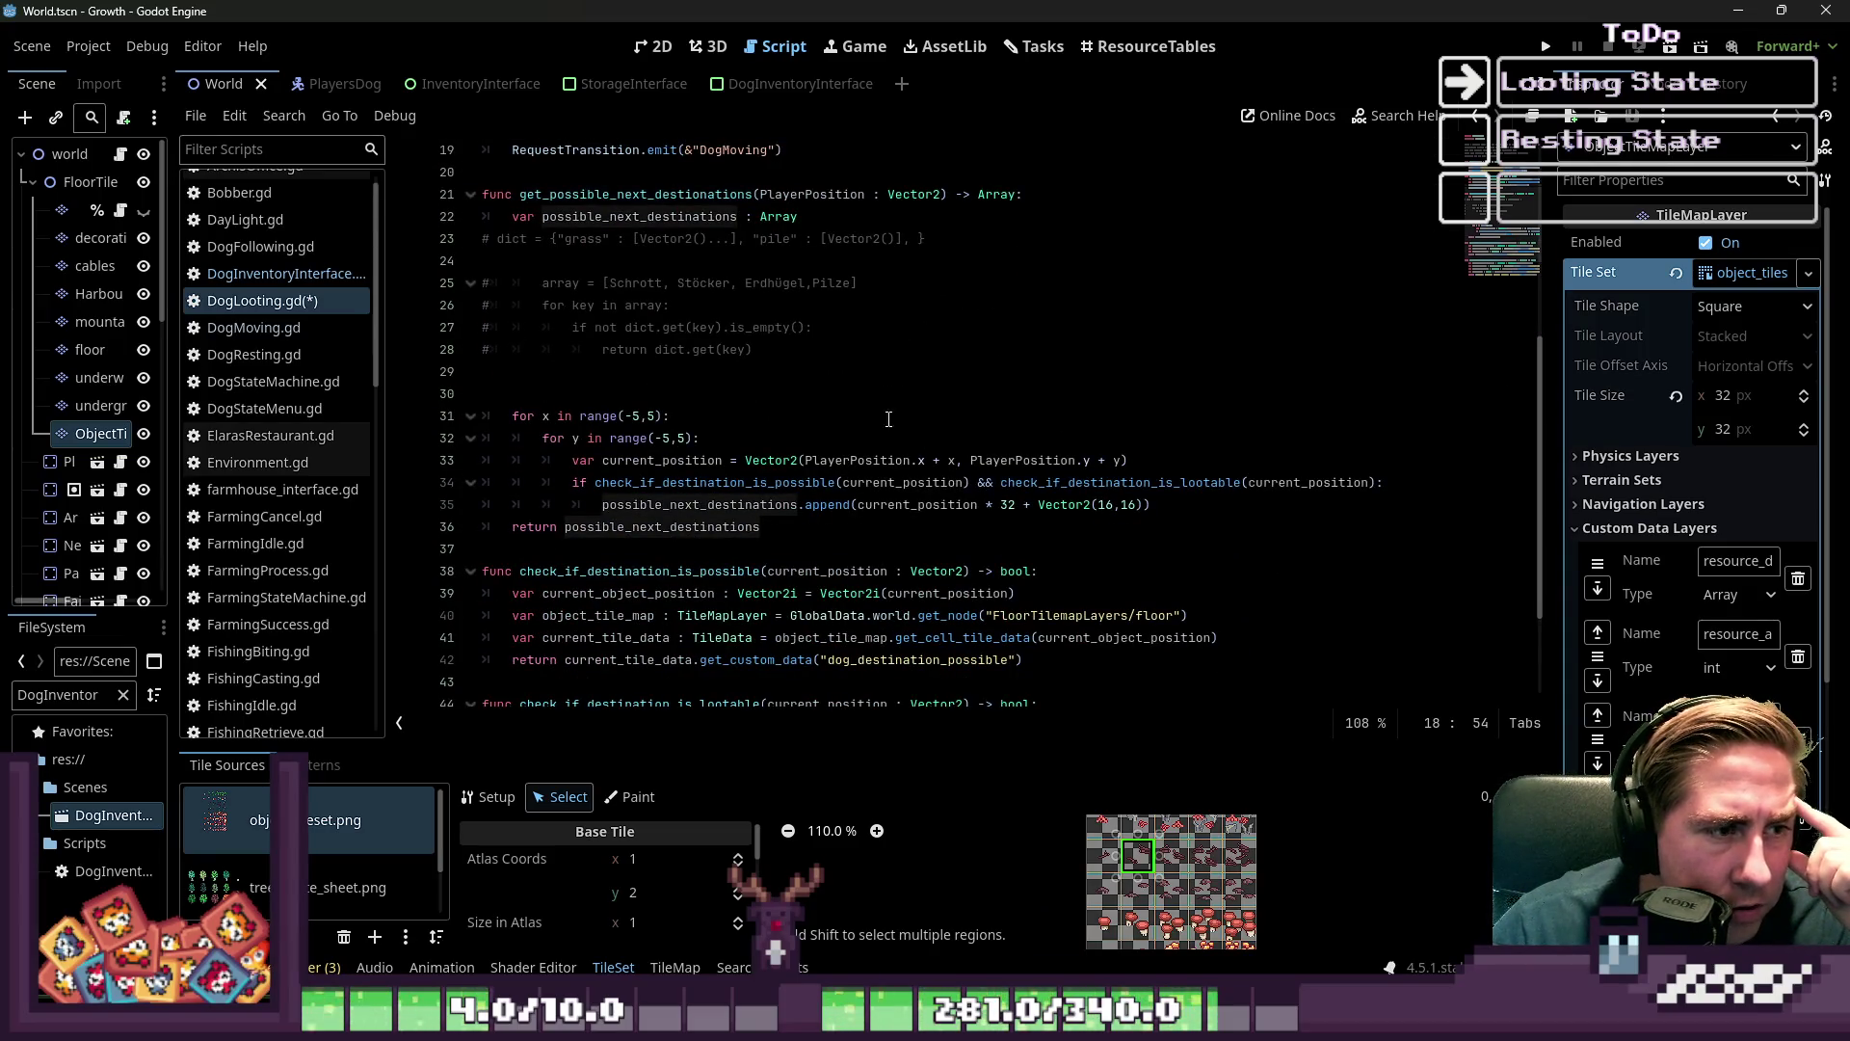
left_click_drag(835, 364, 819, 217)
left_click(820, 374)
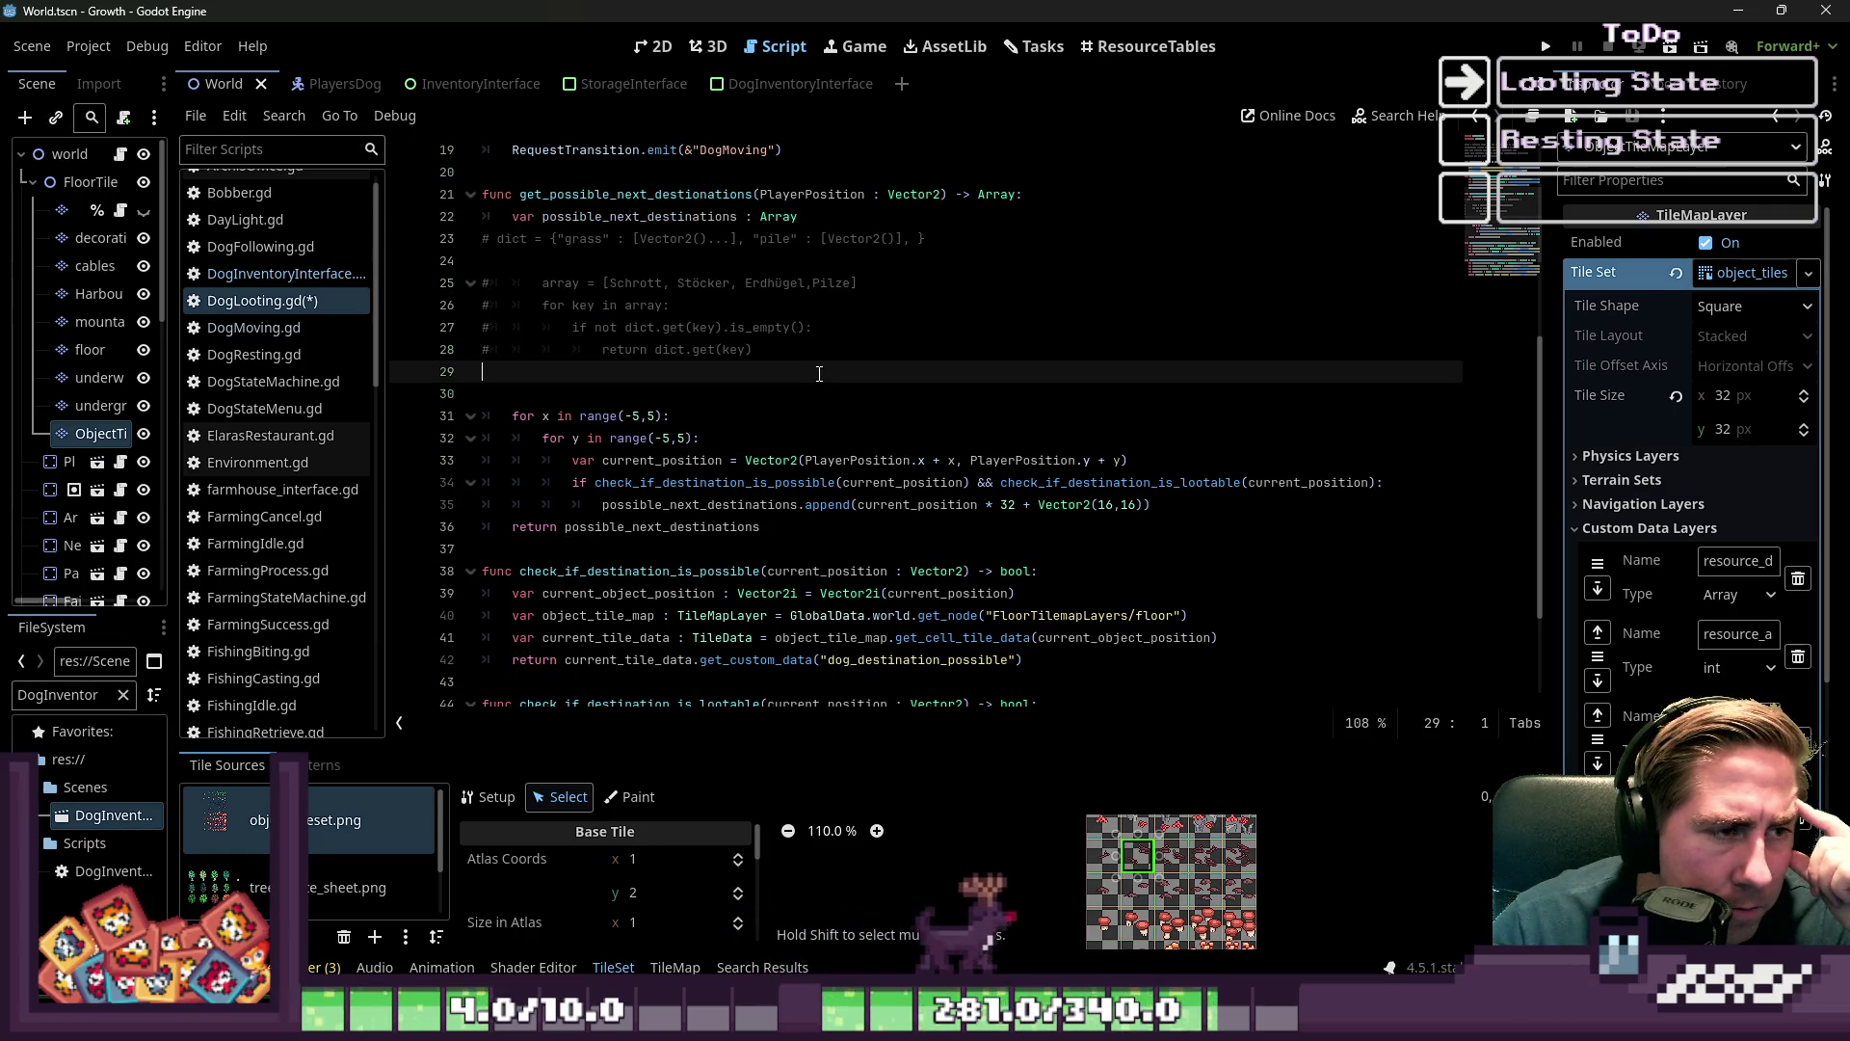
scroll(820, 374, "up", 2)
scroll(820, 374, "up", 3)
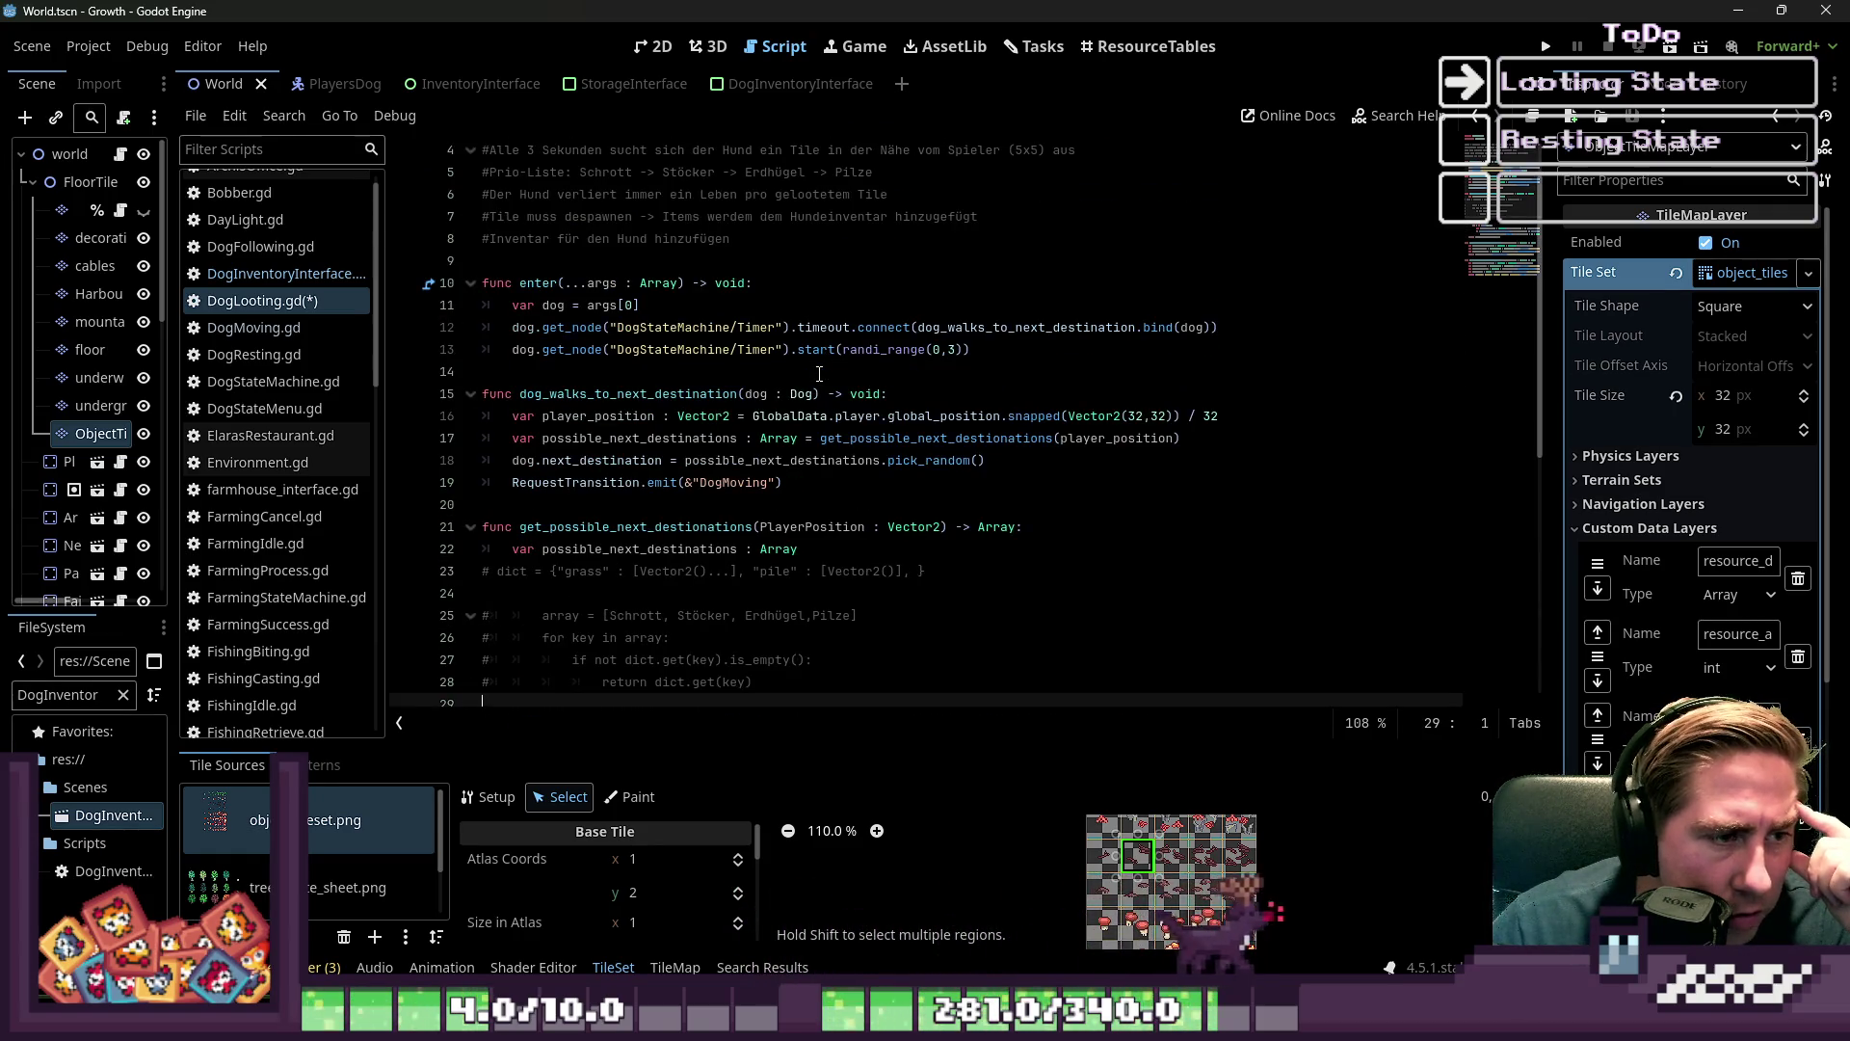
scroll(820, 374, "down", 2)
left_click(556, 460)
scroll(556, 405, "down", 3)
scroll(556, 385, "up", 2)
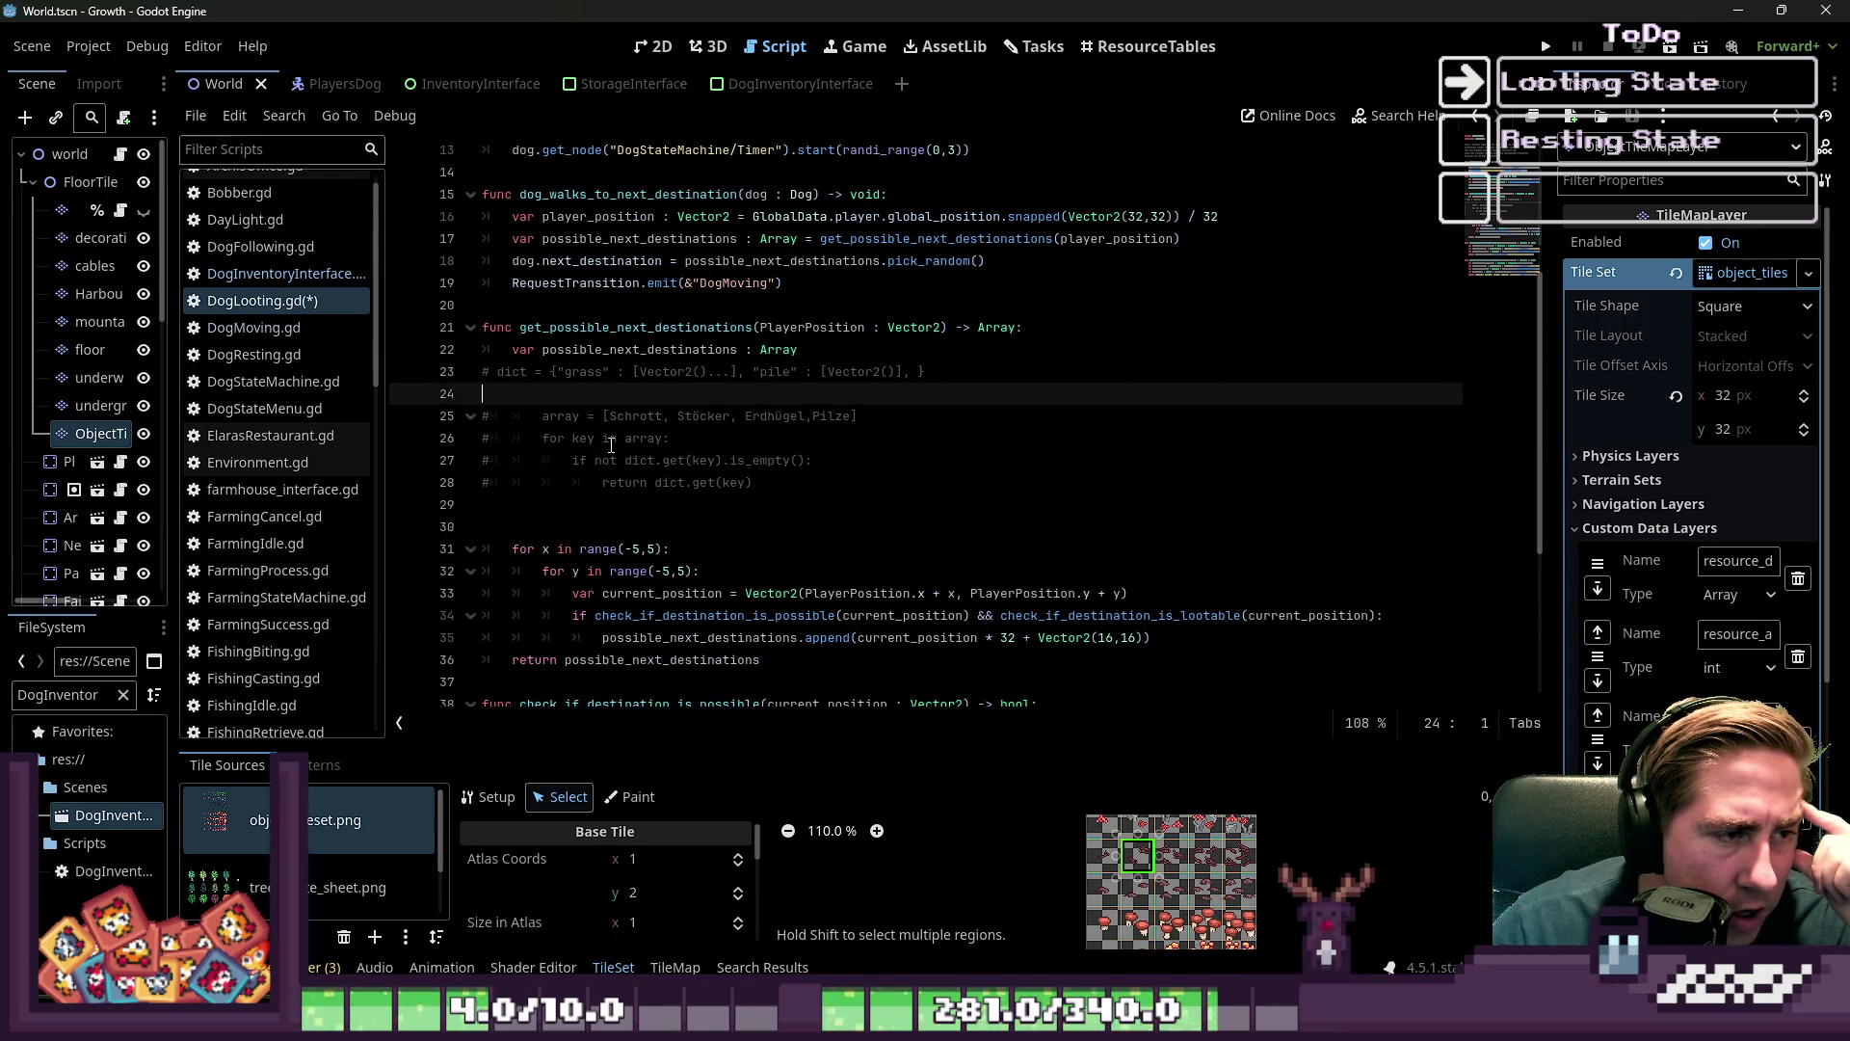
double_click(636, 415)
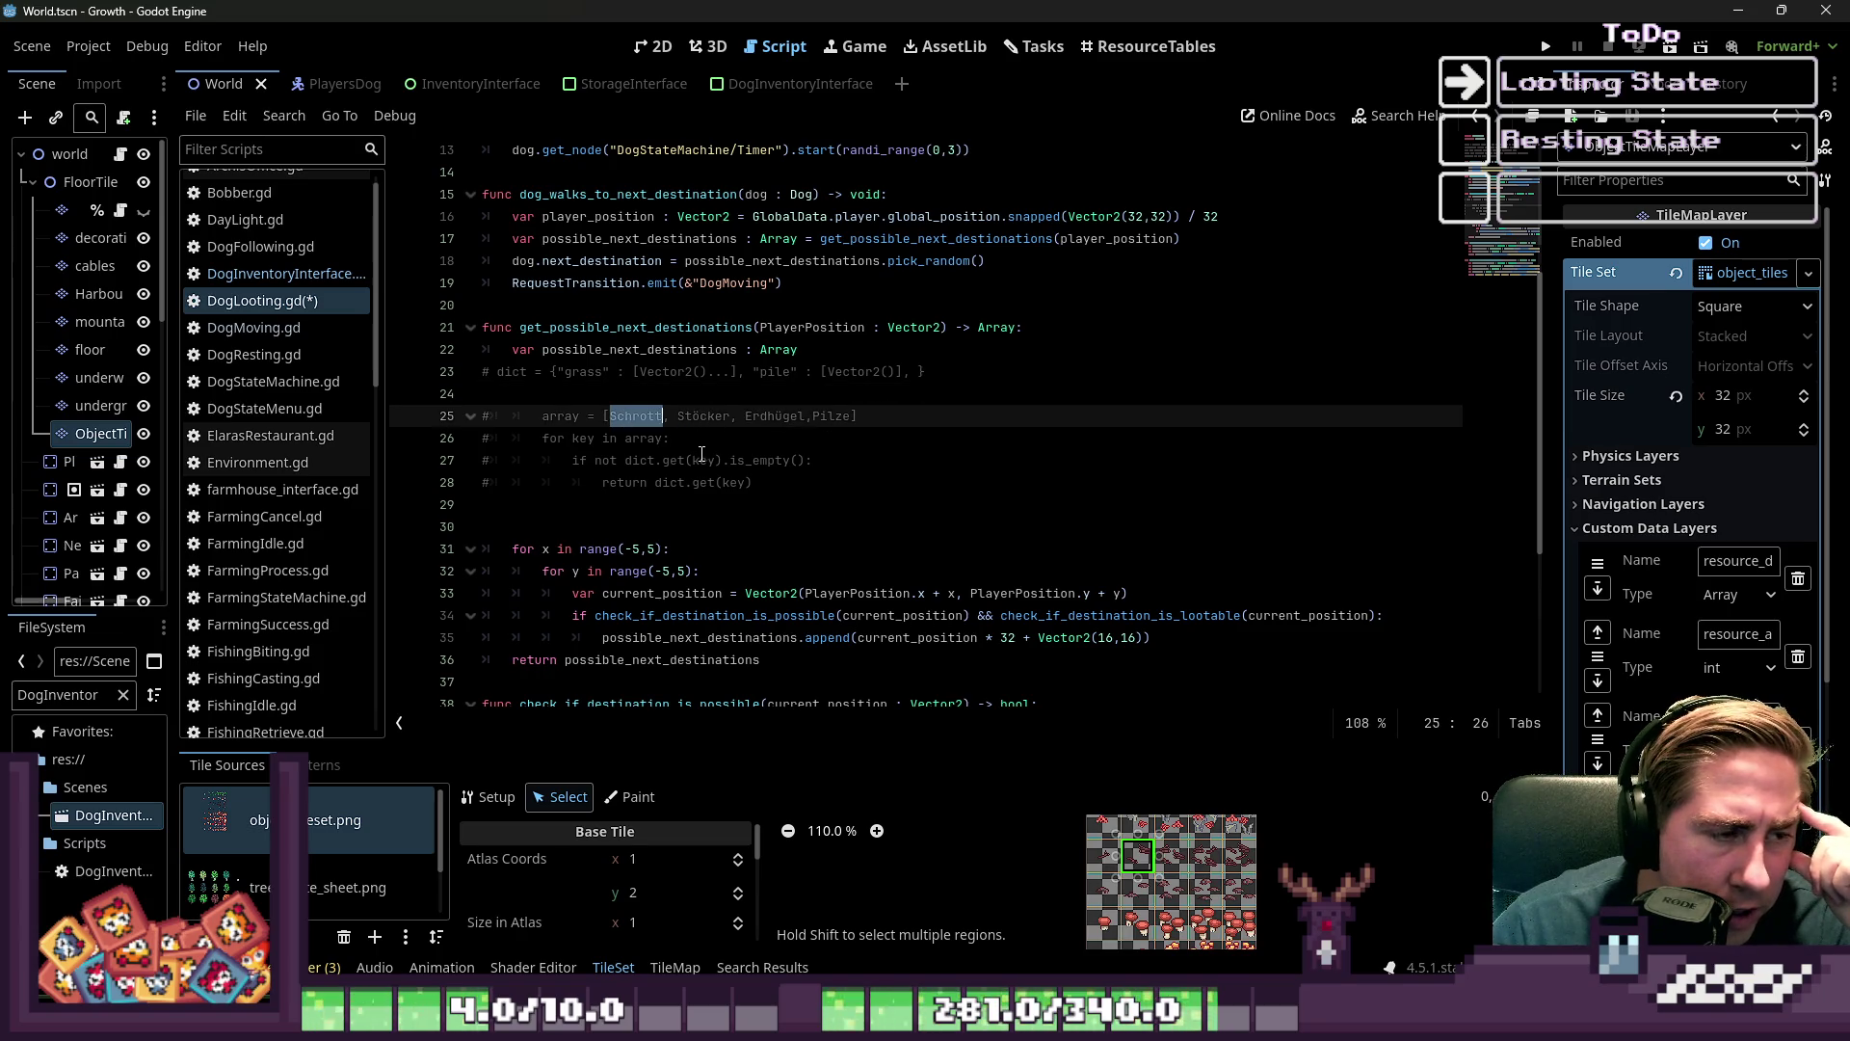
left_click(707, 459)
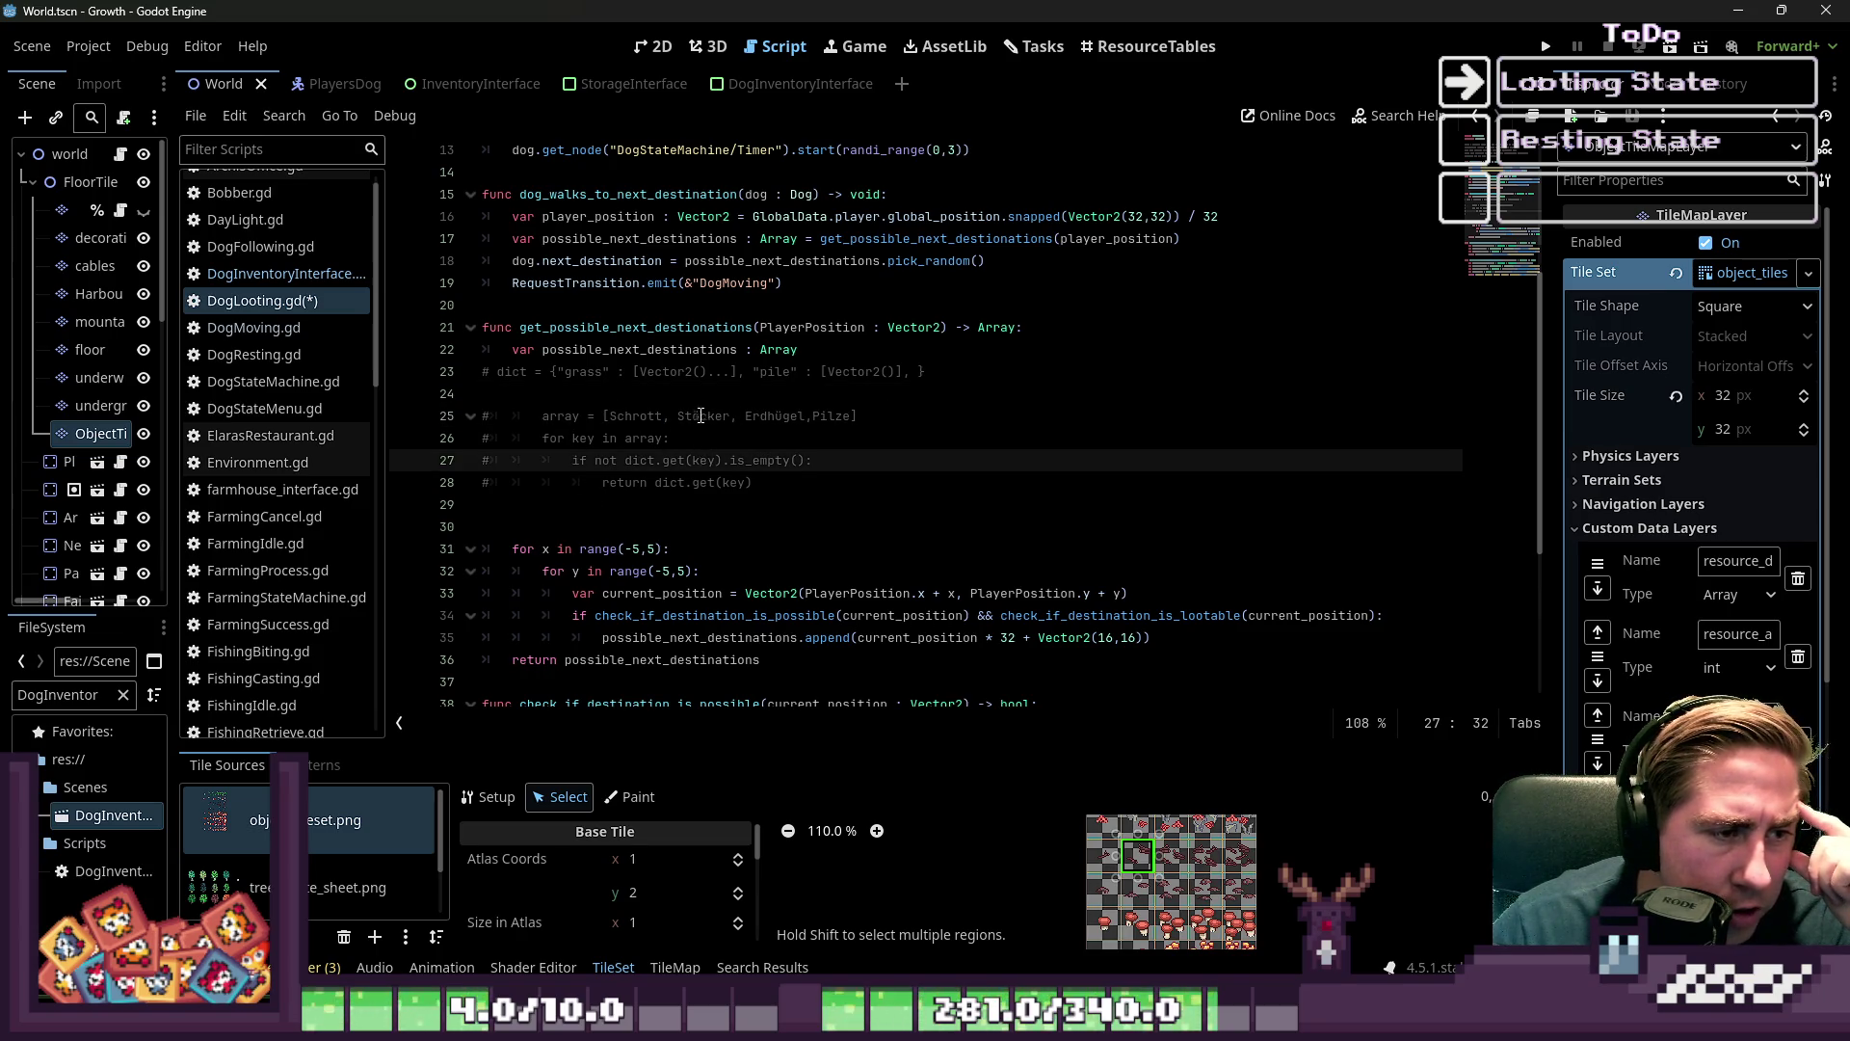
double_click(712, 415)
key("Down")
key("Down")
key("Down")
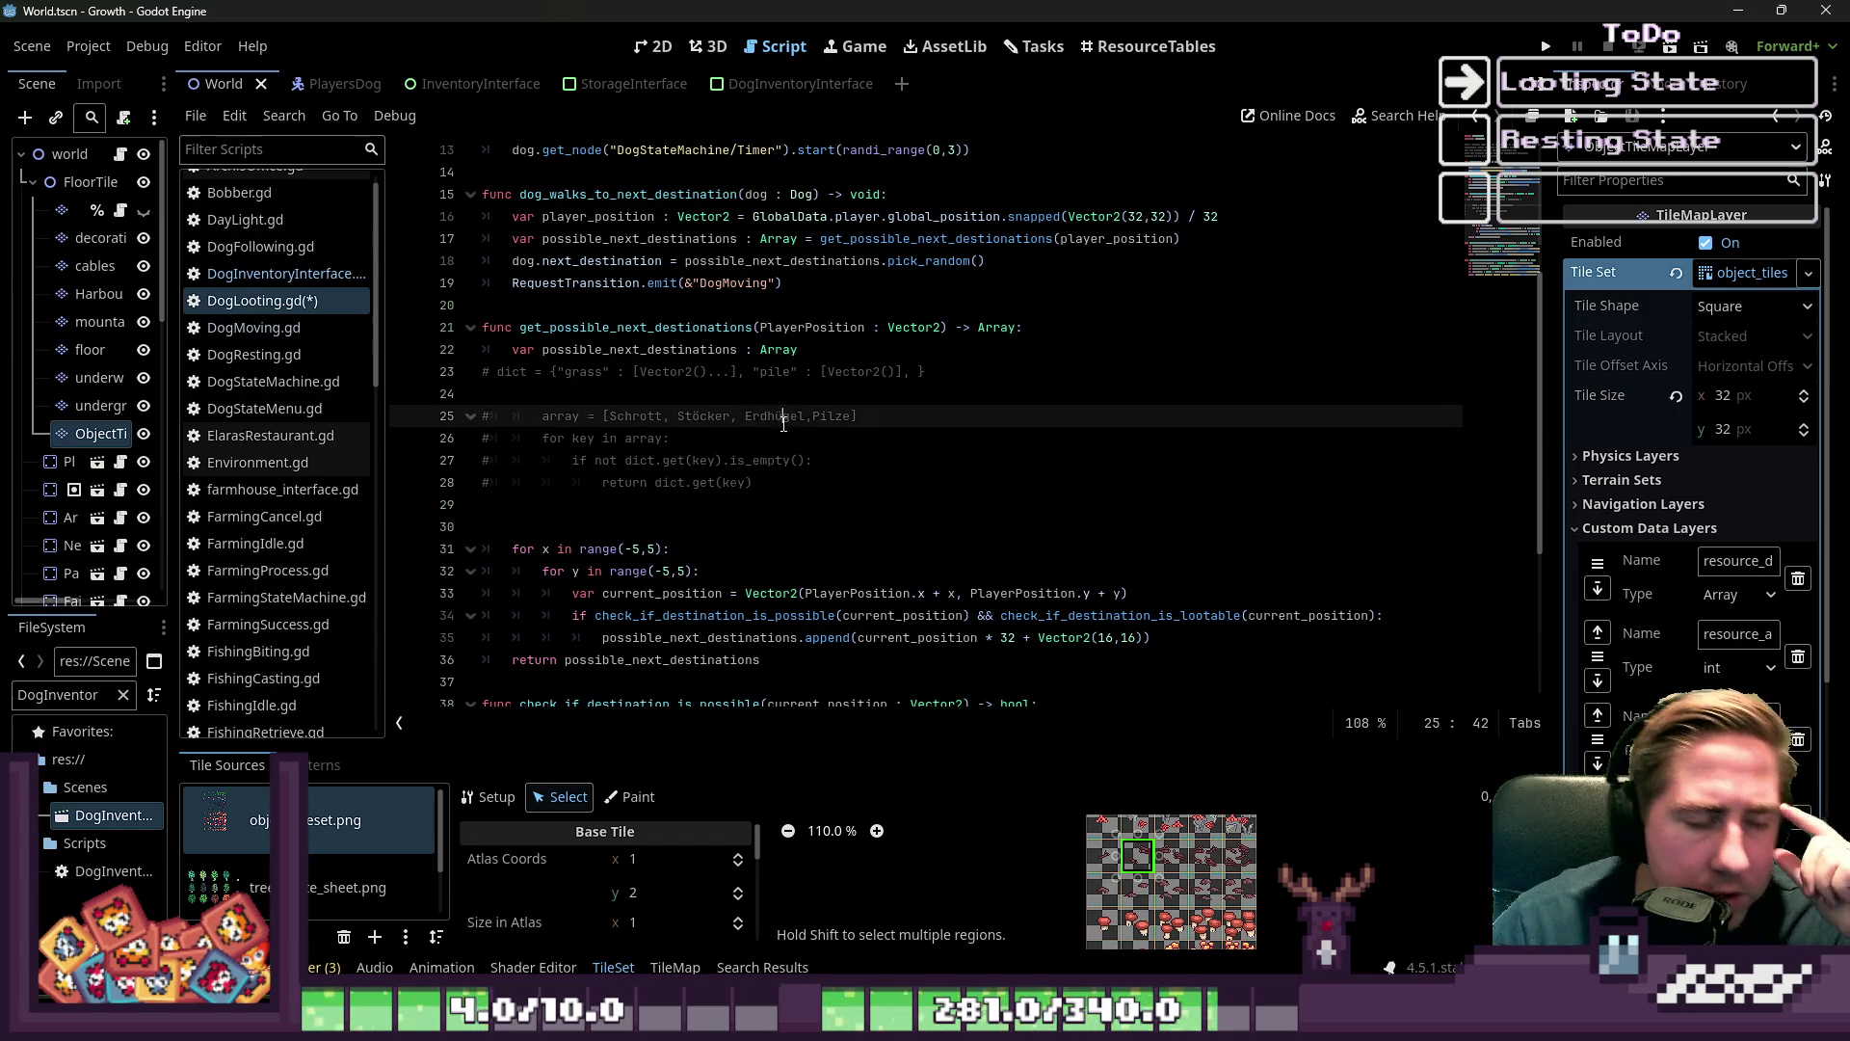
double_click(776, 416)
double_click(831, 416)
left_click(681, 420)
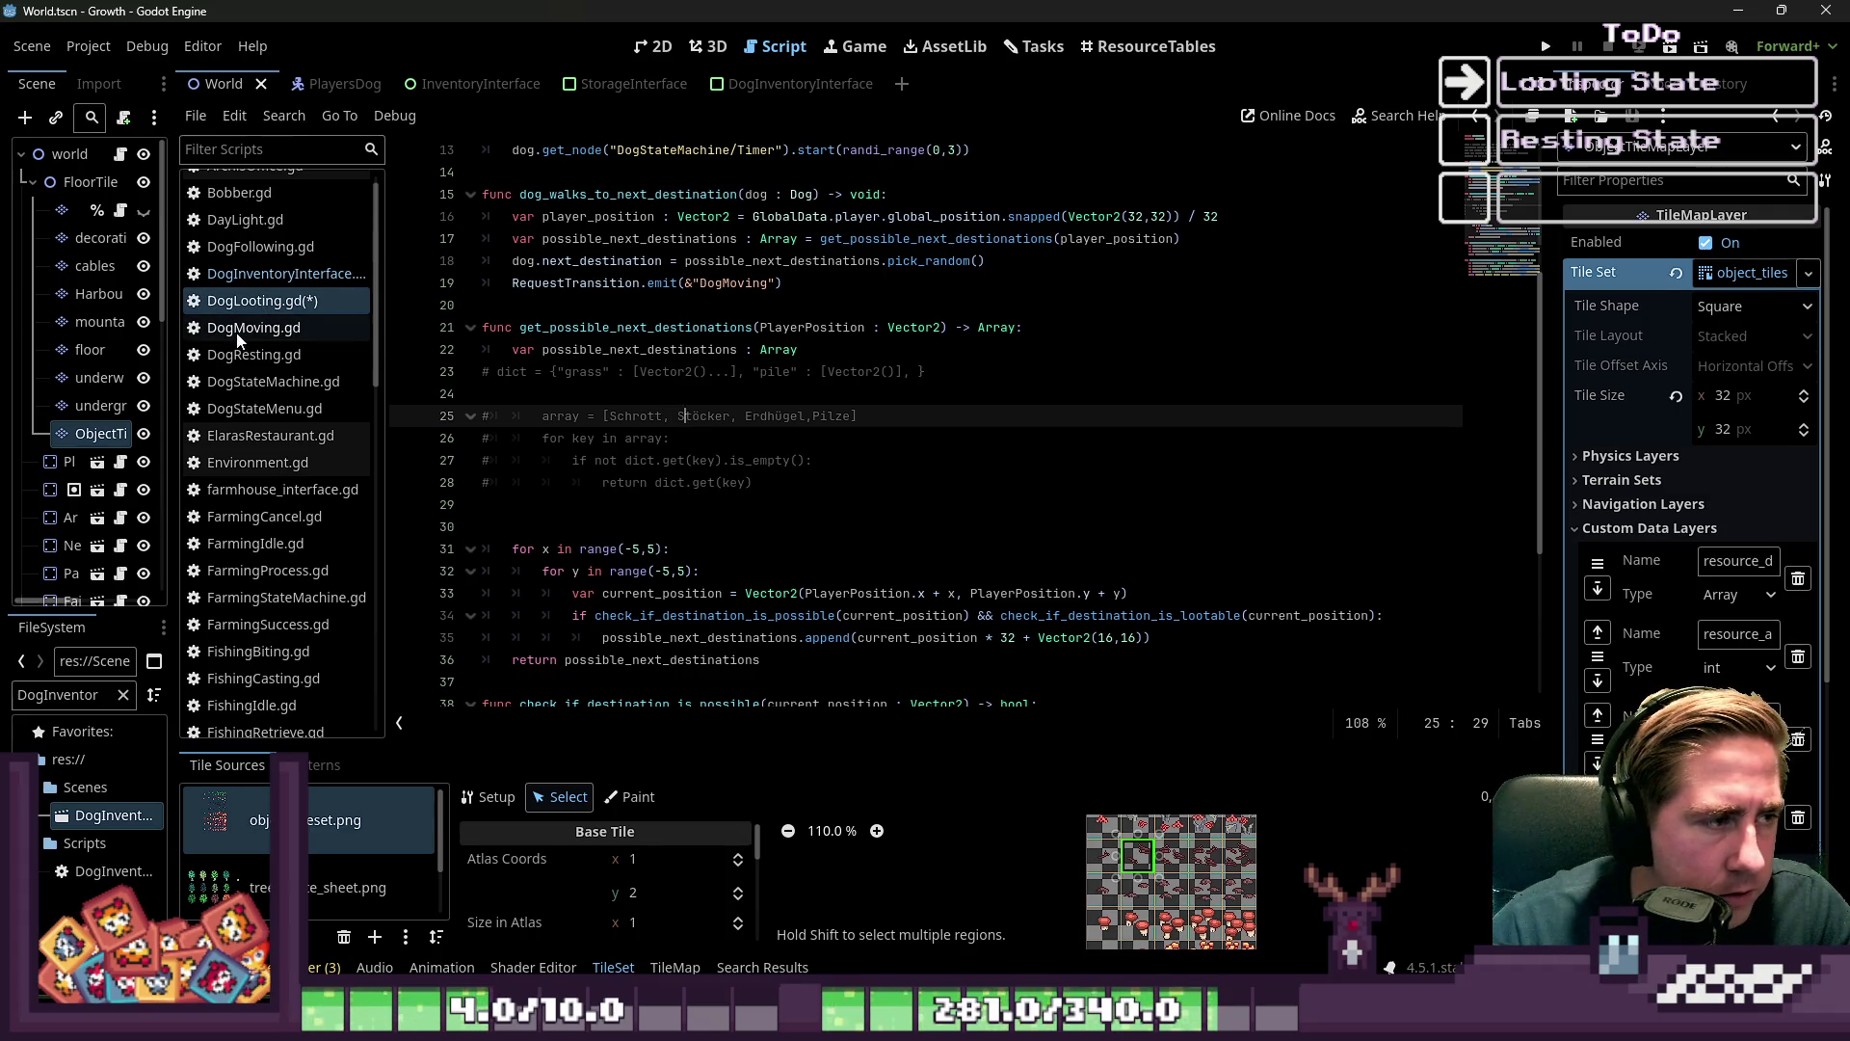
scroll(260, 341, "up", 1)
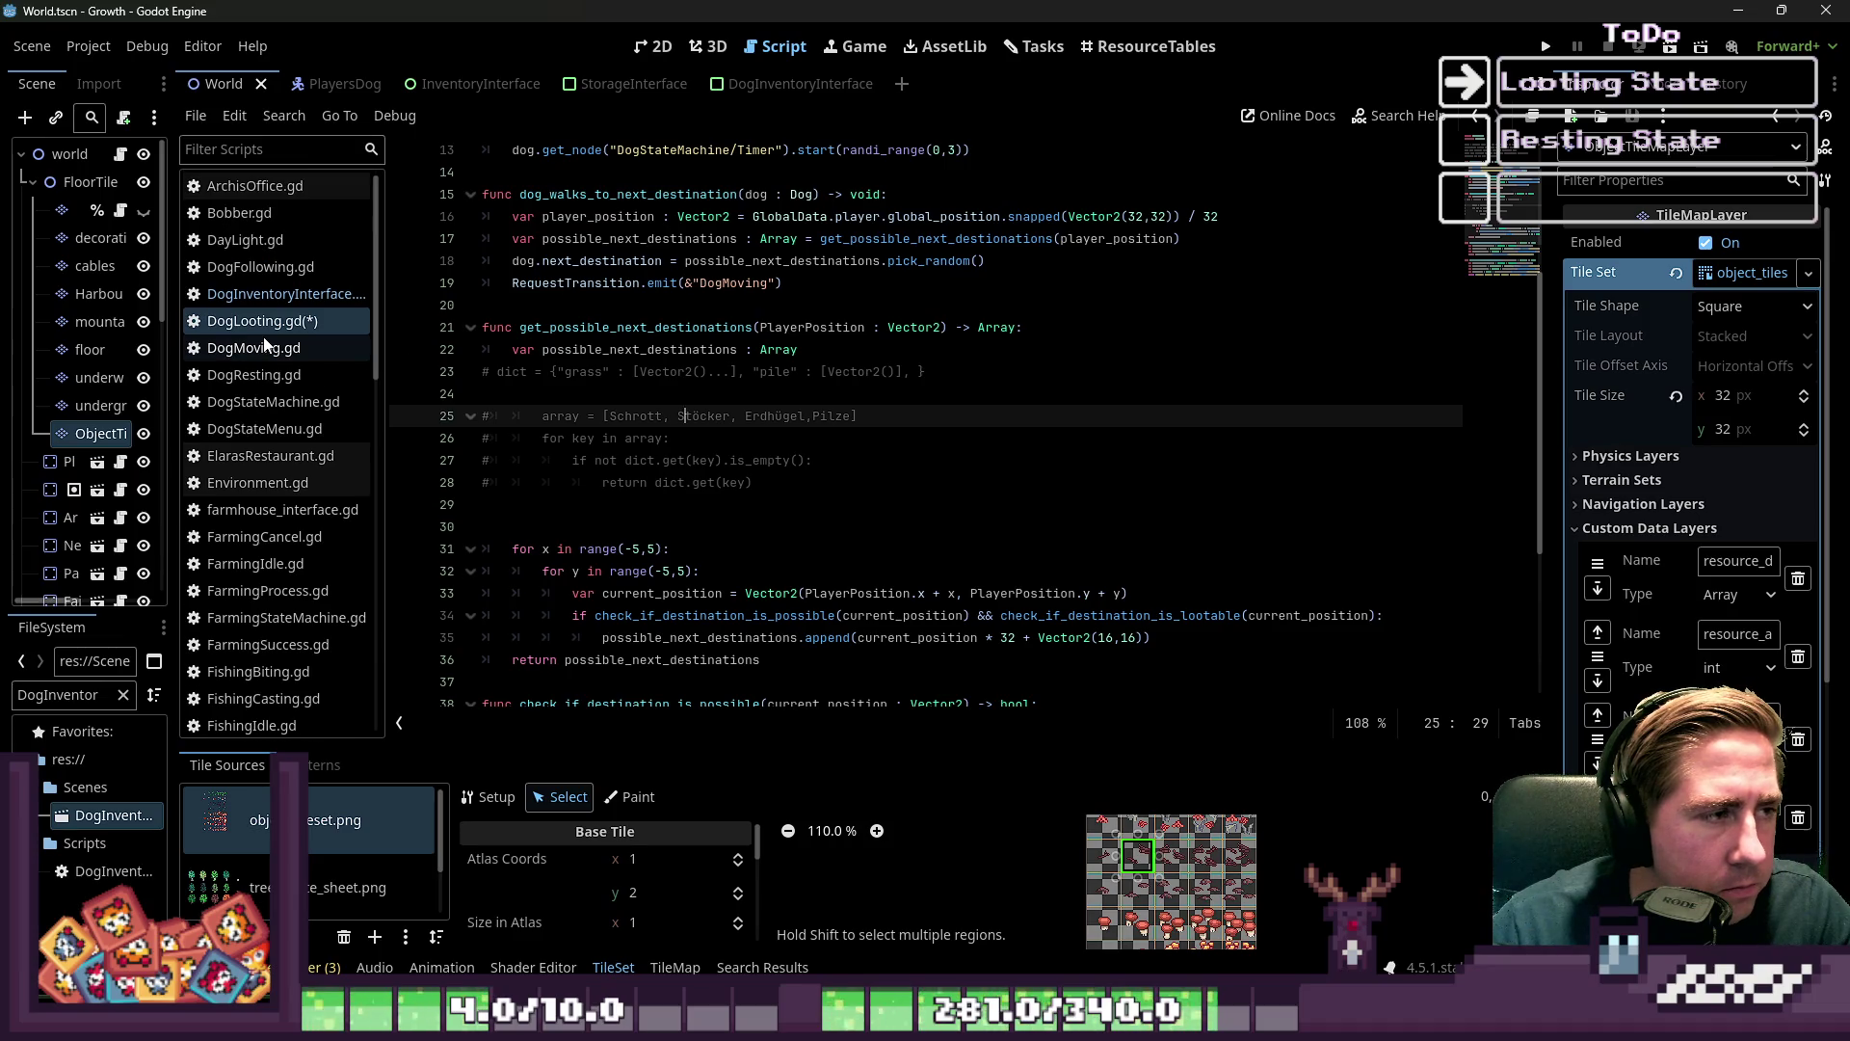
left_click(533, 389)
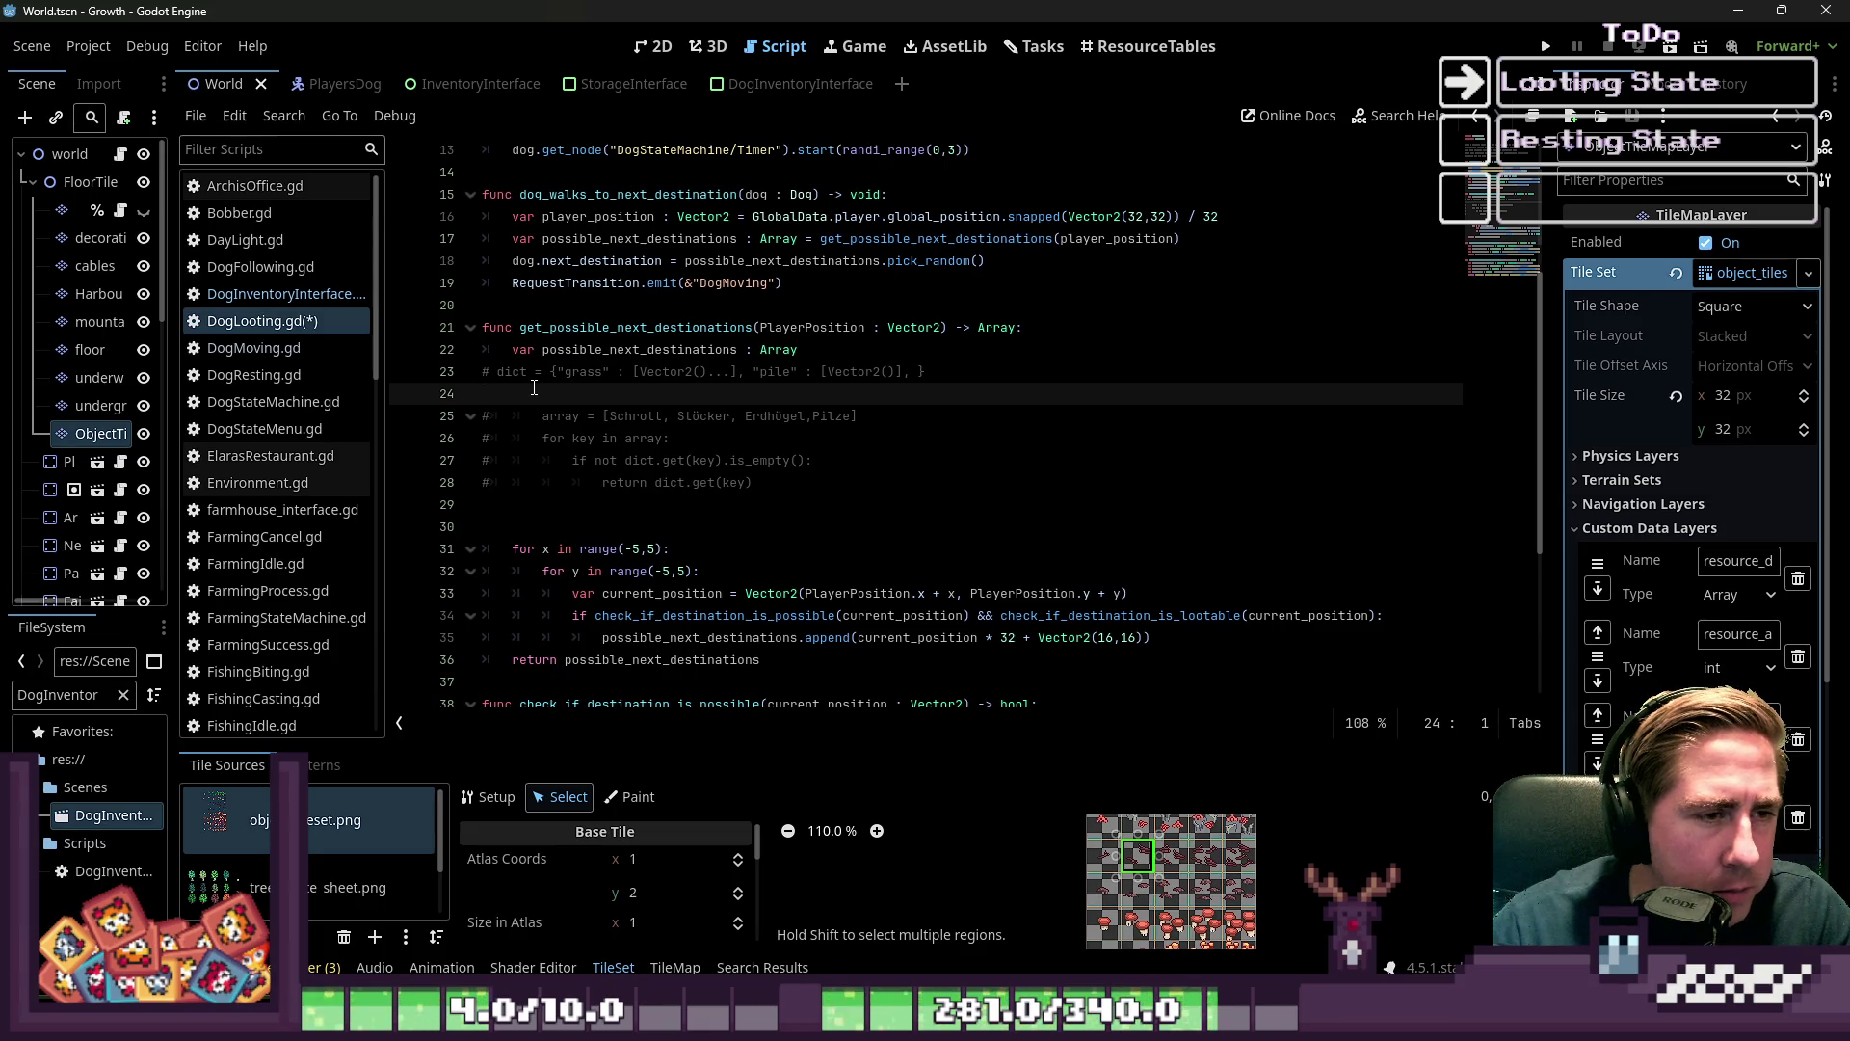
scroll(534, 389, "up", 1)
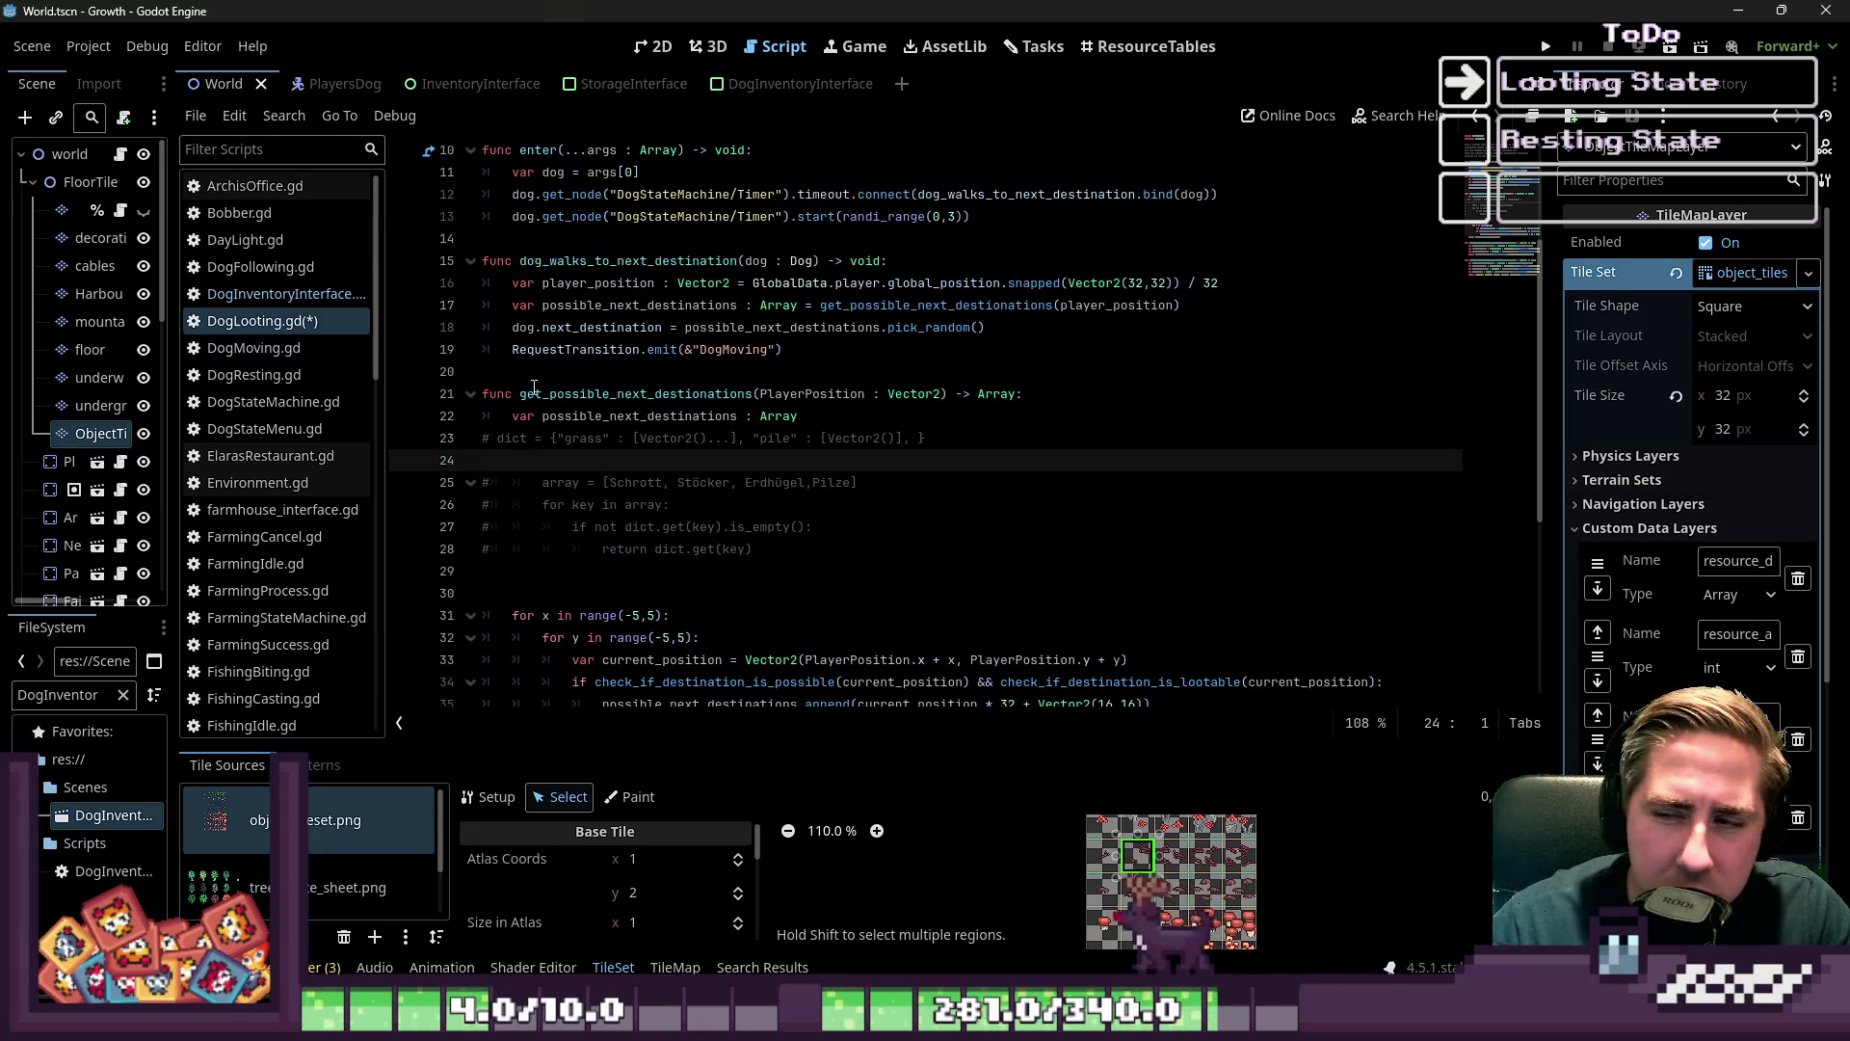
- Open the Dog's script PlayersDog.gd from the script list
scroll(238, 487, "down", 10)
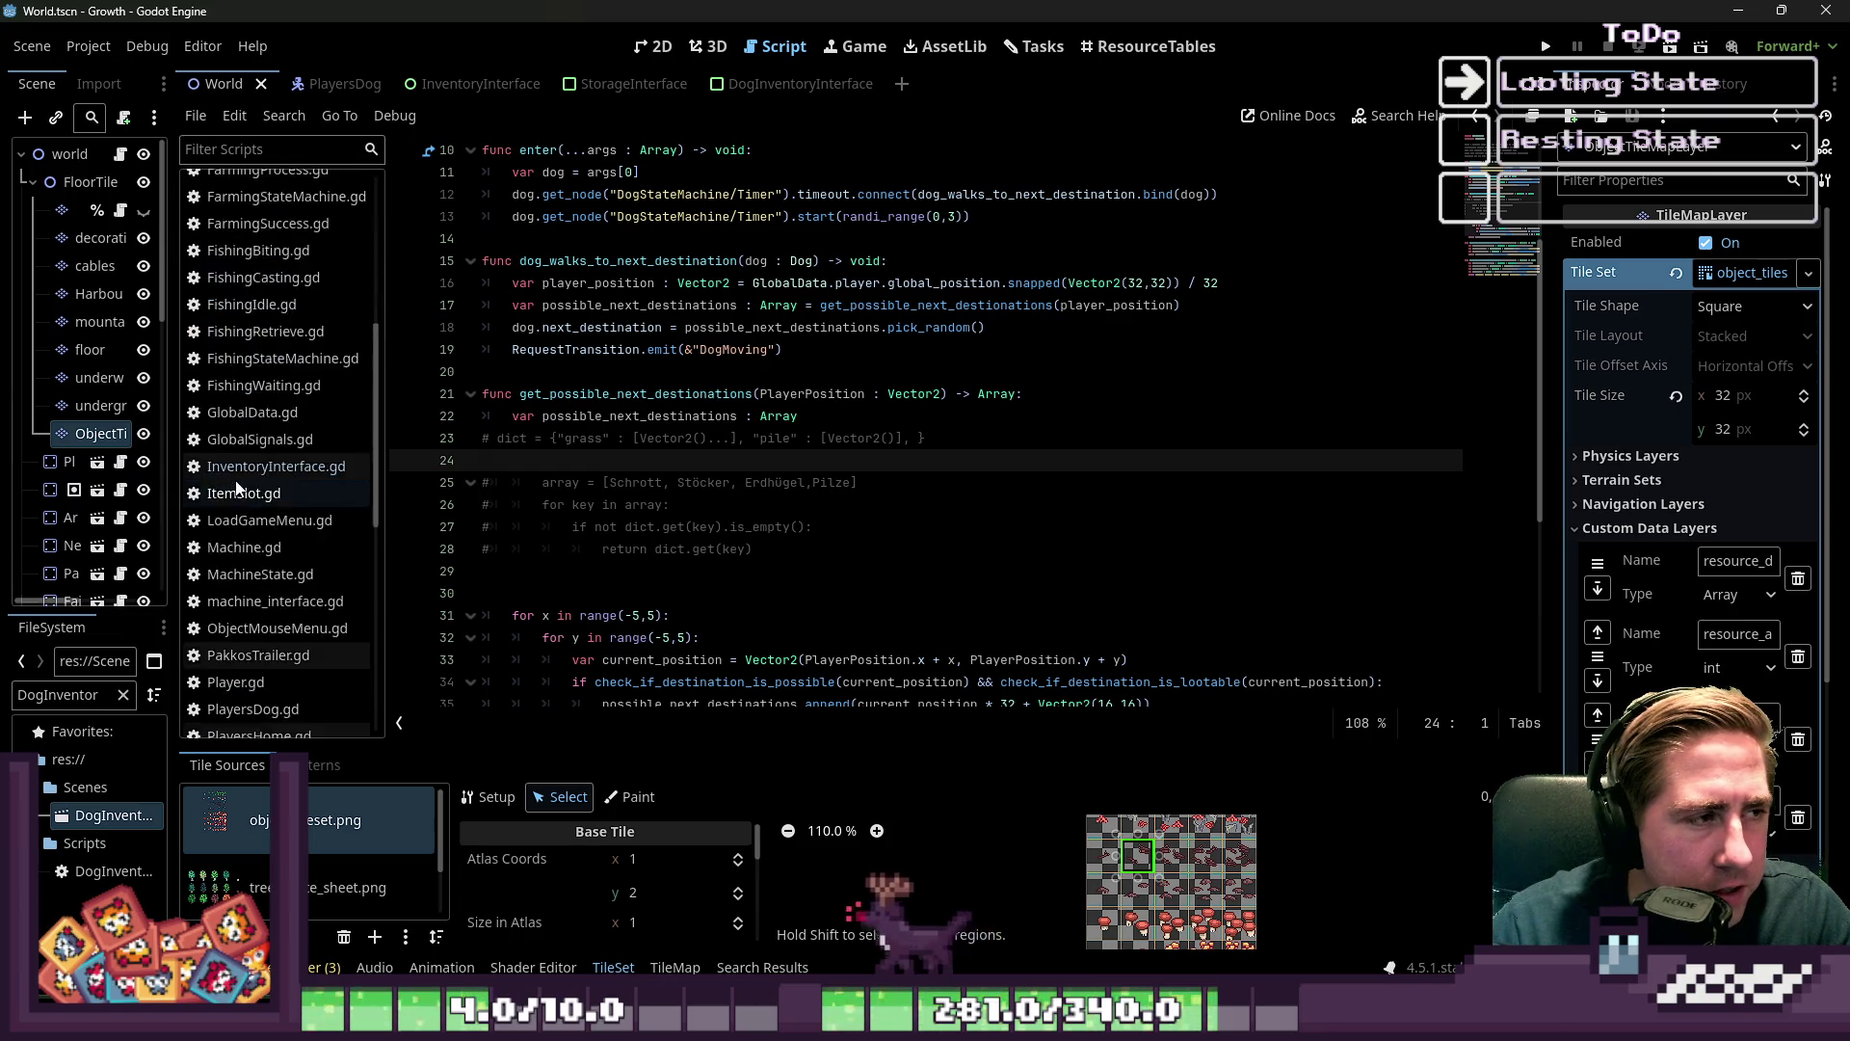
scroll(237, 482, "down", 2)
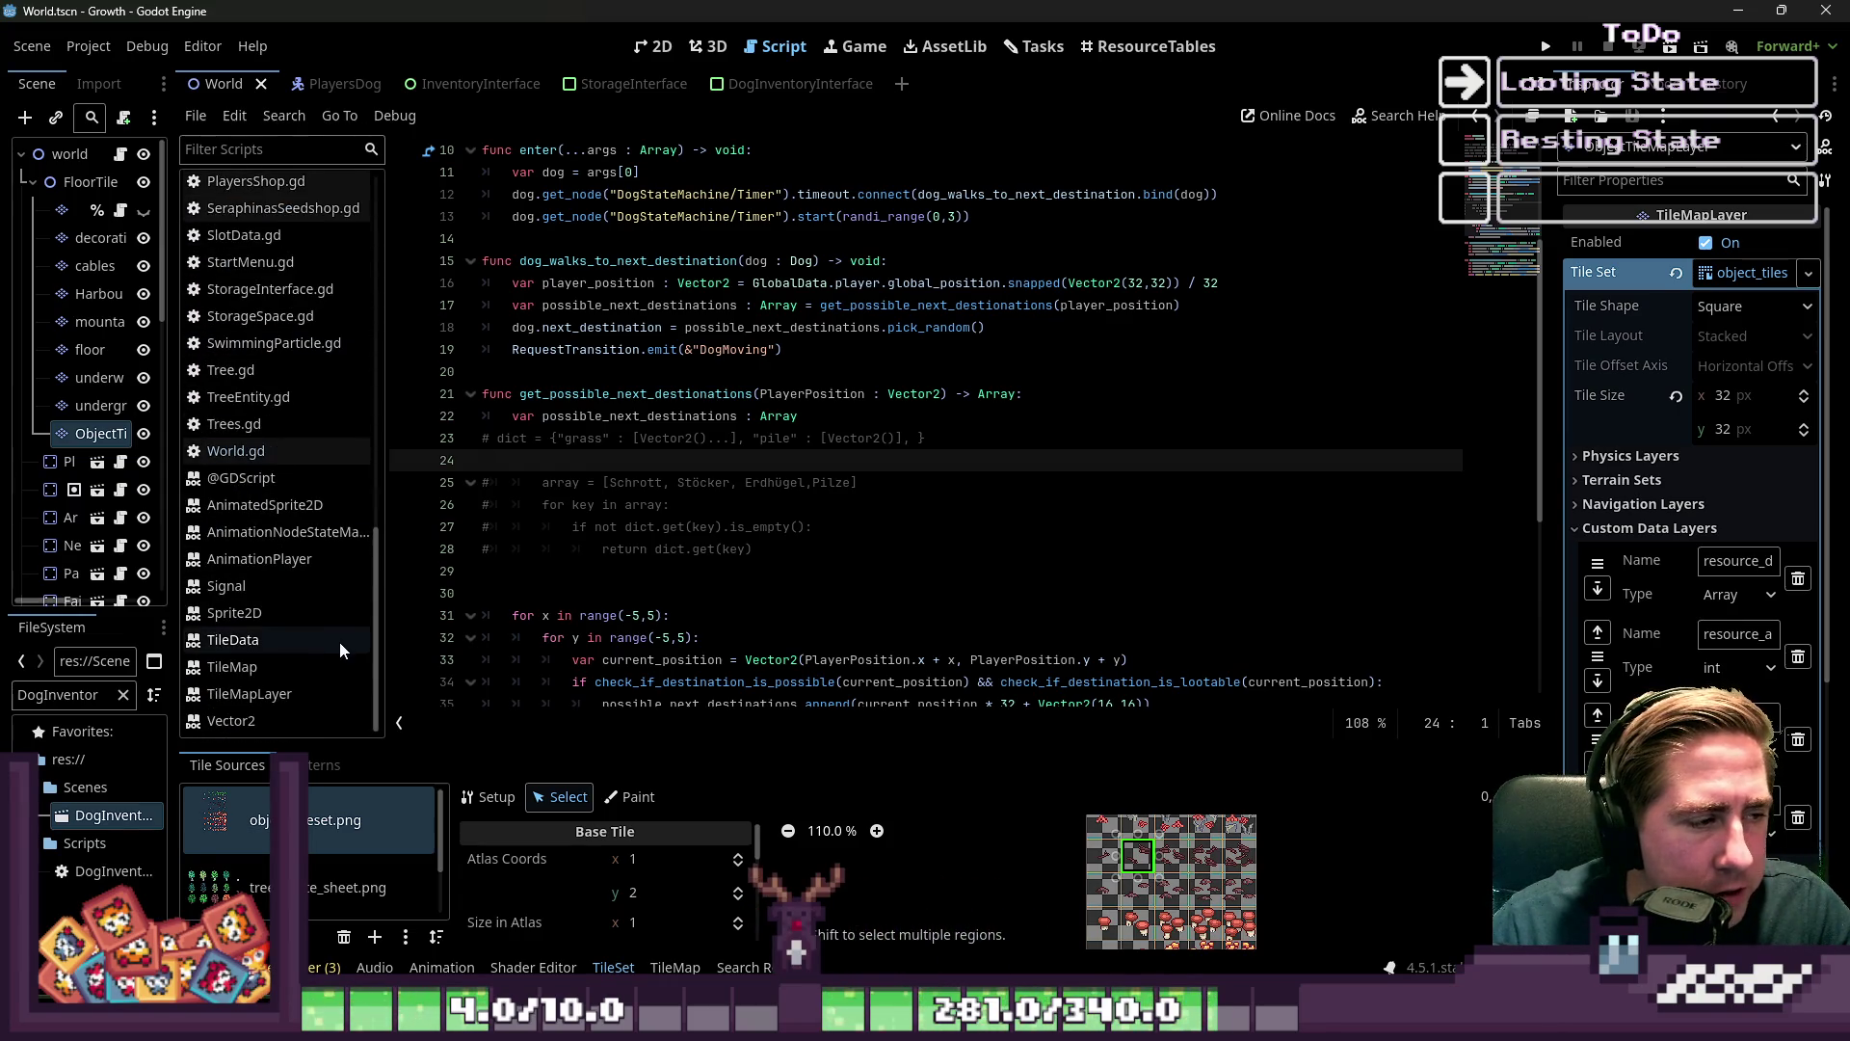
scroll(327, 640, "up", 1)
scroll(327, 621, "down", 3)
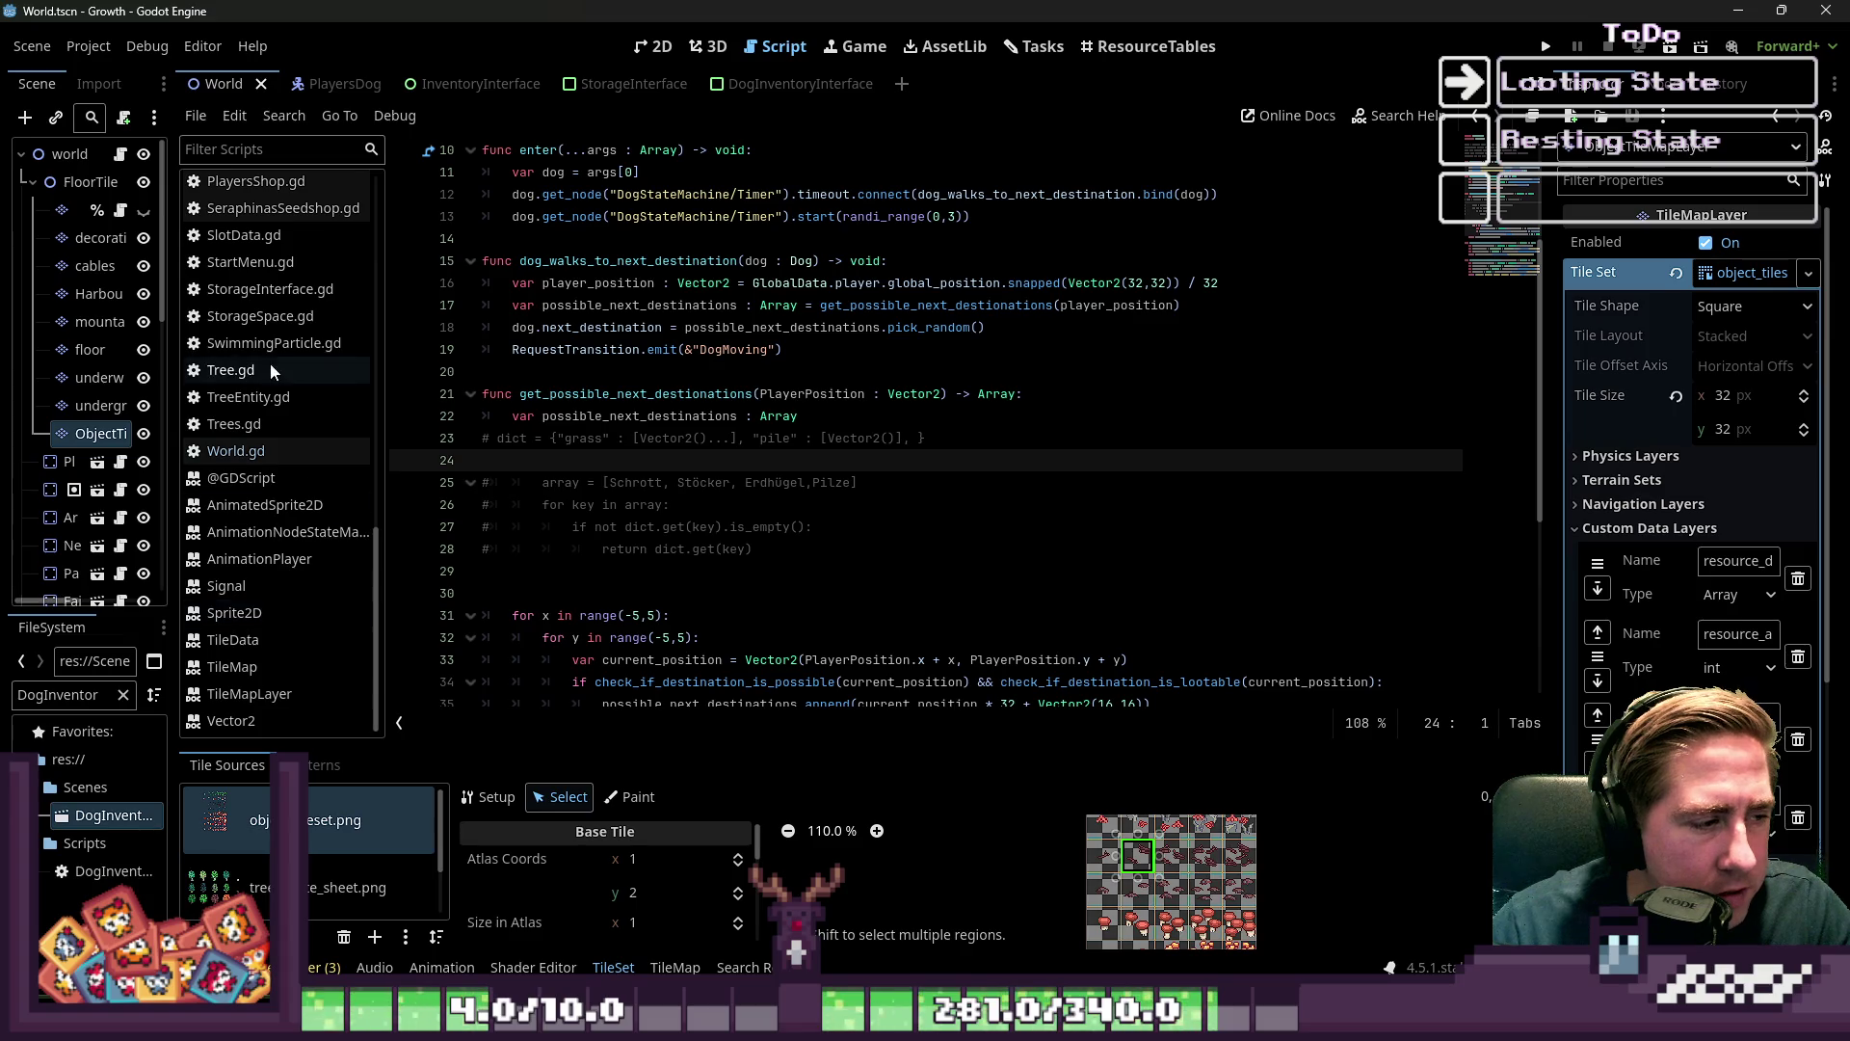
scroll(273, 495, "up", 3)
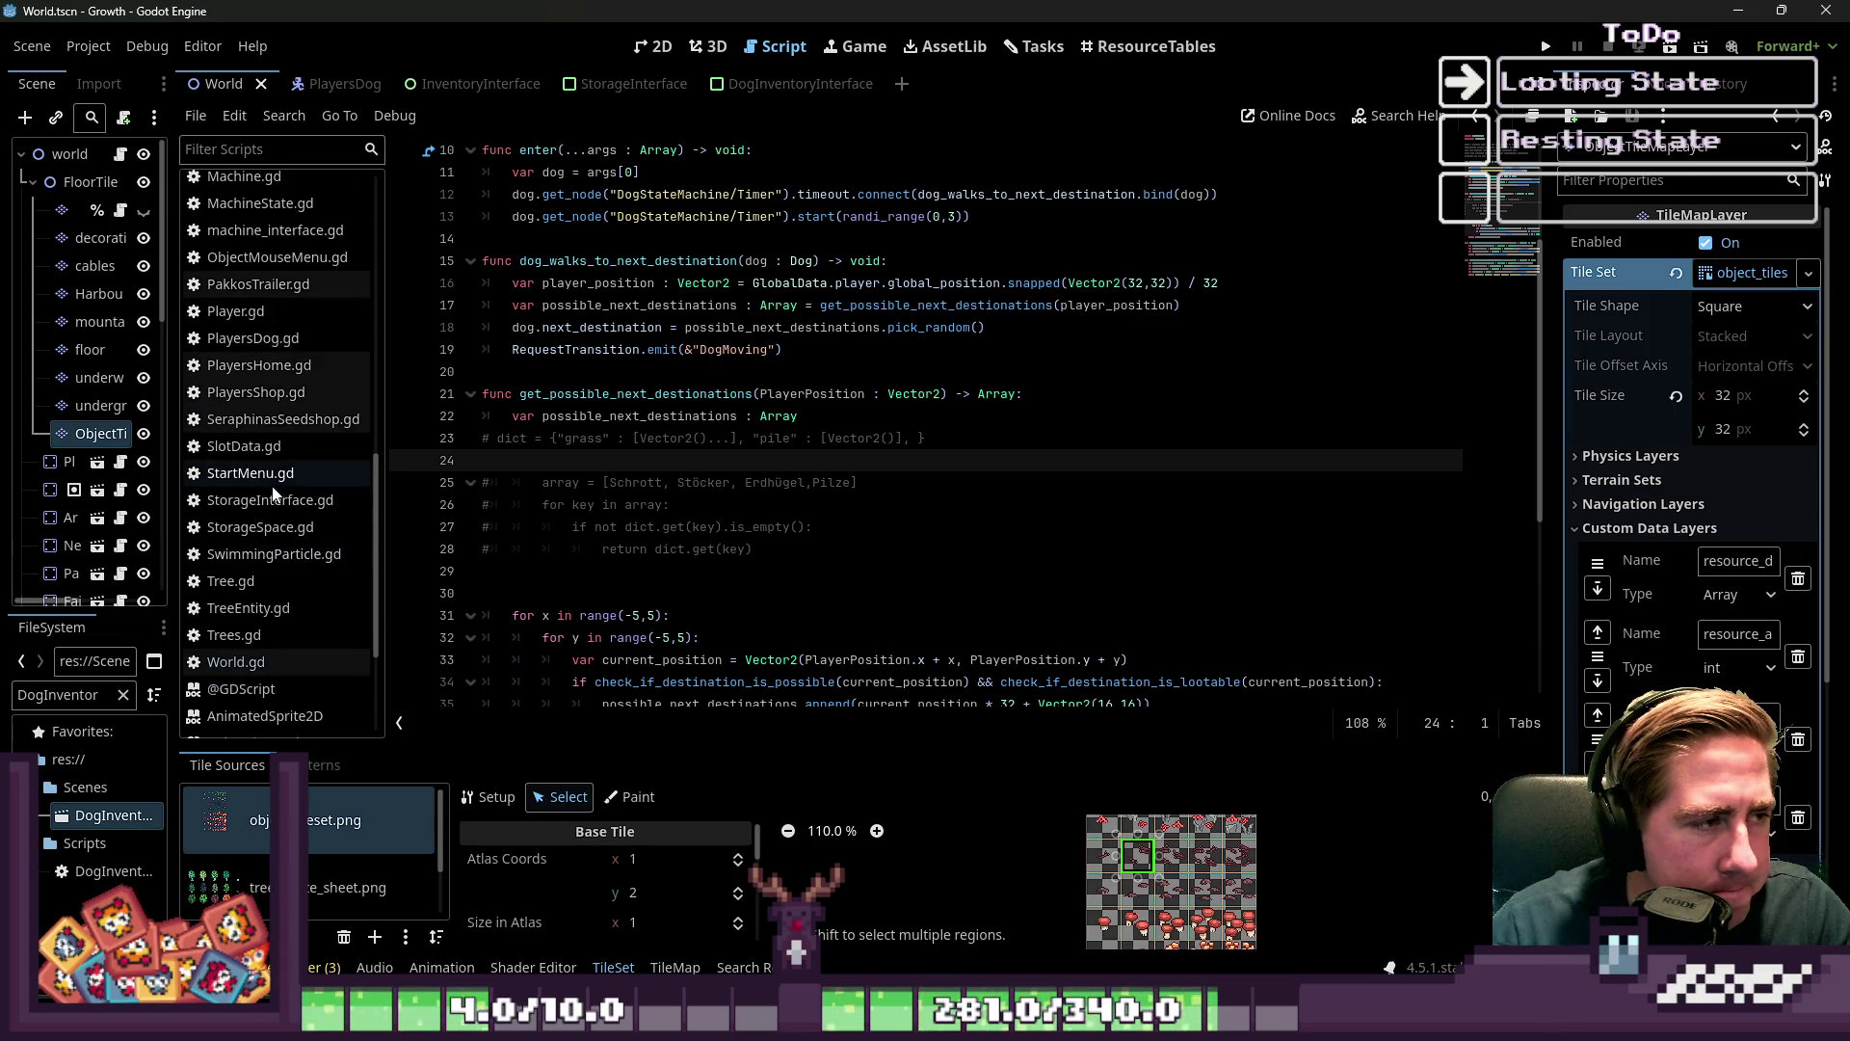
scroll(275, 510, "up", 3)
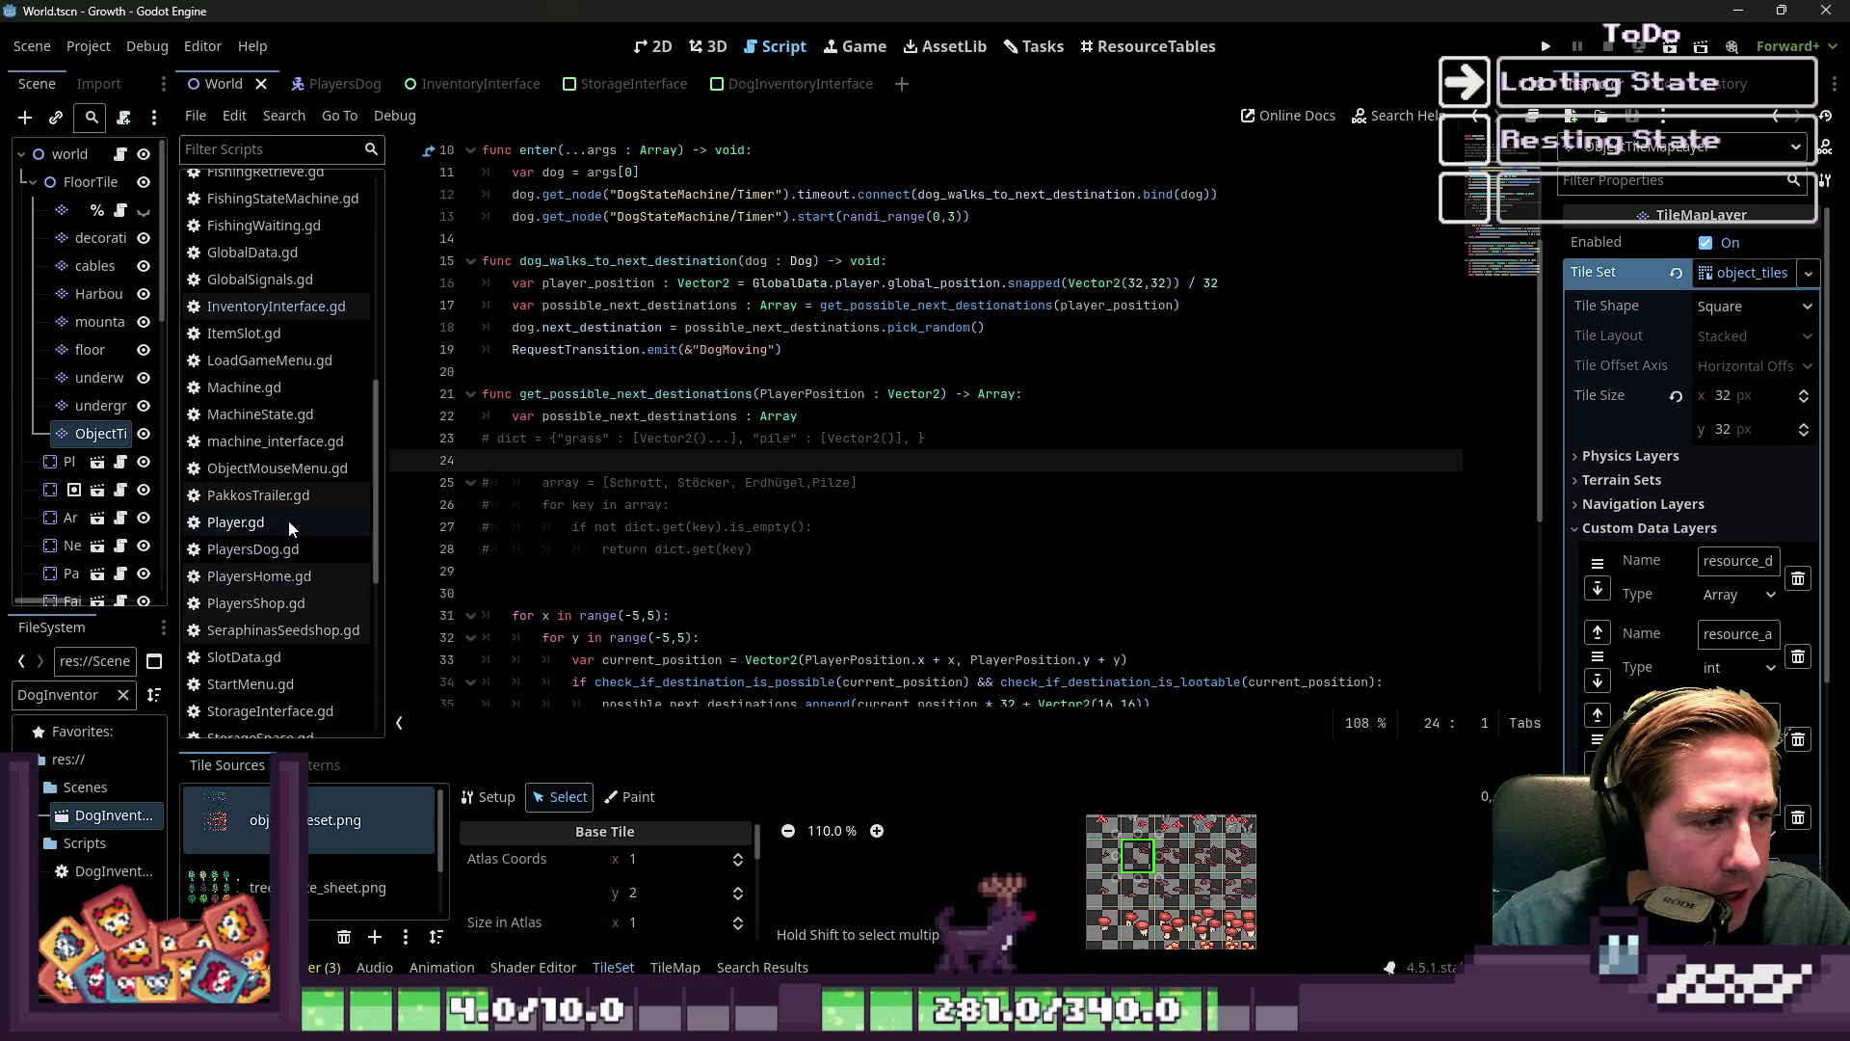
left_click(284, 549)
scroll(722, 491, "up", 3)
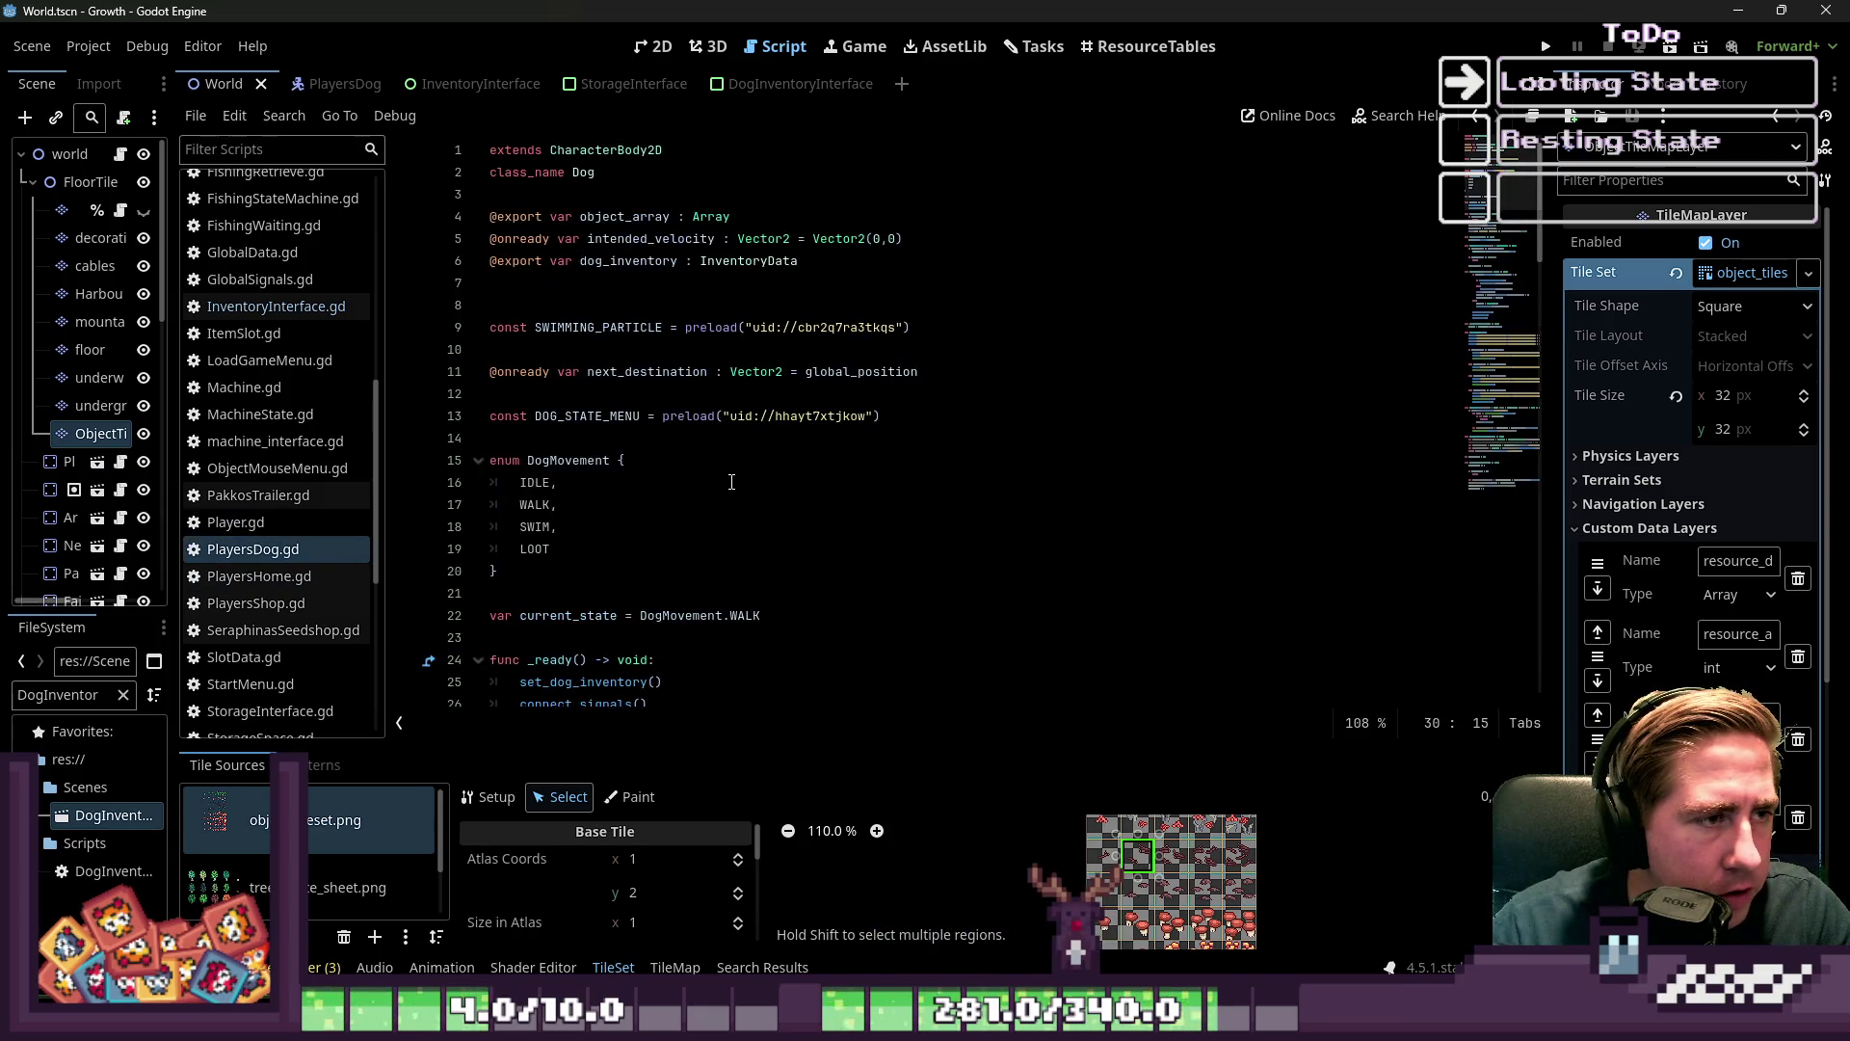
left_click(648, 276)
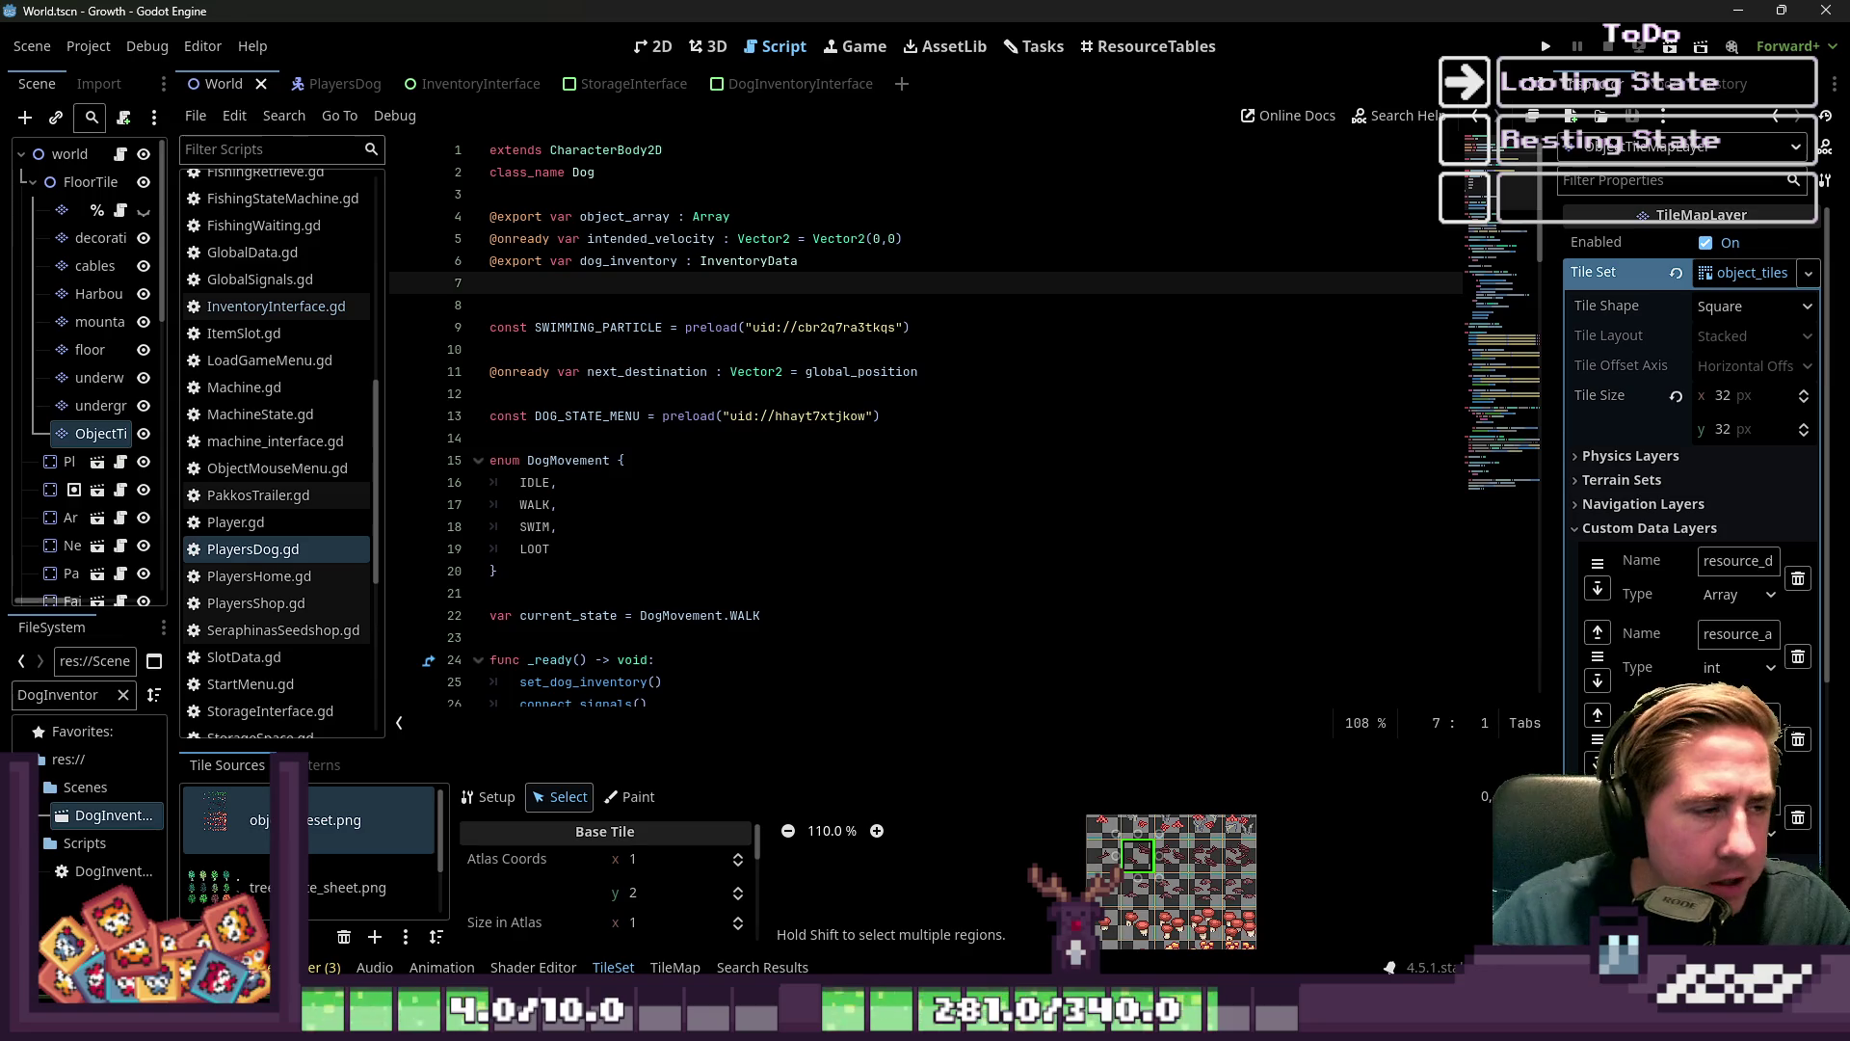
type("@export var ")
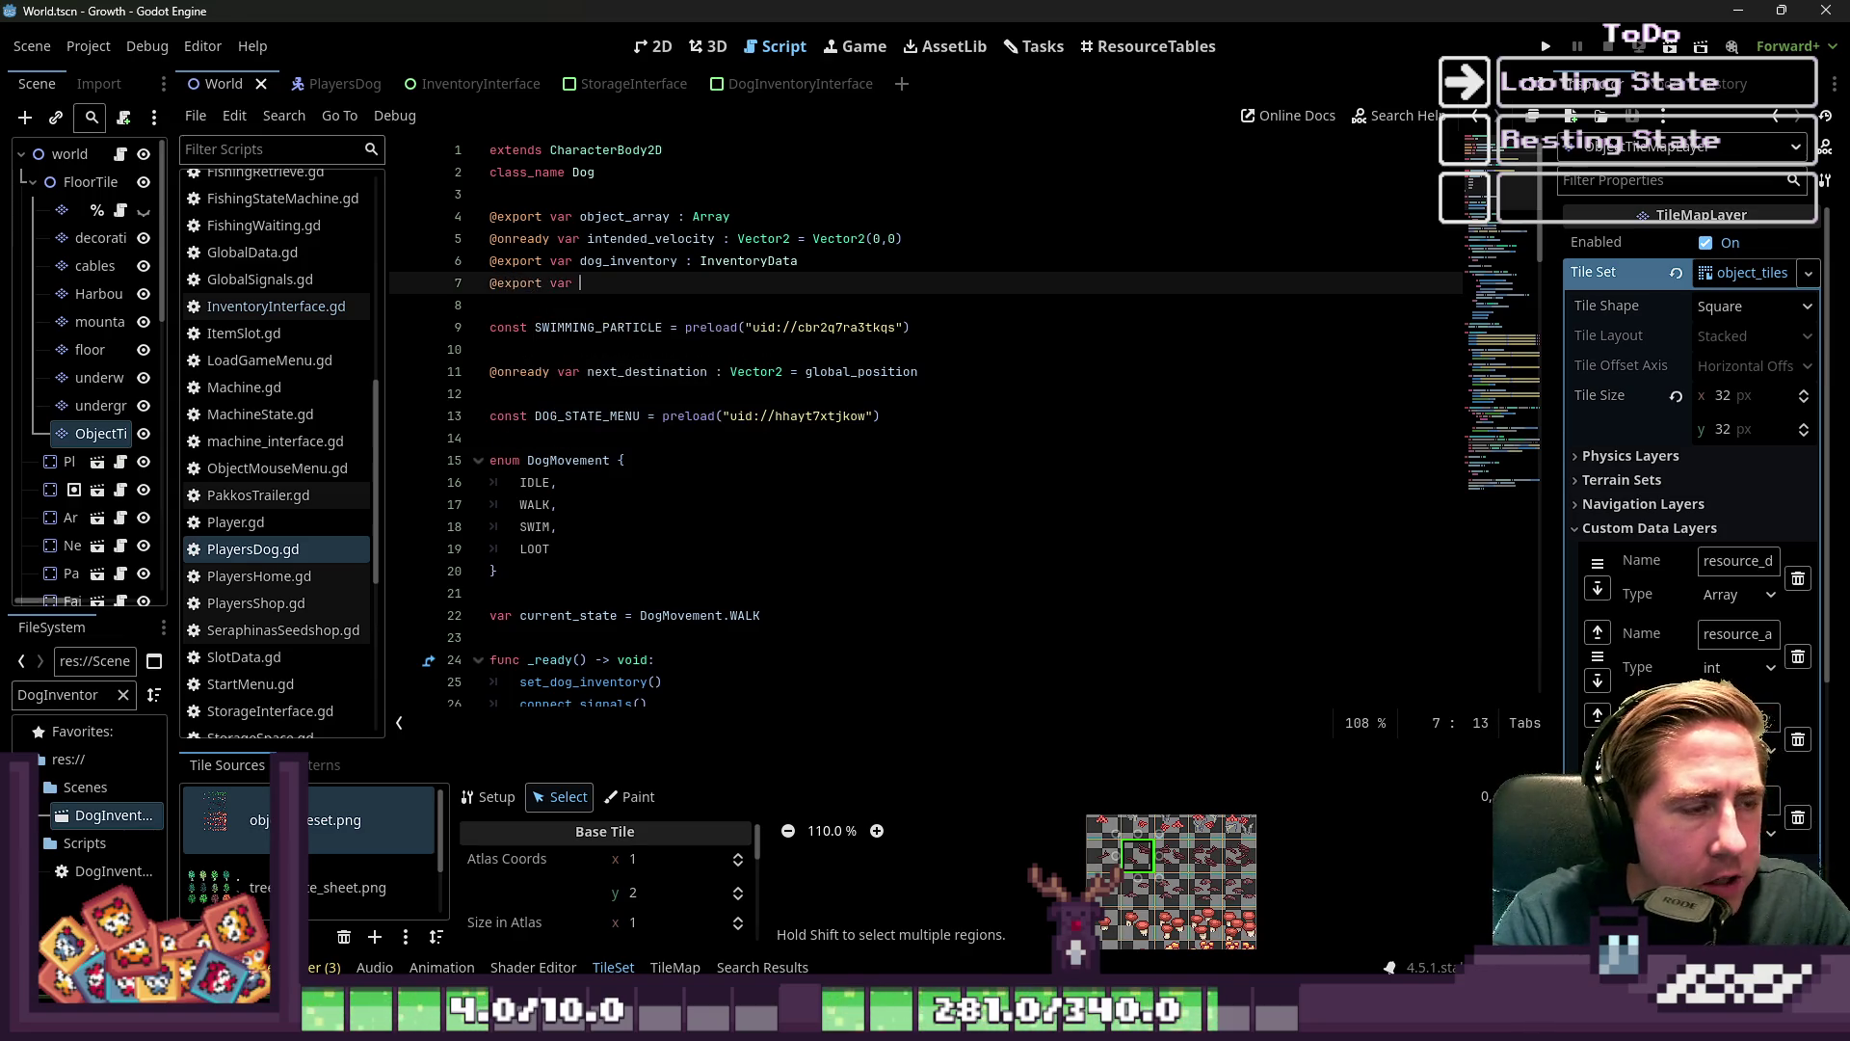
type("preference")
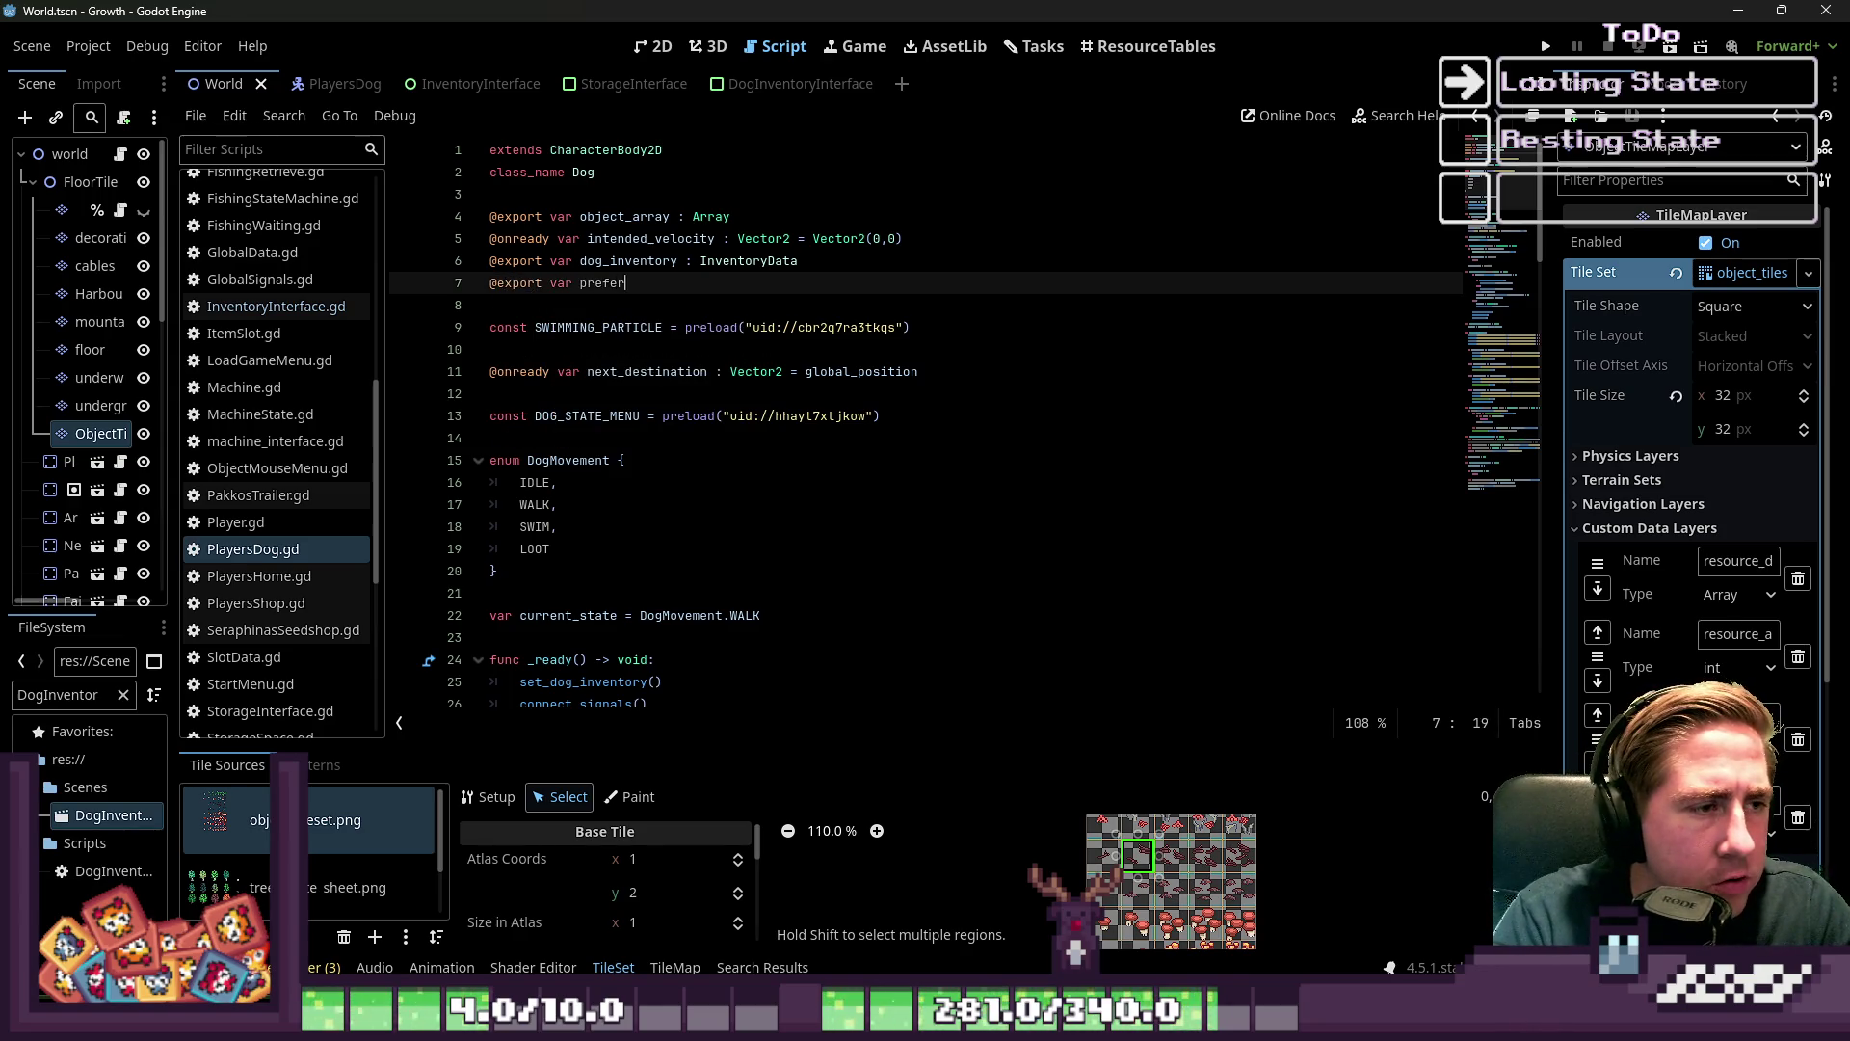
type("_")
key("BackSpace")
key("BackSpace")
key("BackSpace")
type("loot_preferences :")
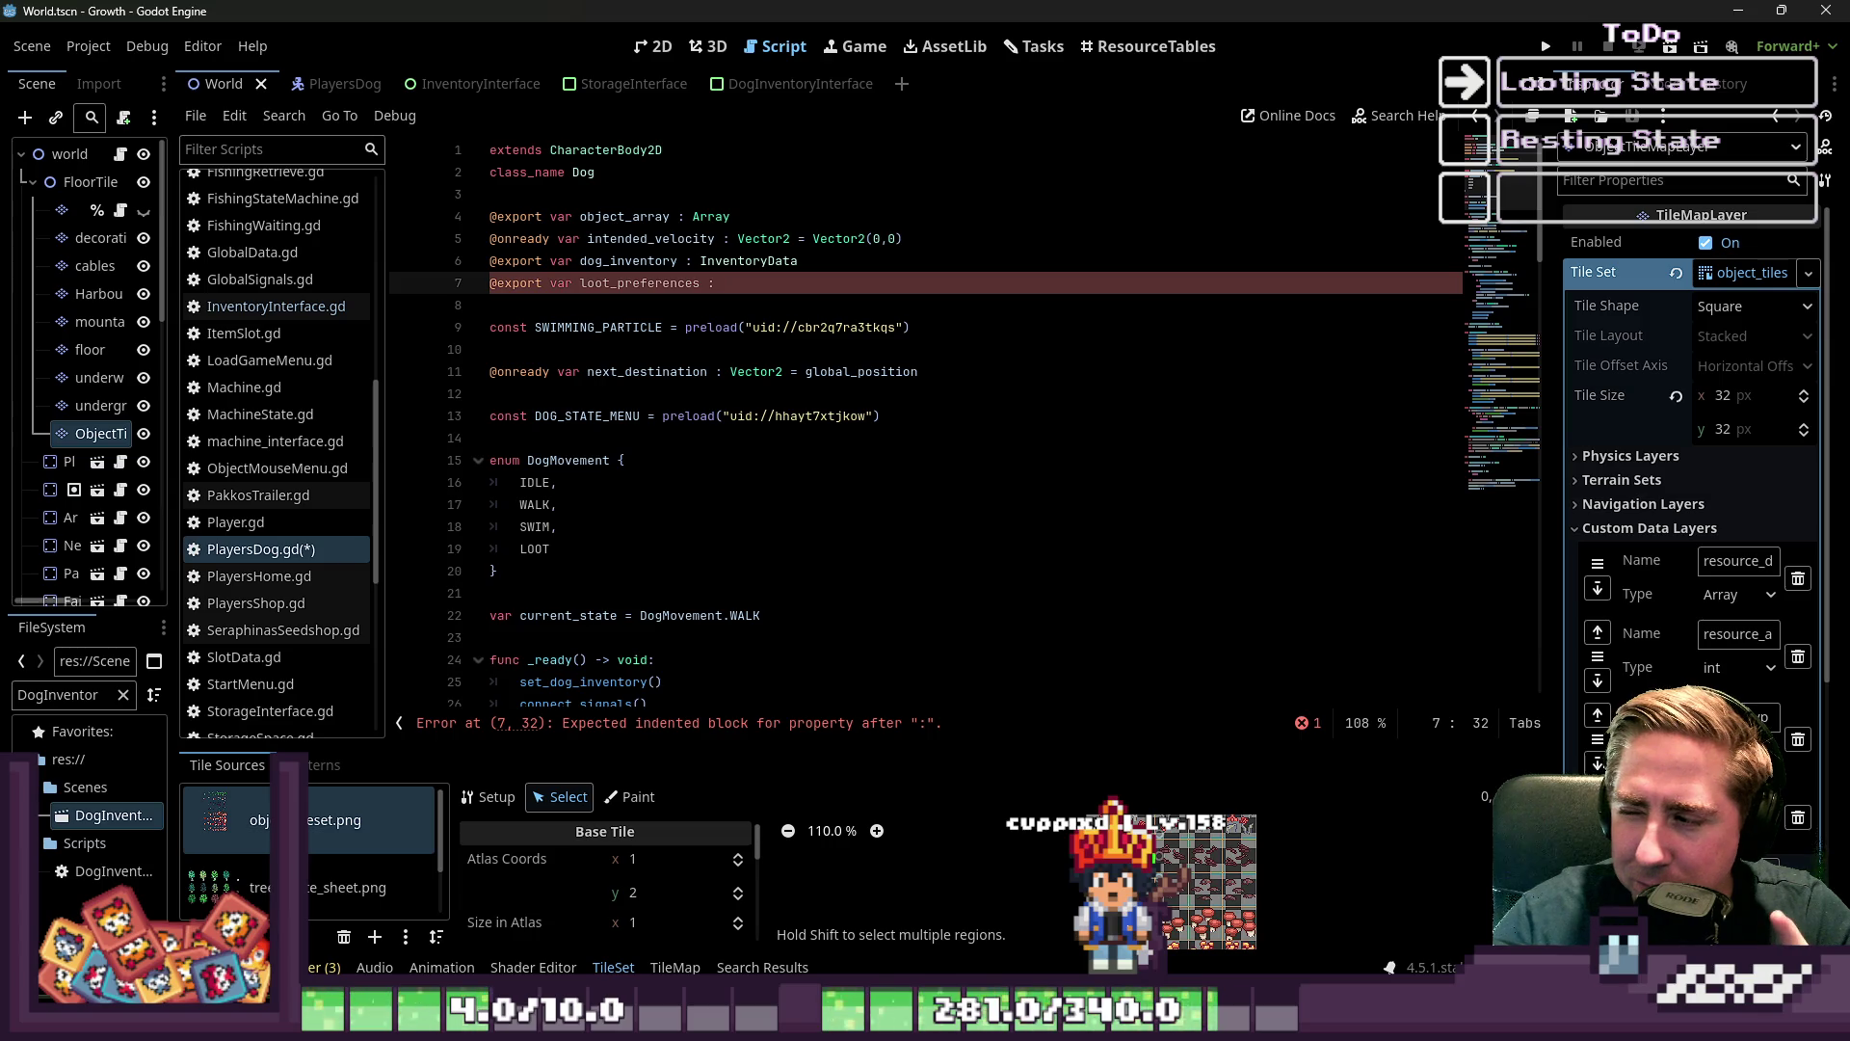
- Click in the PlayersDog.gd editor, leaving line 7's loot_preferences declaration untyped
left_click(760, 504)
- Return to the end of the loot_preferences line, then minimize Godot to show the desktop
left_click(761, 283)
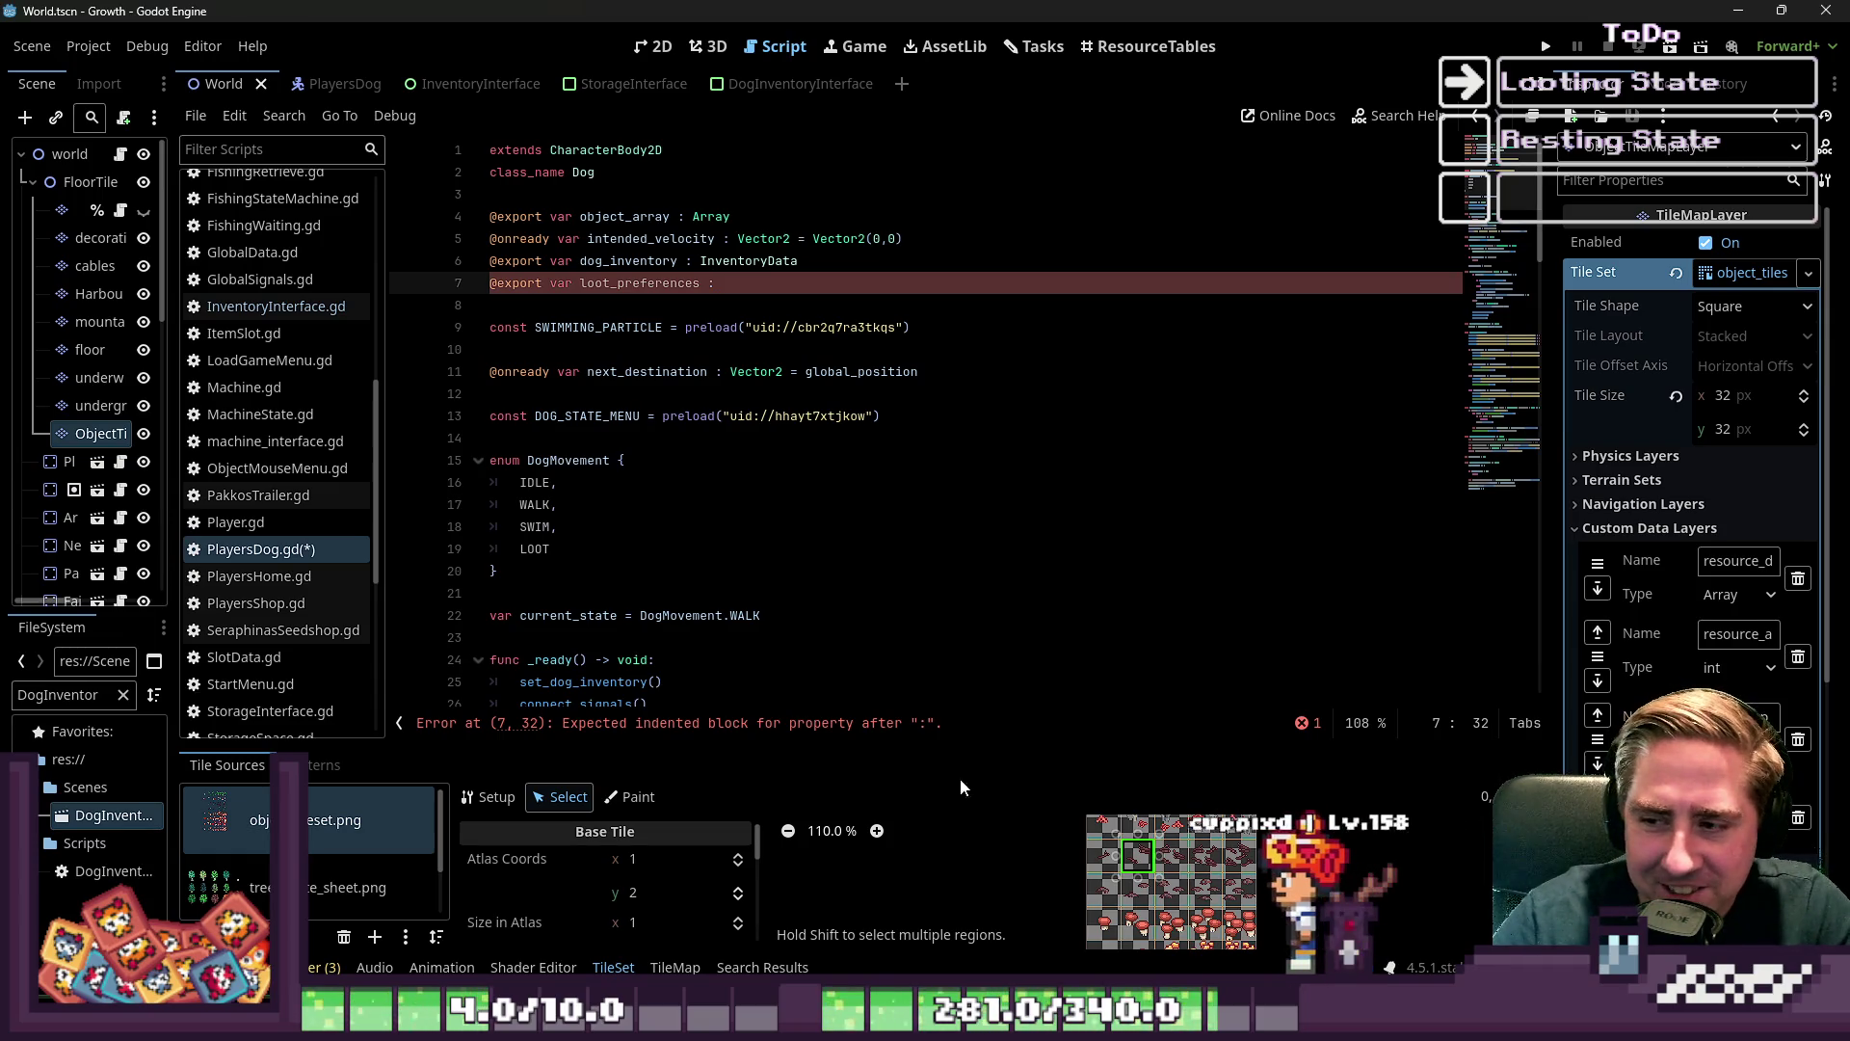
left_click(677, 525)
left_click(828, 284)
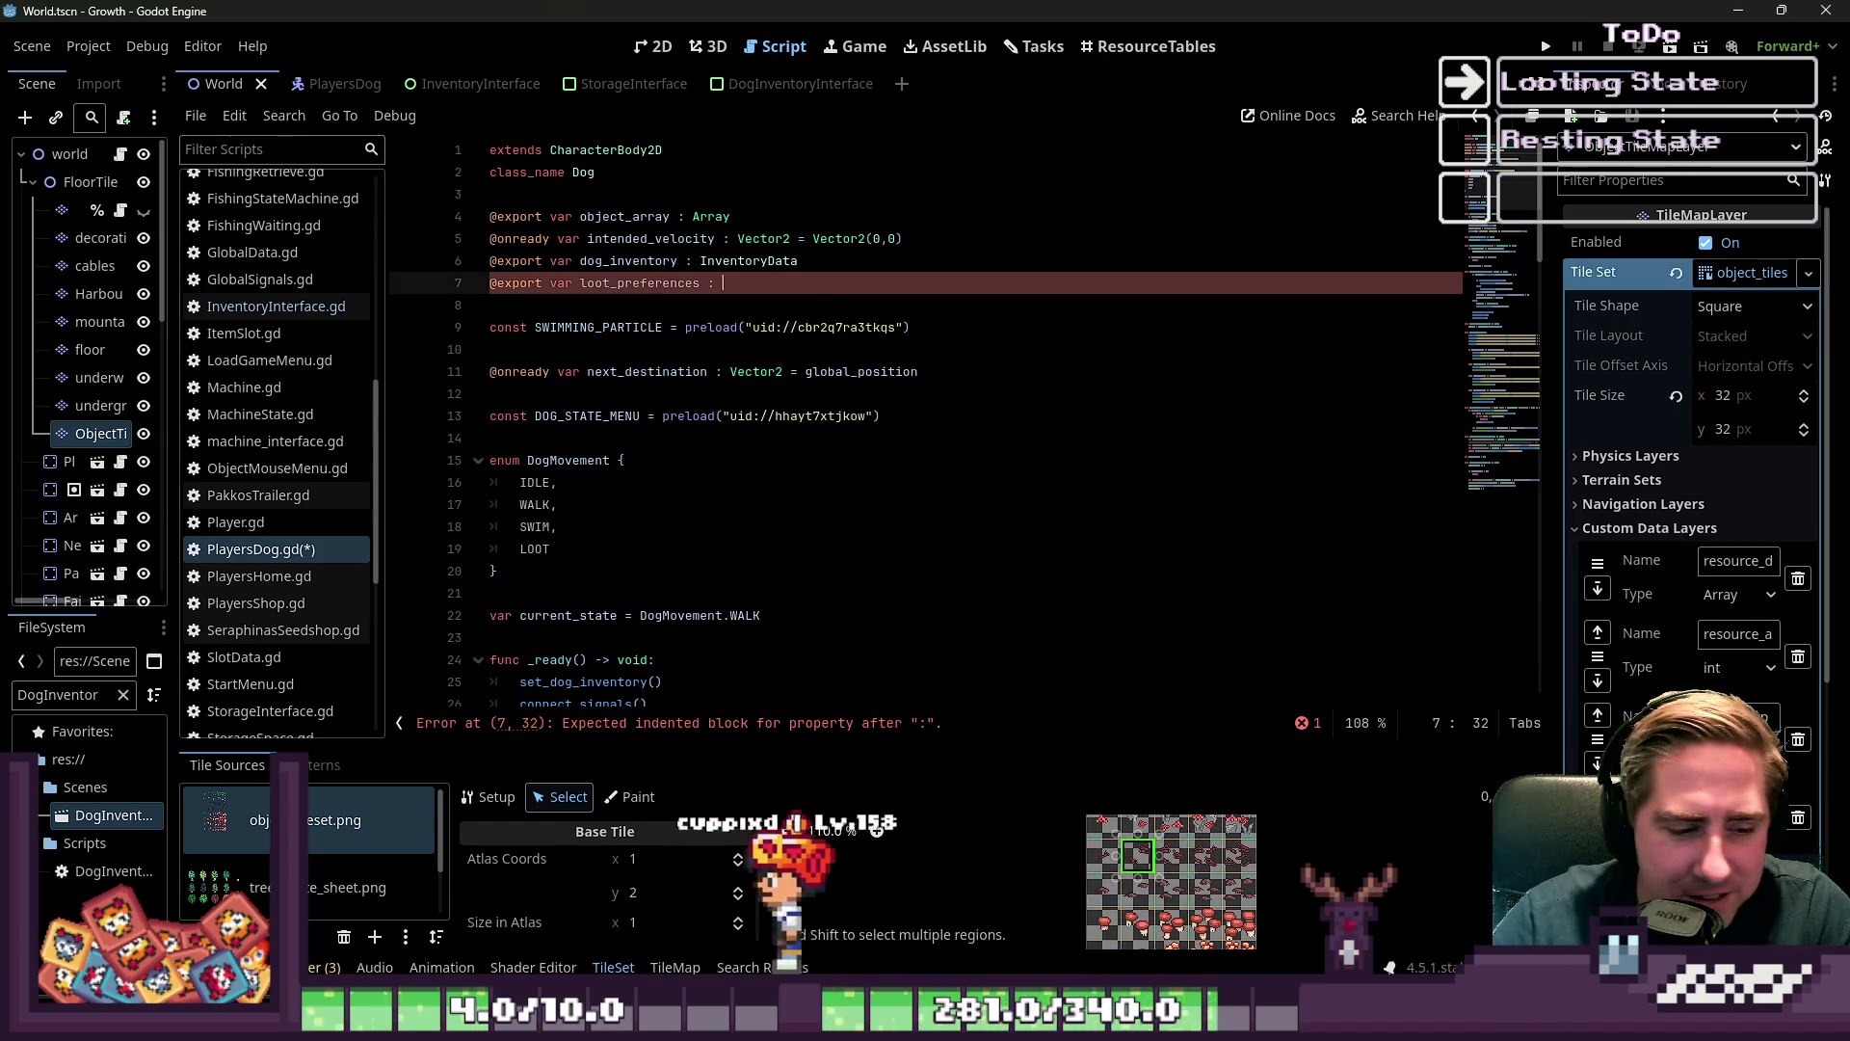
mouse_move(1079, 1026)
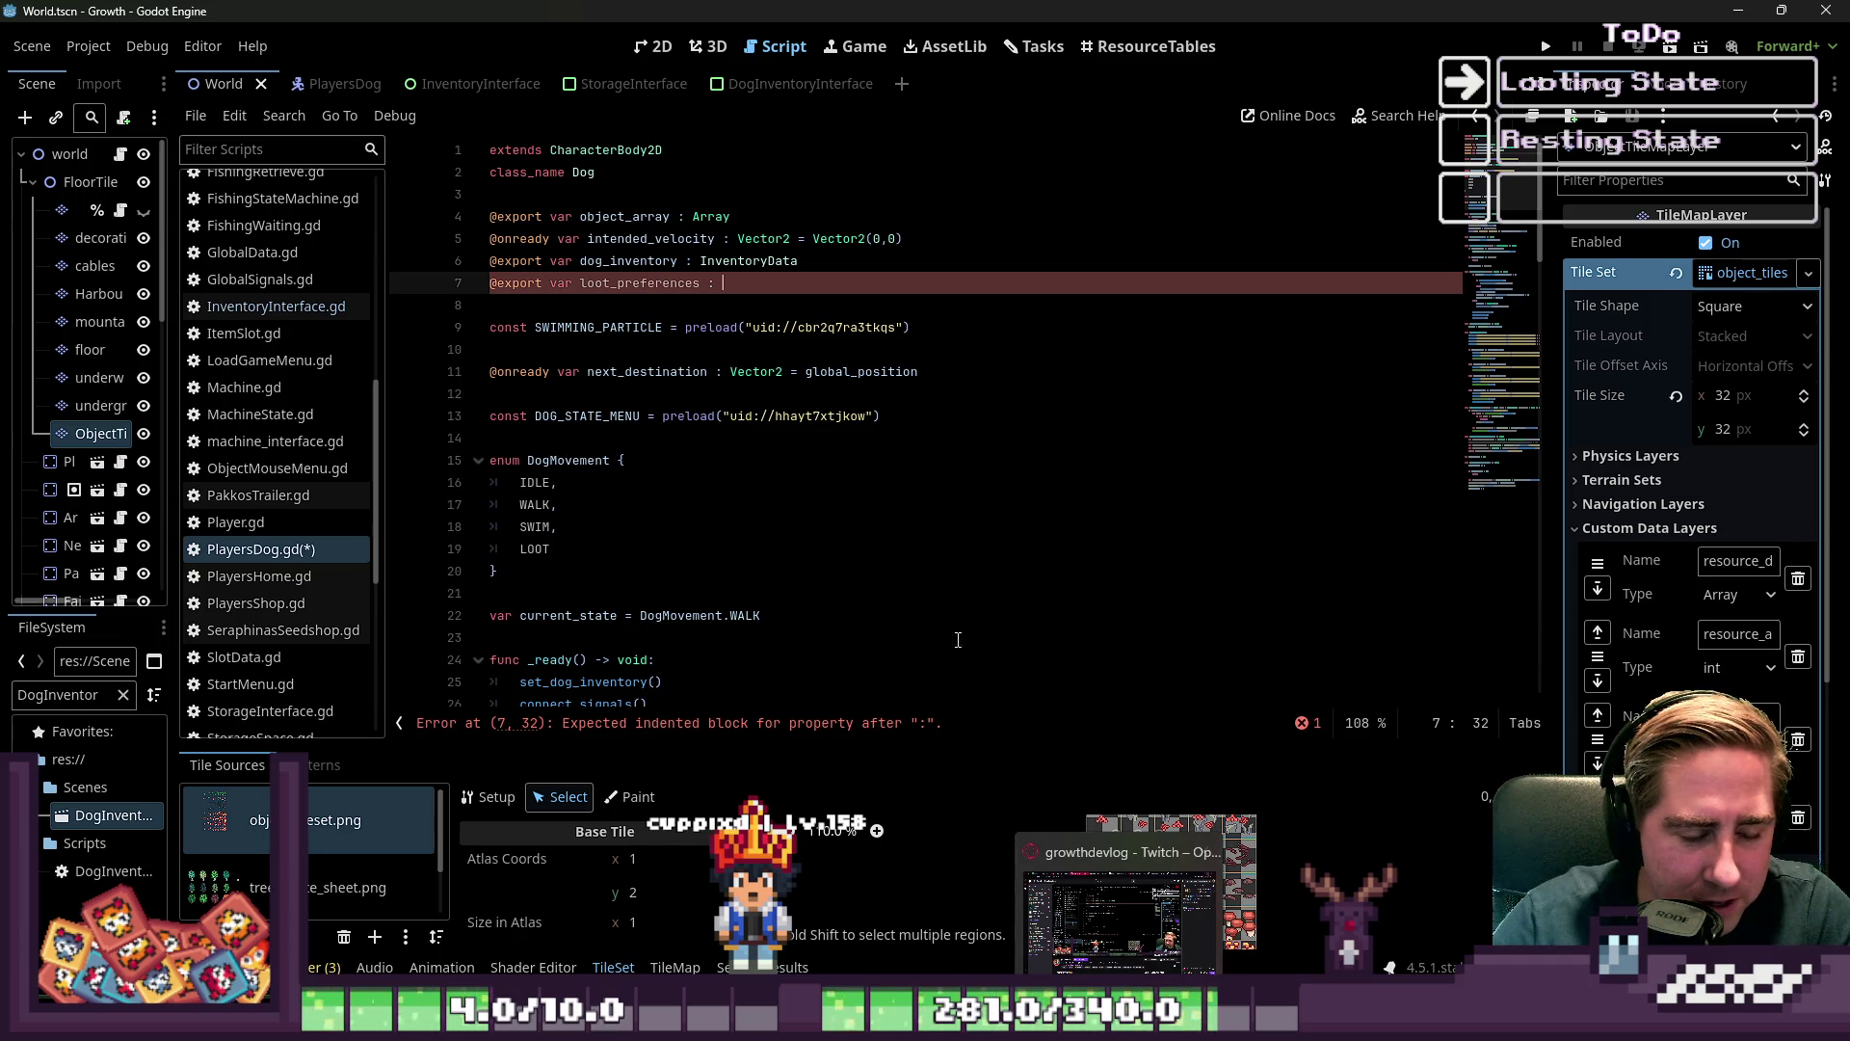
left_click(918, 579)
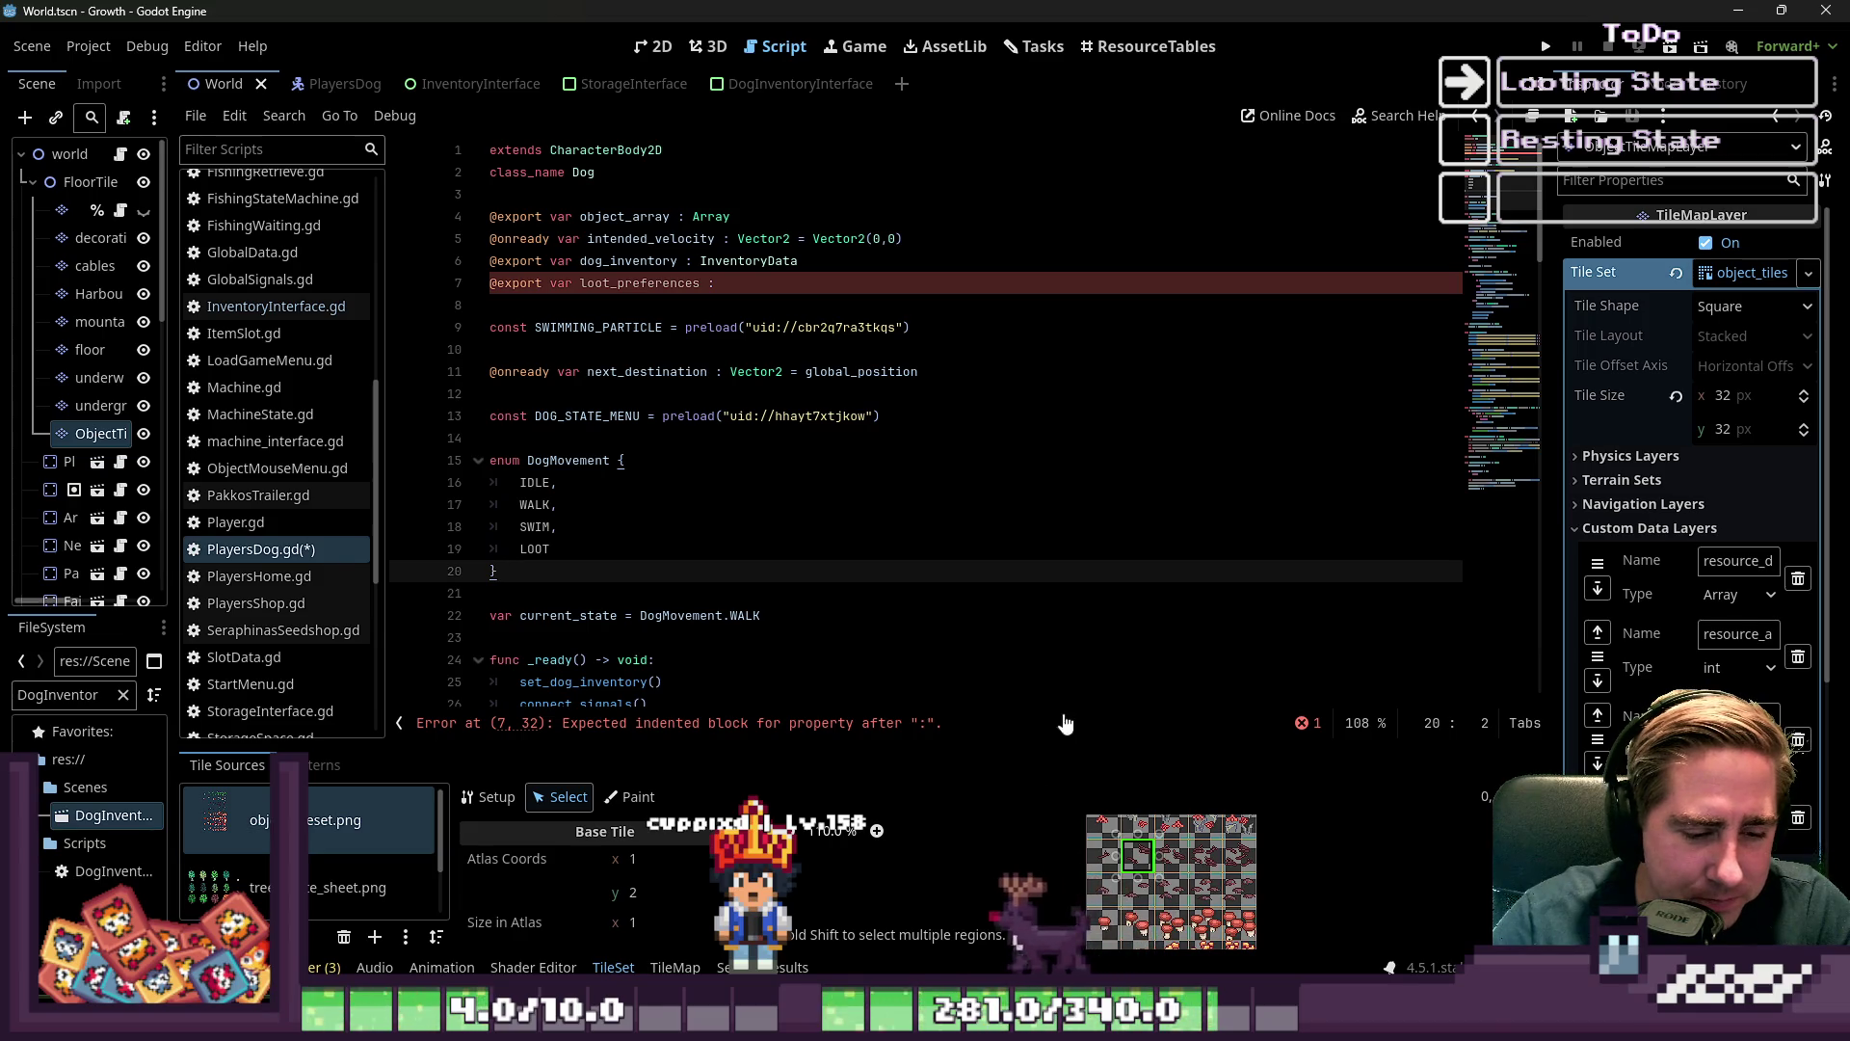
mouse_move(1252, 1026)
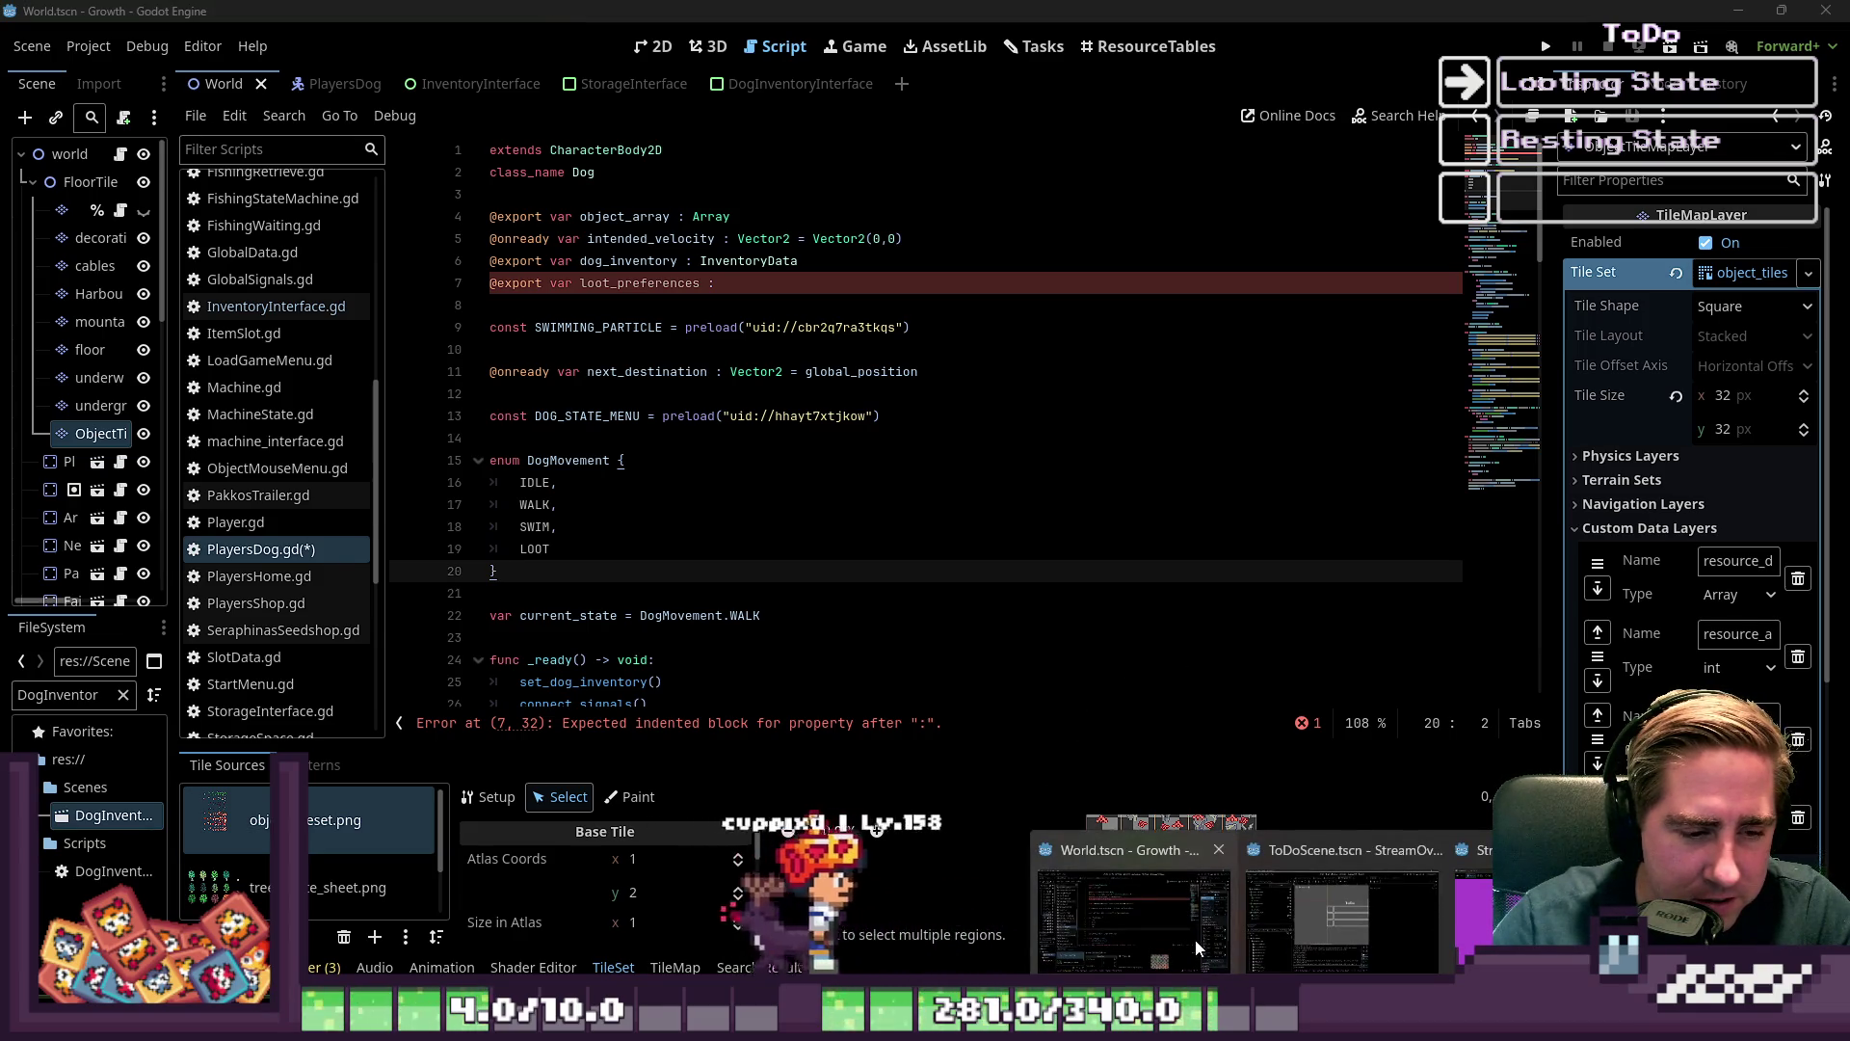
mouse_move(1321, 928)
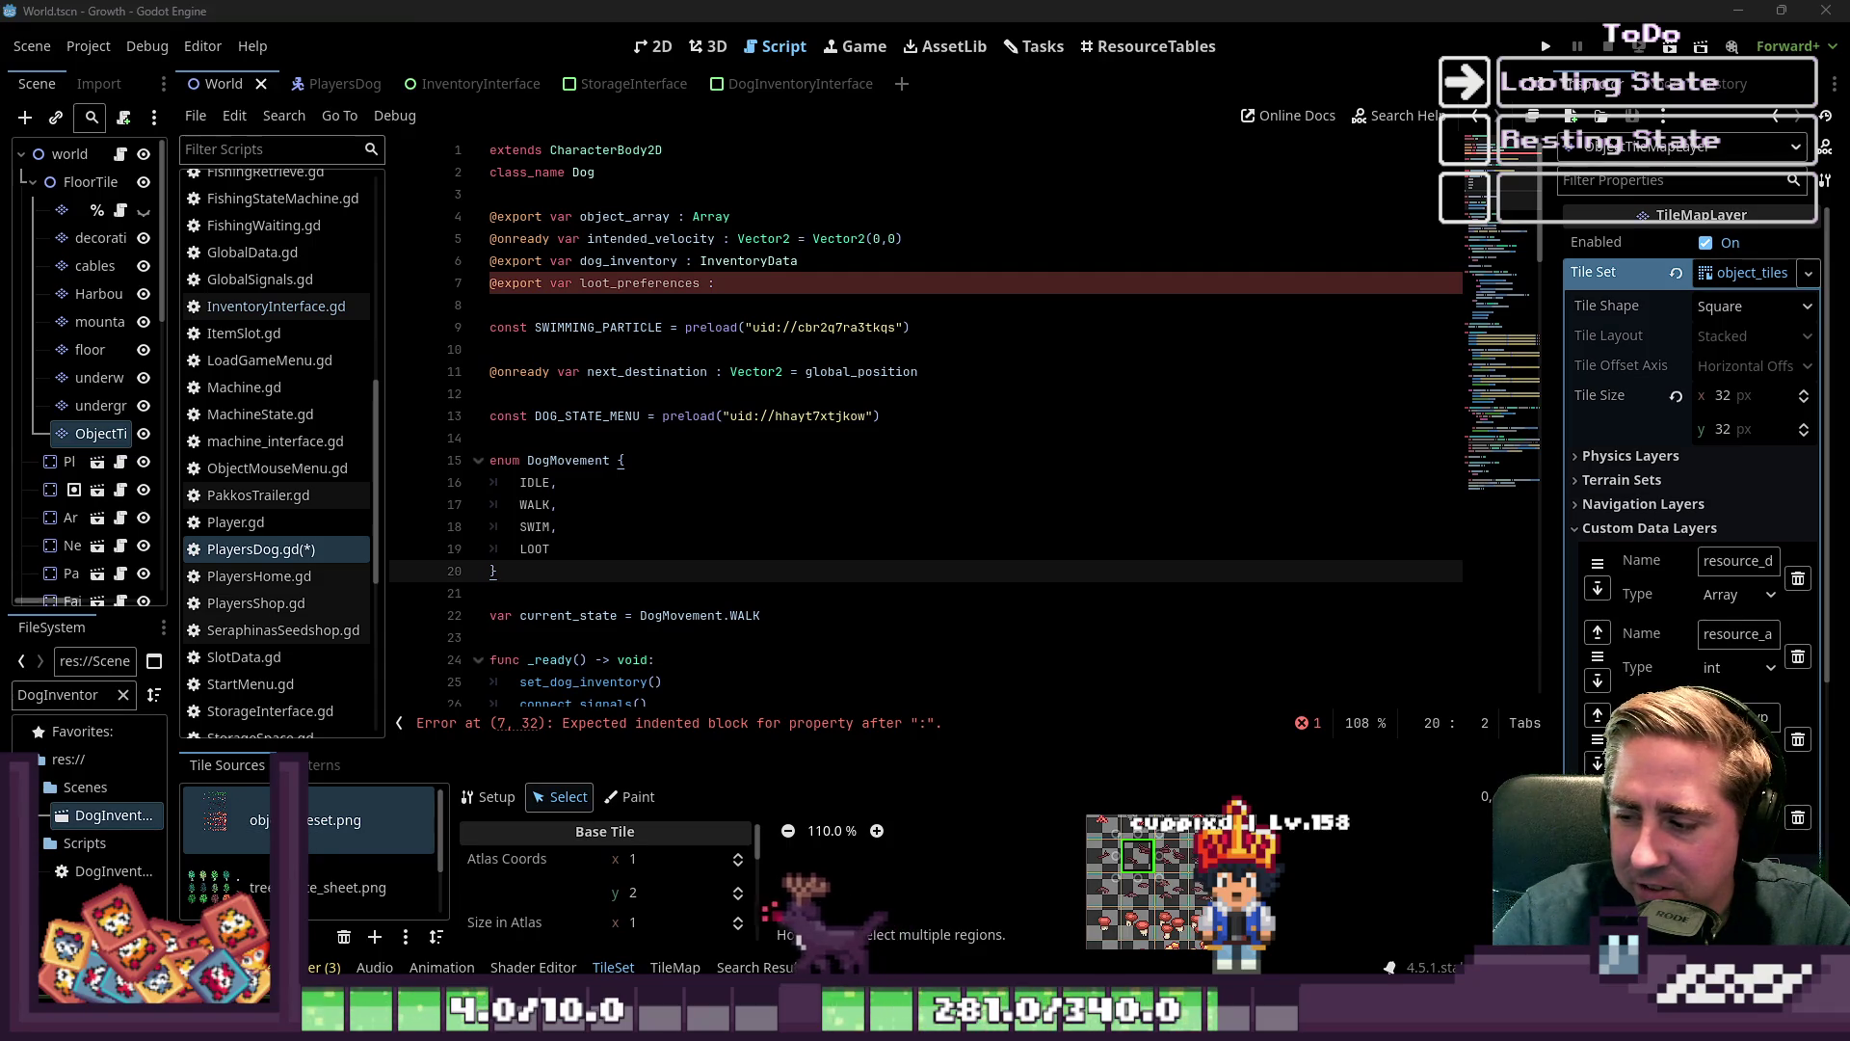
key("super+d")
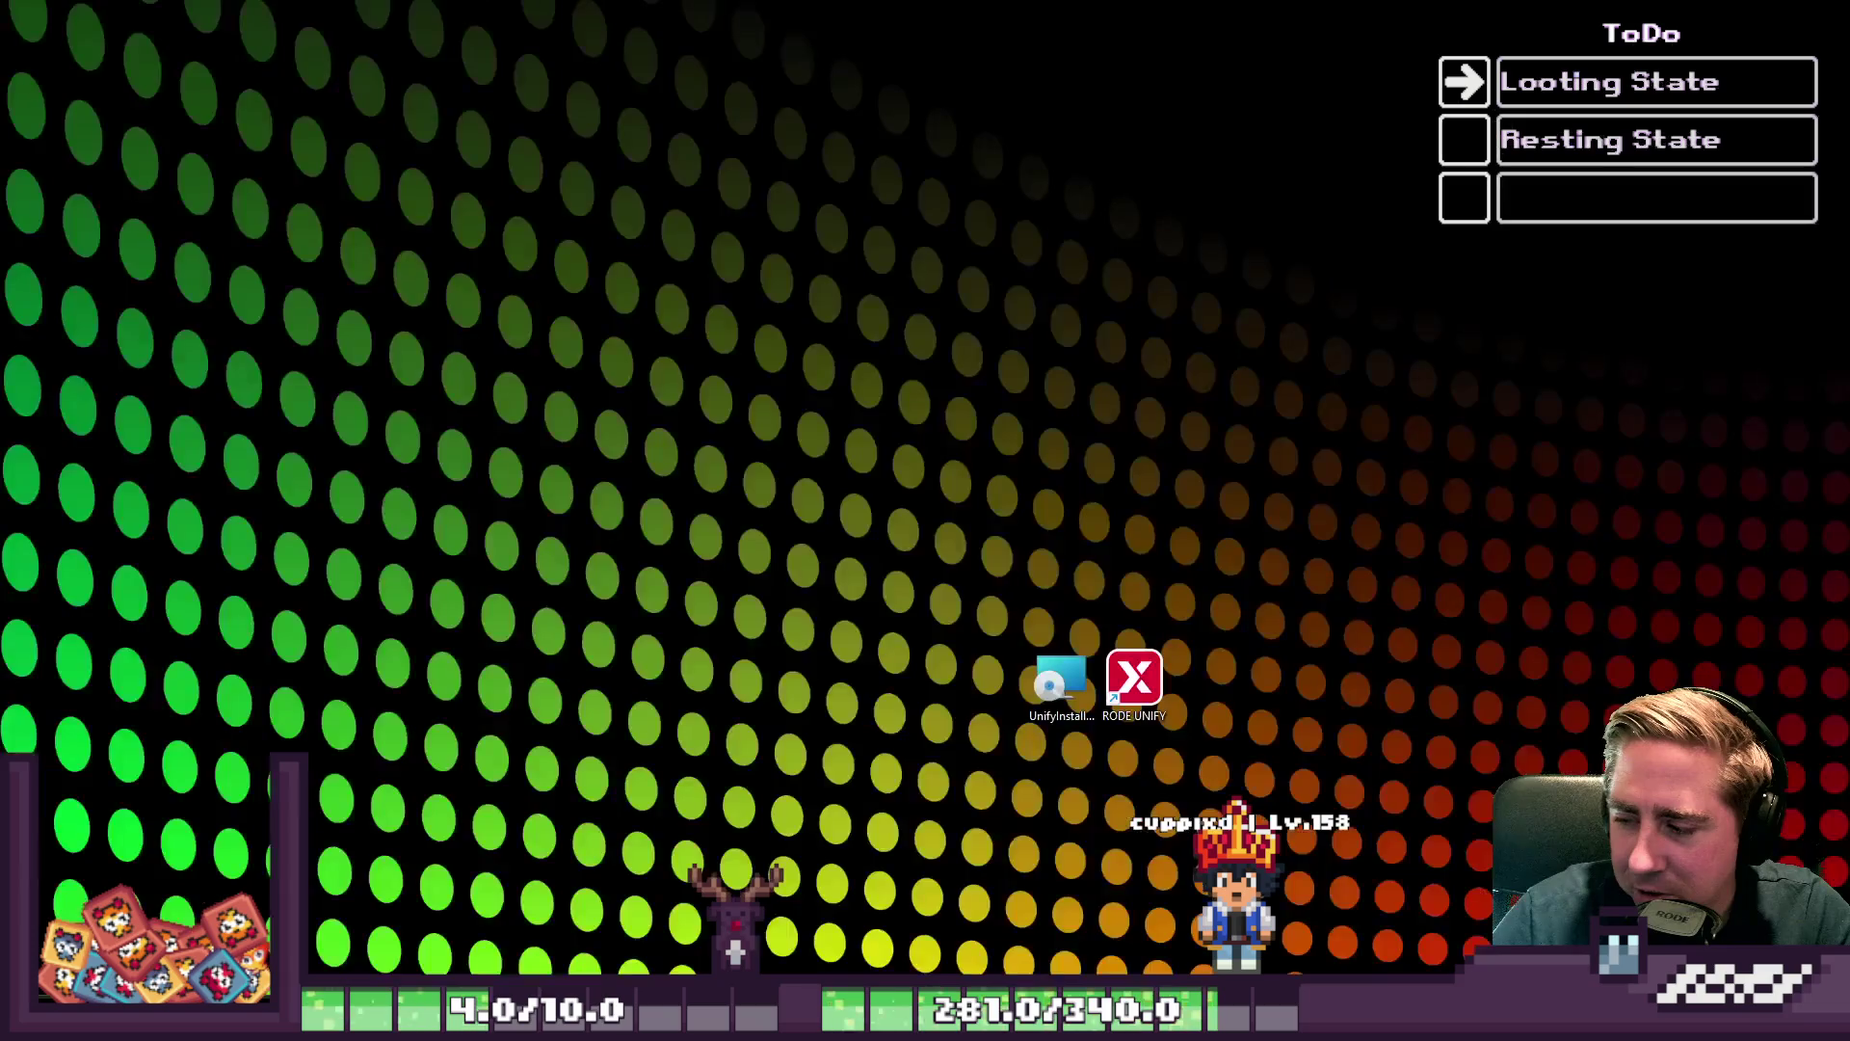
- Toggle the desktop view with Win+D and return to the end of the loot_preferences line
key("super+d")
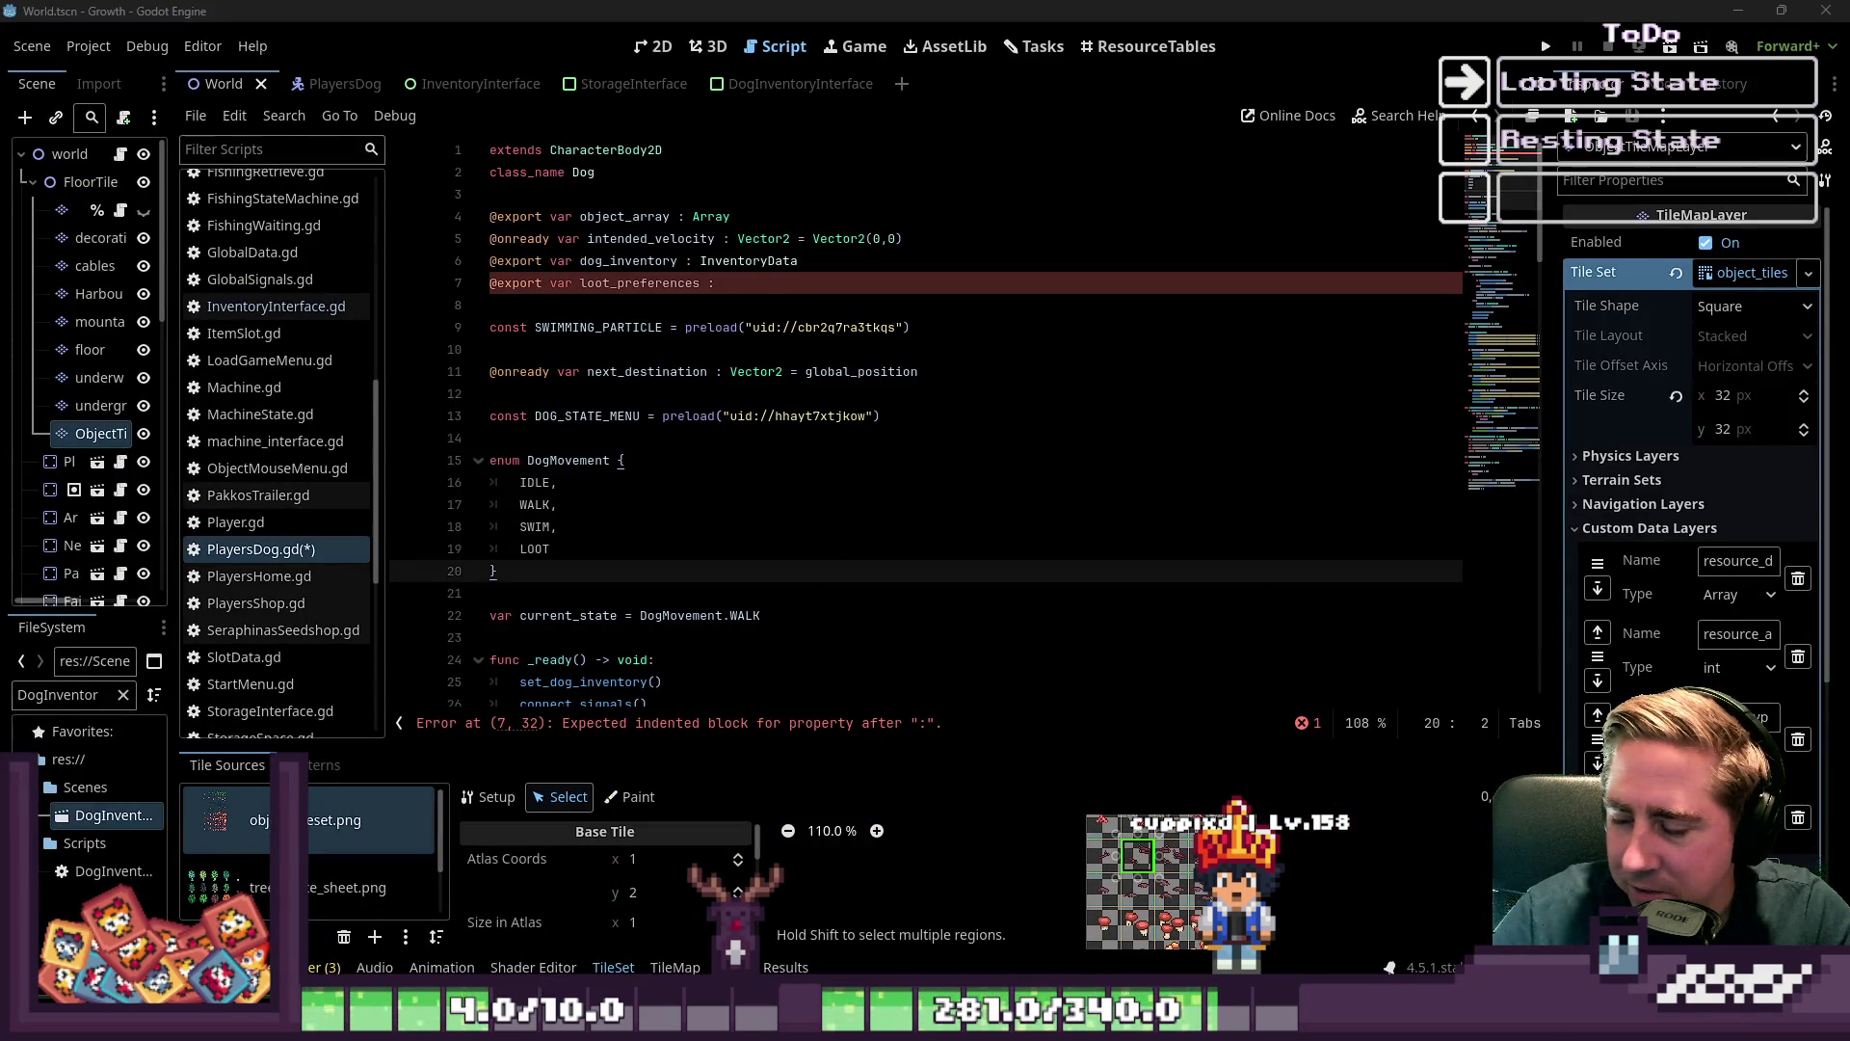
key("super+d")
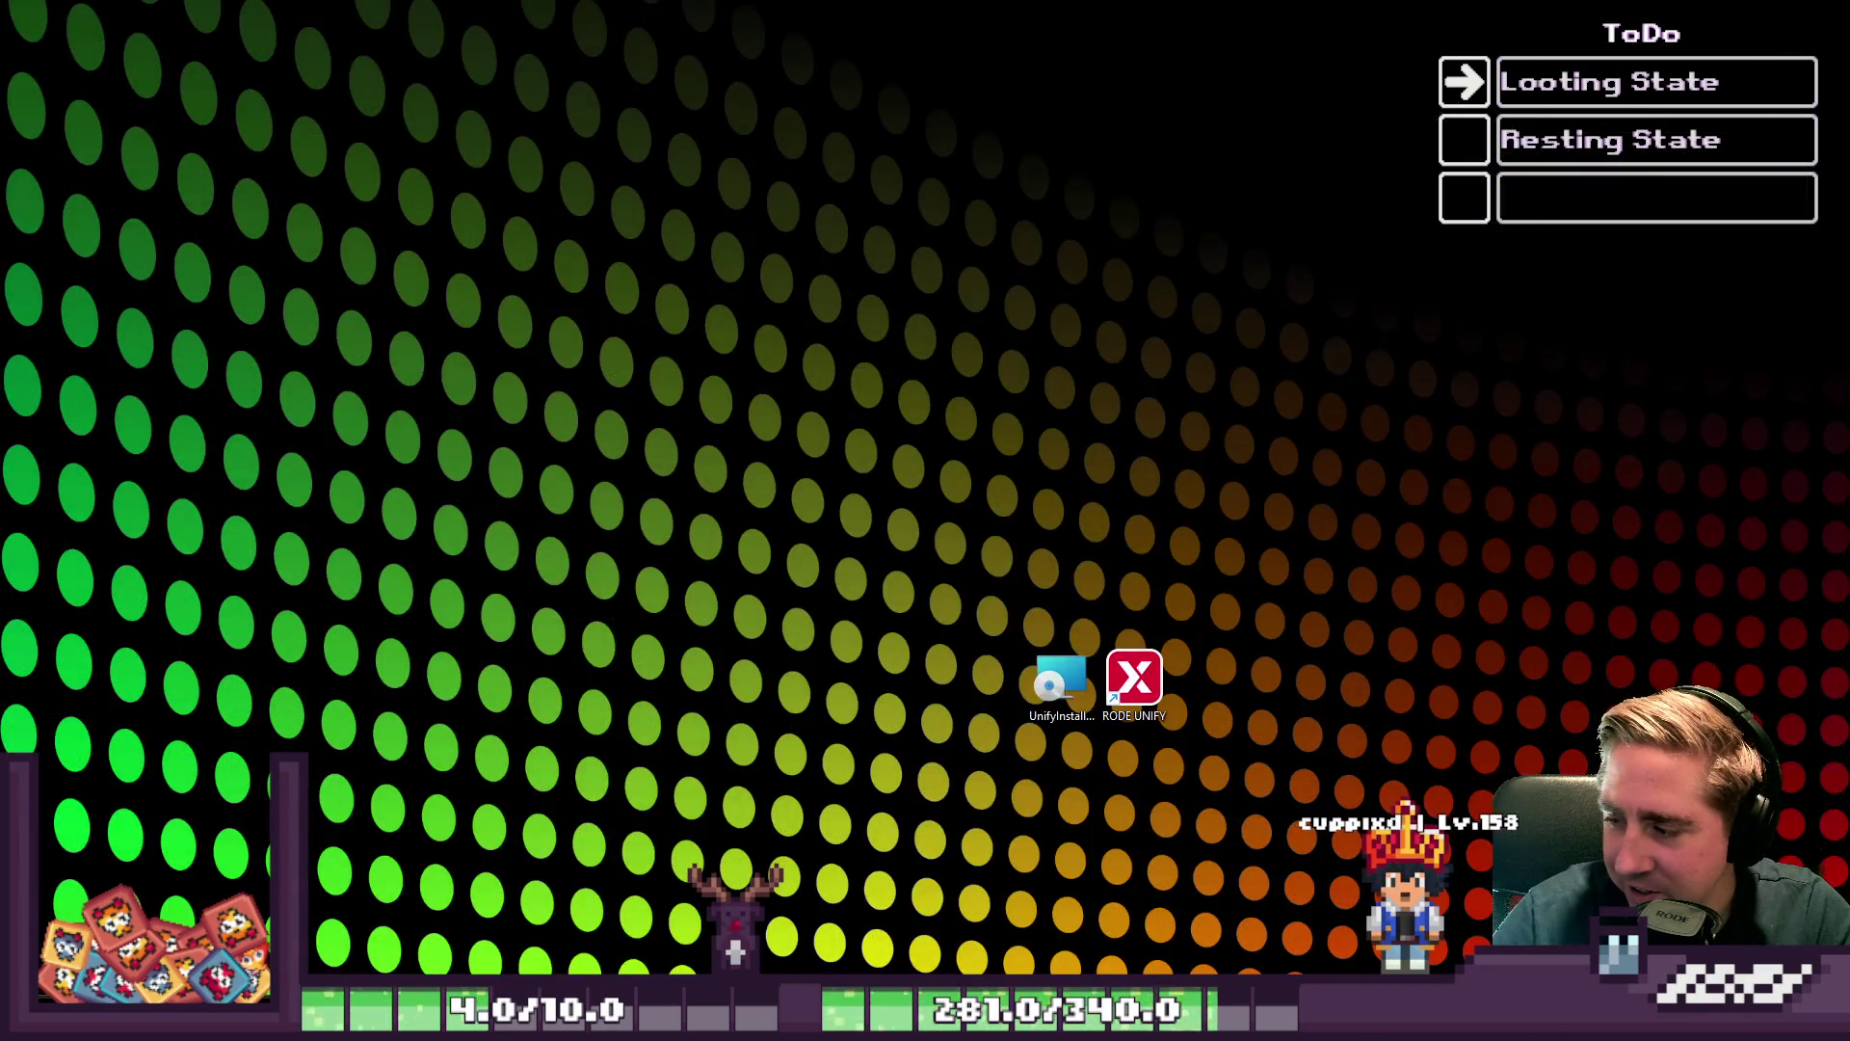
key("super+d")
key("super+d")
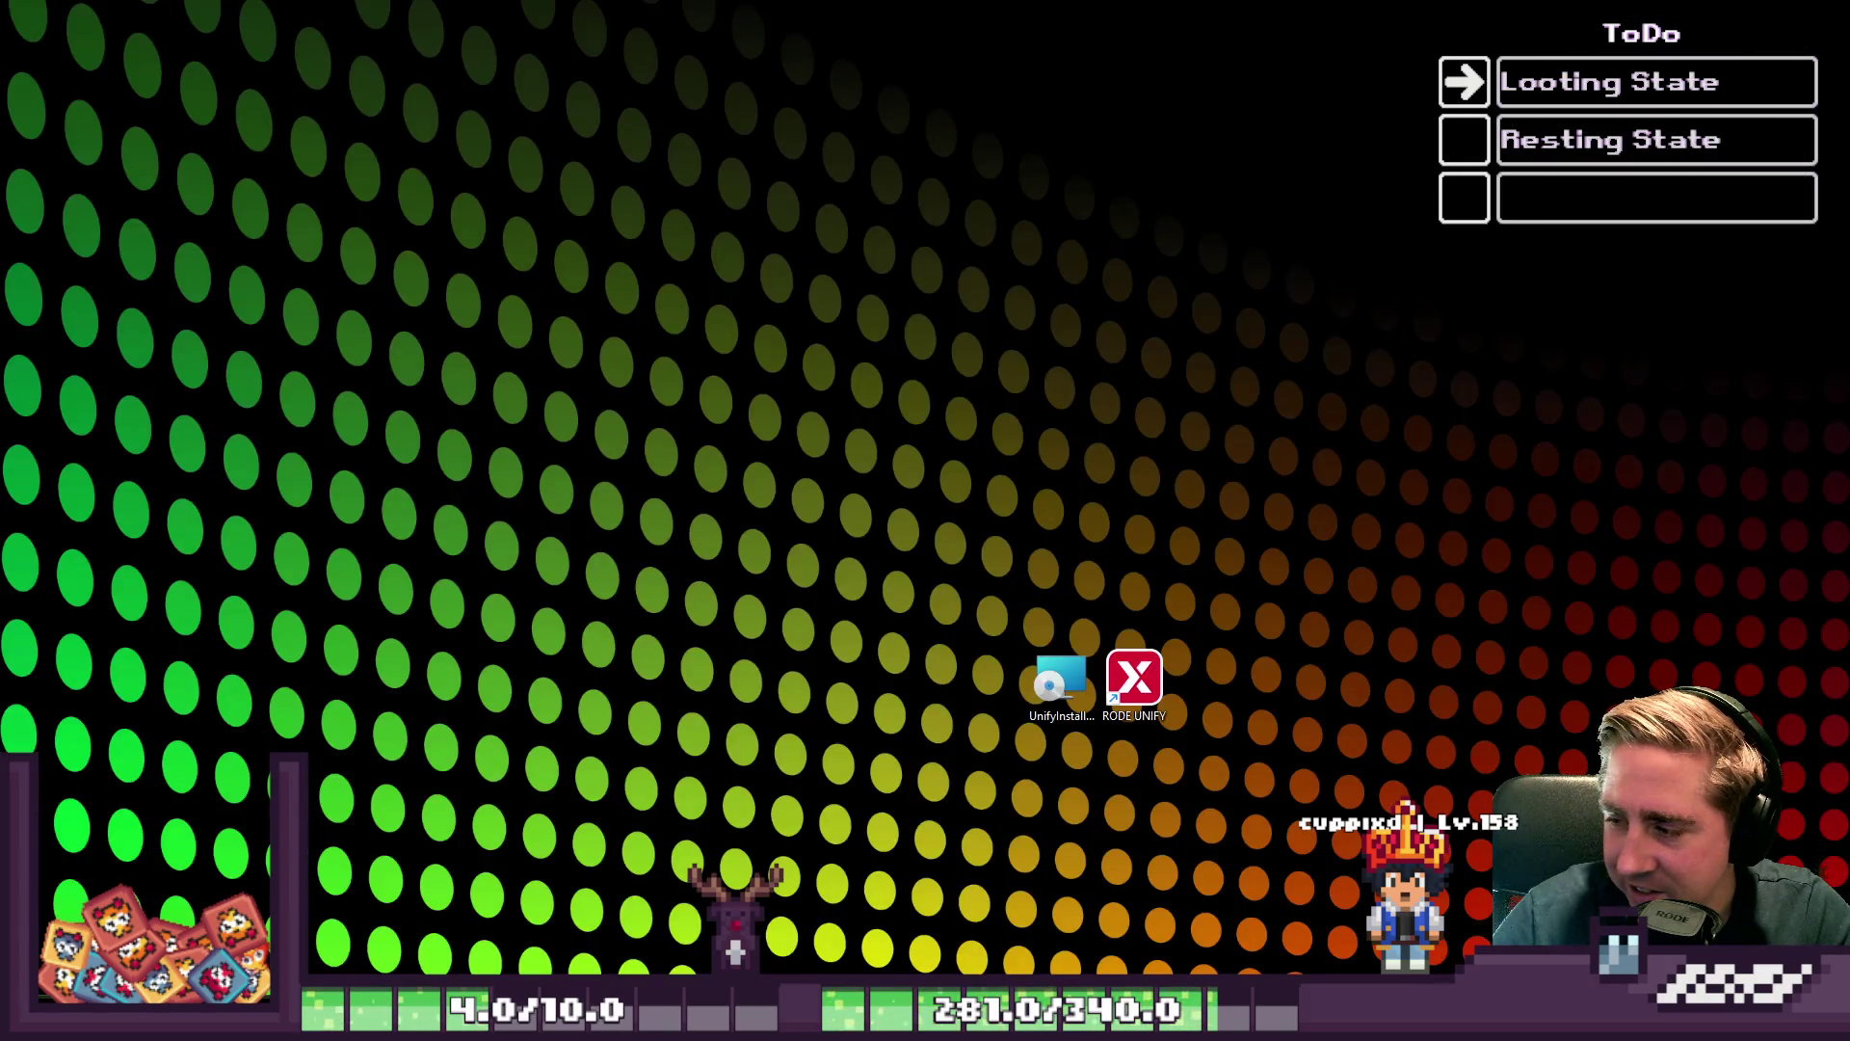
key("super+d")
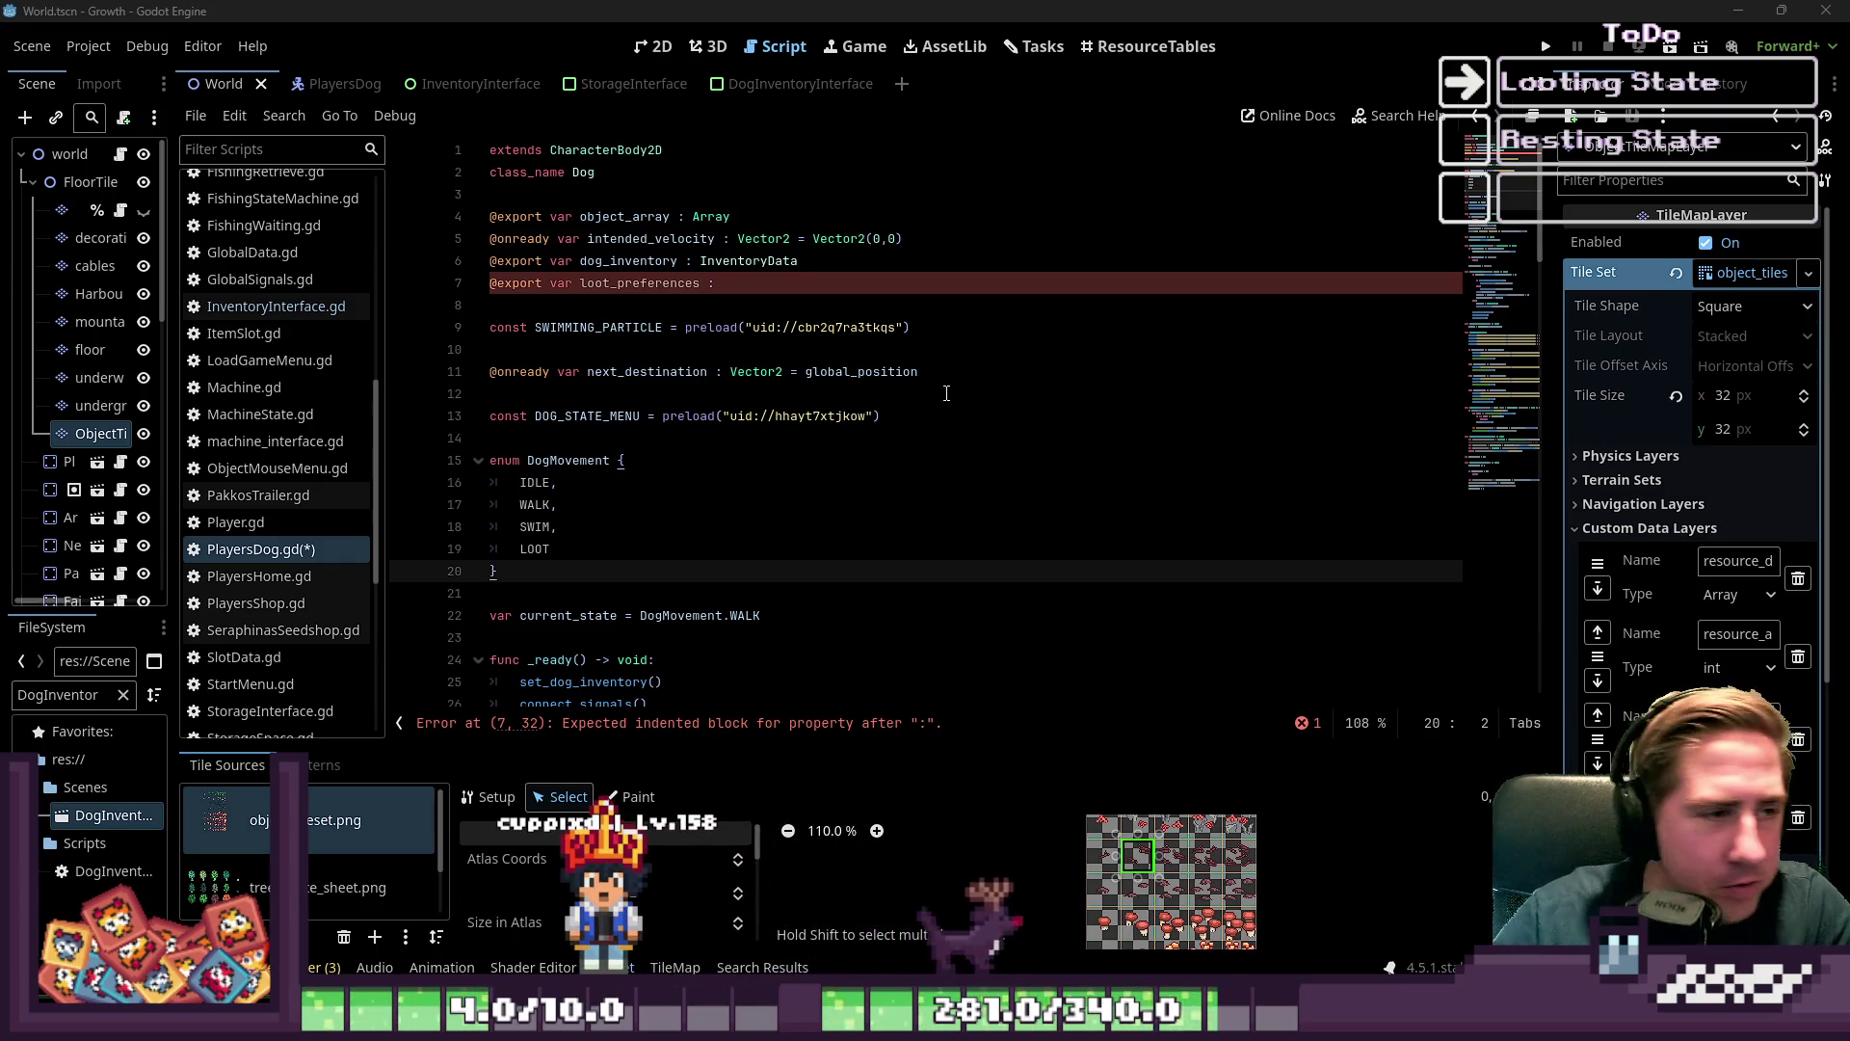
left_click(880, 280)
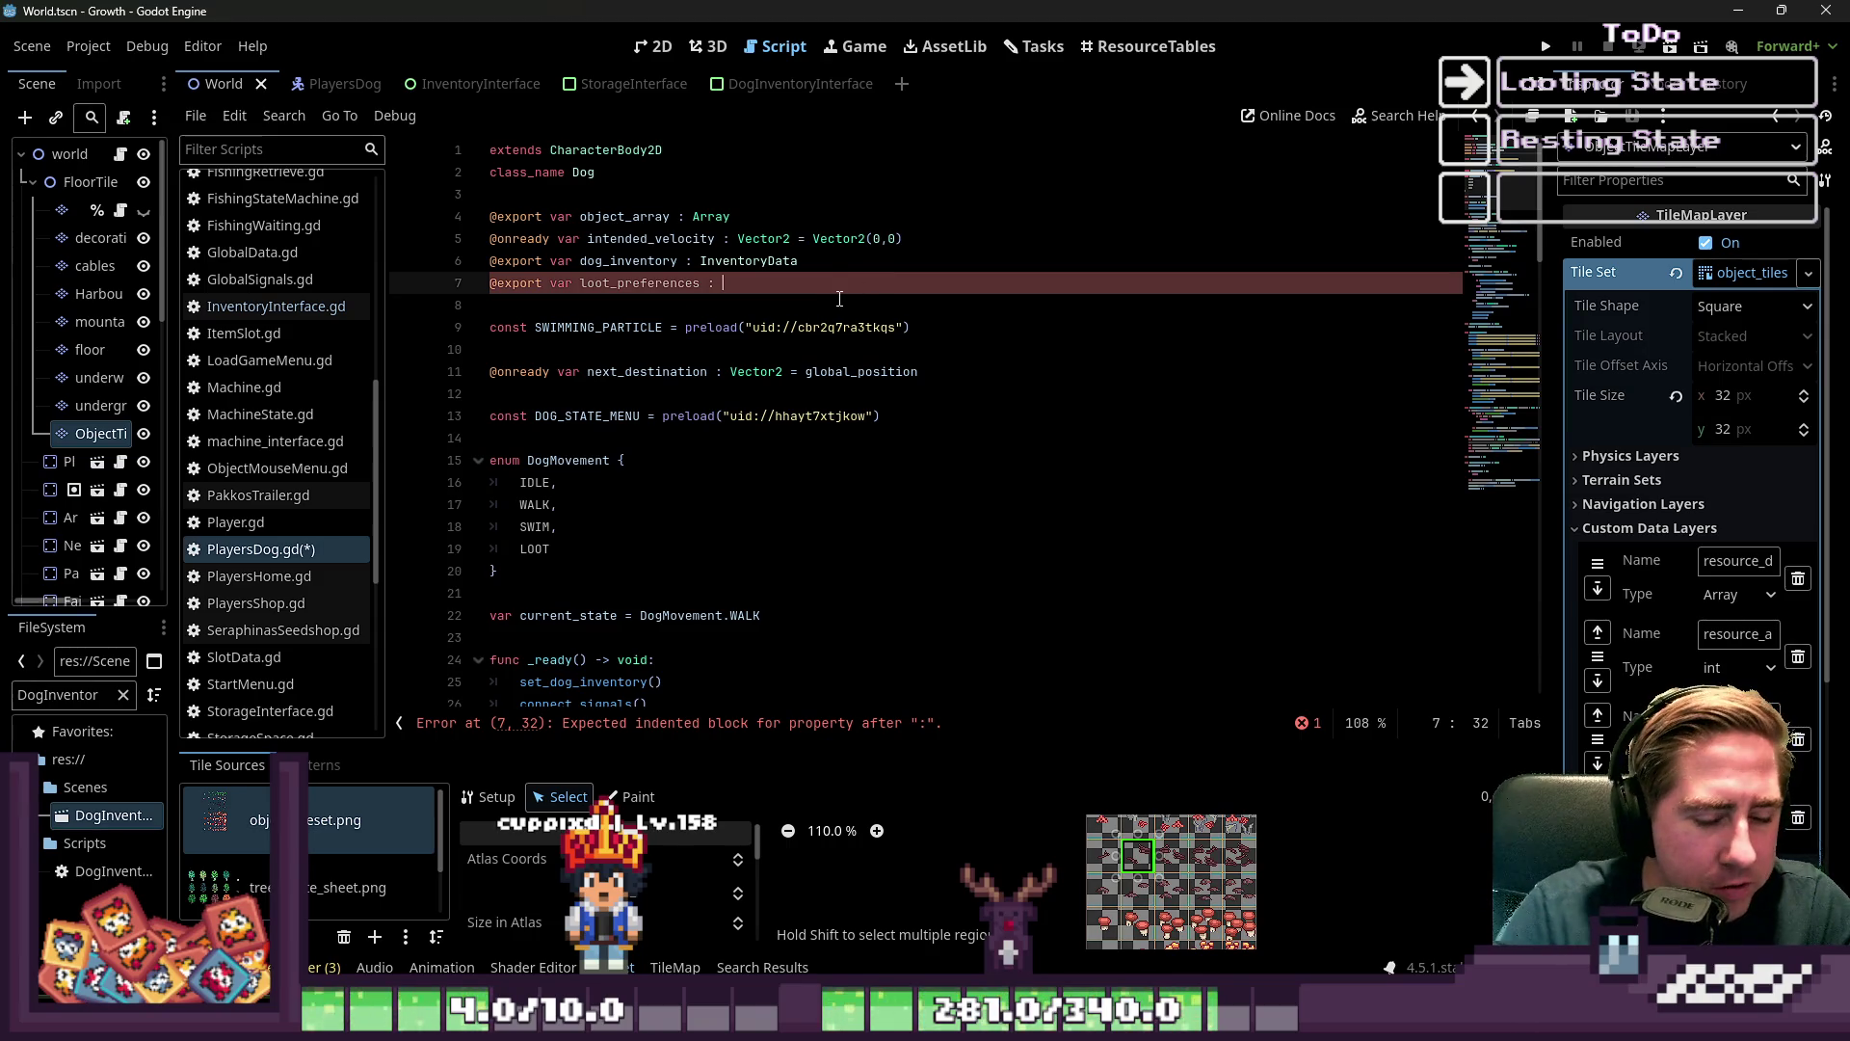
- Append '= [' to the loot_preferences declaration, save the script, and widen the scene tree panel
type("= [")
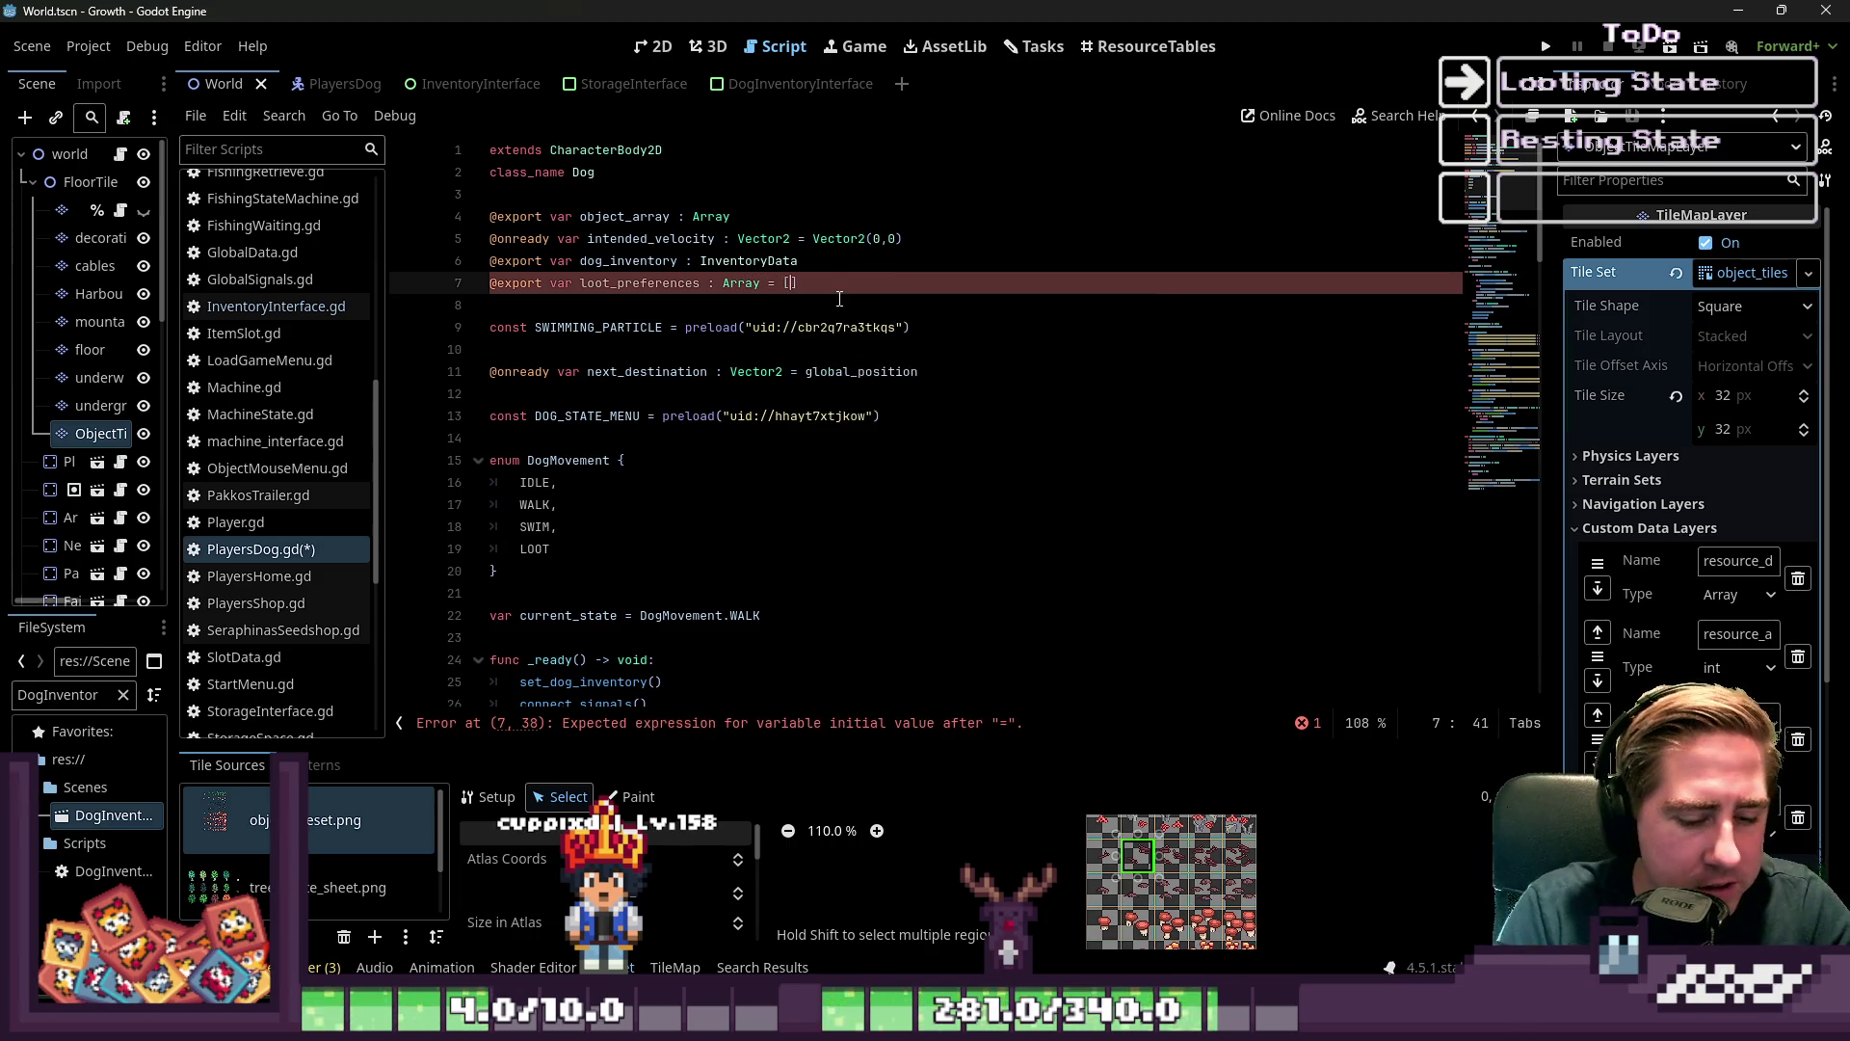
key("ctrl+s")
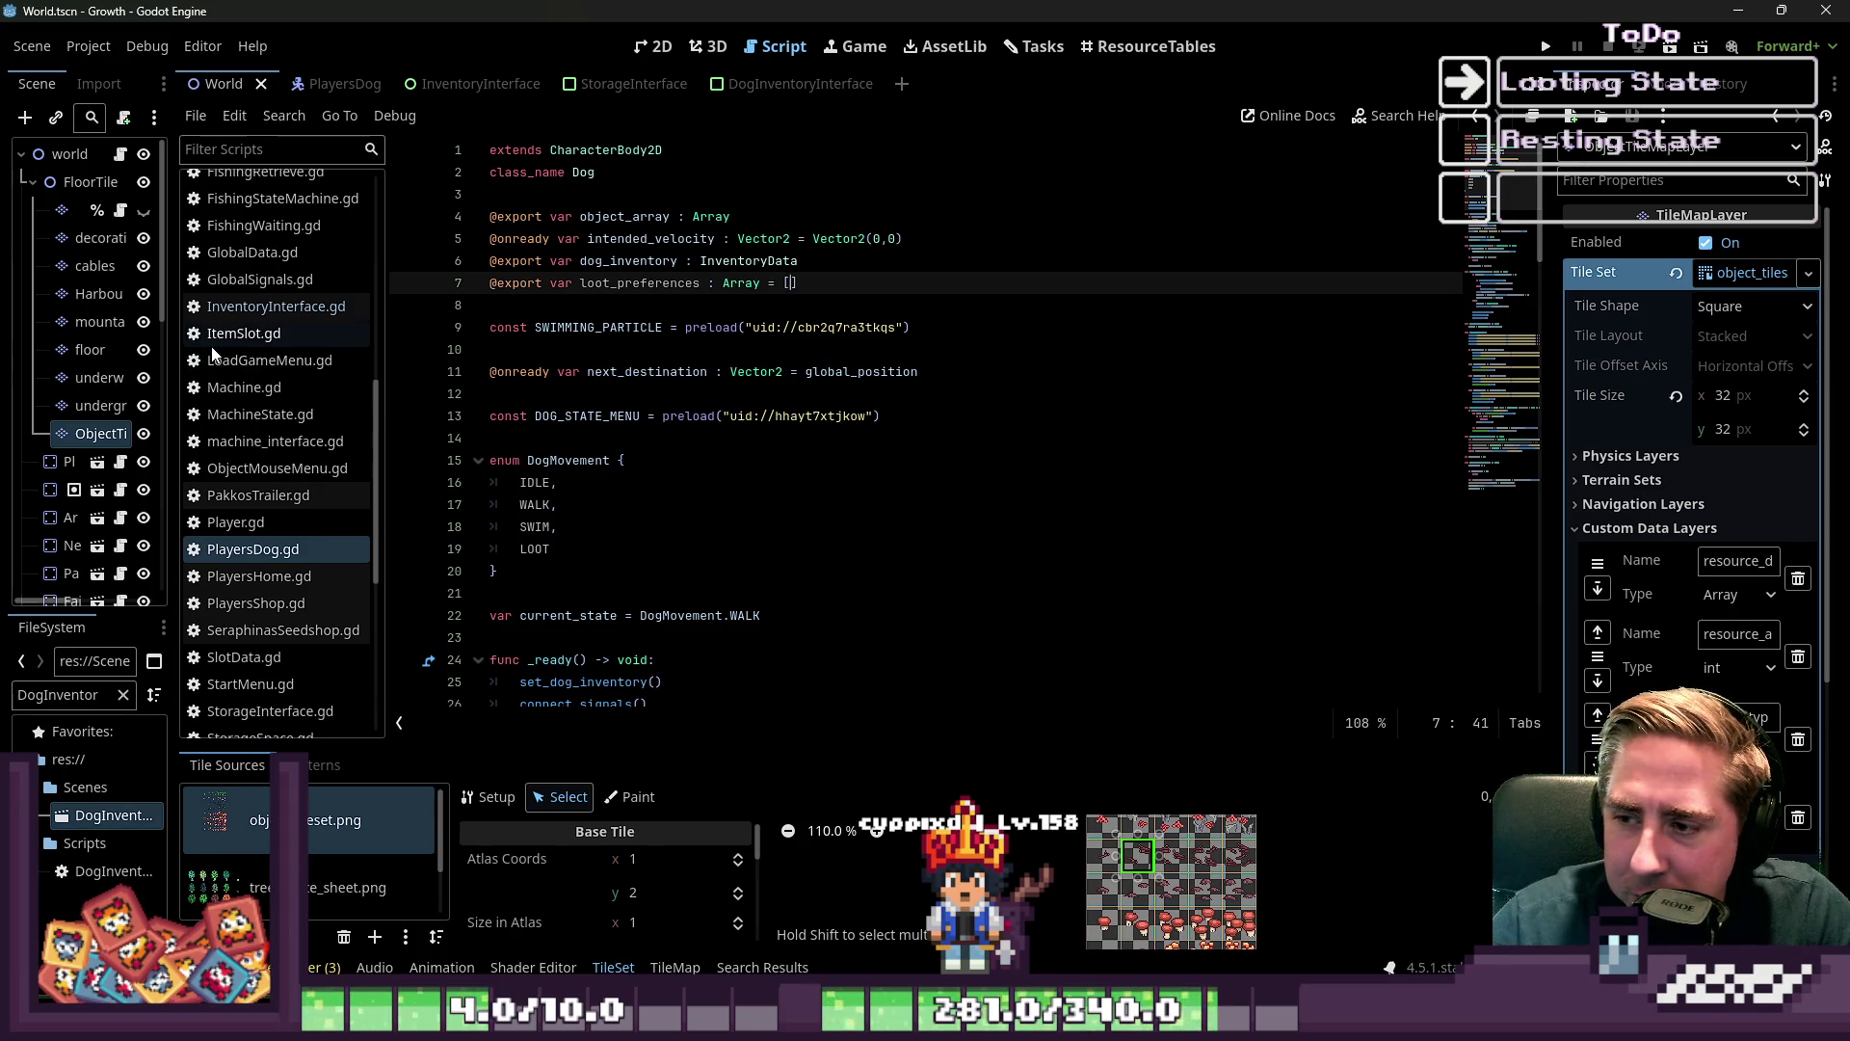
left_click_drag(170, 381, 286, 386)
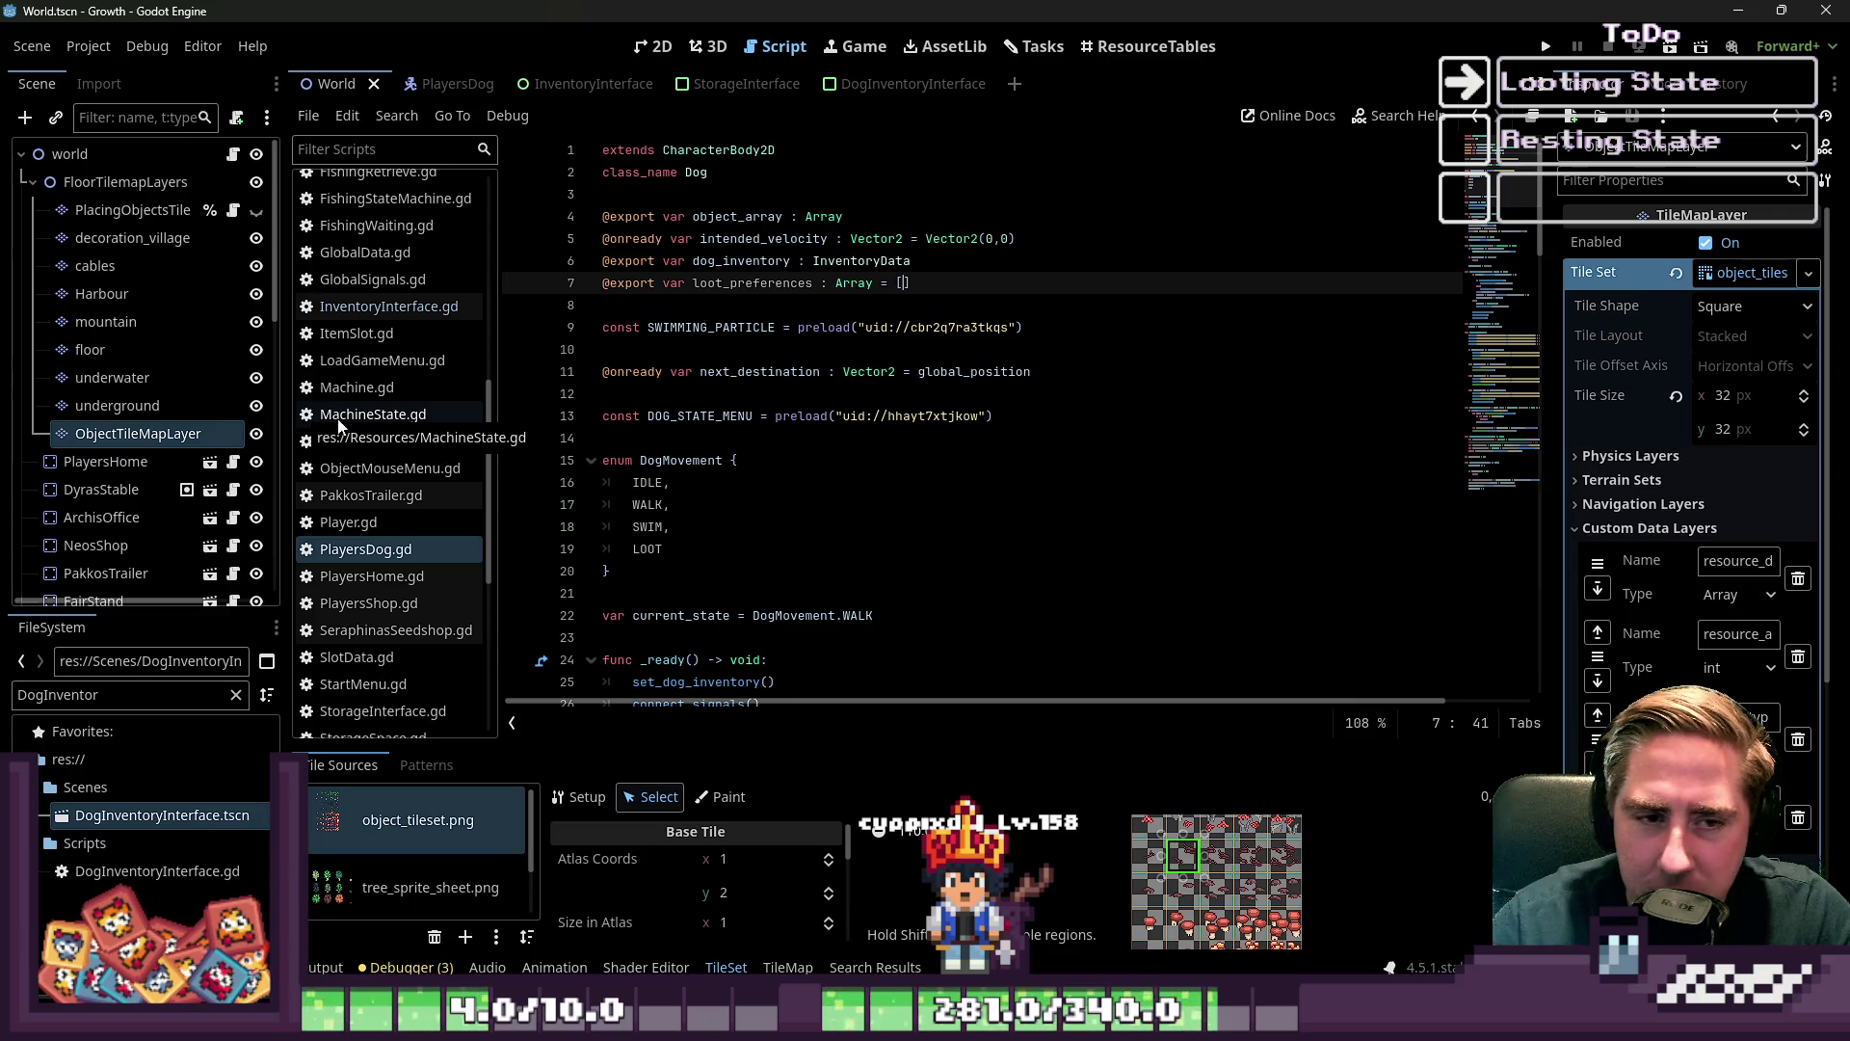
left_click(776, 463)
left_click(696, 576)
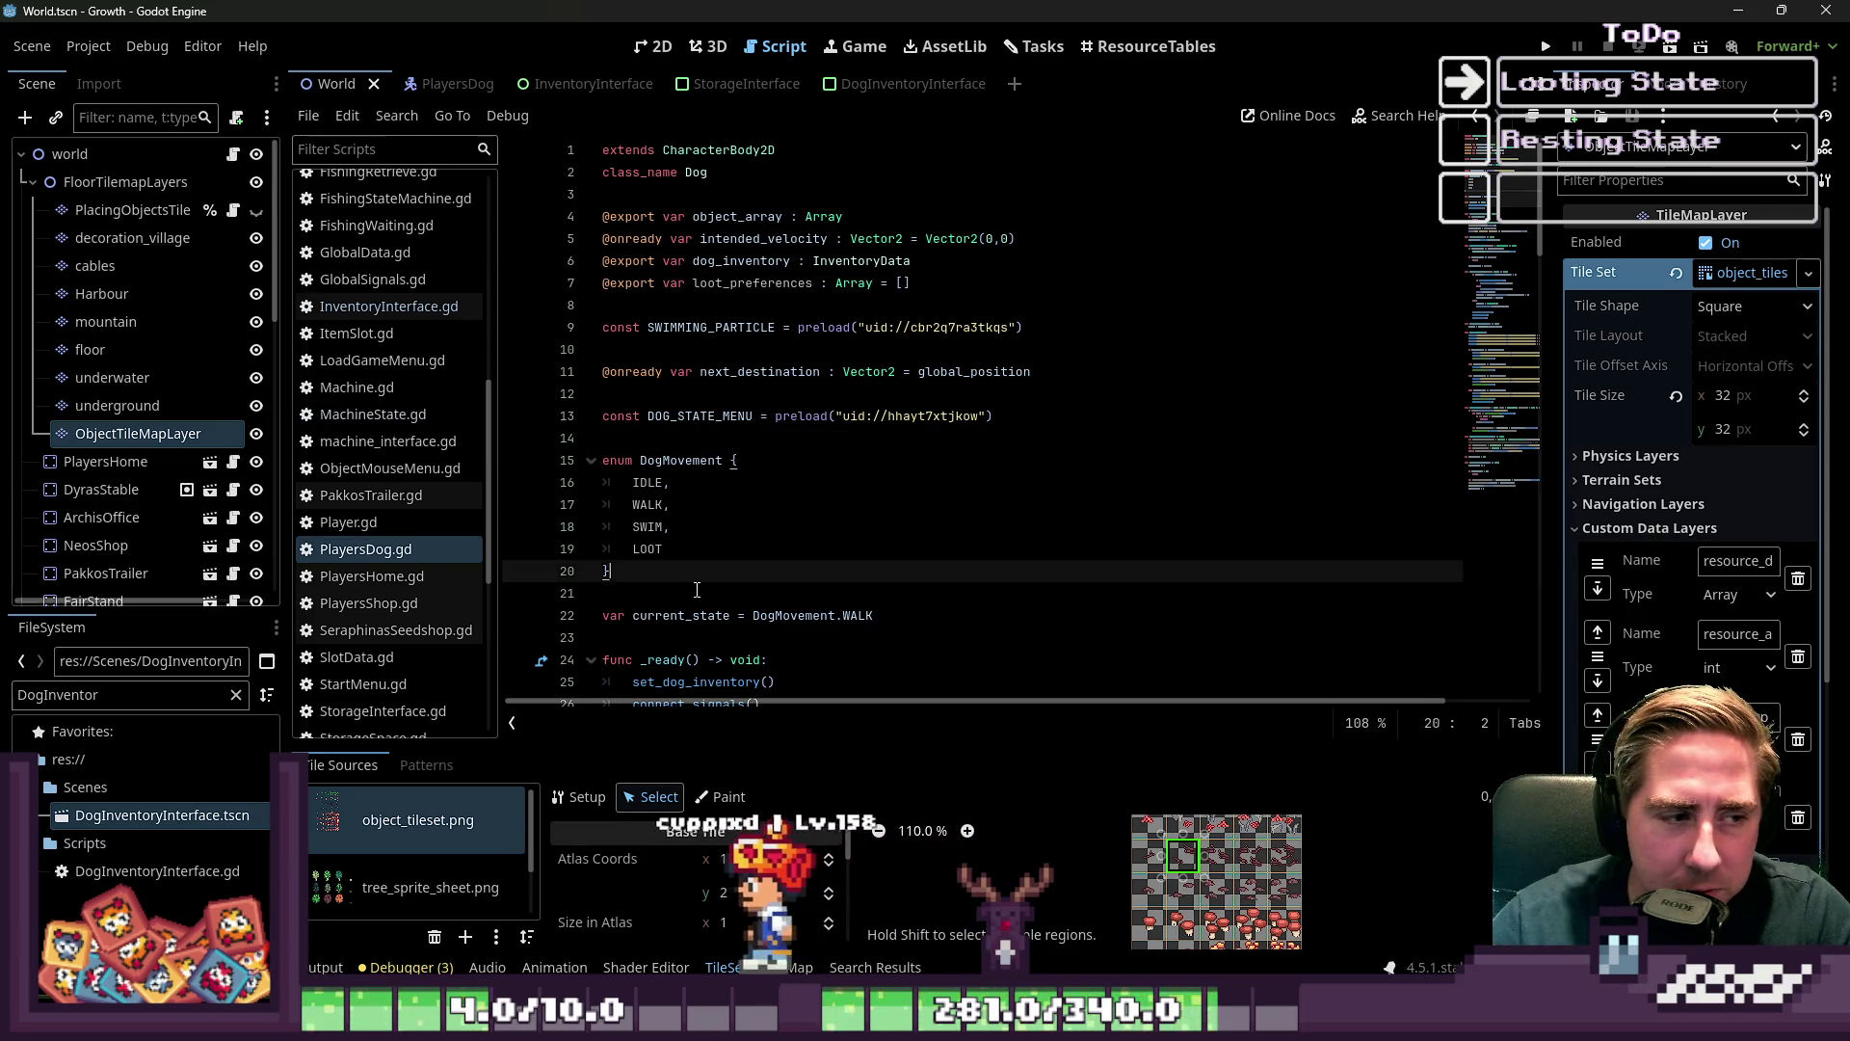
left_click(696, 589)
- Widen the inspector, collapse FloorTilemapLayers, and switch to the PlayersDog scene
left_click_drag(1548, 523, 1474, 515)
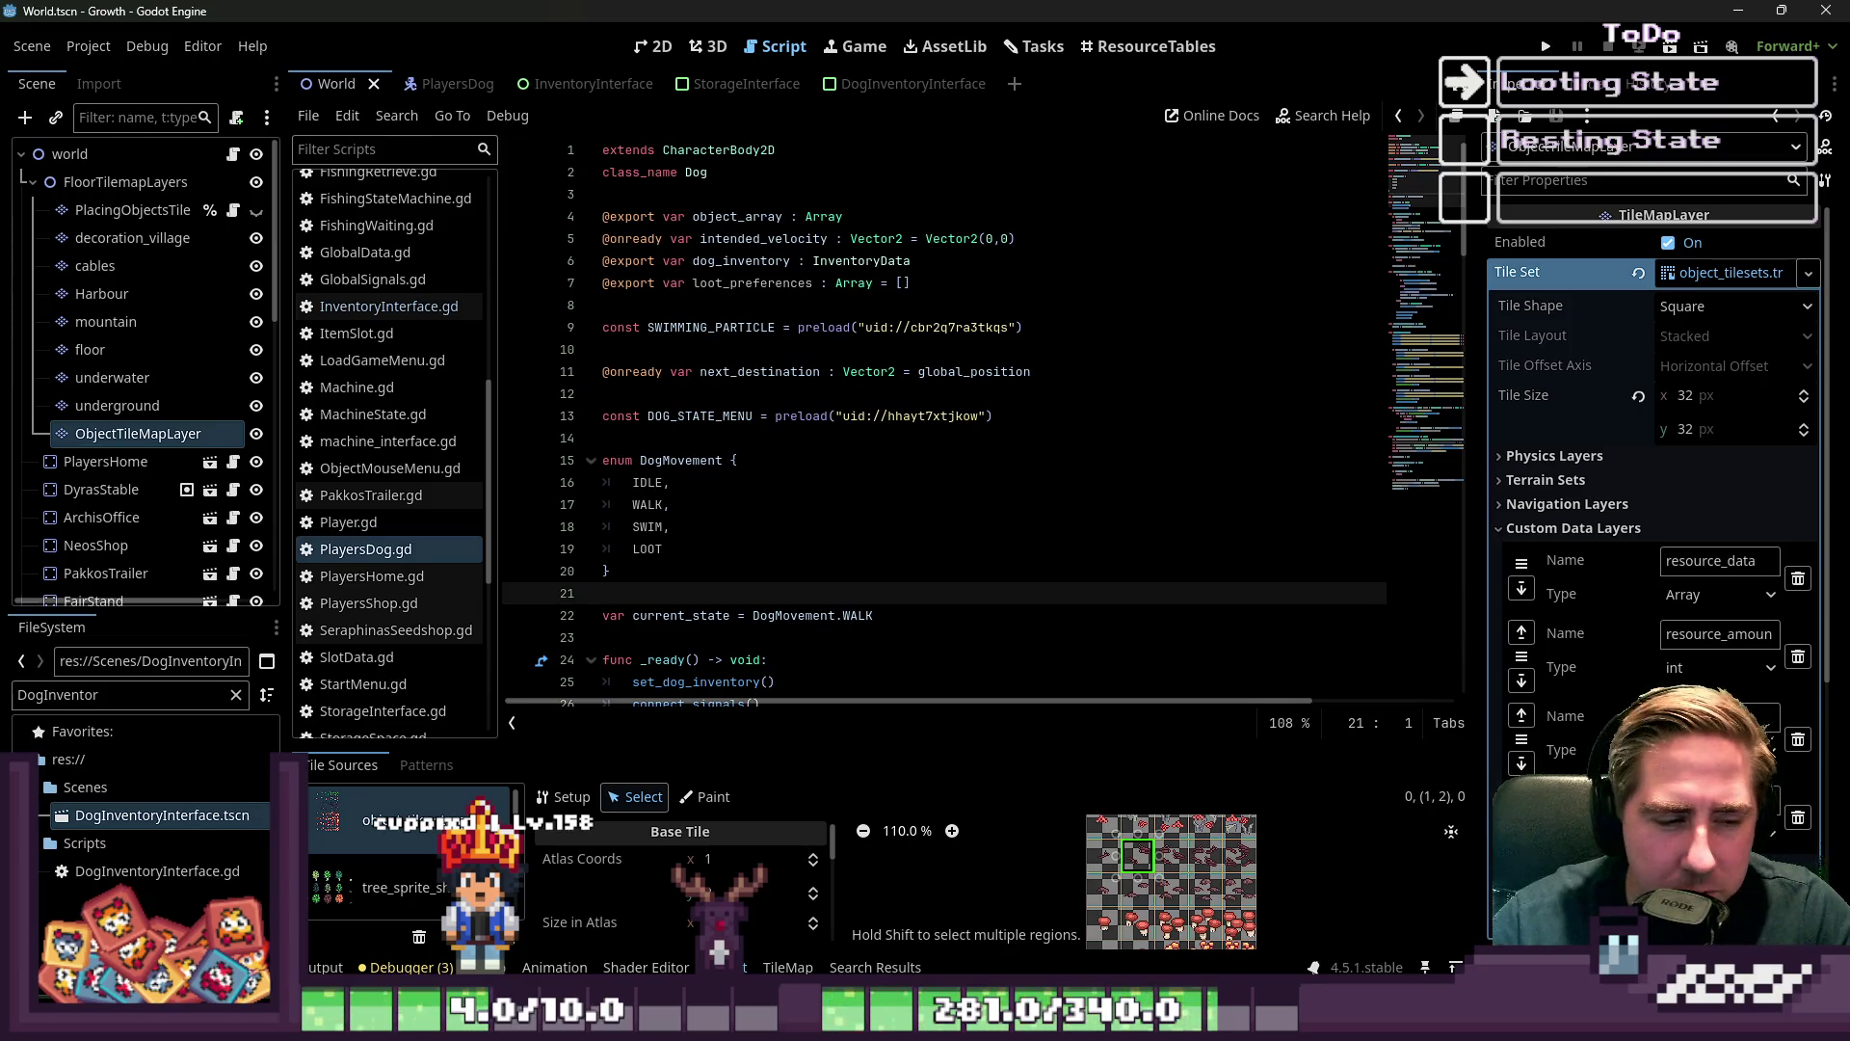
left_click_drag(1478, 494, 1442, 493)
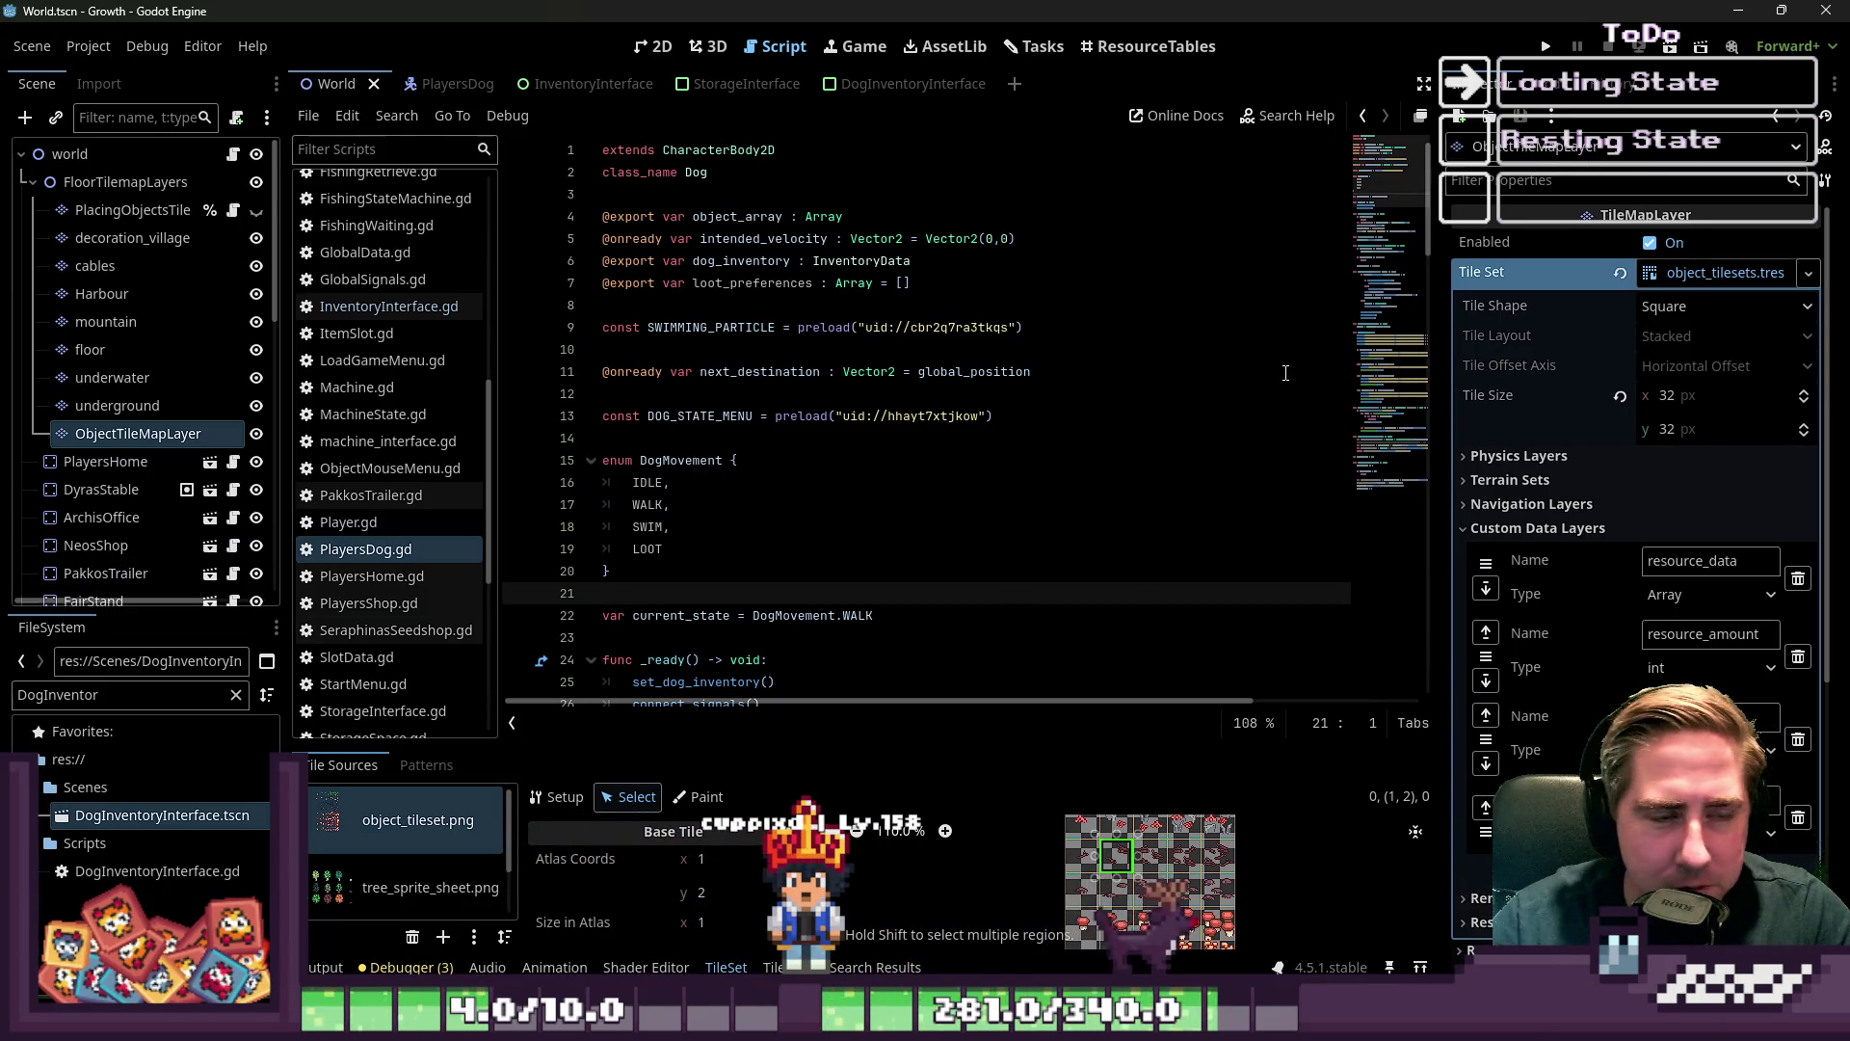
mouse_move(1430, 249)
left_mouse_down()
mouse_move(1432, 547)
mouse_move(1413, 199)
mouse_move(1417, 367)
mouse_move(1401, 397)
mouse_move(1339, 410)
left_mouse_up()
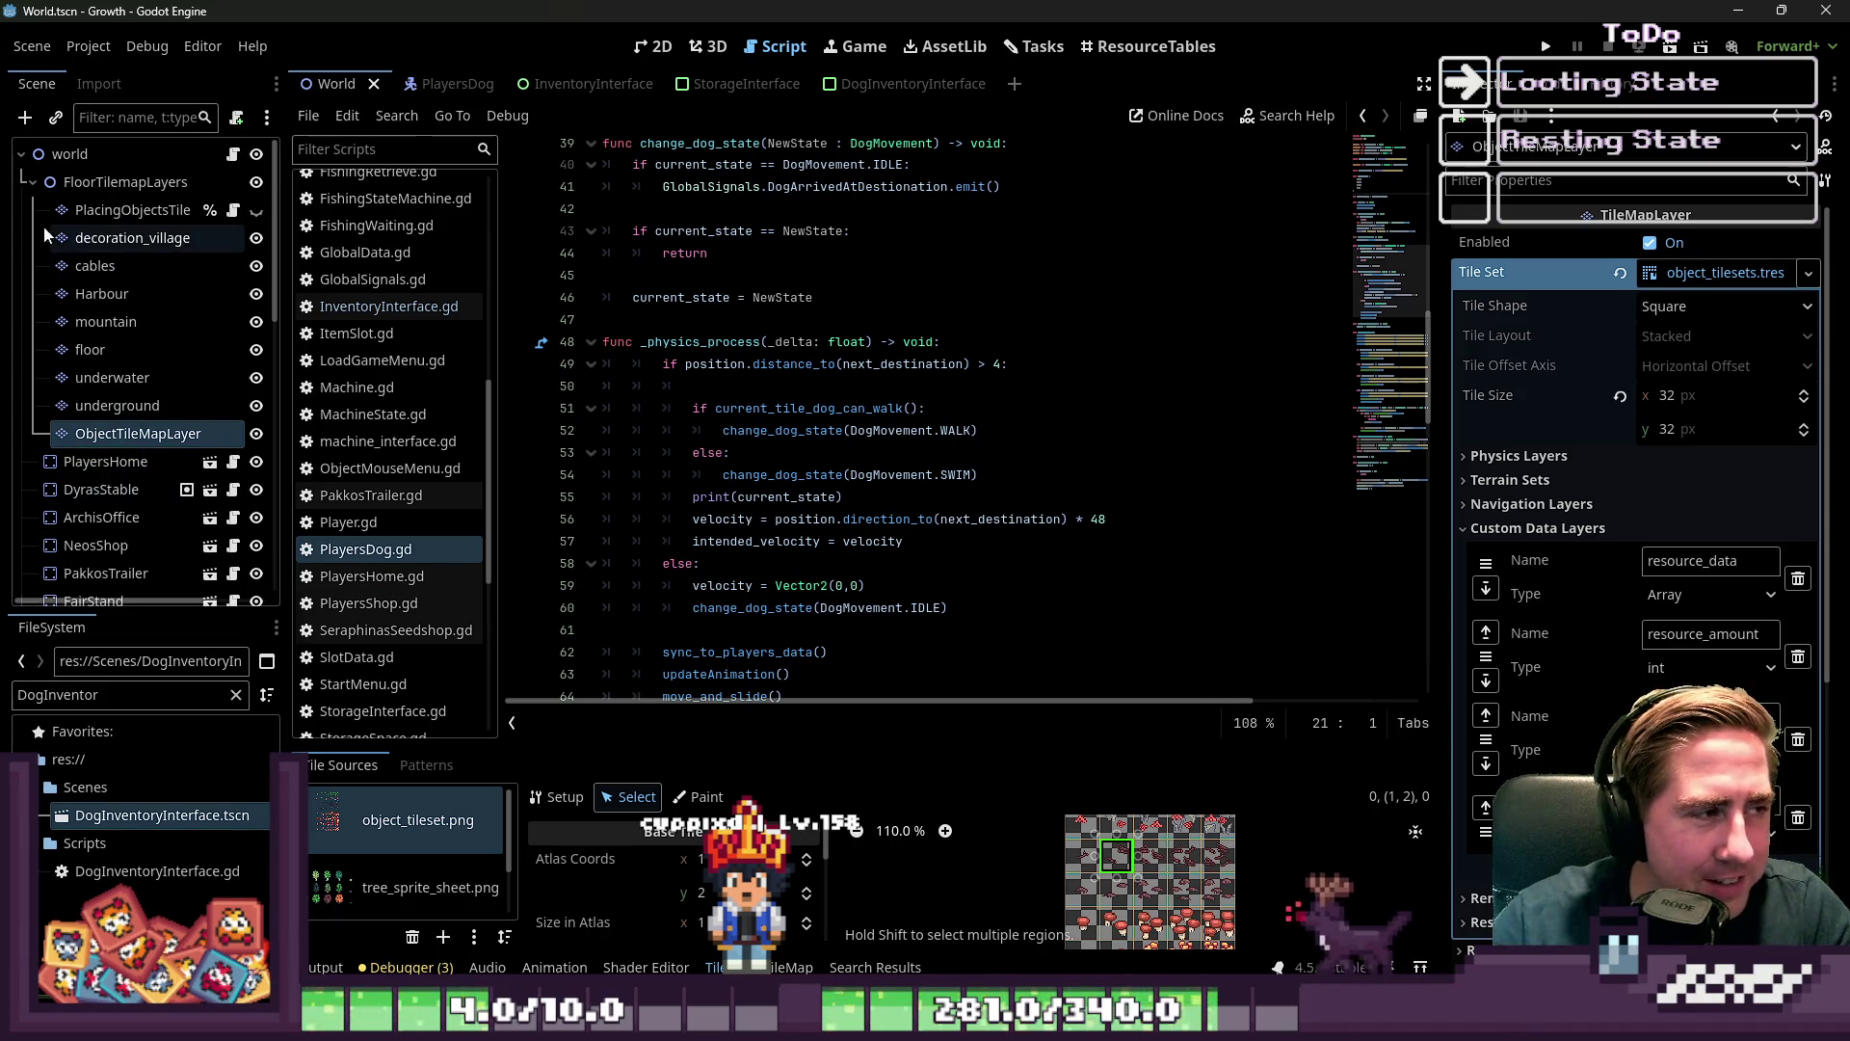
left_click(32, 182)
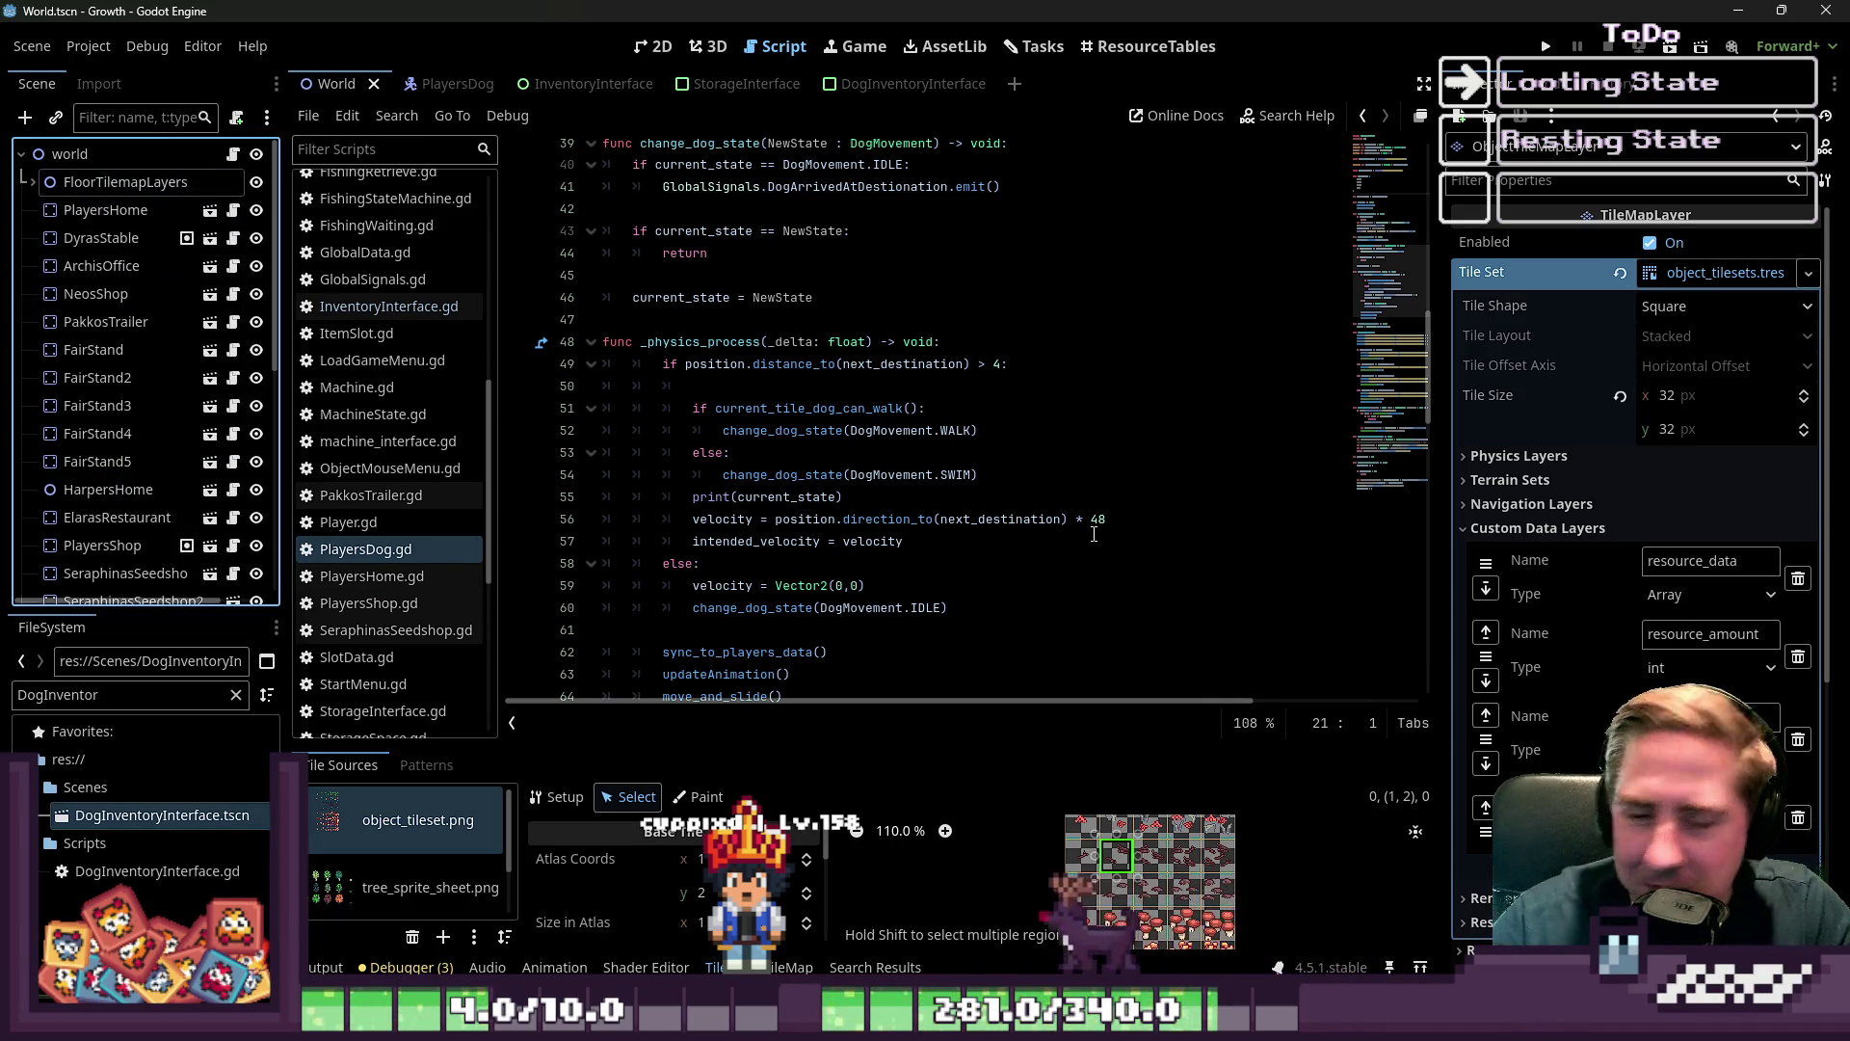
scroll(21, 443, "down", 4)
scroll(21, 443, "down", 2)
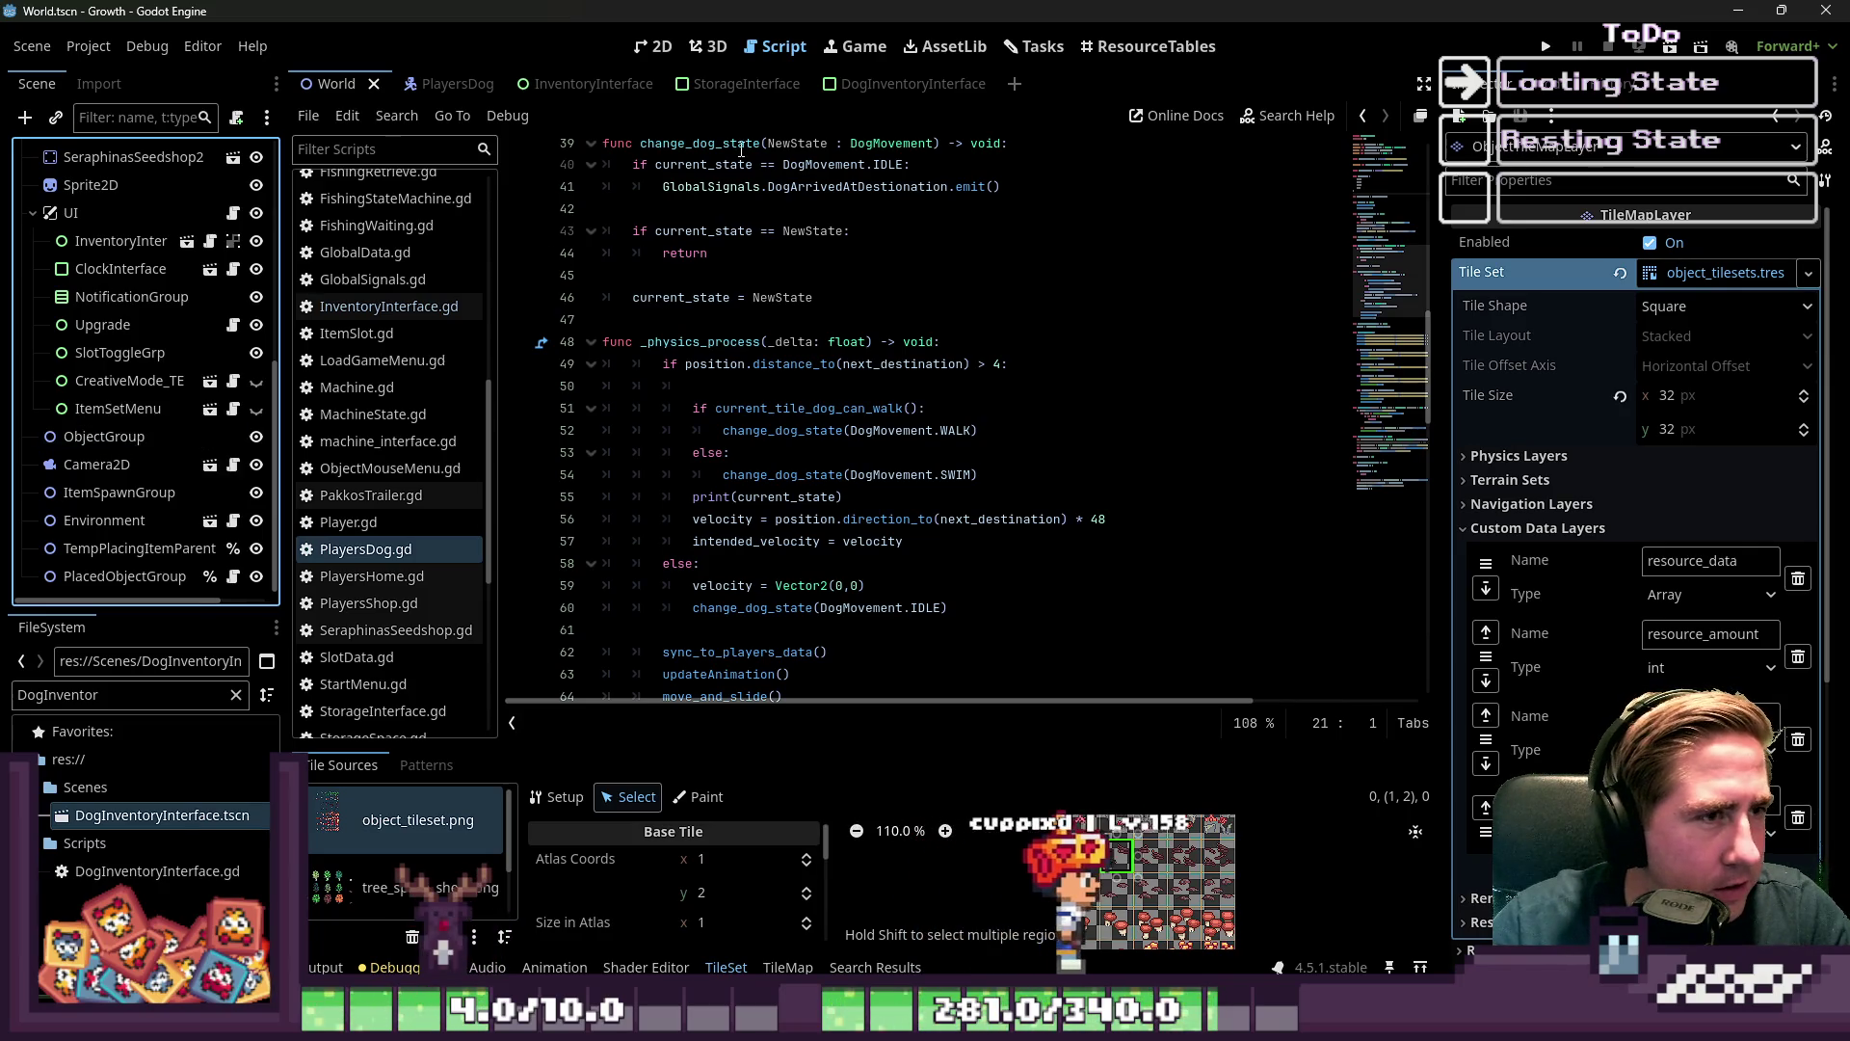
left_click(434, 84)
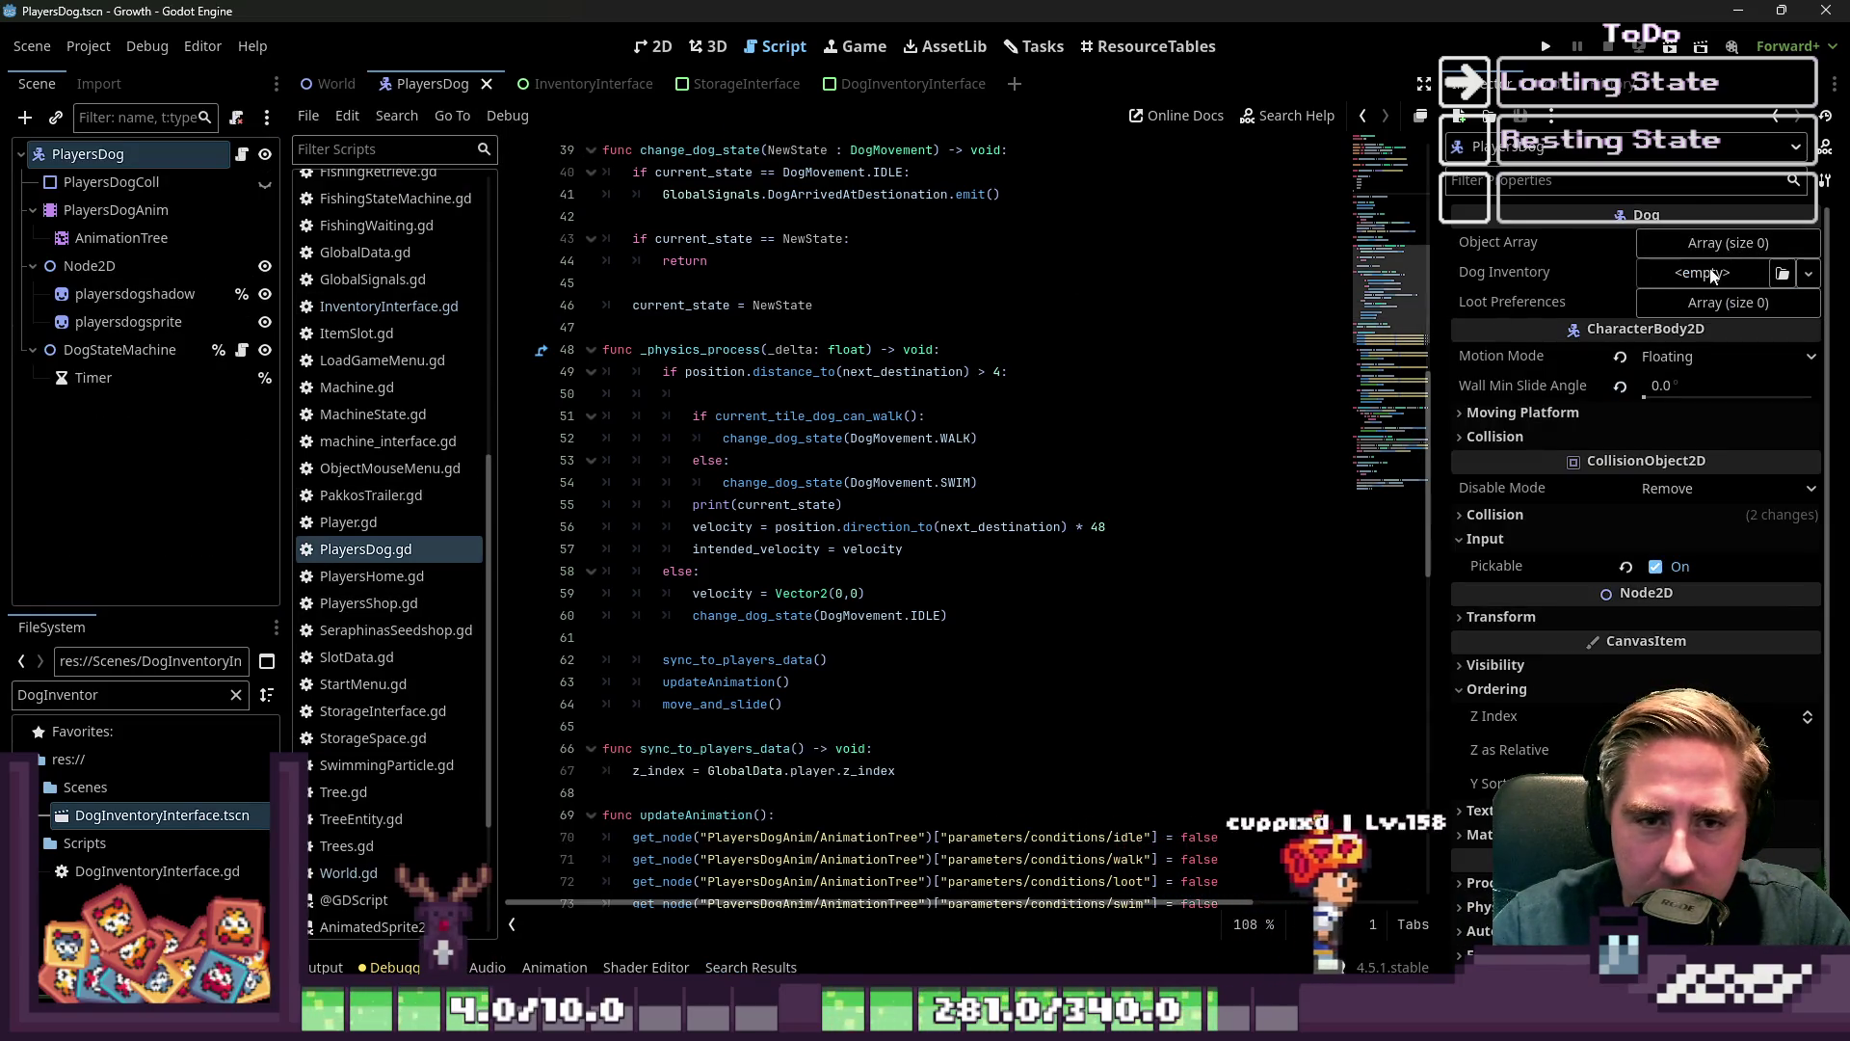
- Expand the Loot Preferences array and add five elements
left_click(1701, 303)
left_click(1638, 366)
left_click(1640, 399)
left_click(1642, 431)
left_click(1644, 464)
left_click(1644, 495)
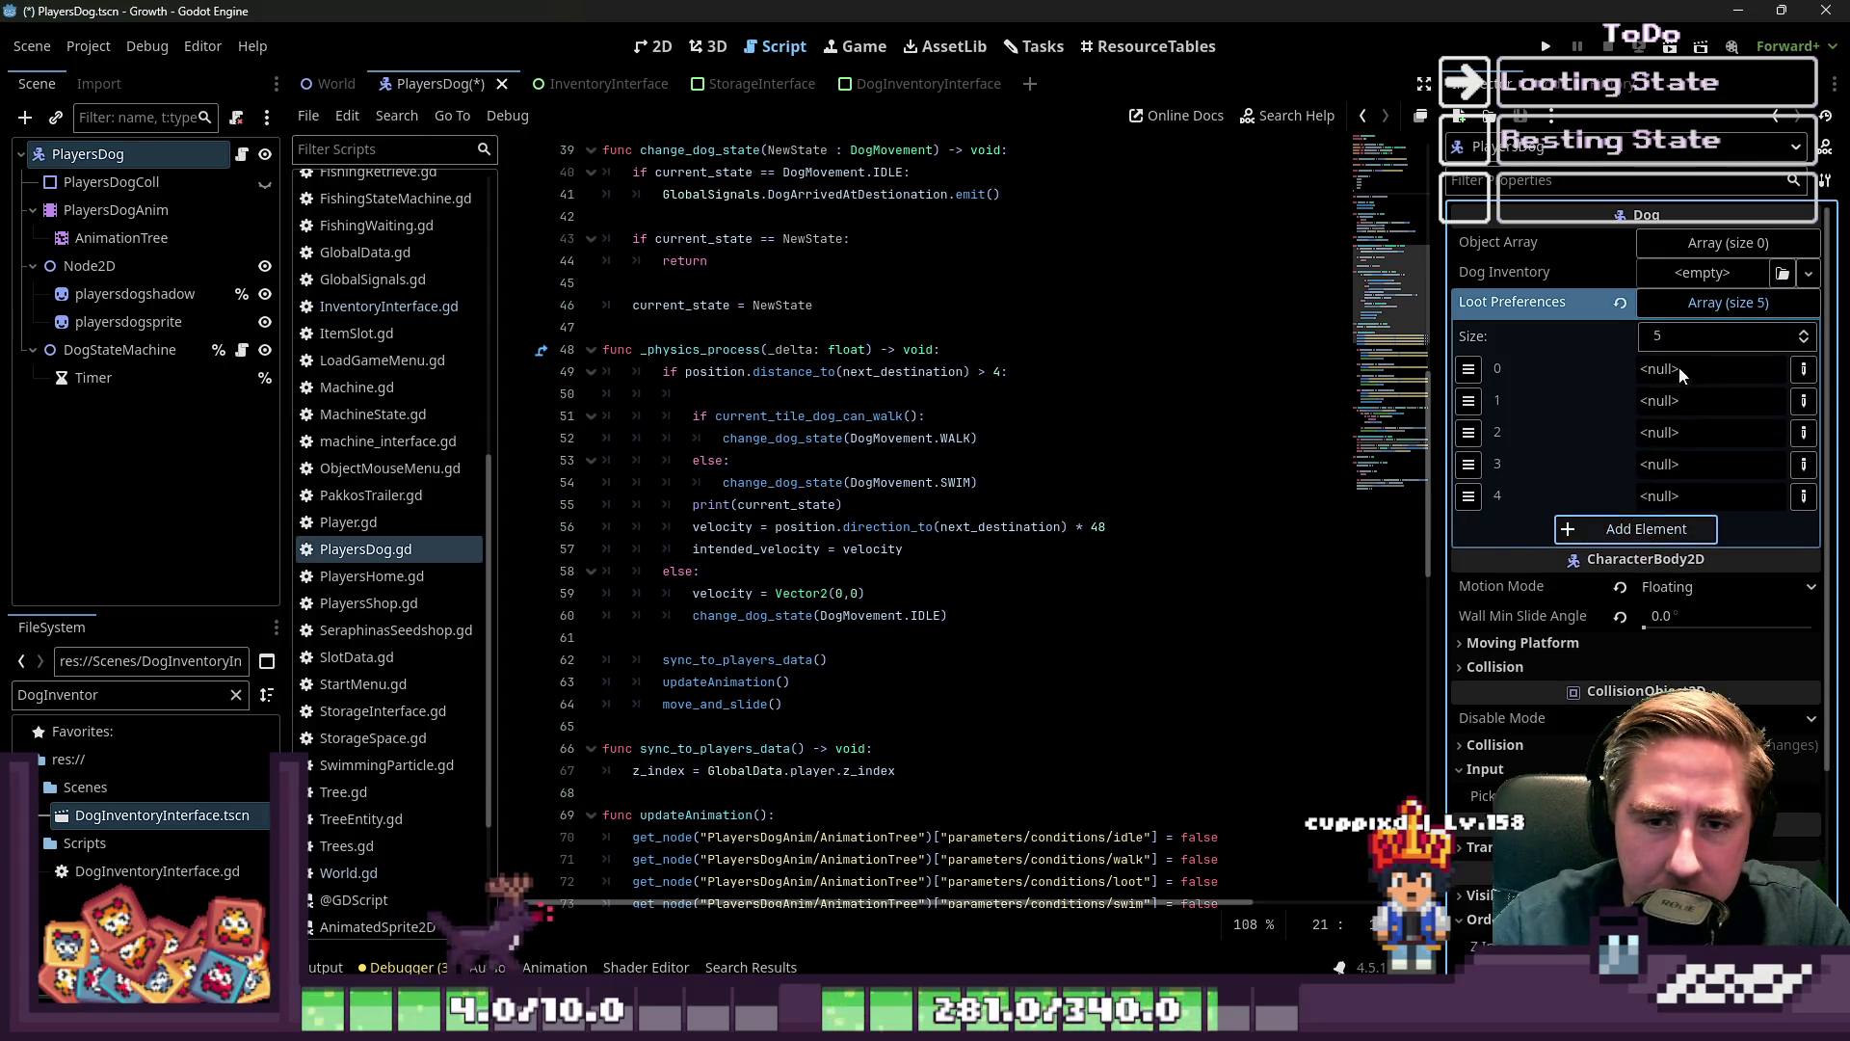
- Change line 7's loot_preferences type to PackedStringArray using autocomplete
scroll(821, 436, "up", 13)
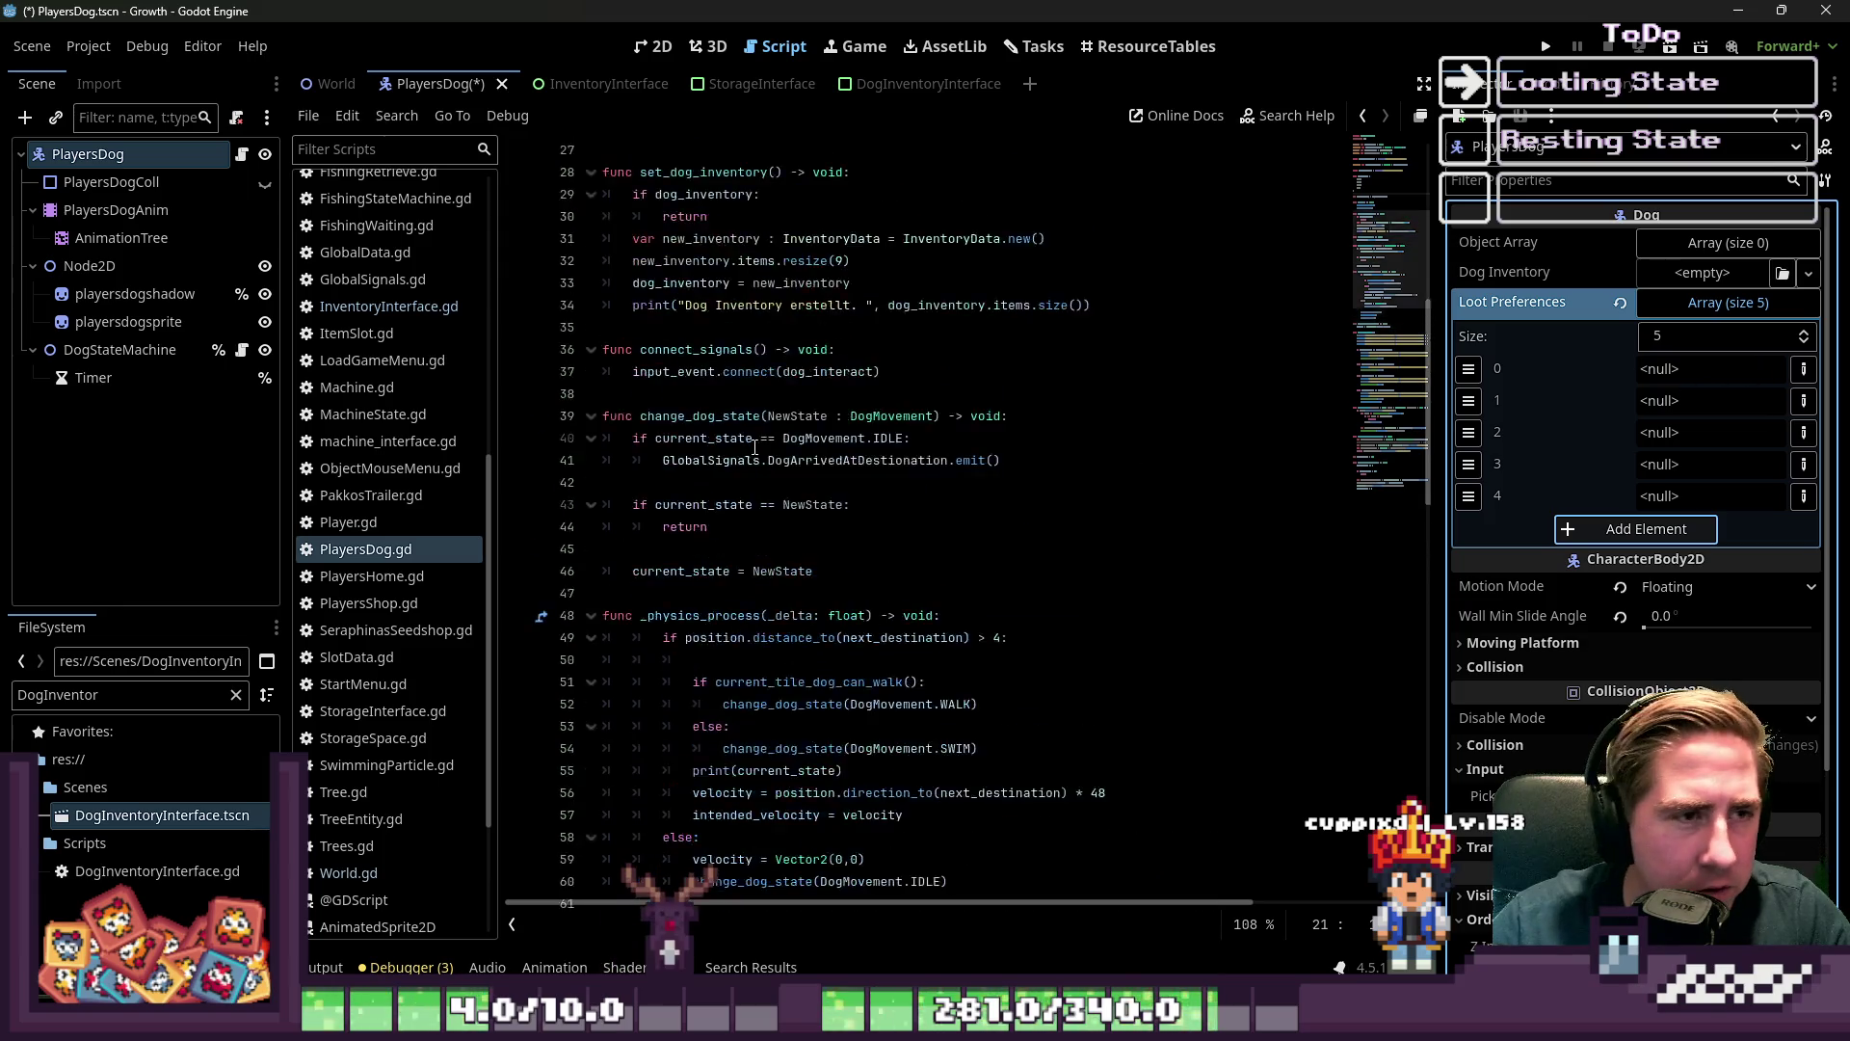
left_click(870, 286)
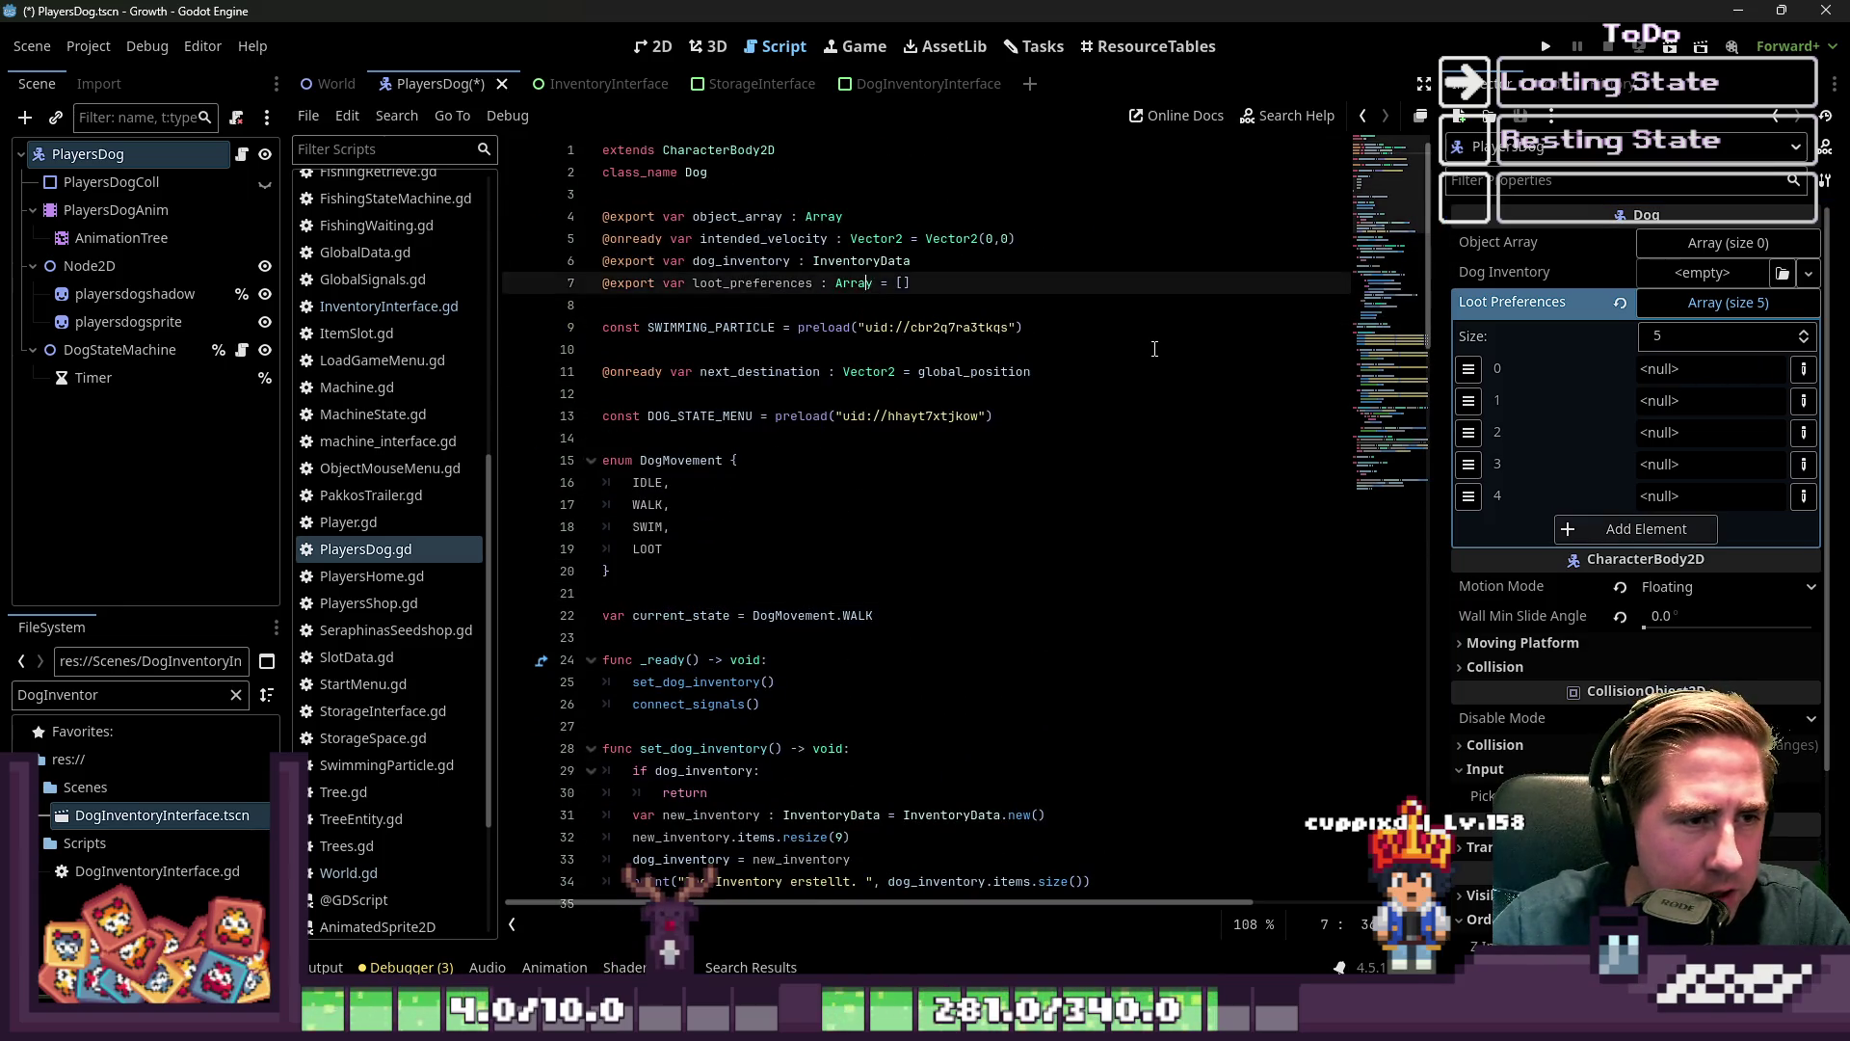
type("Str")
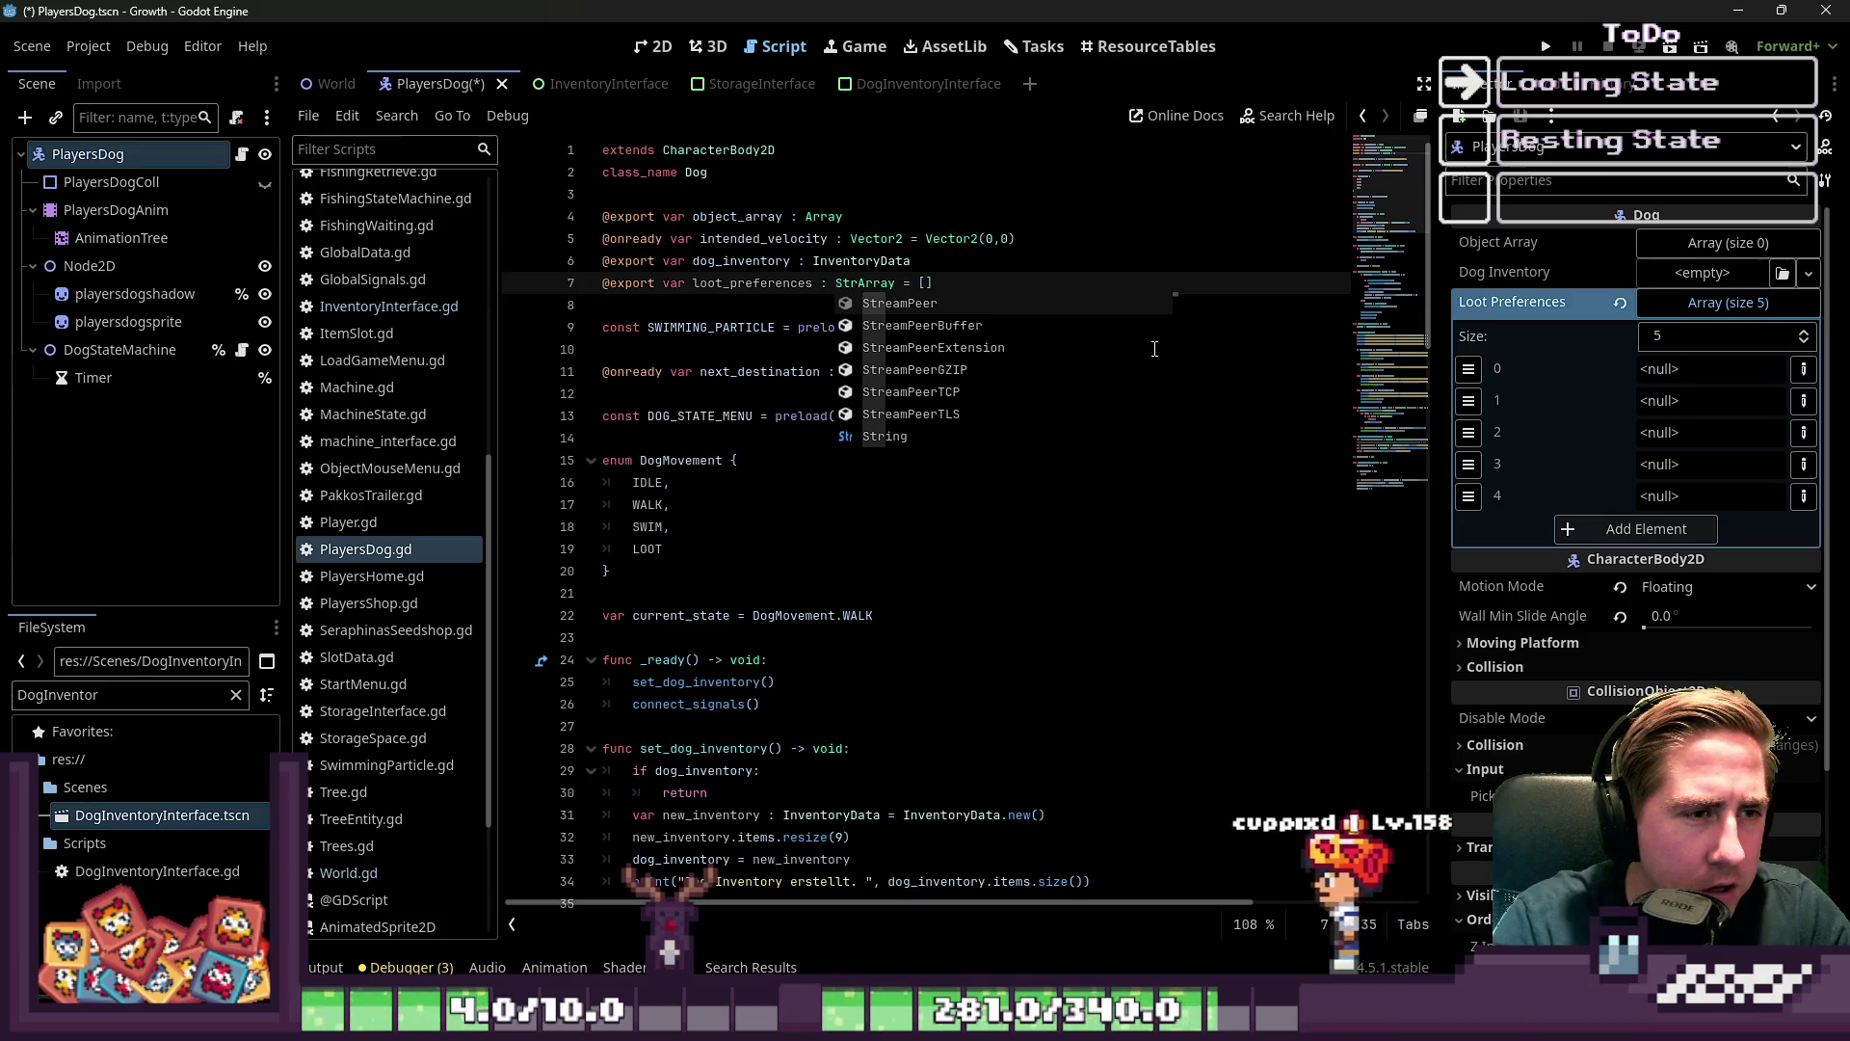
key("ctrl+Right")
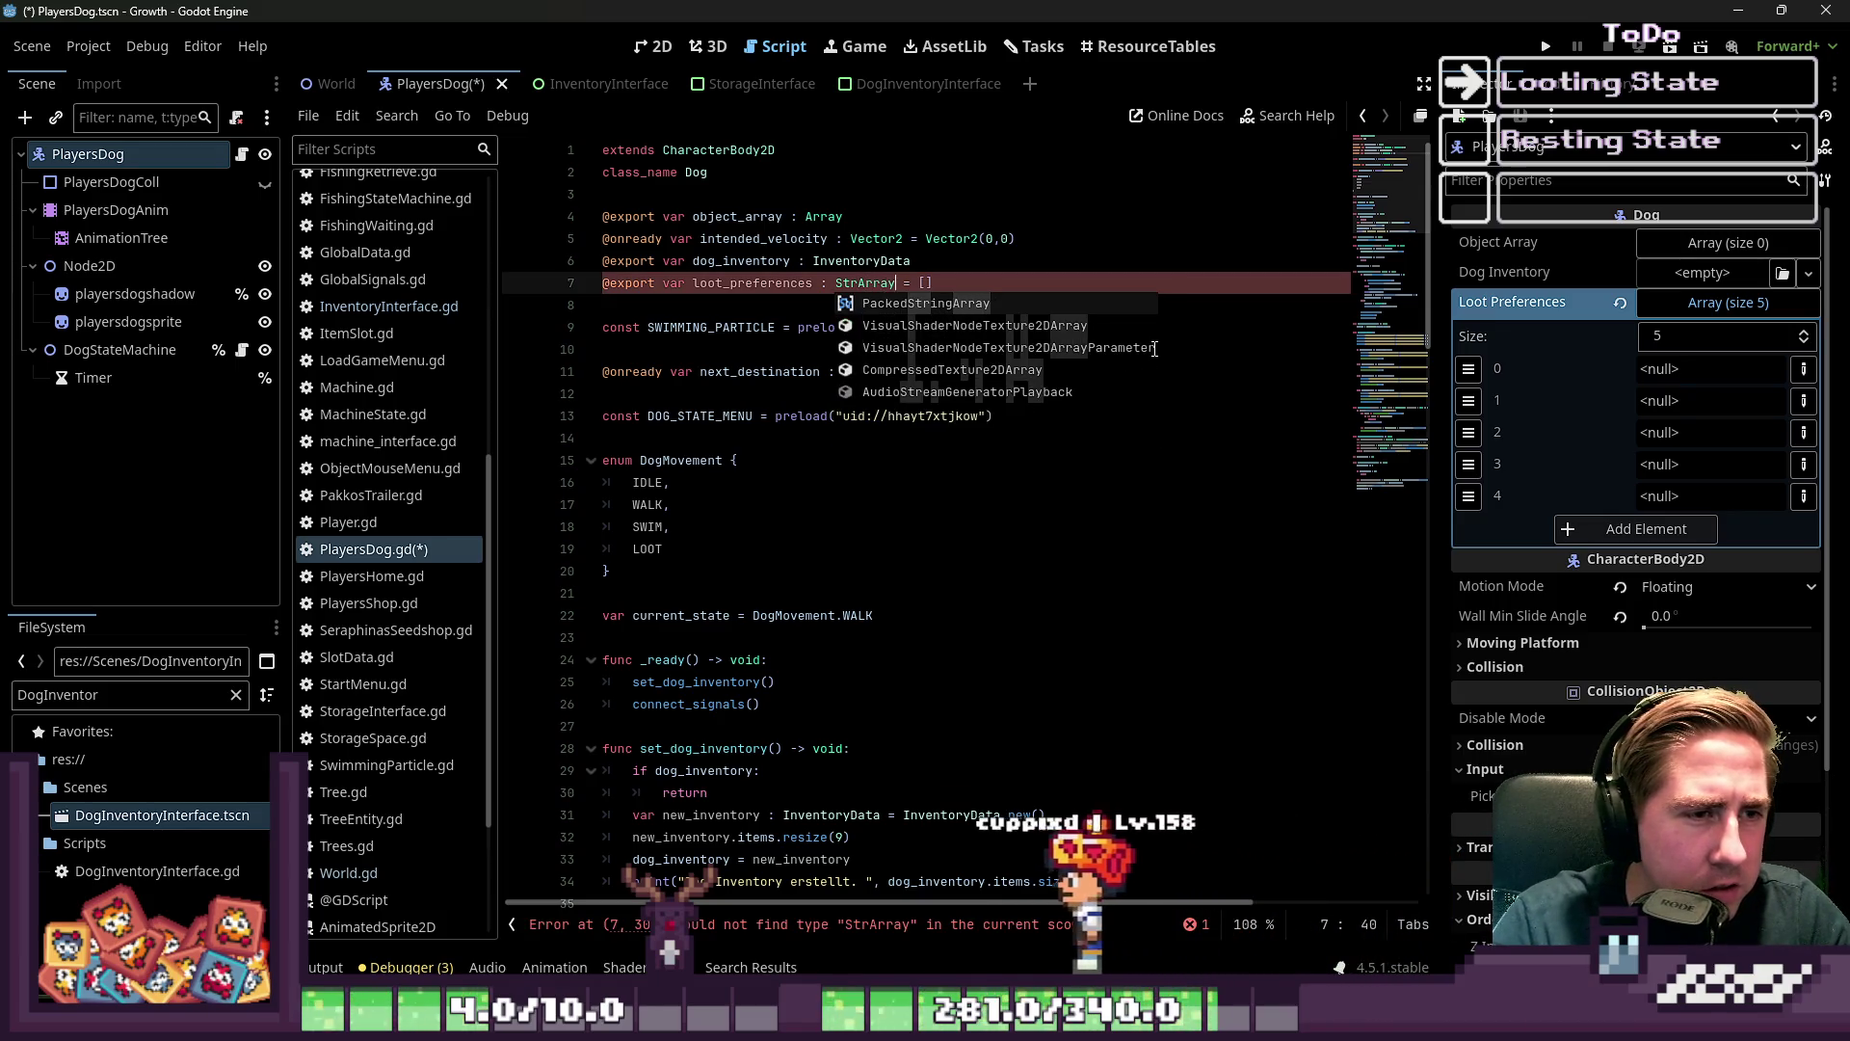
key("Return")
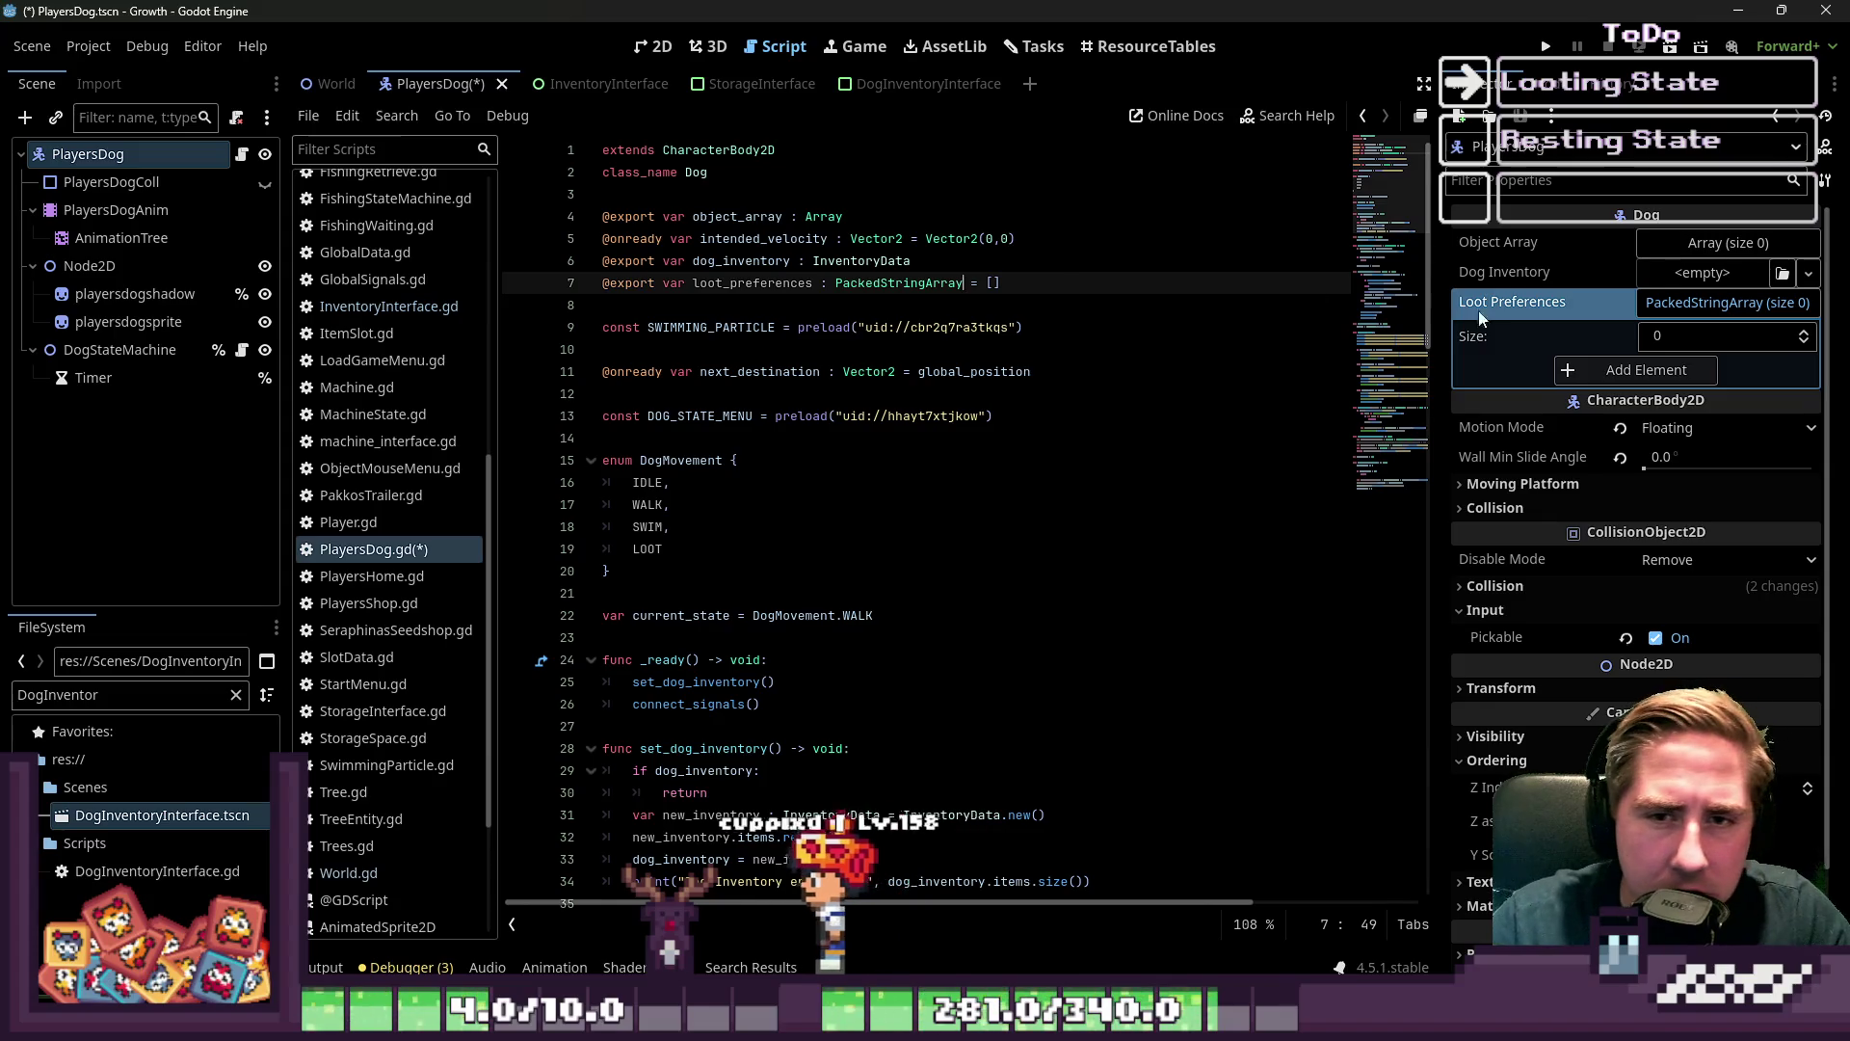
- Add five empty entries to the PackedStringArray Loot Preferences
left_click(1592, 374)
left_click(1638, 402)
left_click(1638, 437)
left_click(1638, 470)
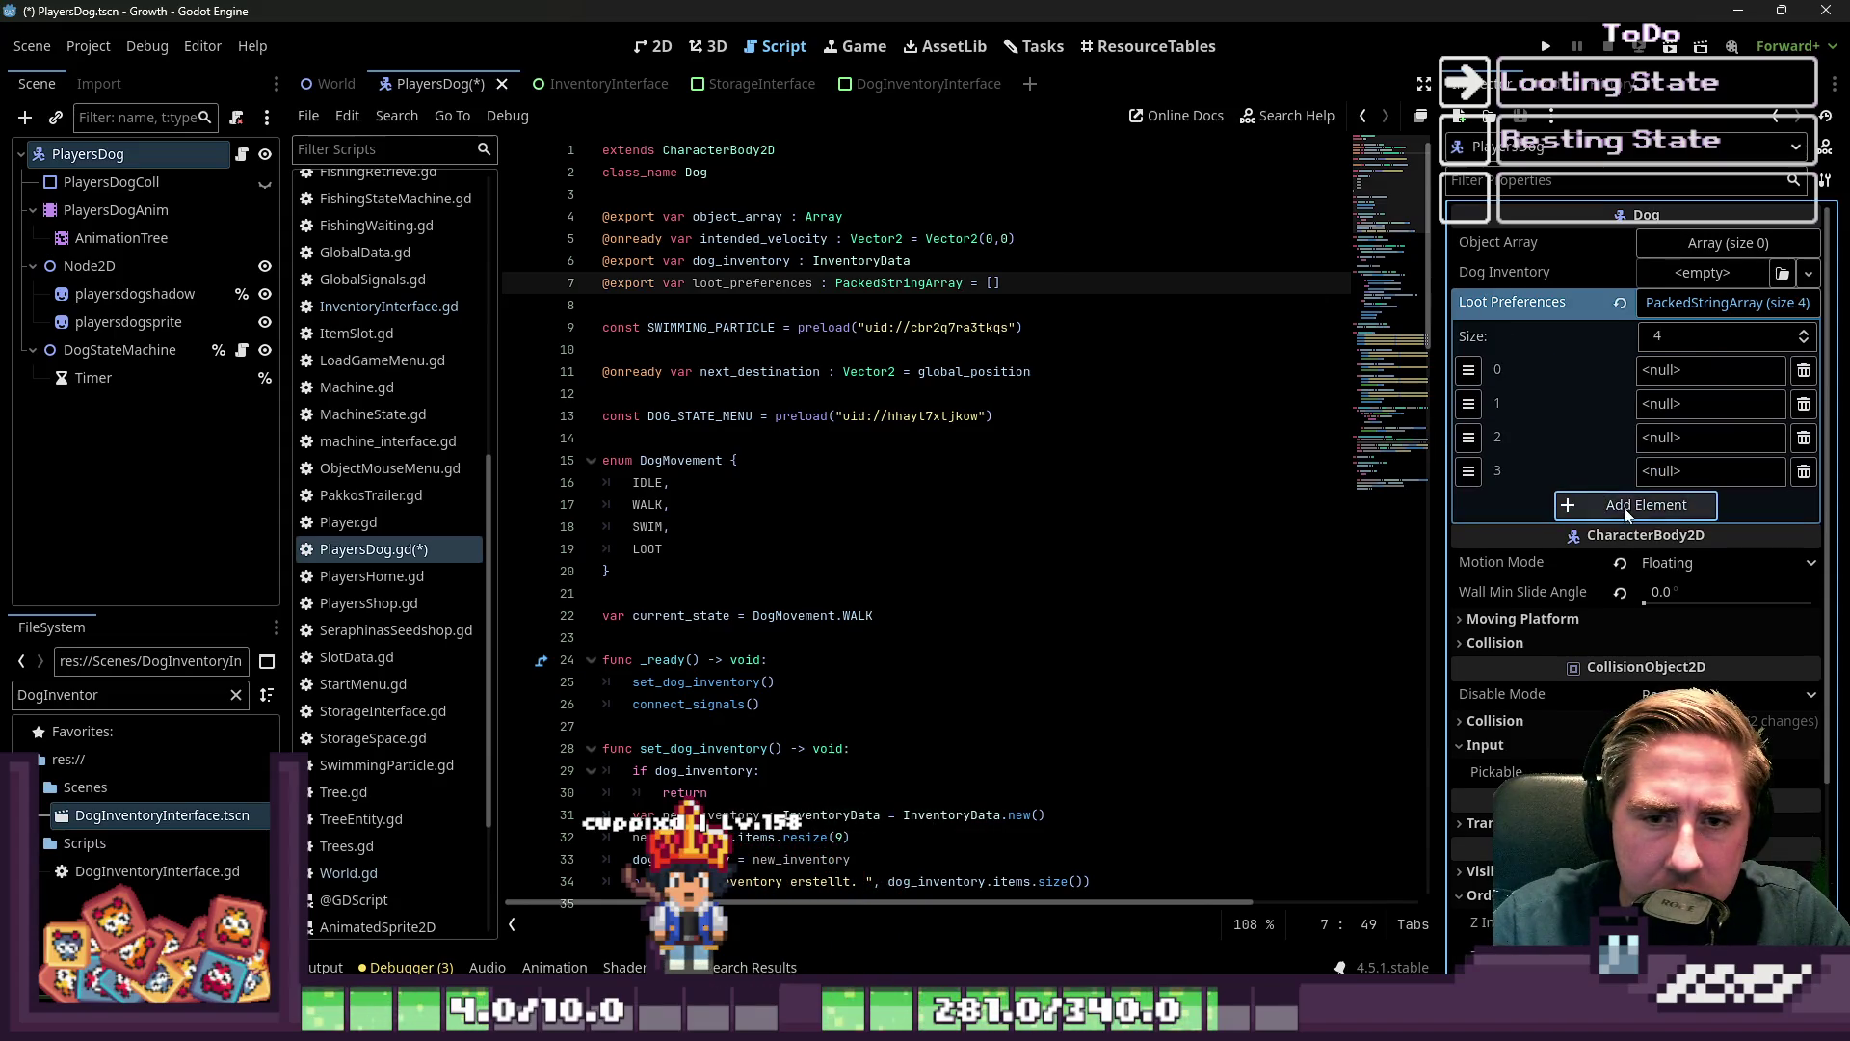
left_click(1638, 504)
- Start editing Loot Preferences entries 0–4 in turn, ending back on entry 0
left_click(1678, 366)
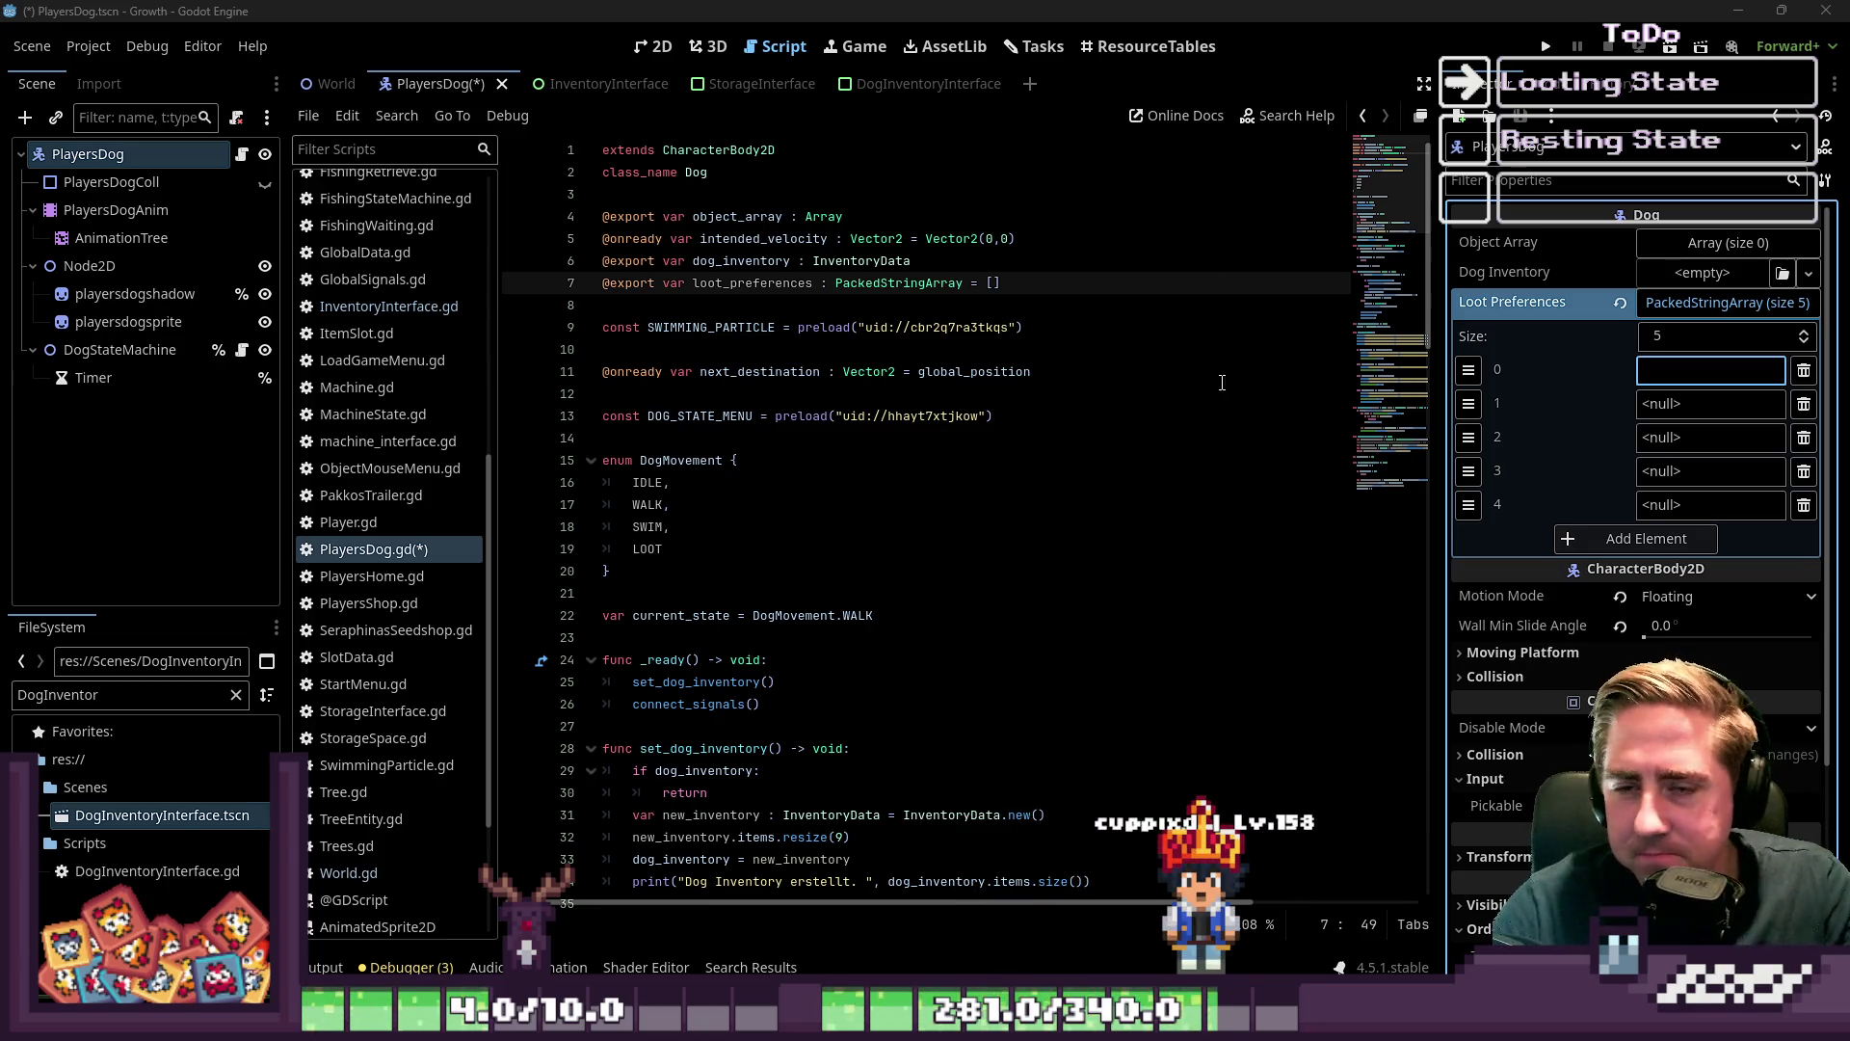
left_click(1687, 404)
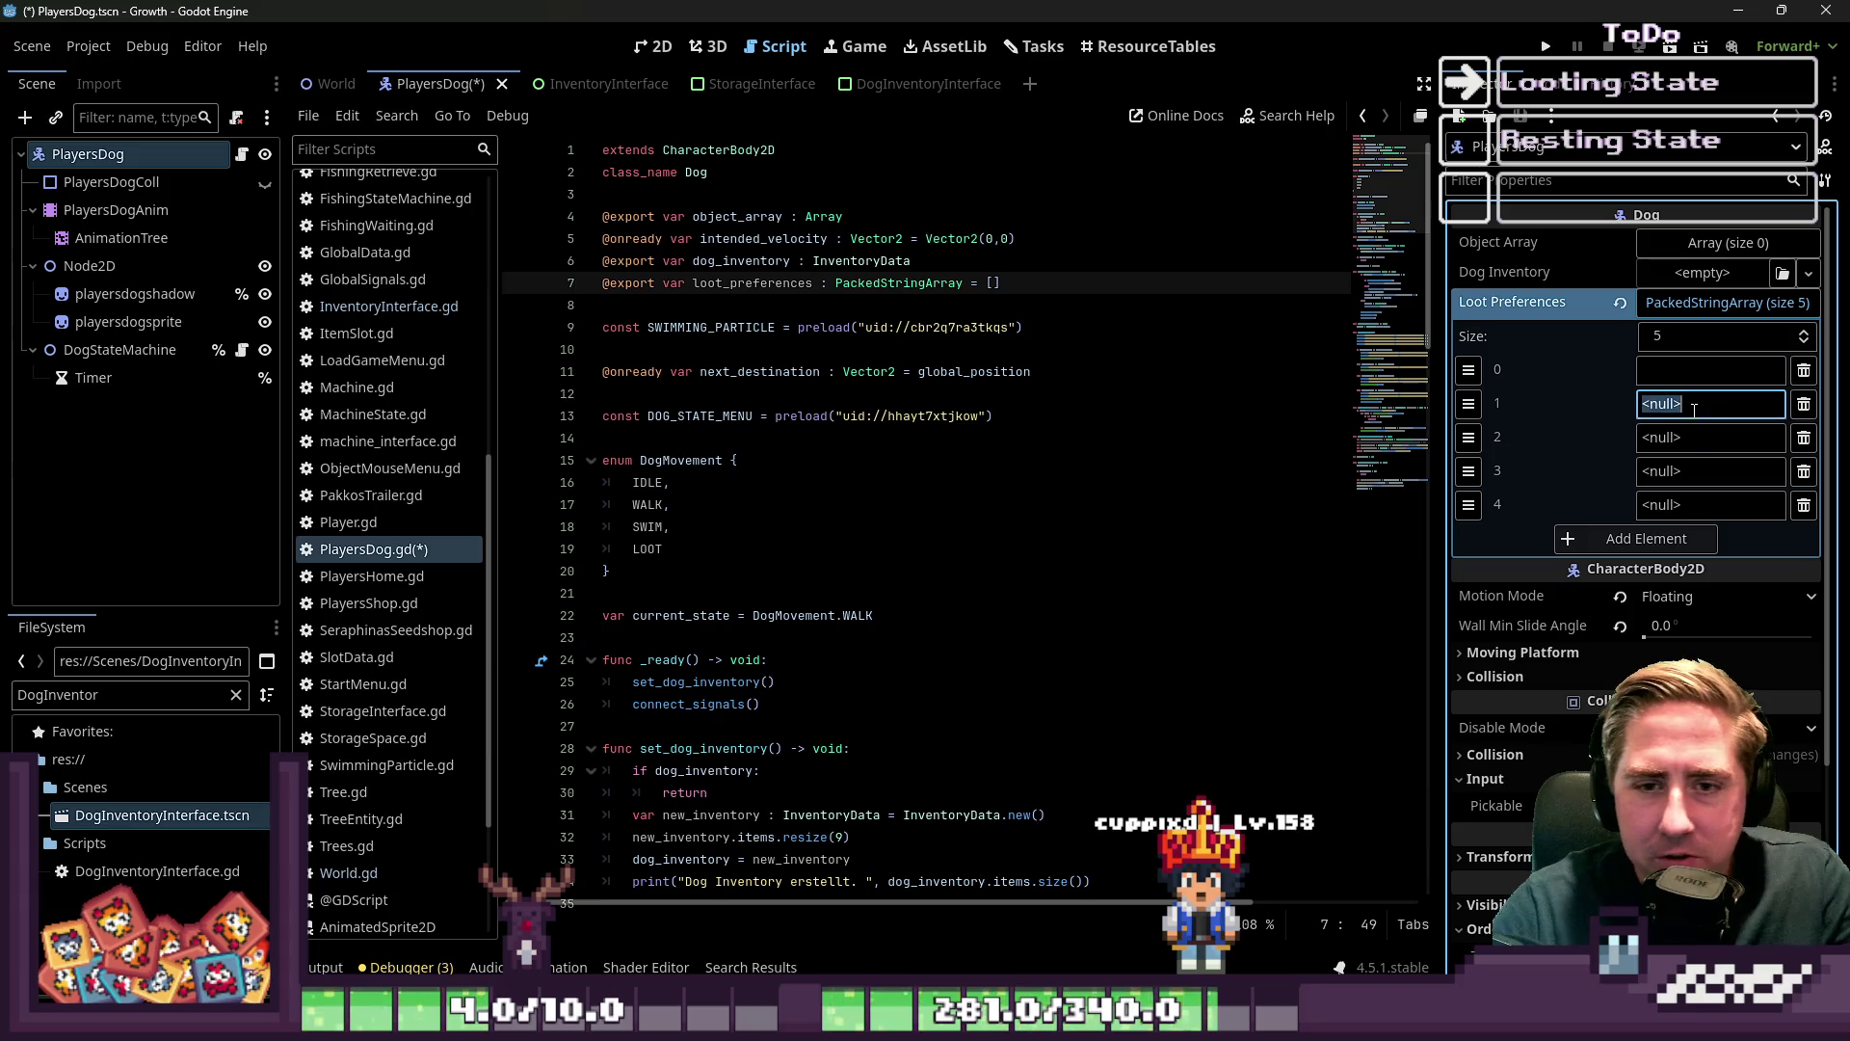
left_click(1691, 439)
left_click(1693, 472)
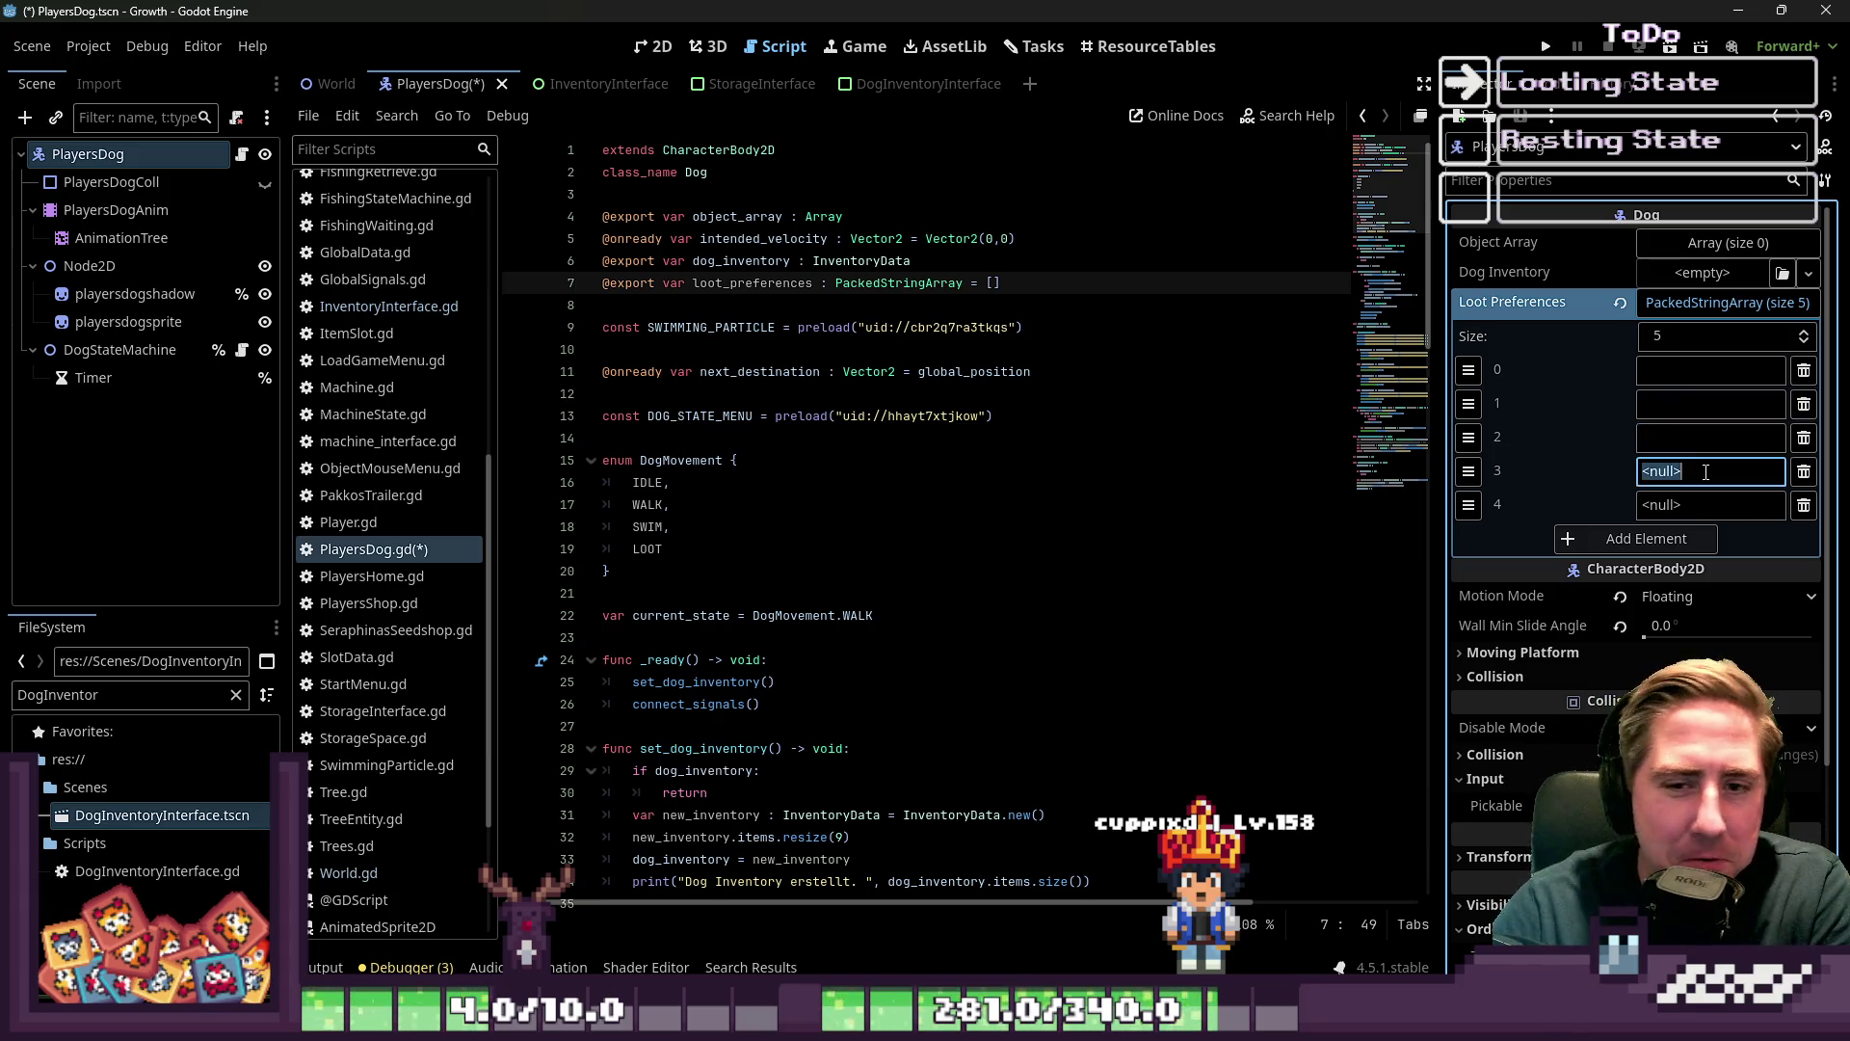
left_click(1695, 513)
left_click(1678, 367)
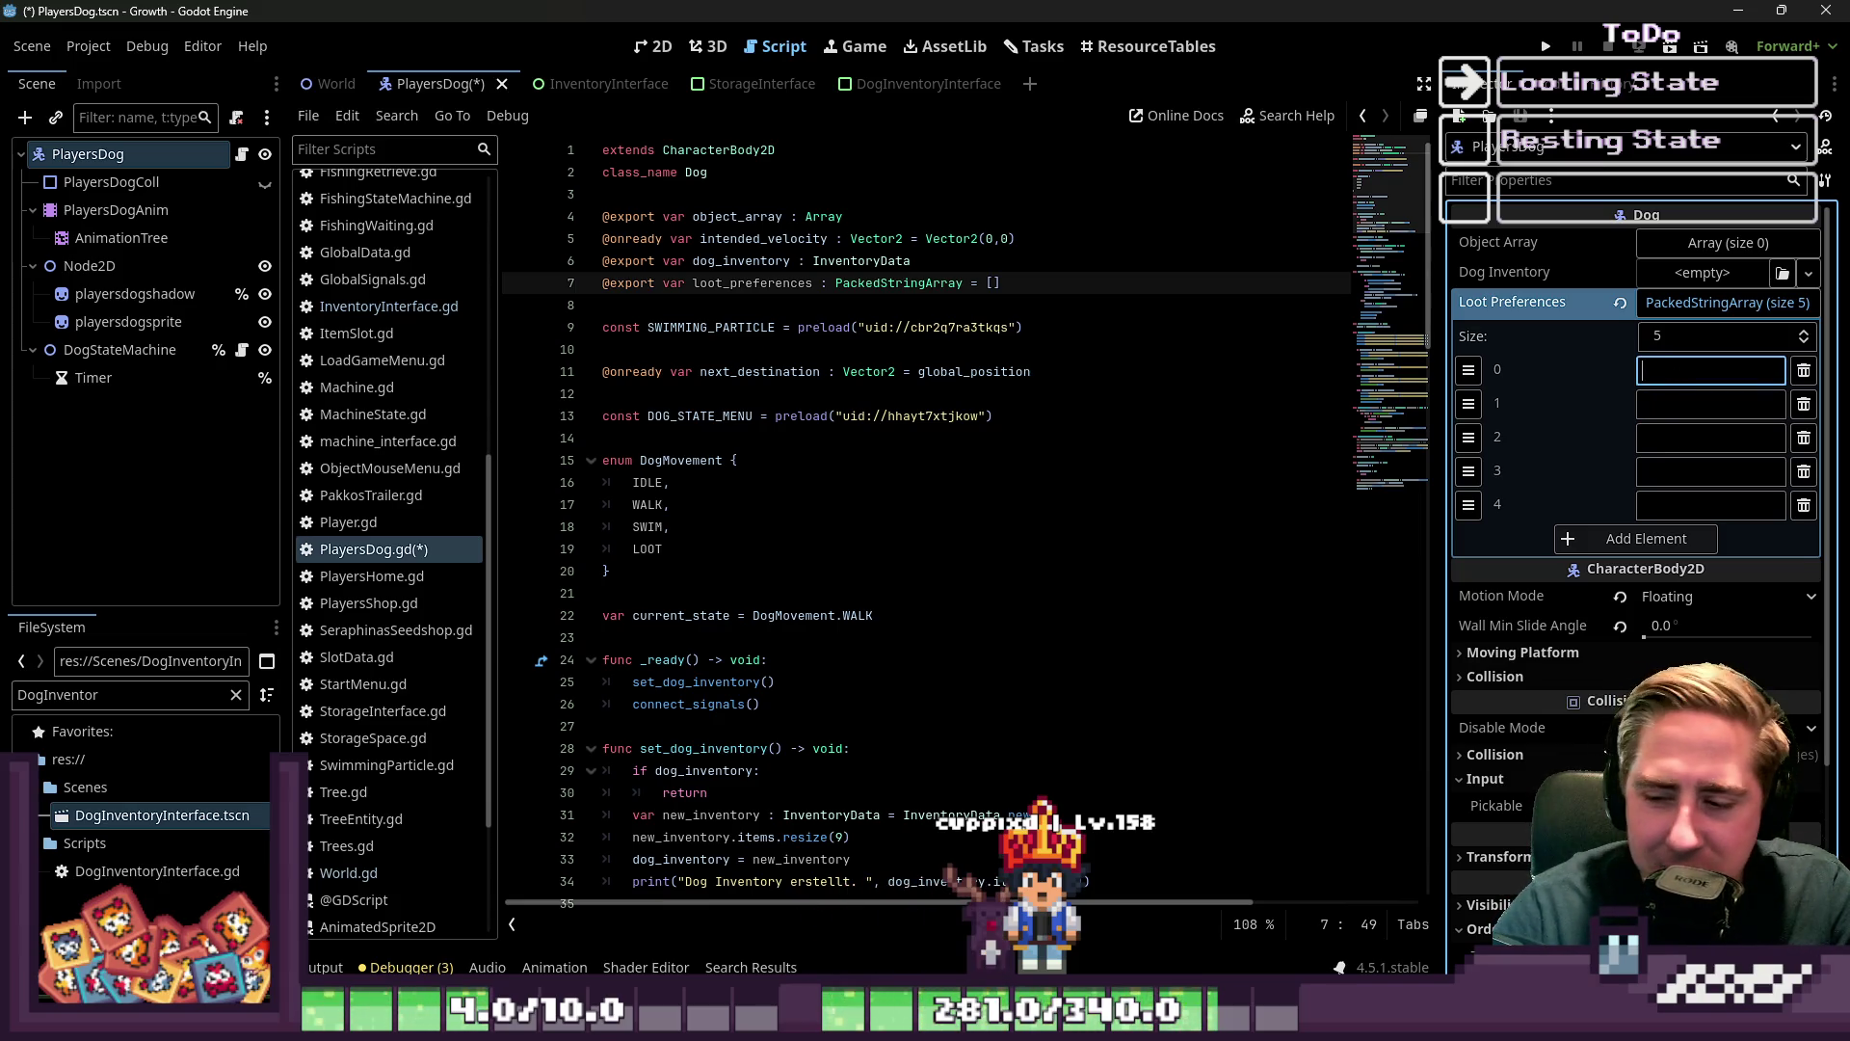
key("Tab")
left_click(1661, 374)
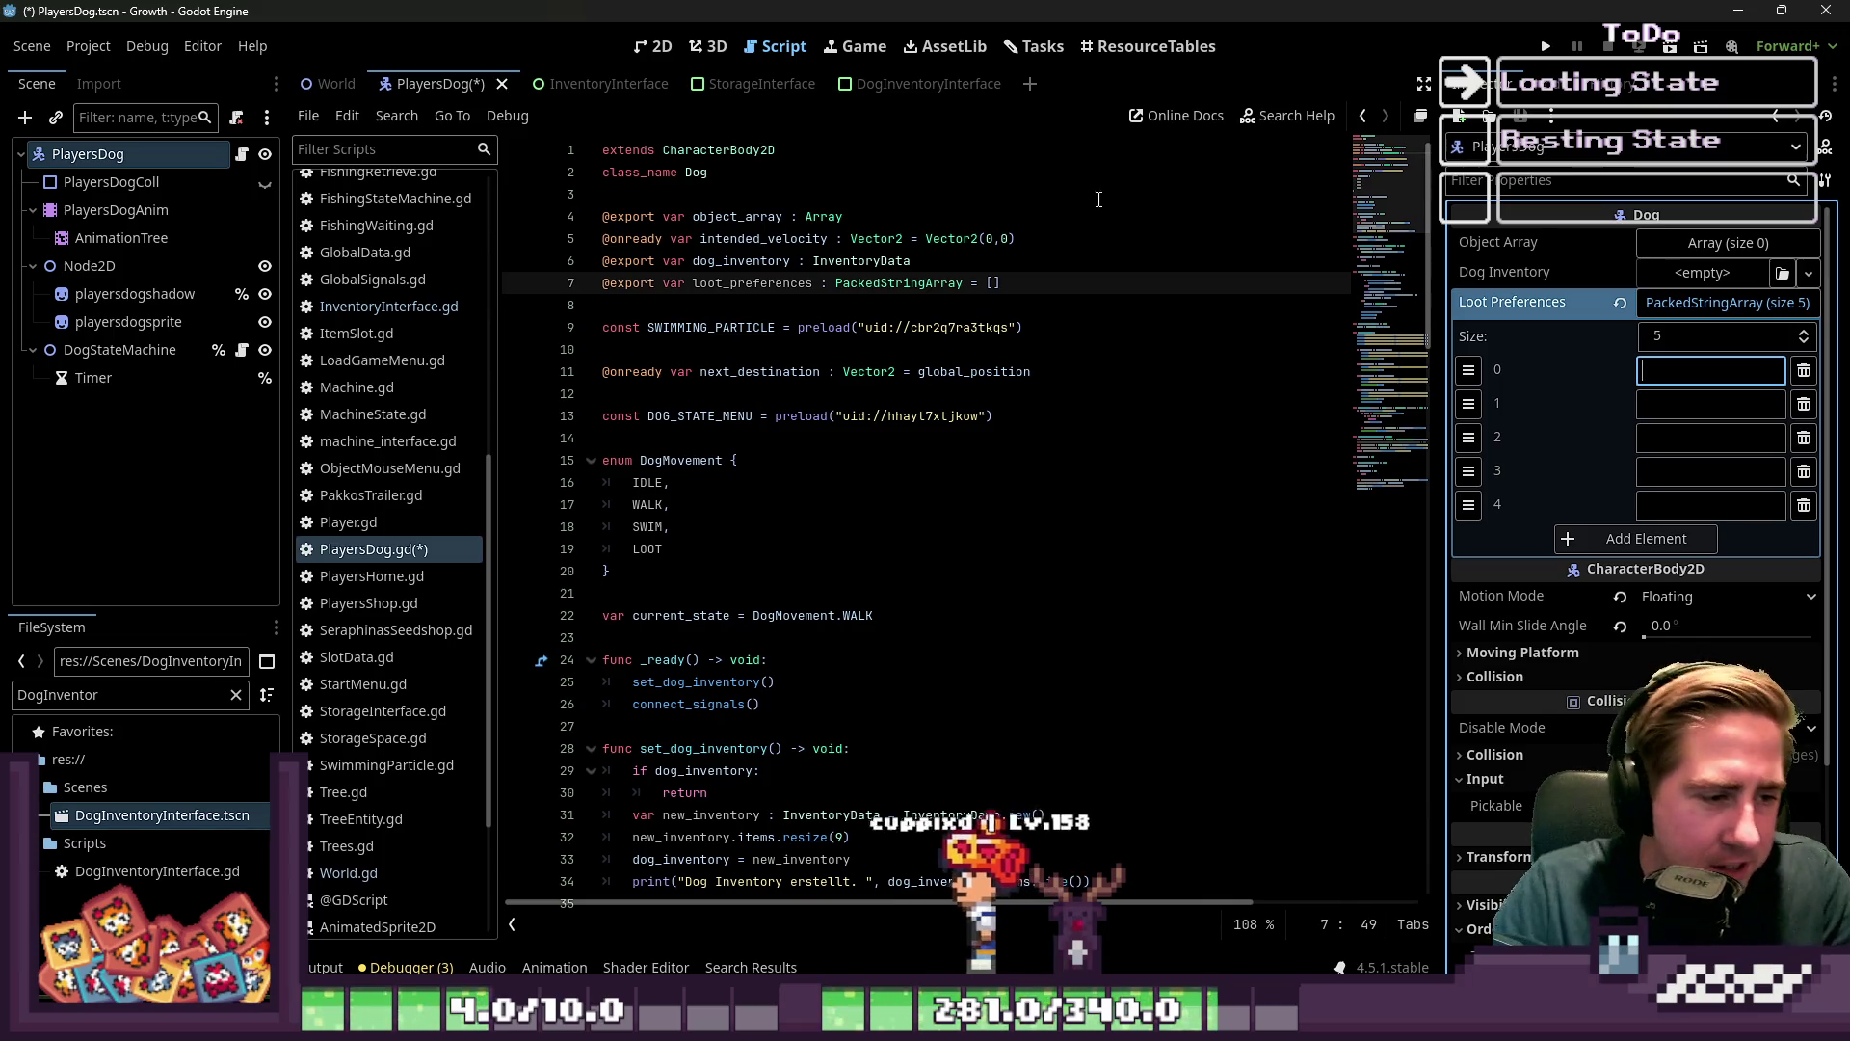
scroll(906, 421, "down", 7)
scroll(906, 421, "down", 4)
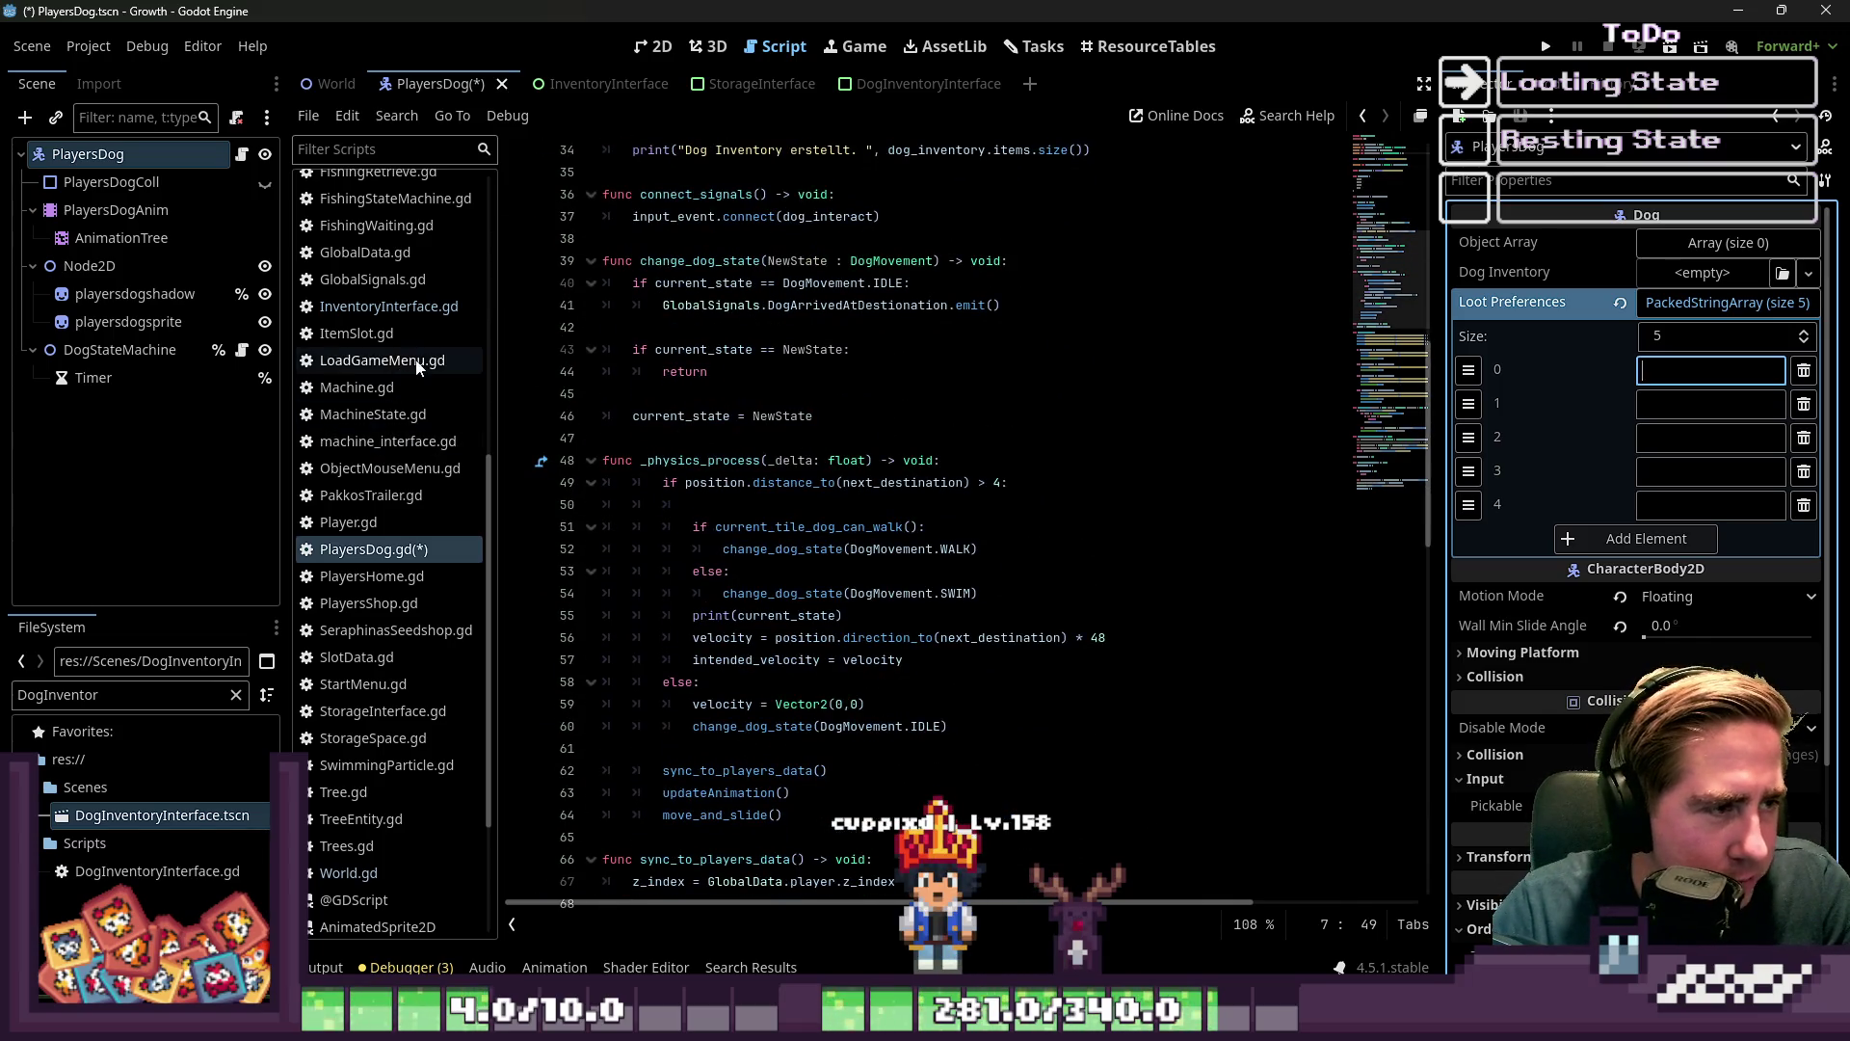
scroll(395, 381, "up", 7)
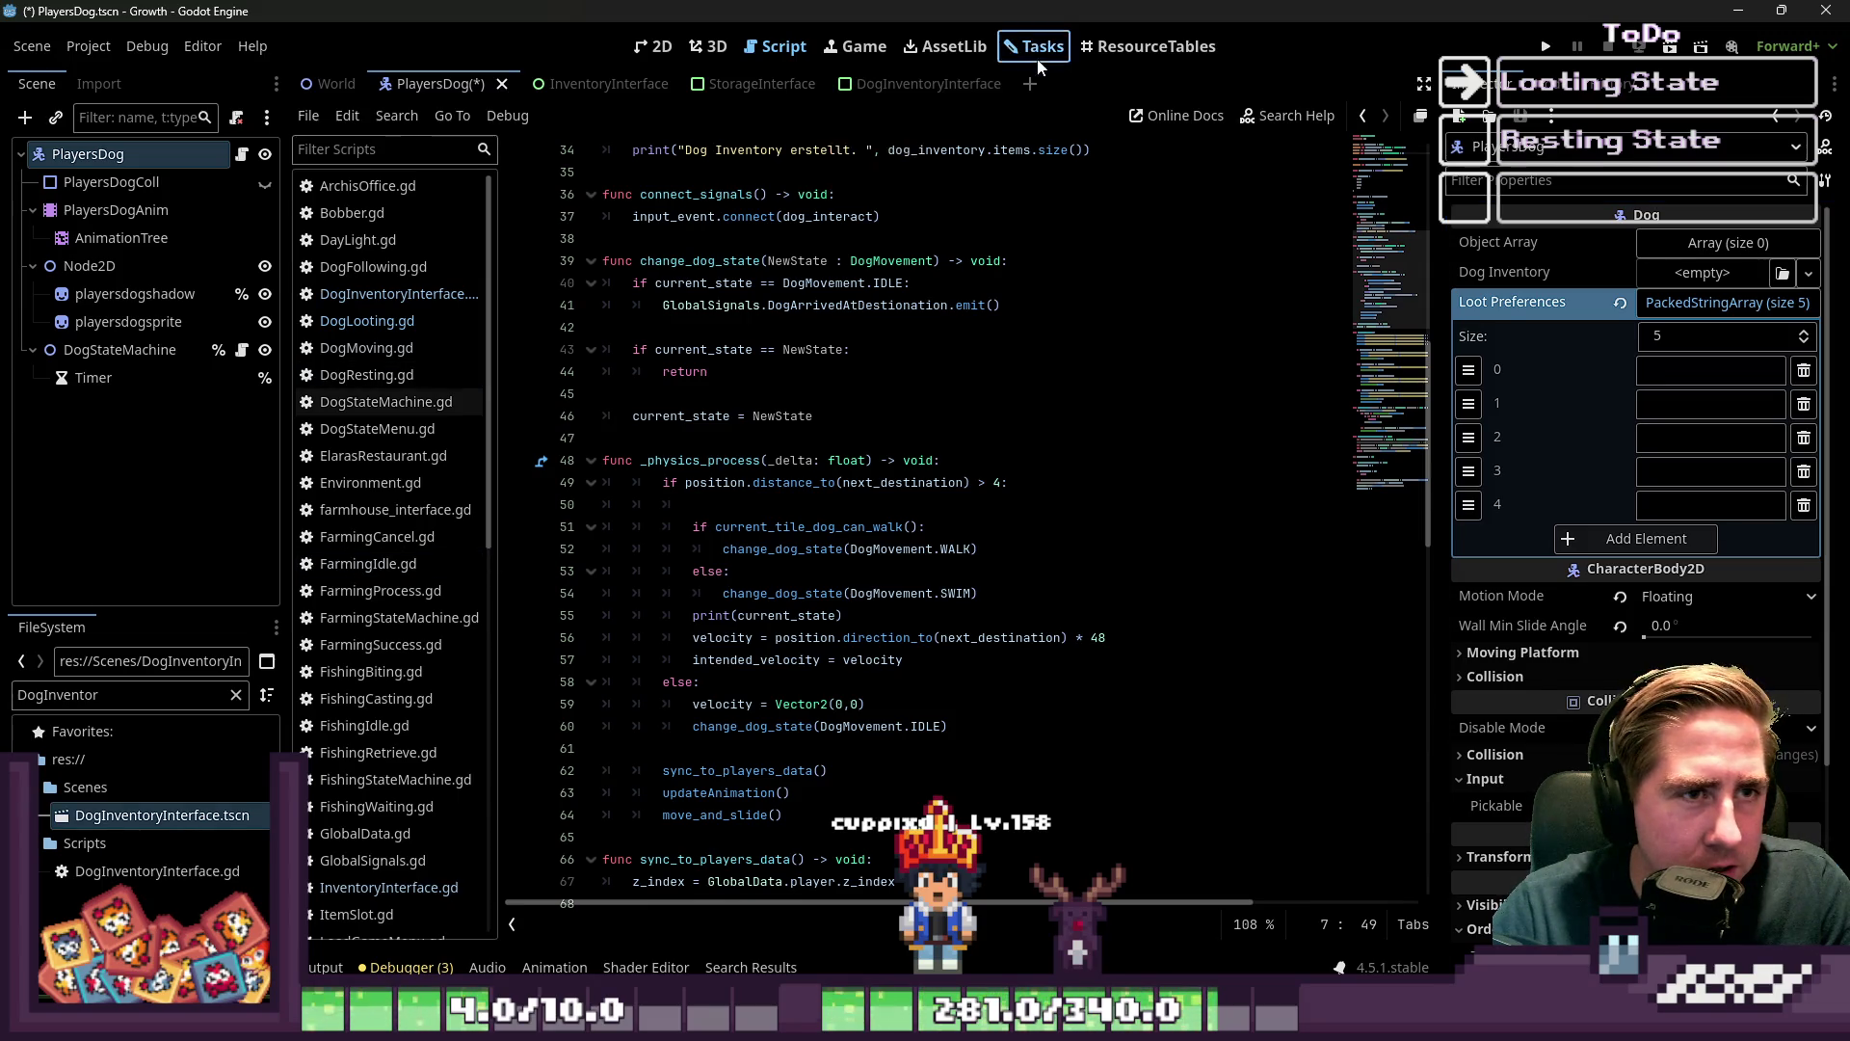
- Check the Tasks board, then open DogStateMachine.gd from the script list
left_click(1034, 46)
left_click(779, 46)
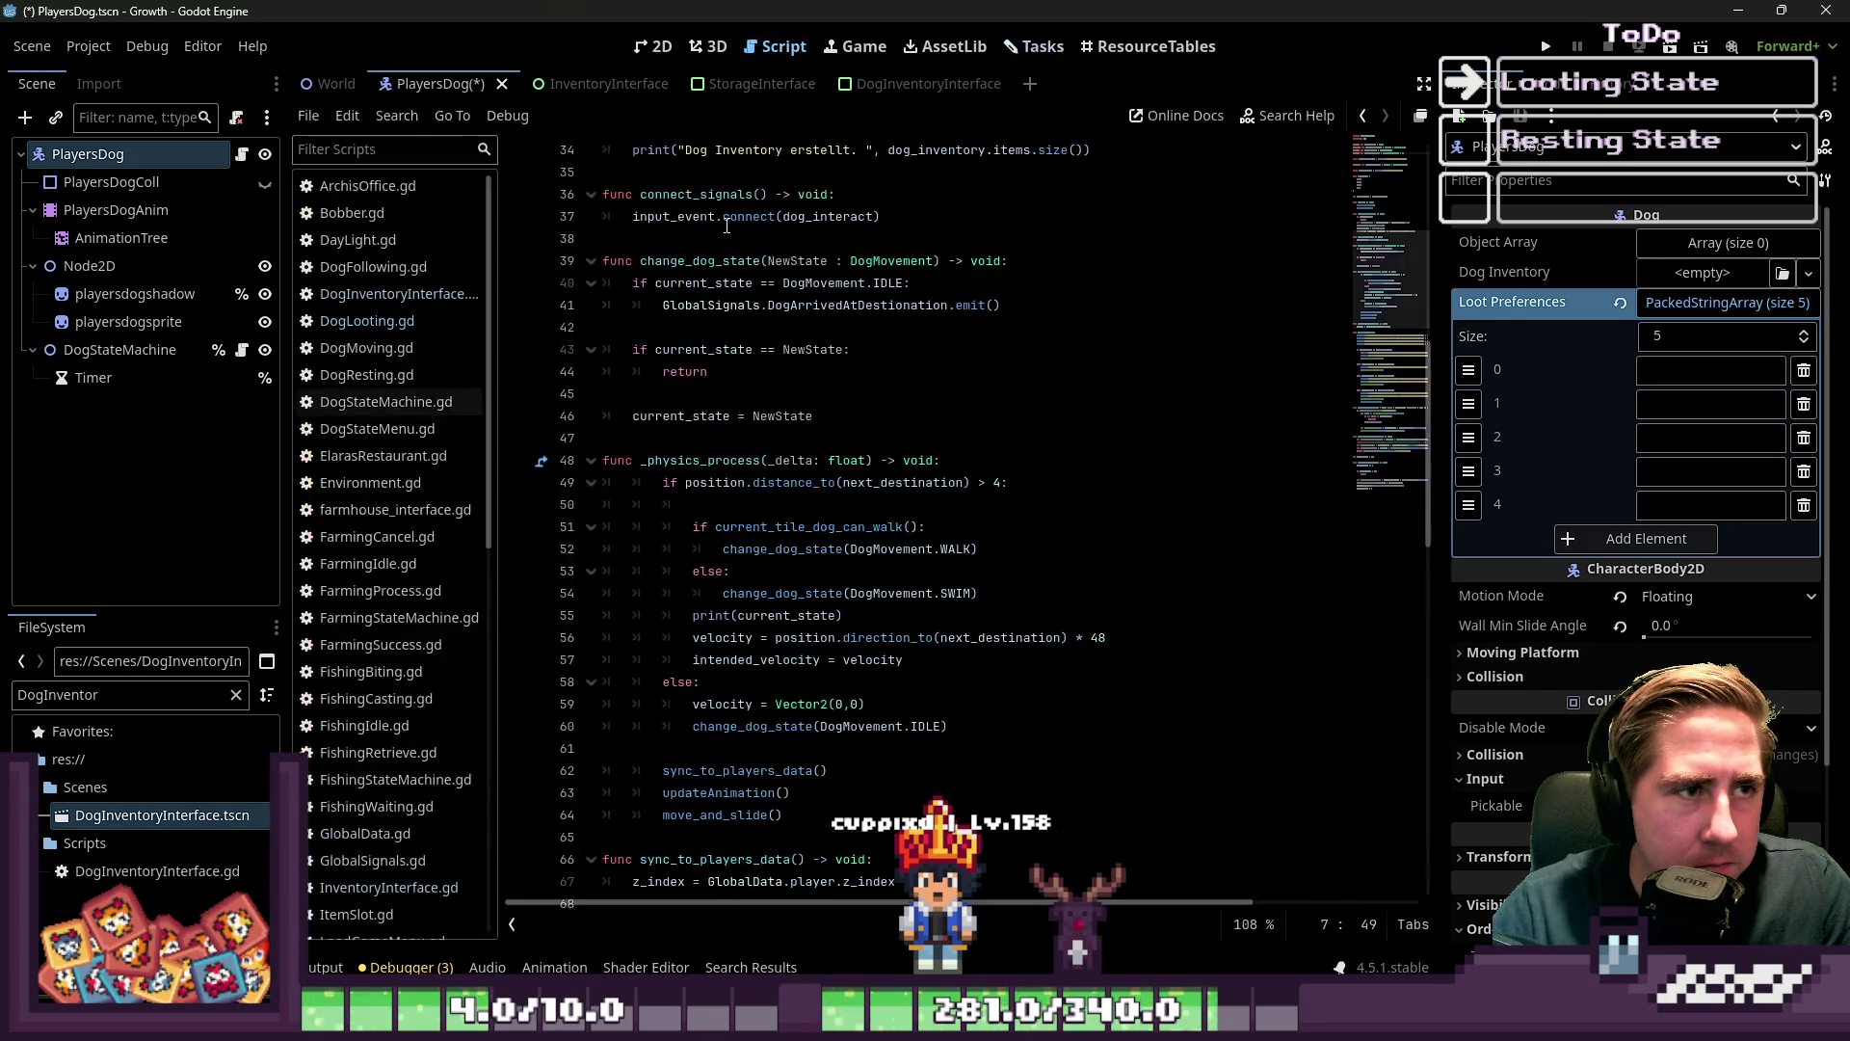
left_click(399, 295)
left_click(409, 405)
left_click(367, 321)
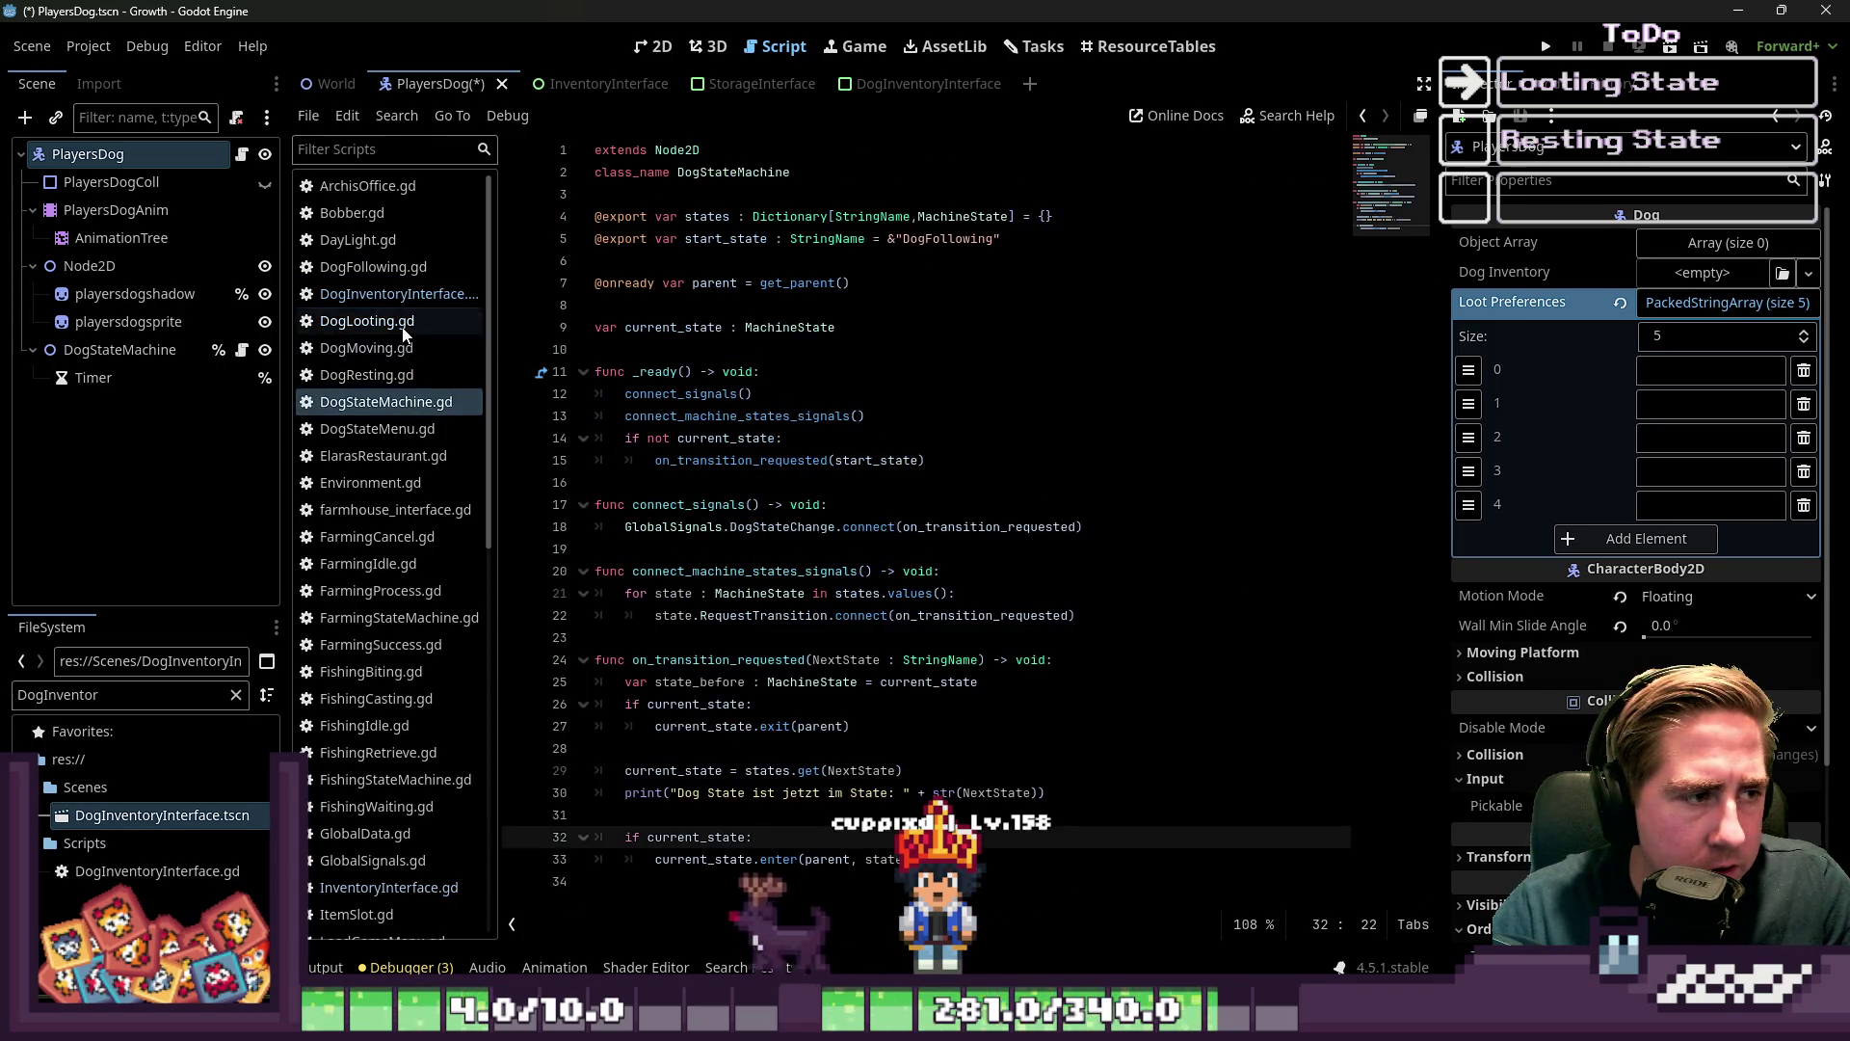
- Fill Loot Preferences entries 0–2 with scrap, stick and pile alongside DogLooting.gd
left_click(954, 416)
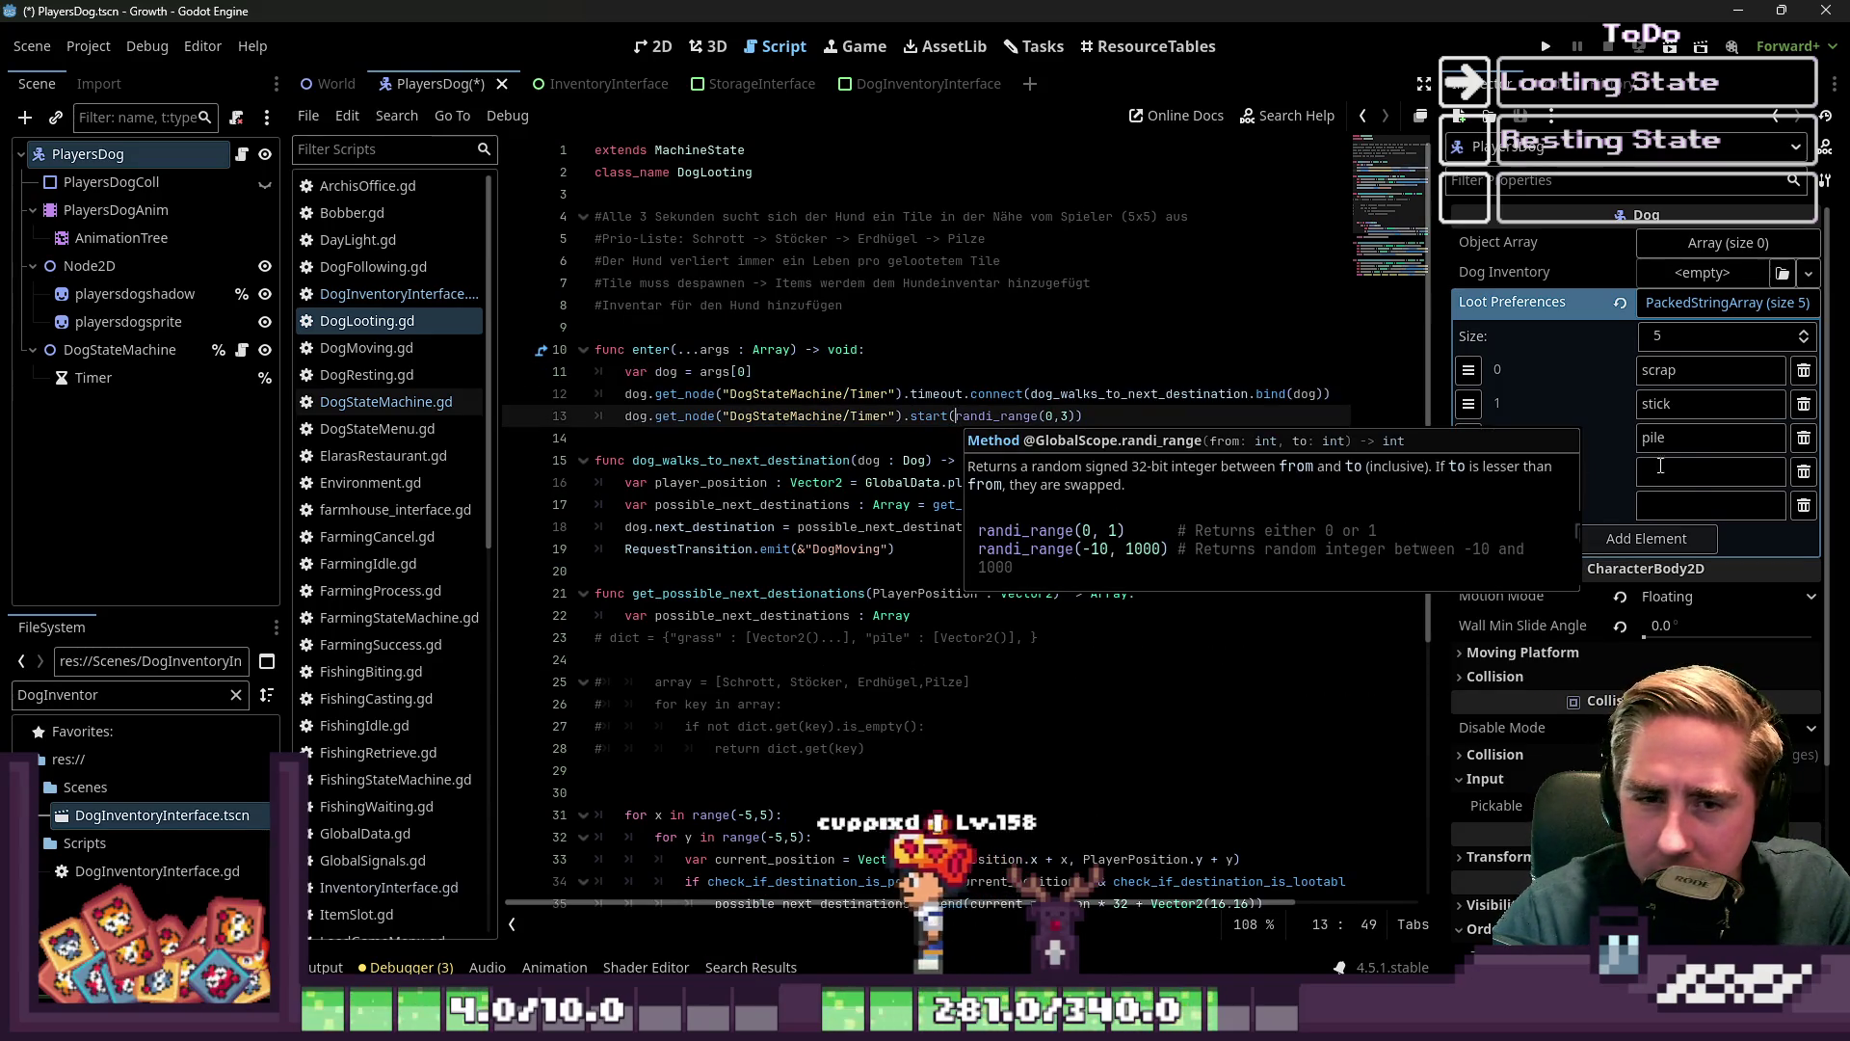
left_click(1698, 472)
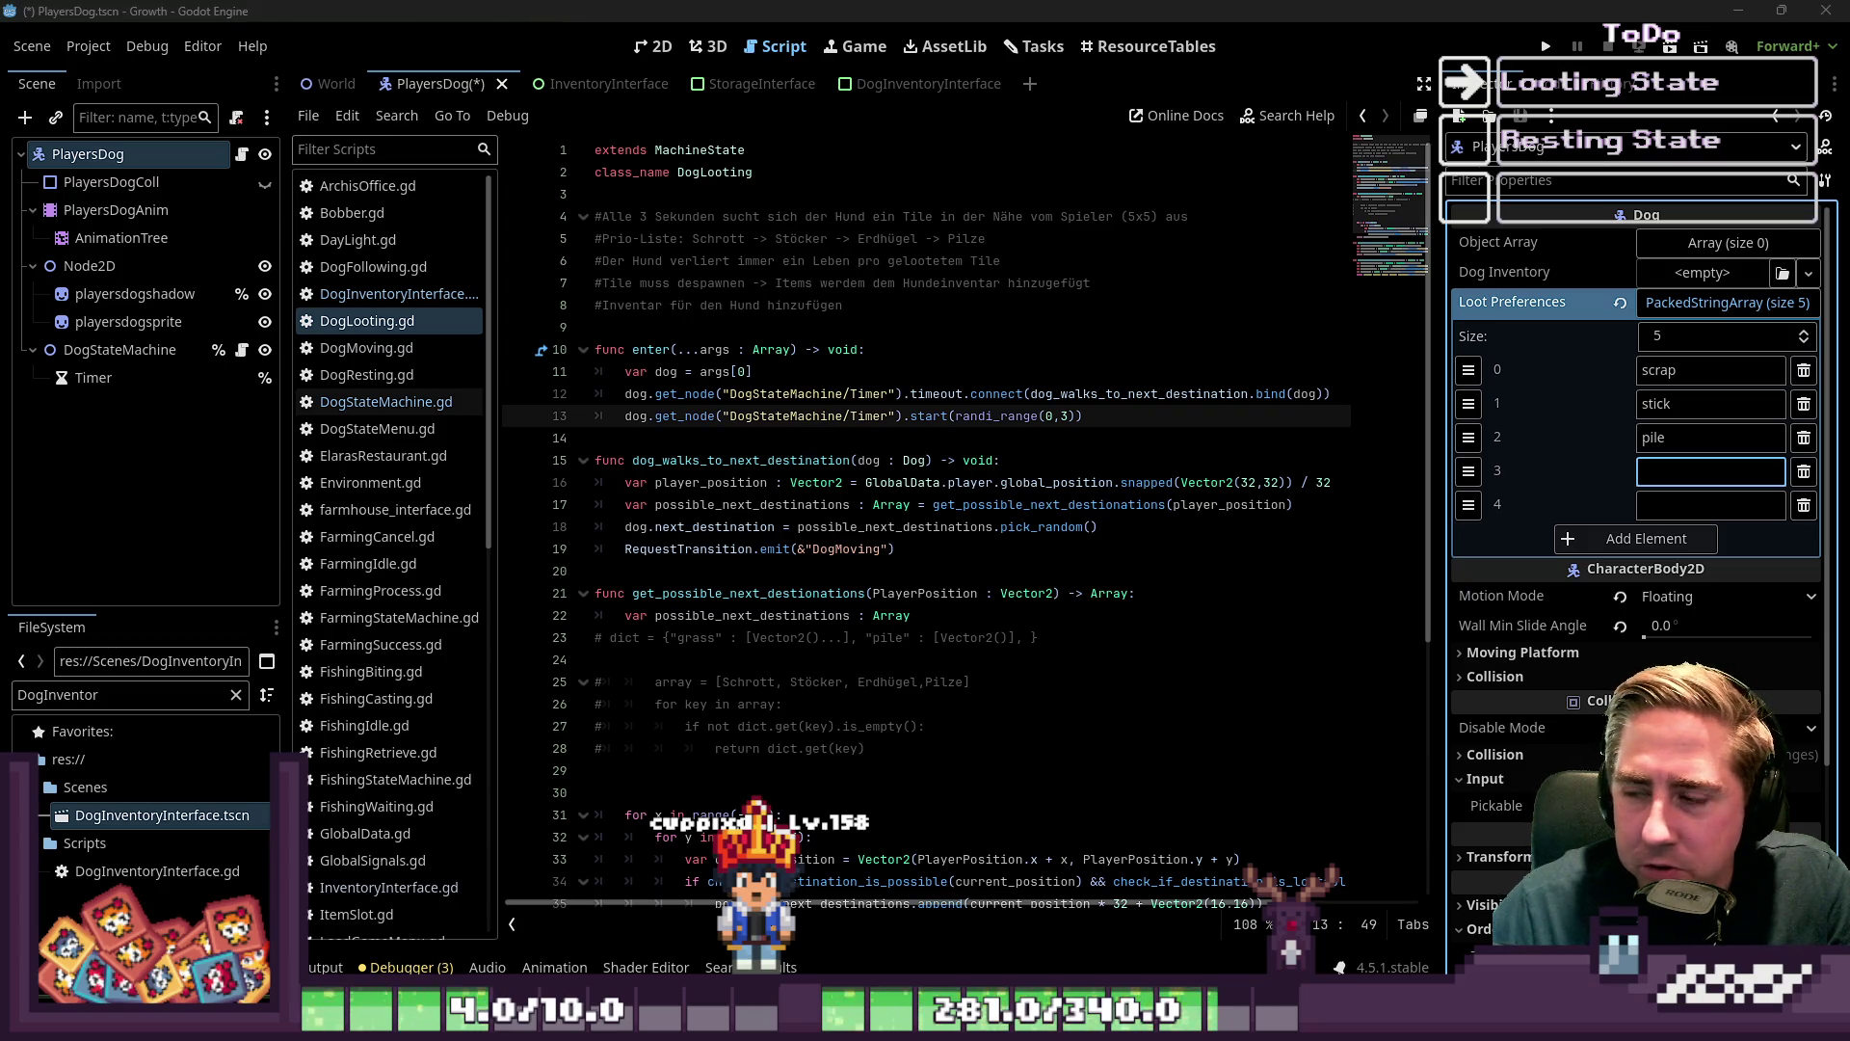
left_click(1691, 503)
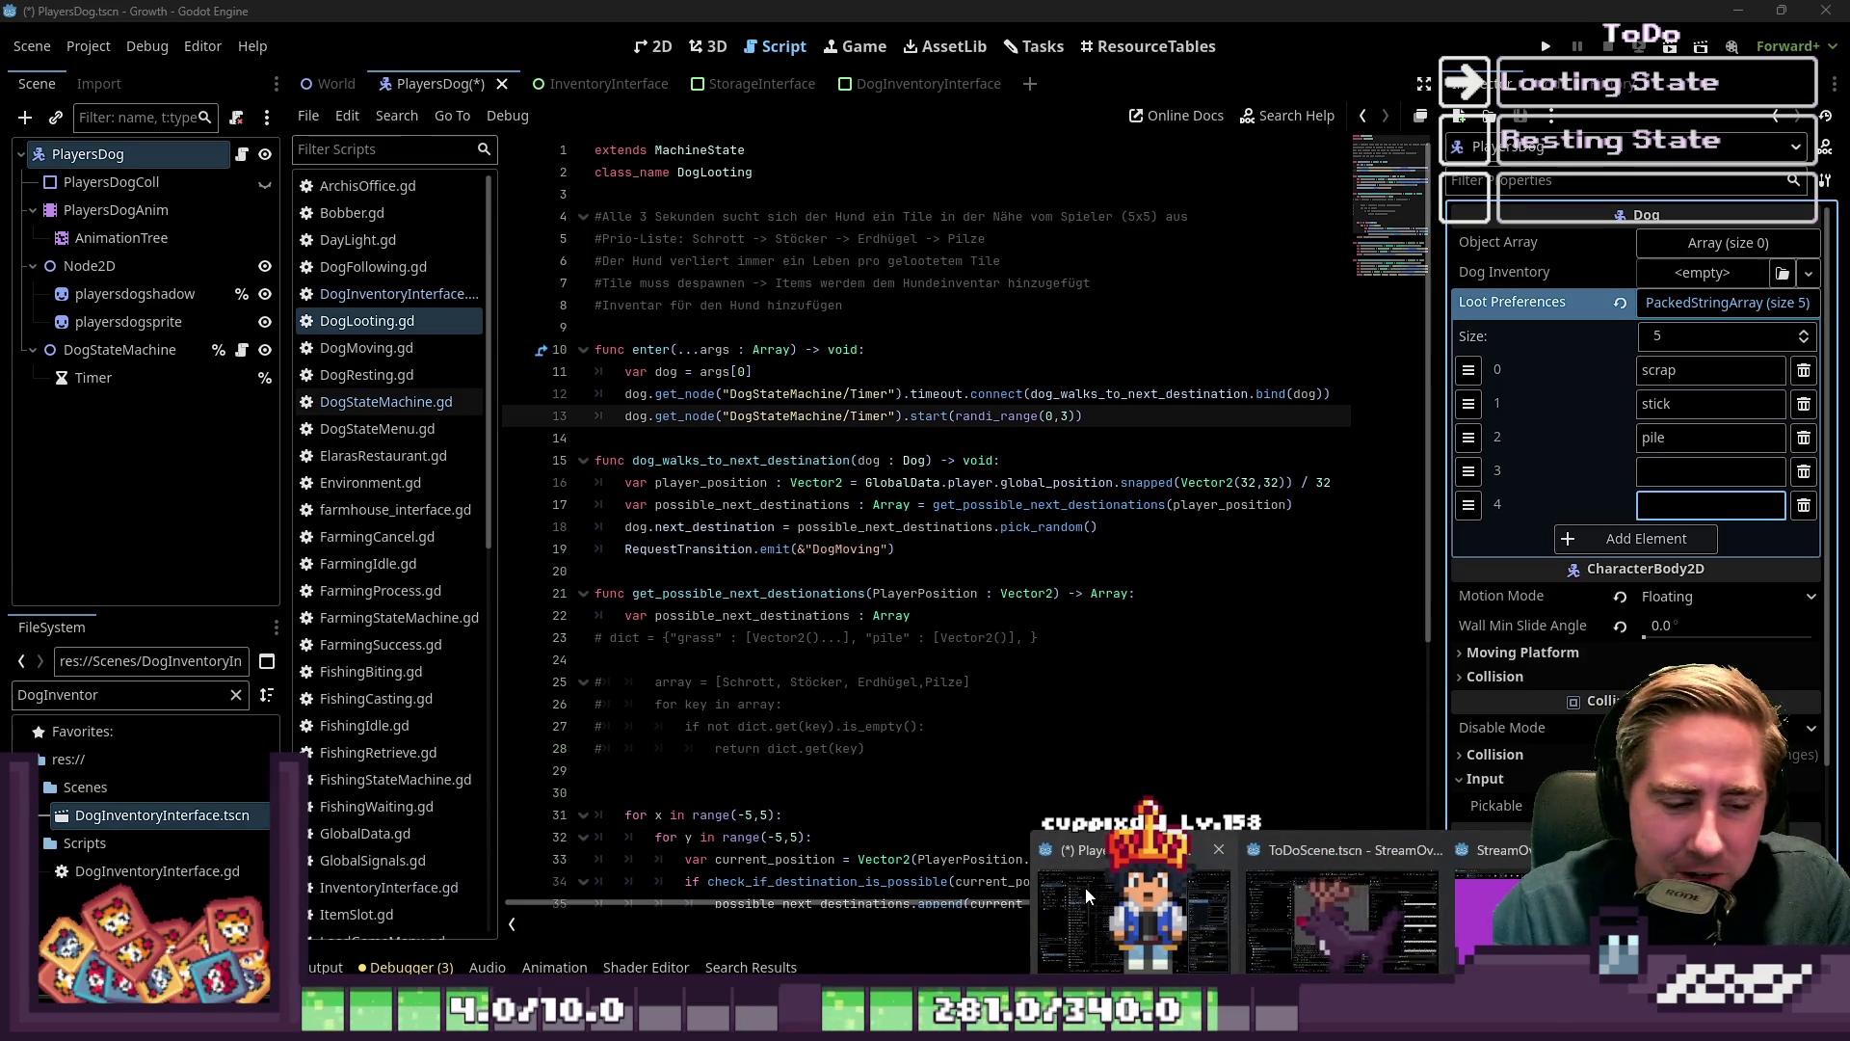
- Enter mushroom into Loot Preferences element 3
left_click(999, 697)
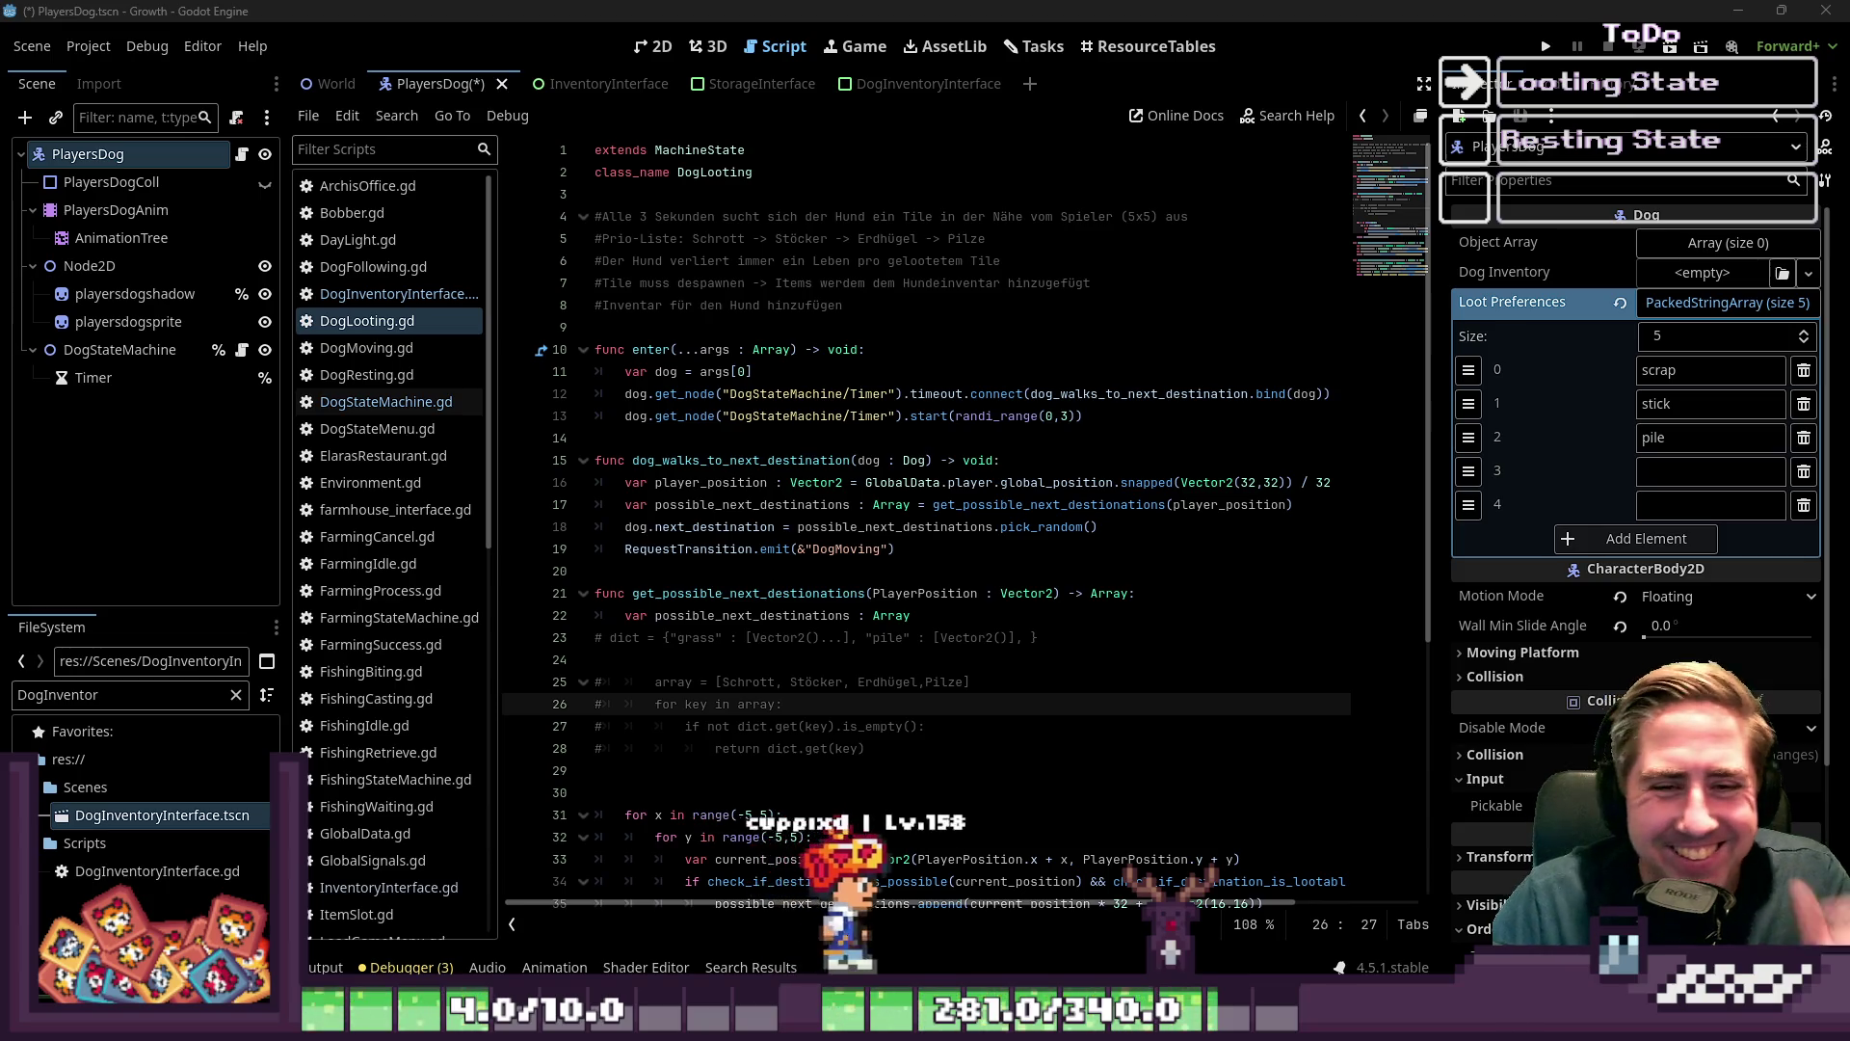
left_click(1668, 477)
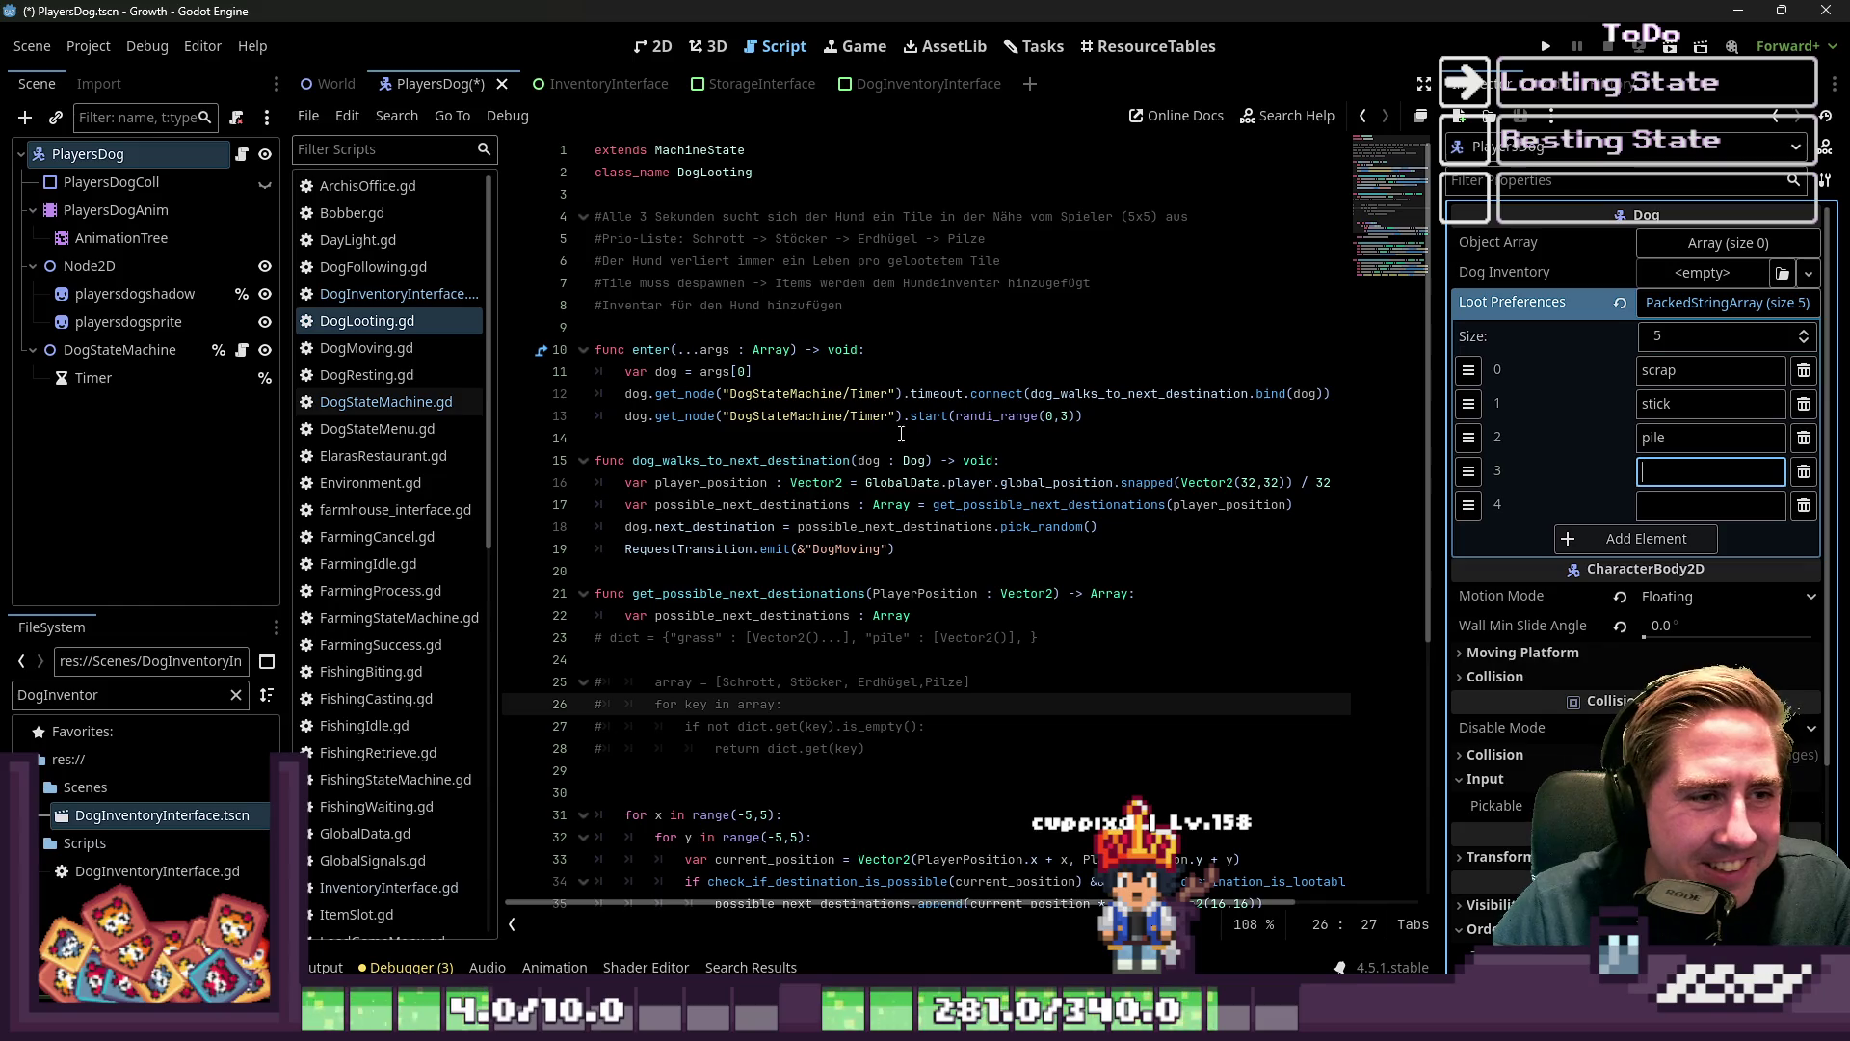
type("mushroom")
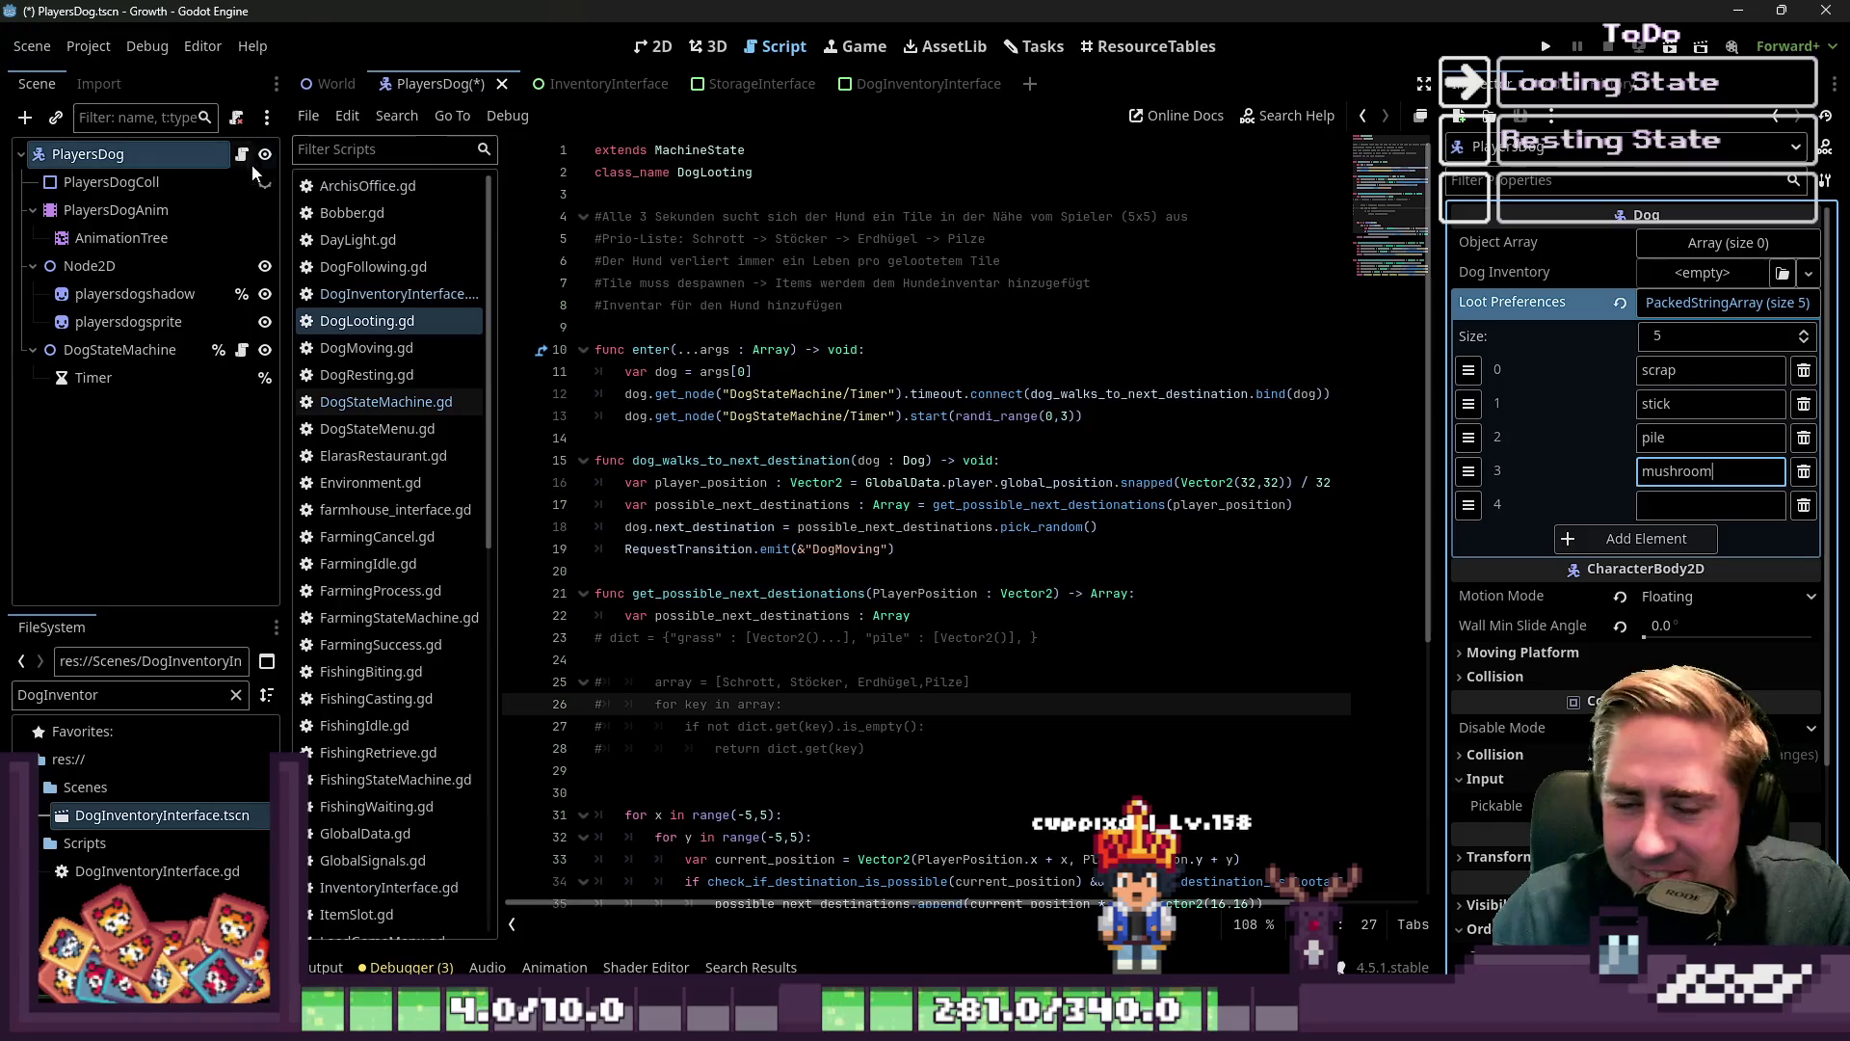
left_click(873, 243)
- Select the priority-list words on line 5 and remove the empty fifth Loot Preferences element
double_click(718, 238)
double_click(801, 238)
double_click(874, 238)
double_click(966, 238)
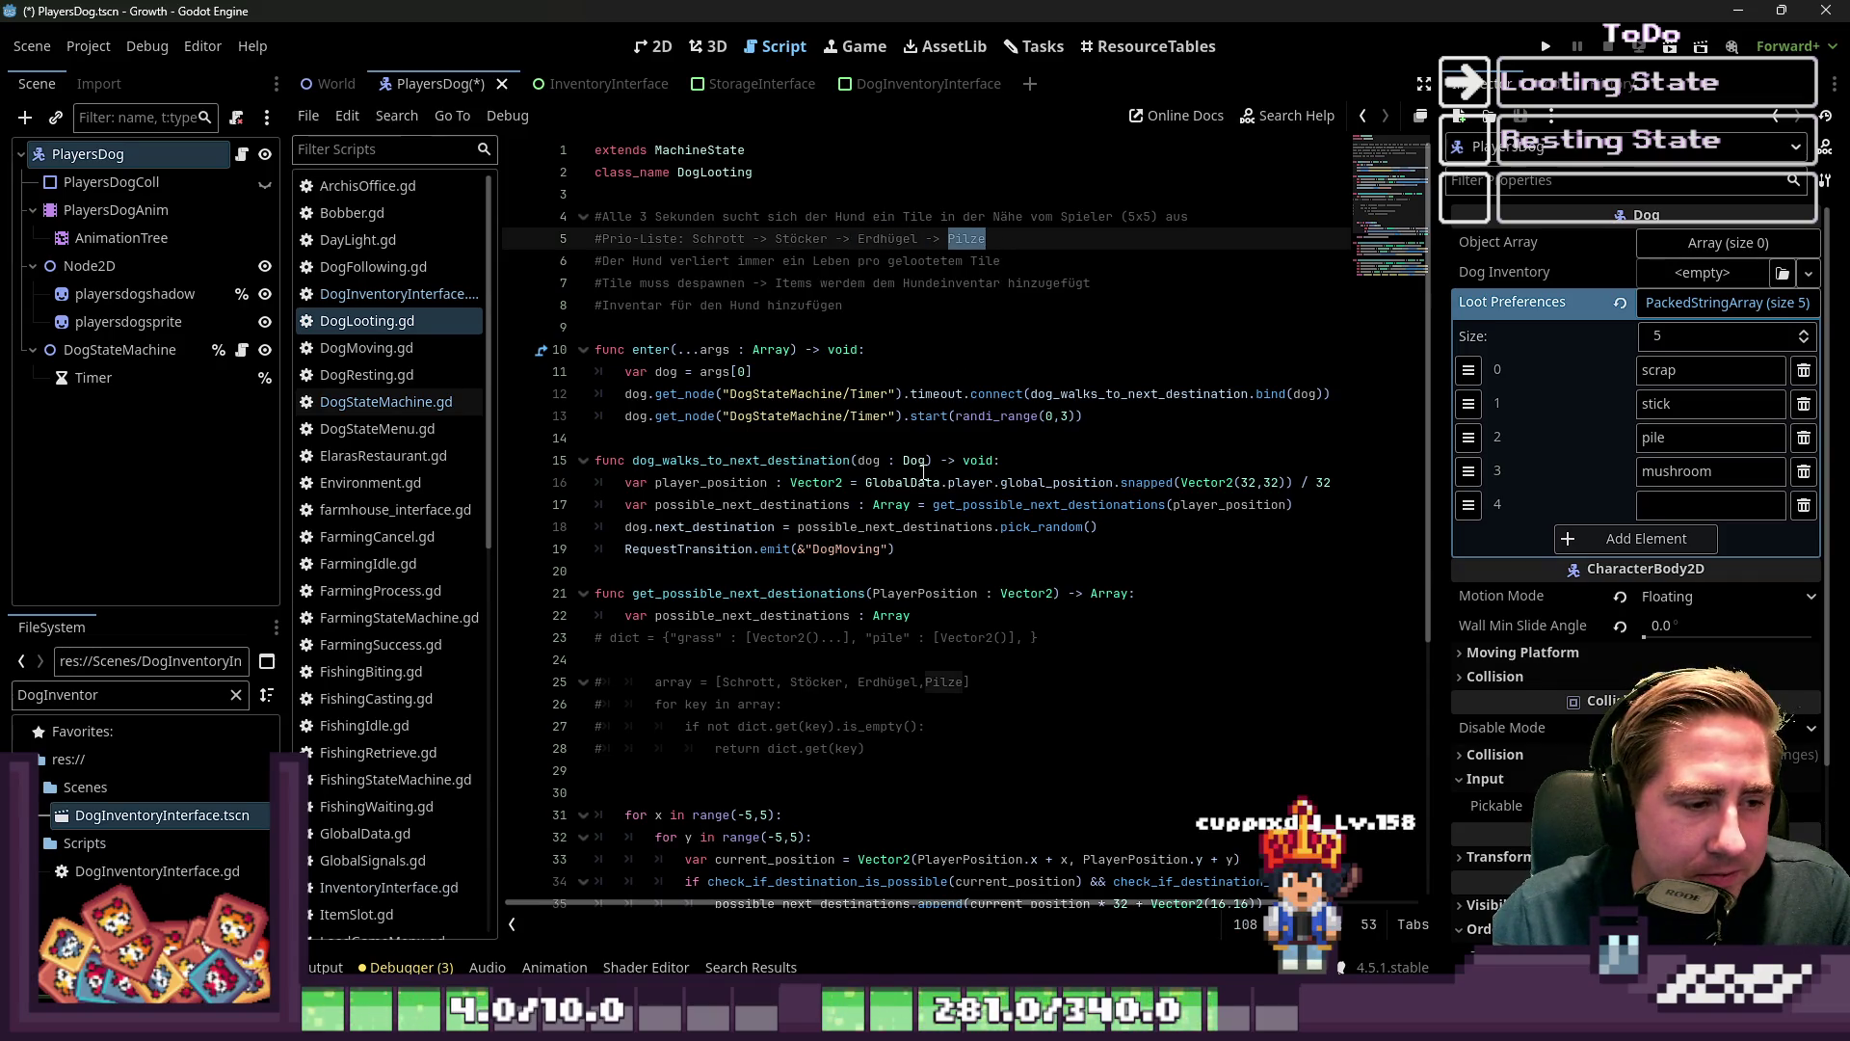
left_click(1803, 505)
left_click(938, 434)
- Save the dog scene and inspect the is_empty check in get_possible_next_destinations
key("ctrl+s")
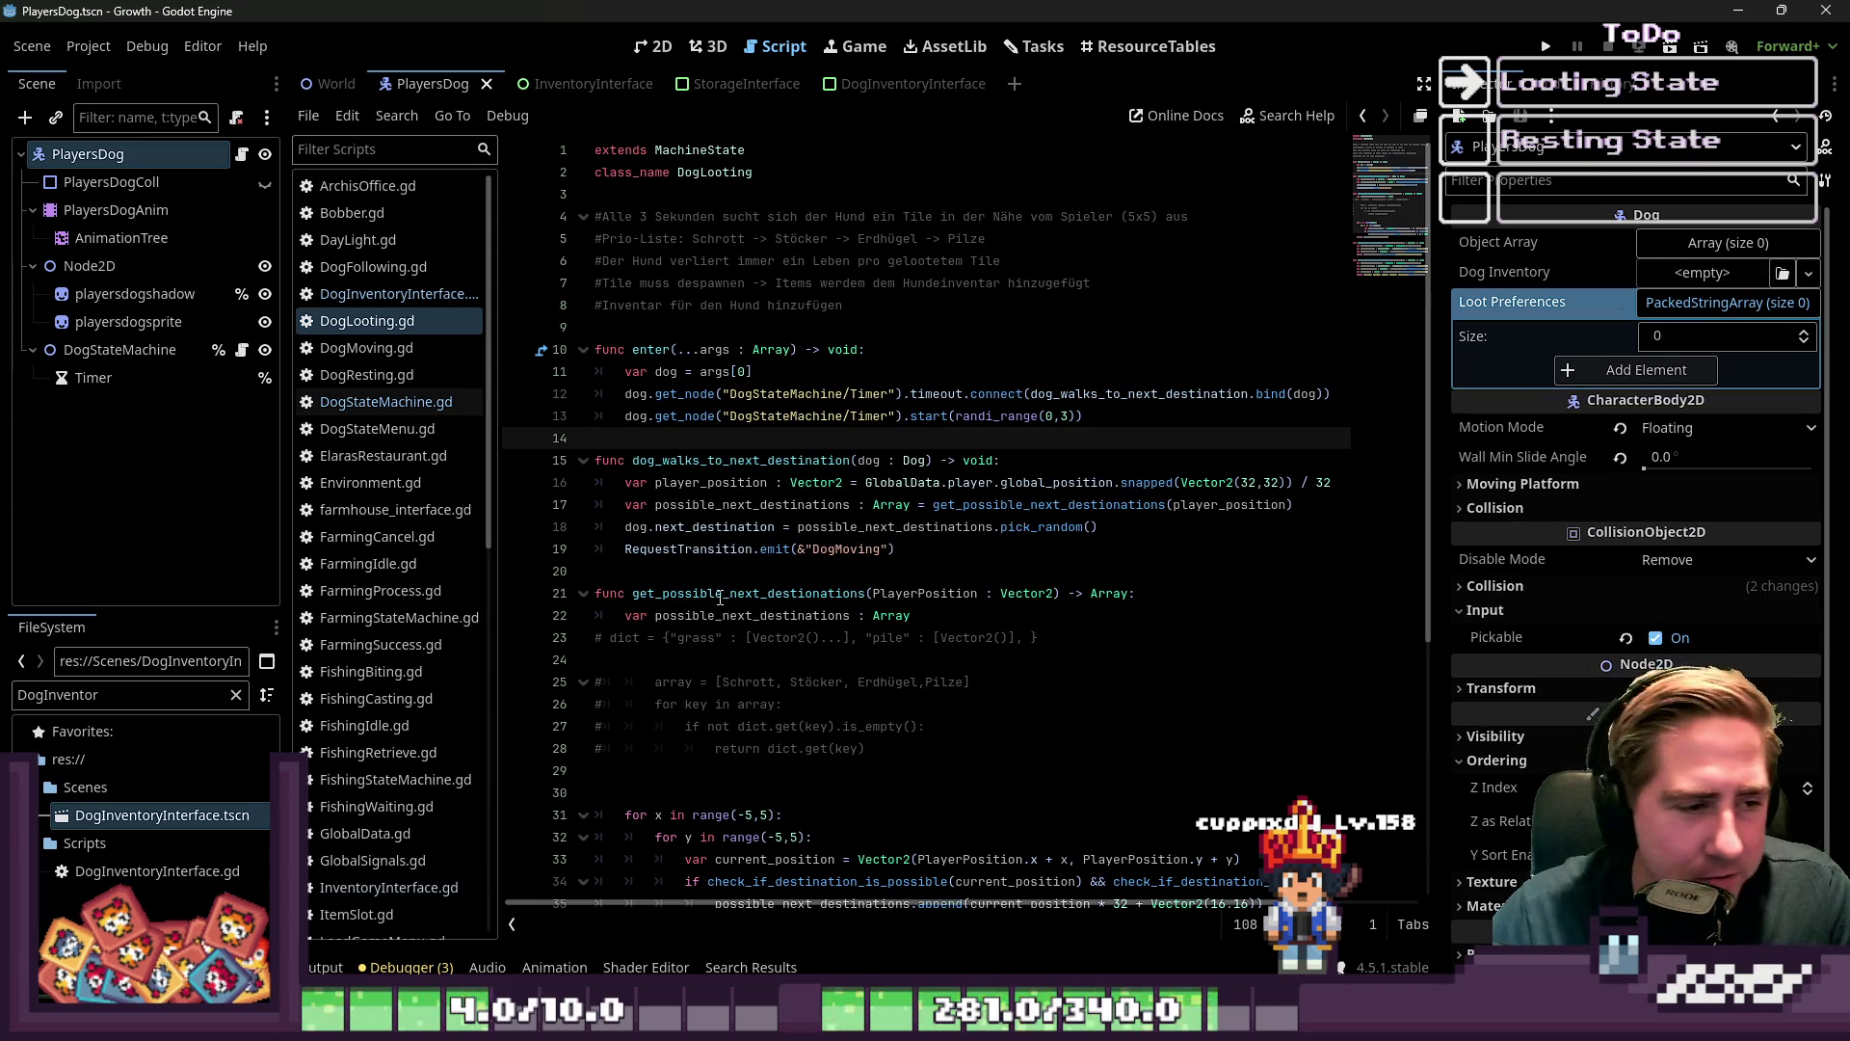
left_click(721, 597)
left_click(937, 726)
key("ctrl+shift+Left")
key("ctrl+shift+Left")
key("ctrl+shift+Left")
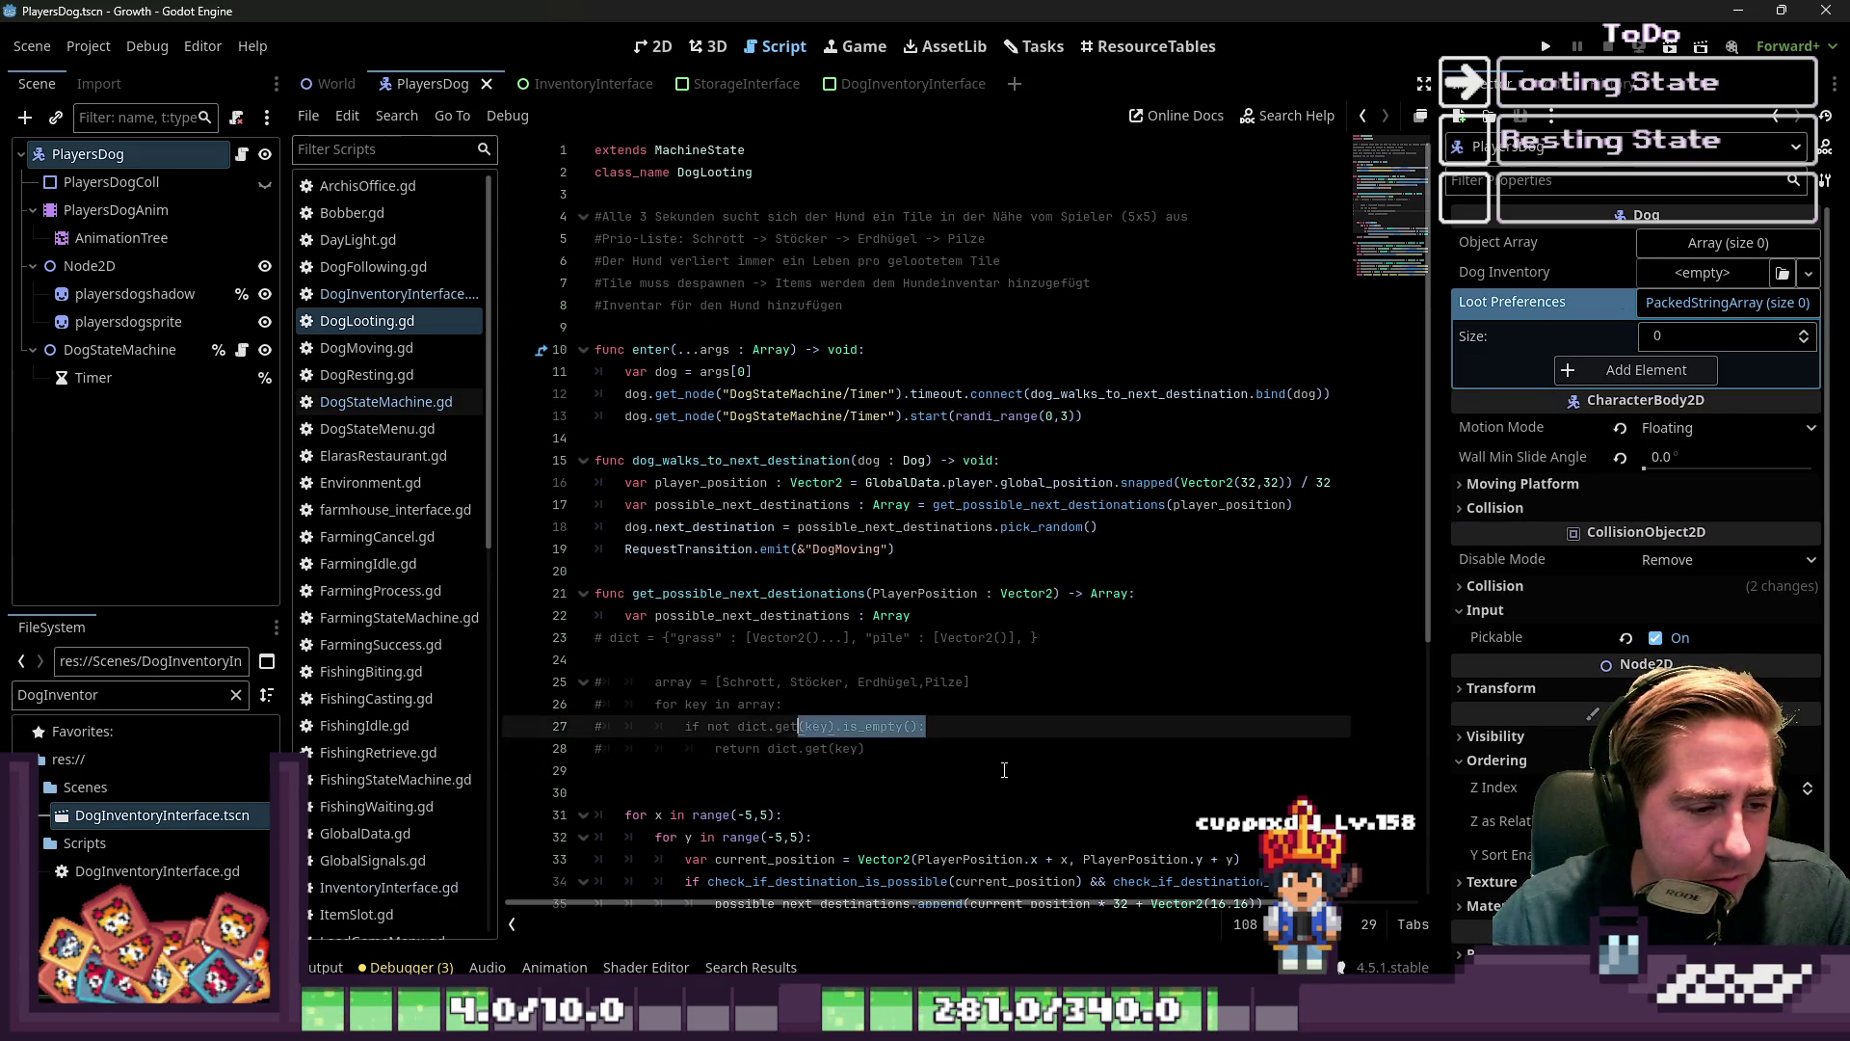
left_click(1004, 770)
scroll(1004, 770, "down", 2)
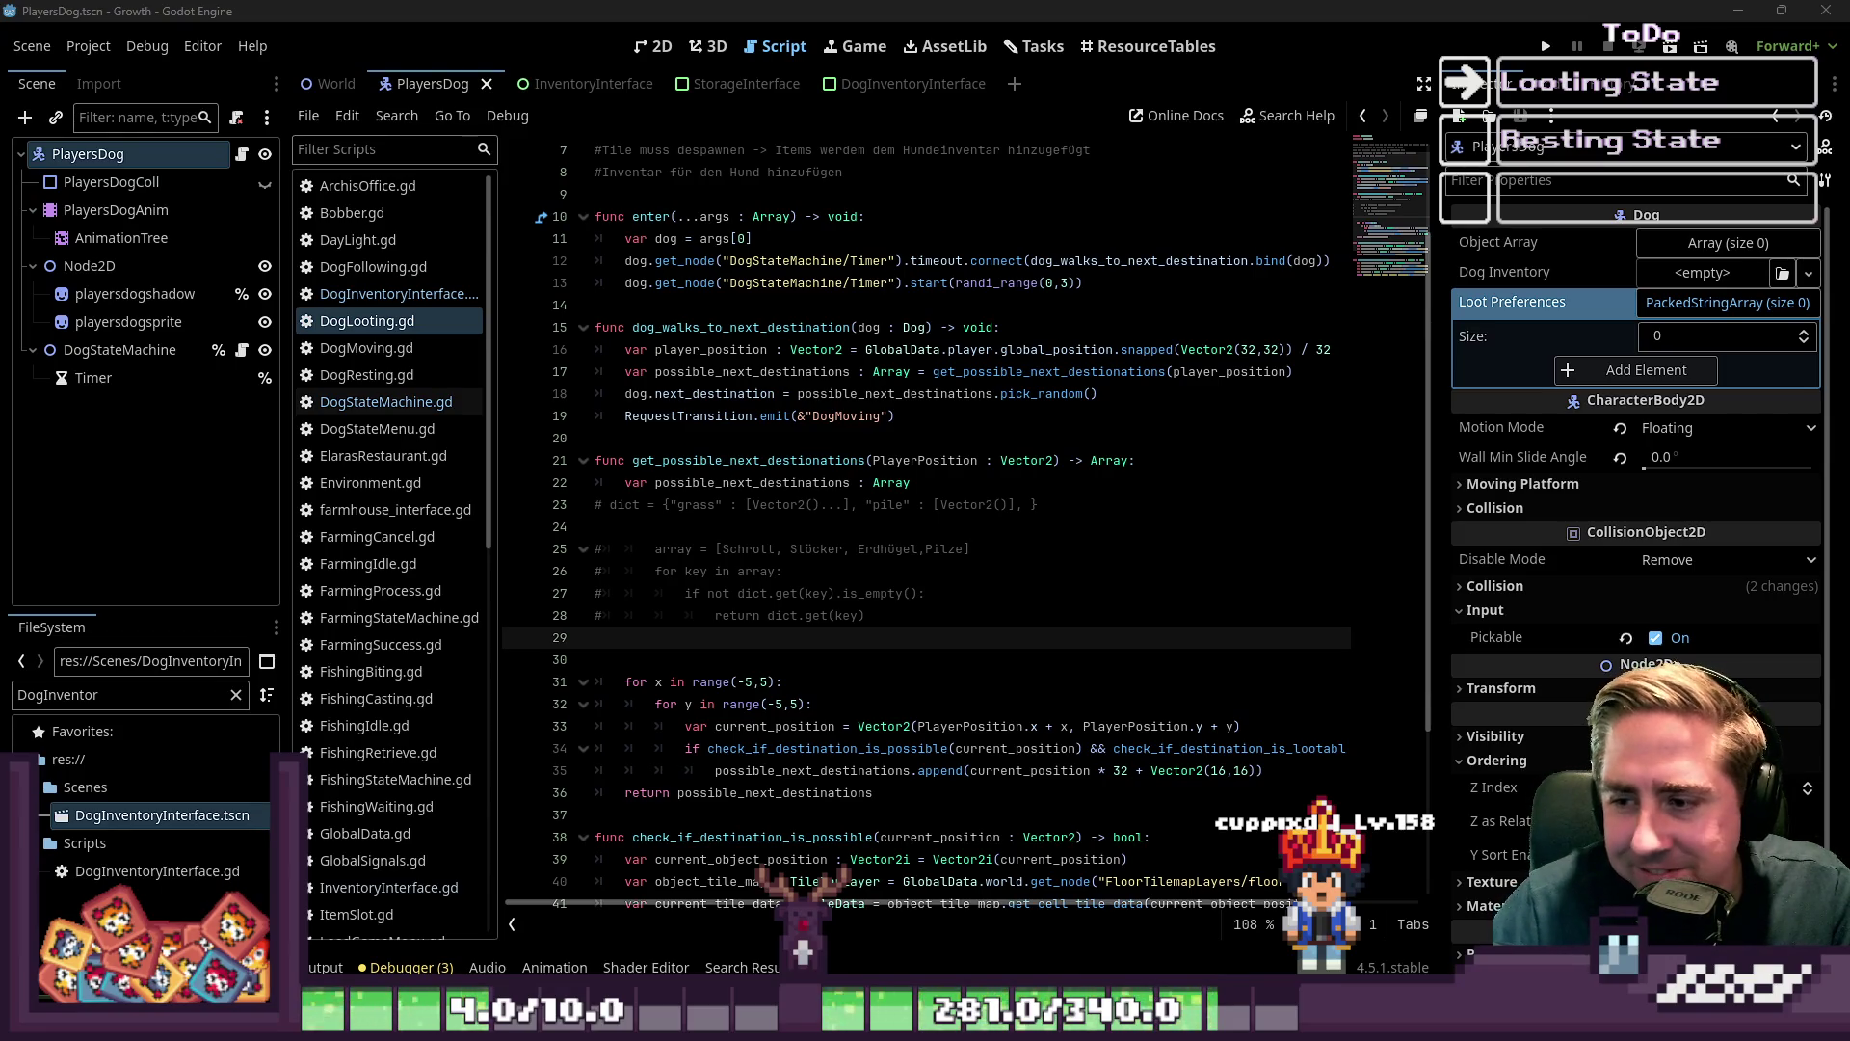
- Insert a blank line below the possible_next_destinations Array declaration
left_click(1272, 477)
left_click(865, 528)
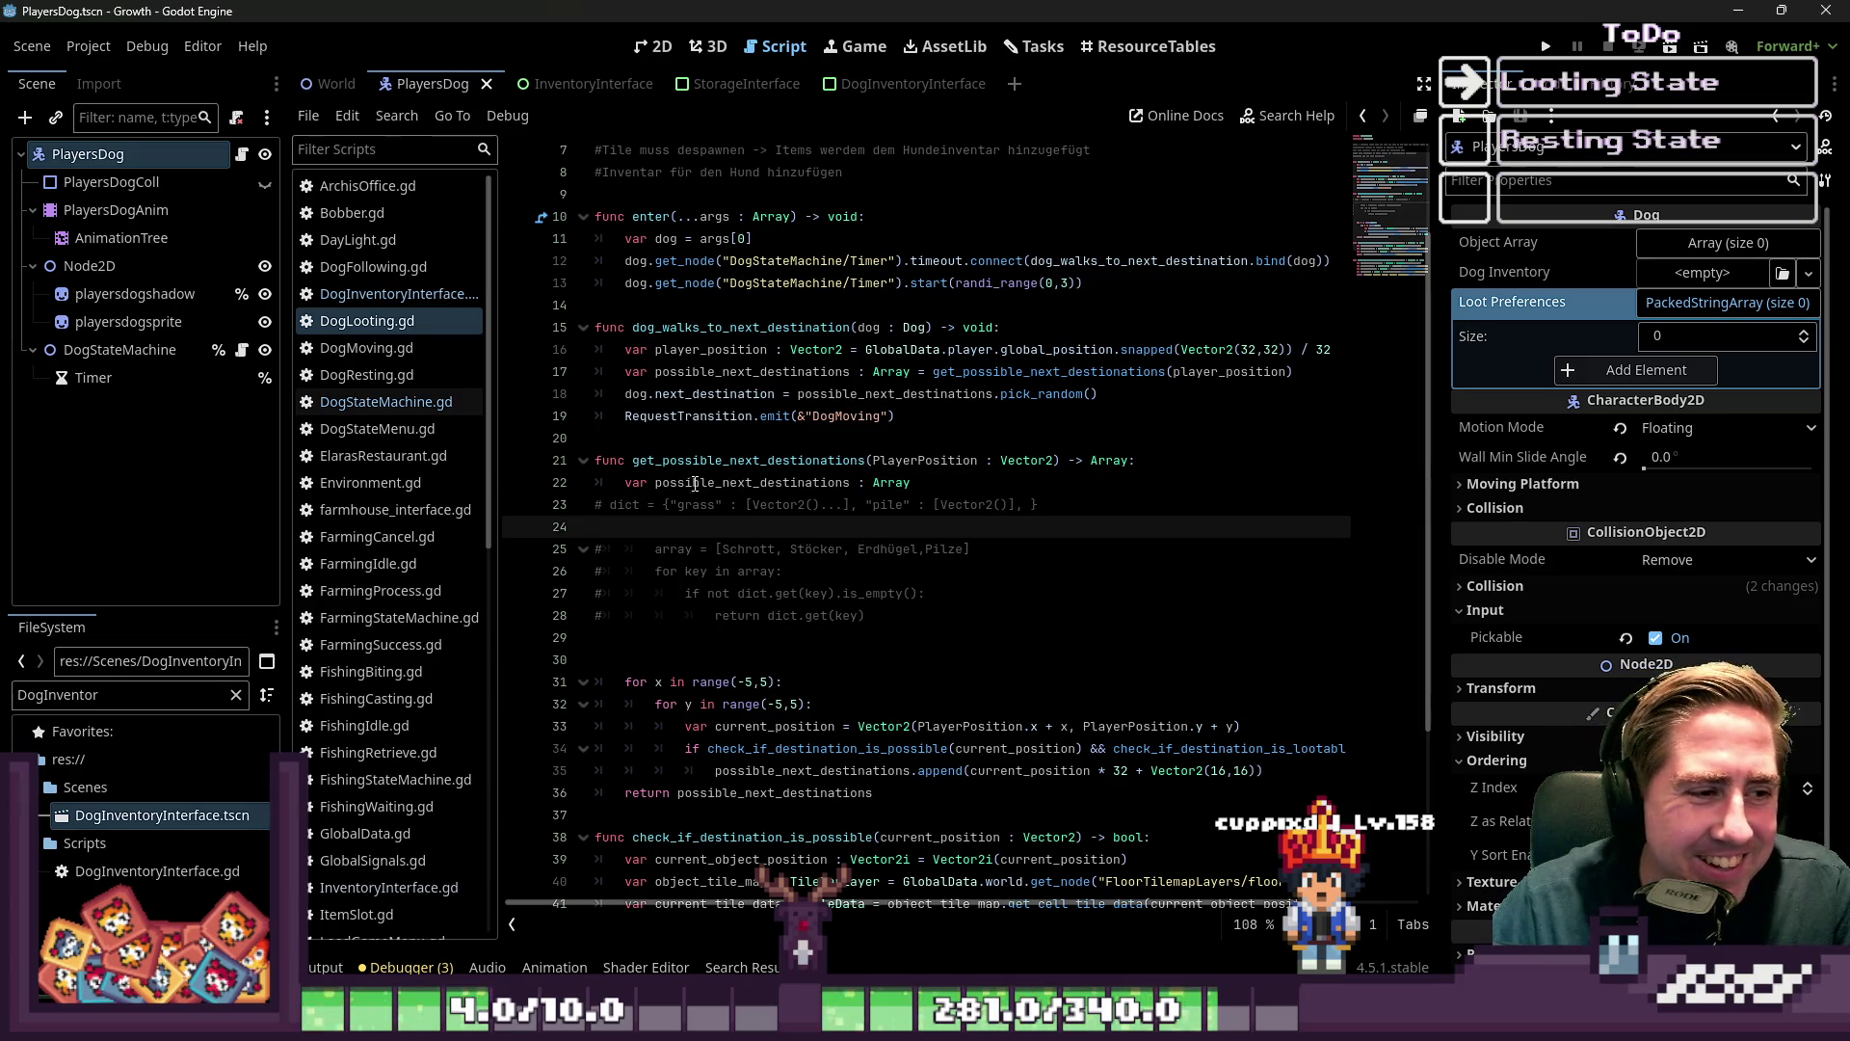
left_click(954, 482)
scroll(957, 386, "down", 2)
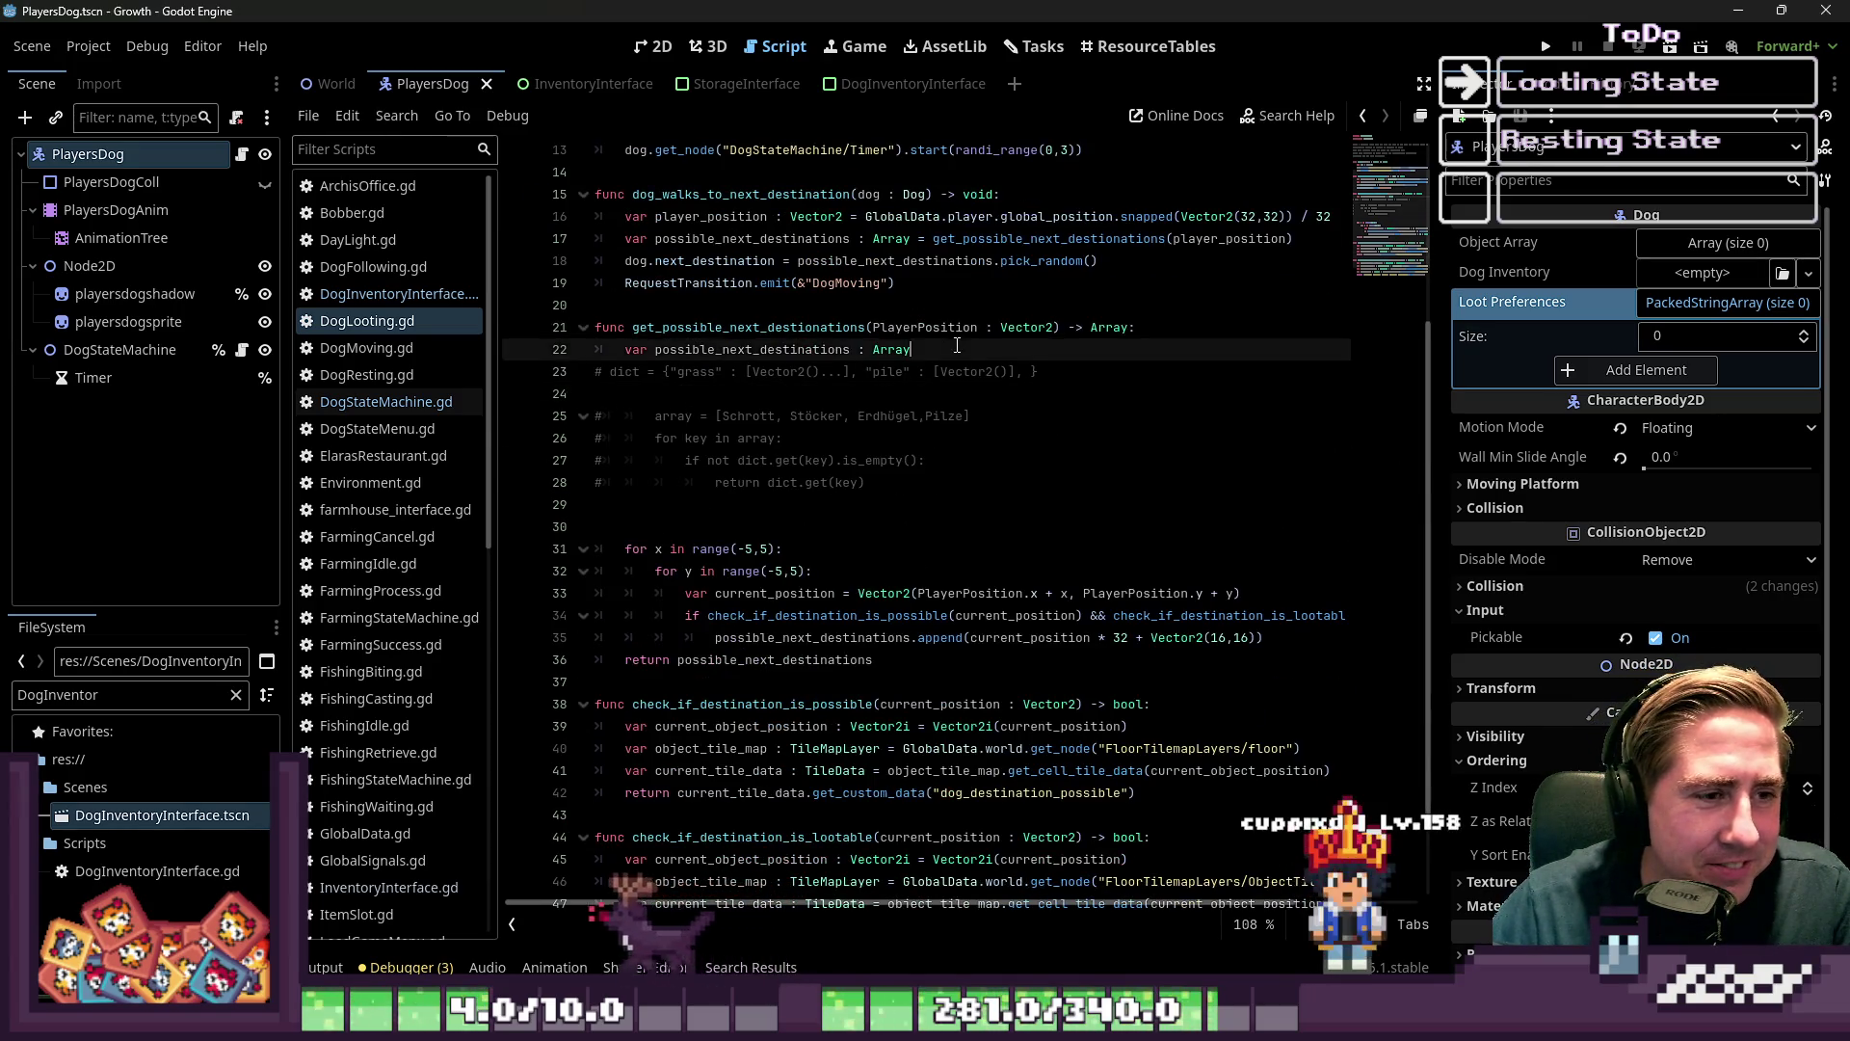
key("Return")
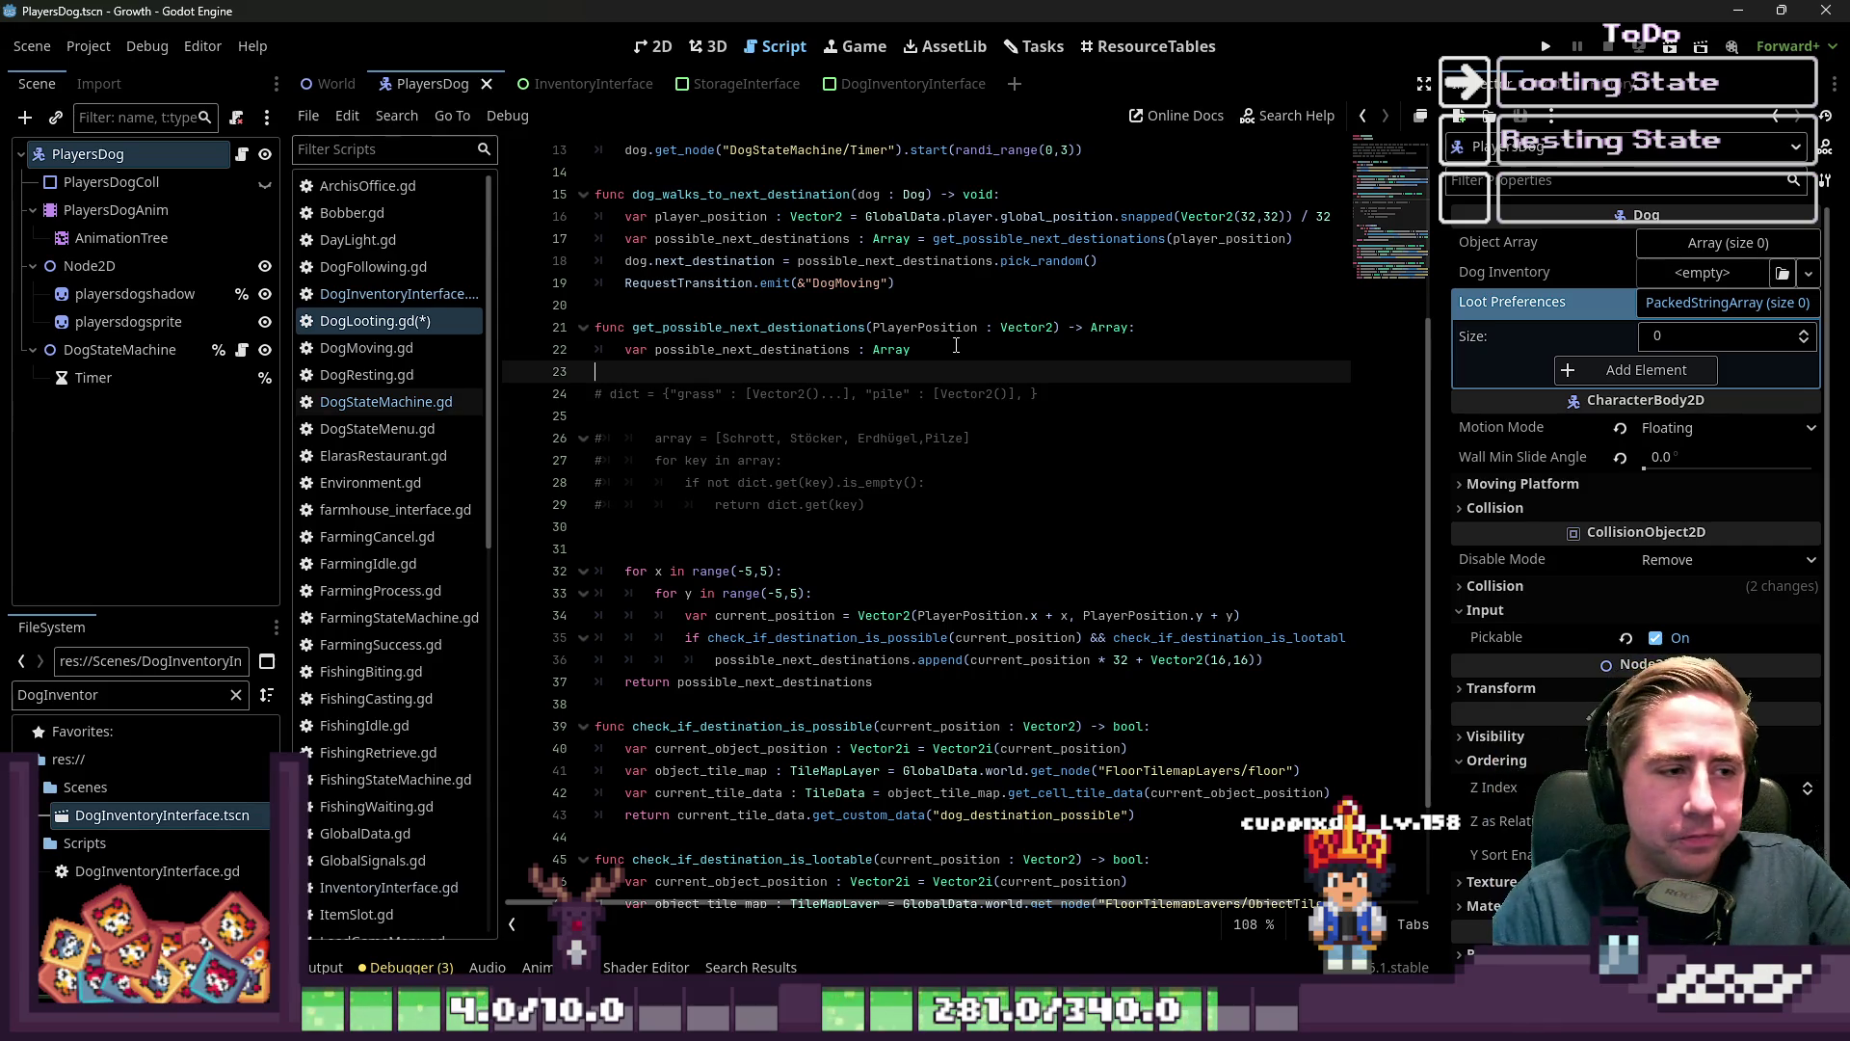
key("Down")
key("Down")
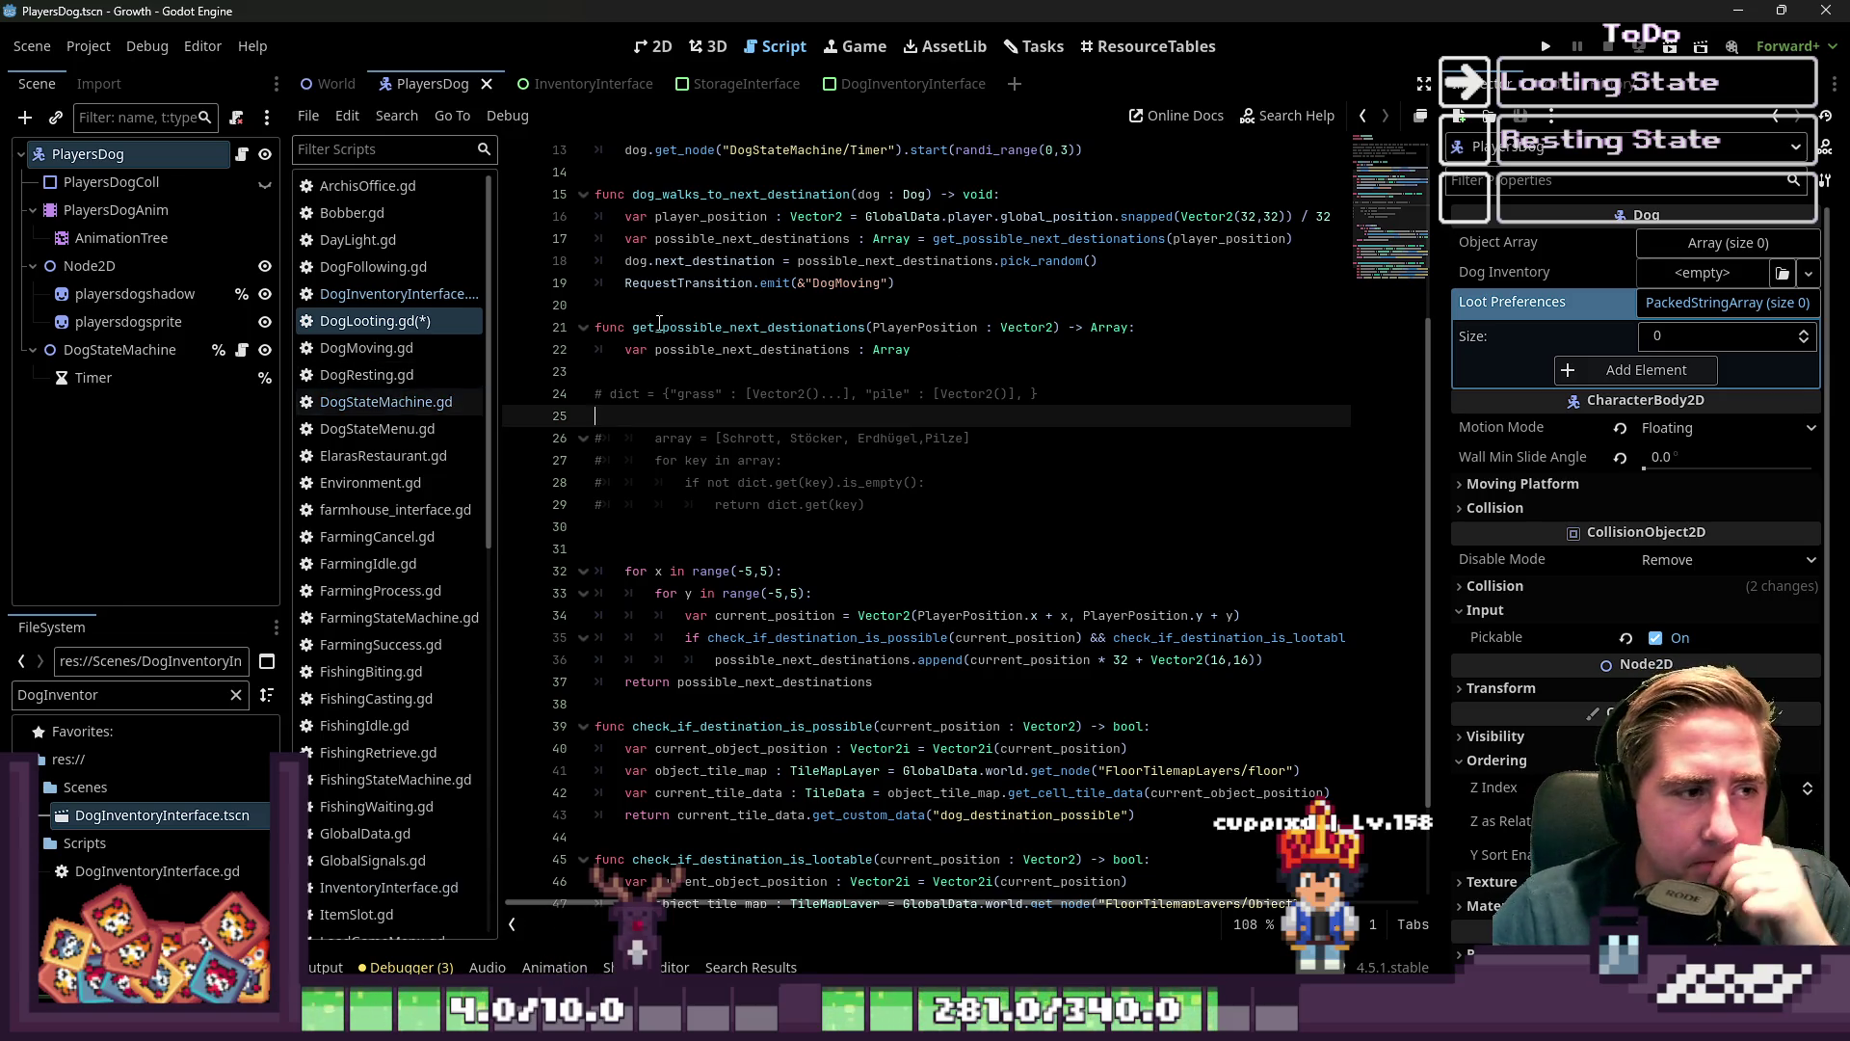
left_click(751, 286)
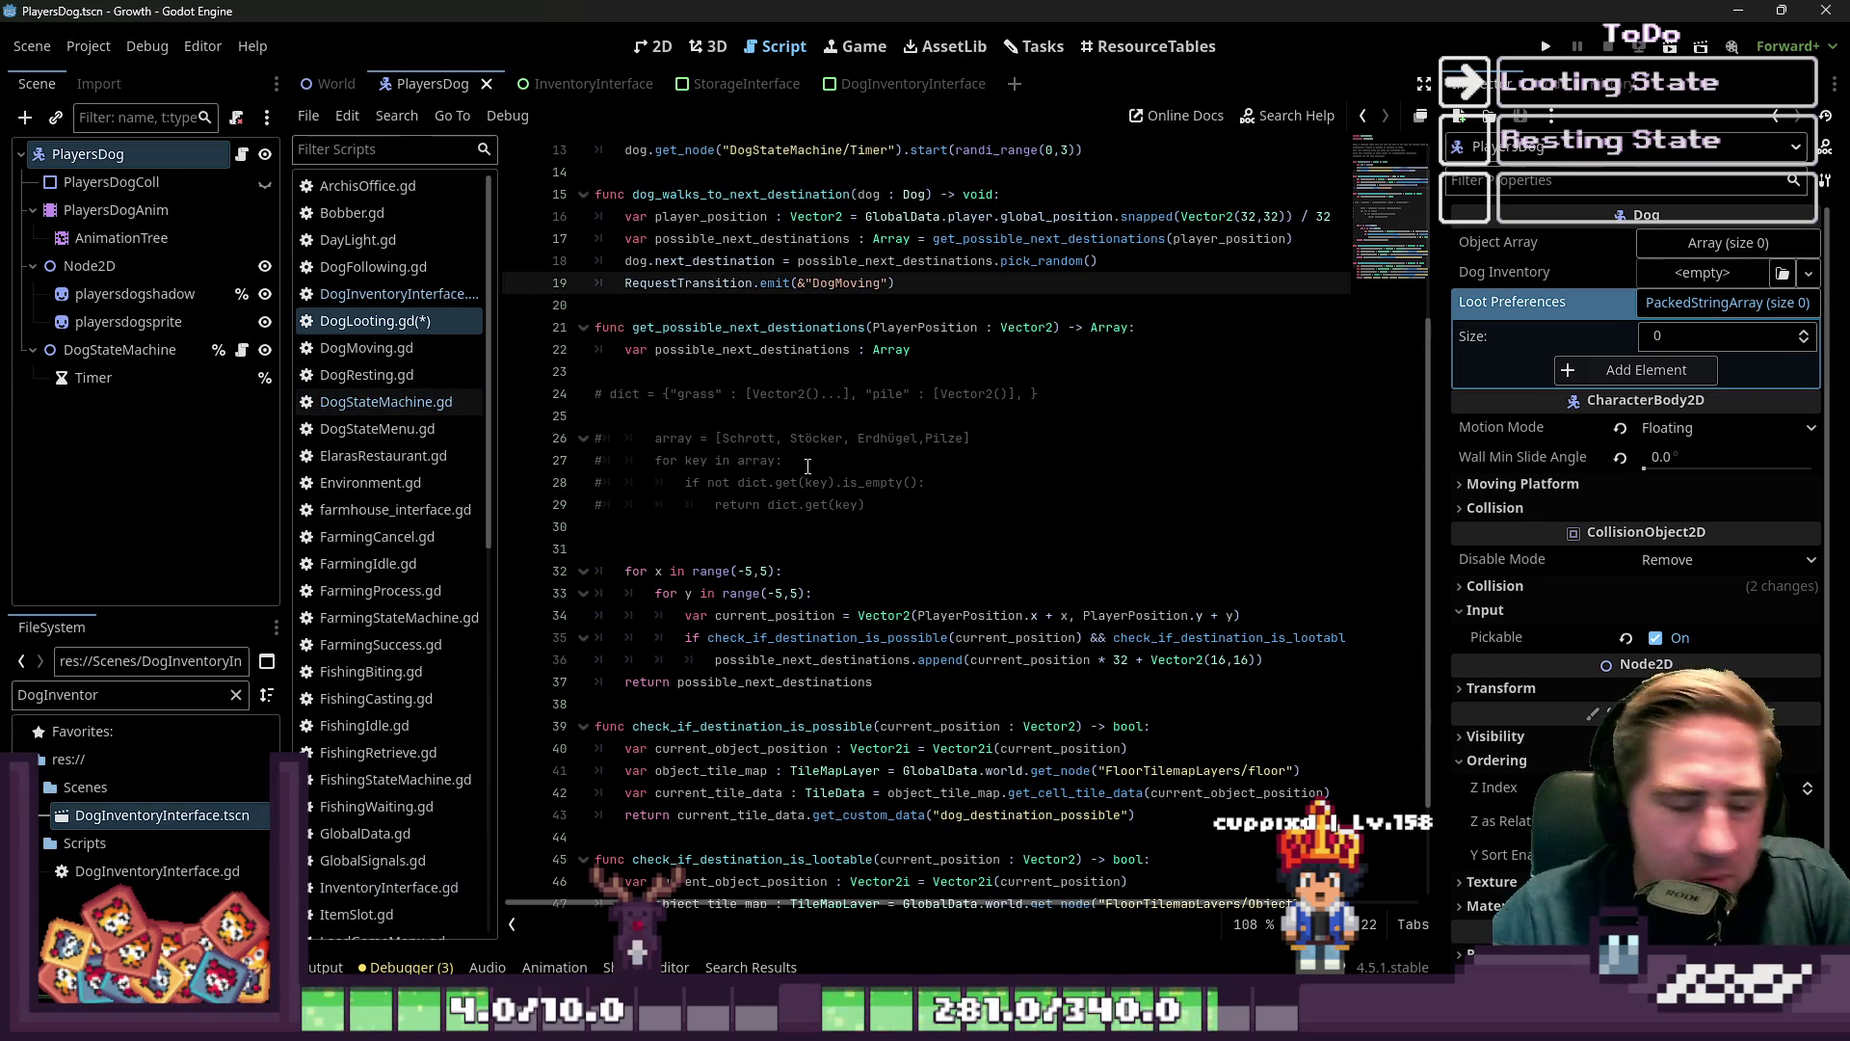
scroll(663, 334, "up", 4)
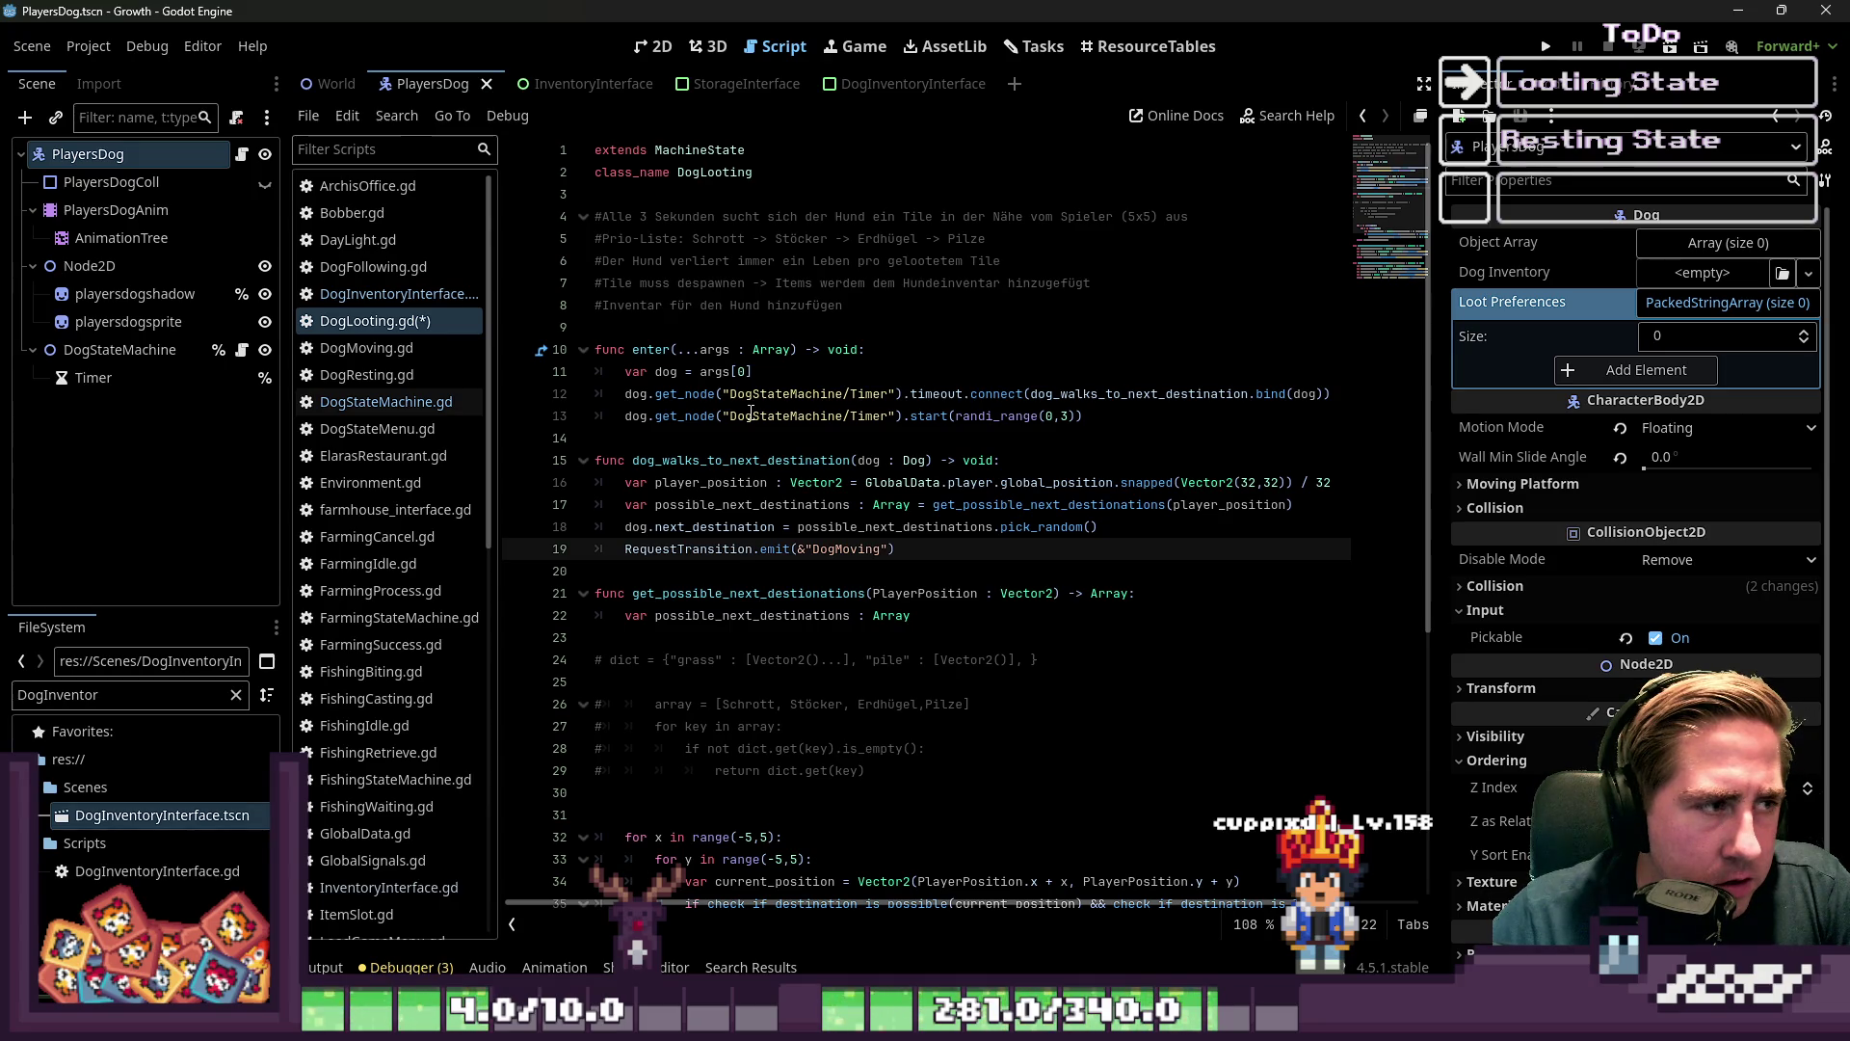
- Reopen PlayersDog's Loot Preferences array and add four elements
left_click(1705, 307)
left_click(1706, 306)
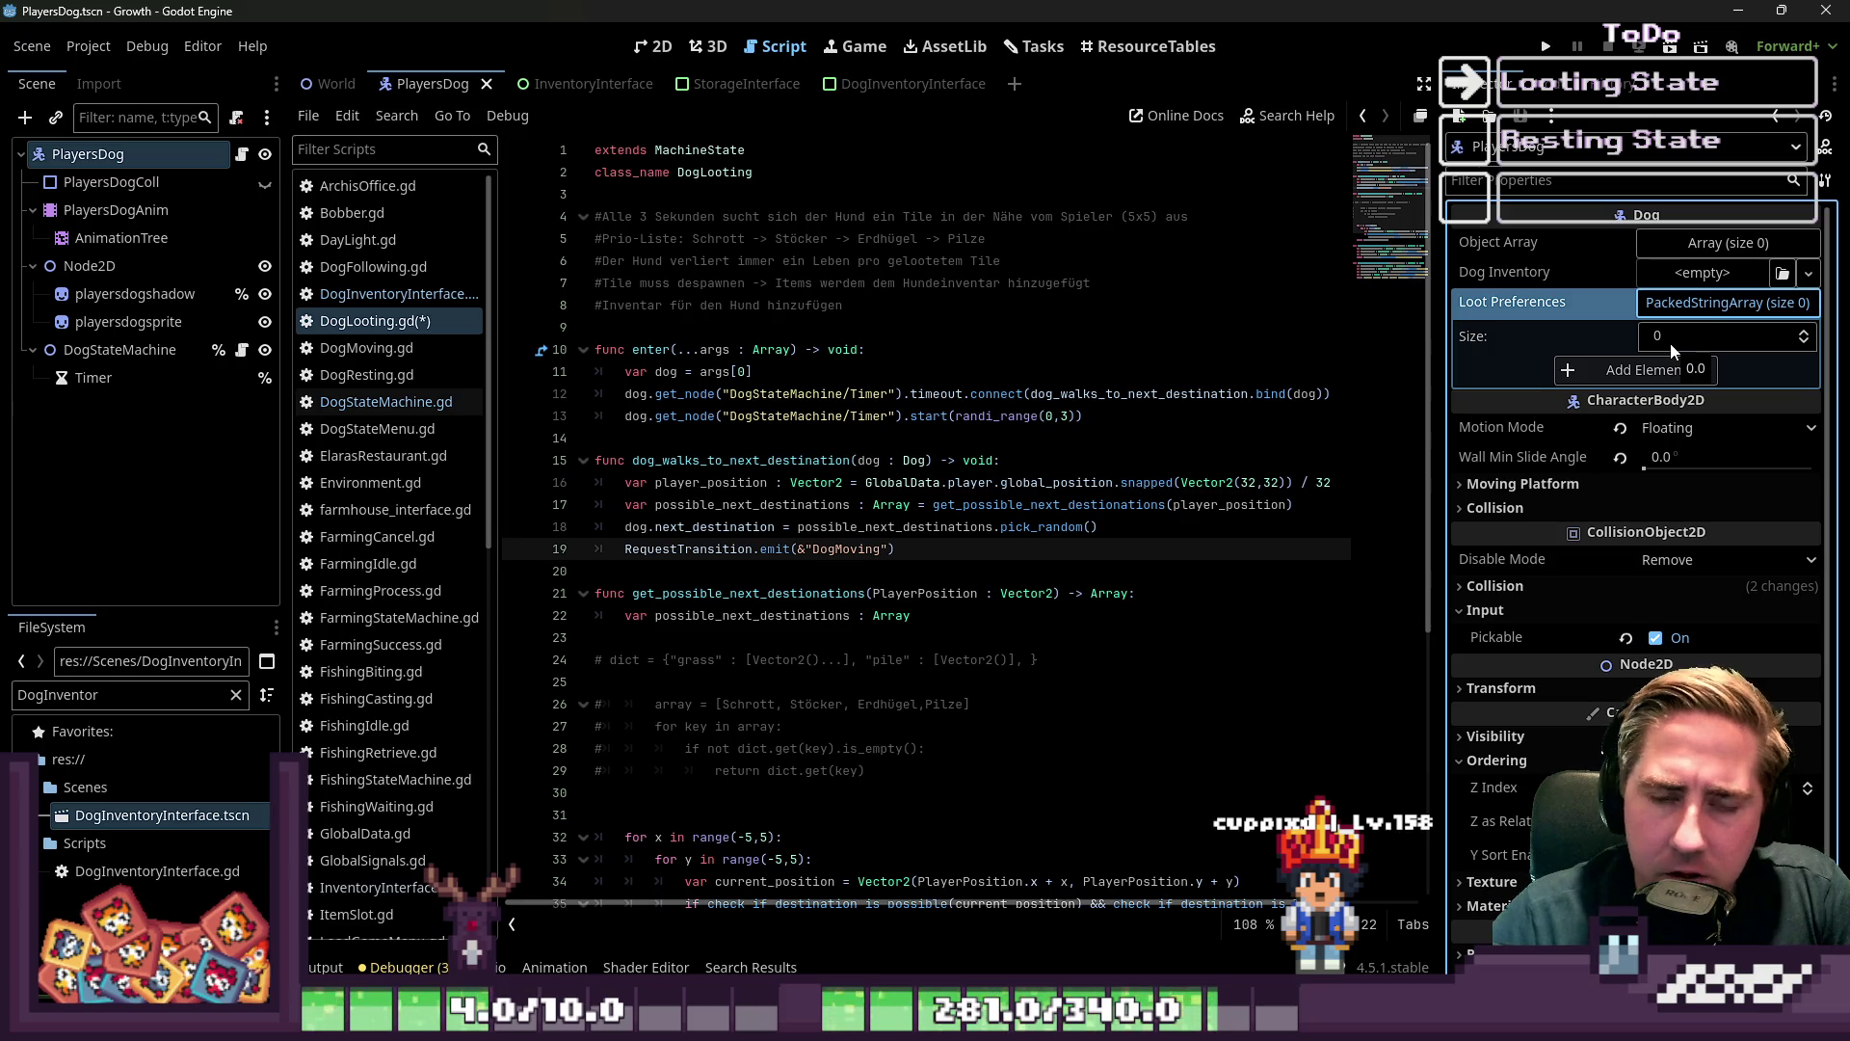
left_click(118, 202)
left_click(135, 144)
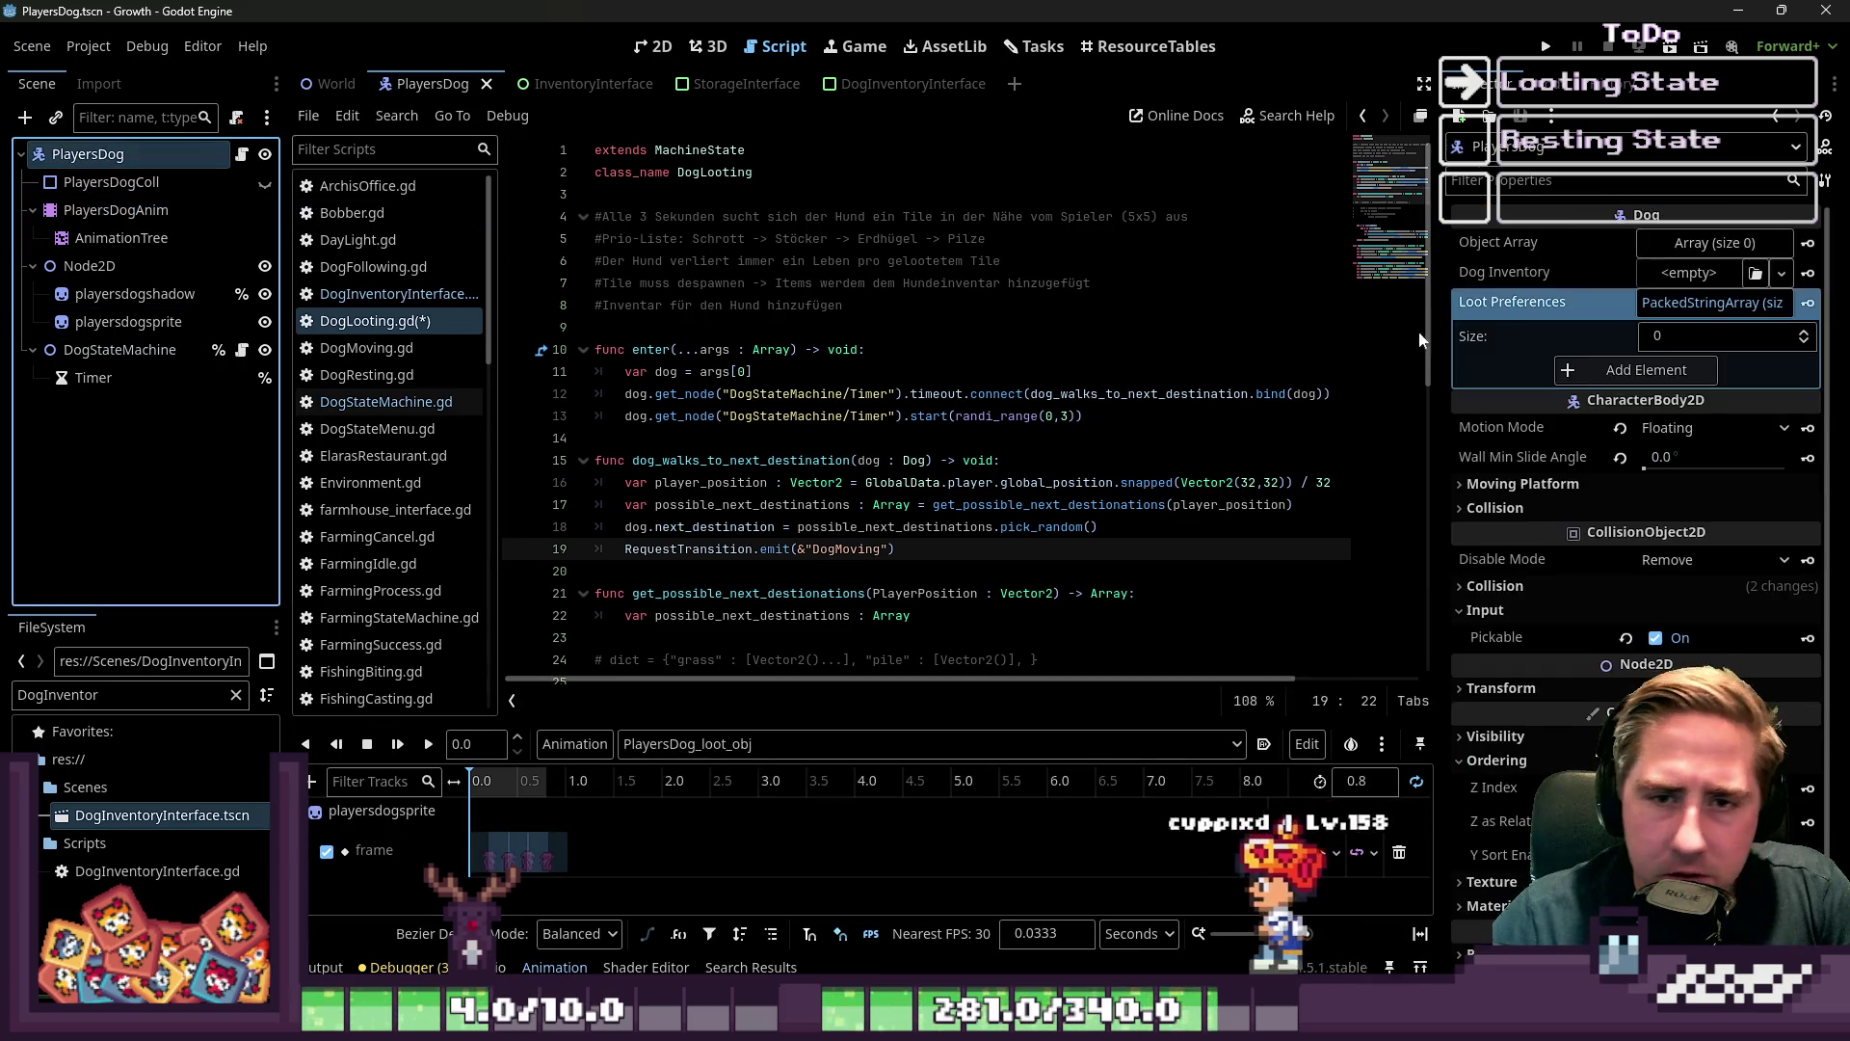
left_click(1647, 370)
left_click(1647, 409)
left_click(1644, 439)
left_click(1641, 472)
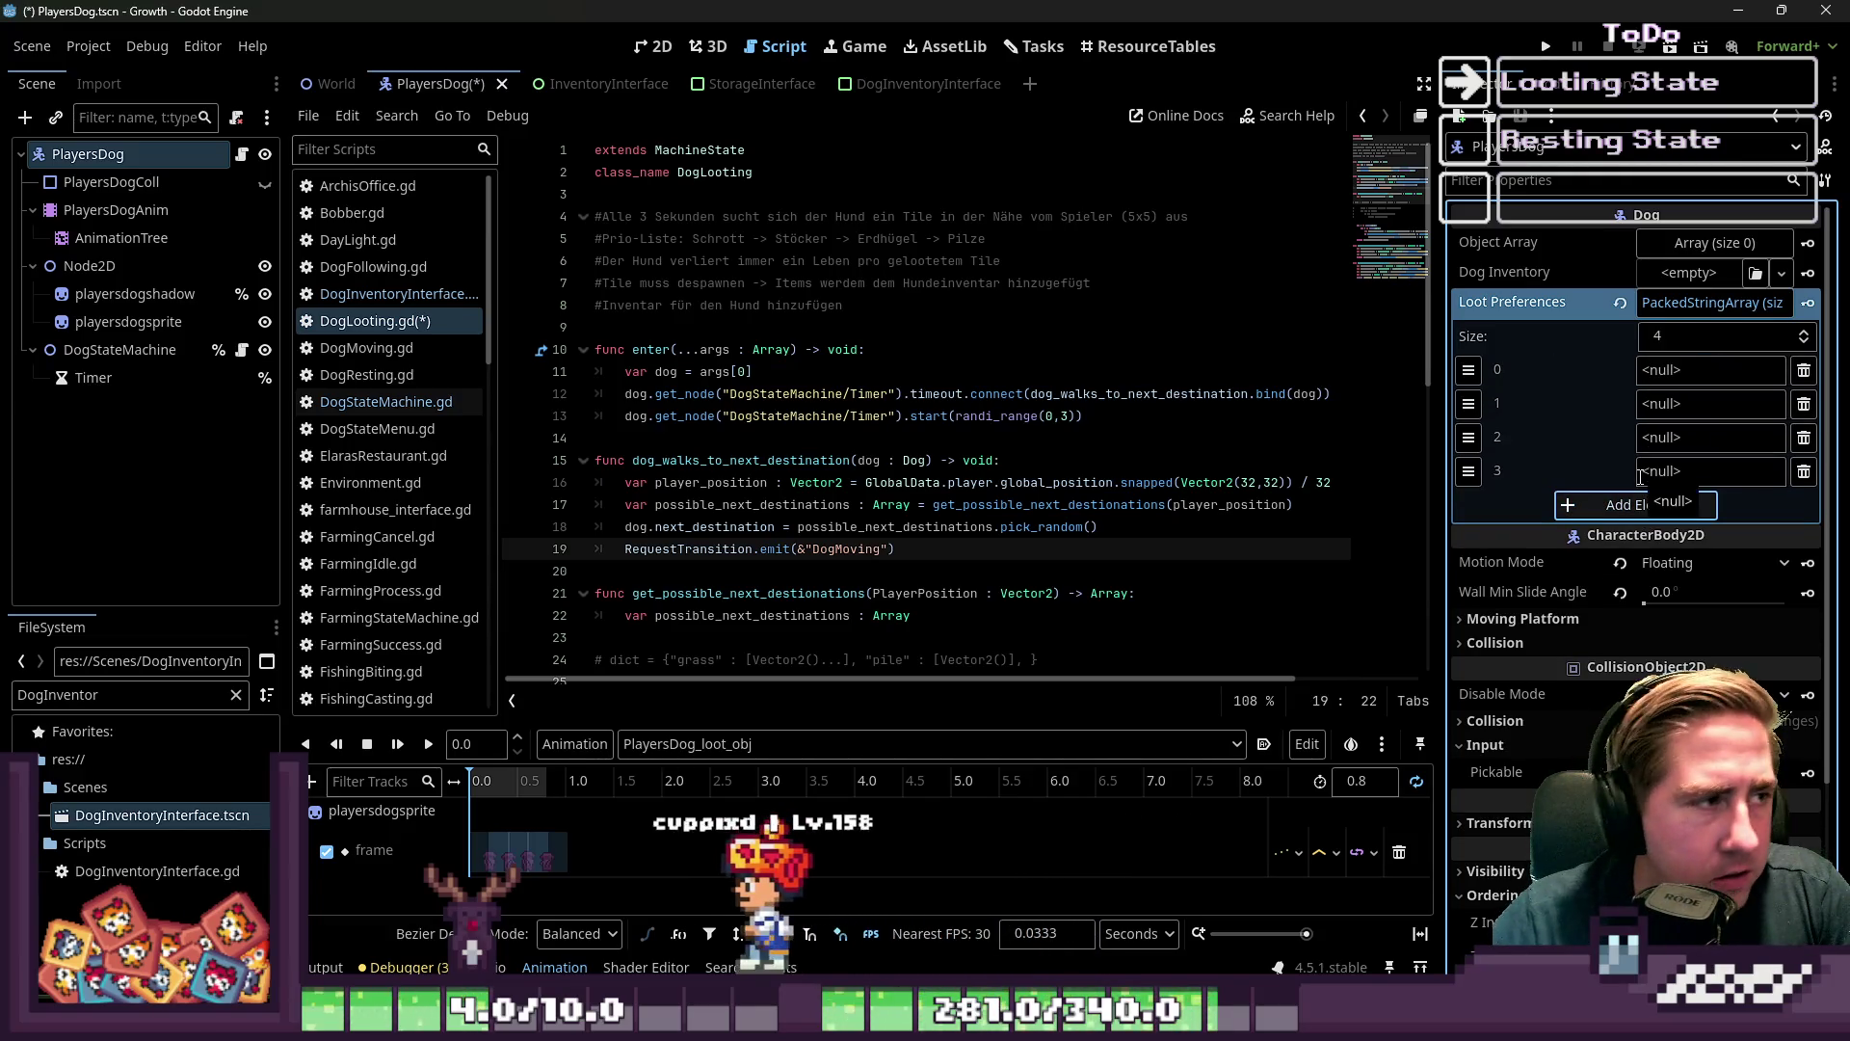
- Fill elements 0–2 with scrap, stick and pile, and clear element 3's placeholder
left_click(1675, 364)
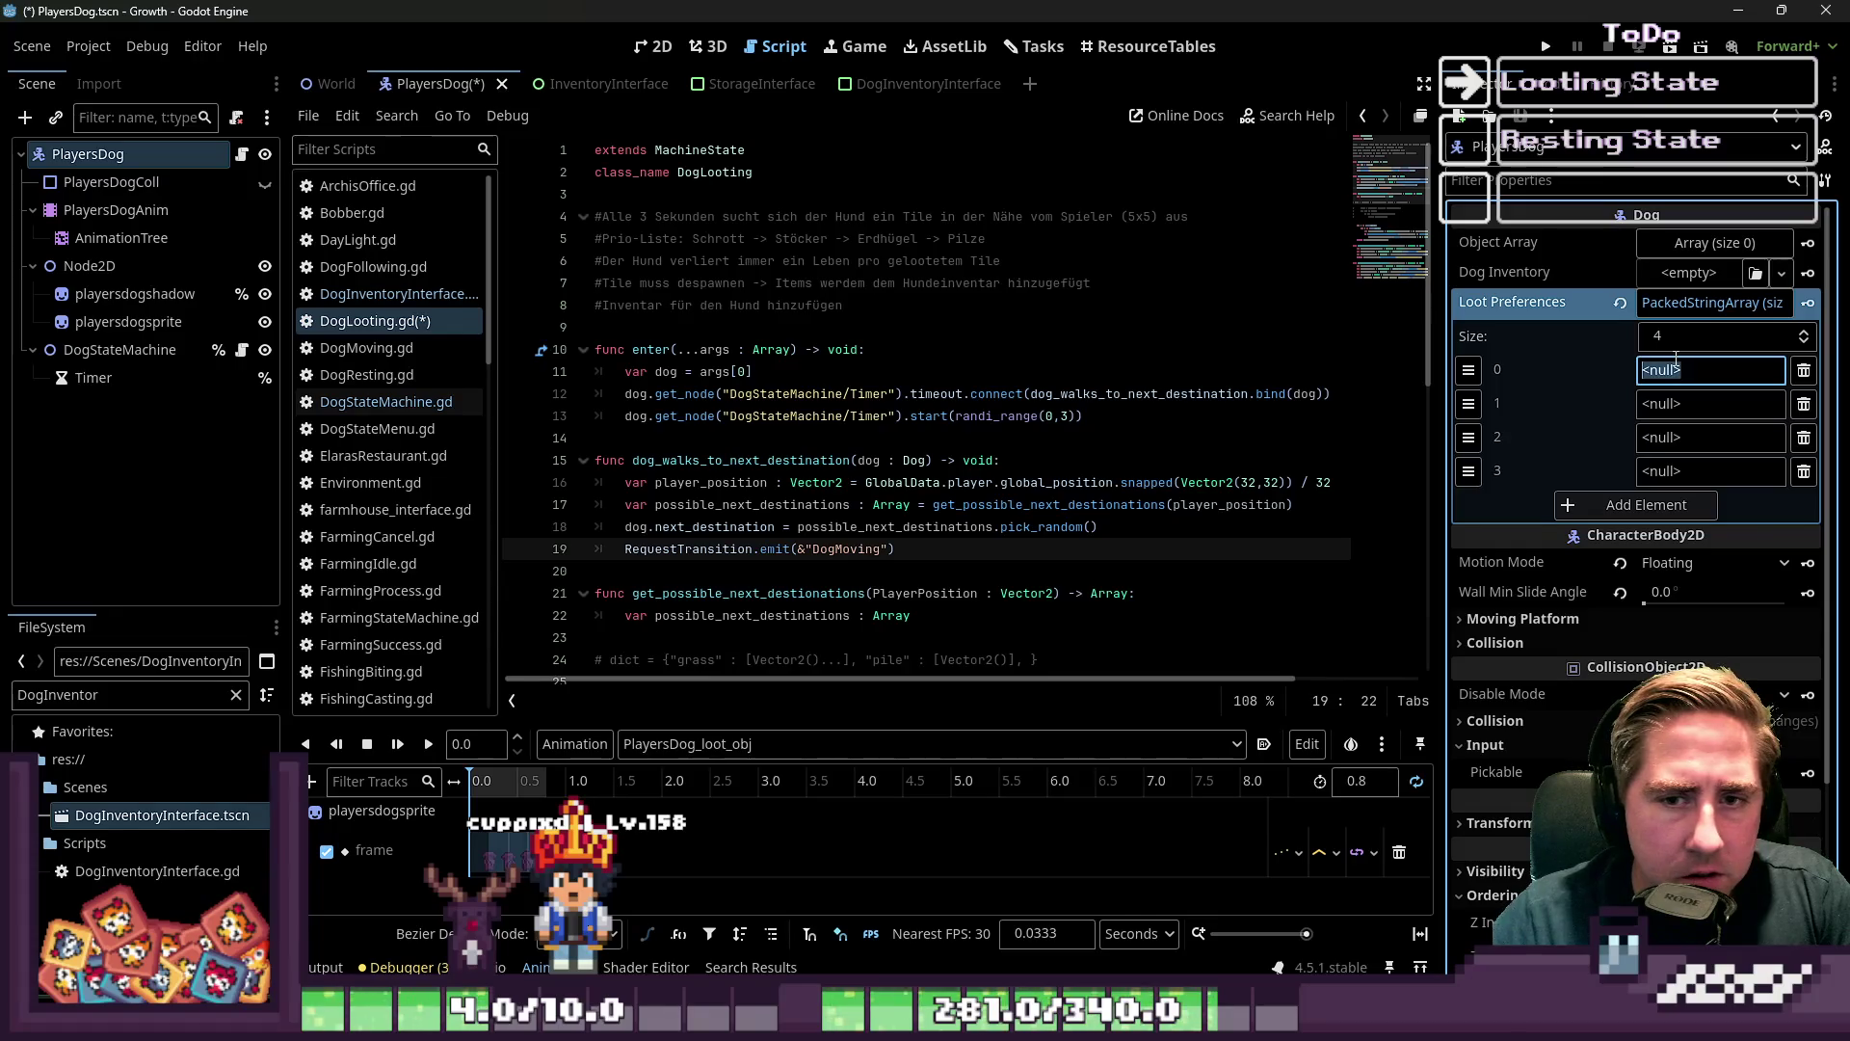
type("scrap")
left_click(1680, 405)
type("stic")
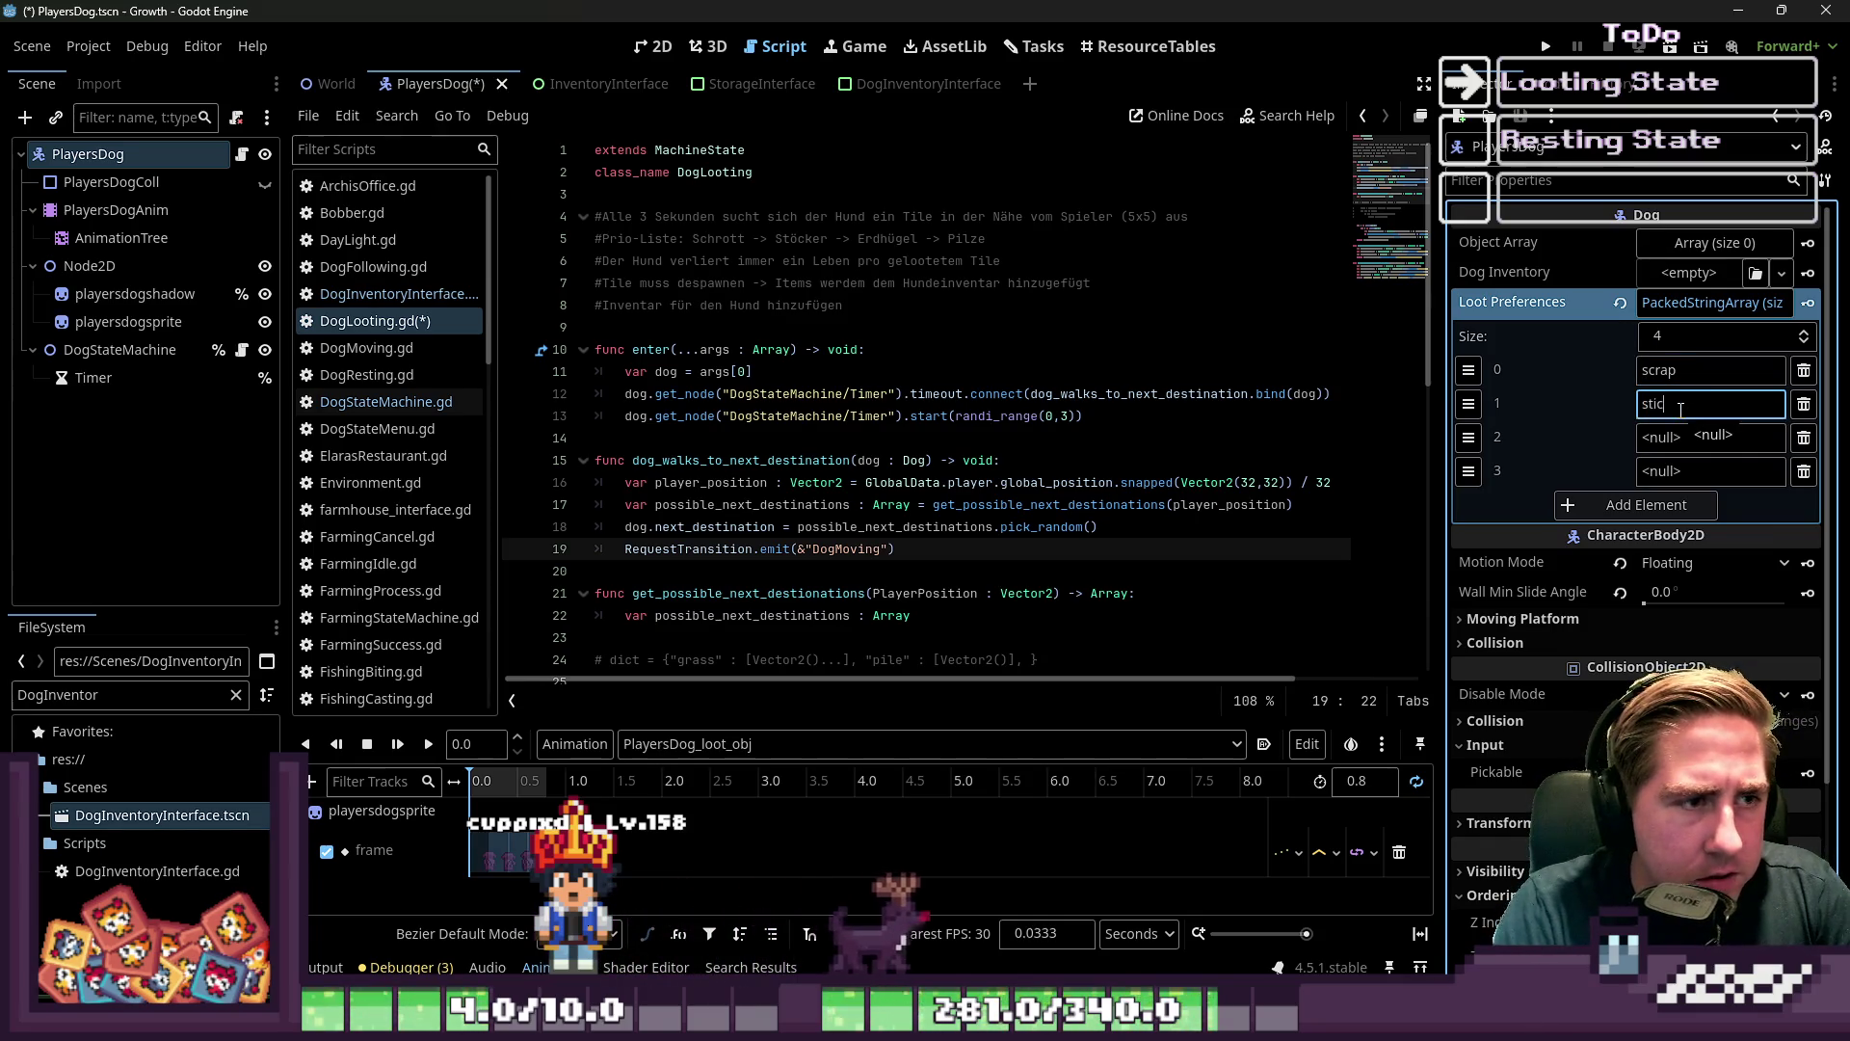
type("k")
left_click(1732, 440)
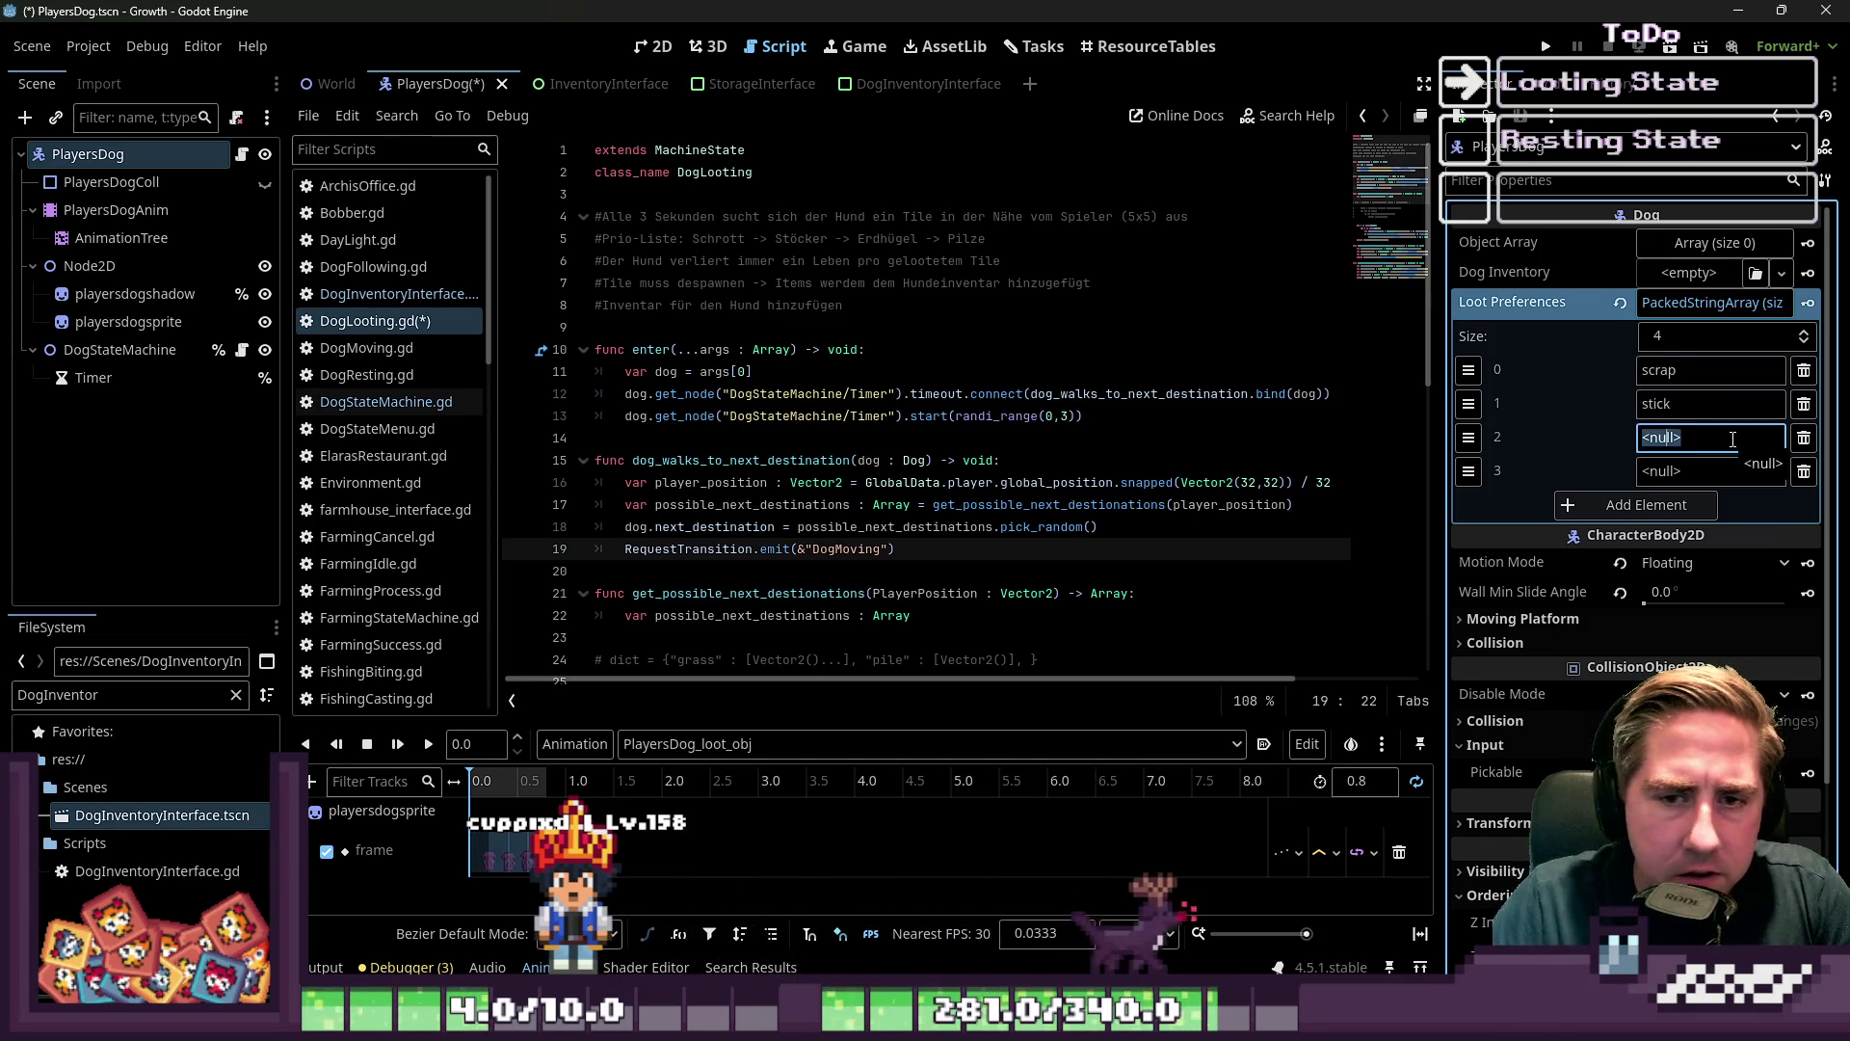
type("pile")
left_click(1726, 476)
key("BackSpace")
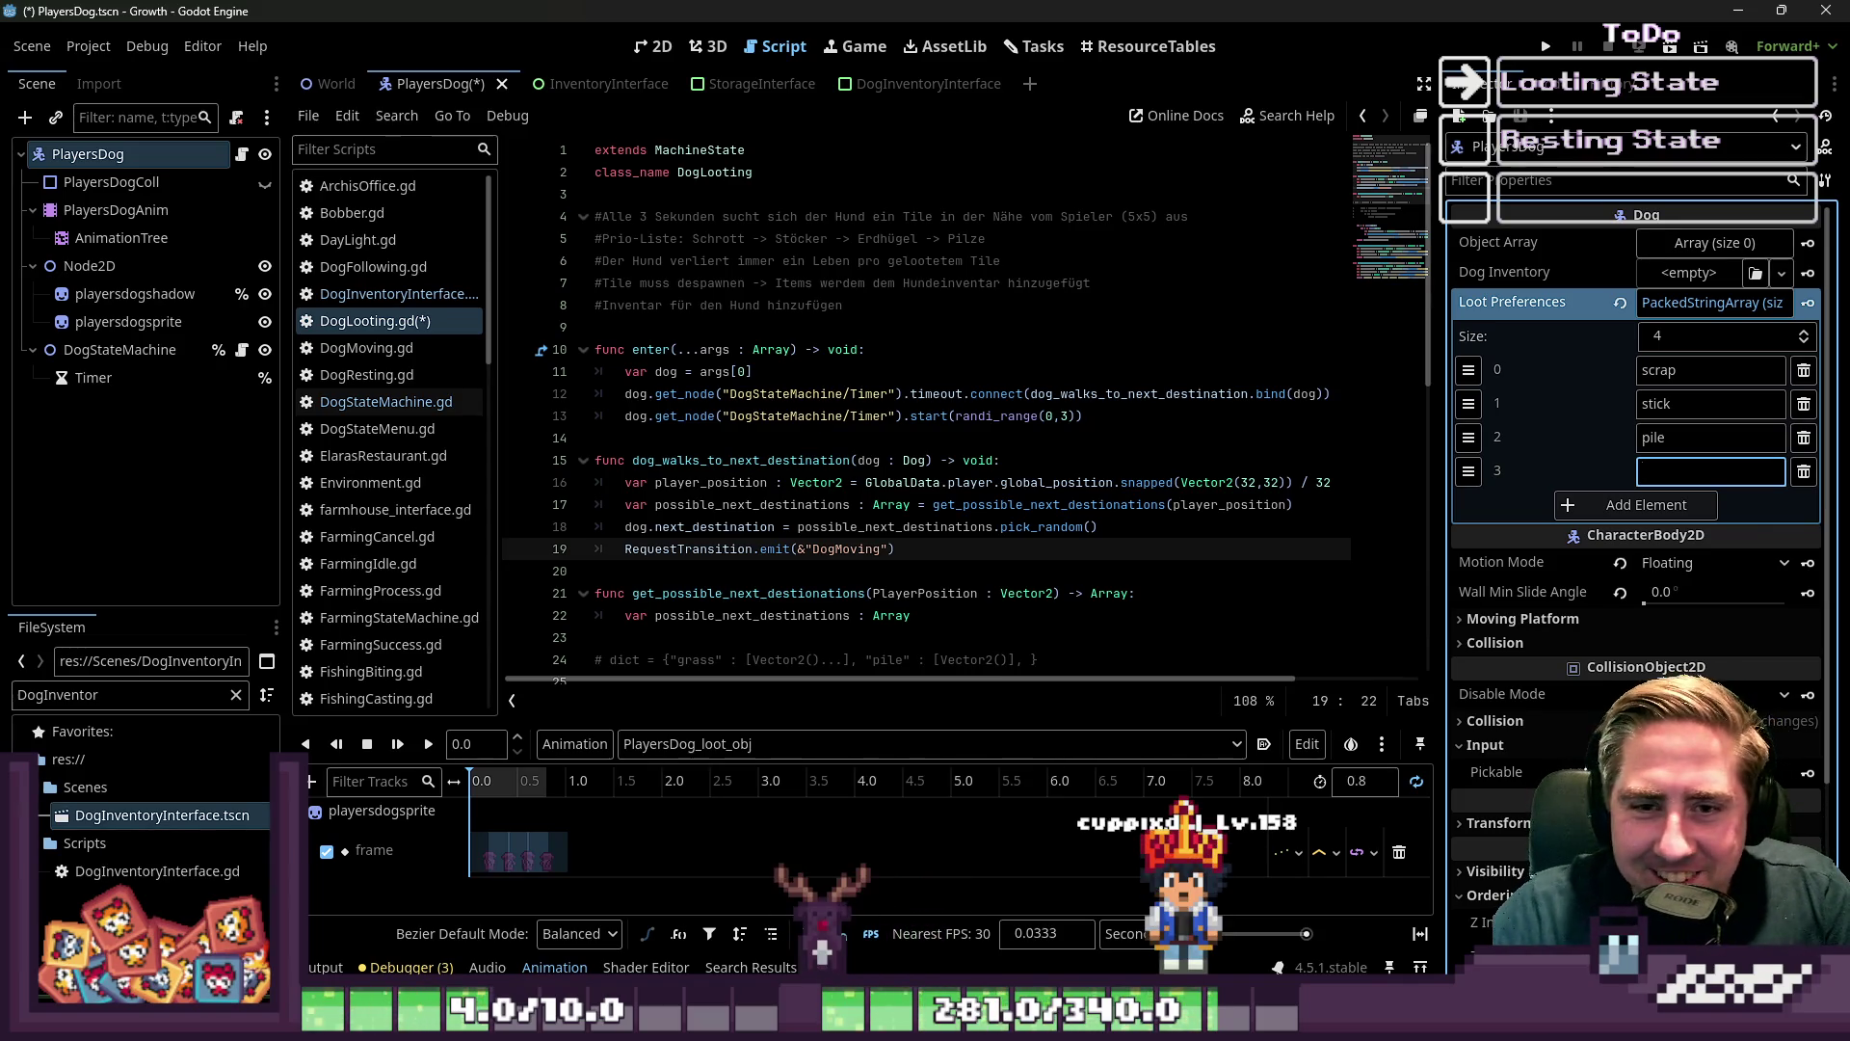
- Enter mushroom as the fourth Loot Preferences entry
left_click(867, 481)
left_click(868, 571)
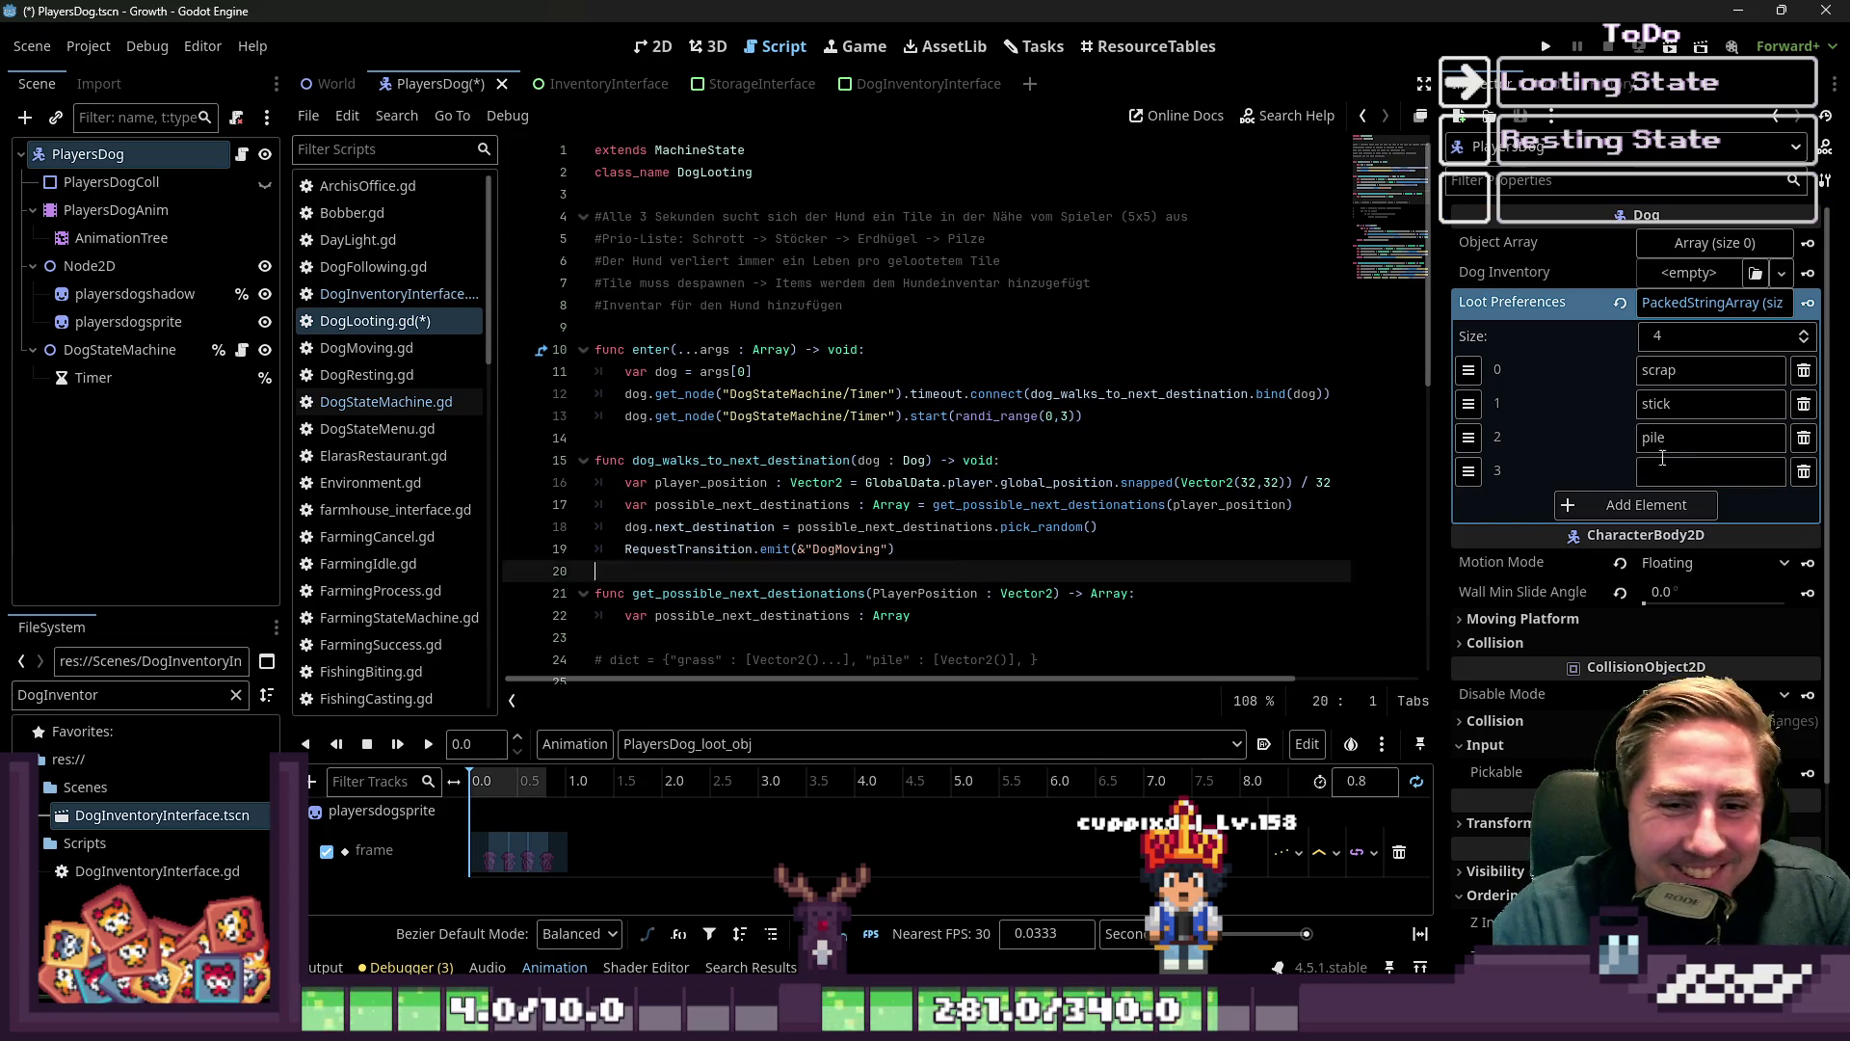
left_click(1682, 475)
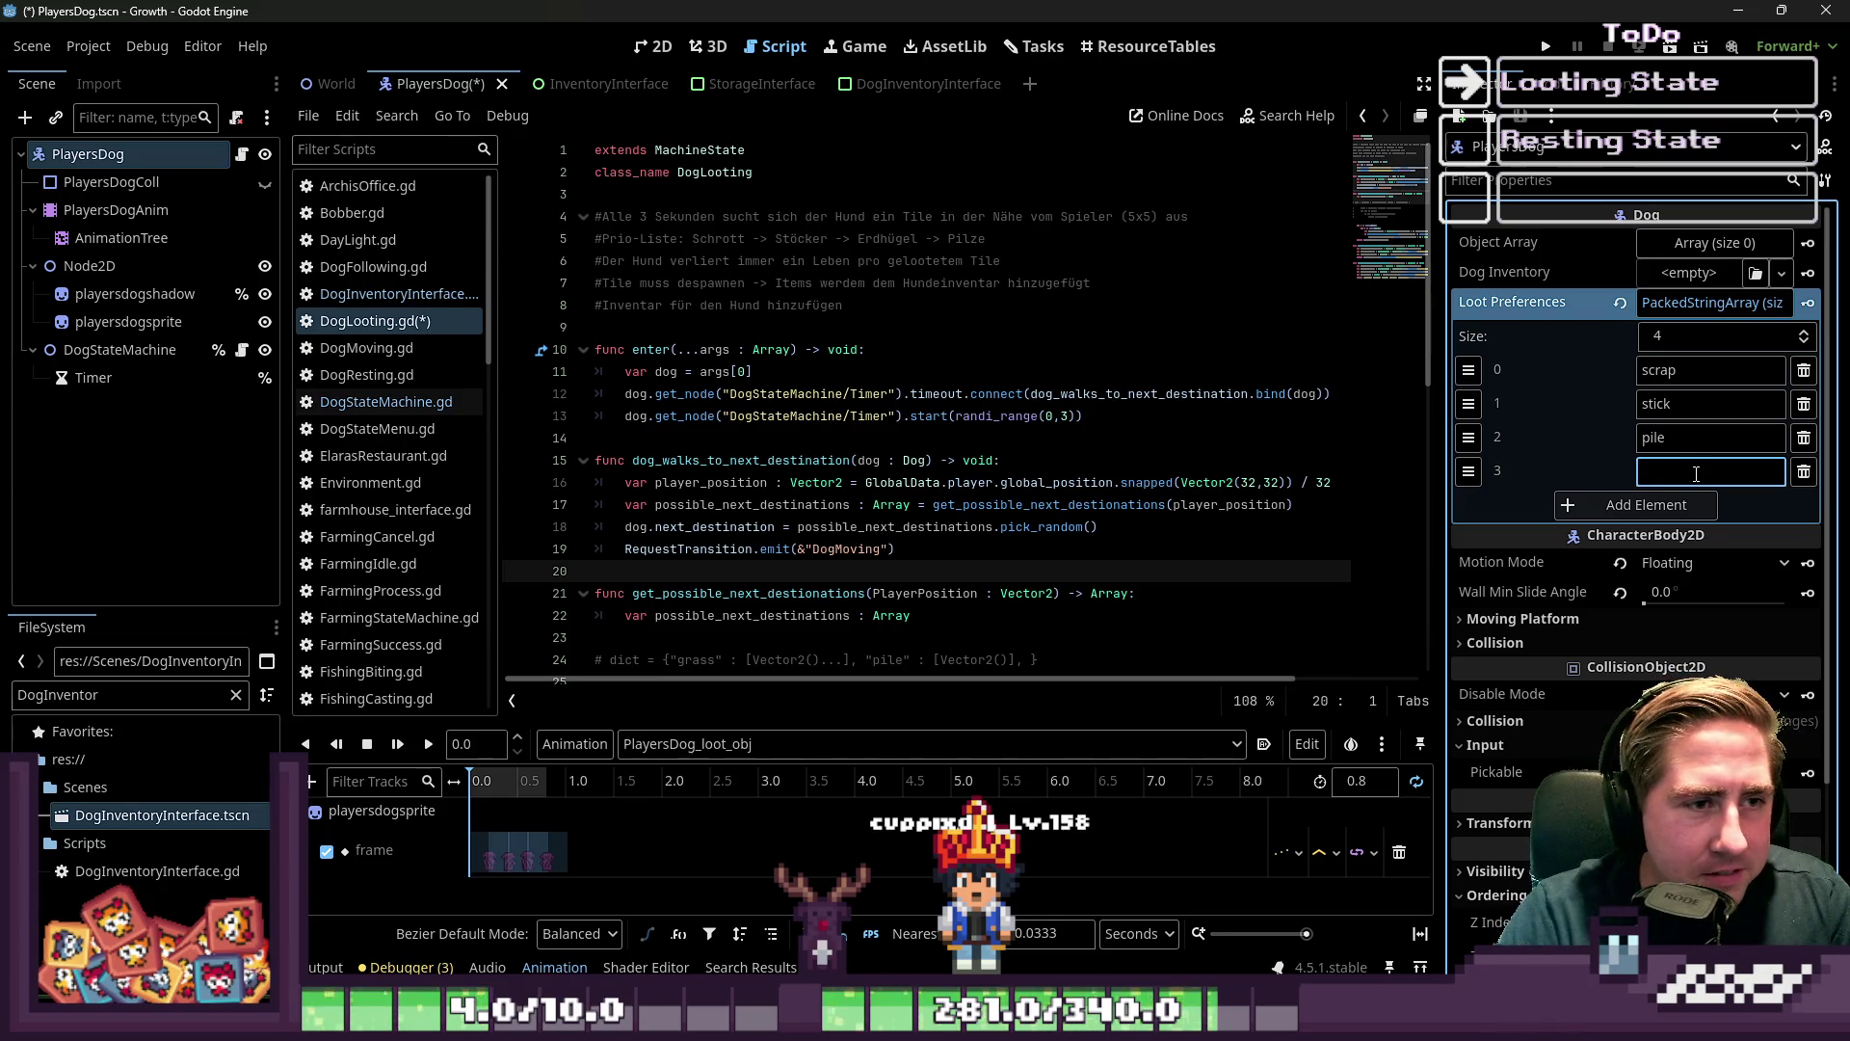
type("m")
type("om")
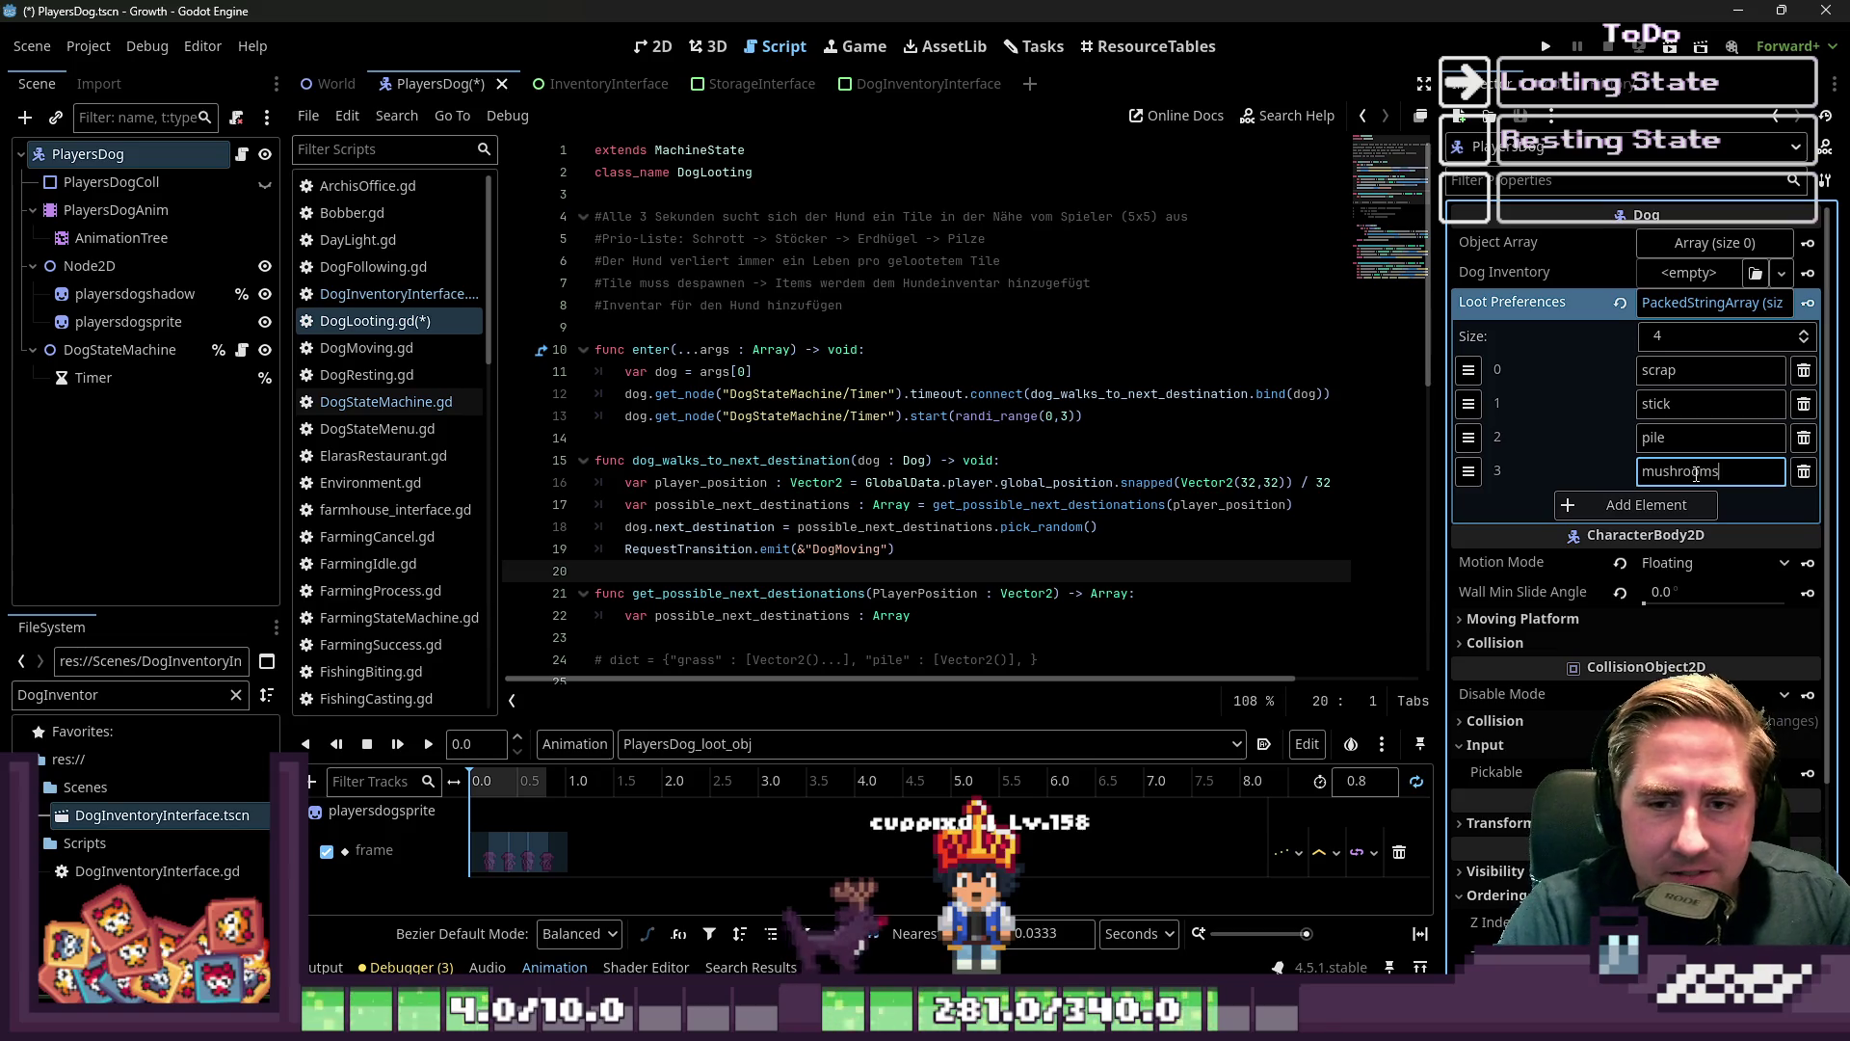
left_click(1329, 394)
left_click(1688, 305)
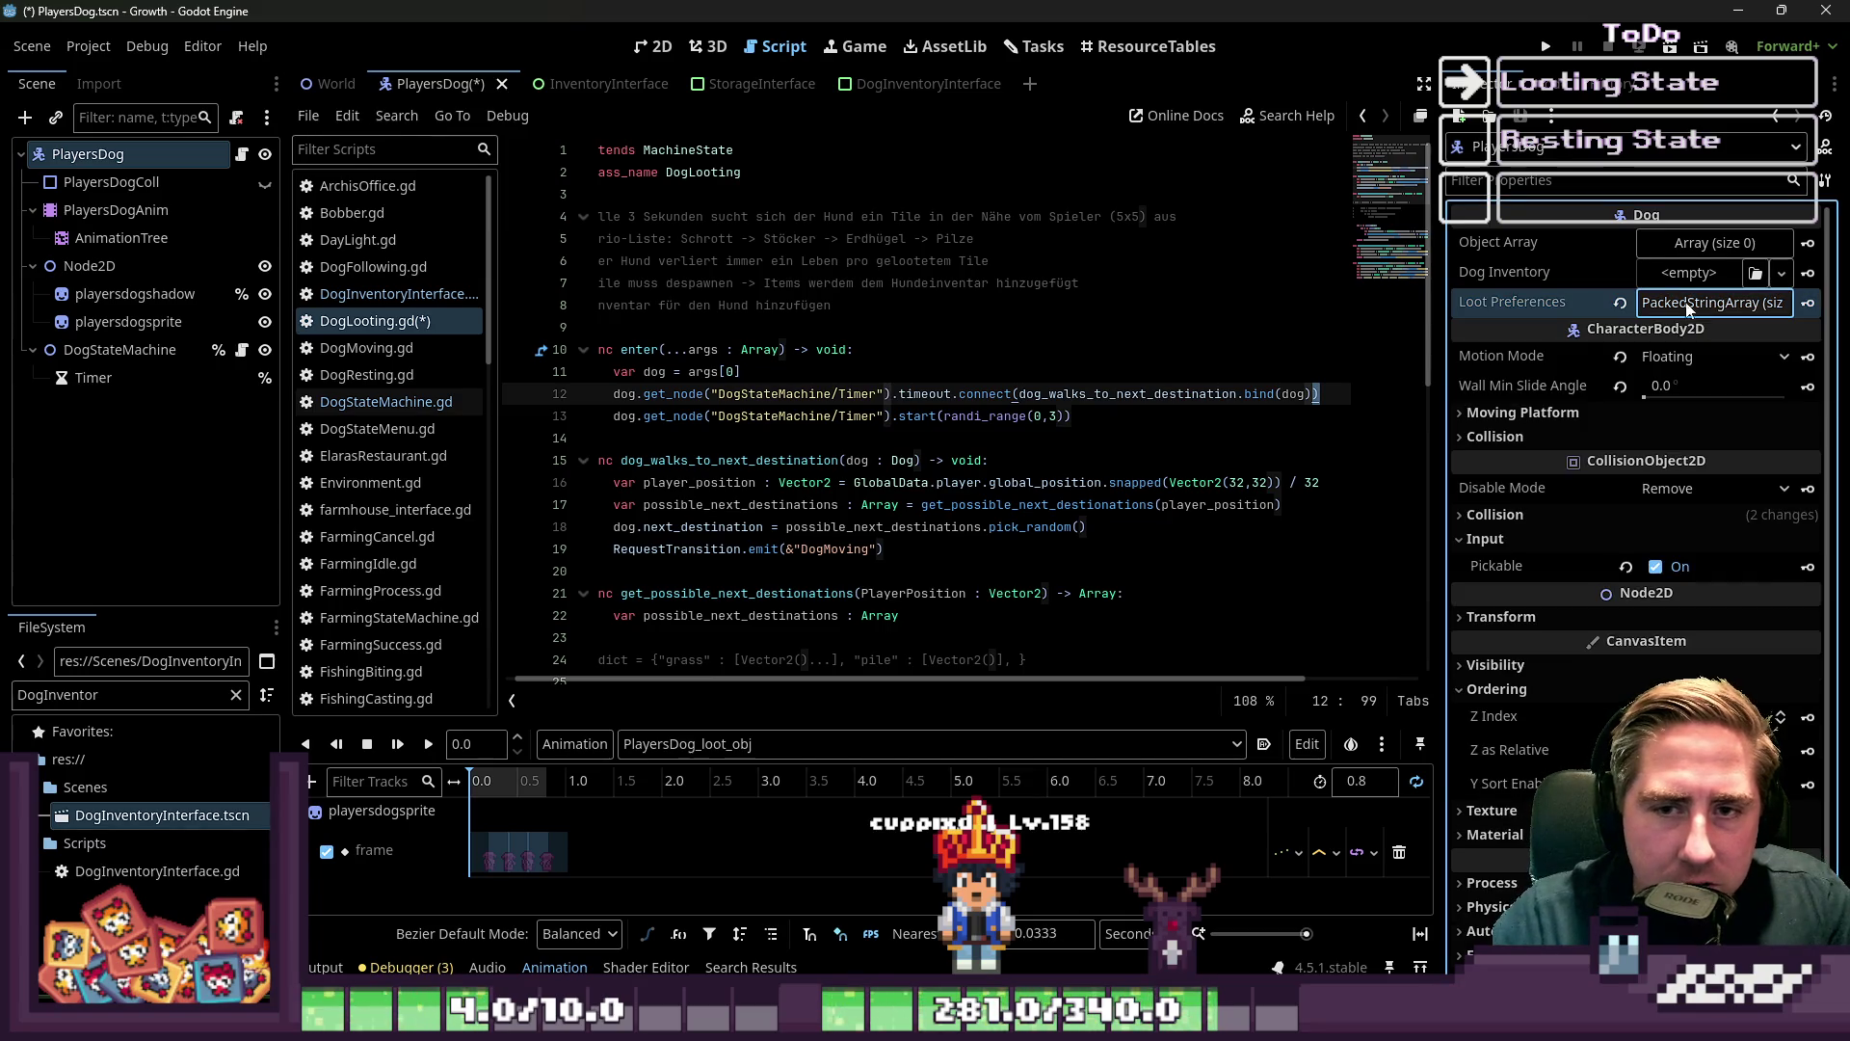
- Resize the Inspector dock, reselect PlayersDog, and save the project with Ctrl+S
left_click_drag(1445, 350, 1268, 325)
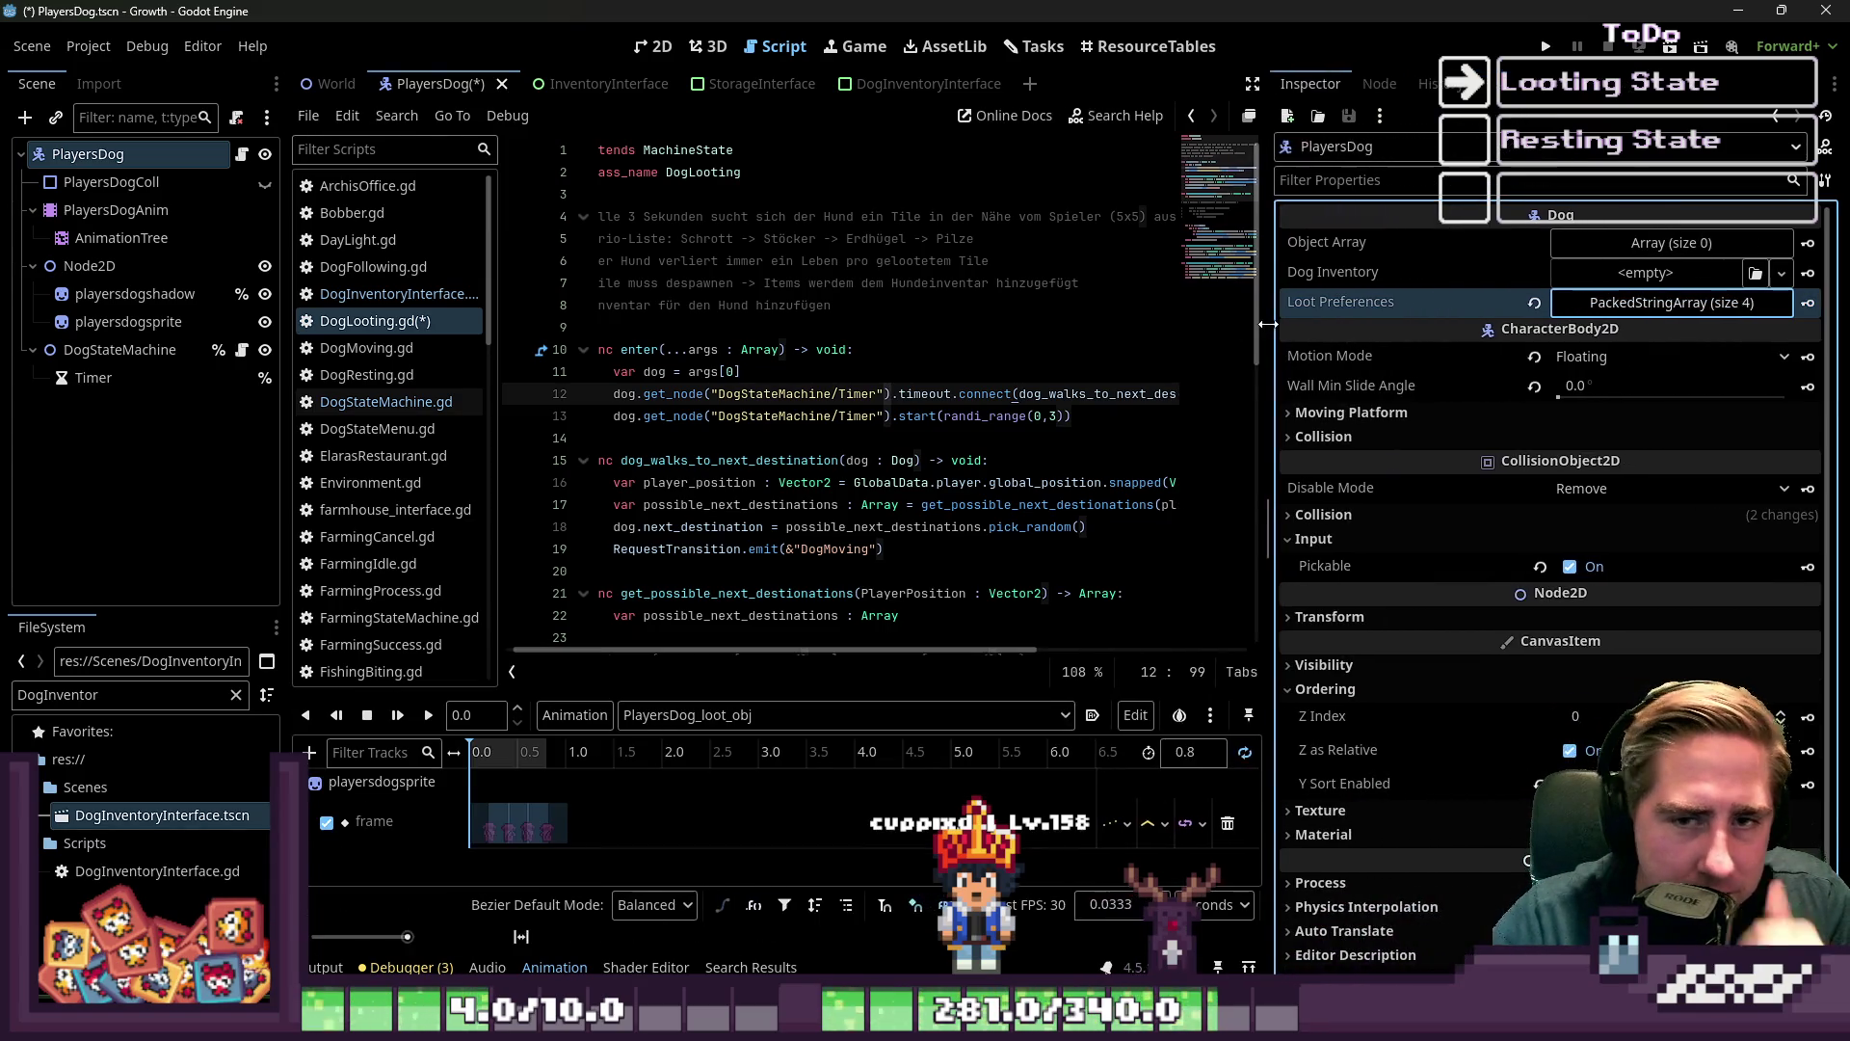
left_click(110, 182)
left_click(152, 153)
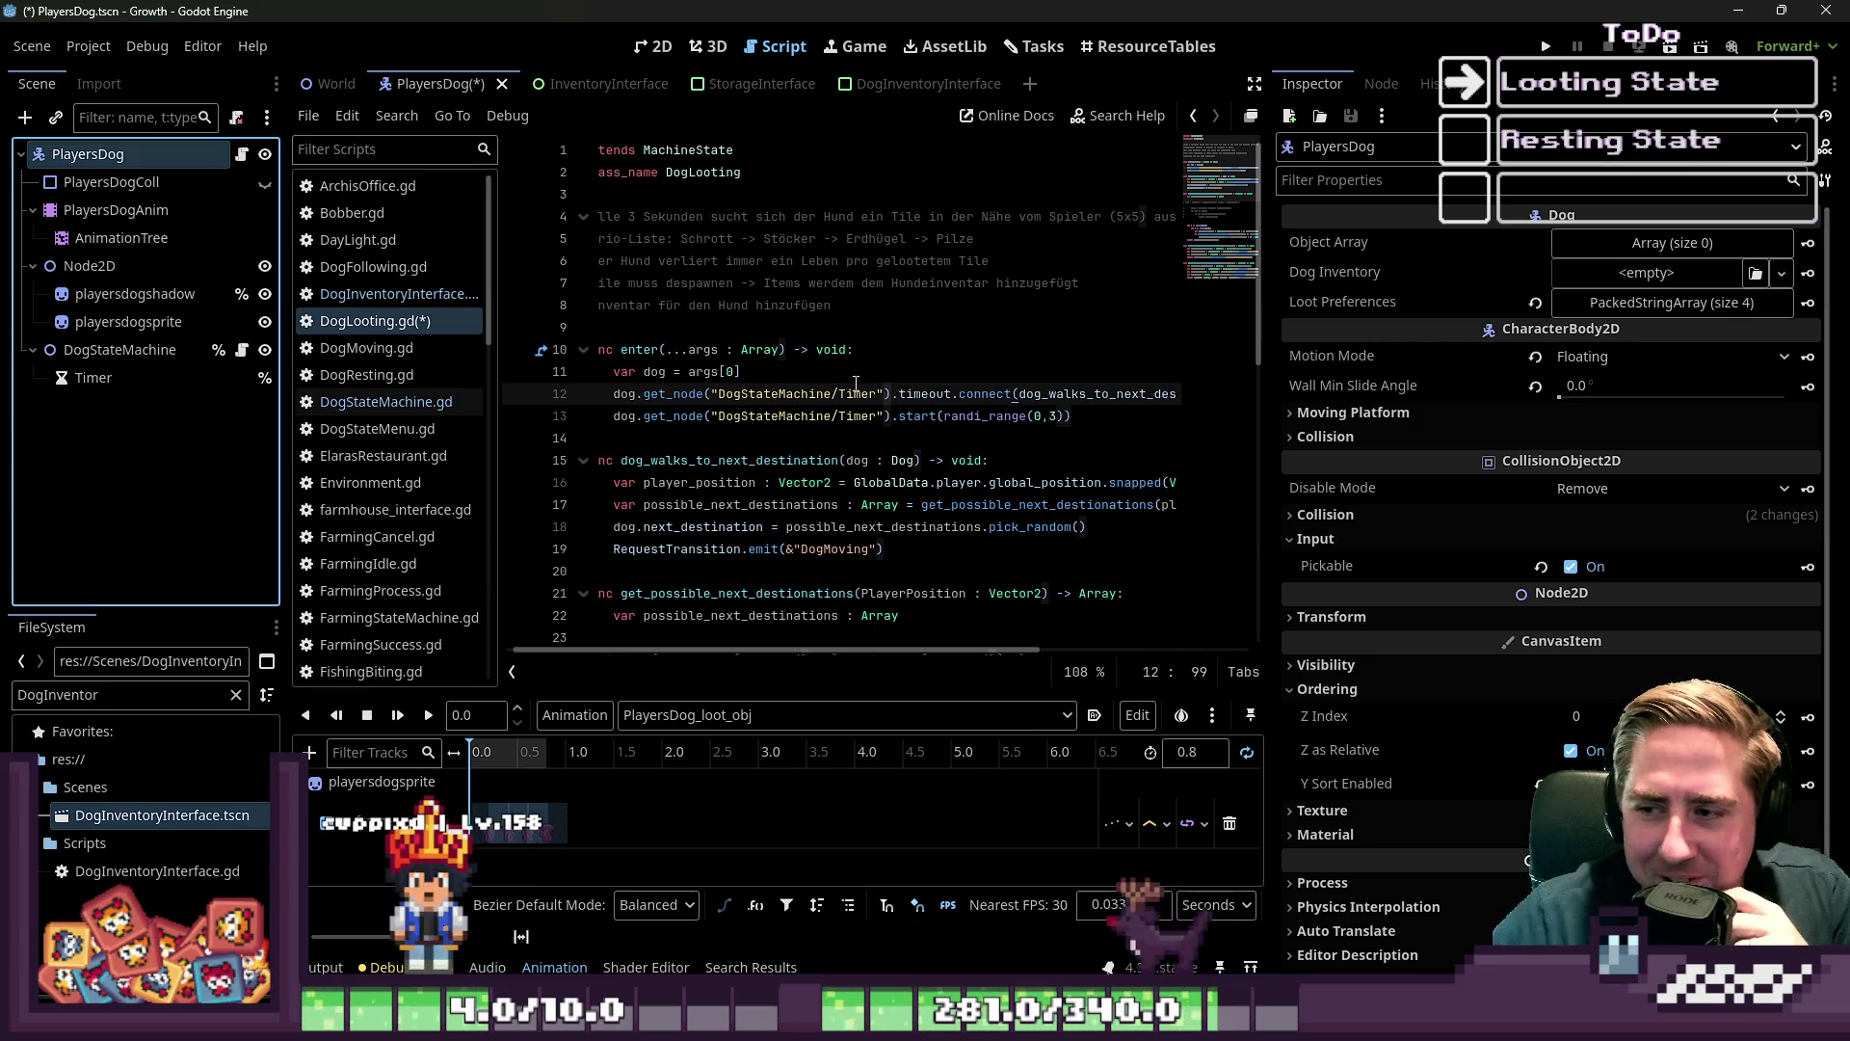
left_click_drag(1268, 390, 1494, 369)
left_click(1060, 438)
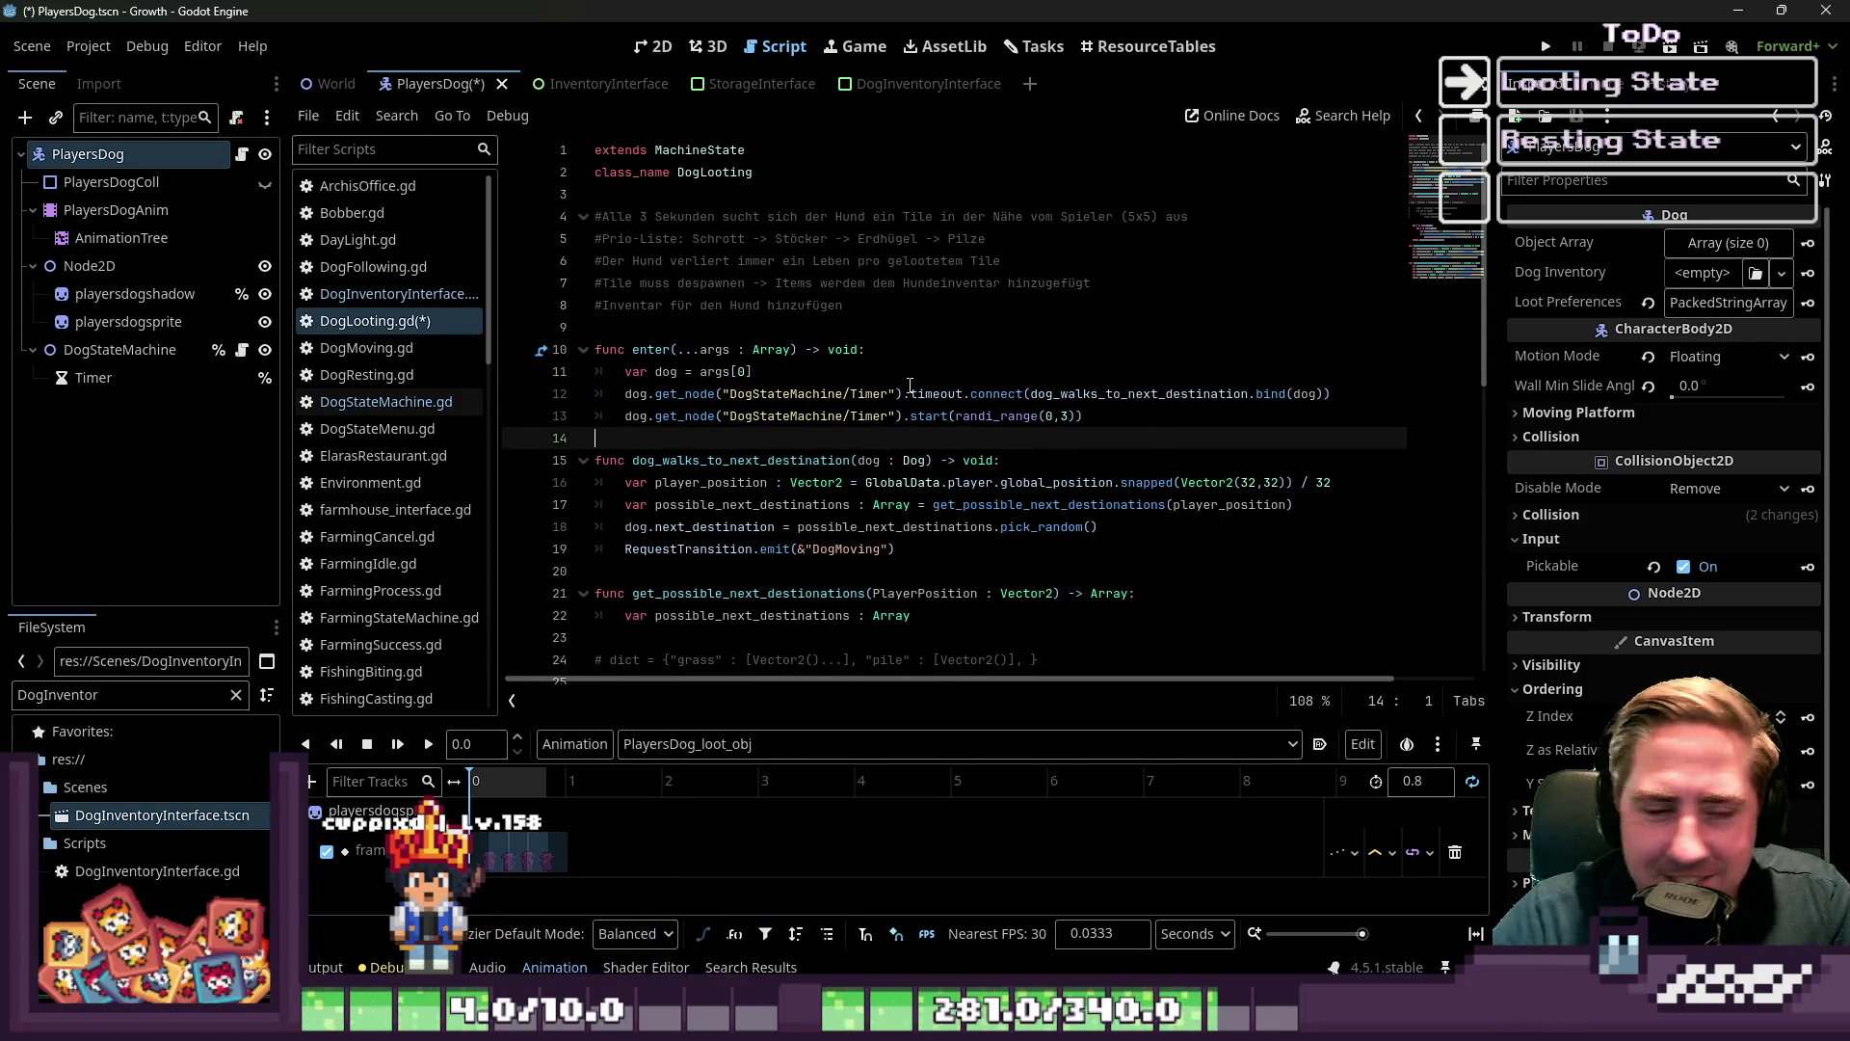
scroll(634, 432, "down", 2)
scroll(634, 433, "up", 2)
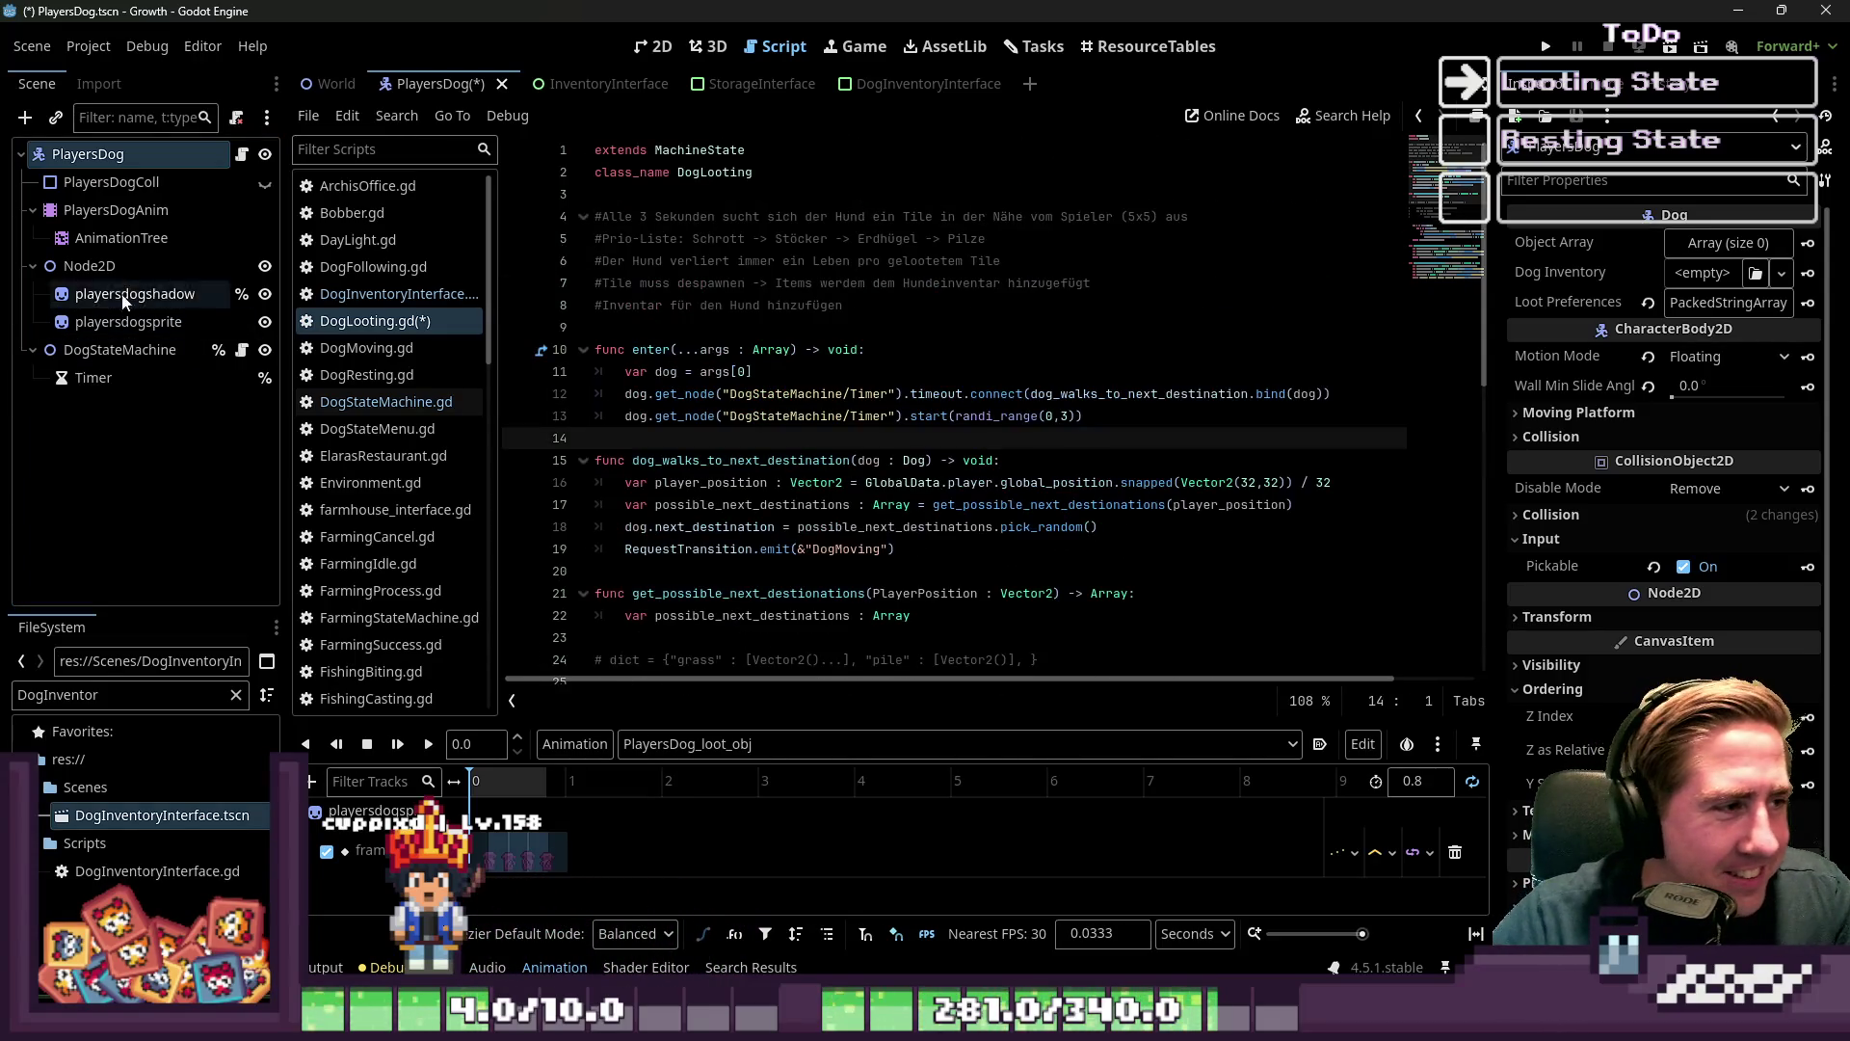
left_click(686, 325)
key("ctrl+s")
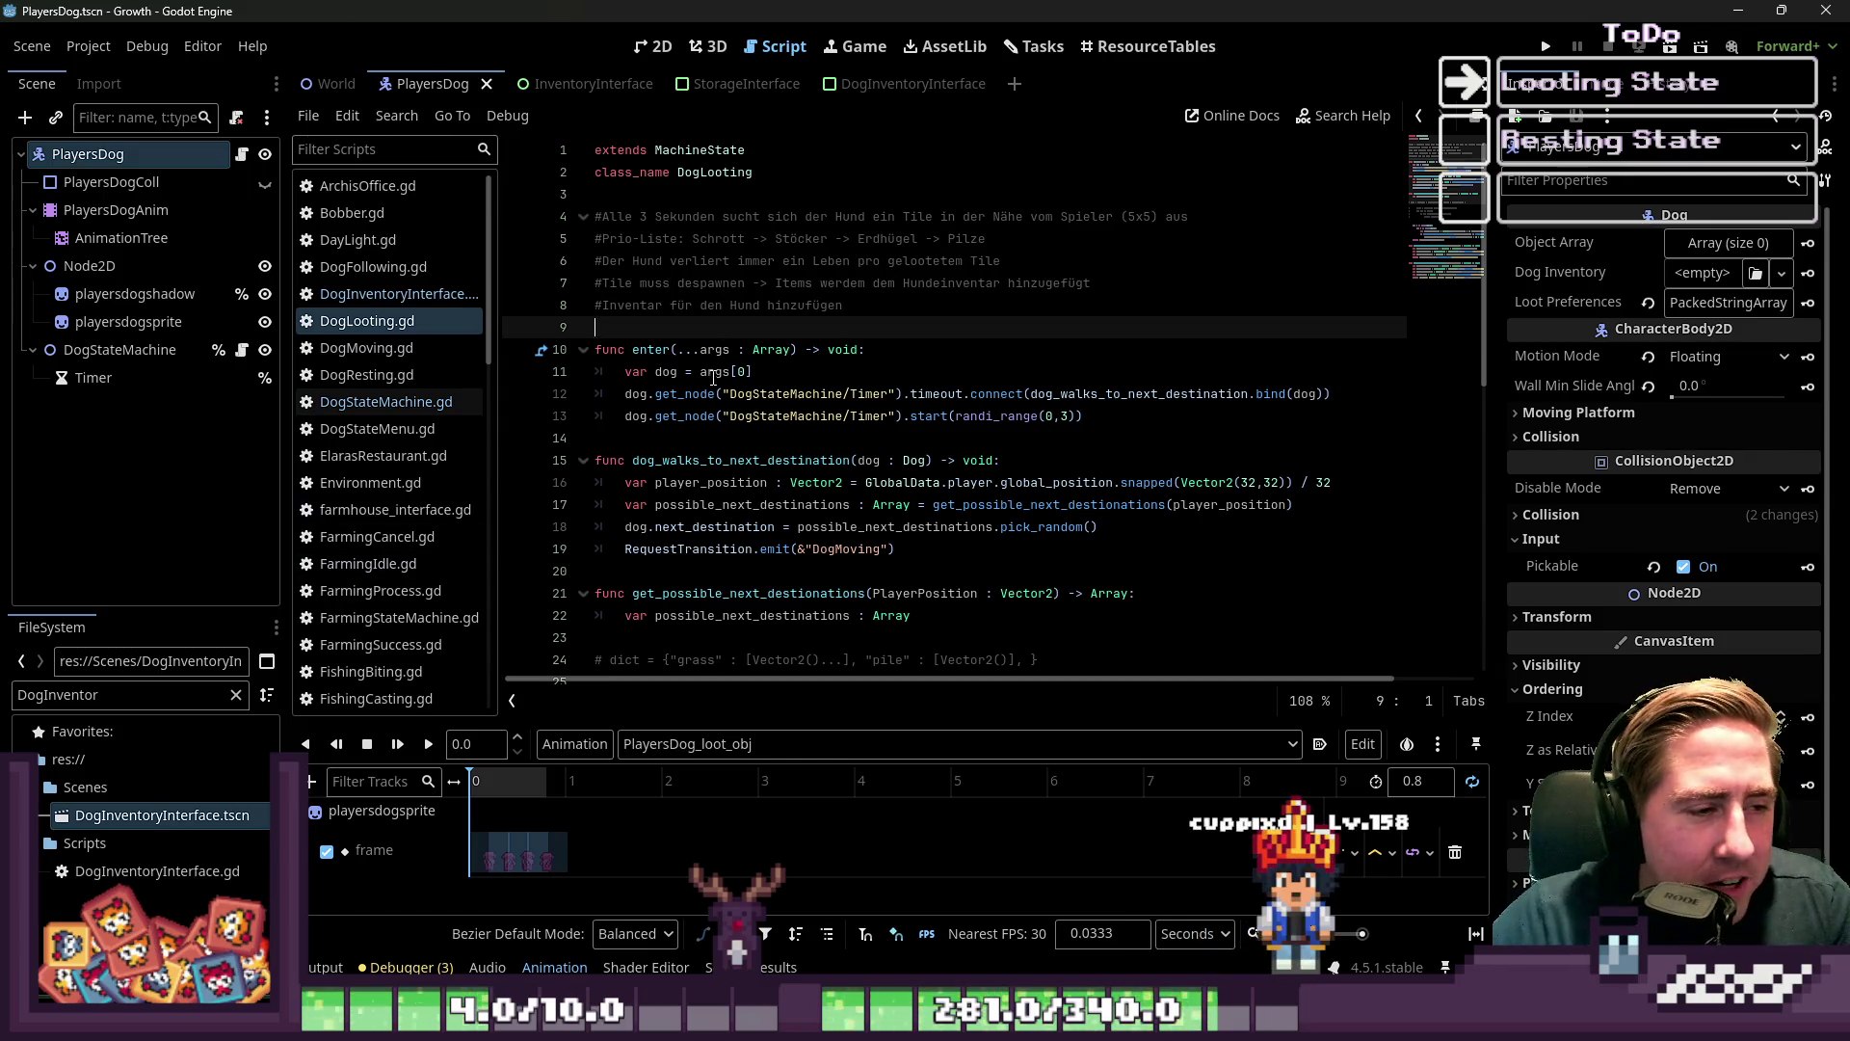
- Delete empty line 30 inside the destination loop of DogLooting.gd
left_click(732, 446)
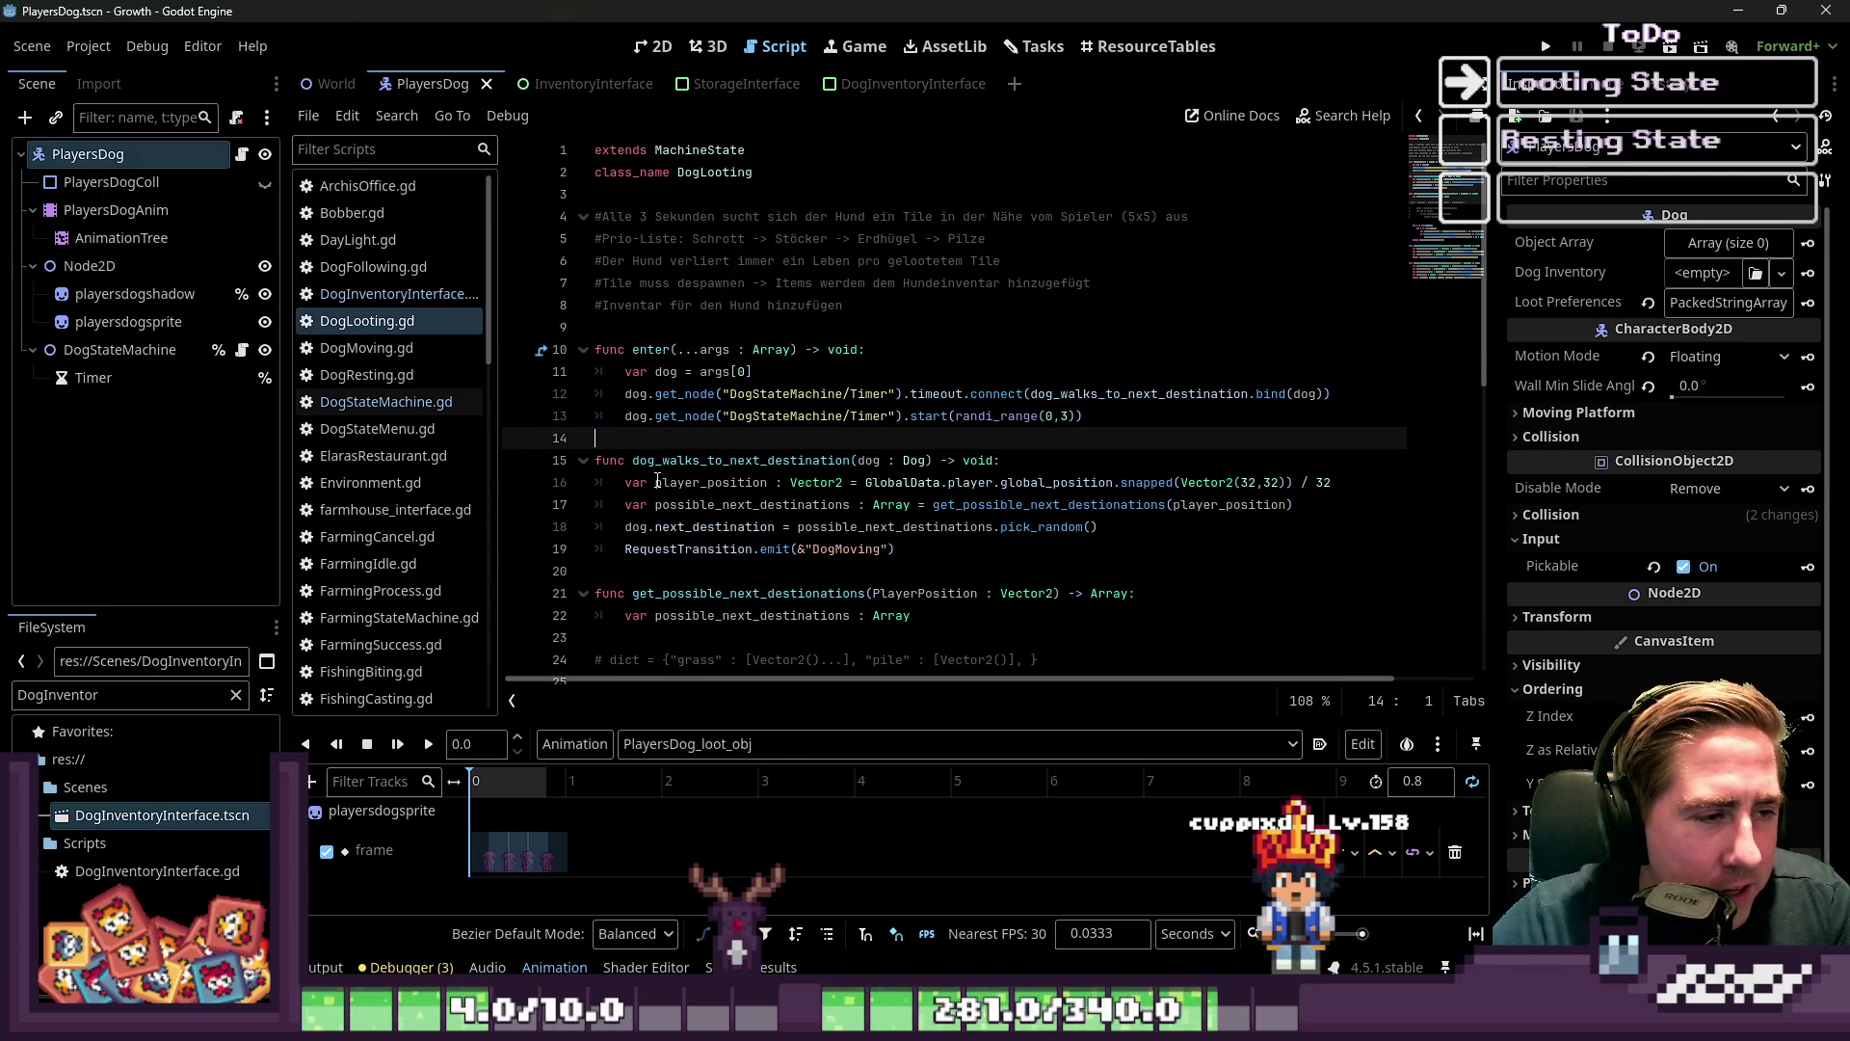
left_click(633, 573)
scroll(636, 641, "down", 4)
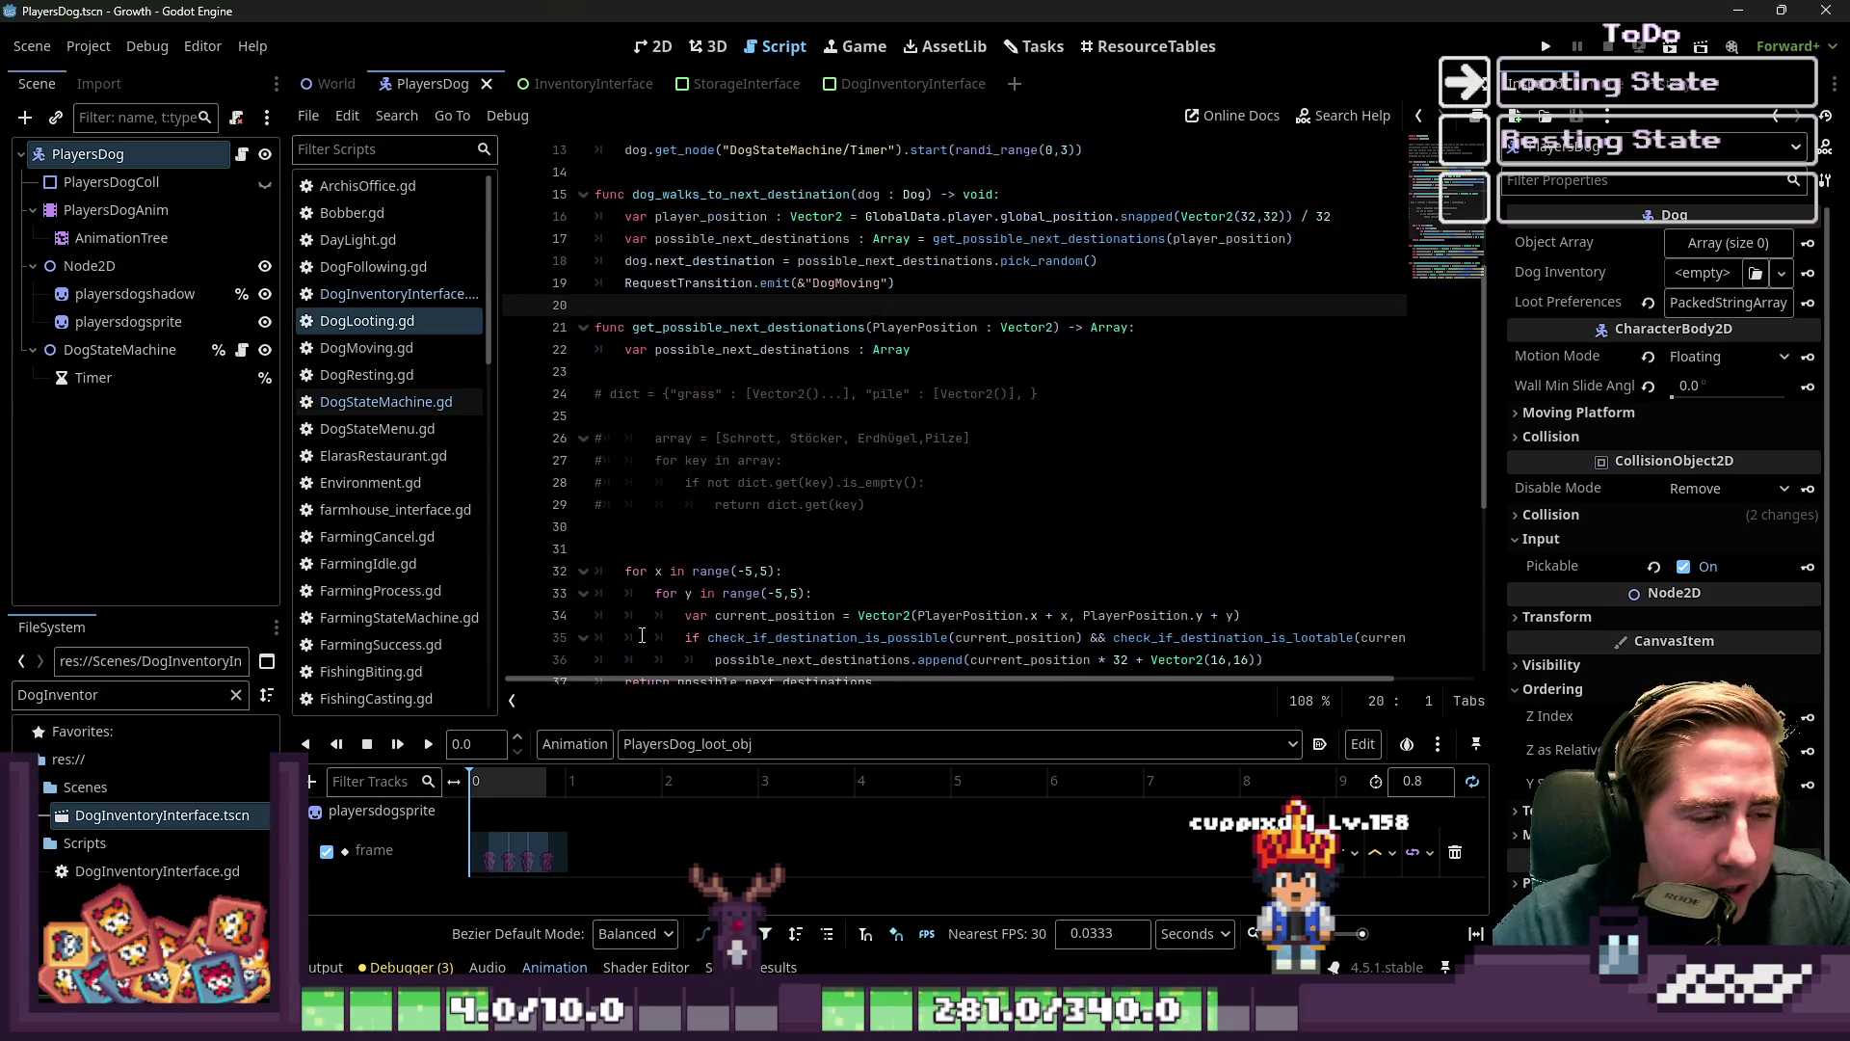
left_click(925, 527)
key("BackSpace")
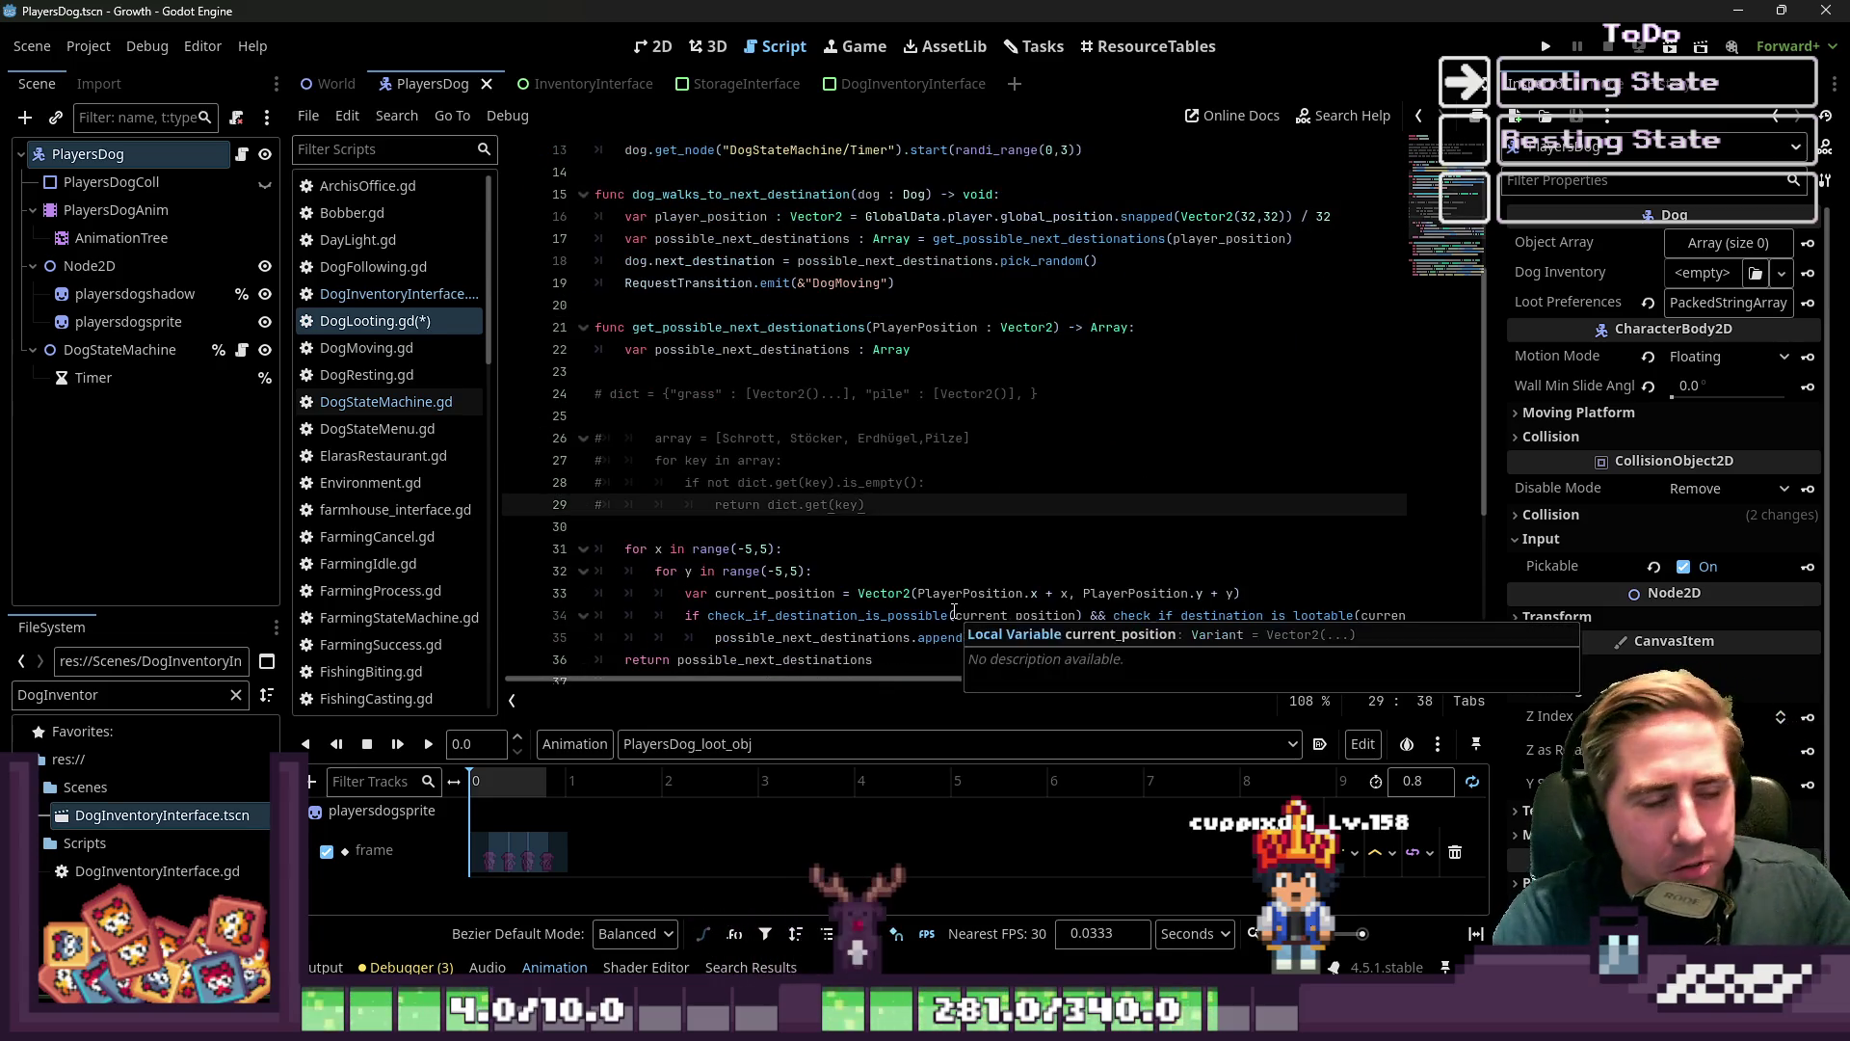
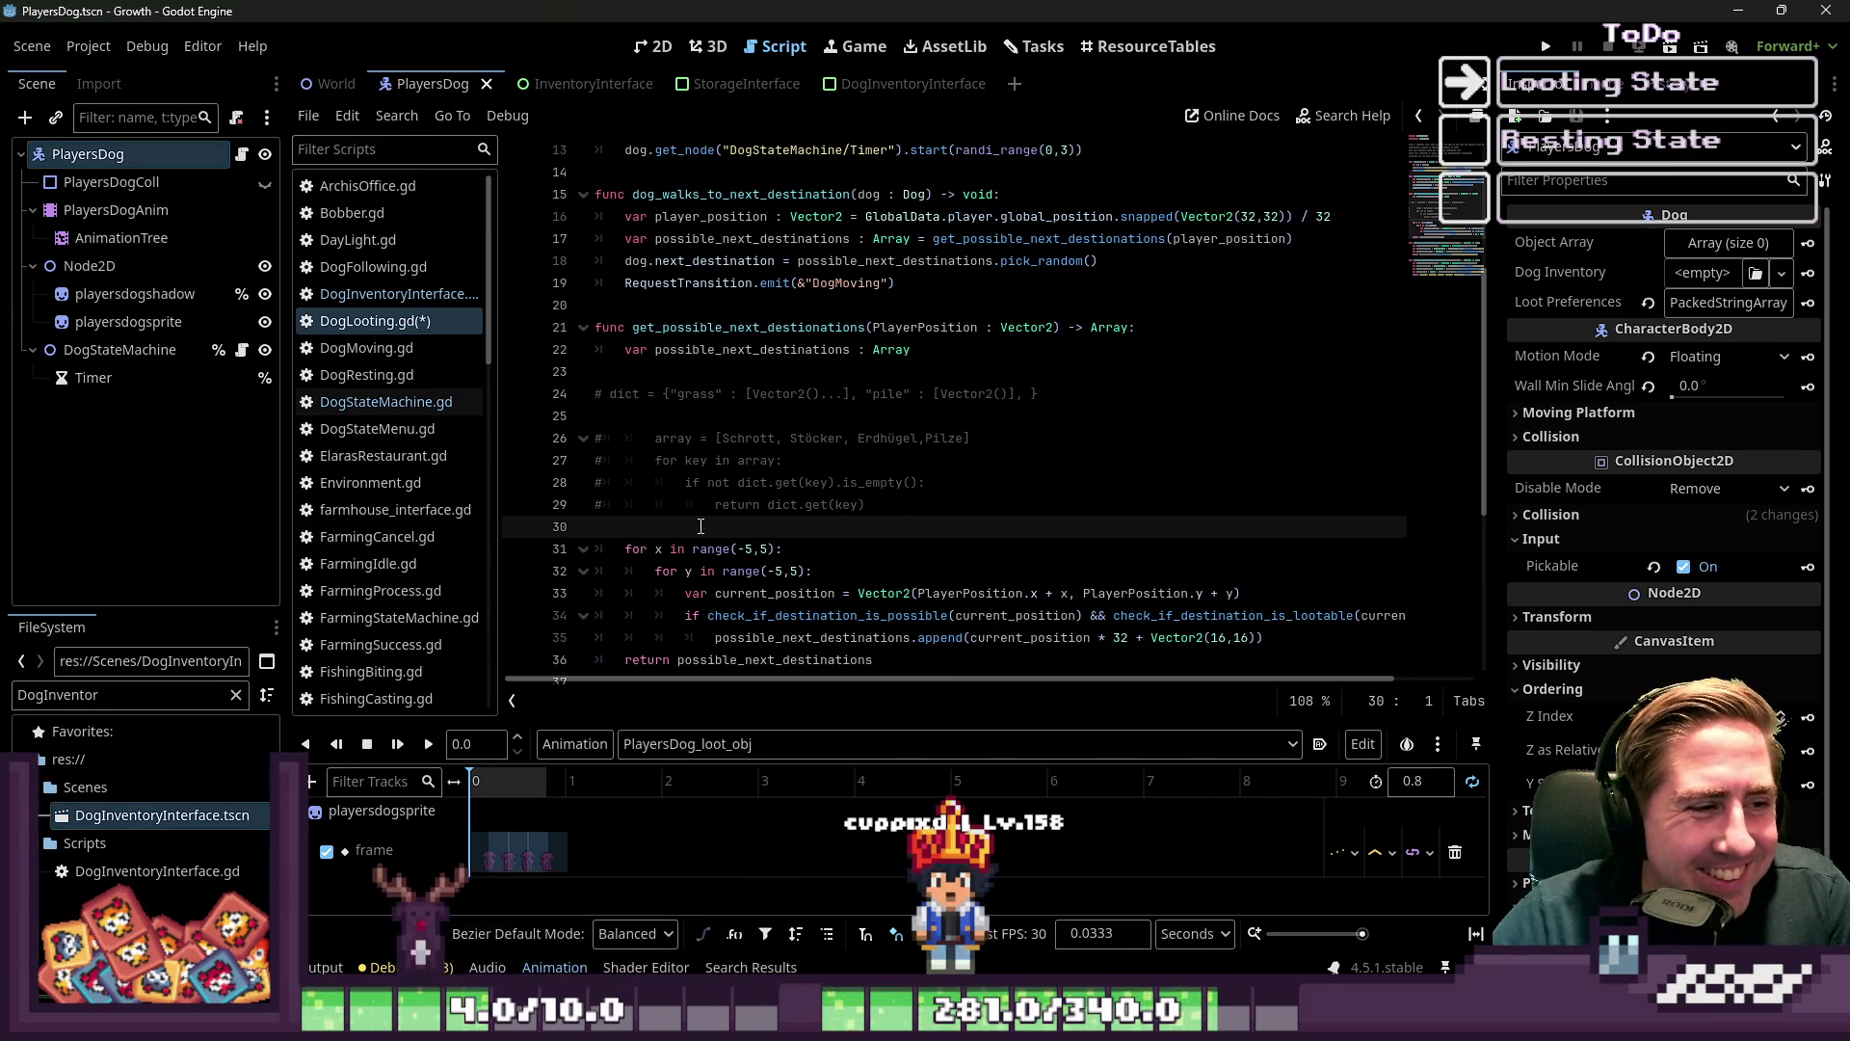
- Review the commented-out dictionary lookup loop, the return statement and the Array return type
left_click(571, 435, "shift")
left_click(654, 511)
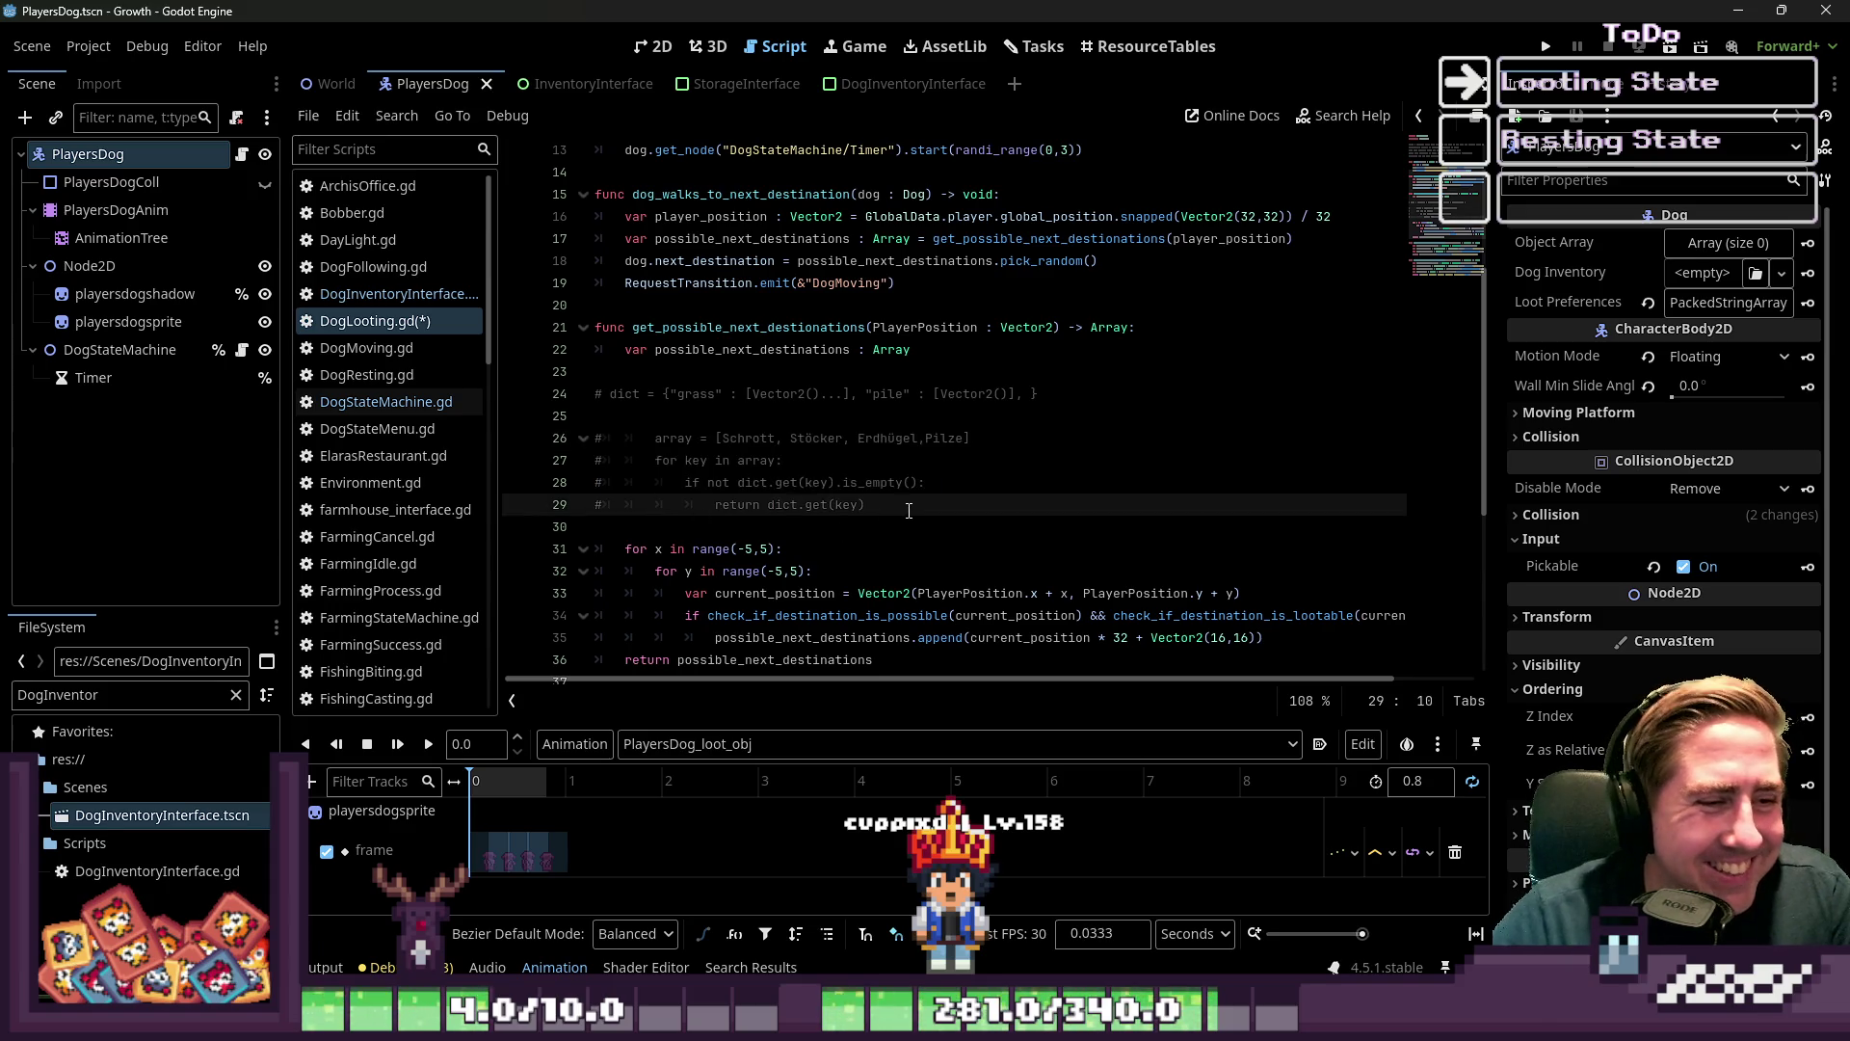
left_click_drag(909, 511, 598, 438)
scroll(708, 415, "down", 2)
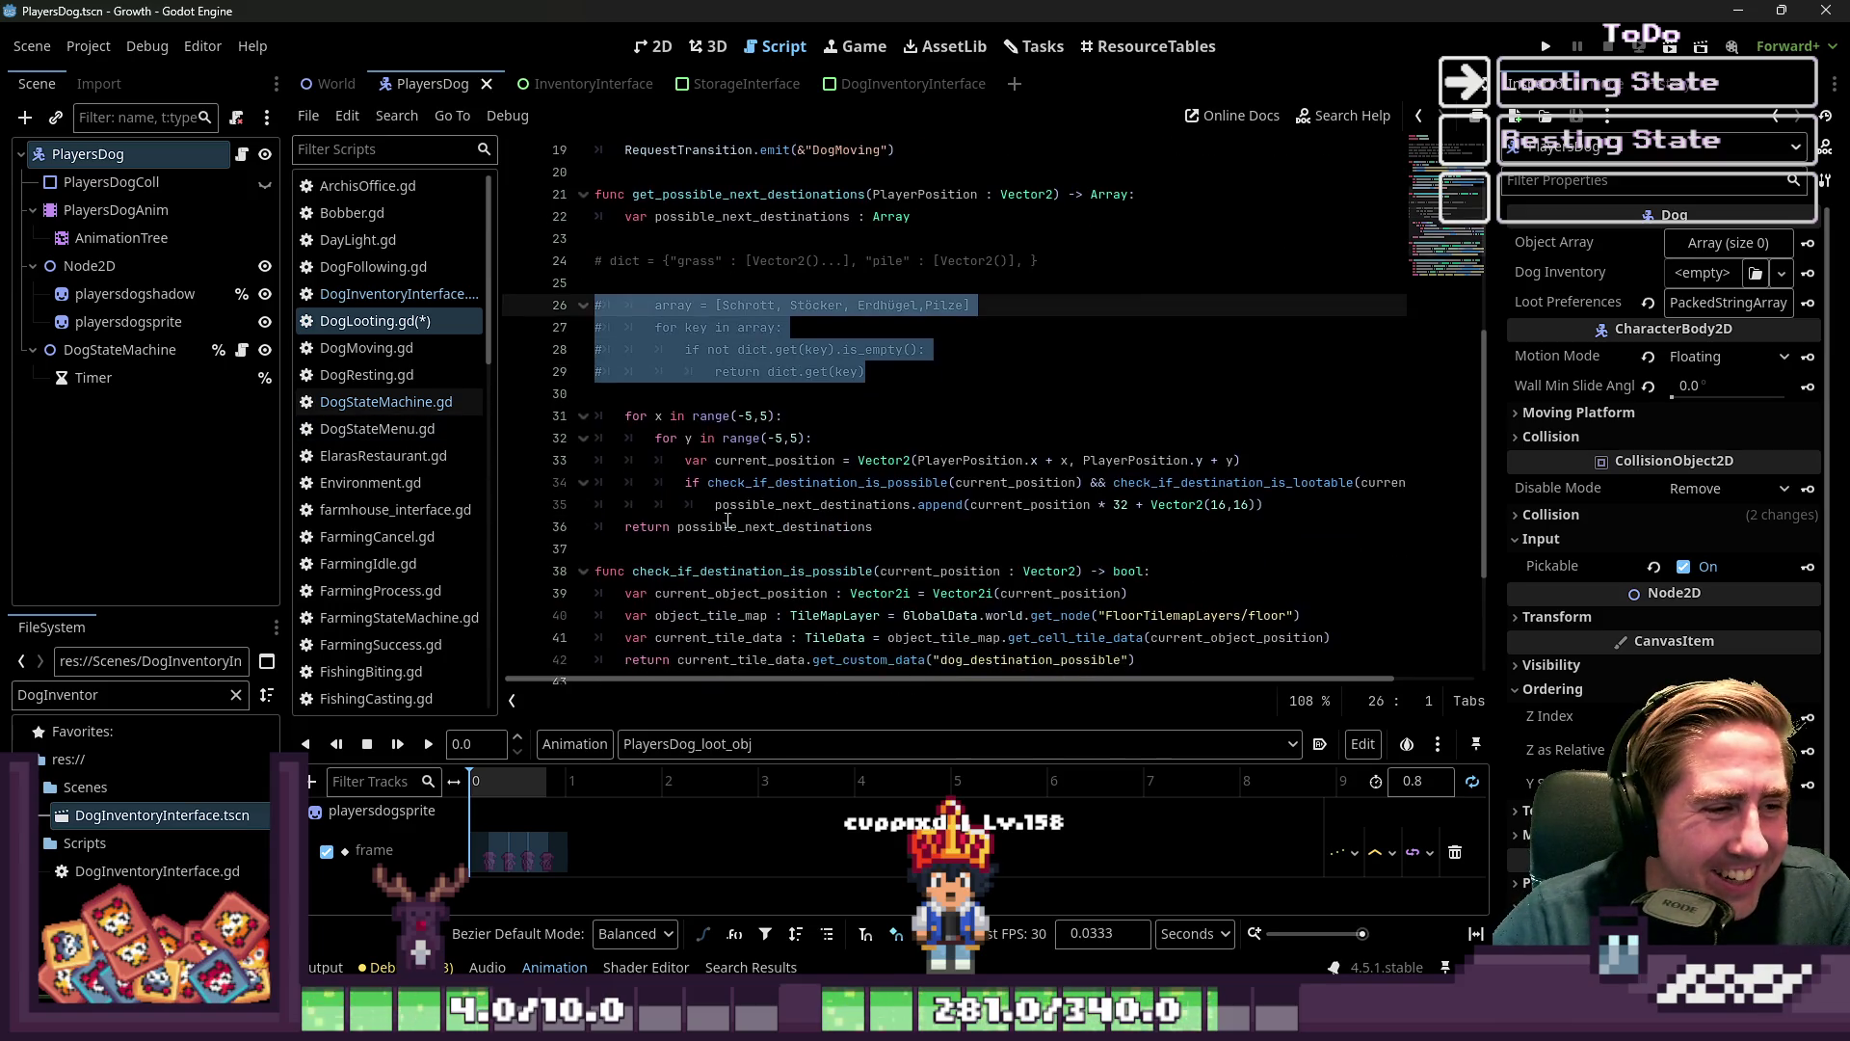
left_click(715, 394)
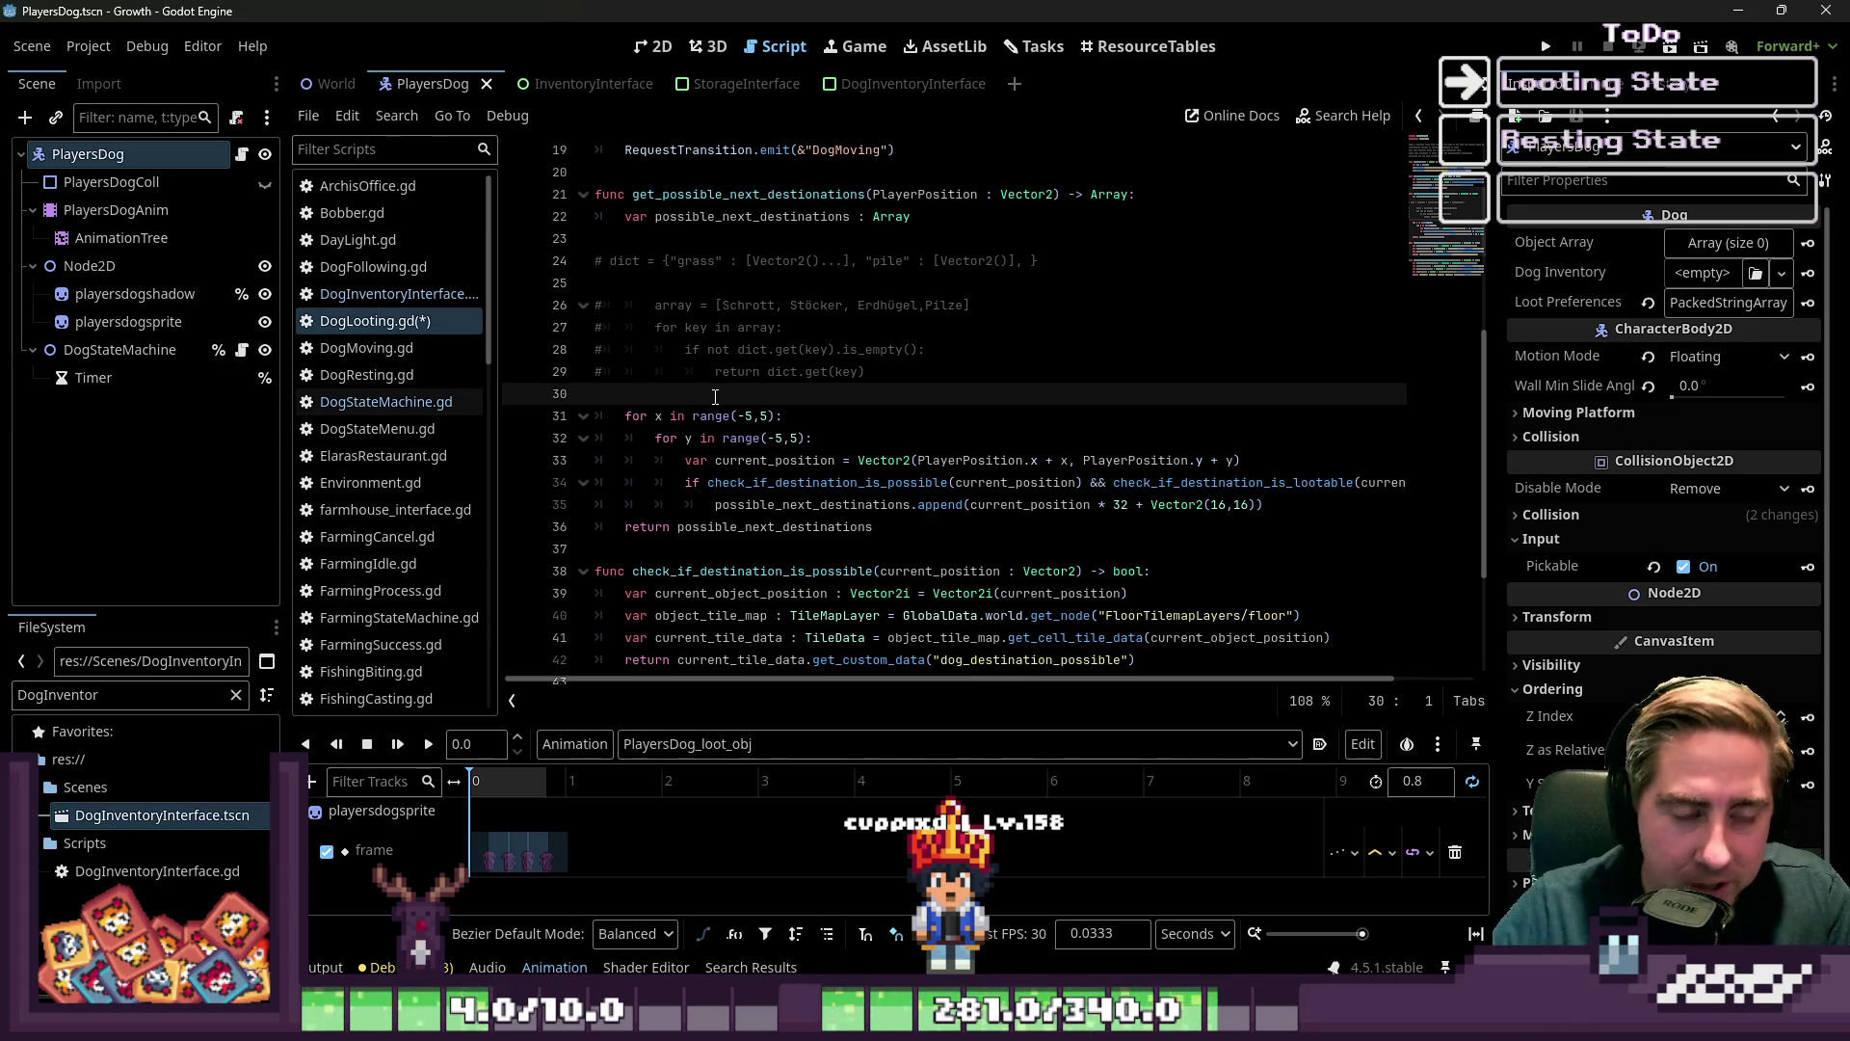
key("shift+Up")
key("shift+Up")
key("shift+Up")
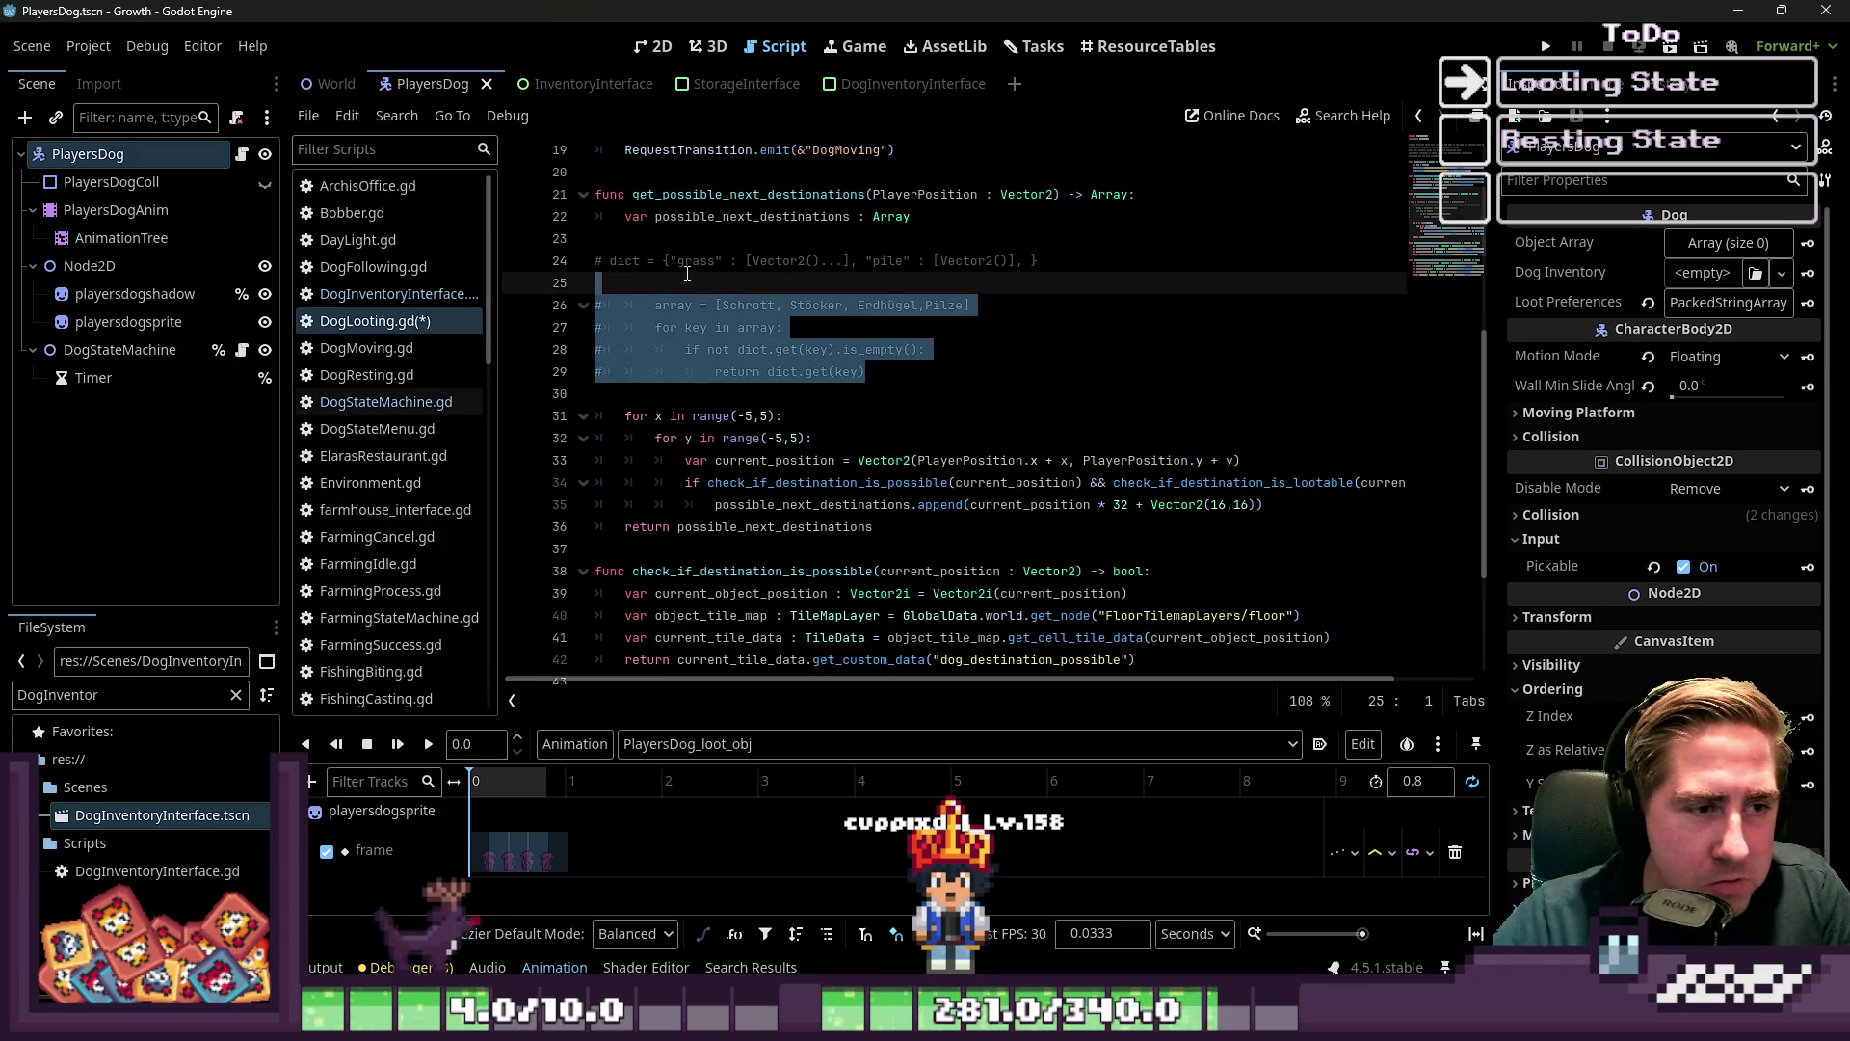
left_click(920, 280)
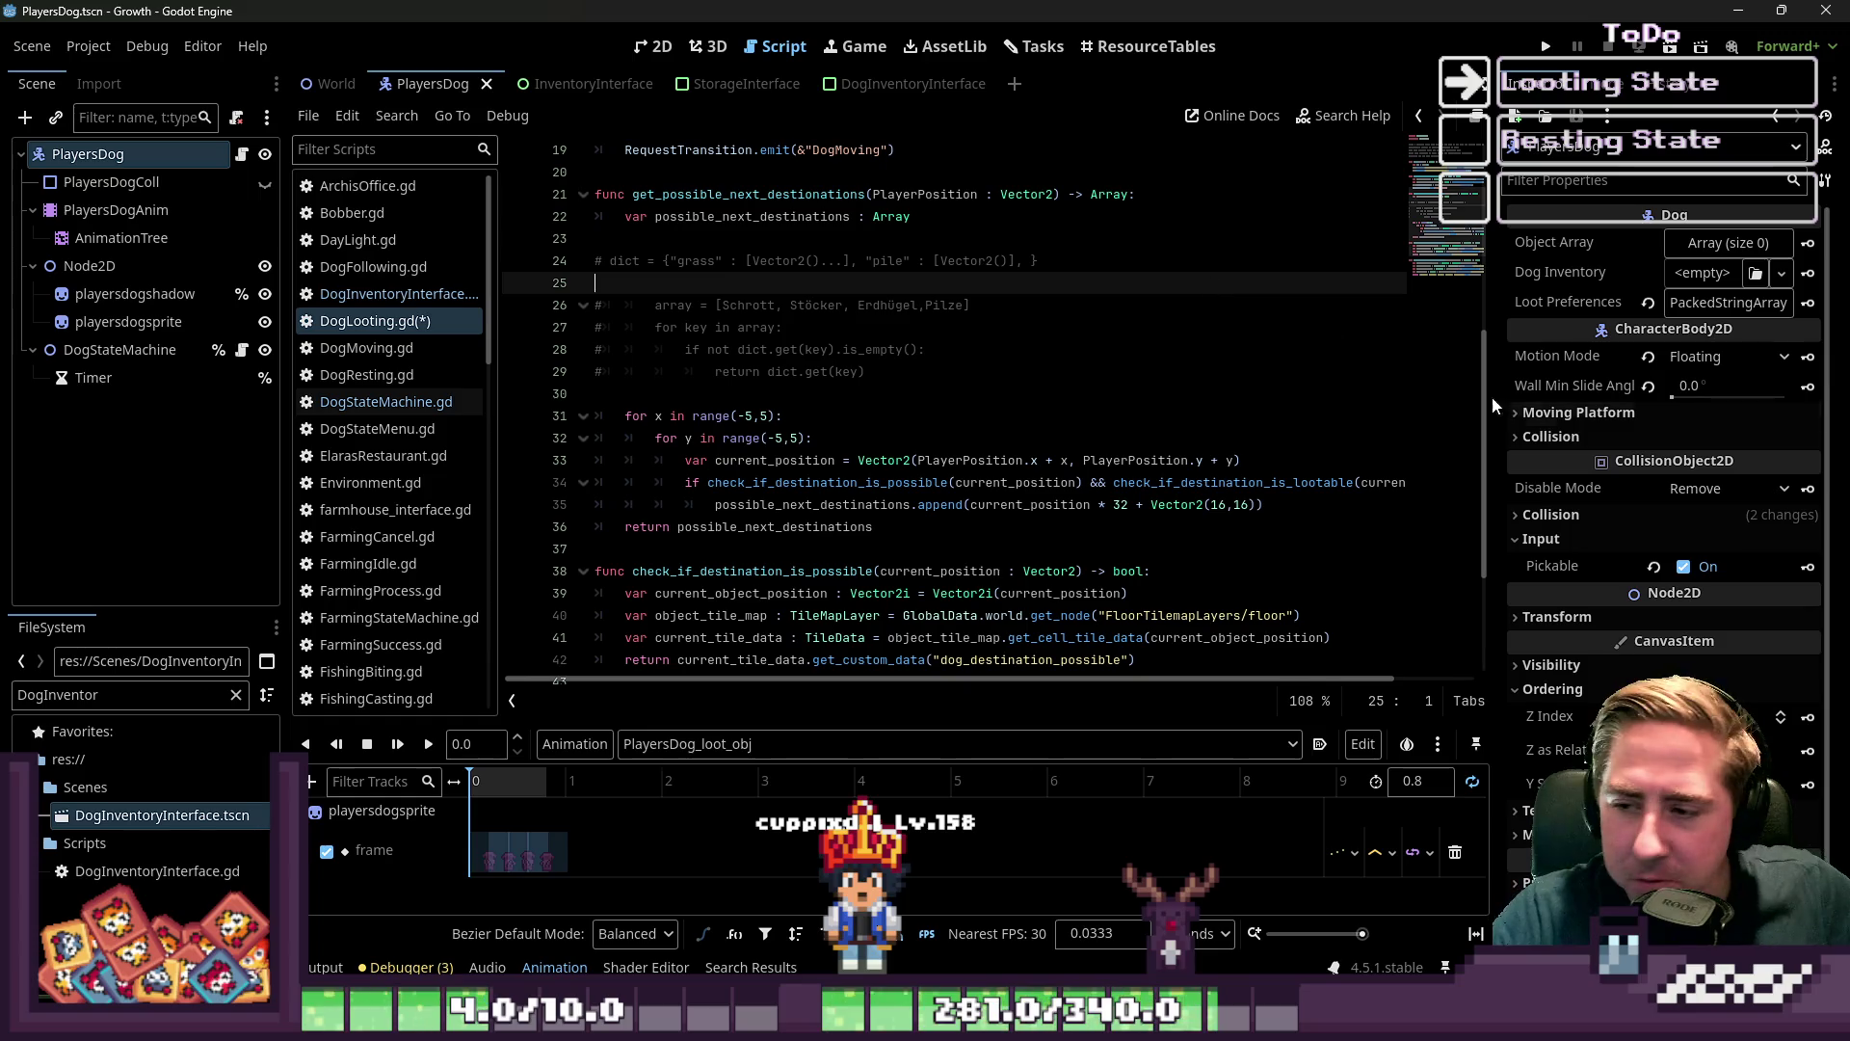
mouse_move(880, 388)
left_mouse_down()
mouse_move(867, 155)
mouse_move(864, 328)
left_mouse_up()
left_click(864, 278)
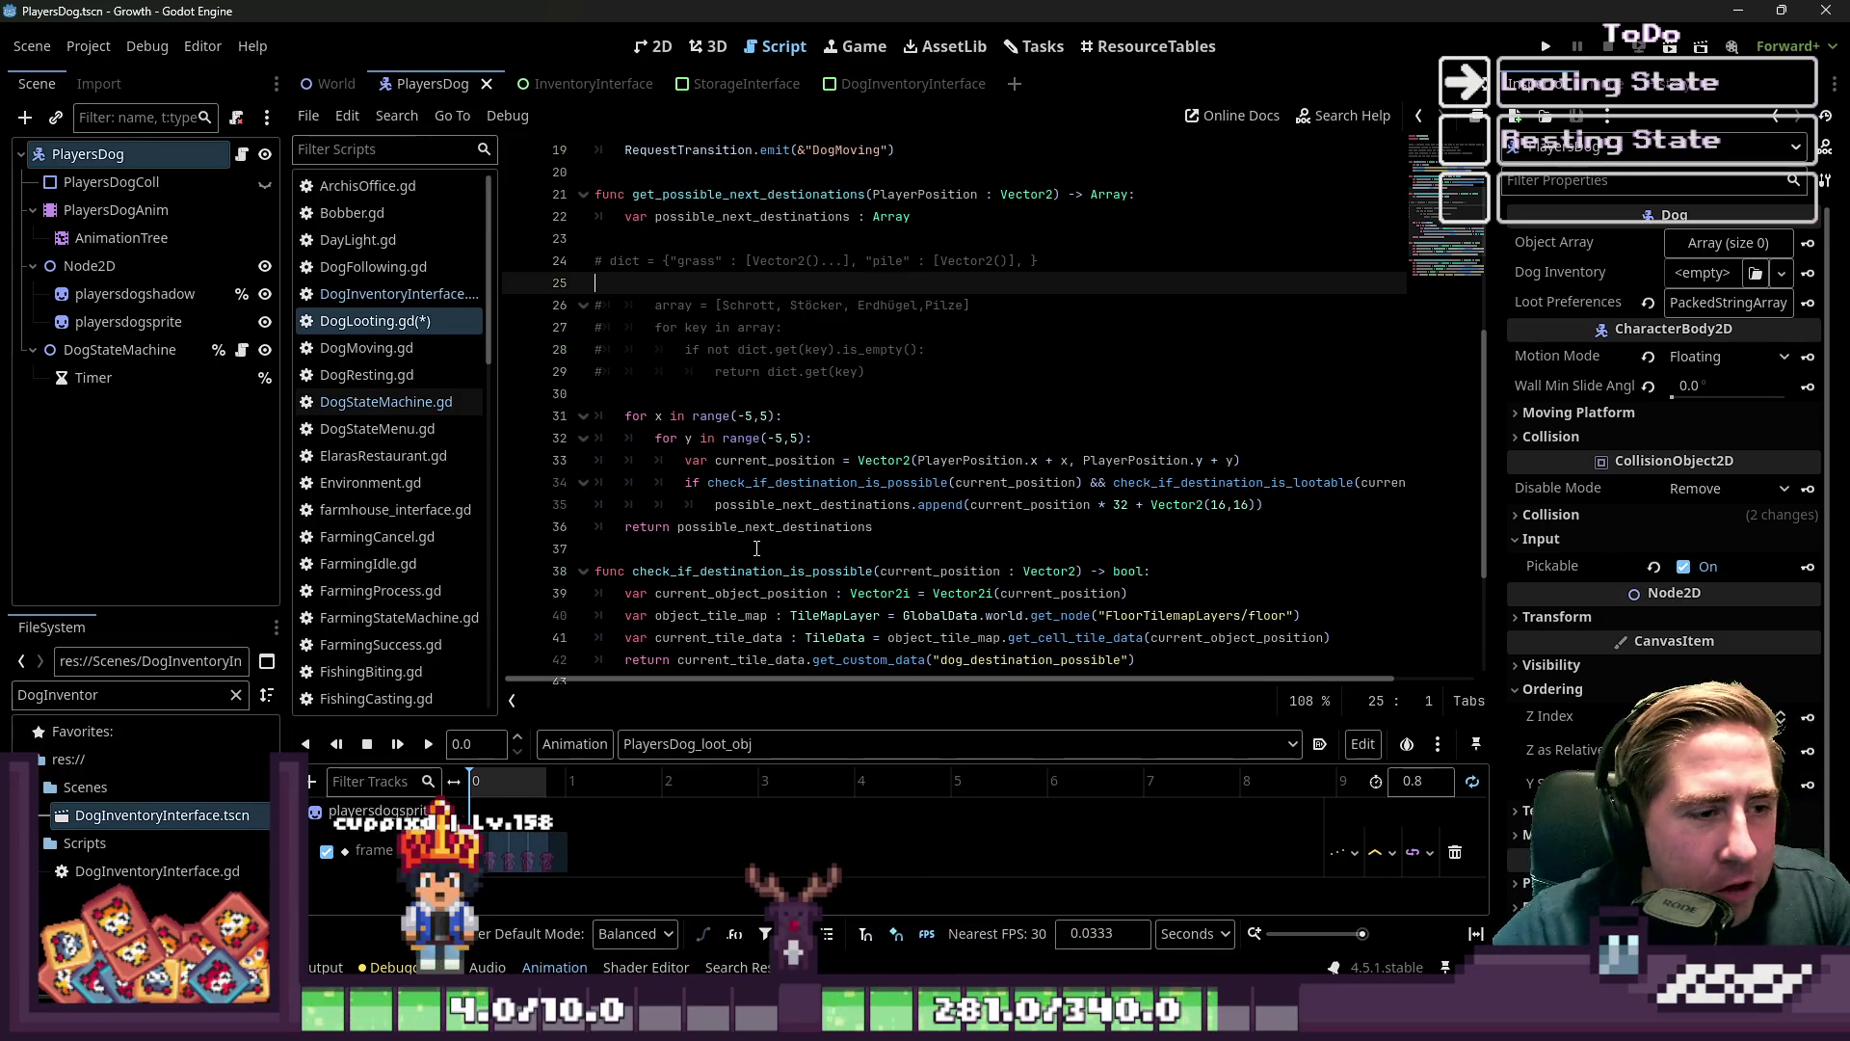
double_click(904, 527)
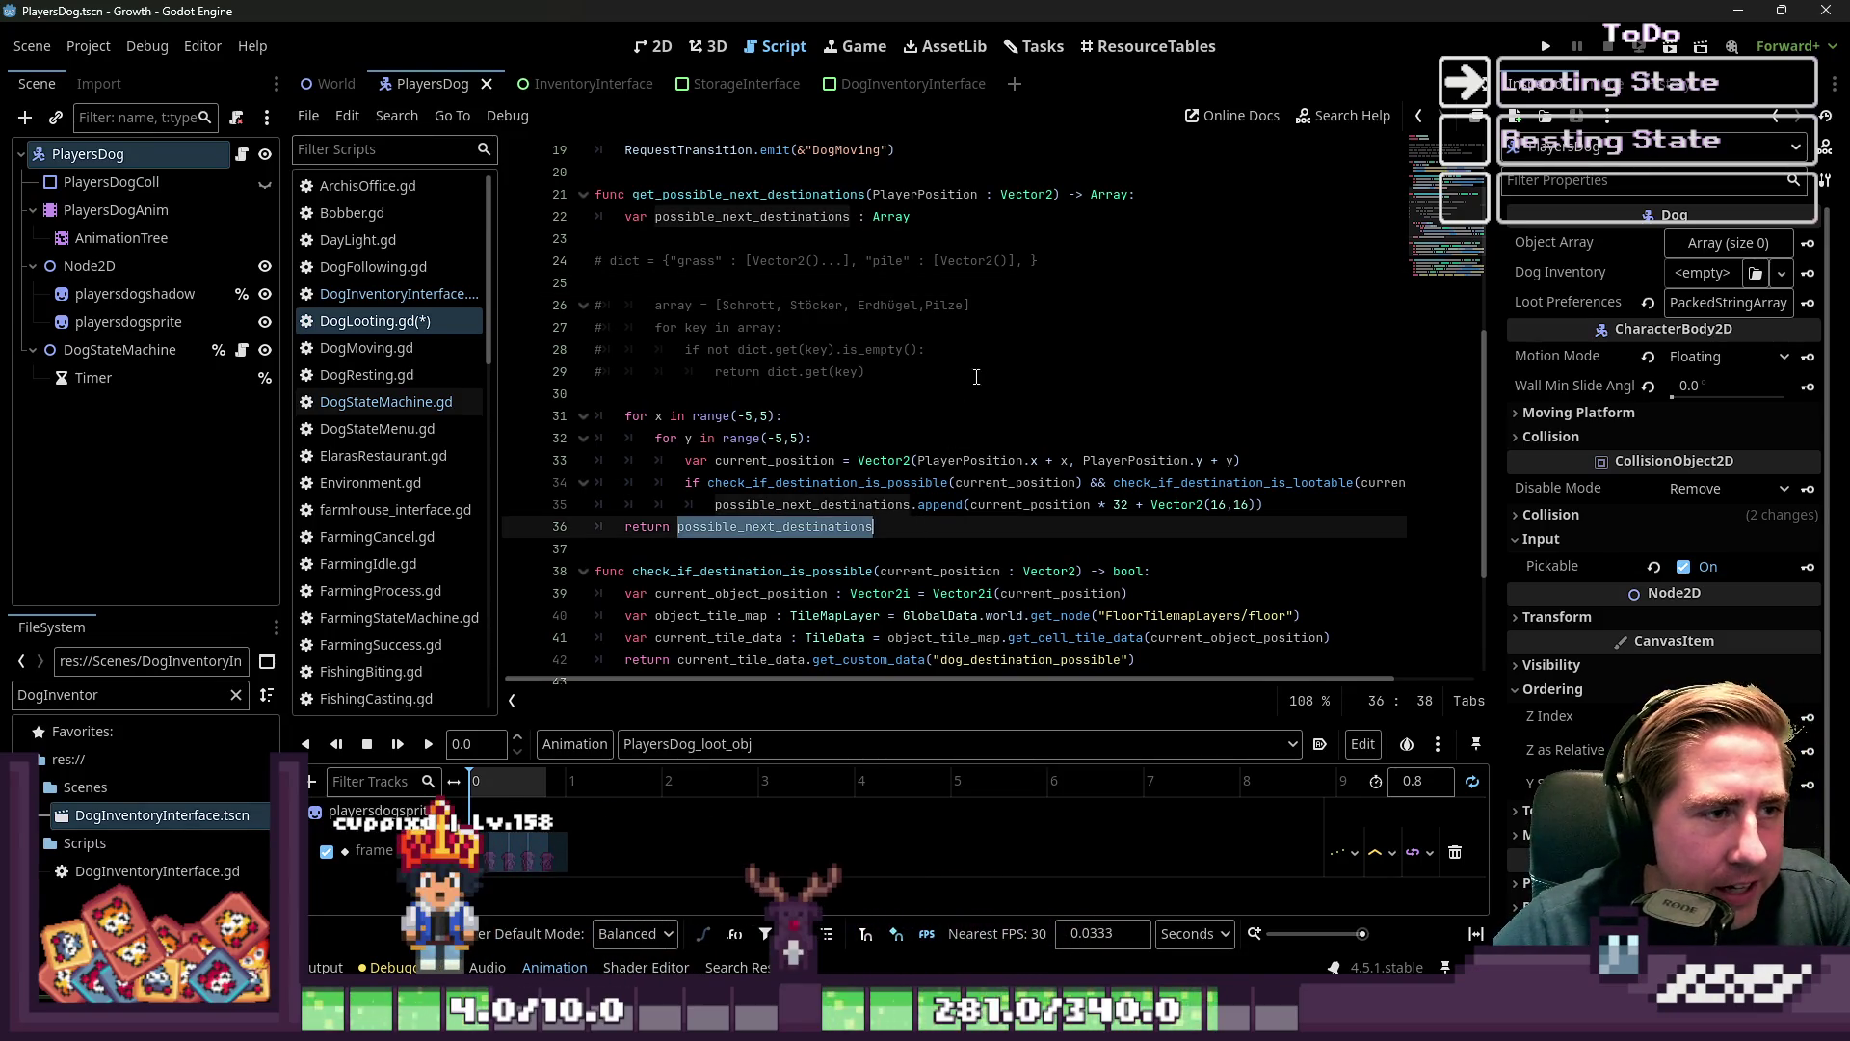
double_click(1111, 196)
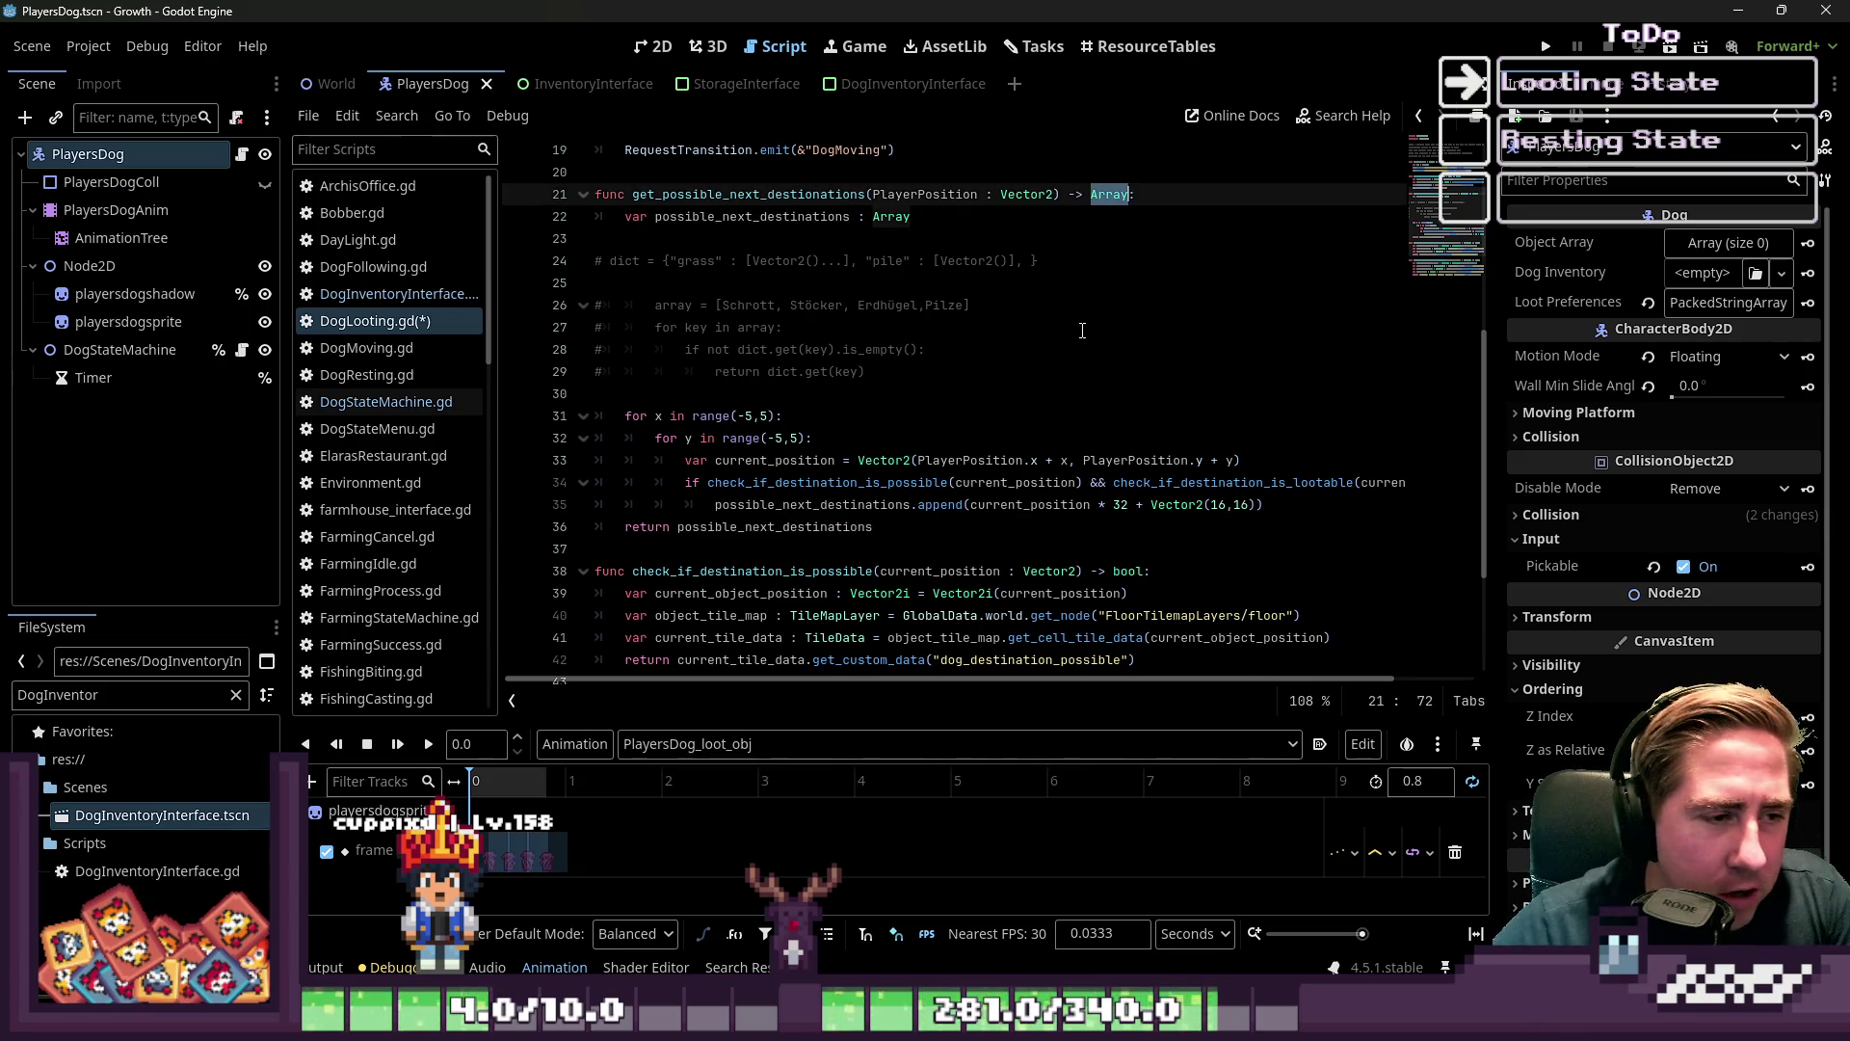
scroll(956, 376, "down", 1)
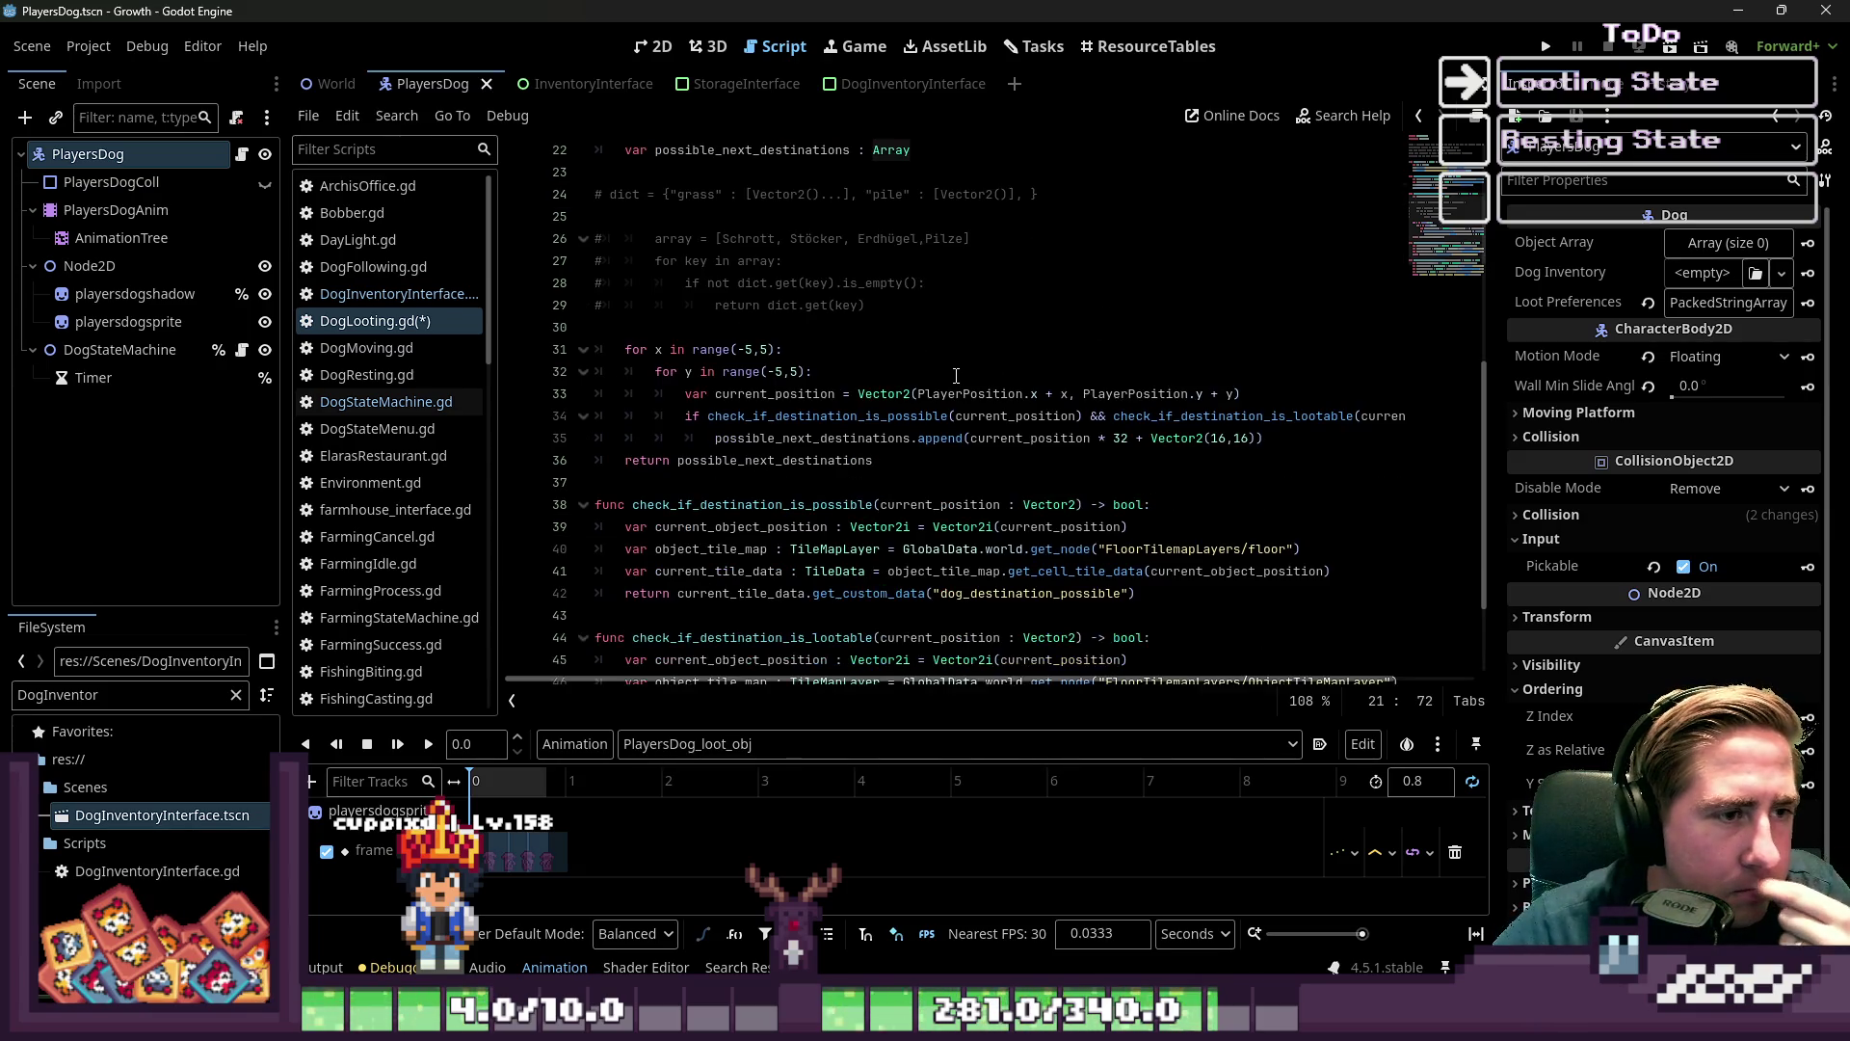
scroll(726, 292, "up", 1)
- Declare var dict_by_tile_types : Dictionary = {} on line 23, correcting Dict to Dictionary
left_click(726, 292)
key("Up")
key("Up")
key("Up")
key("End")
key("Return")
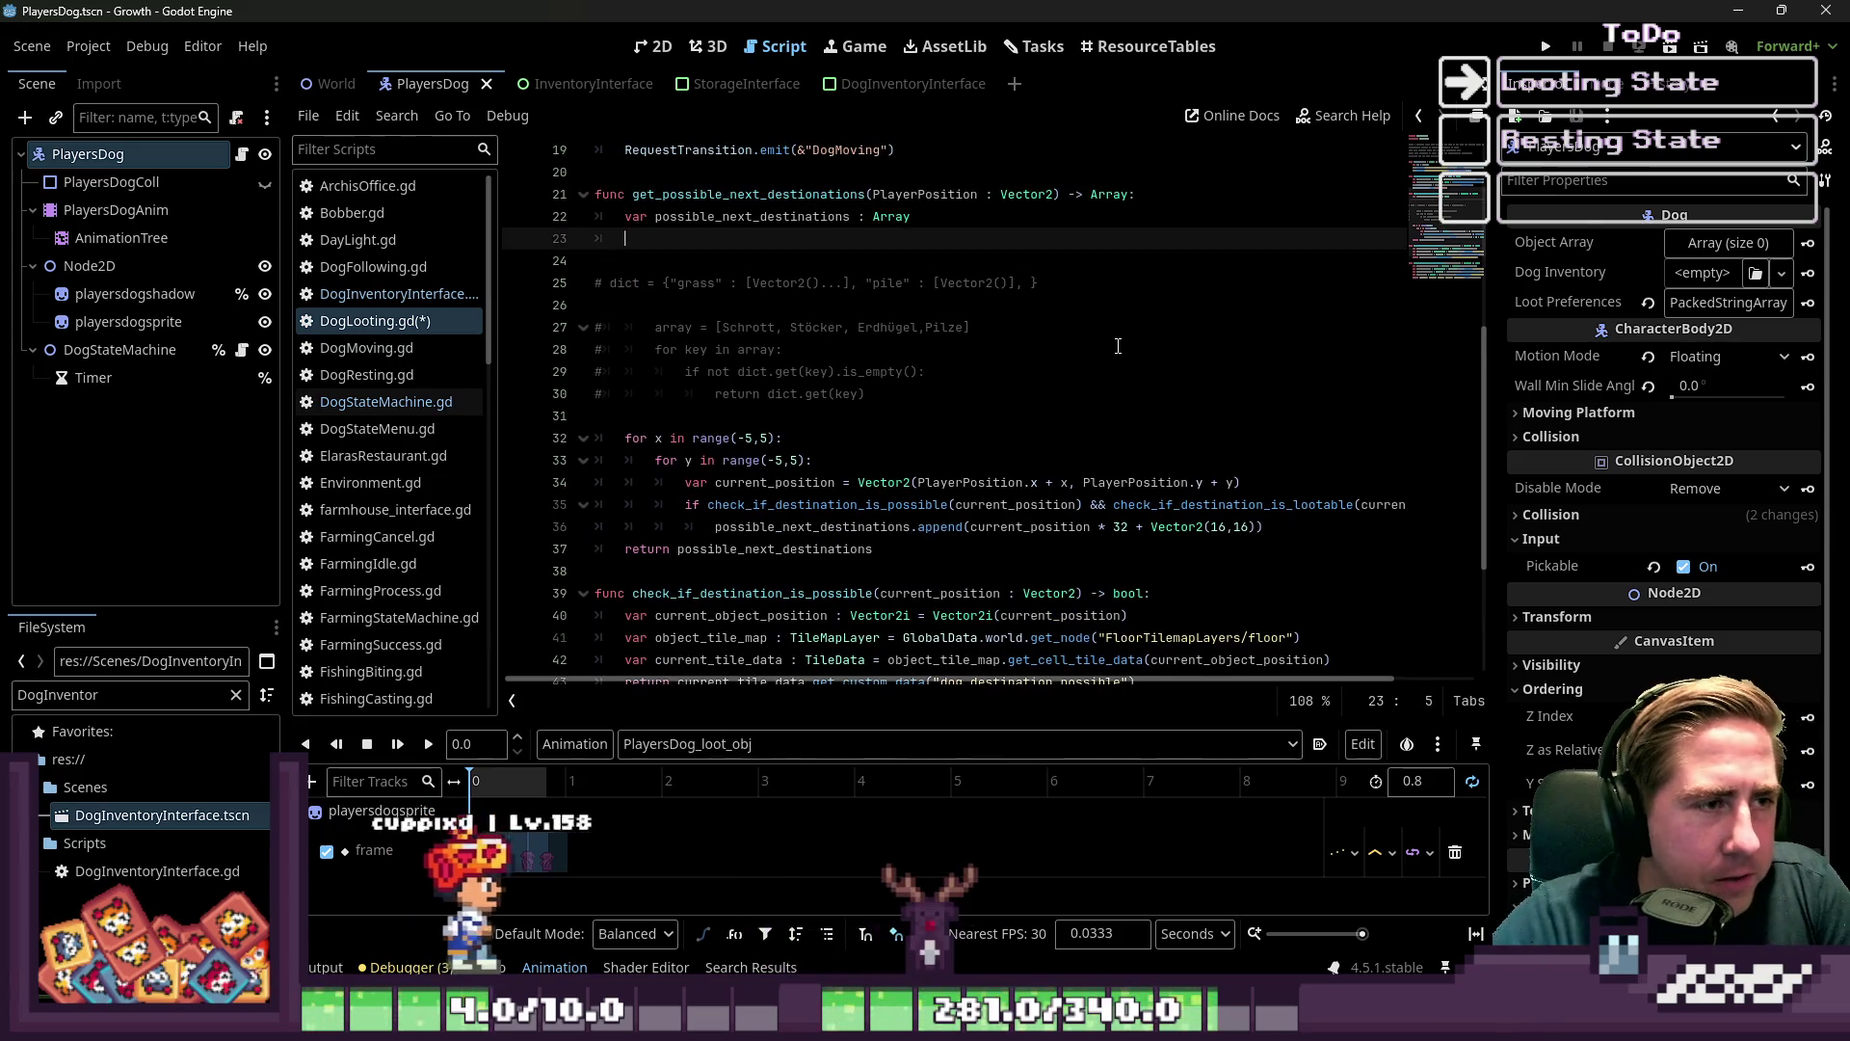
type("var ")
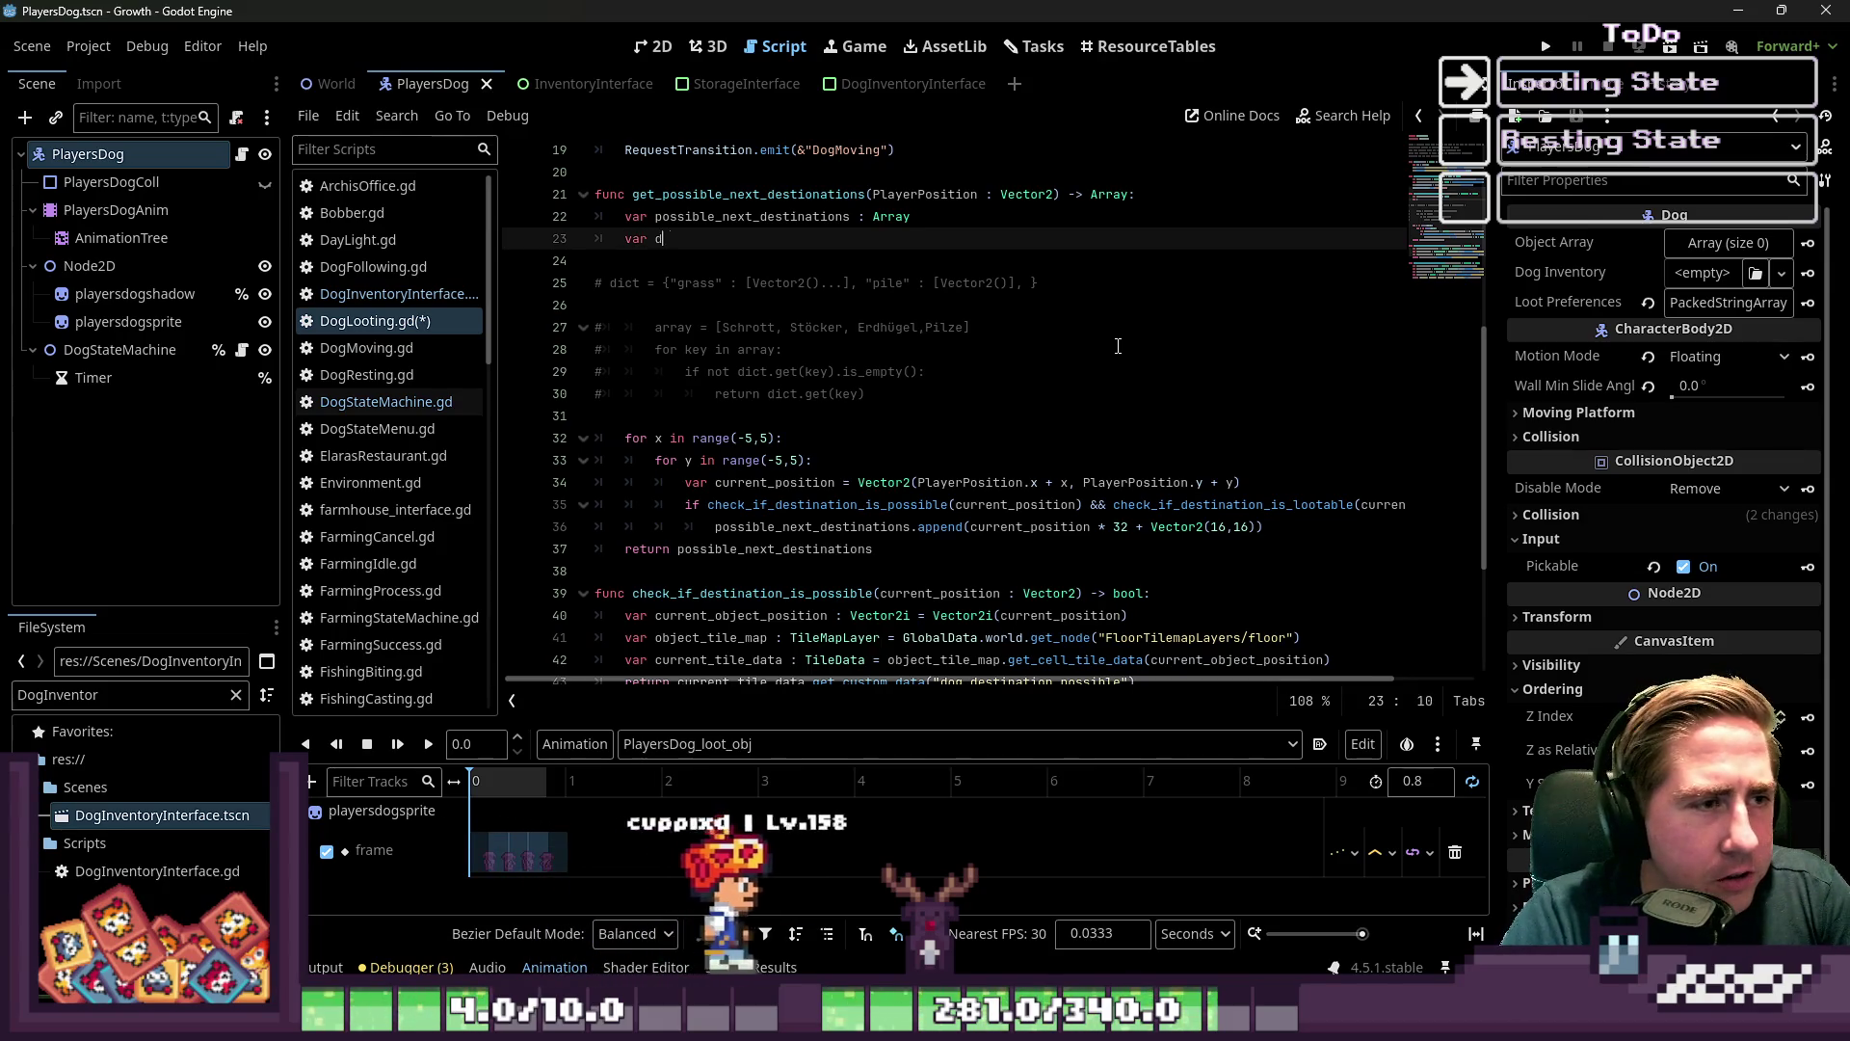
type("dict_")
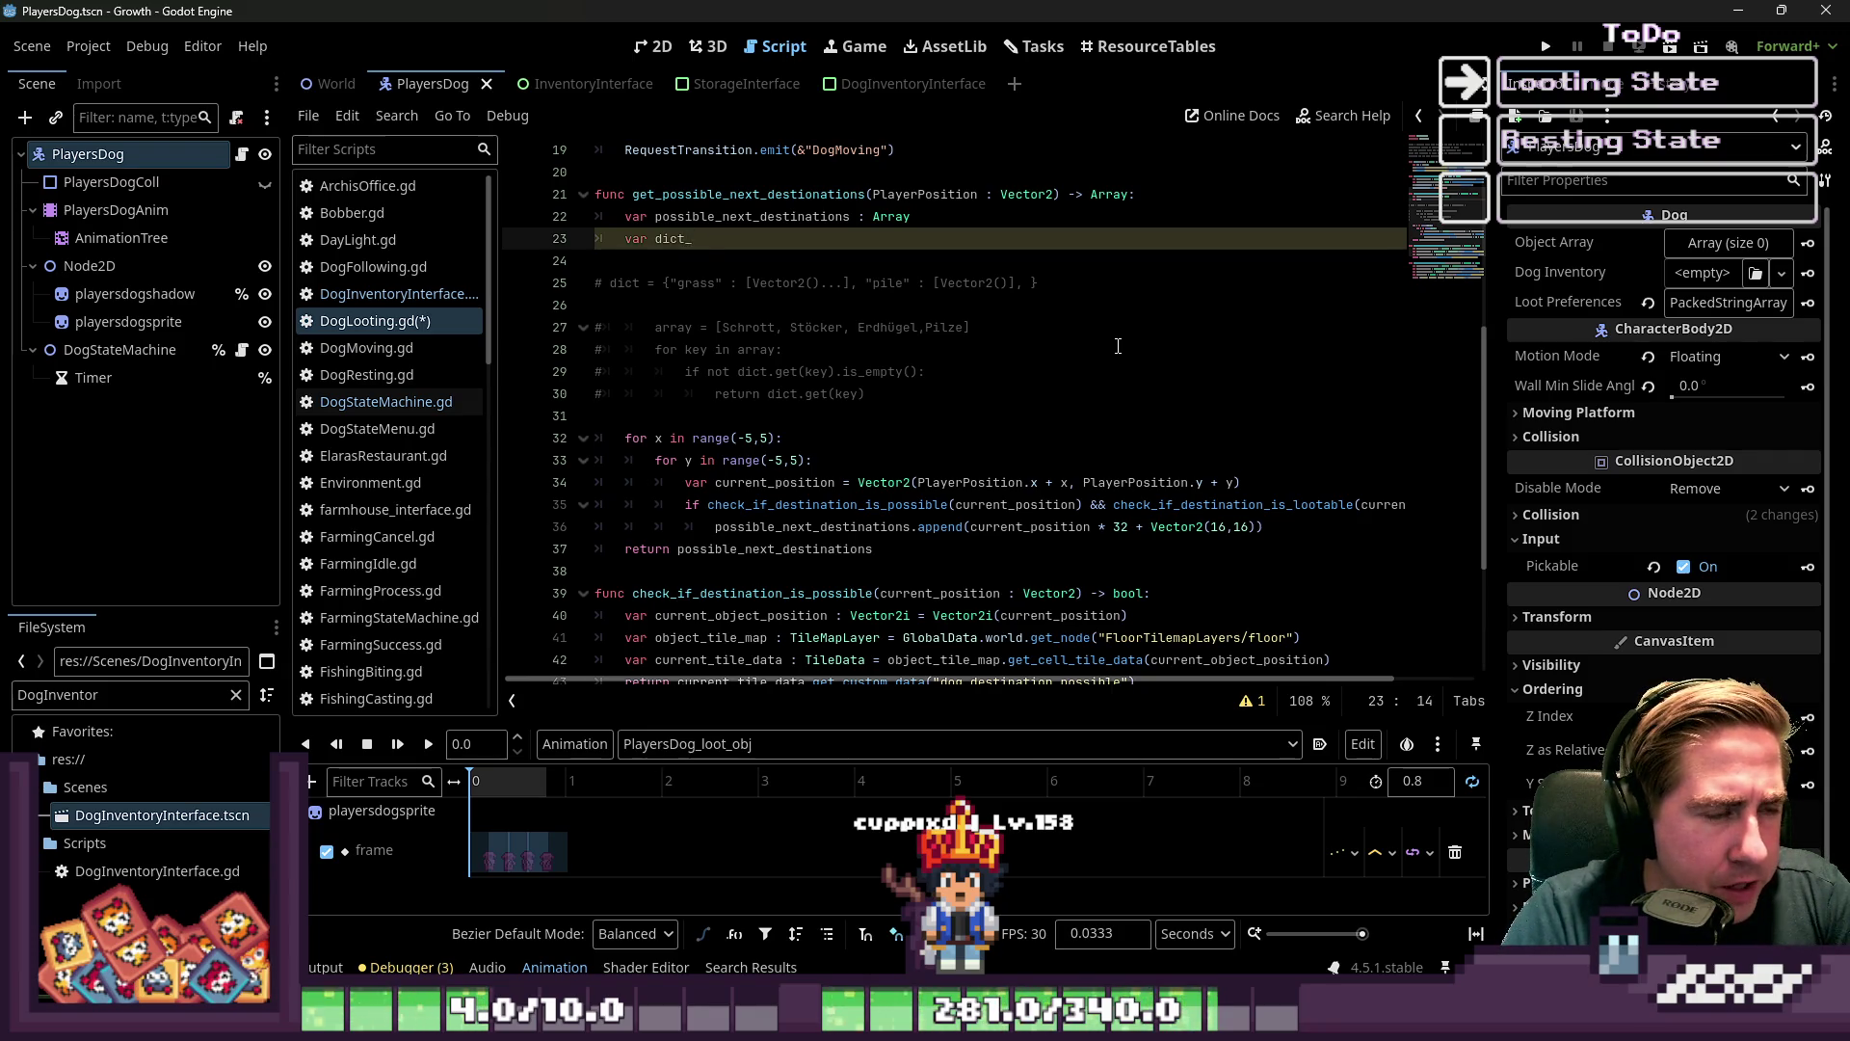
type("y_")
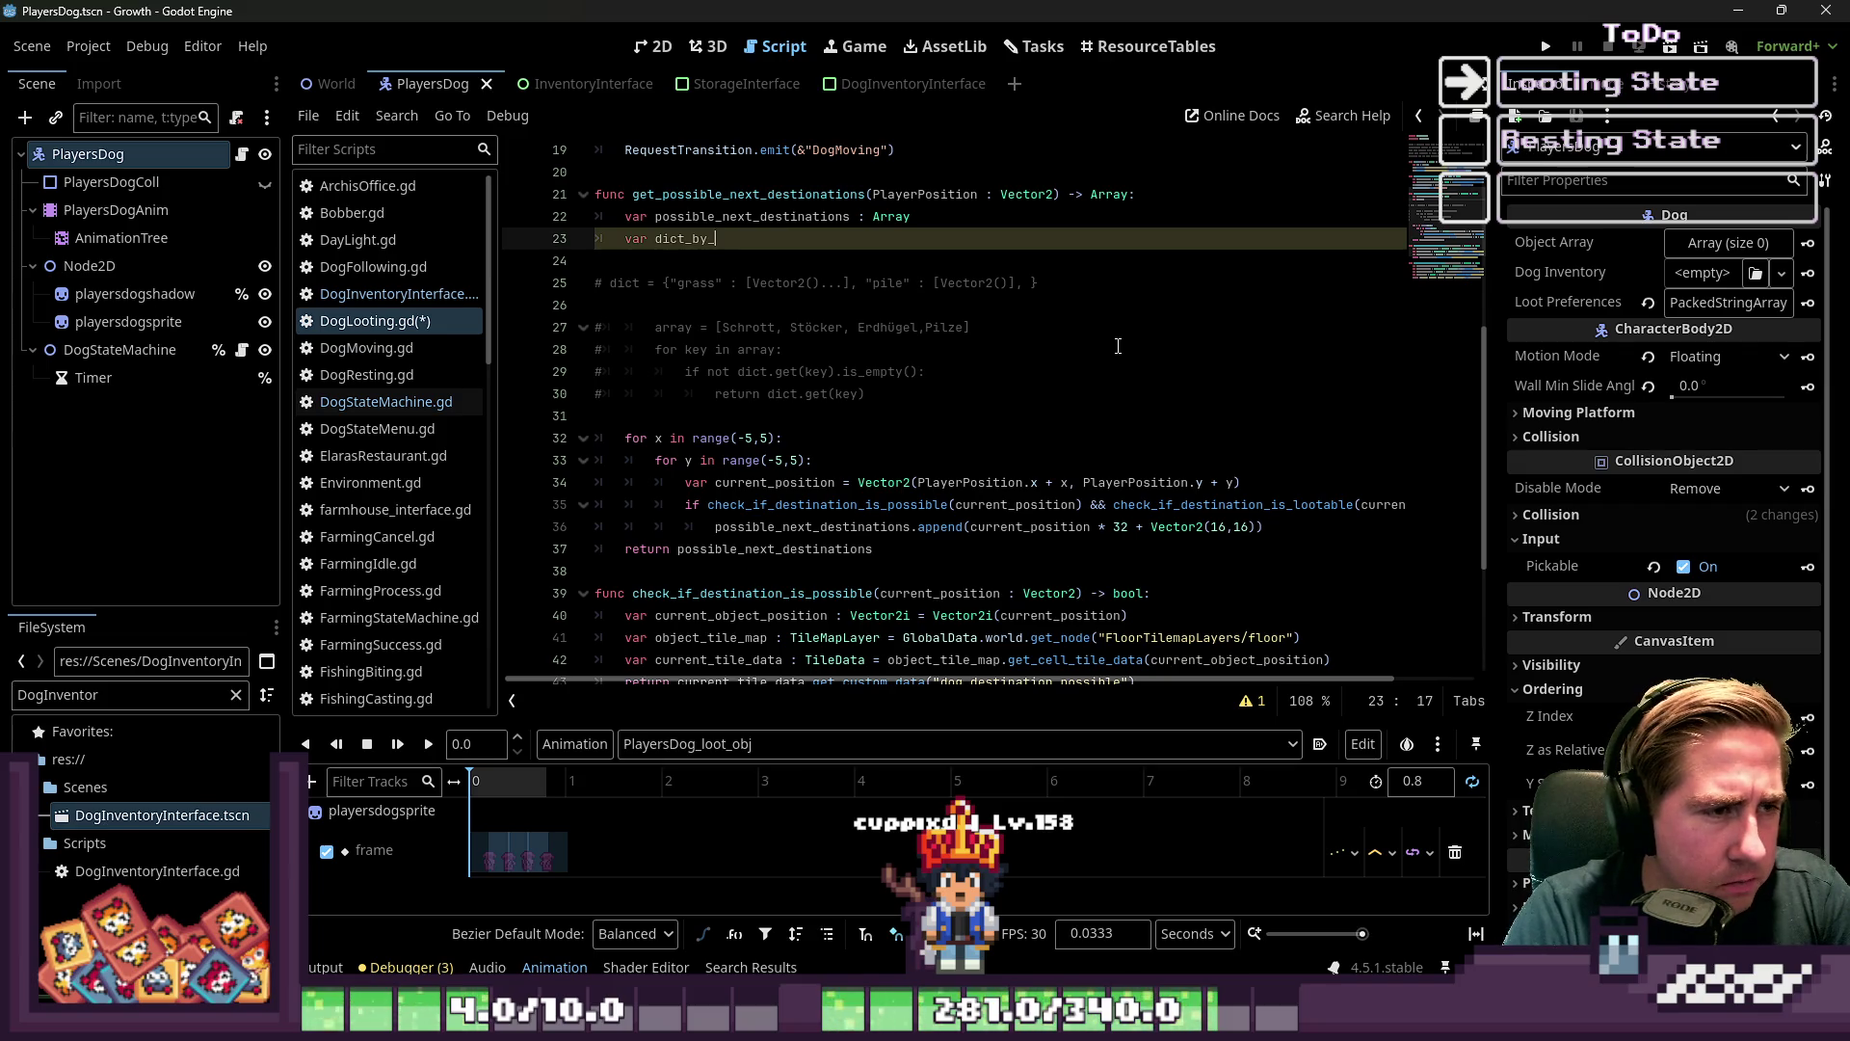
type("types : ")
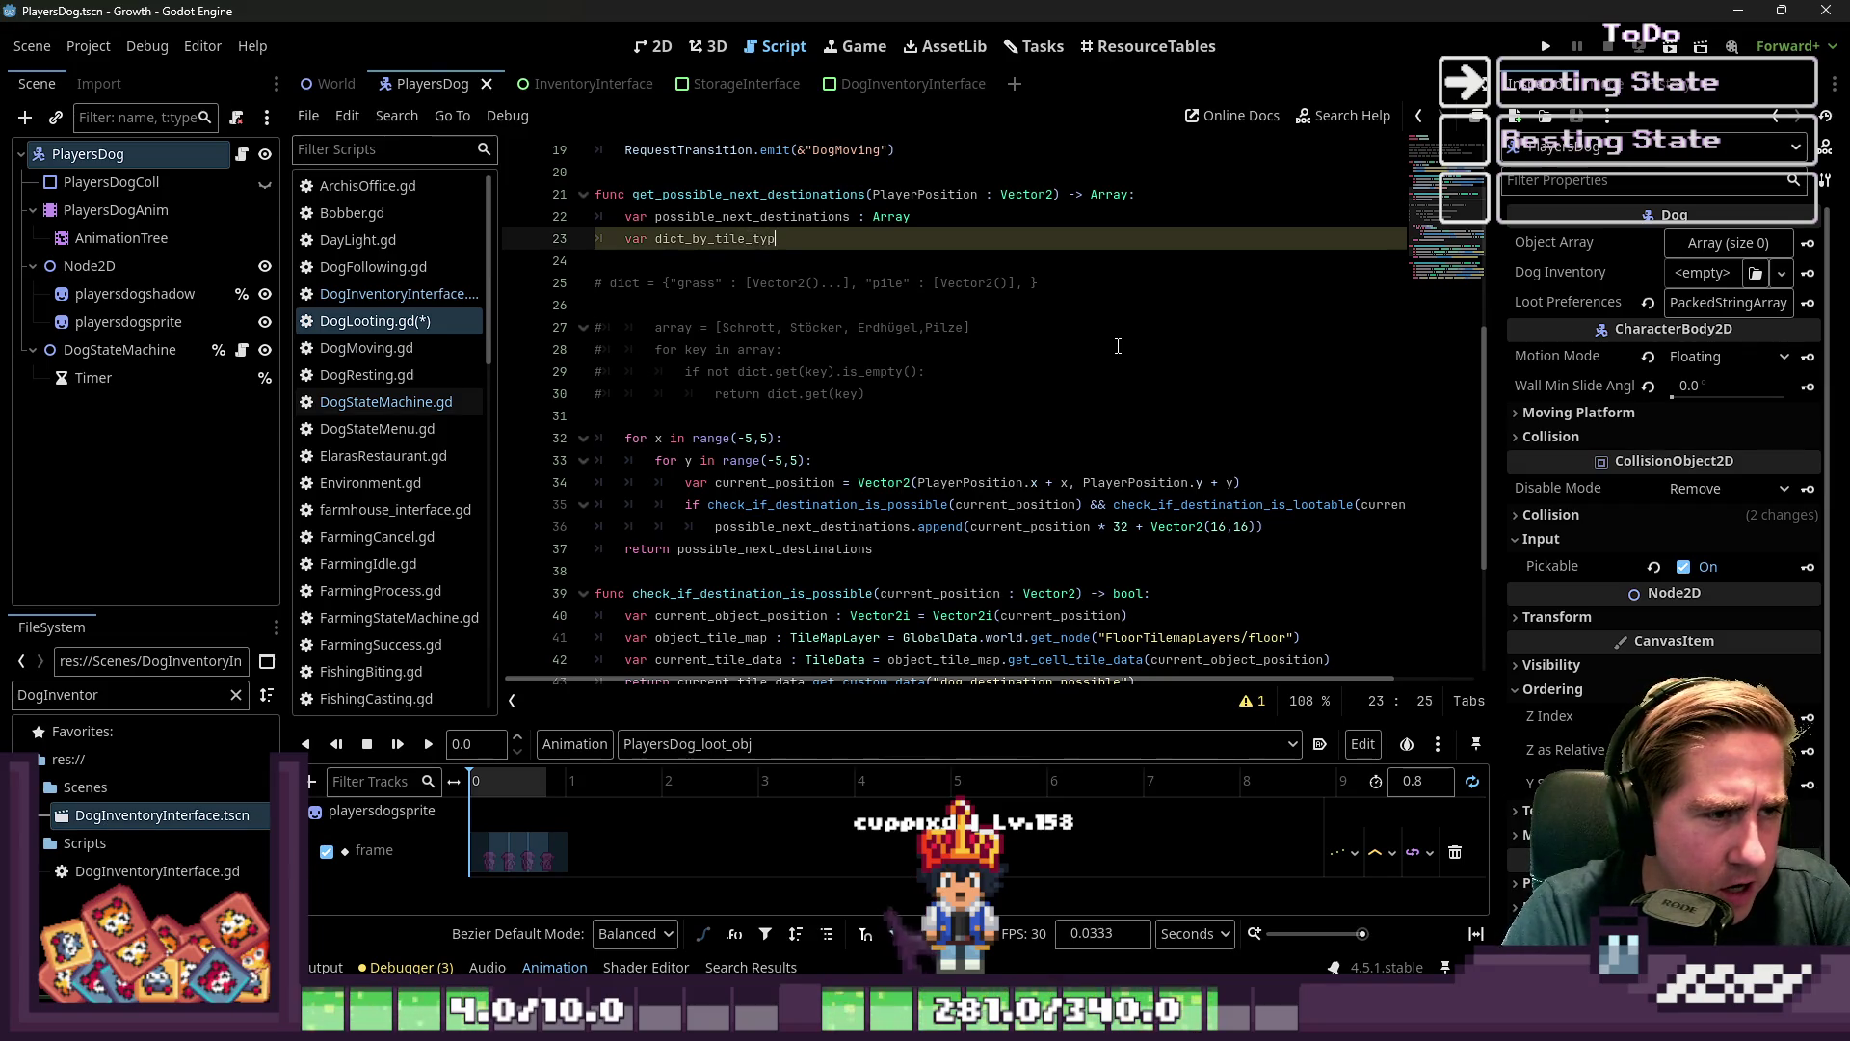
type("Dict : ")
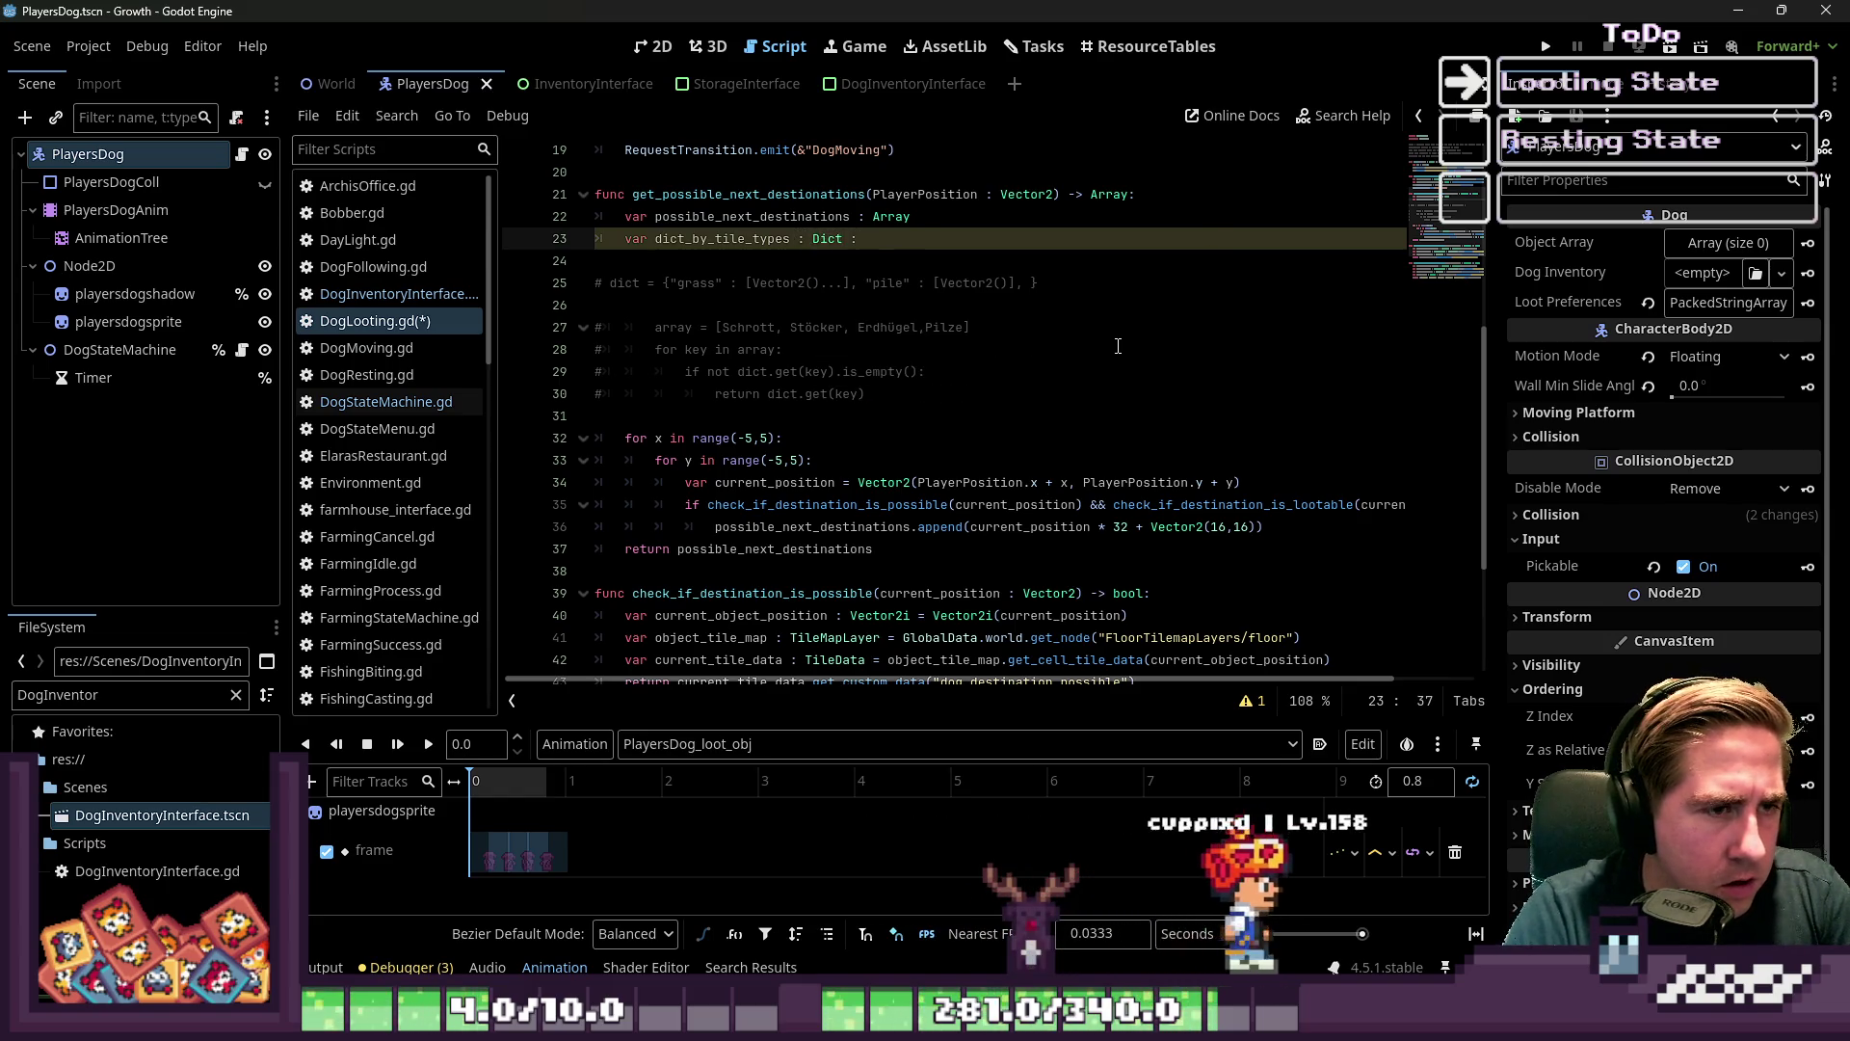
type("{")
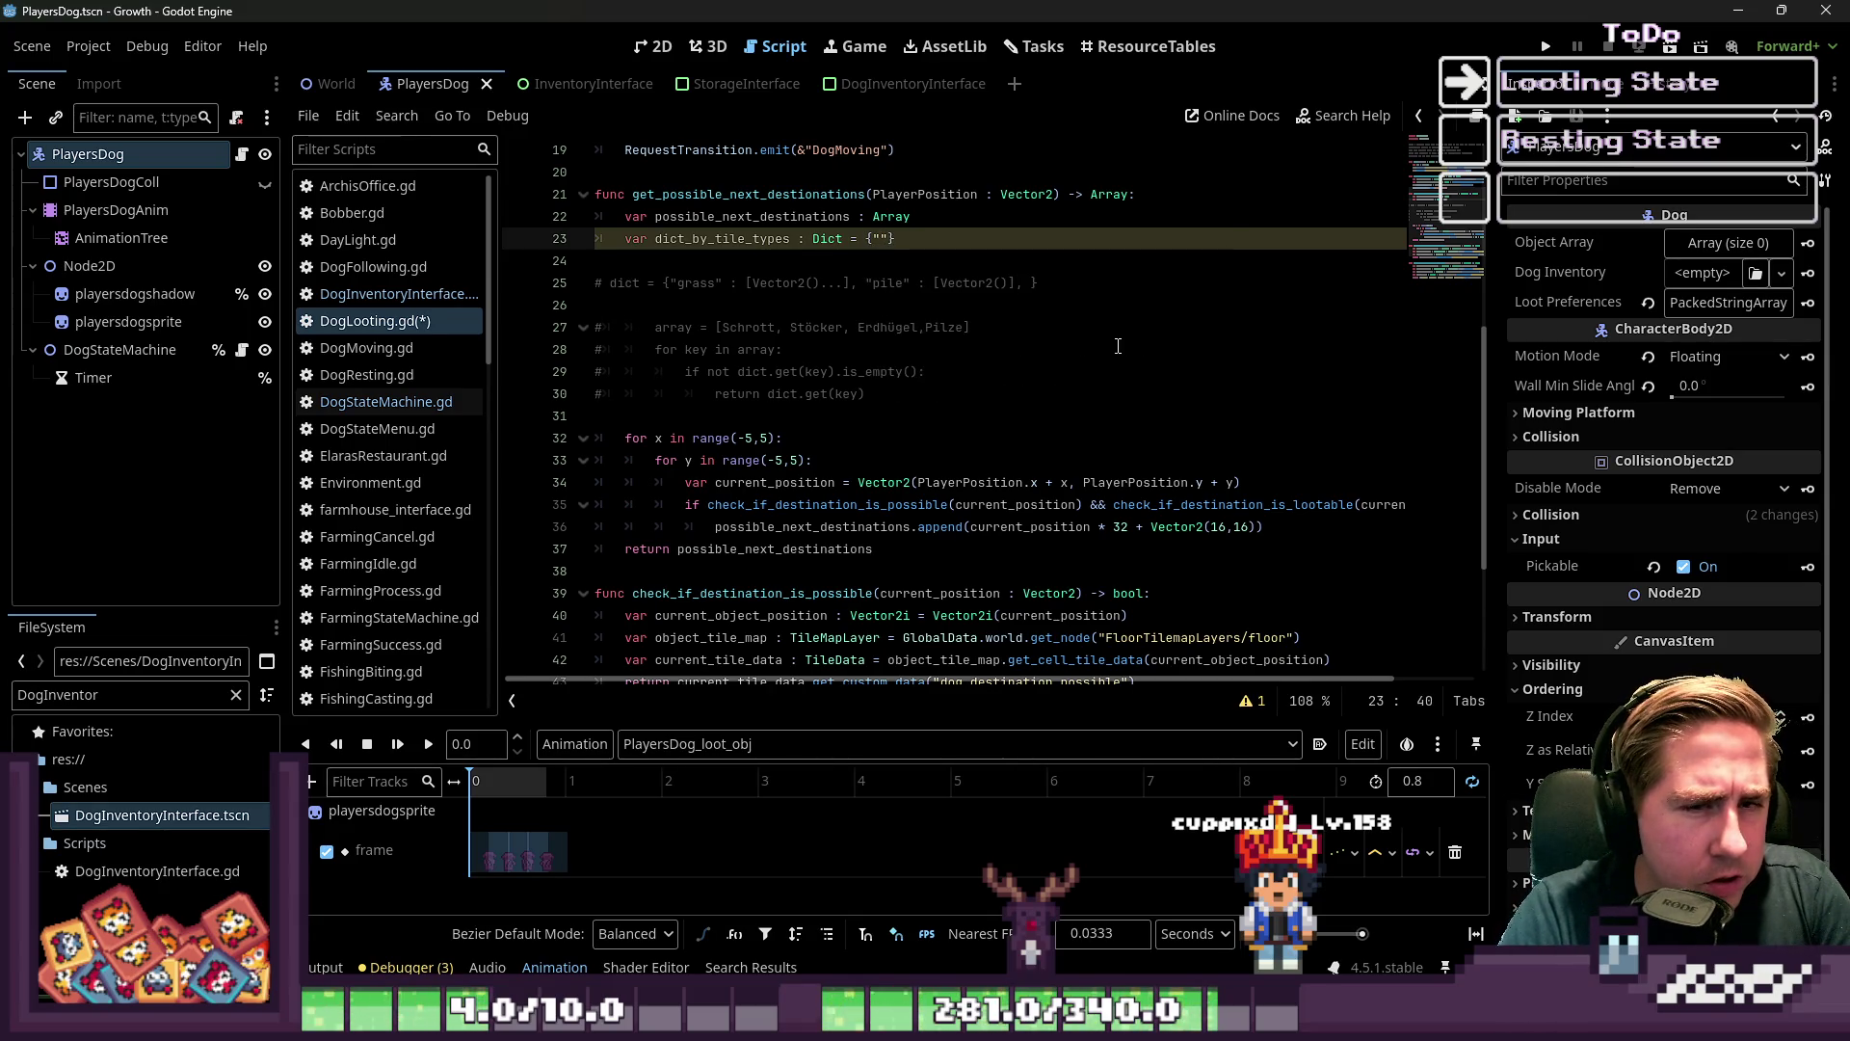
key("BackSpace")
key("BackSpace")
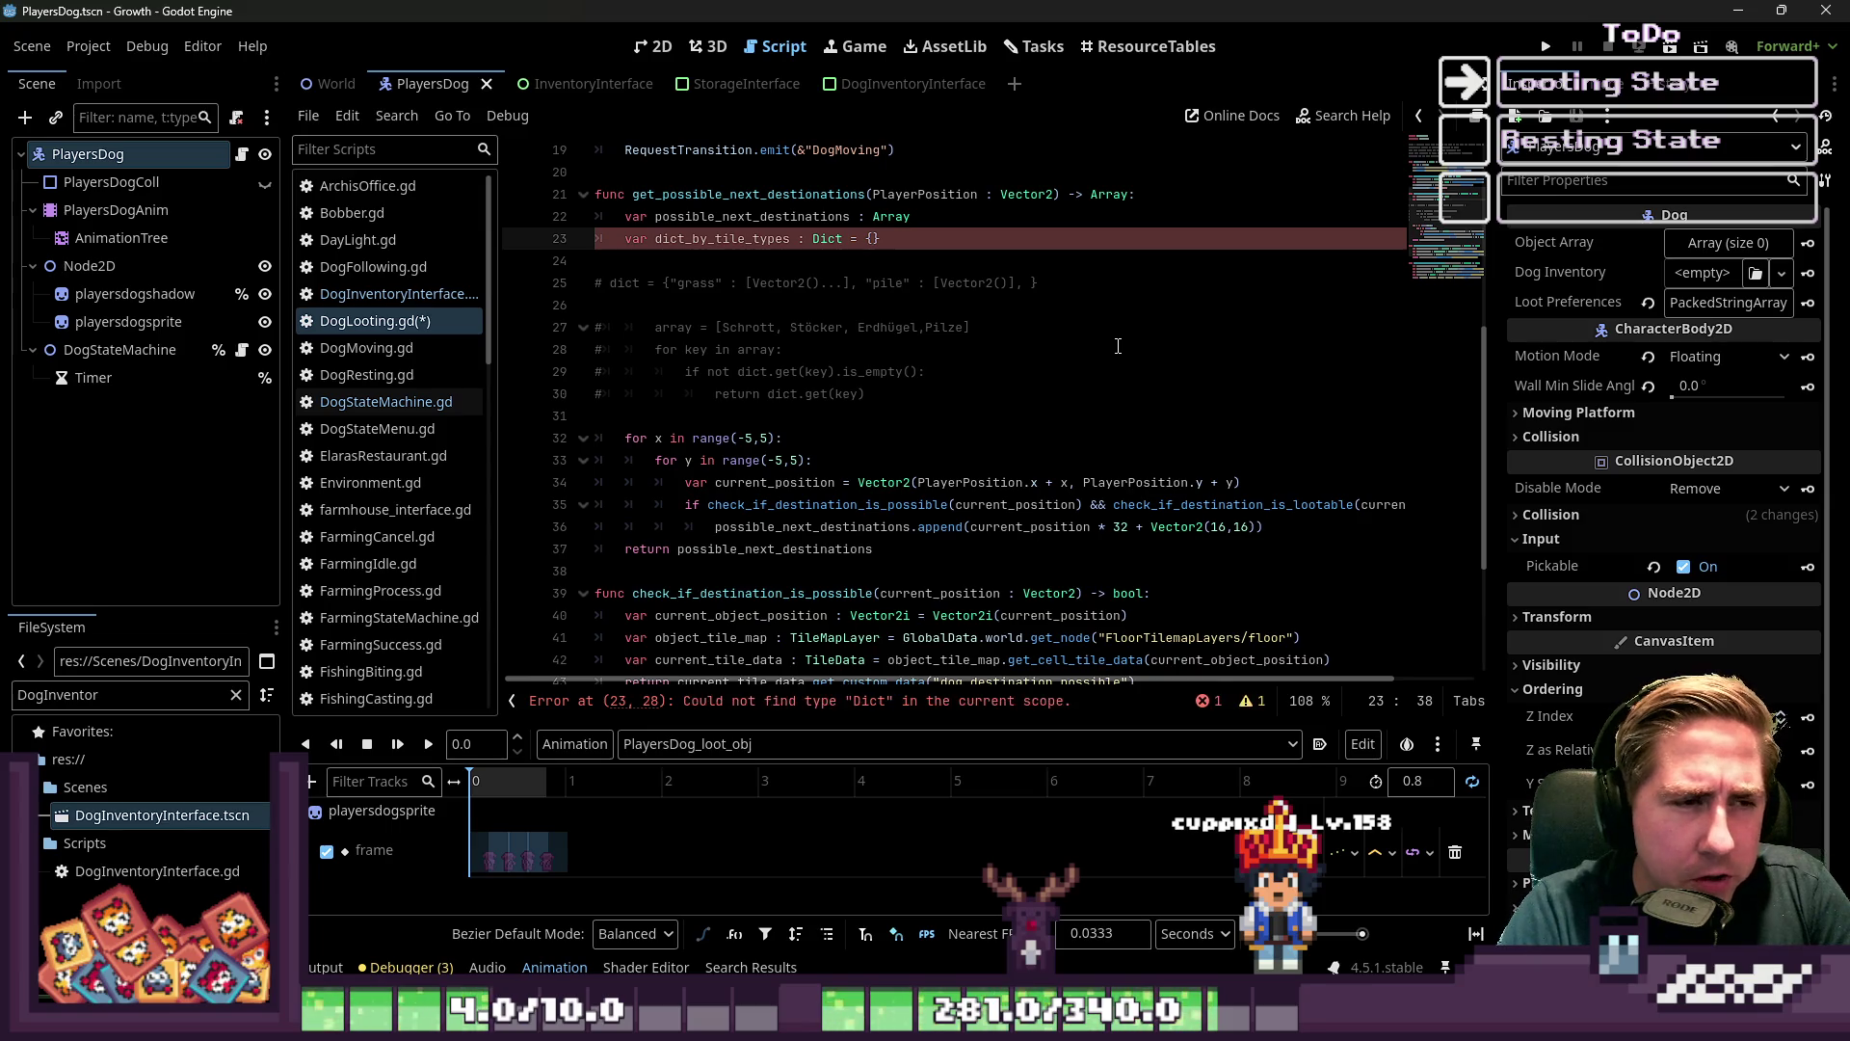
key("ctrl+shift+Left")
key("ctrl+shift+Left")
key("ctrl+shift+Left")
key("ctrl+Right")
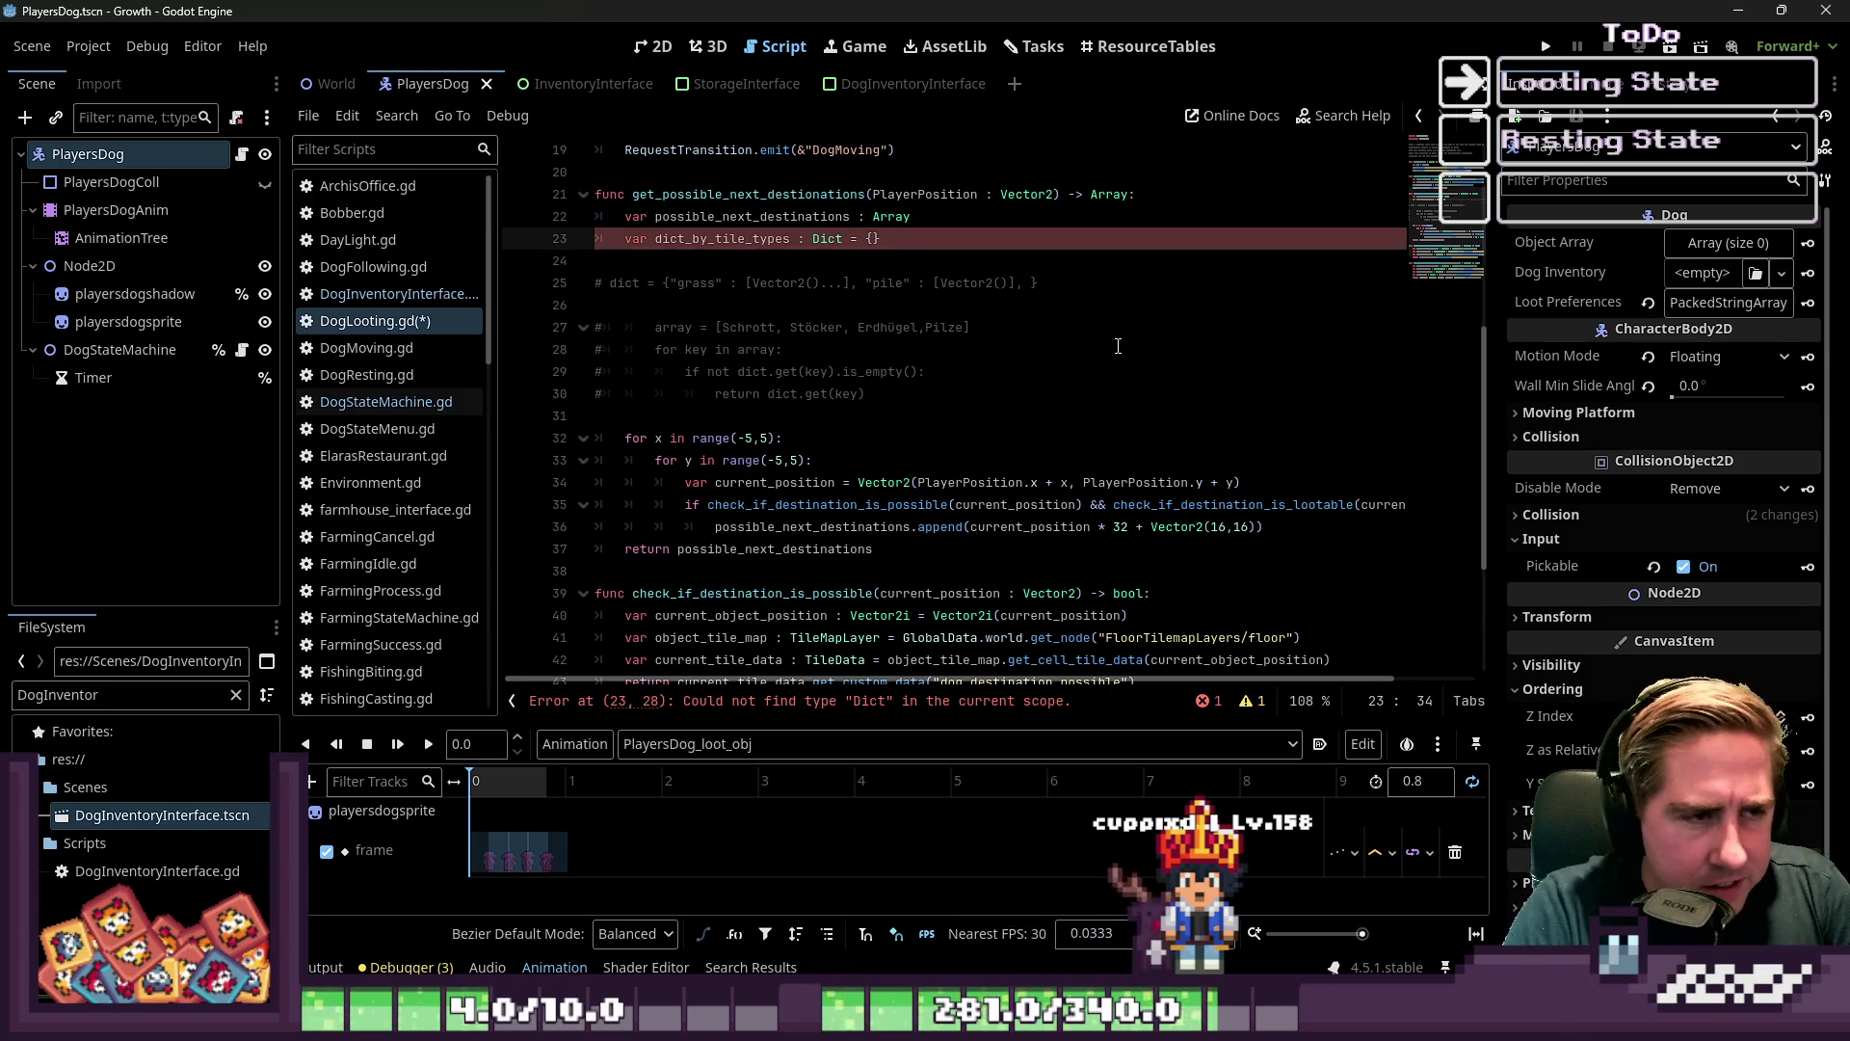
type("ionary")
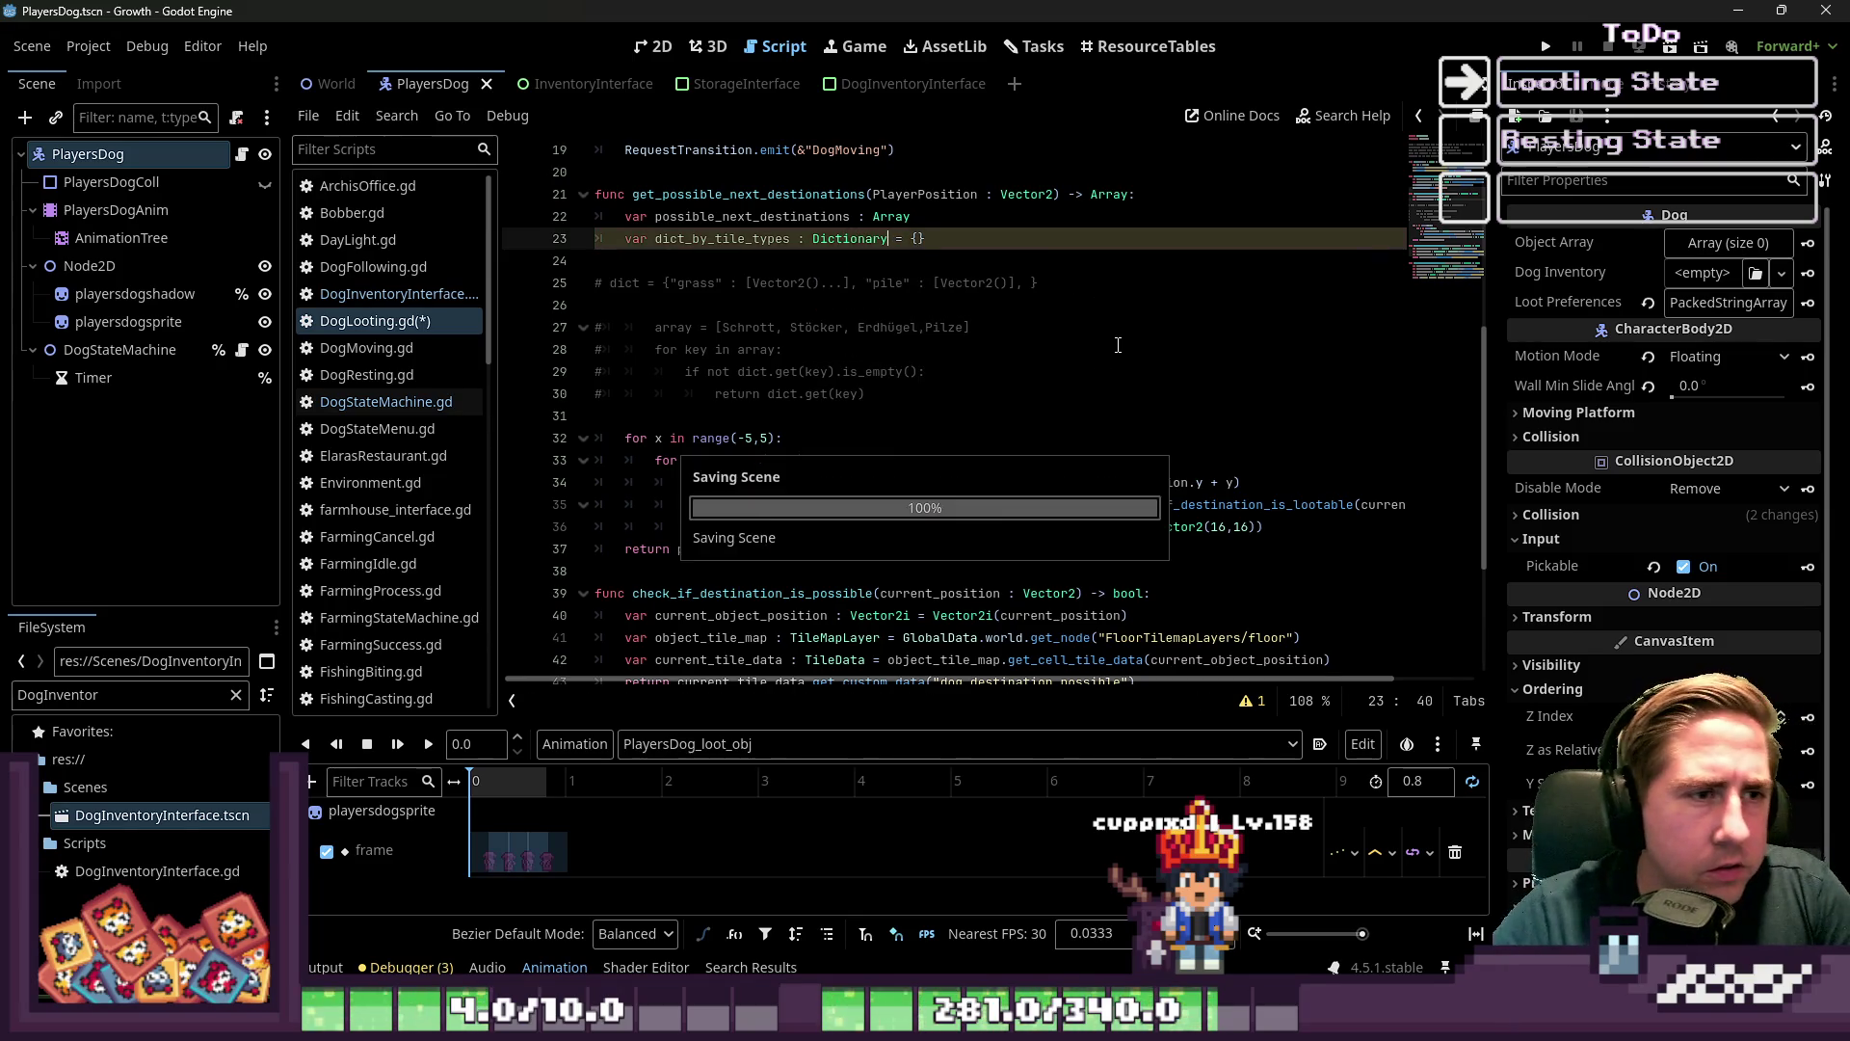
left_click(1026, 313)
double_click(750, 241)
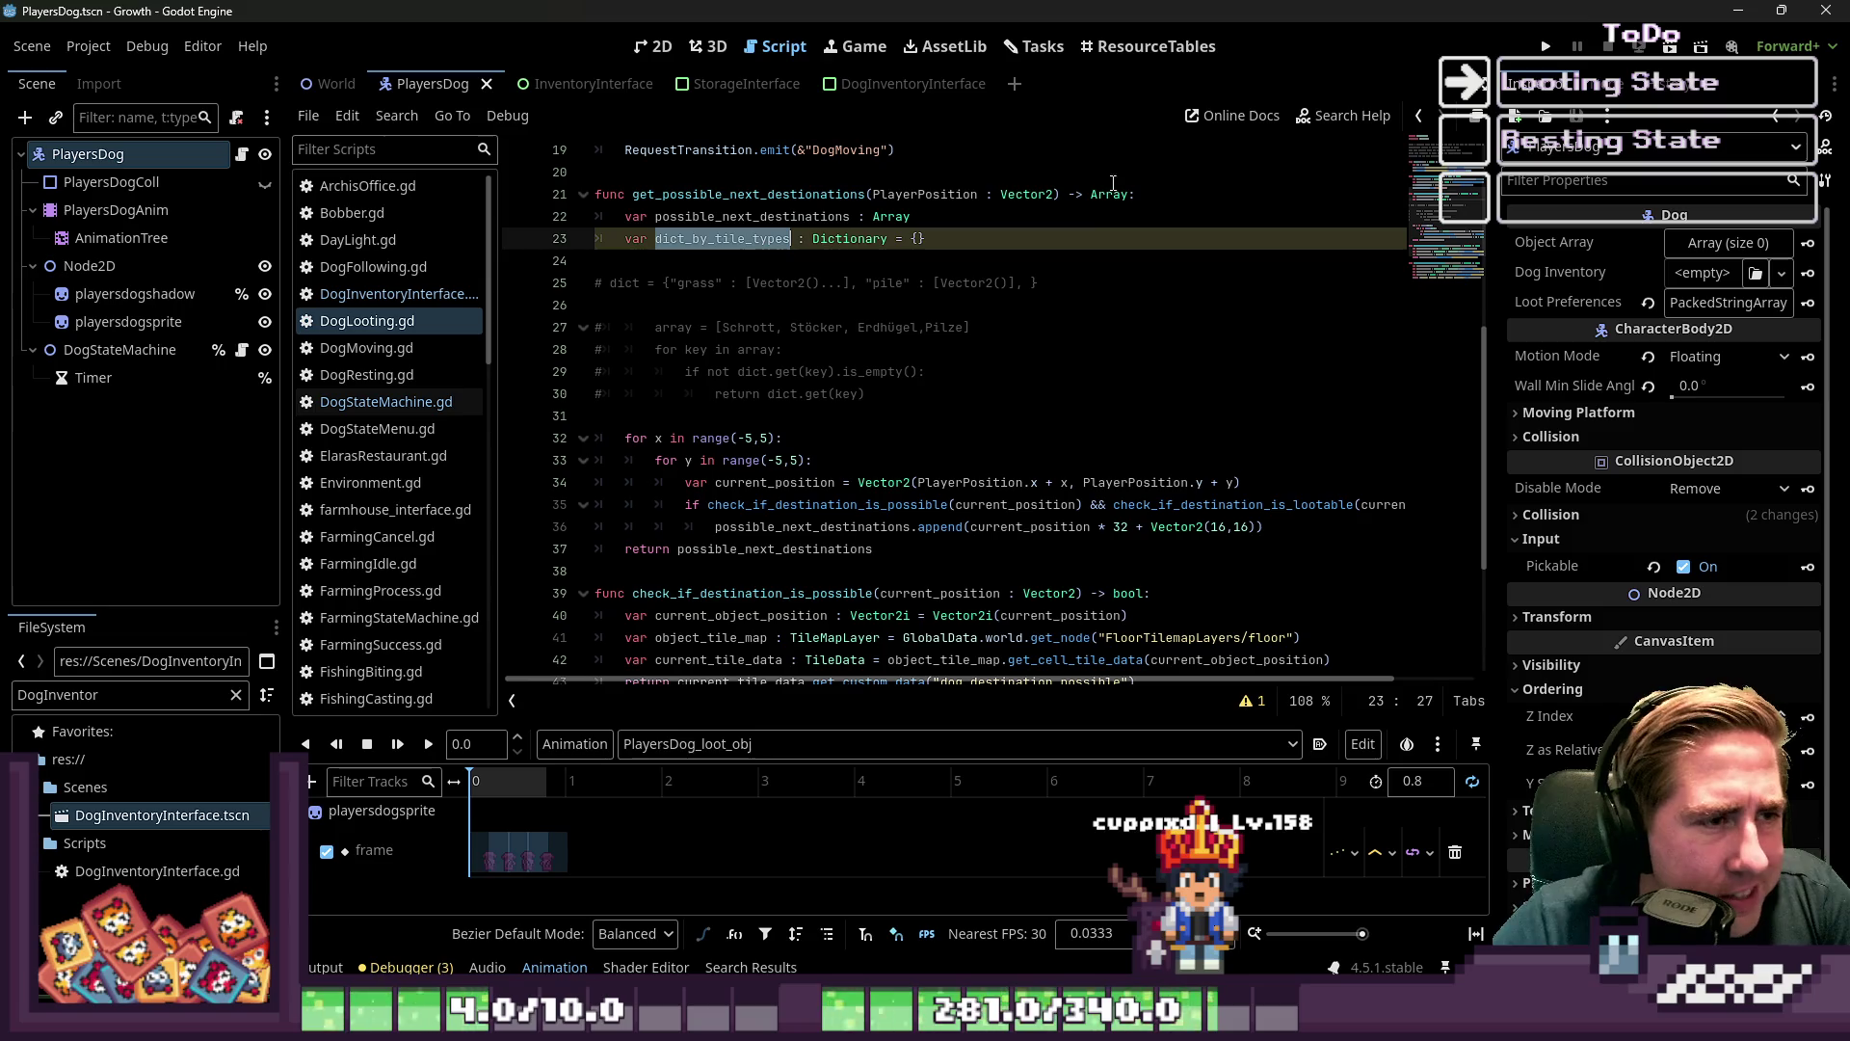
left_click(775, 416)
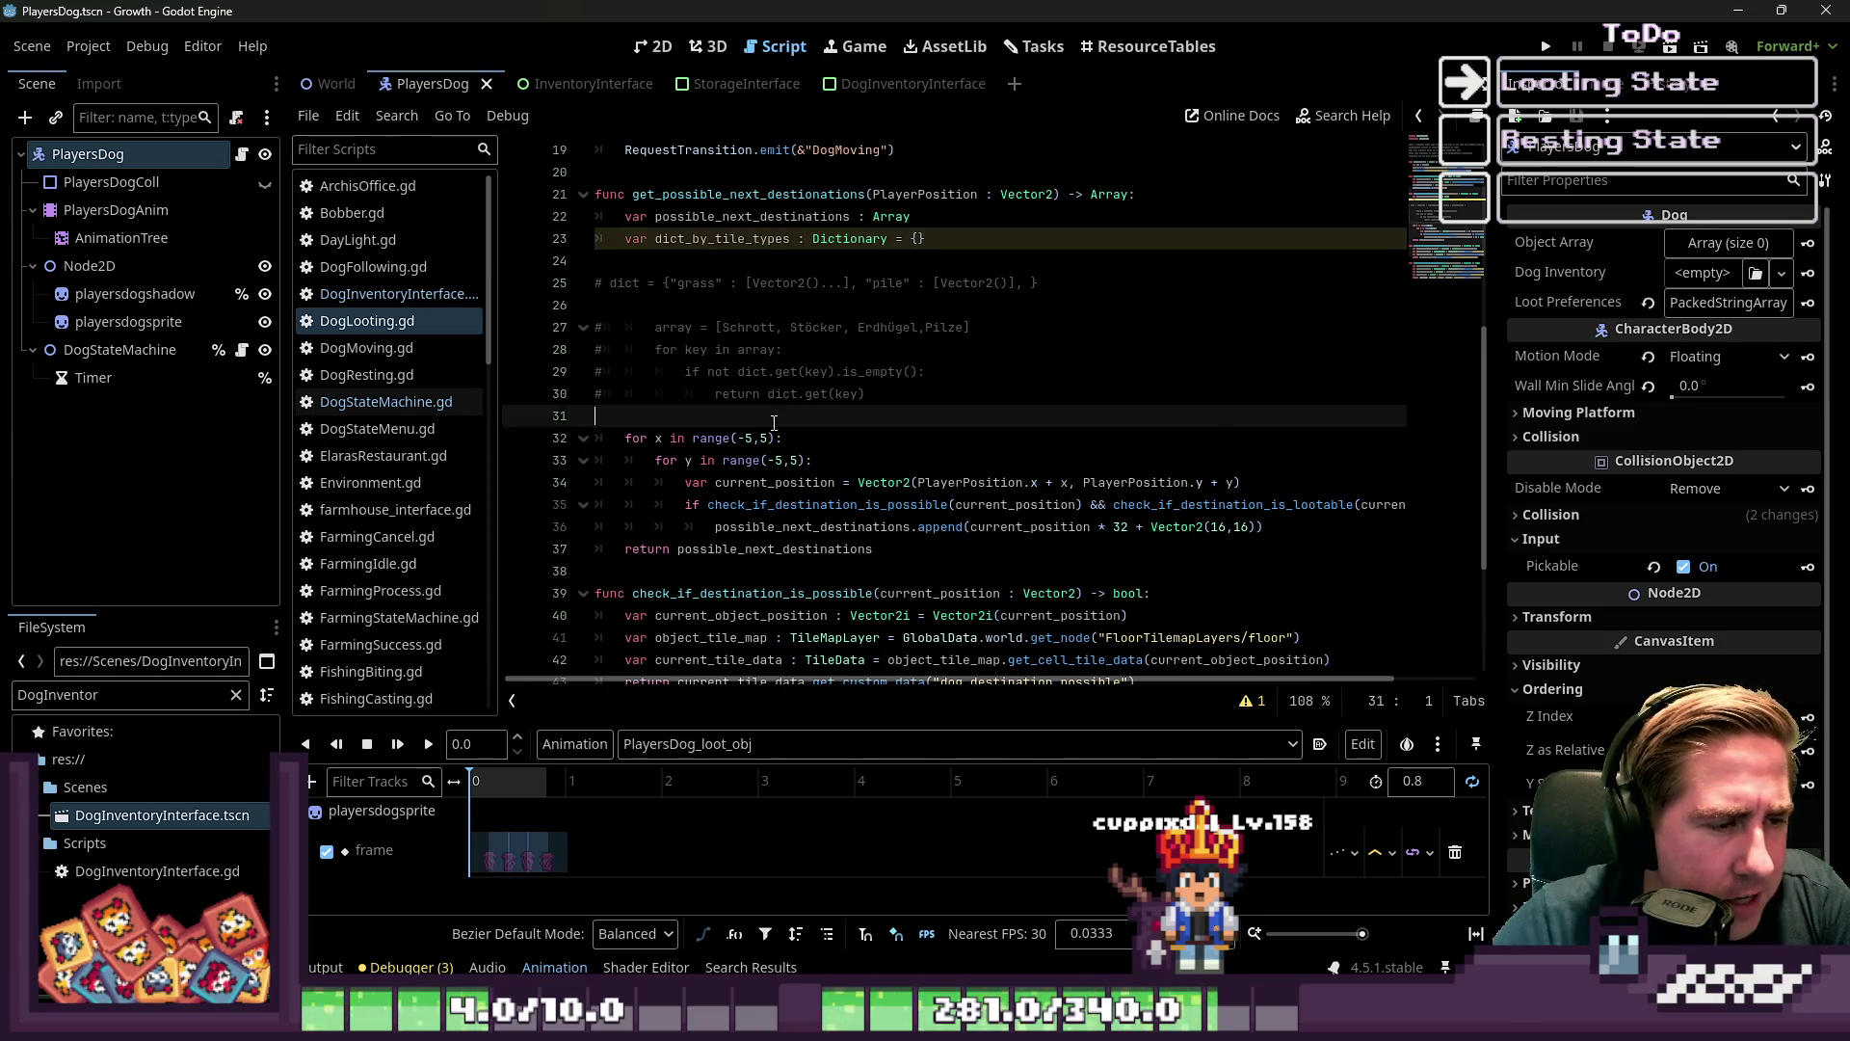
- Delete the check_if_destination_is_lootable call from the loop's if condition on line 36
scroll(776, 416, "down", 1)
left_click(836, 416)
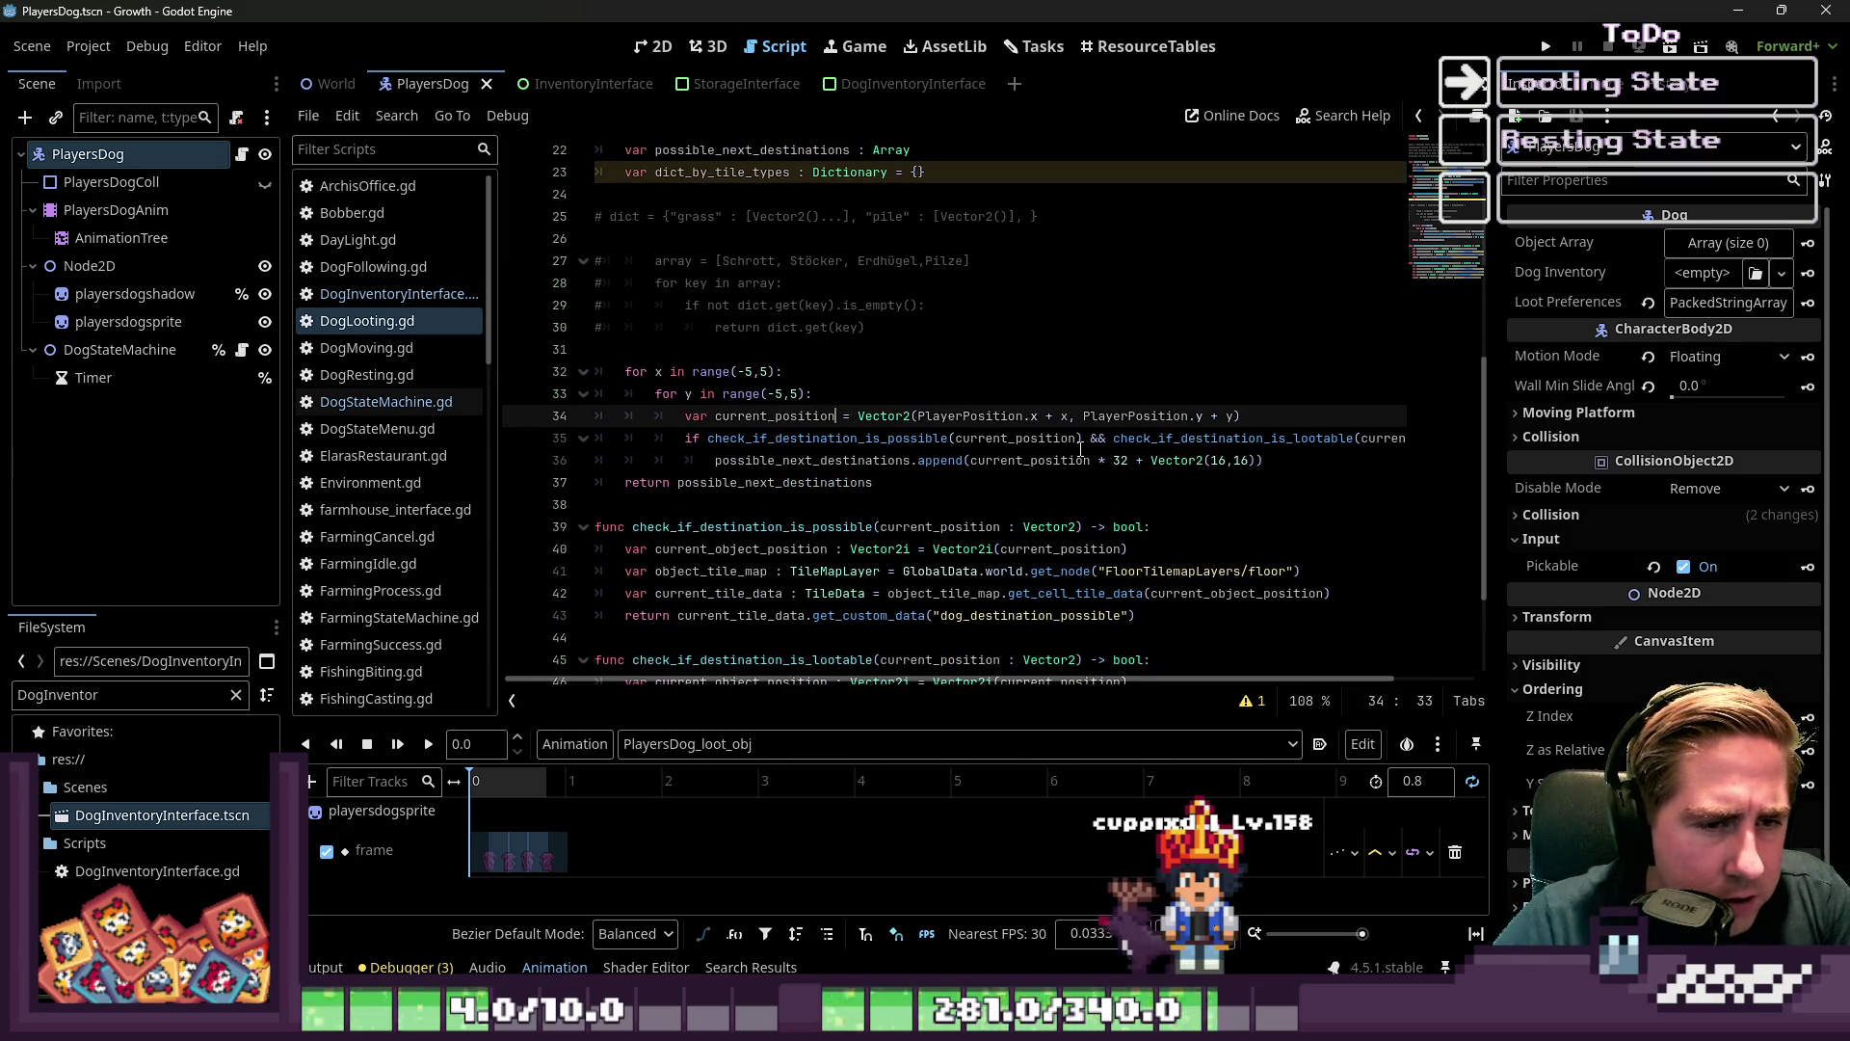
left_click(1115, 439)
left_click_drag(1115, 438, 1402, 435)
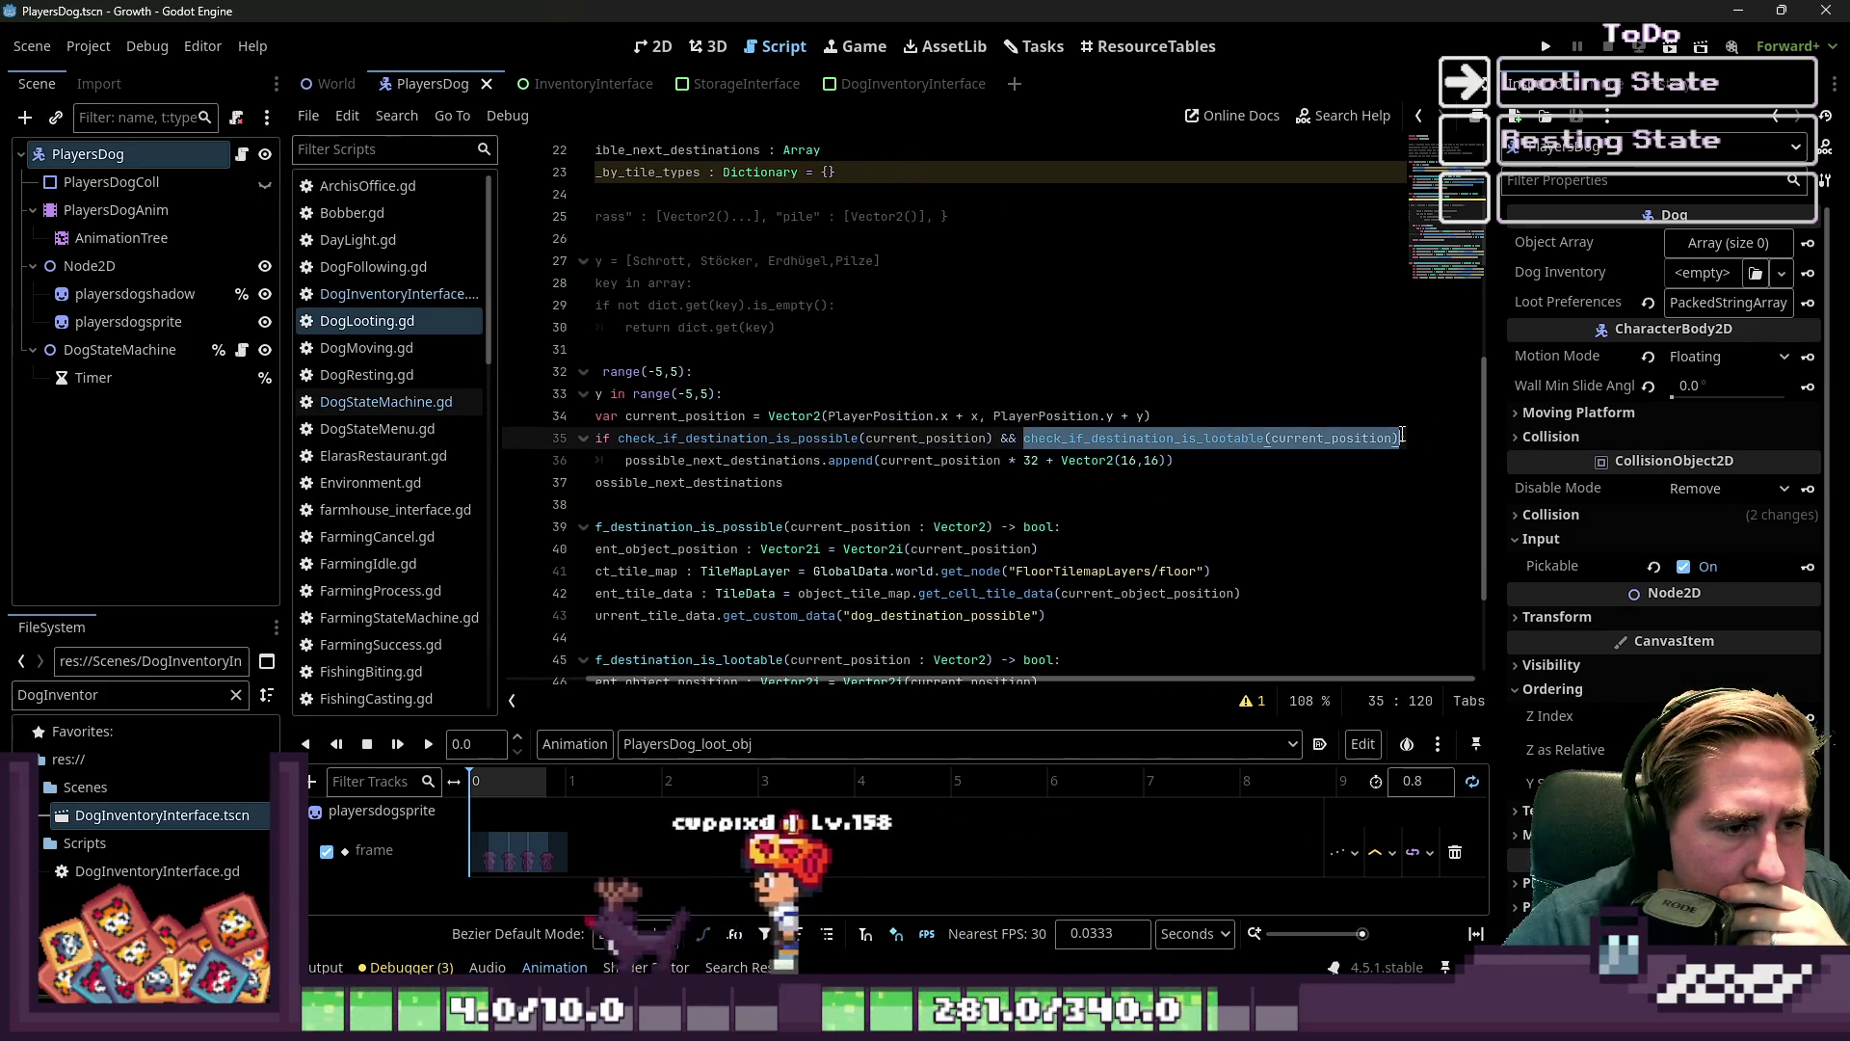
key("BackSpace")
key("BackSpace")
key("BackSpace")
key("Return")
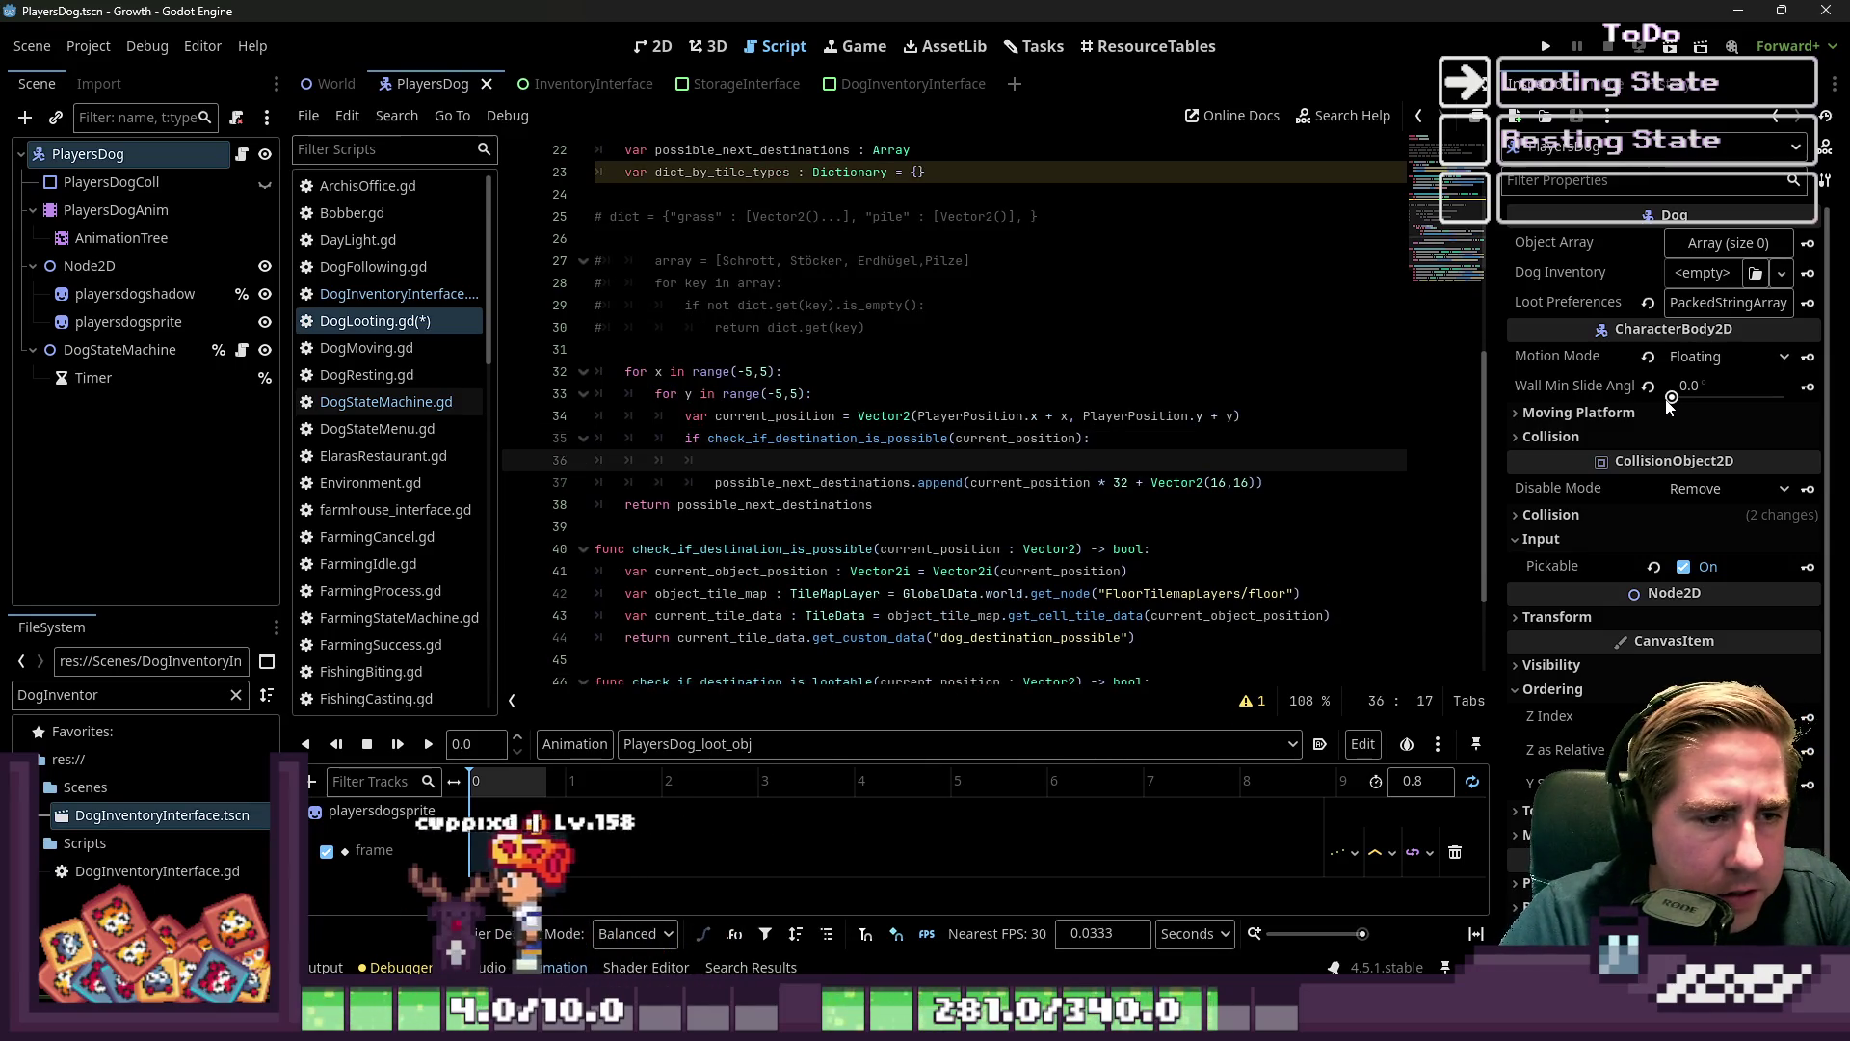
type("f")
- Examine the check_if_destination_is_lootable function and its list of lootable tile types
scroll(1704, 438, "down", 1)
scroll(879, 570, "down", 3)
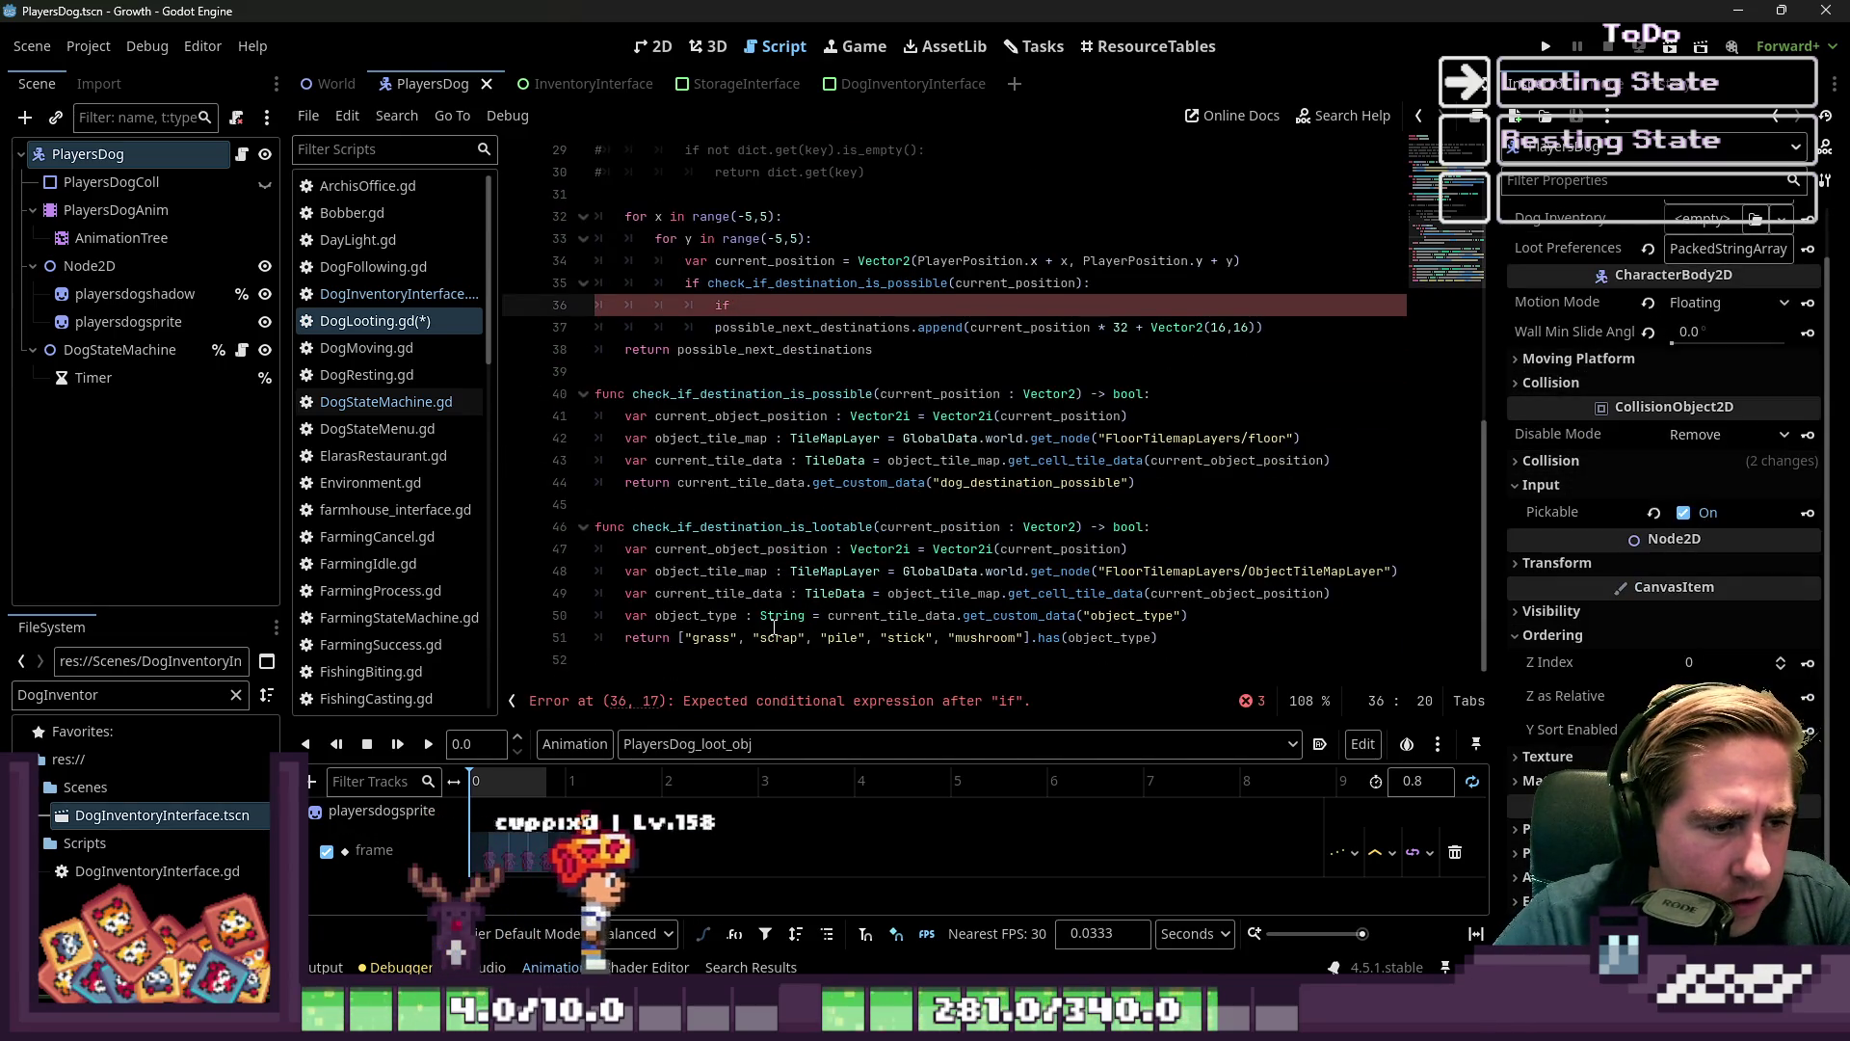
left_click(776, 615)
double_click(744, 526)
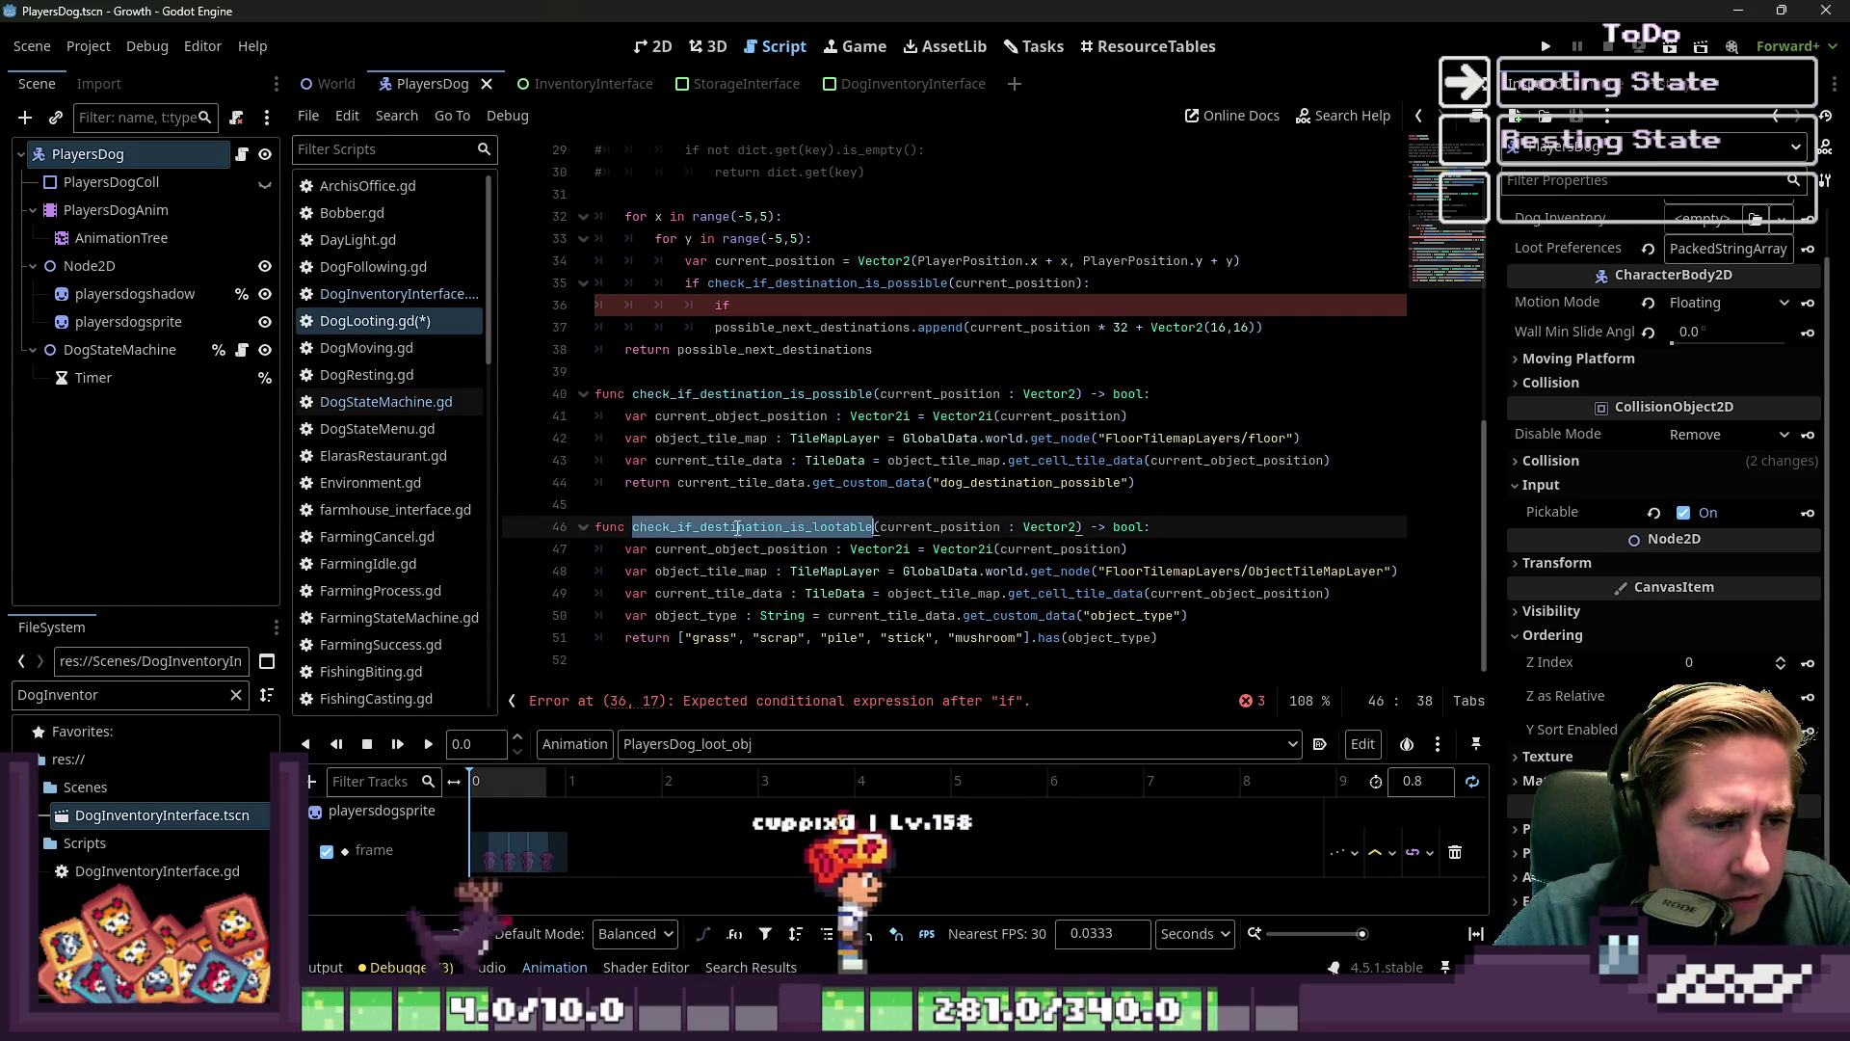
left_click(950, 593)
left_click(1180, 532)
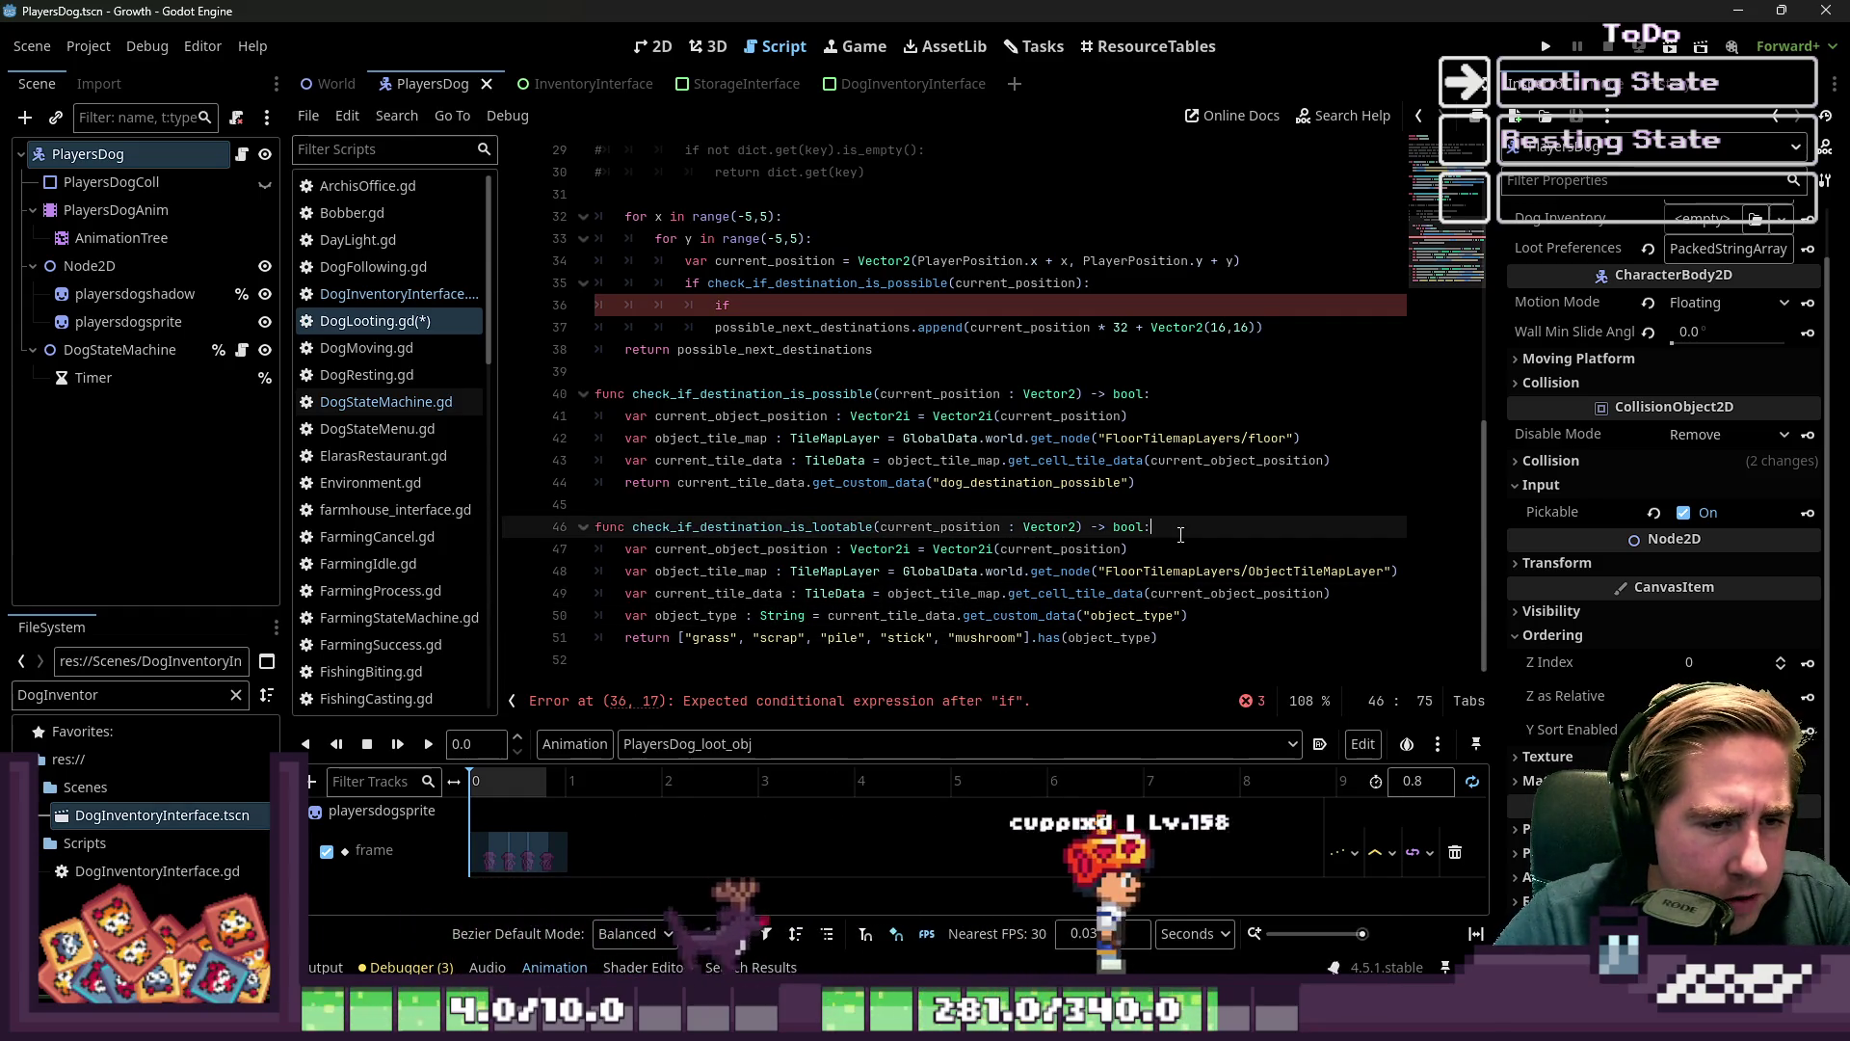
left_click(1220, 625)
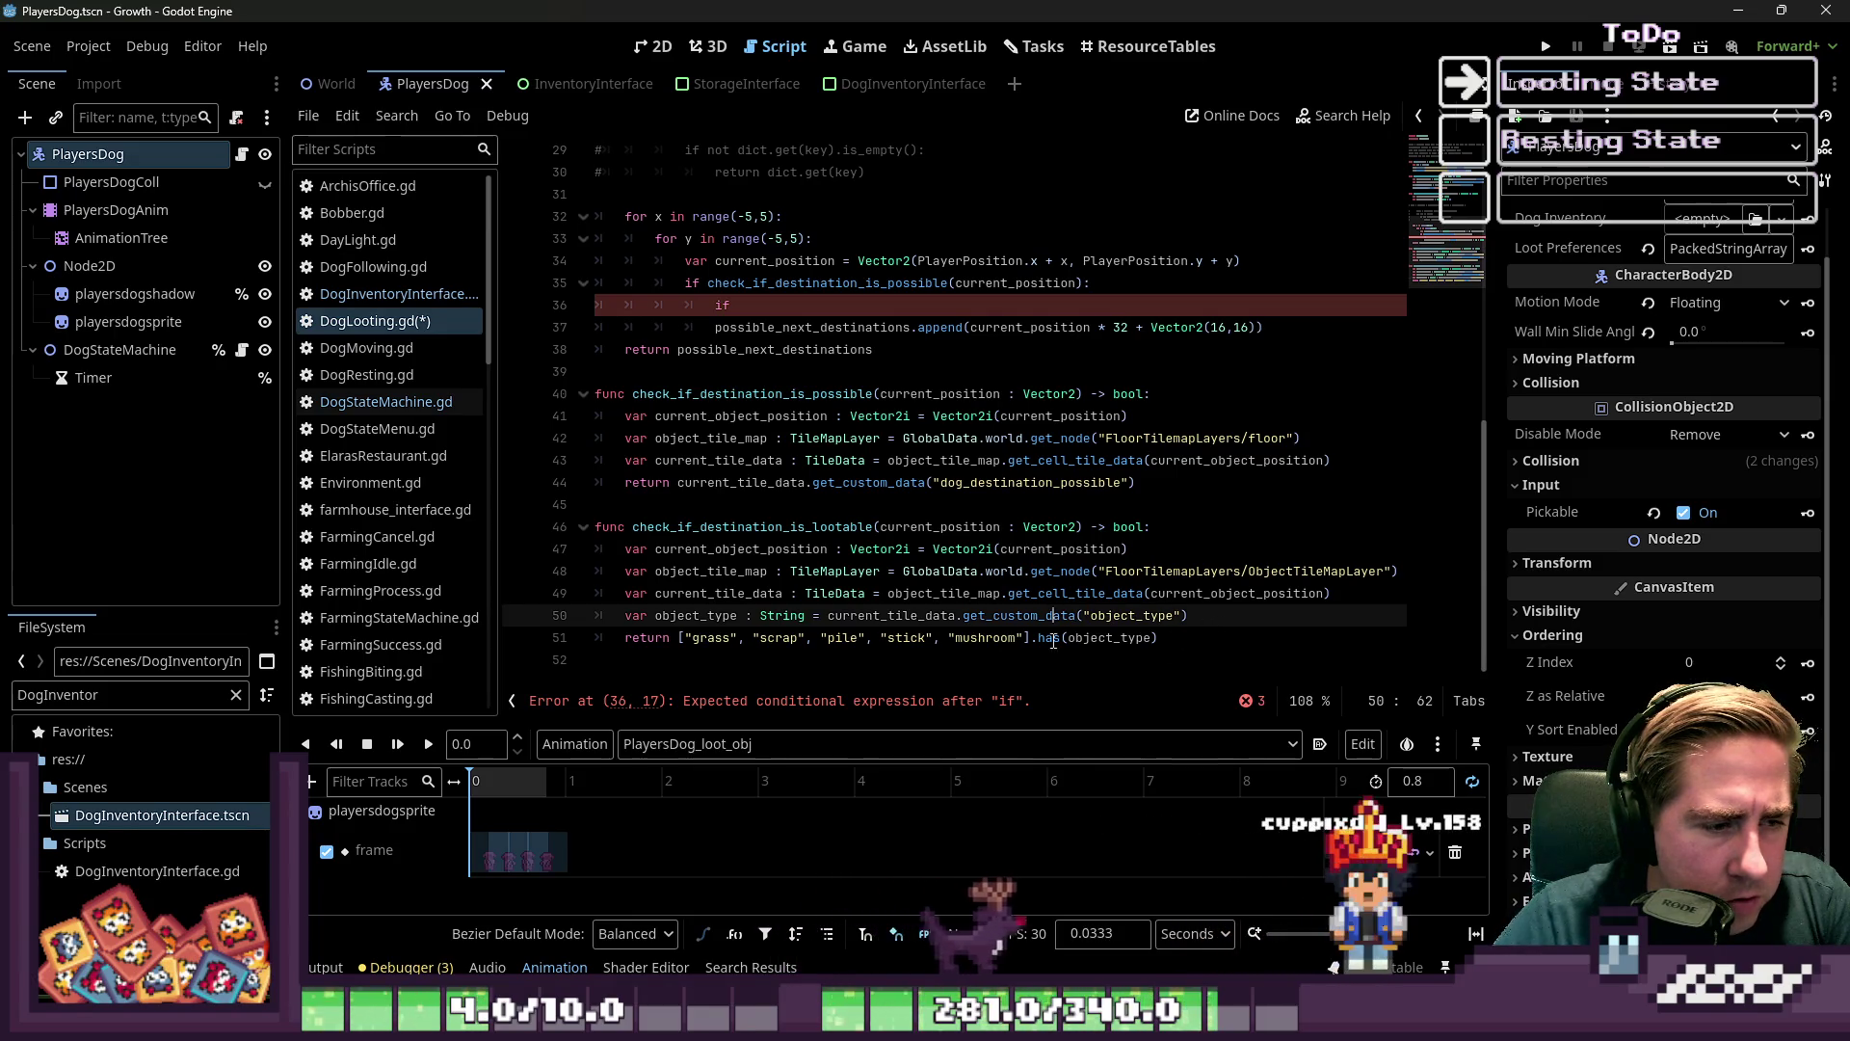
left_click(1023, 637)
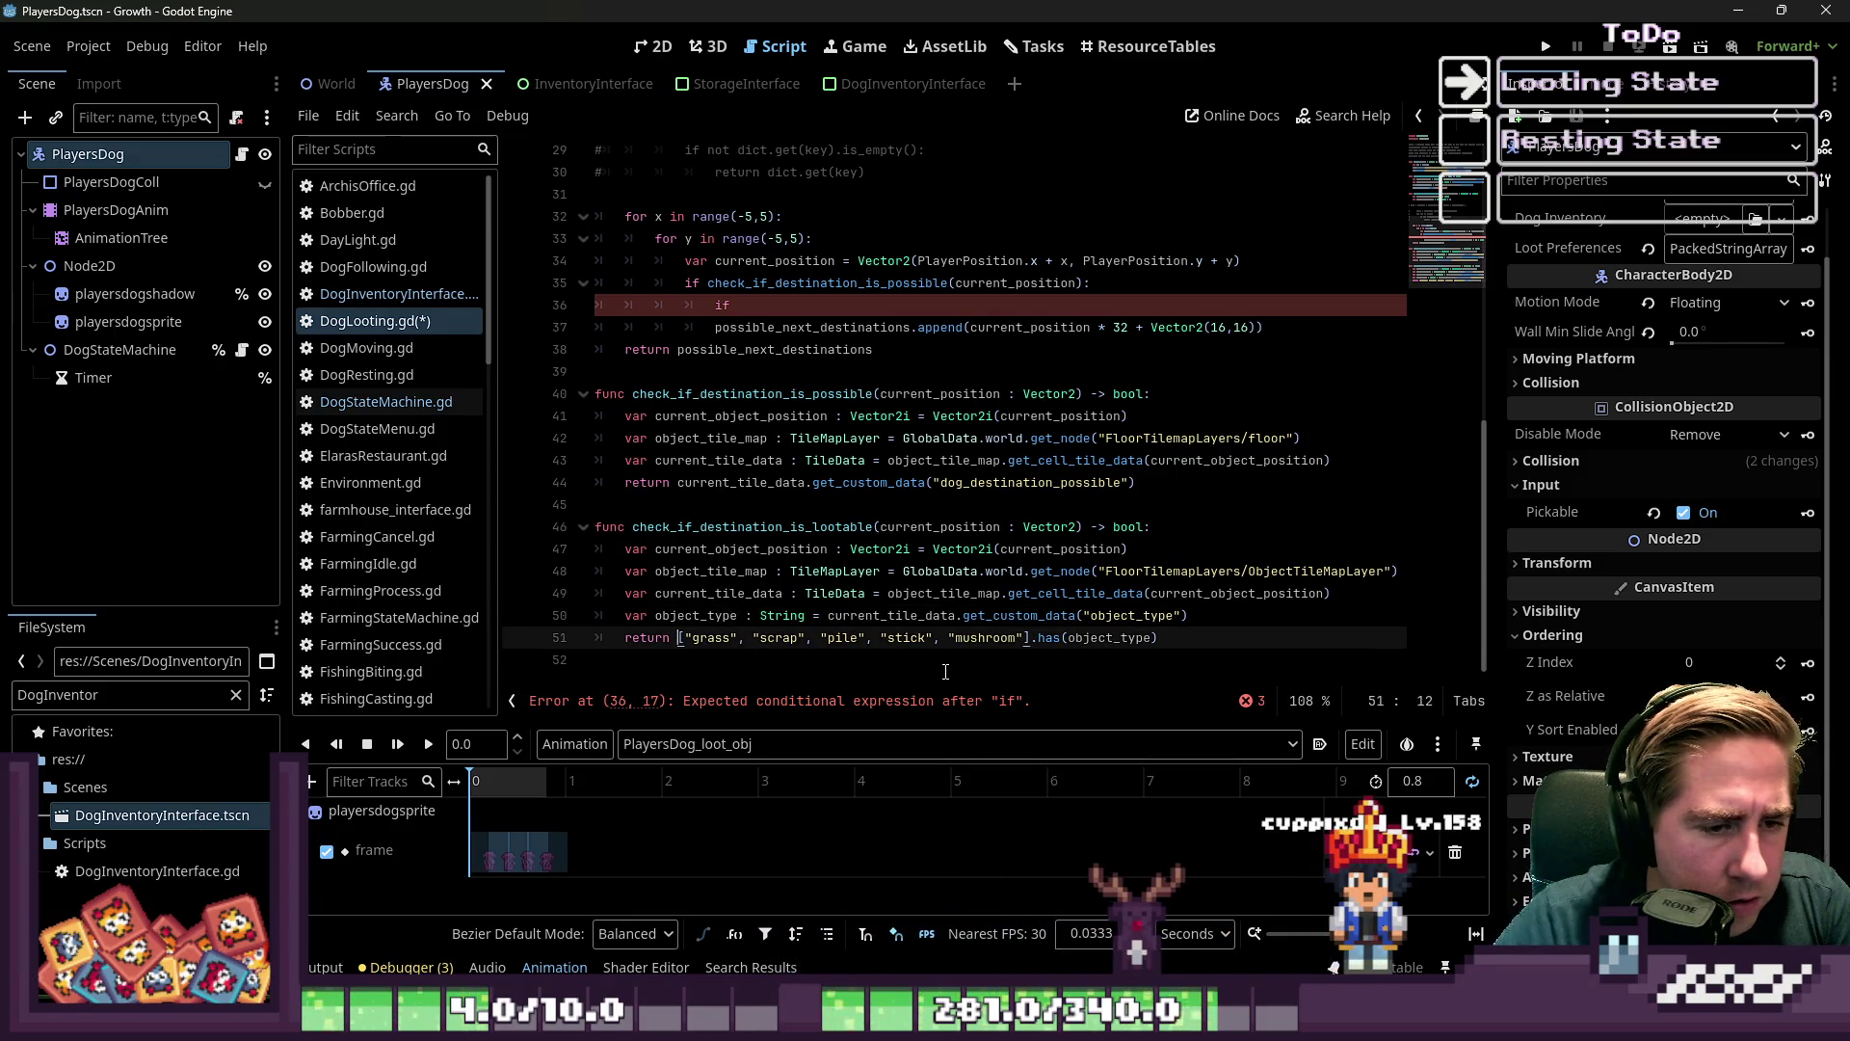
- Change the lootable check's return type to String, return object_type instead of the list check, and save
double_click(1129, 527)
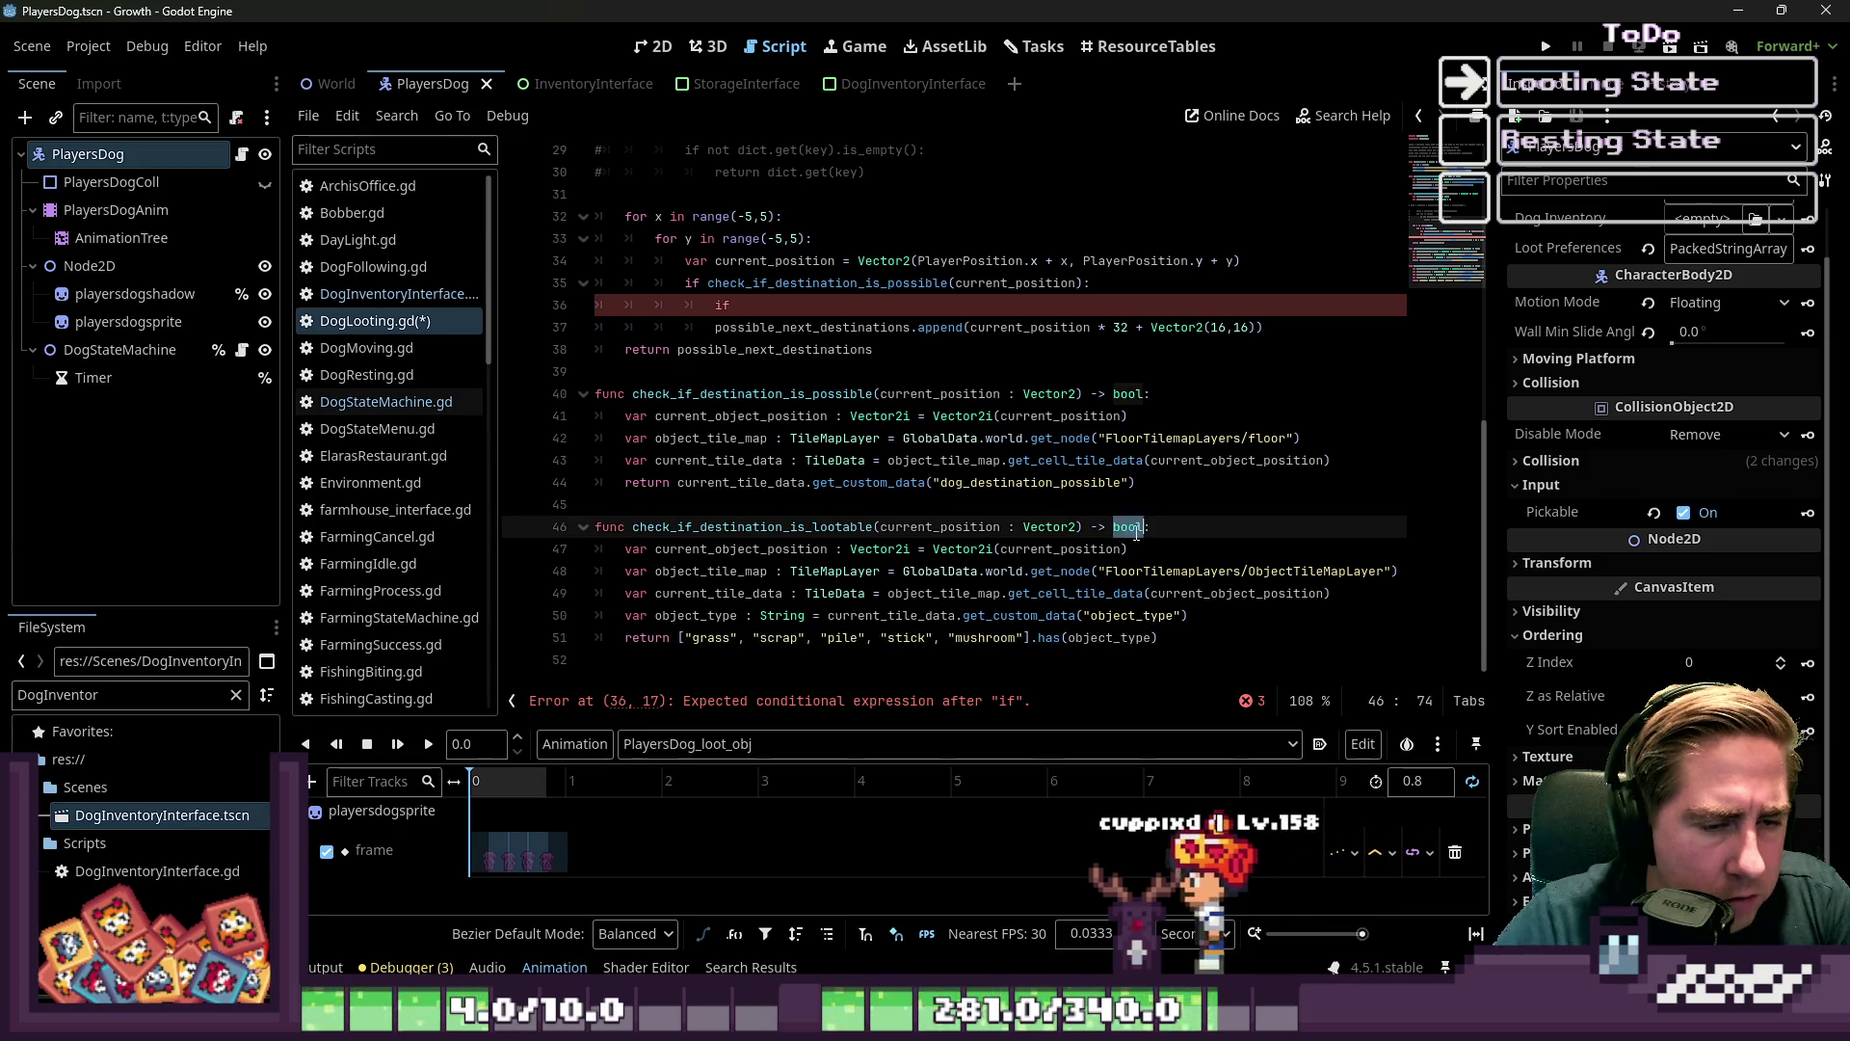
type("String")
key("Down")
key("Down")
key("Down")
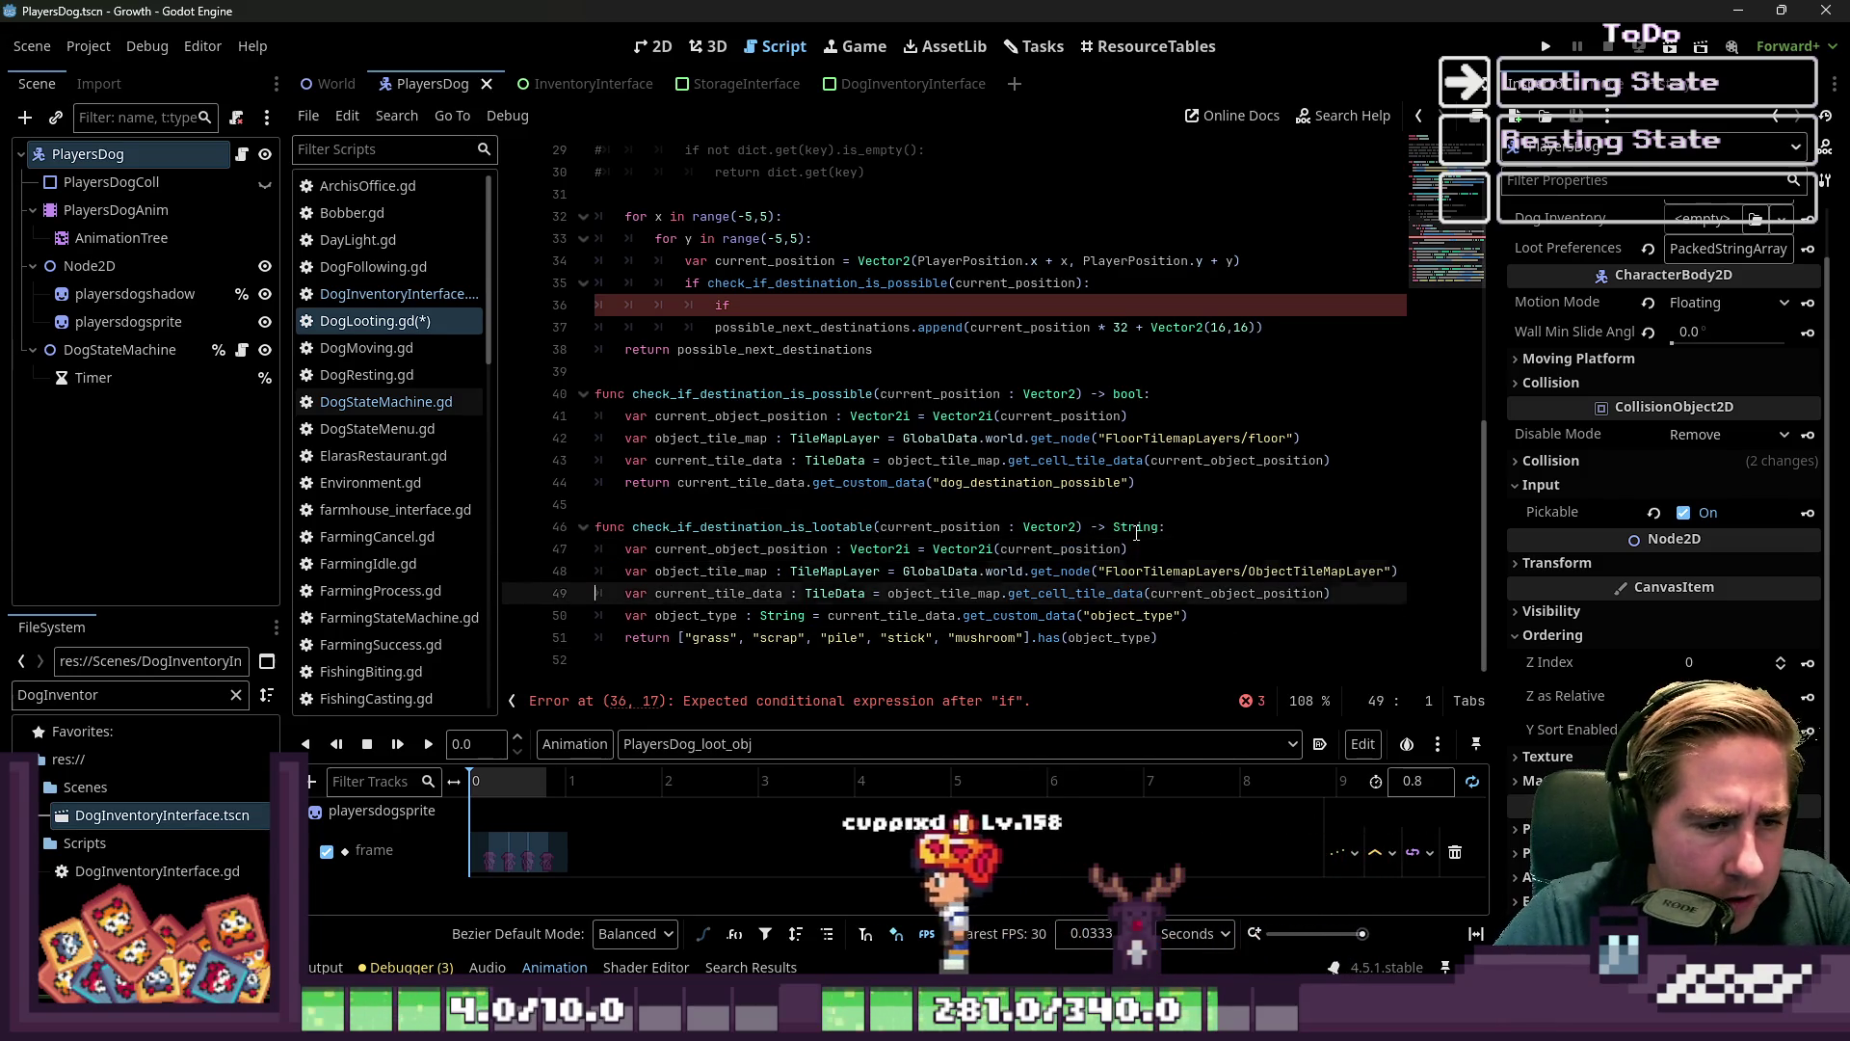
key("Home")
key("Home")
key("Down")
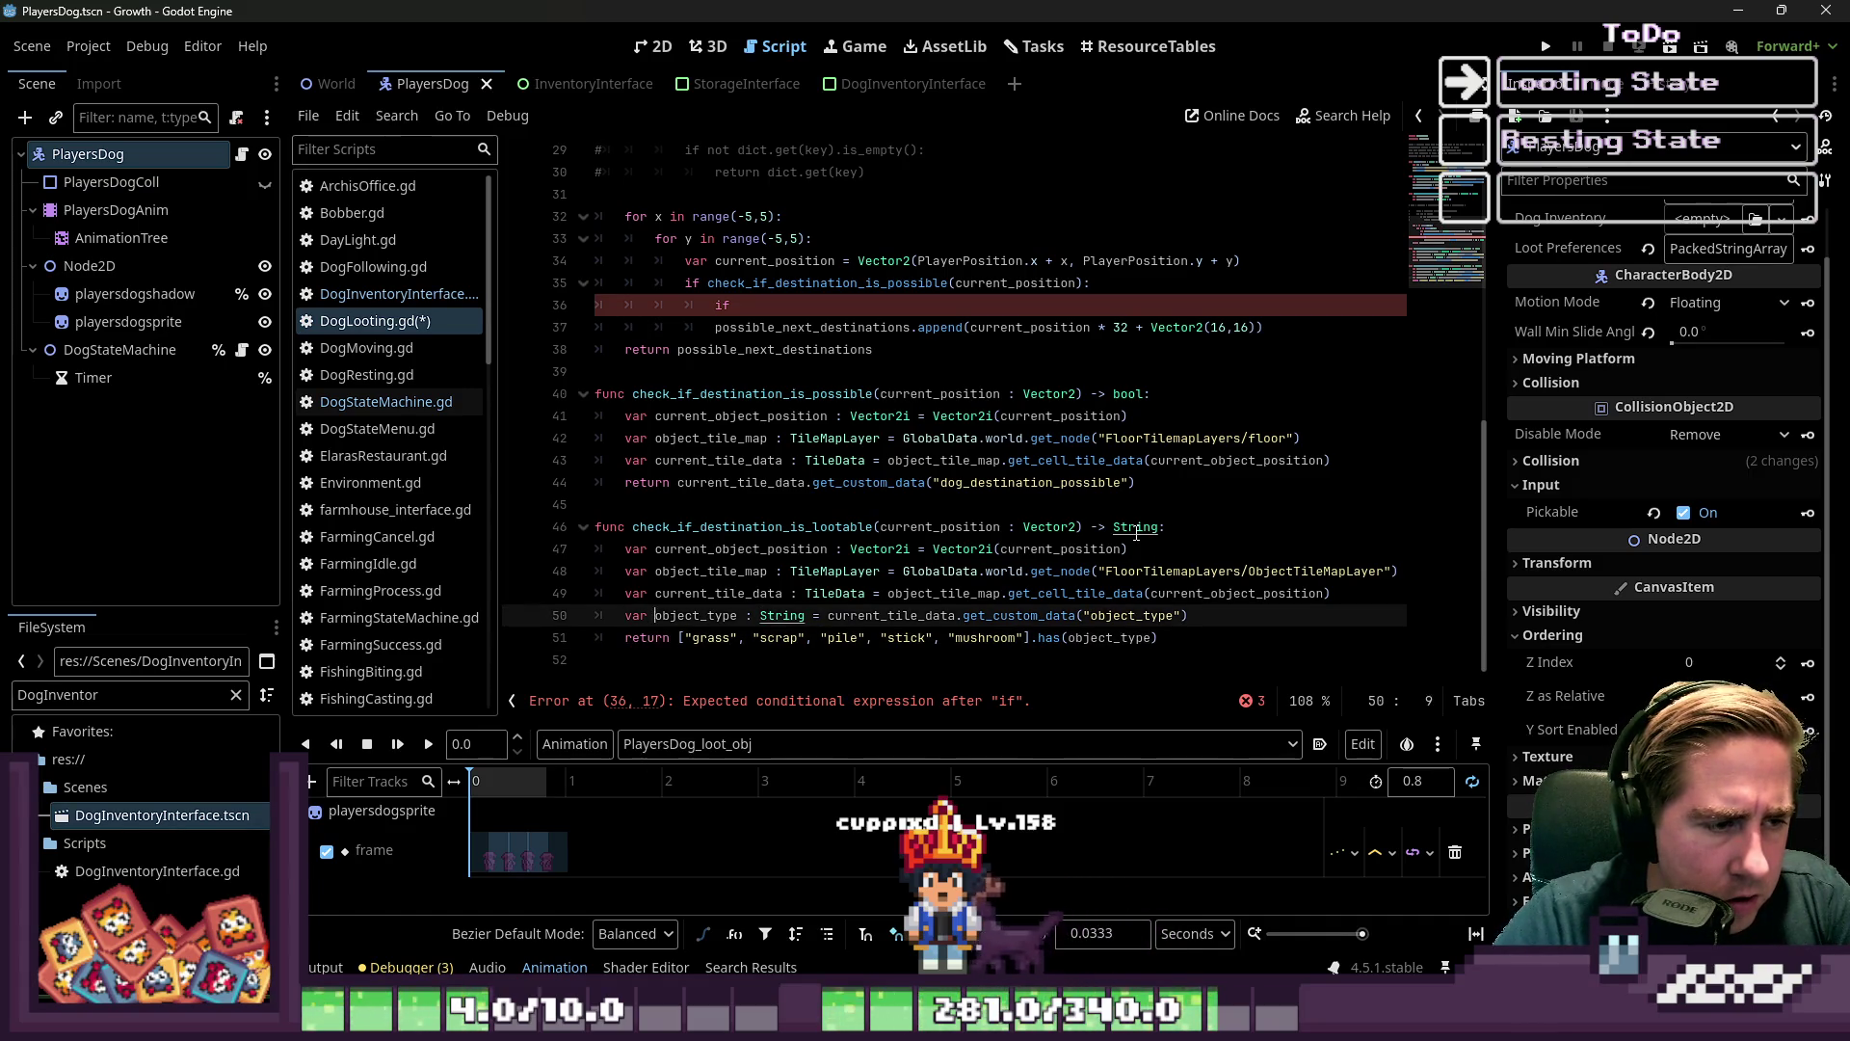
key("Left")
key("Left")
key("Left")
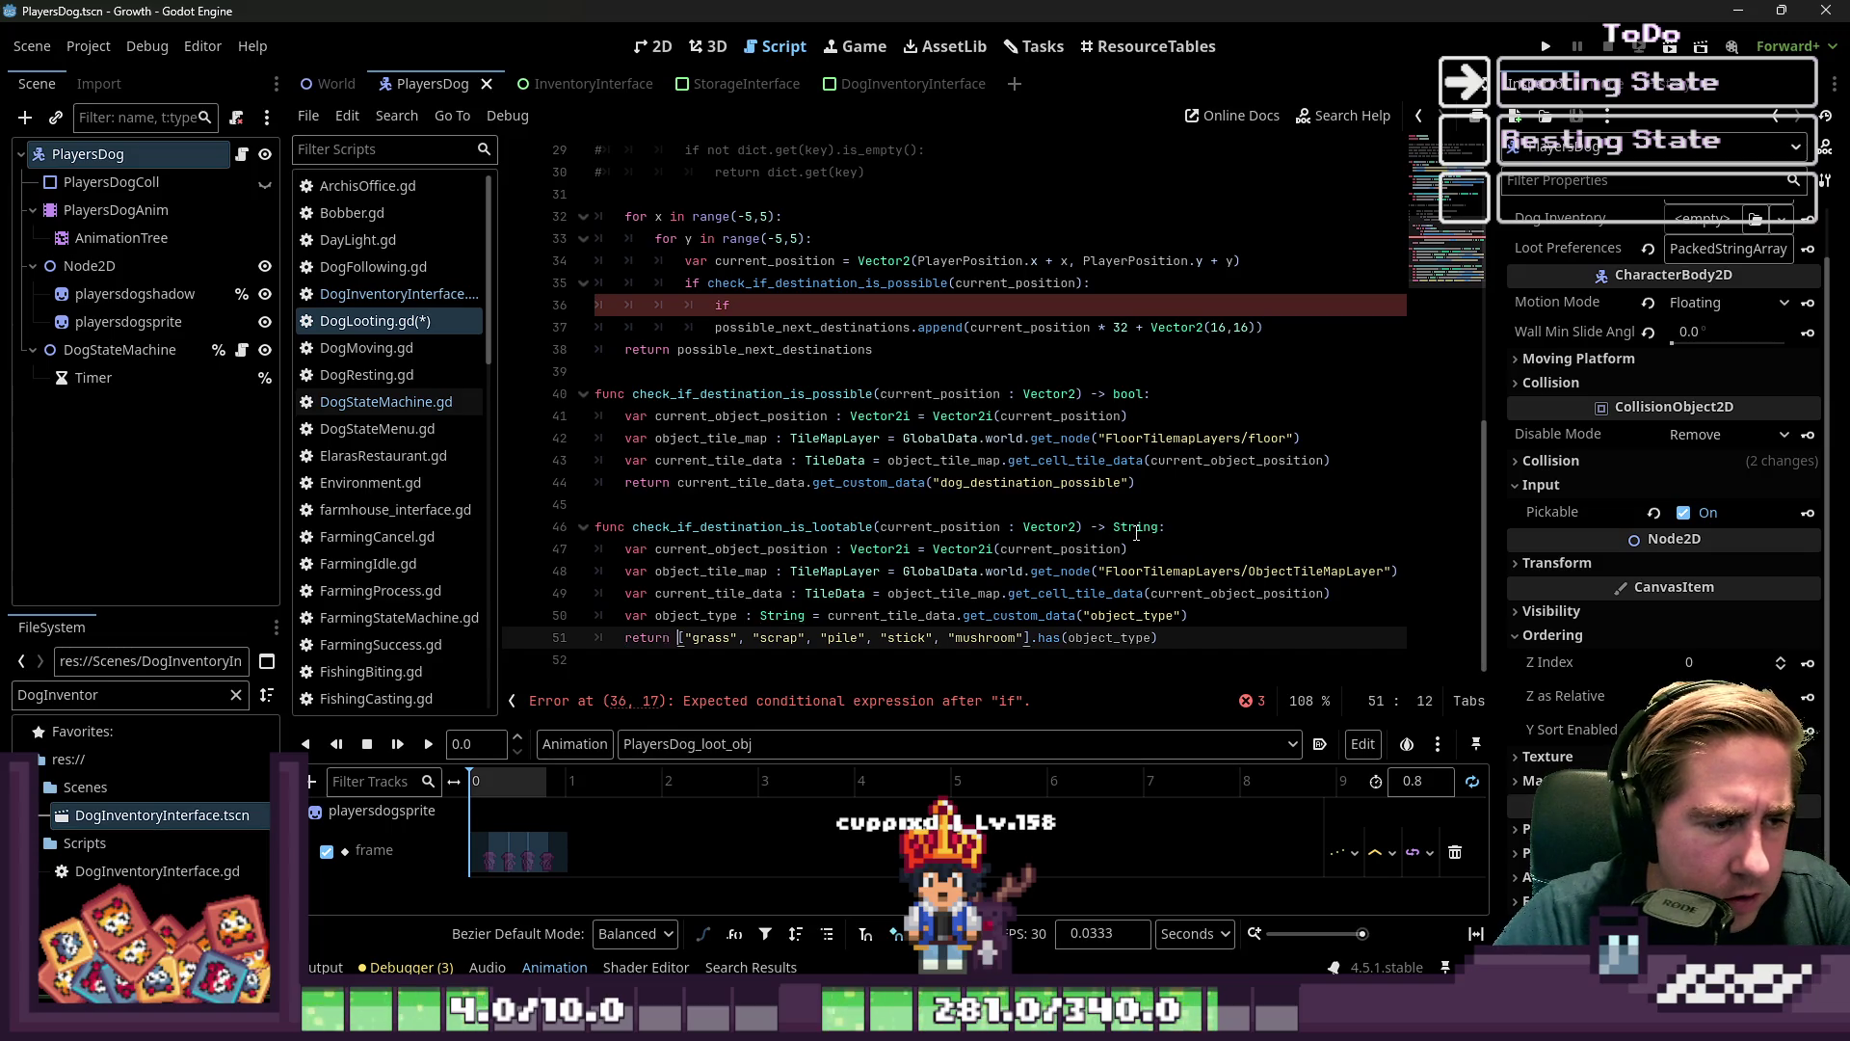
key("shift+End")
type("object_type")
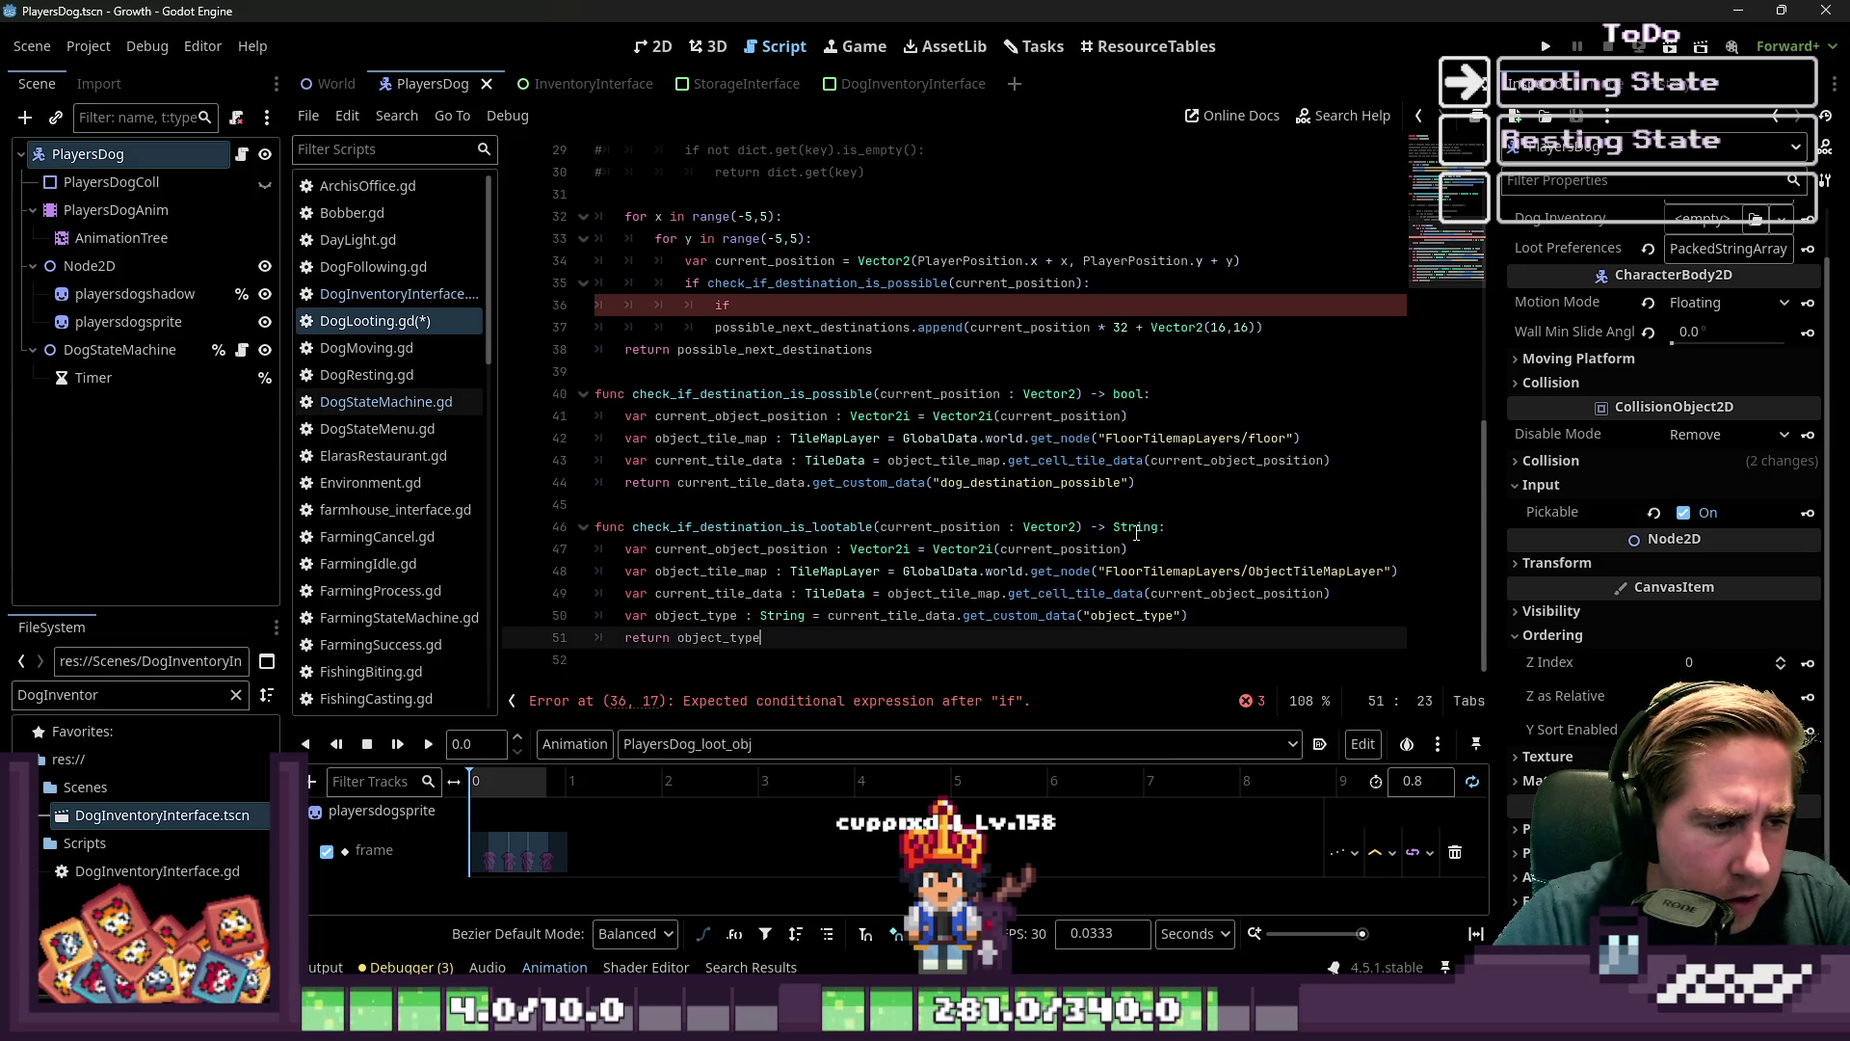
key("ctrl+s")
key("Up")
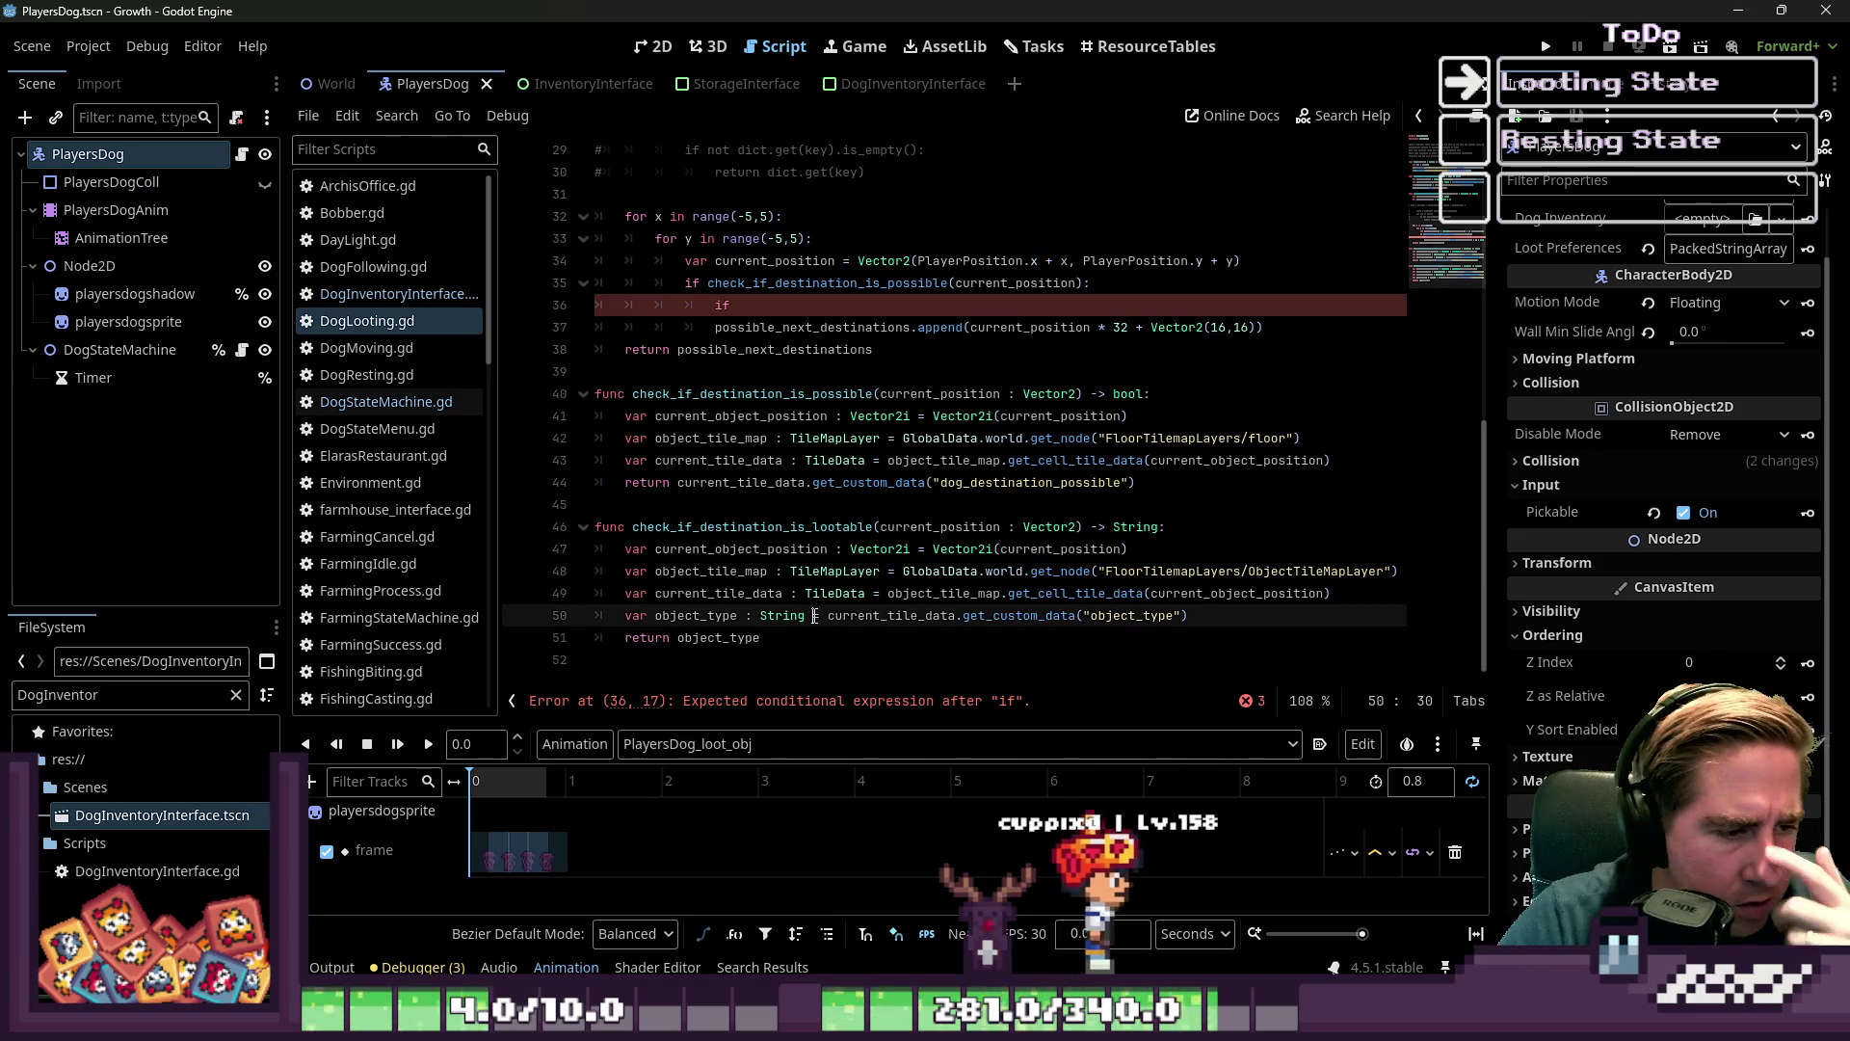
- Inspect the get_node and get_cell_tile_data calls, then open the get_cell_tile_data documentation
left_click(1212, 619)
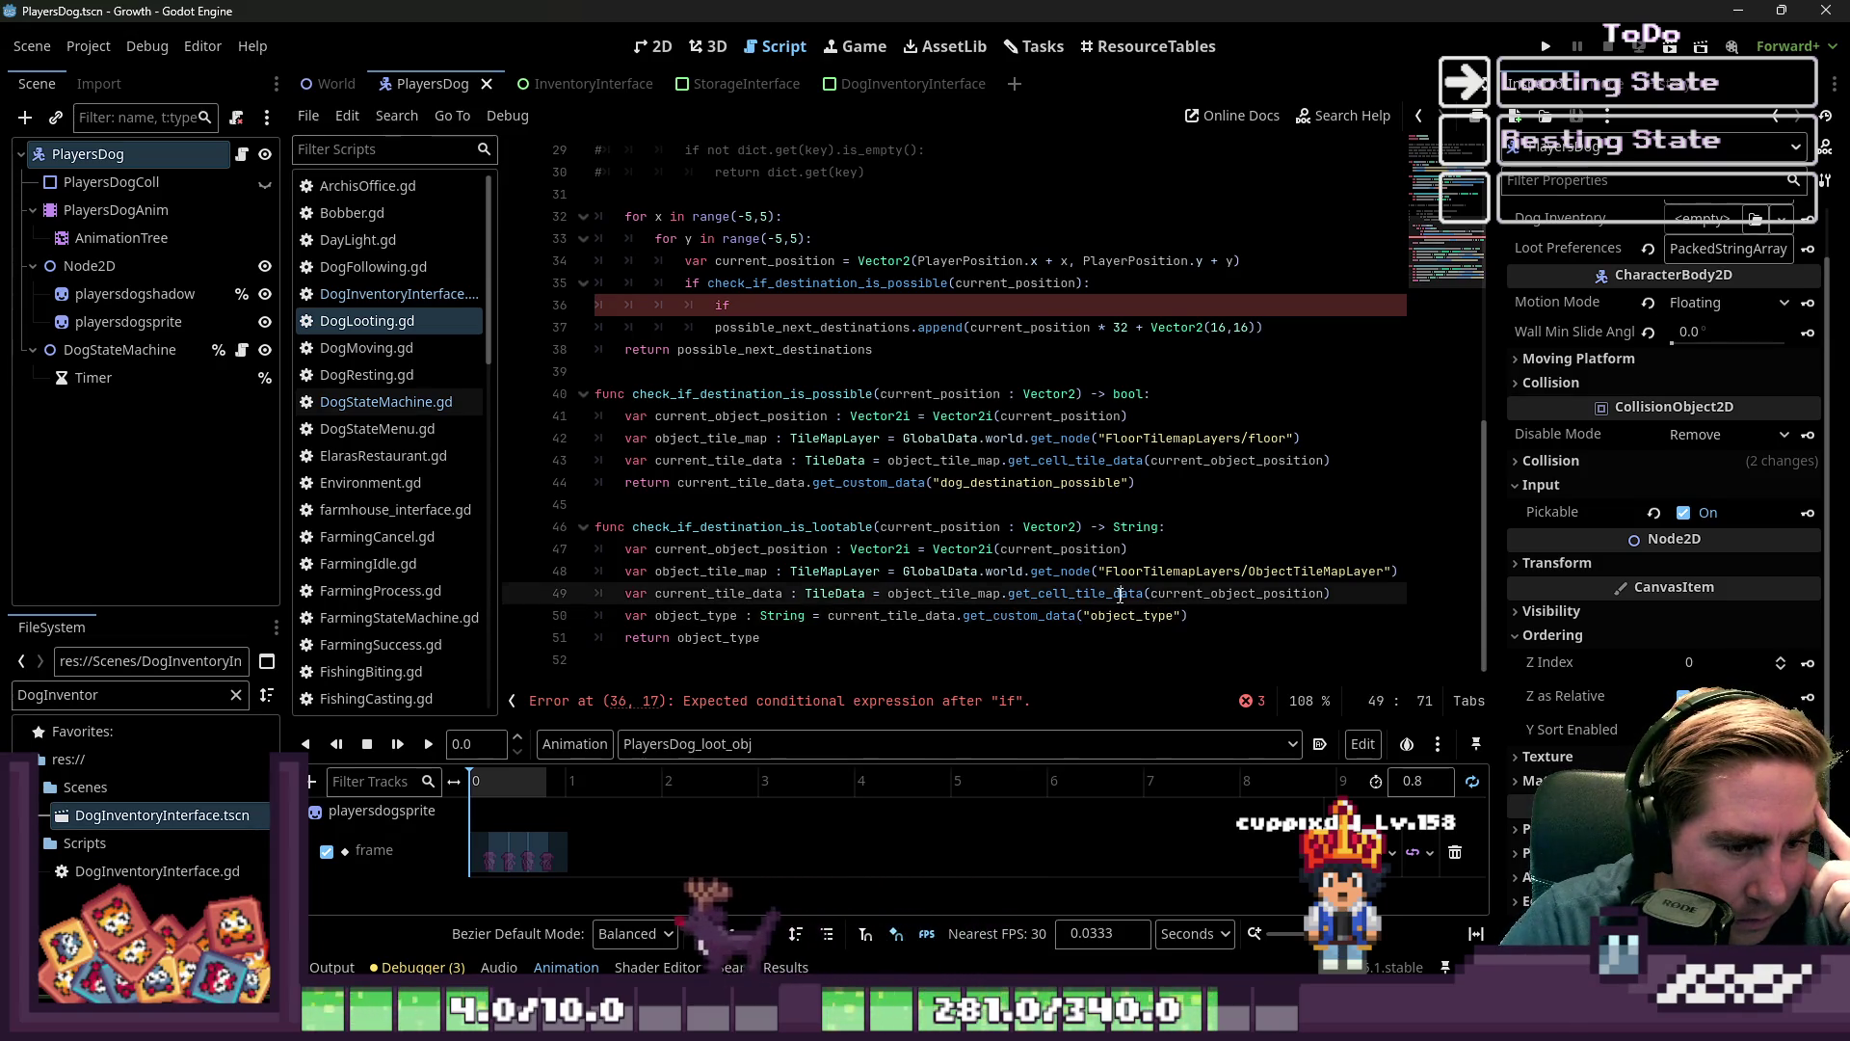
double_click(1060, 572)
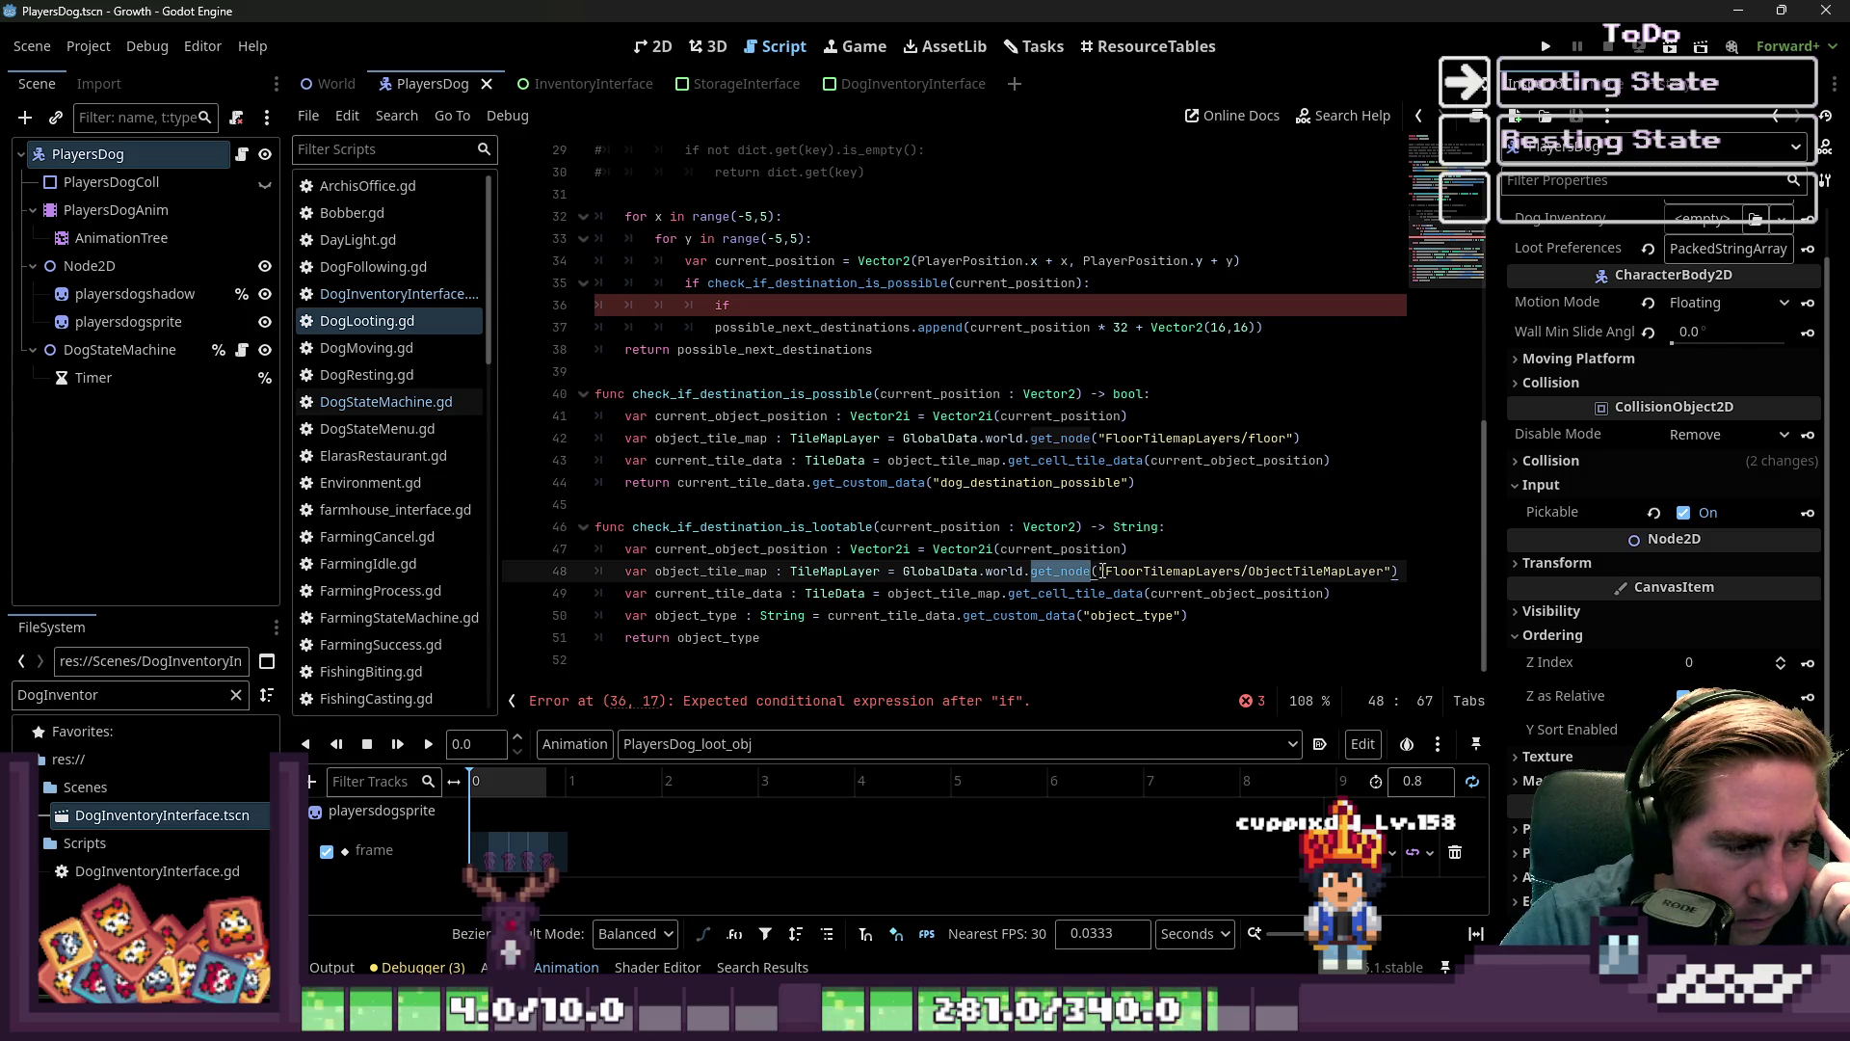
left_click(1203, 571)
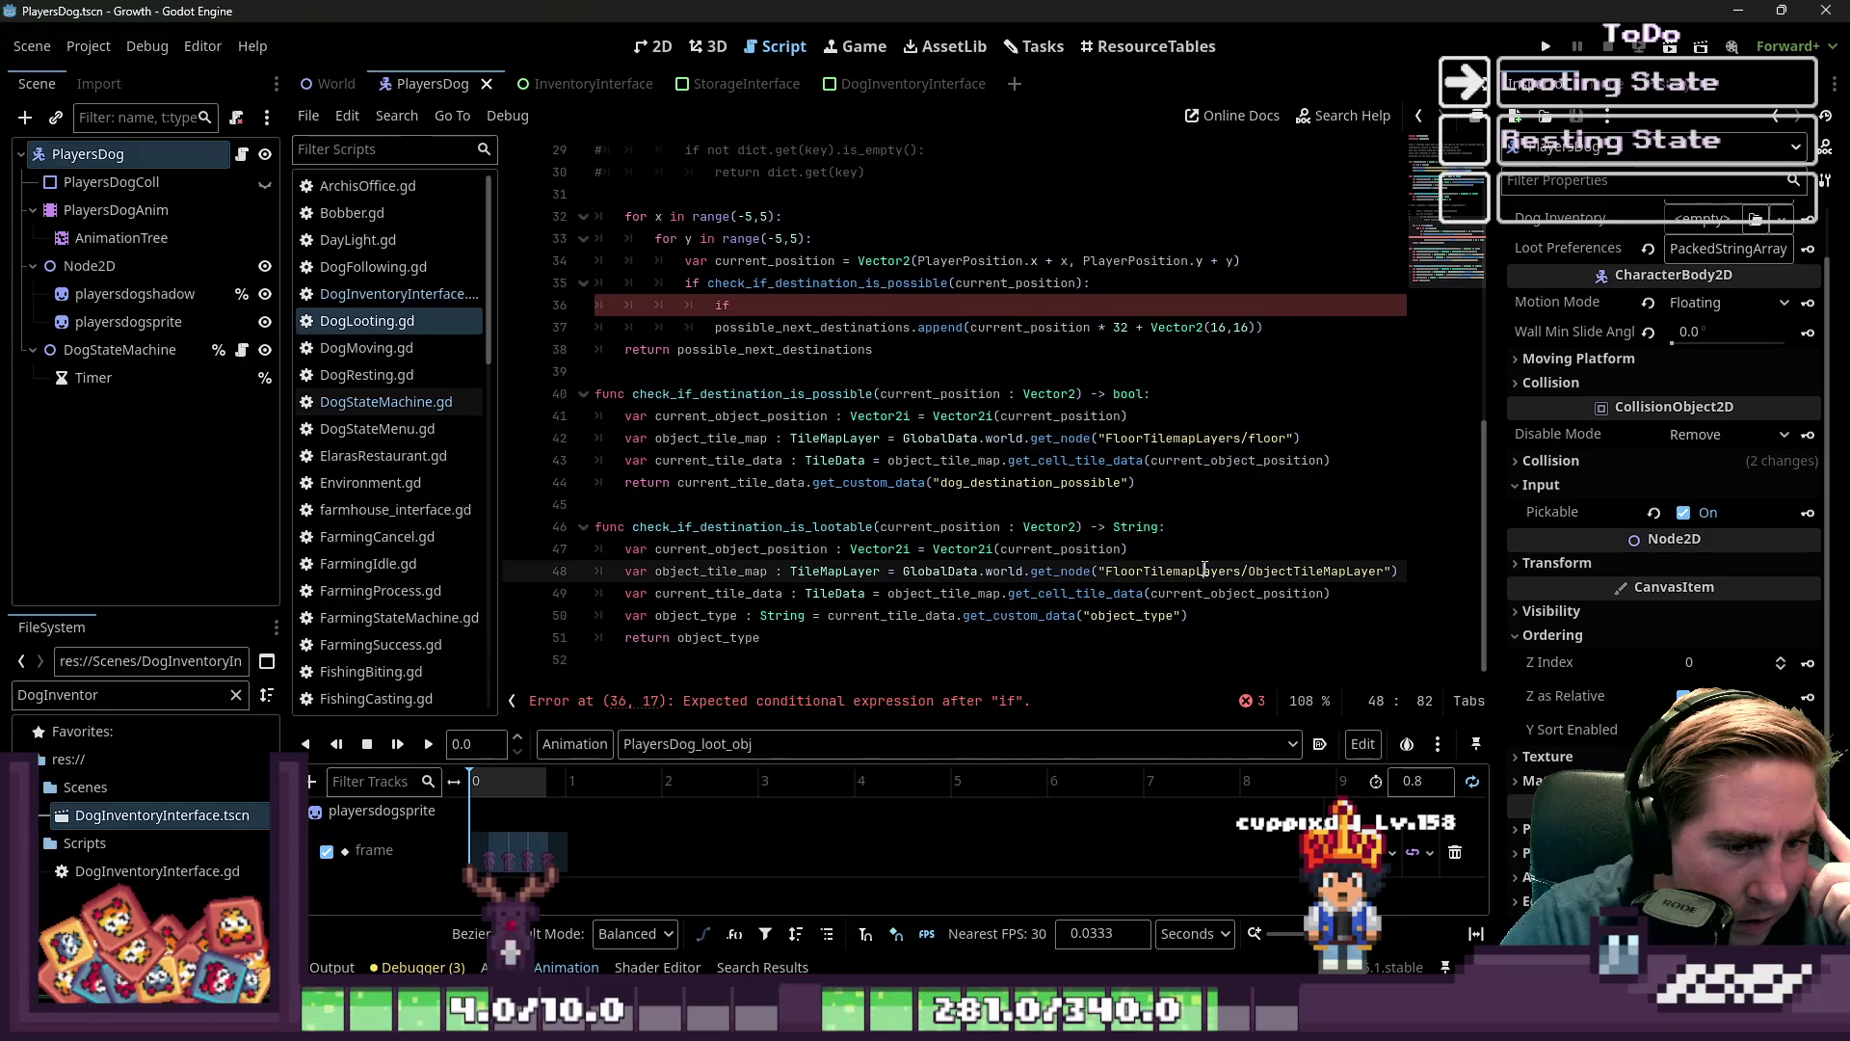
double_click(1115, 597)
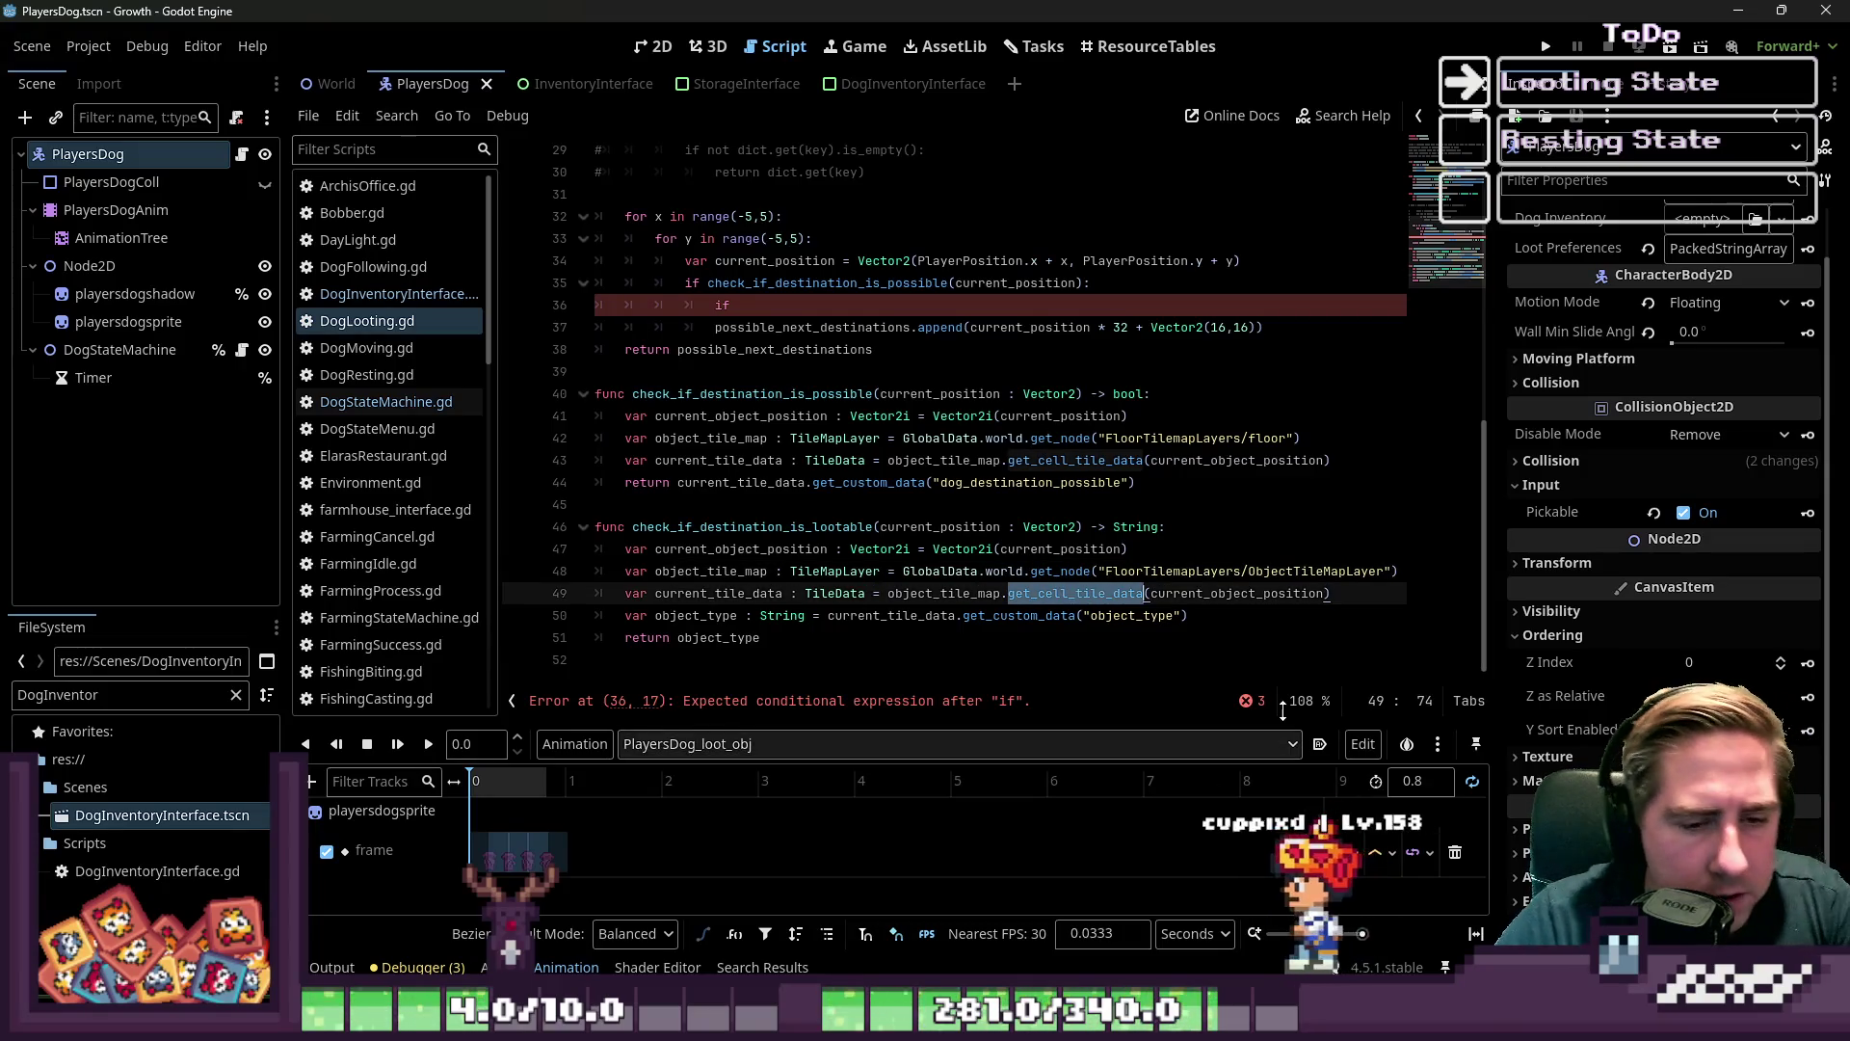
left_click(1397, 570)
key("Return")
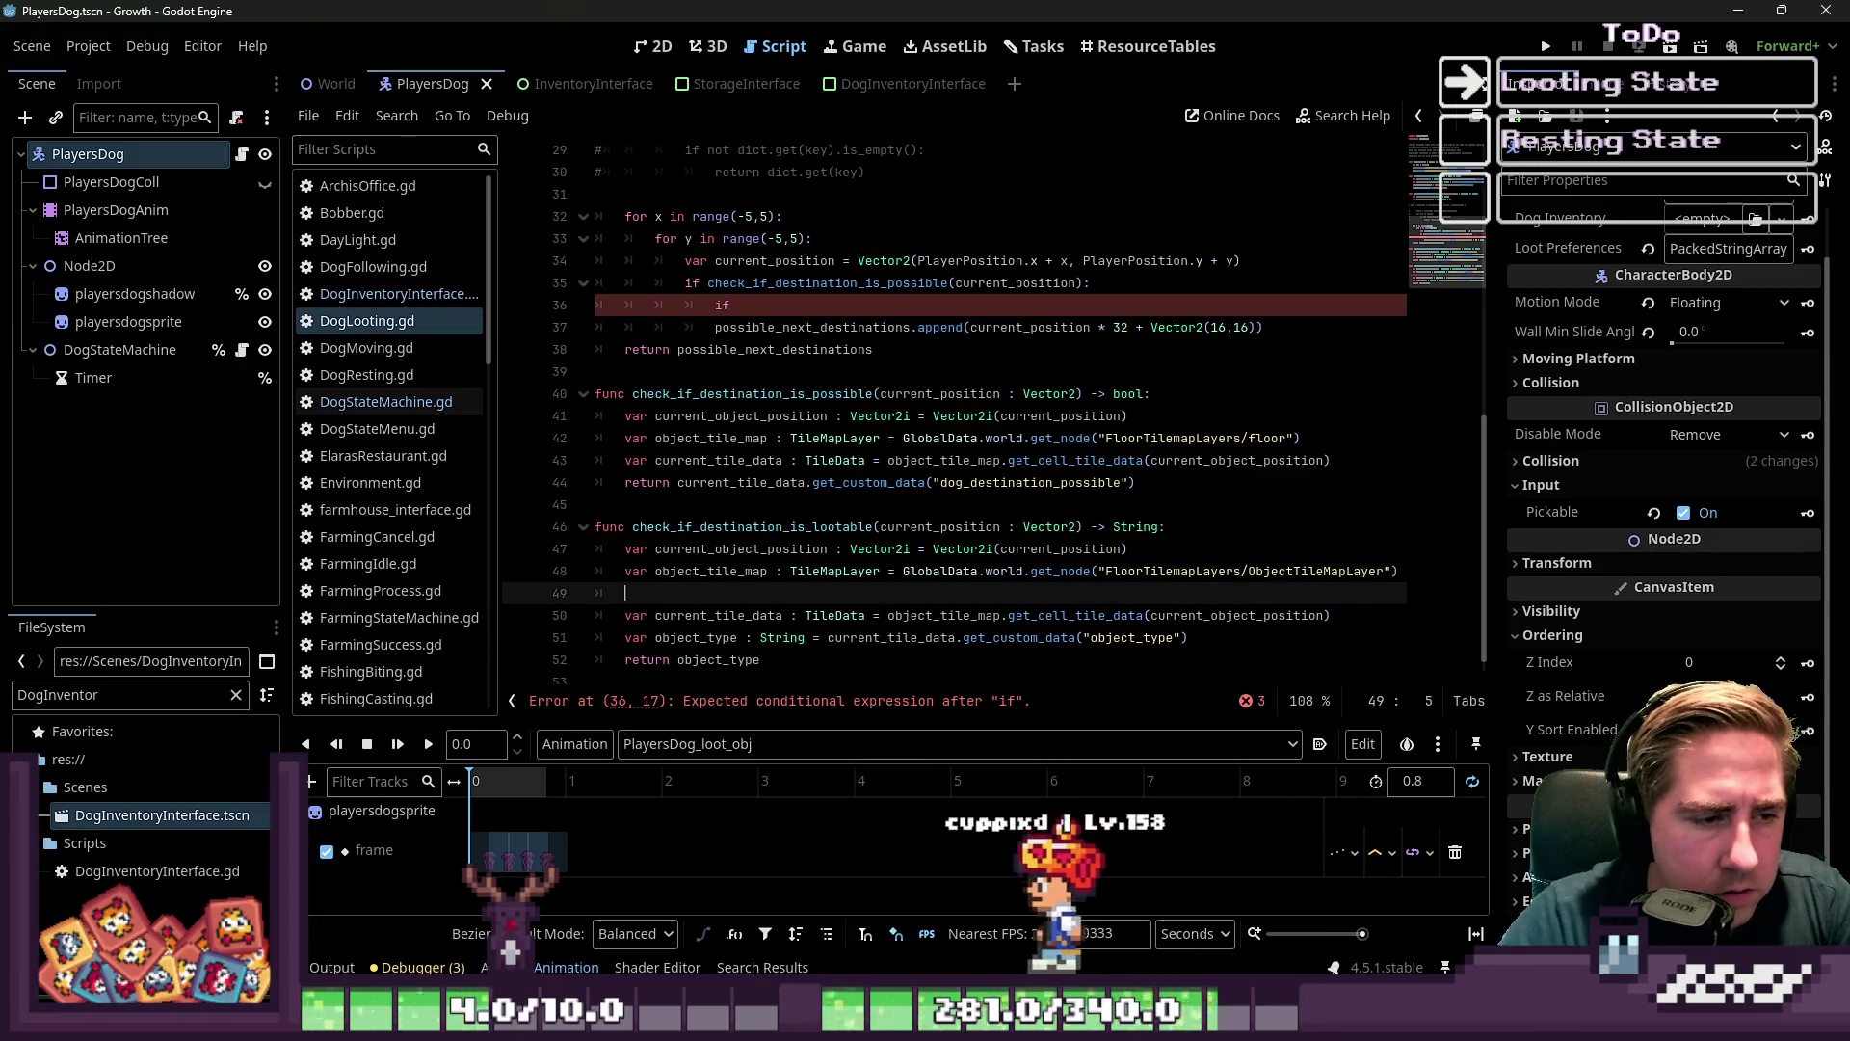
key("BackSpace")
left_click(1069, 594, "ctrl")
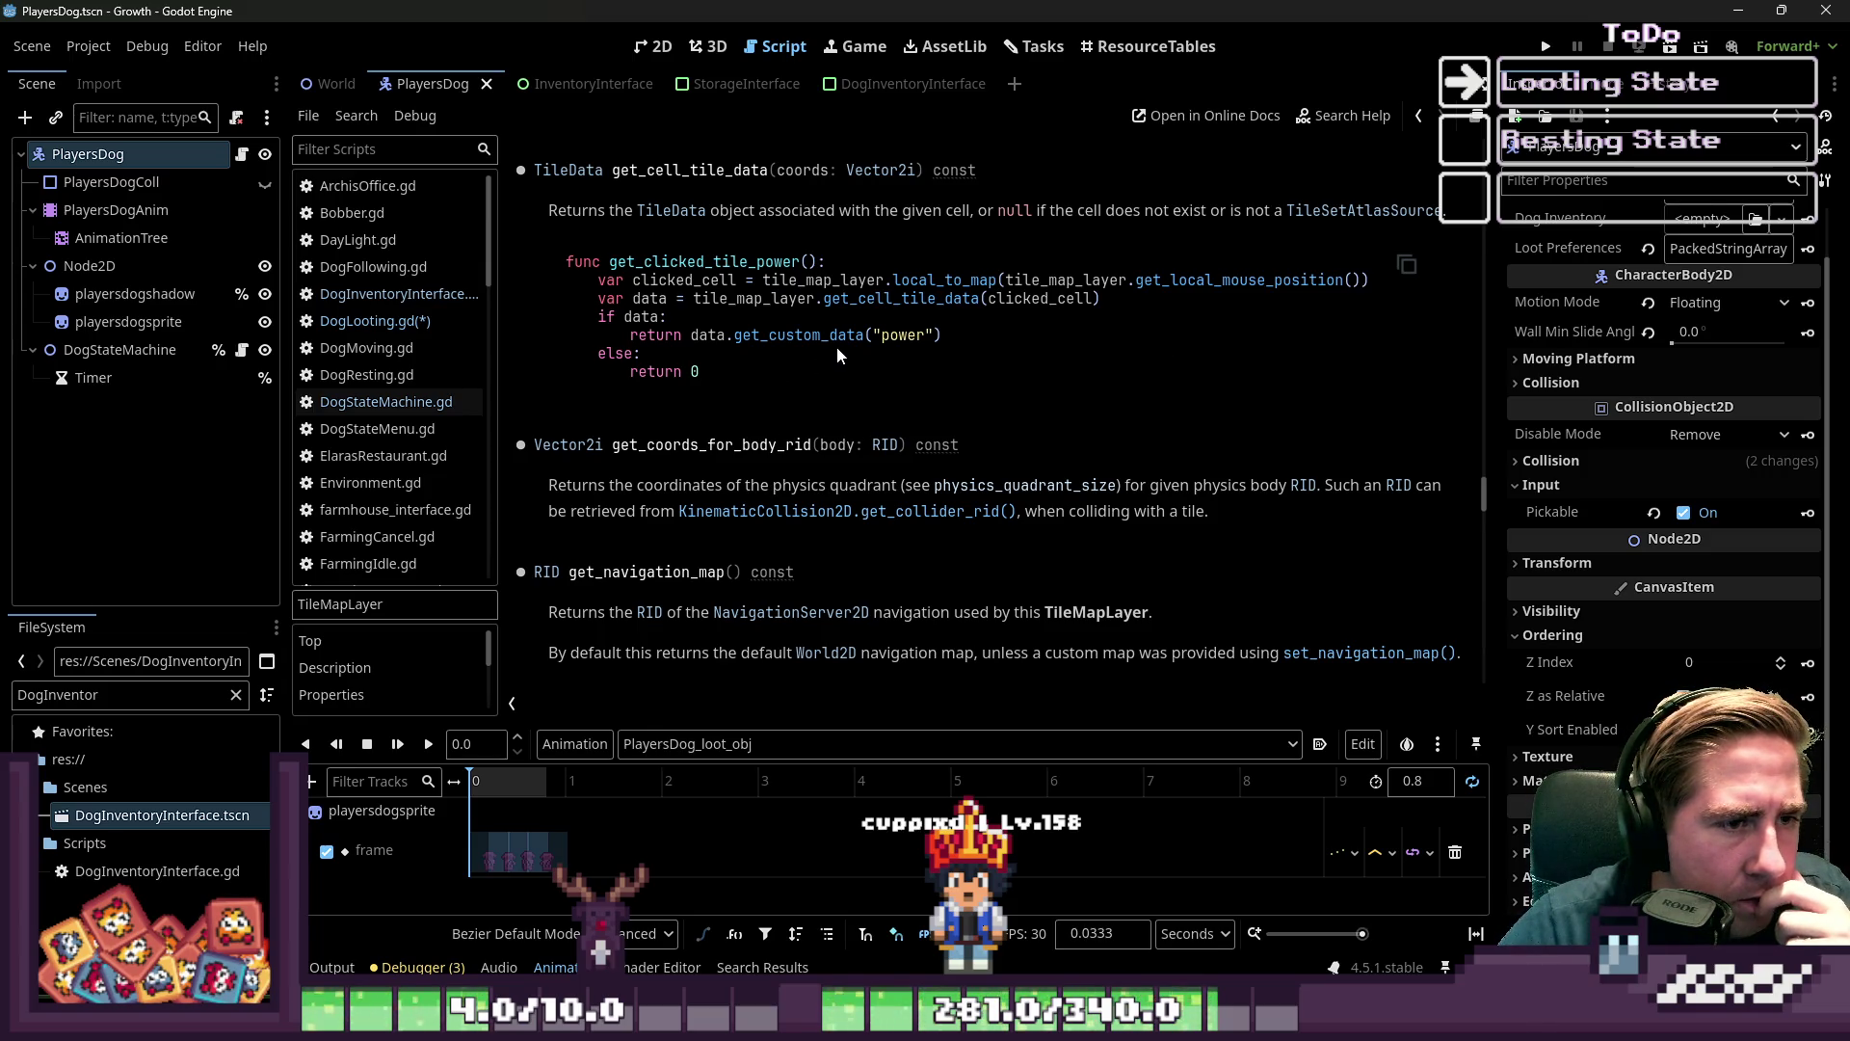
- Read the get_cell_tile_data docs, highlighting that it returns null for empty cells
scroll(837, 348, "up", 1)
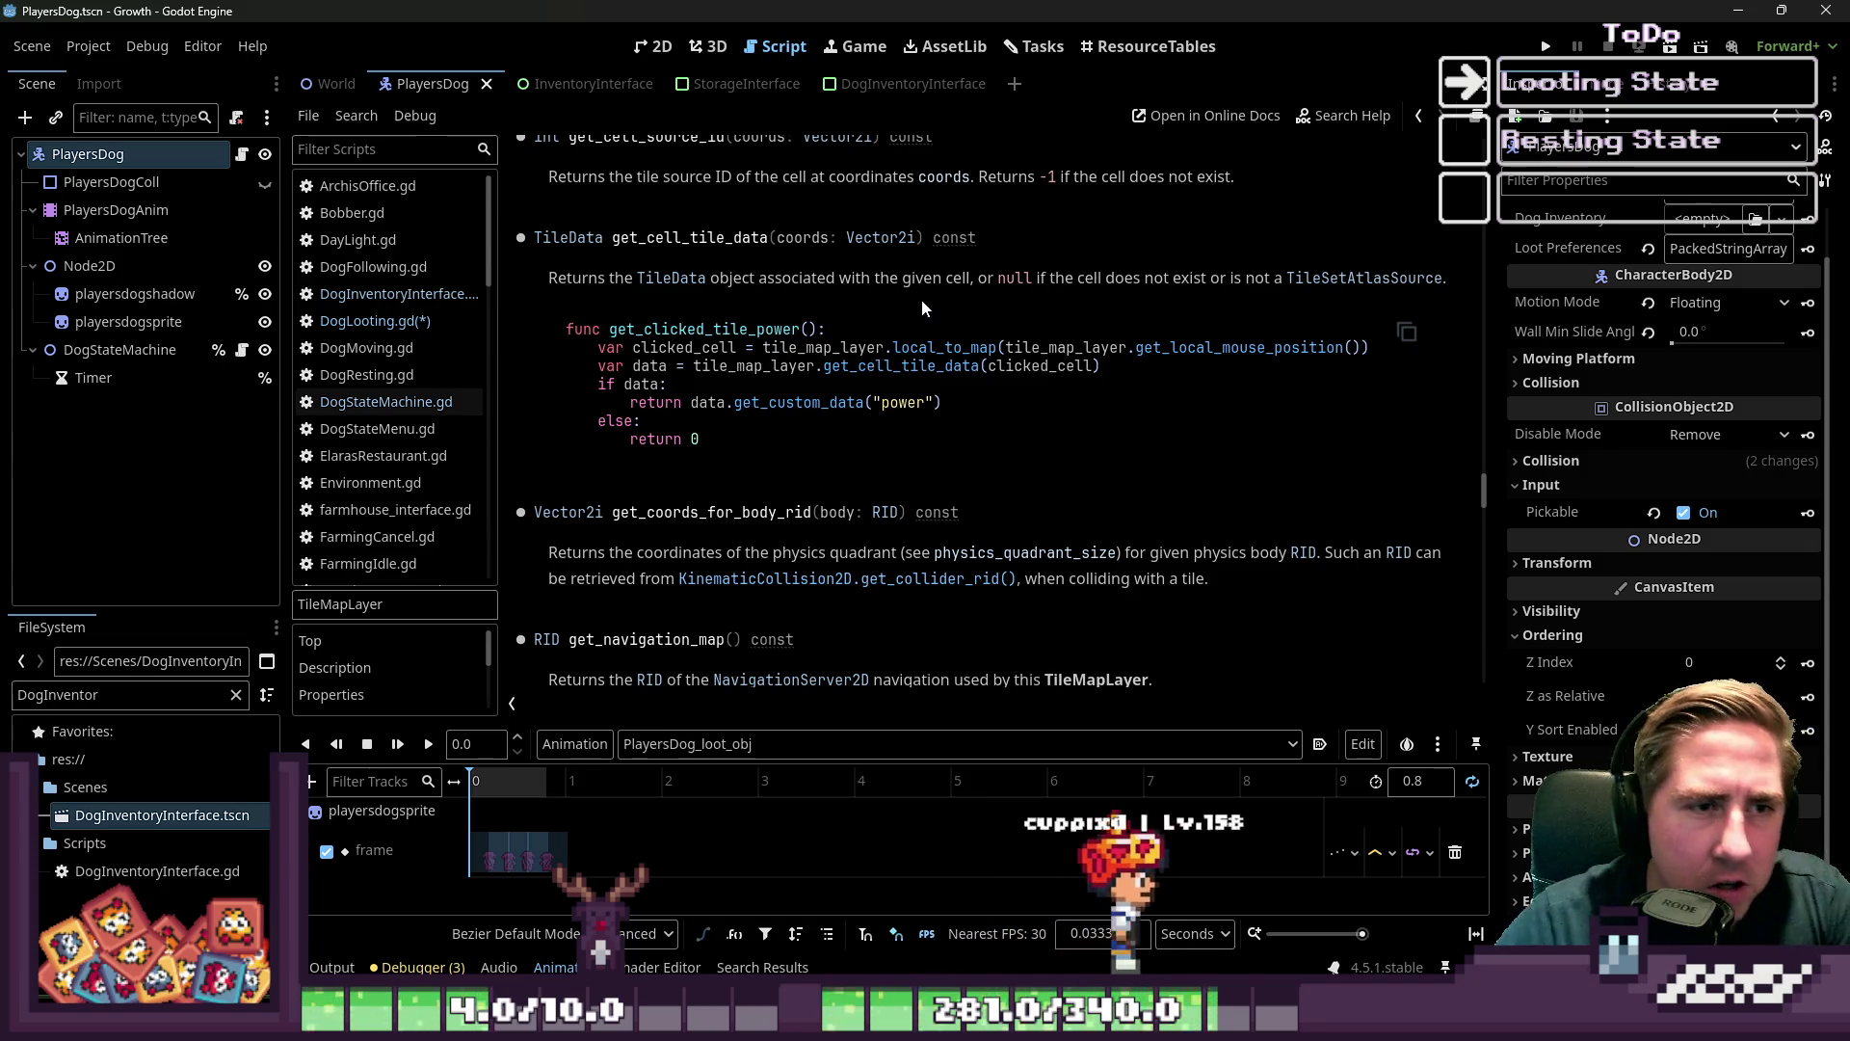
left_click_drag(995, 277, 1446, 279)
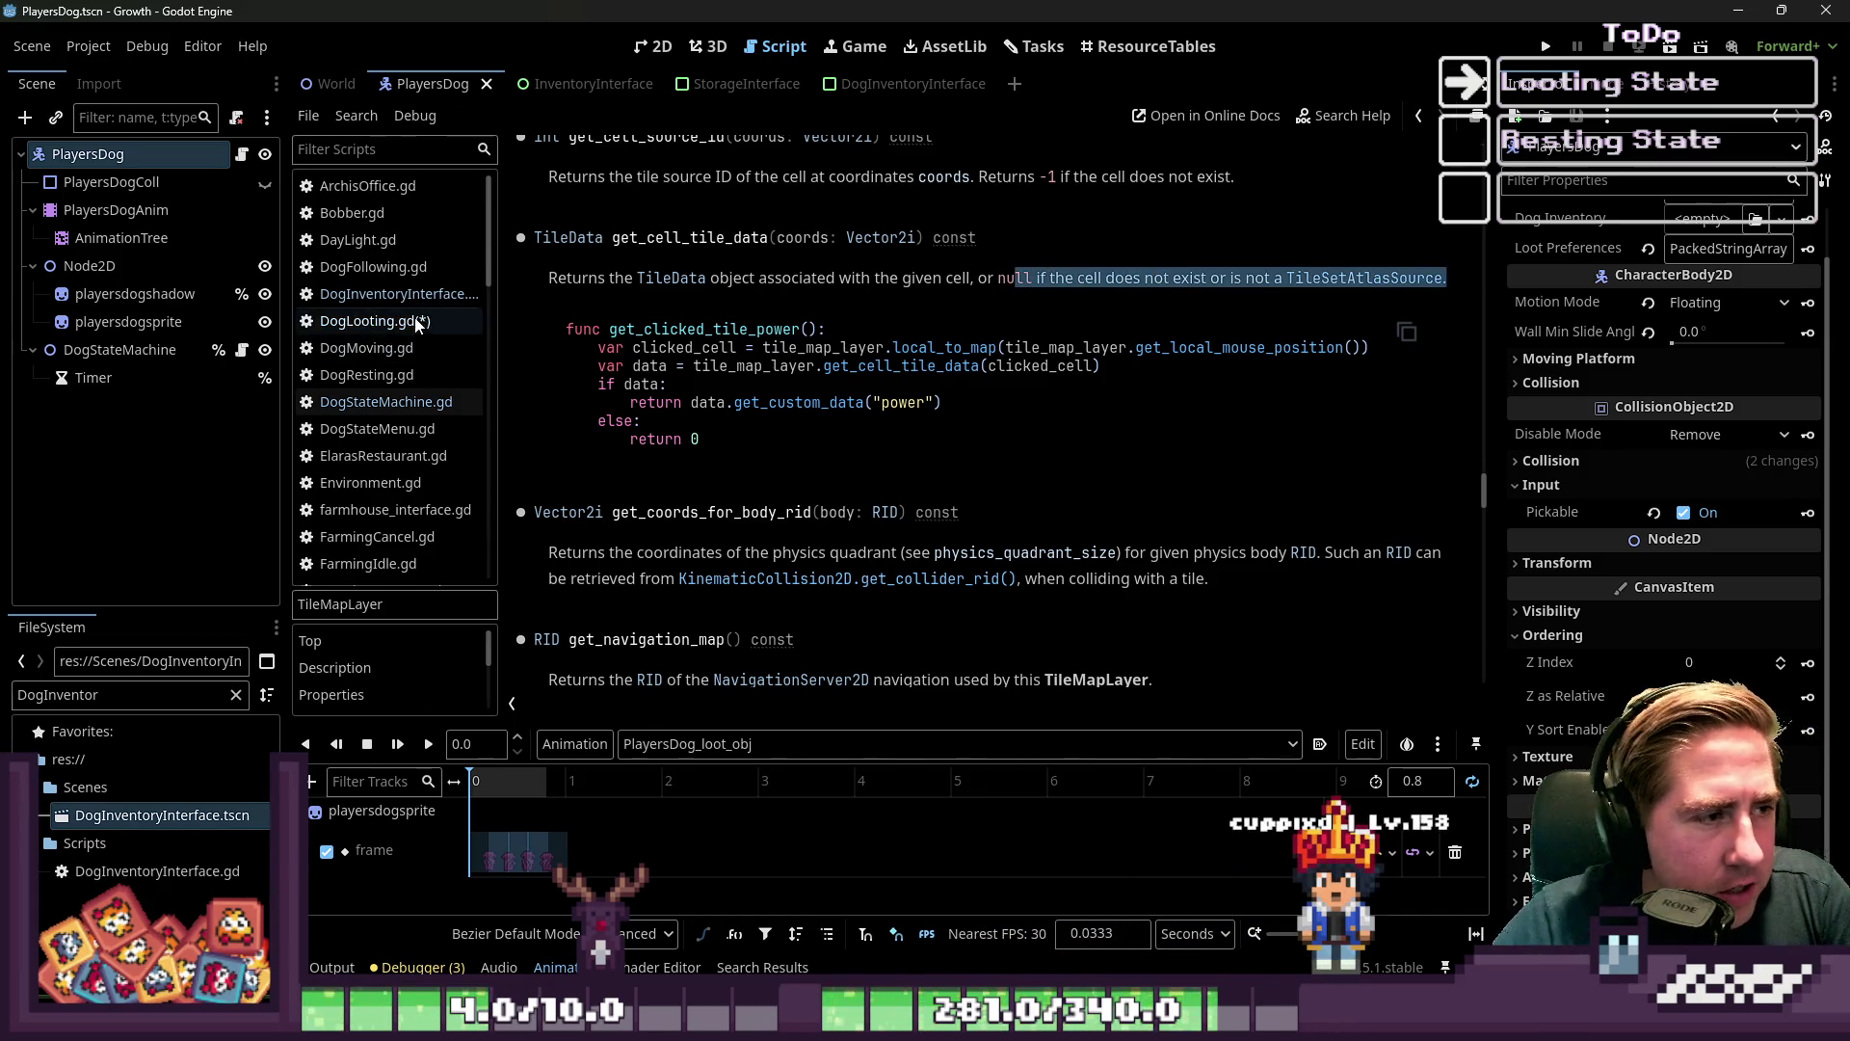
left_click(375, 321)
- Add 'if not current_tile_data: return ""' after line 49 and save DogLooting.gd
left_click(1389, 594)
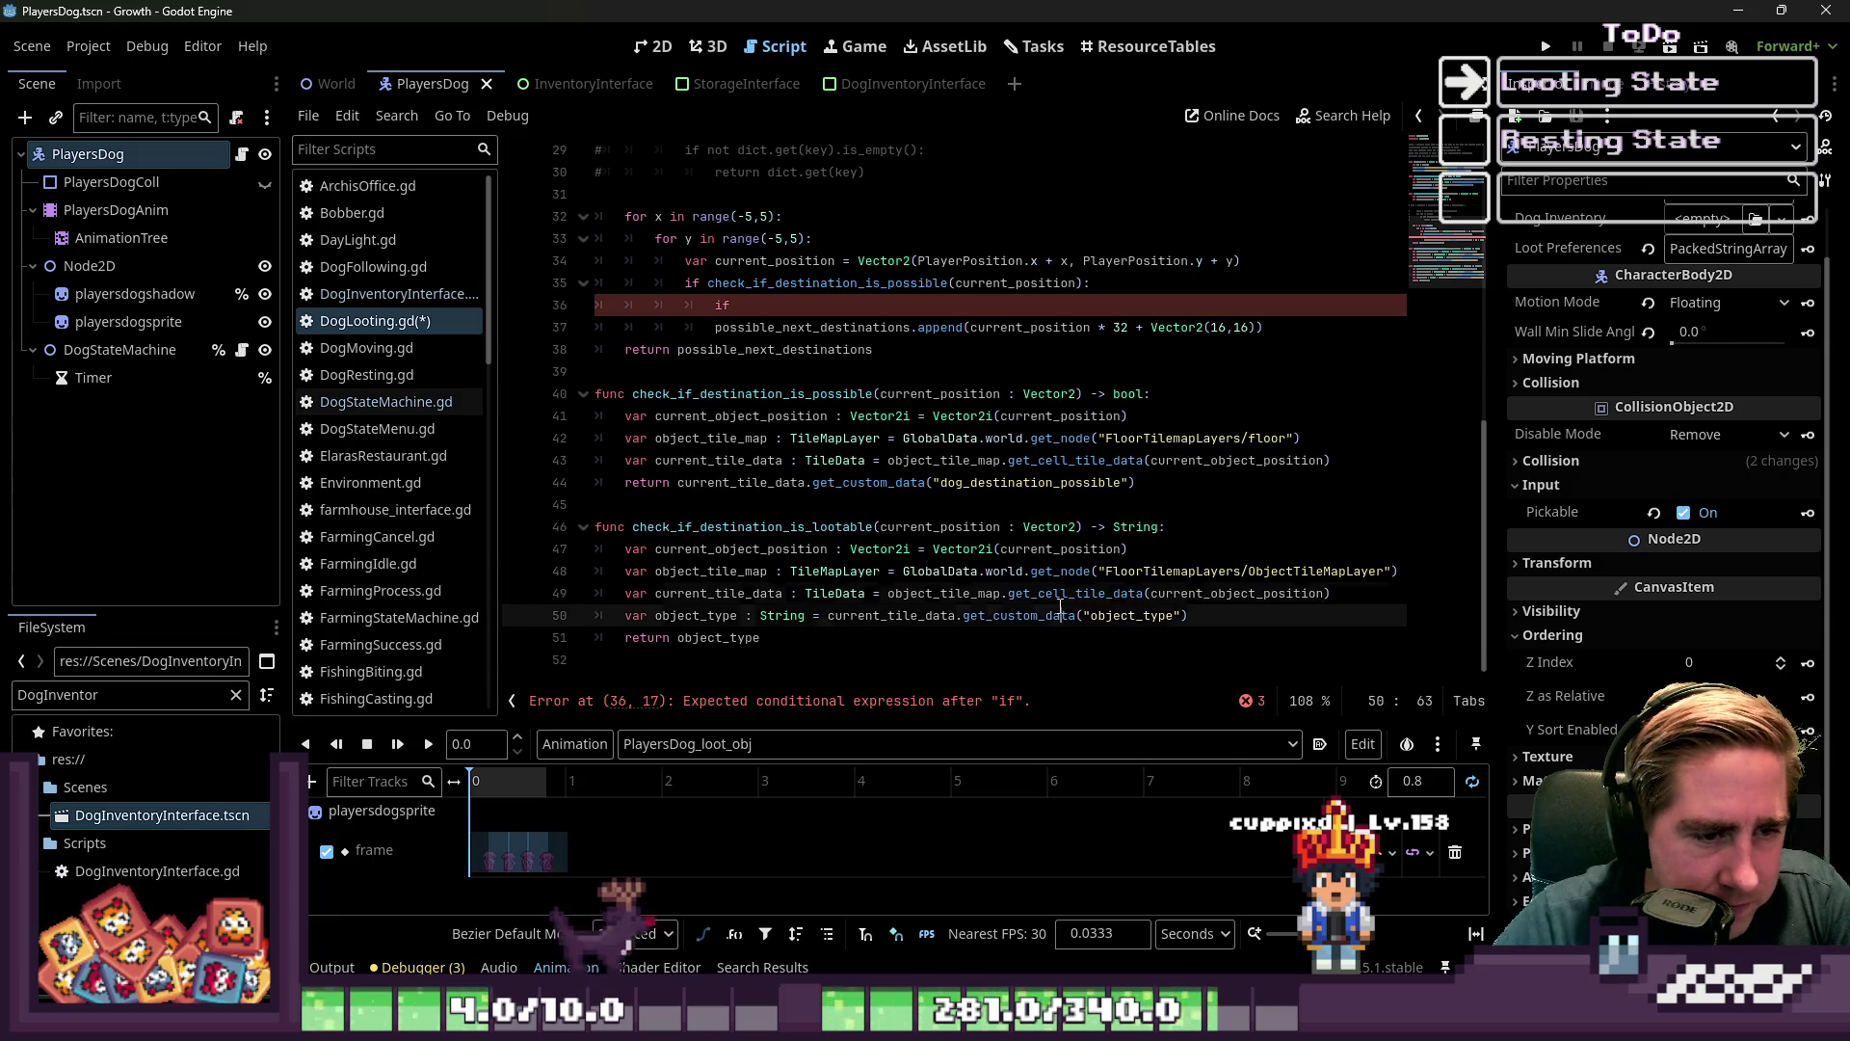
key("Return")
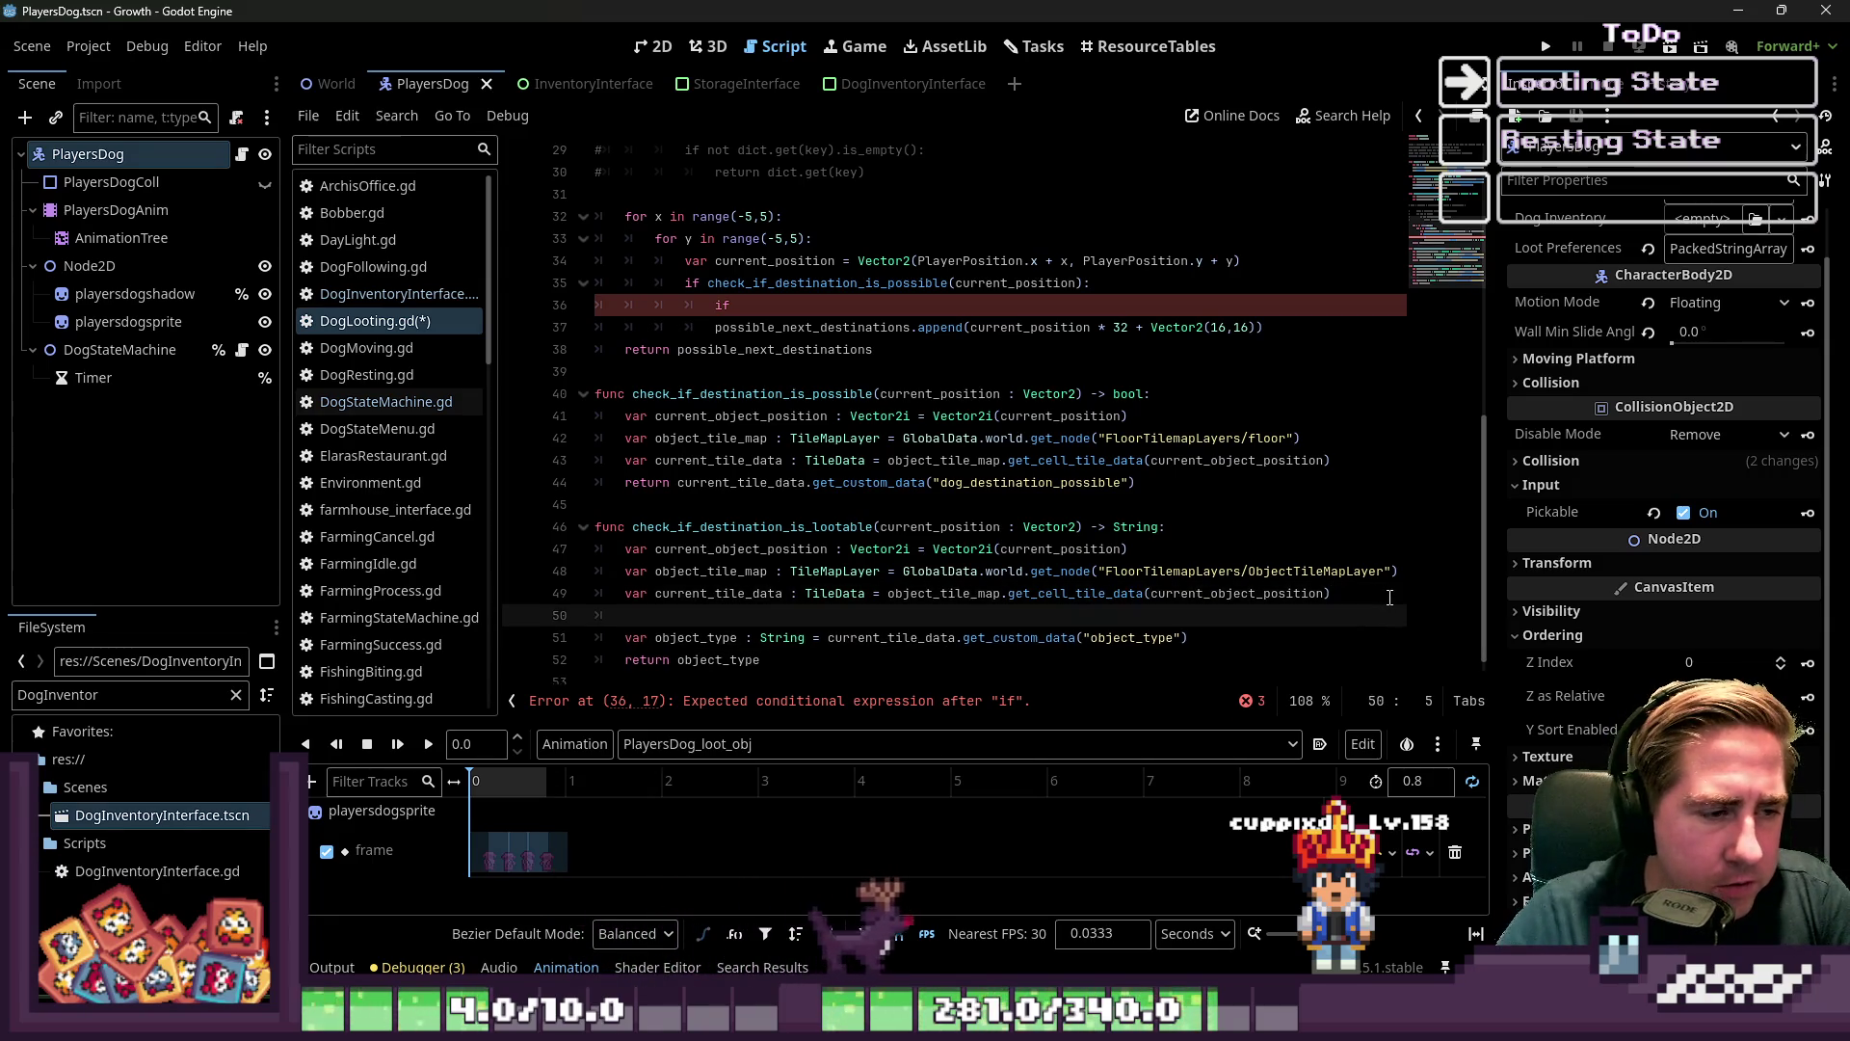
type("if cu")
key("BackSpace")
key("BackSpace")
type("not current_")
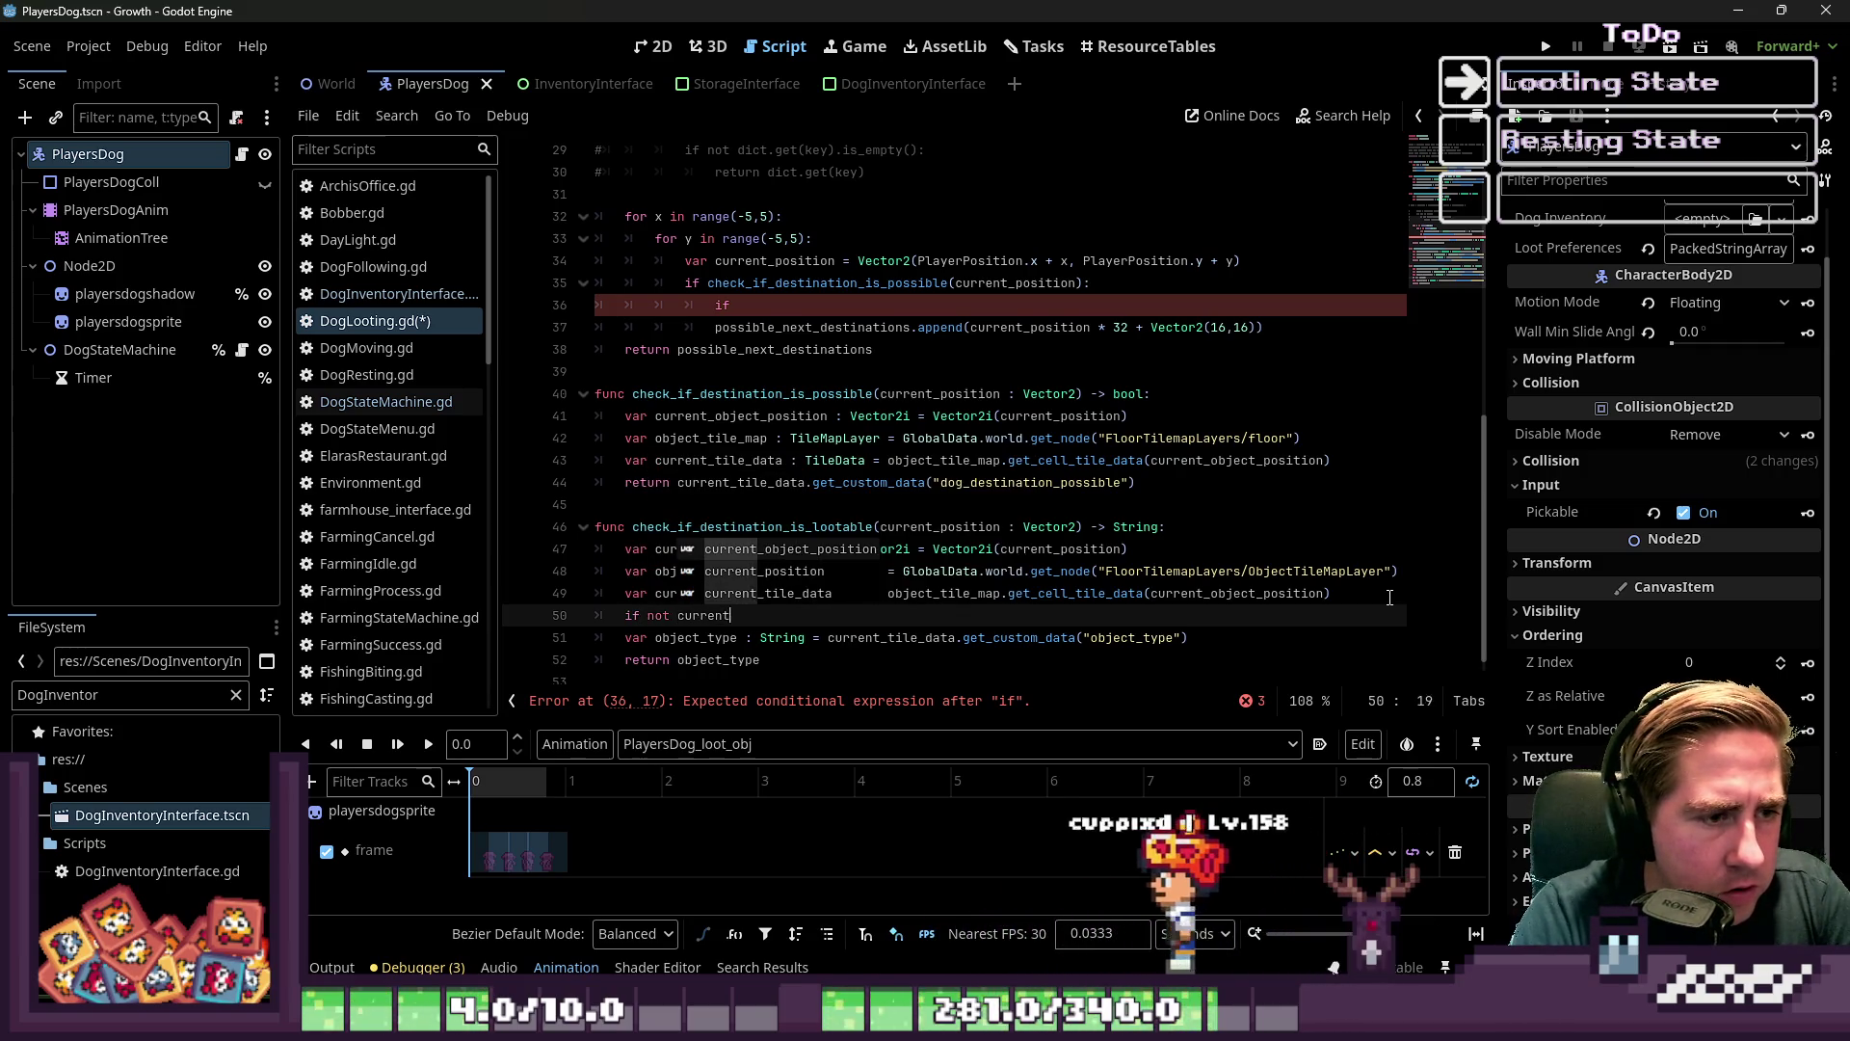
type("tile_dat")
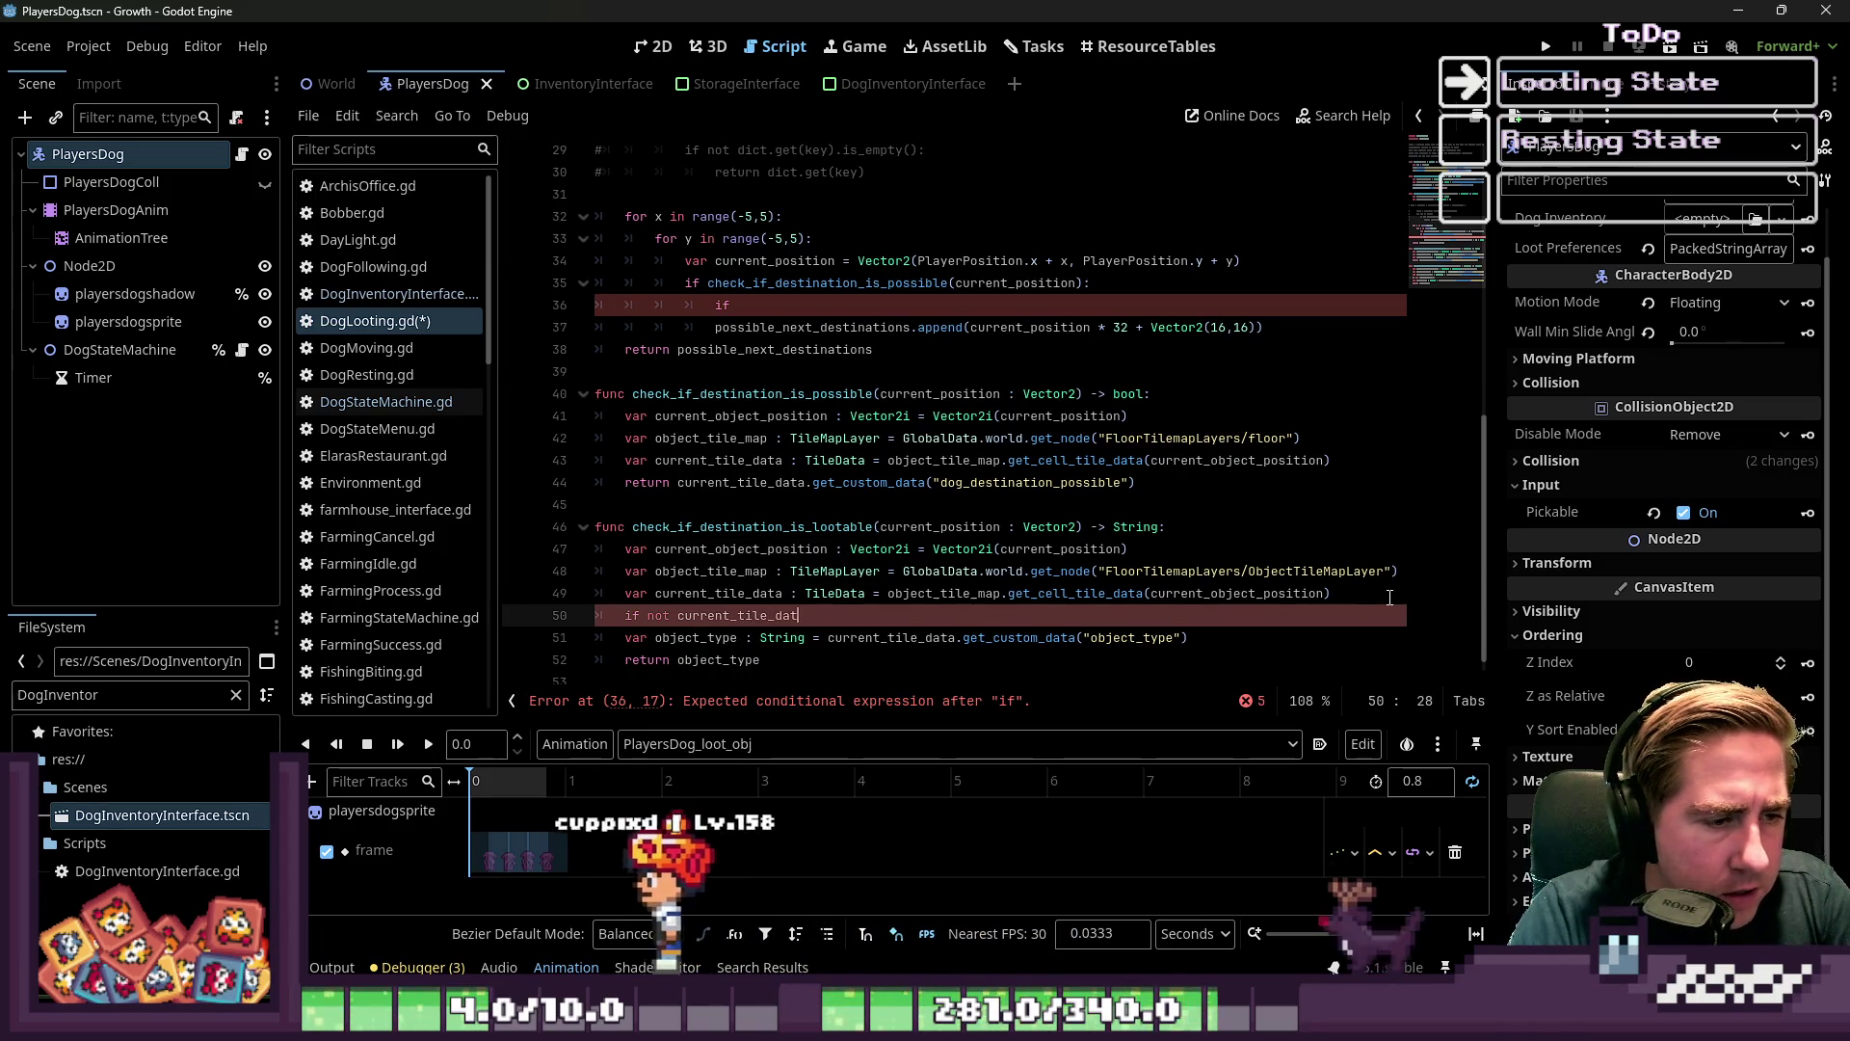
type("a:")
key("Return")
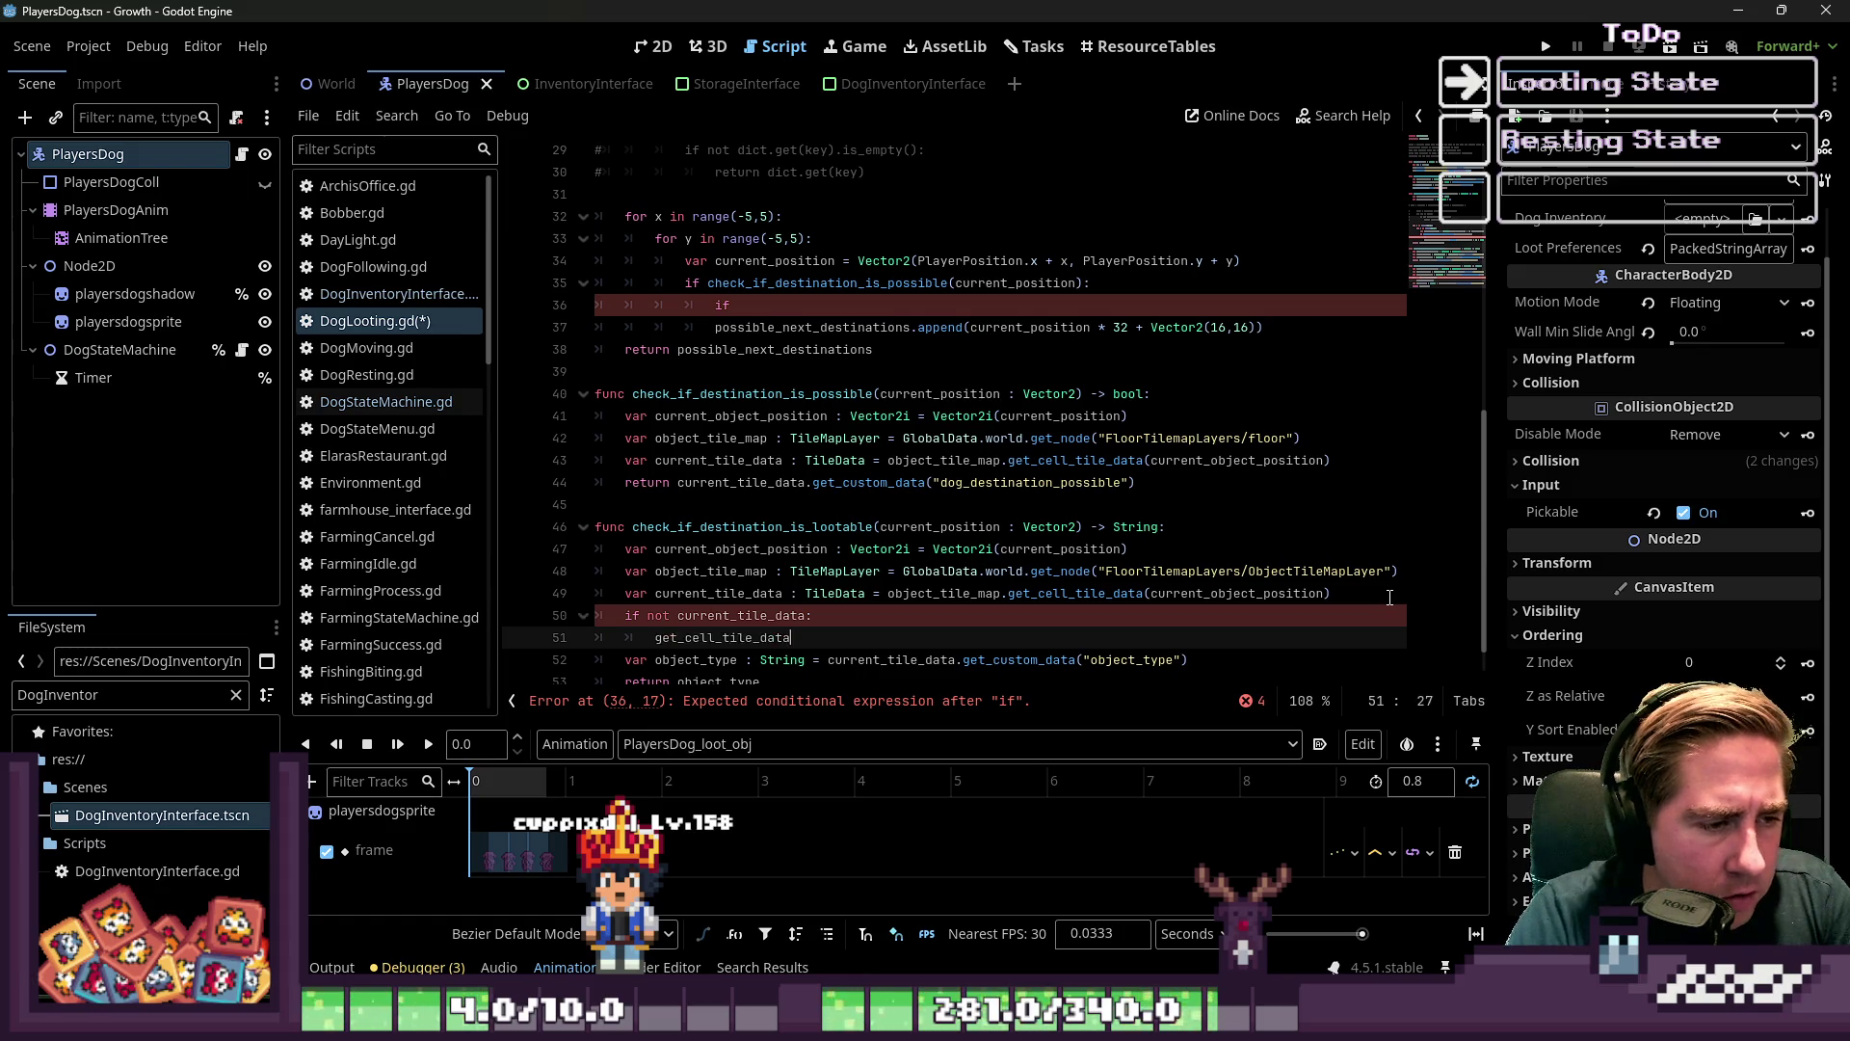
key("Home")
key("shift+End")
type("\"")
scroll(783, 645, "down", 1)
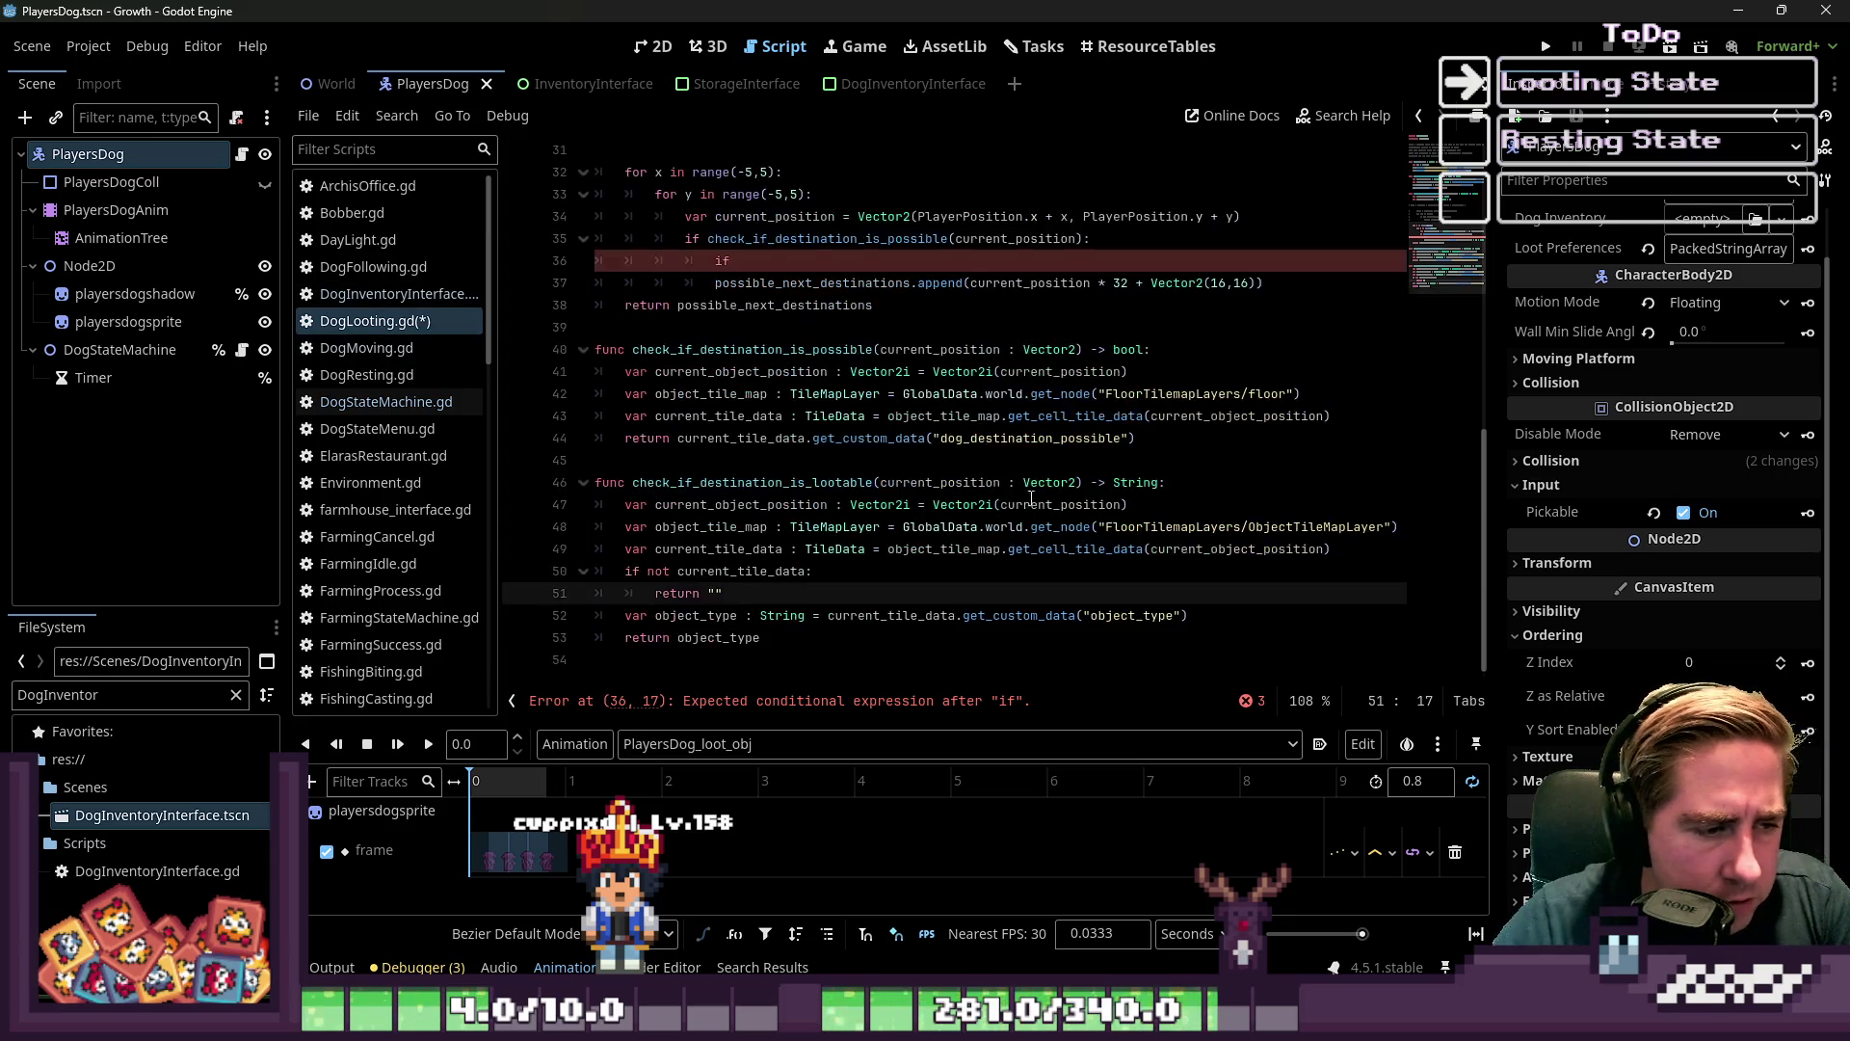
left_click(783, 656)
key("ctrl+s")
double_click(761, 482)
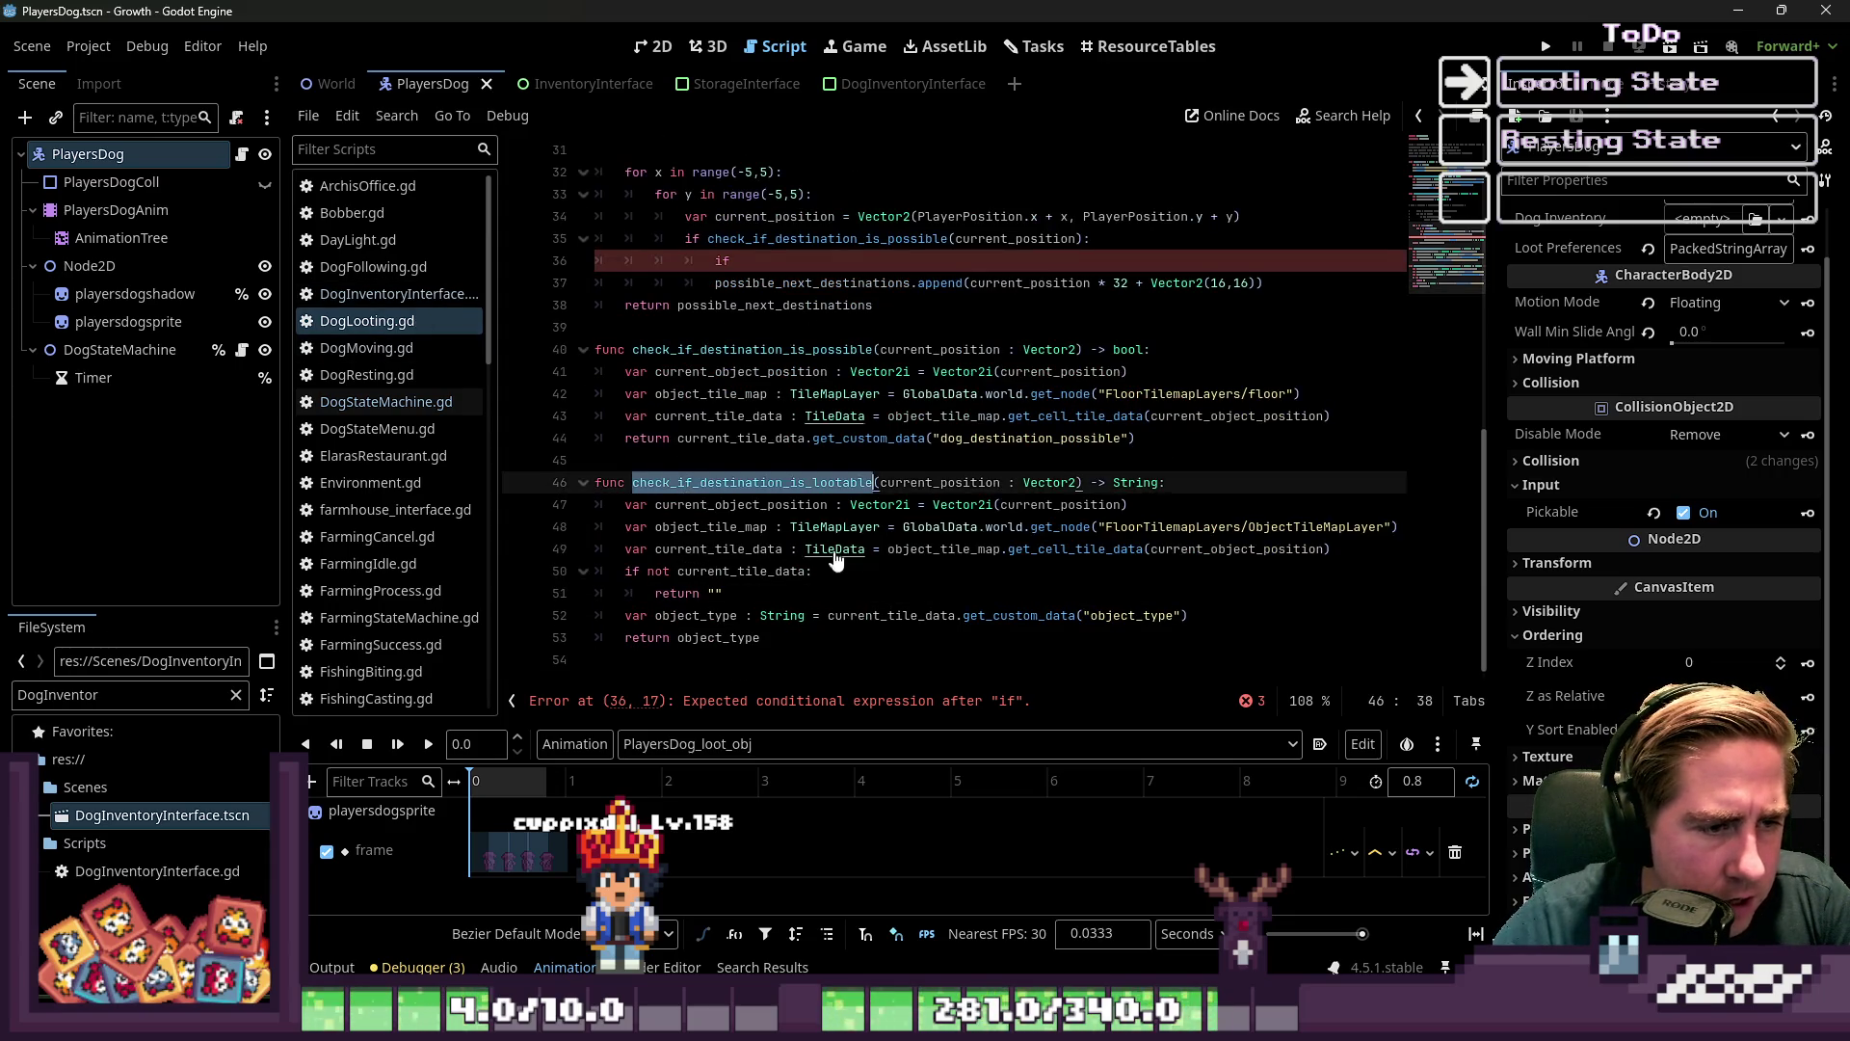
left_click(939, 260)
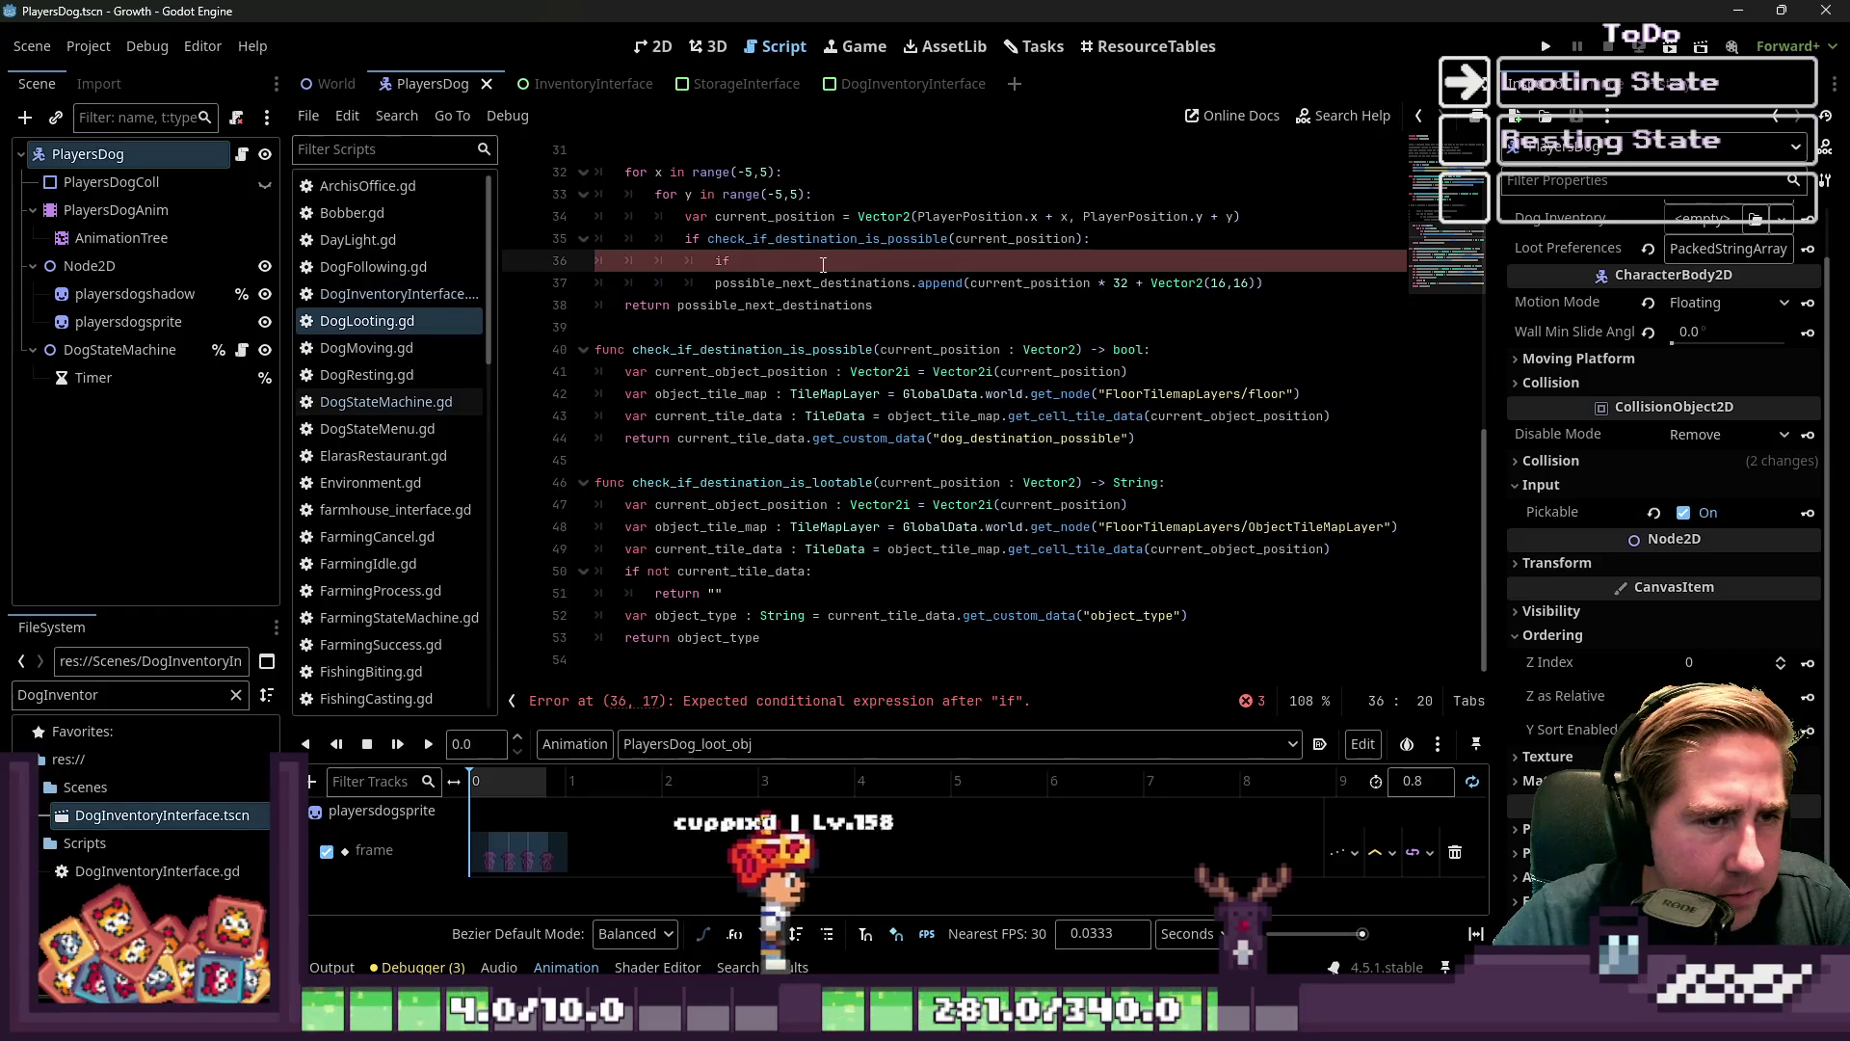
- Rewrite line 36 to test check_if_destination_is_lootable(current_position) against an empty string
key("BackSpace")
key("BackSpace")
key("BackSpace")
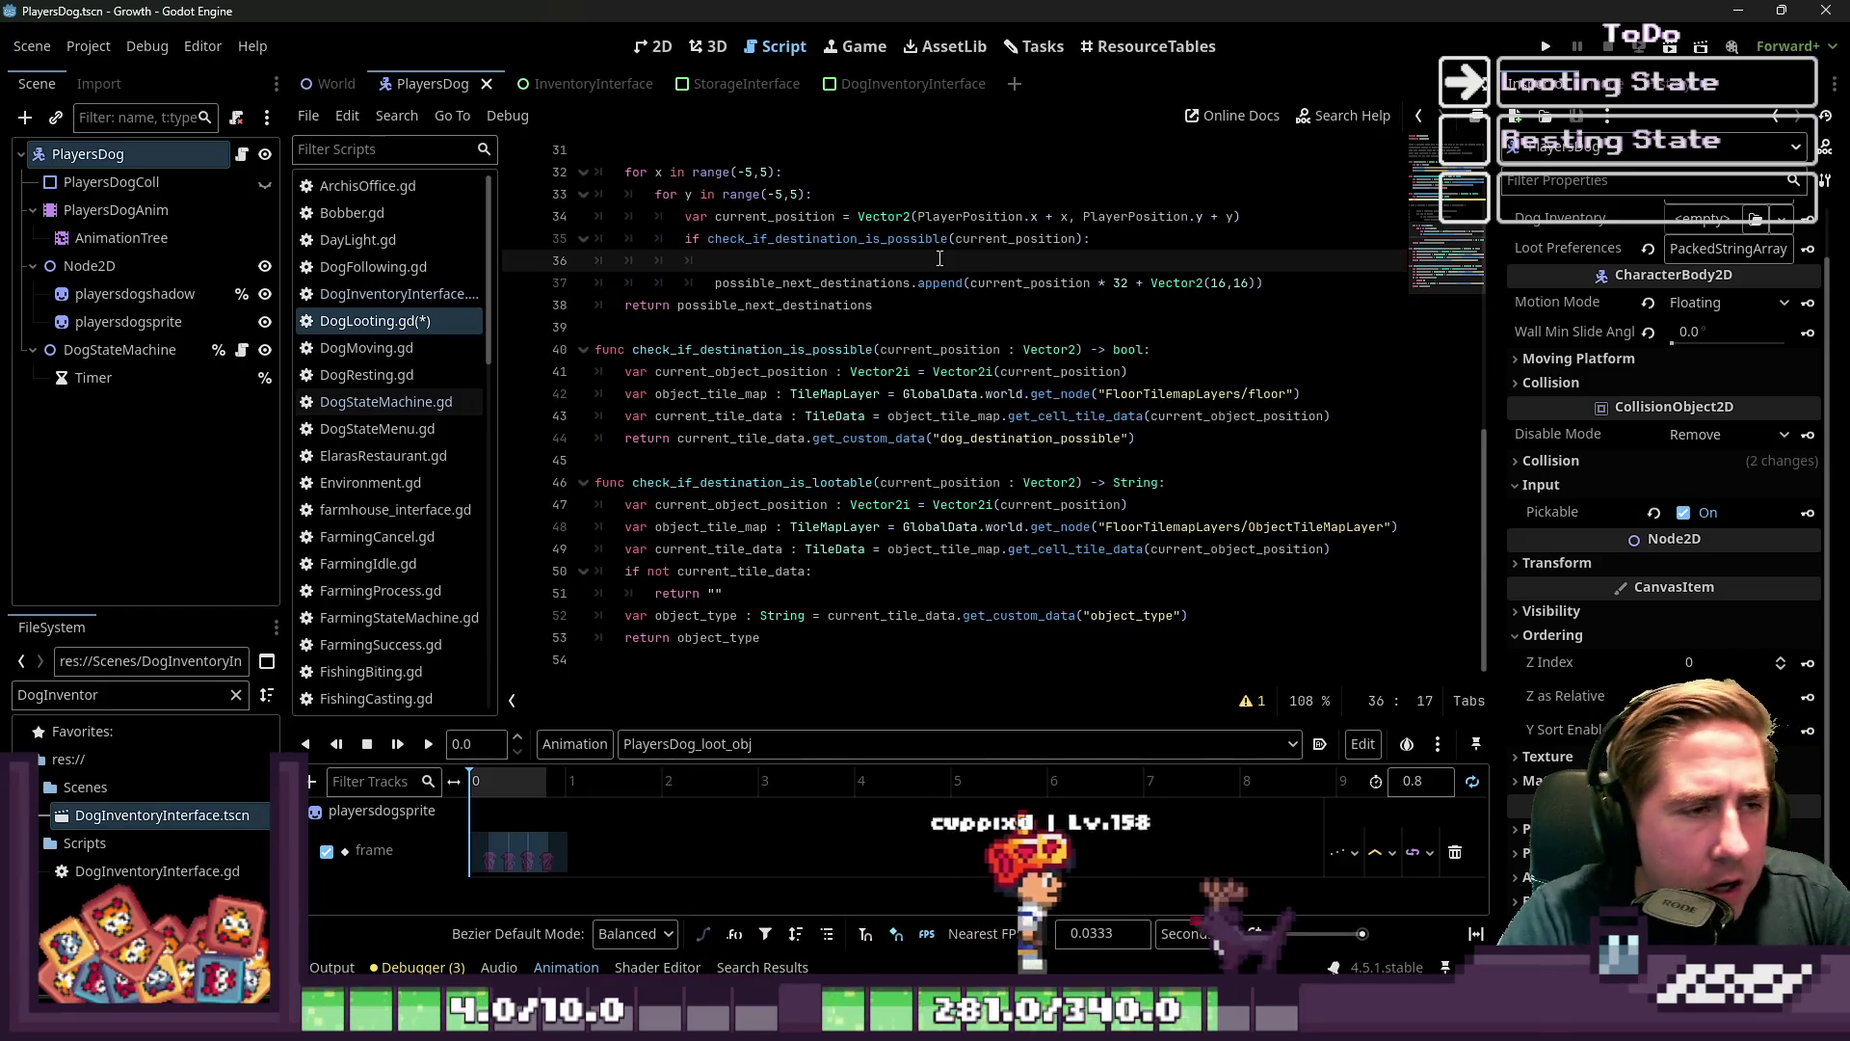
type("if check_if_destination_is_lootable")
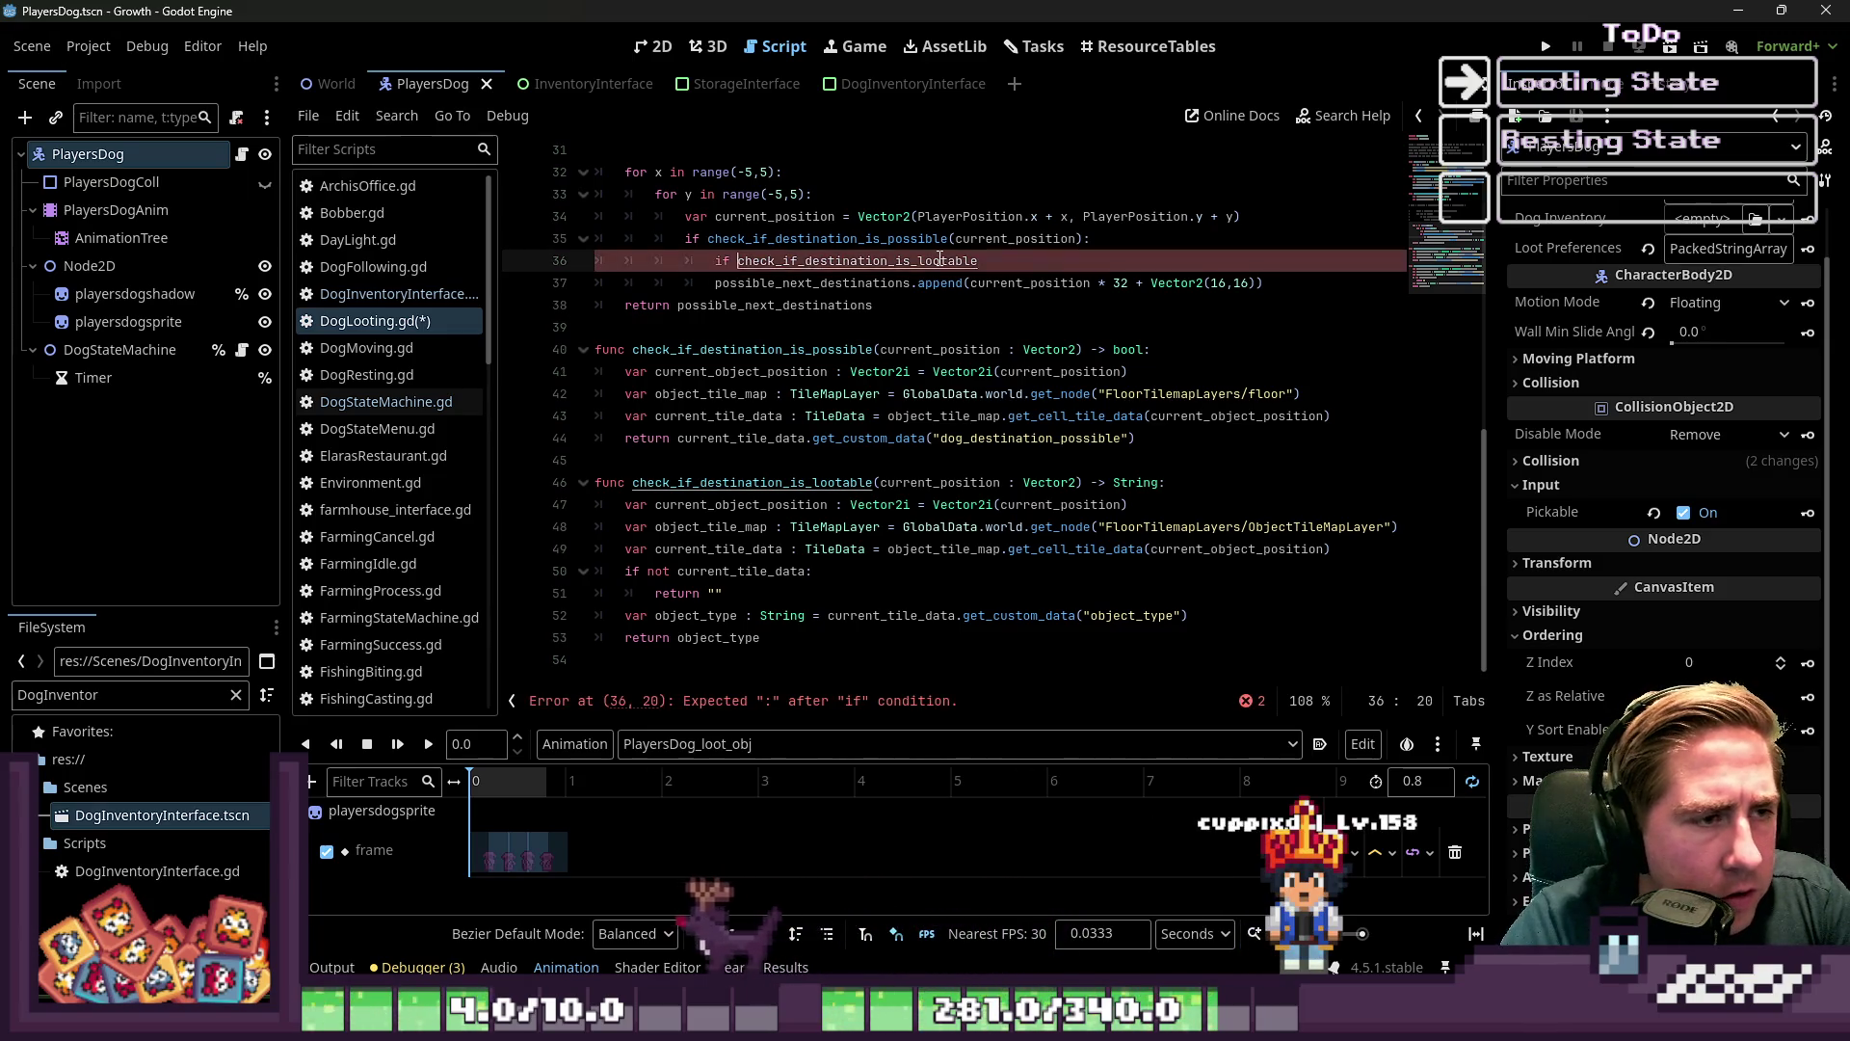
type("not ")
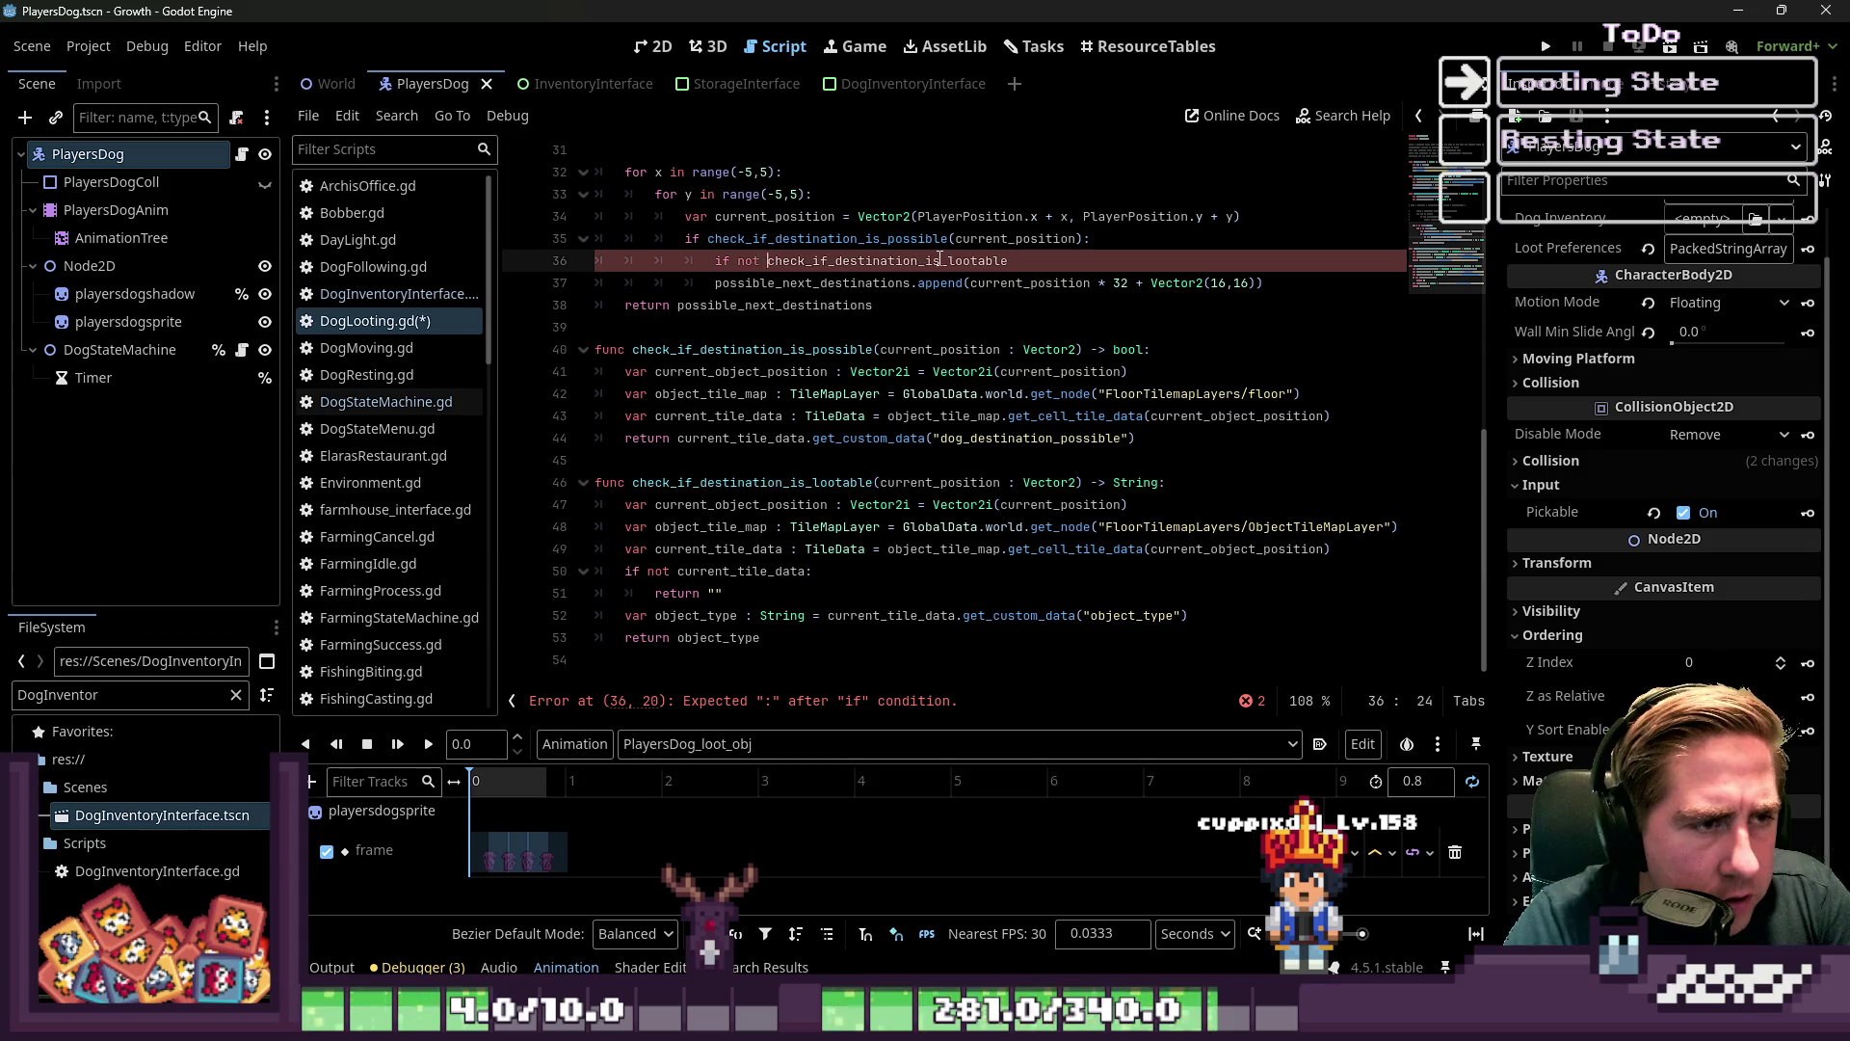
type("(")
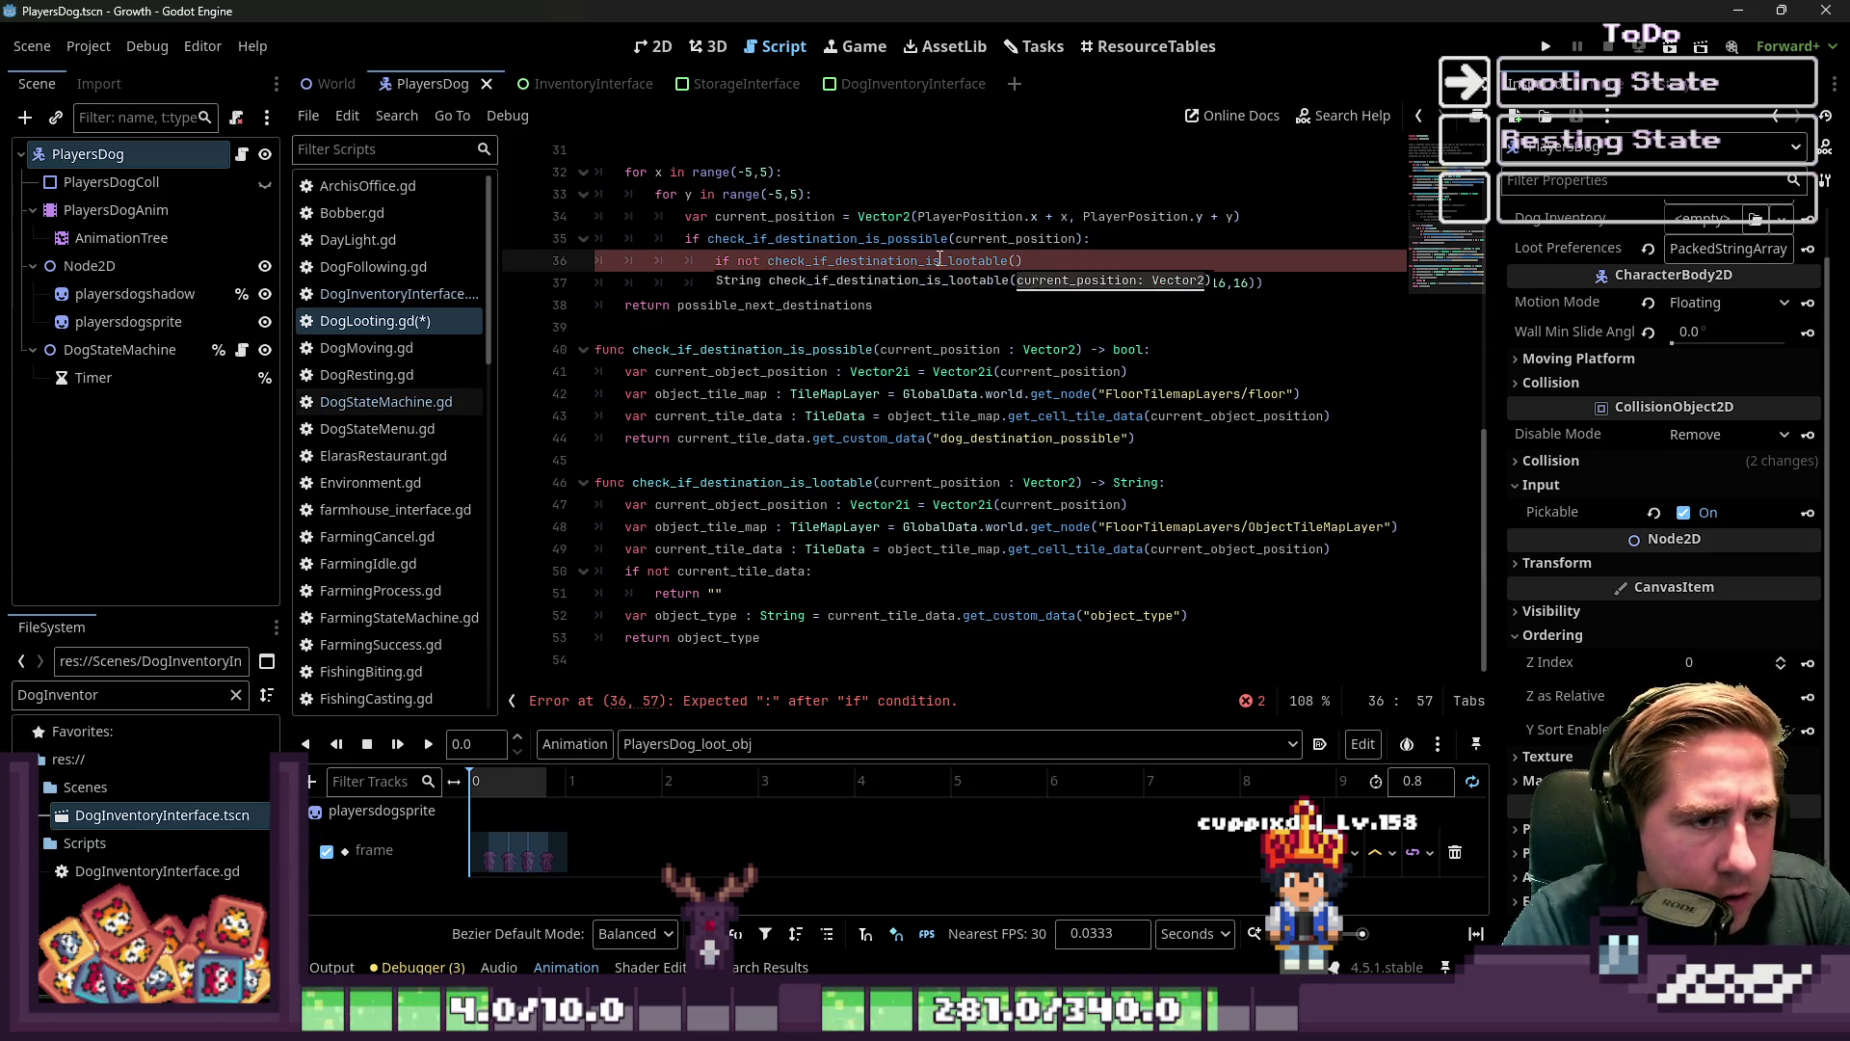
type("current")
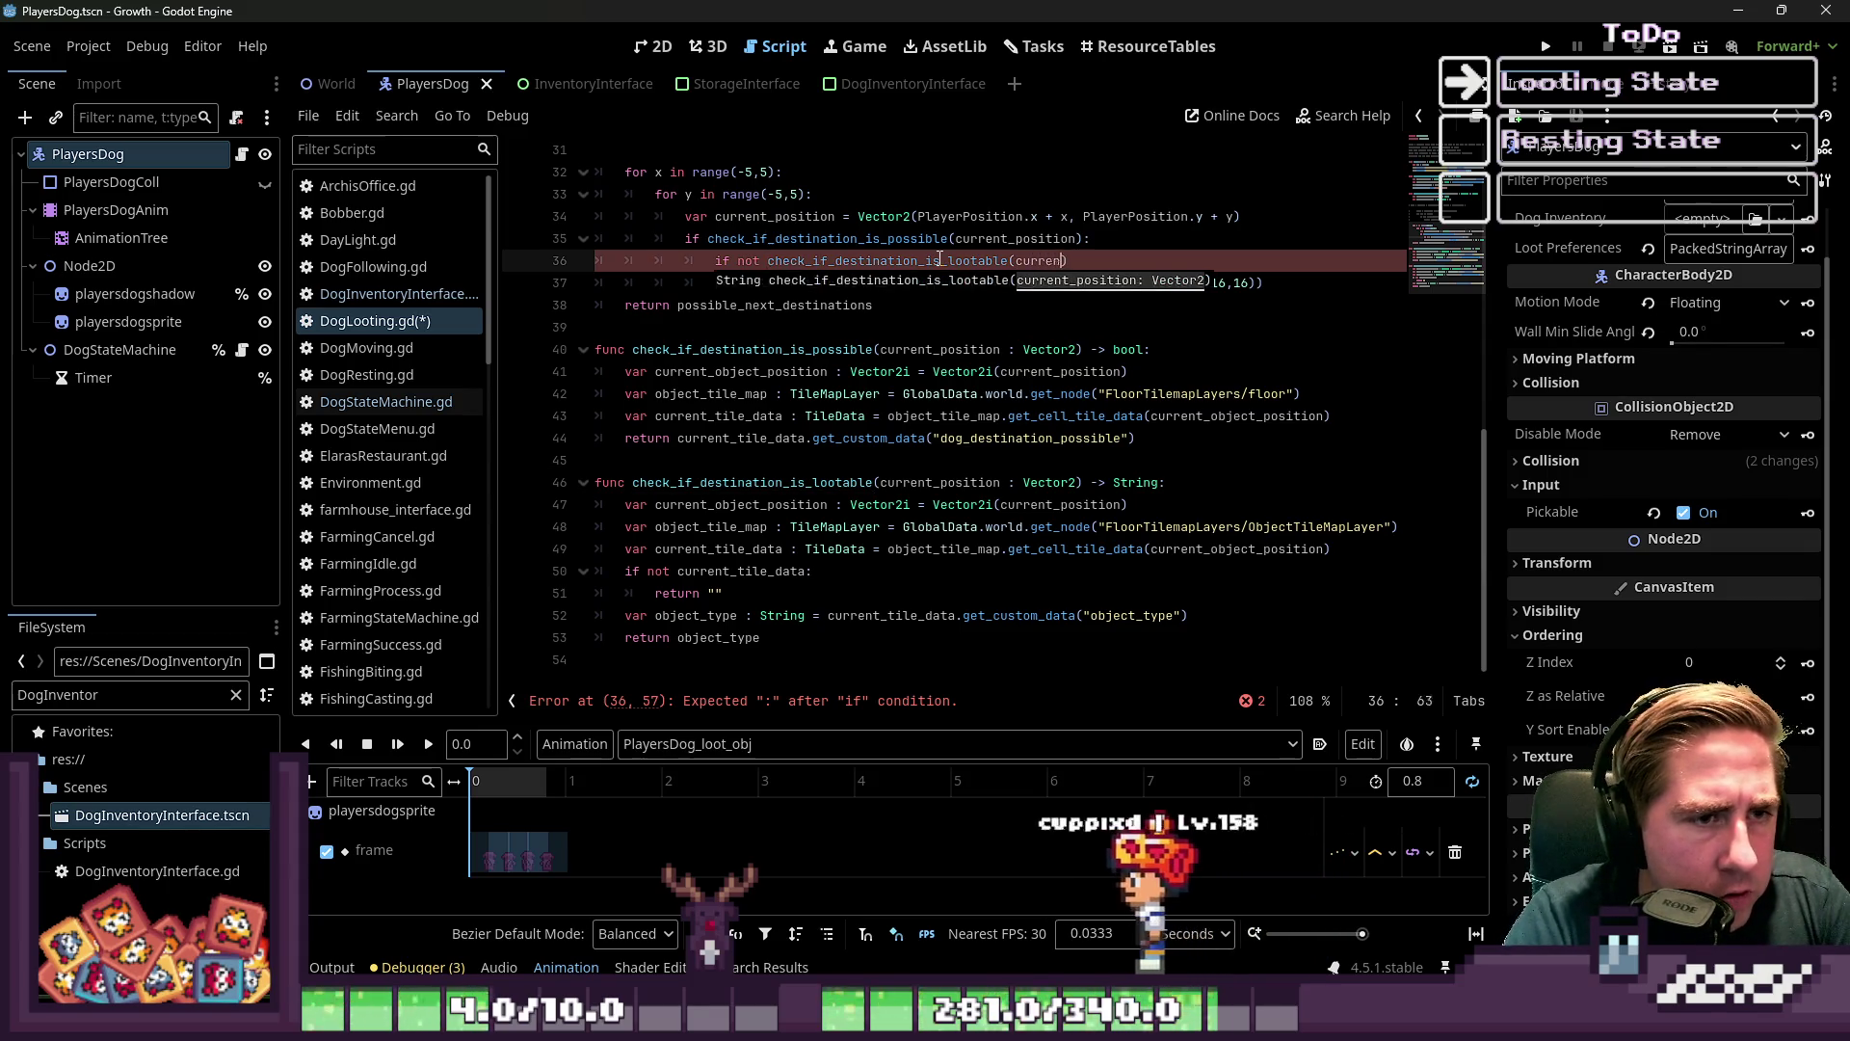
key("Return")
type("):")
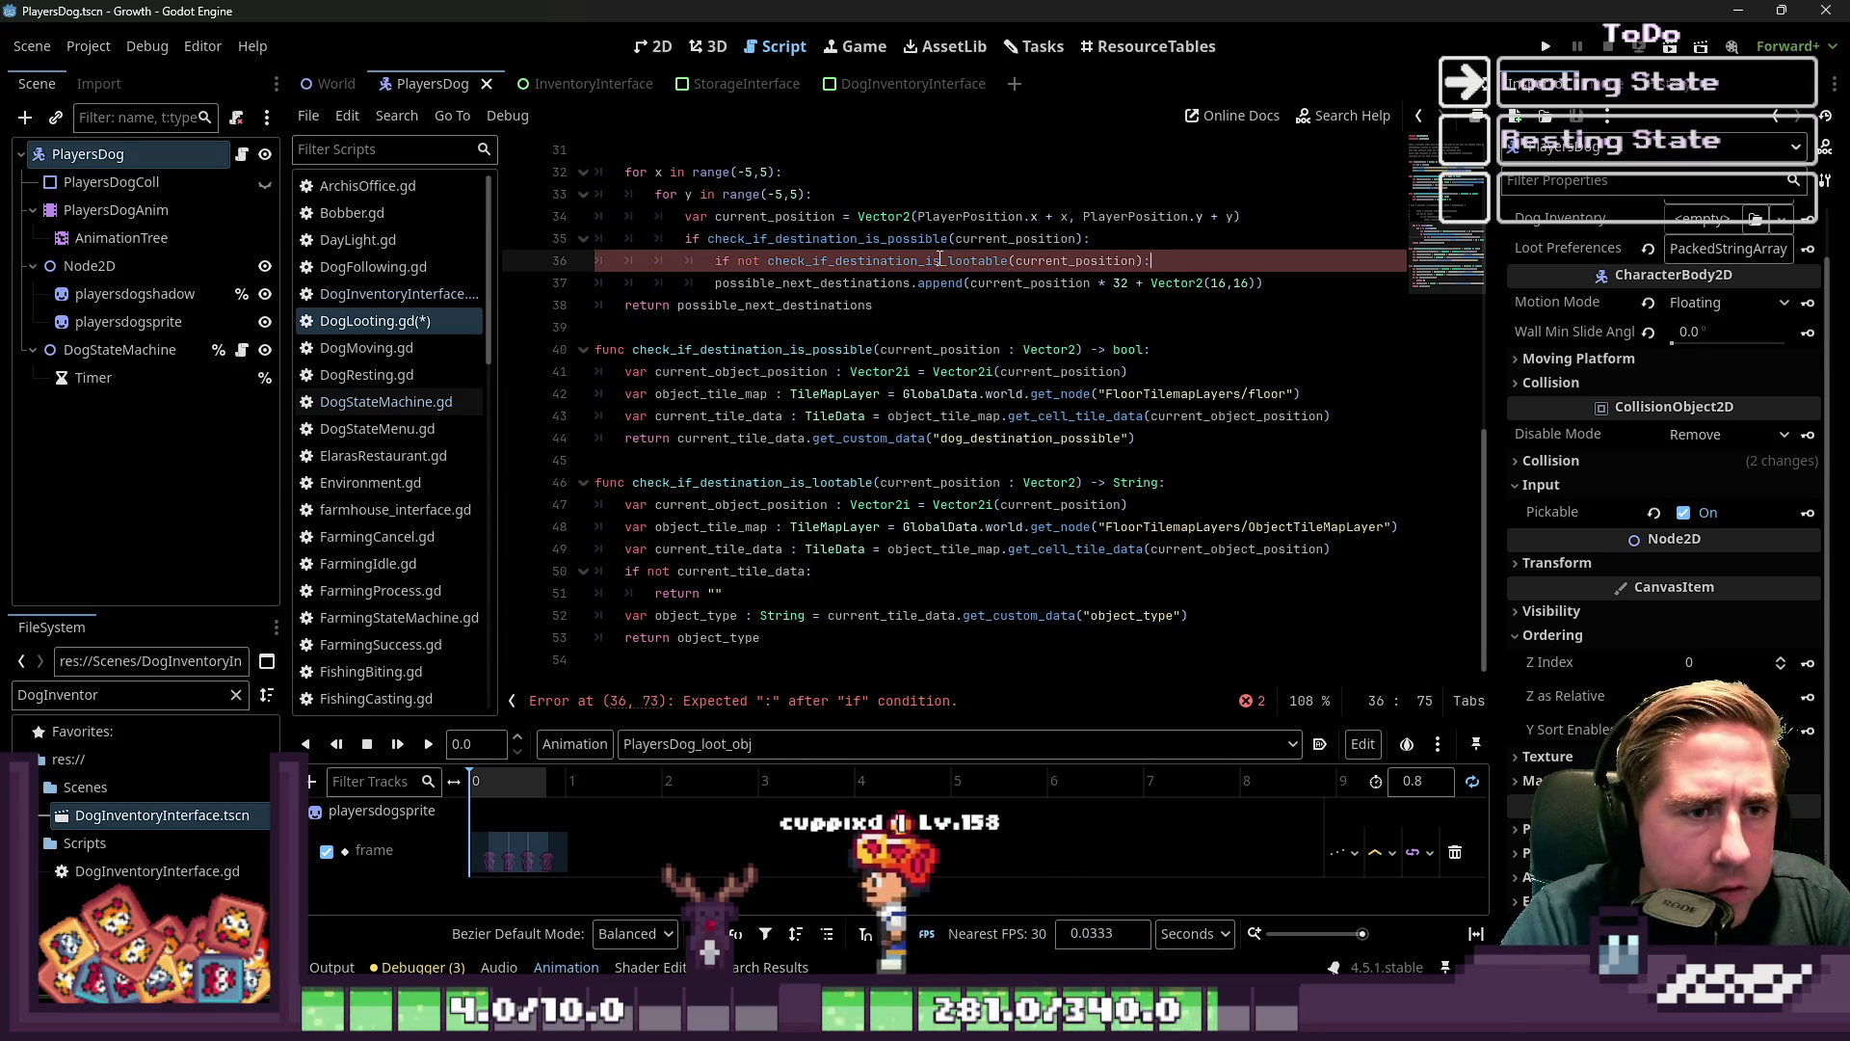
key("Return")
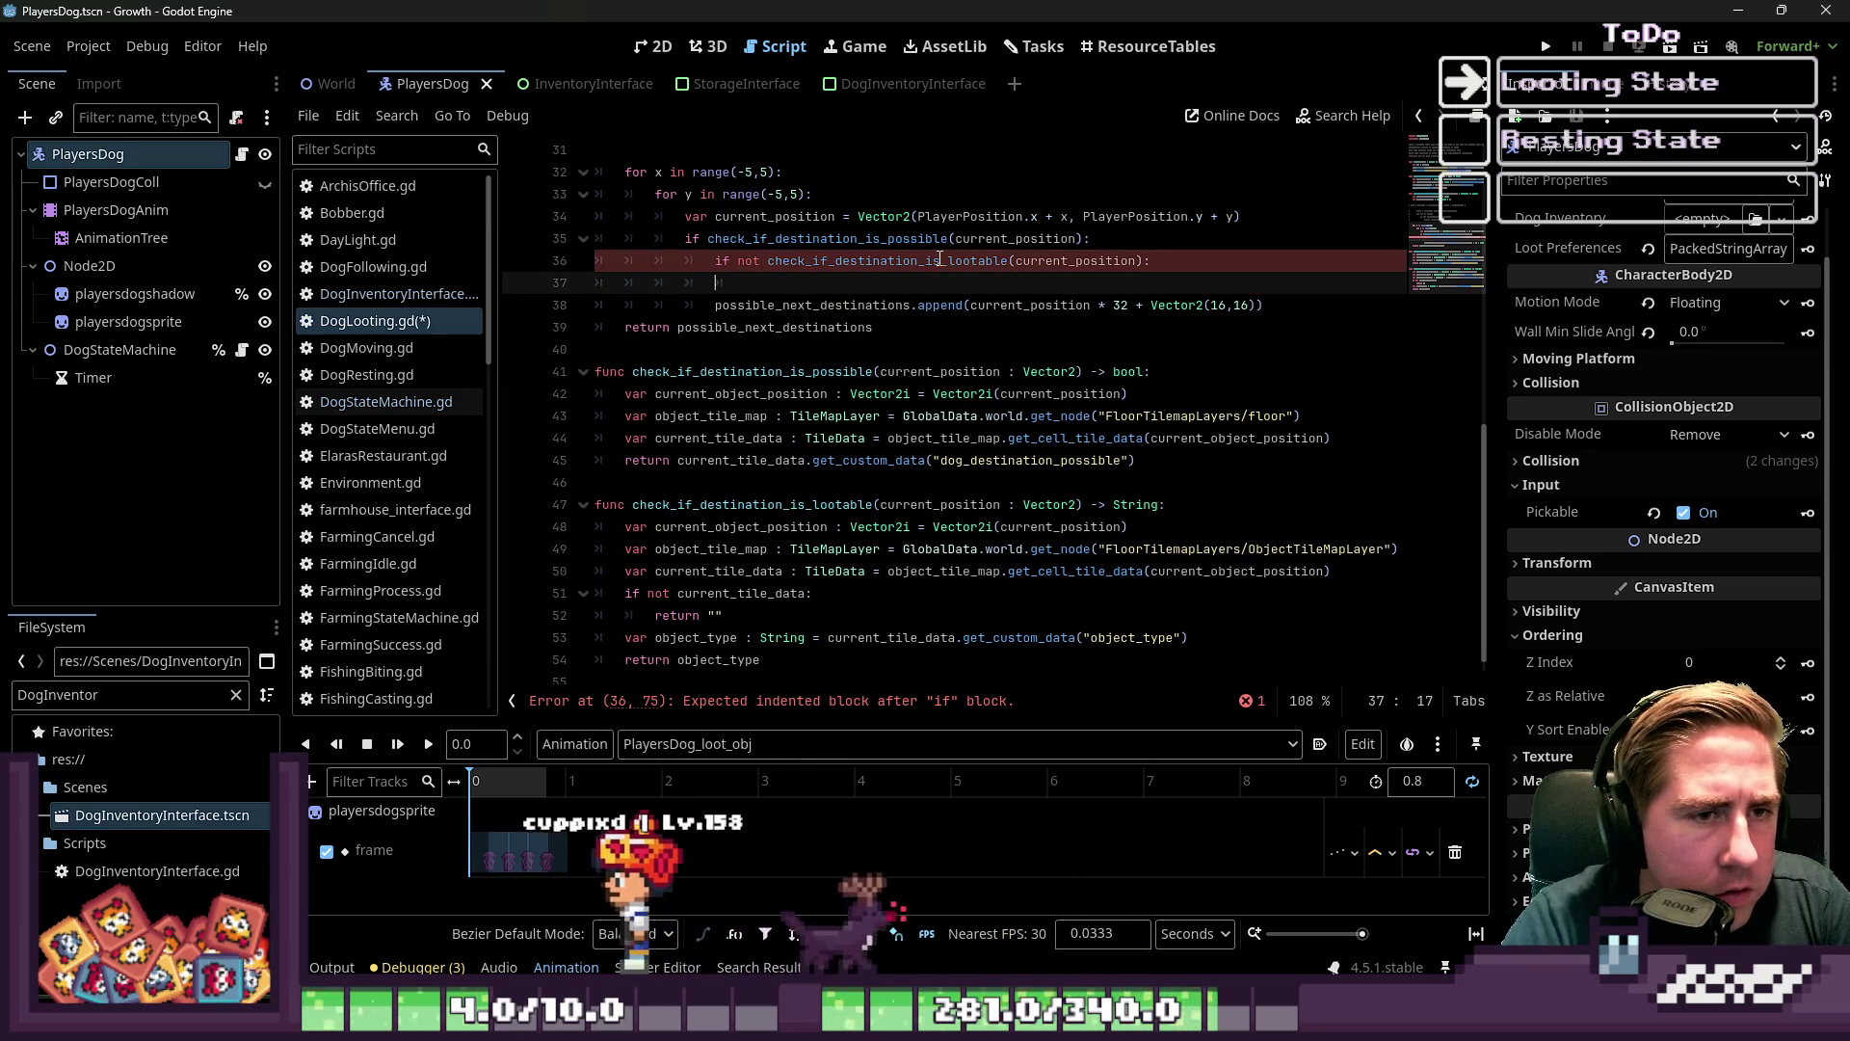
key("Up")
key("End")
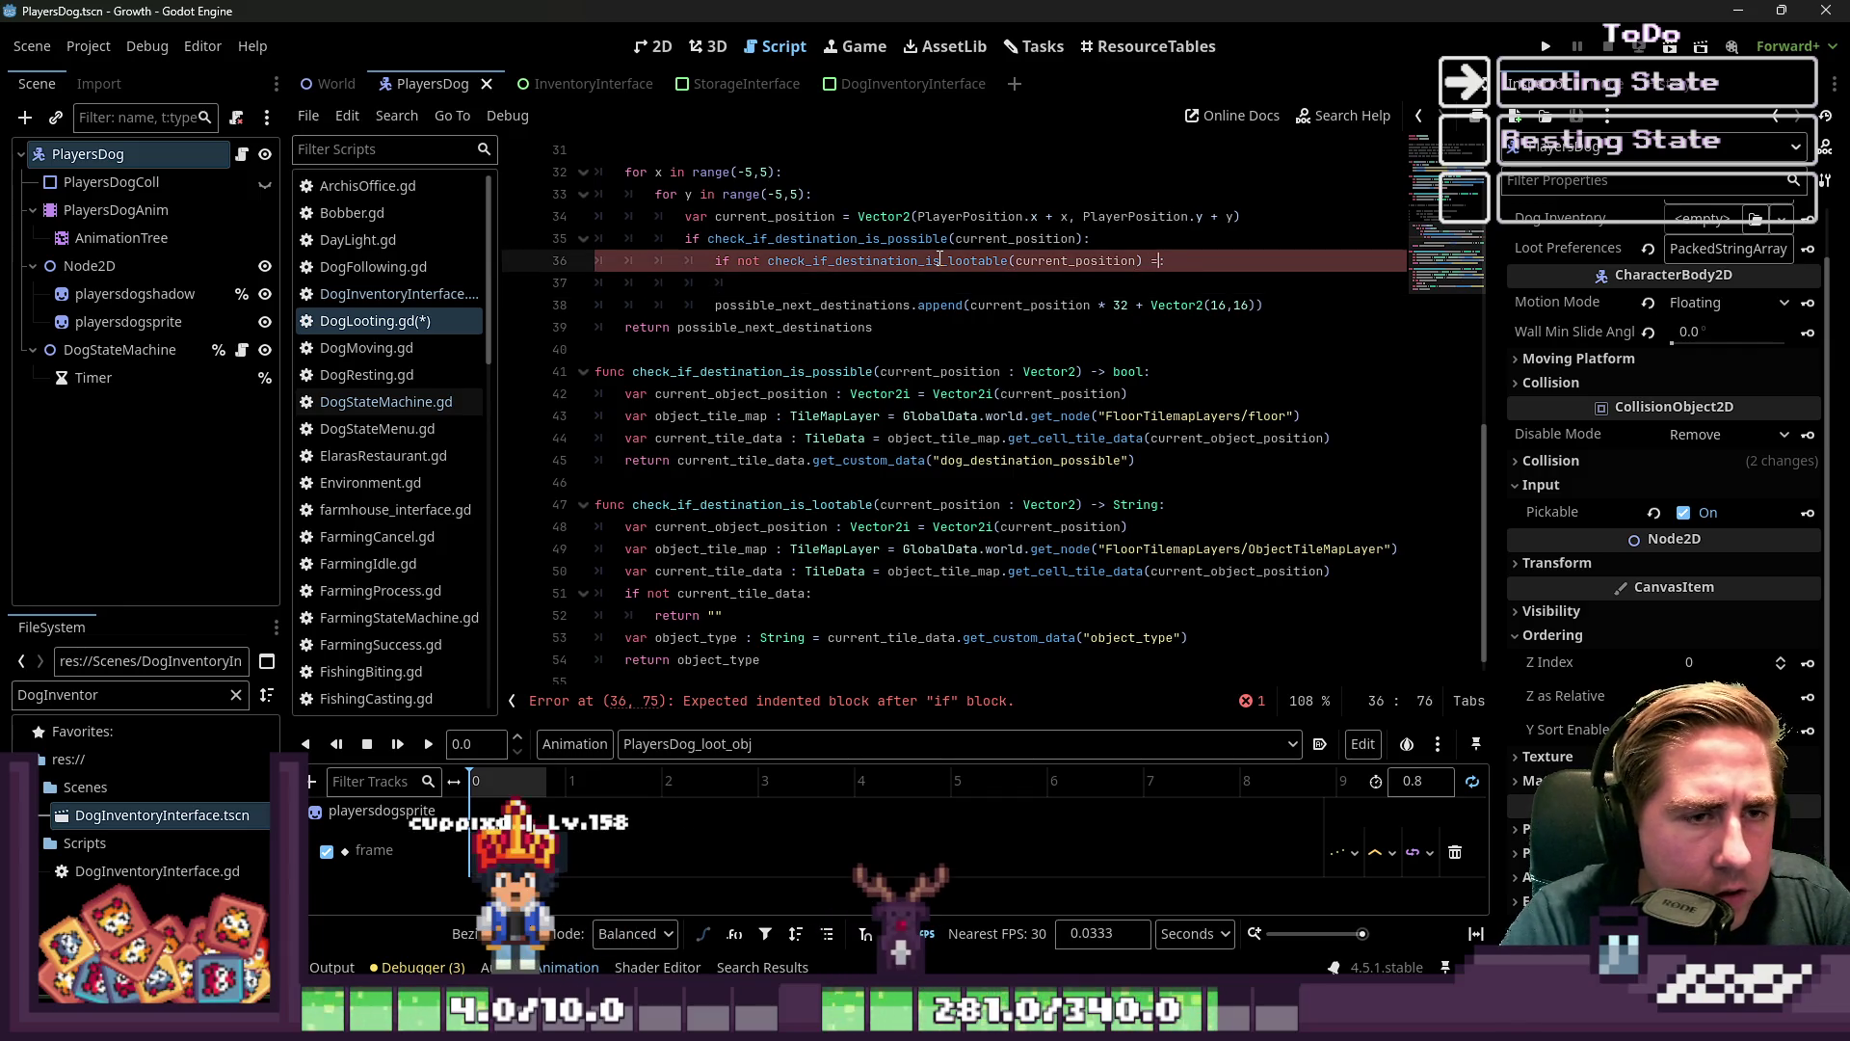
type("\"\":")
key("Down")
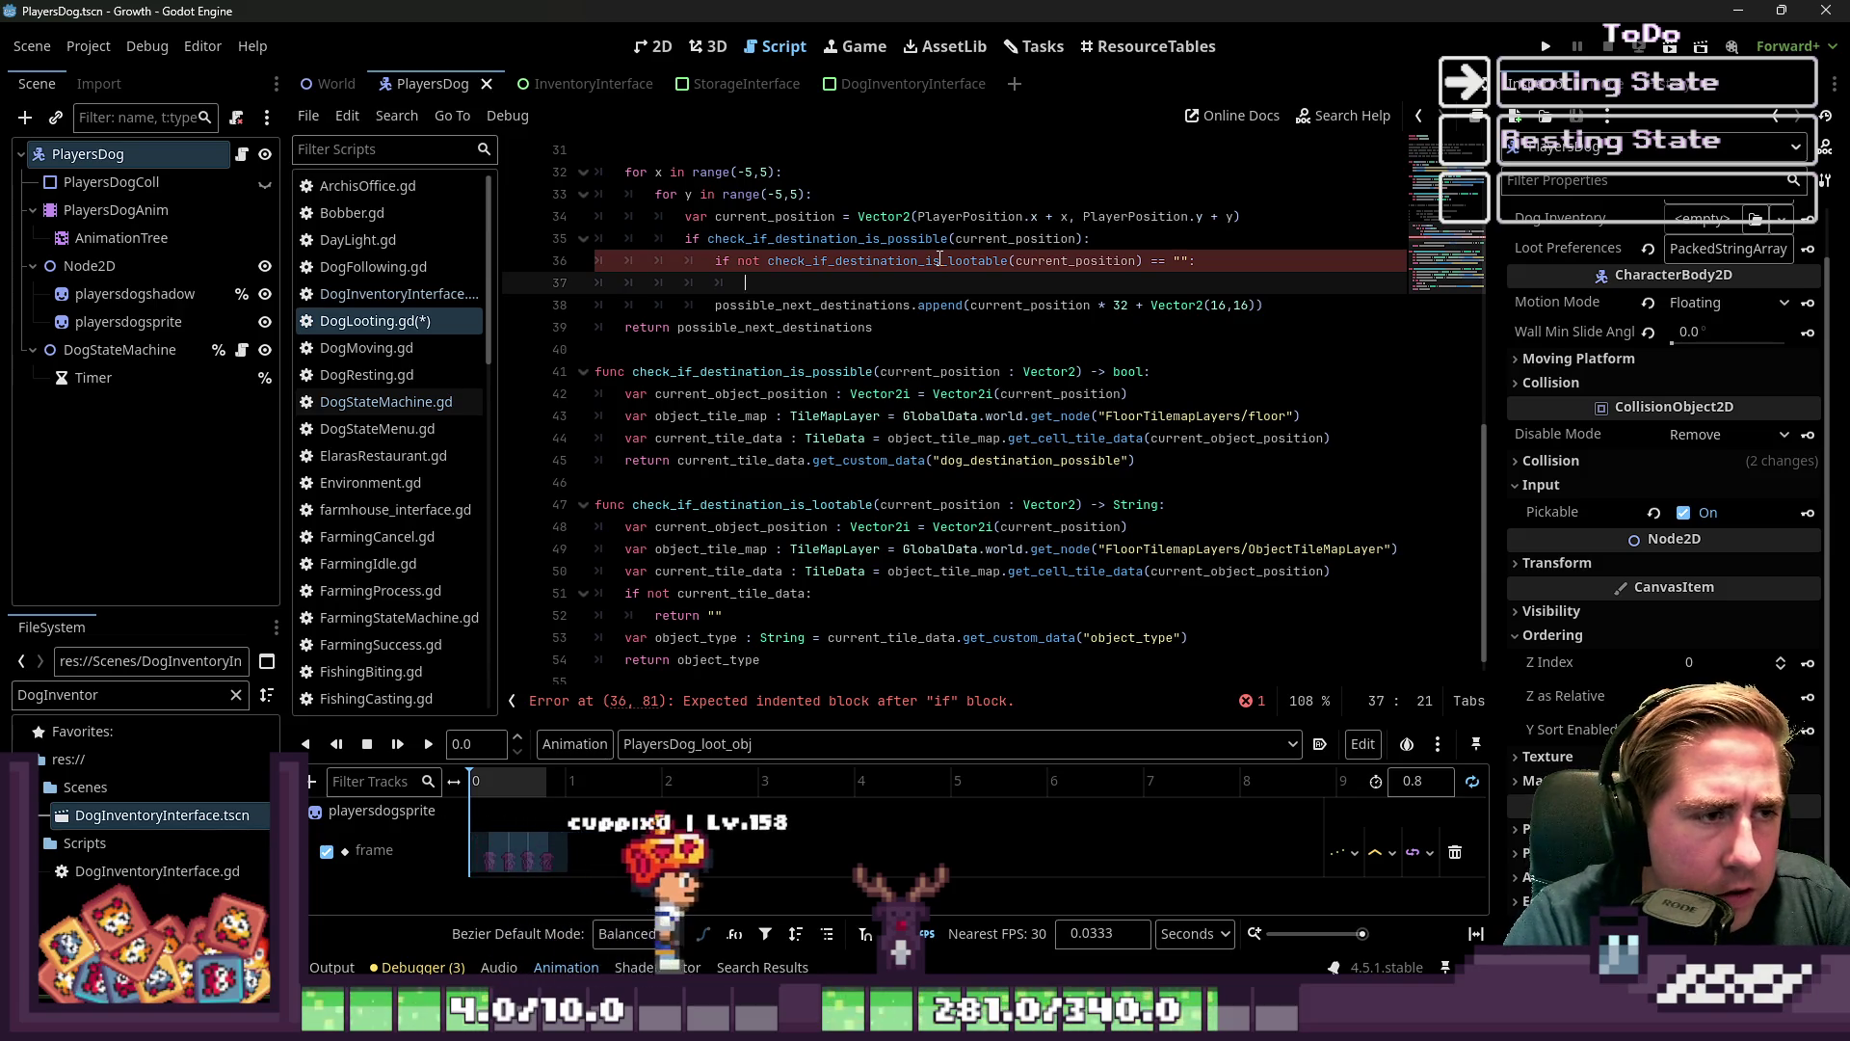
- Remove the 'not' from the lootable check and replace return with continue on line 37
key("Up")
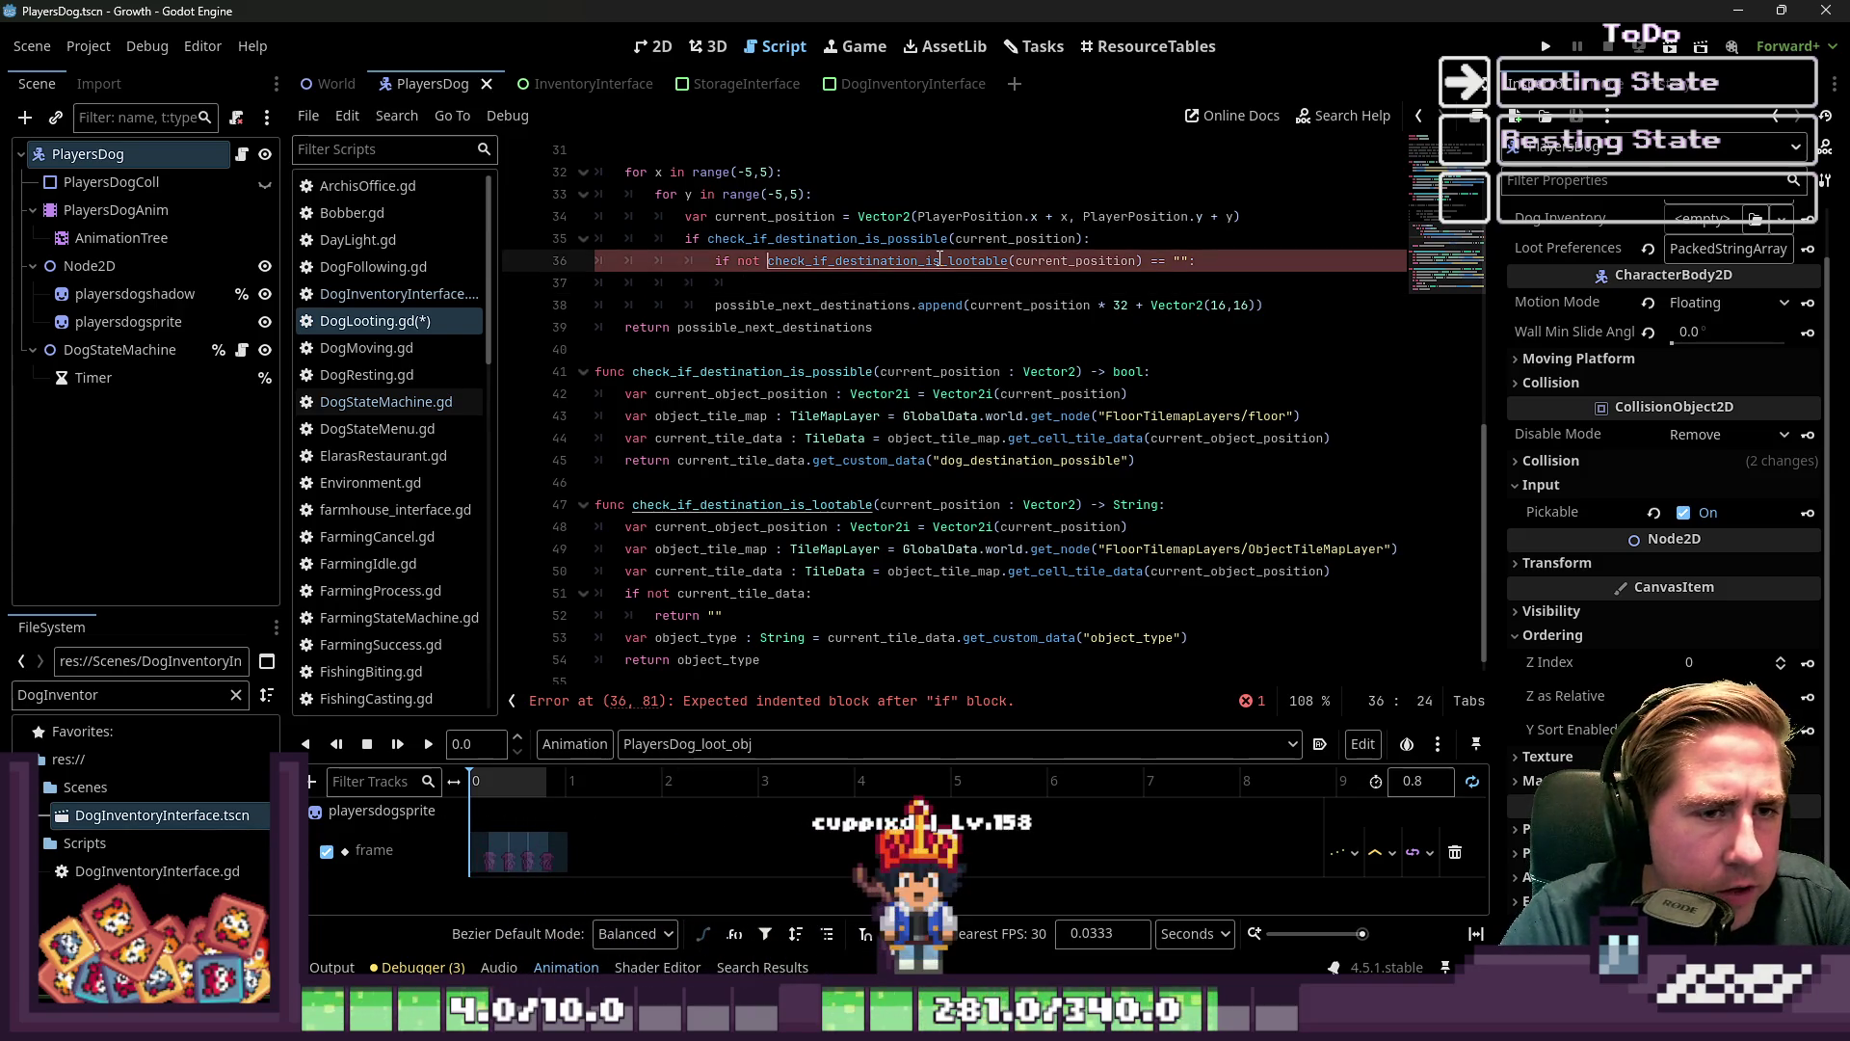
key("BackSpace")
key("Down")
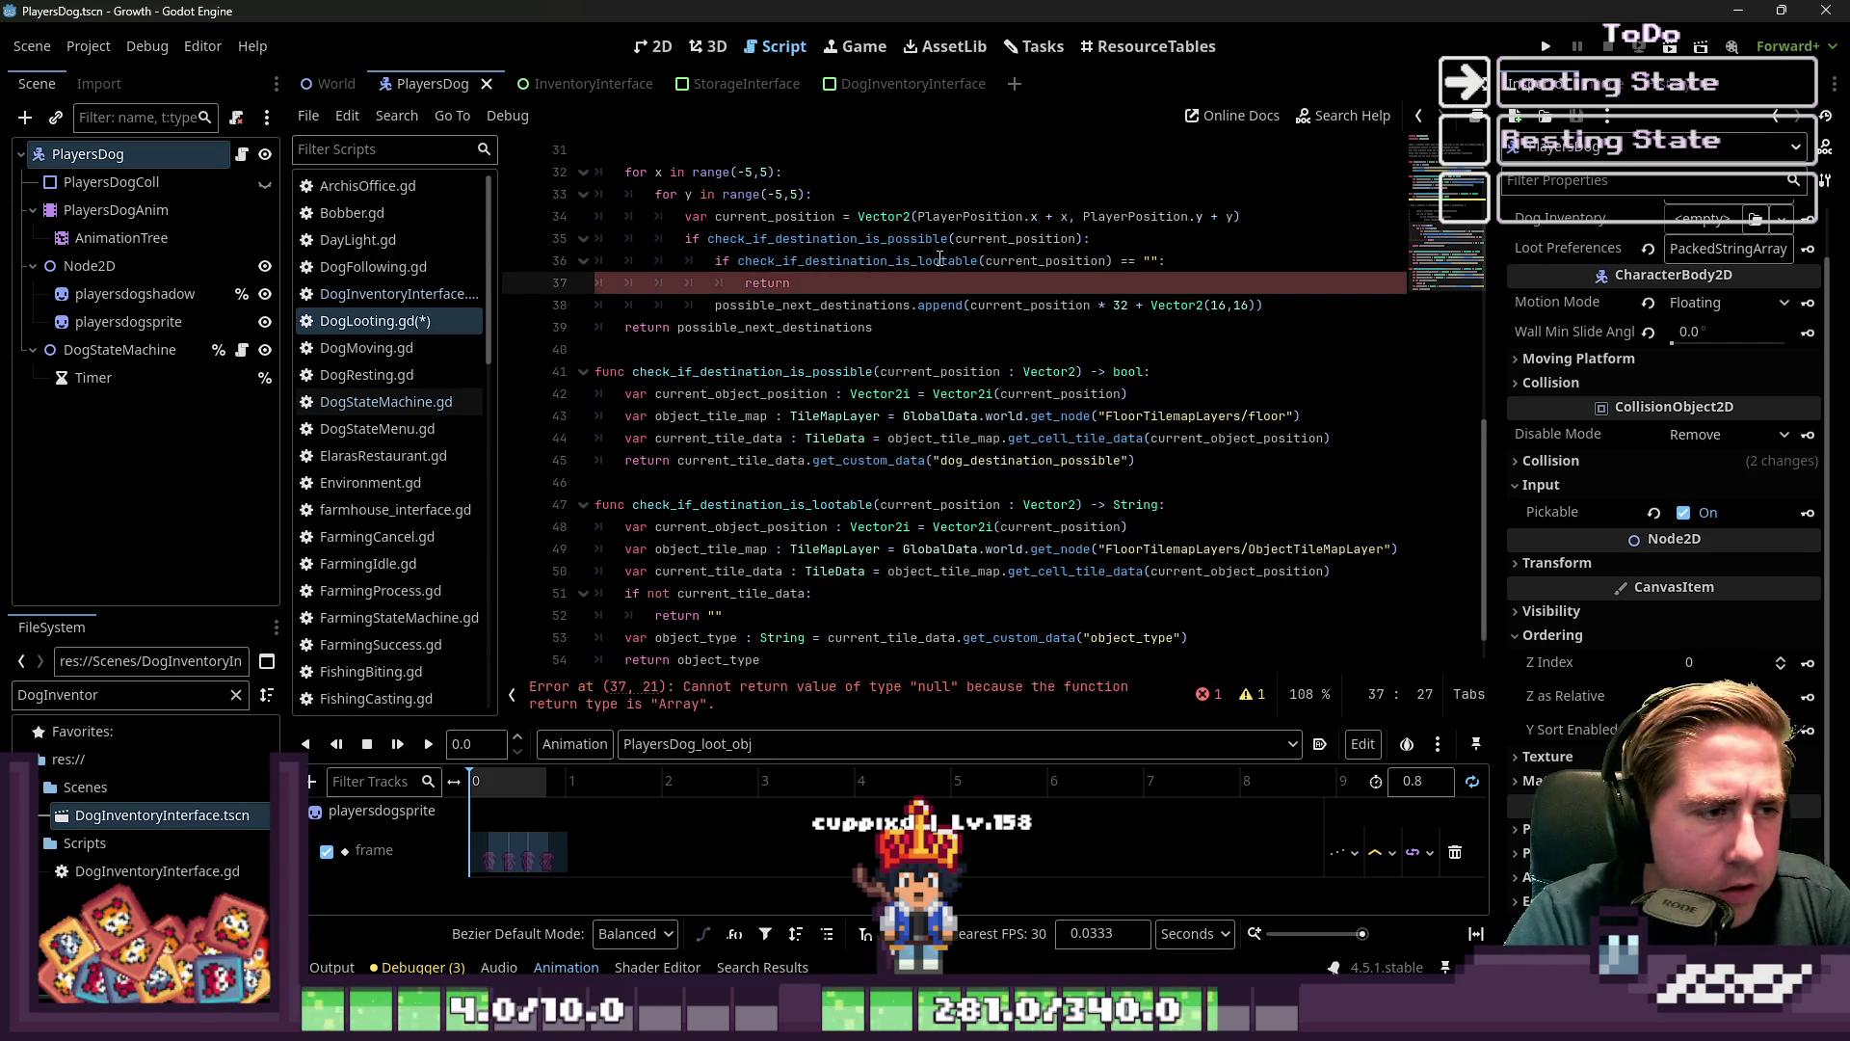
key("BackSpace")
key("BackSpace")
key("BackSpace")
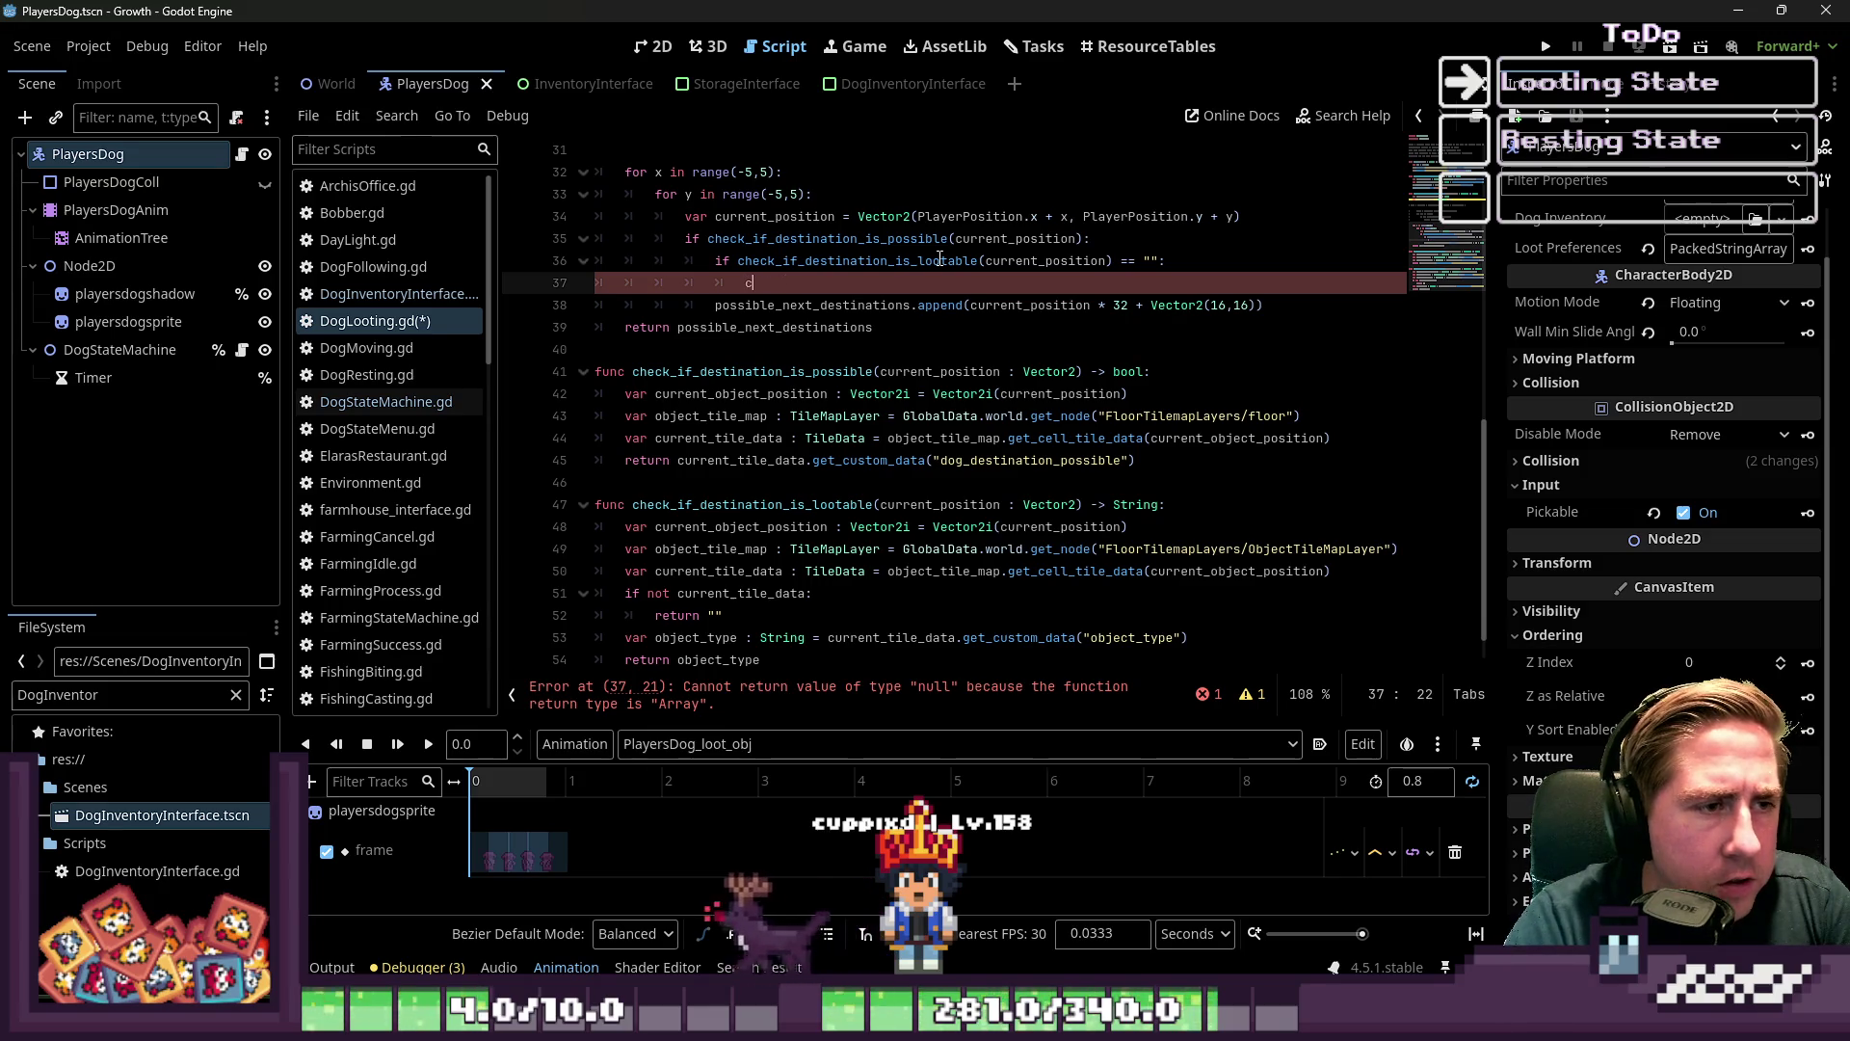
type("contin")
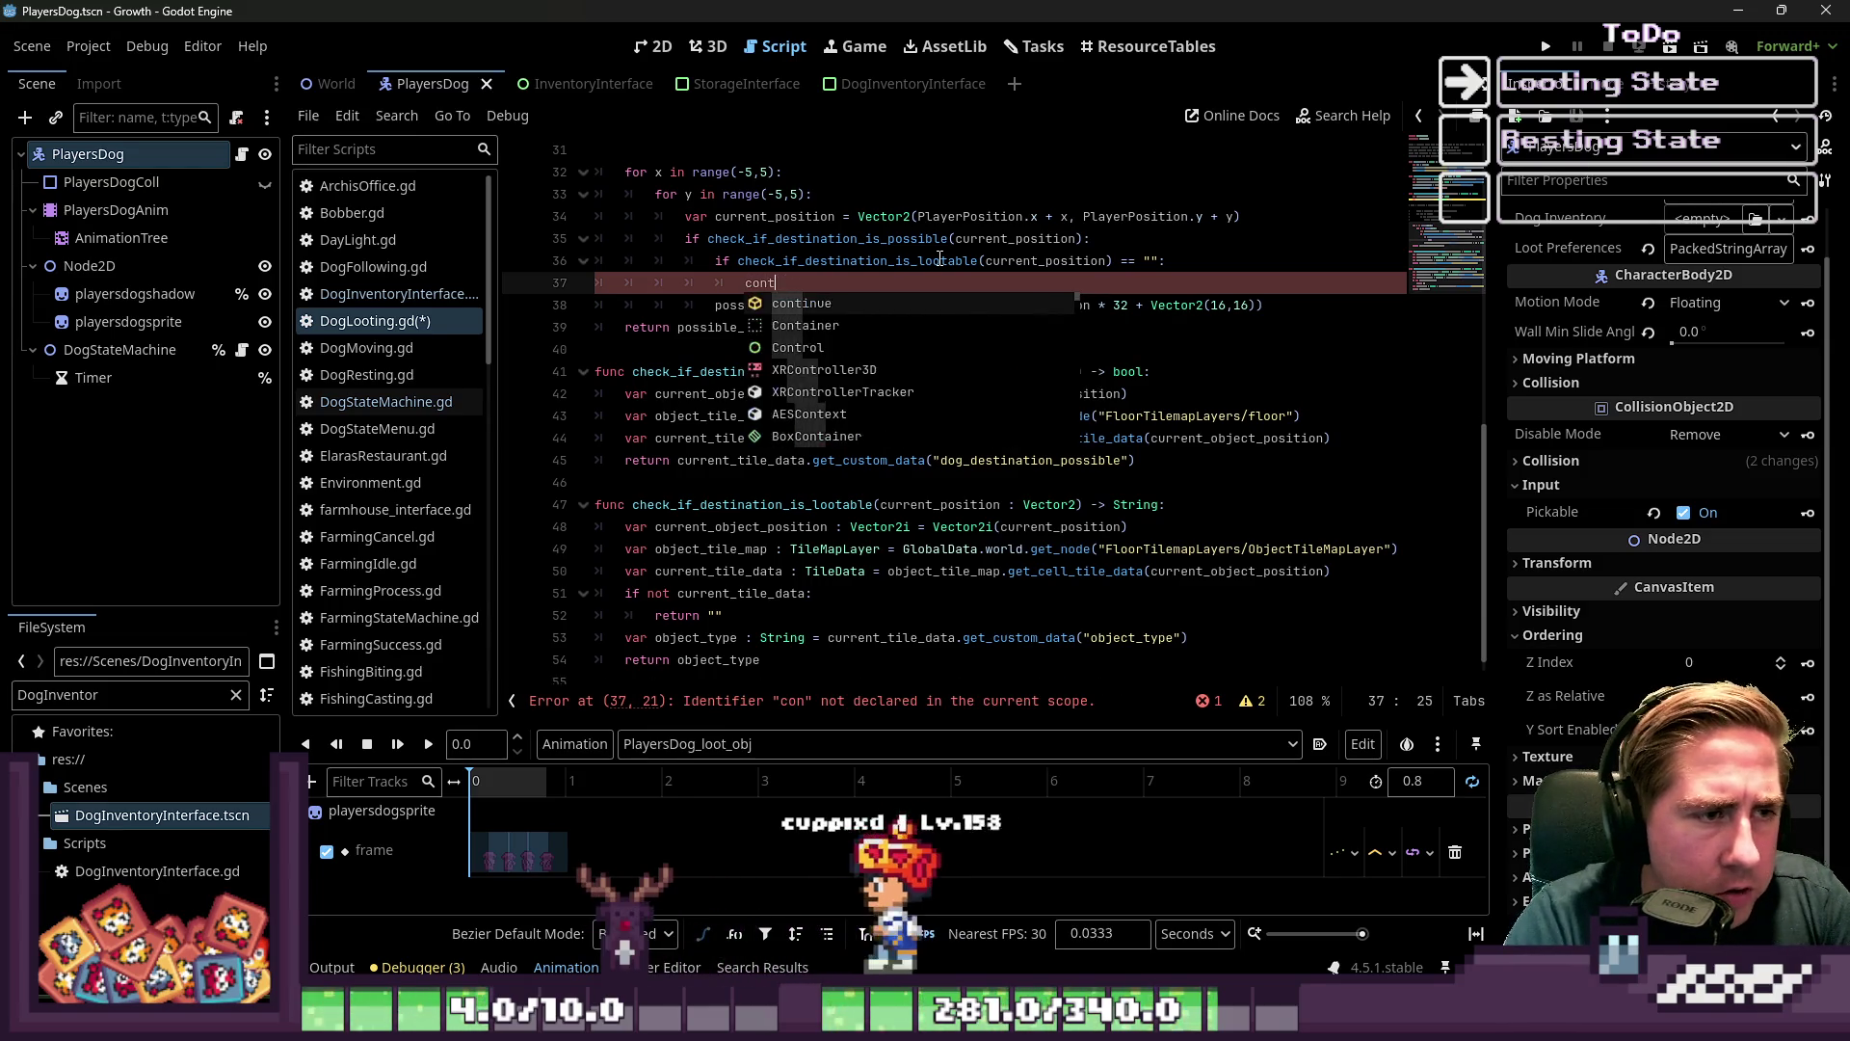
key("Return")
scroll(939, 260, "up", 1)
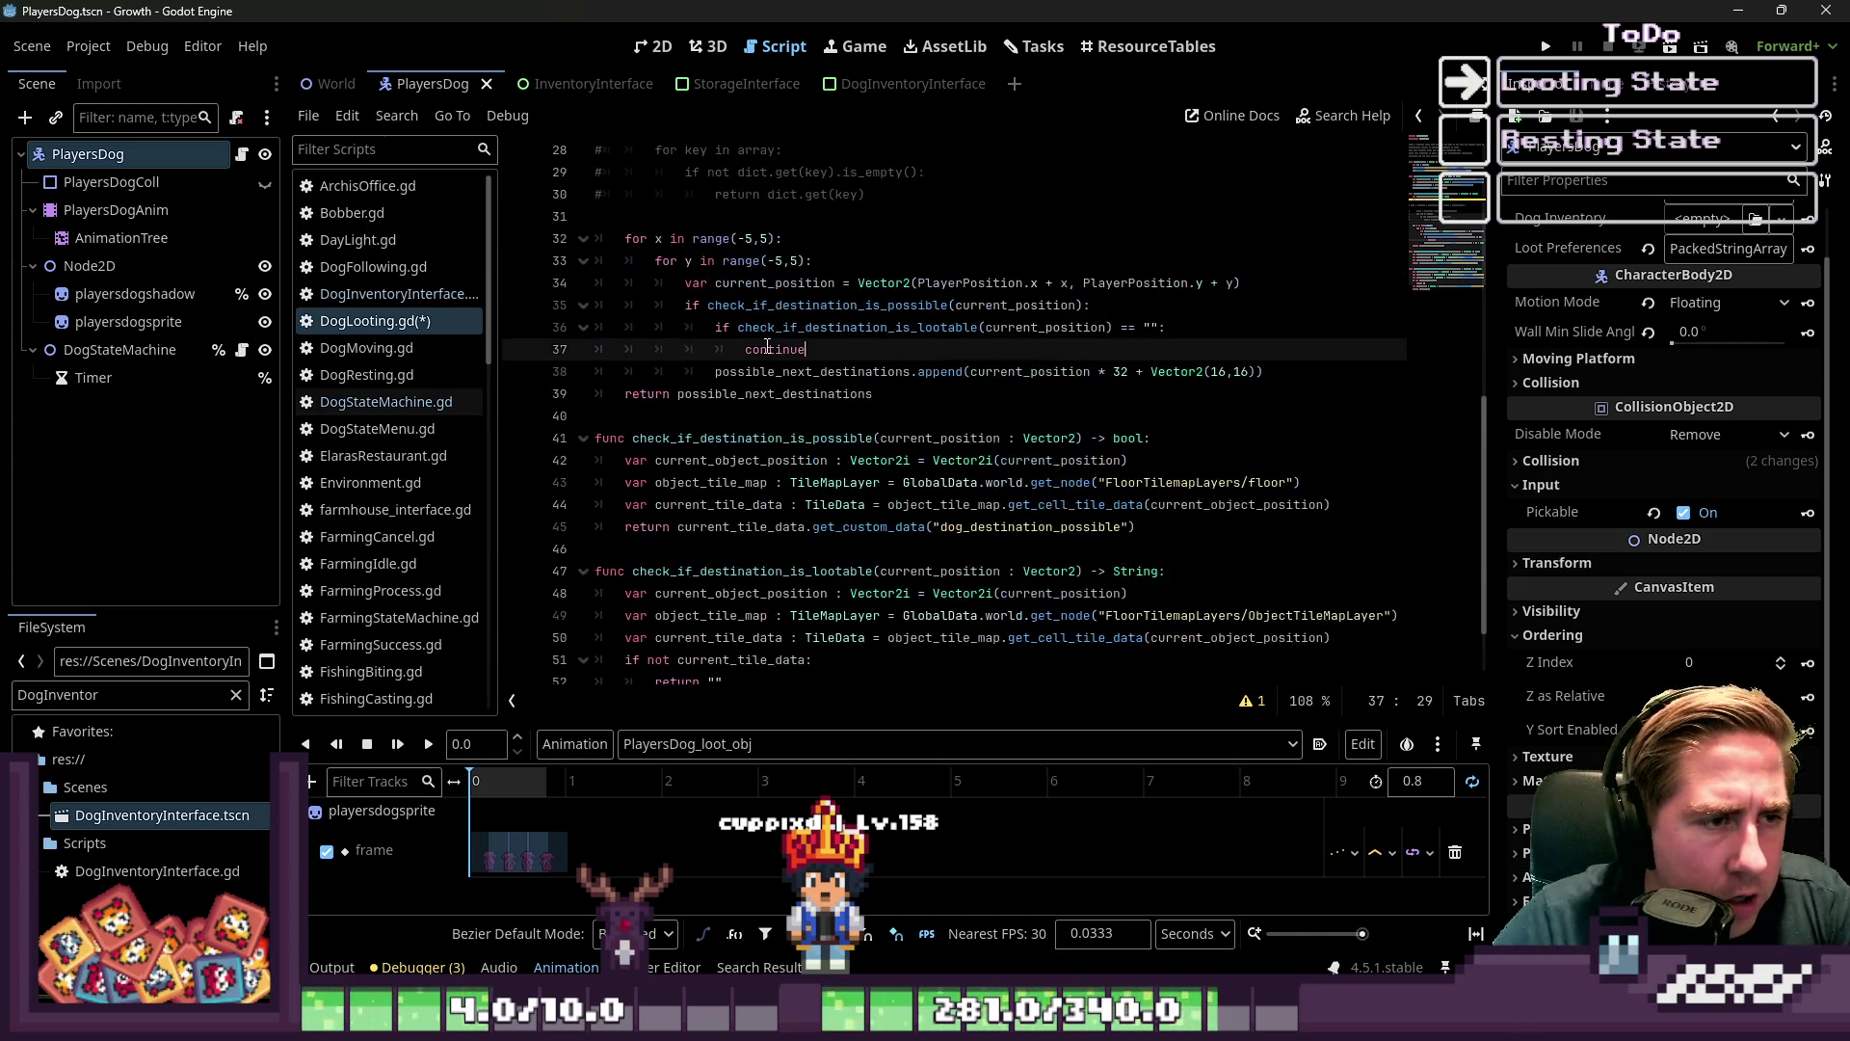
left_click(783, 371)
double_click(782, 371)
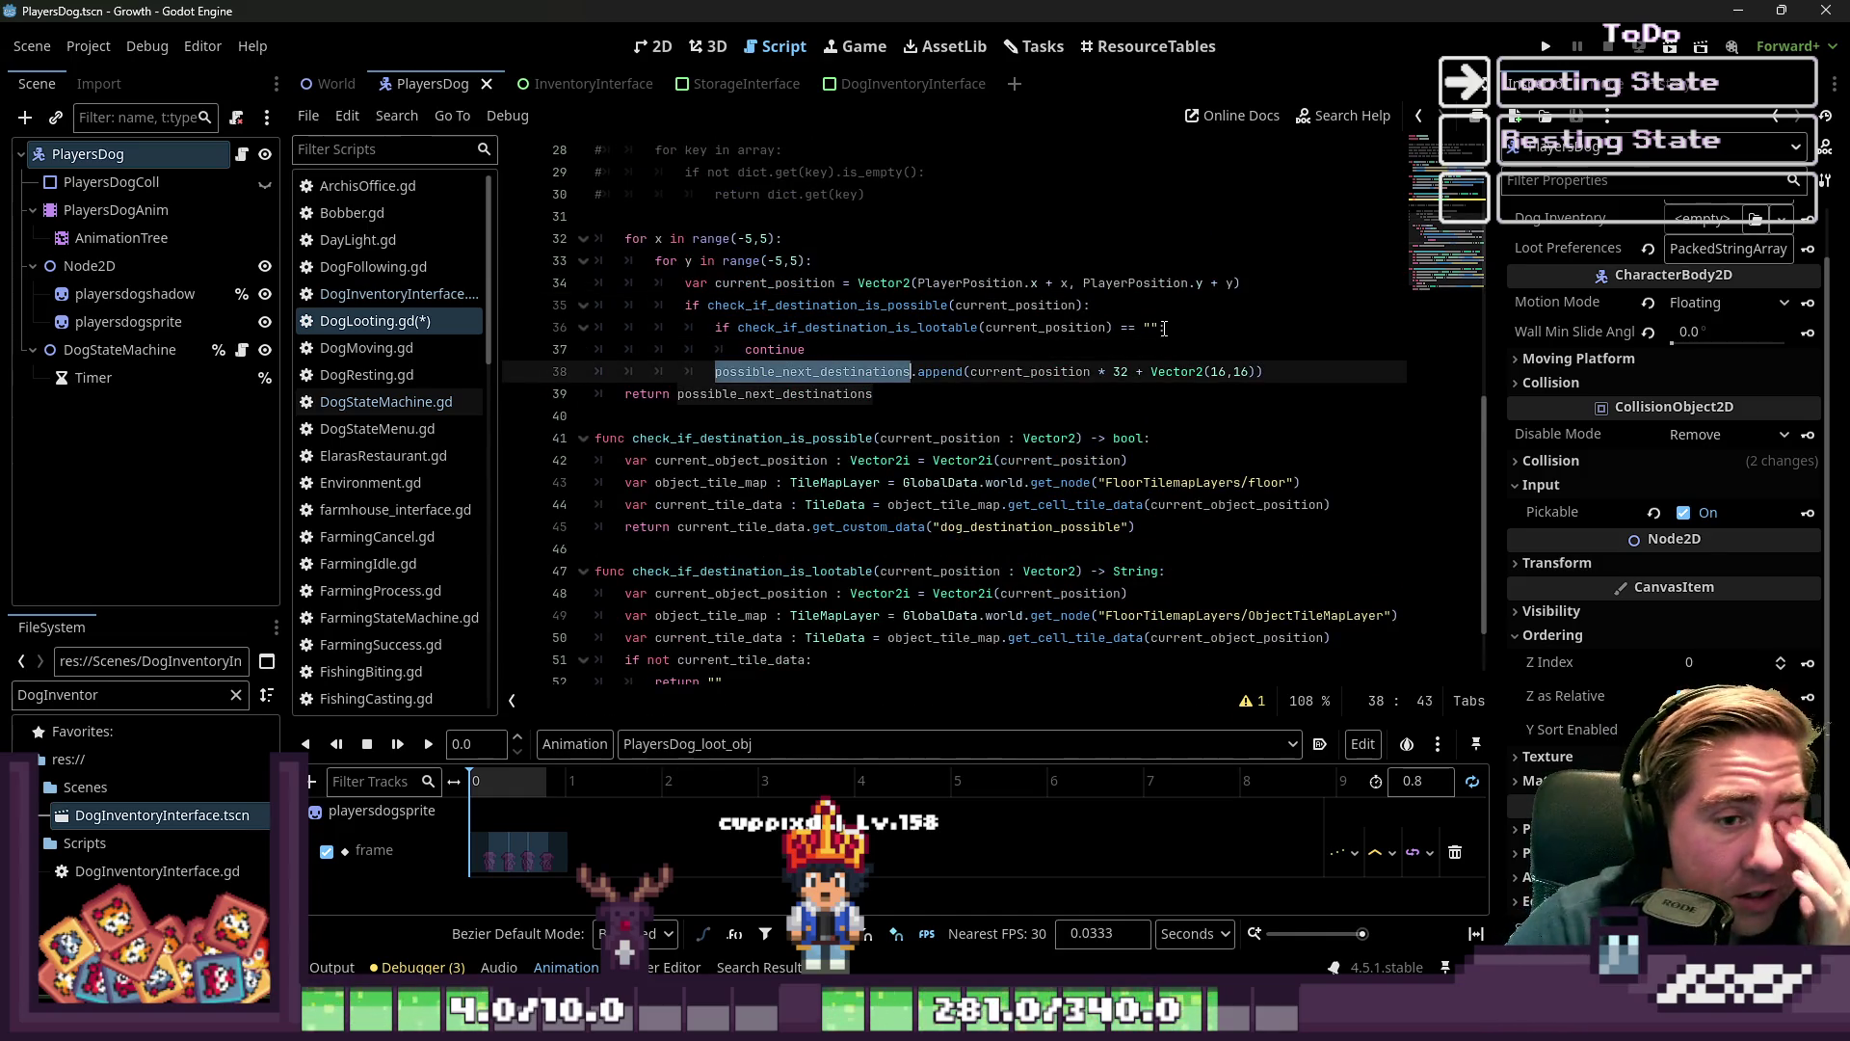
left_click(1053, 371)
scroll(925, 400, "up", 3)
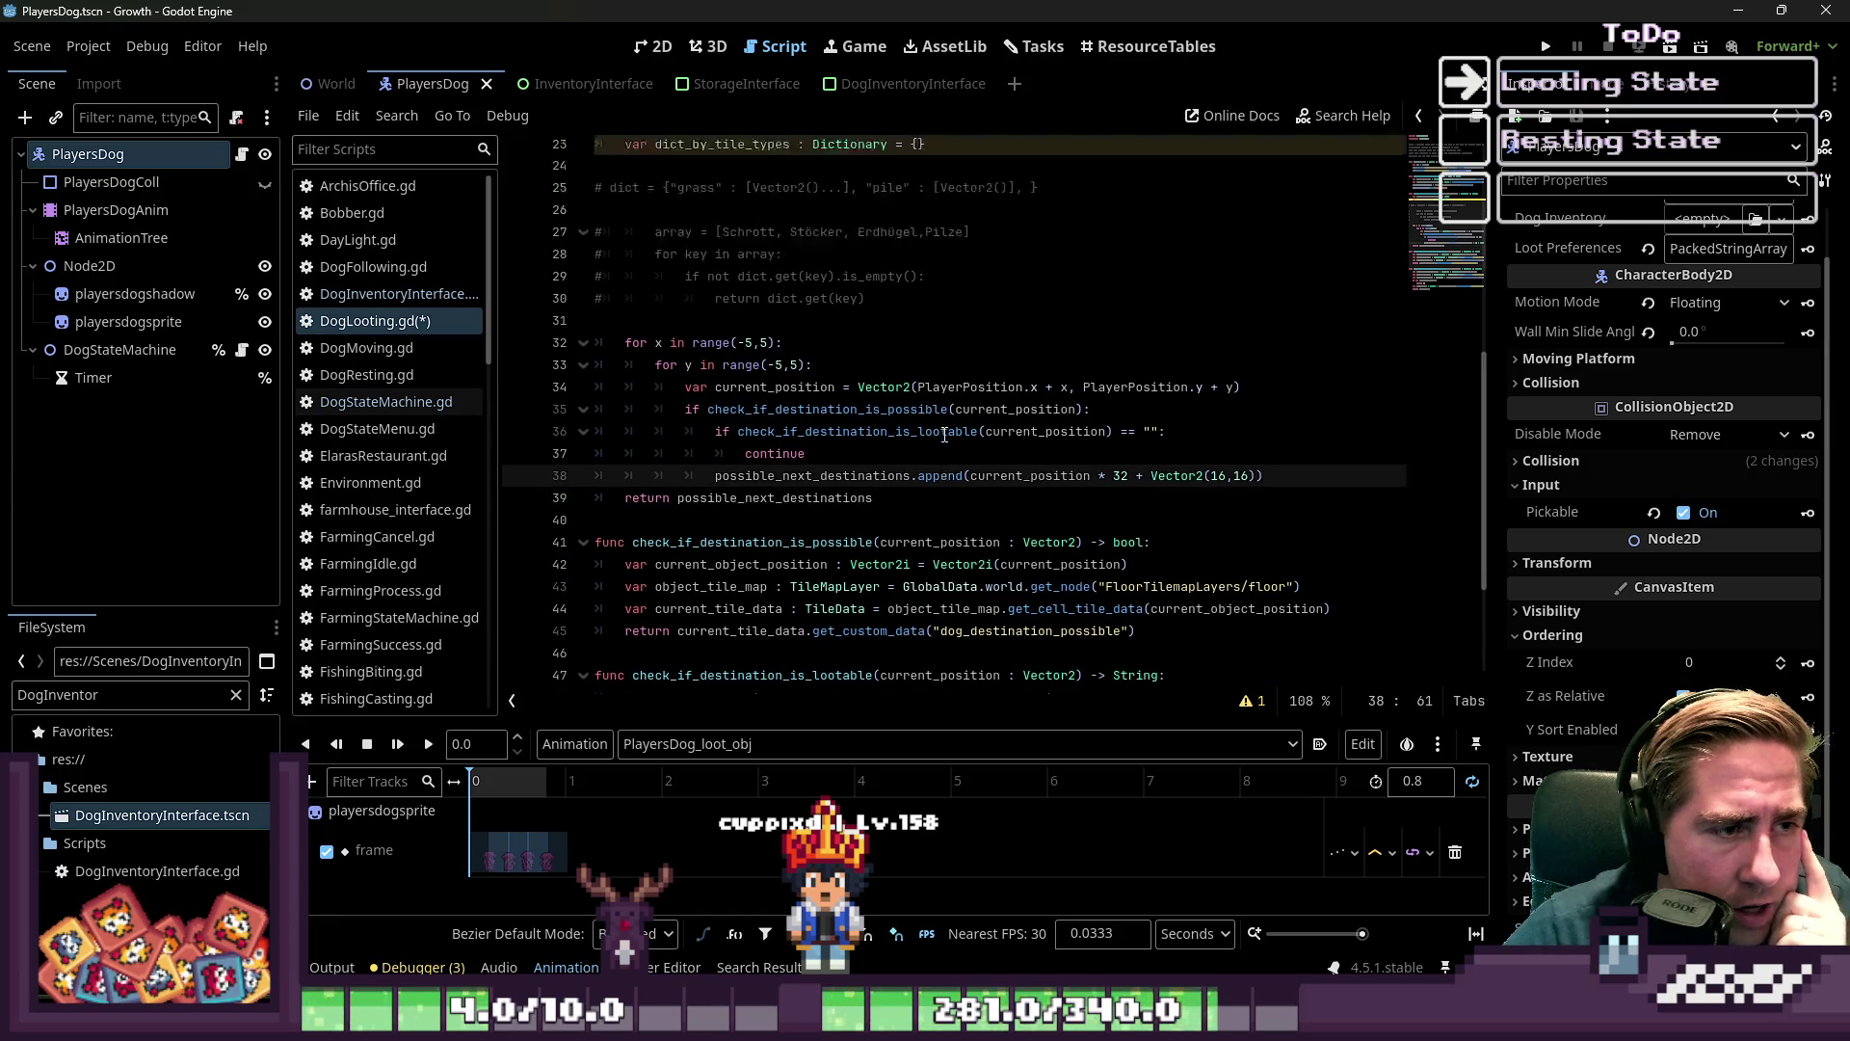
- Replace the possible_next_destinations append call with dict_by_tile_types.set()
double_click(723, 238)
key("ctrl+c")
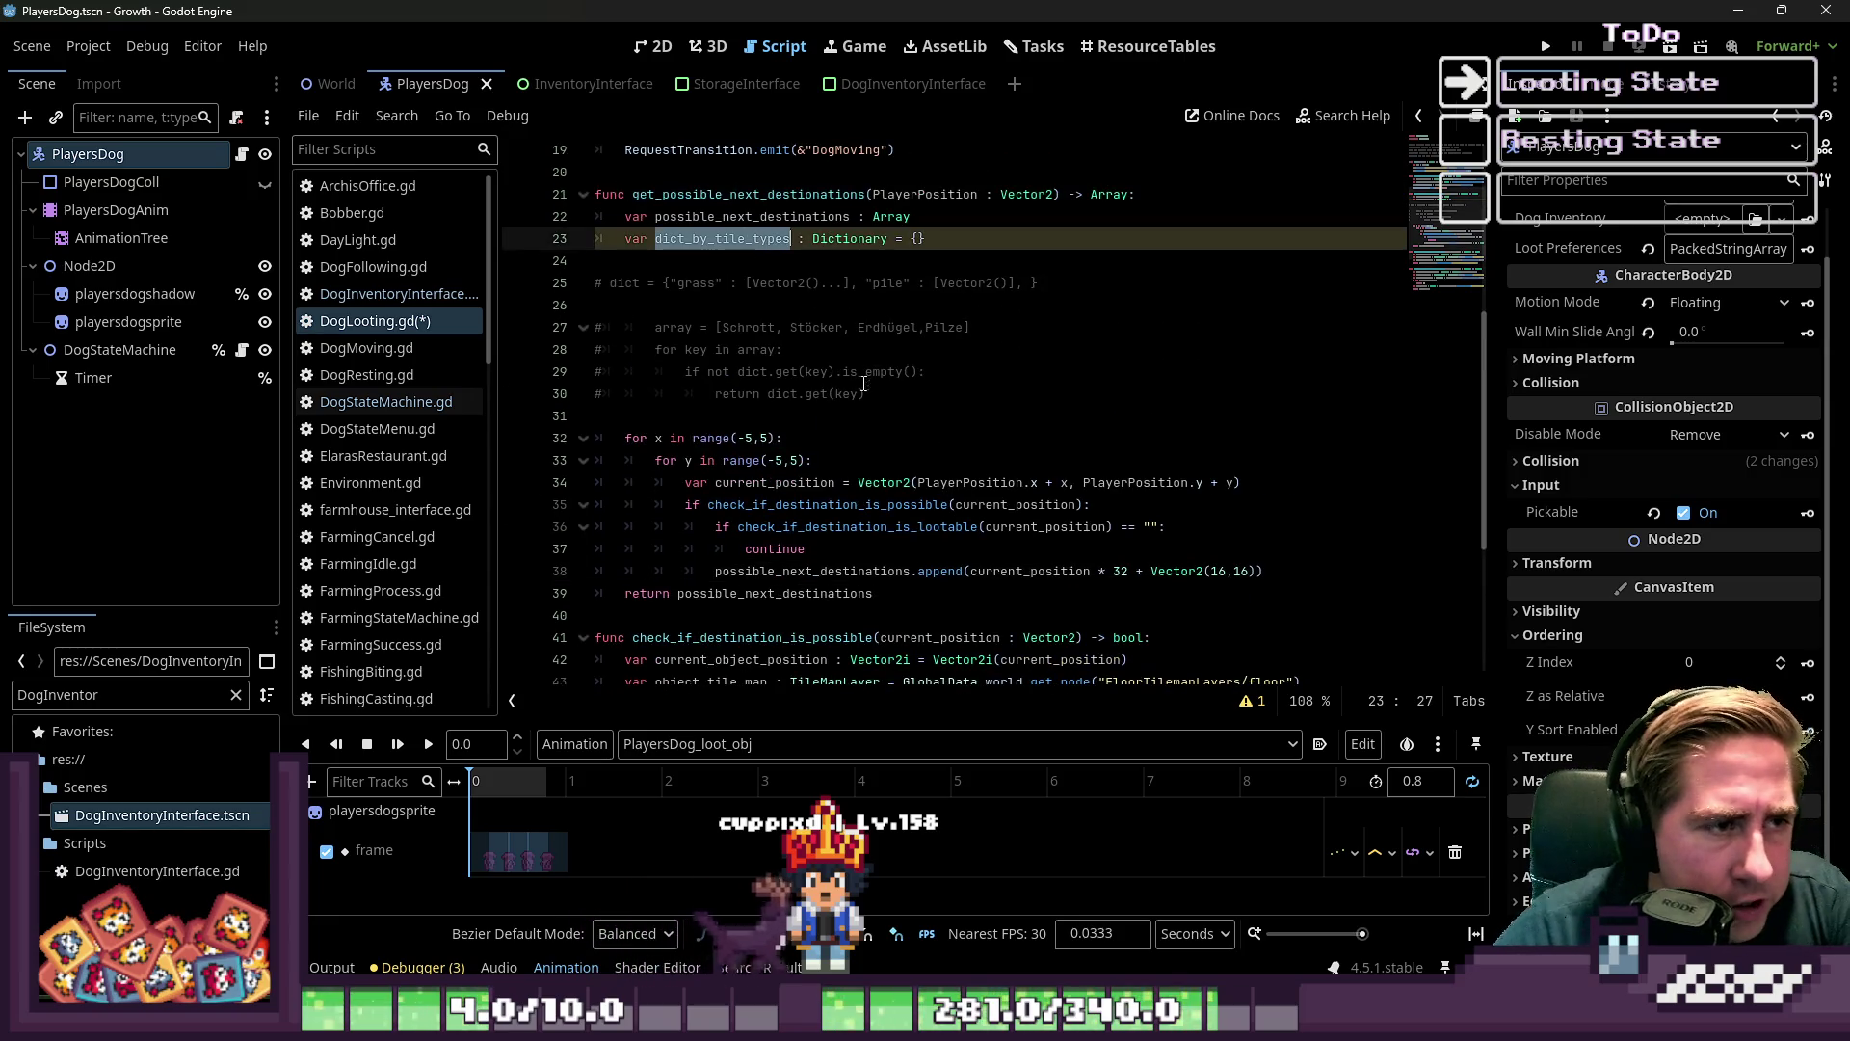
scroll(946, 557, "down", 1)
left_click(923, 497)
left_click(1191, 490)
key("Down")
key("Home")
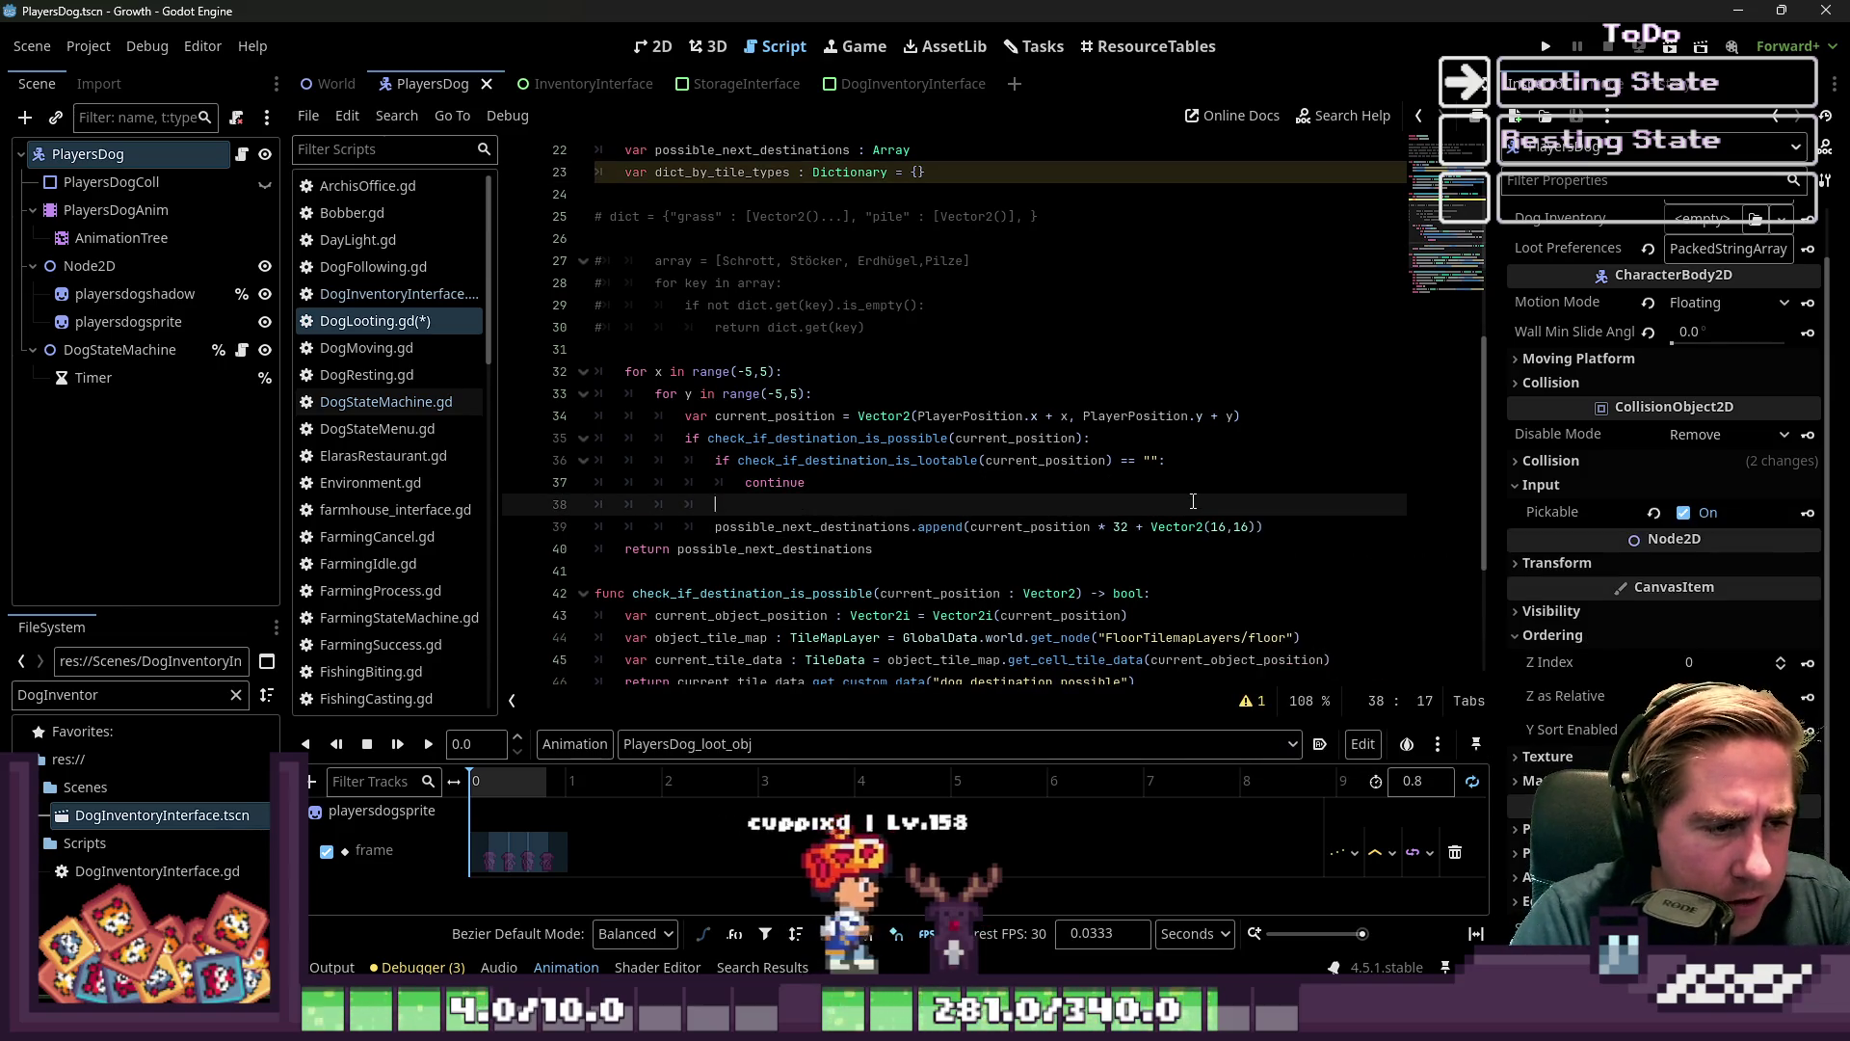
key("Return")
key("ctrl+shift+Right")
key("ctrl+v")
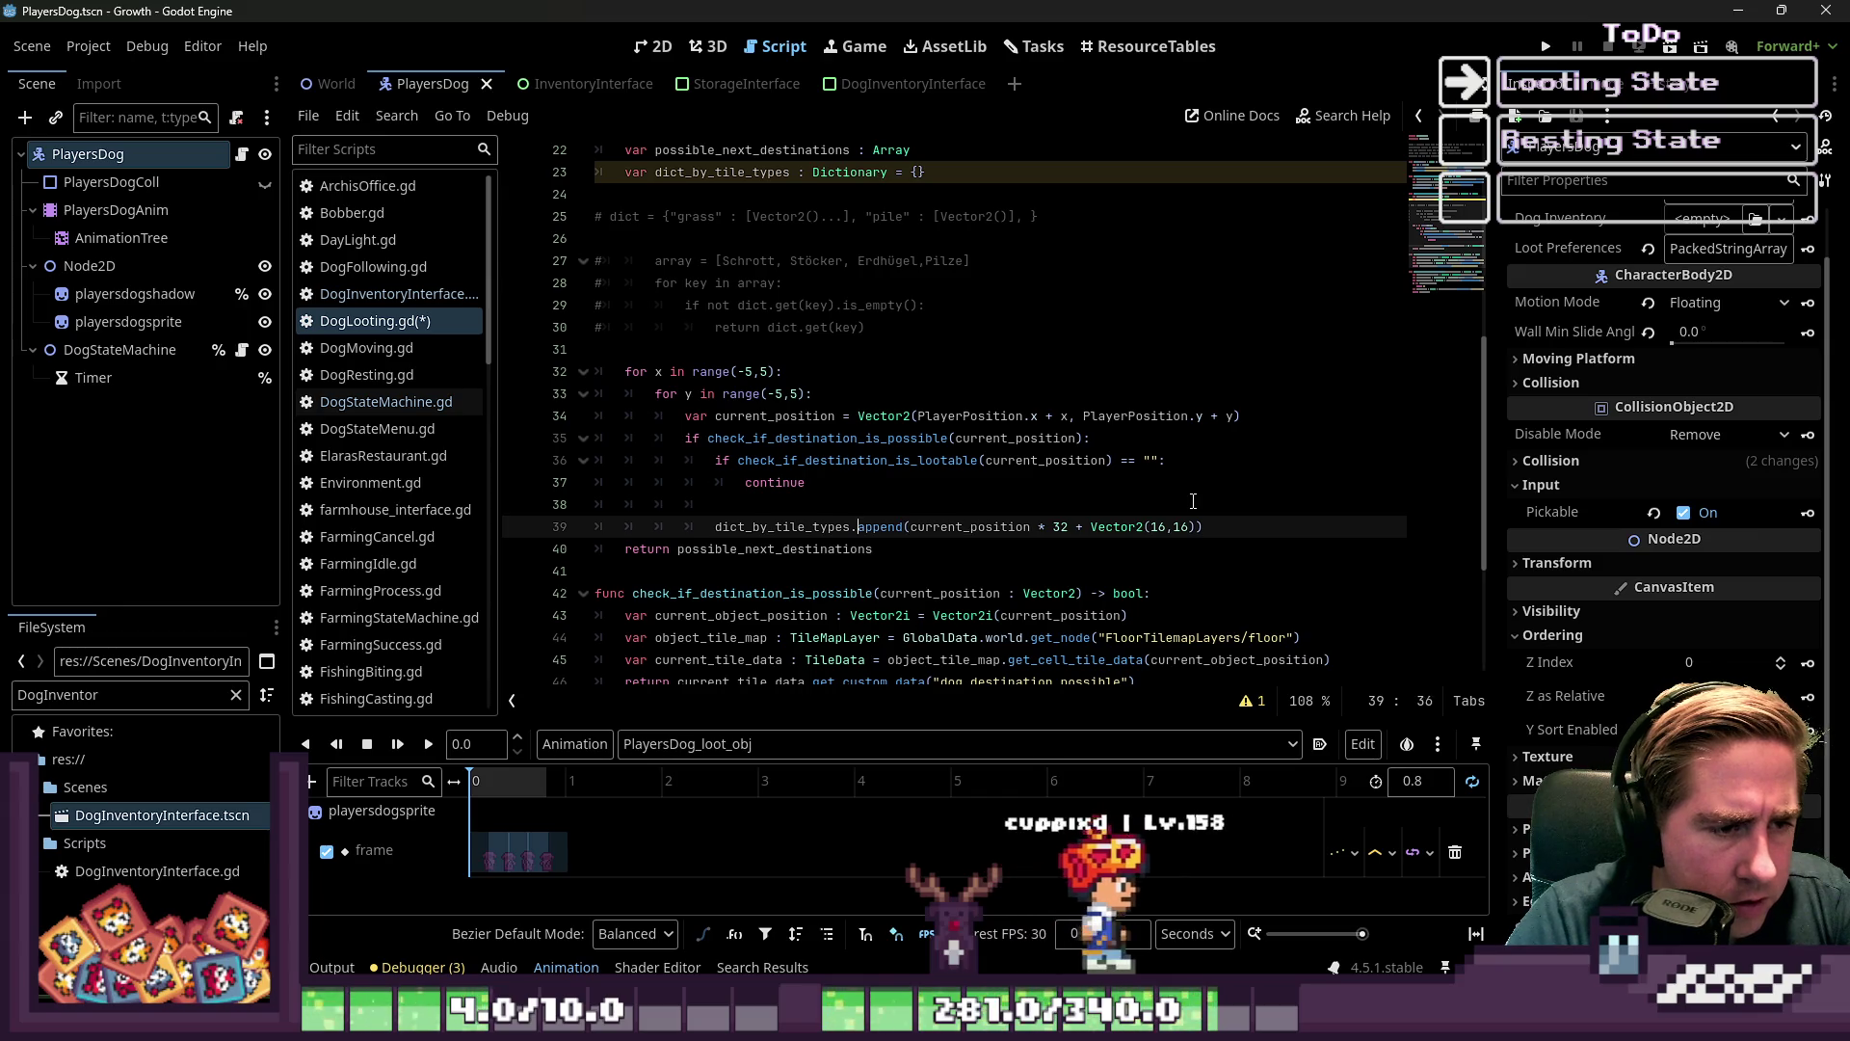
key("shift+Right")
key("shift+Right")
key("shift+Right")
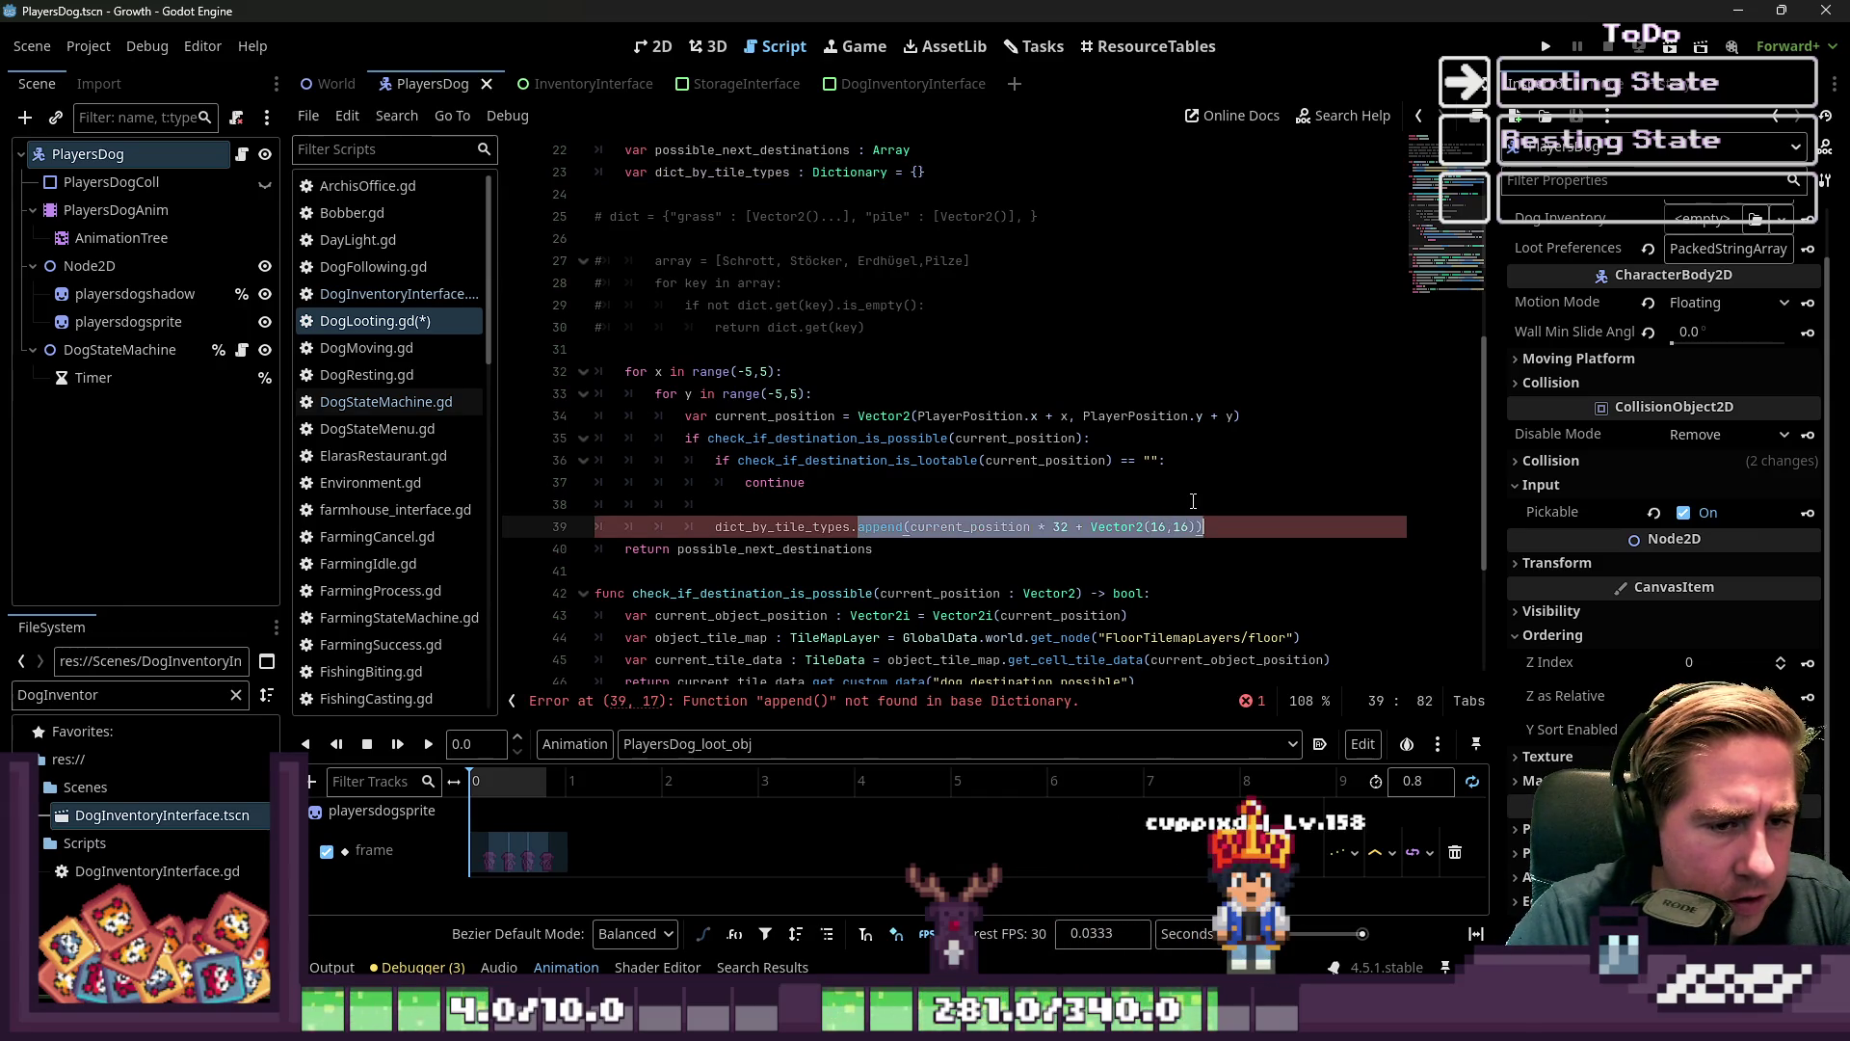
type("set(\"")
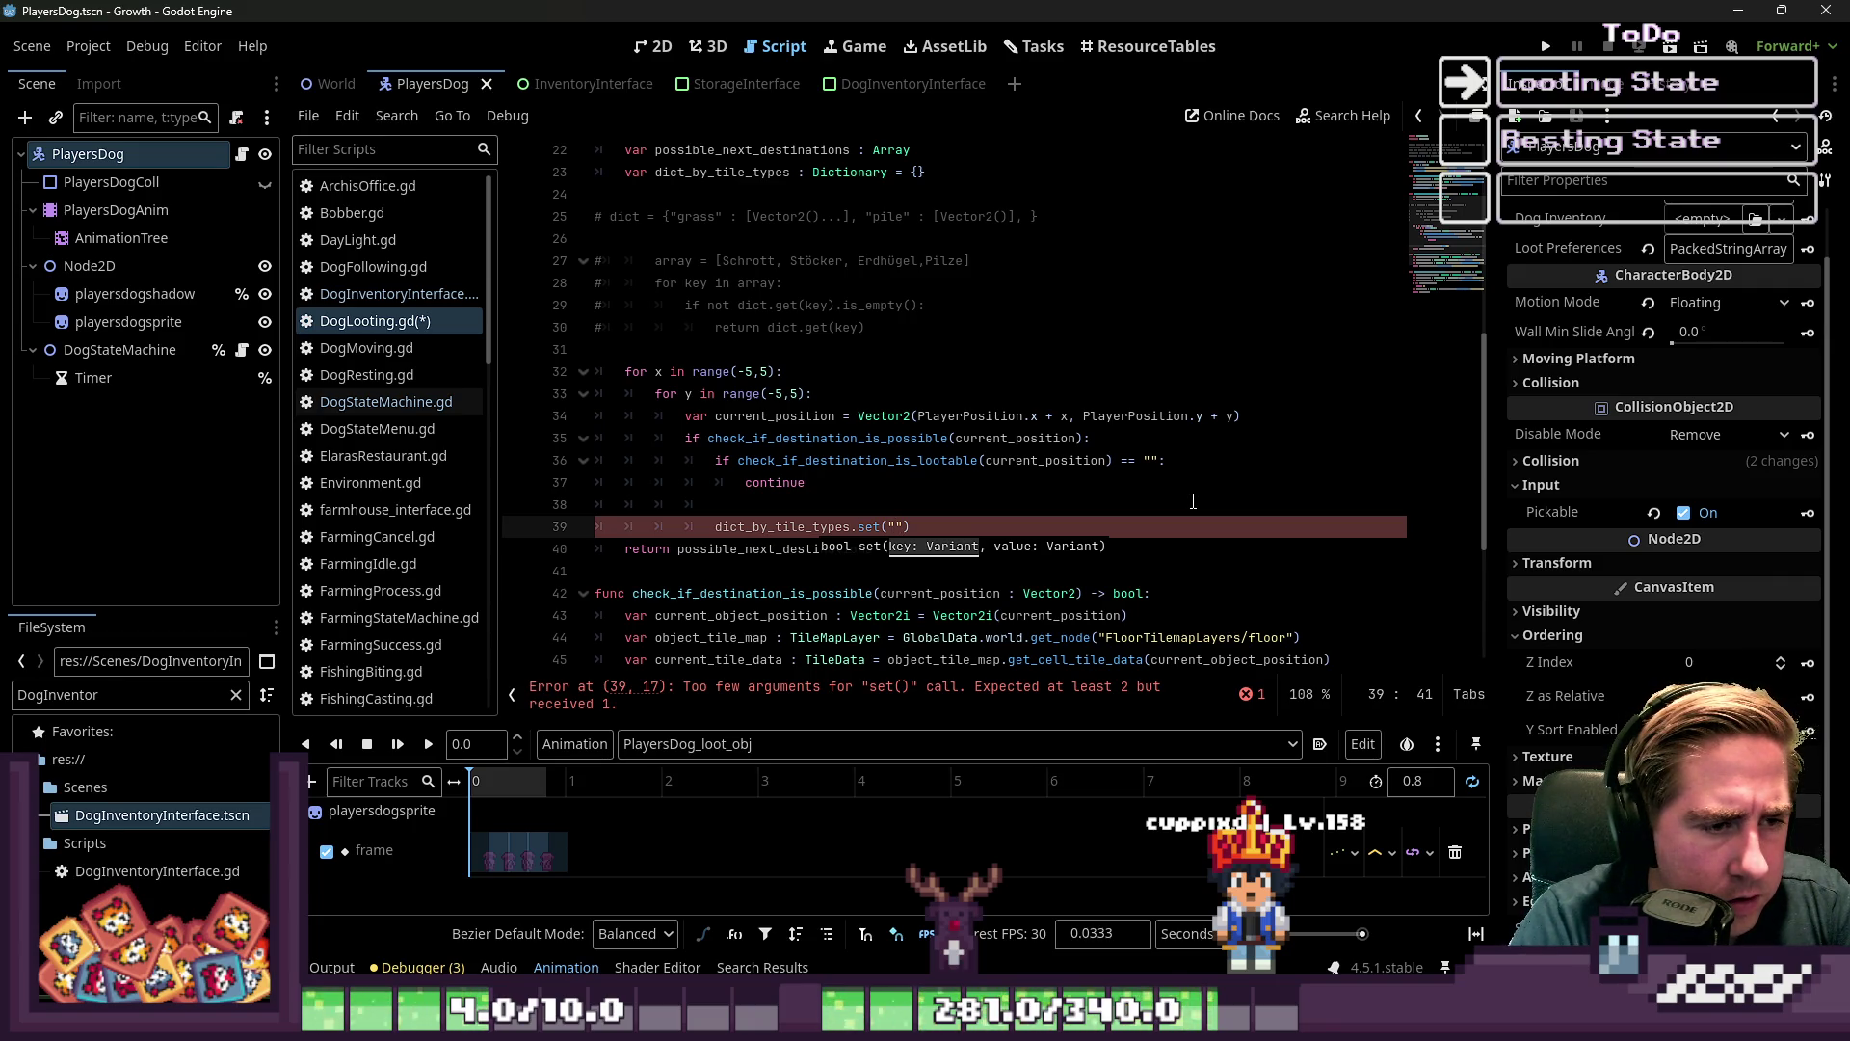
key("BackSpace")
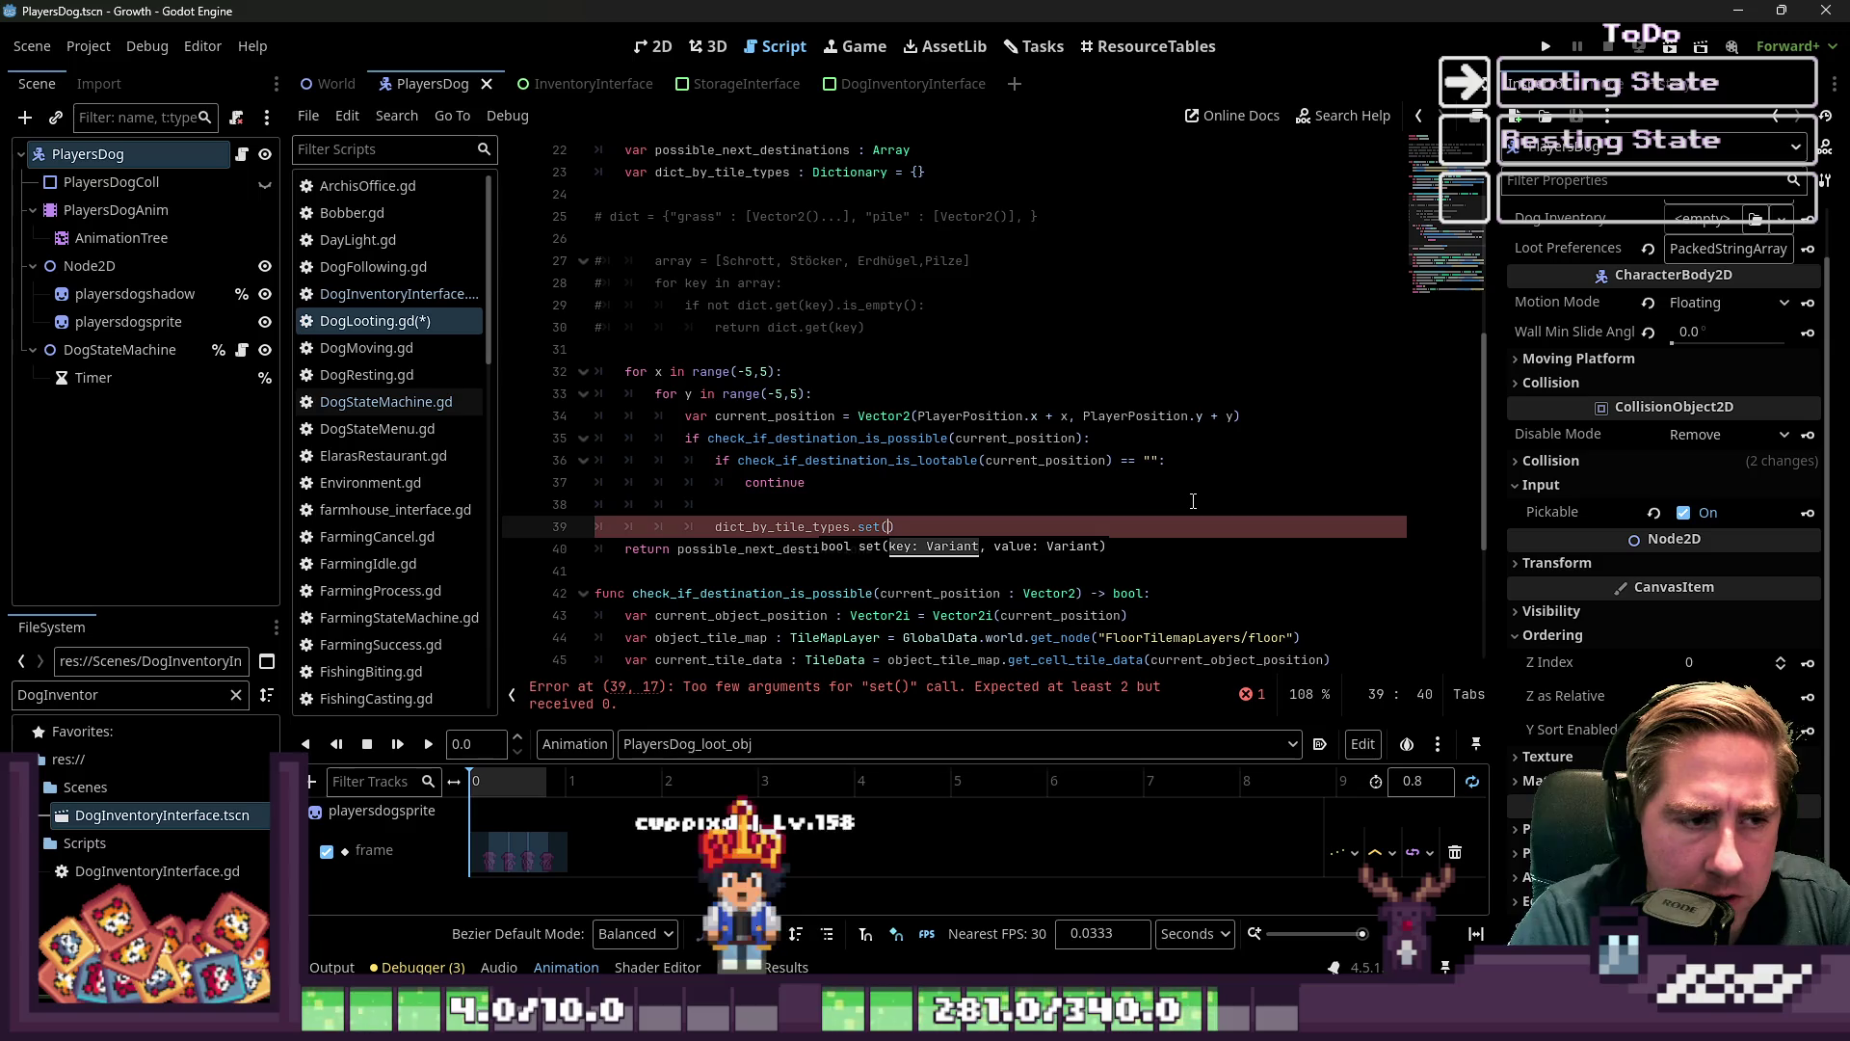
- Store check_if_destination_is_lootable(current_position) in a new String variable current_tile_type for the empty check
left_click(1113, 443)
key("Return")
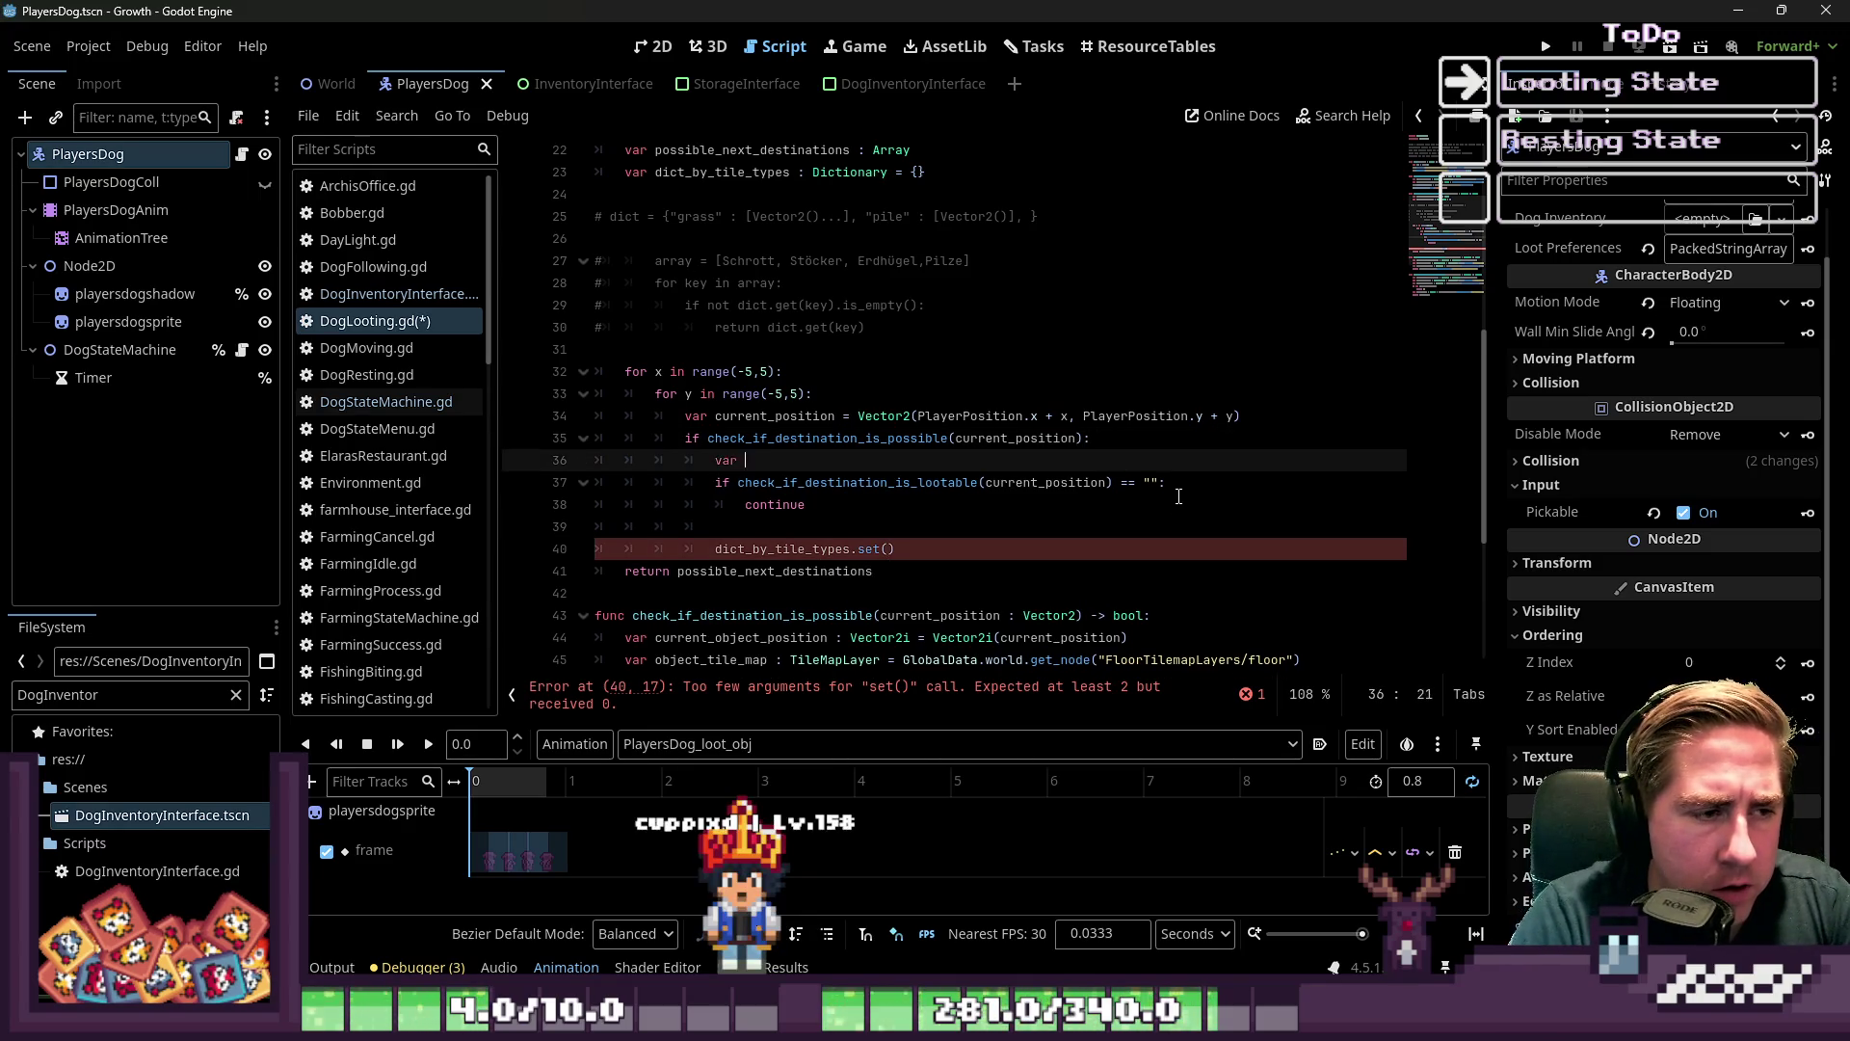
key("BackSpace")
type("type : S")
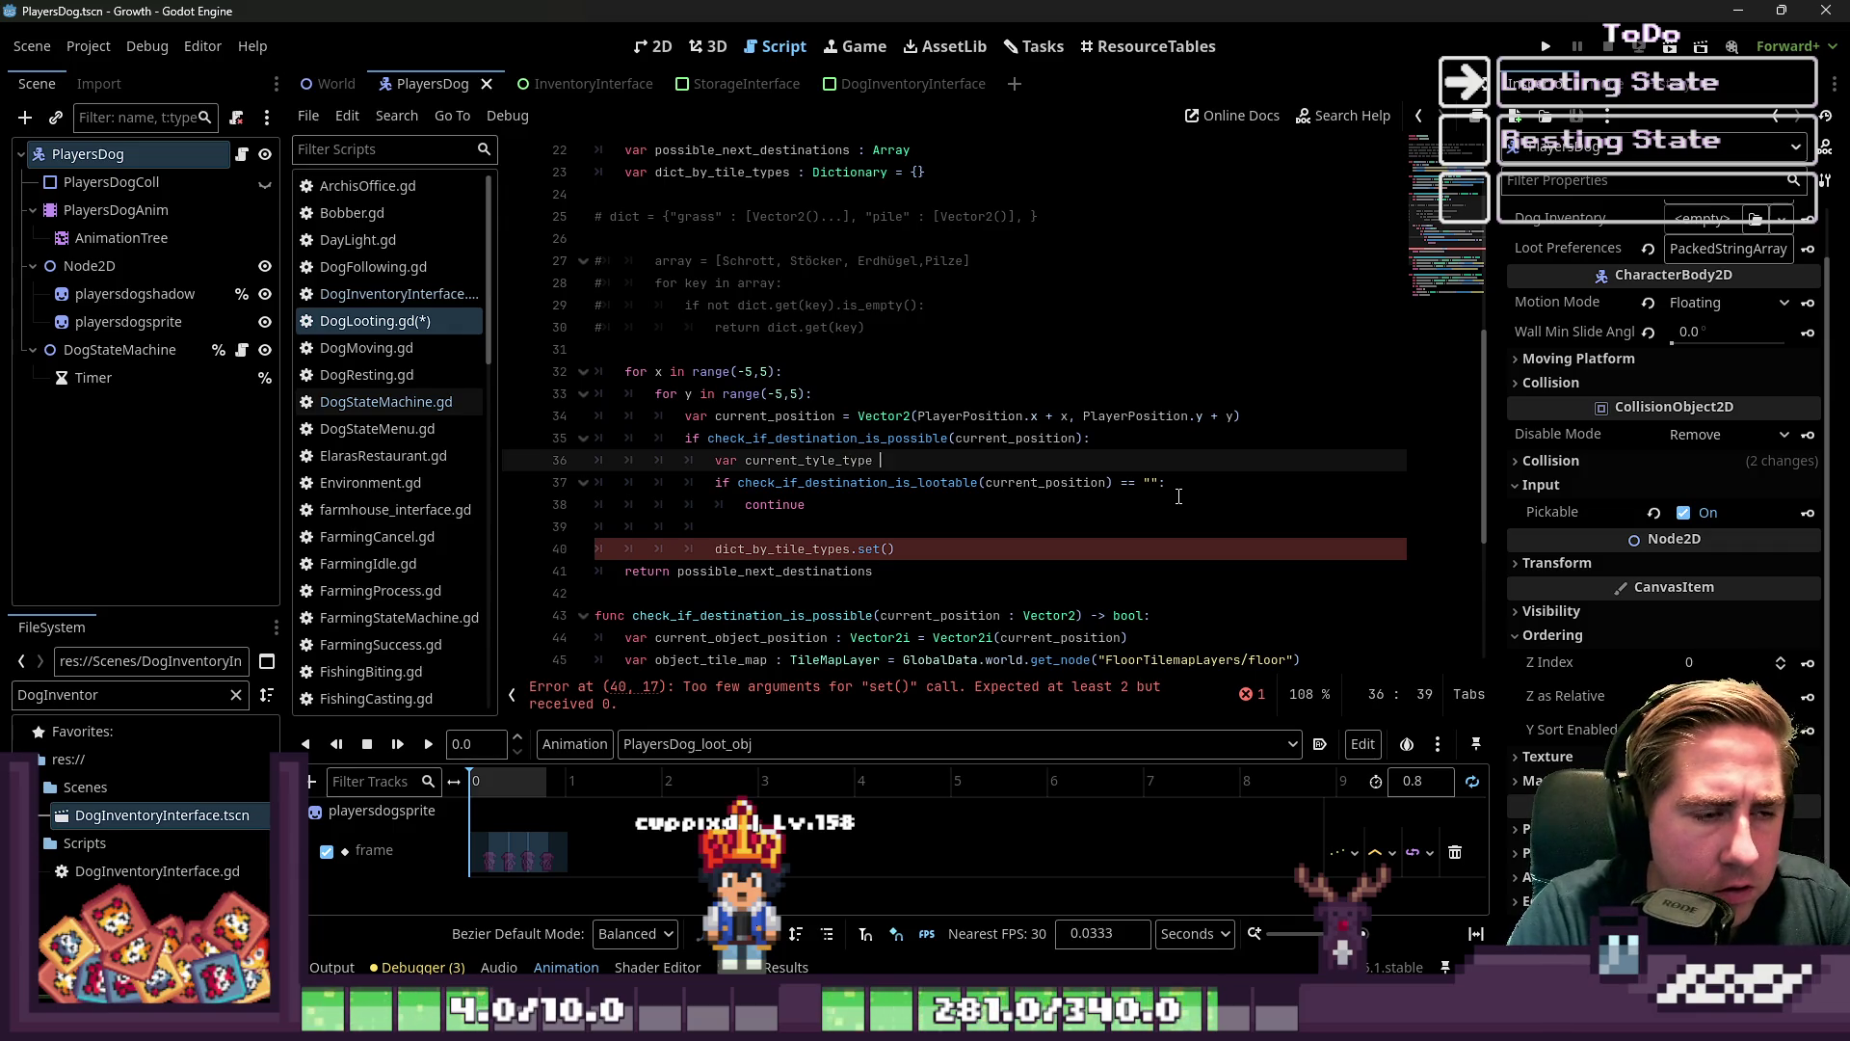
type("tring =")
type("check_if_destination_is_lootable(current_position)")
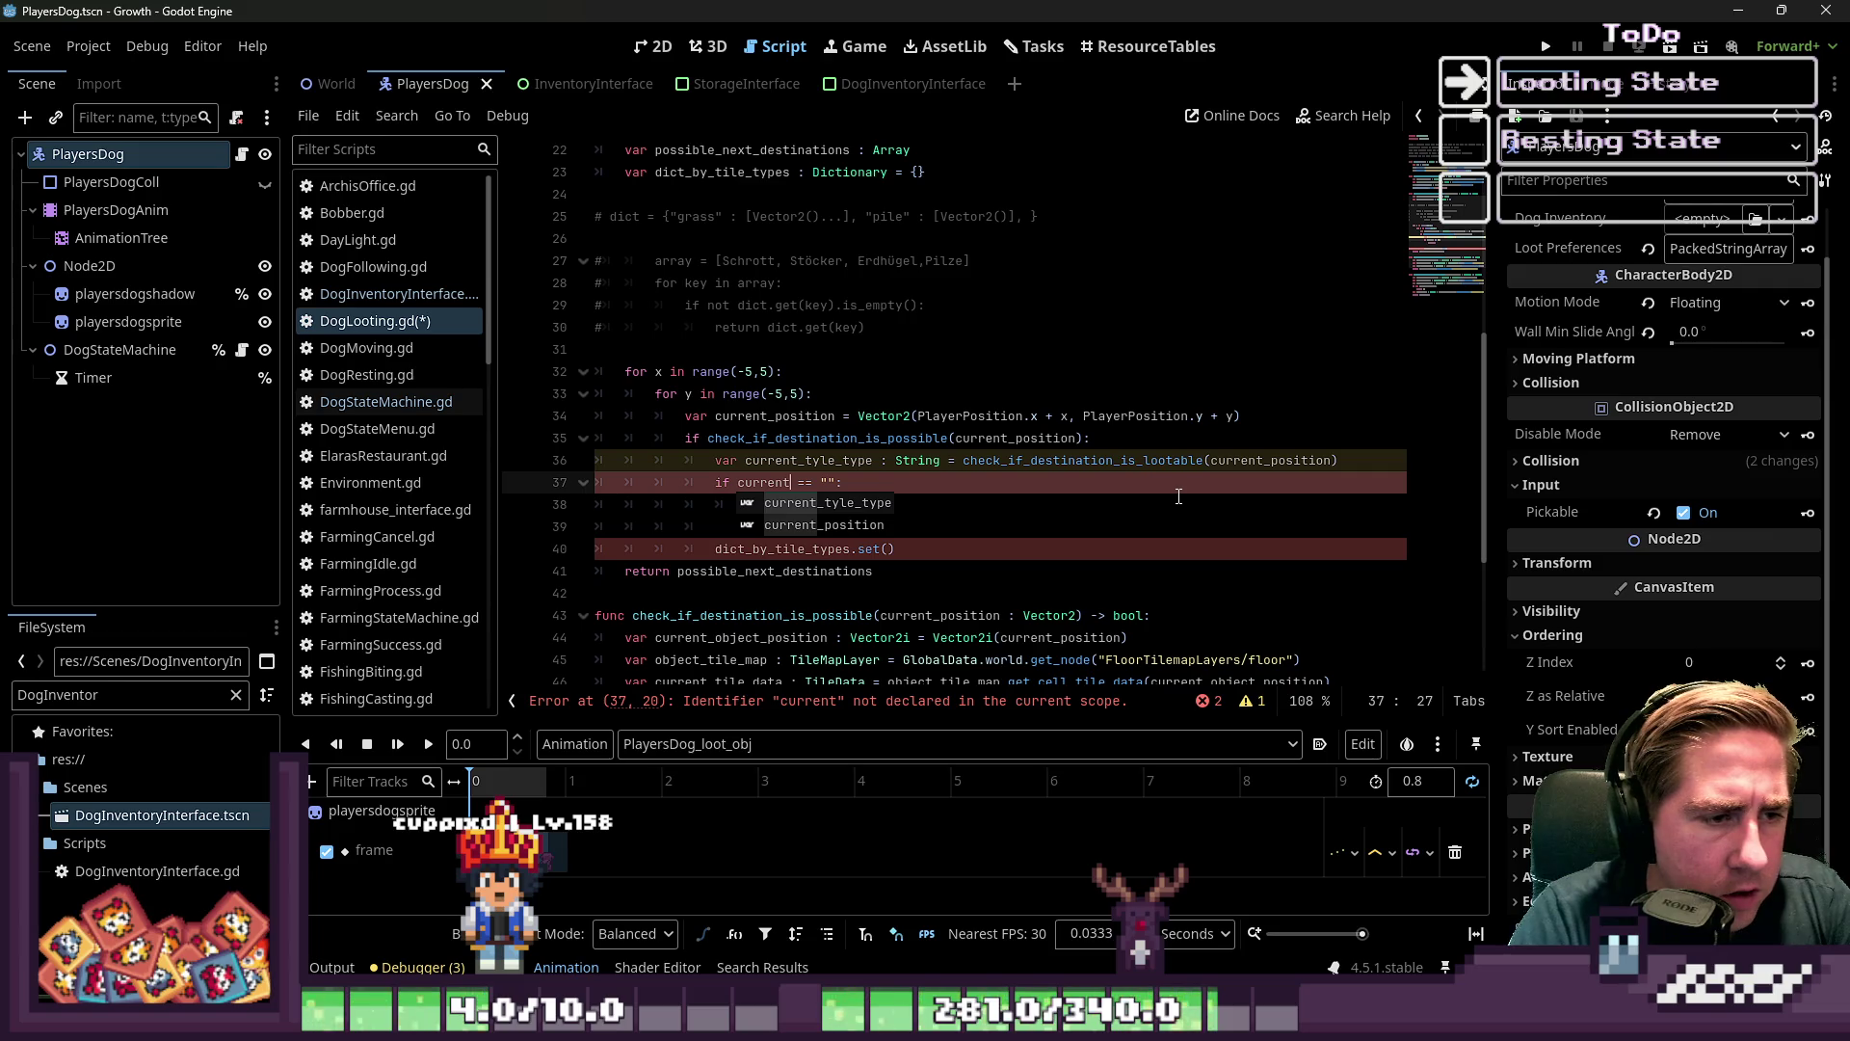
type("ile_type")
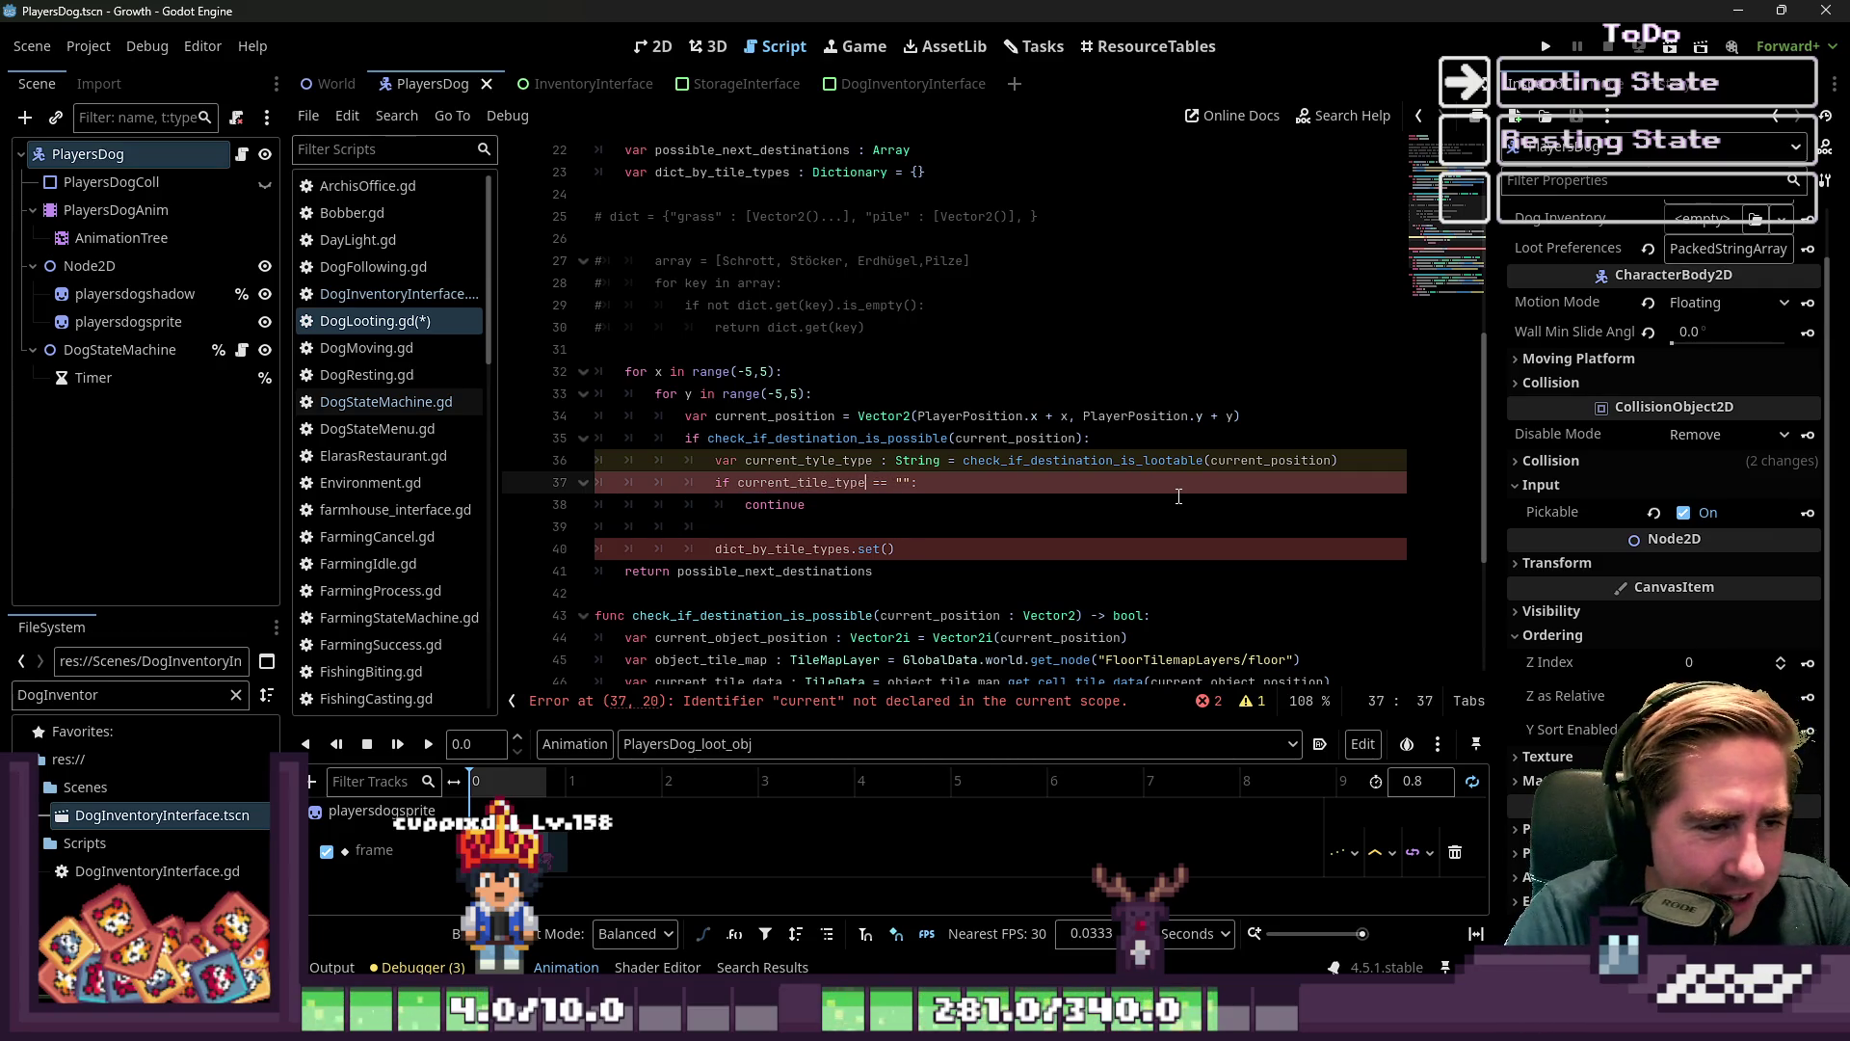
key("Up")
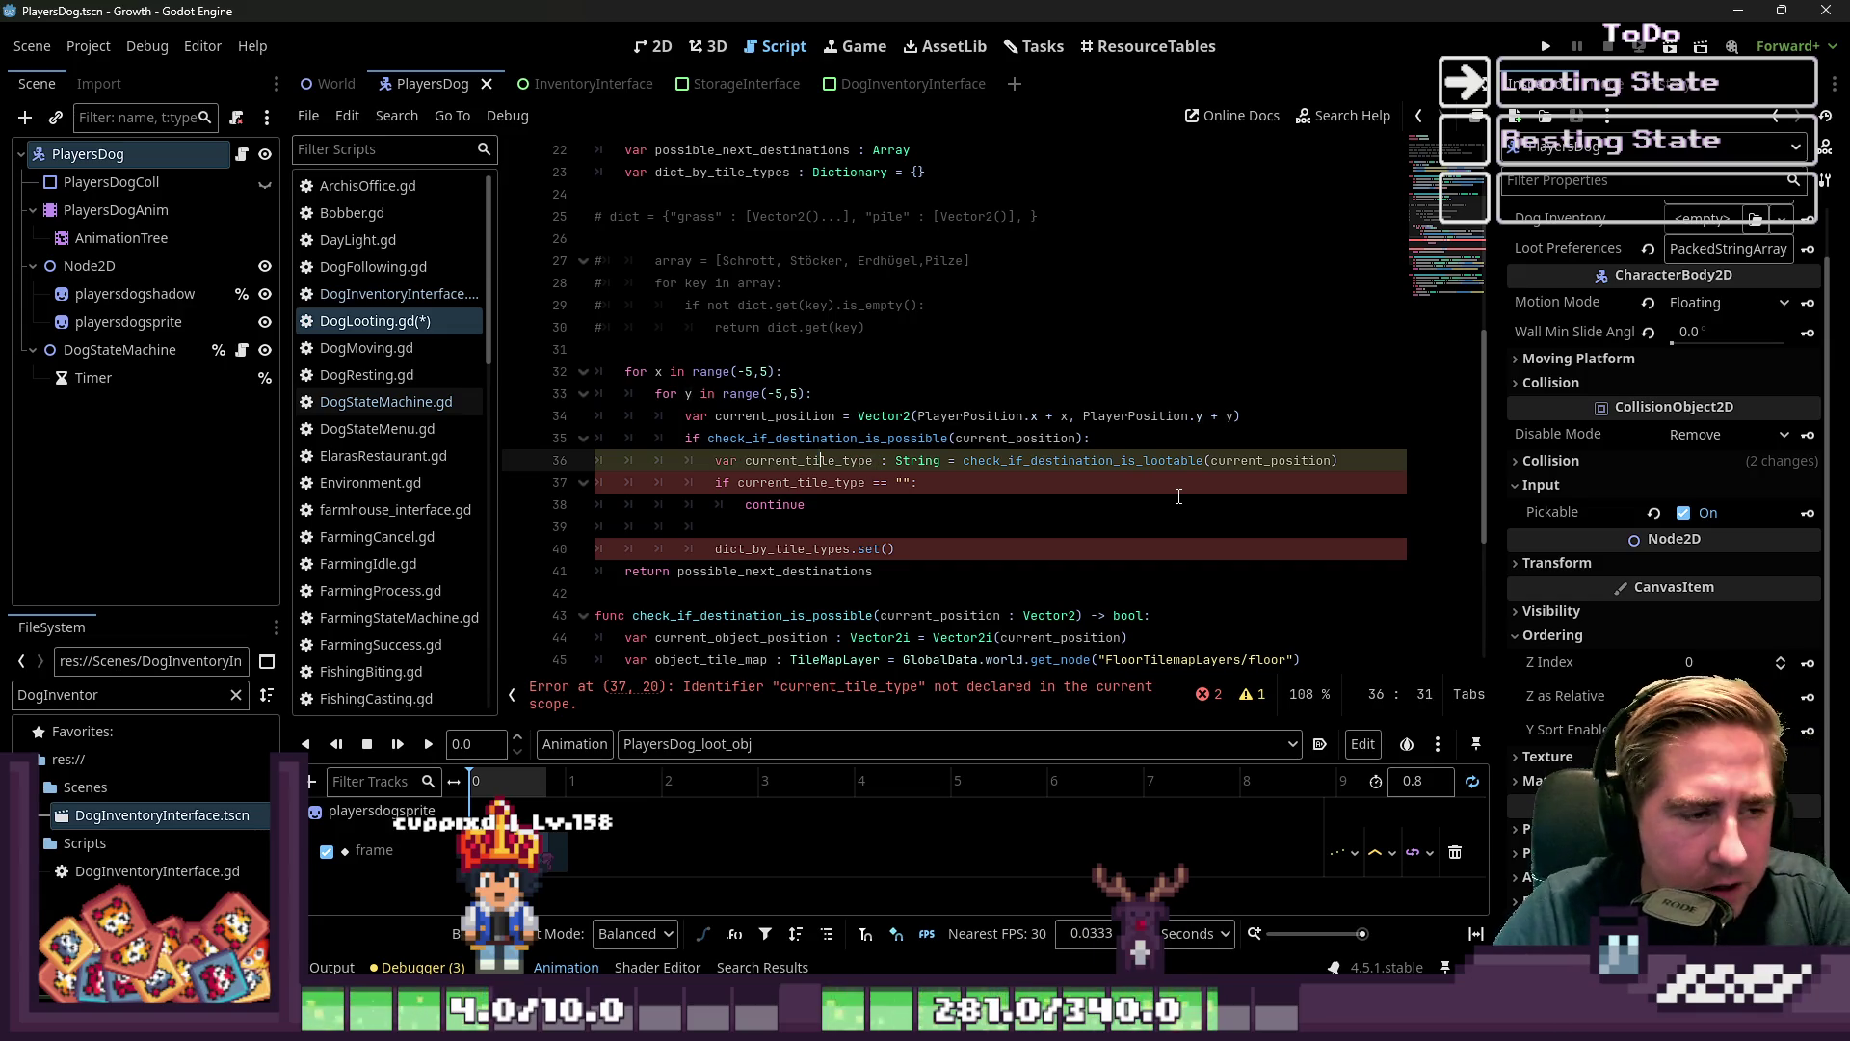
left_click(774, 528)
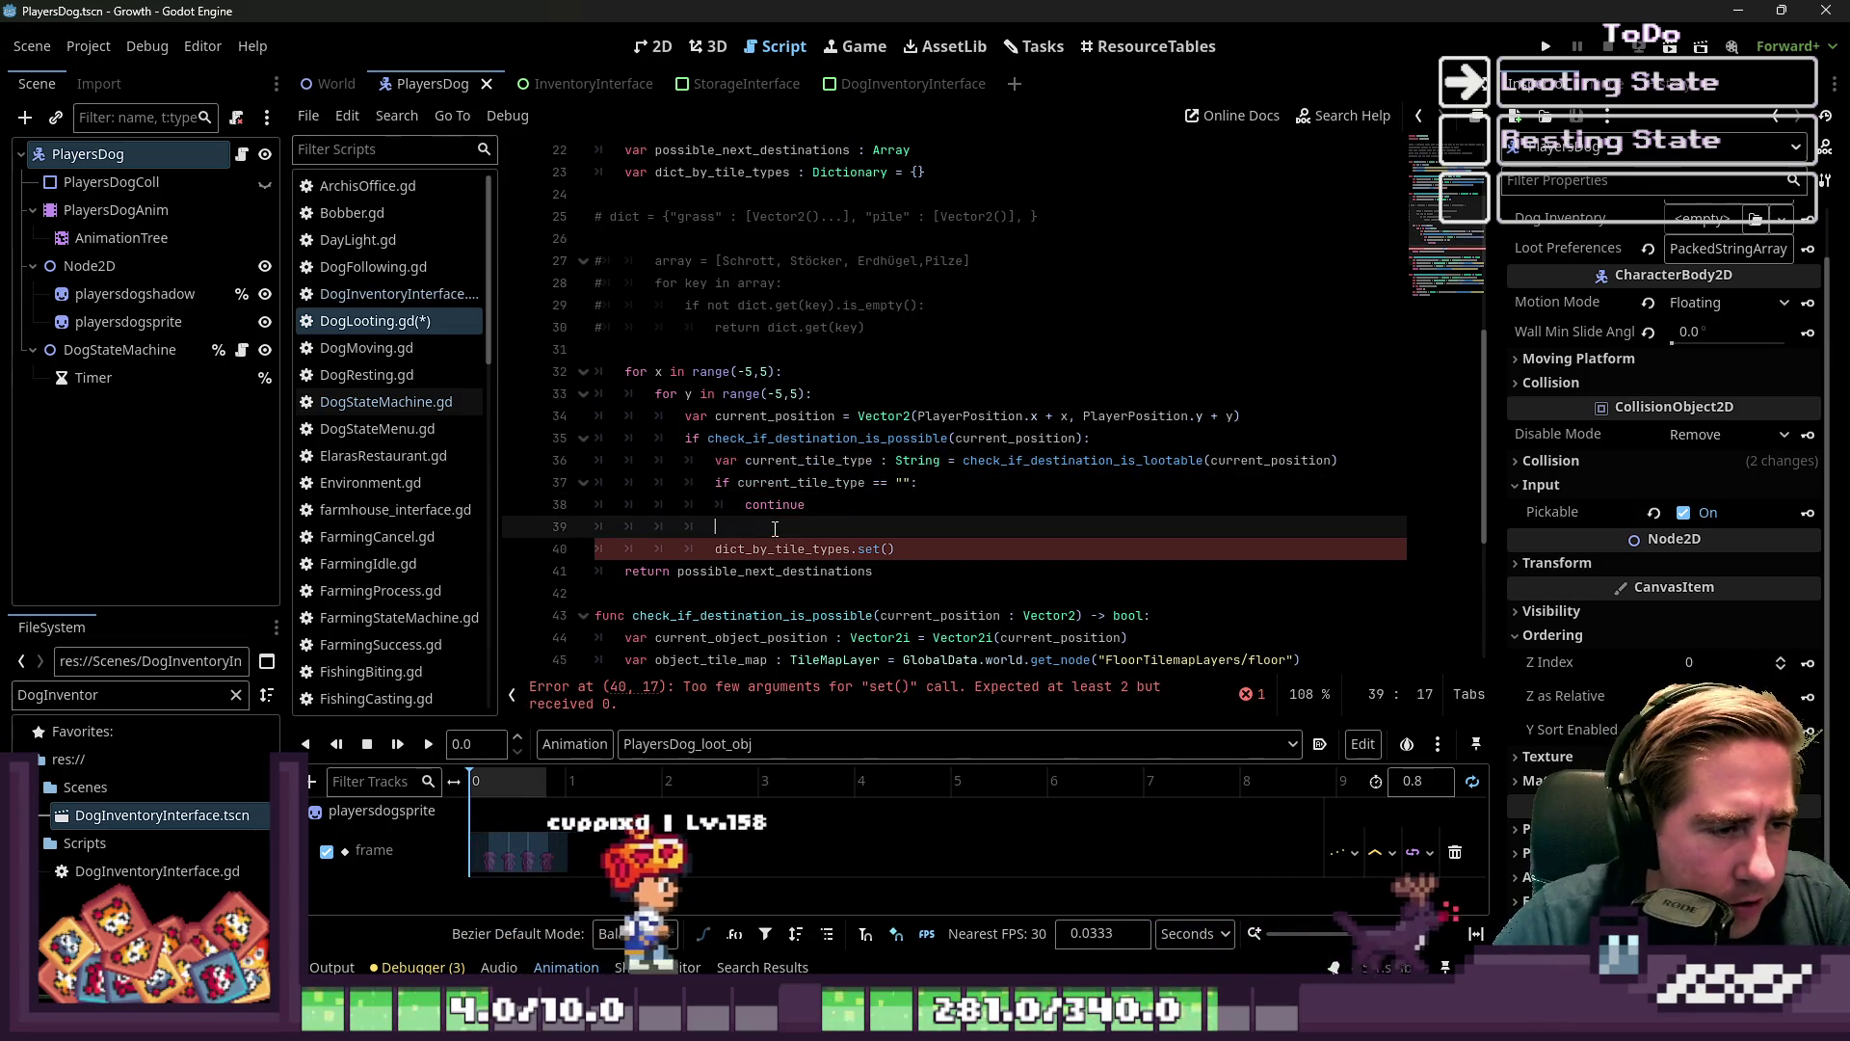
- Delete the leftover empty line and change the dictionary set call to get
key("ctrl+shift+k")
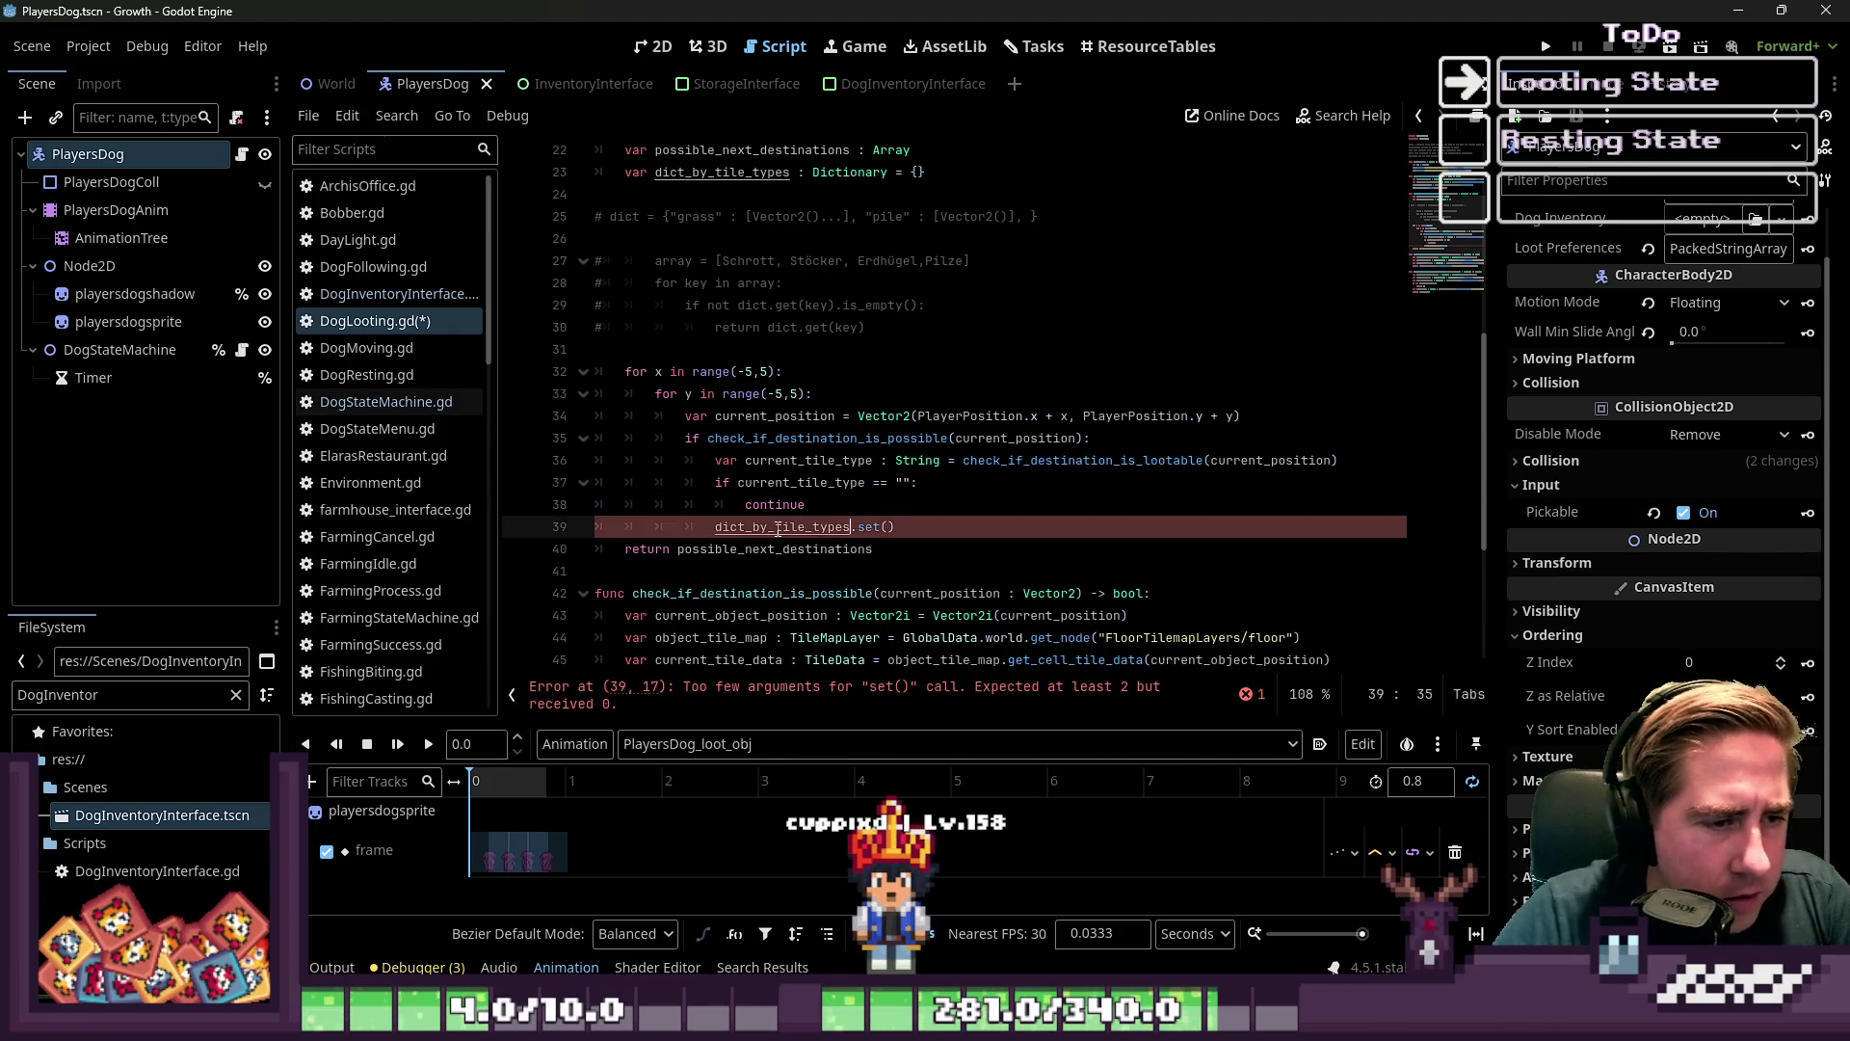
type("t_tr")
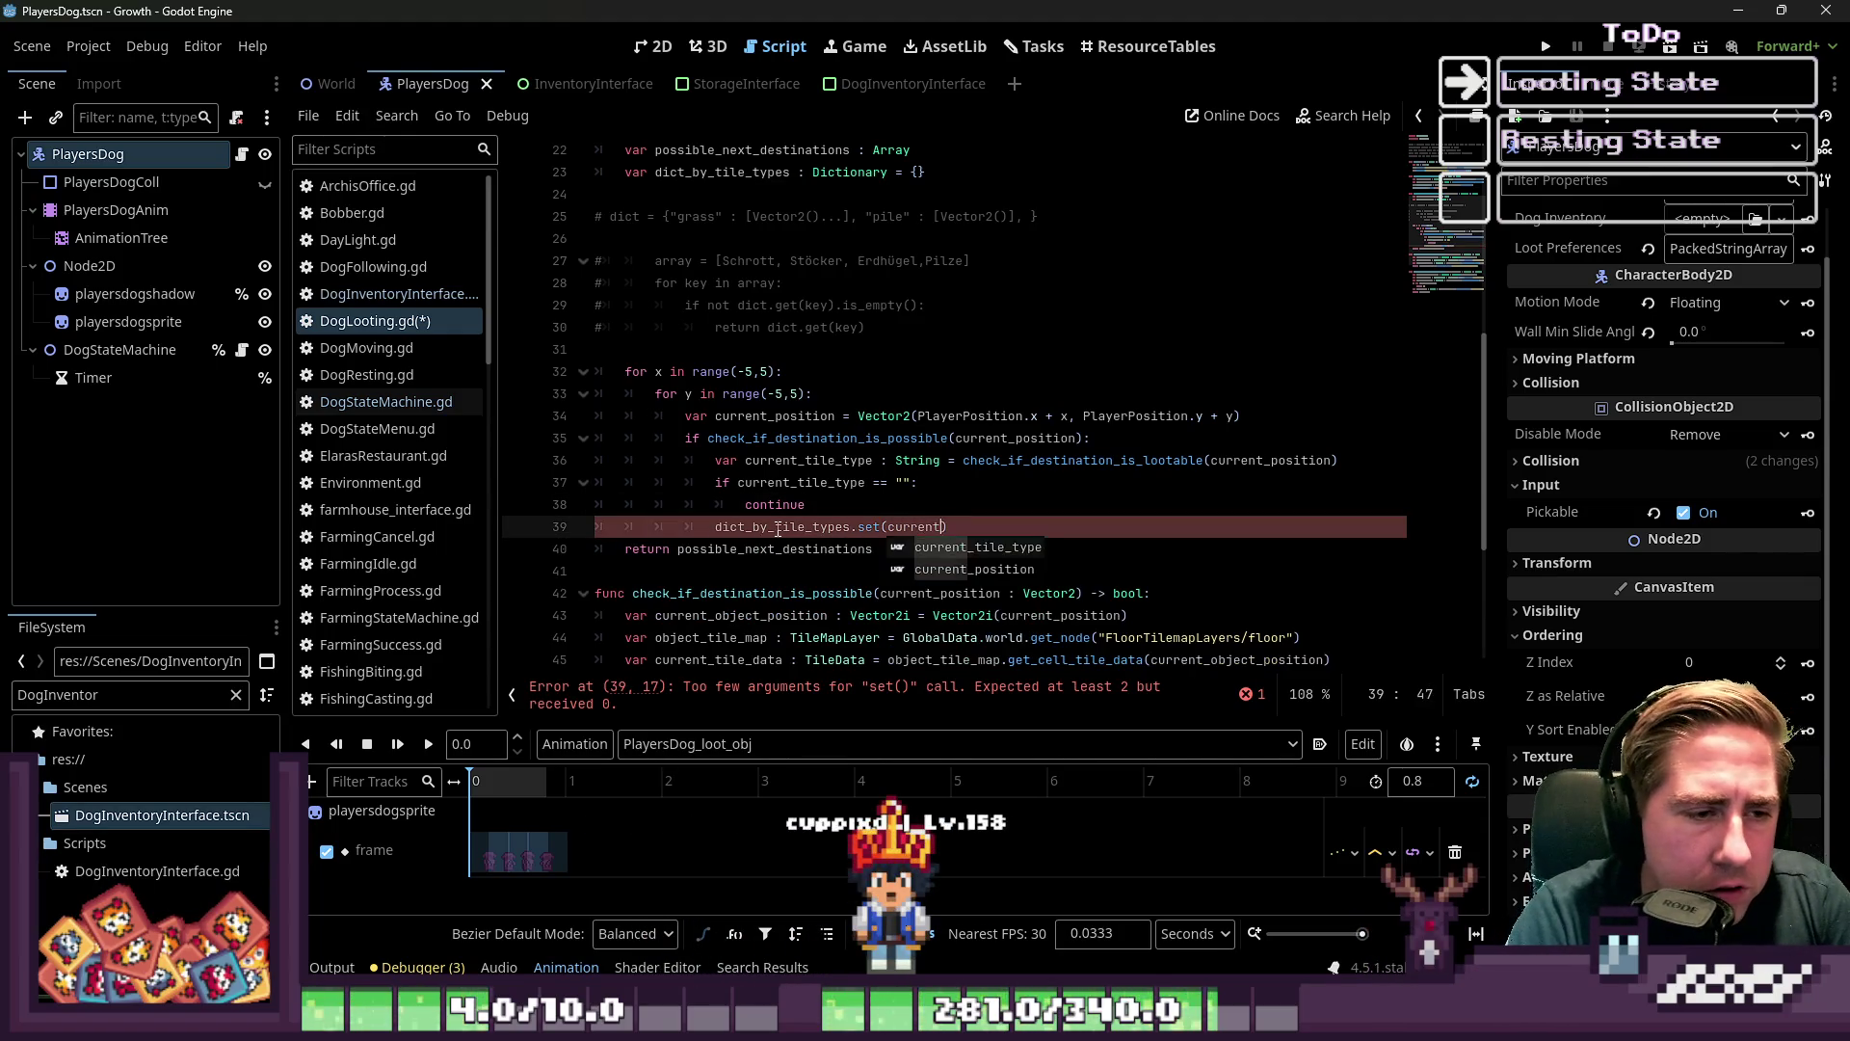
type("ile_typ")
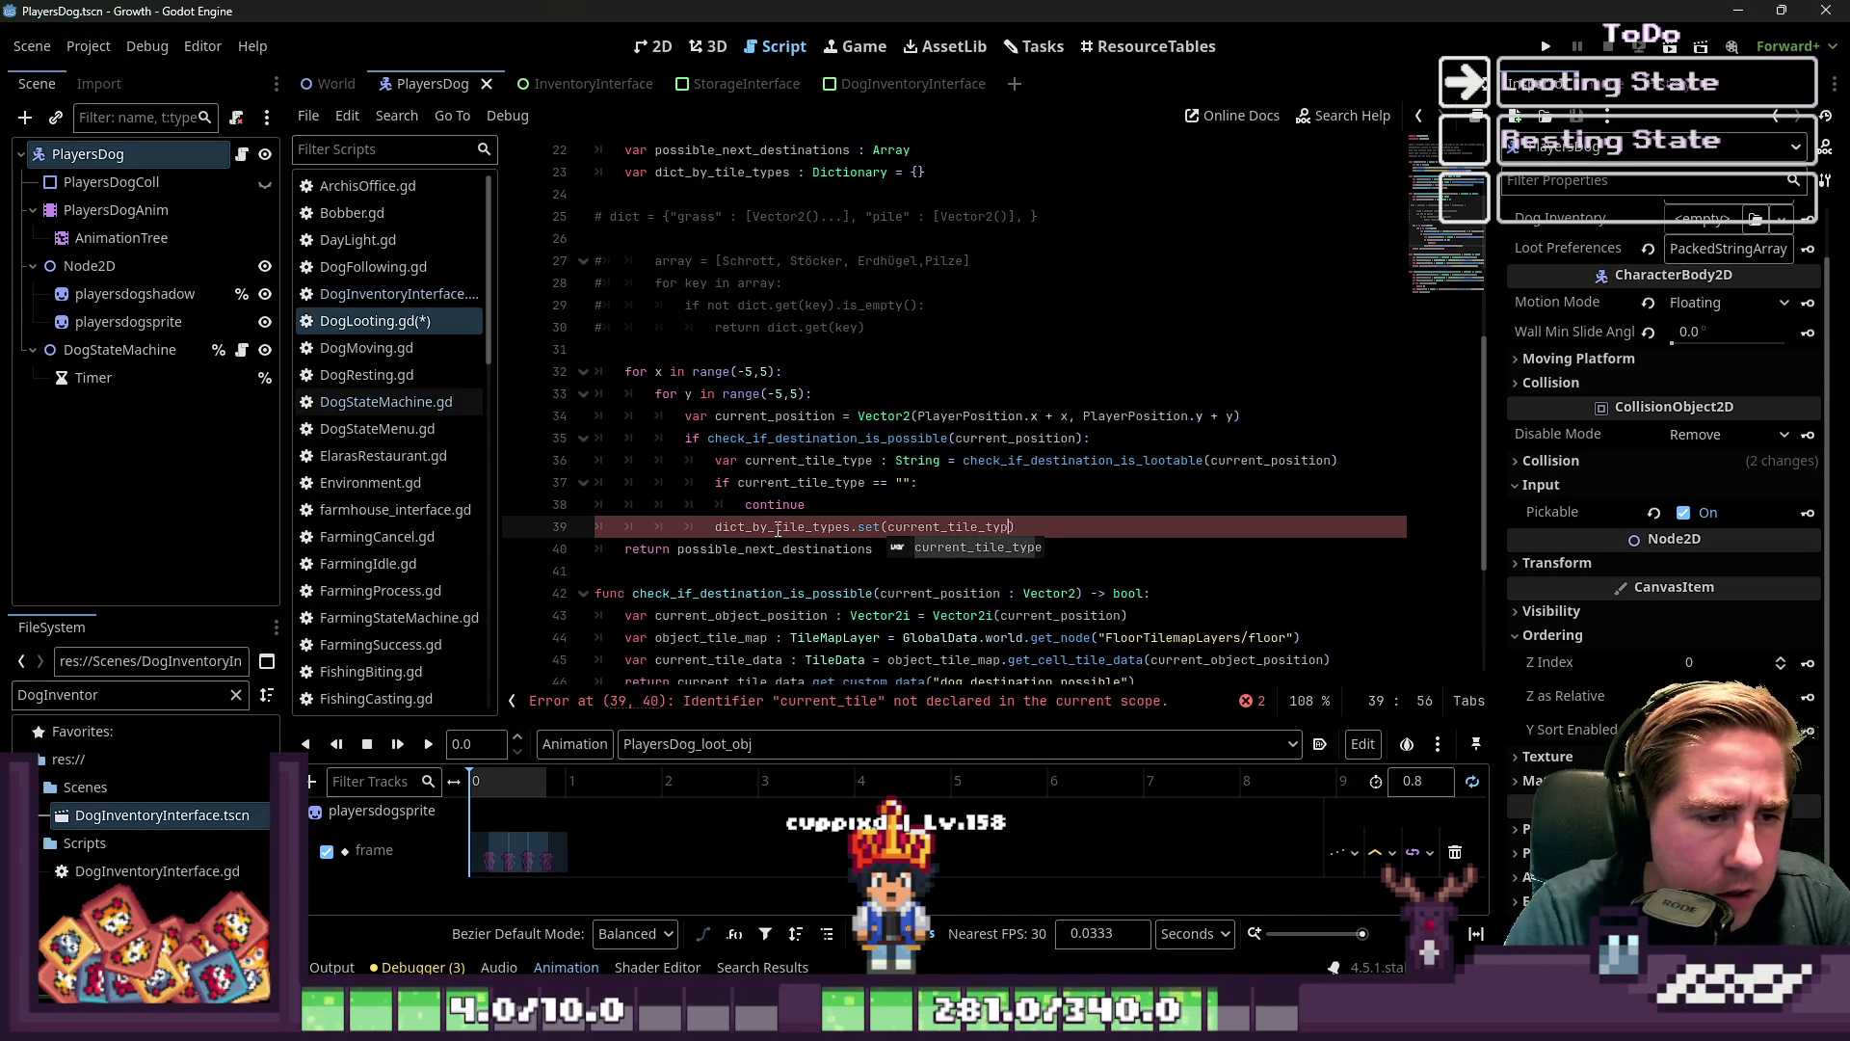
type("e")
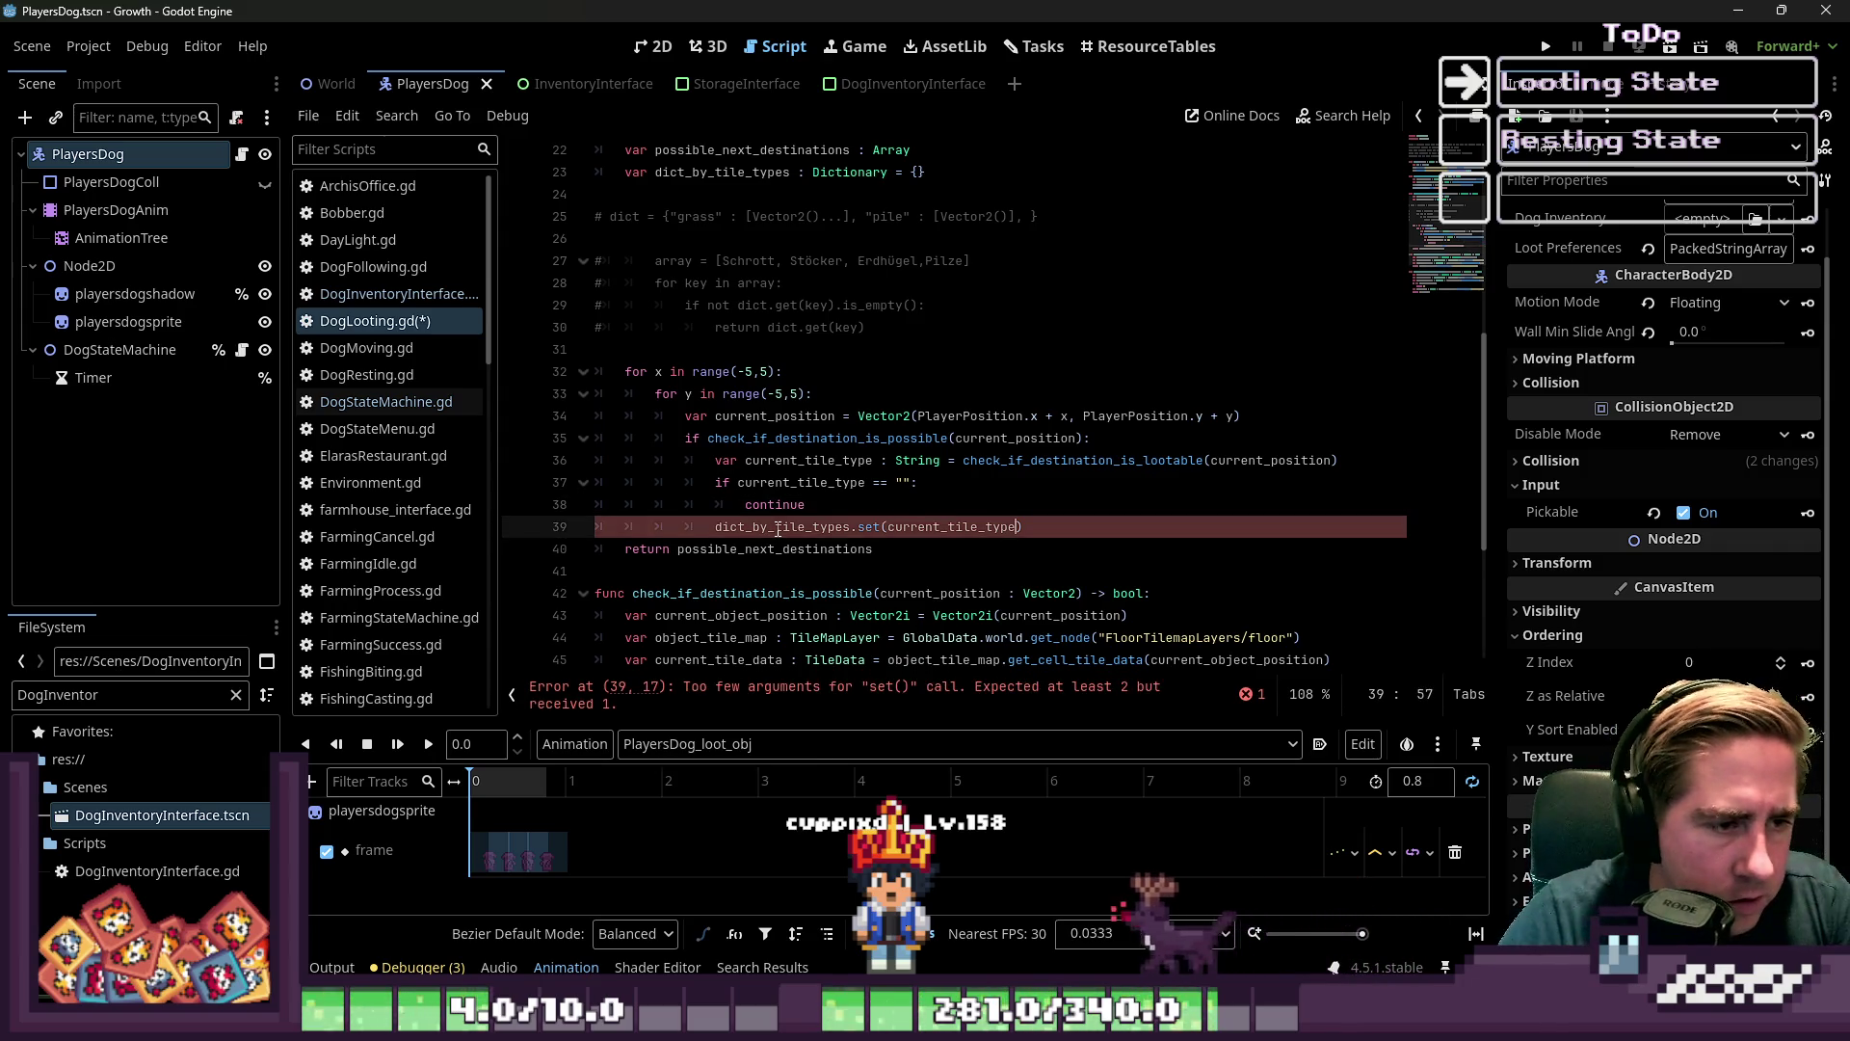
key("Left")
key("Left")
key("Left")
key("BackSpace")
type("g")
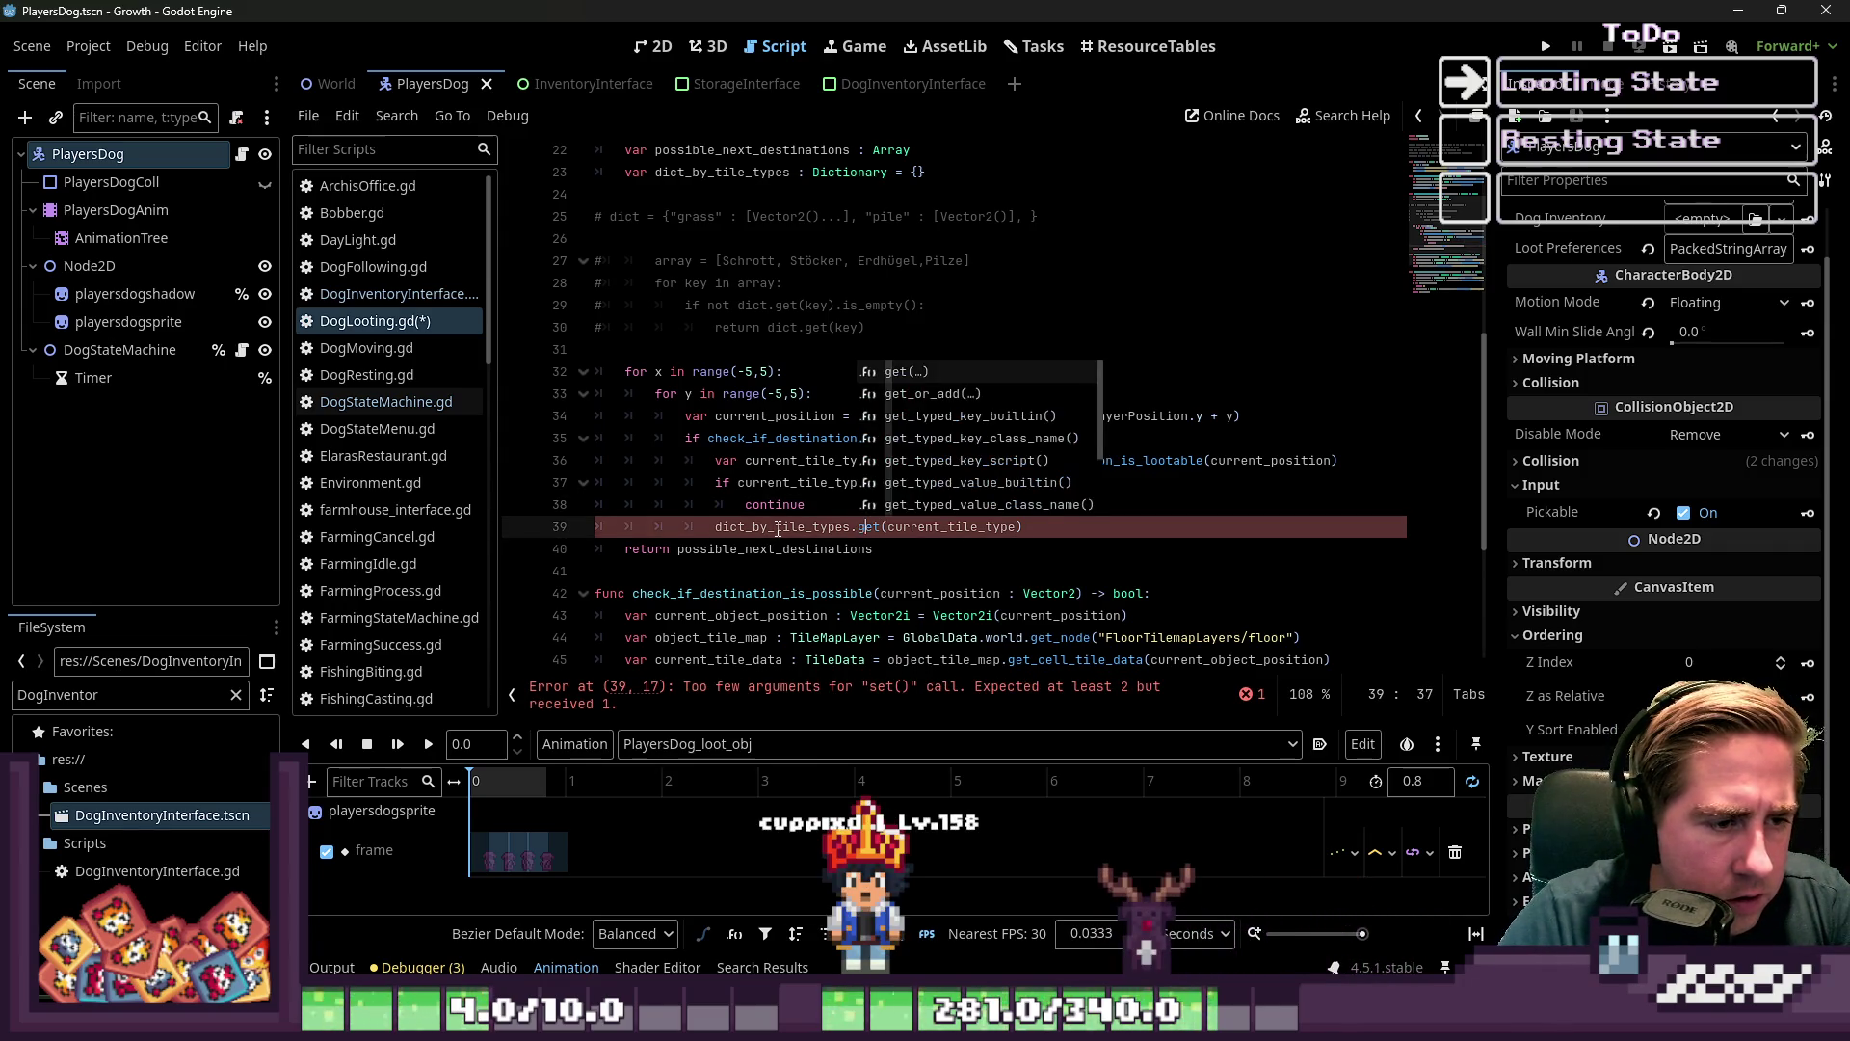
key("Down")
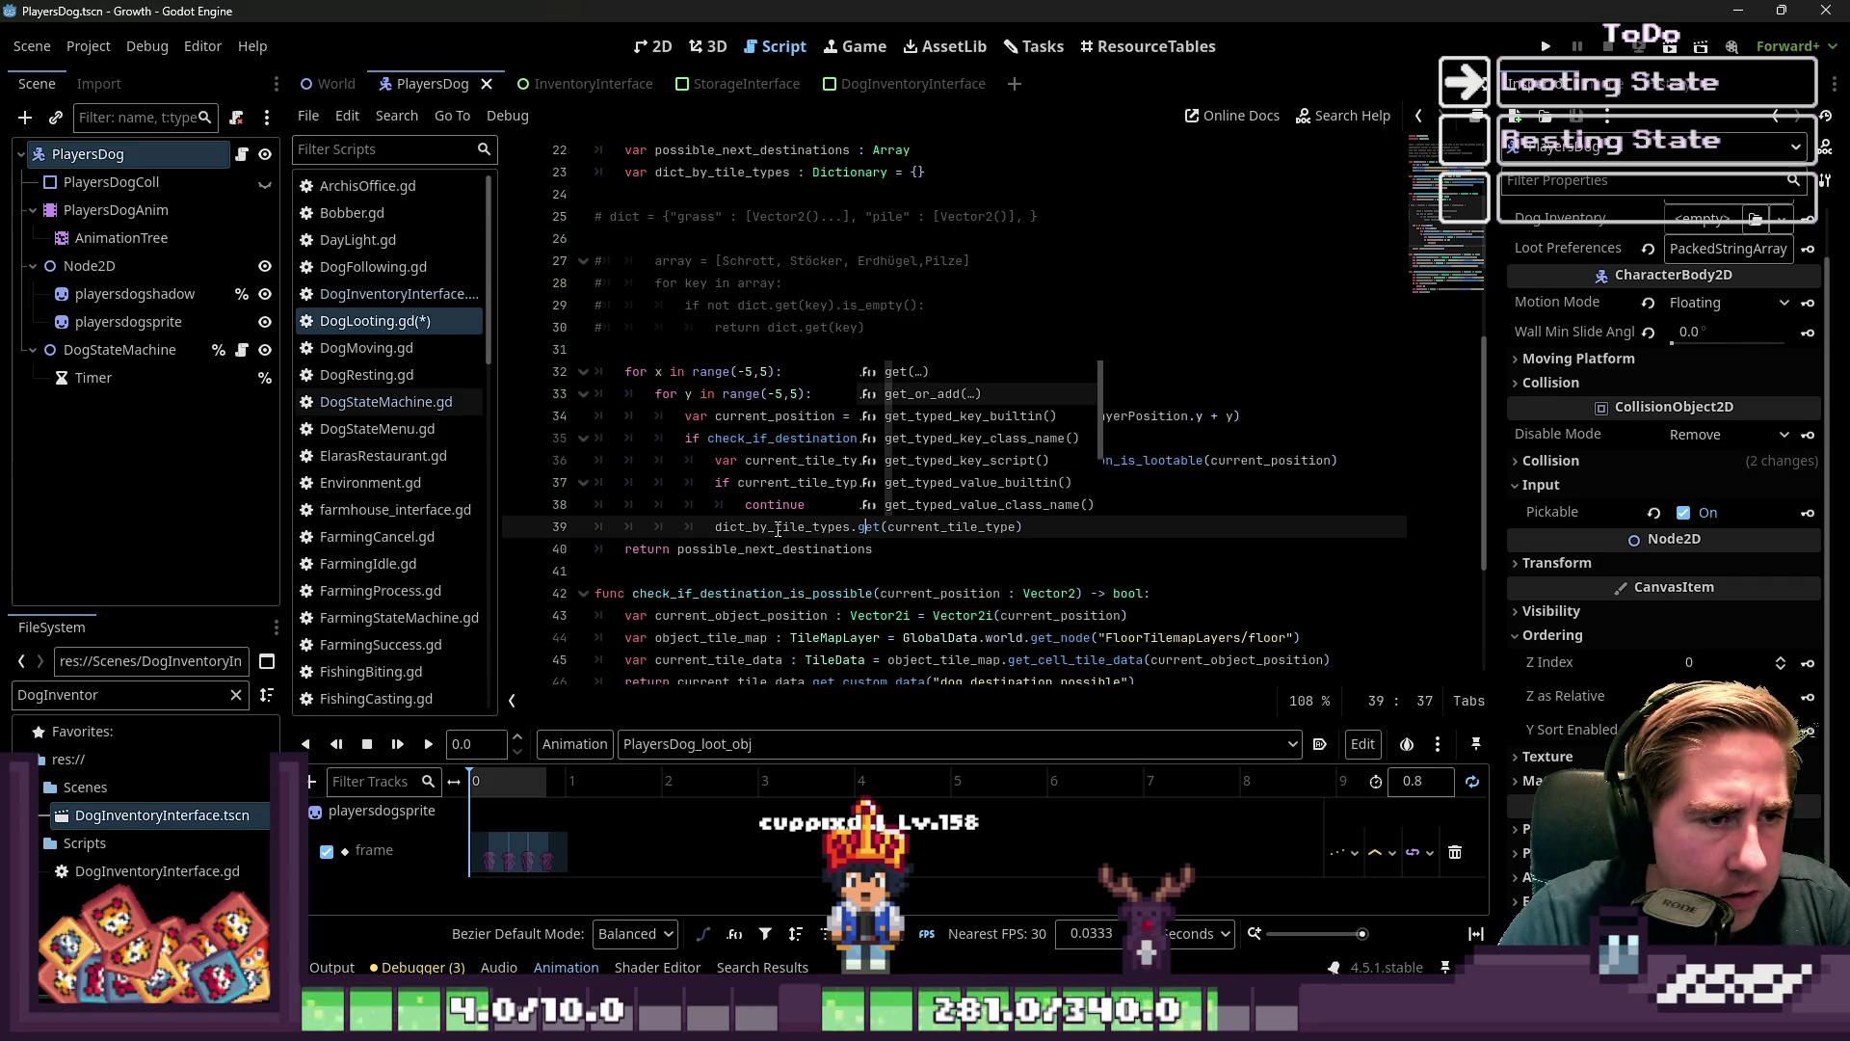
key("Escape")
- Add a dict_by_tile_types.has(current_tile_type) check on a new line after continue
left_click(846, 506)
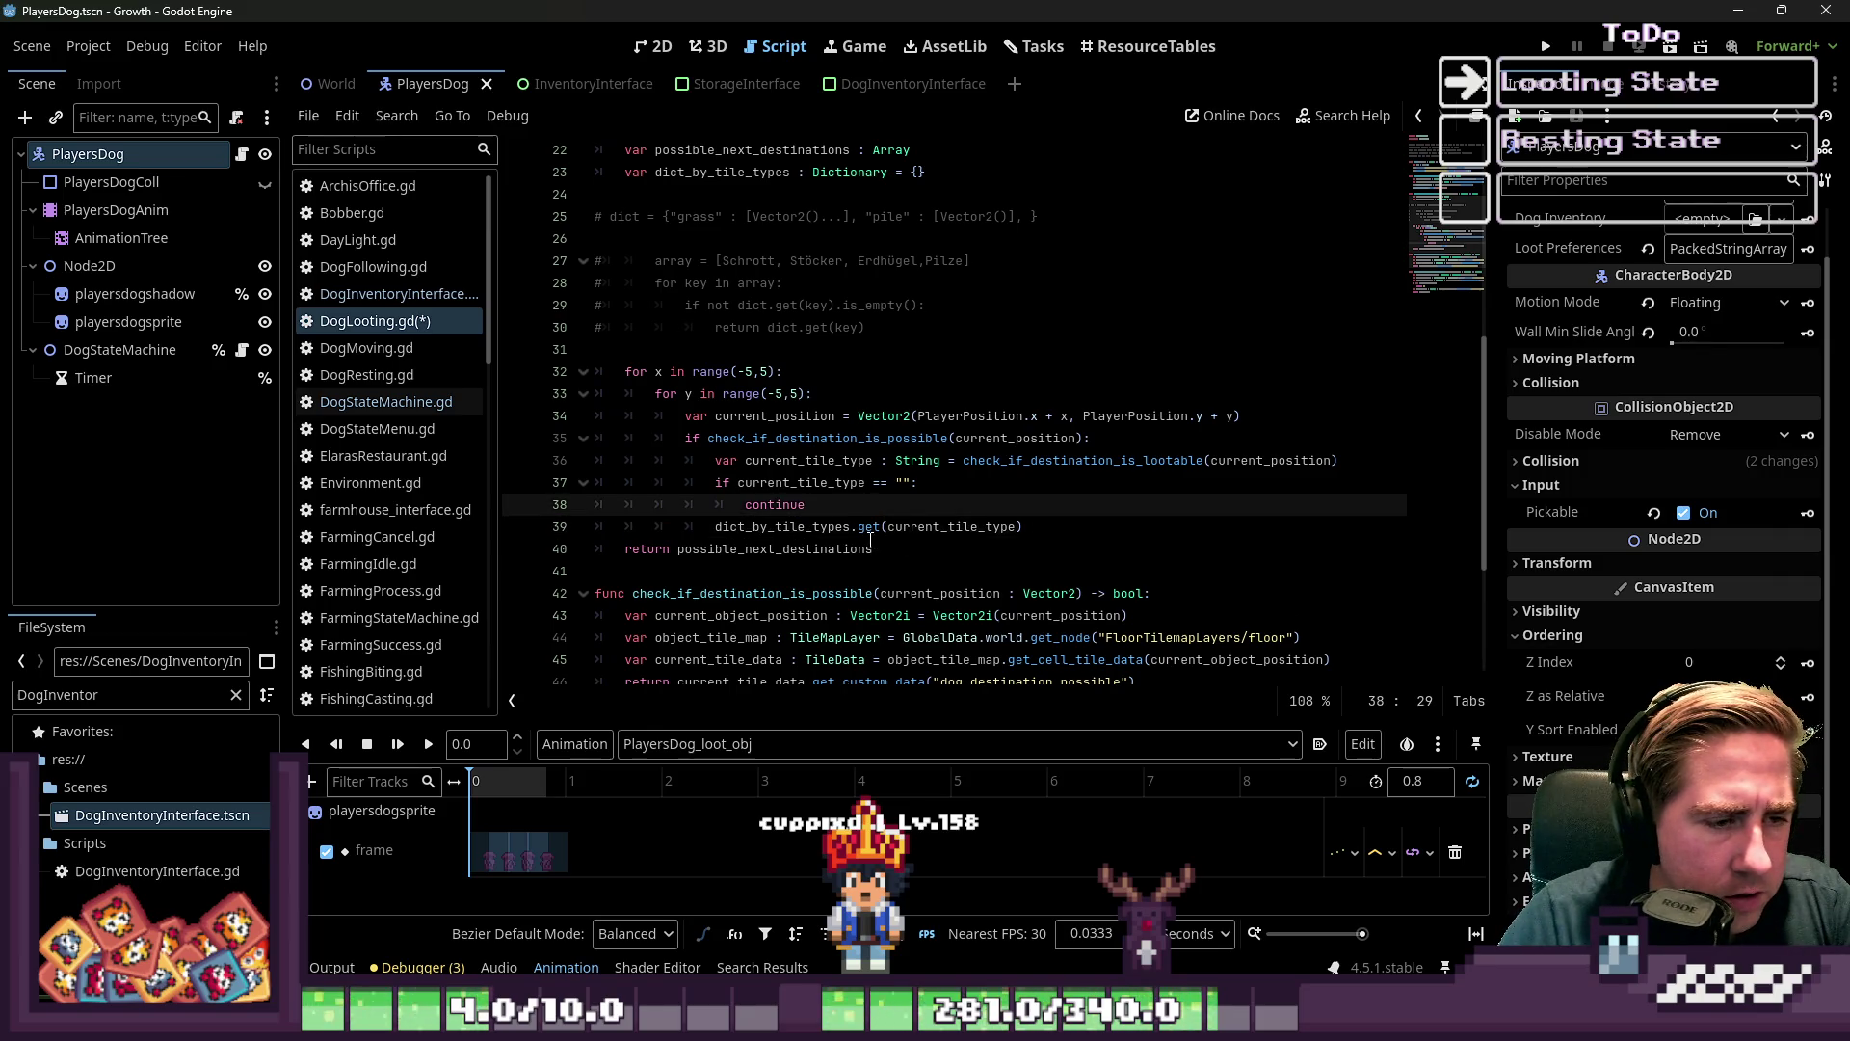
key("Return")
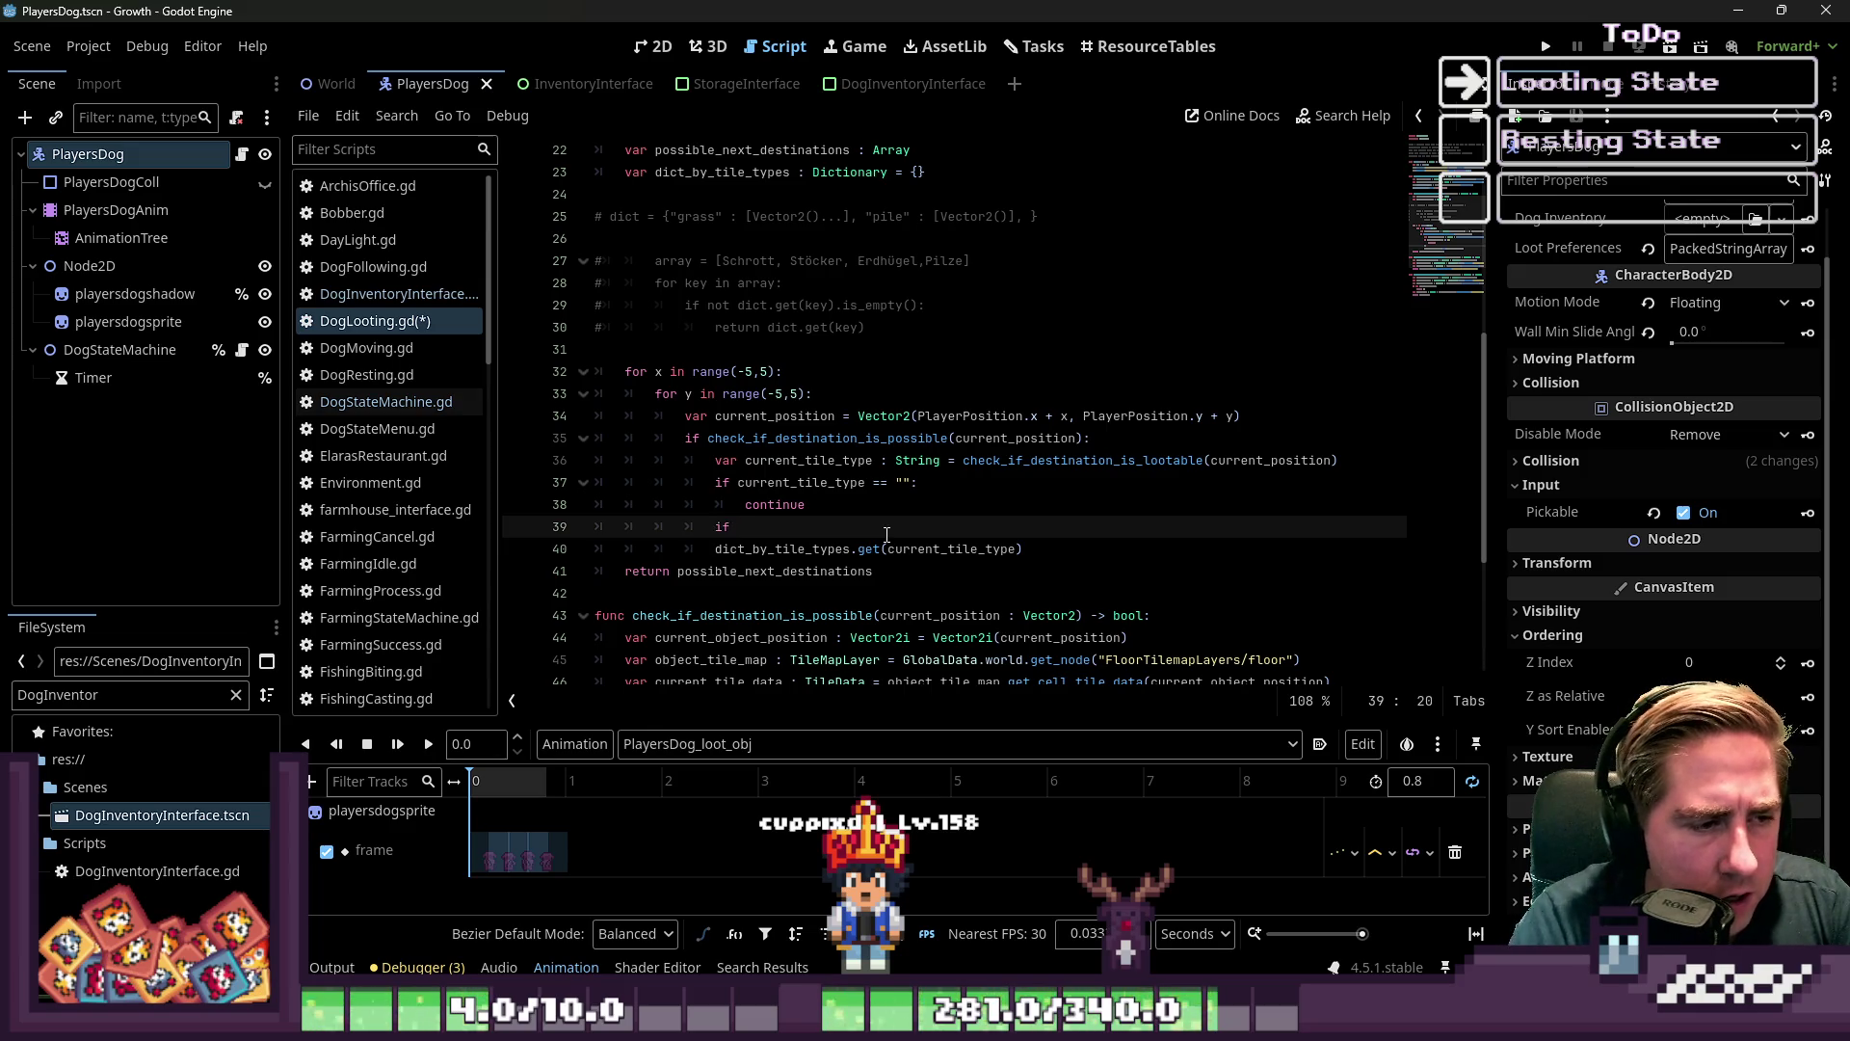
type("dict_by_tile_types.h")
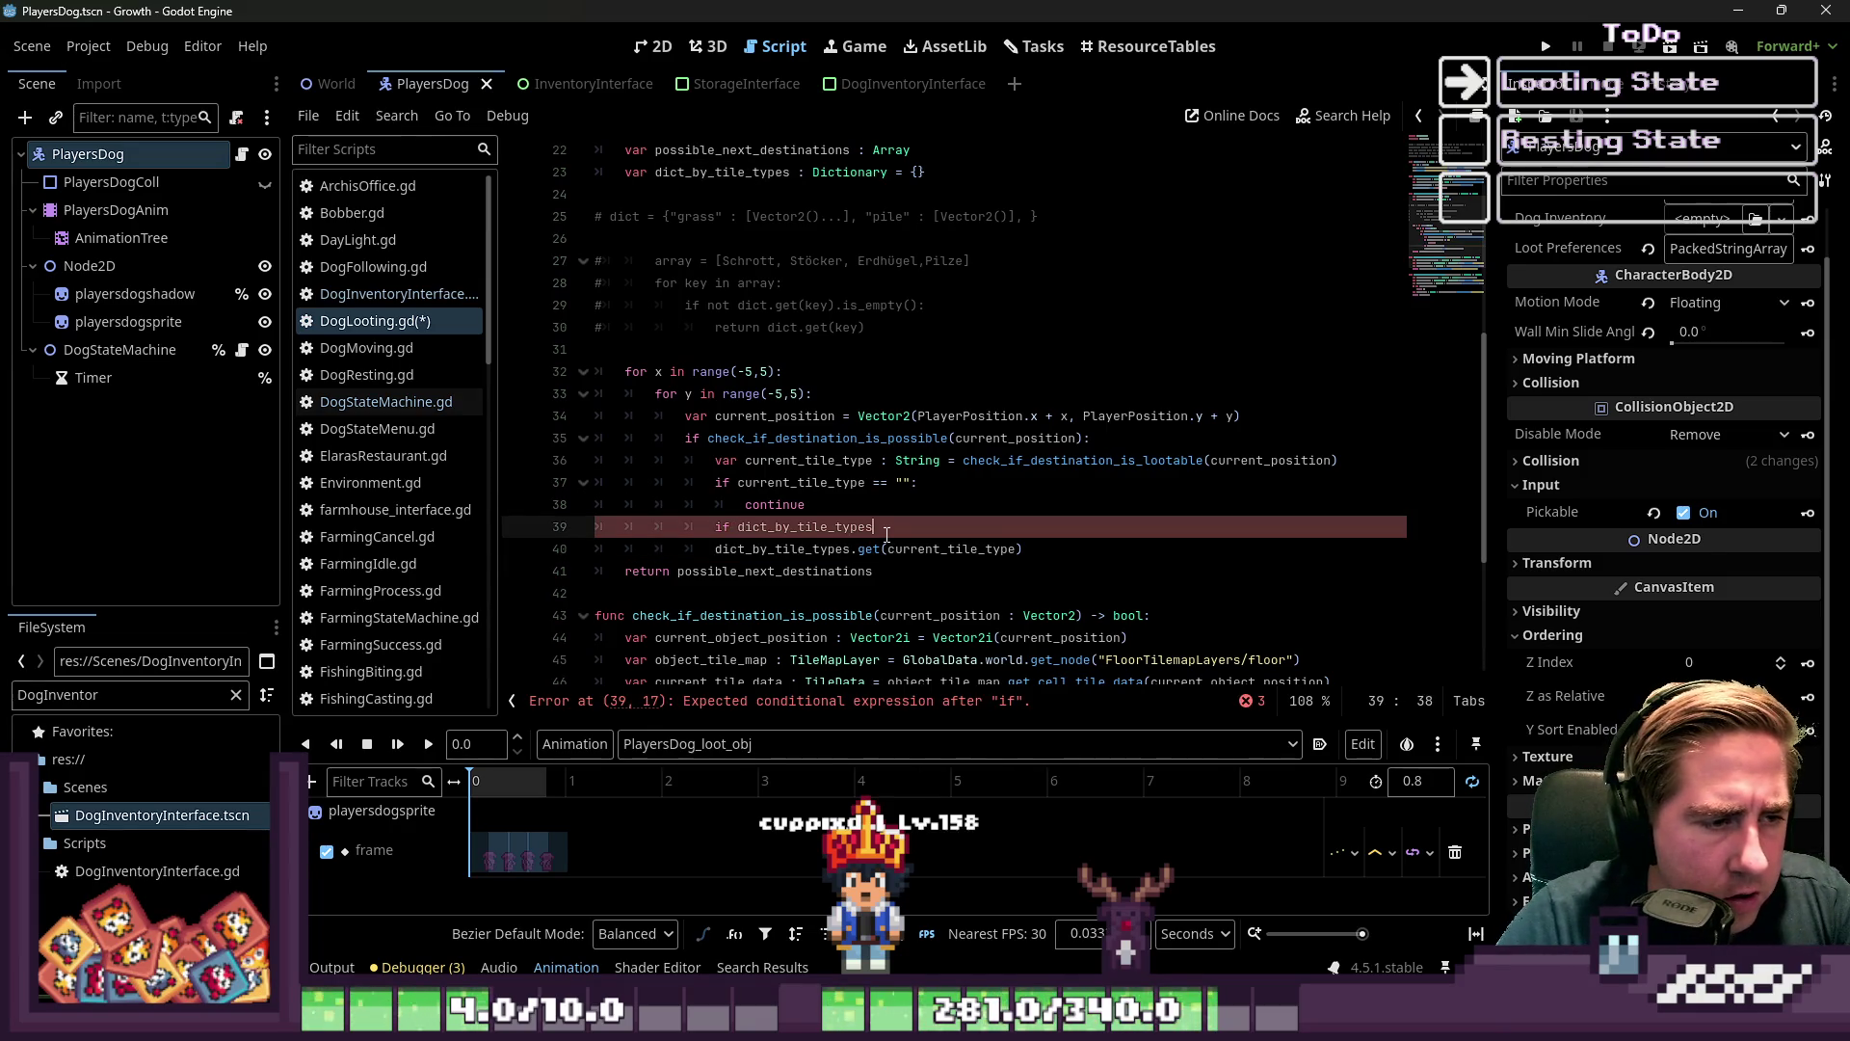
type("as(dict_by_tile_types")
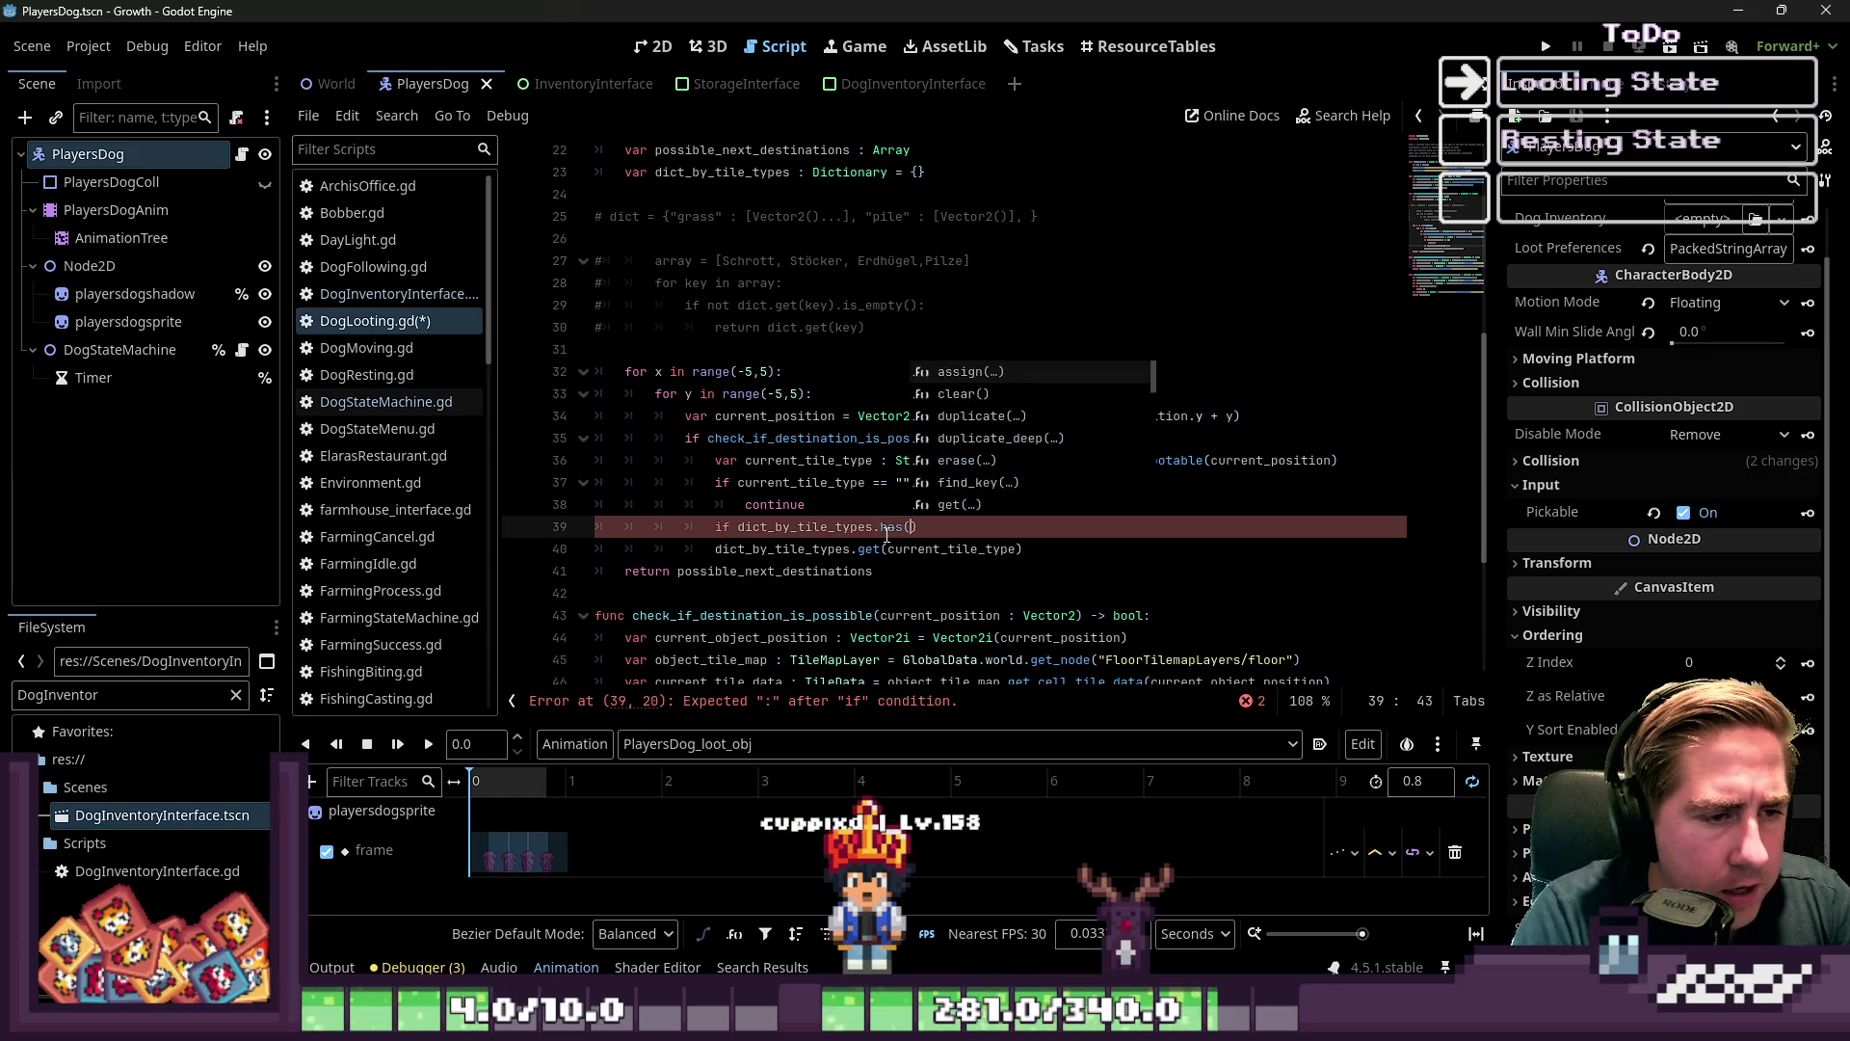
key("Return")
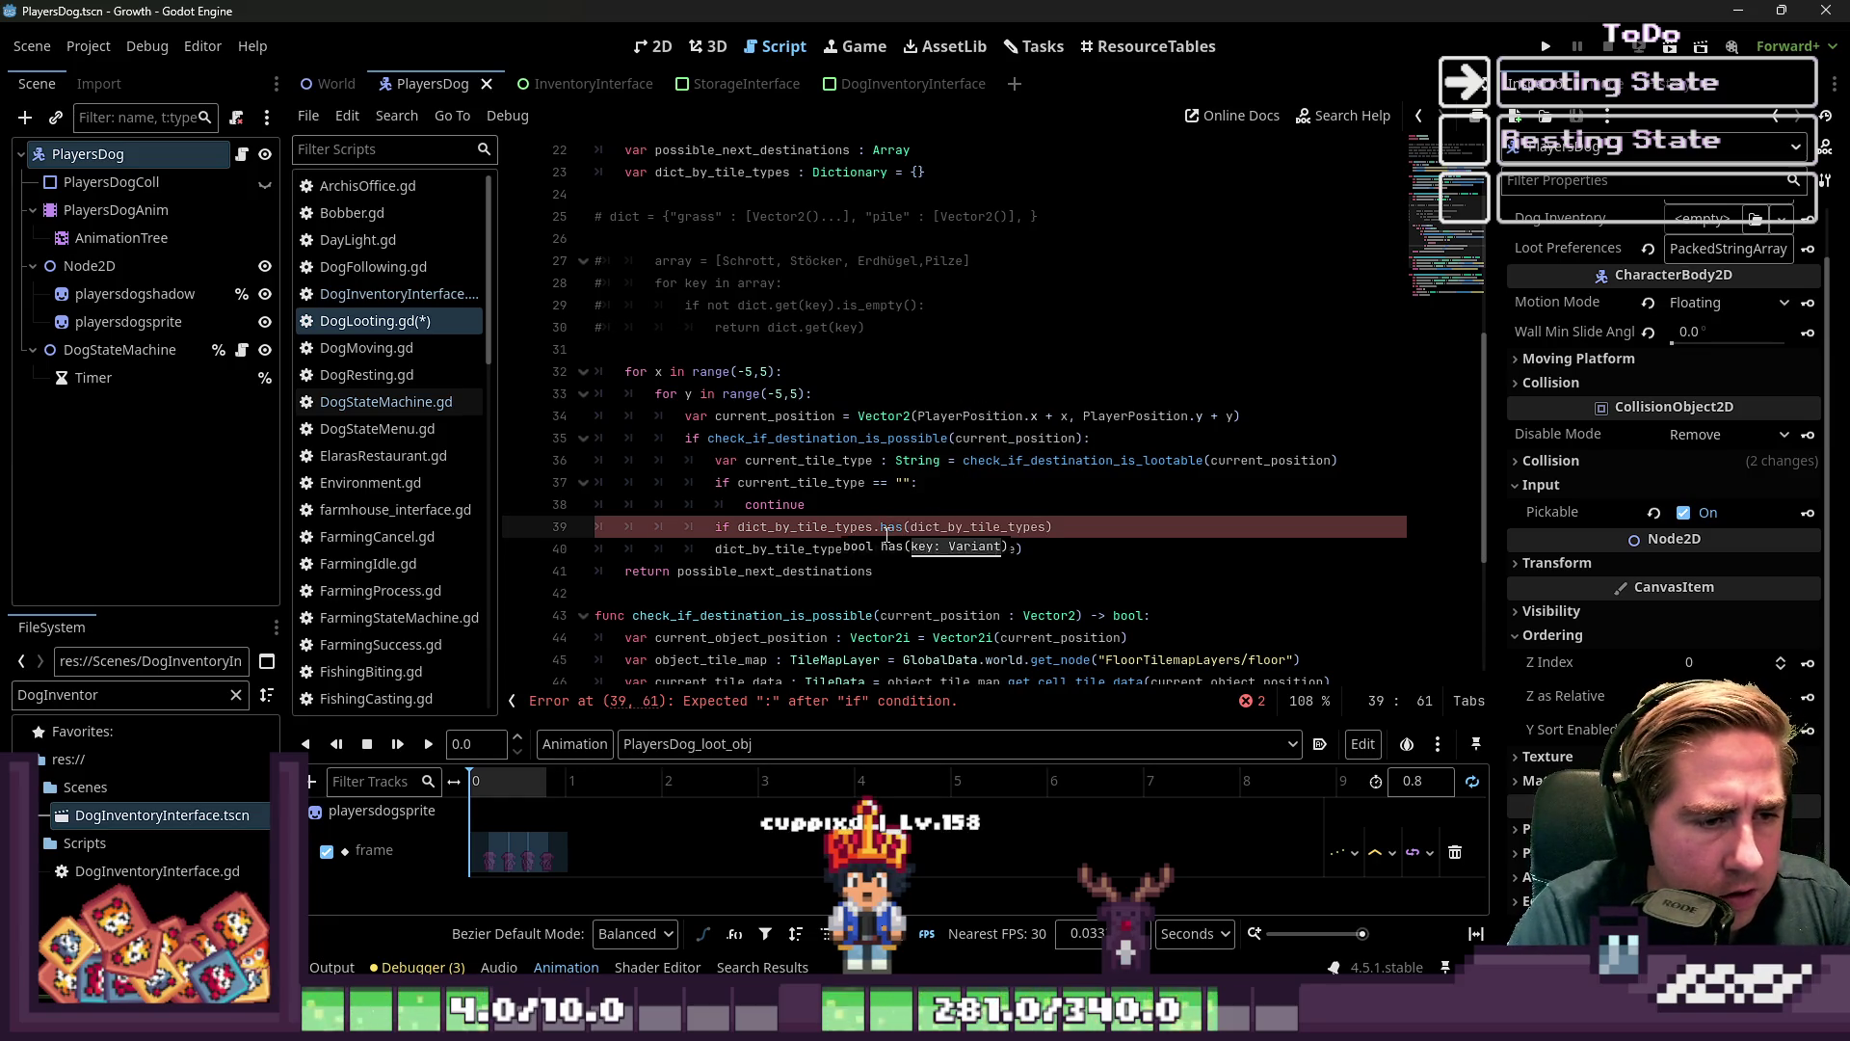
key("ctrl+shift+Left")
type("current")
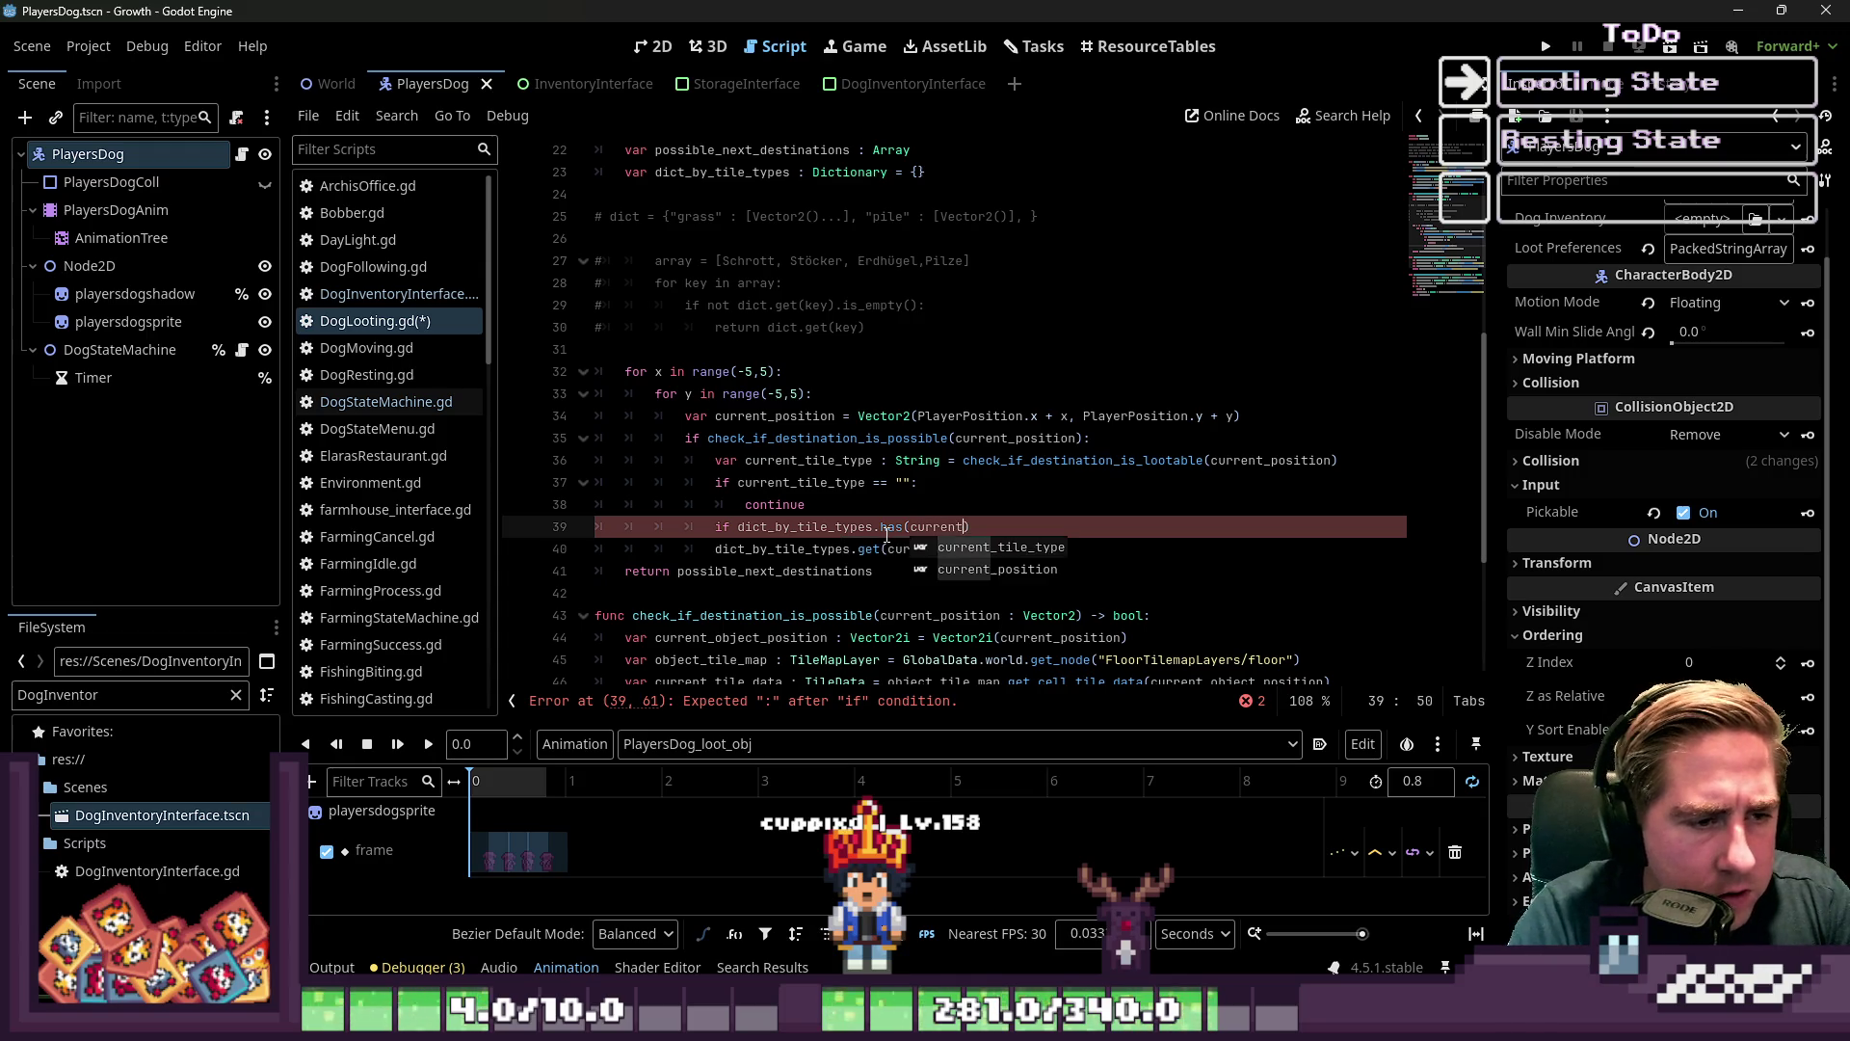
key("Return")
key("Return")
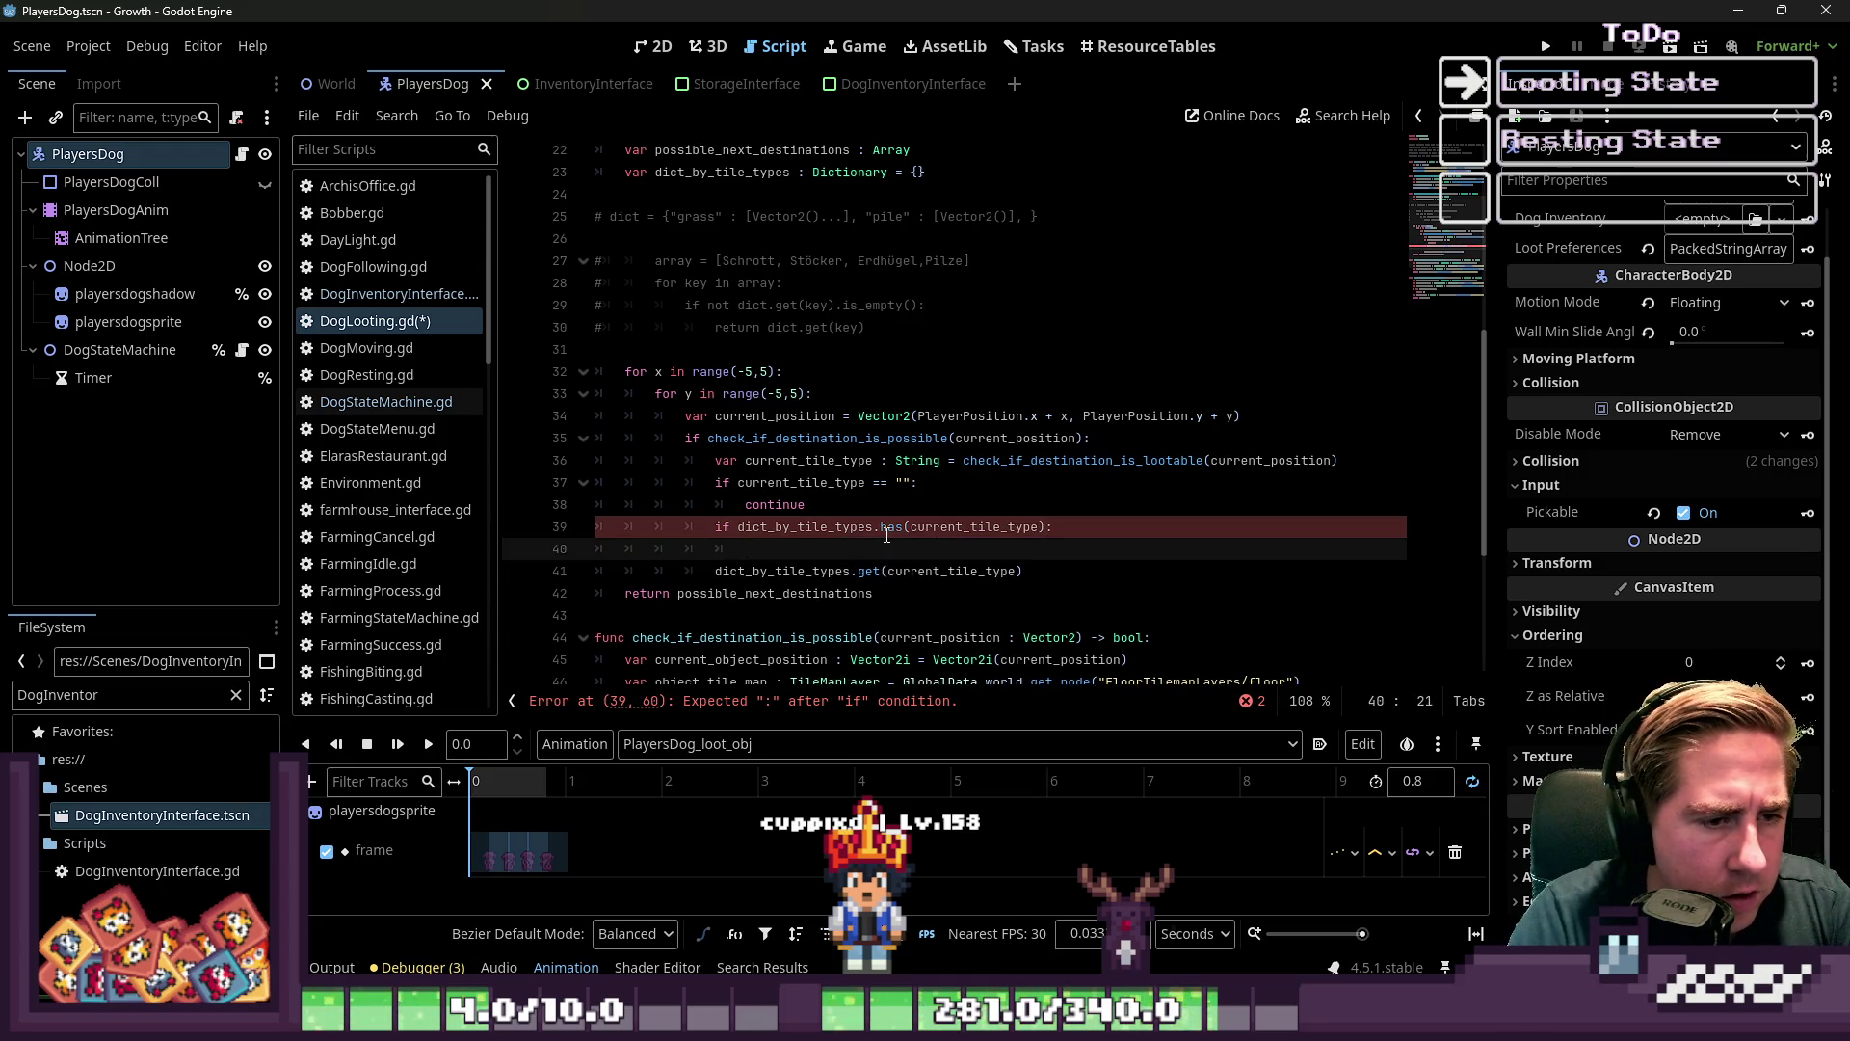
- Write dict_by_tile_types.get(current_tile_type).append(current_position) on line 40
double_click(886, 526)
key("ctrl+c")
key("Down")
key("ctrl+v")
type(".ge")
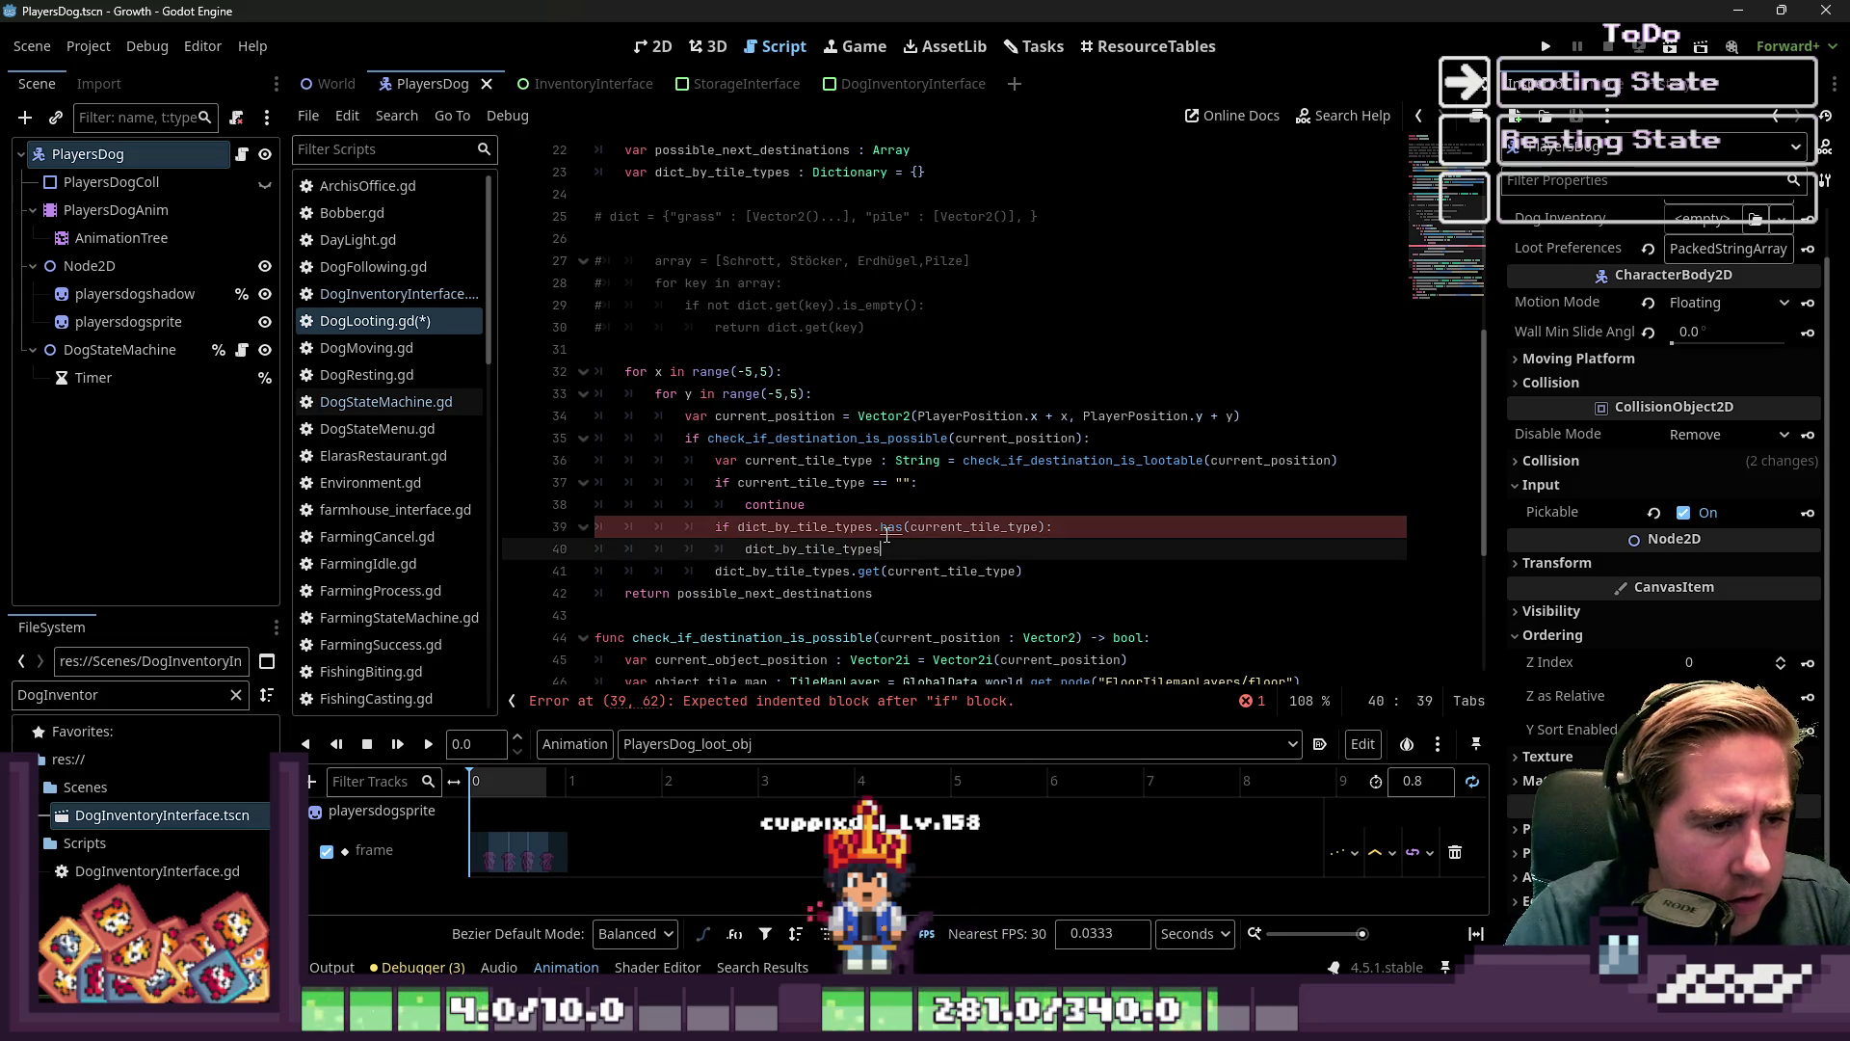
key("ctrl+v")
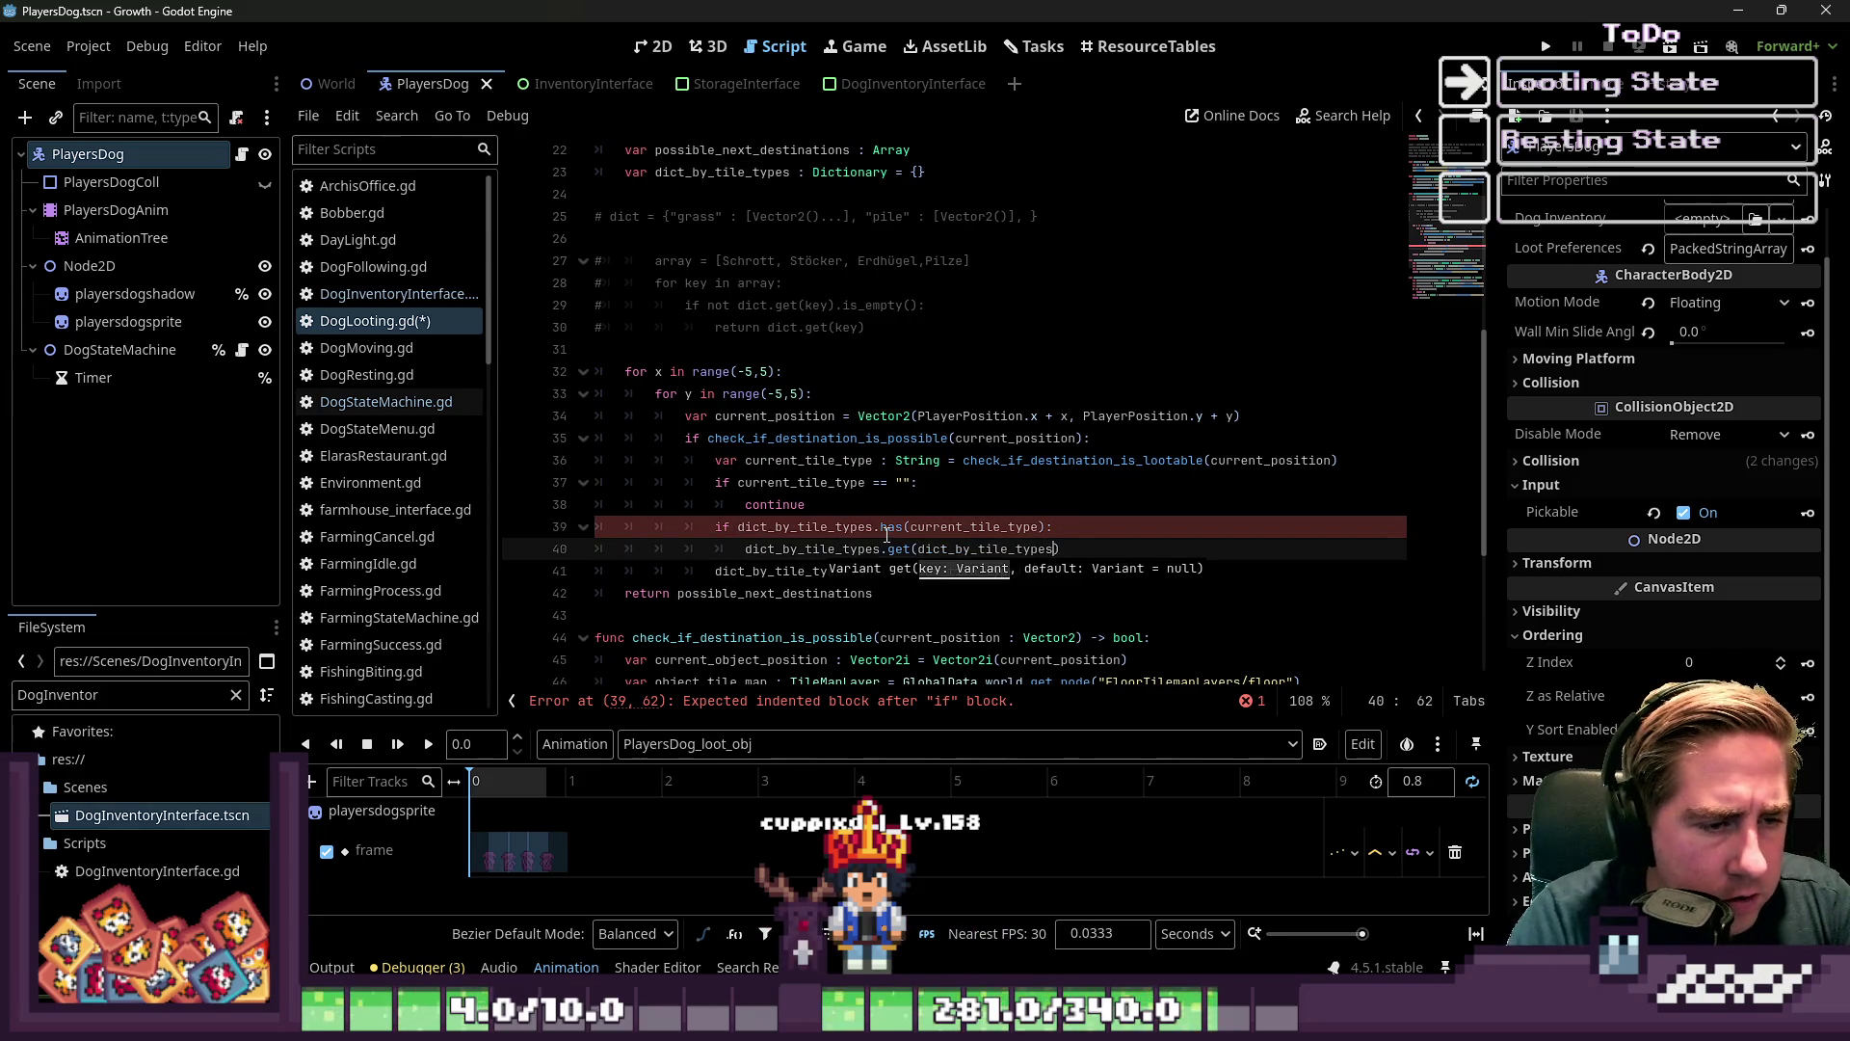
key("End")
key("Left")
key("Left")
key("Left")
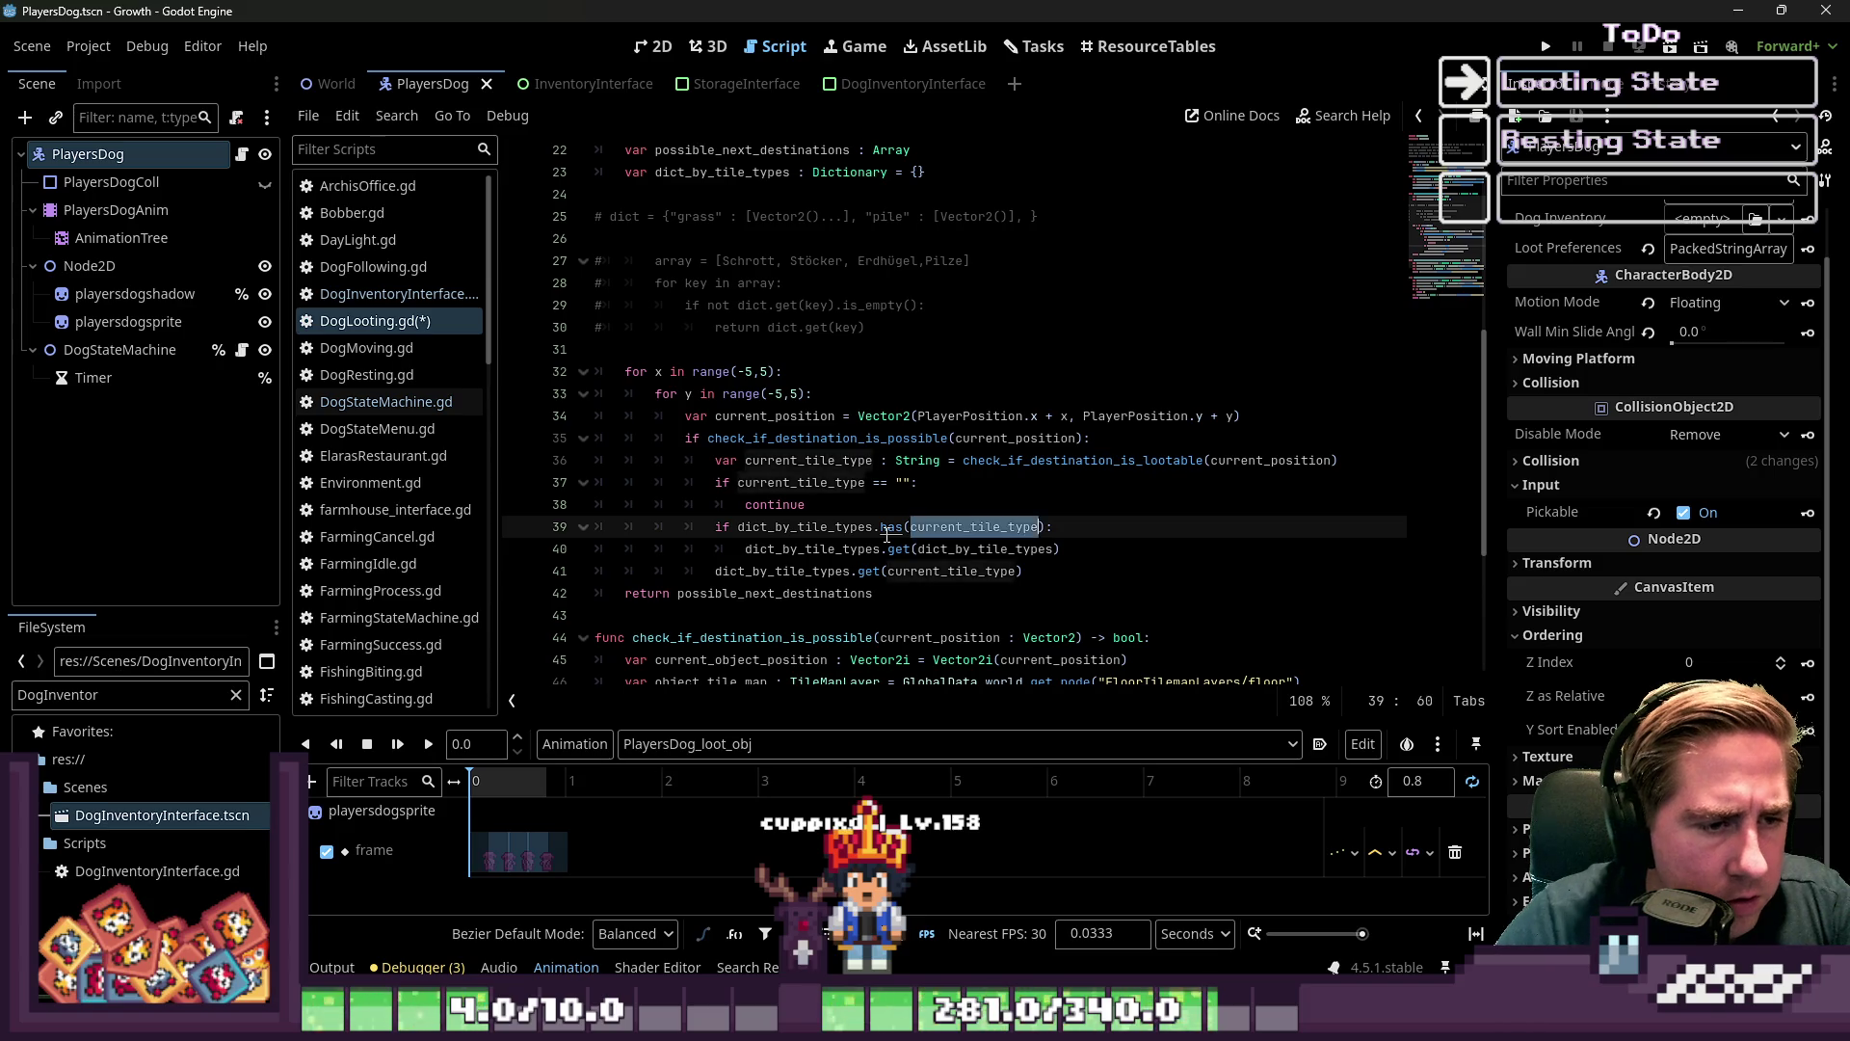
key("ctrl+shift+Right")
type("current_tile_type)")
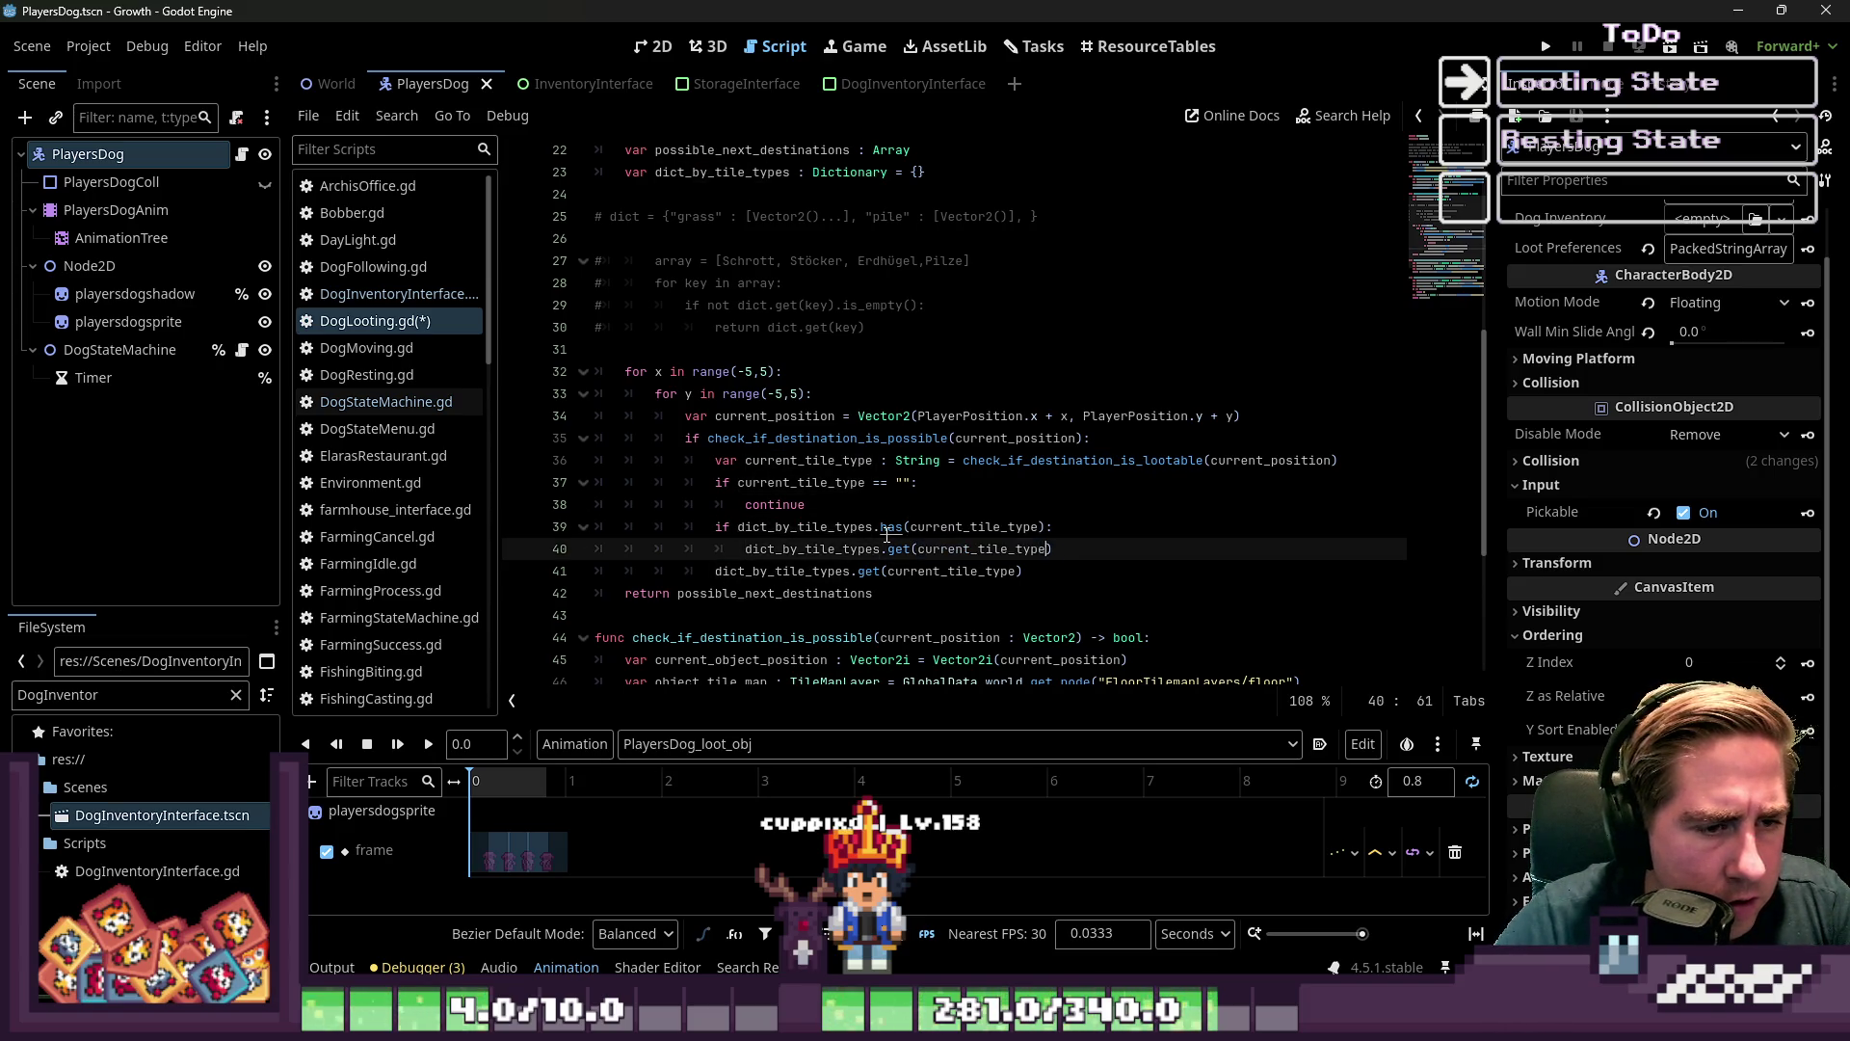
type(".append")
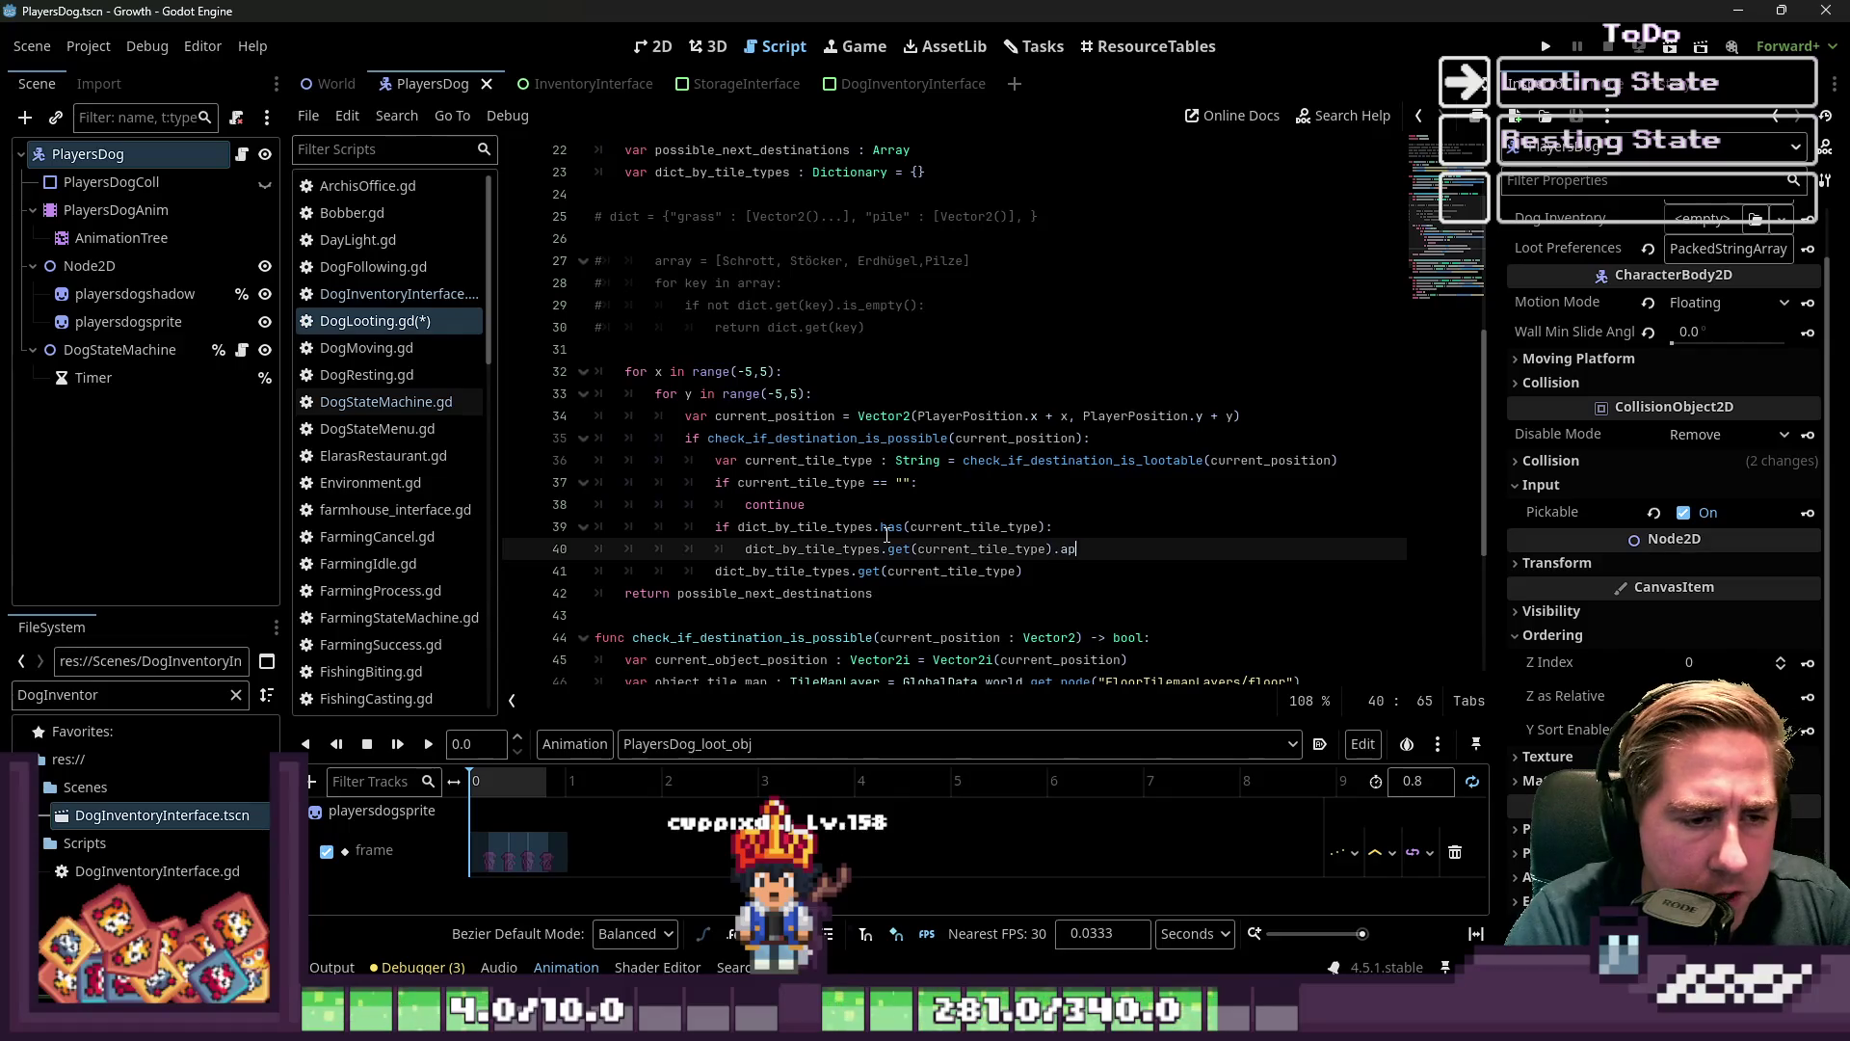
type("(current_position)")
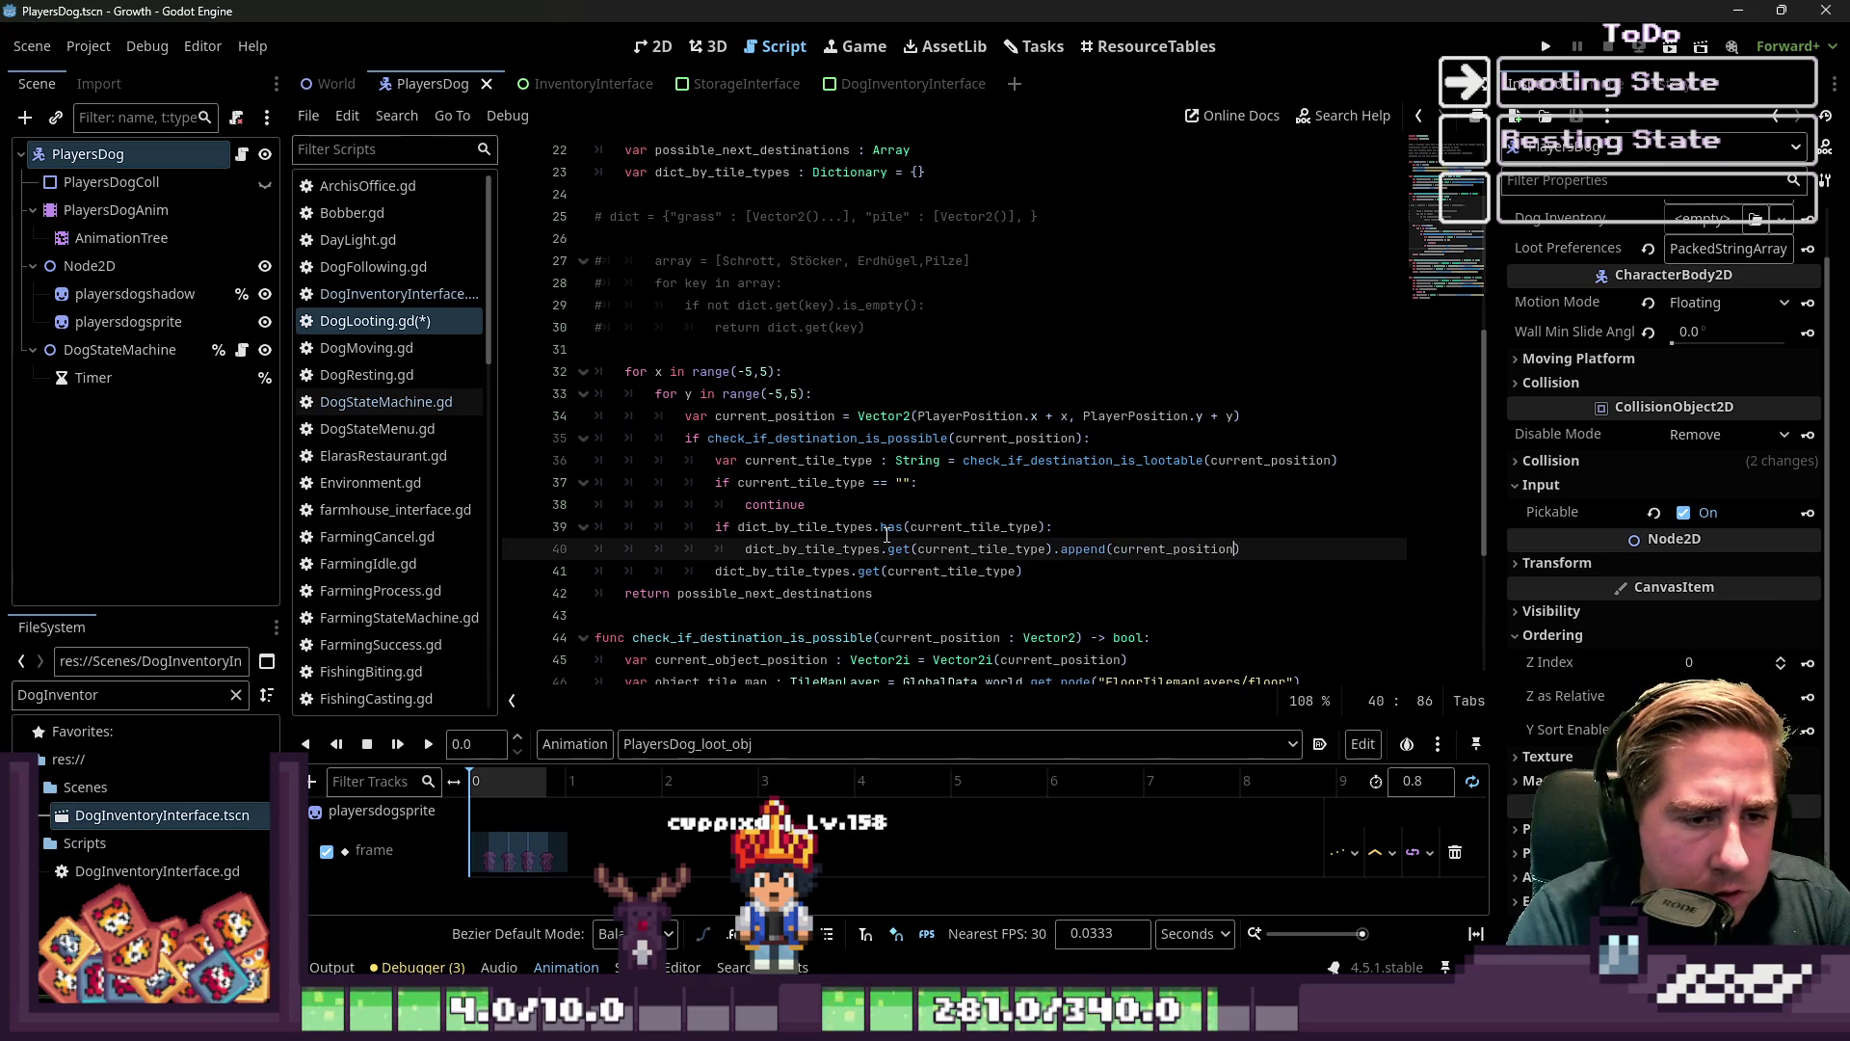
key("Down")
key("Home")
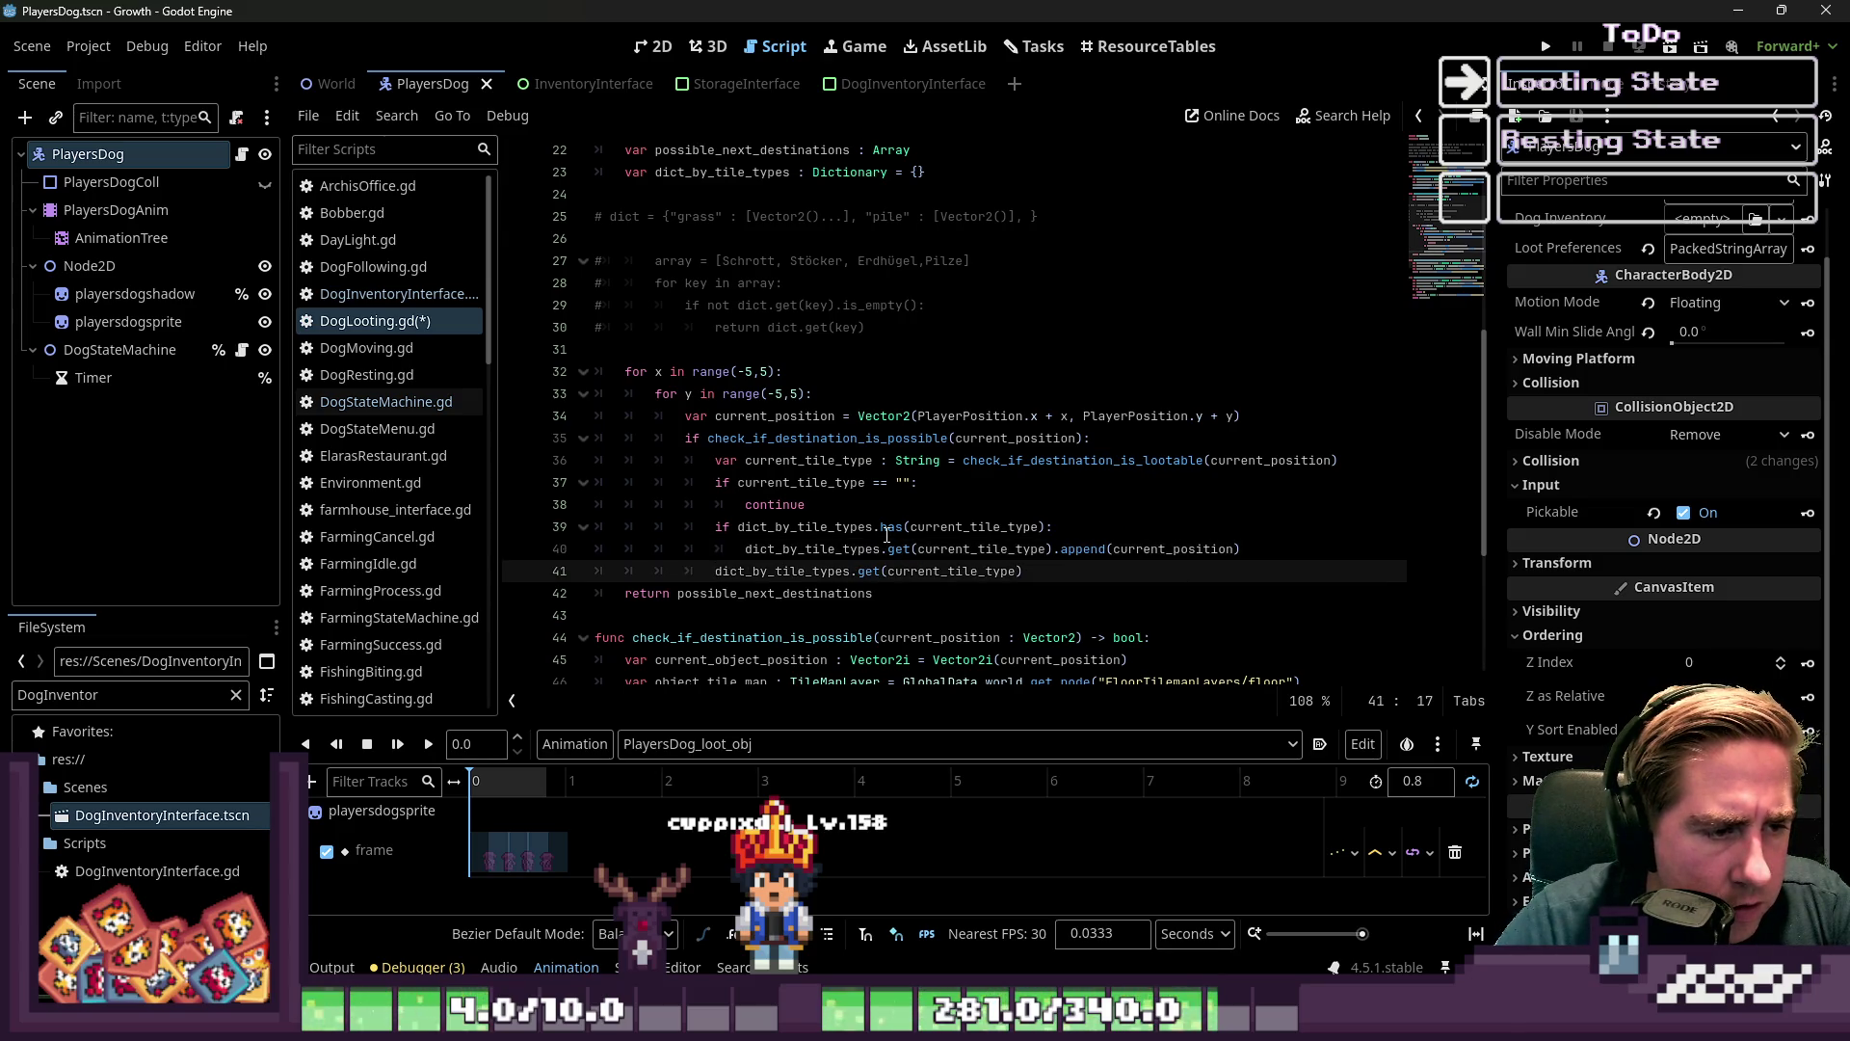
- Nest the call under a new else: as set(current_tile_type, current_position)
type("else:")
key("Return")
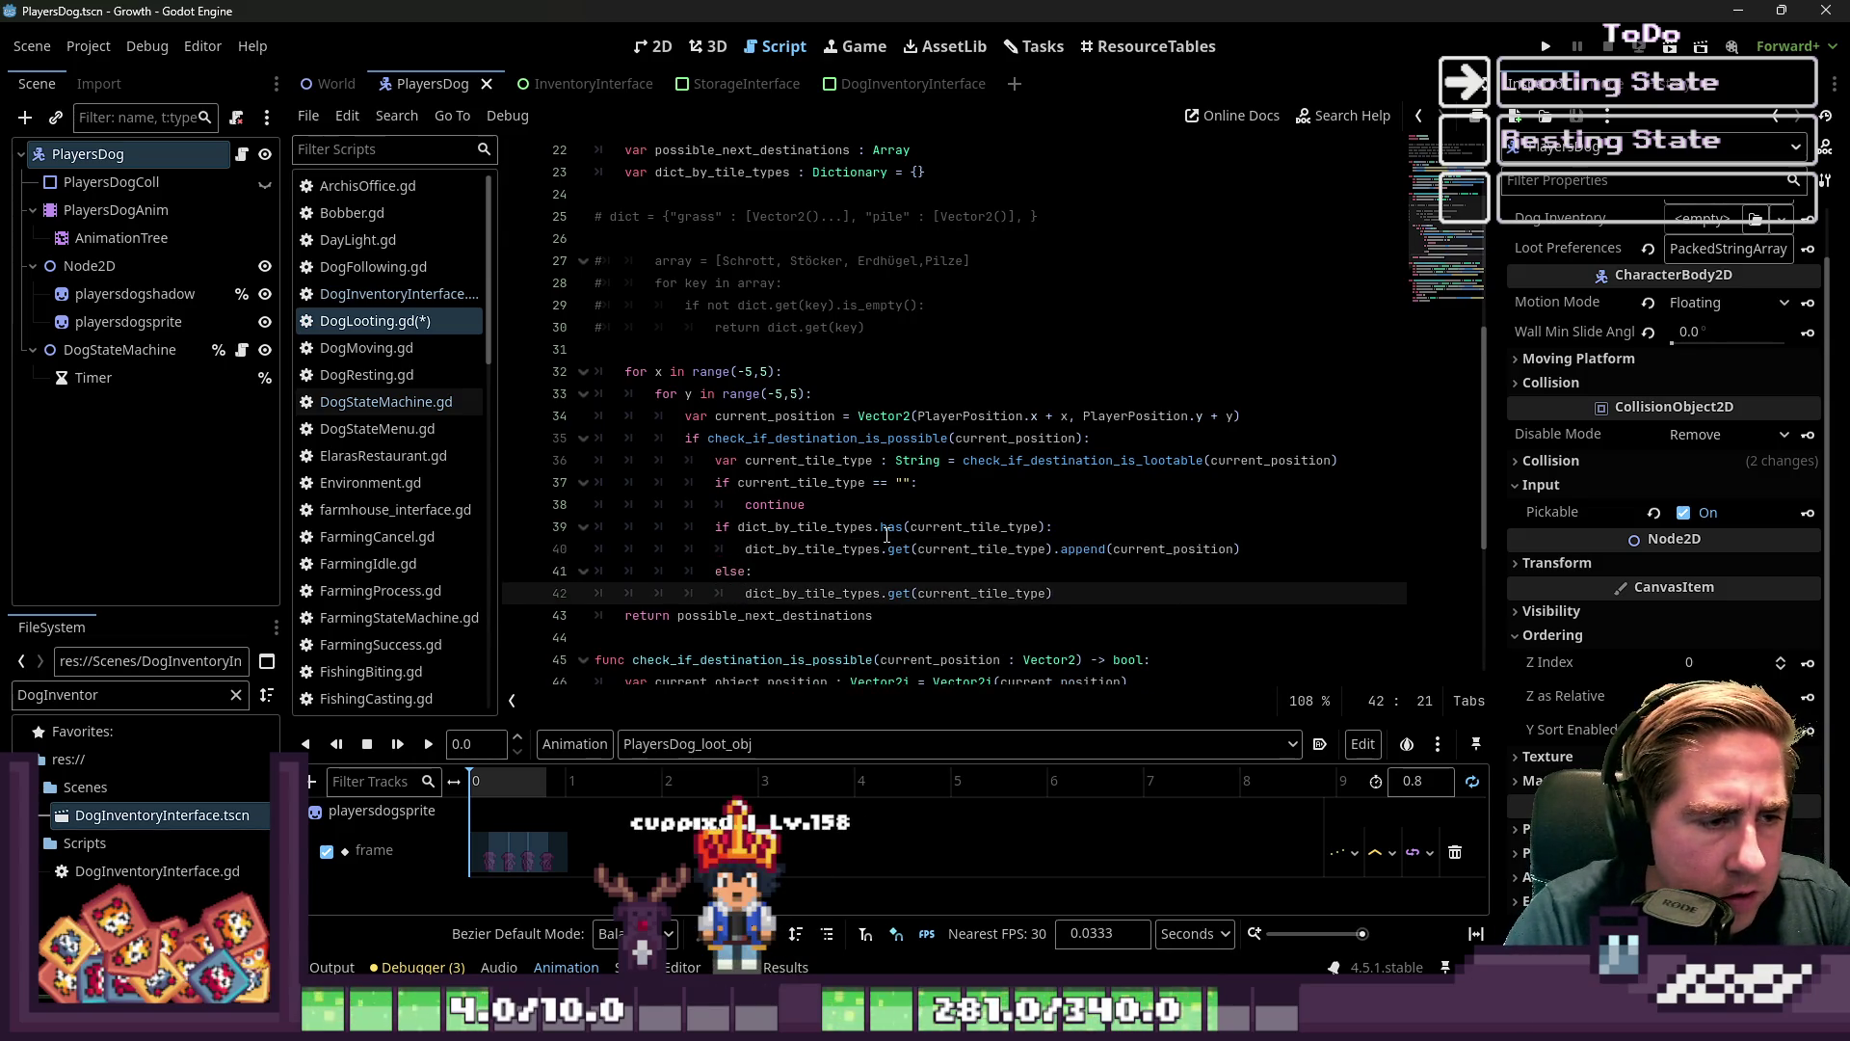
key("Right")
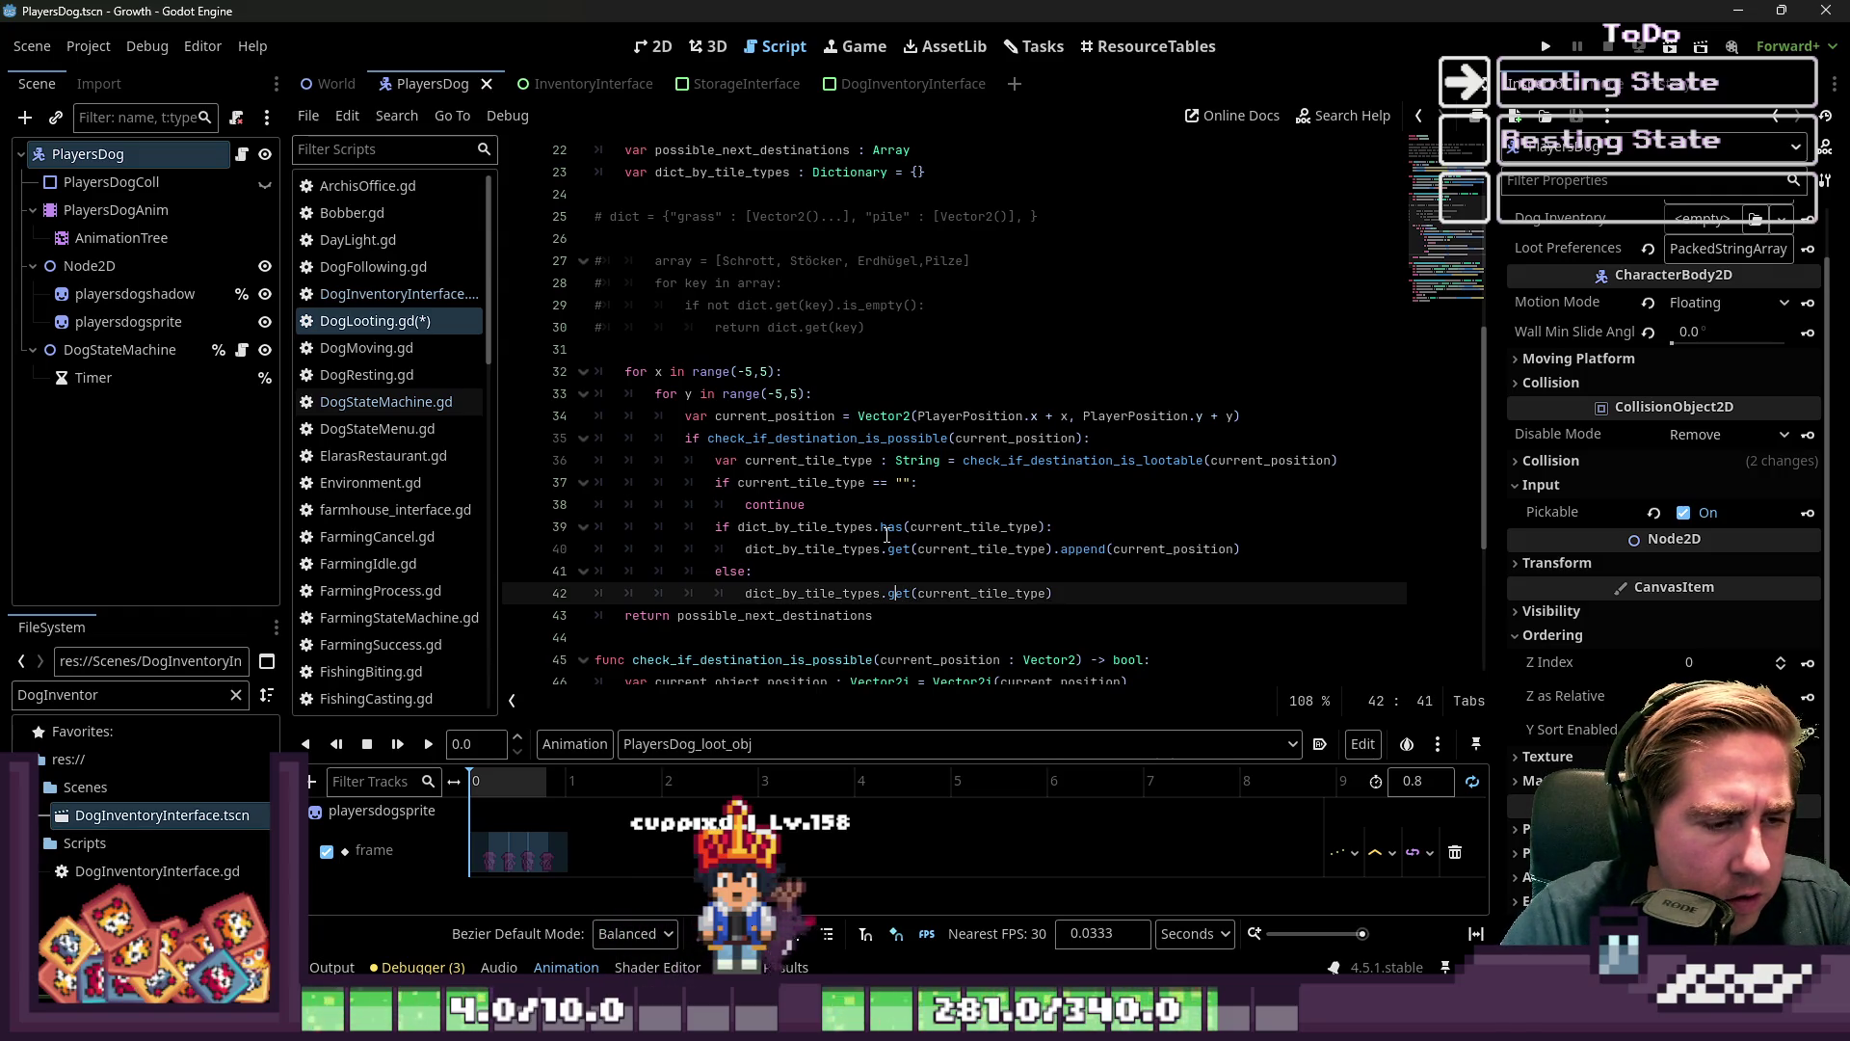
key("BackSpace")
key("BackSpace")
type("se")
key("ctrl+Right")
key("ctrl+Right")
type(", current_tile_type")
key("shift+Left")
key("shift+Left")
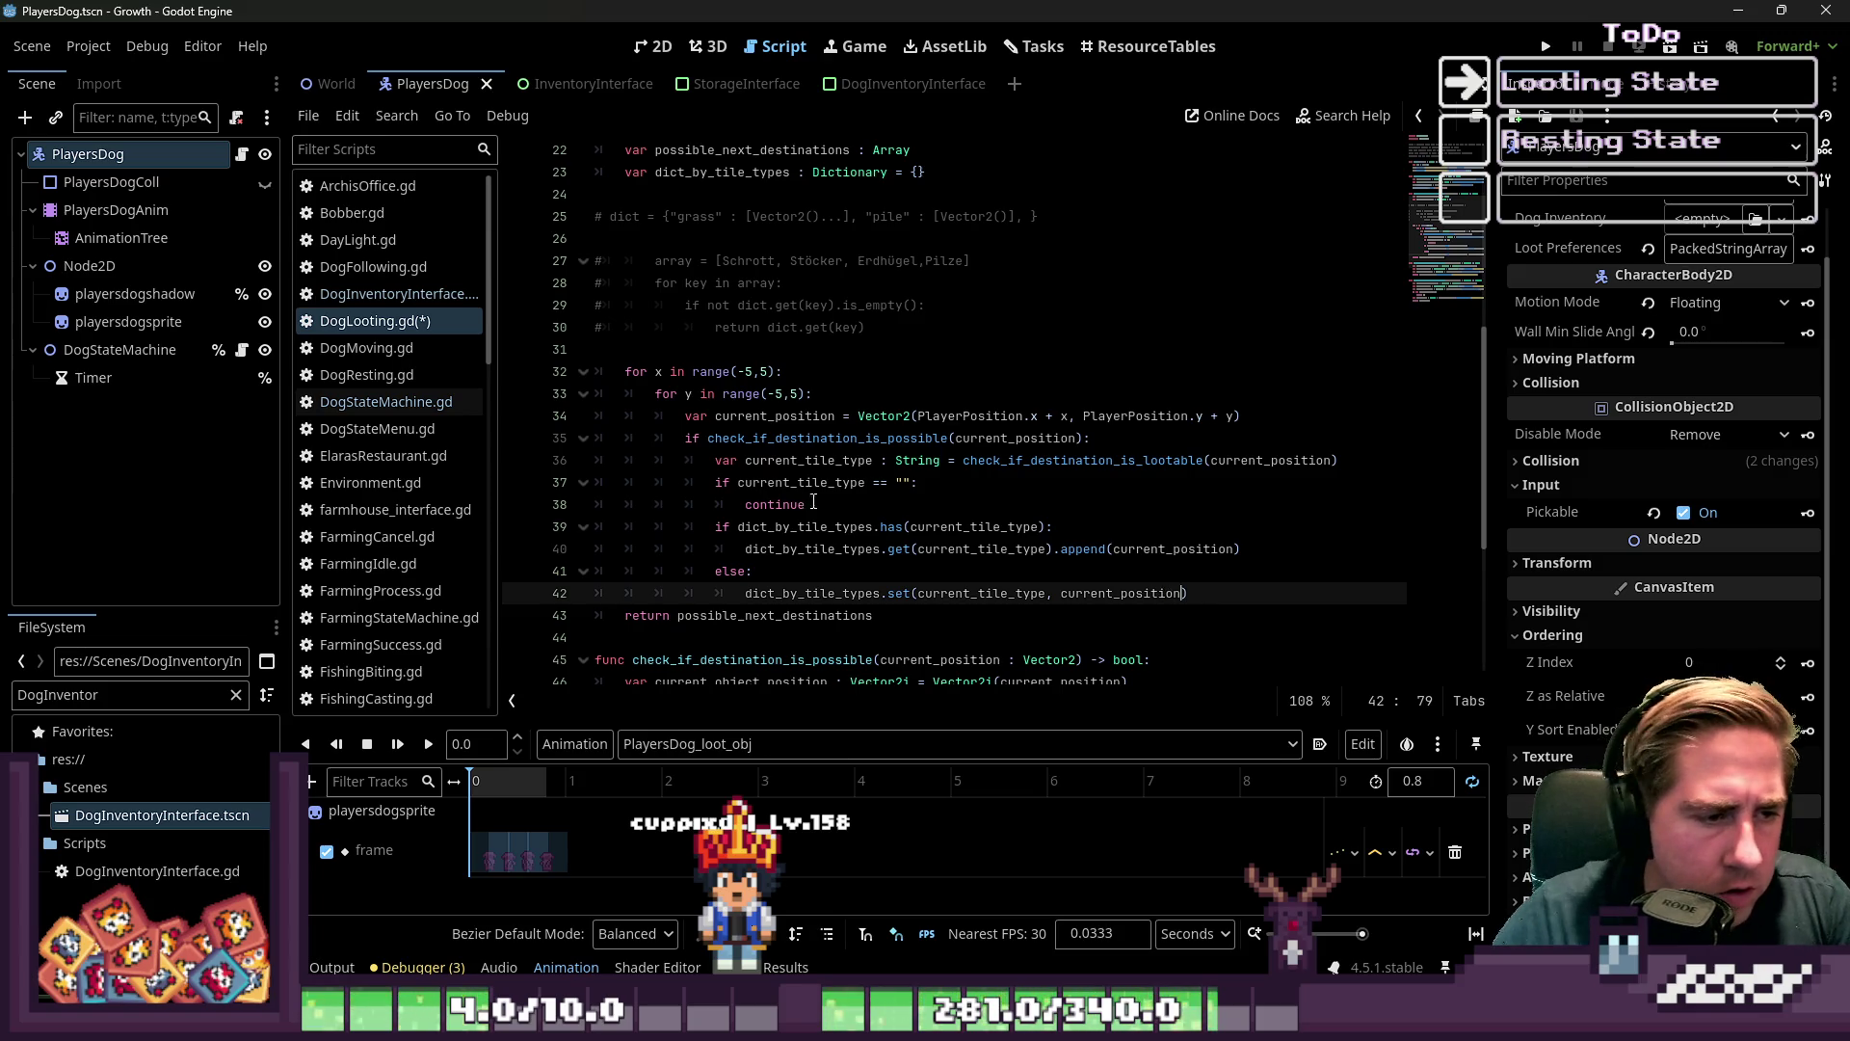
- Select the old commented dictionary sketch for removal
double_click(744, 615)
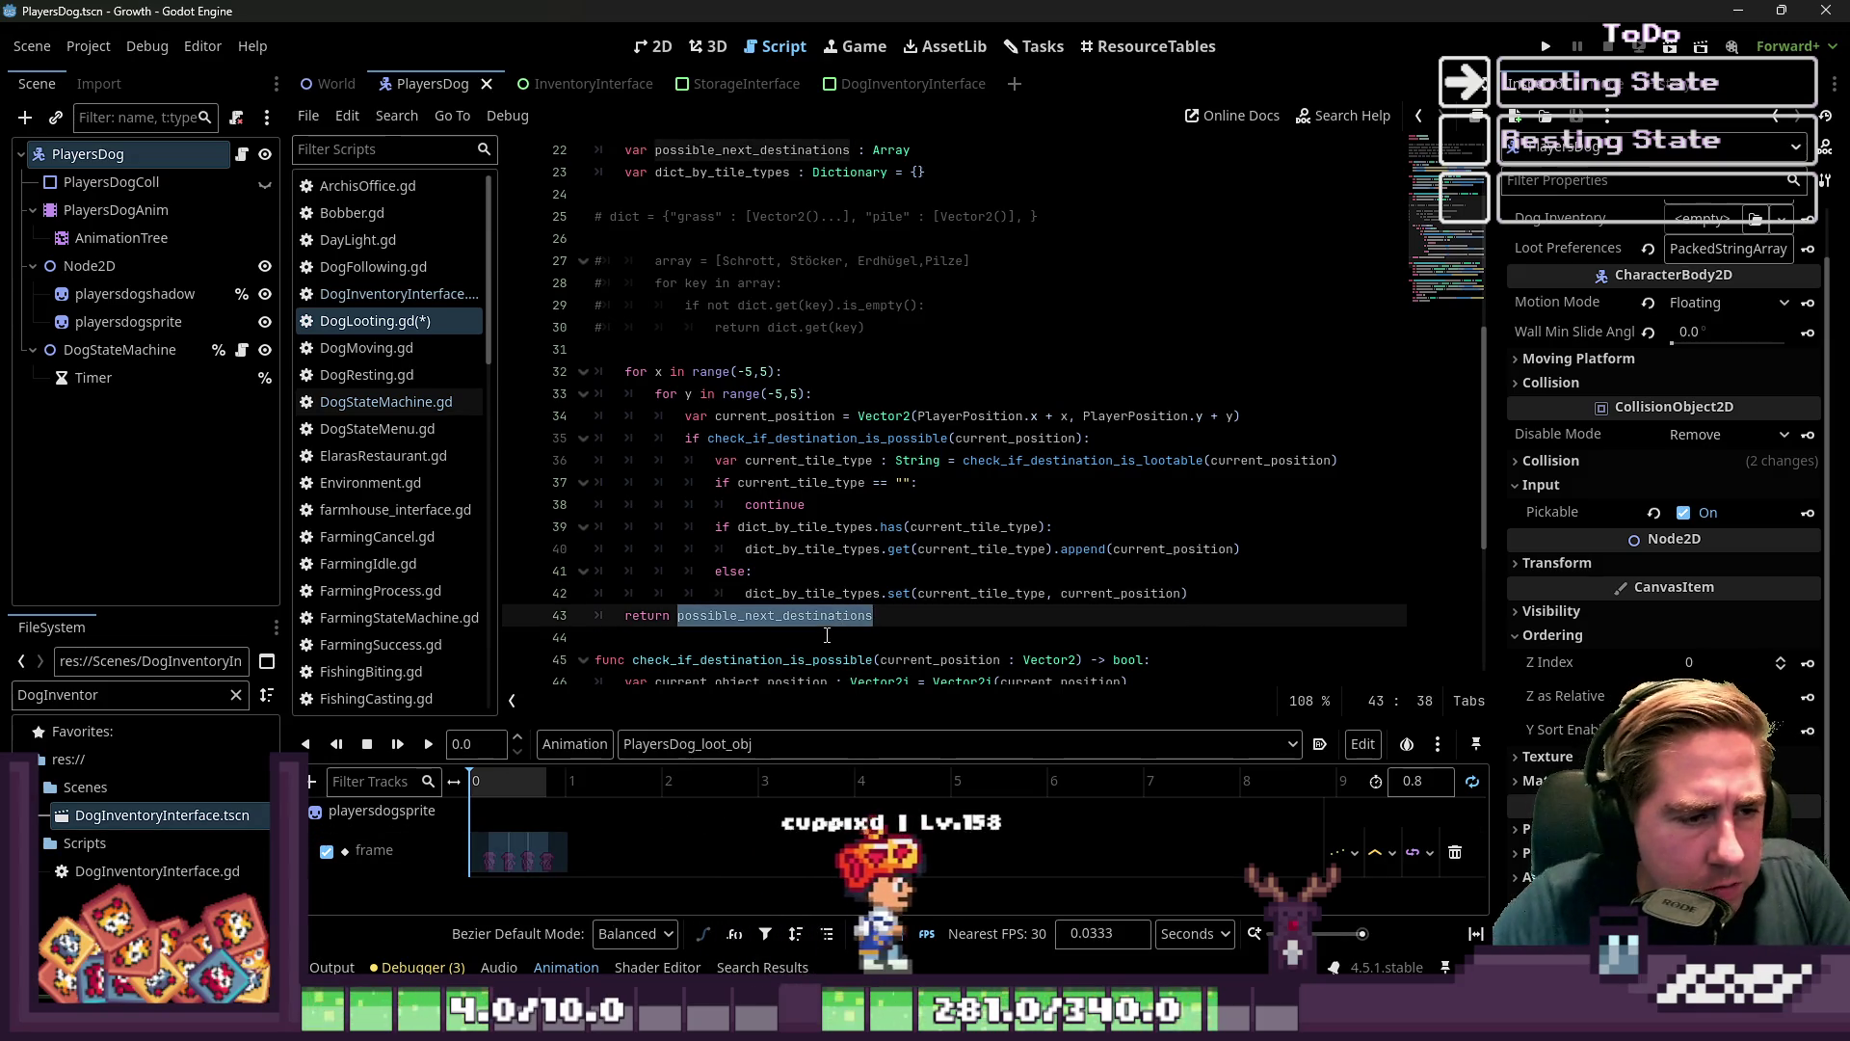
scroll(753, 395, "up", 2)
mouse_move(675, 482)
left_mouse_down()
mouse_move(501, 338)
mouse_move(400, 366)
left_mouse_up()
key("shift+Up")
key("shift+Up")
- Delete the commented dictionary block and start a 'for key in' loop on line 37
key("Delete")
key("Delete")
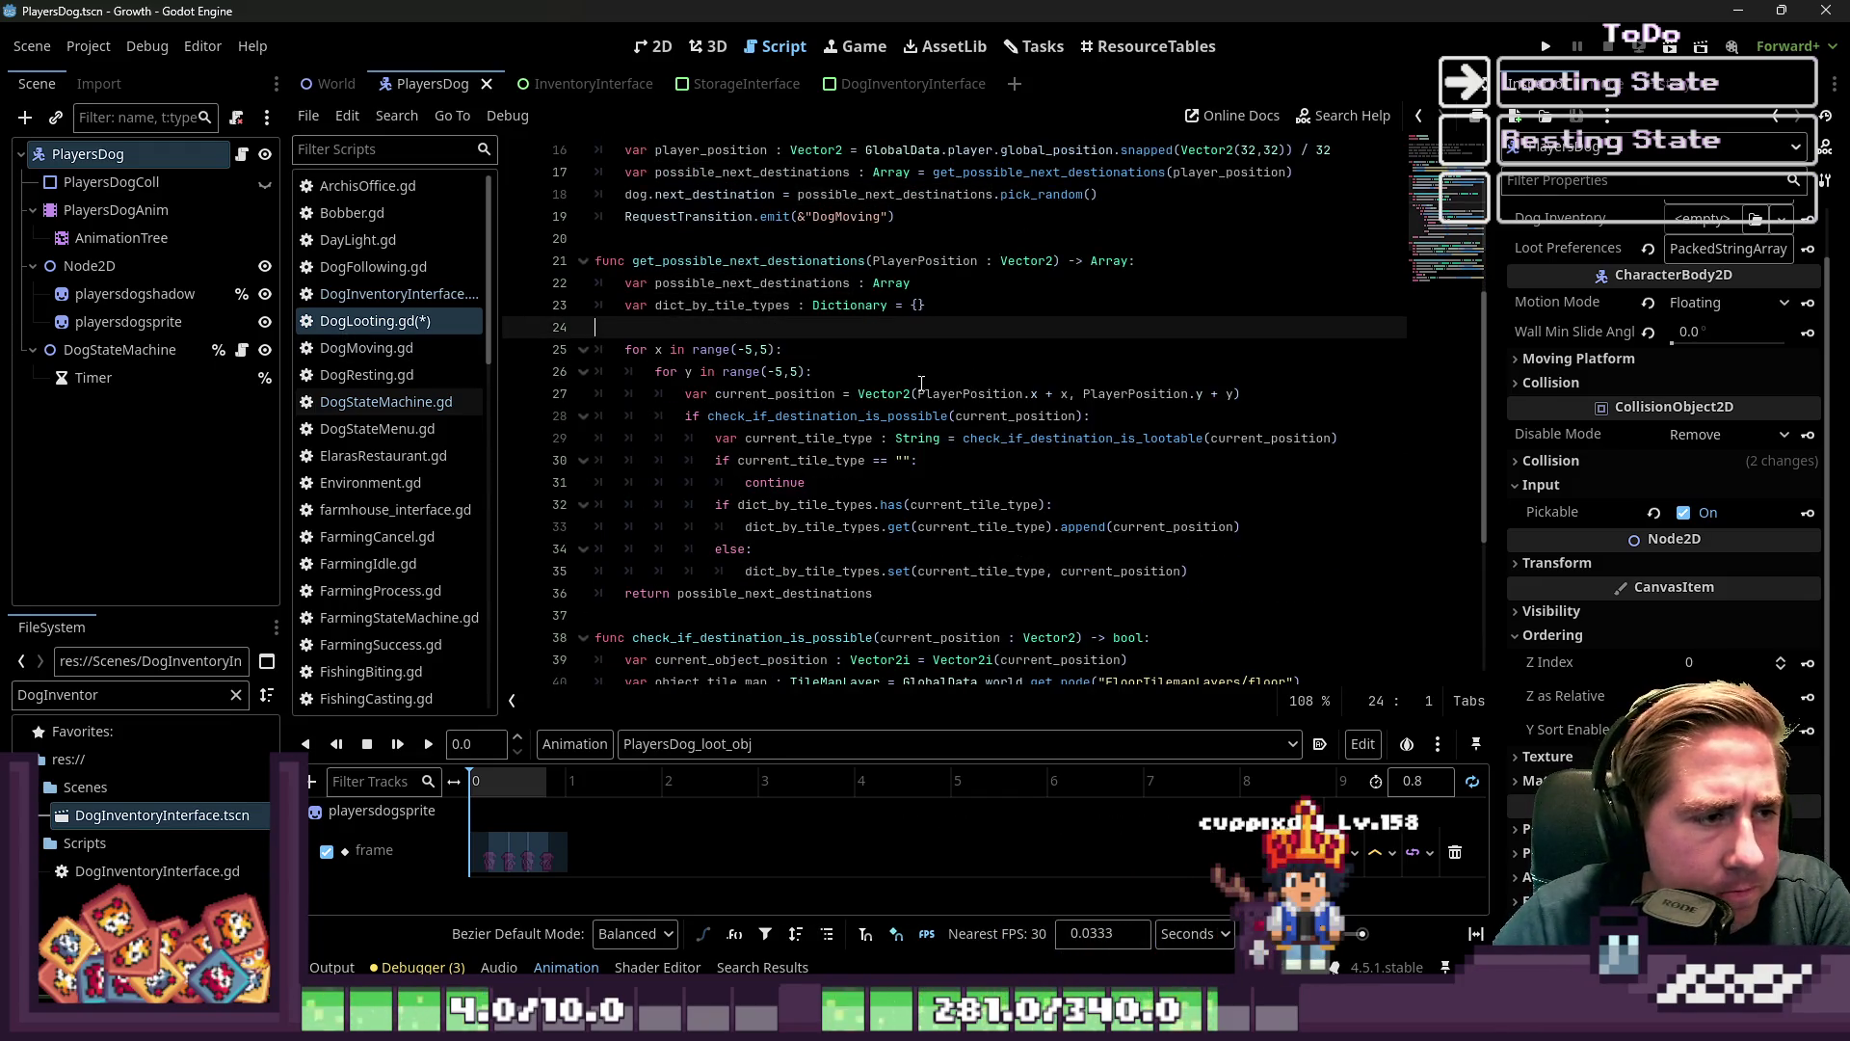
left_click(1216, 573)
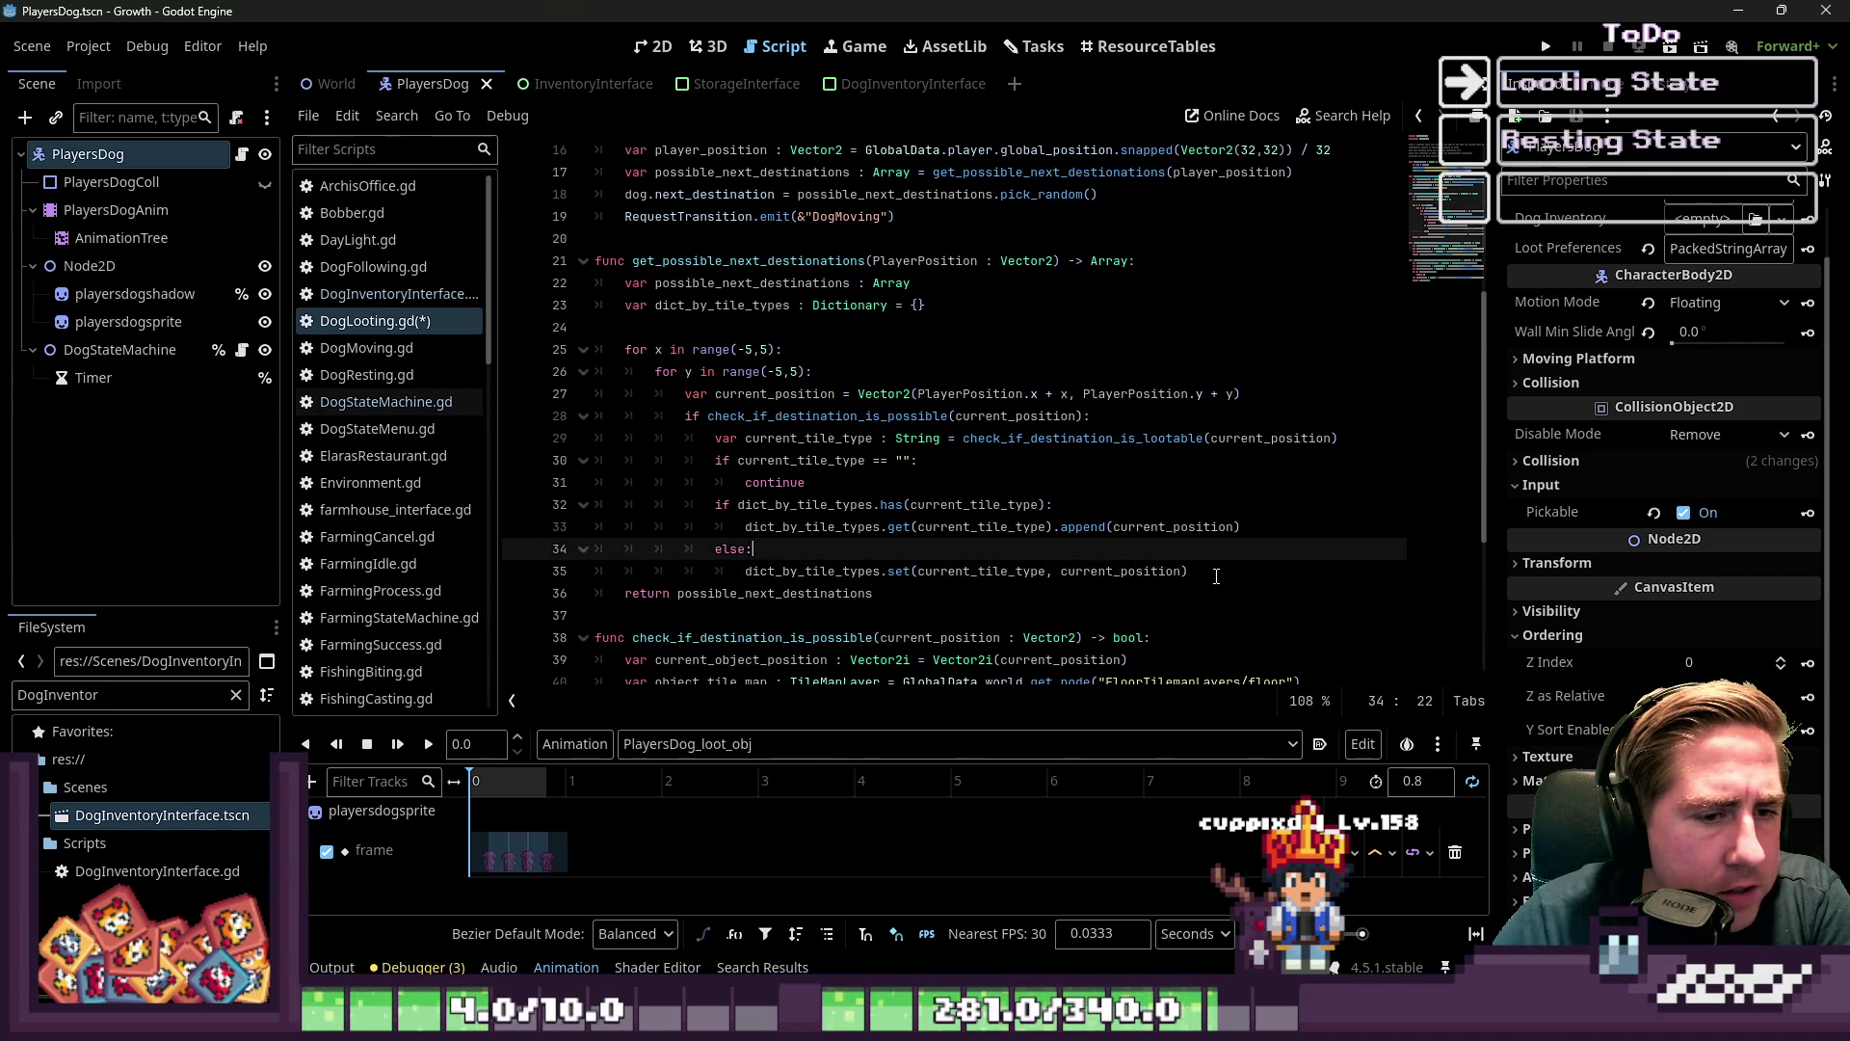
key("Return")
key("Return")
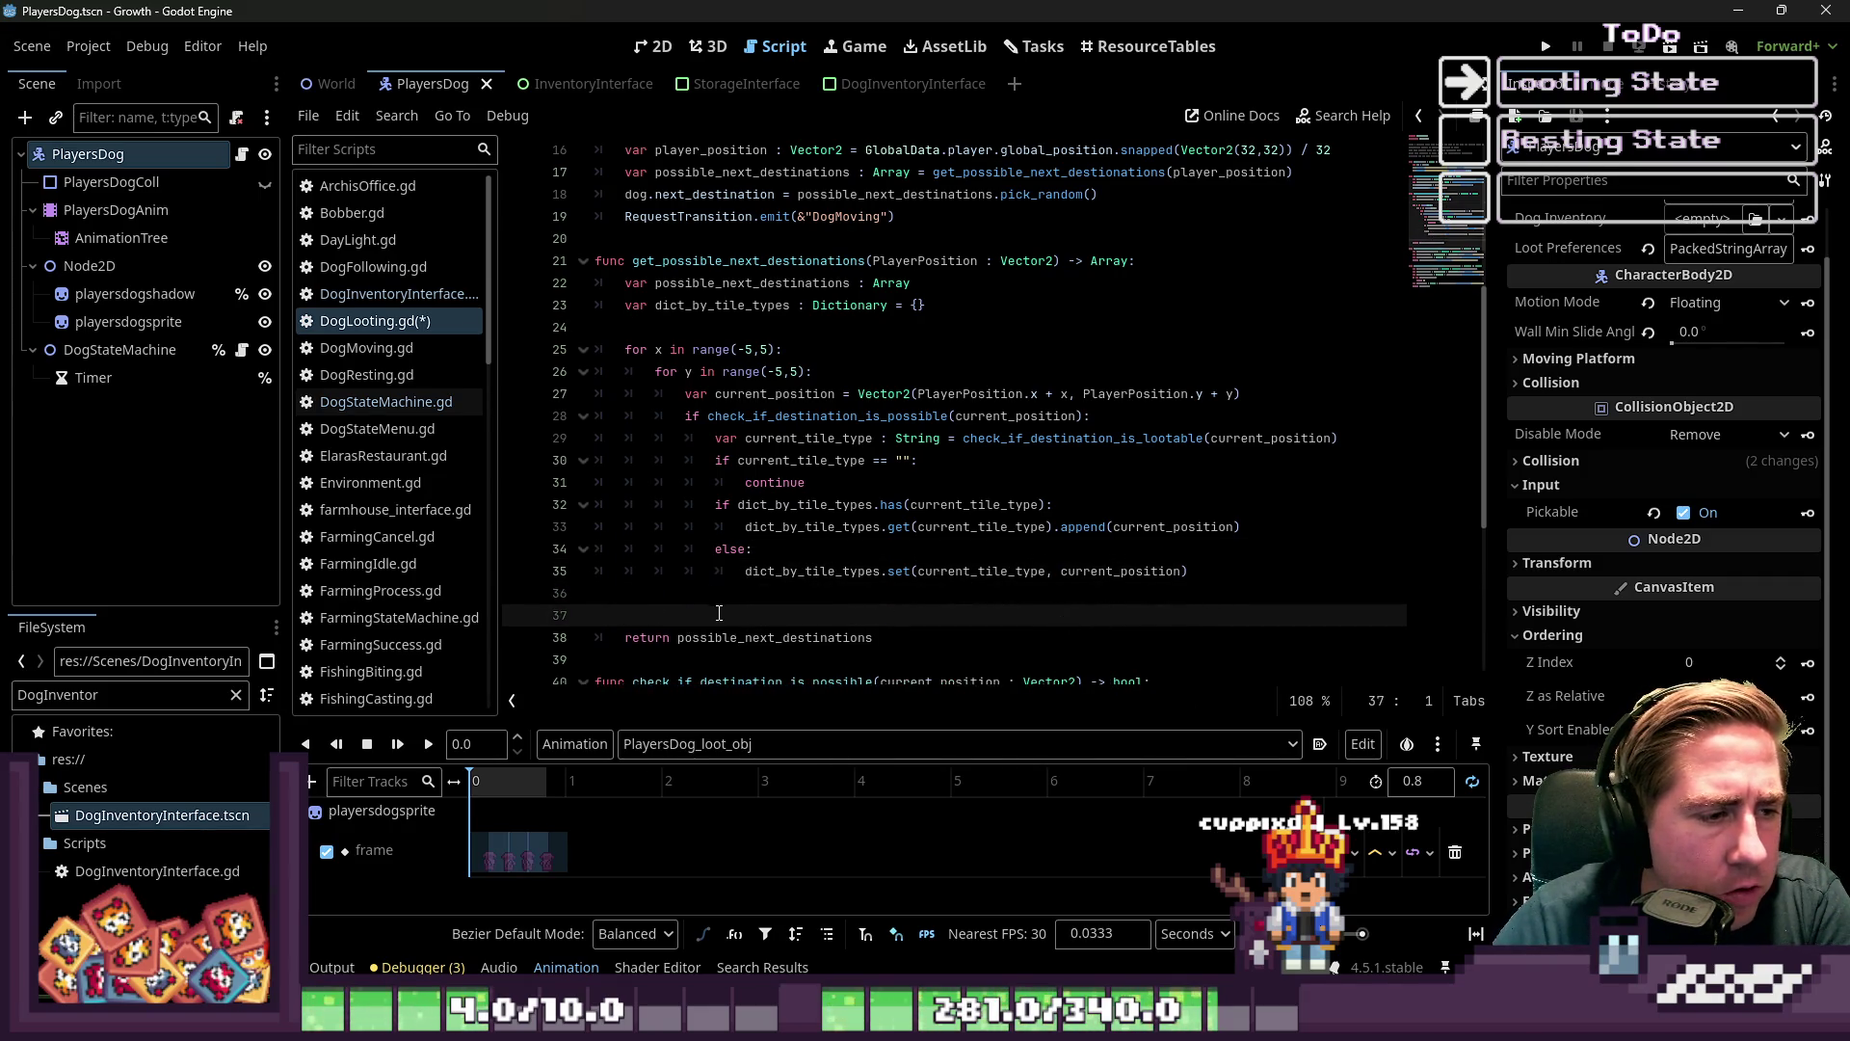
key("Return")
key("Up")
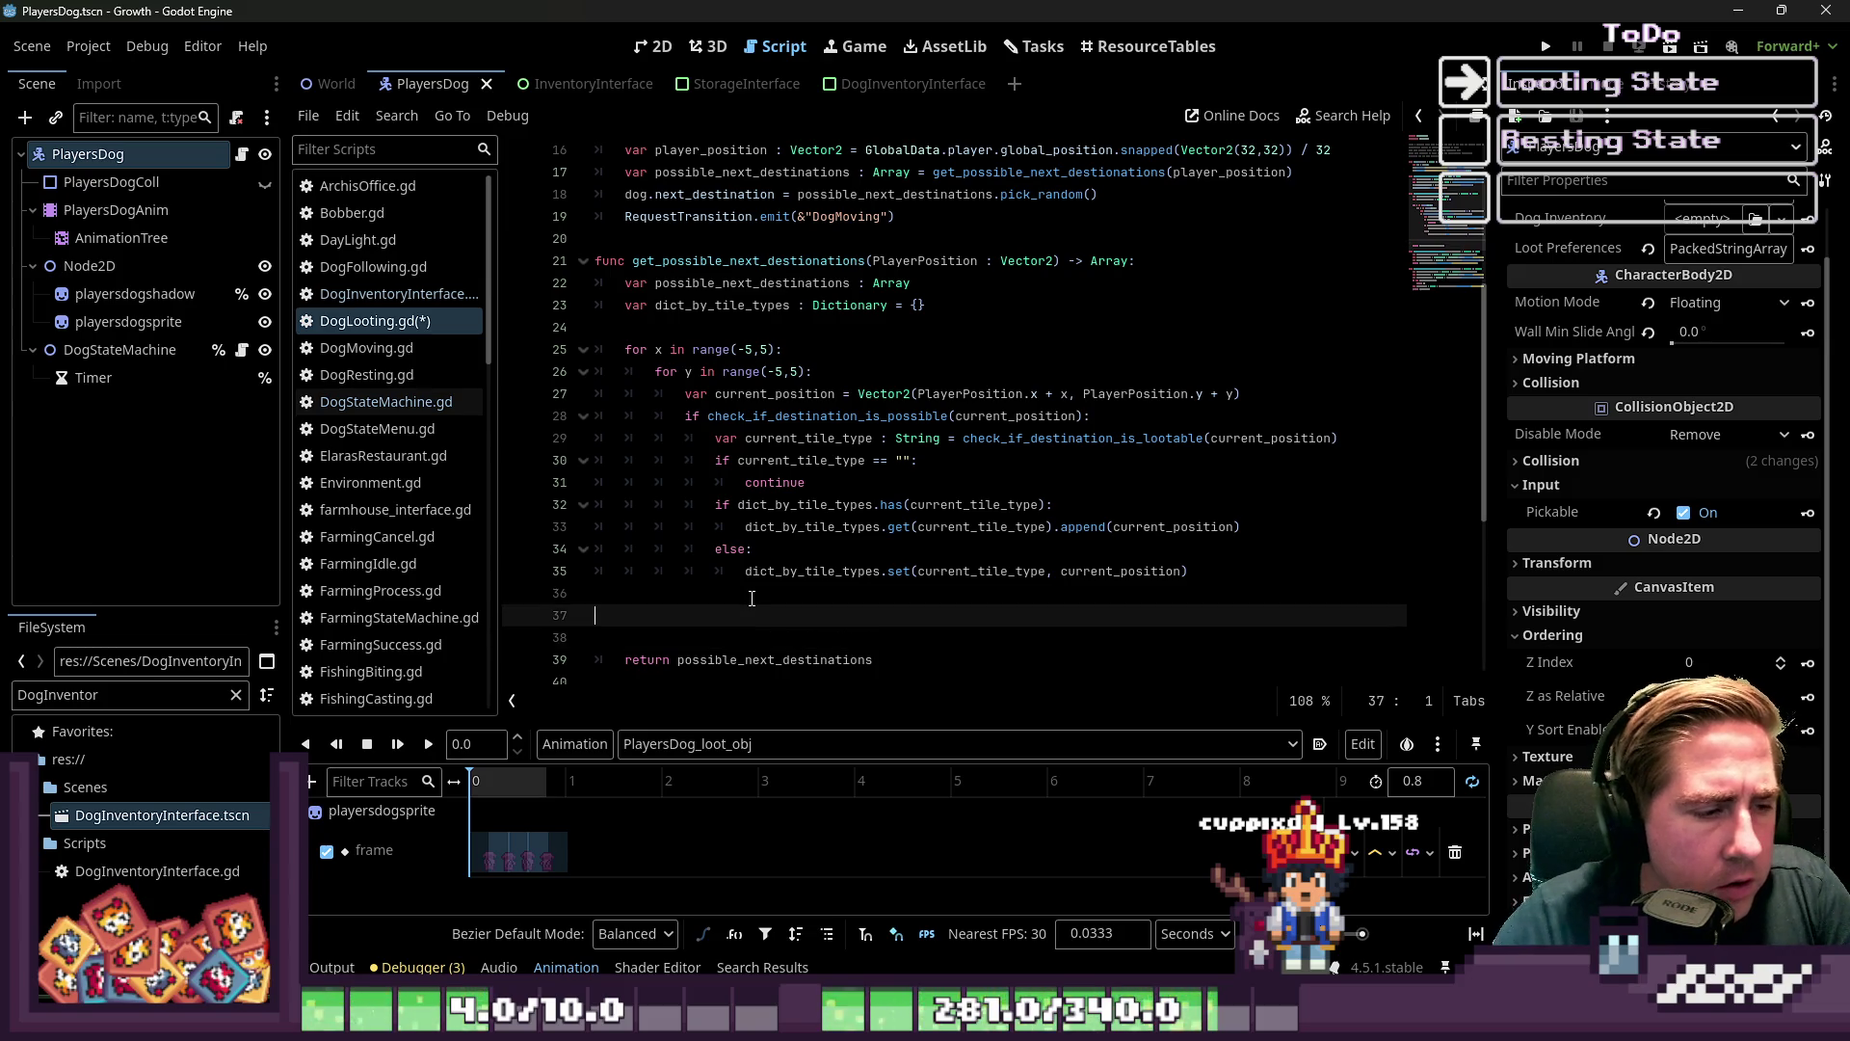
type("for di")
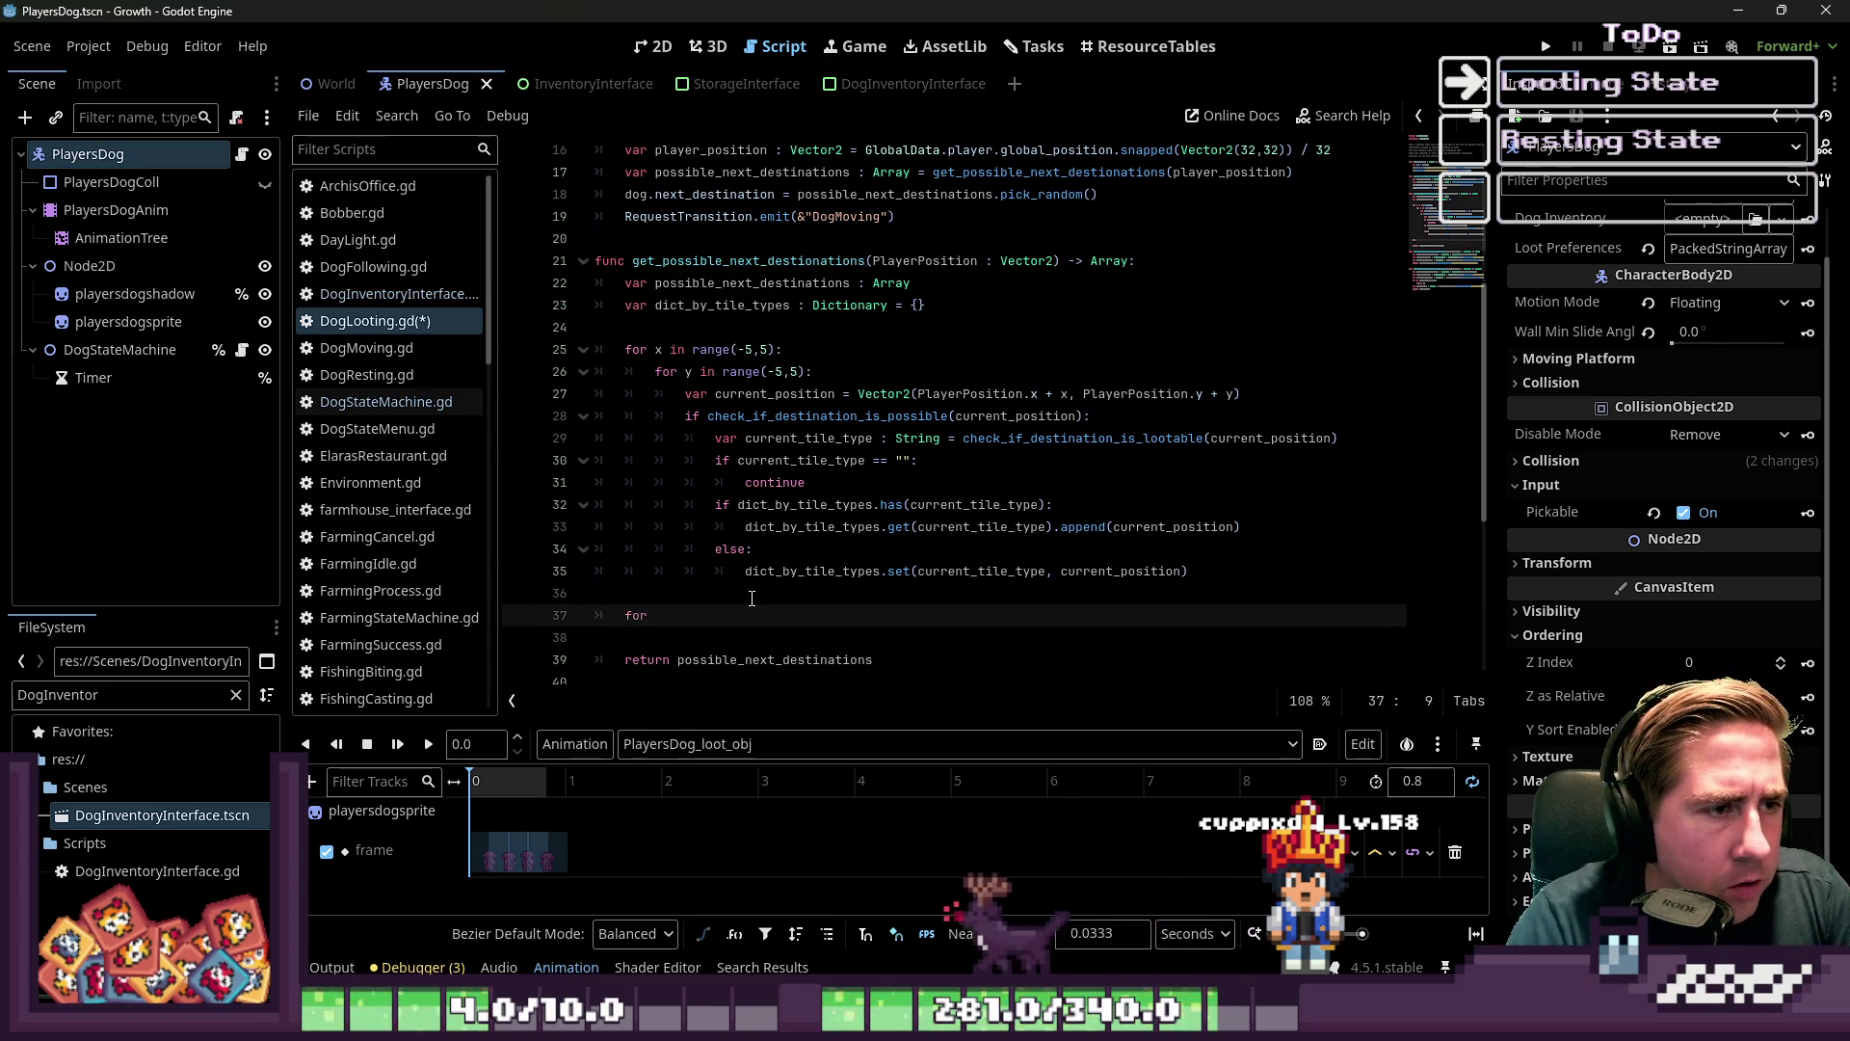
type("ct_by_tile_types")
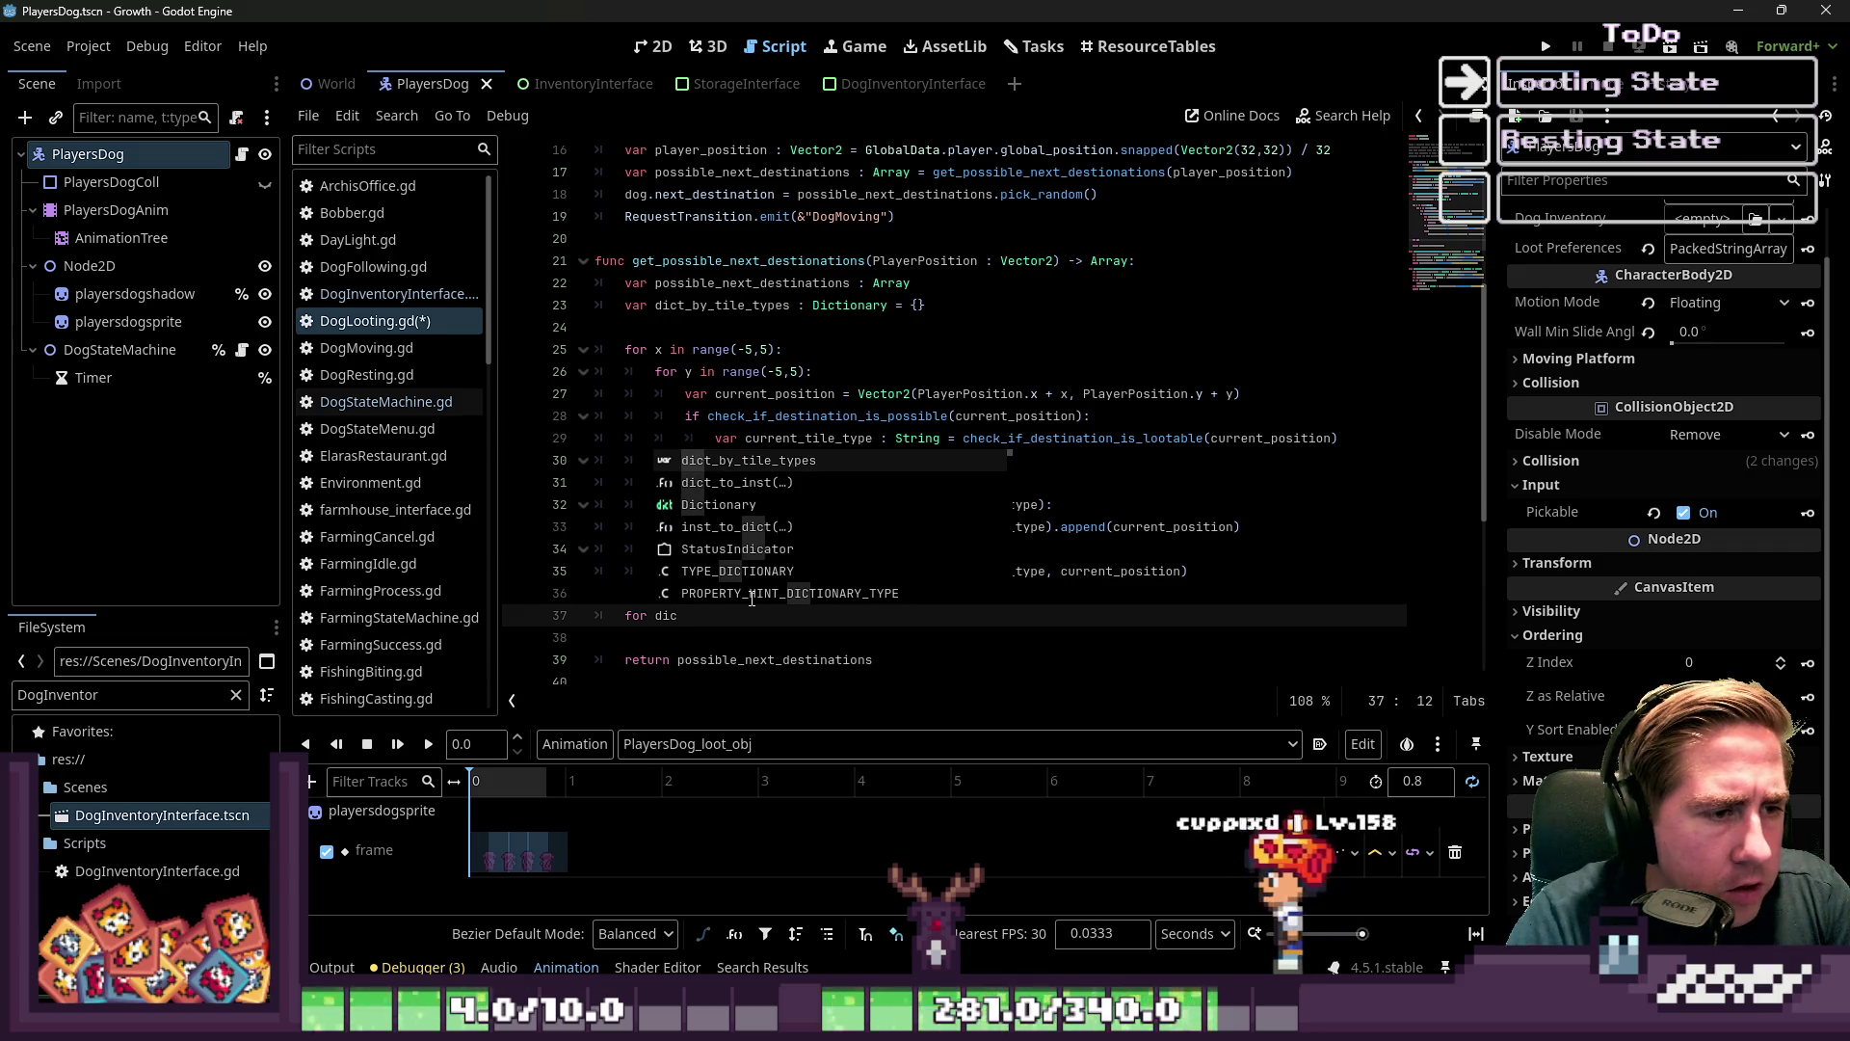
key("ctrl+shift+Left")
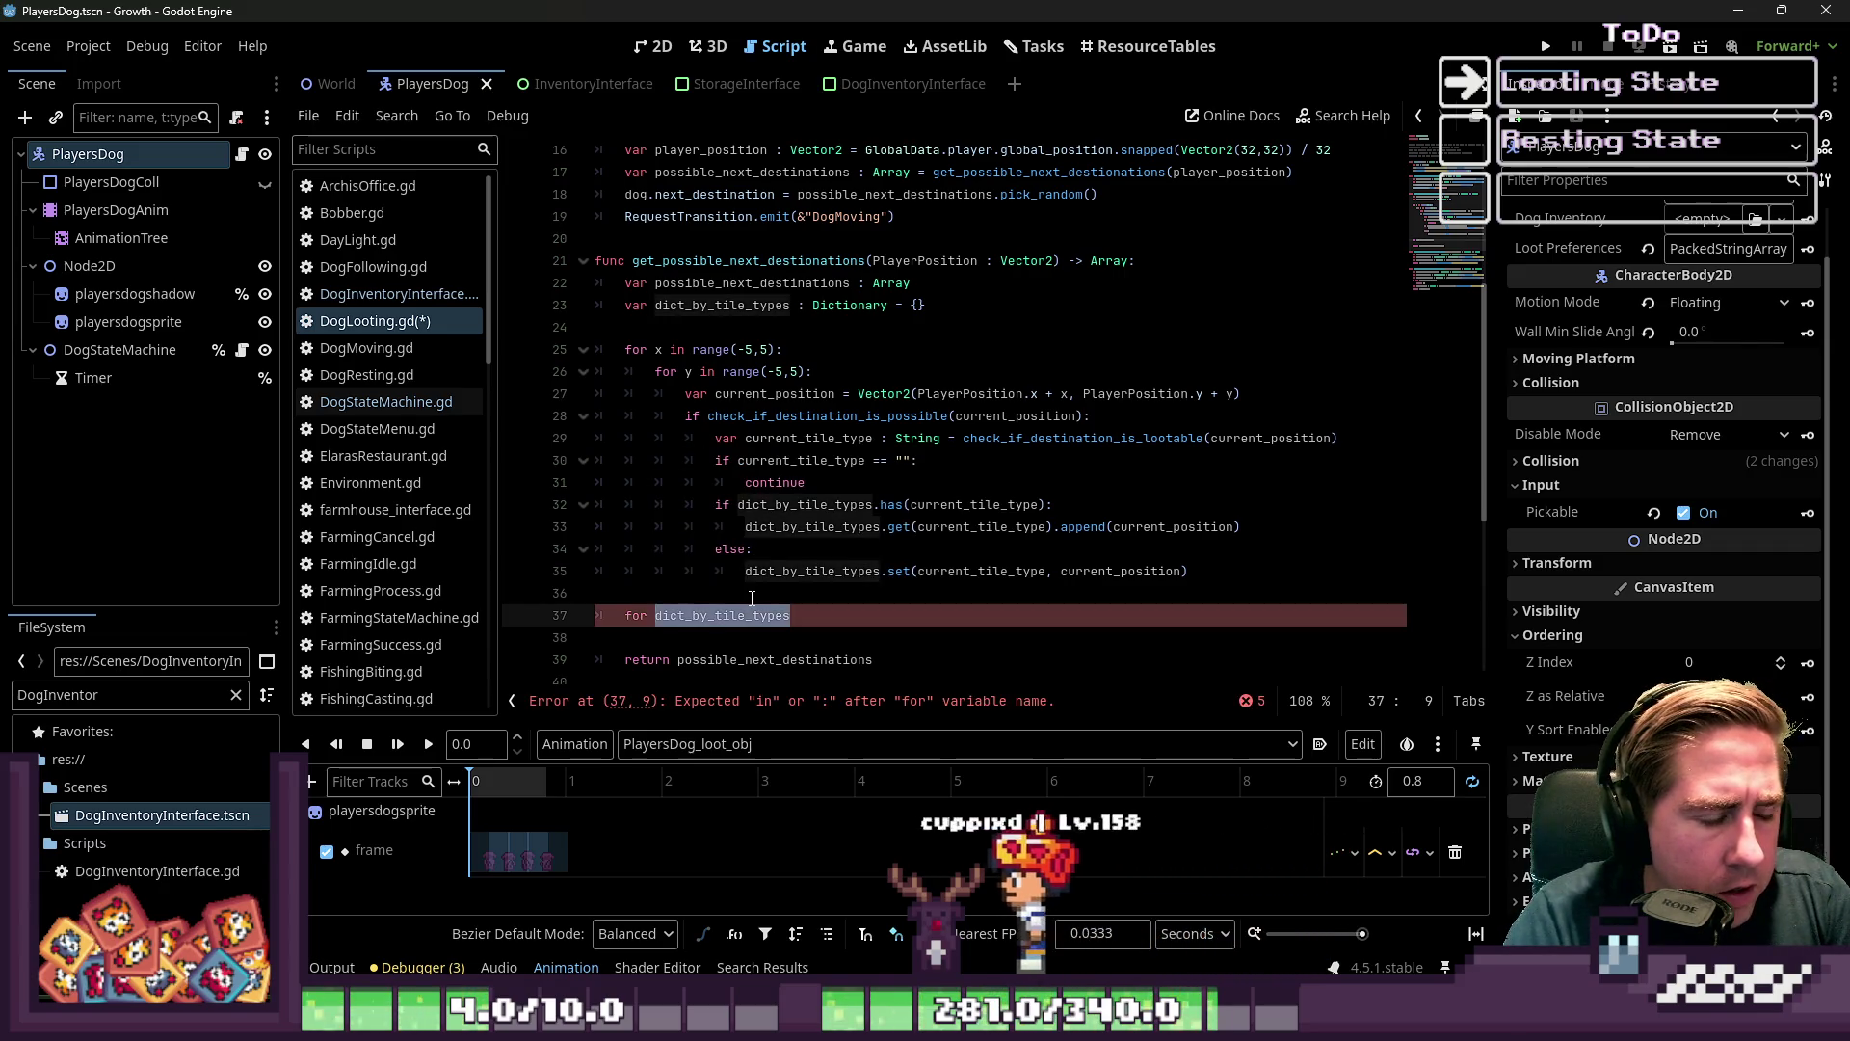
type("key in")
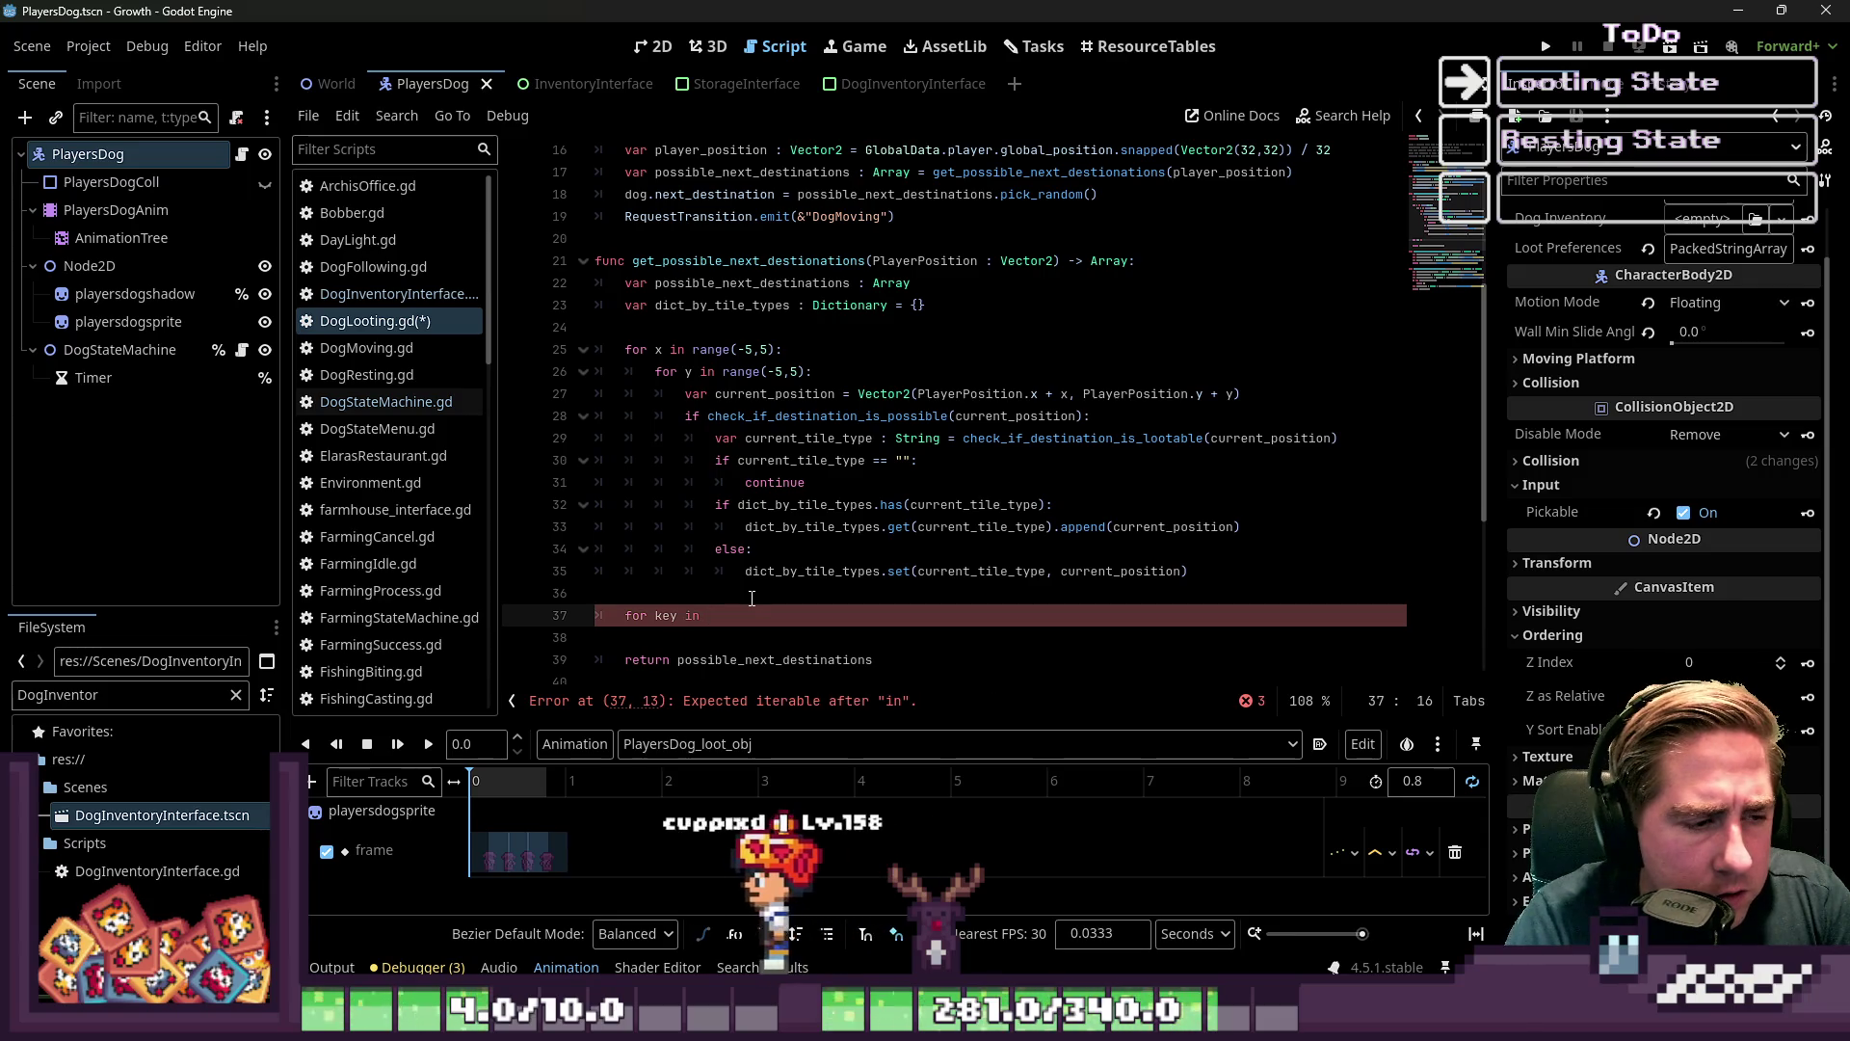
left_click(870, 261)
- Pass dog as the first argument in the get_possible_next_destinations call on line 17
scroll(803, 320, "up", 1)
double_click(804, 320)
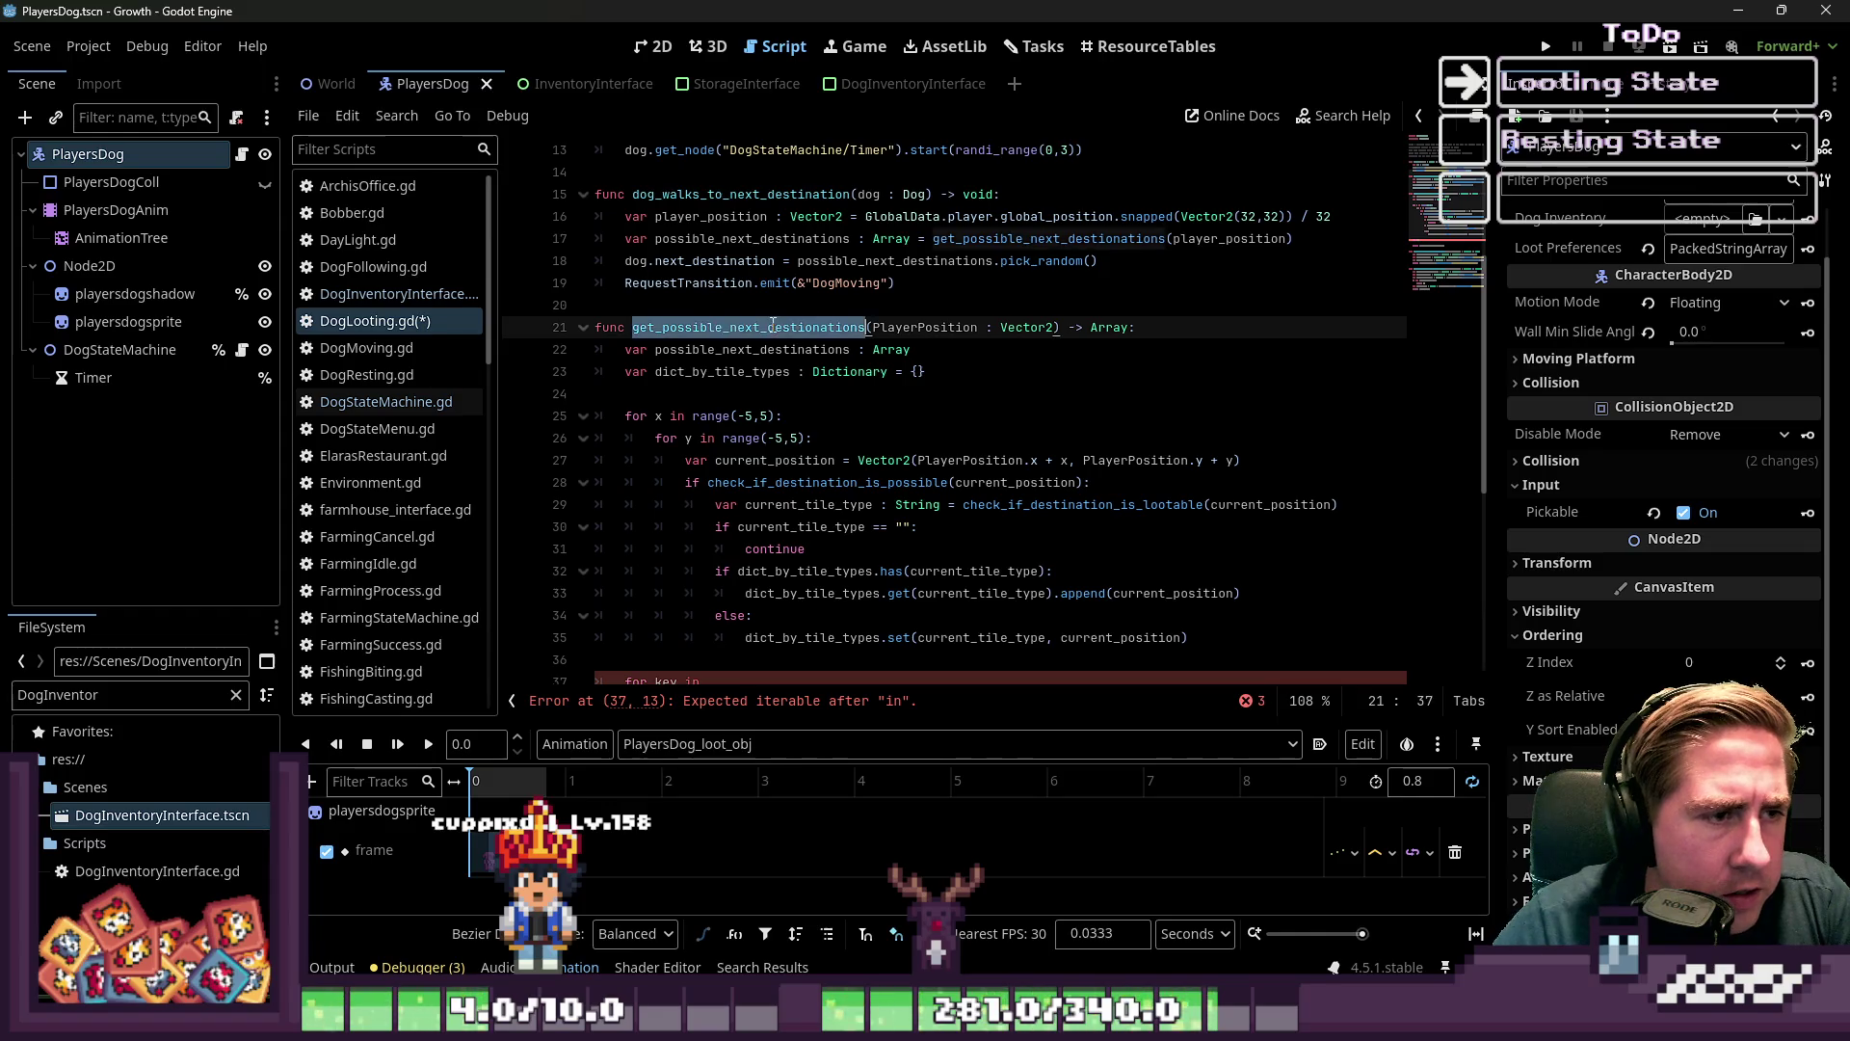
scroll(804, 319, "up", 2)
scroll(803, 319, "up", 1)
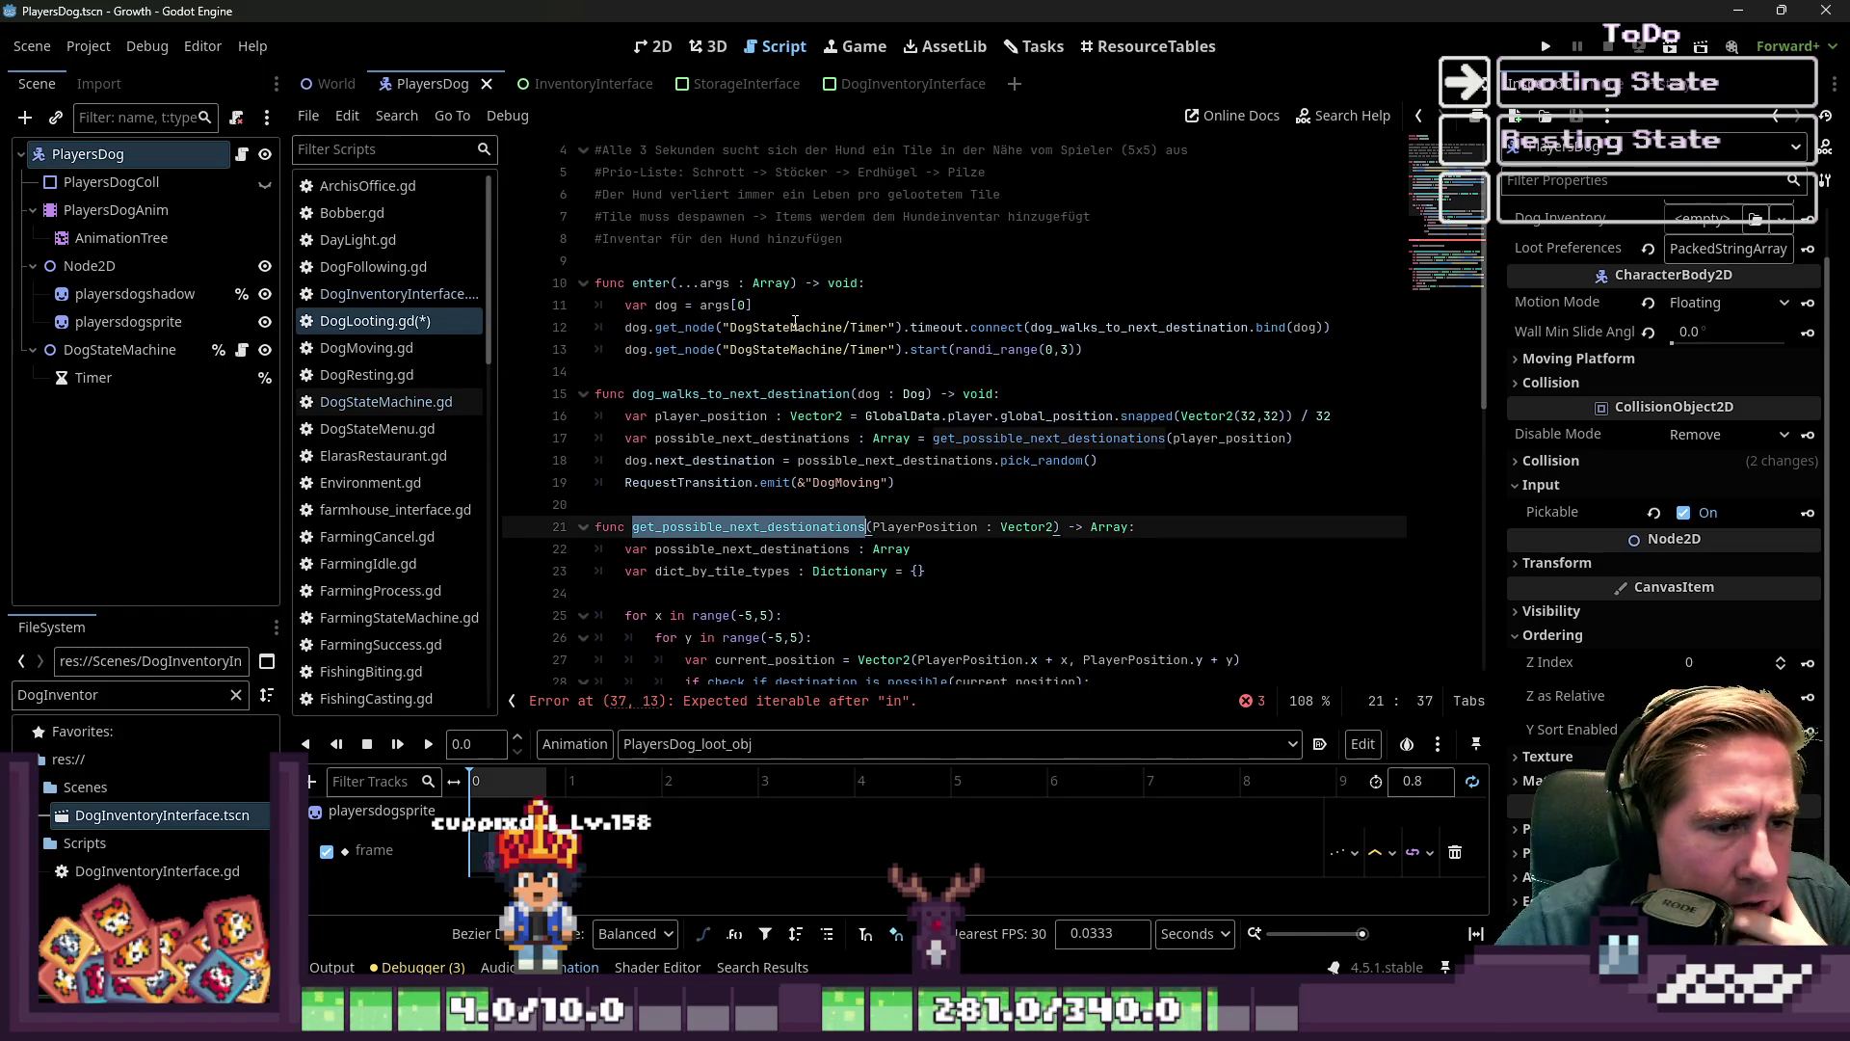
double_click(665, 305)
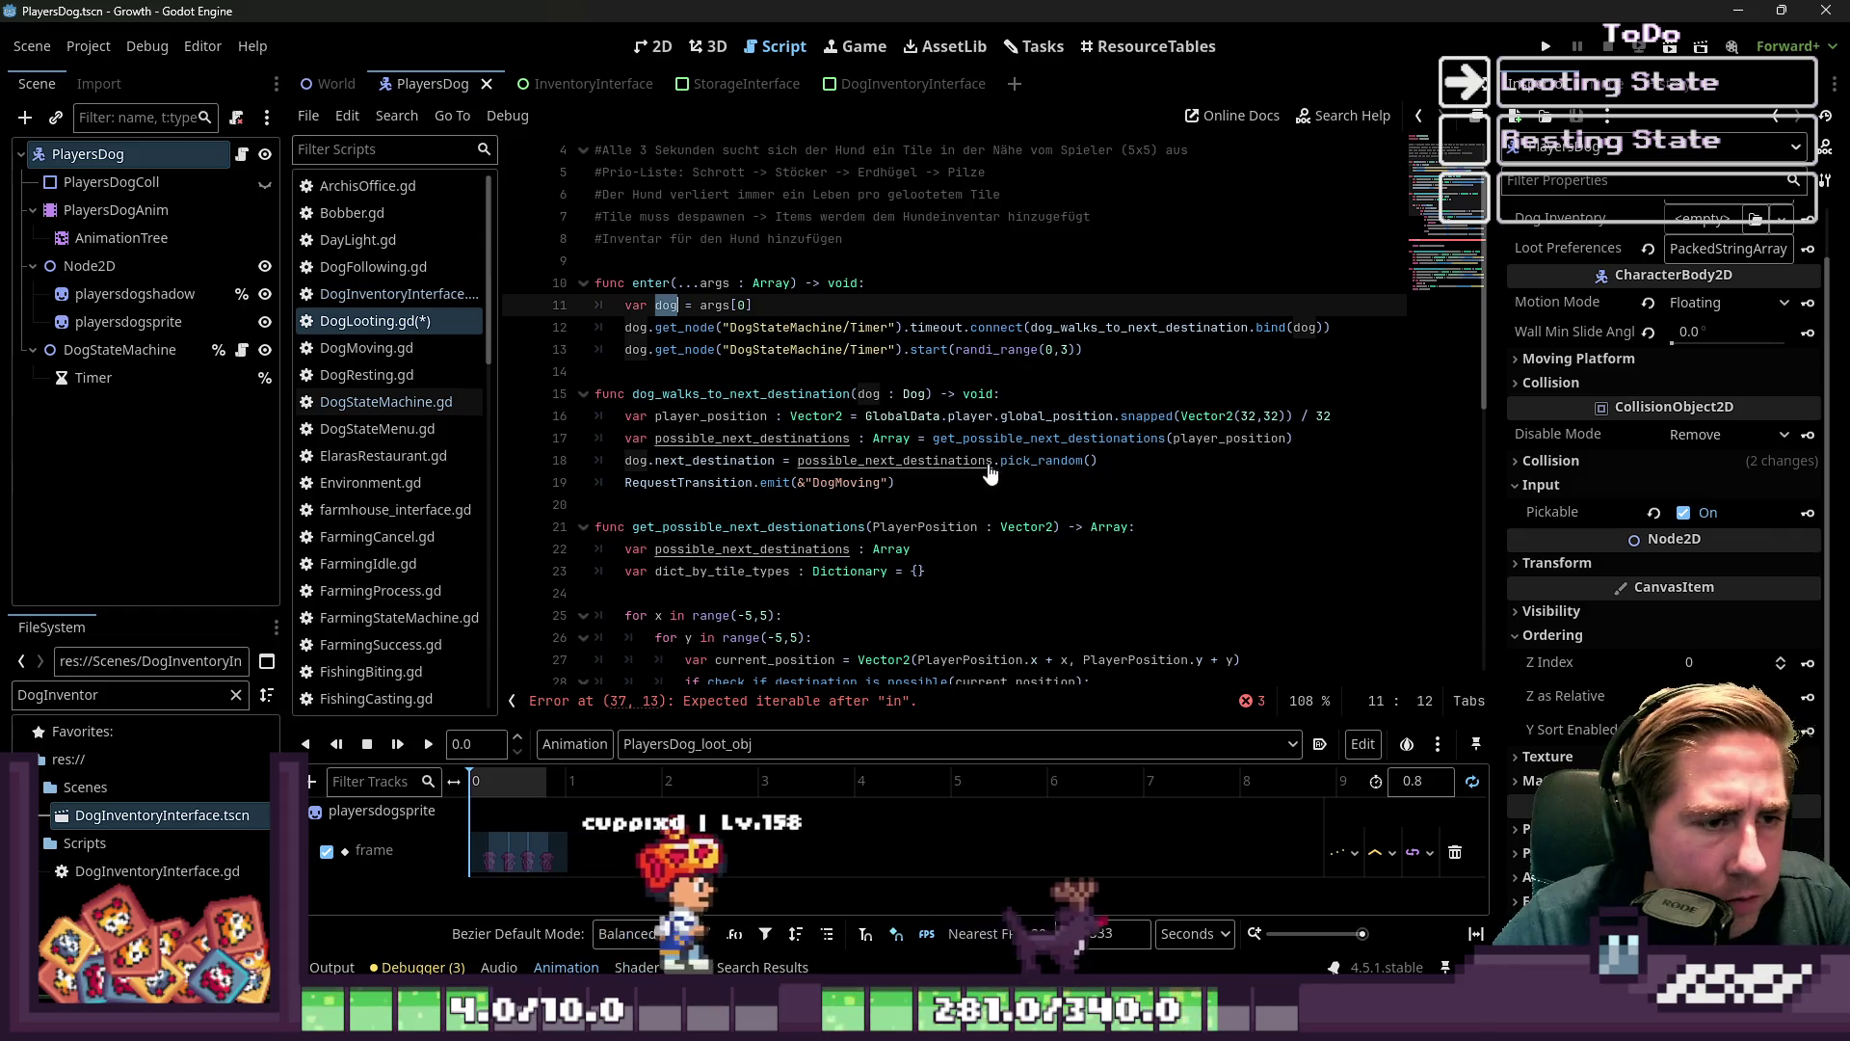
triple_click(691, 544)
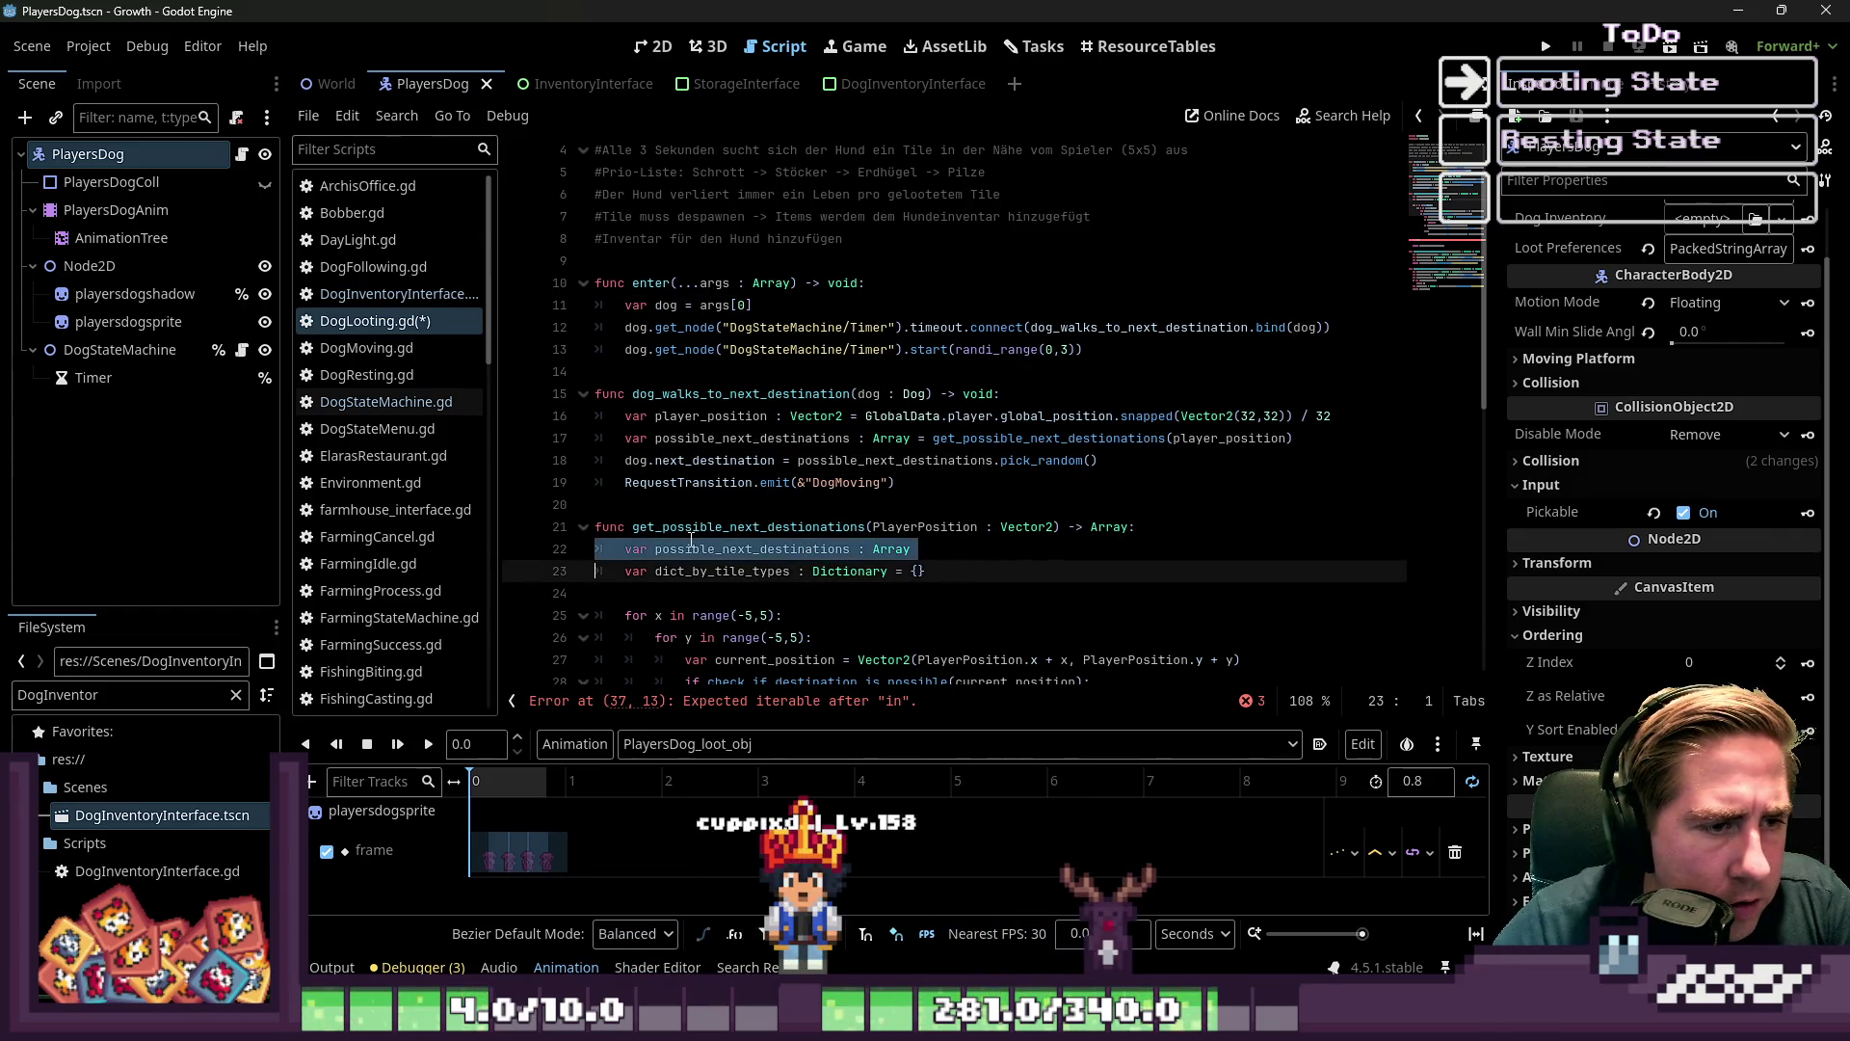
double_click(709, 528)
double_click(751, 527)
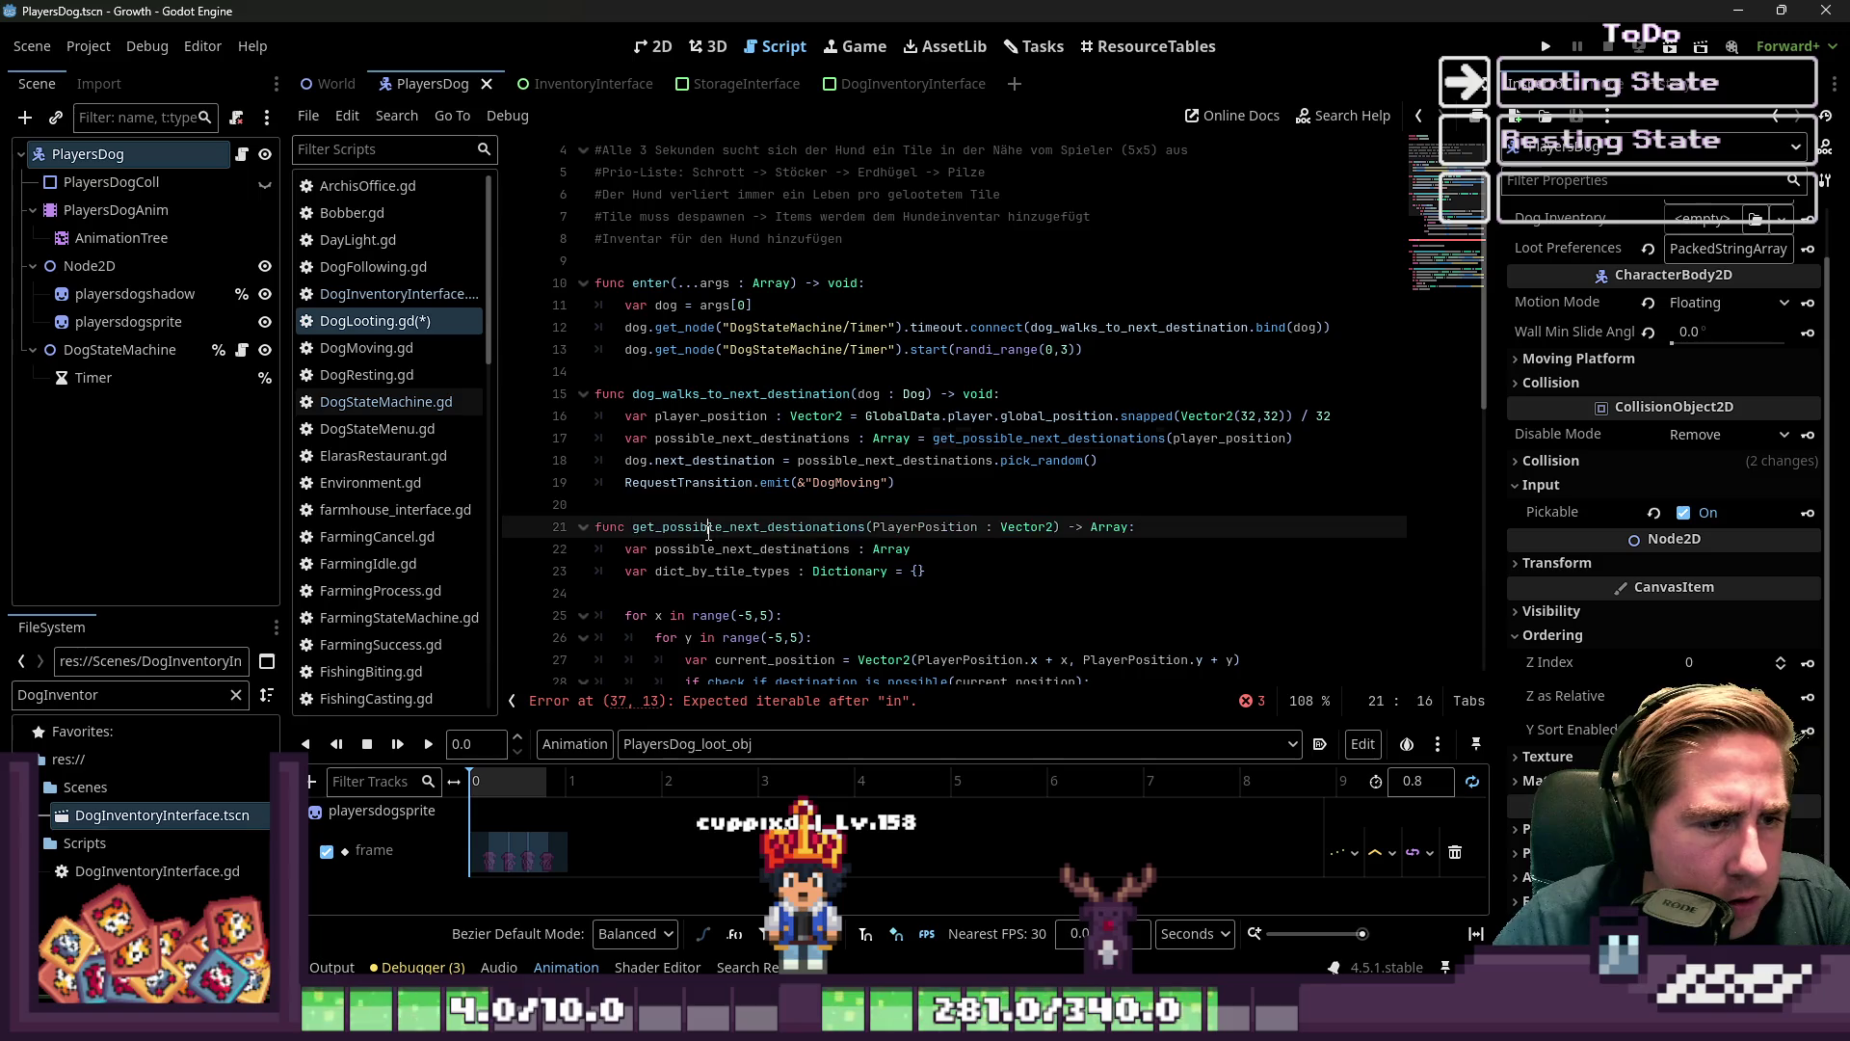
left_click(1175, 442)
type("dog,")
- Add a comma-separated PlayersDog : Dog first parameter to the function signature
key("Down")
key("Down")
key("Down")
key("Down")
key("ctrl+Right")
key("ctrl+Right")
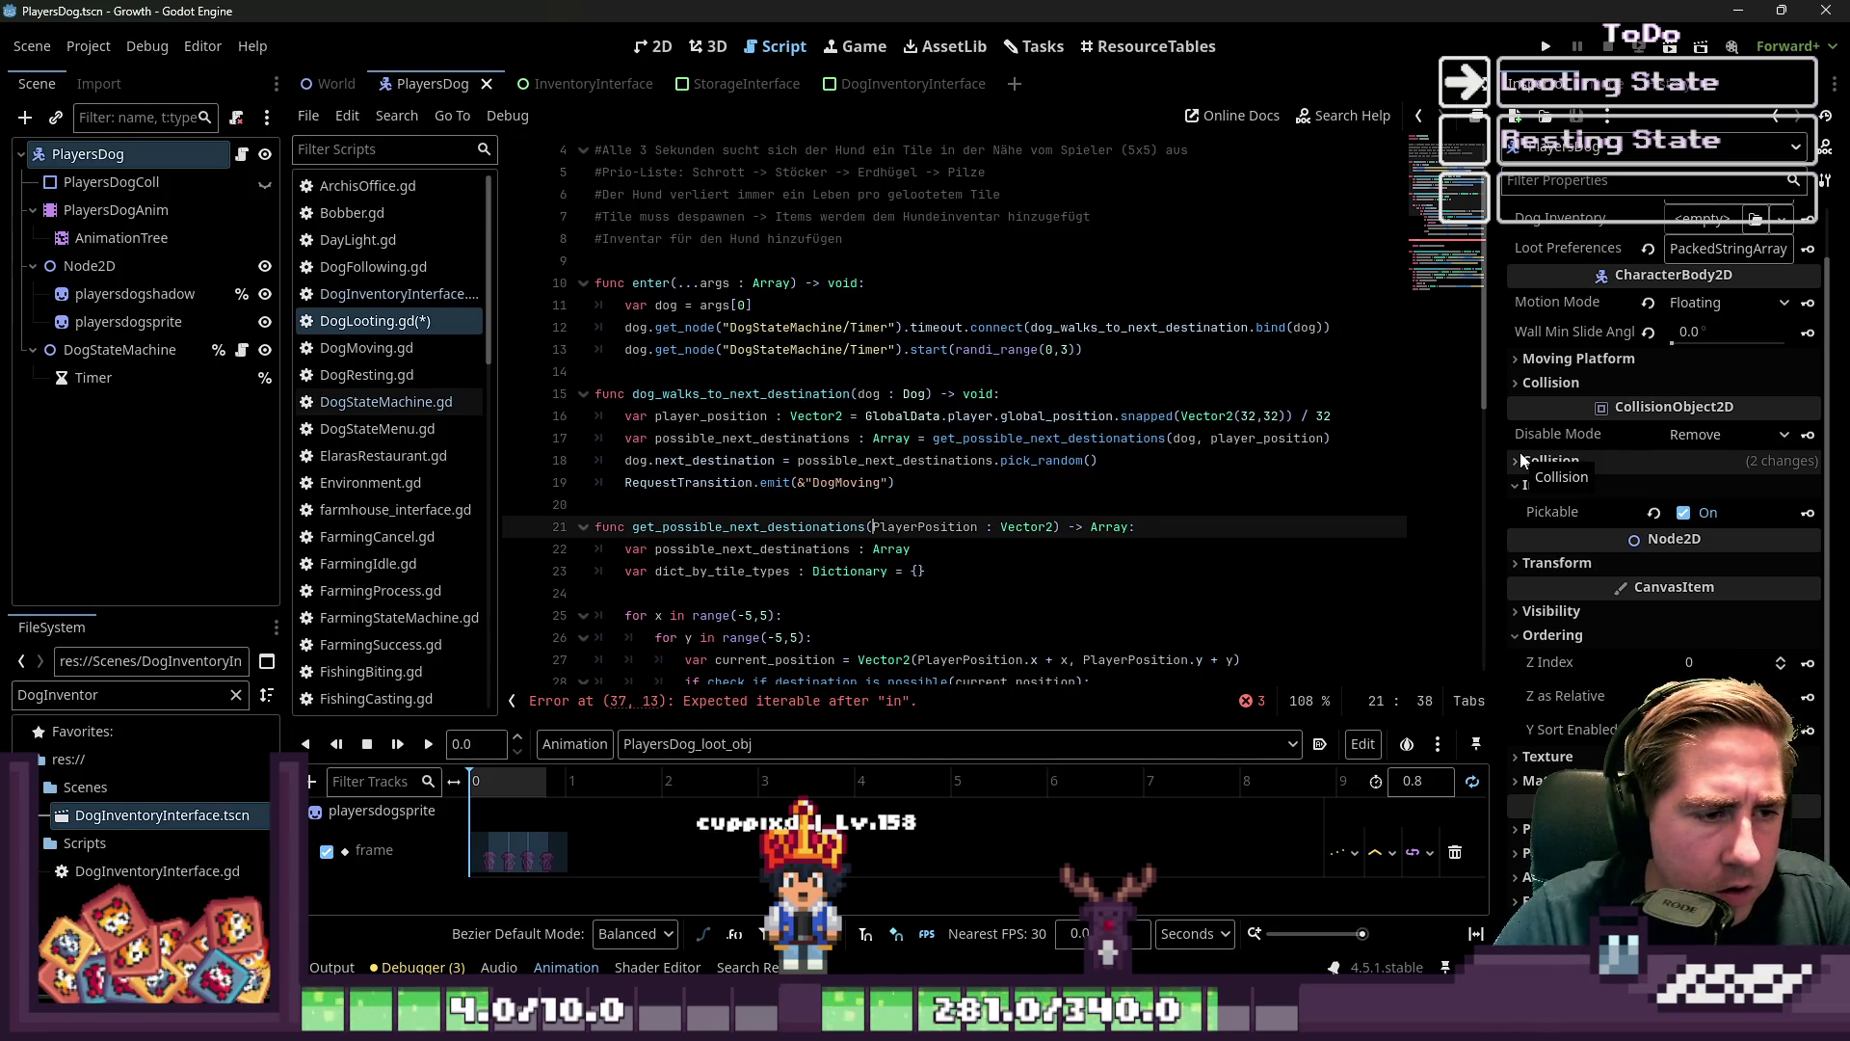
type("dog")
key("BackSpace")
key("BackSpace")
key("BackSpace")
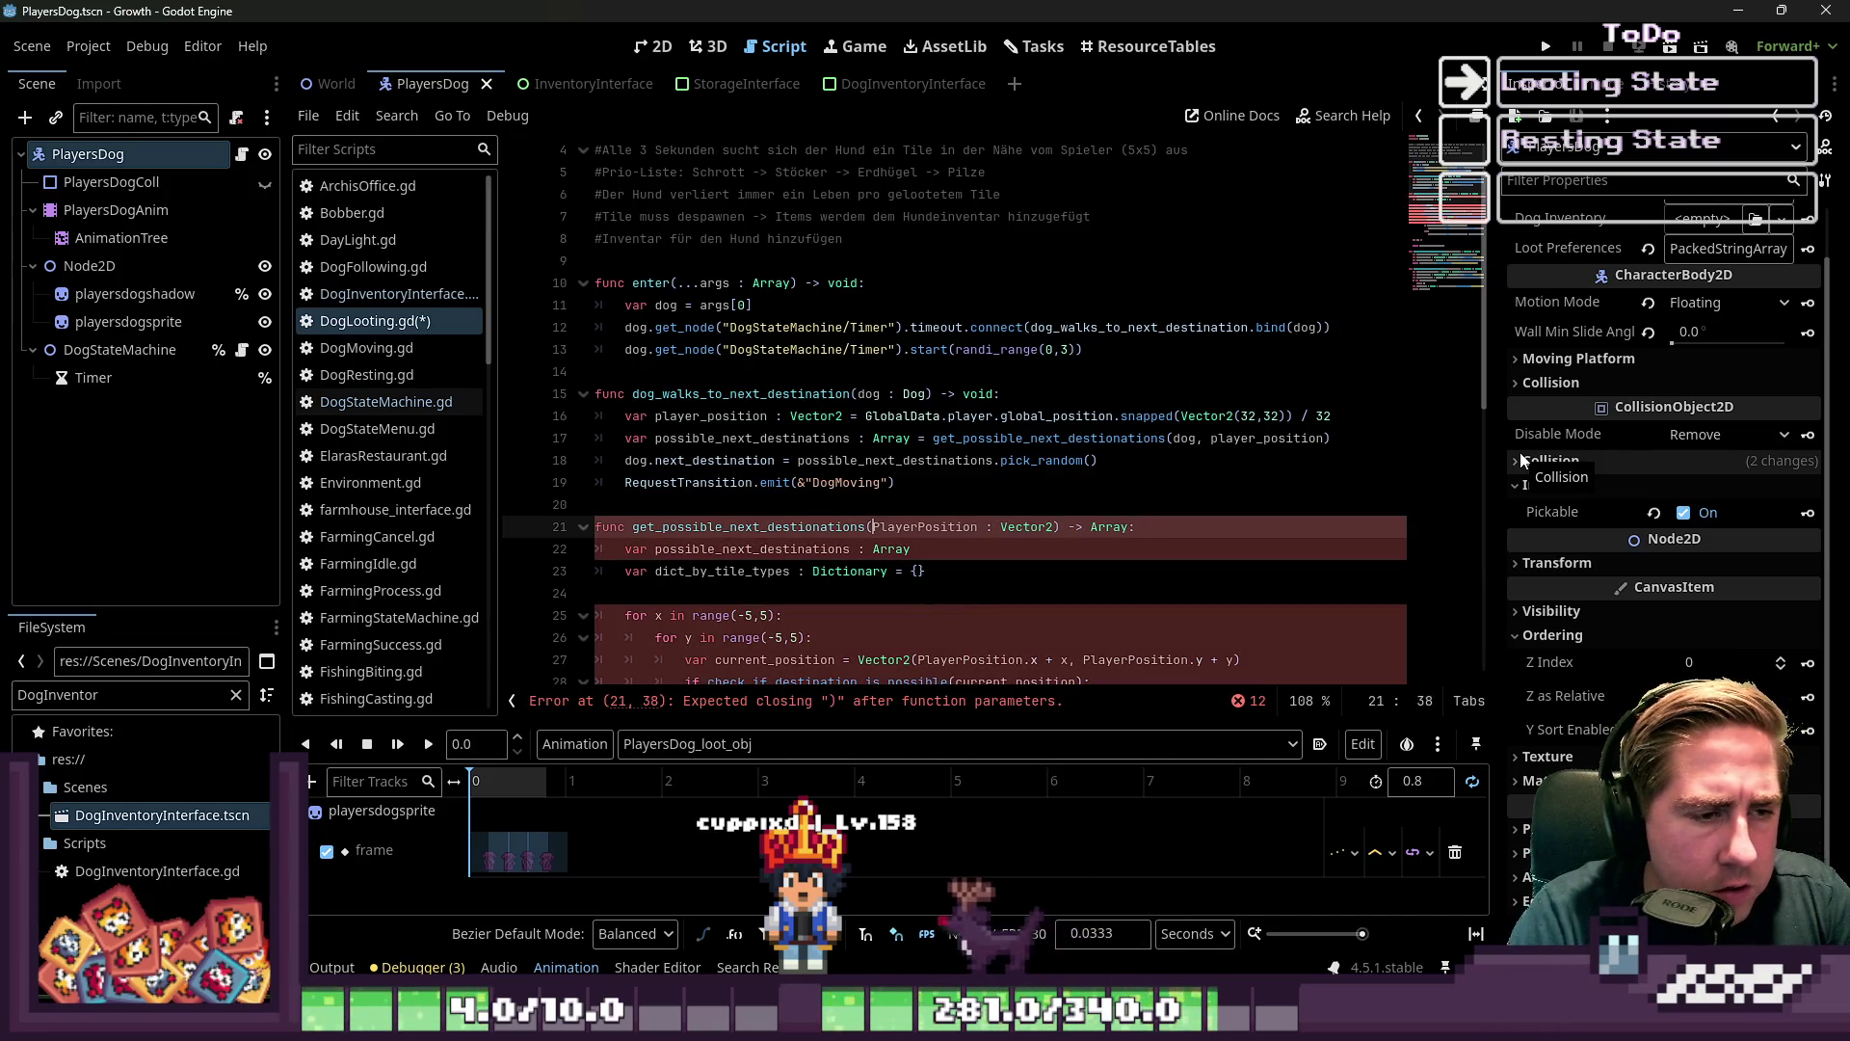
type("PlayersDog : Dog;")
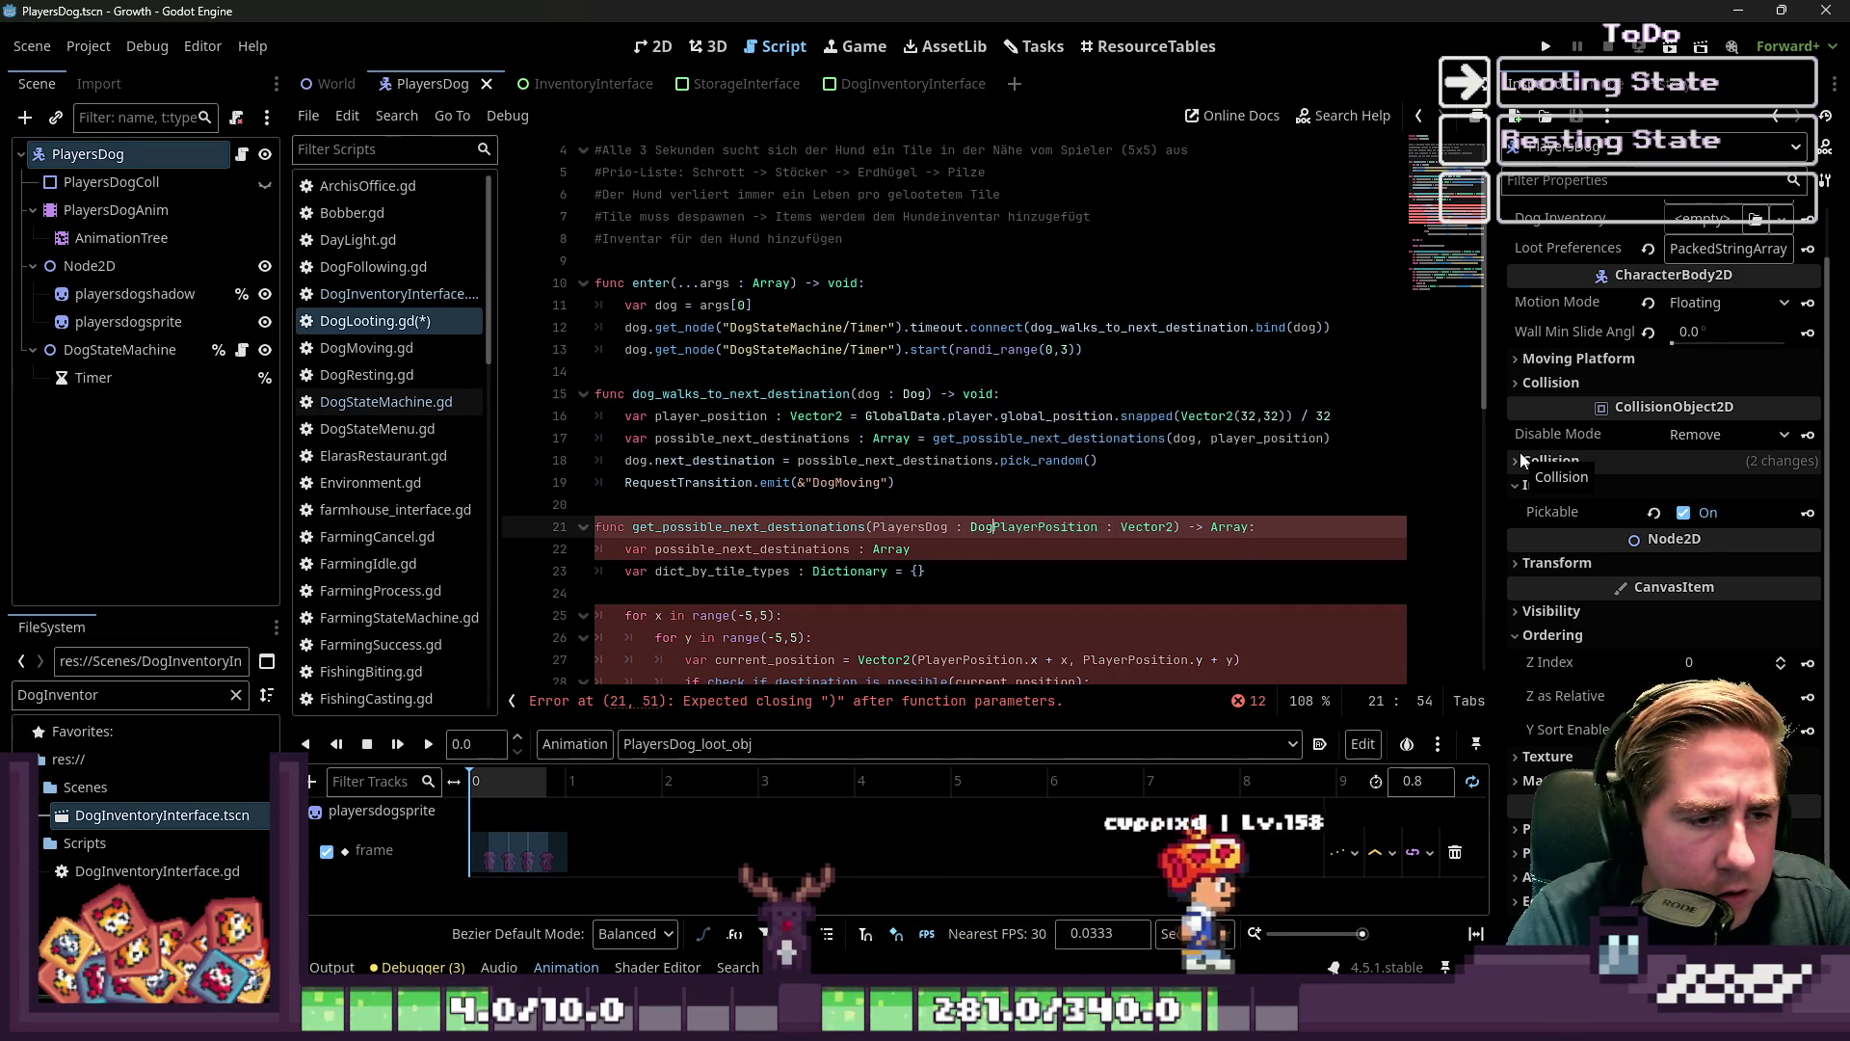
key("BackSpace")
type(",")
key("Down")
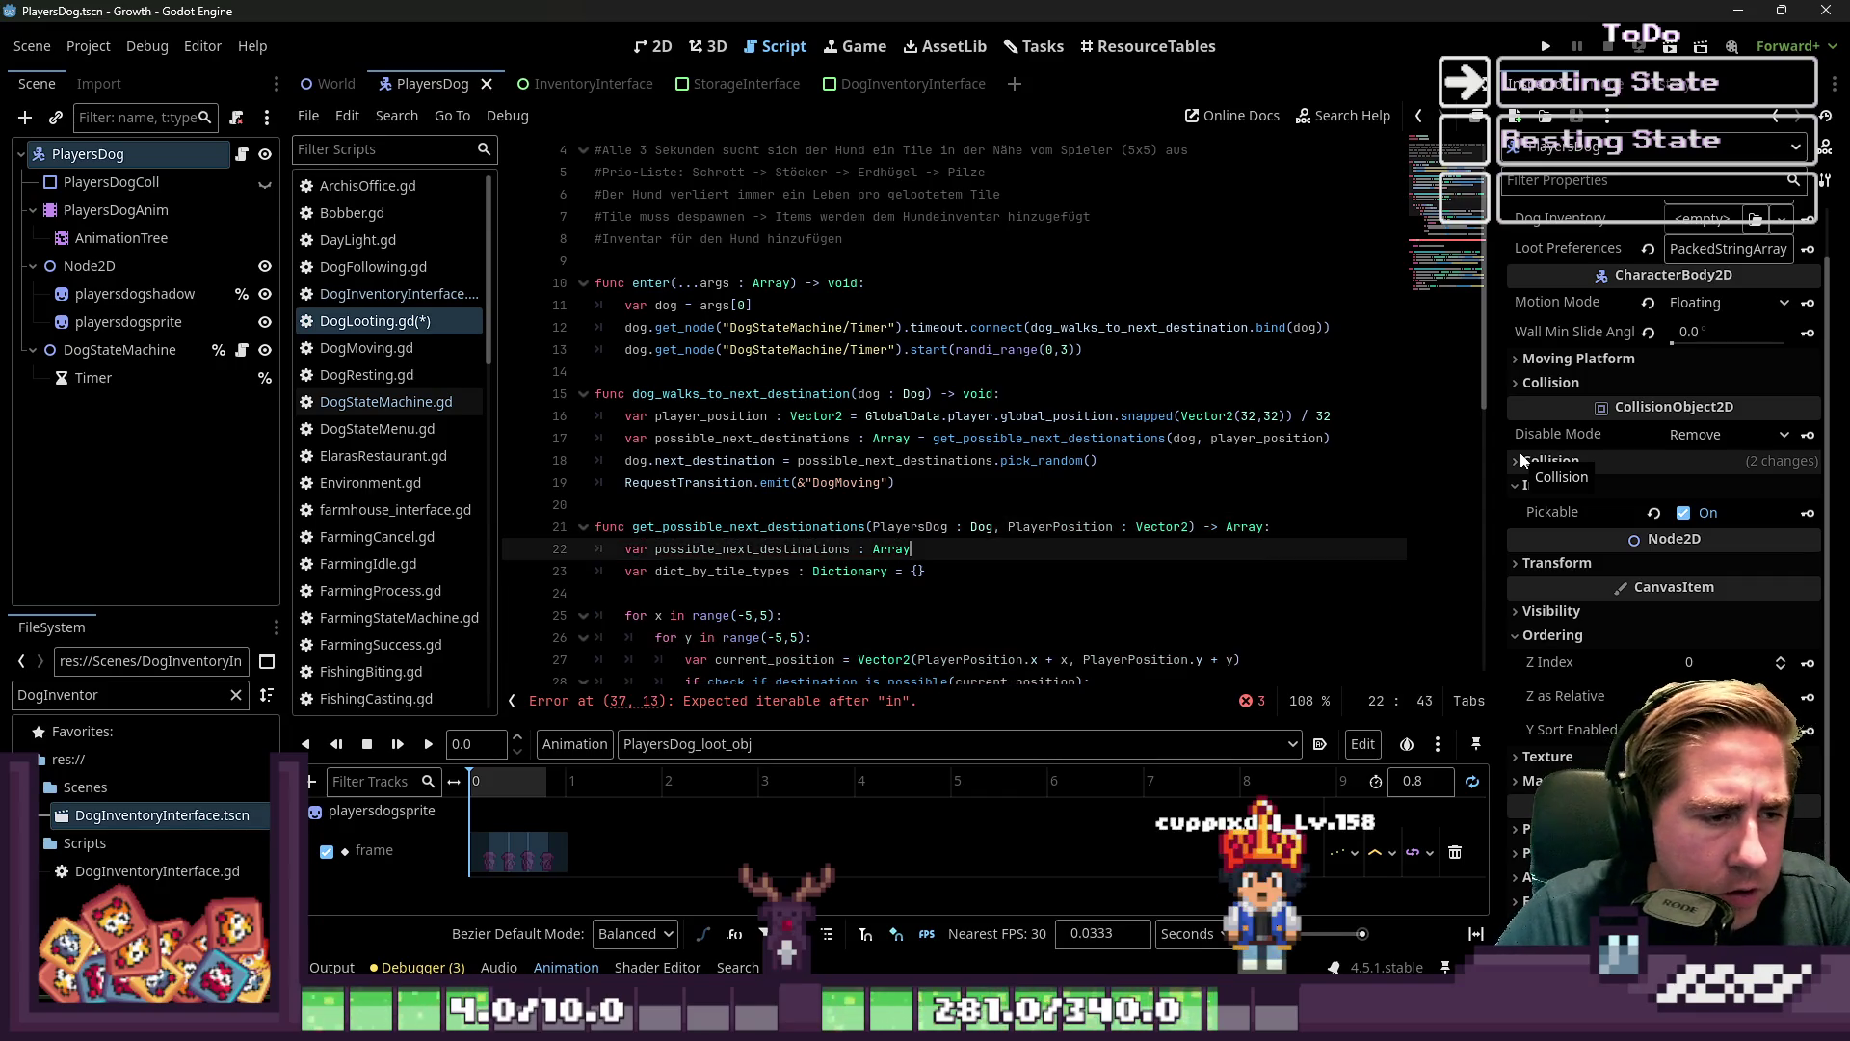
scroll(820, 545, "down", 5)
left_click(819, 545)
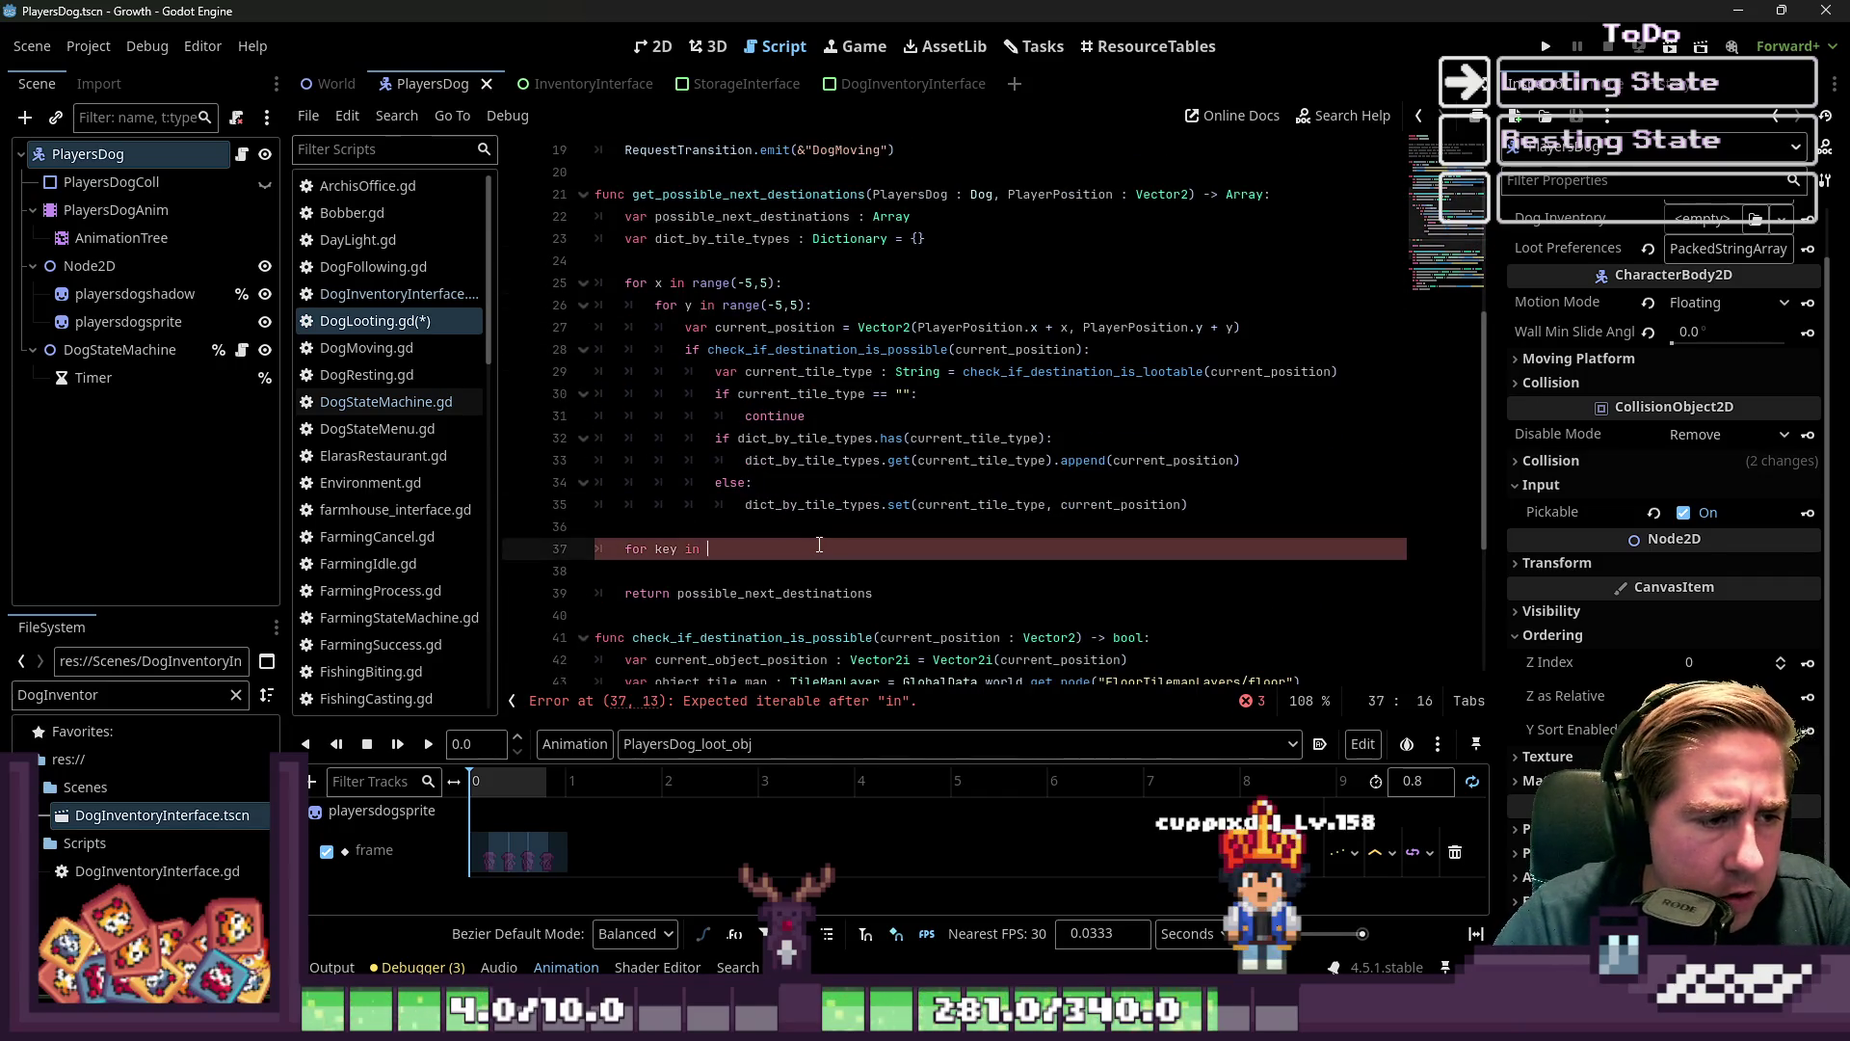
- Loop over PlayersDog.loot_preferences with an if dict_by_tile_types.has(key): check
type("pre")
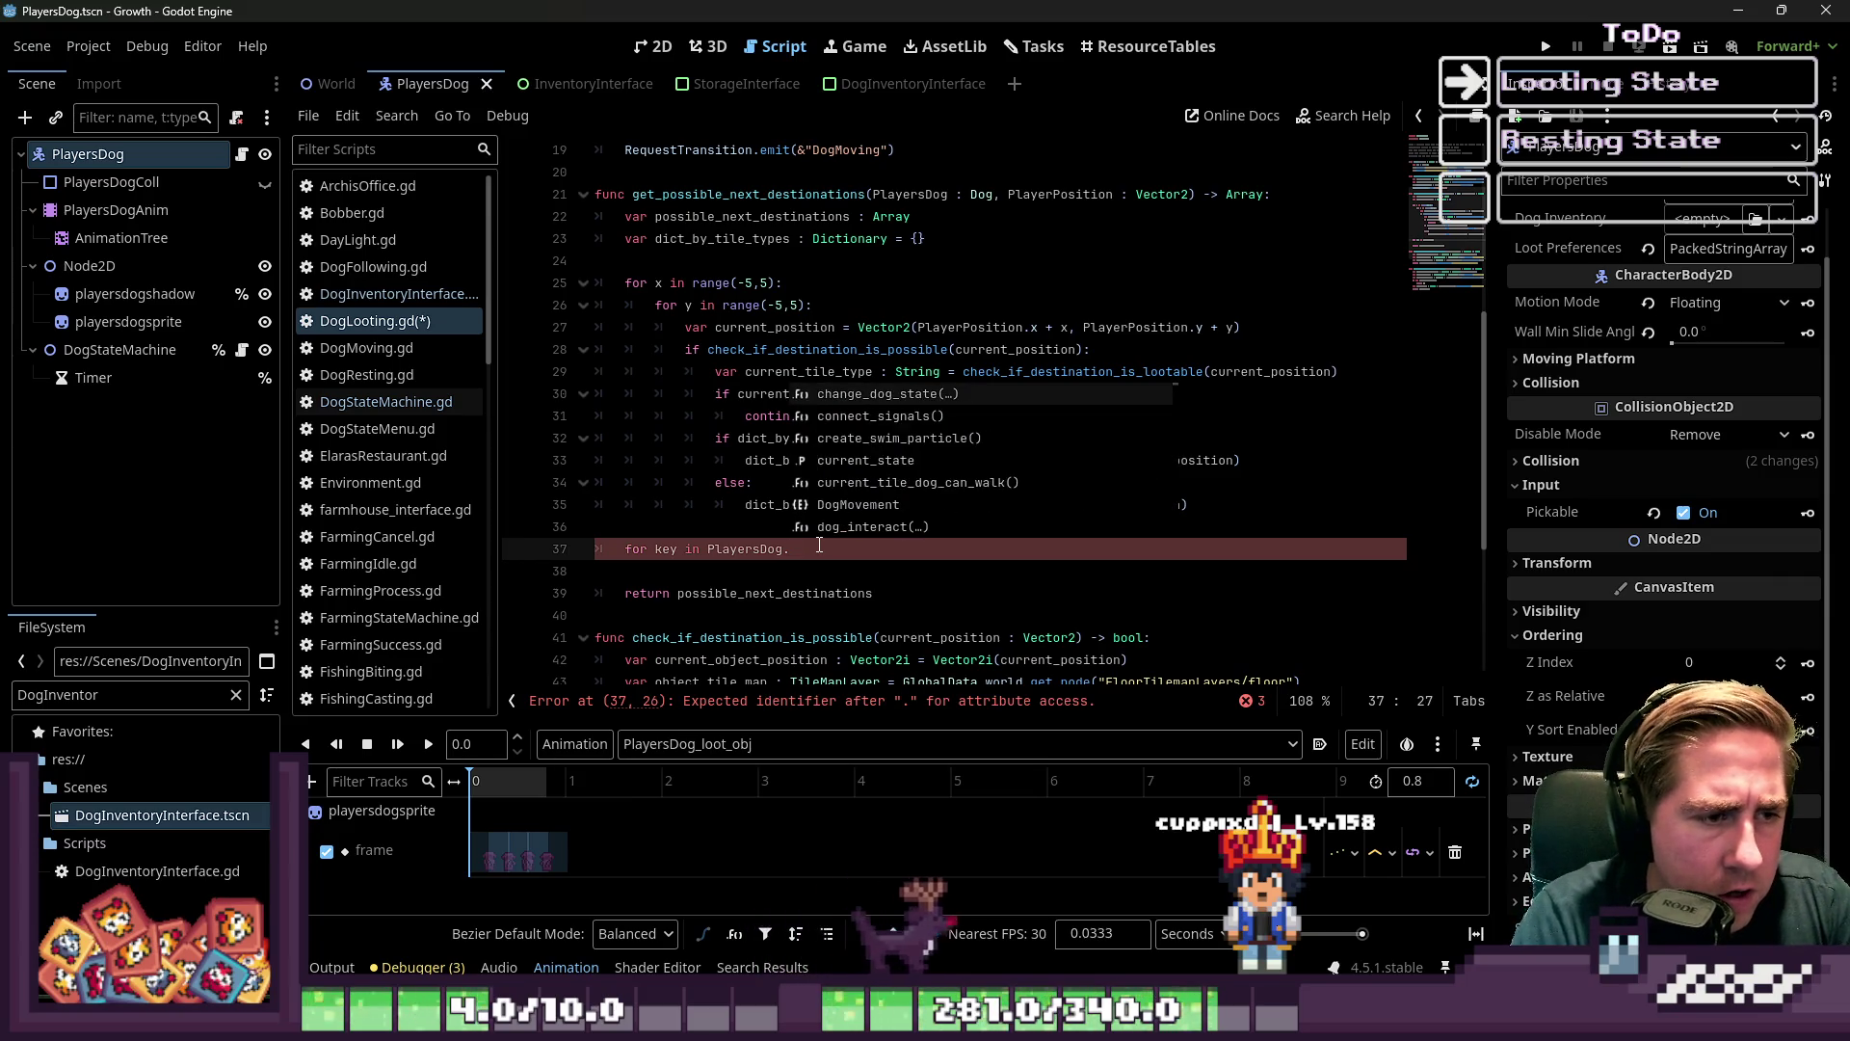
key("Return")
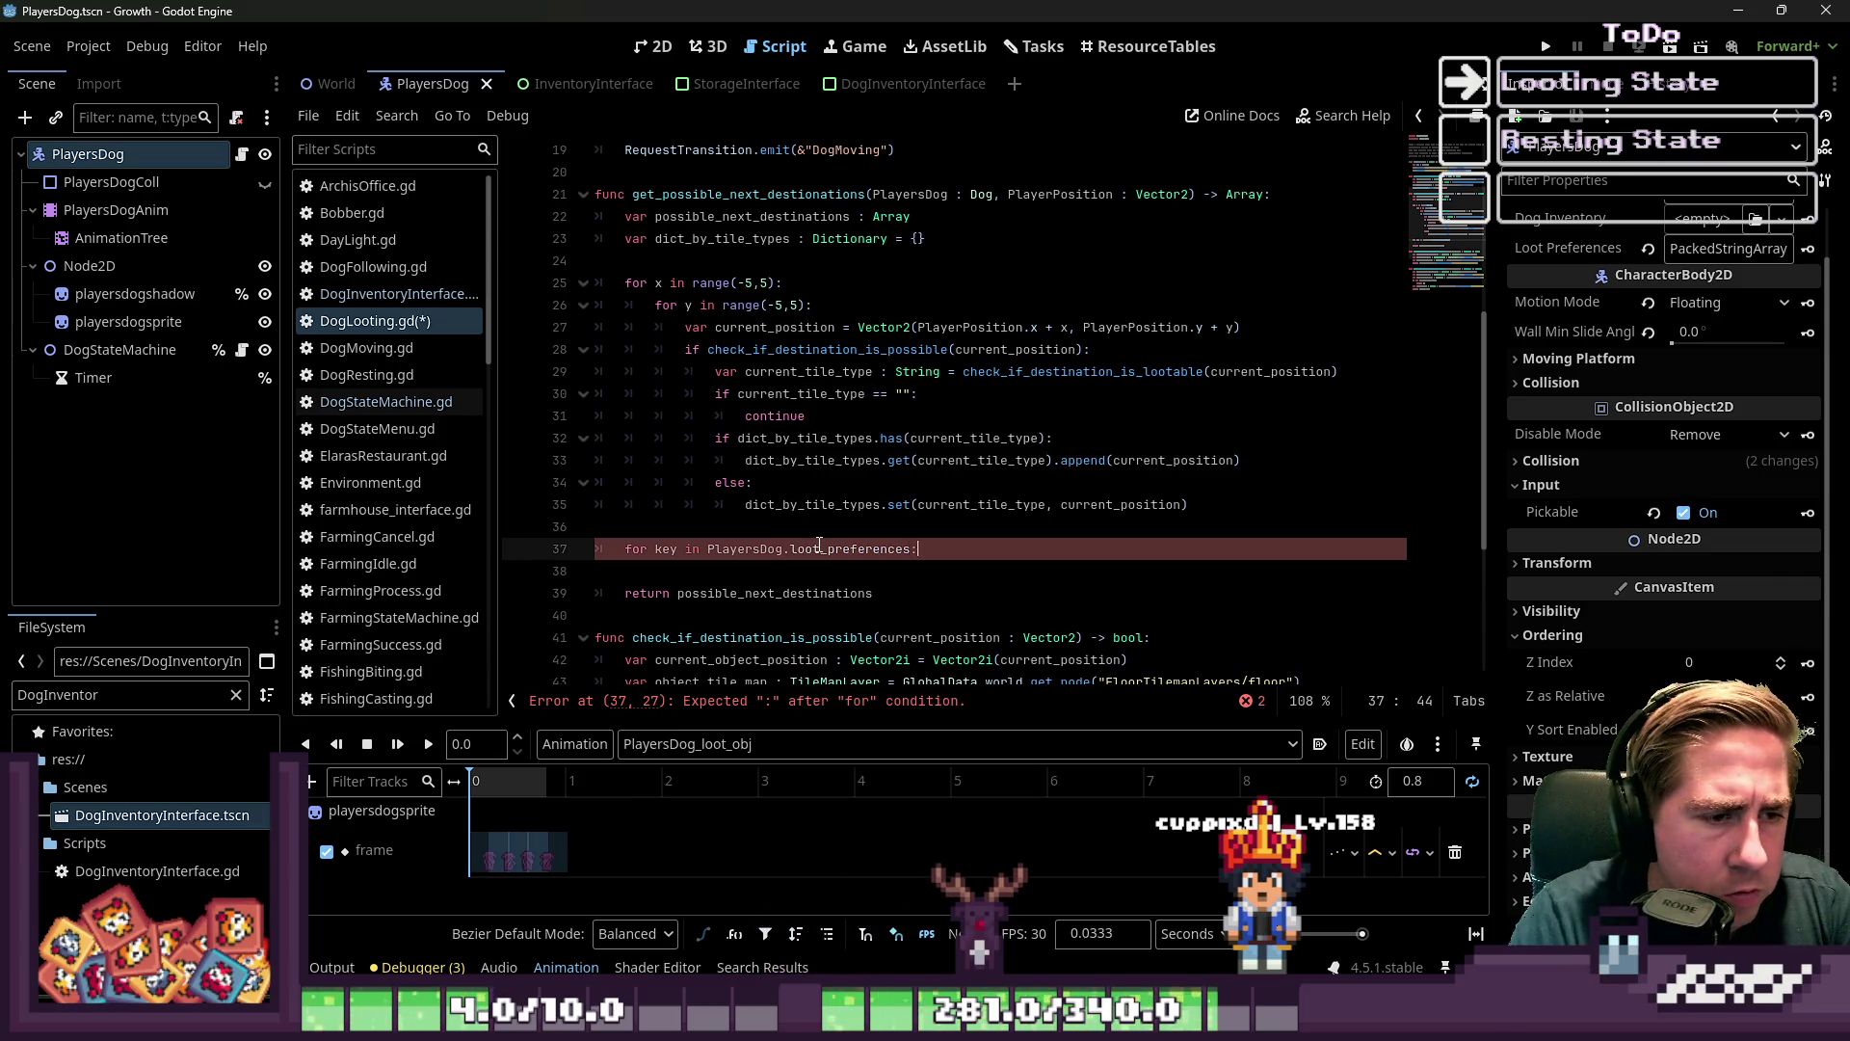
key("Return")
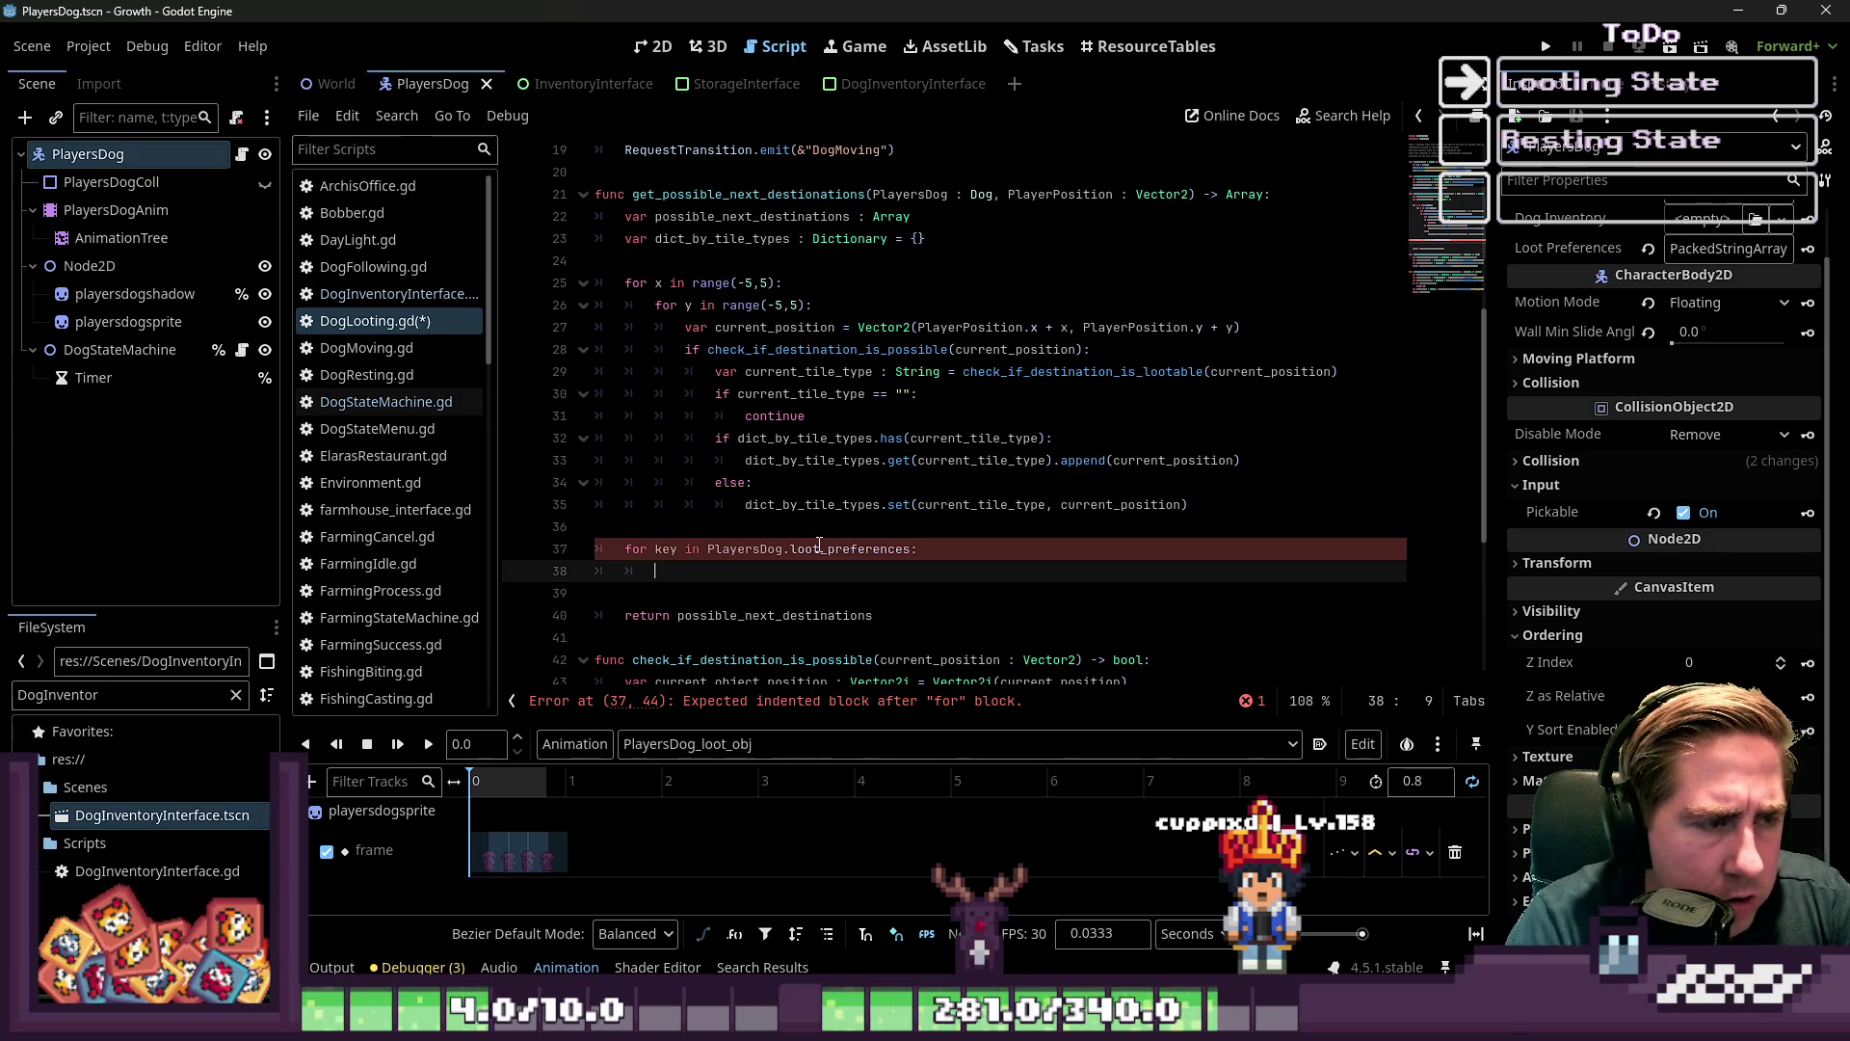
type("p")
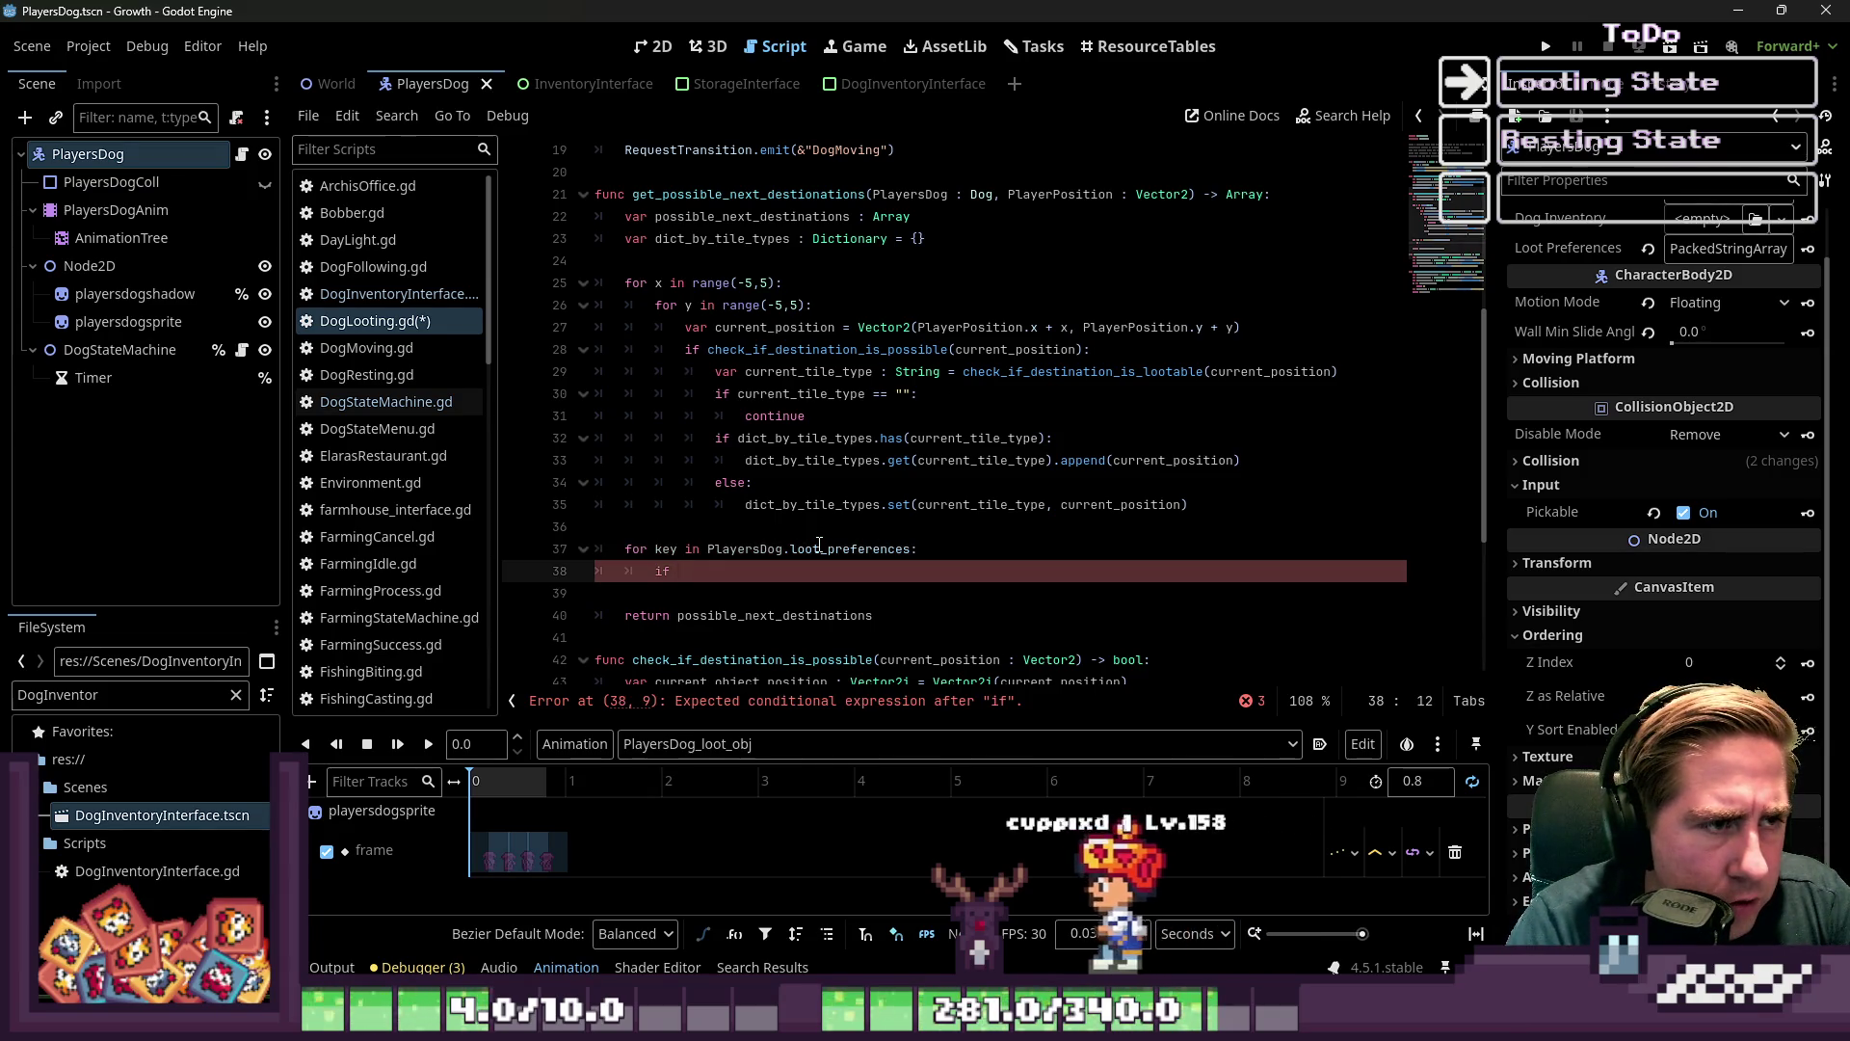
key("BackSpace")
type("dict")
key("Return")
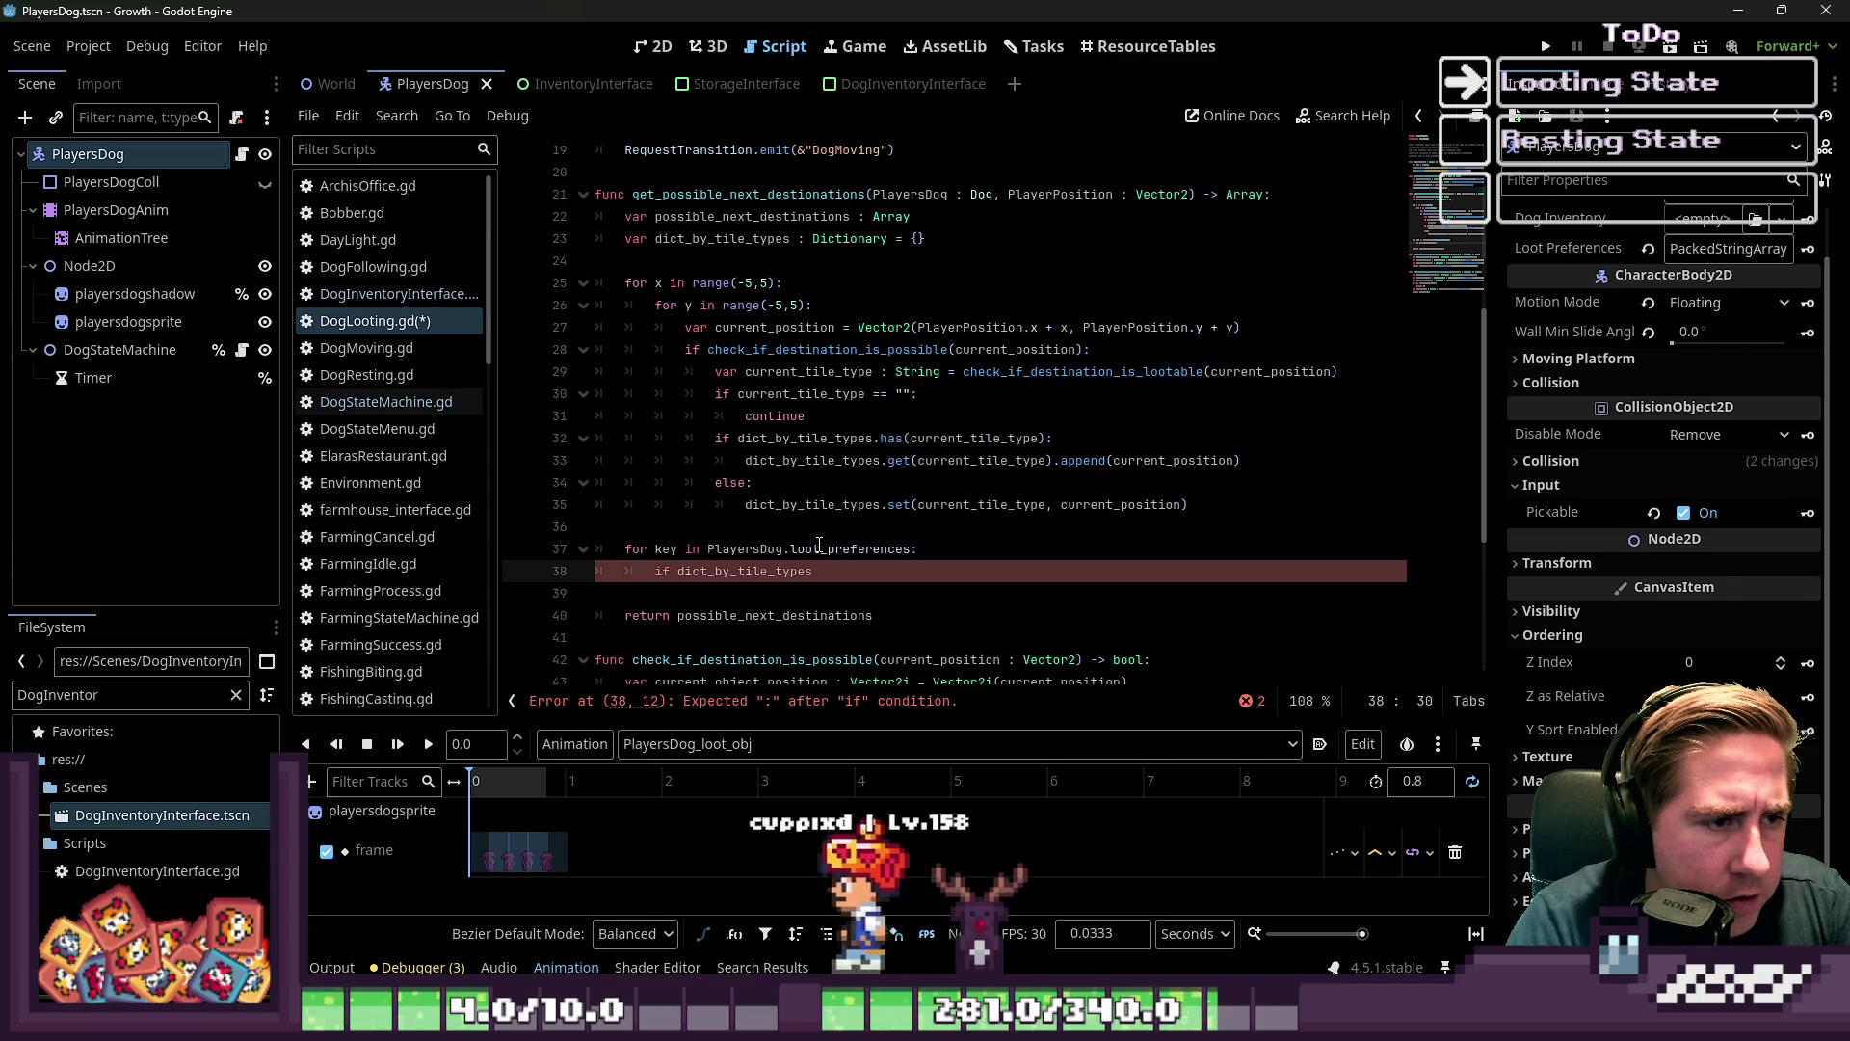
type(".has(ke")
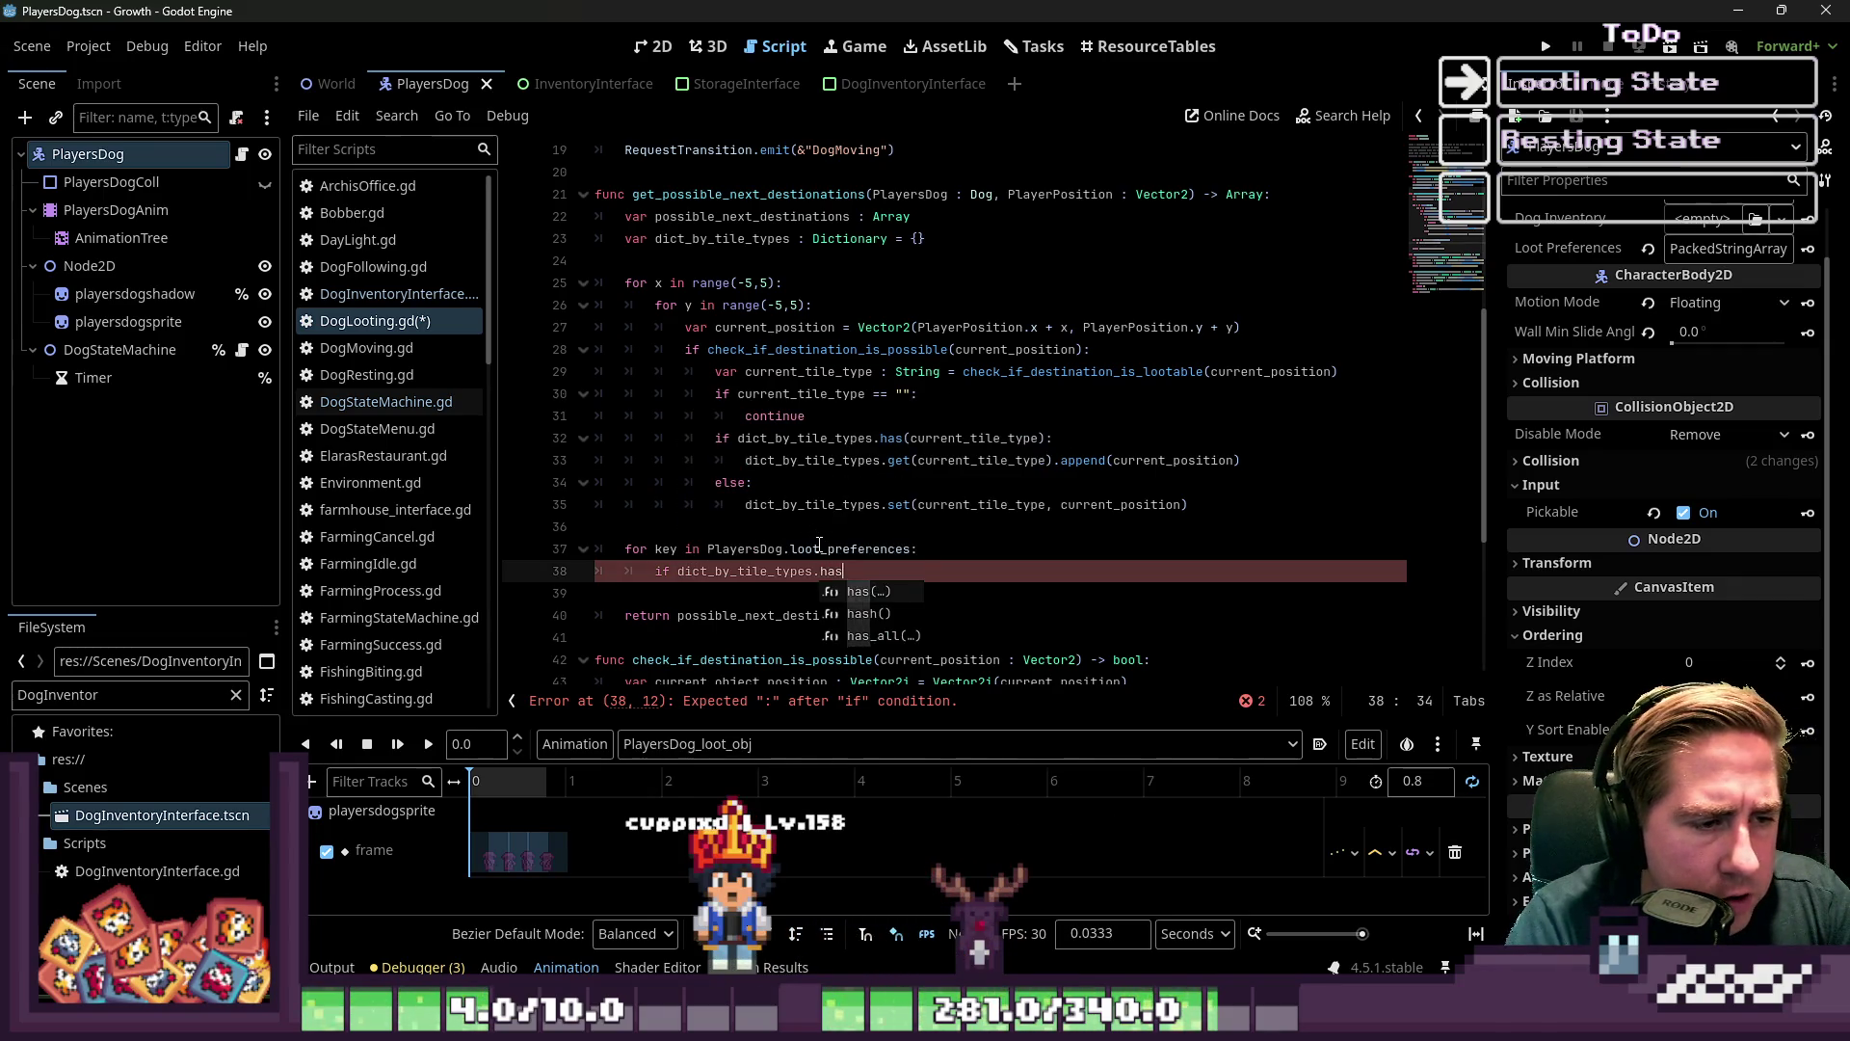
type("y)")
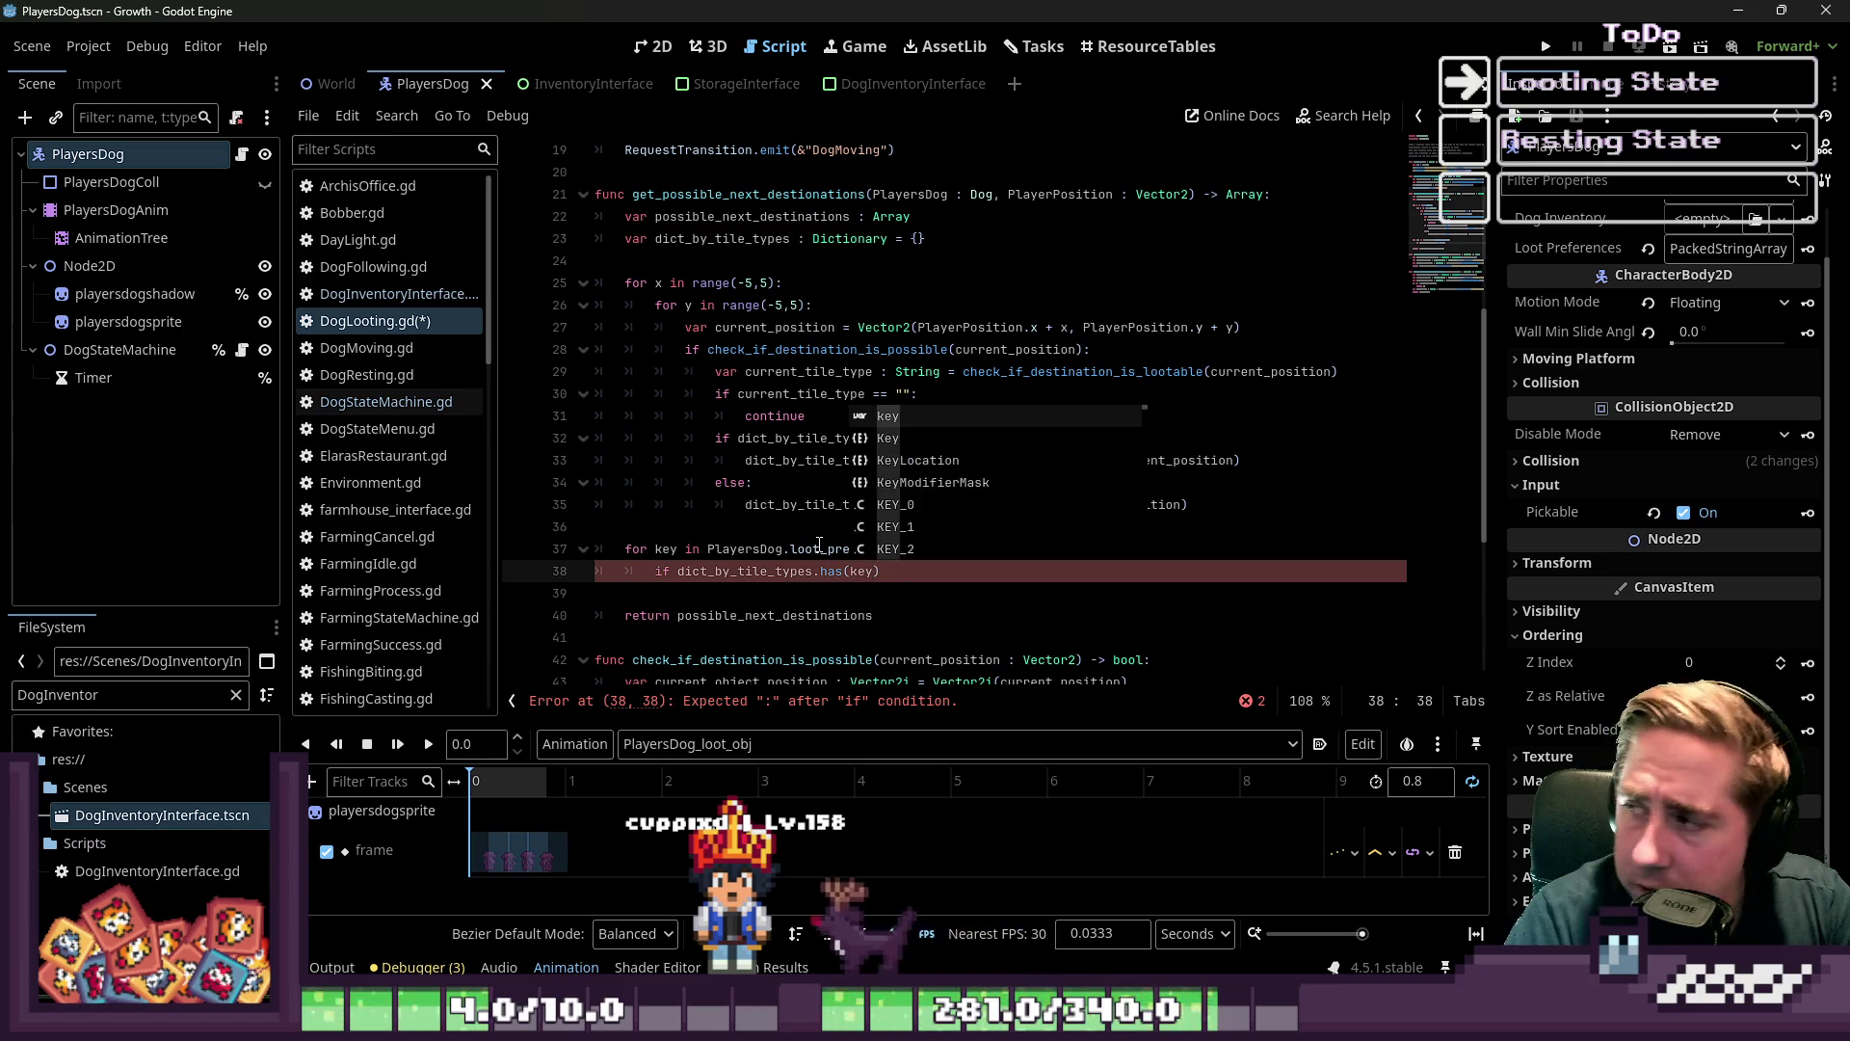
key("Down")
key("Up")
key("End")
type(":")
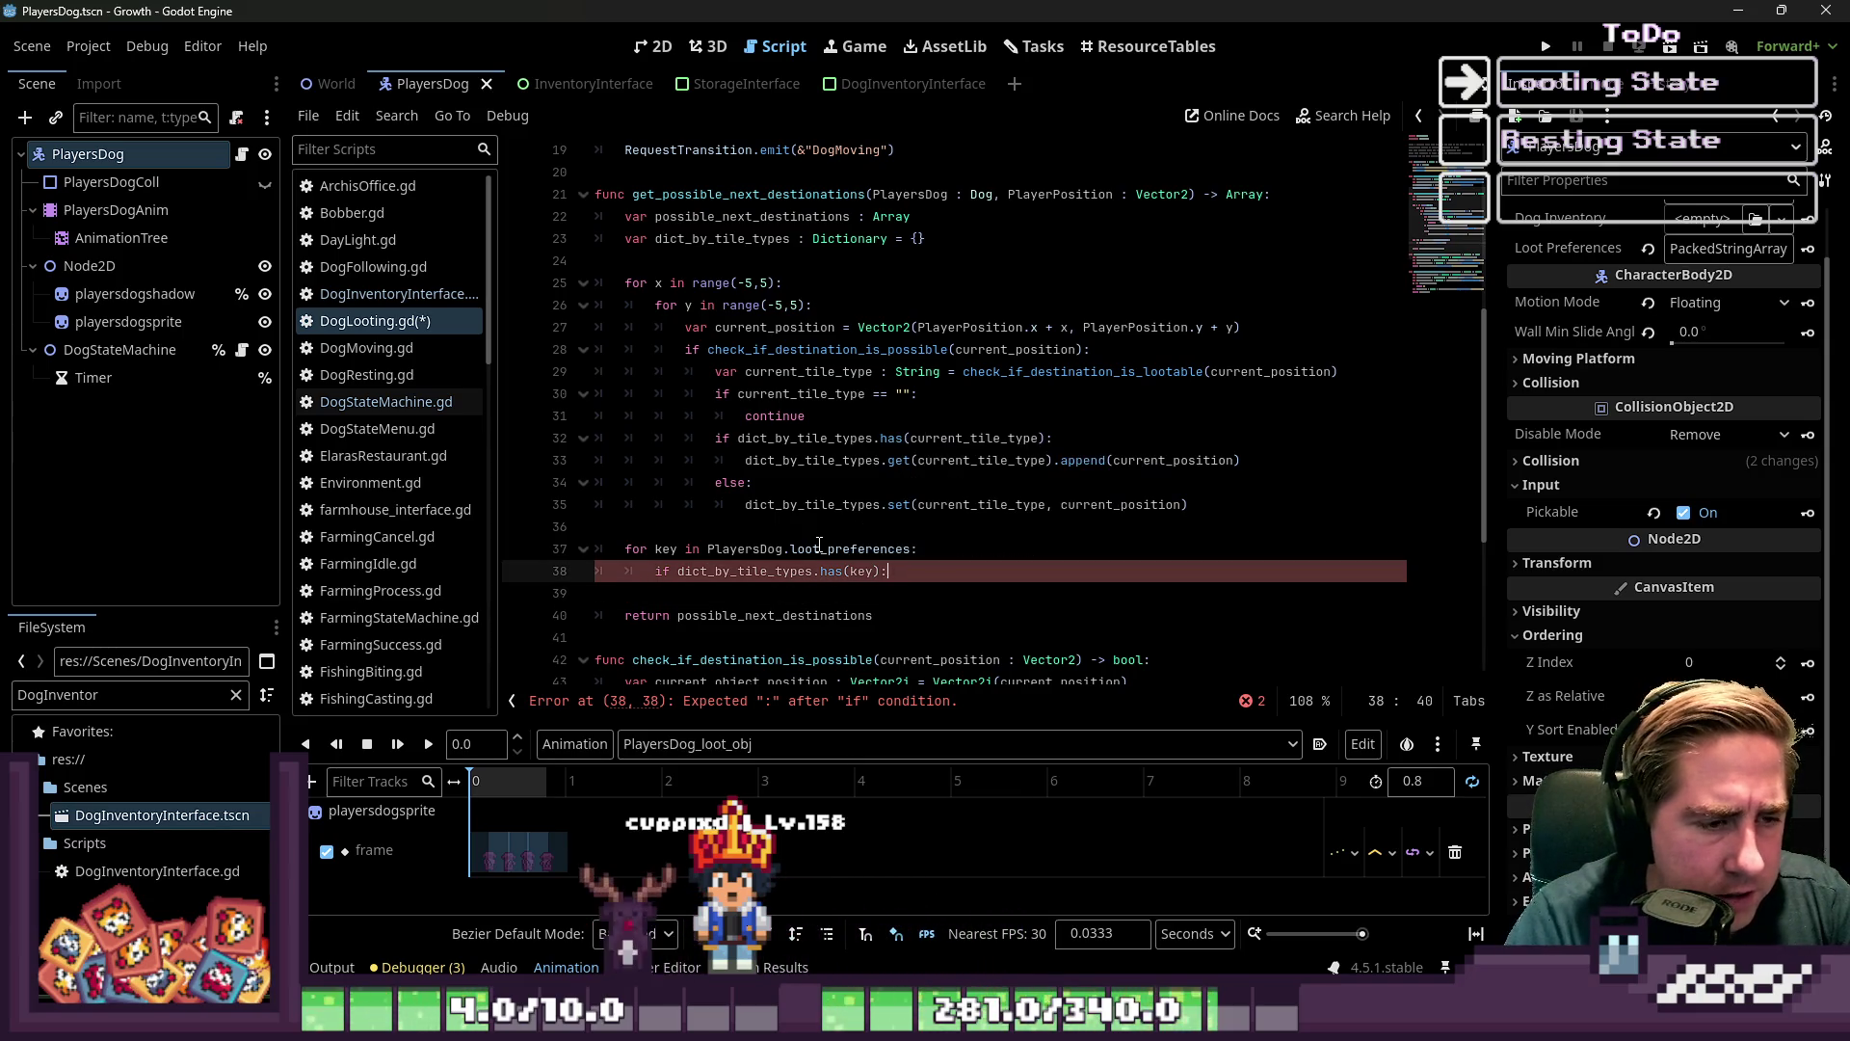
key("Return")
- Assign dict_by_tile_types.get(key) to possible_next_destinations inside the if block
key("Delete")
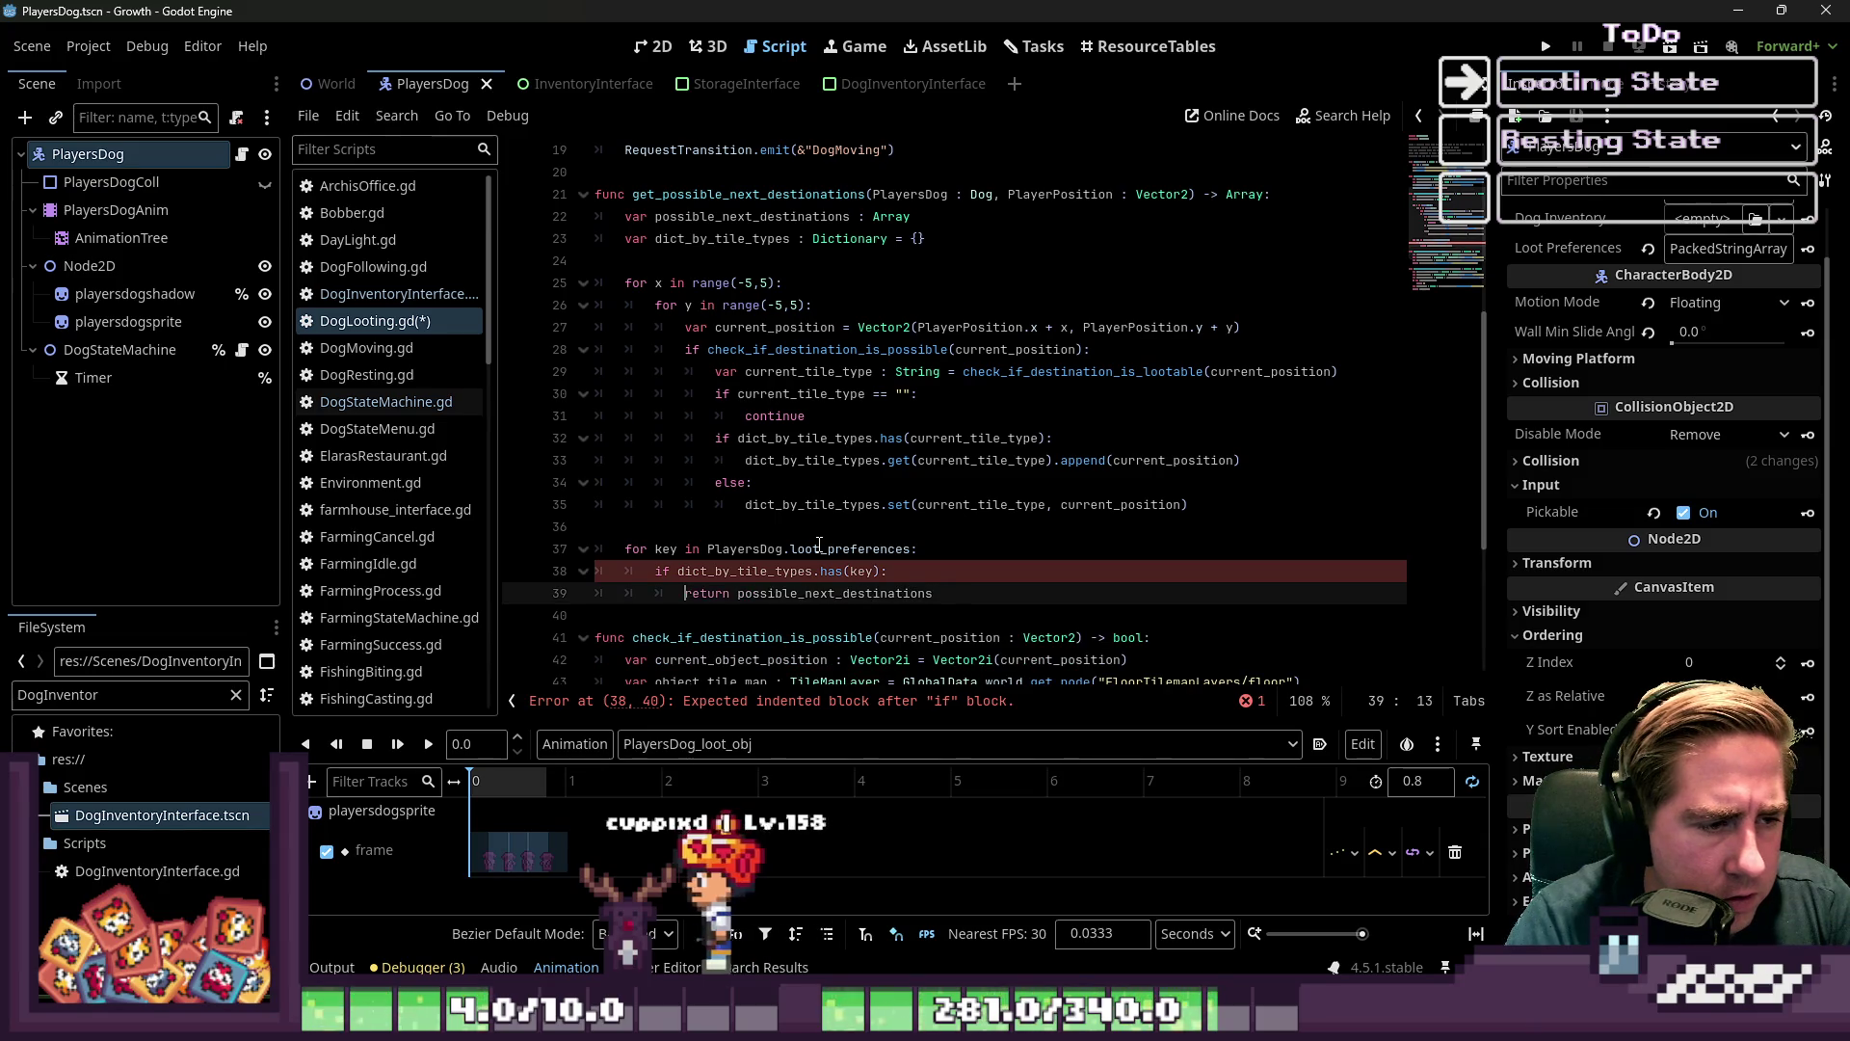
key("Delete")
key("Return")
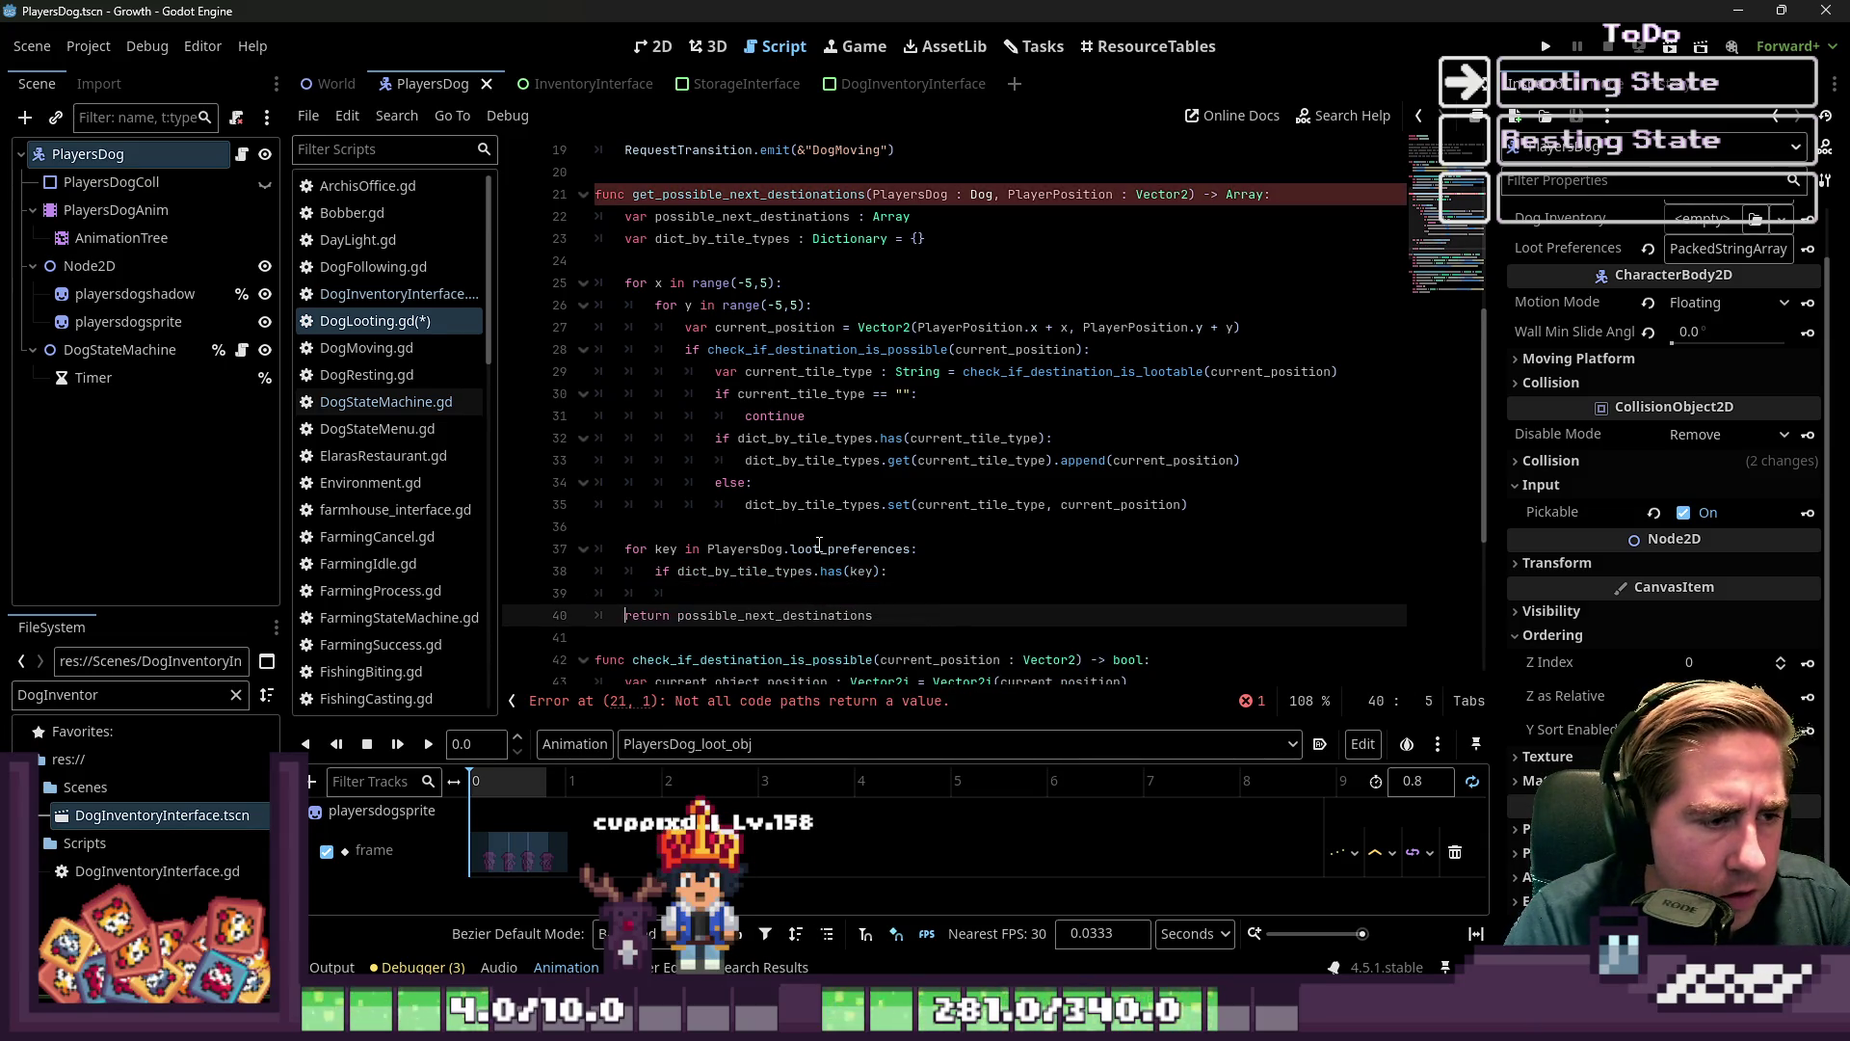
key("Up")
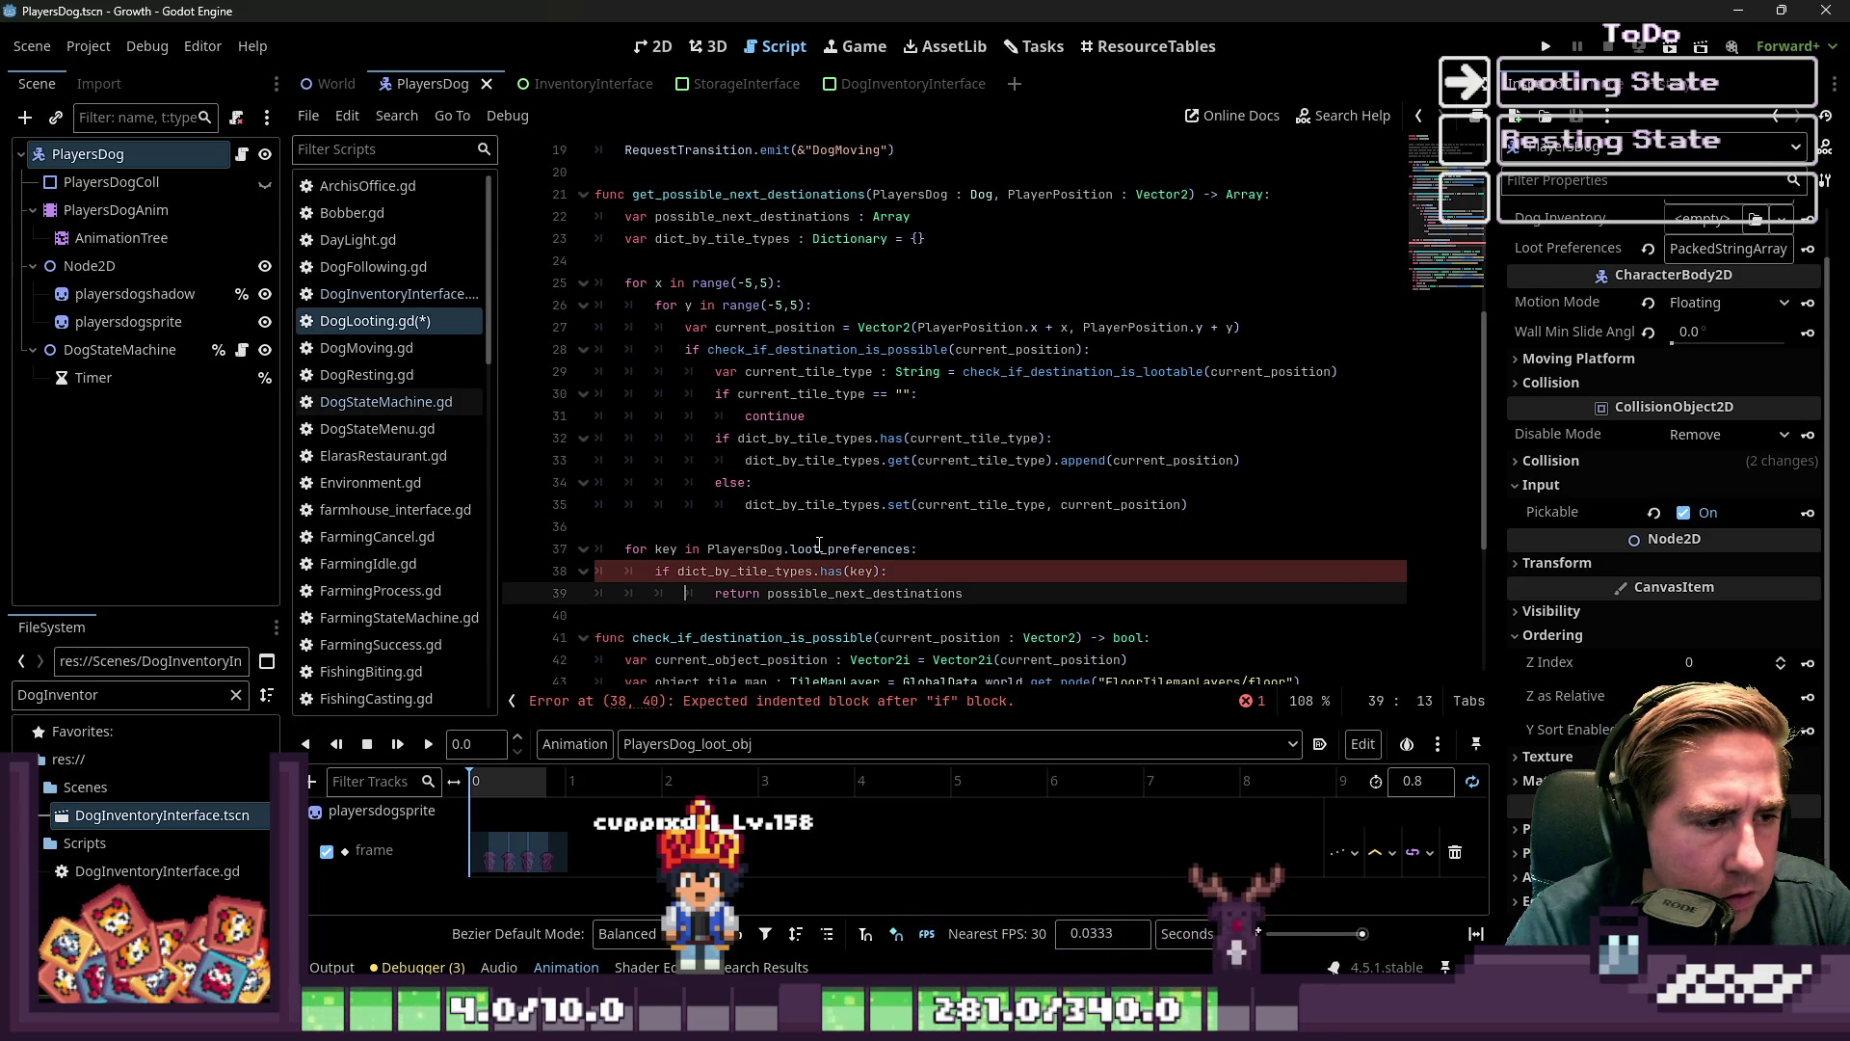
key("Delete")
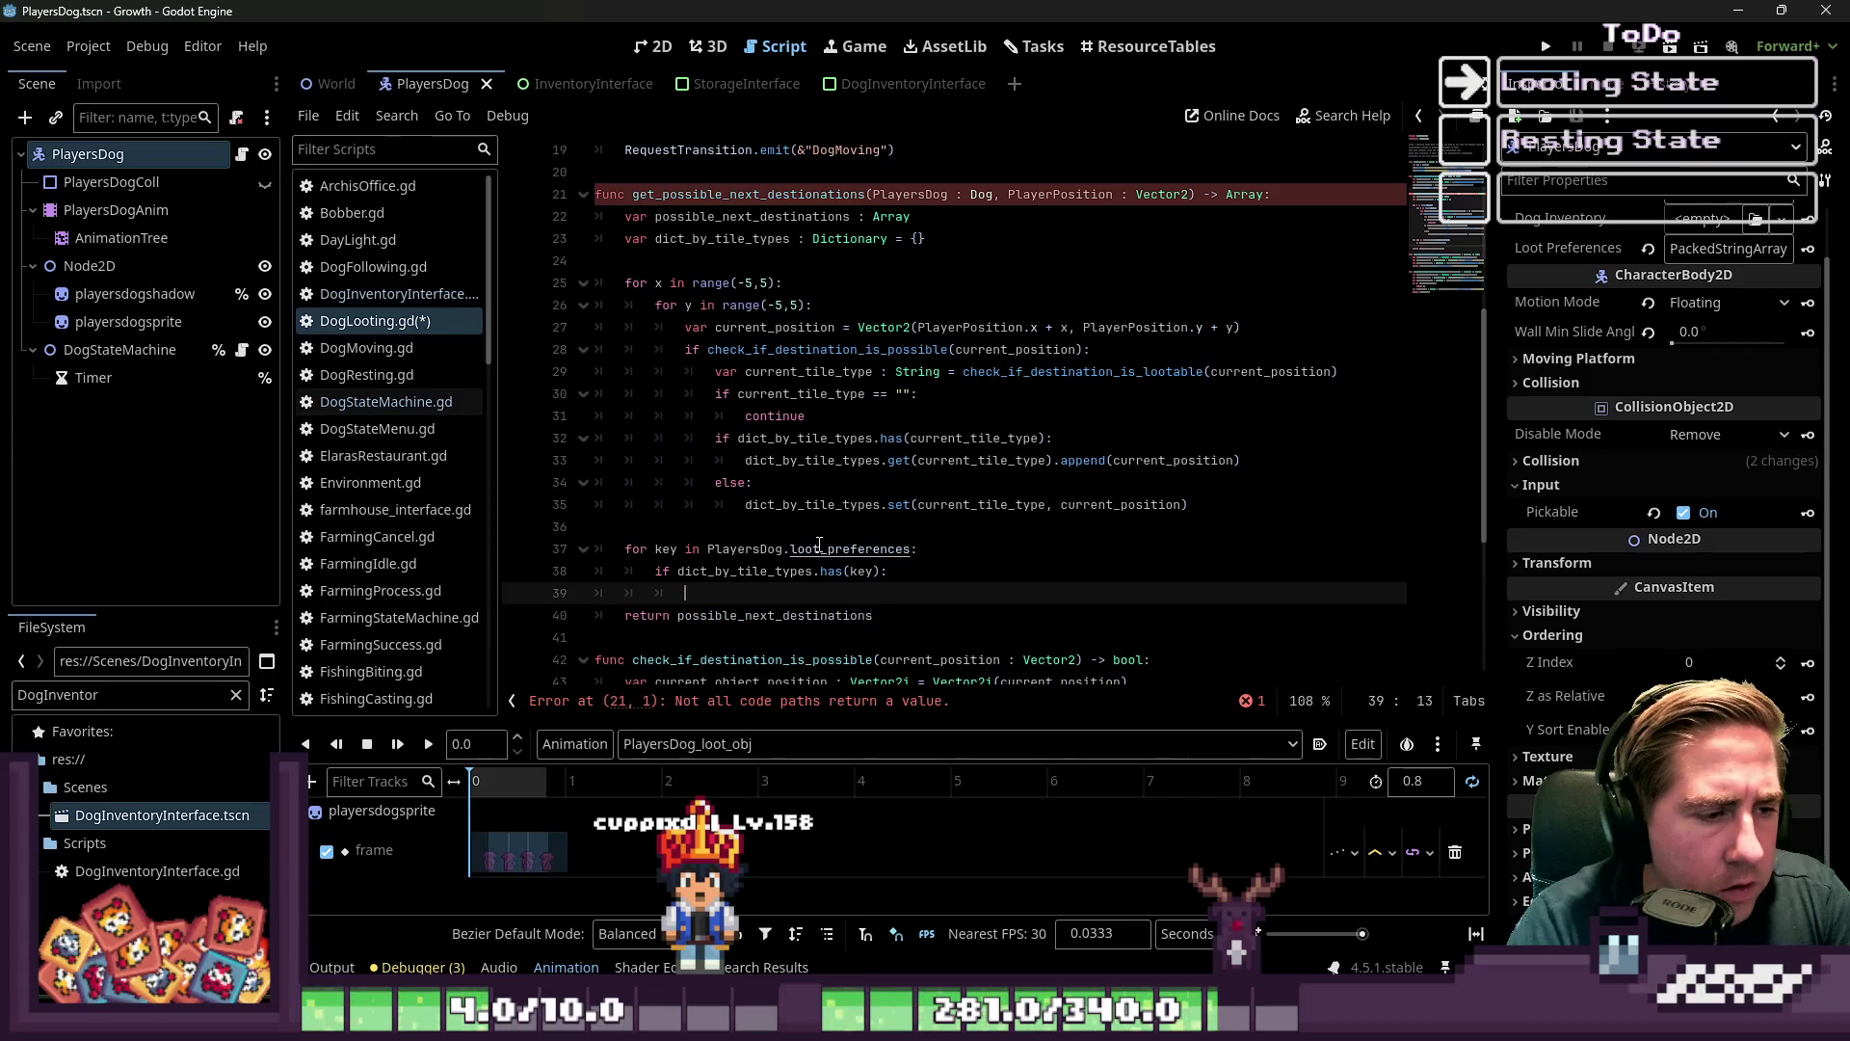
key("ctrl+z")
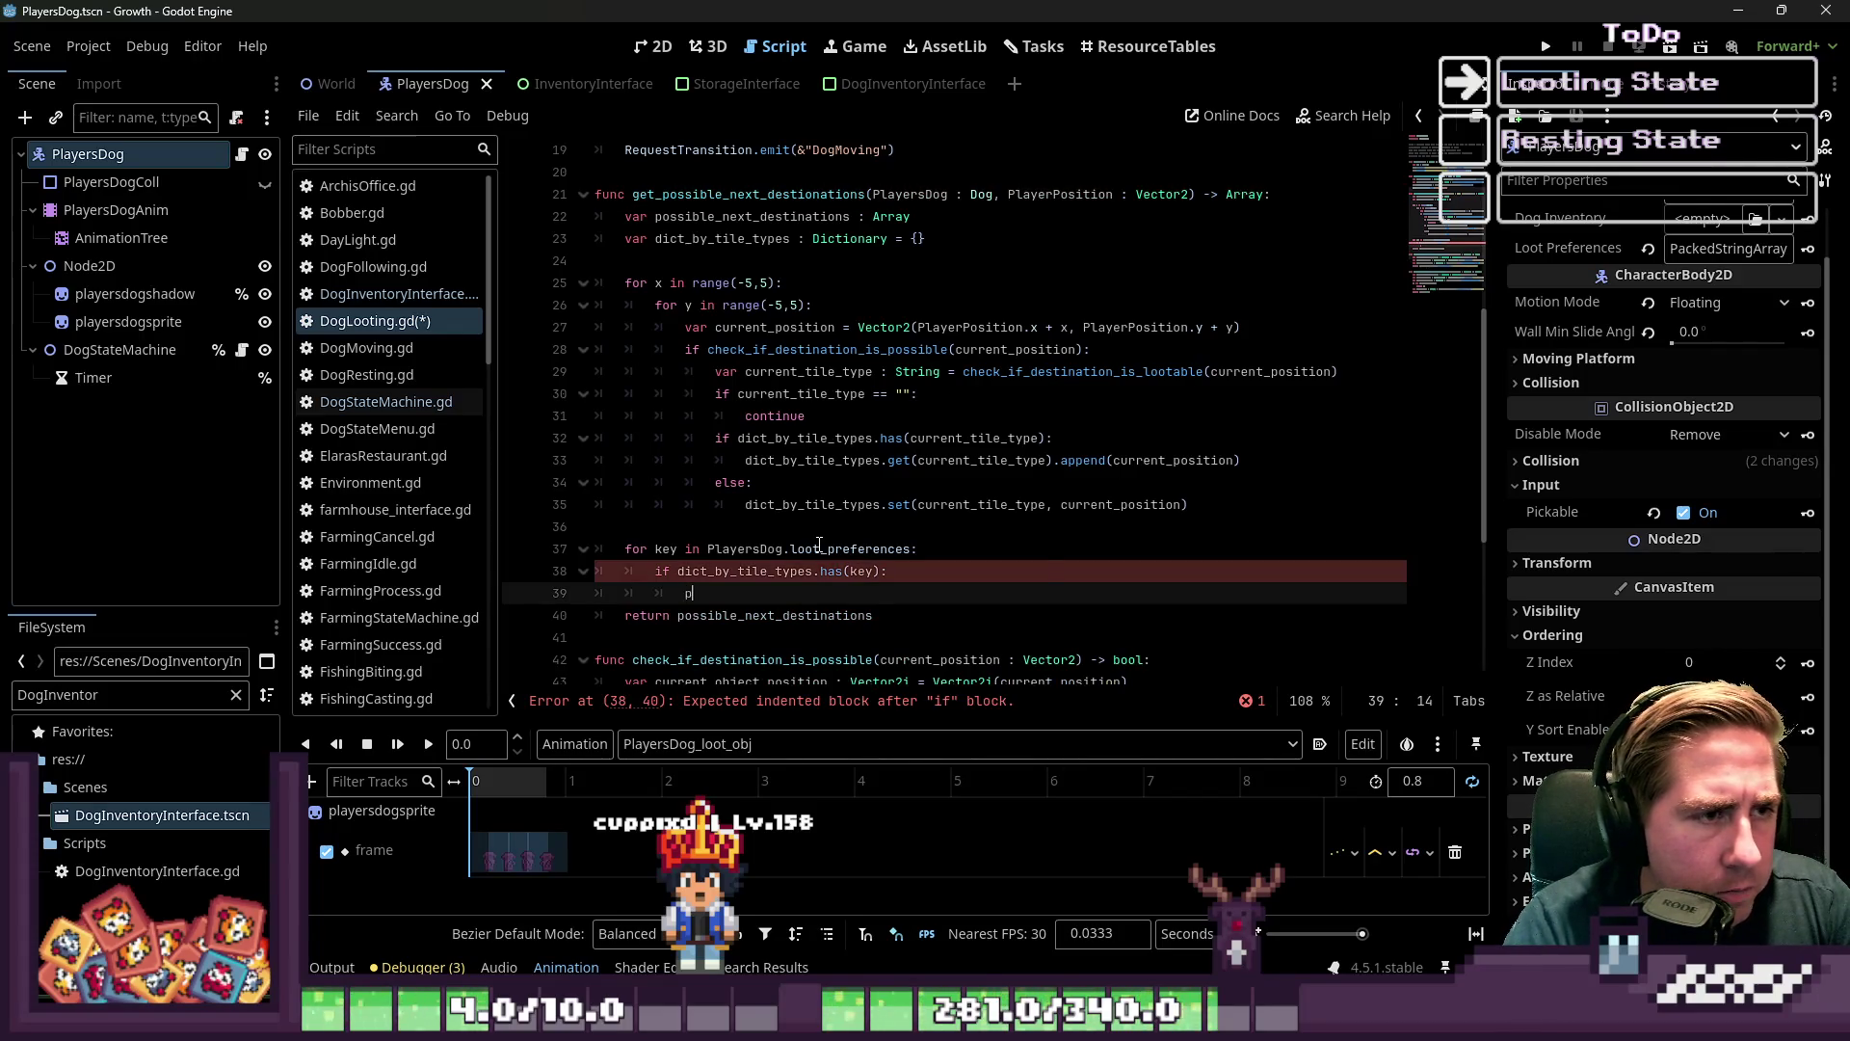
key("Return")
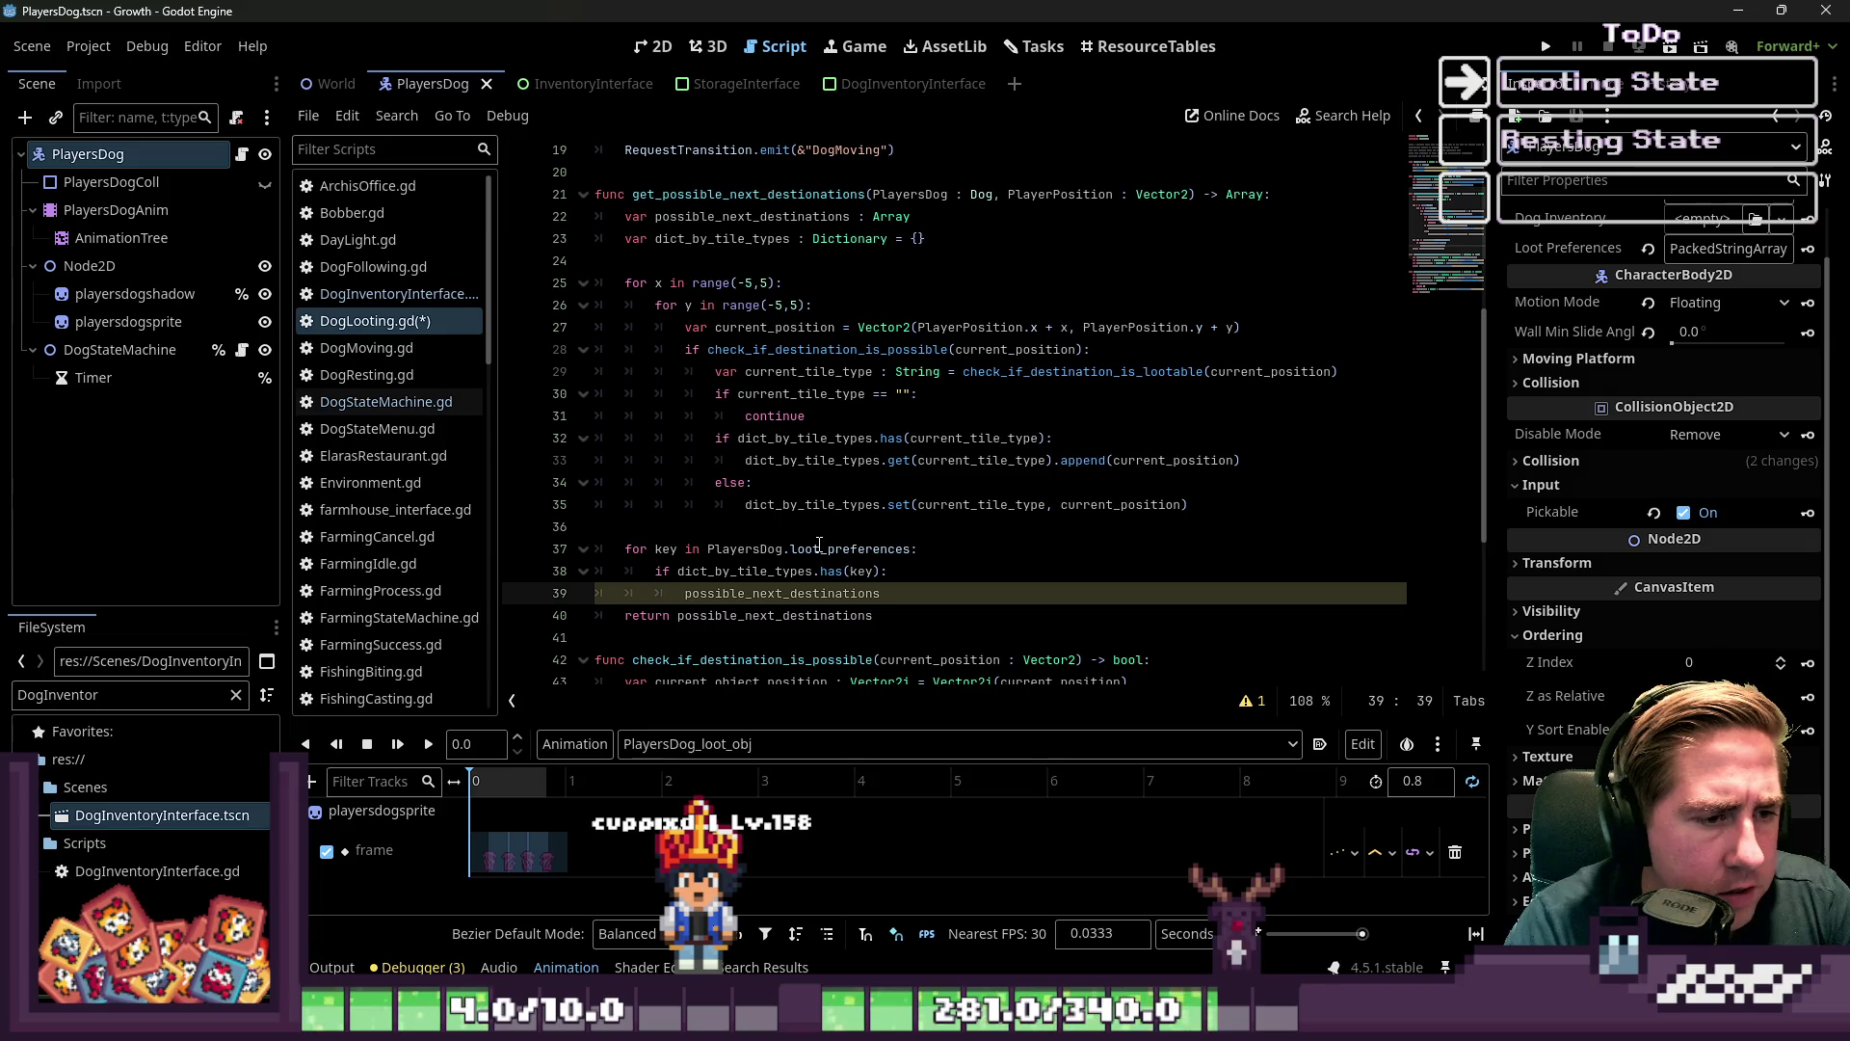
type("= dic")
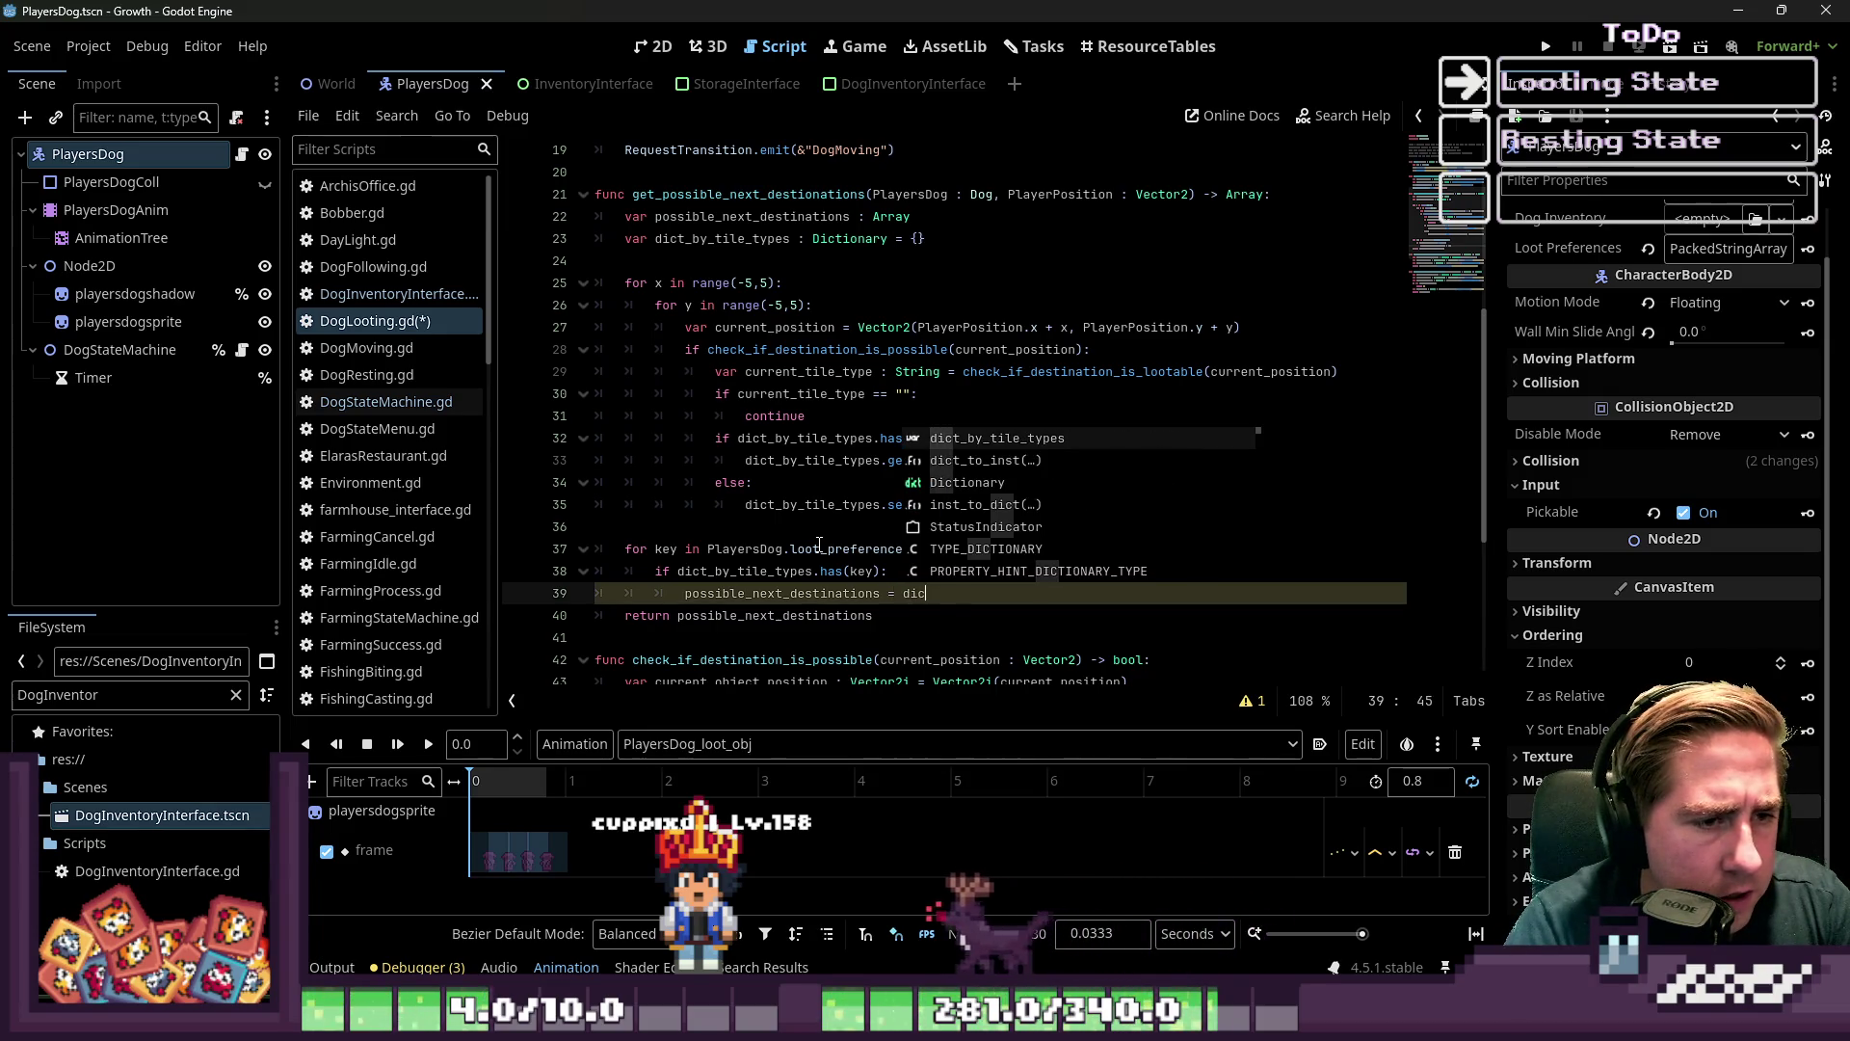
key("Return")
type(".")
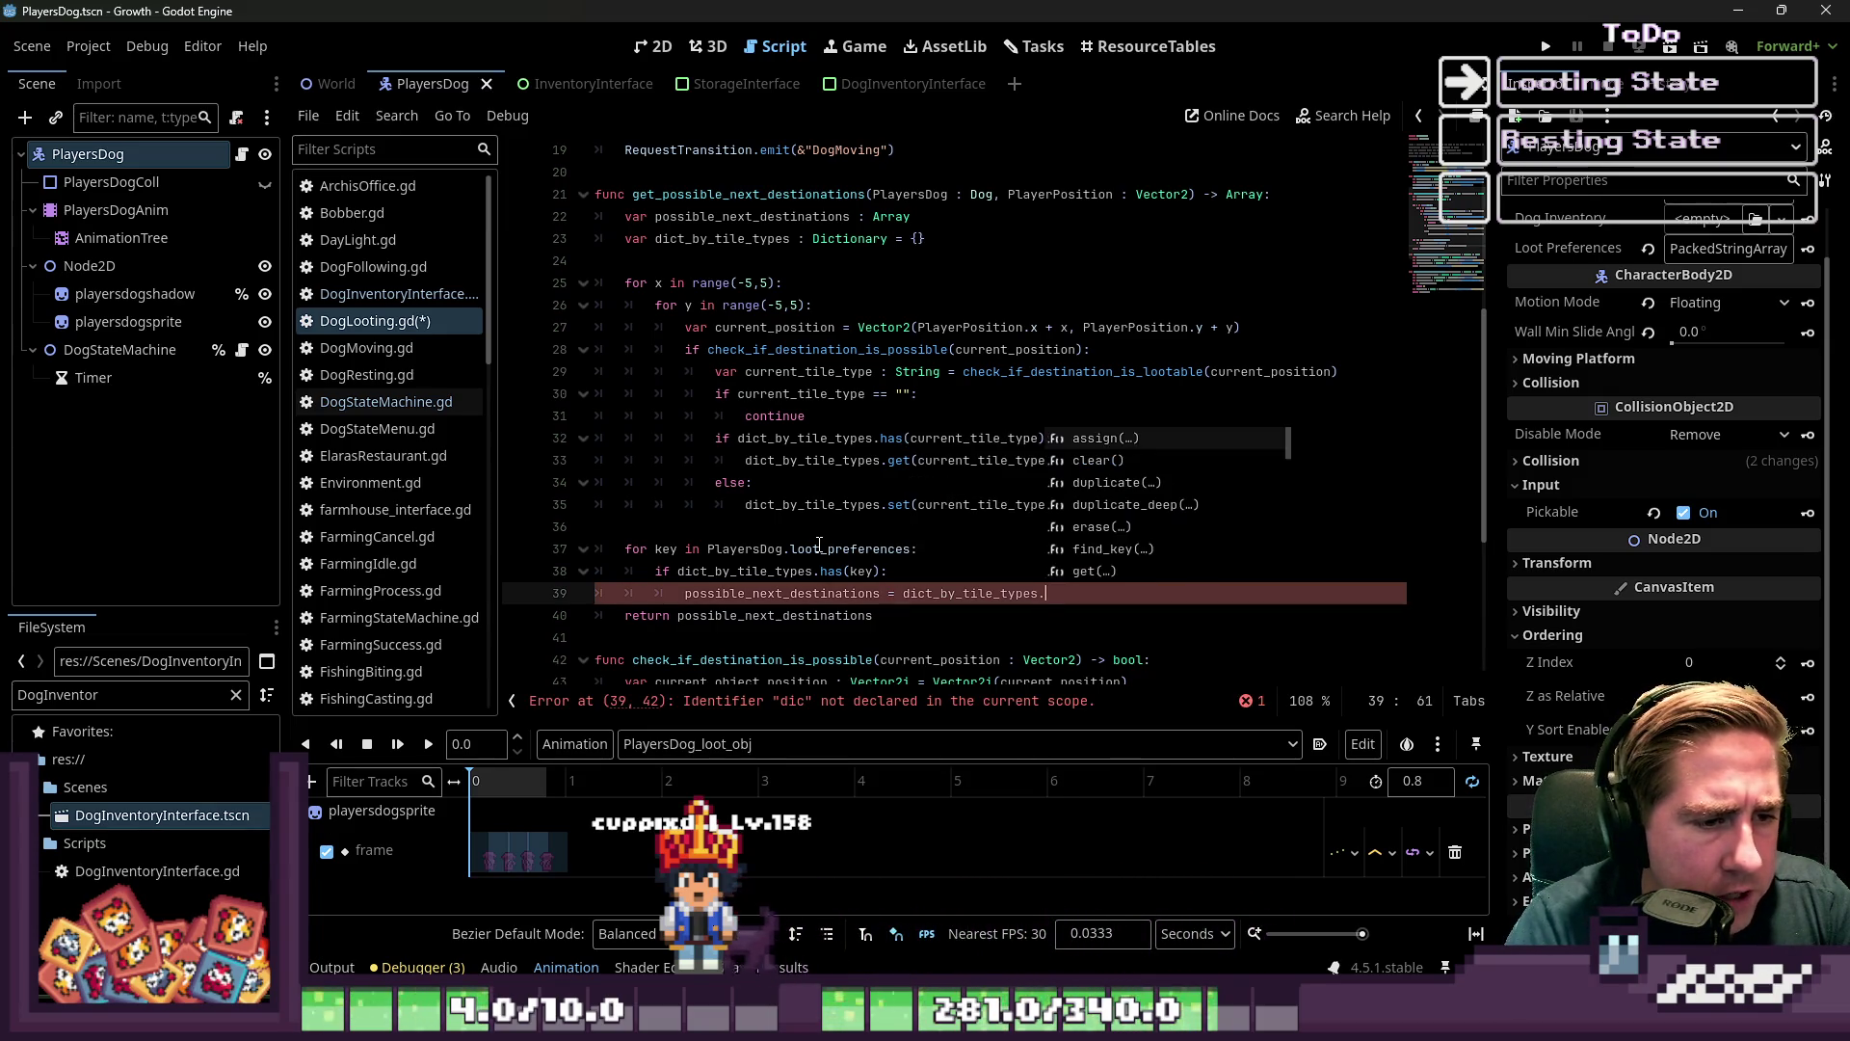
type("get(key")
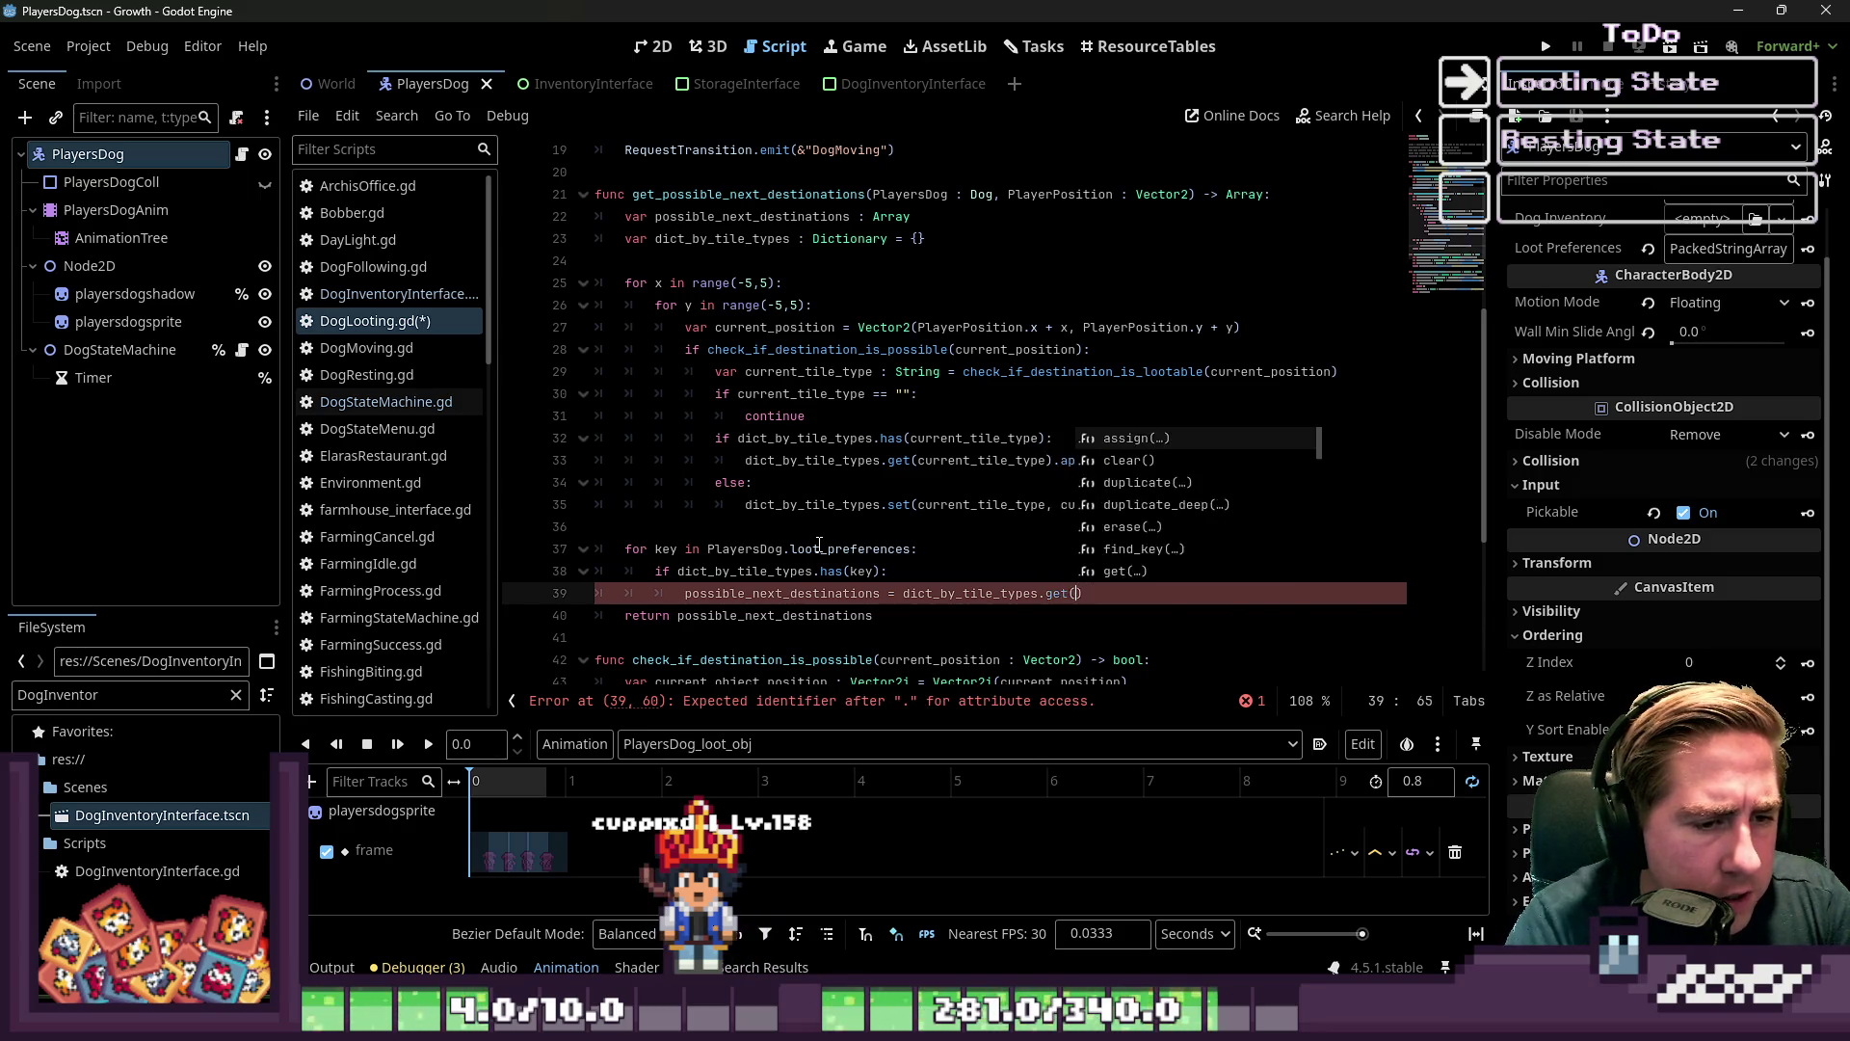
key("Escape")
- Adjust the lines after the assignment, save DogLooting.gd, and add blank lines above return
key("Up")
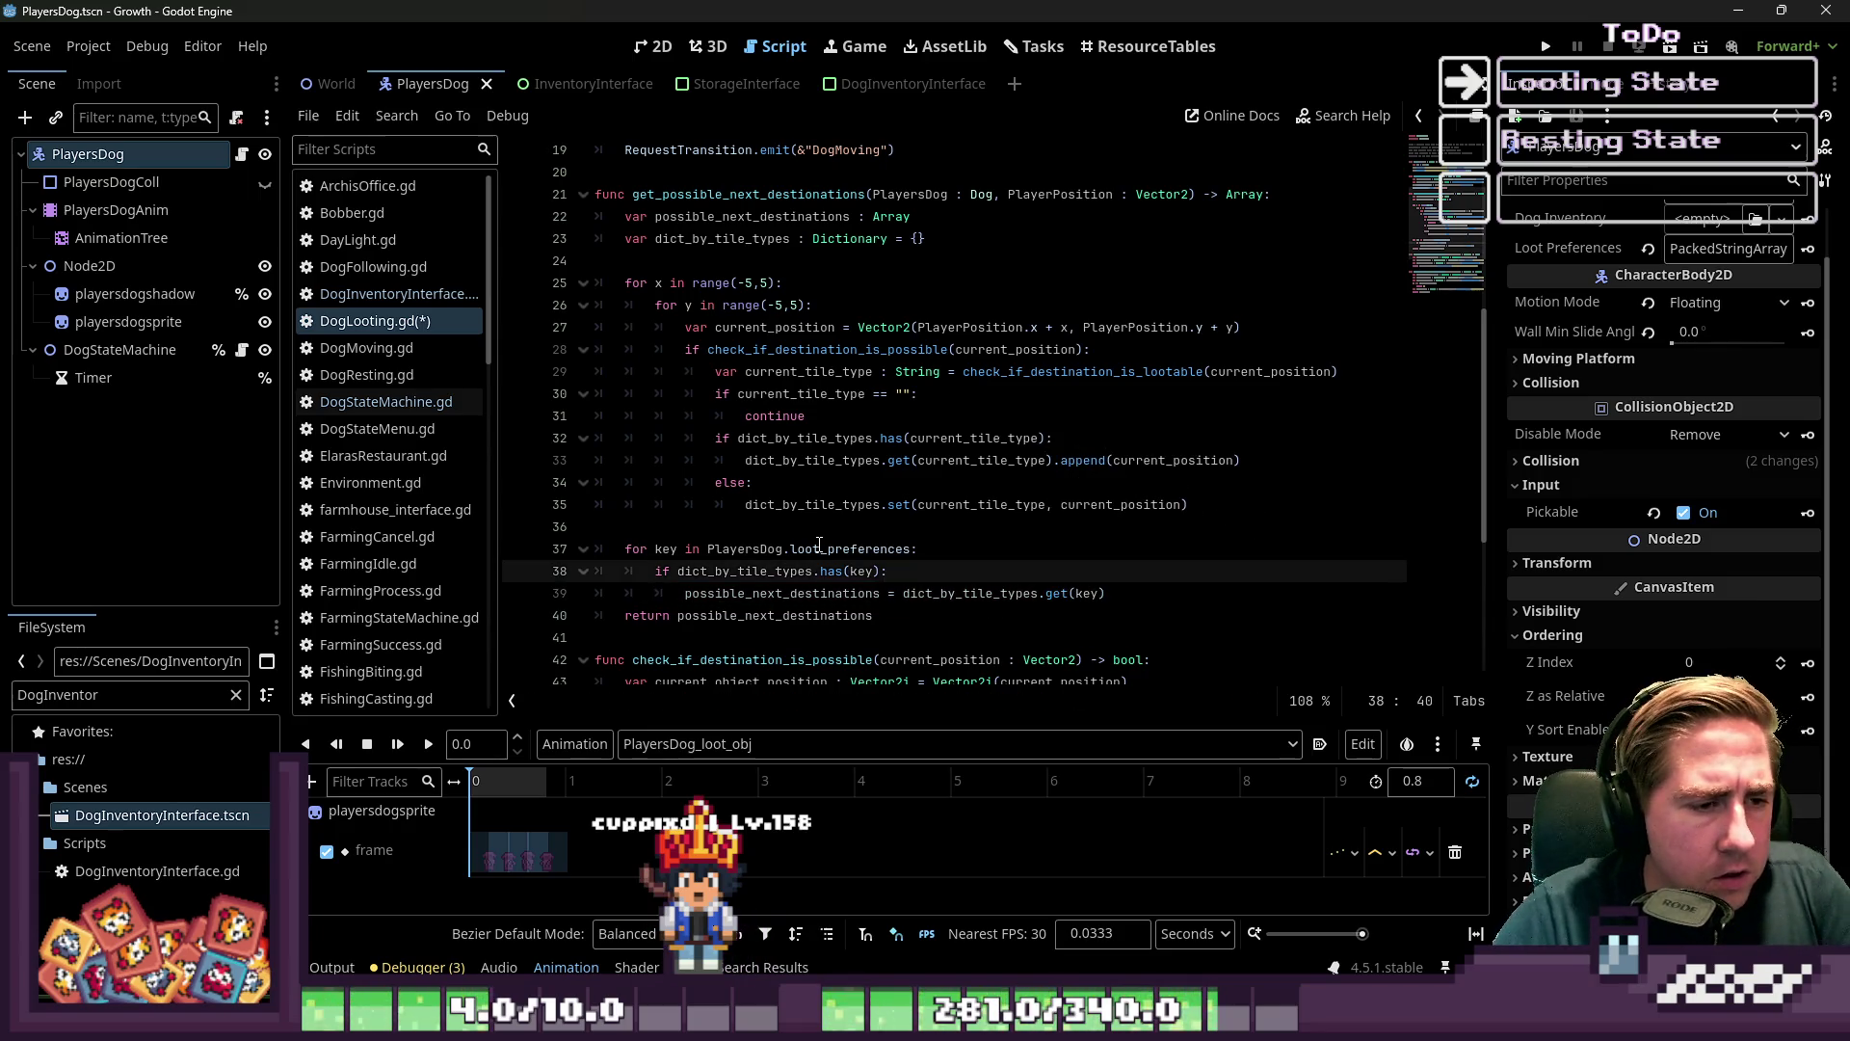
key("Right")
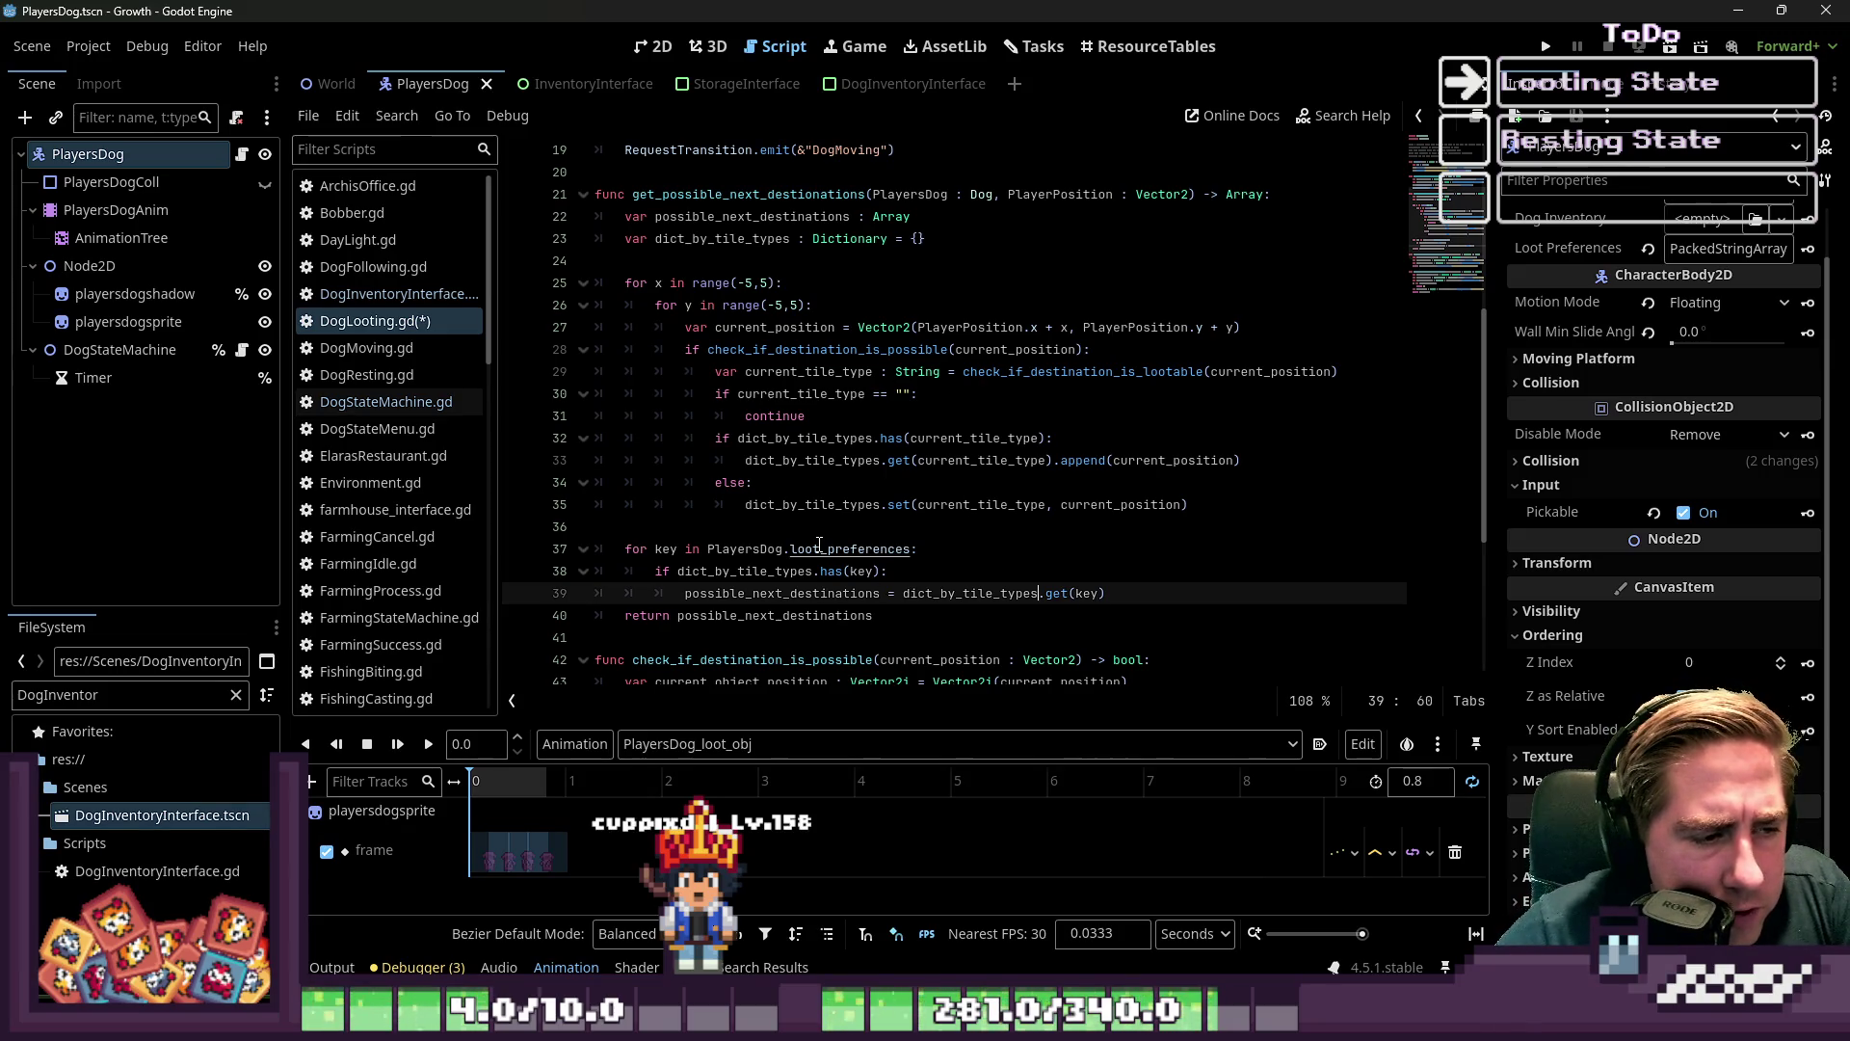
key("Return")
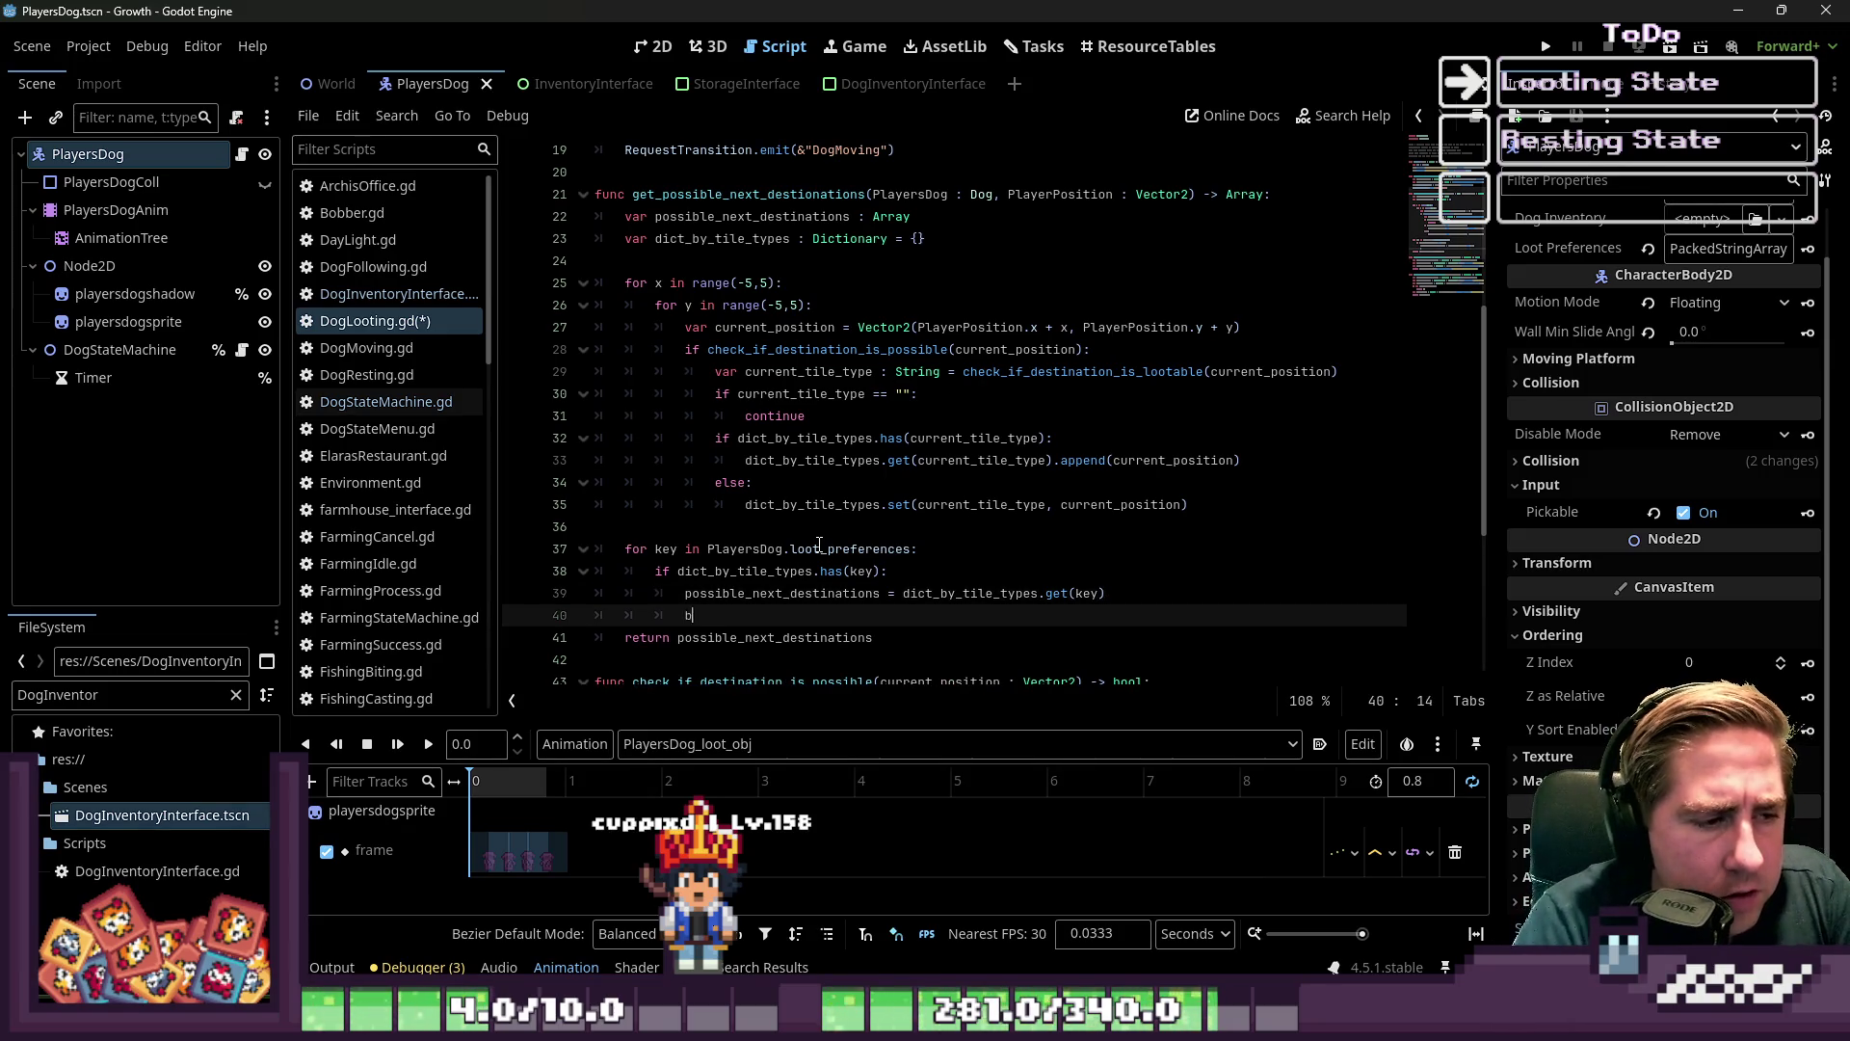
type("k")
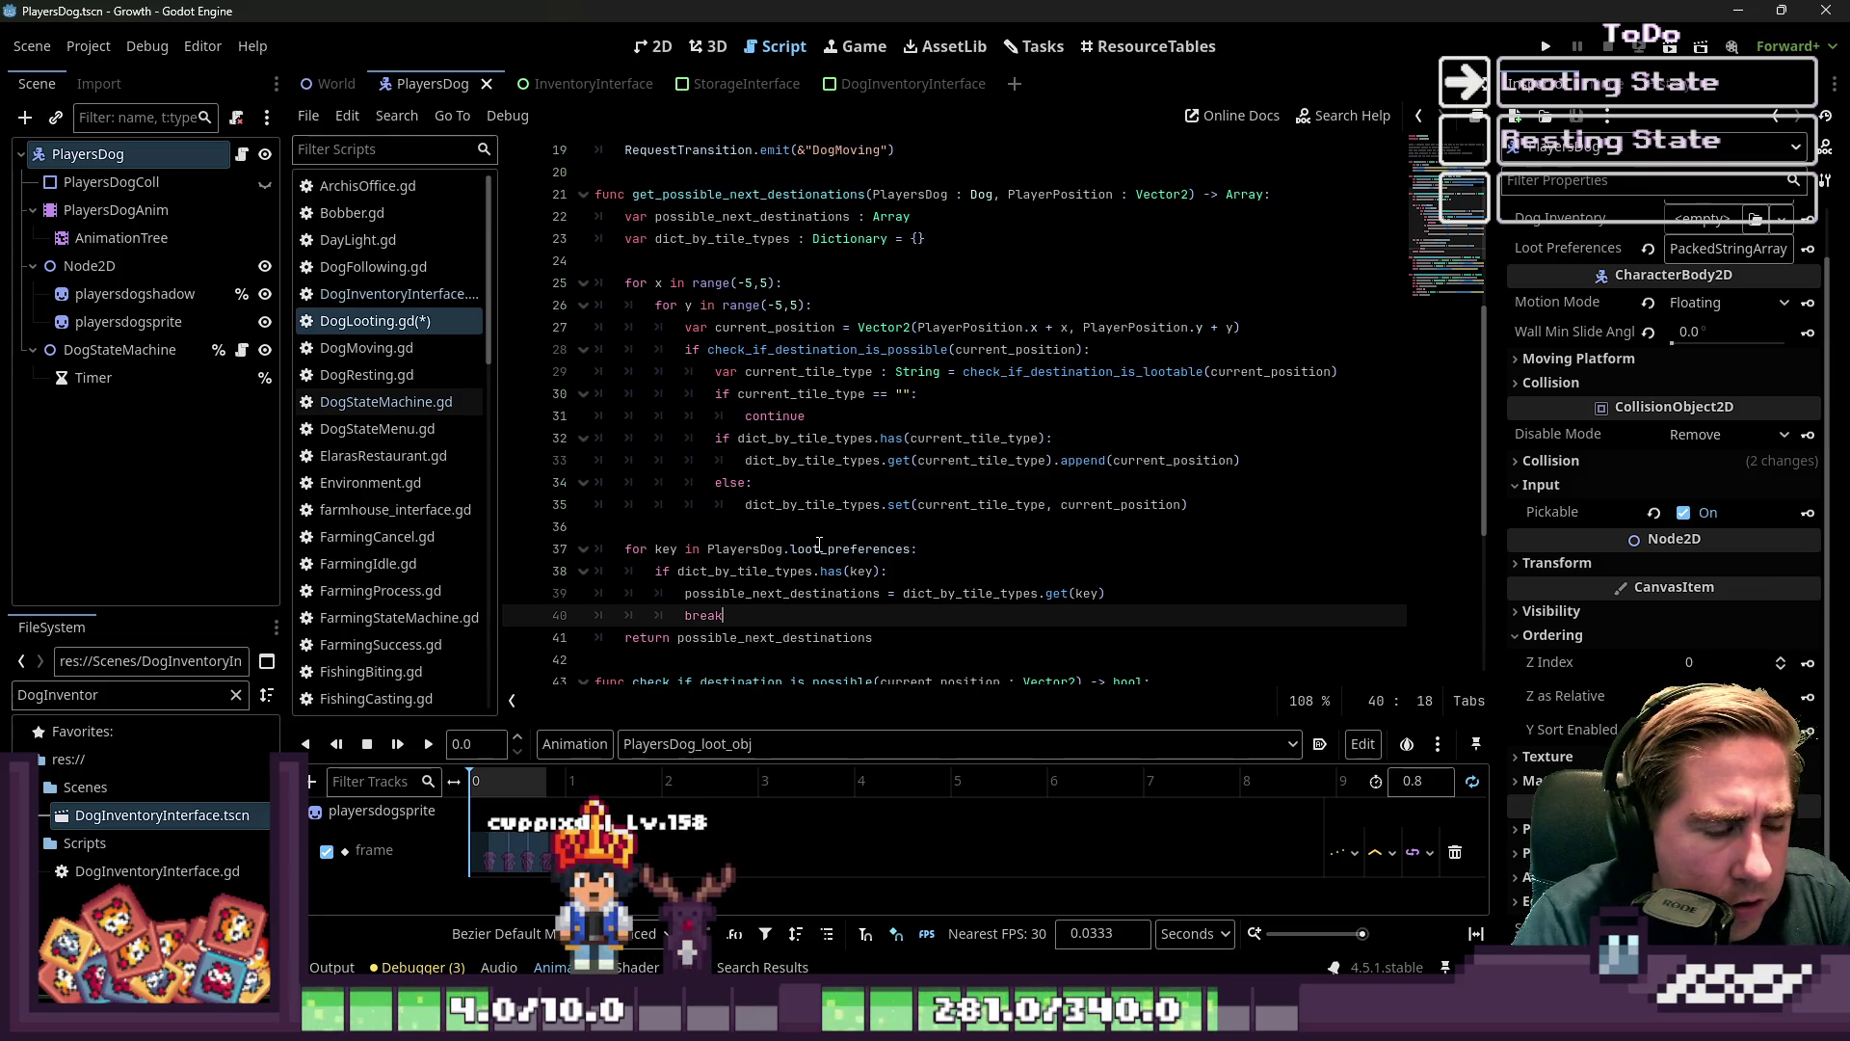
key("BackSpace")
key("BackSpace")
key("BackSpace")
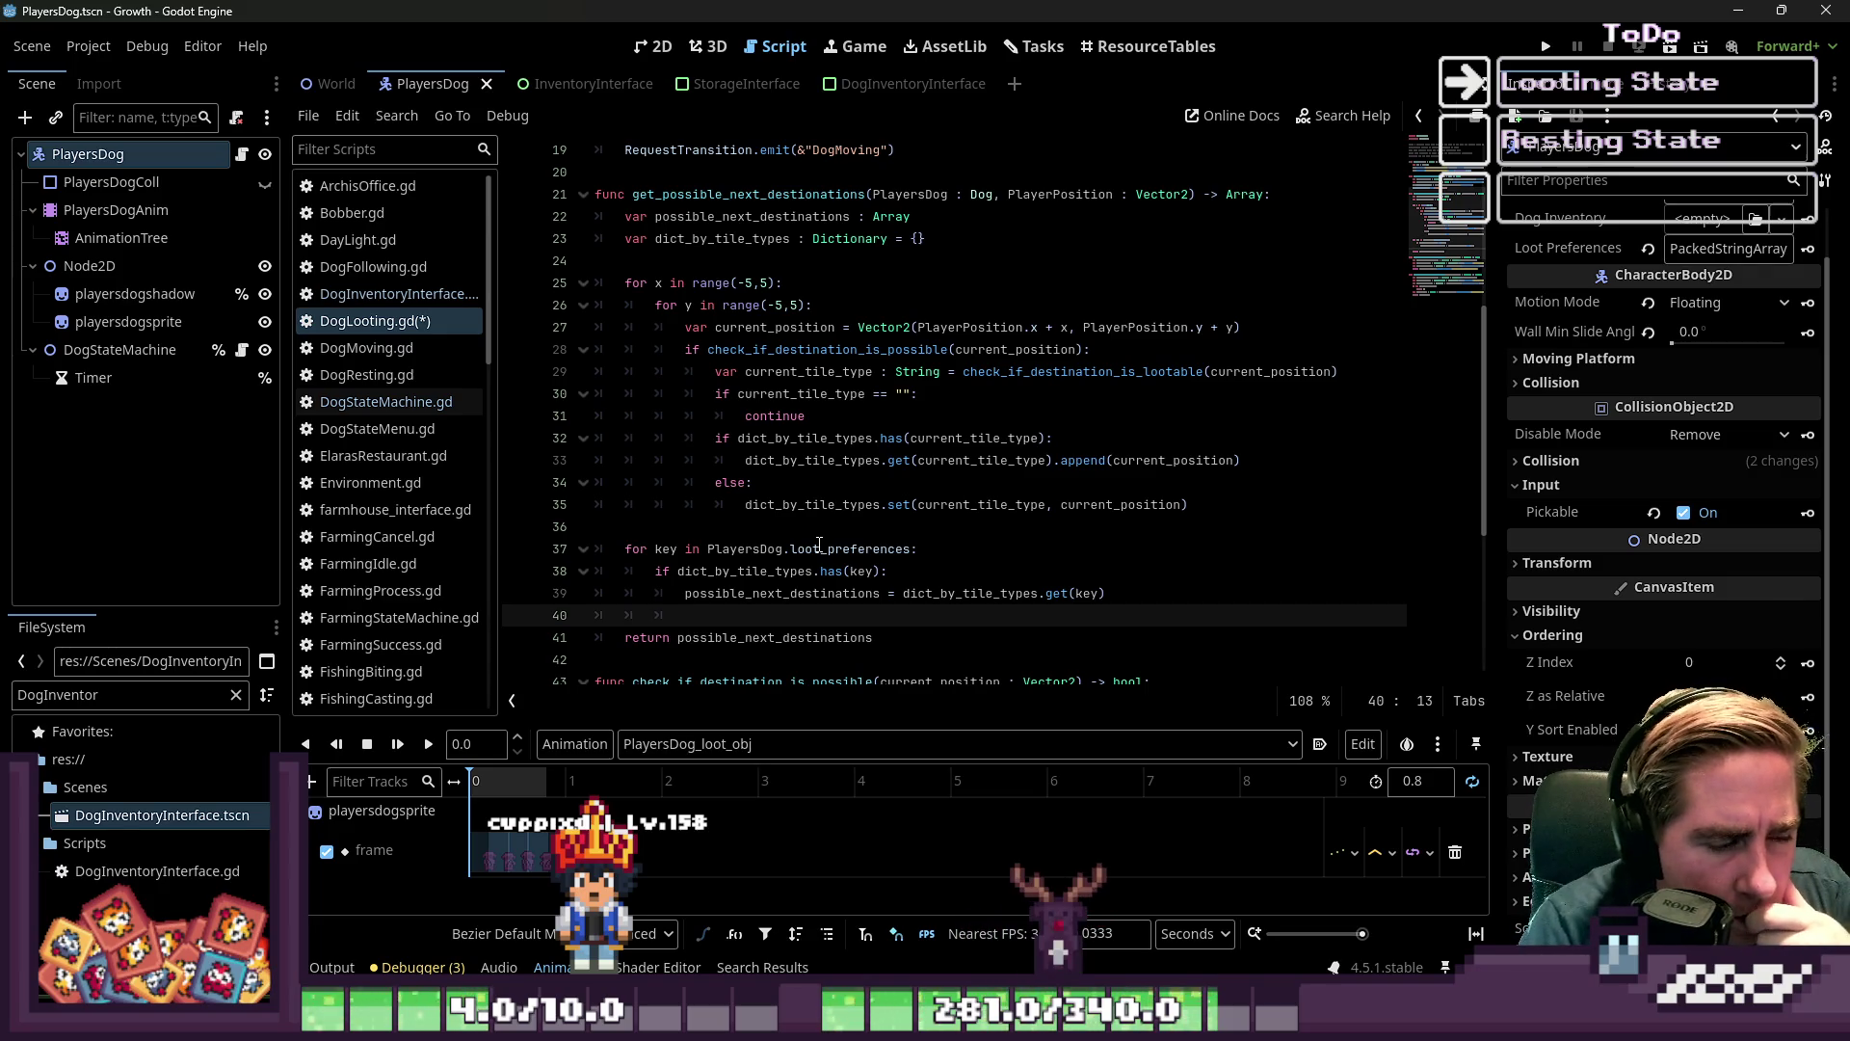
key("Down")
key("Down")
key("Up")
key("Up")
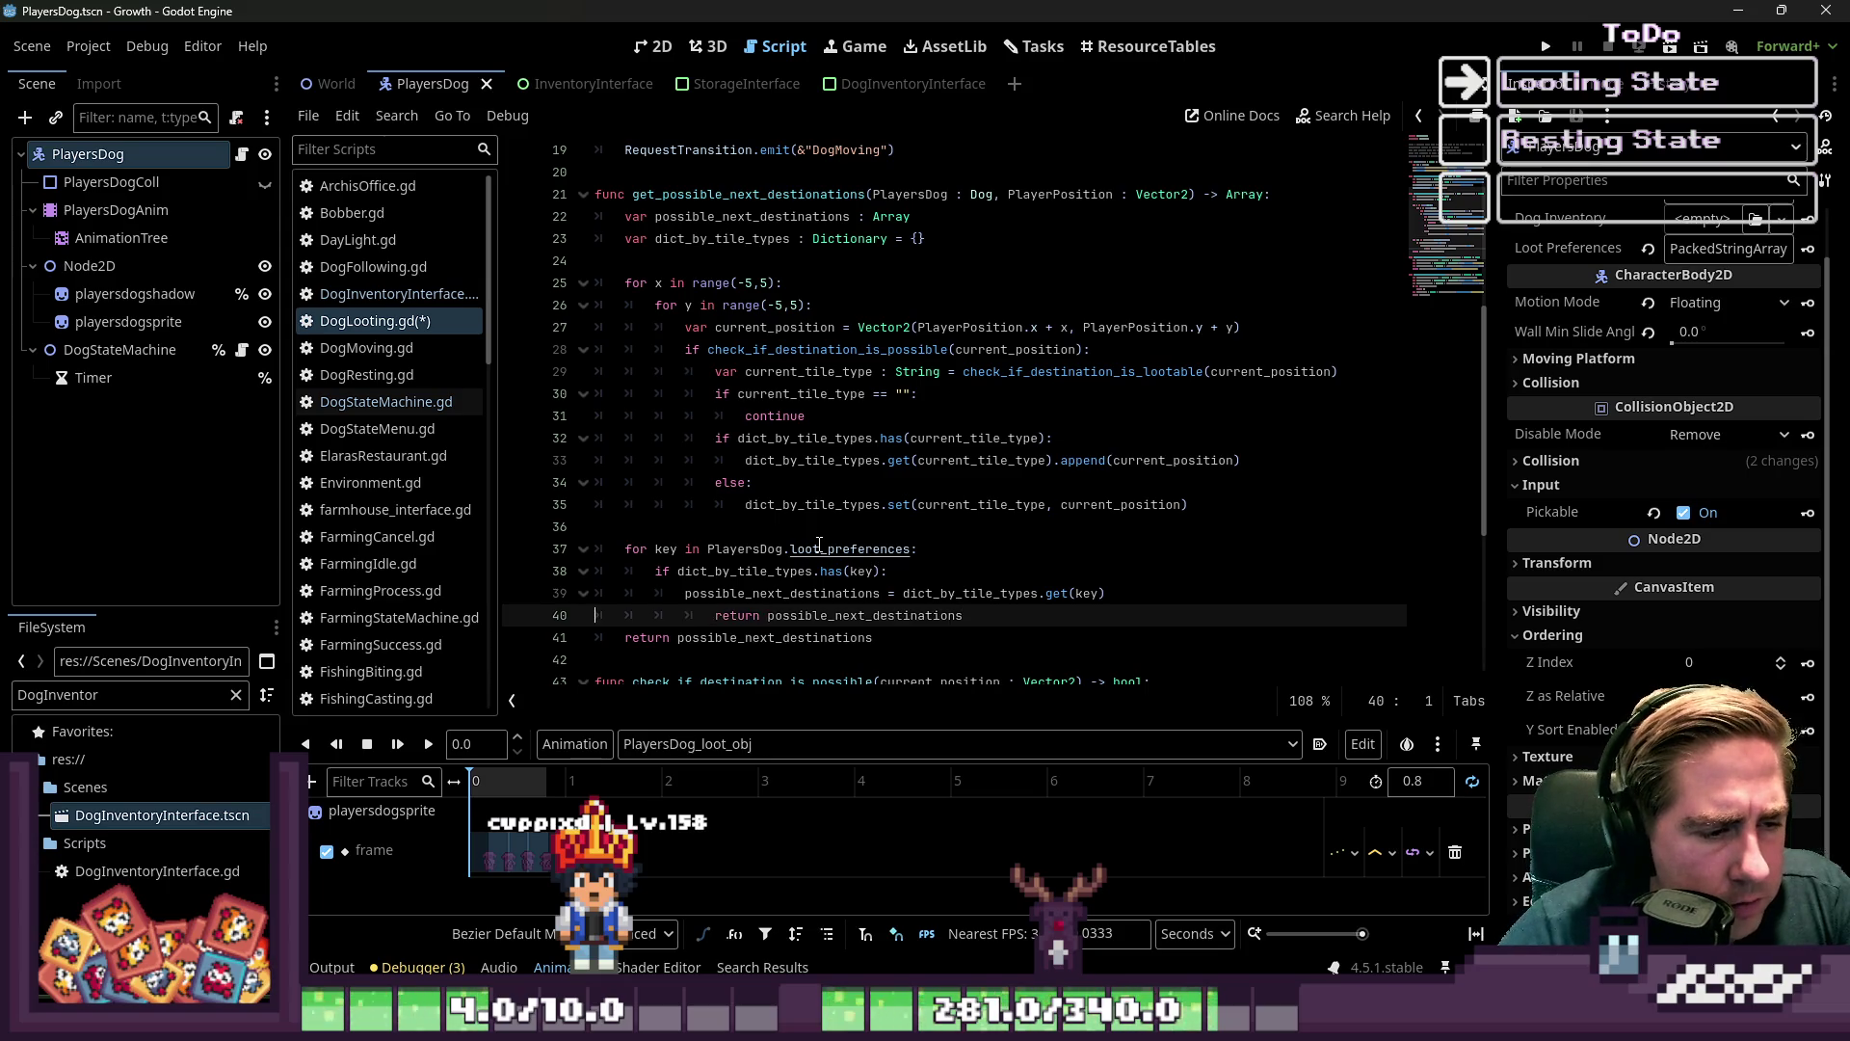
key("Down")
key("ctrl+s")
key("Up")
key("Up")
key("Up")
key("Down")
key("Down")
key("Down")
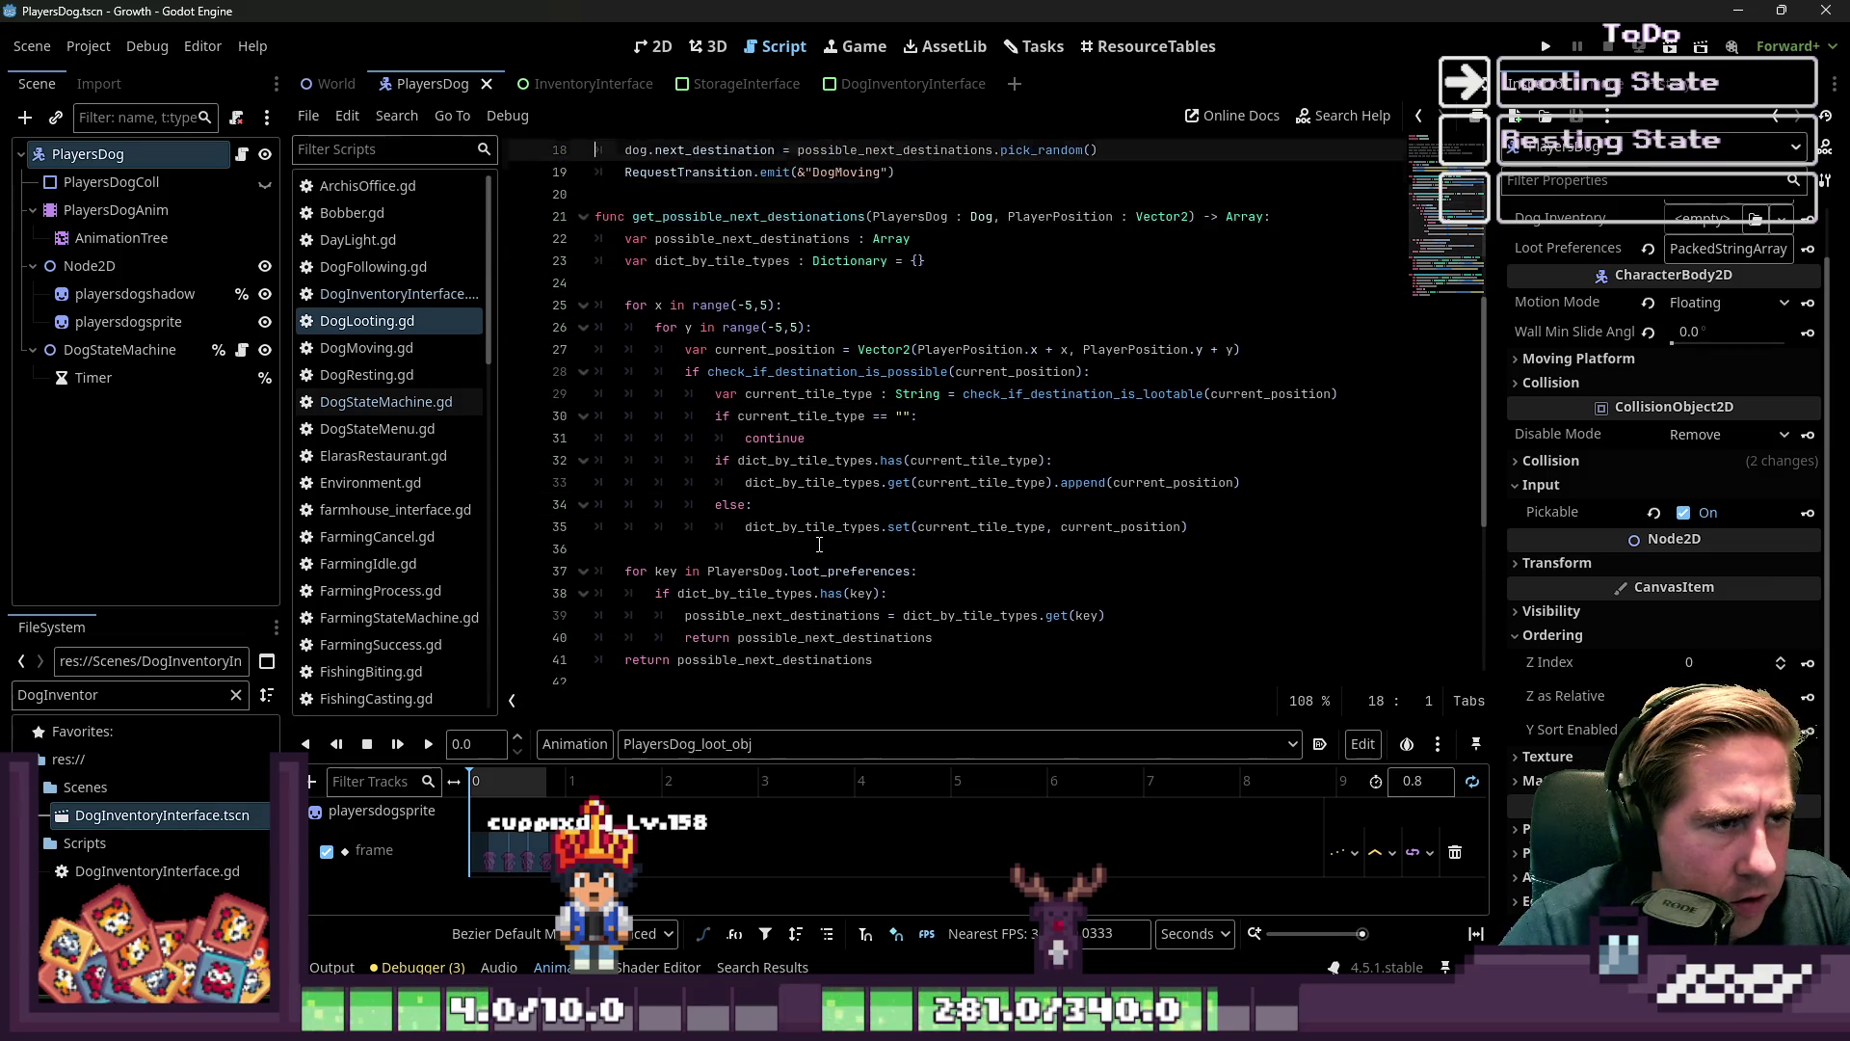
key("Return")
key("Up")
key("Up")
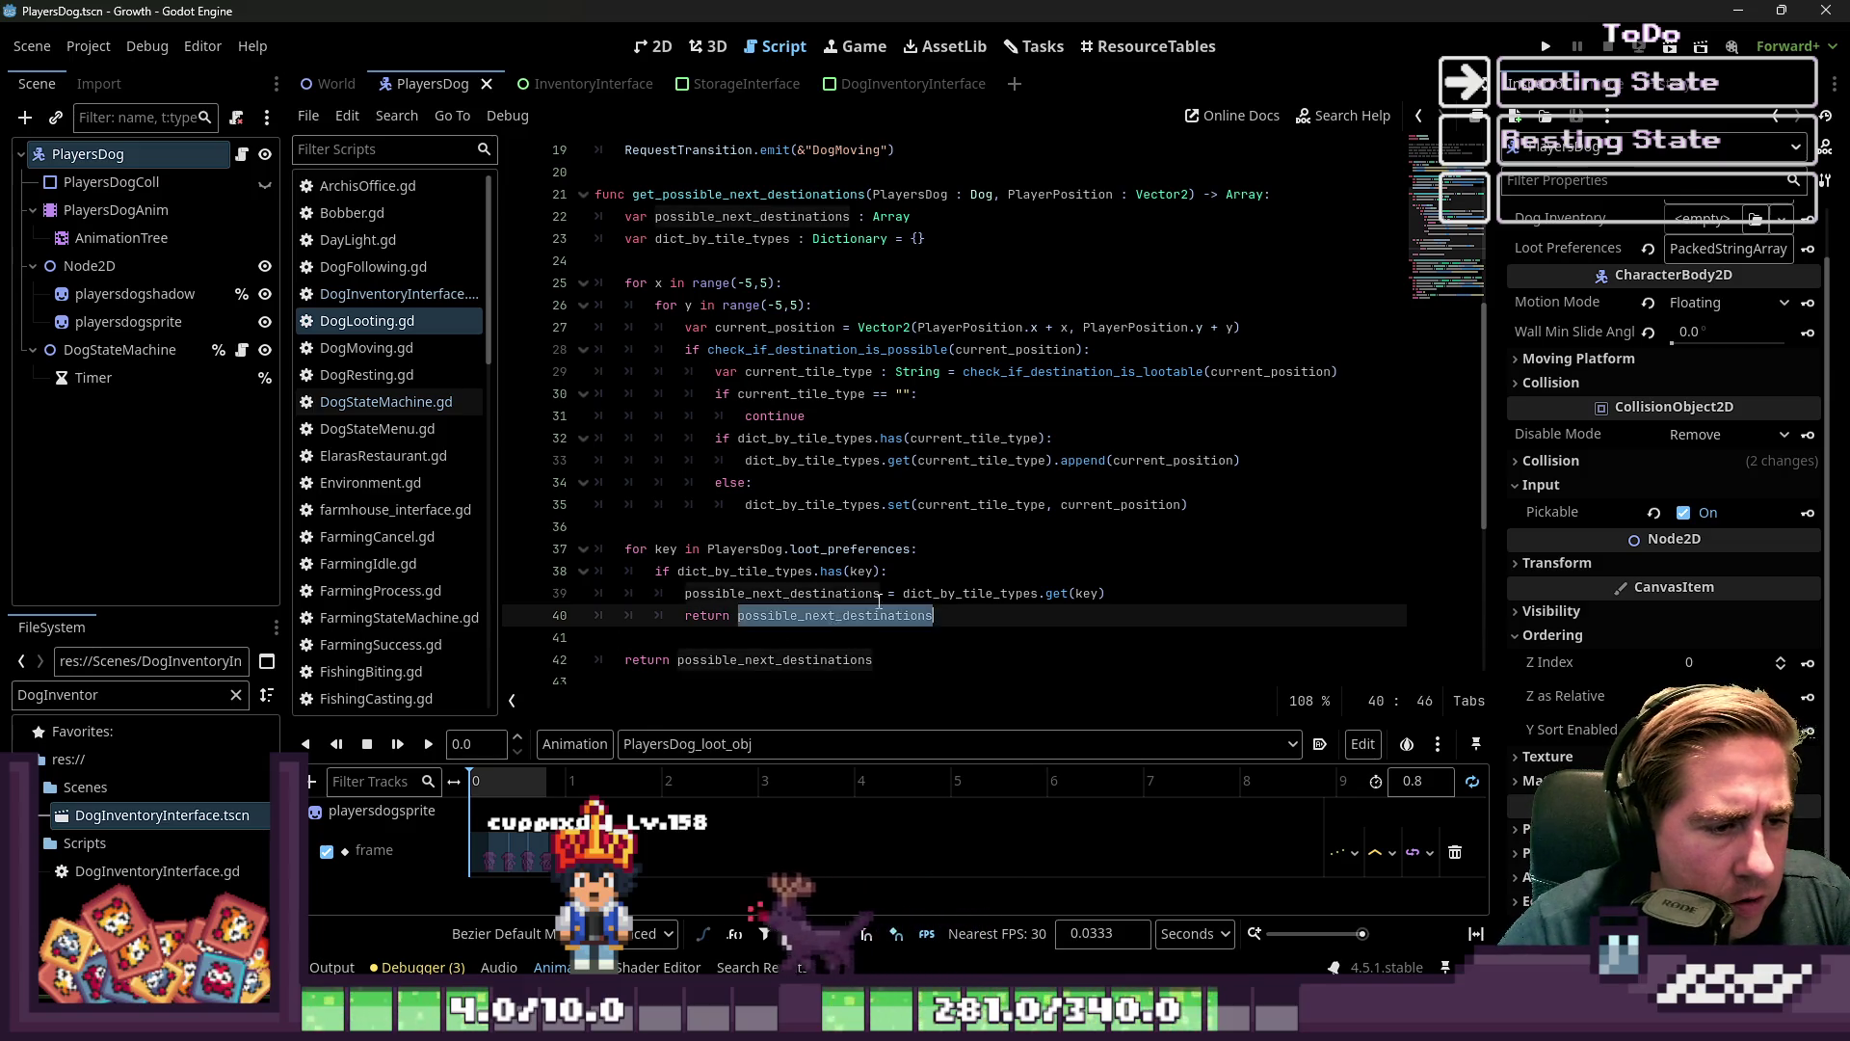
scroll(810, 443, "up", 4)
- Review the RequestTransition.emit(&"DogMoving") line ending dog_walks_to_next_destination
left_click(805, 417)
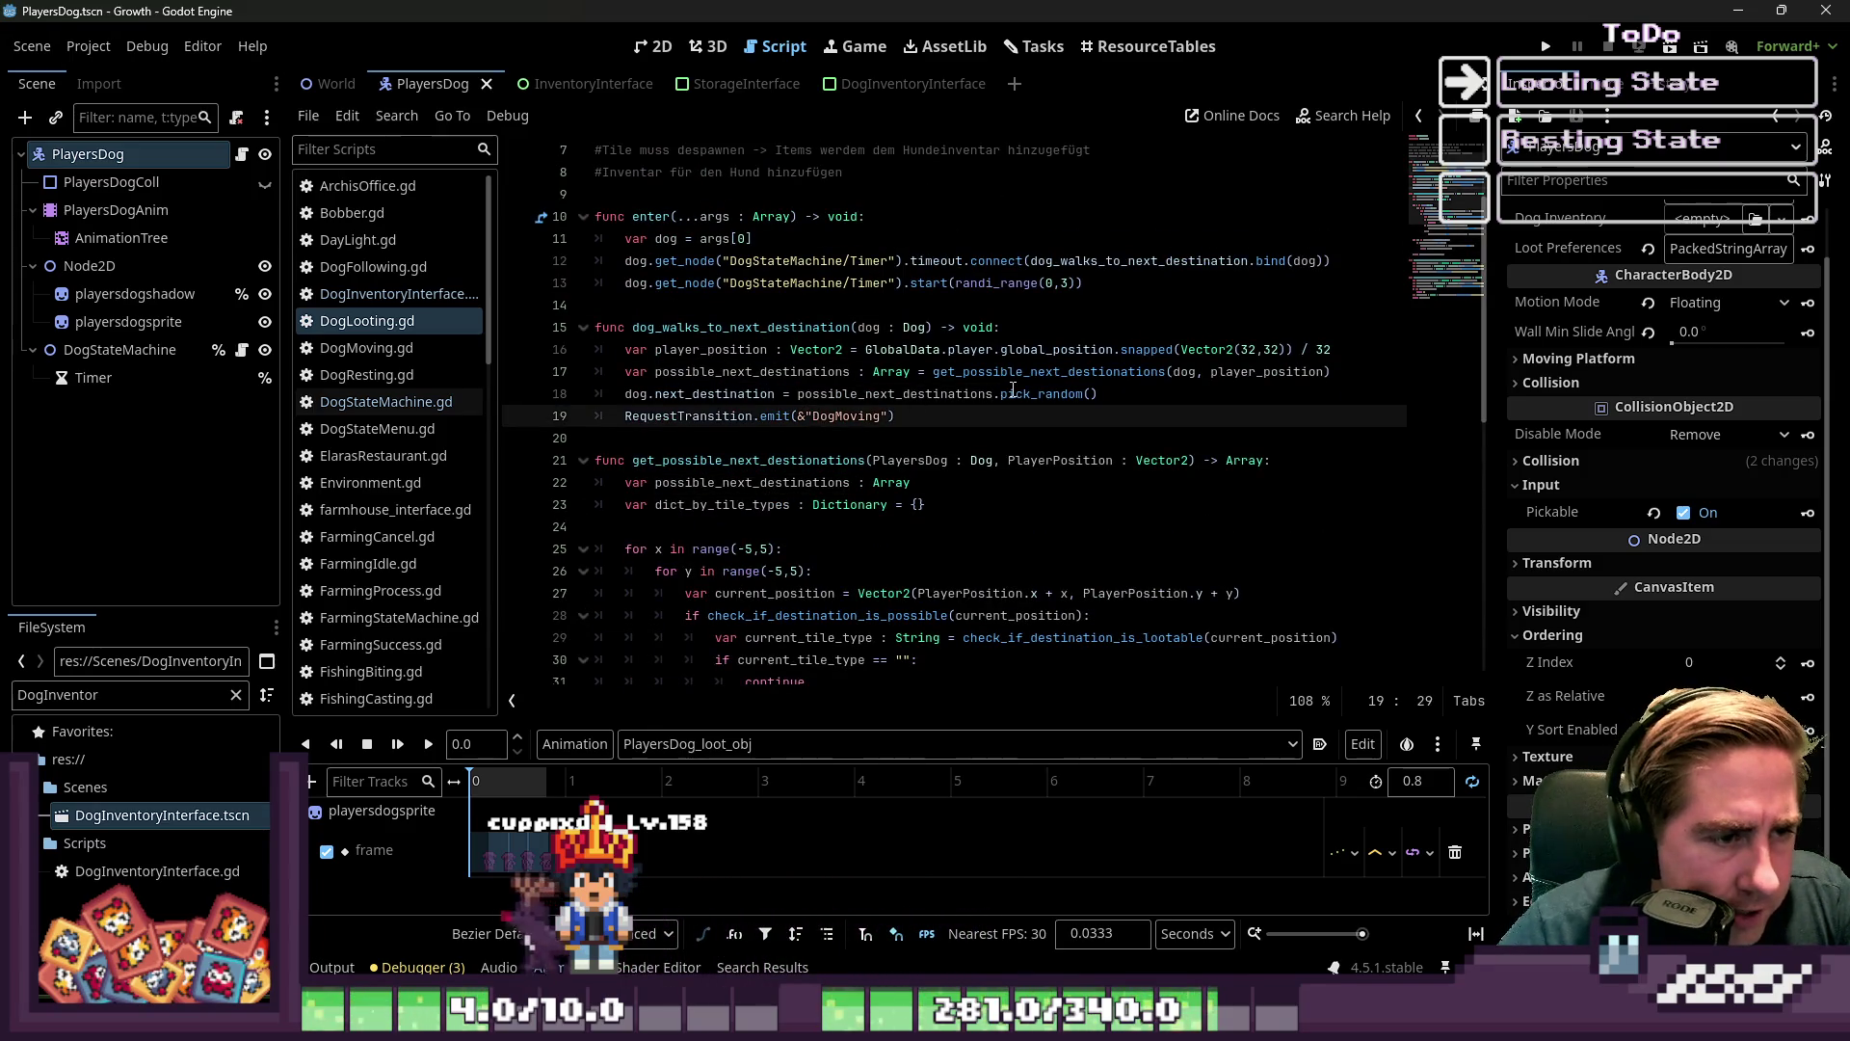
left_click_drag(963, 427, 686, 416)
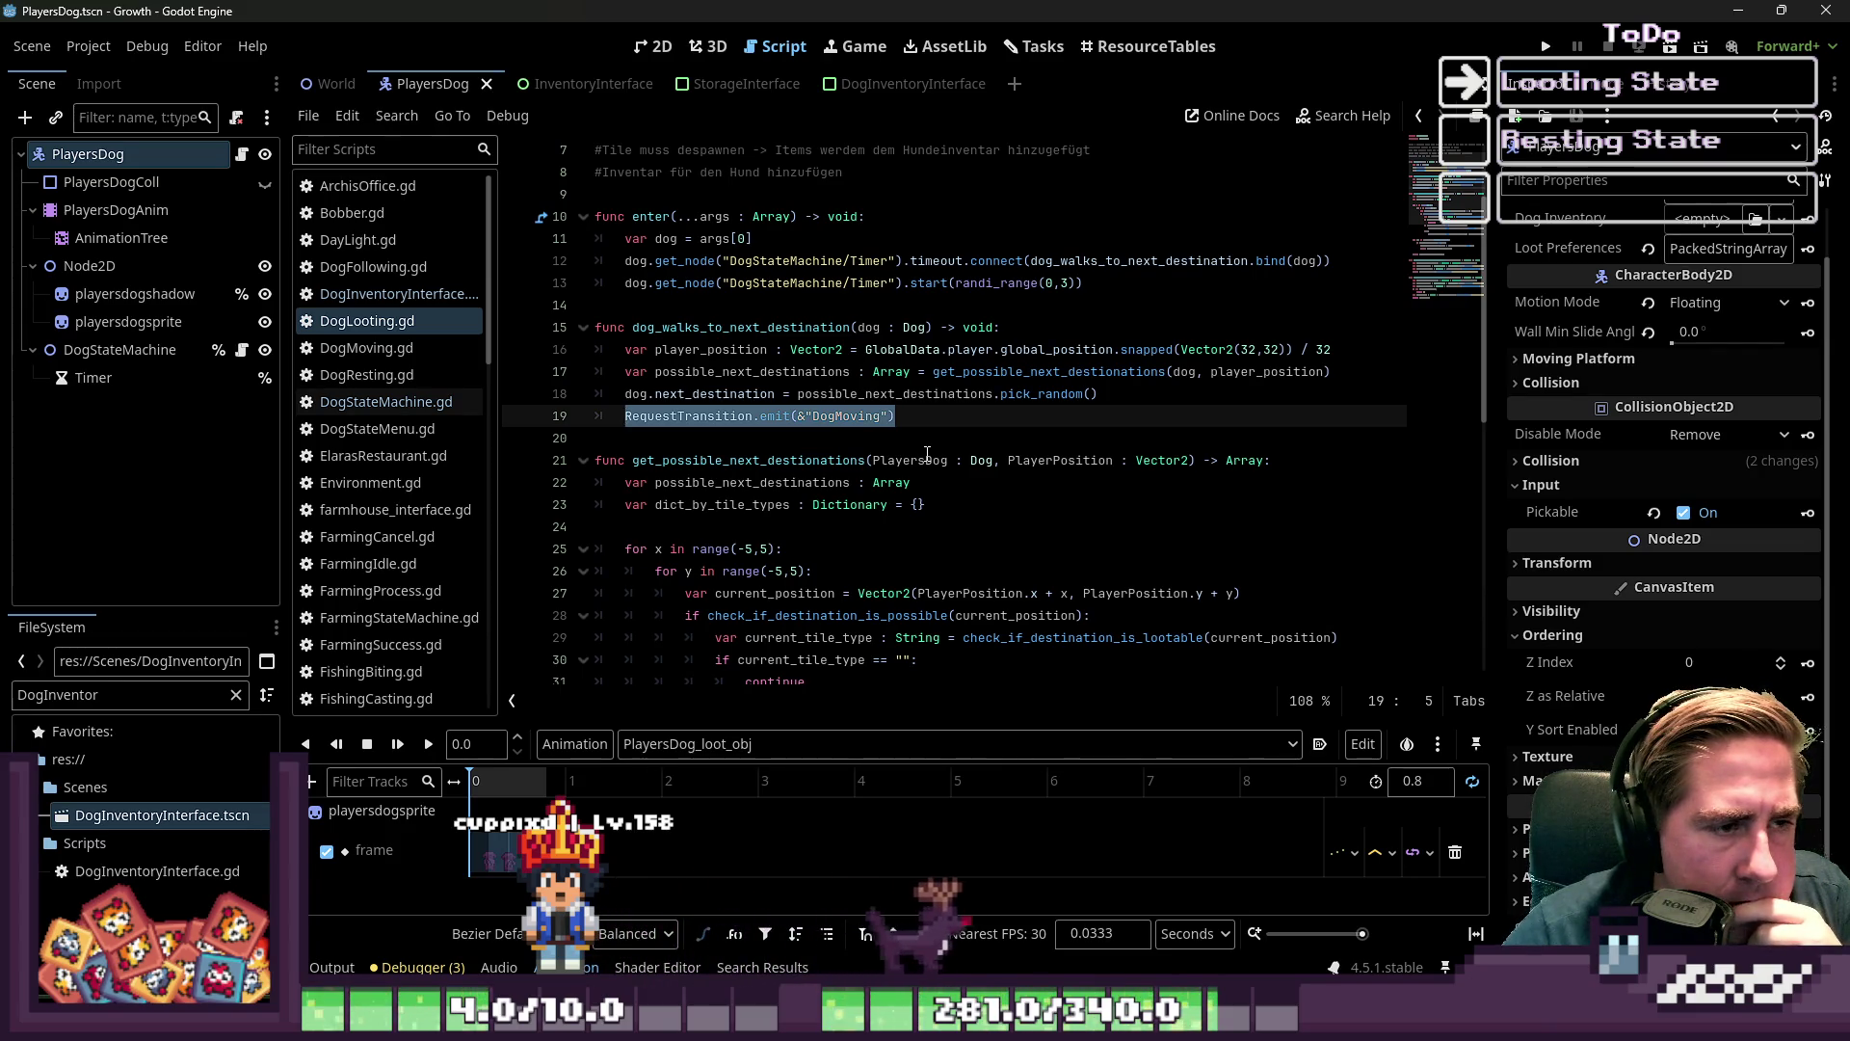
scroll(927, 453, "down", 2)
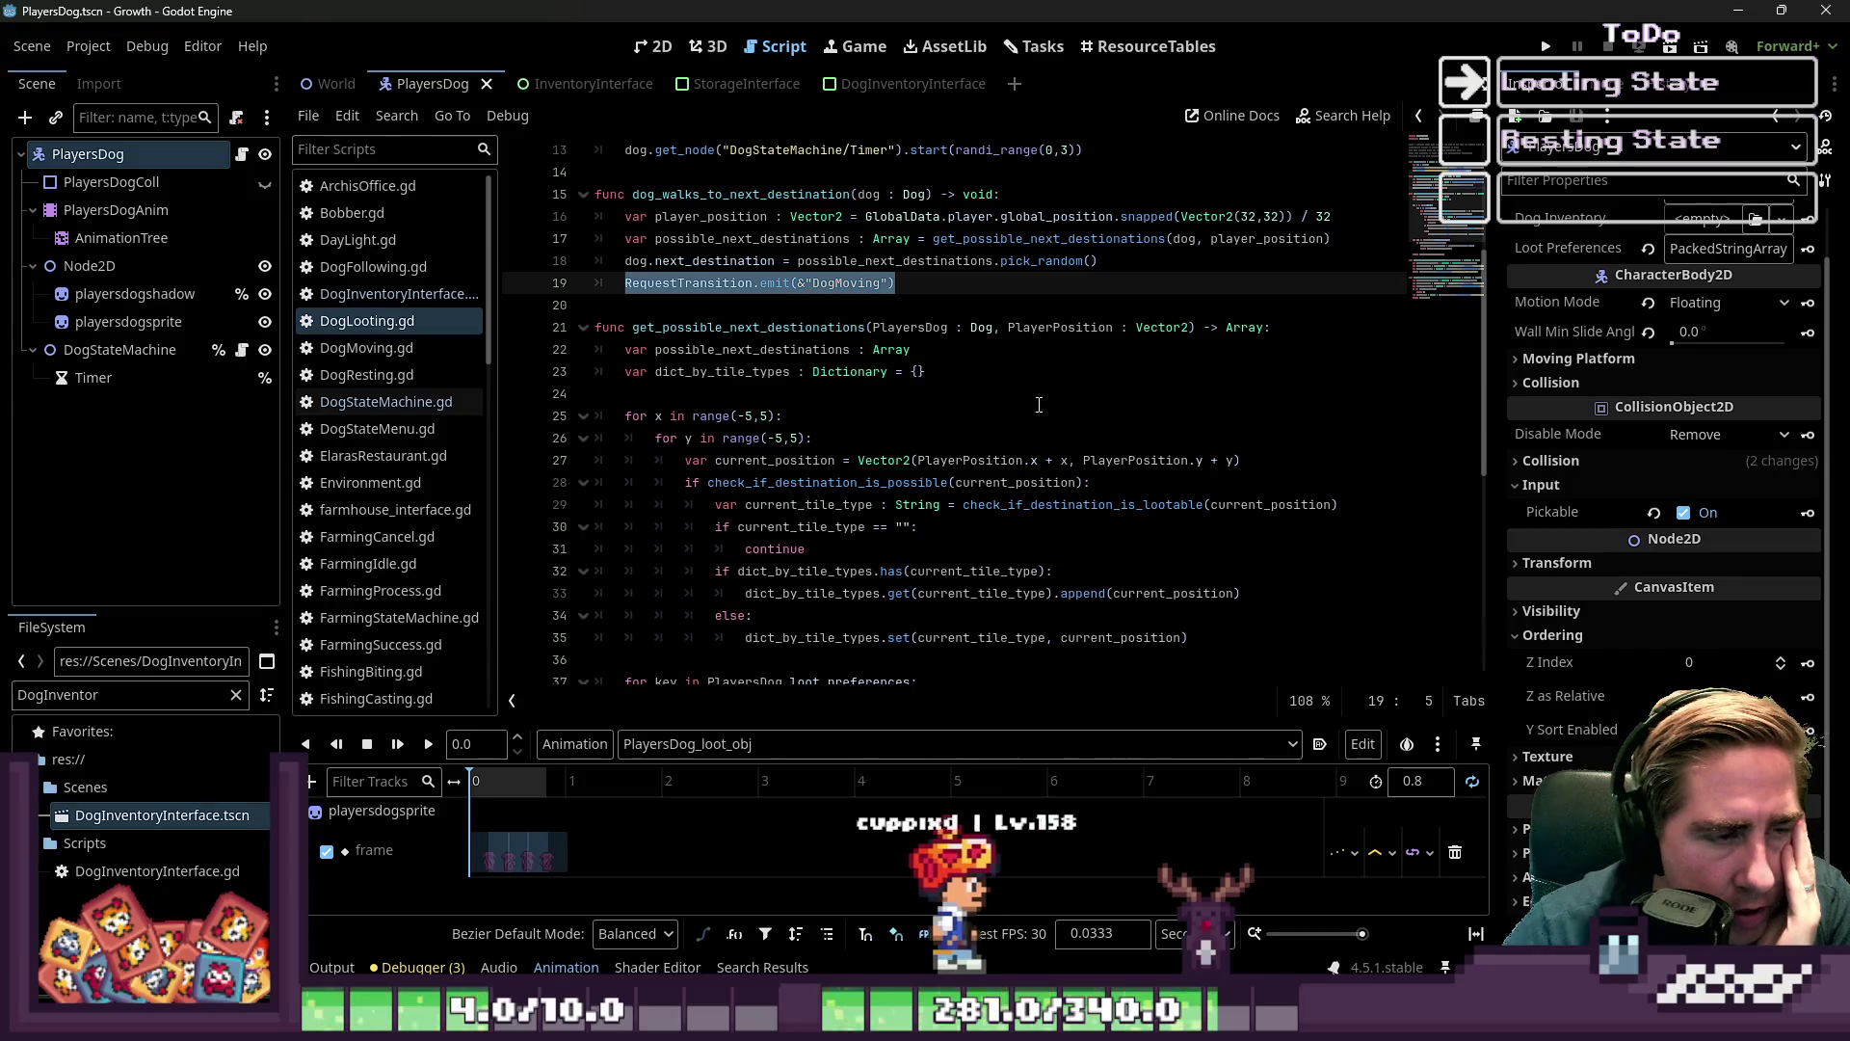
scroll(1046, 355, "up", 1)
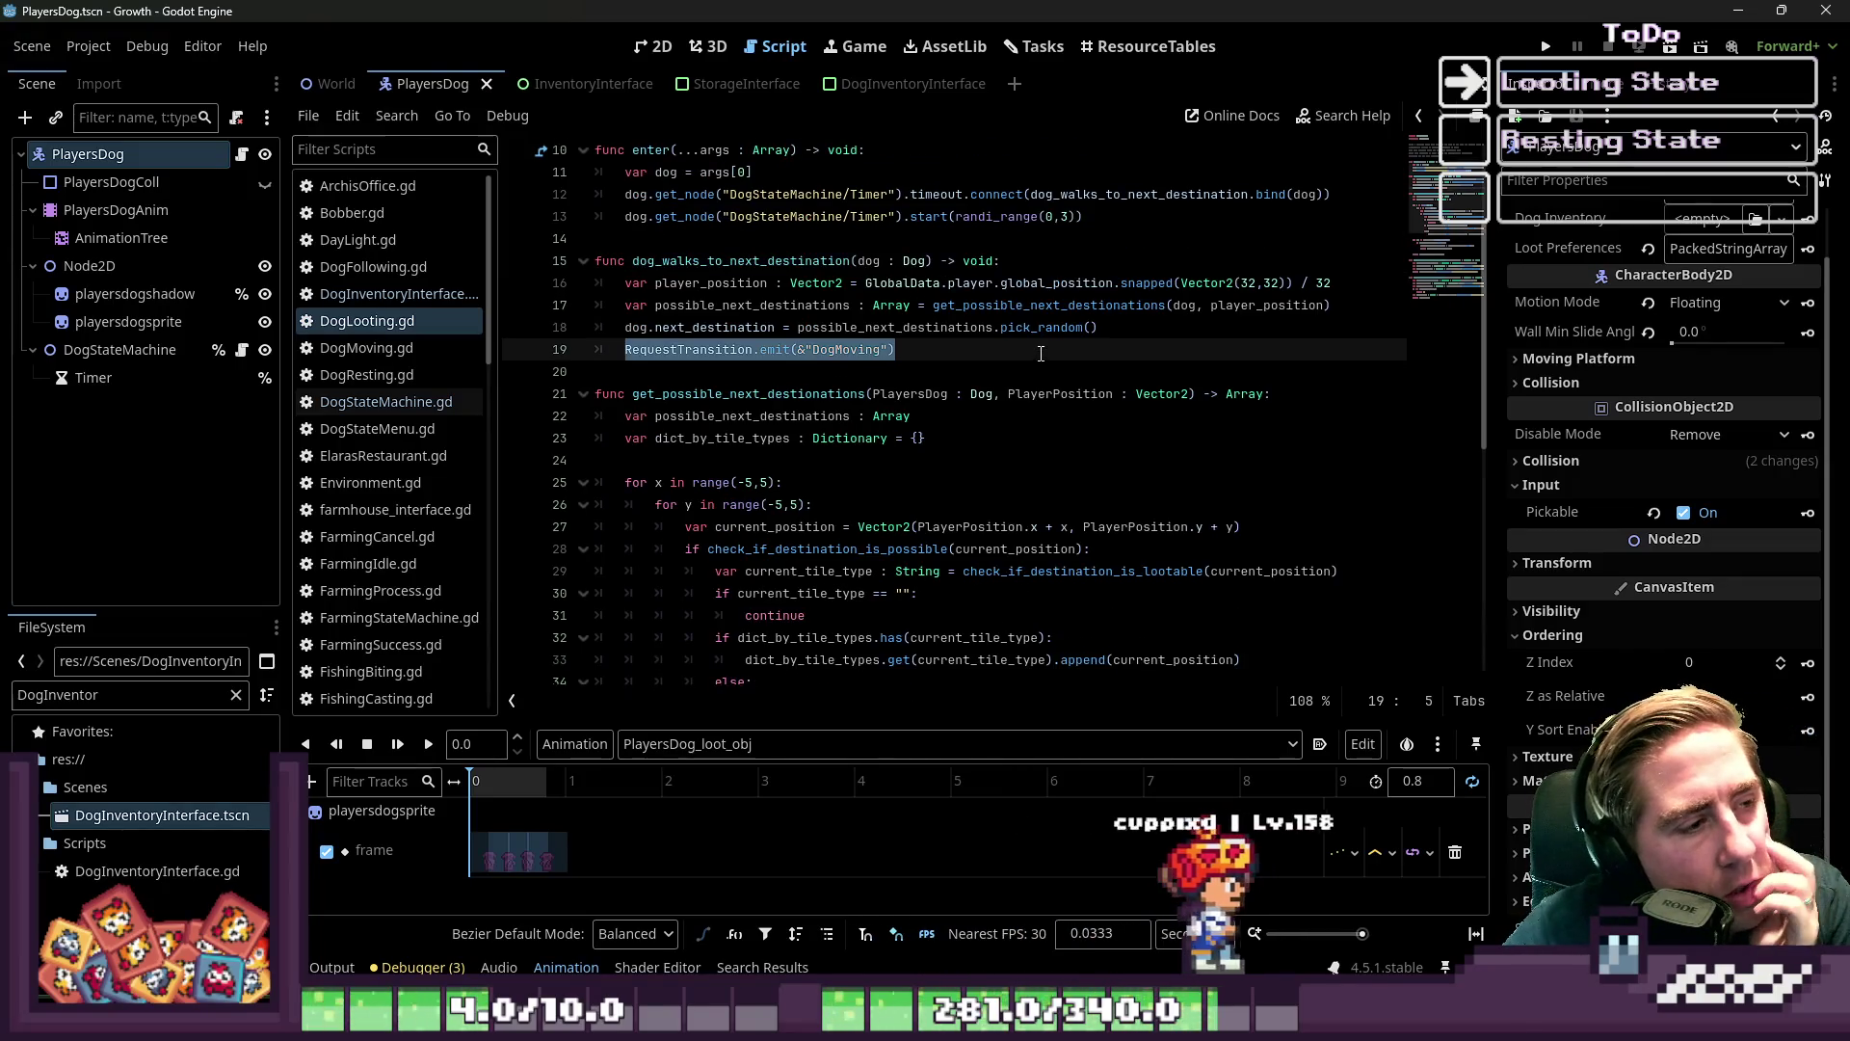
scroll(1039, 355, "down", 1)
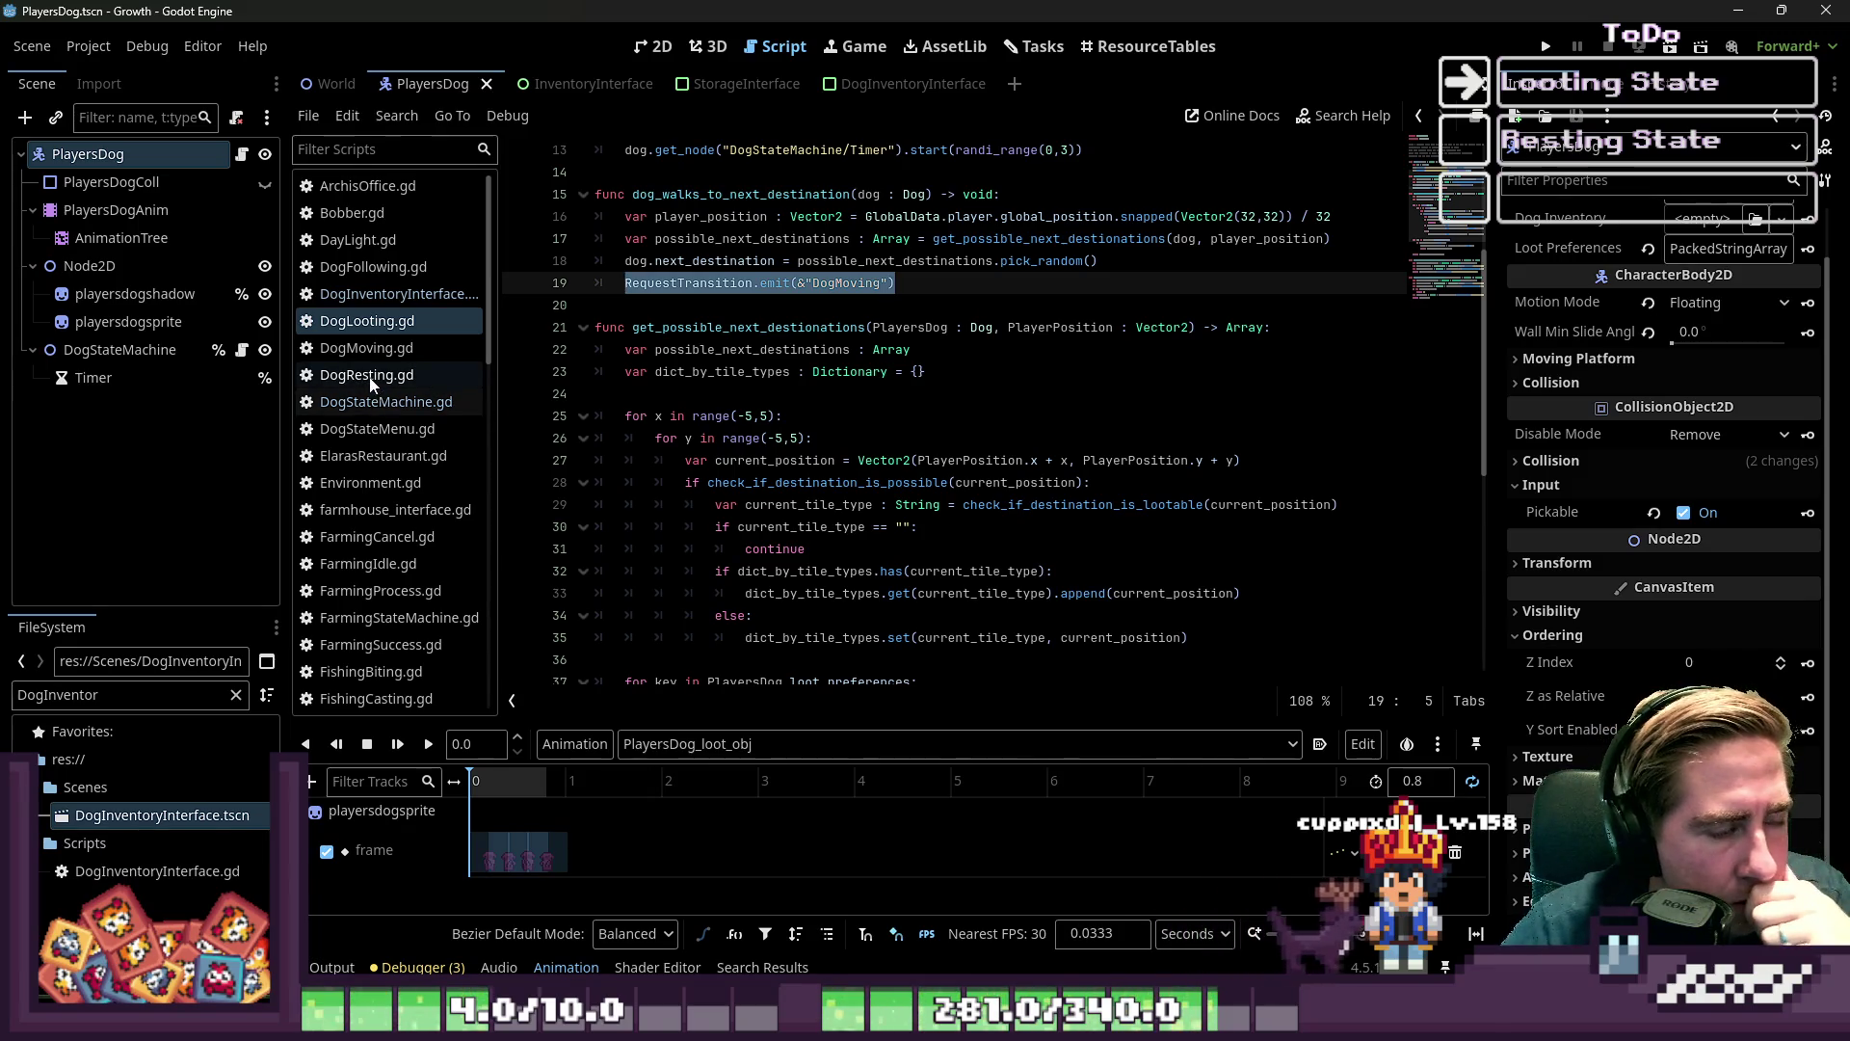
left_click(673, 308)
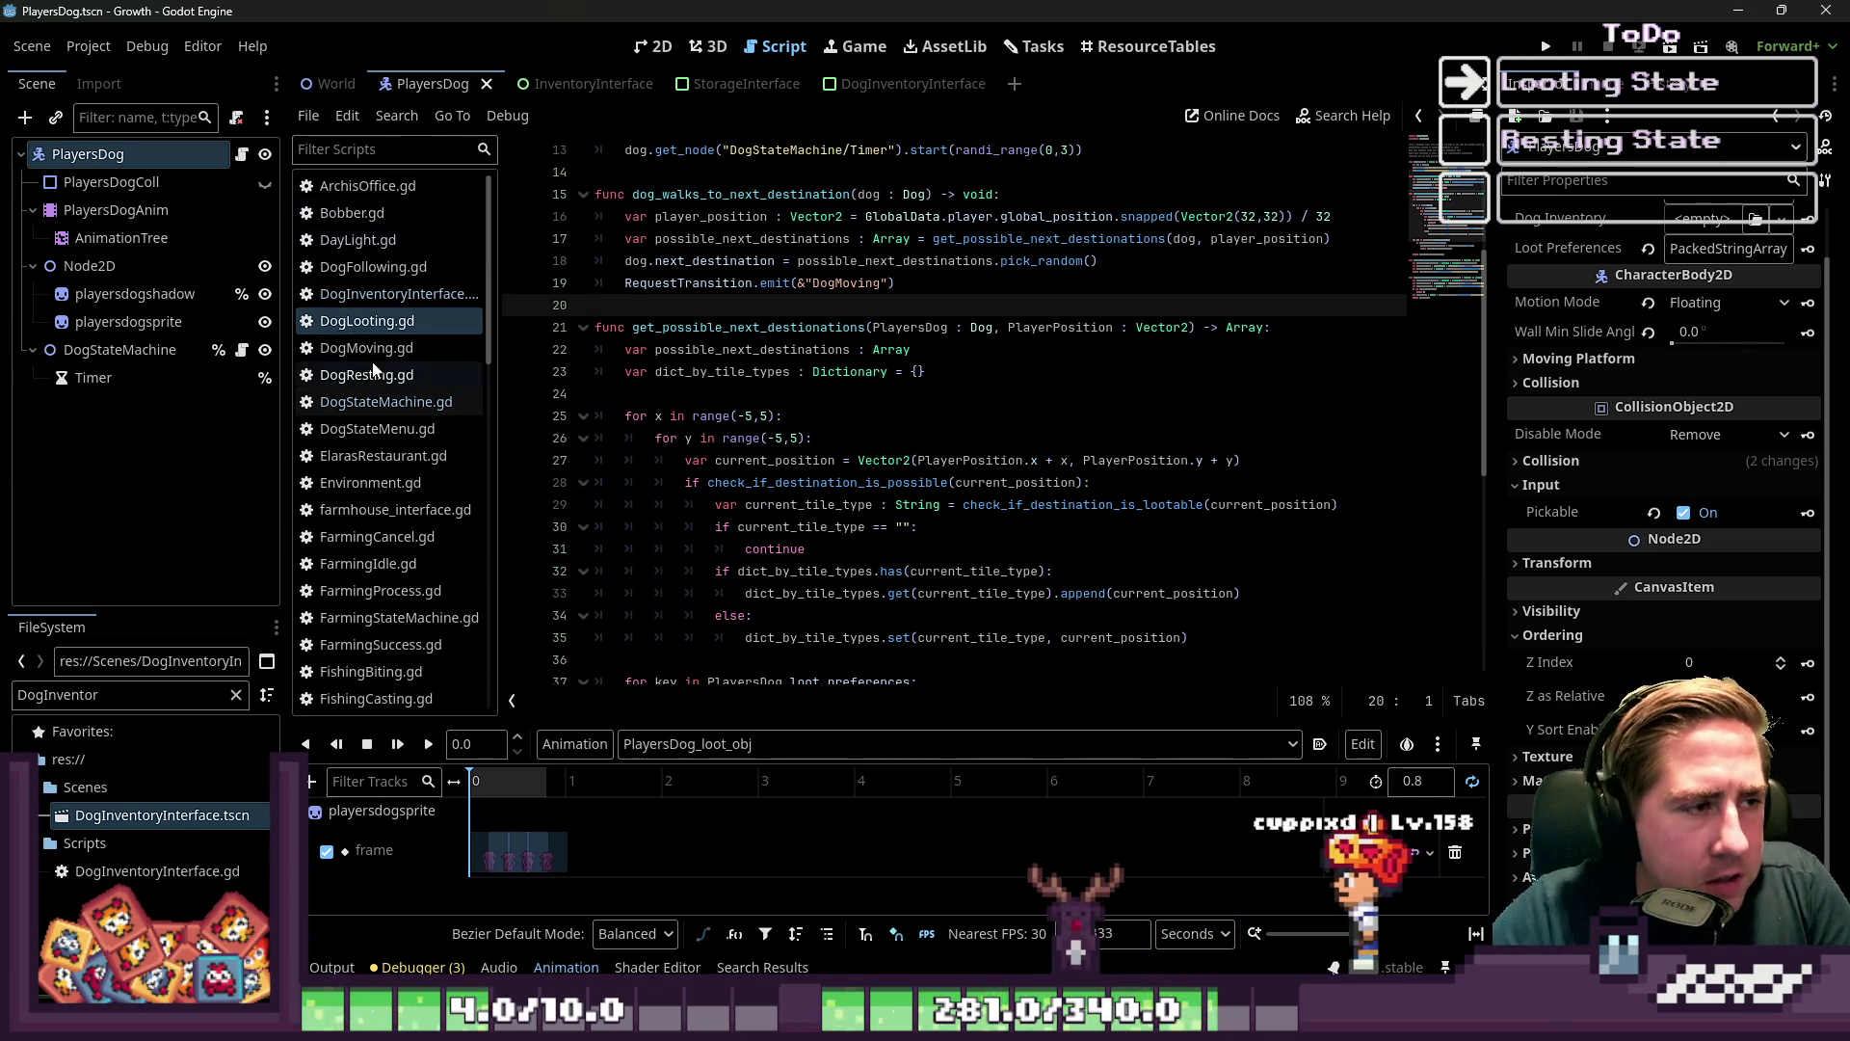
- Filter FileSystem for DogLooting and rename DogLooting.tres to DogFindObjects.tres
double_click(107, 683)
type("DSo")
key("BackSpace")
key("BackSpace")
type("ogLooting")
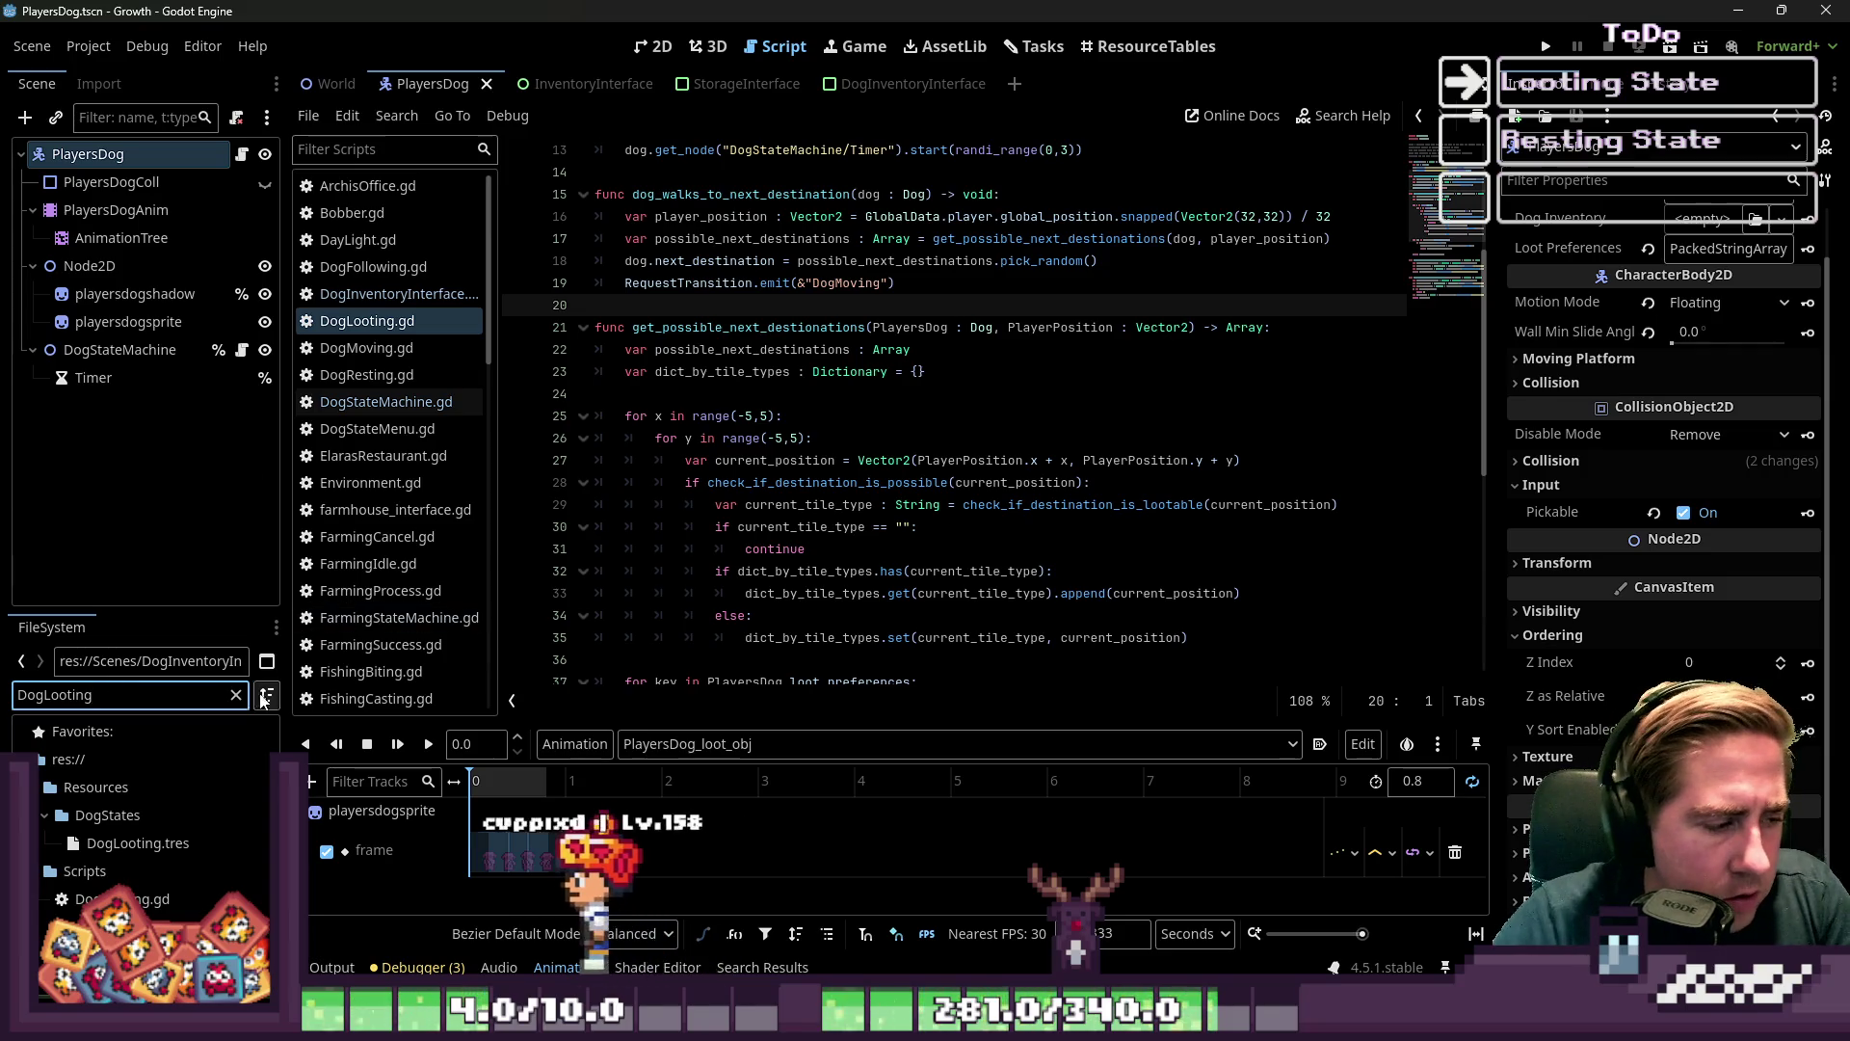
left_click(198, 840)
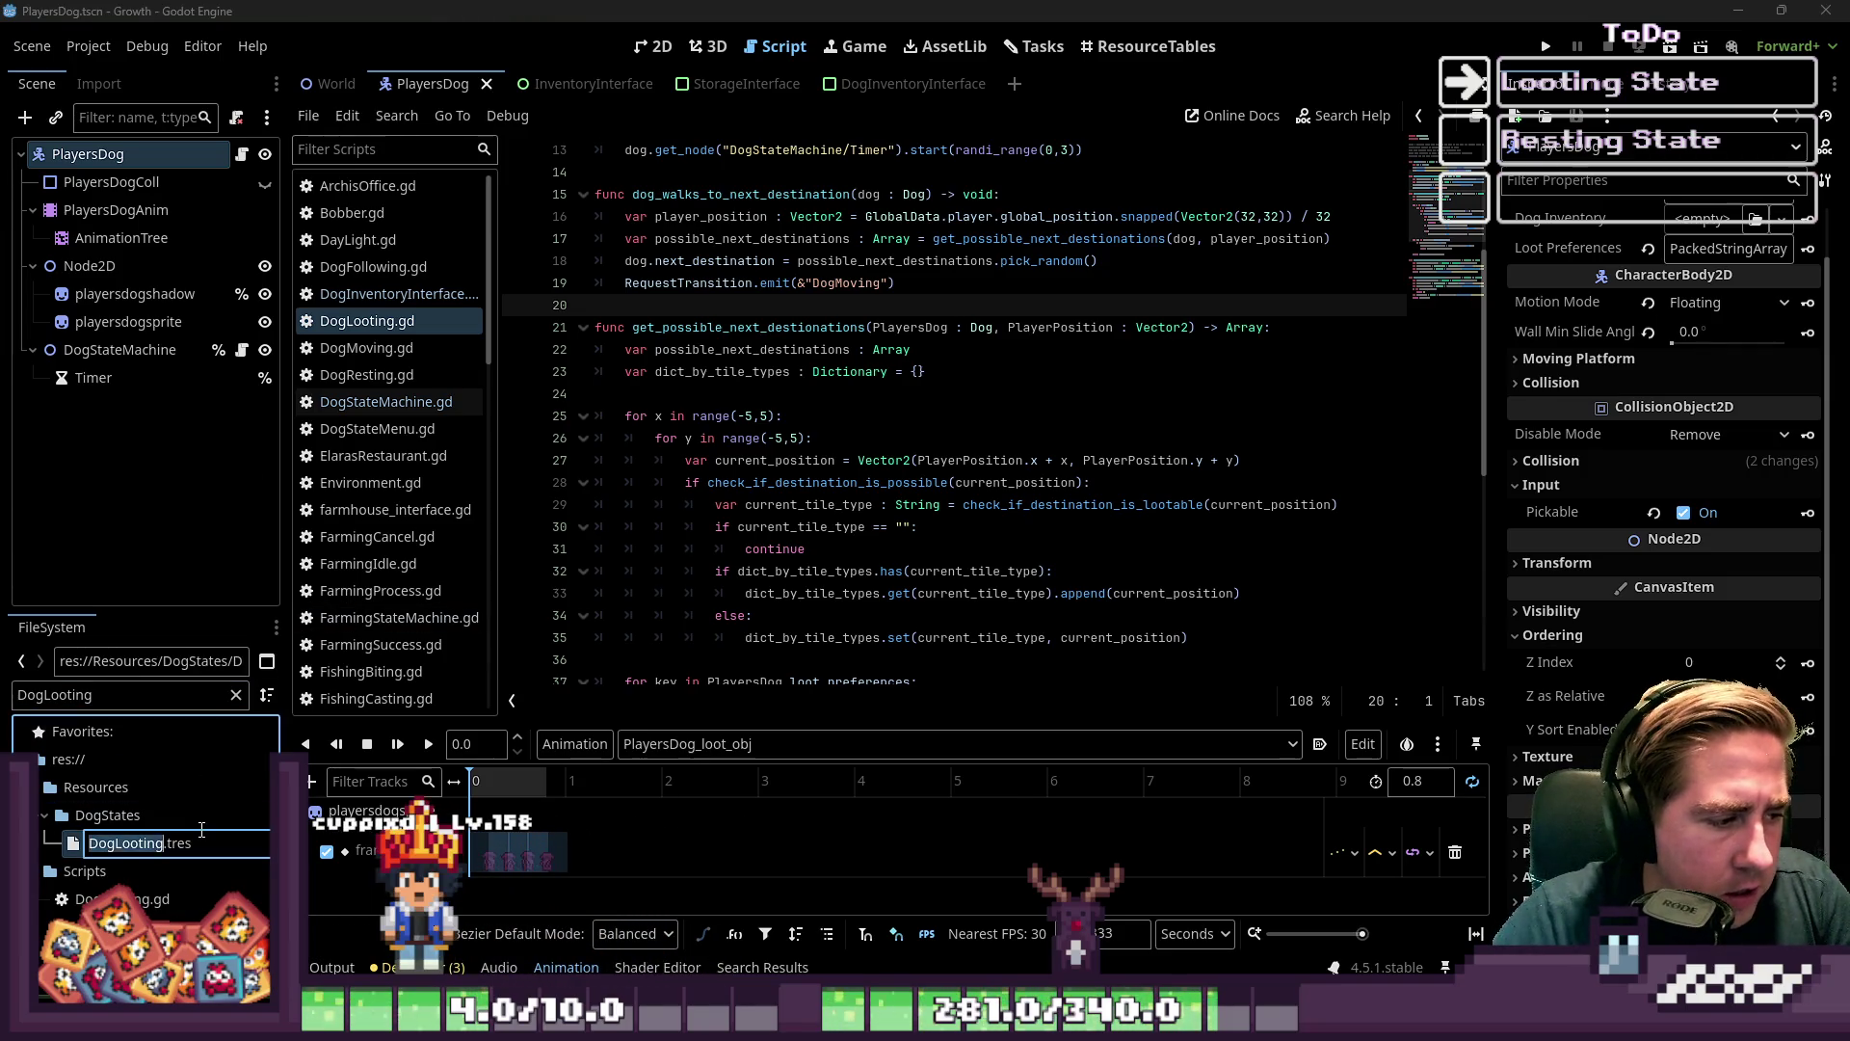
key("Left")
key("Right")
key("Right")
key("Right")
key("shift+Right")
key("shift+Right")
key("shift+Right")
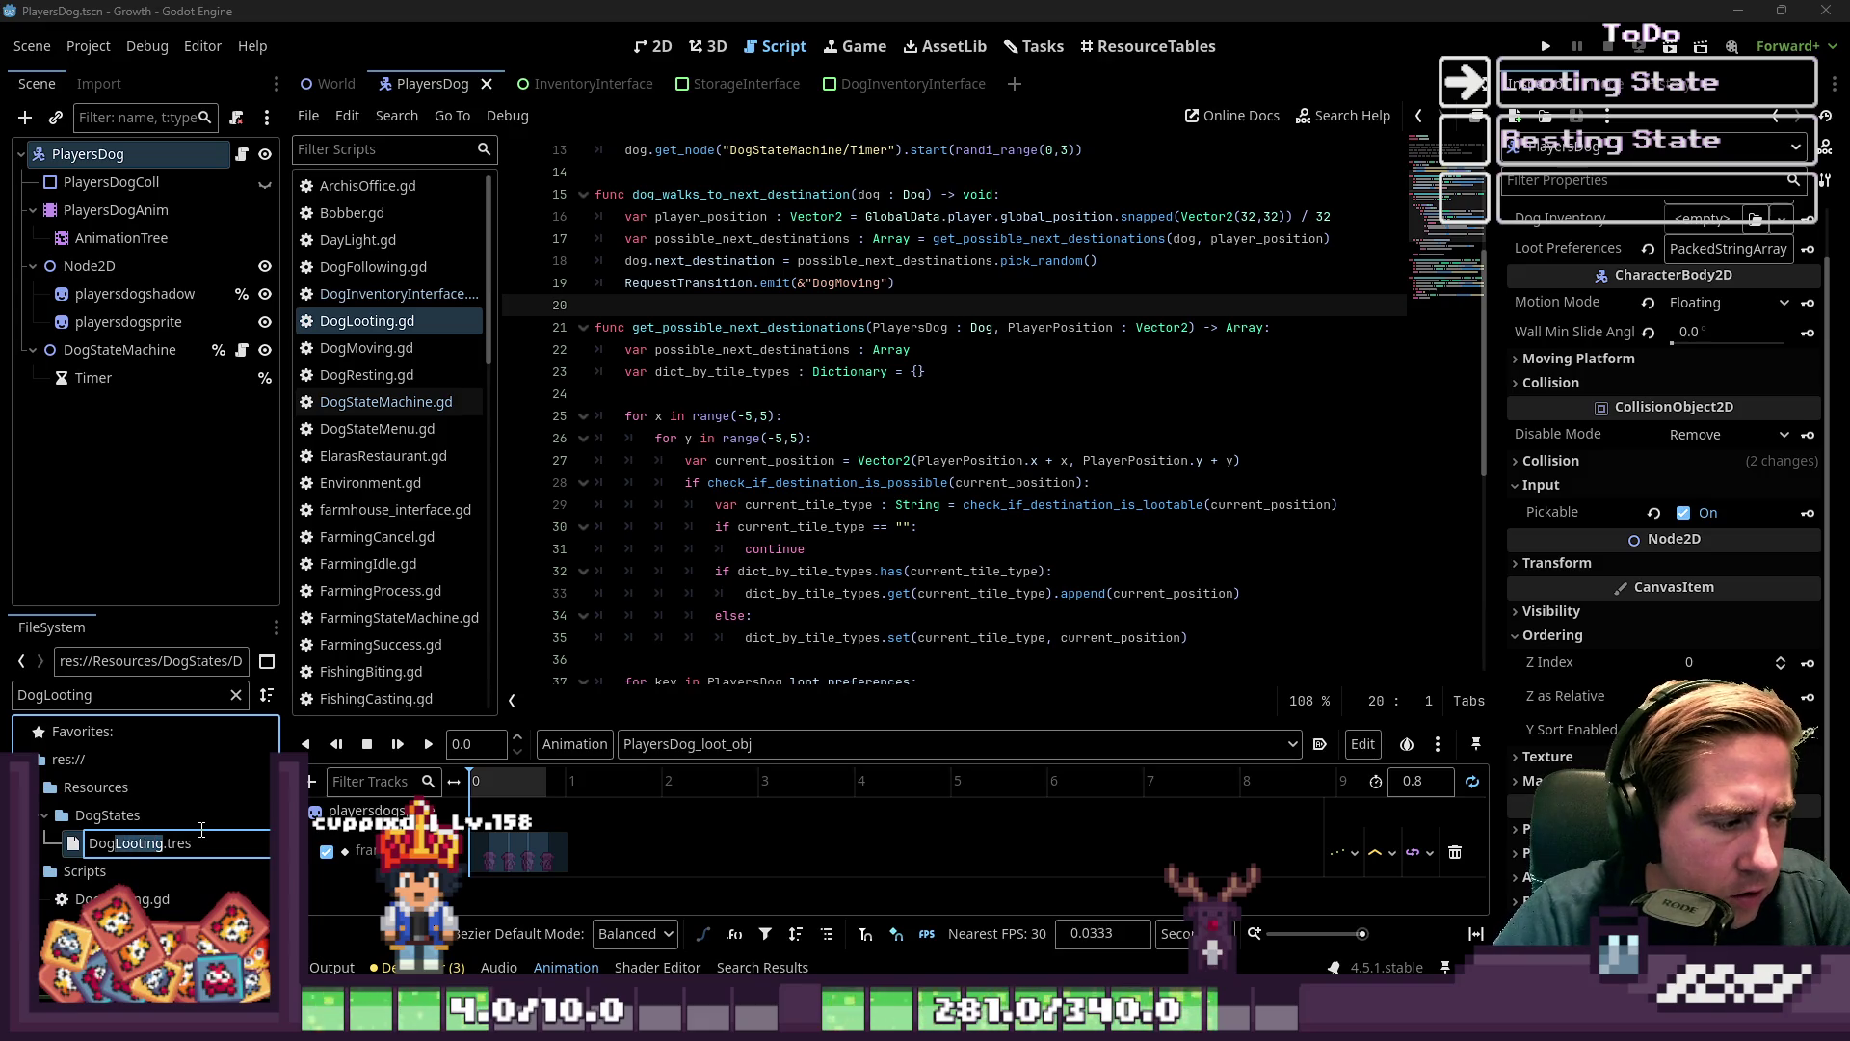
type("indOb")
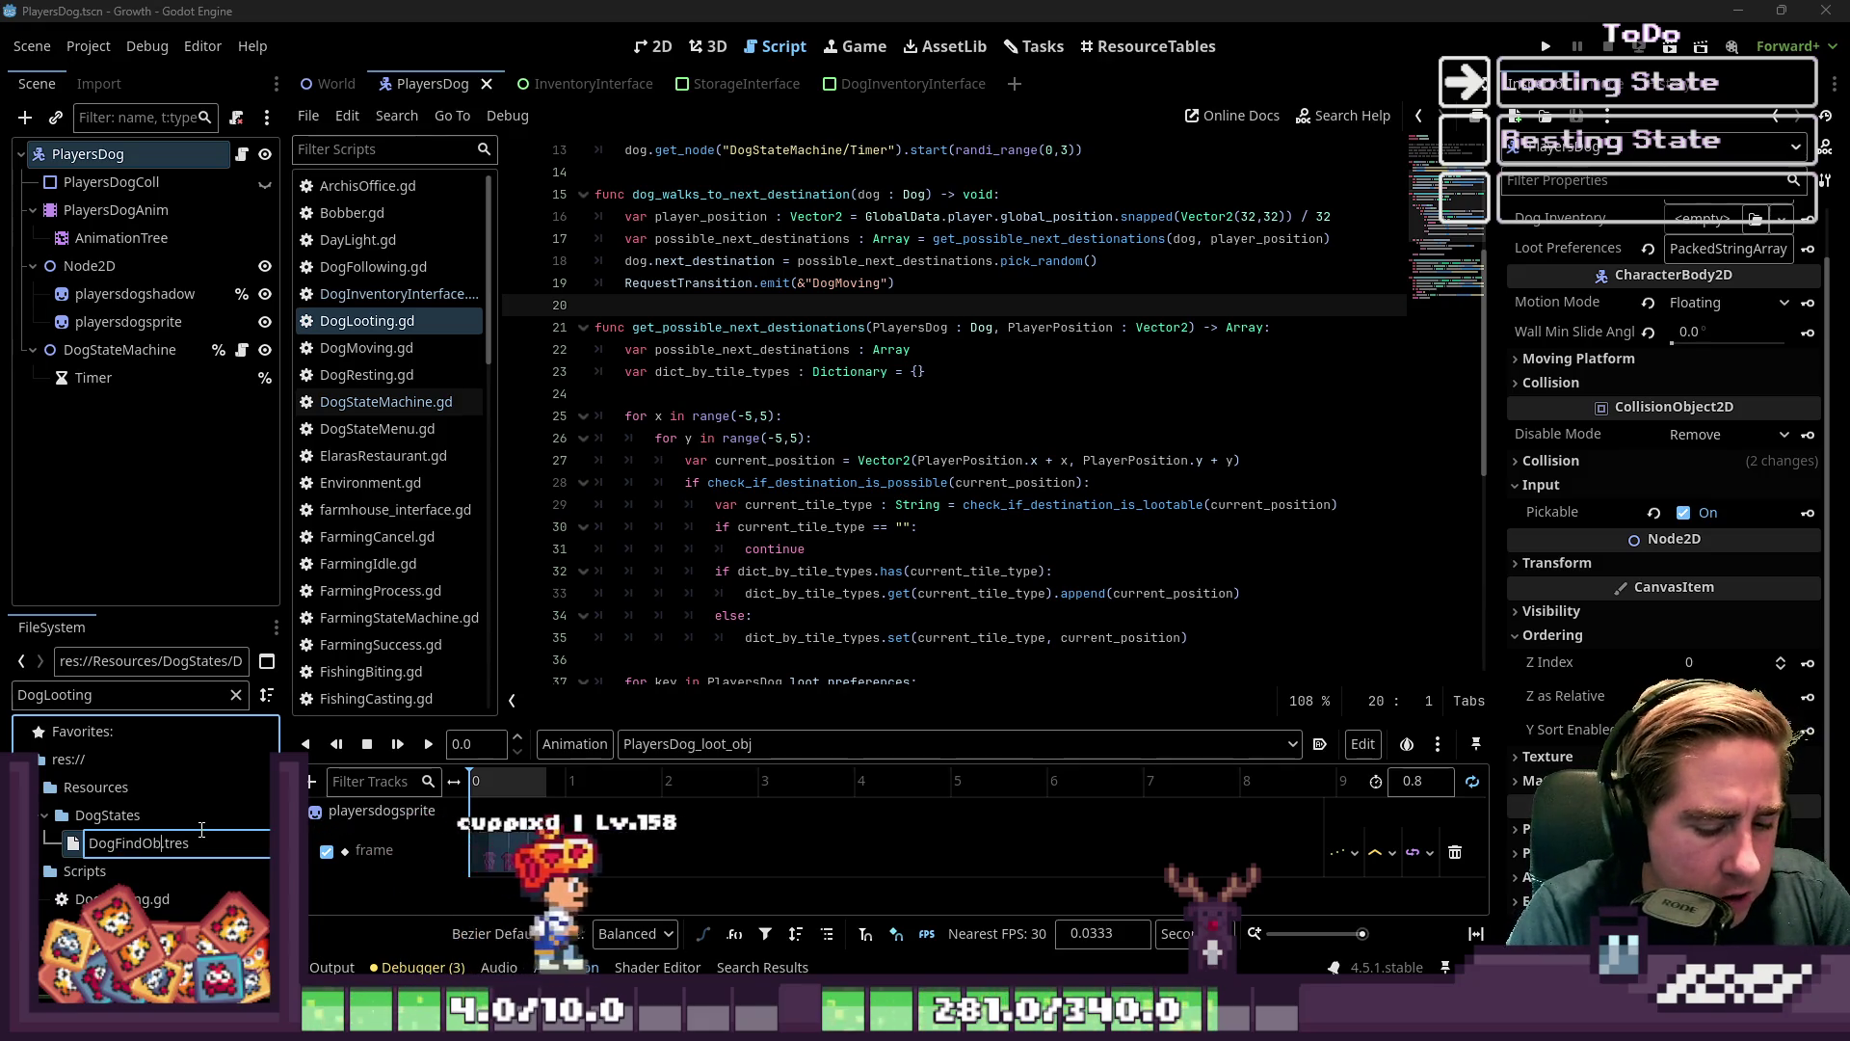
type("jects")
key("shift+Home")
key("ctrl+c")
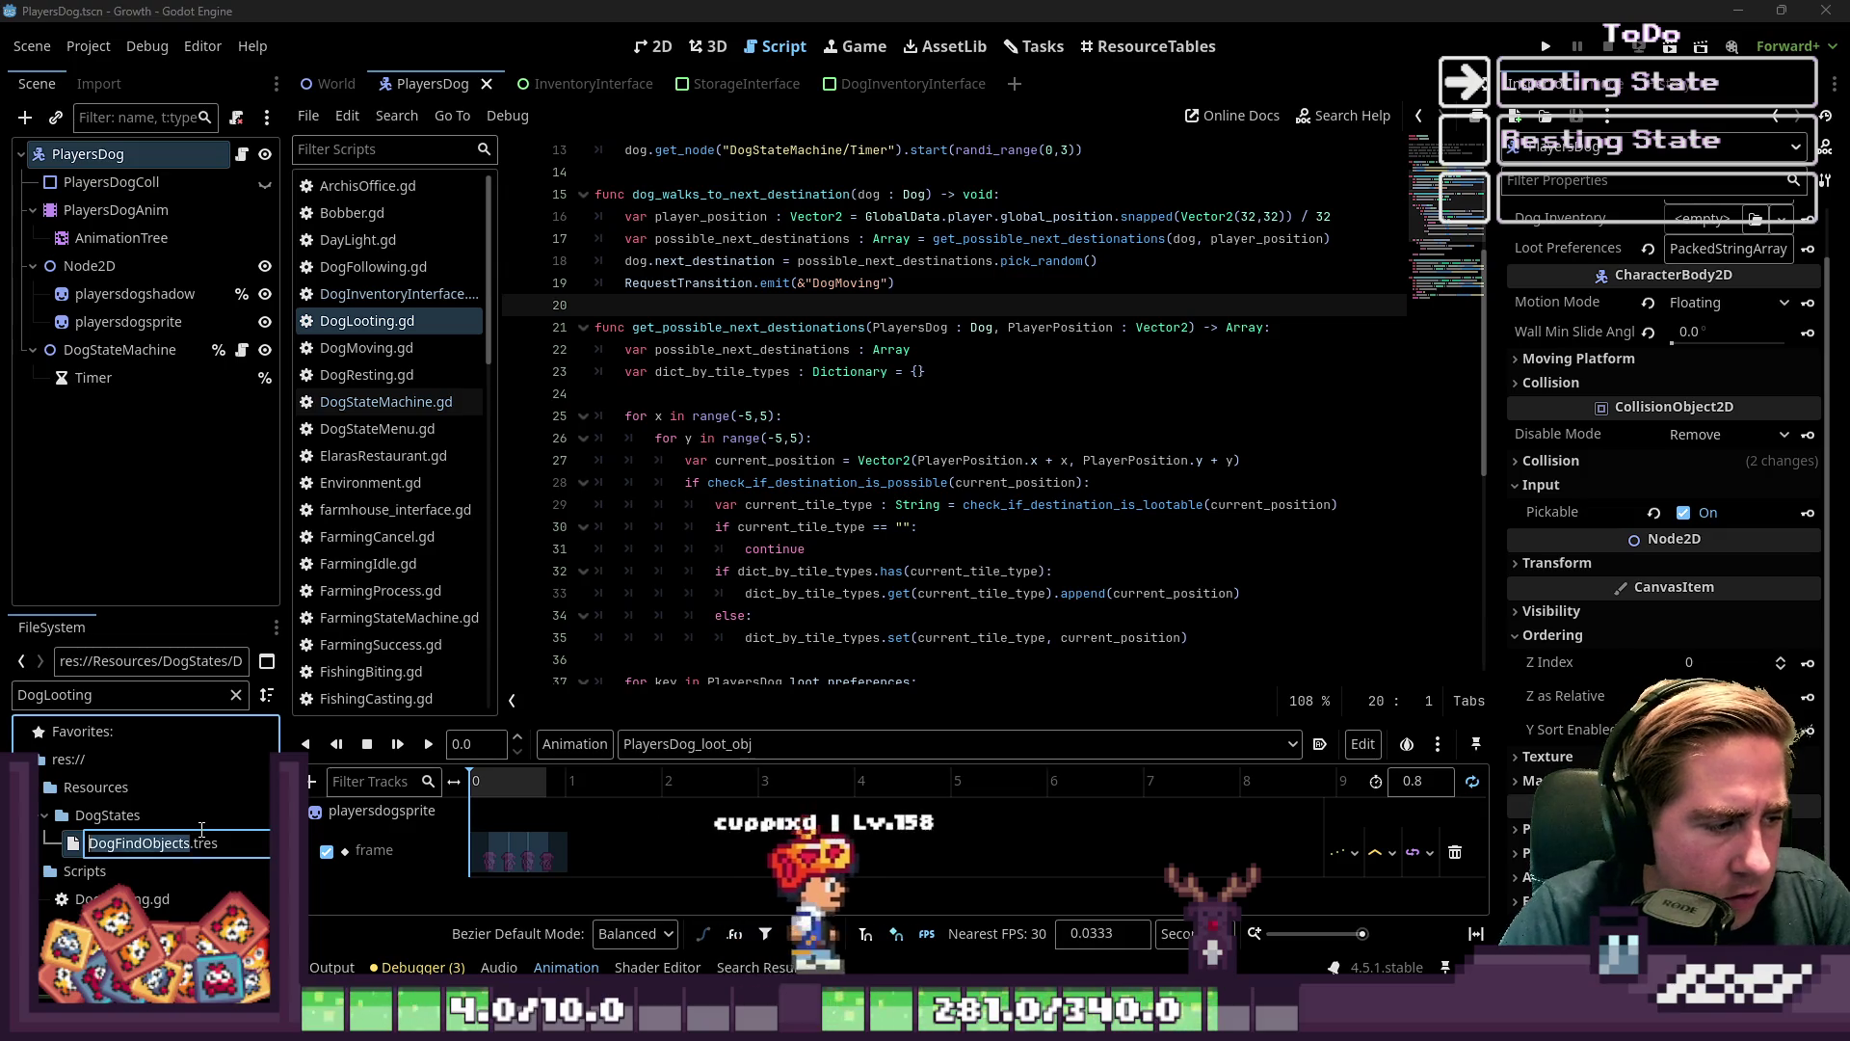
key("Return")
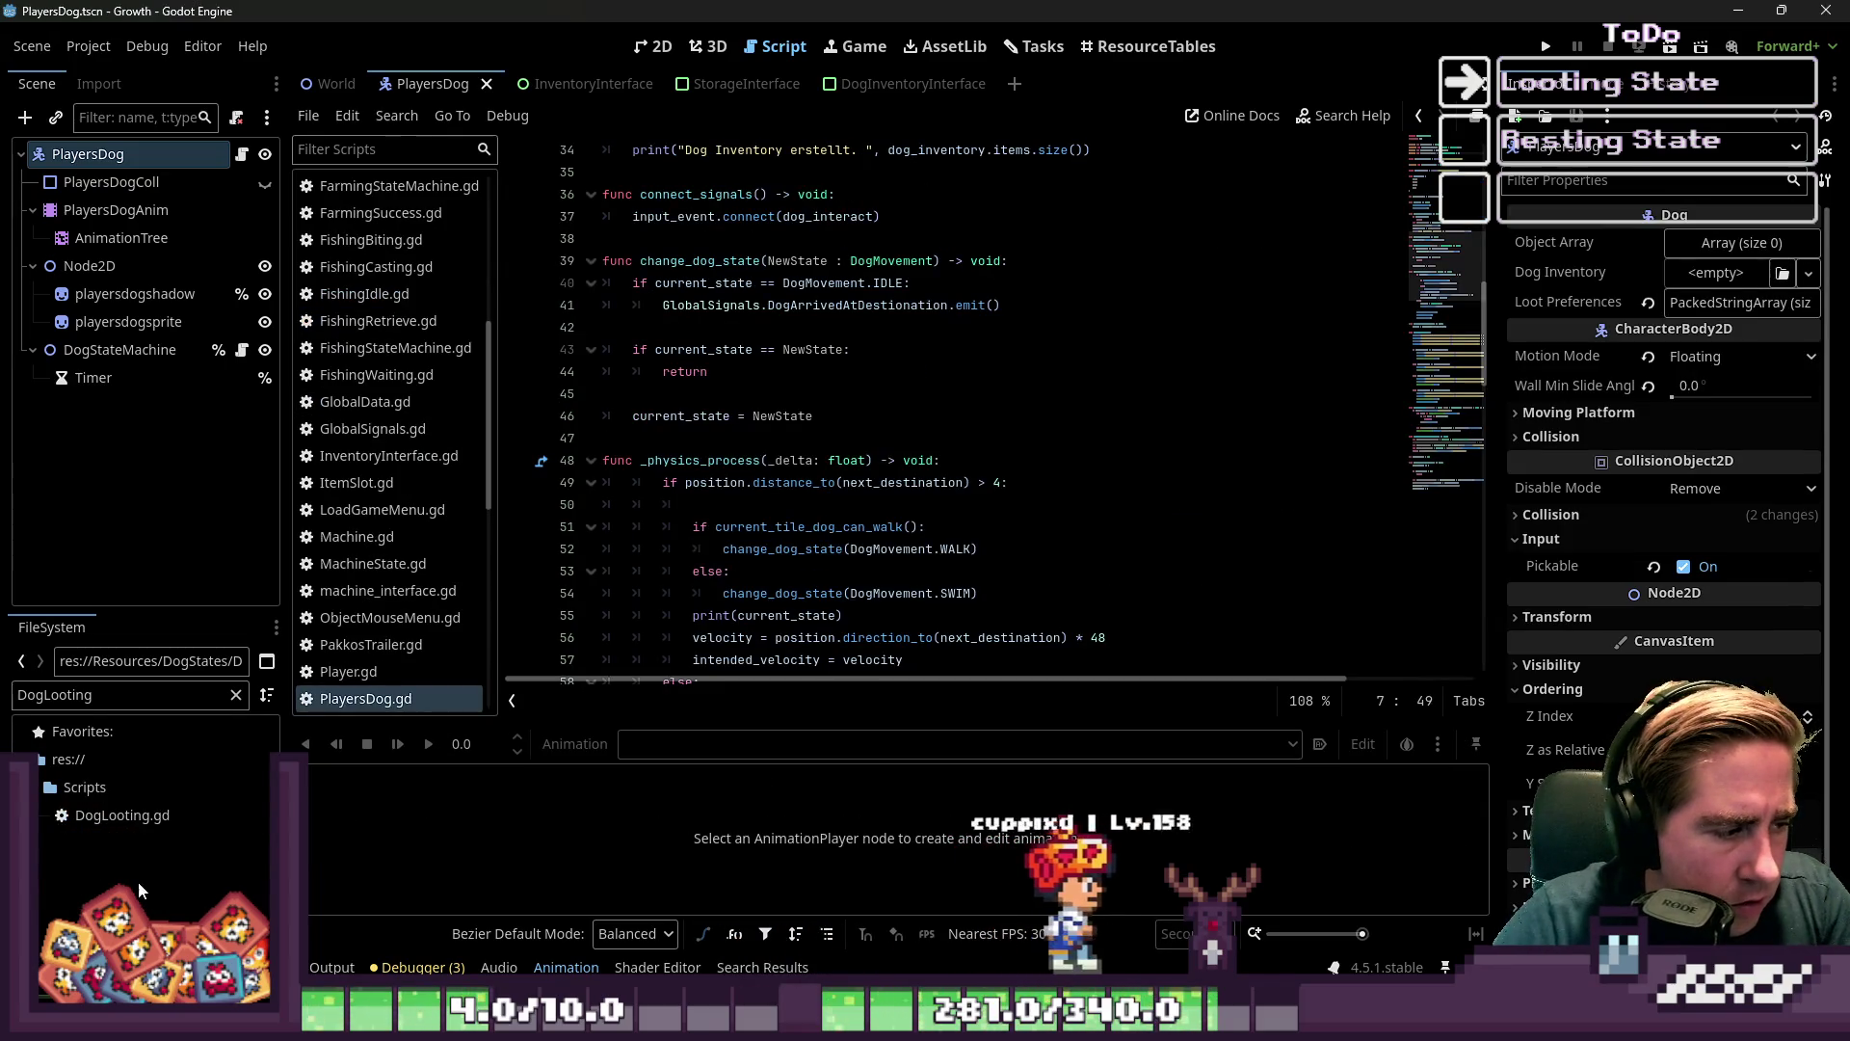
- Rename the DogLooting.gd script to DogFindObjects.gd
left_click(119, 819)
key("F2")
key("ctrl+v")
key("Return")
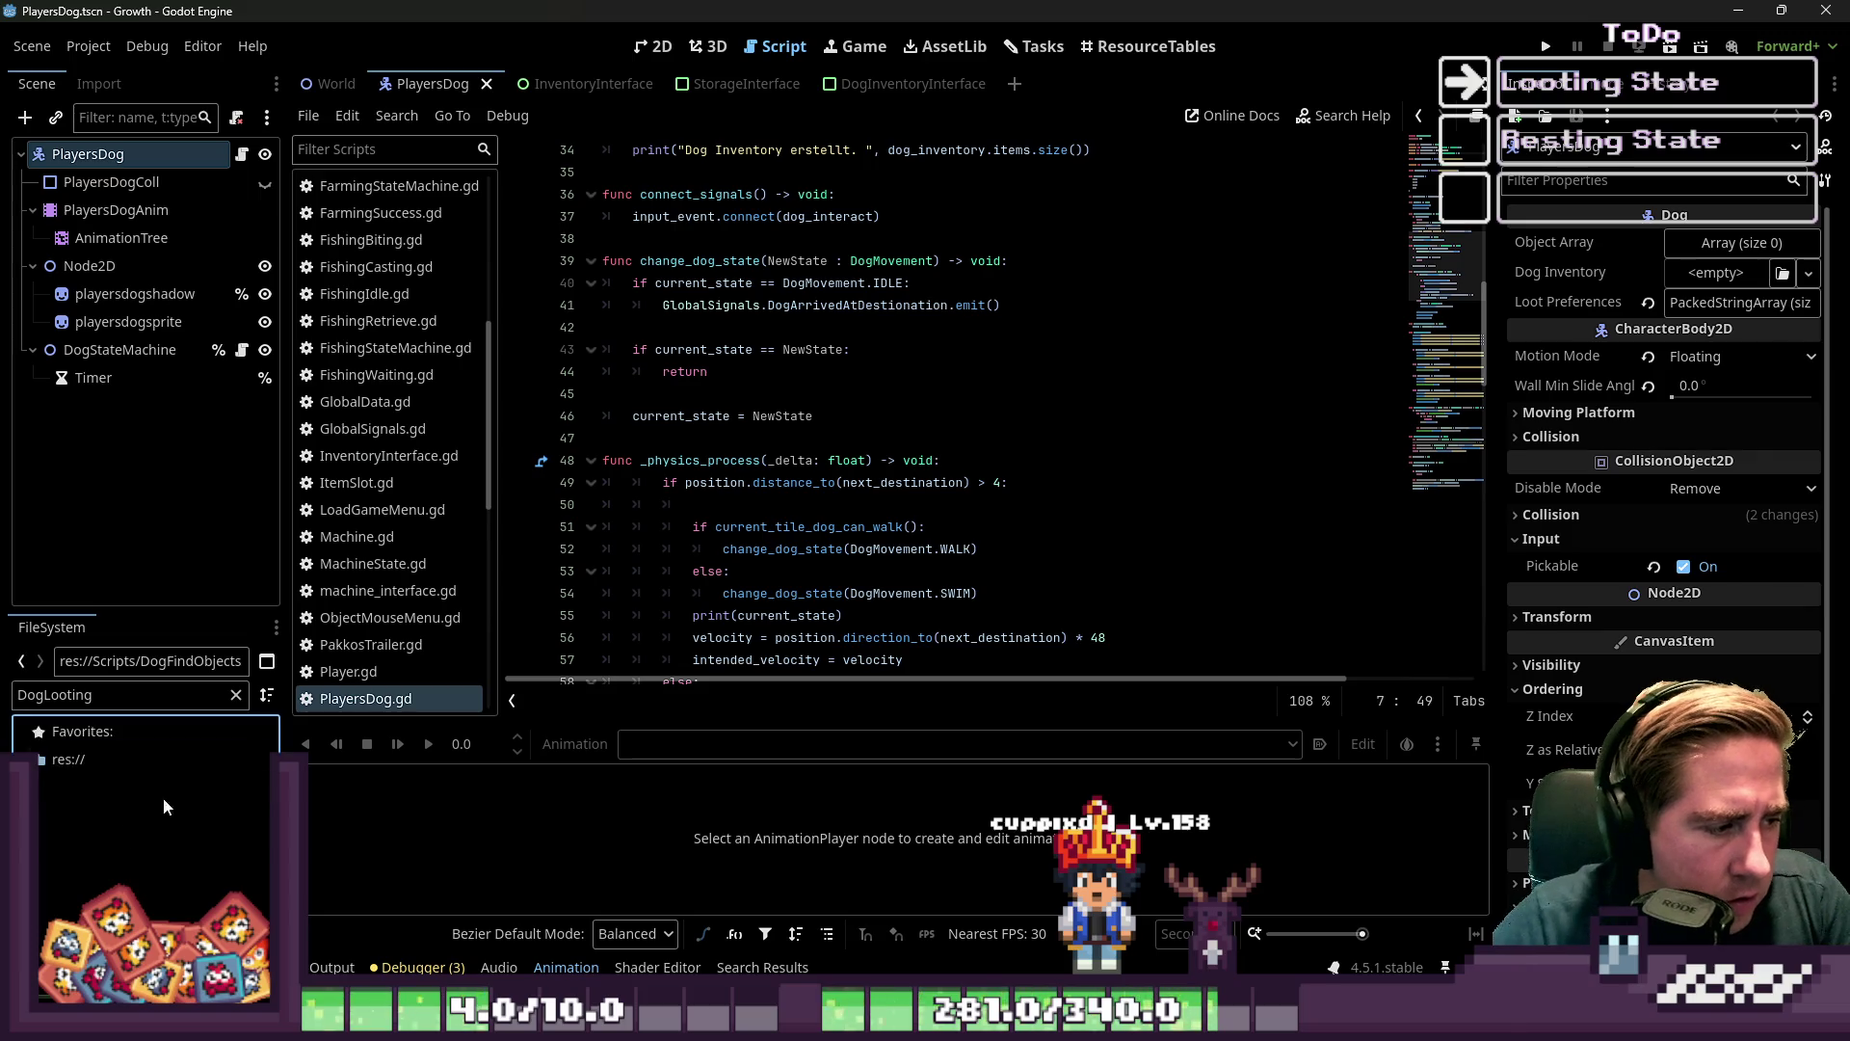
- Change the script's class_name from DogLooting to DogFindObjects
scroll(744, 426, "up", 3)
scroll(744, 427, "up", 8)
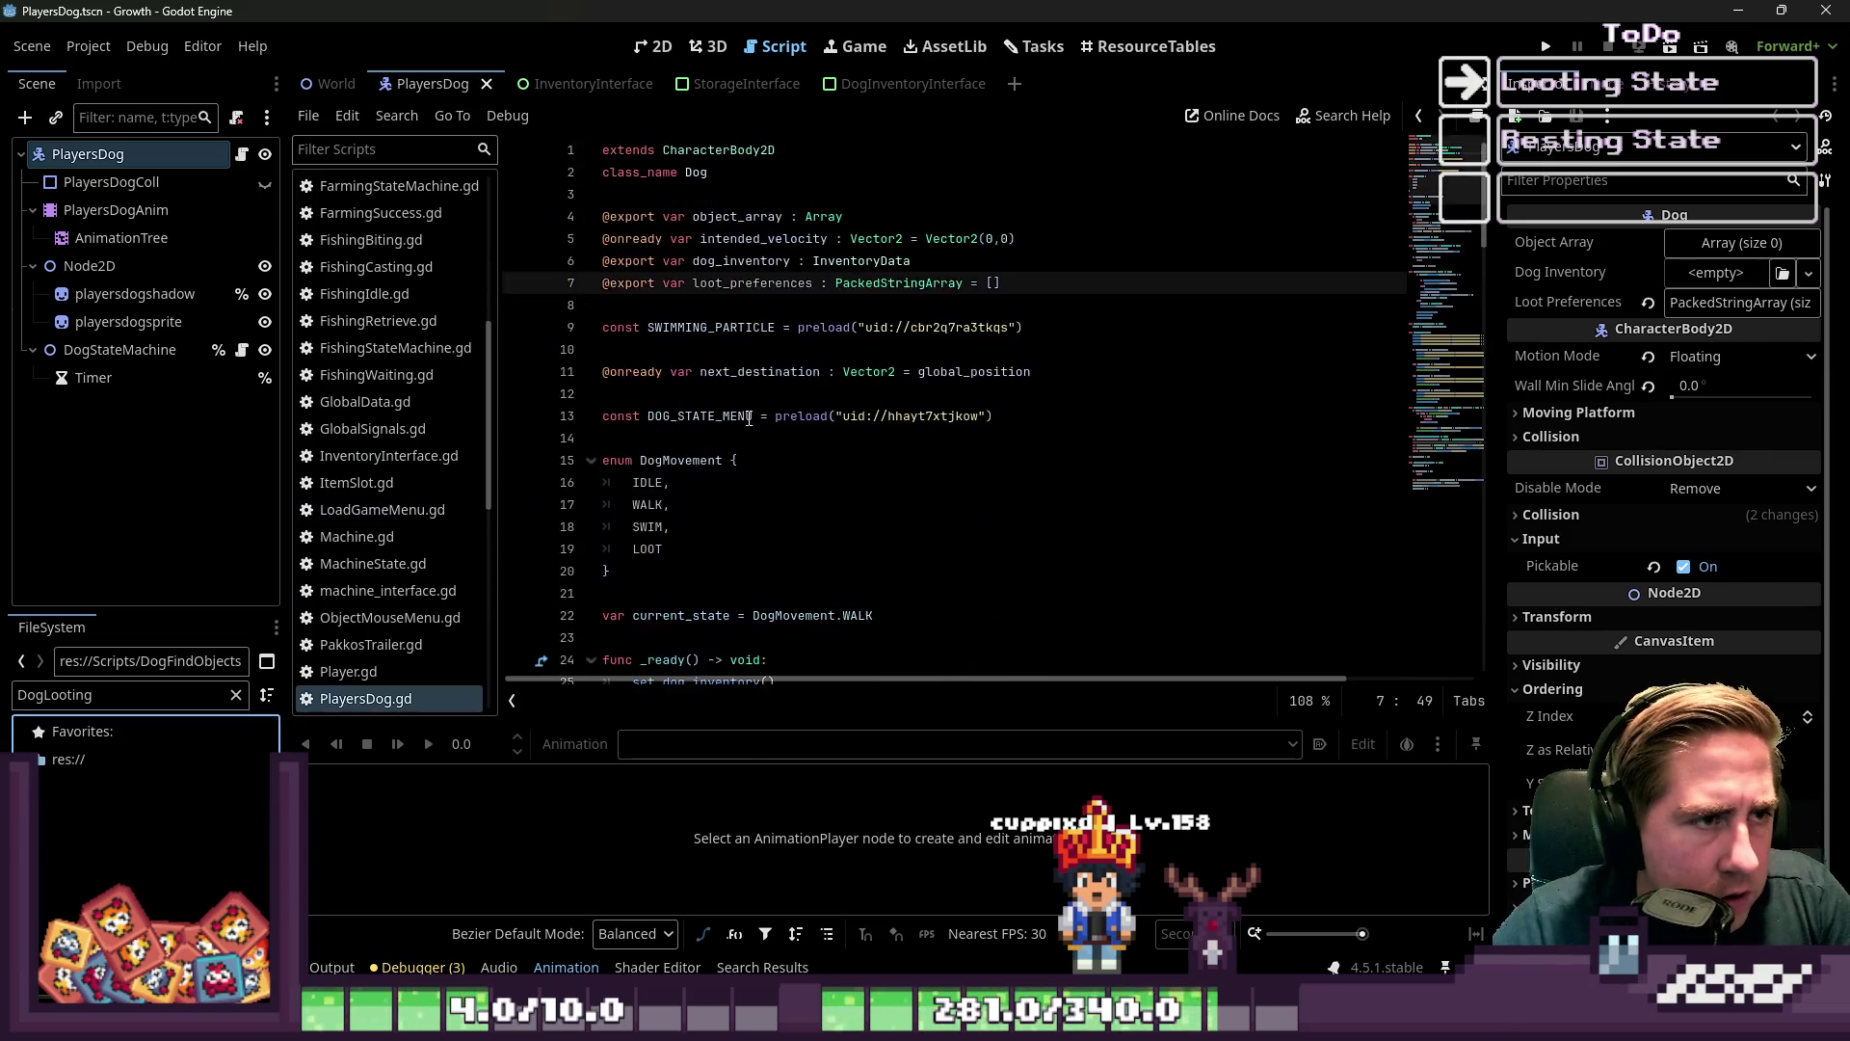
scroll(376, 414, "up", 5)
left_click(376, 402)
left_click(381, 321)
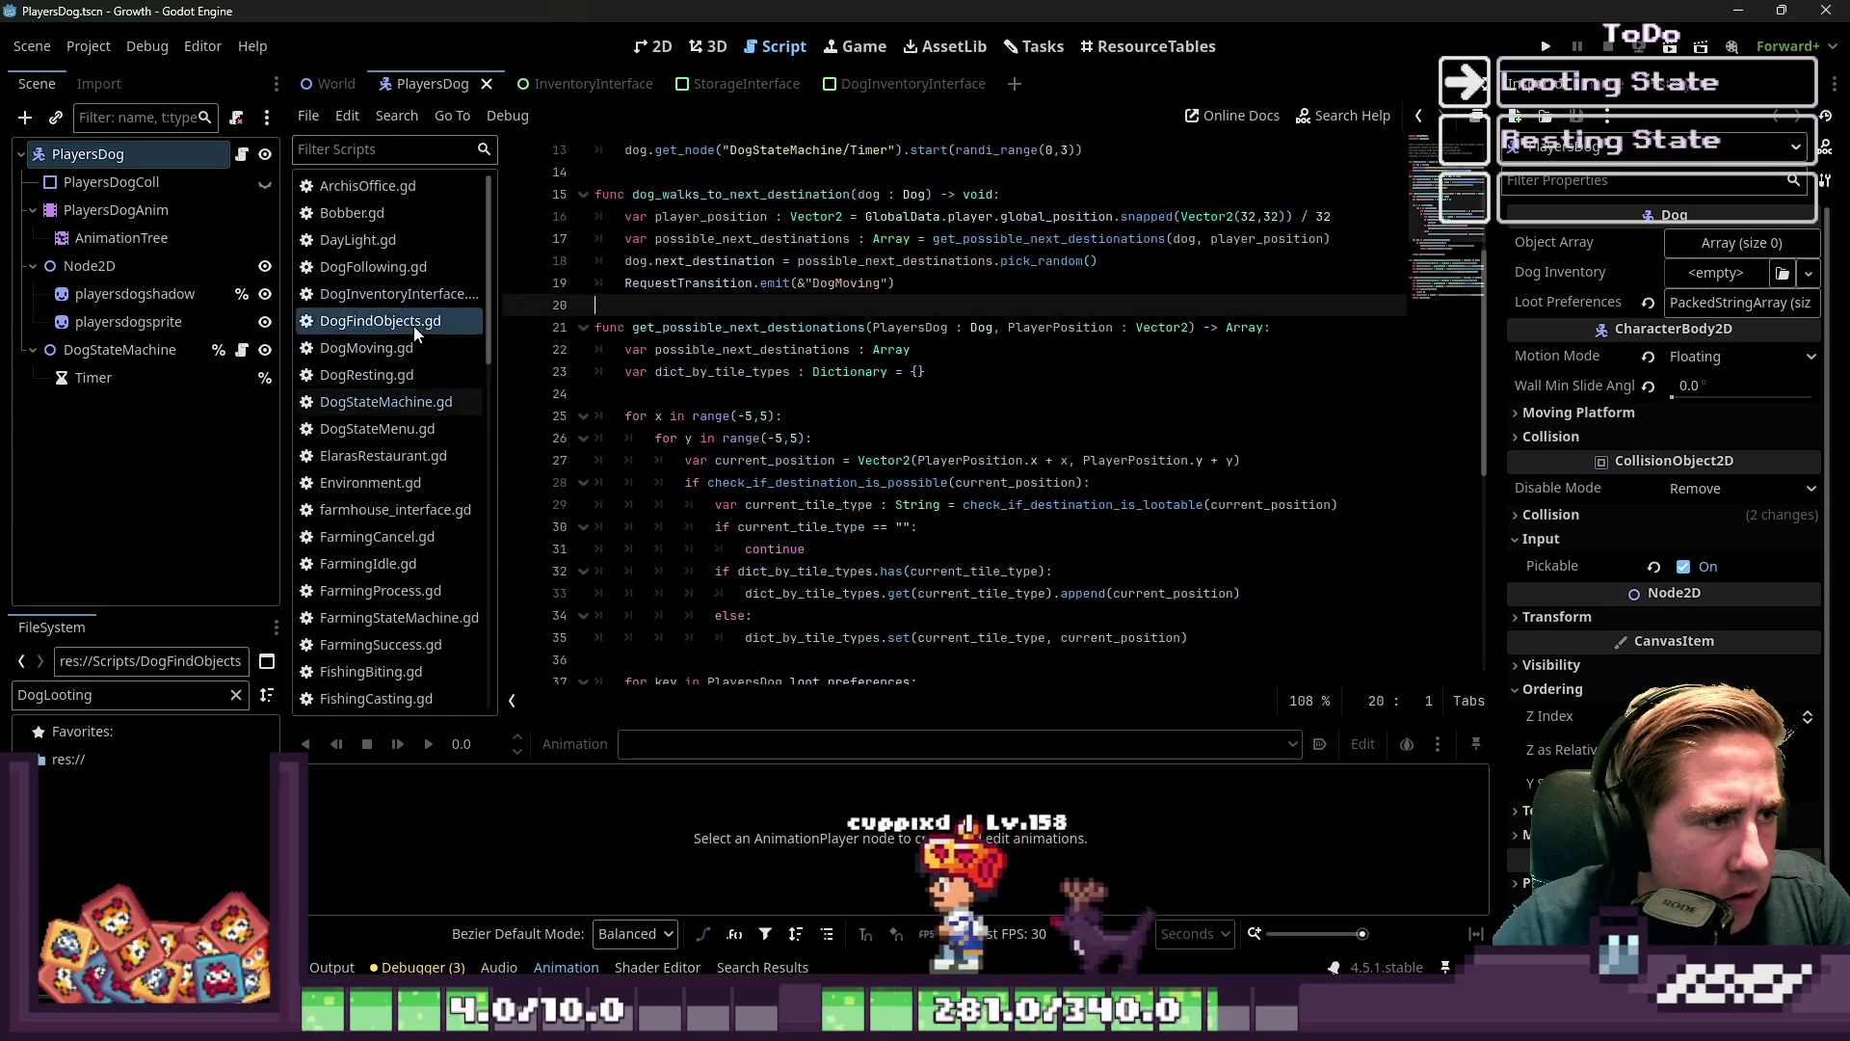
scroll(835, 196, "up", 5)
double_click(716, 172)
key("ctrl+v")
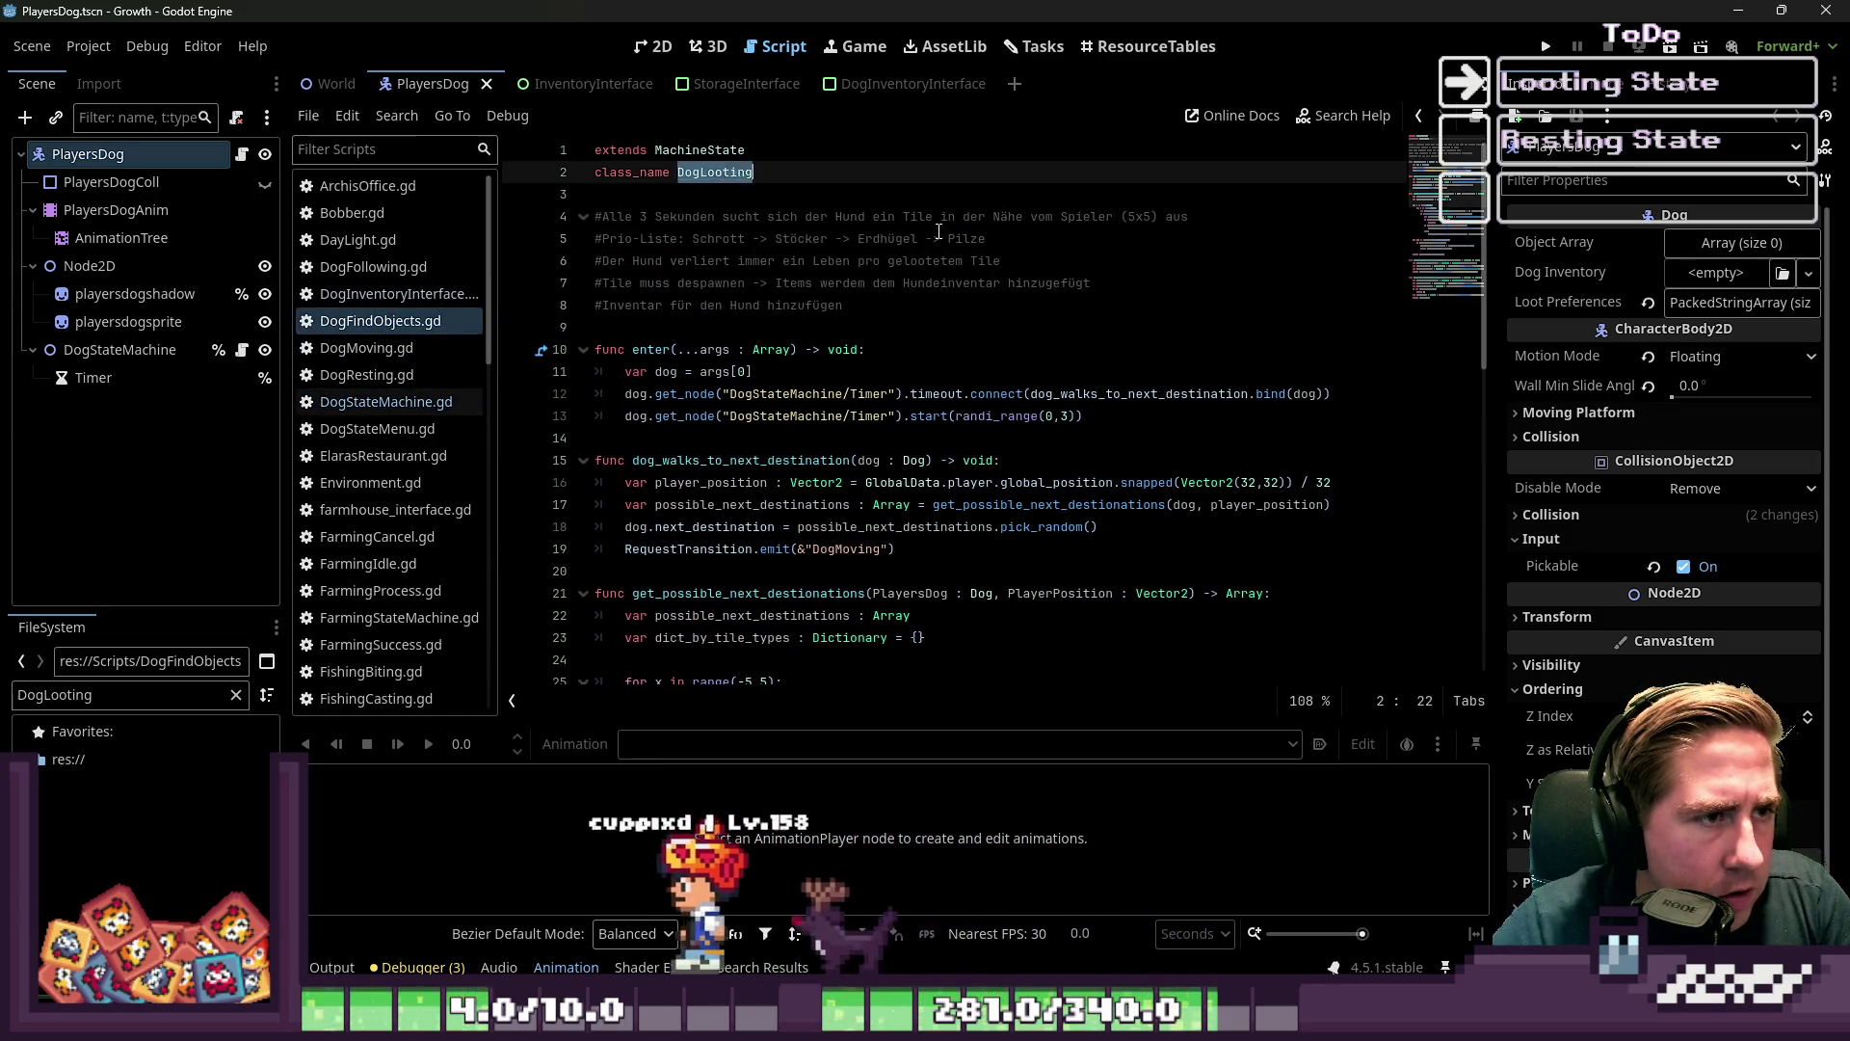
left_click(883, 216)
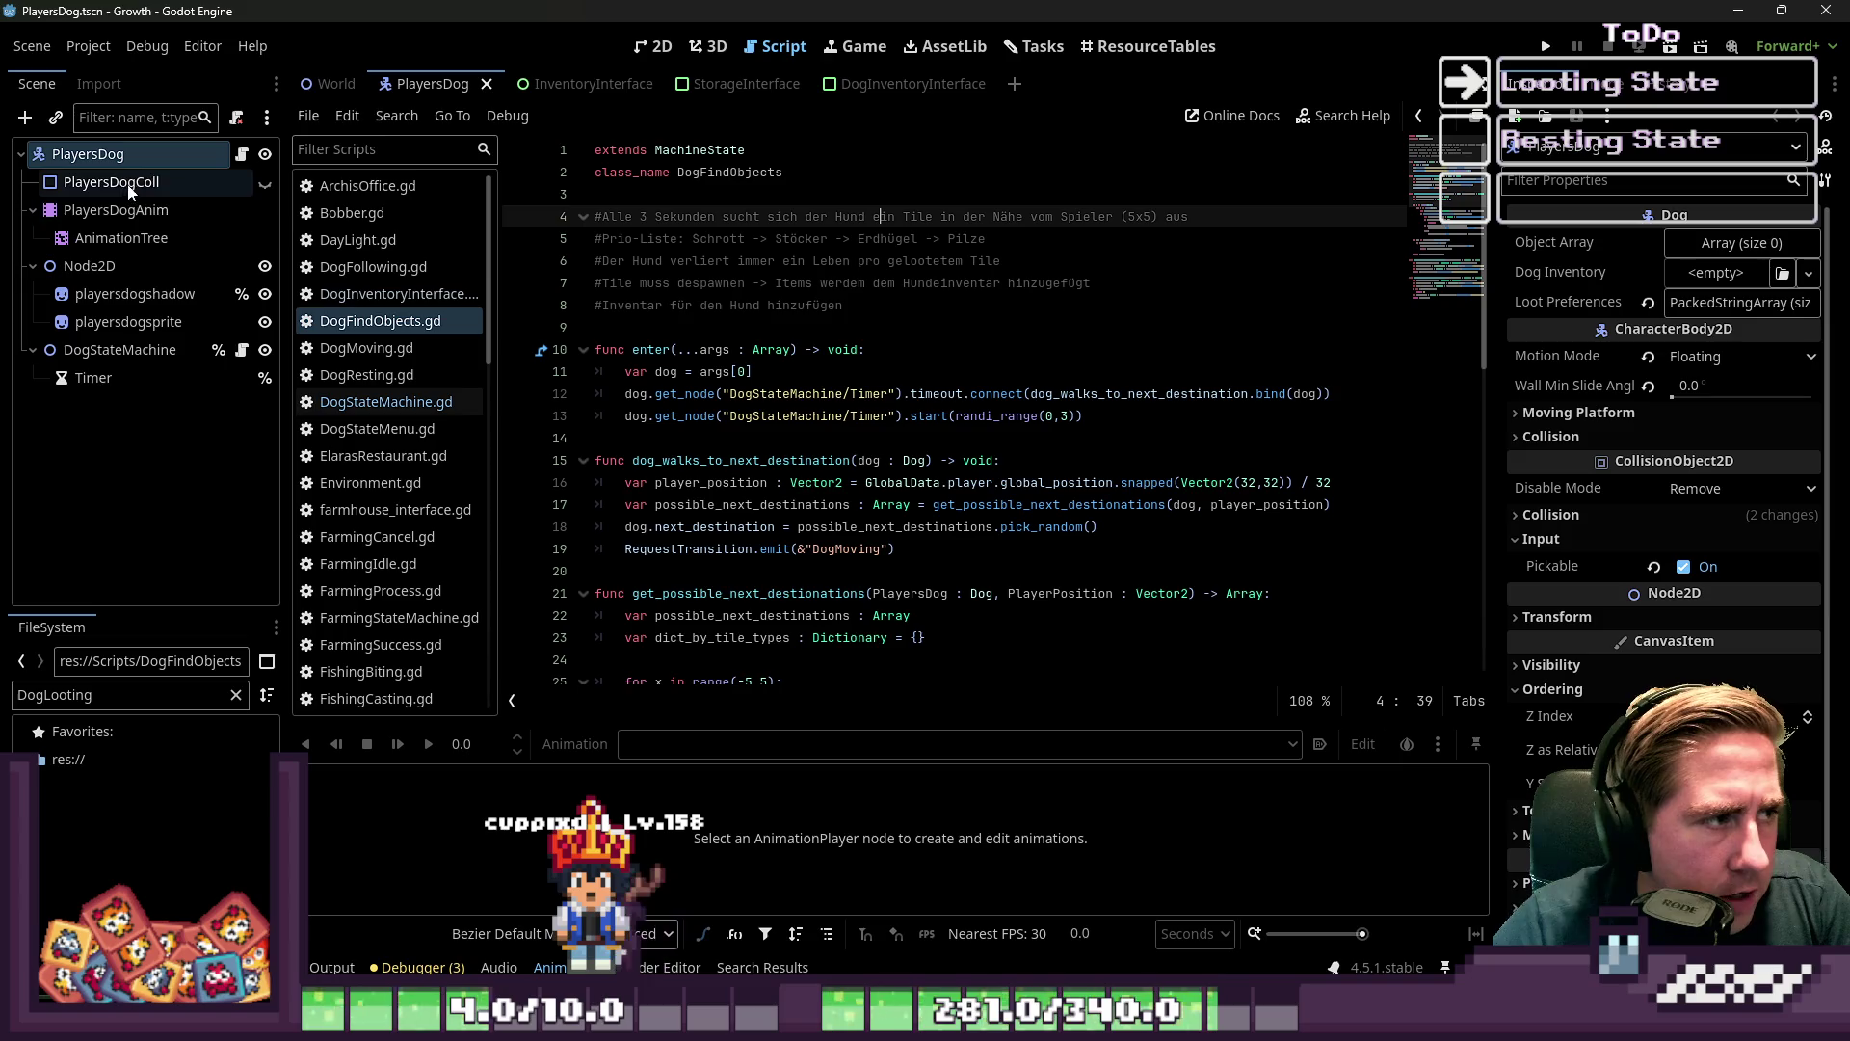
left_click(135, 350)
- Replace the DogLooting States key with DogFindObjects and assign DogFindObjects.tres as its value
left_click(1542, 311)
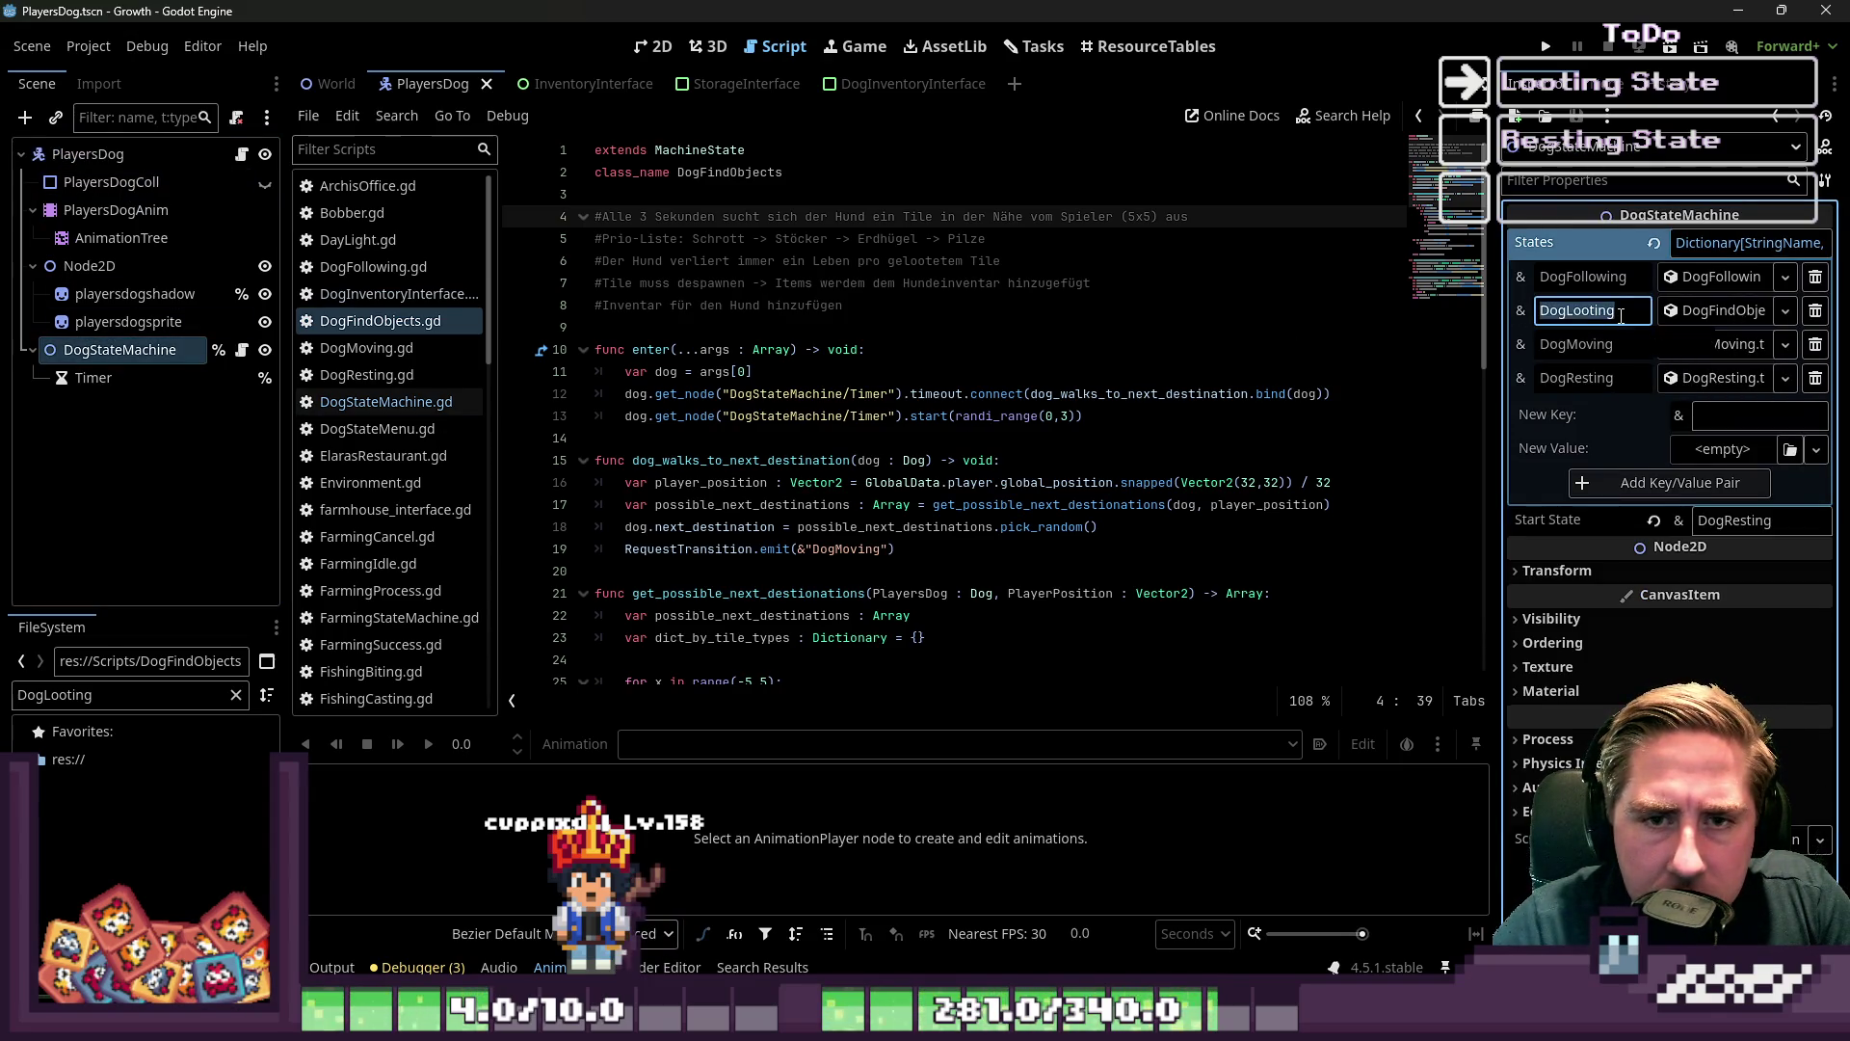
left_click(1632, 313)
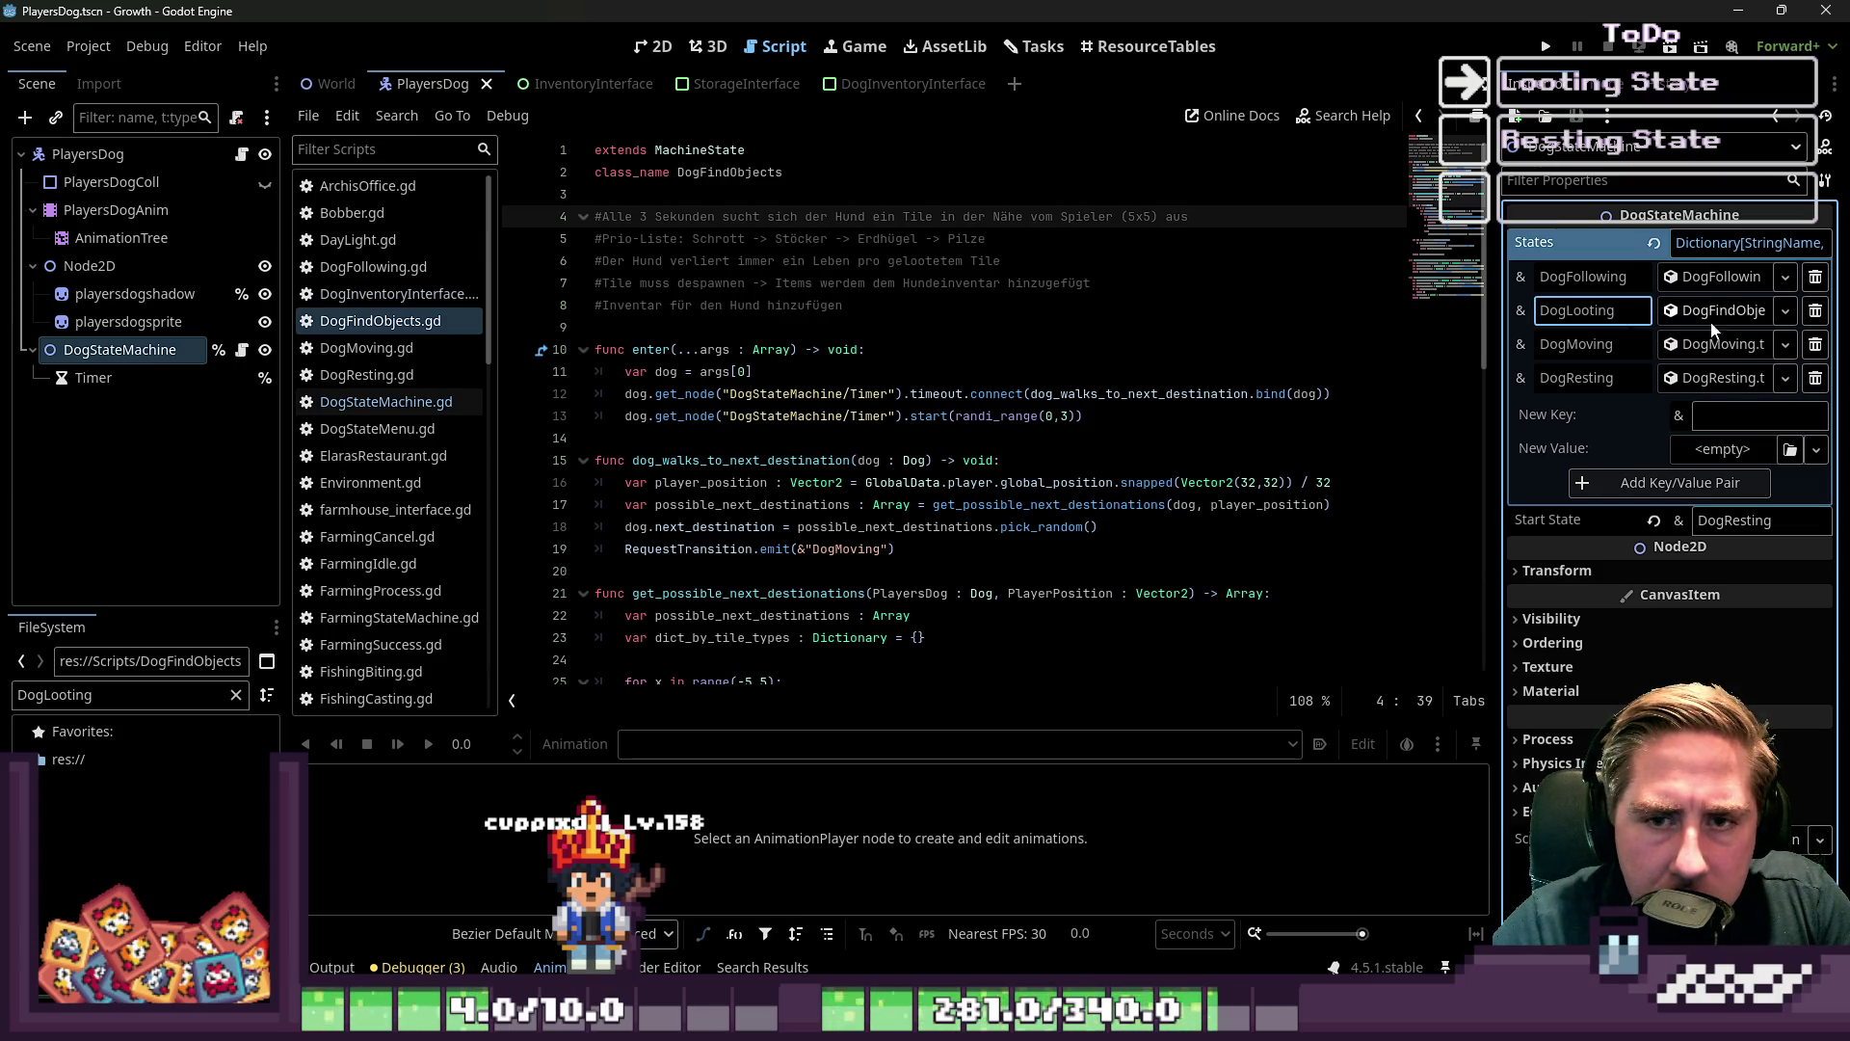
type("DogFindObjects")
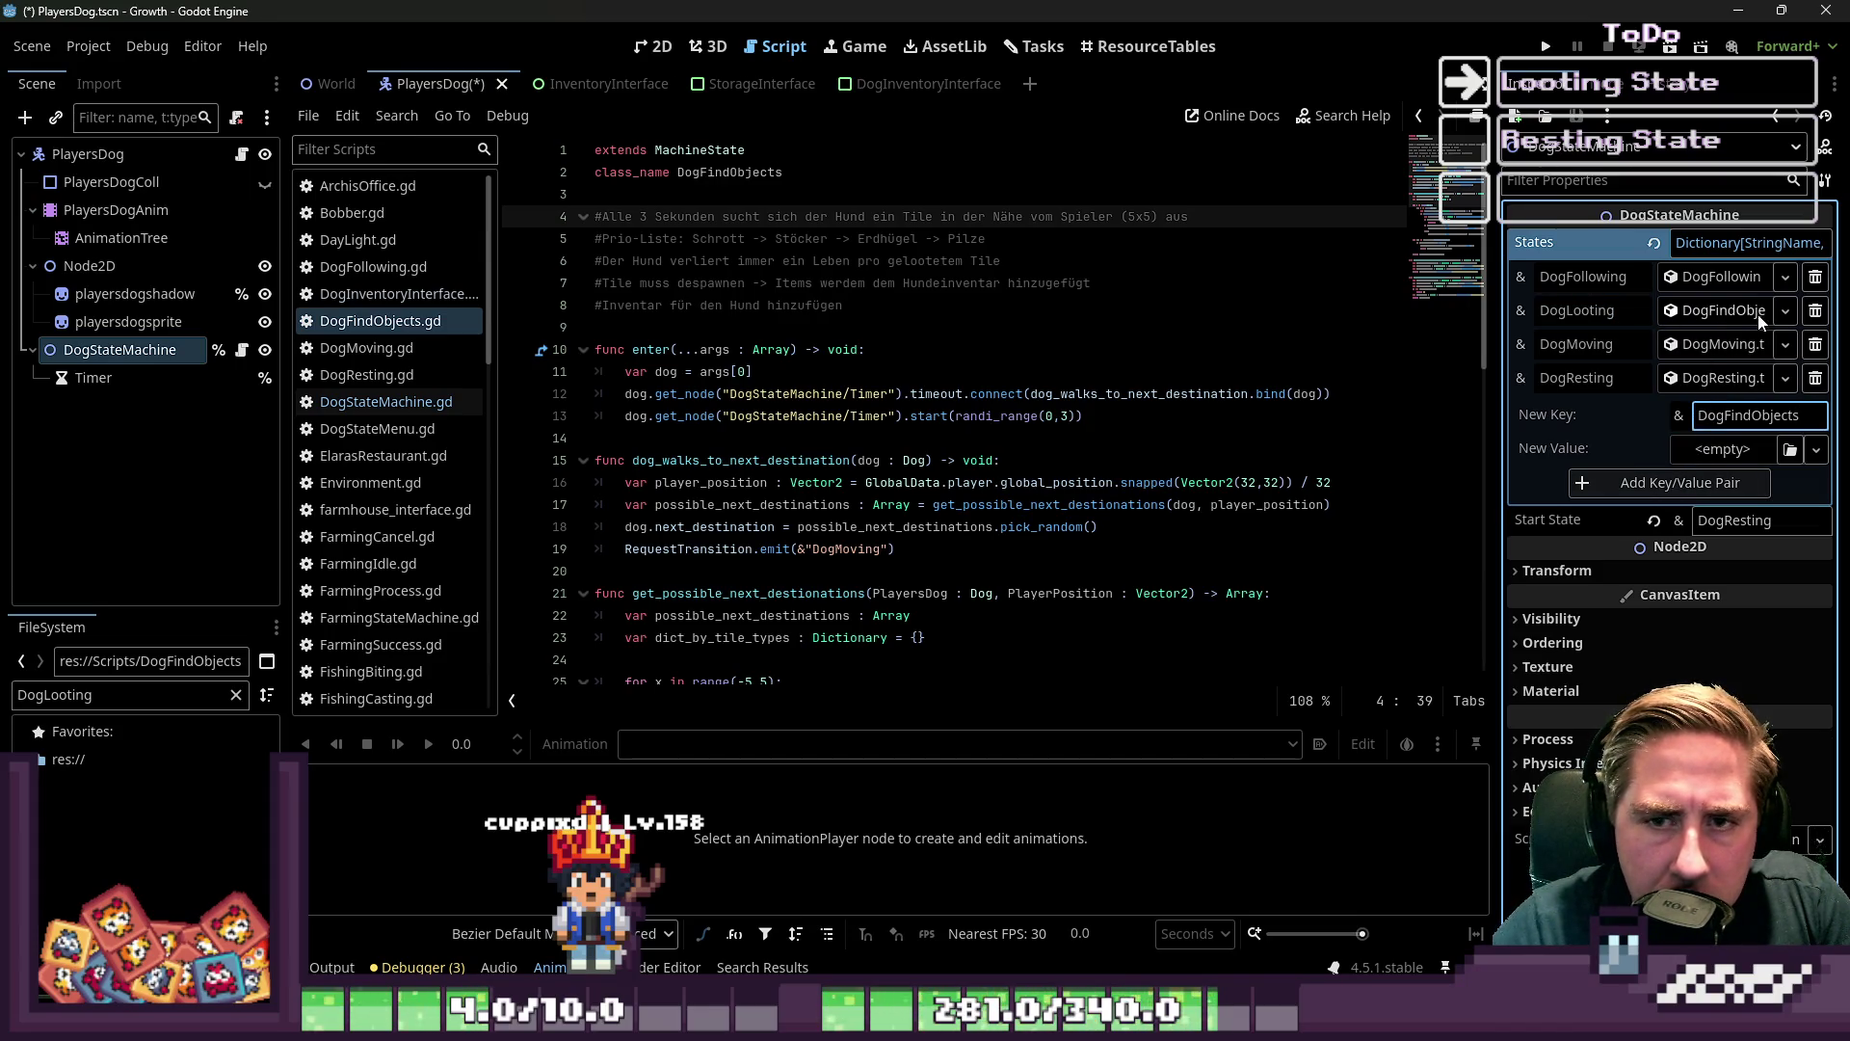
left_click(1815, 310)
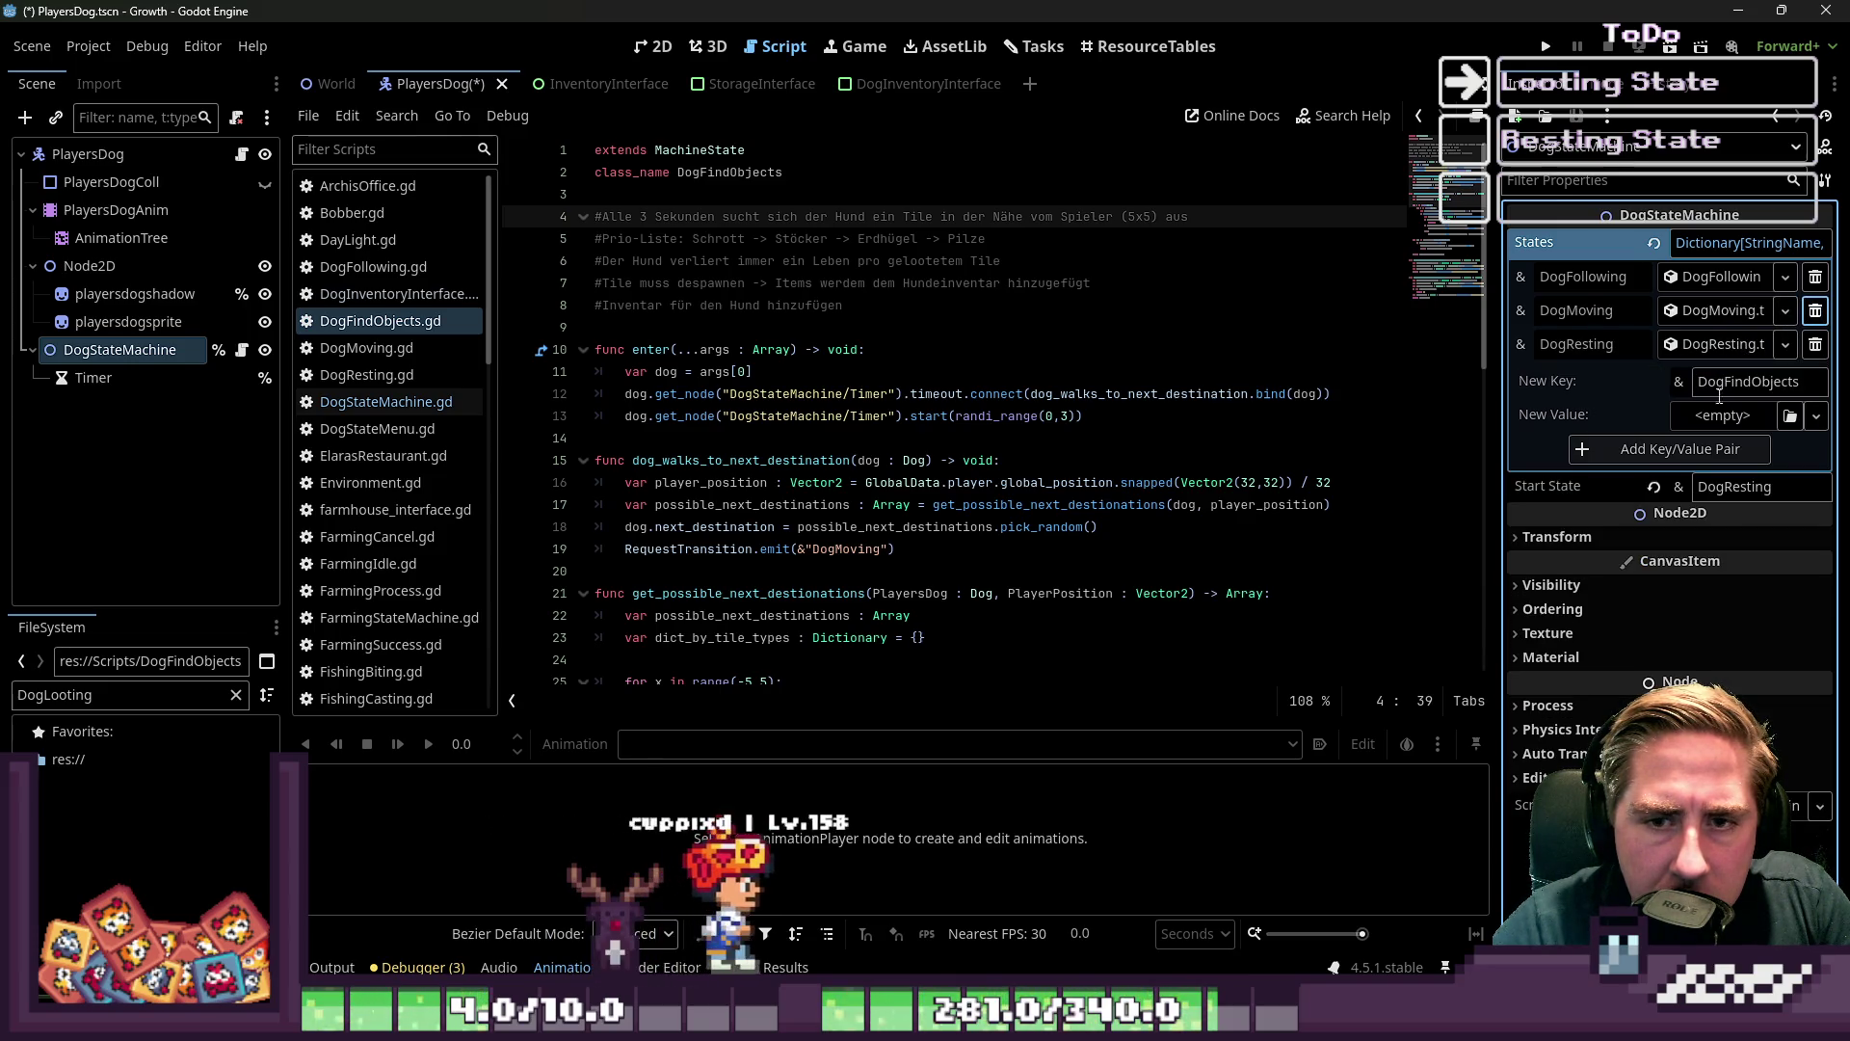
double_click(58, 694)
type("DogFindObjects")
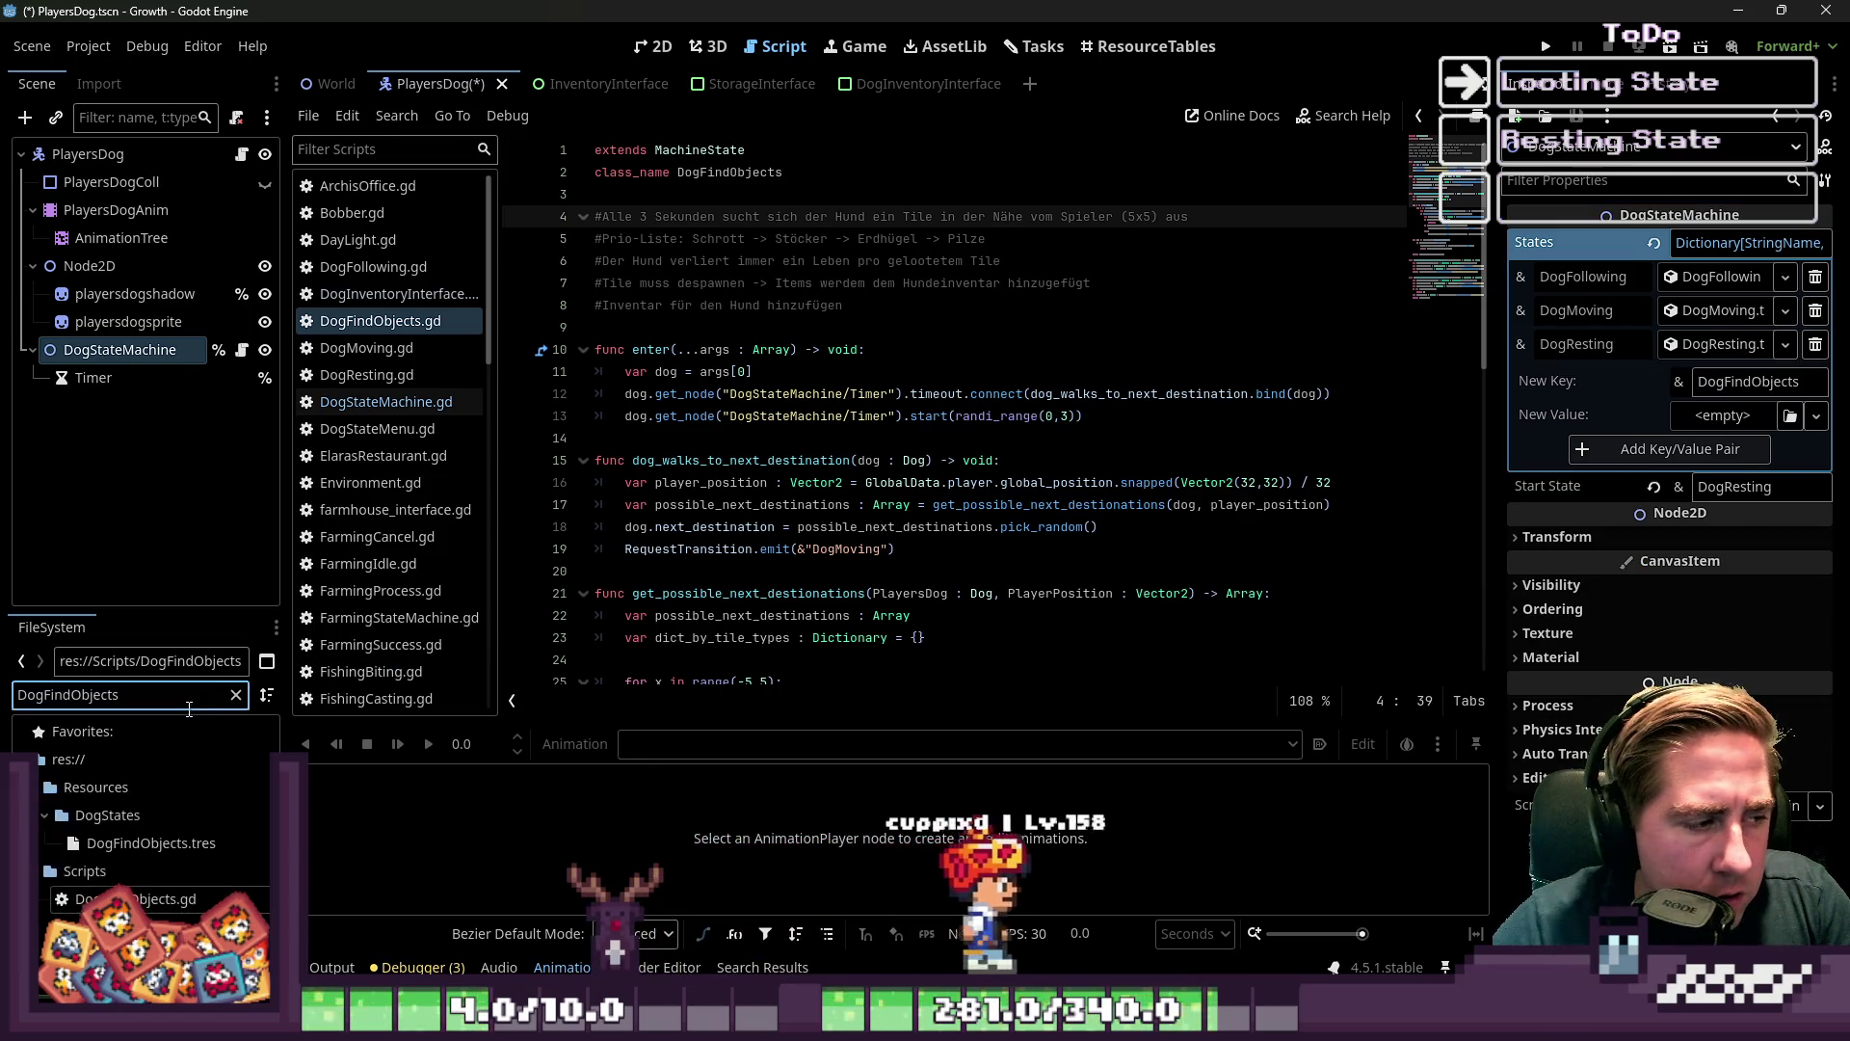
mouse_move(139, 852)
left_mouse_down()
mouse_move(674, 636)
mouse_move(1727, 428)
left_mouse_up()
left_click(1678, 449)
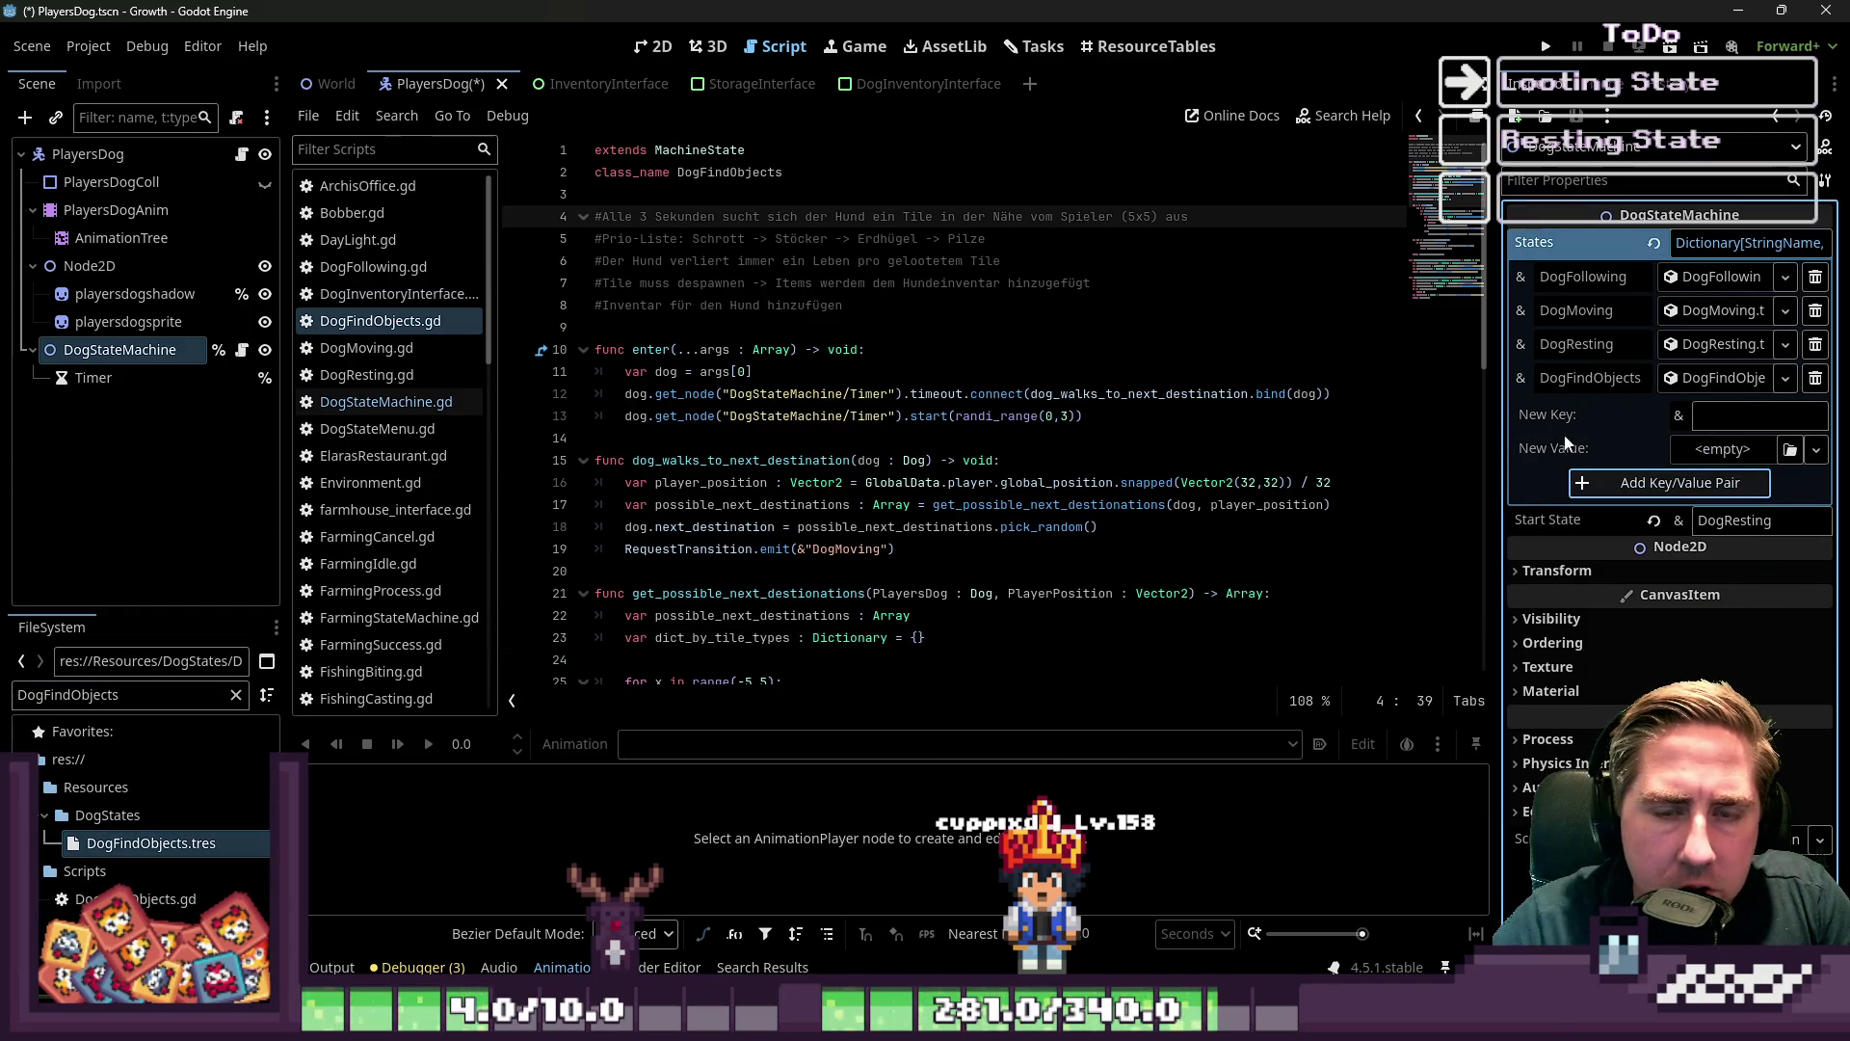
left_click(1732, 384)
- Add a DogLooting key with an empty value to States, then start a new script
left_click(1735, 385)
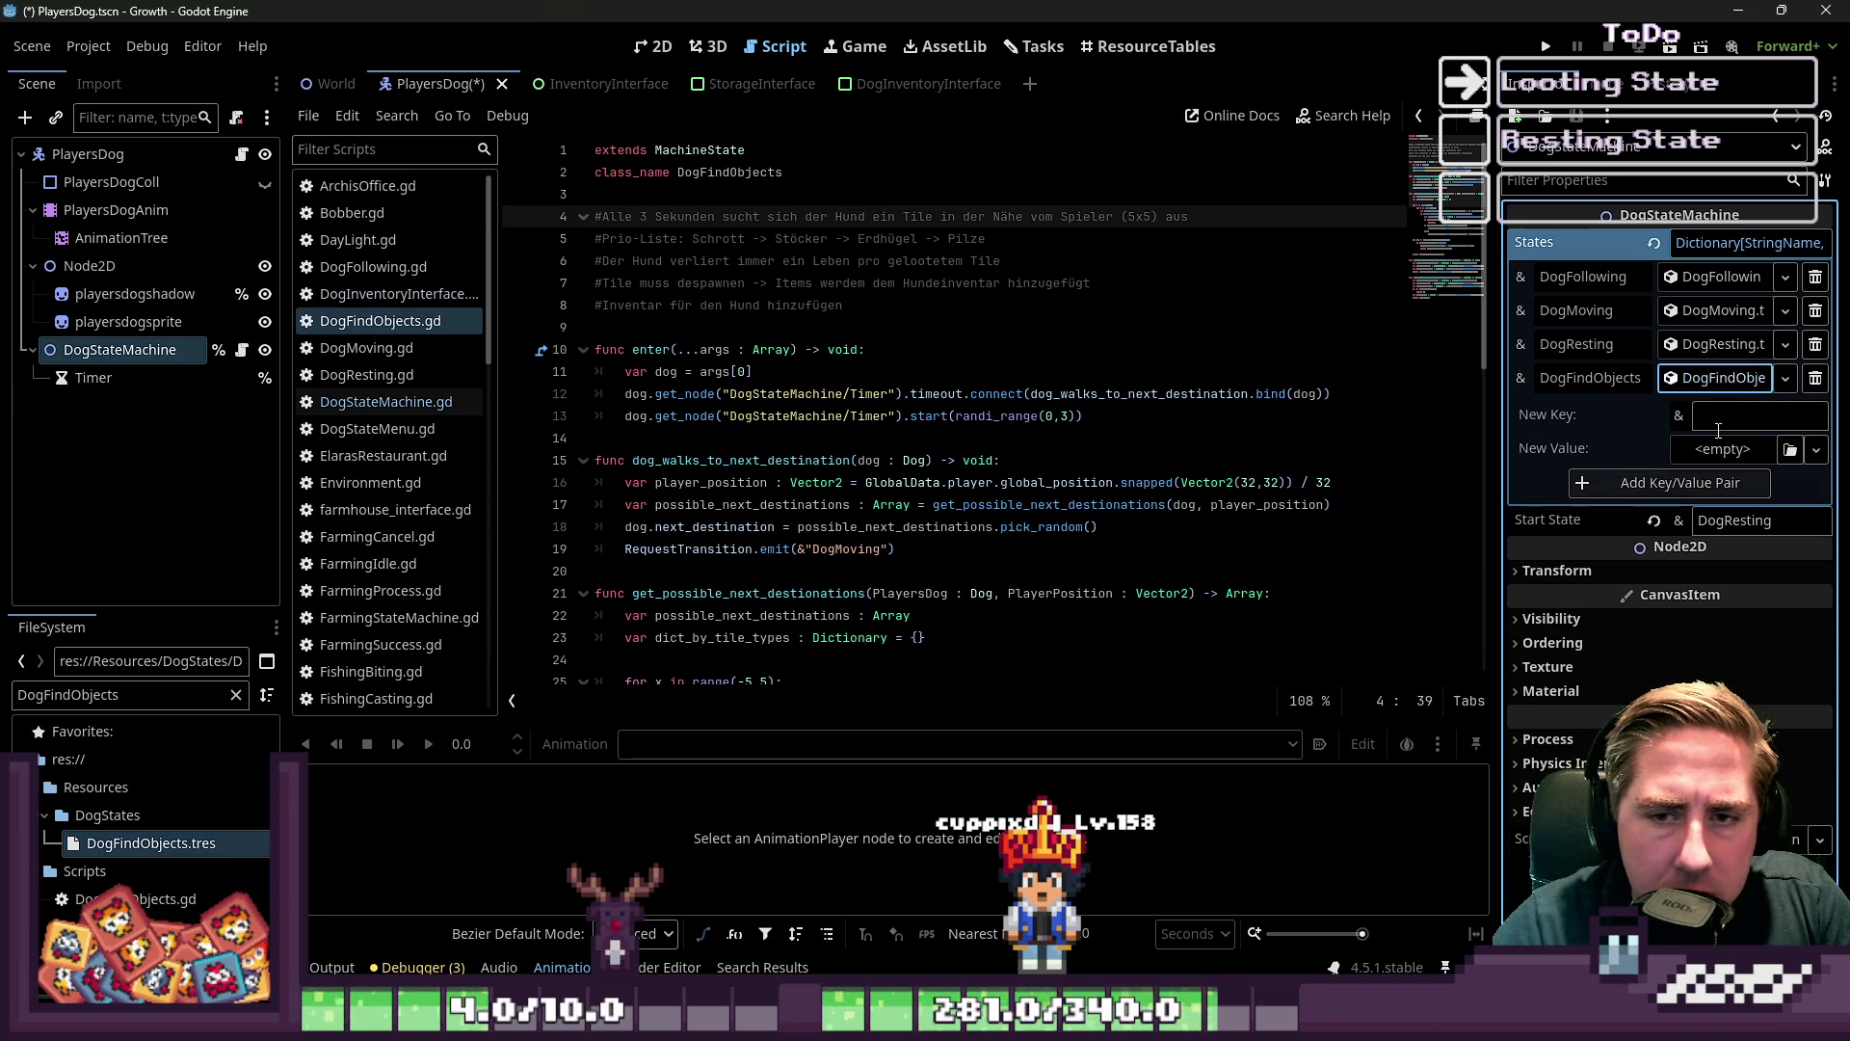
type("DogLooting")
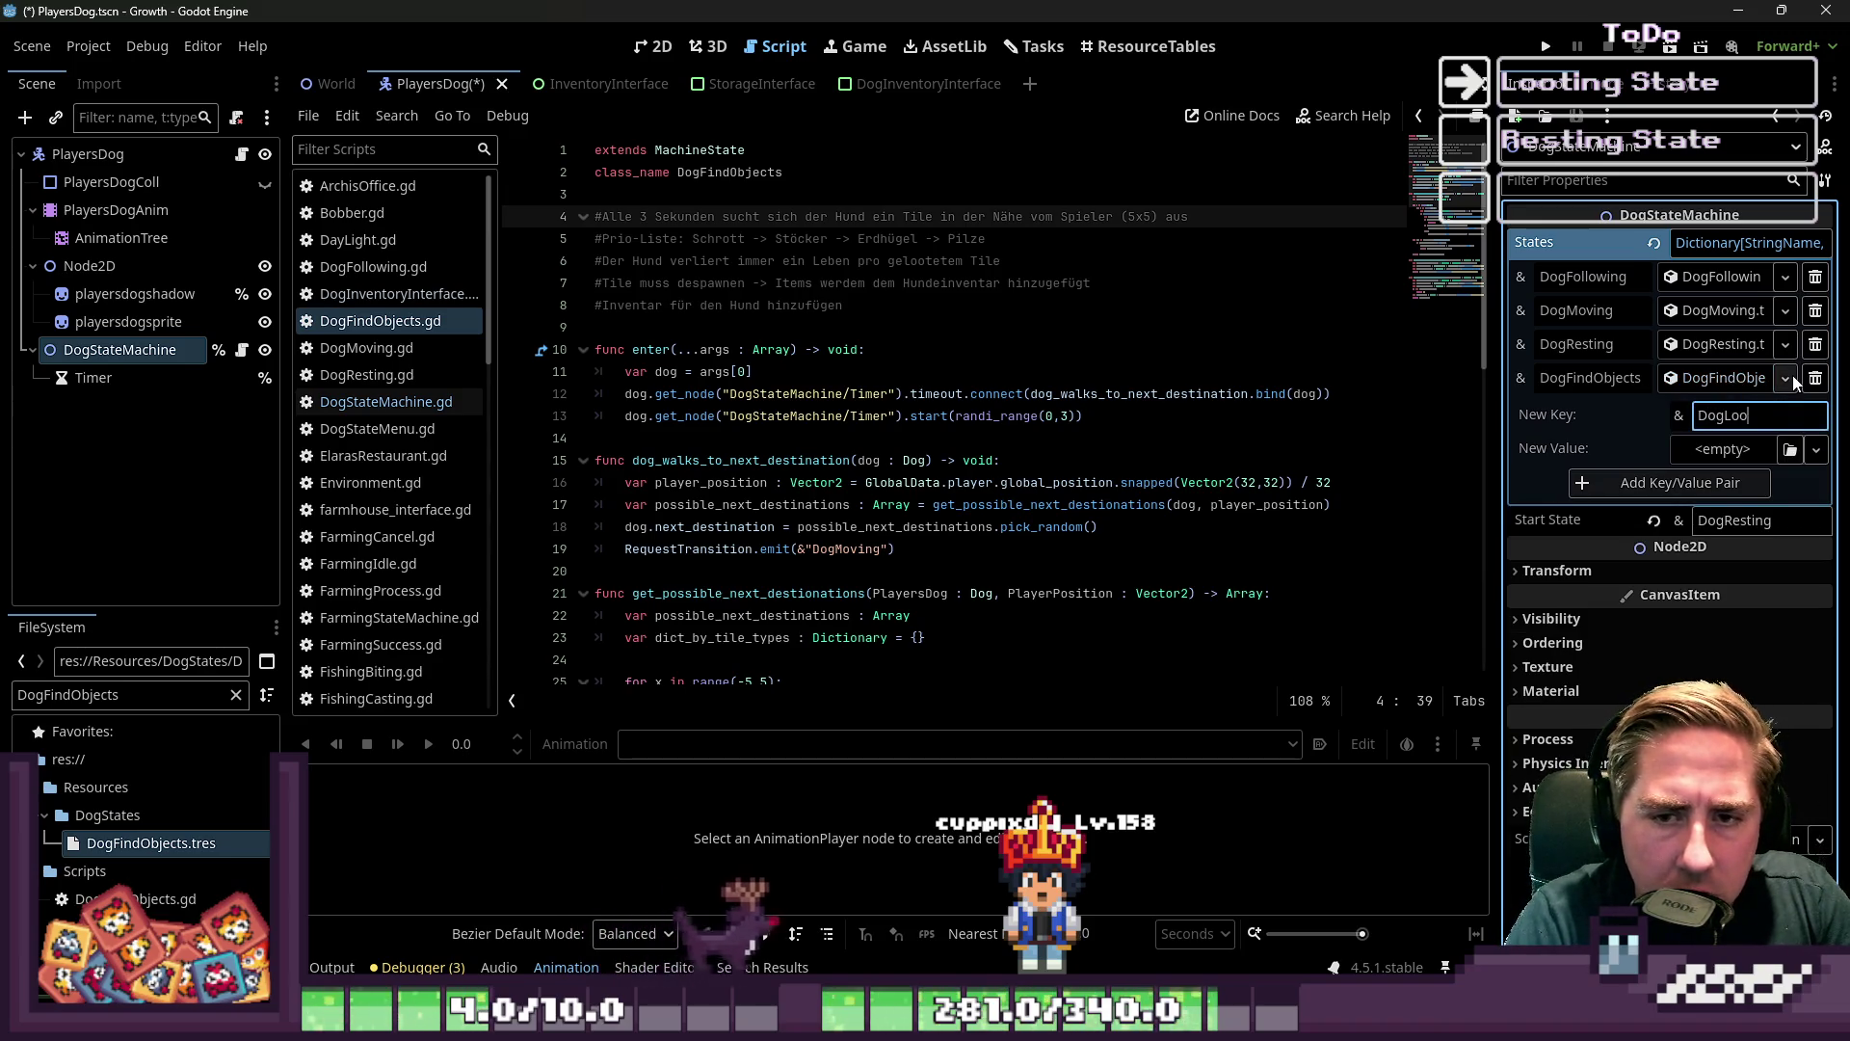
left_click(1723, 450)
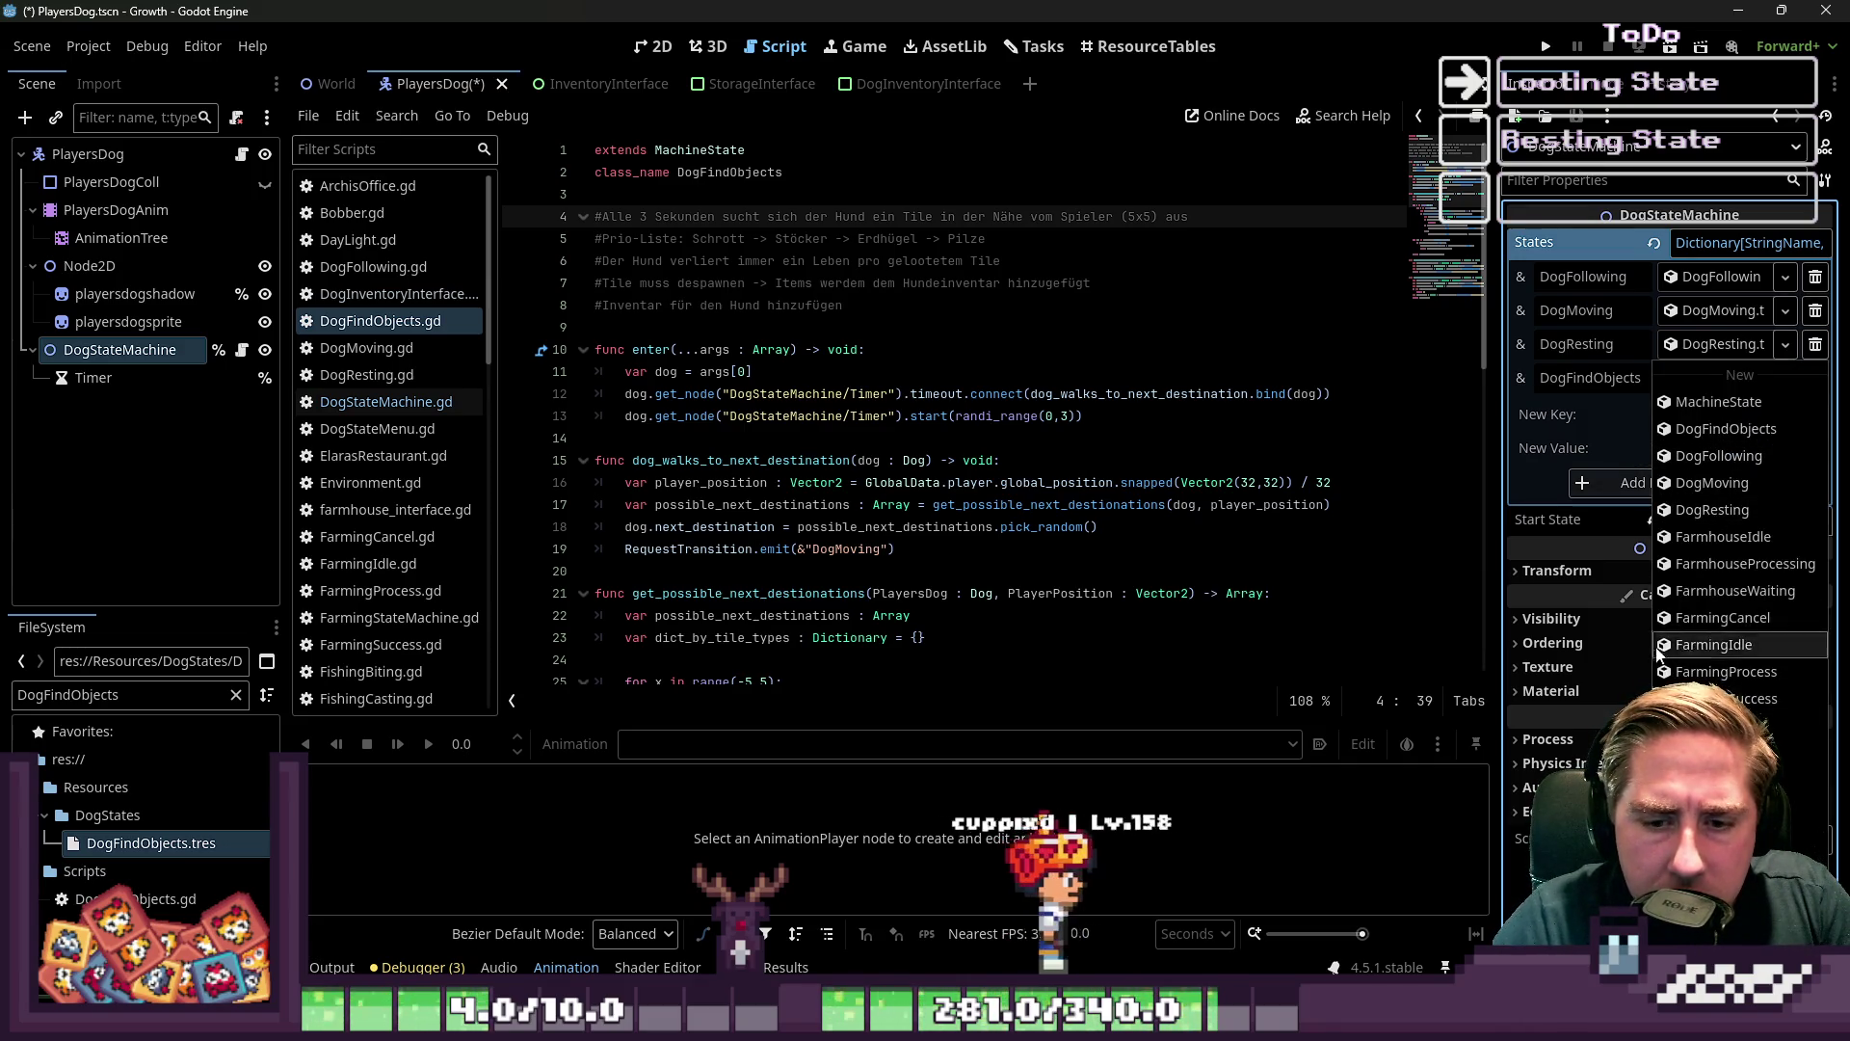
left_click(1603, 426)
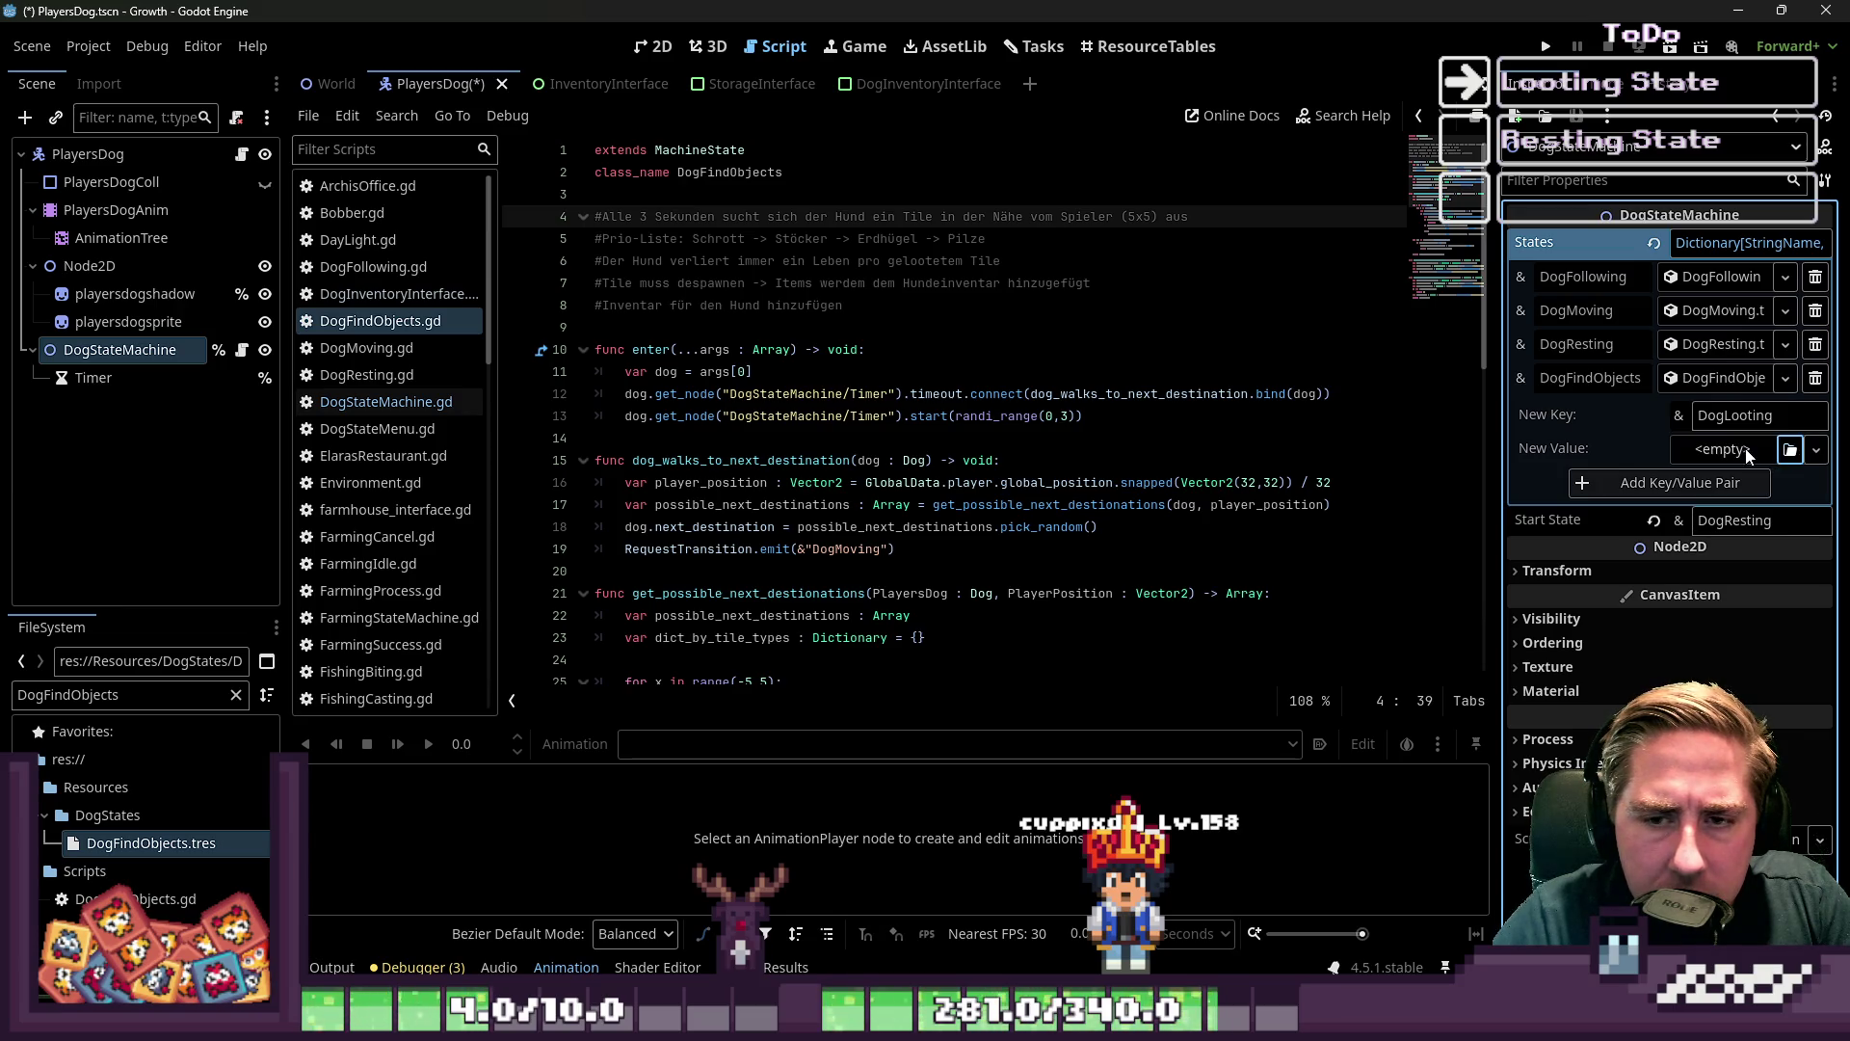
left_click(1745, 449)
left_click(1617, 420)
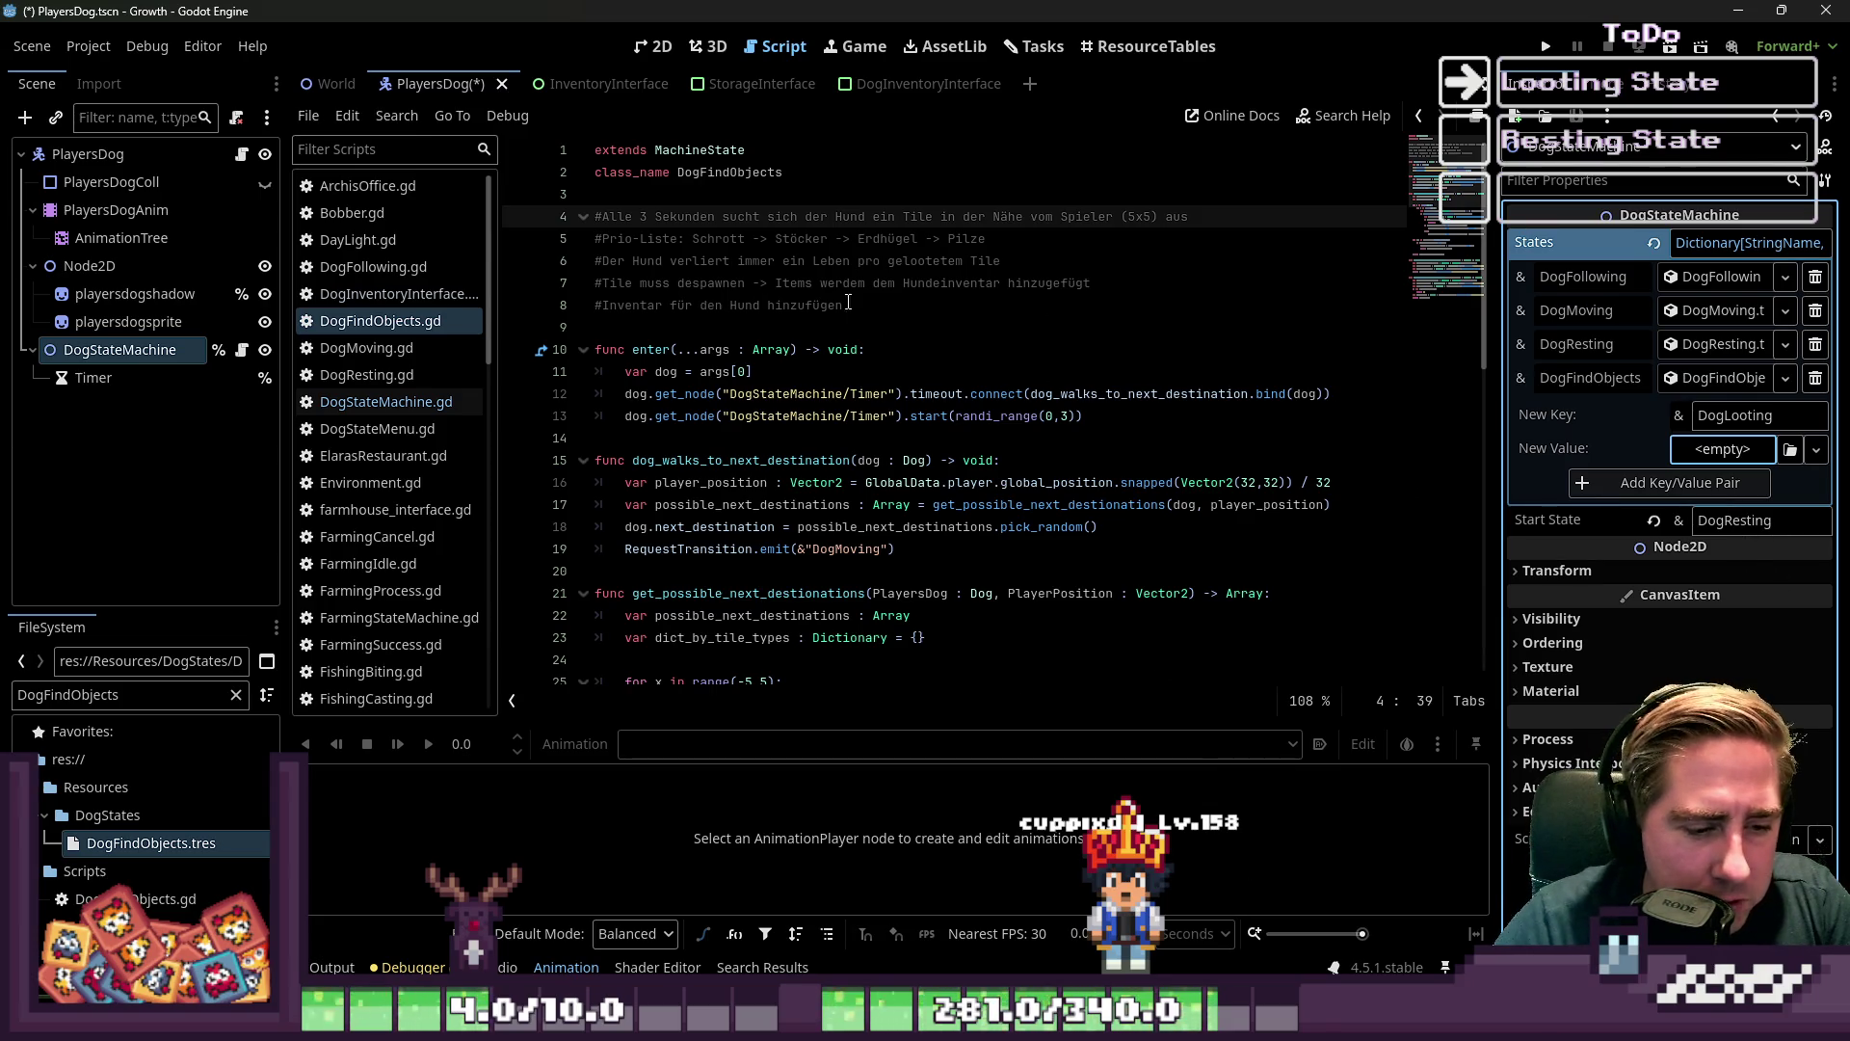
left_click(768, 282)
left_click(1108, 238)
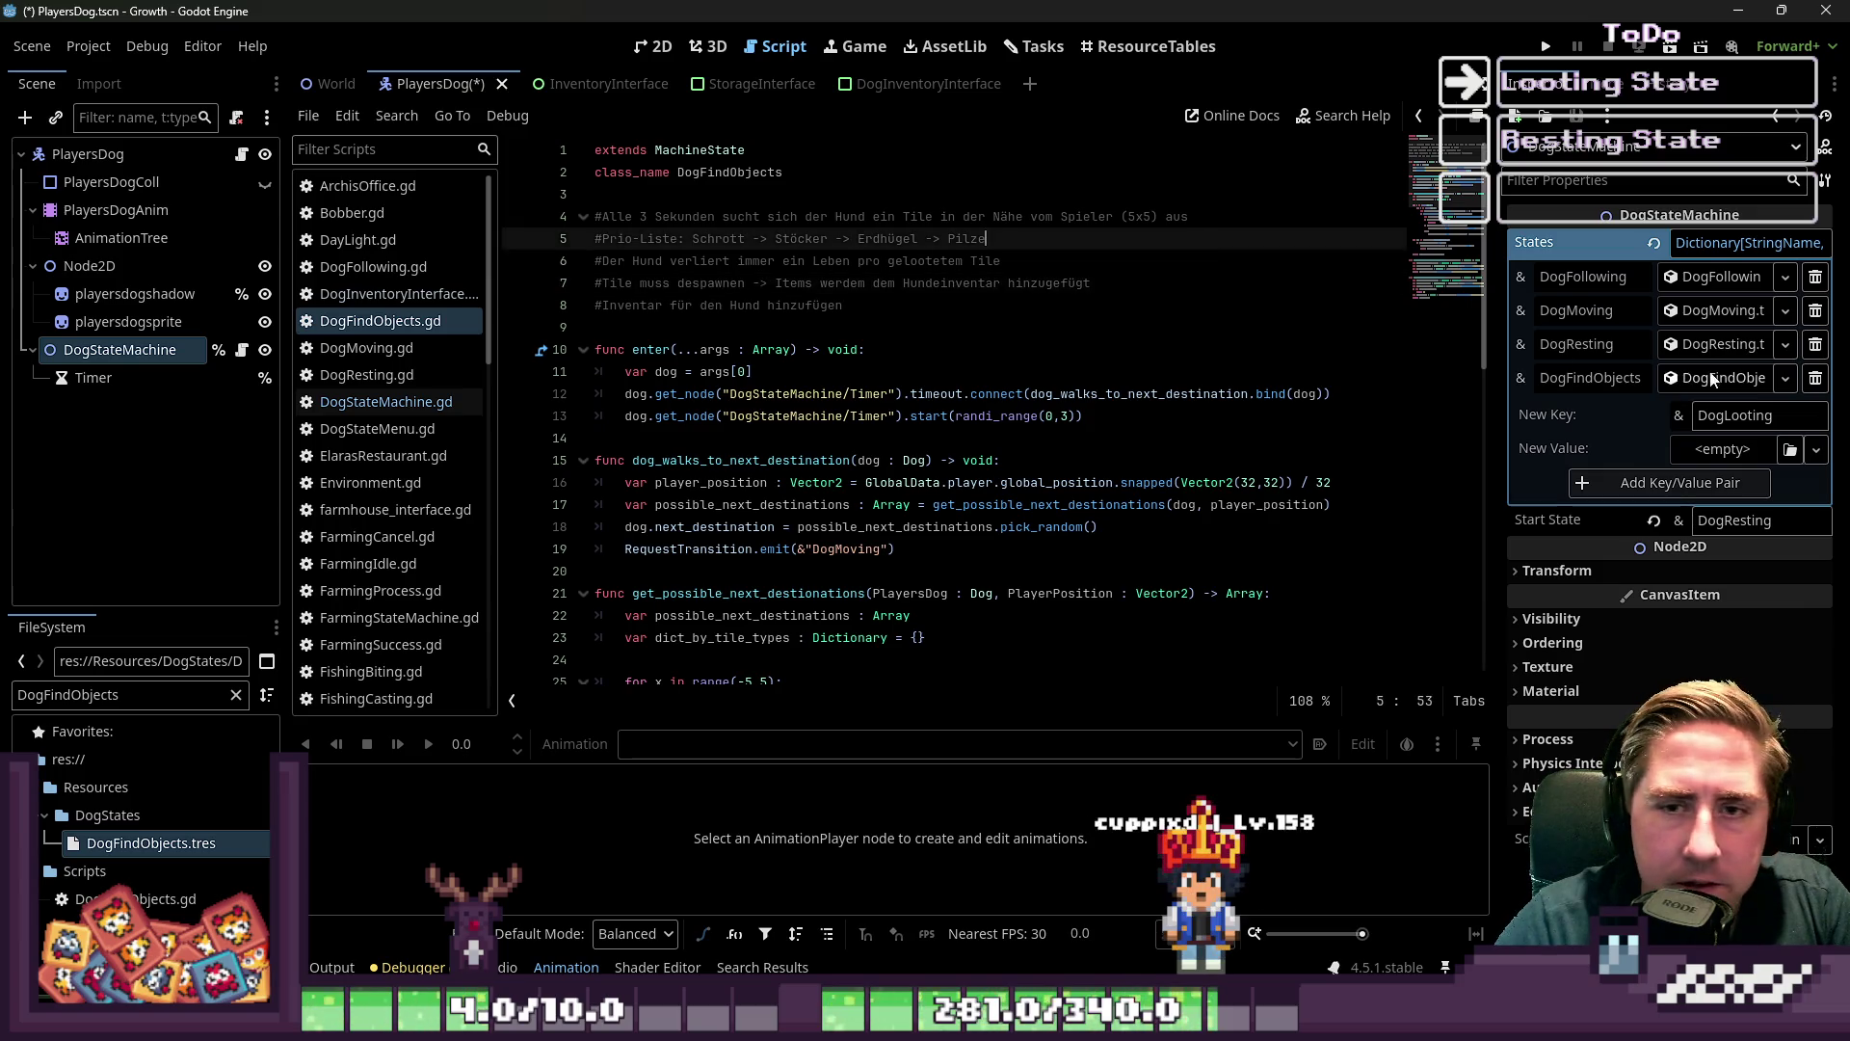
left_click(1721, 457)
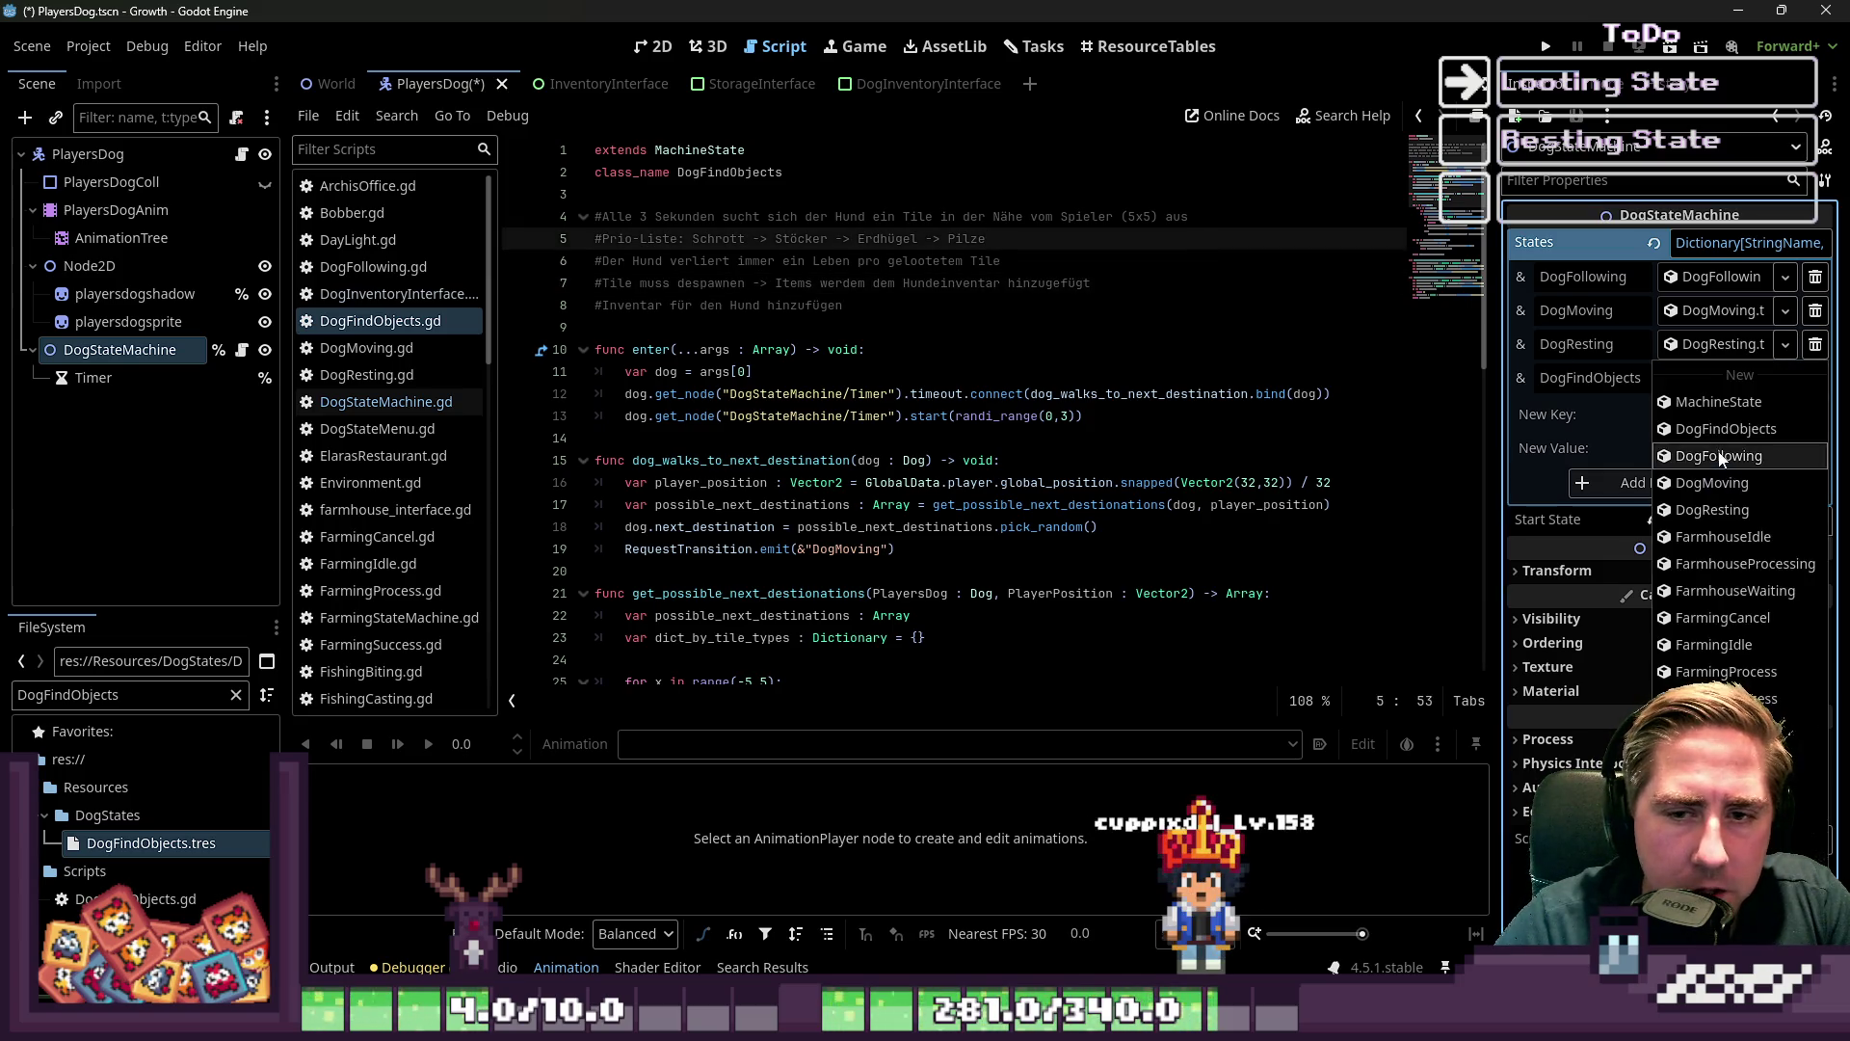
left_click(1638, 482)
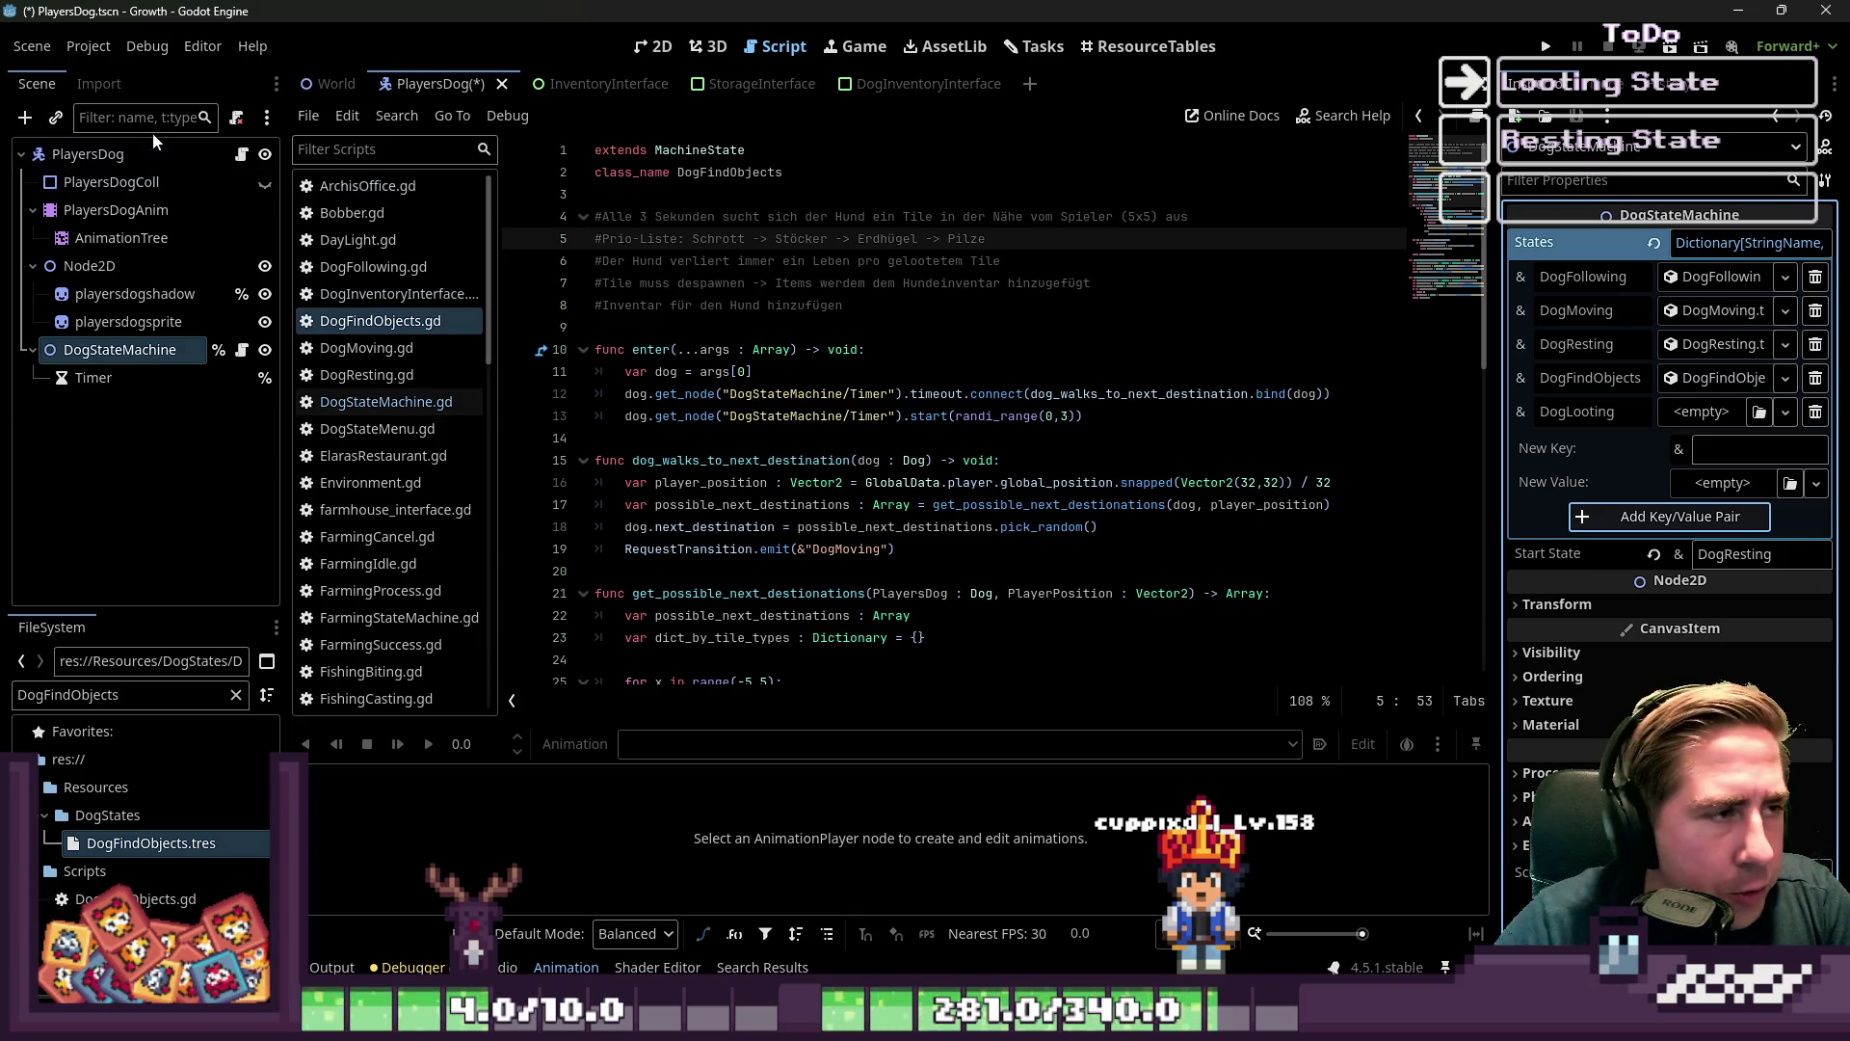
left_click(327, 117)
left_click(334, 150)
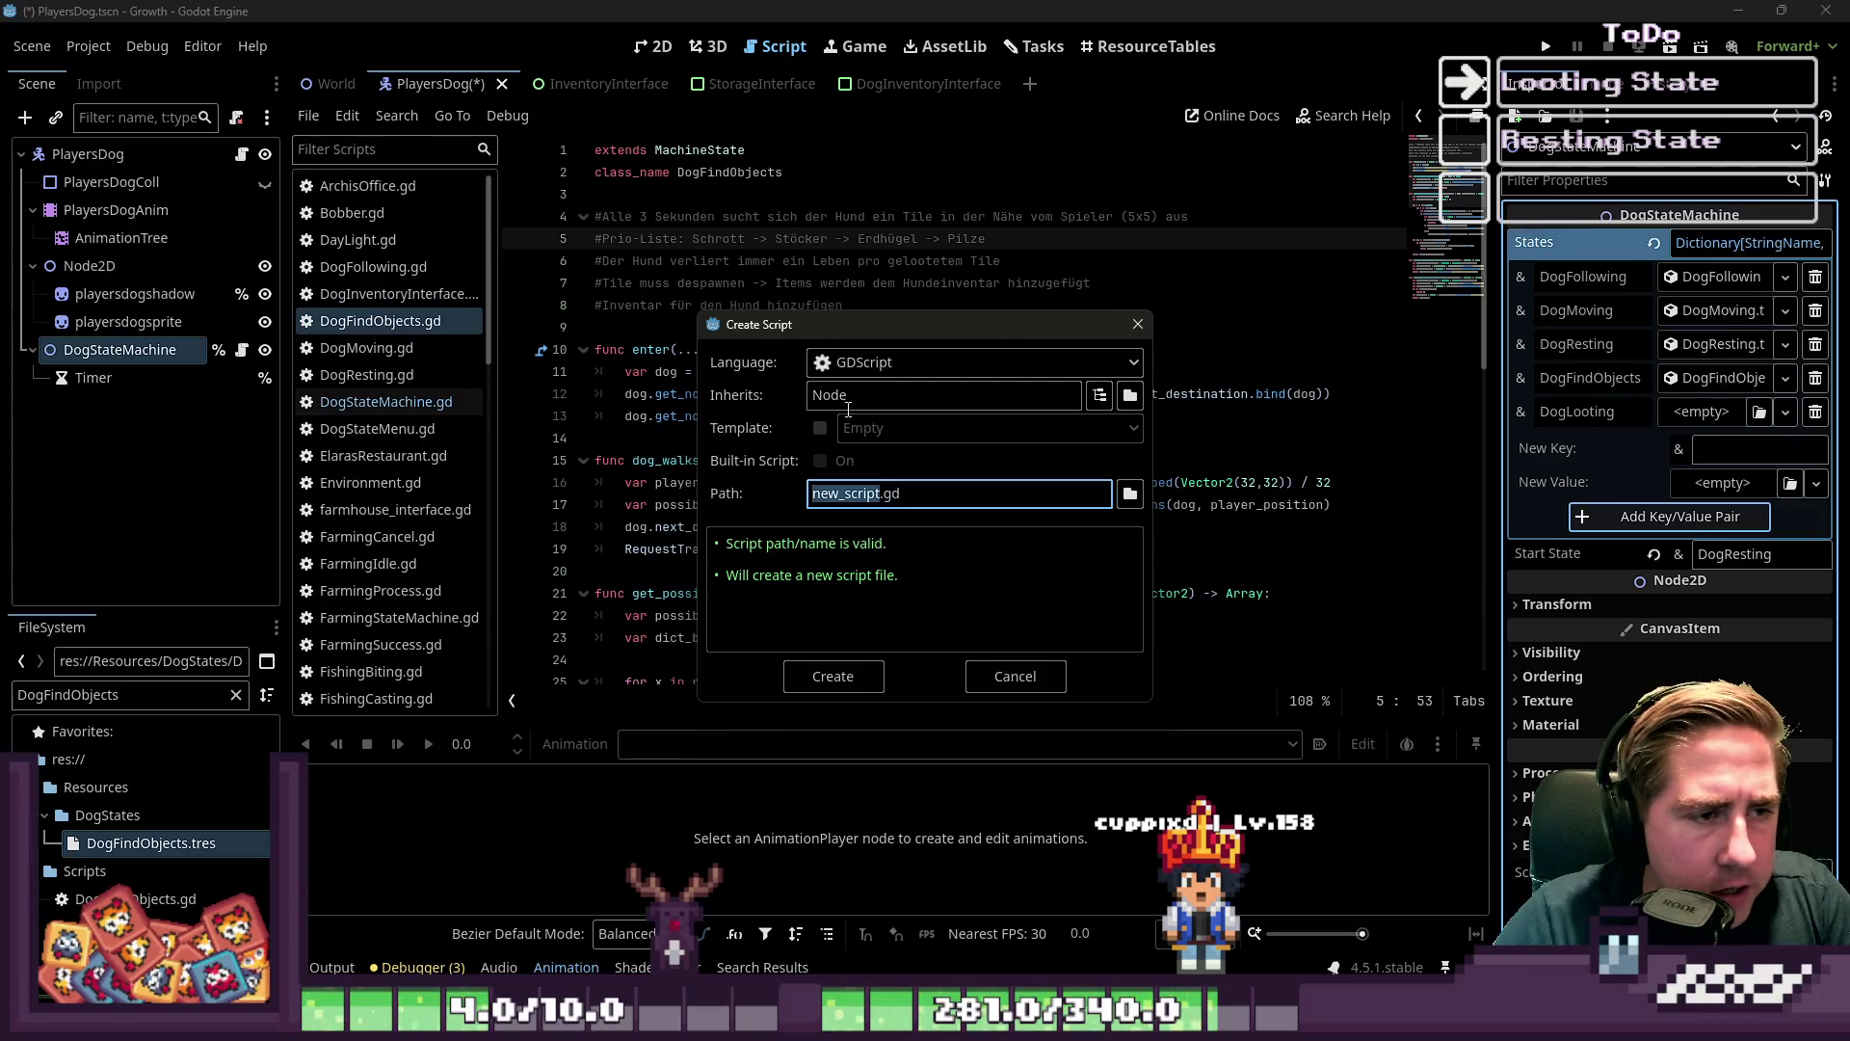
- Create the script res://Scripts/DogLooting.gd inheriting from MachineState
left_click(878, 390)
key("BackSpace")
key("BackSpace")
key("BackSpace")
type("MachineSta")
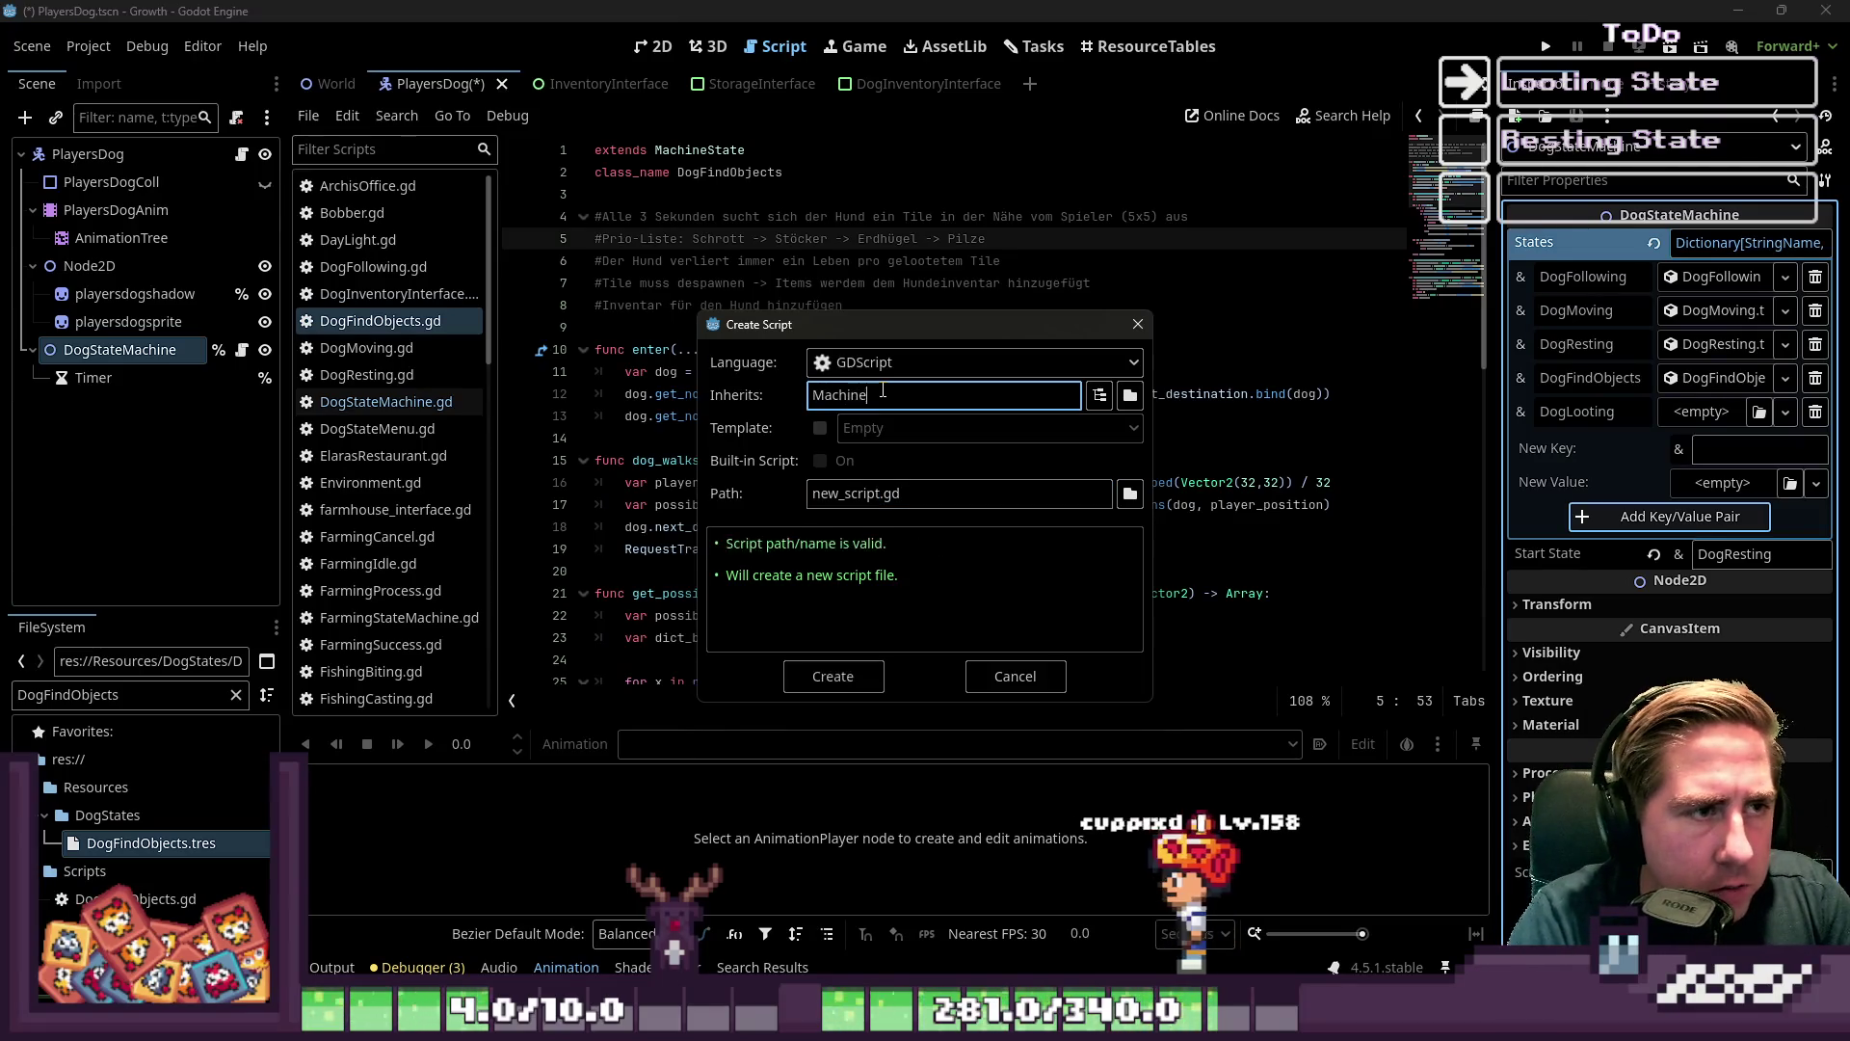
type("te")
left_click(881, 492)
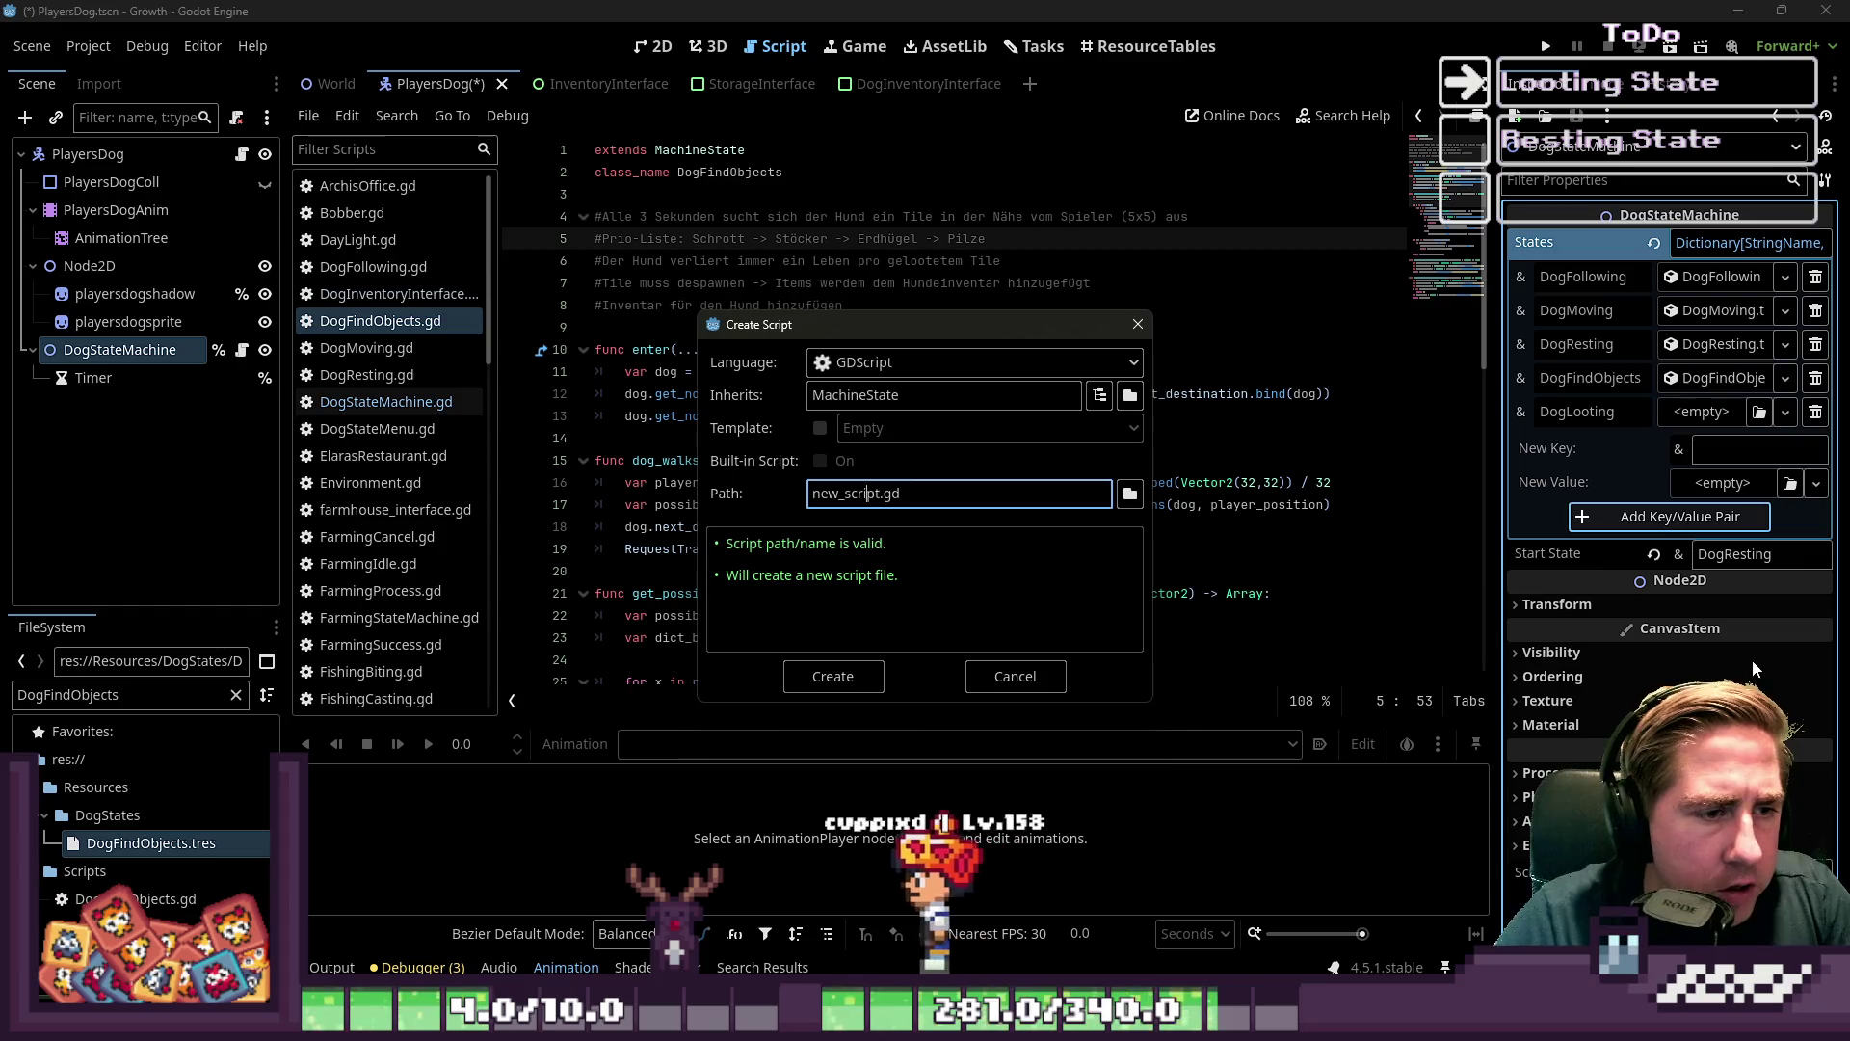
type("DogFindObjects")
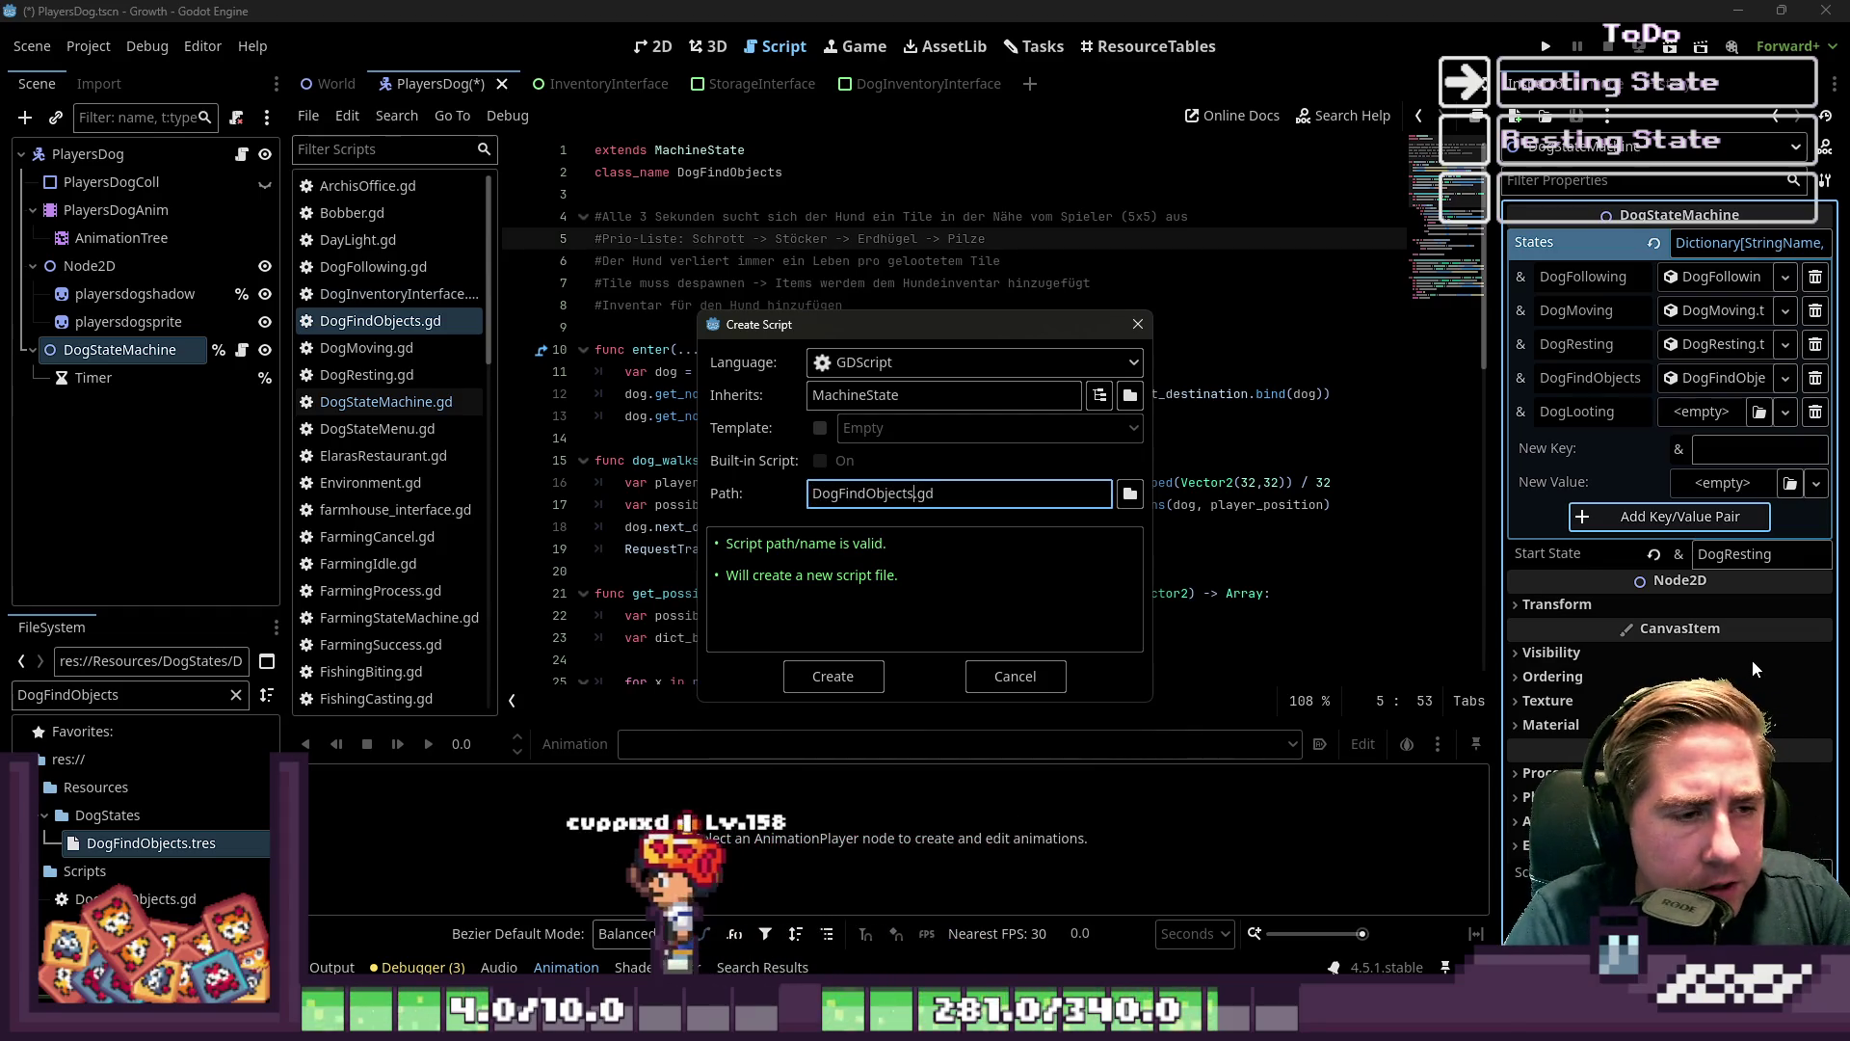
type("DogLooting")
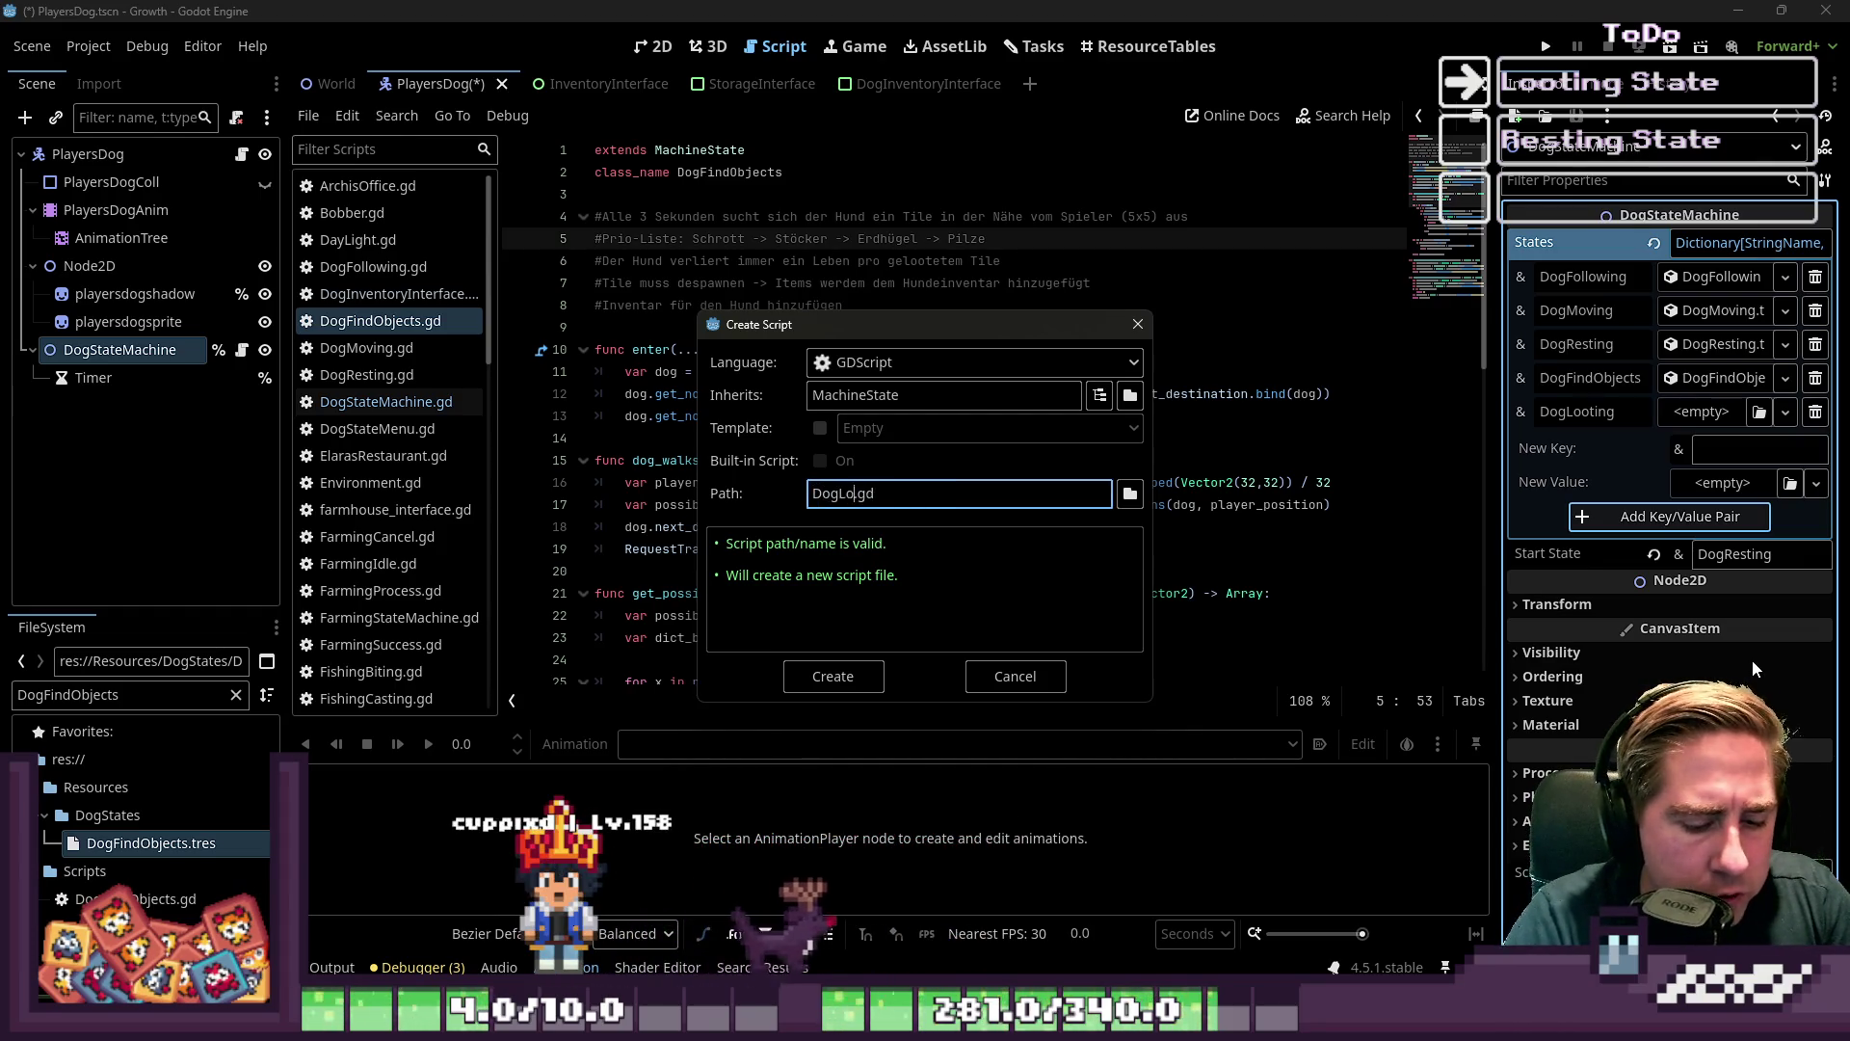
key("Home")
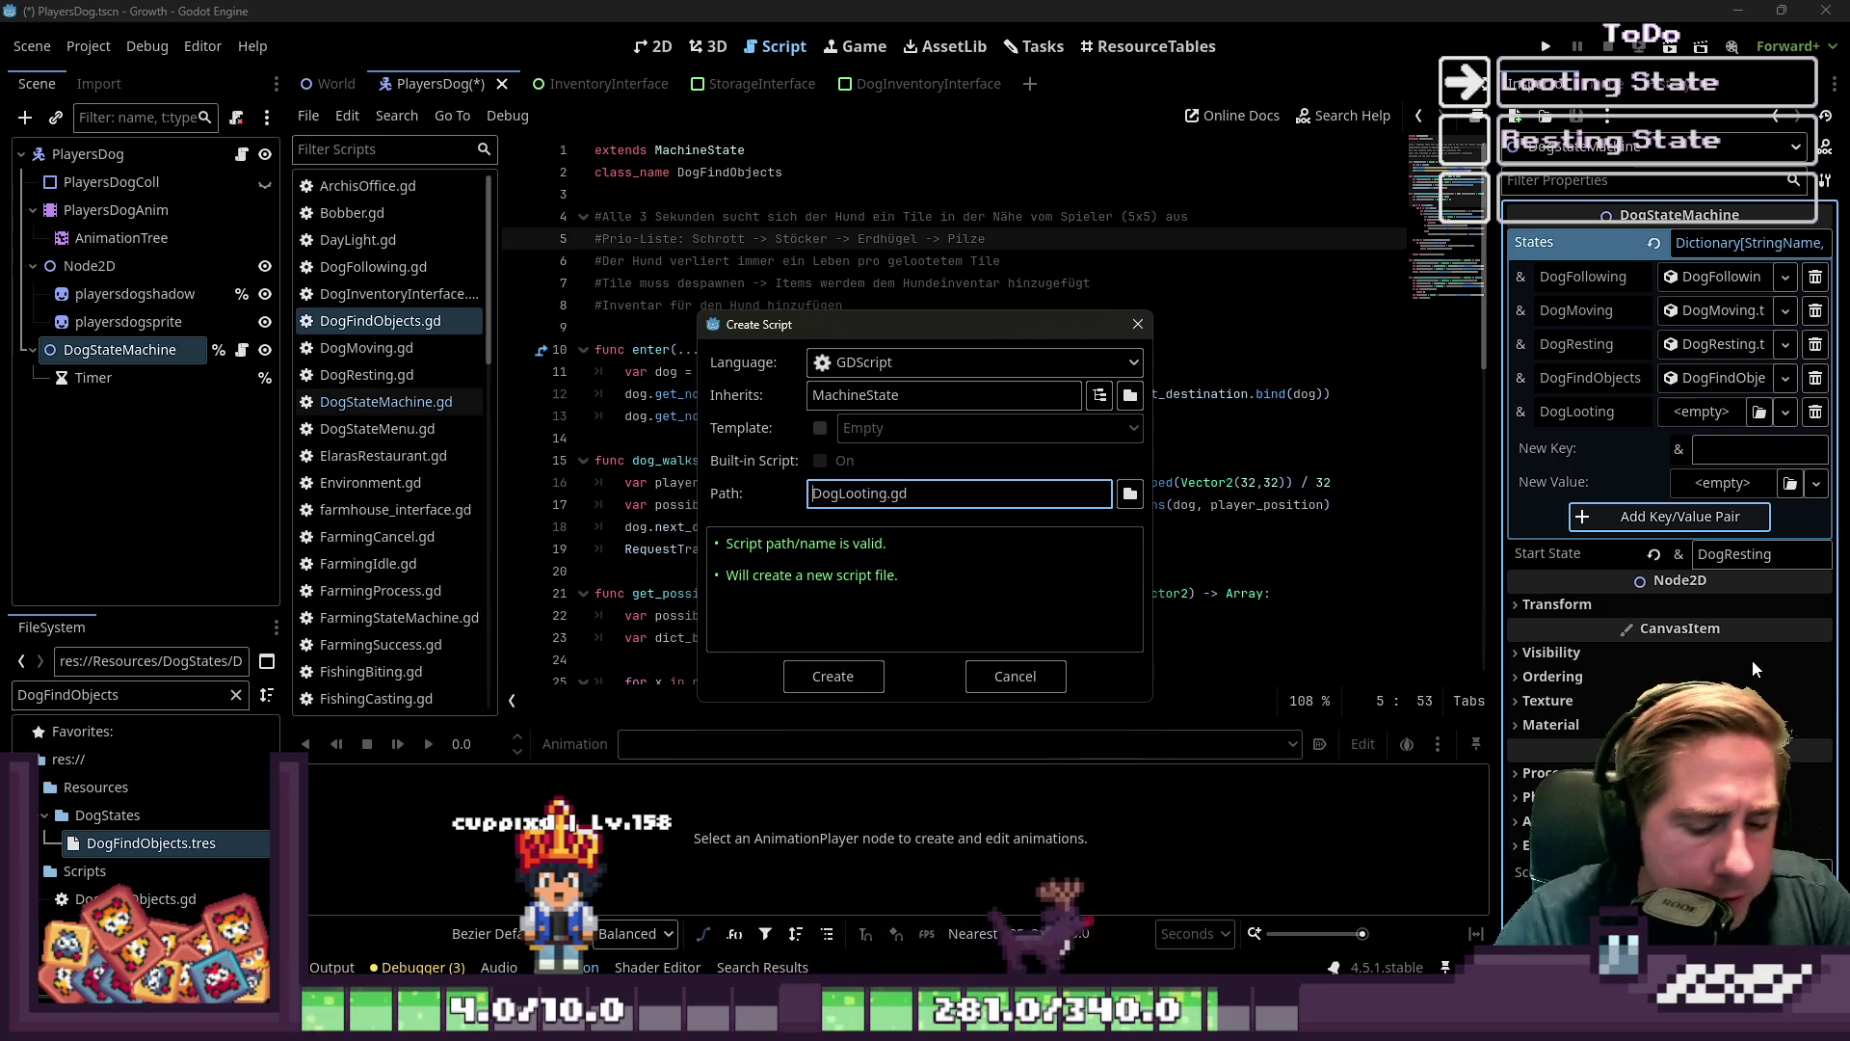
type("res:")
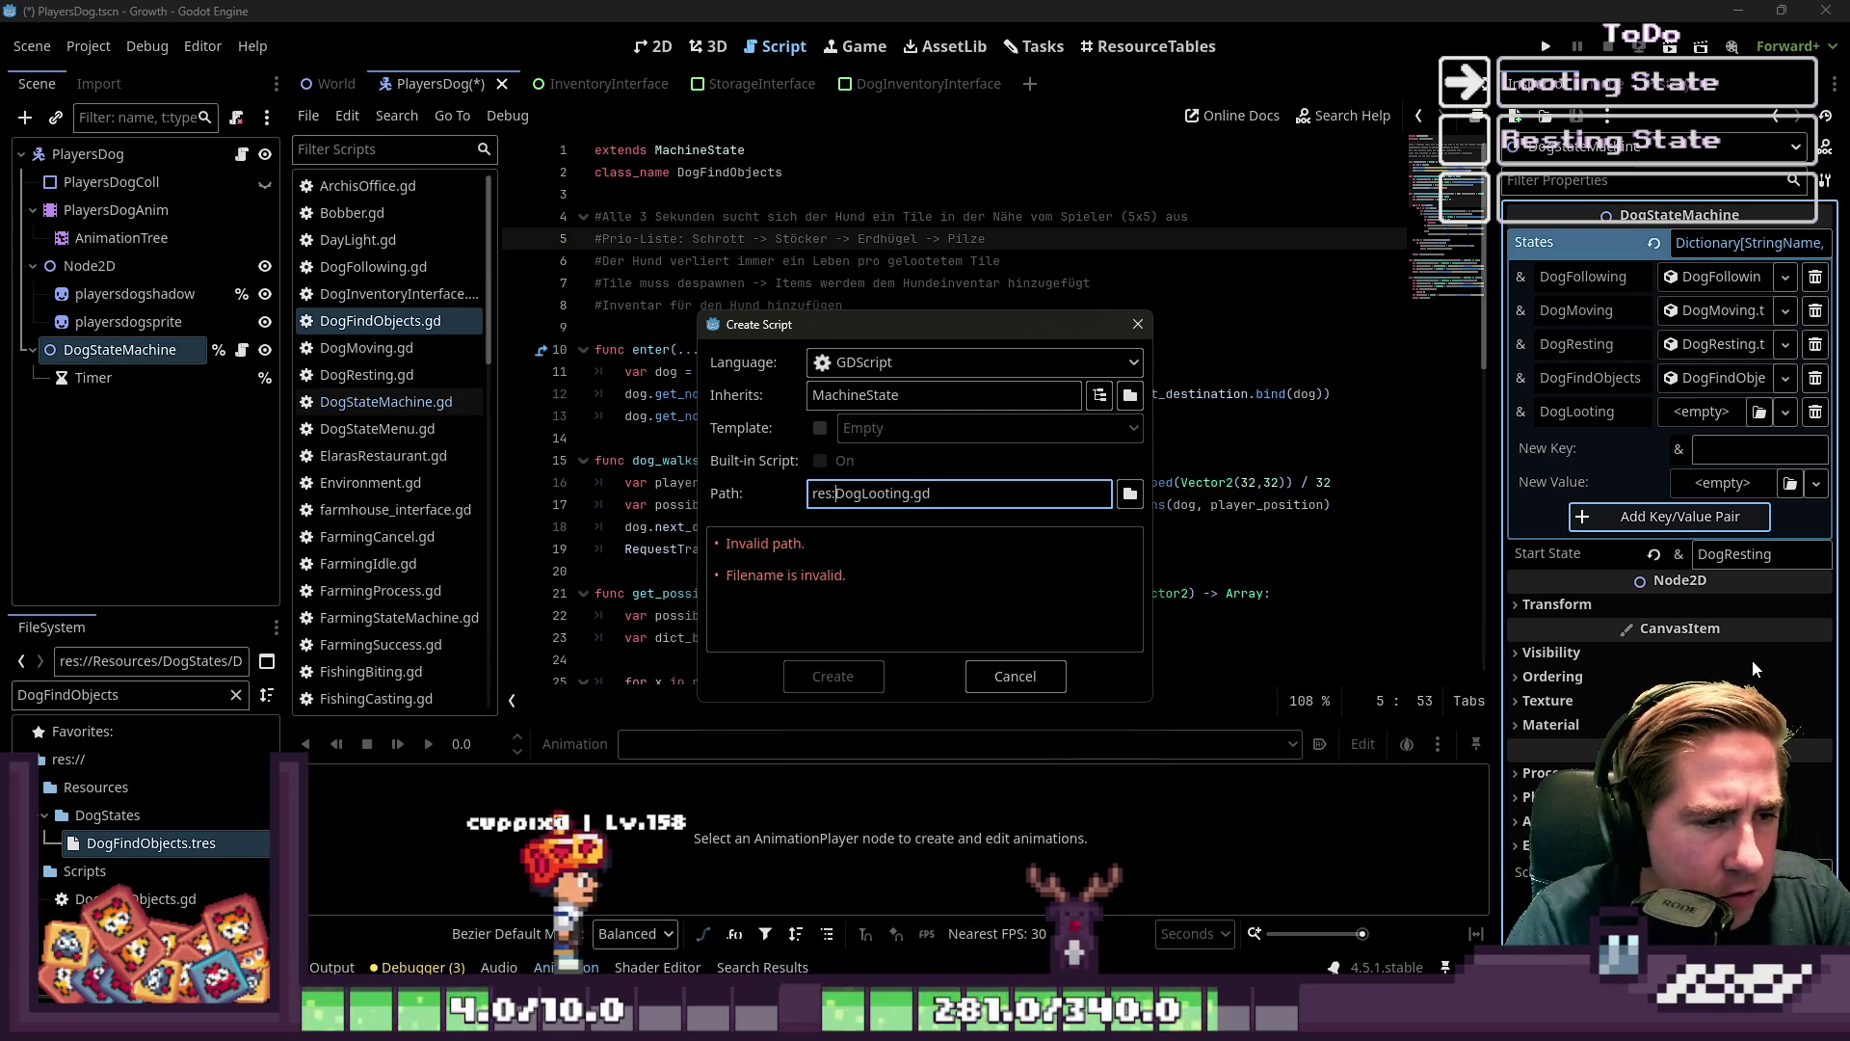
type("//")
type("Scrti")
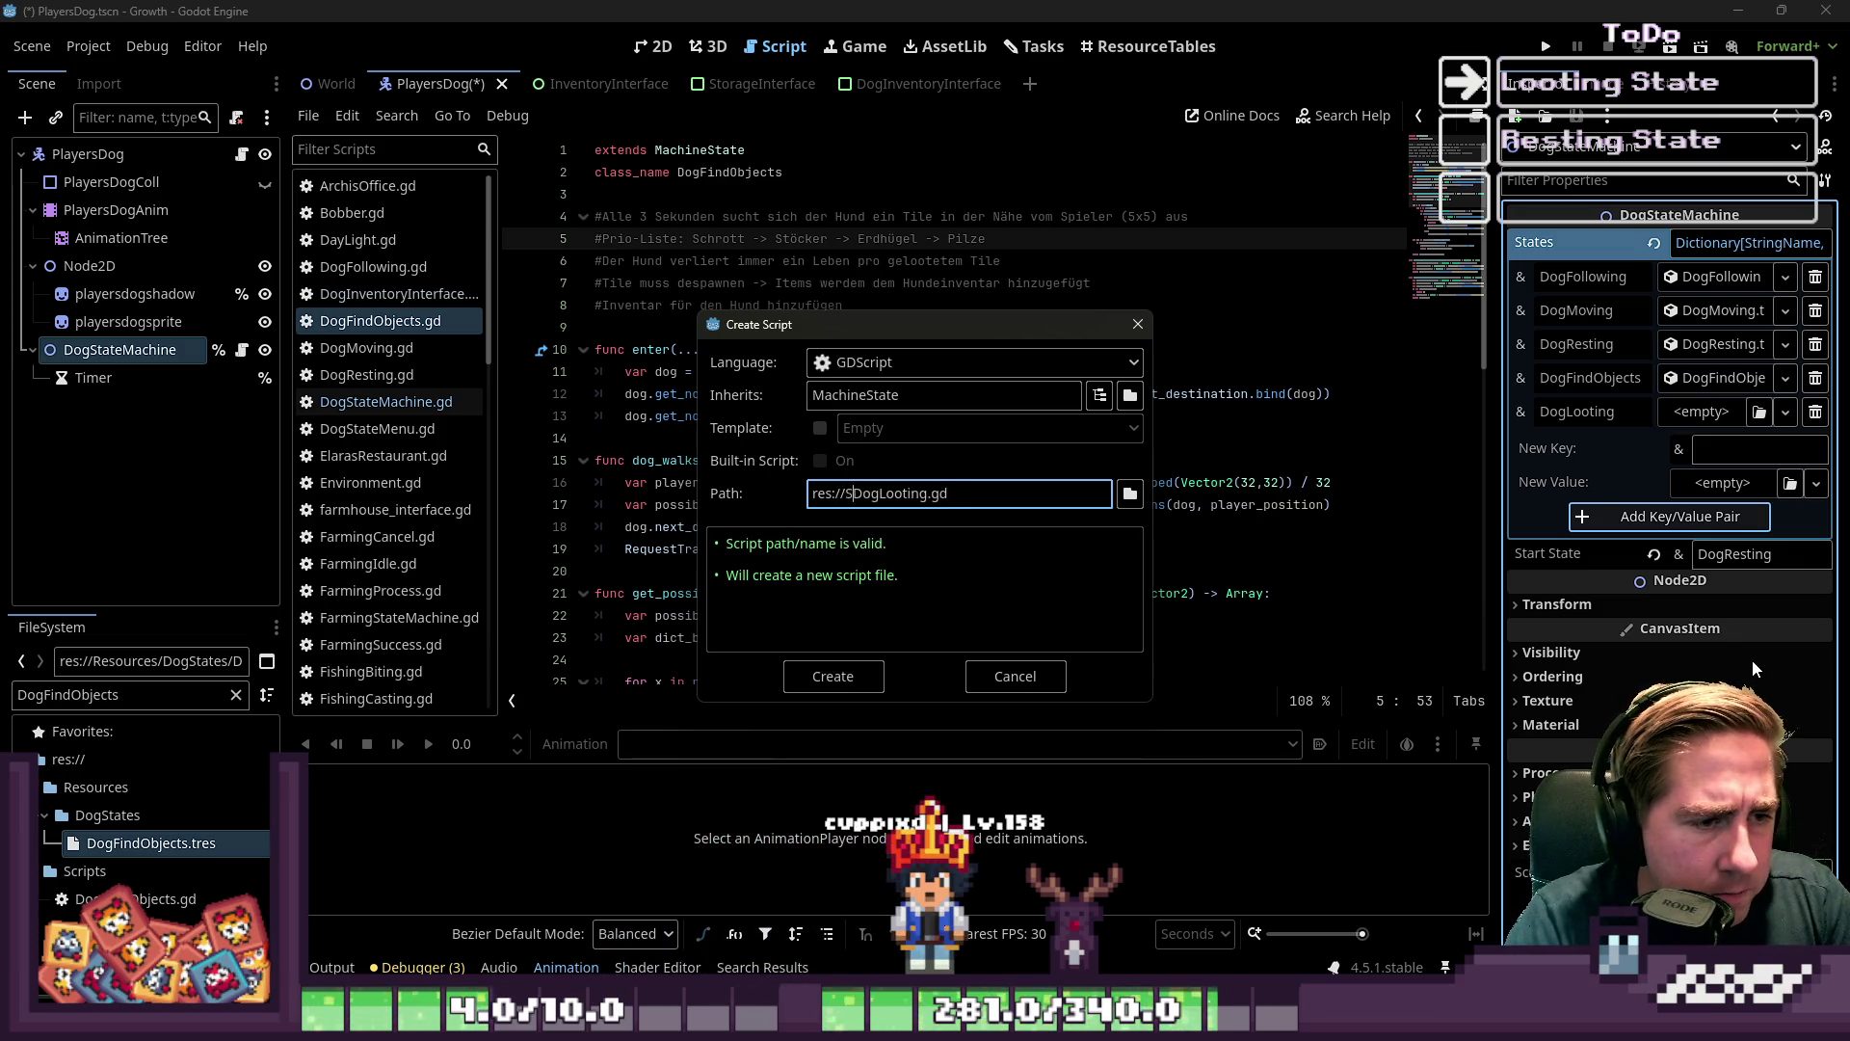
key("BackSpace")
key("BackSpace")
type("ipts/")
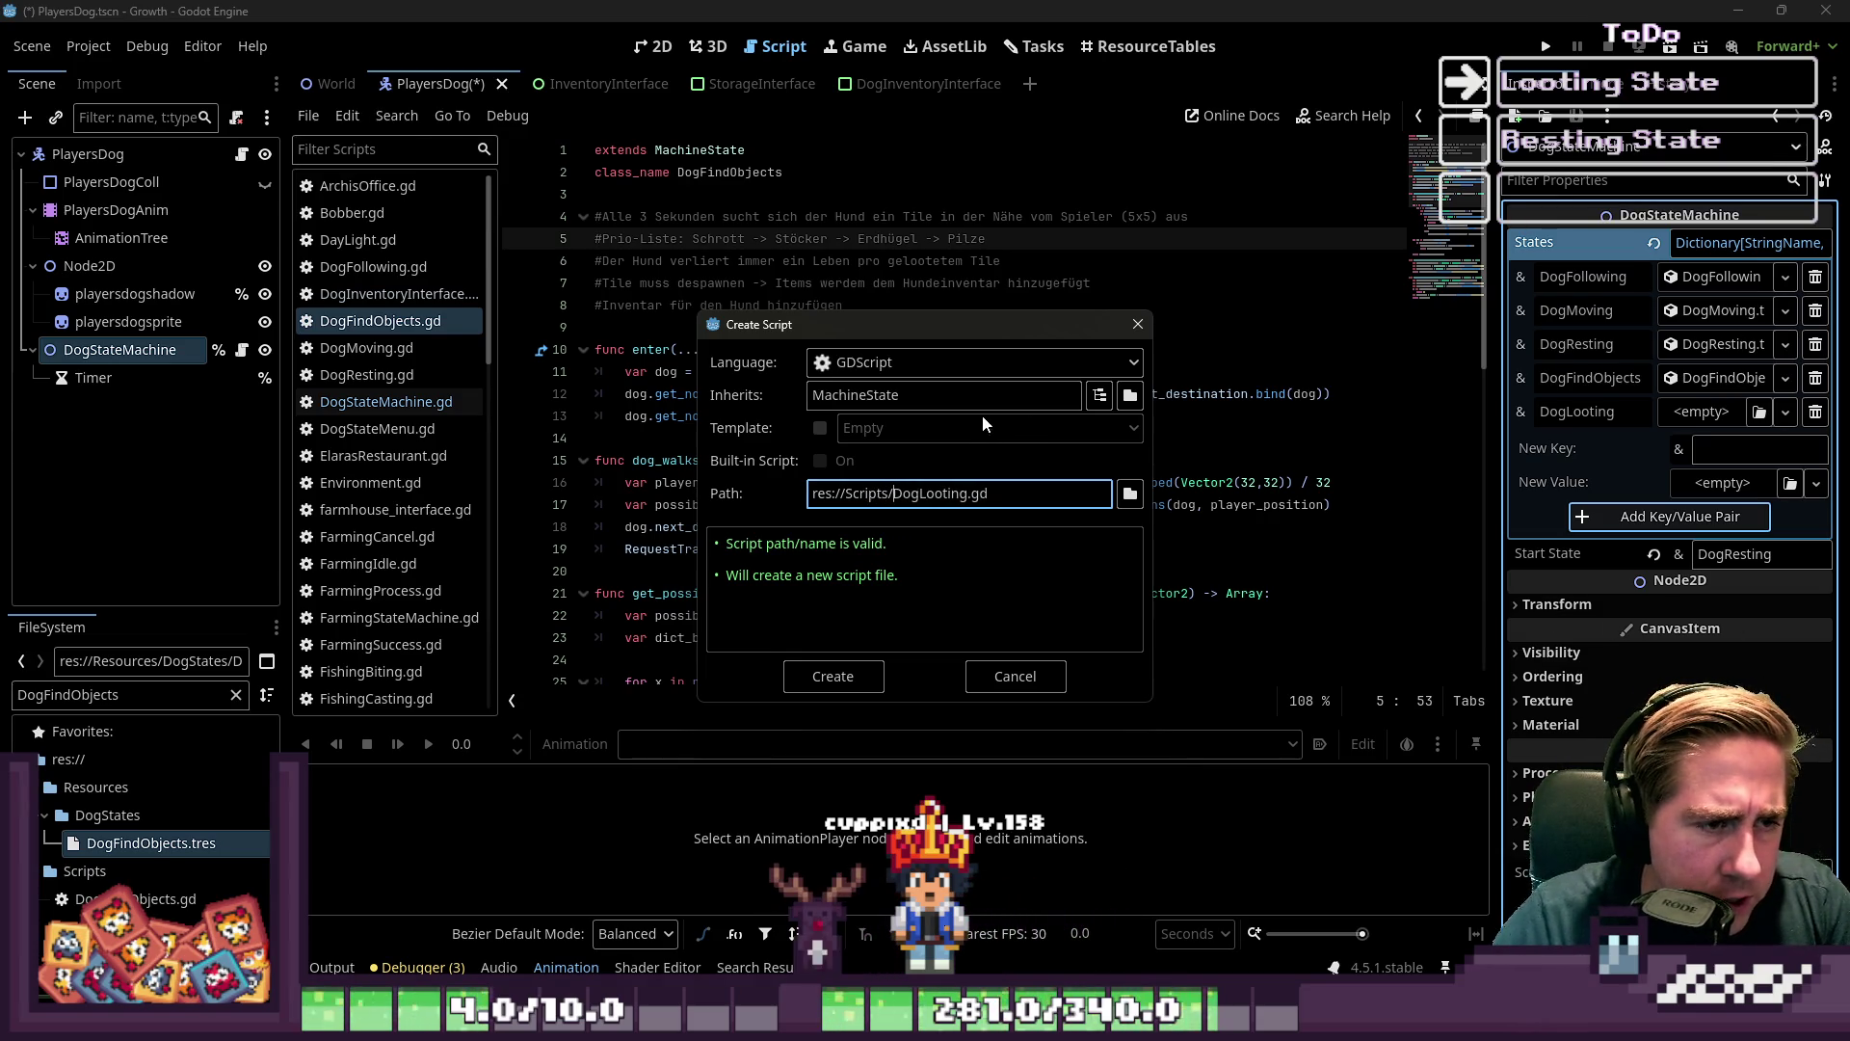
left_click(983, 403)
left_click(832, 676)
- Declare class_name DogLooting on line 2 and save the script
type("DogLooting")
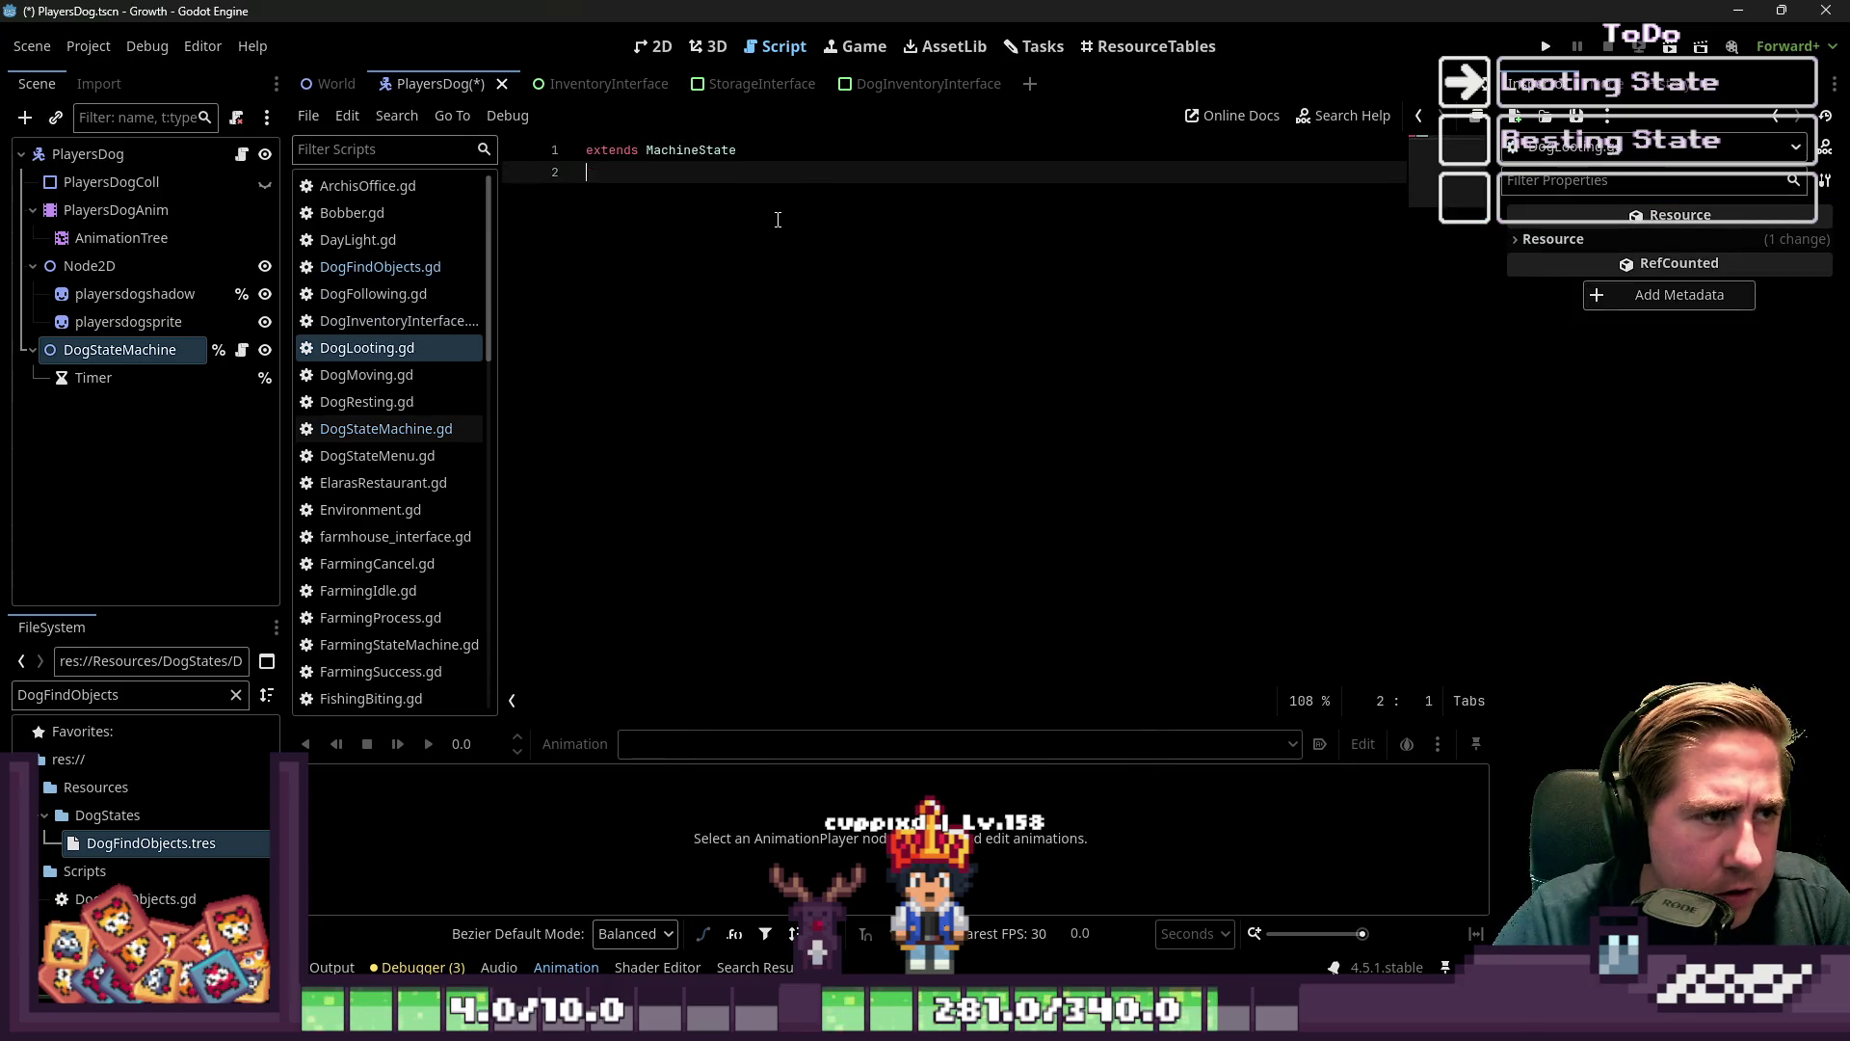
key("ctrl+BackSpace")
type("class_name DogLooting")
key("ctrl+s")
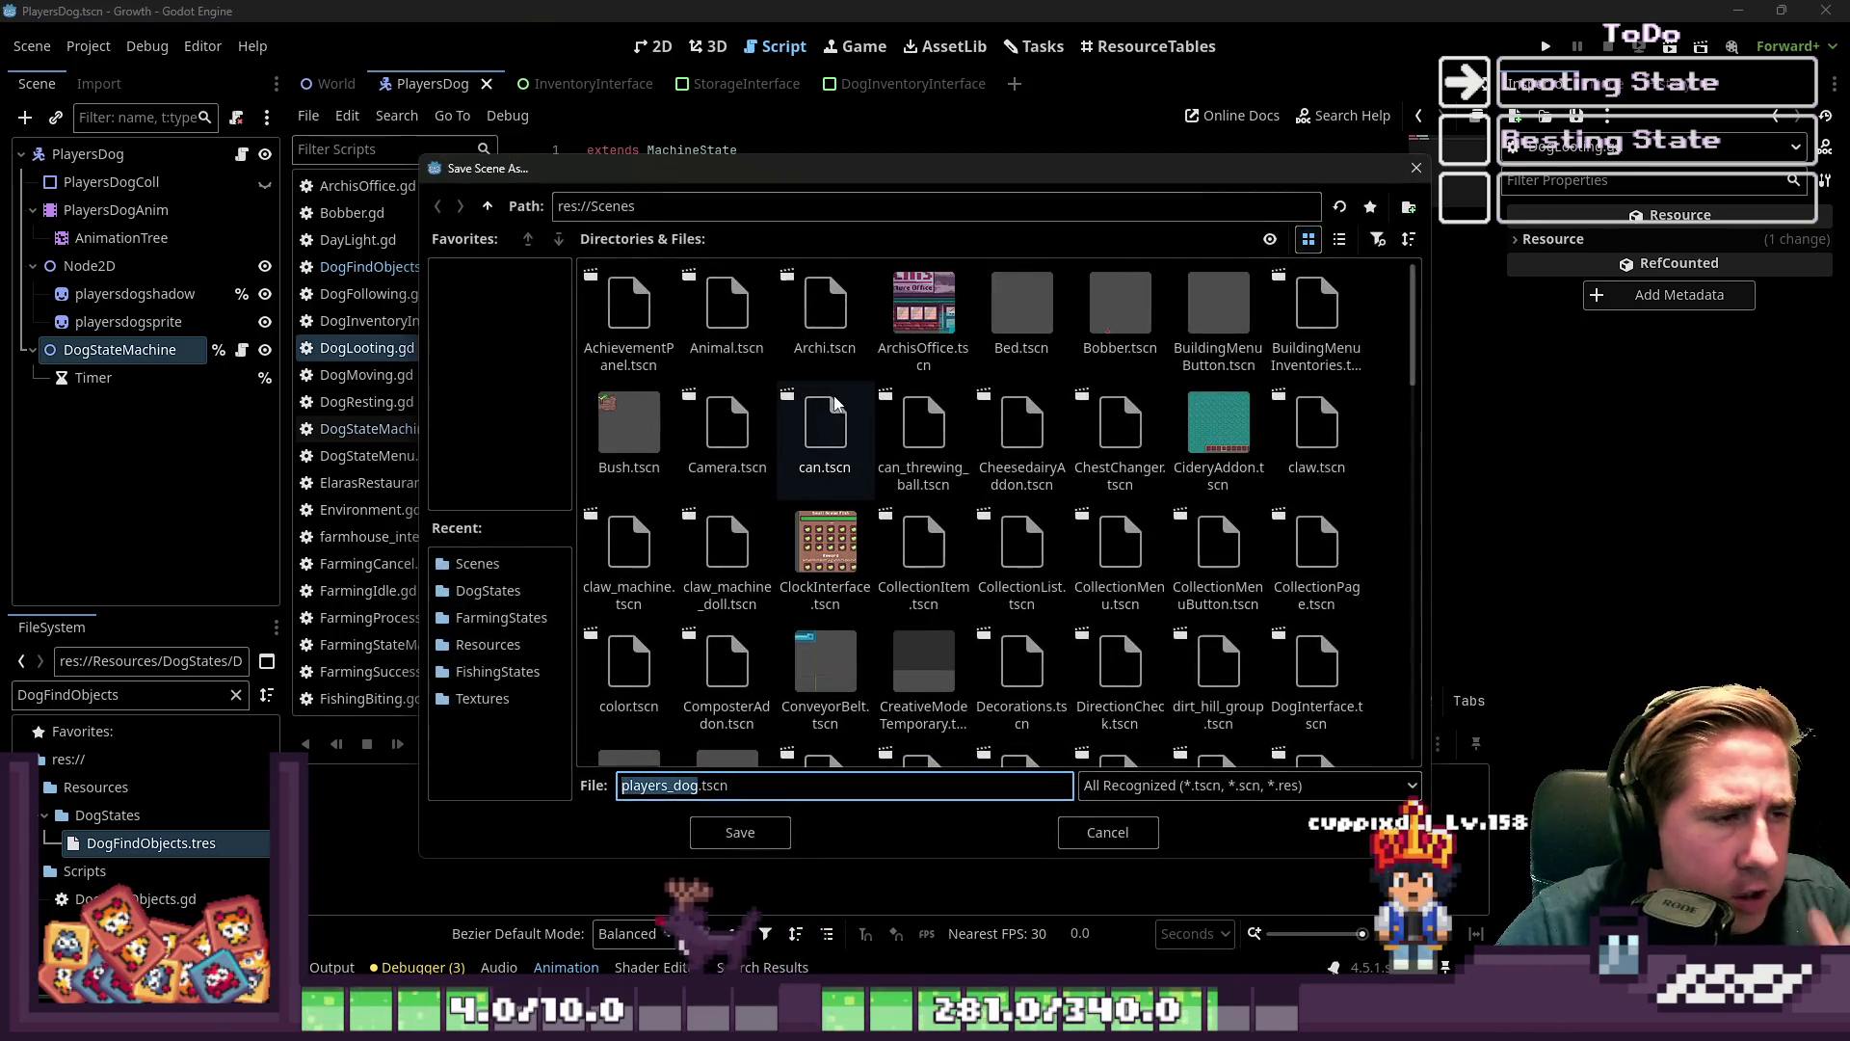
key("Escape")
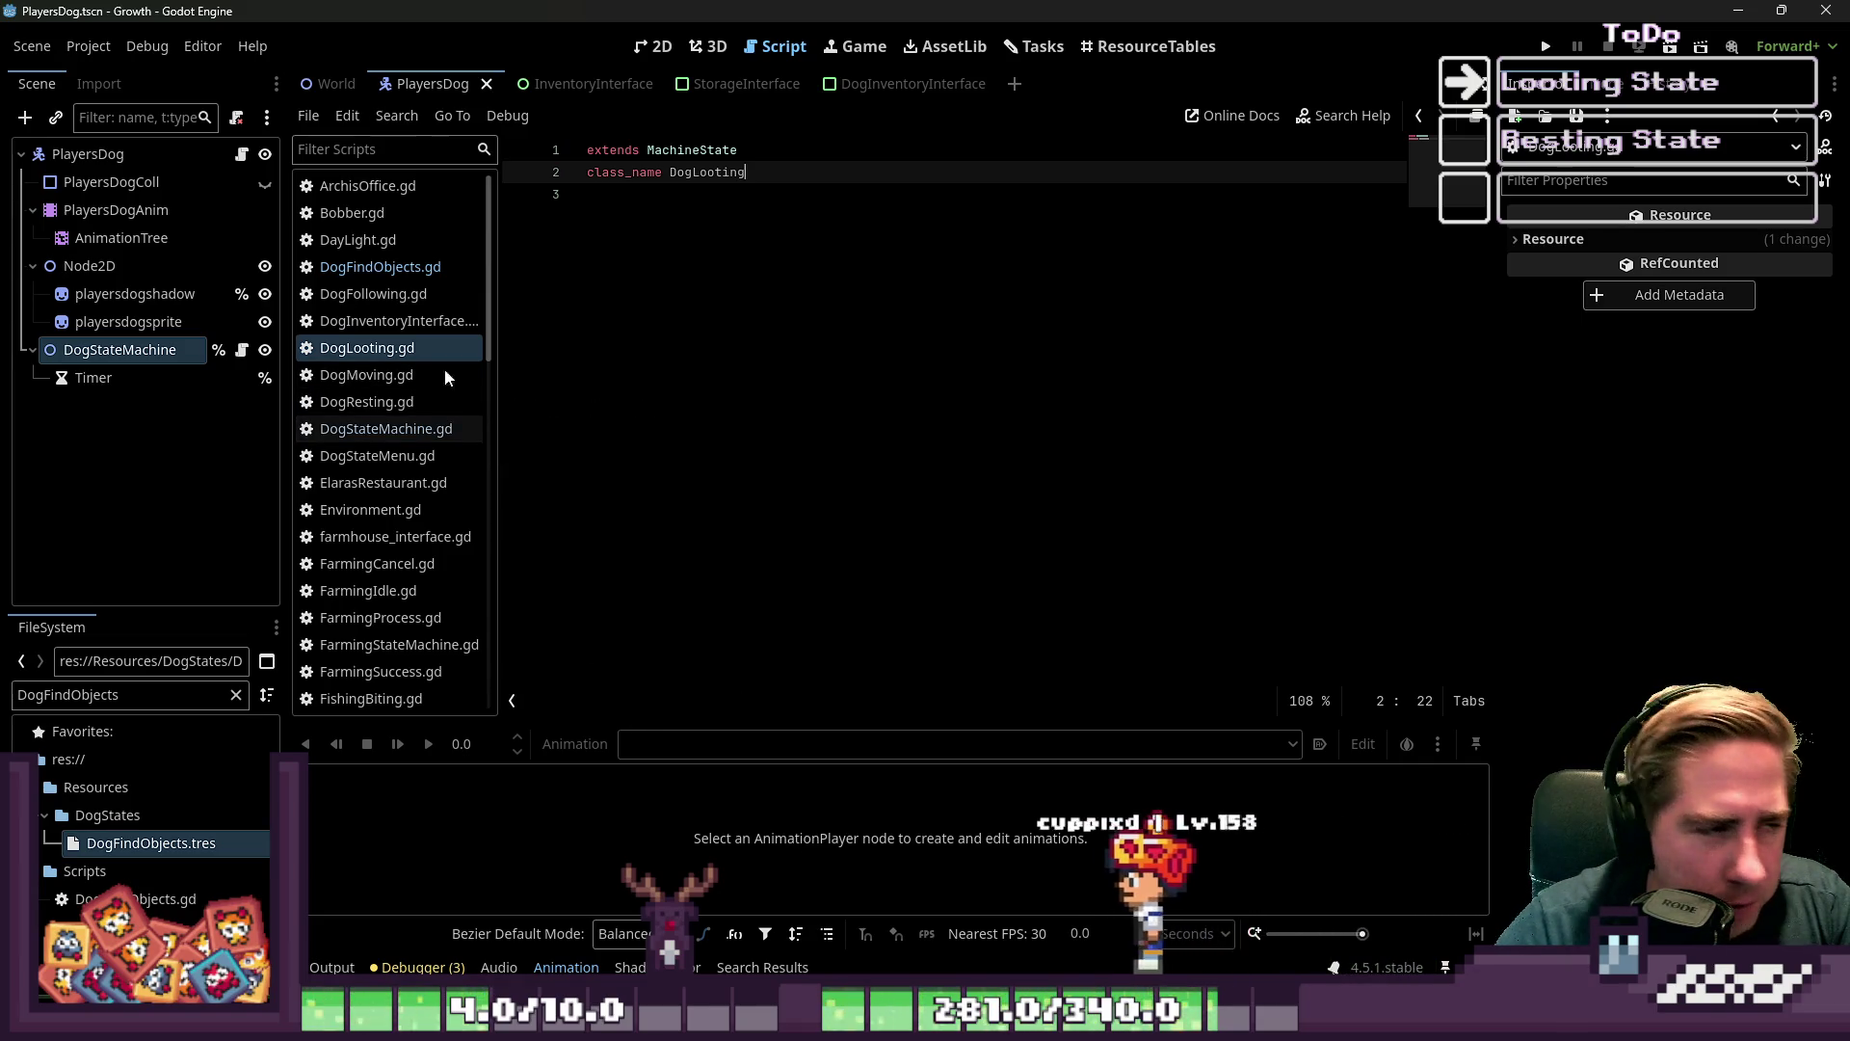
left_click(340, 268)
- Change both nested loops in DogFindObjects.gd from range(-5,5) to range(-2,2)
scroll(1049, 270, "down", 2)
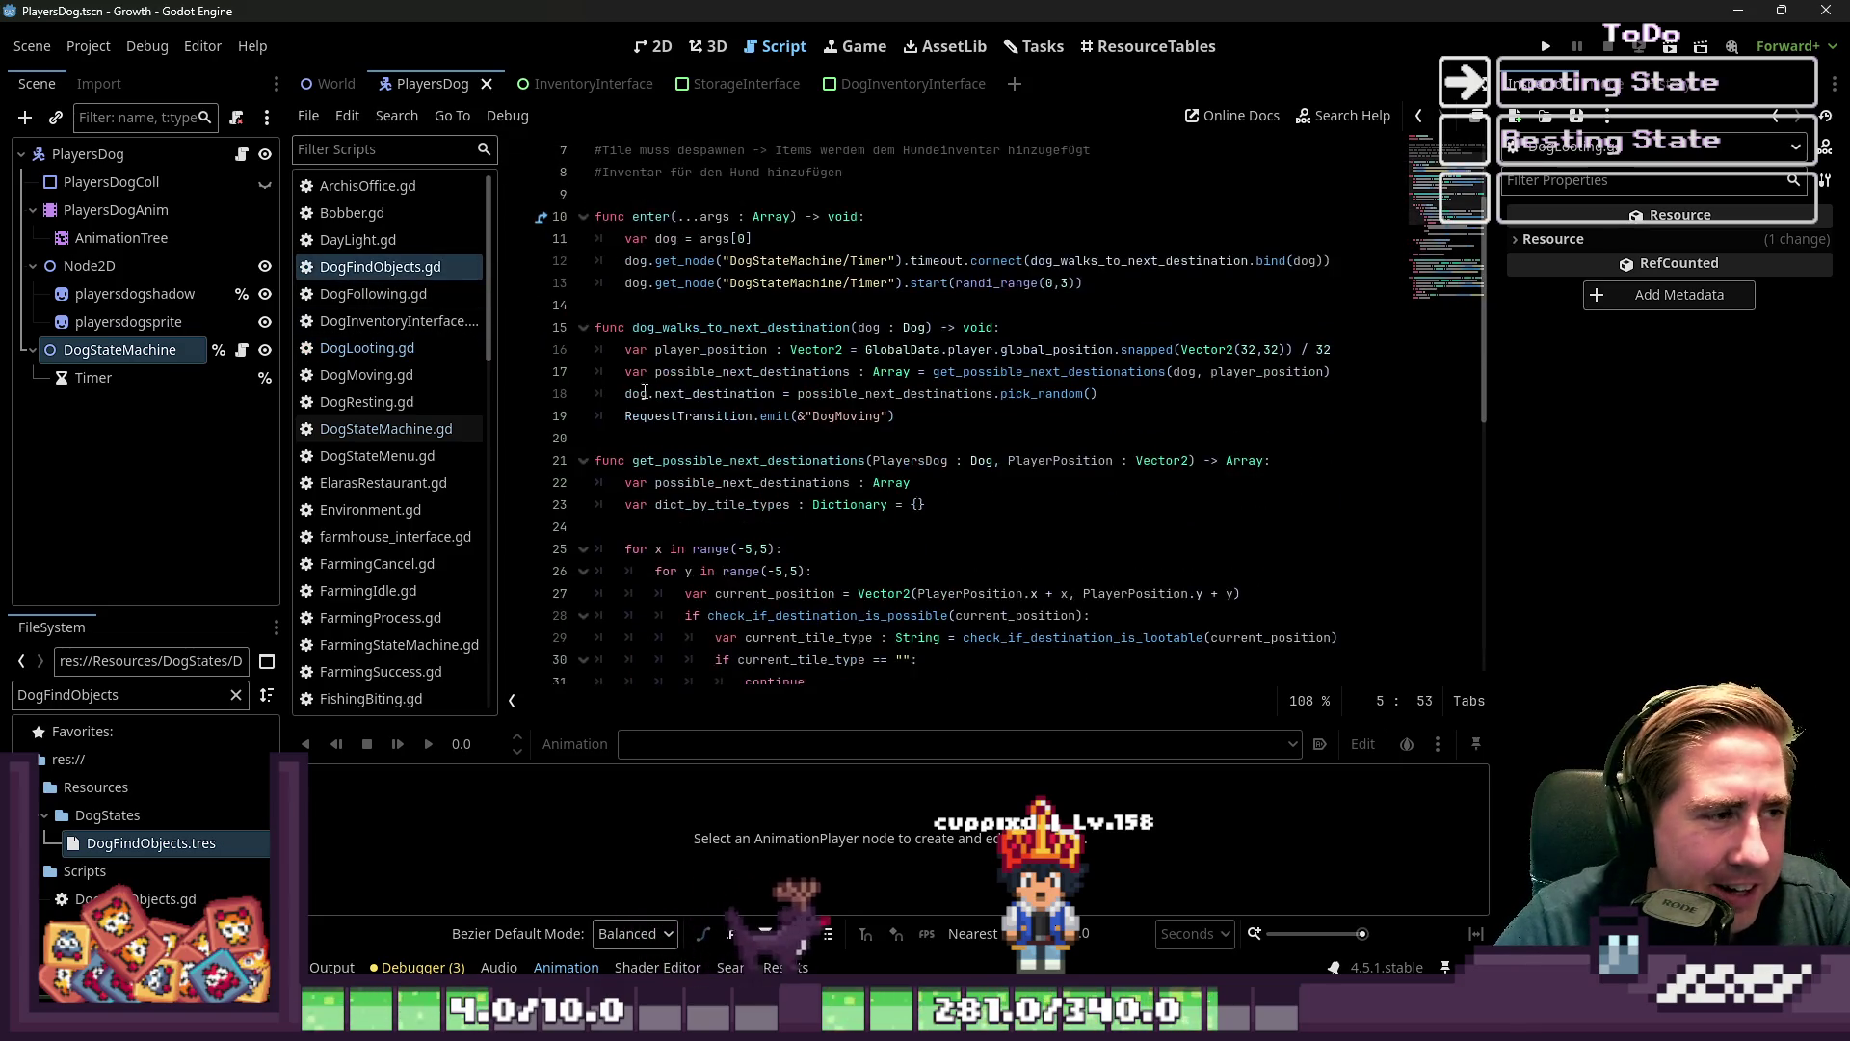
scroll(1049, 269, "down", 5)
scroll(867, 327, "up", 6)
scroll(767, 363, "down", 1)
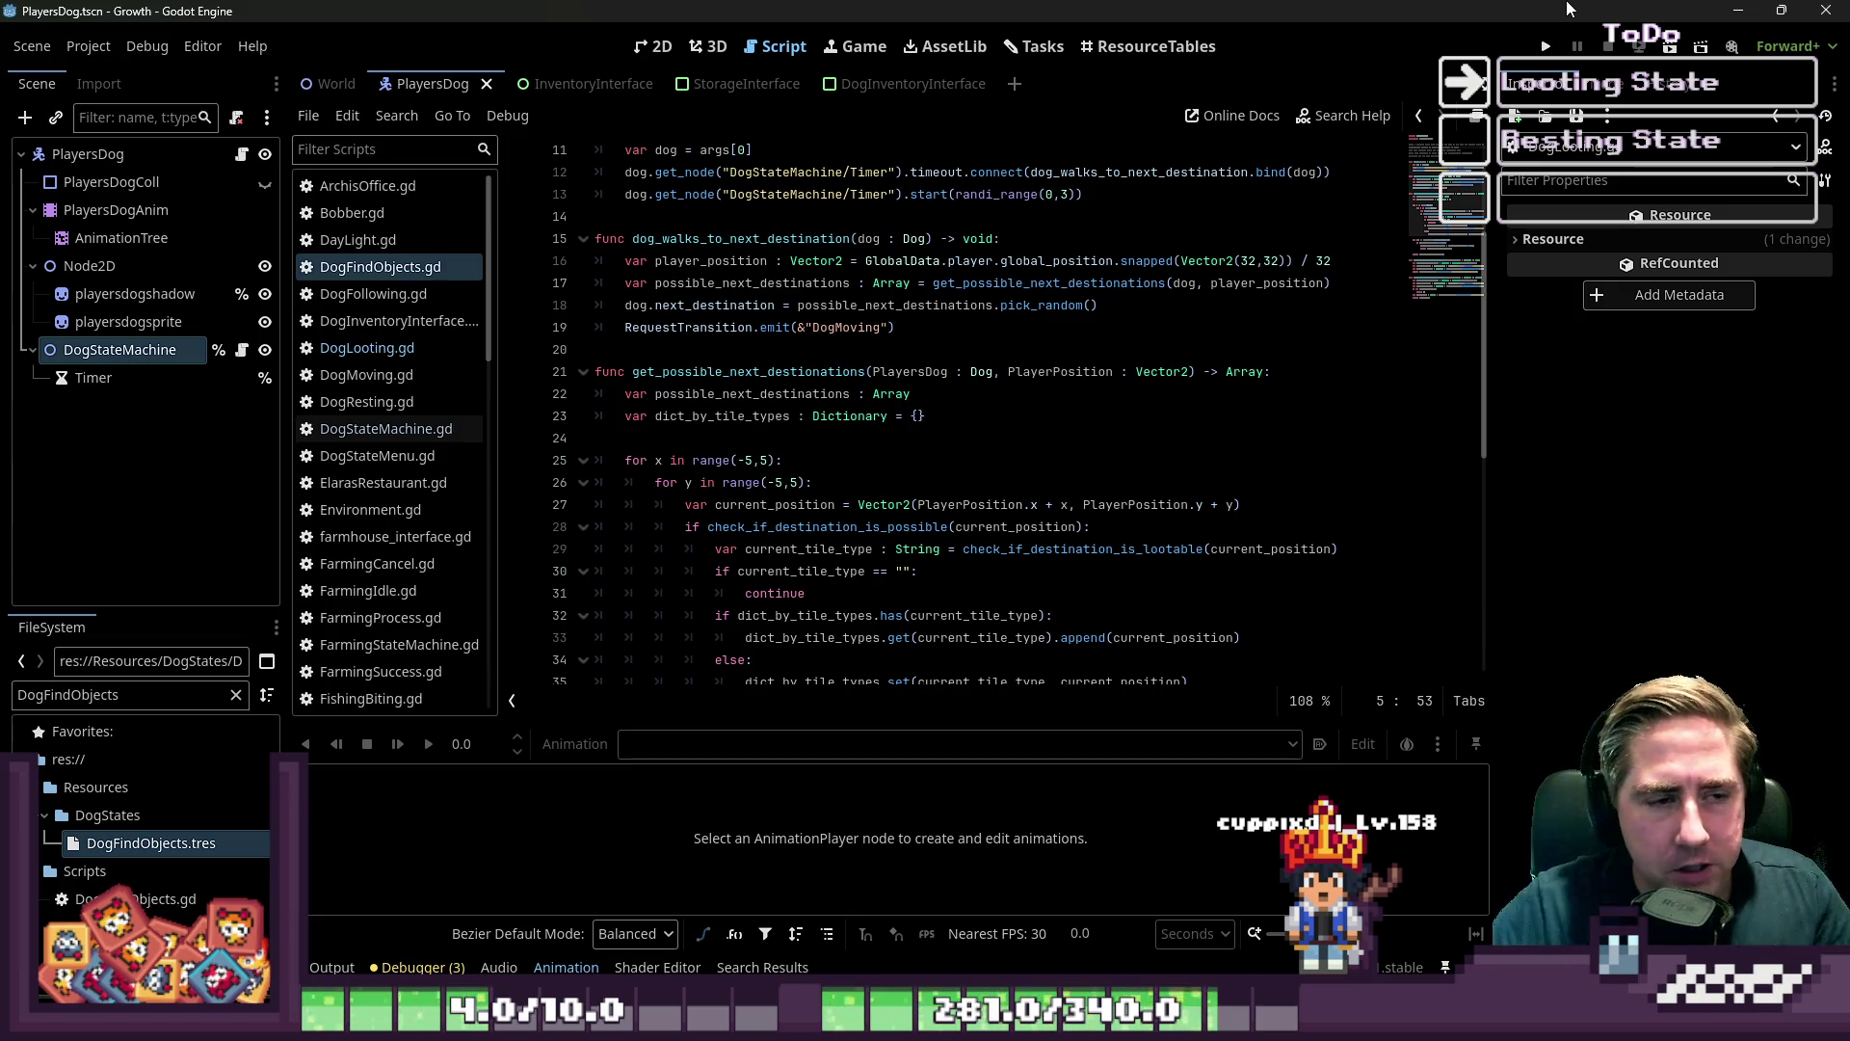
scroll(894, 346, "down", 2)
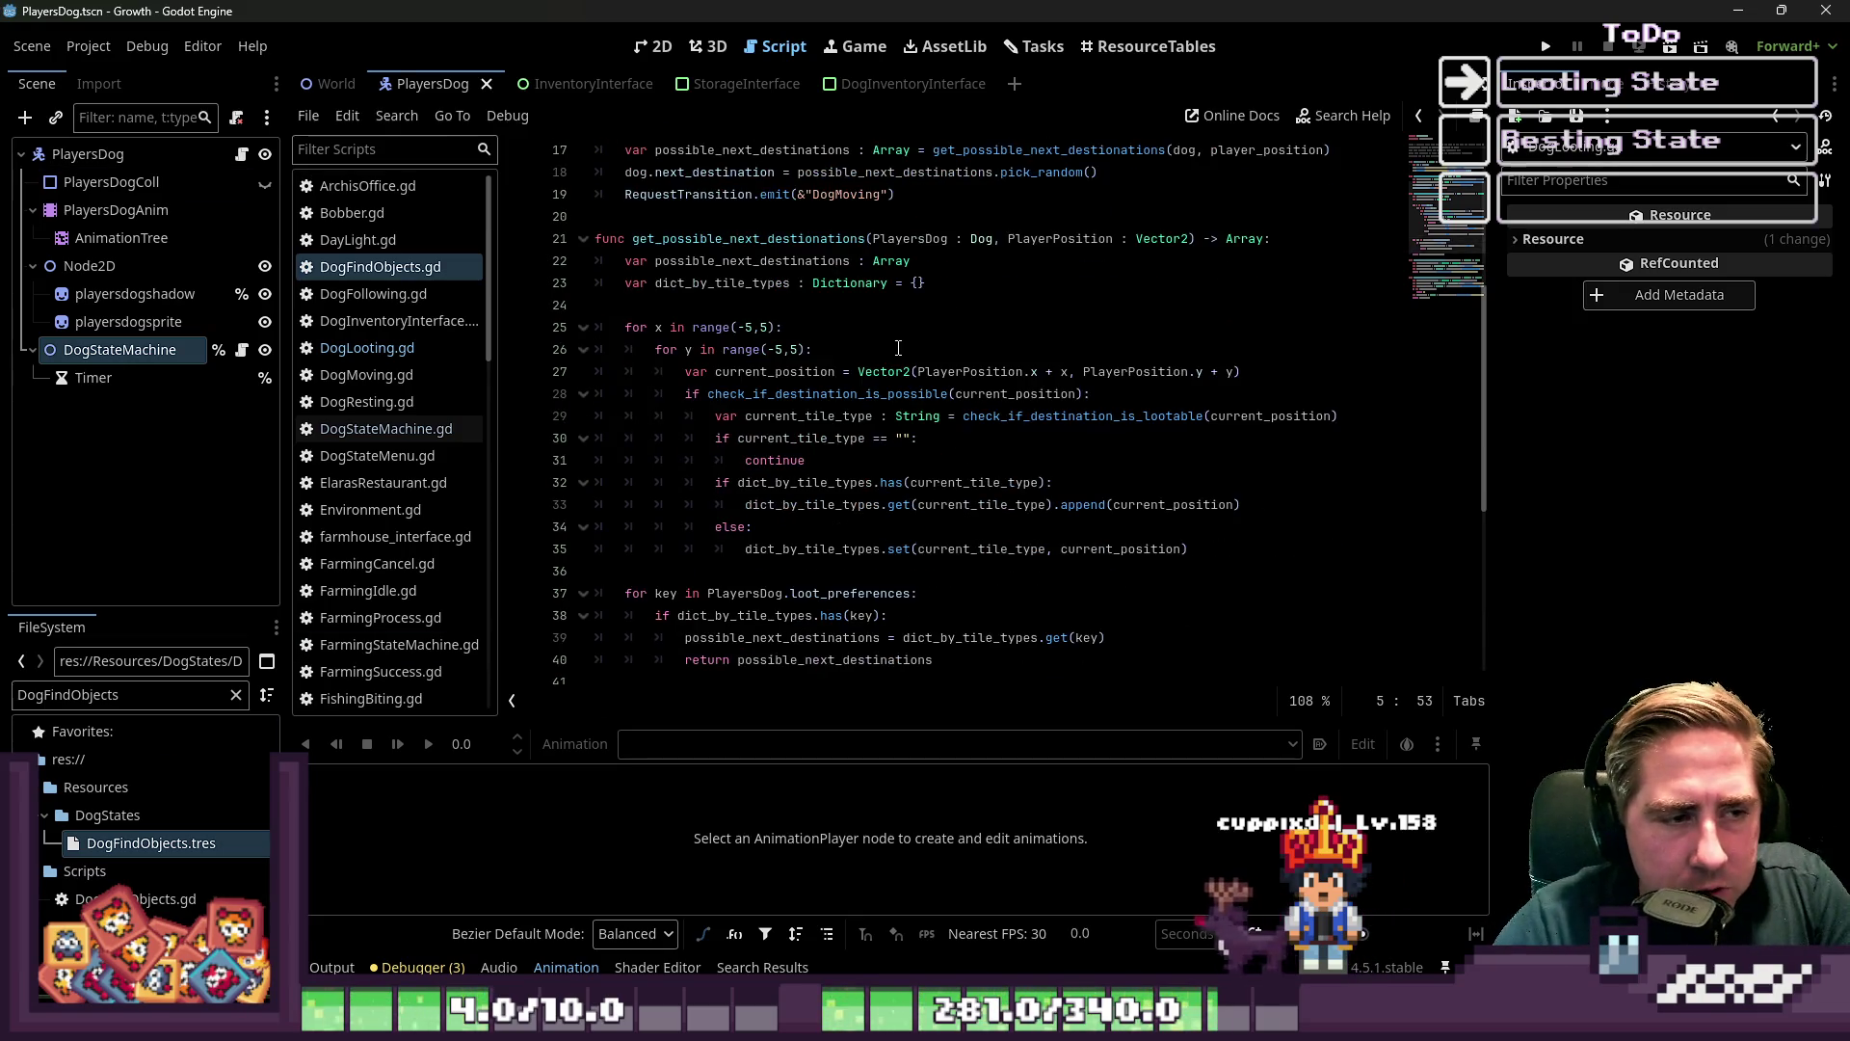
double_click(778, 349)
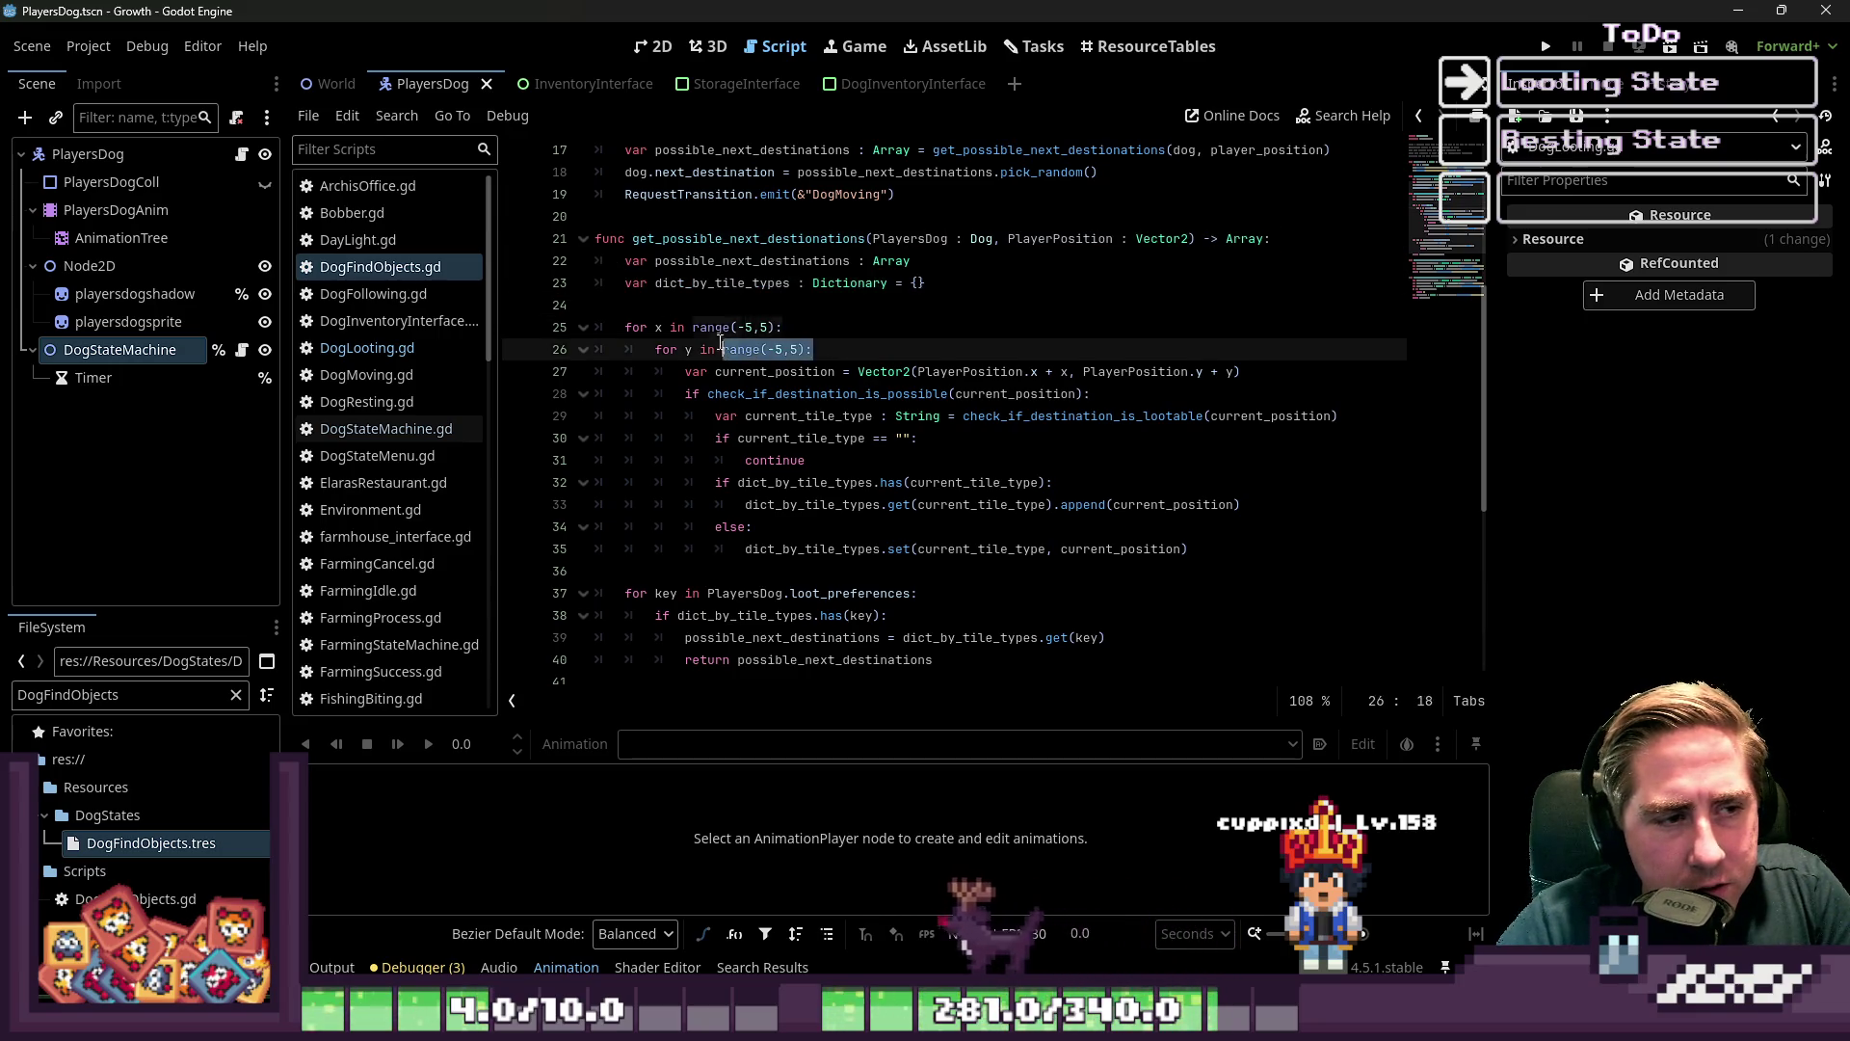
left_click_drag(726, 344, 700, 333)
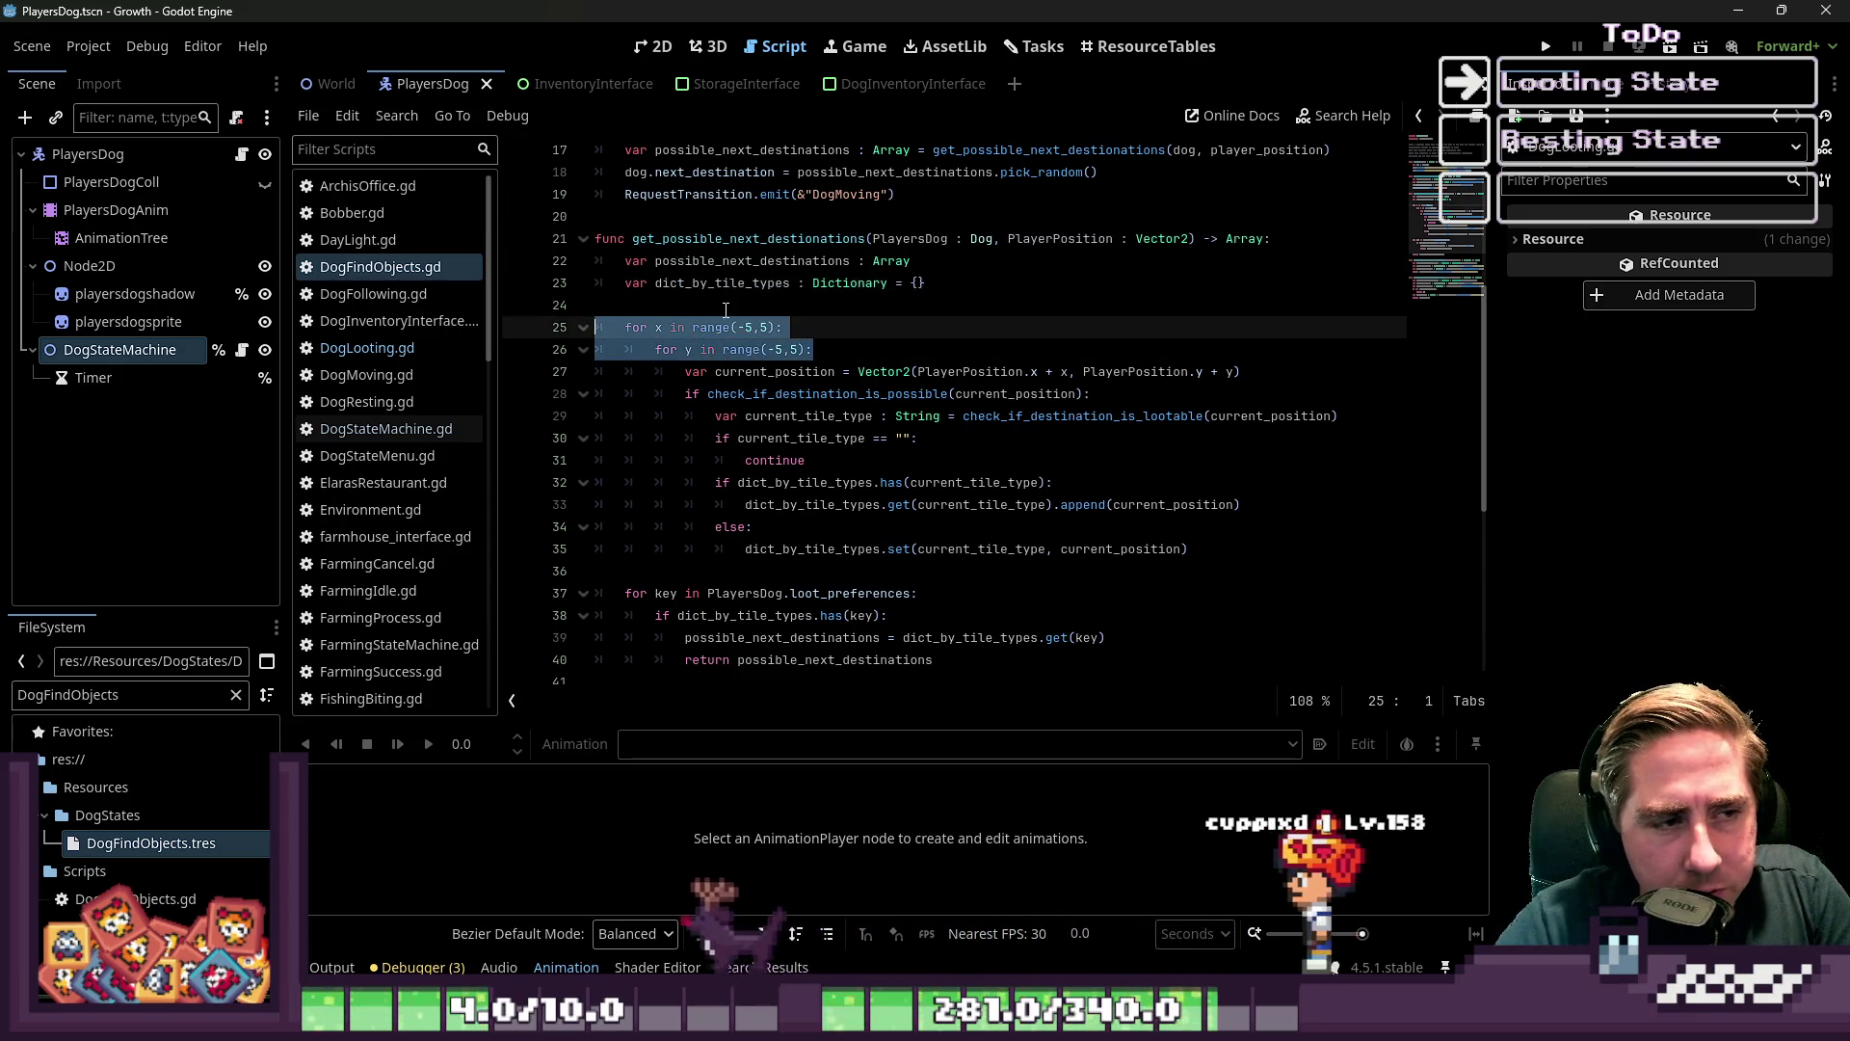
left_click(730, 307)
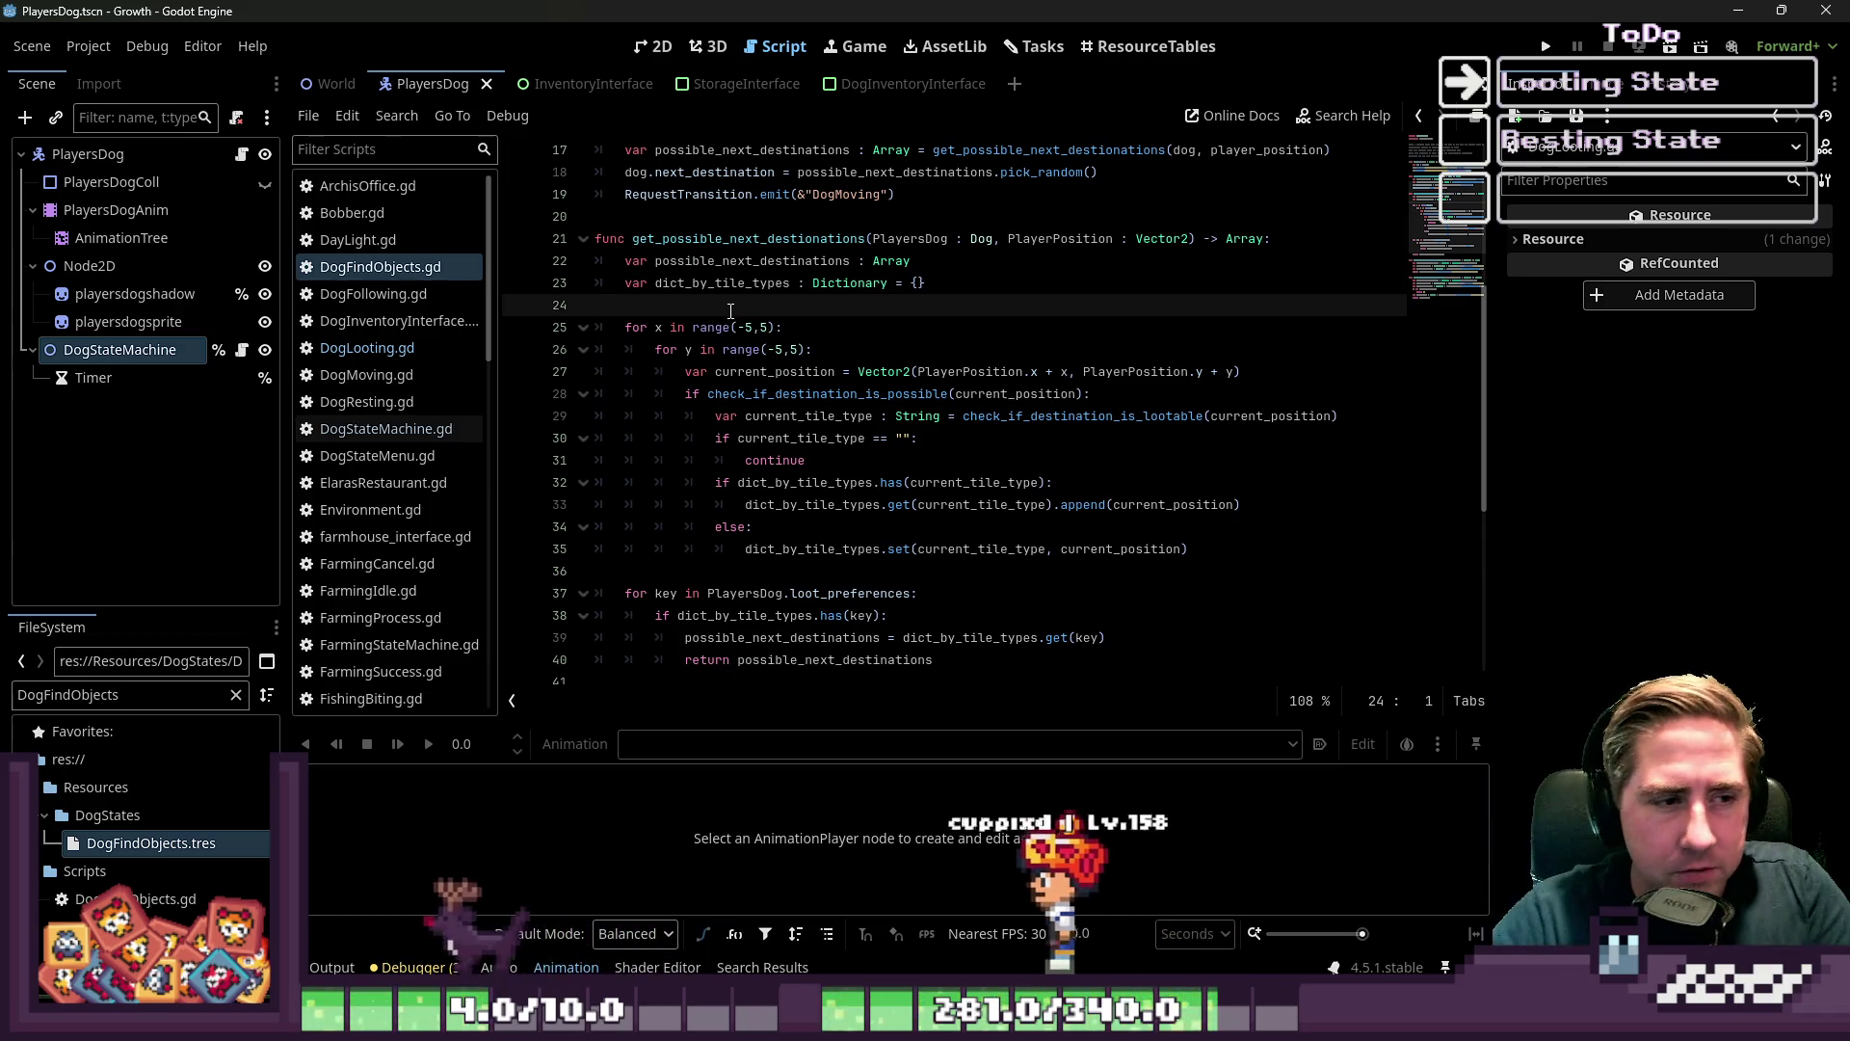
left_click(752, 329)
key("BackSpace")
type("2")
key("Right")
key("Right")
key("BackSpace")
type("2")
key("Down")
key("Right")
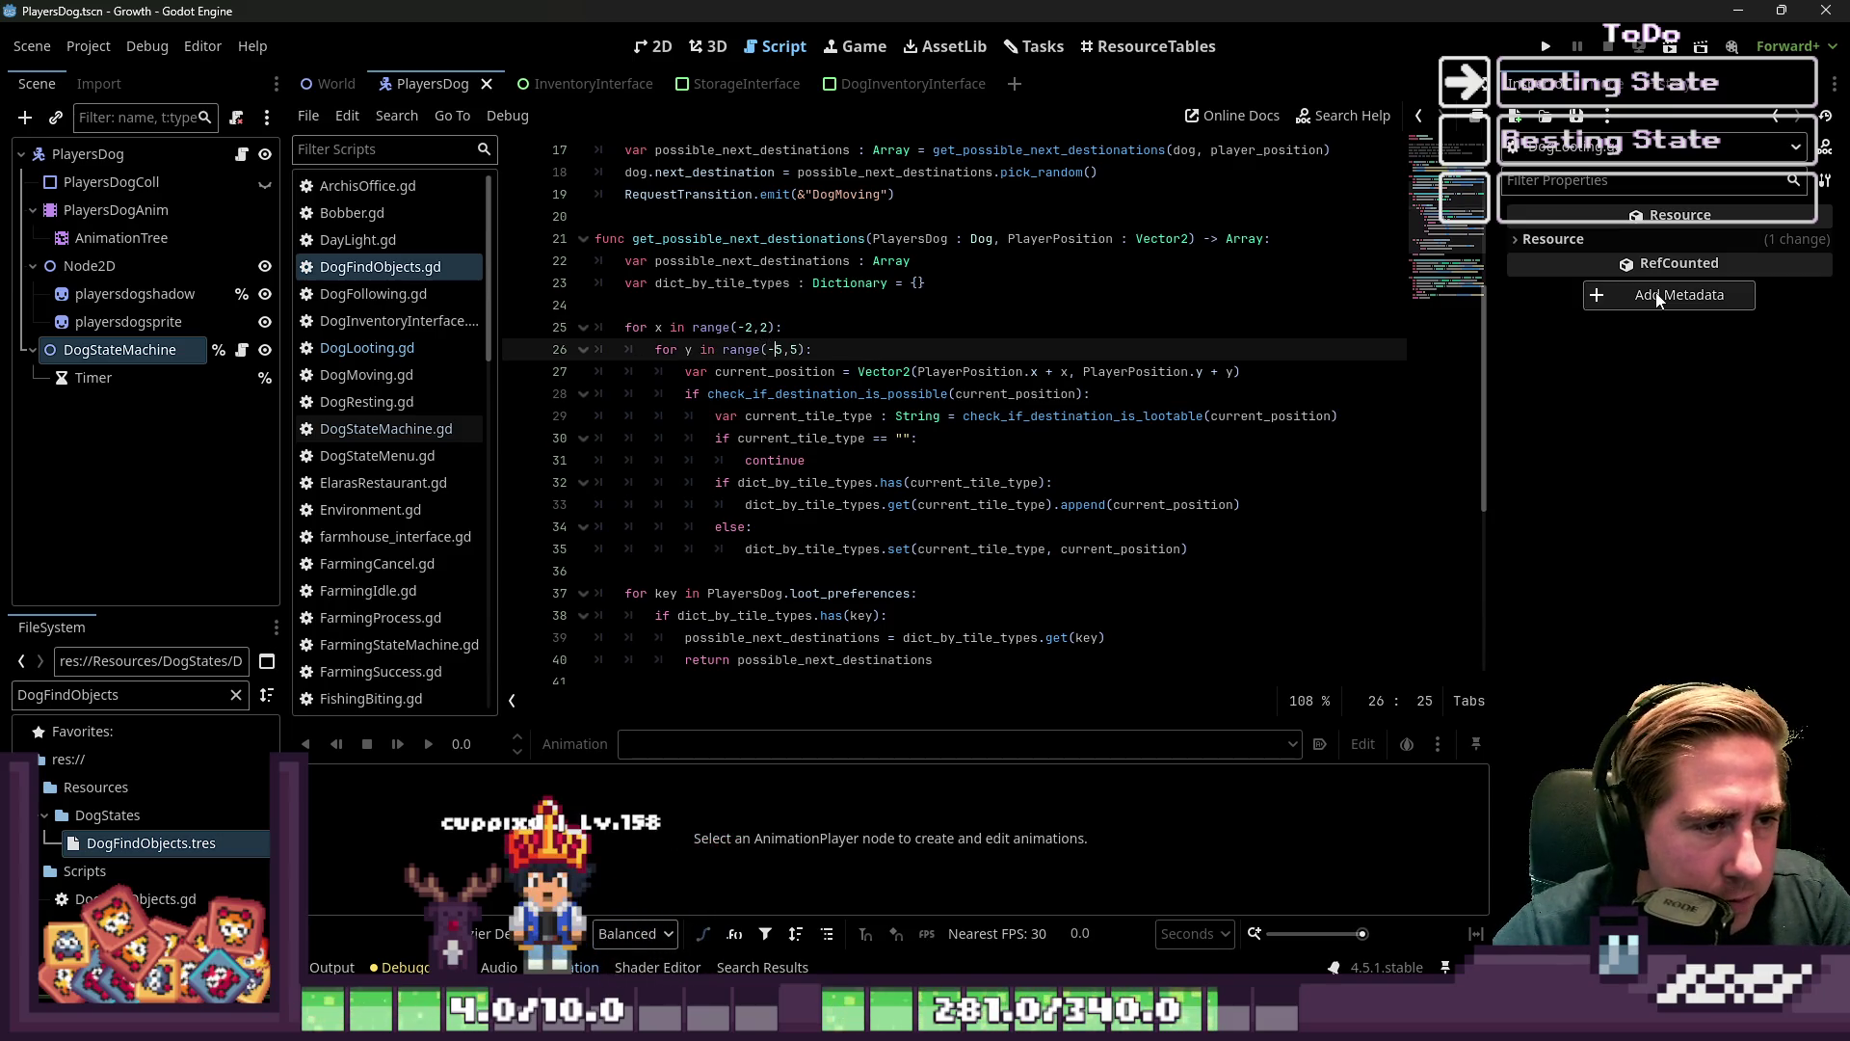
type("2")
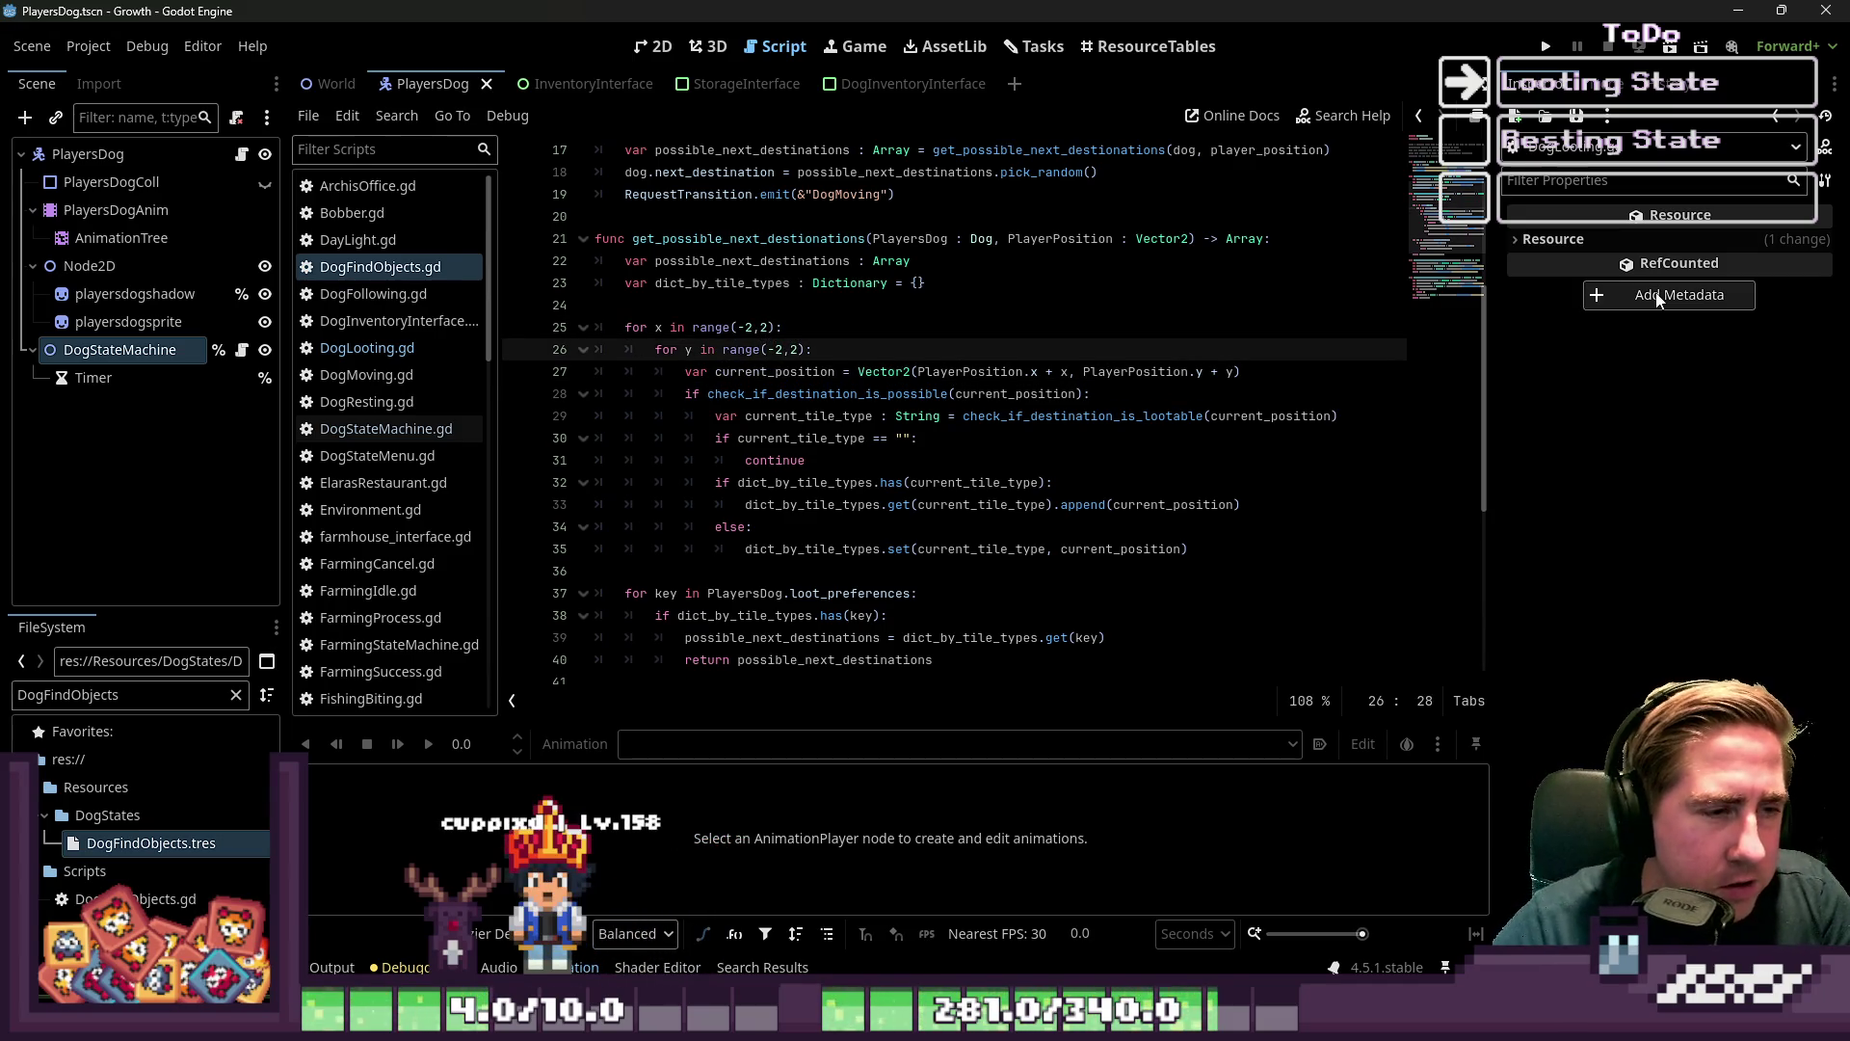
- Review the rest of DogFindObjects.gd and return to the DogLooting script
left_click(1110, 326)
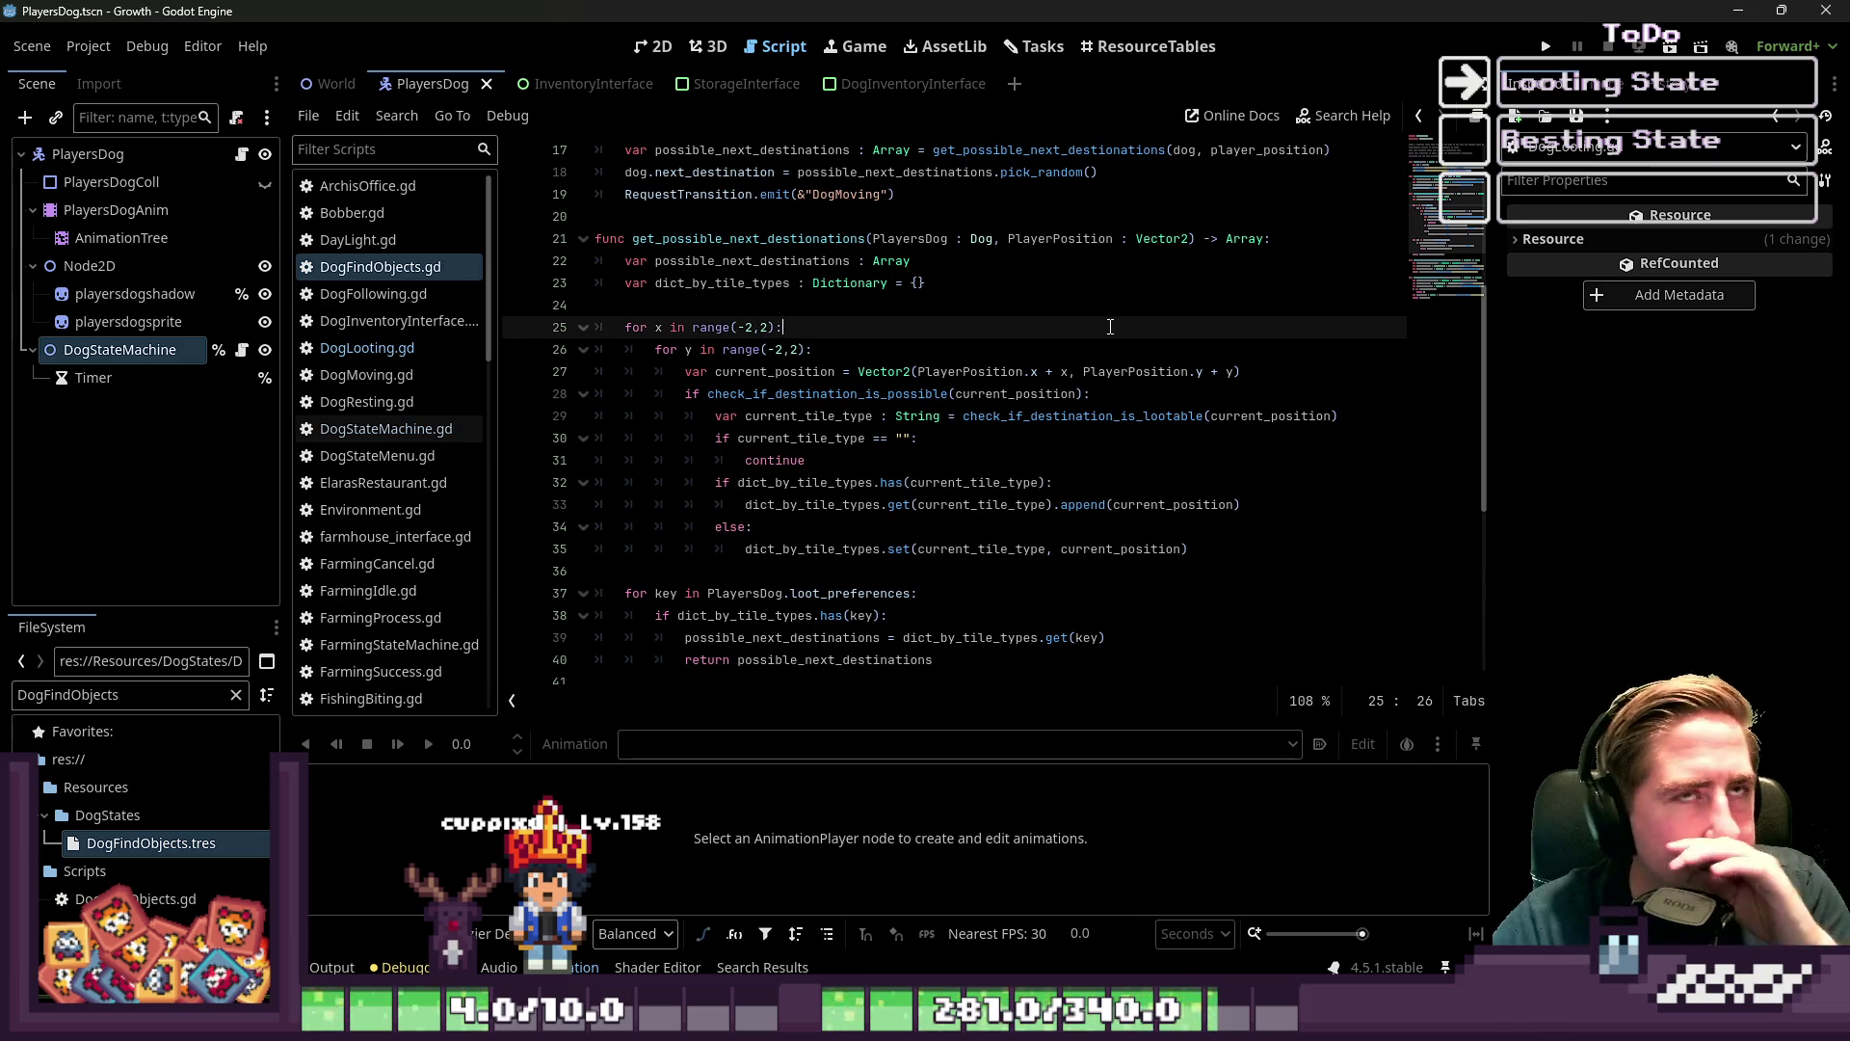
scroll(895, 360, "down", 1)
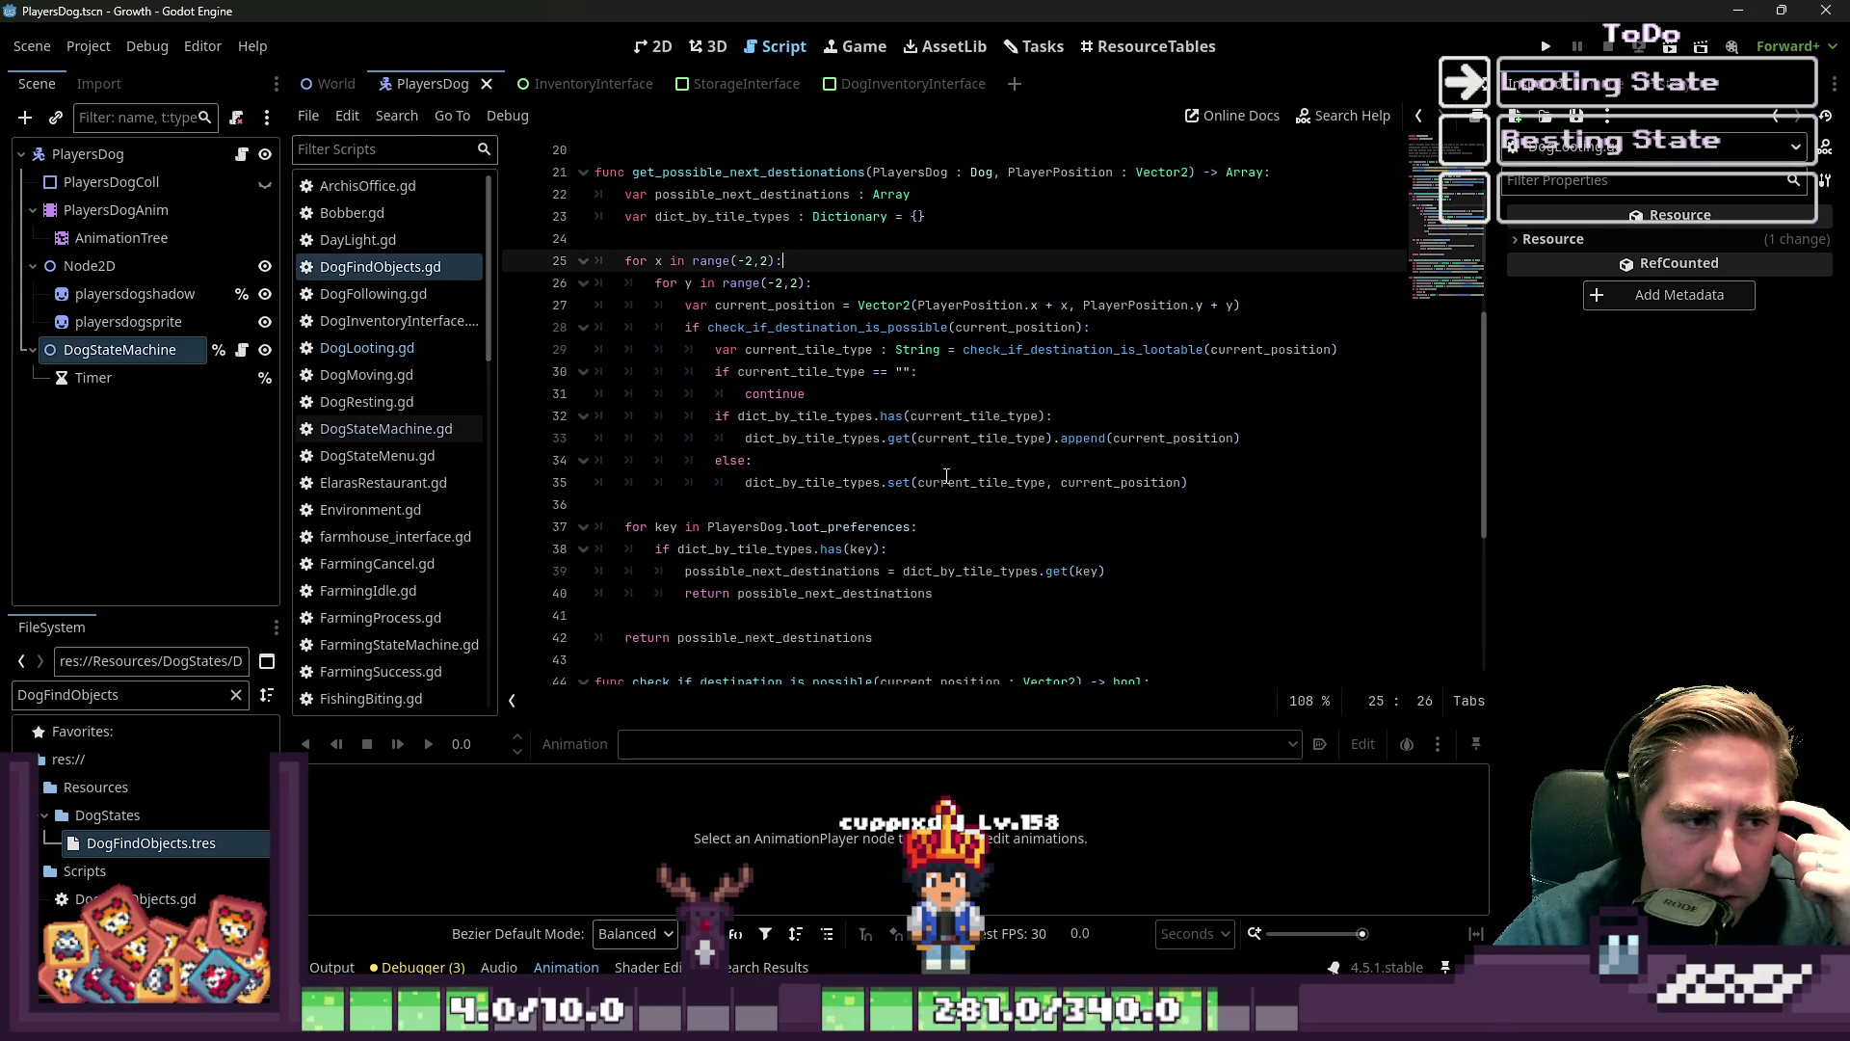
left_click(896, 460)
scroll(831, 467, "up", 2)
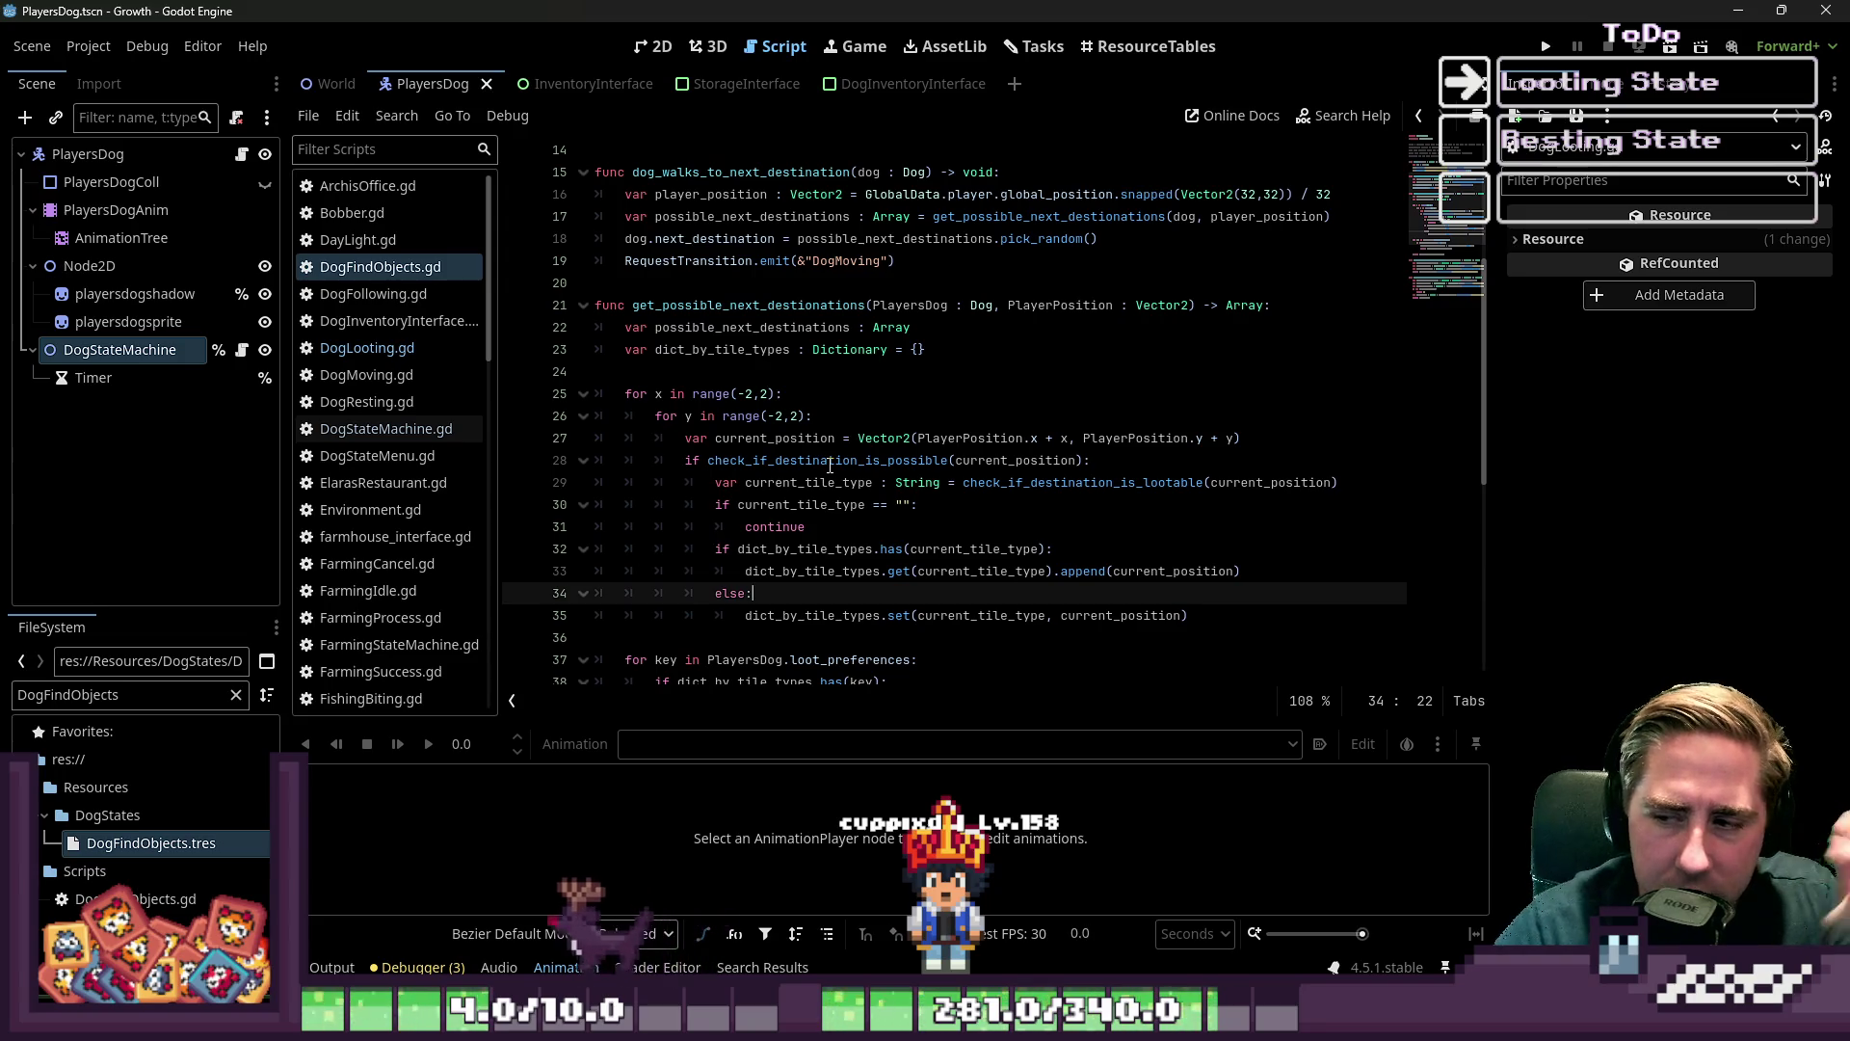
scroll(824, 473, "up", 1)
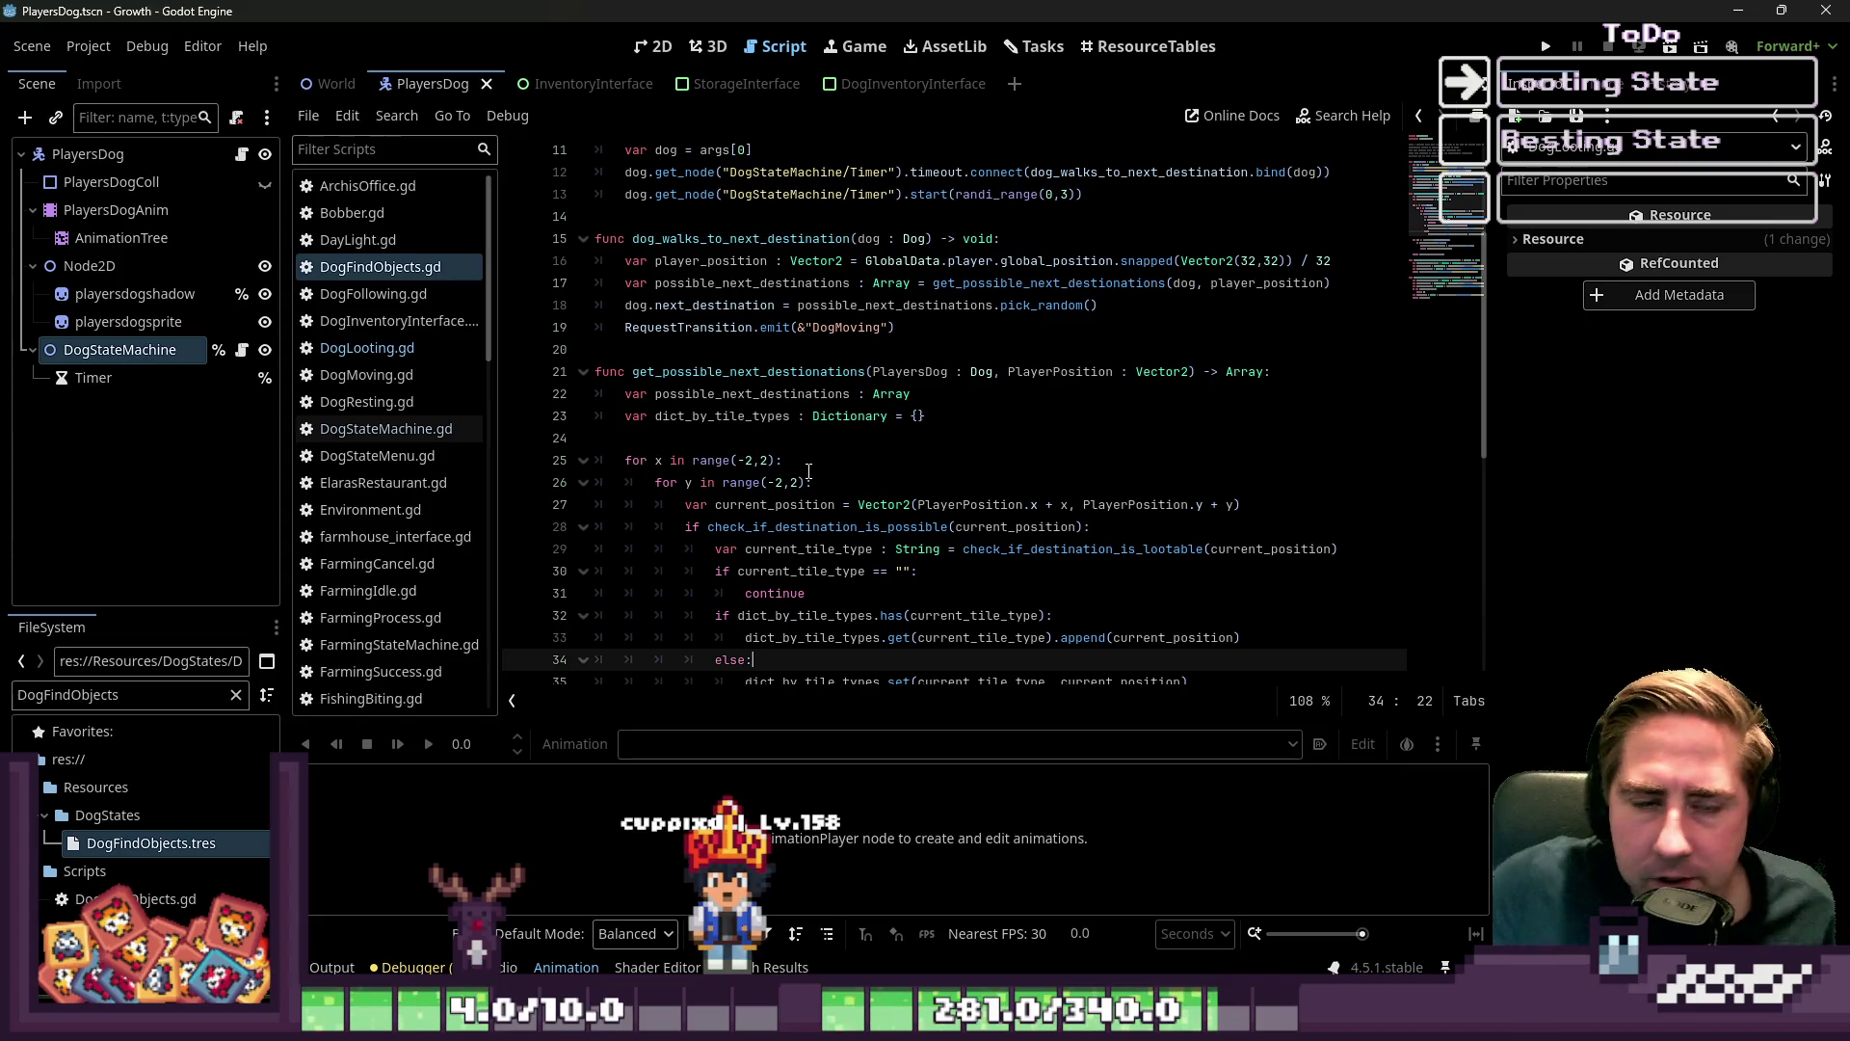
left_click(916, 443)
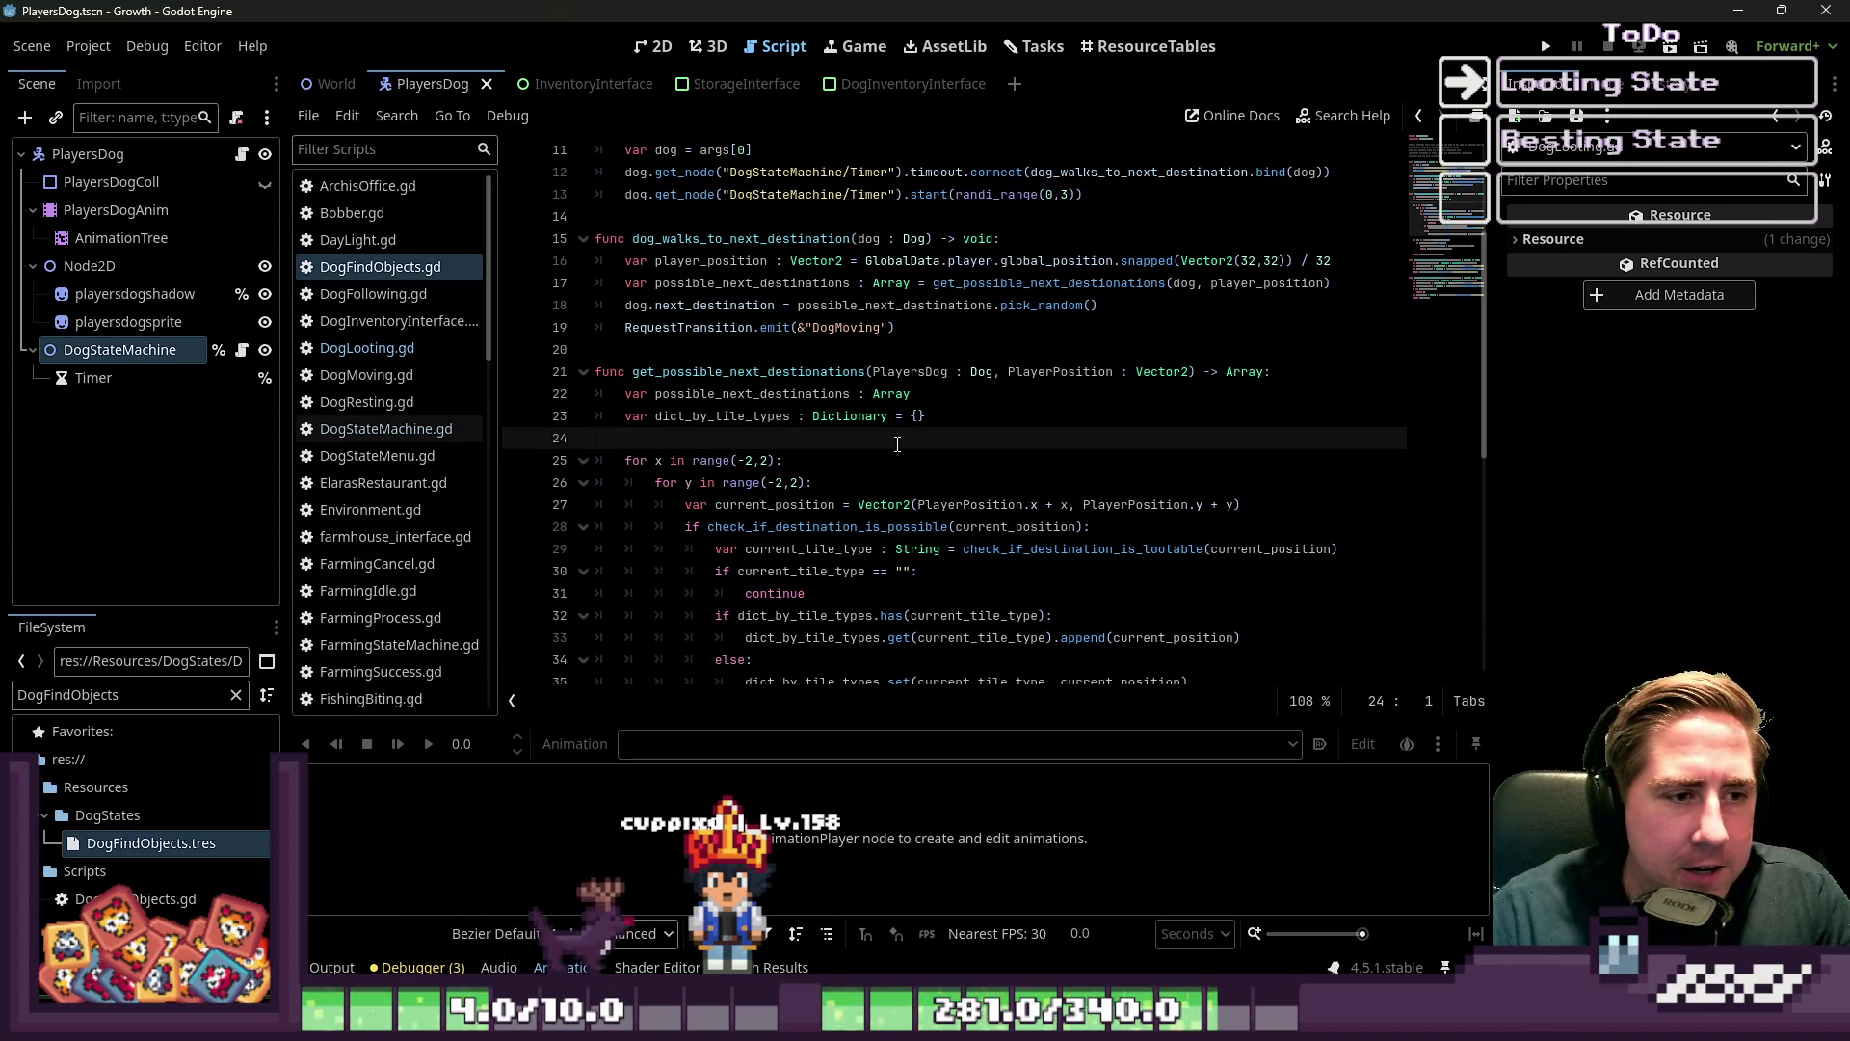
scroll(834, 293, "down", 5)
scroll(835, 293, "down", 3)
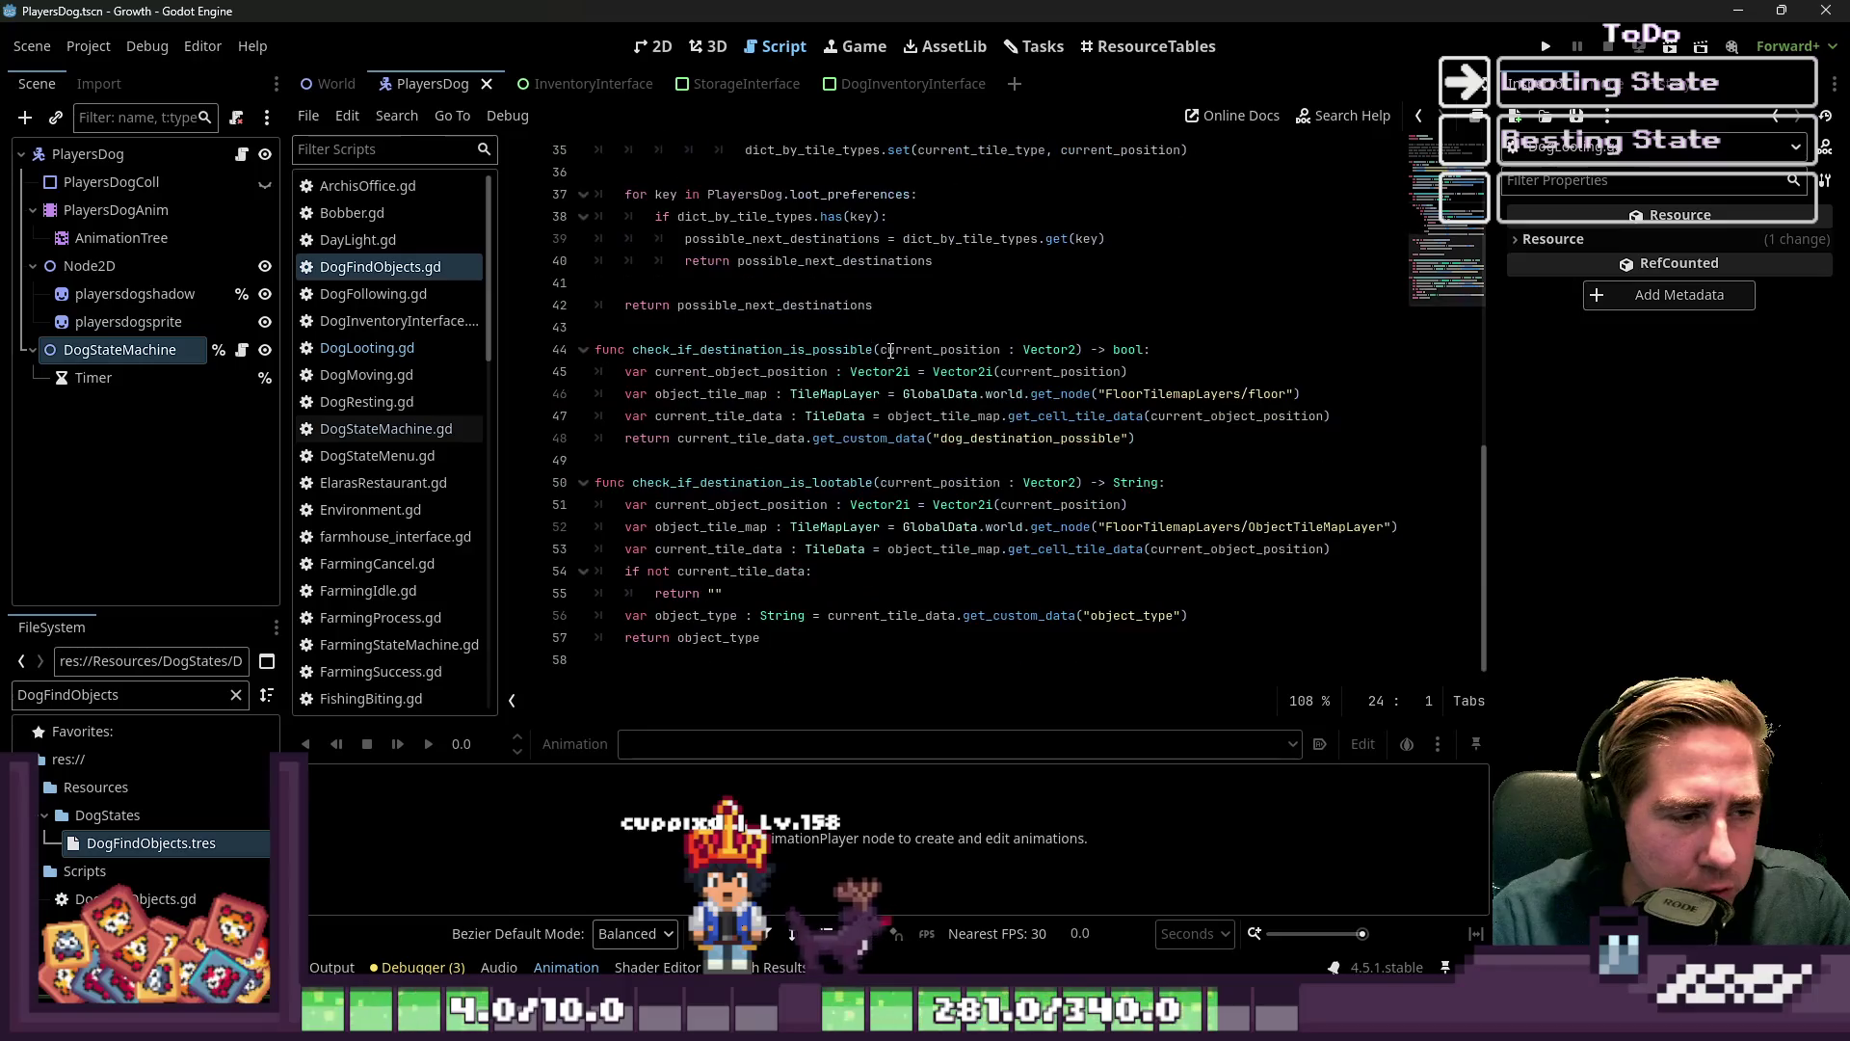
scroll(657, 416, "up", 6)
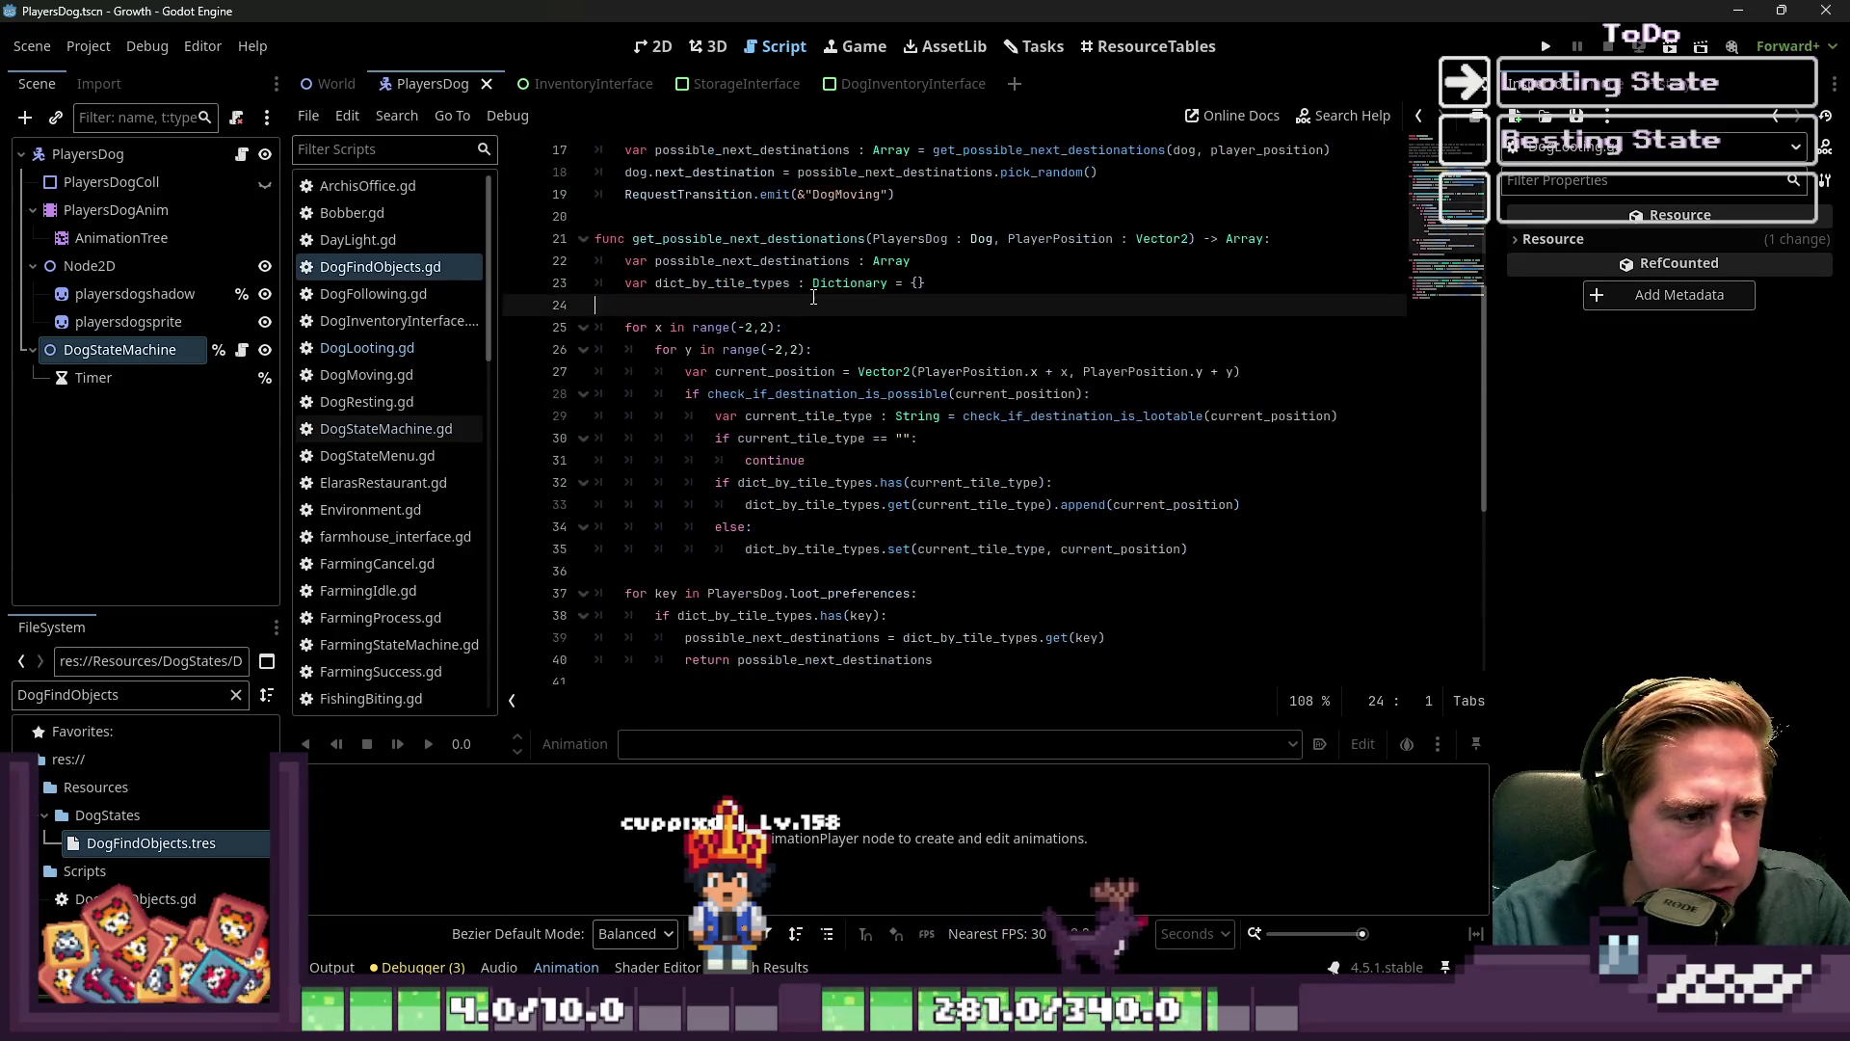
left_click(801, 373)
left_click(367, 348)
left_click(954, 279)
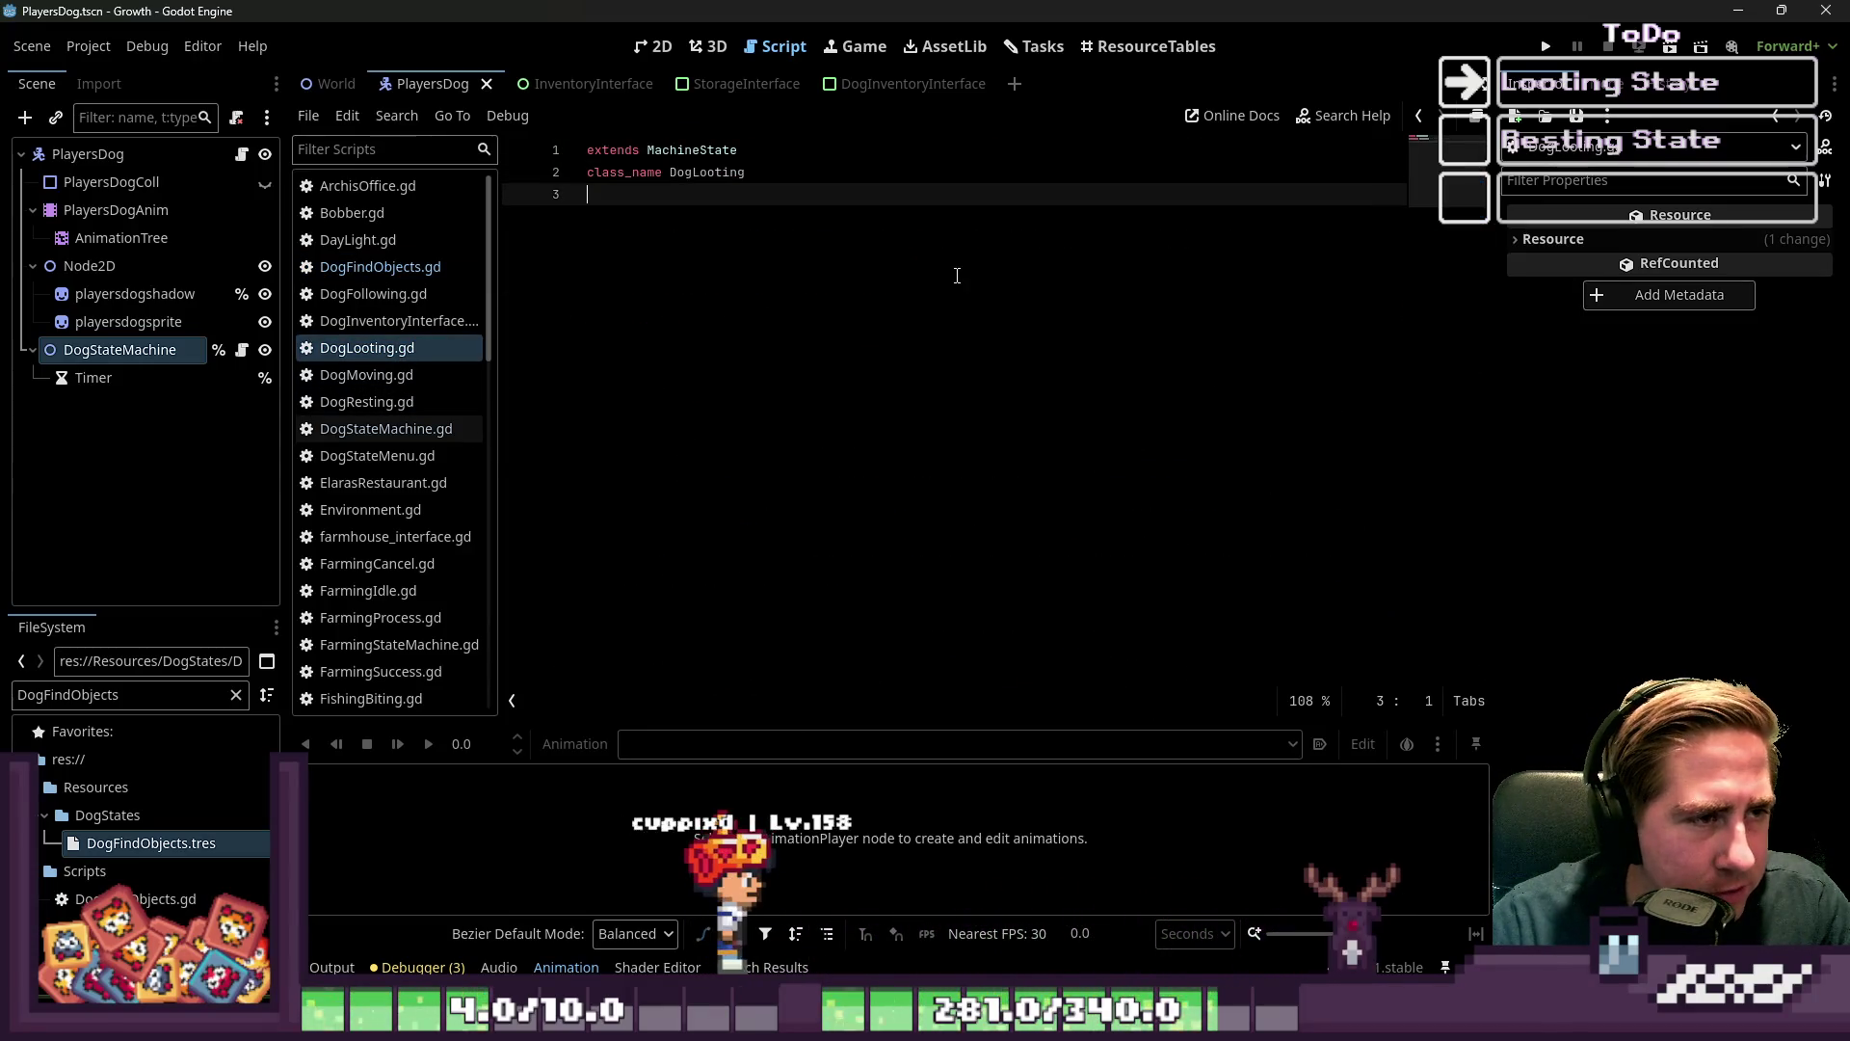
- Create a DogLooting resource in the DogStates folder, saved as DogLooting.tres
double_click(67, 695)
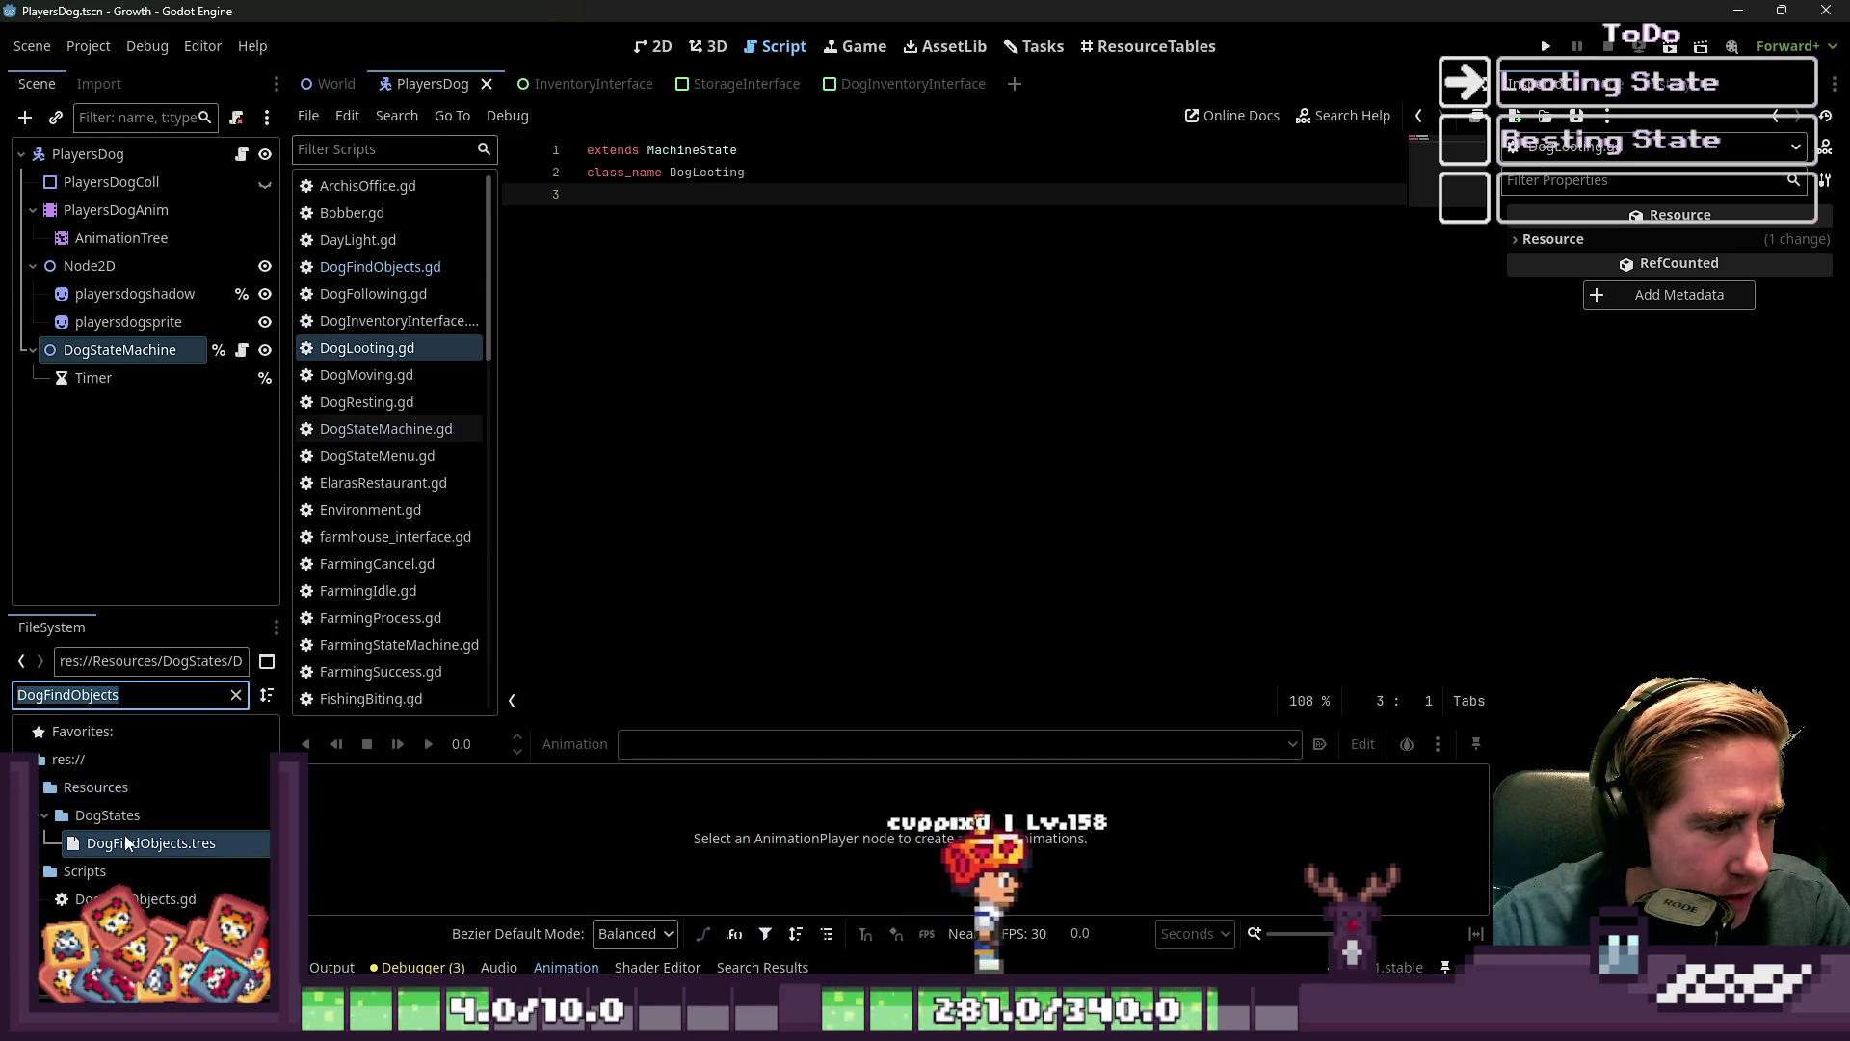
left_click(99, 777)
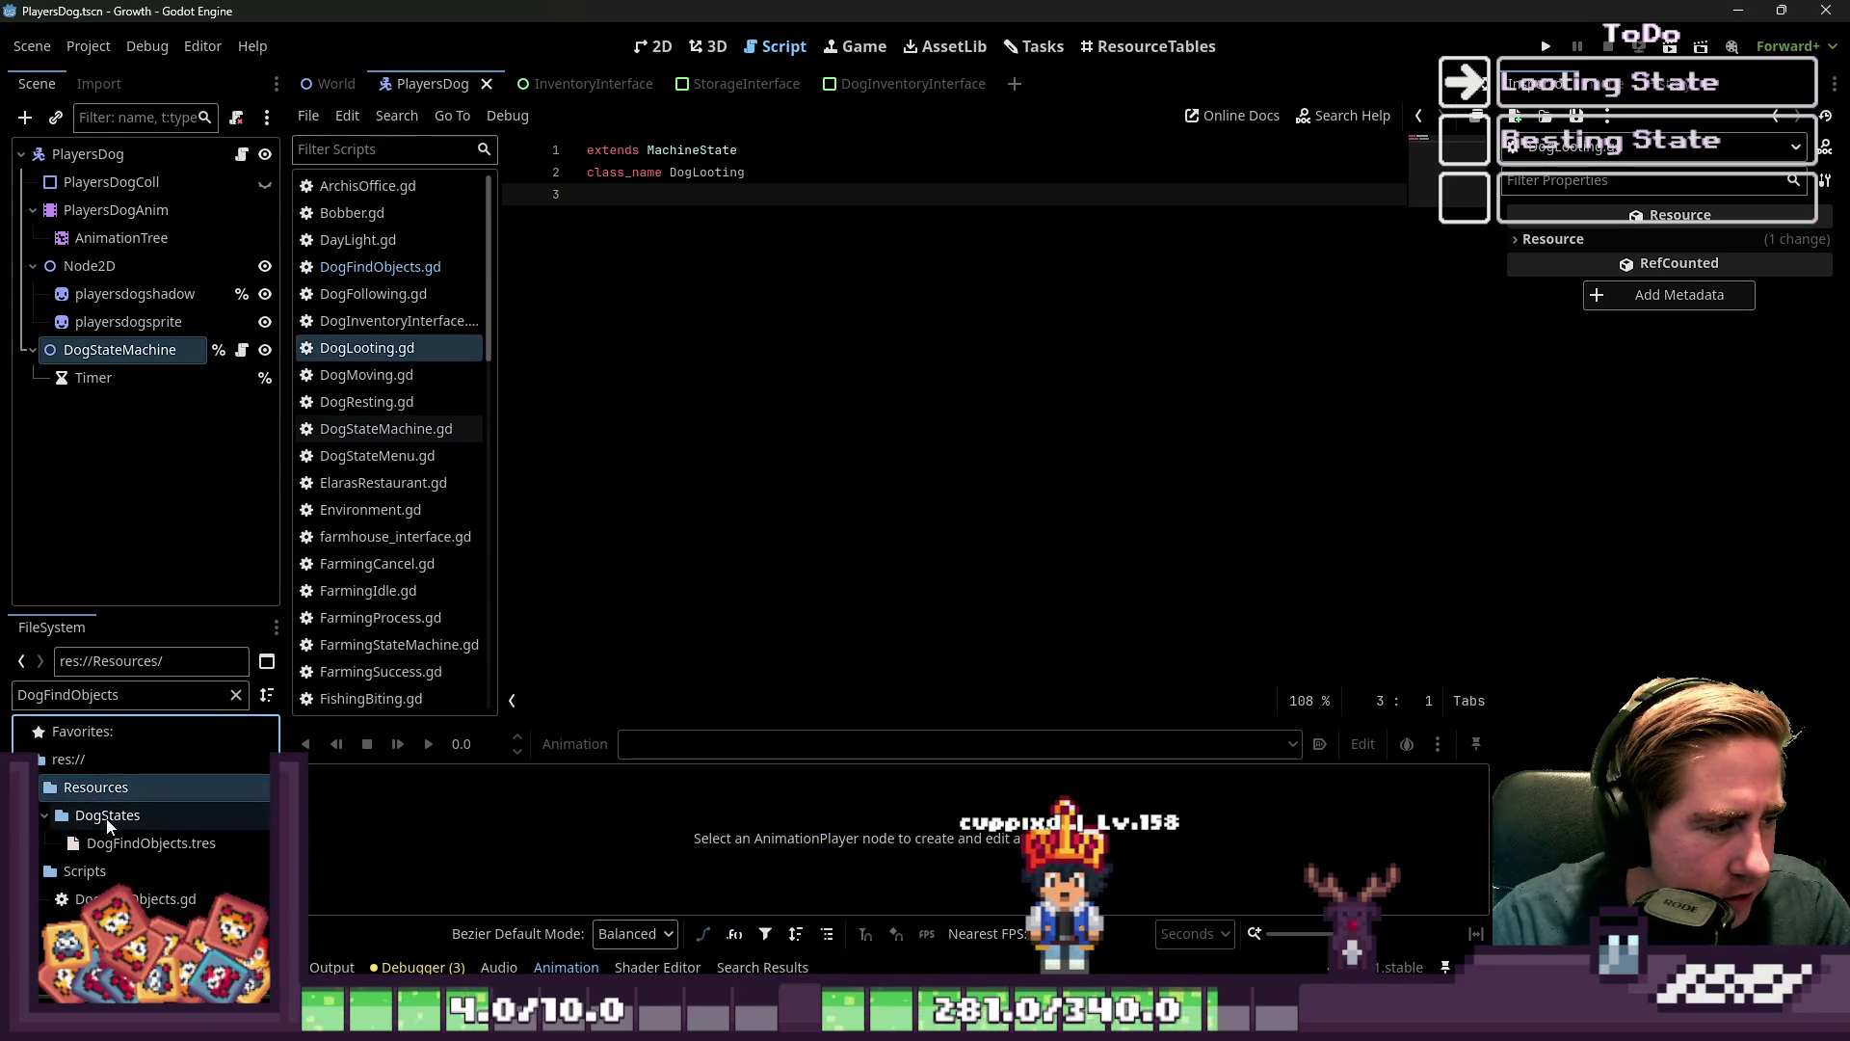
right_click(108, 821)
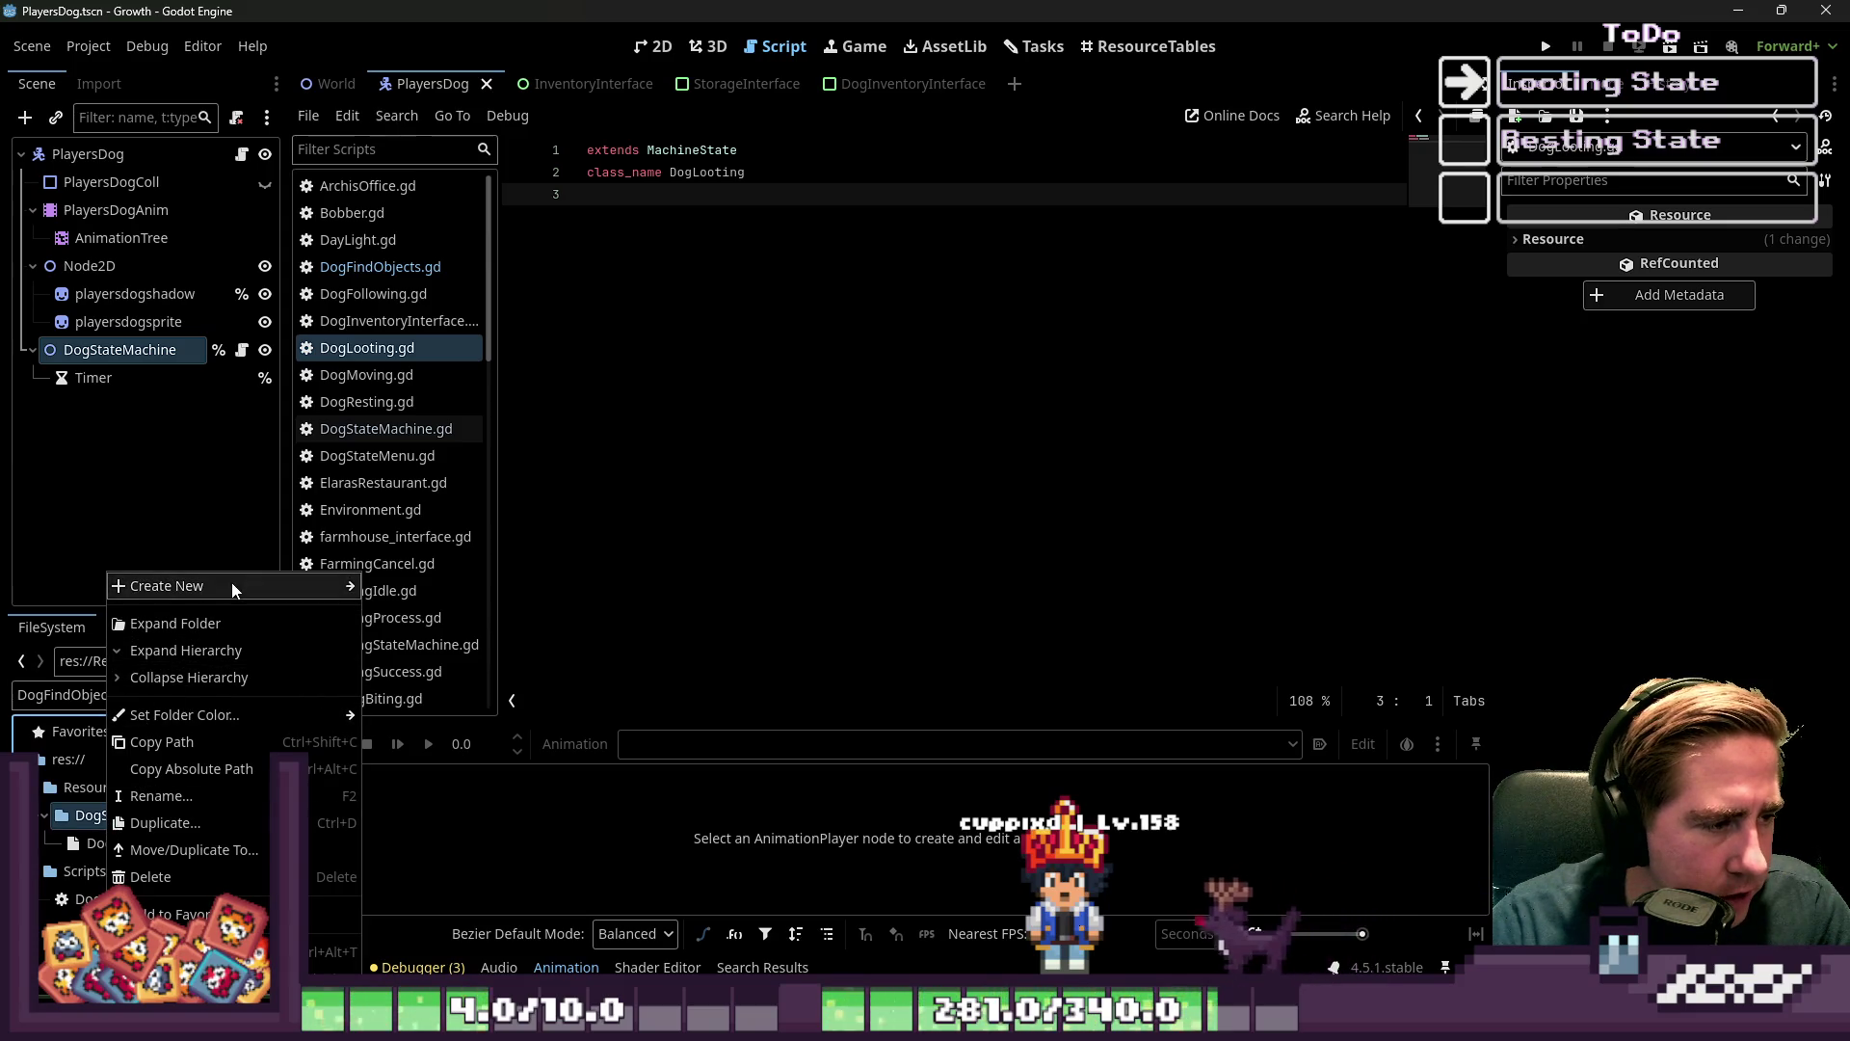
mouse_move(231, 585)
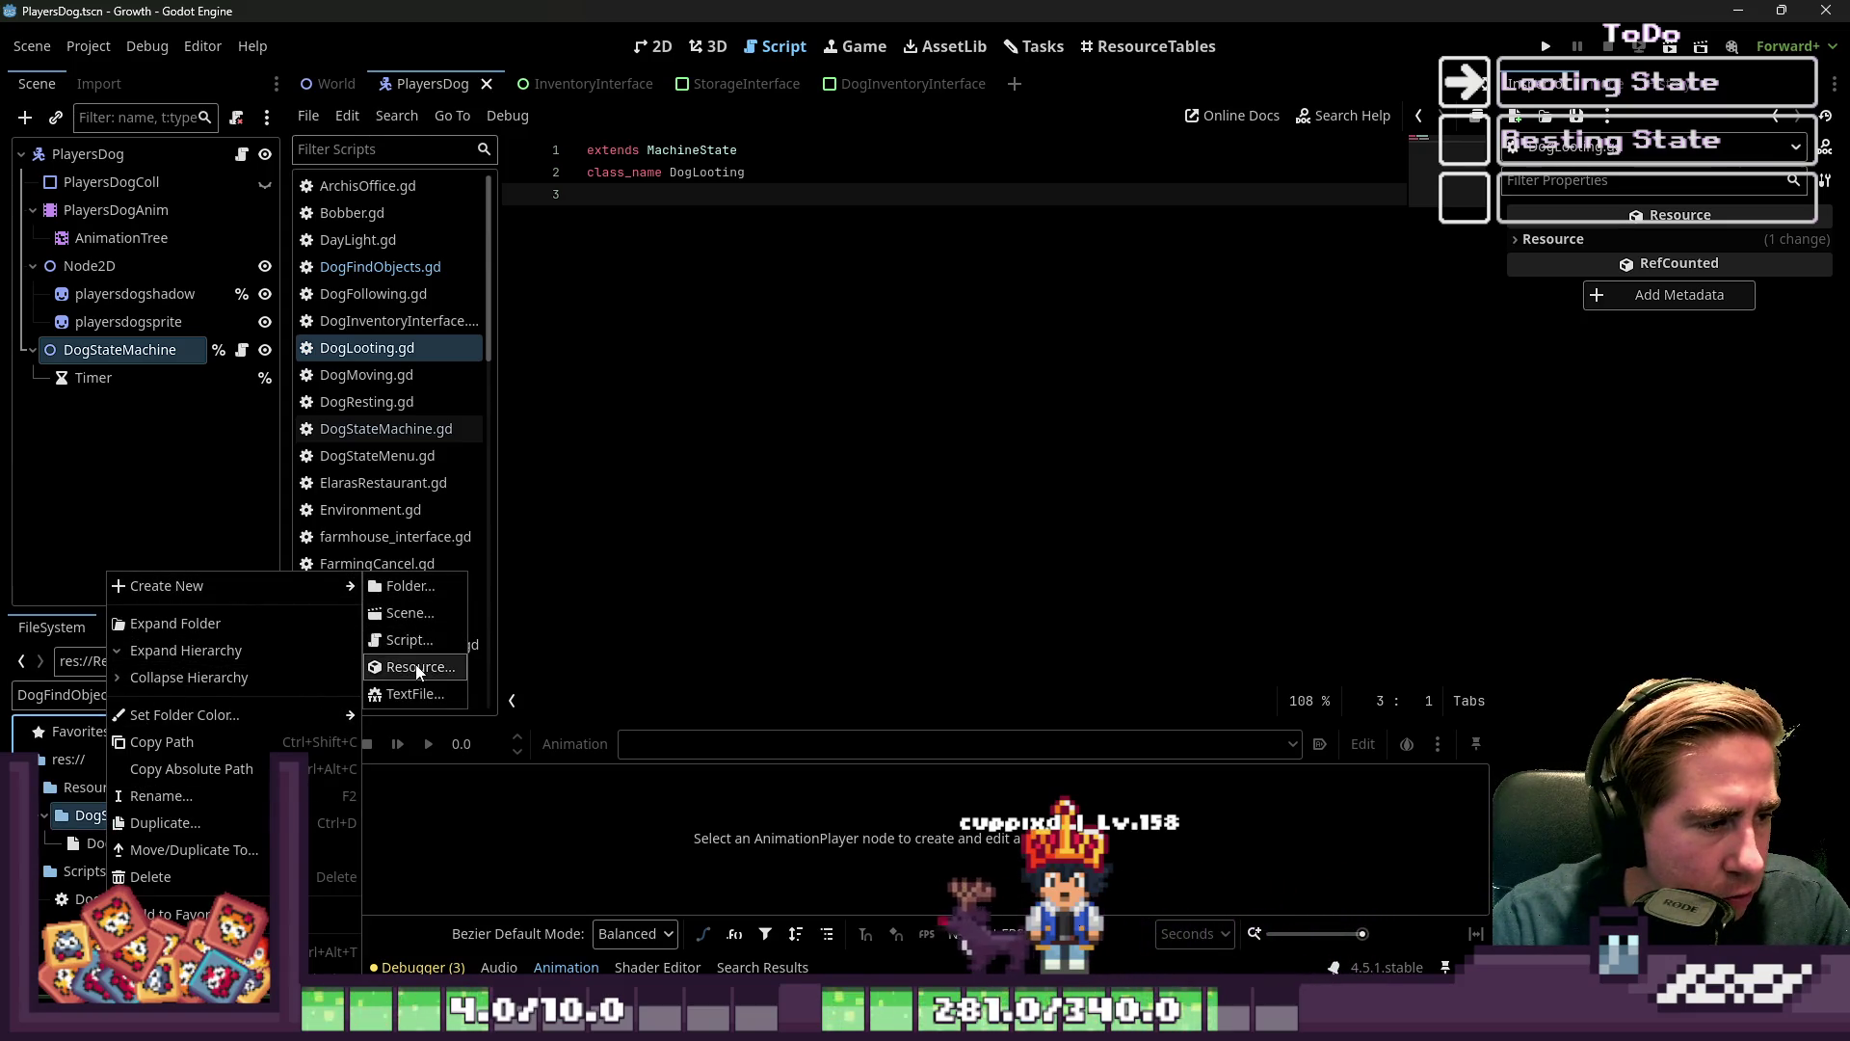
left_click(416, 667)
left_click(903, 619)
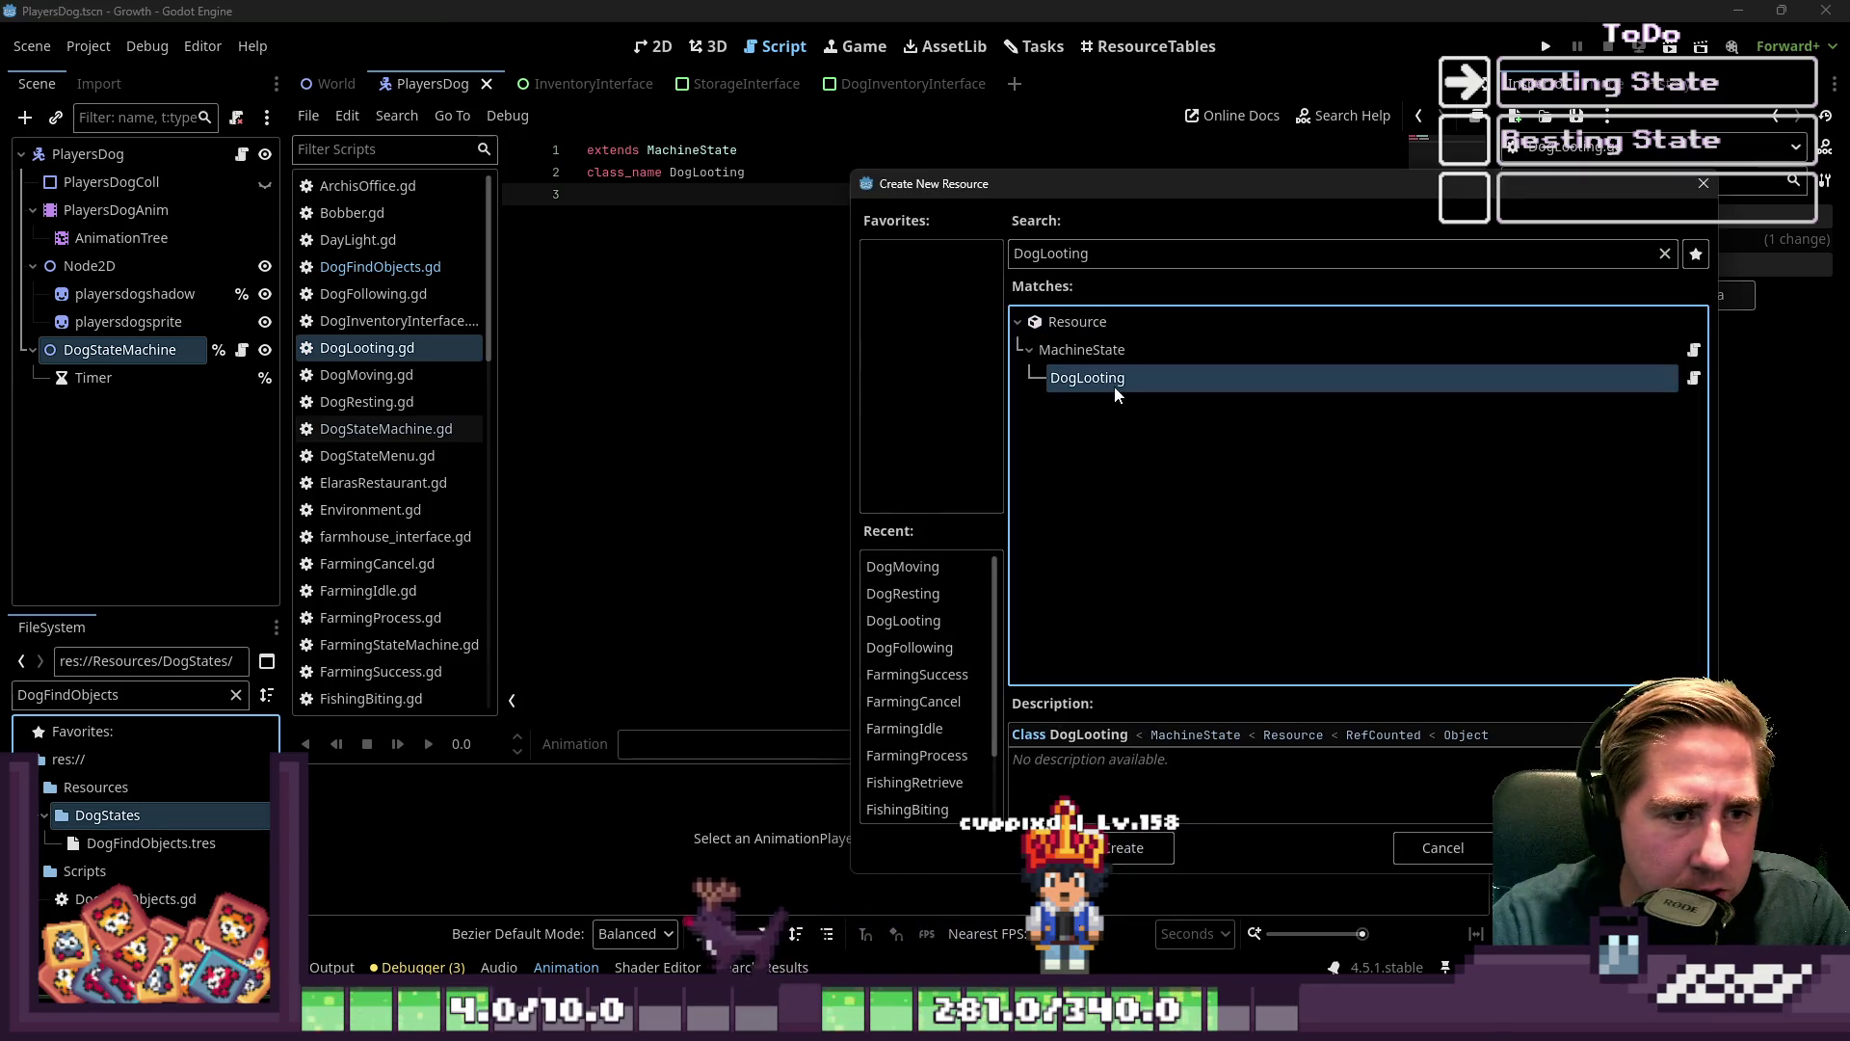
key("Return")
type("DogLooting")
left_click(739, 832)
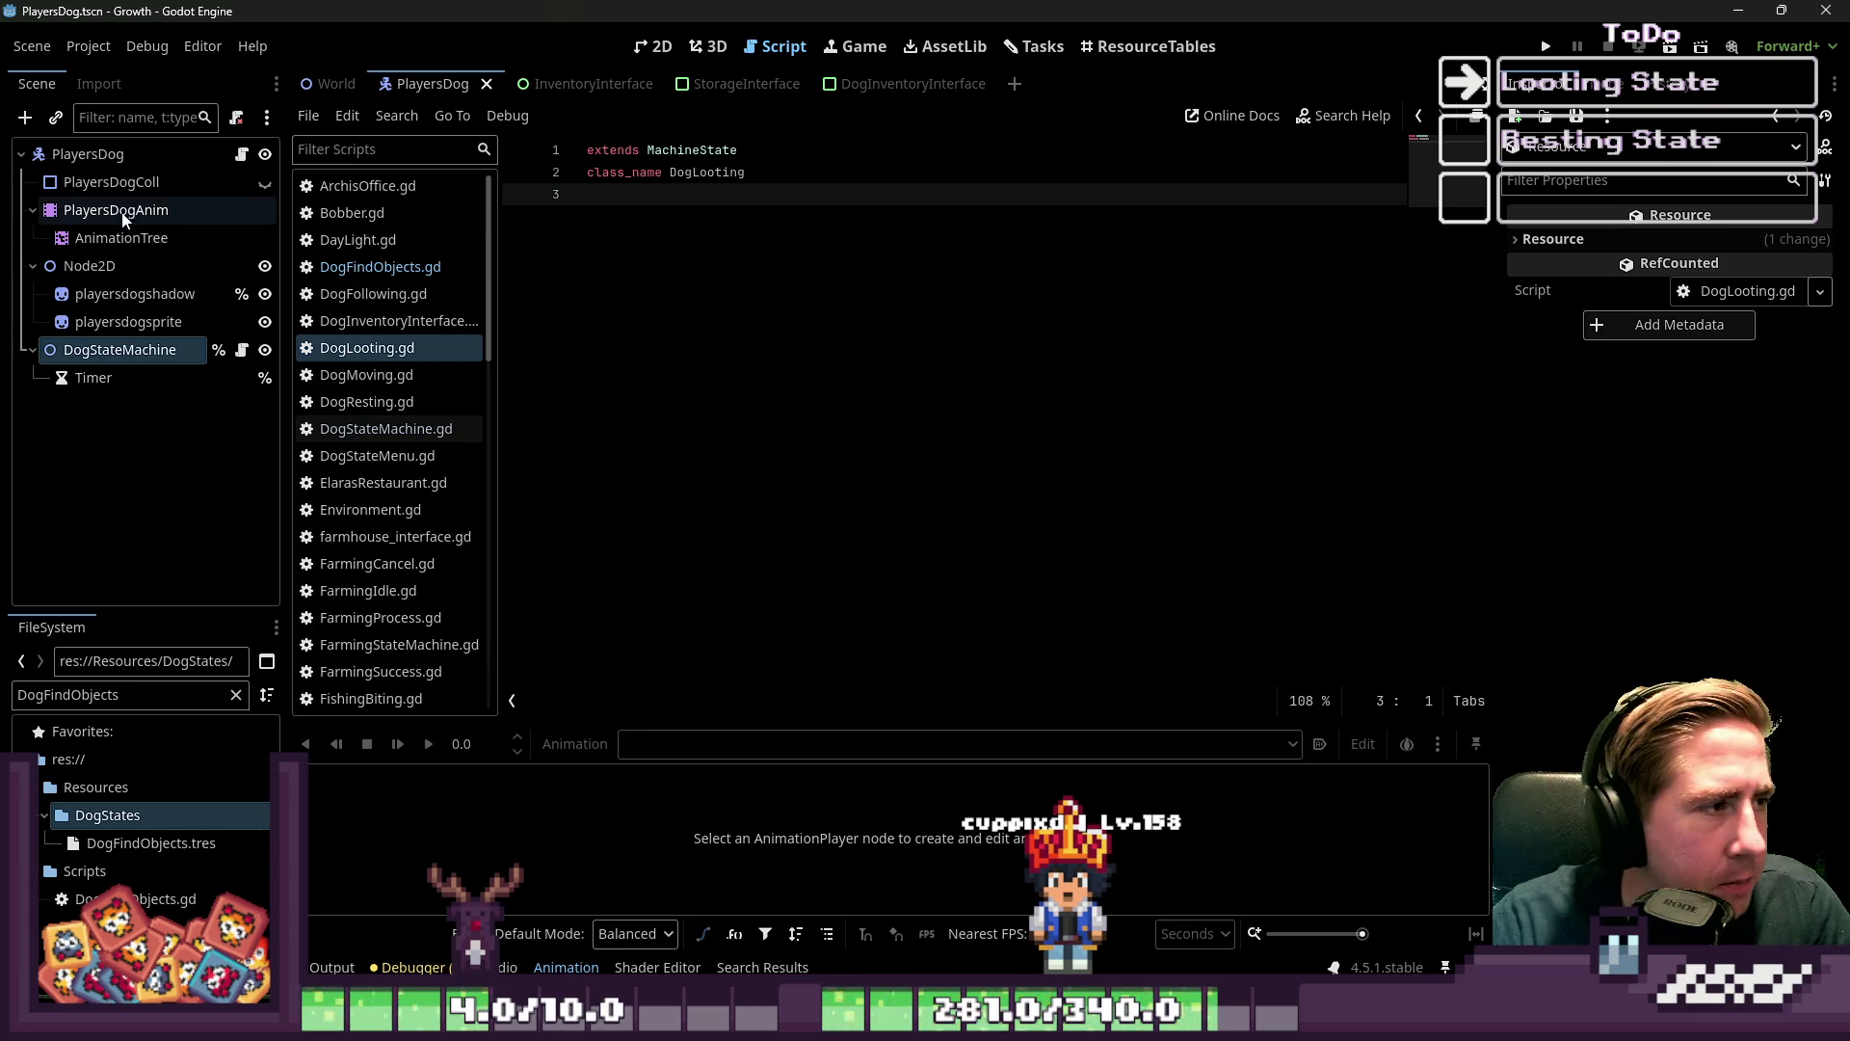
- Assign DogLooting.tres to the DogLooting entry in DogStateMachine's States
left_click(117, 351)
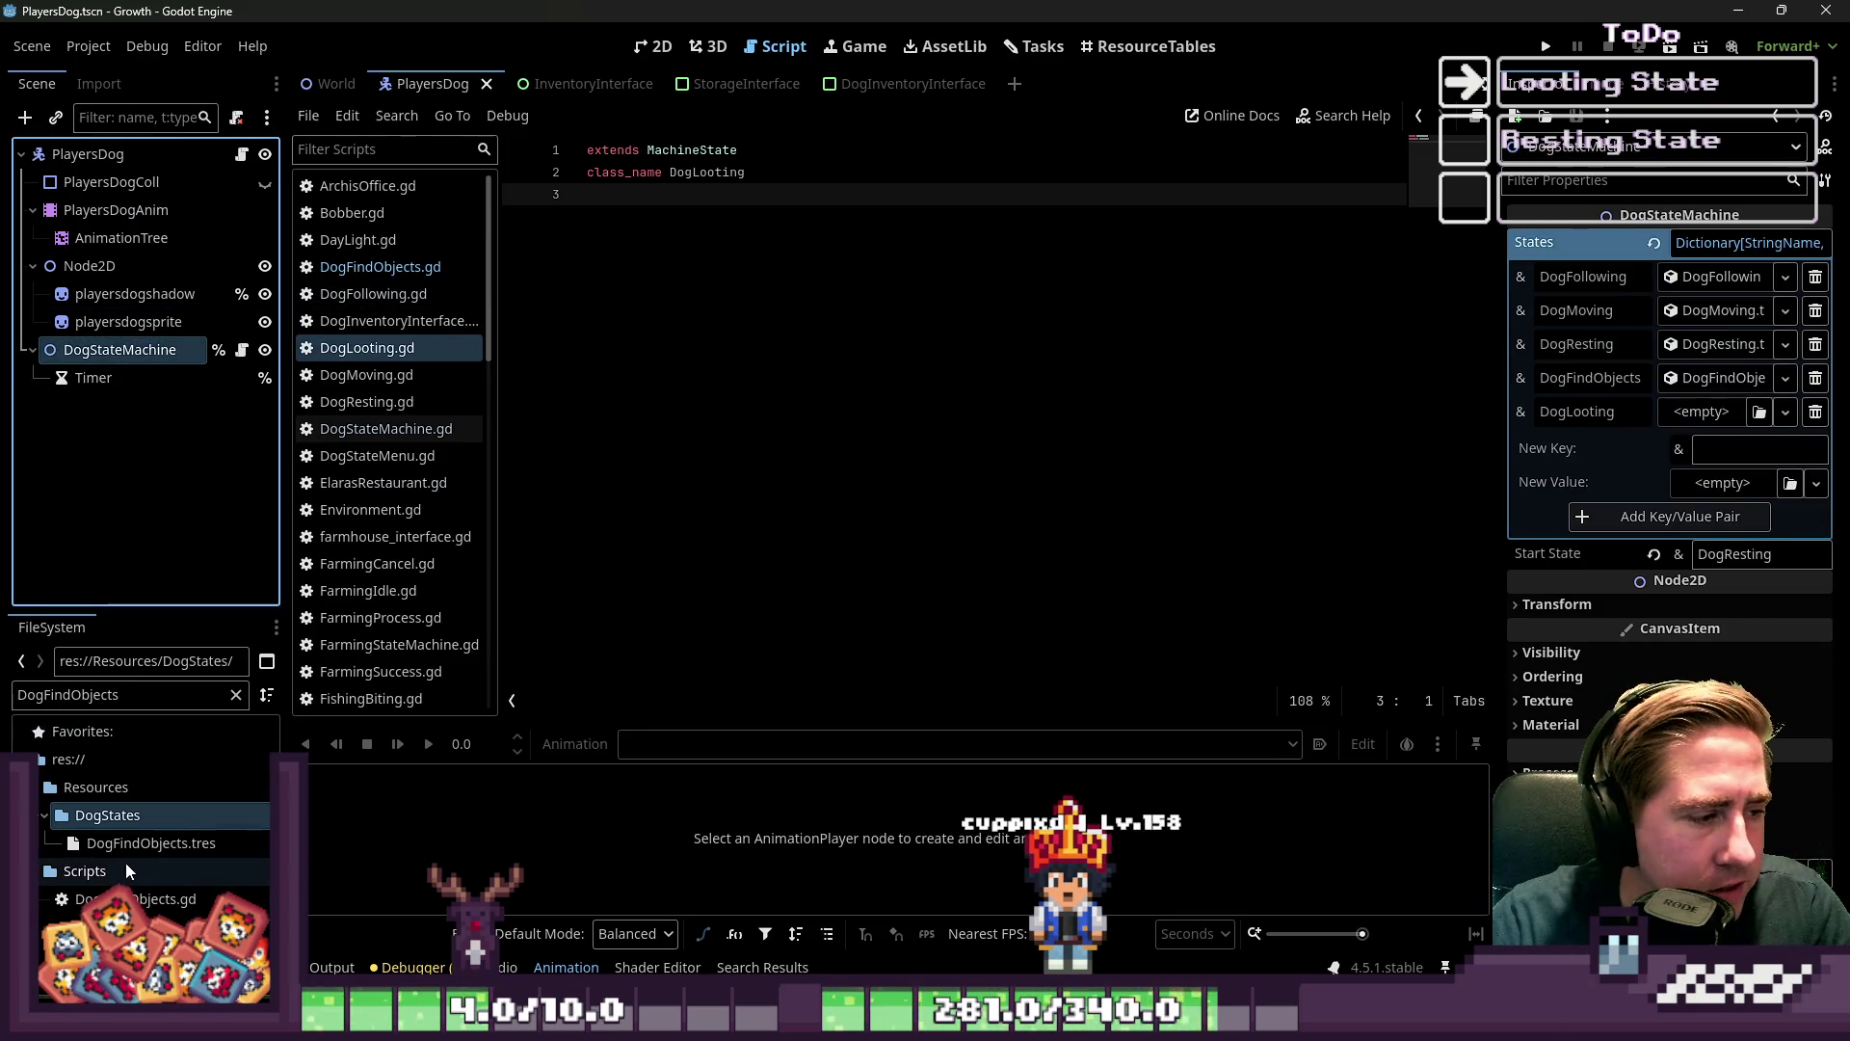
double_click(142, 696)
type("DogLooting")
left_click_drag(121, 844, 1689, 422)
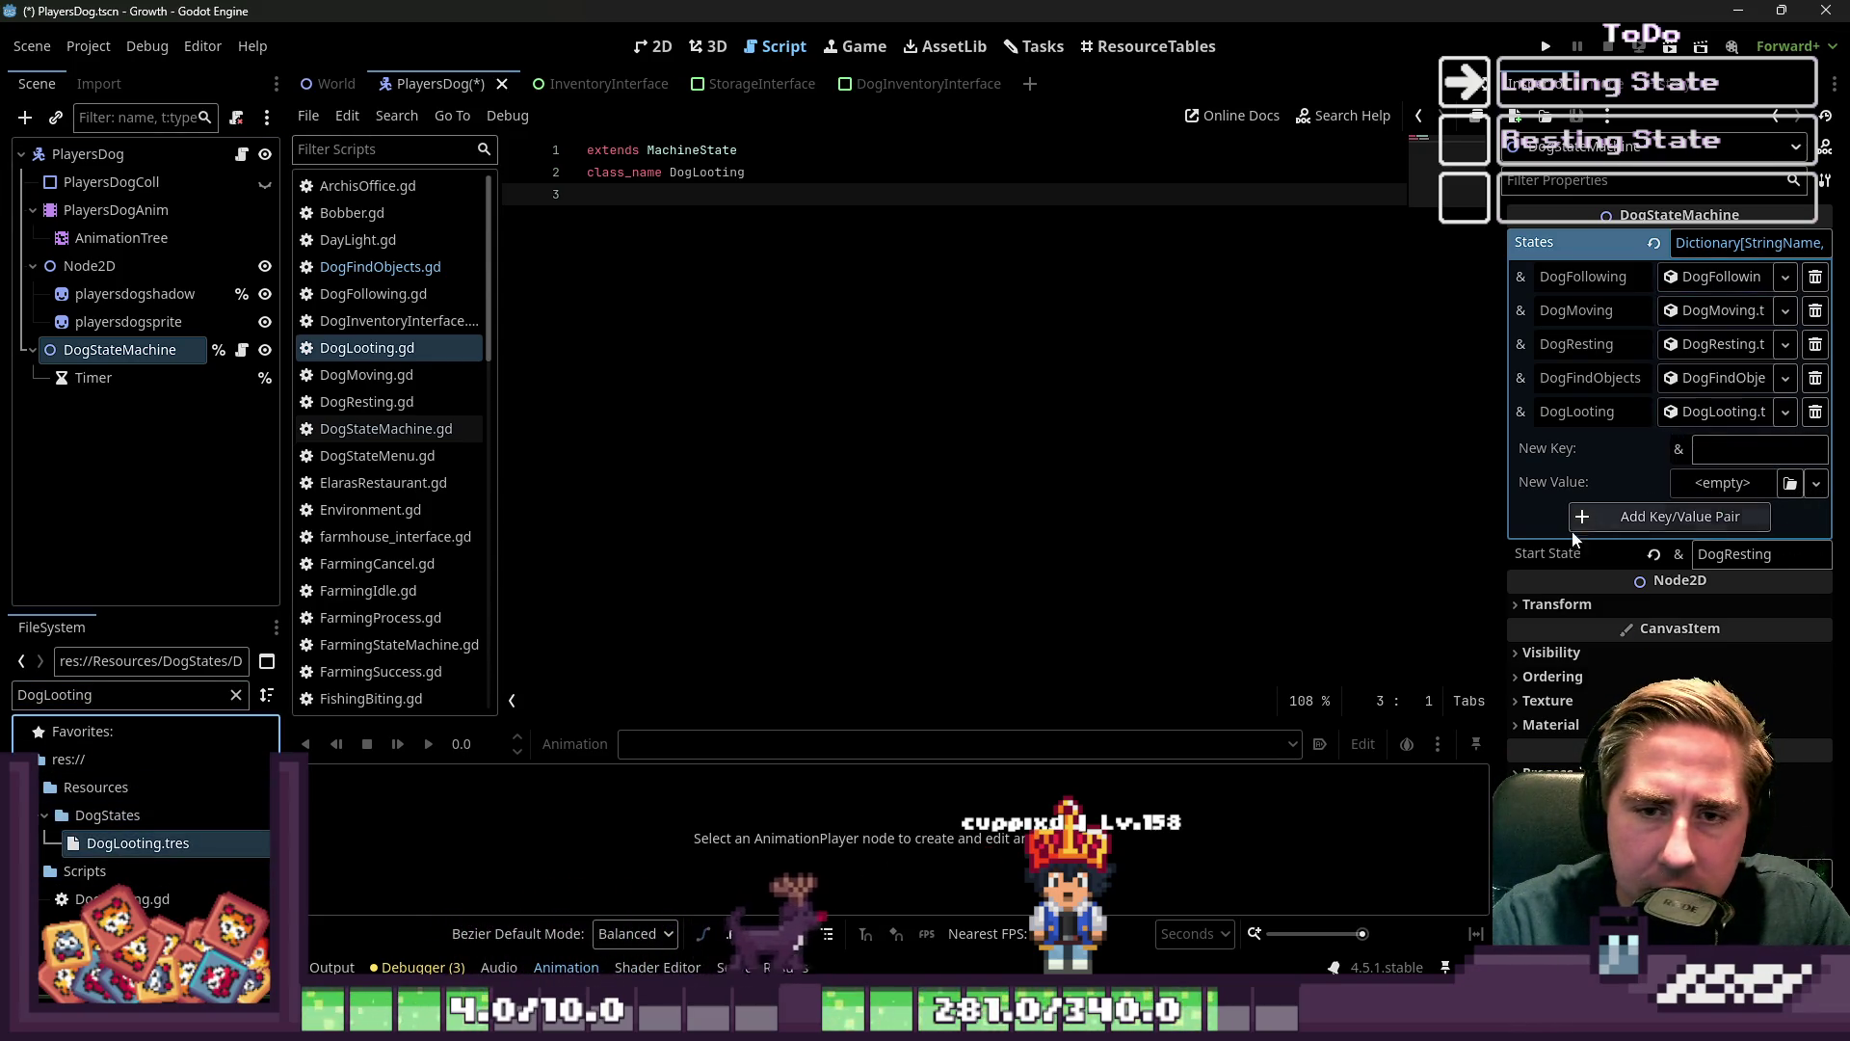
left_click(1711, 246)
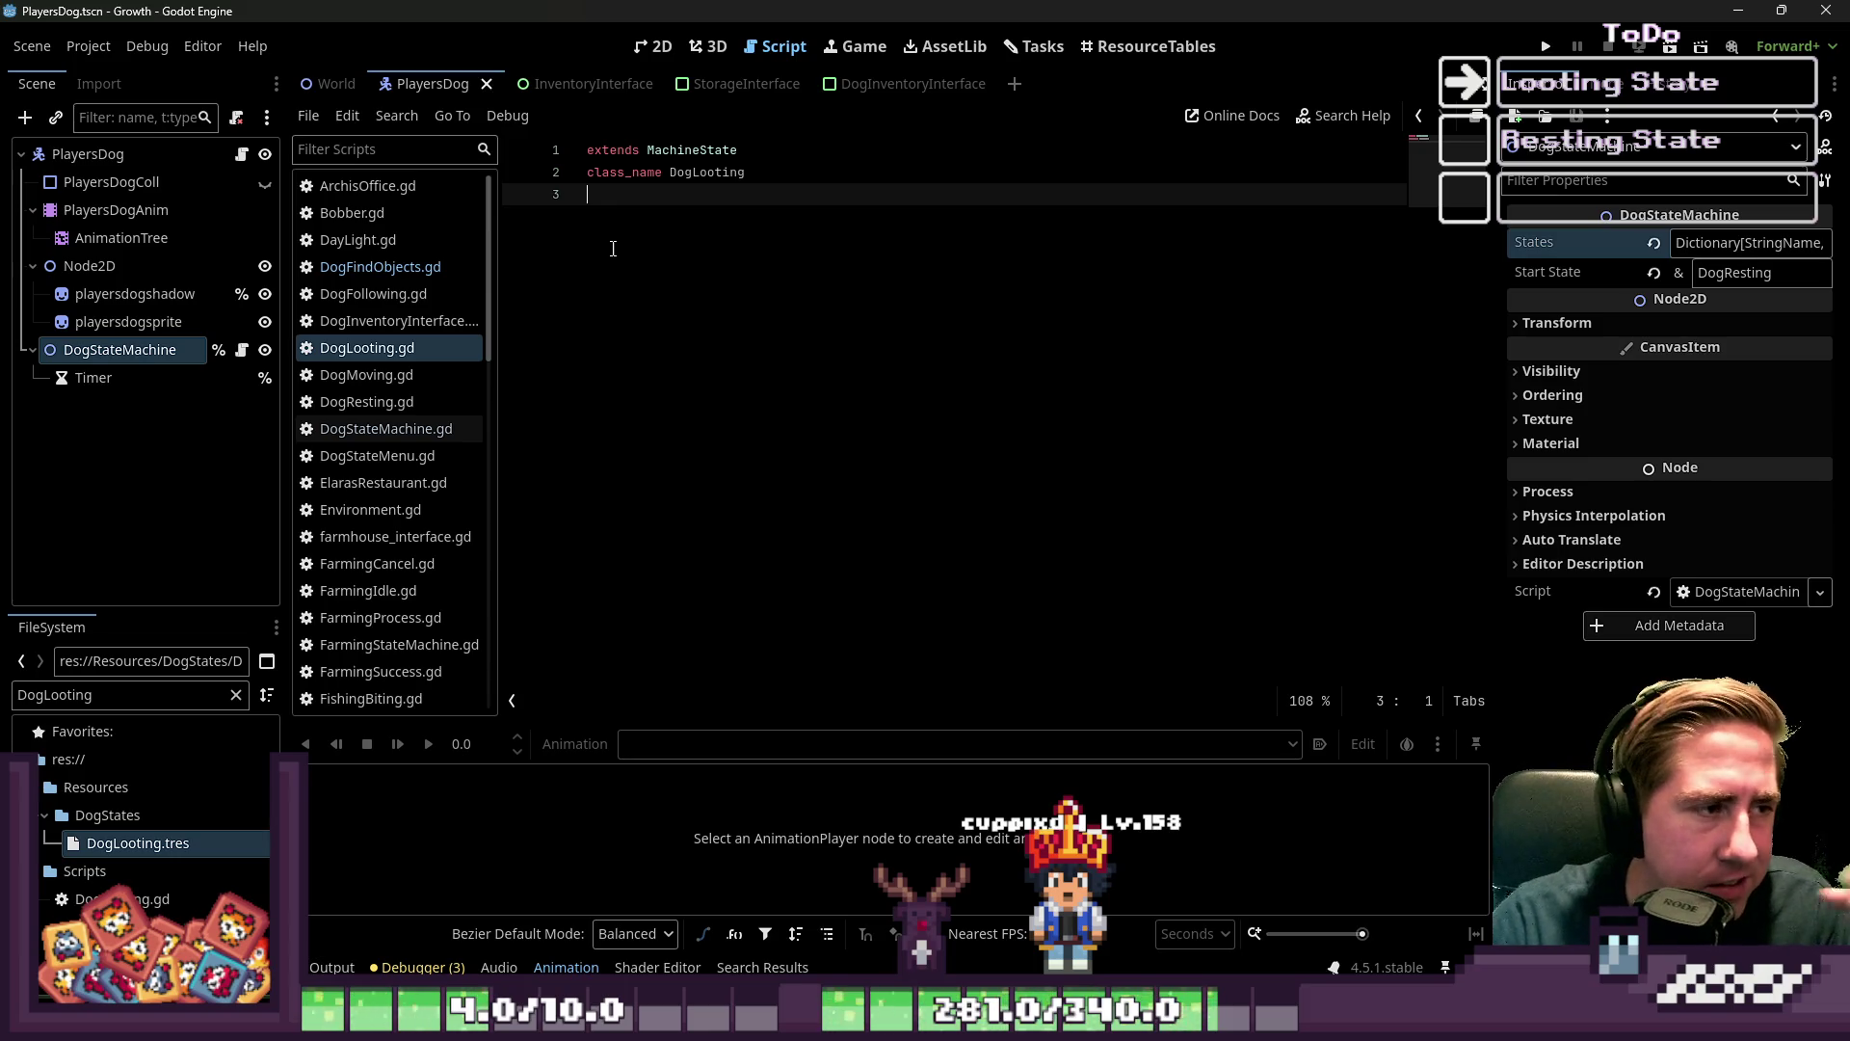
left_click(413, 376)
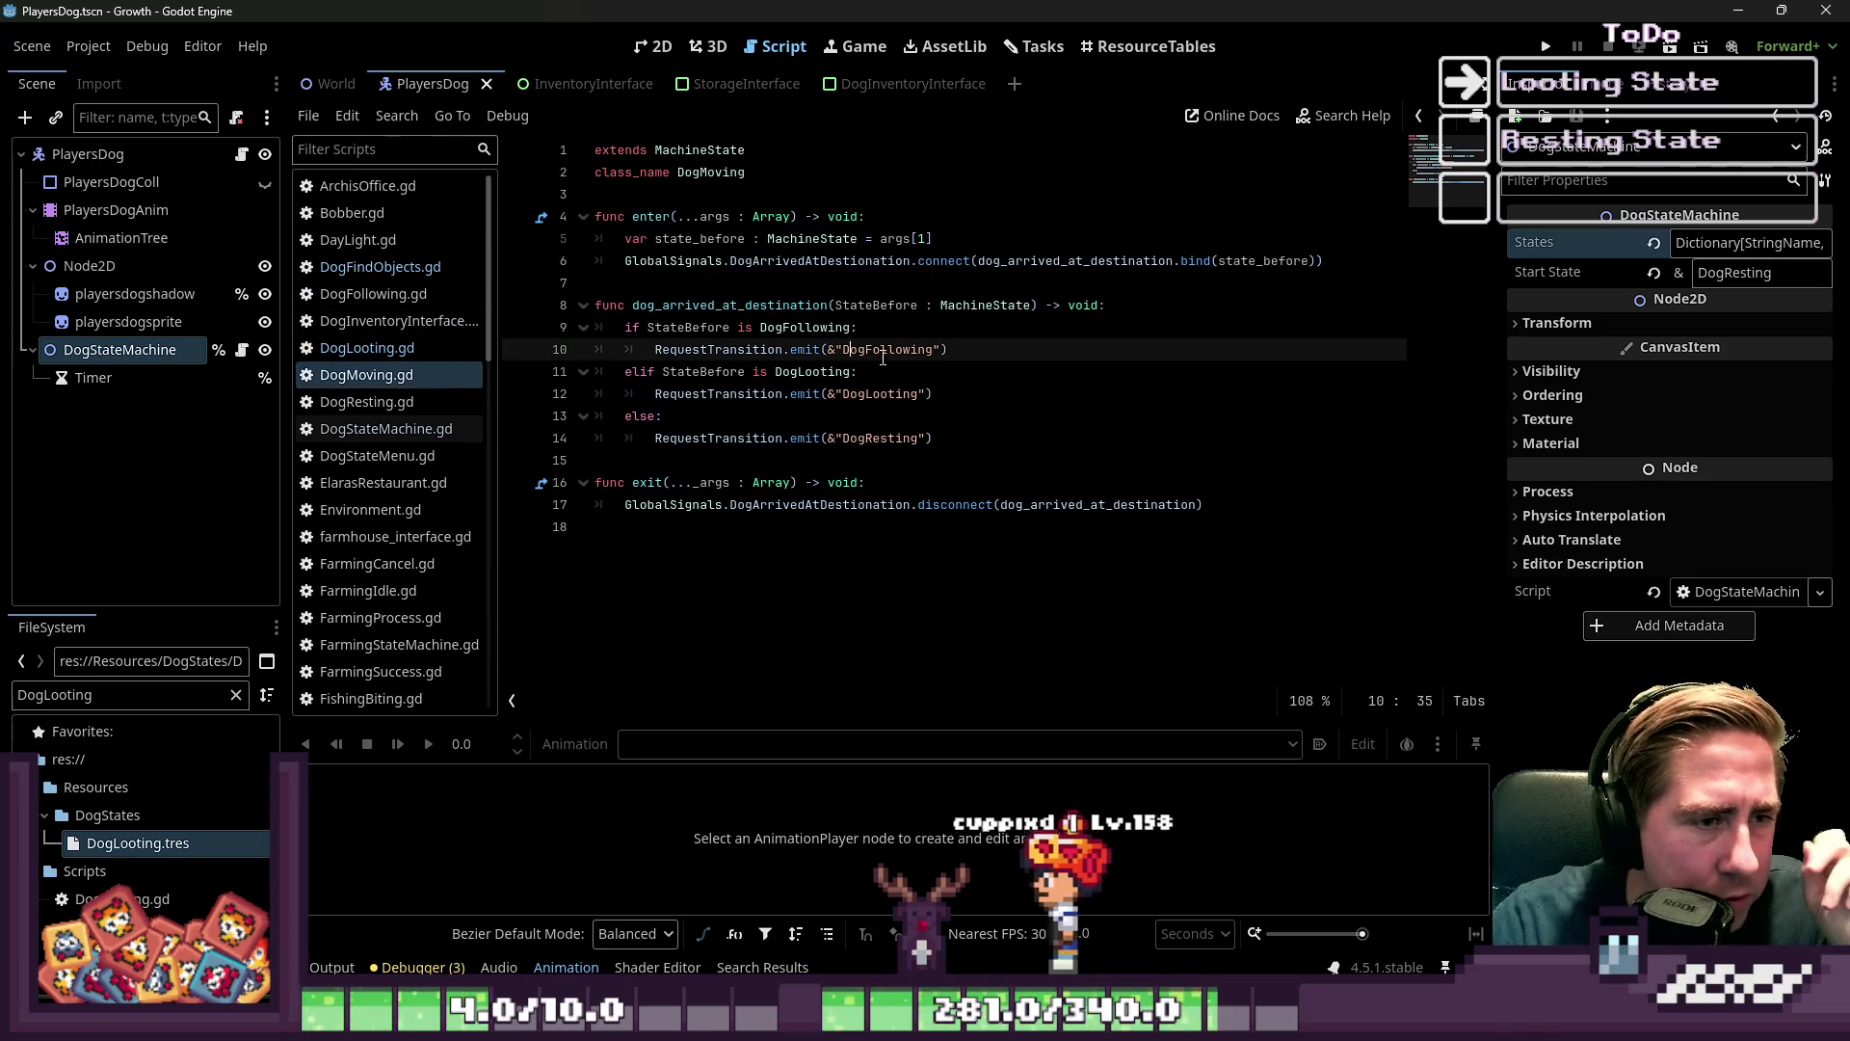
- Change the class check on line 11 of DogMoving.gd from DogLooting to DogFindObjects
double_click(881, 393)
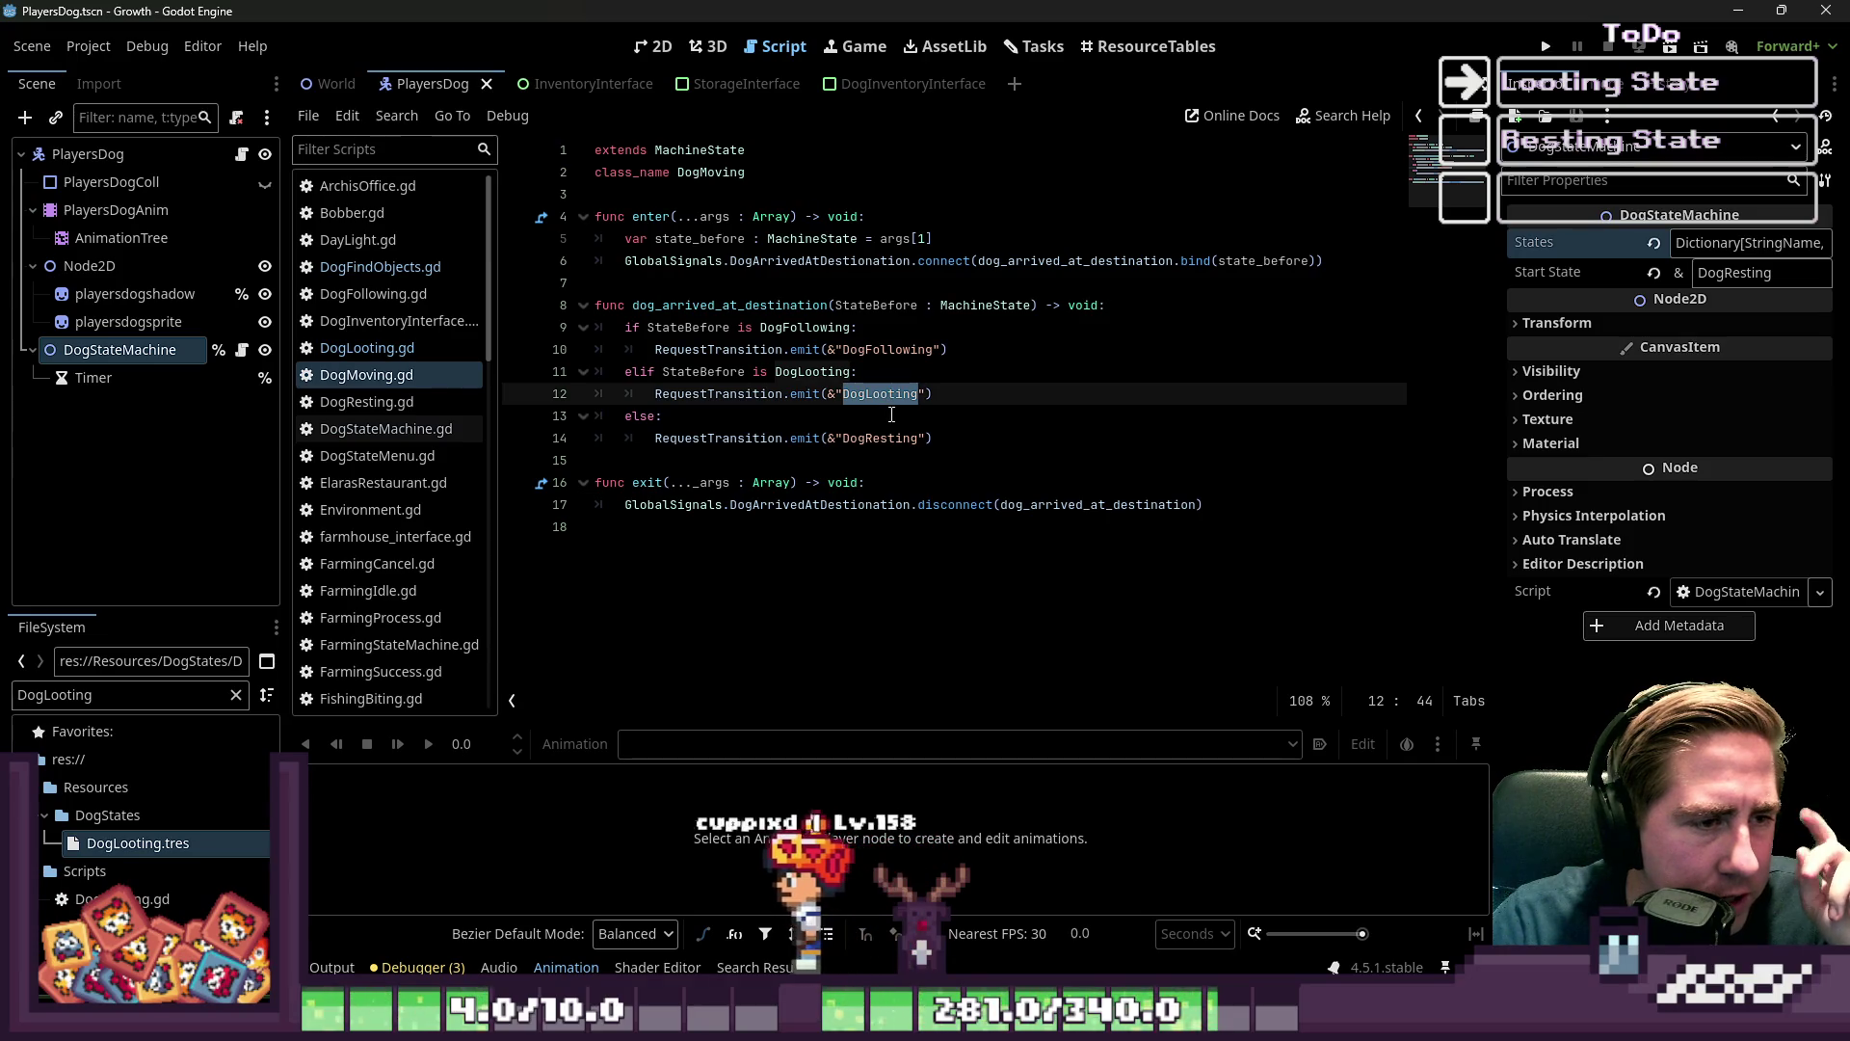
double_click(813, 371)
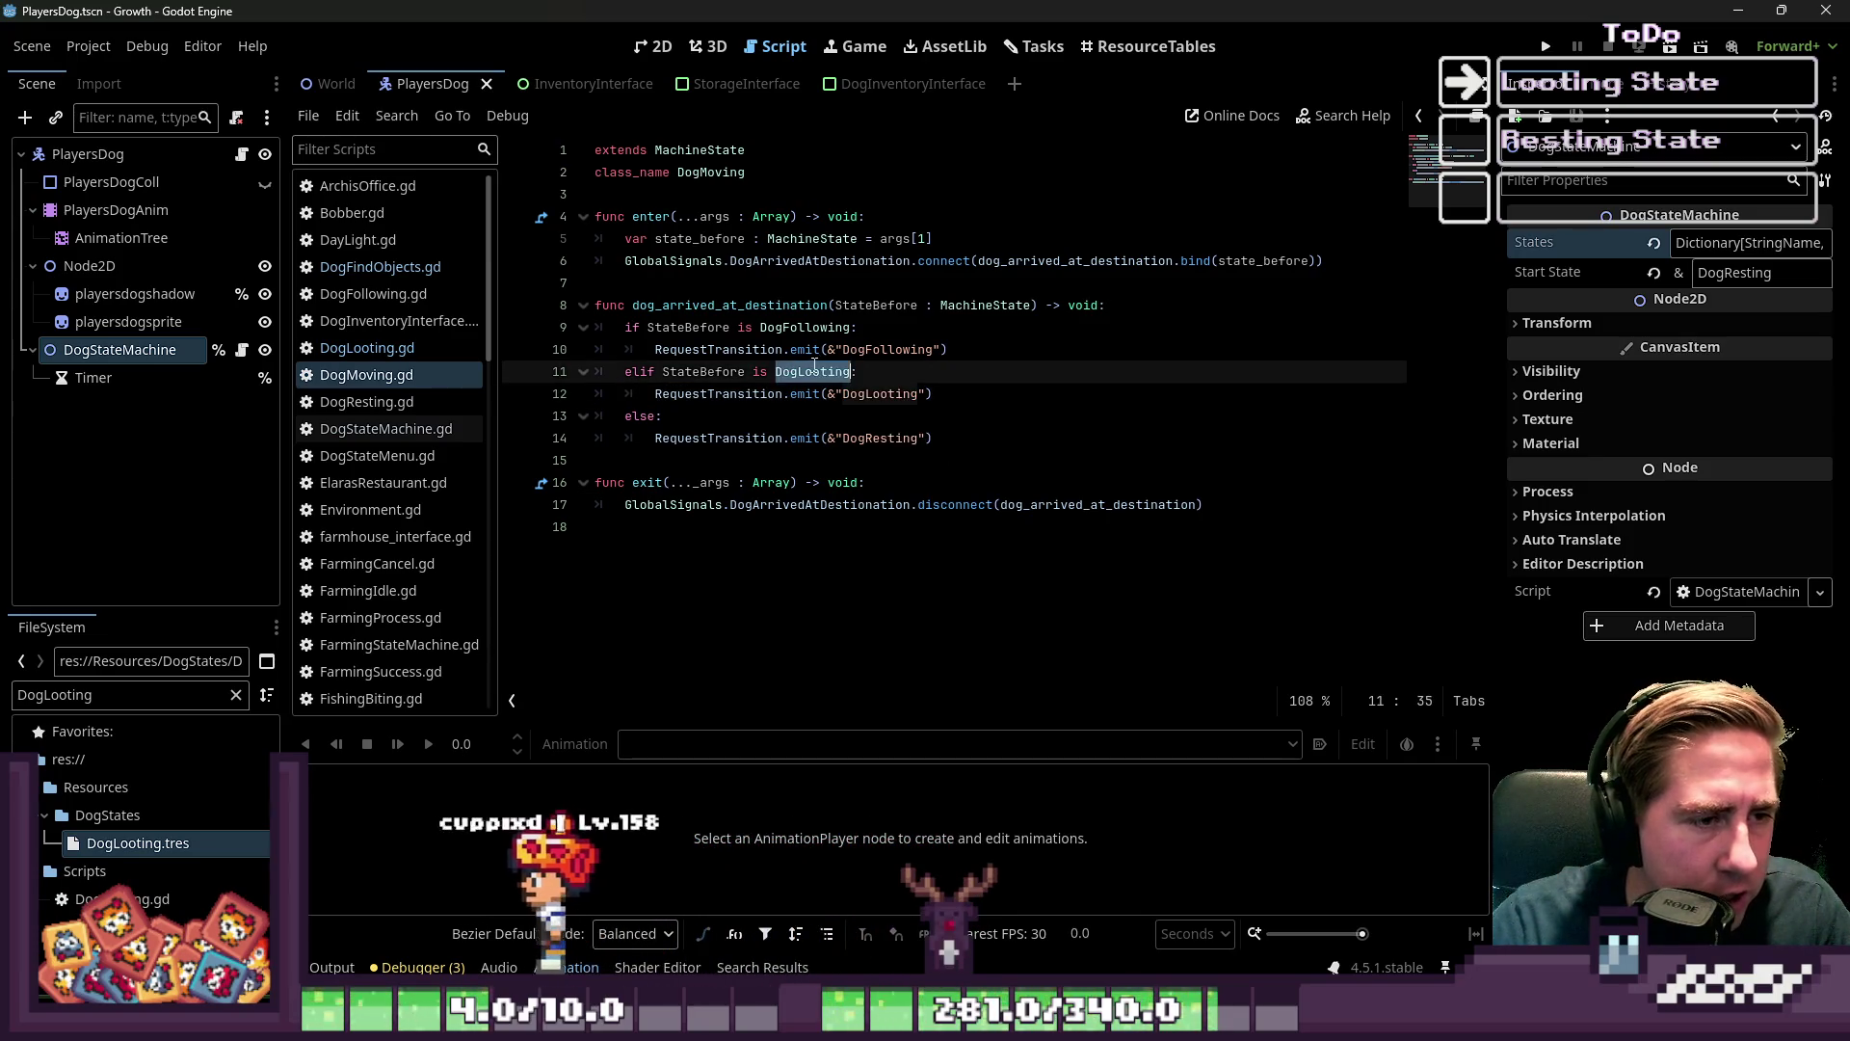
type("o")
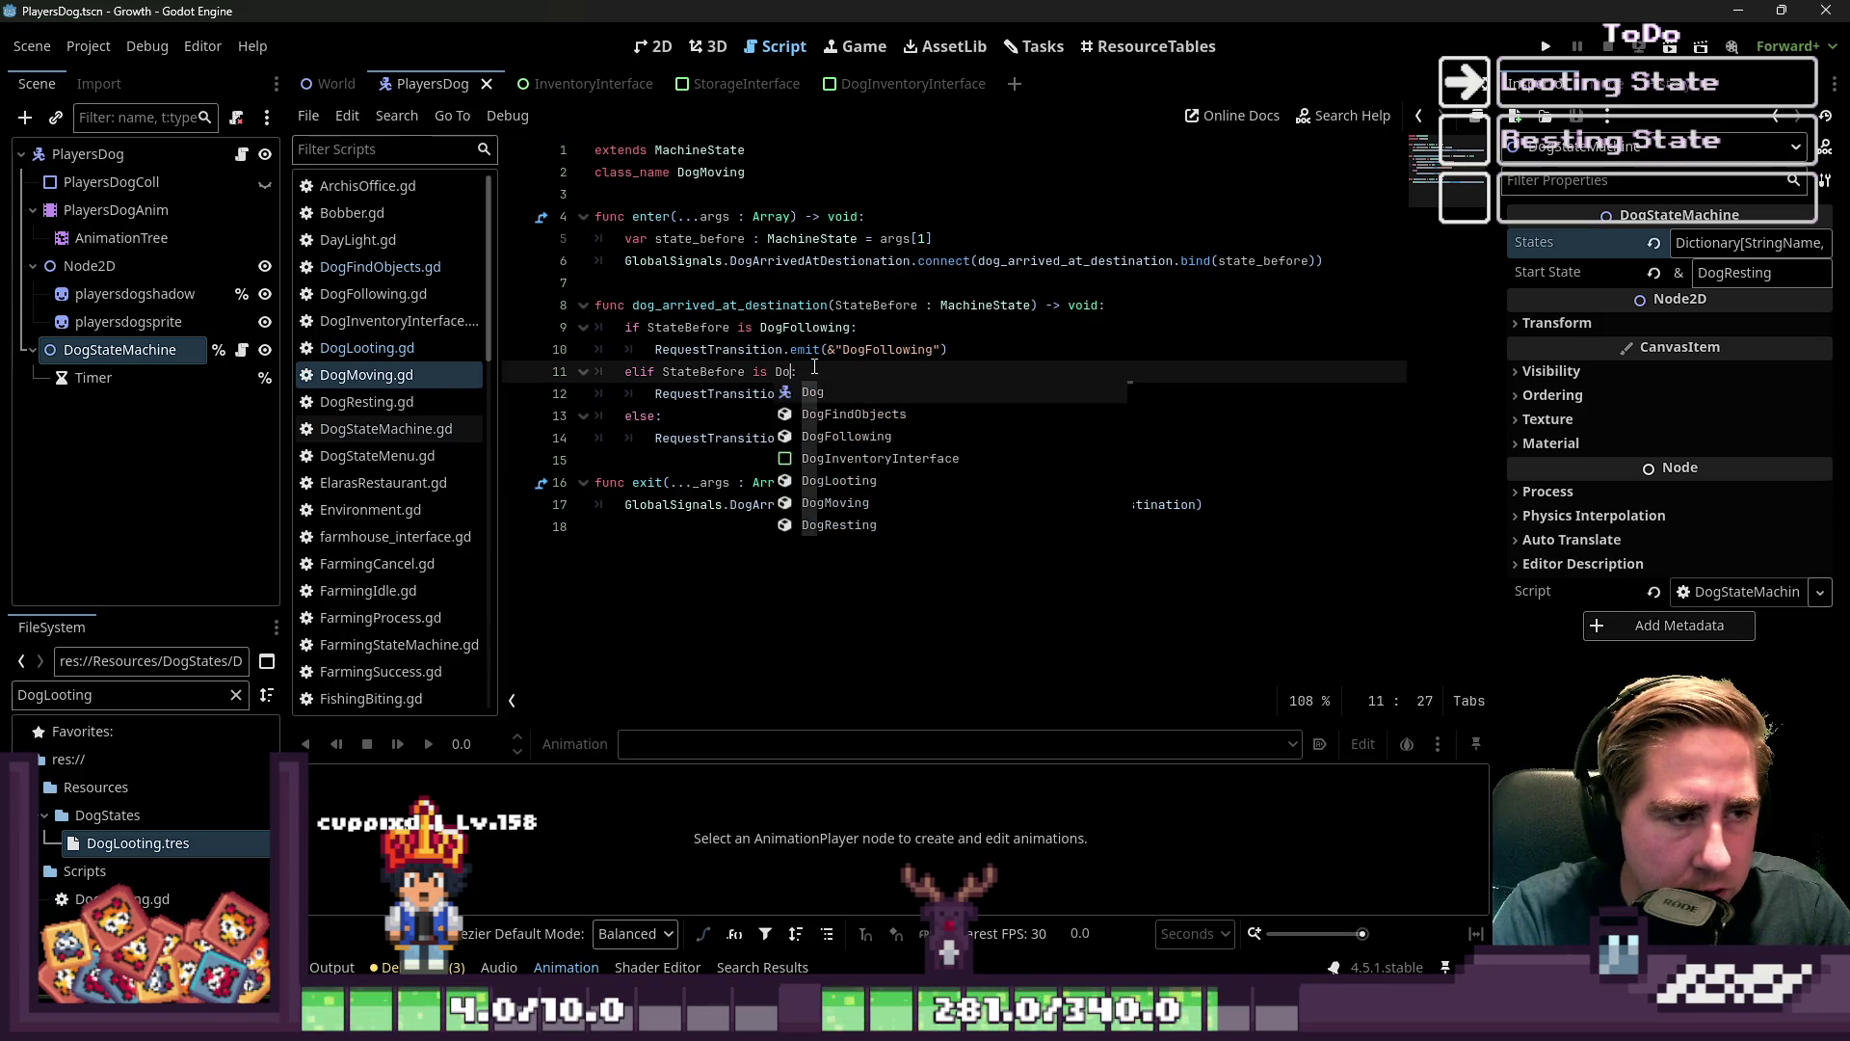
key("Down")
key("Return")
key("Down")
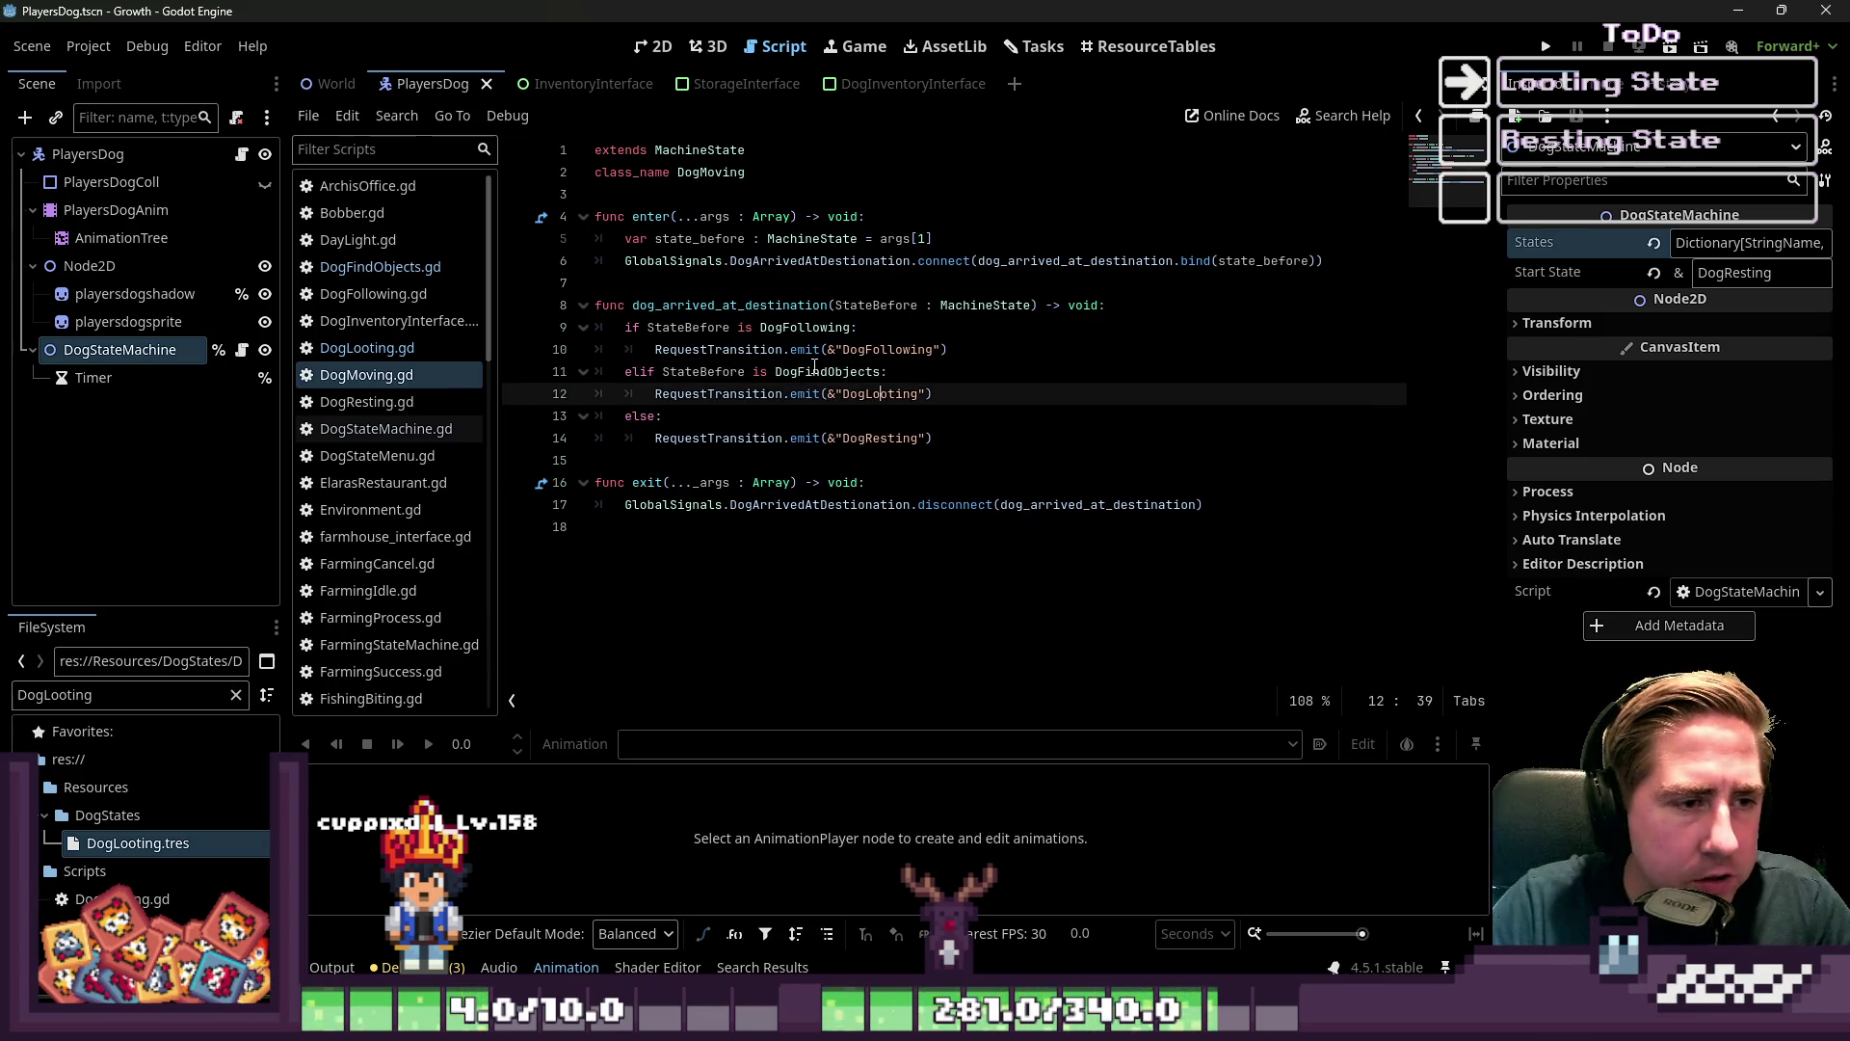
key("Up")
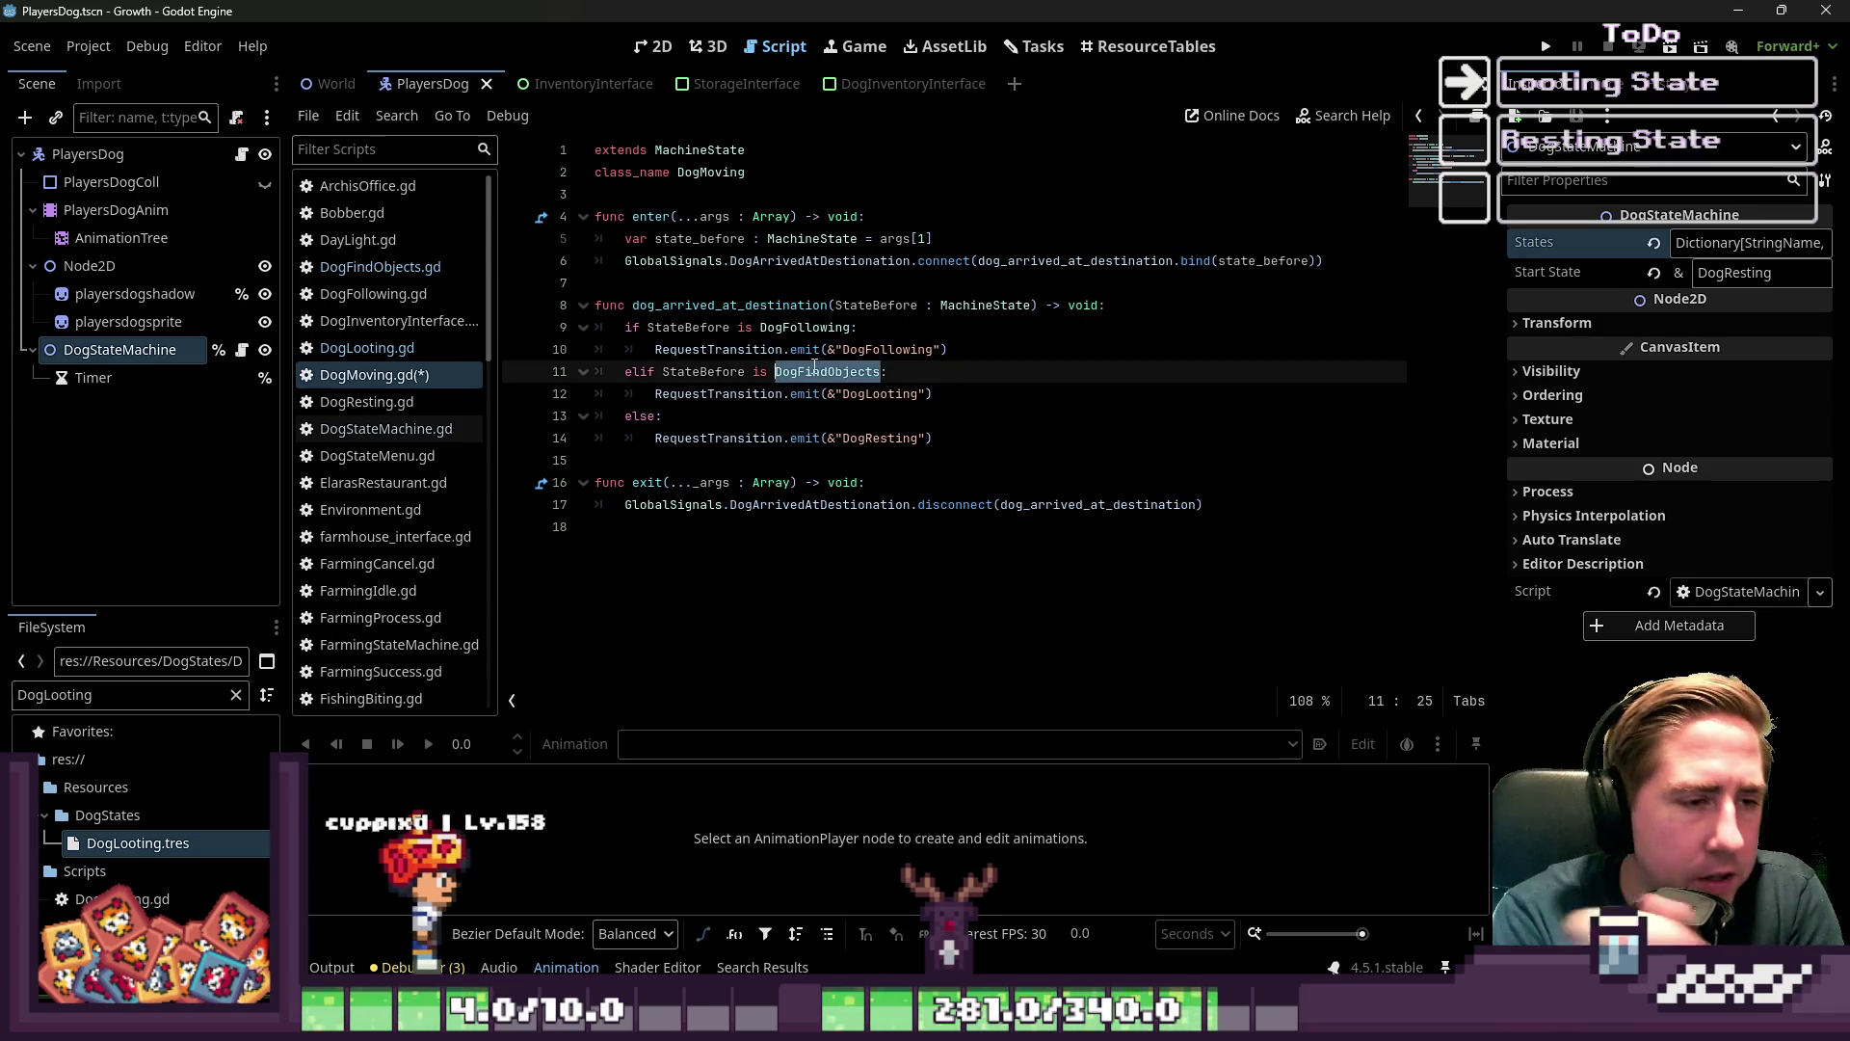
key("Down")
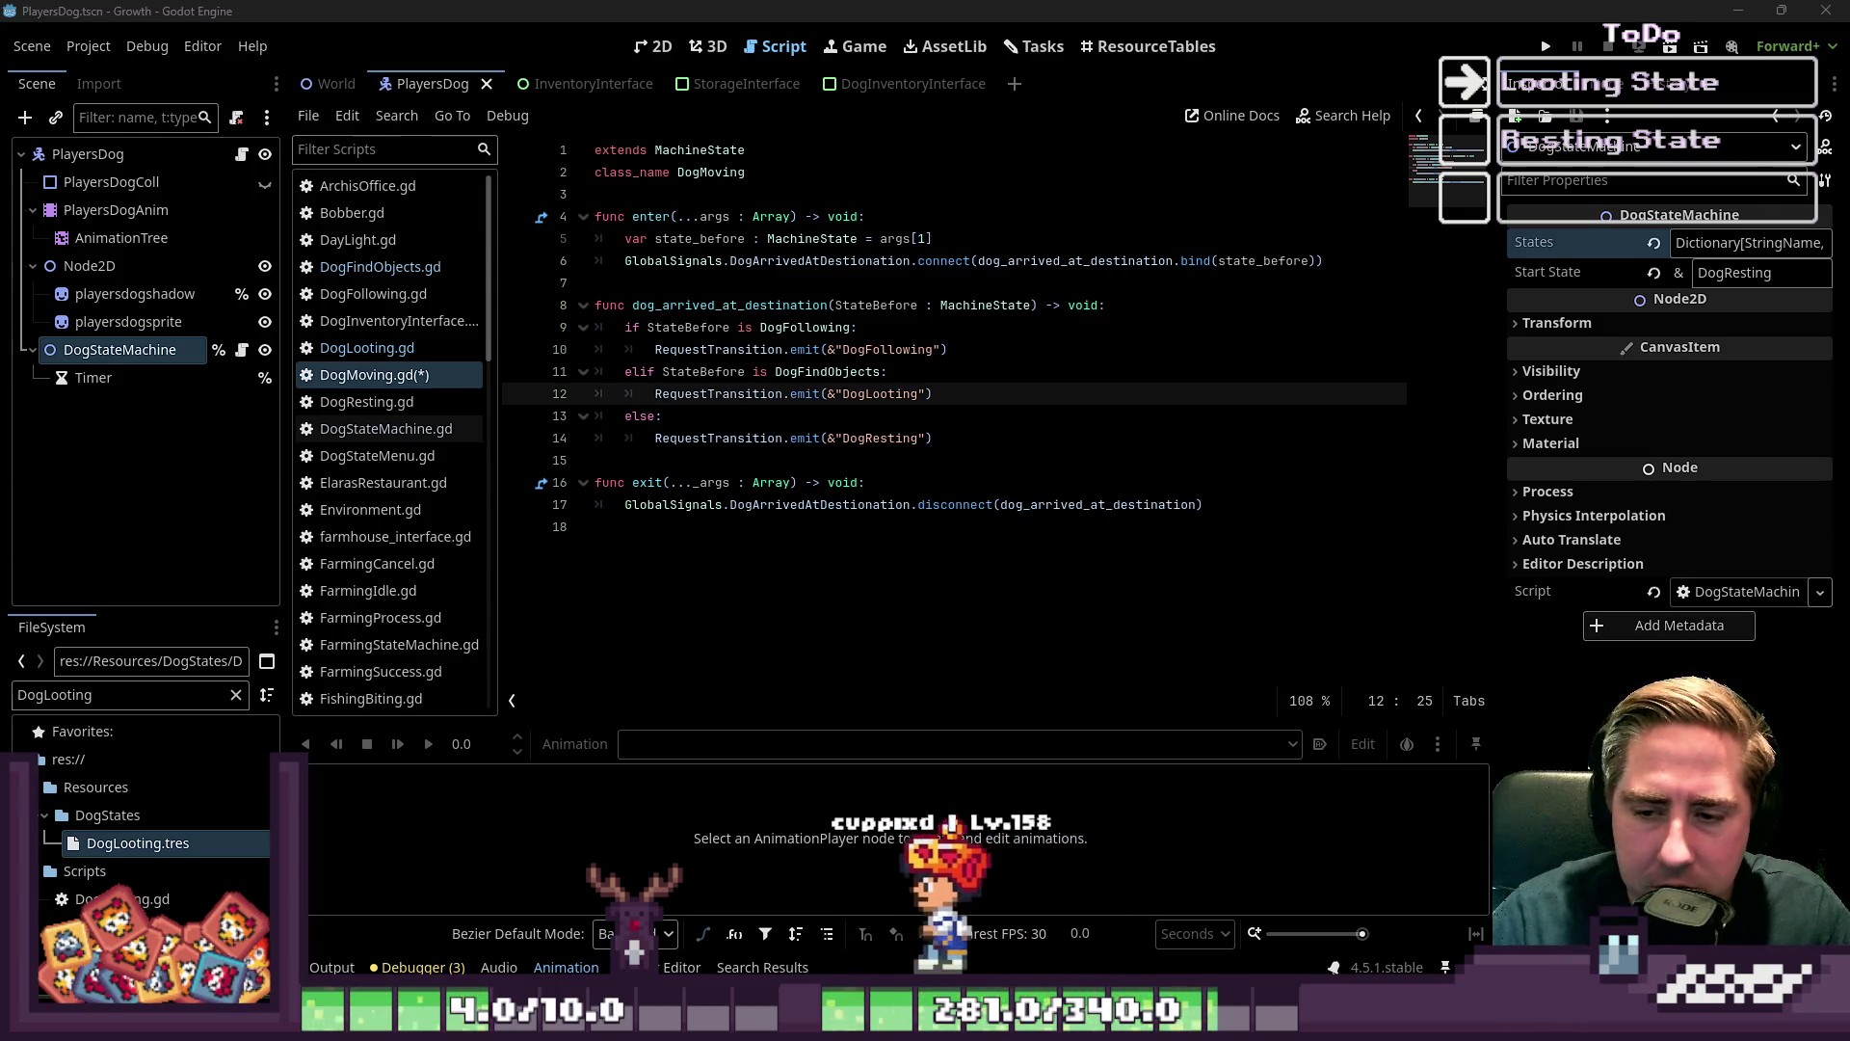
mouse_move(1195, 1006)
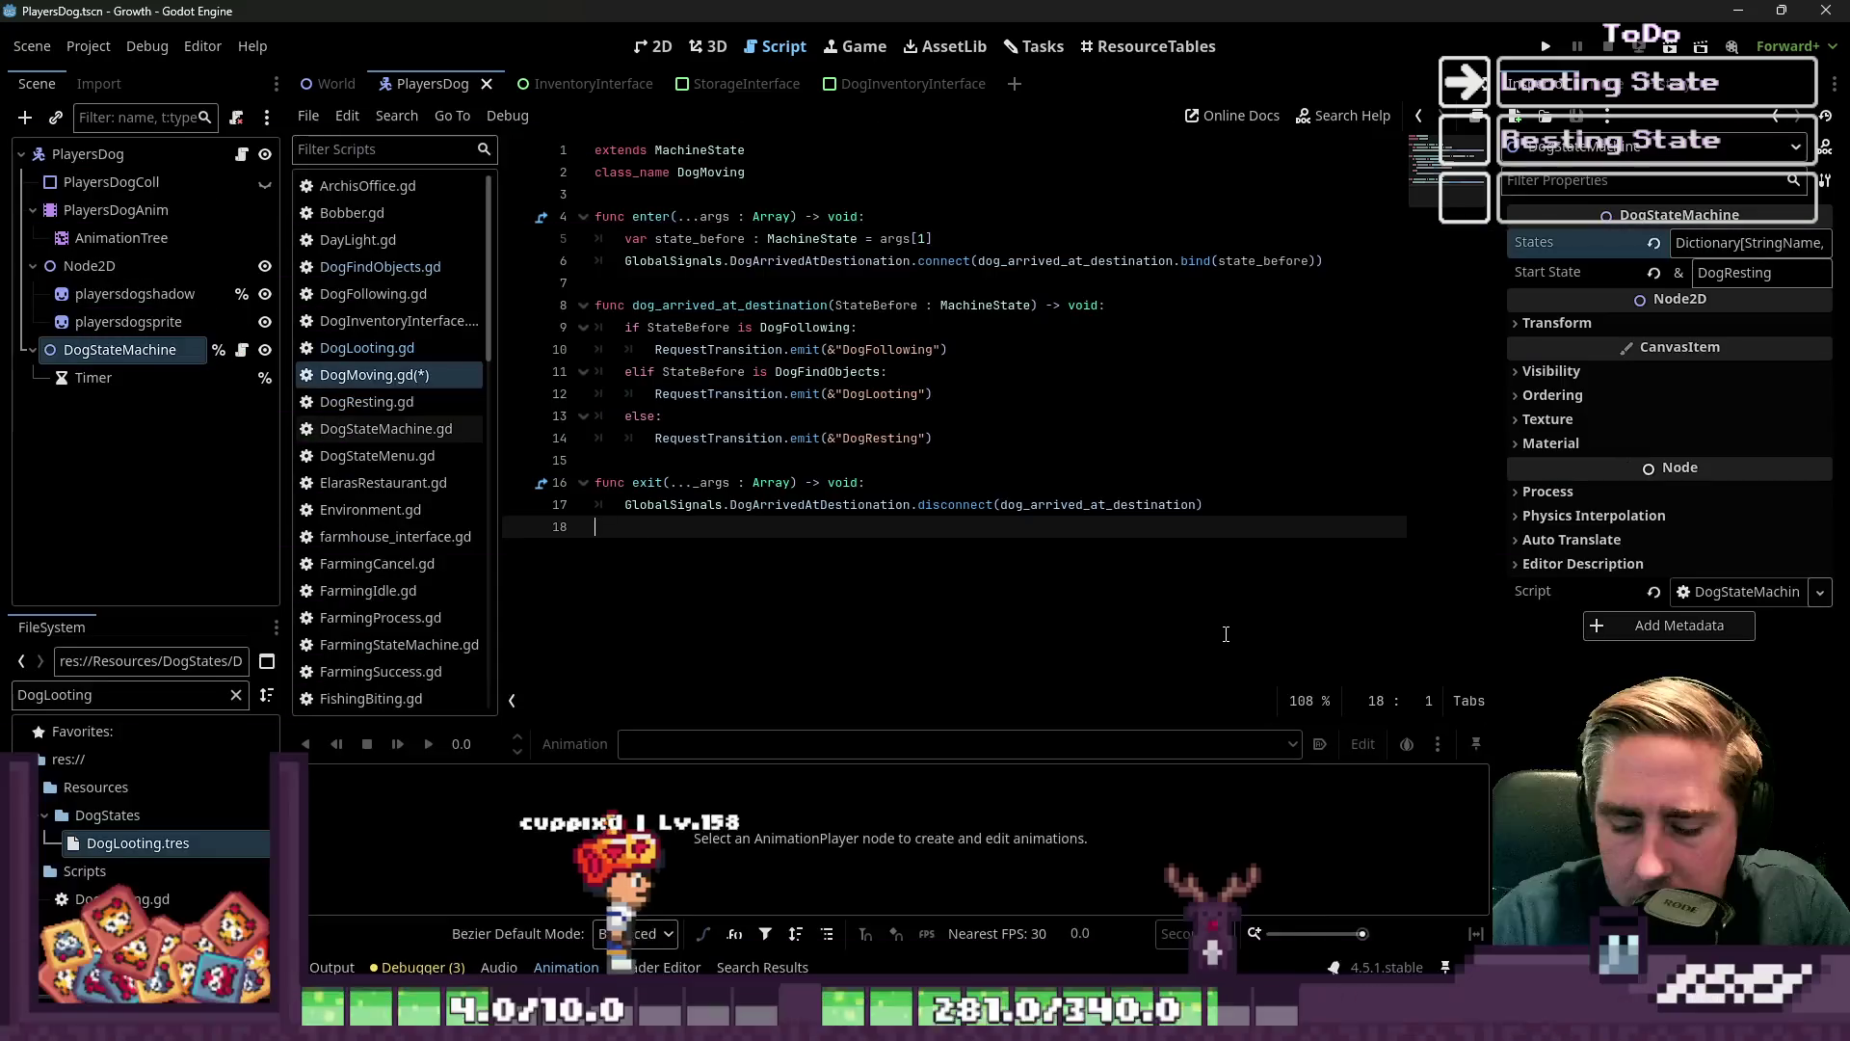
left_click(753, 510)
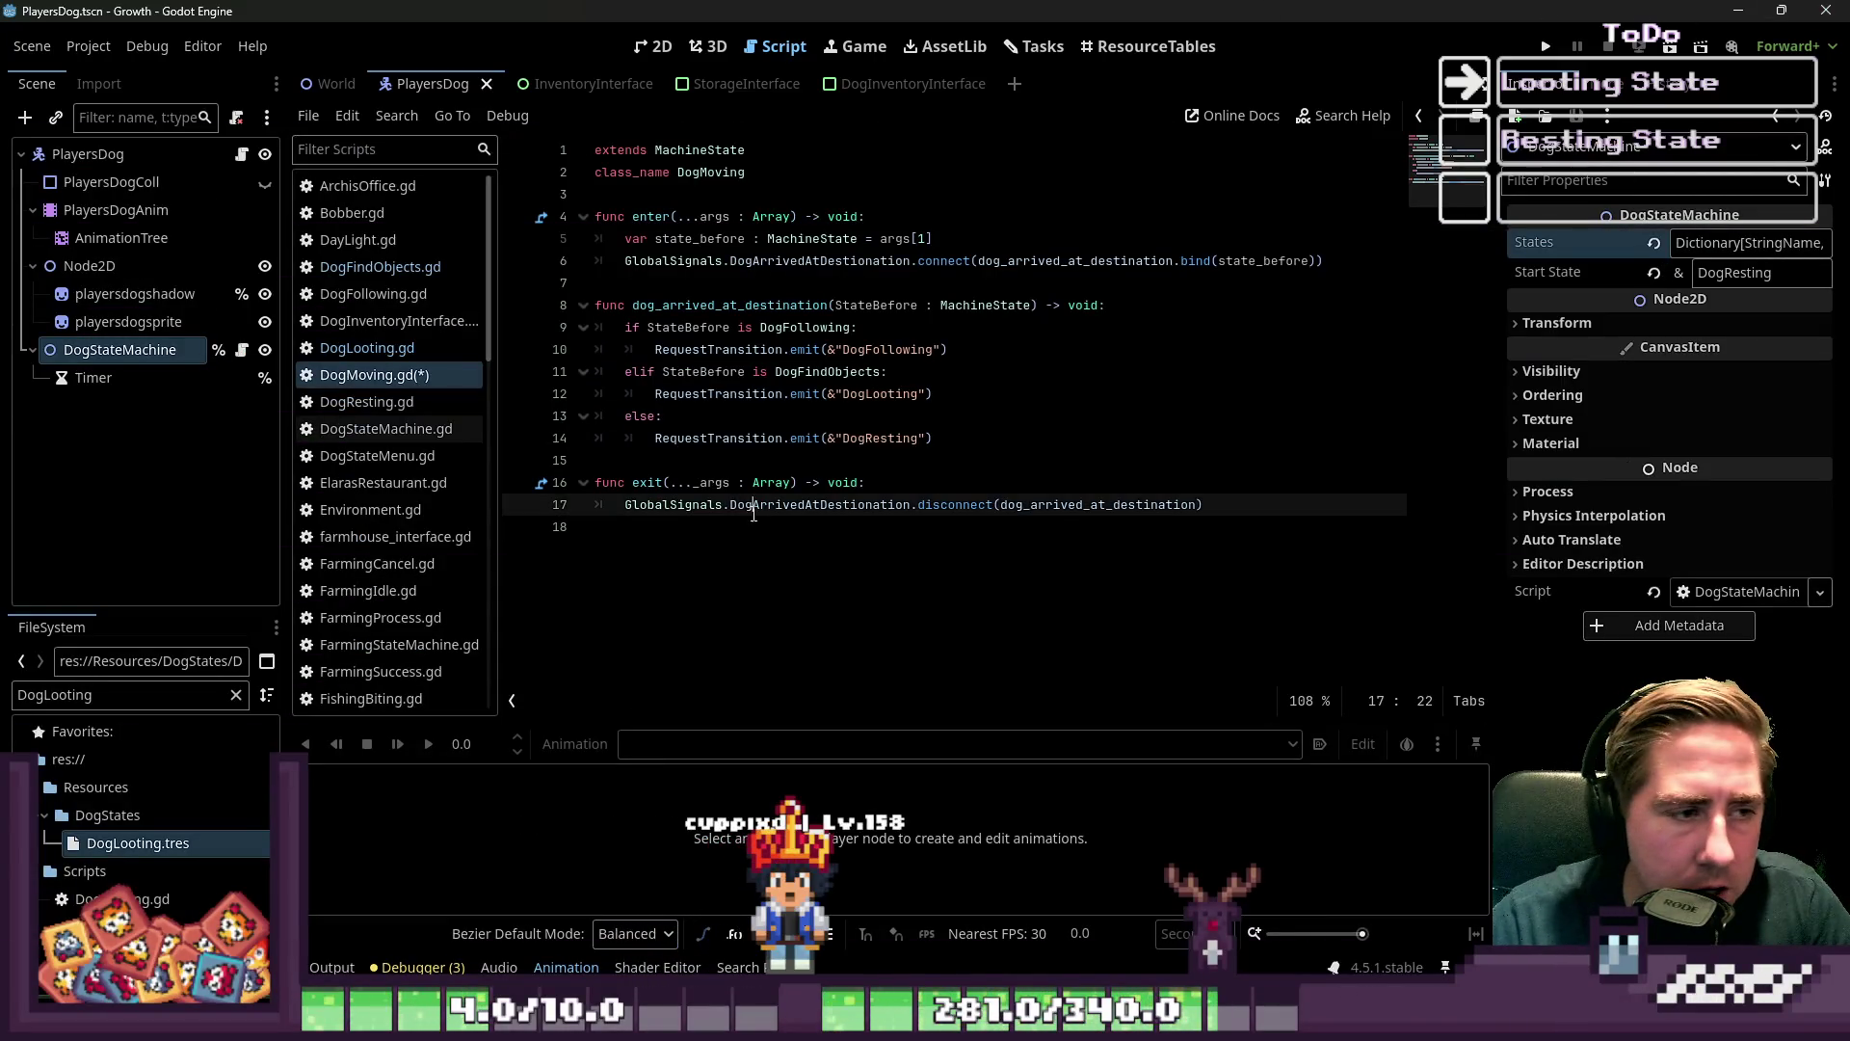
left_click(732, 453)
left_click(662, 523)
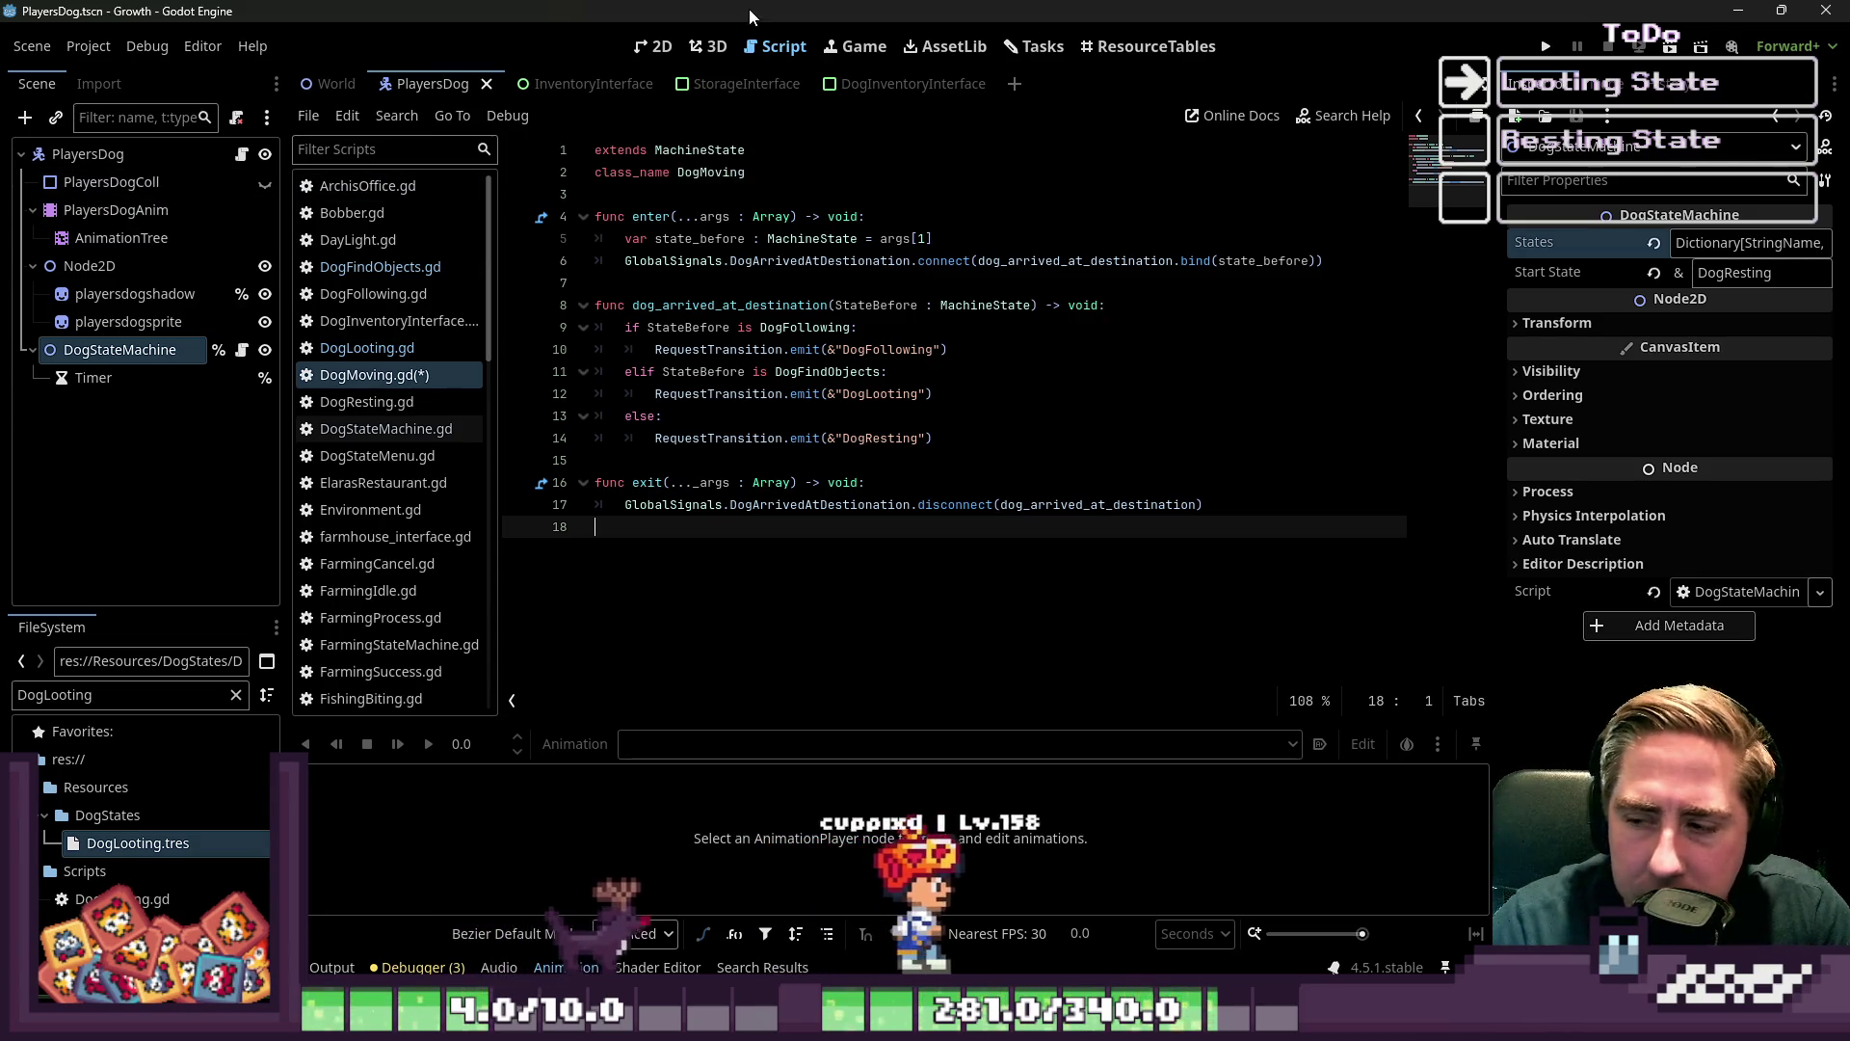
left_click(728, 291)
- Save DogMoving.gd and select the enter() function on lines 10–13 of DogFindObjects.gd
key("ctrl+s")
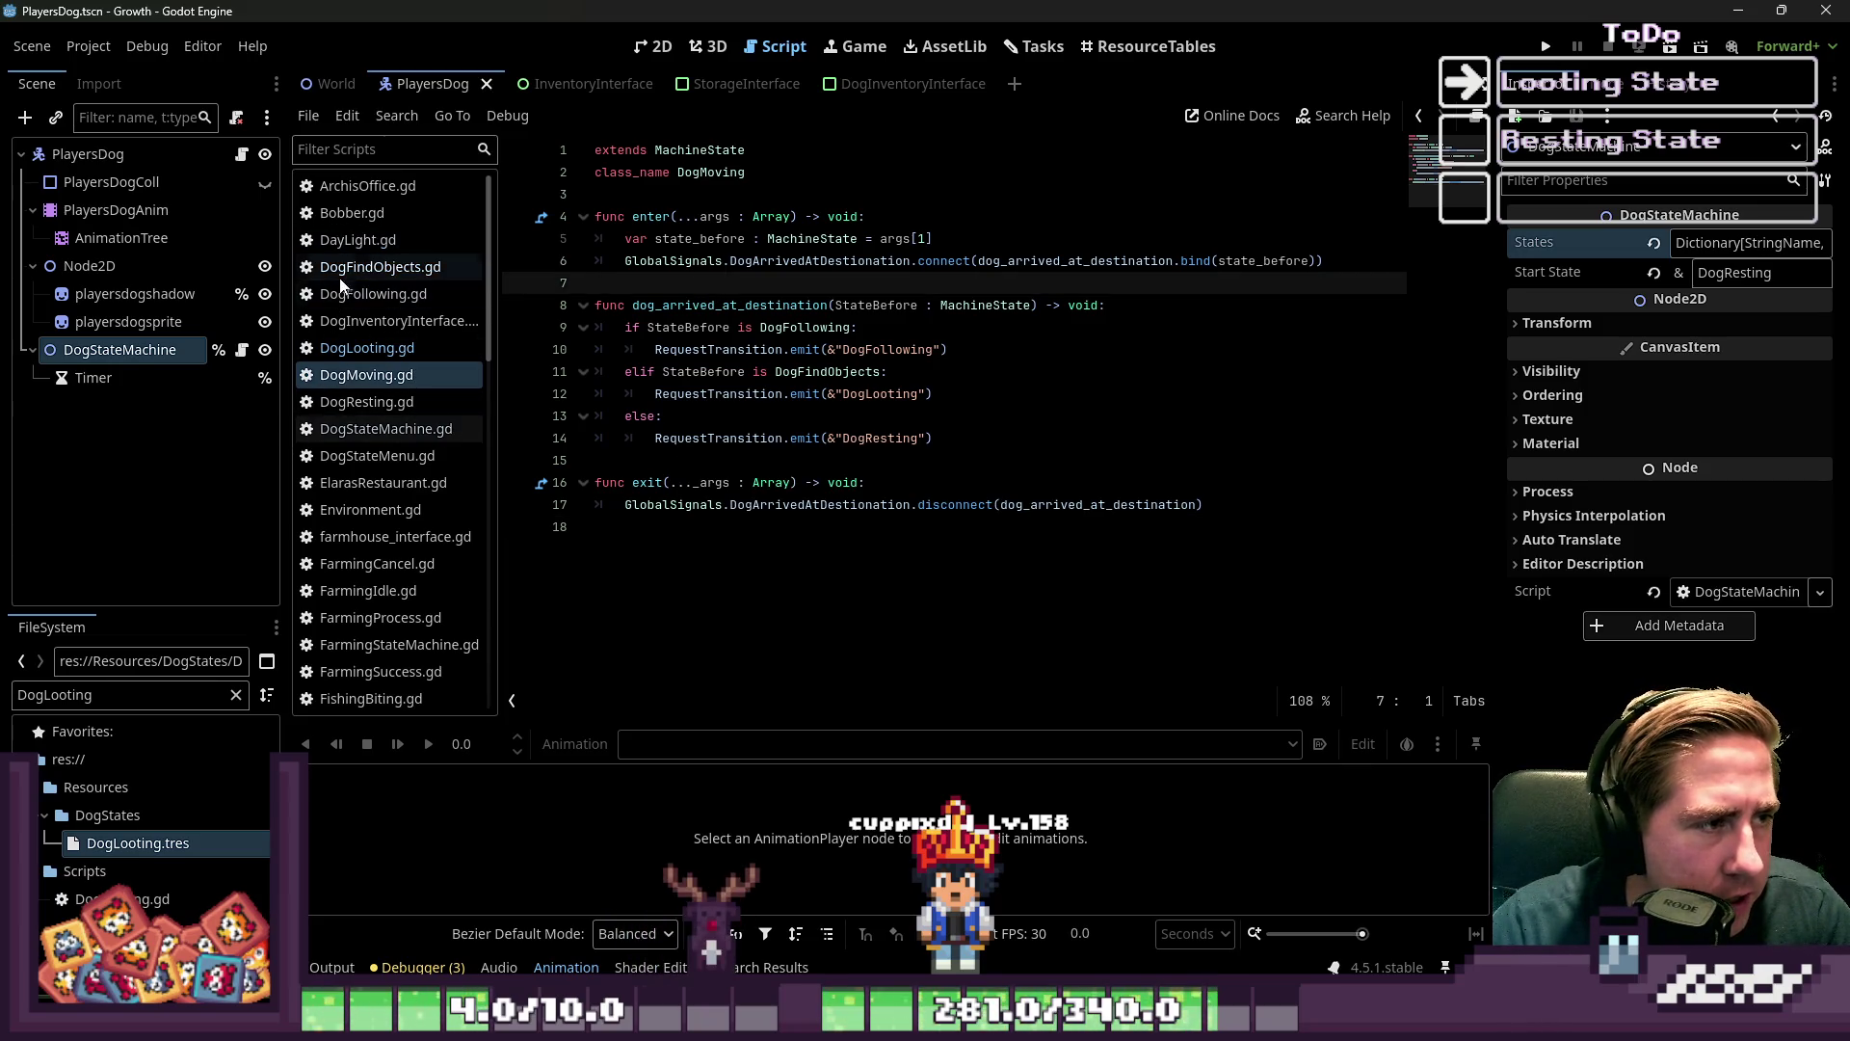
left_click(347, 268)
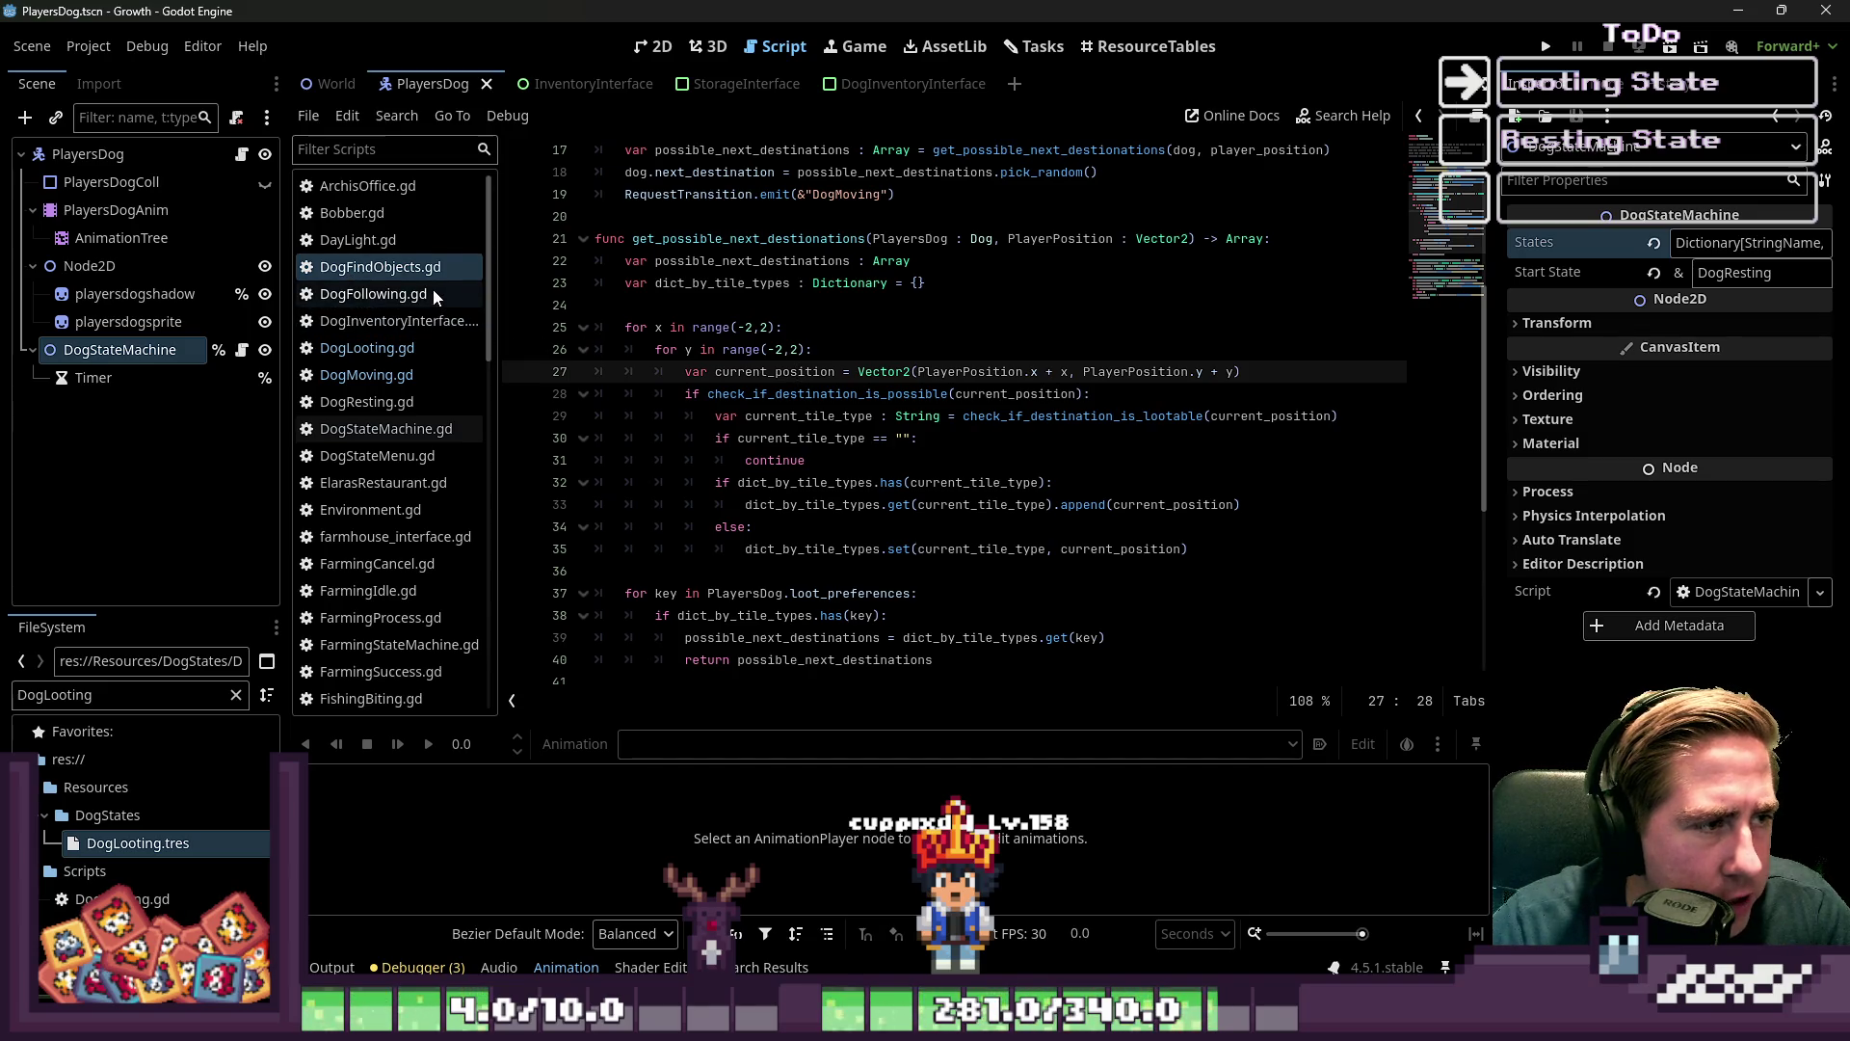
scroll(408, 336, "down", 1)
left_click(397, 281)
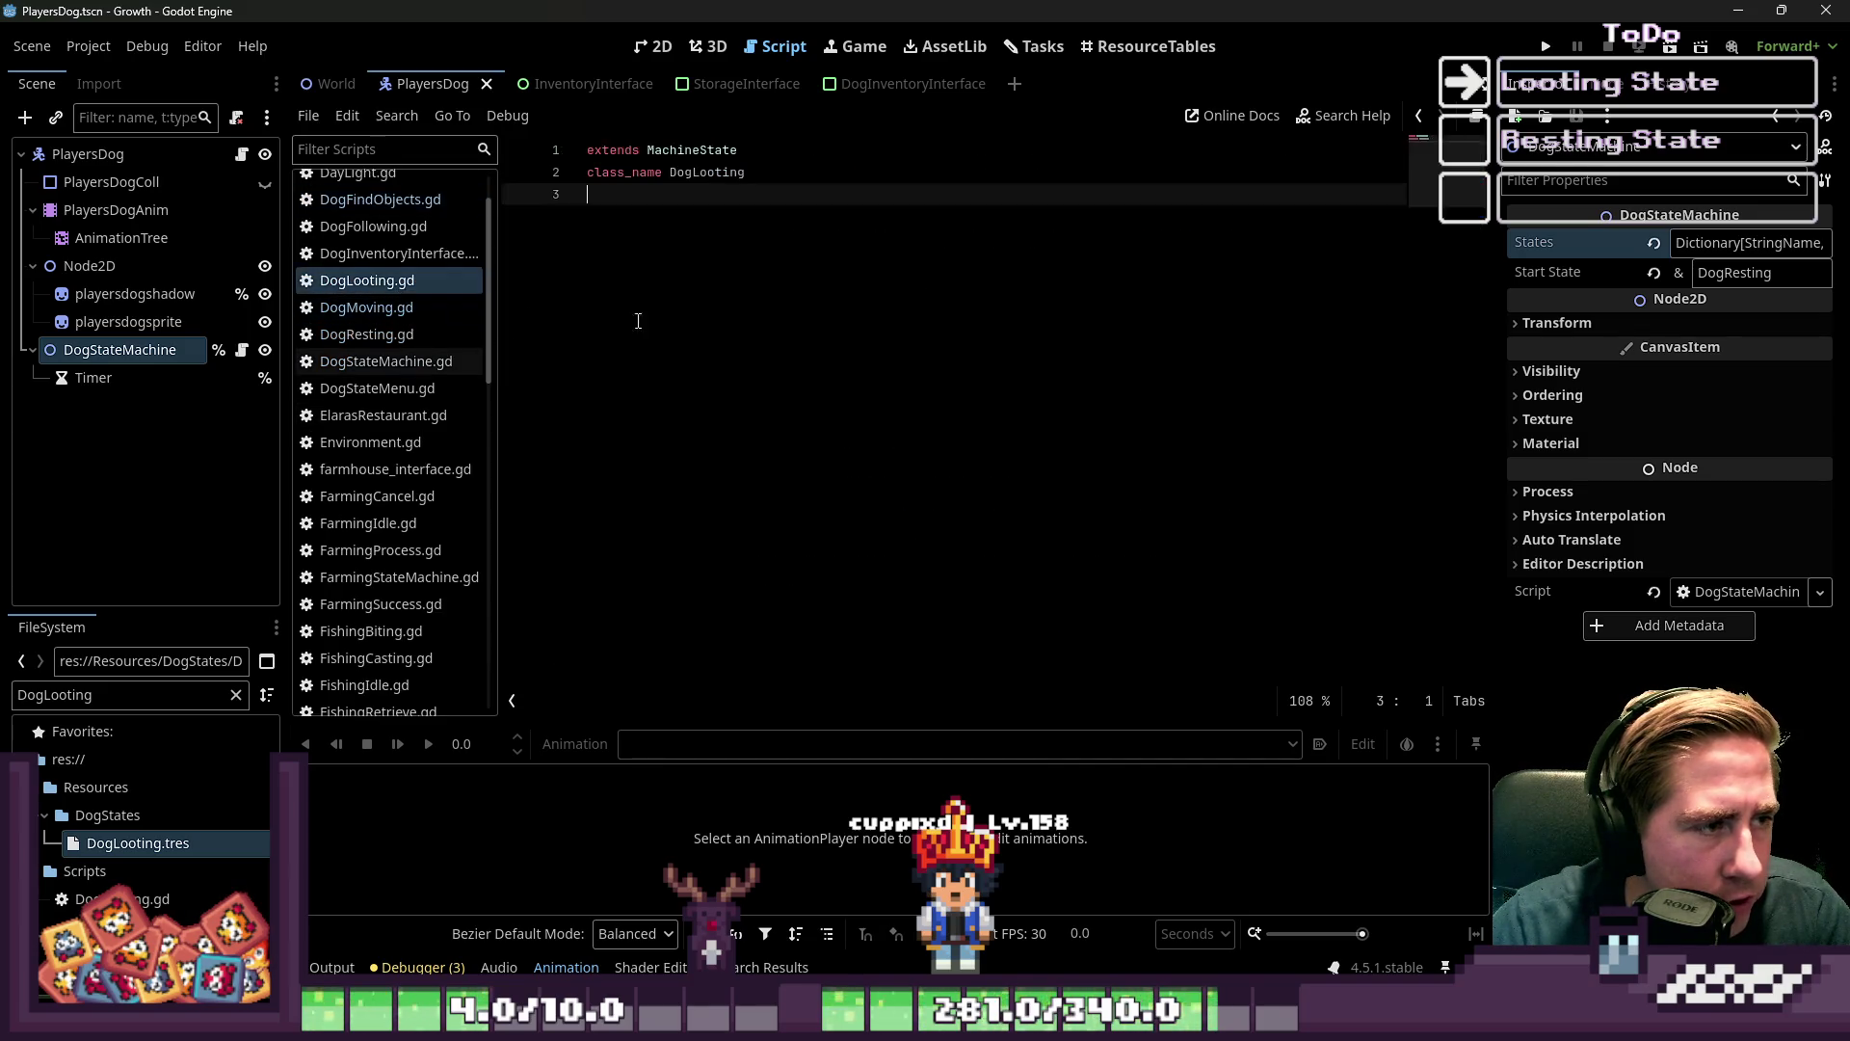
key("Return")
left_click(413, 206)
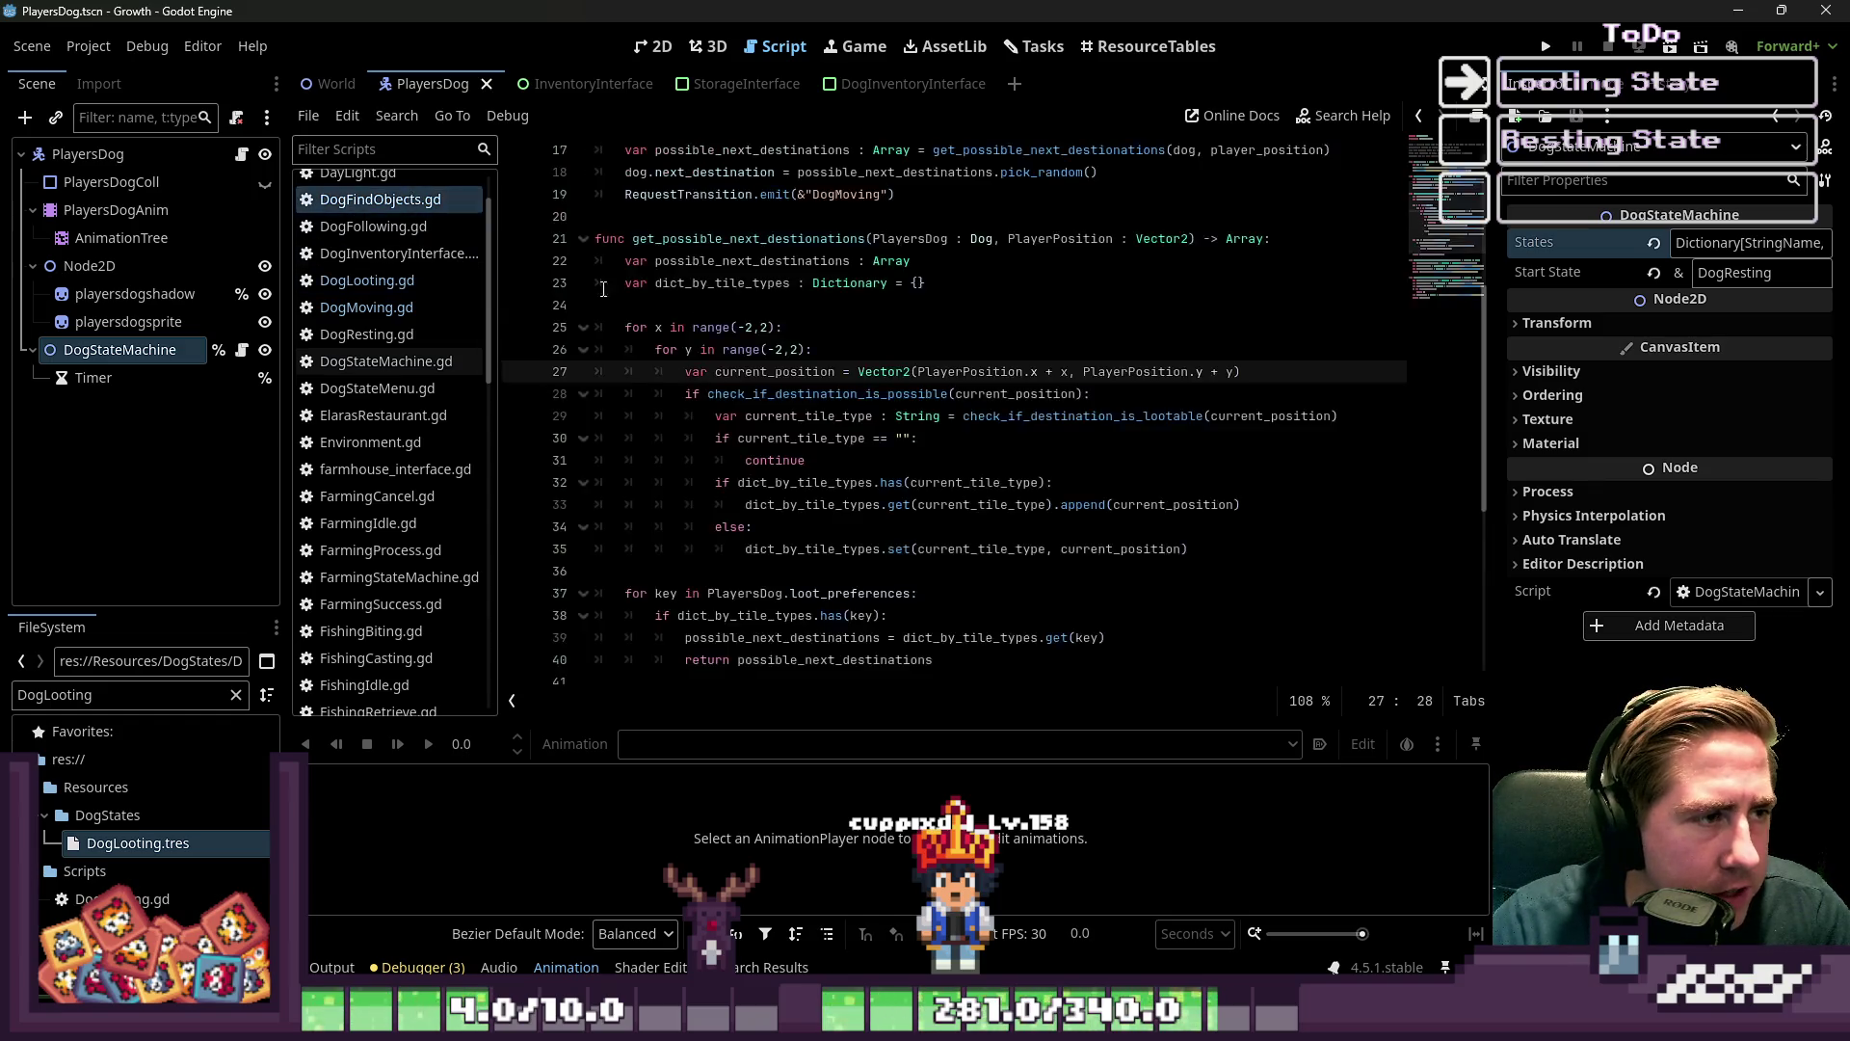
scroll(597, 290, "up", 5)
left_click(777, 393)
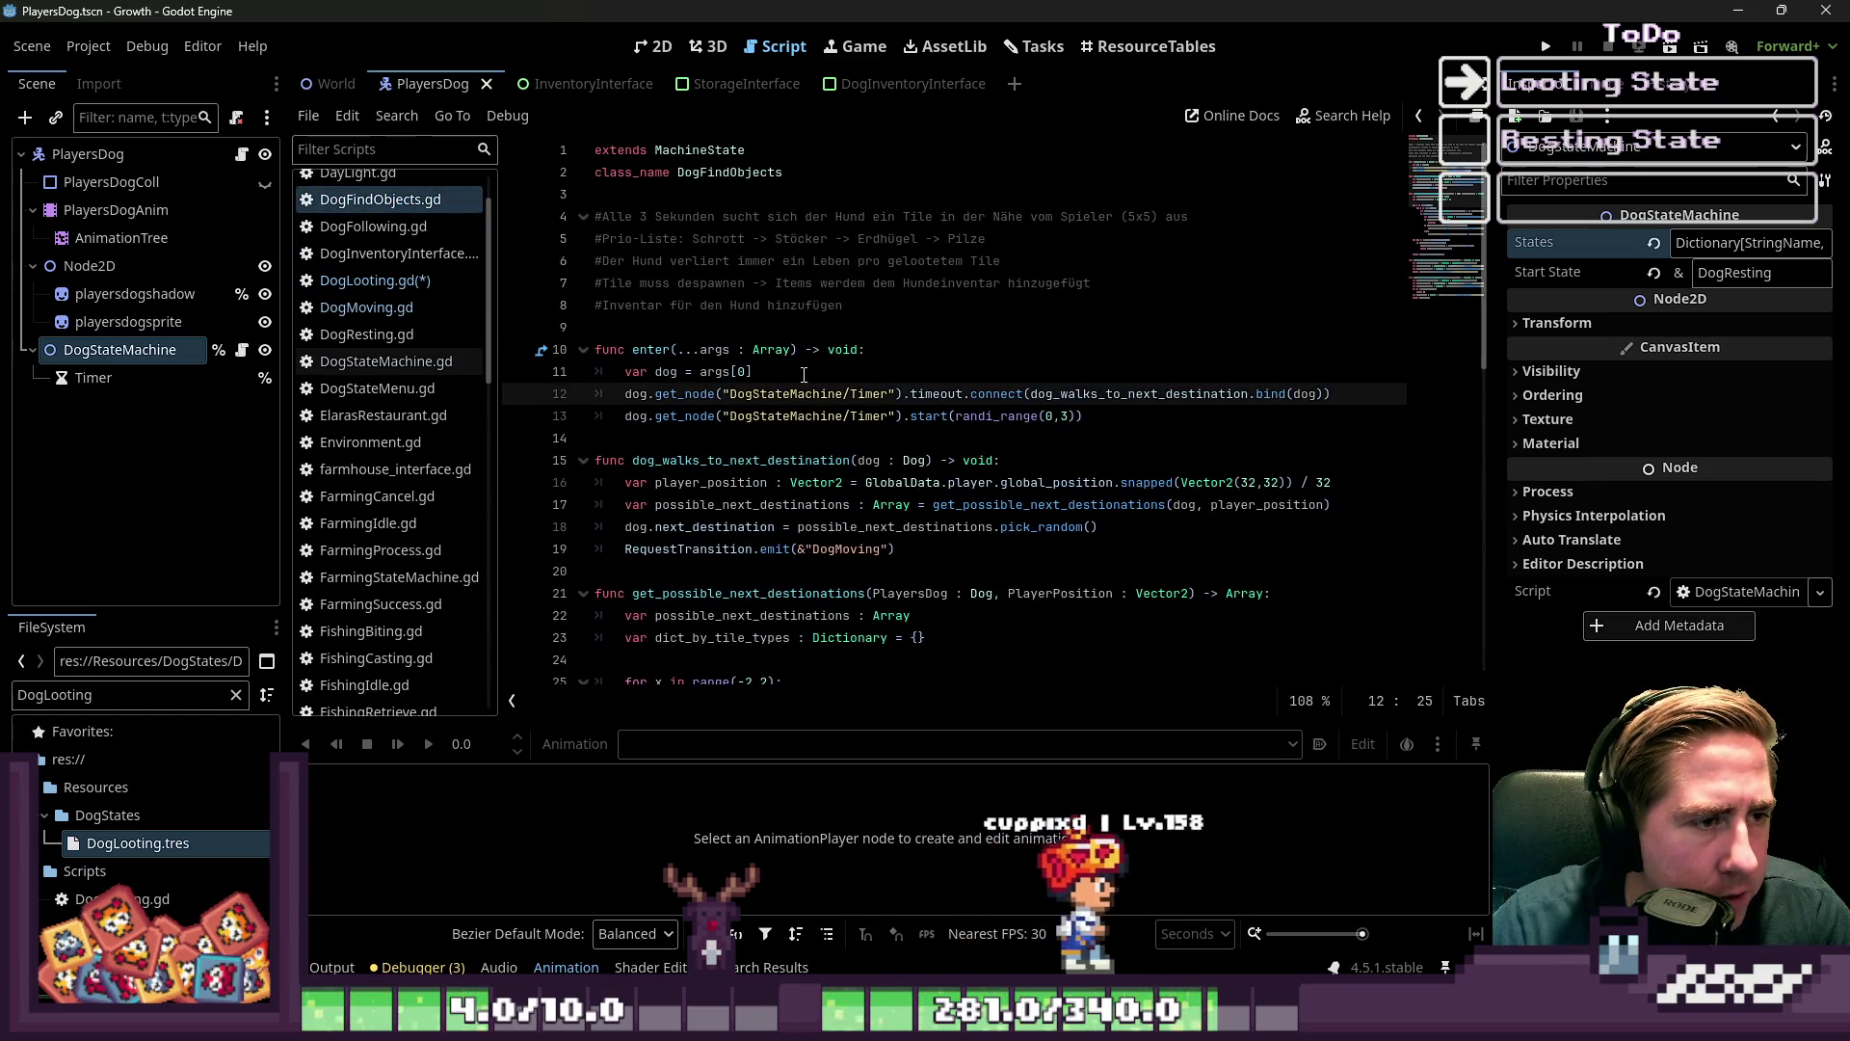
left_click_drag(1147, 430, 454, 345)
key("ctrl+c")
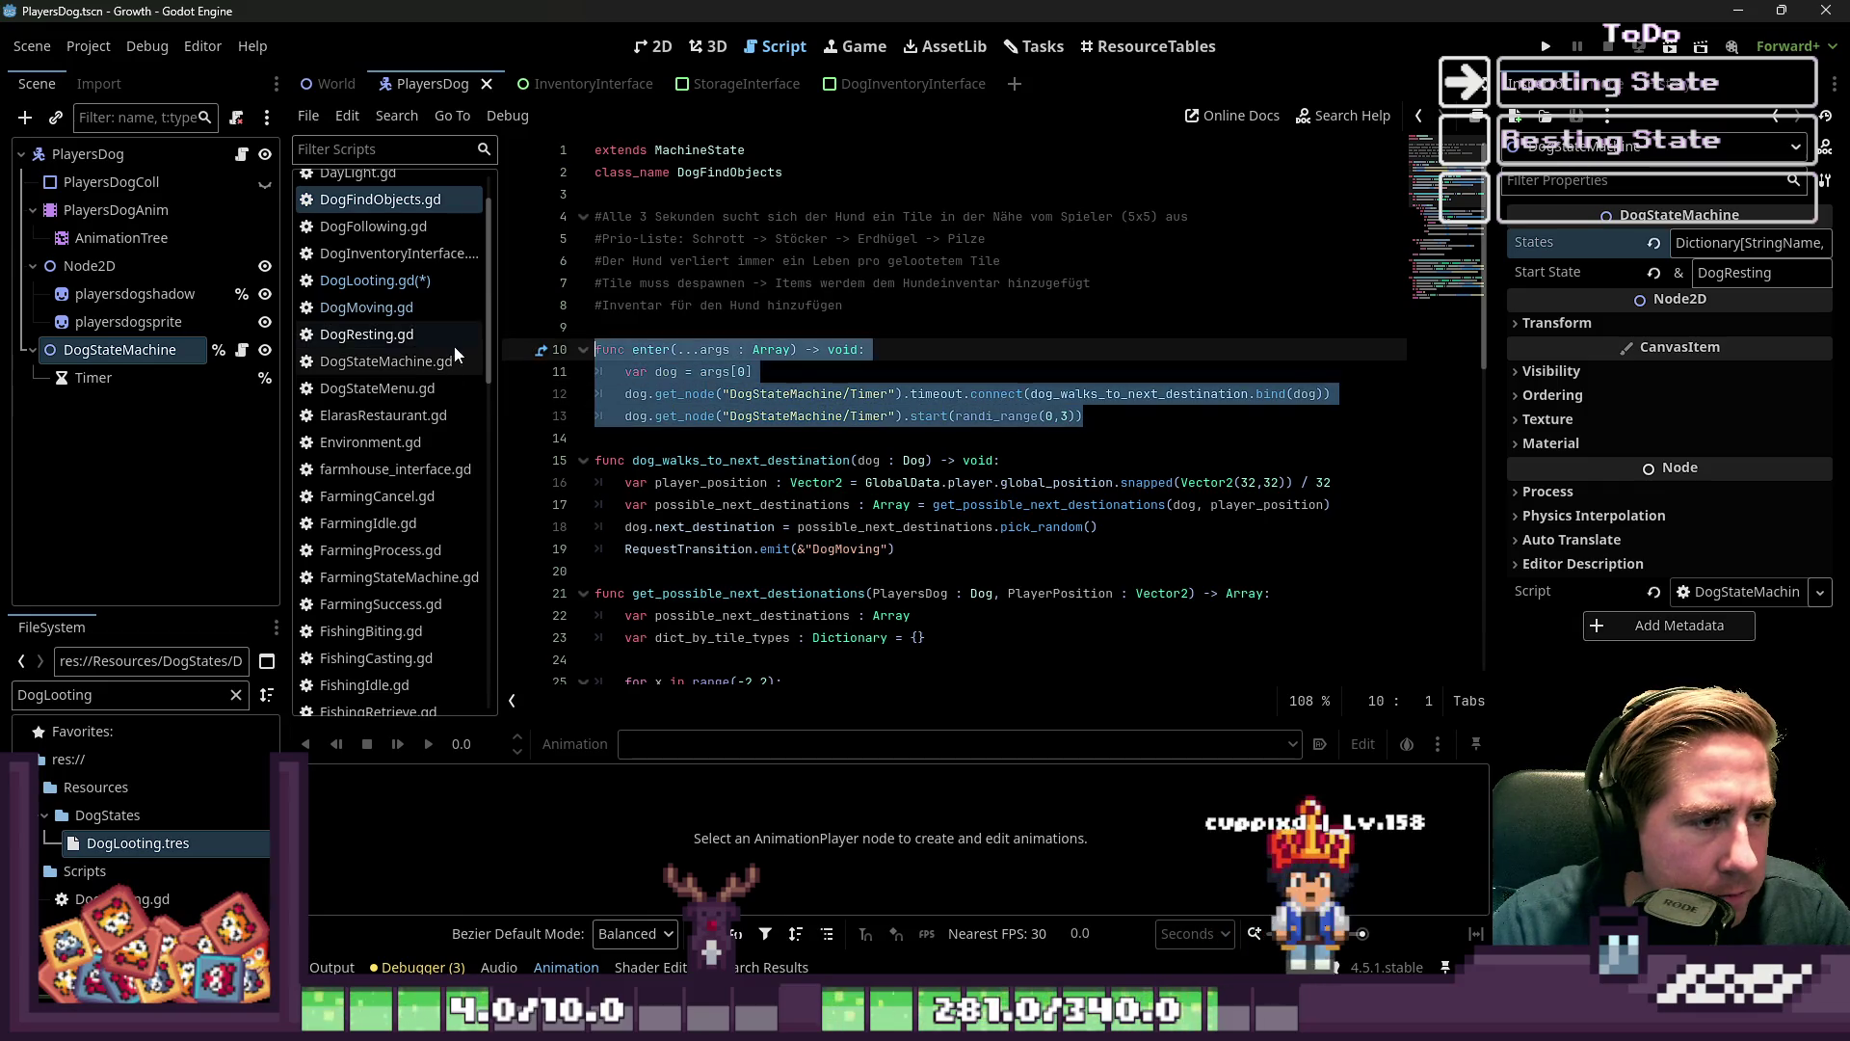
- Paste enter() into DogLooting.gd, save it, and return to DogFindObjects.gd
left_click(400, 282)
key("ctrl+v")
key("ctrl+s")
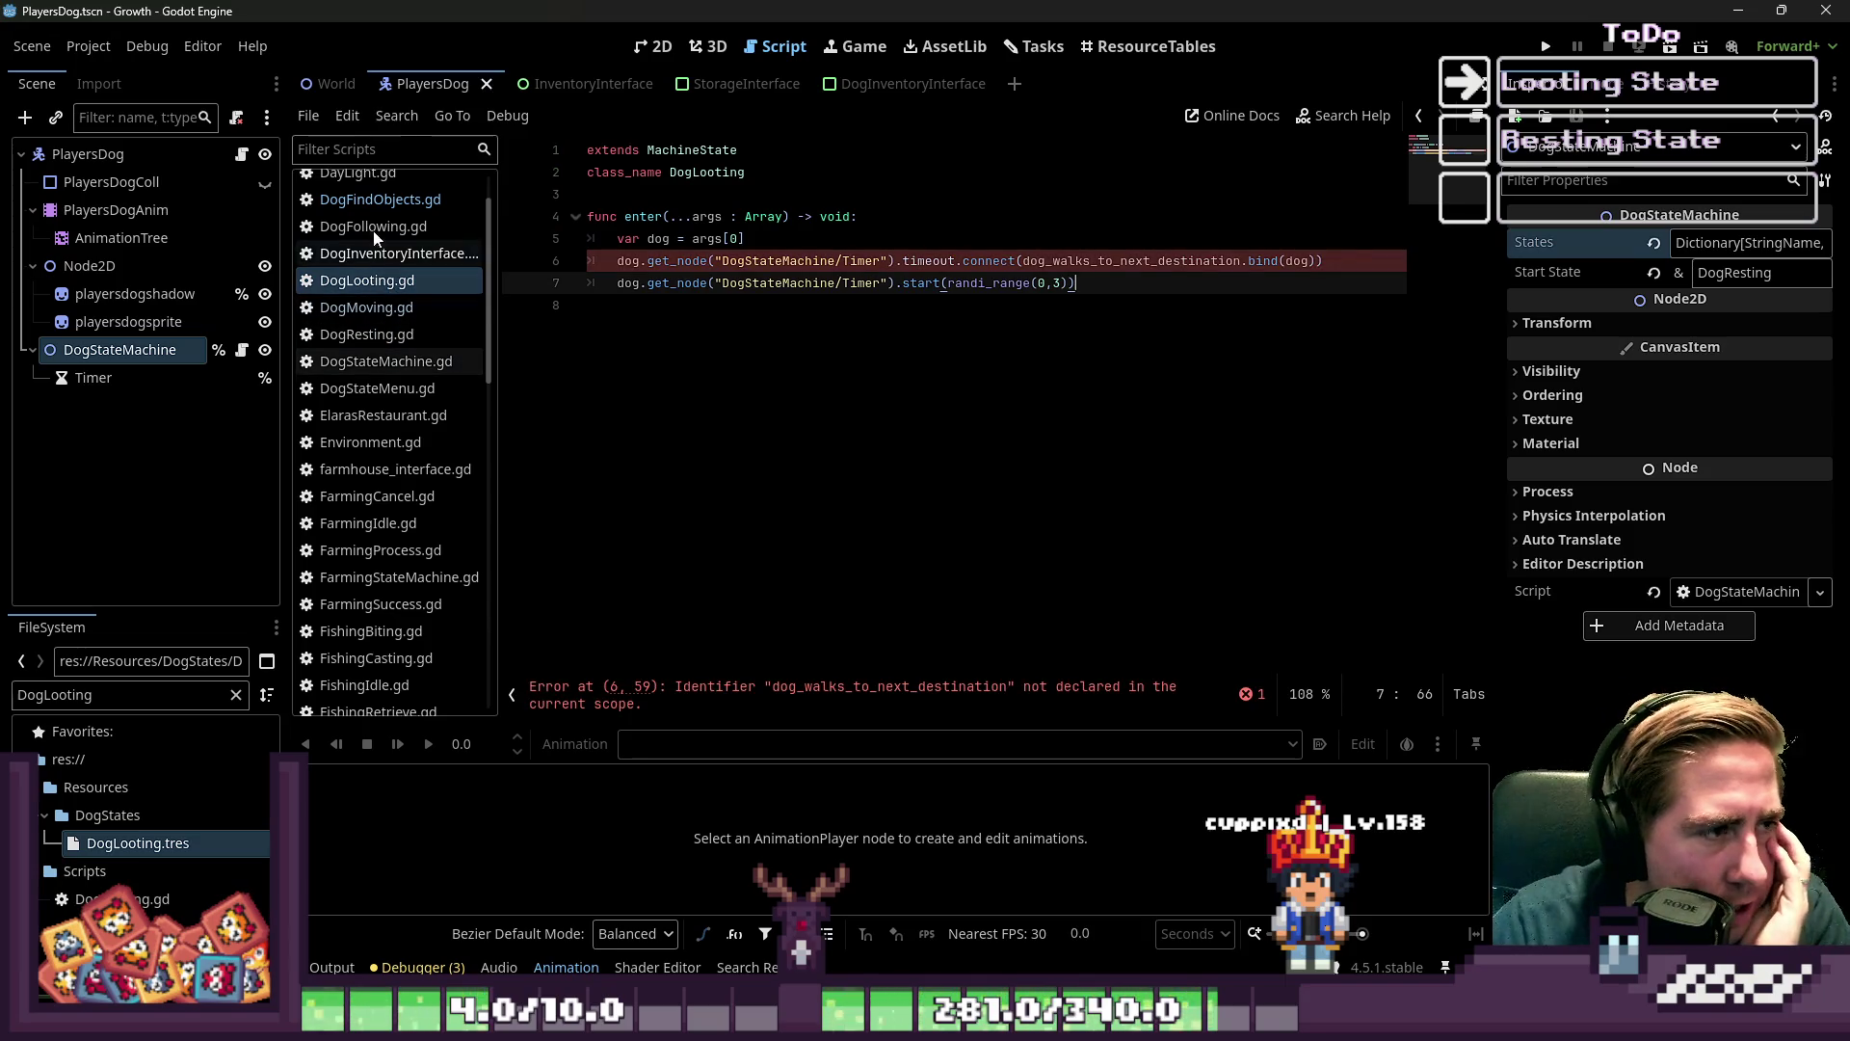
left_click(373, 199)
left_click(721, 481)
scroll(733, 511, "down", 1)
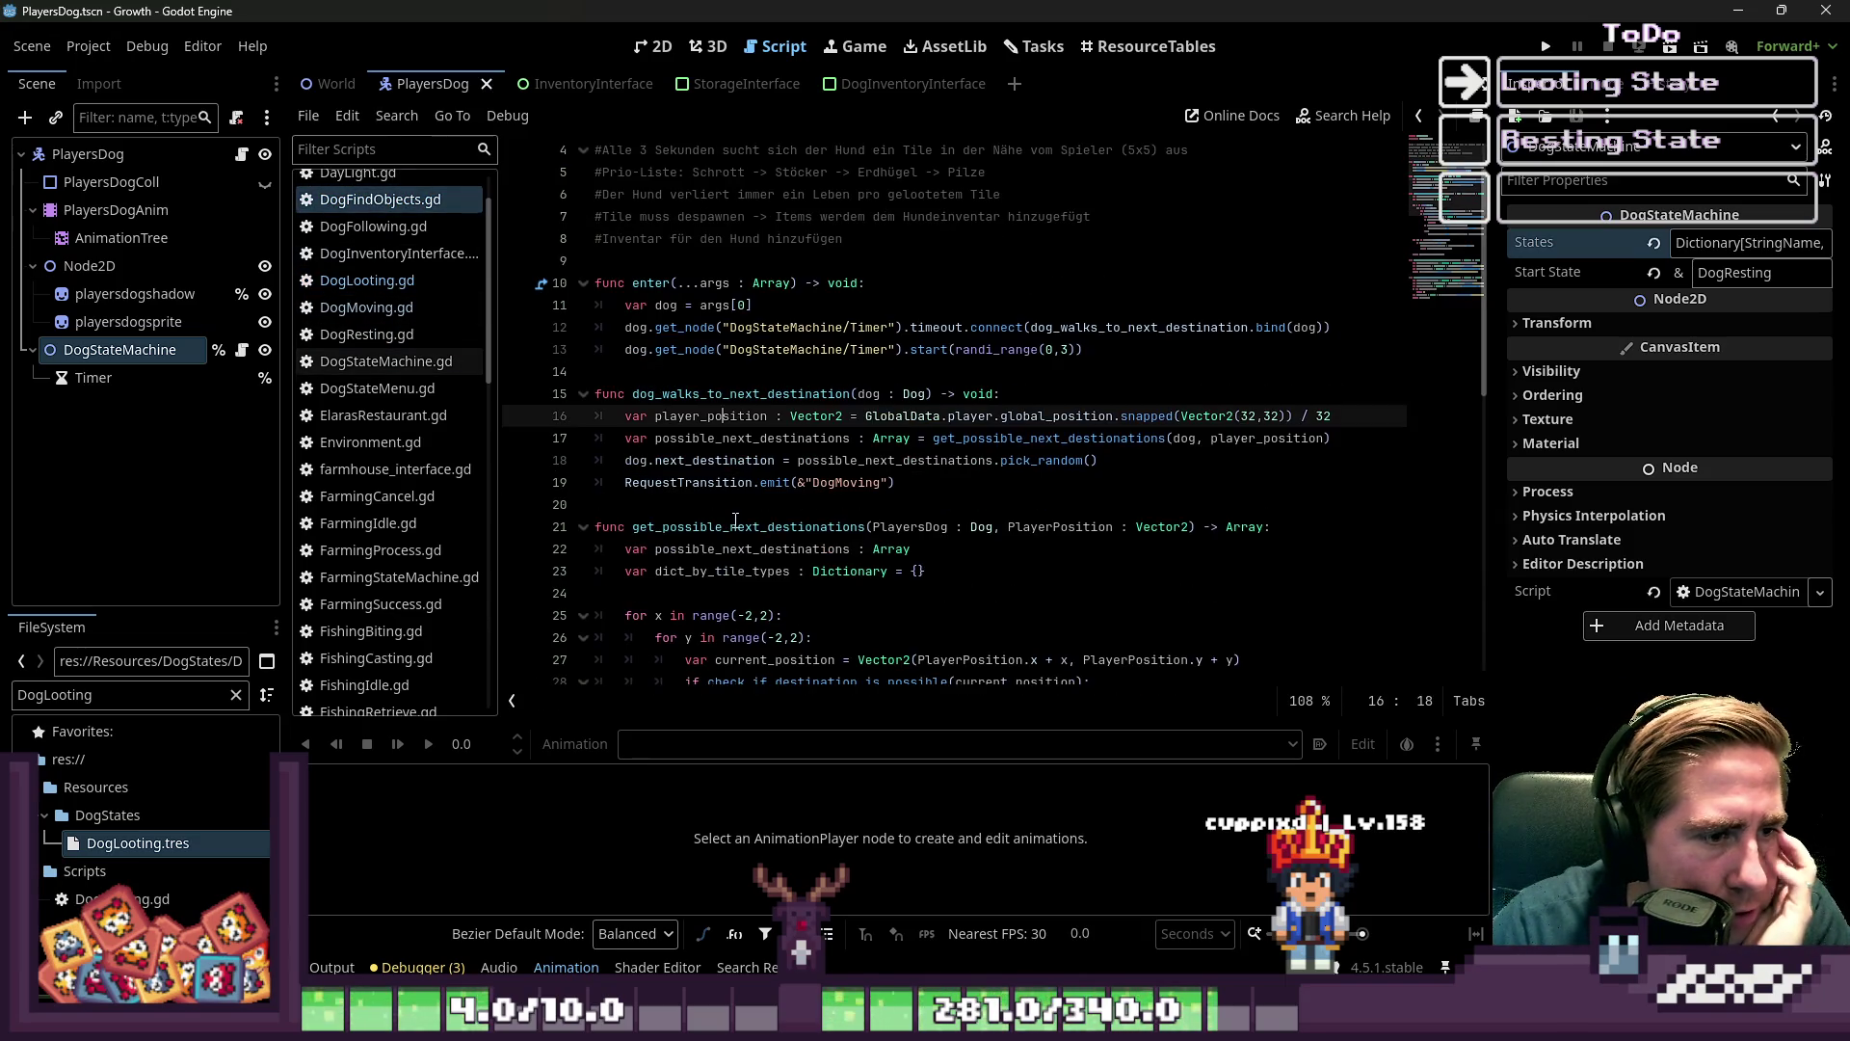
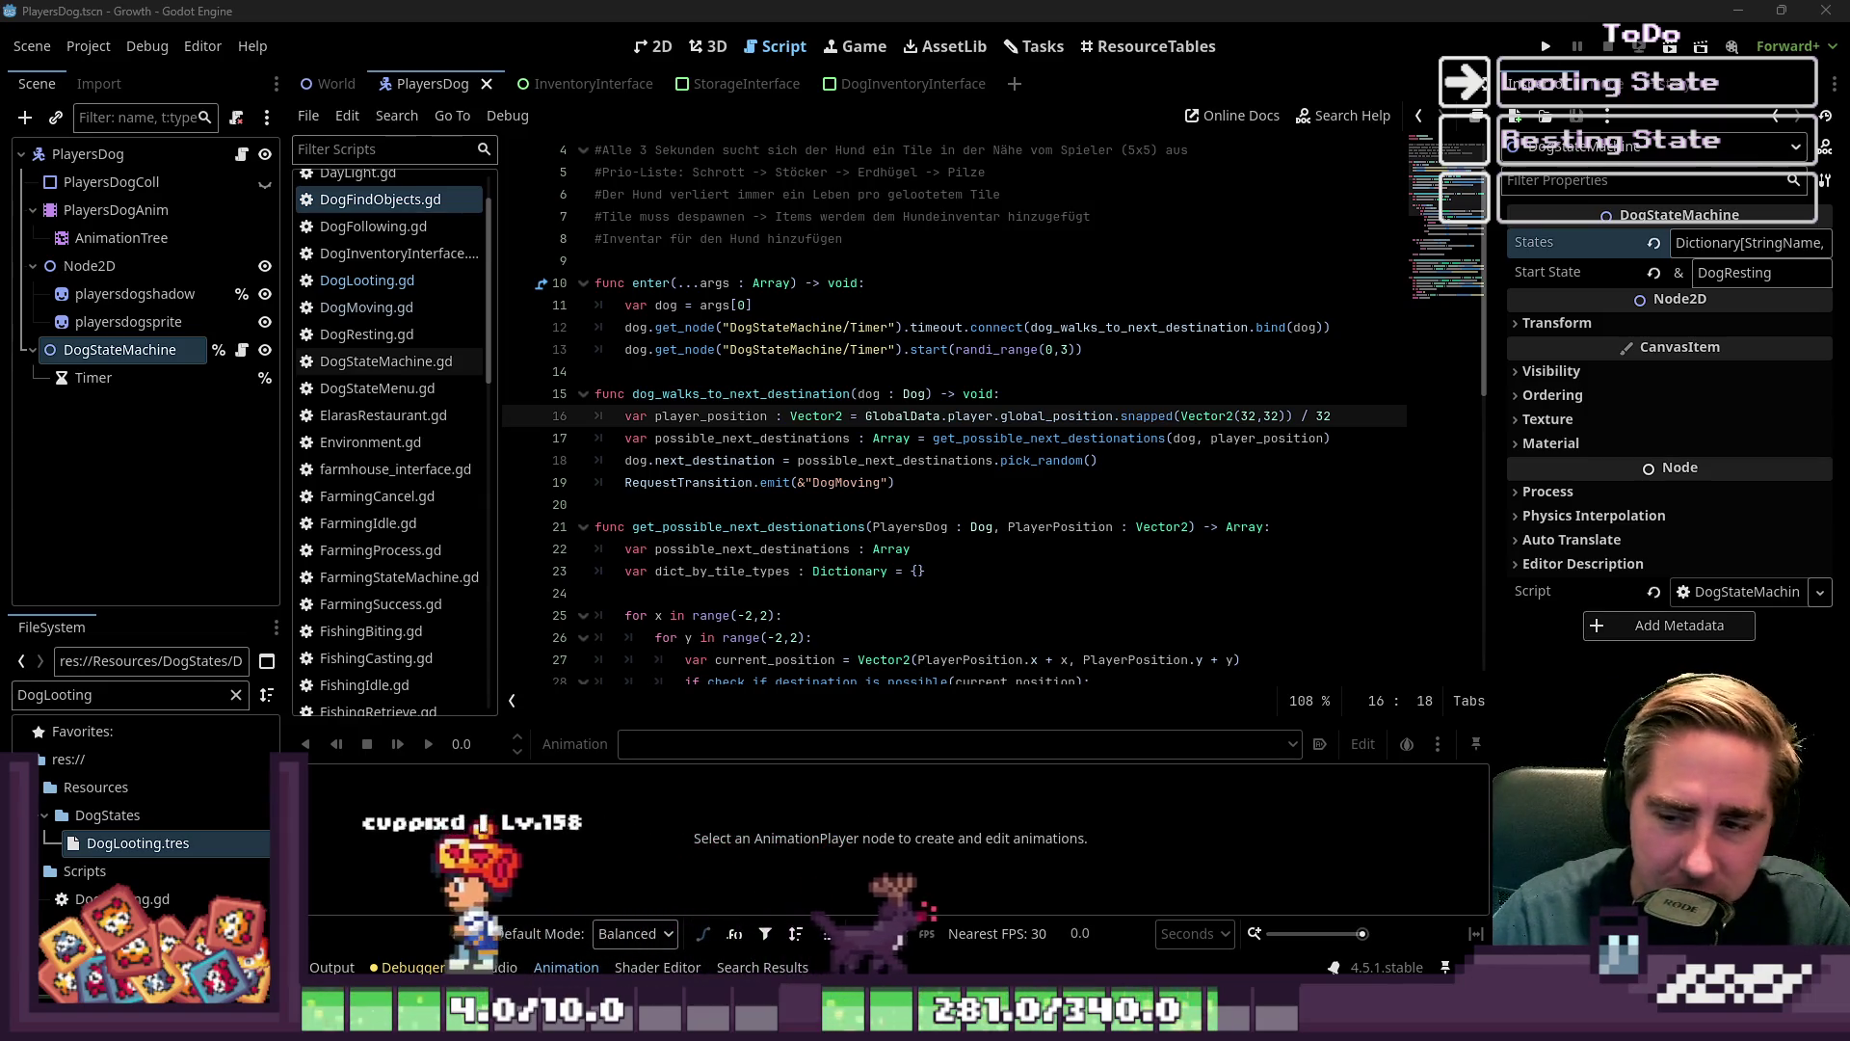
- Remove the trailing empty line from DogFindObjects.gd and save the script
scroll(946, 506, "down", 4)
scroll(946, 506, "down", 6)
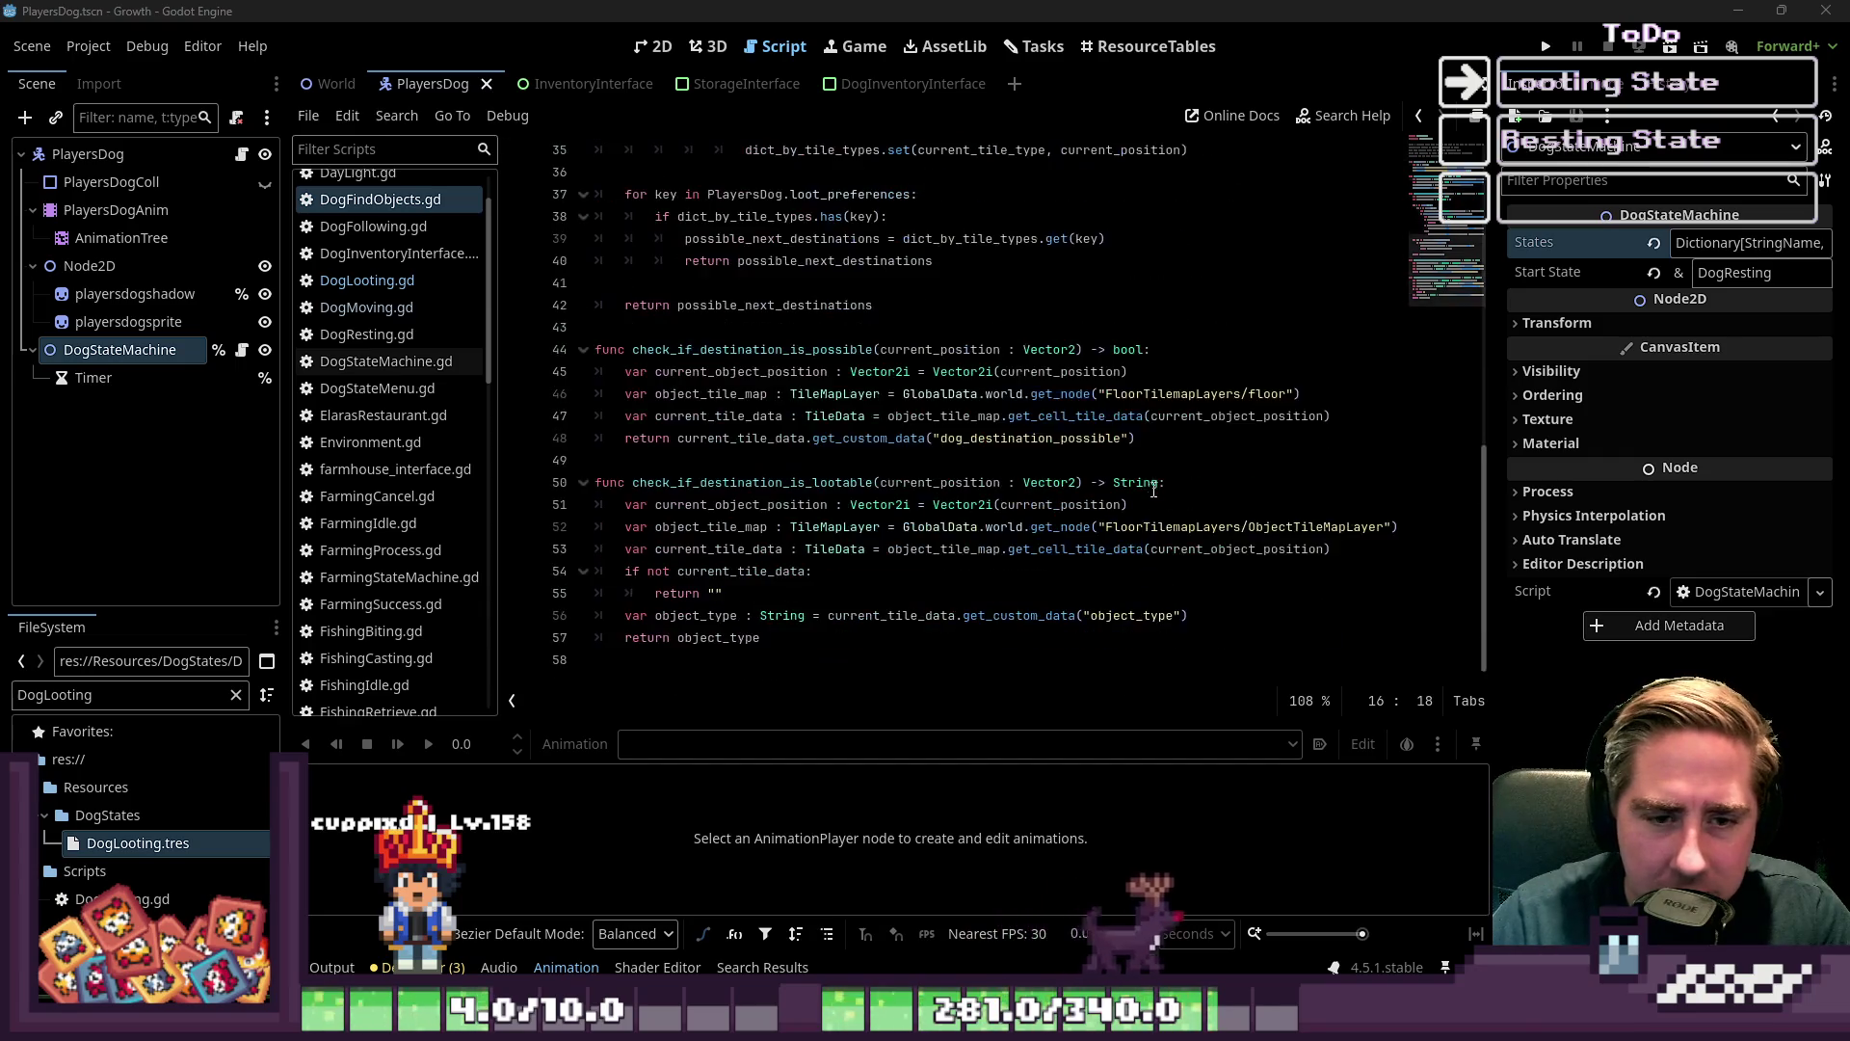
left_click(804, 663)
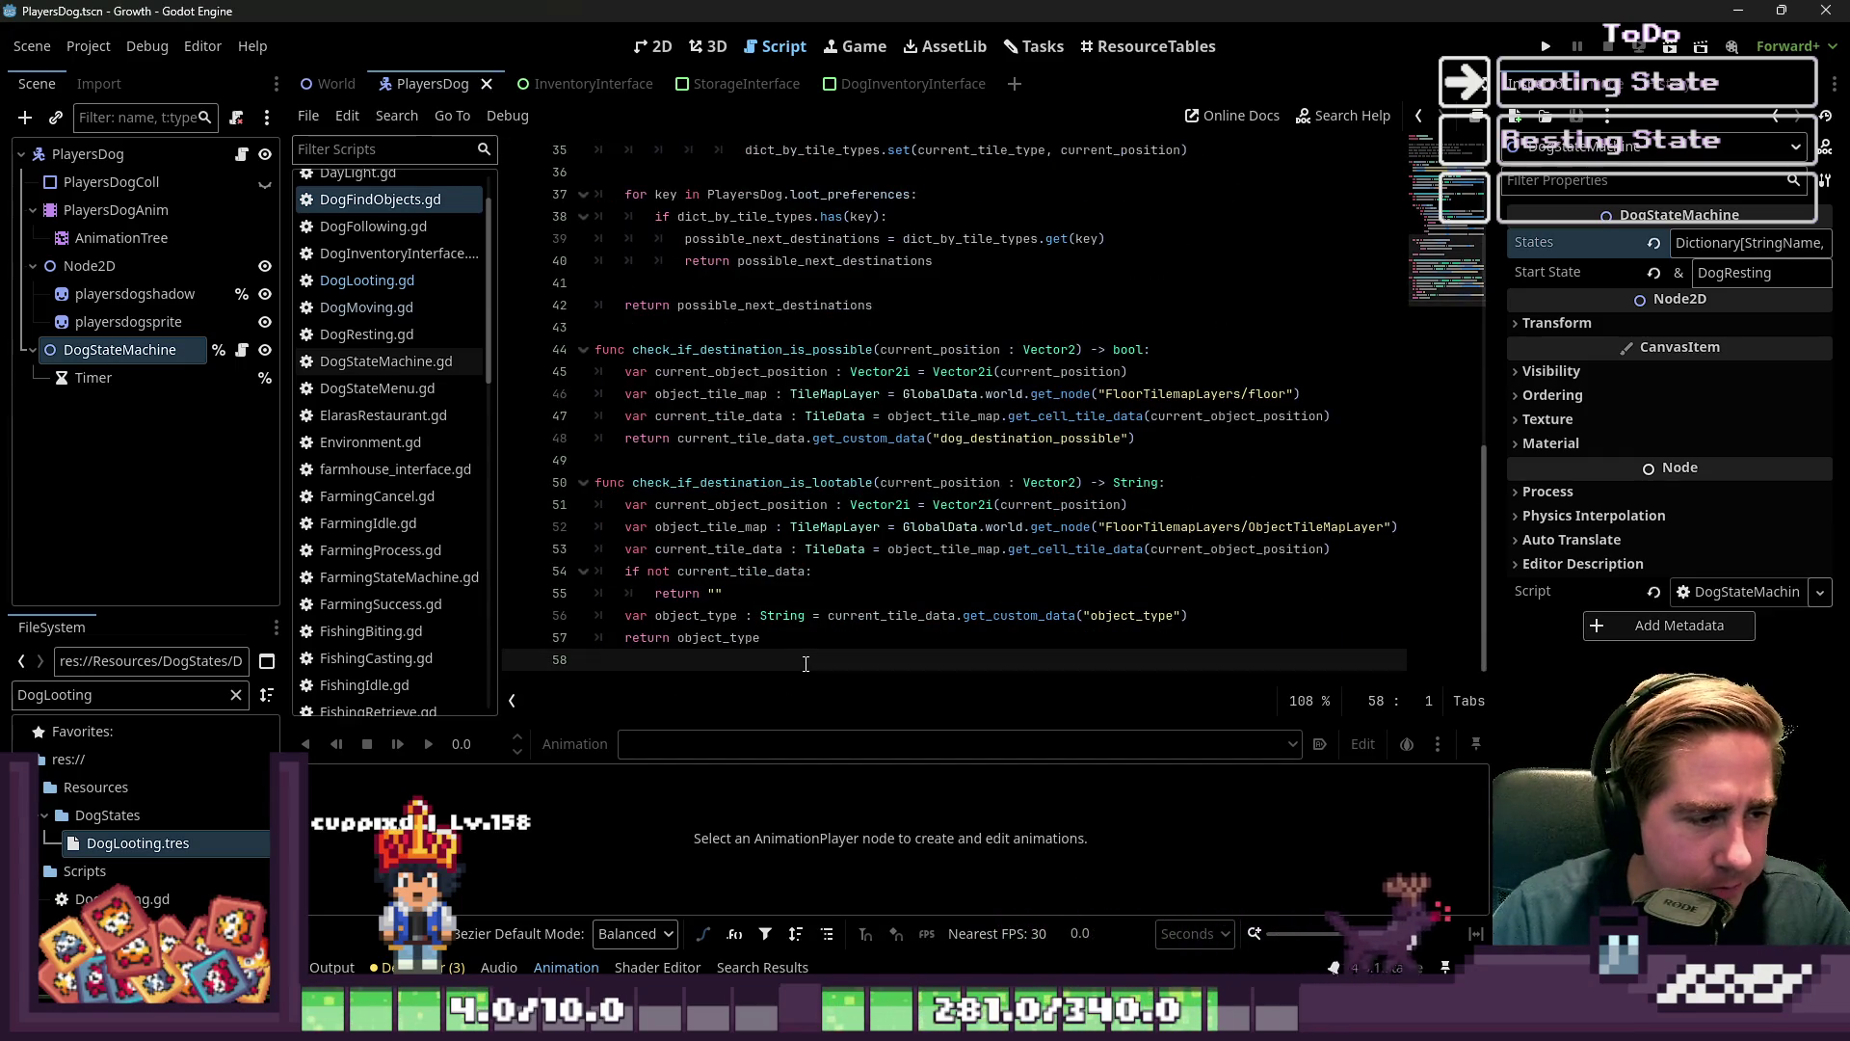
key("BackSpace")
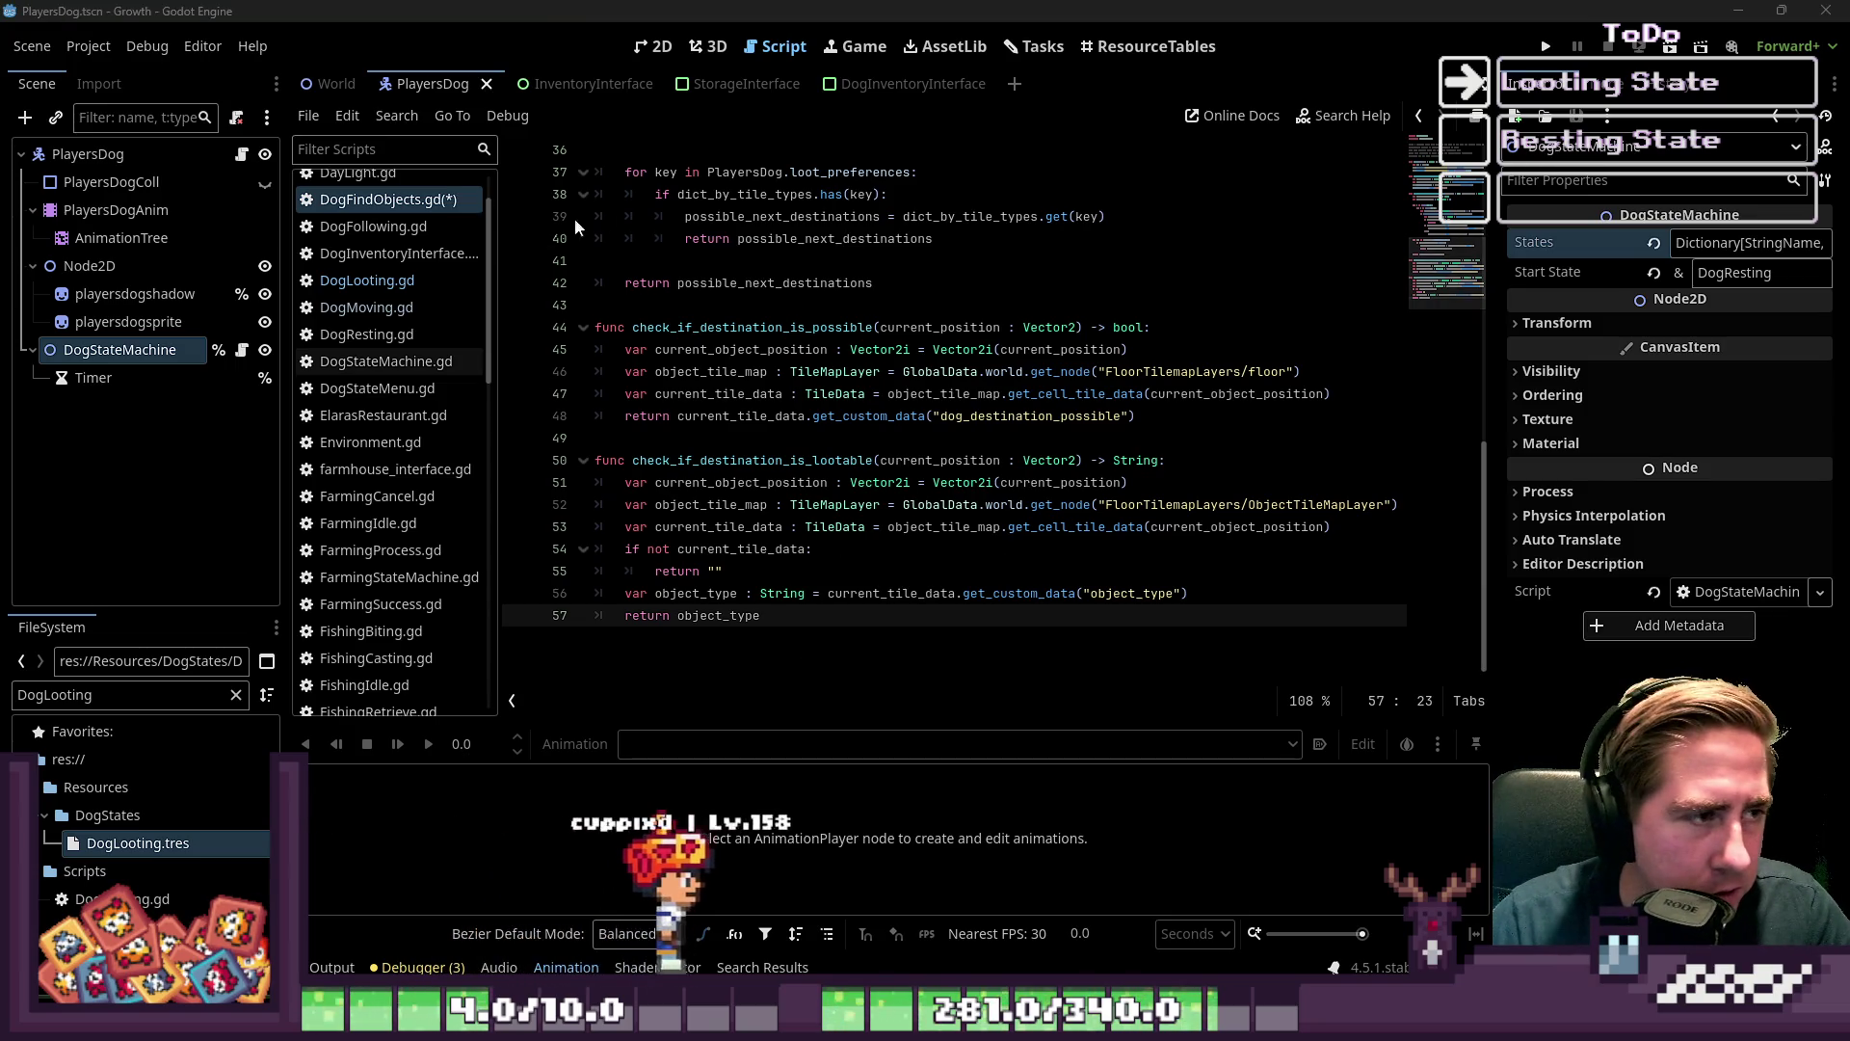
left_click(1054, 308)
key("ctrl+s")
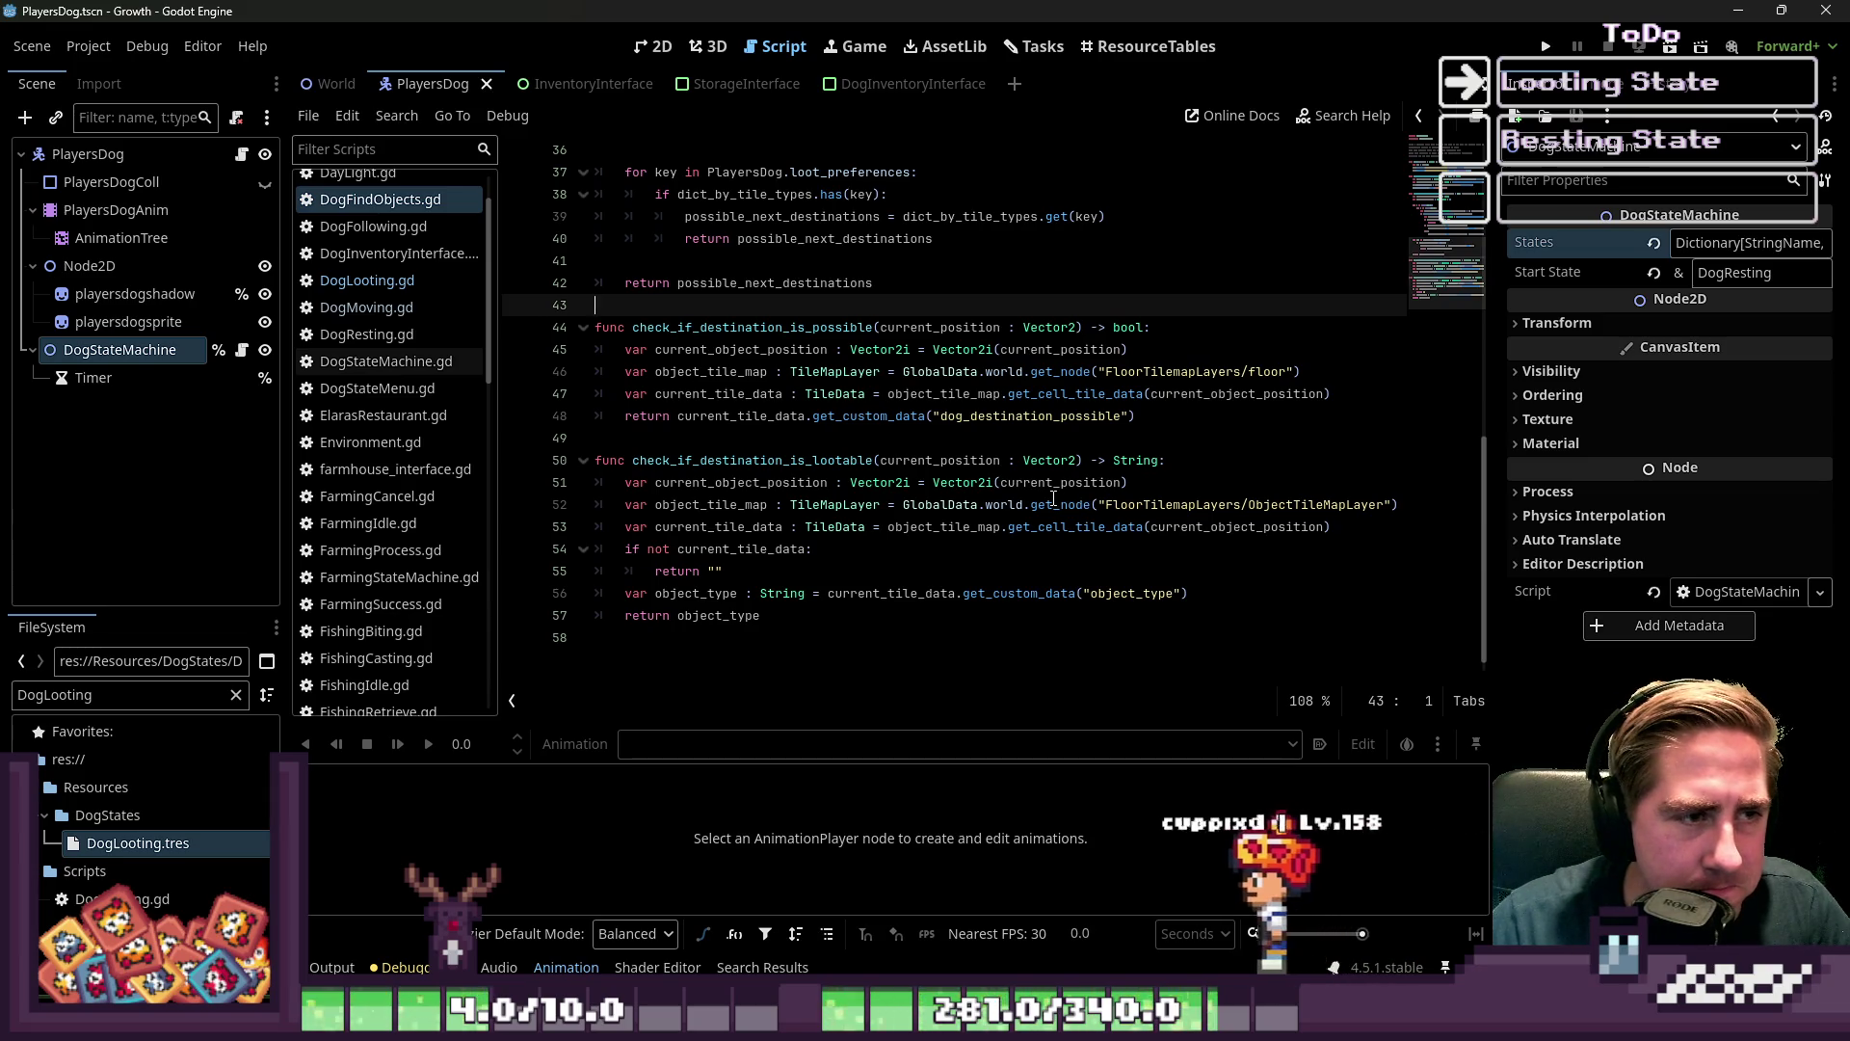
- Switch to the 2D view and back, then open the DogLooting script via PlayersDog
left_click(653, 46)
left_click(774, 48)
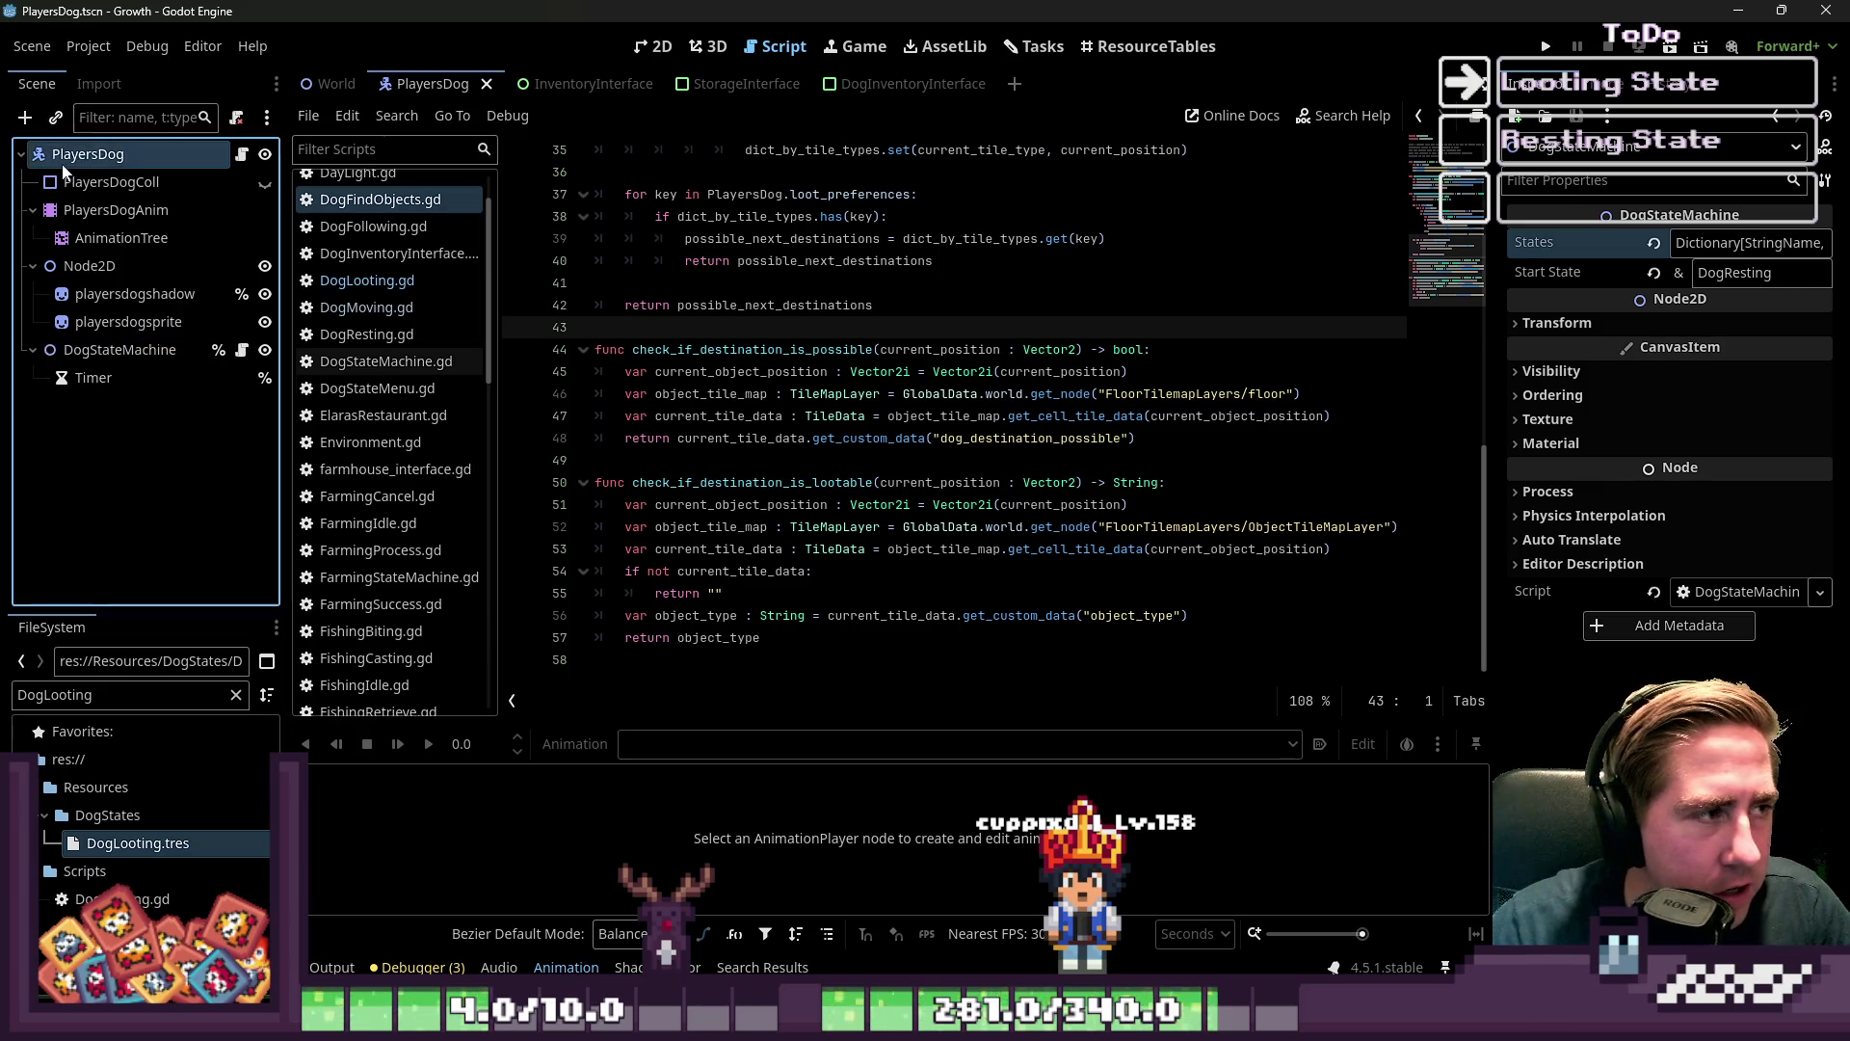
left_click(106, 154)
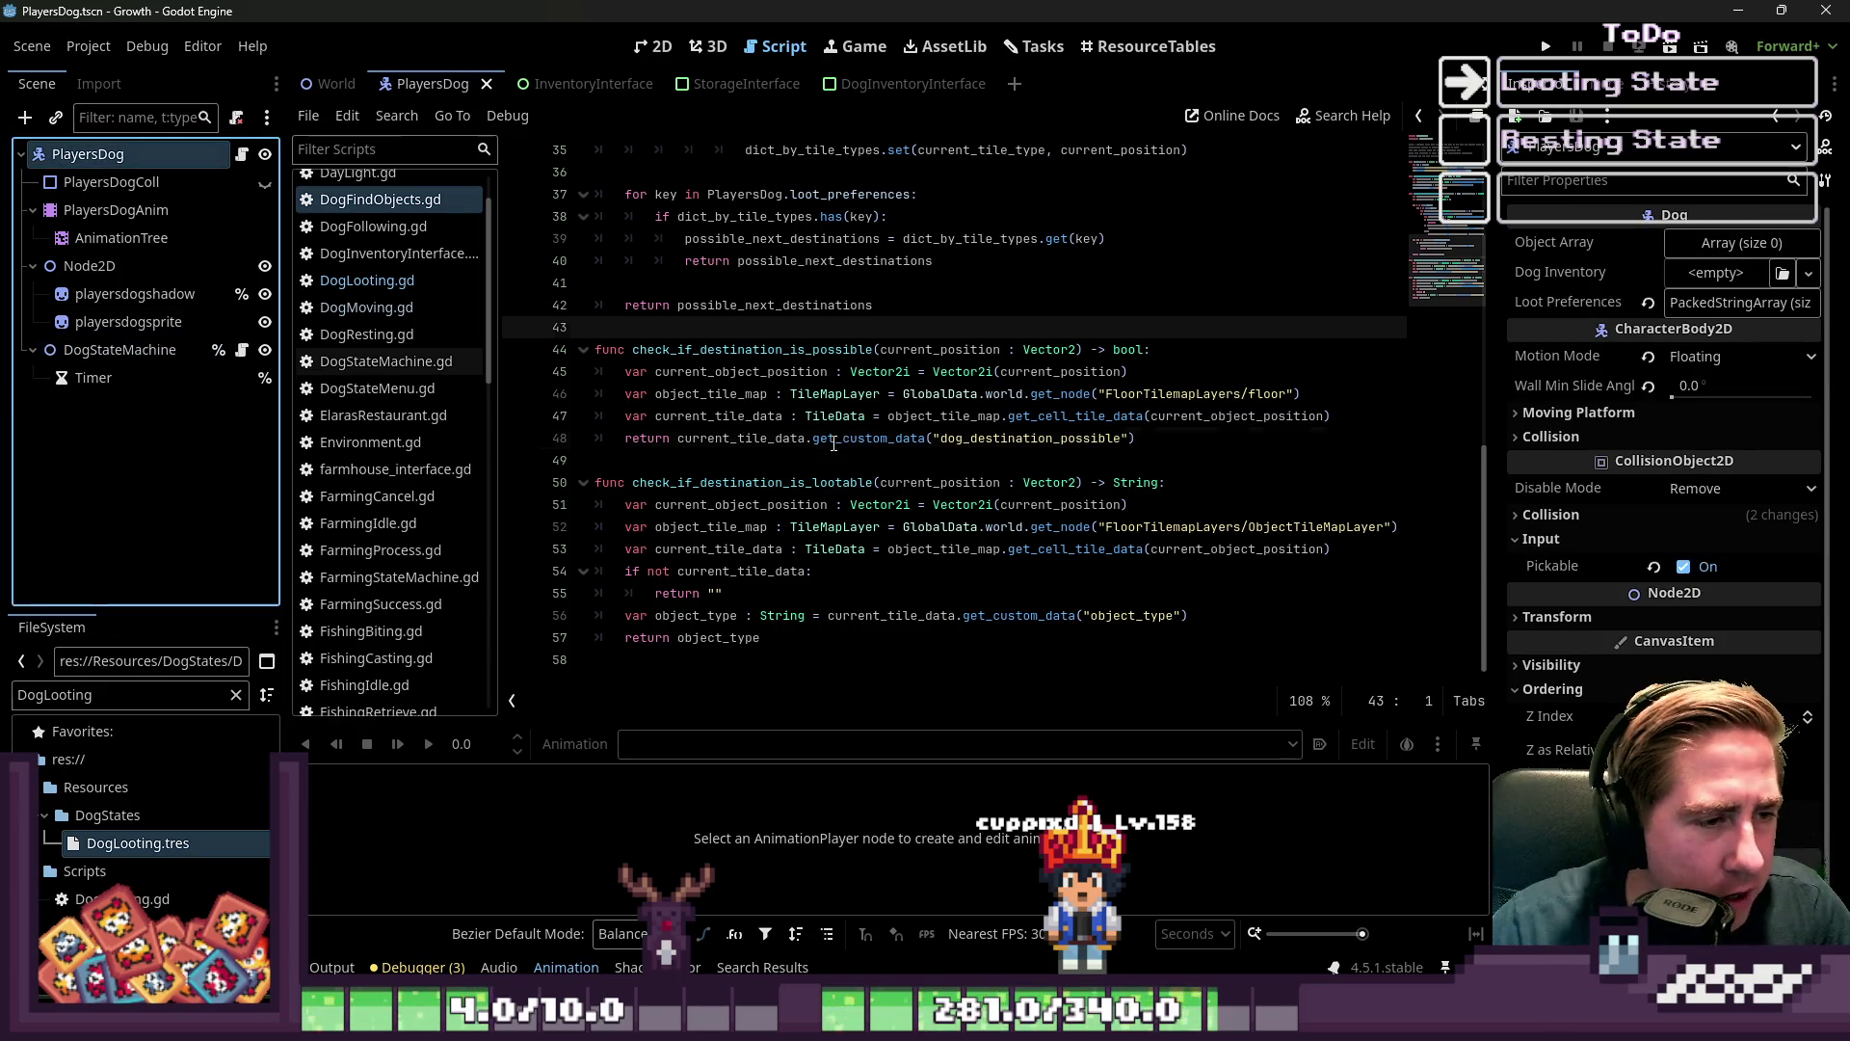
left_click(377, 280)
- Replace dog_walks_to_next_destination with dog_looted in the timer's timeout connect
left_click(736, 462)
key("Return")
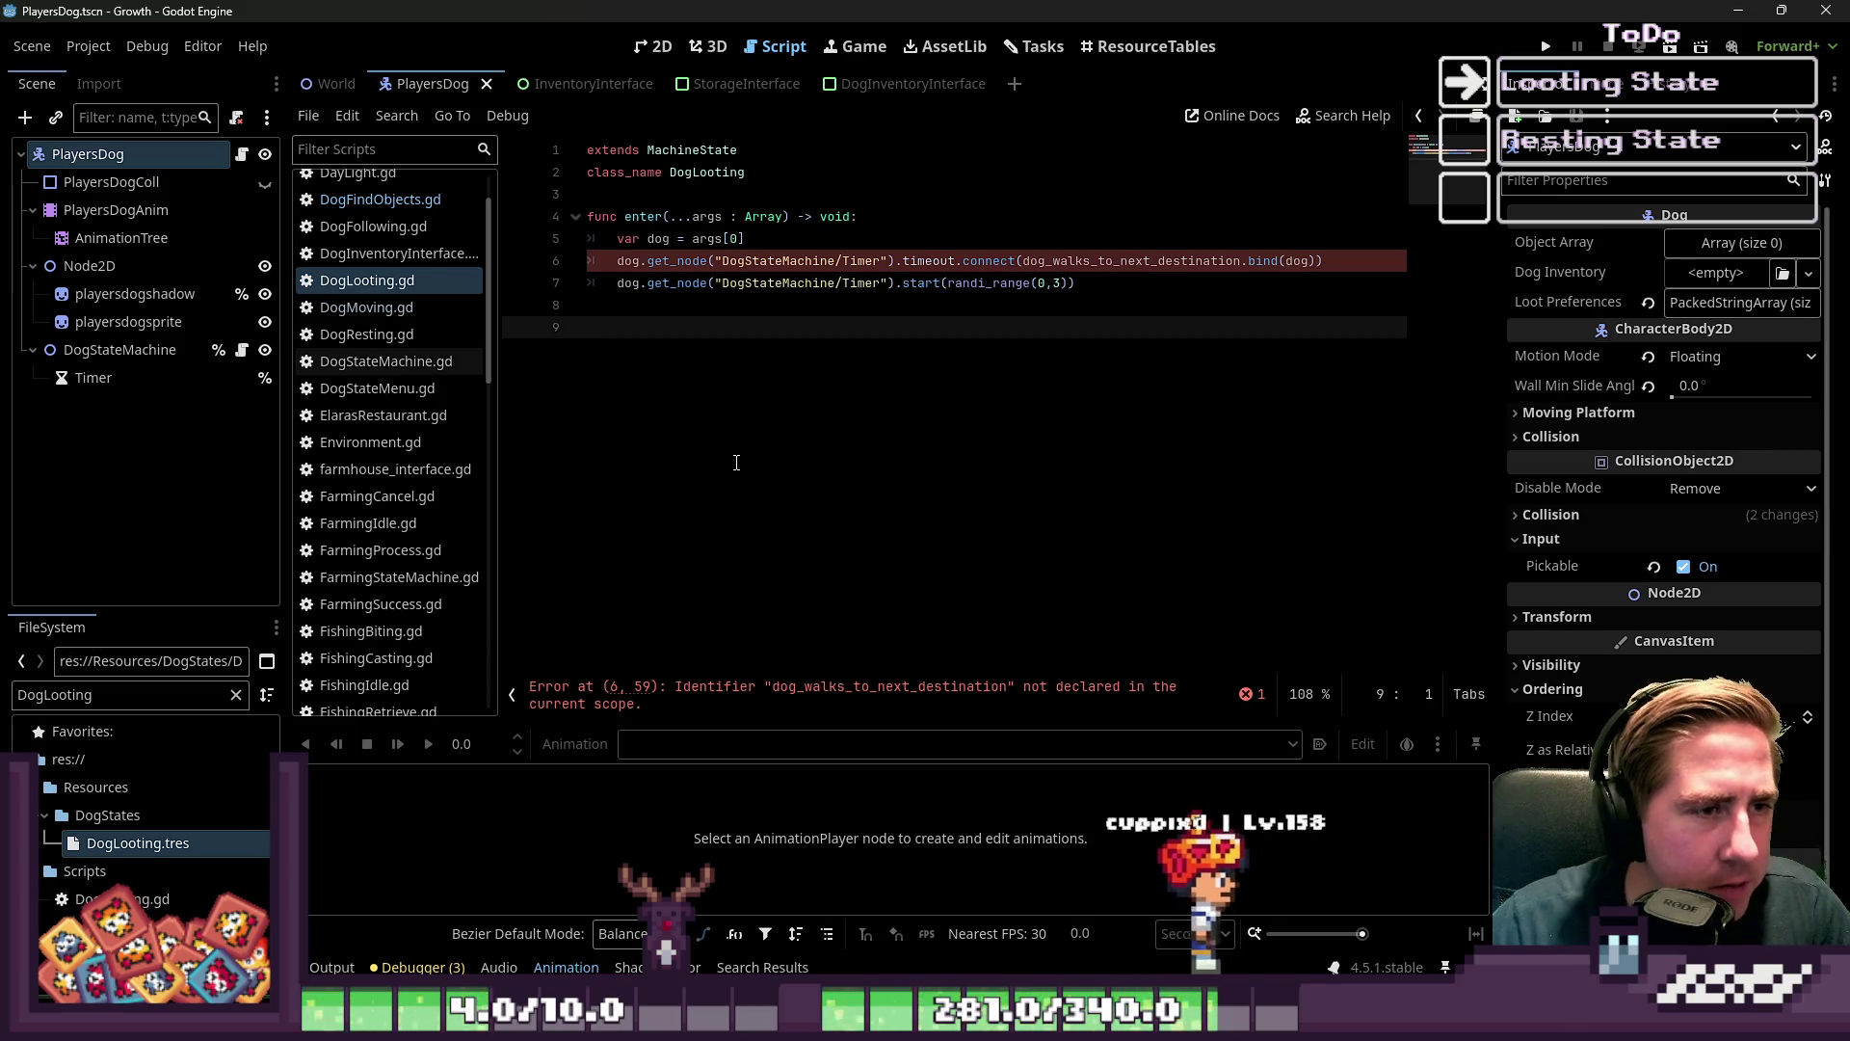
key("Up")
key("Up")
key("Up")
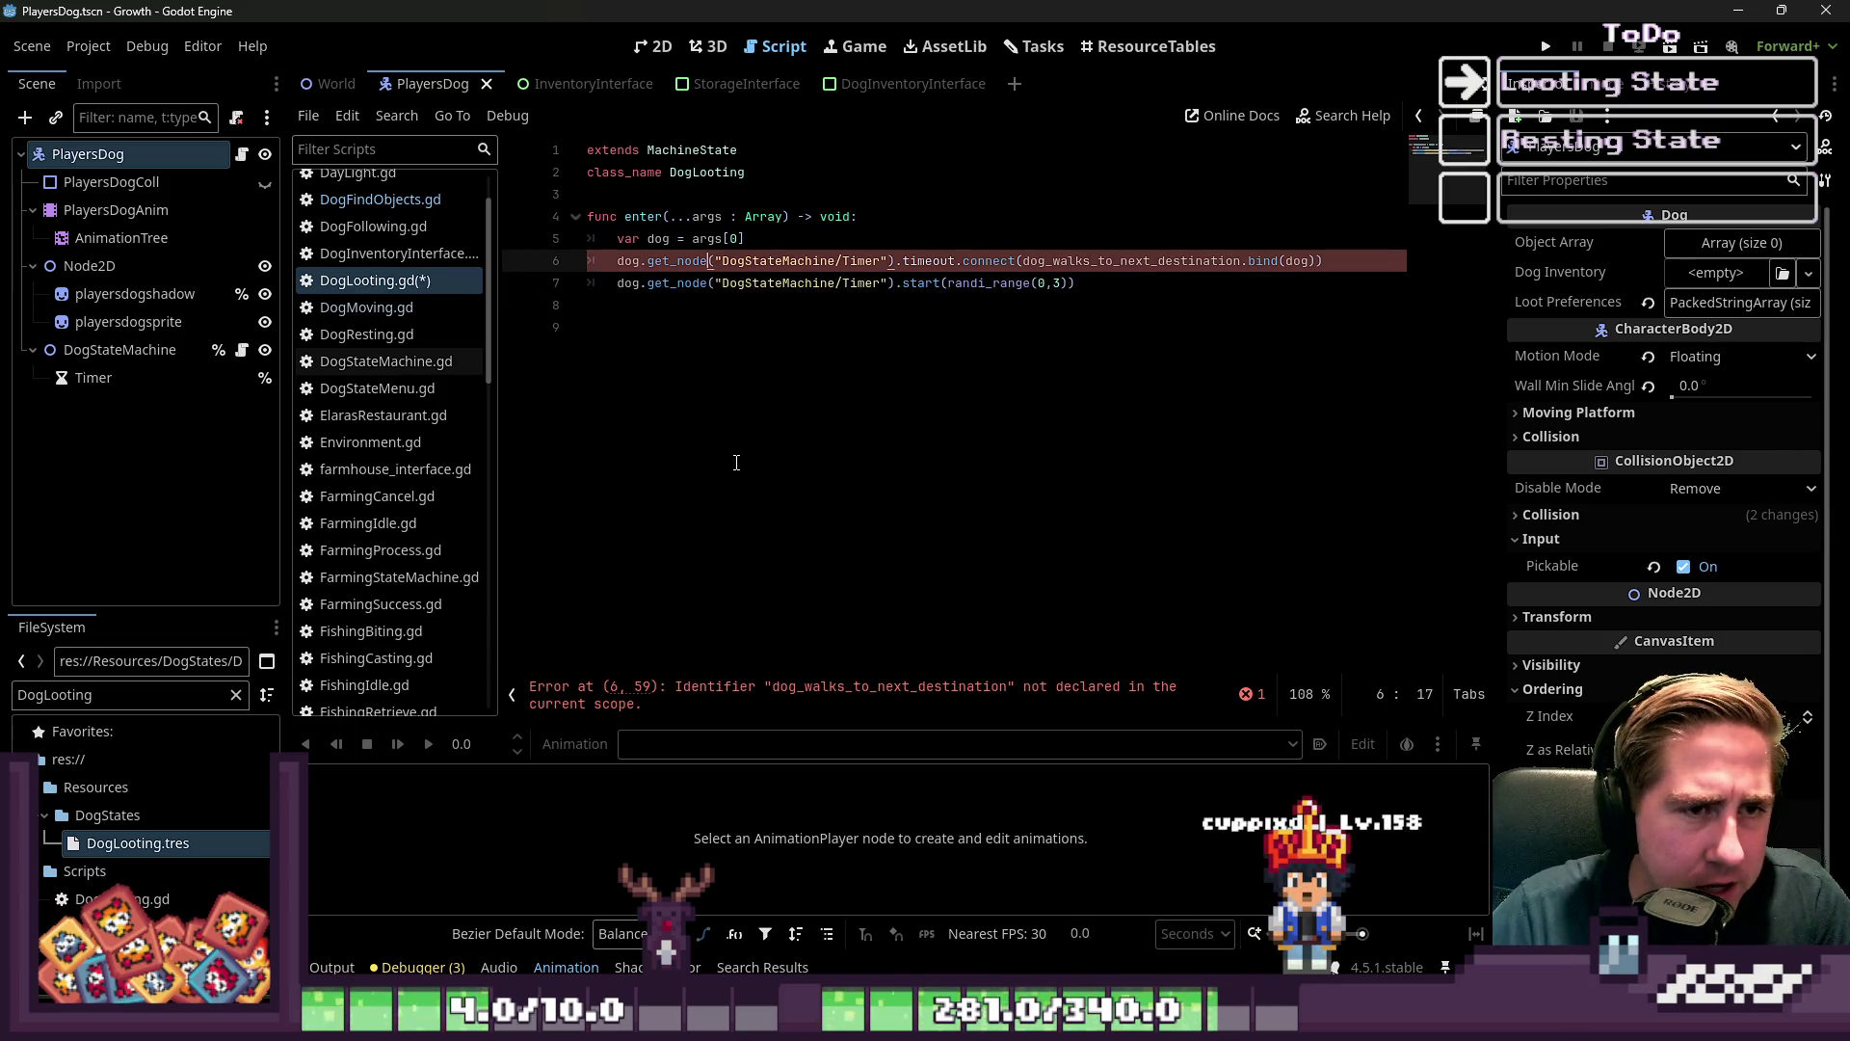
key("ctrl+Right")
key("ctrl+Right")
key("ctrl+Right")
key("ctrl+shift+Left")
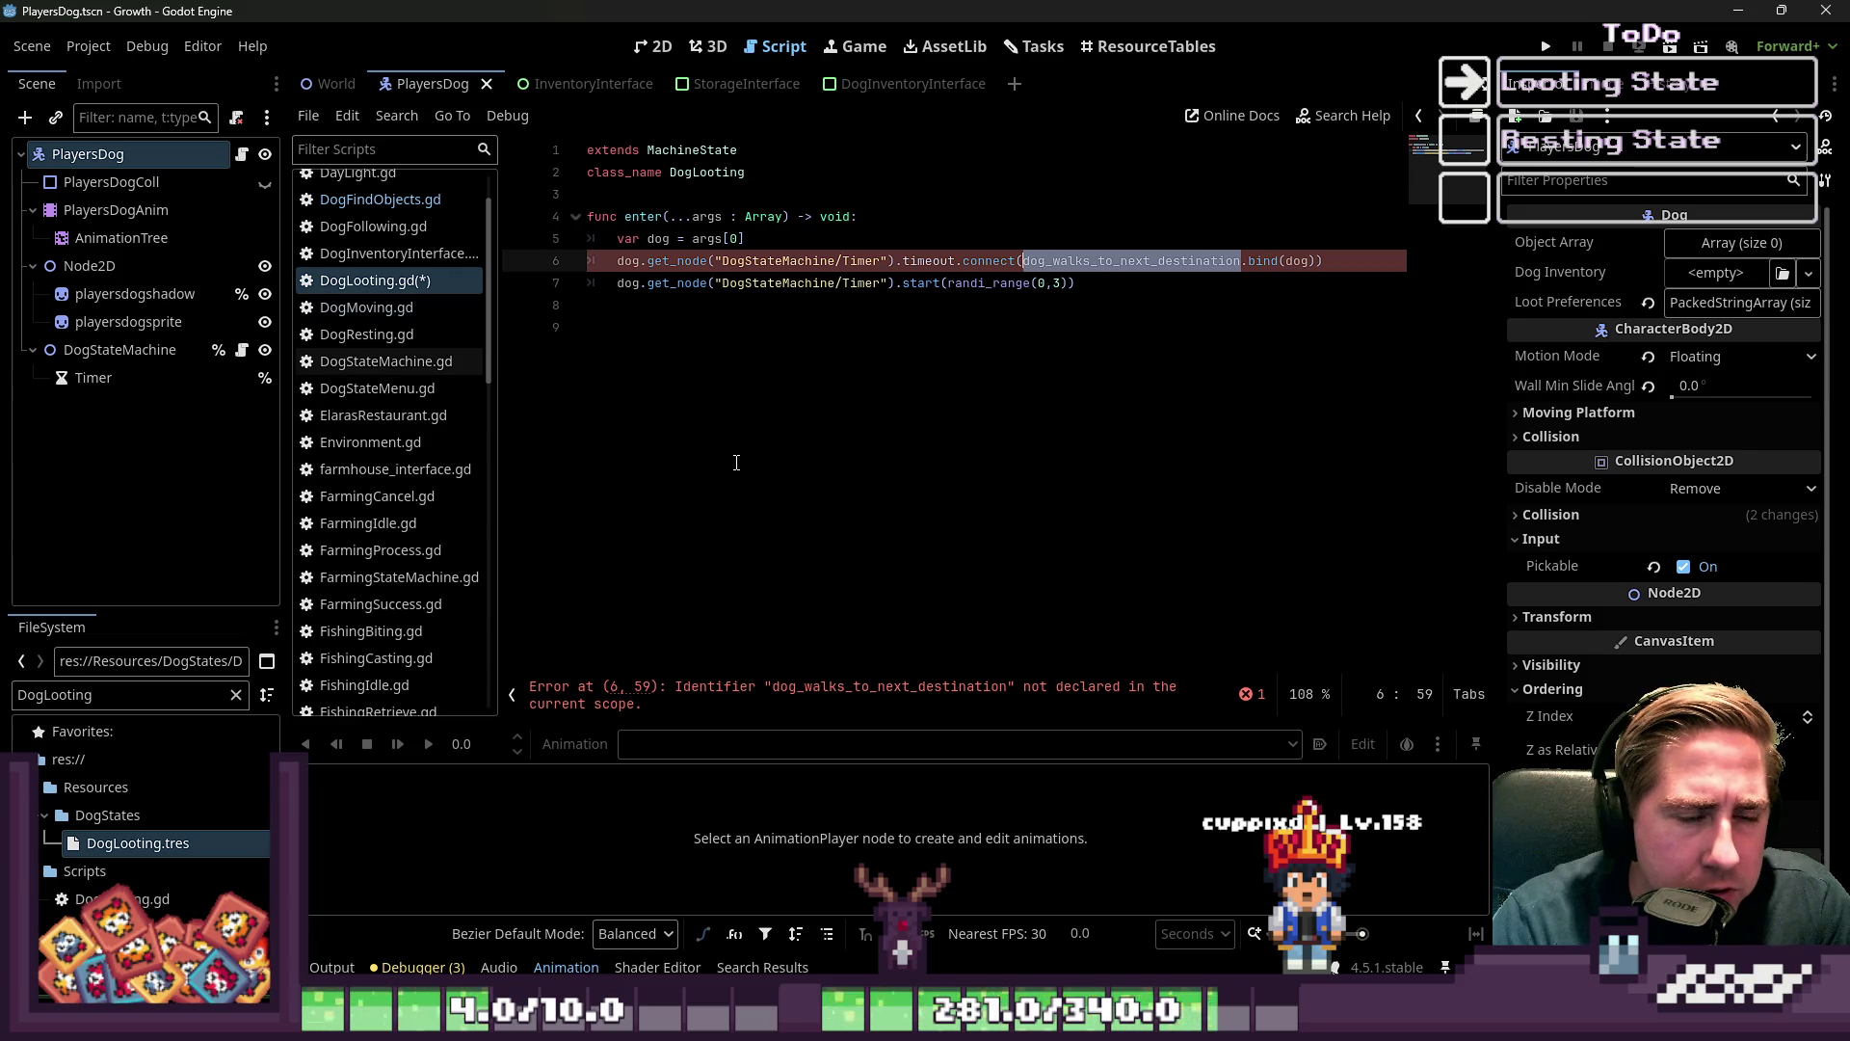
type("dog_")
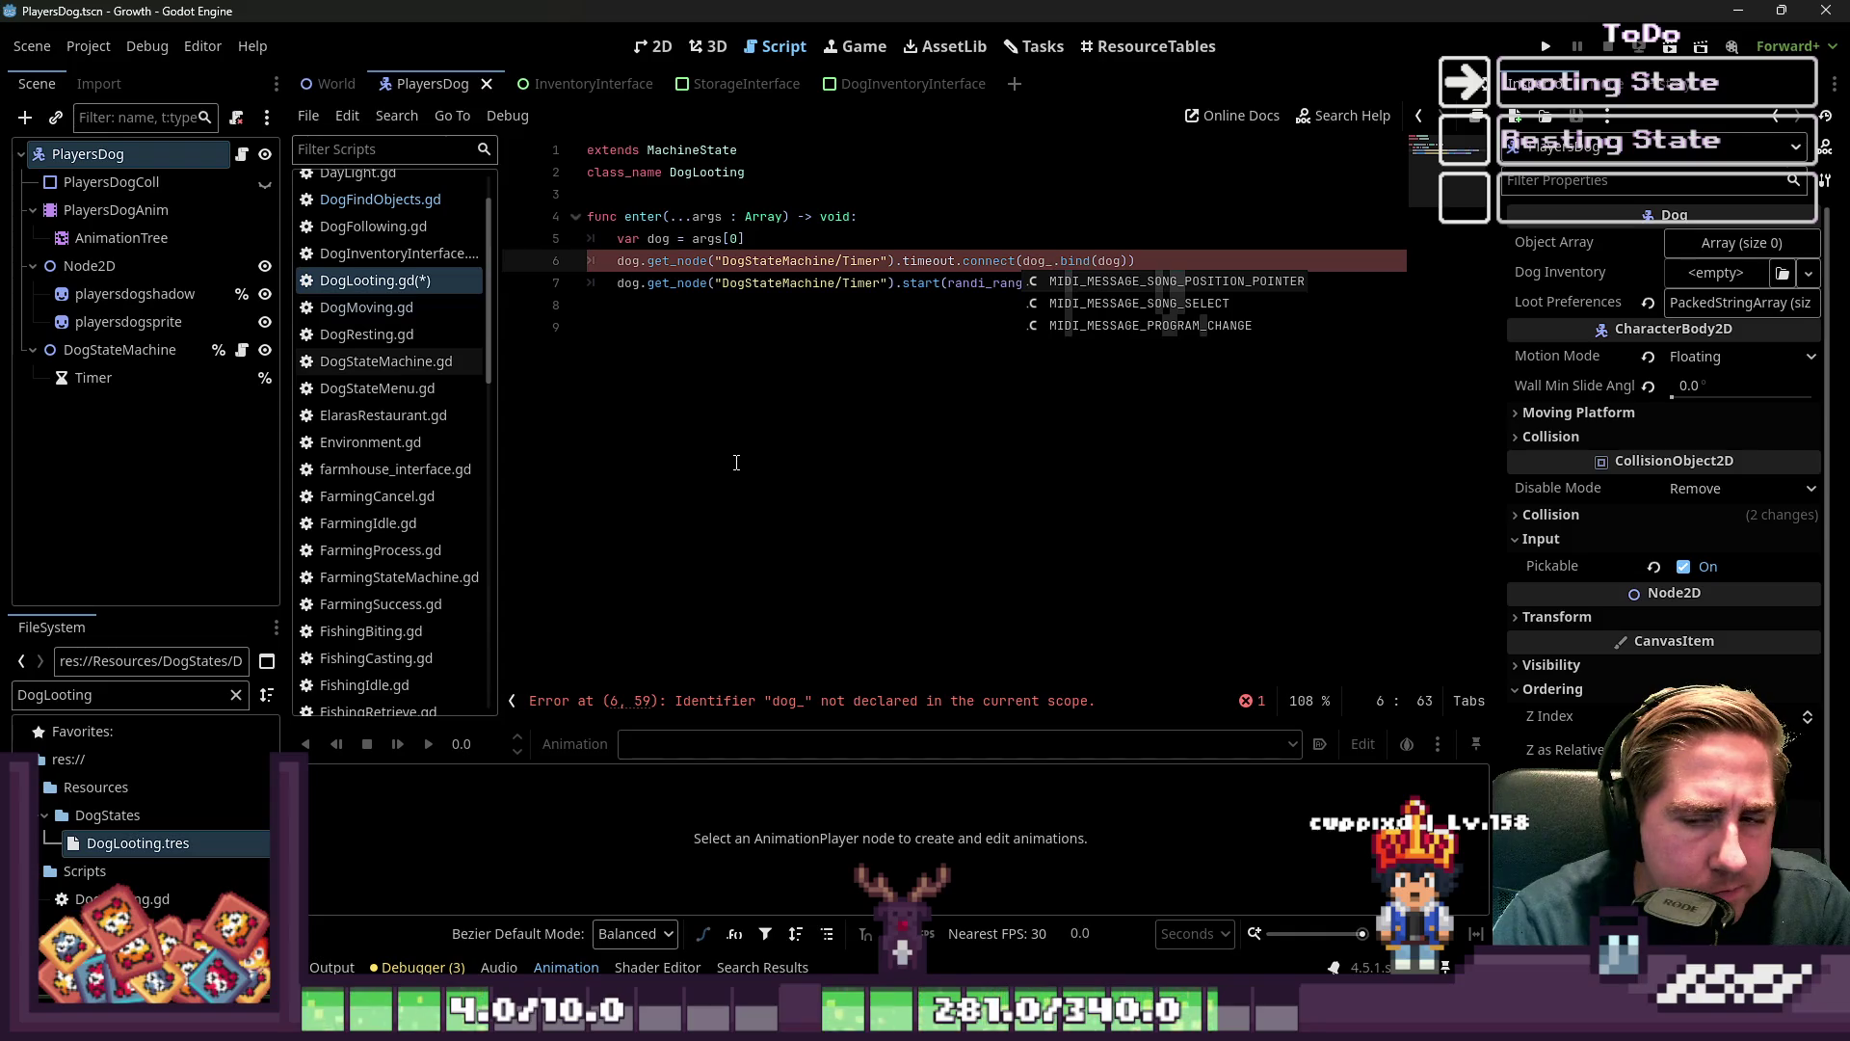
type("loot")
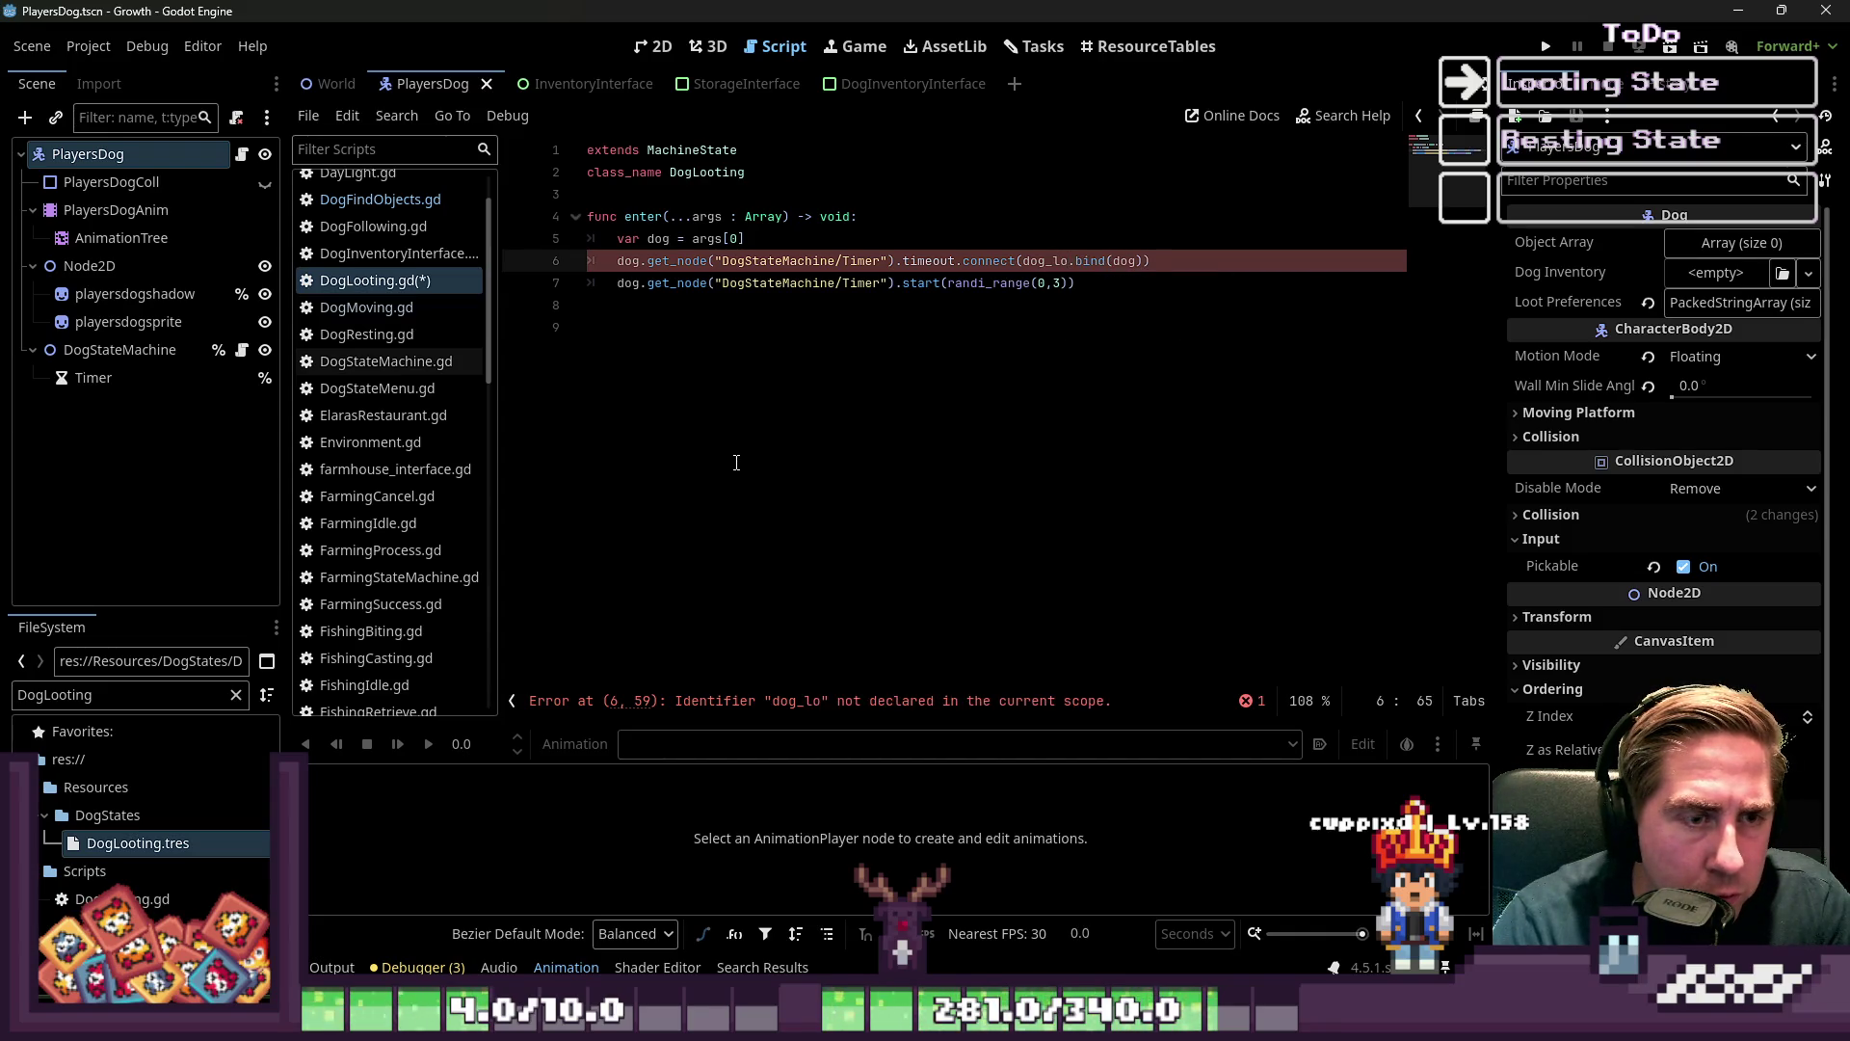
type("ed")
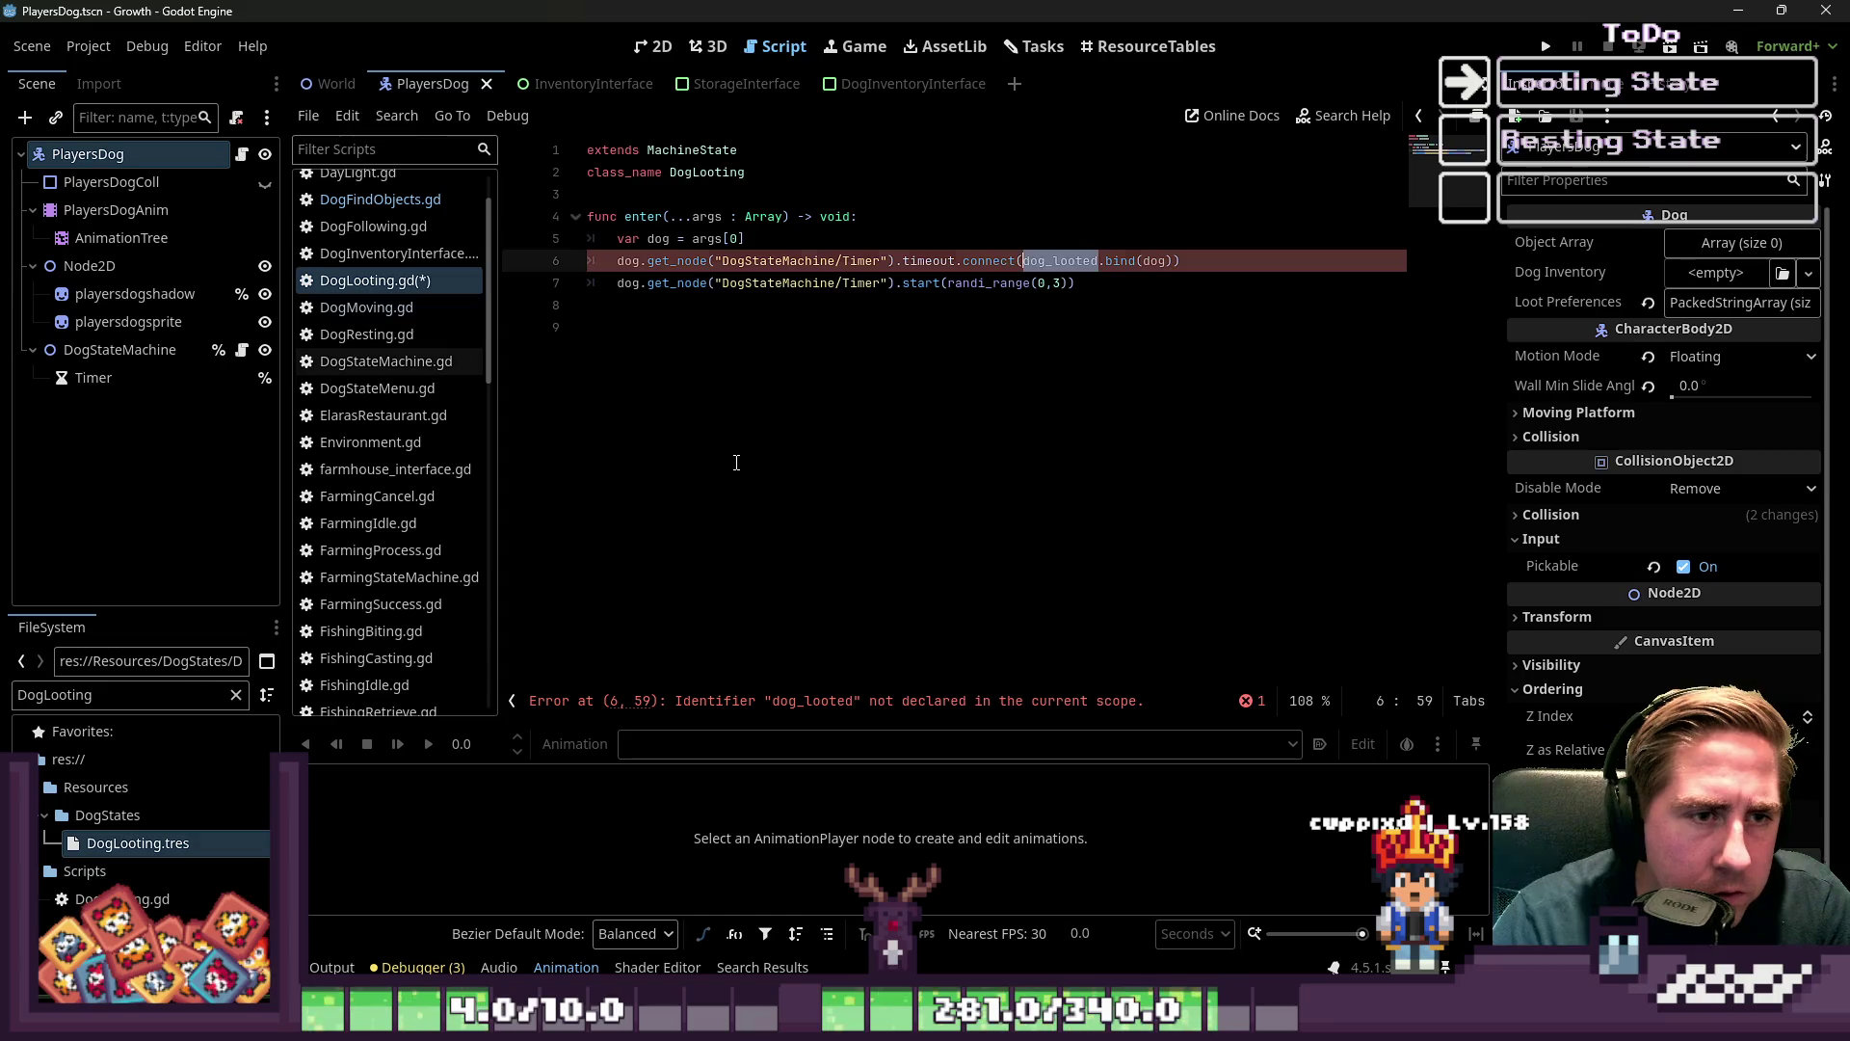
key("Down")
key("Down")
key("Down")
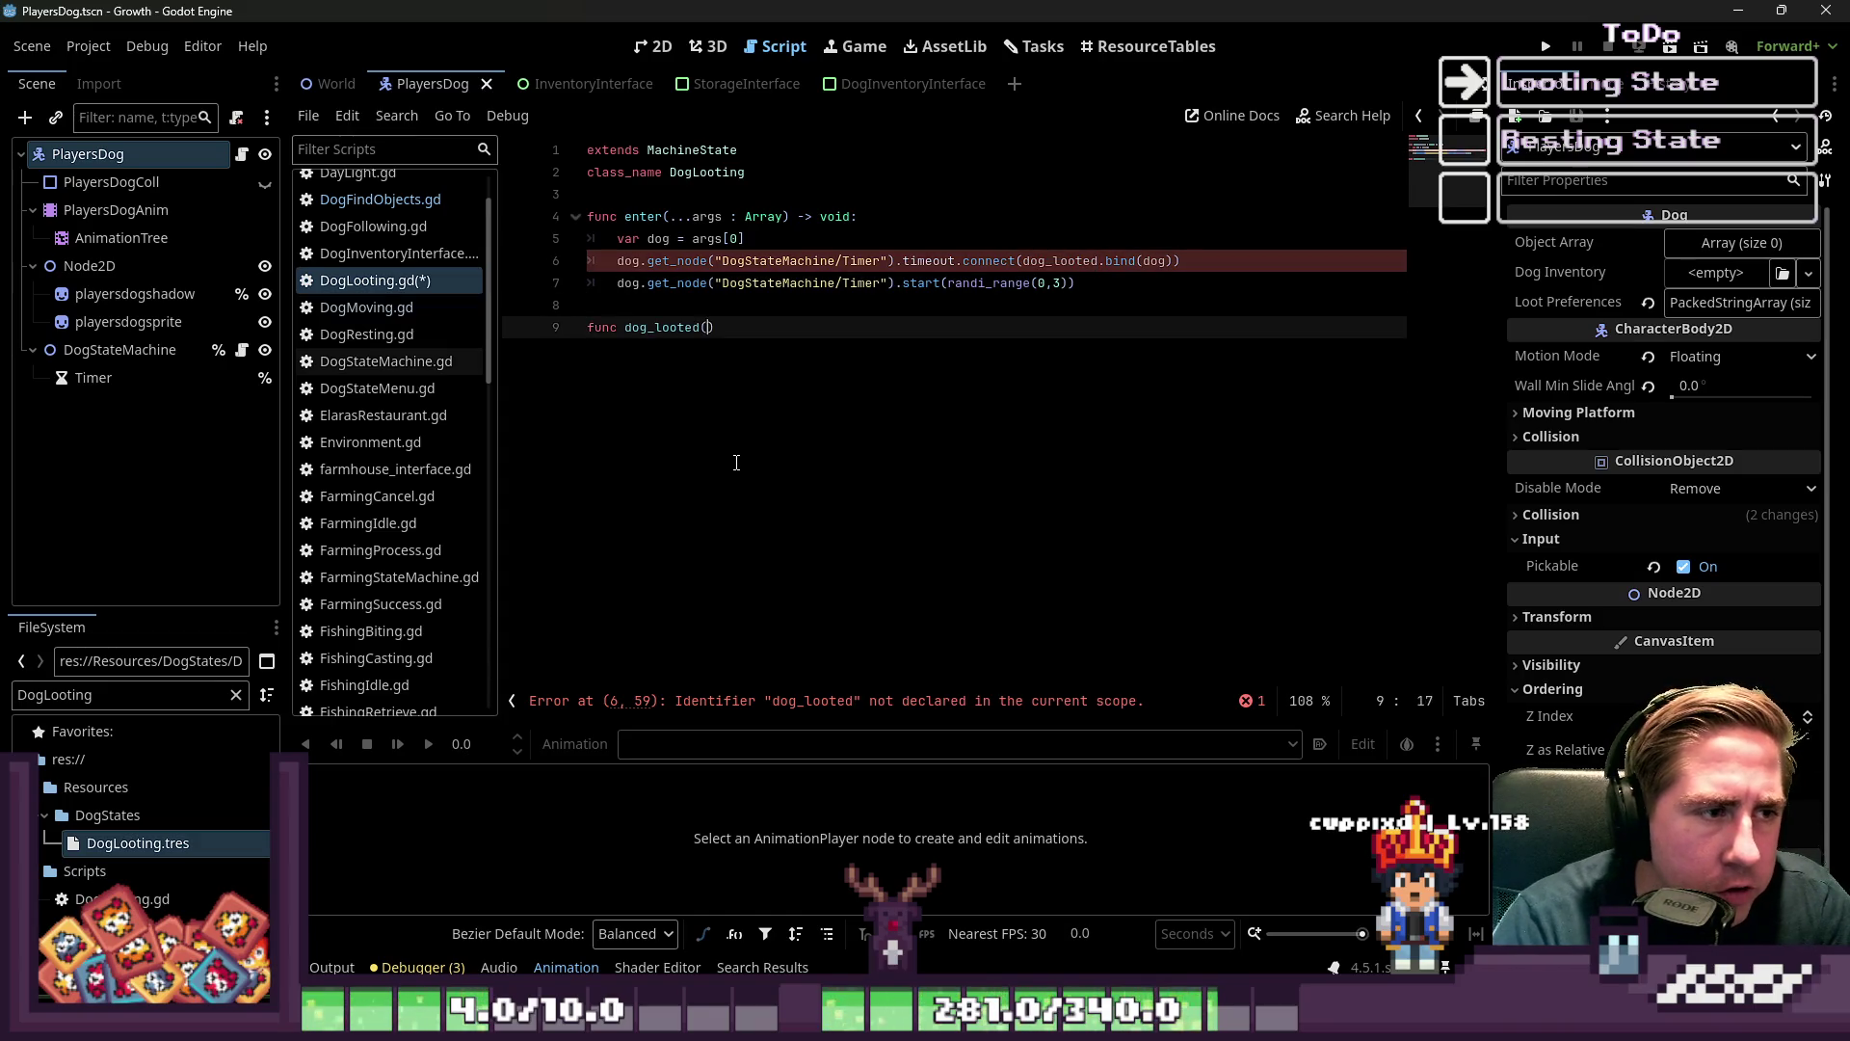
- Write a function stub taking (dog : Dog) -> void with a pass body
type(") -> void:")
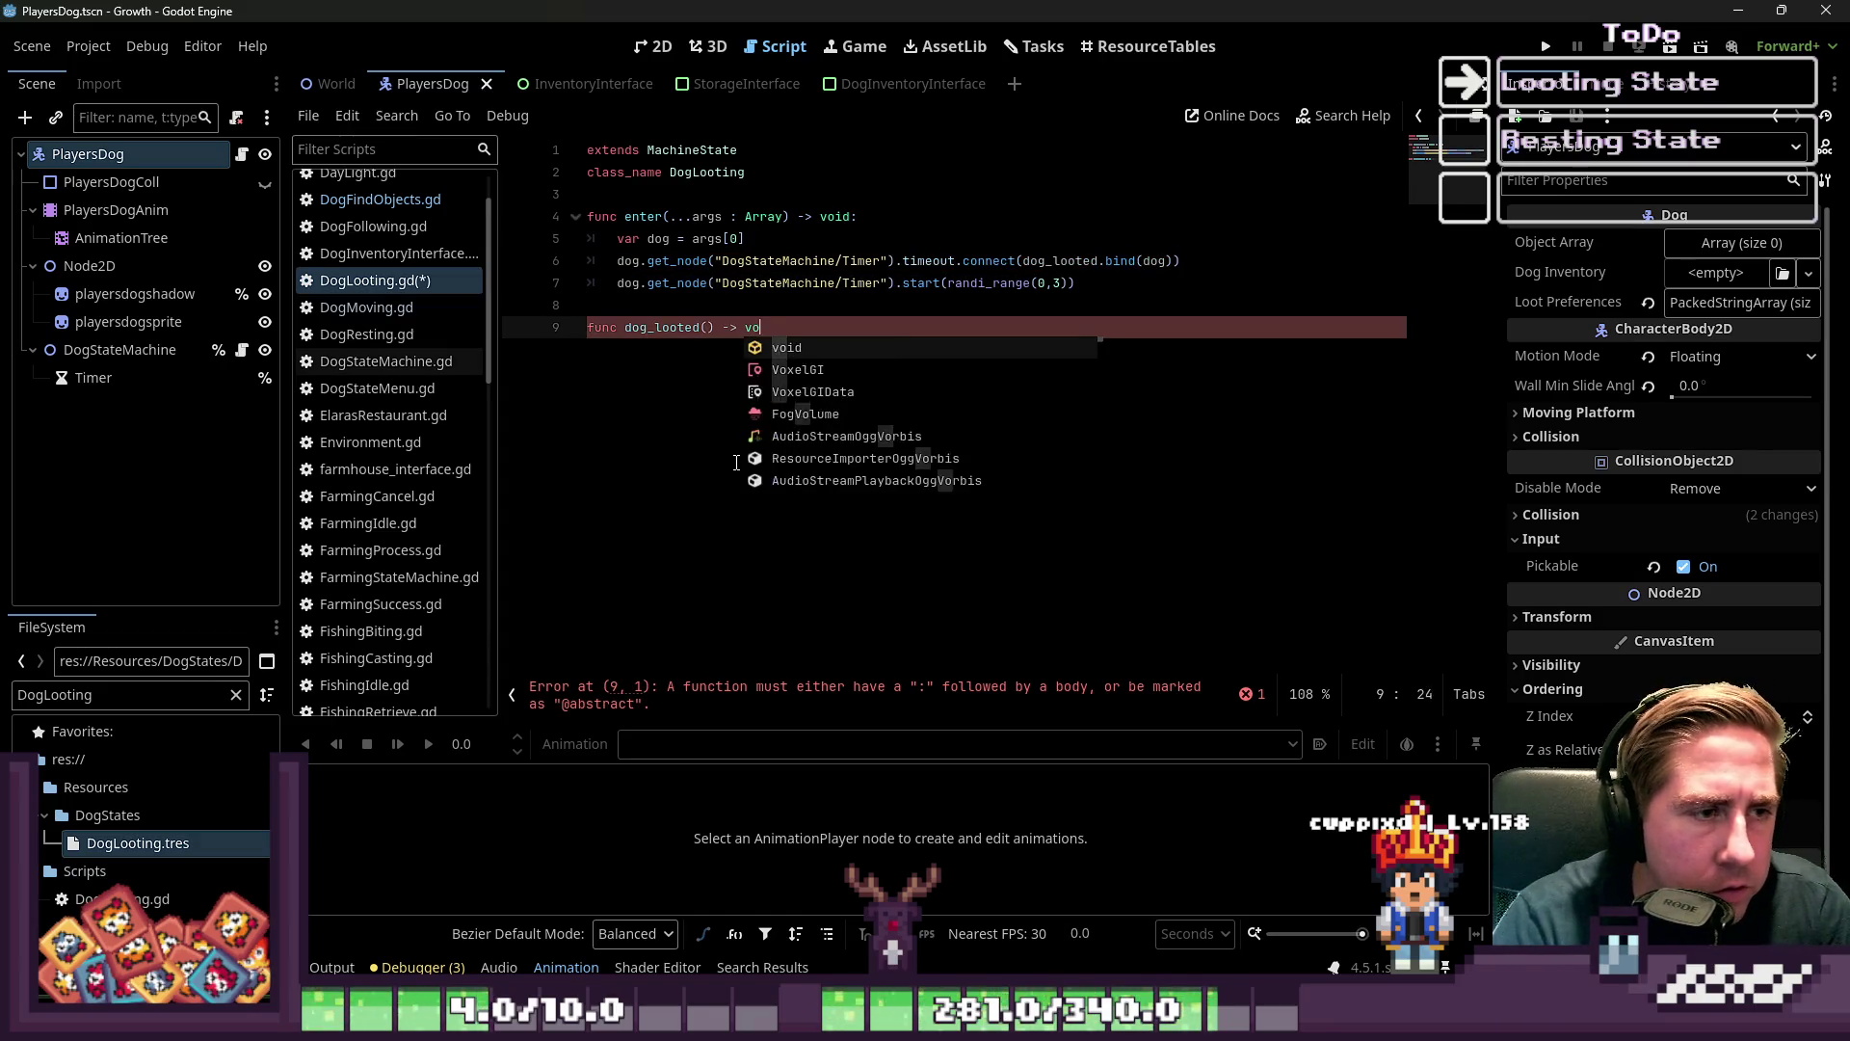
key("Return")
type("pass")
key("Up")
key("End")
key("Left")
key("Left")
key("Left")
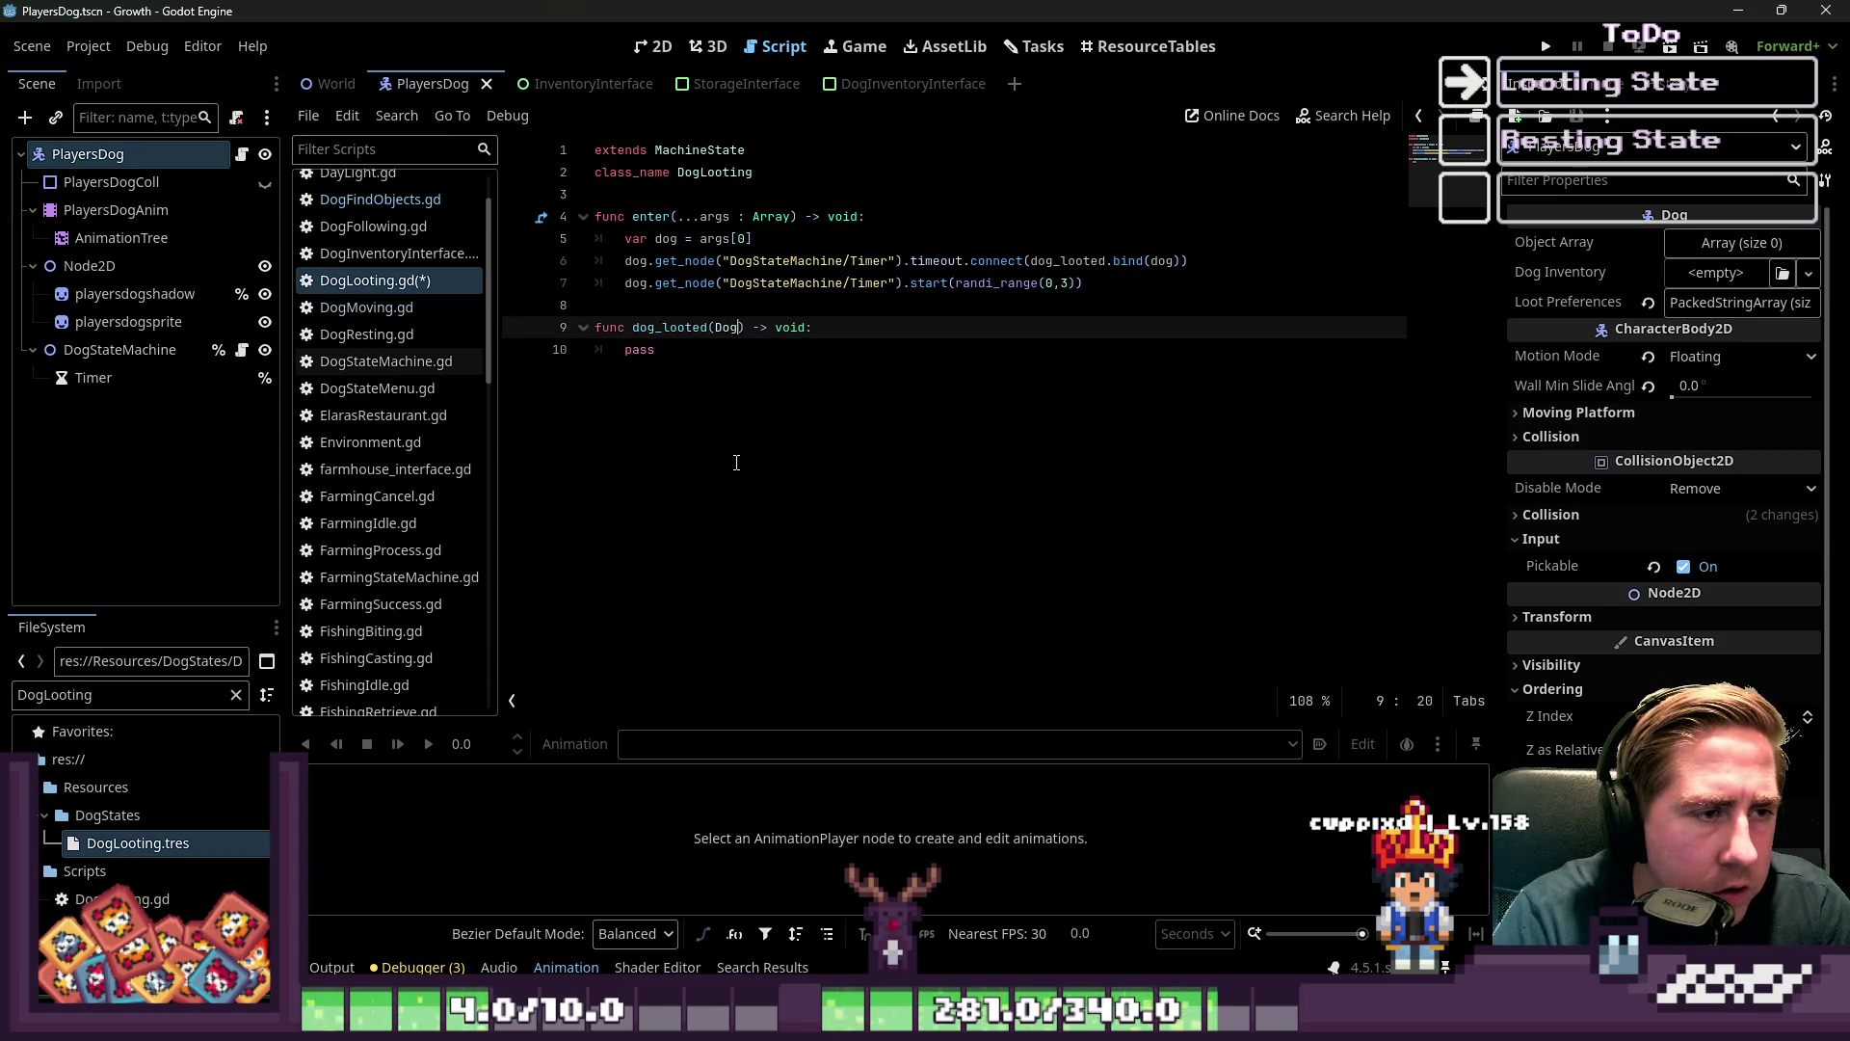
key("BackSpace")
key("BackSpace")
key("BackSpace")
type("dog : Dog")
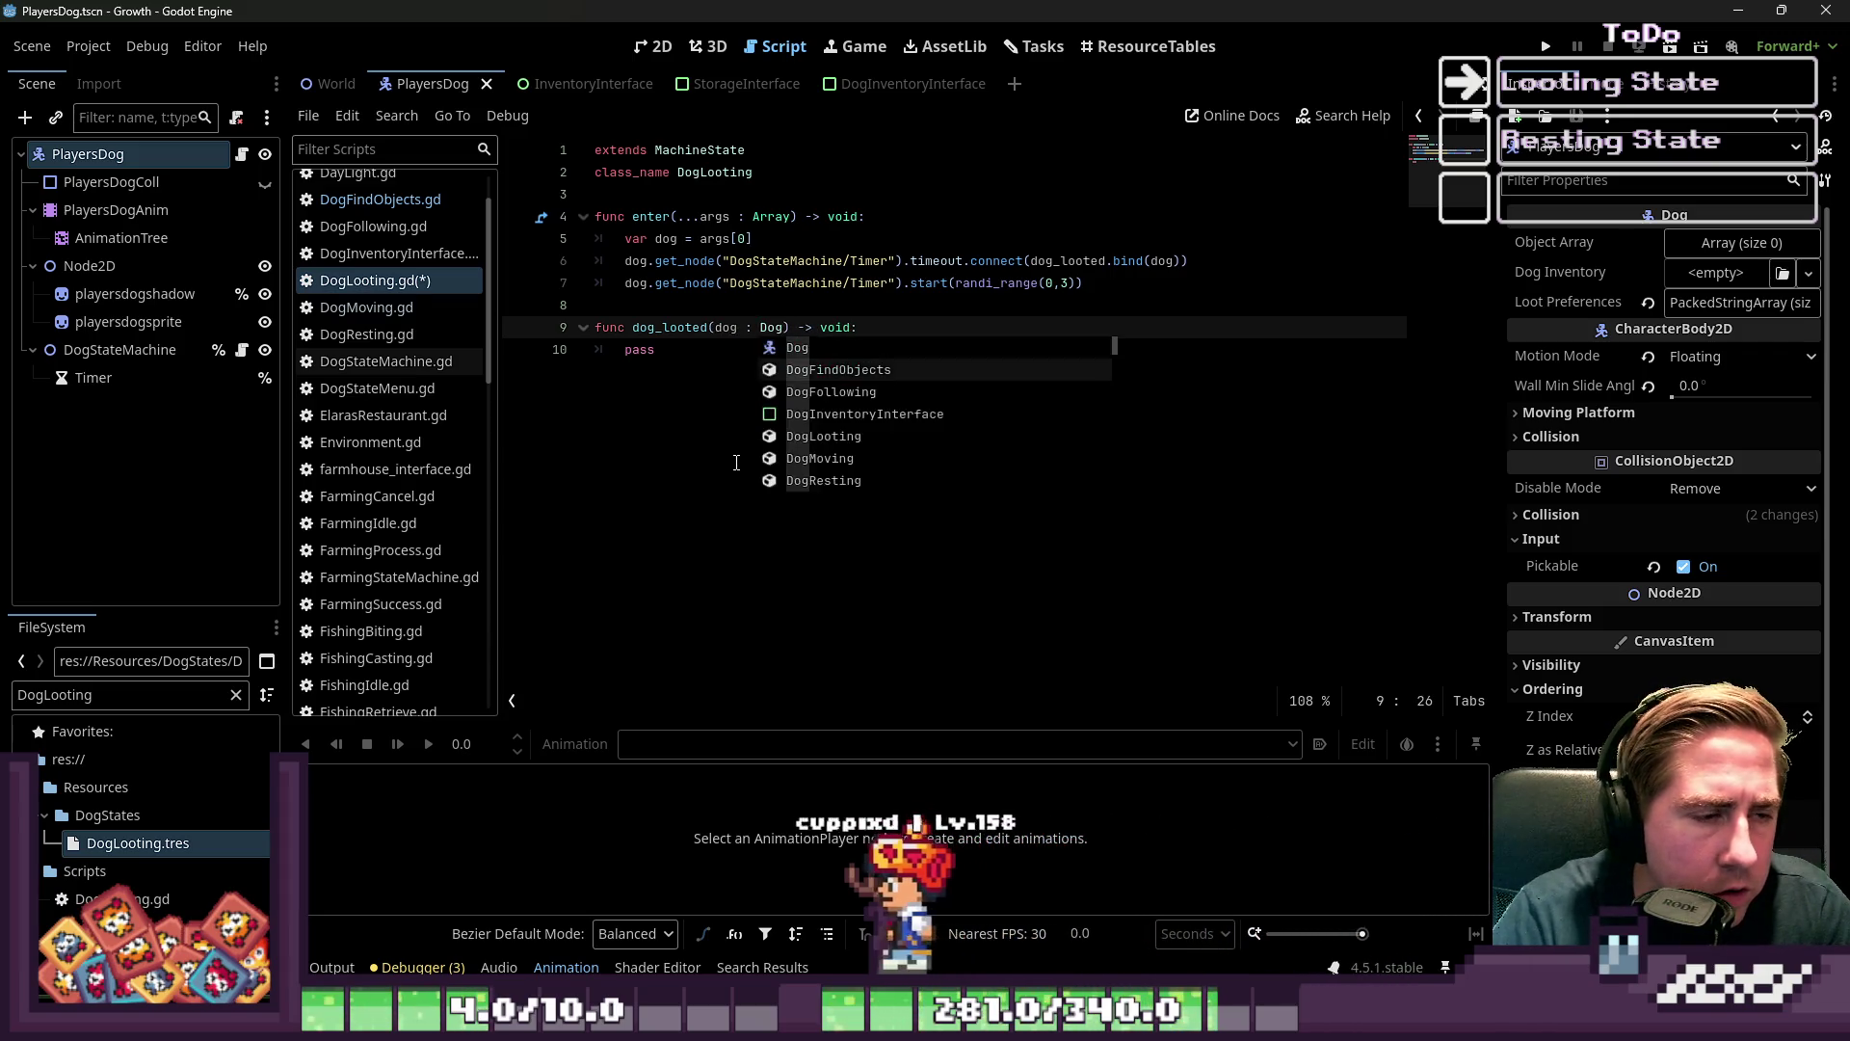
key("Escape")
- Clear the pass placeholder, briefly delete and restore the stub, and empty its body line
key("Down")
key("shift+Home")
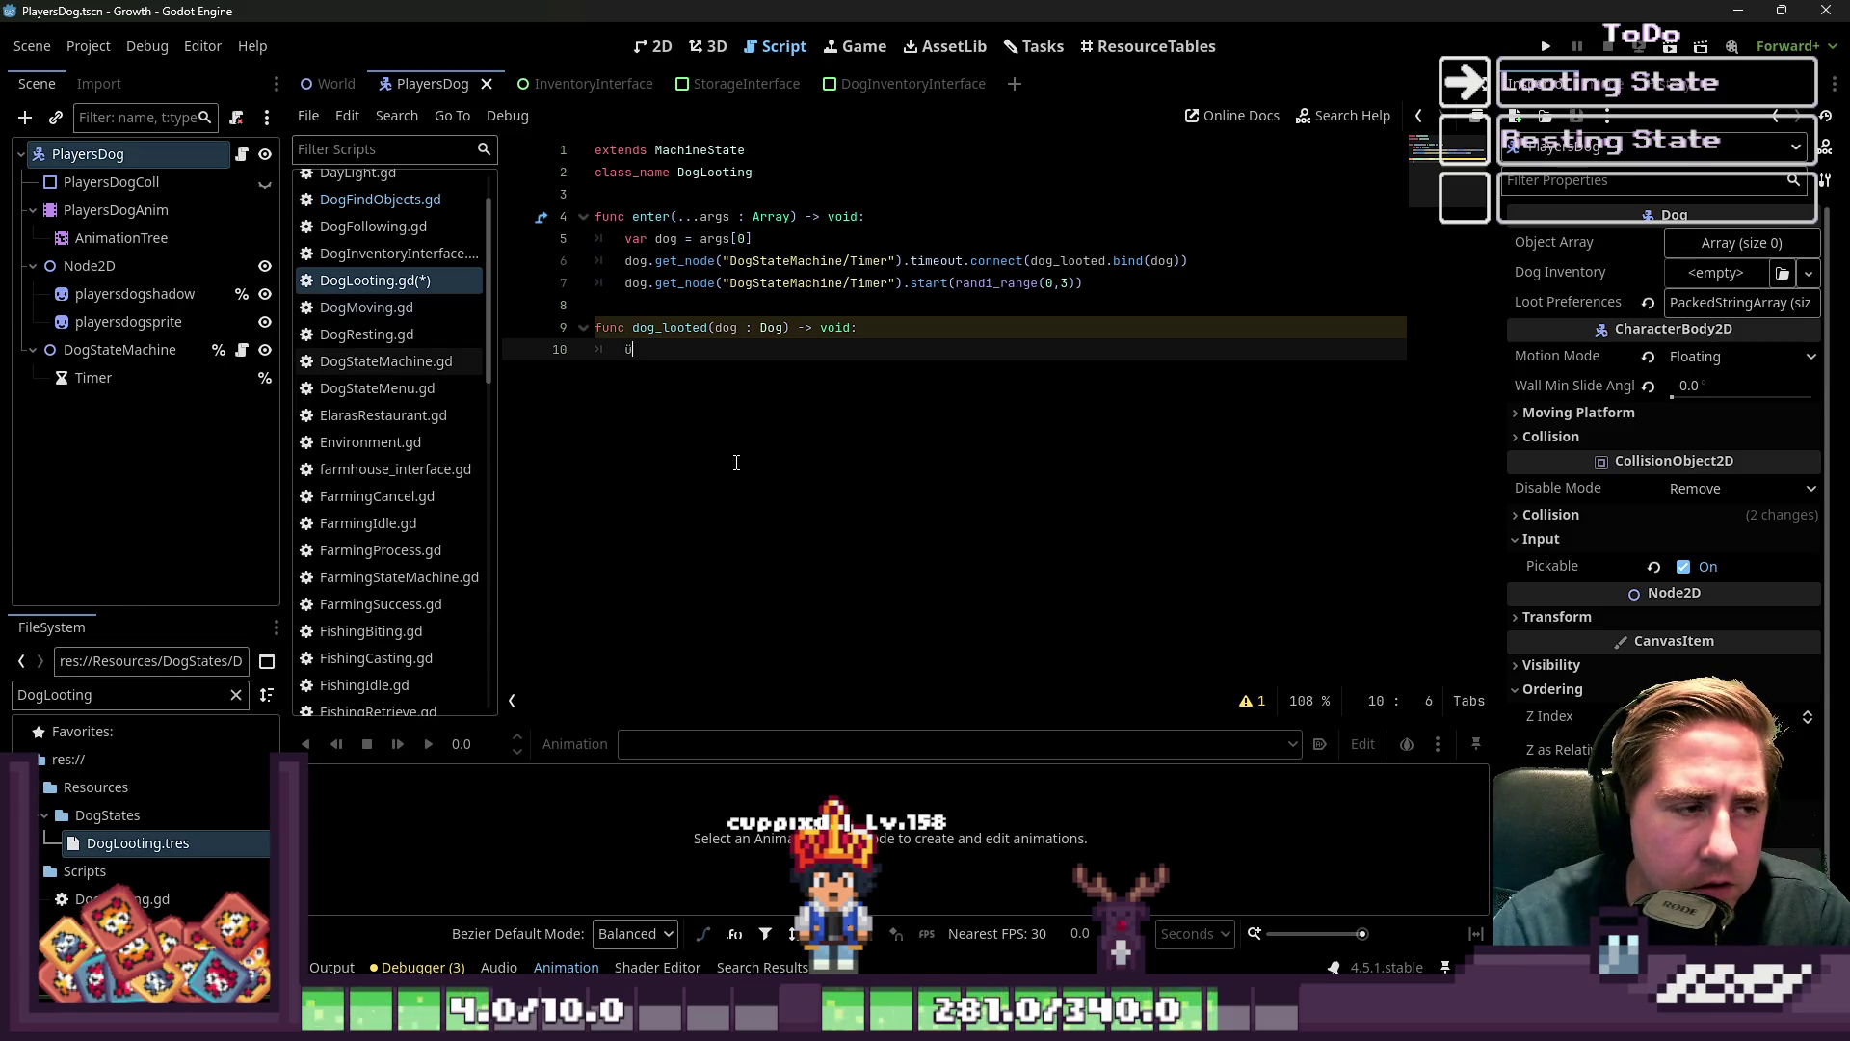
key("BackSpace")
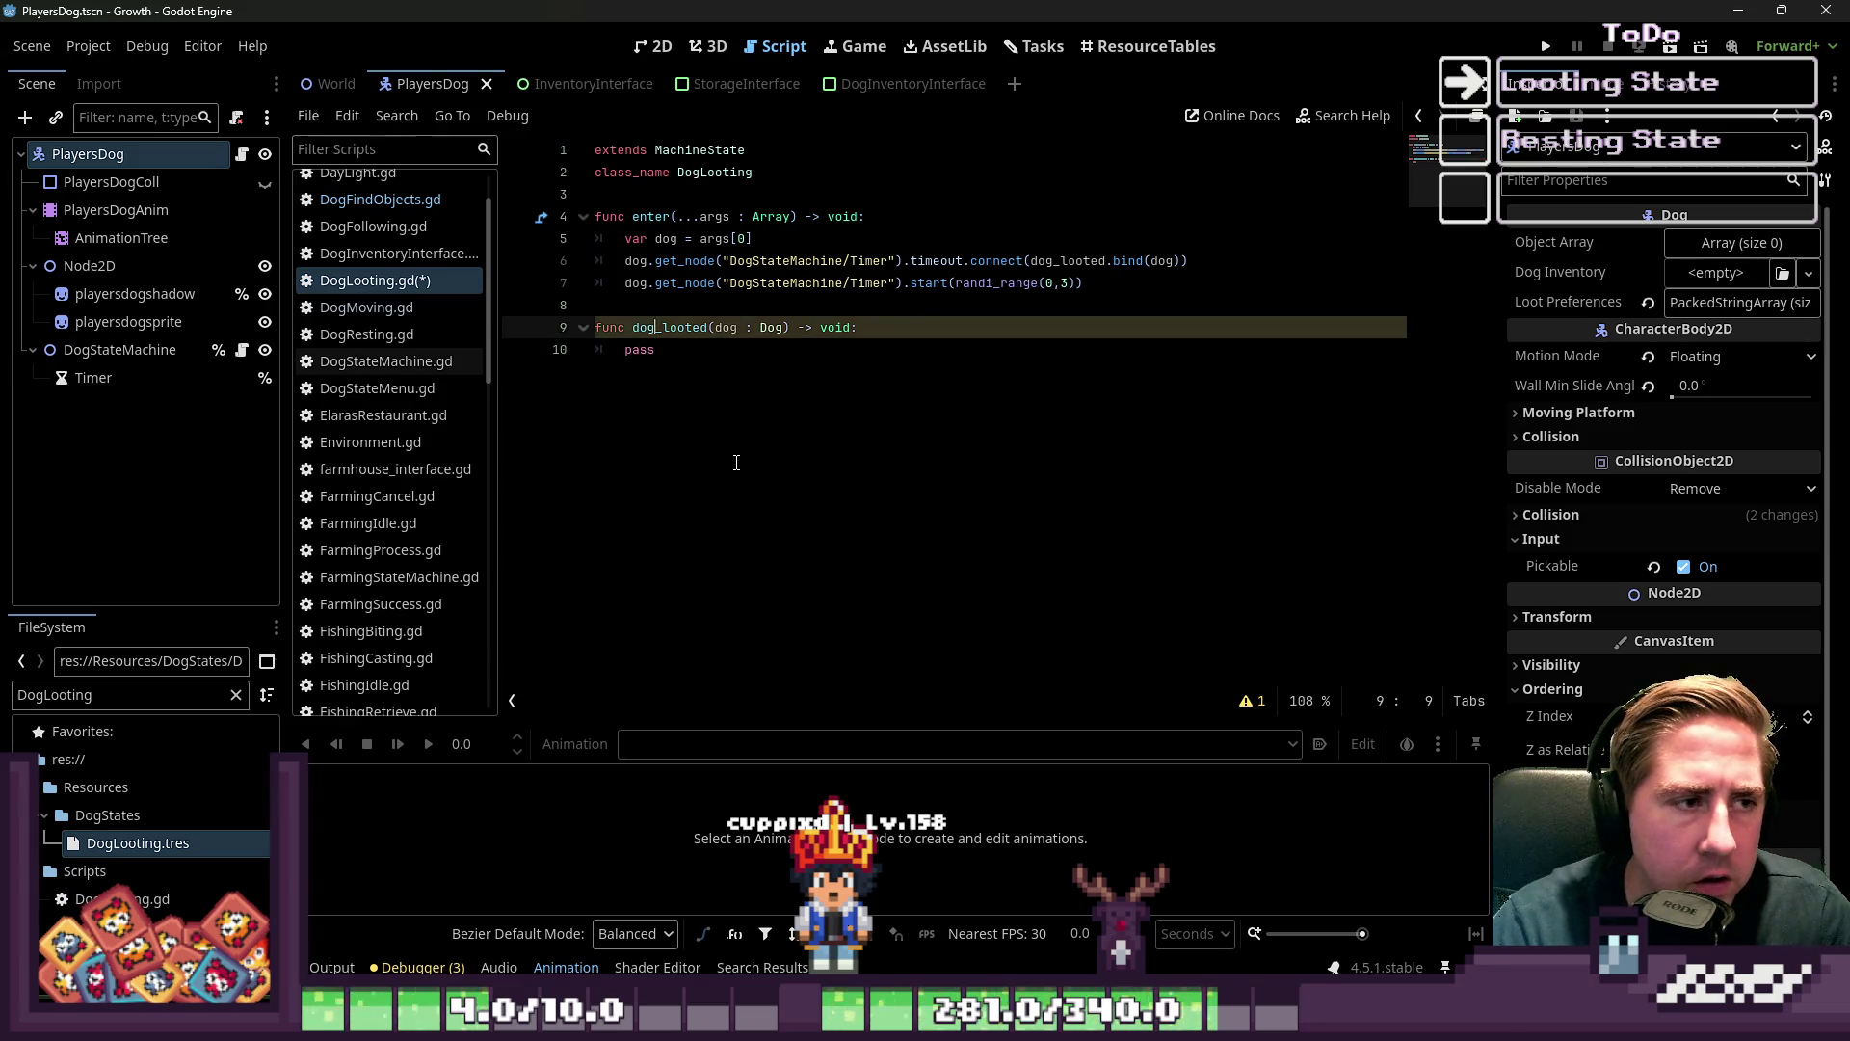
key("shift+Up")
key("shift+Up")
key("BackSpace")
key("Up")
key("Up")
key("End")
key("ctrl+Left")
key("ctrl+Left")
key("ctrl+Left")
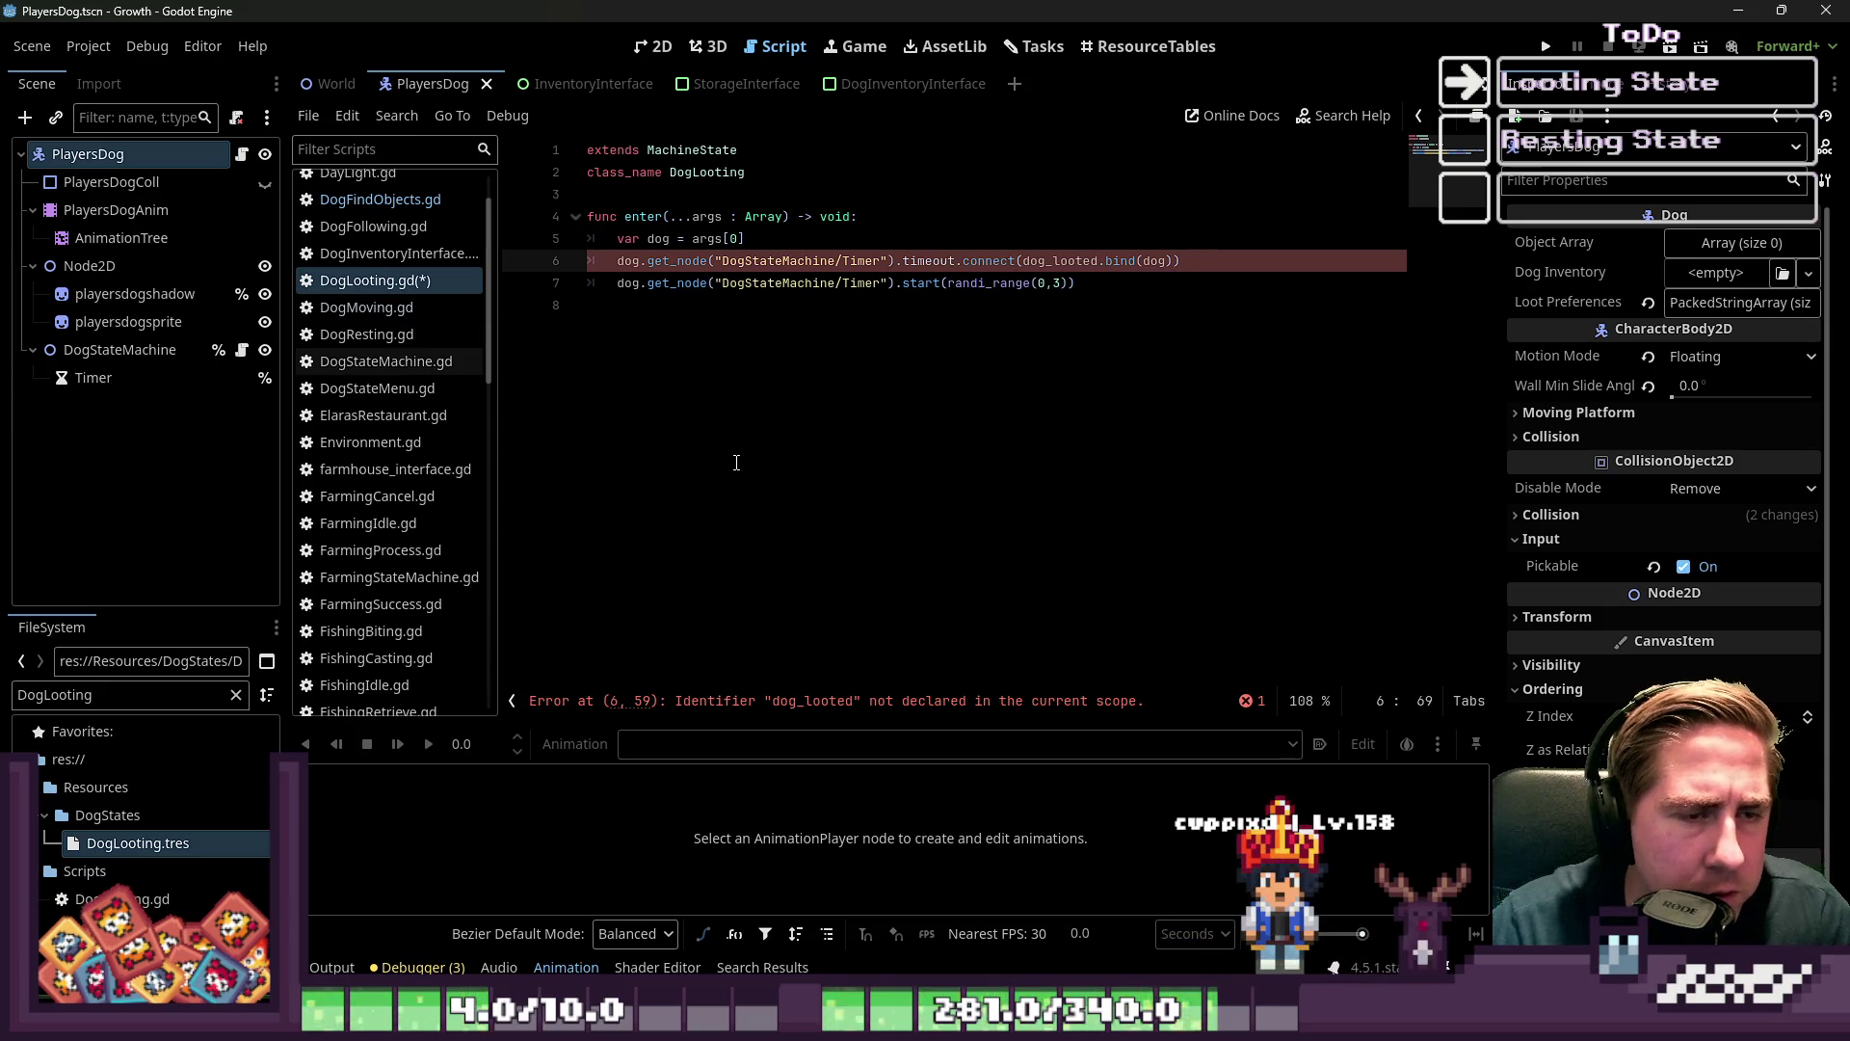
key("ctrl+z")
key("ctrl+z")
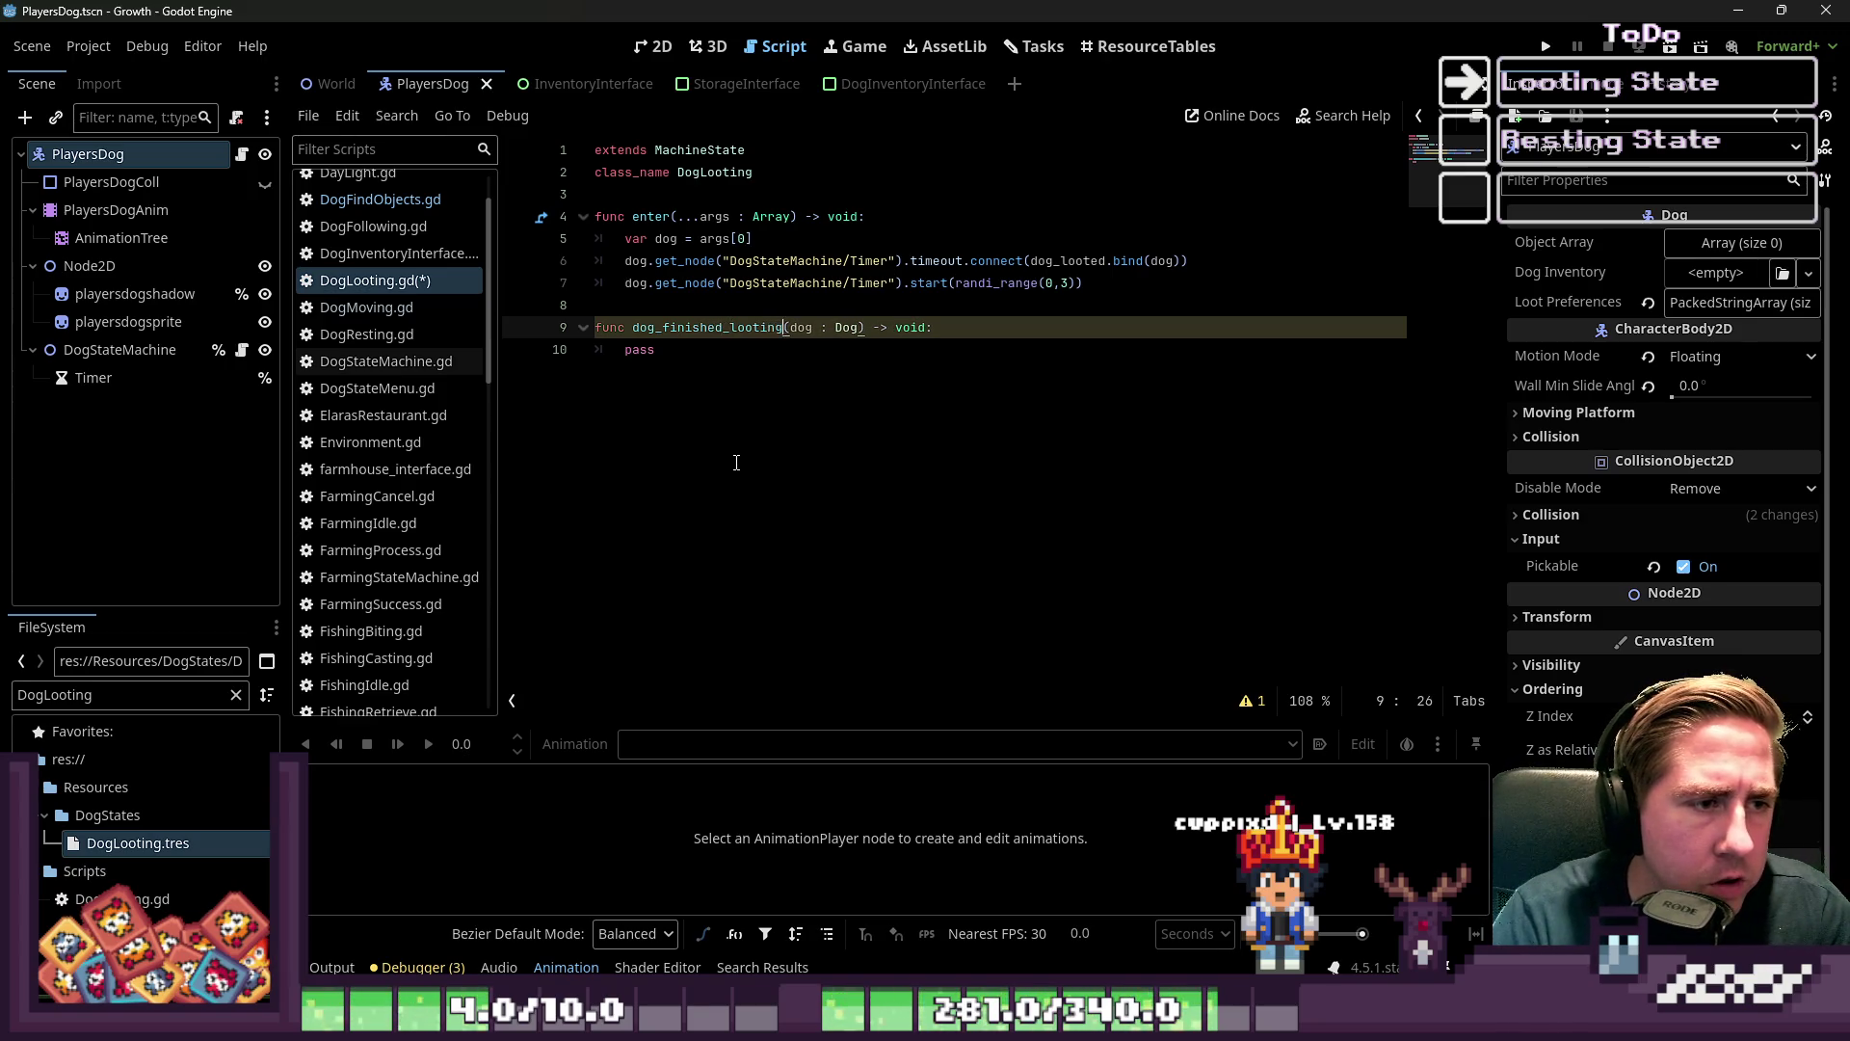
key("Down")
key("BackSpace")
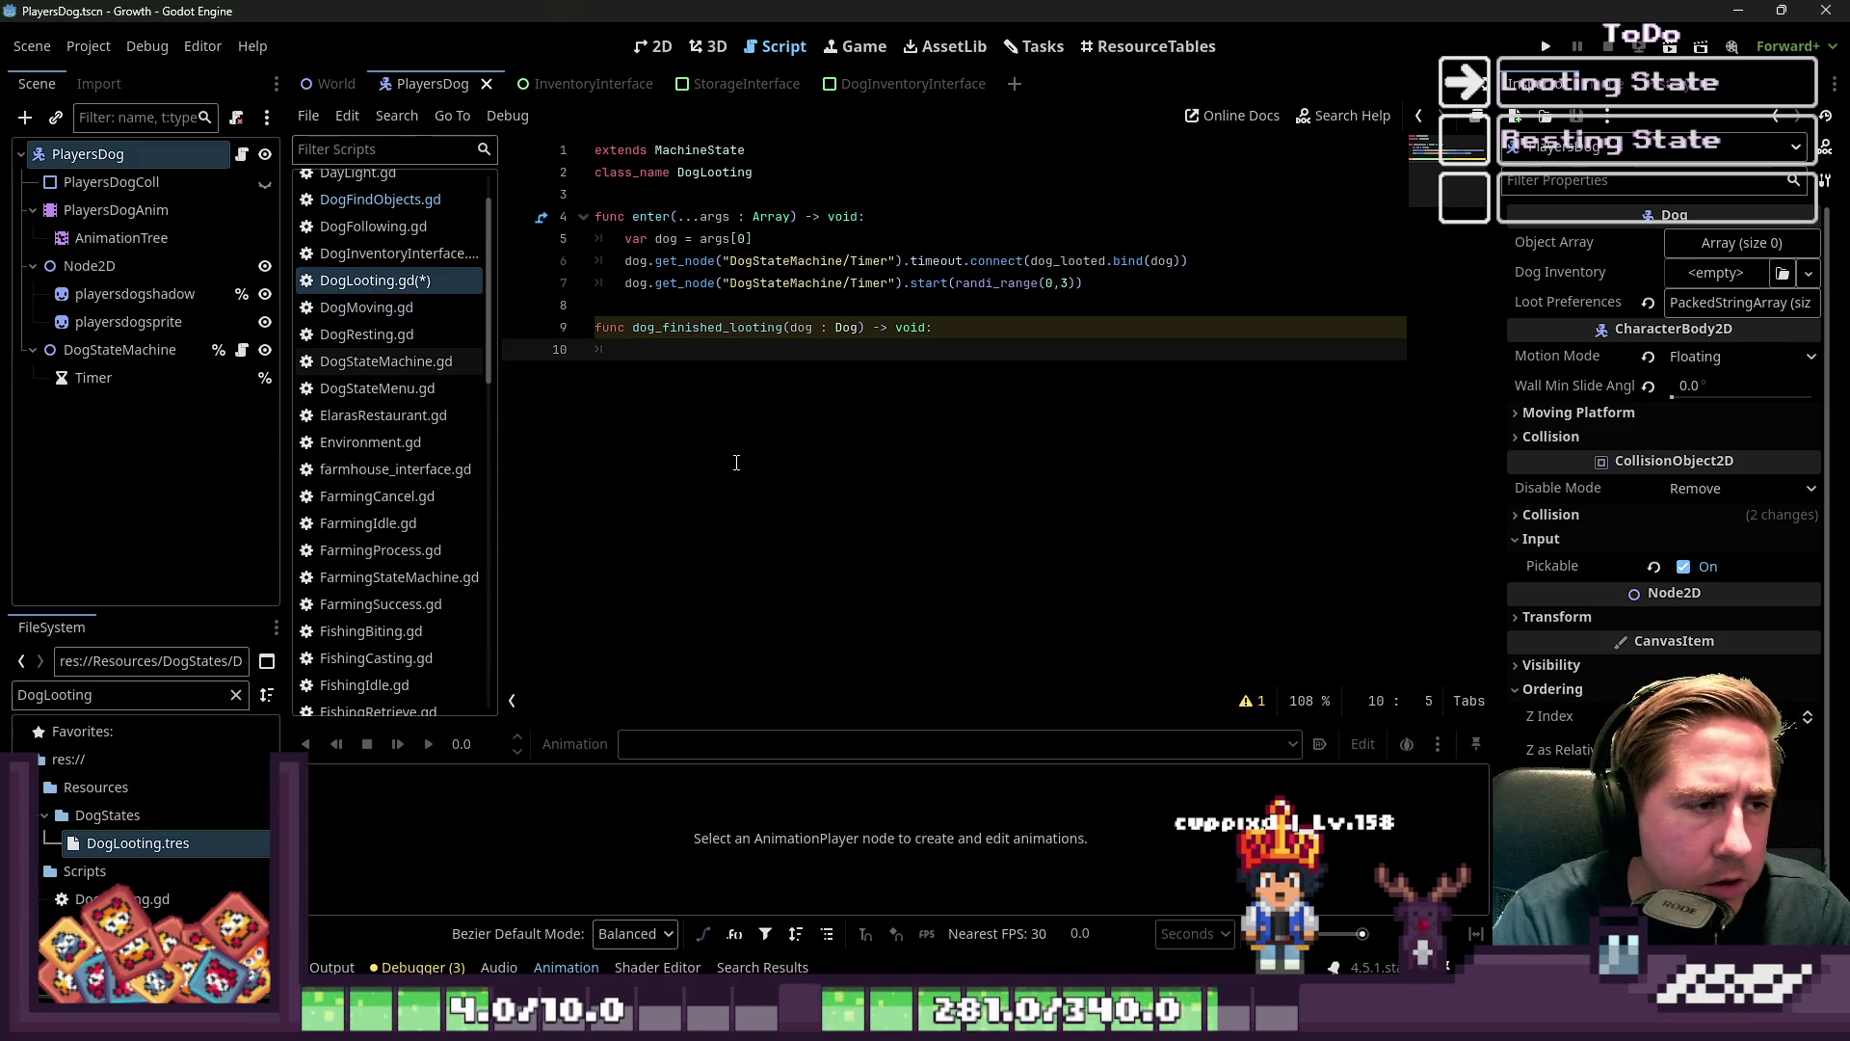
type("Reque")
key("BackSpace")
key("BackSpace")
key("BackSpace")
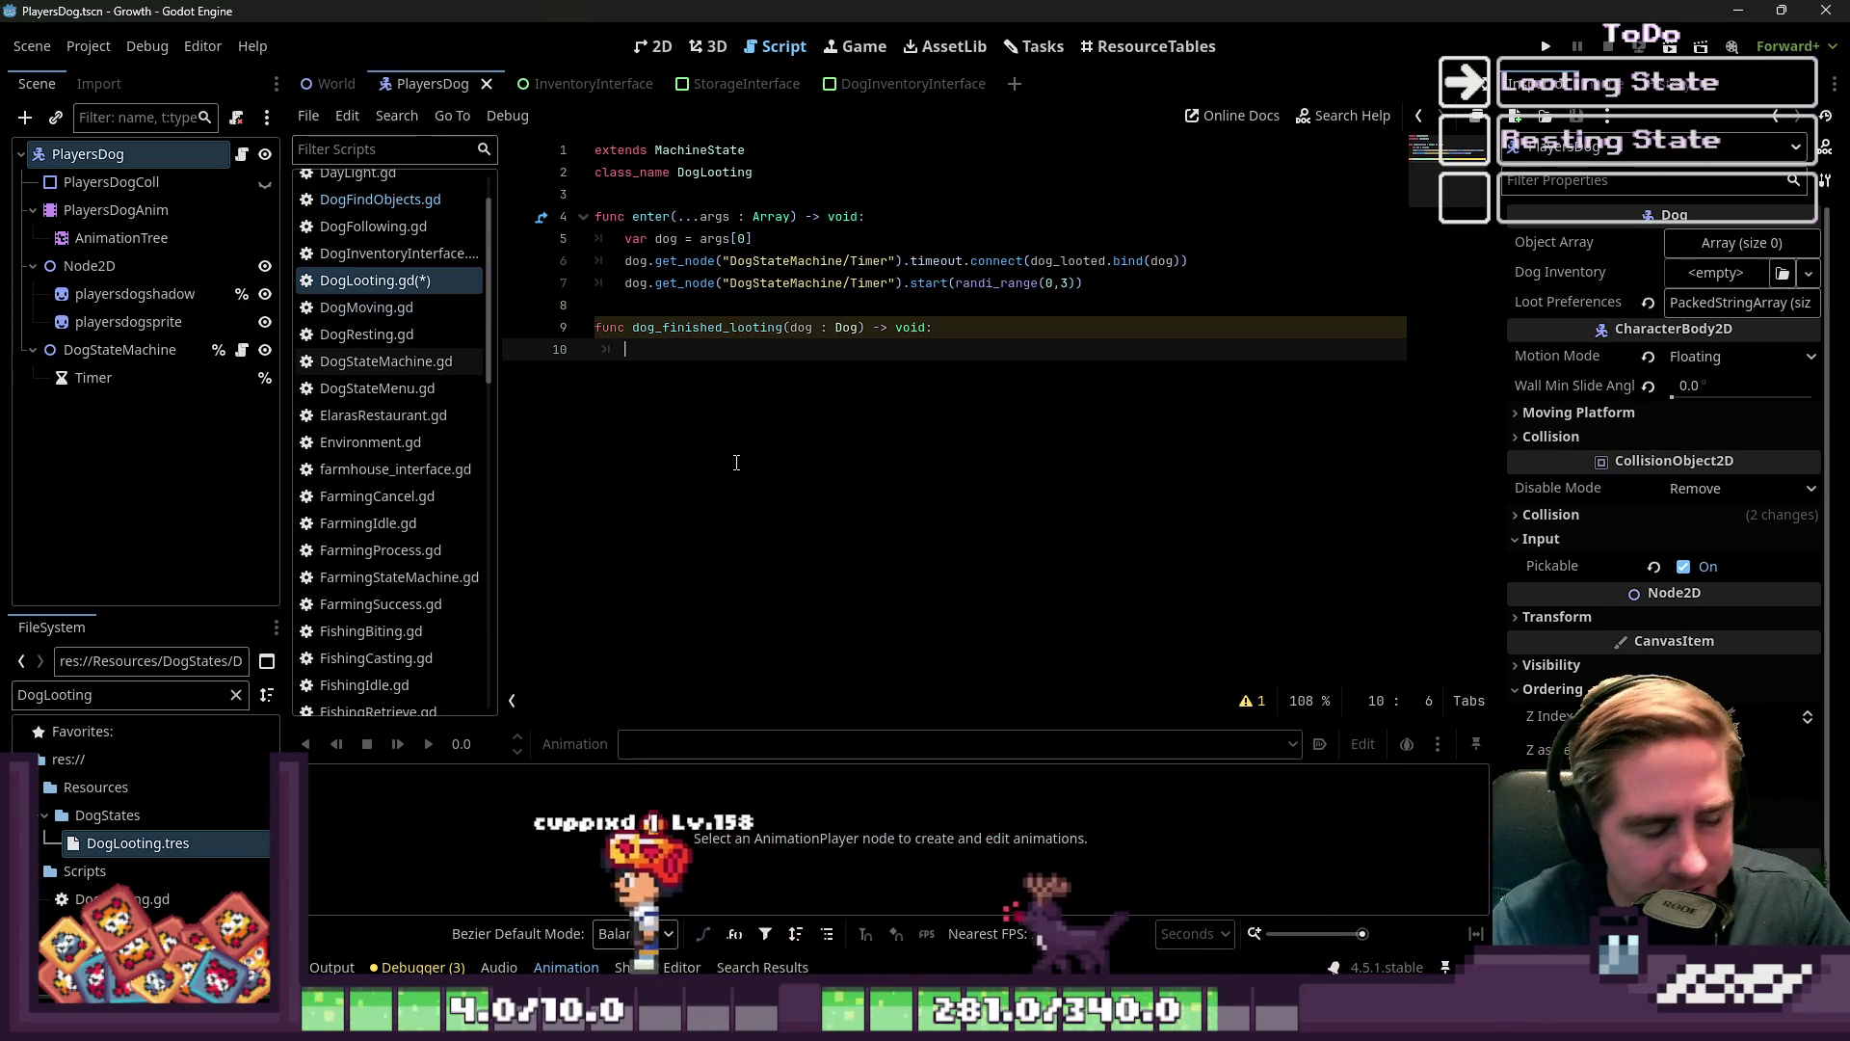
- Make the function body emit RequestTransition with &"DogFindObjects"
key("Tab")
type("req")
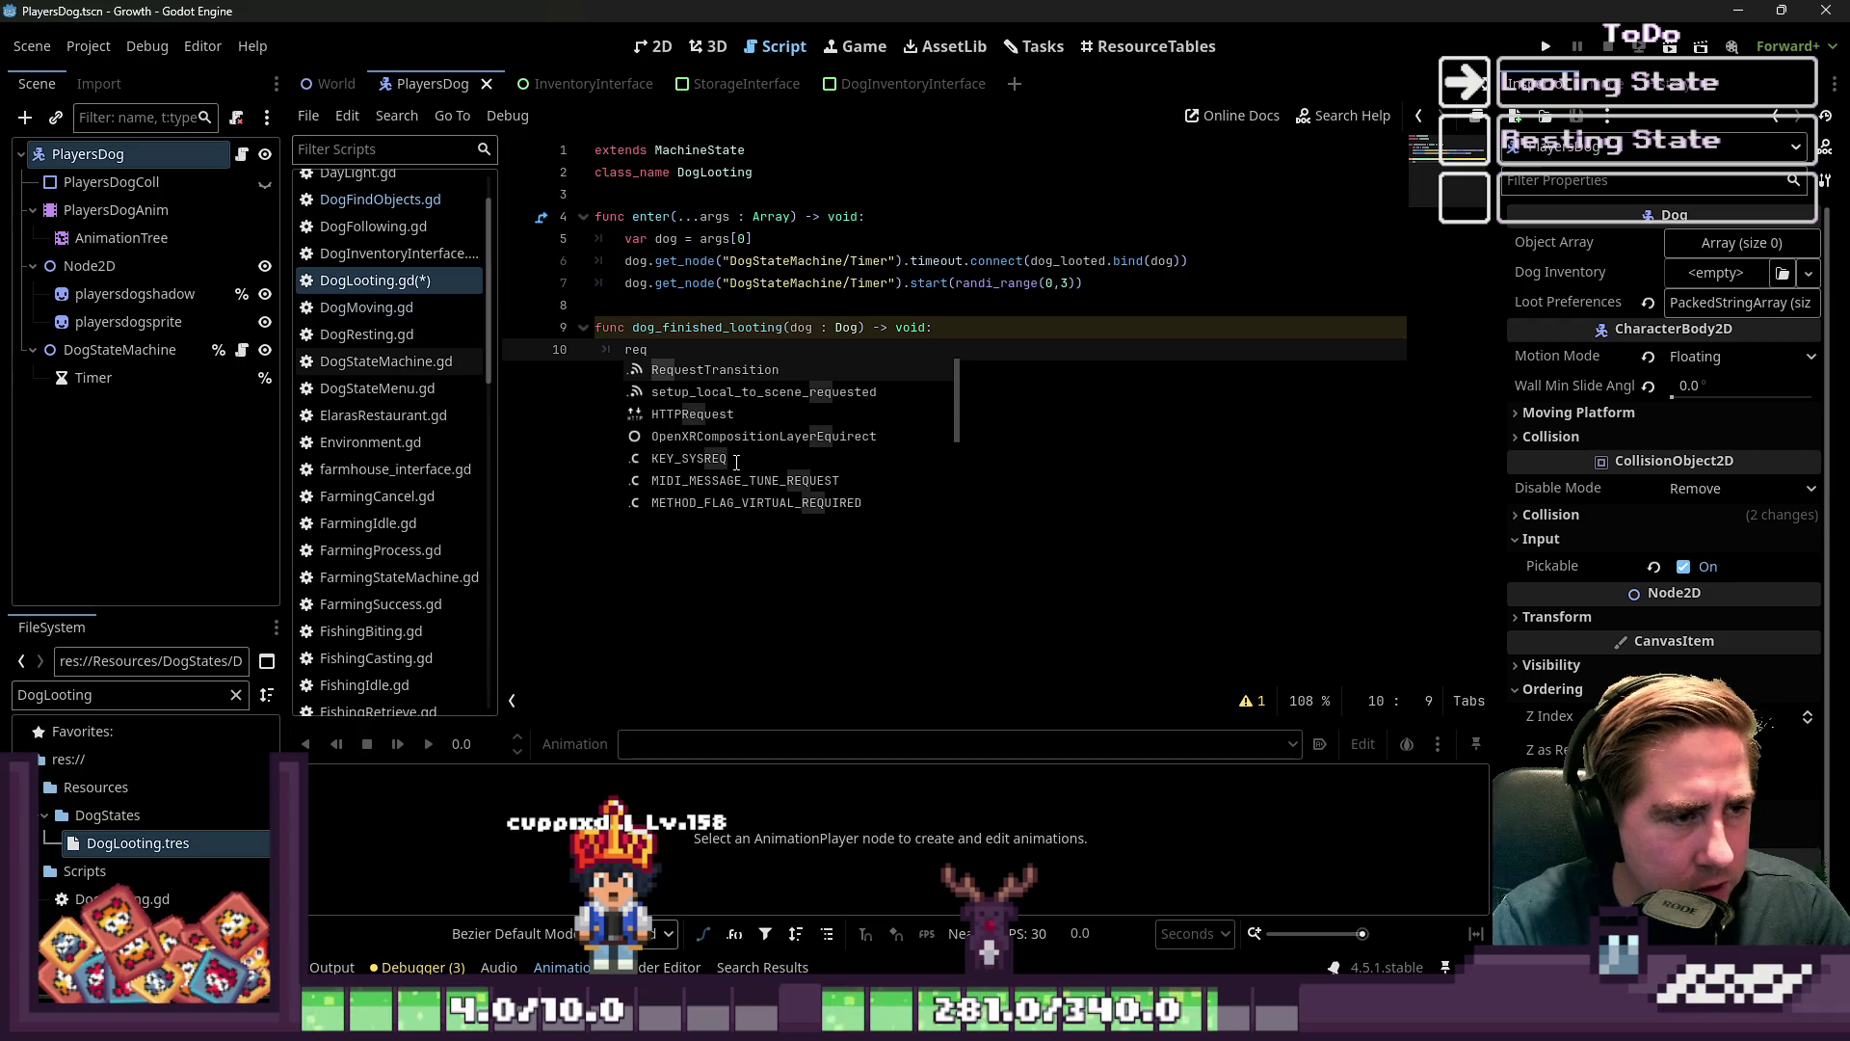
key("Return")
type(".emit(\"")
key("Escape")
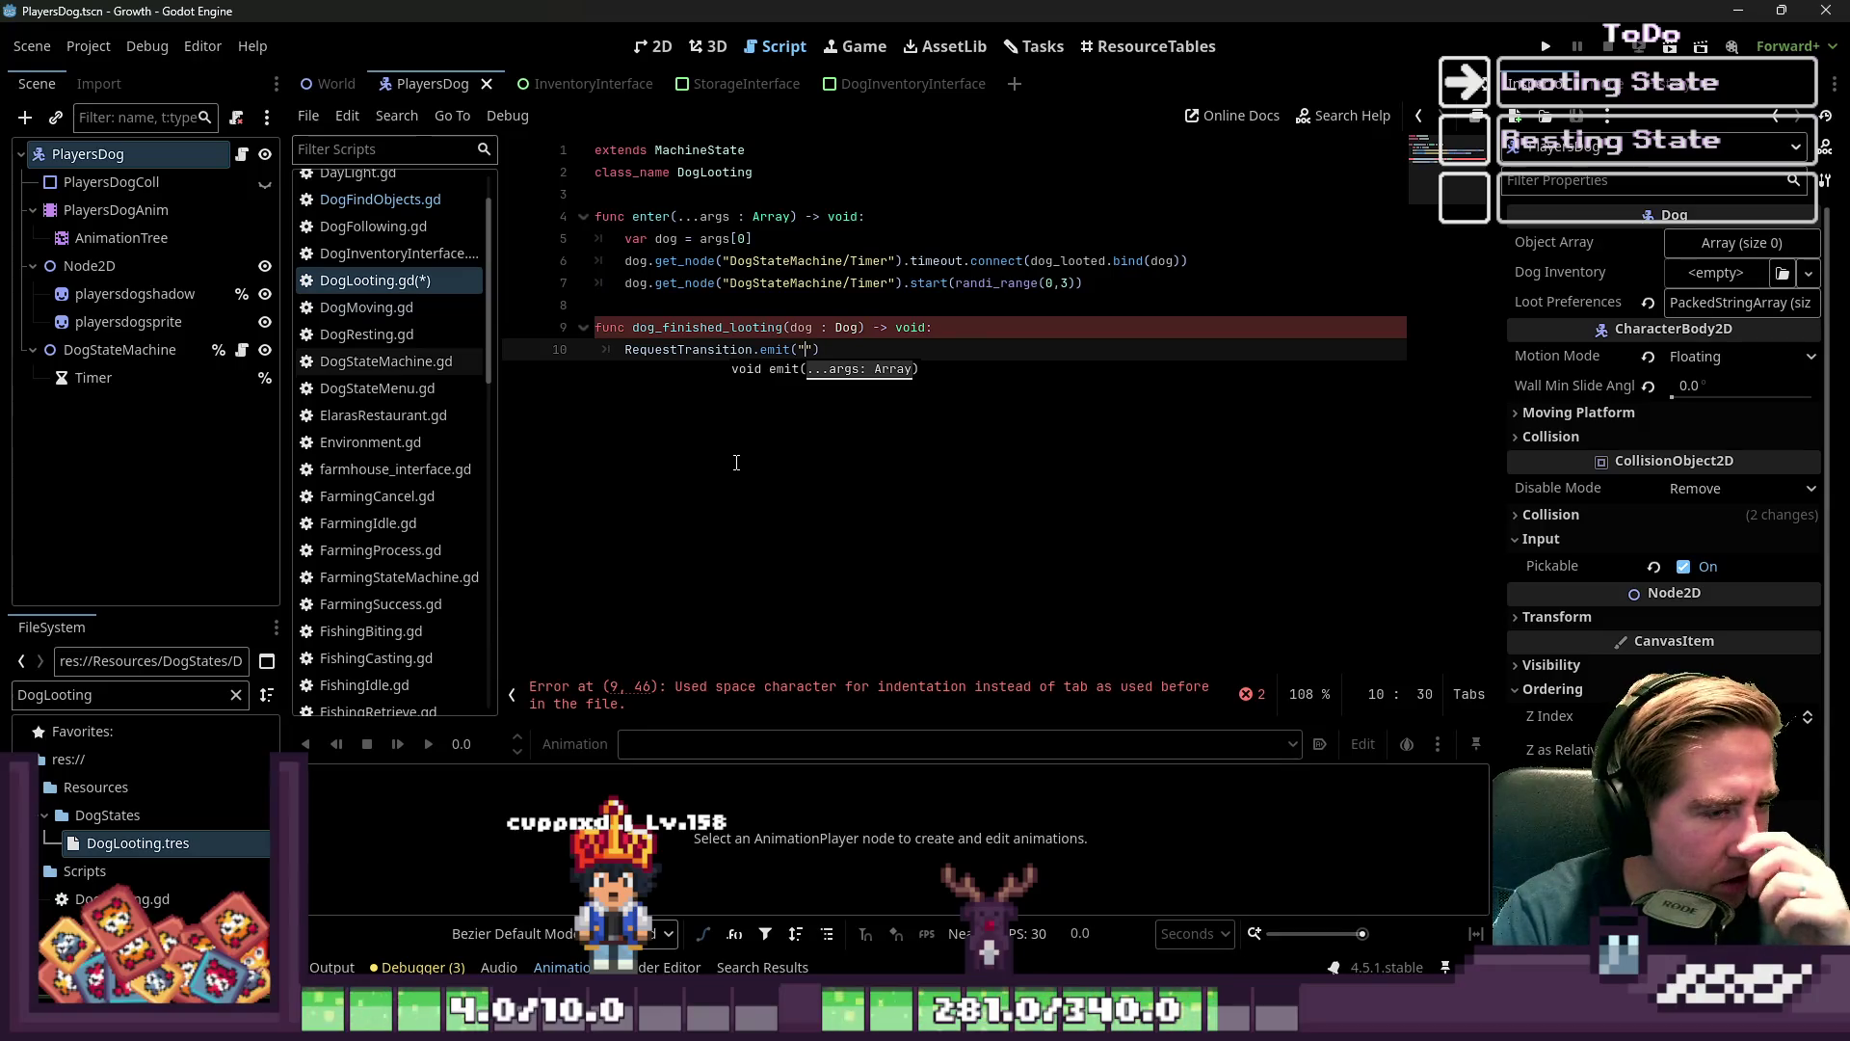
type("&")
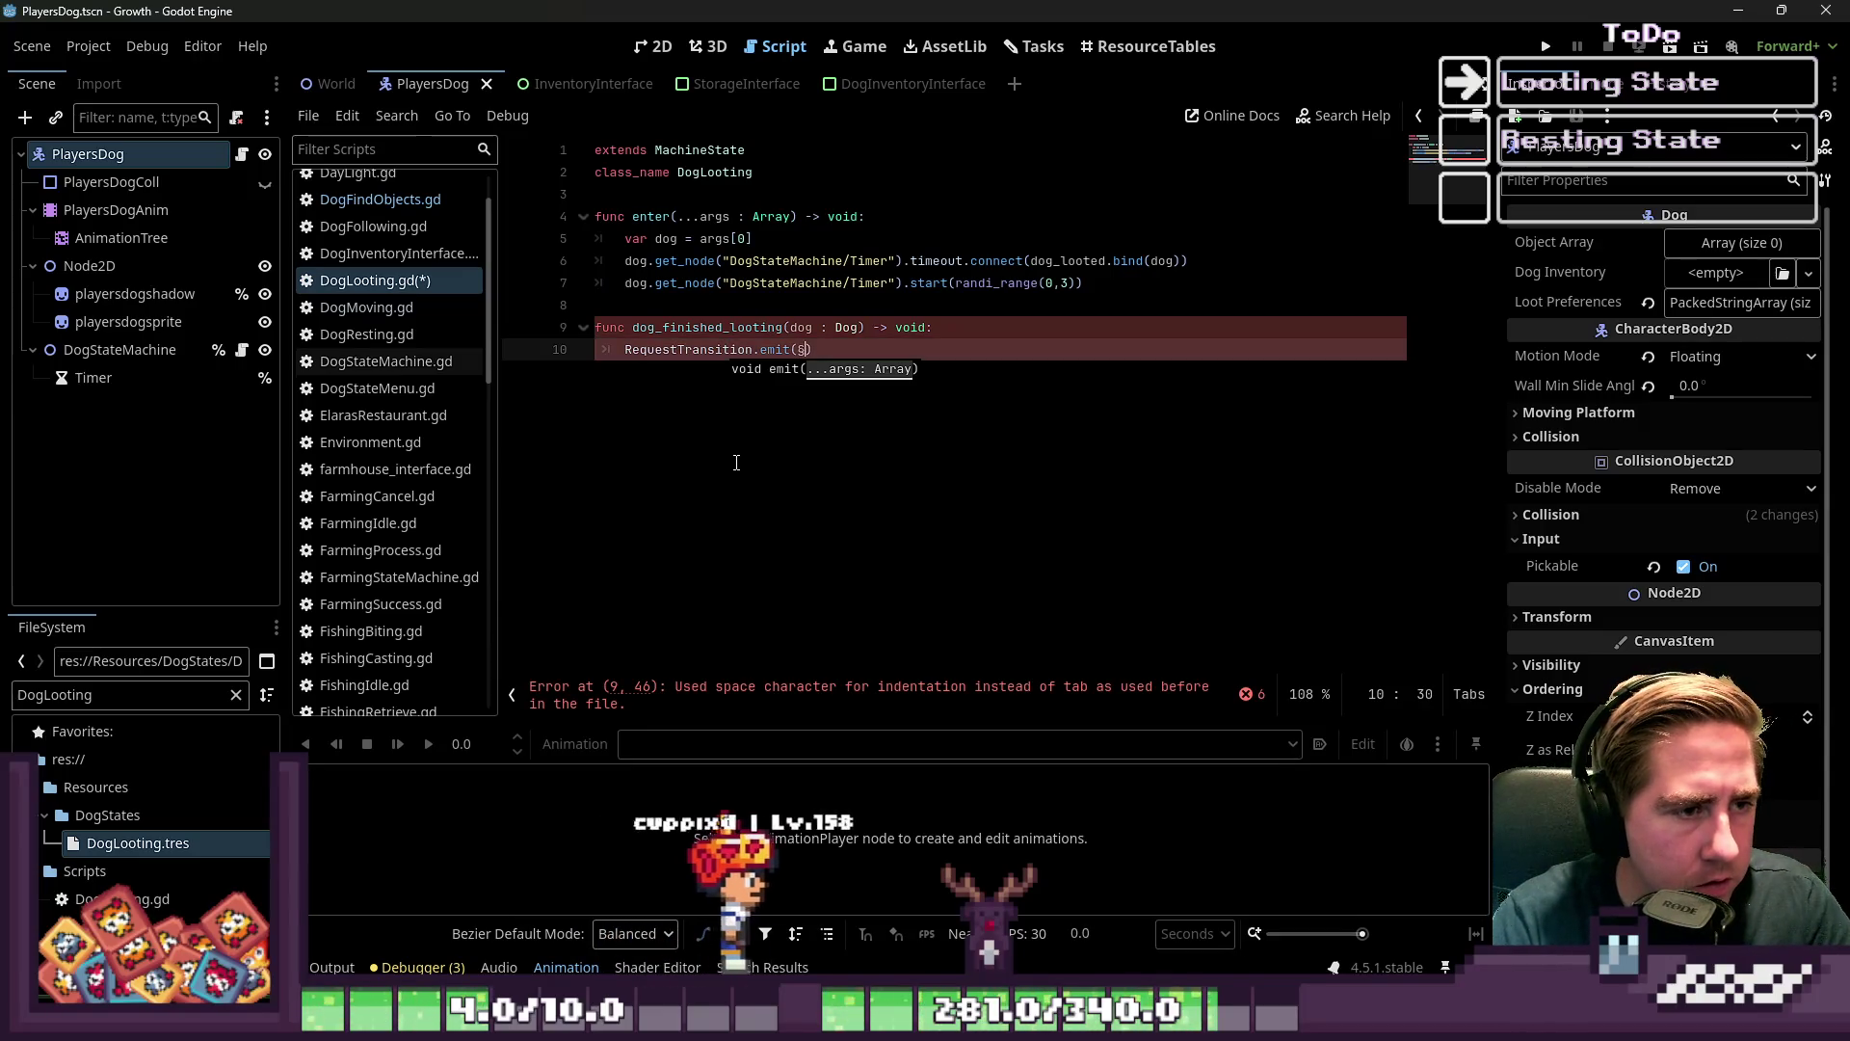
type("\"F")
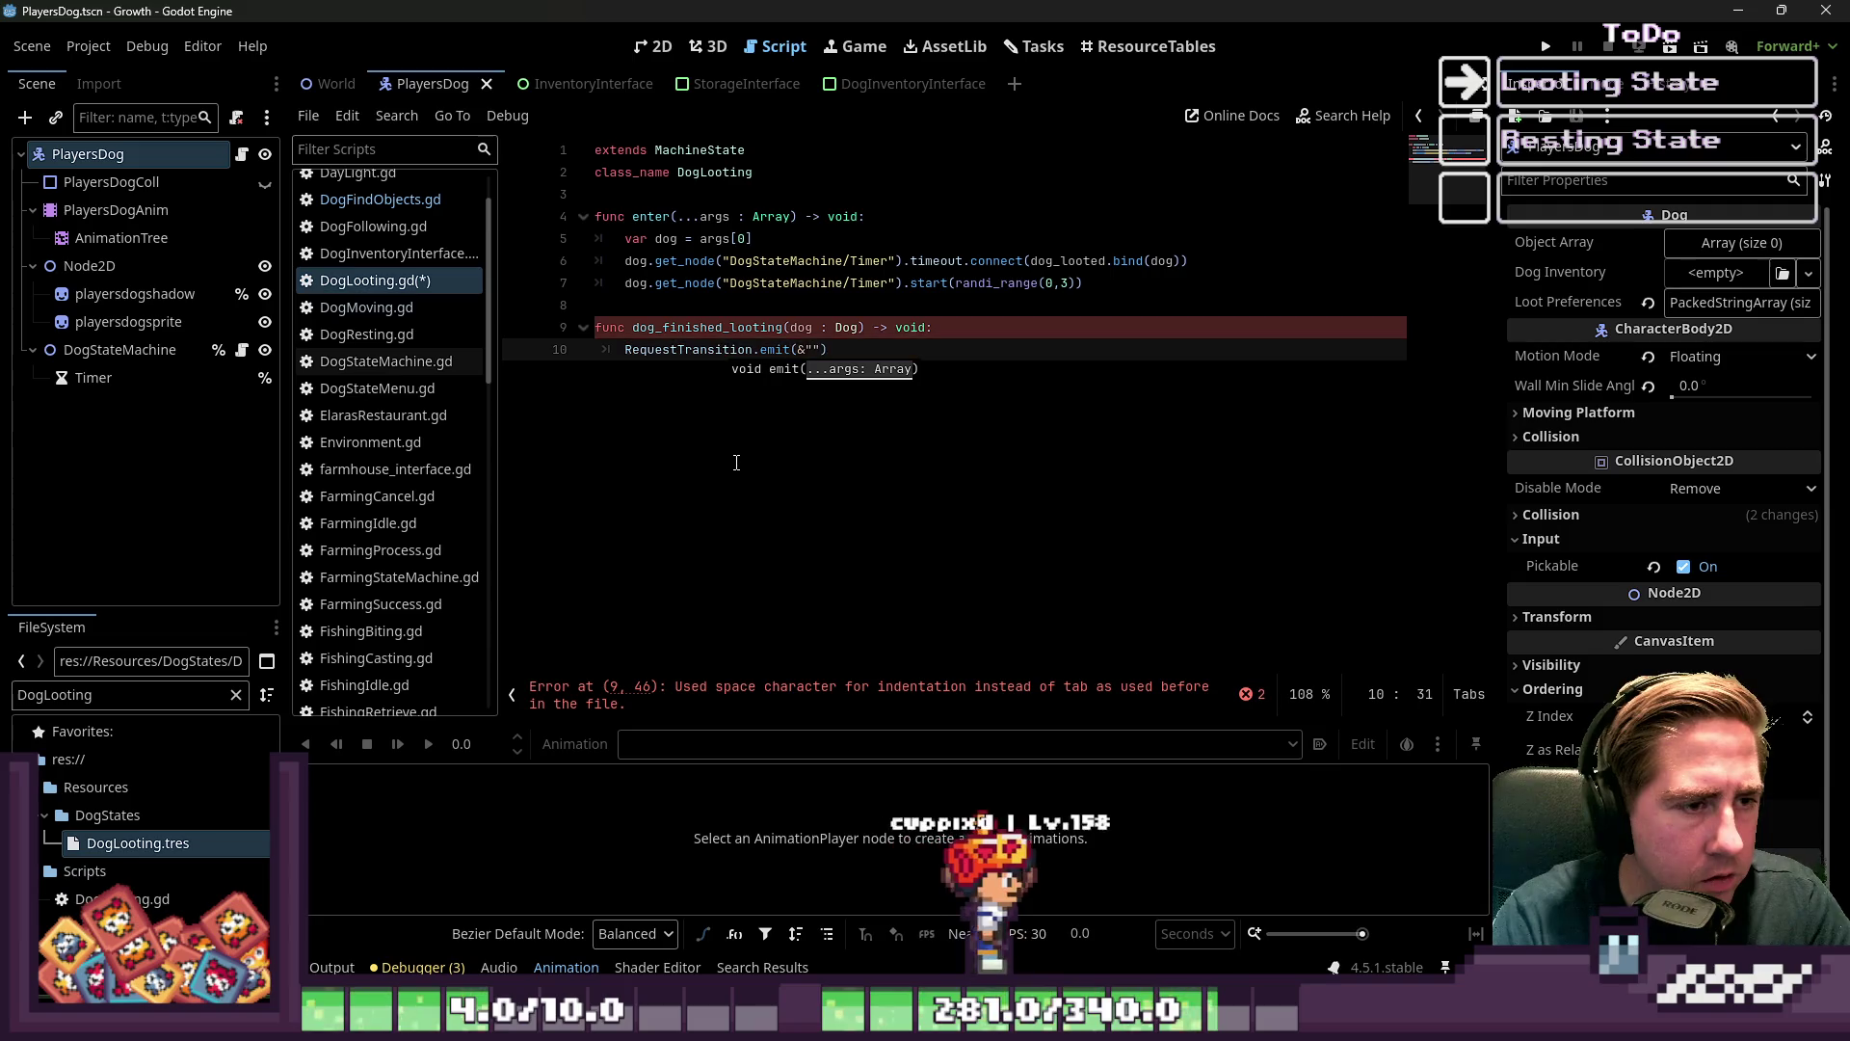
key("BackSpace")
type("DogFindO")
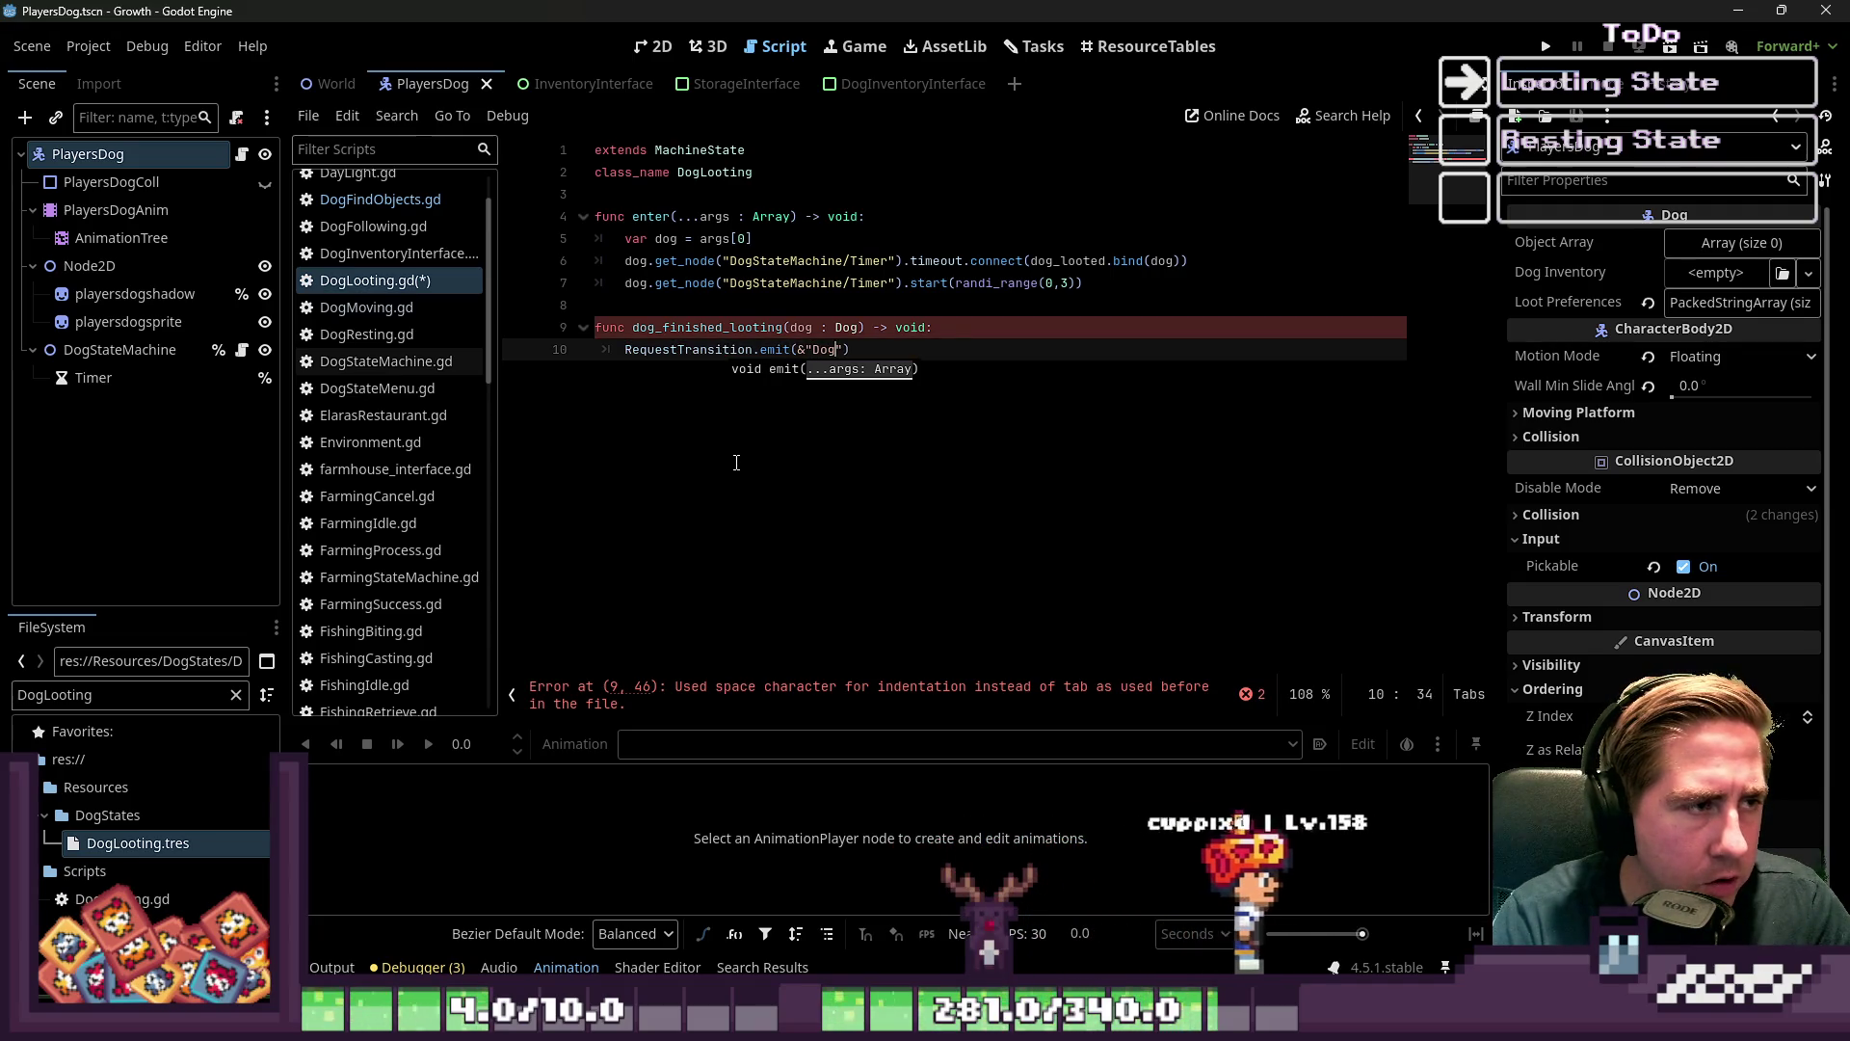
type("bjec")
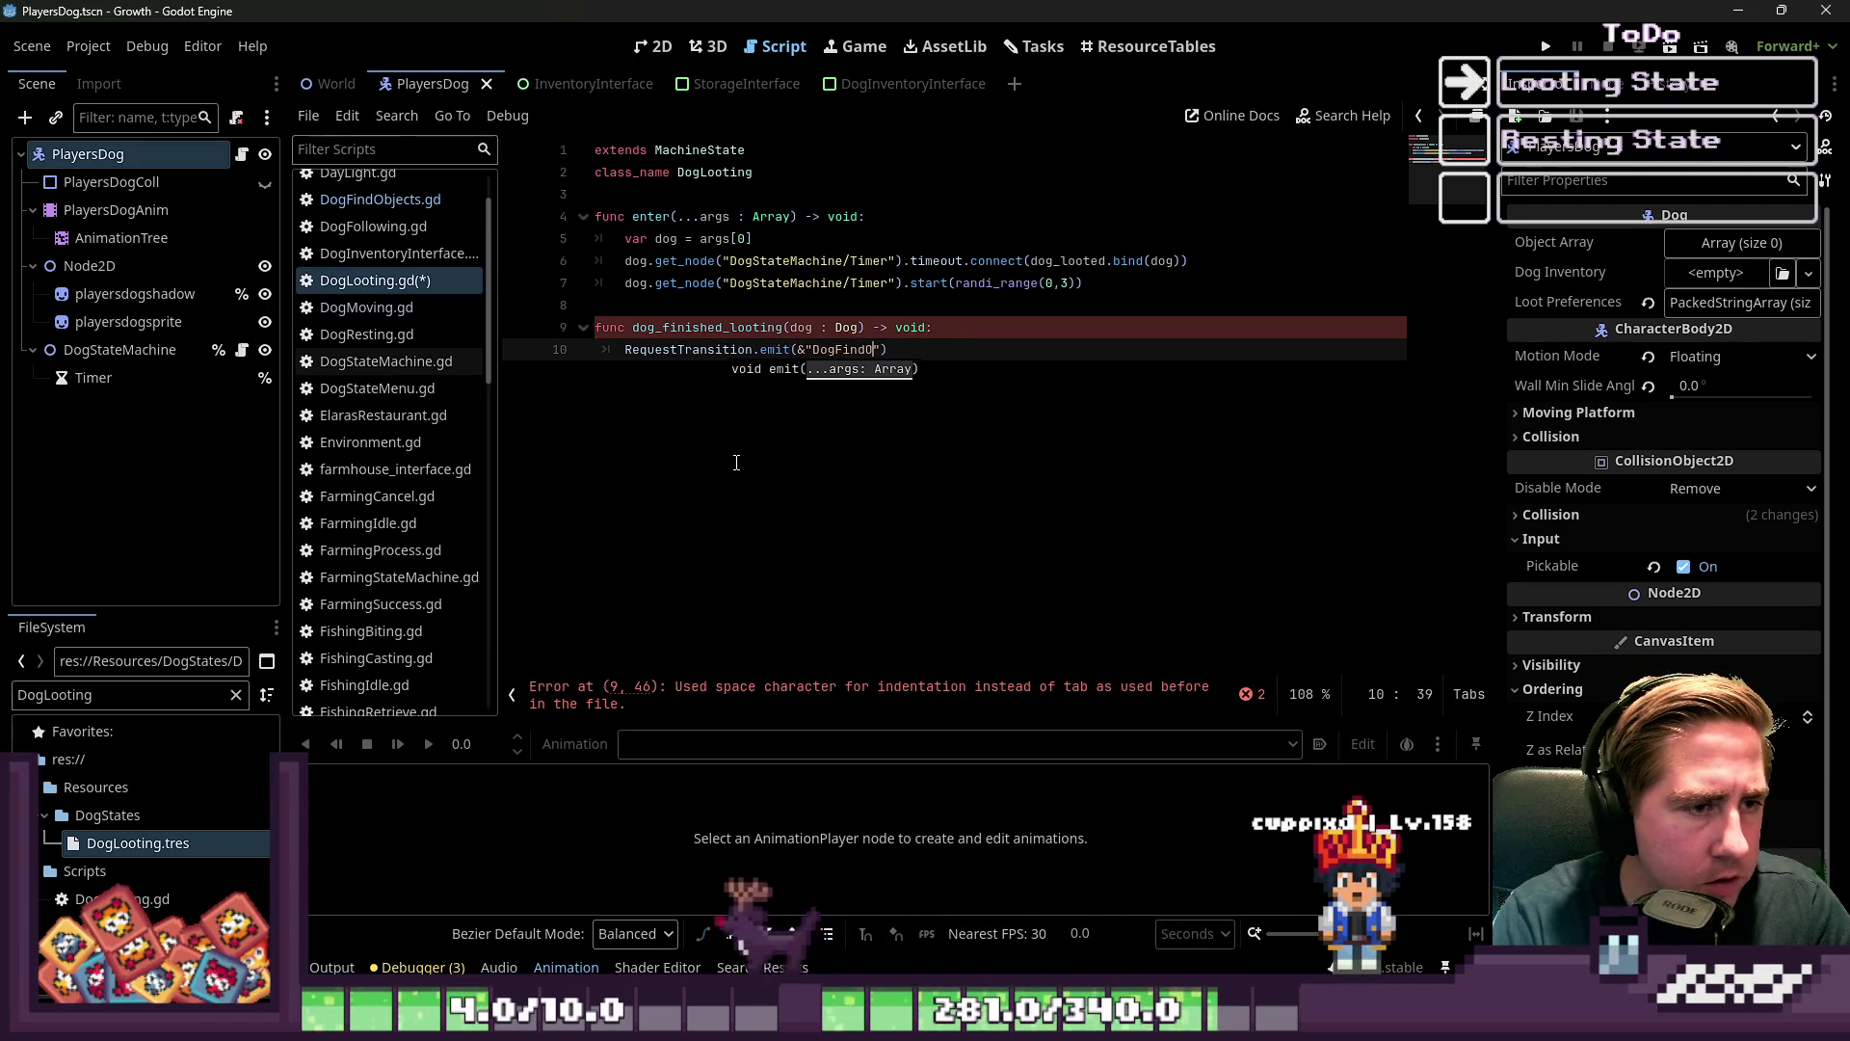
type("ts")
- Insert a dog.energy check line above the transition call and show the Scripts folder
key("Up")
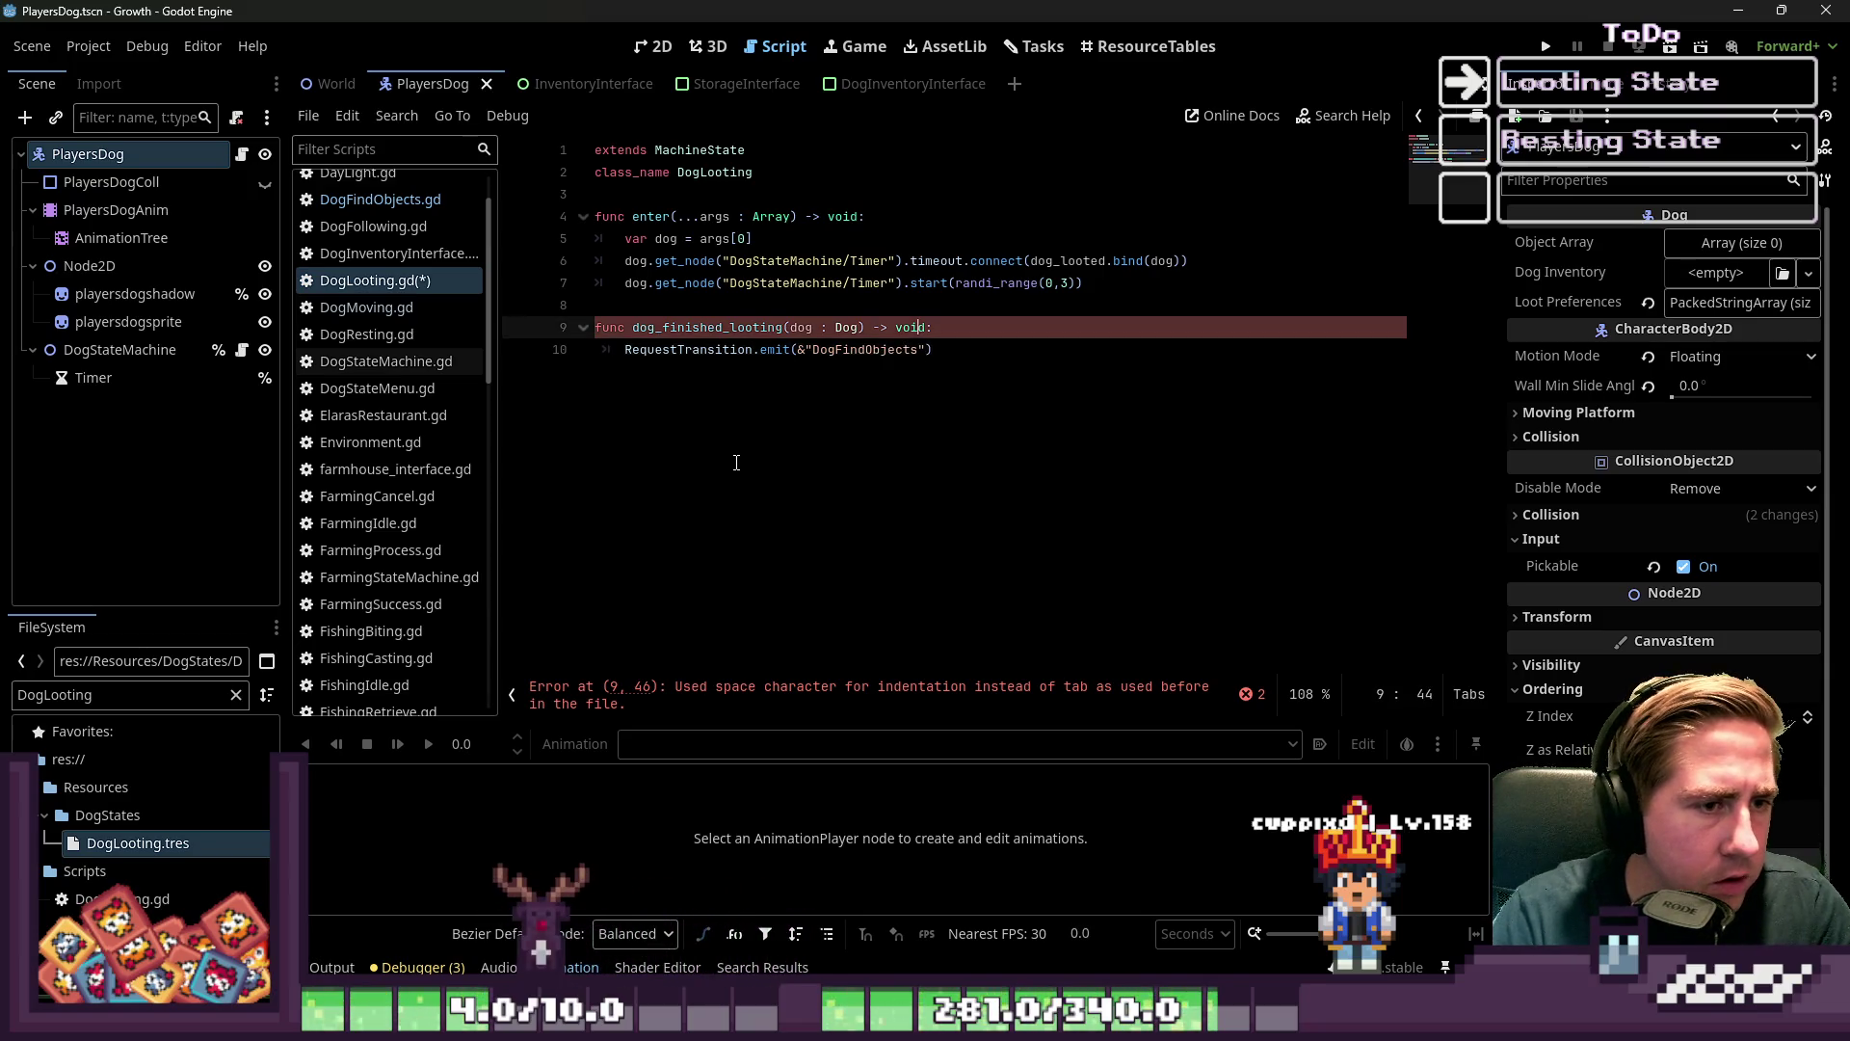
key("End")
key("Return")
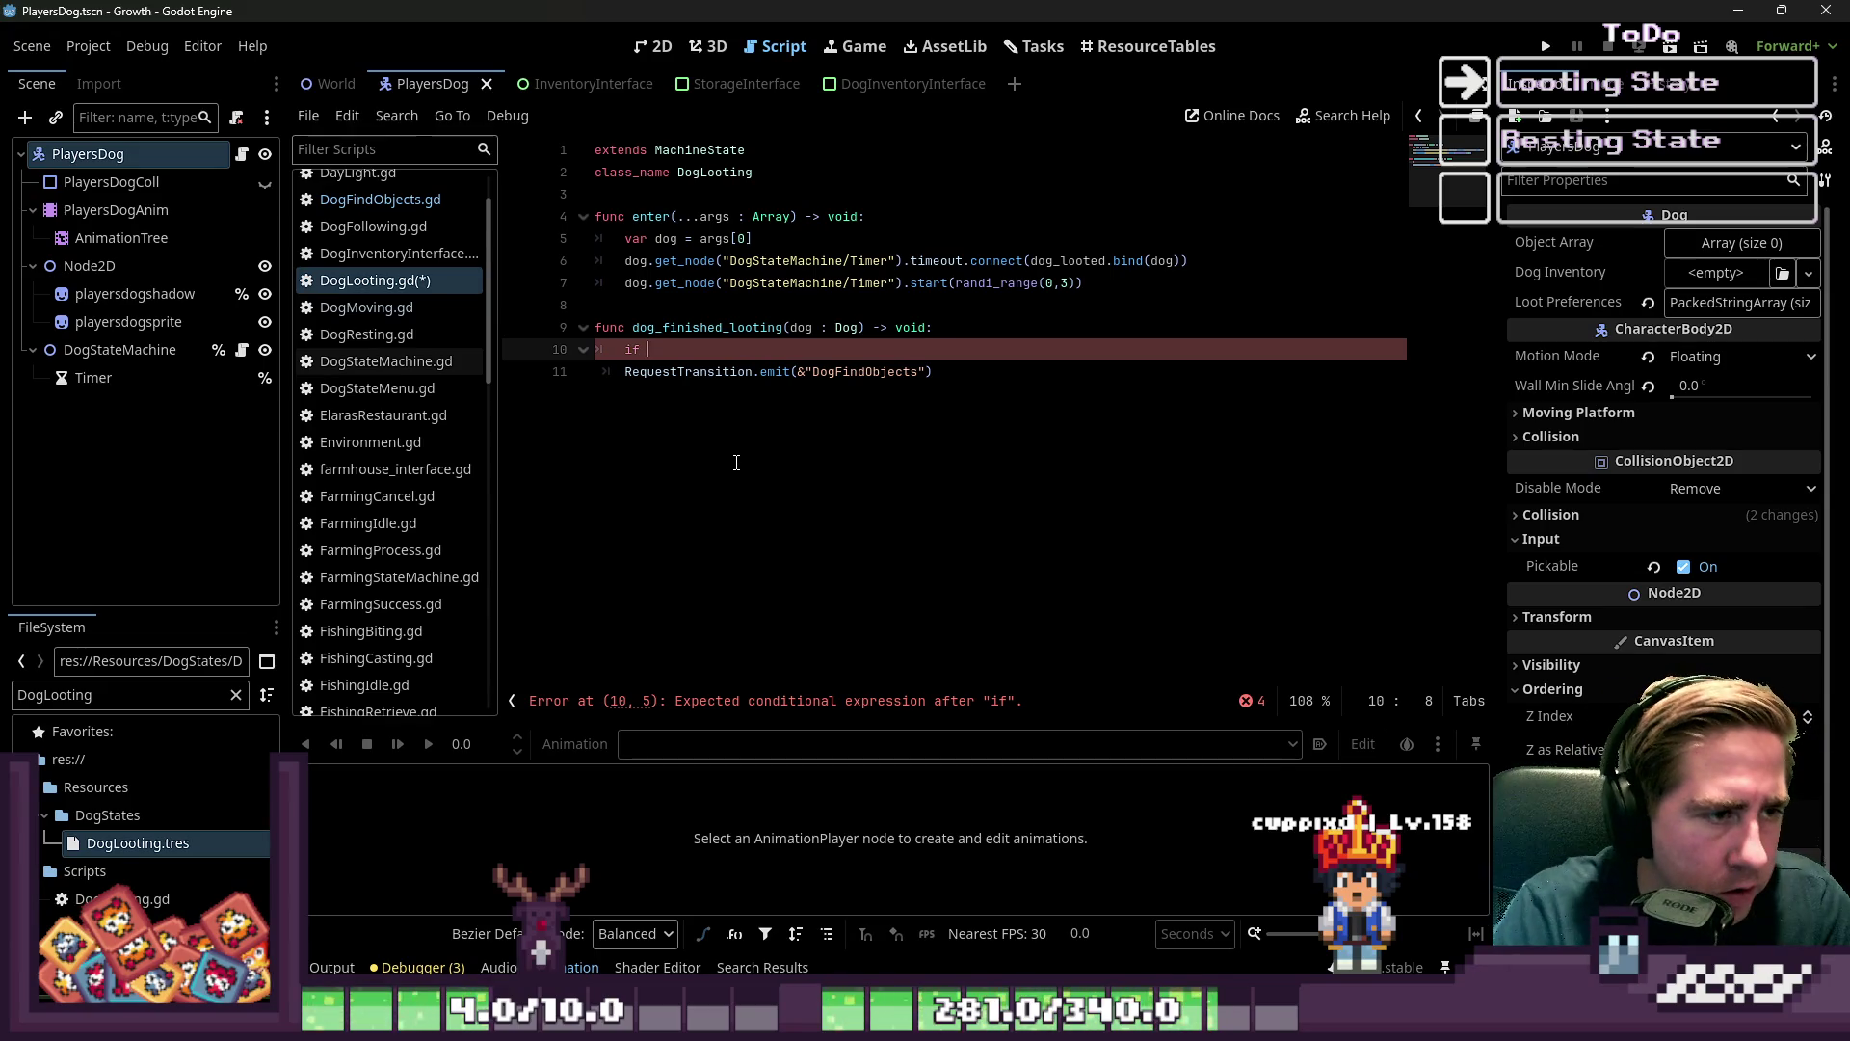
type("dog.")
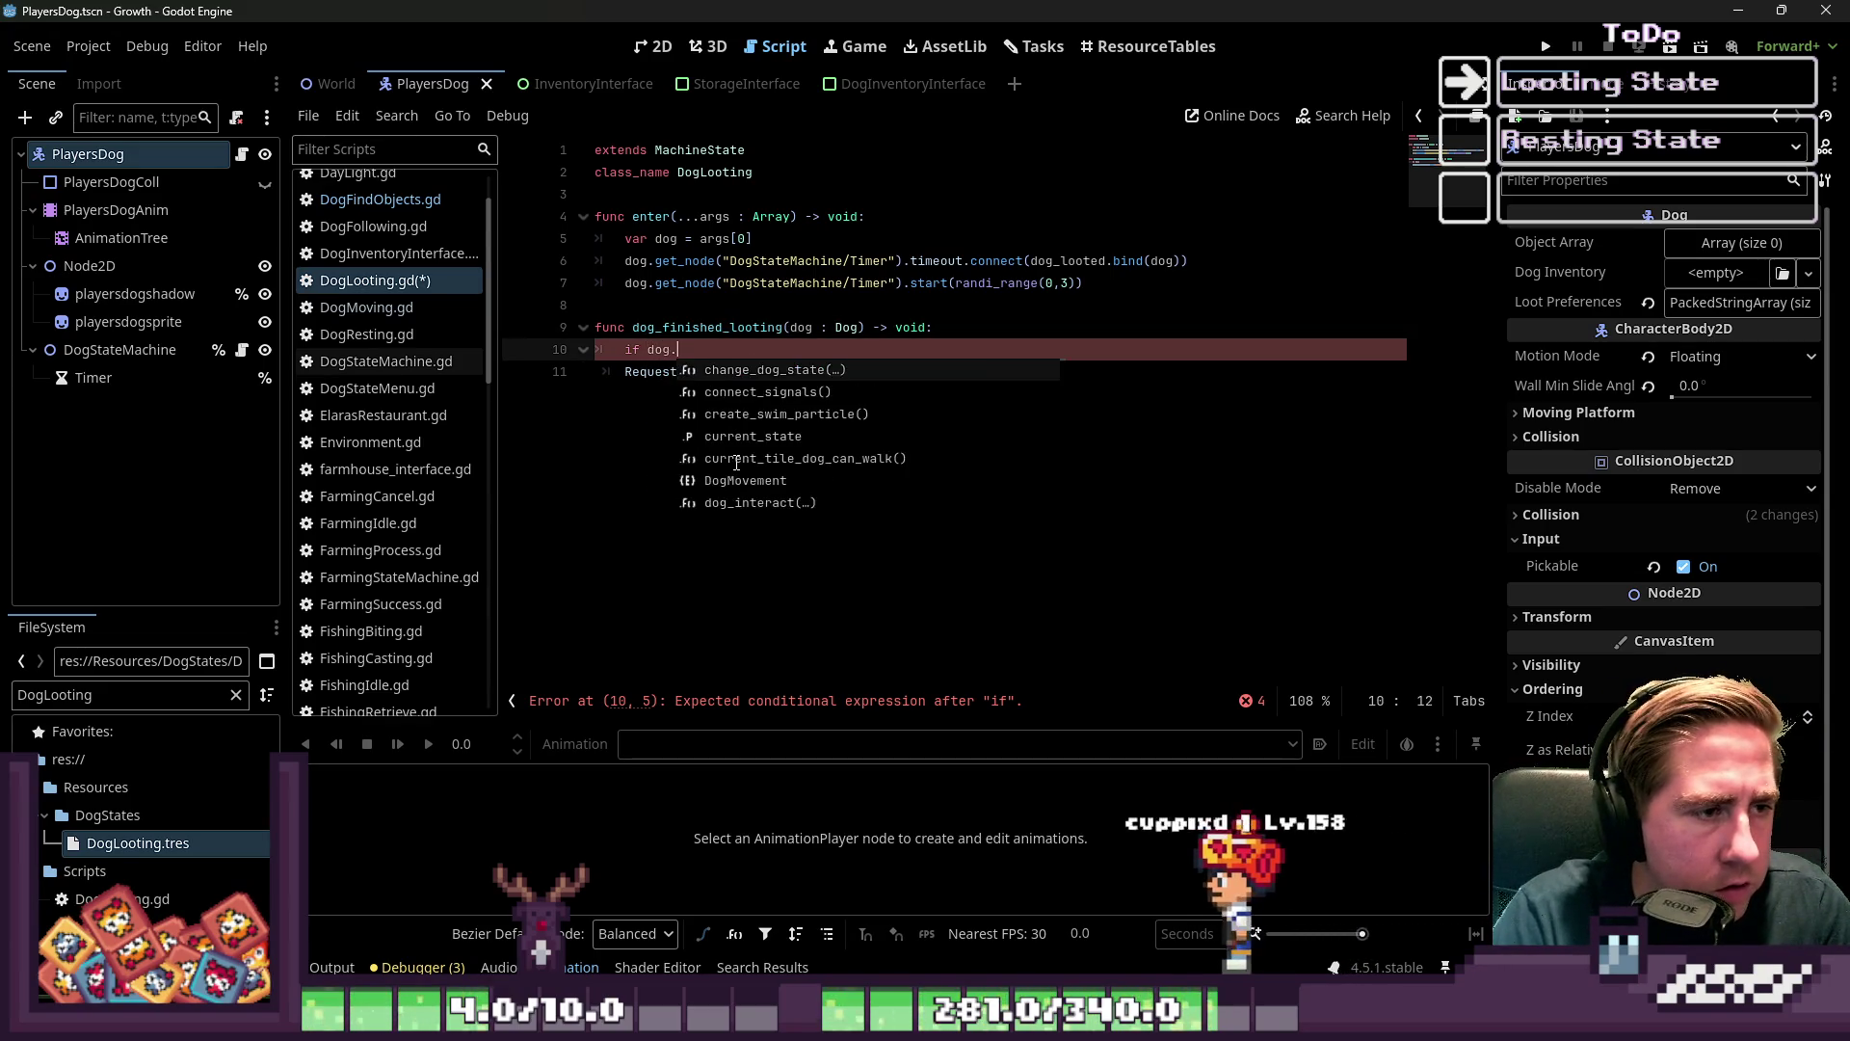
type("energy")
scroll(413, 326, "up", 2)
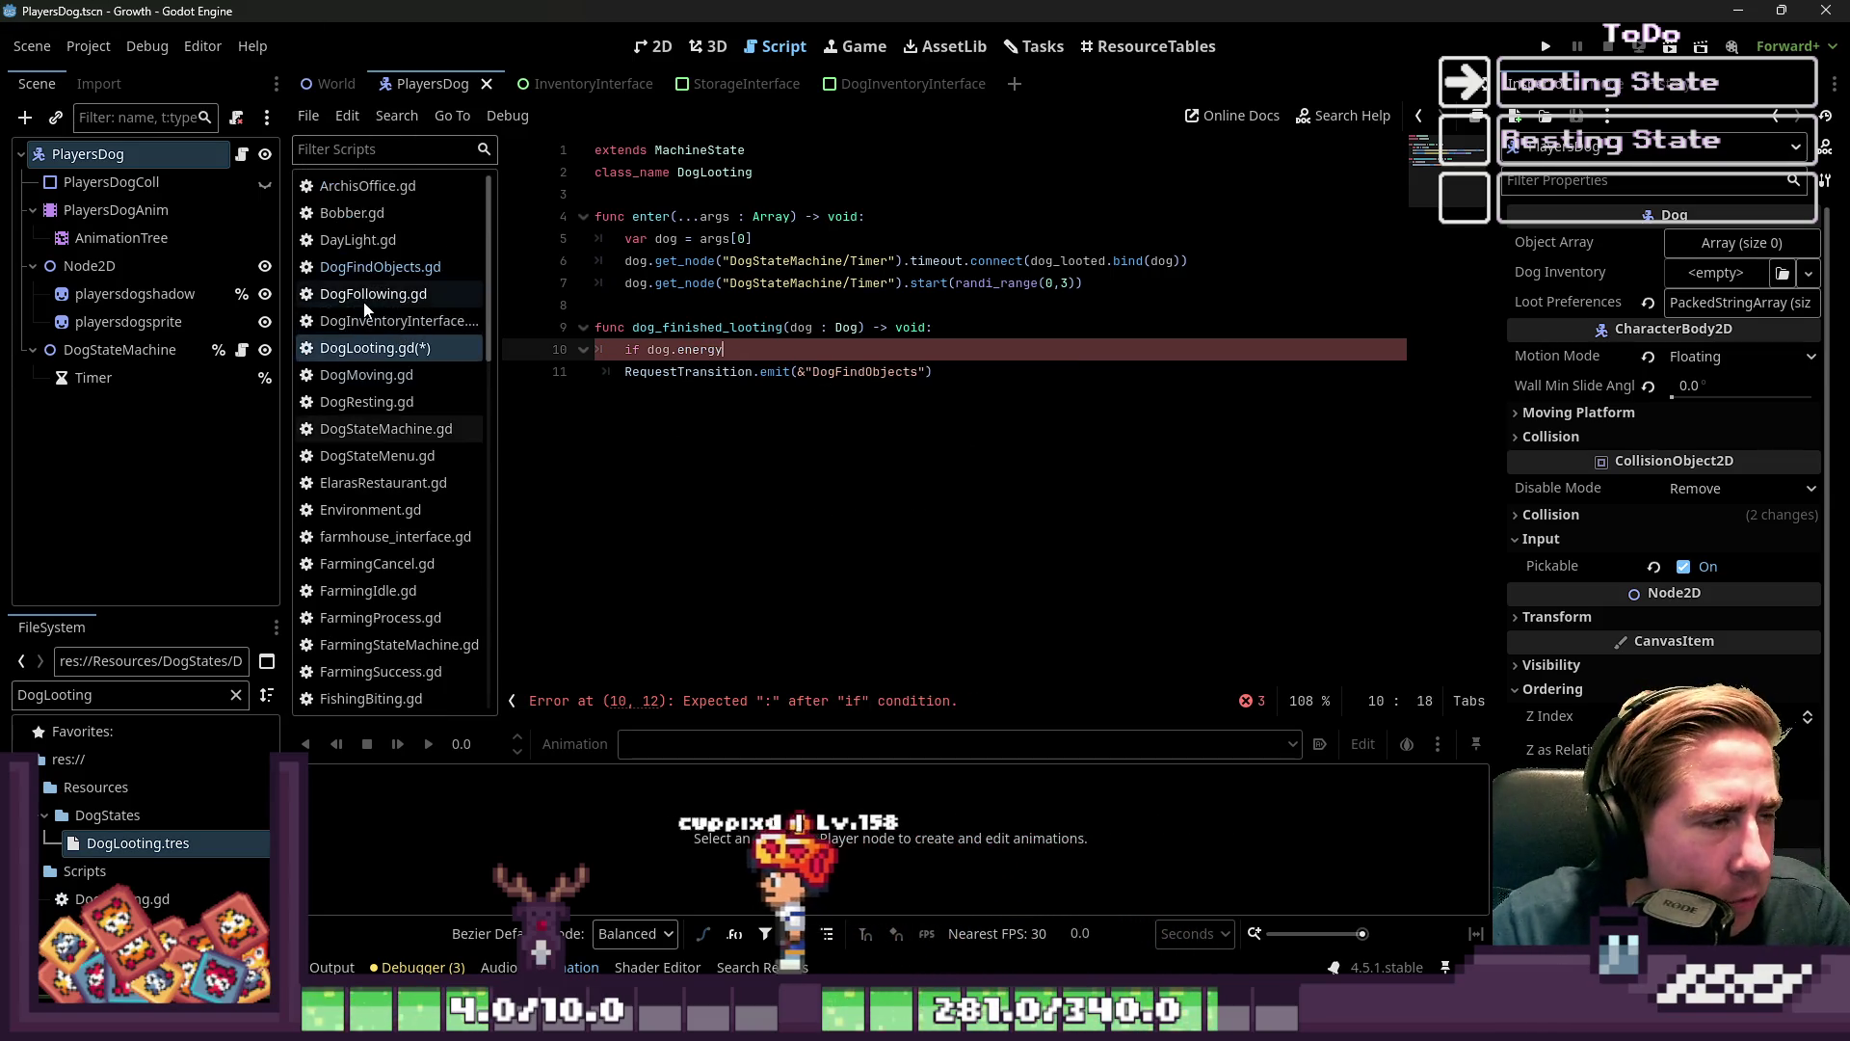
left_click(222, 871)
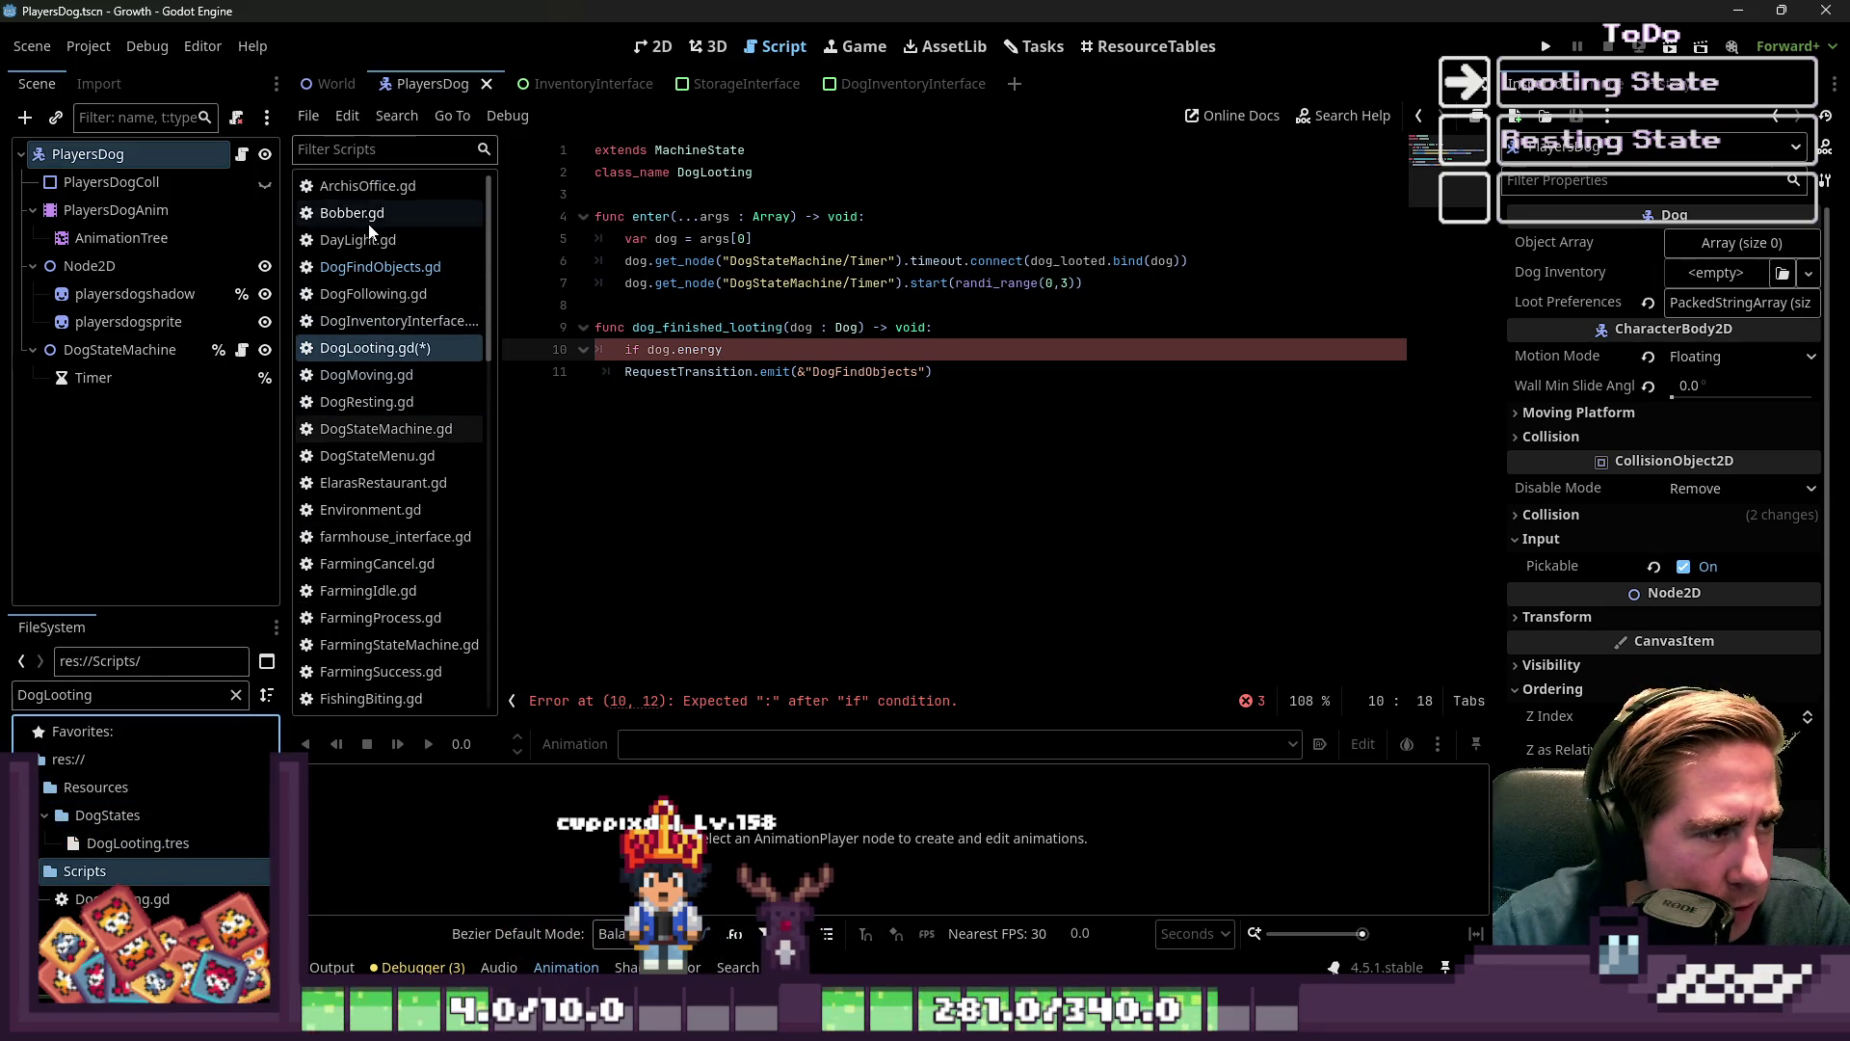
scroll(393, 553, "down", 10)
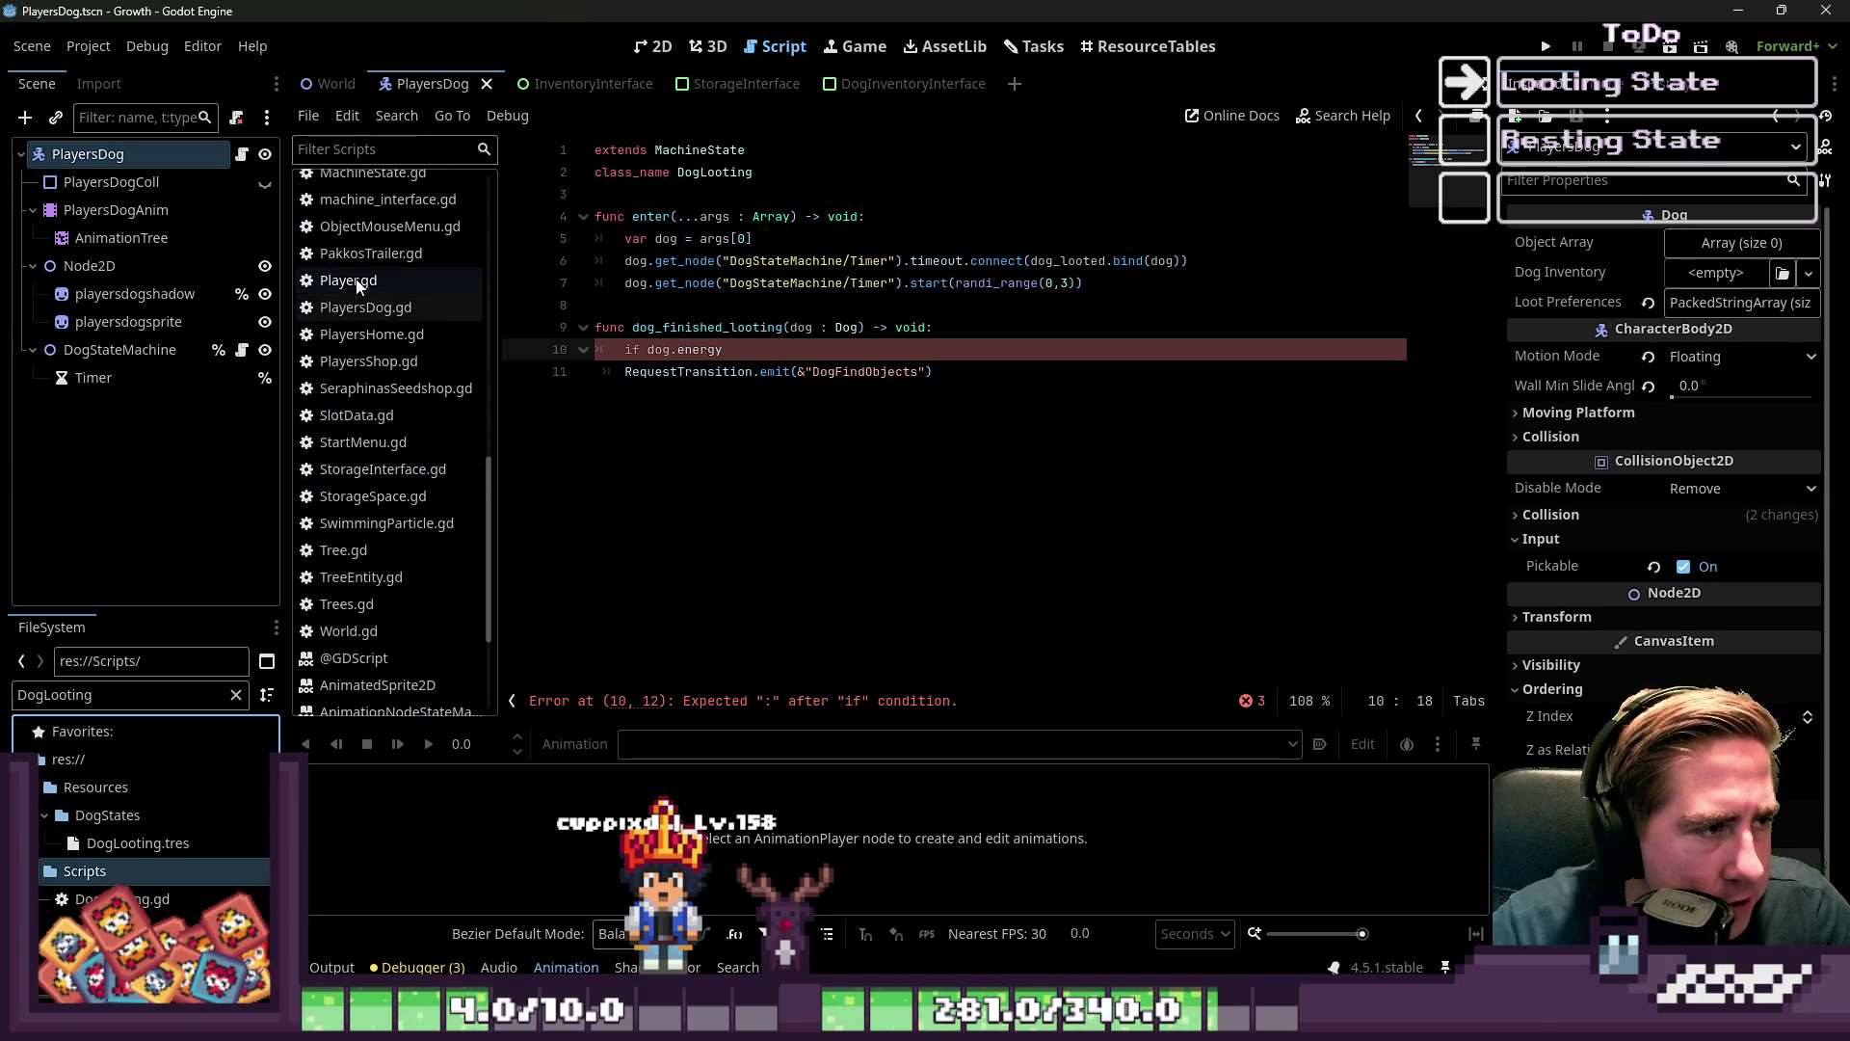
- Open PlayersDog.gd and add a new line below the loot_preferences export
left_click(357, 309)
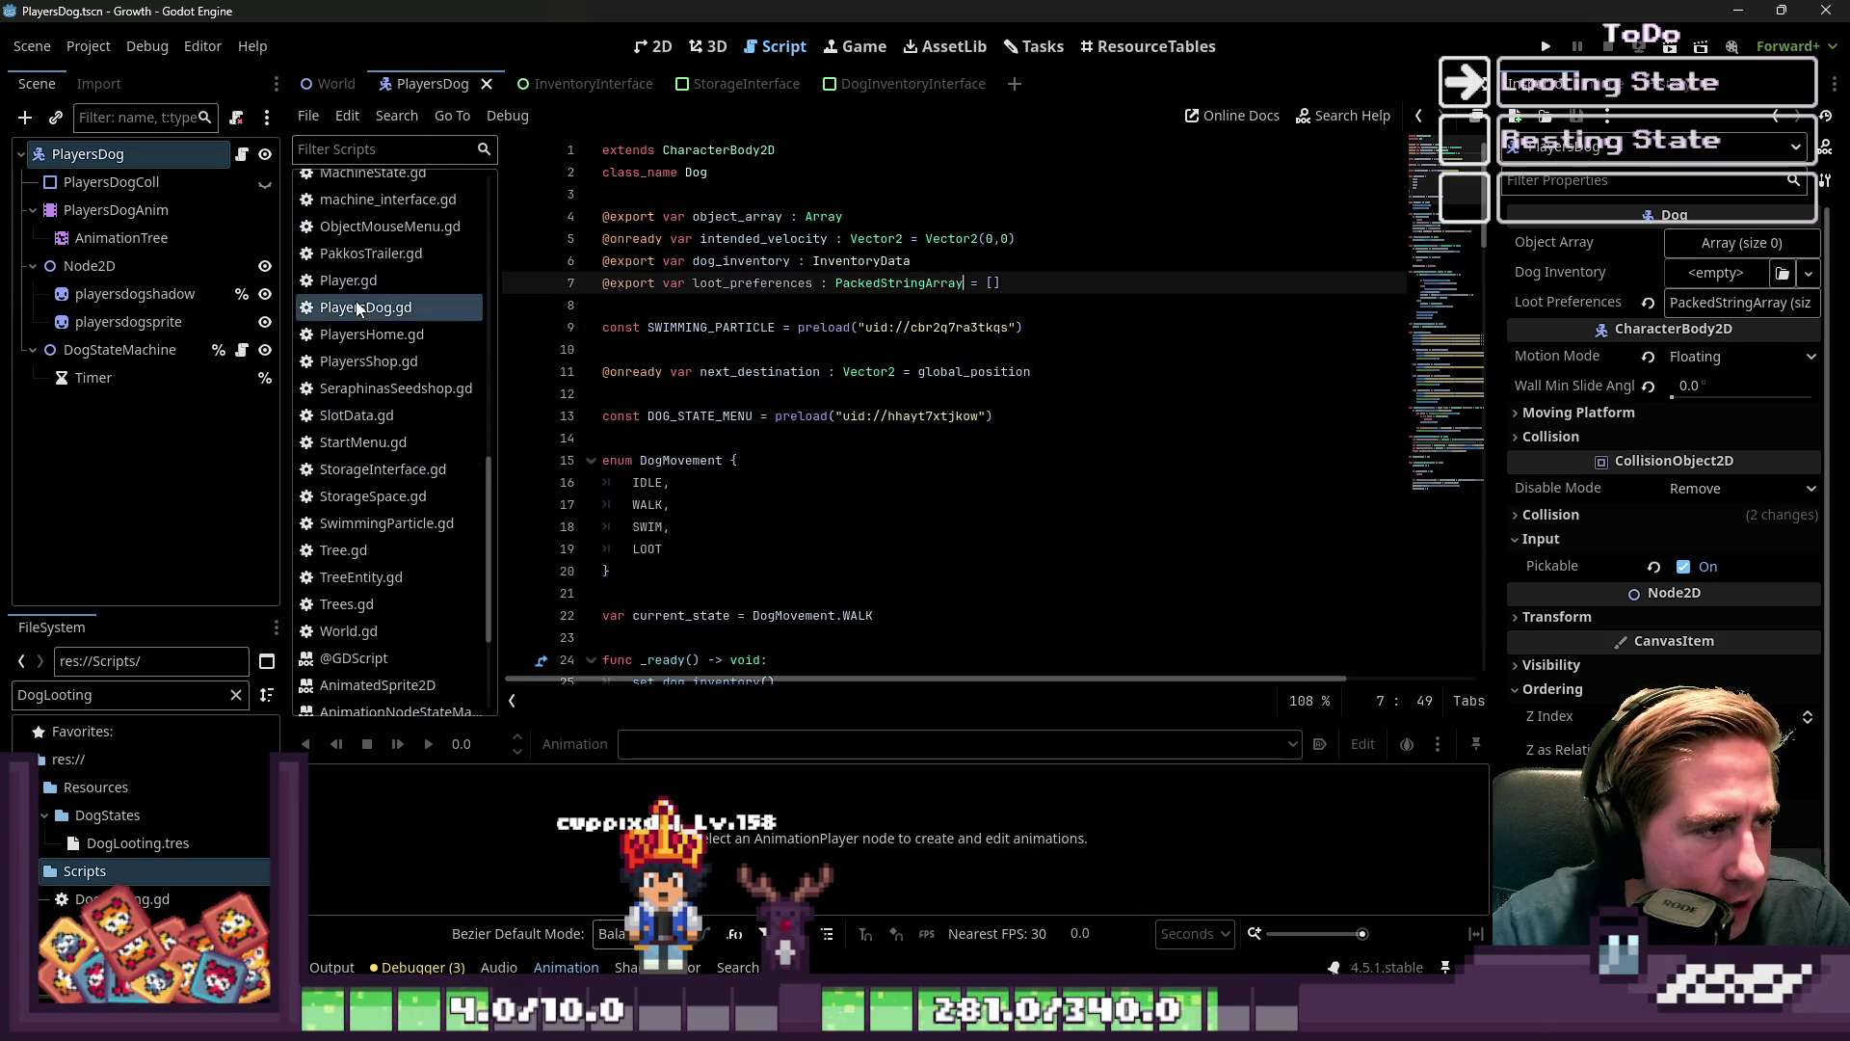
left_click(733, 216)
left_click(732, 238)
left_click(731, 260)
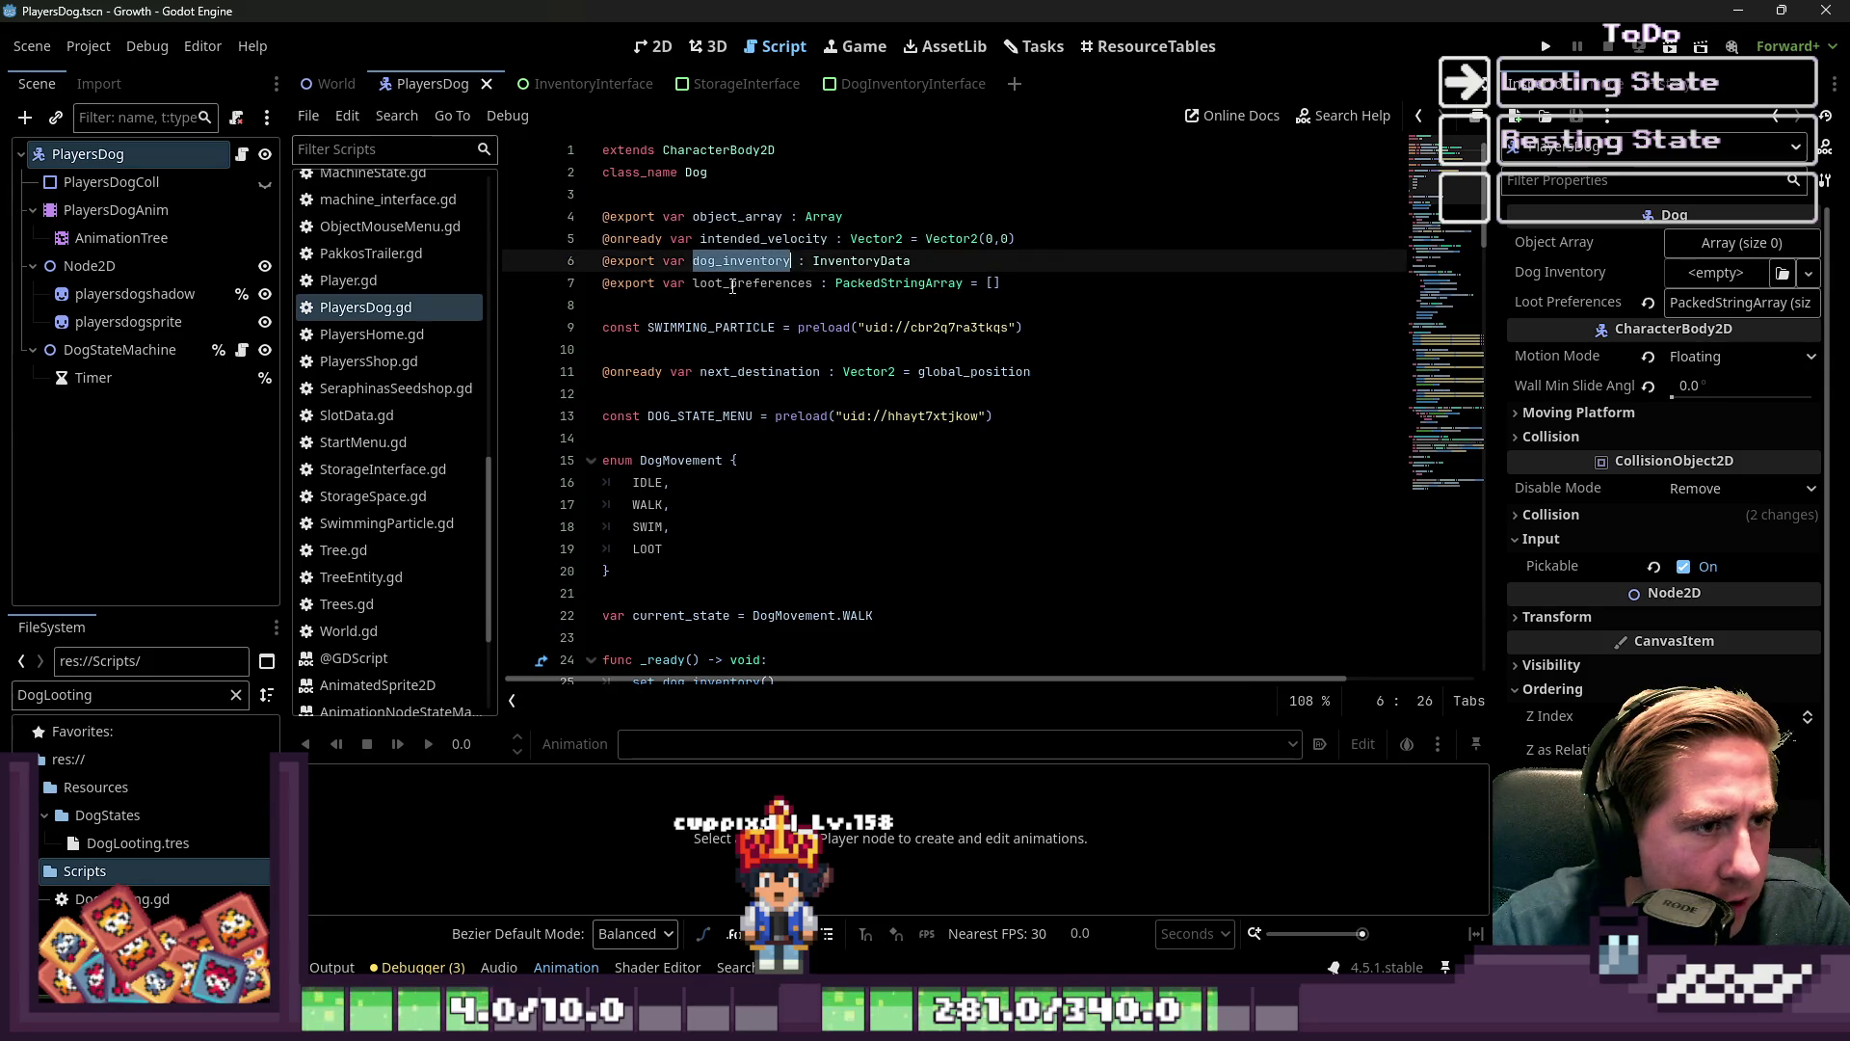
left_click(726, 305)
double_click(734, 292)
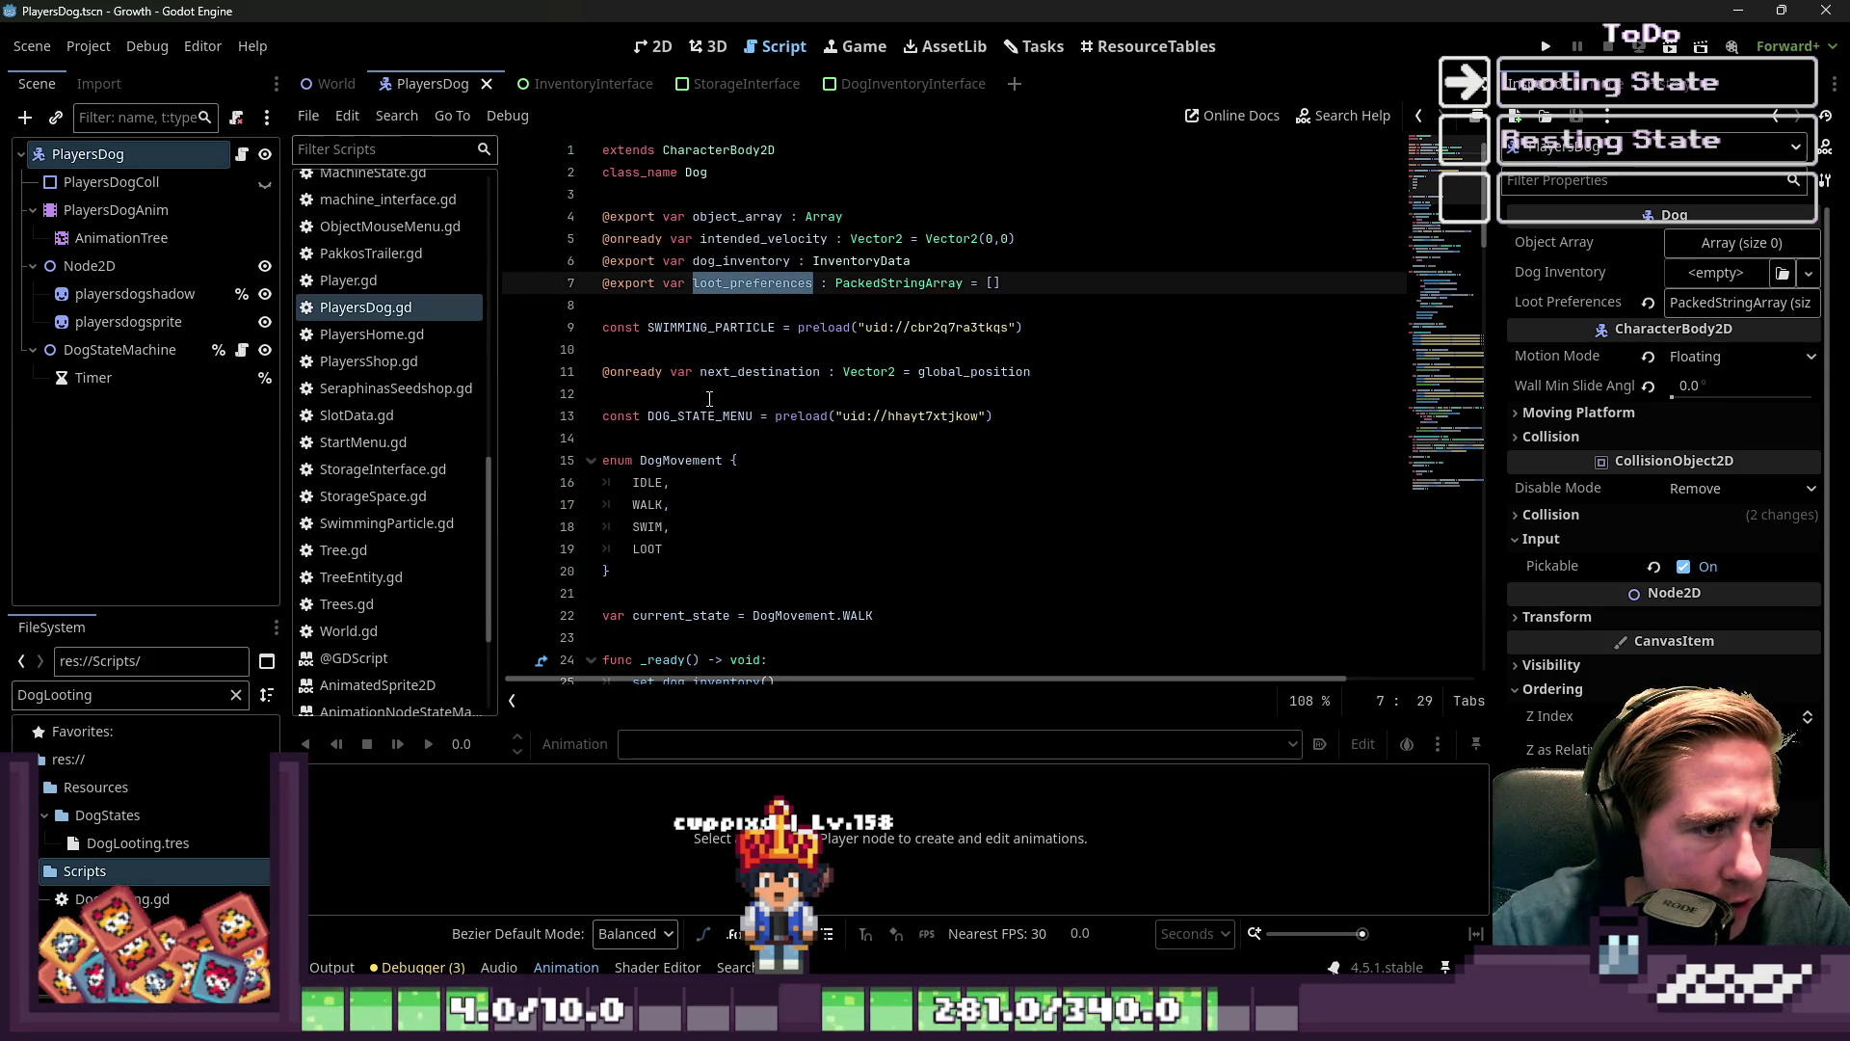
left_click(700, 438)
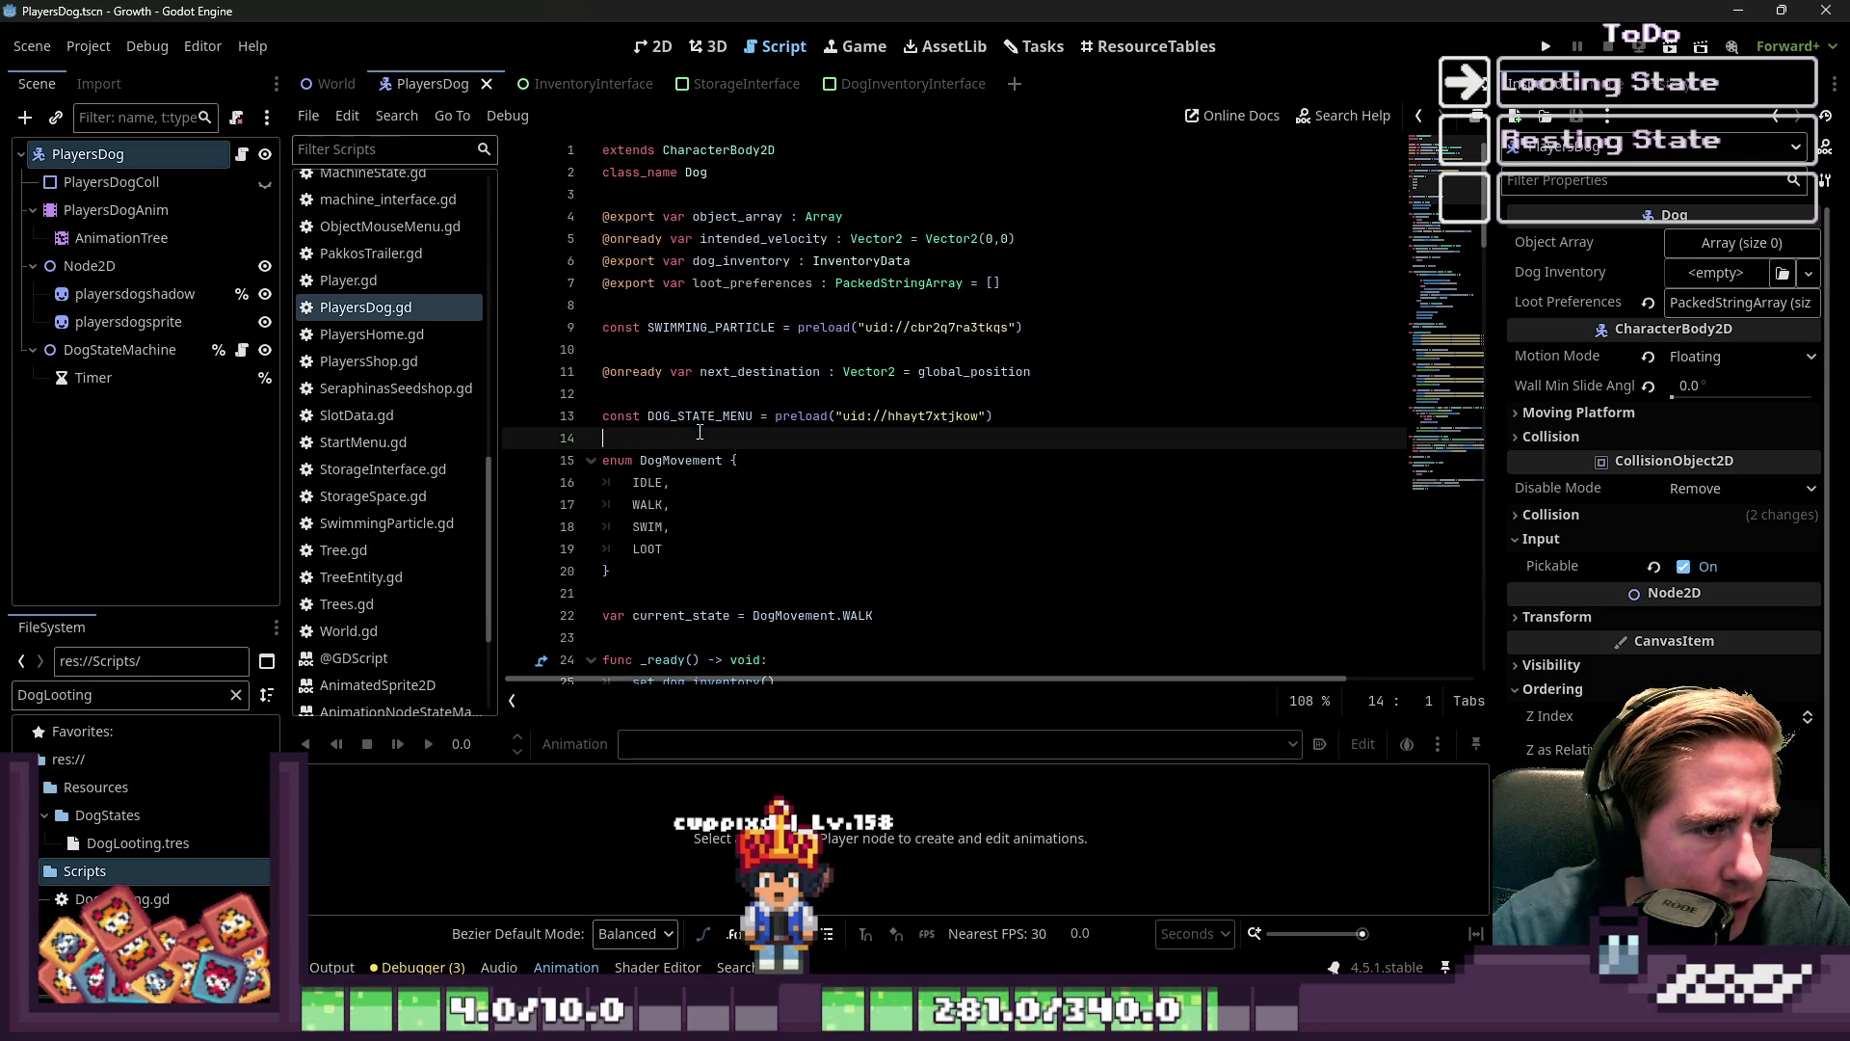
left_click(1061, 284)
key("Return")
- Declare an exported energy variable, trying range(0,100) and then Range as its type, and save
type("@export var dog_")
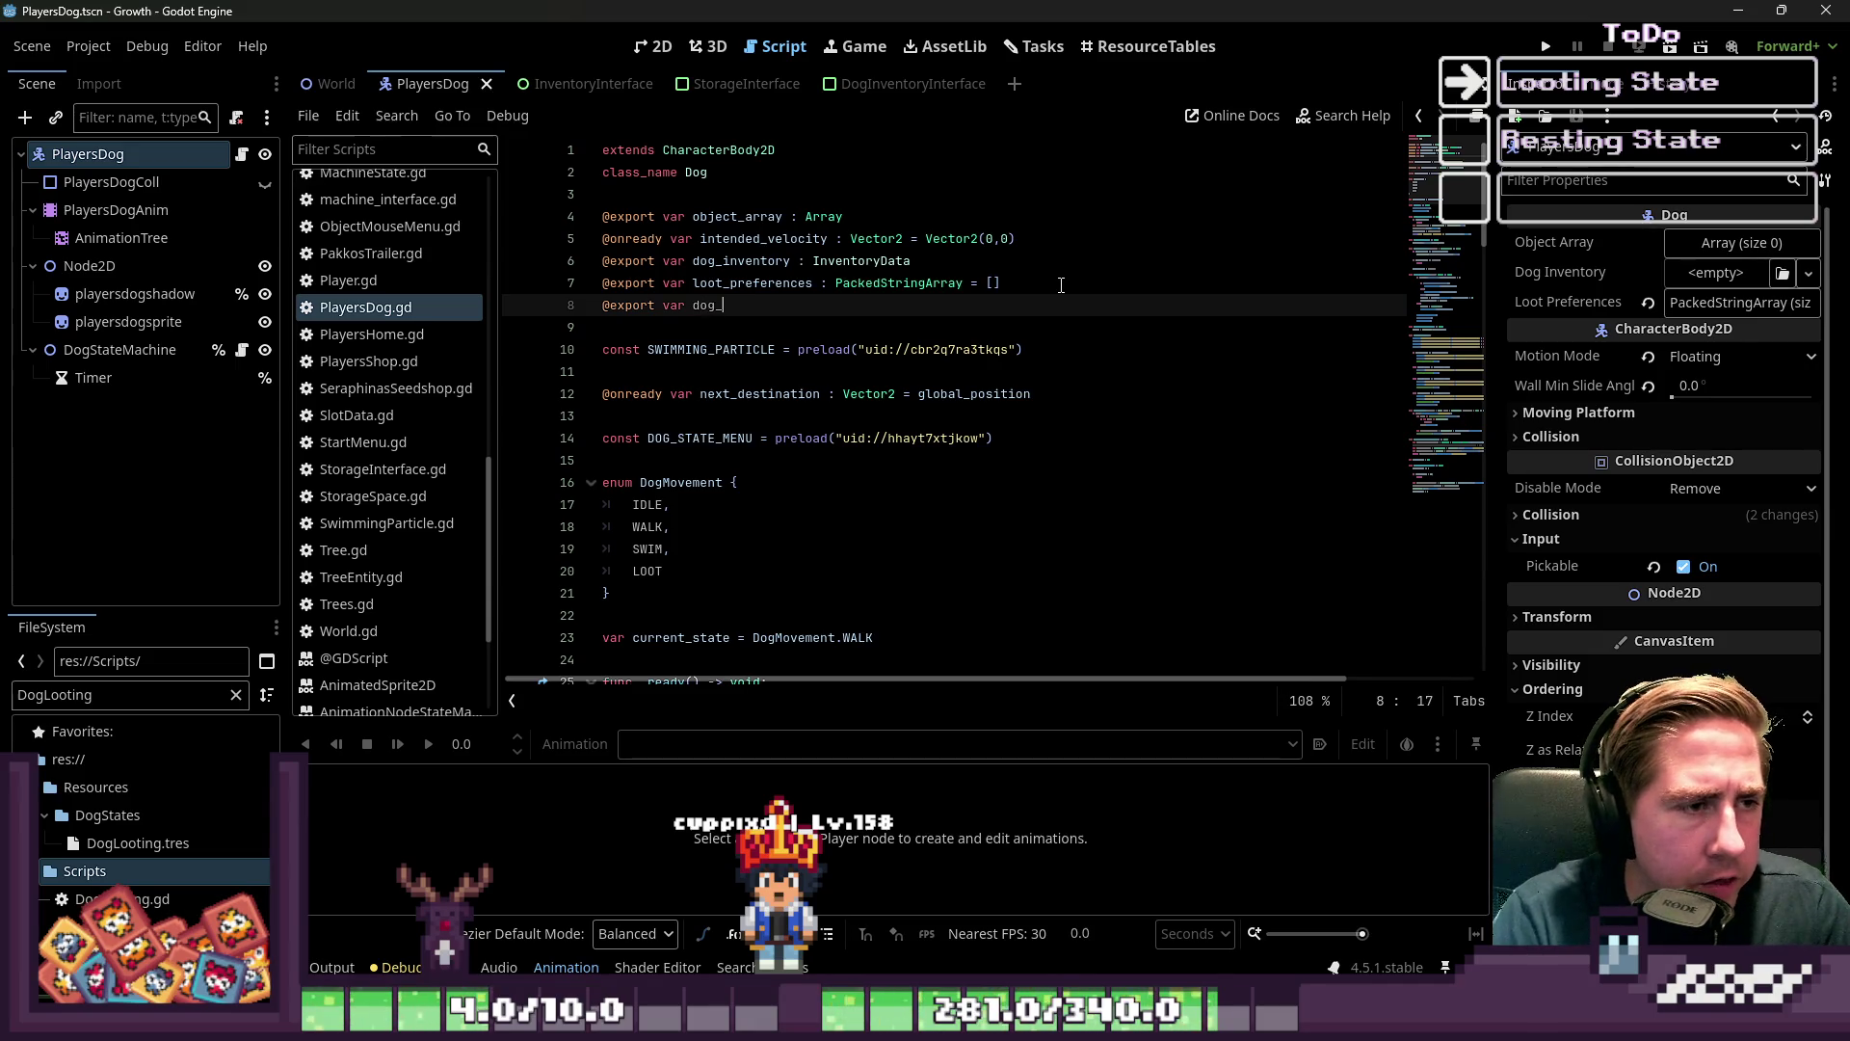
type("energy")
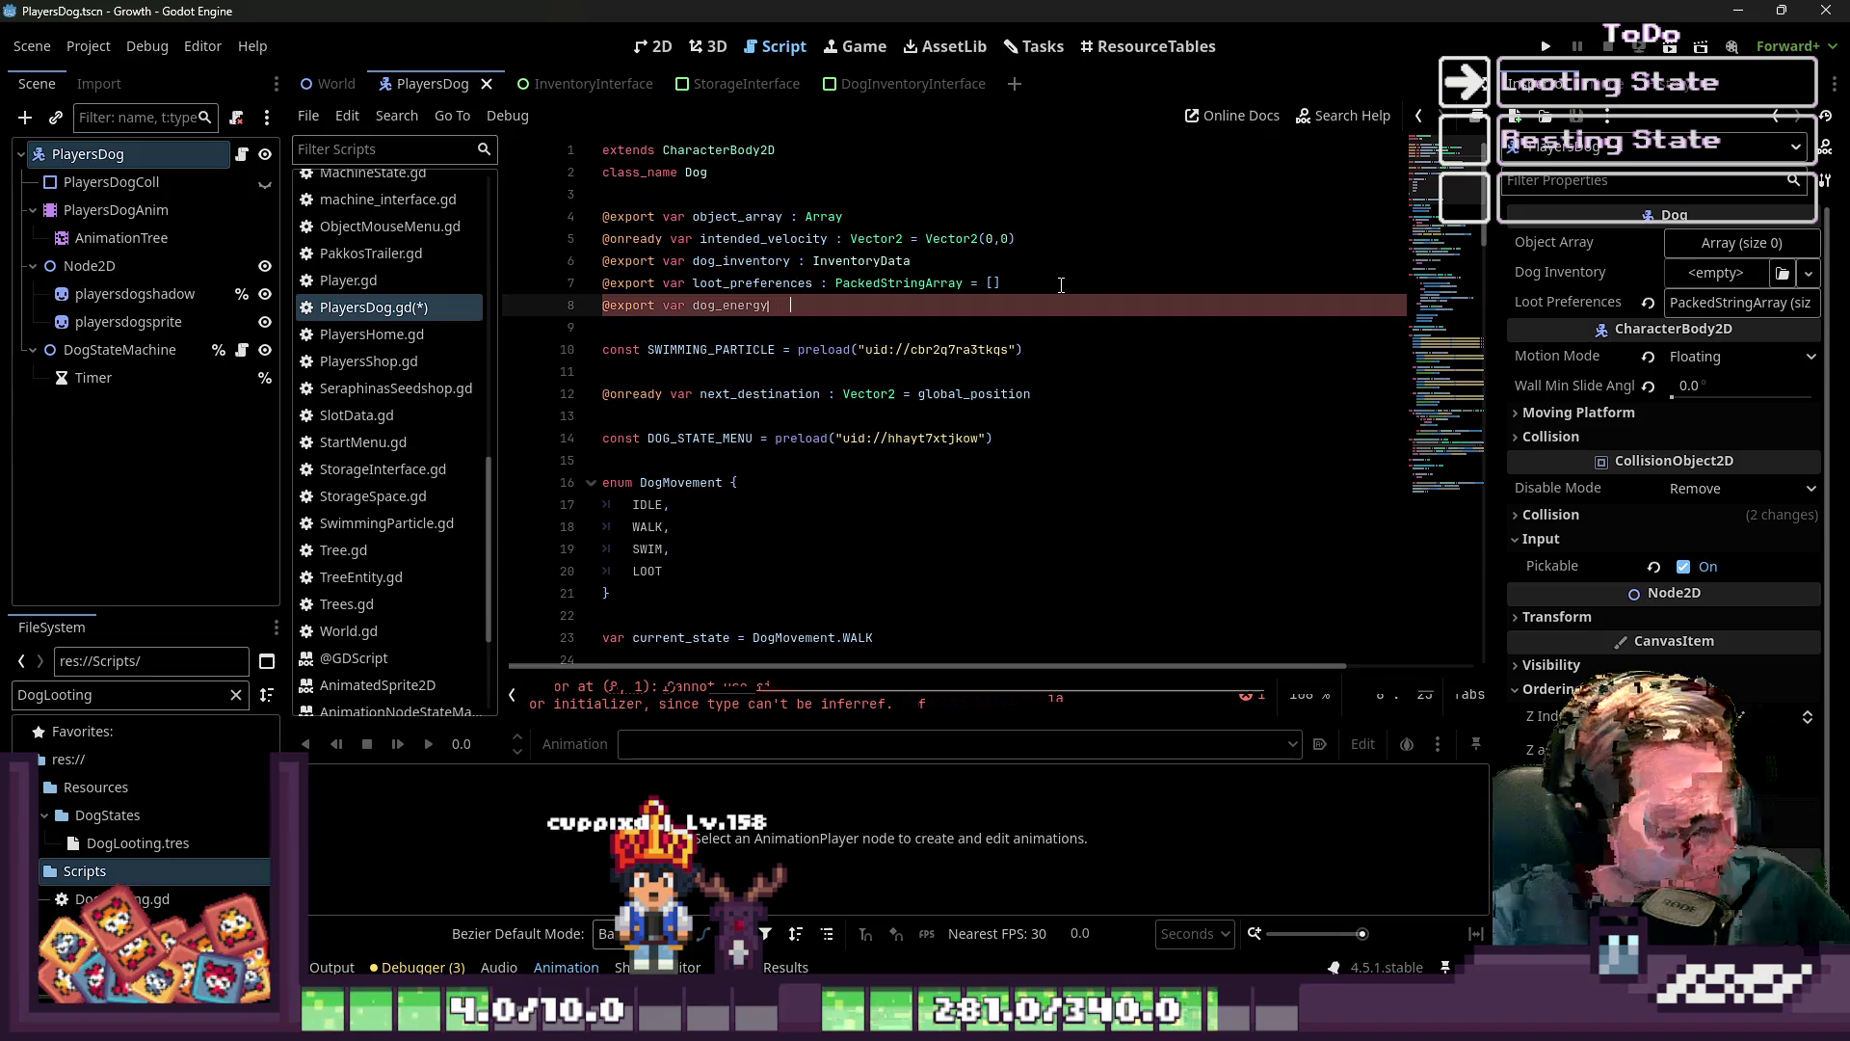
type(":")
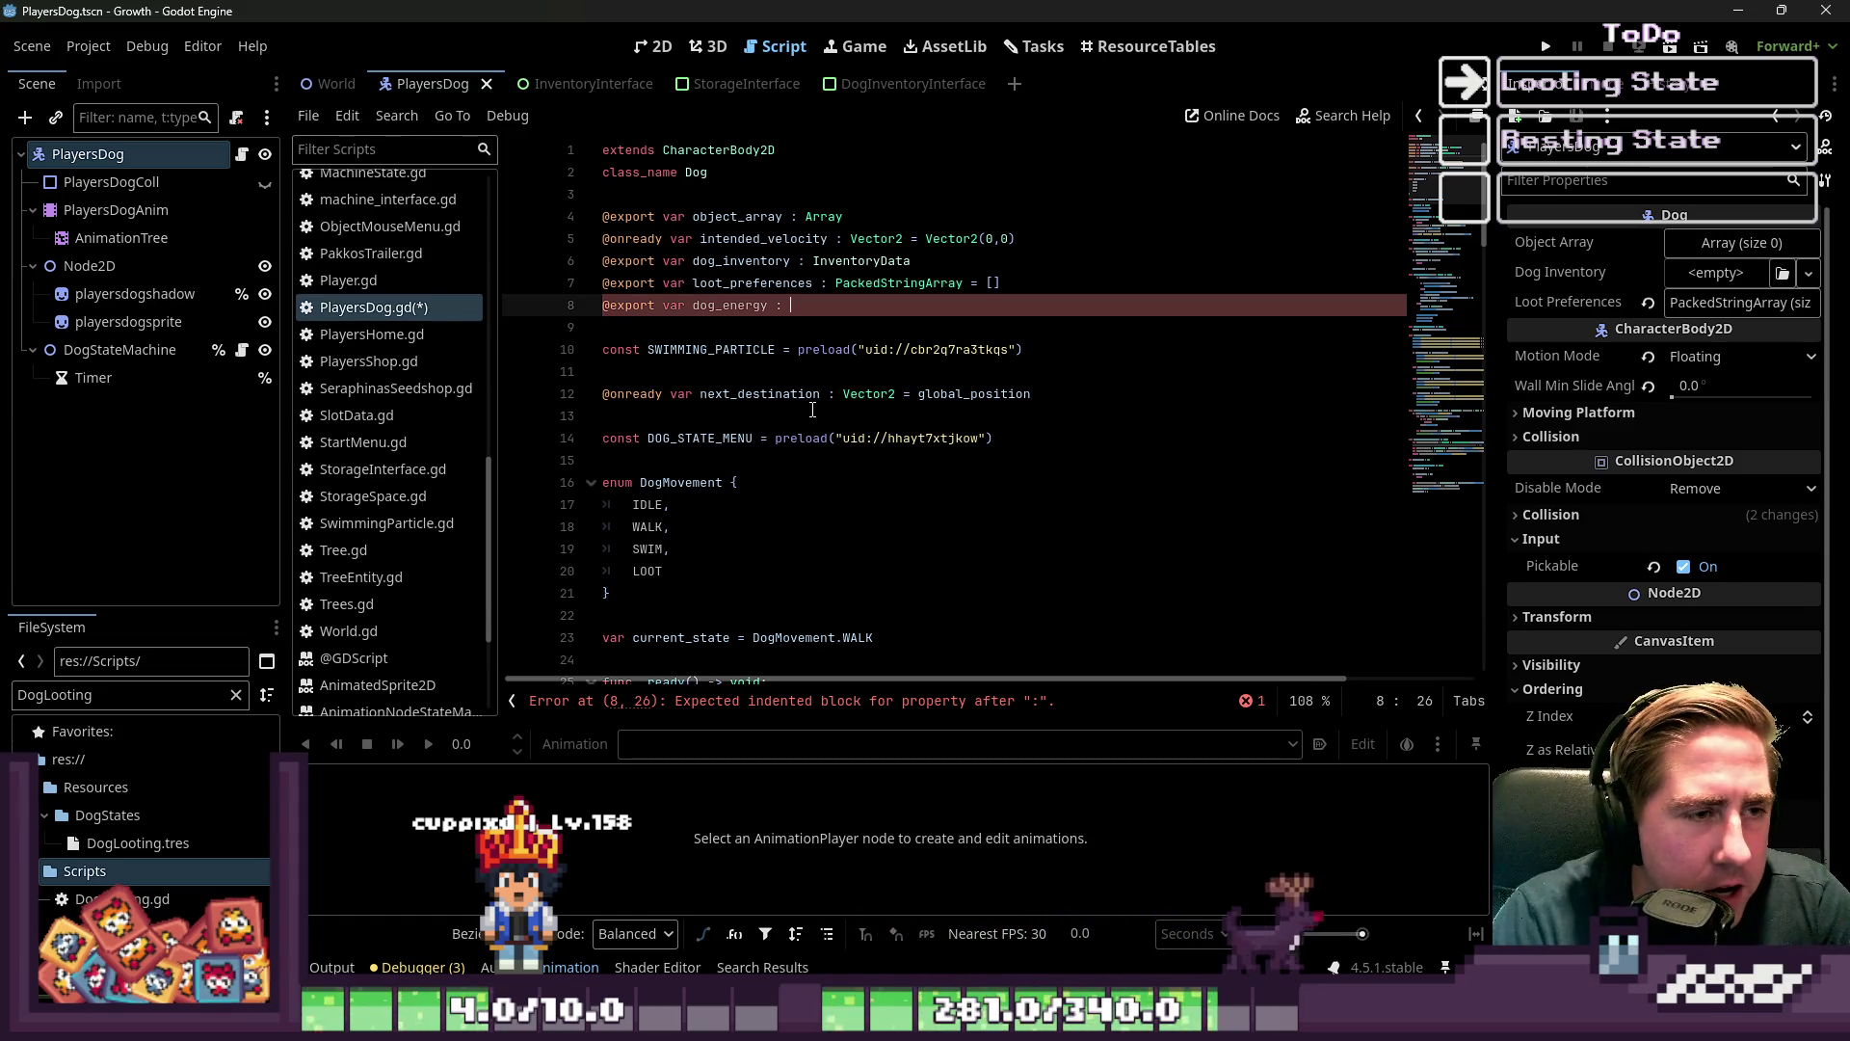
type("int")
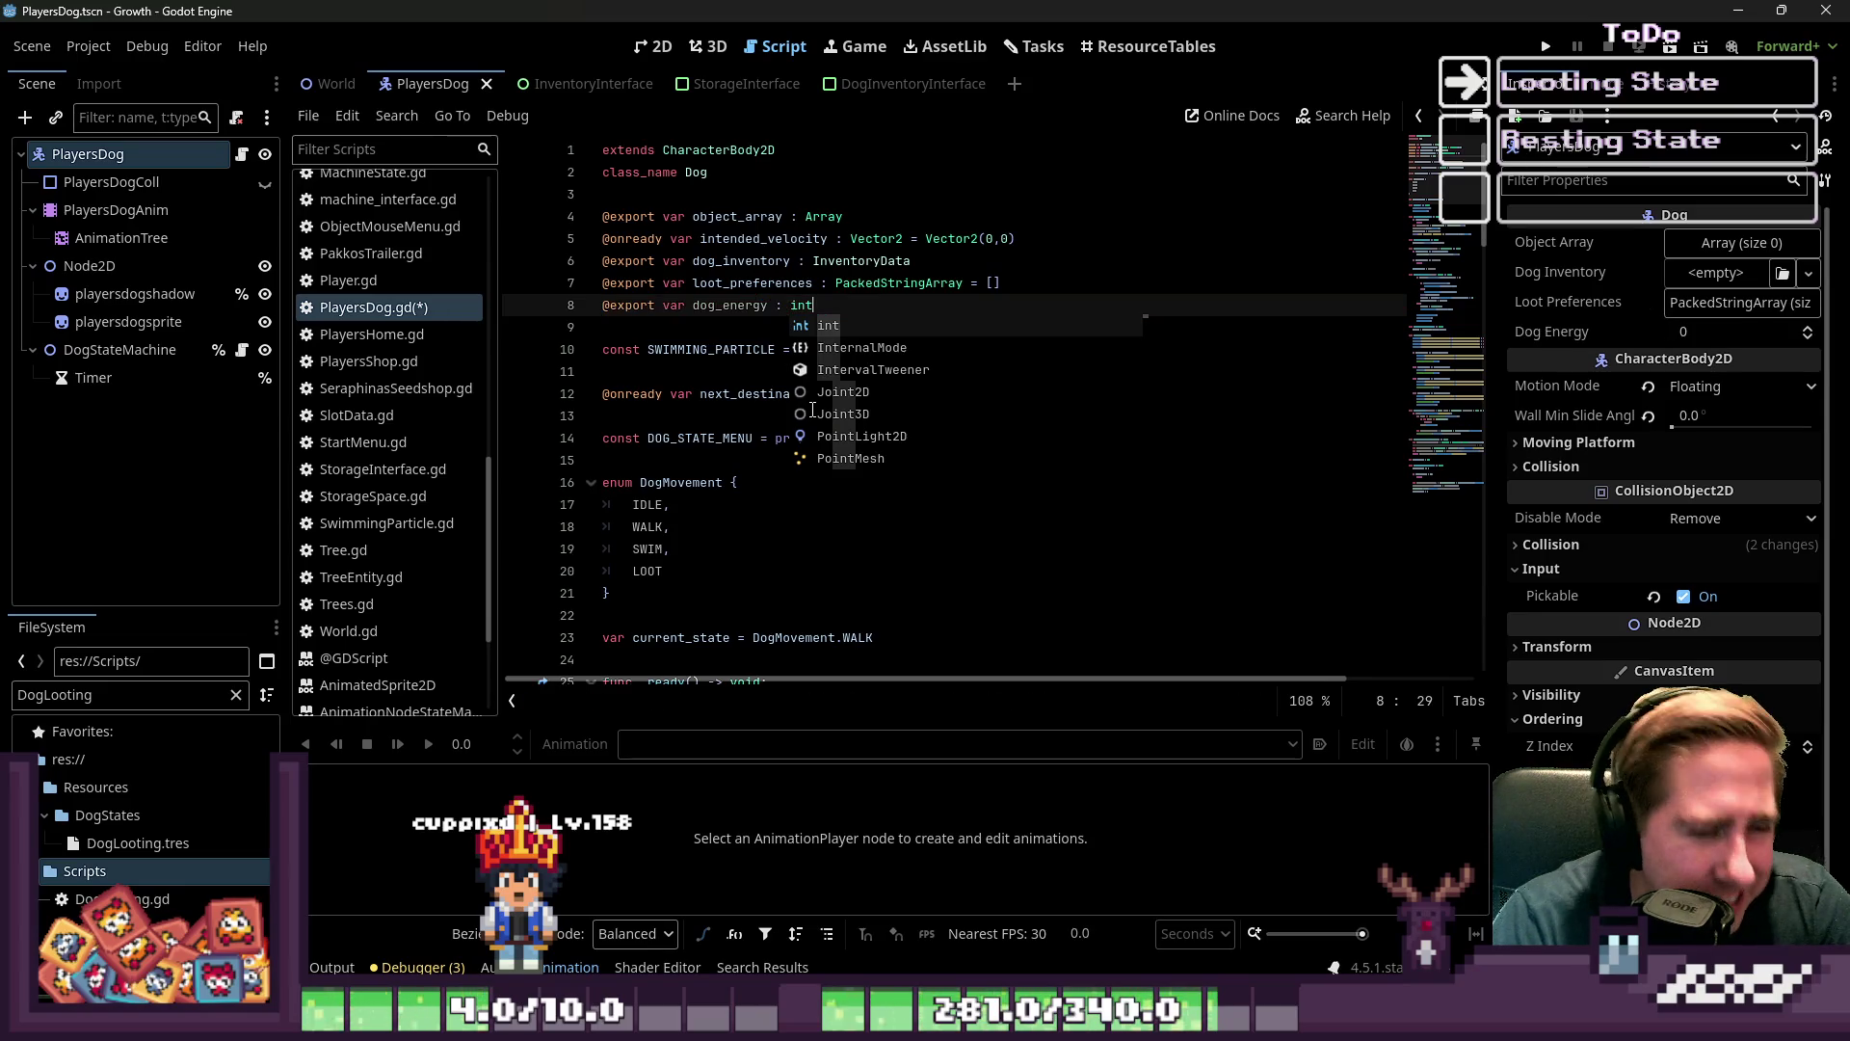
key("BackSpace")
key("BackSpace")
key("BackSpace")
type("range")
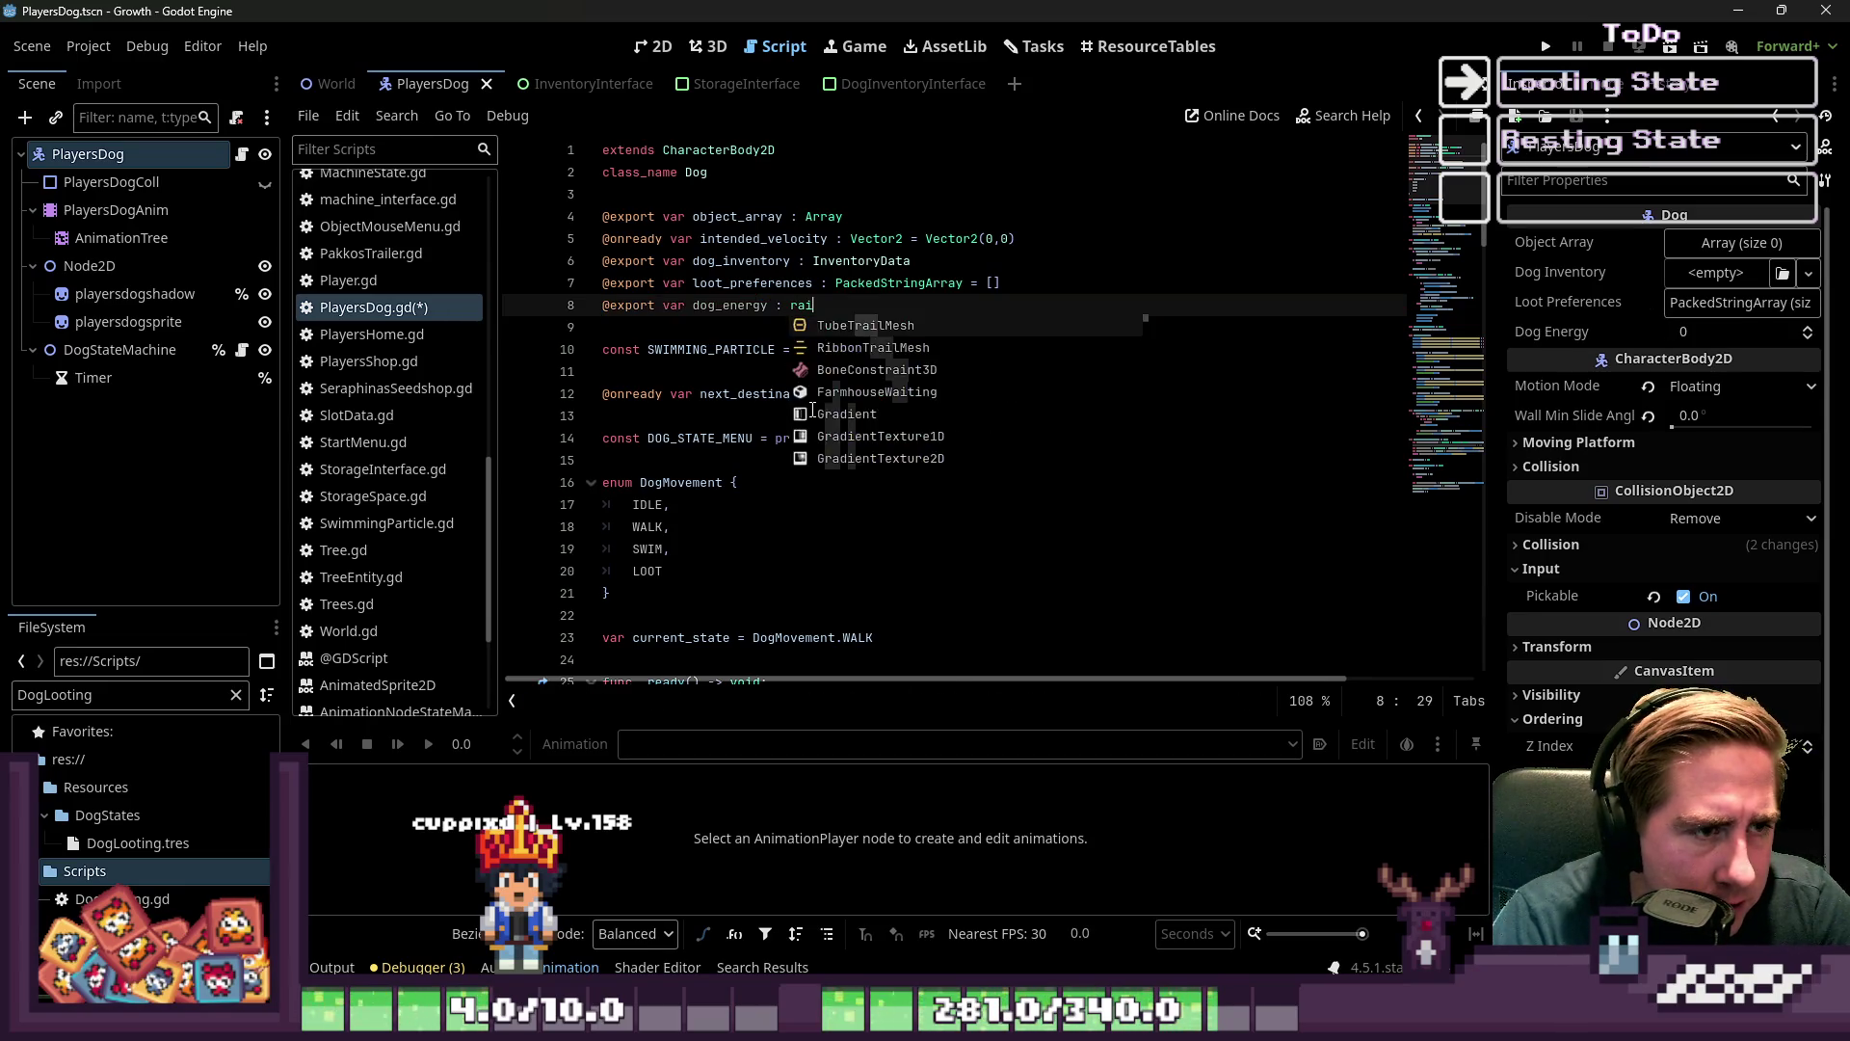
type("(0,100")
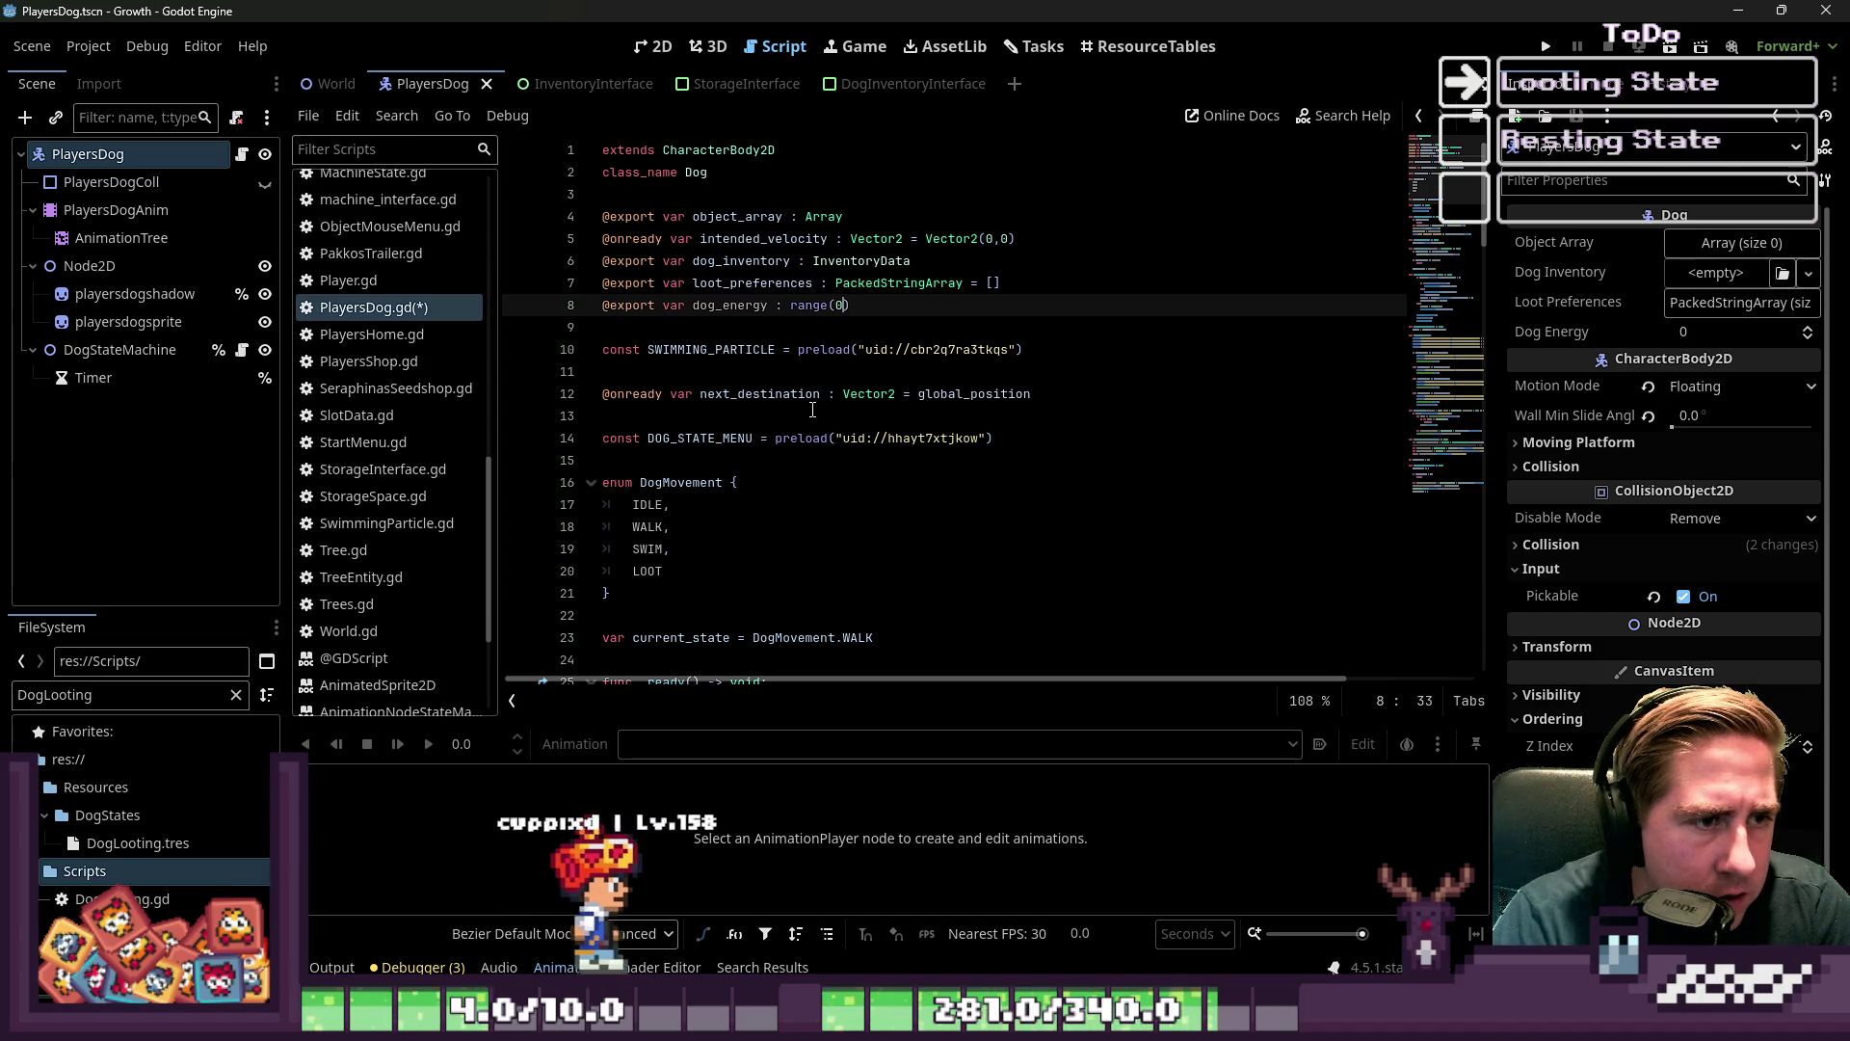
key("Up")
key("End")
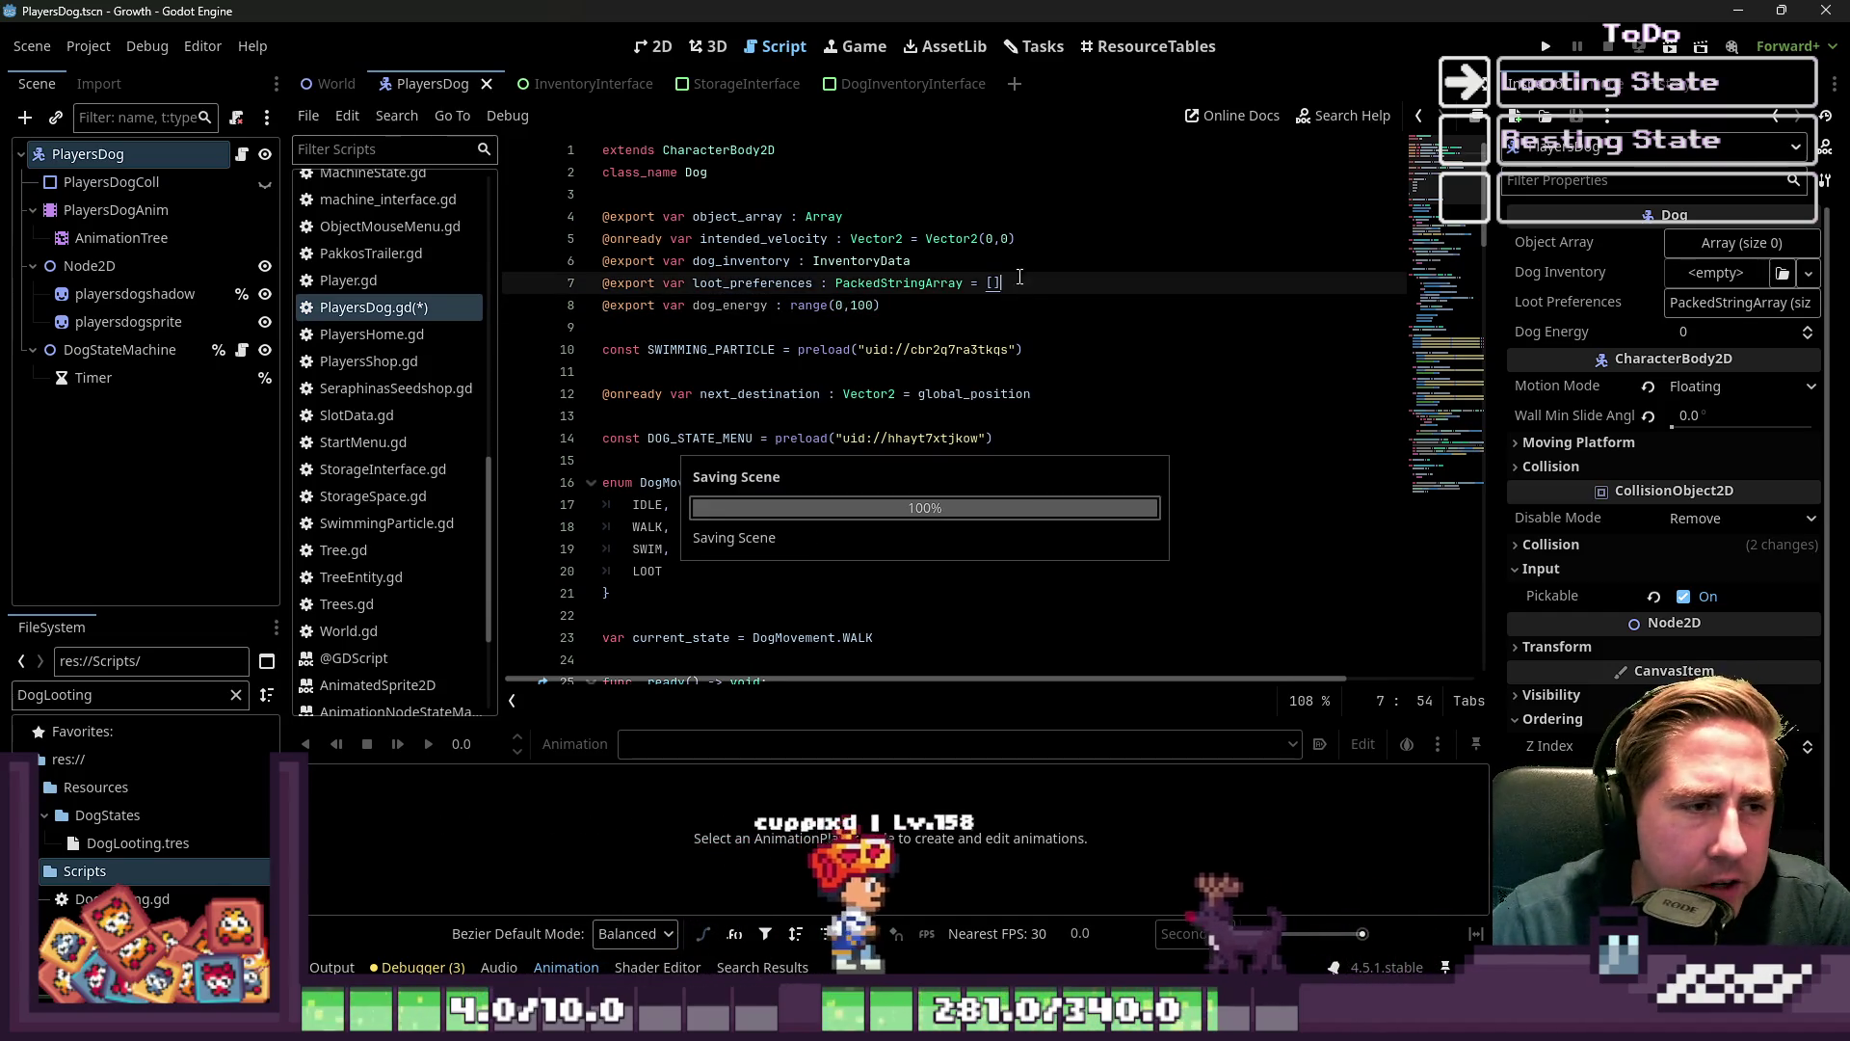
left_click_drag(842, 304, 906, 307)
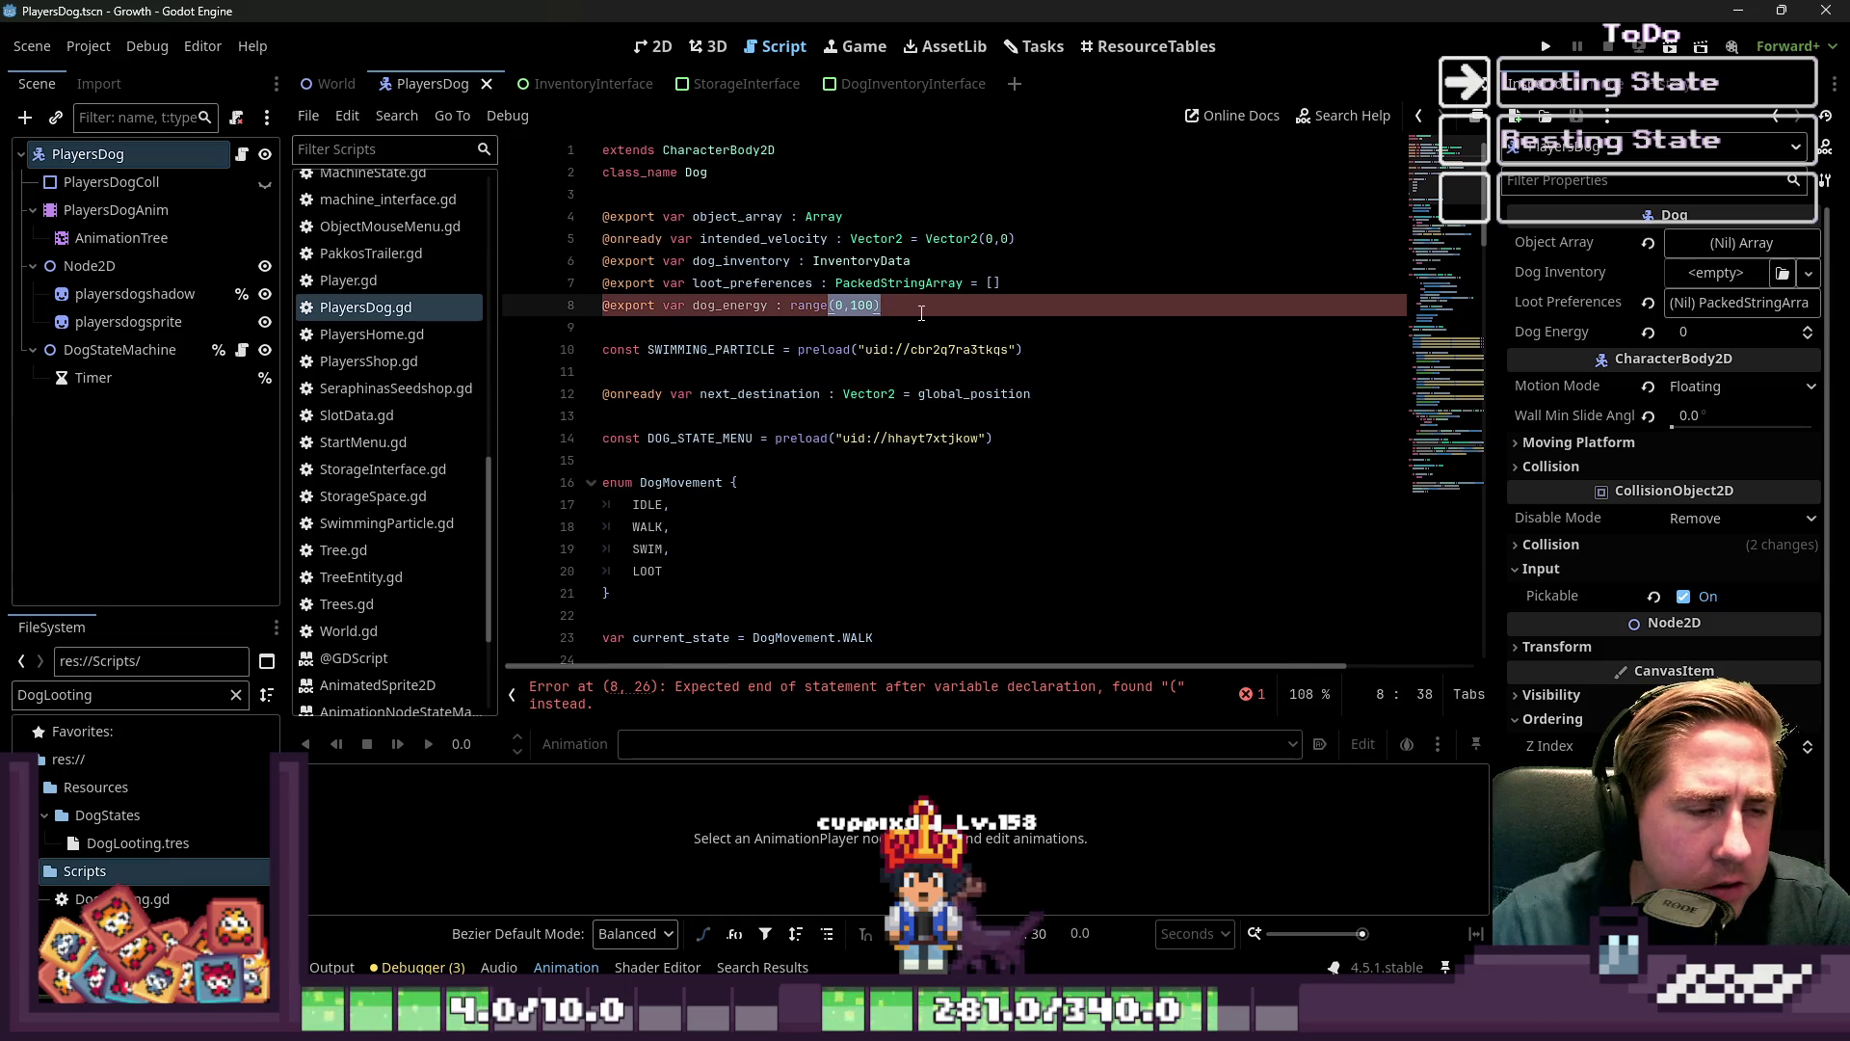
key("BackSpace")
key("BackSpace")
key("BackSpace")
type("Range")
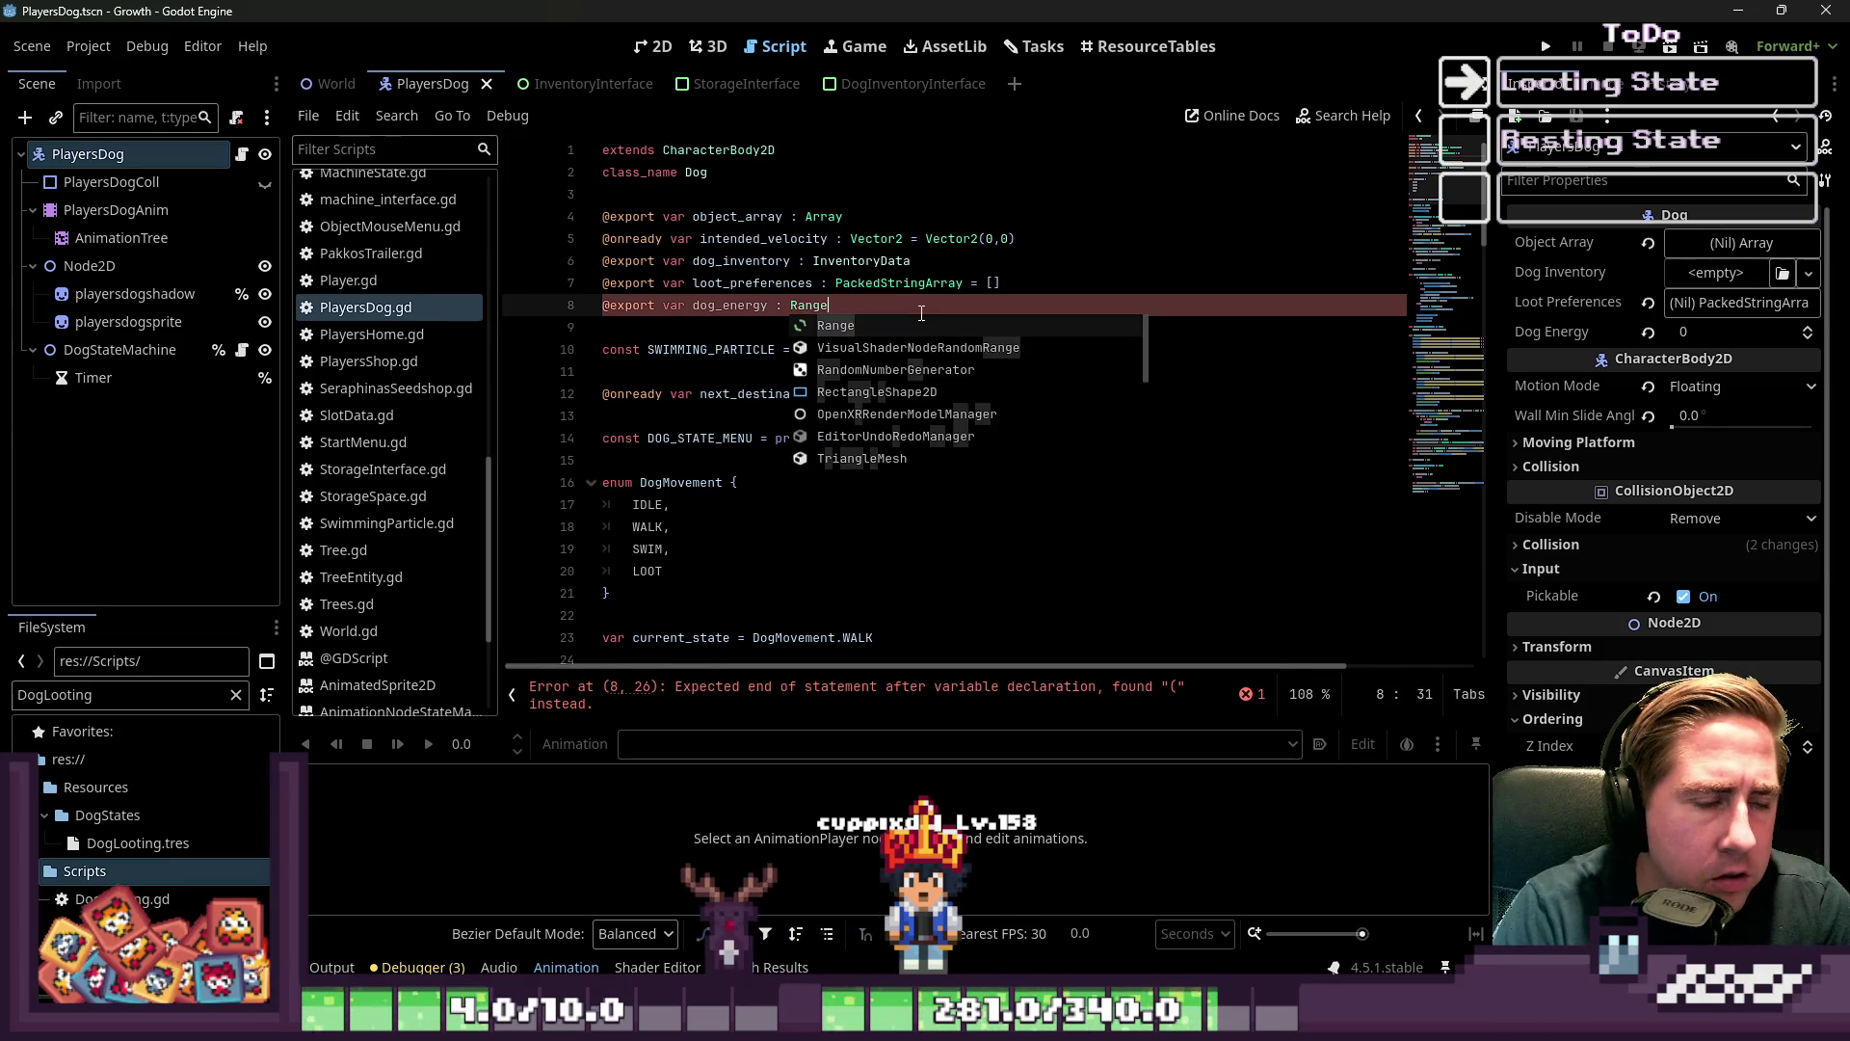
key("BackSpace")
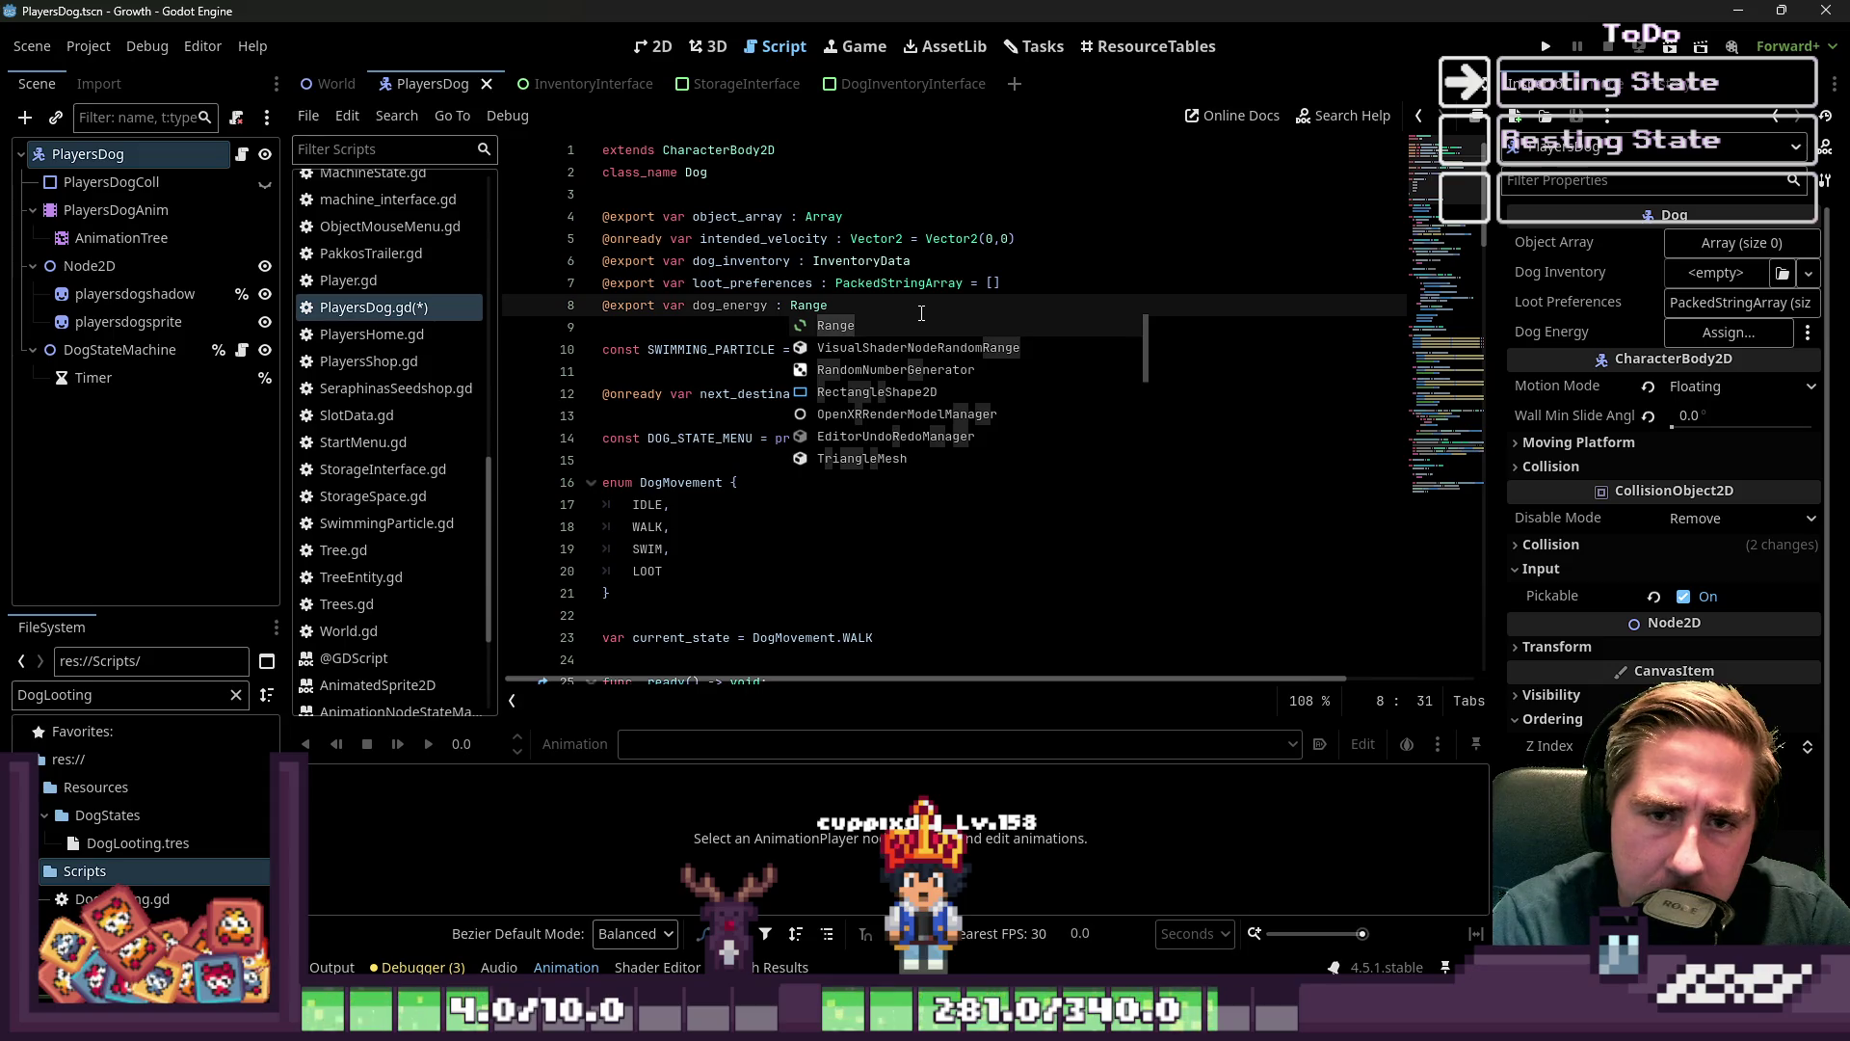
key("Escape")
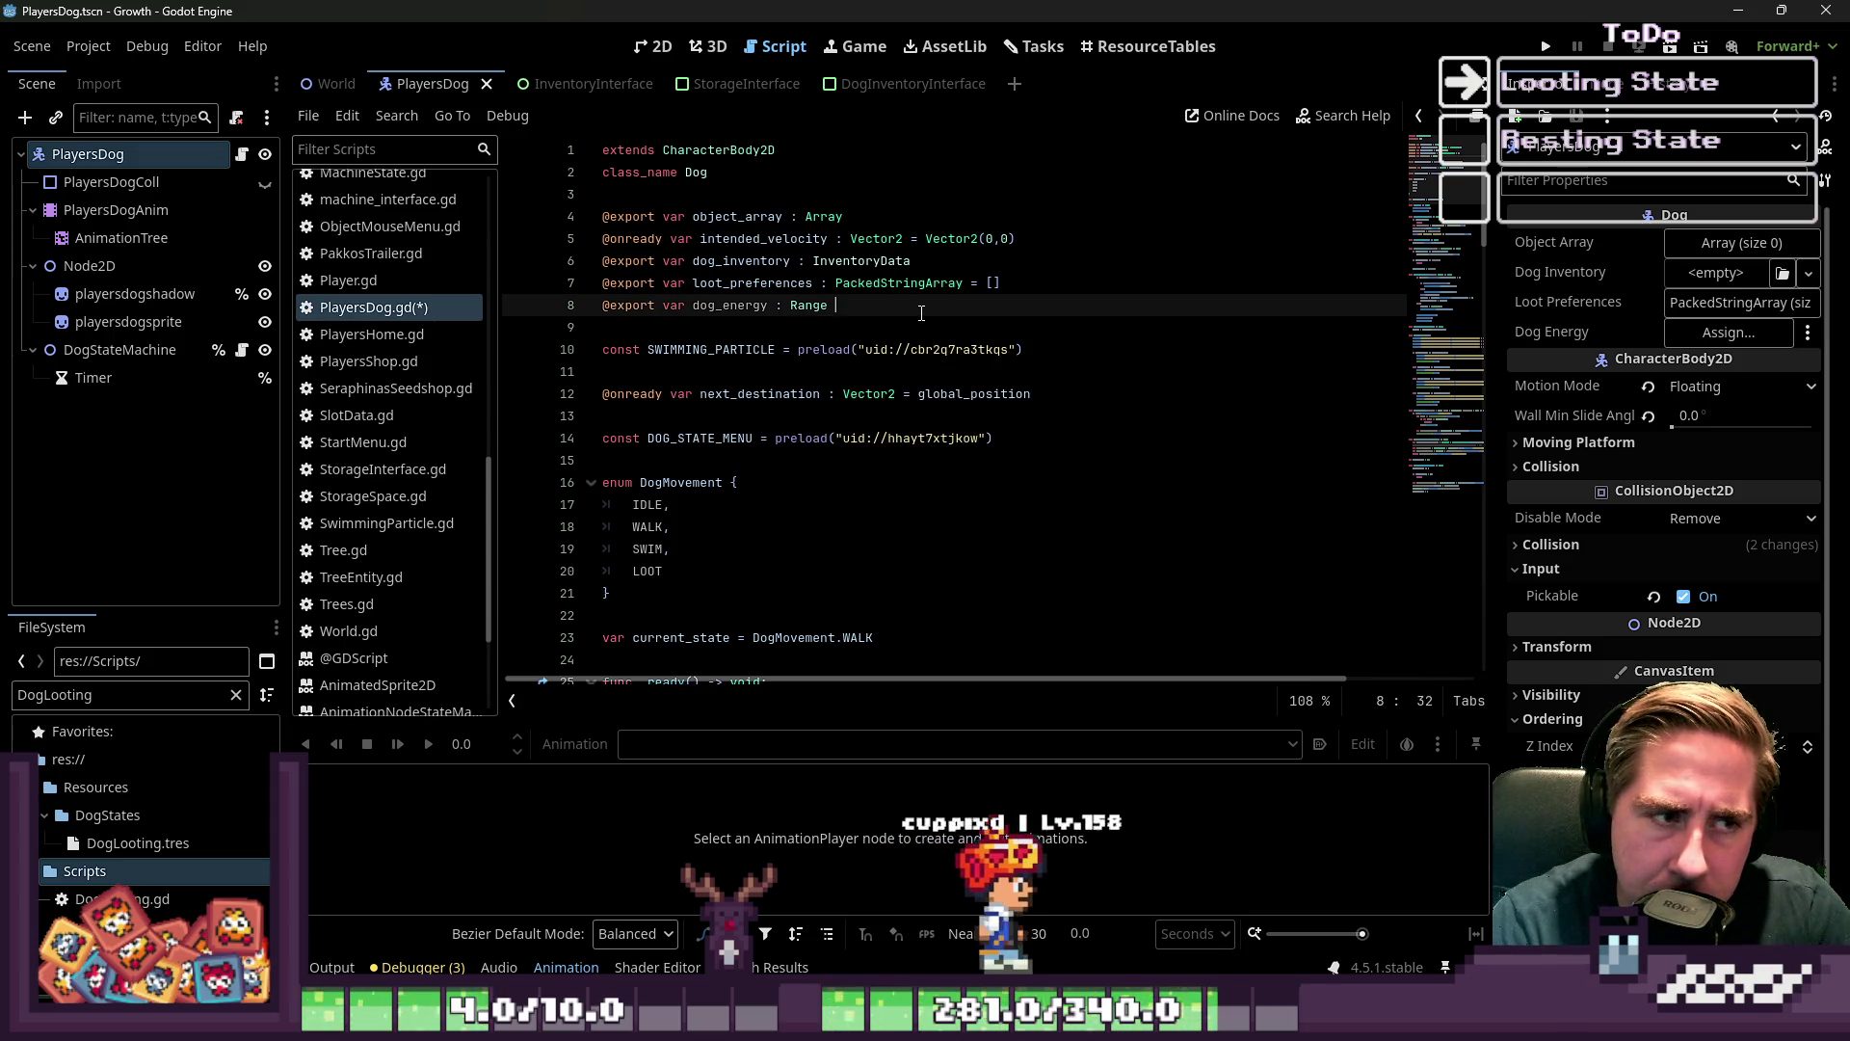
key("ctrl+s")
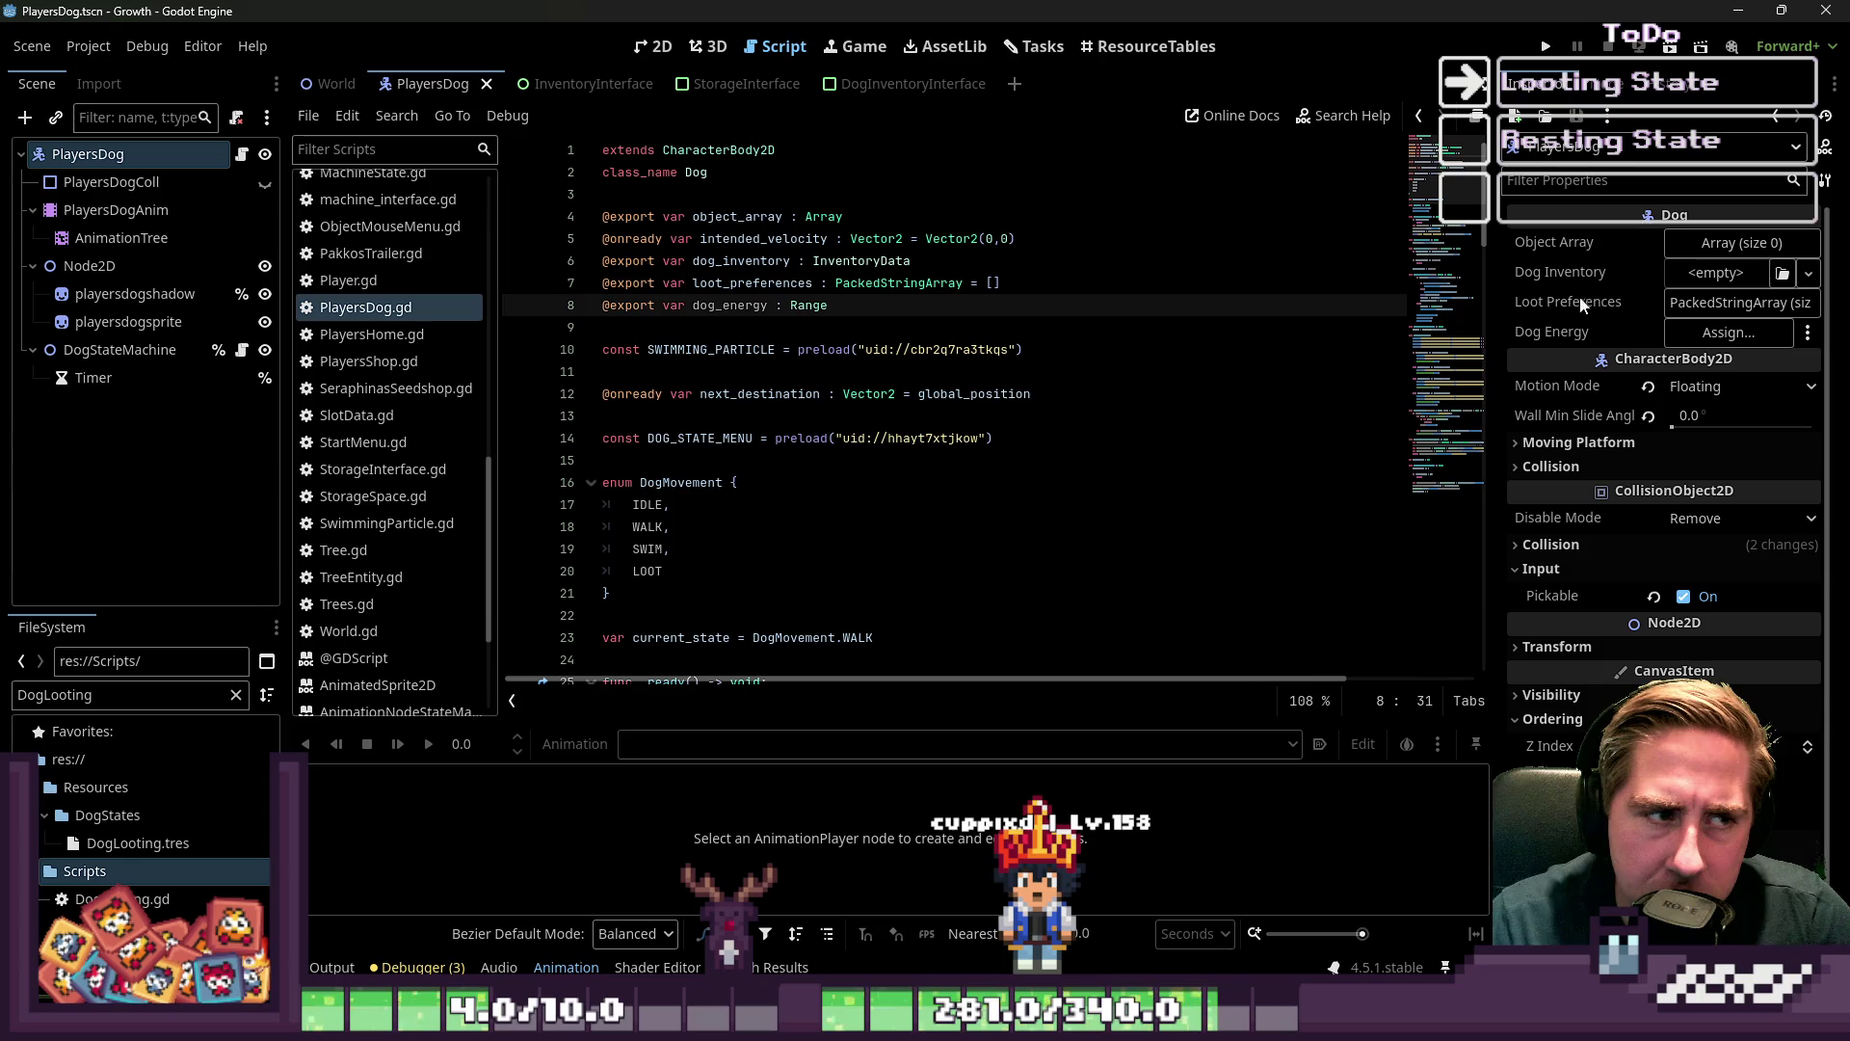
- Try assigning Dog Energy in the Inspector, then retype the Range type
left_click(1687, 333)
key("Escape")
double_click(819, 306)
key("BackSpace")
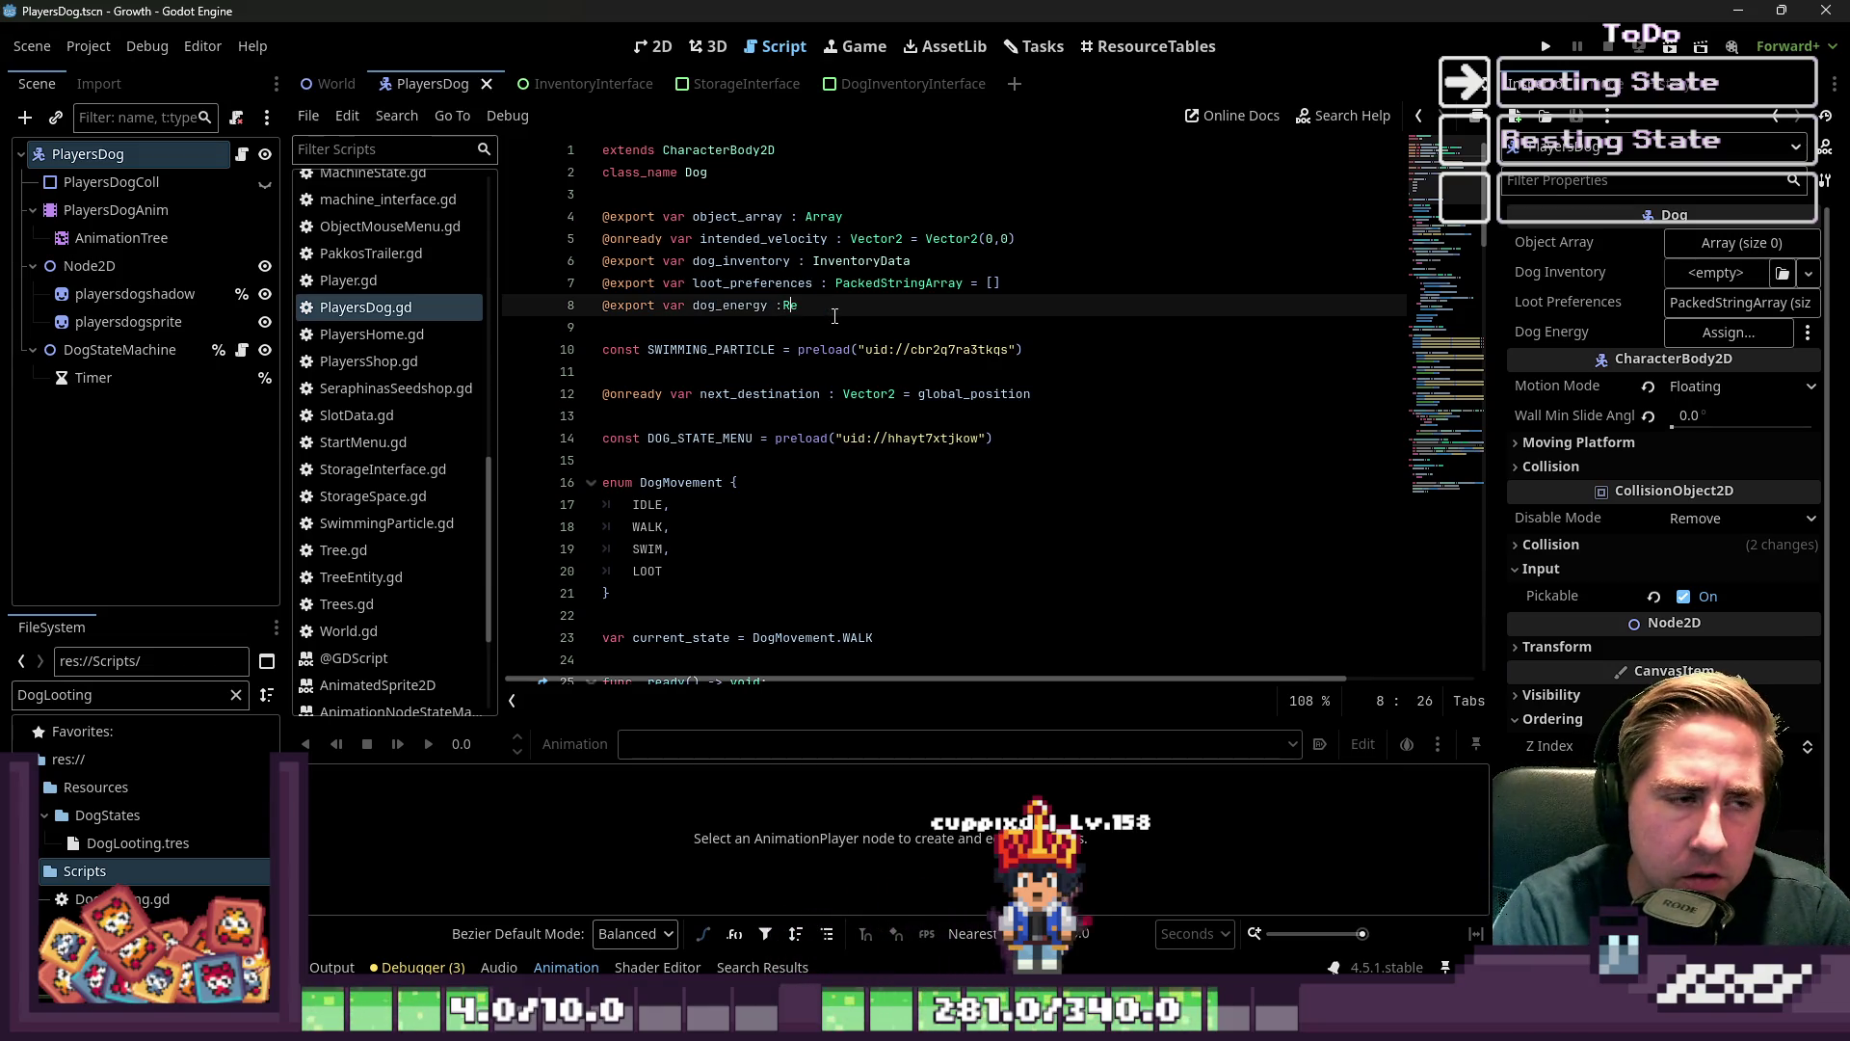
key("Escape")
type("Rang")
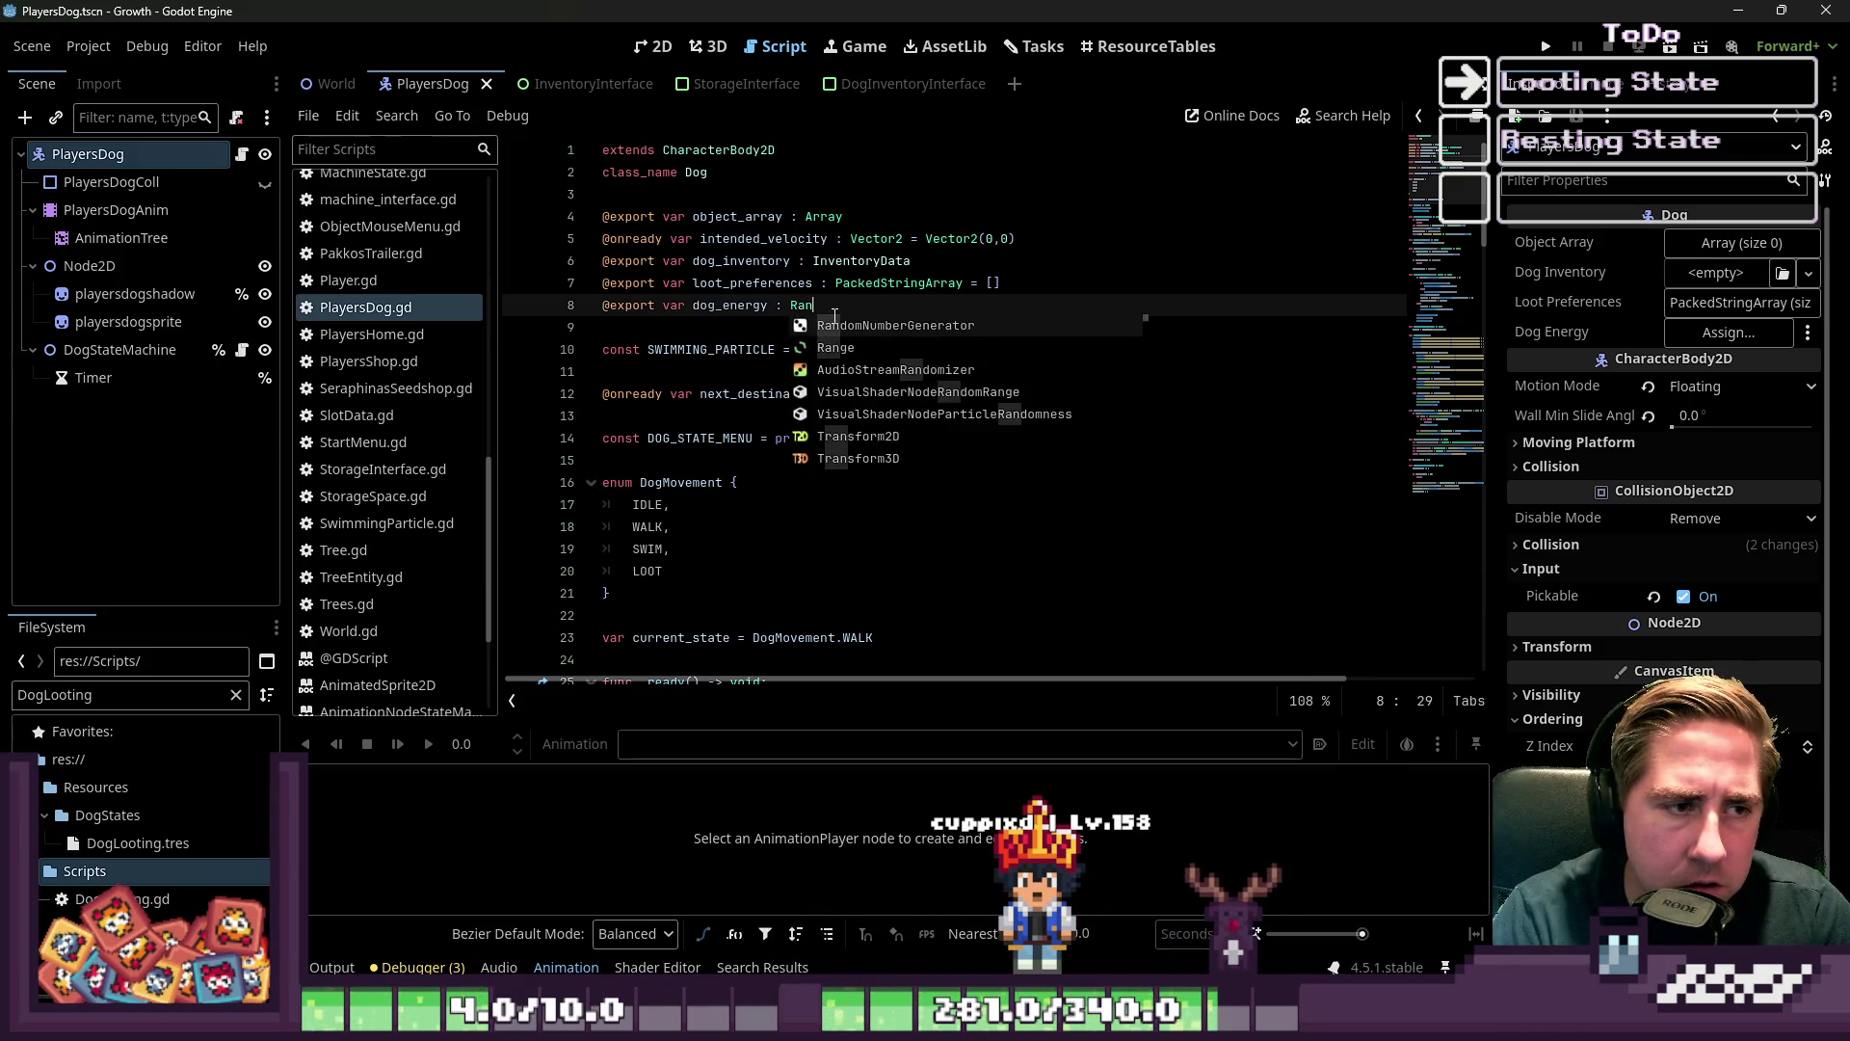
key("BackSpace")
key("BackSpace")
key("BackSpace")
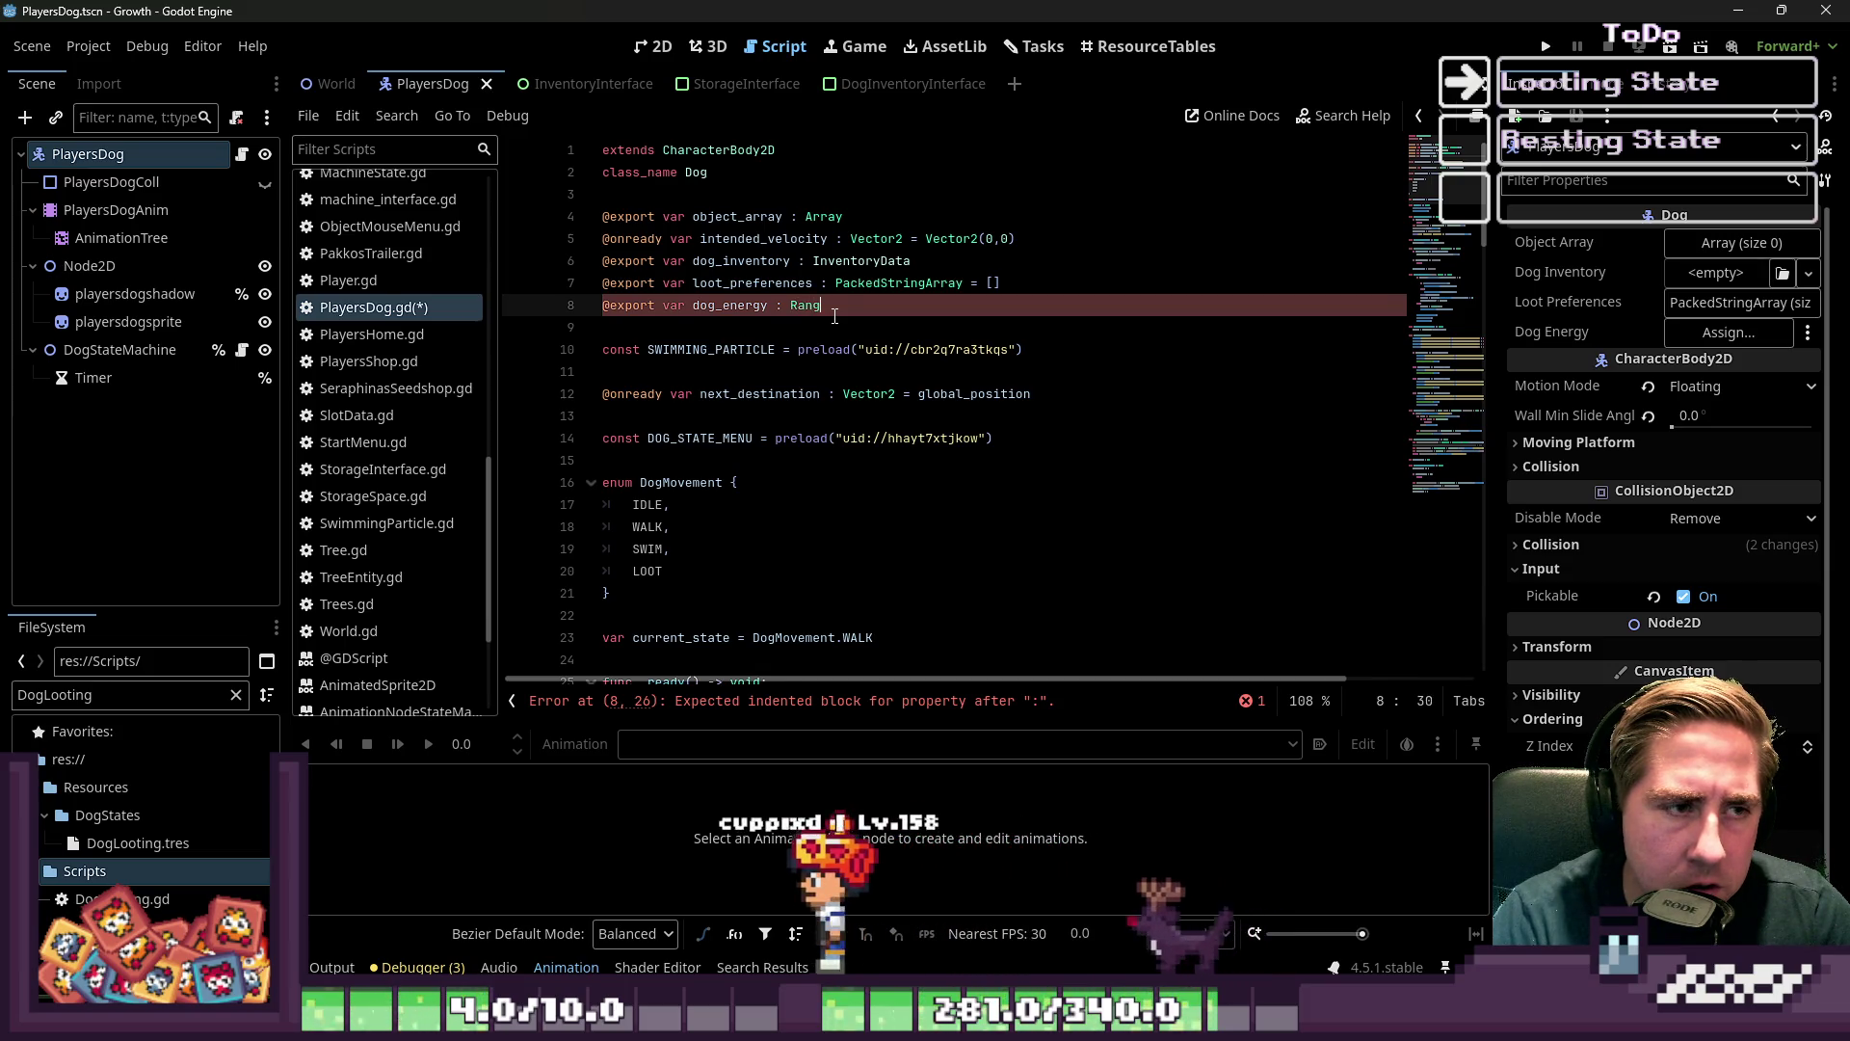
type("Range")
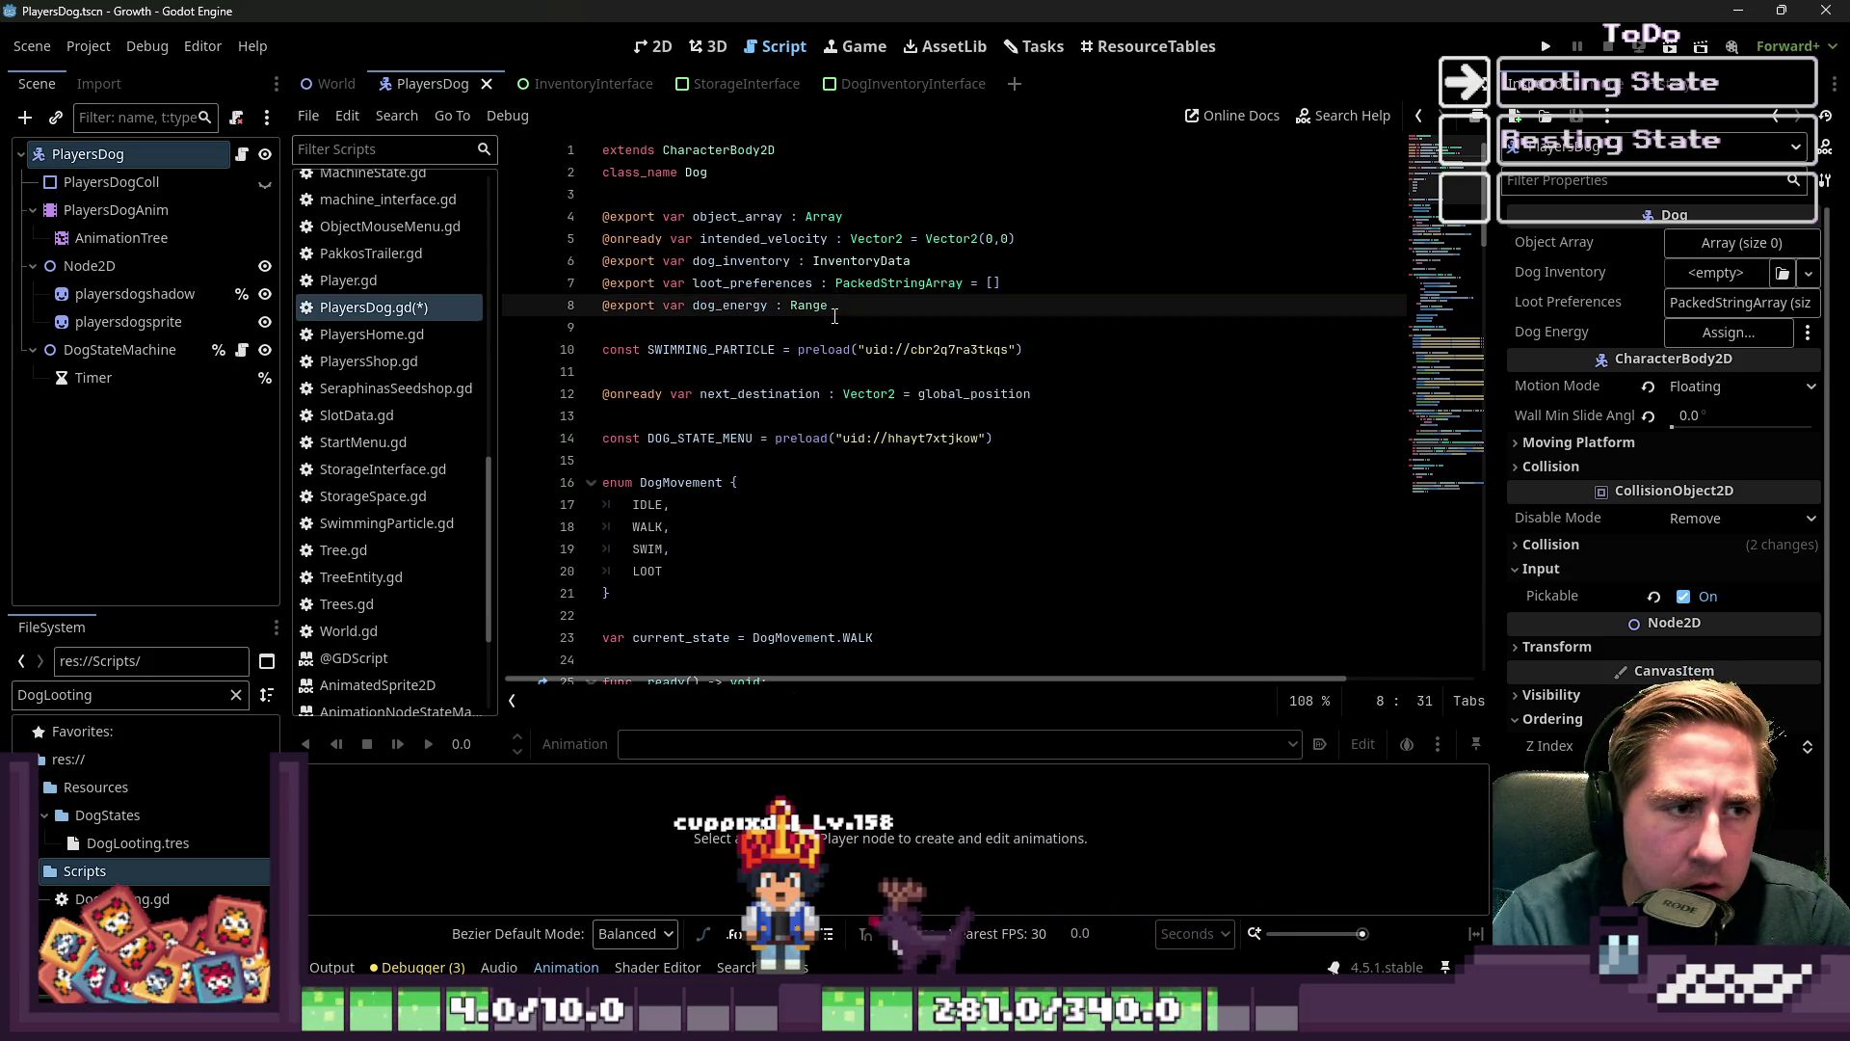
- Change the dog_energy type from Range to int and save PlayersDog.gd
left_click(1682, 337)
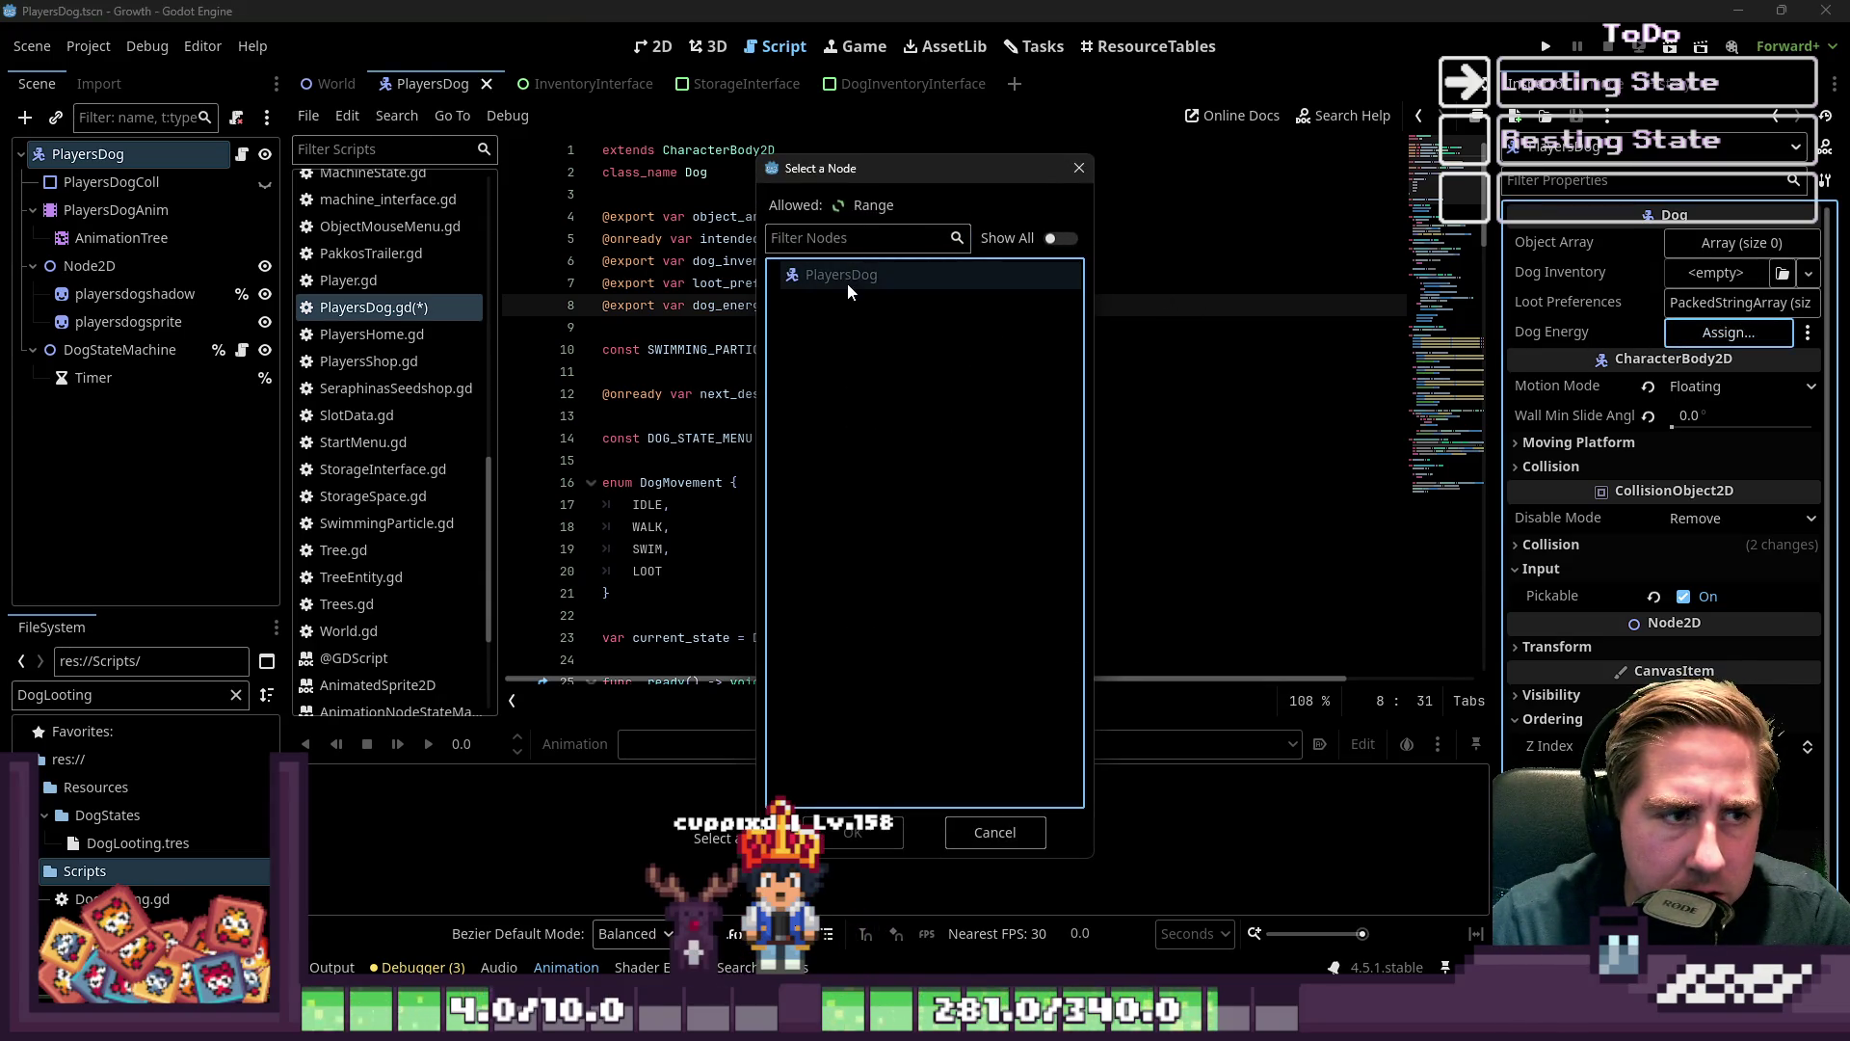
left_click(995, 832)
double_click(817, 314)
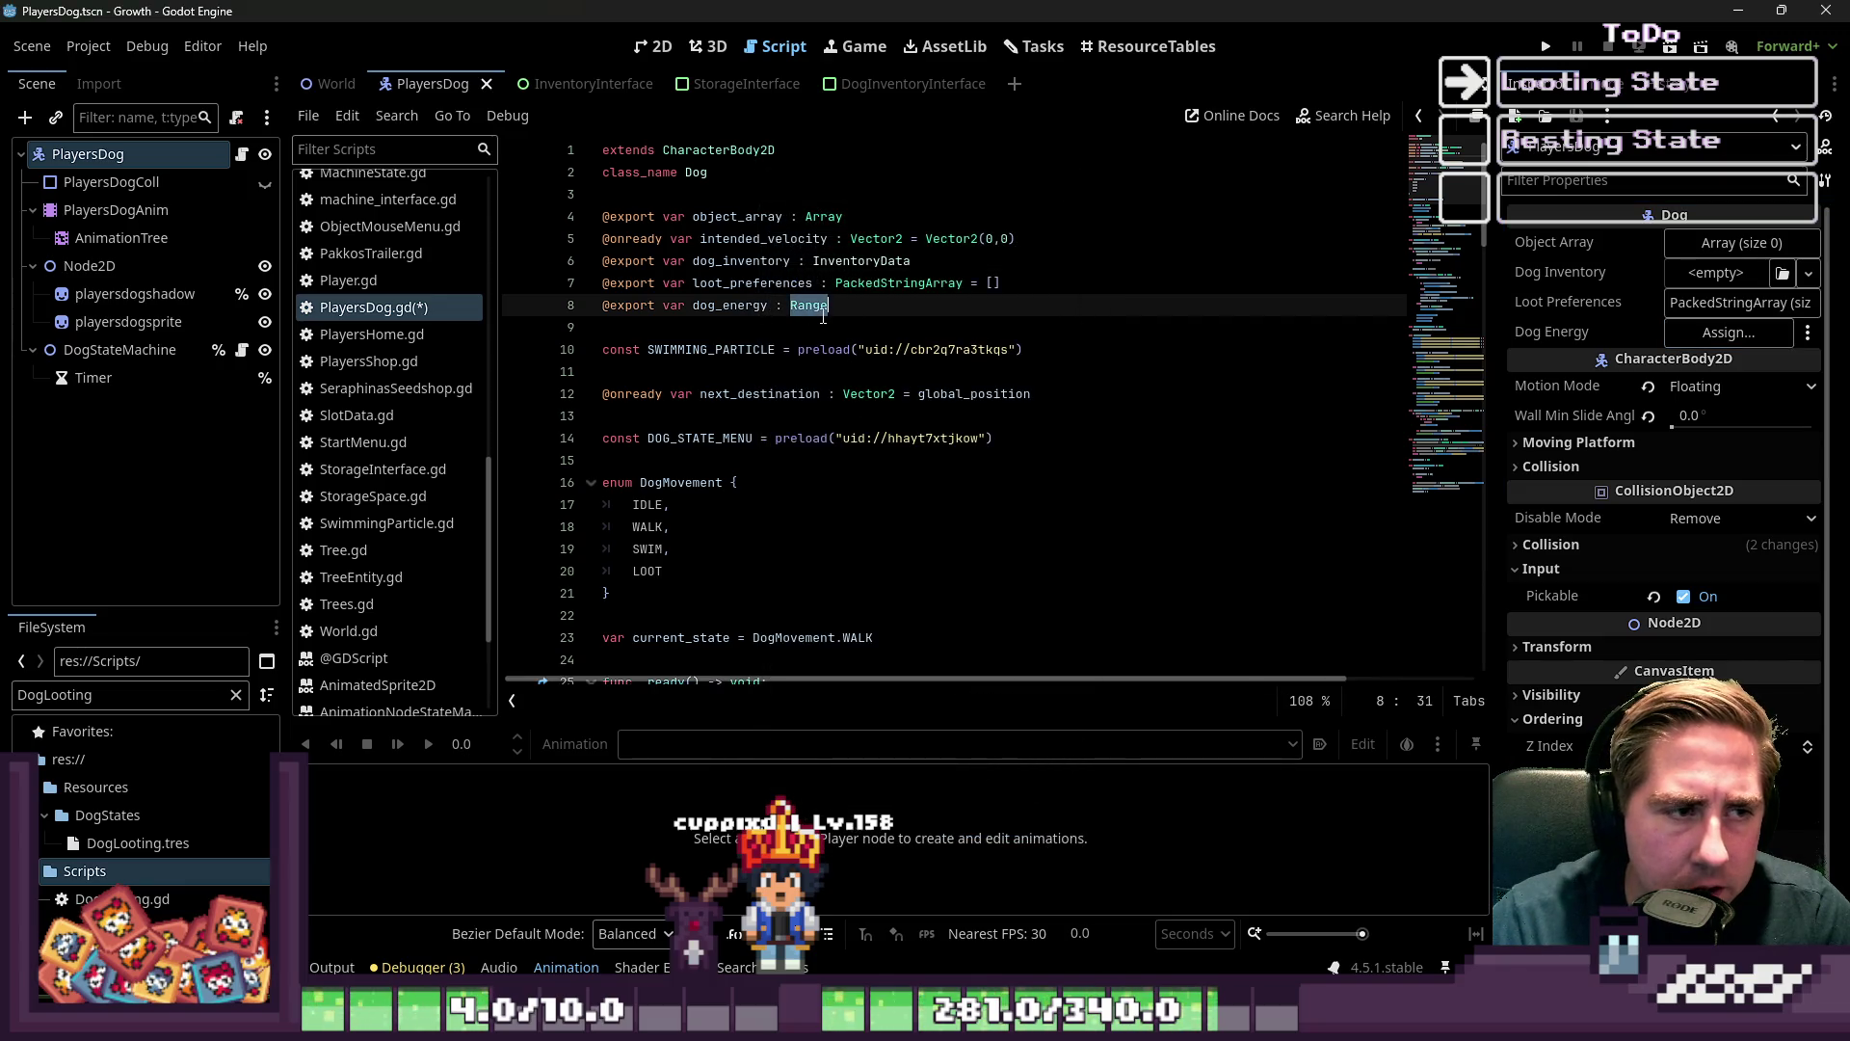
key("BackSpace")
type("int")
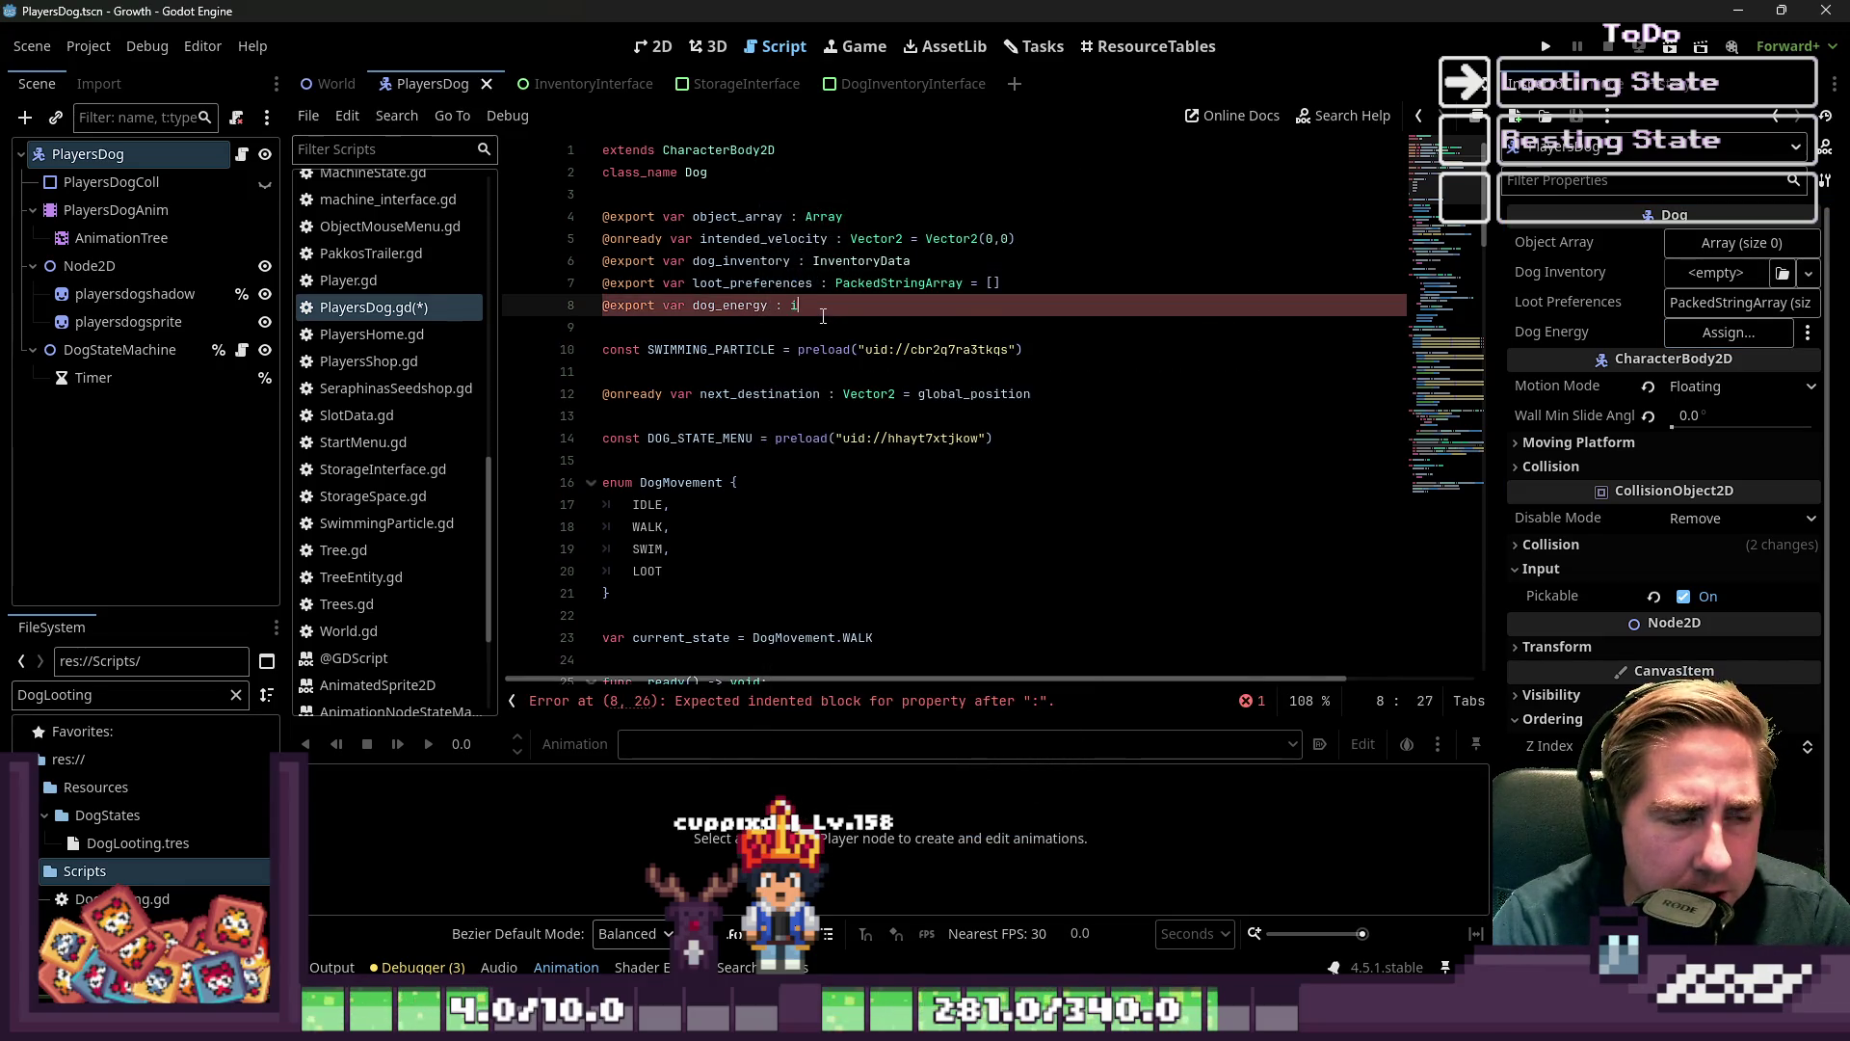
key("ctrl+s")
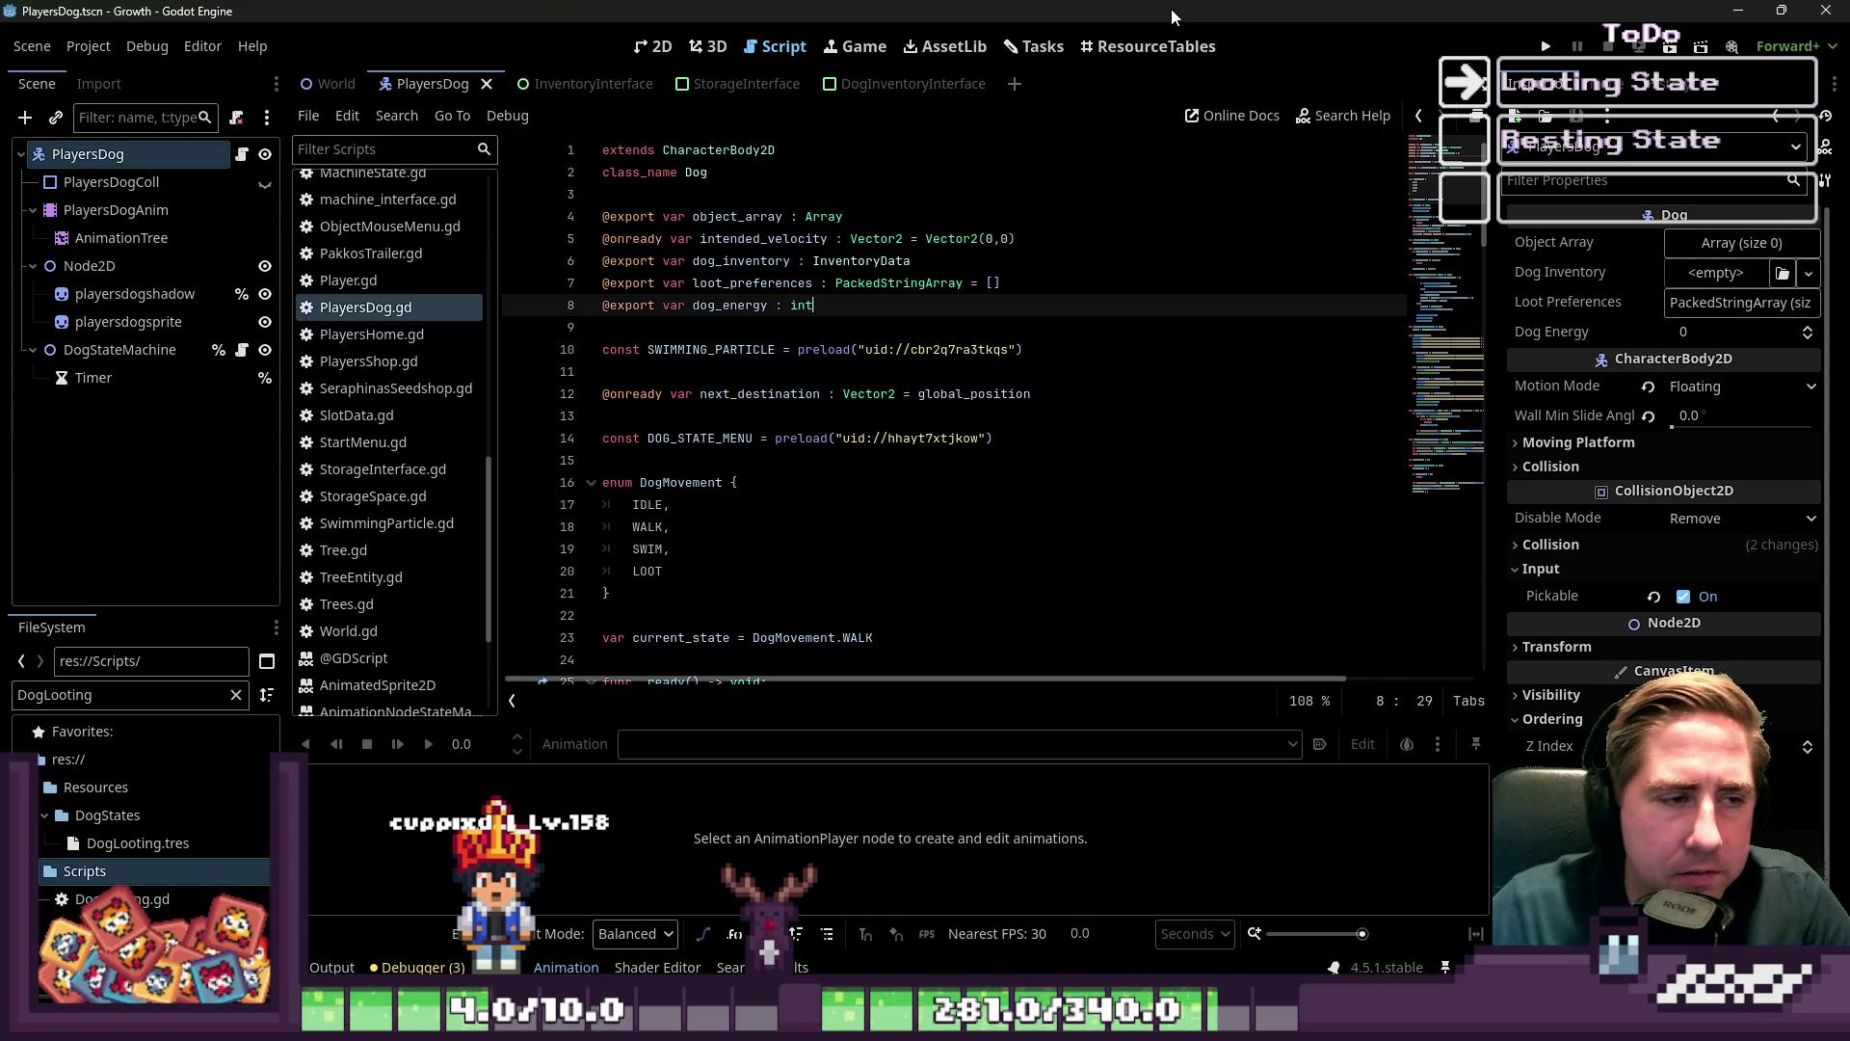
- Set the dog's Dog Energy to 100 in the Inspector and save
left_click(1707, 329)
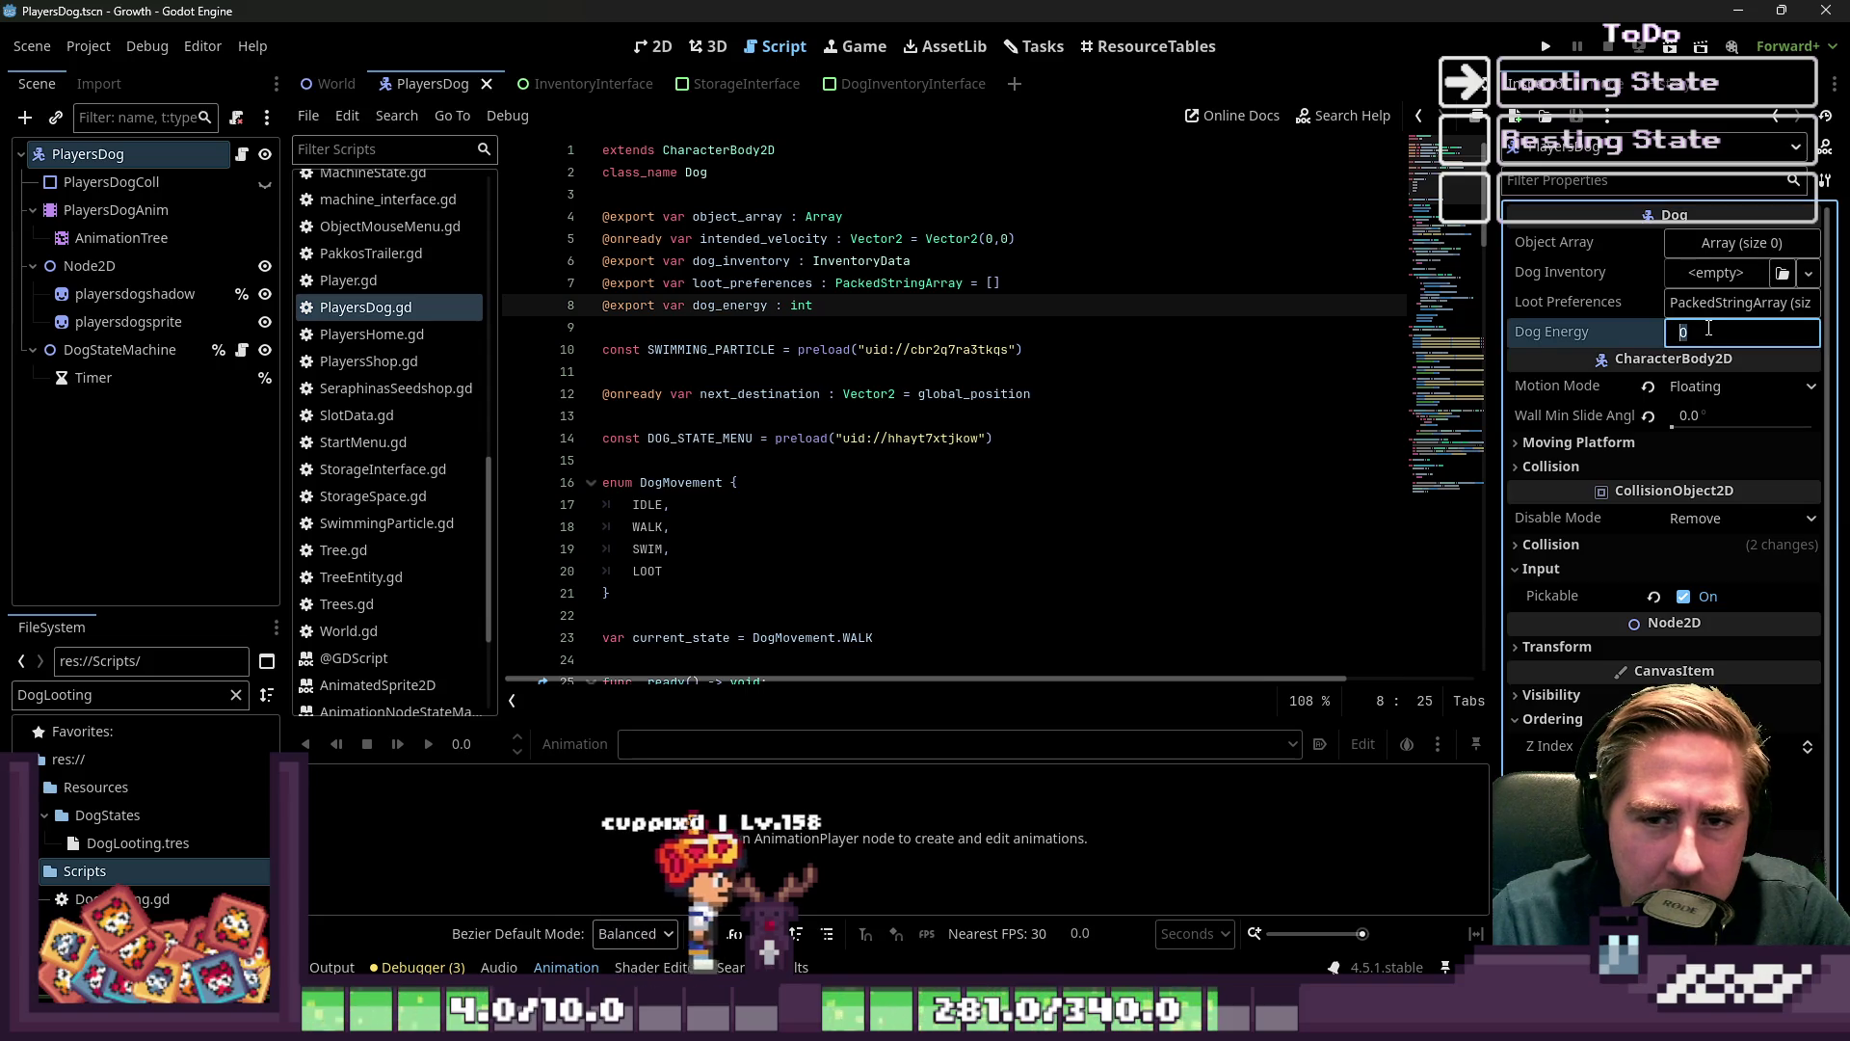
type("100")
key("Return")
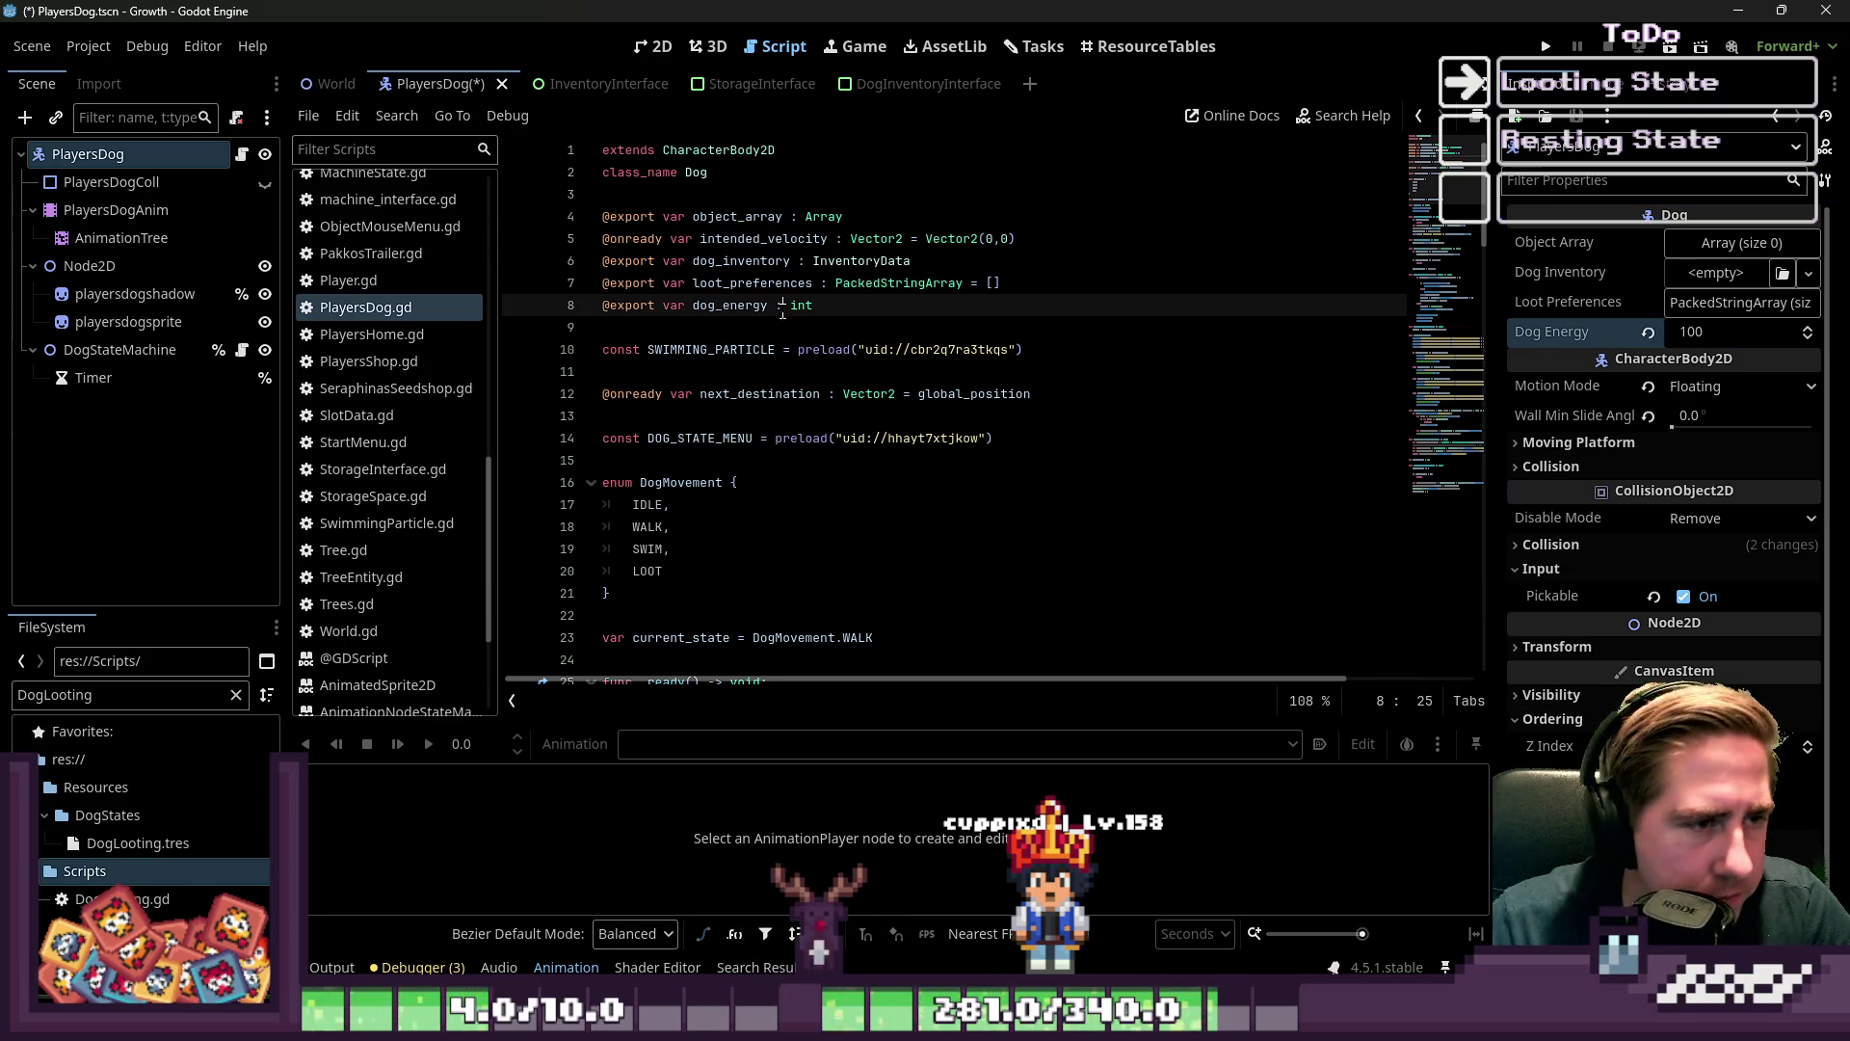
left_click(750, 349)
left_click(749, 328)
key("ctrl+s")
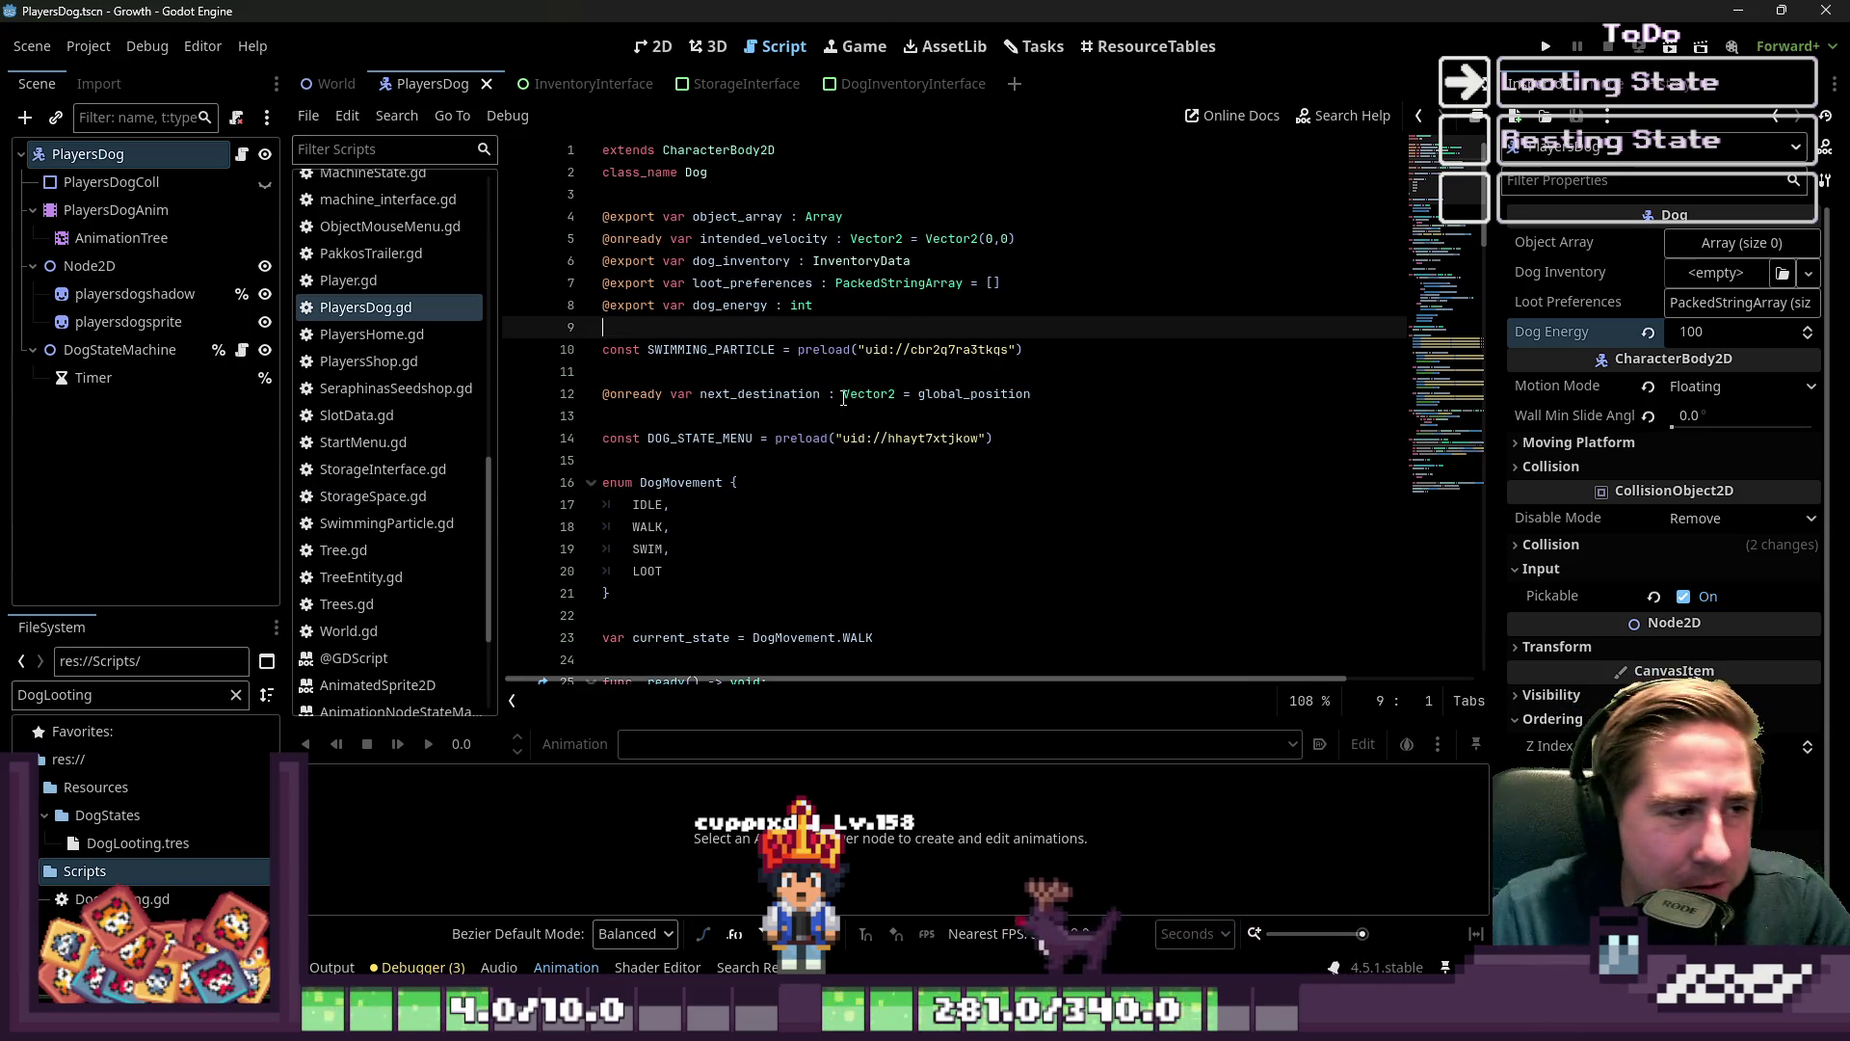
left_click(674, 503)
key("ctrl+s")
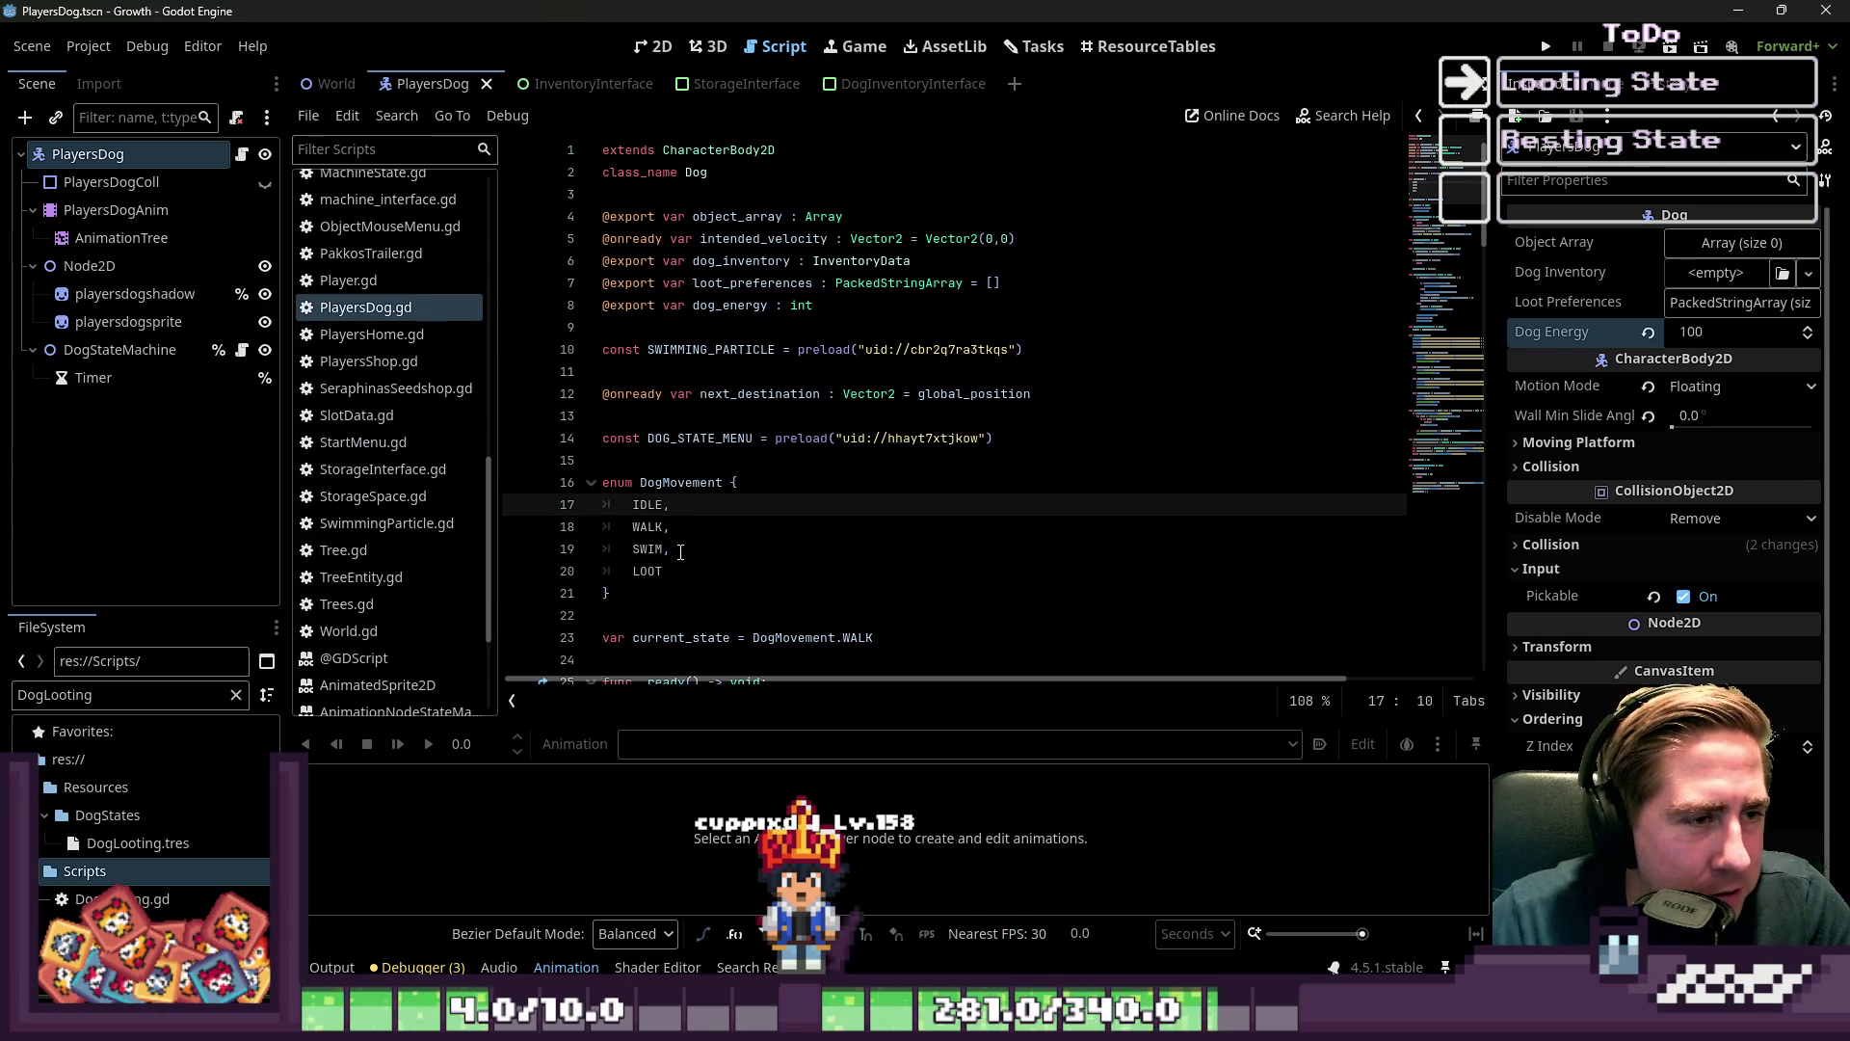
double_click(724, 304)
scroll(341, 520, "up", 3)
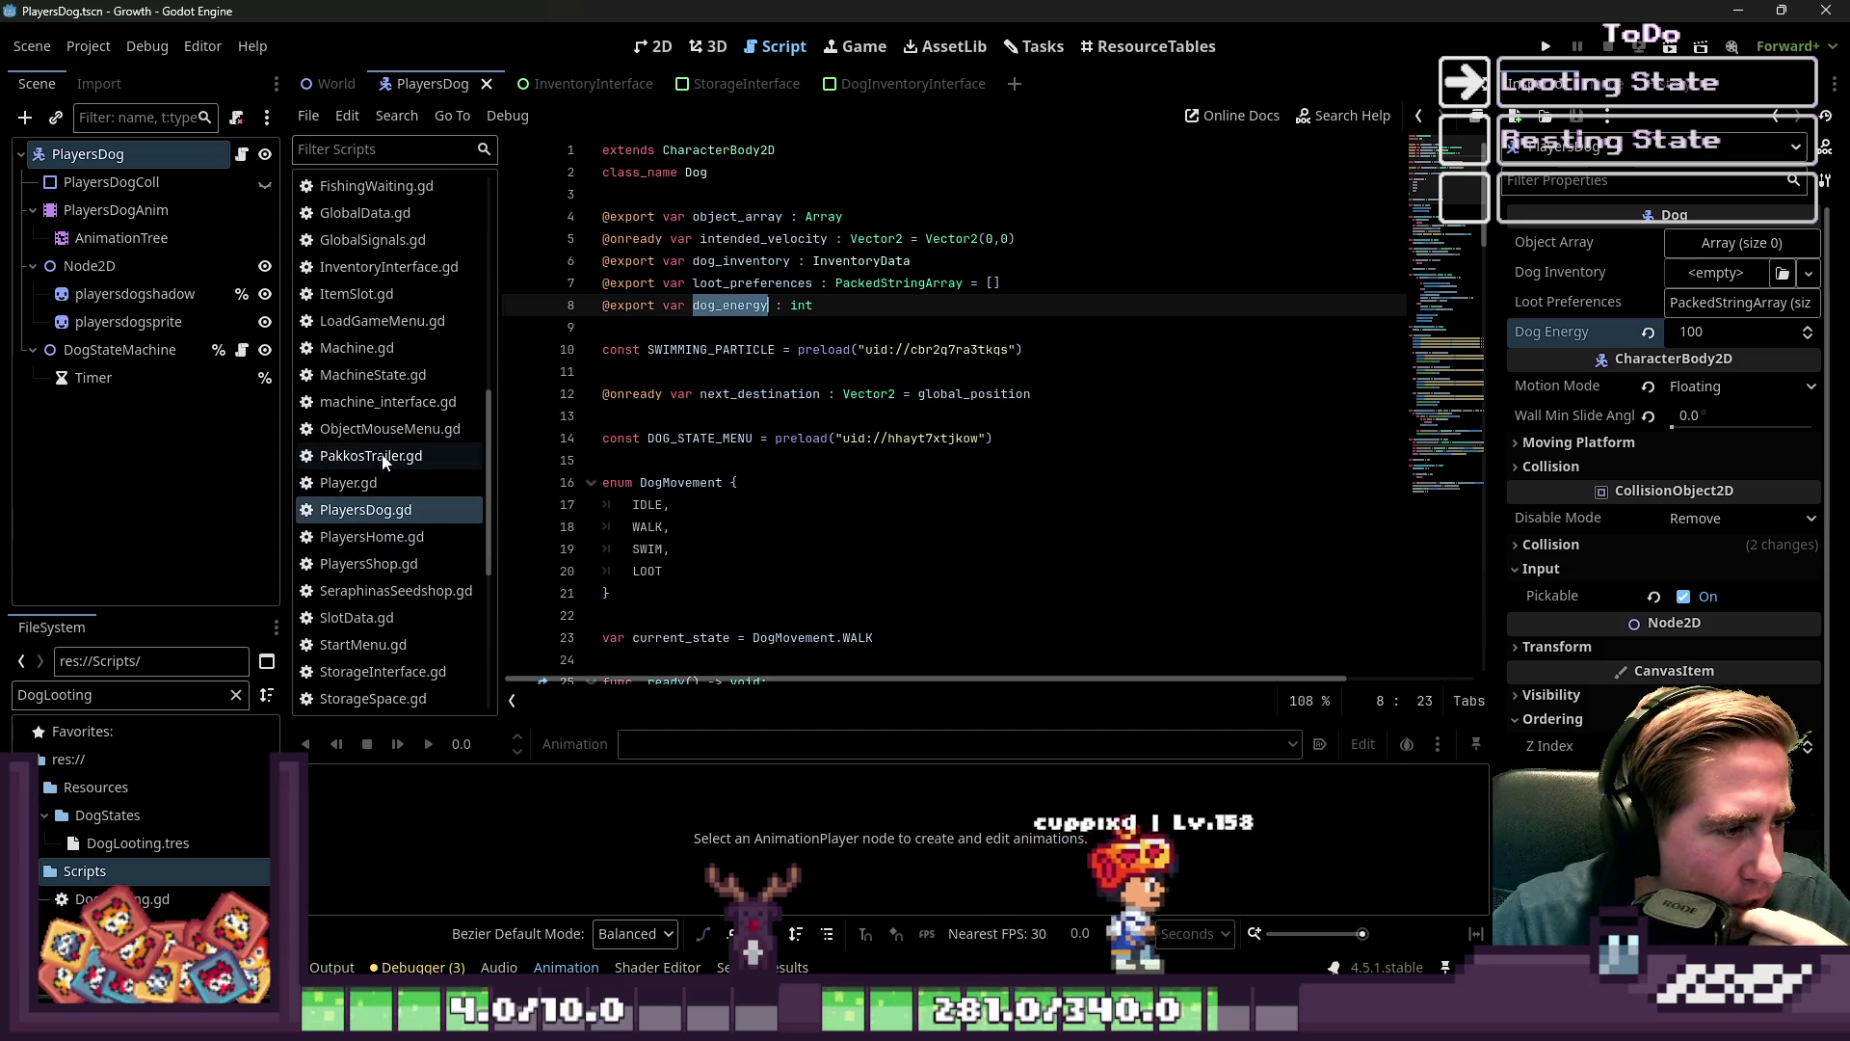
scroll(382, 460, "up", 9)
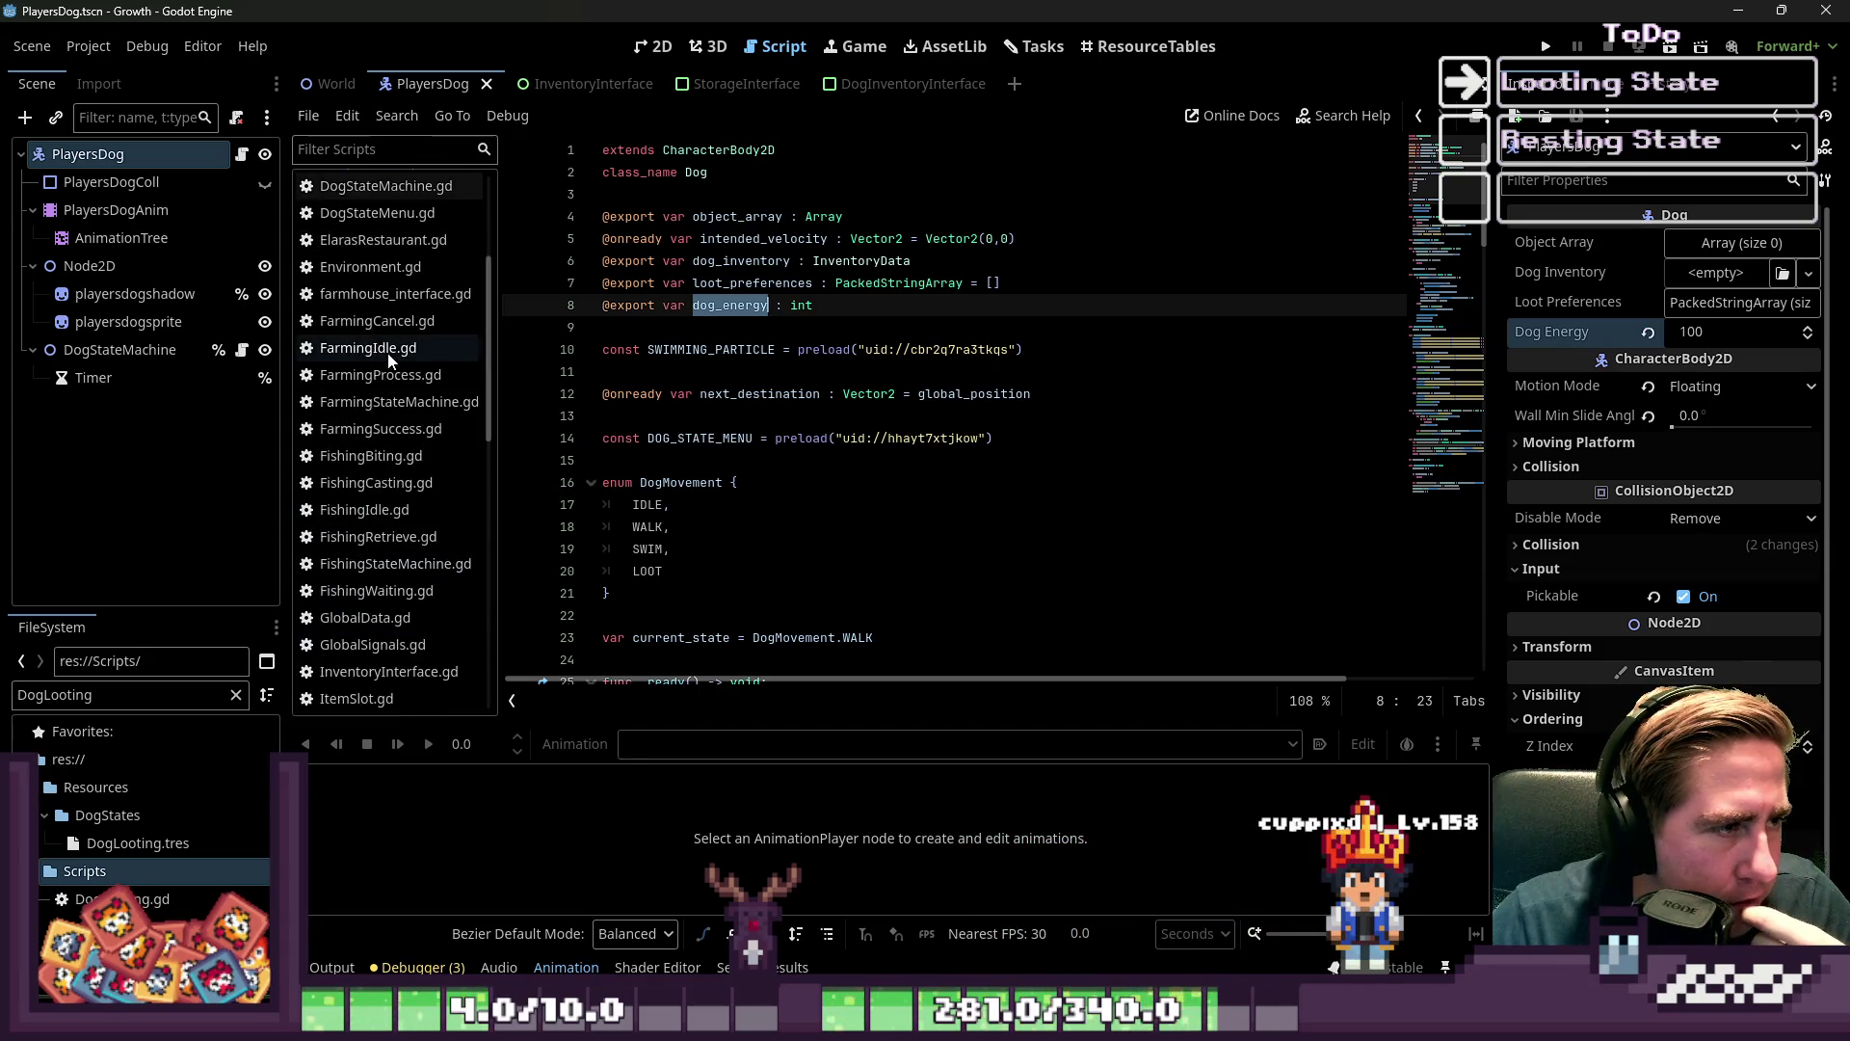
- Open DogMoving.gd then DogLooting.gd, save it, and review the DogFindObjects branch
left_click(400, 269)
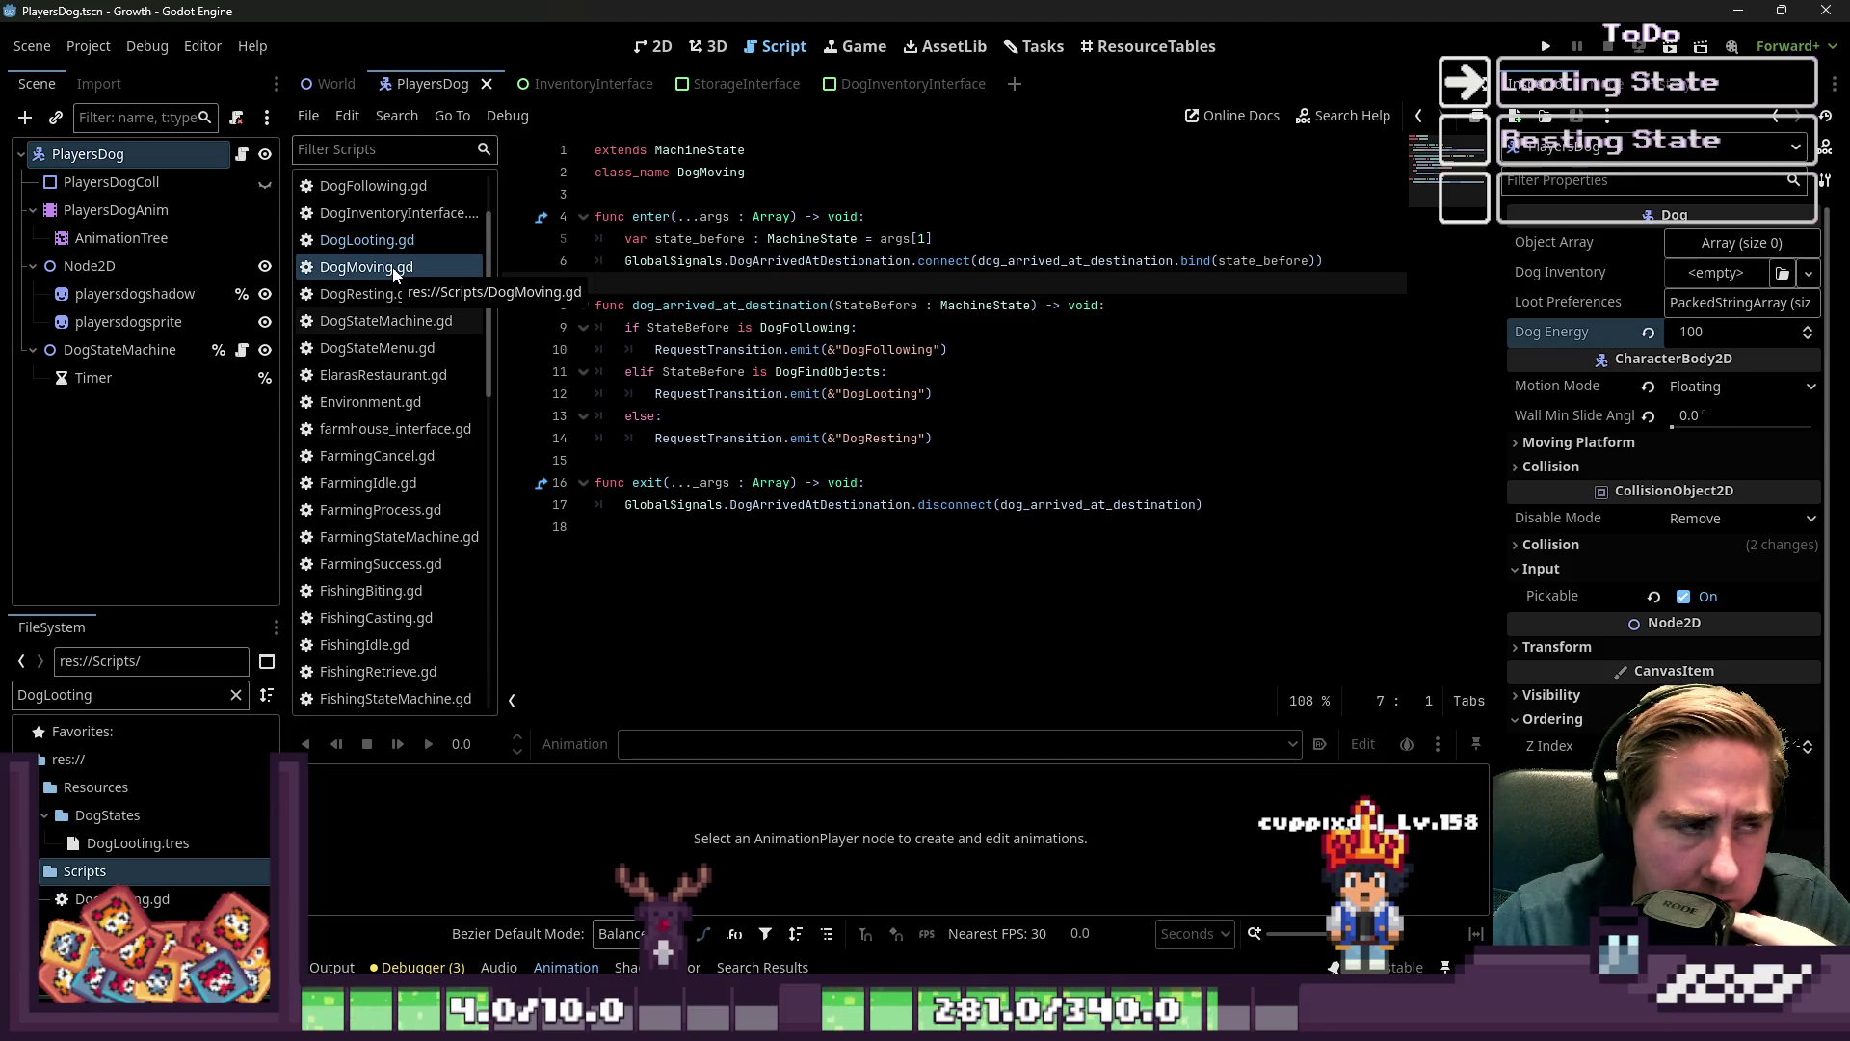
left_click(391, 246)
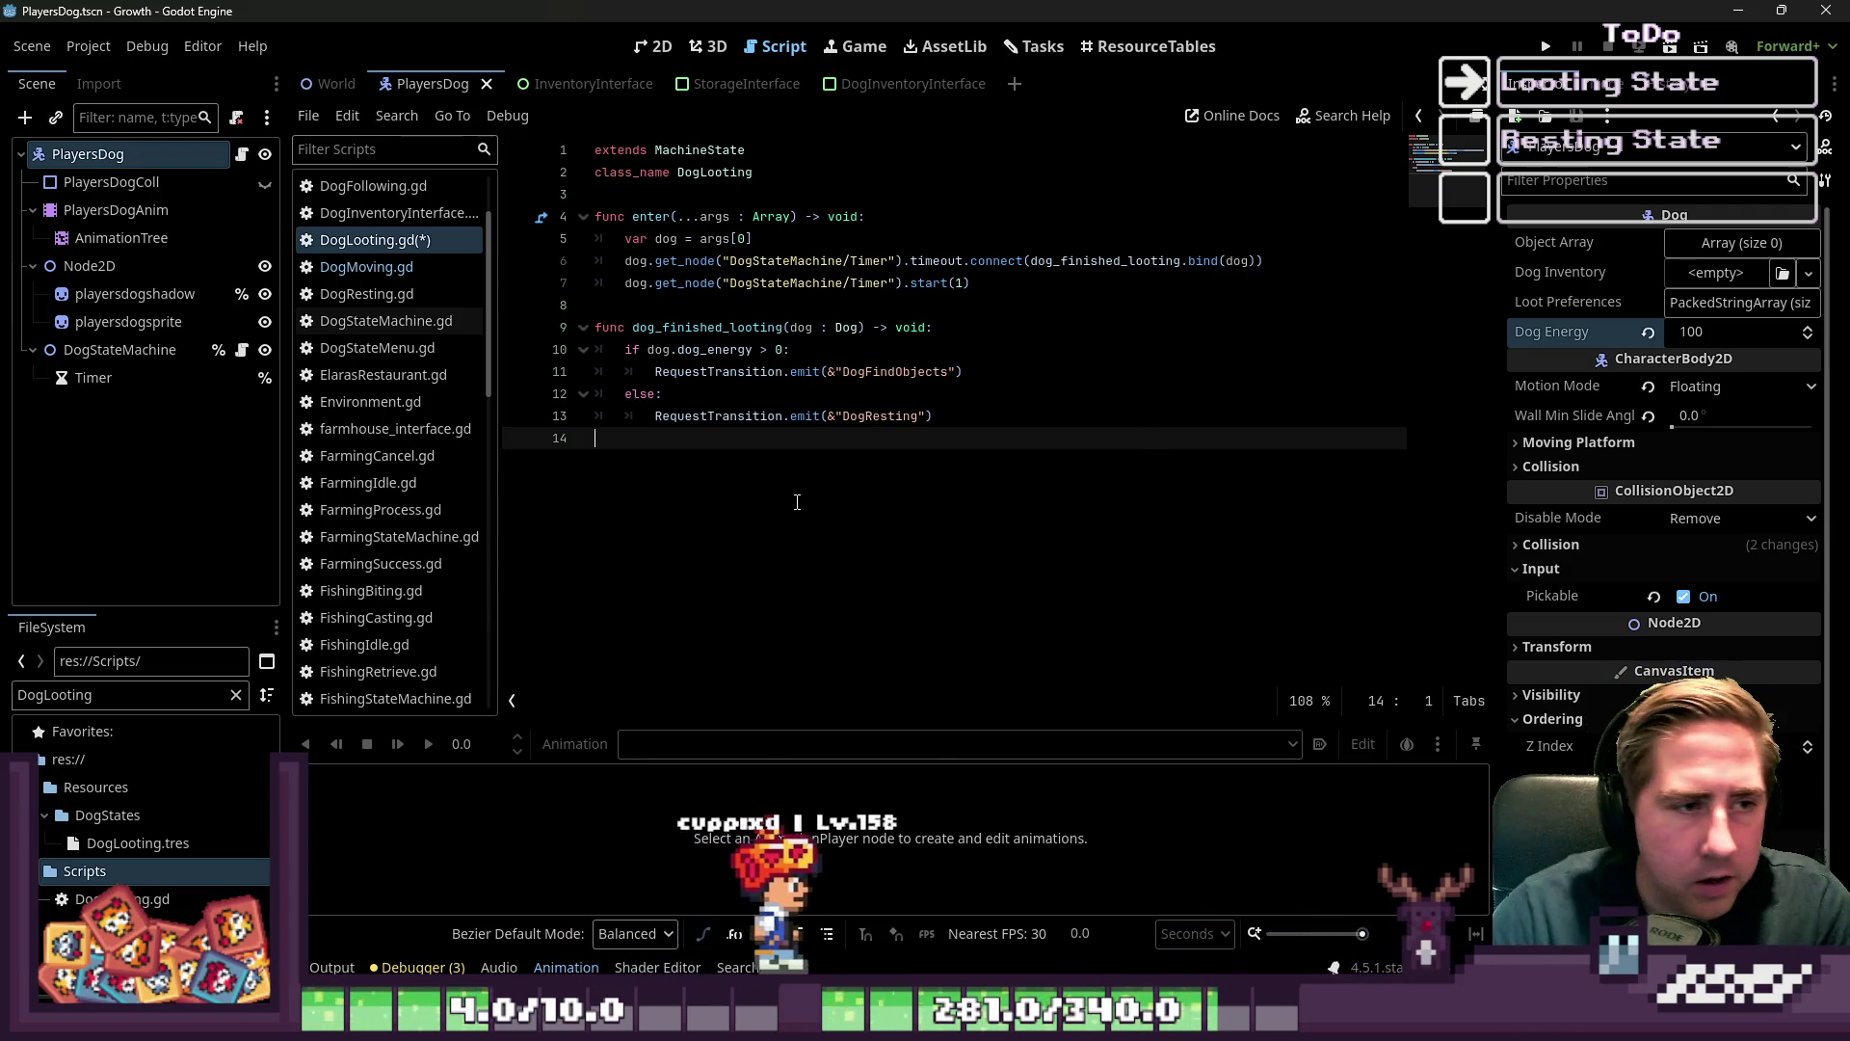
key("ctrl+s")
left_click(802, 367)
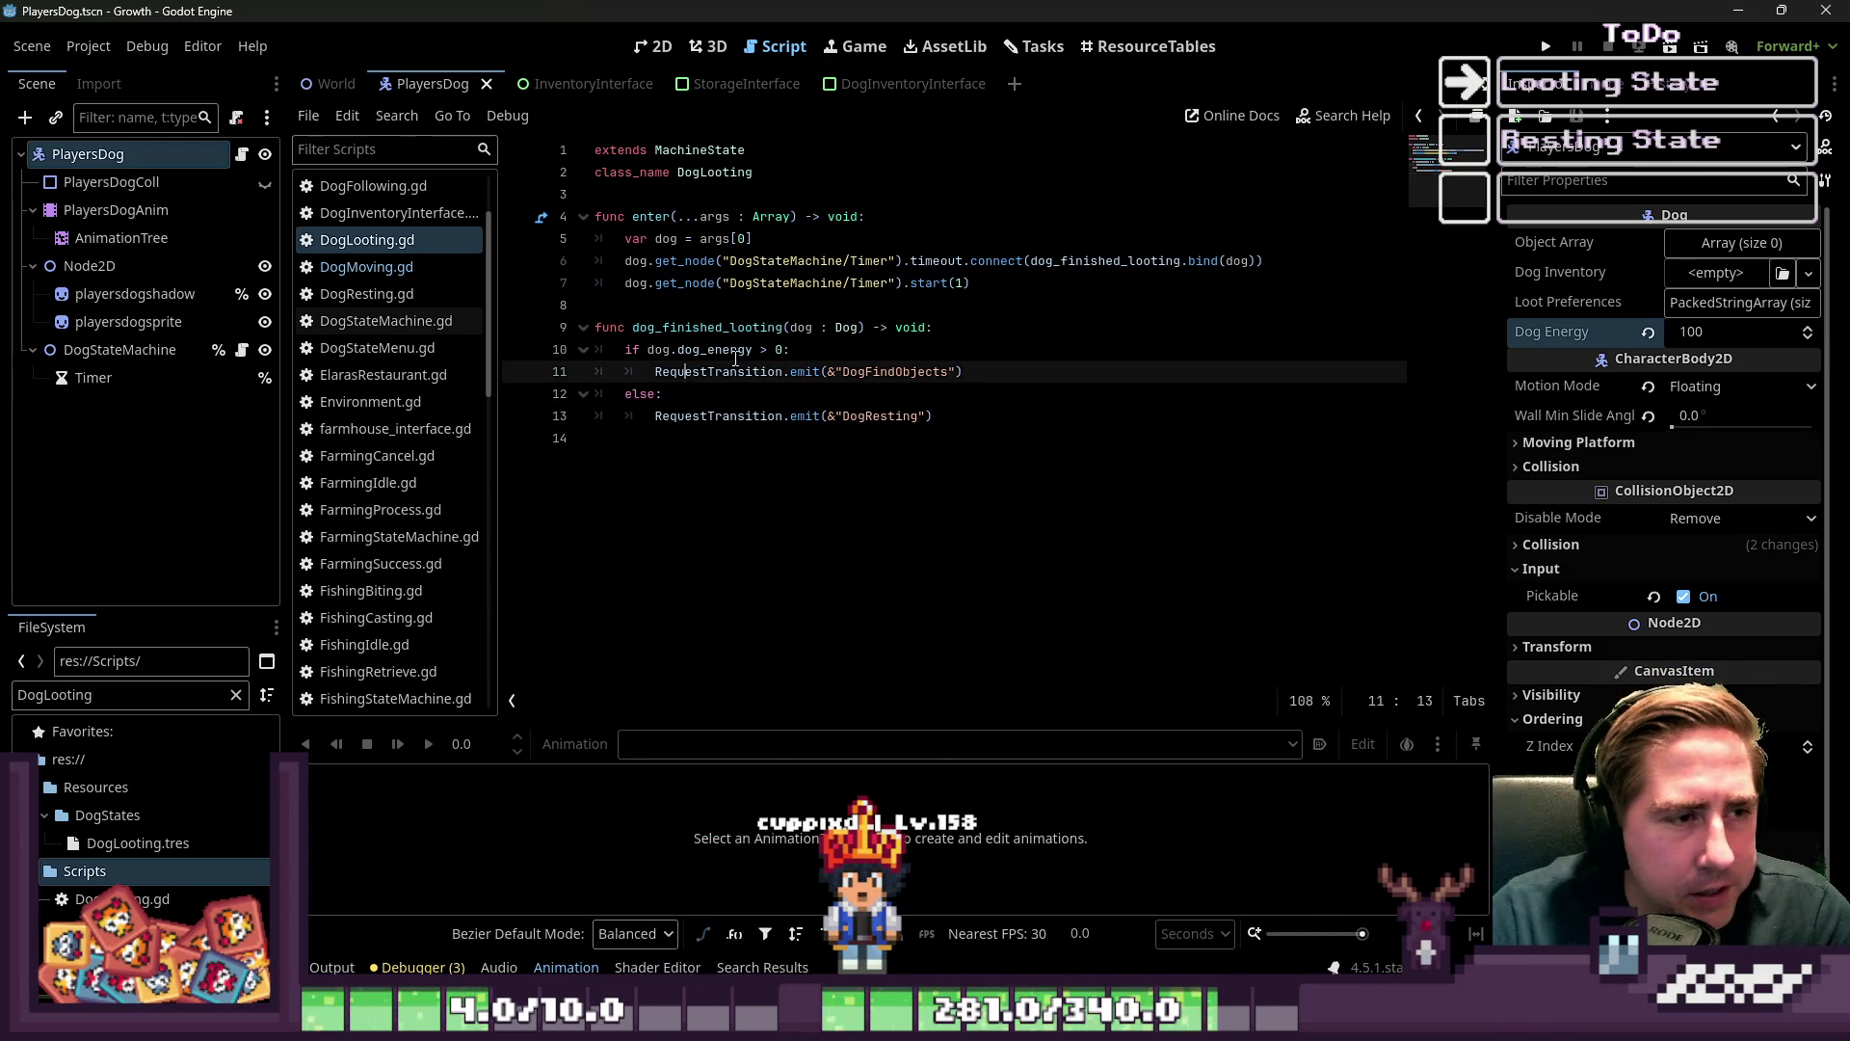
left_click(690, 440)
double_click(935, 372)
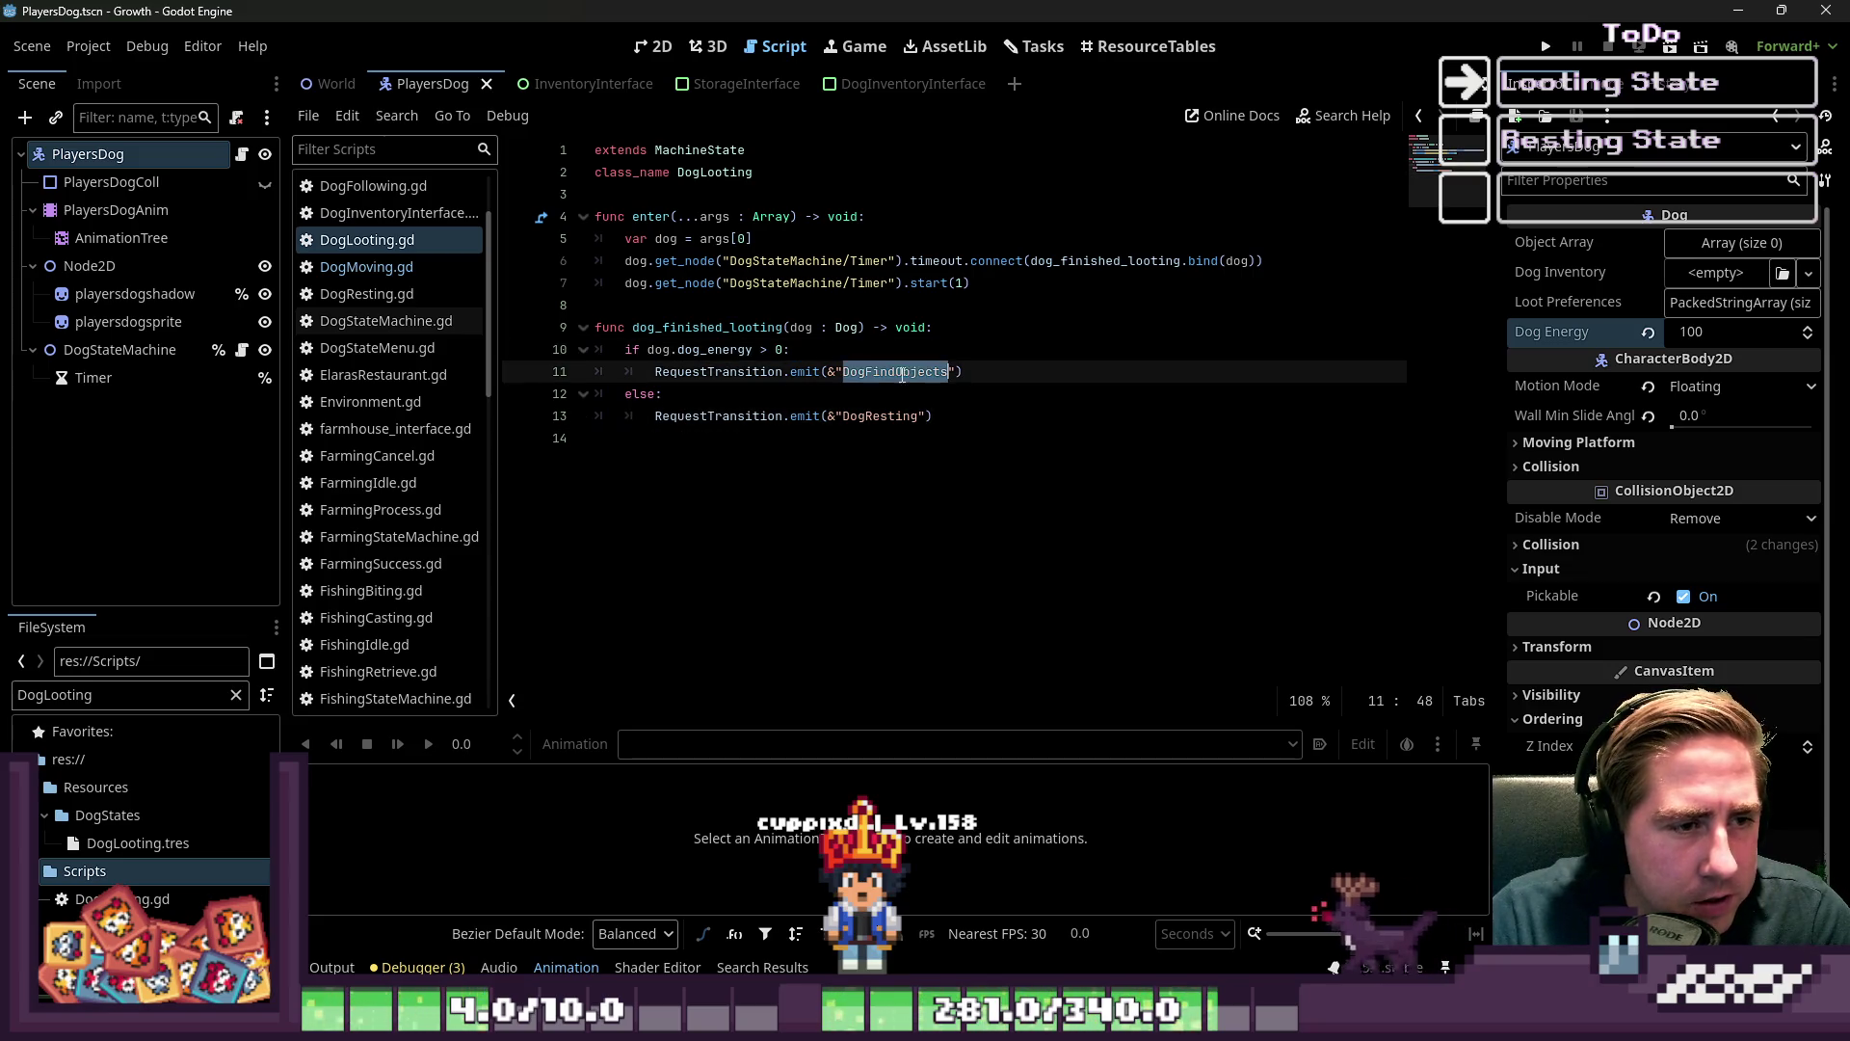
left_click(911, 488)
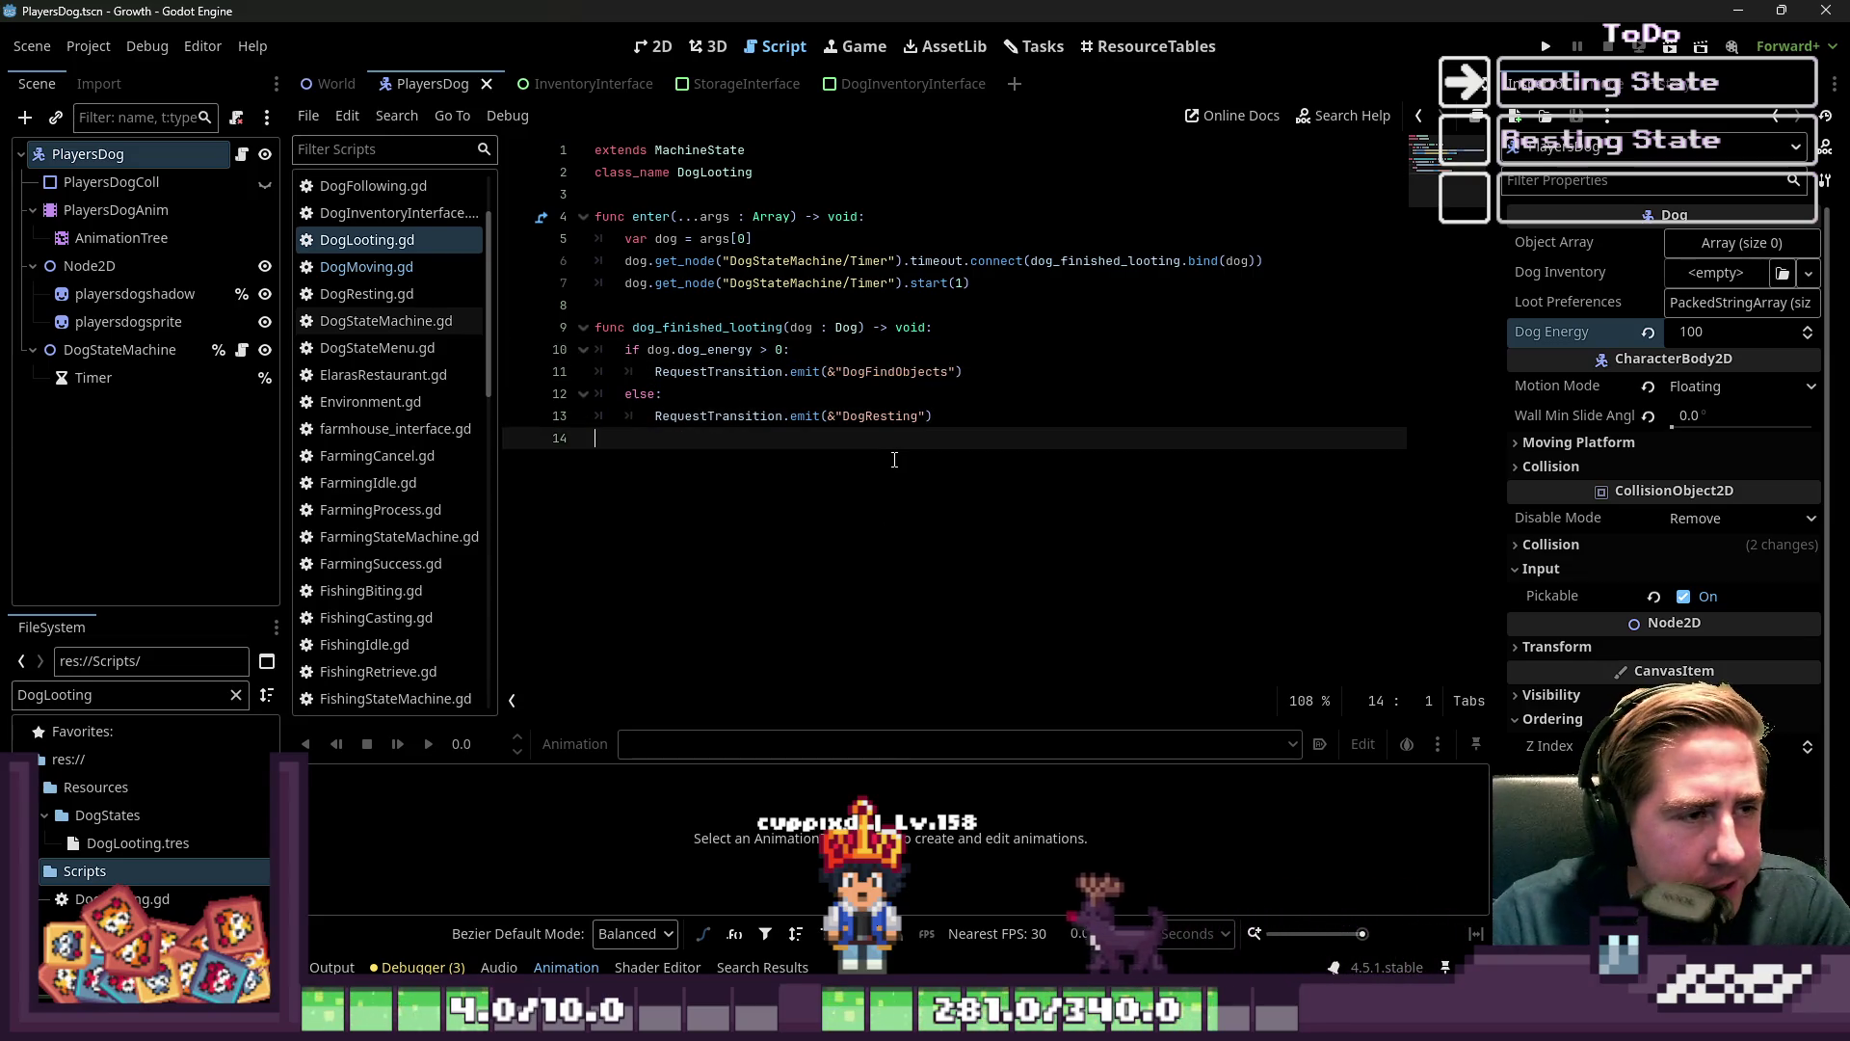
- Copy dog.dog_energy onto a temporary line in dog_finished_looting, then remove it and save
left_click(867, 261)
left_click(819, 241)
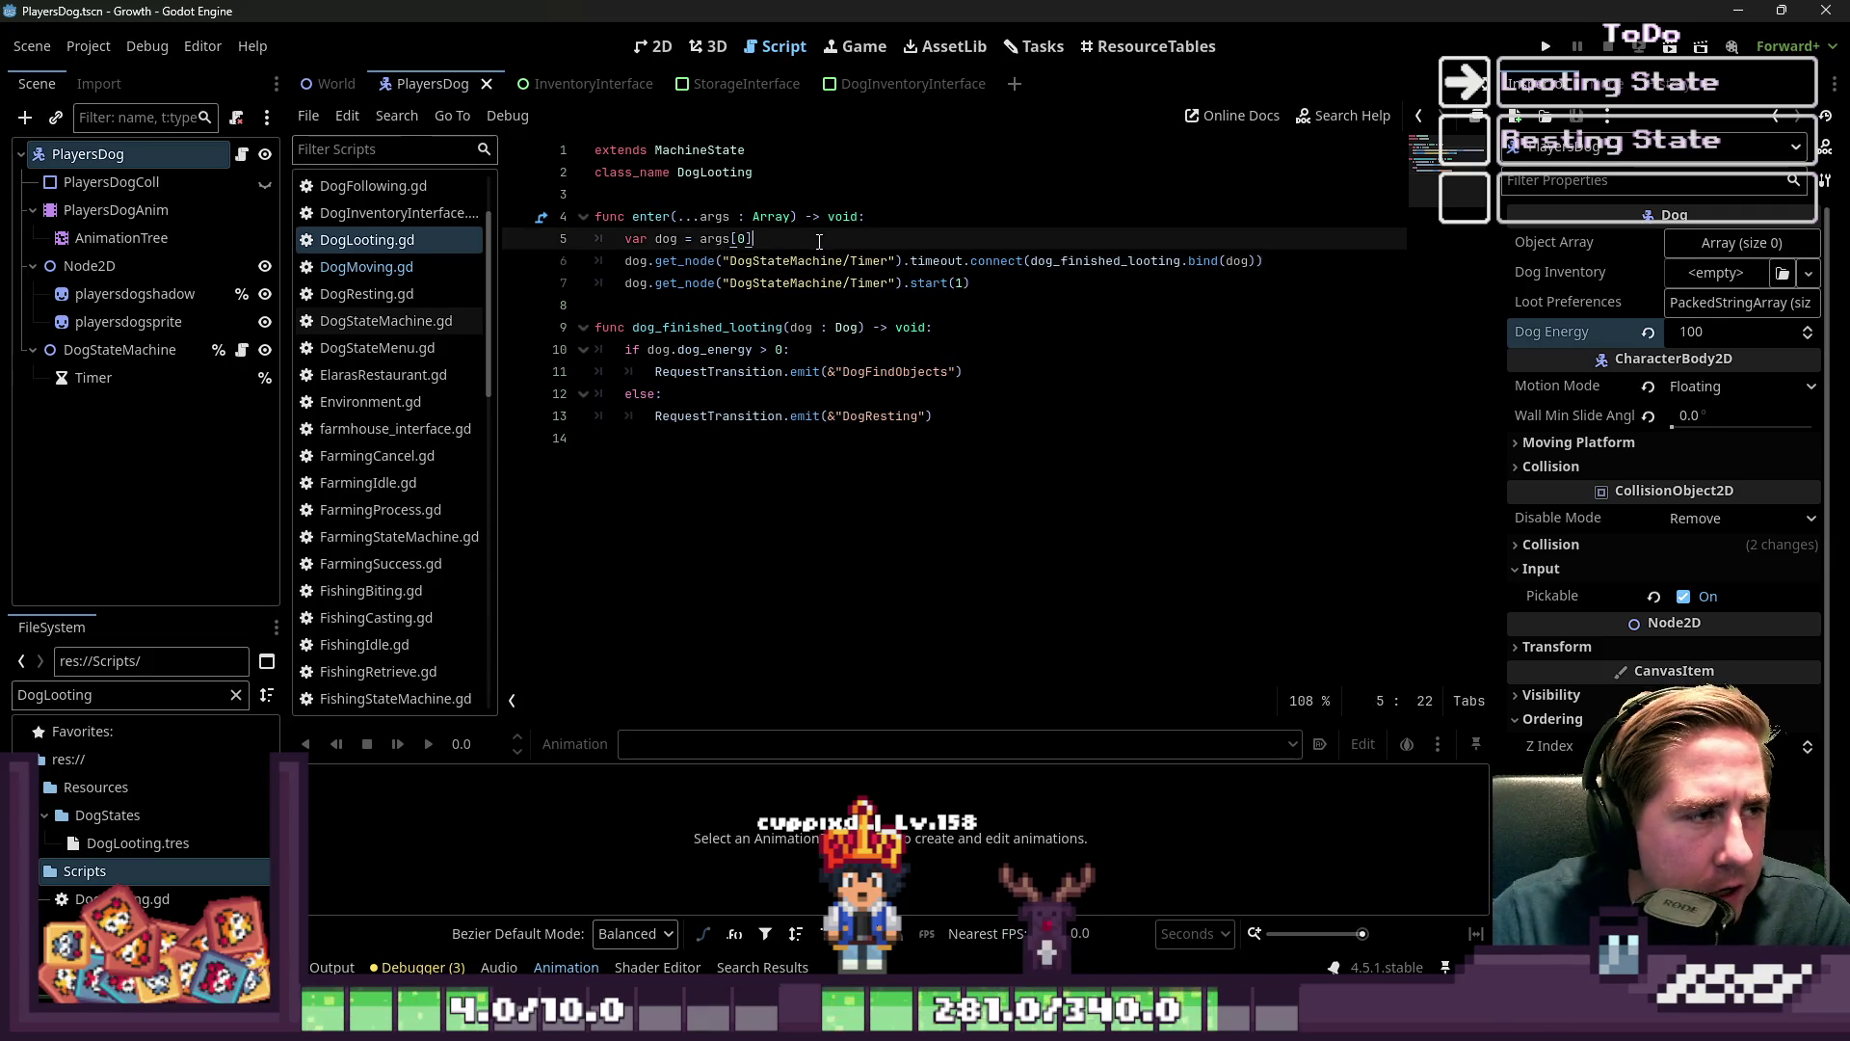
left_click(1015, 282)
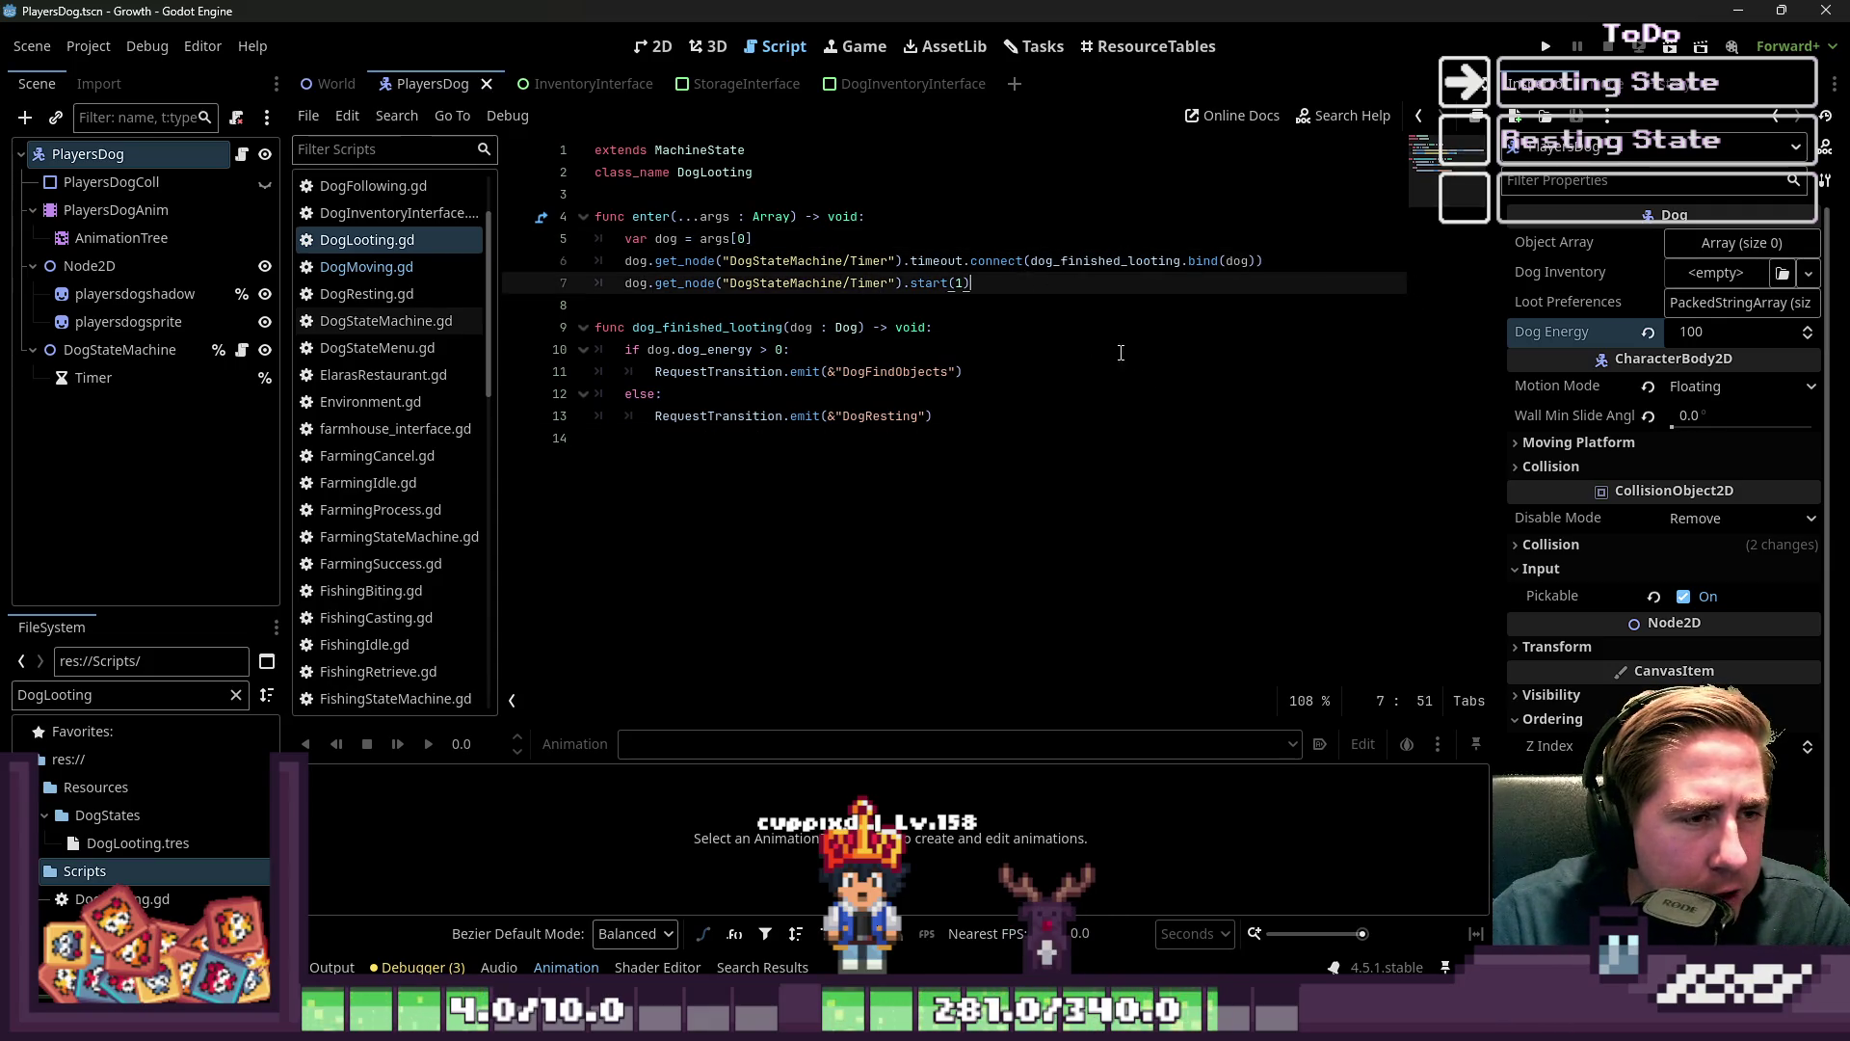
key("Down")
key("Down")
key("Return")
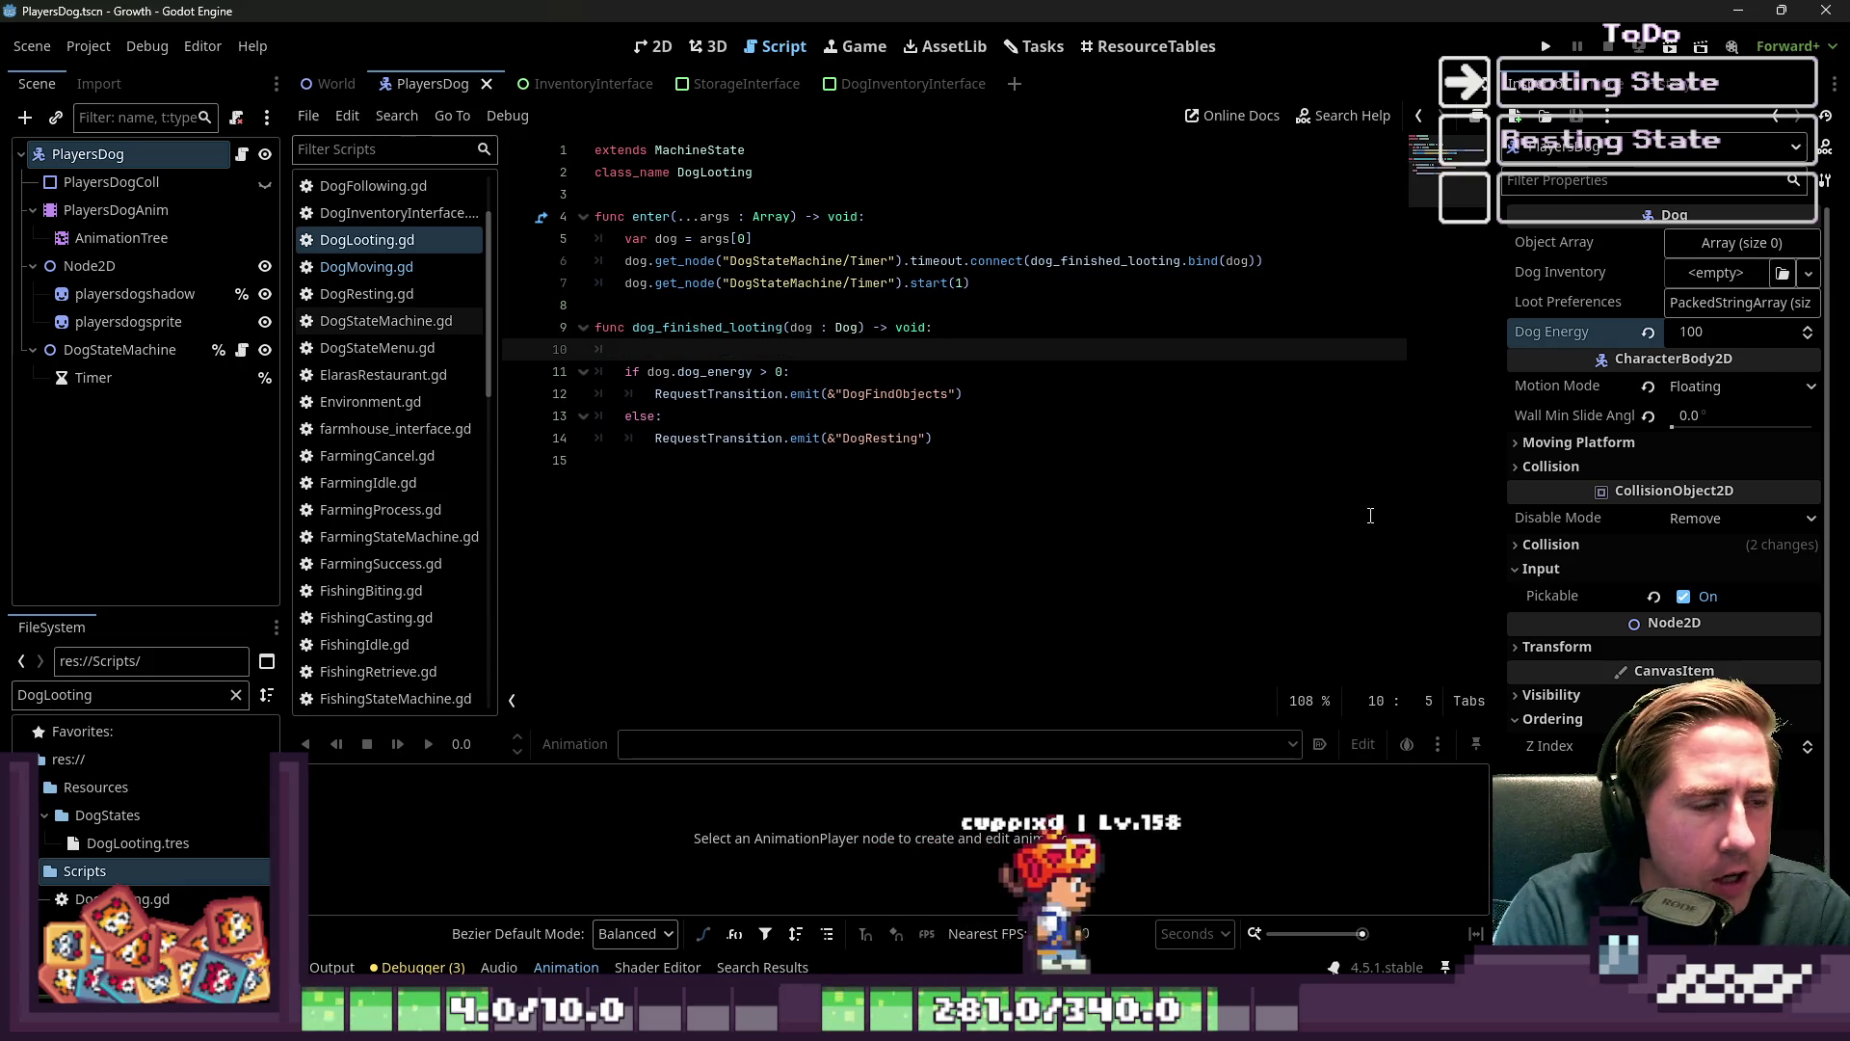
key("Down")
key("Right")
key("Right")
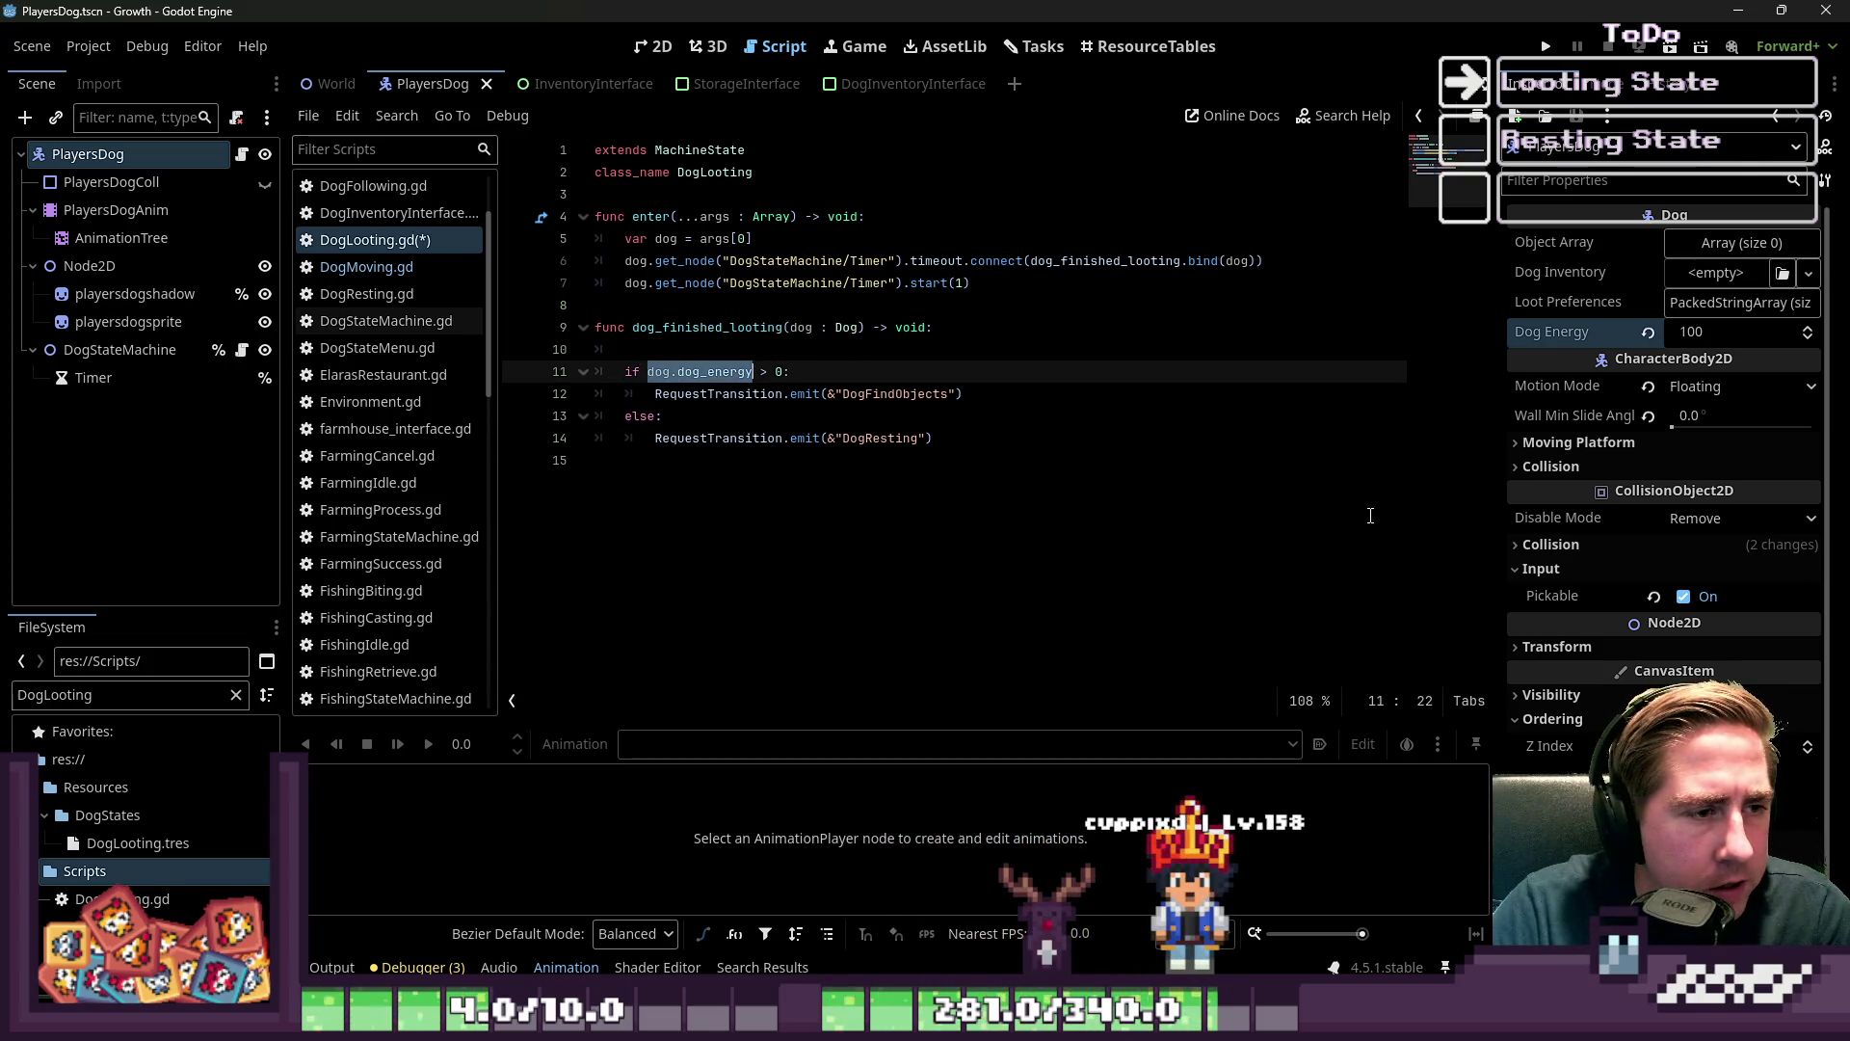
key("ctrl+c")
key("Up")
key("ctrl+v")
key("ctrl+shift+Left")
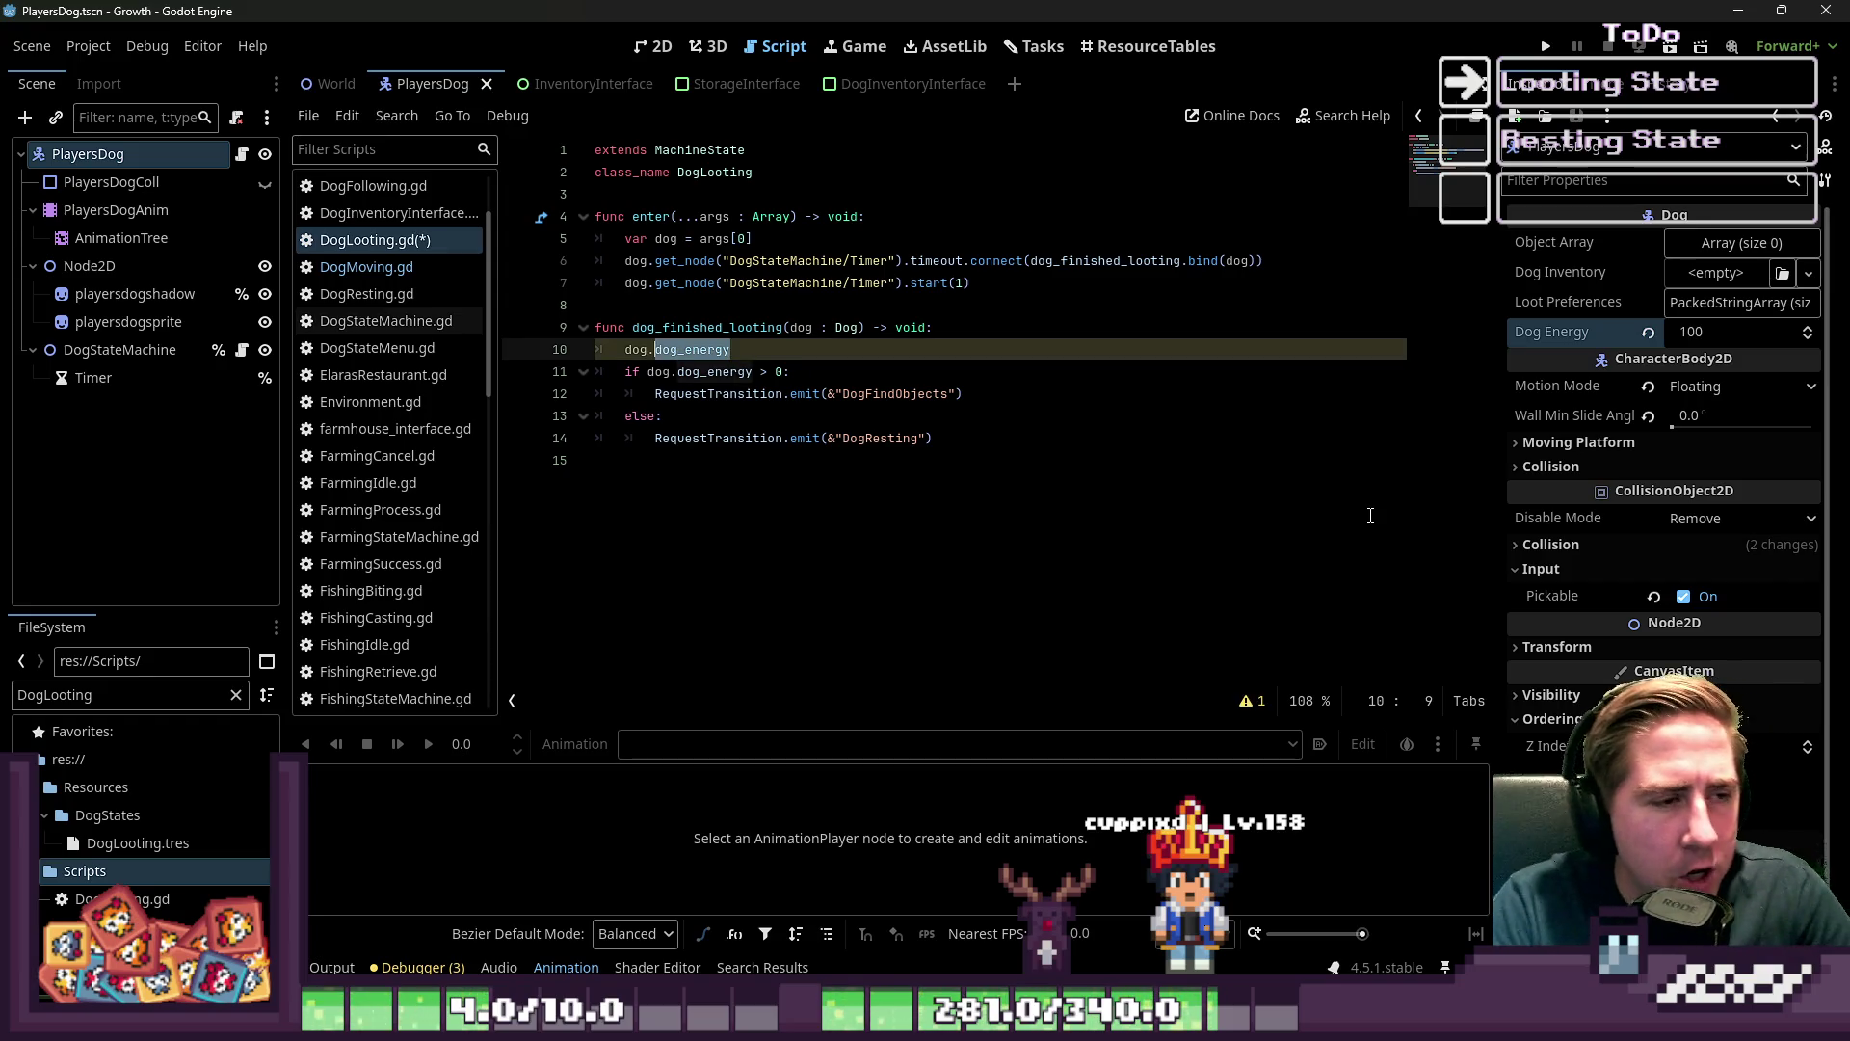
key("BackSpace")
key("ctrl+s")
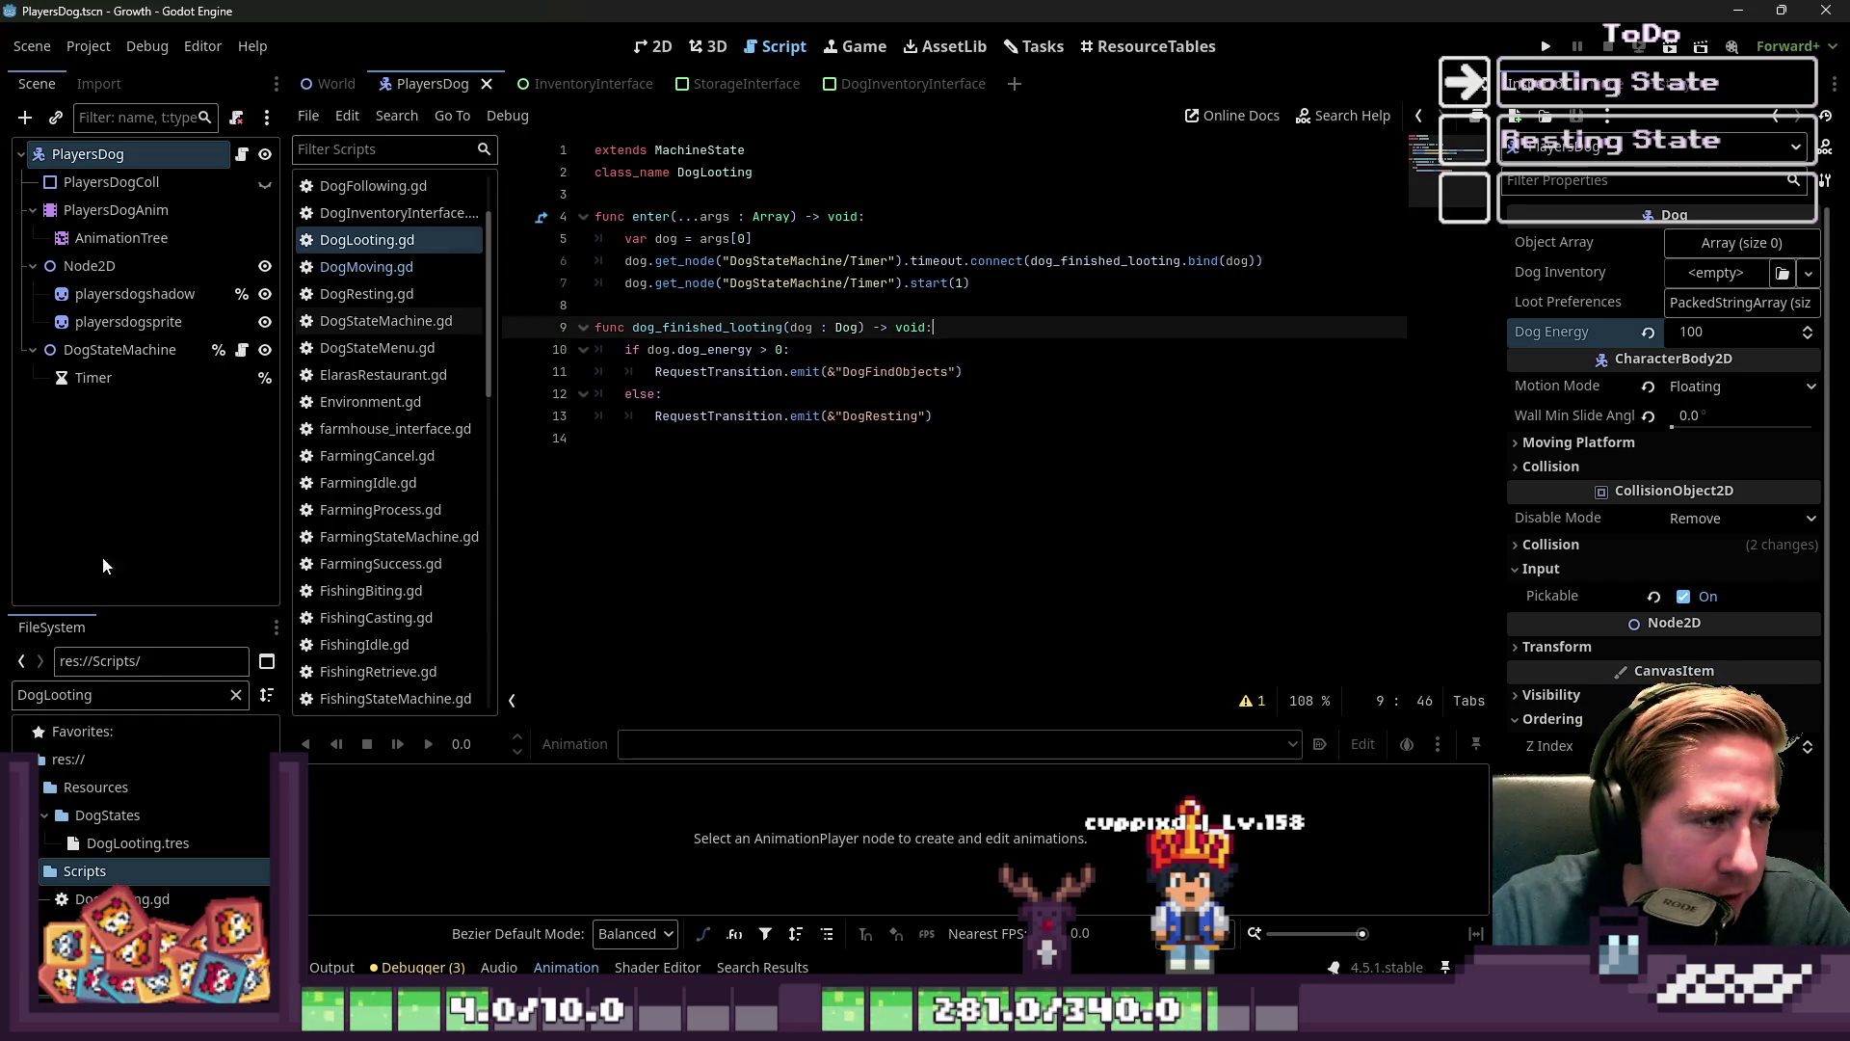
- Add a 'Value : int' parameter to the UpdateDogEnergy signal in GlobalSignals.gd and save
scroll(337, 246, "down", 10)
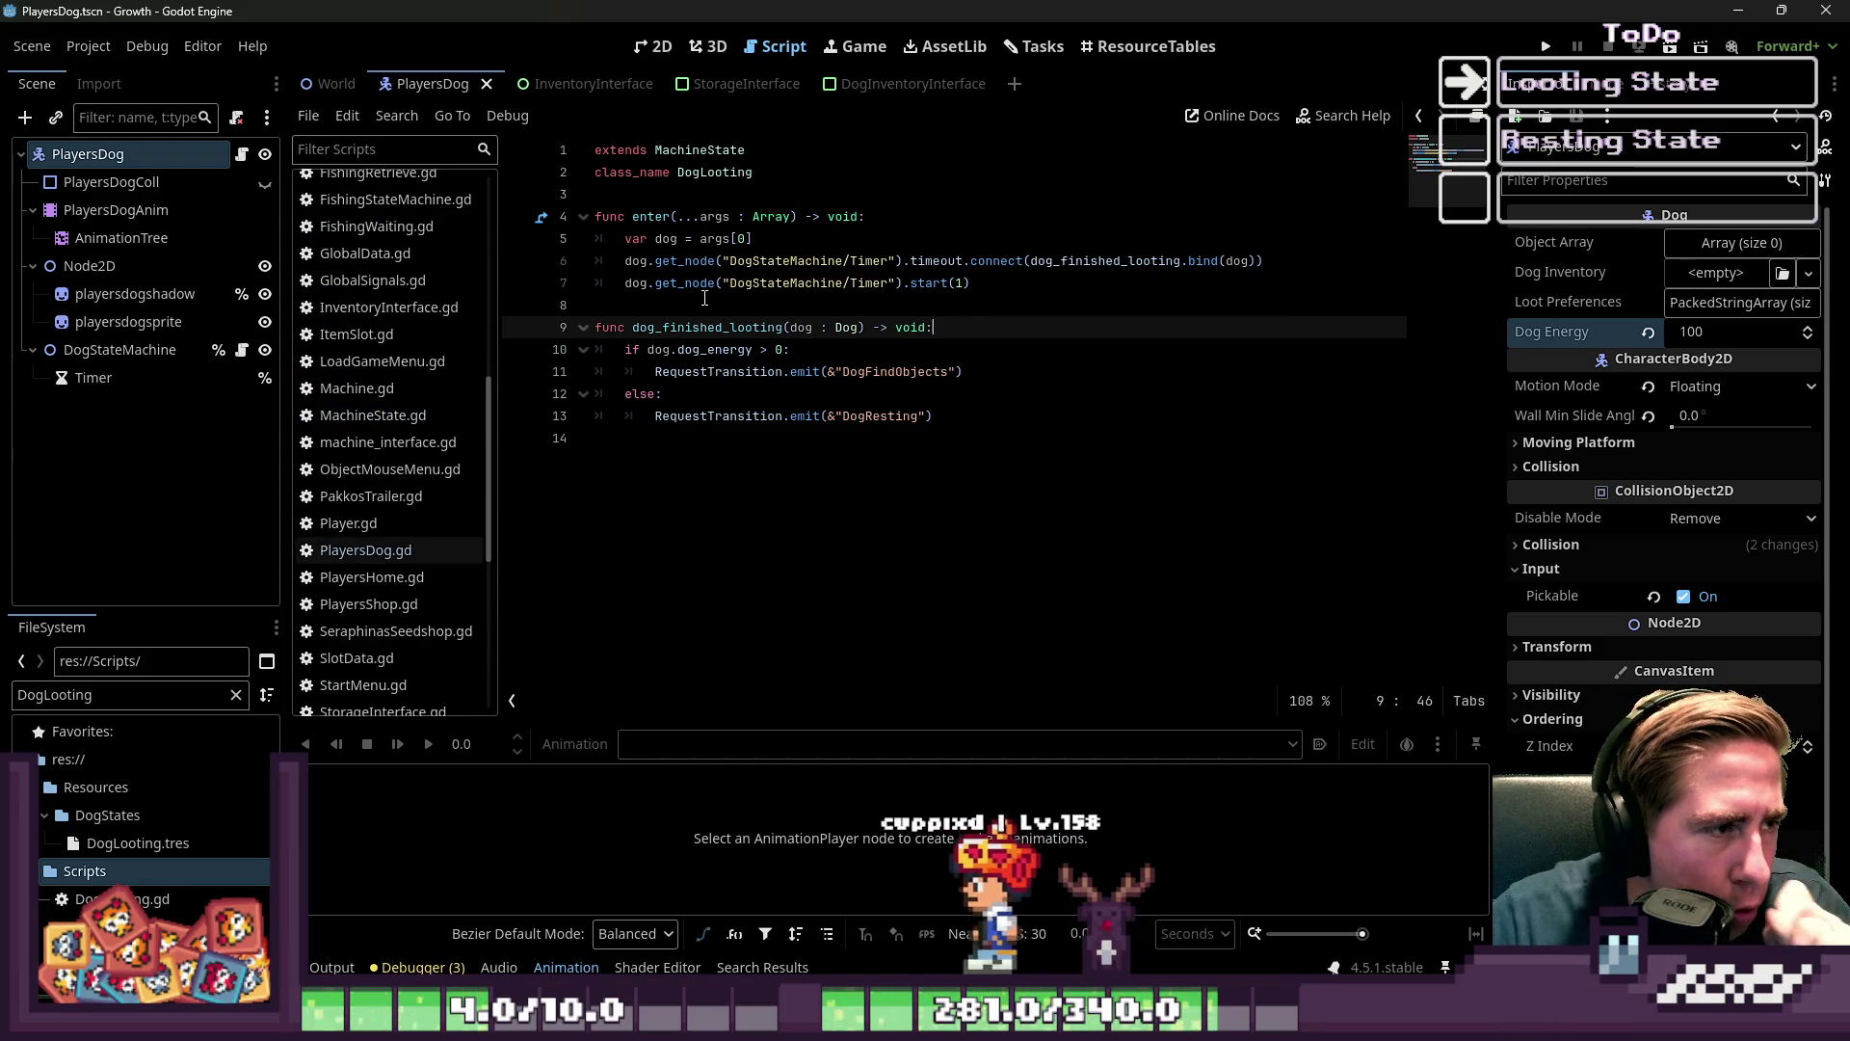
scroll(424, 434, "up", 5)
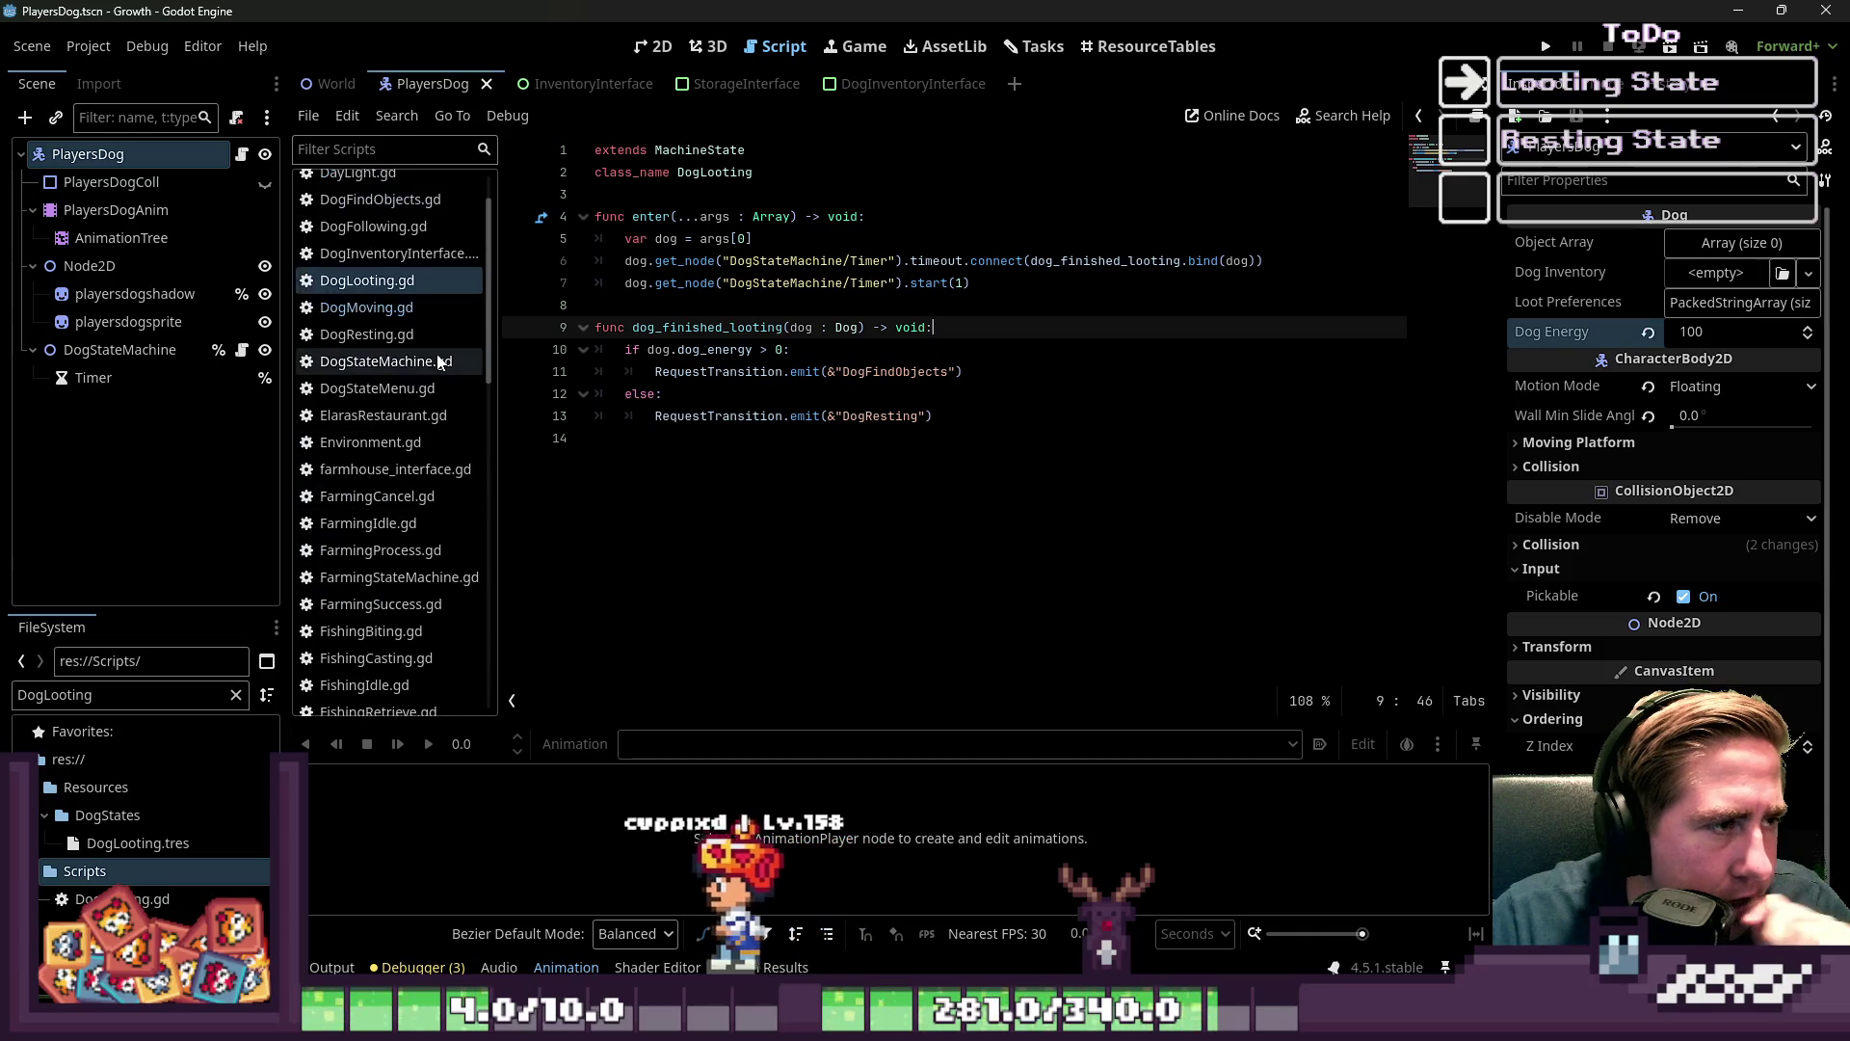
scroll(408, 185, "up", 2)
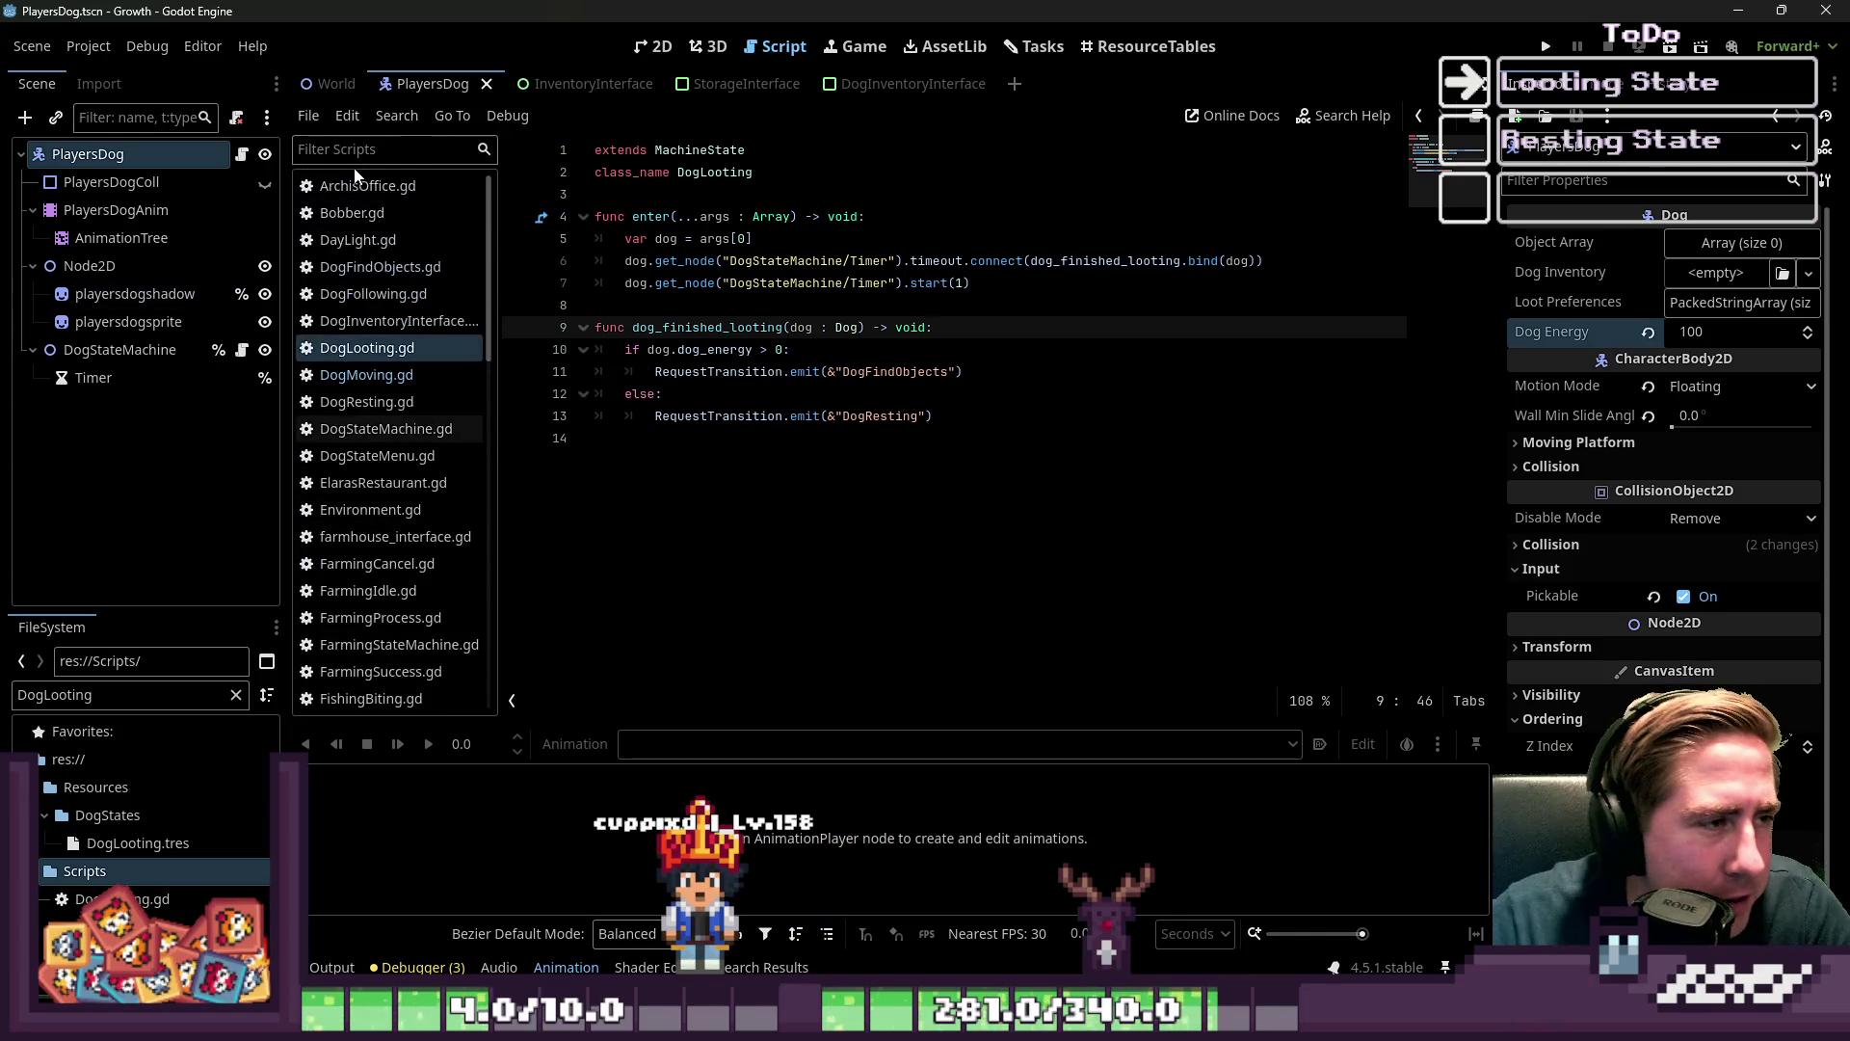
scroll(380, 412, "down", 7)
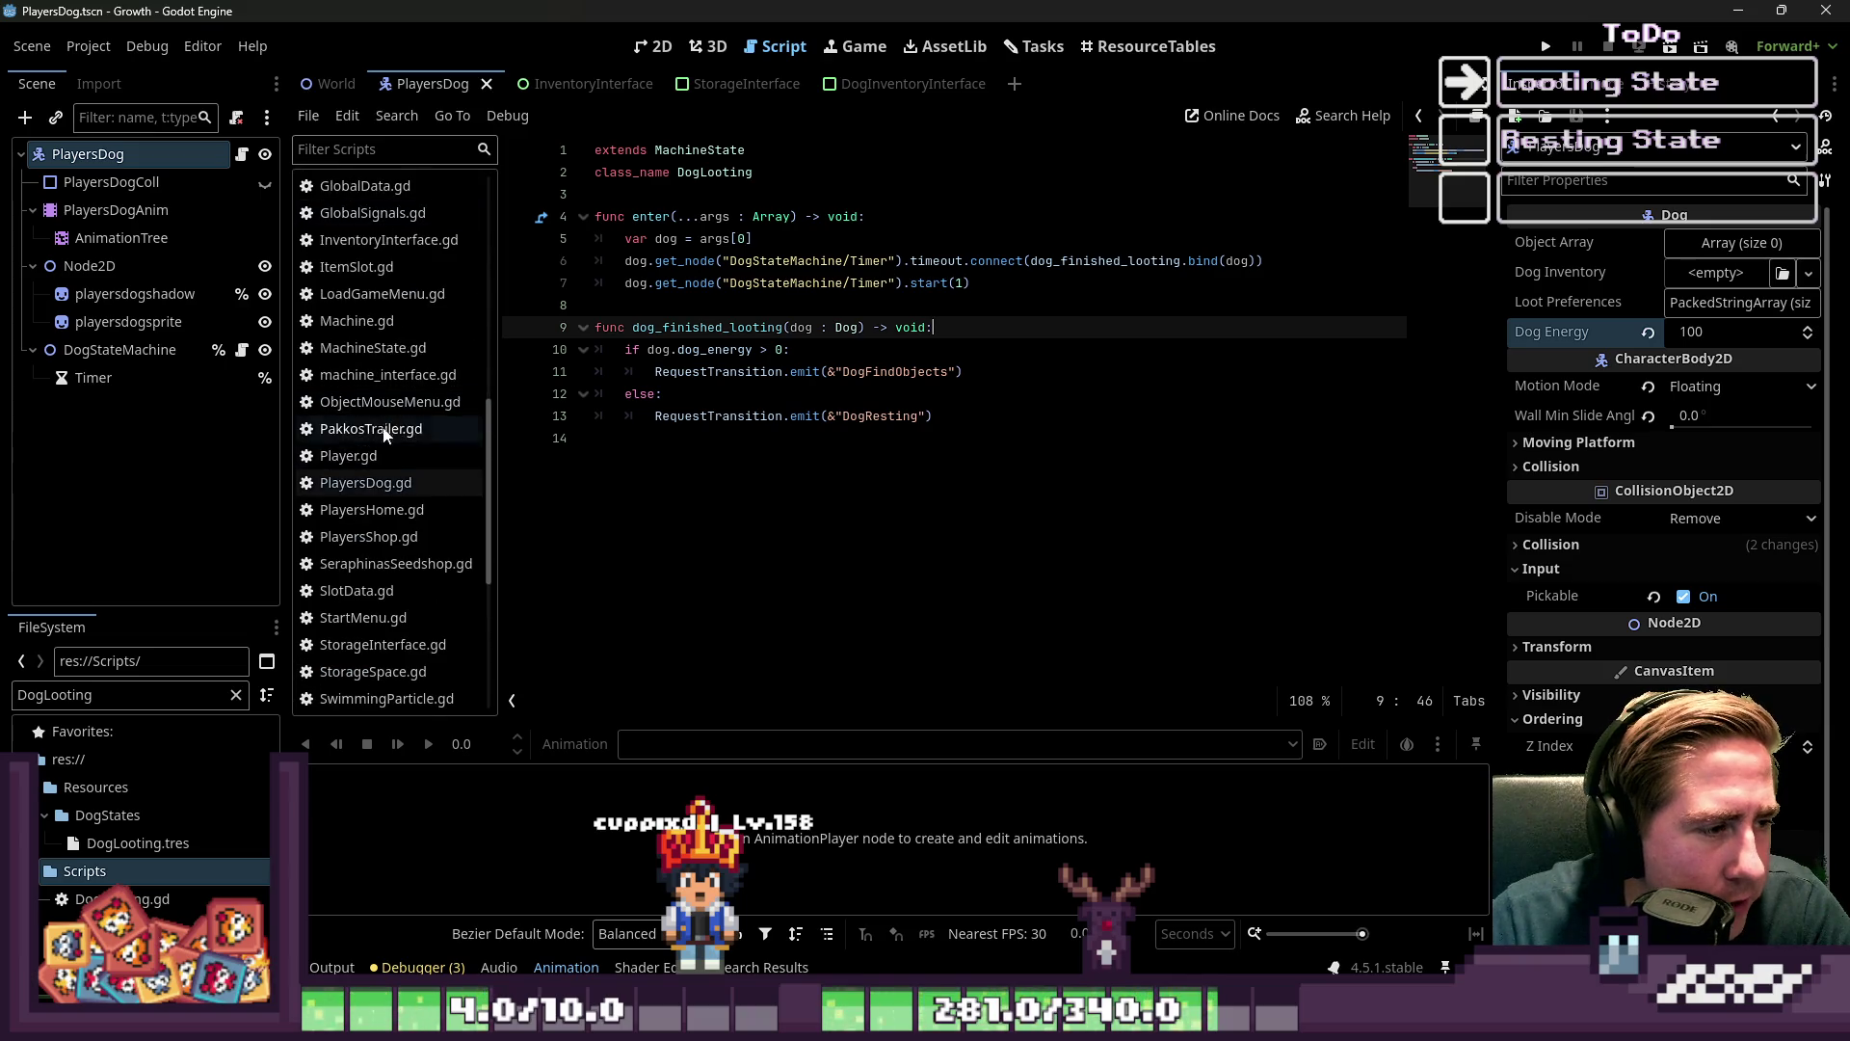
scroll(376, 404, "down", 5)
scroll(385, 432, "up", 8)
left_click(374, 373)
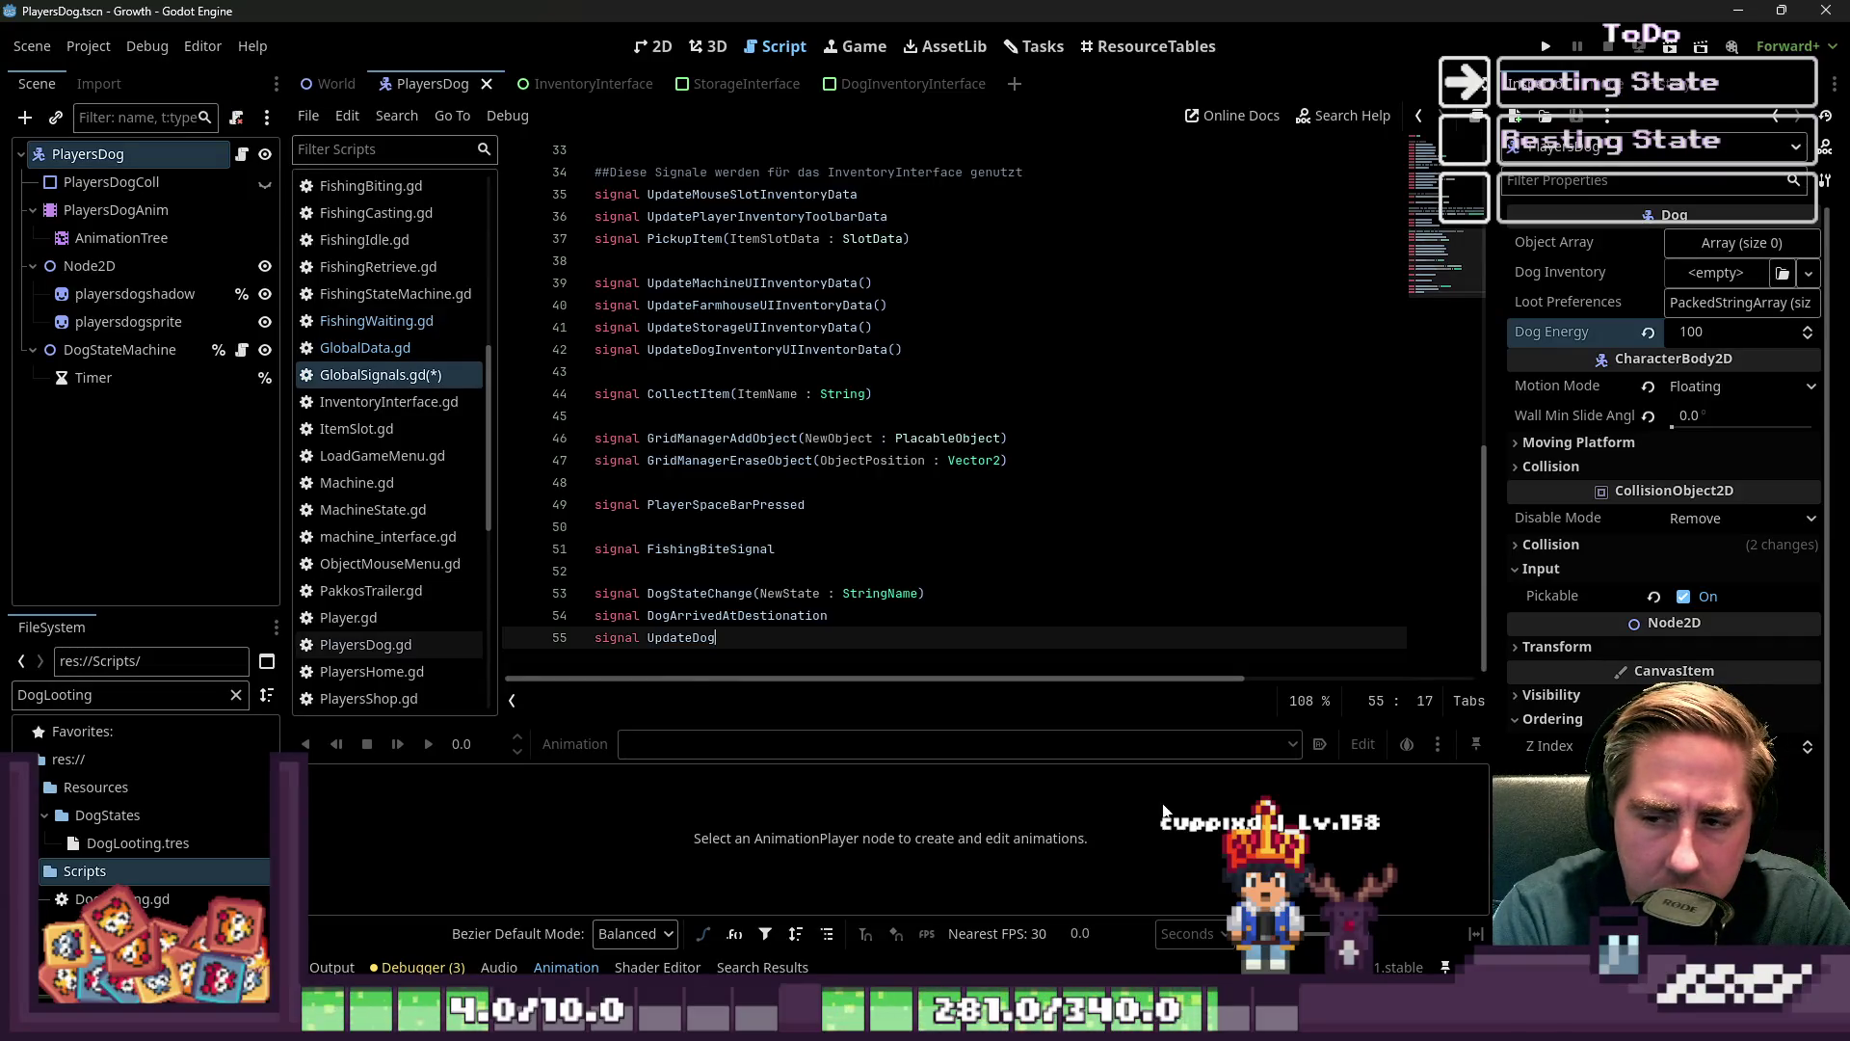
type("gy(")
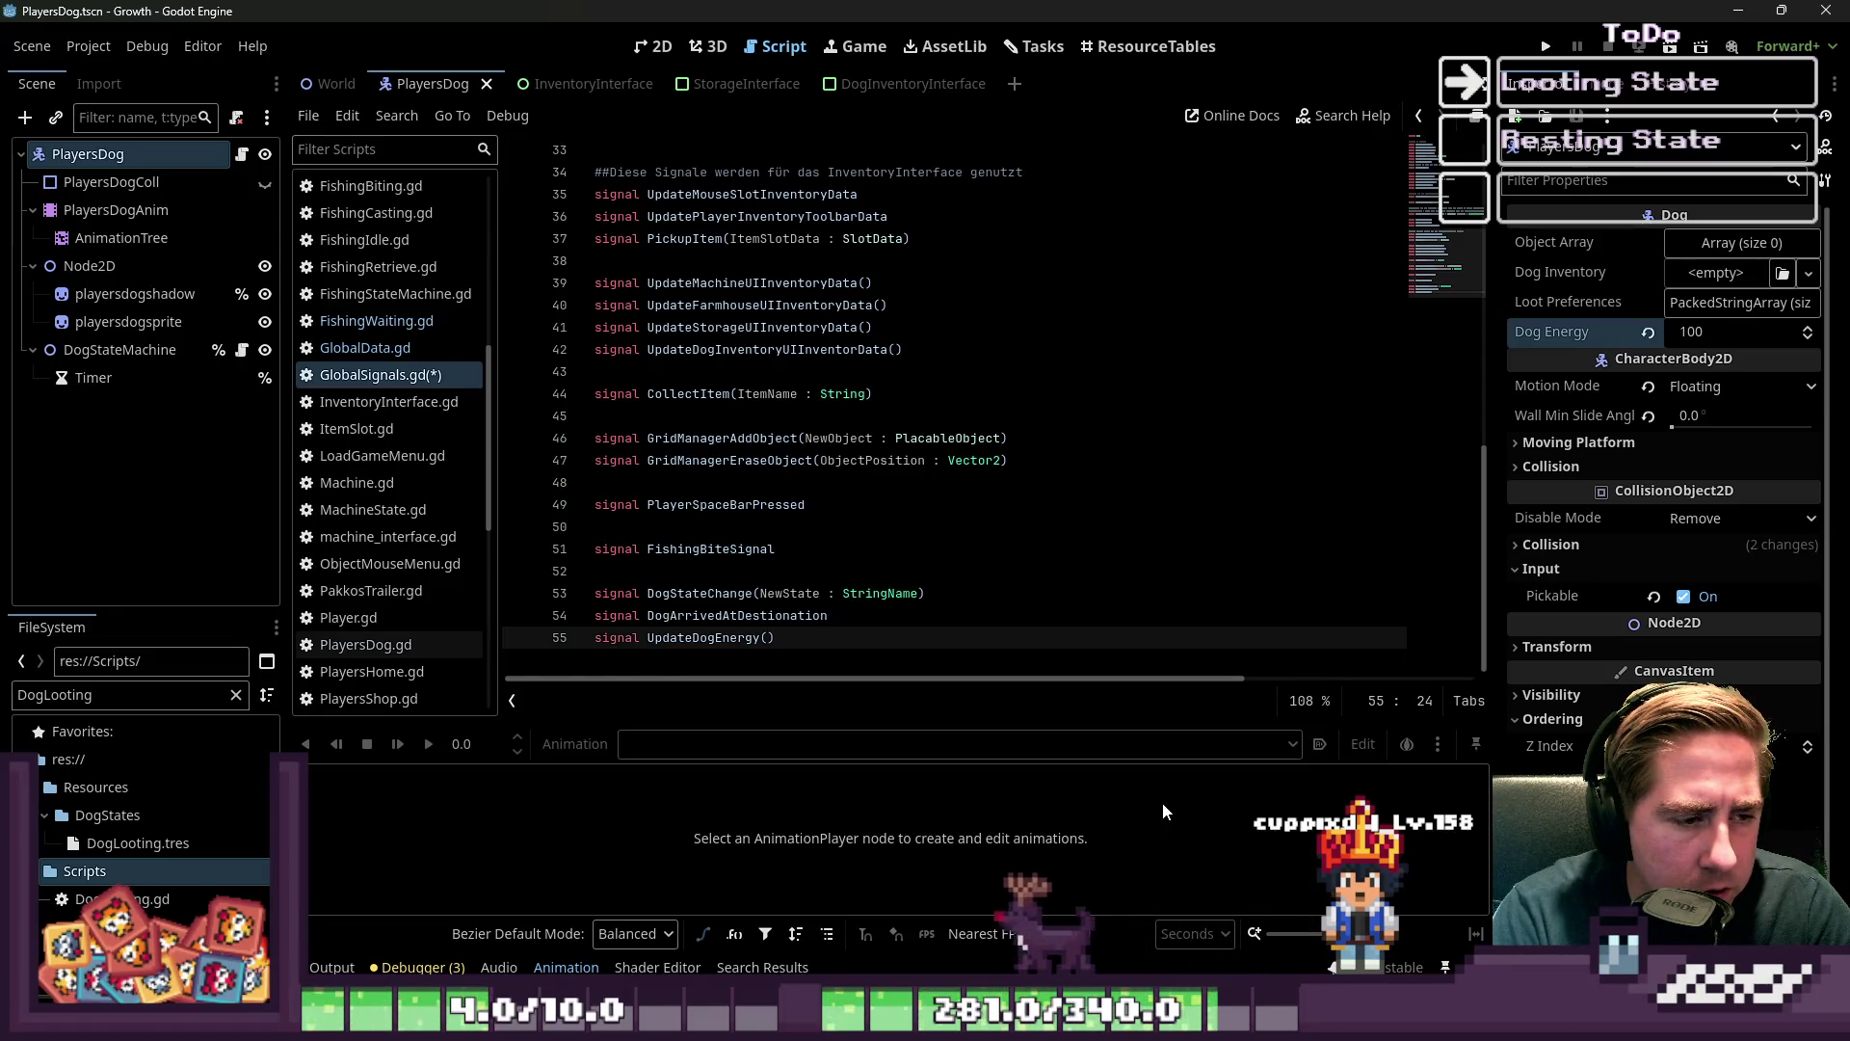
type("Value : ")
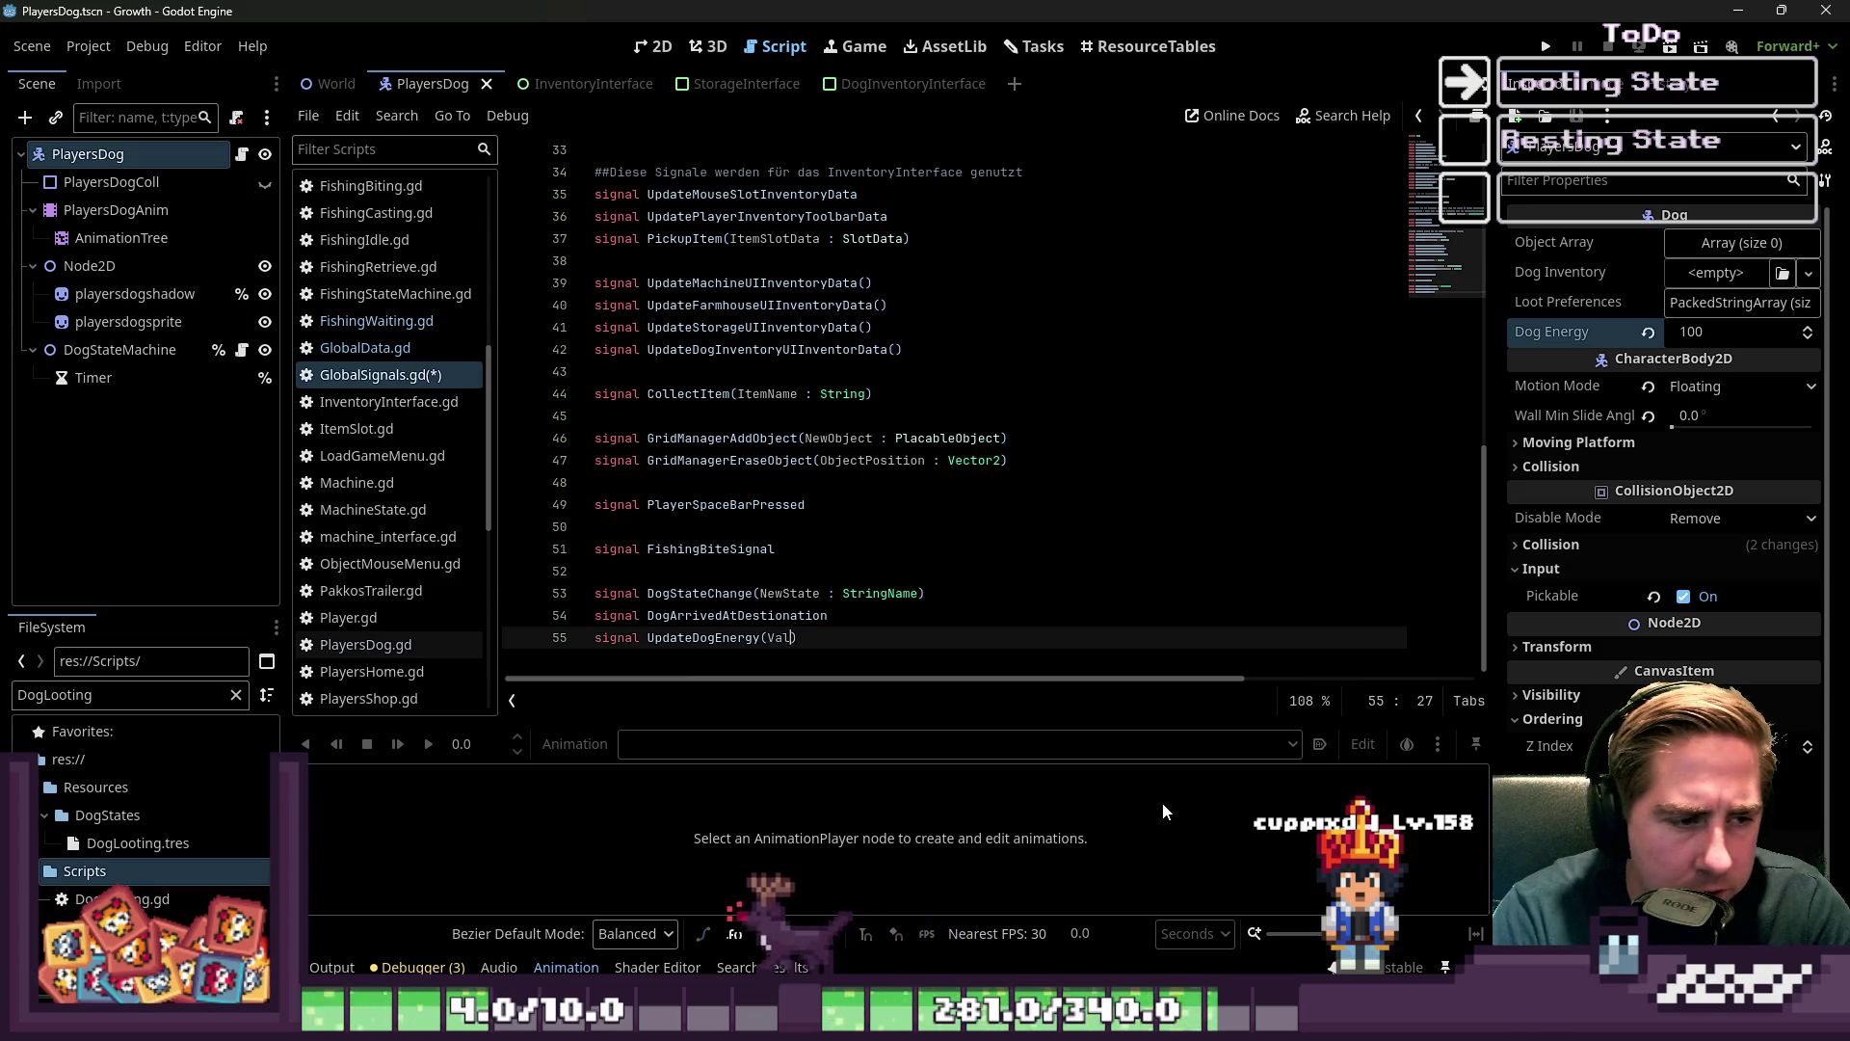
type("int")
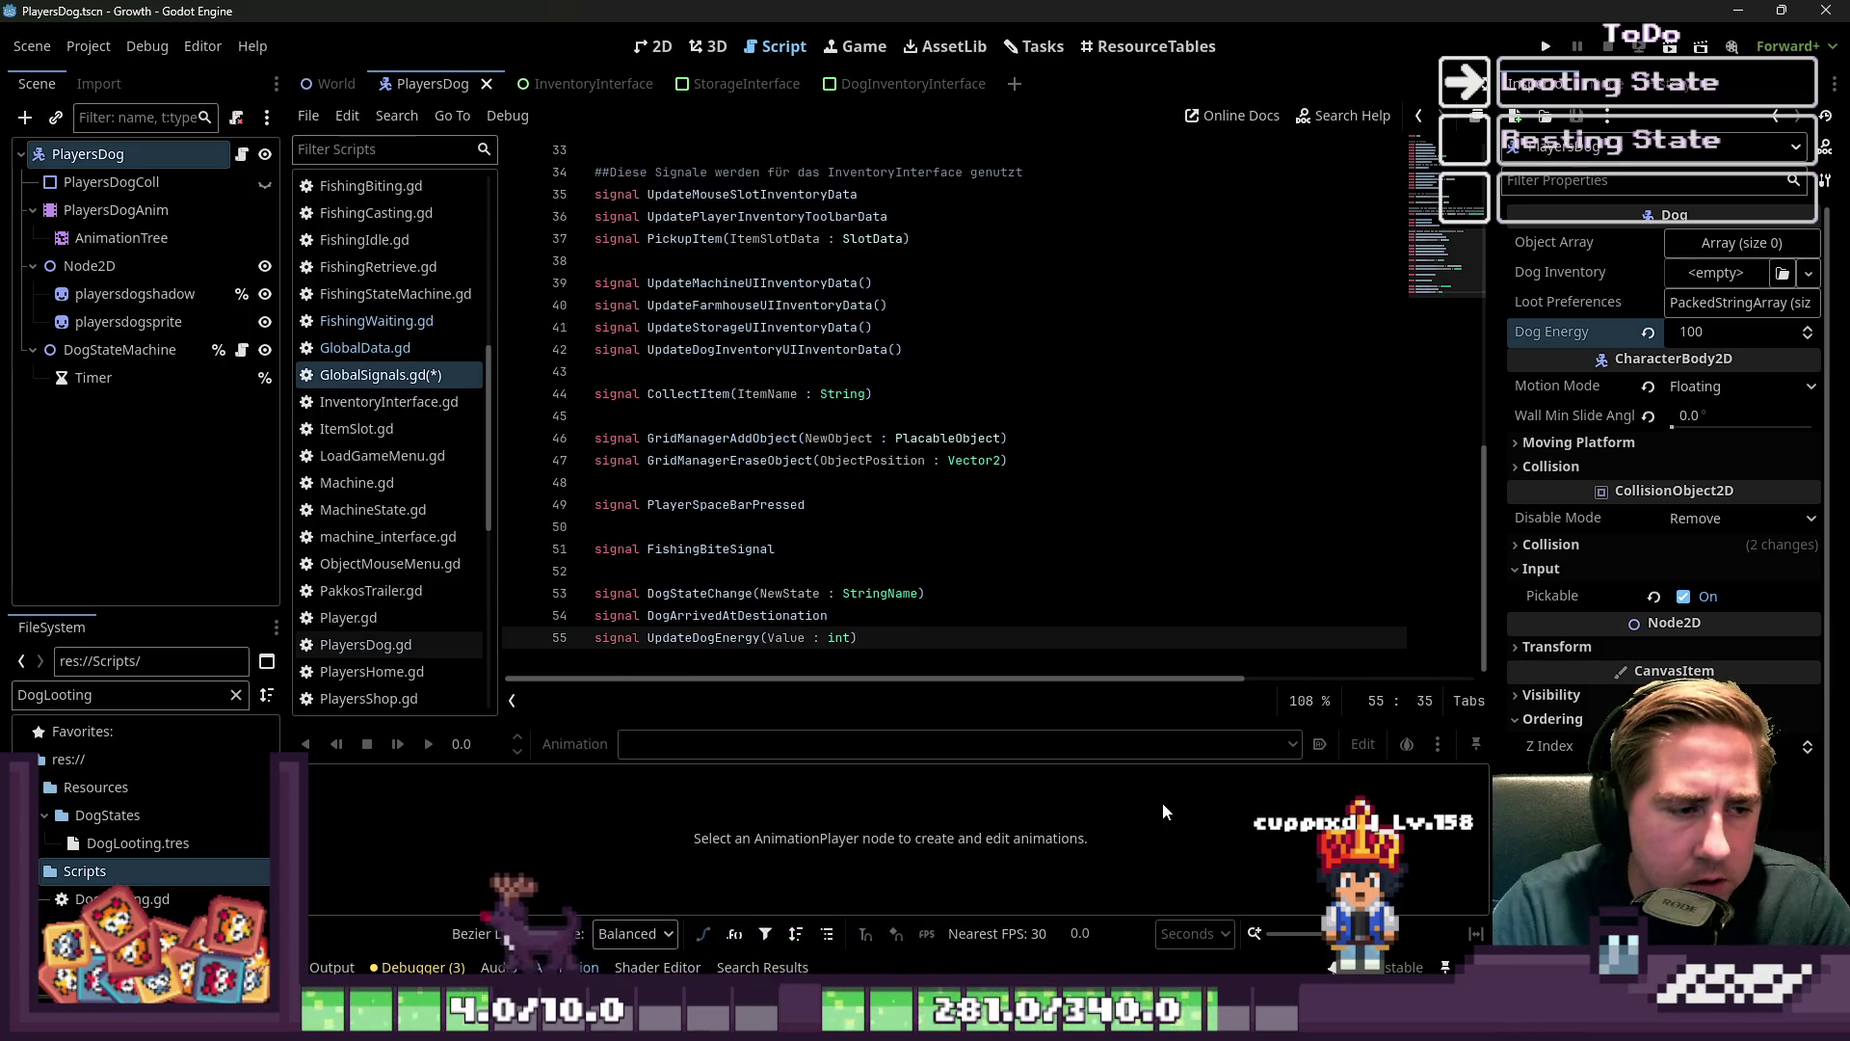
key("ctrl+s")
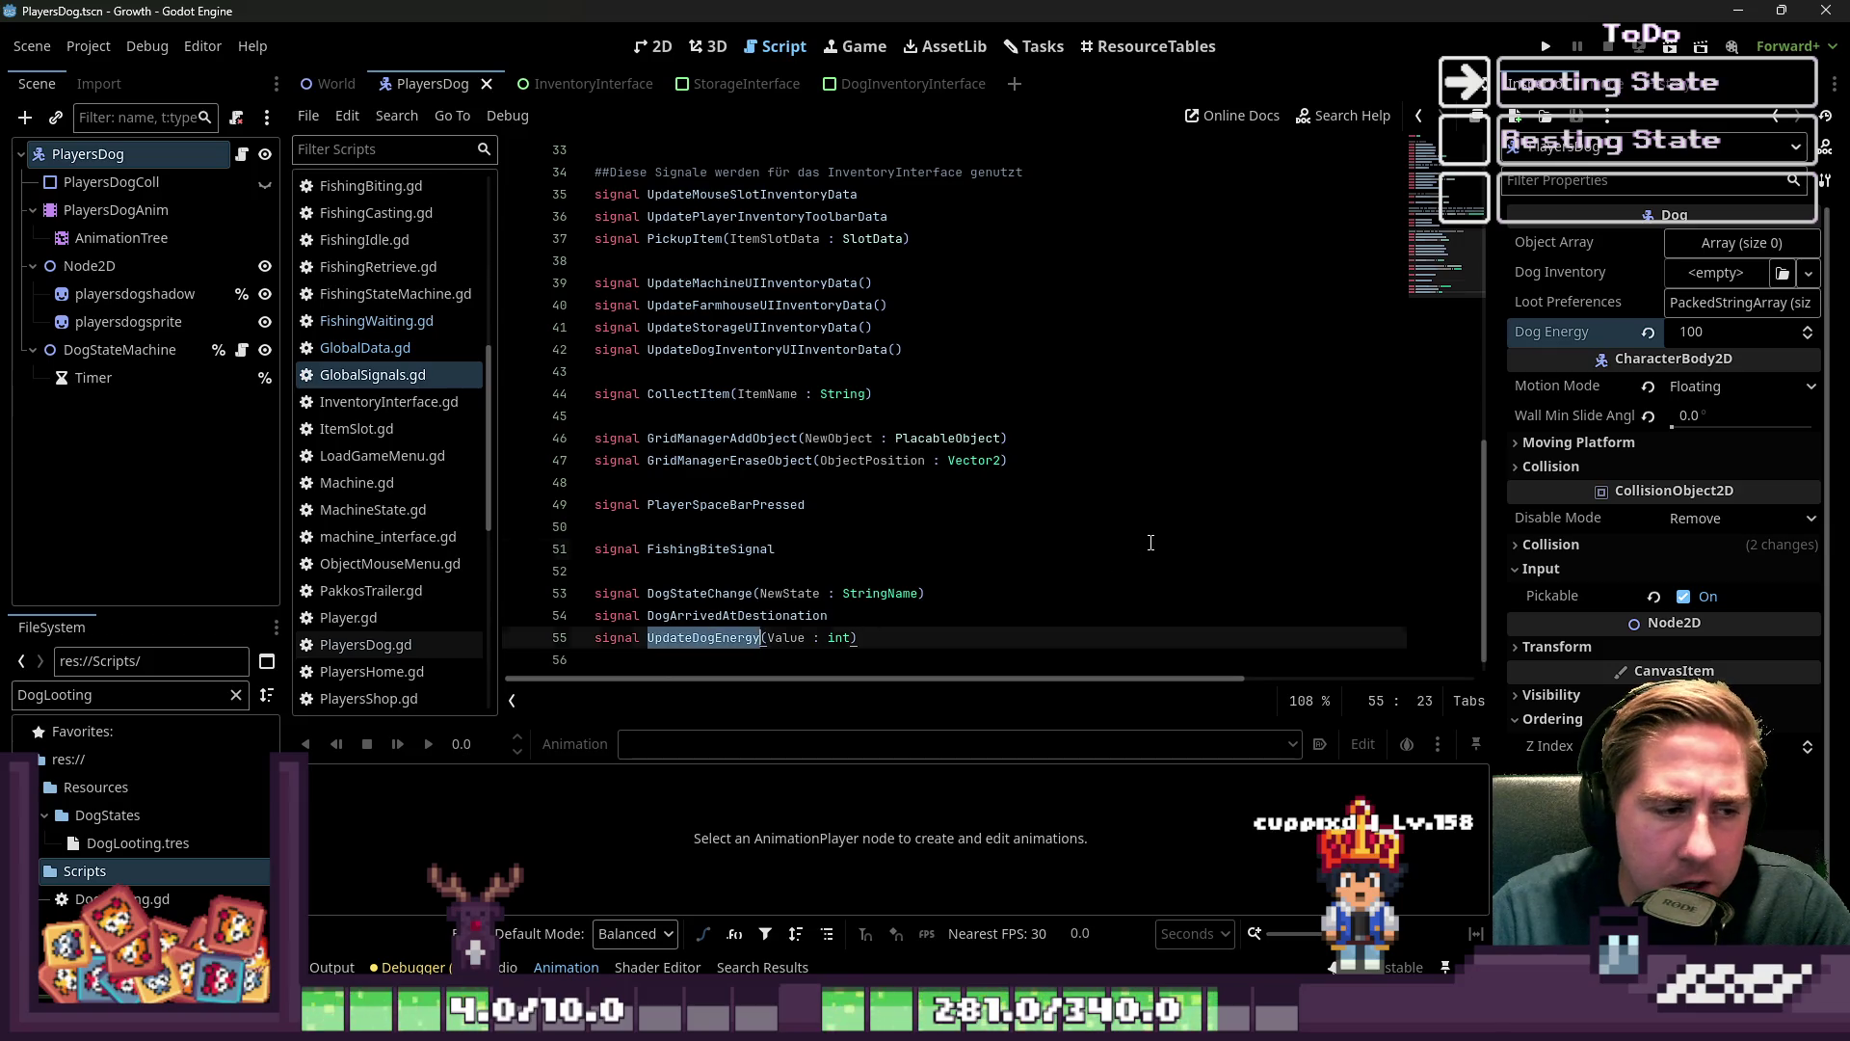
- Retype the UpdateDogEnergy(Value : int) parameter cleanly and save GlobalSignals.gd again
left_click(1179, 545)
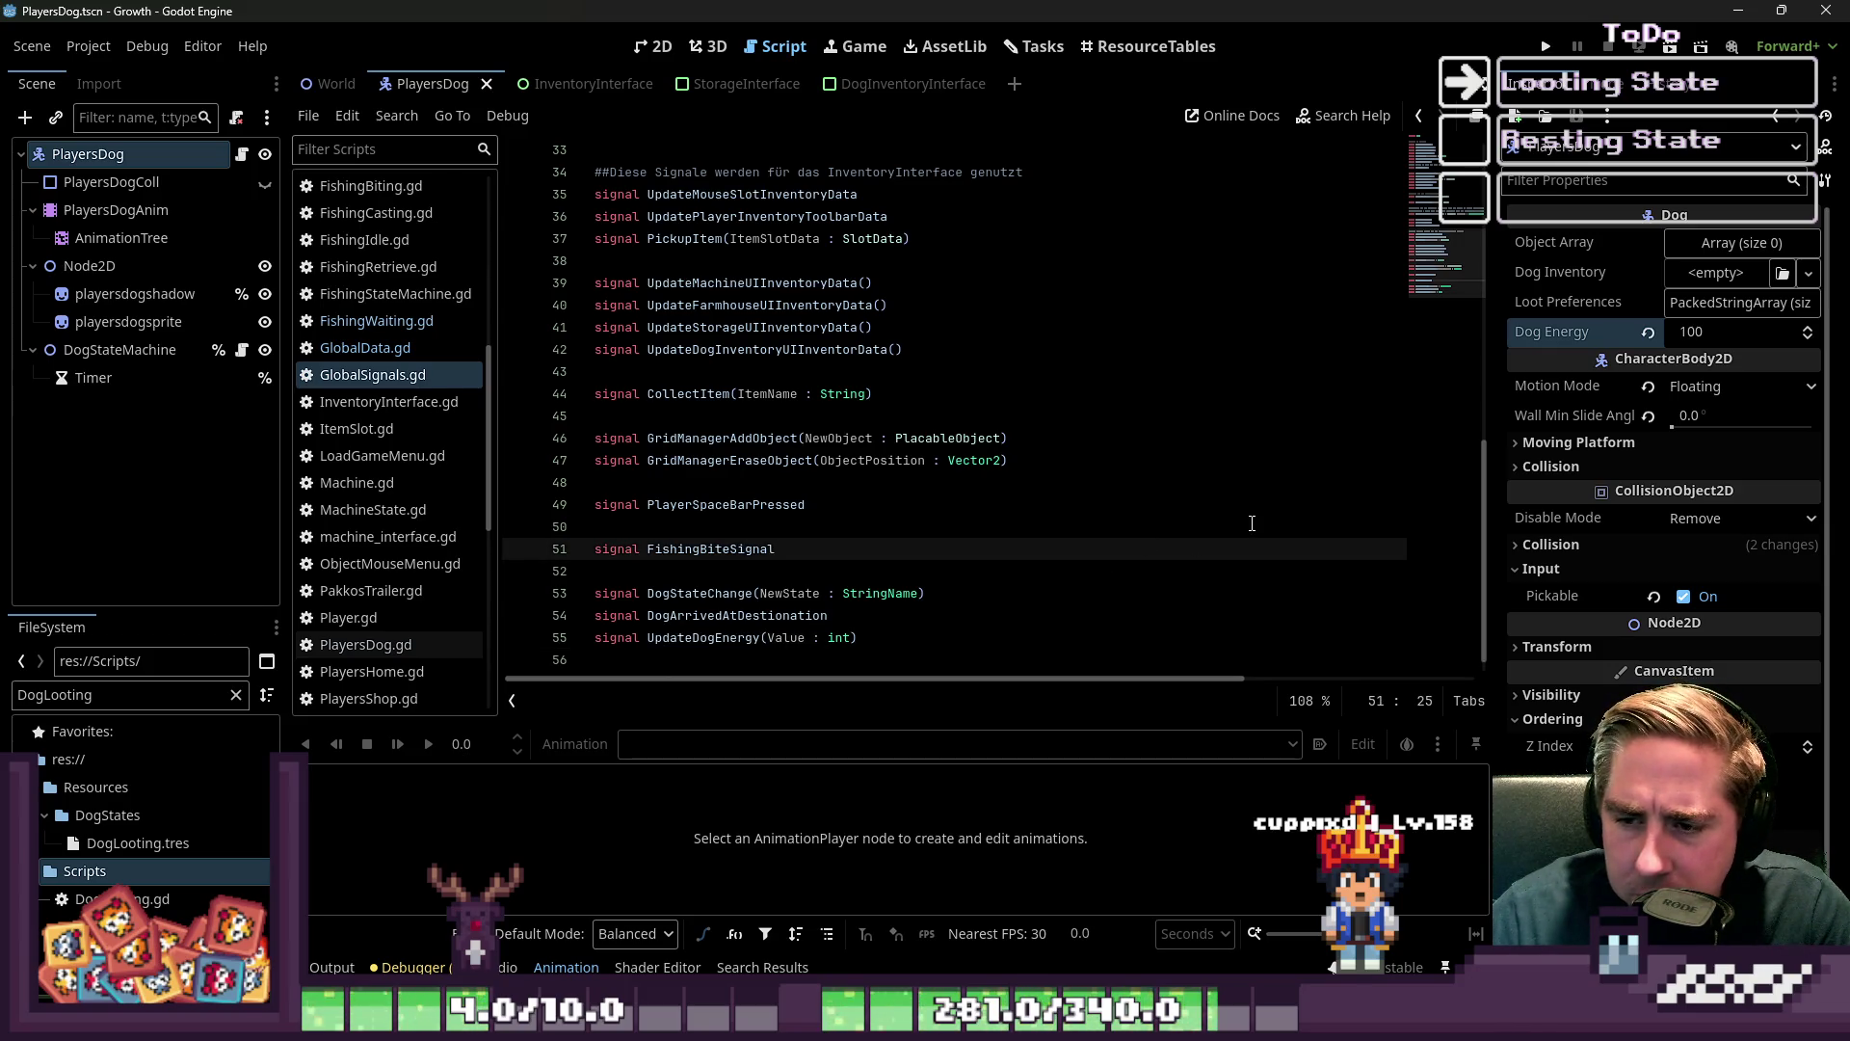
left_click(857, 645)
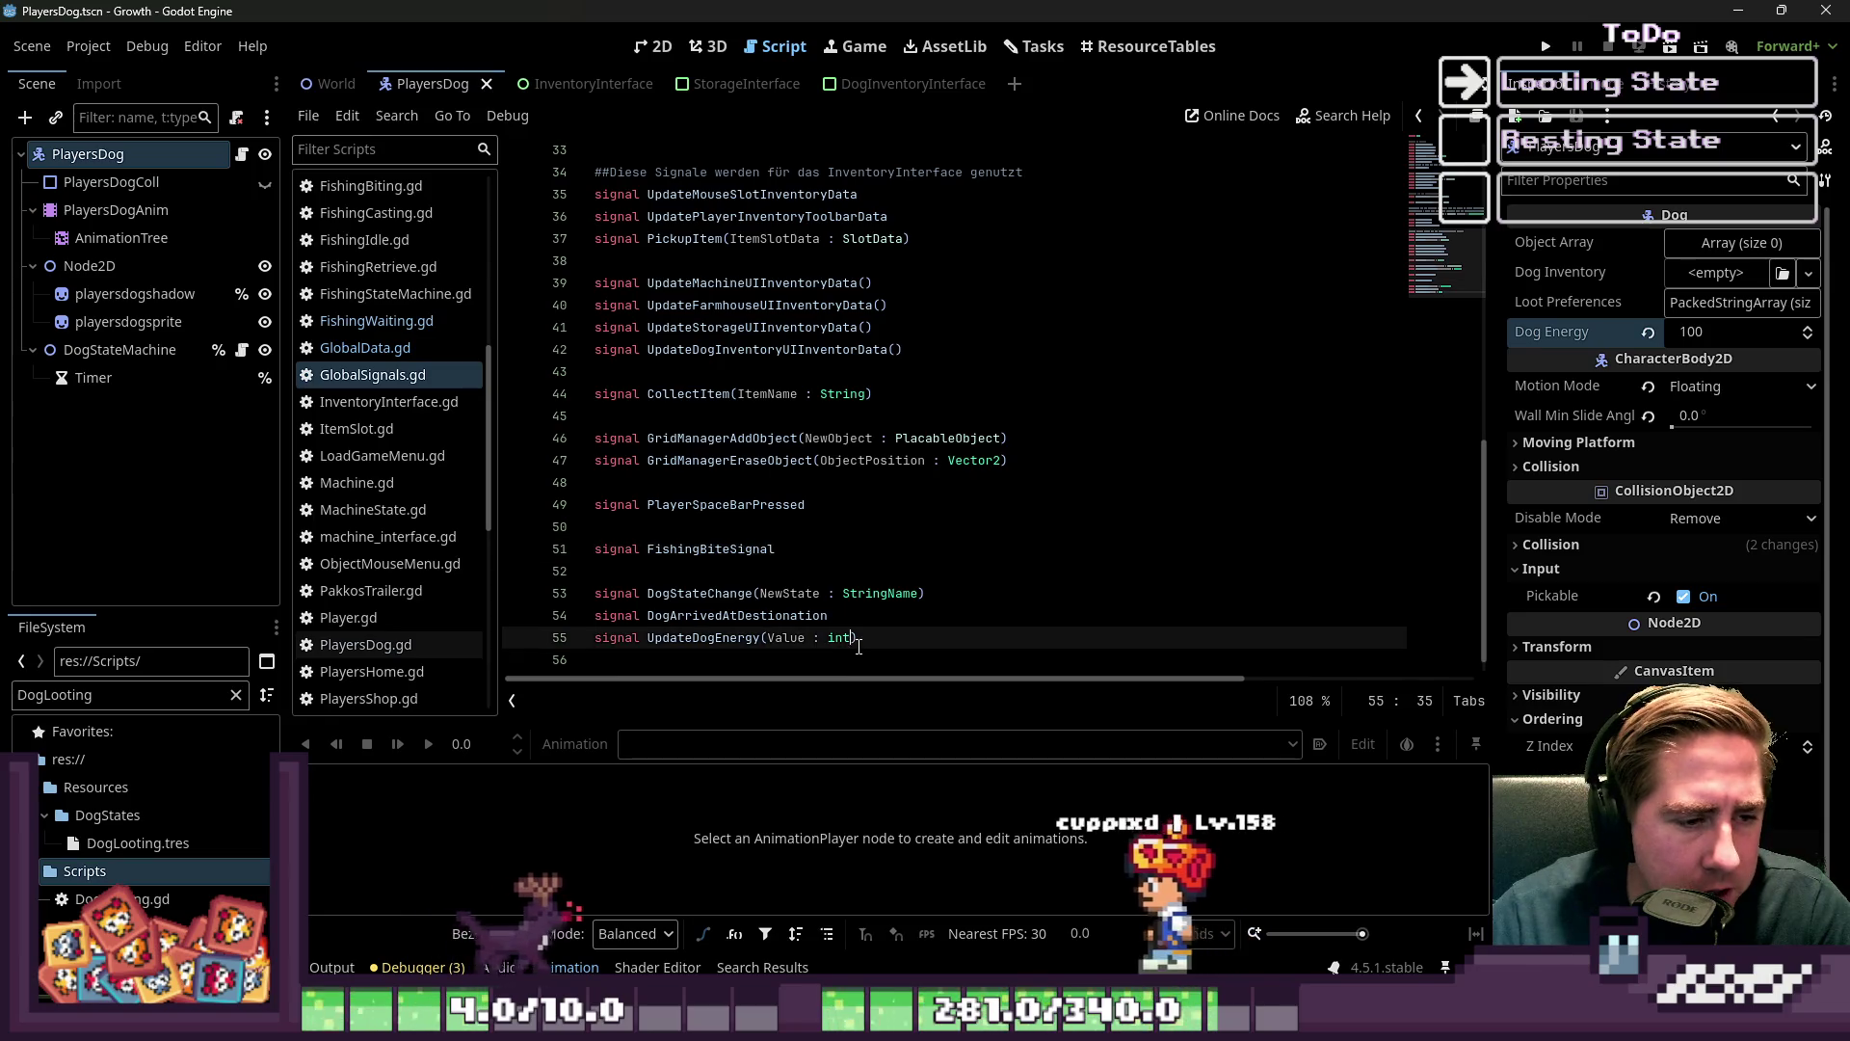
left_click_drag(854, 637, 768, 638)
key("BackSpace")
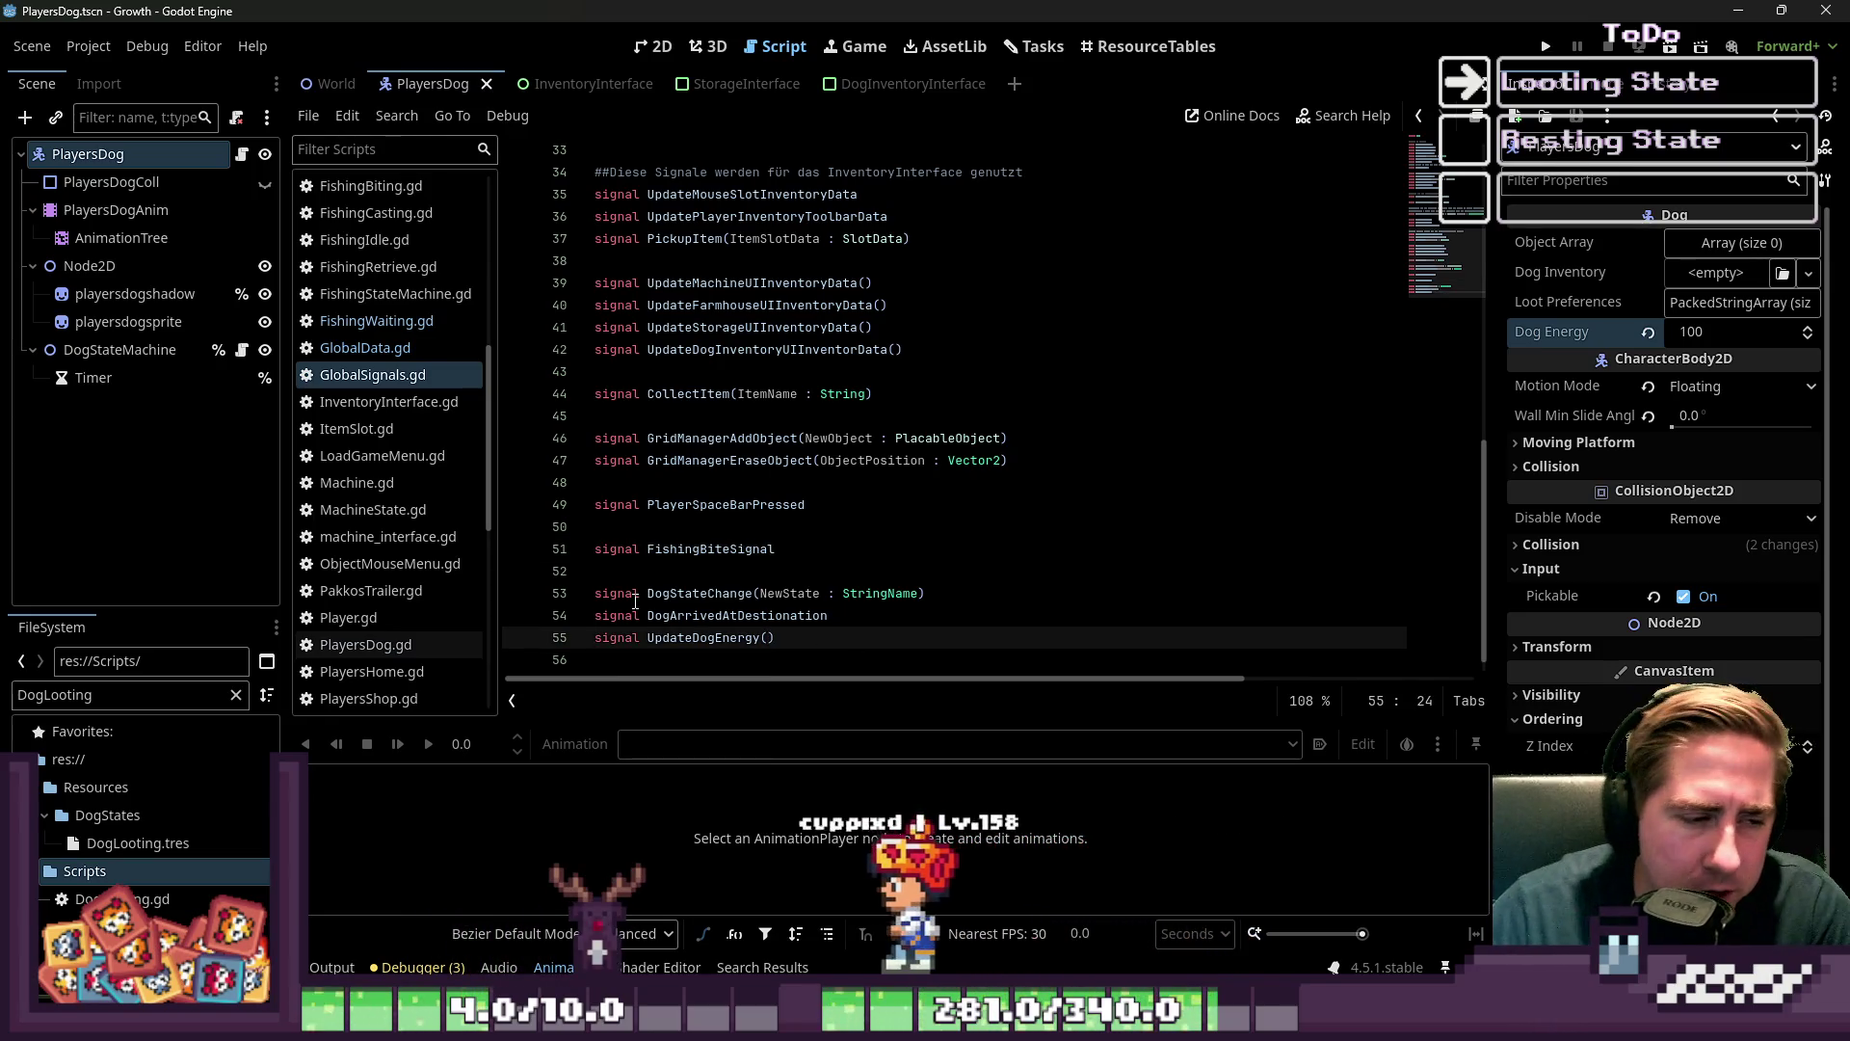
double_click(725, 637)
left_click(1060, 629)
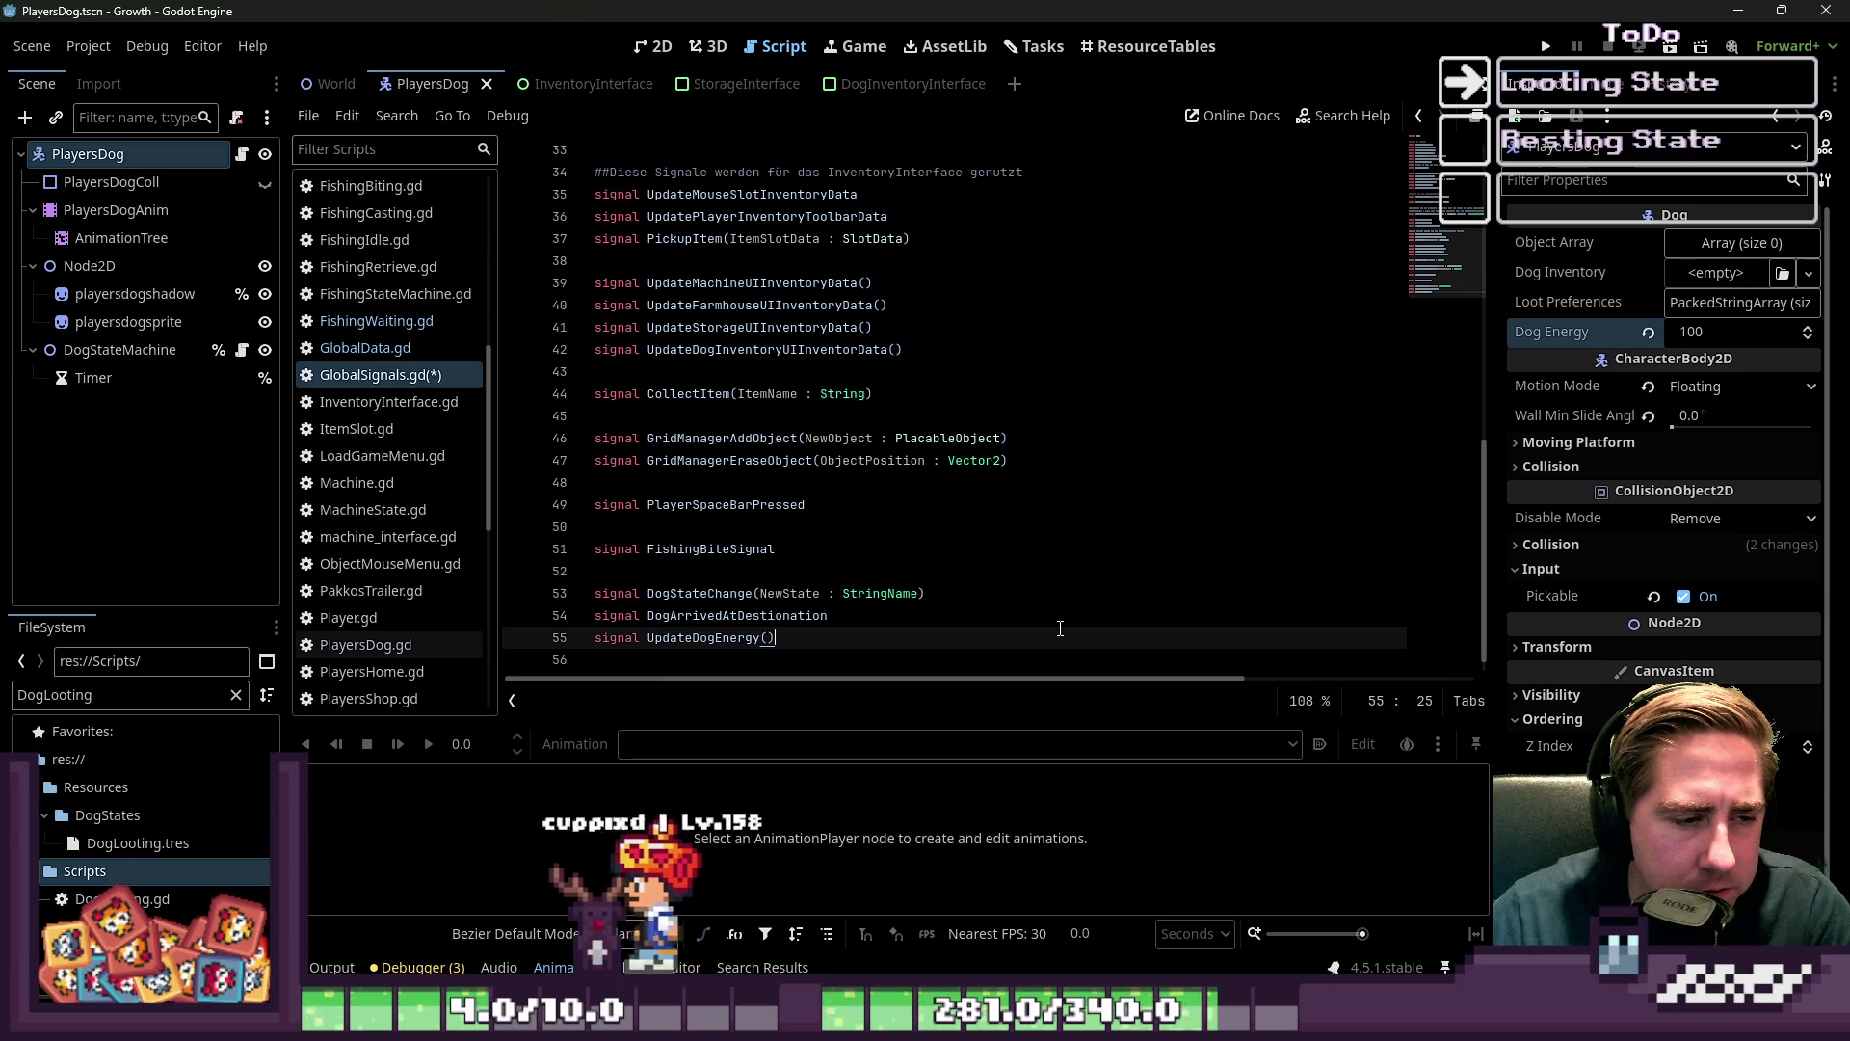
key("ctrl+s")
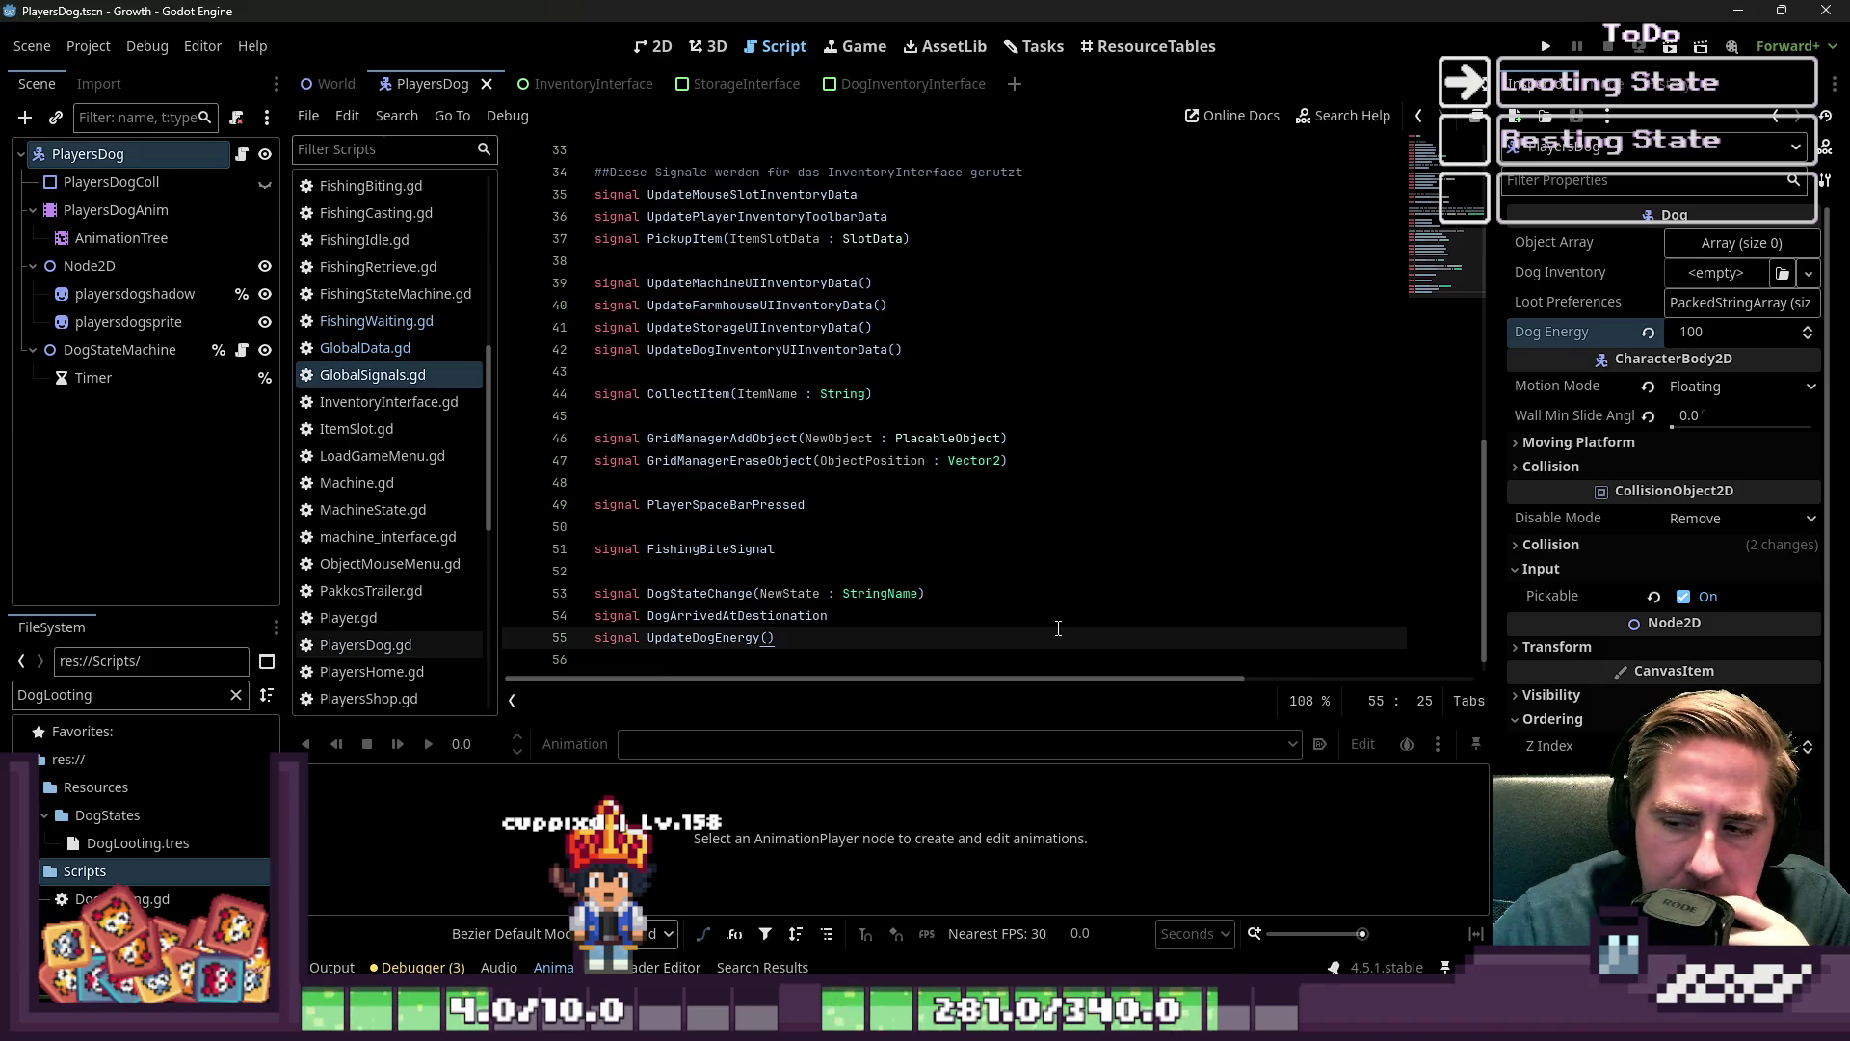
left_click(767, 637)
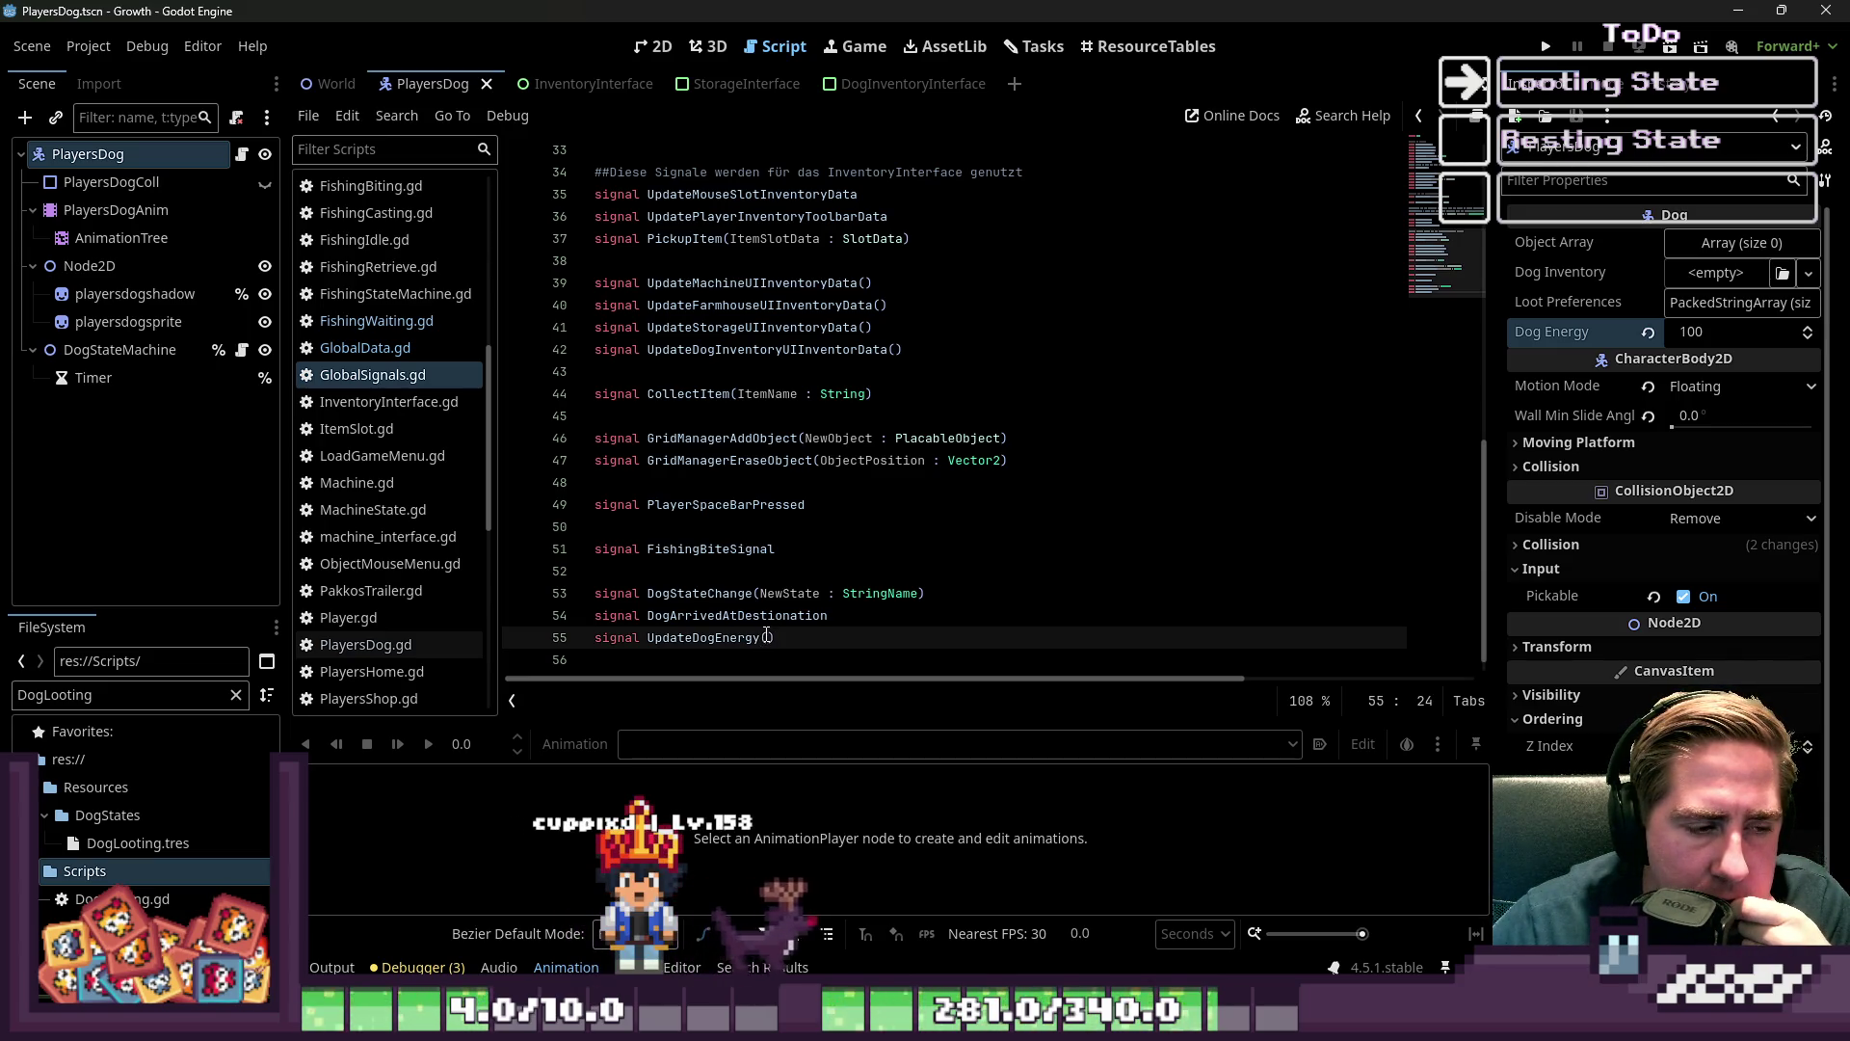
type("alue : intr")
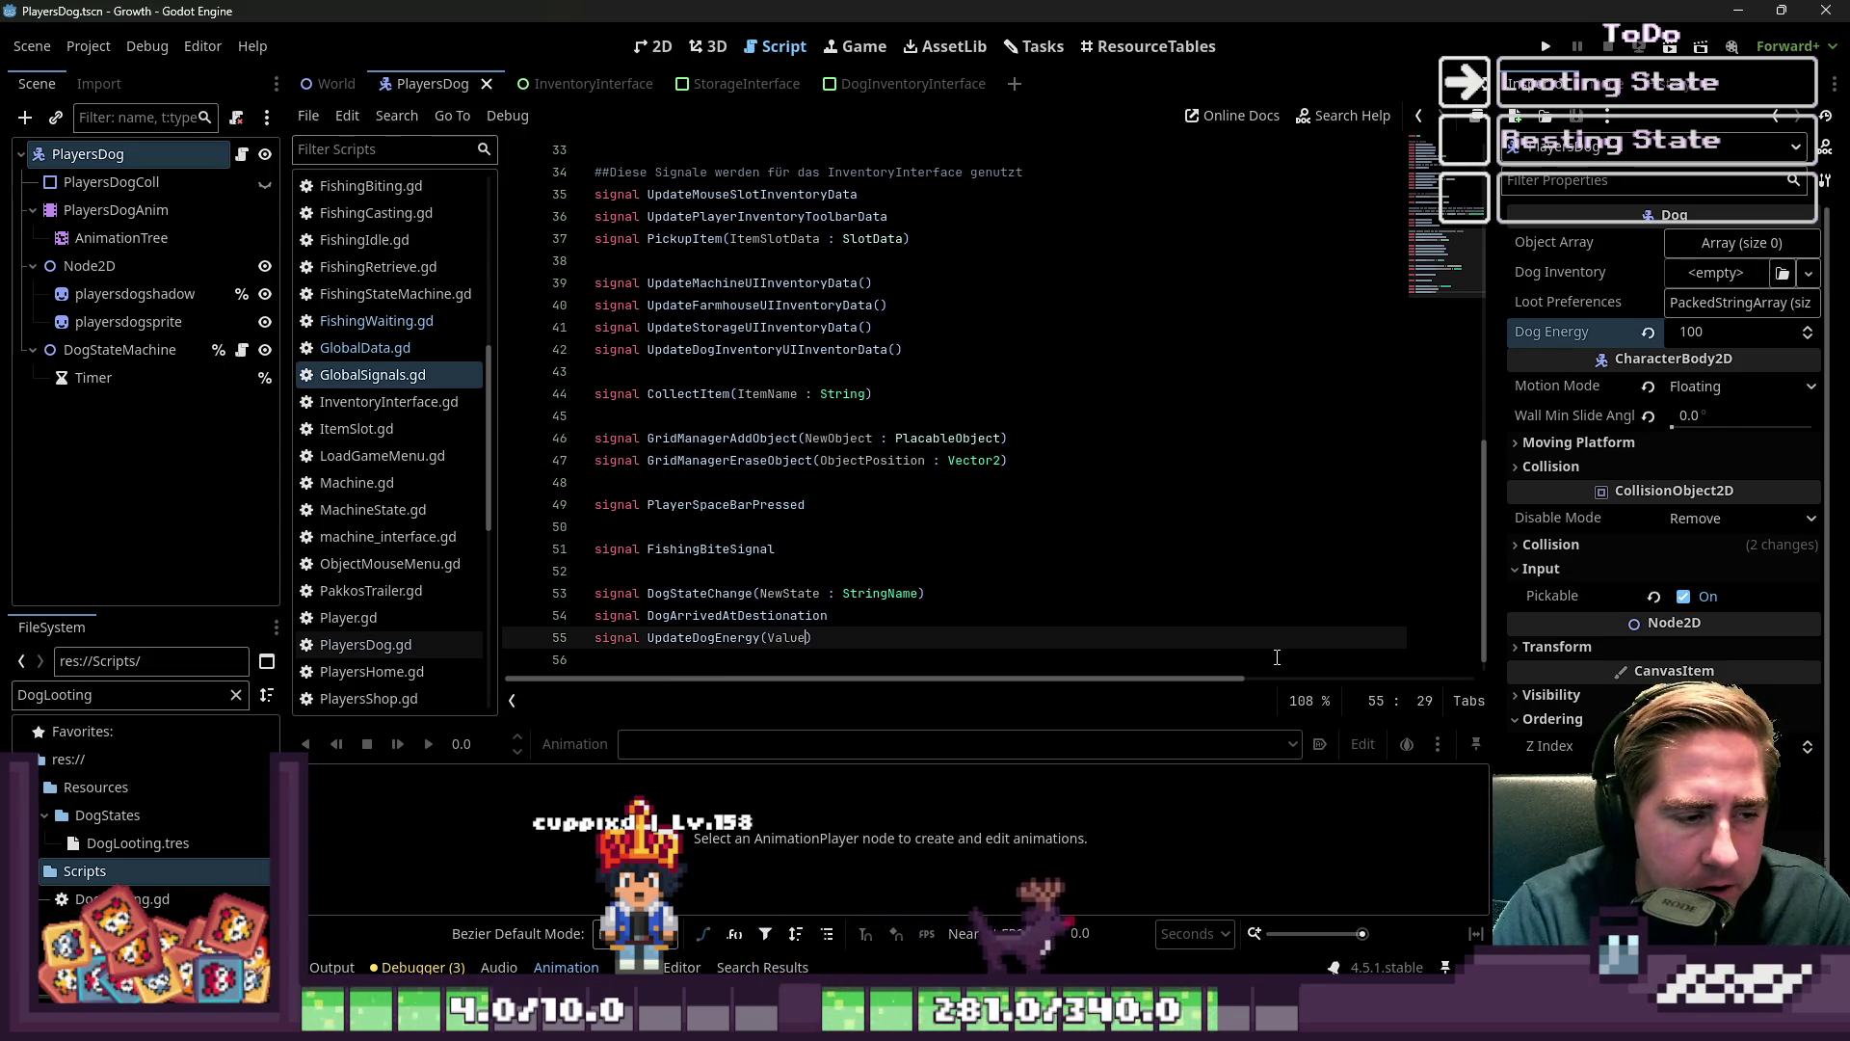
key("BackSpace")
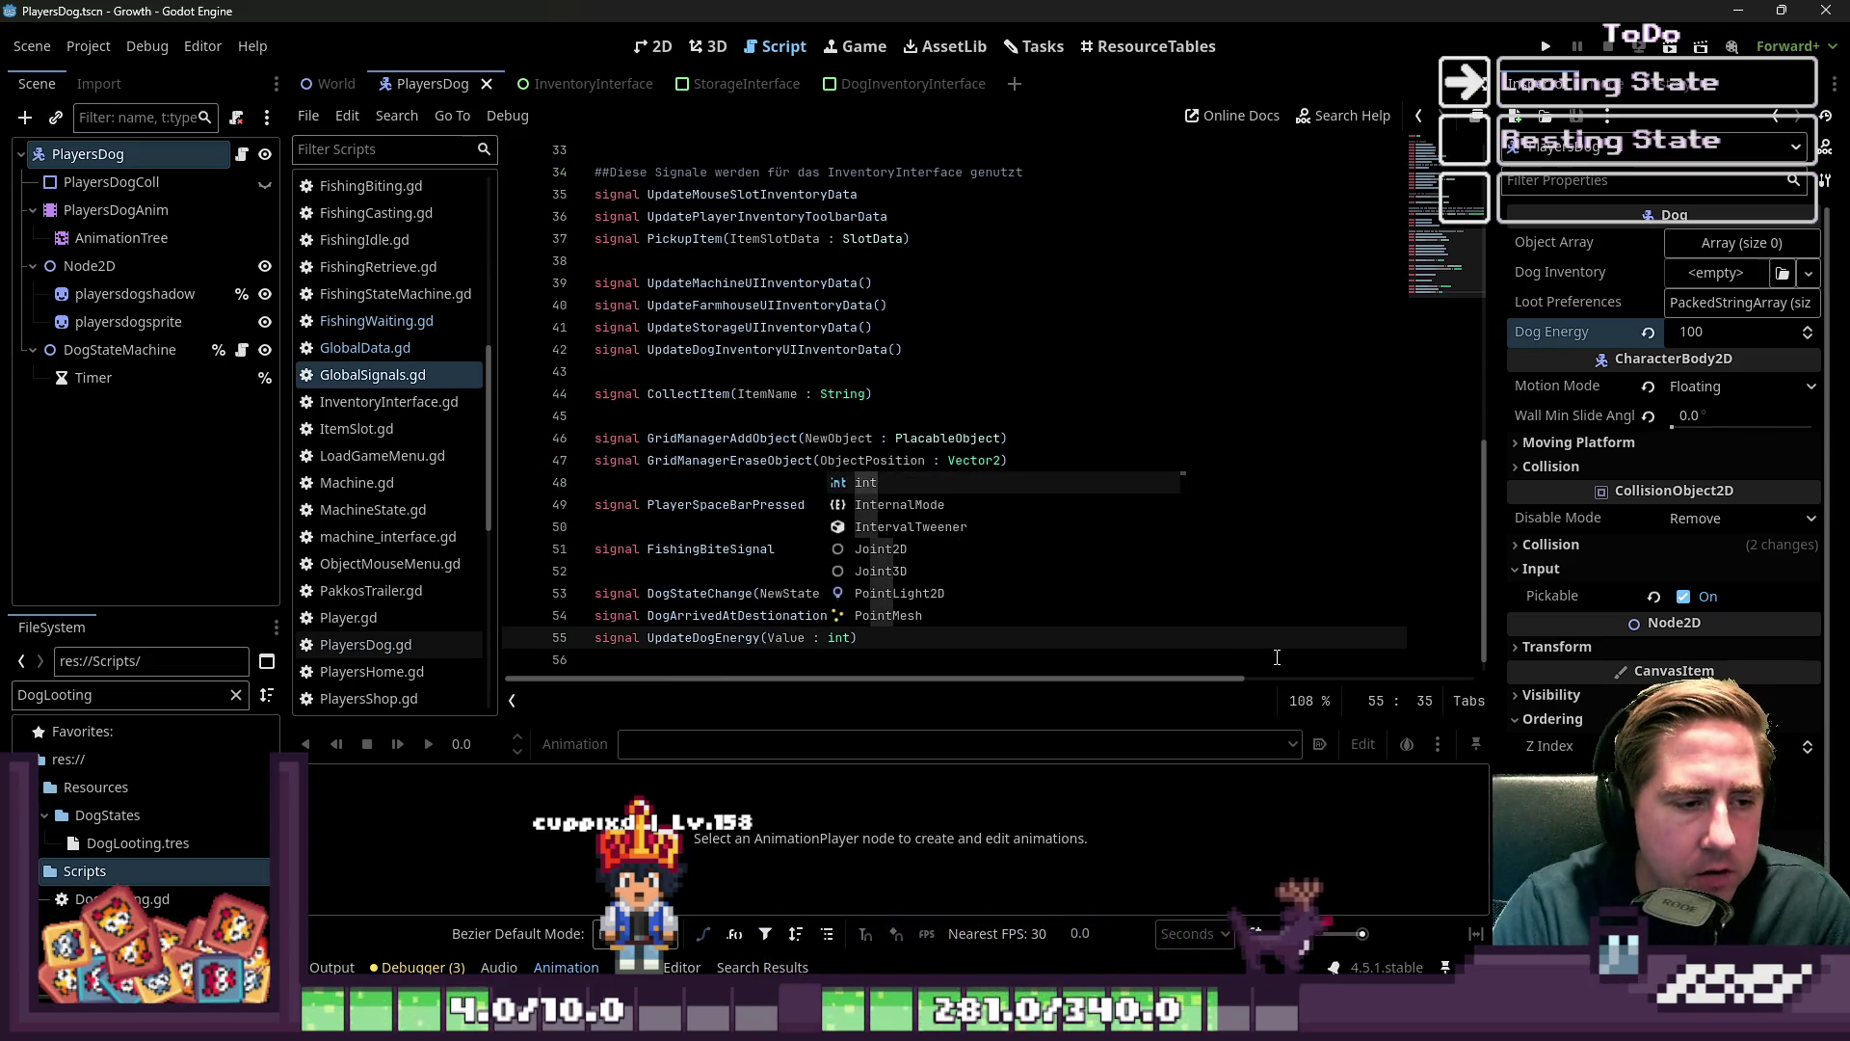
key("Escape")
key("ctrl+s")
- Look over the FishingWaiting script for reference and switch to DogLooting.gd
left_click(409, 328)
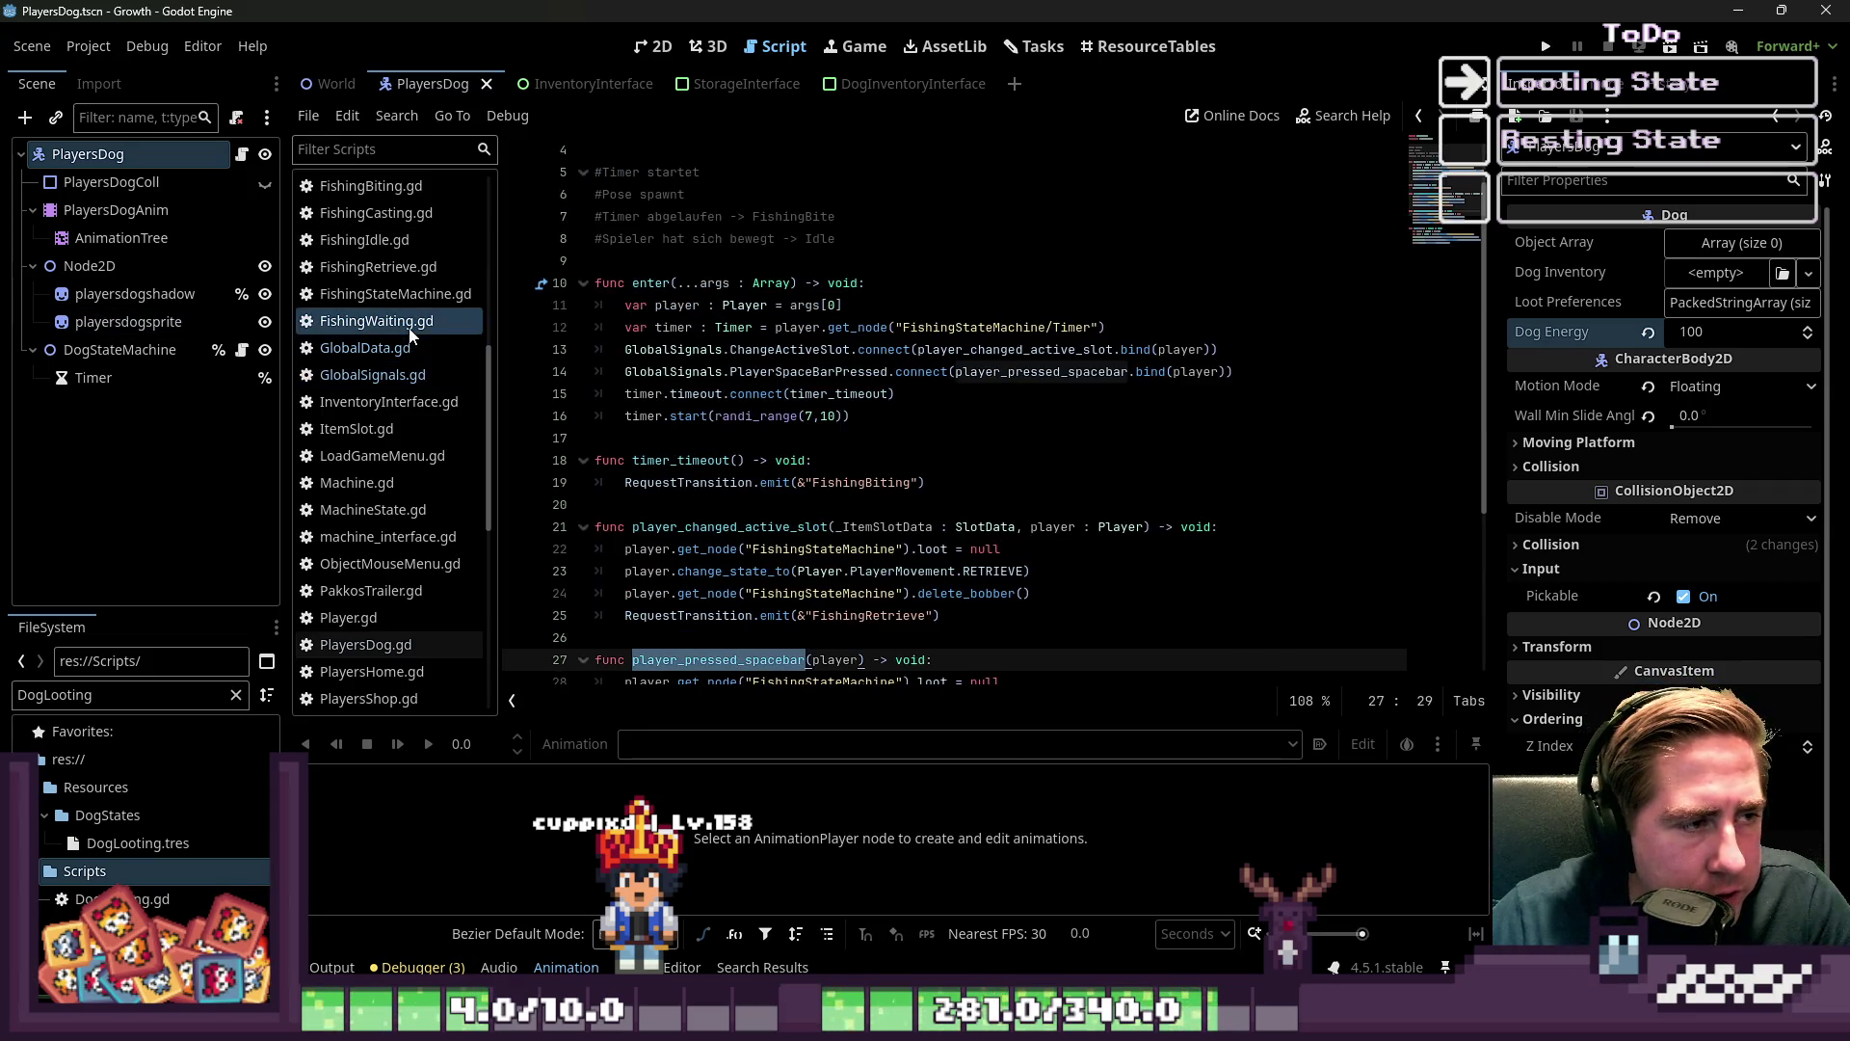
scroll(896, 518, "down", 3)
left_click(725, 465)
scroll(725, 464, "down", 1)
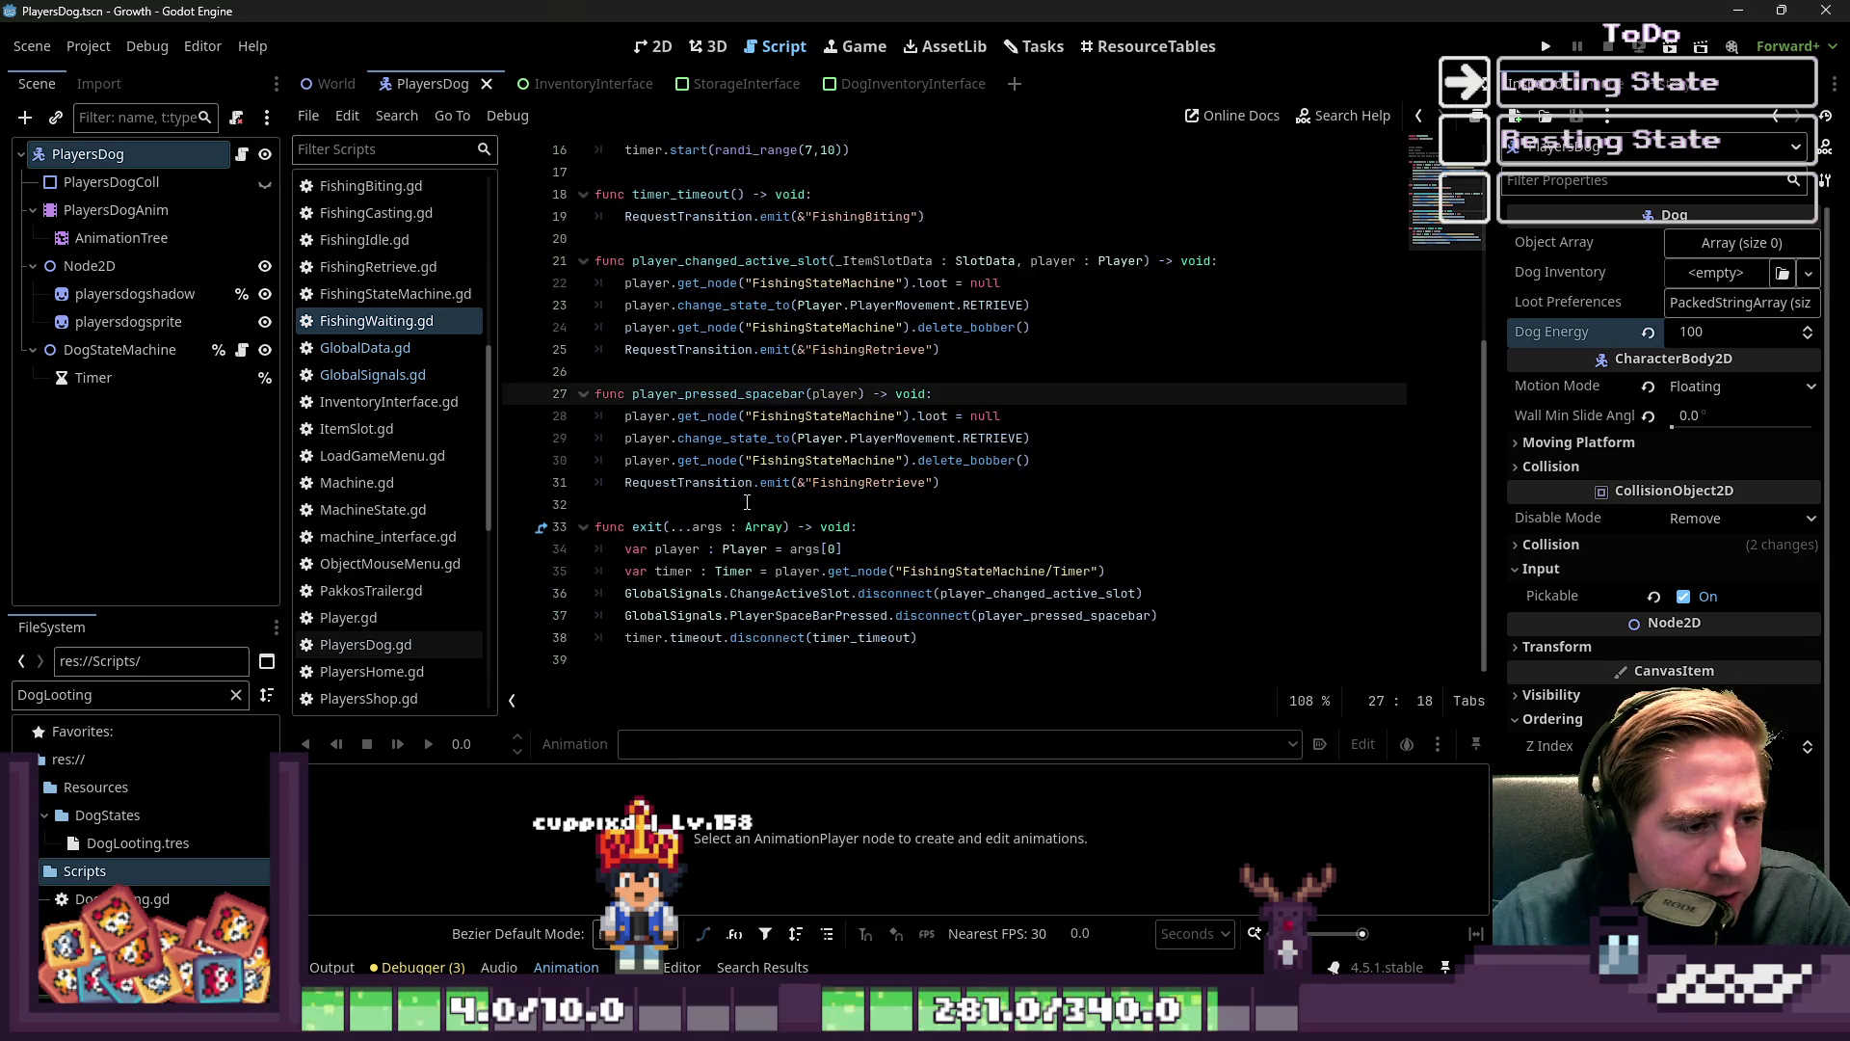
scroll(400, 363, "up", 2)
scroll(400, 363, "up", 6)
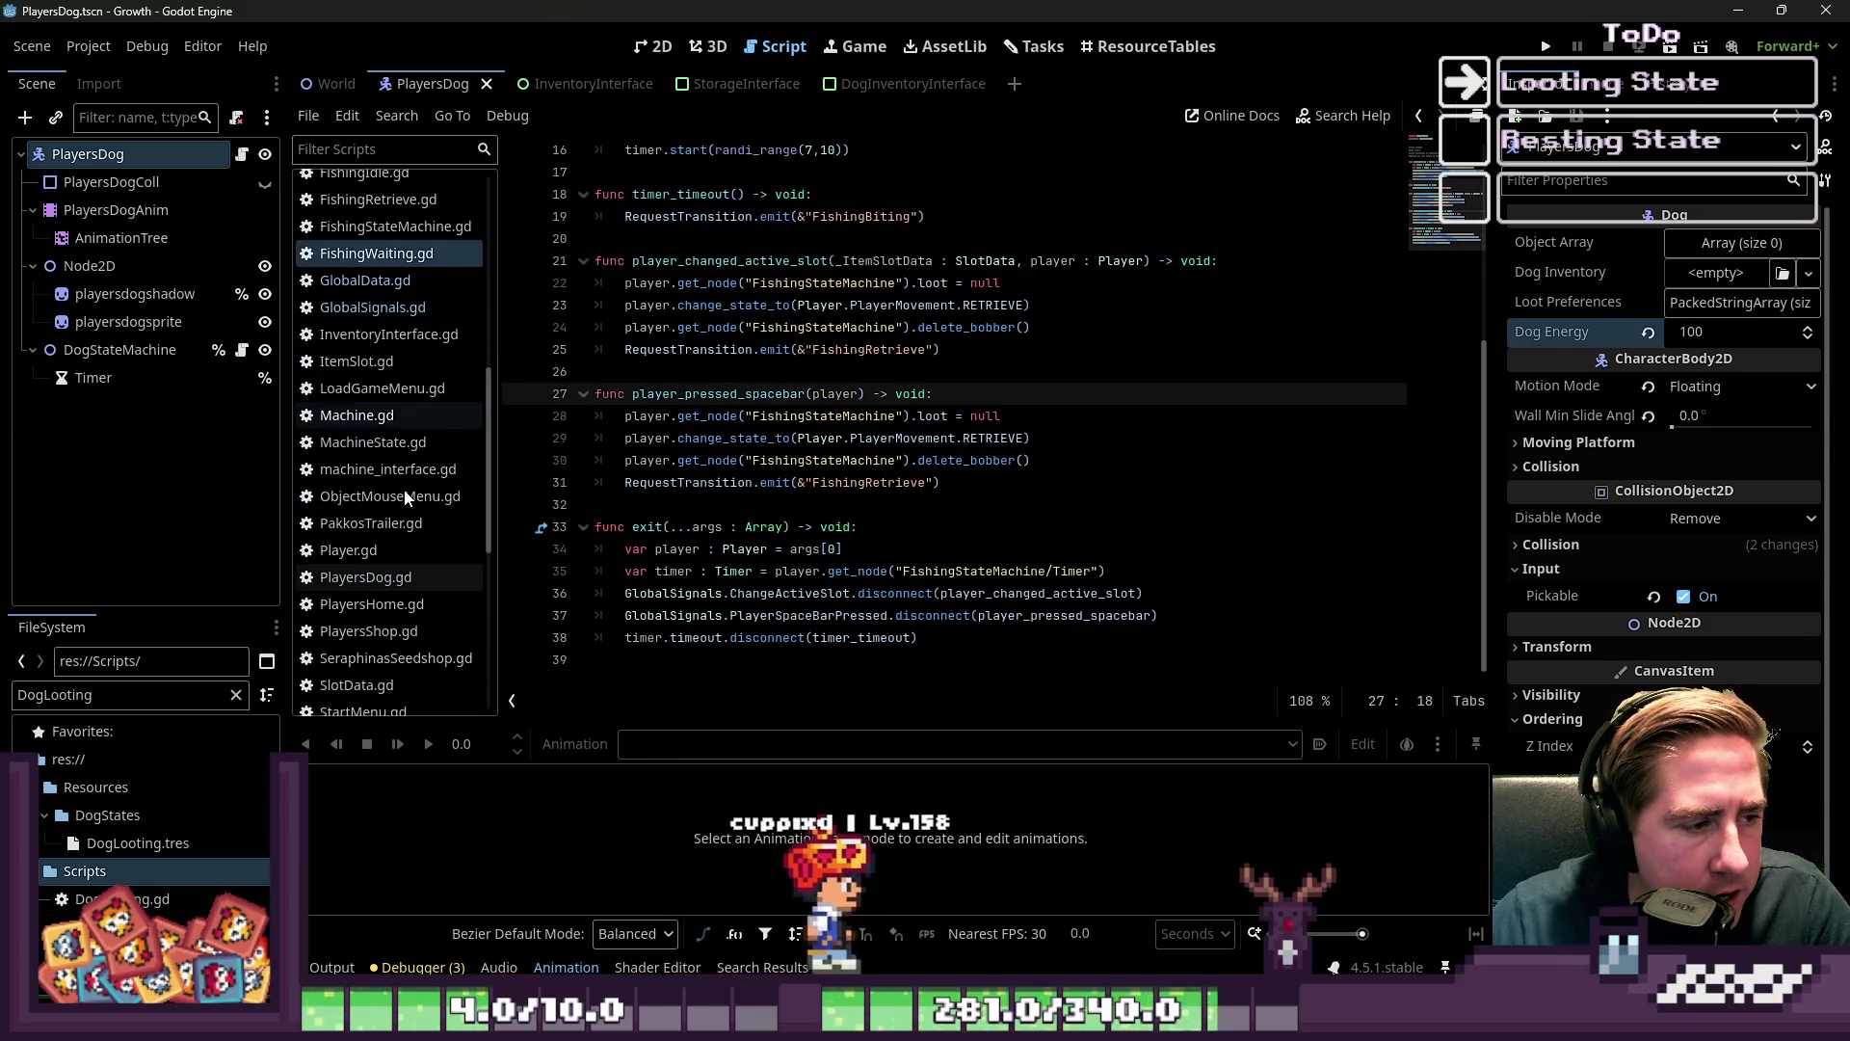
left_click(395, 345)
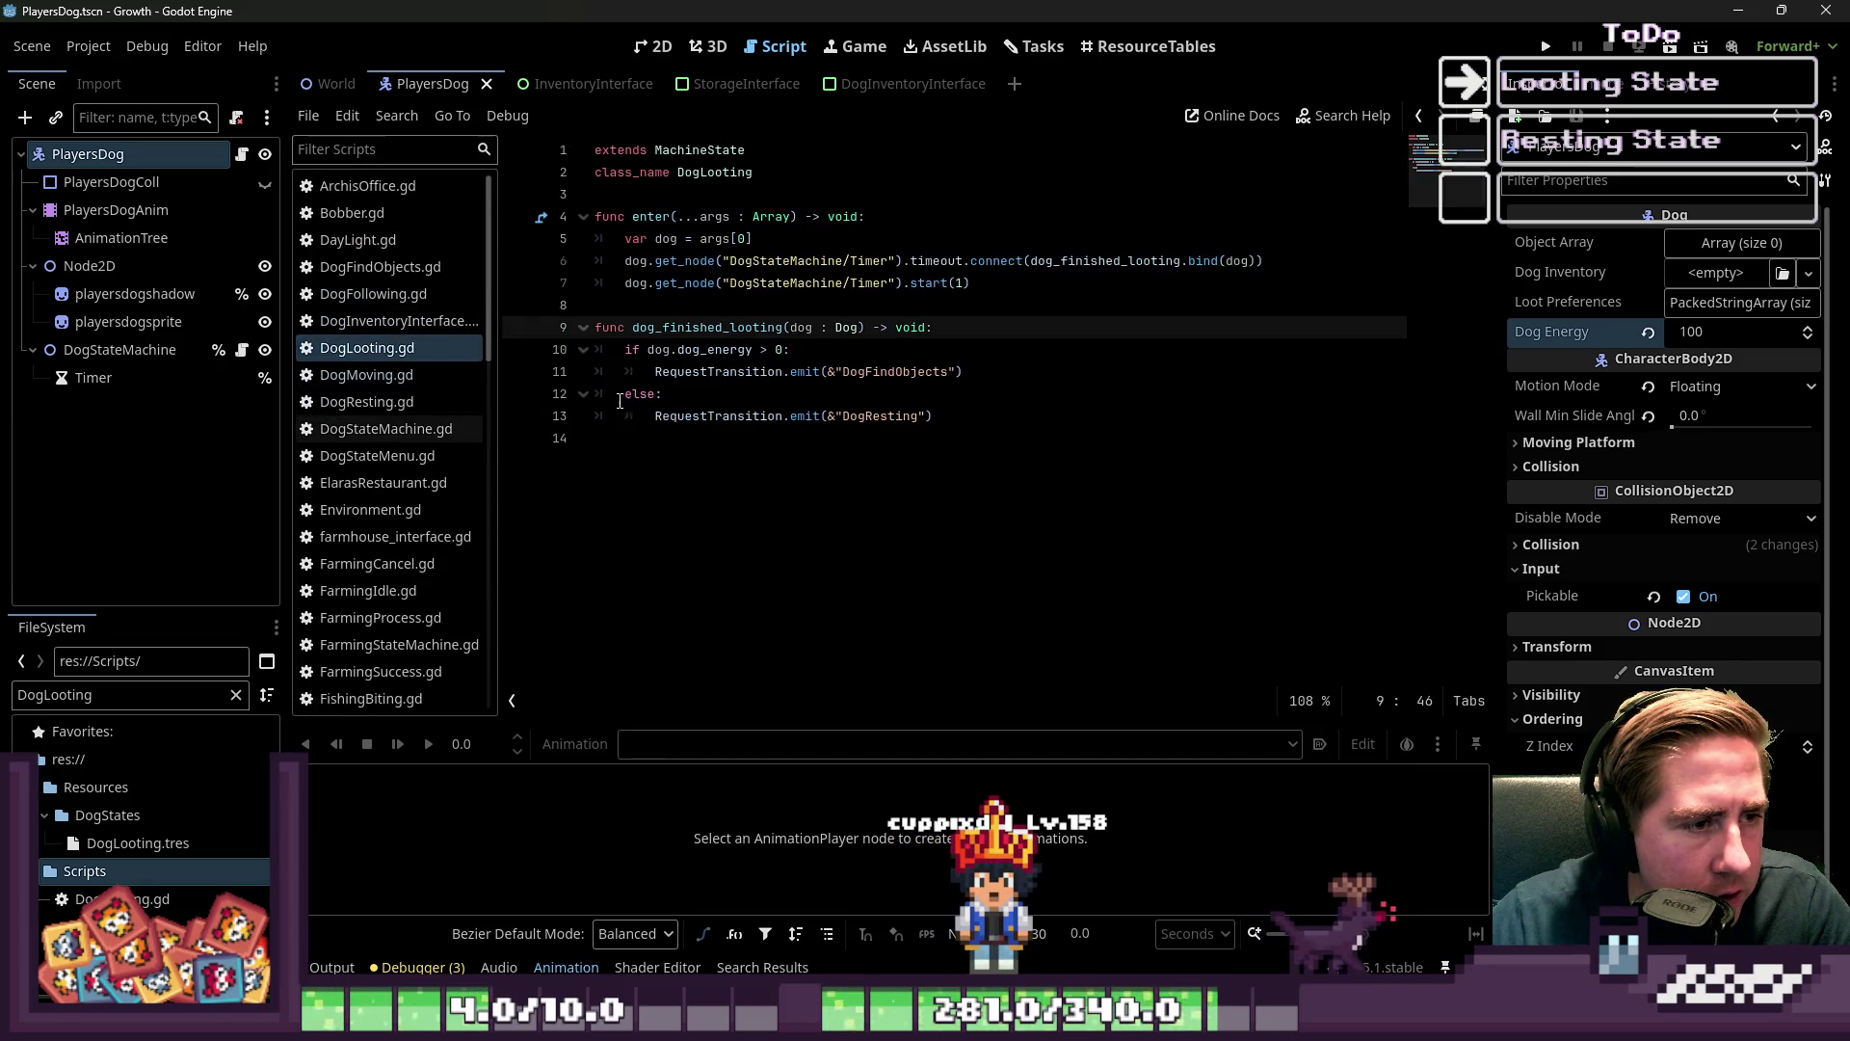
- Insert GlobalSignals.UpdateDogEnergy.emit(-1) as the first line of dog_finished_looting and save
left_click(1067, 311)
key("Down")
key("End")
key("Return")
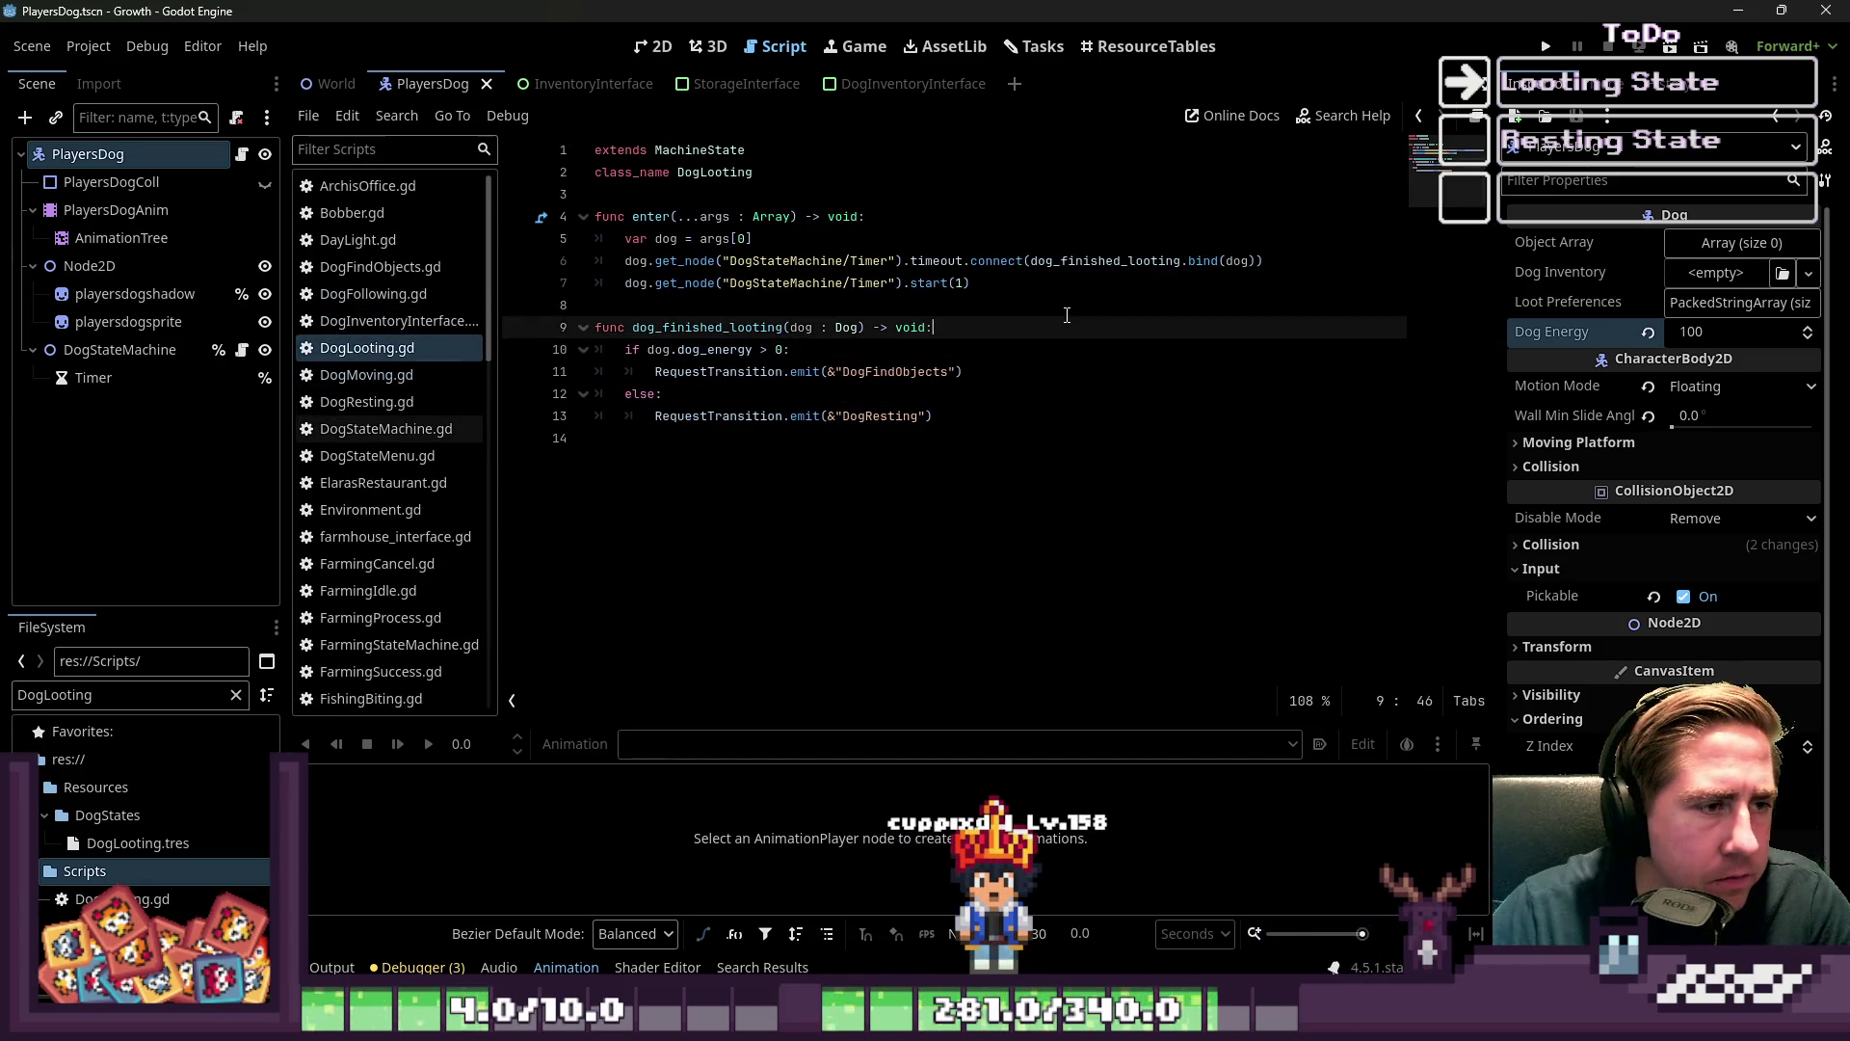
type("Signals.")
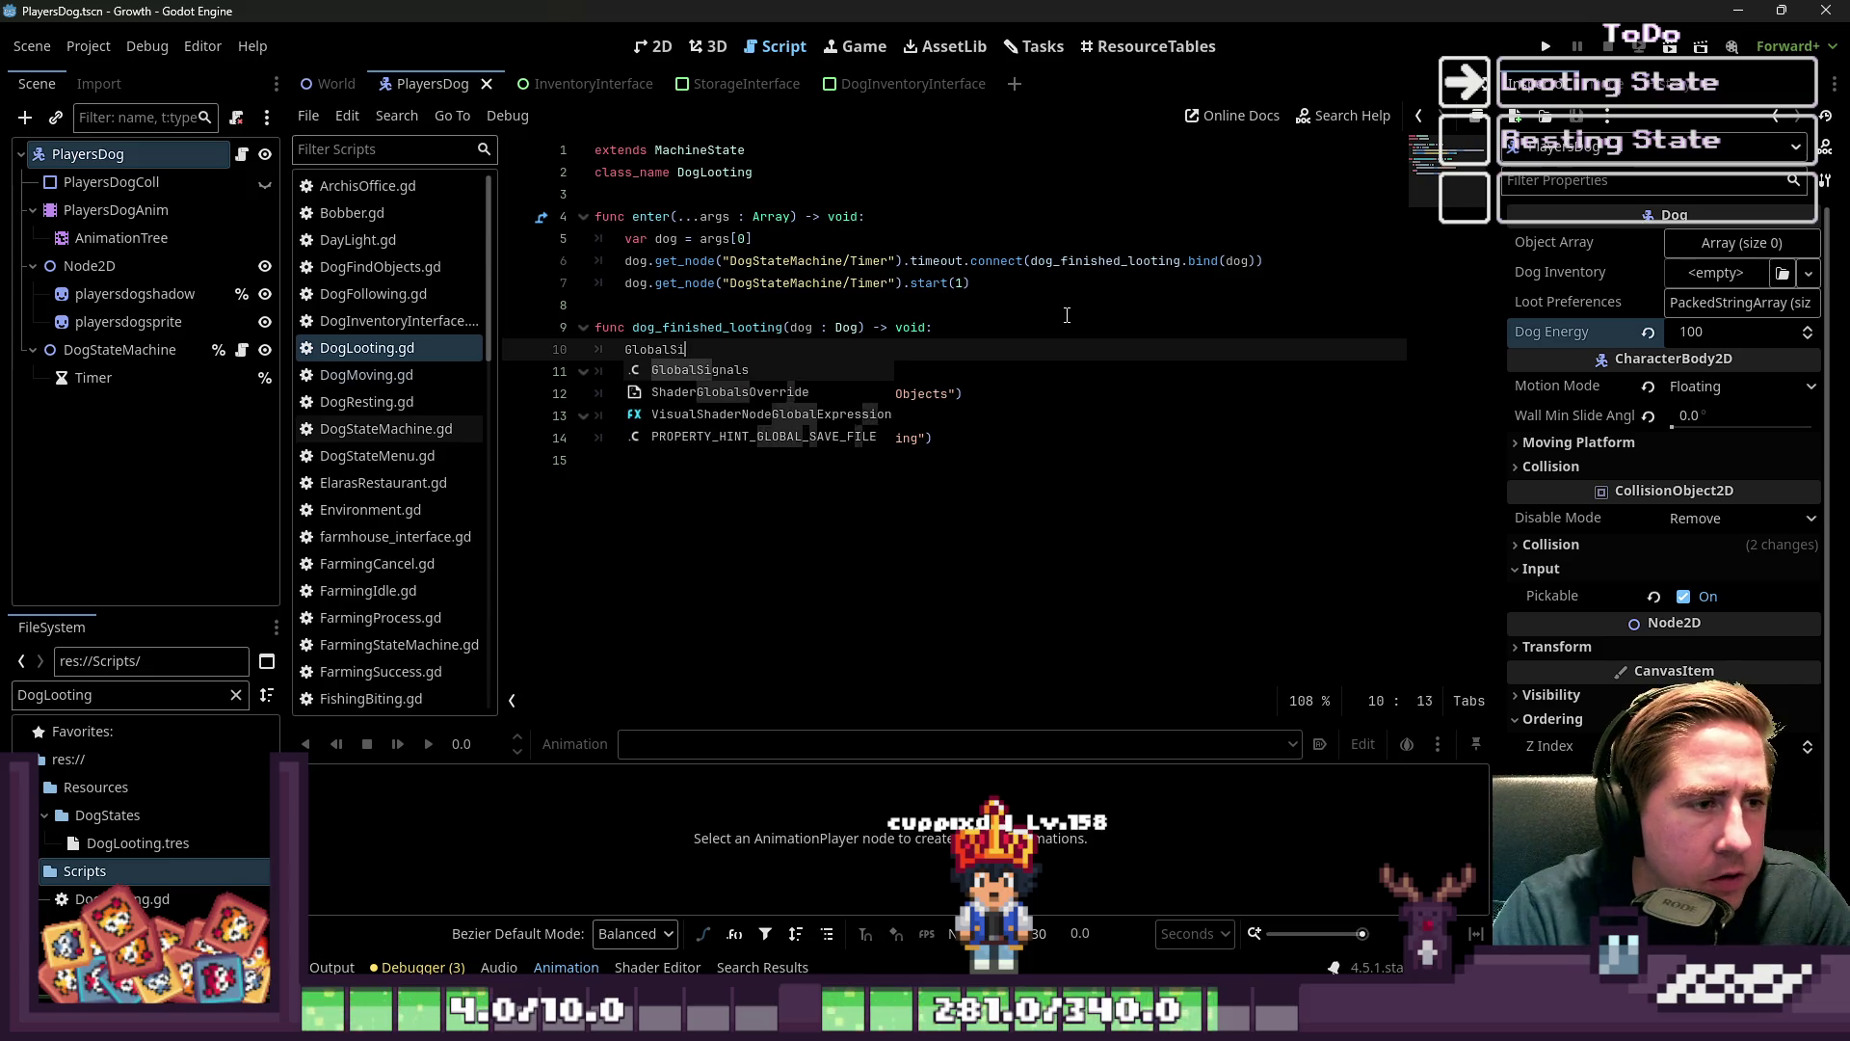
type("UpdateDogEnergy")
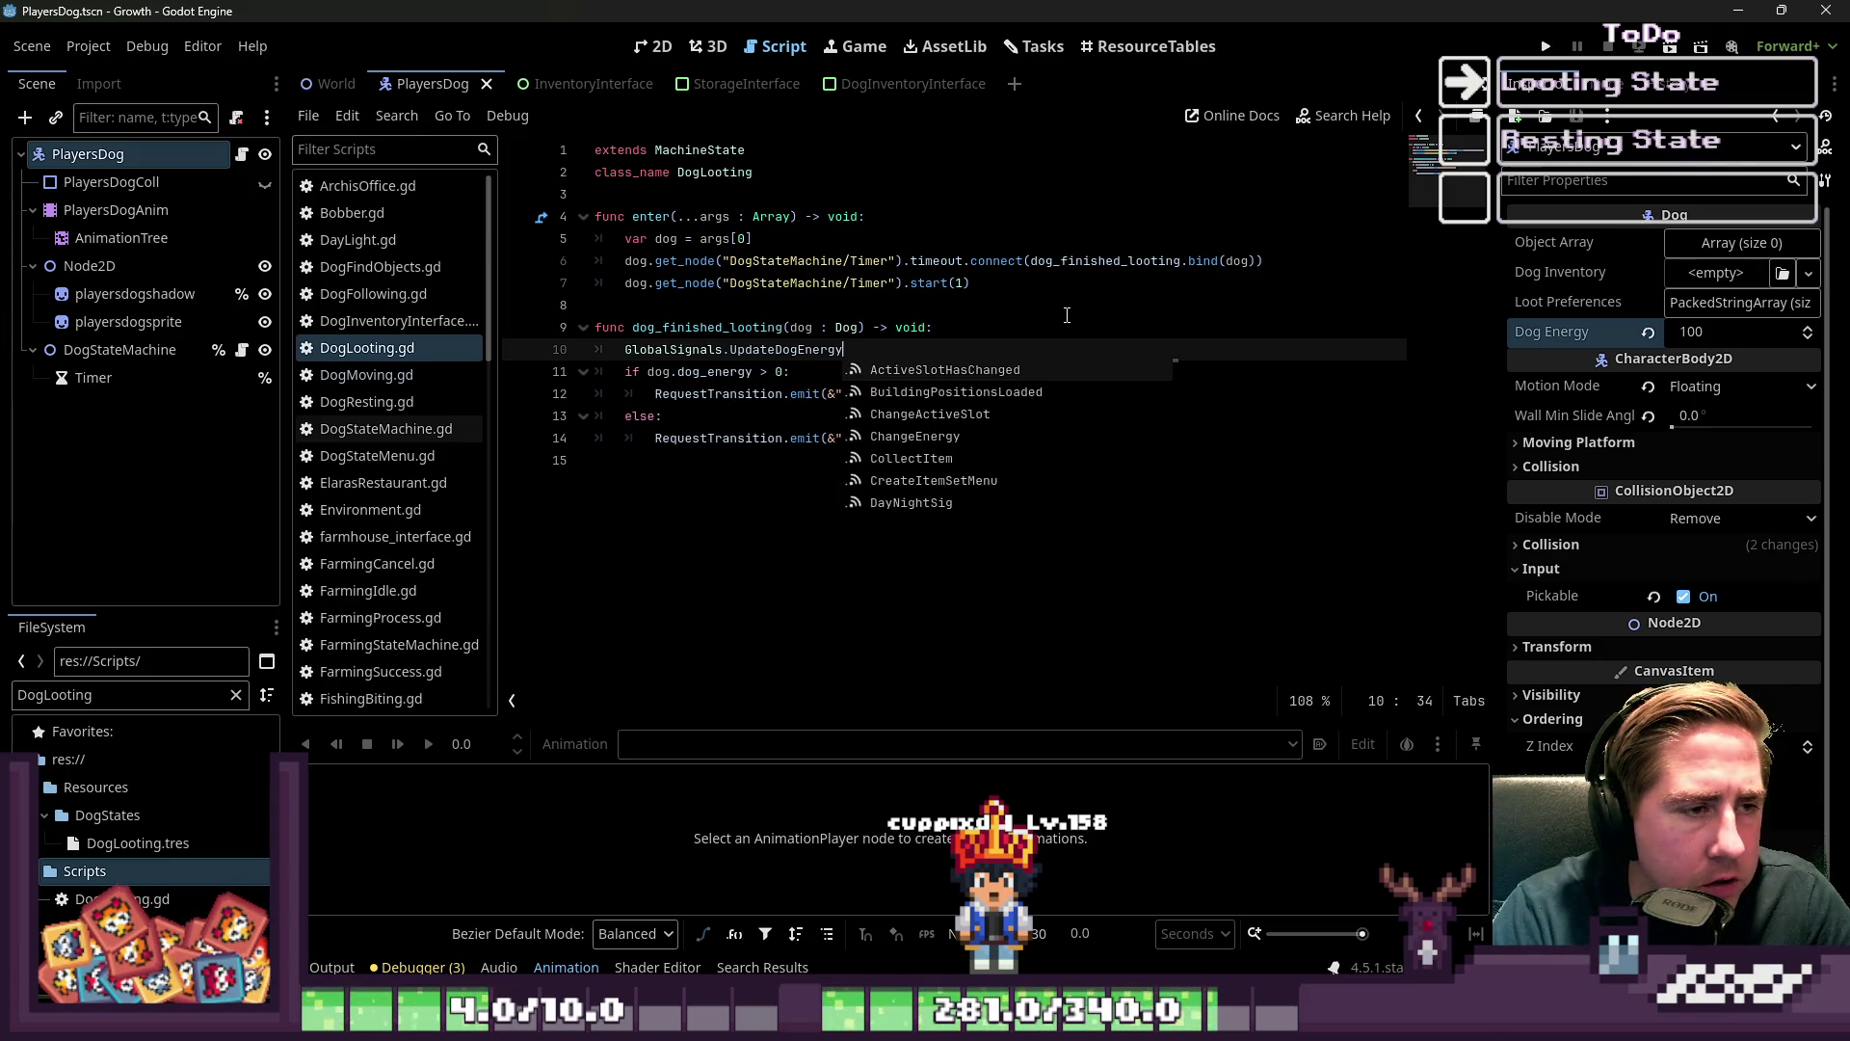
key("Return")
type("-1")
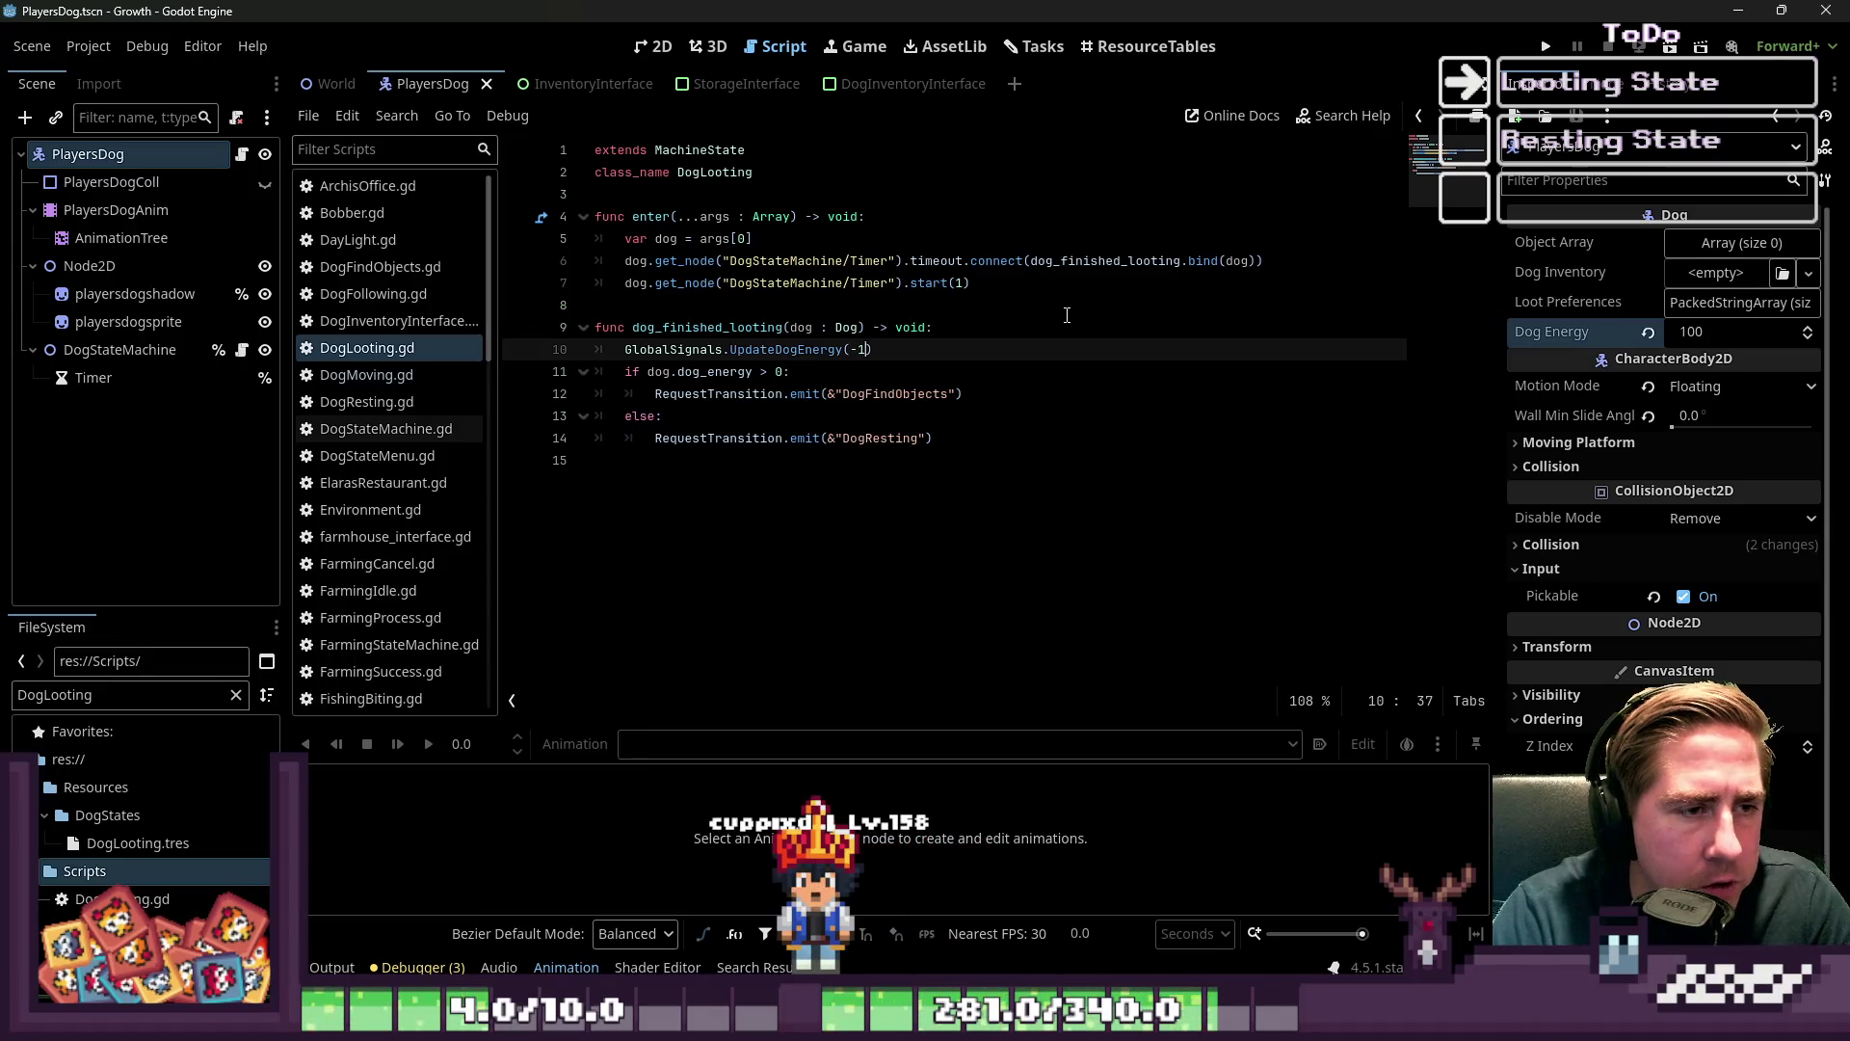
key("Down")
key("Down")
key("Down")
key("ctrl+s")
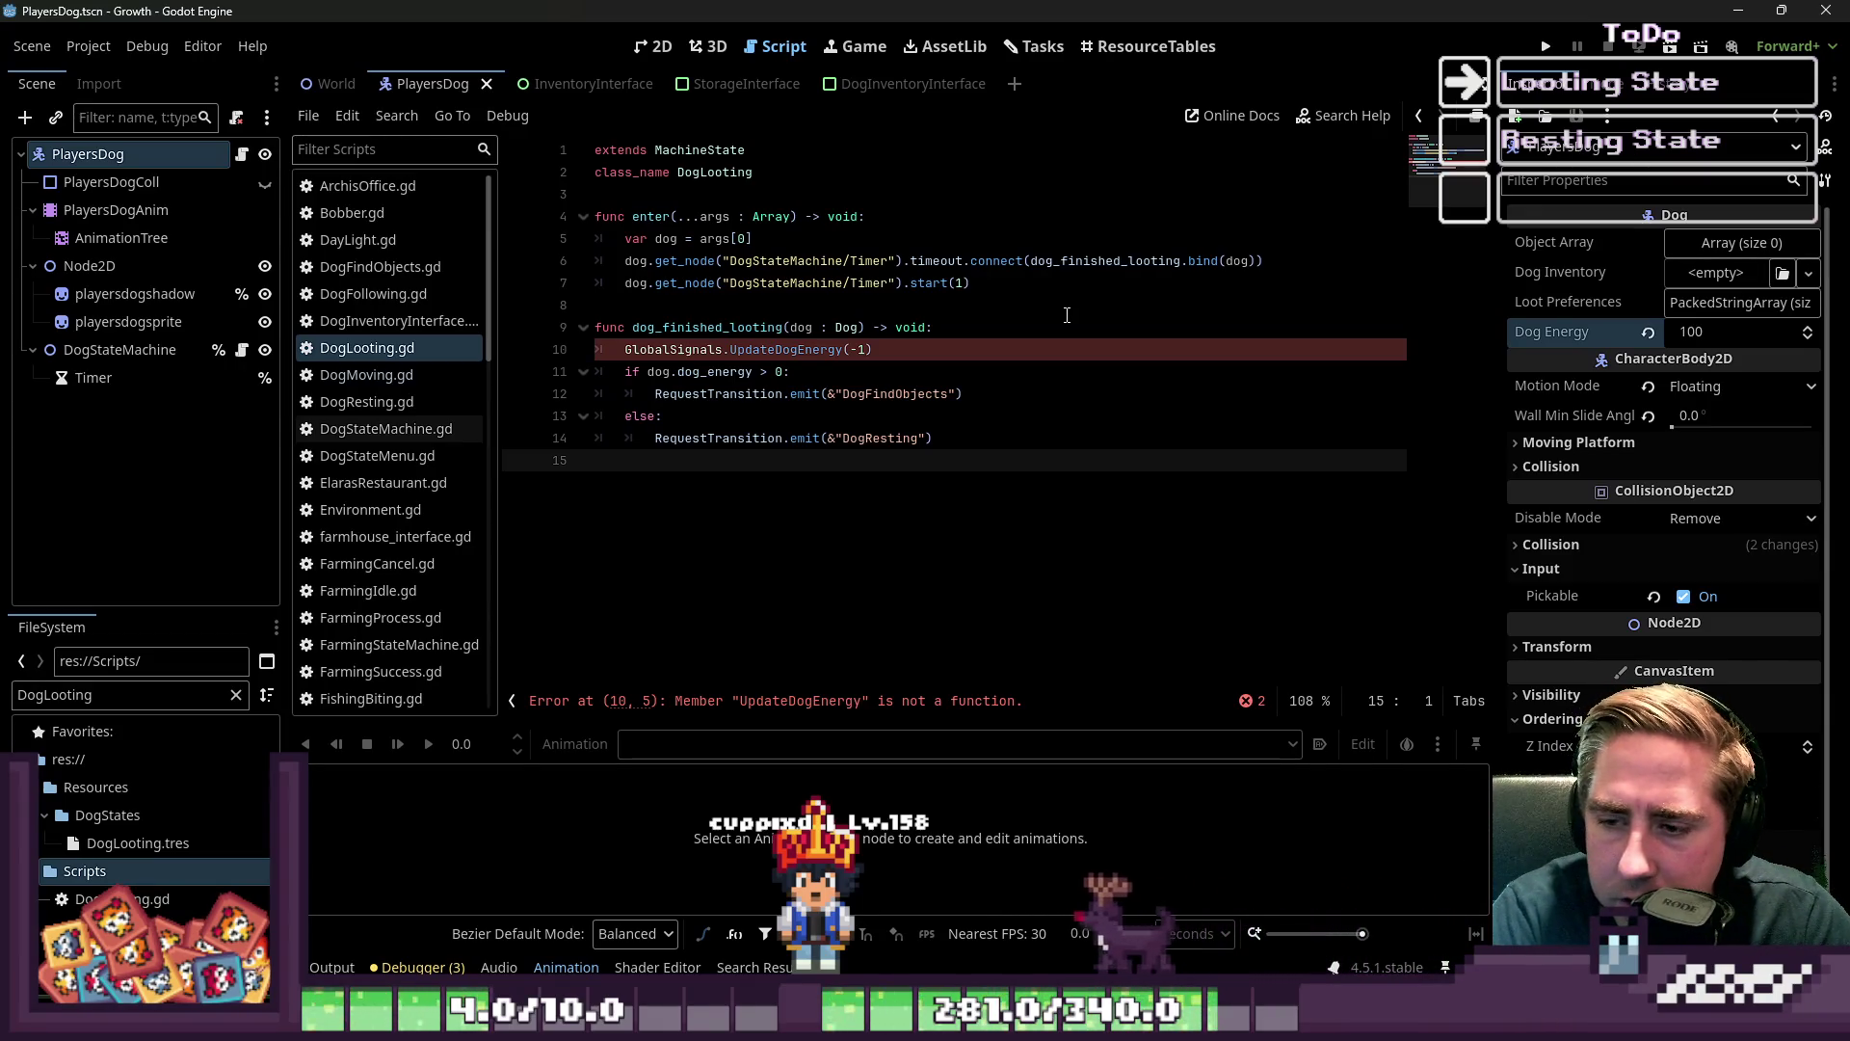
- Fix the erroring UpdateDogEnergy emit call and save DogLooting.gd again
left_click(807, 349)
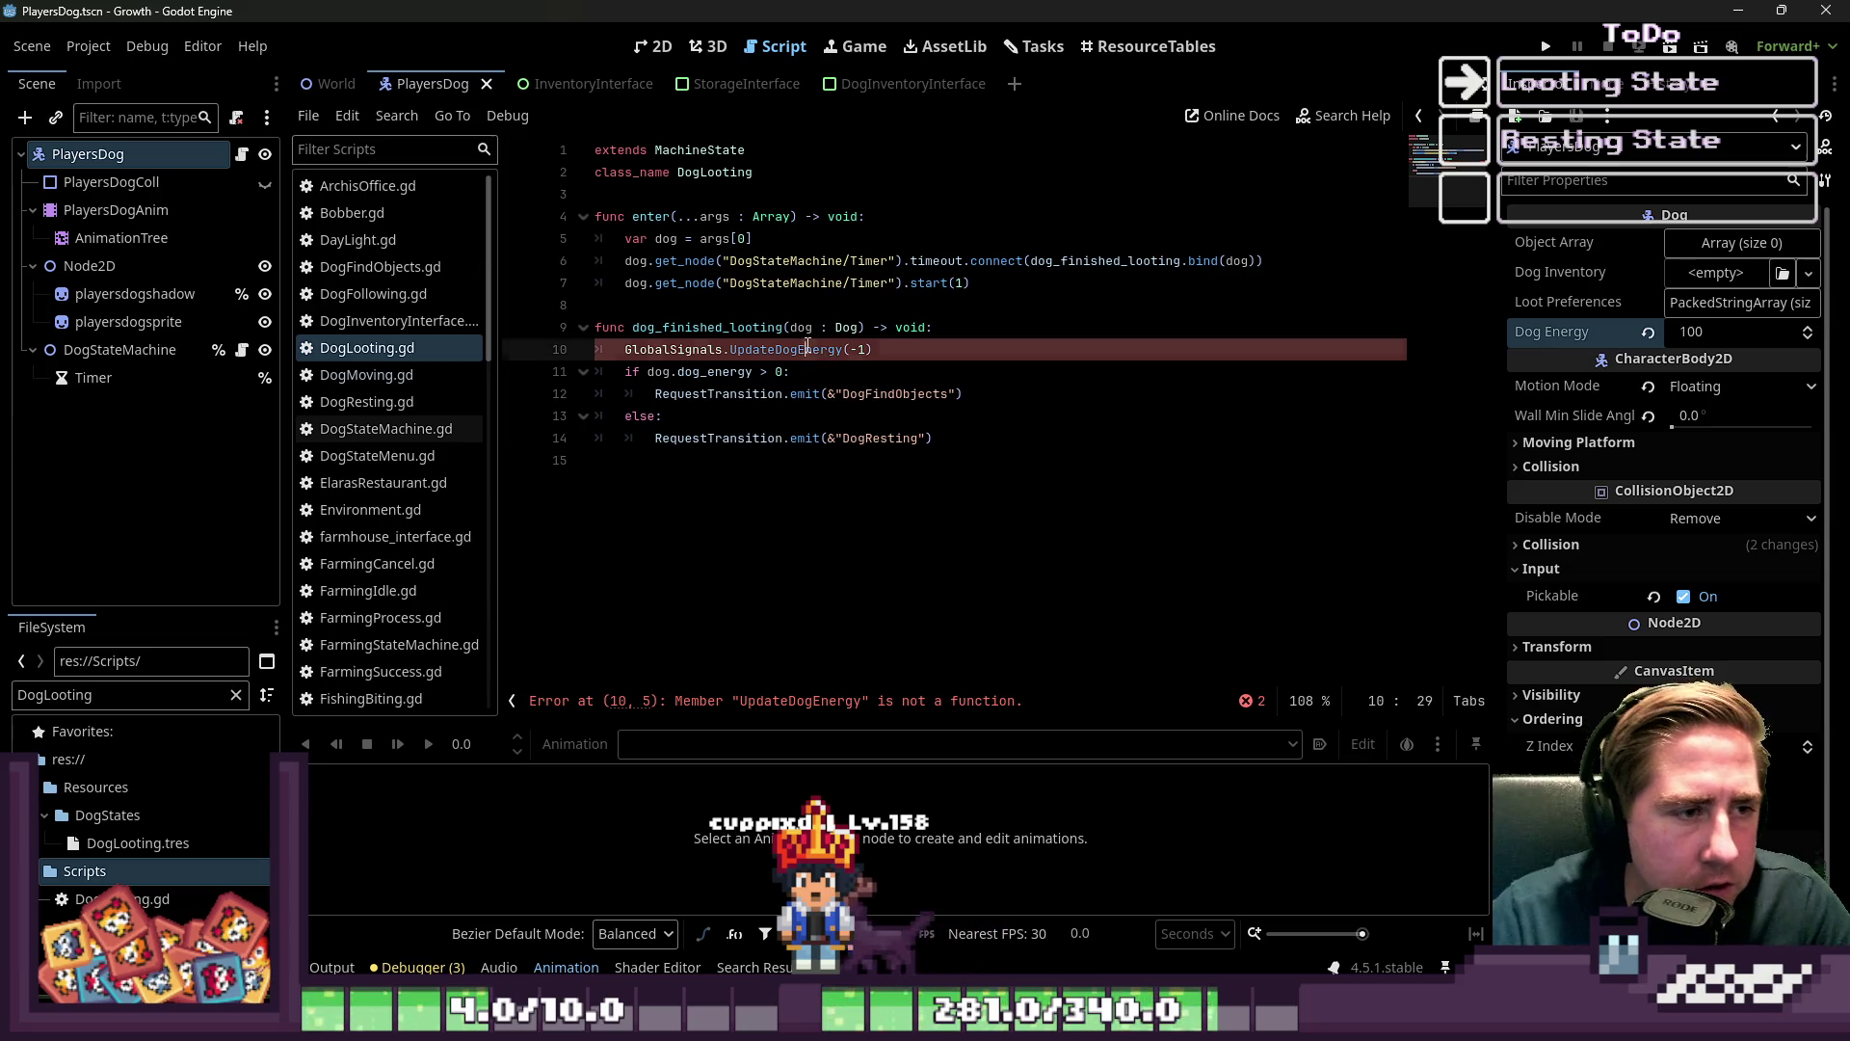
left_click(844, 349)
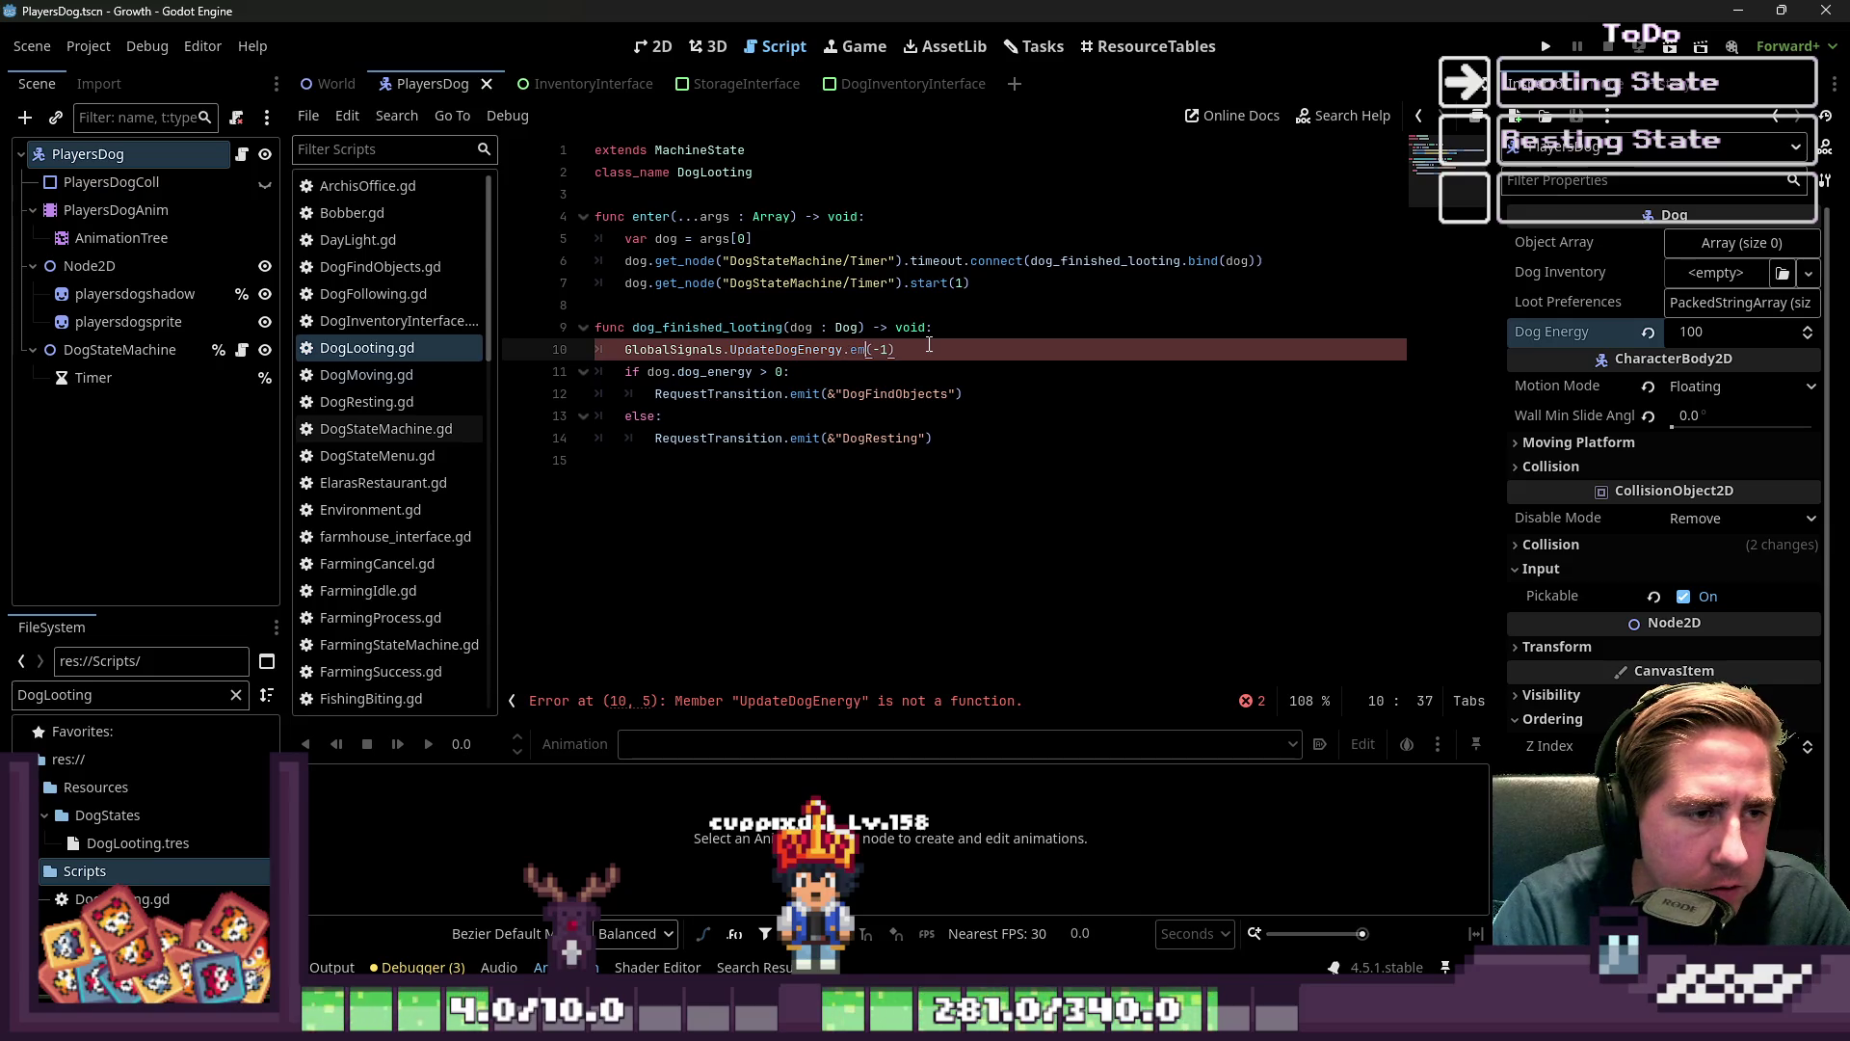
left_click(615, 470)
key("ctrl+s")
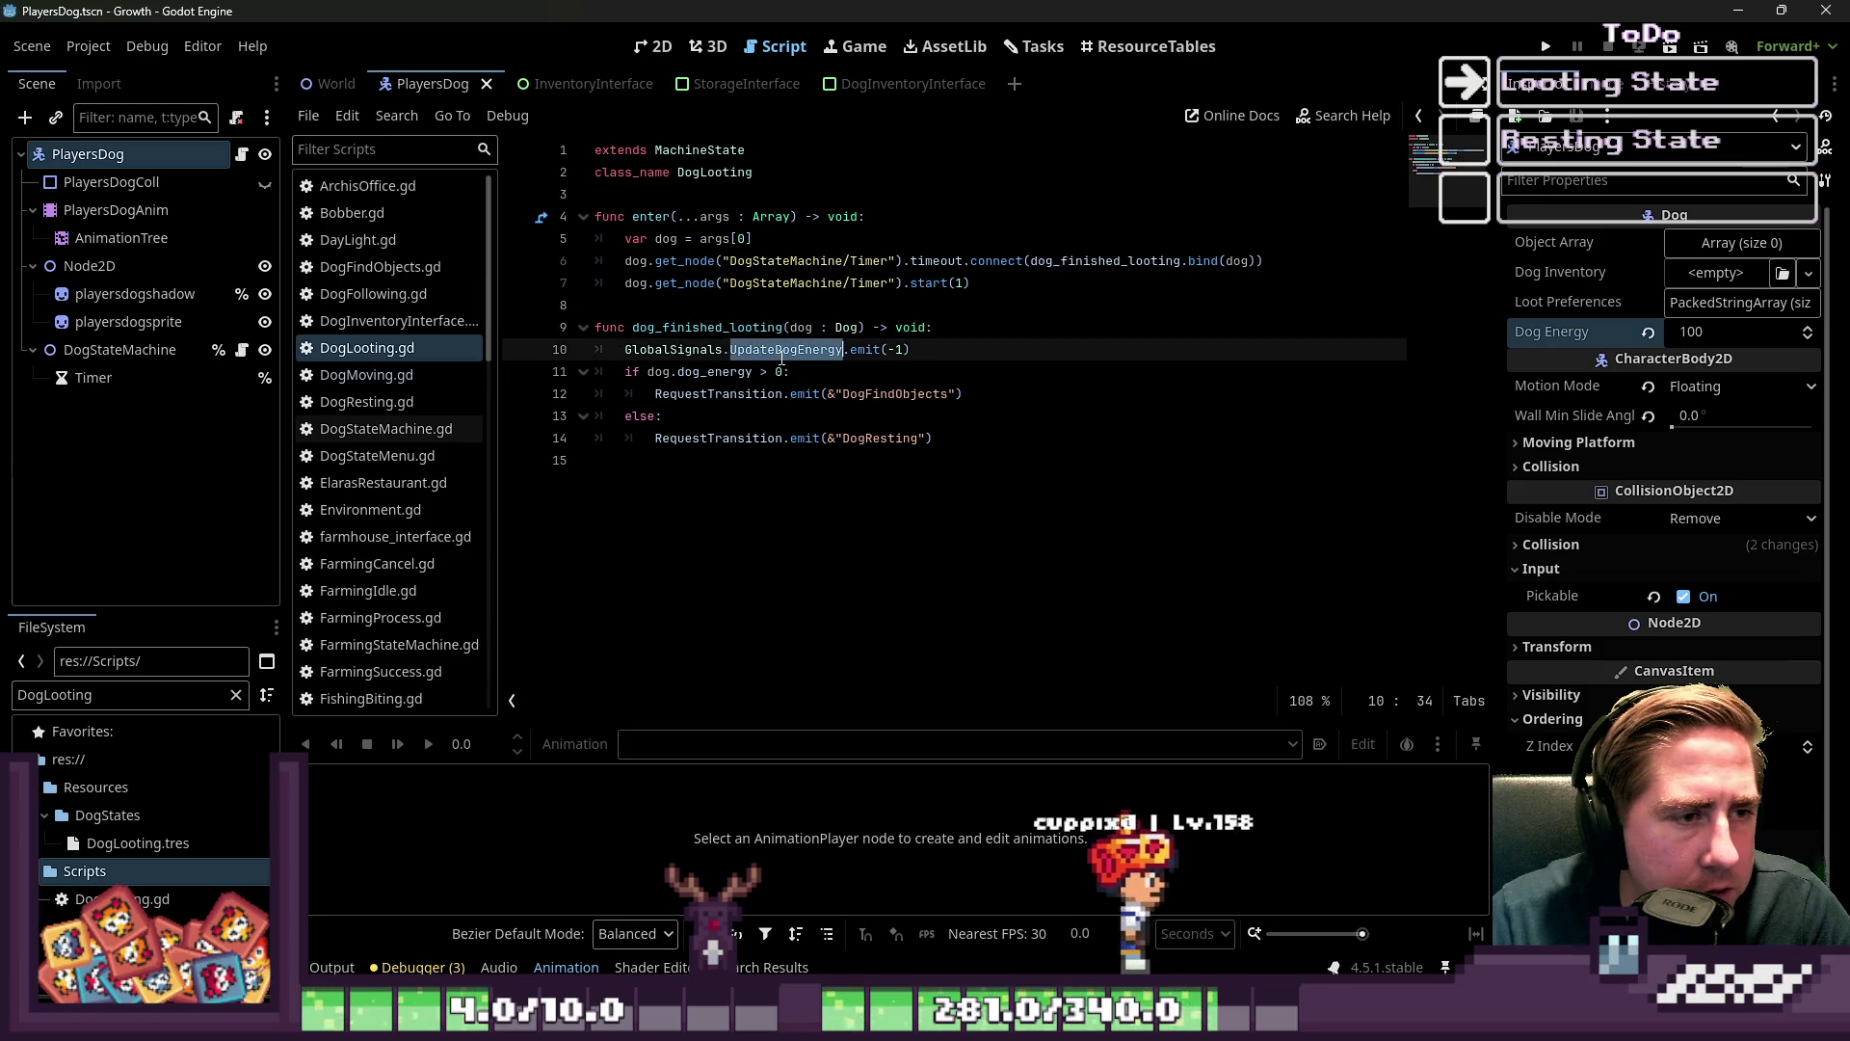
left_click(872, 348)
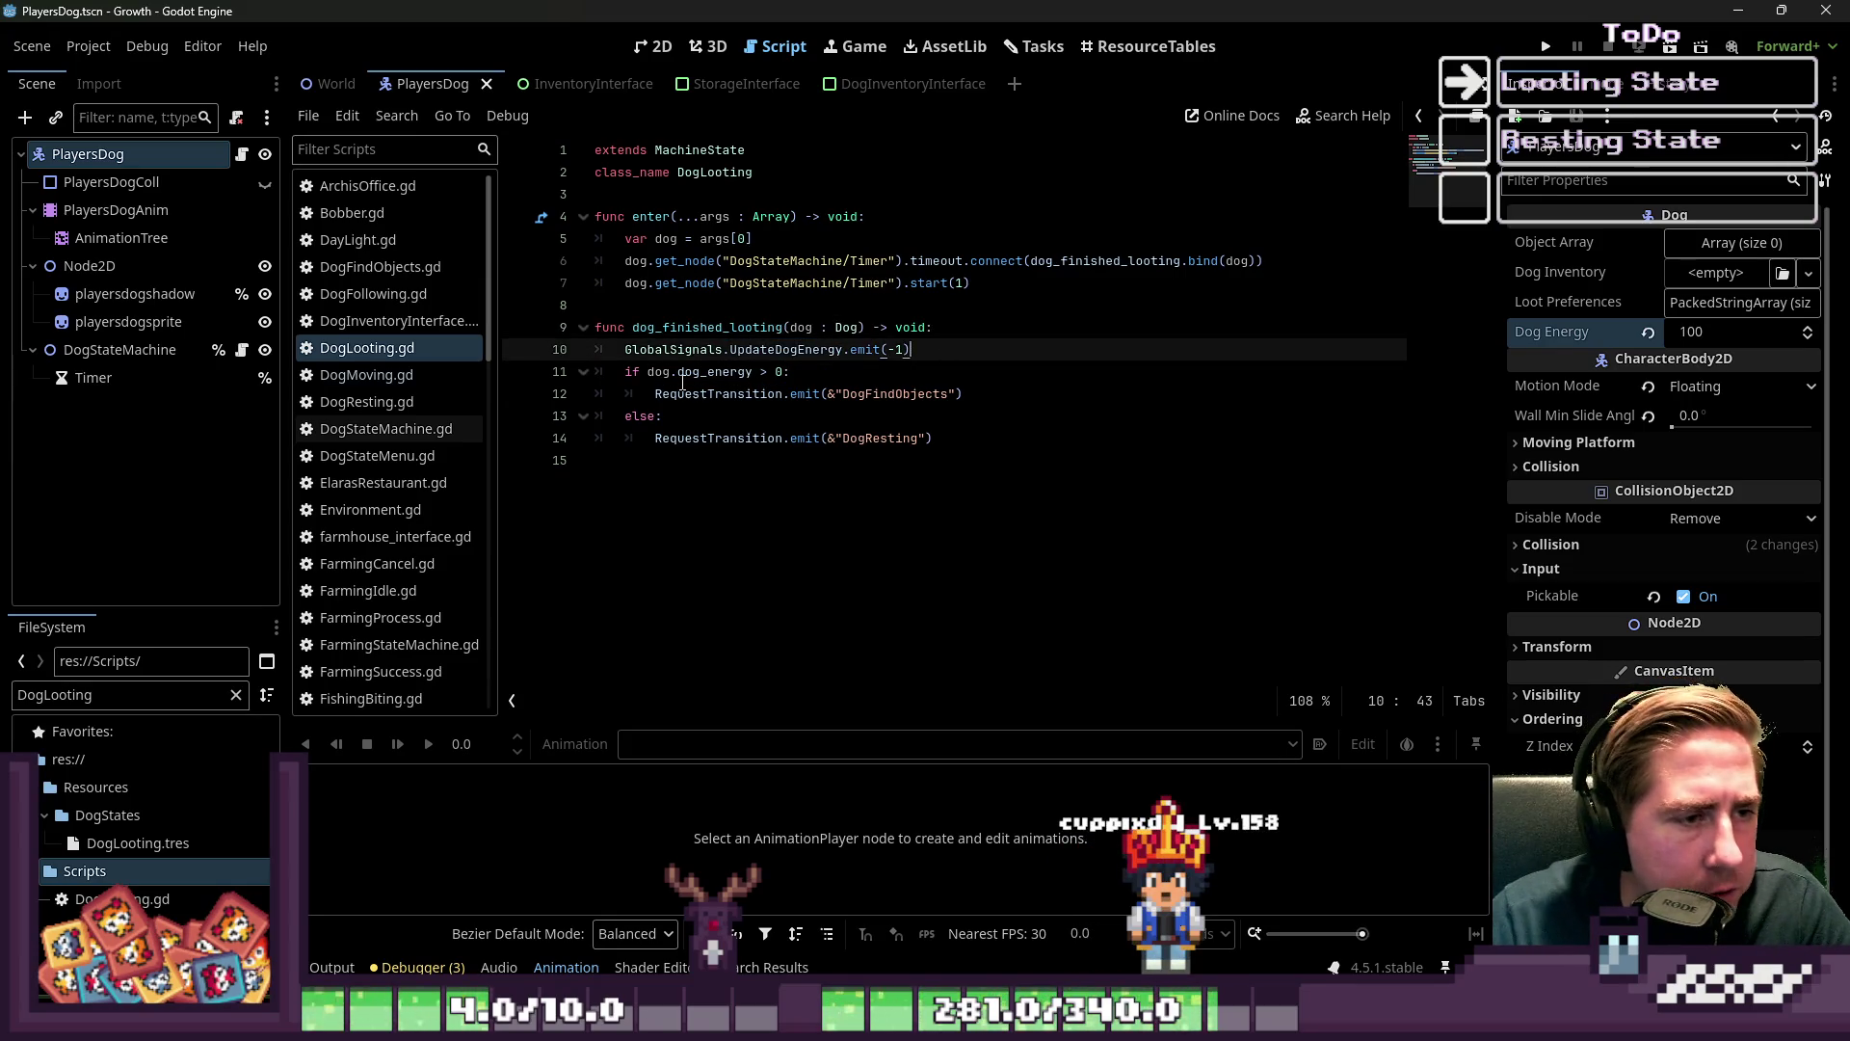
double_click(797, 349)
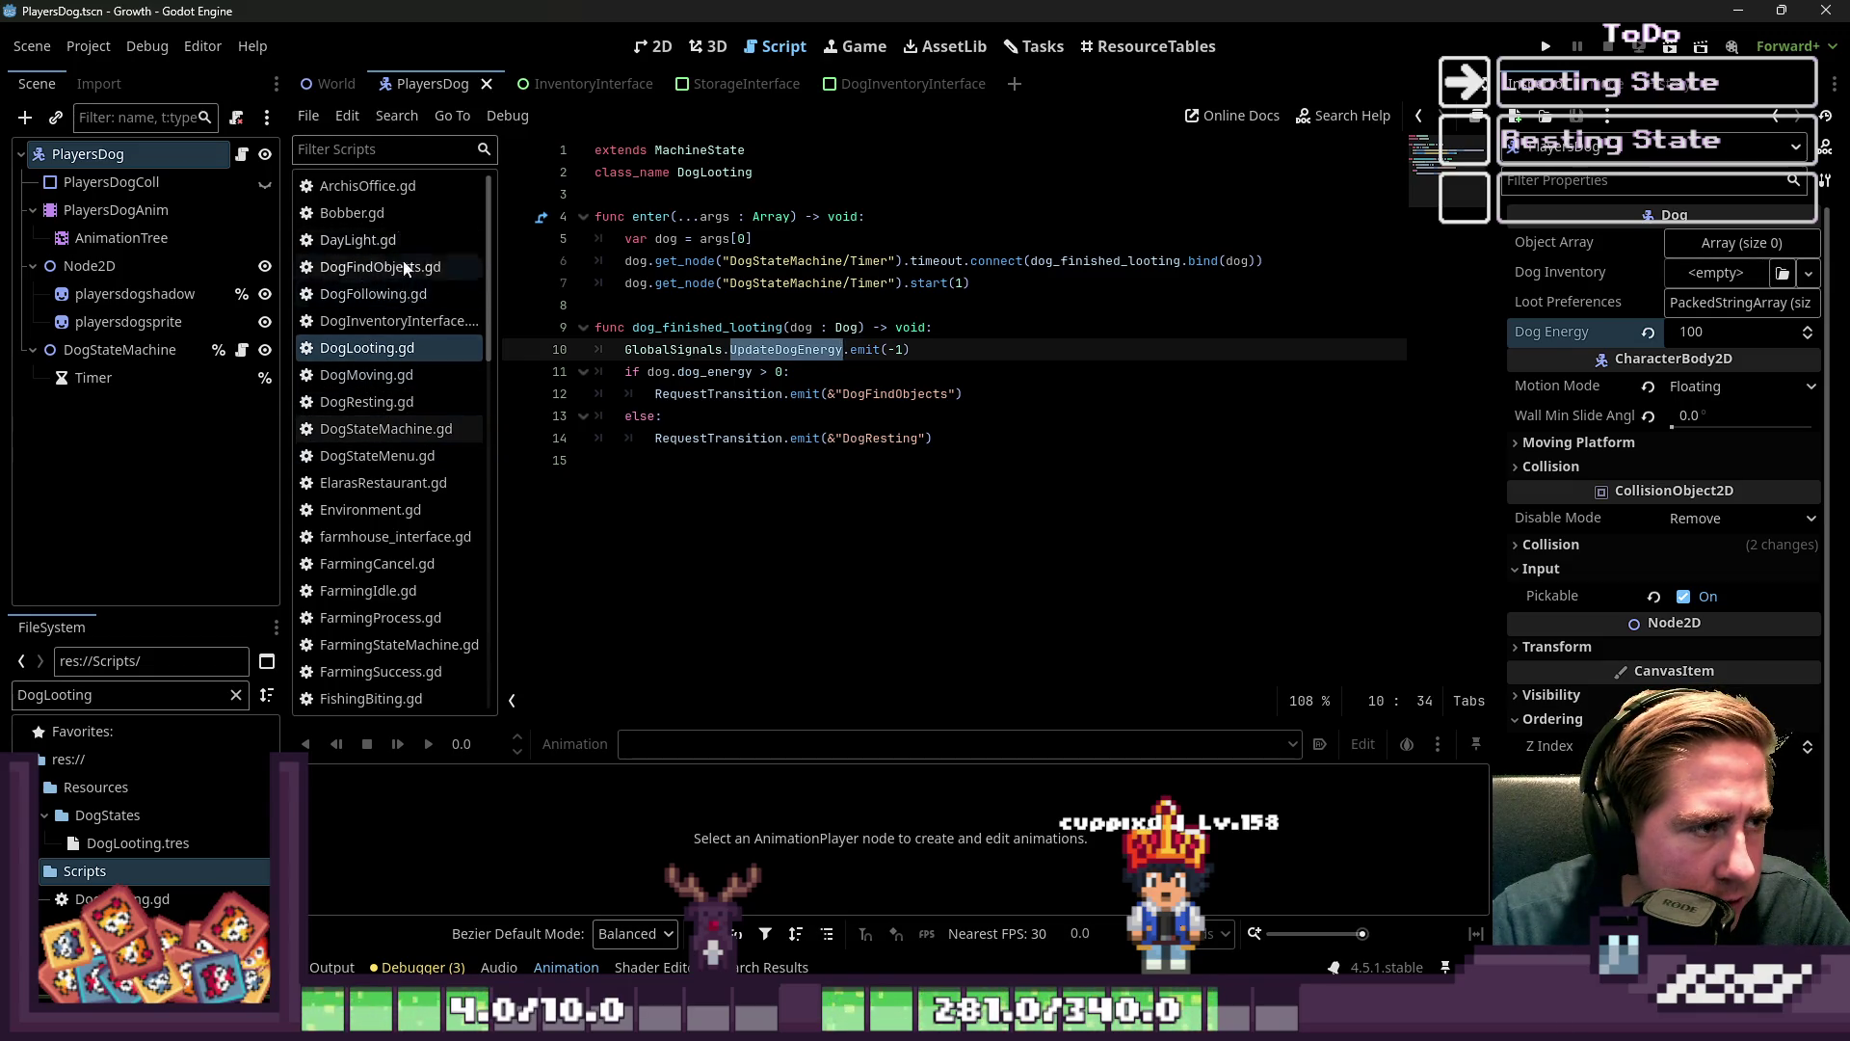
scroll(387, 379, "down", 10)
- In PlayersDog.gd's connect_signals, connect GlobalSignals.UpdateDogEnergy to update_dog_energy
left_click(380, 346)
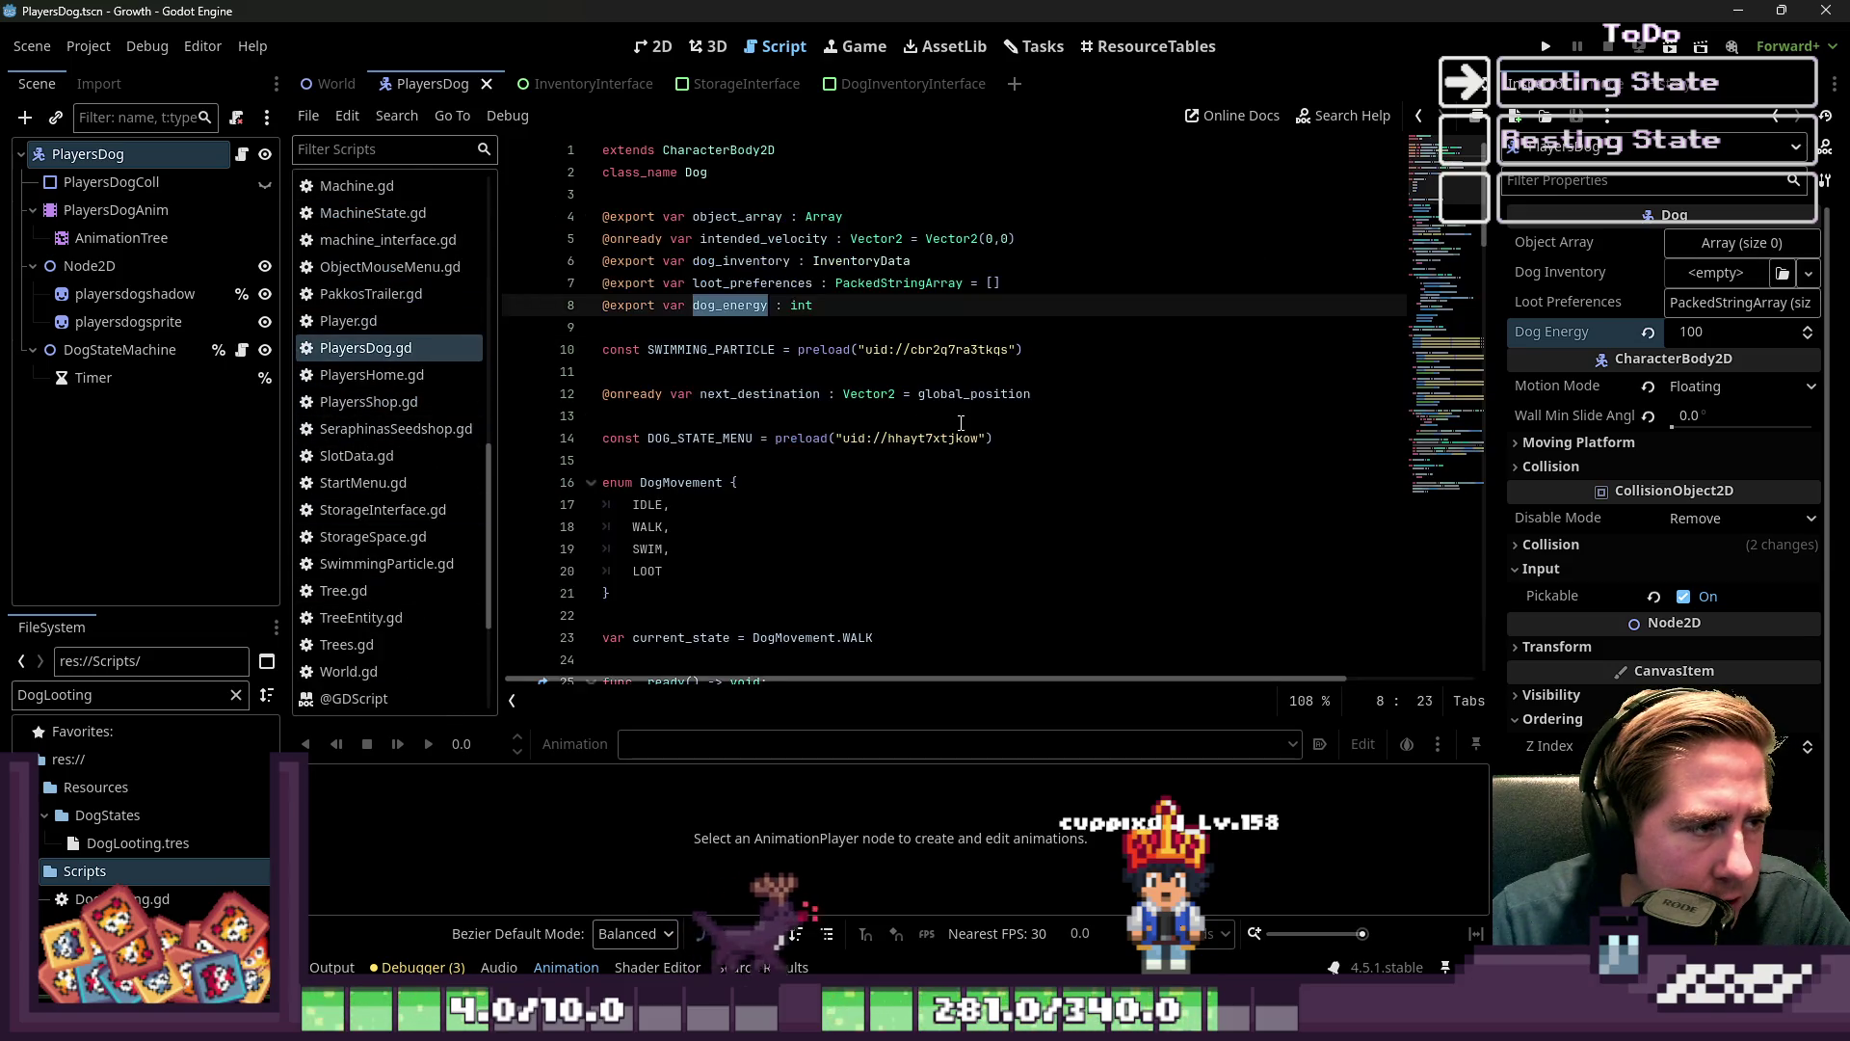
scroll(961, 423, "down", 2)
left_click(764, 441)
scroll(764, 503, "down", 3)
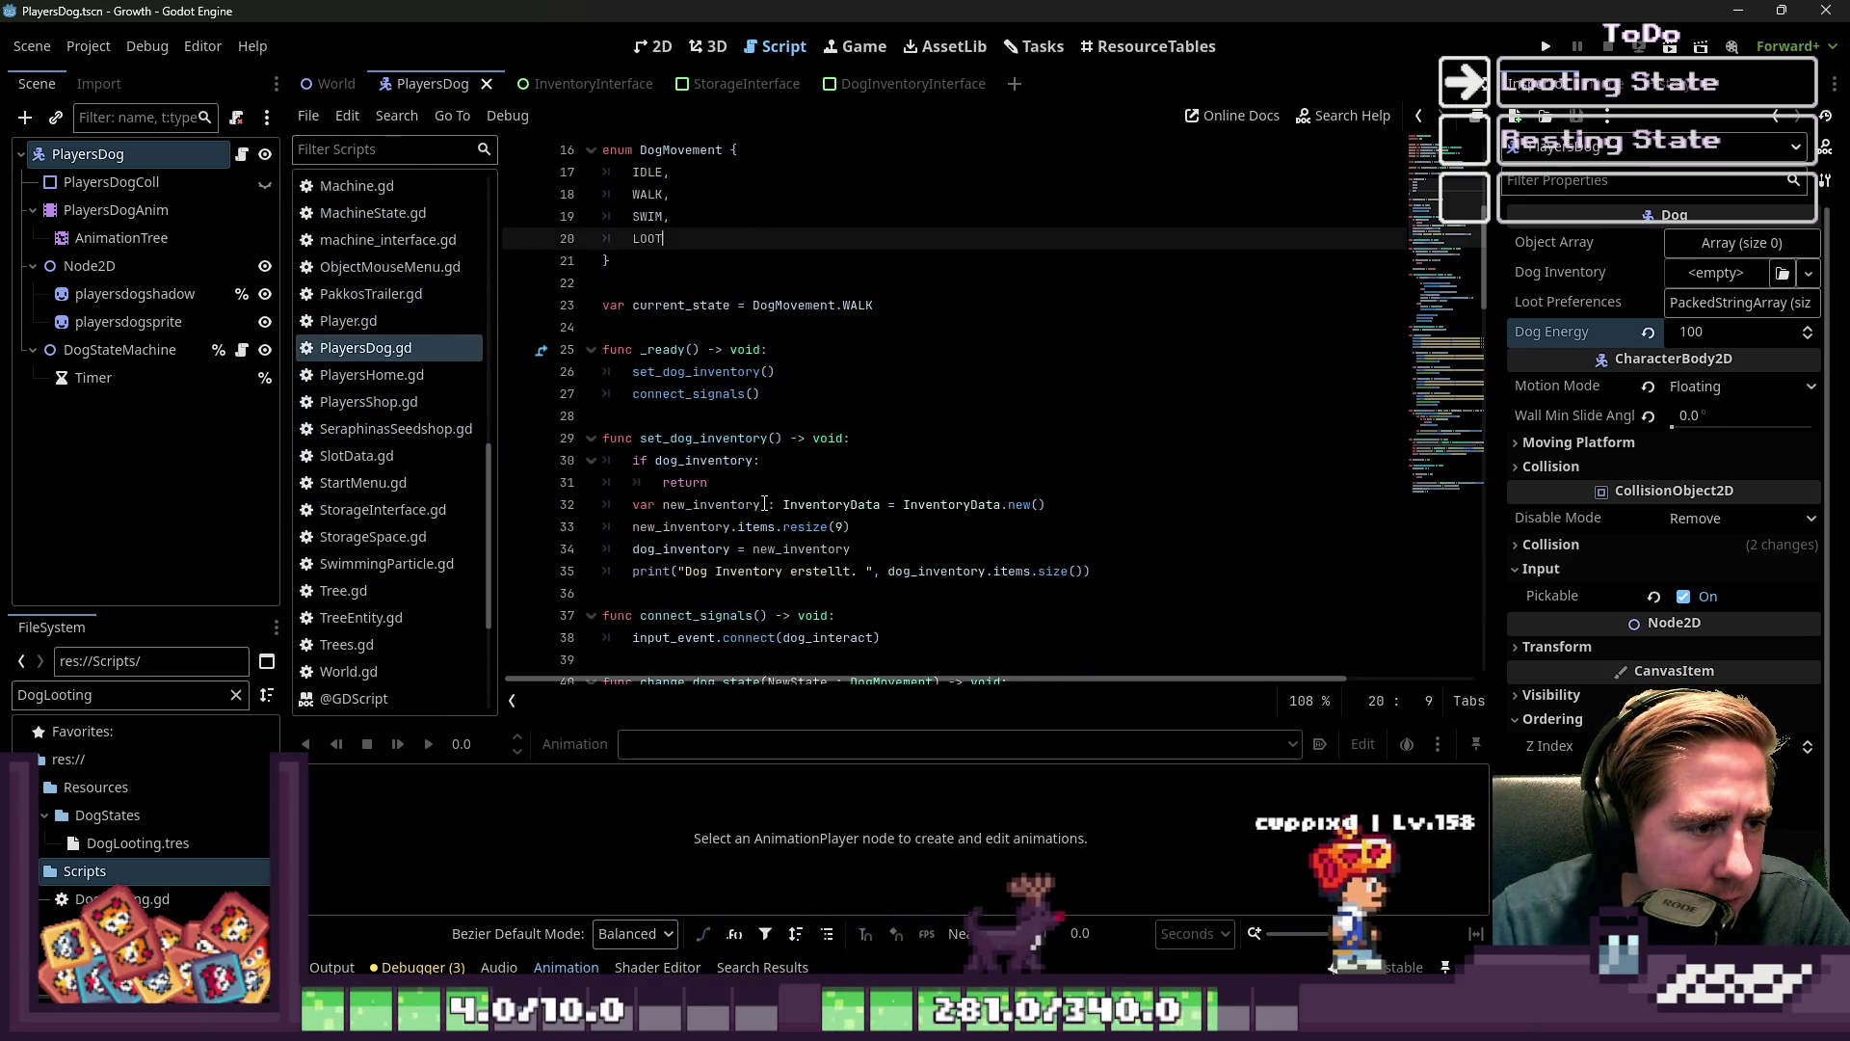
left_click(694, 394)
left_click(694, 393, "ctrl")
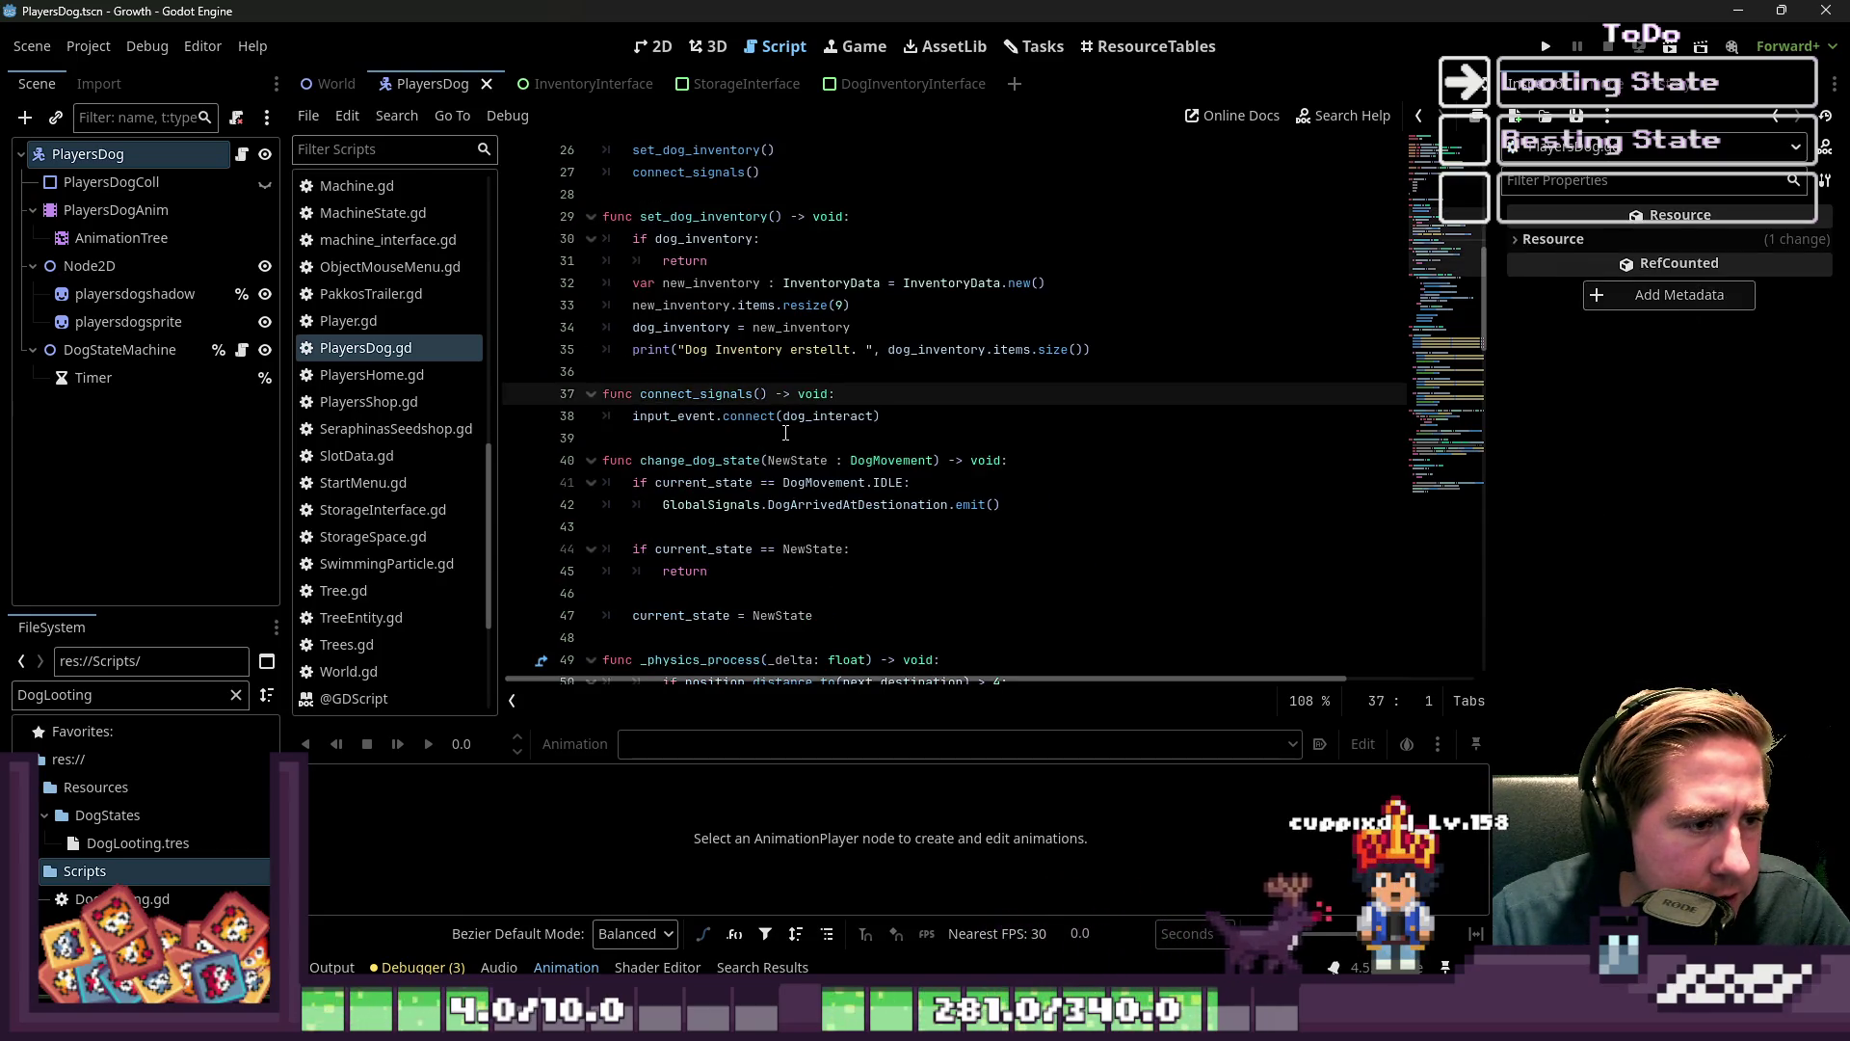
left_click(925, 416)
key("Return")
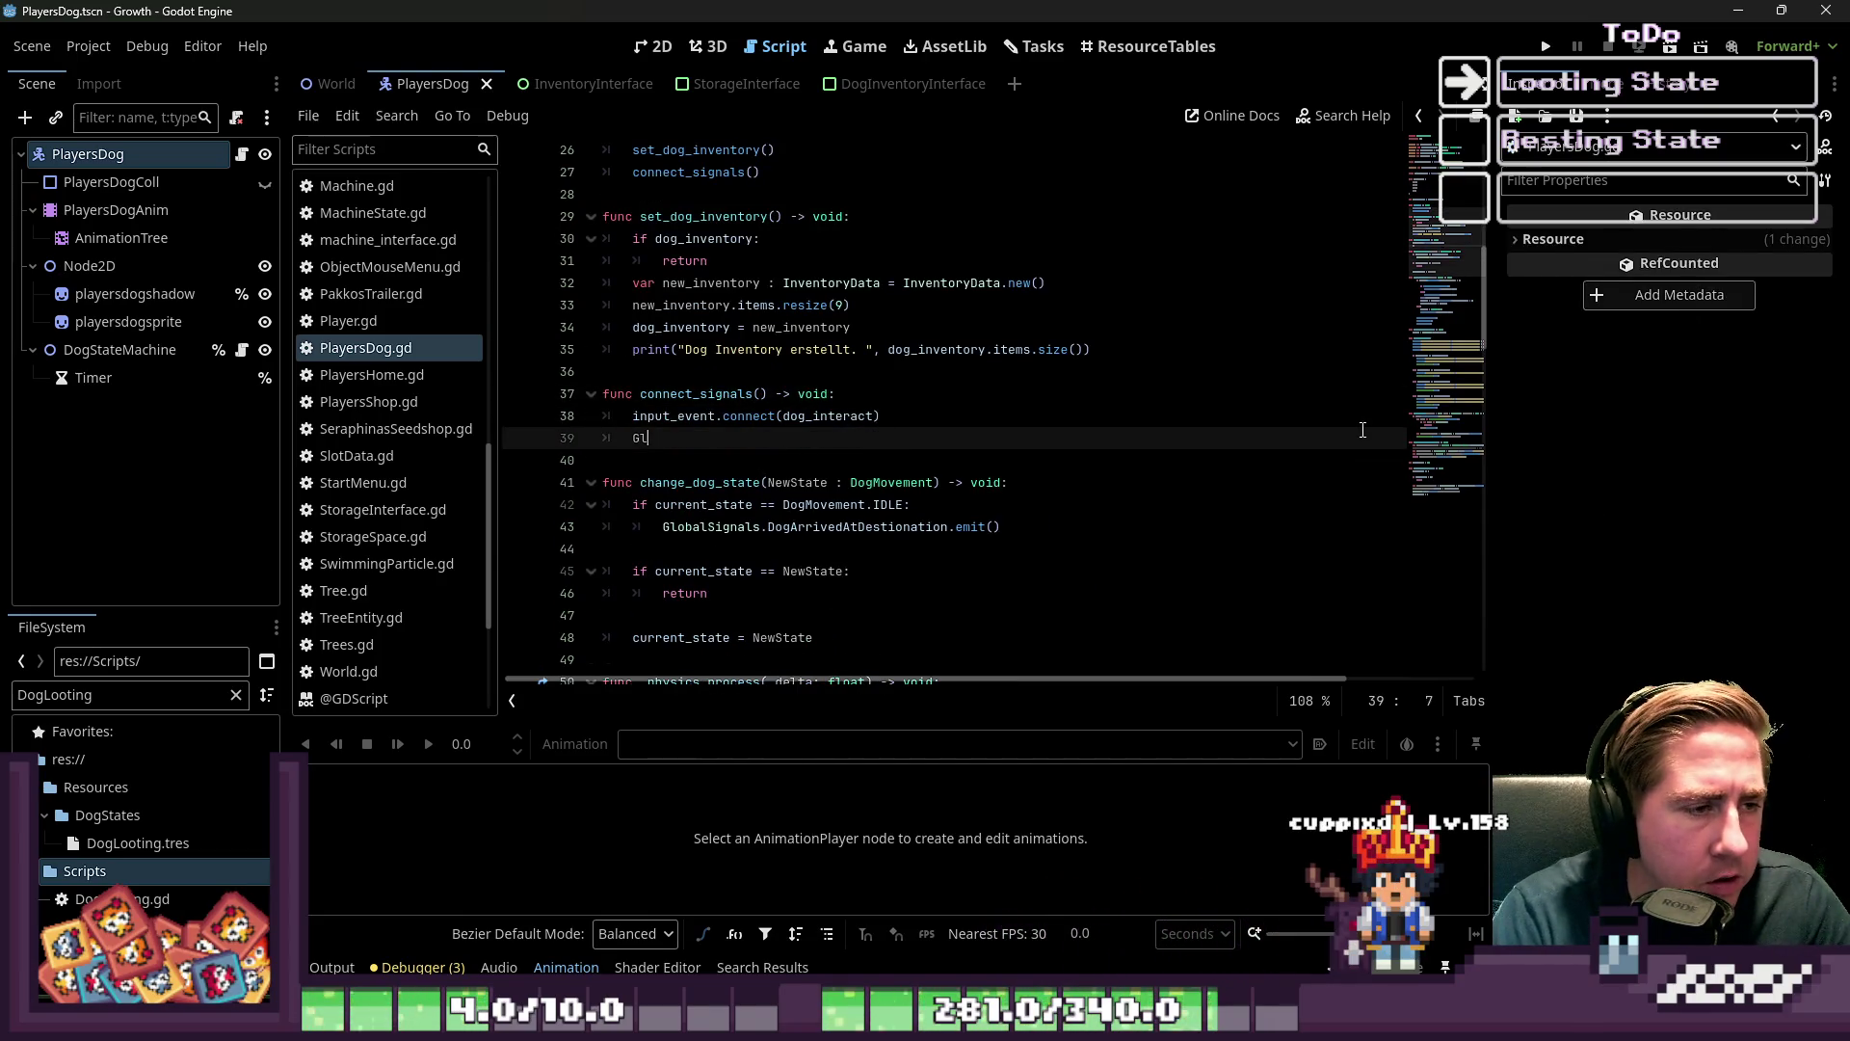
type("Signals.UpdateDogEnergy.")
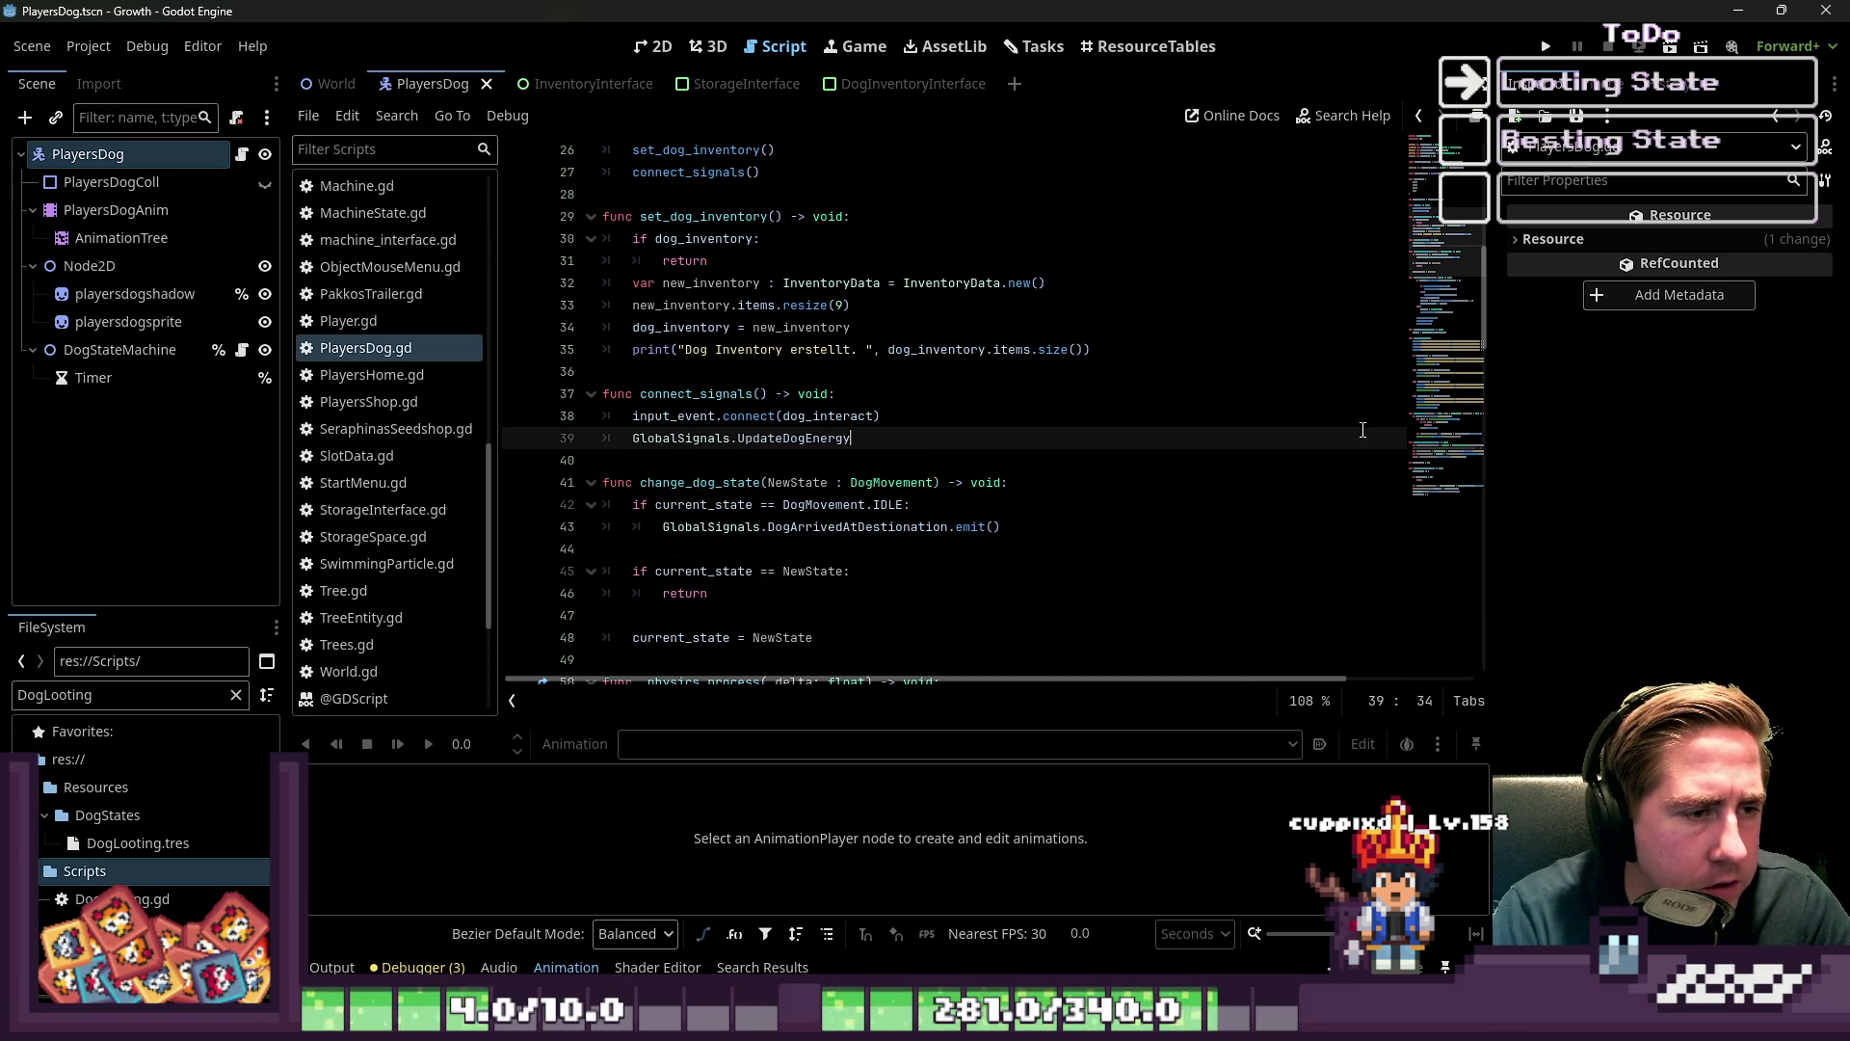
type("connect(")
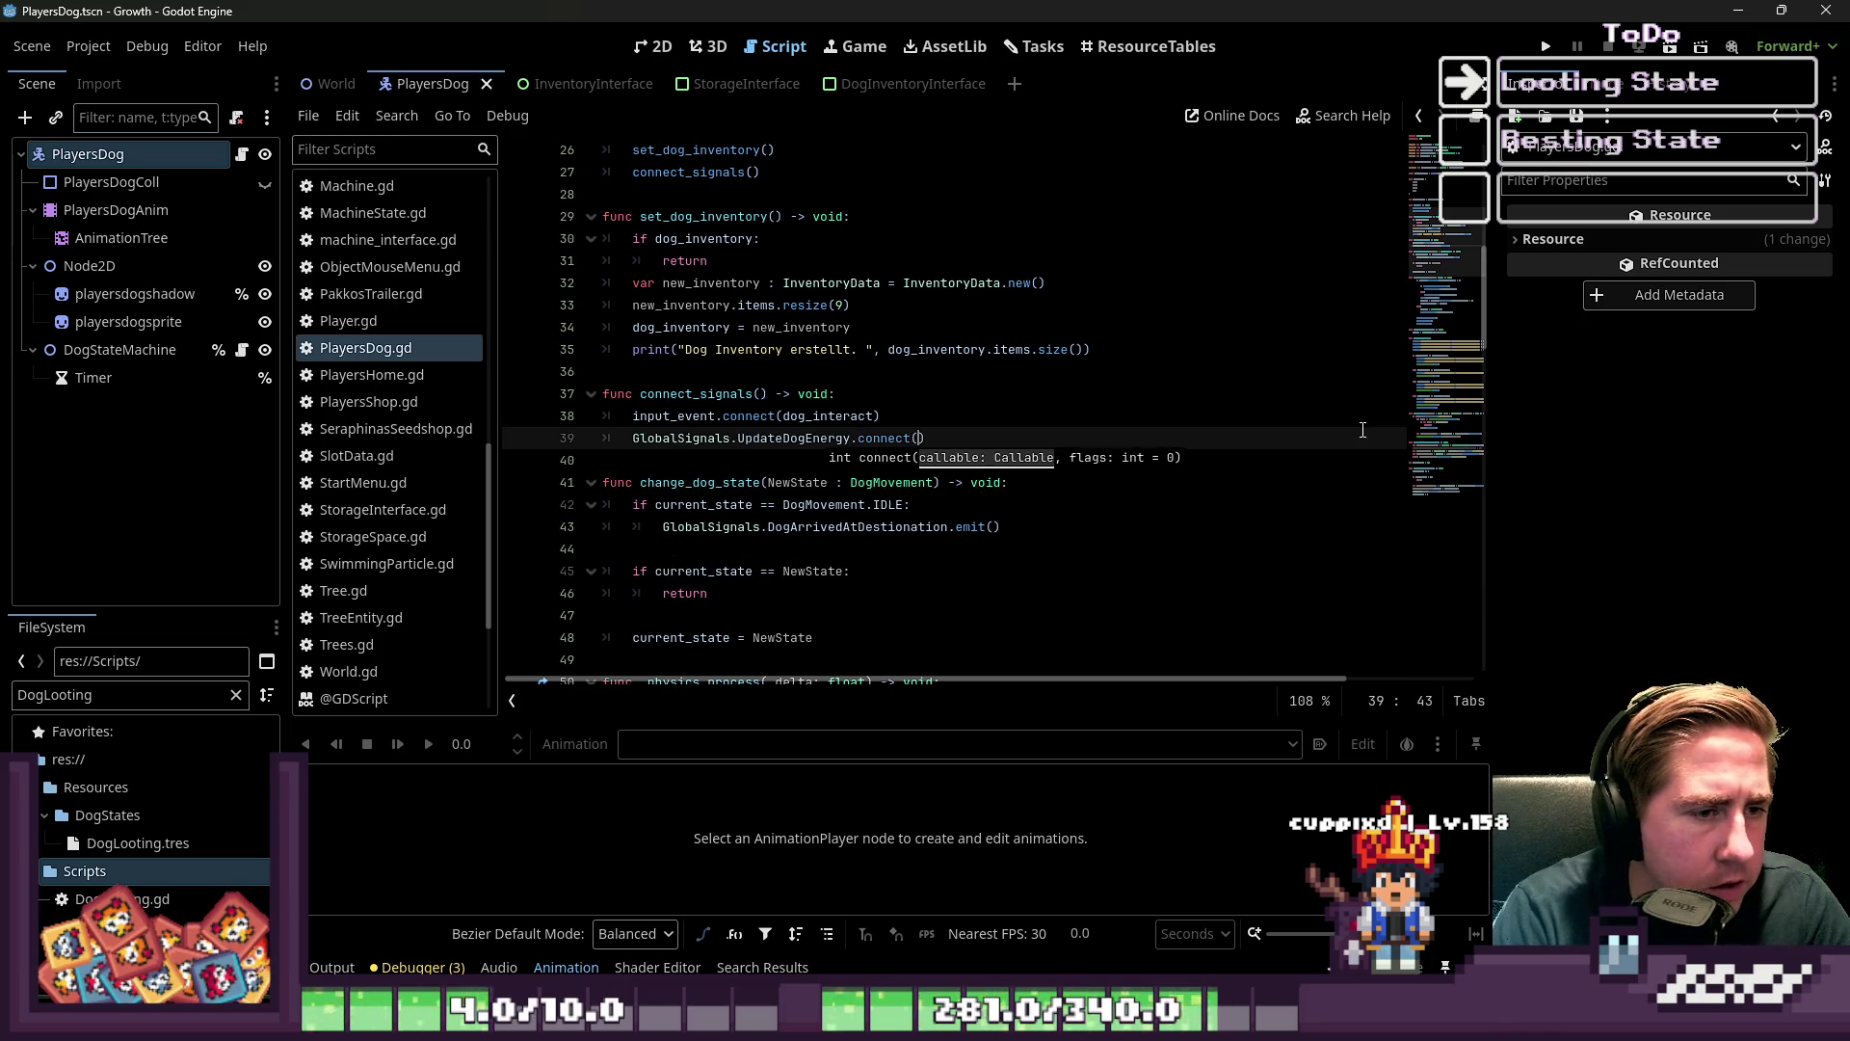
type("update_")
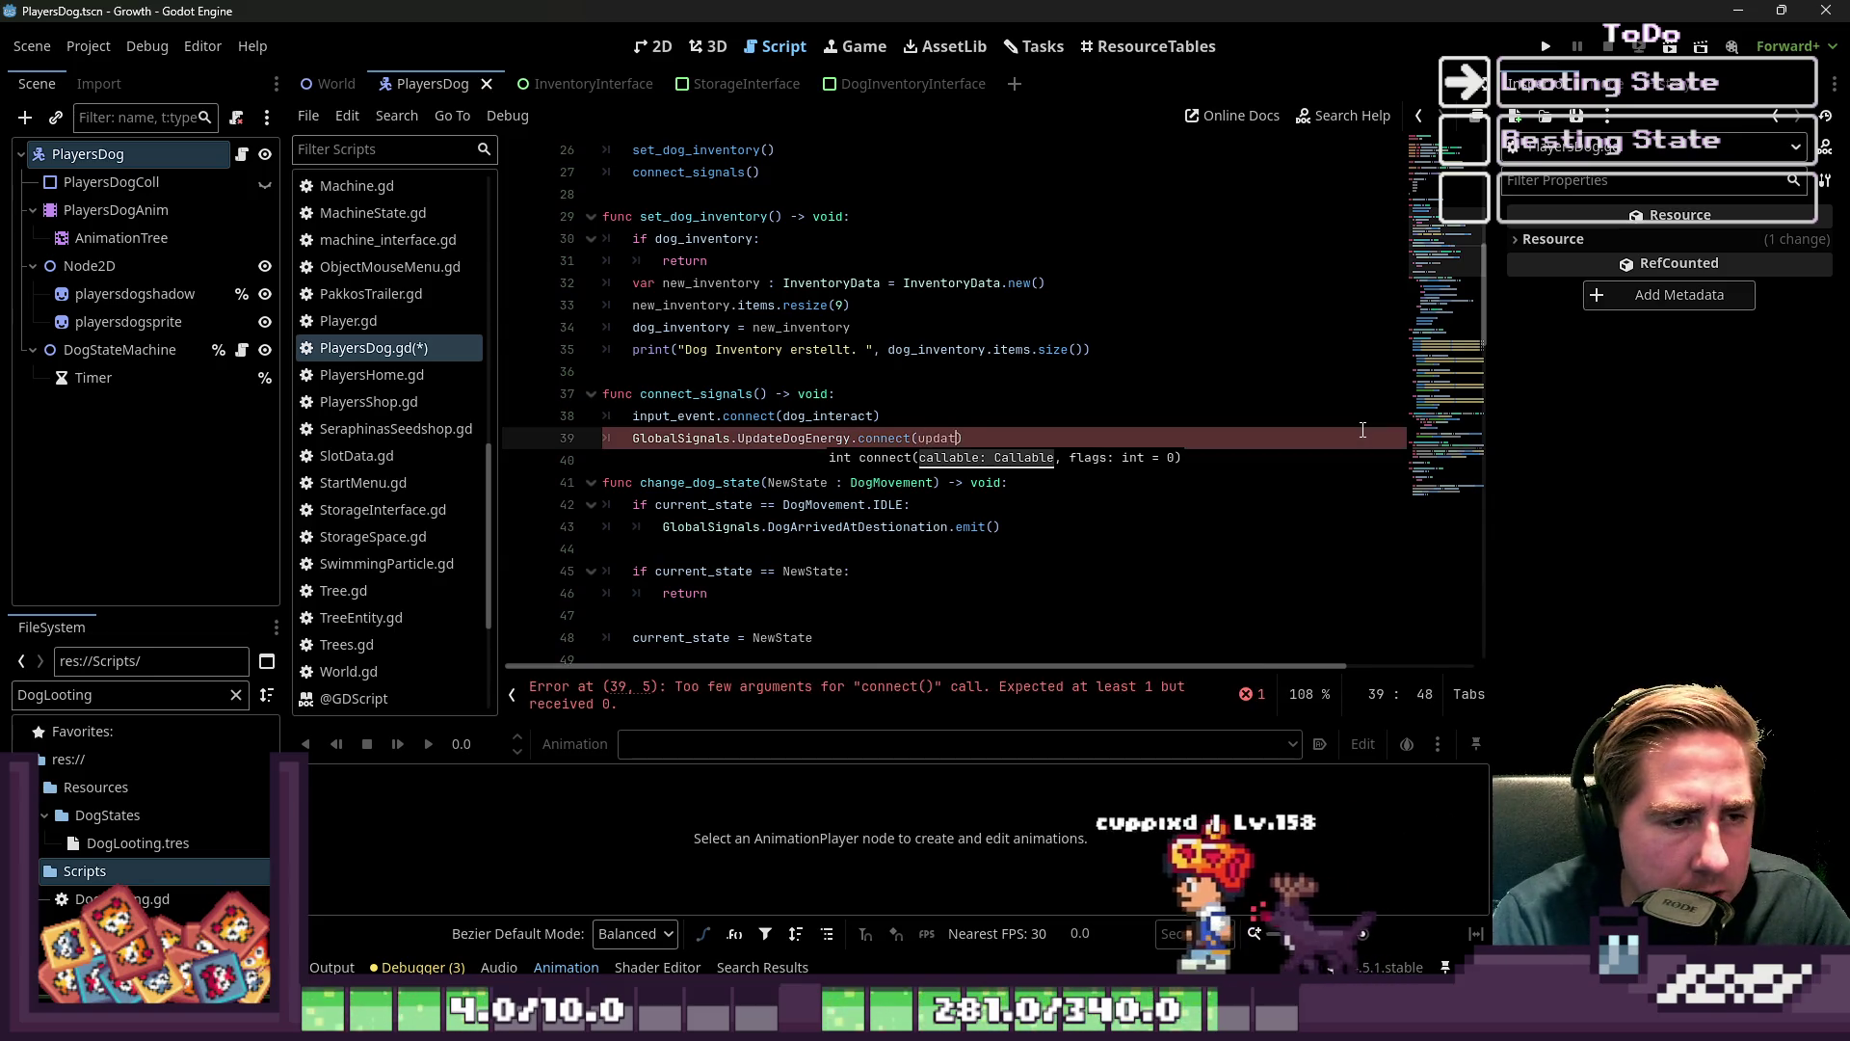
type("dog_ene")
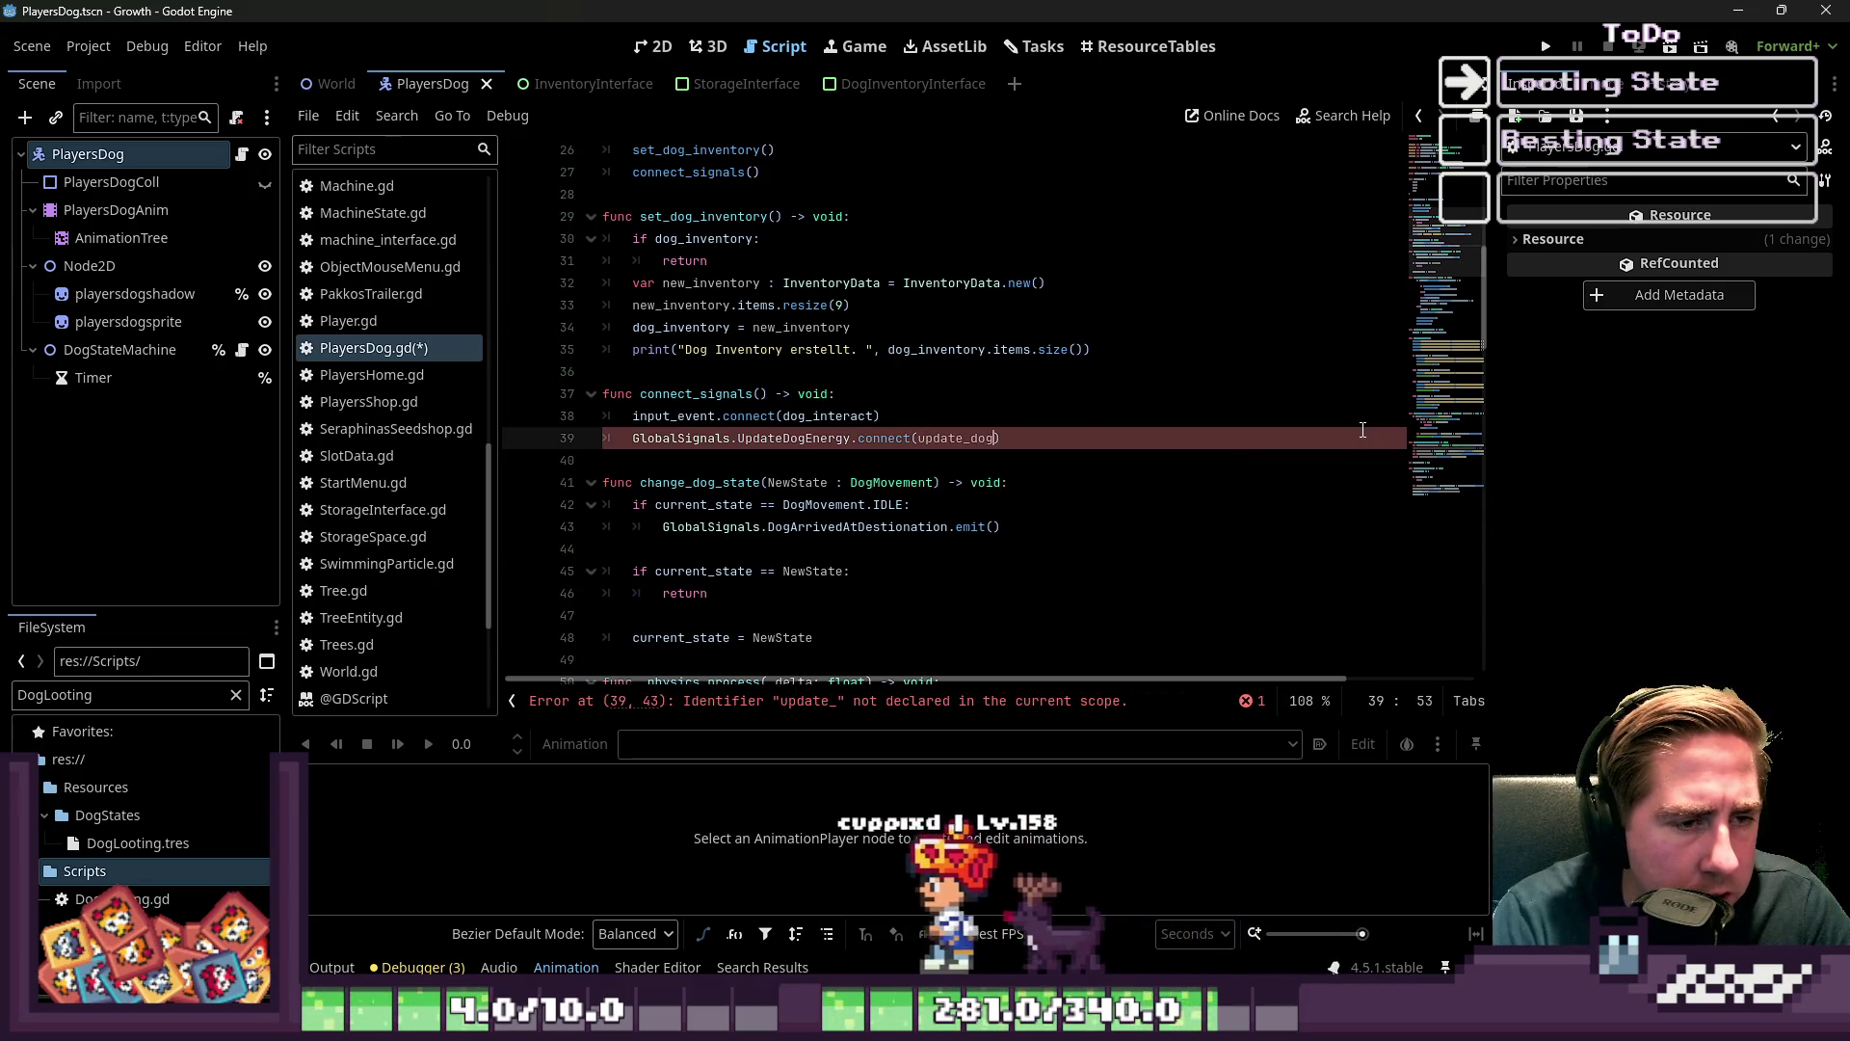
type("rg")
key("End")
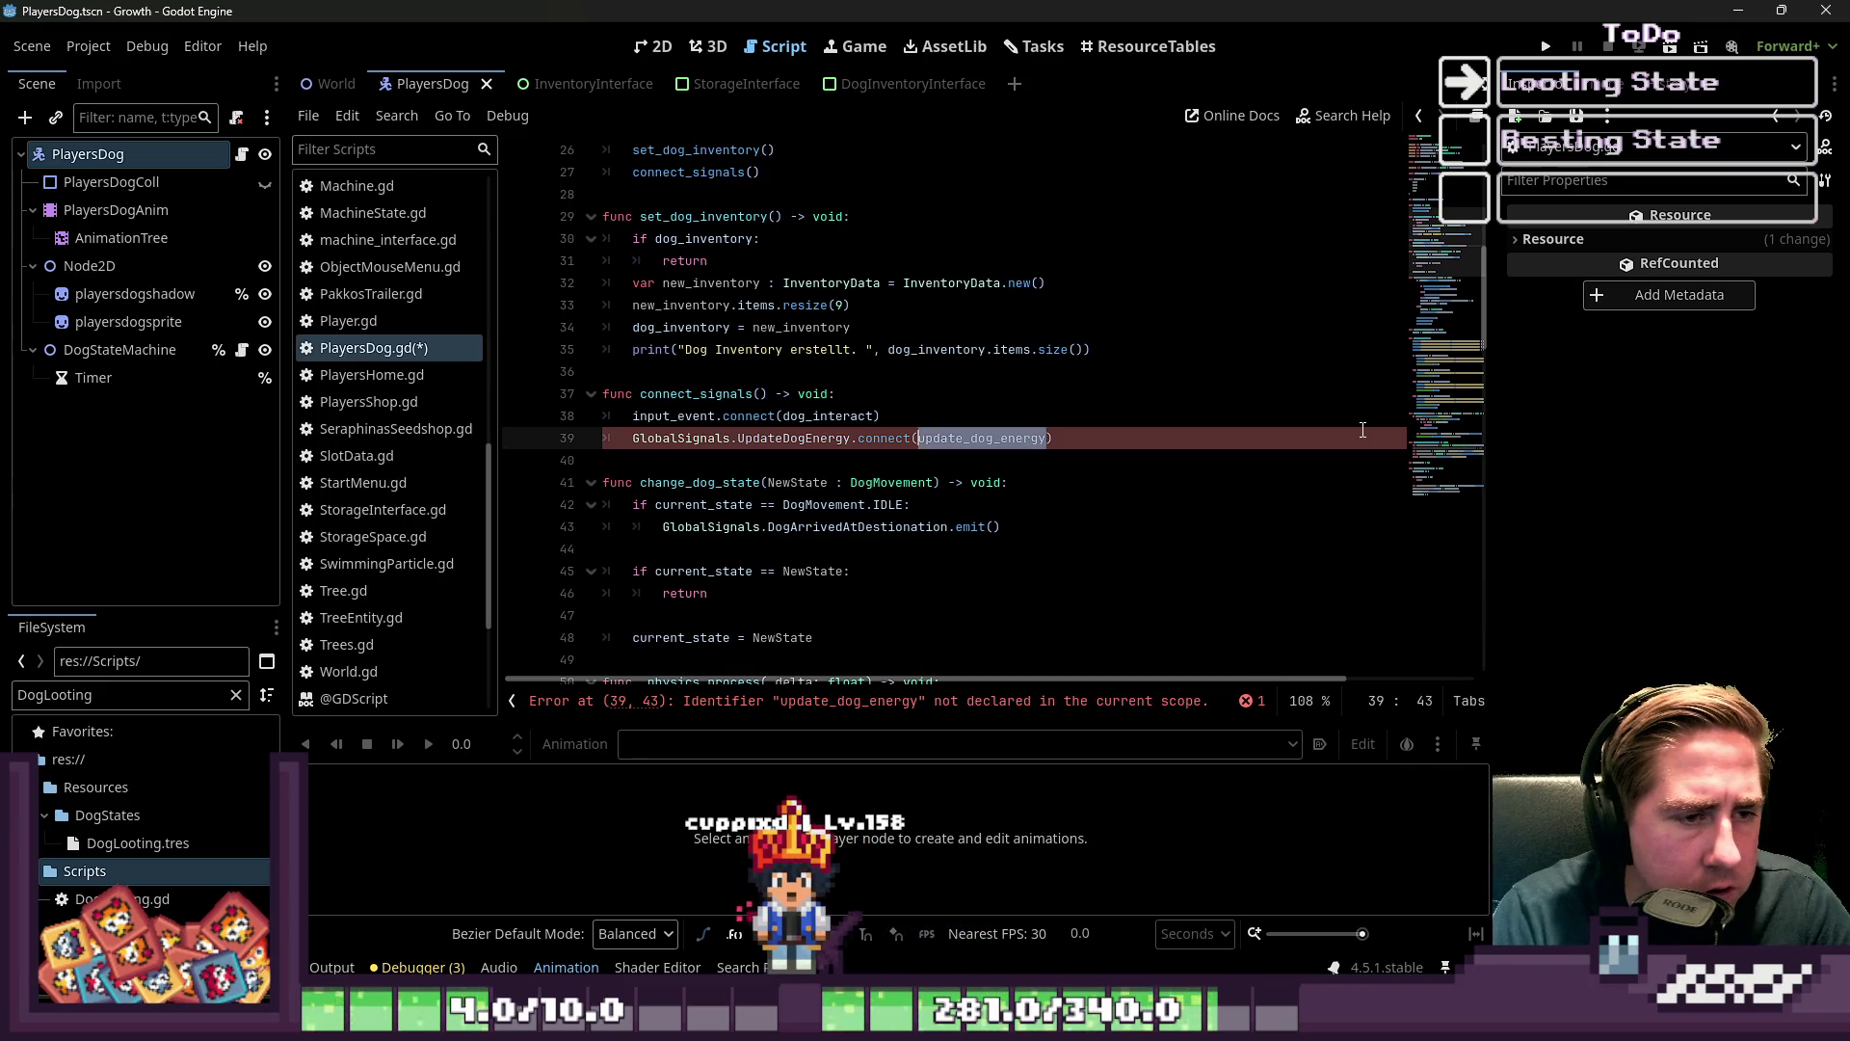
key("Return")
key("Return")
key("BackSpace")
key("BackSpace")
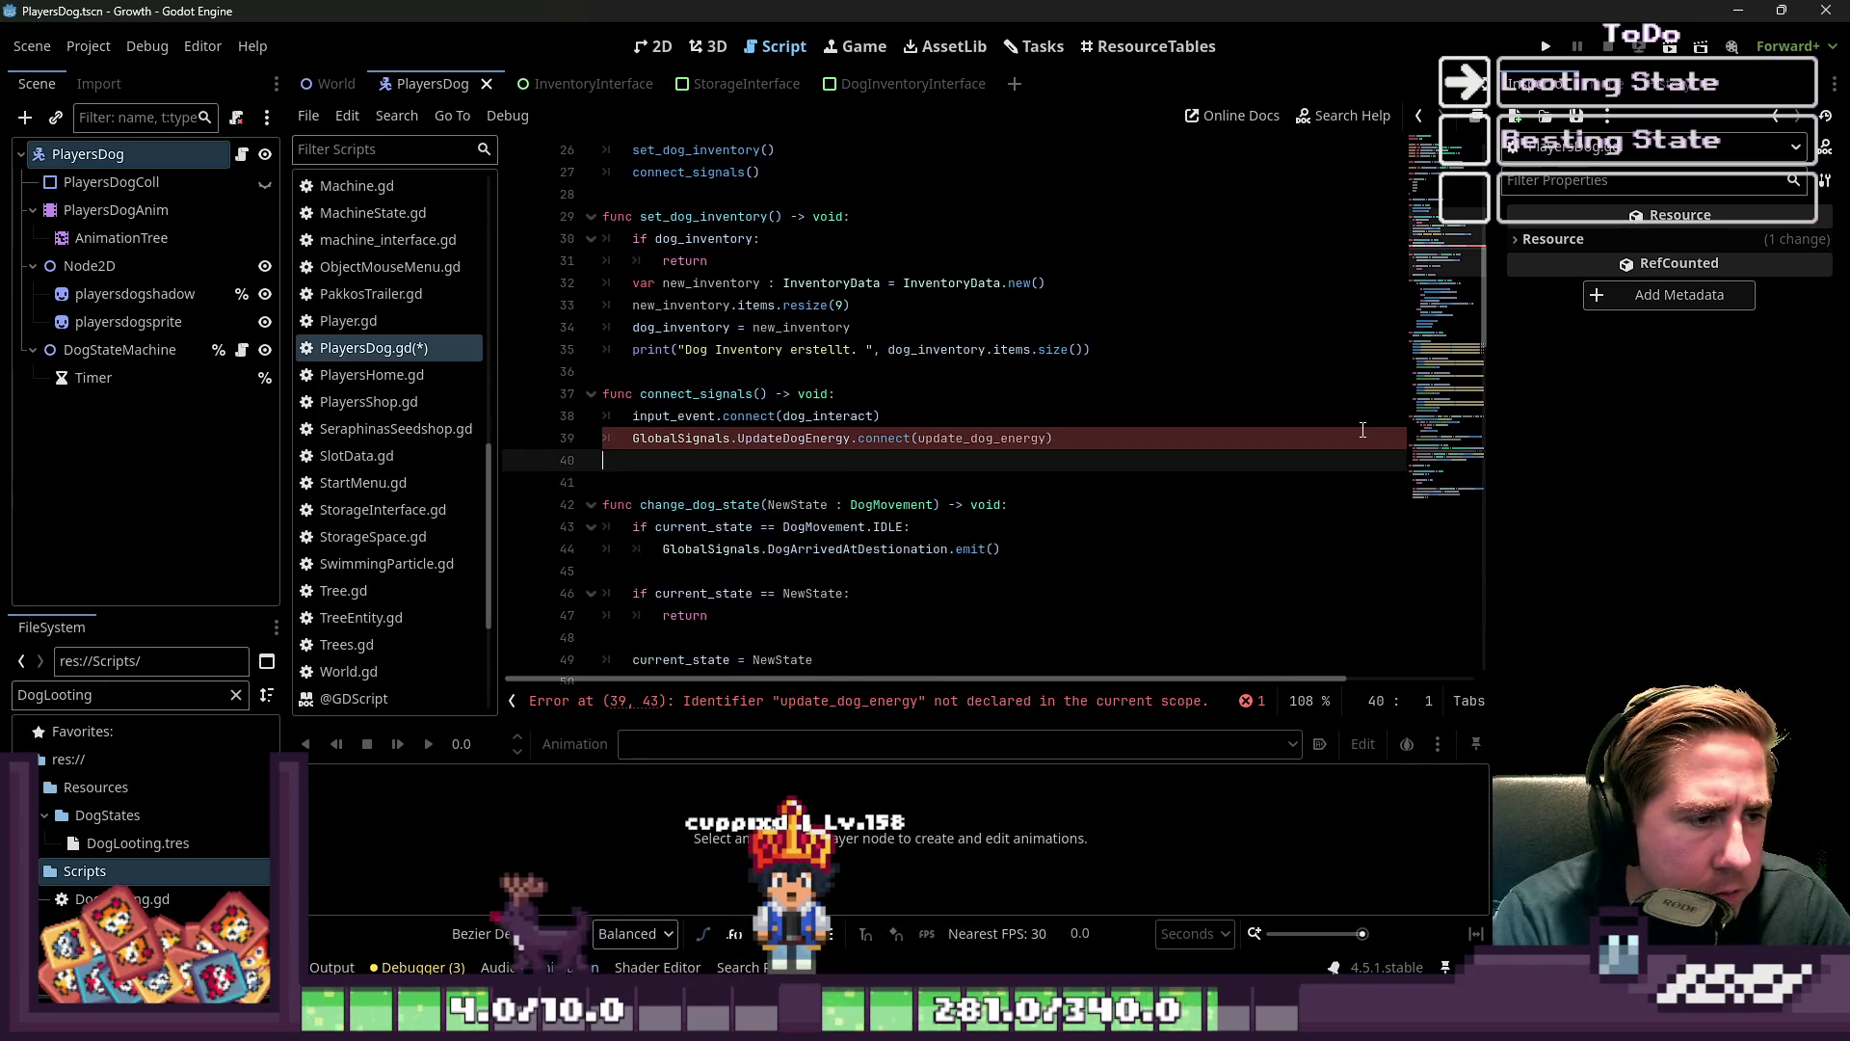
- Write update_dog_energy(Value : int) -> void with body dog_energy += Value and save
key("Return")
key("Return")
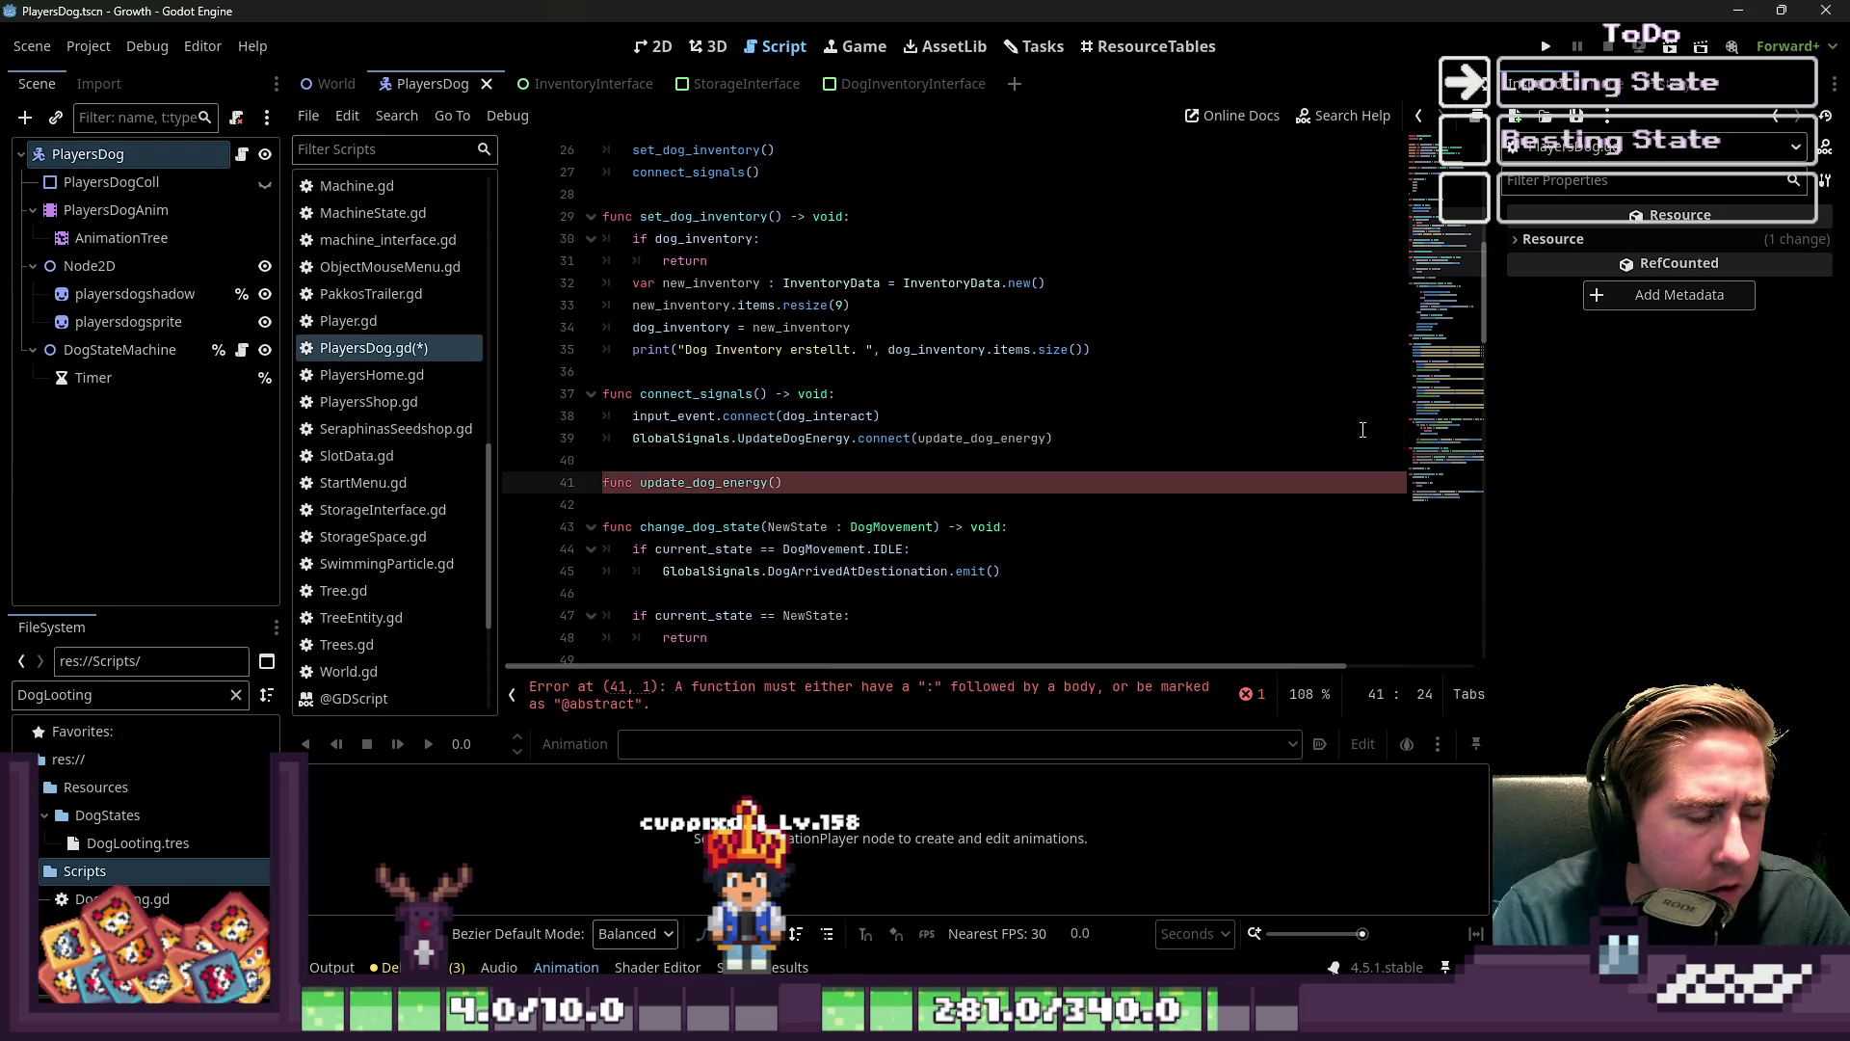
type("lue : ")
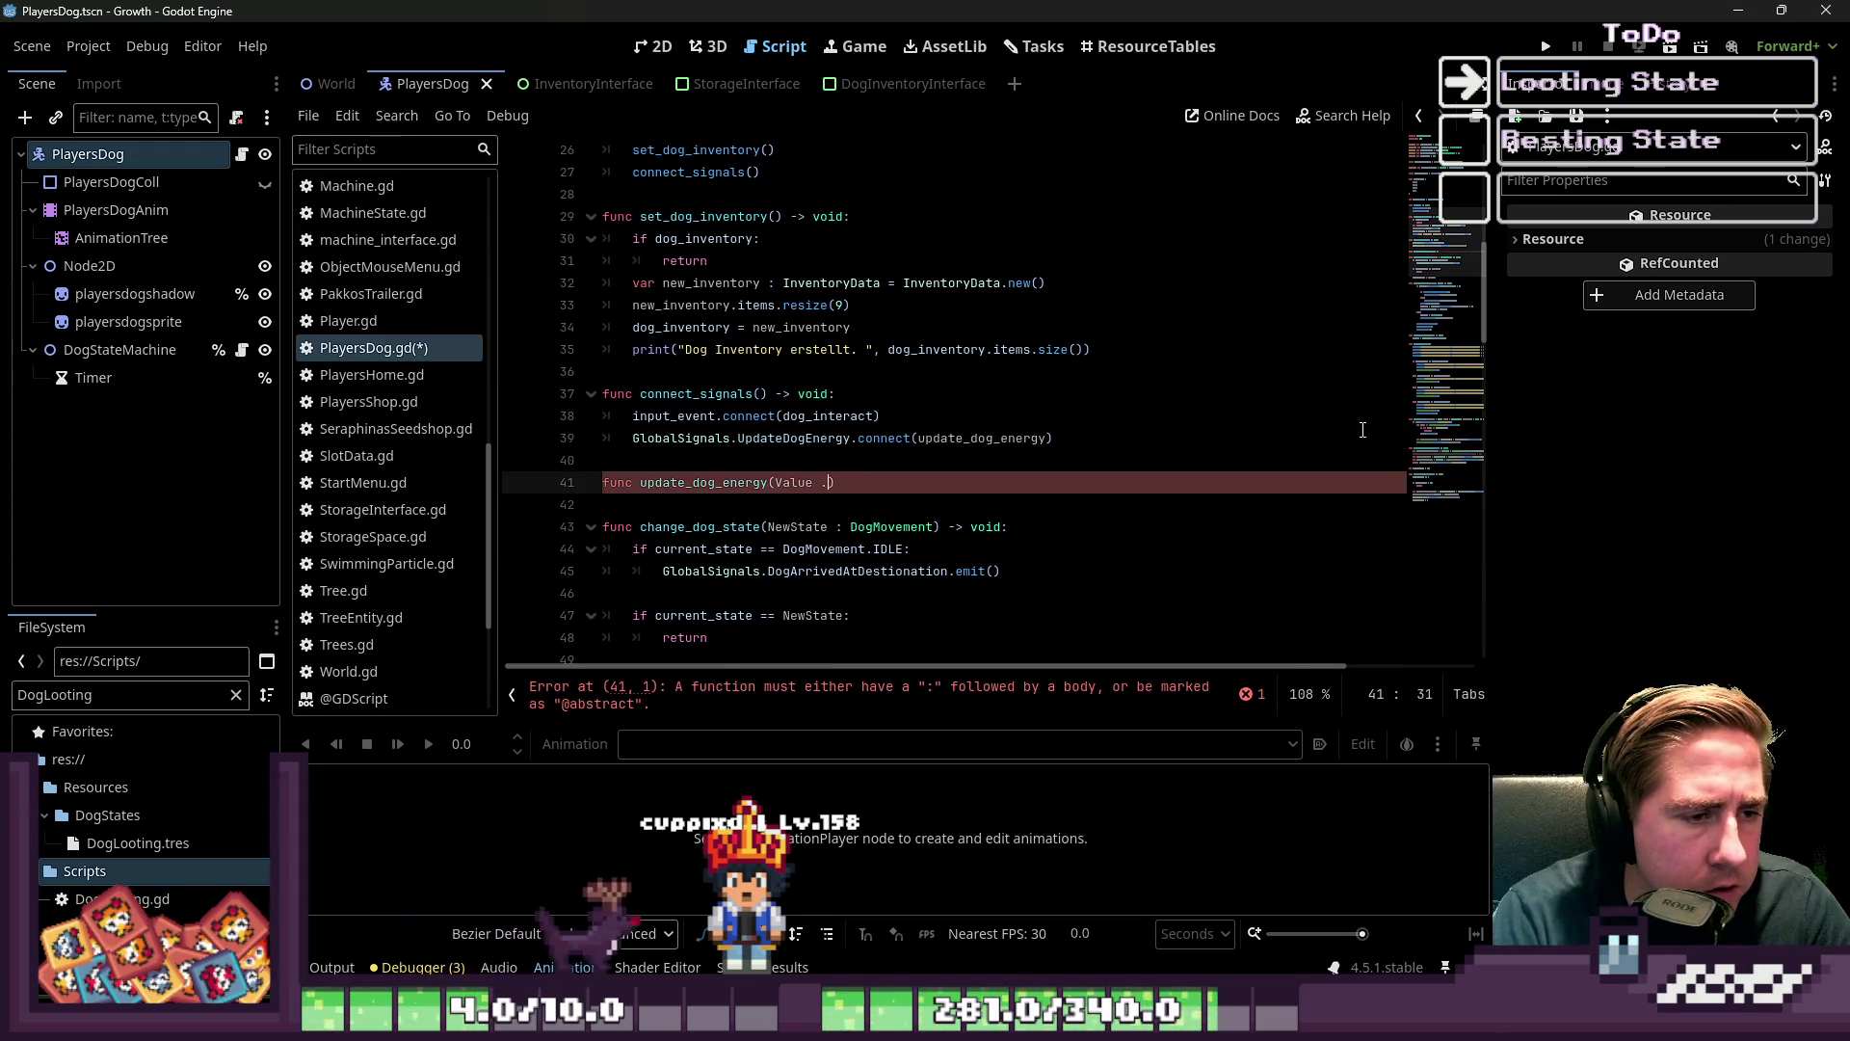
type("int) -> void:")
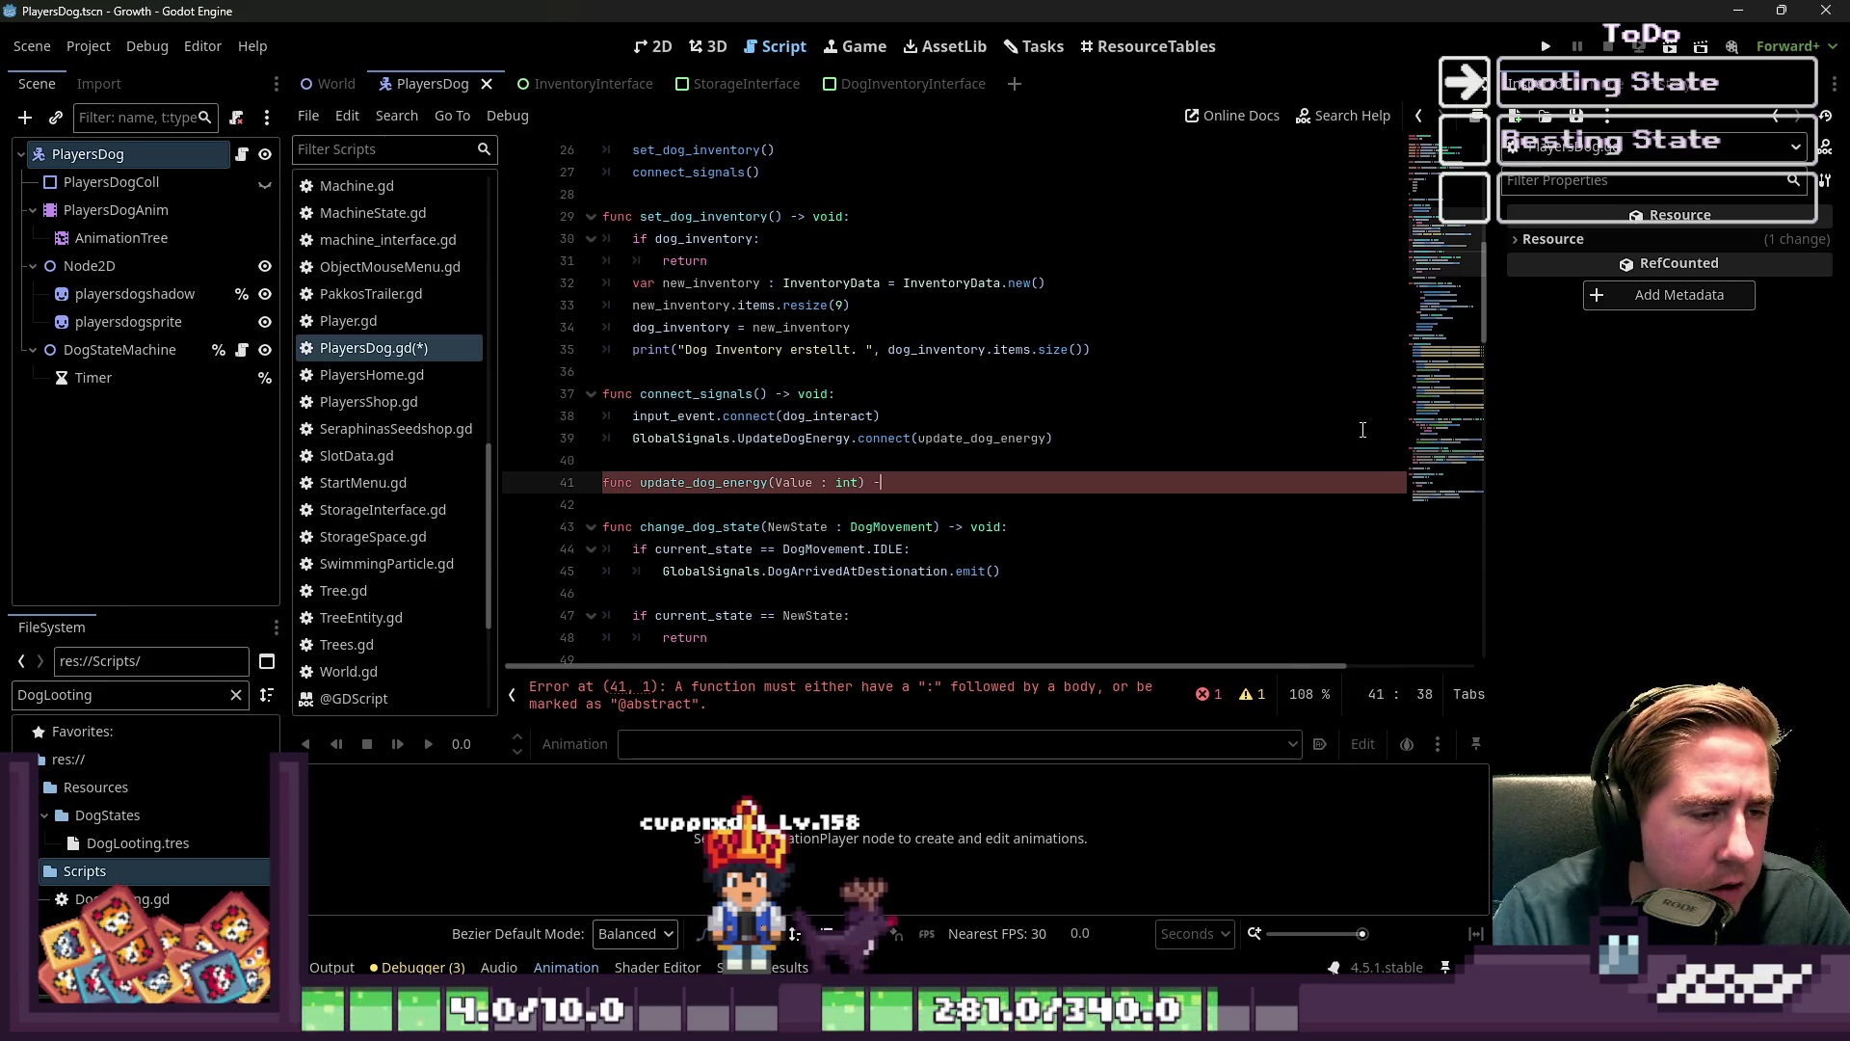
key("Return")
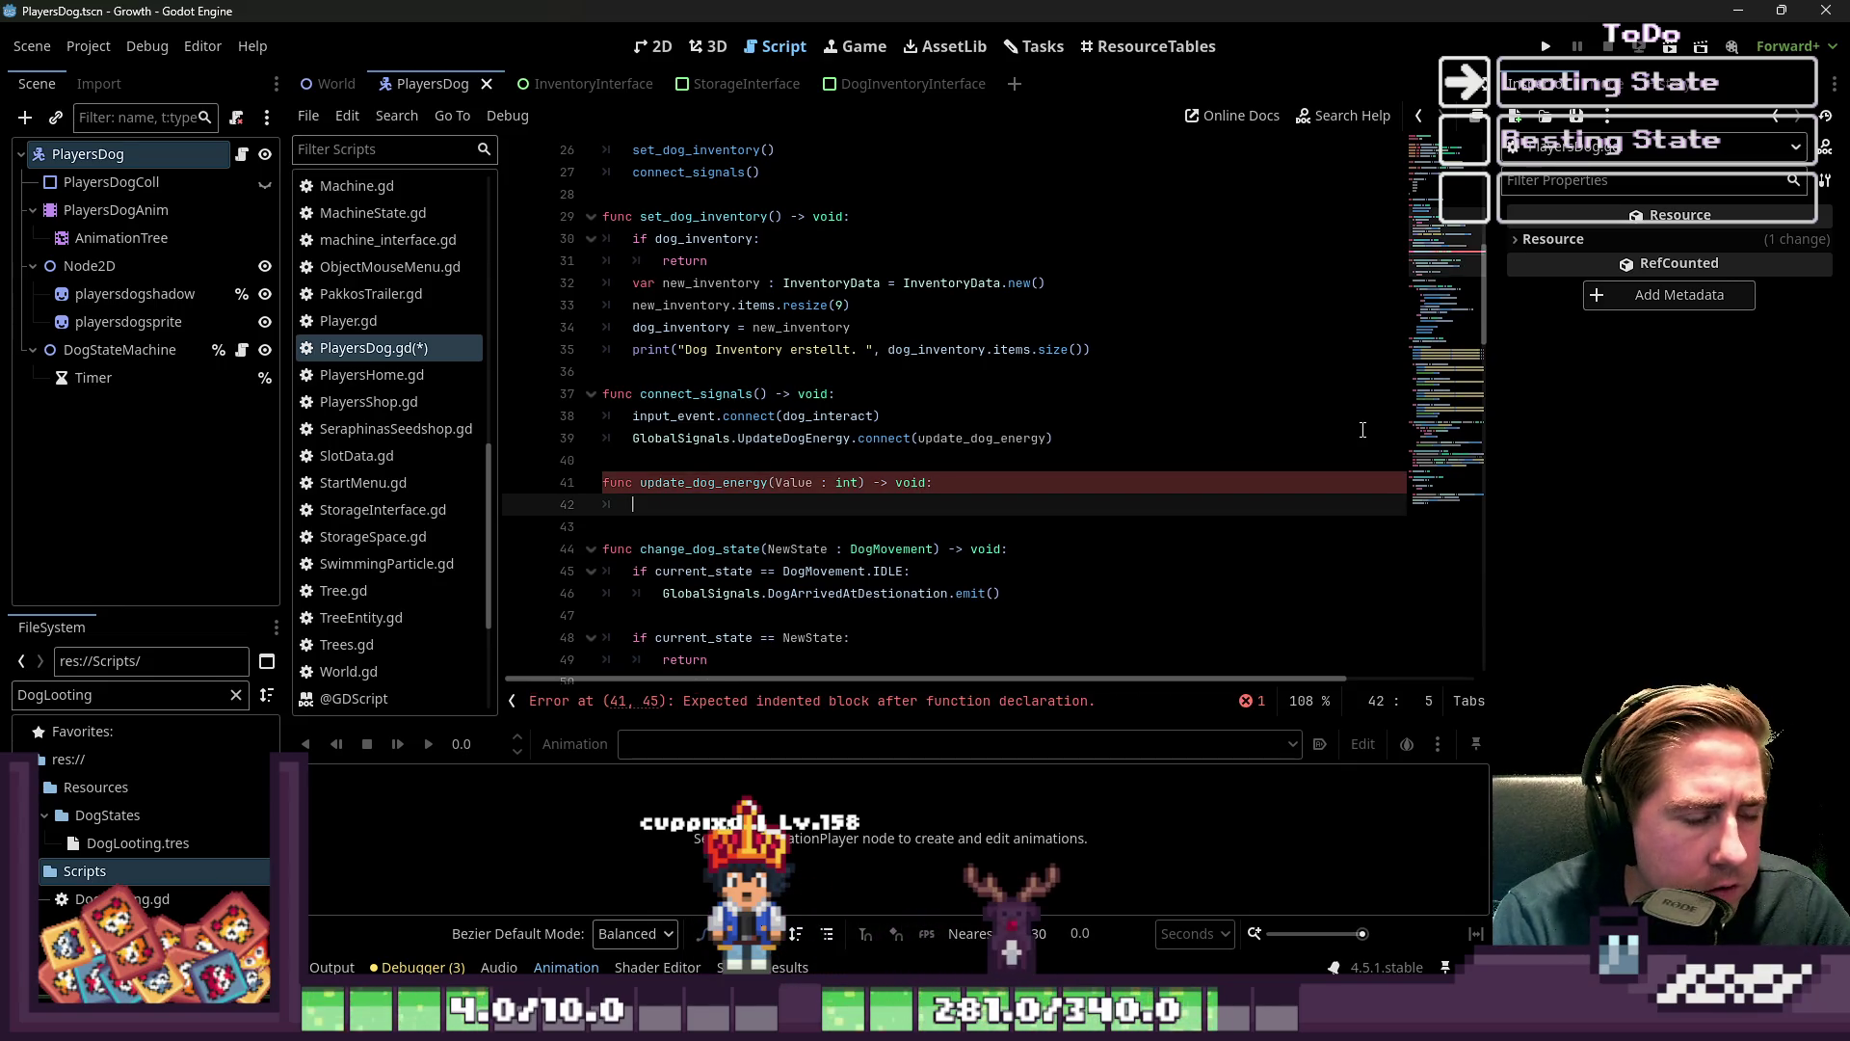
type("g")
key("Return")
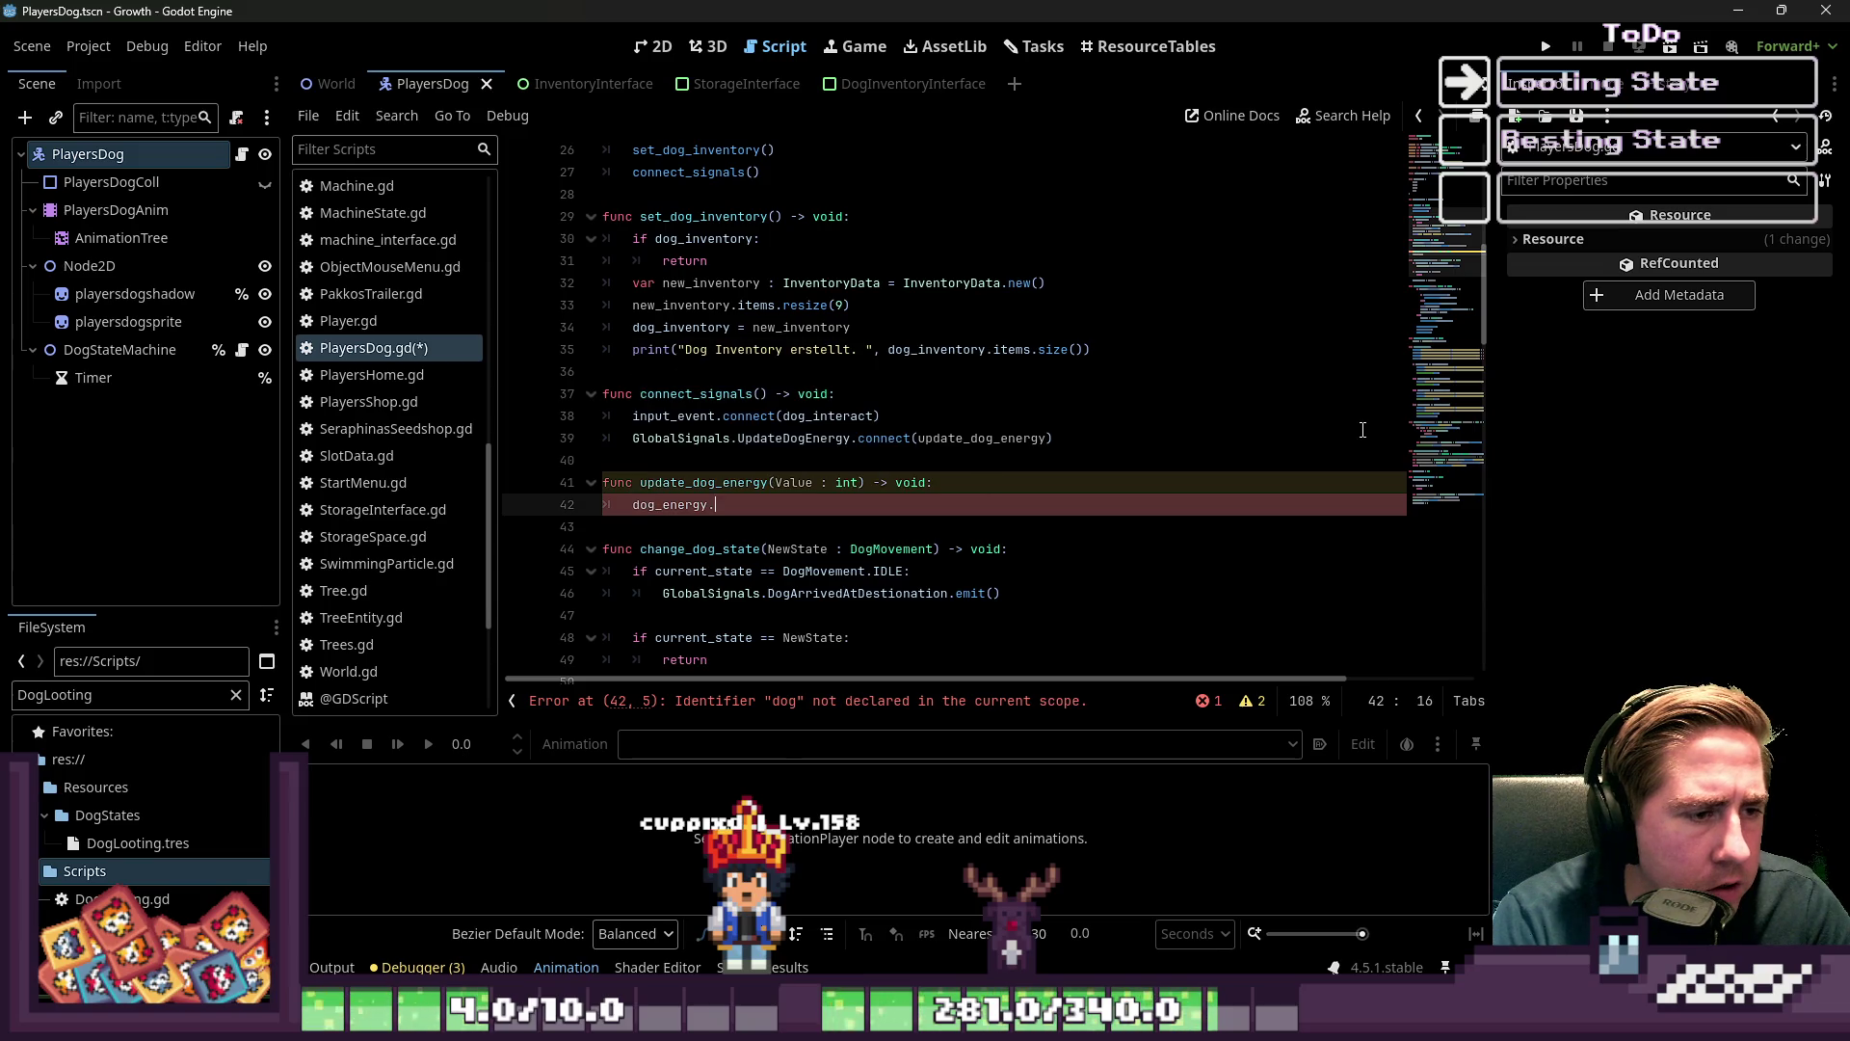
type(".")
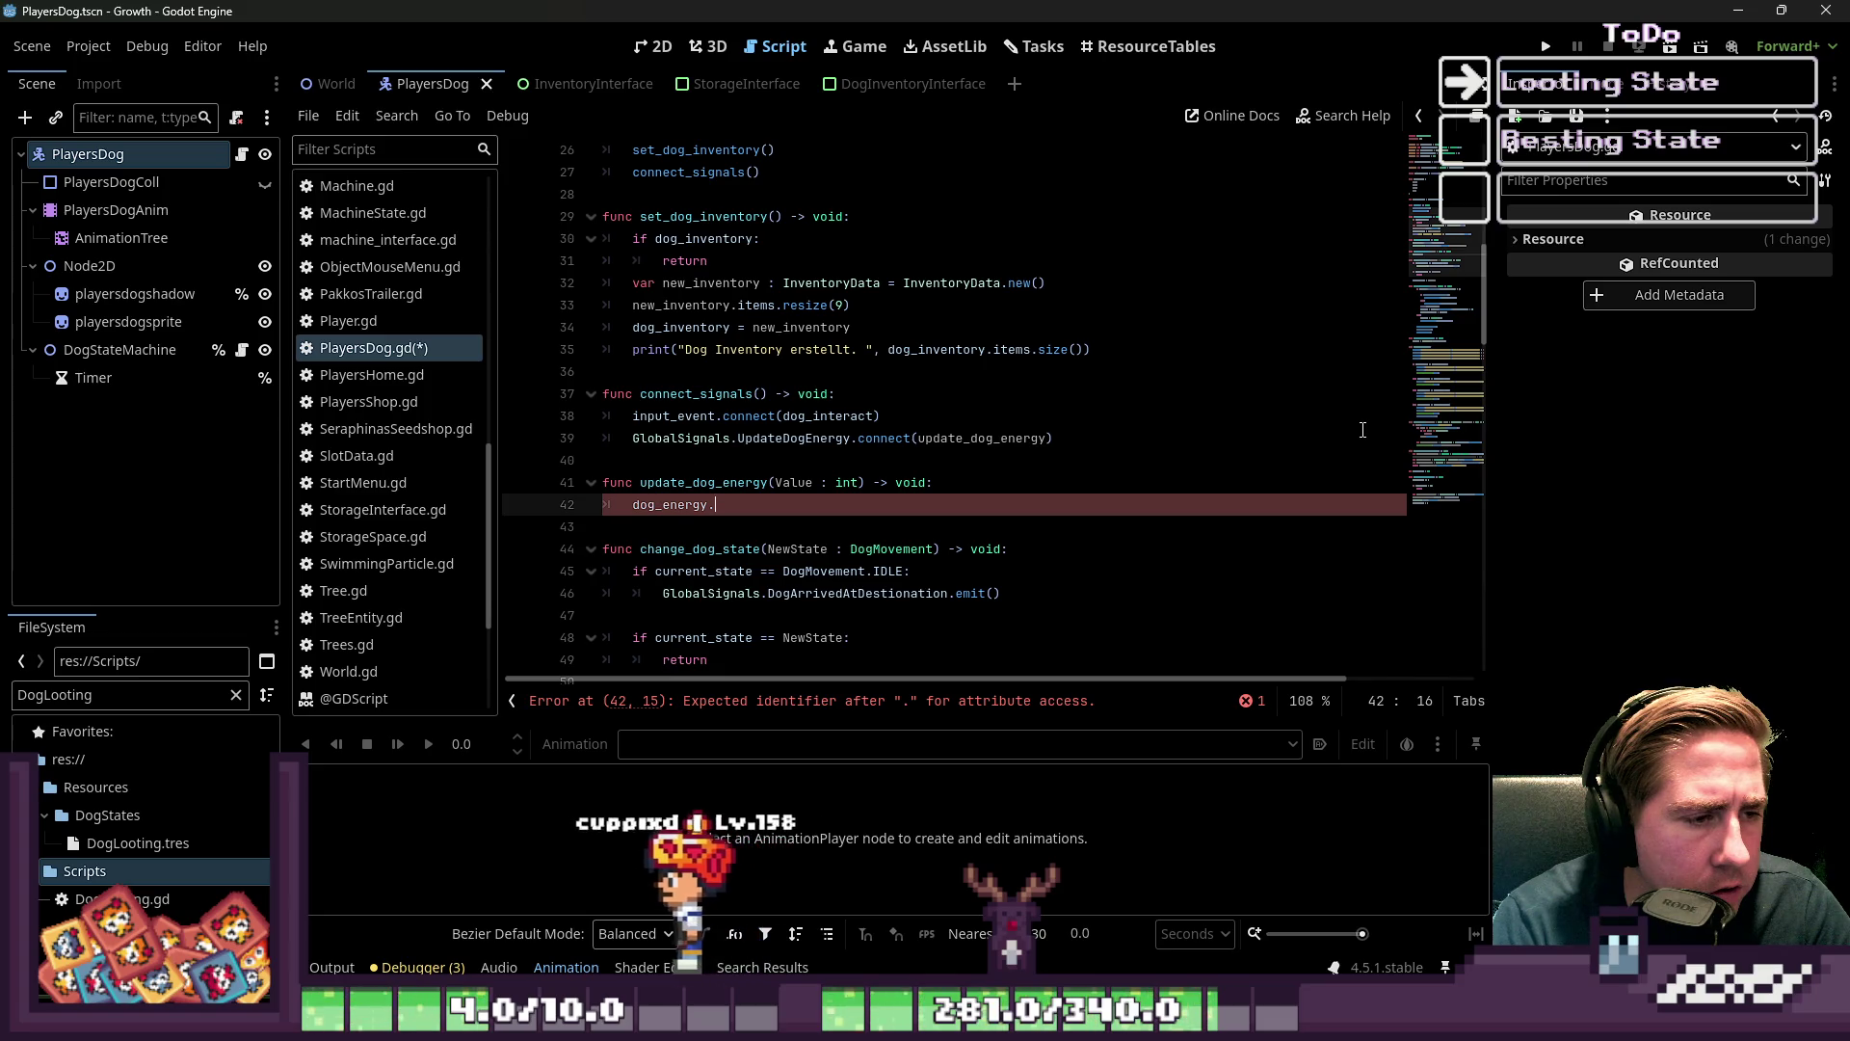
key("BackSpace")
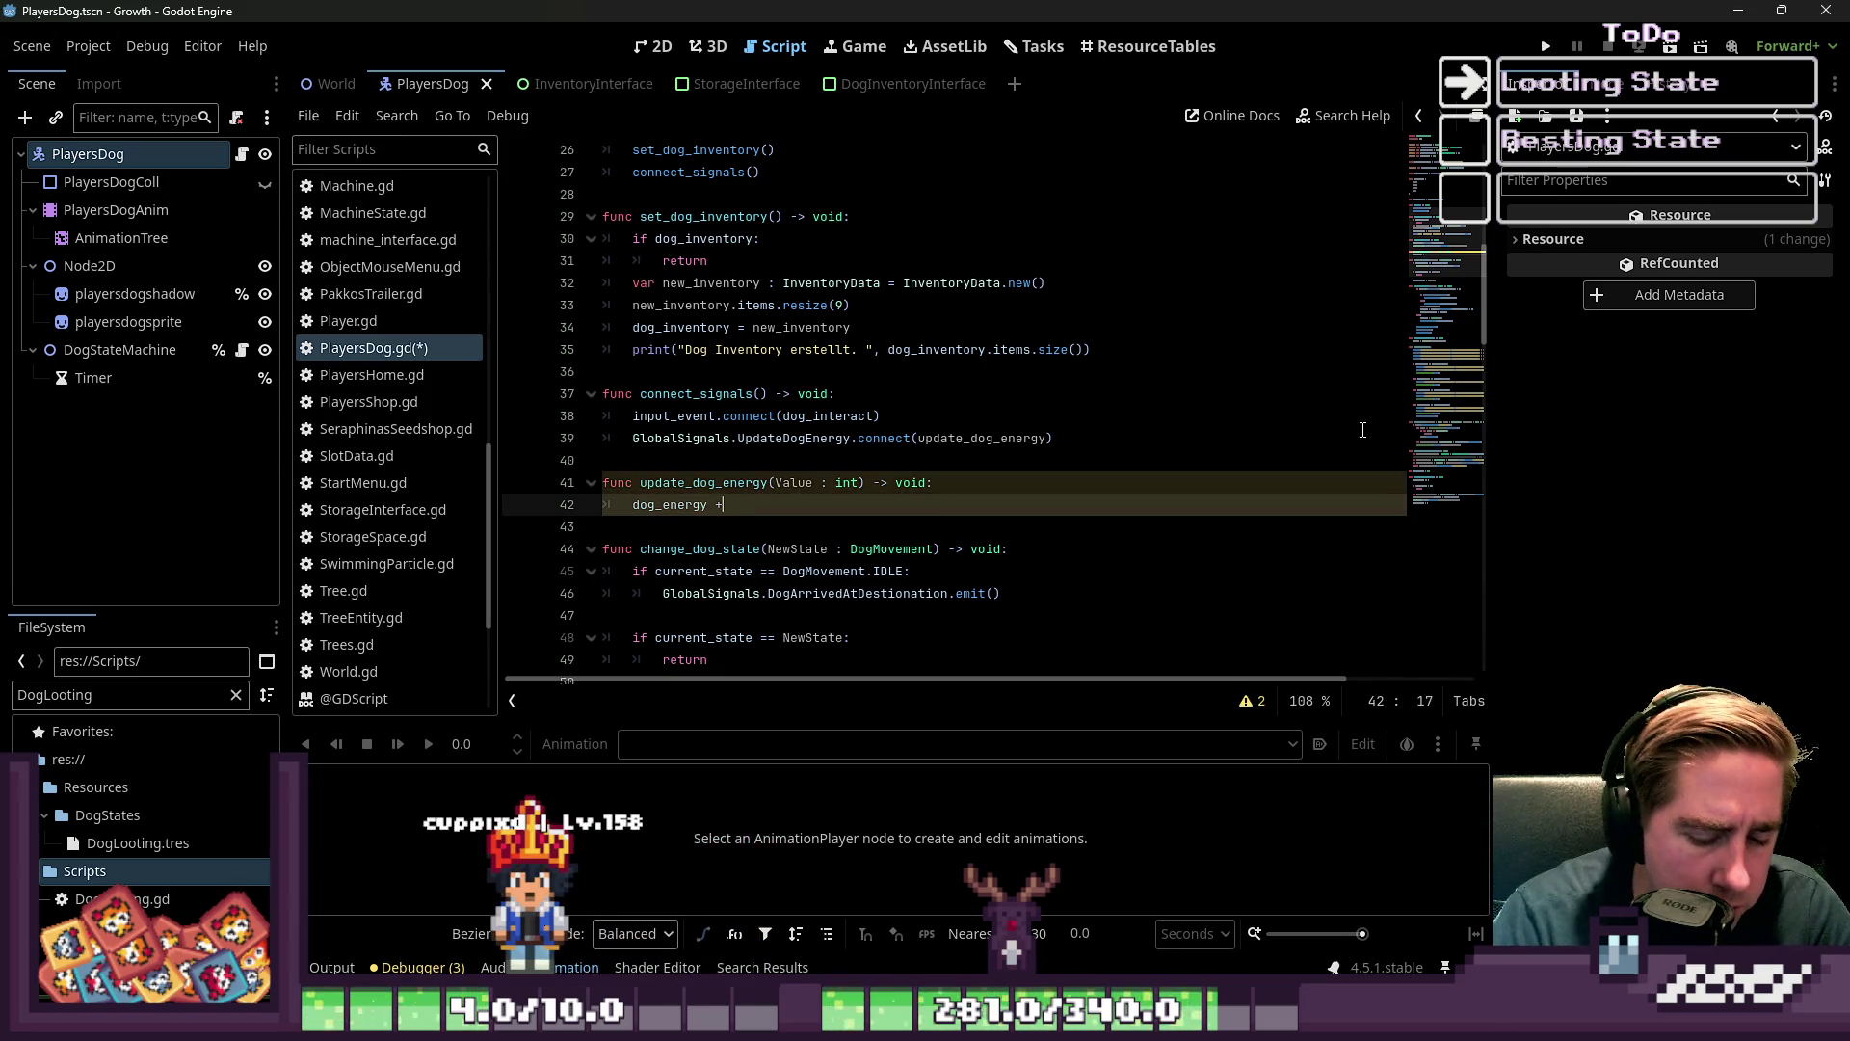
type("Va")
key("Return")
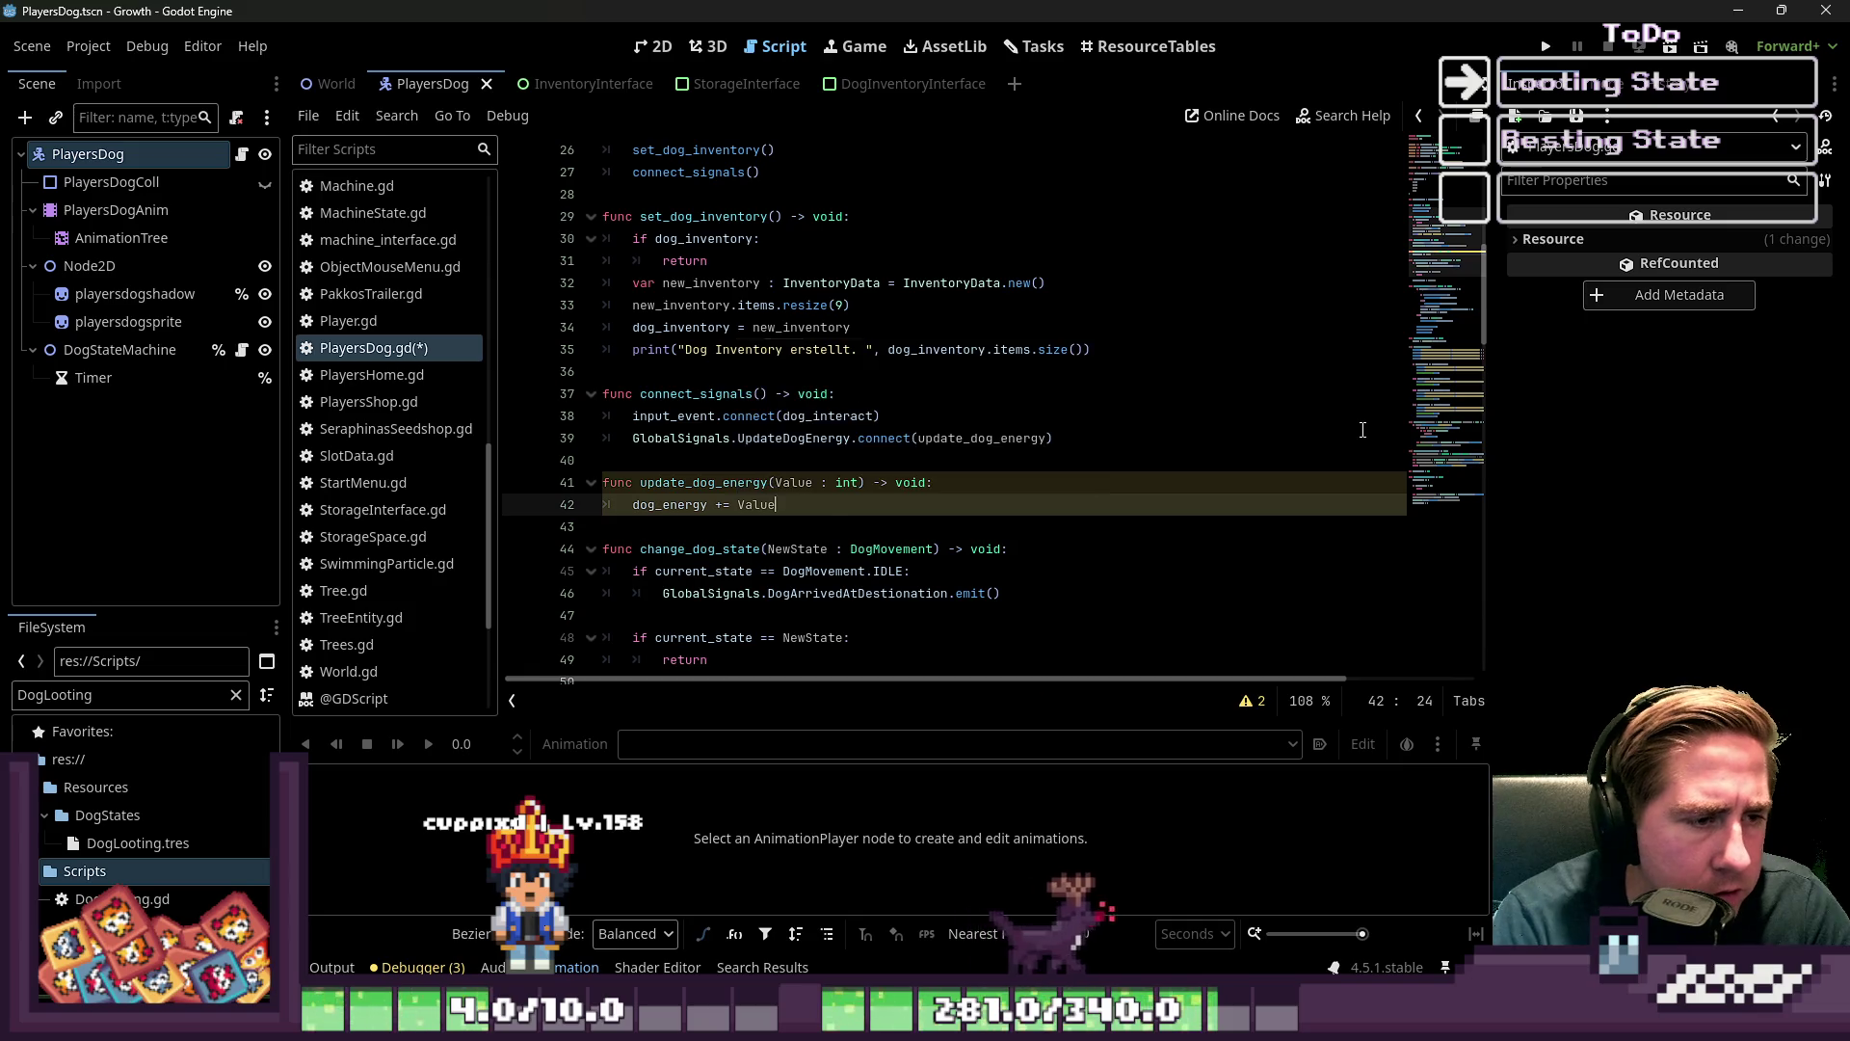
key("Up")
key("Up")
key("Up")
key("ctrl+s")
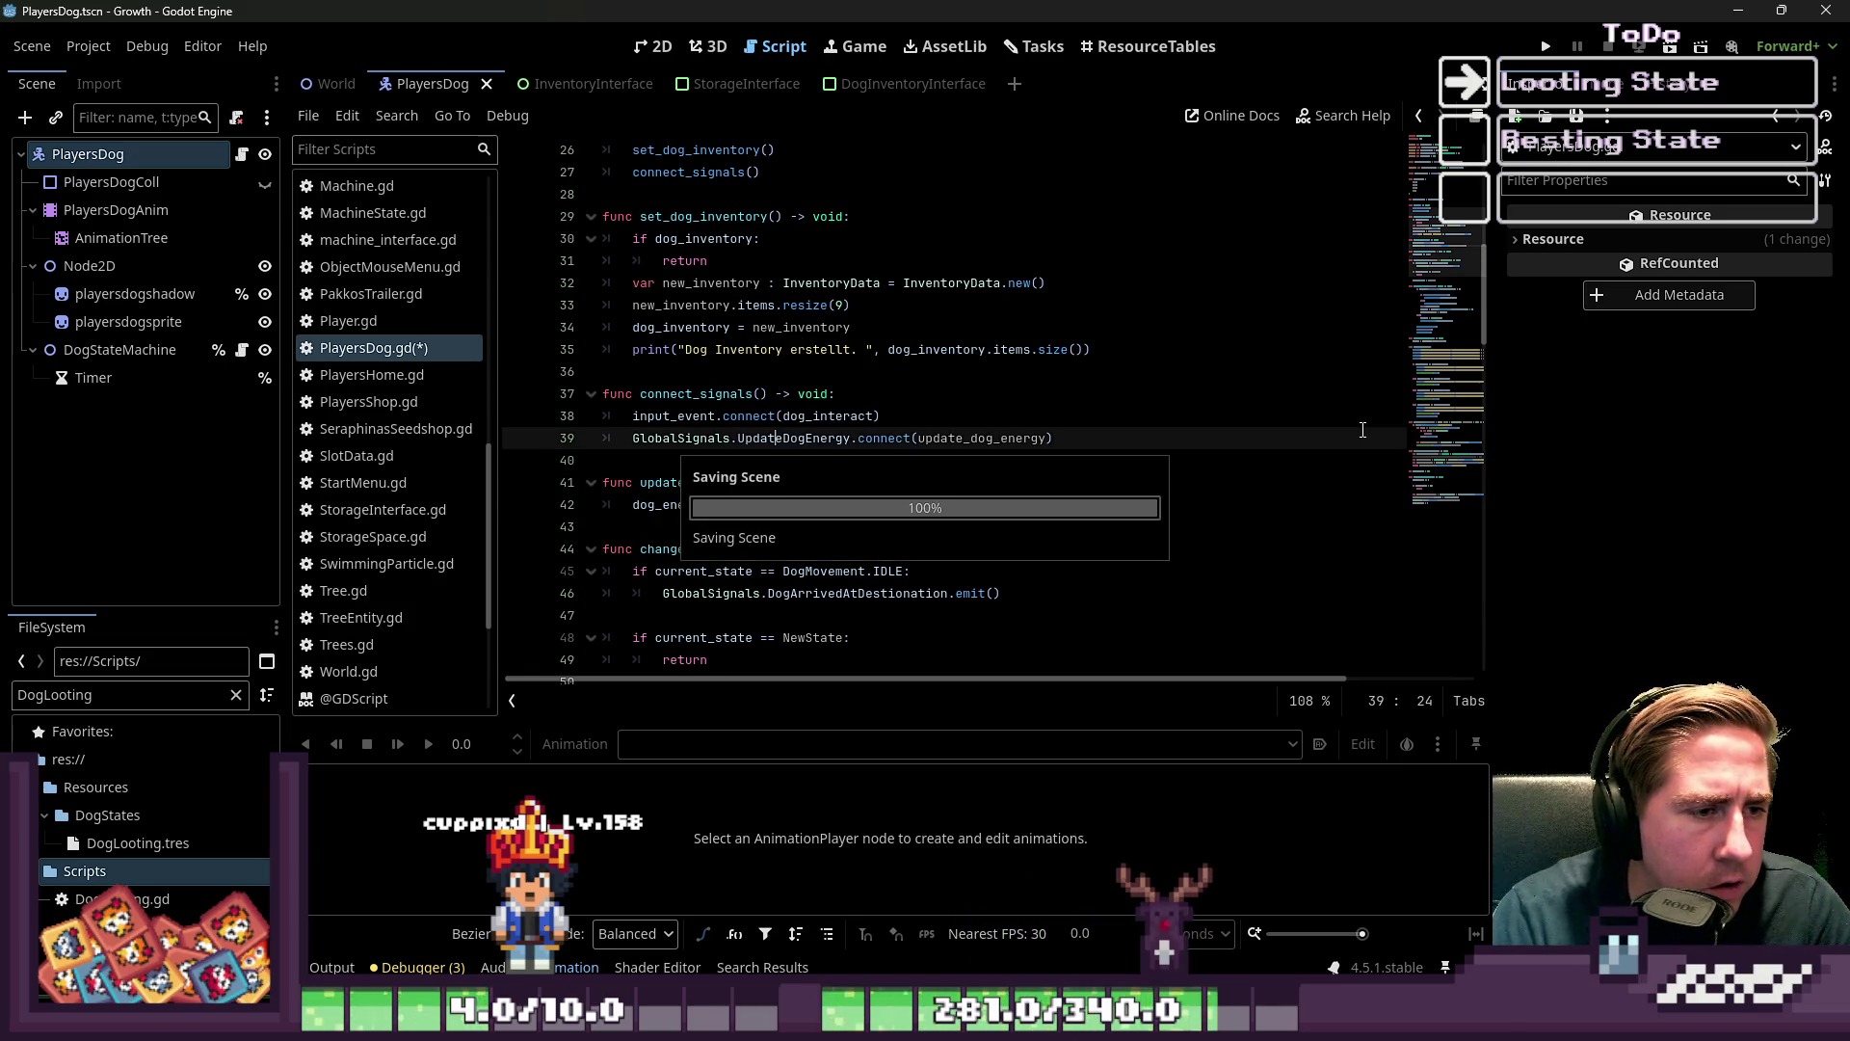
double_click(700, 484)
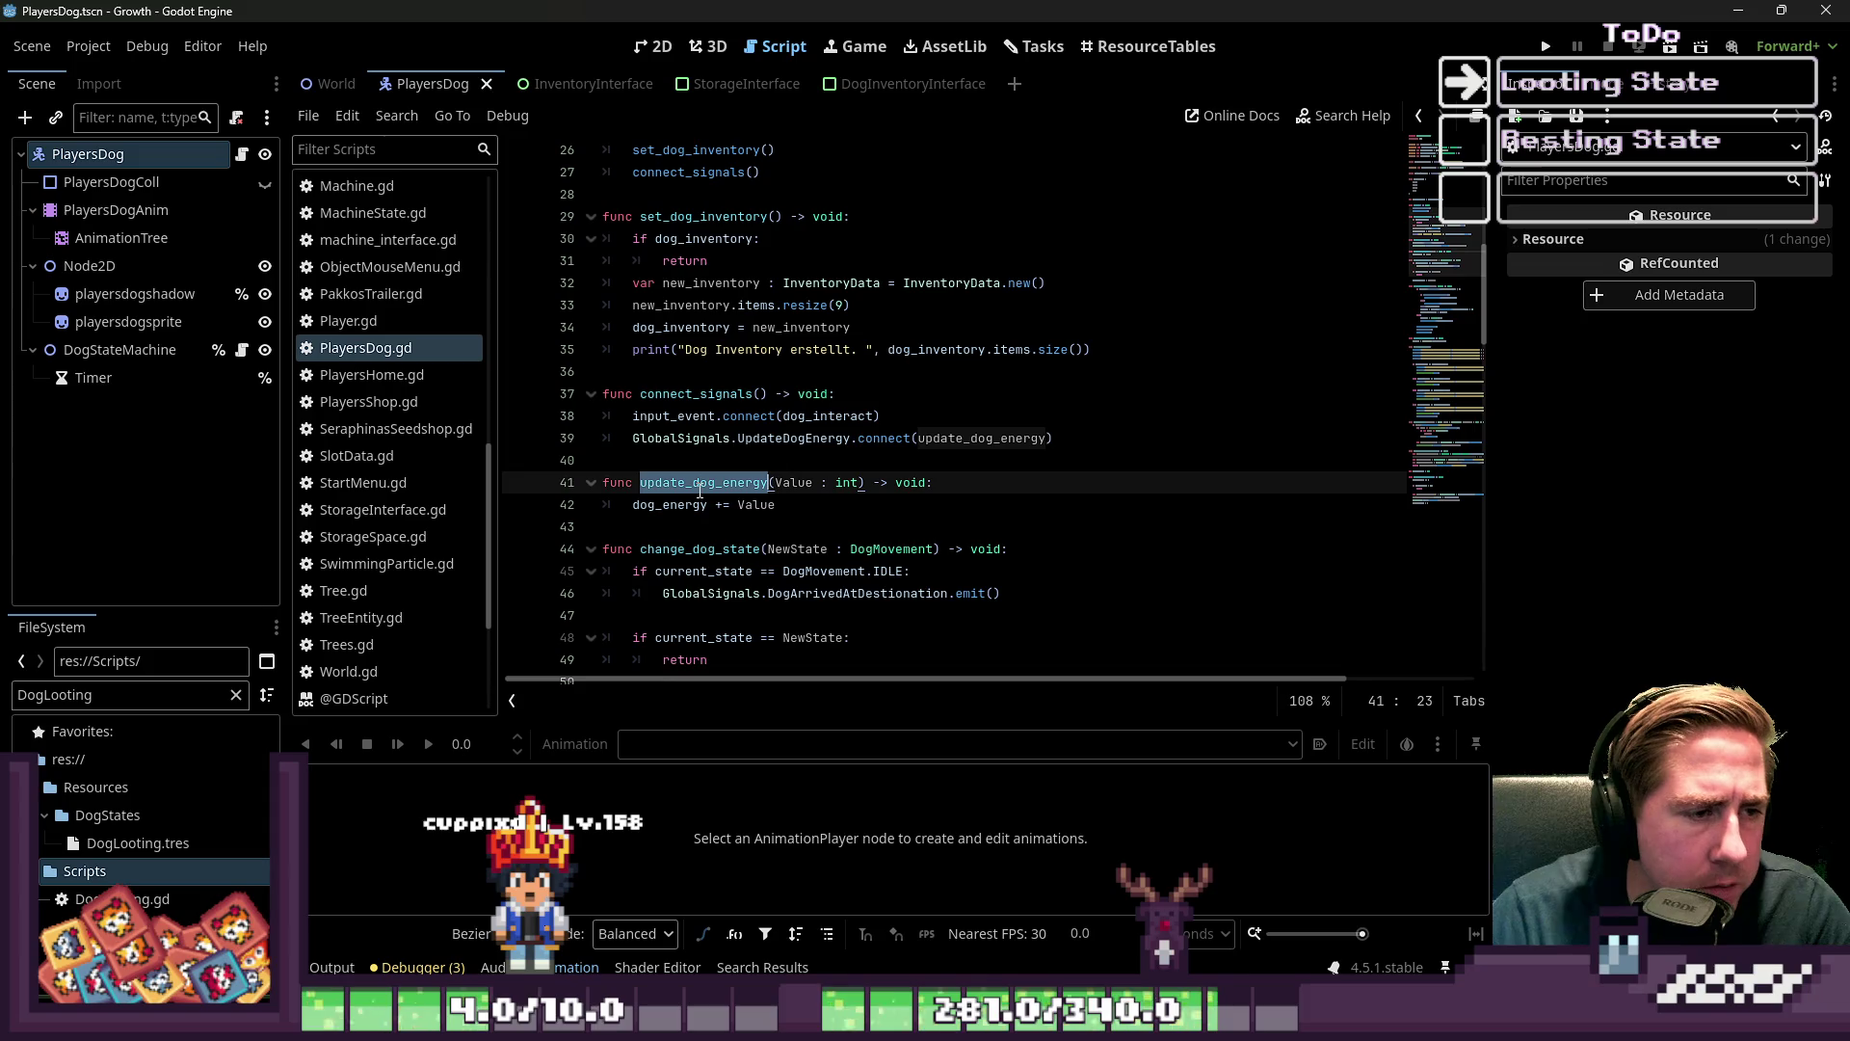
scroll(718, 493, "up", 2)
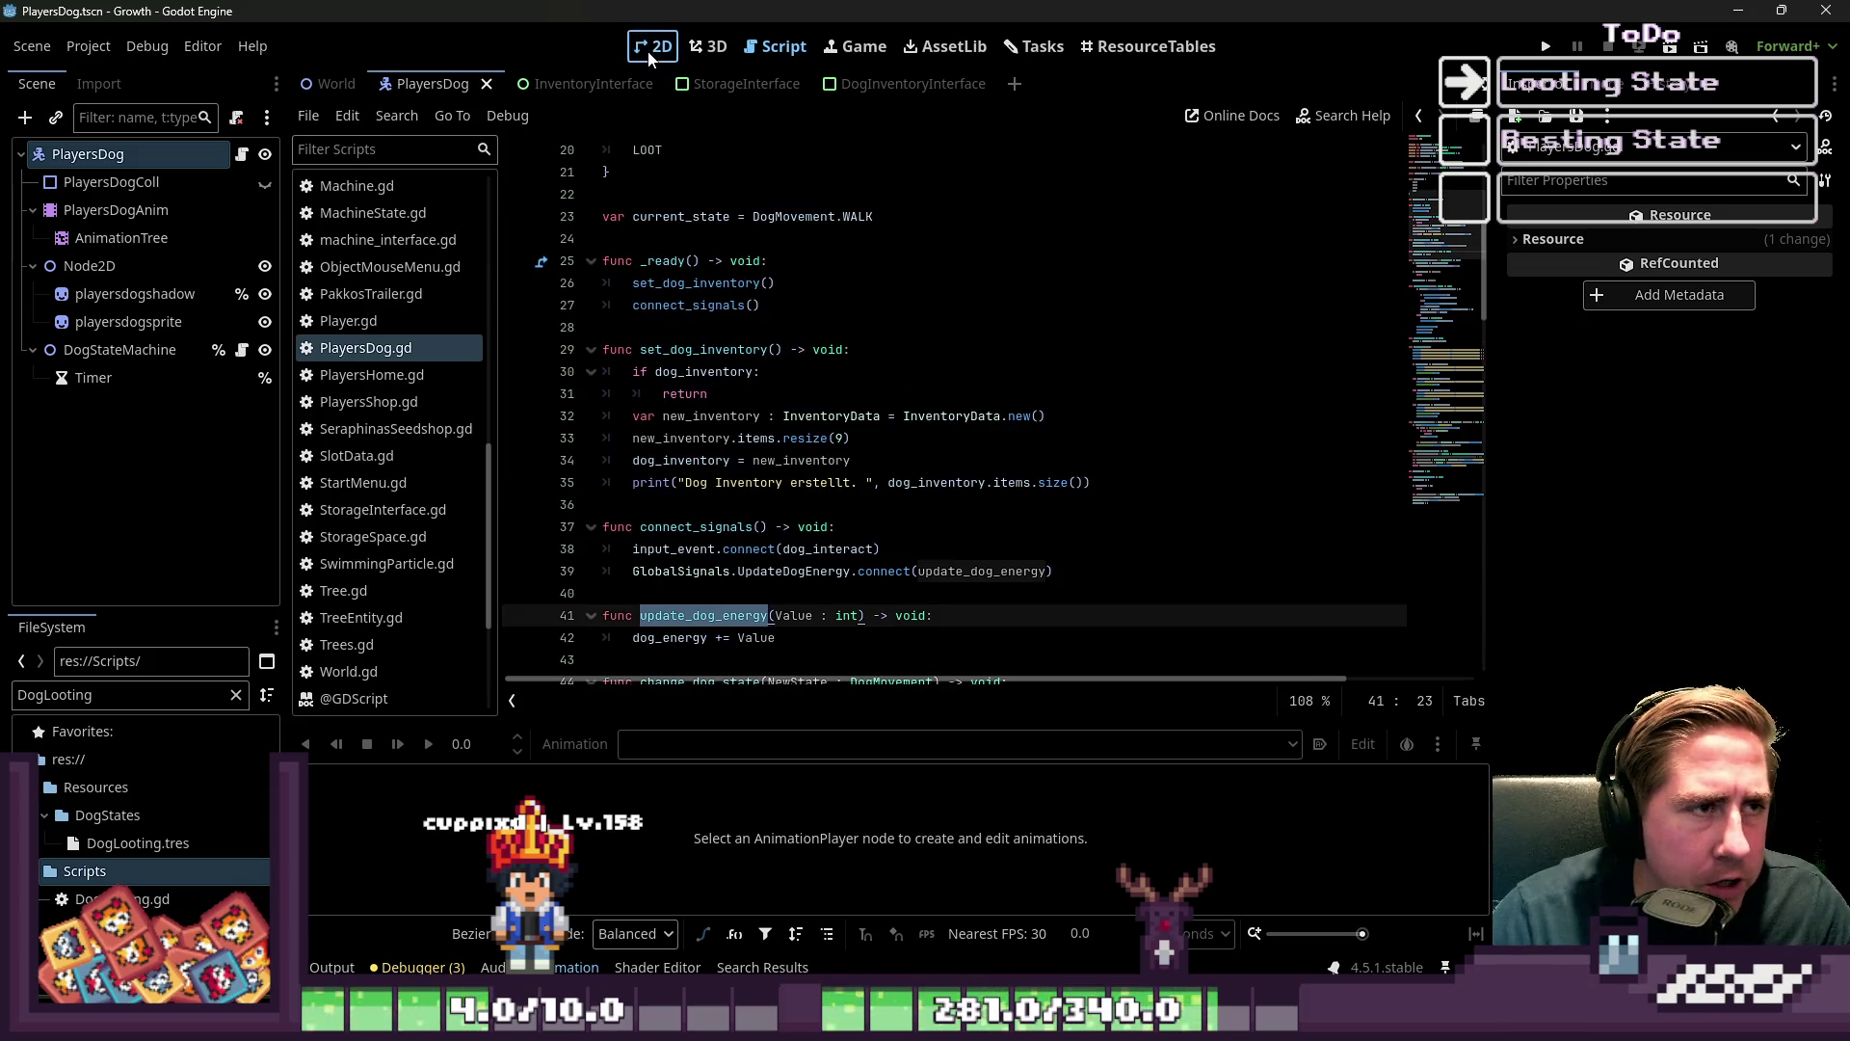
- Browse the InventoryInterface and World scenes in the 2D view, selecting the HUD bar
left_click(650, 55)
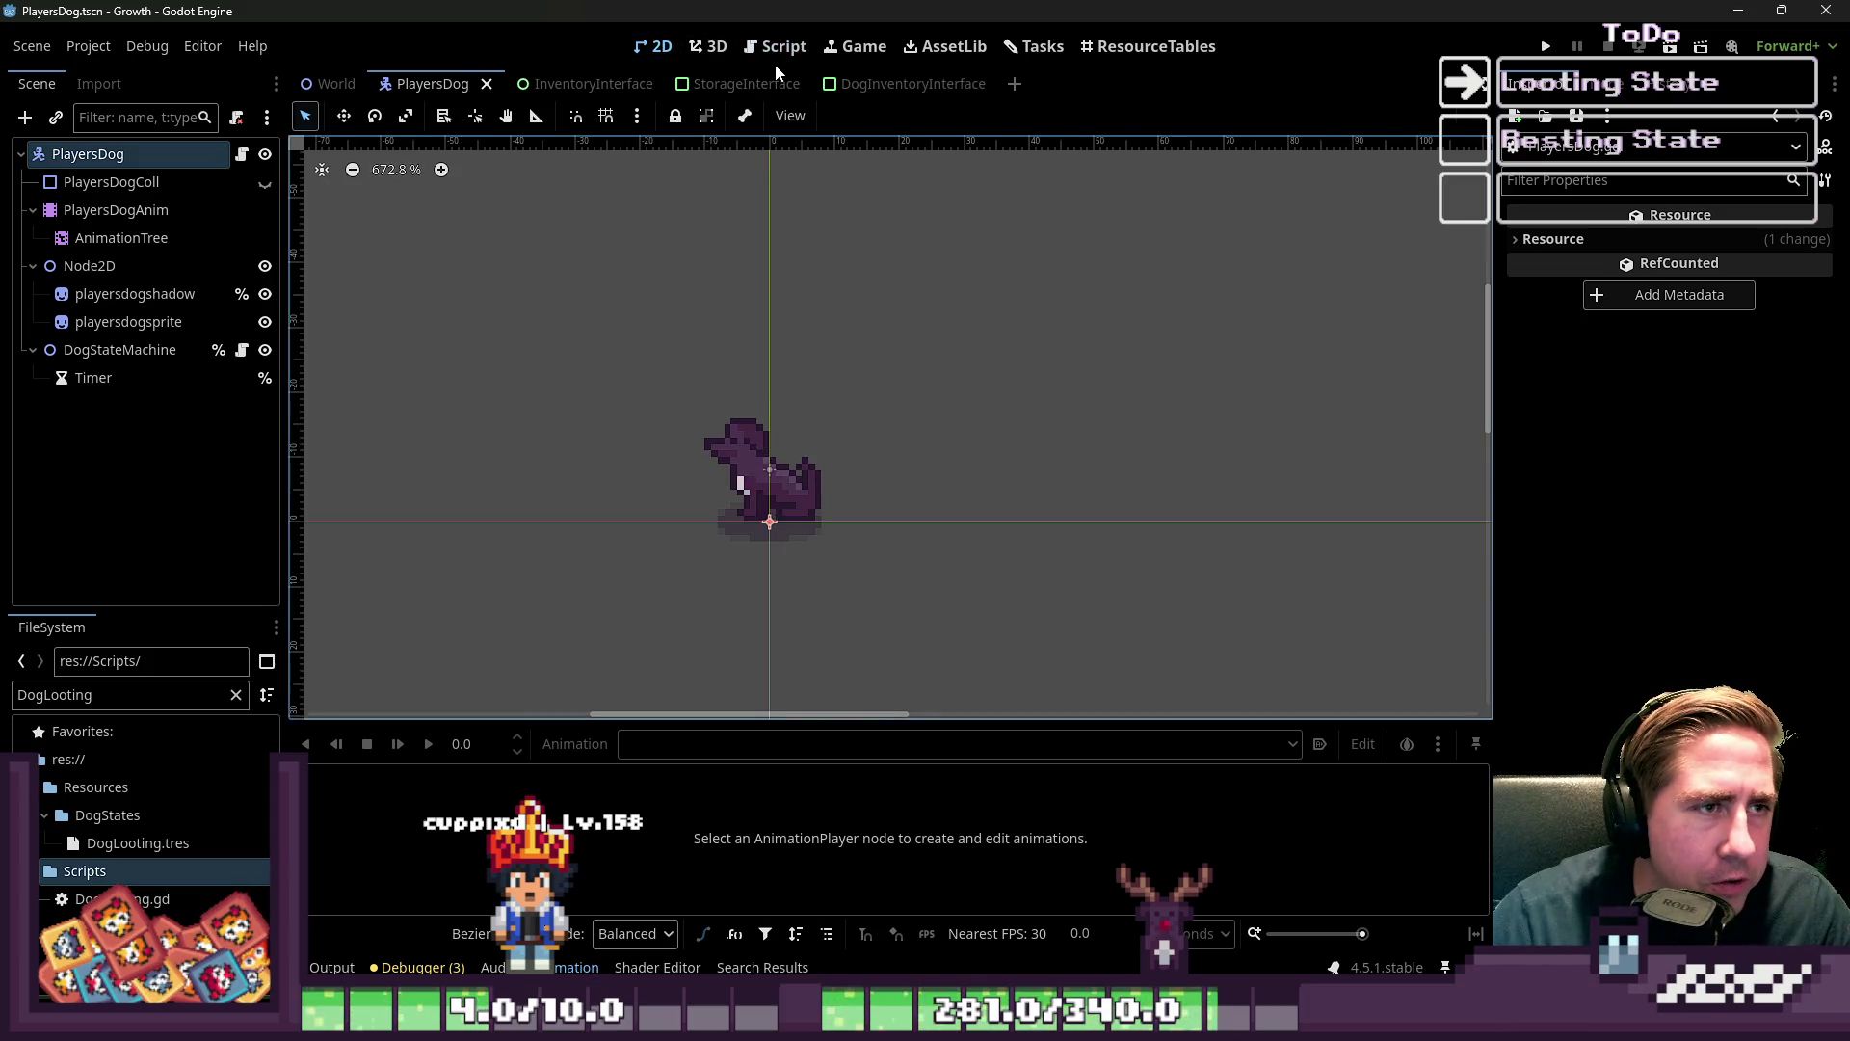
left_click(778, 58)
left_click(542, 89)
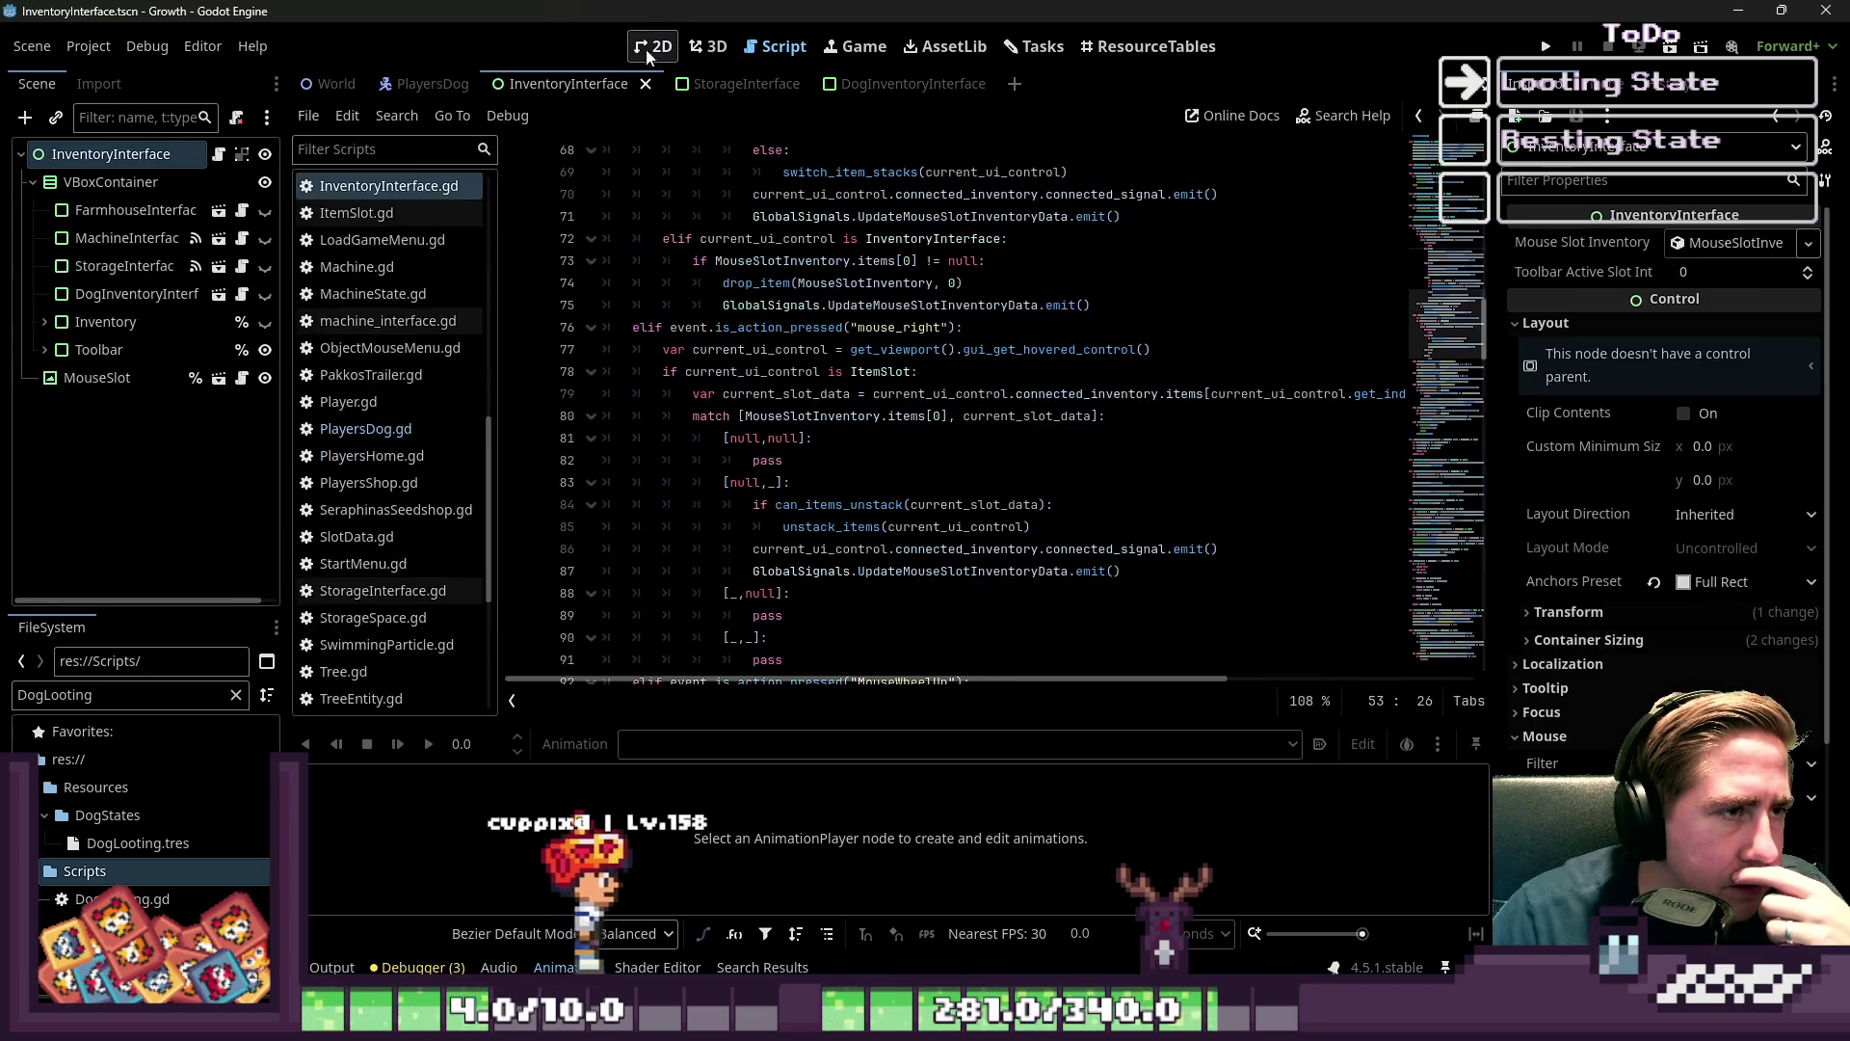
left_click(649, 56)
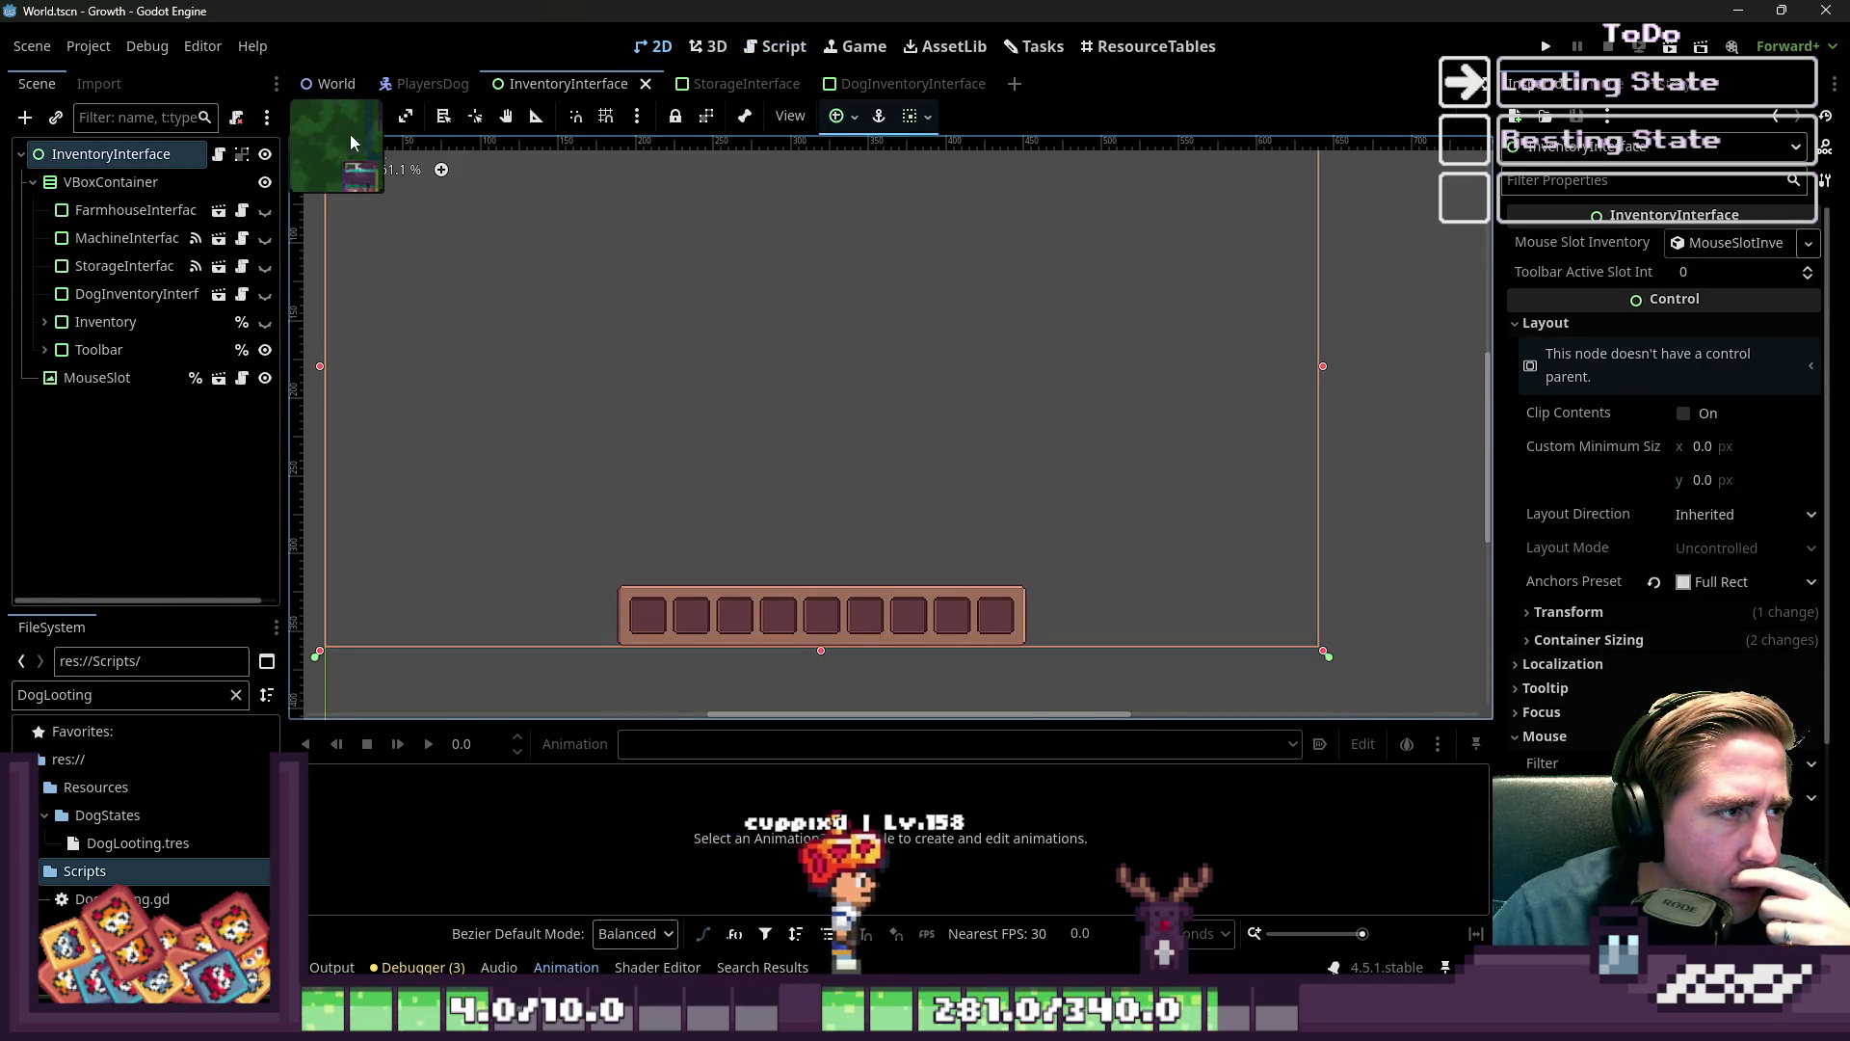
left_click(332, 84)
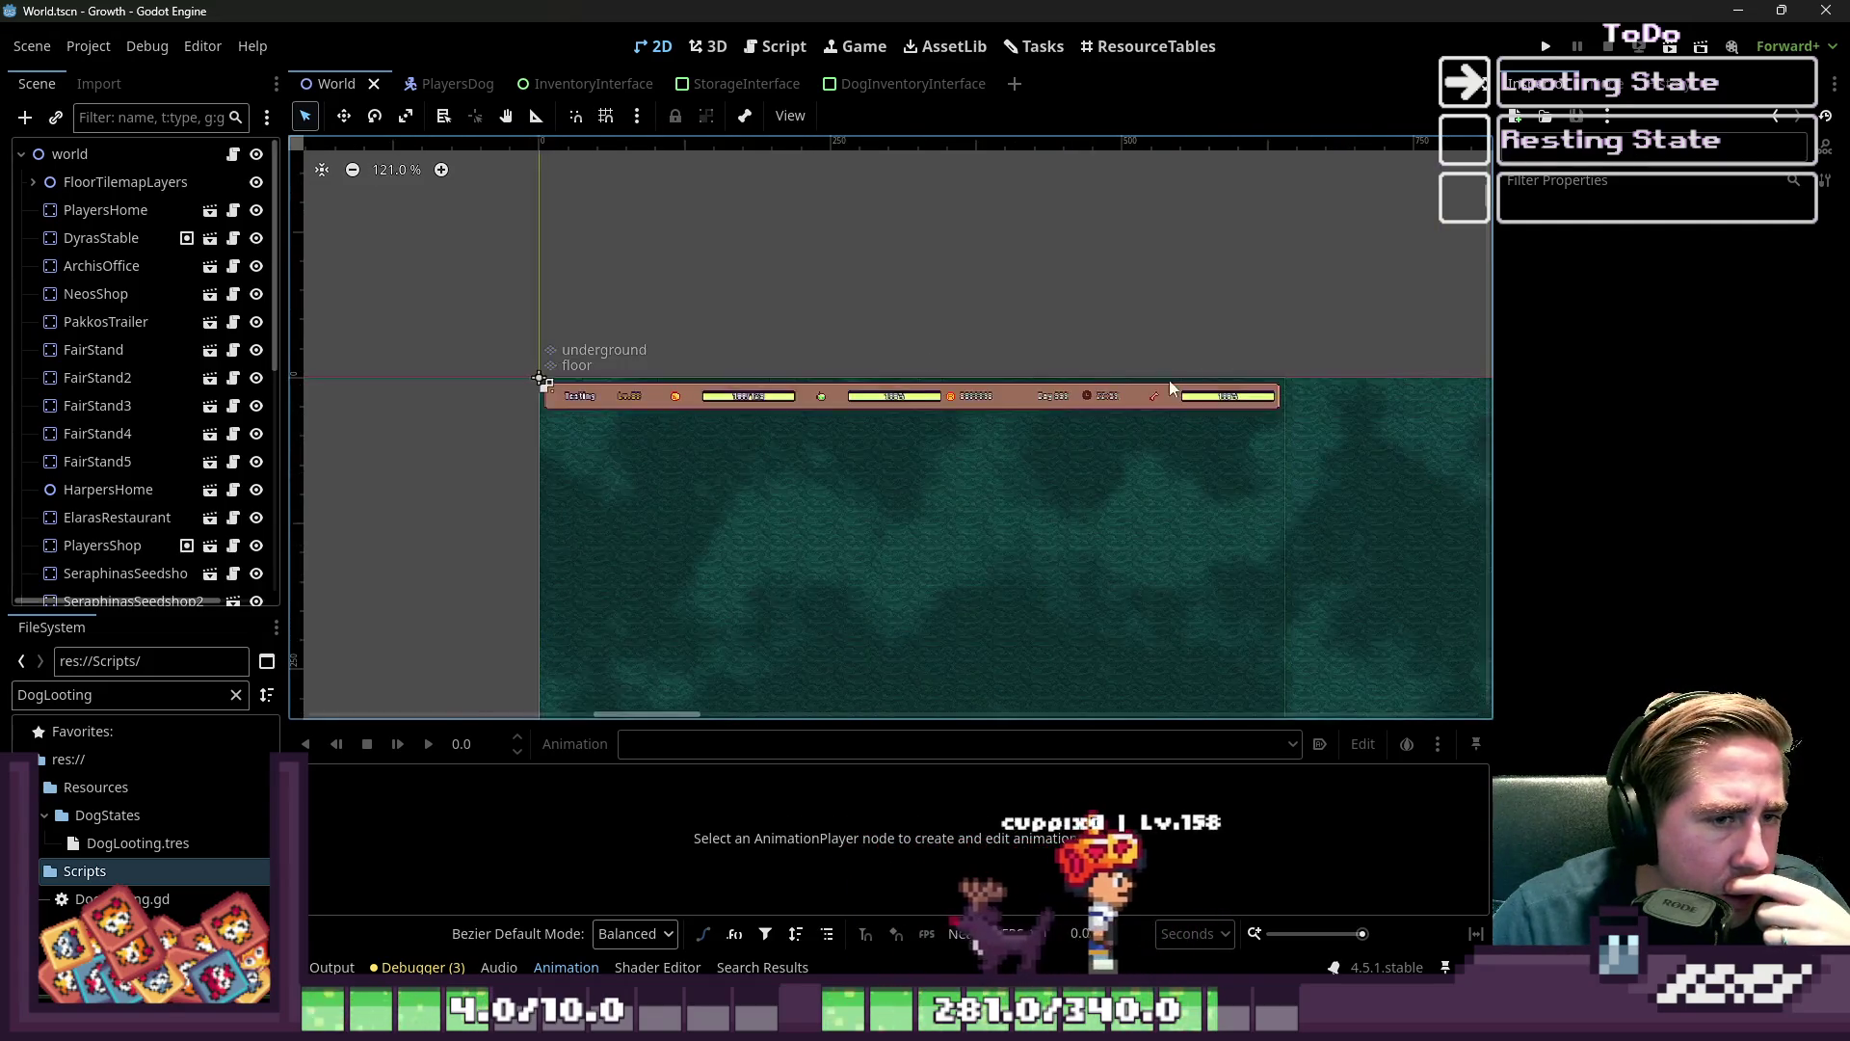
scroll(1171, 388, "up", 6)
left_click(1060, 414)
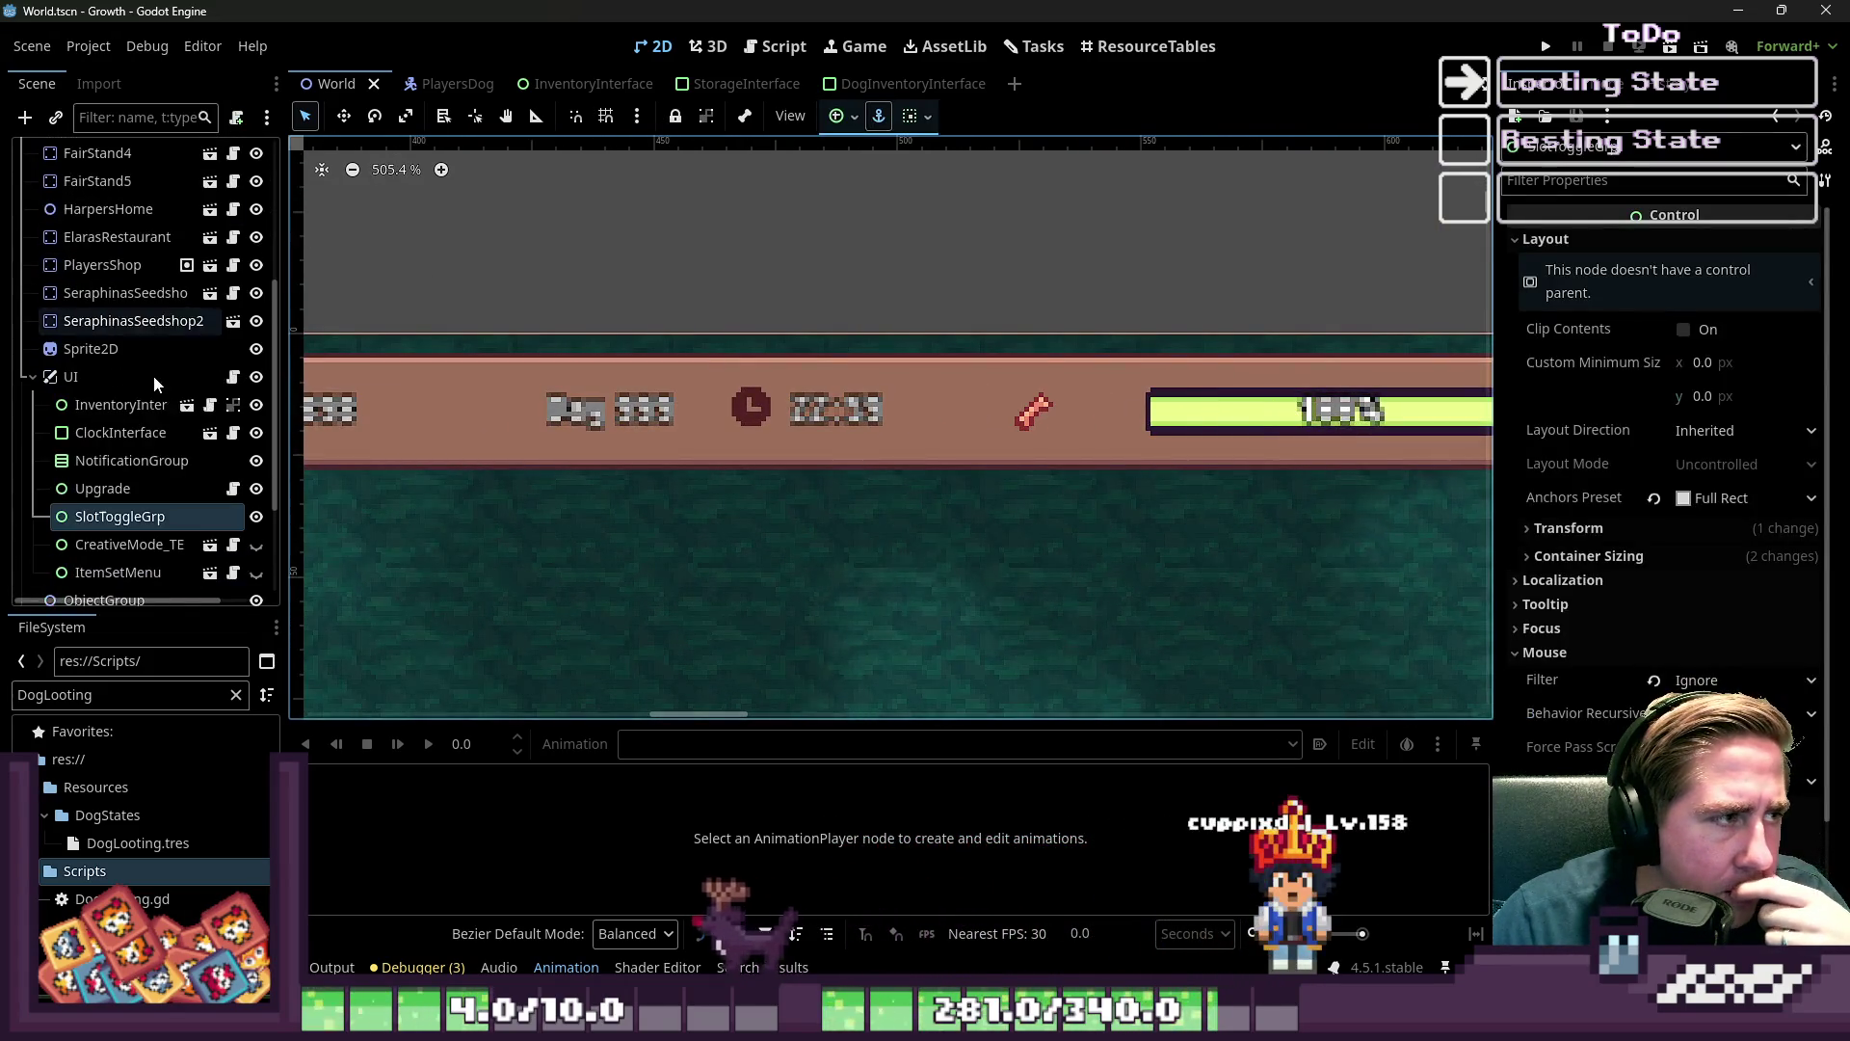
scroll(159, 381, "down", 2)
scroll(167, 371, "down", 3)
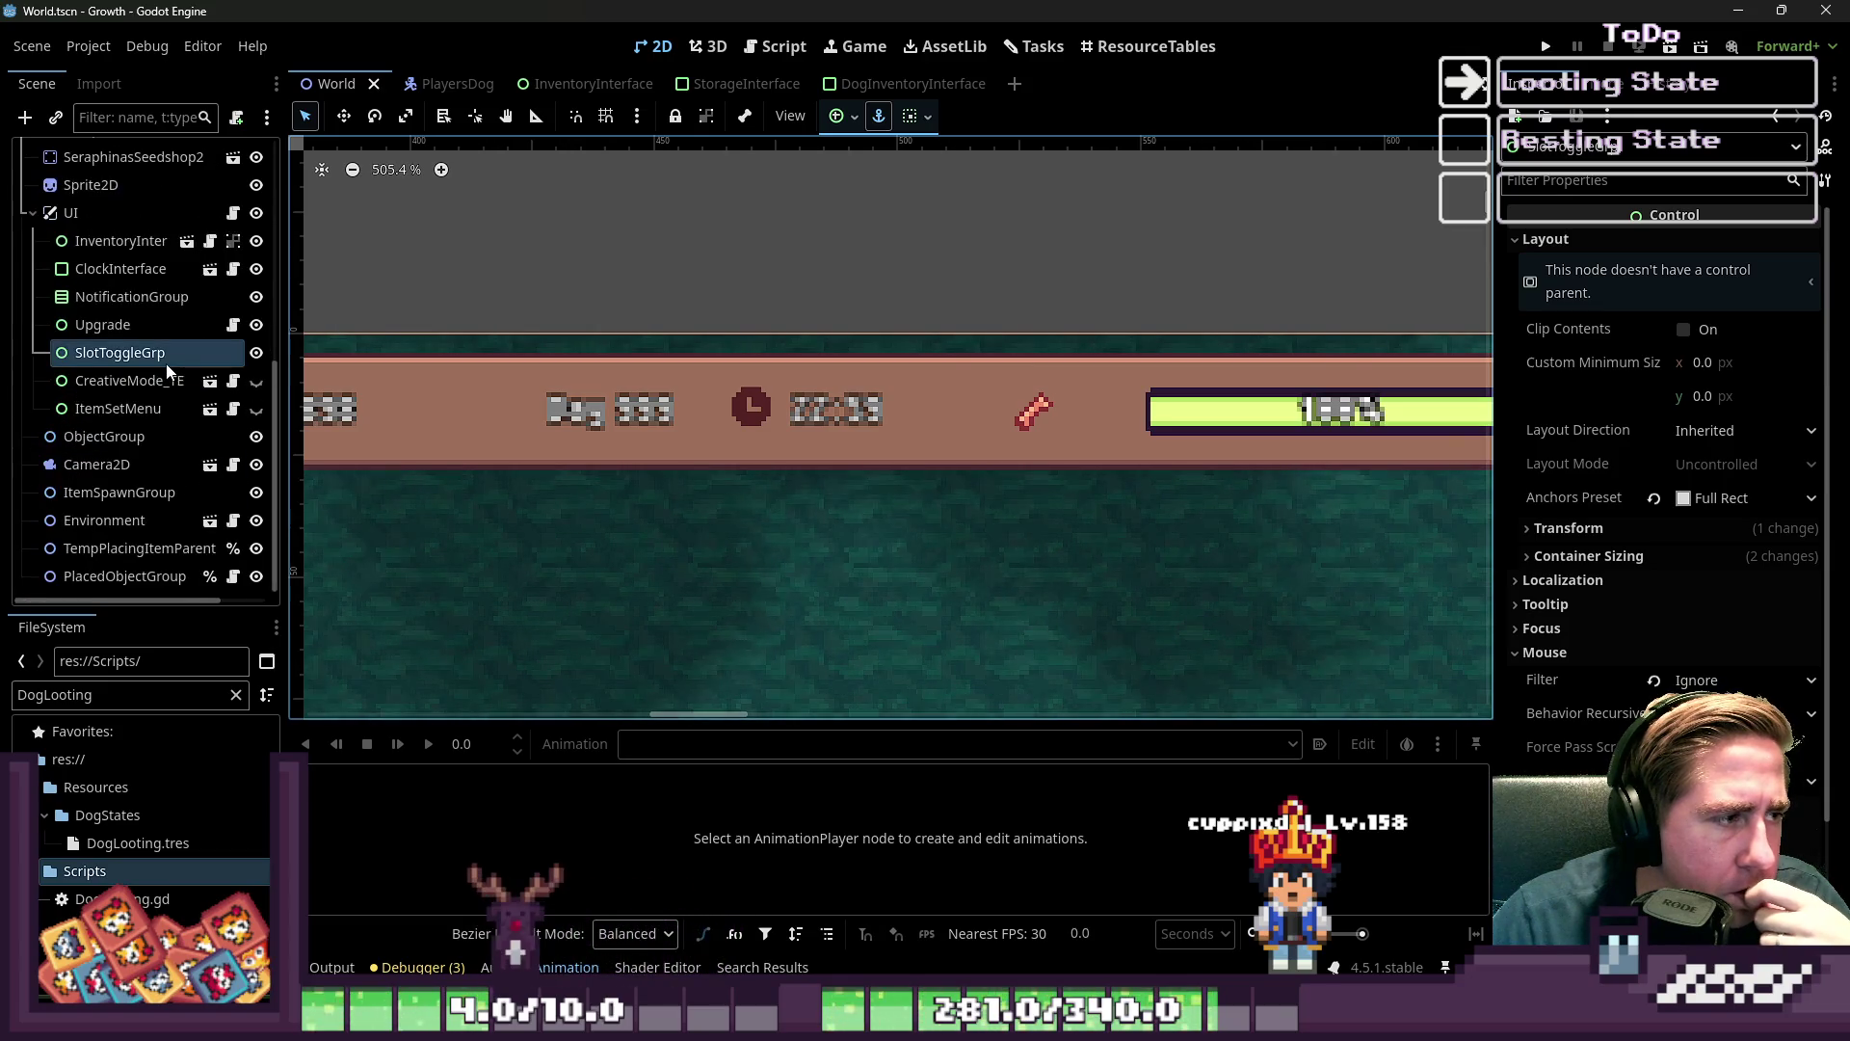
- Open the ClockInterface scene, select its TextureProgressBar node, and show ClockInterface.gd
left_click(209, 270)
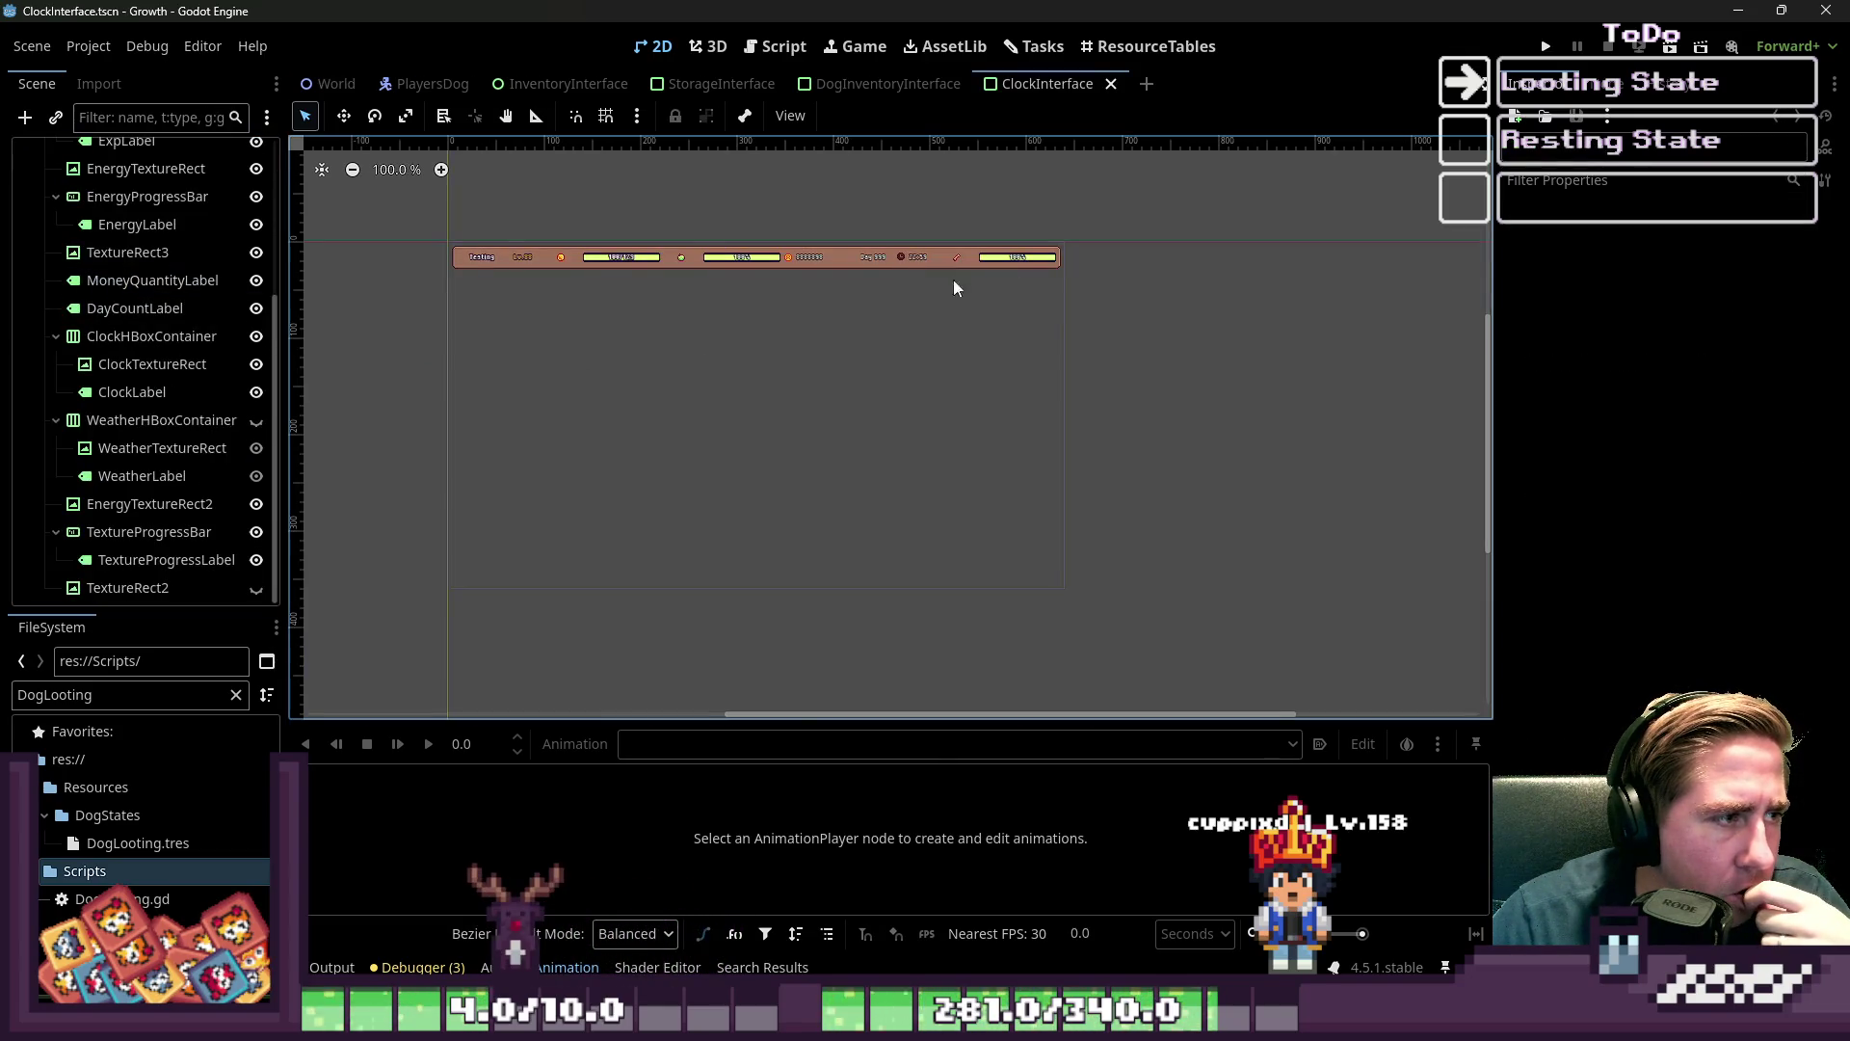
scroll(954, 281, "up", 5)
scroll(927, 356, "up", 4)
left_click(927, 357)
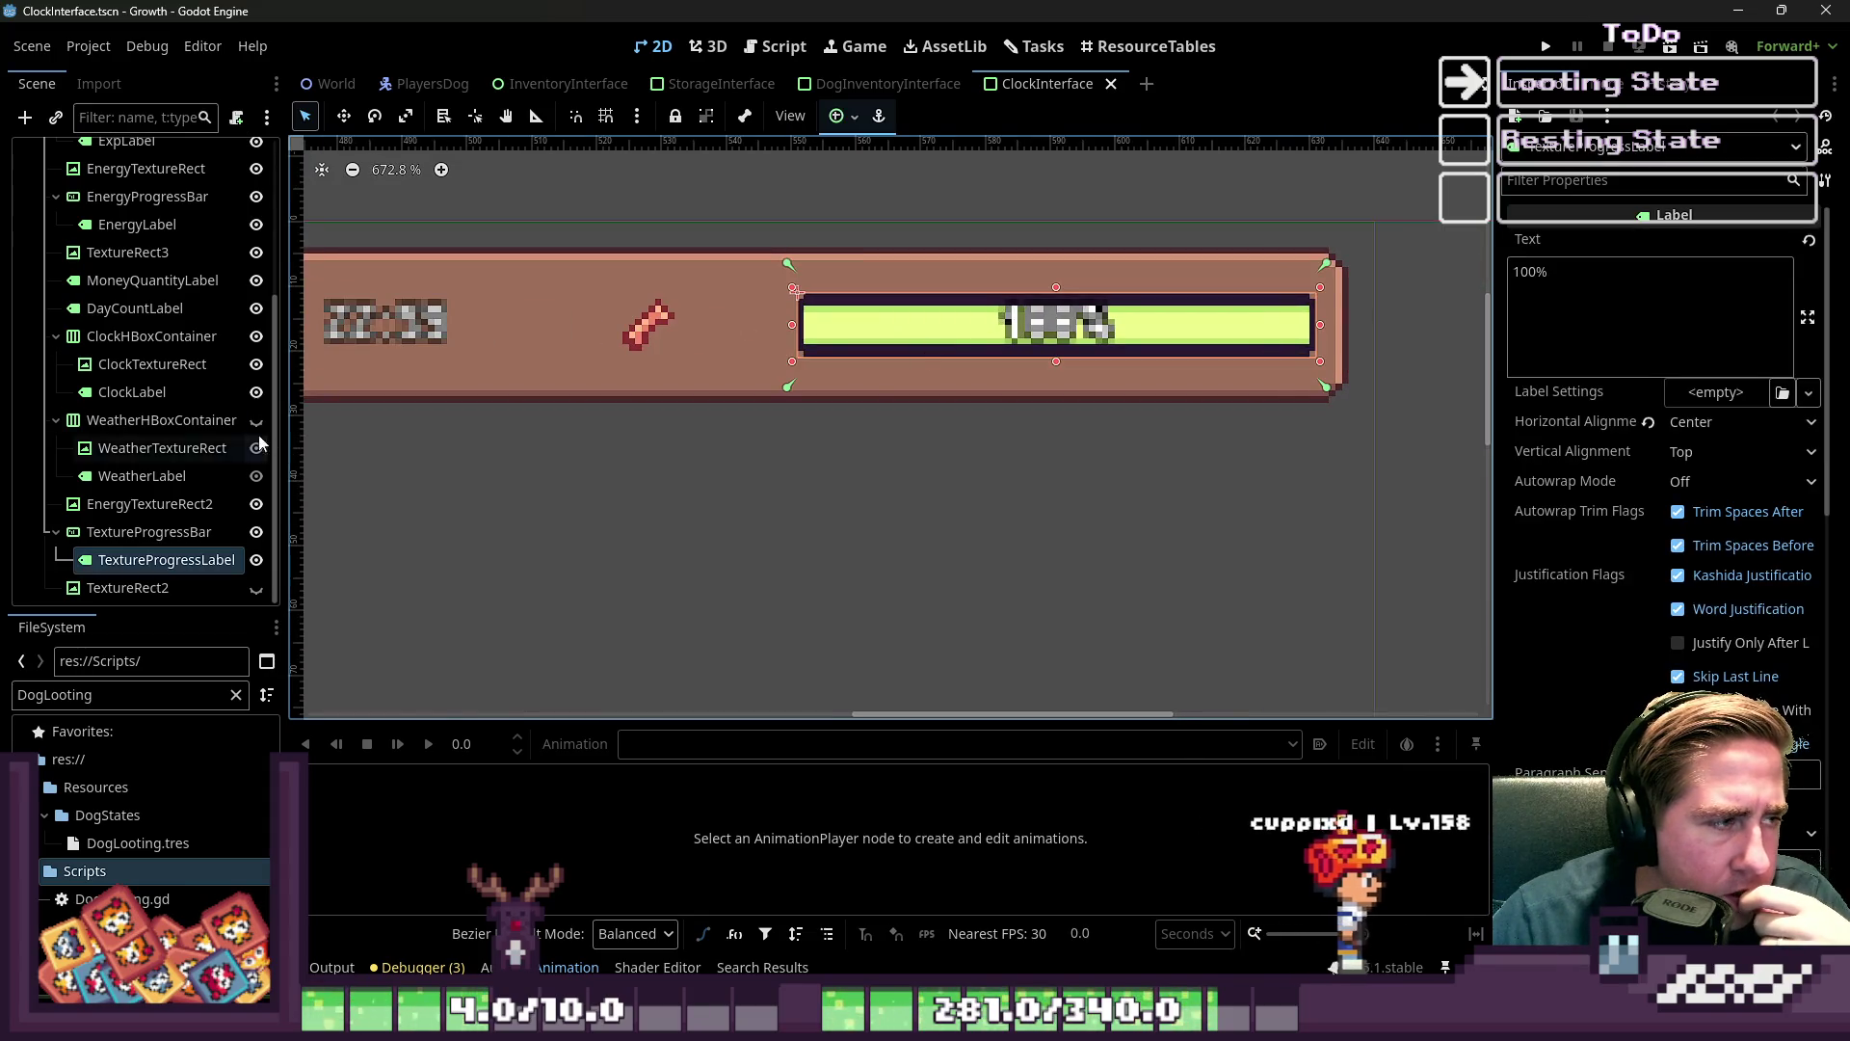
left_click(147, 528)
left_click(125, 560)
left_click(145, 531)
scroll(165, 381, "up", 3)
scroll(166, 381, "up", 2)
left_click(169, 157)
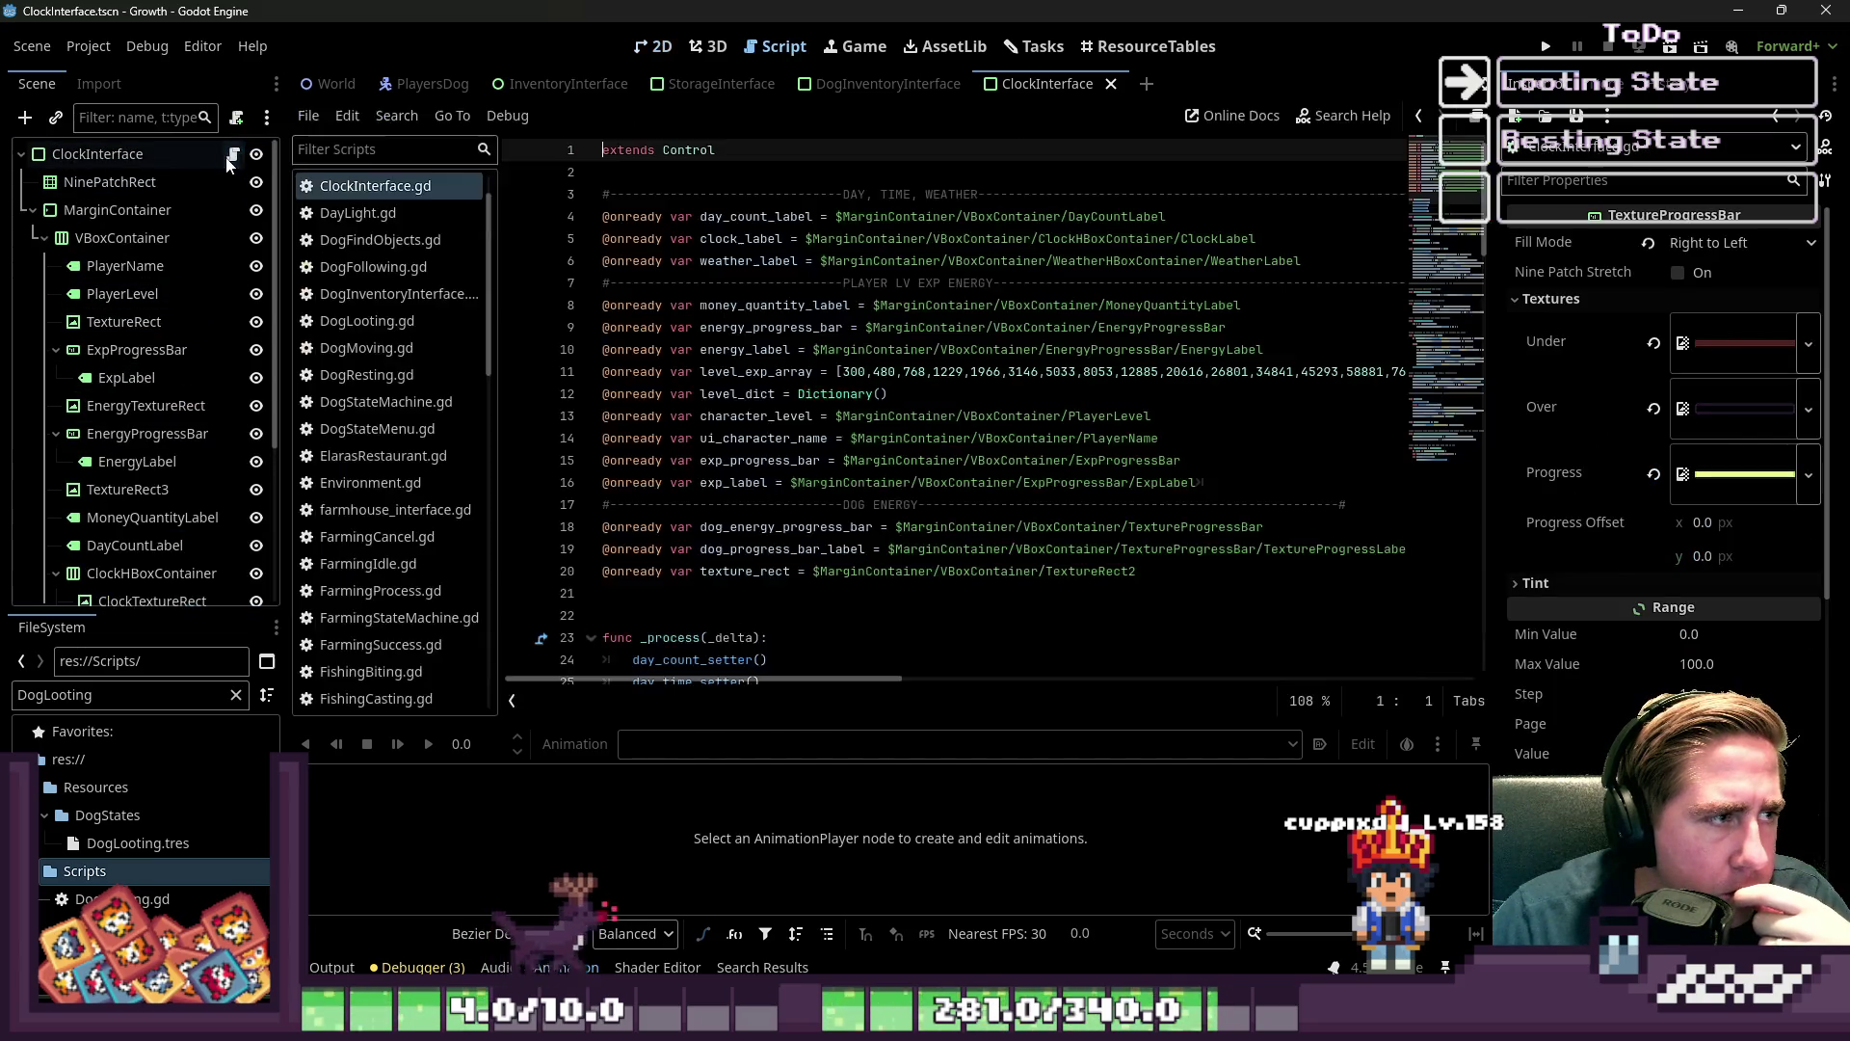
scroll(125, 434, "down", 5)
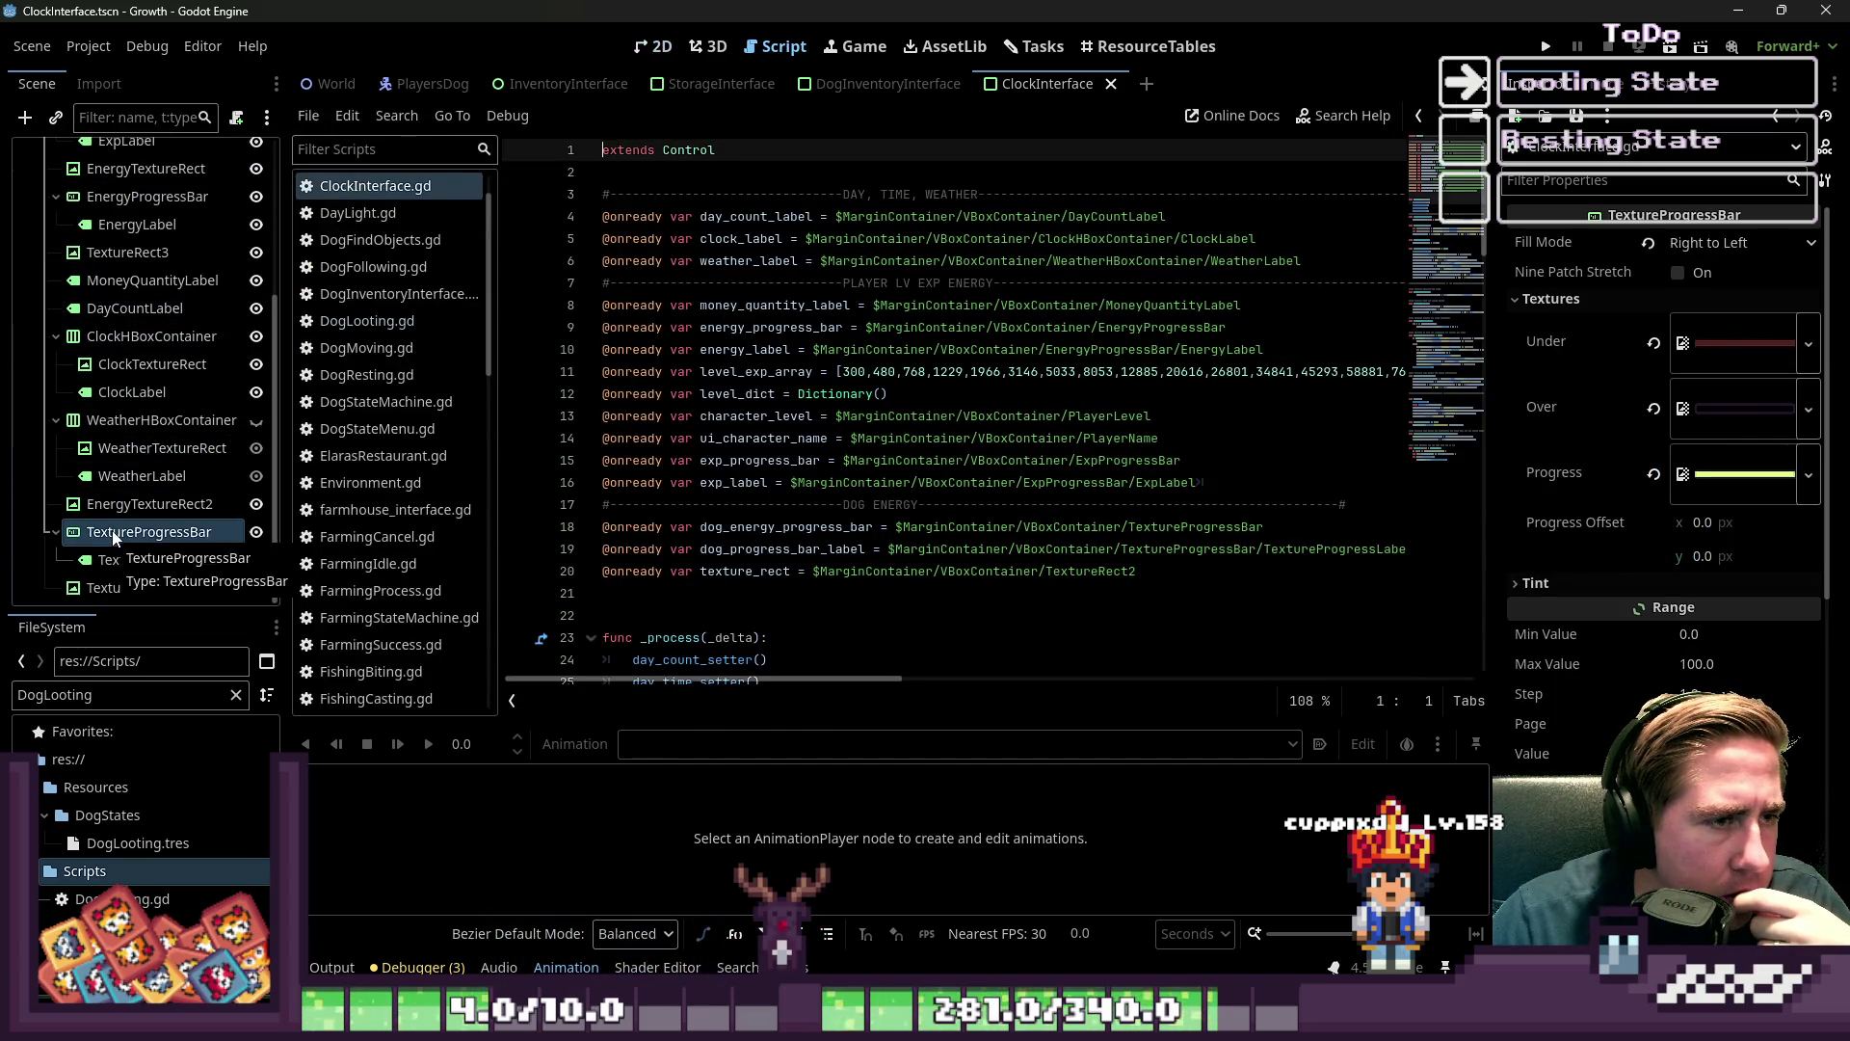
scroll(724, 439, "down", 5)
scroll(1017, 511, "up", 5)
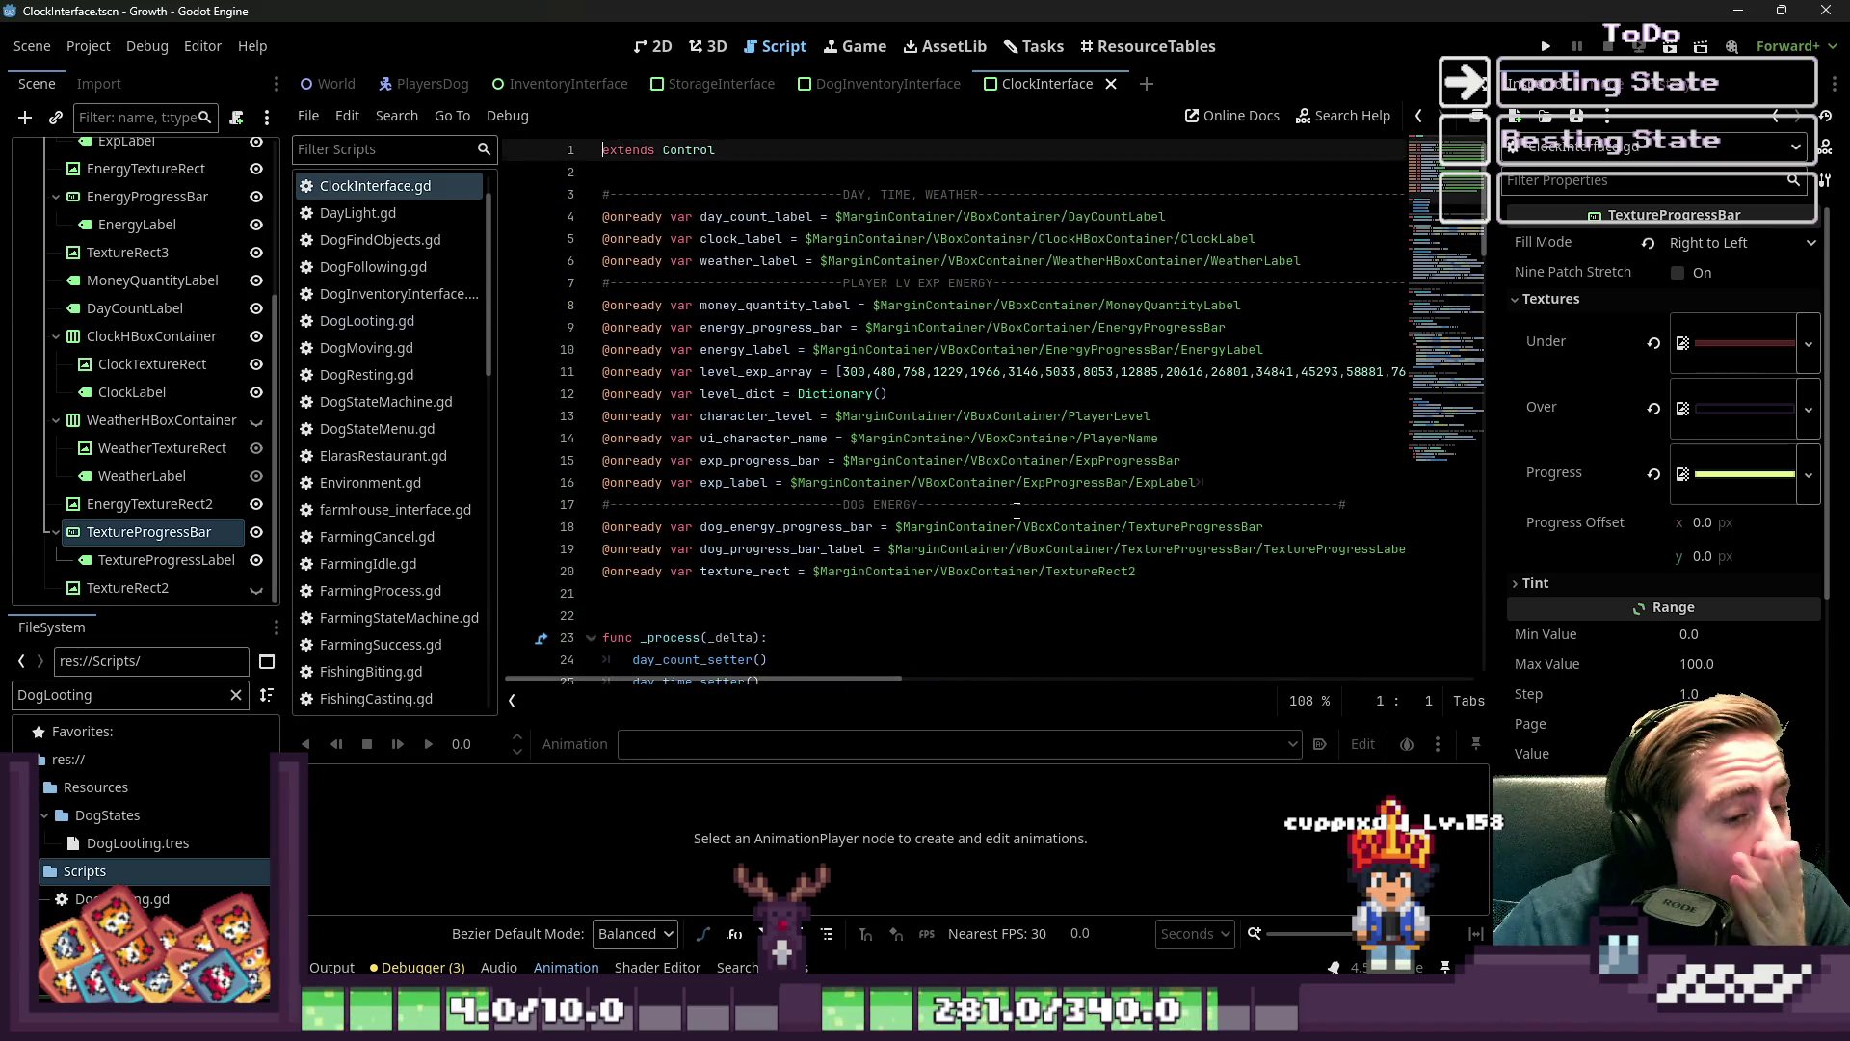
left_click_drag(1161, 578, 602, 526)
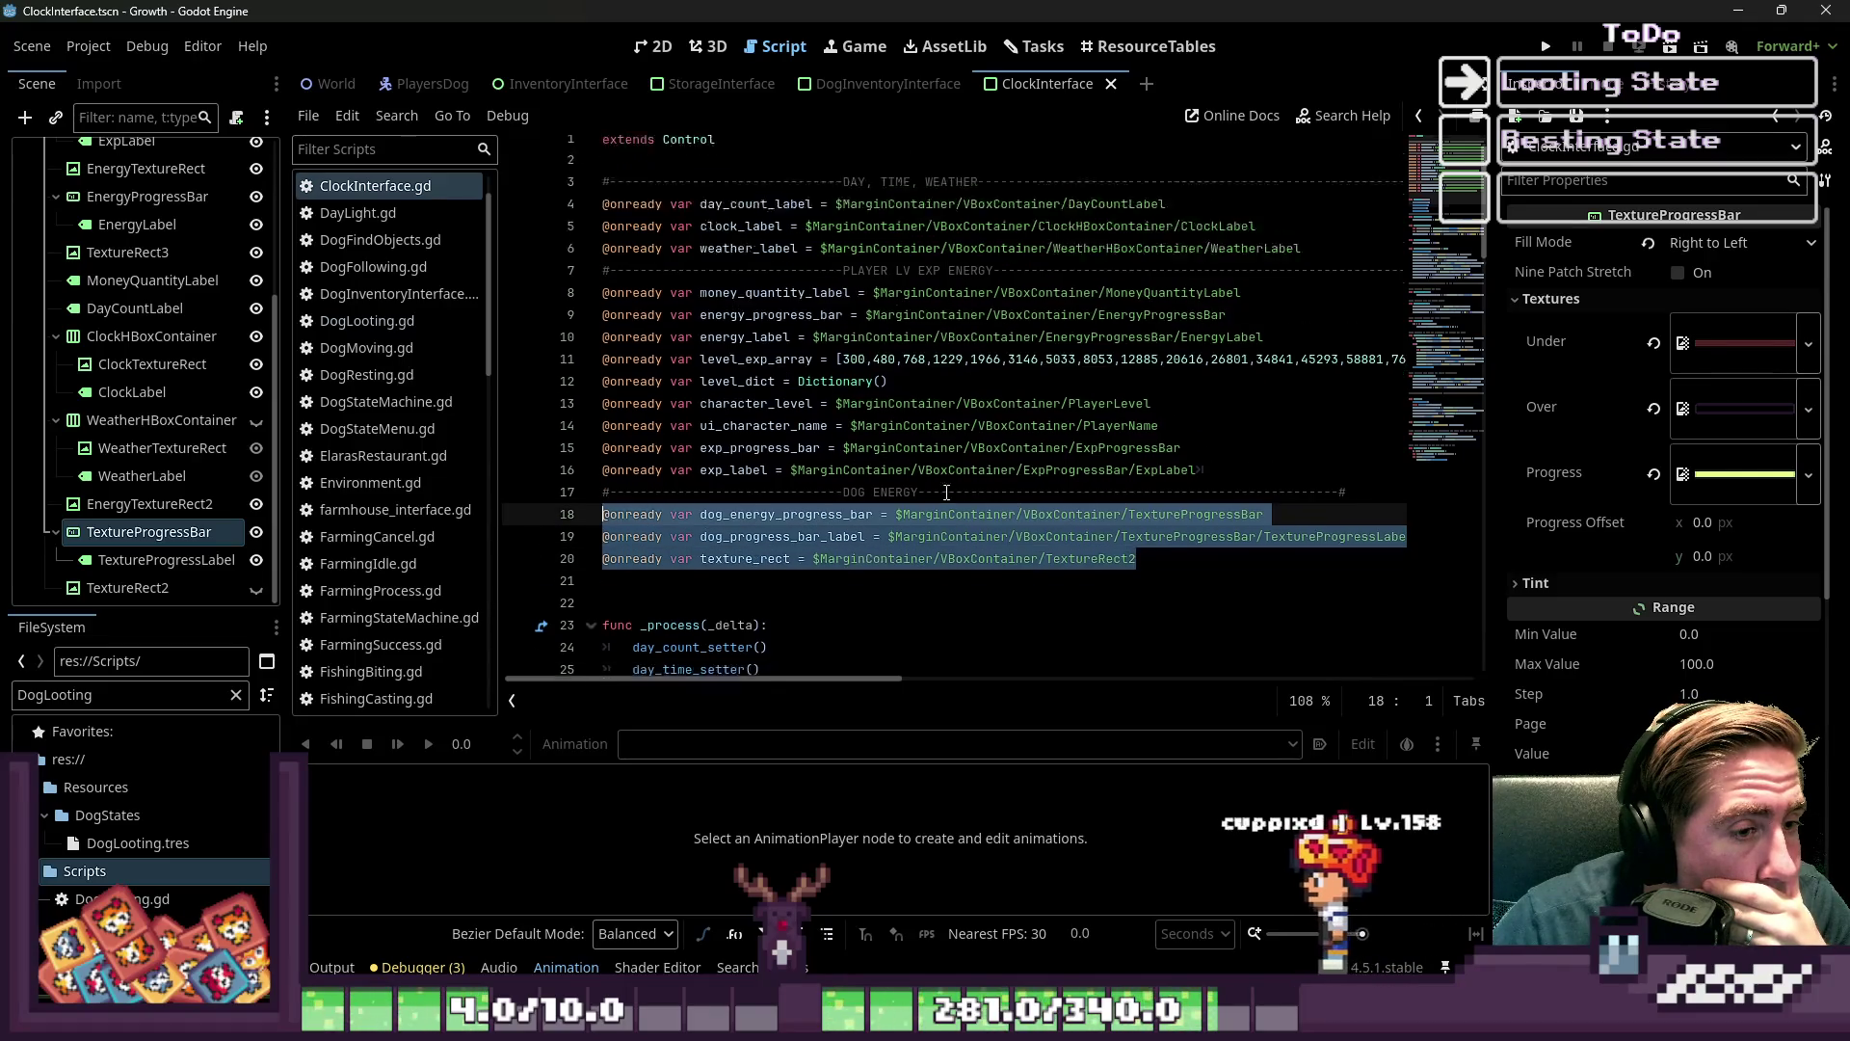
scroll(947, 488, "down", 8)
scroll(948, 489, "down", 11)
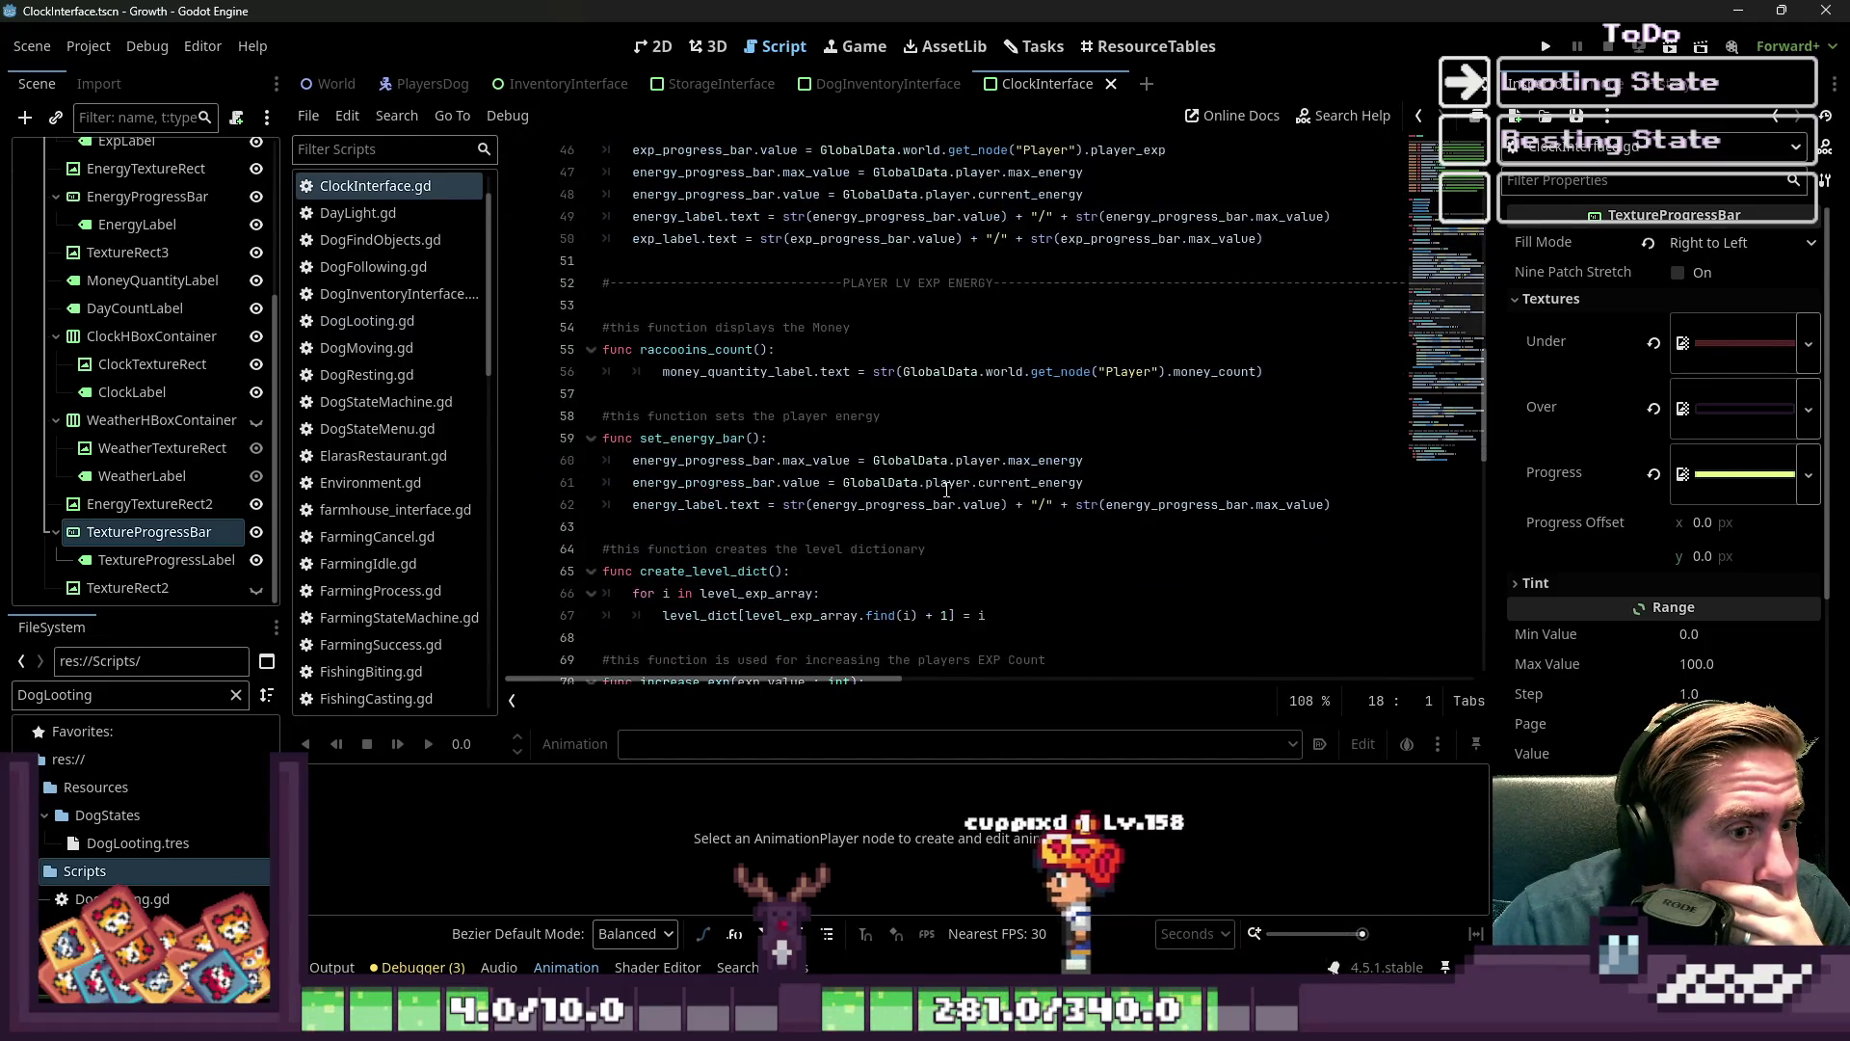
scroll(947, 489, "down", 5)
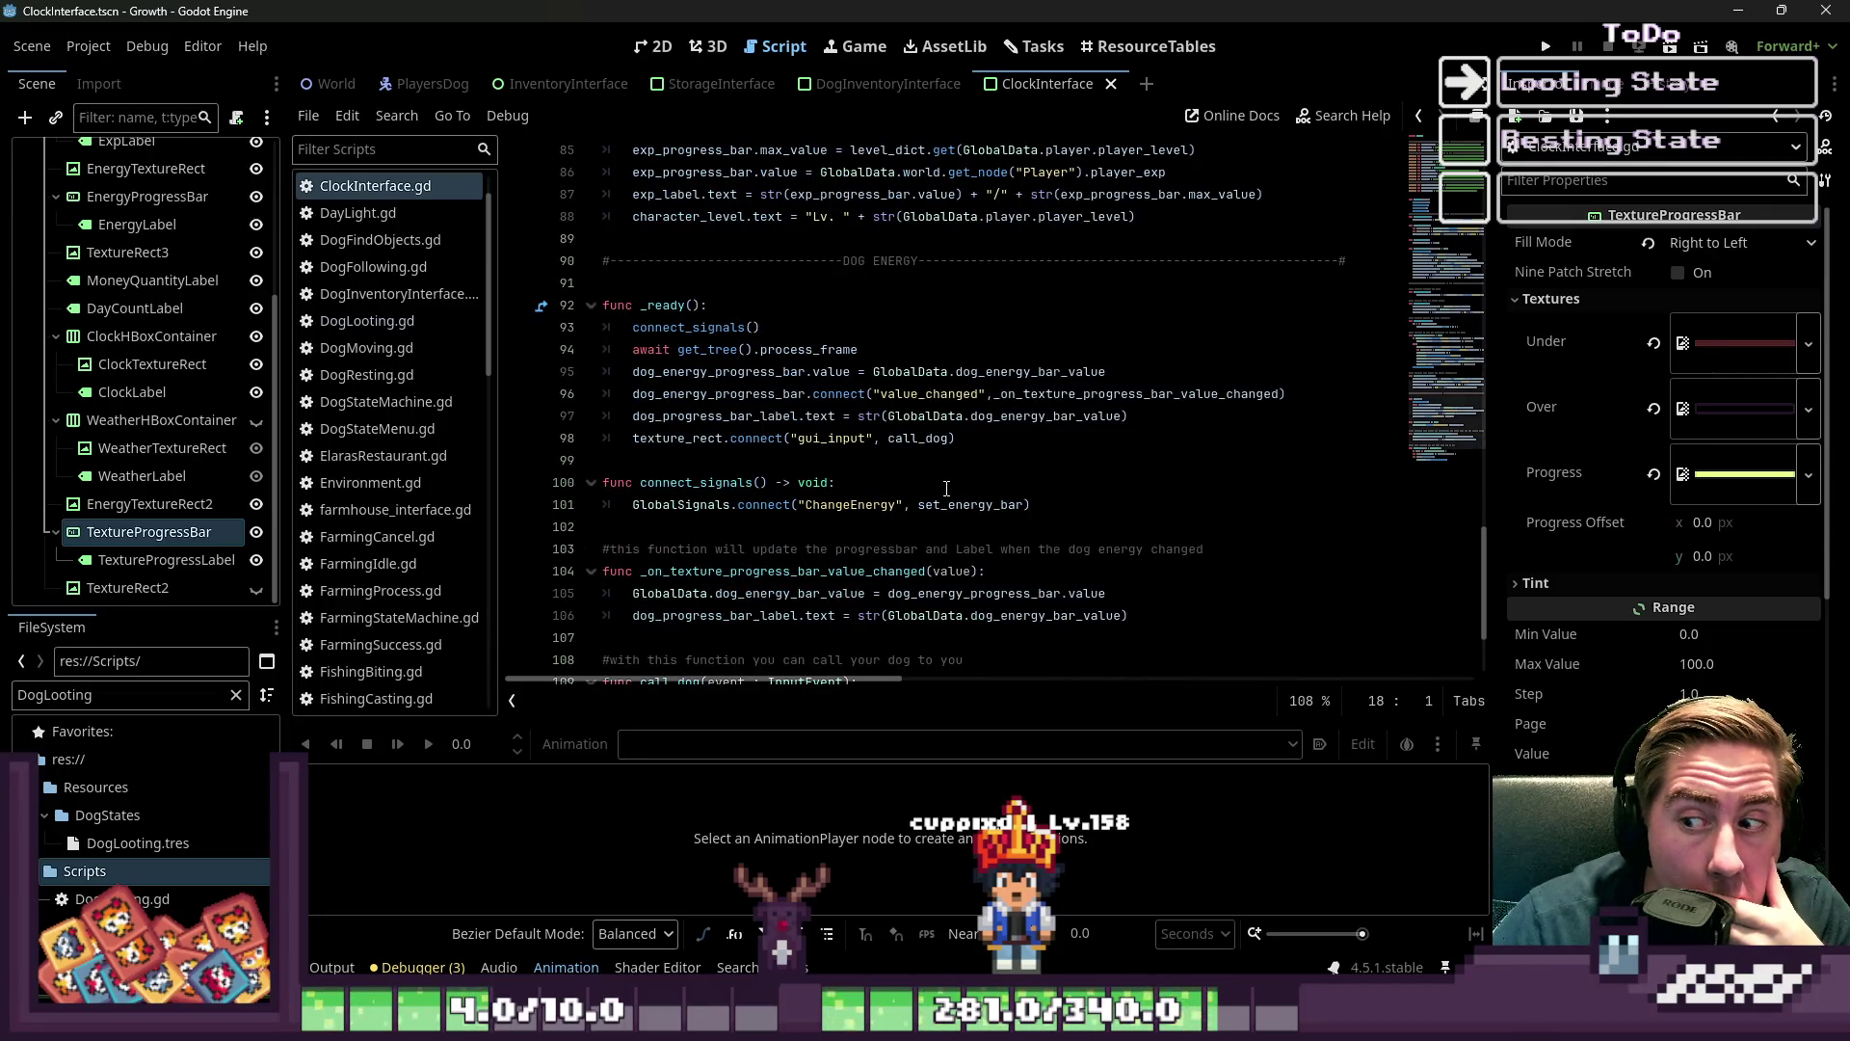
scroll(947, 489, "down", 3)
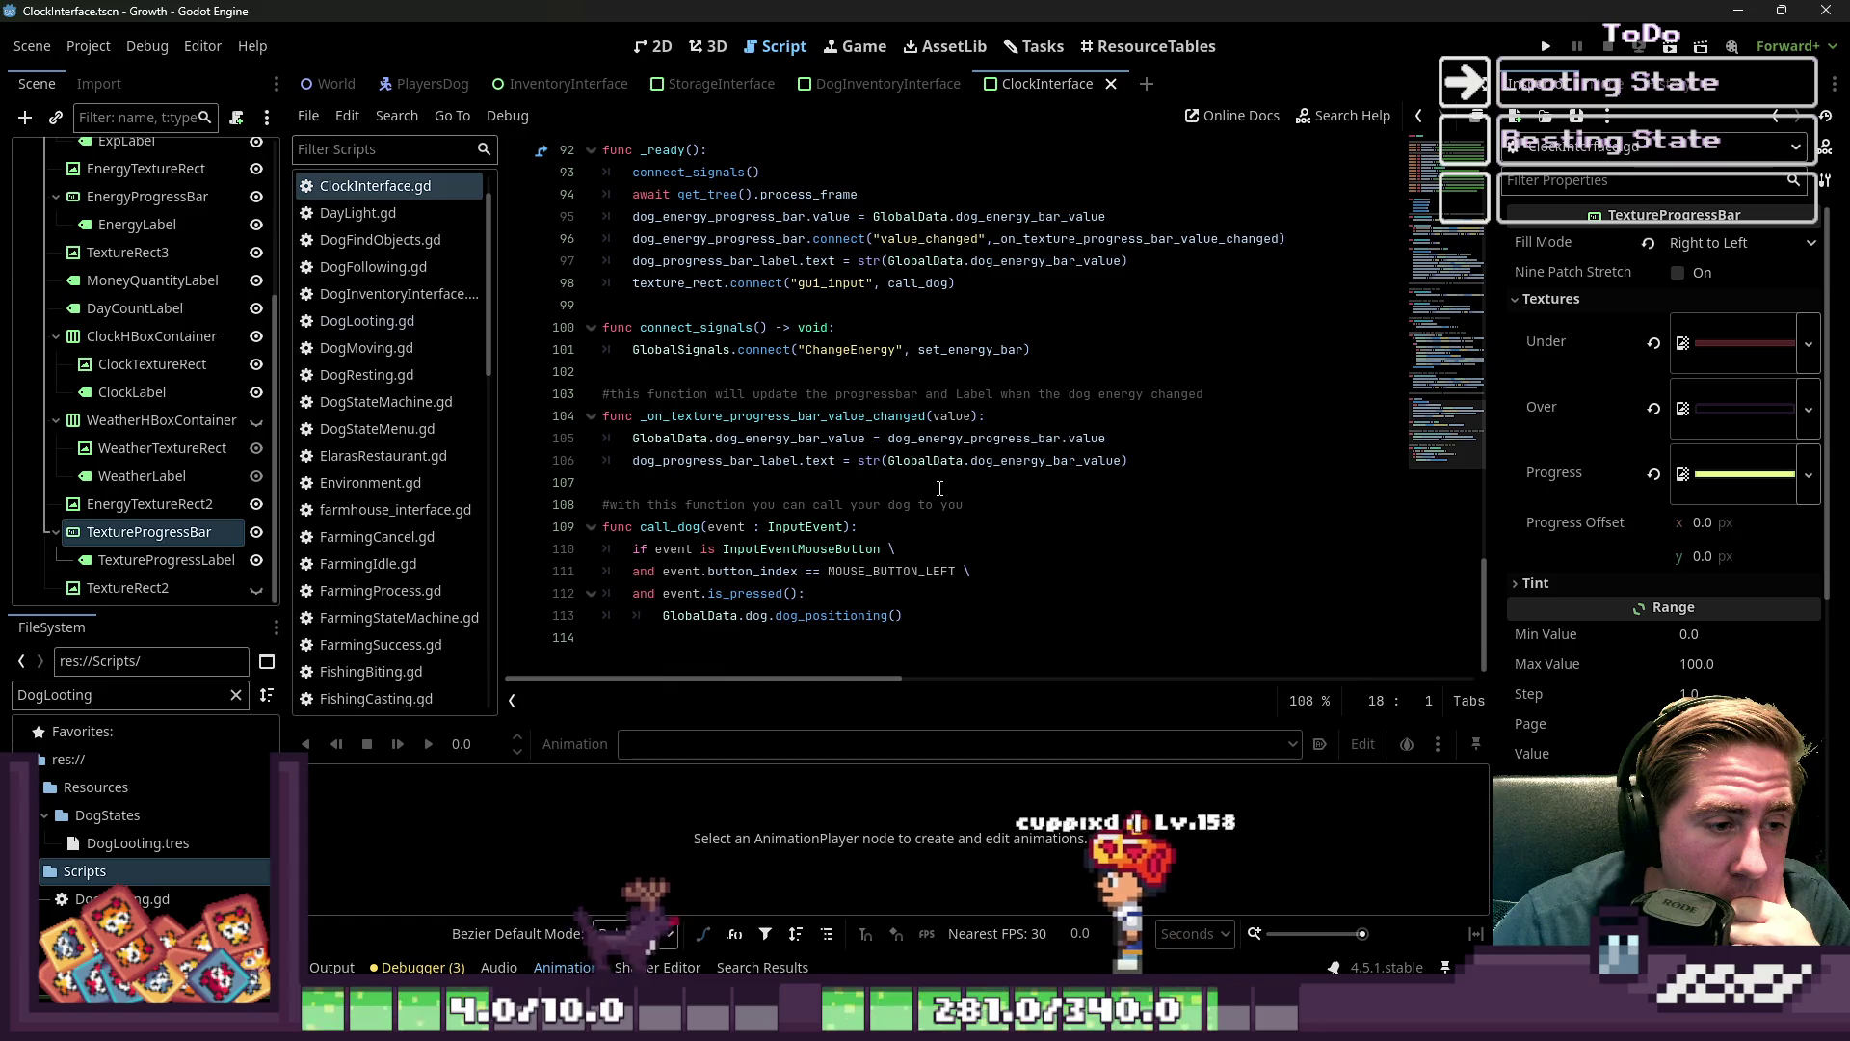
left_click(866, 627)
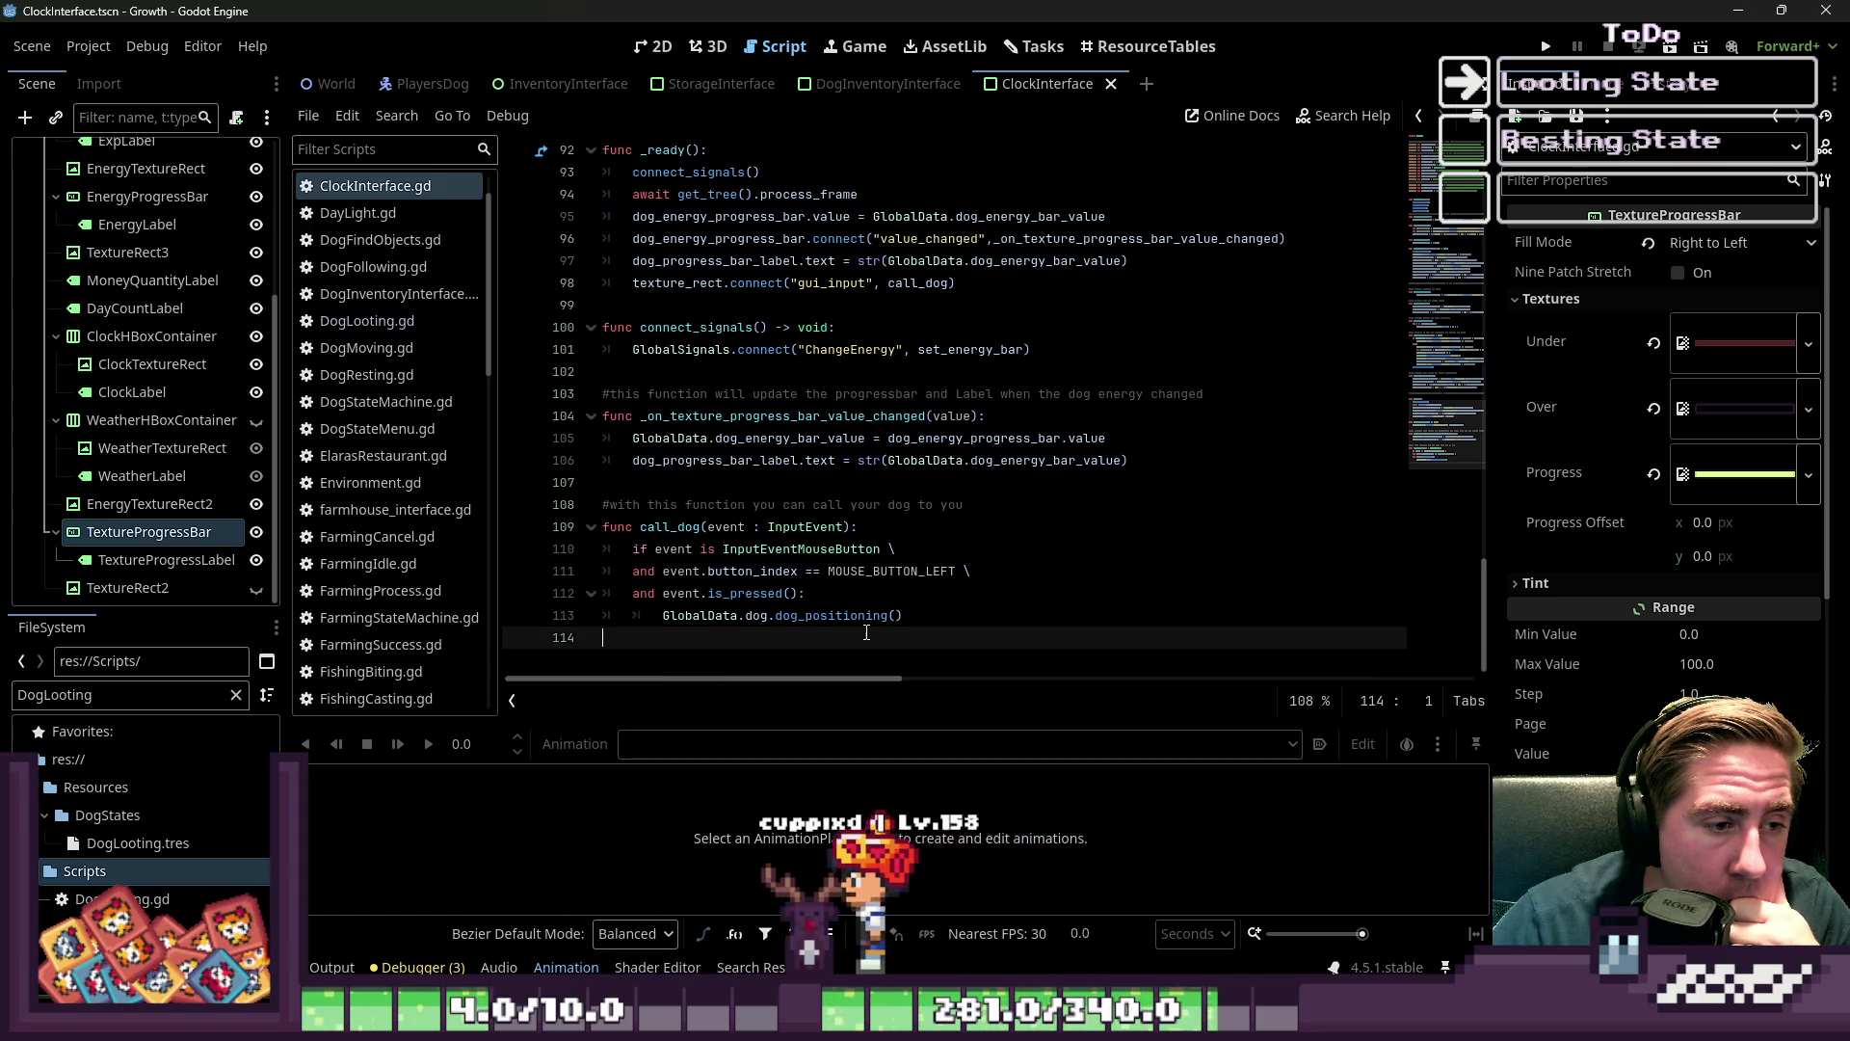
left_click(872, 615)
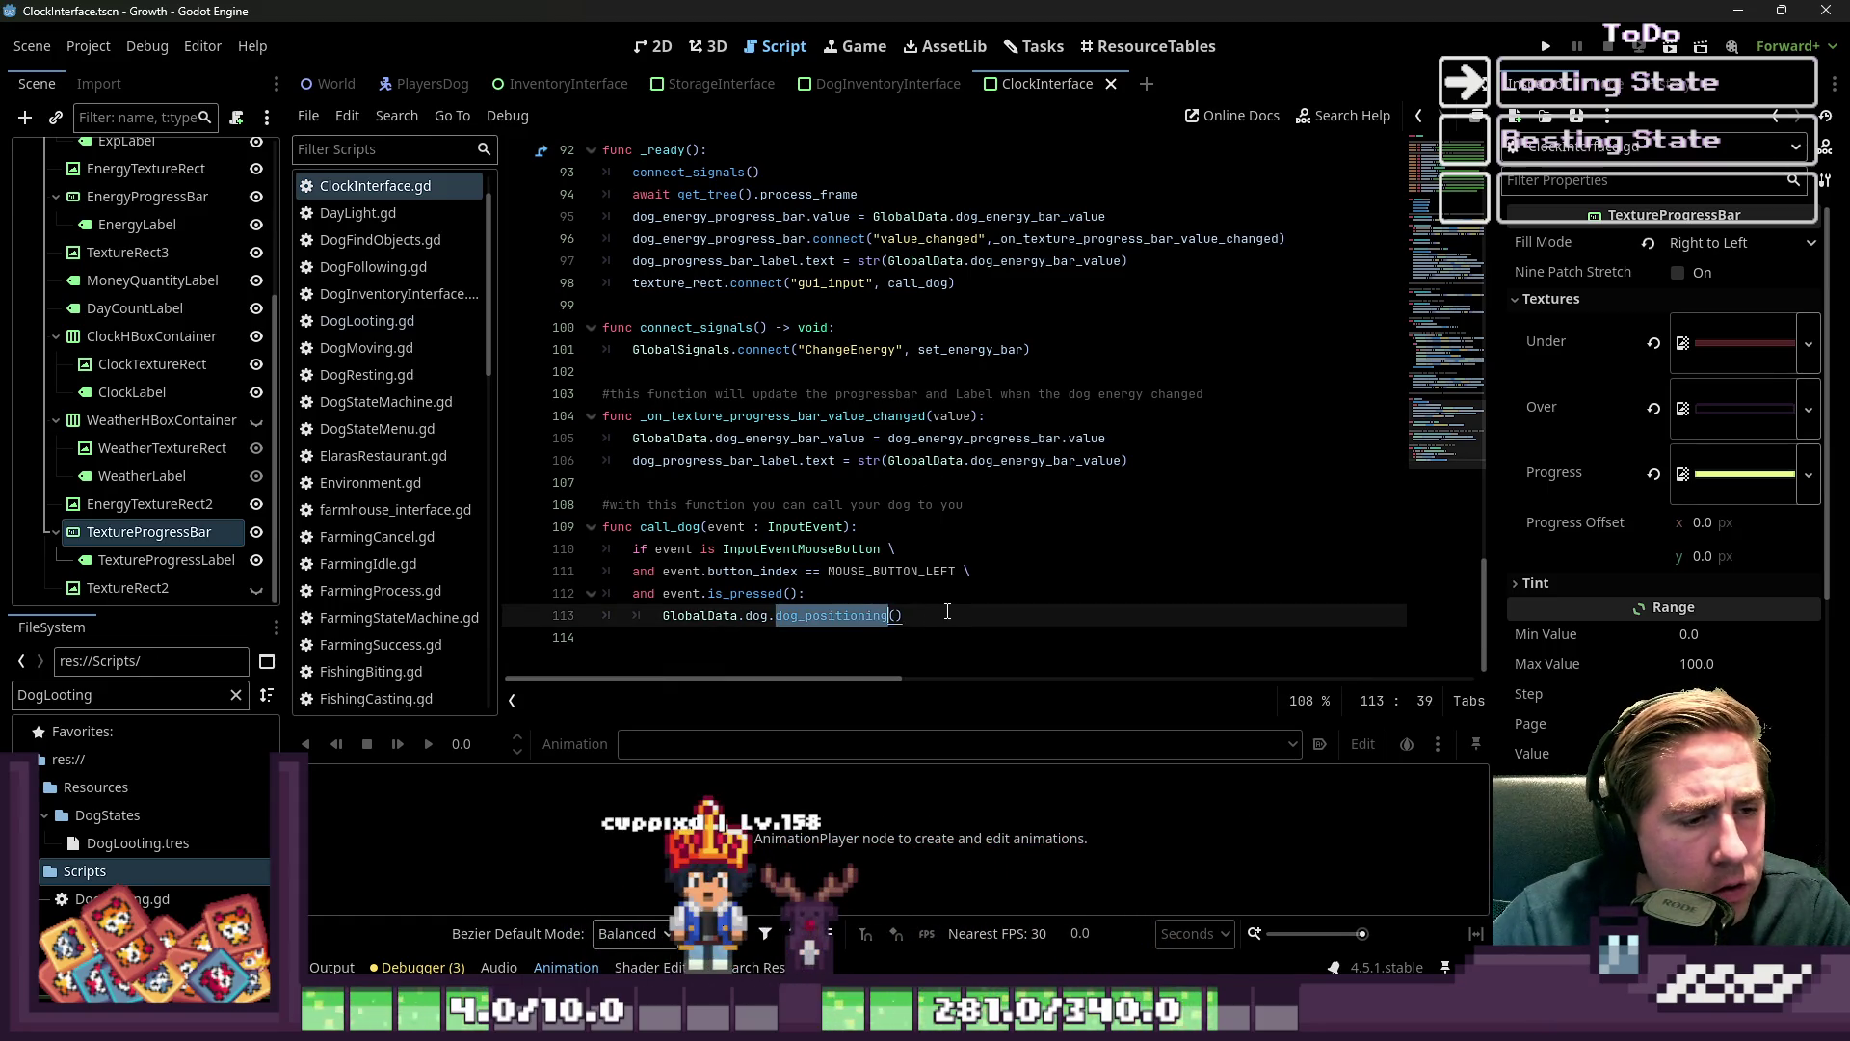
left_click_drag(947, 611, 508, 529)
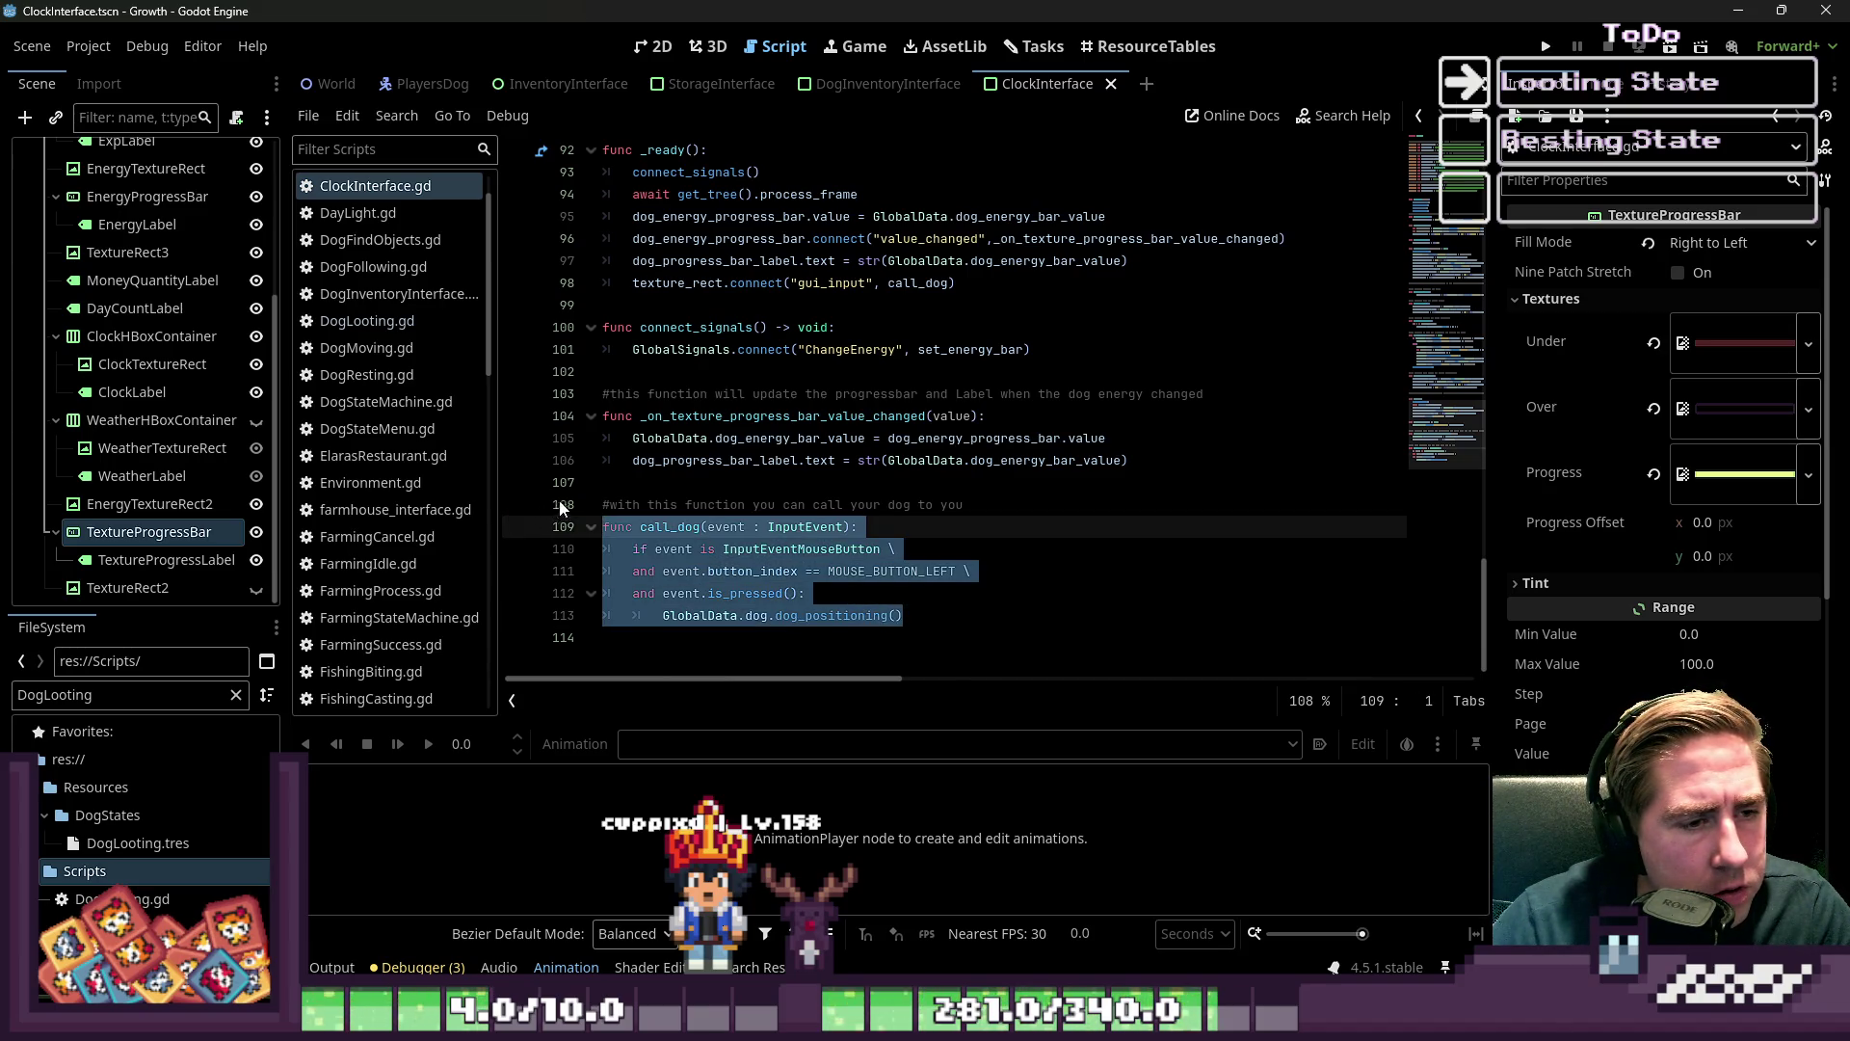
left_click(664, 482)
left_click(656, 526)
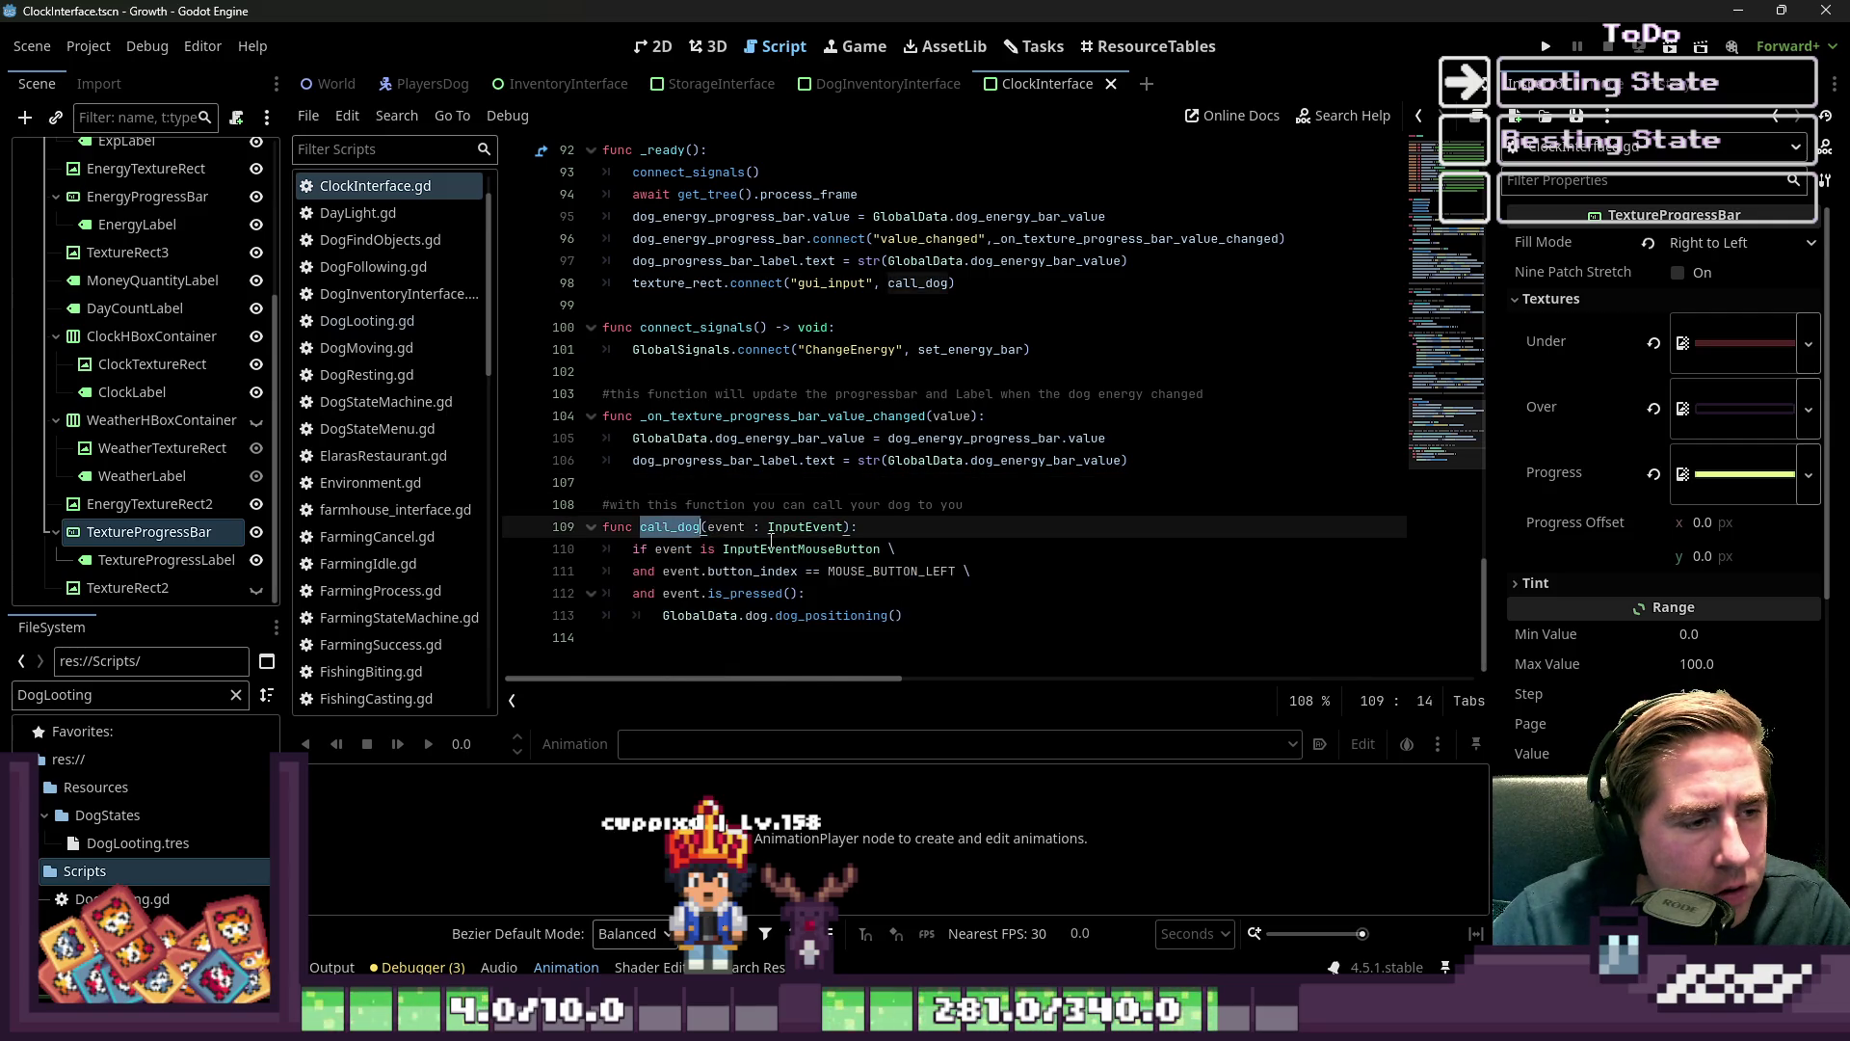
scroll(771, 540, "up", 1)
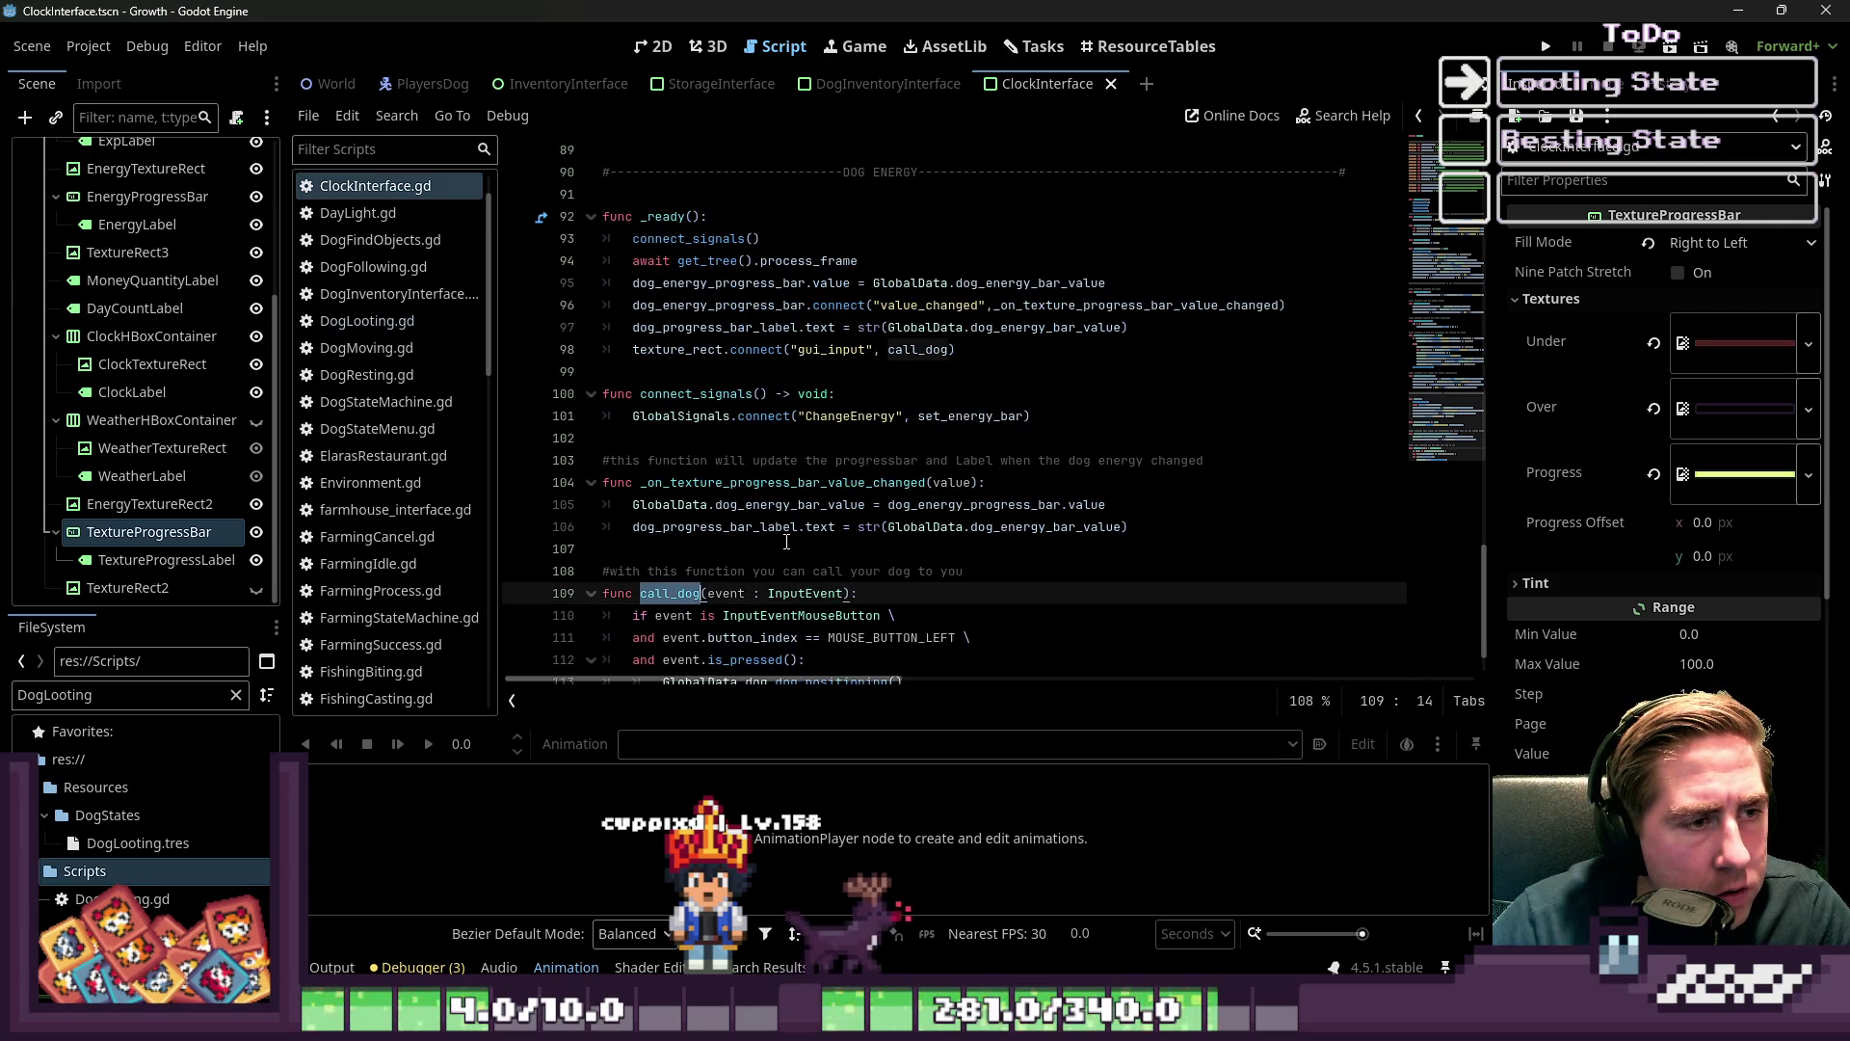
scroll(787, 541, "up", 1)
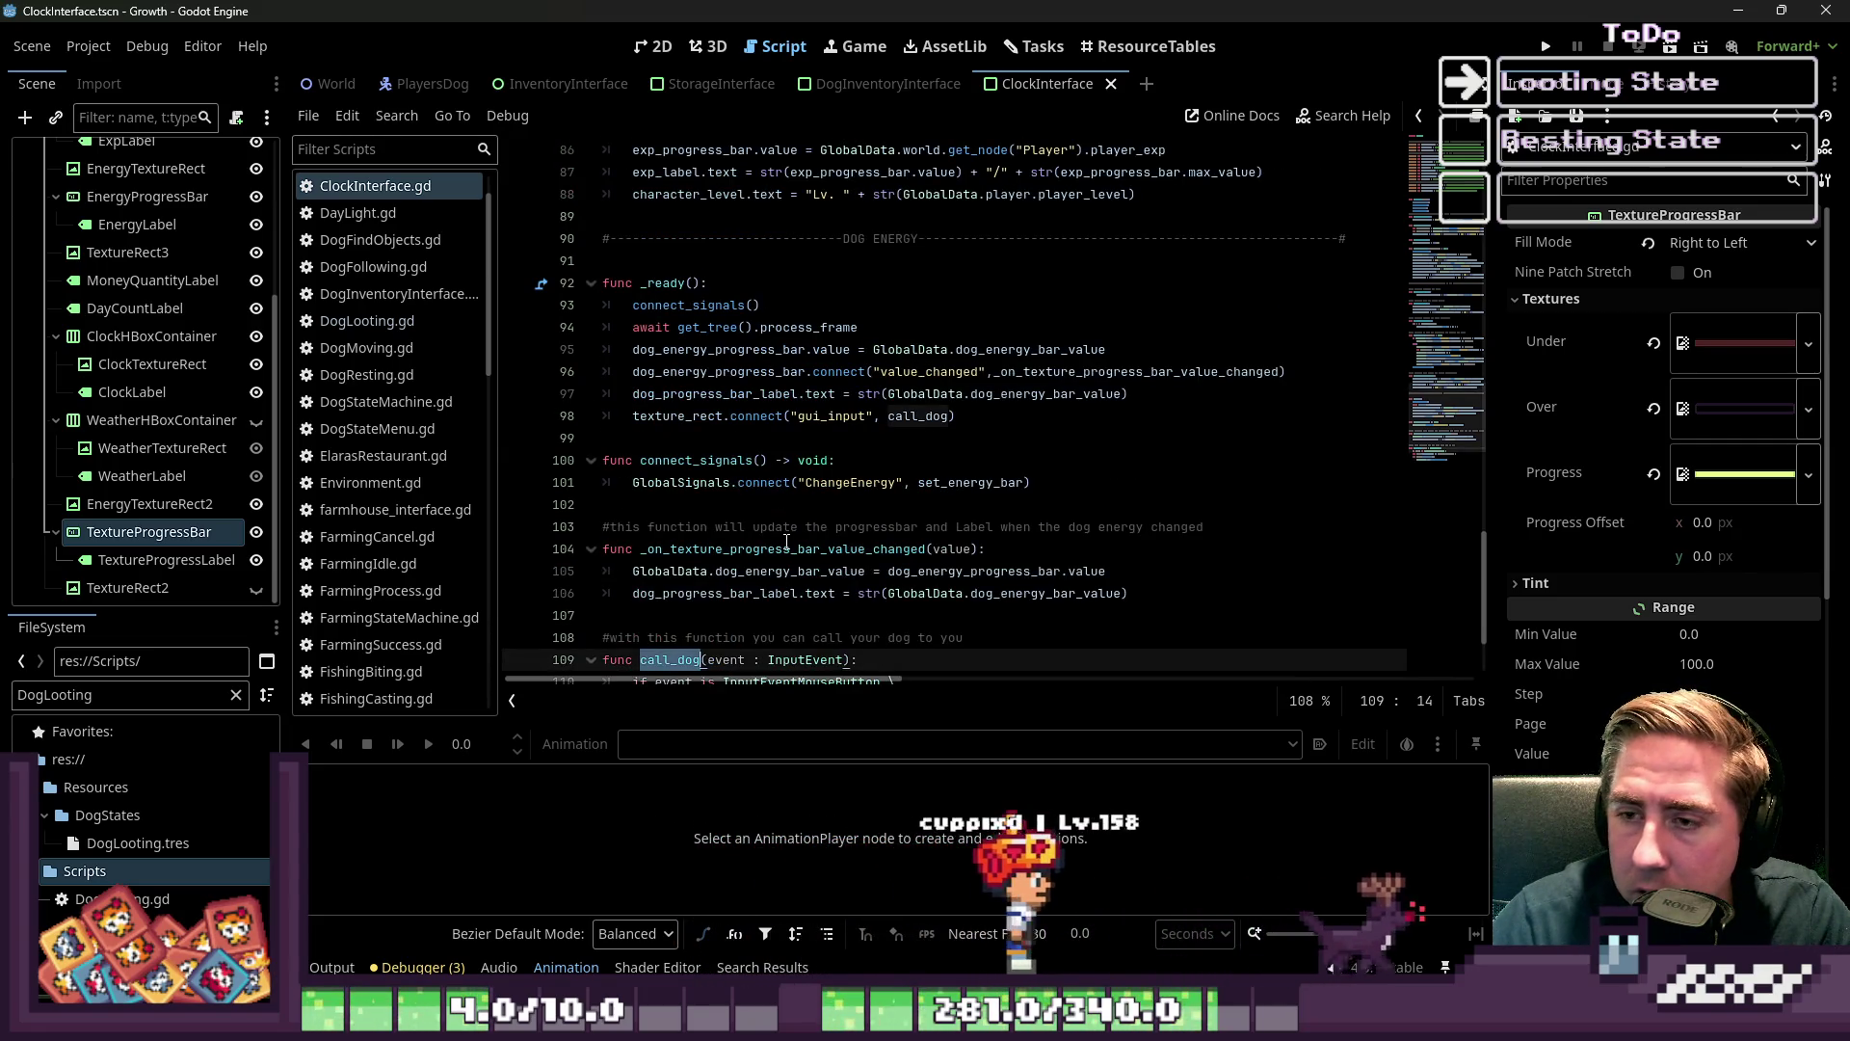
scroll(786, 542, "up", 8)
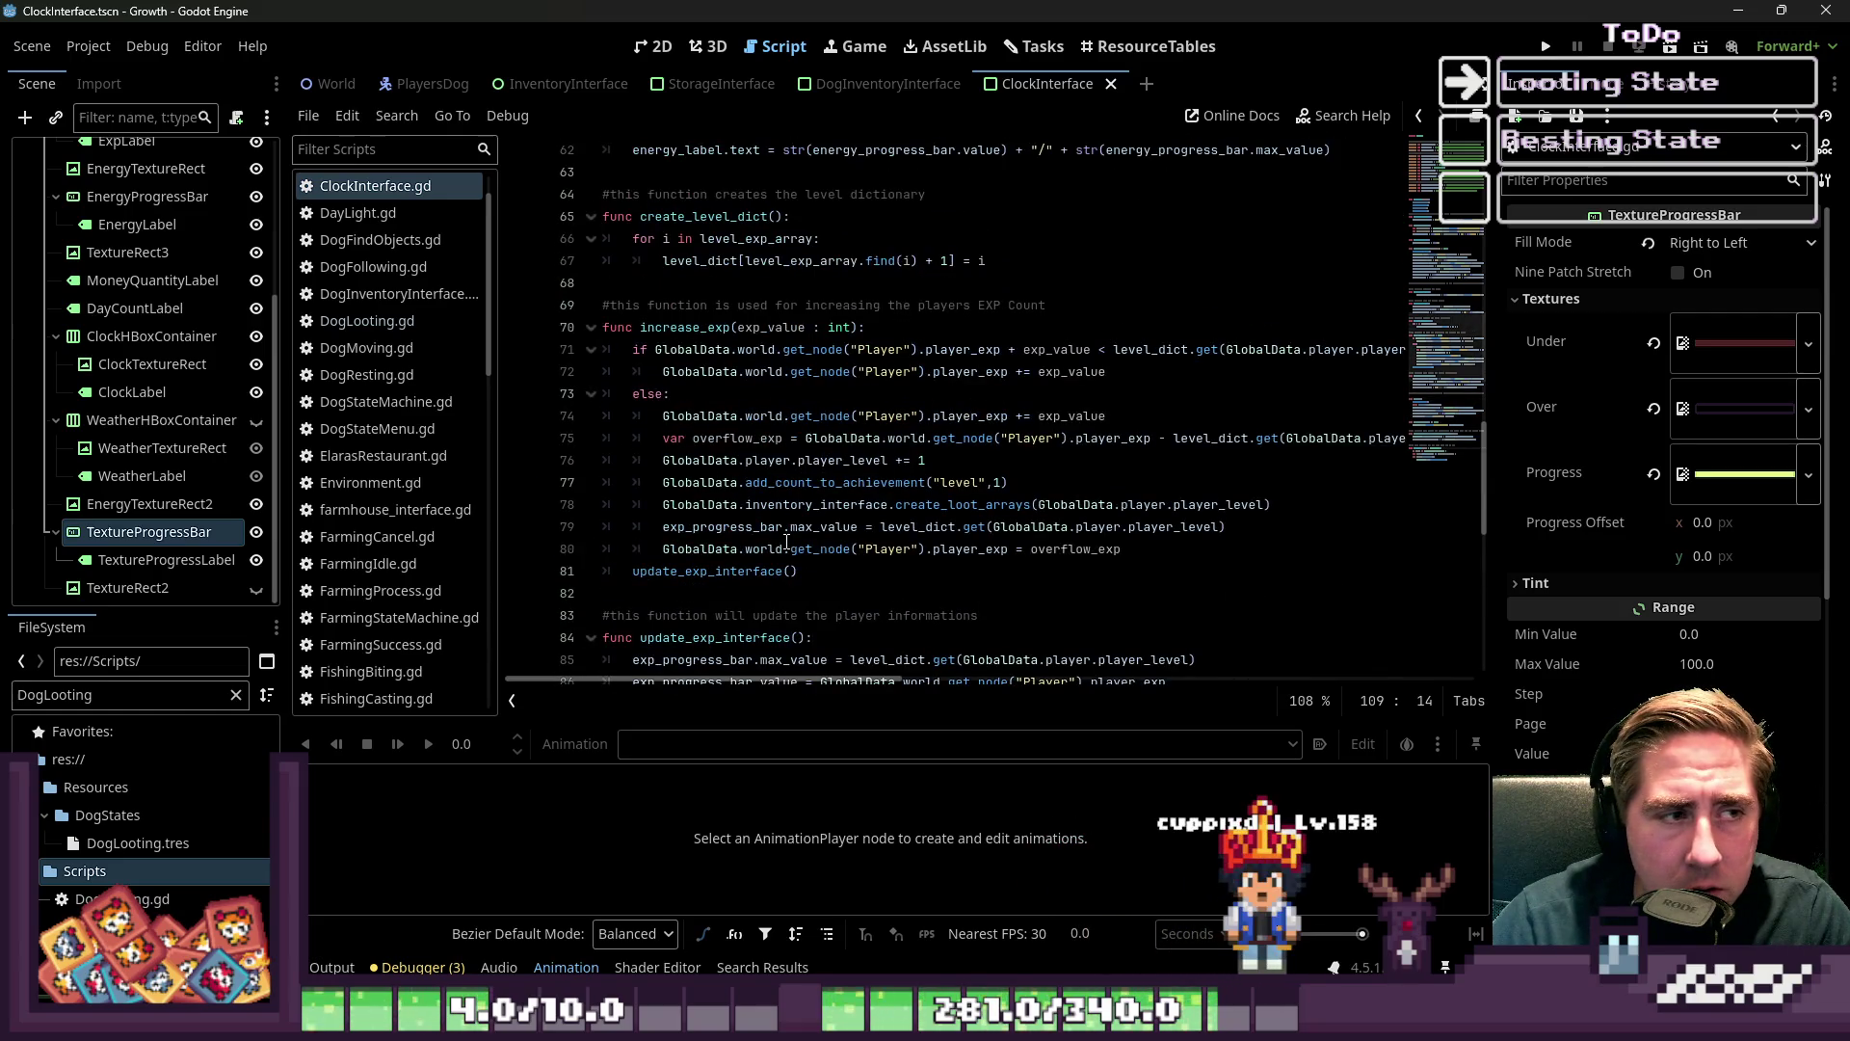
scroll(816, 478, "up", 2)
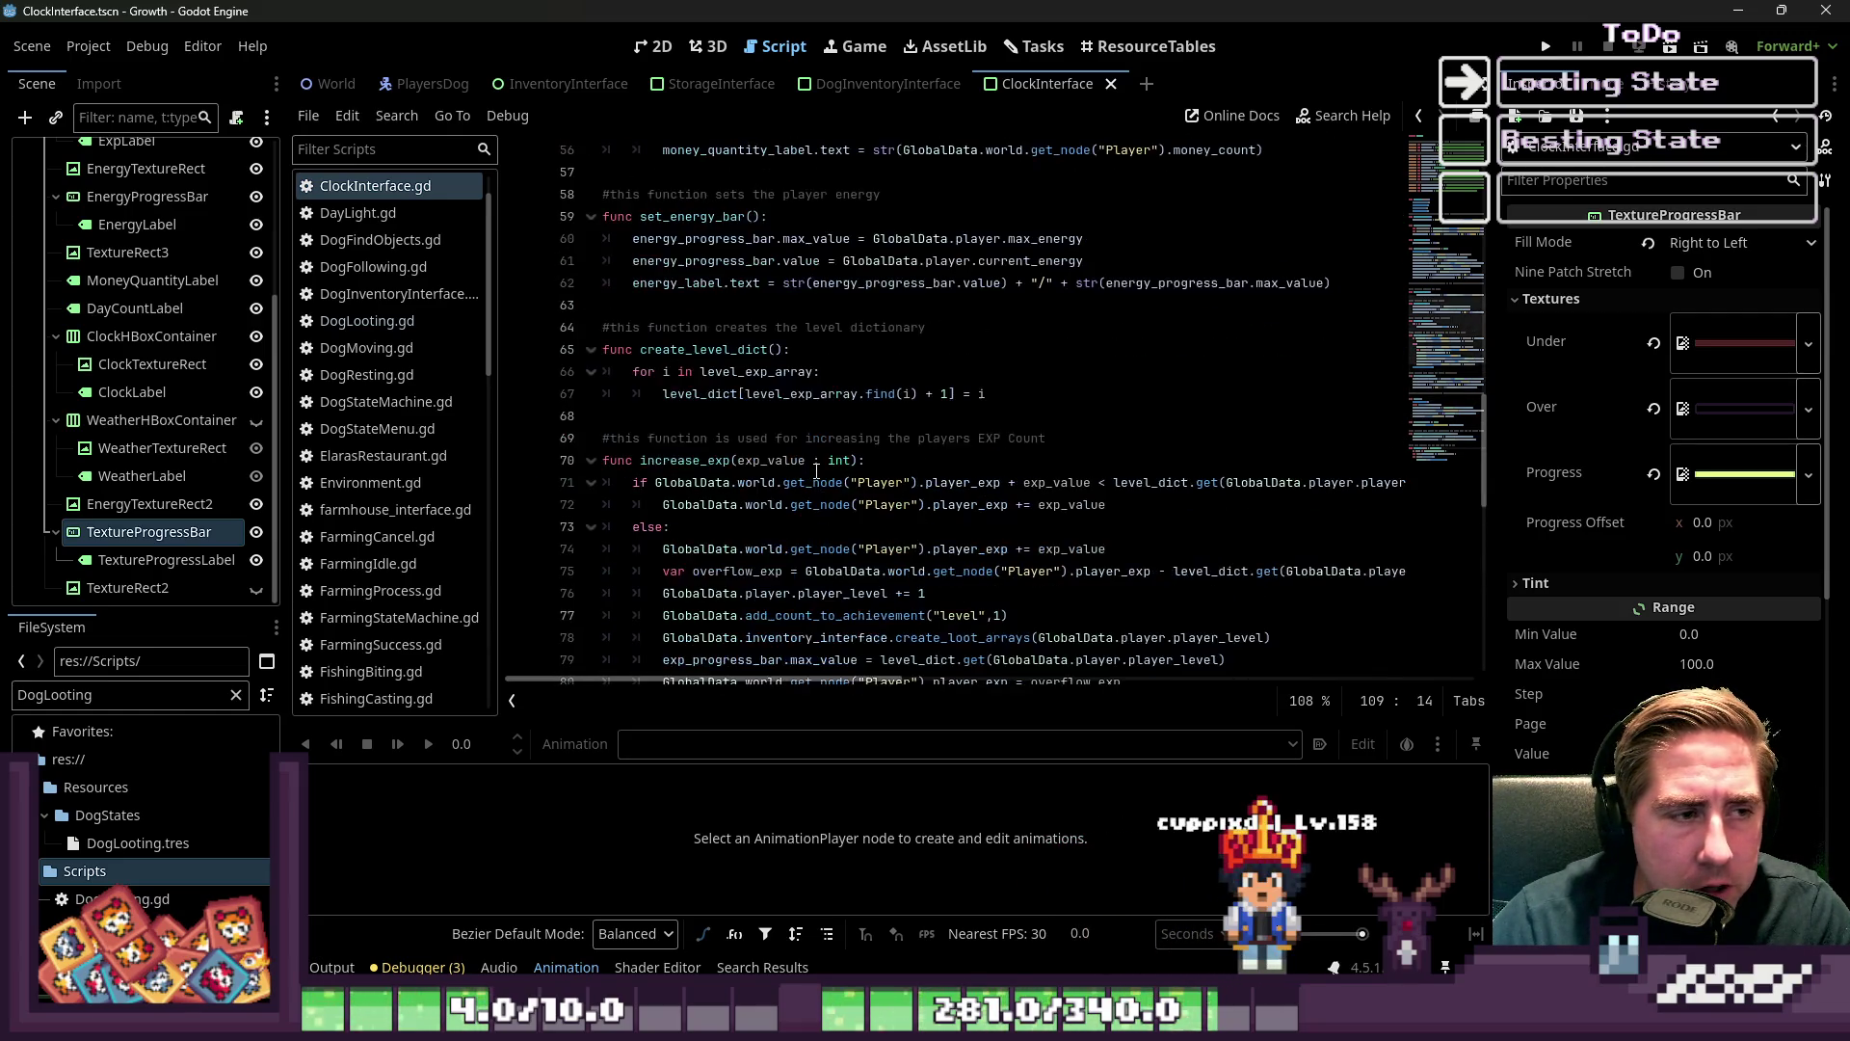
double_click(741, 349)
scroll(741, 349, "up", 2)
left_click(734, 349)
scroll(734, 349, "up", 4)
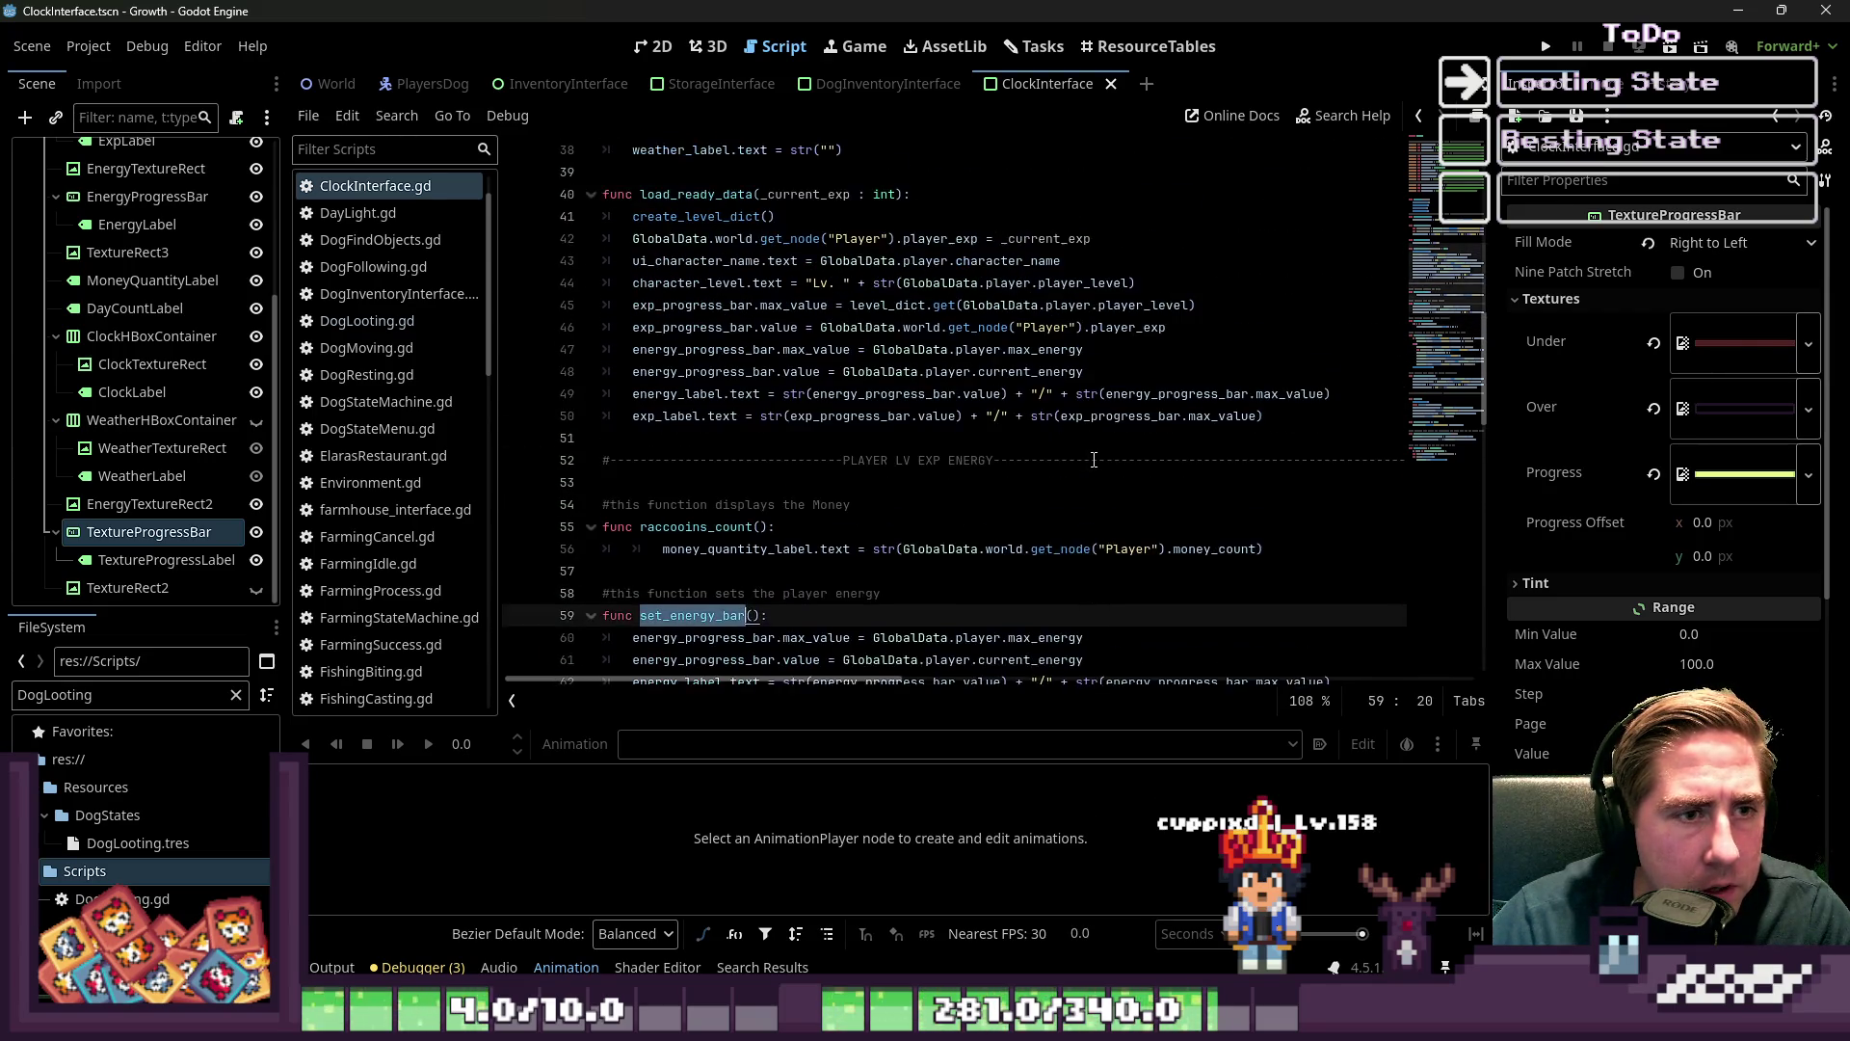
scroll(1095, 459, "down", 3)
scroll(842, 420, "up", 12)
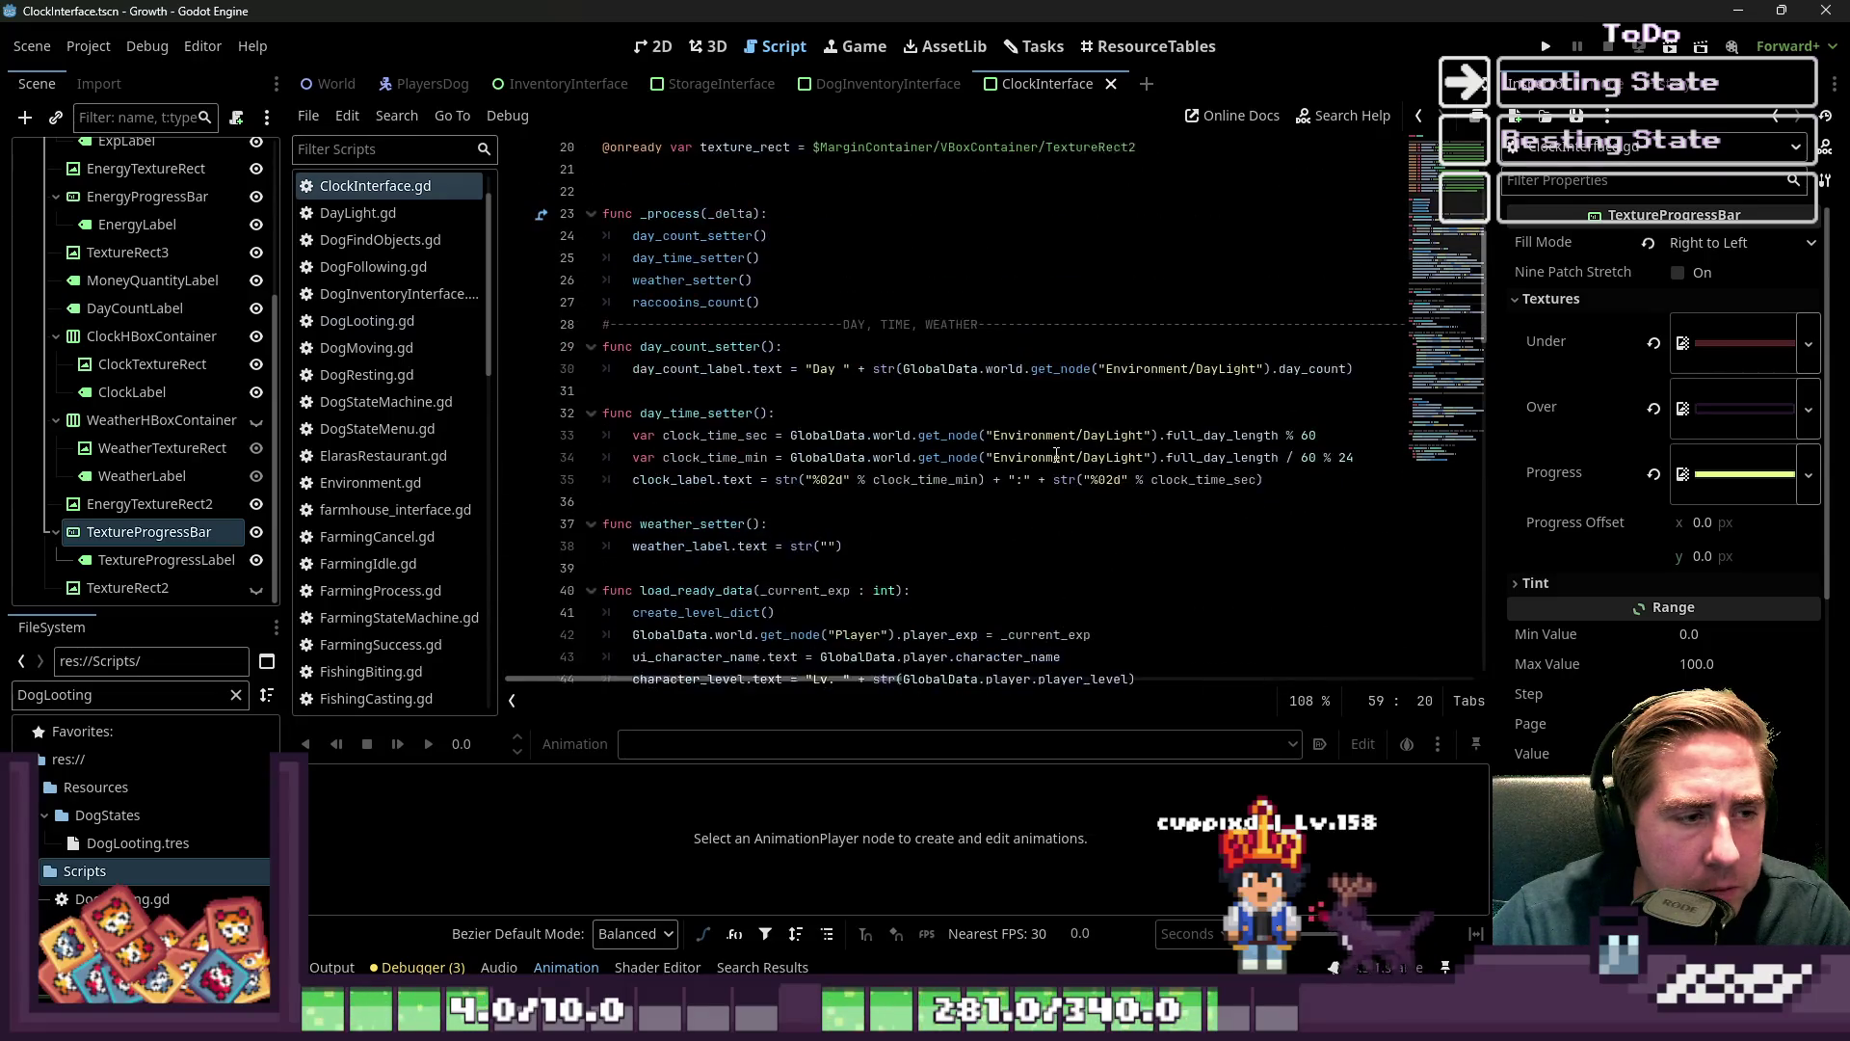
double_click(768, 313)
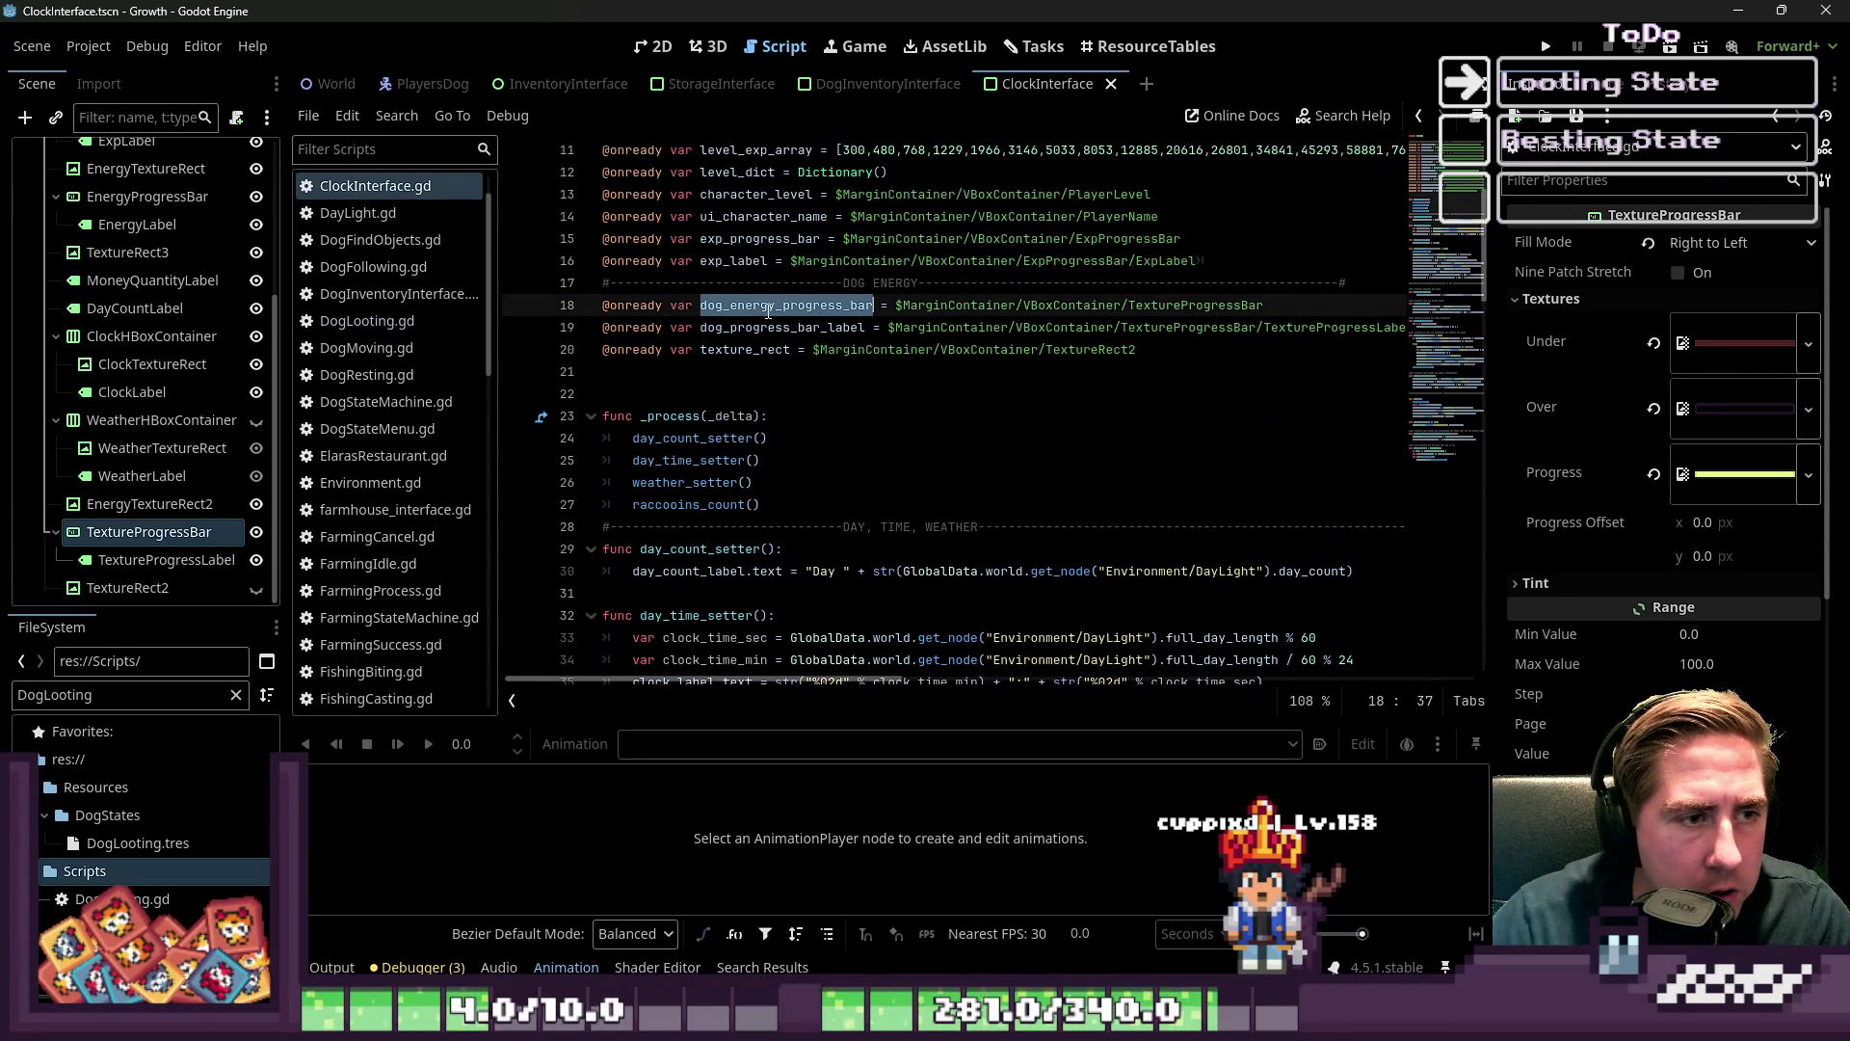
scroll(768, 323, "down", 20)
scroll(768, 329, "down", 3)
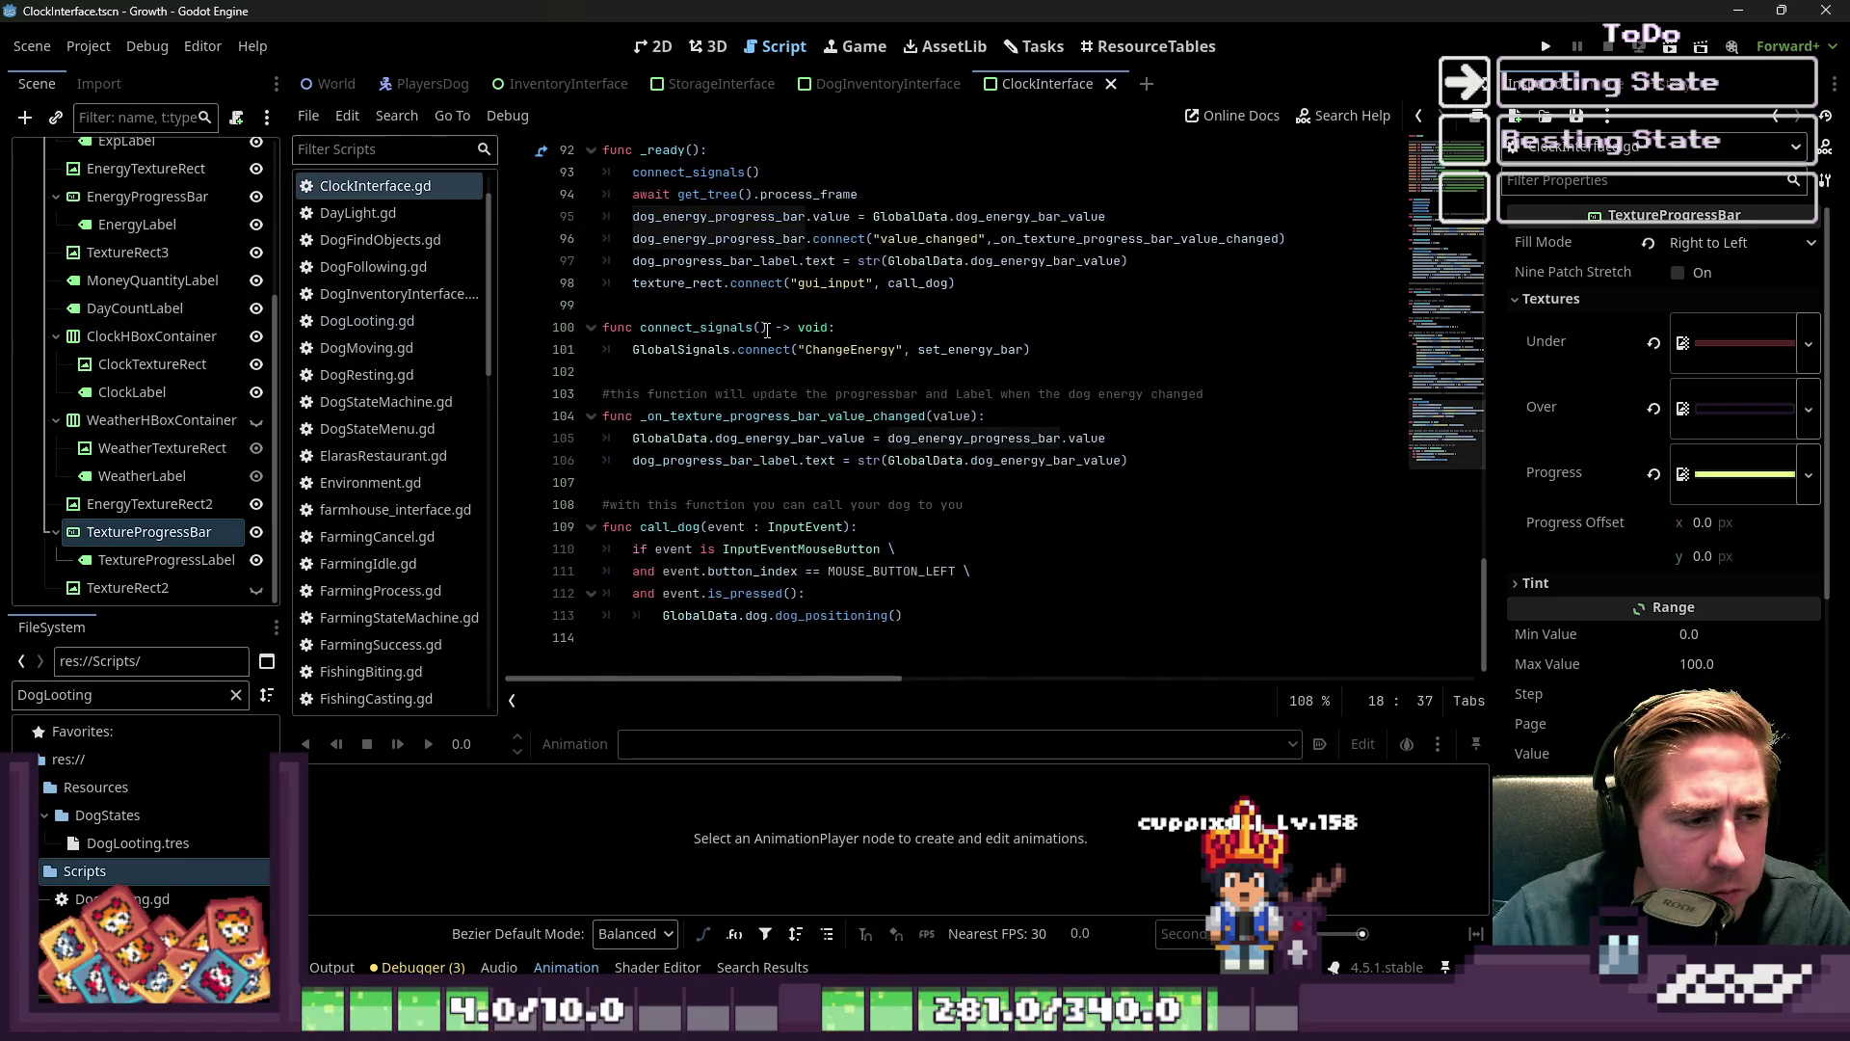
scroll(768, 330, "up", 1)
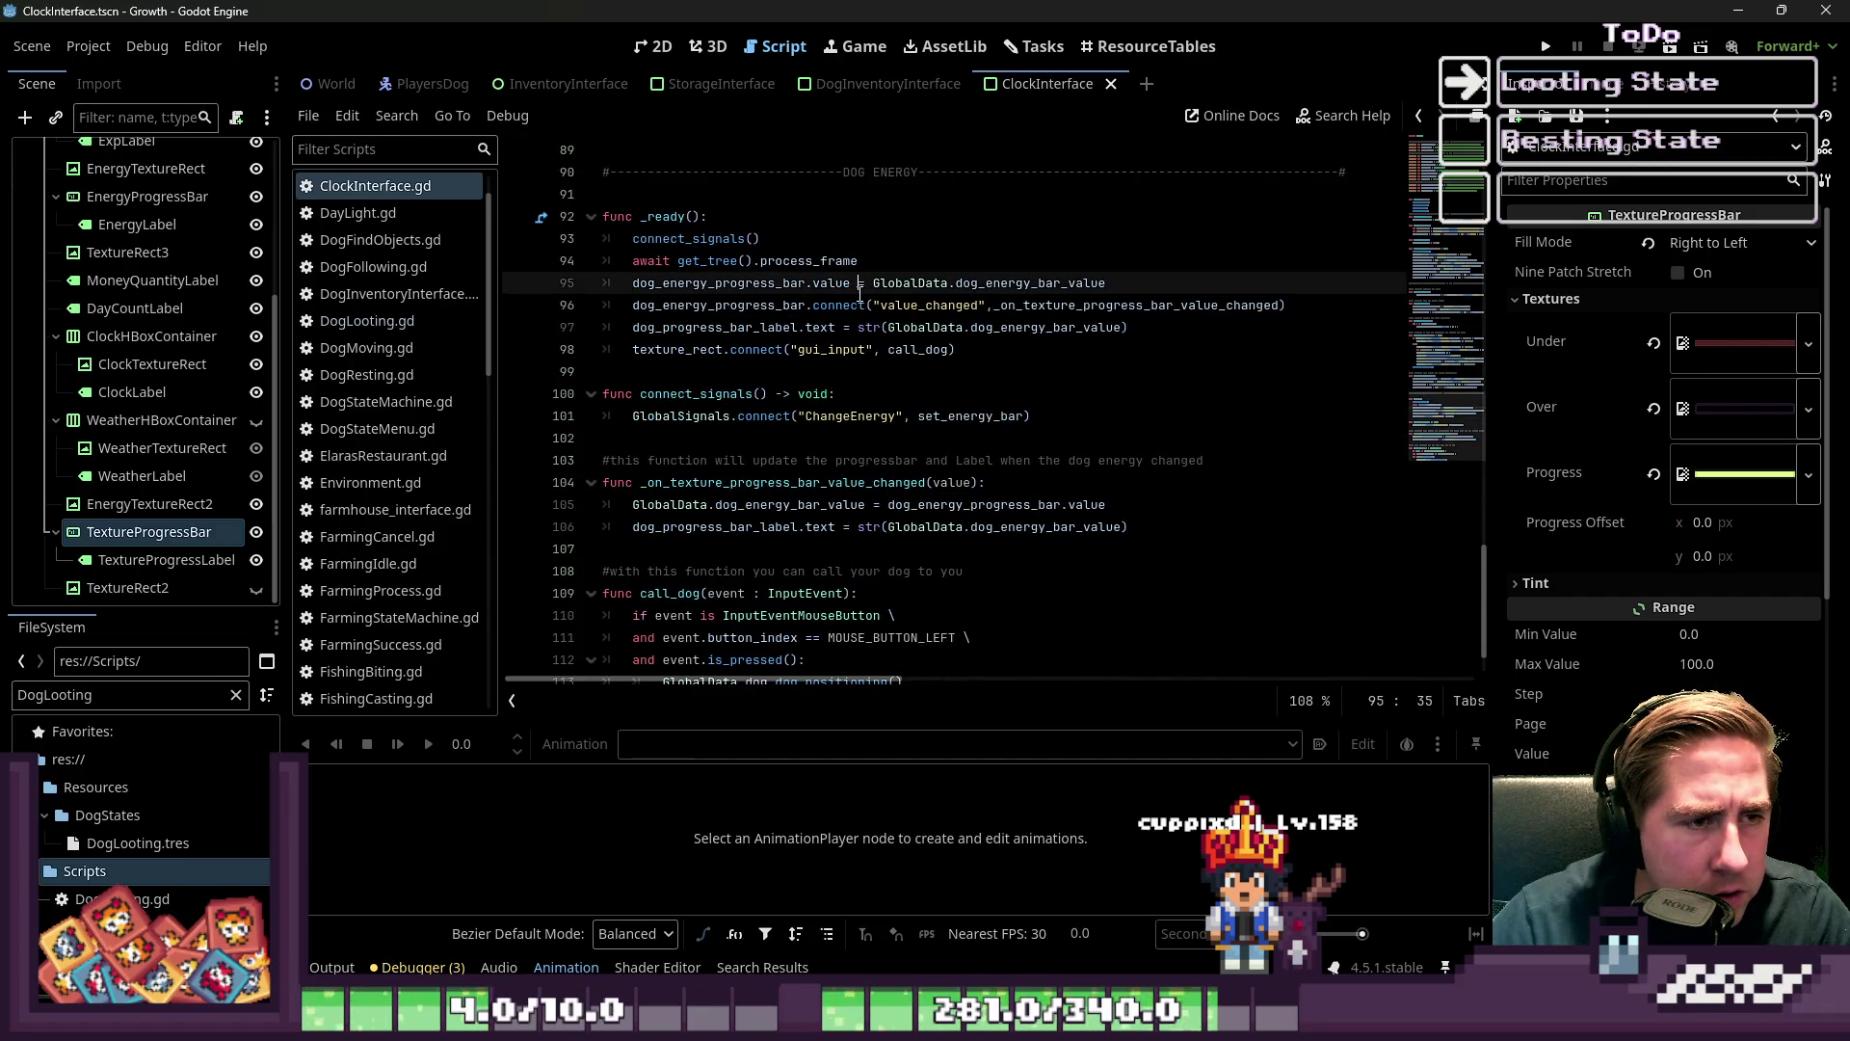
left_click(1018, 304)
left_click_drag(1317, 308, 503, 287)
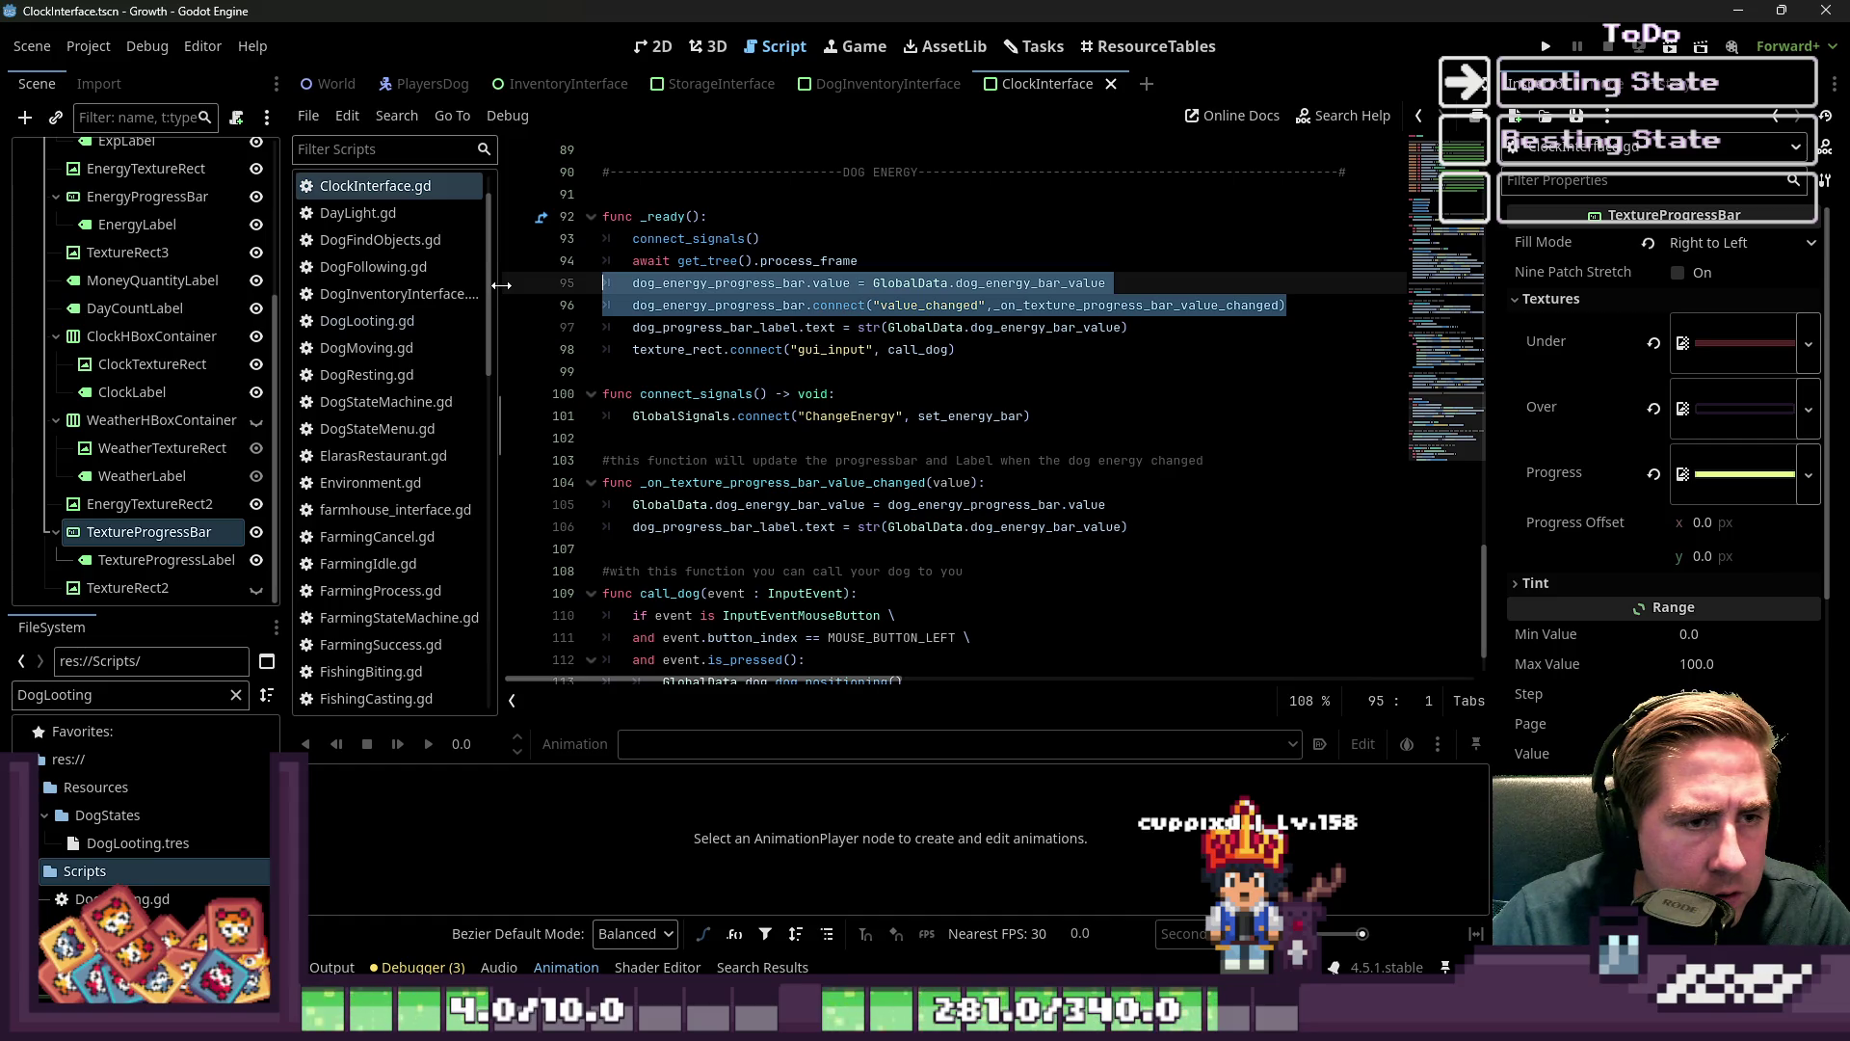
double_click(1060, 306)
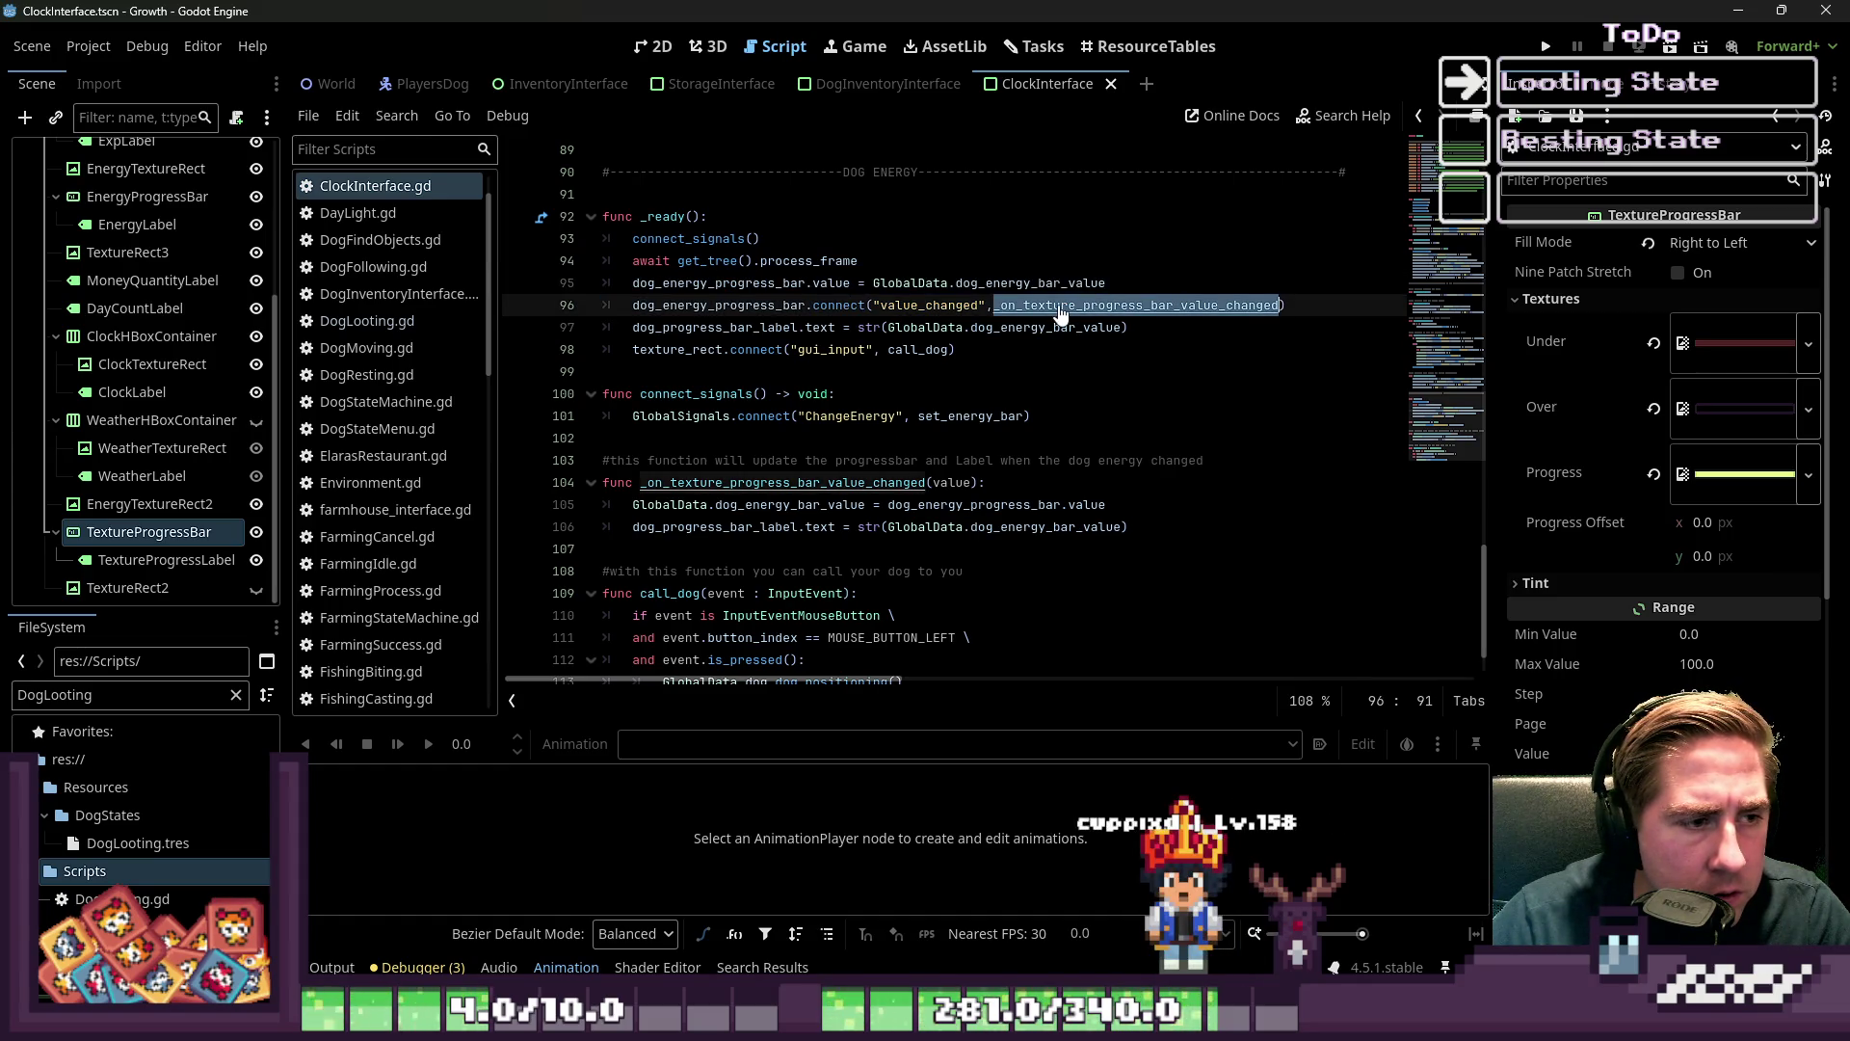
left_click(787, 505)
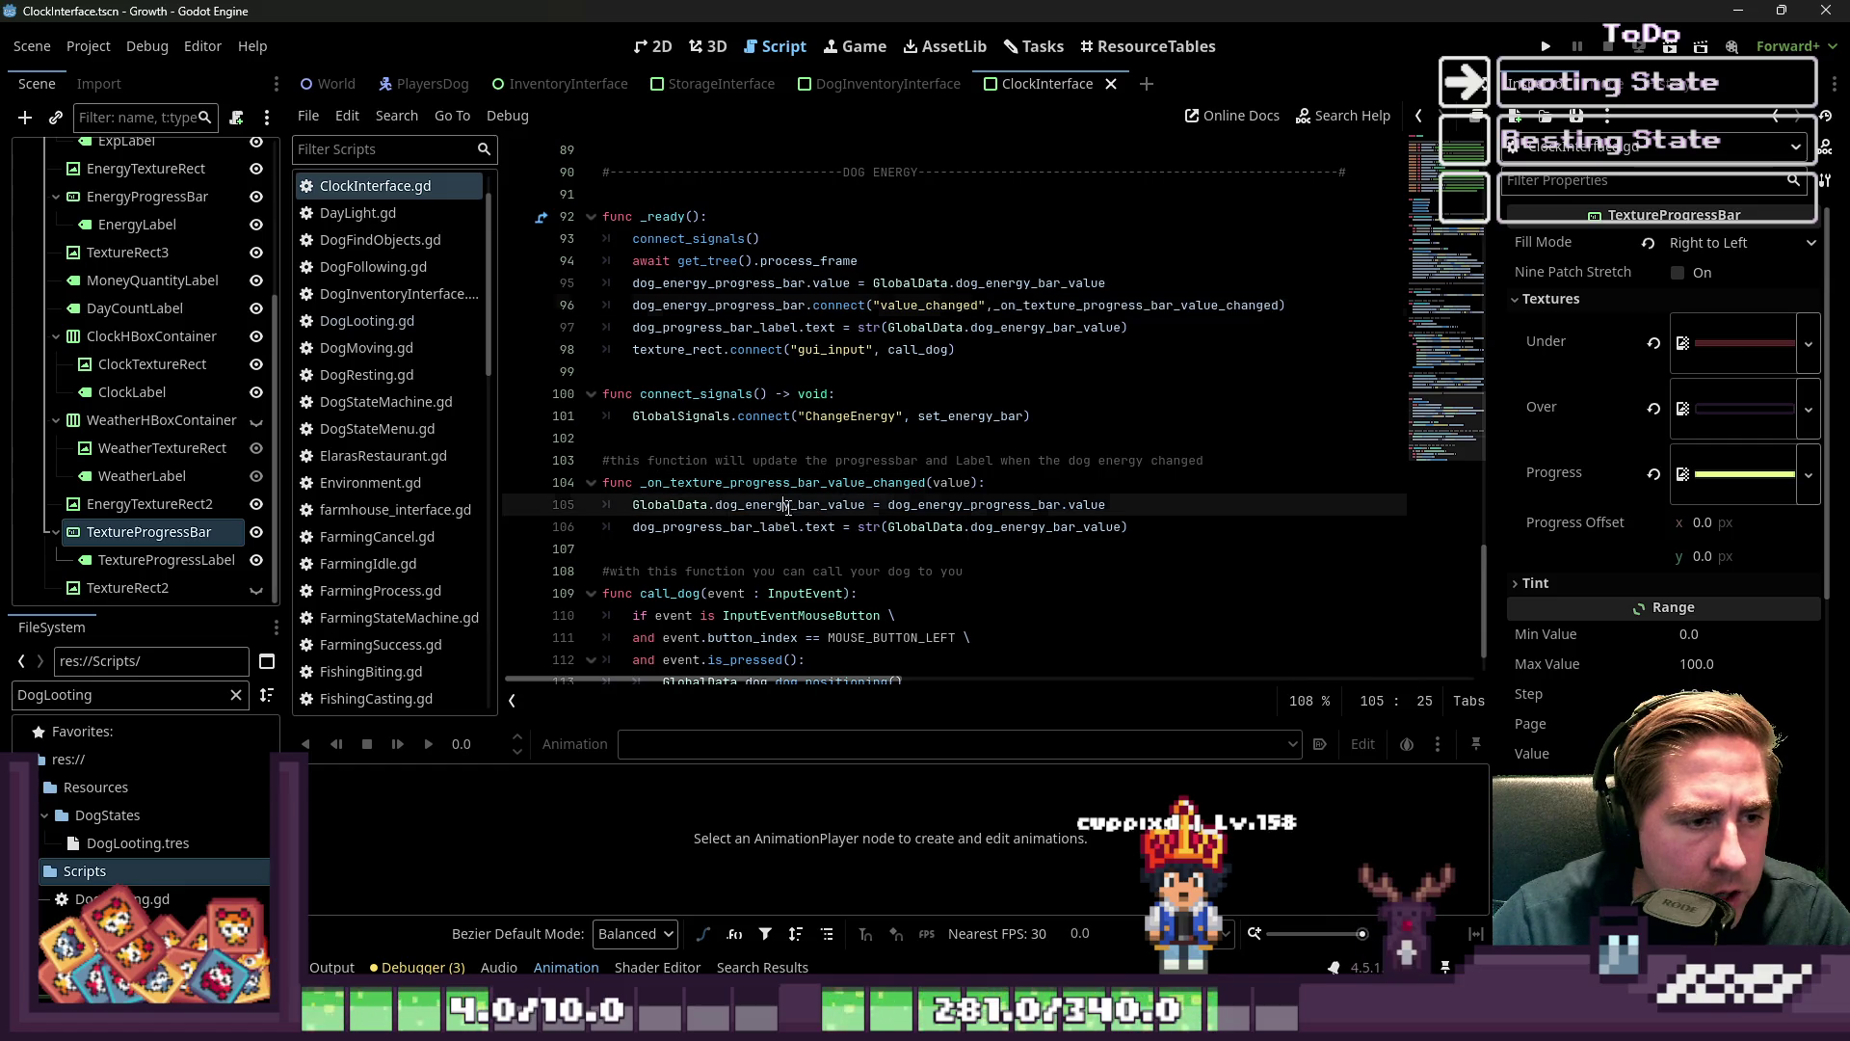
- Change line 96 to connect GlobalSignals.UpdateDogEnergy to dog_energy_ui_has_changed
left_click(934, 308)
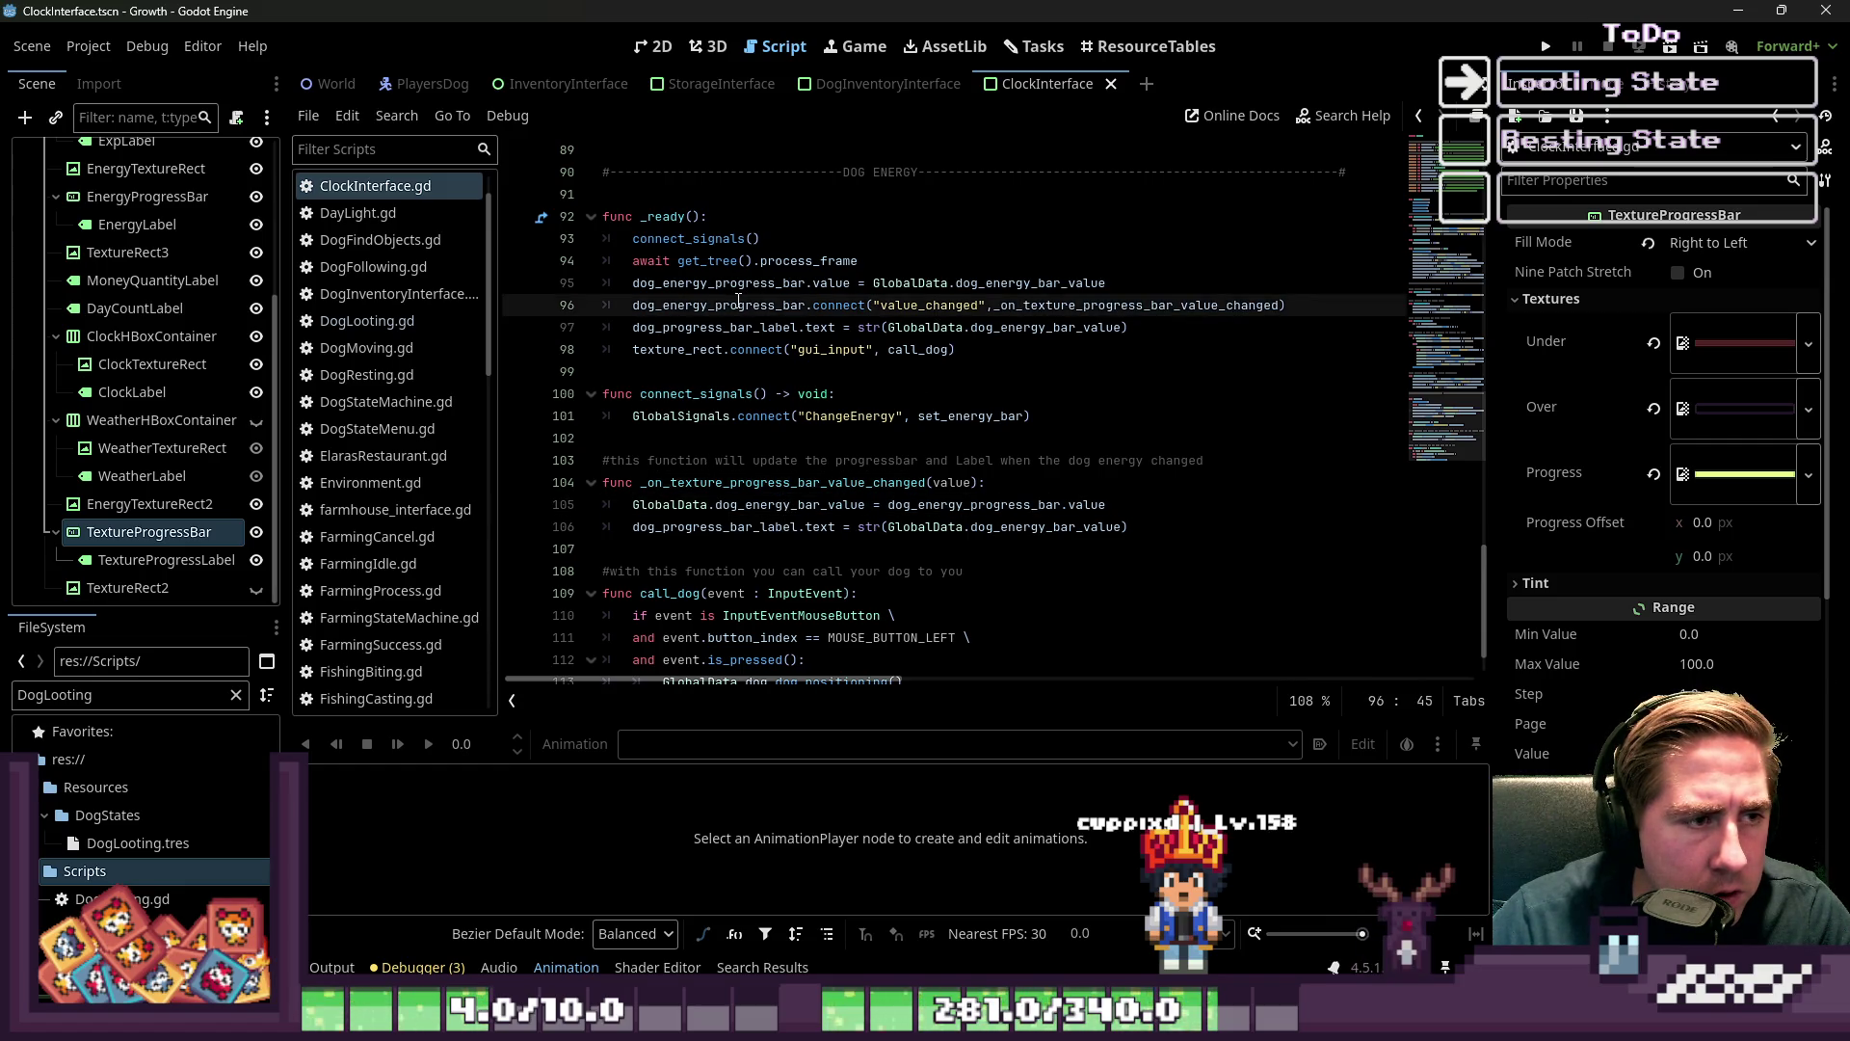
type("update_dog_energy")
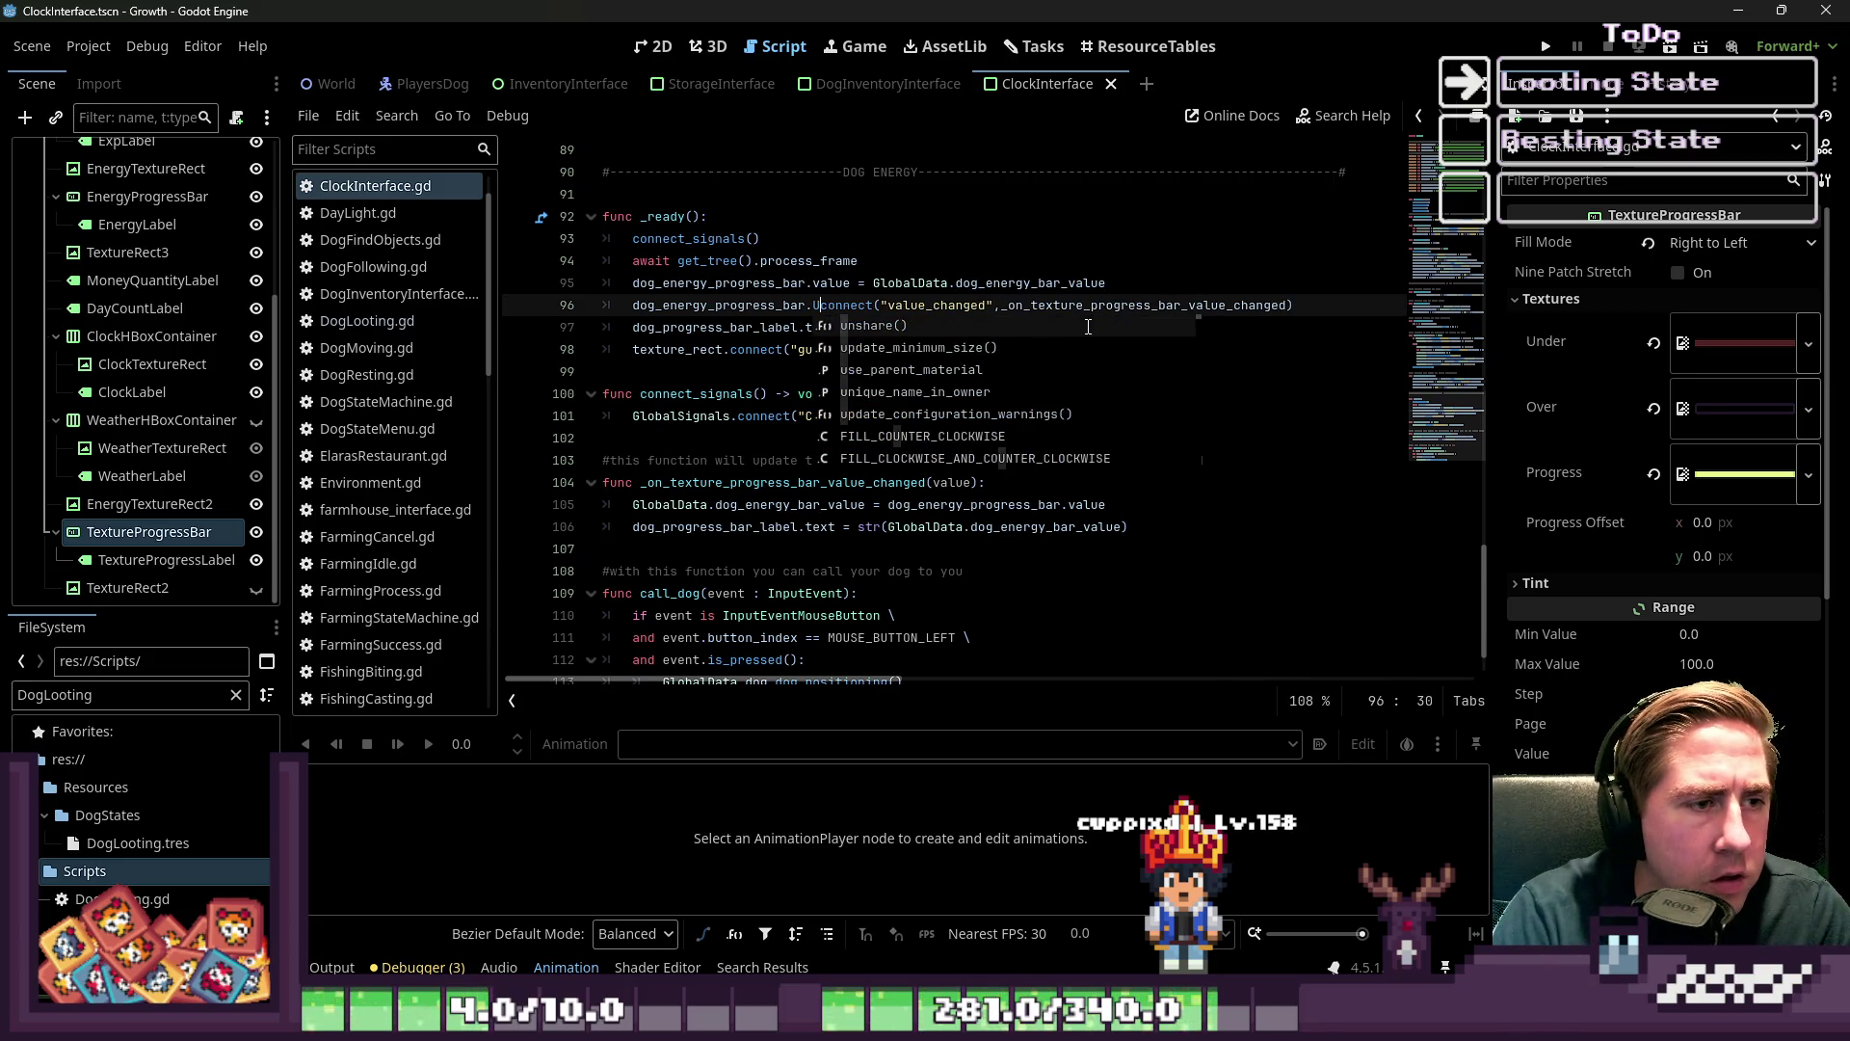
key("BackSpace")
key("ctrl+shift+Left")
type("Gl")
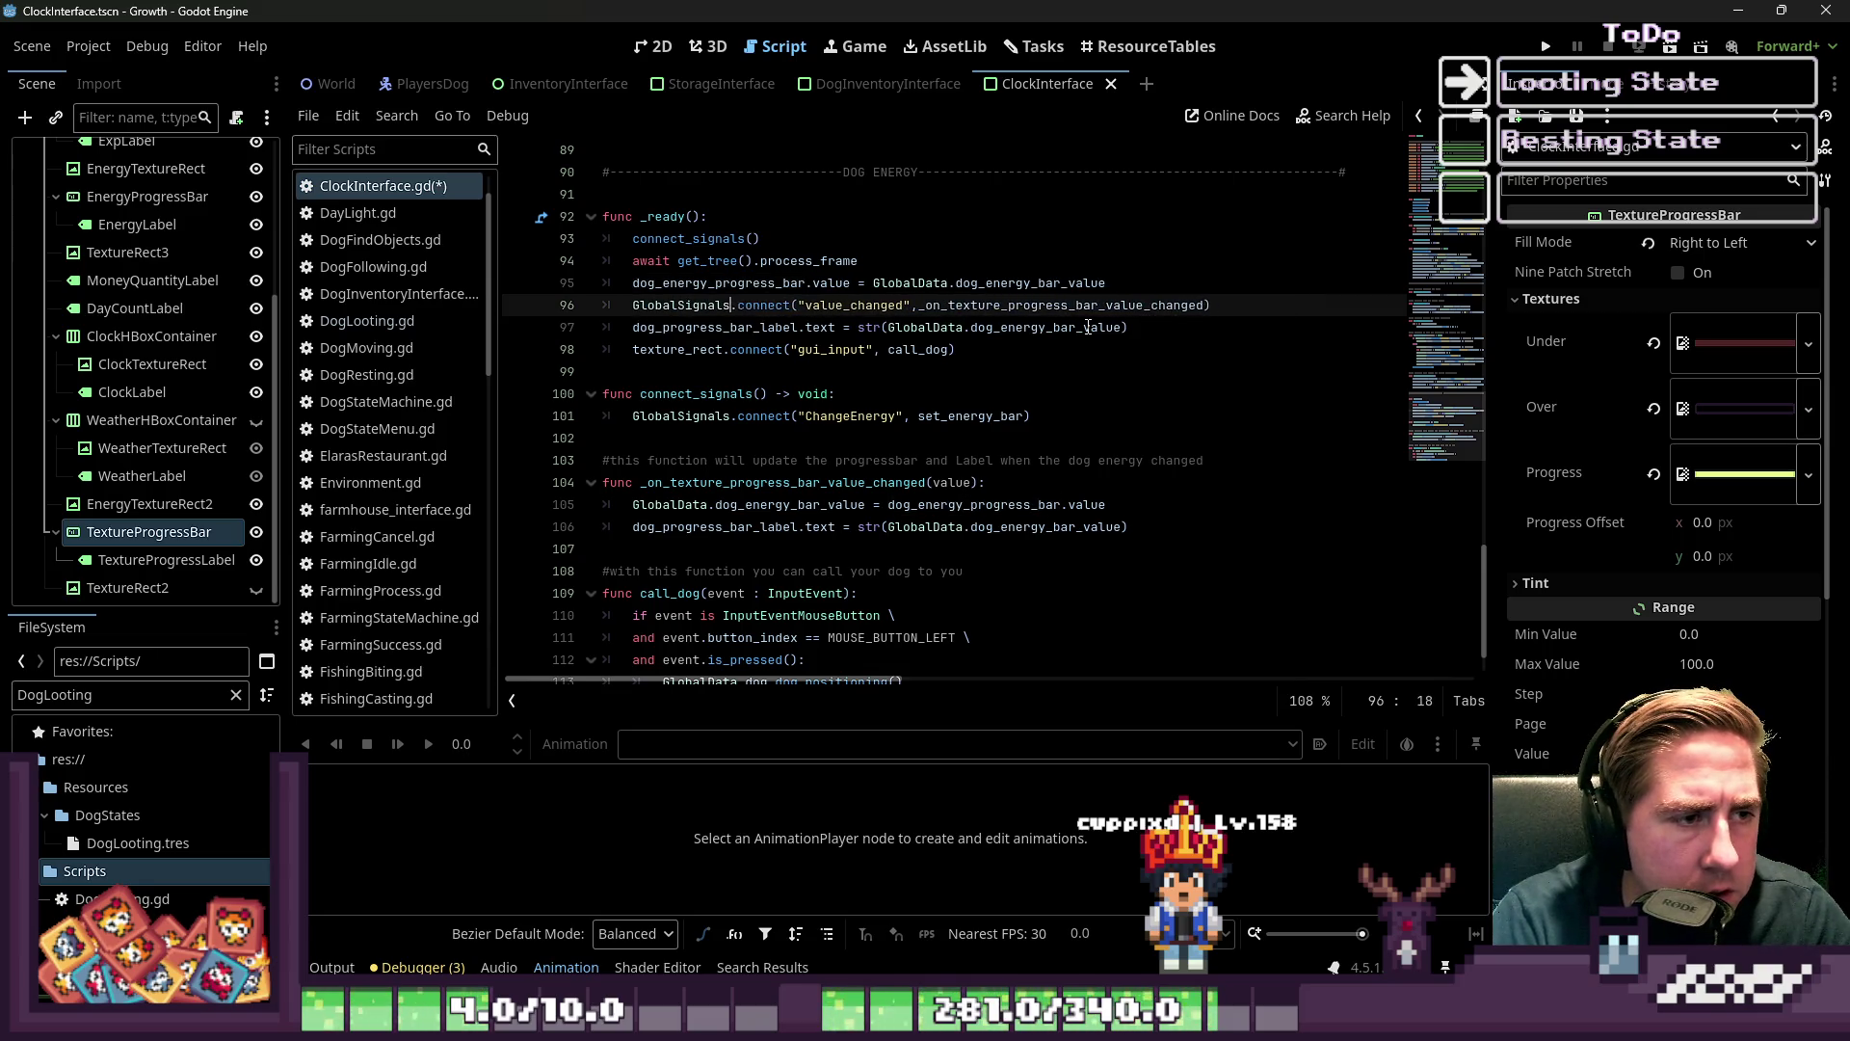
type(".update_dog_energy")
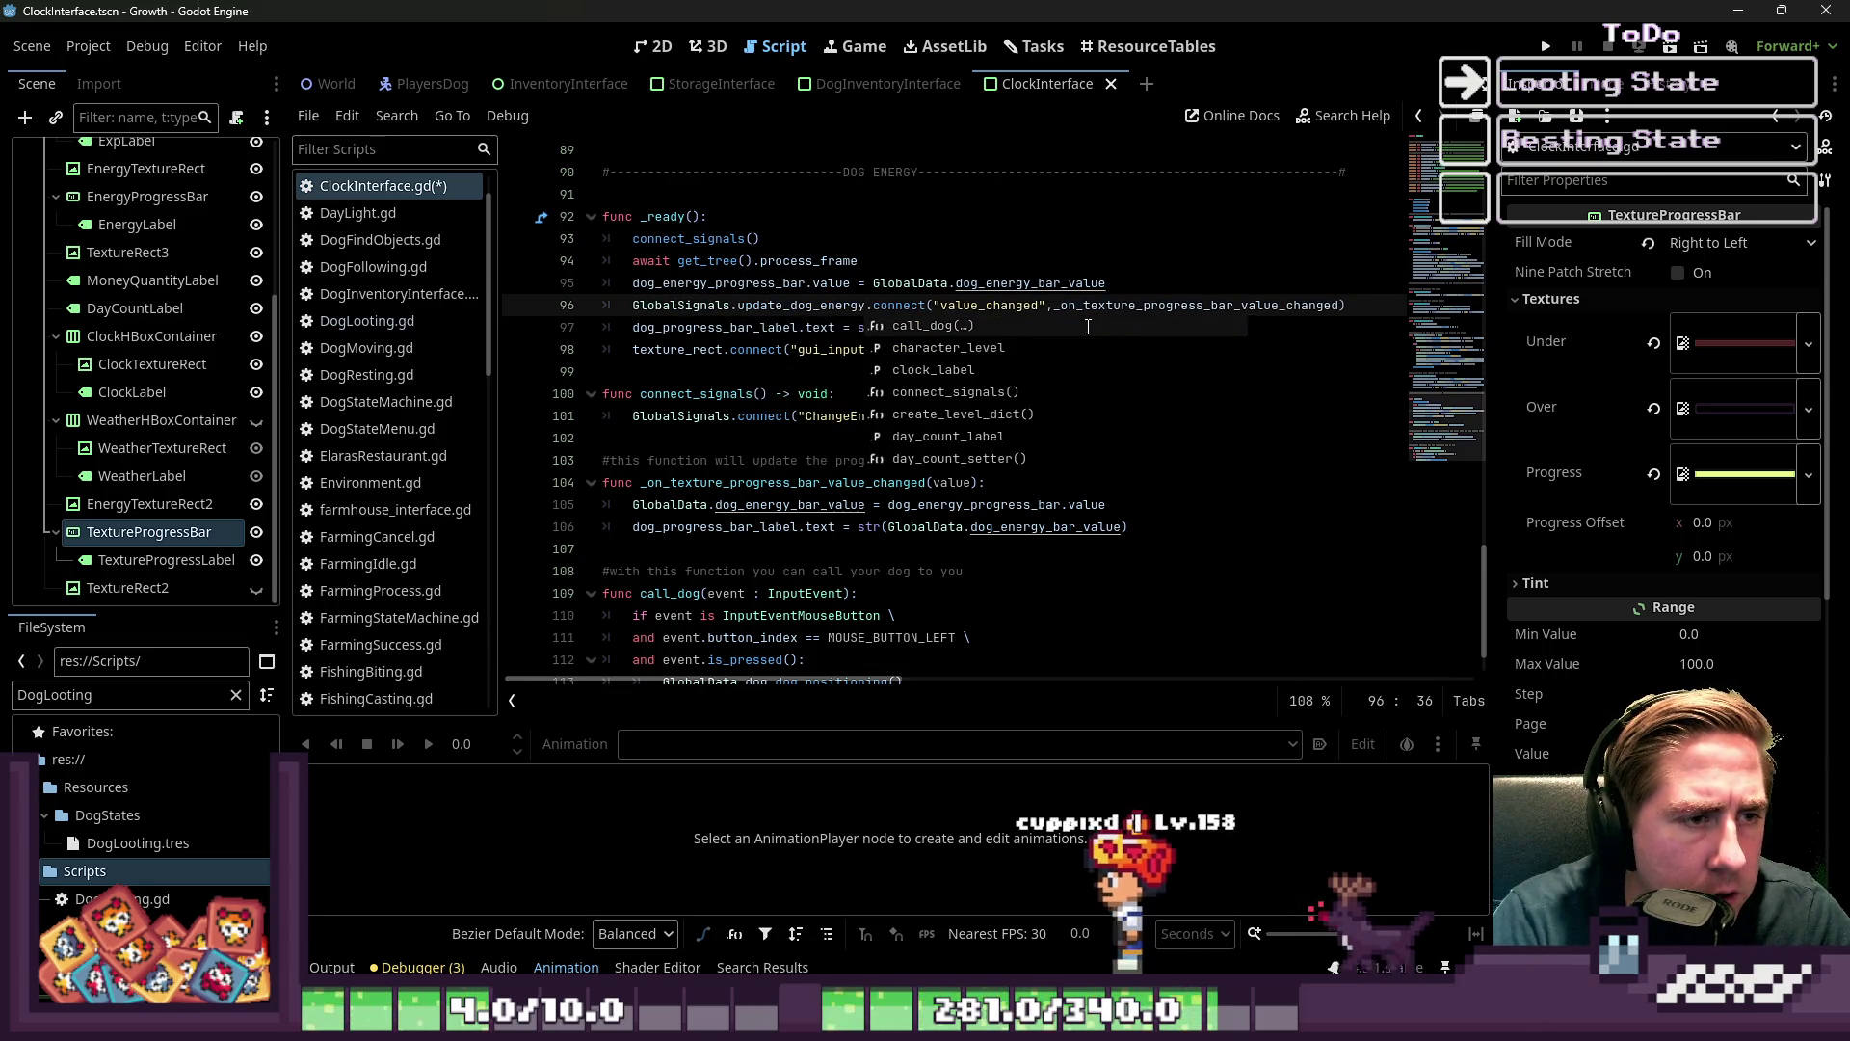
type("Upd")
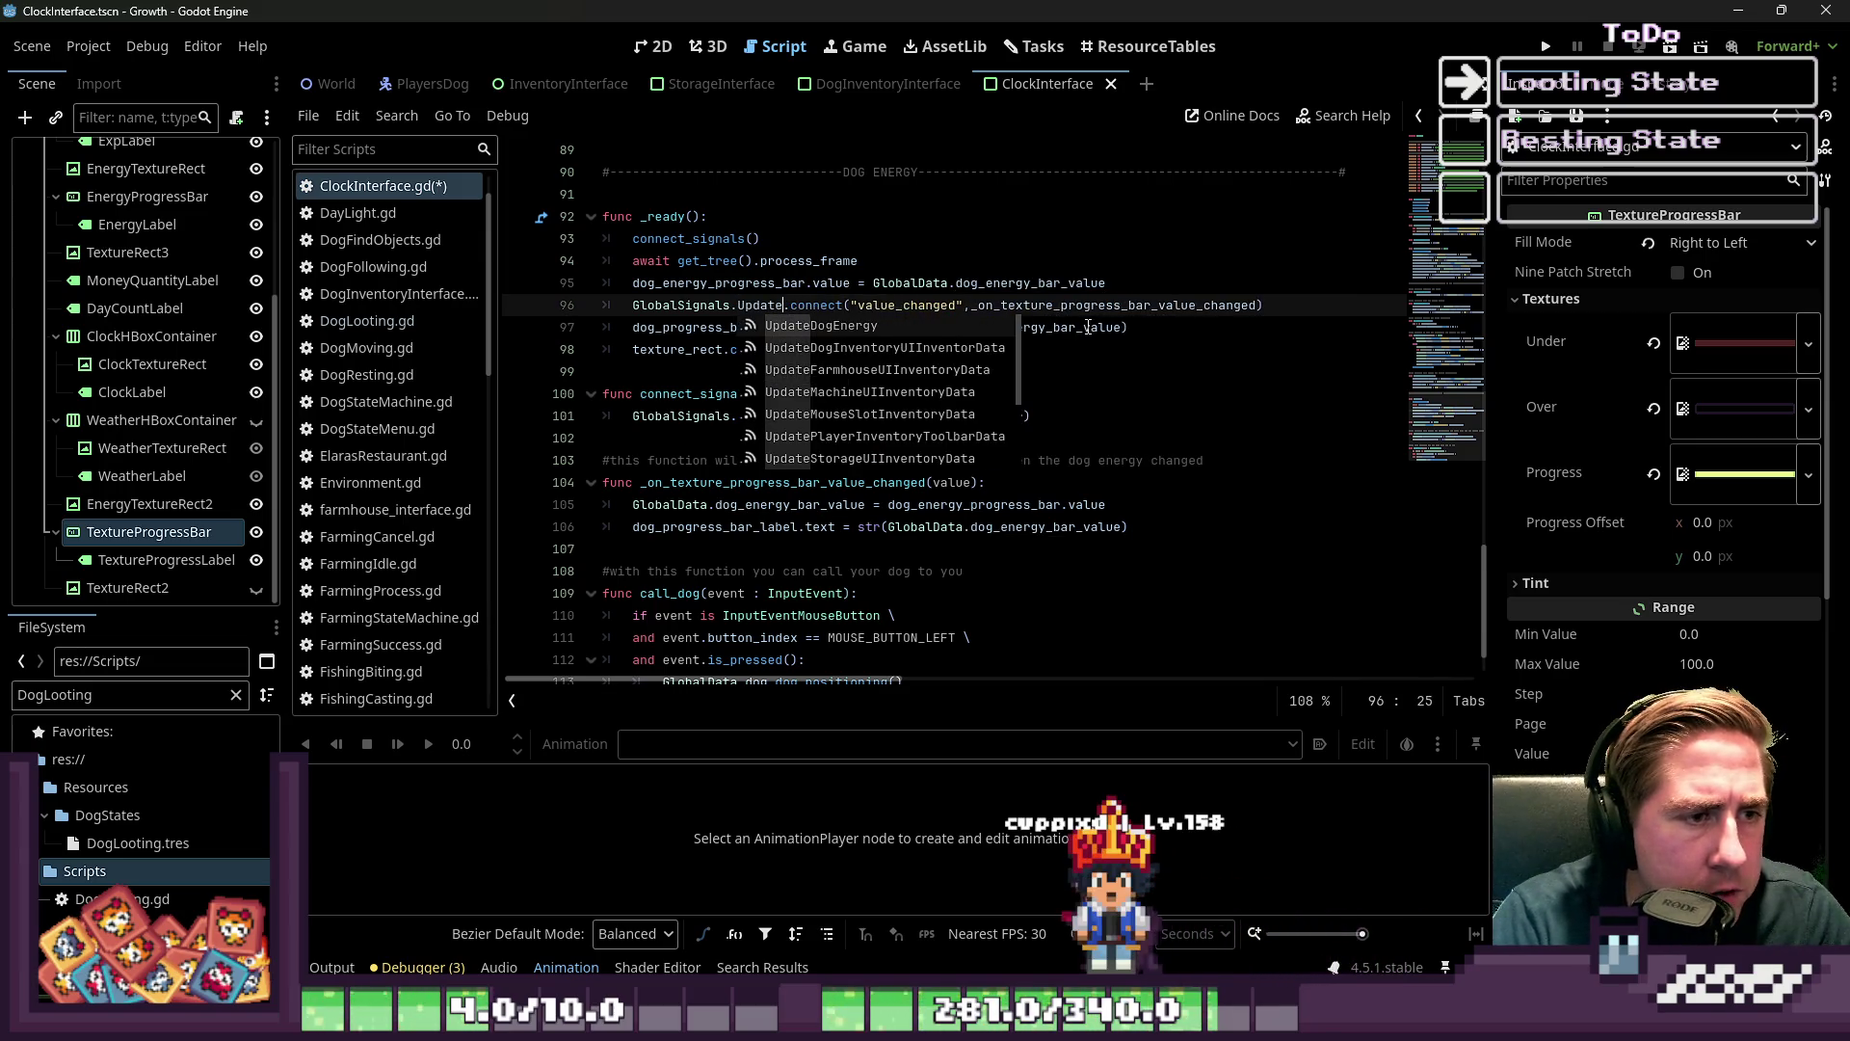
key("Return")
key("ctrl+Right")
key("ctrl+Right")
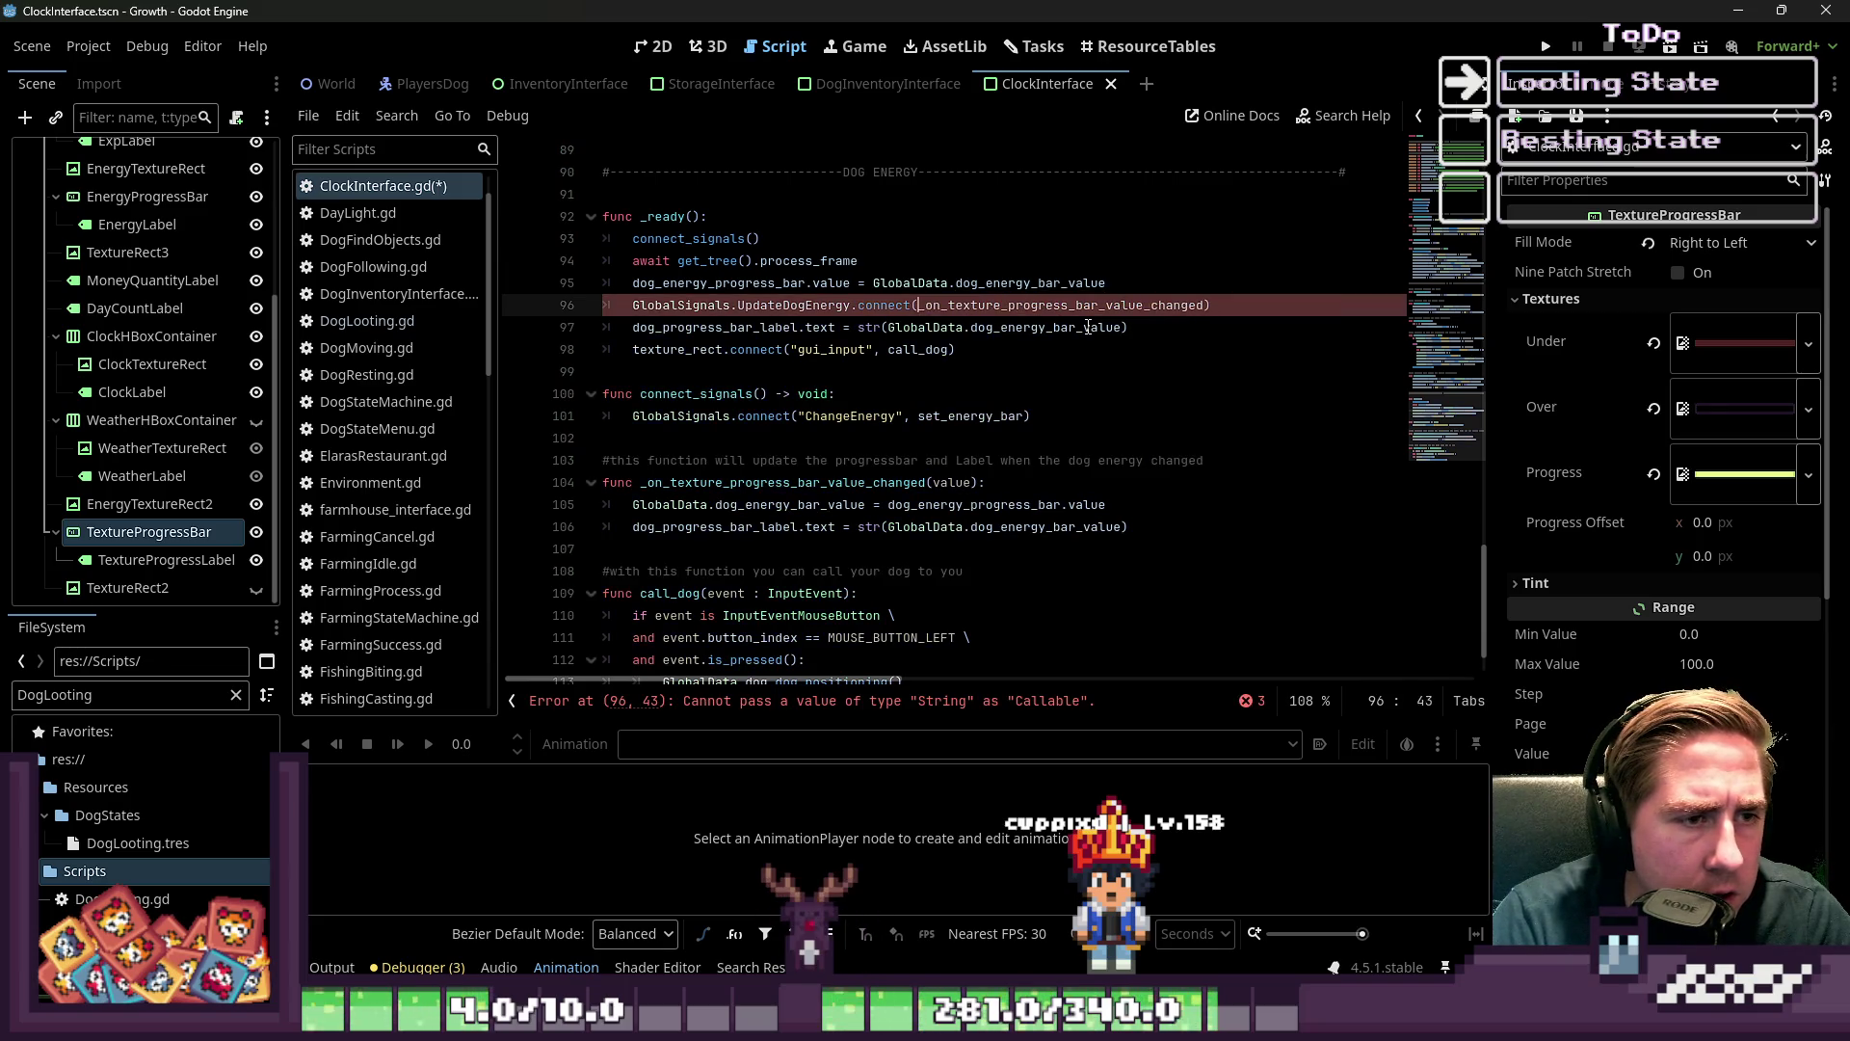
key("BackSpace")
key("BackSpace")
key("Left")
key("ctrl+shift+Left")
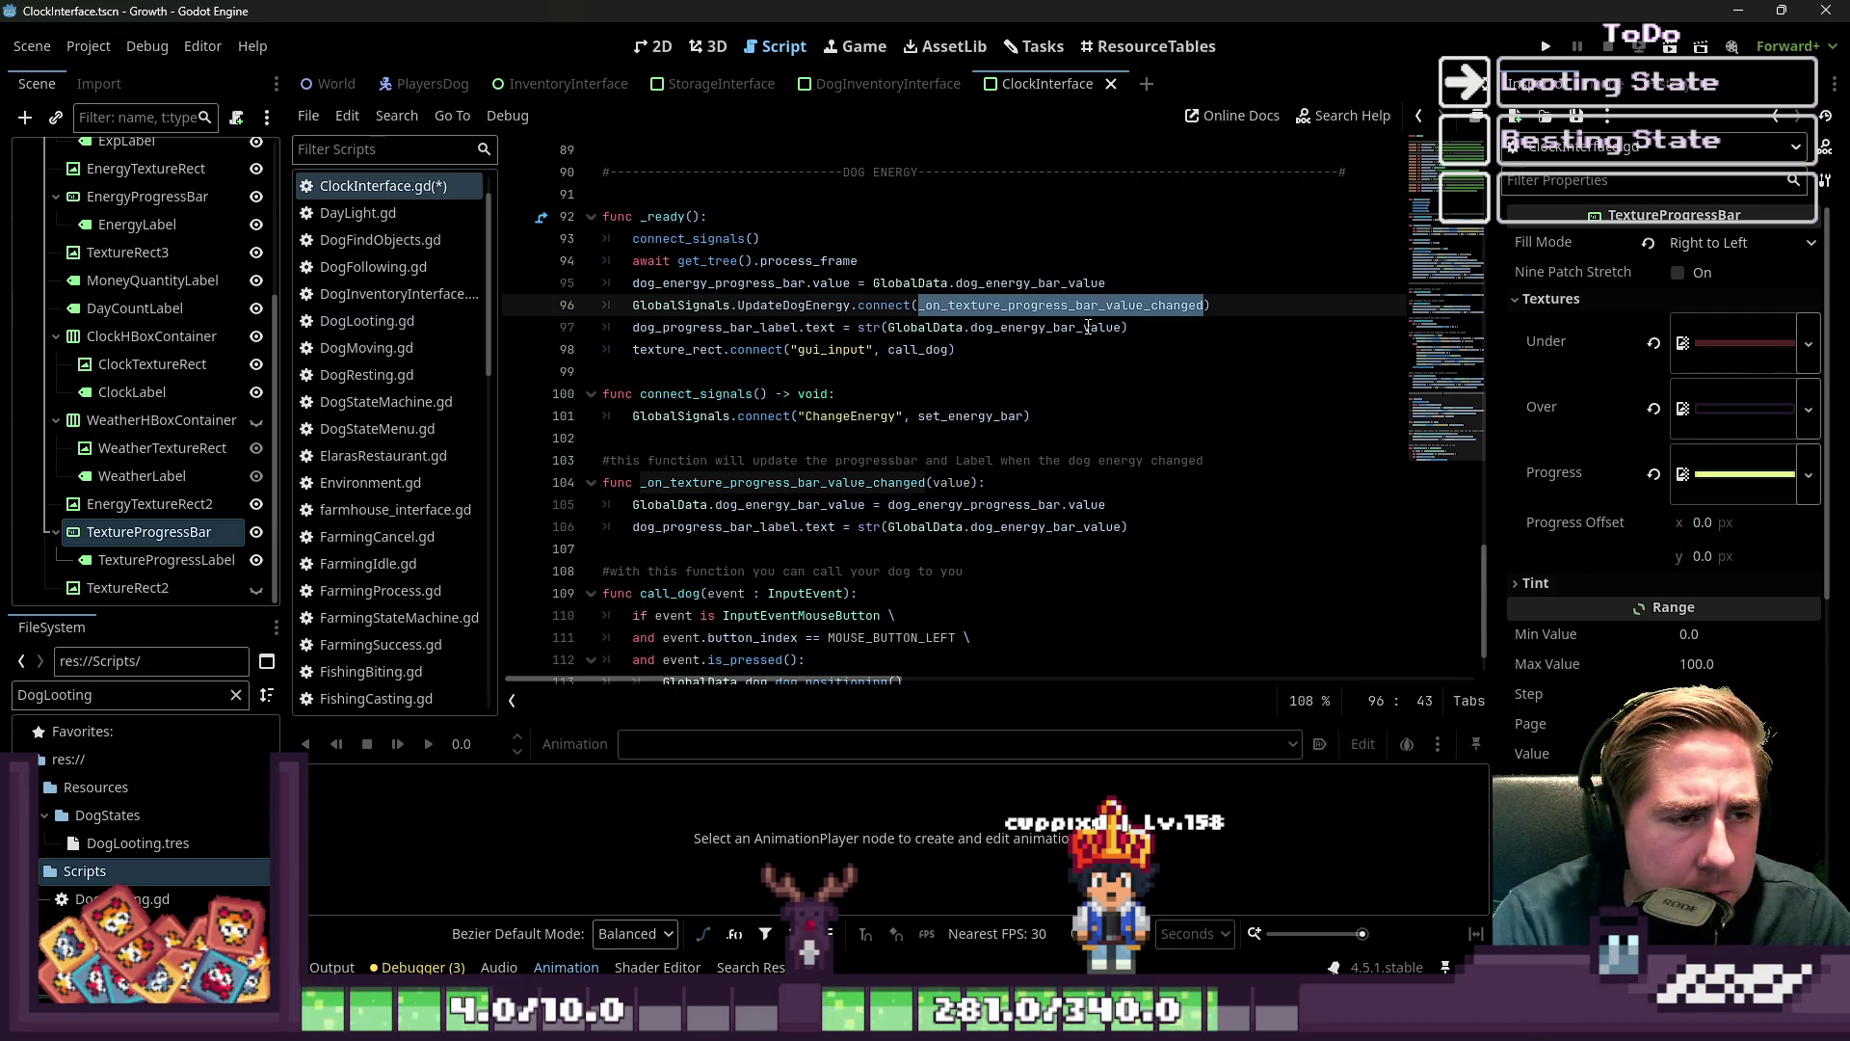
key("BackSpace")
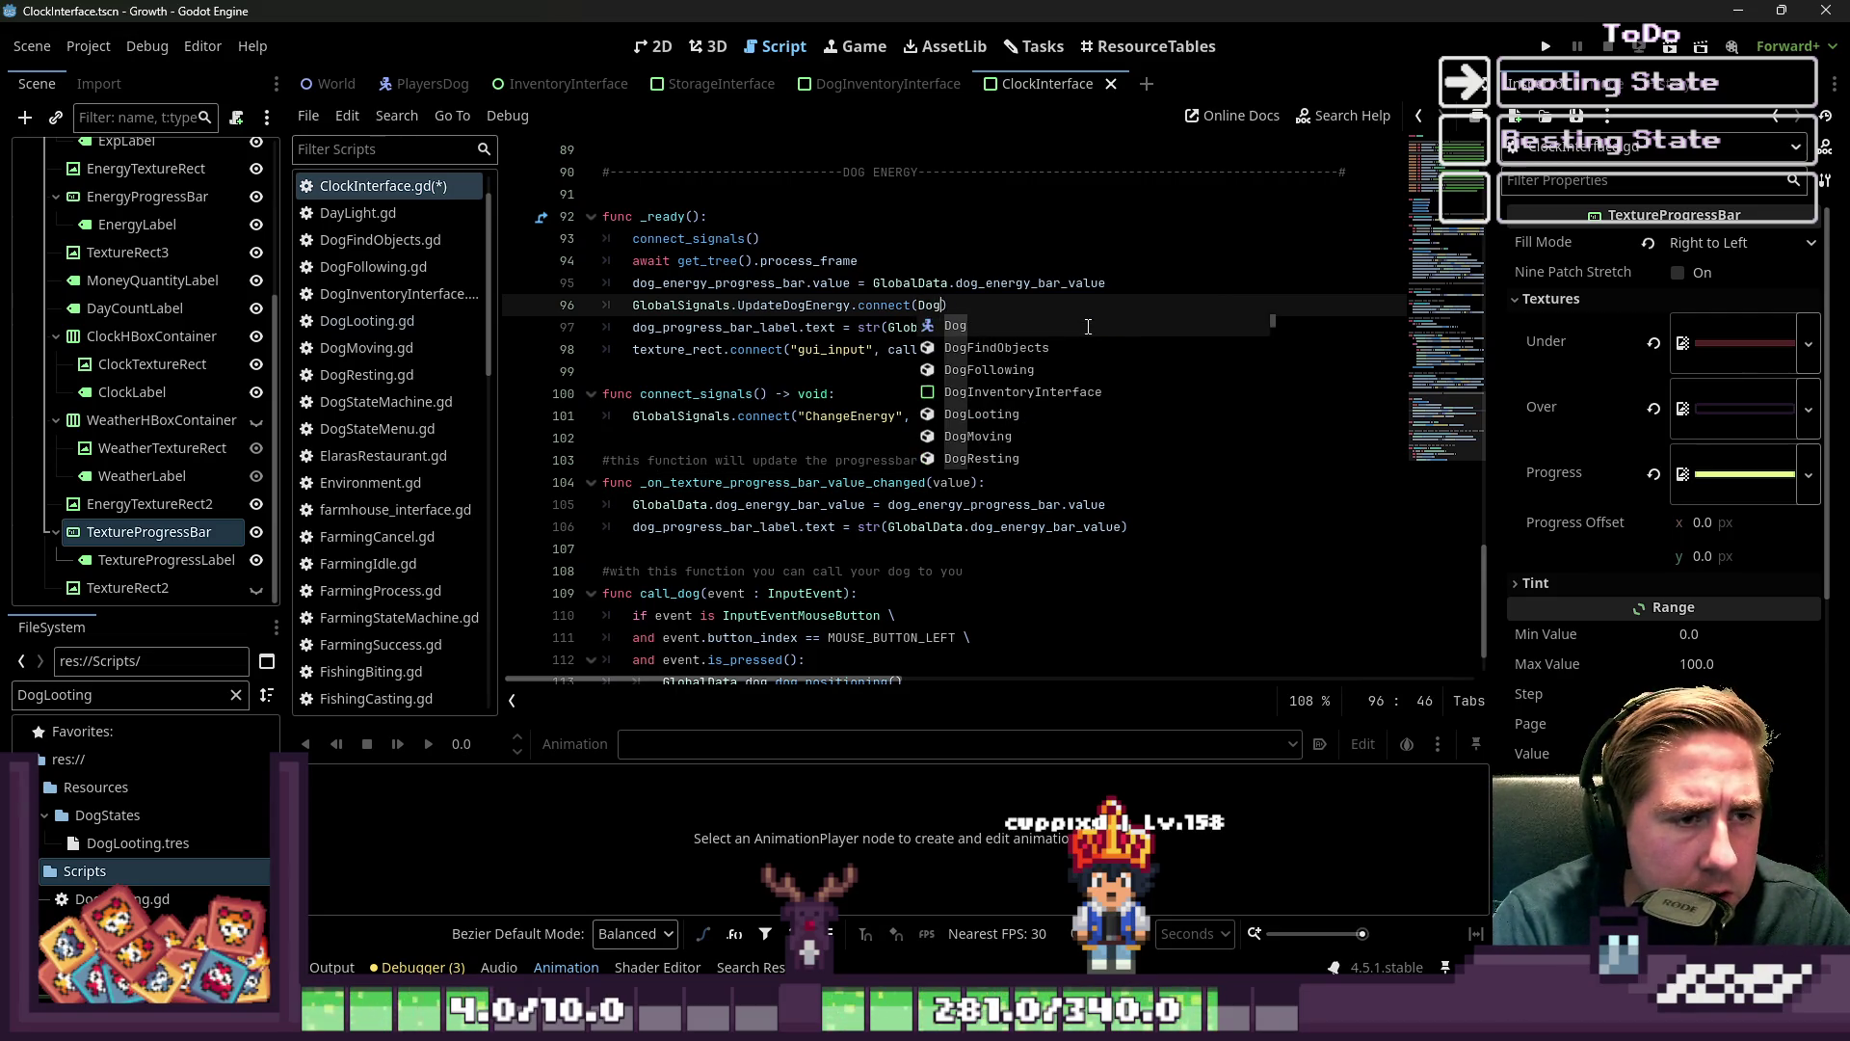
key("Escape")
key("BackSpace")
key("BackSpace")
type("og_energ")
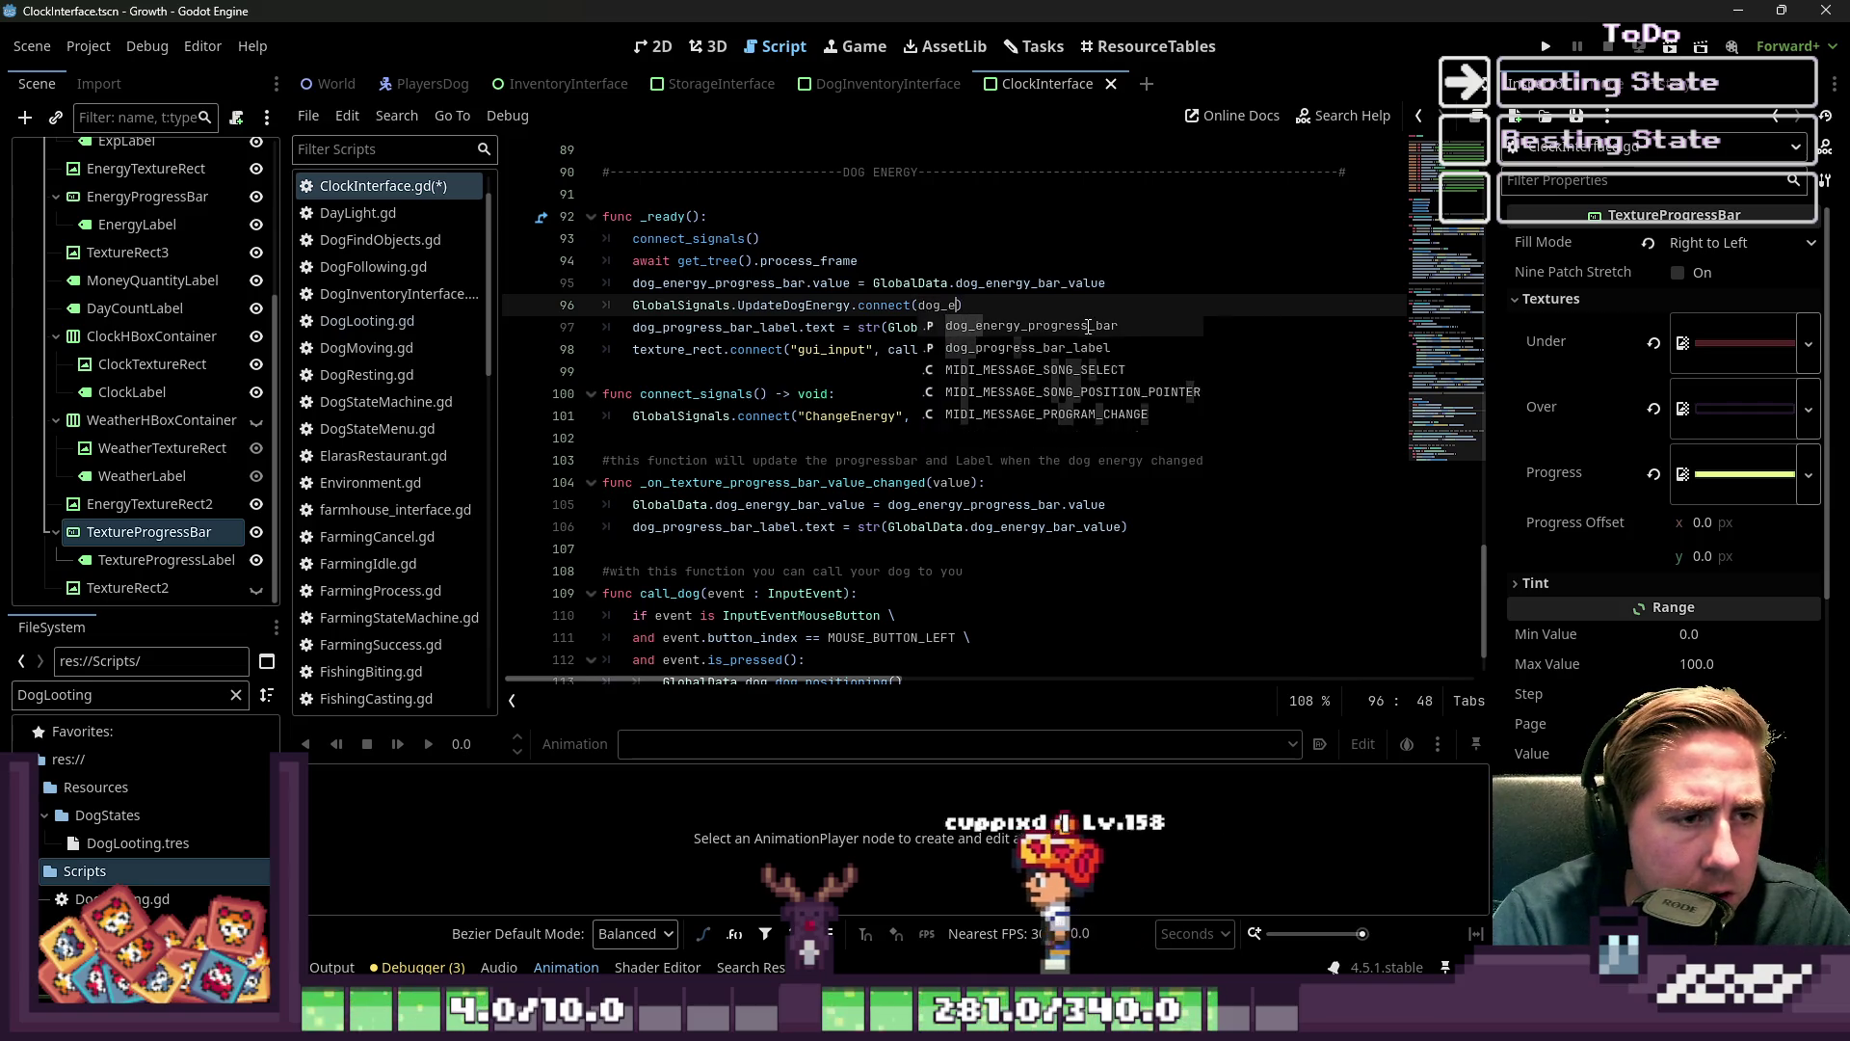
type("y_ui_a")
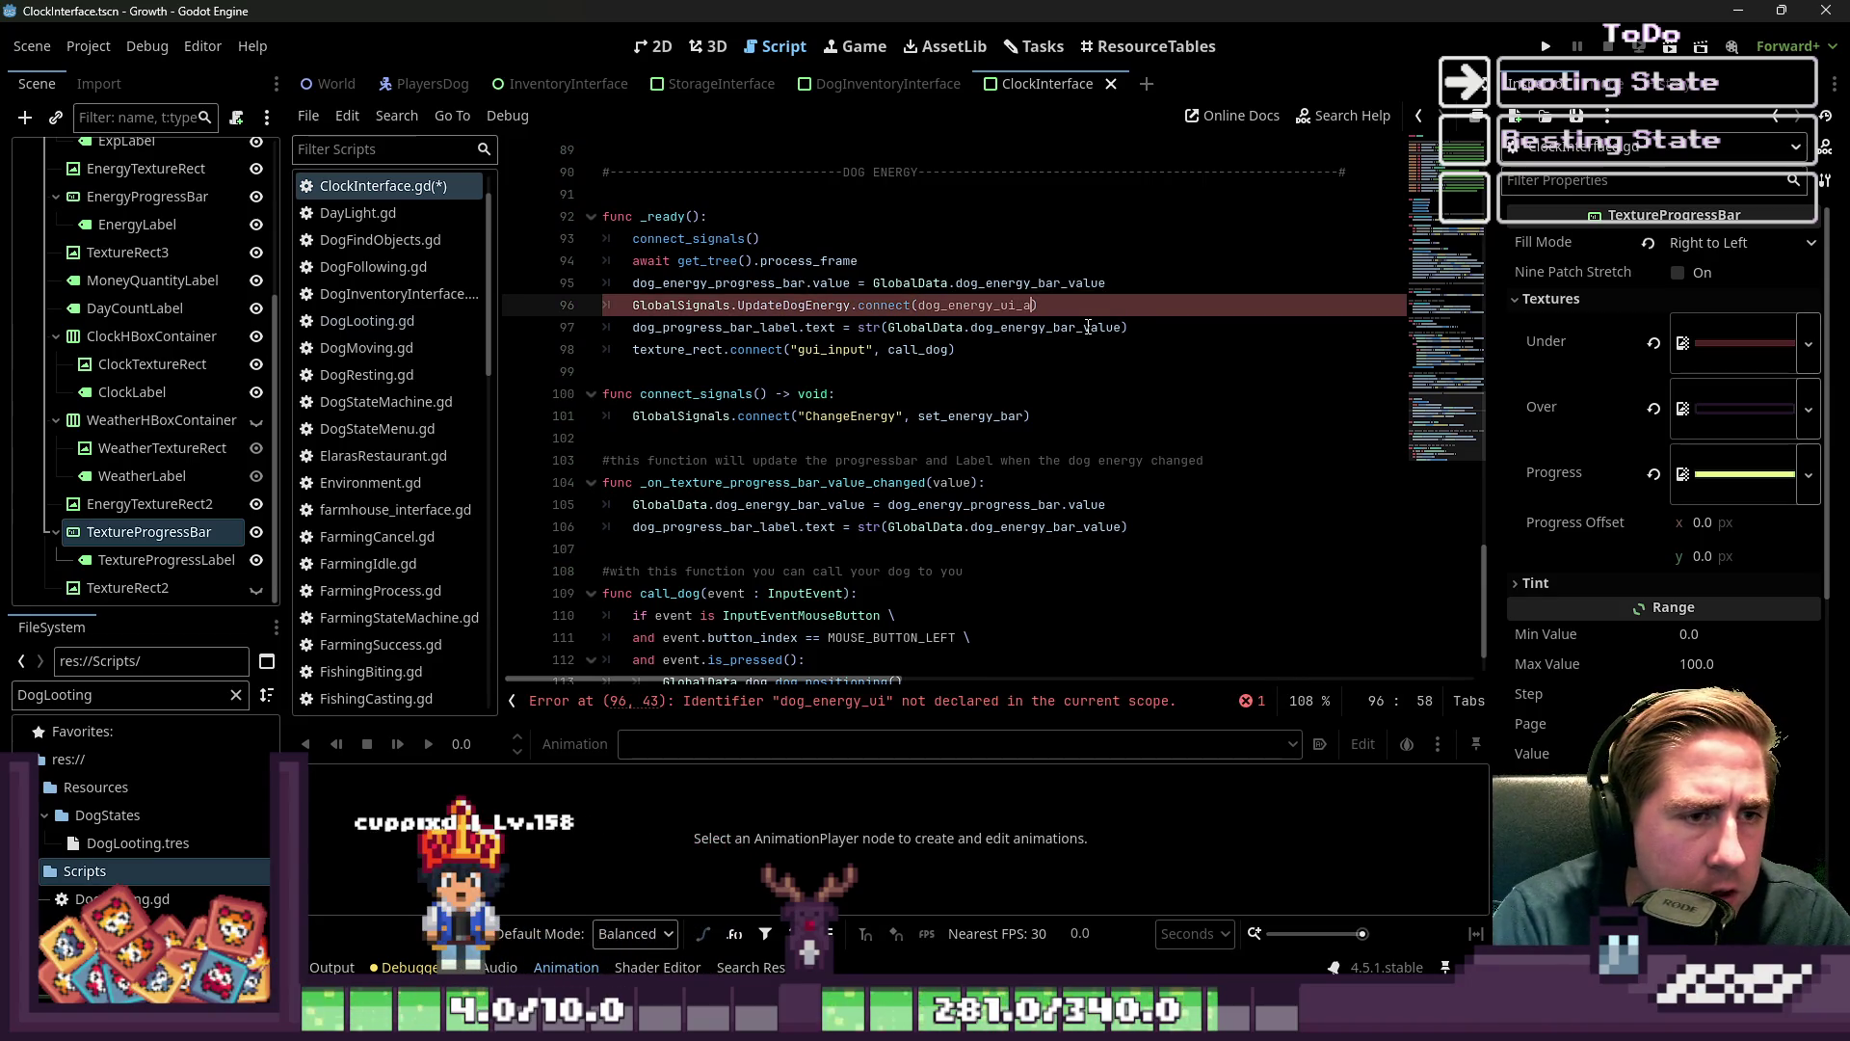
type("d")
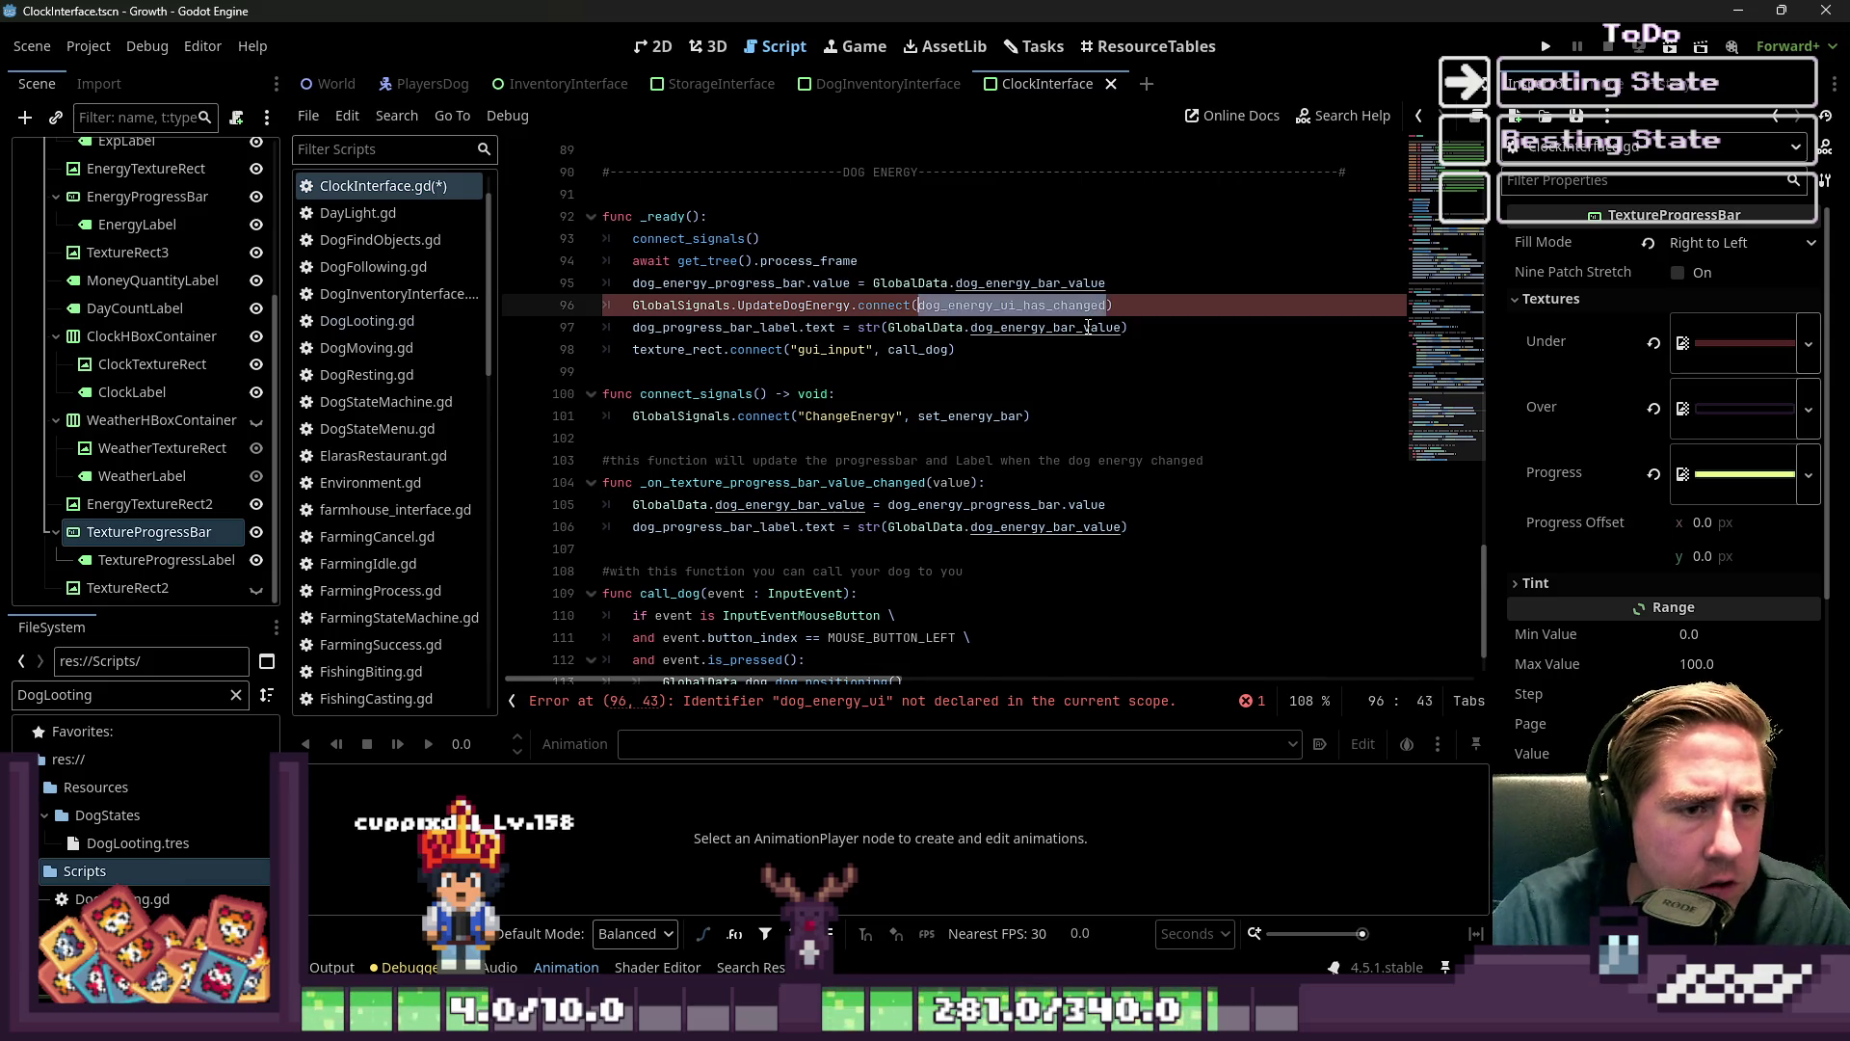
- Rename the old callback function on line 104 to dog_energy_ui_has_changed
key("Down")
key("Down")
key("Down")
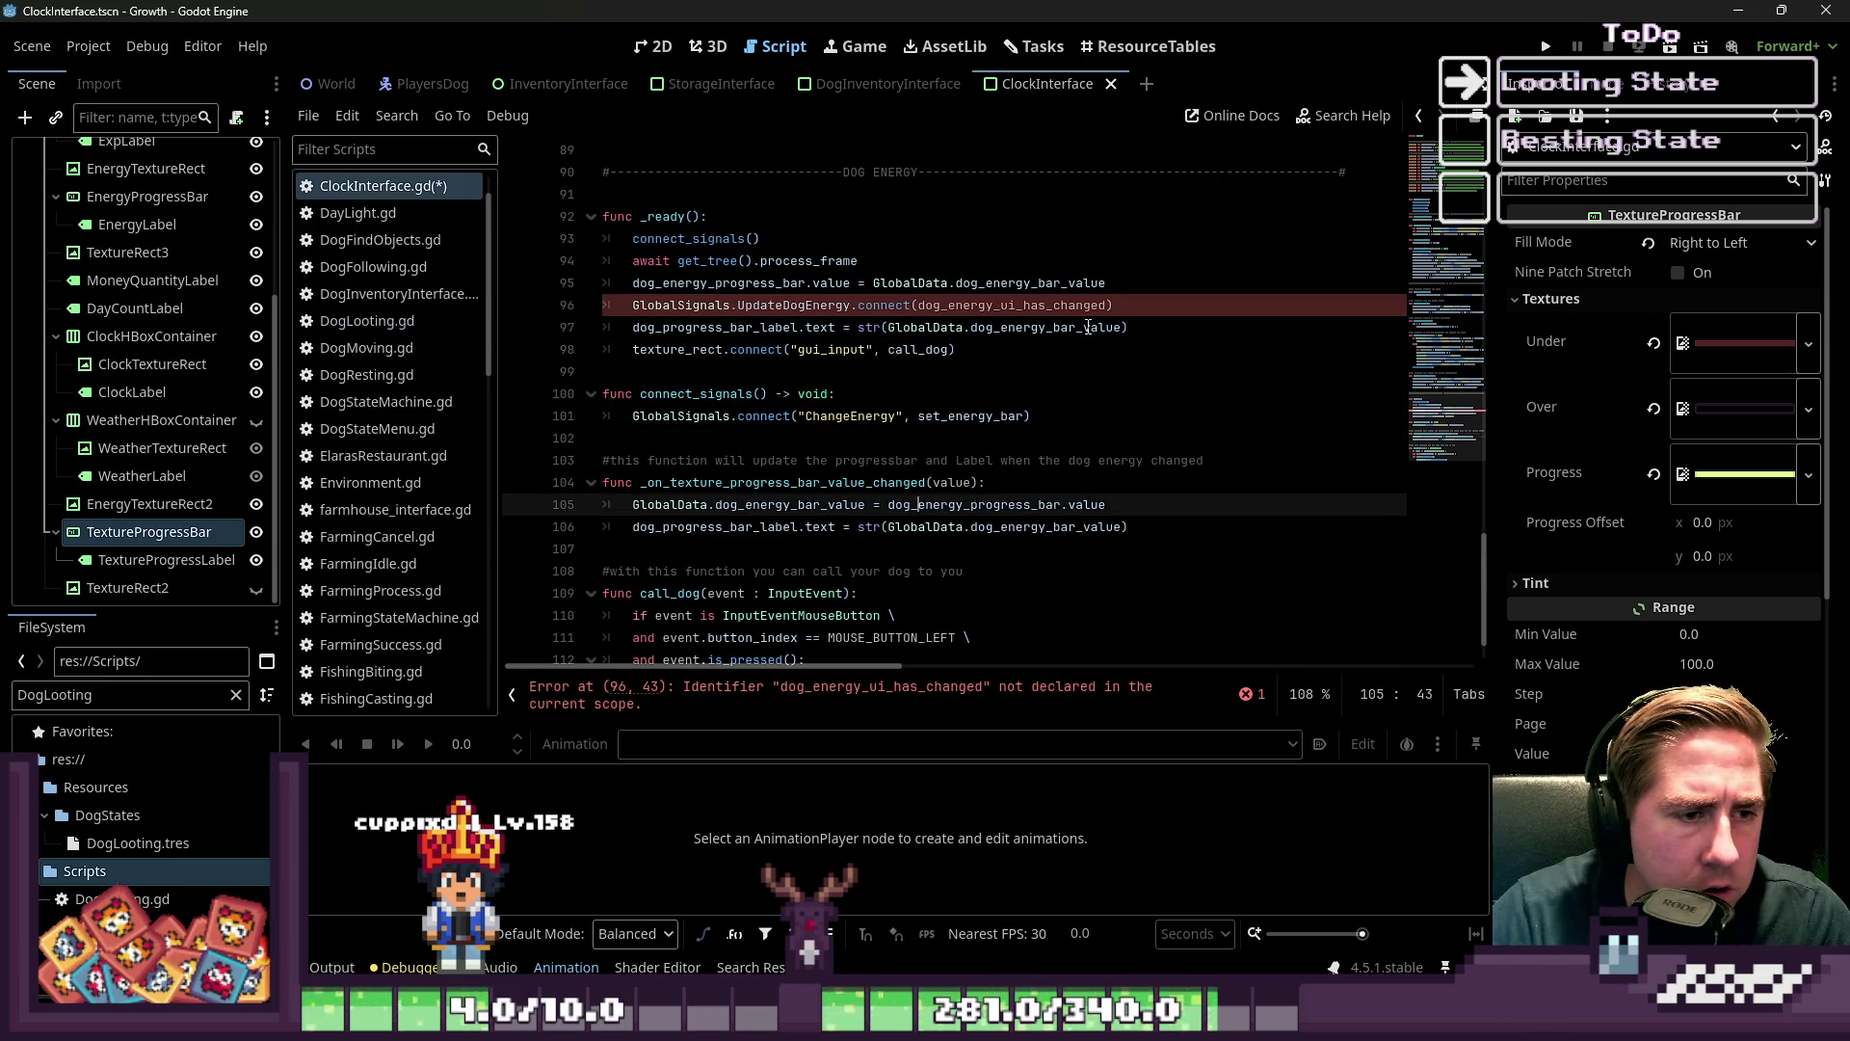
key("Down")
key("ctrl+shift+Left")
type("dog_energy_ui_has_changed")
key("Down")
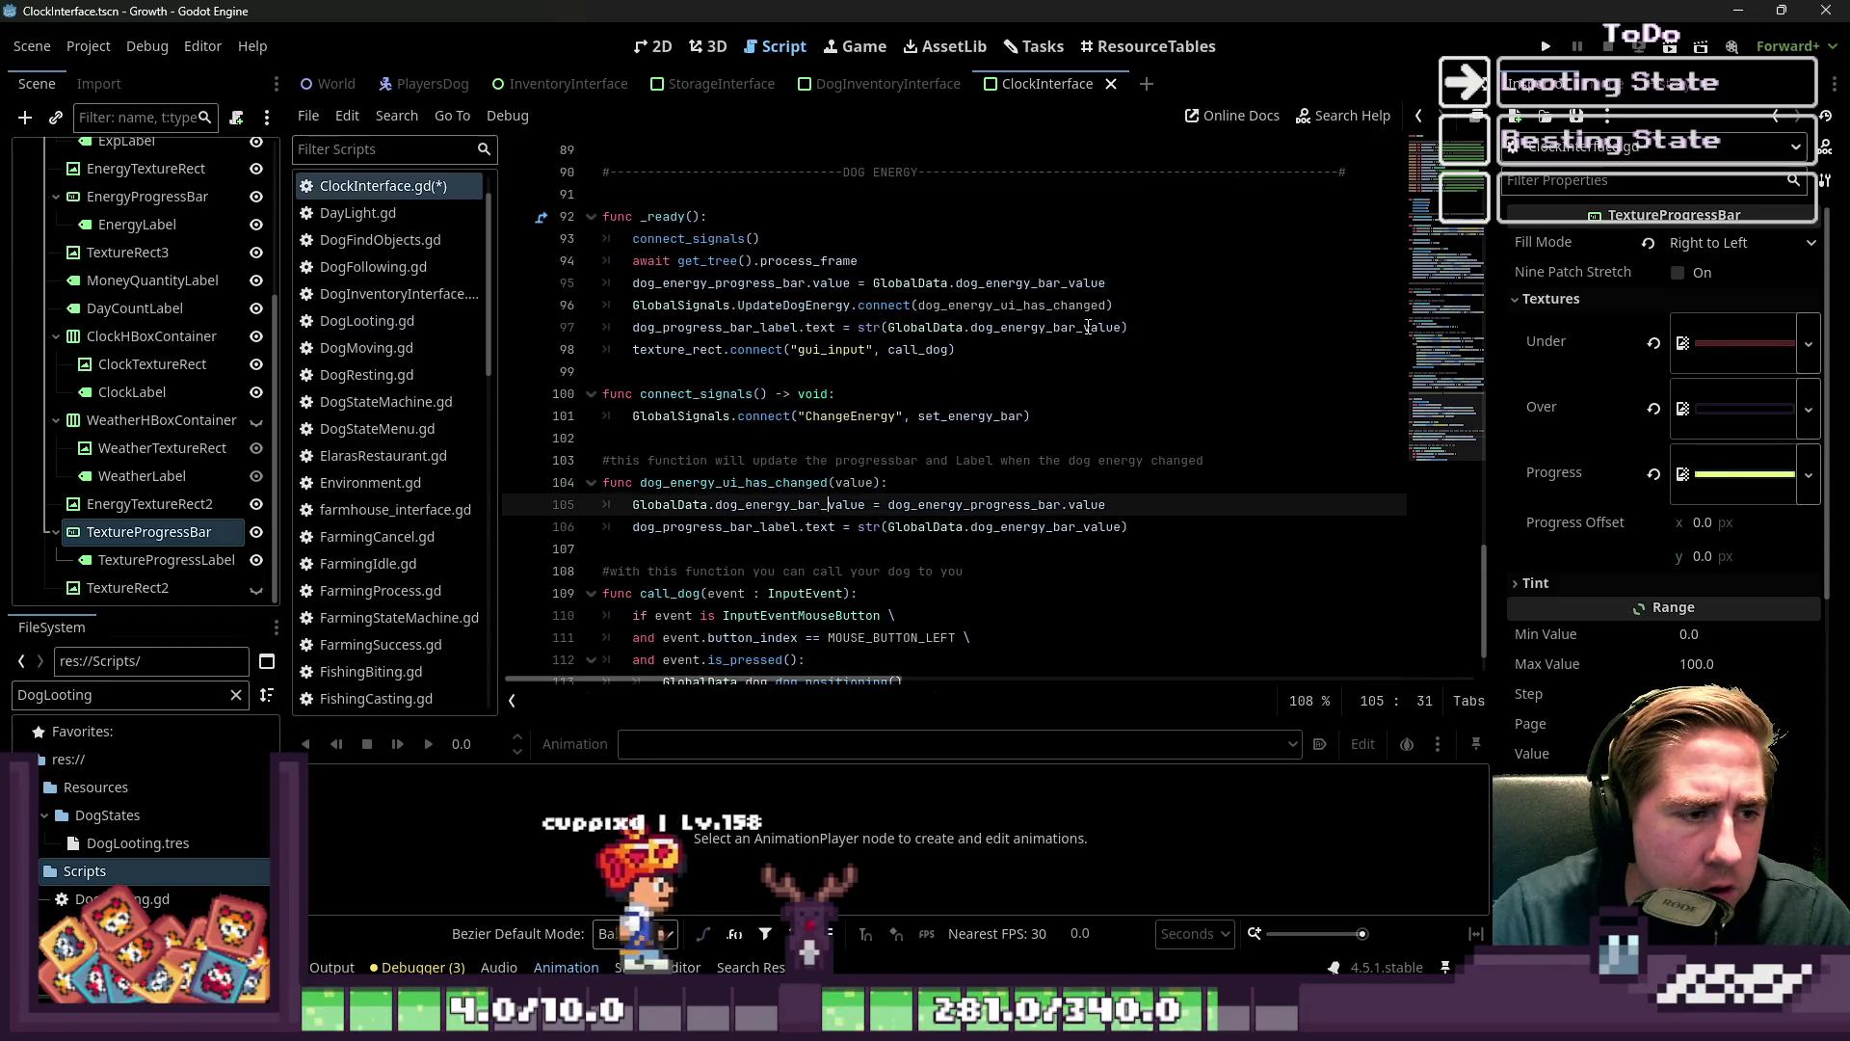
- Replace the callback's old energy update lines with pass
key("Up")
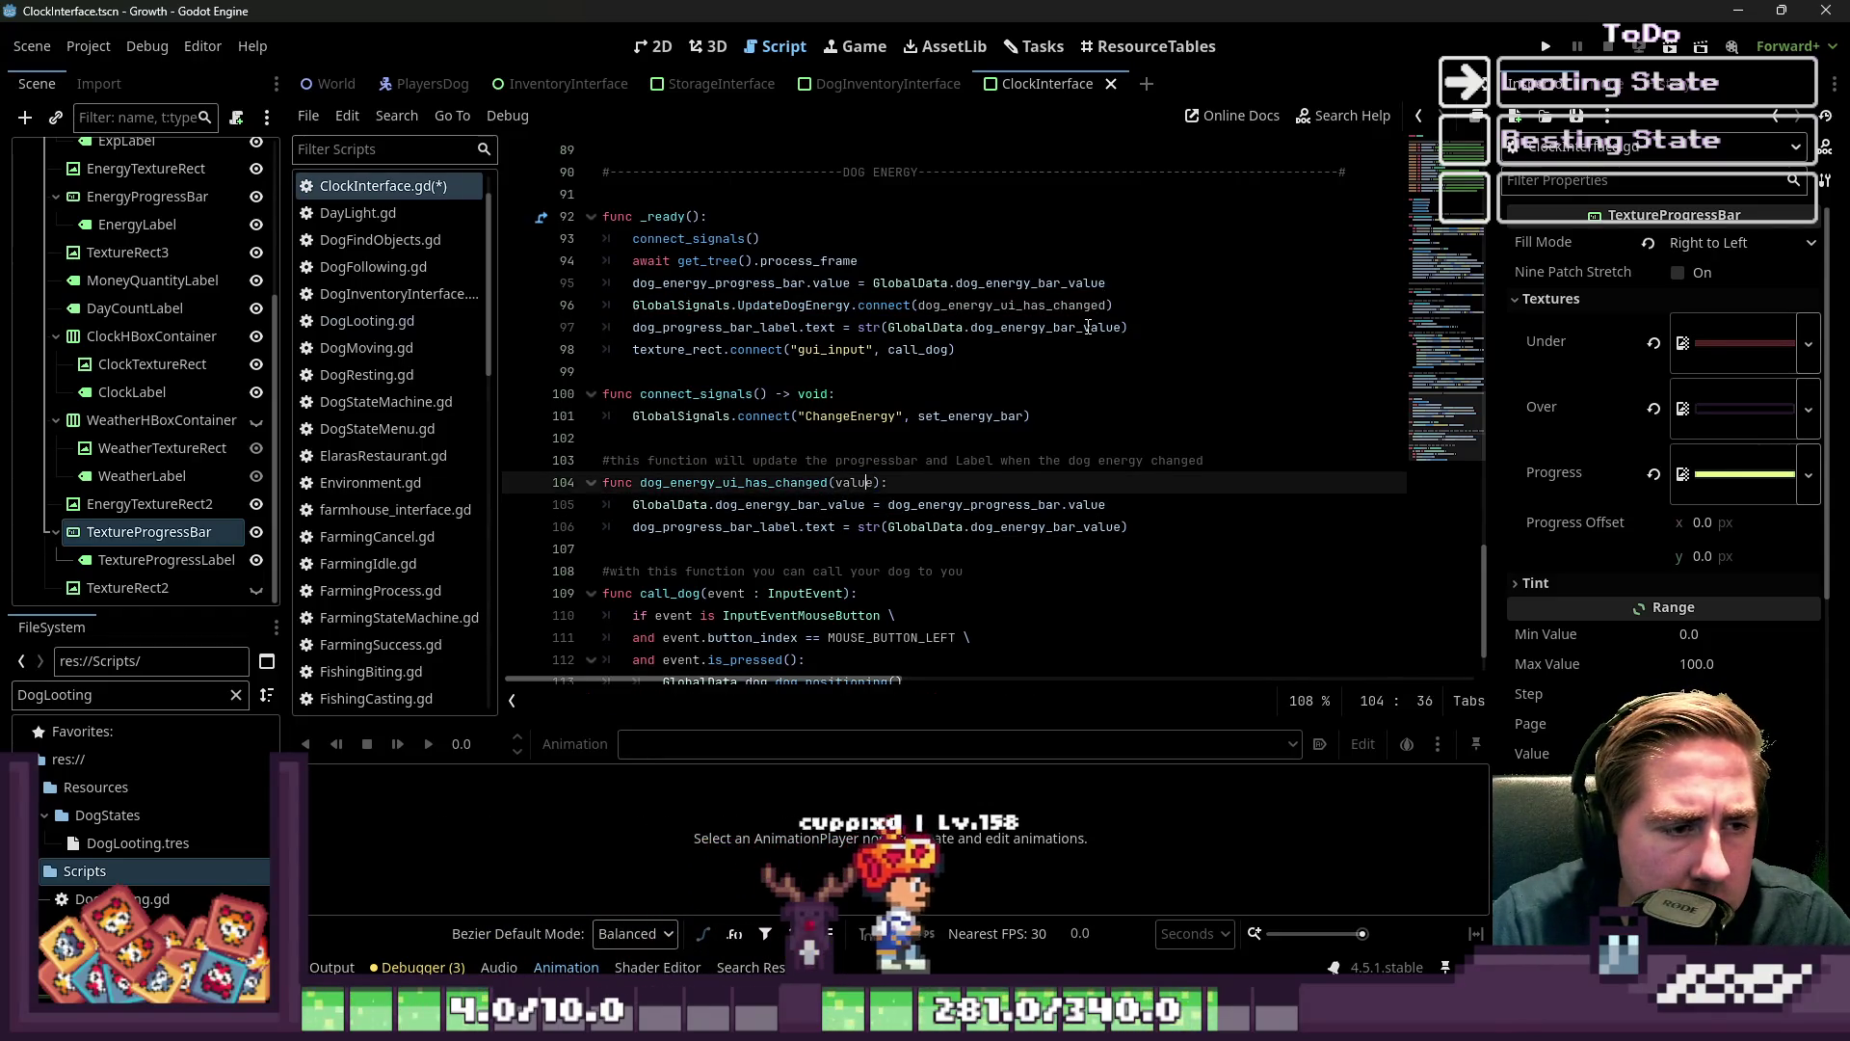
key("Down")
key("Home")
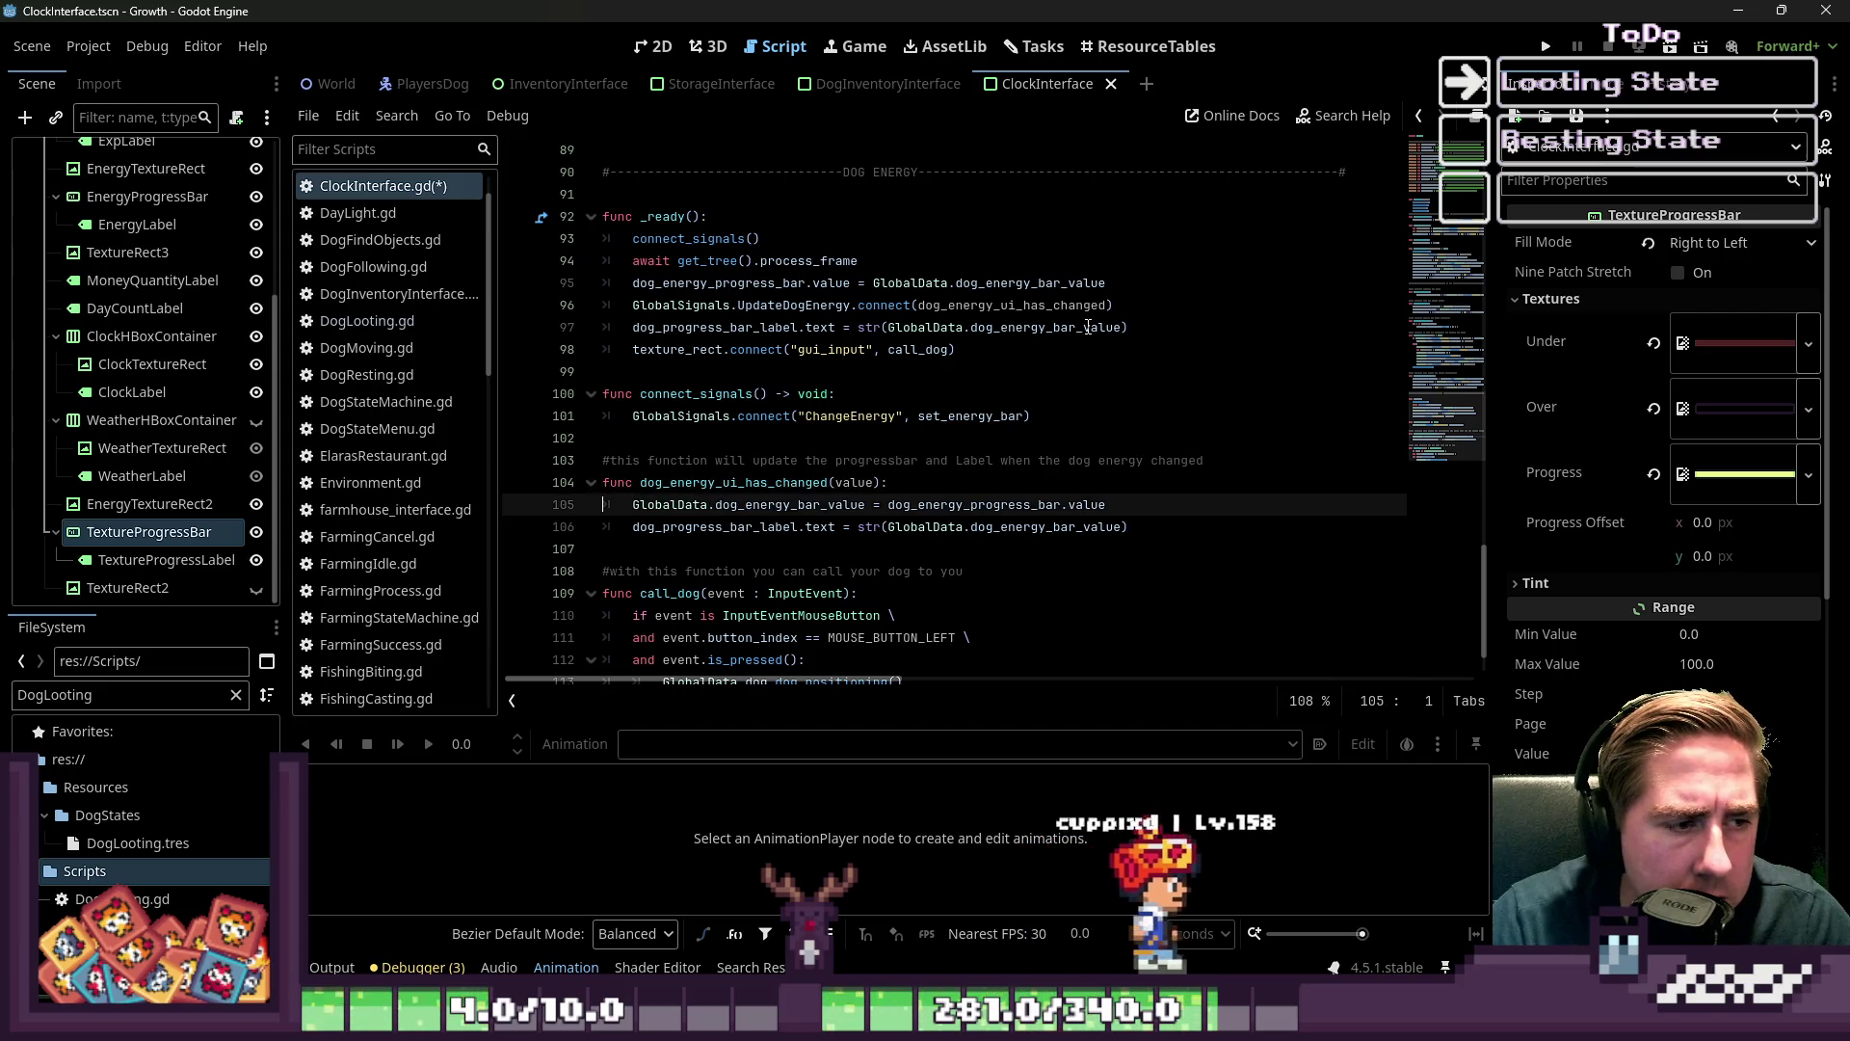
key("Home")
key("shift+Down")
key("Up")
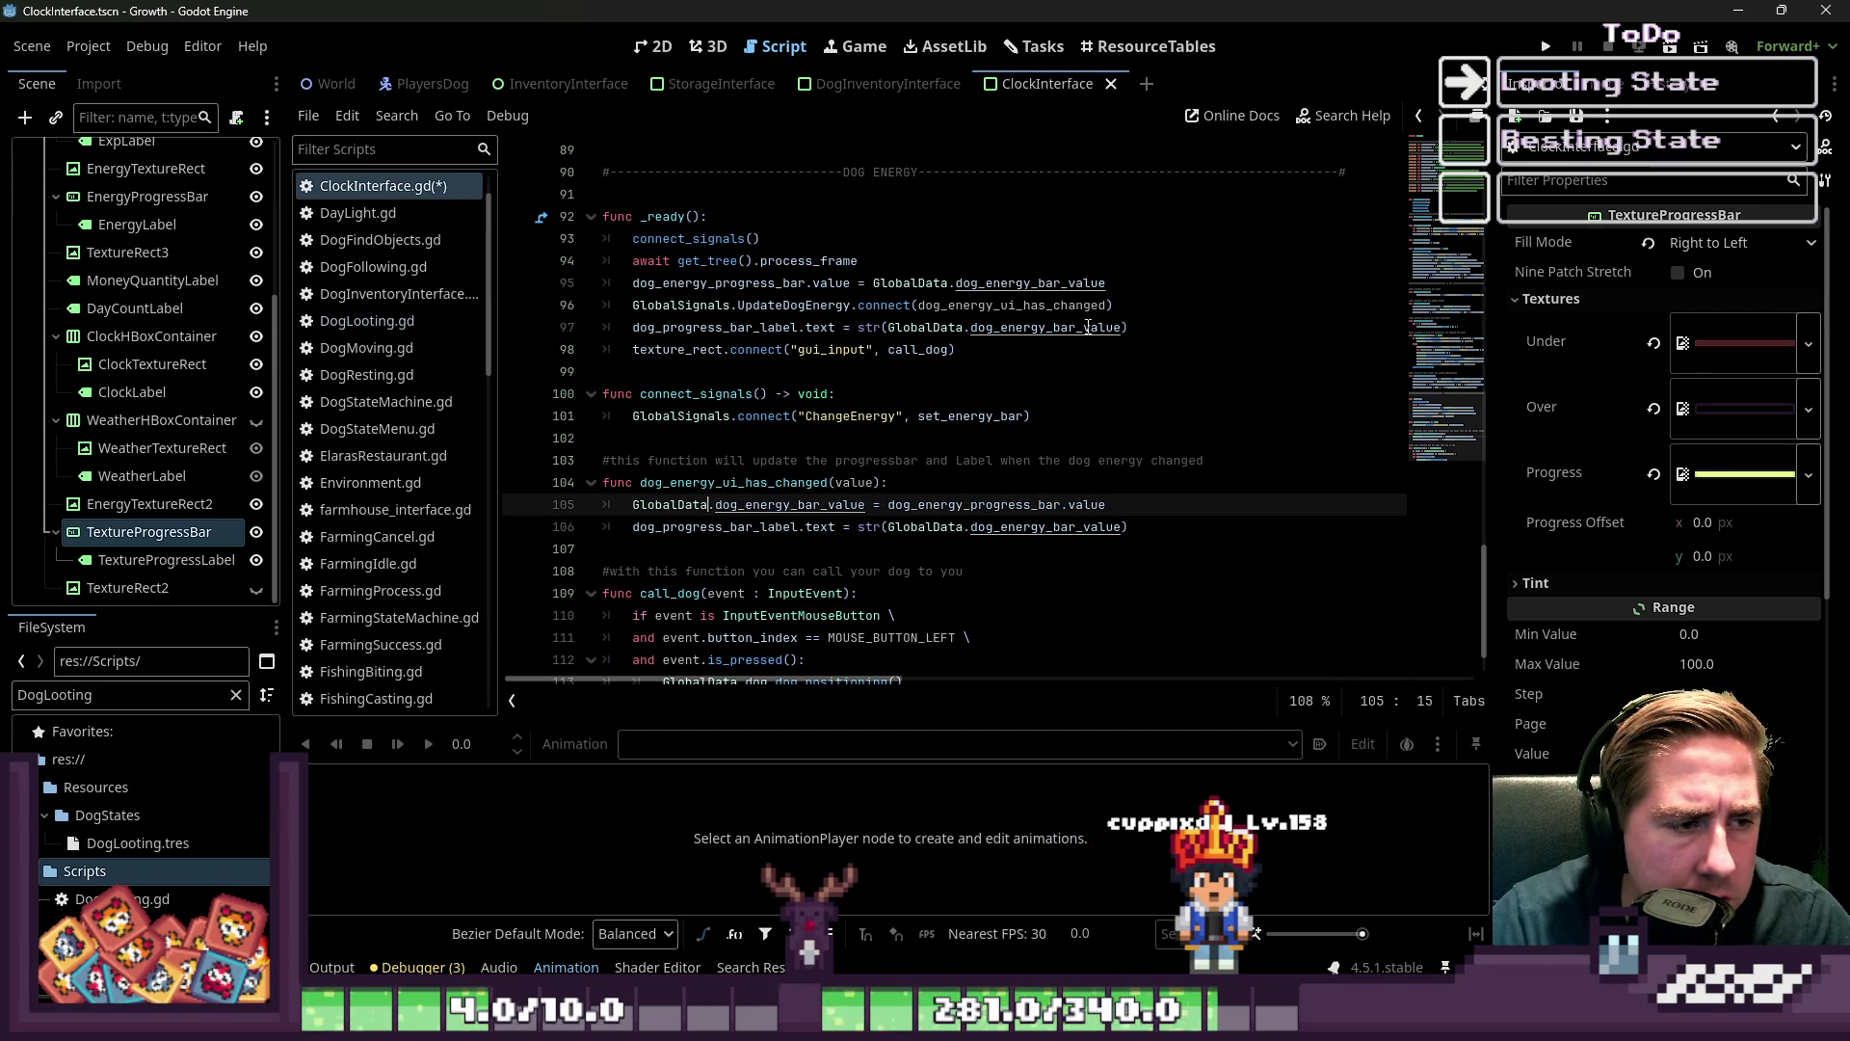
key("Home")
key("shift+Down")
key("shift+End")
key("Delete")
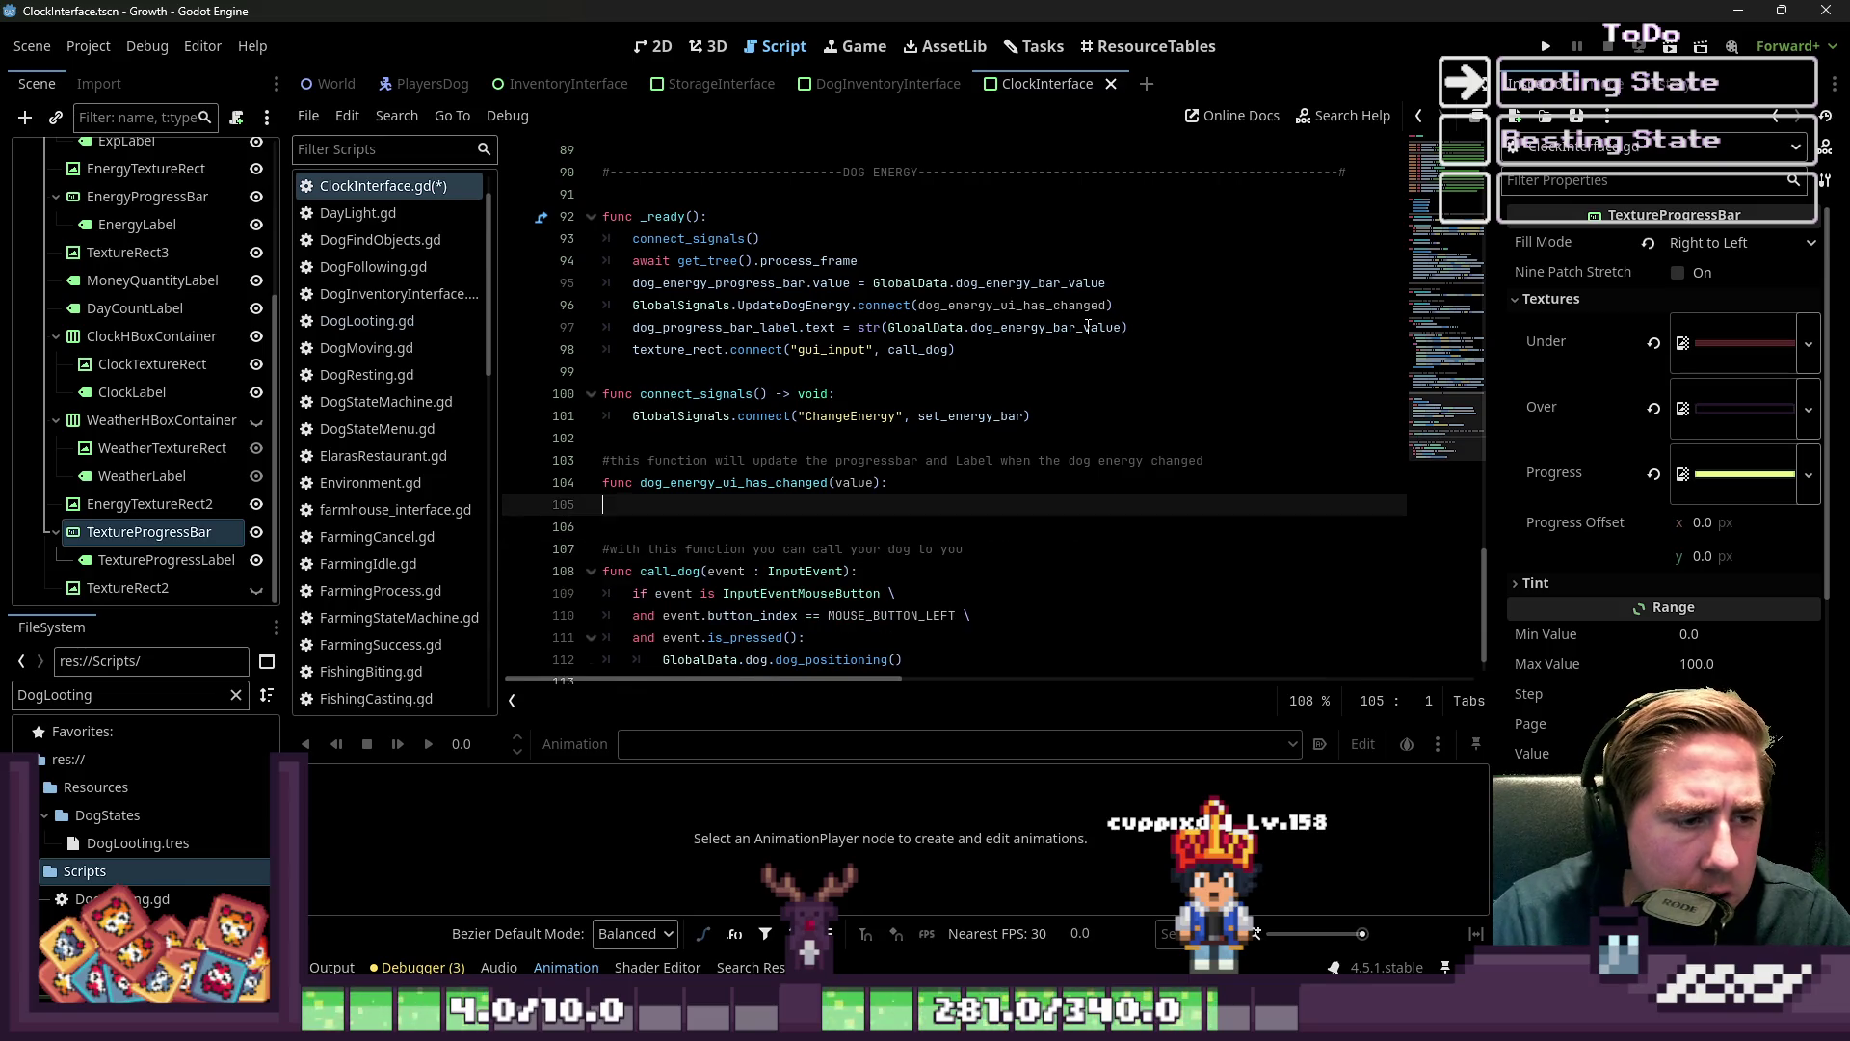
type("pass")
key("Return")
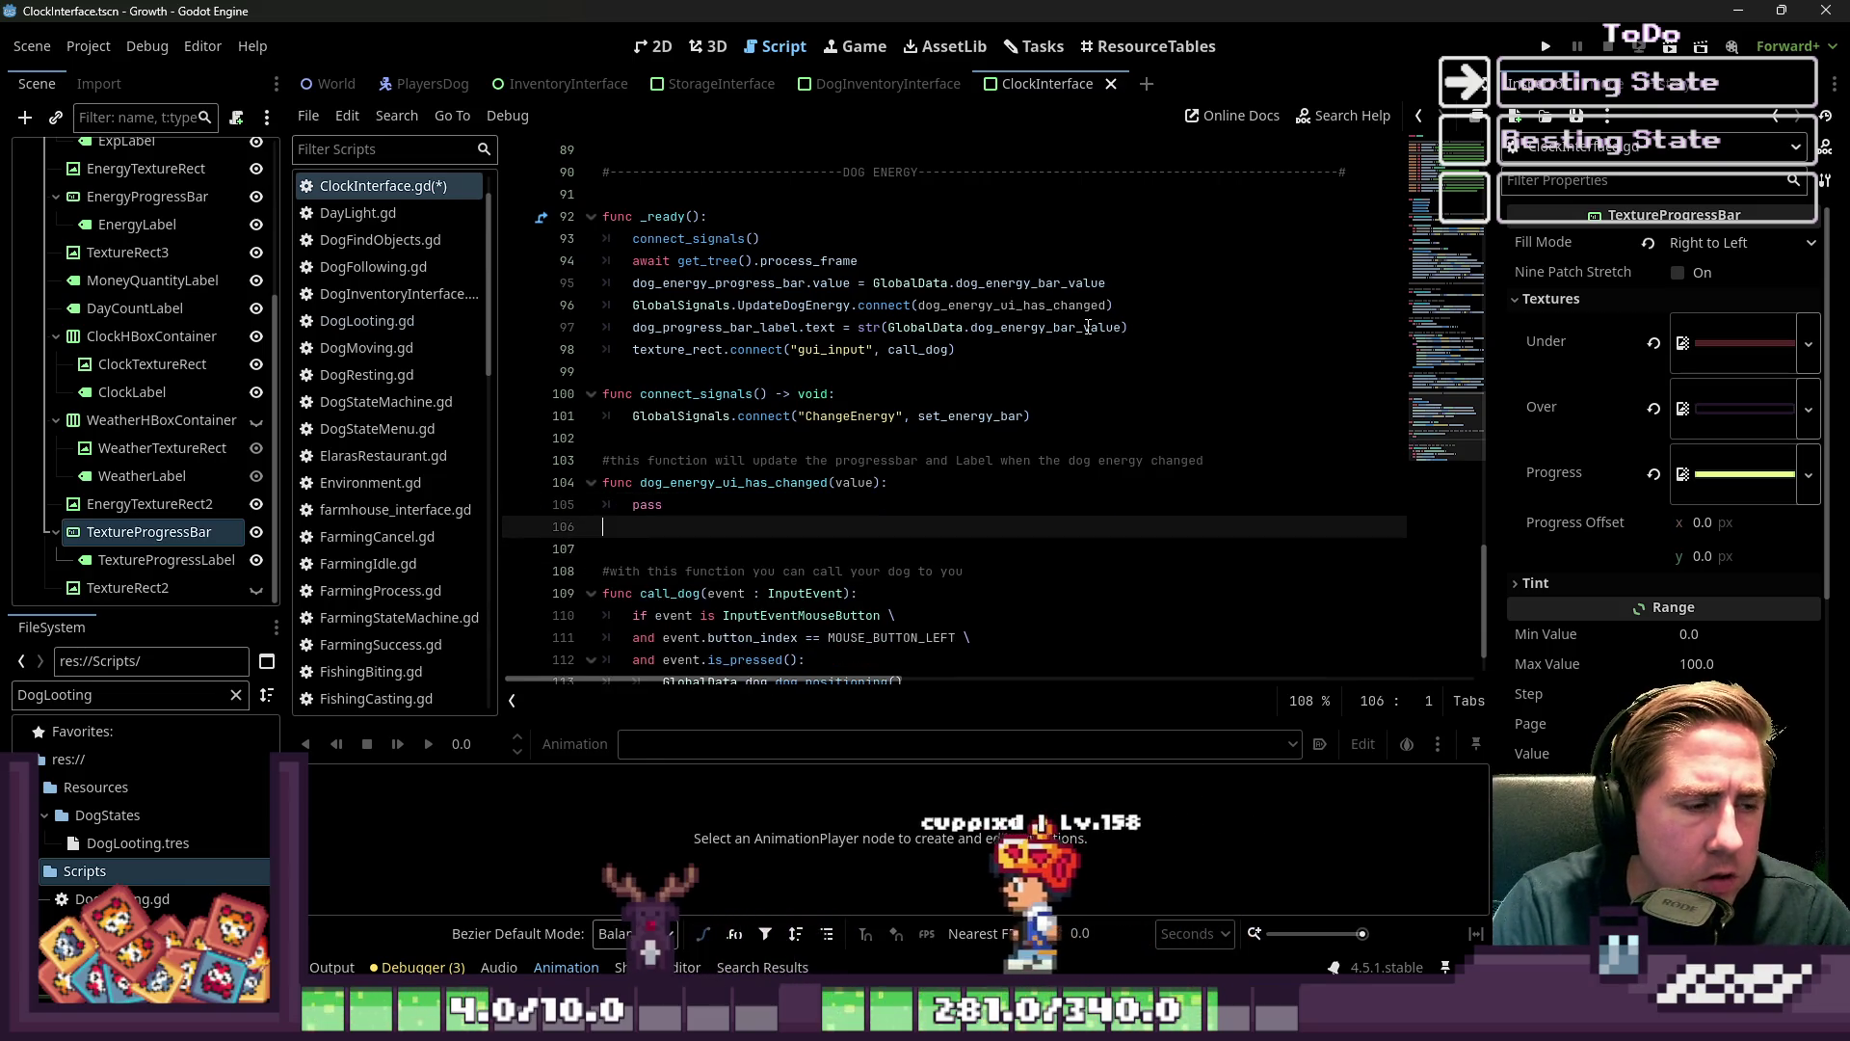
left_click(210, 536)
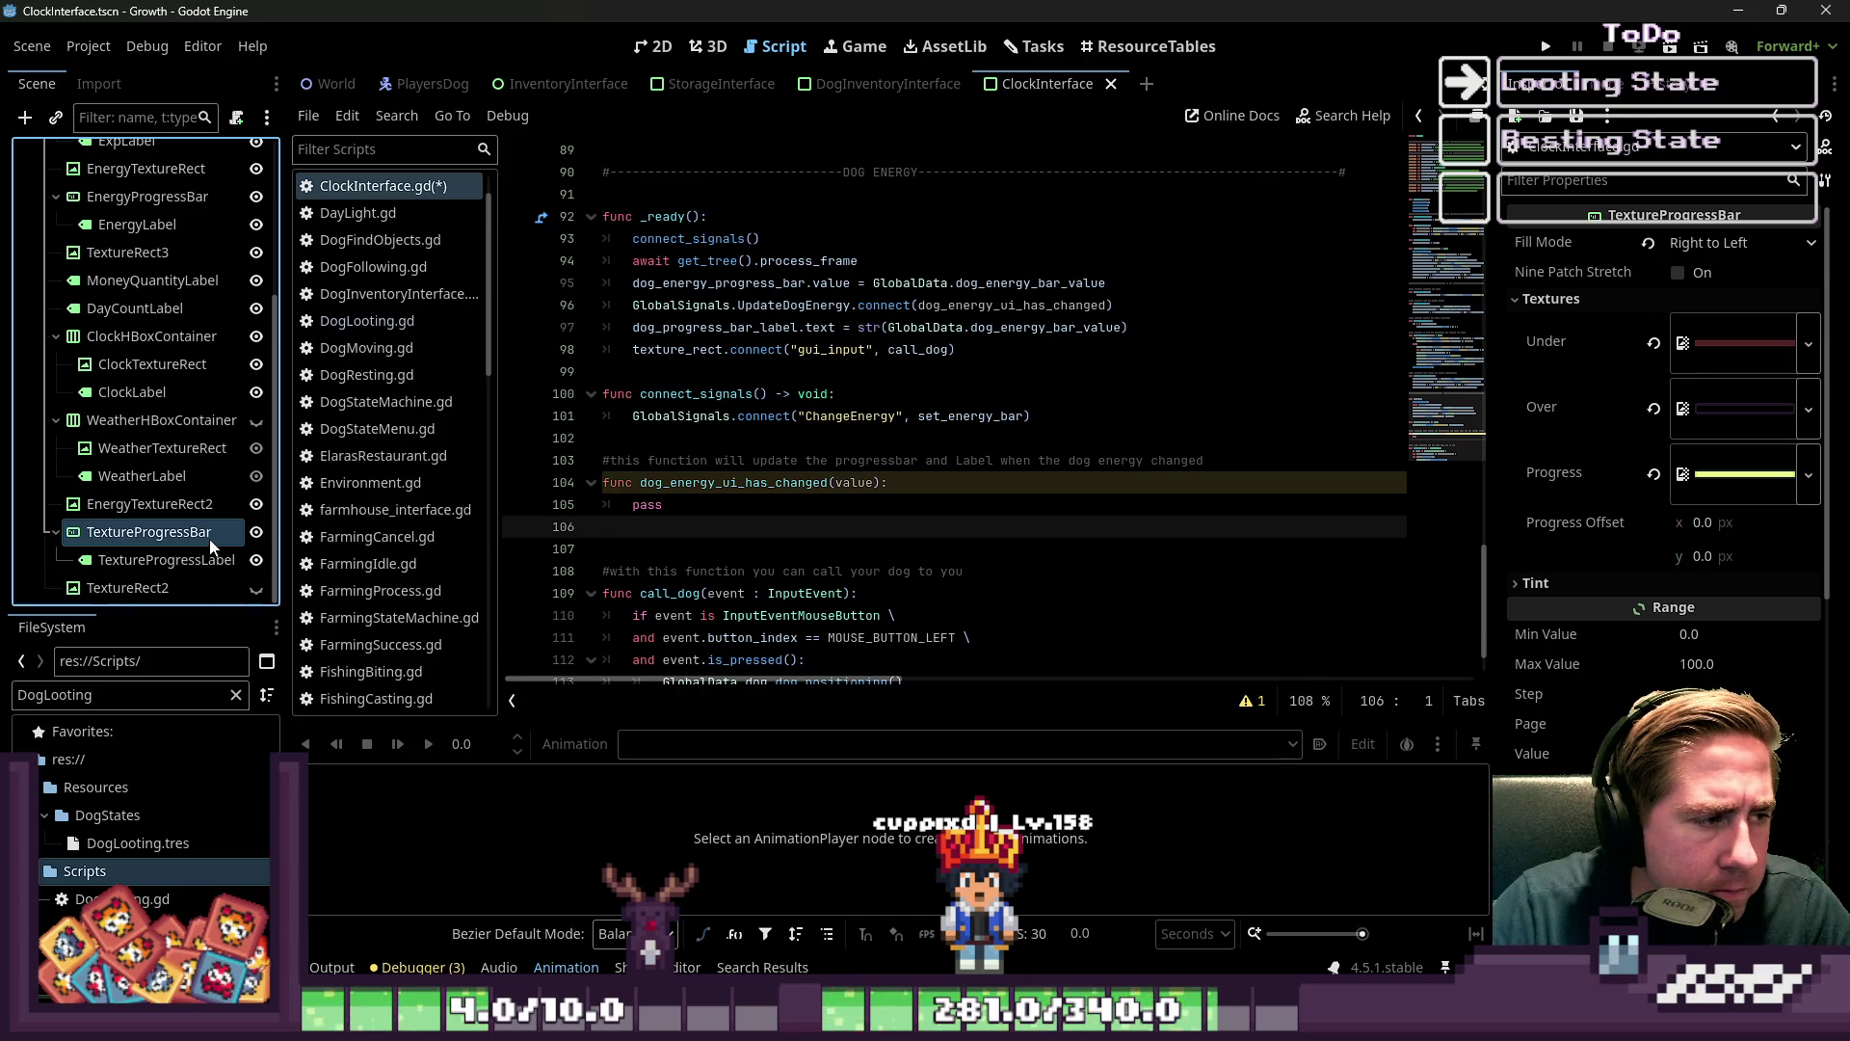
- Rename the TextureProgressBar node to DogEnergyProgressBar
left_click(655, 47)
left_click(794, 300)
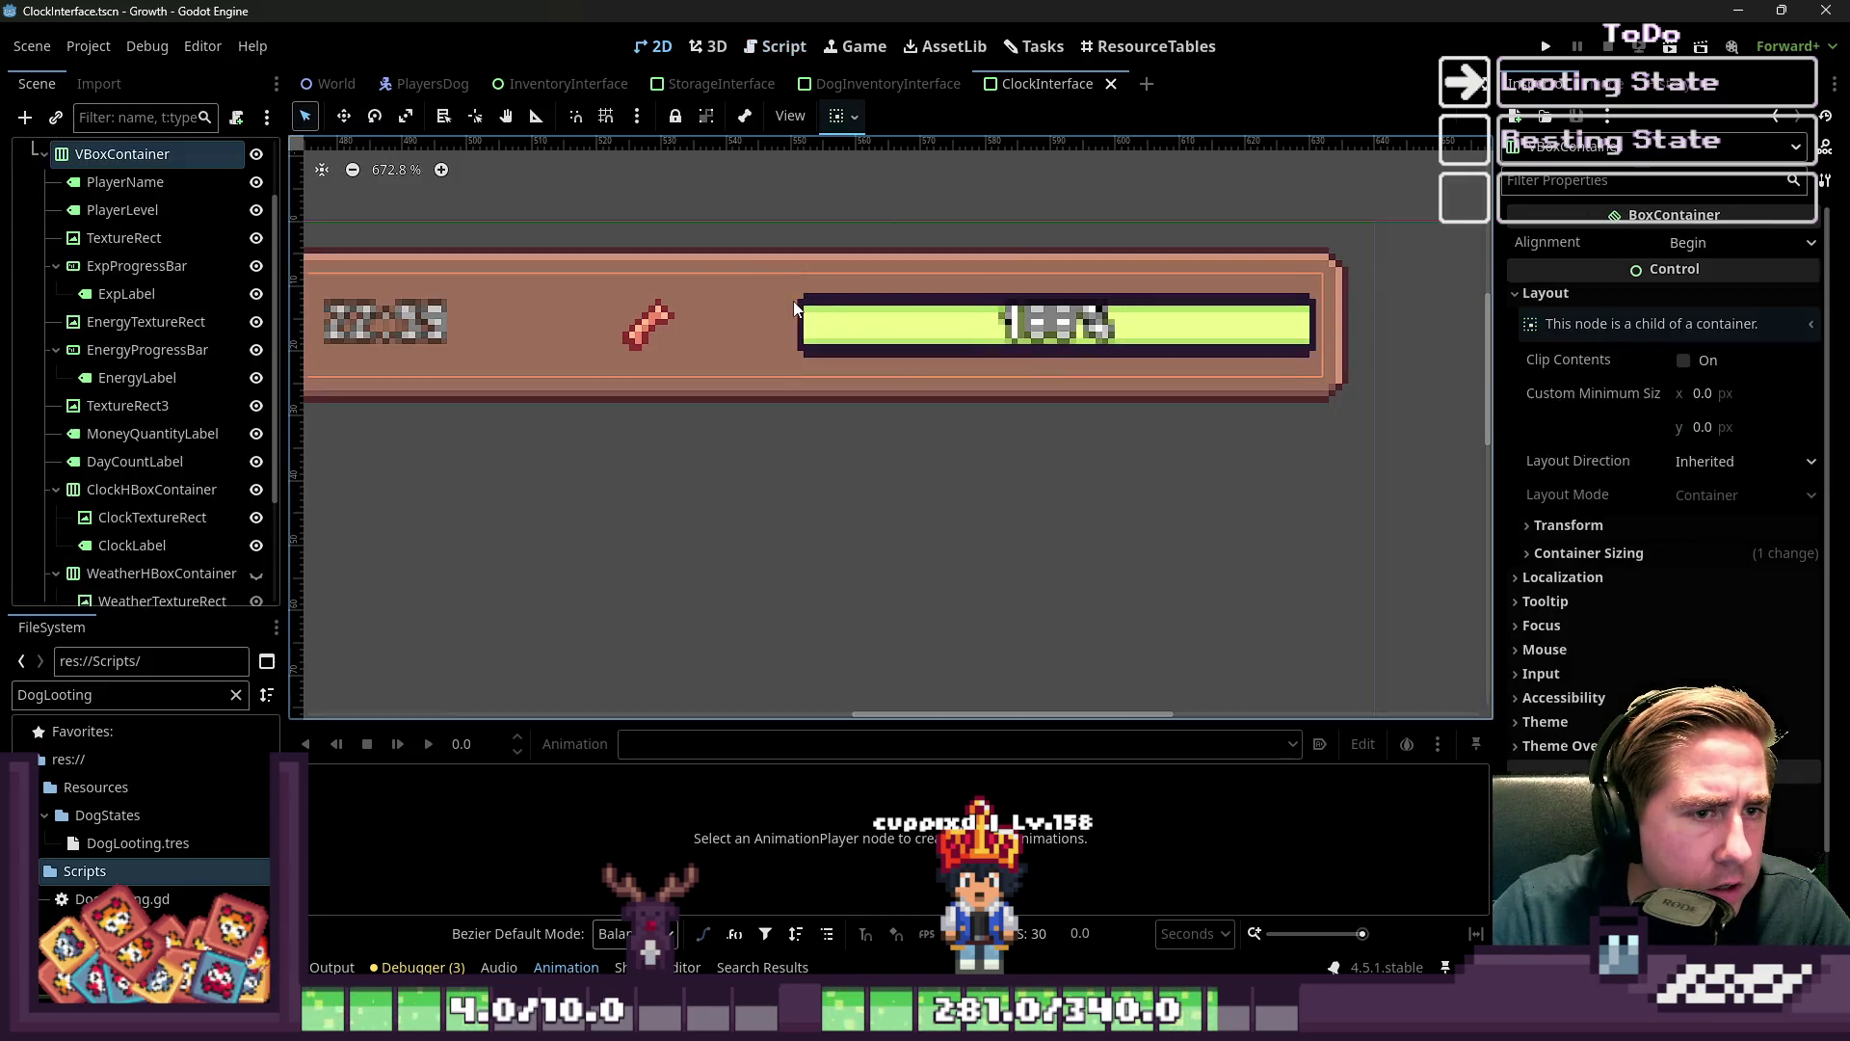
left_click(852, 322)
scroll(155, 504, "down", 1)
double_click(152, 531)
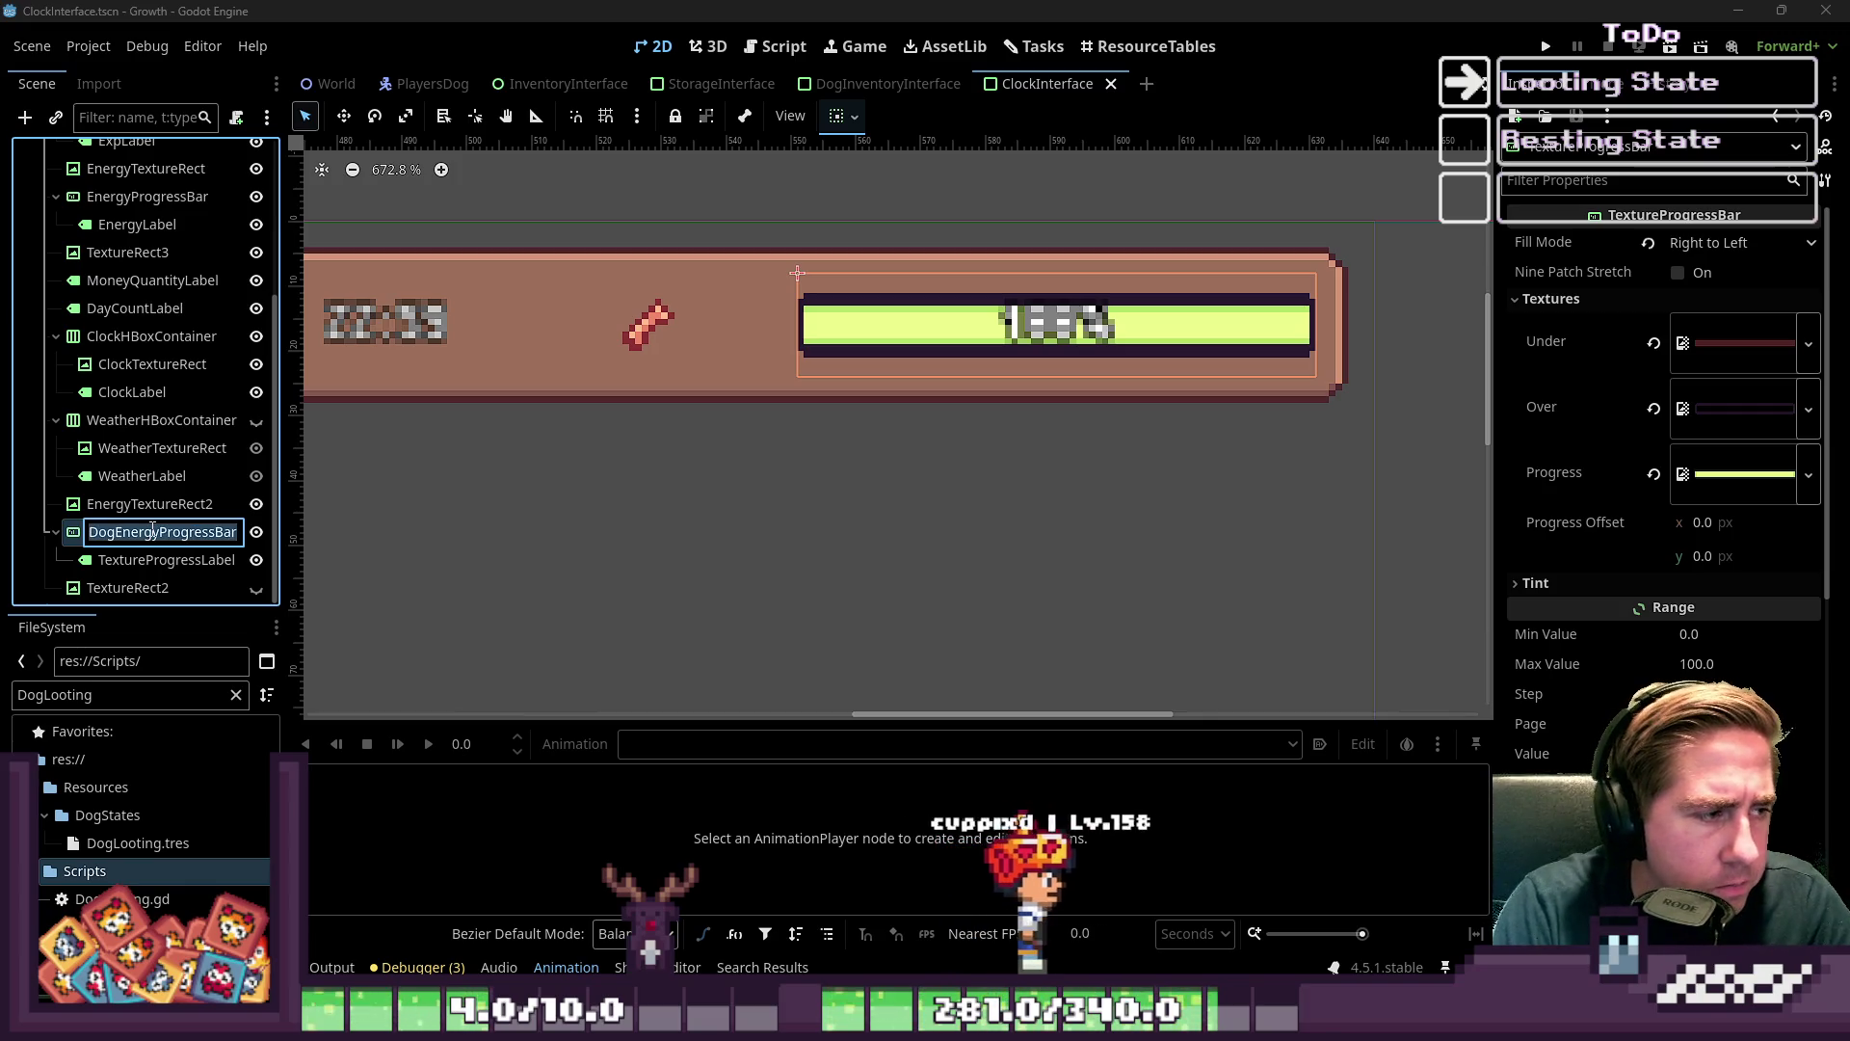
key("Return")
- Rename TextureProgressLabel to DogEnergyLabel and give it a scene-unique name
left_click(164, 560)
left_click(164, 560)
type("DogEnergyProgressb")
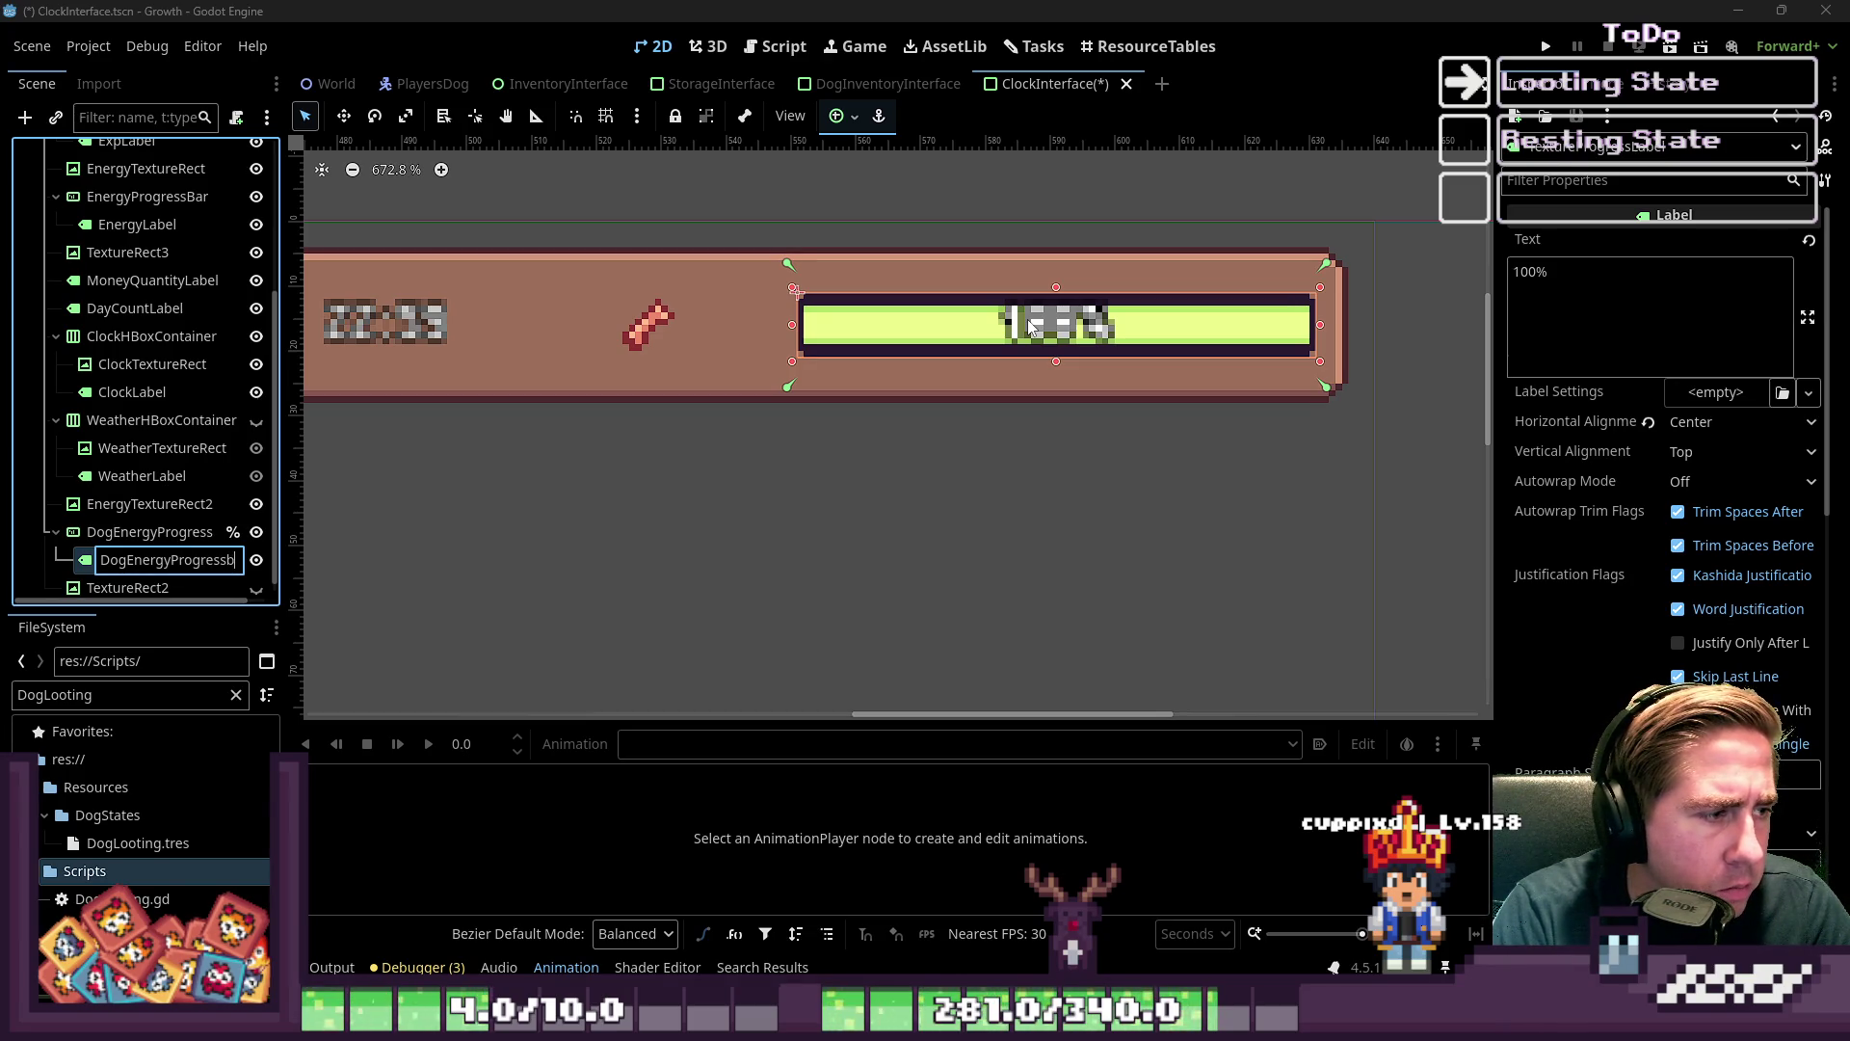
key("BackSpace")
key("BackSpace")
key("BackSpace")
key("BackSpace")
type("Lab")
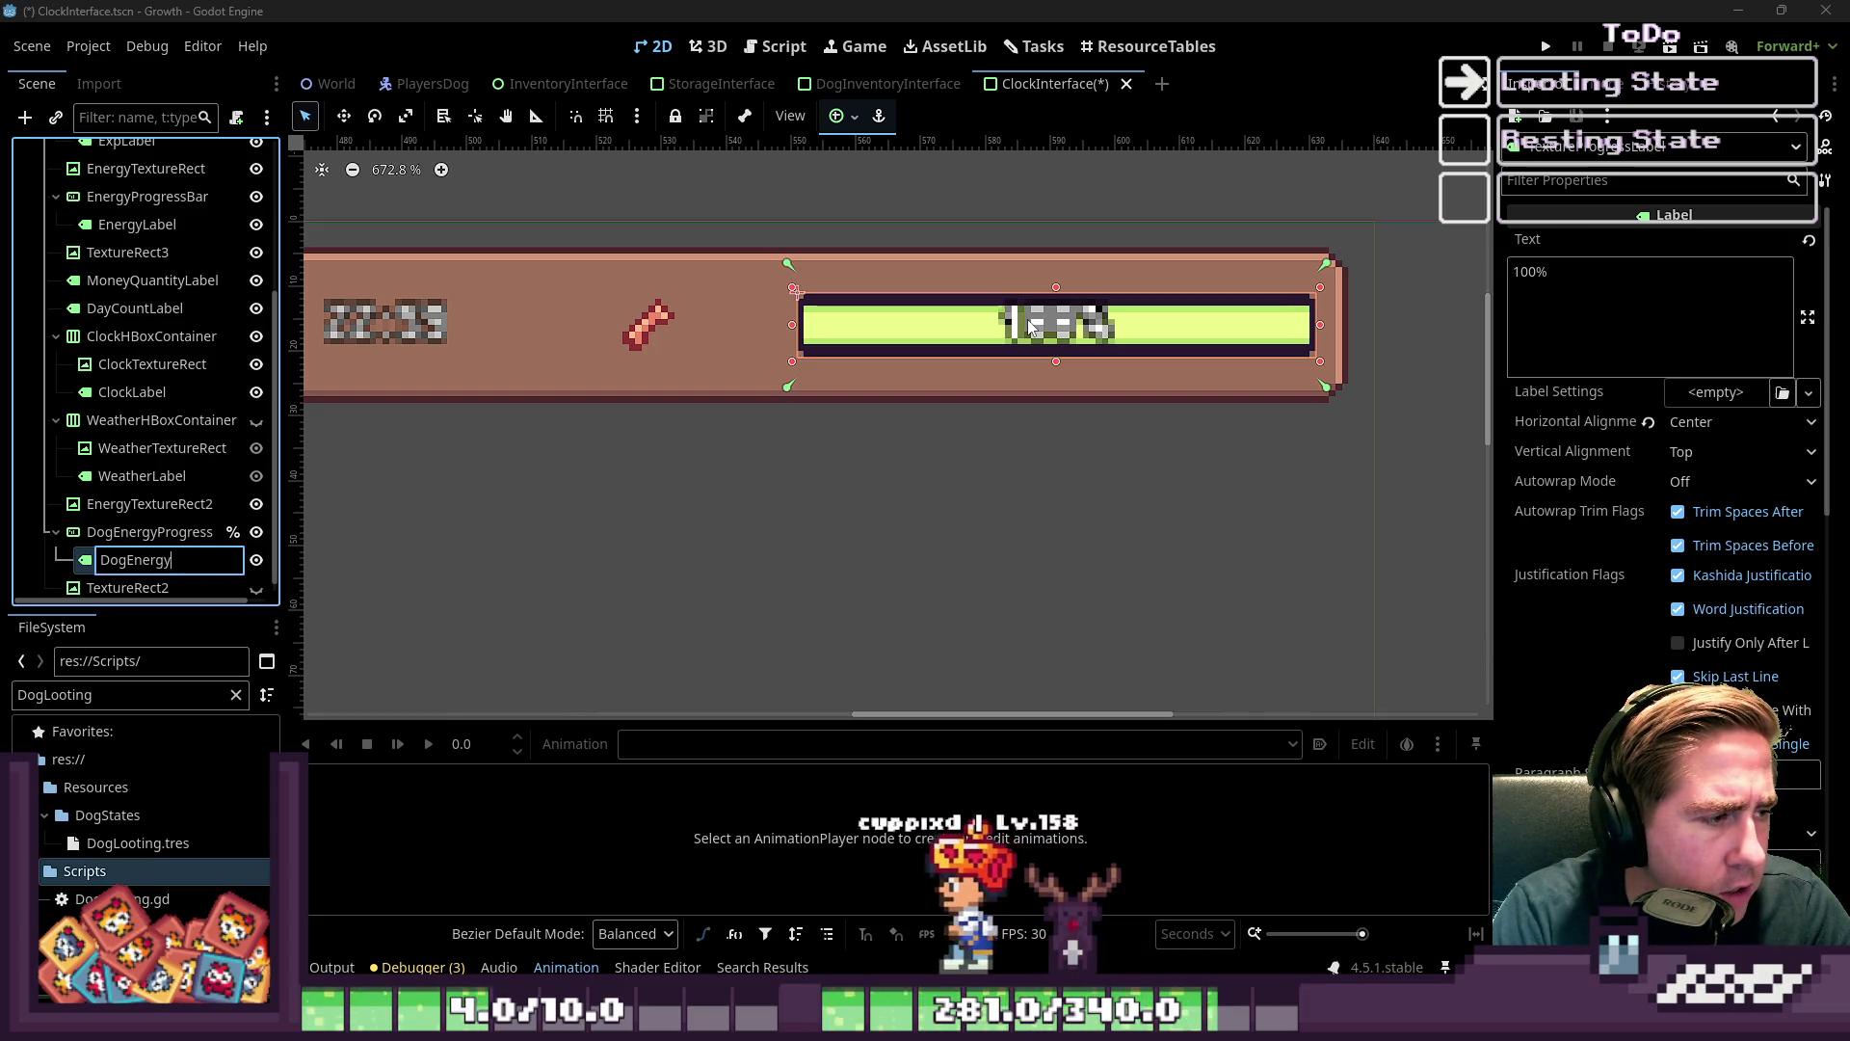
type("el")
key("Return")
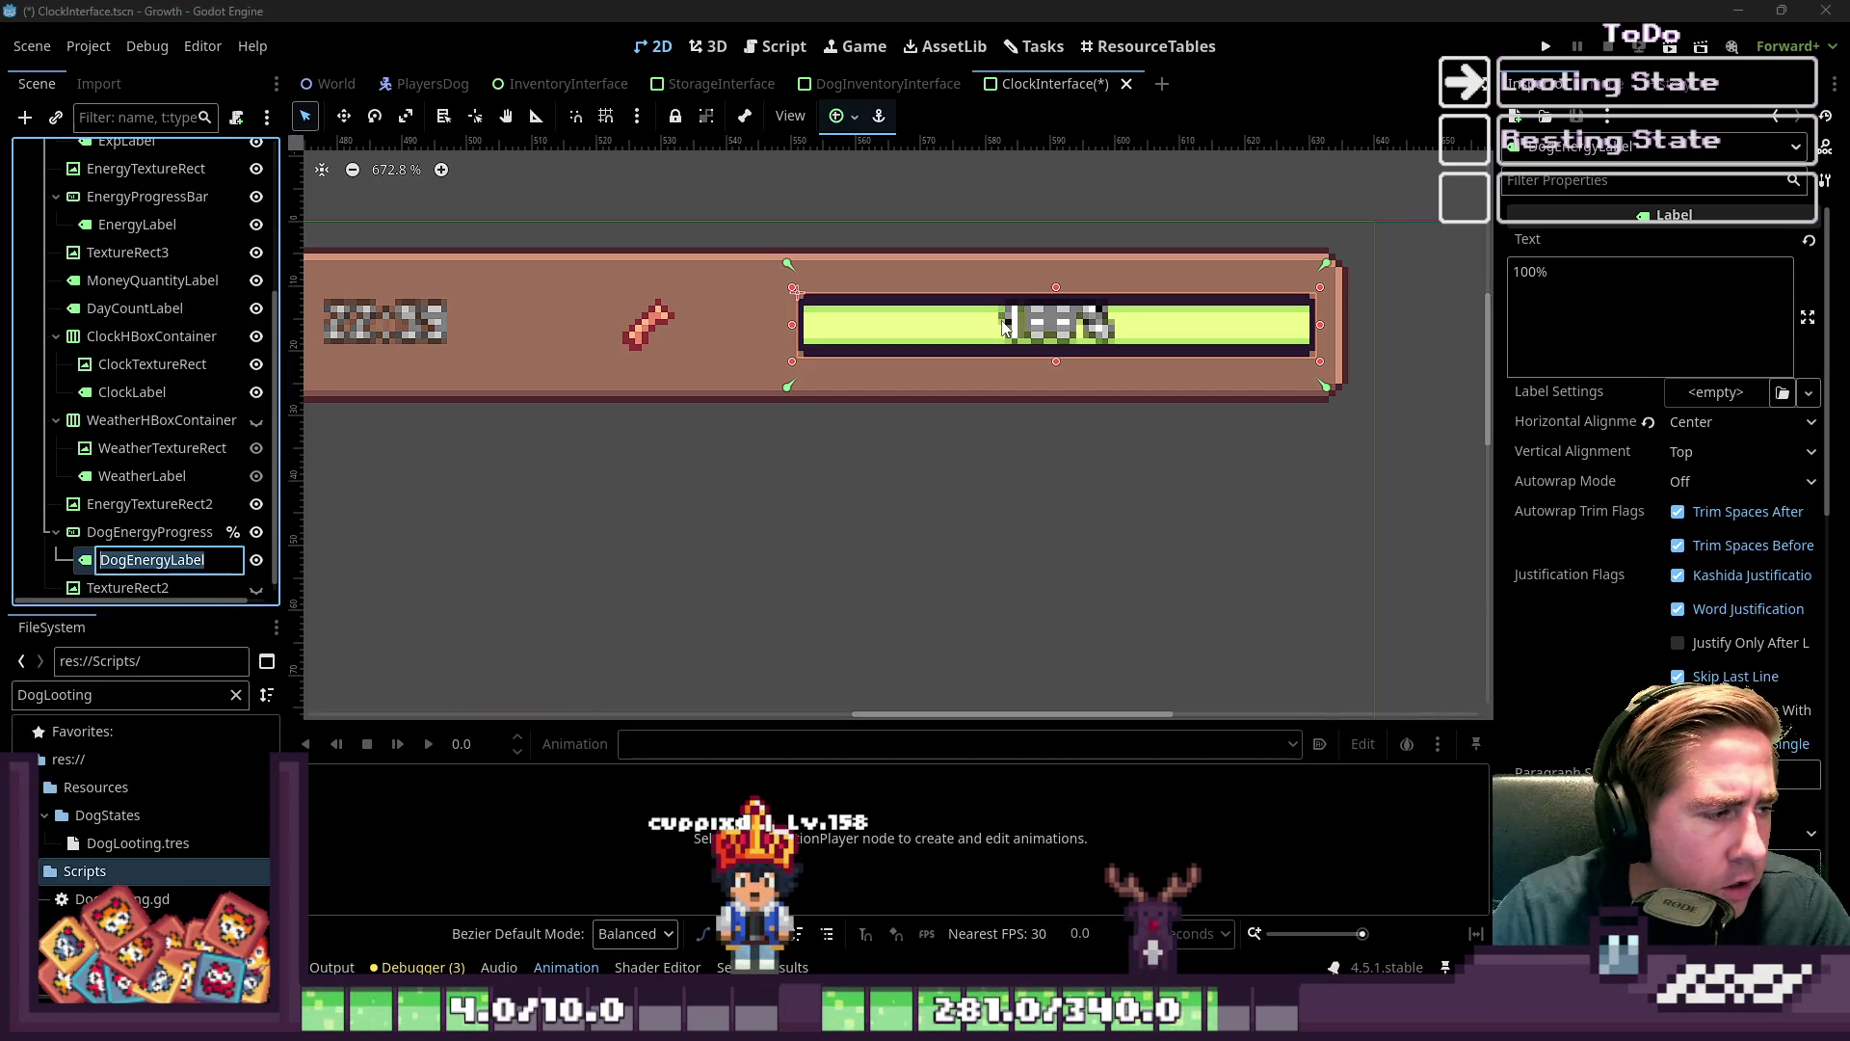
key("Return")
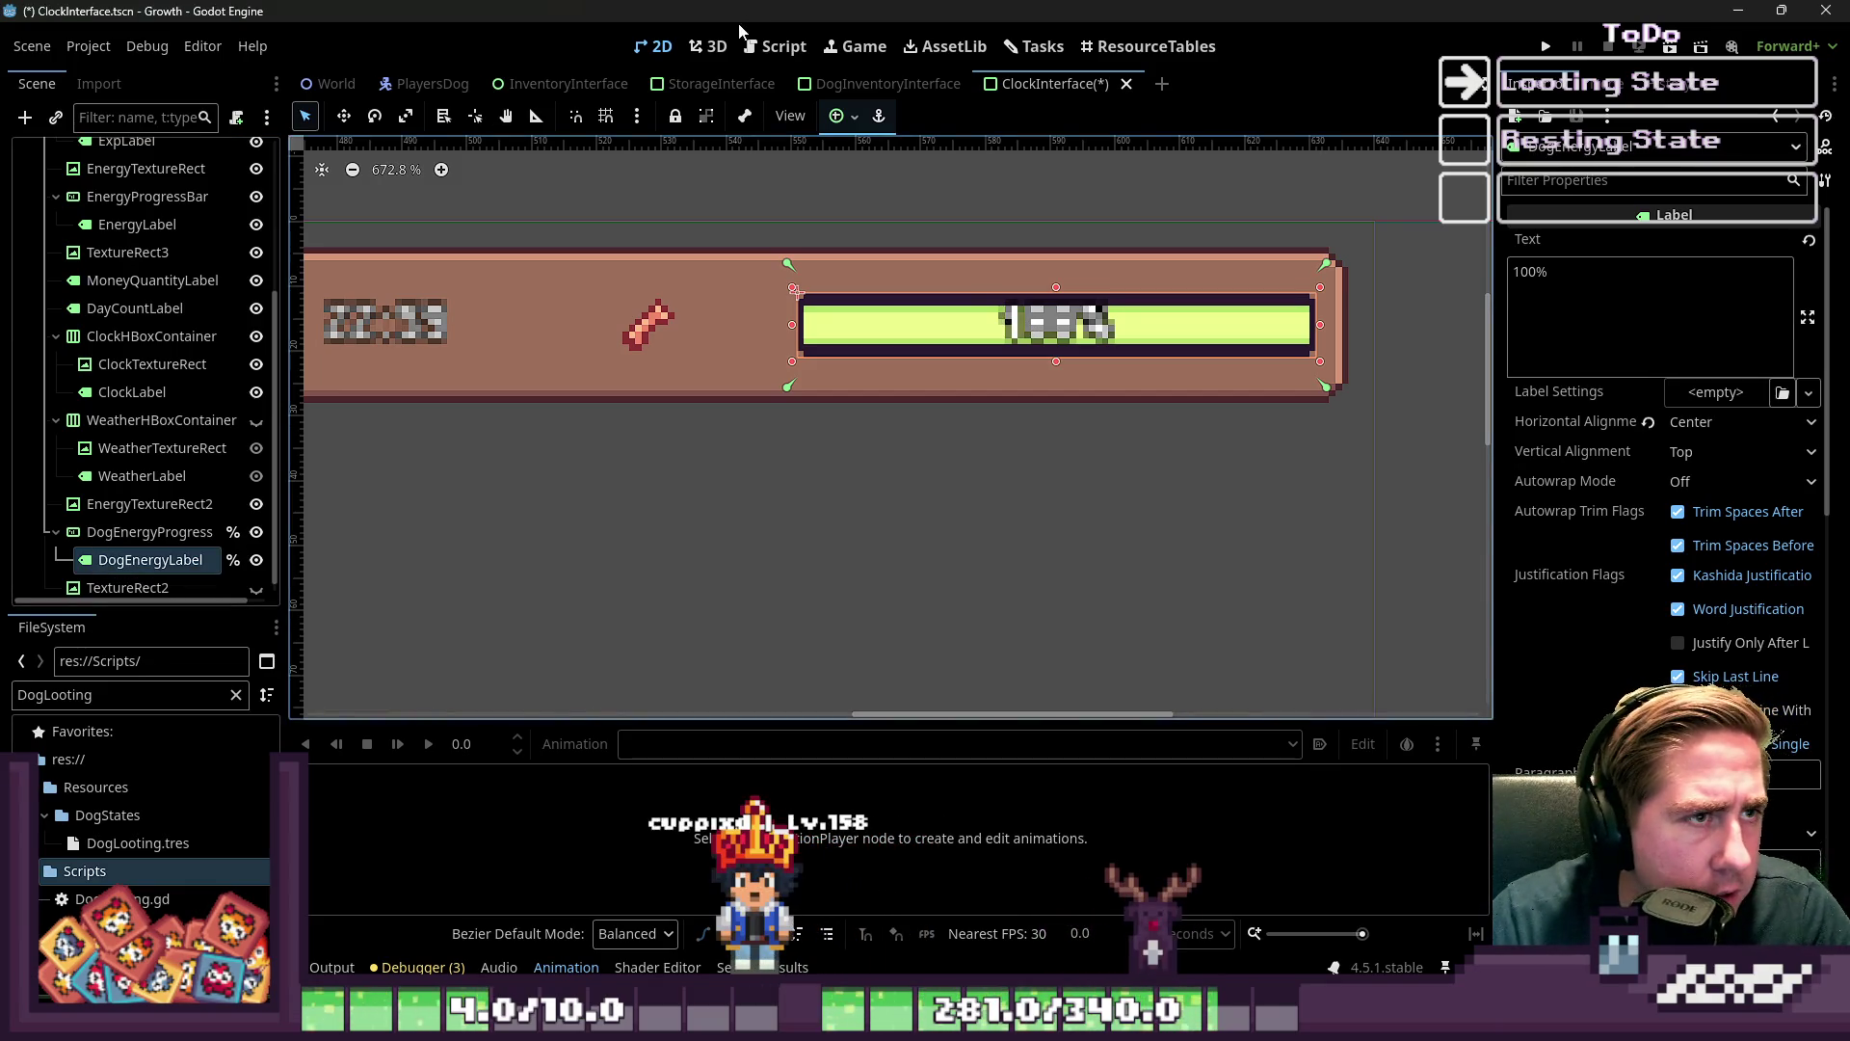
- Begin replacing pass with DogEnergyProgressBar.value = GlobalData.world.get_node("Player…" in the callback
left_click(776, 47)
left_click(869, 506)
key("BackSpace")
key("BackSpace")
key("BackSpace")
type("DogEnergyProgressBar.value")
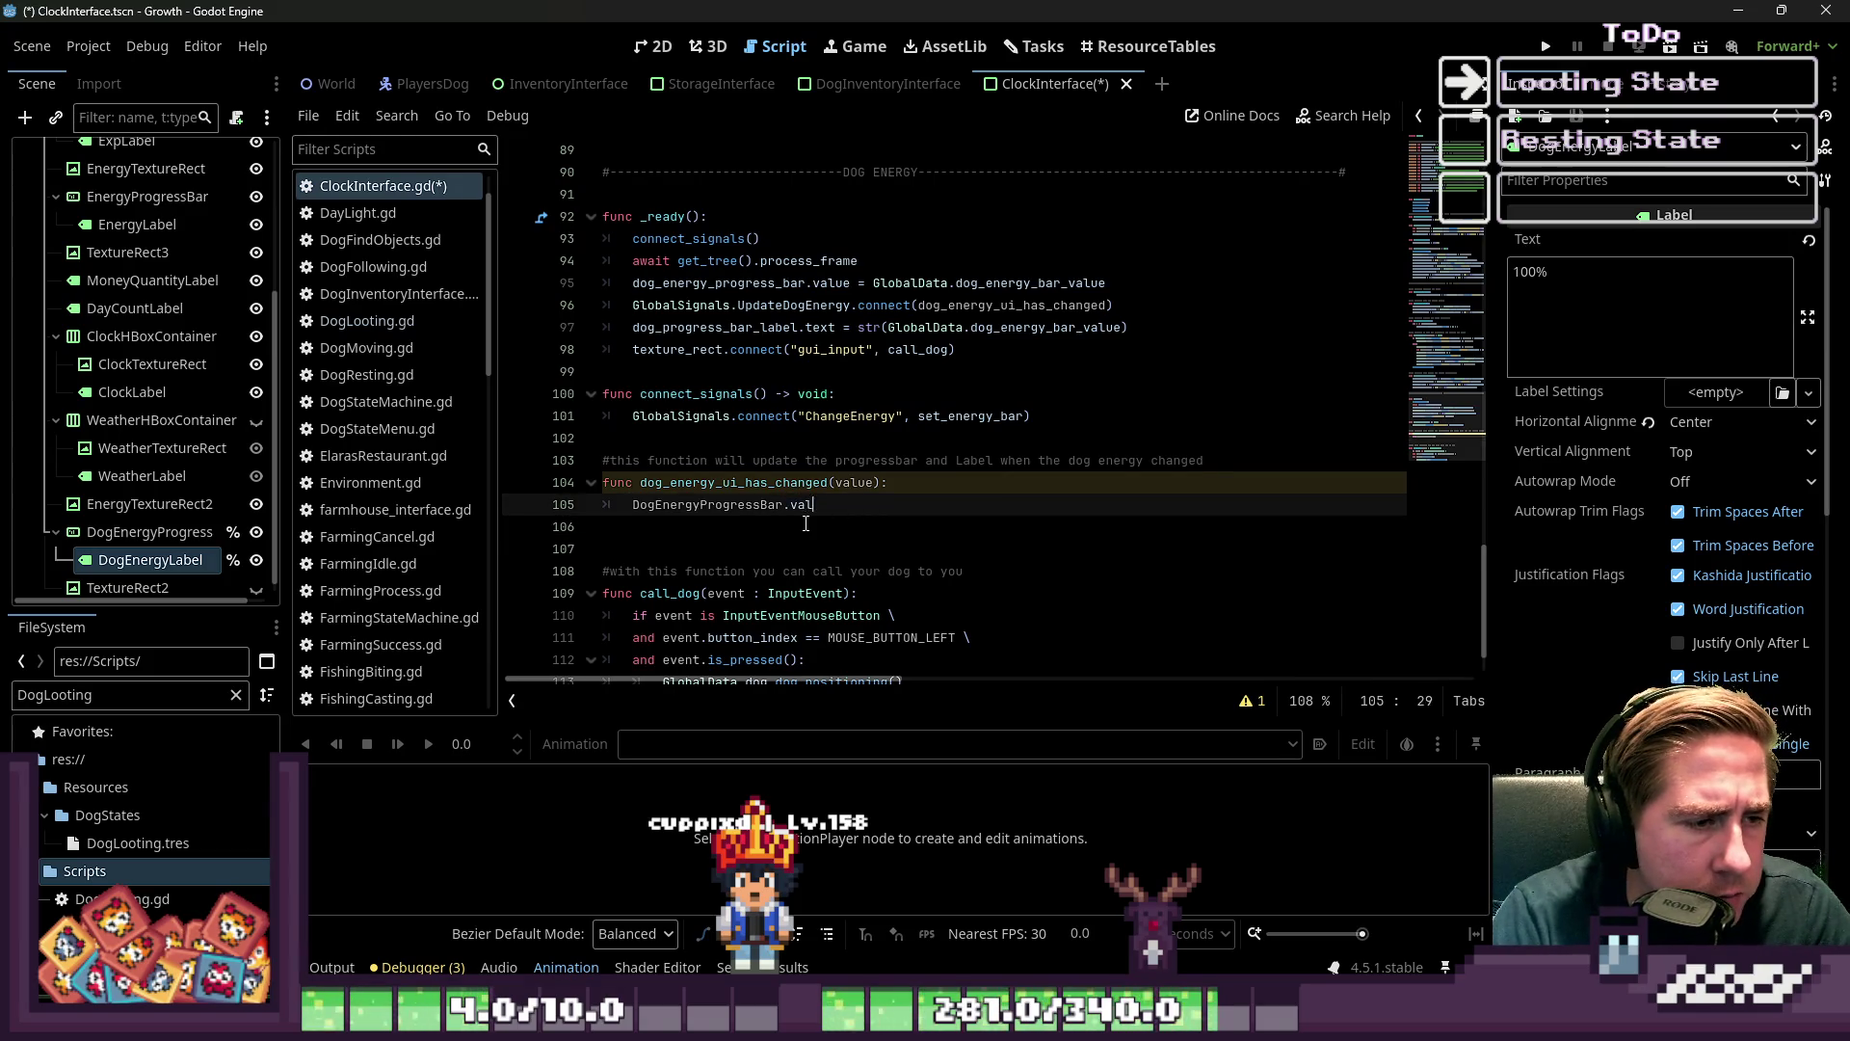
type(" = GlobalData.")
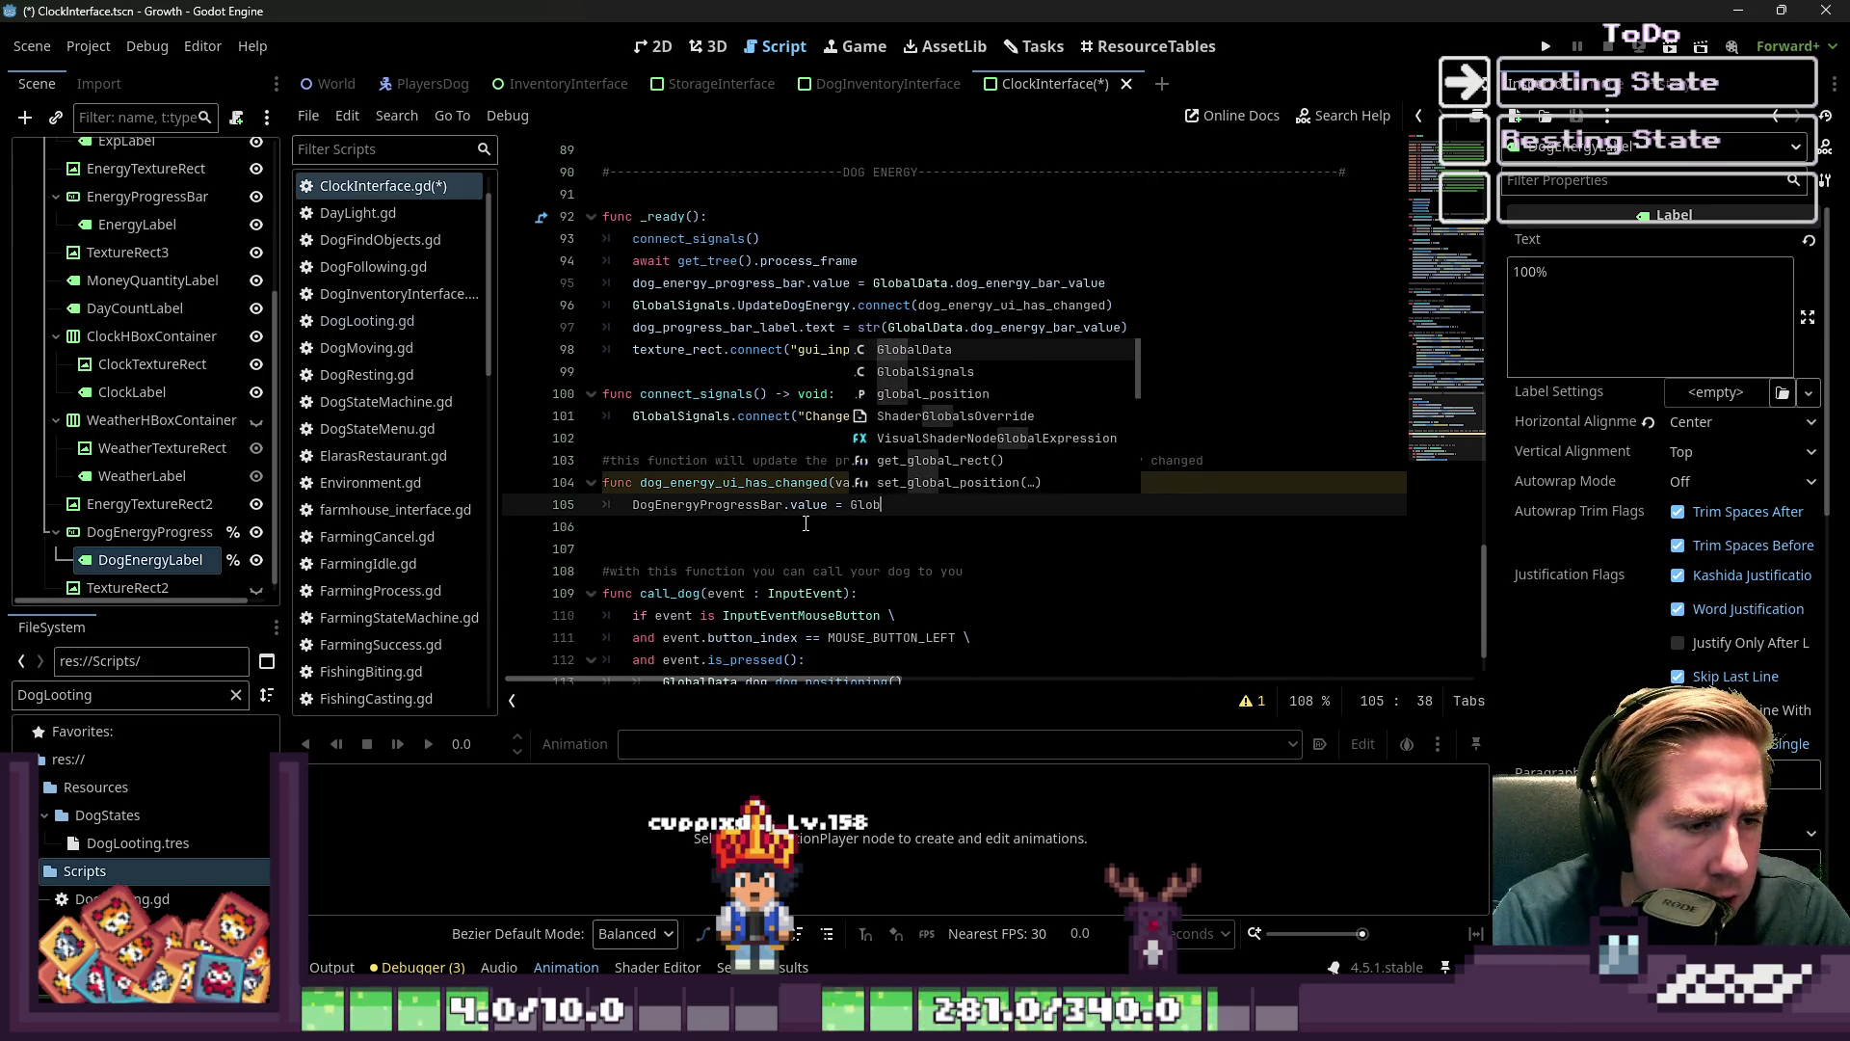
type("world.")
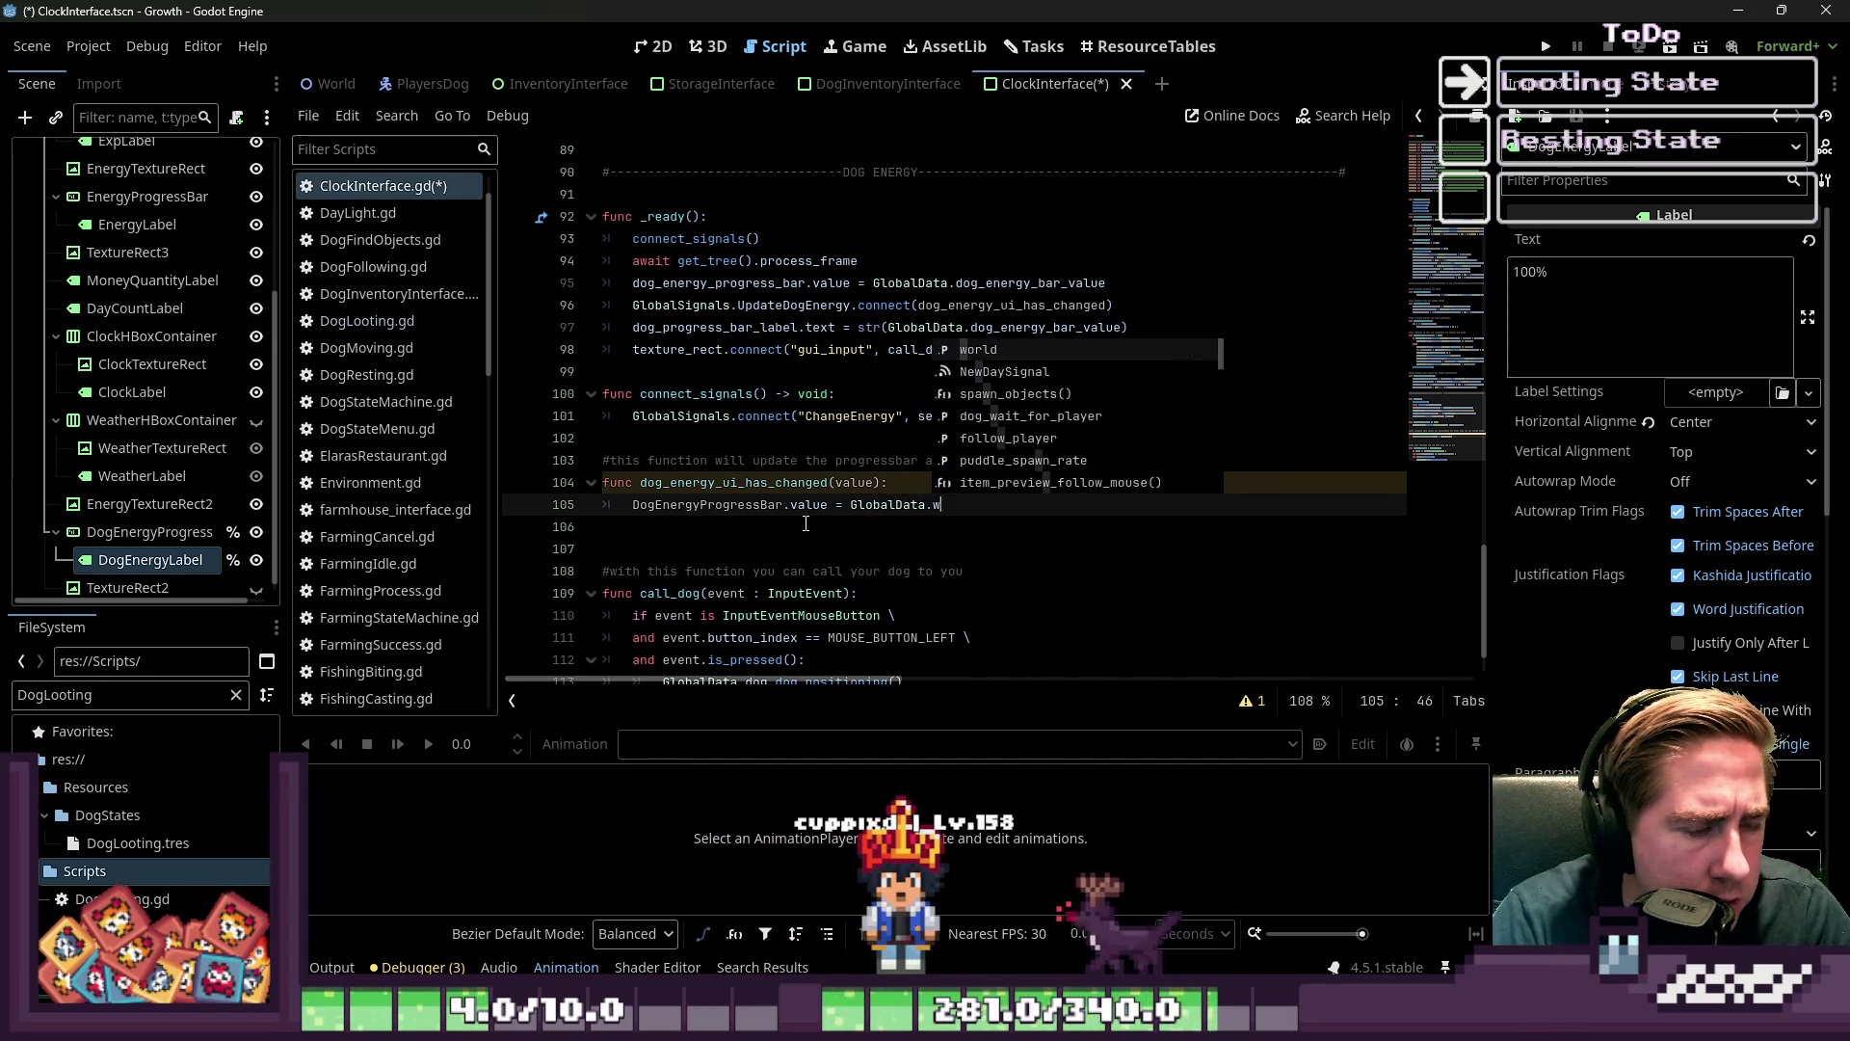
type("get_node(\"")
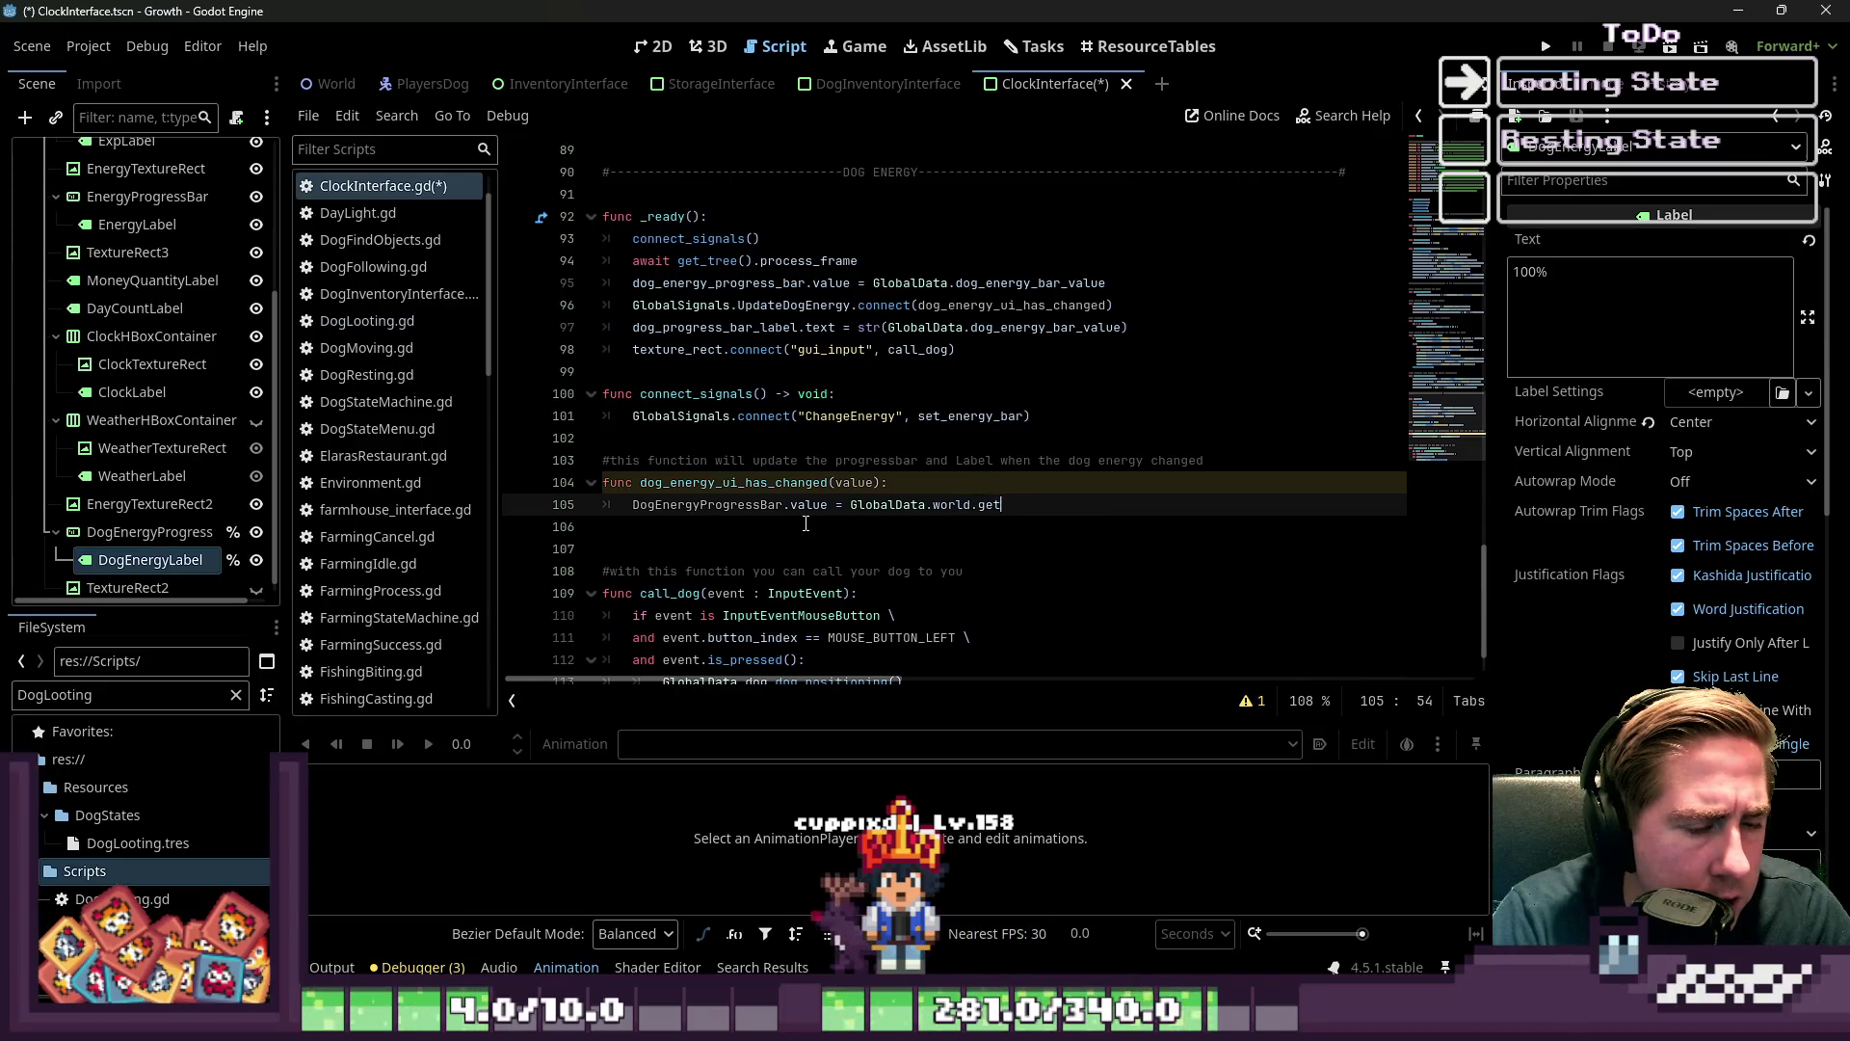
type("PlayersDog\").dog")
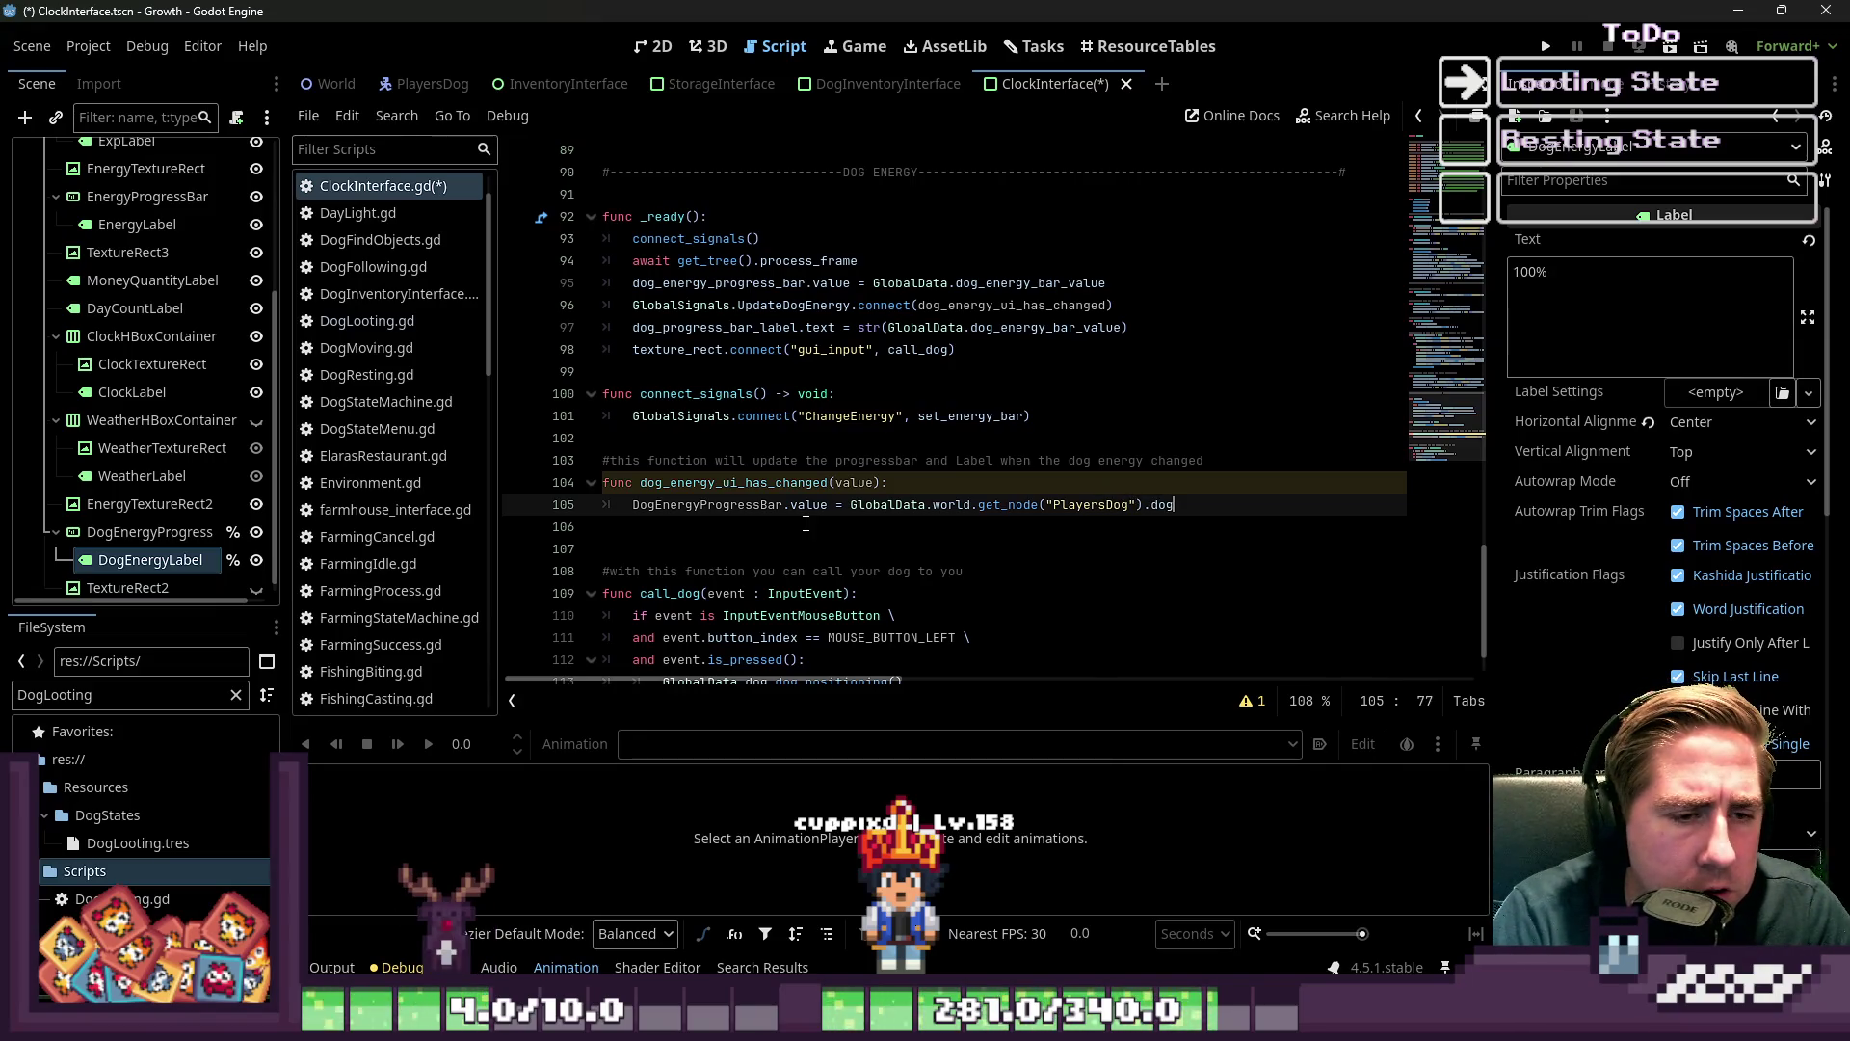
- Add a %DogEnergyLabel.text line below the progress bar assignment on line 105
key("Return")
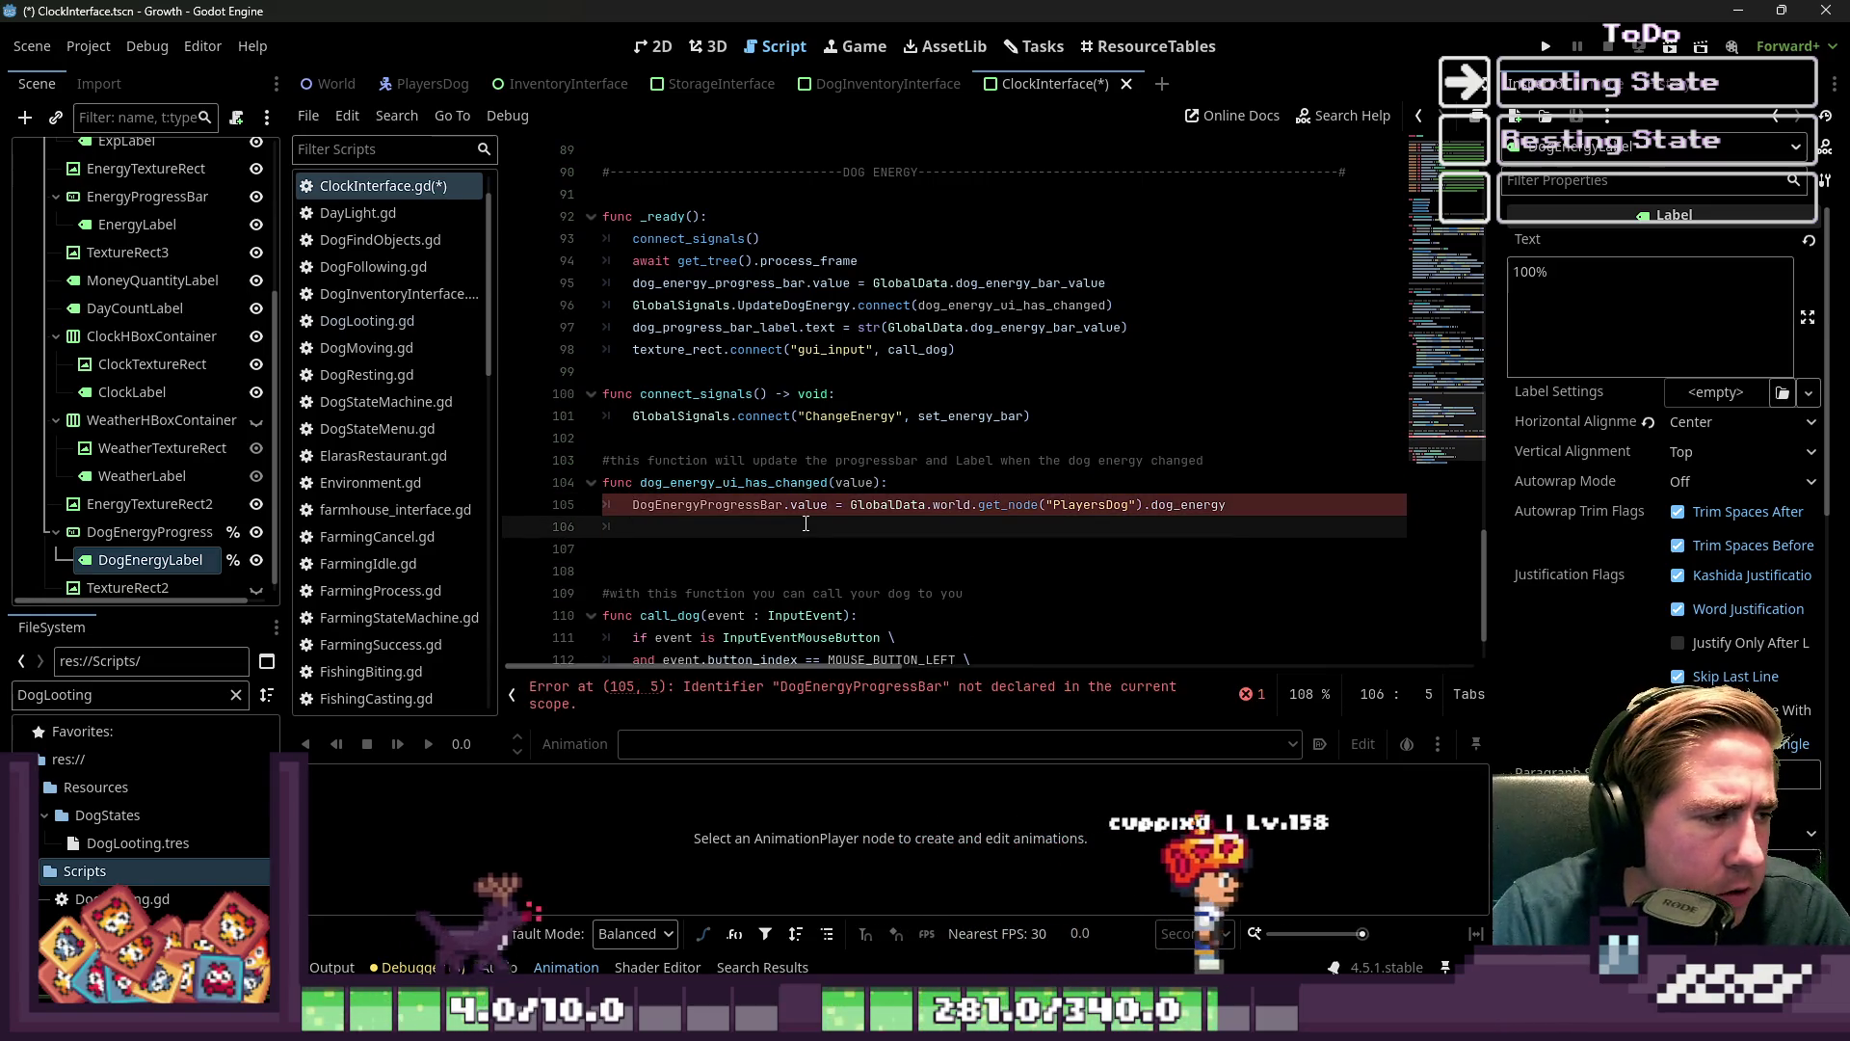
key("Up")
type("%")
key("Home")
key("ctrl+shift+Right")
key("shift+Left")
key("shift+Left")
key("shift+Left")
key("ctrl+c")
key("Down")
key("ctrl+v")
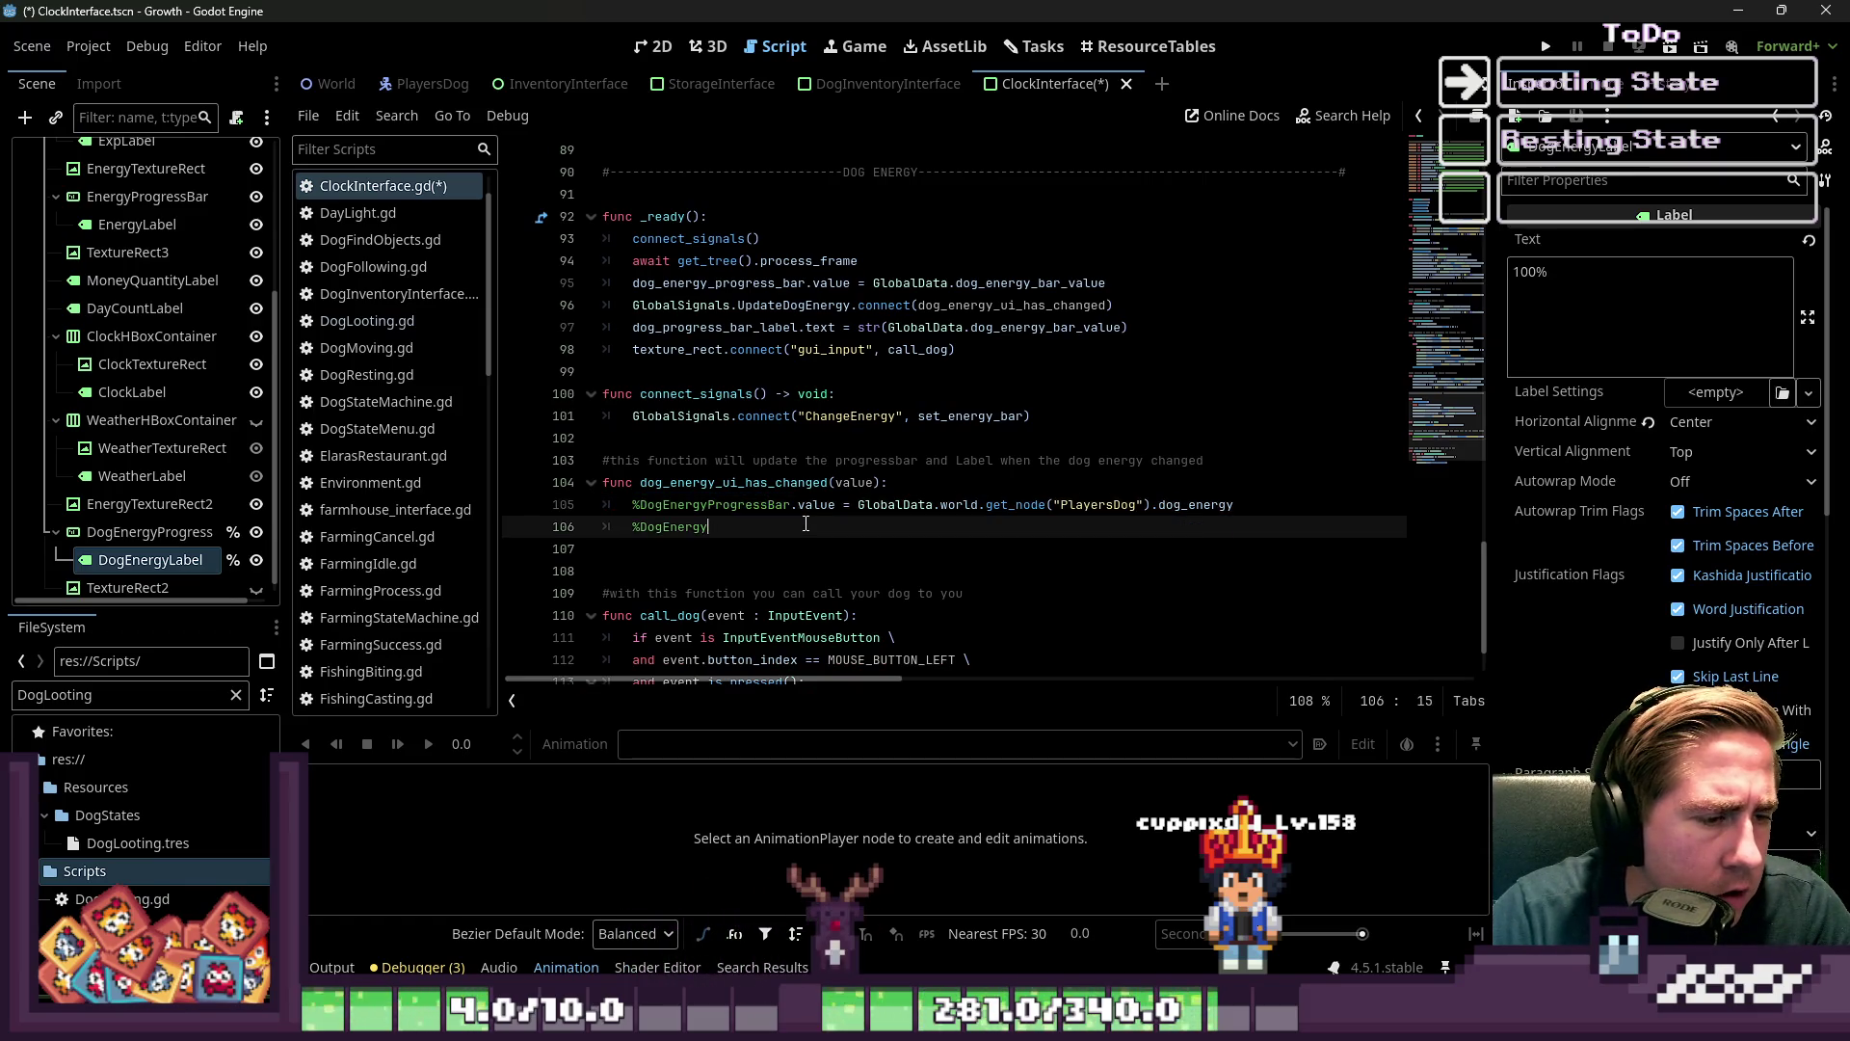
type("bel.te")
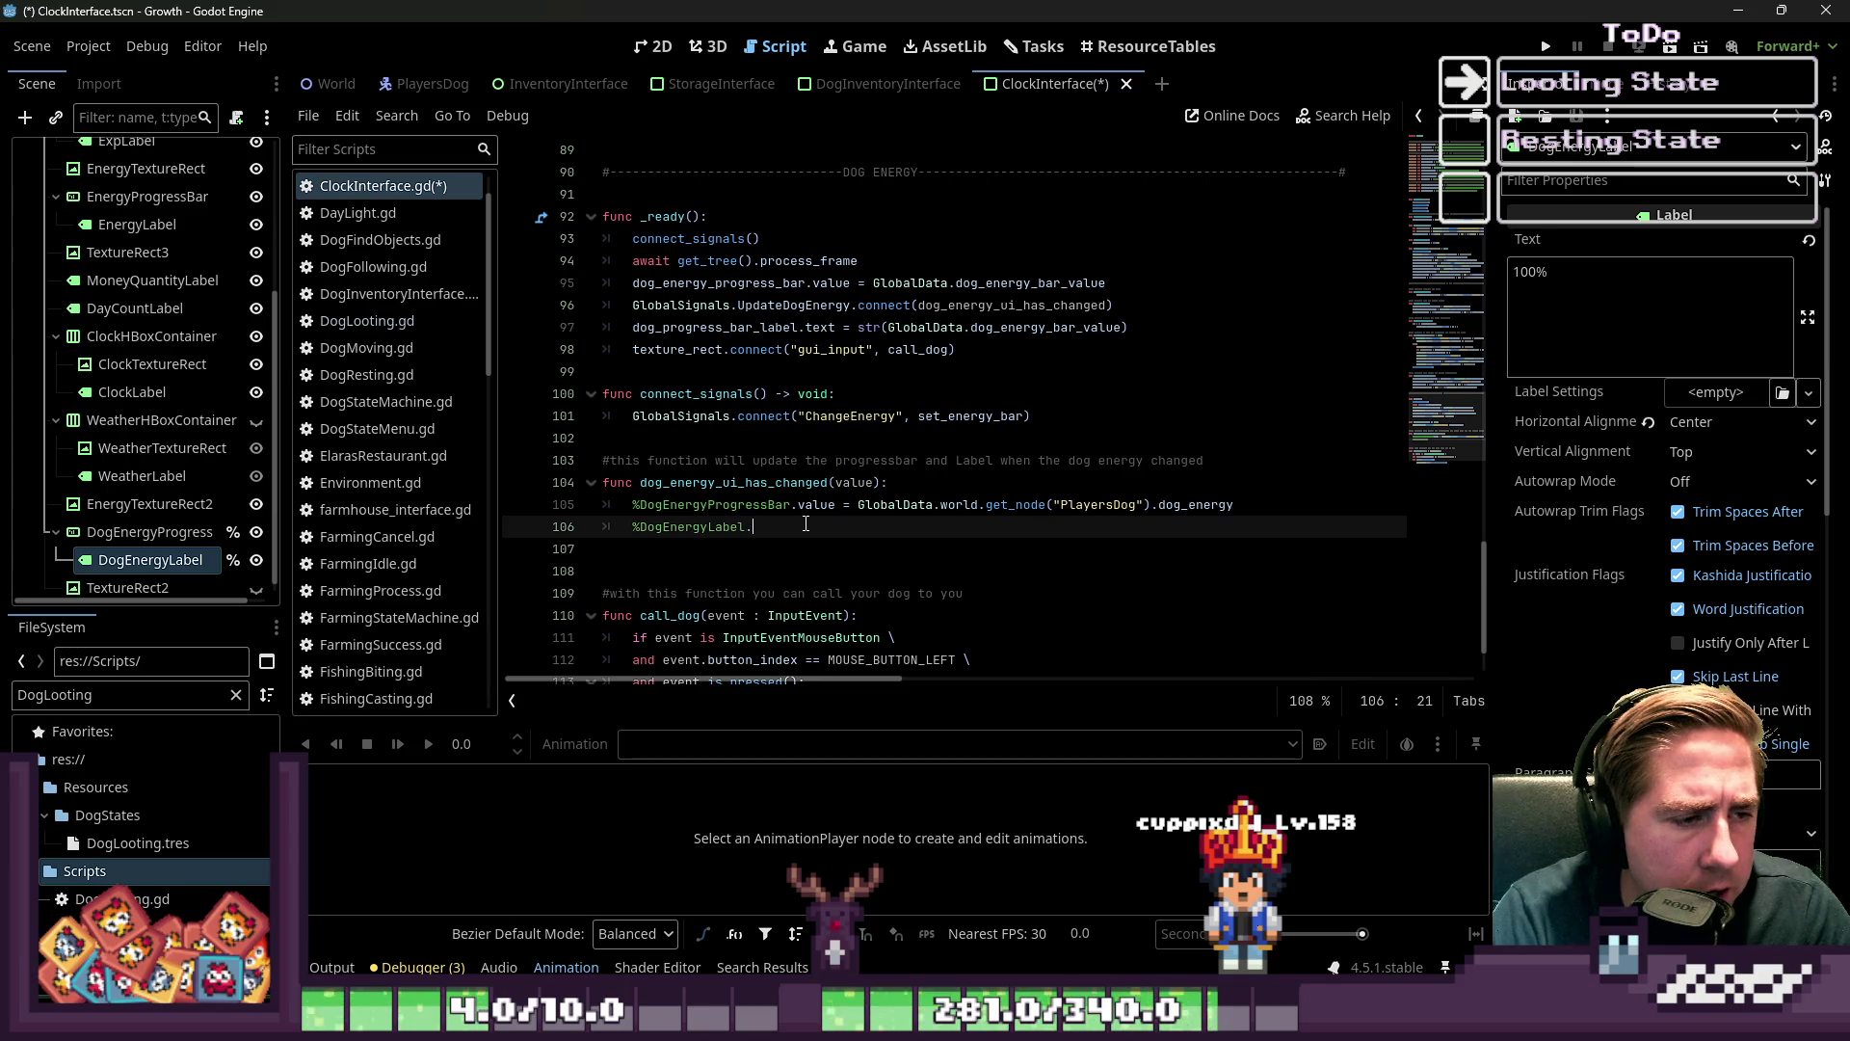
type("xt = str")
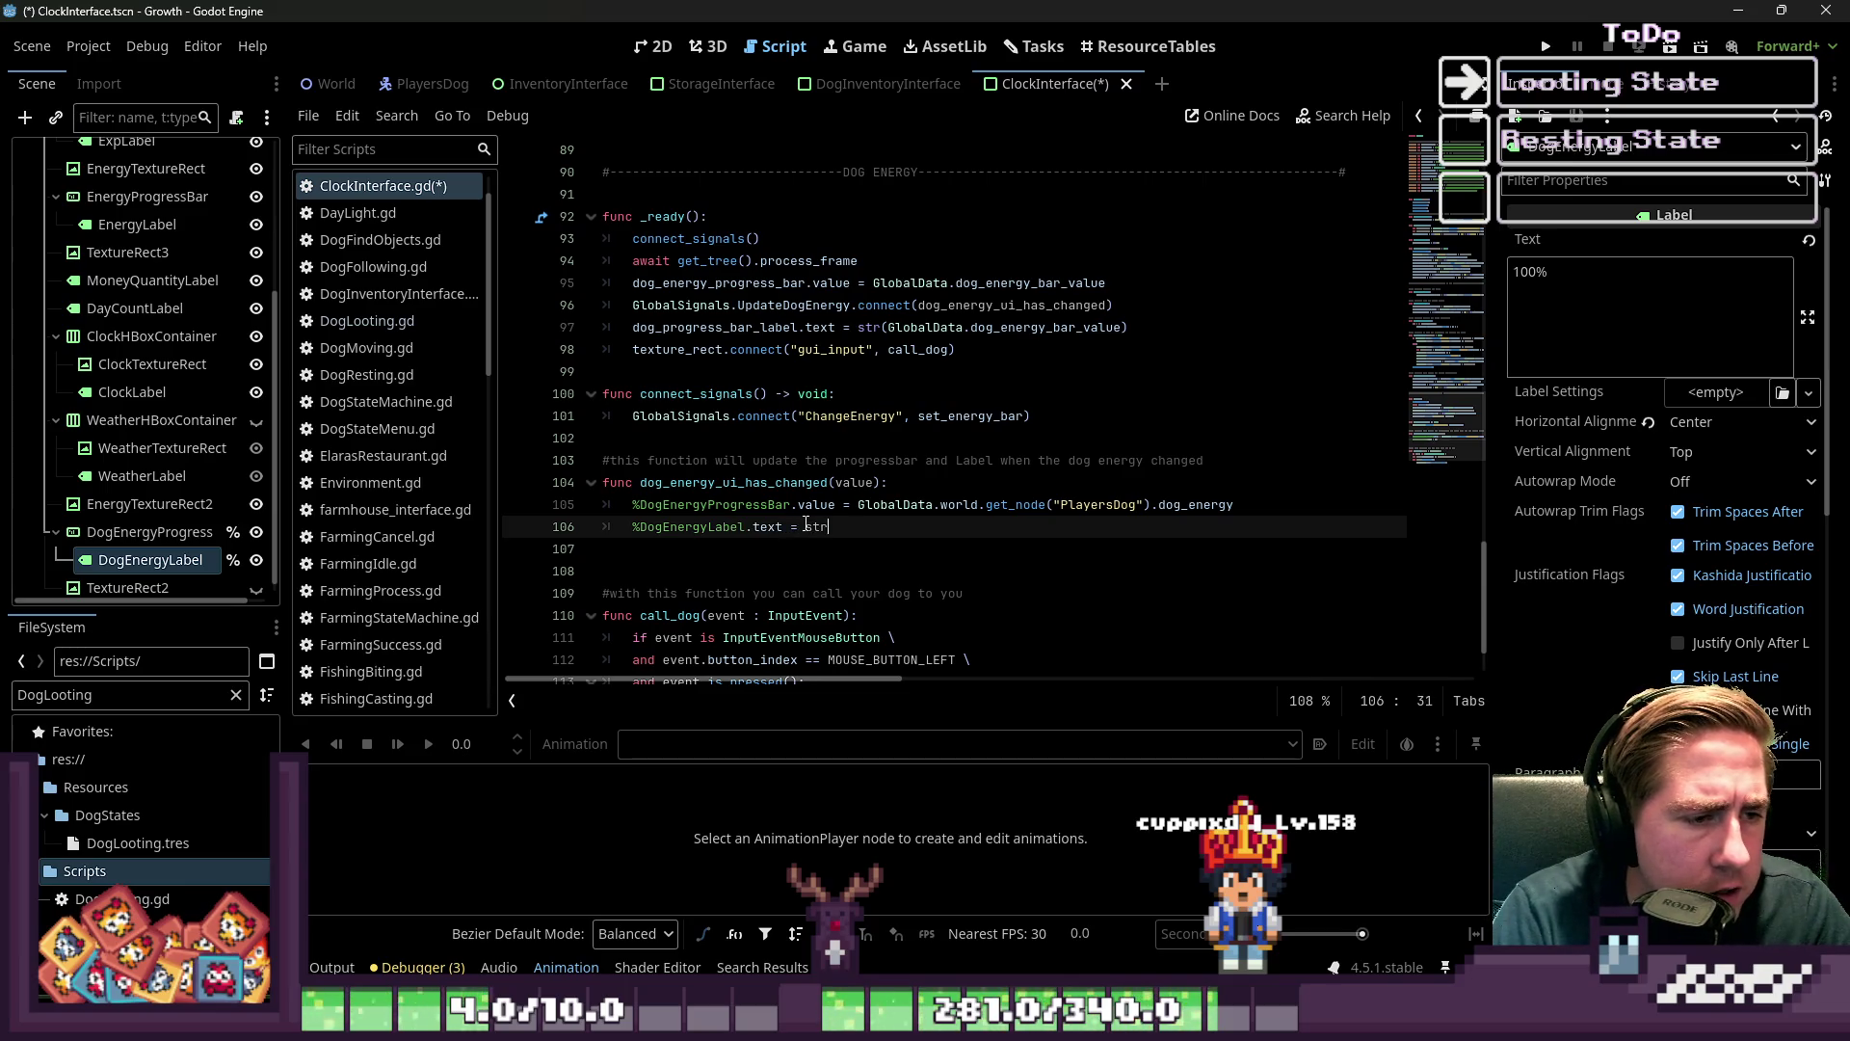
- Put PlayersDog's dog_energy expression inside the label's str() call and save
key("Up")
key("ctrl+Right")
key("ctrl+shift+Right")
key("ctrl+shift+Right")
key("ctrl+shift+Right")
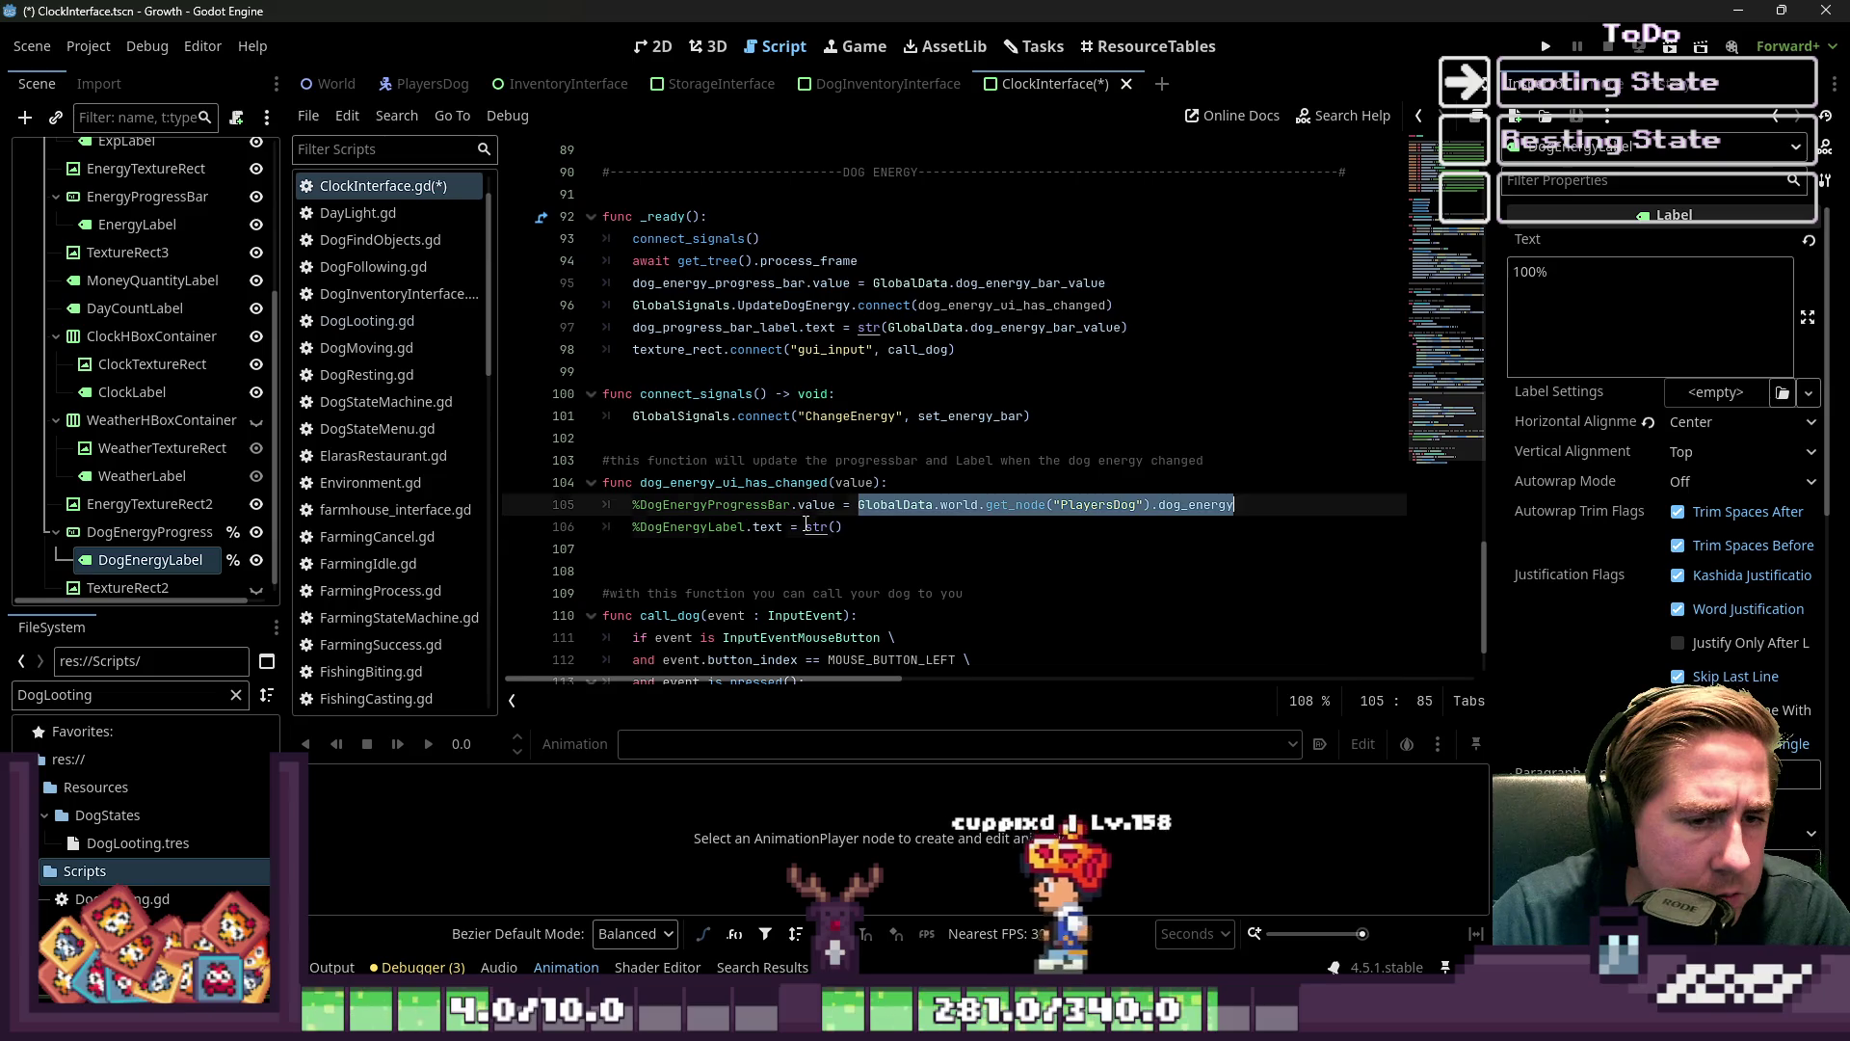
key("ctrl+c")
key("Down")
key("Left")
key("ctrl+v")
key("Down")
key("Down")
key("Up")
key("ctrl+s")
- Type the function parameter as _Value : int and save the script
key("Up")
key("Up")
key("Up")
key("End")
key("Left")
type("Va")
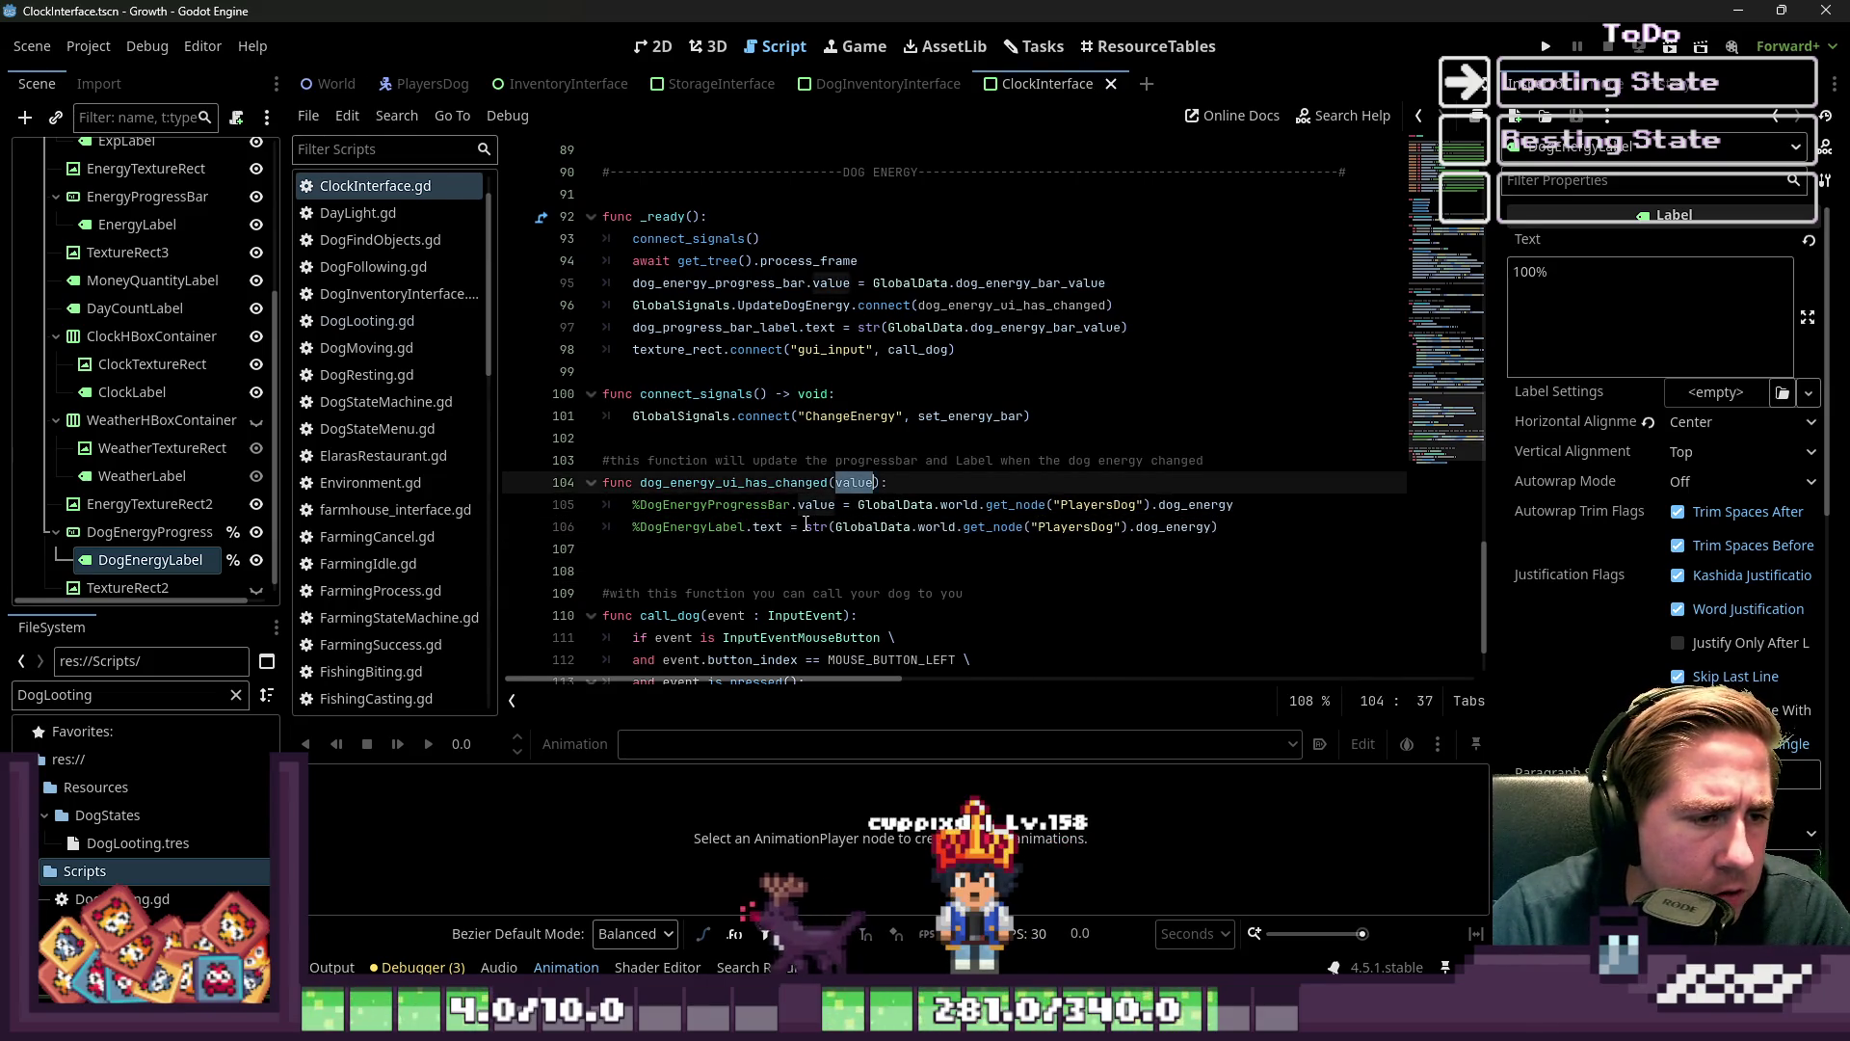
type("lue : int")
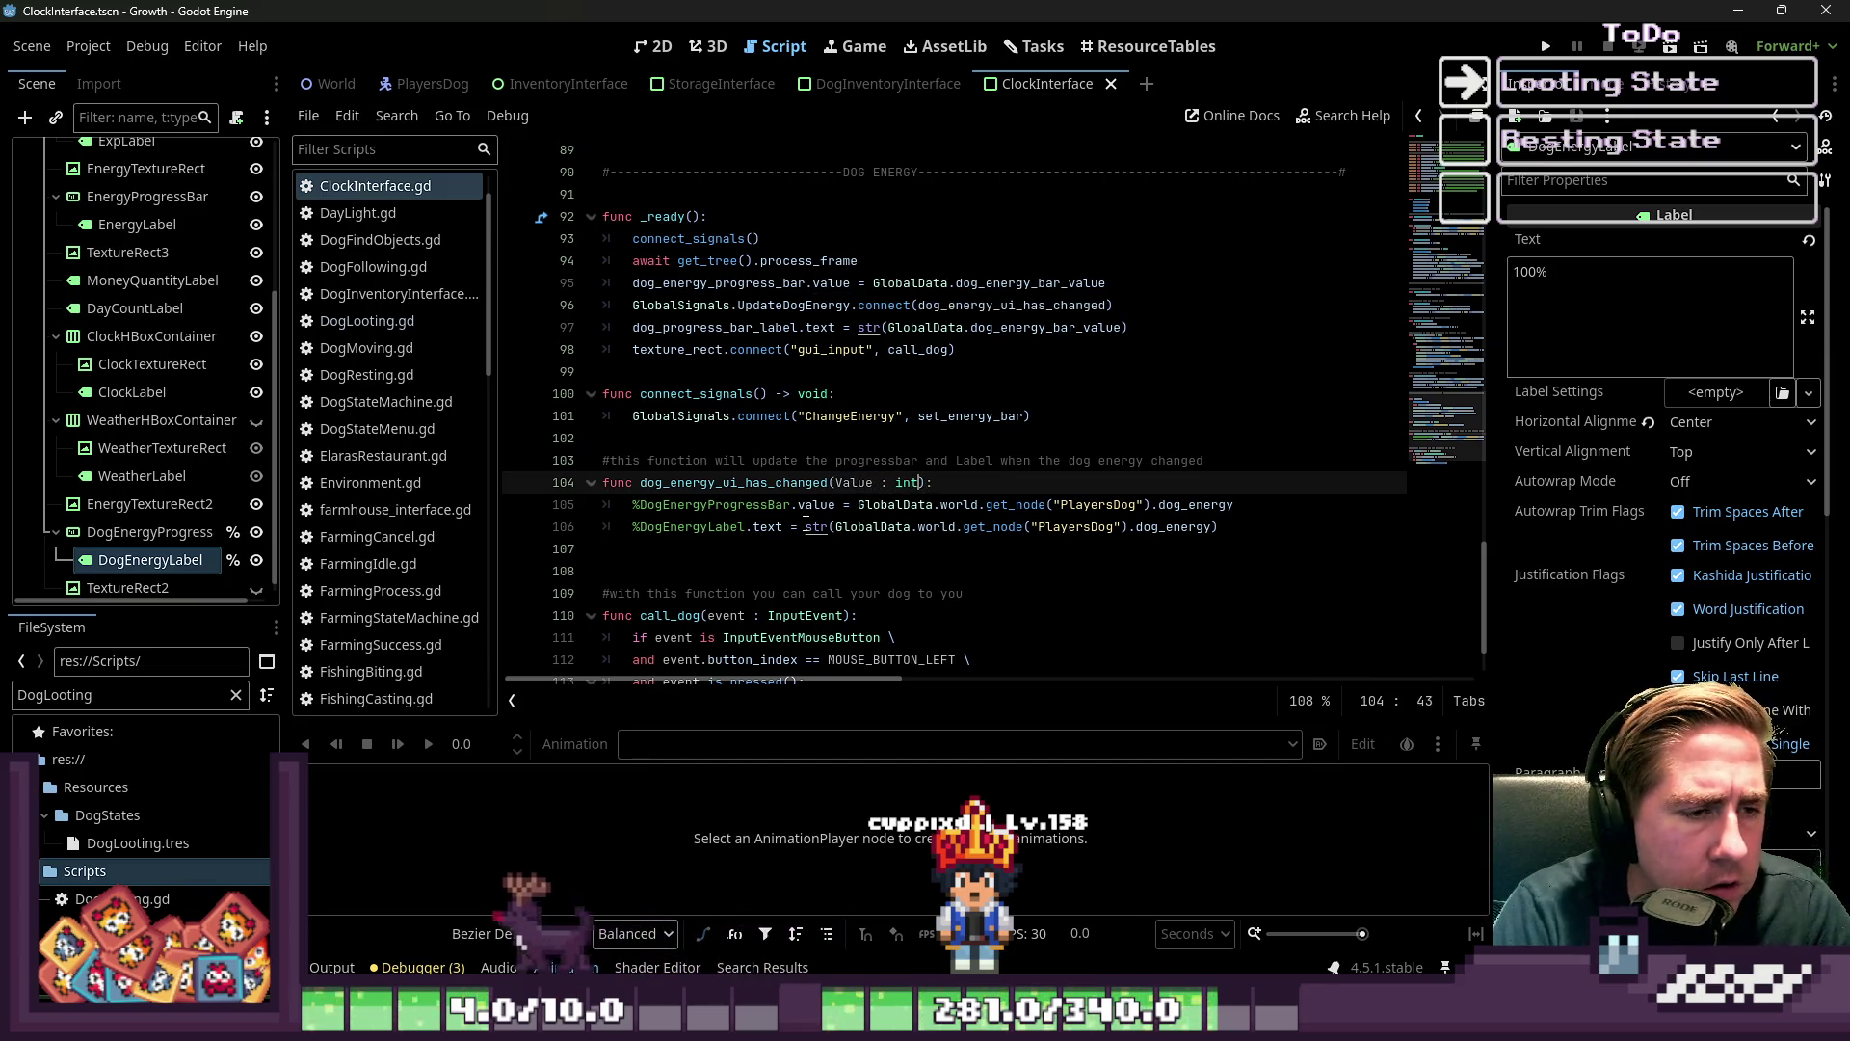
type("_")
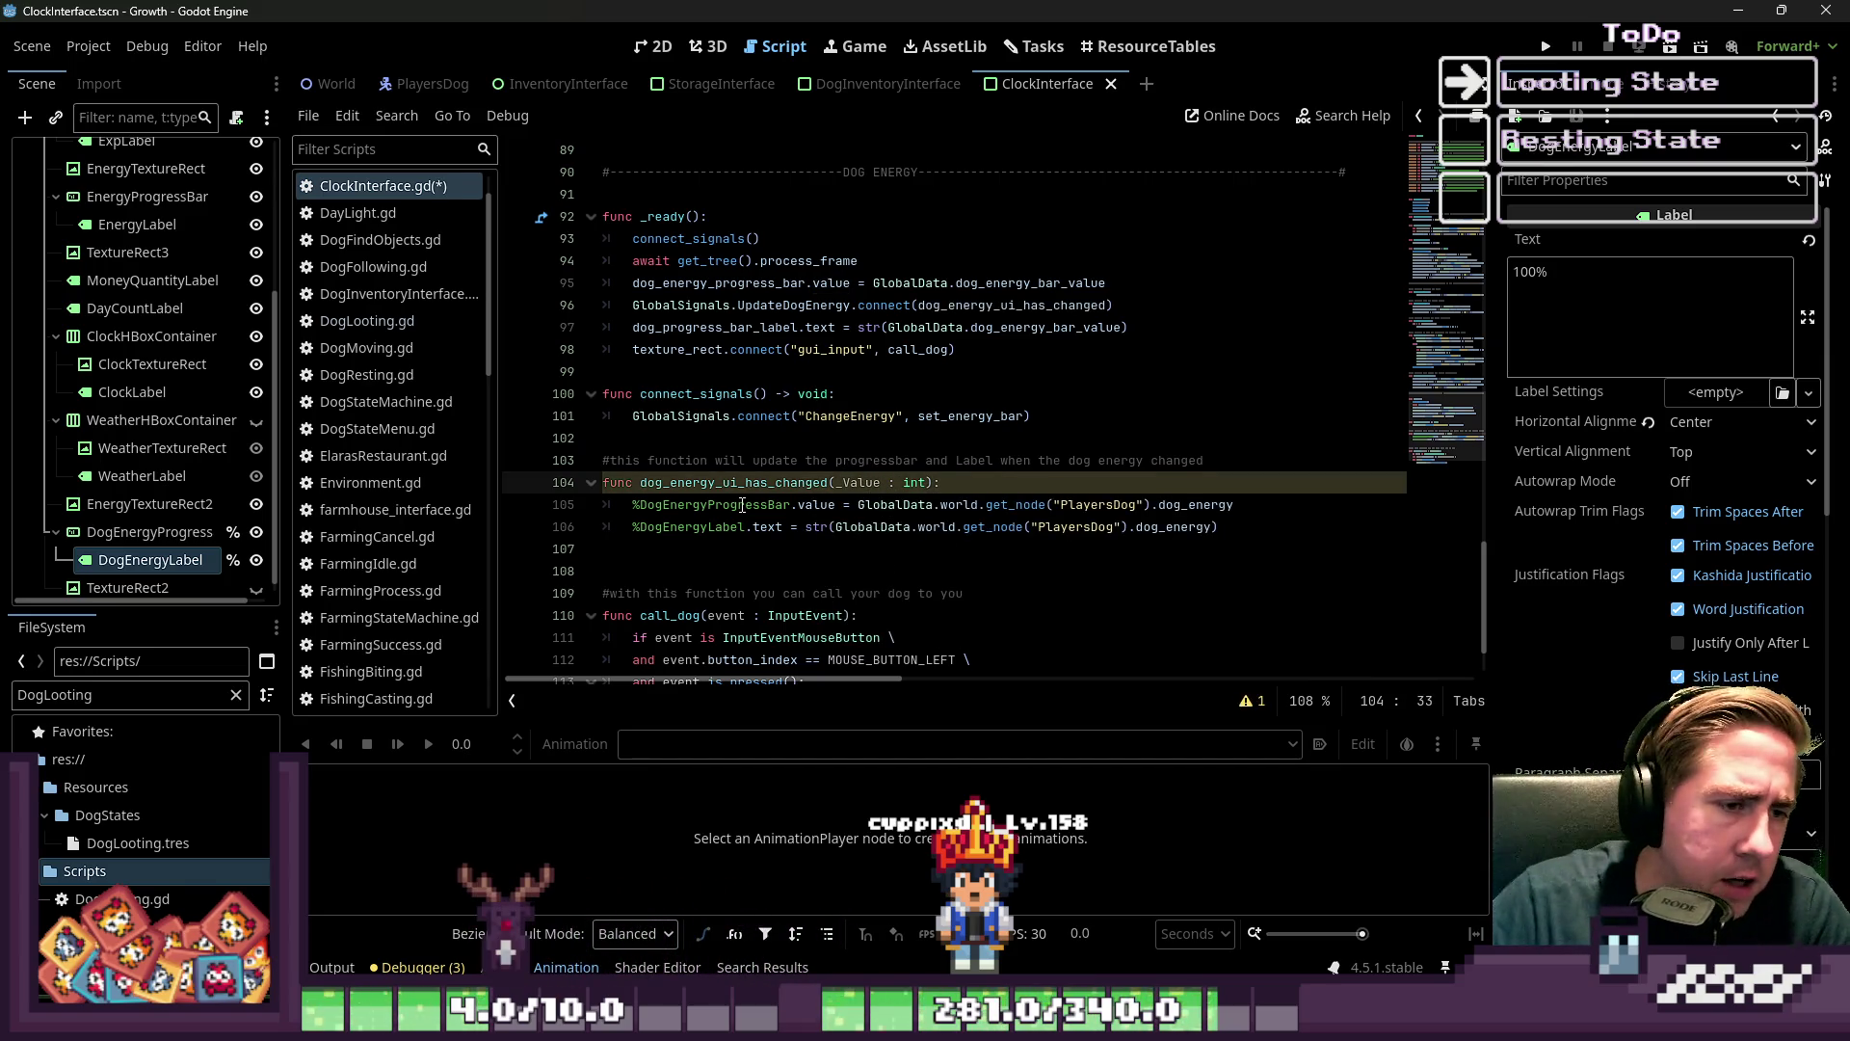
key("Up")
key("Up")
key("Up")
key("End")
key("ctrl+s")
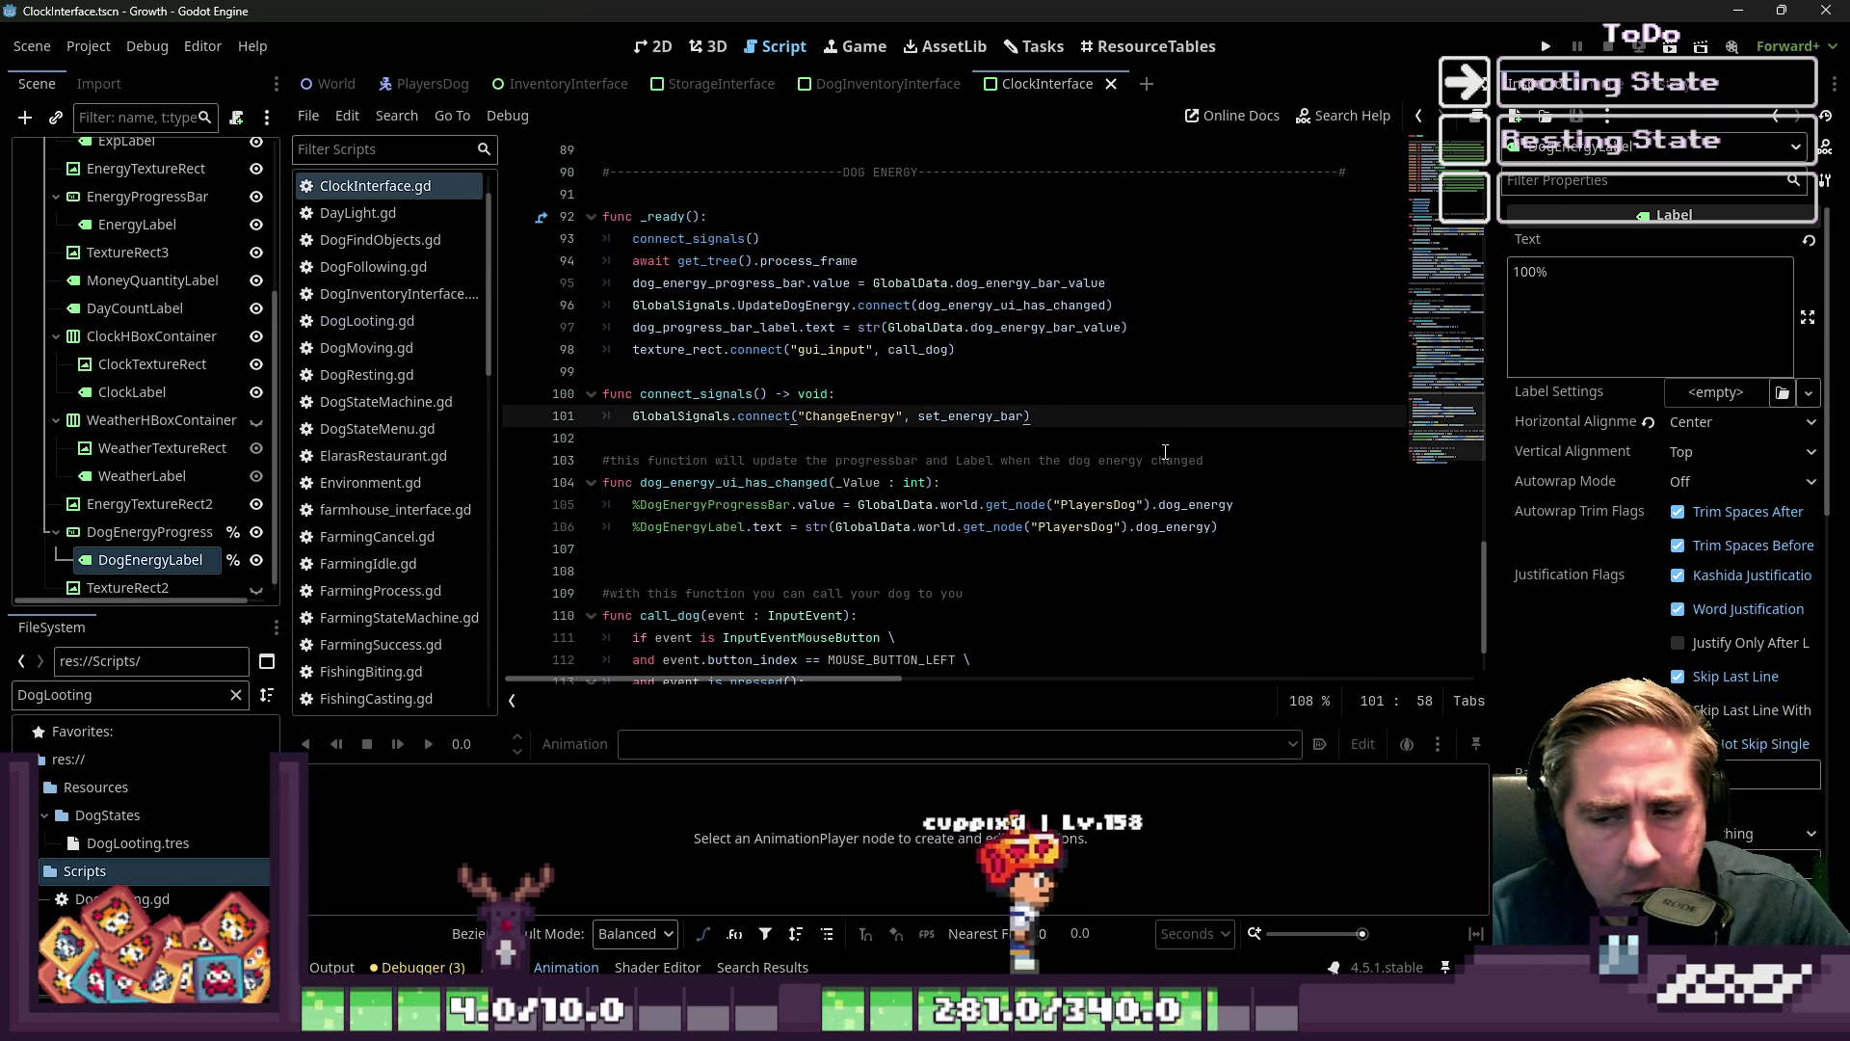
- Review the finished dog_energy_ui_has_changed function, then switch to DogLooting.gd
left_click(835, 483)
mouse_move(1219, 528)
left_mouse_down()
mouse_move(675, 415)
mouse_move(299, 477)
left_mouse_up()
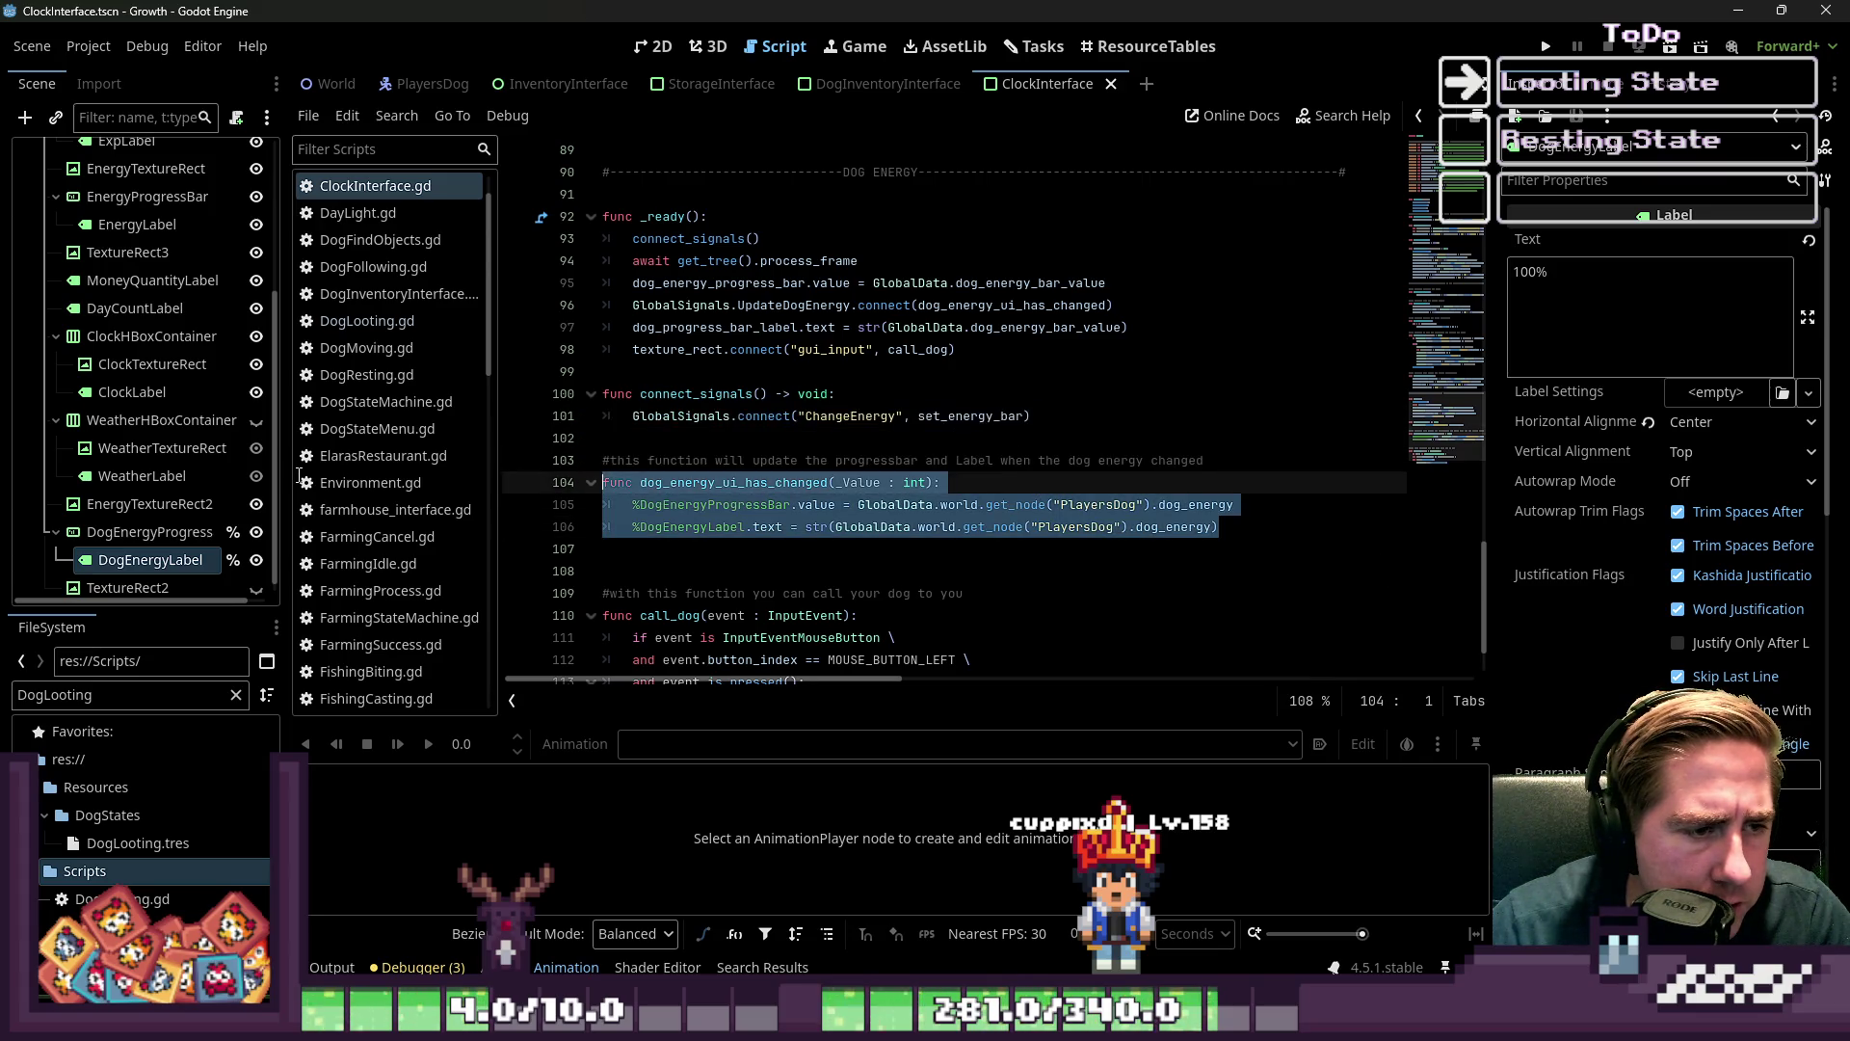
left_click(946, 505)
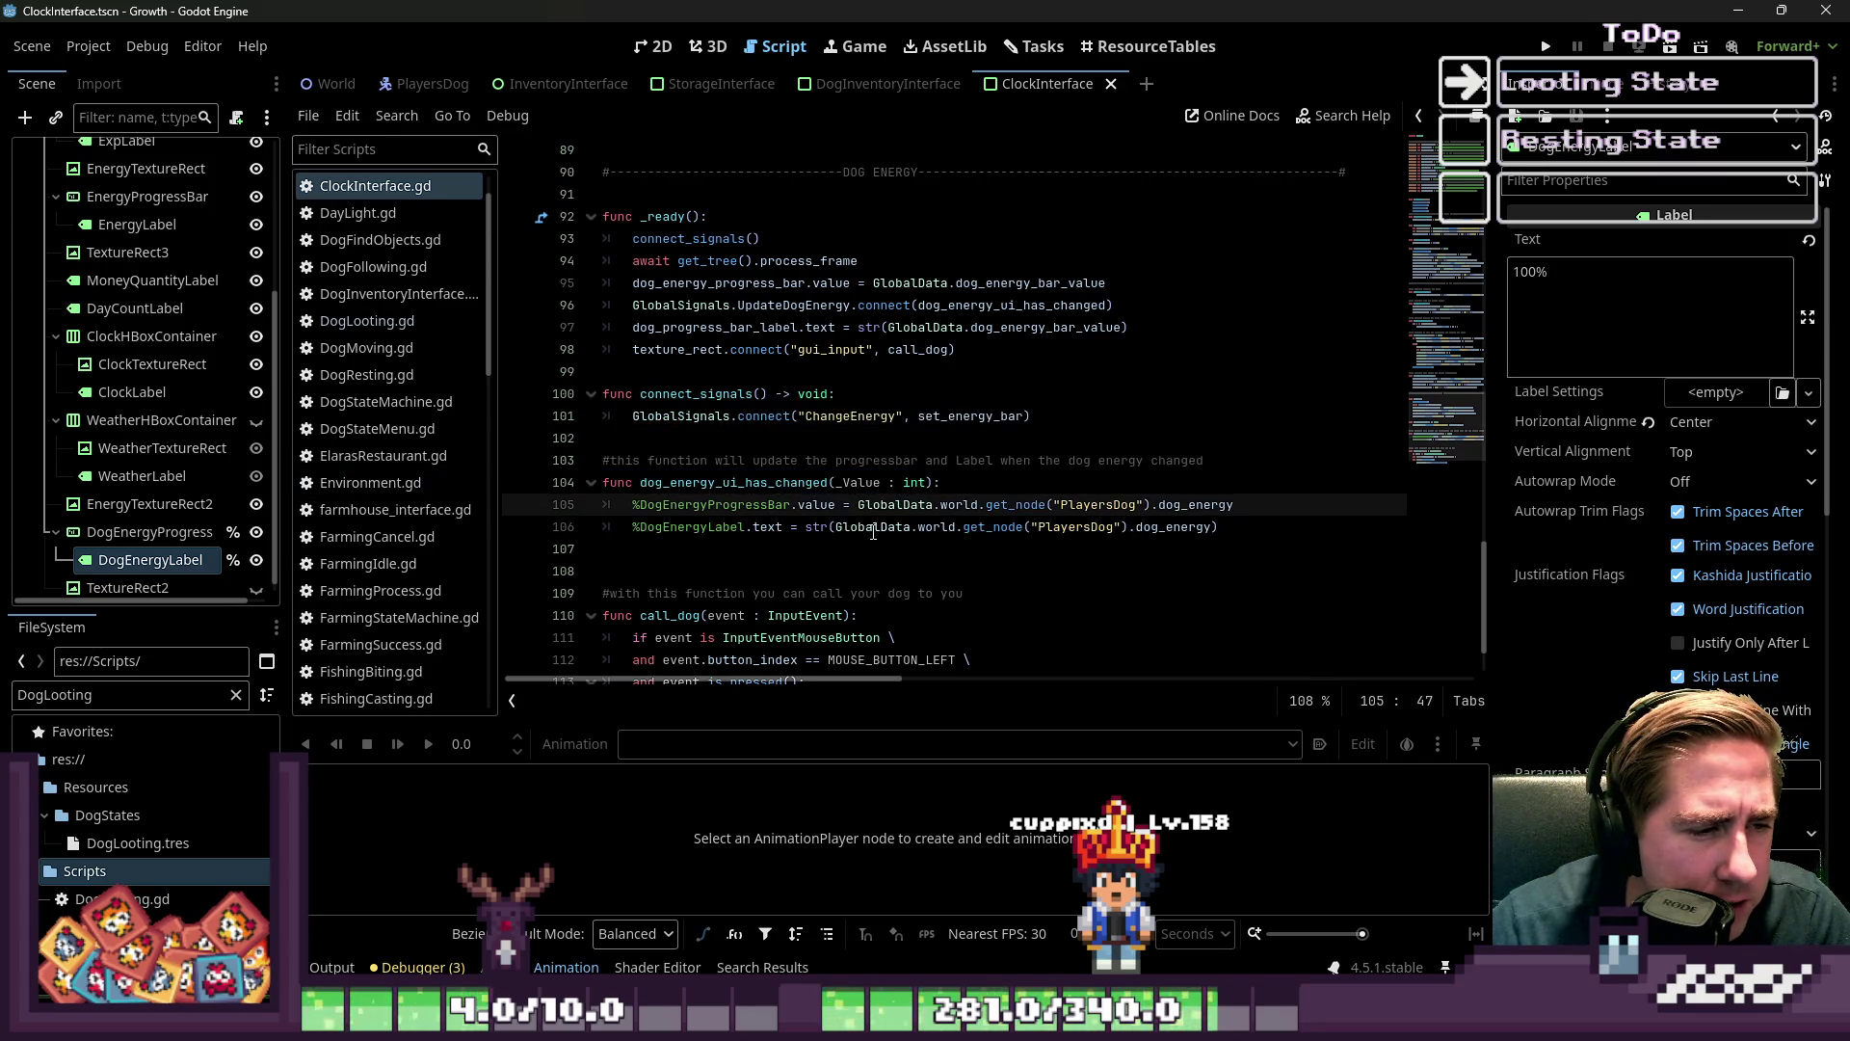
scroll(453, 332, "up", 2)
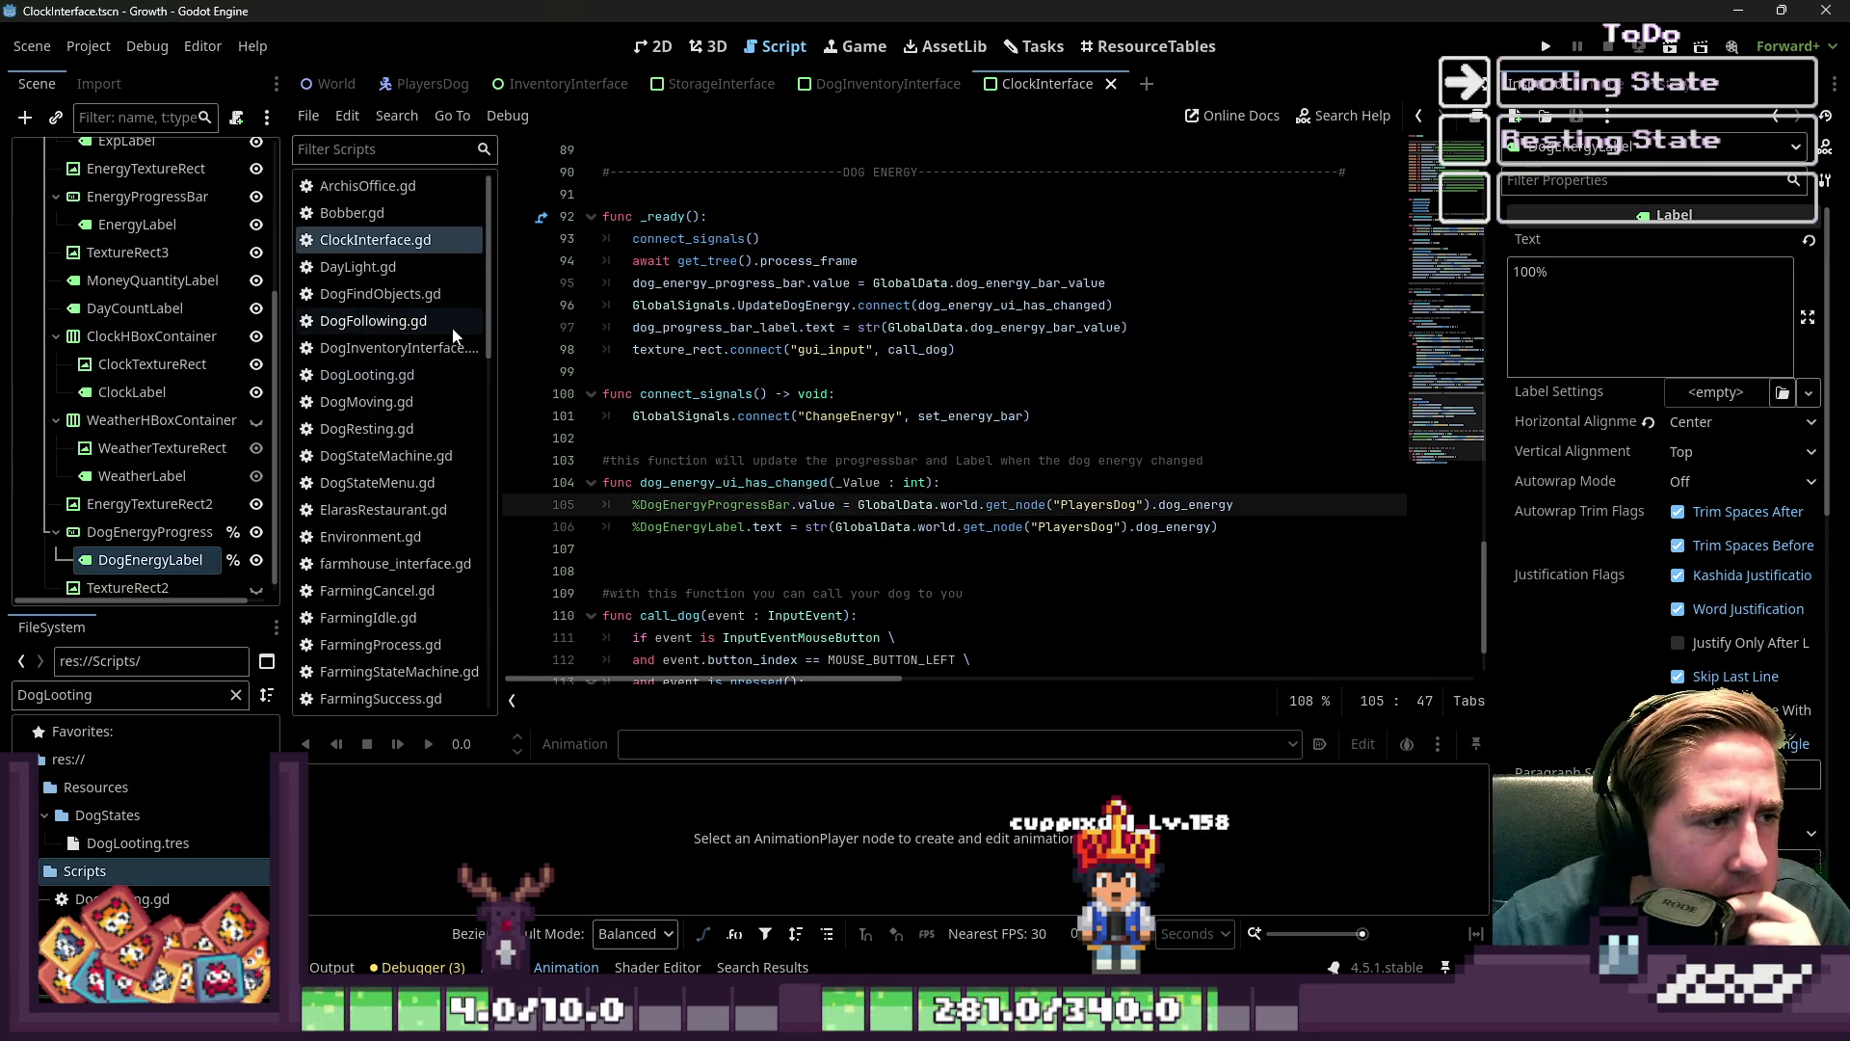
left_click(368, 375)
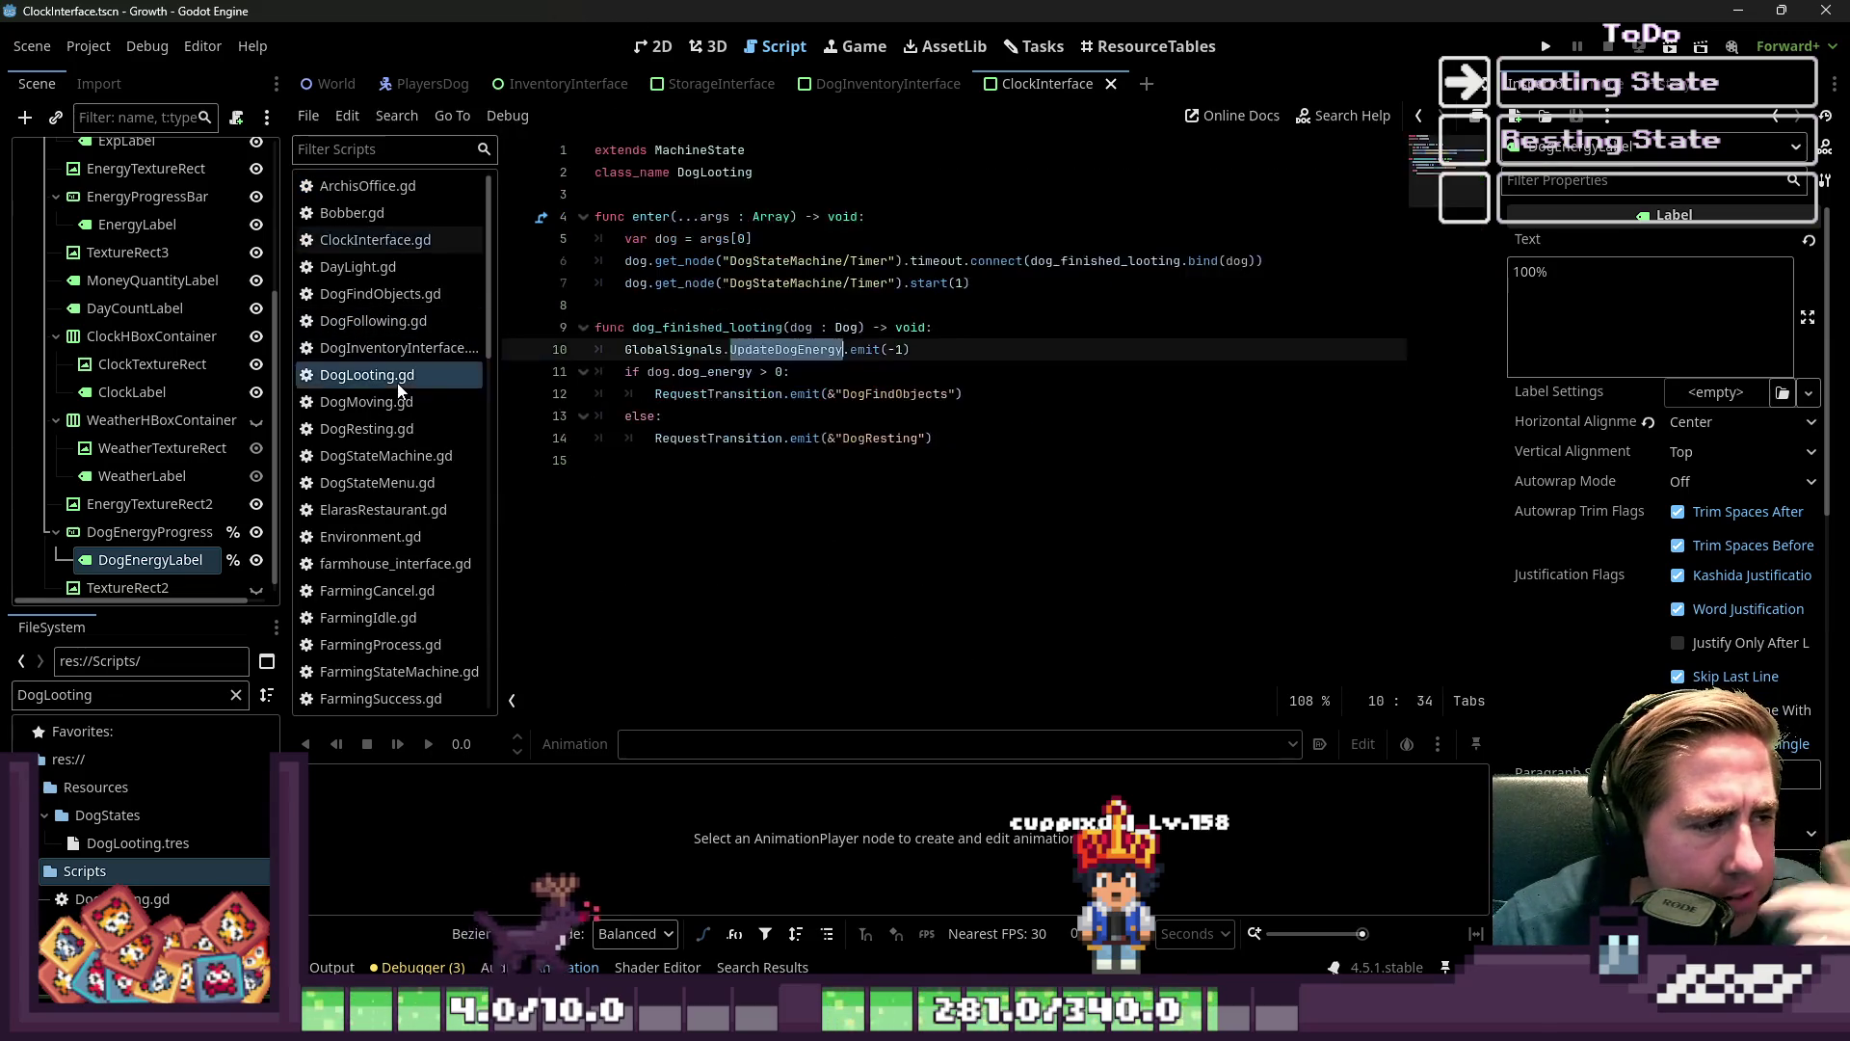
- Look over the dog_finished_looting function and UpdateDogEnergy line in DogLooting.gd
left_click(875, 351)
left_click_drag(595, 328, 790, 372)
left_click(820, 349)
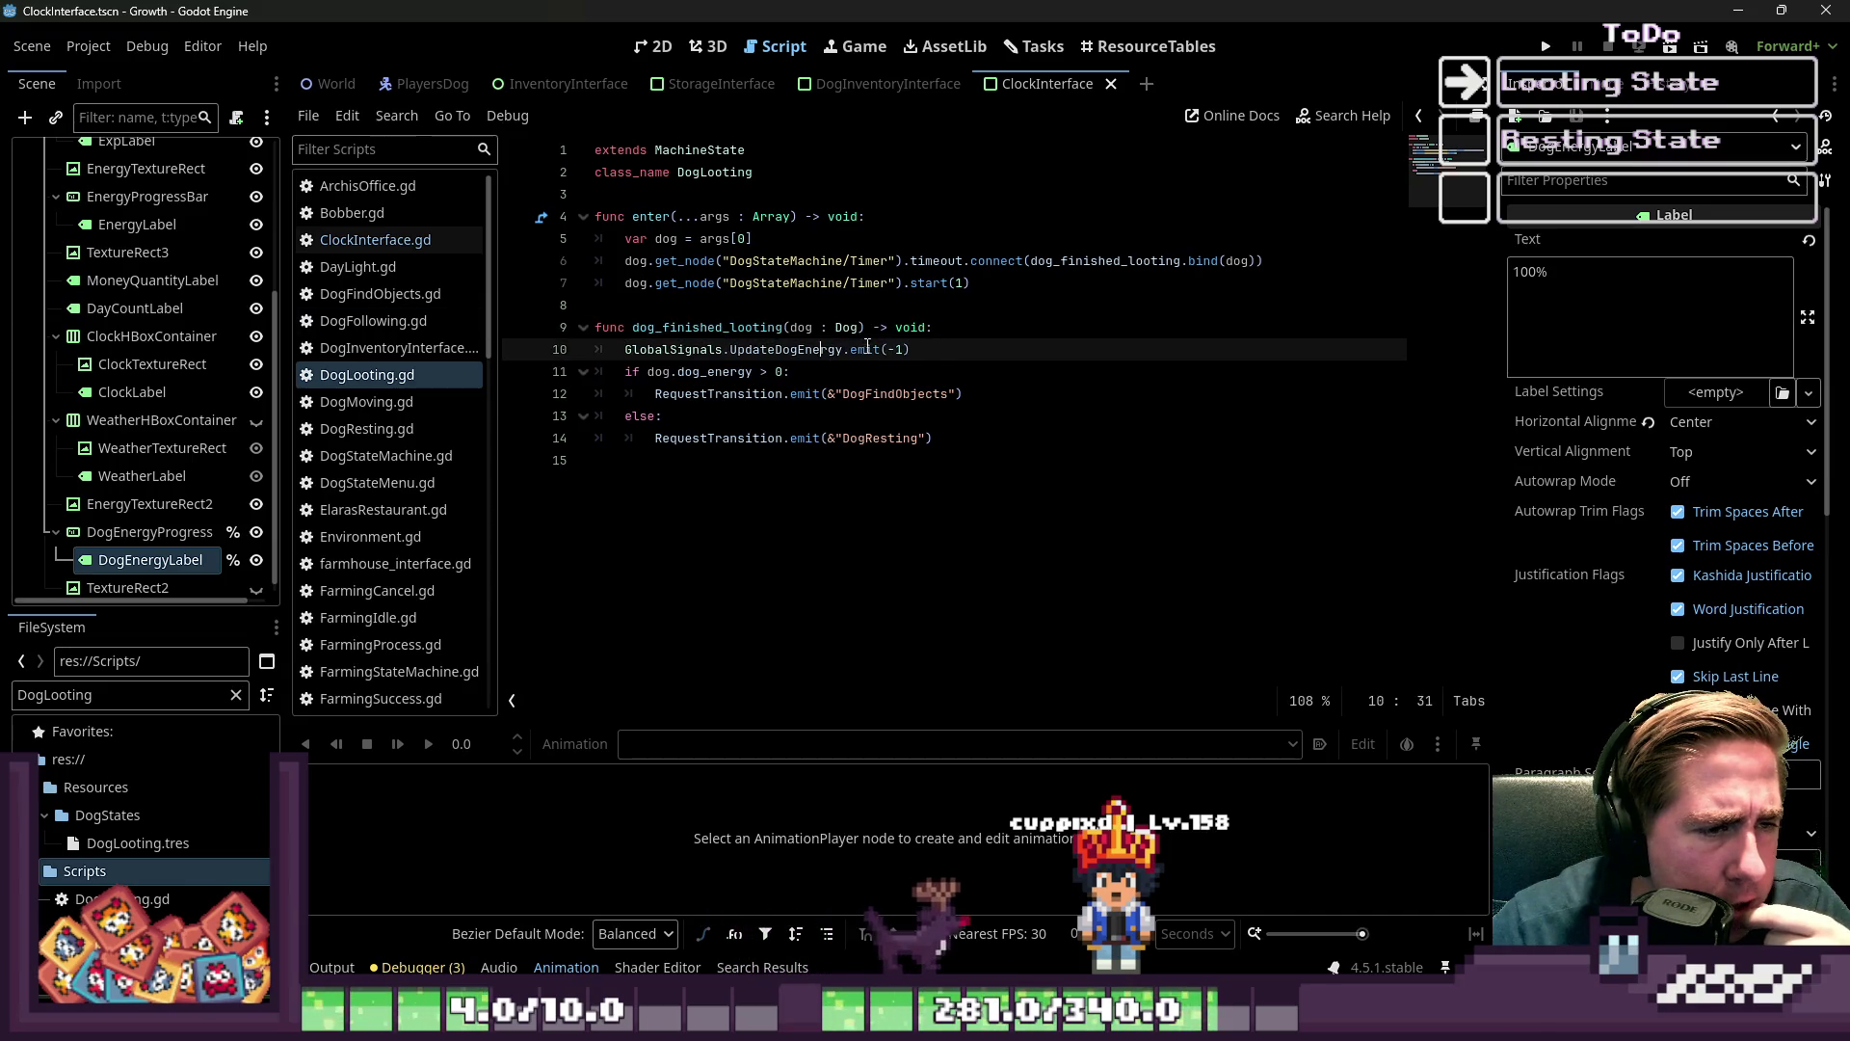
left_click(922, 351)
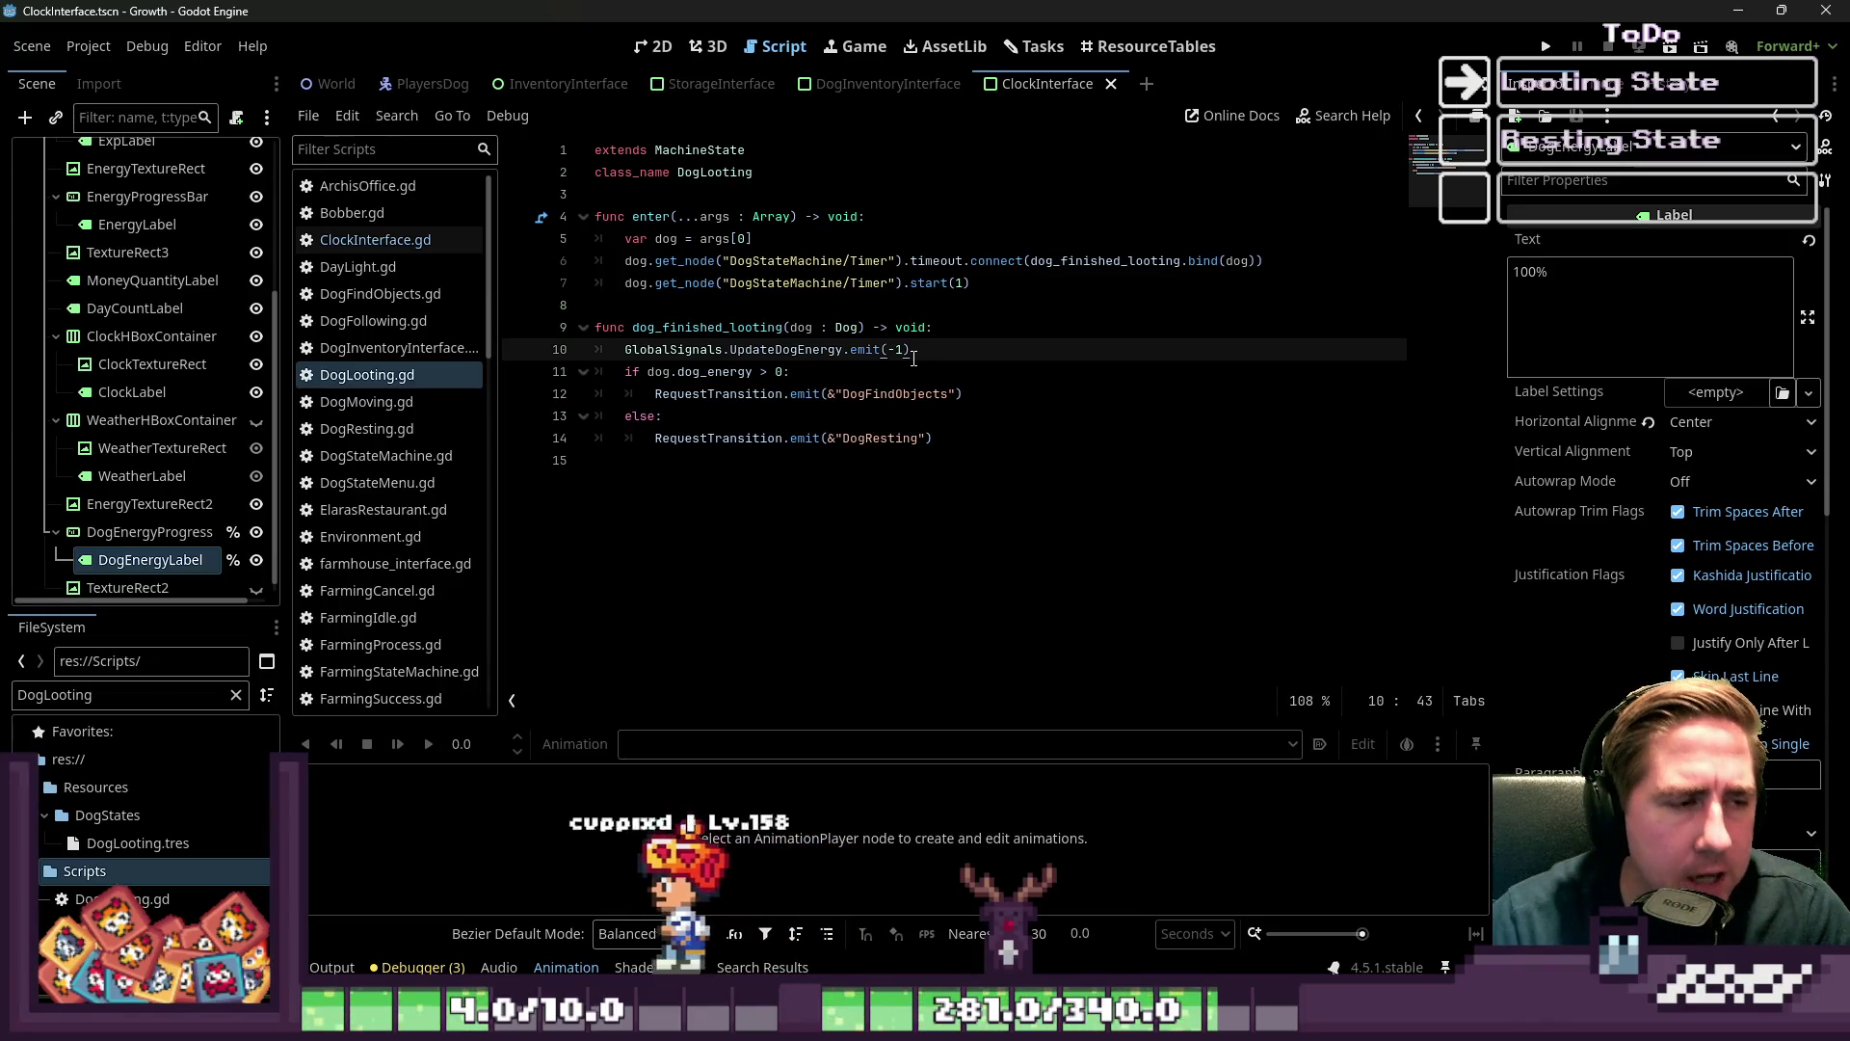
scroll(417, 450, "down", 10)
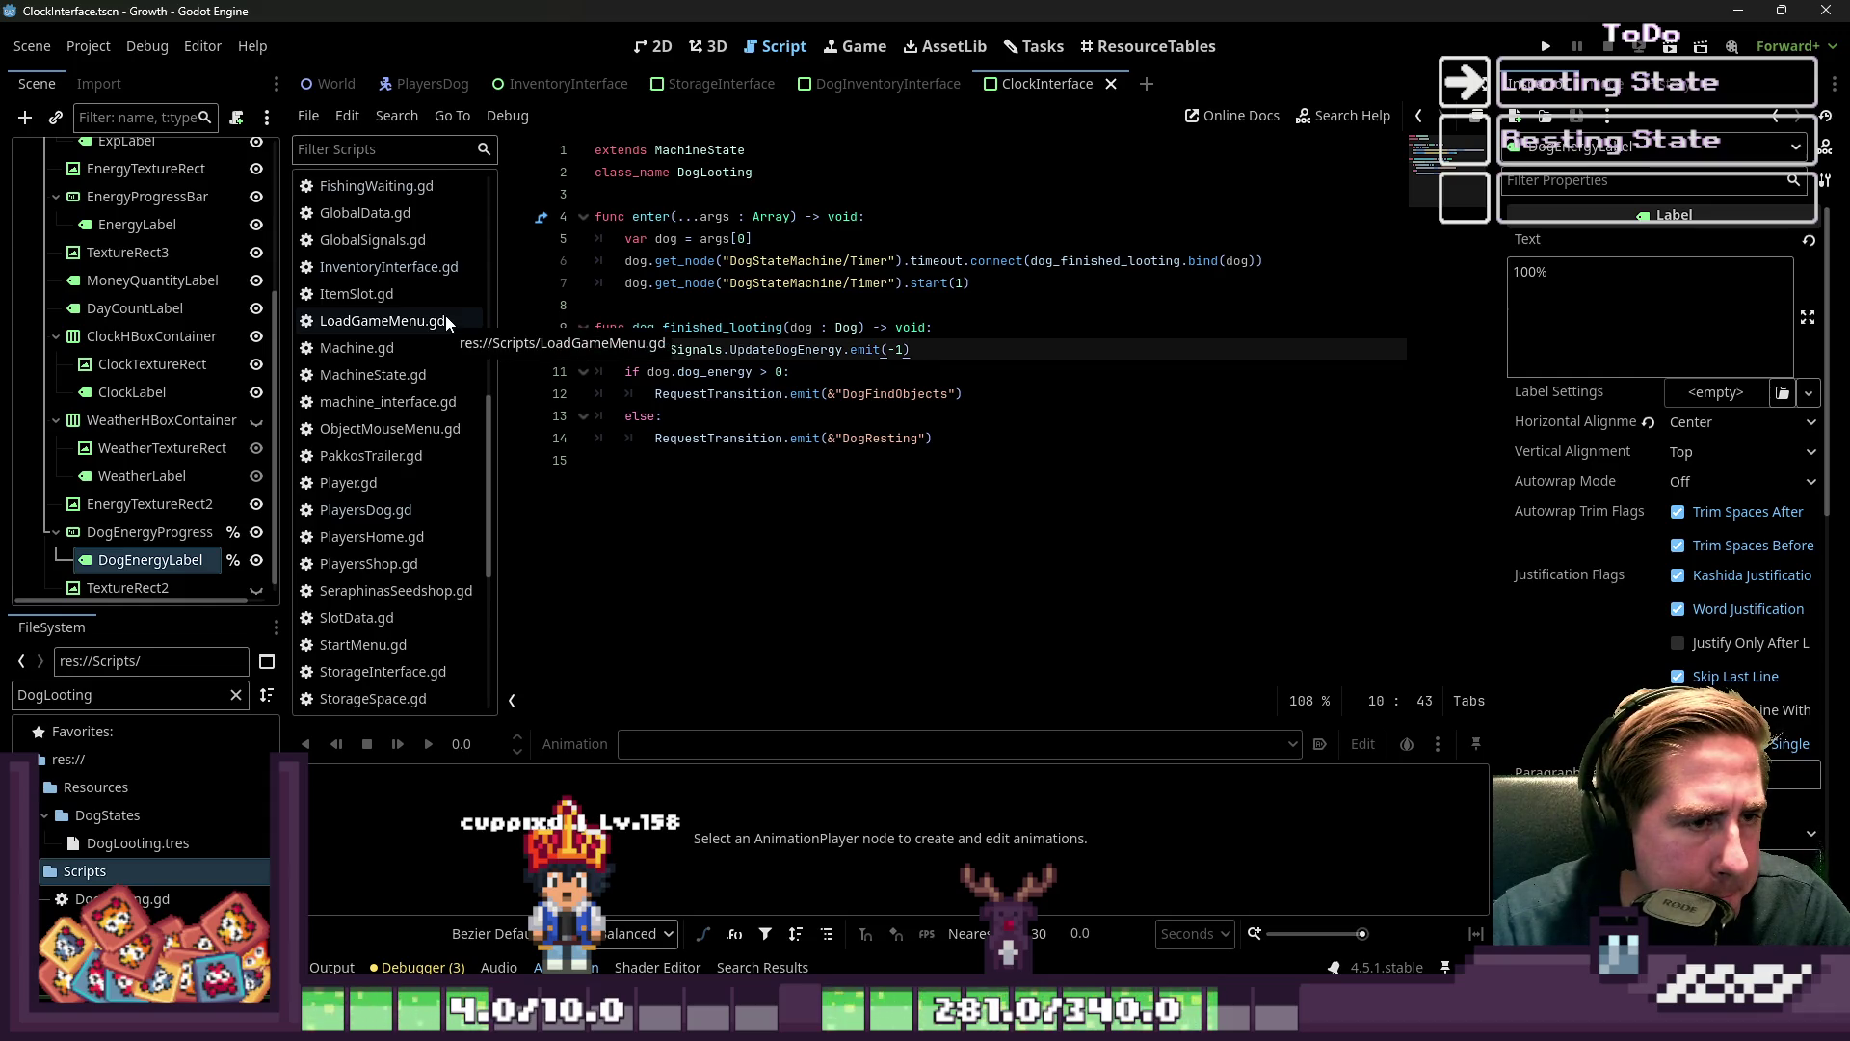
double_click(768, 329)
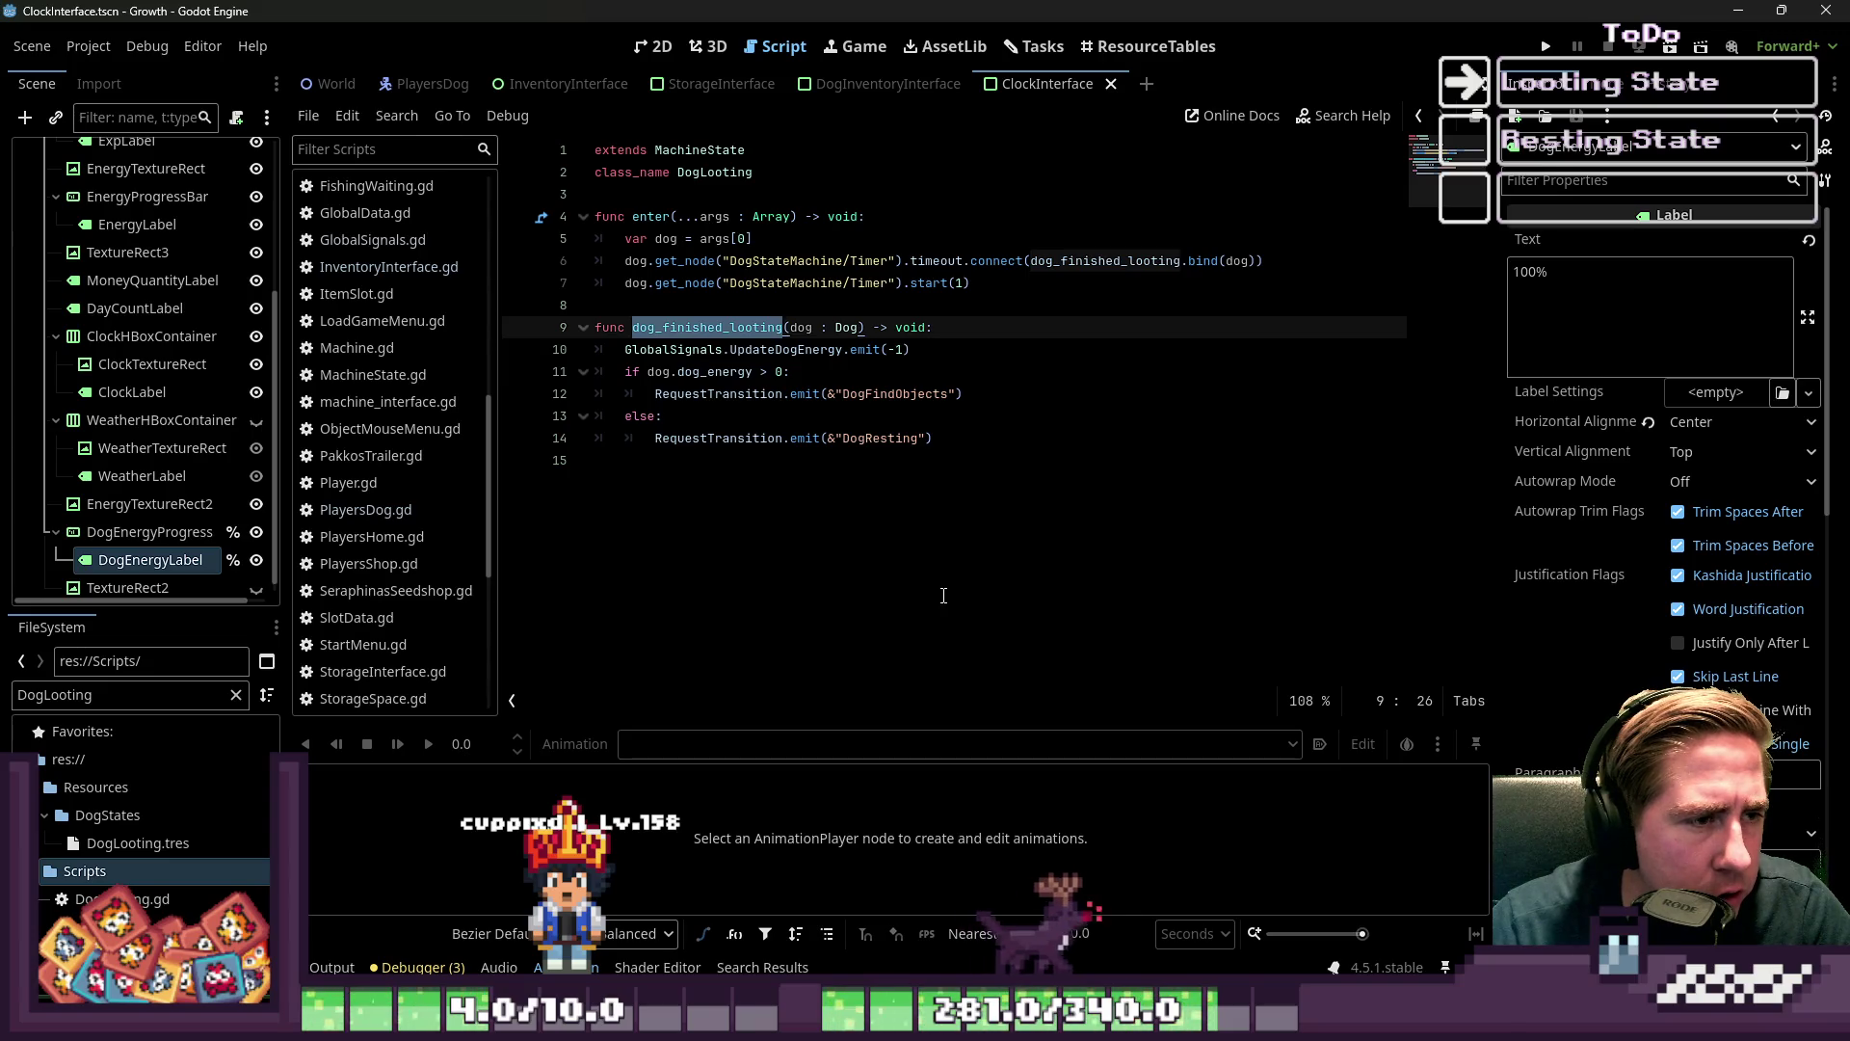
- Append a get_item_from_tile() -> SlotData function whose body is just pass
left_click(944, 595)
key("Return")
type("func get_item_")
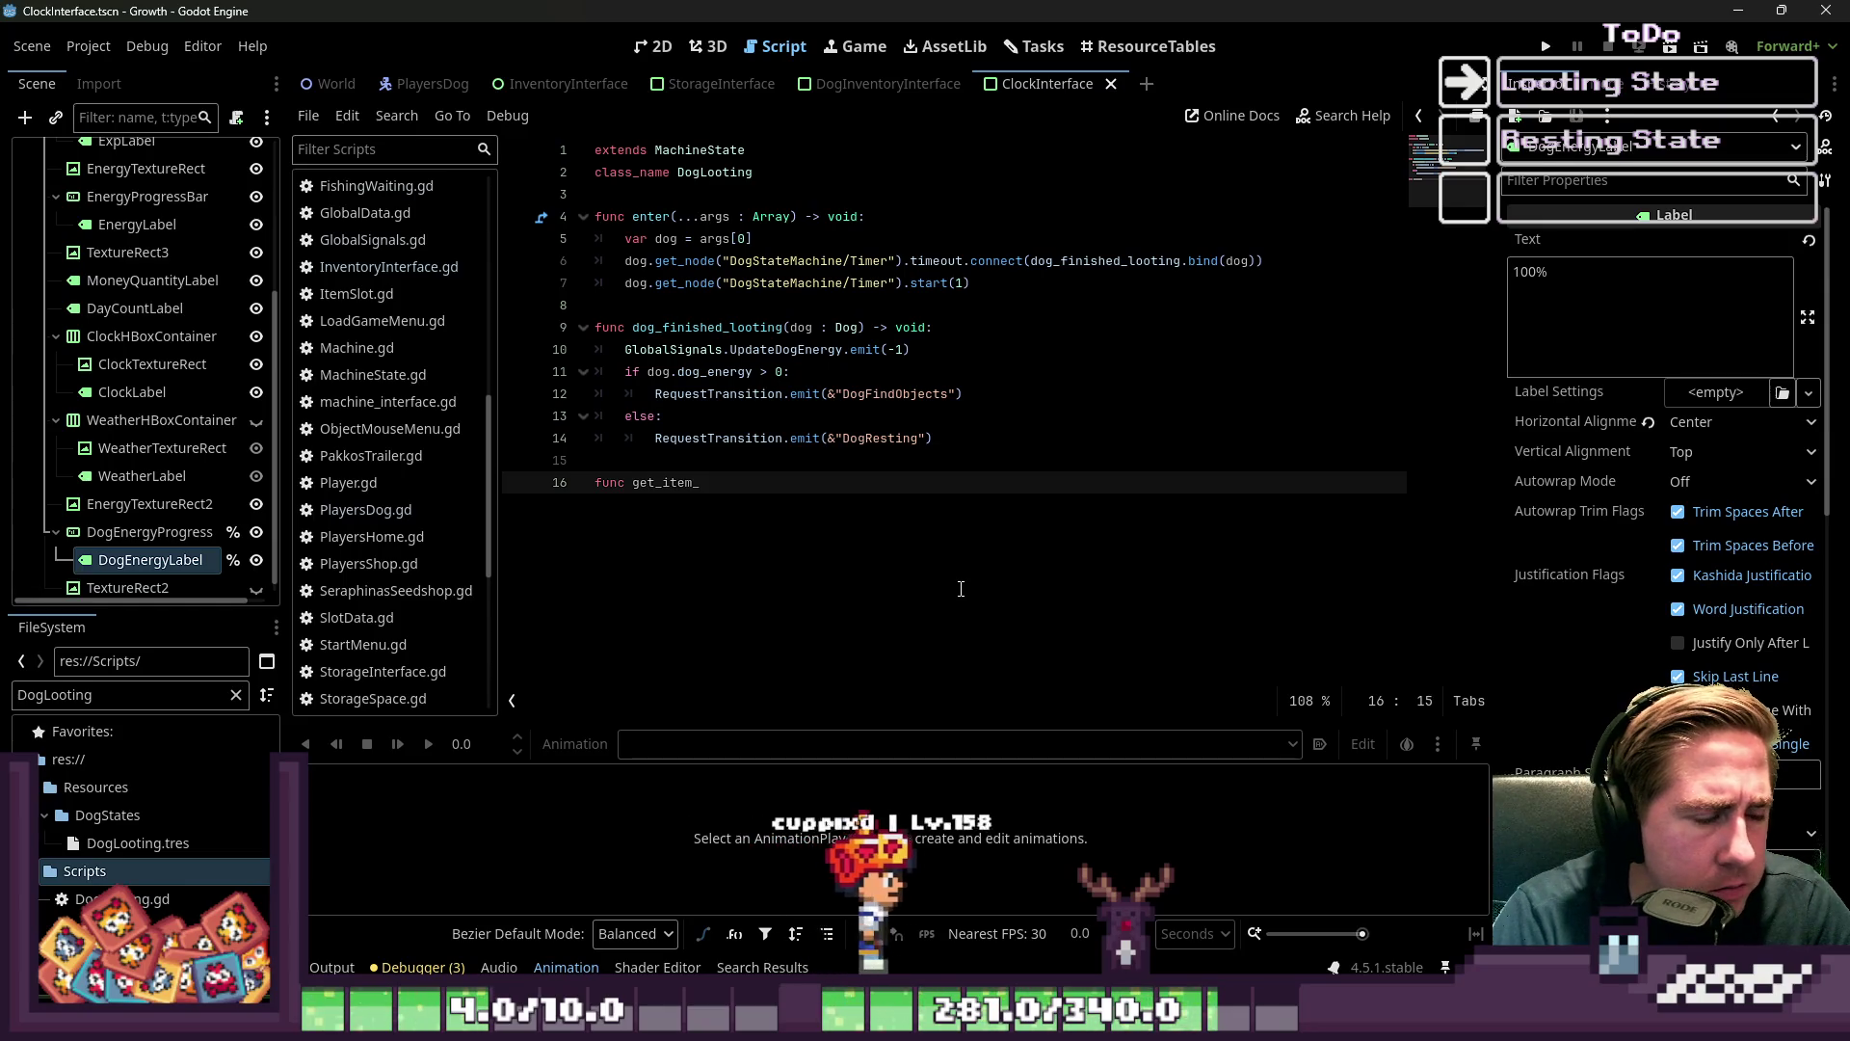
type("from_tile()")
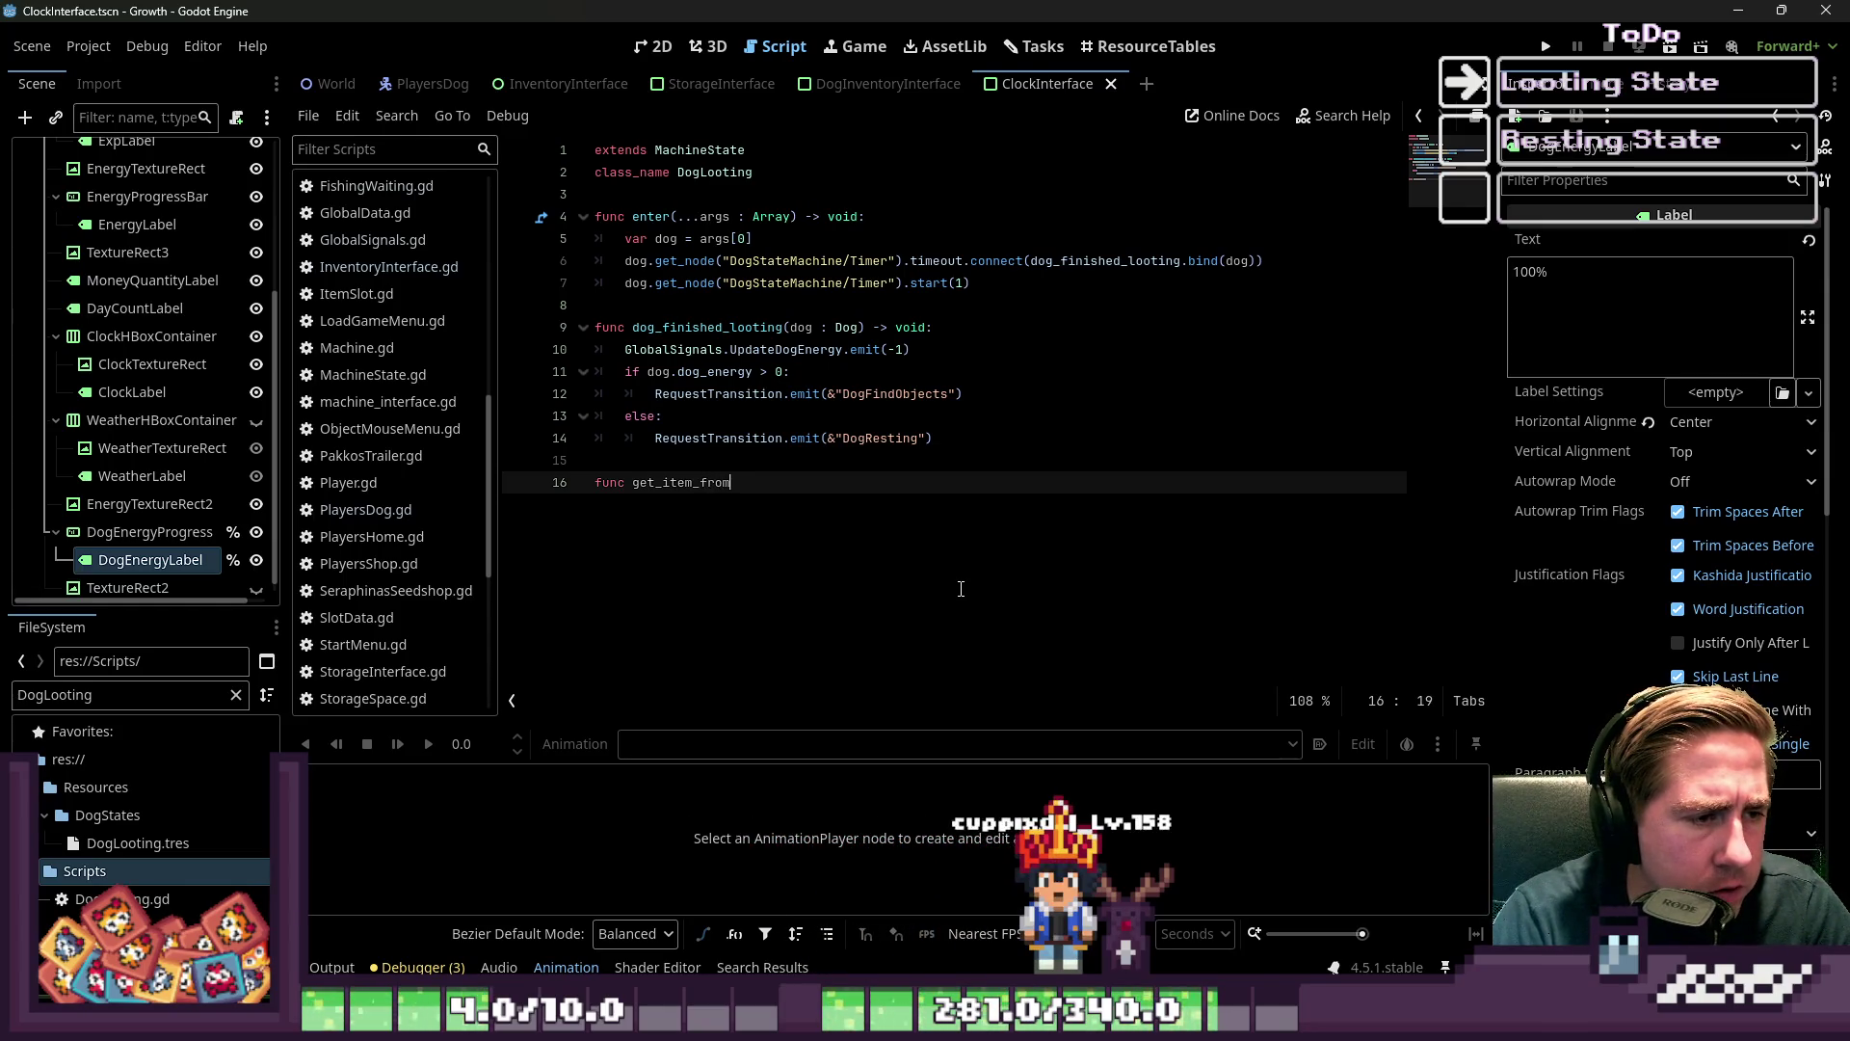
type(" -> ")
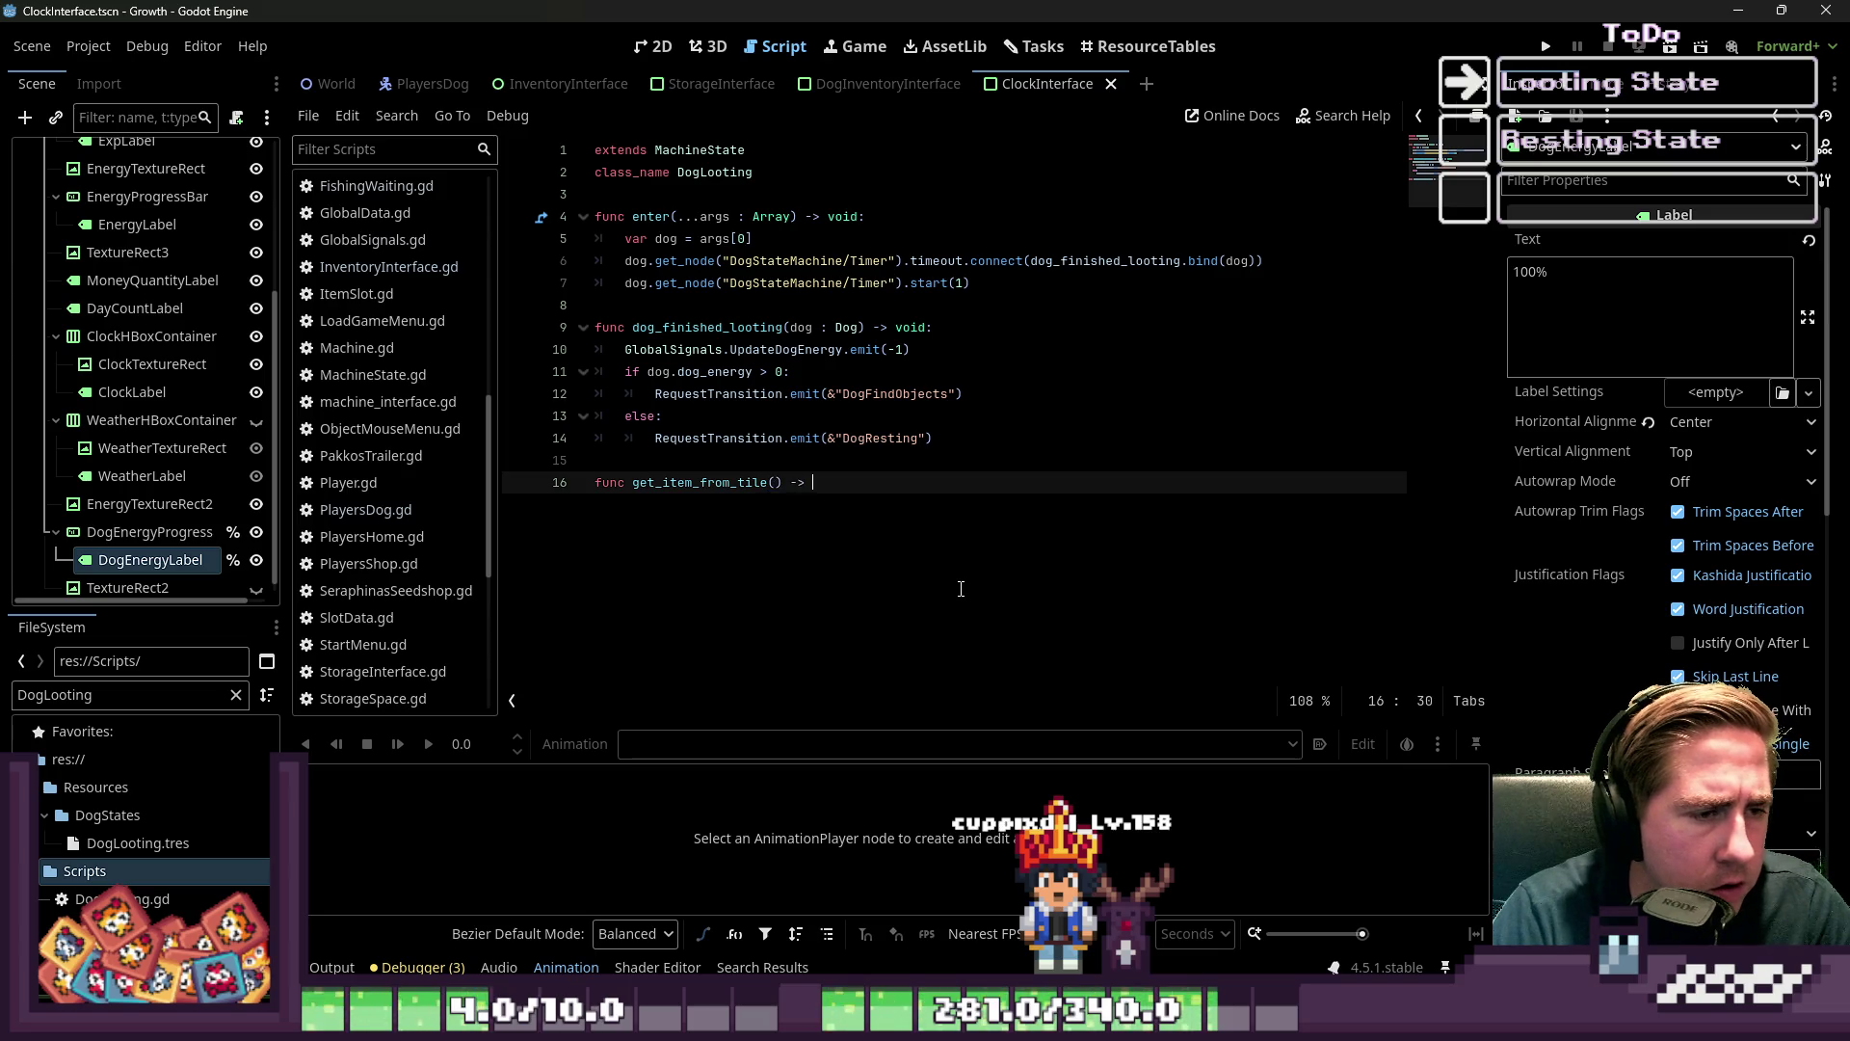
type("SlotData:")
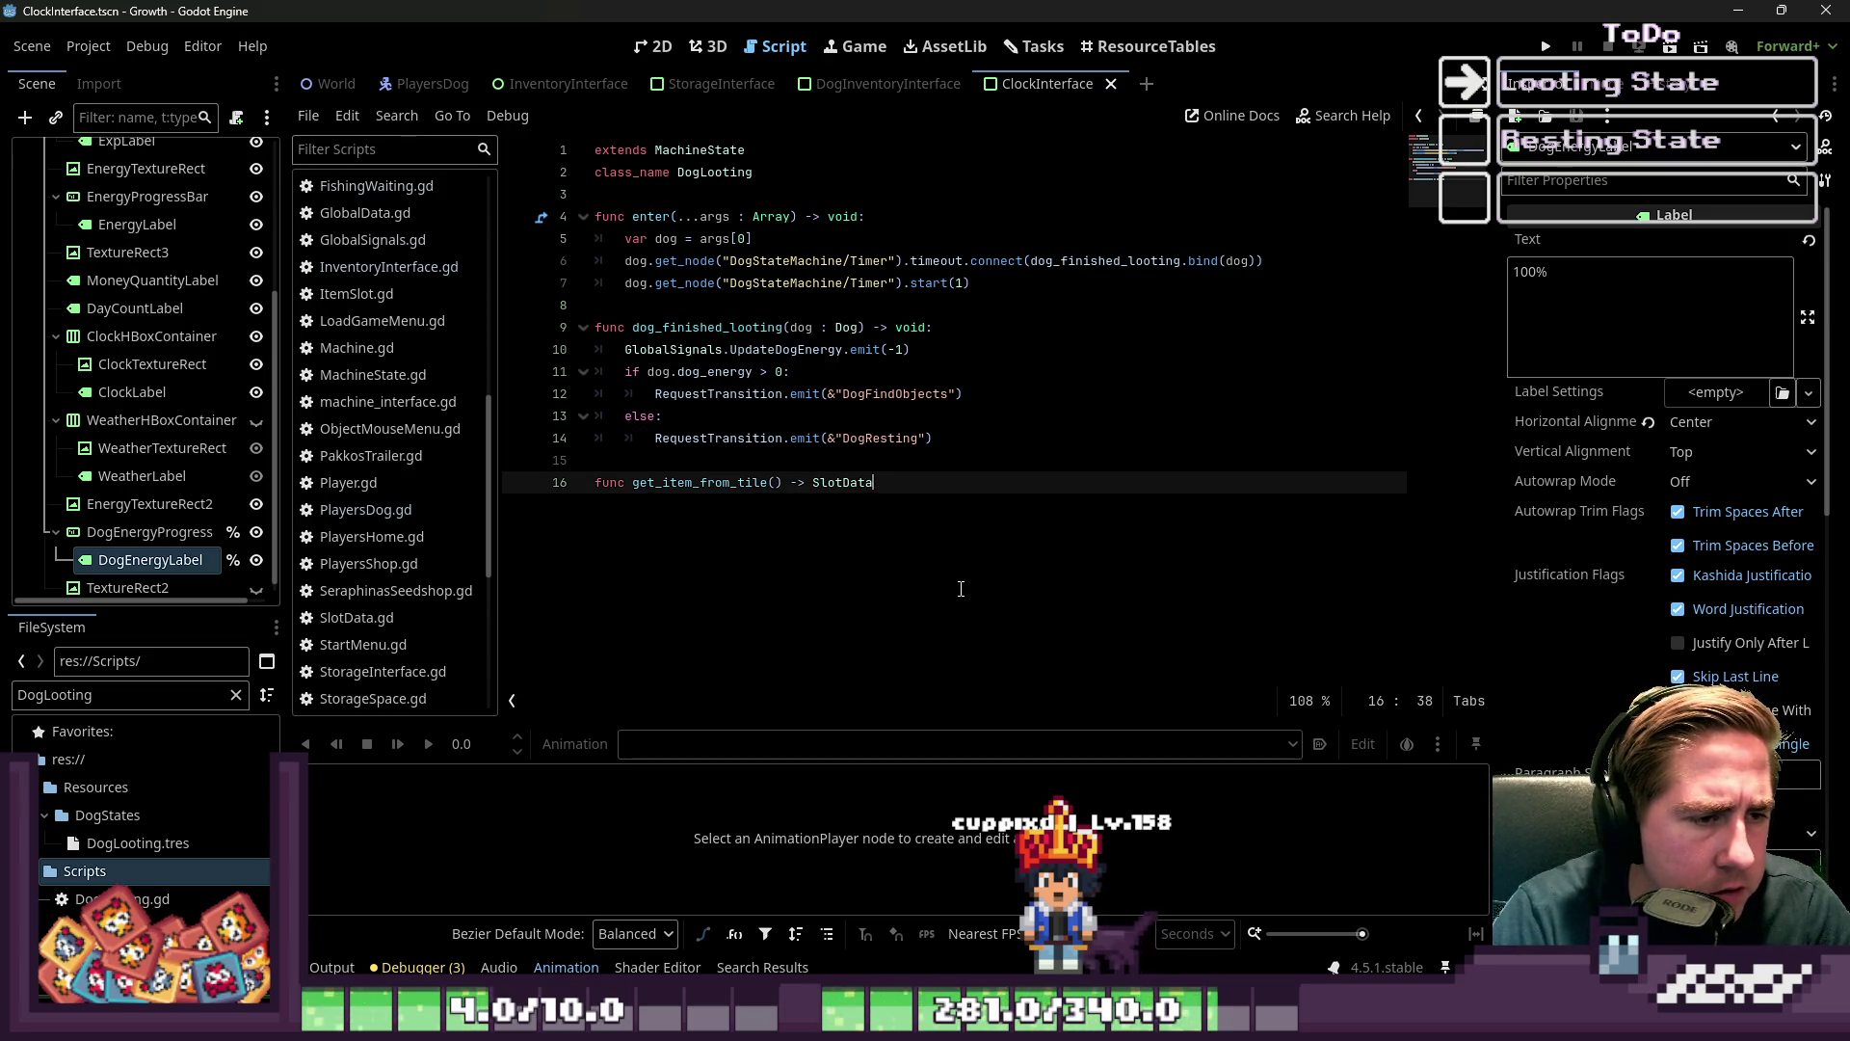
key("Return")
type("pass")
key("Return")
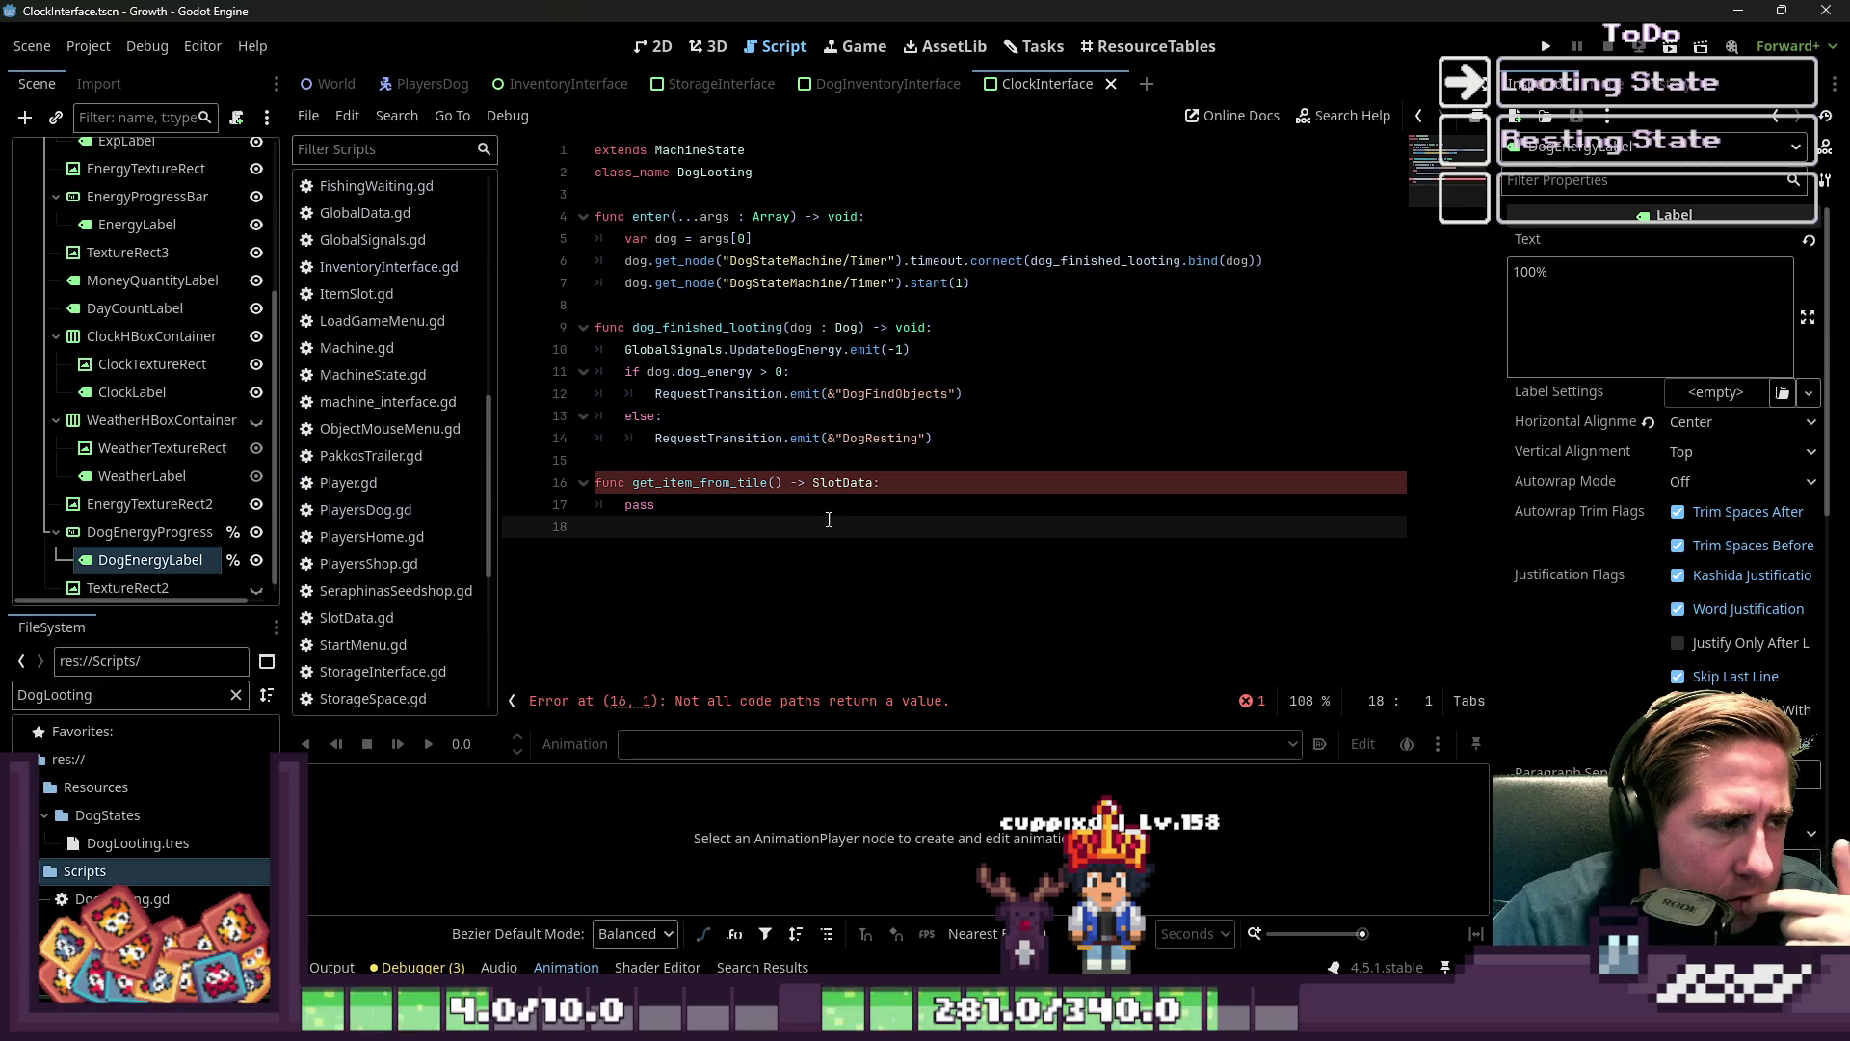
left_click(779, 509)
- Open World.gd and scroll down to spawn_quest_objects at the end of the file
scroll(375, 388, "down", 3)
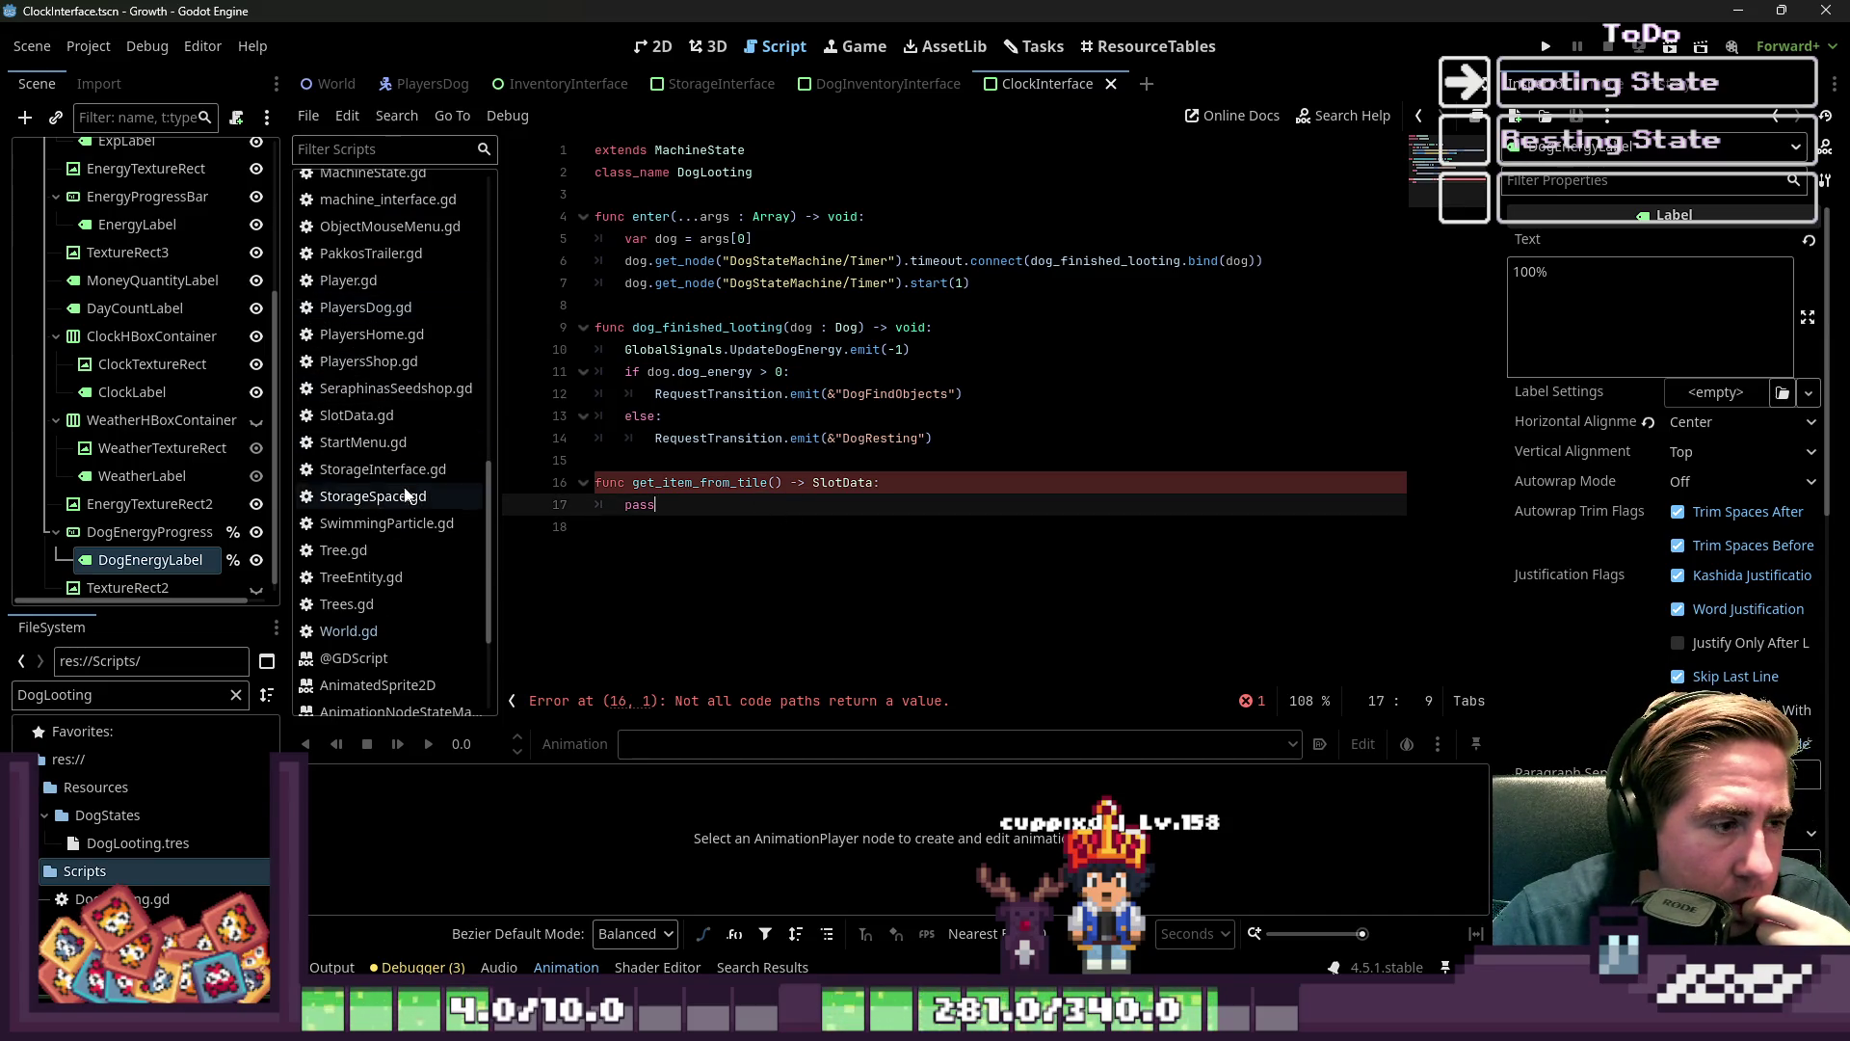
left_click(347, 630)
scroll(868, 540, "down", 10)
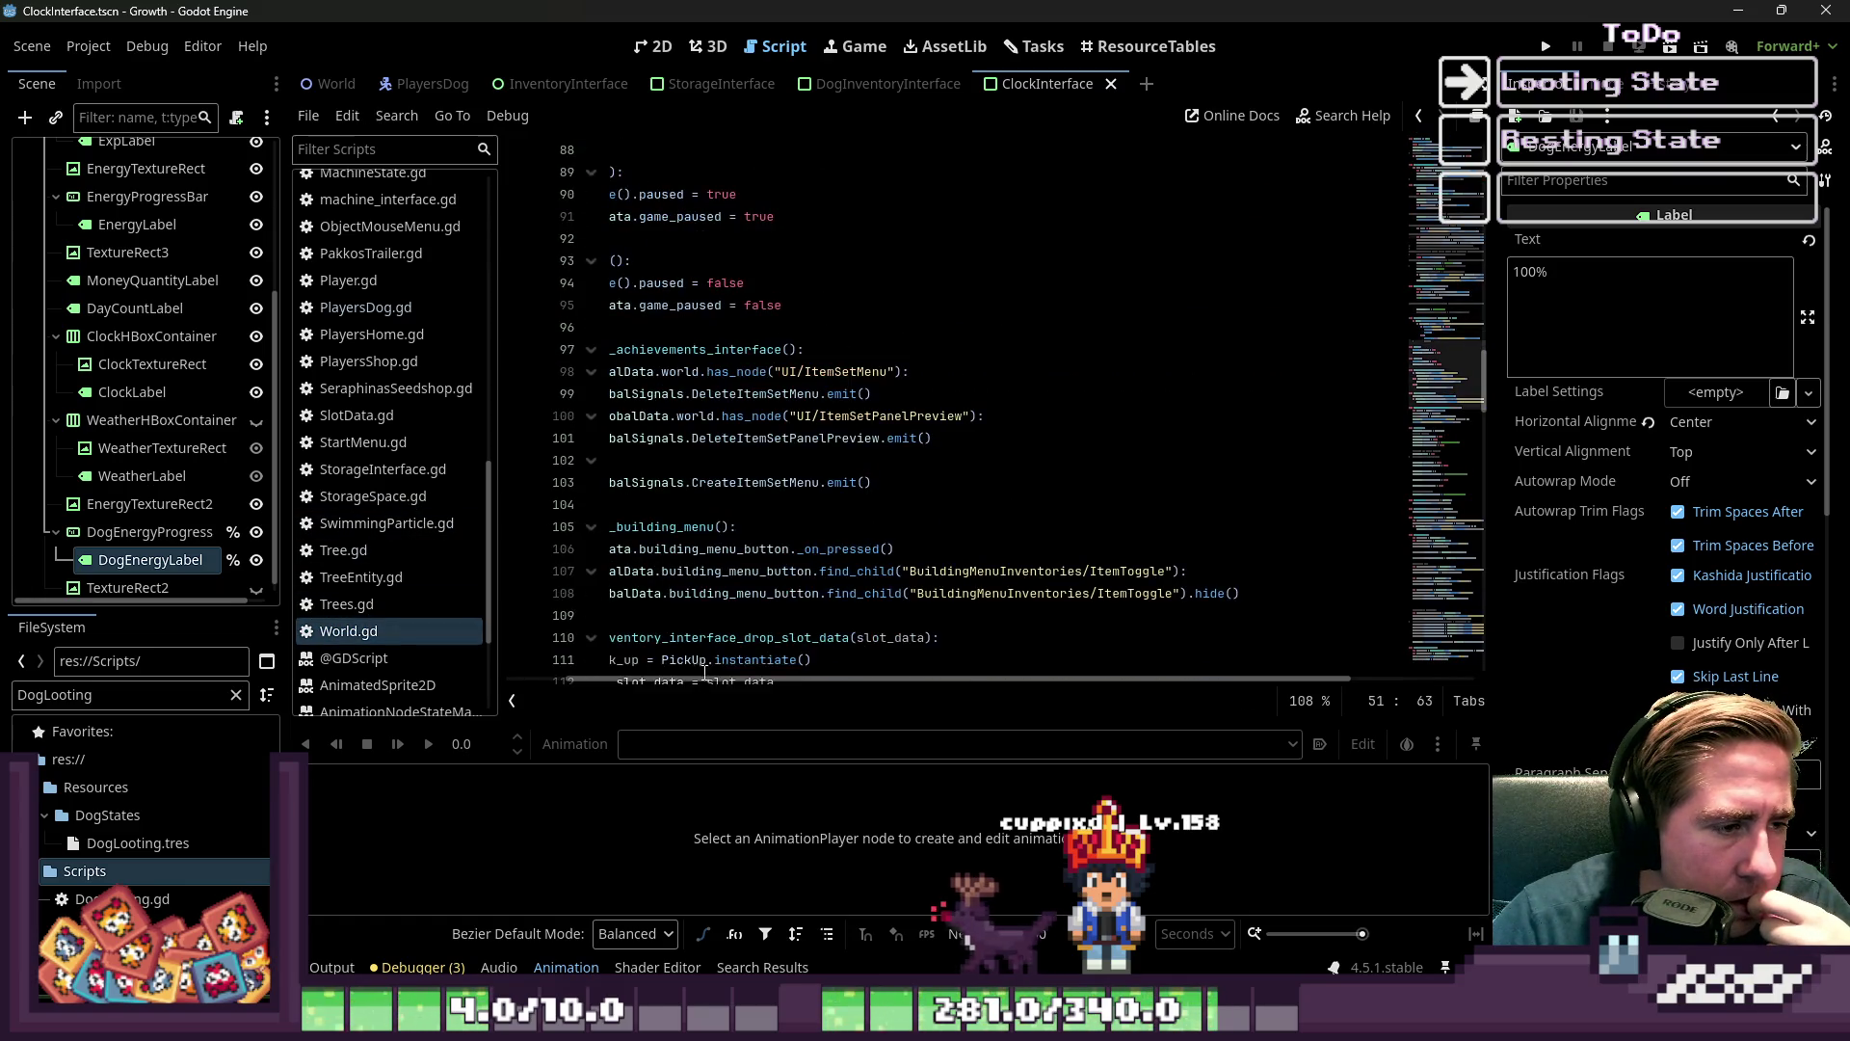
scroll(687, 477, "down", 20)
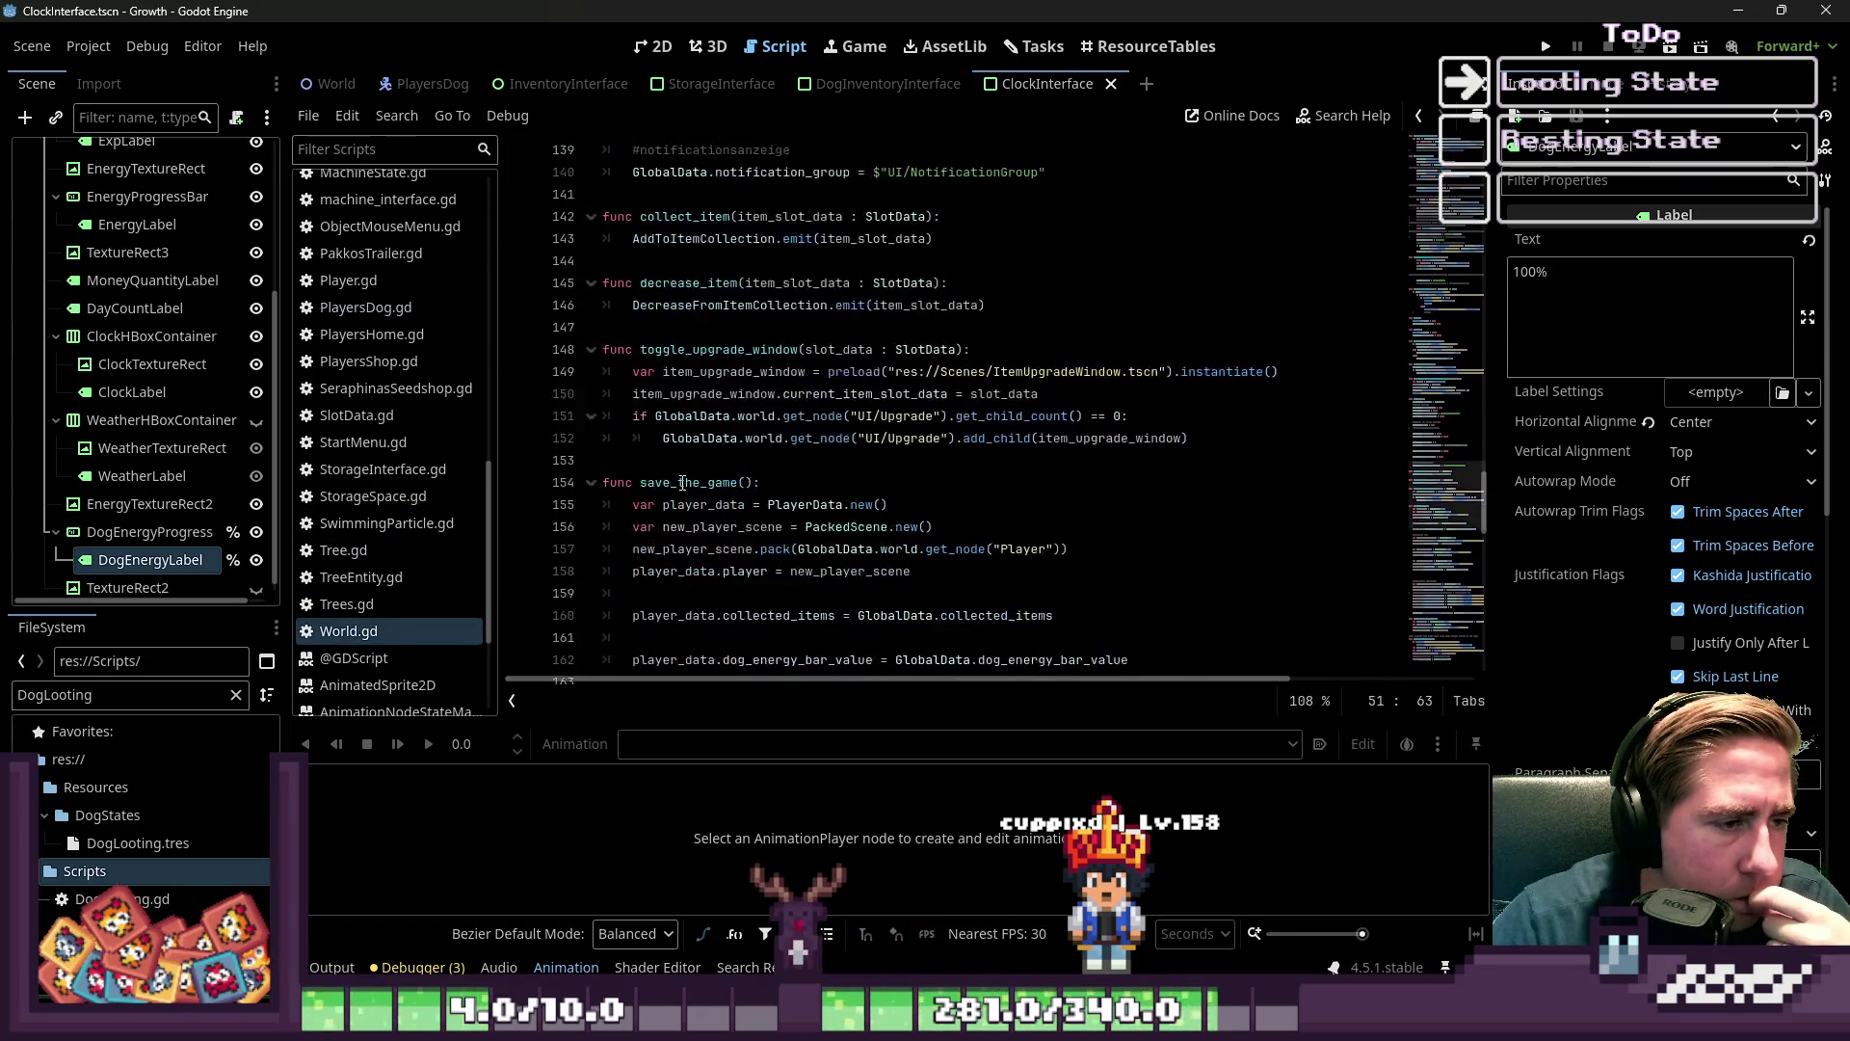
scroll(687, 476, "down", 6)
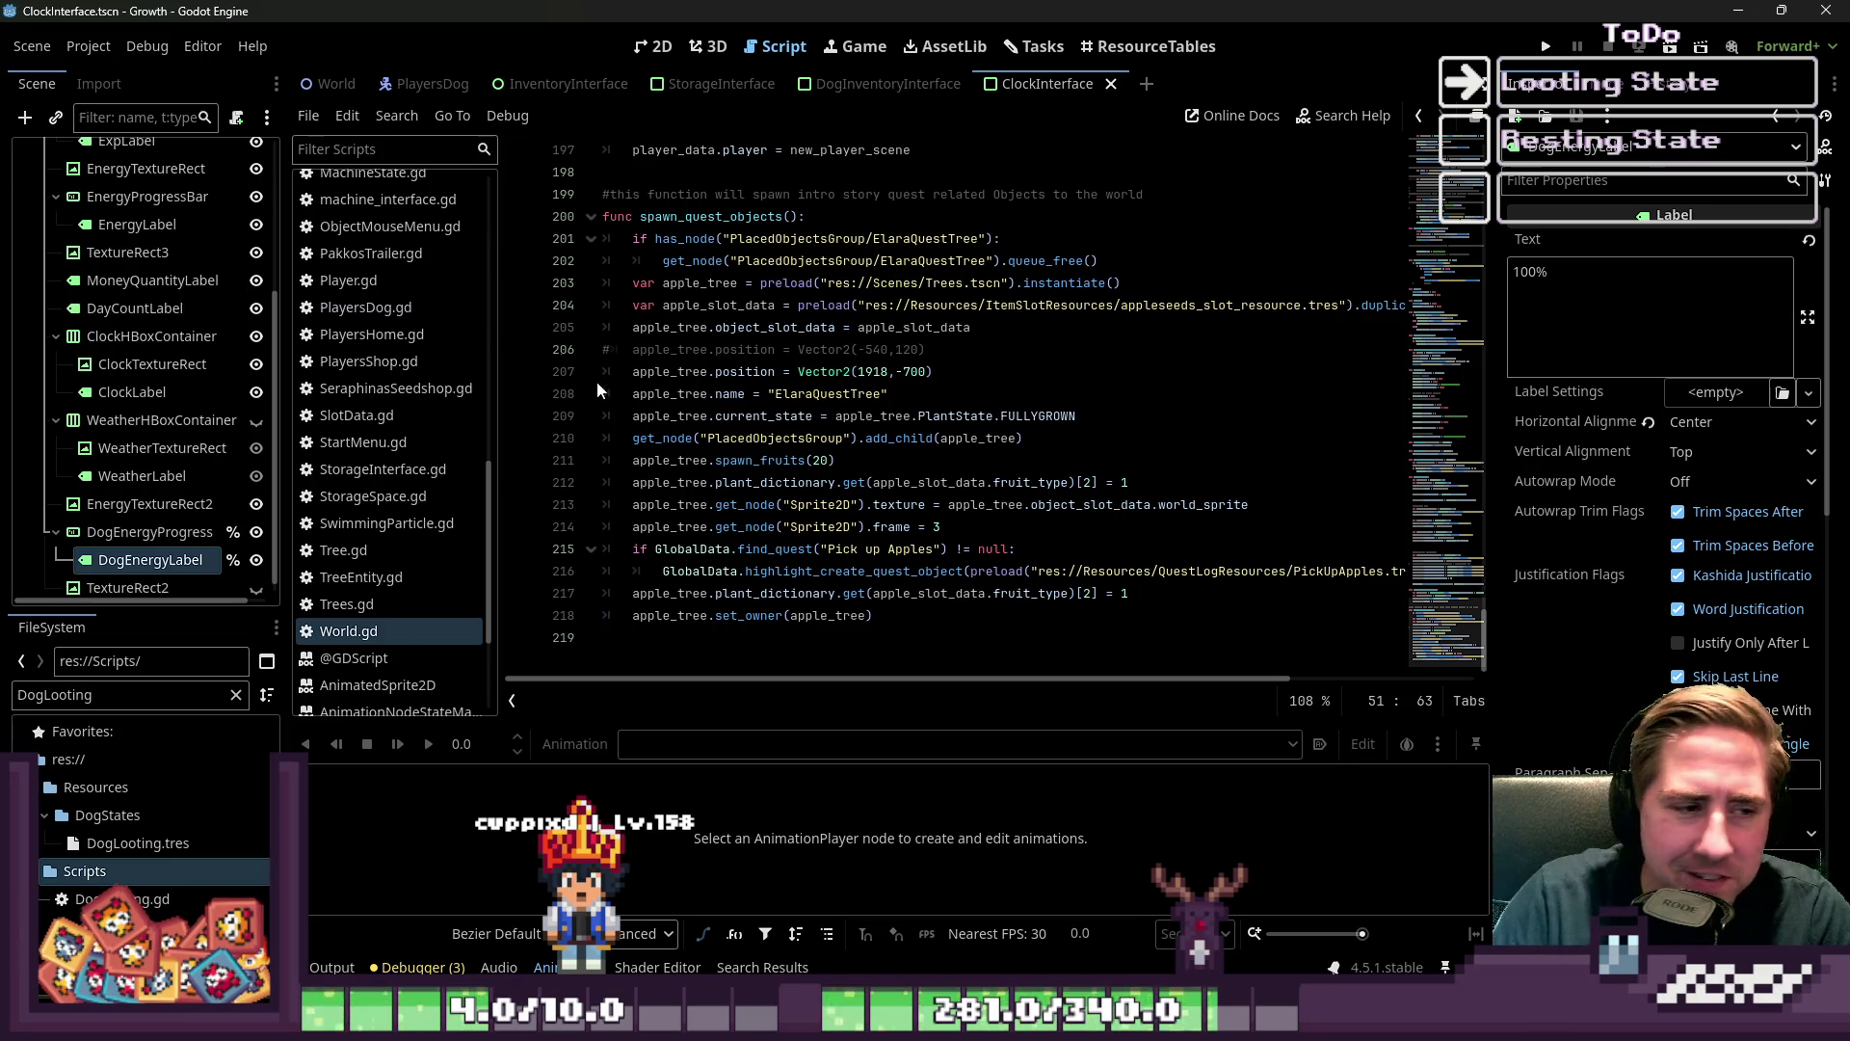
left_click(1060, 482)
left_click(930, 350)
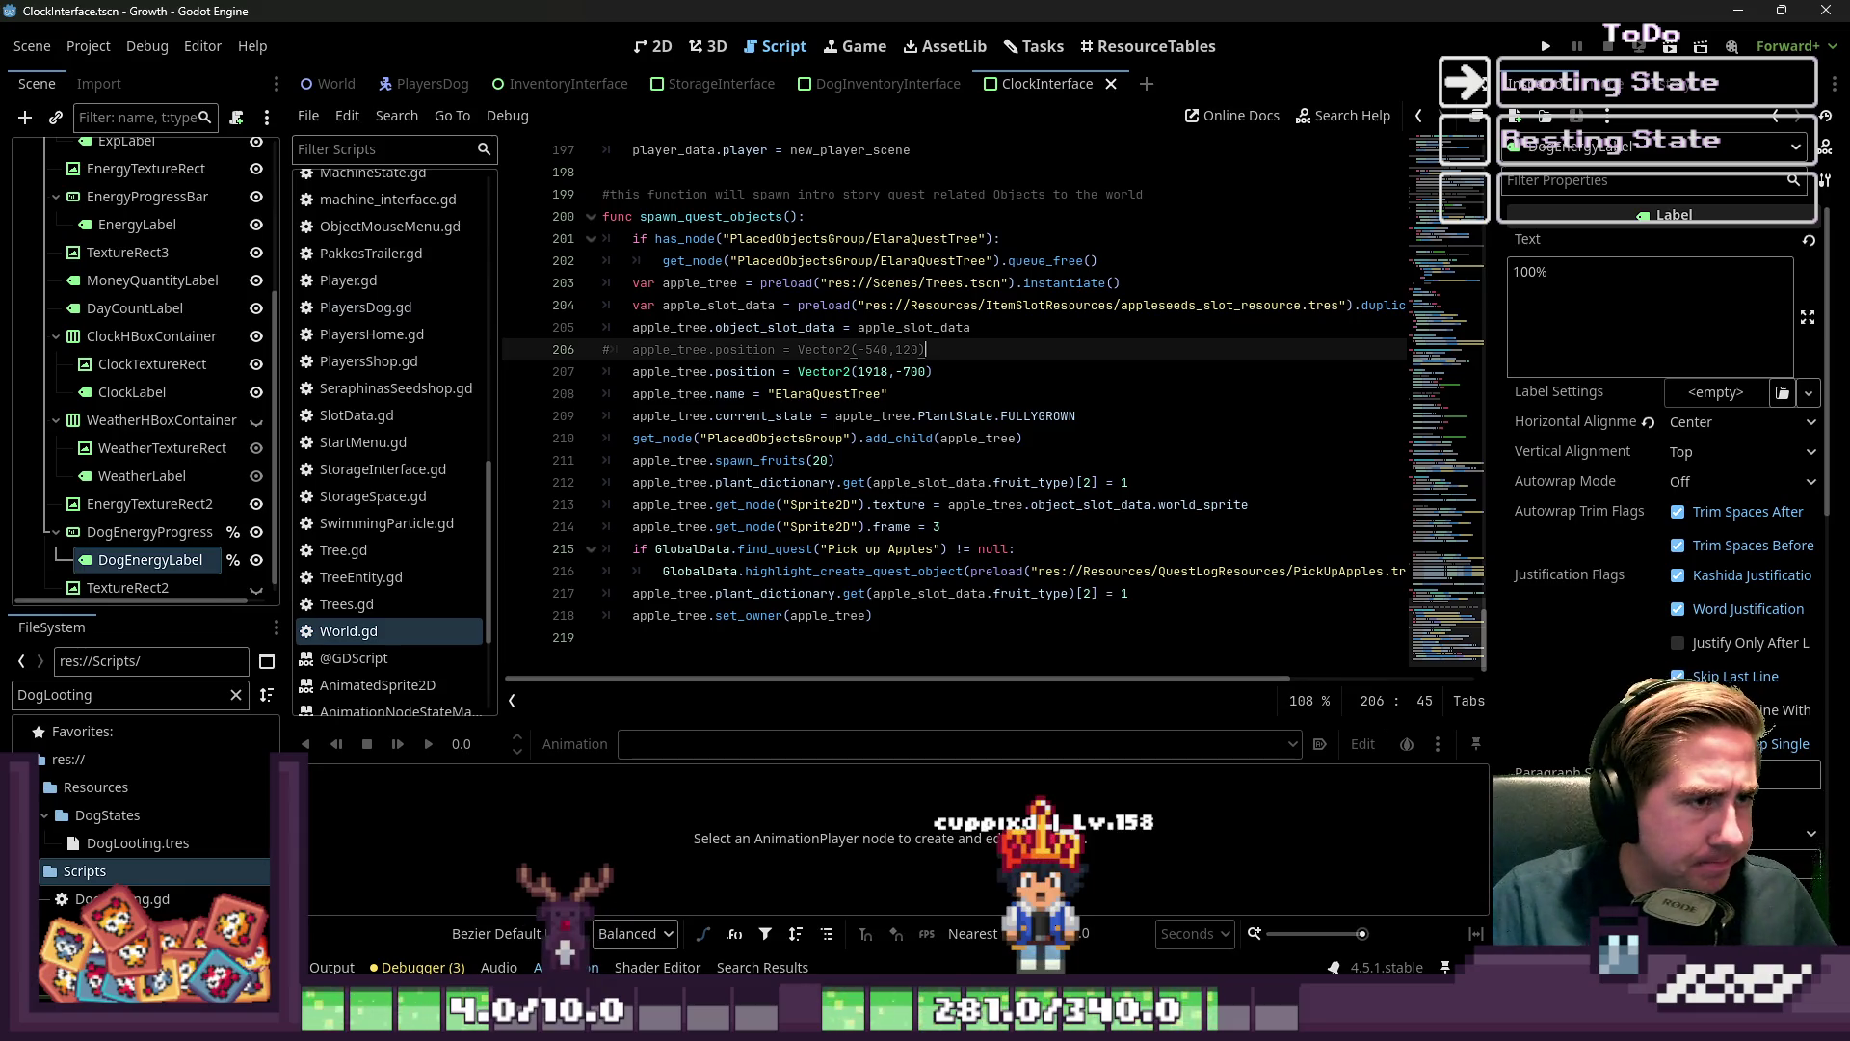
scroll(742, 319, "up", 2)
left_click_drag(758, 360, 907, 482)
left_click(907, 482)
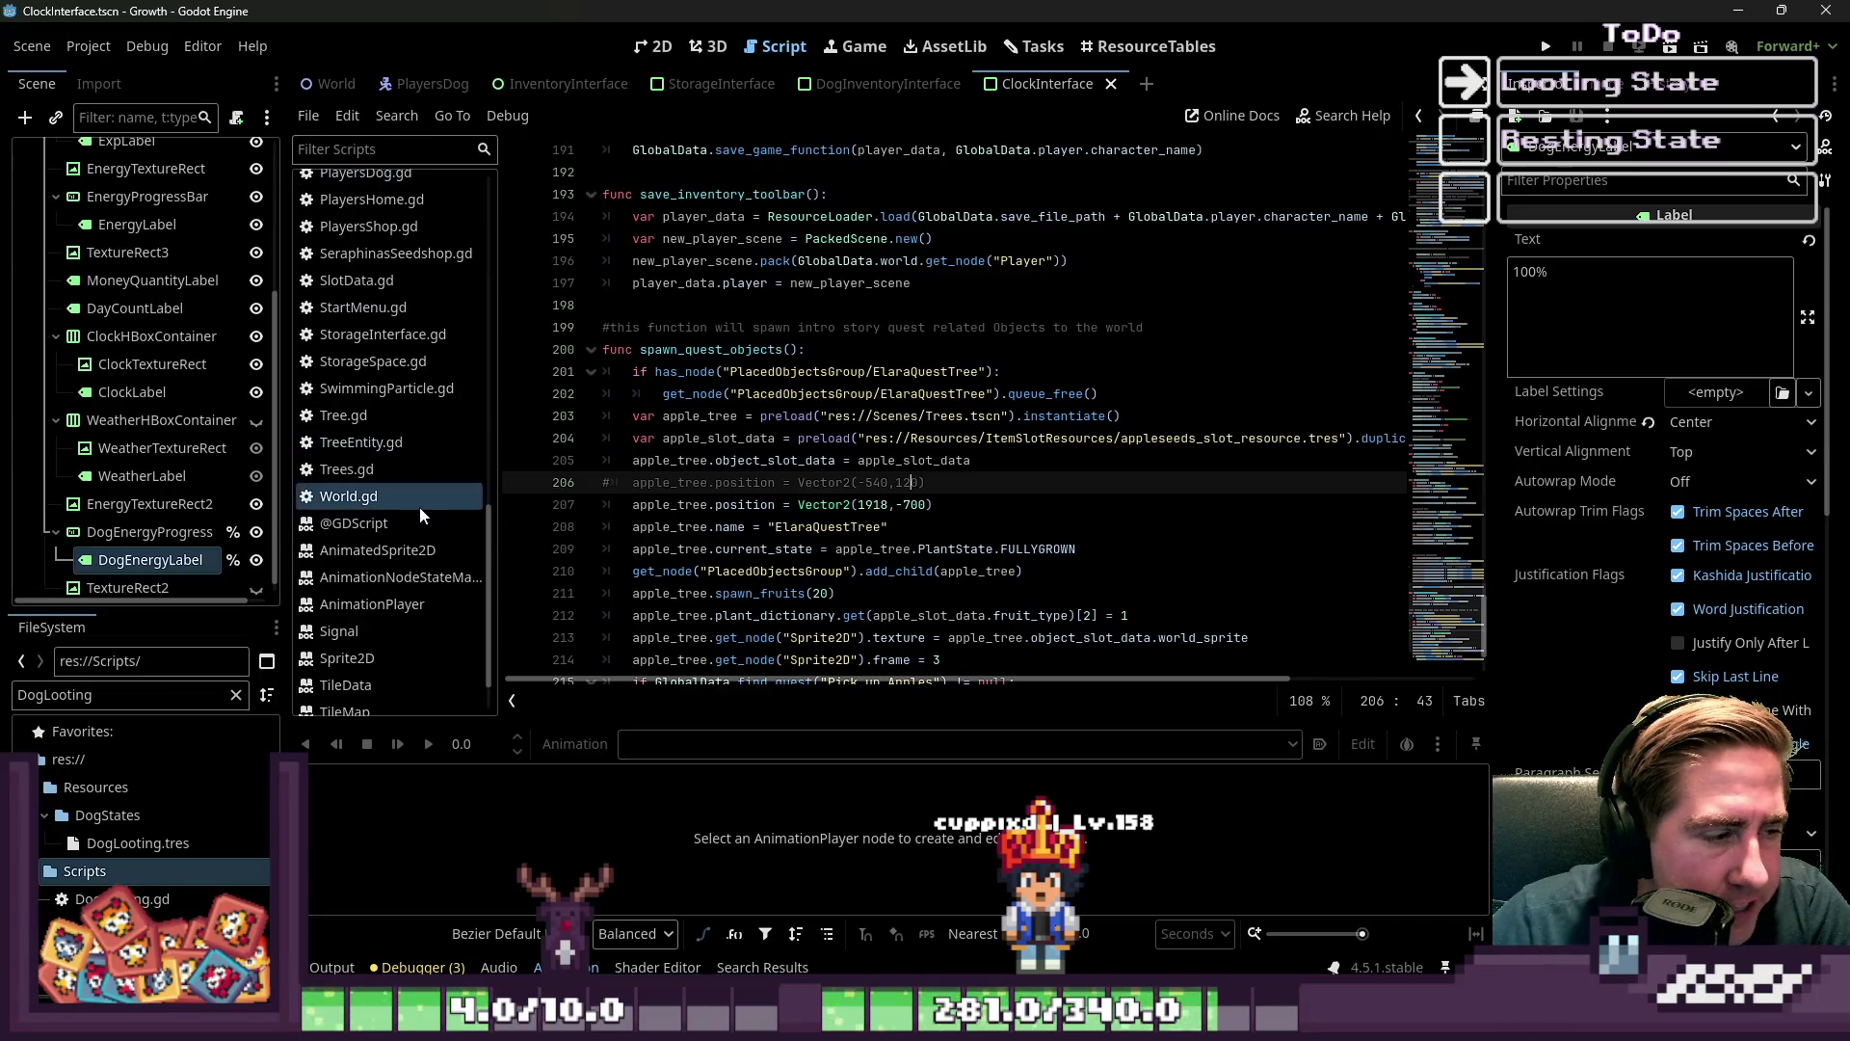
scroll(420, 506, "up", 2)
left_click(386, 375)
- Inspect the dog_energy += Value line of update_dog_energy in PlayersDog.gd, then return to DogLooting.gd
left_click(674, 506)
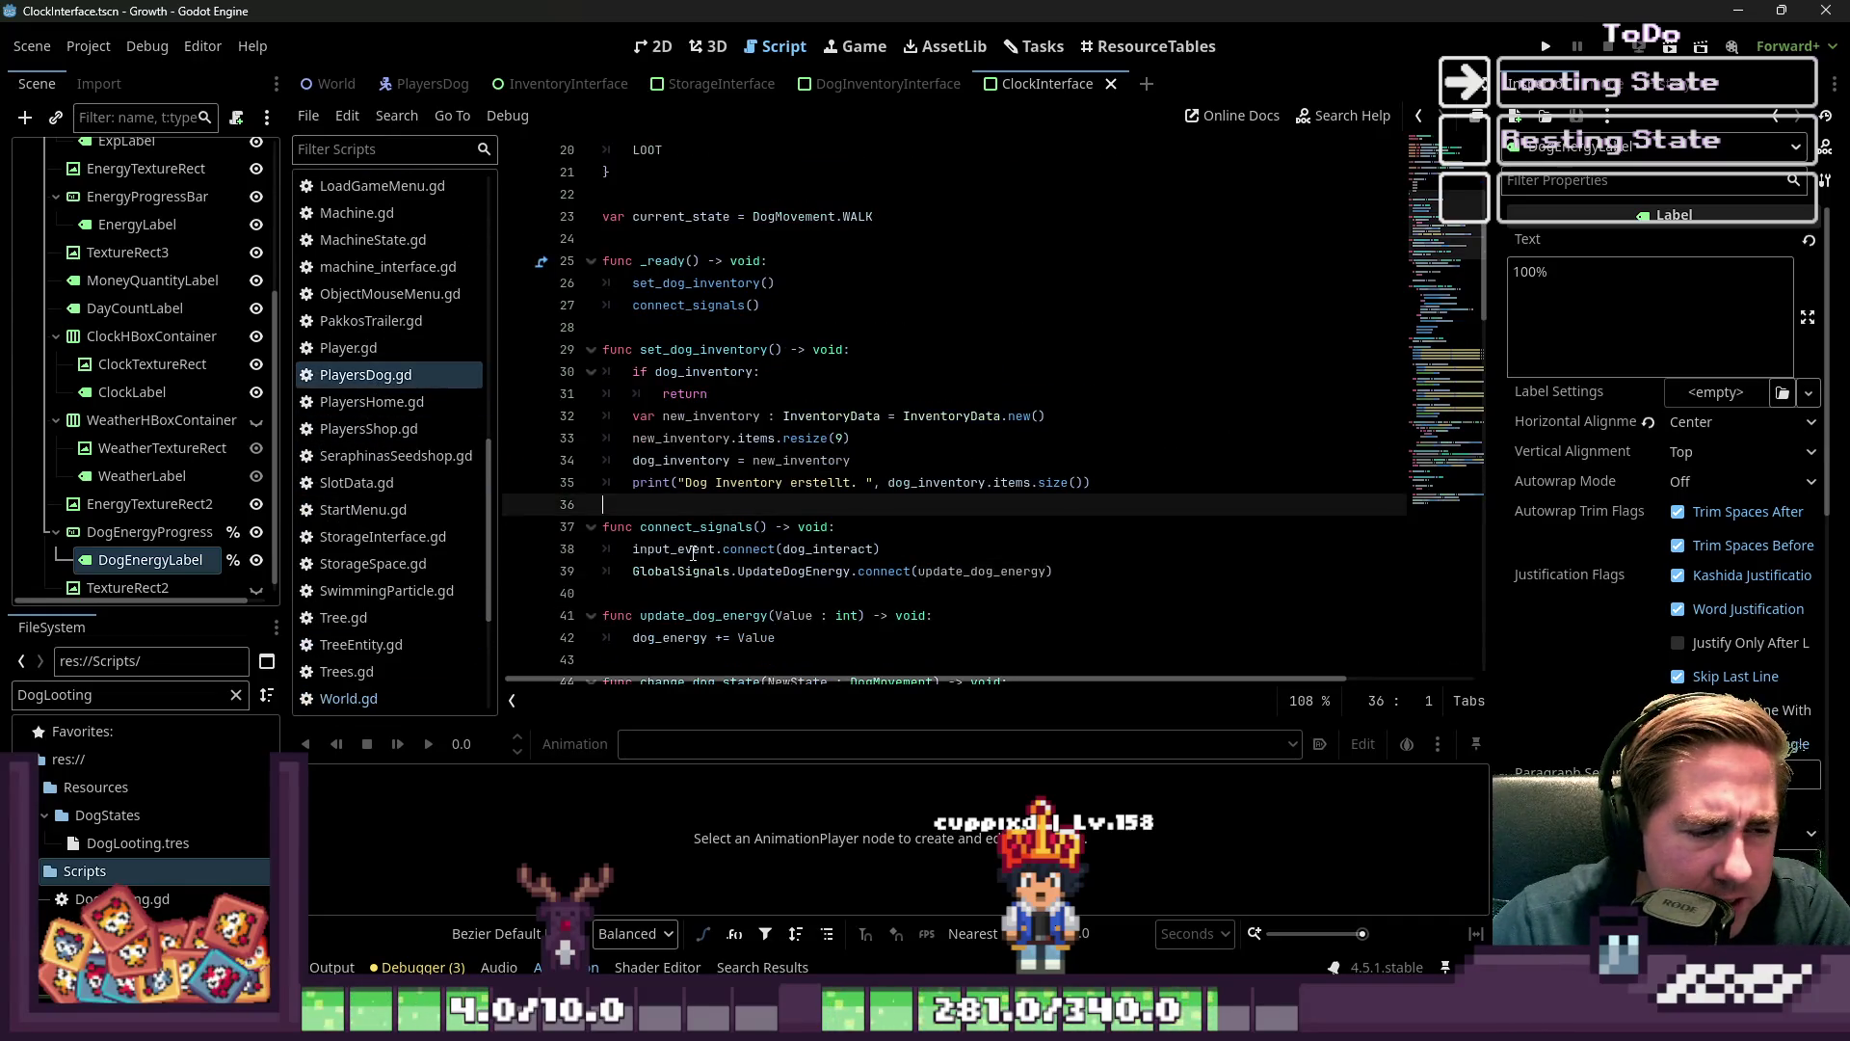
scroll(722, 521, "down", 2)
left_click(777, 531)
scroll(776, 531, "up", 1)
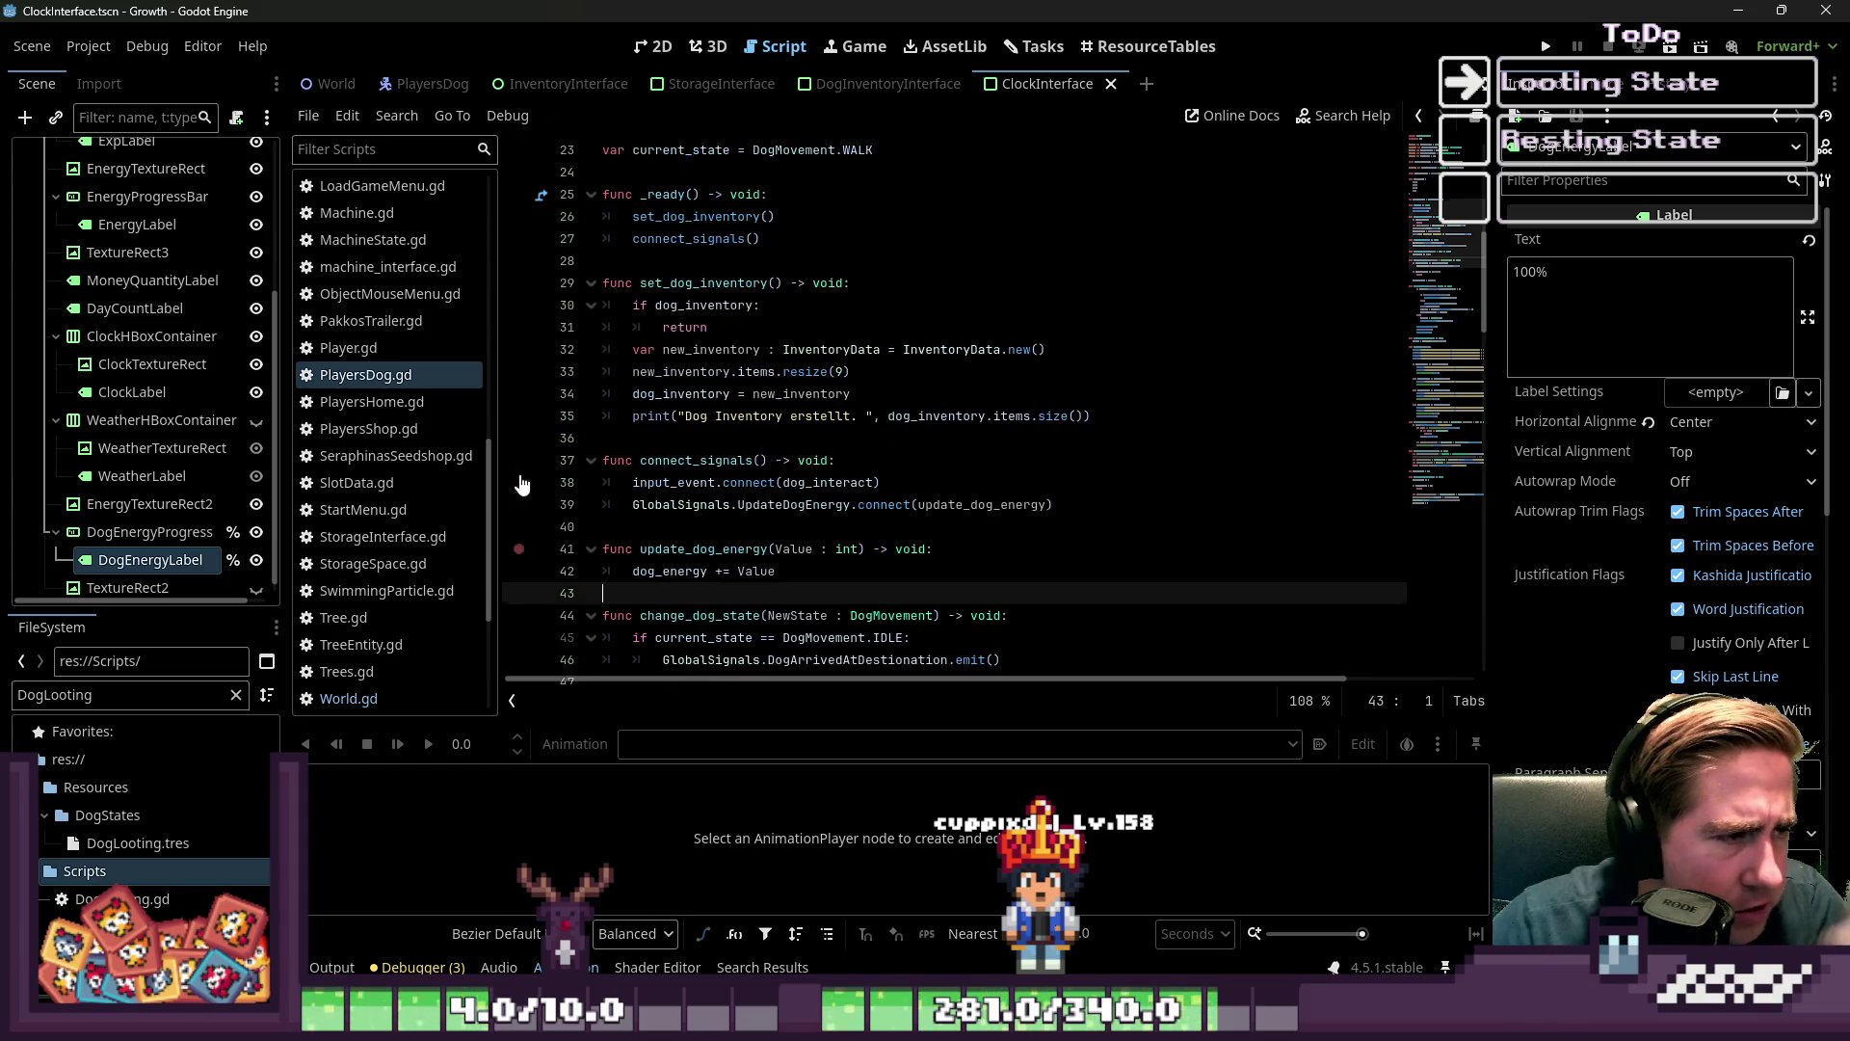
scroll(345, 477, "up", 5)
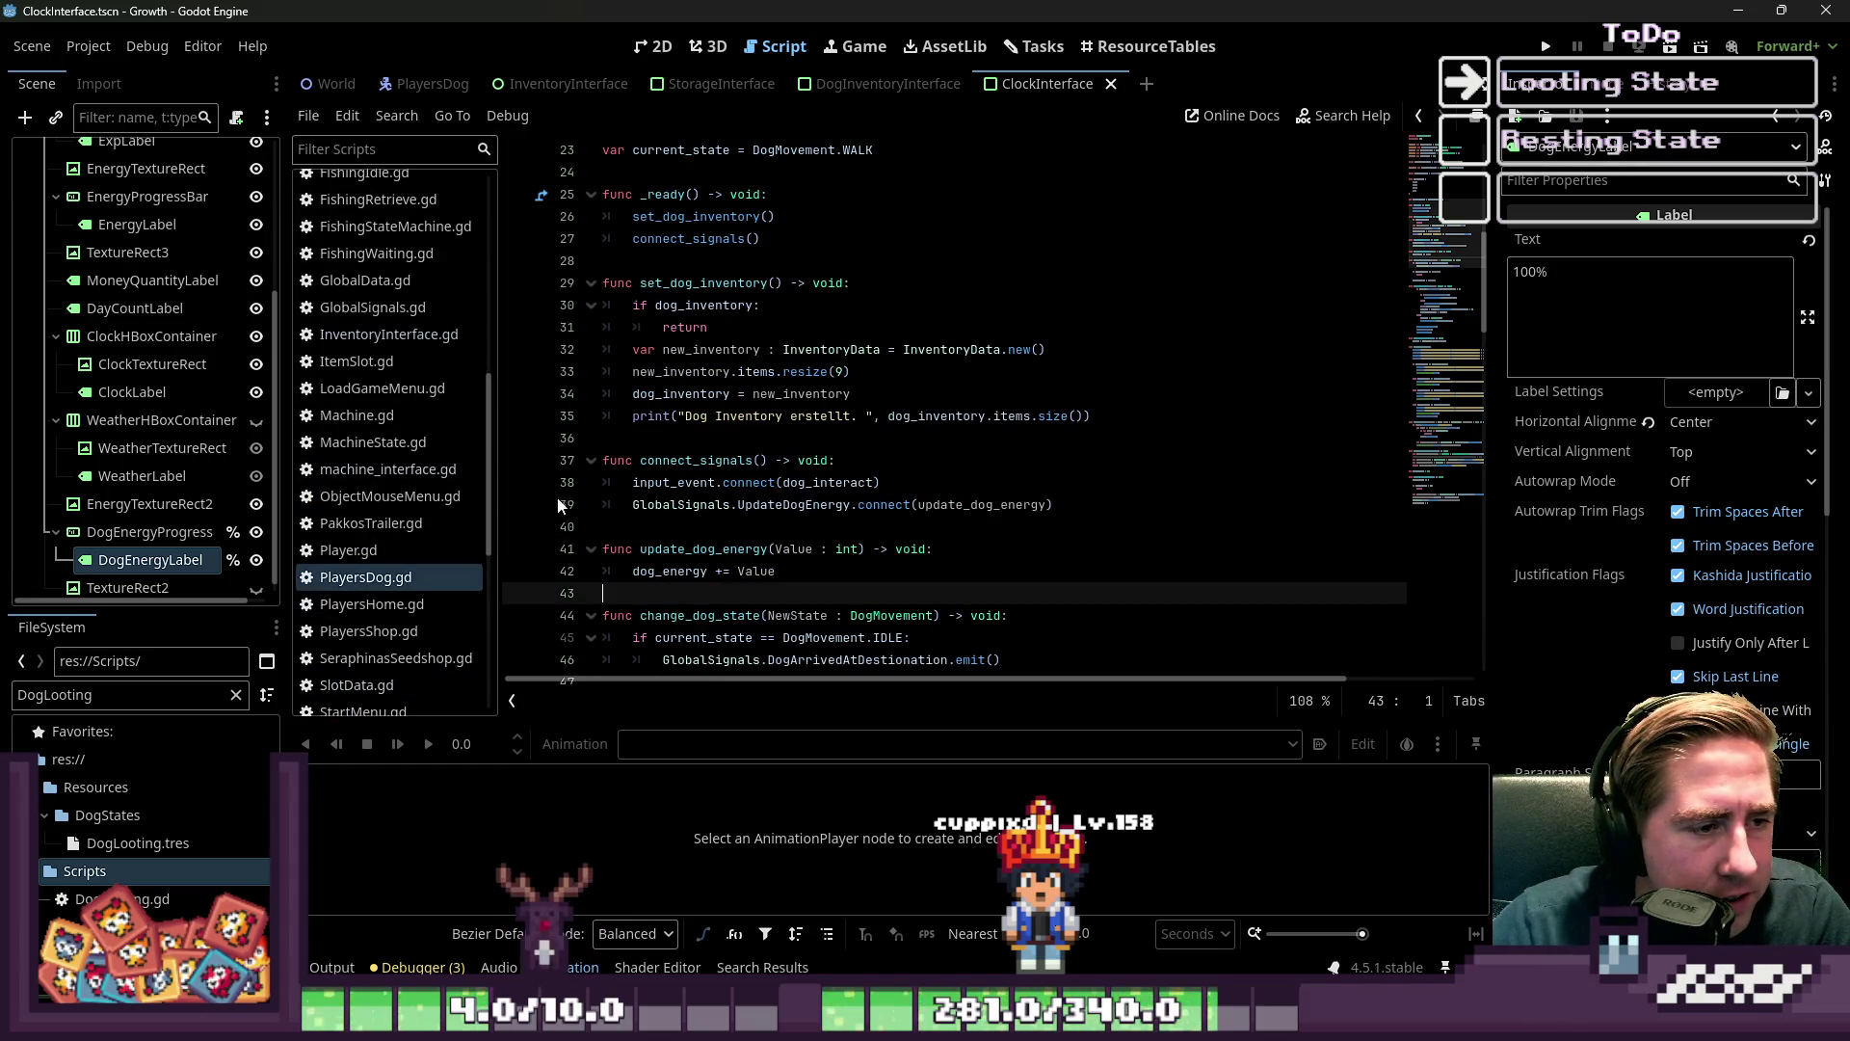
double_click(683, 549)
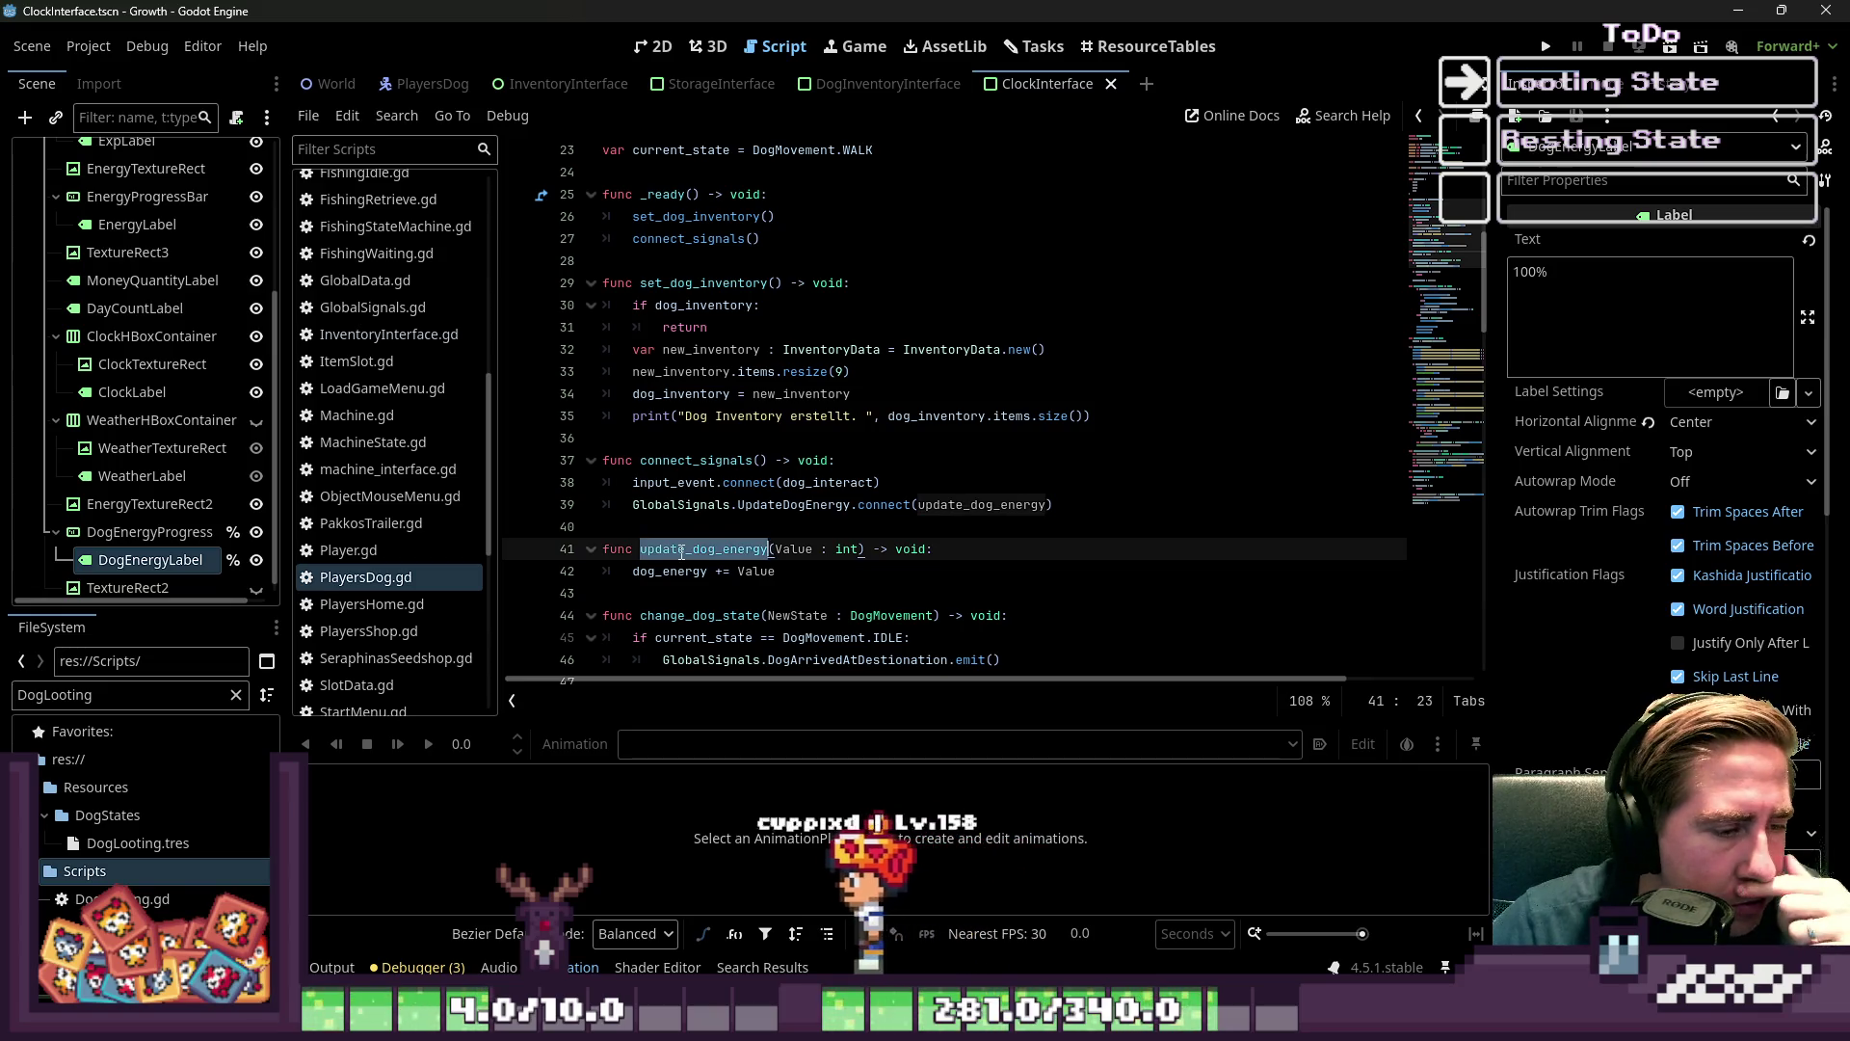
left_click(797, 576)
left_click_drag(628, 585, 635, 584)
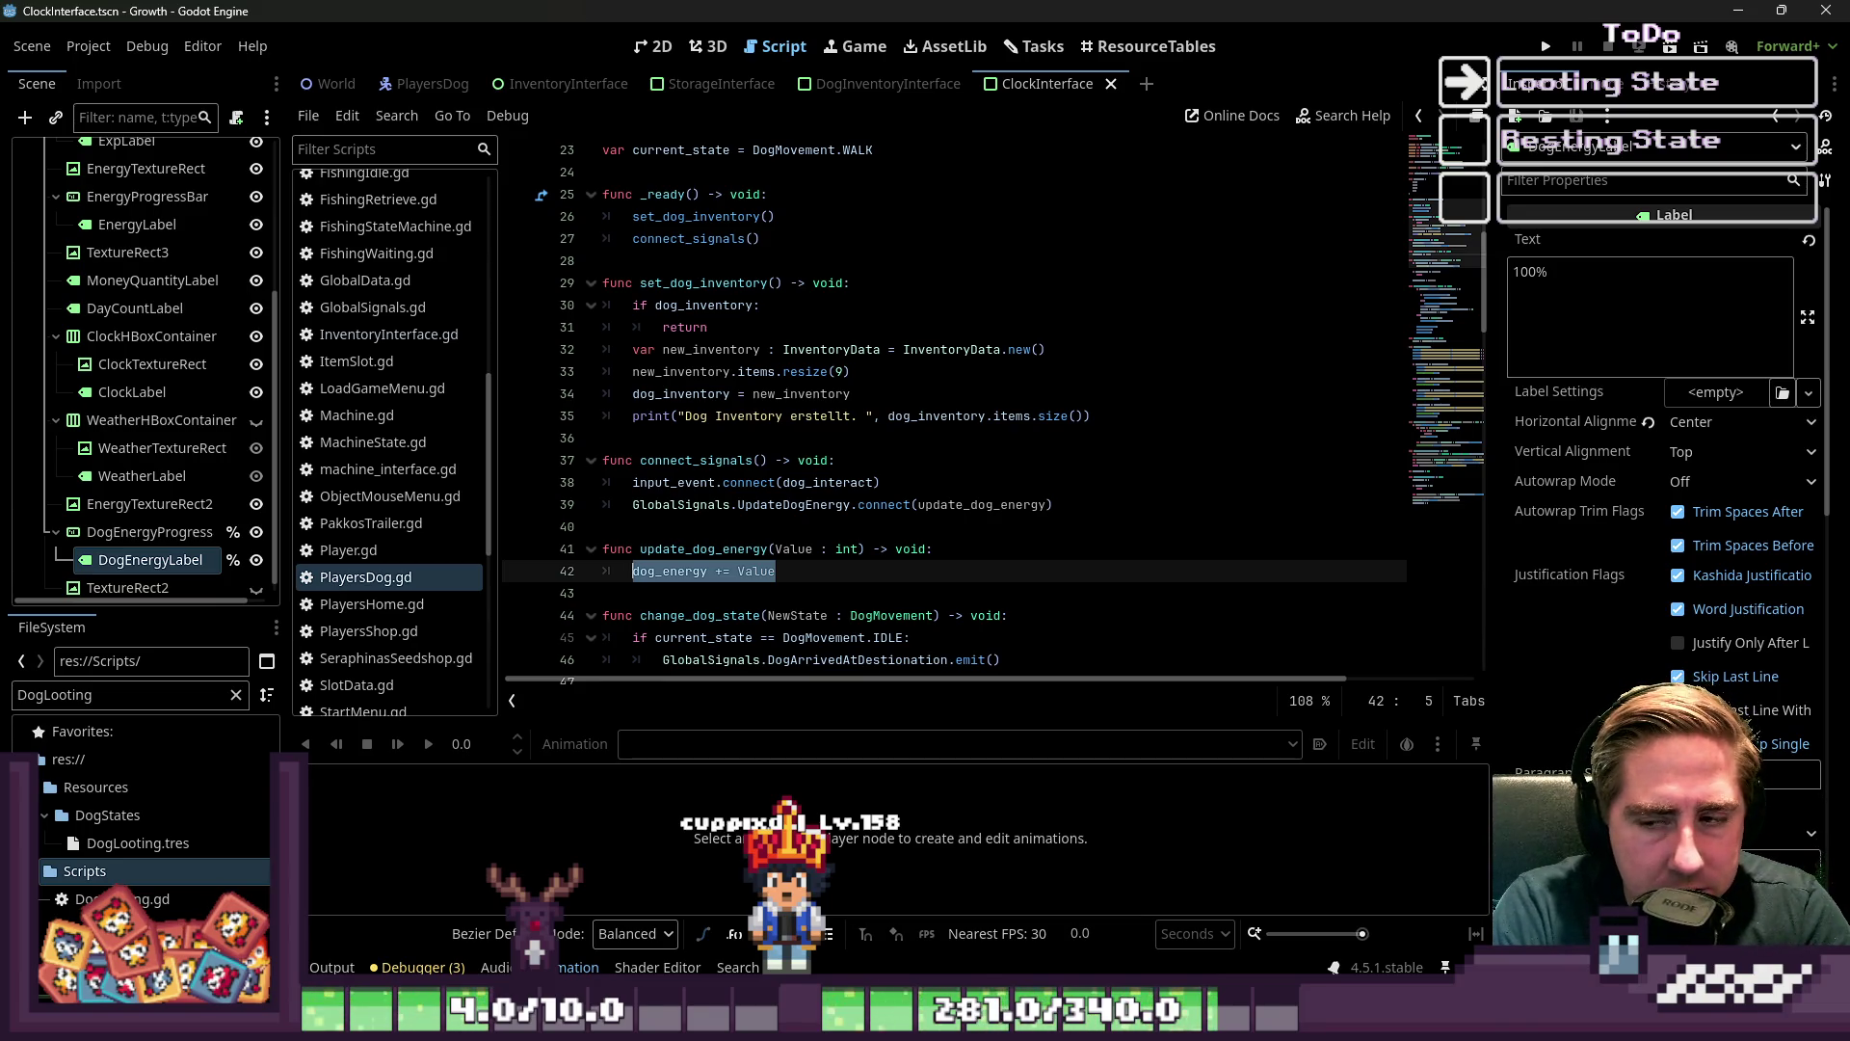
scroll(385, 434, "up", 10)
left_click(374, 375)
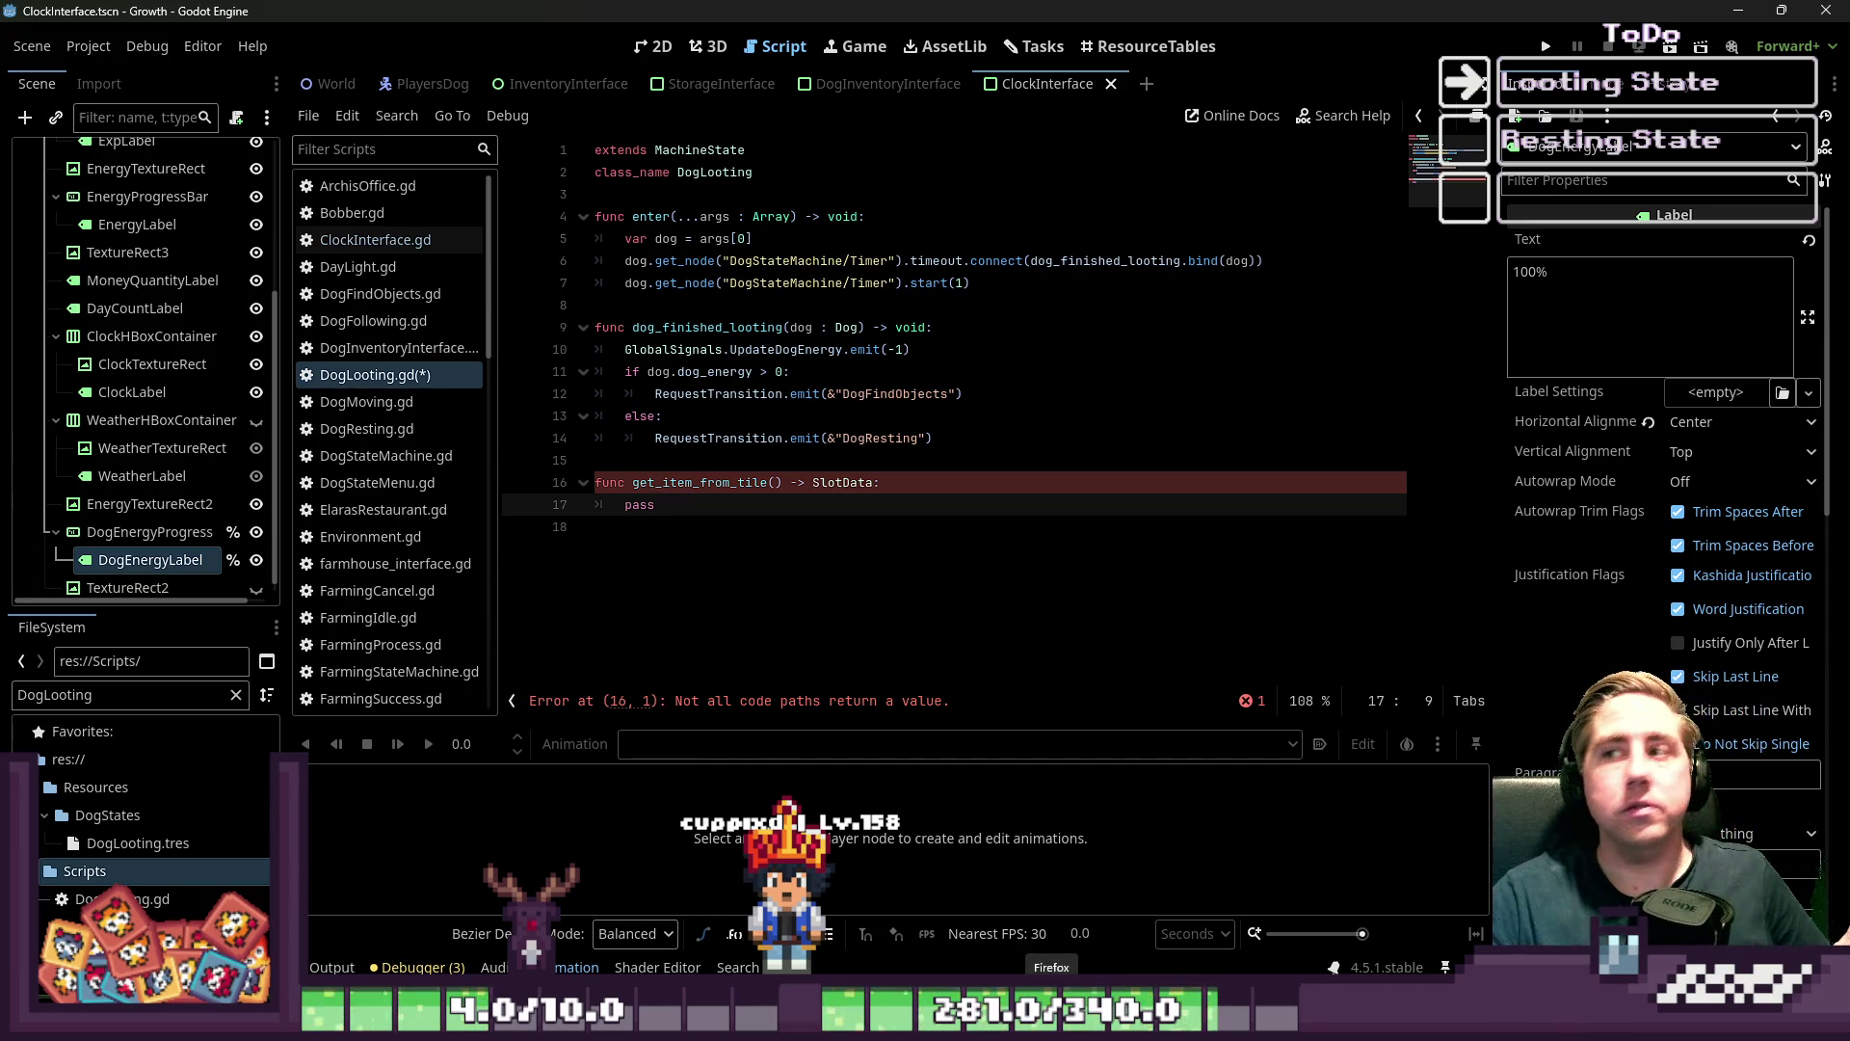
- Replace pass with return null in get_item_from_tile and insert a blank line after the header
left_click(688, 521)
left_click(688, 515)
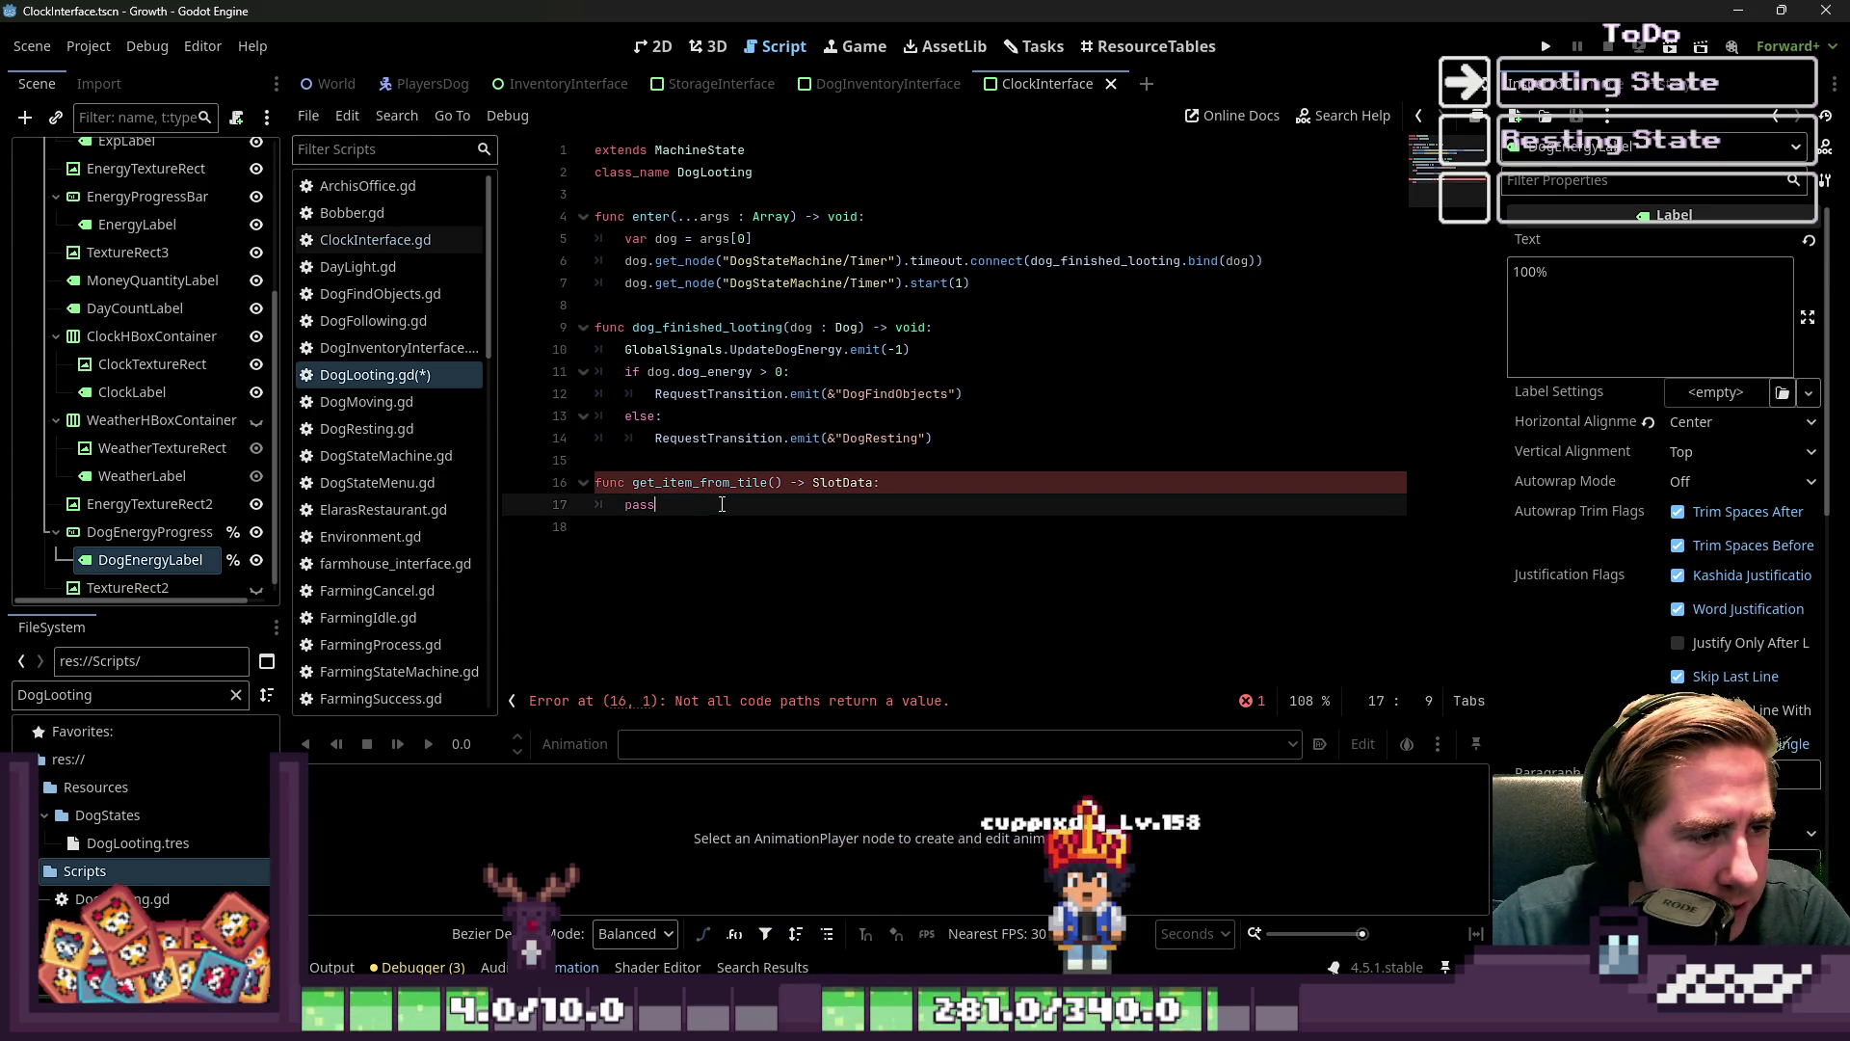
key("BackSpace")
key("BackSpace")
key("BackSpace")
type("return null")
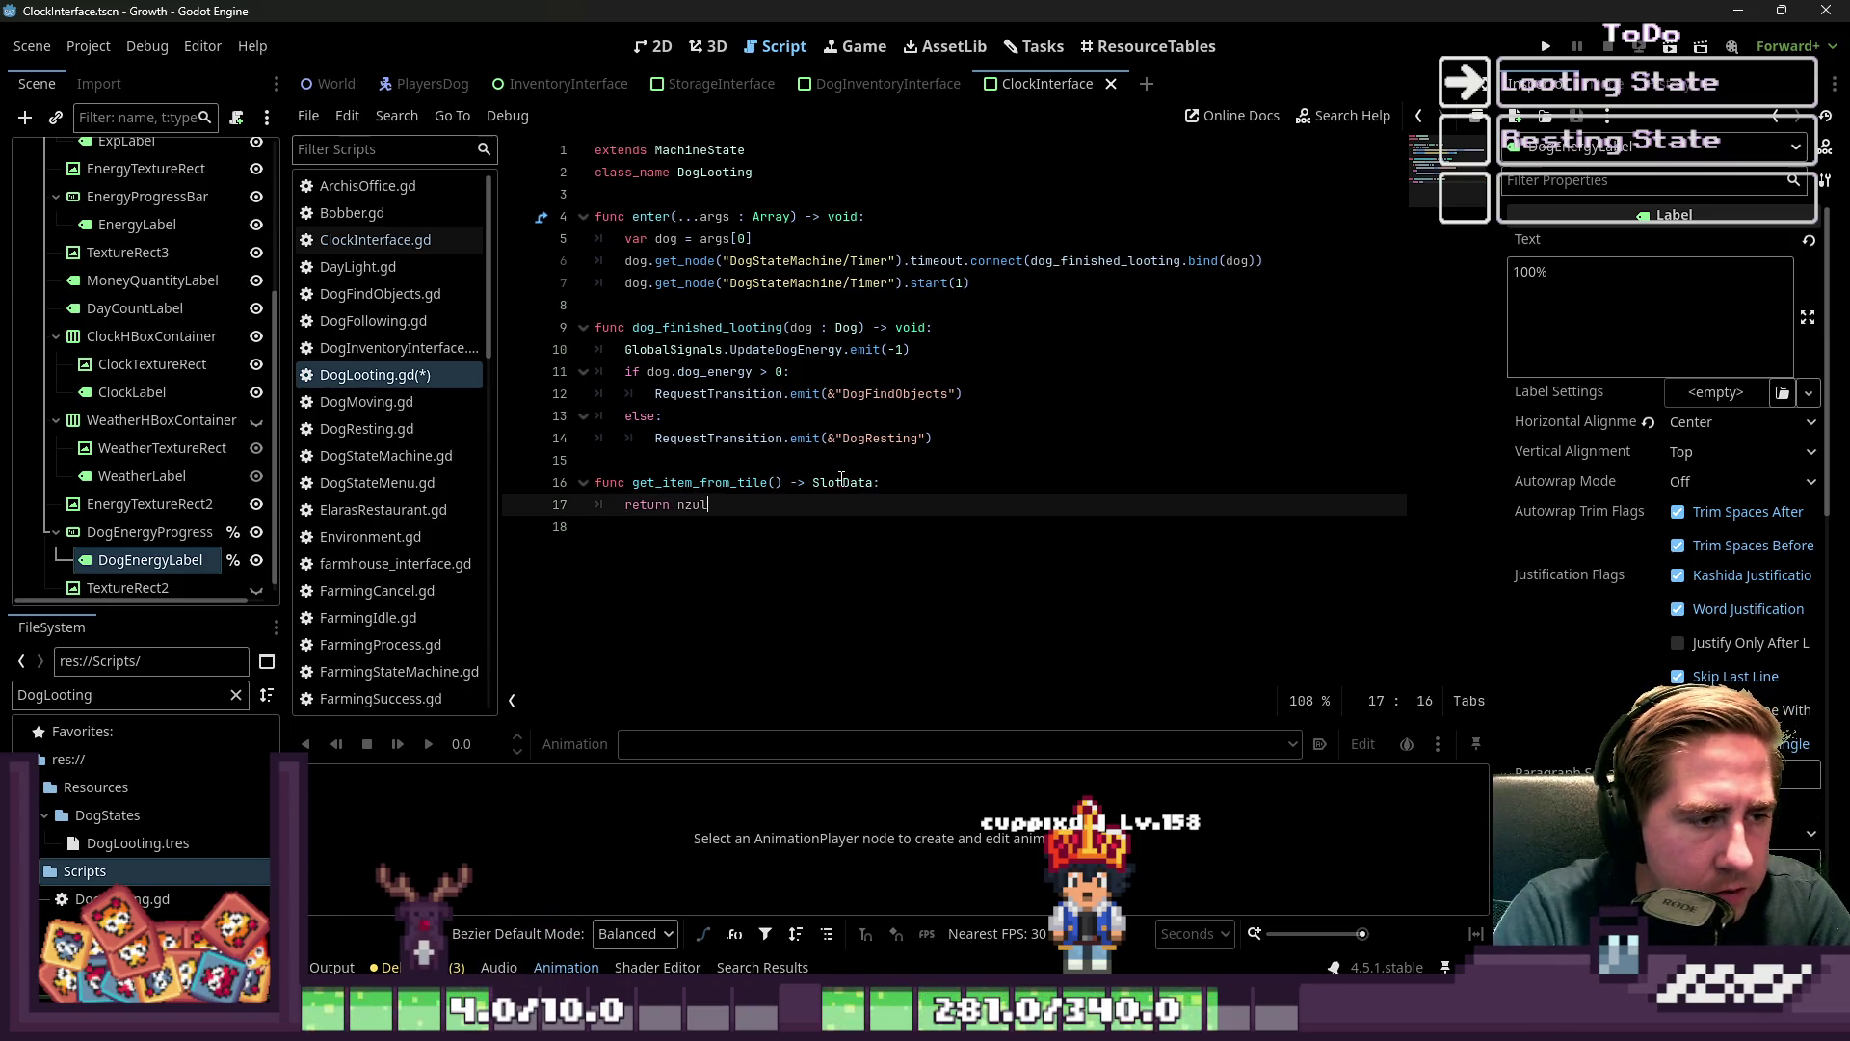
key("Up")
key("End")
key("Return")
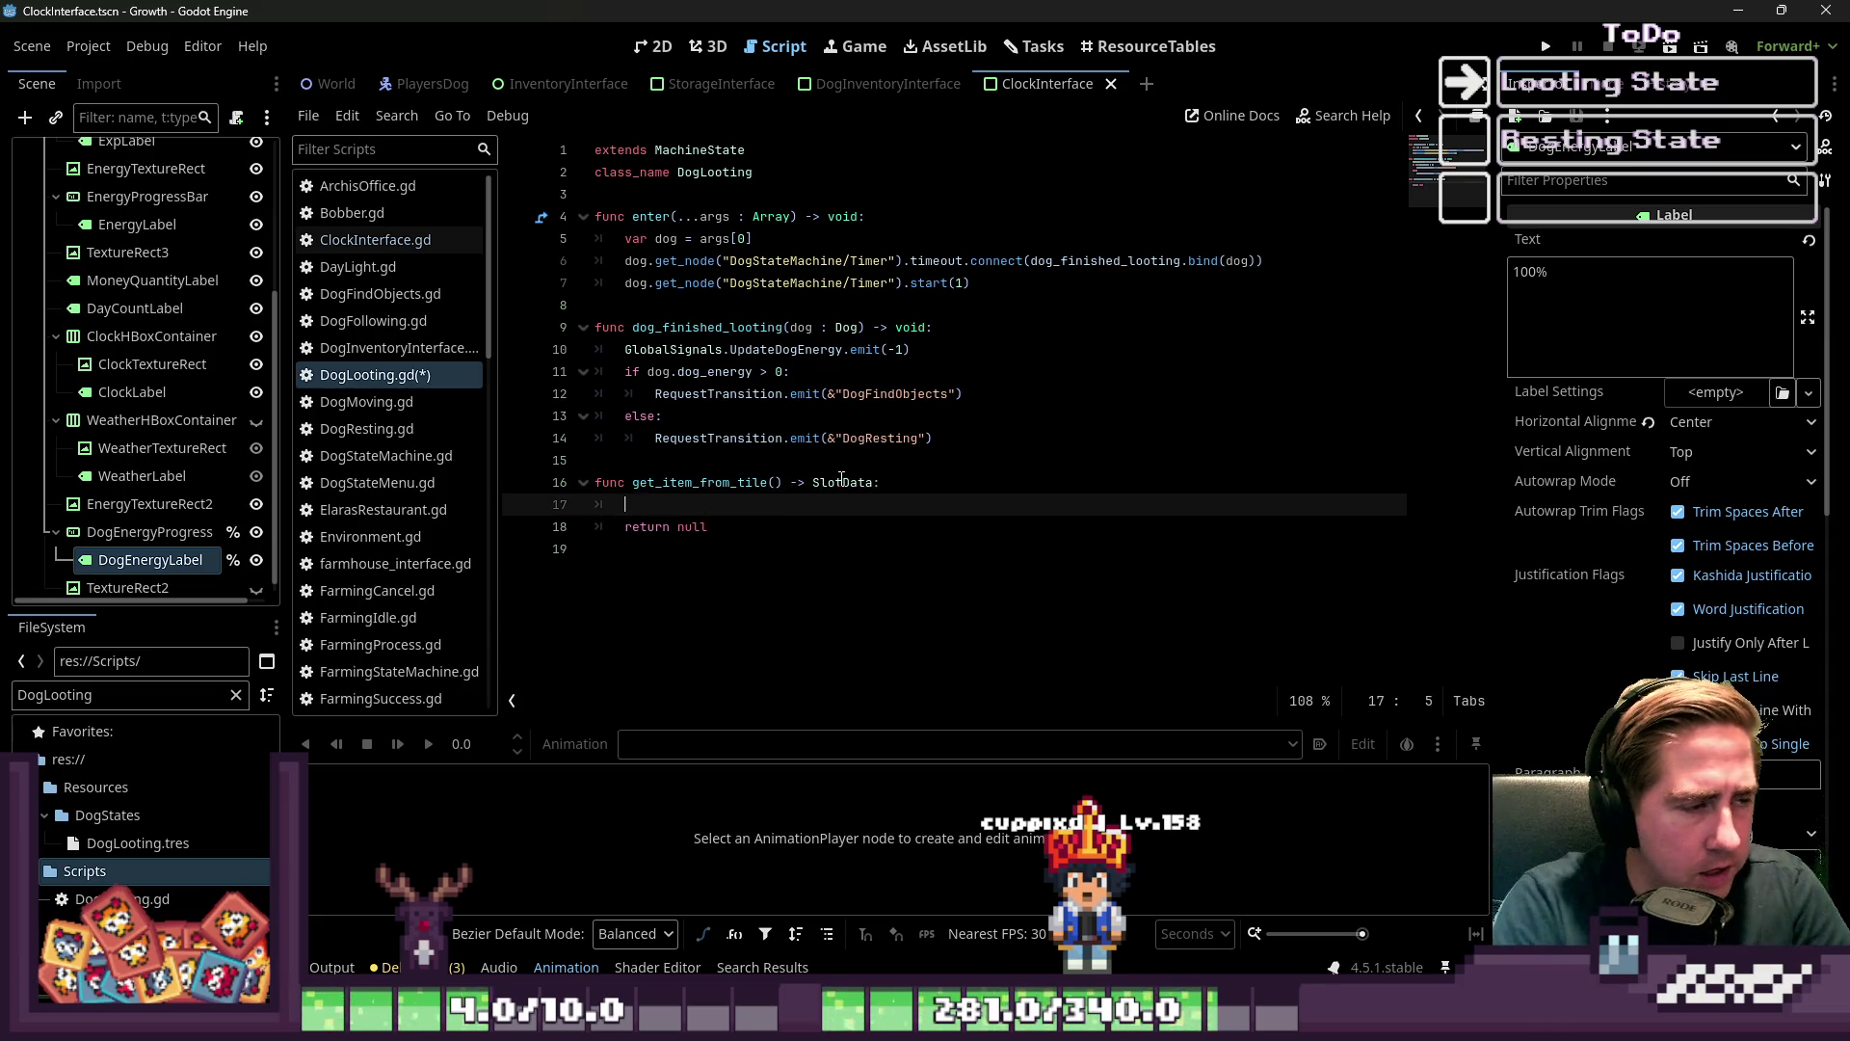
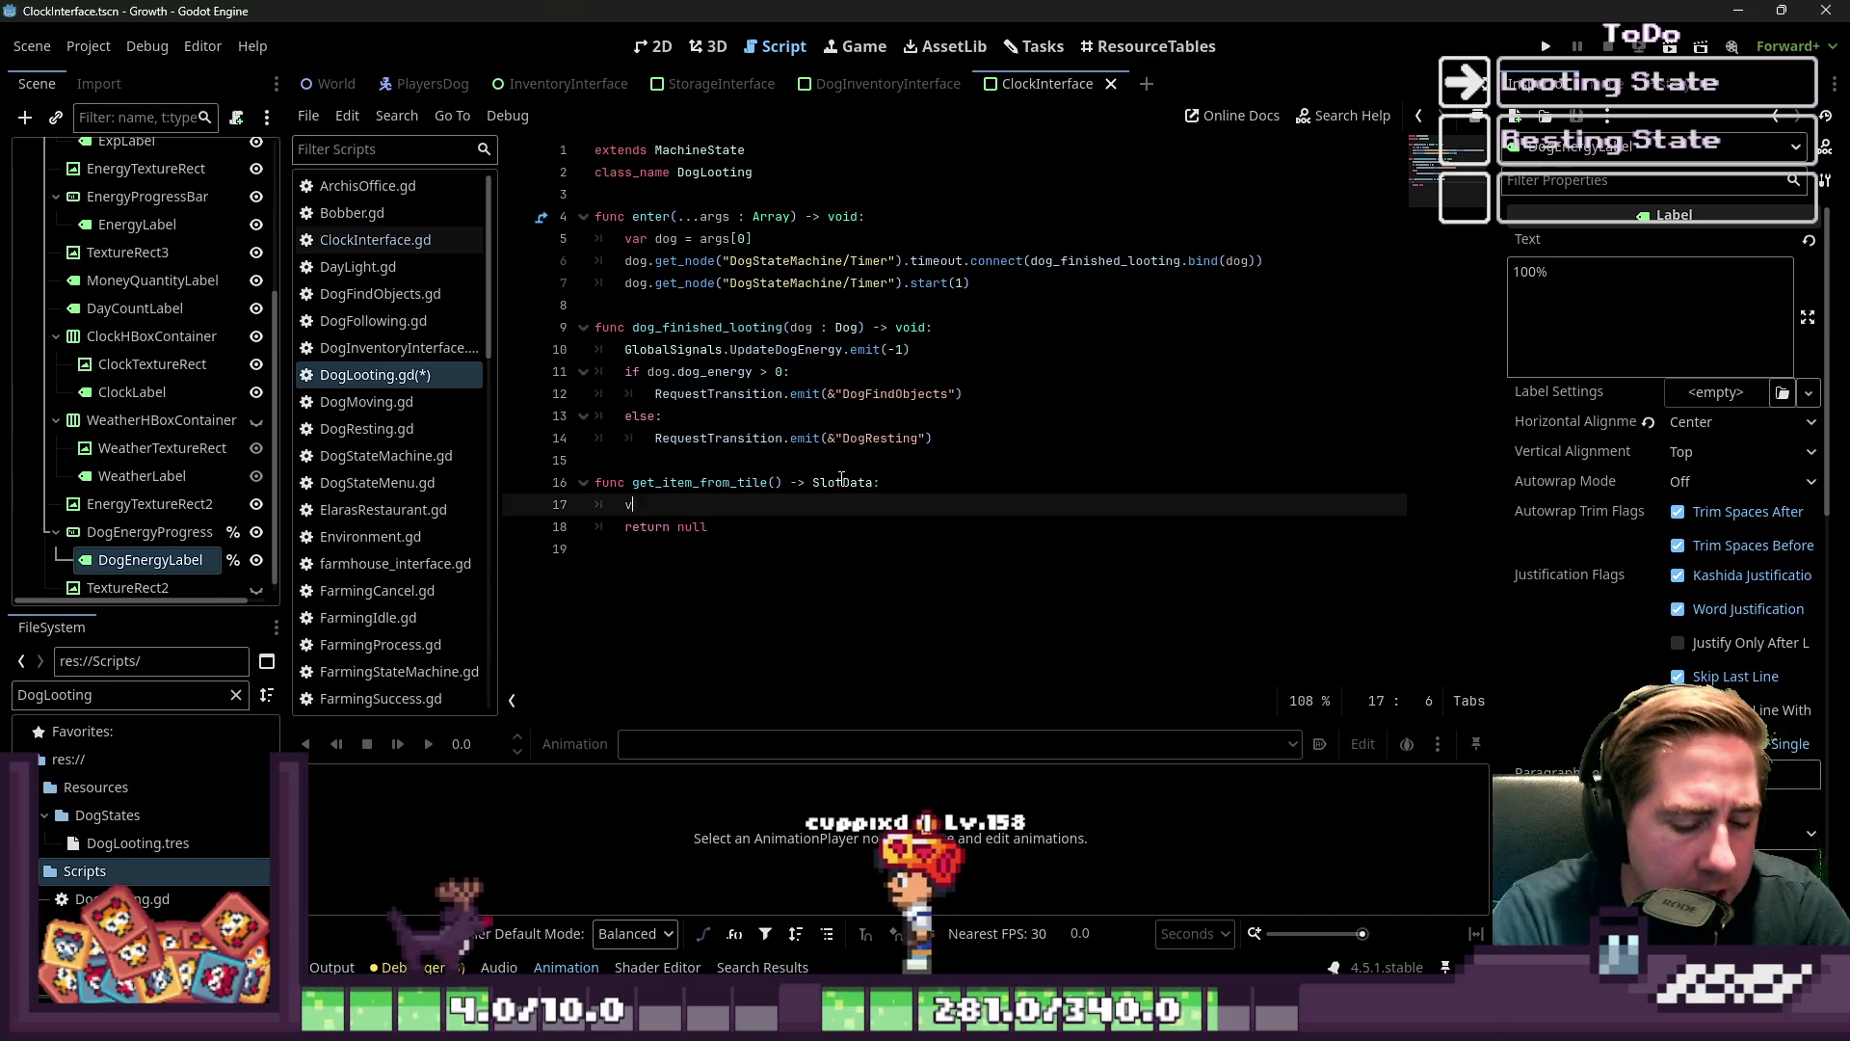
- Copy the tile-lookup lines 45–48 from DogFindObjects.gd
type("var")
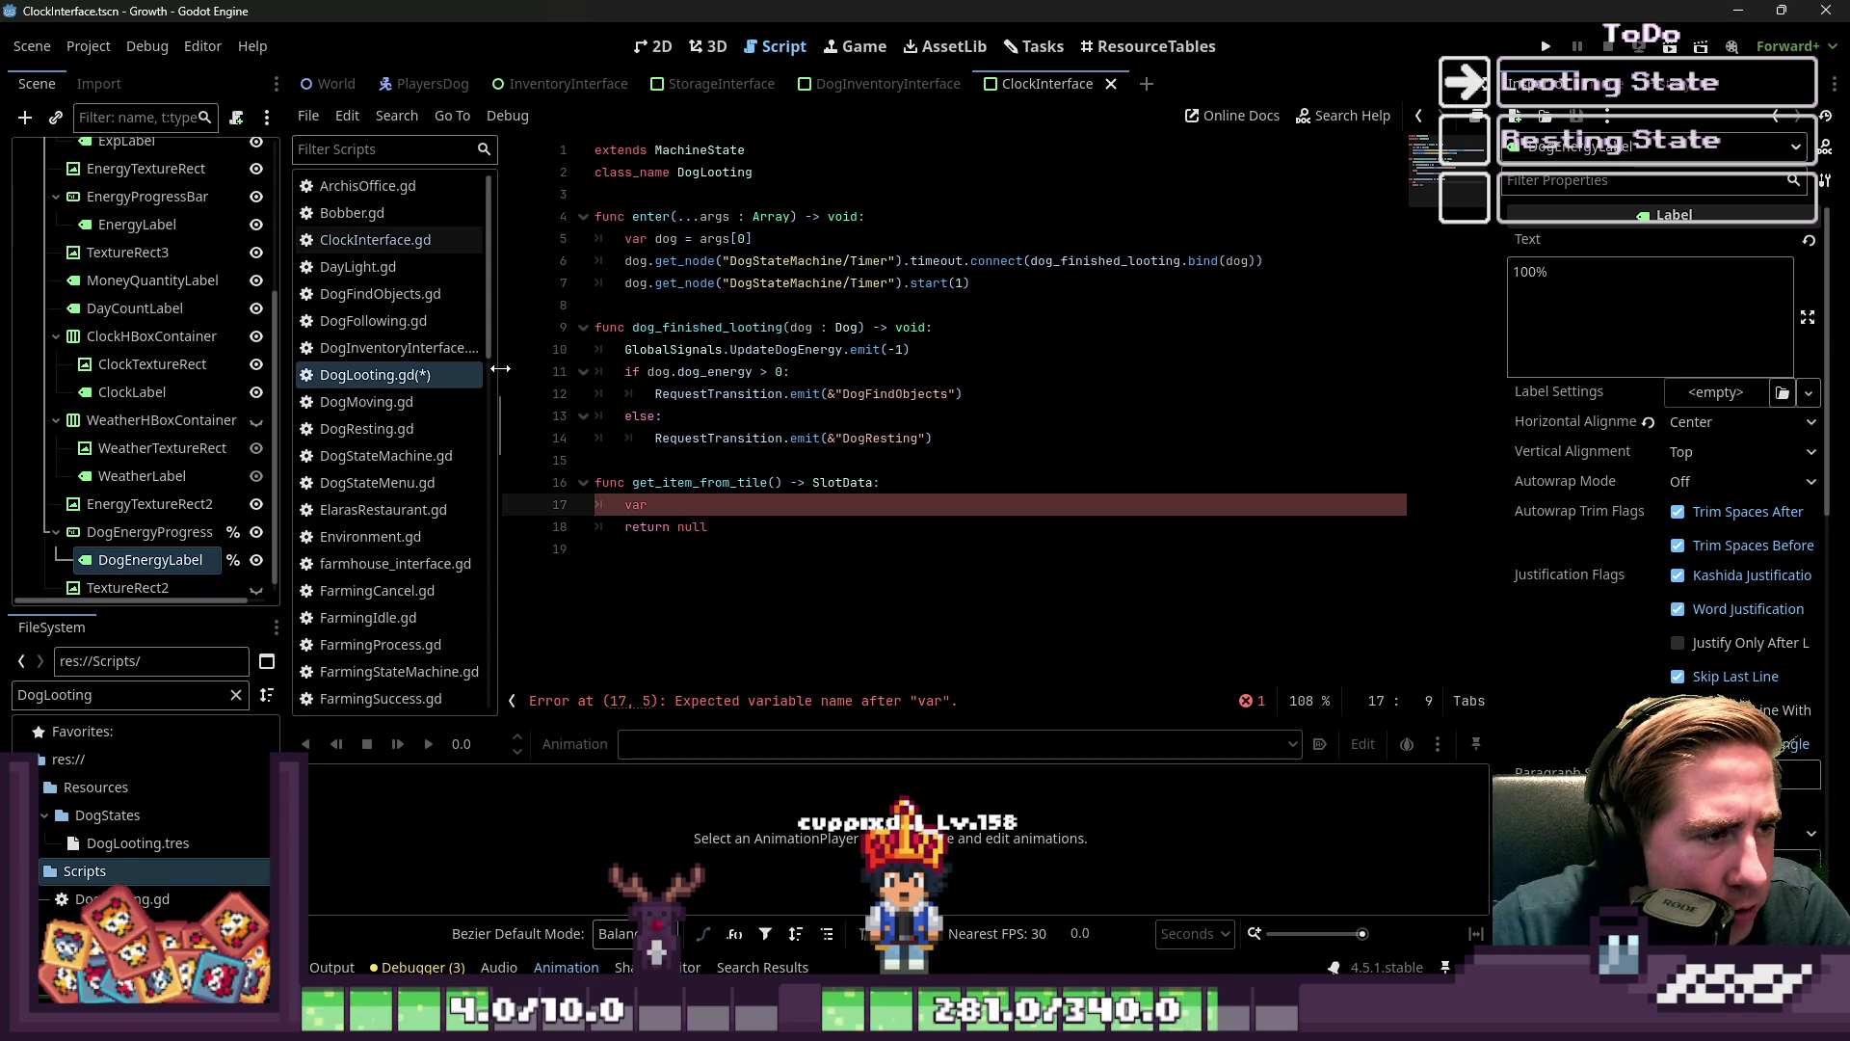
left_click_drag(499, 424, 533, 388)
left_click(453, 348)
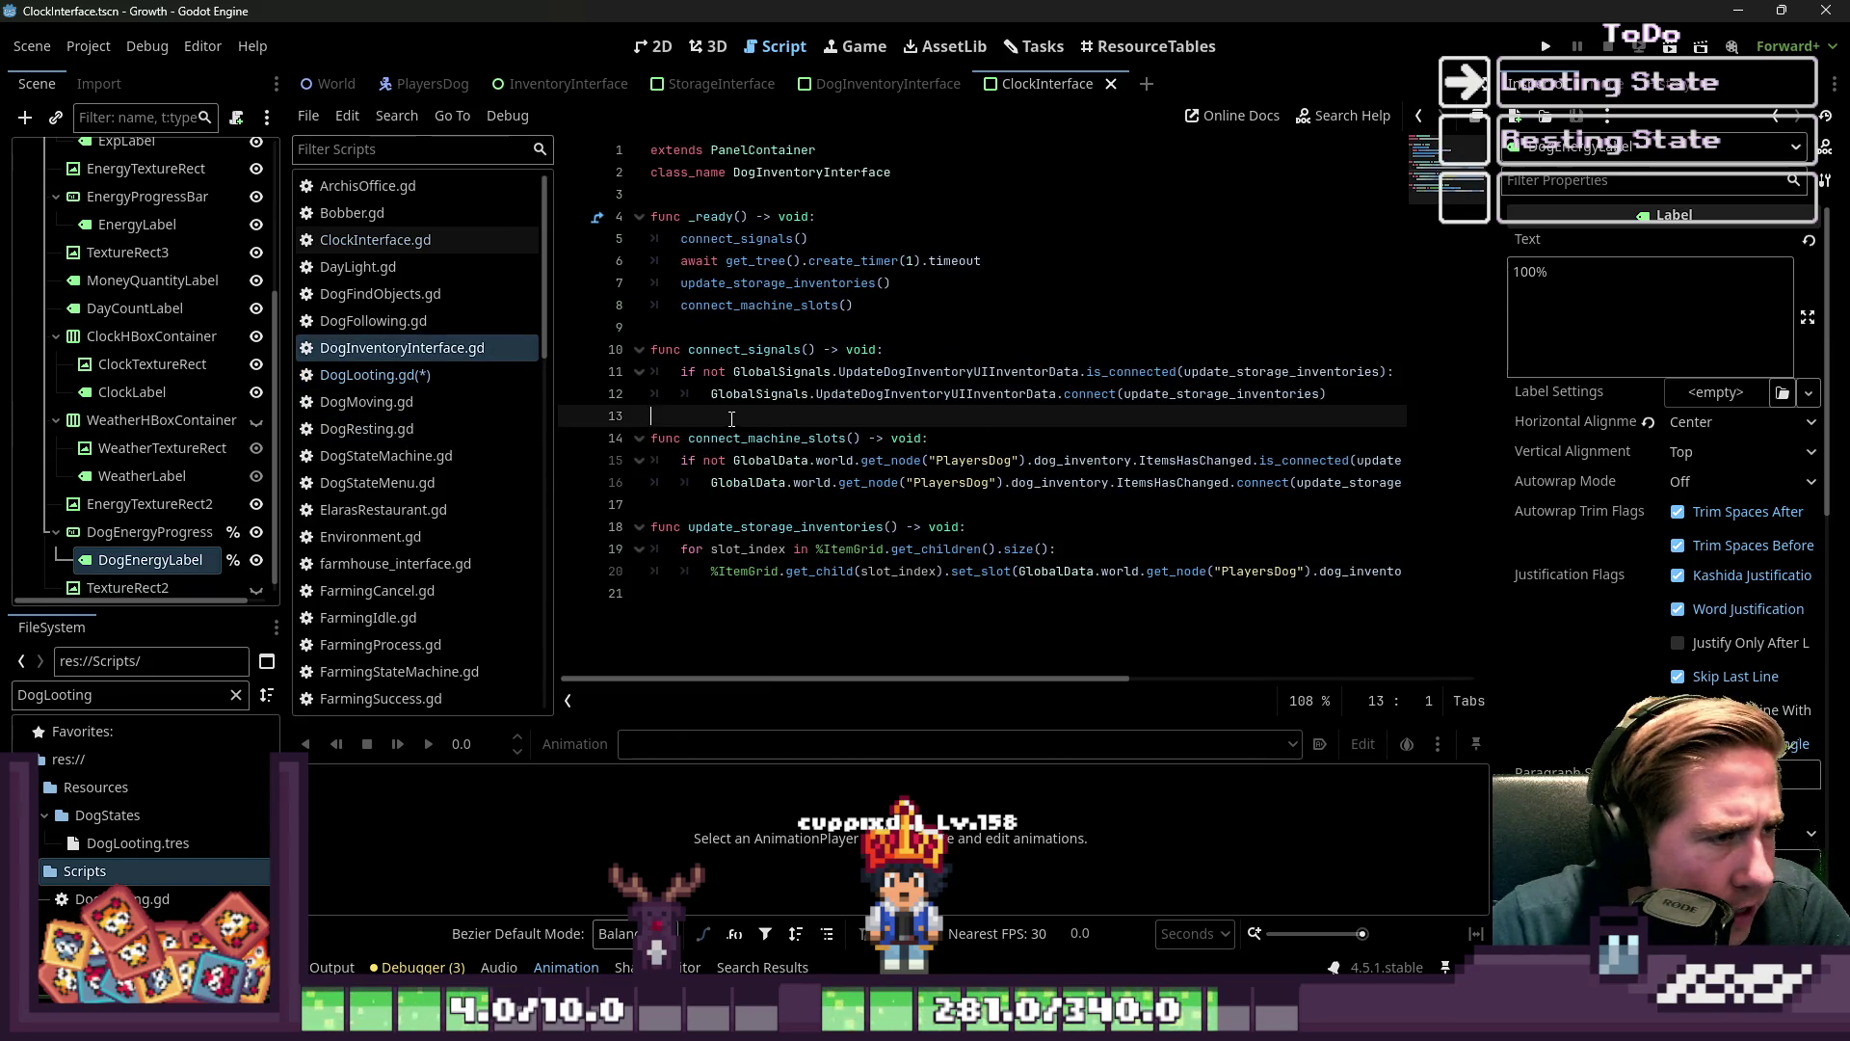
left_click(425, 295)
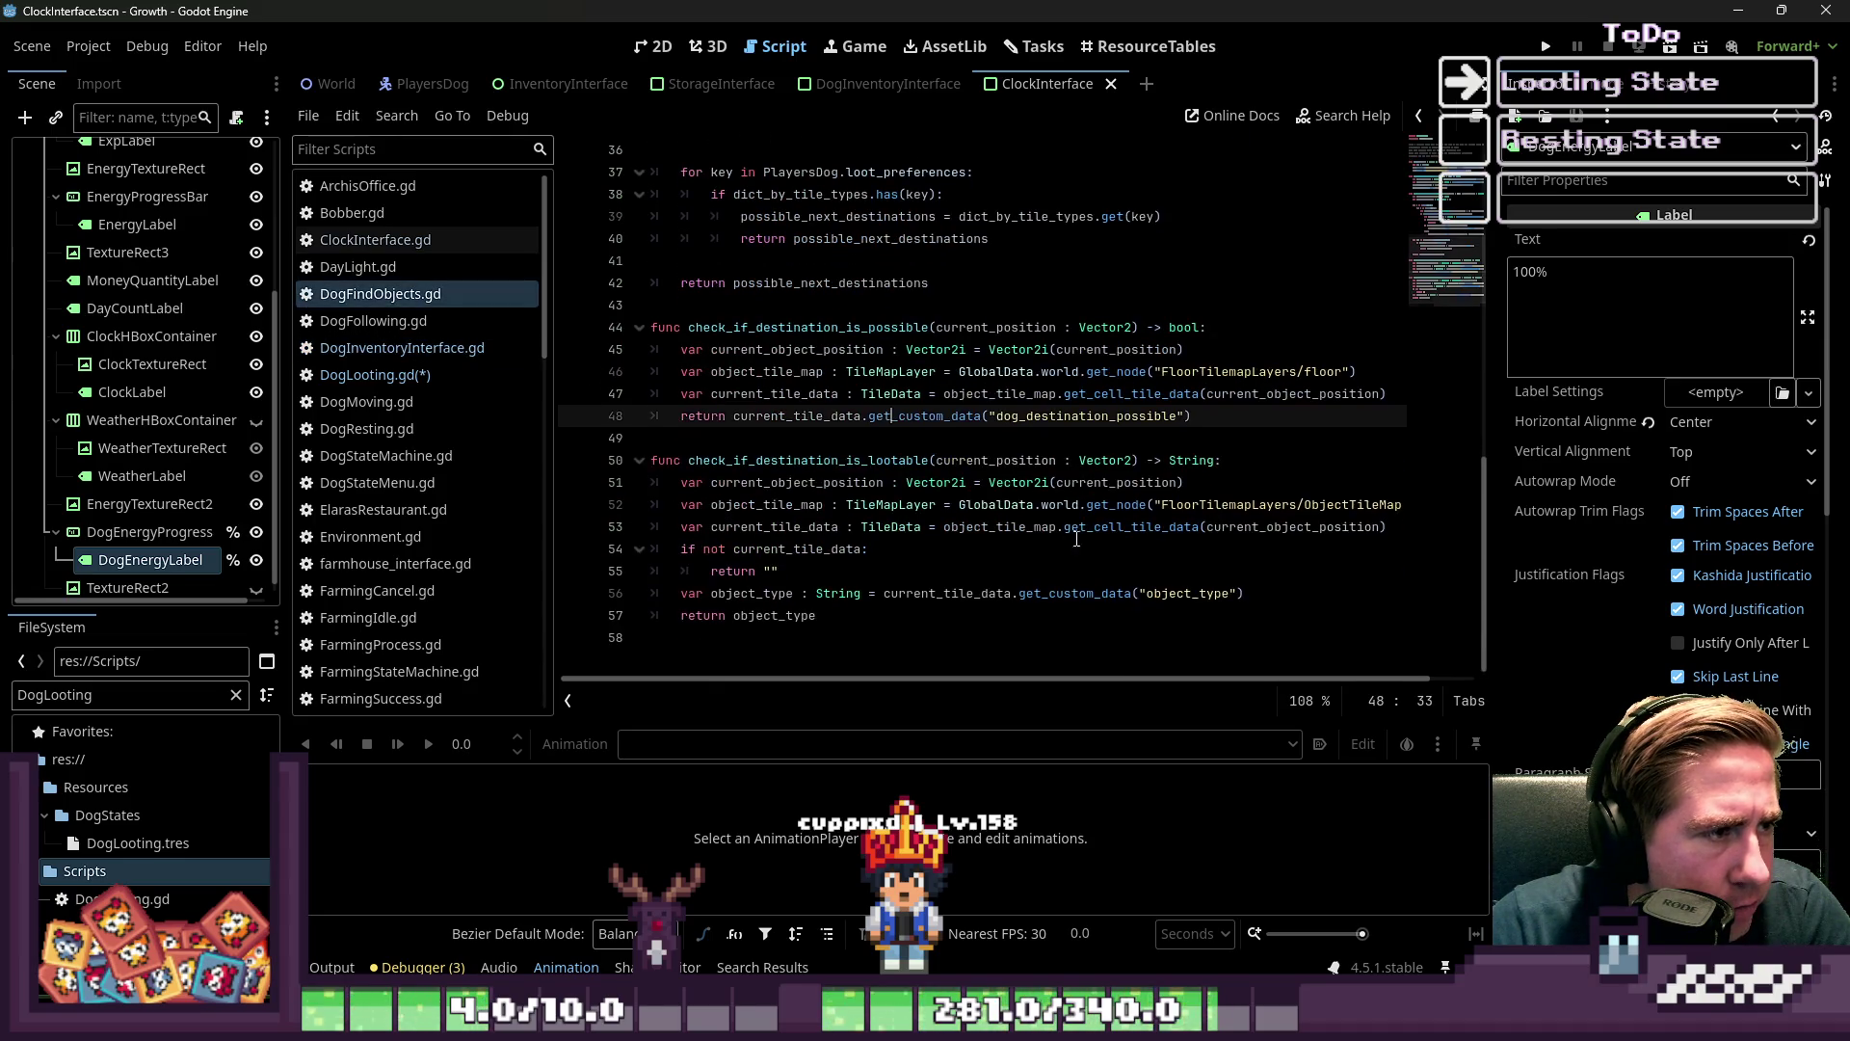
left_click(917, 525)
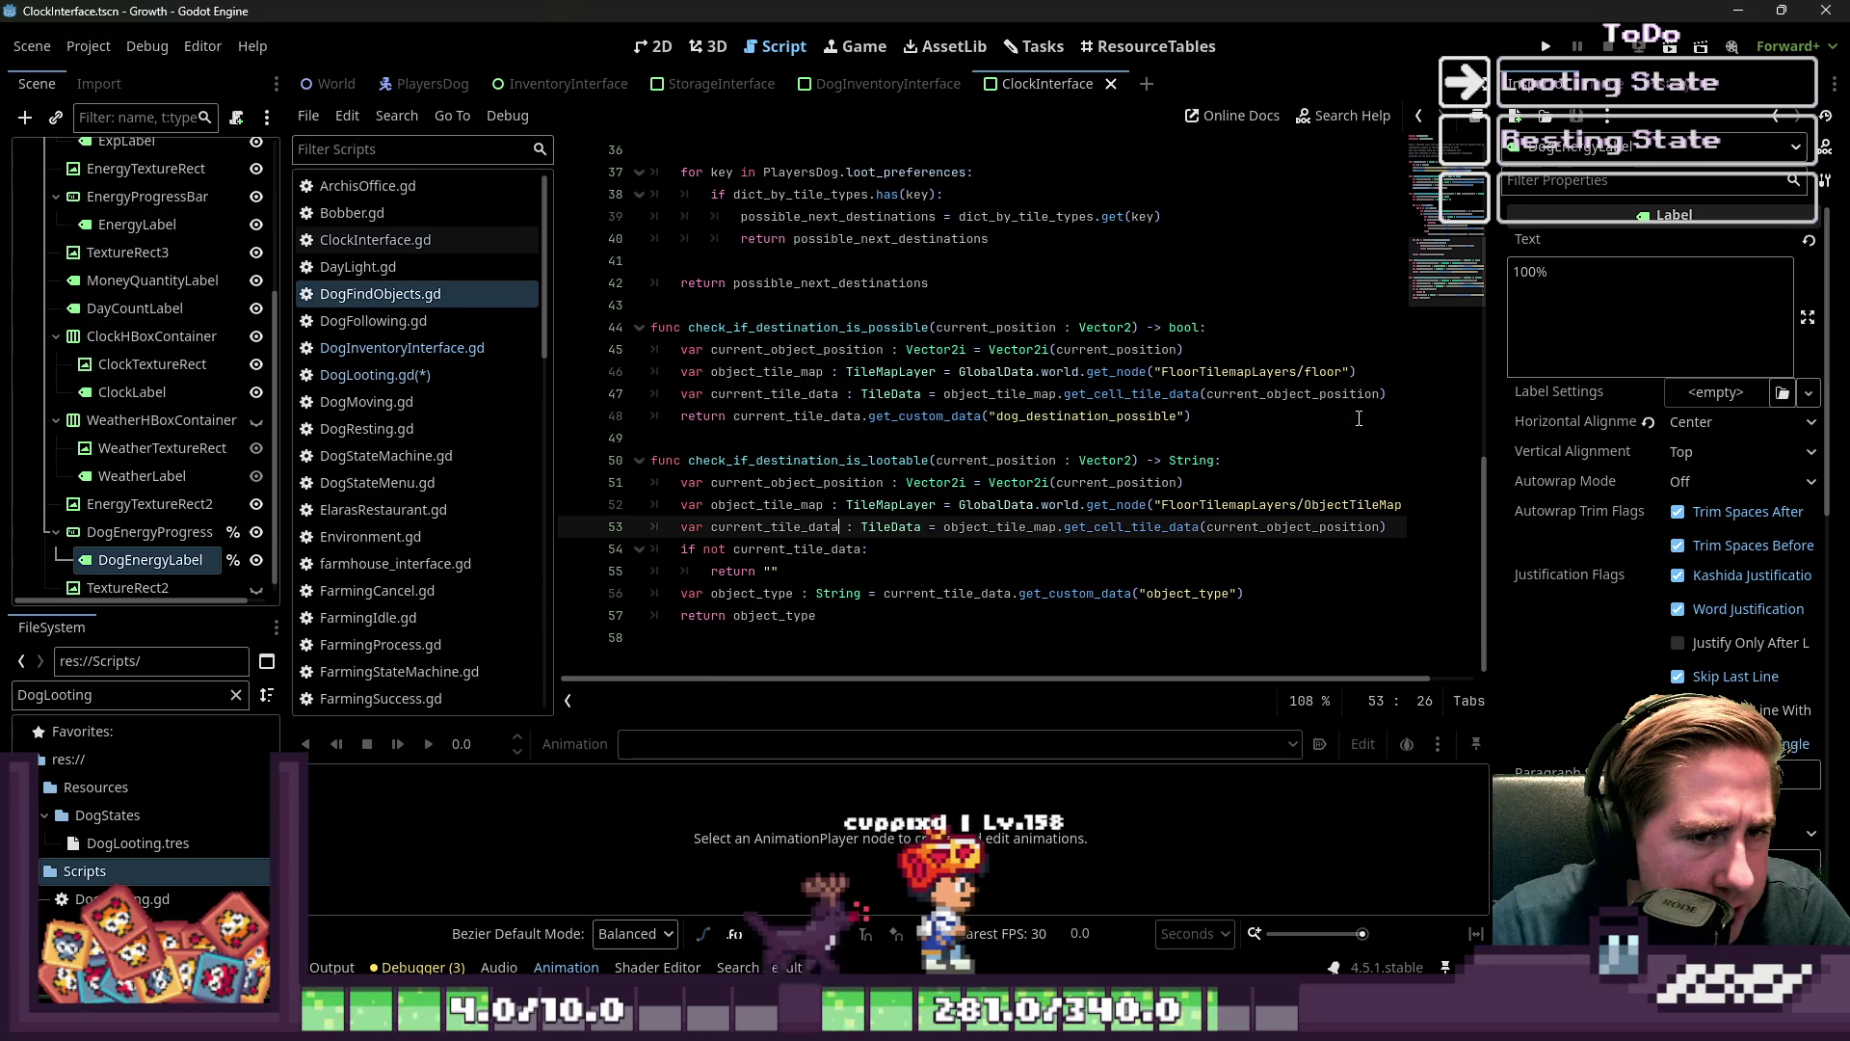
left_click_drag(662, 418, 585, 348)
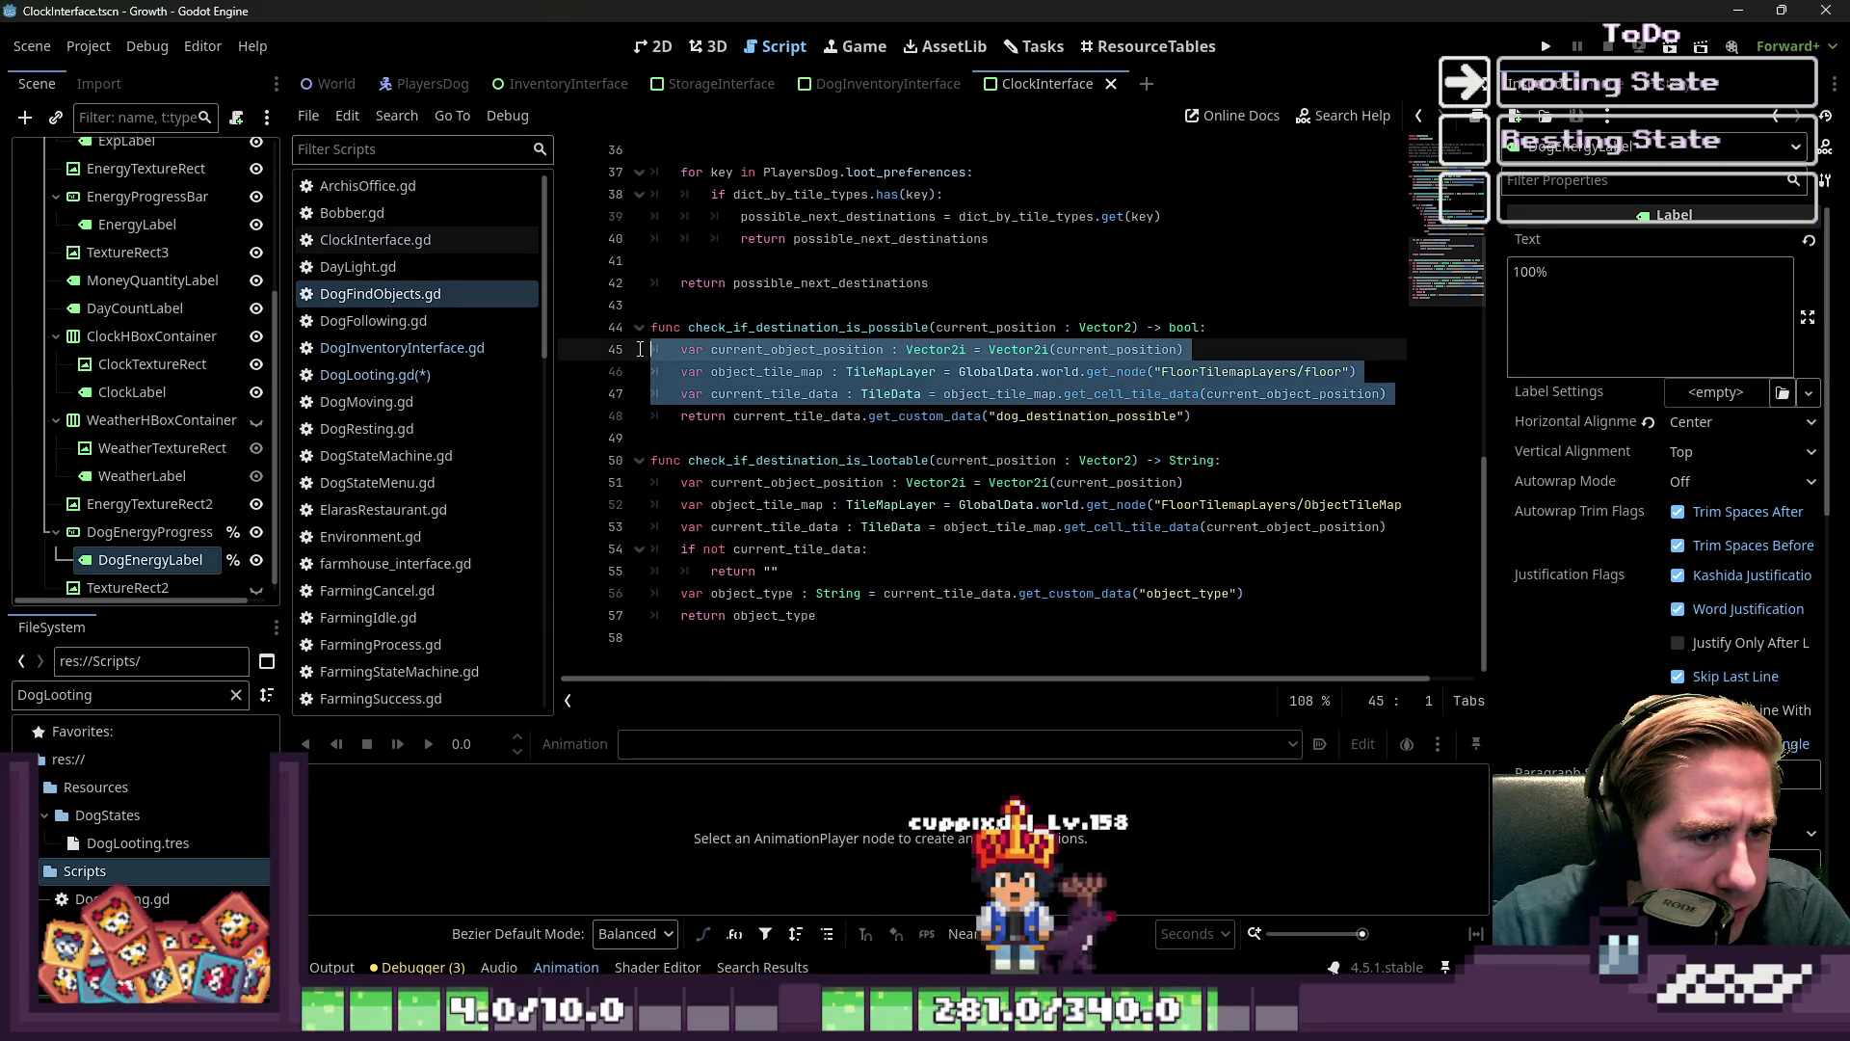
mouse_move(1205, 430)
left_mouse_down()
mouse_move(1243, 430)
mouse_move(585, 348)
left_mouse_up()
key("ctrl+c")
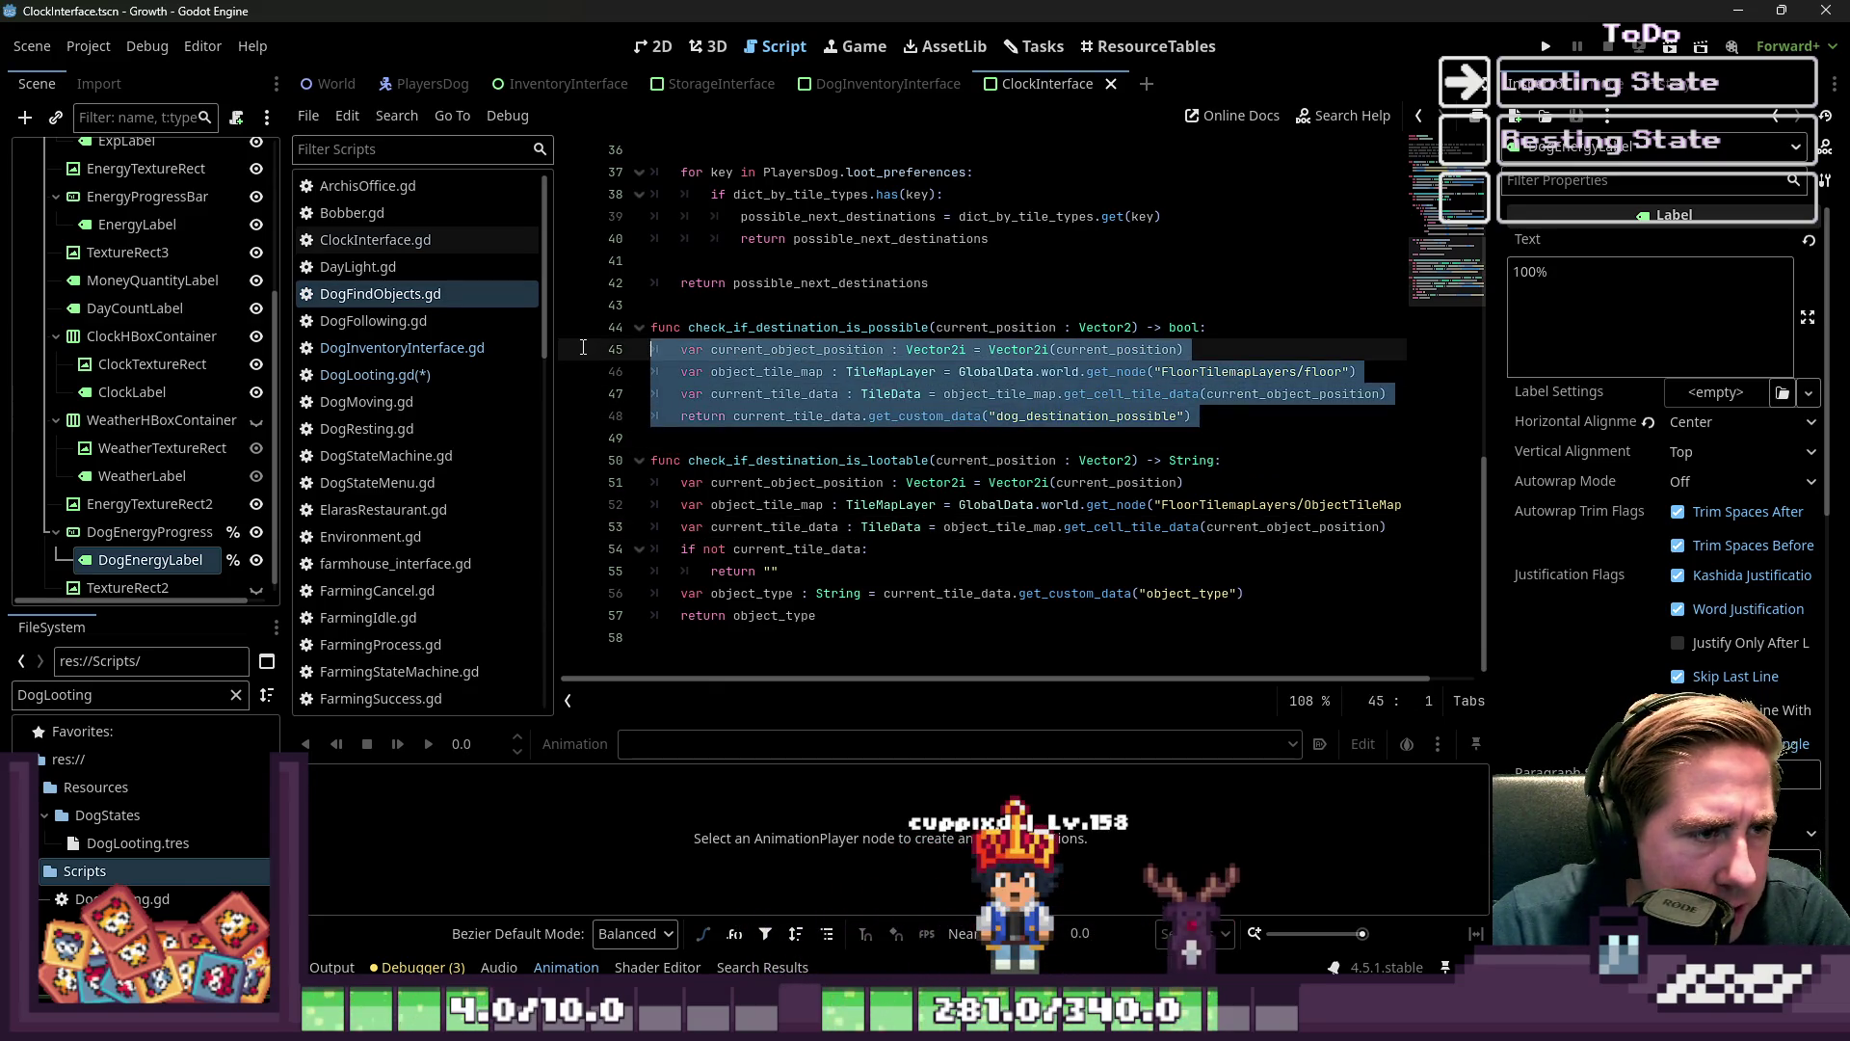
- Paste the copied lines into get_item_from_tile in DogLooting.gd over the 'var' on line 17
left_click(453, 375)
mouse_move(770, 526)
left_mouse_down()
mouse_move(704, 526)
mouse_move(653, 578)
left_mouse_up()
left_click(759, 503)
key("ctrl+v")
- Replace 'return' on line 20 with 'var current_object_item_slot_data =' to store the tile's custom data
left_click(726, 578)
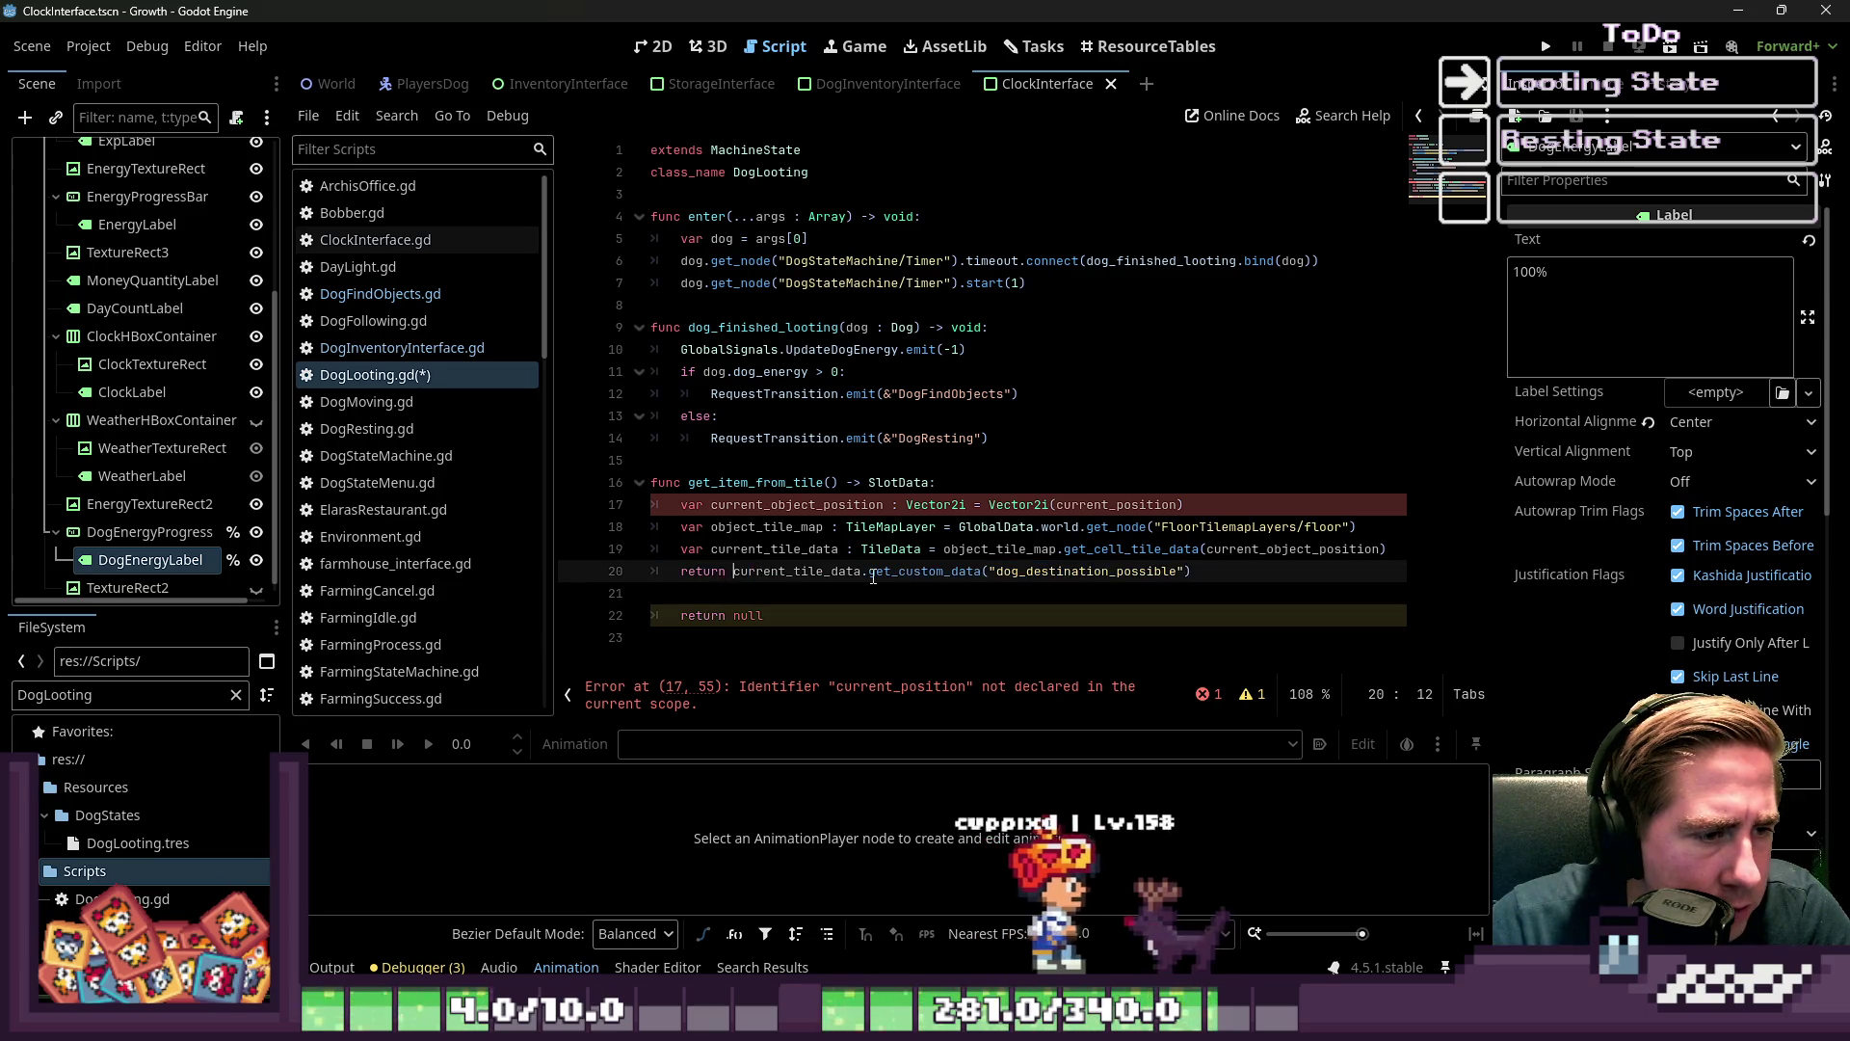
key("BackSpace")
key("BackSpace")
key("BackSpace")
type("var current")
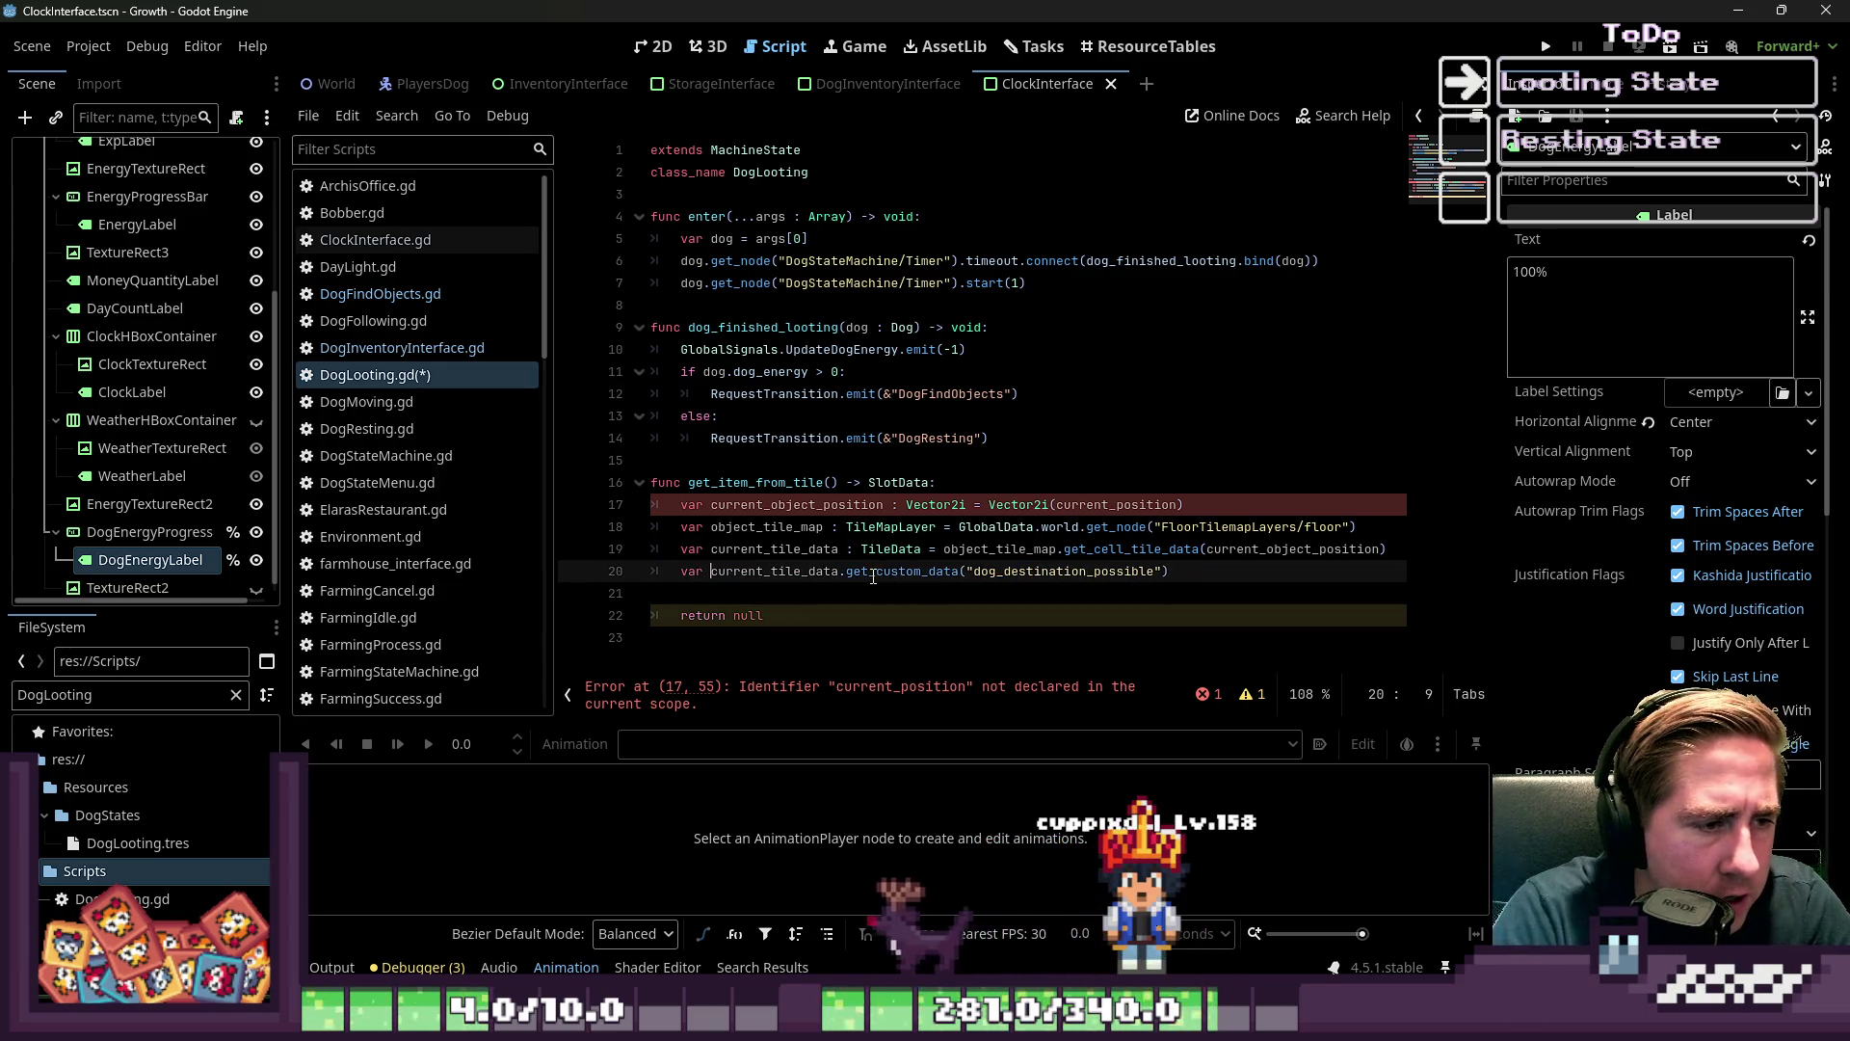
type("_object")
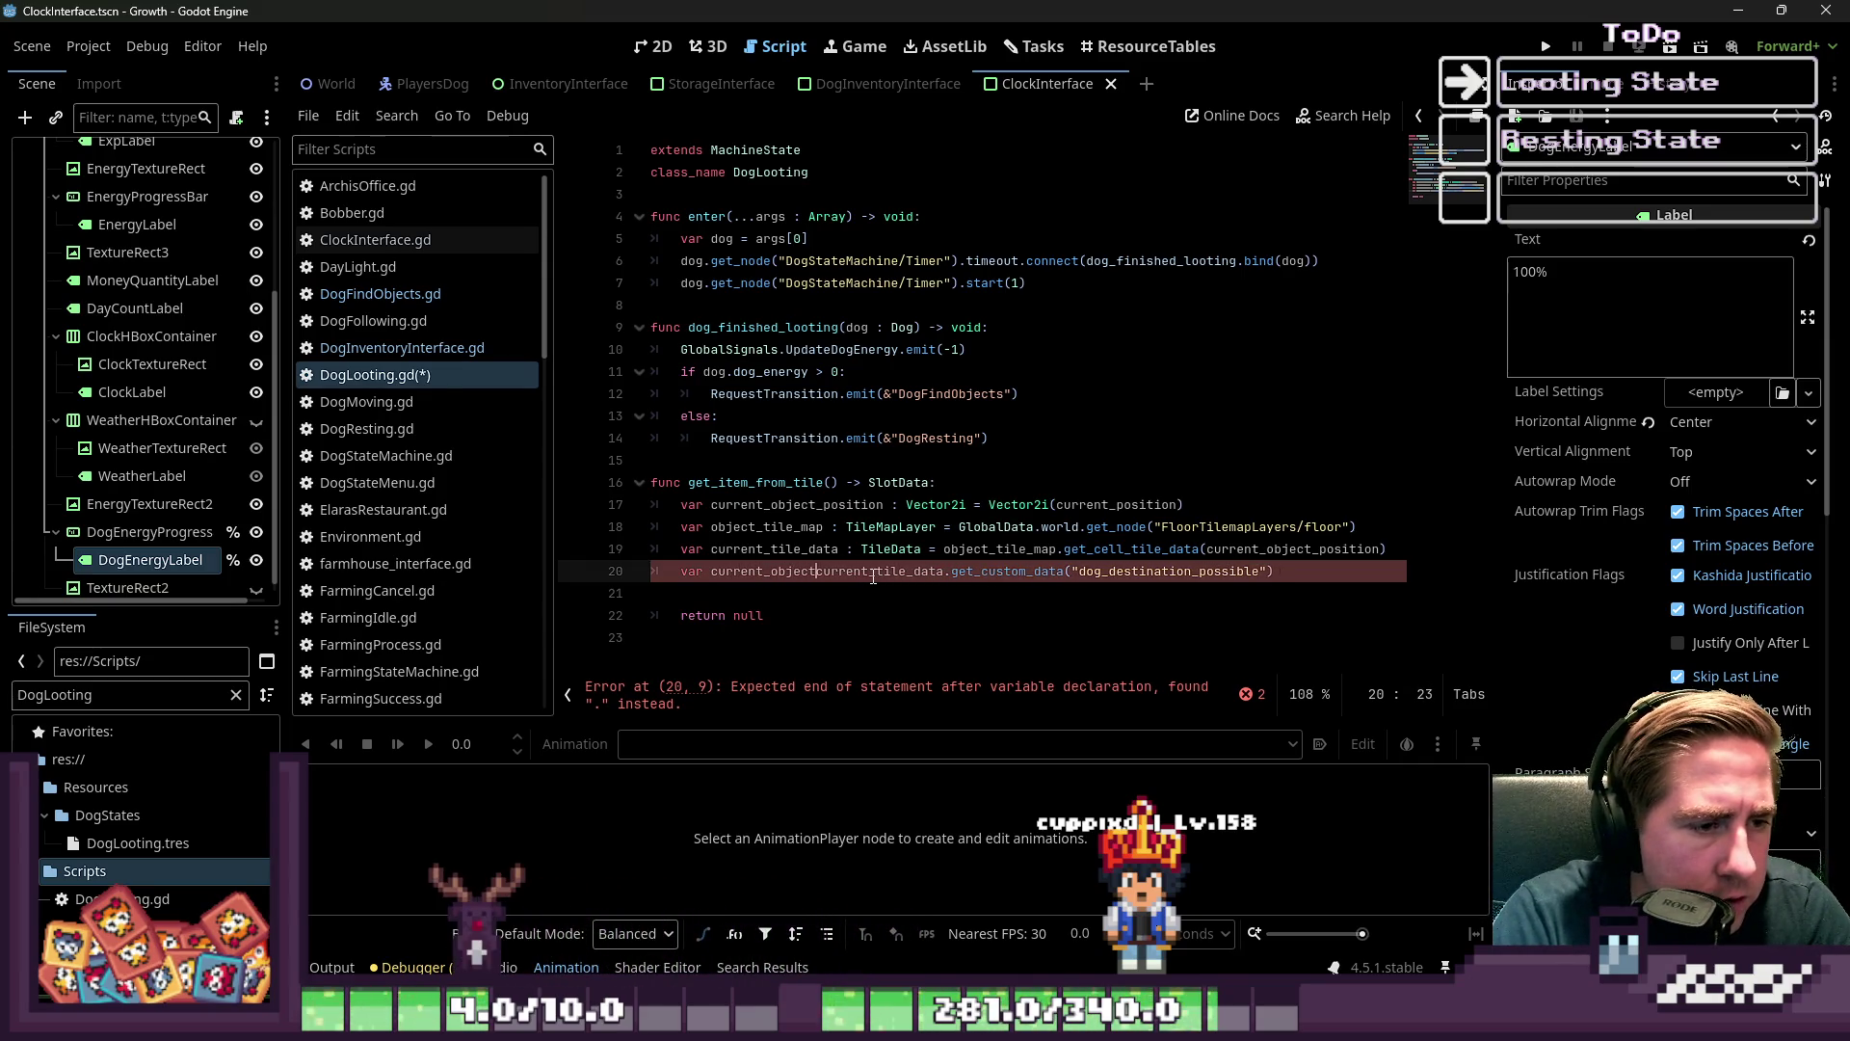
type("_item")
key("BackSpace")
key("BackSpace")
key("BackSpace")
type("tem_slot_da")
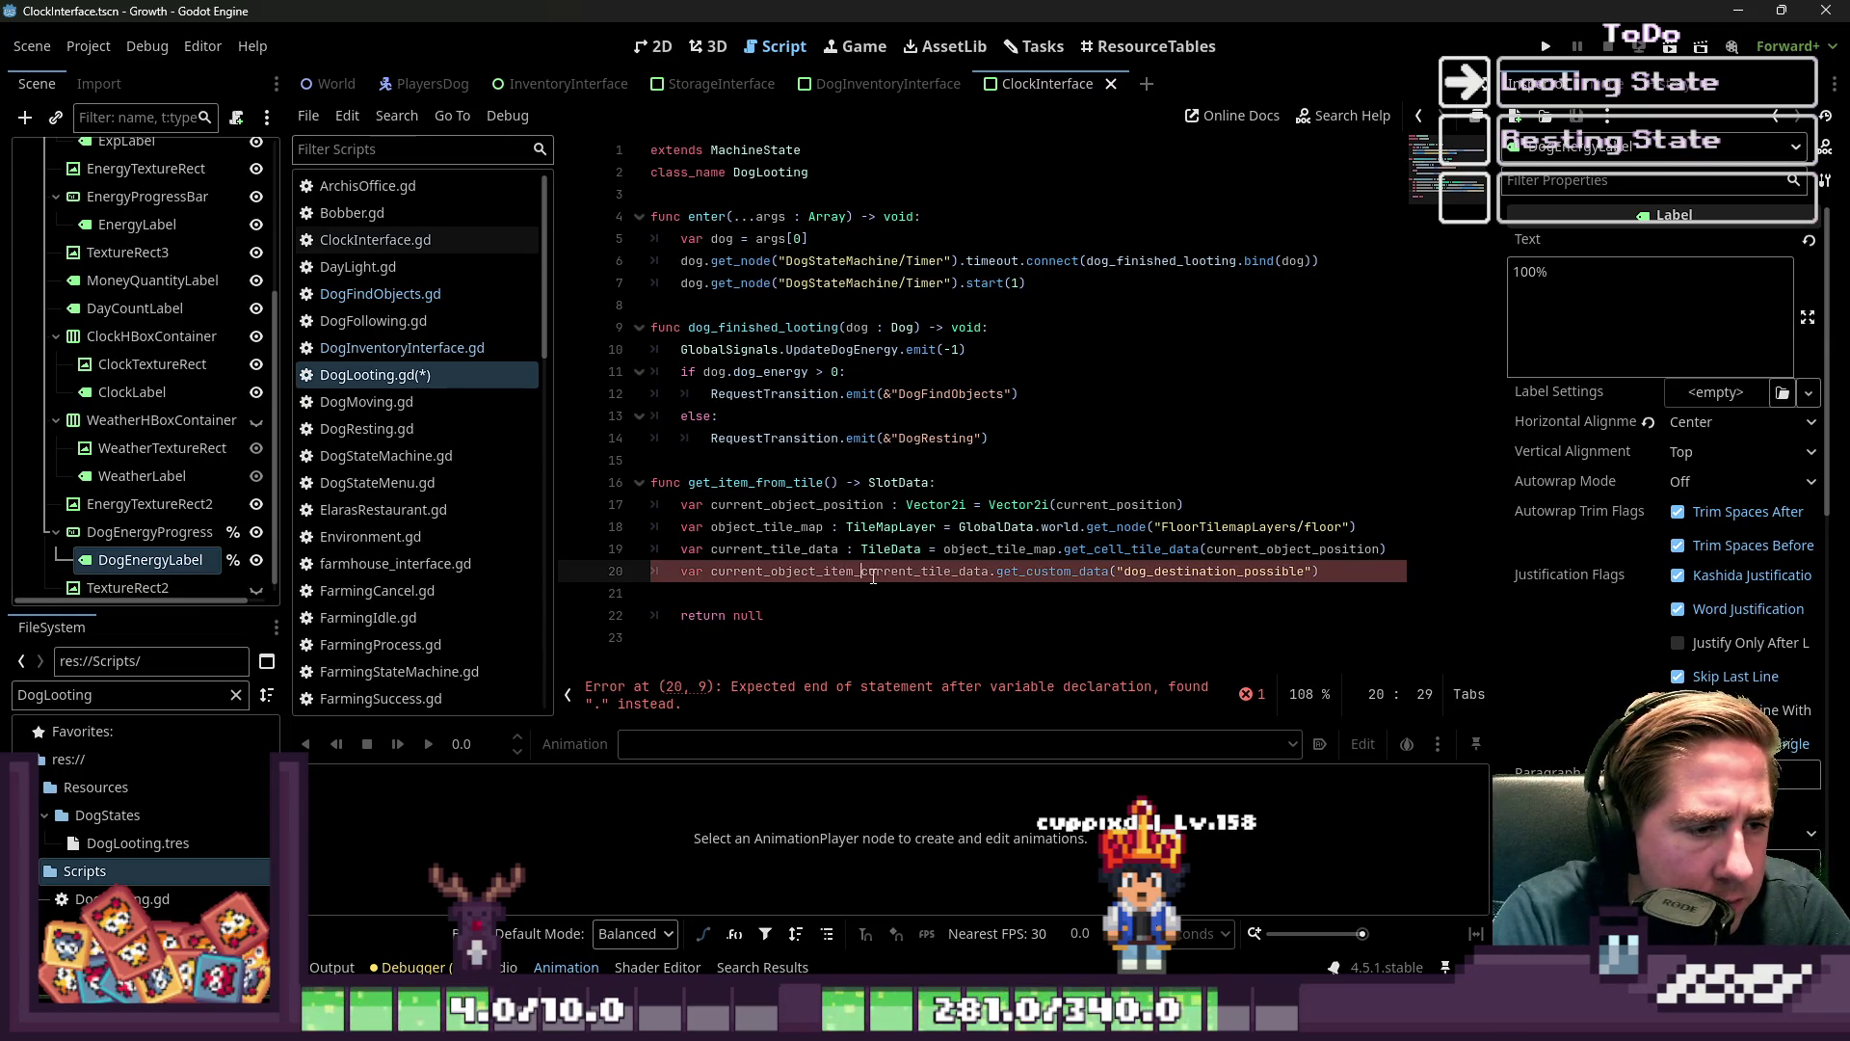
type("ta =")
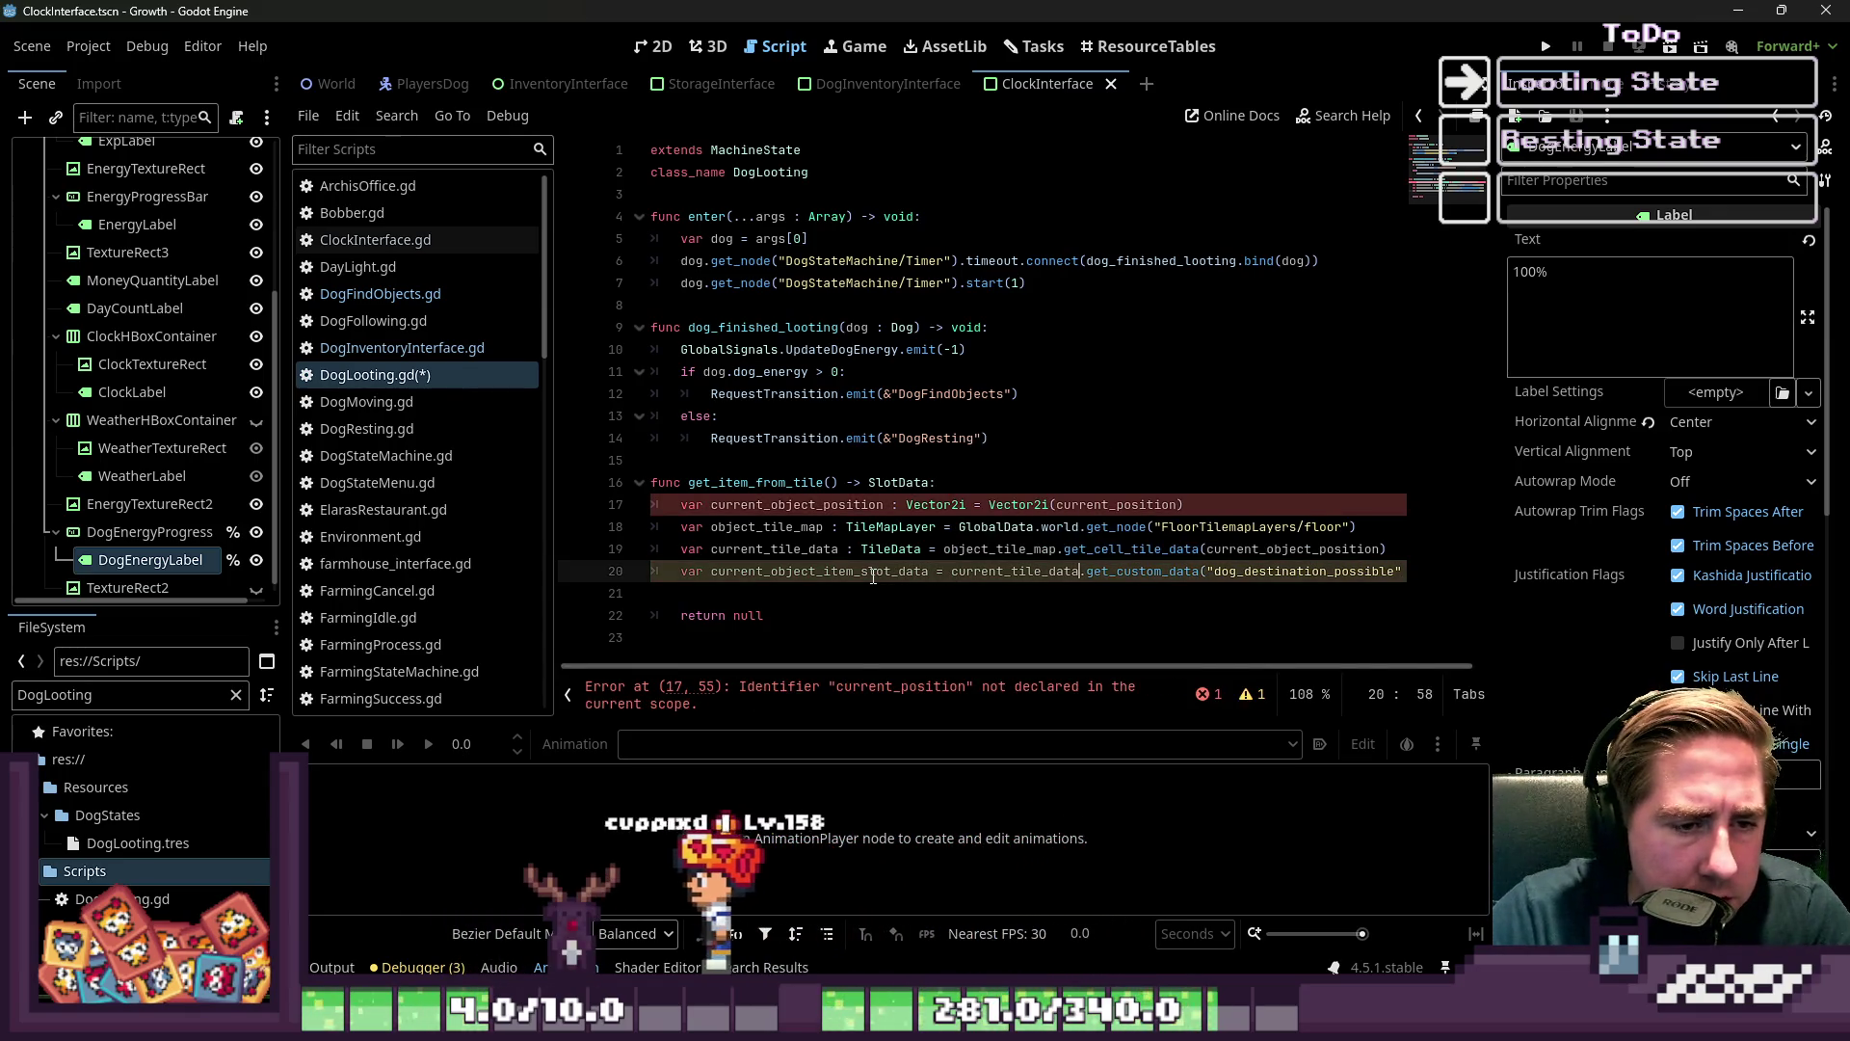
double_click(1301, 572)
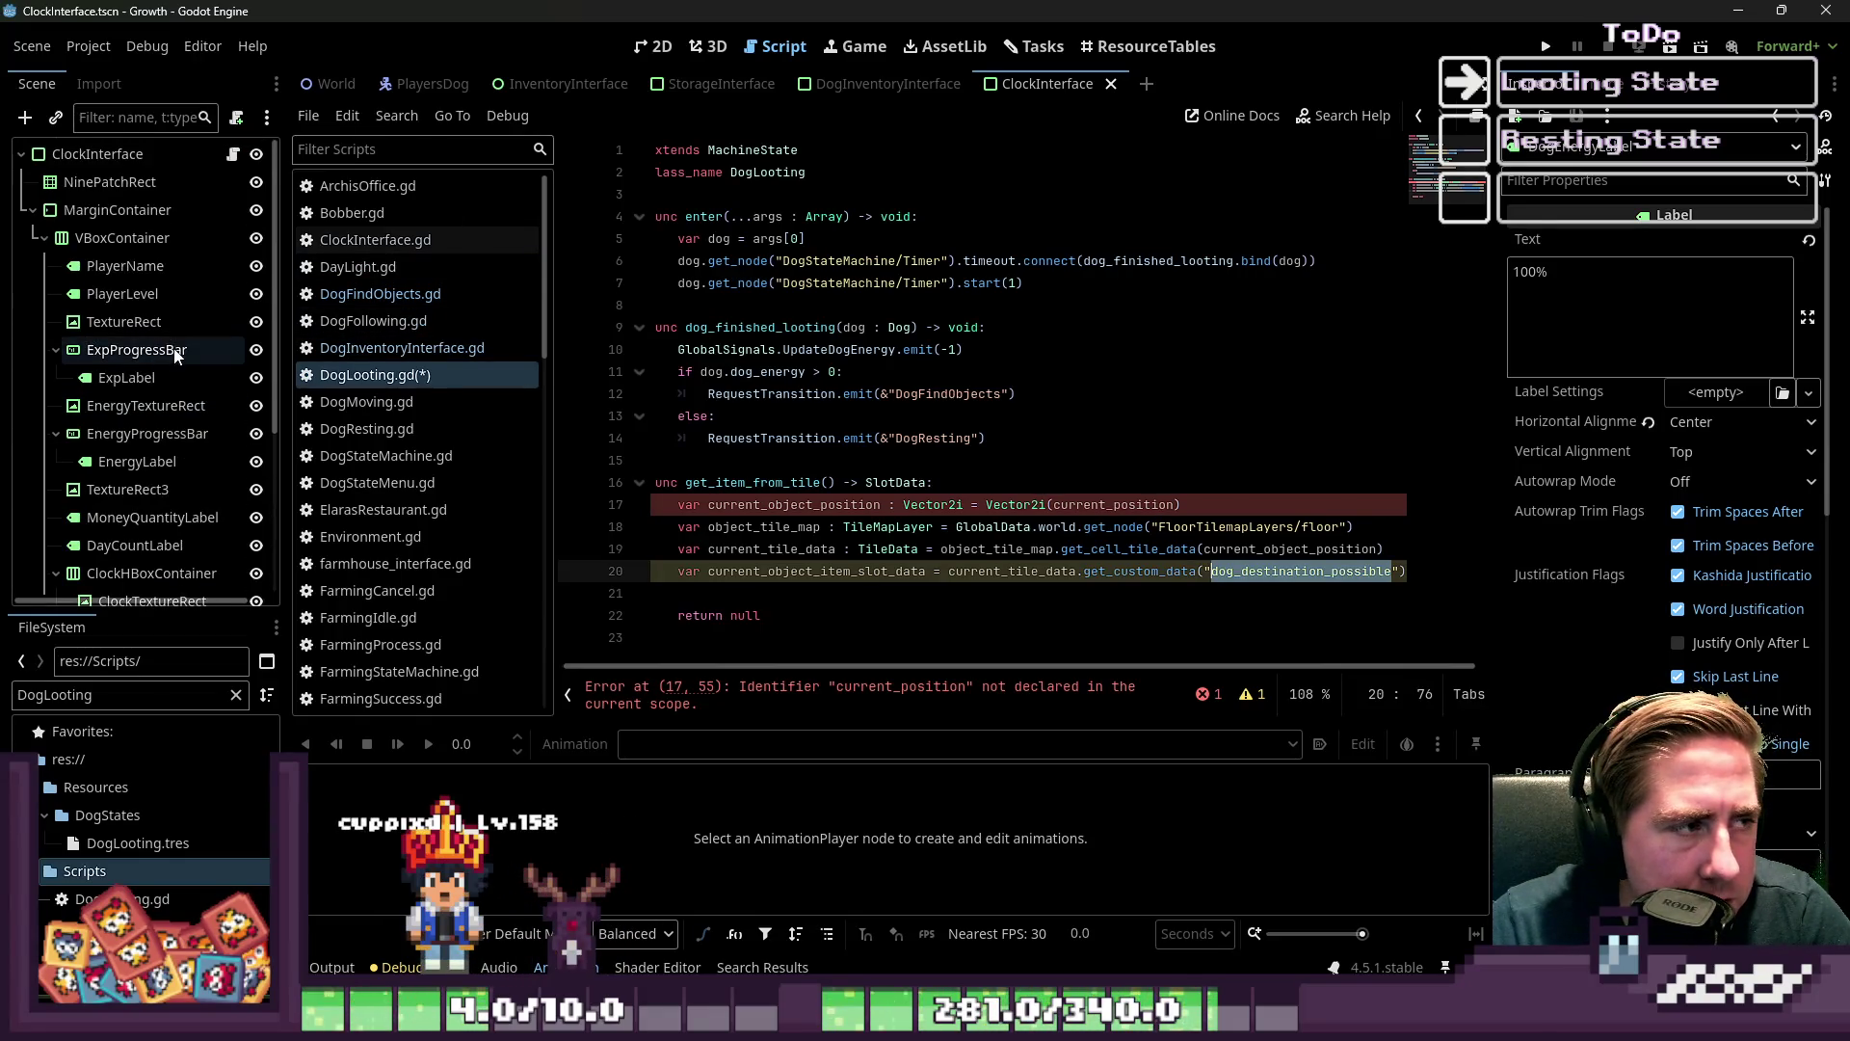
left_click(328, 83)
- In the World scene tree, expand FloorTilemapLayers to list its tile layers down to ObjectTileMapLayer
scroll(87, 405, "down", 3)
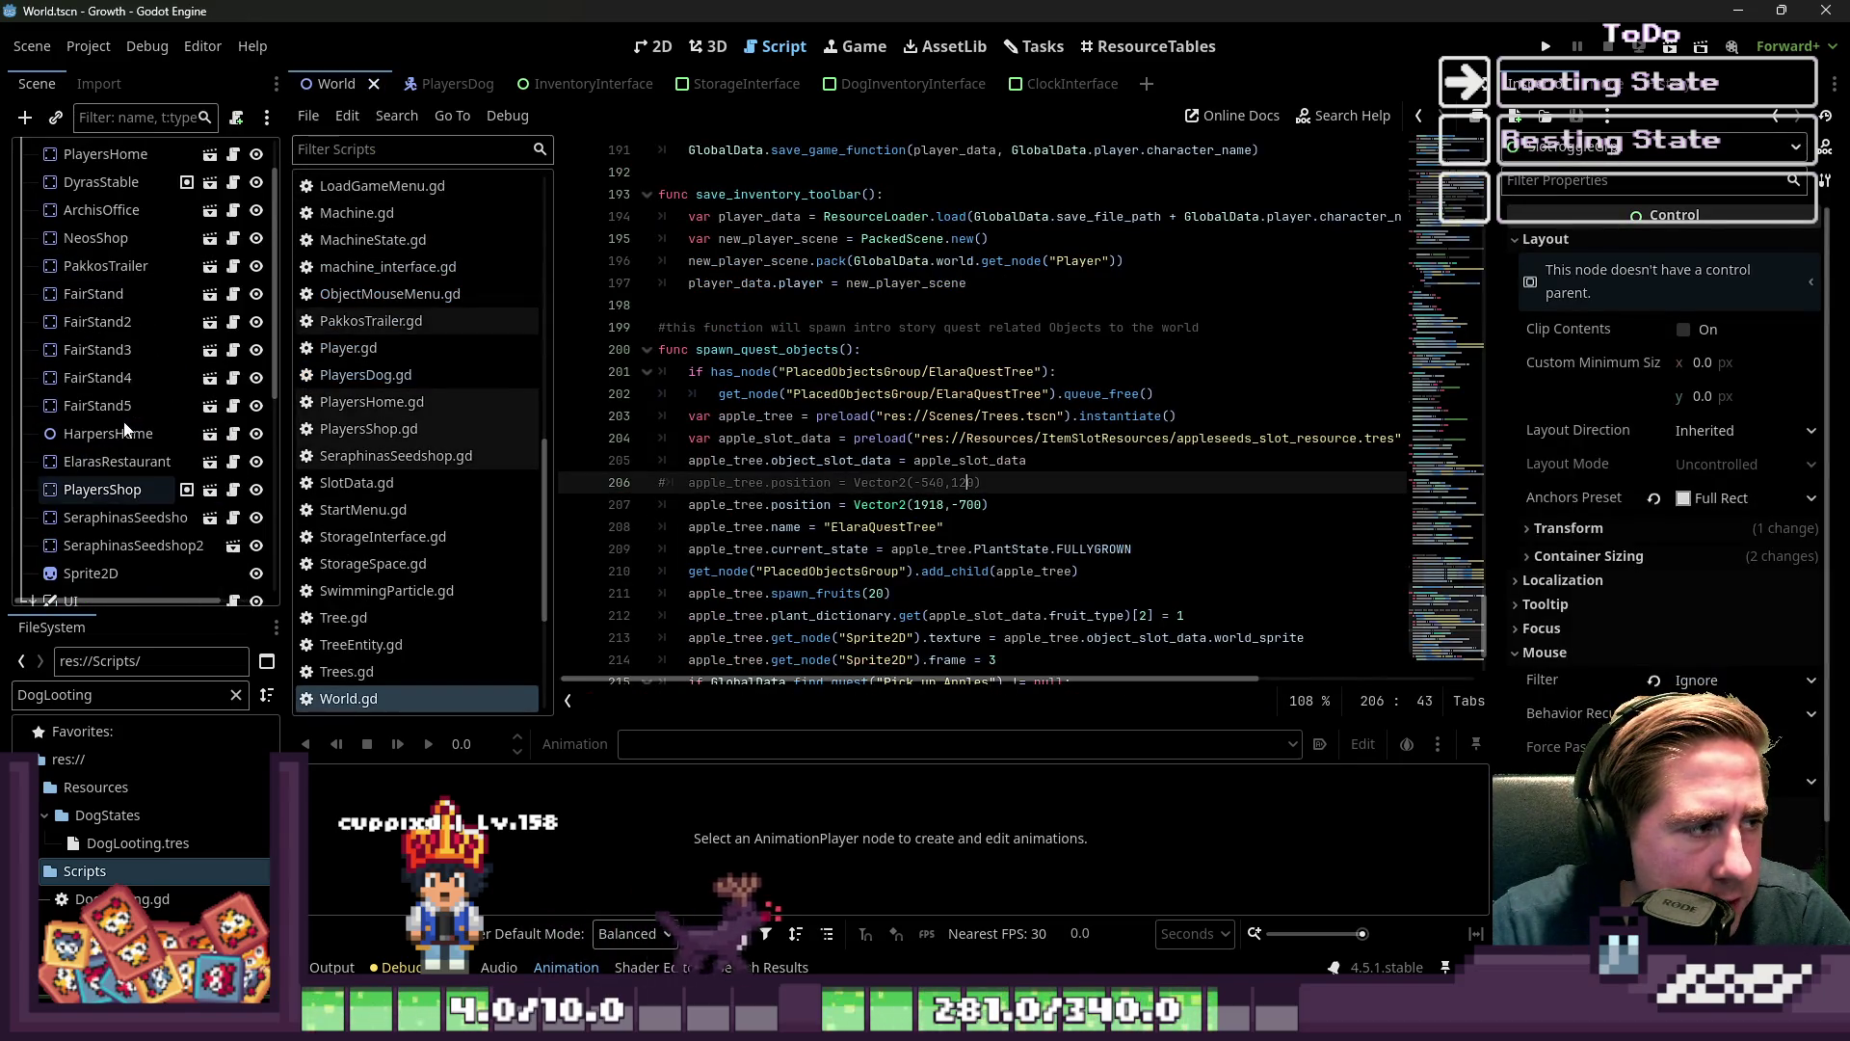
scroll(116, 434, "up", 3)
scroll(113, 289, "down", 3)
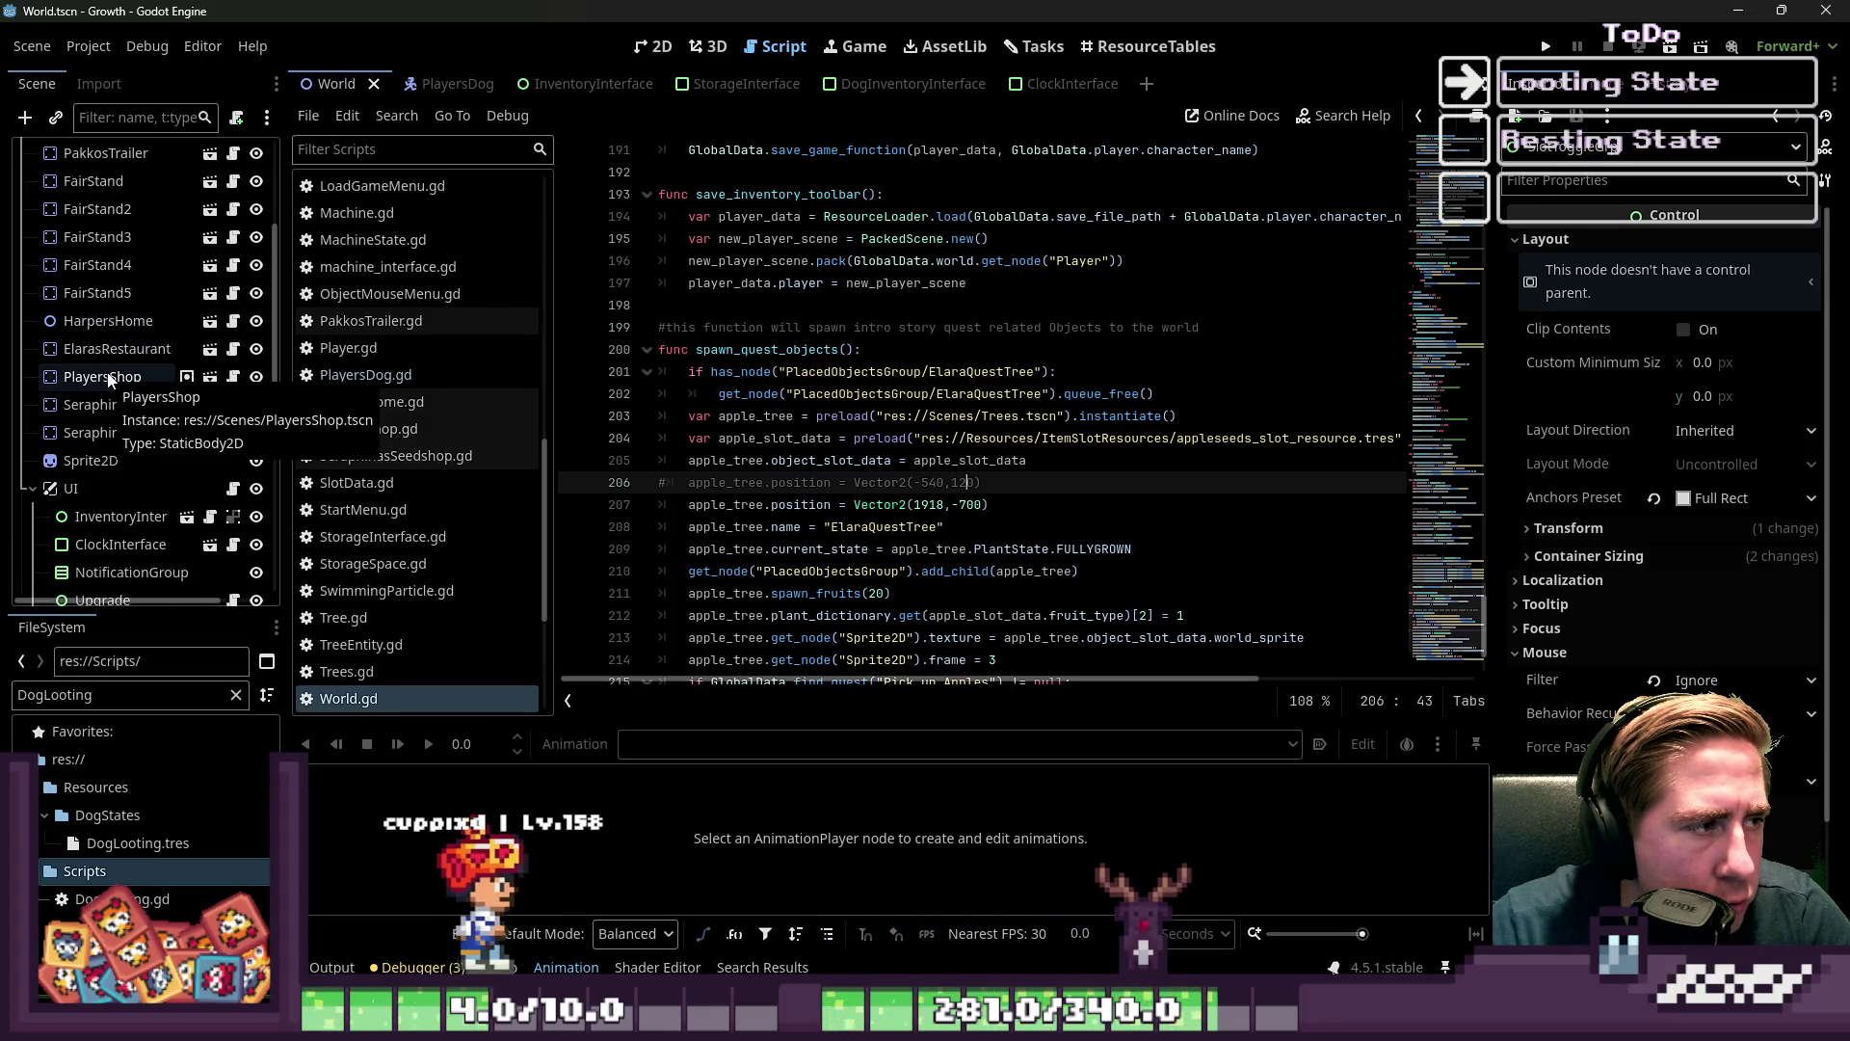
scroll(111, 378, "up", 3)
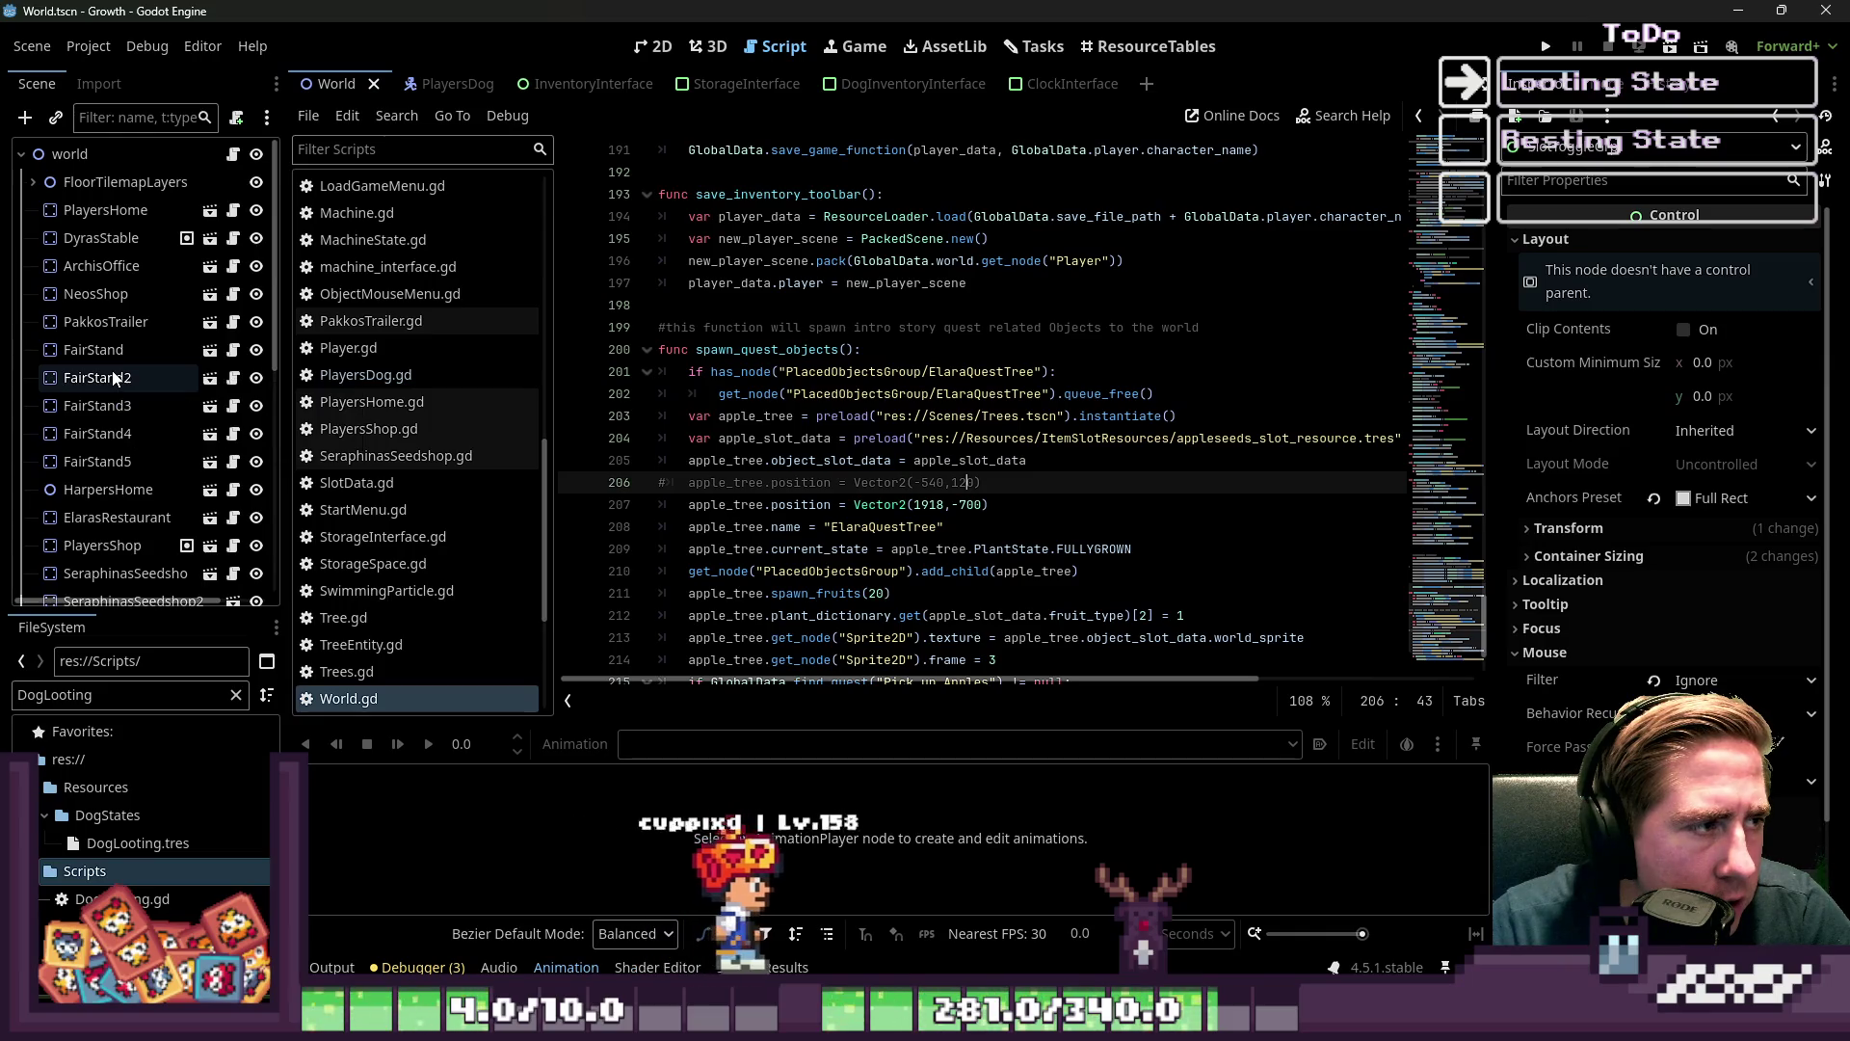
scroll(113, 378, "down", 3)
scroll(113, 376, "down", 2)
scroll(113, 377, "up", 4)
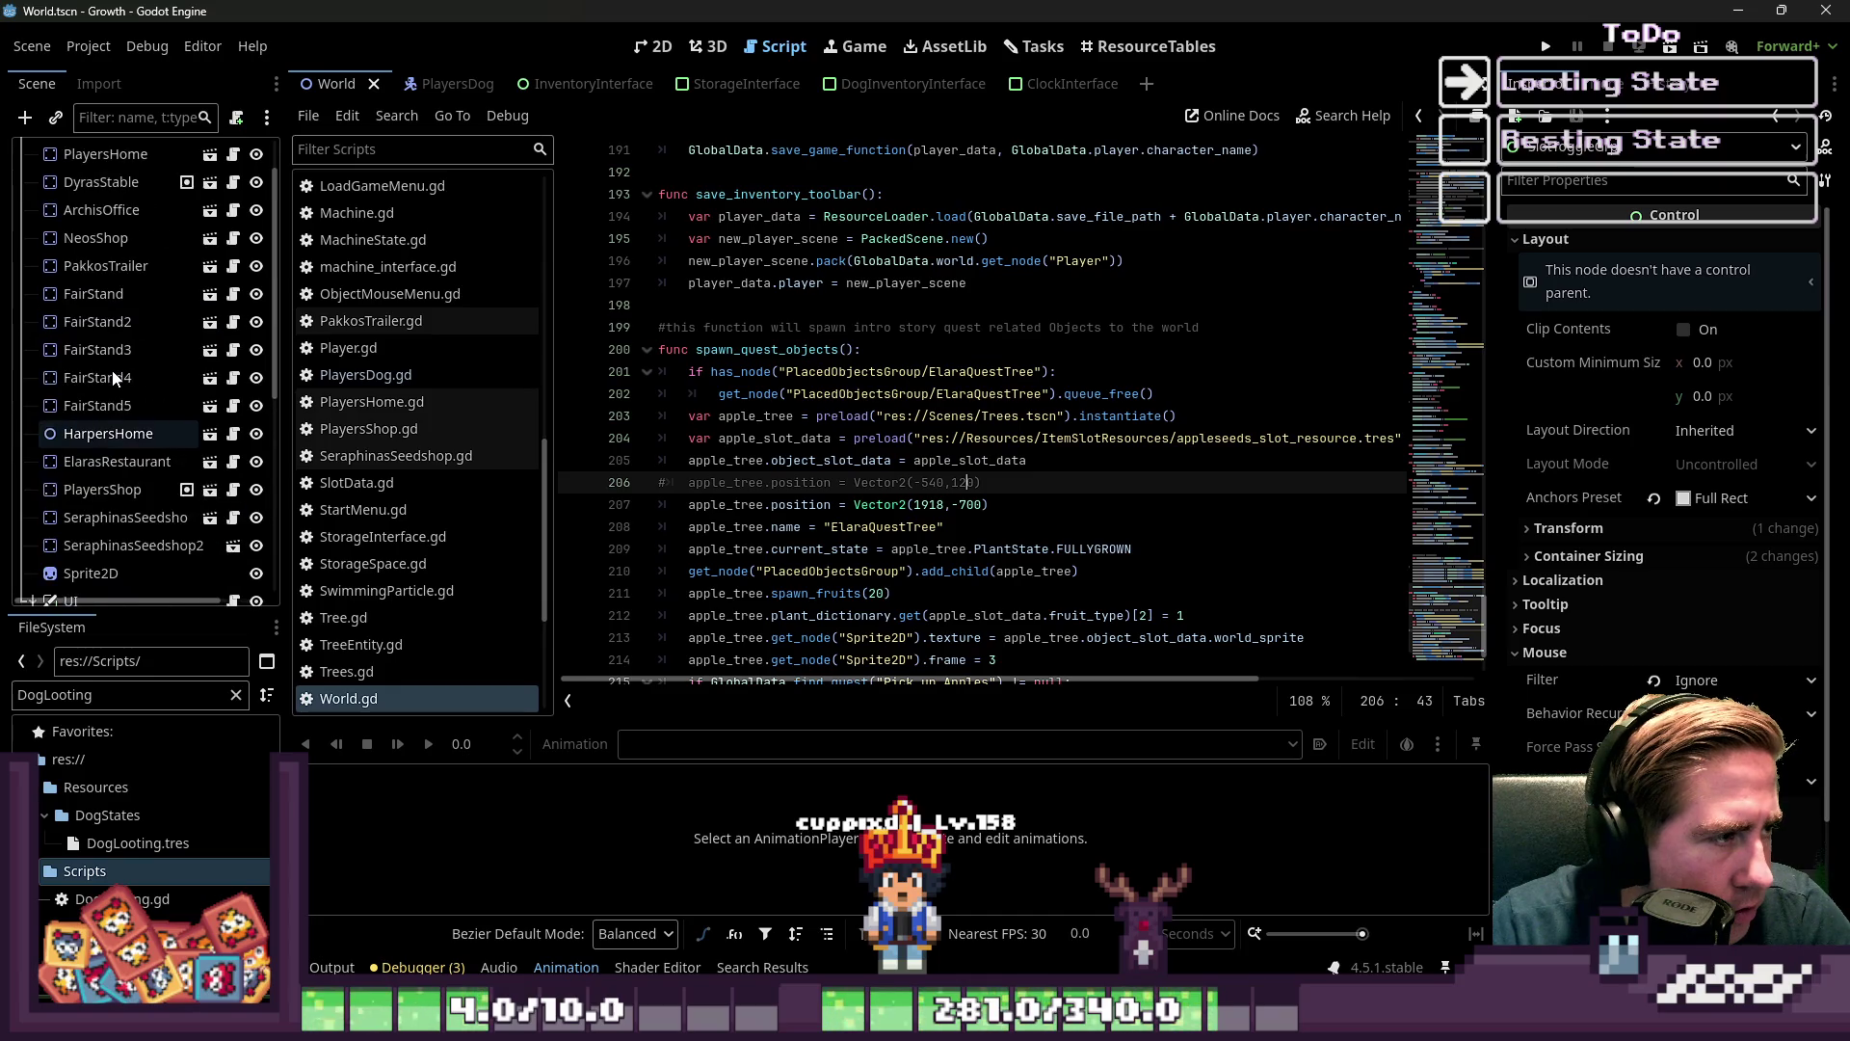
scroll(68, 178, "up", 1)
left_click(35, 181)
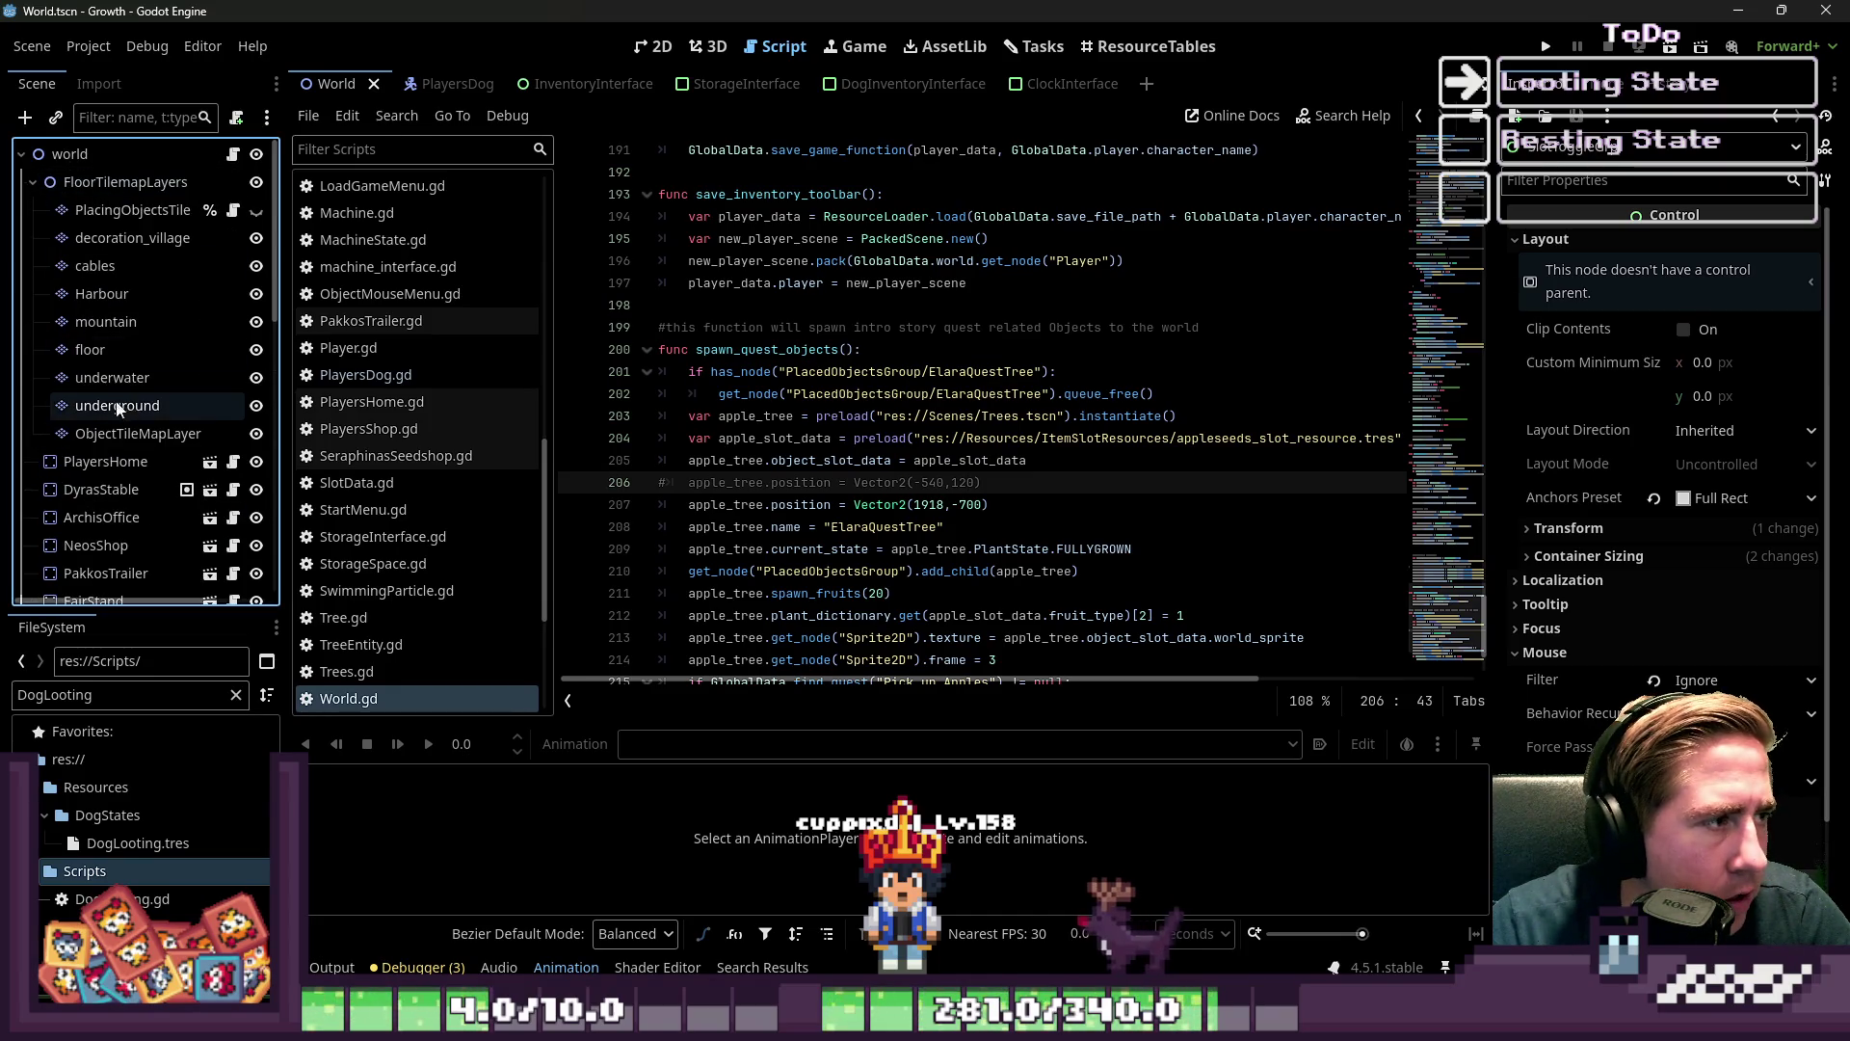
- Select ObjectTileMapLayer and open the TileSet editor for object_tileset.png
left_click(120, 415)
left_click(121, 431)
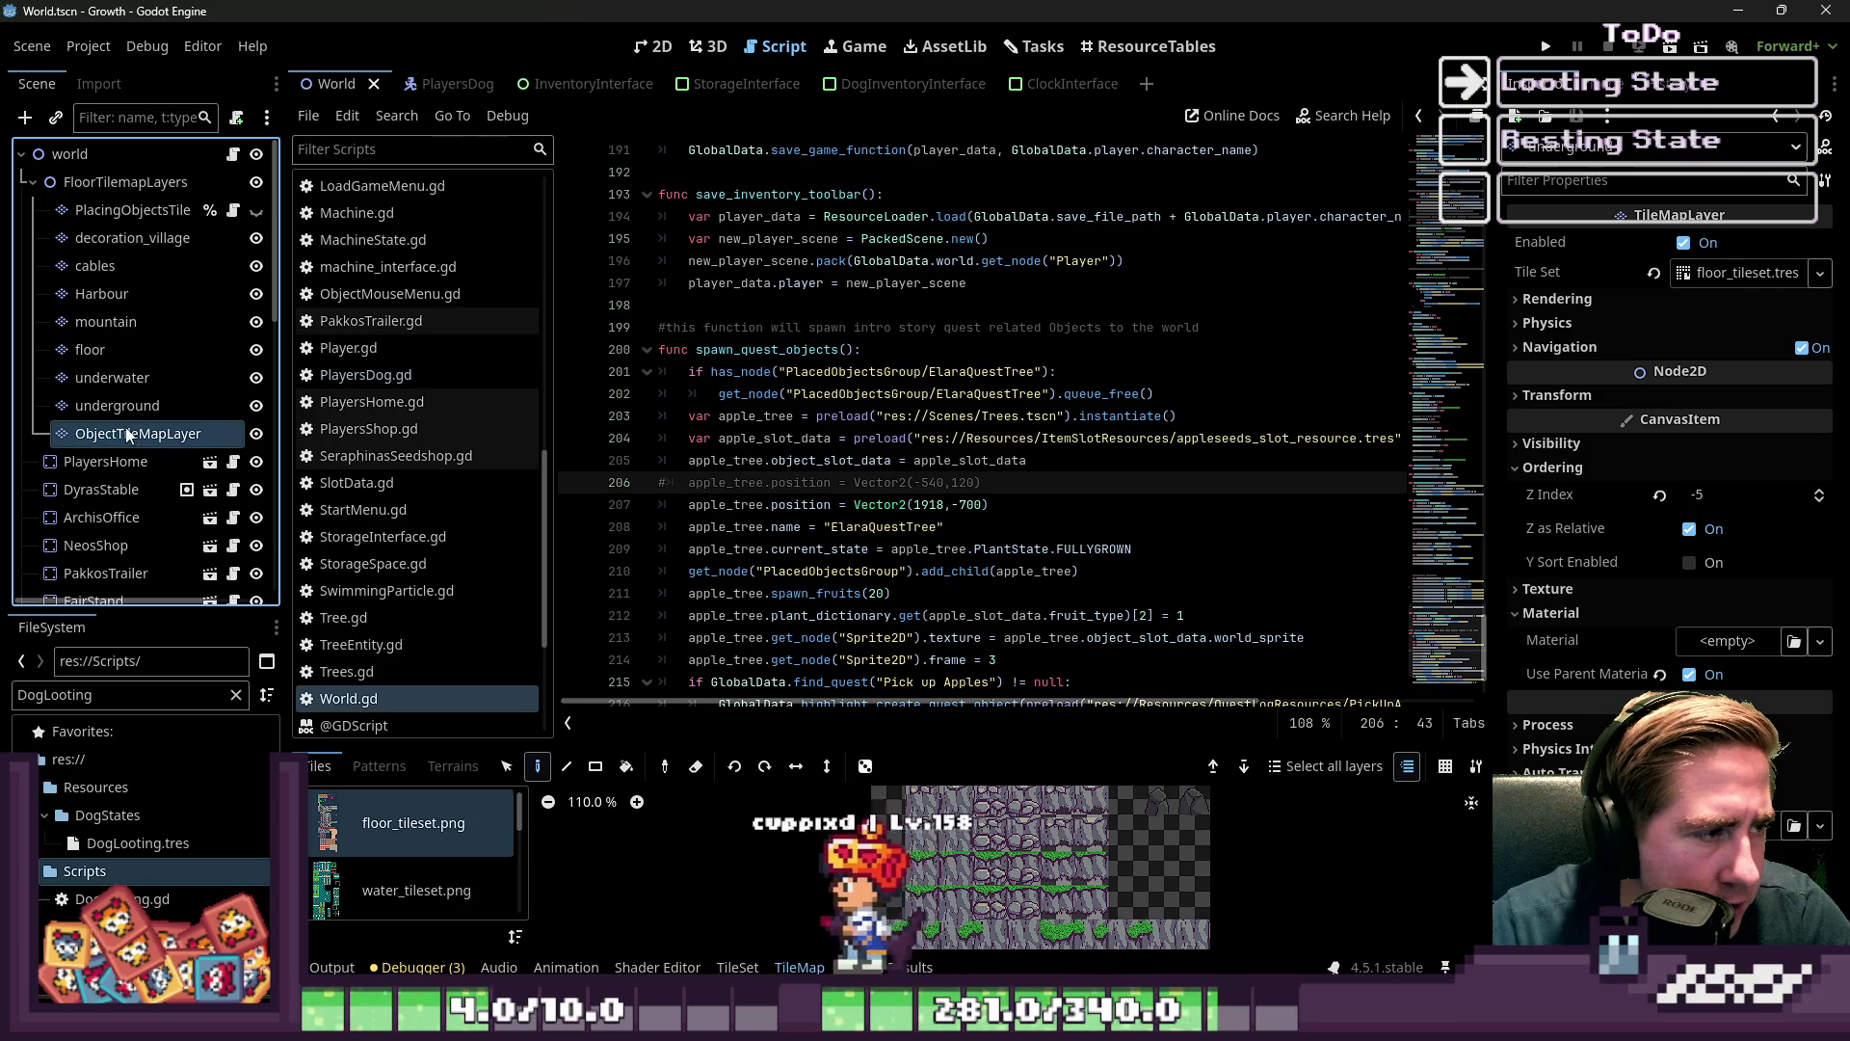
left_click(349, 823)
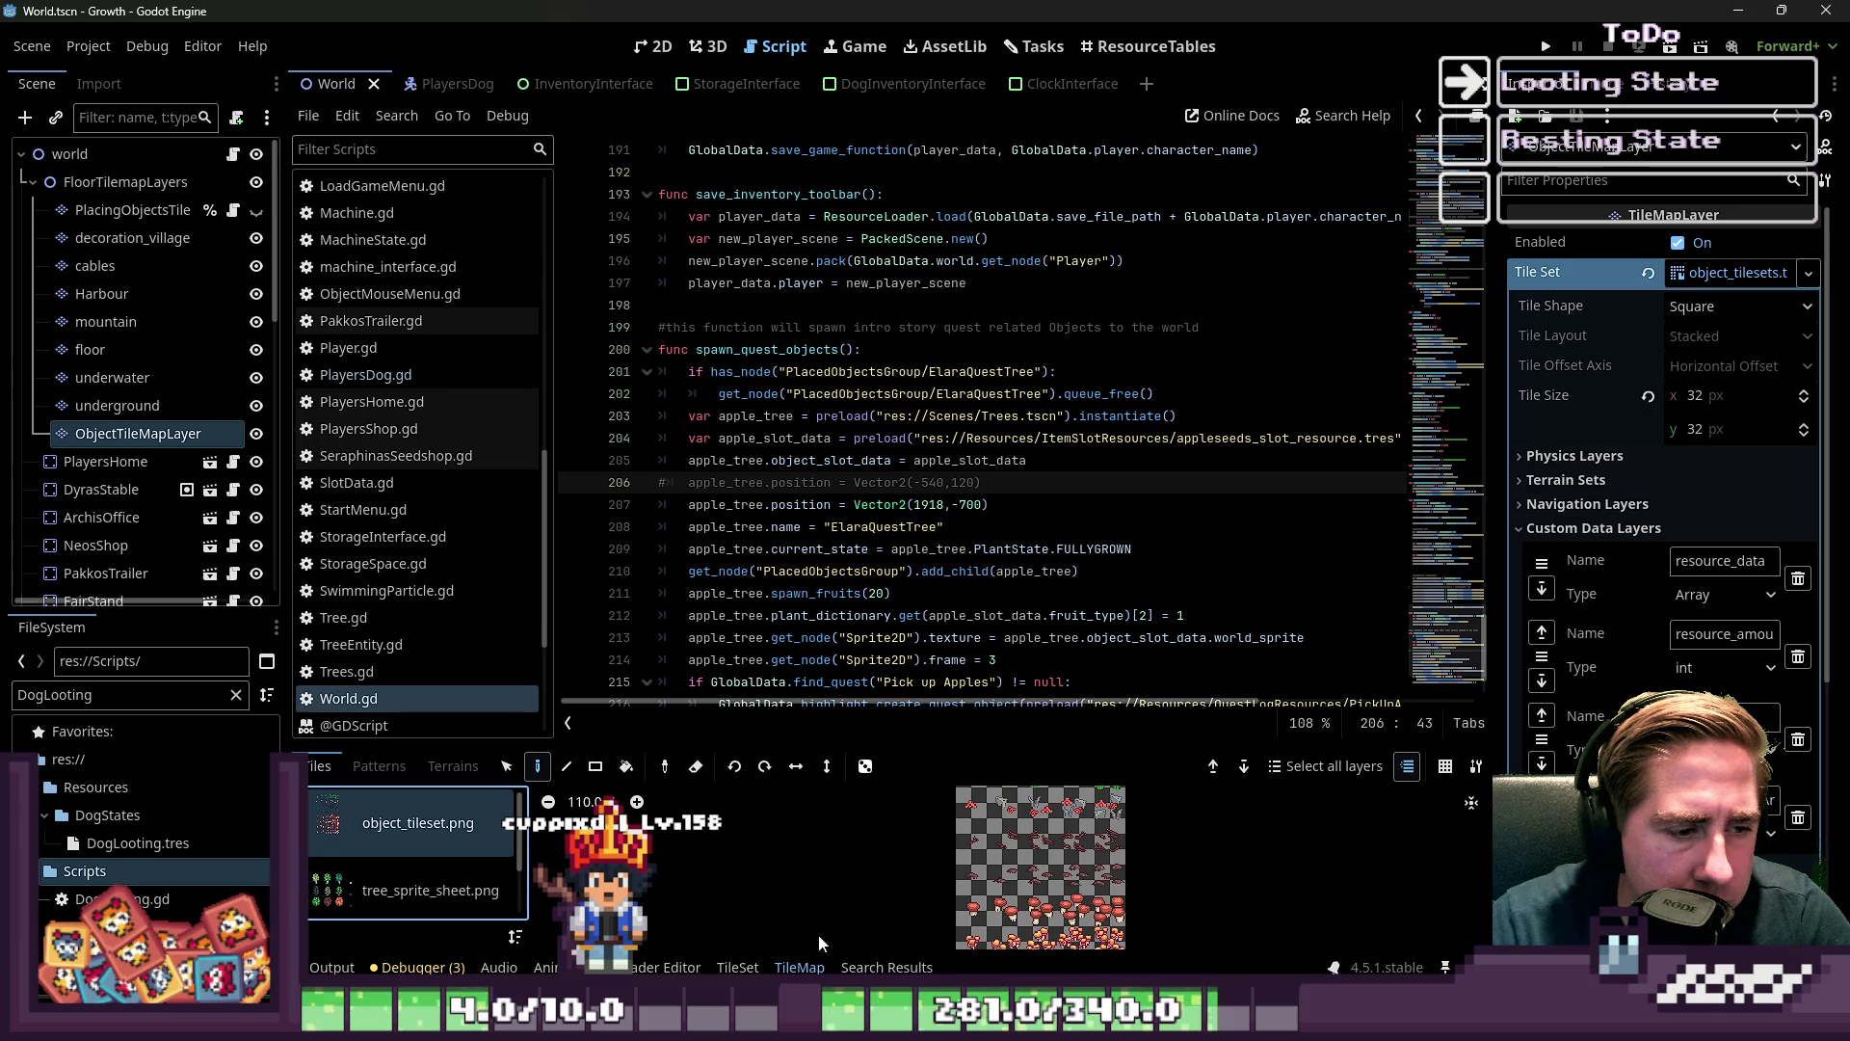
left_click(822, 964)
left_click(822, 966)
left_click(737, 966)
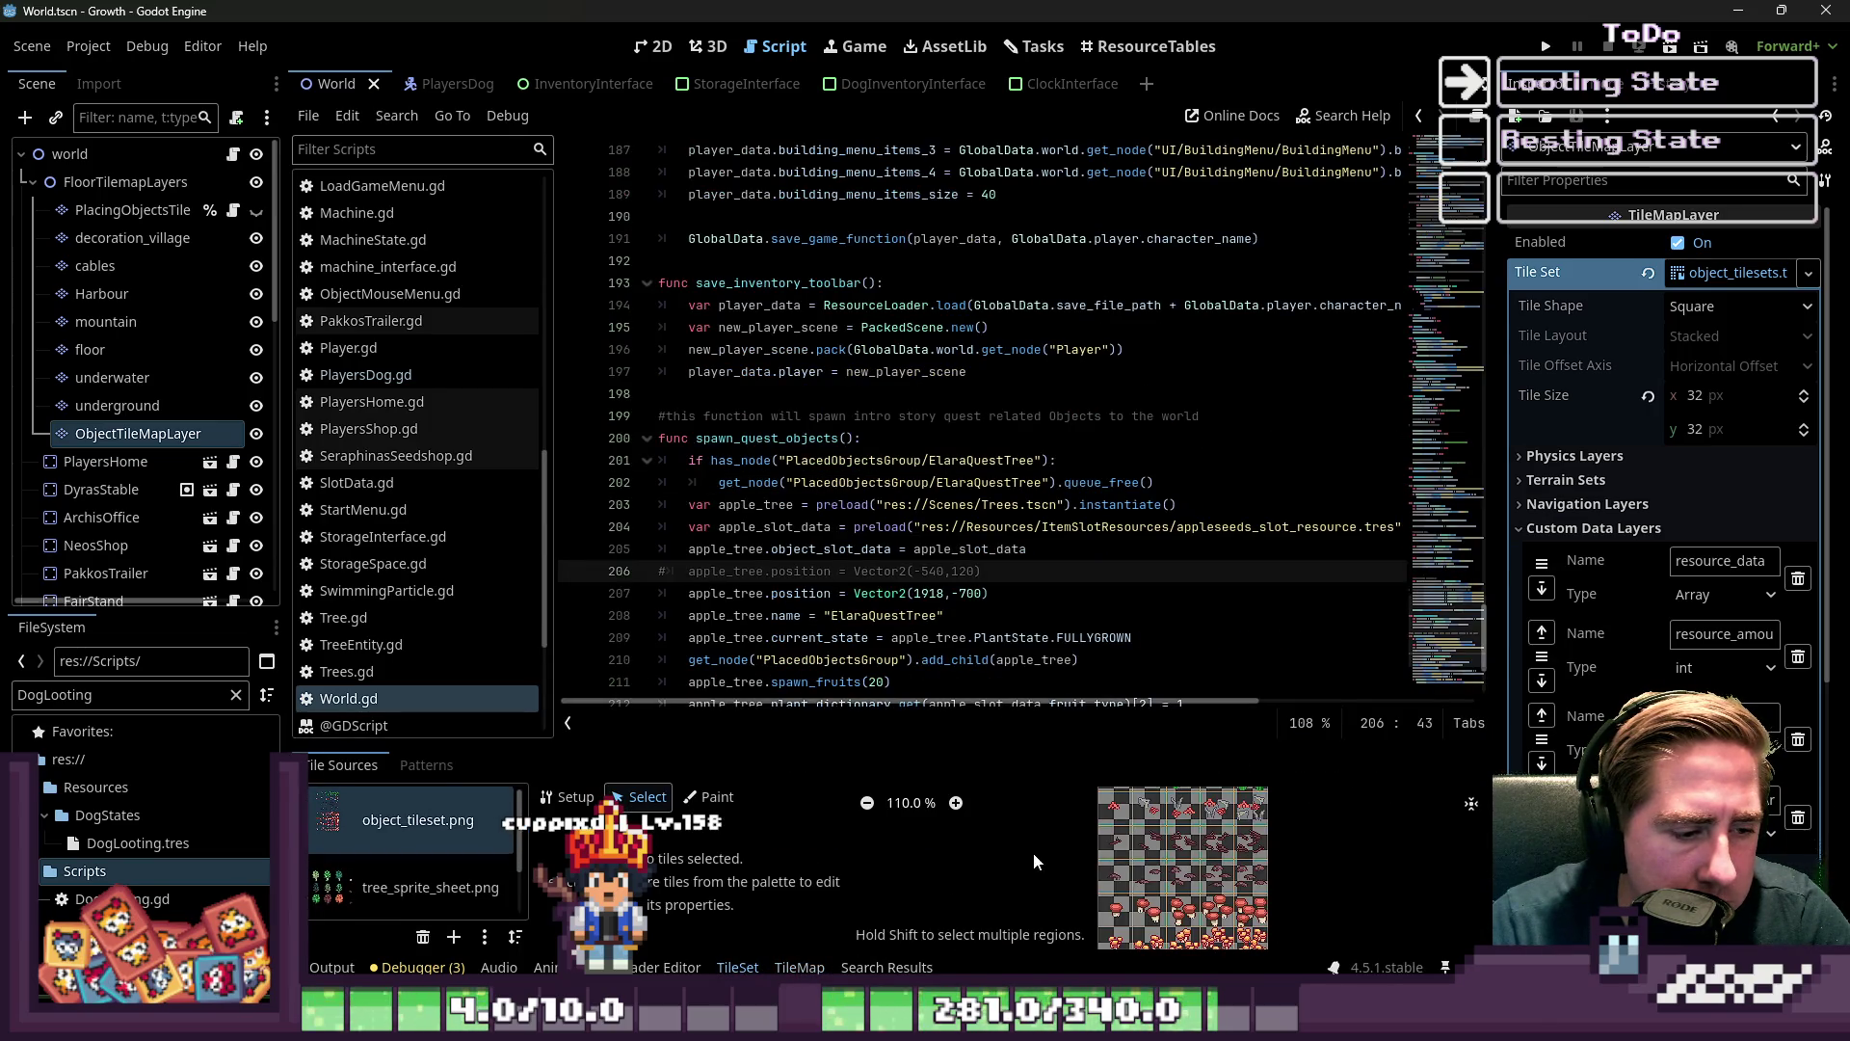
- Inspect tile (1,2)'s custom data (resource_data, resource_amount 2, object_type stick), then restore the script editor size
left_click(1149, 843)
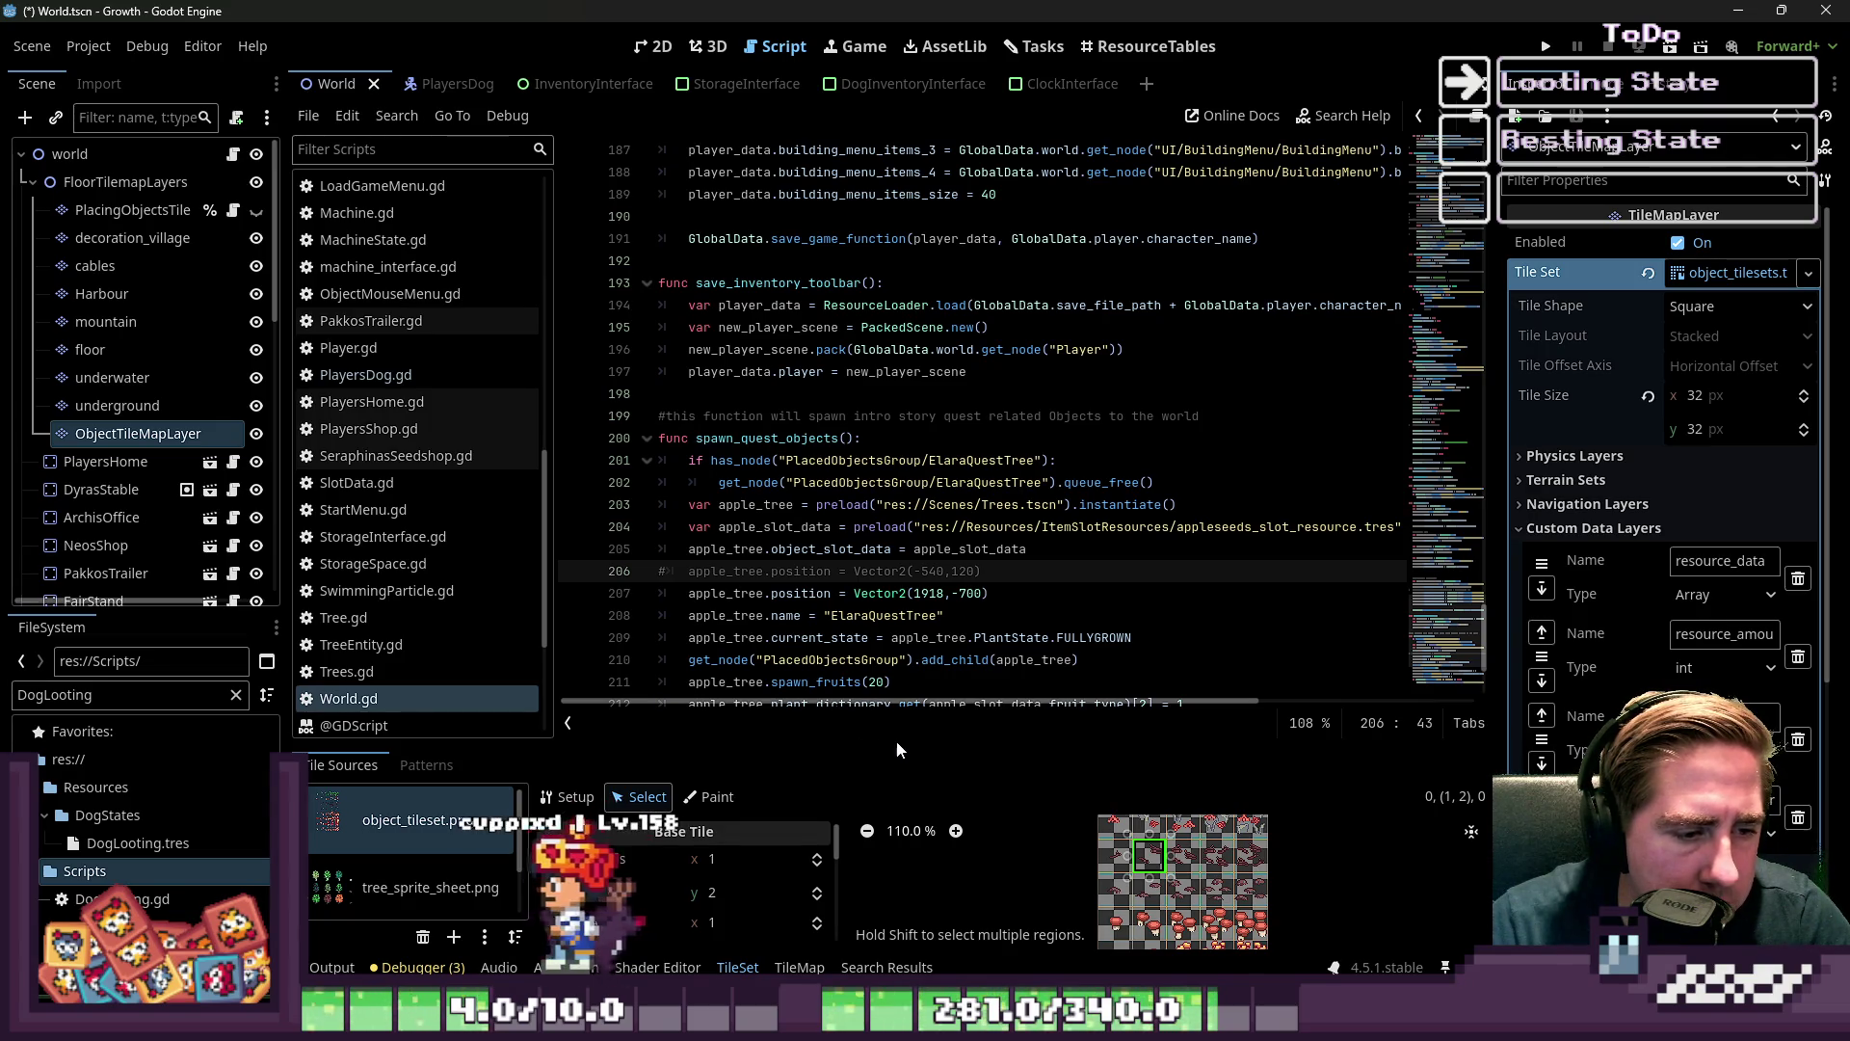
left_click_drag(895, 738, 1221, 189)
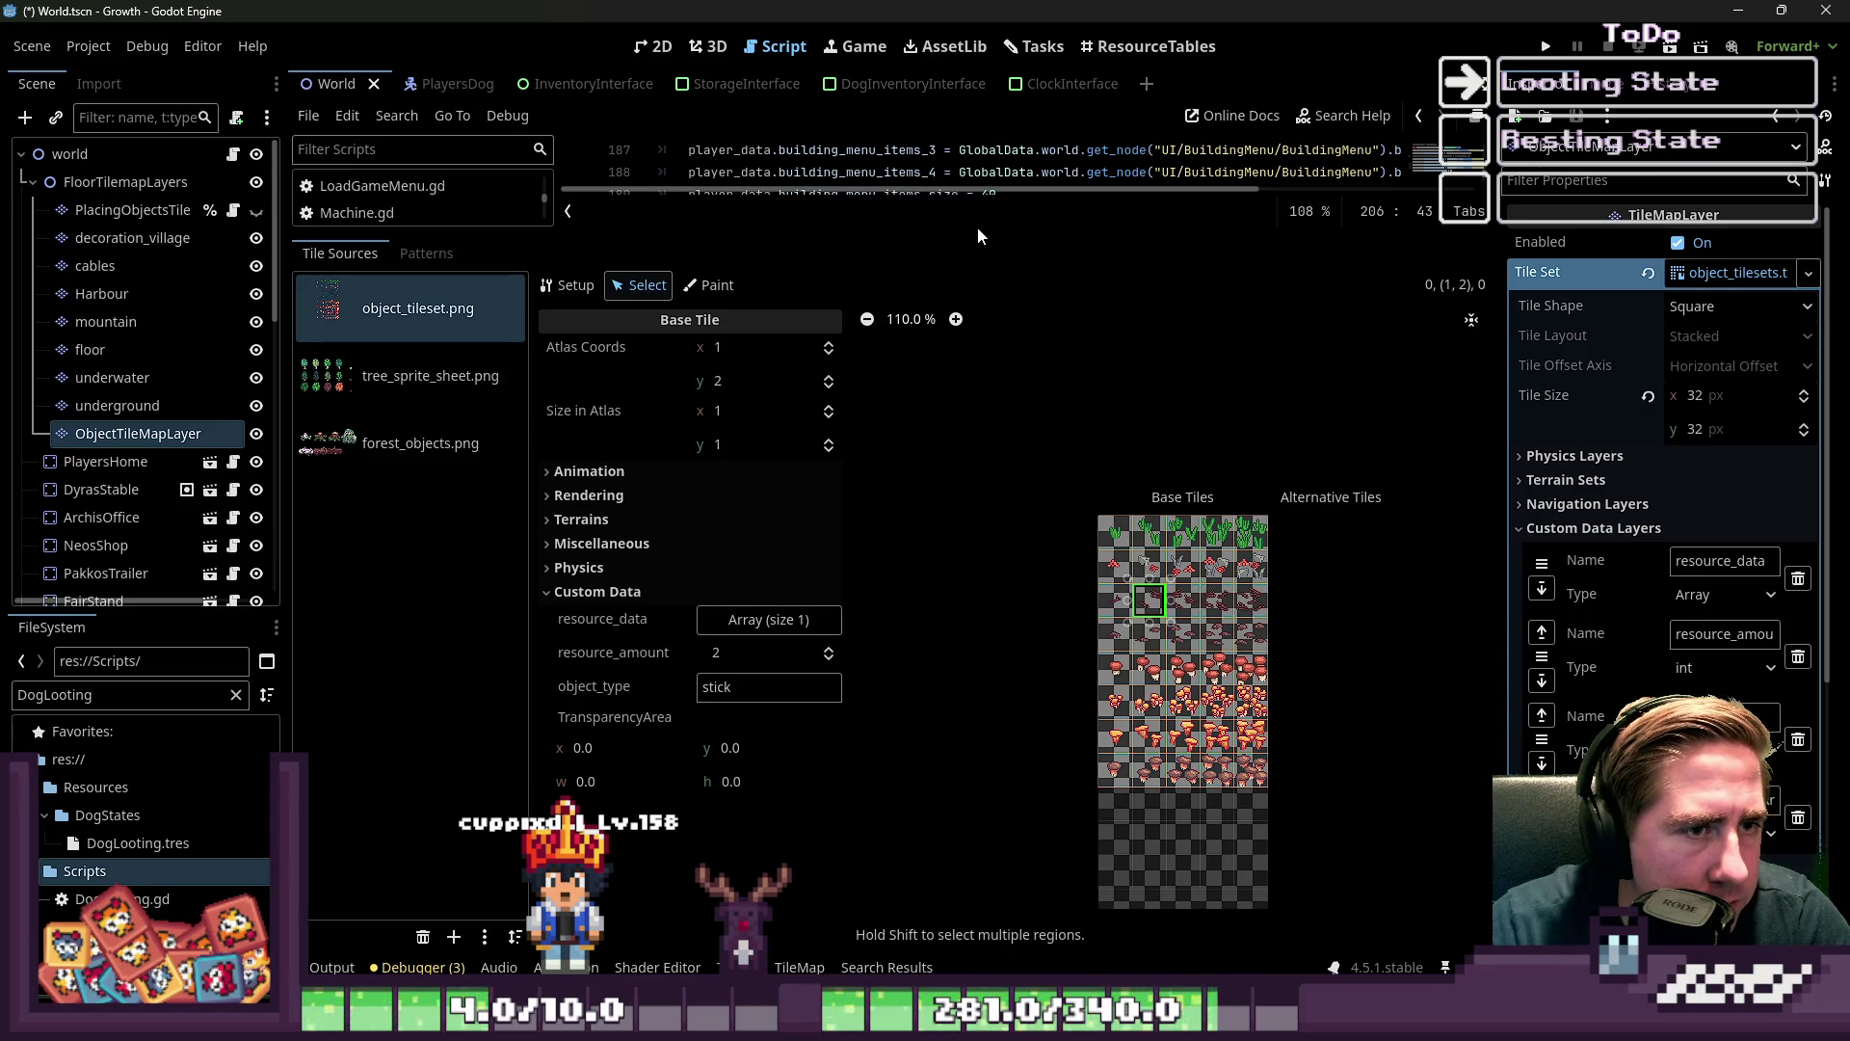
left_click_drag(977, 227, 952, 743)
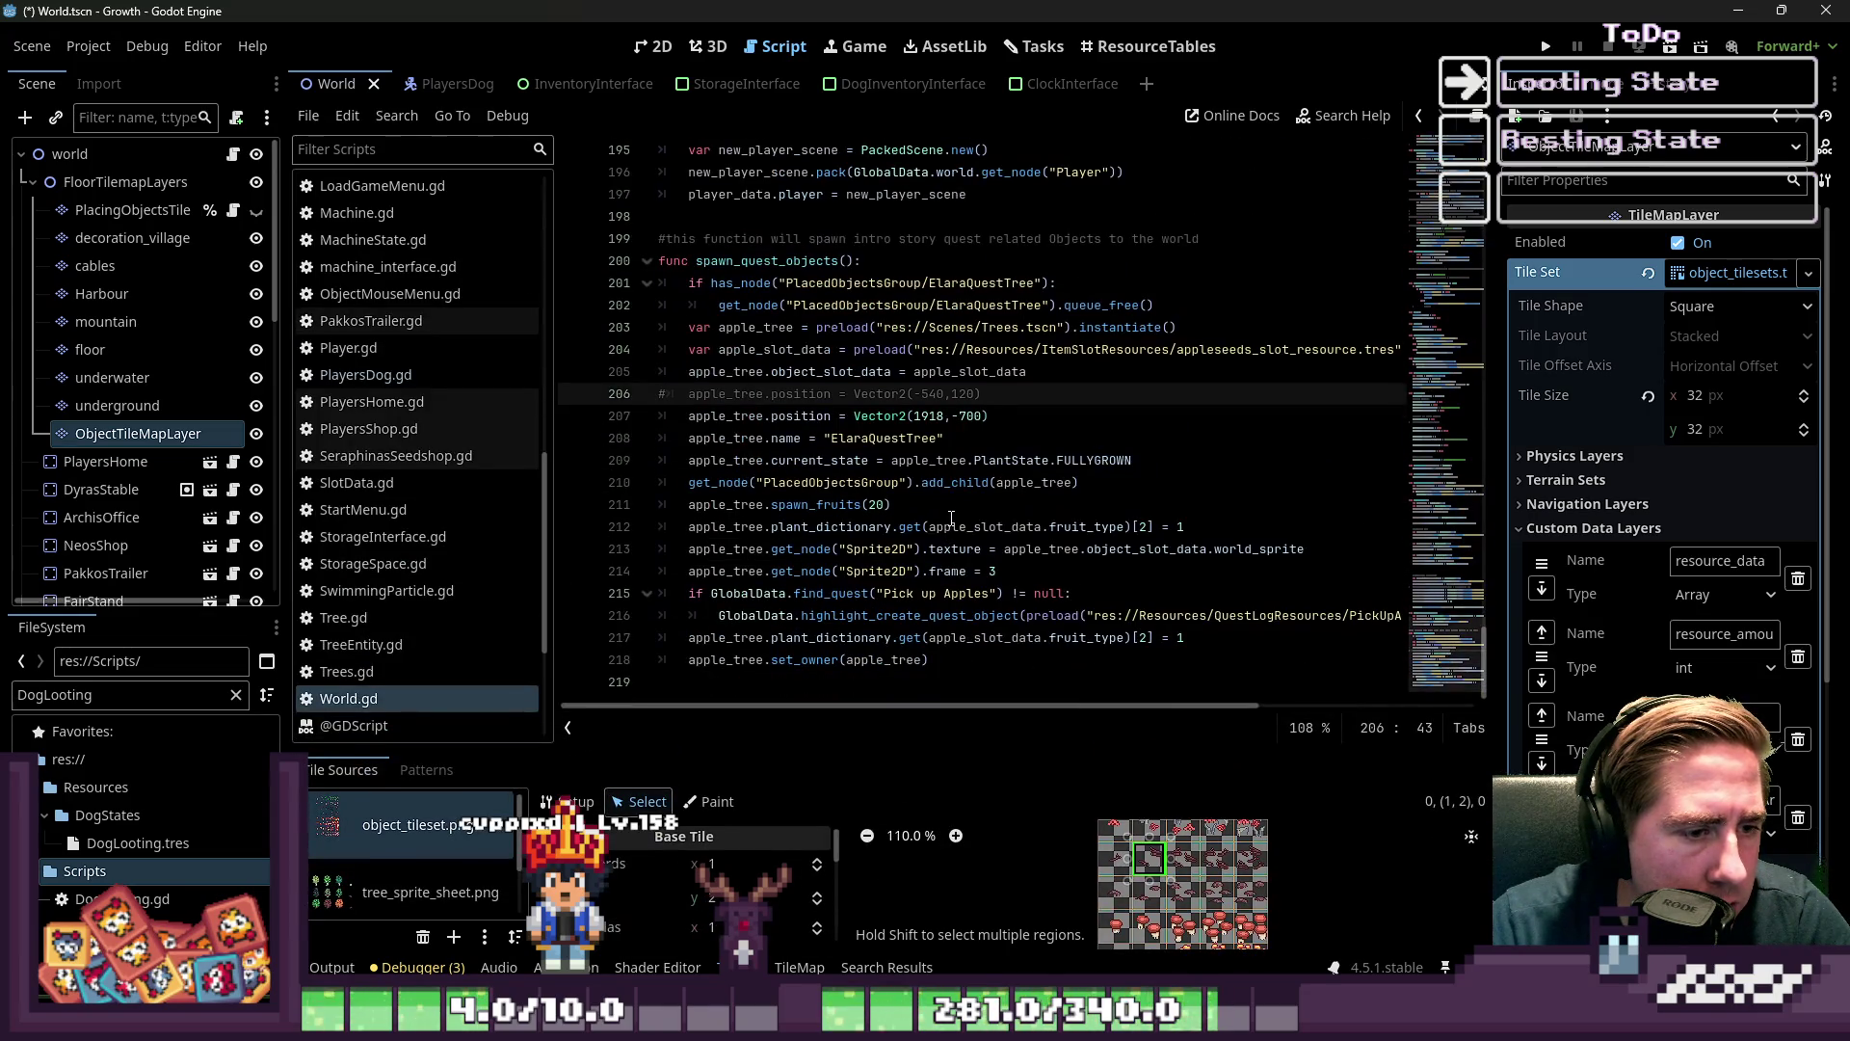
left_click(967, 665)
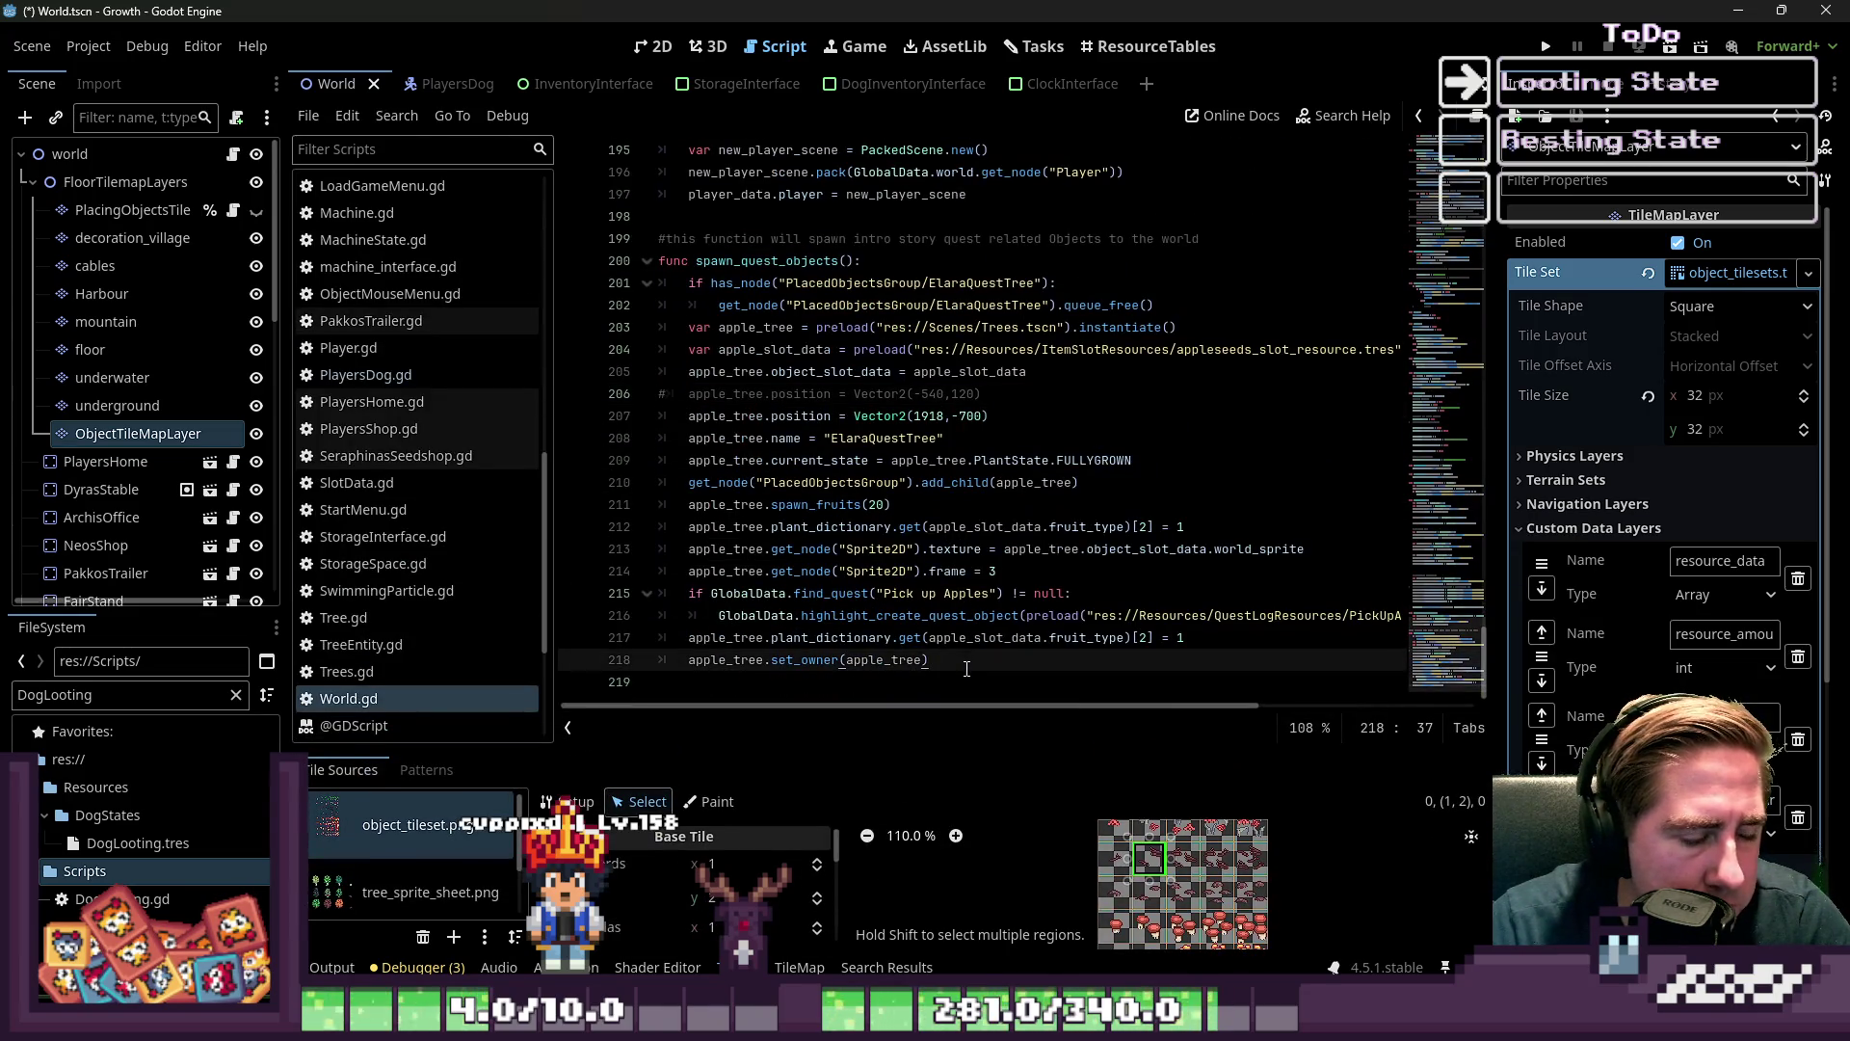
scroll(453, 385, "up", 5)
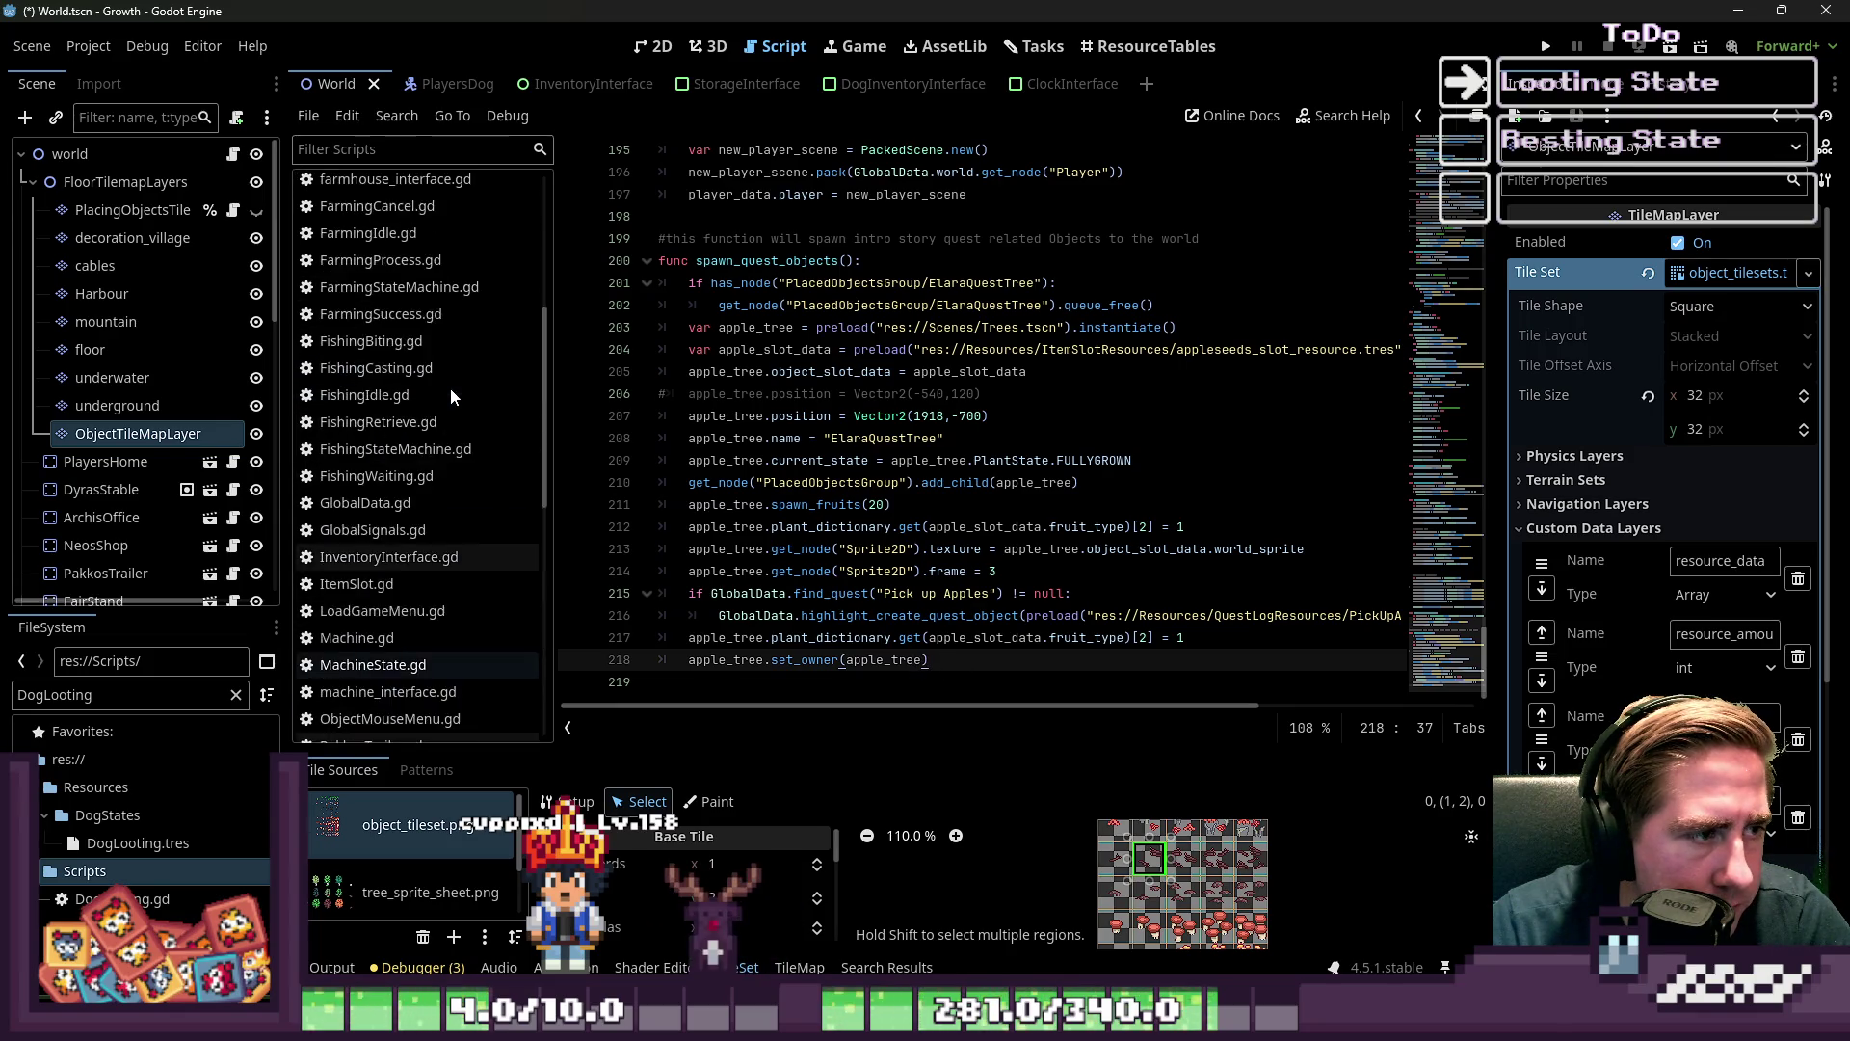
- In DogLooting.gd, change line 20's custom data key from dog_destination_possible to "resource_data"
scroll(449, 388, "up", 5)
left_click(449, 375)
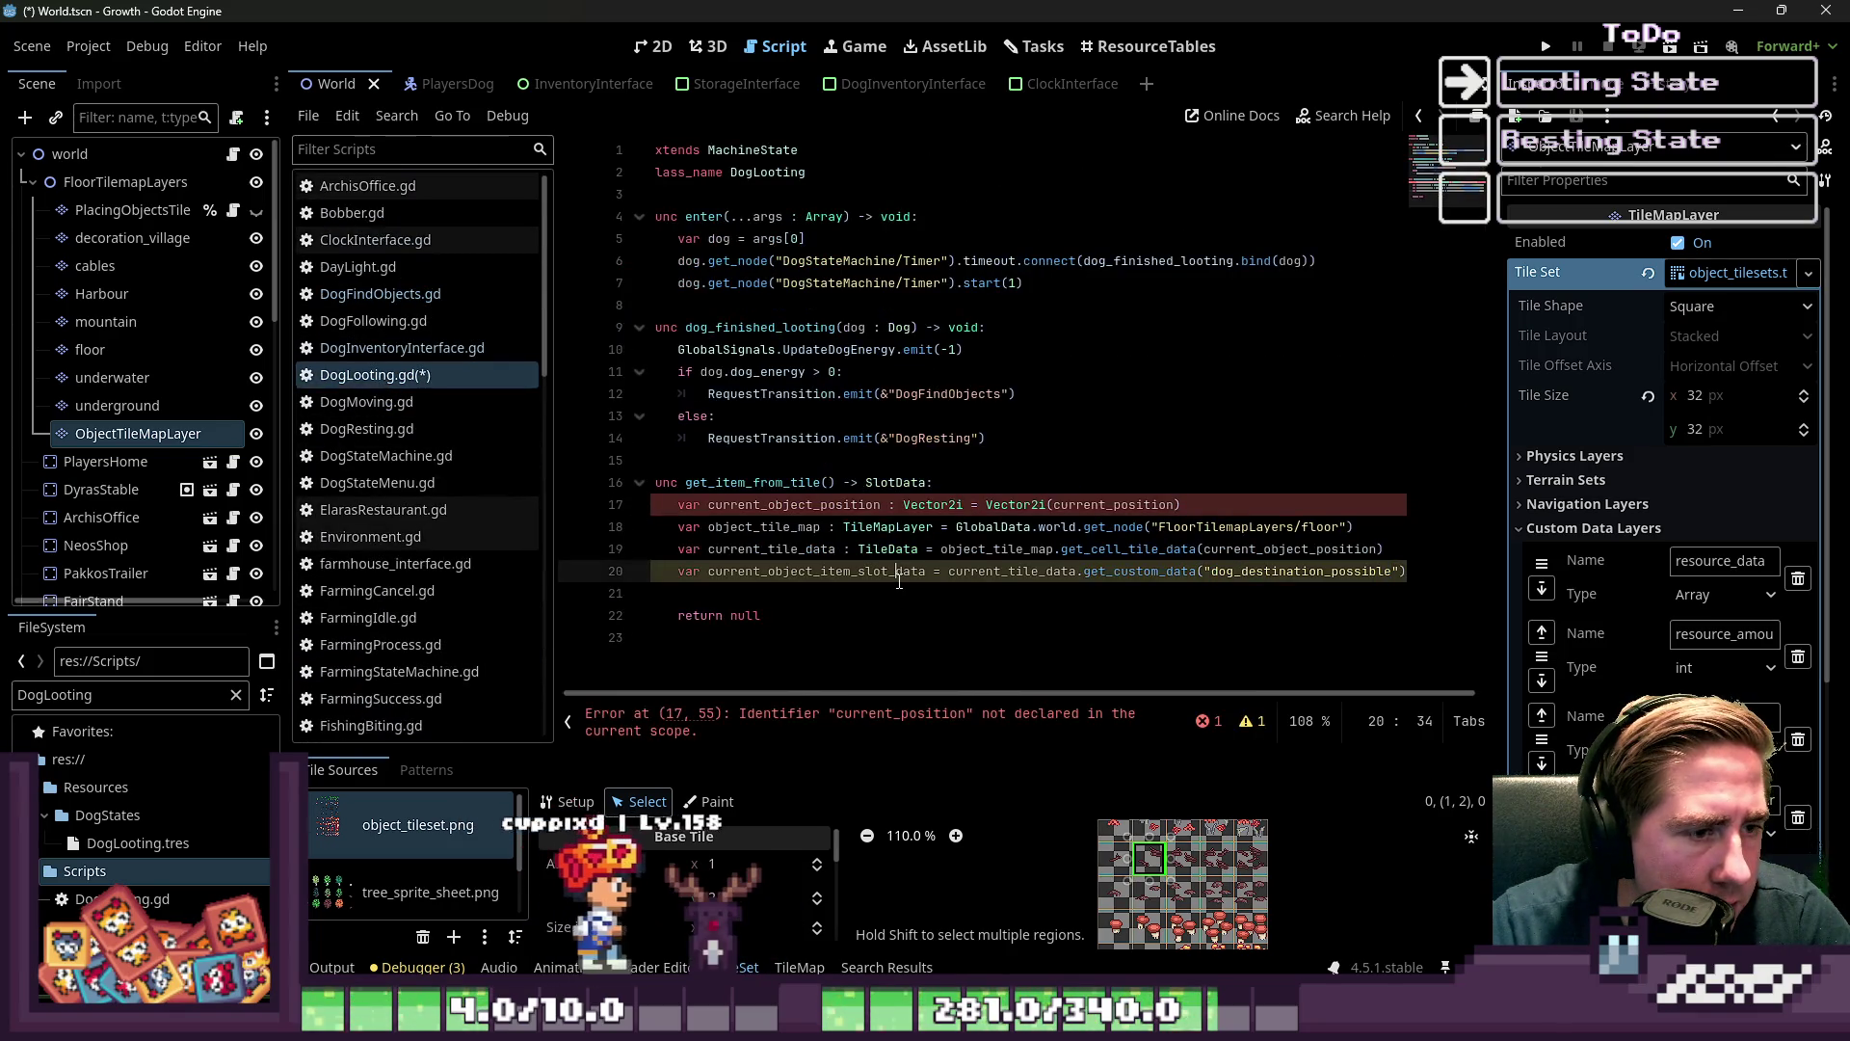
double_click(1285, 572)
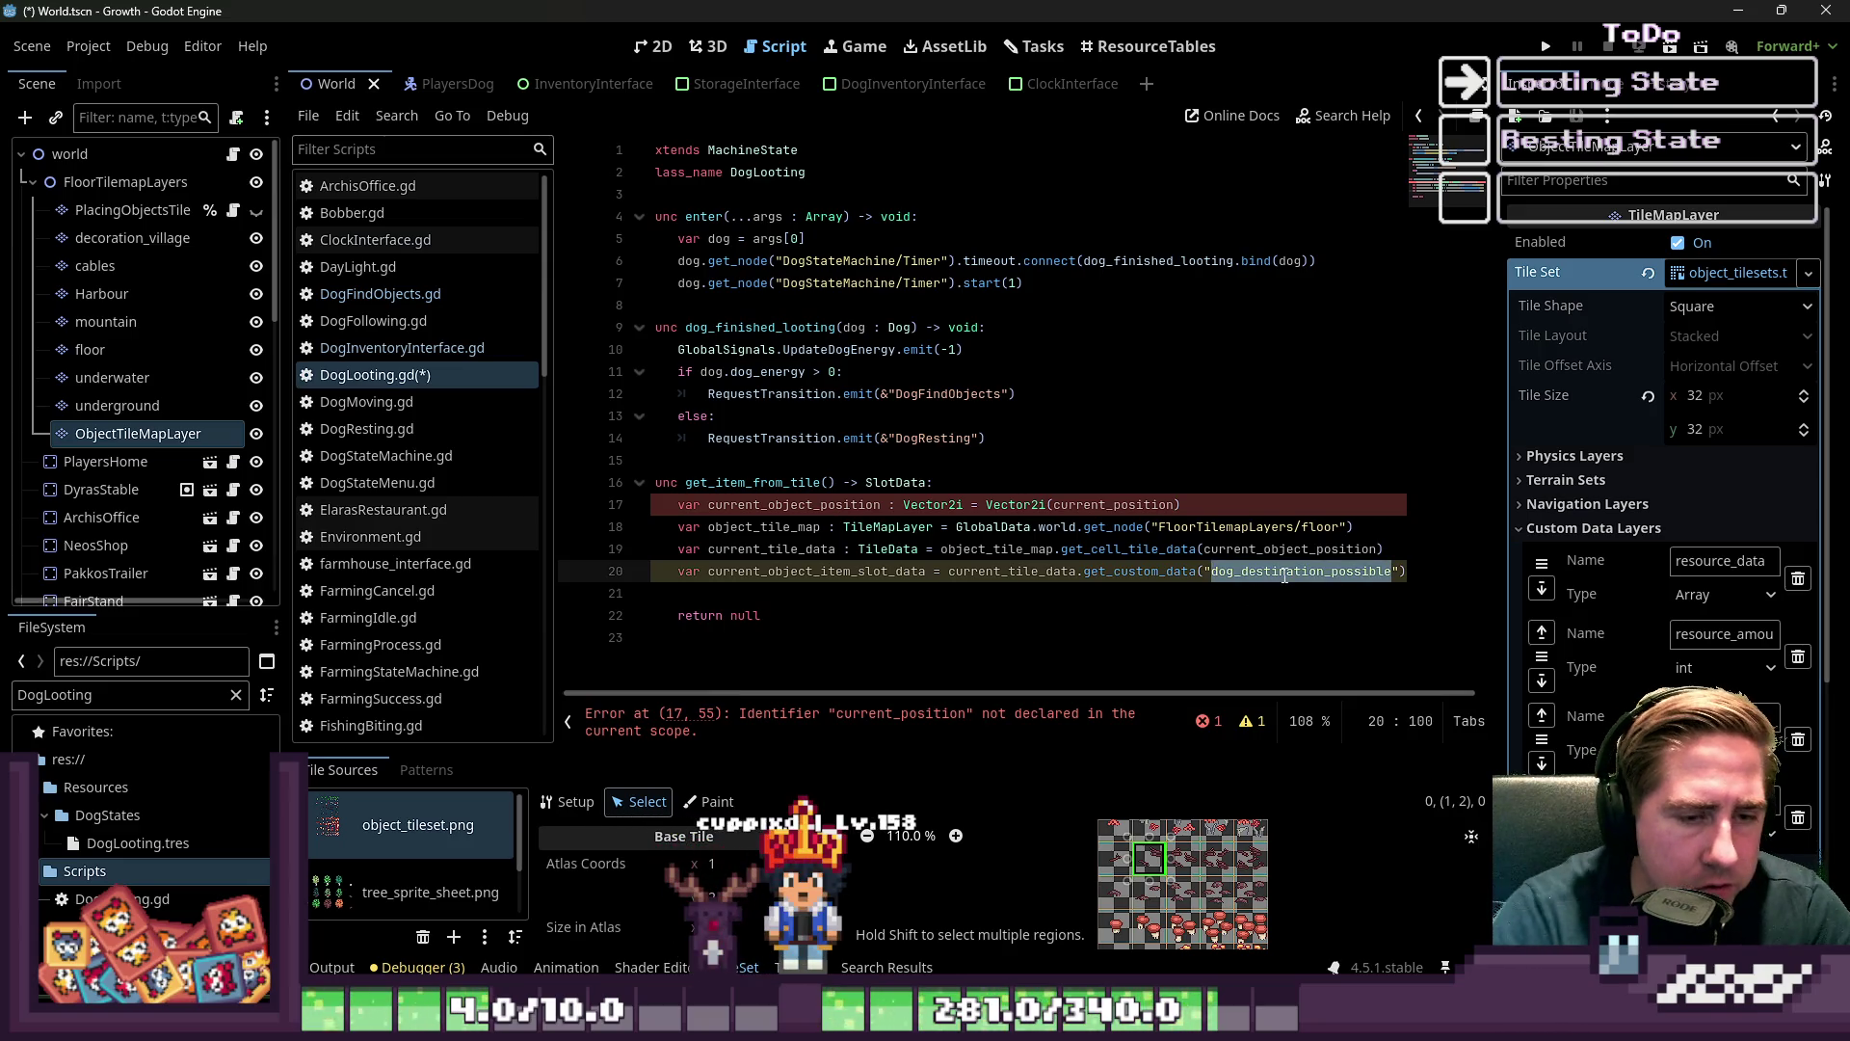
type("res")
type("_")
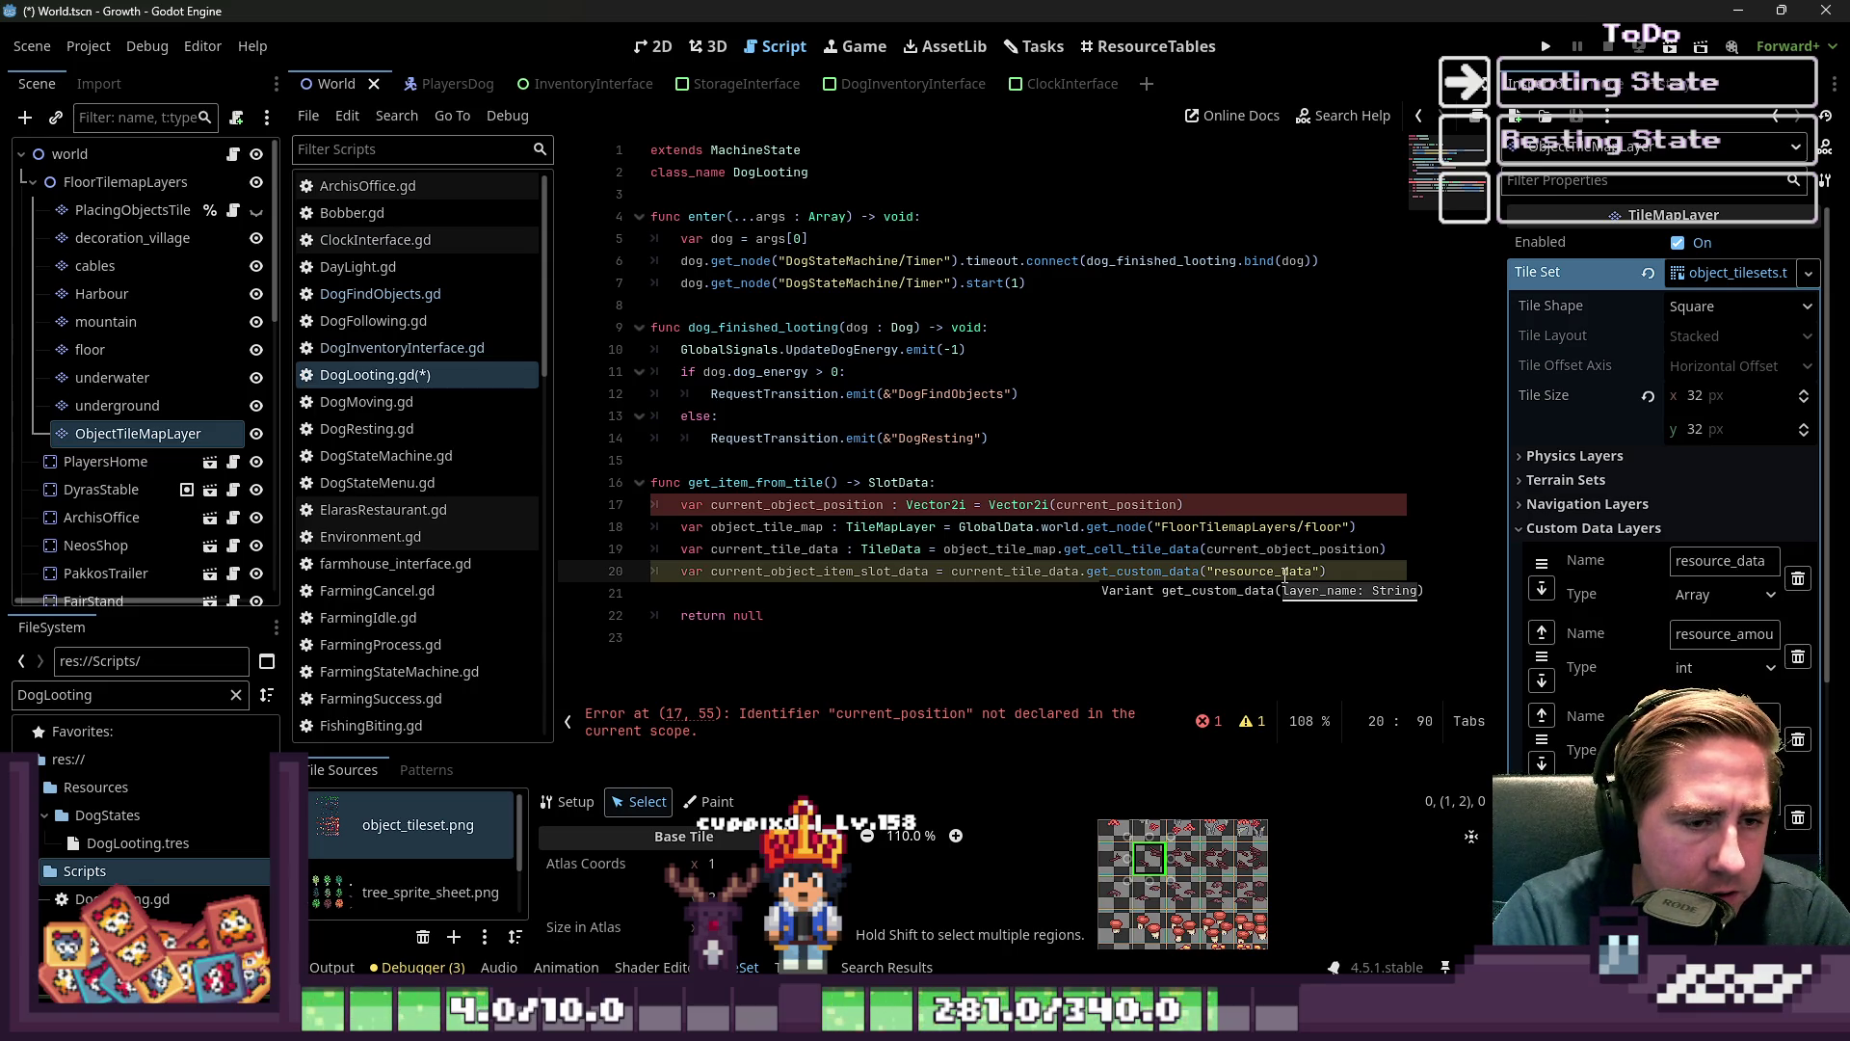
- Duplicate line 20 as current_object_item_slot_data_amount reading the "resource_amount" key
key("Return")
key("Up")
key("shift+Down")
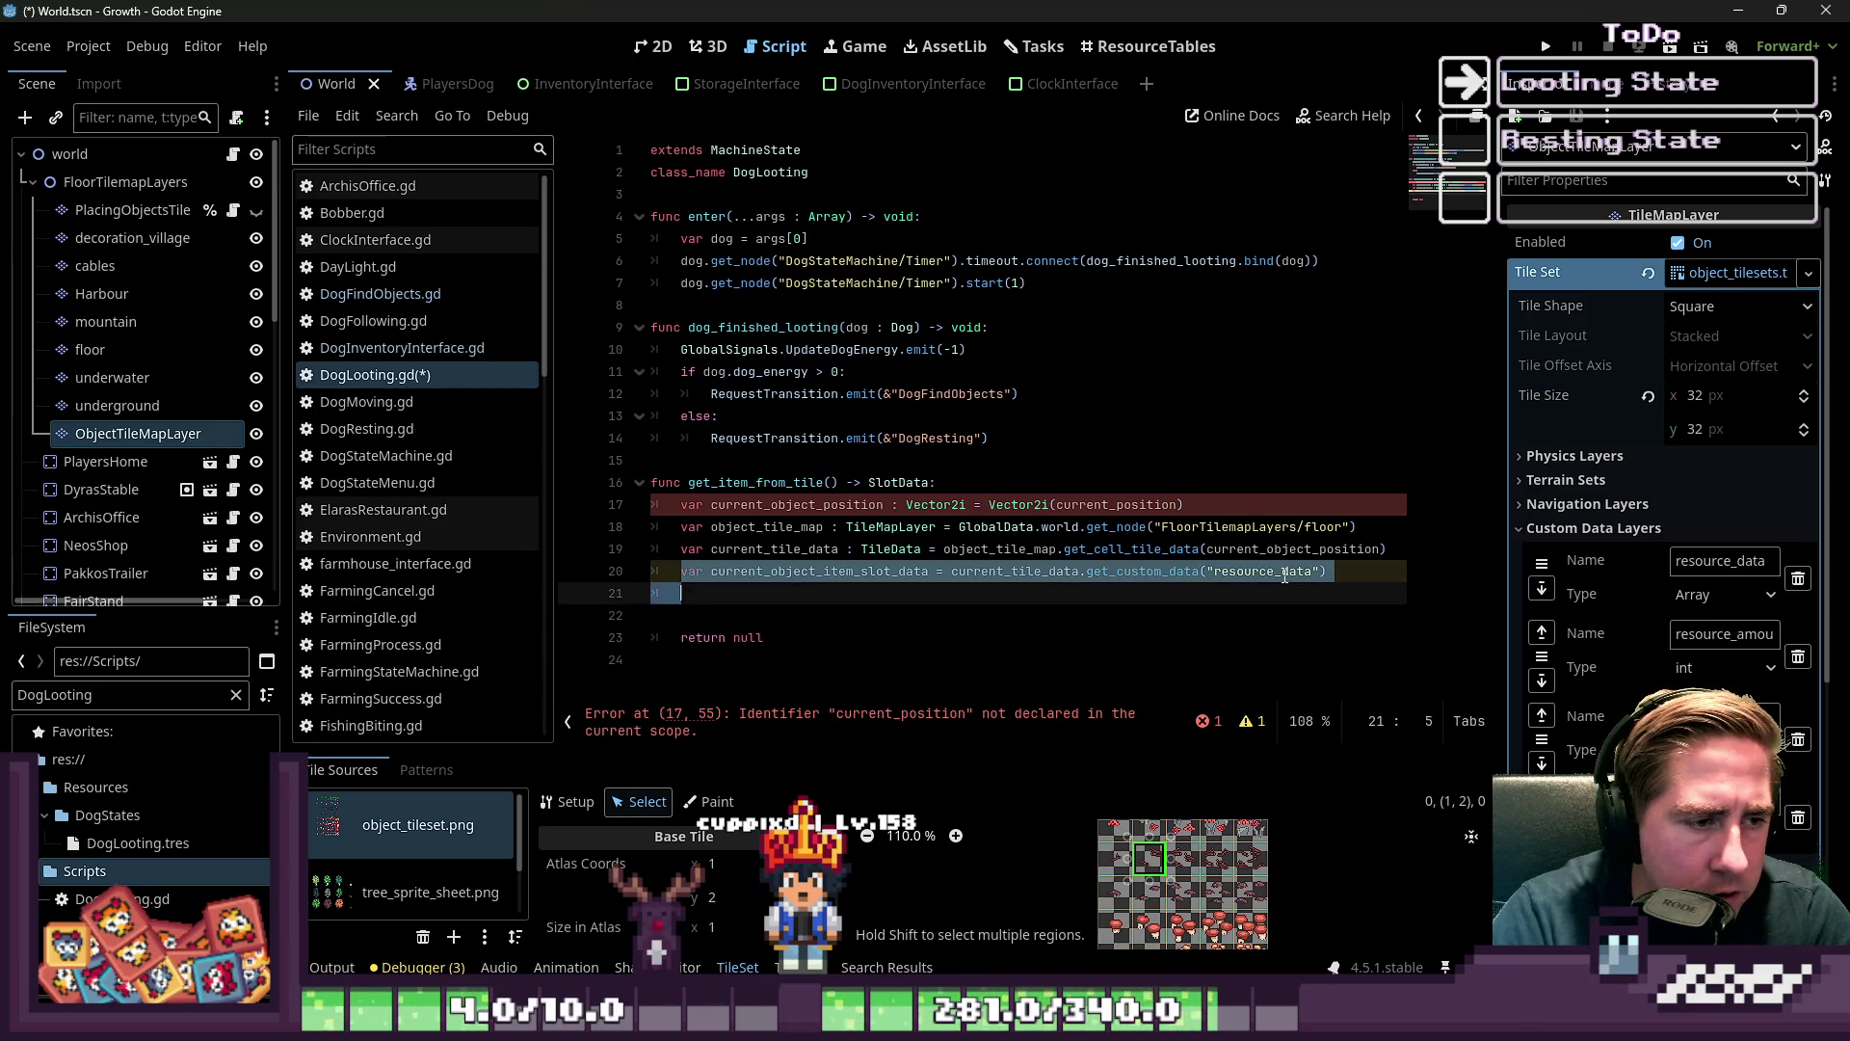
key("ctrl+c")
key("ctrl+v")
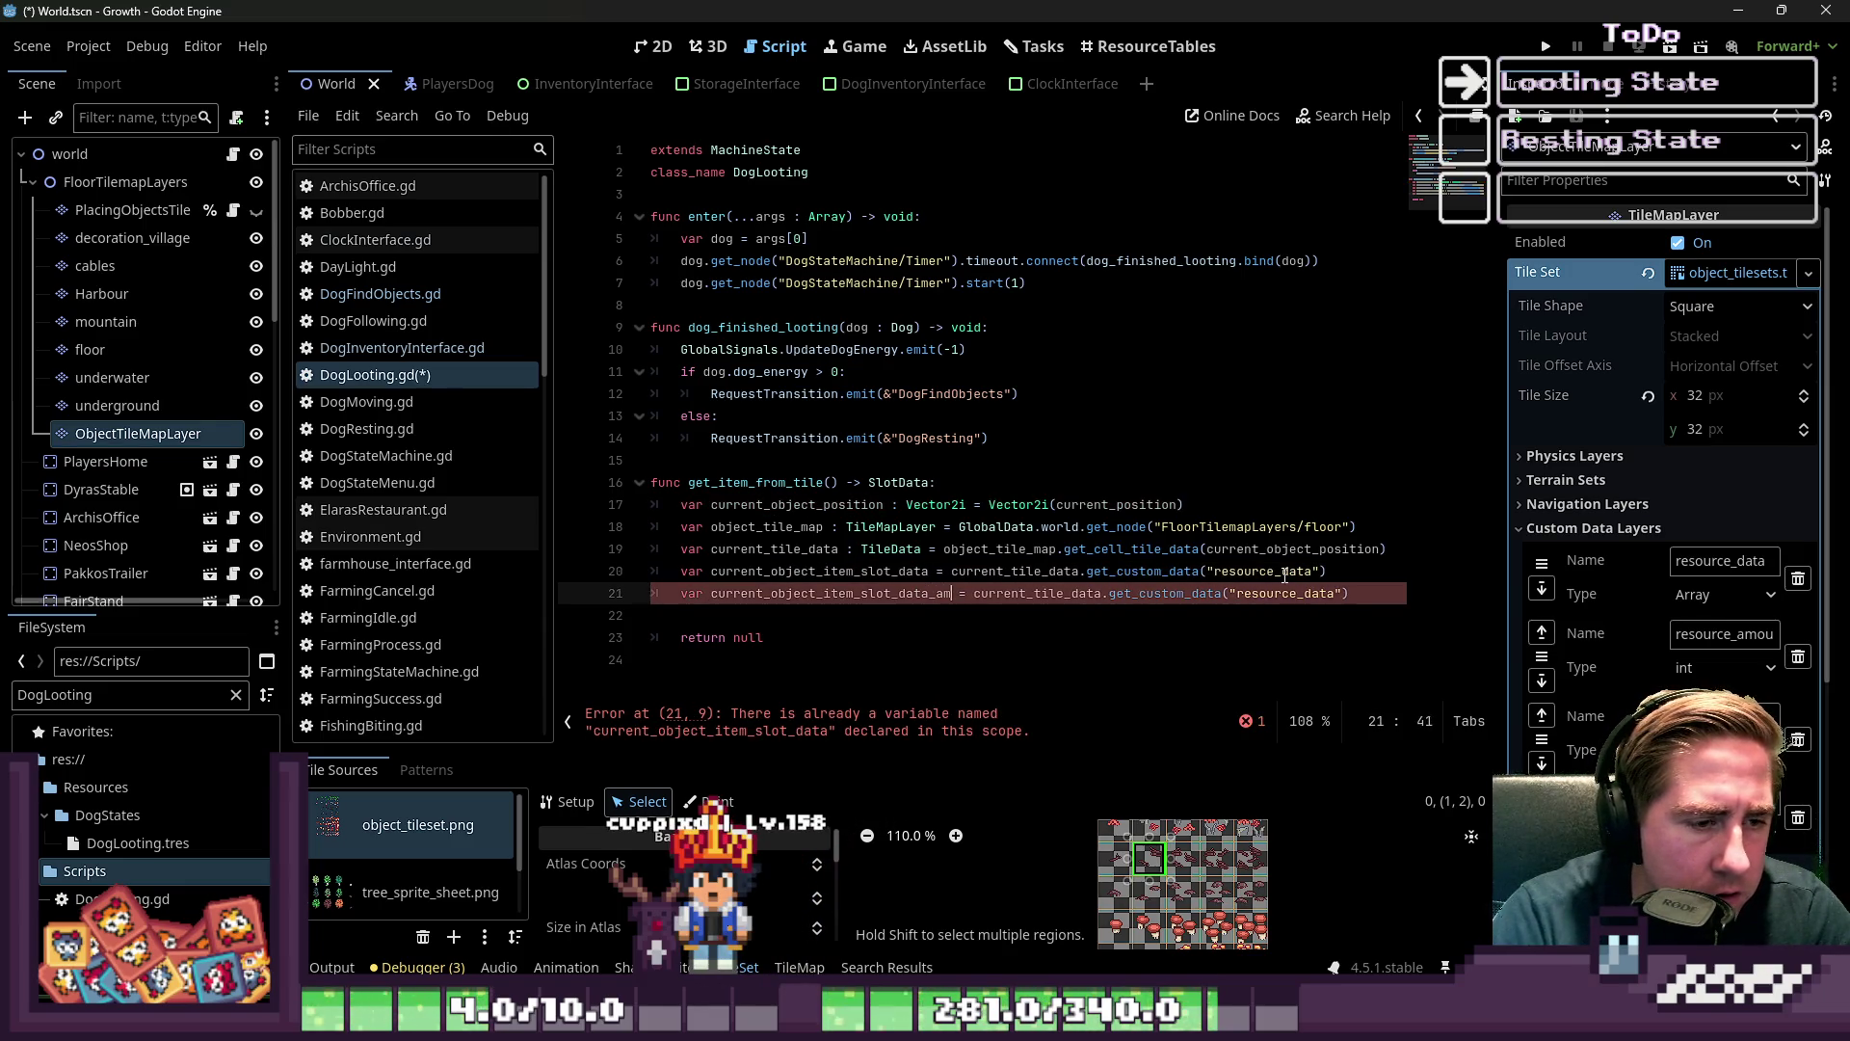
key("ctrl+Right")
key("ctrl+Right")
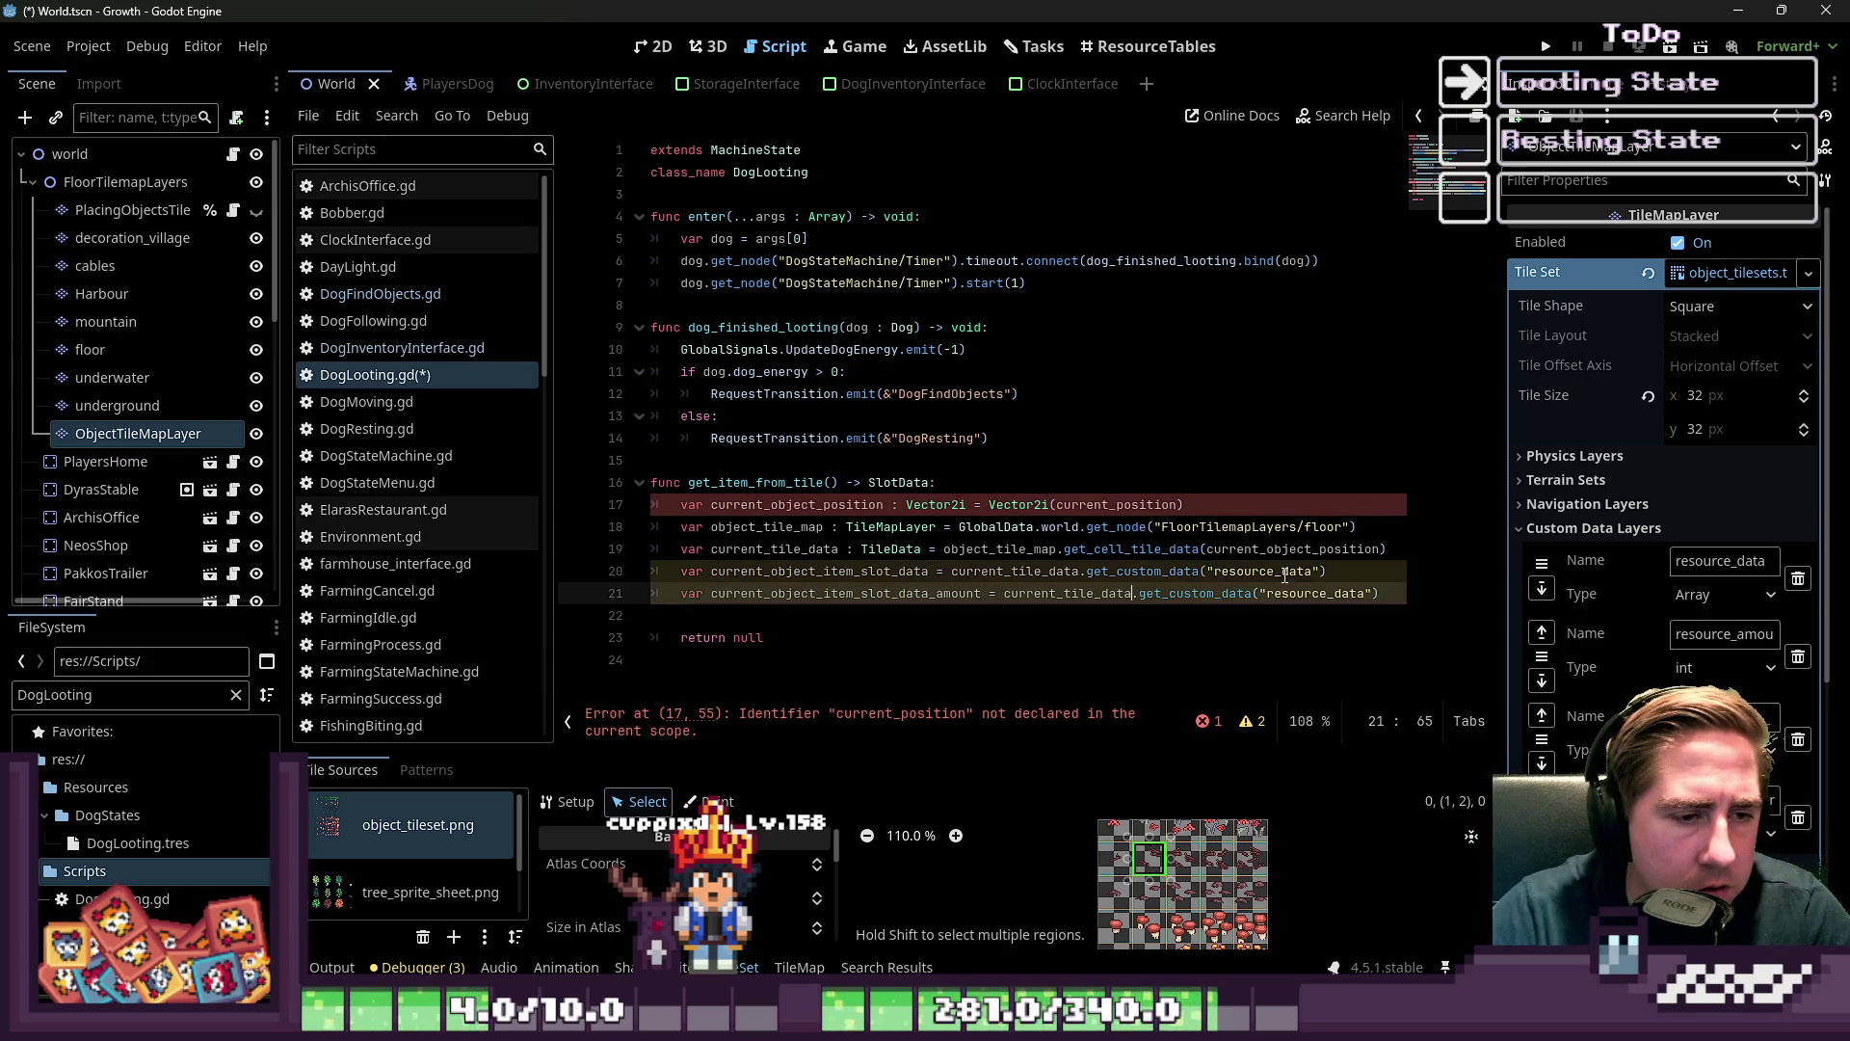
key("Left")
key("BackSpace")
key("BackSpace")
key("BackSpace")
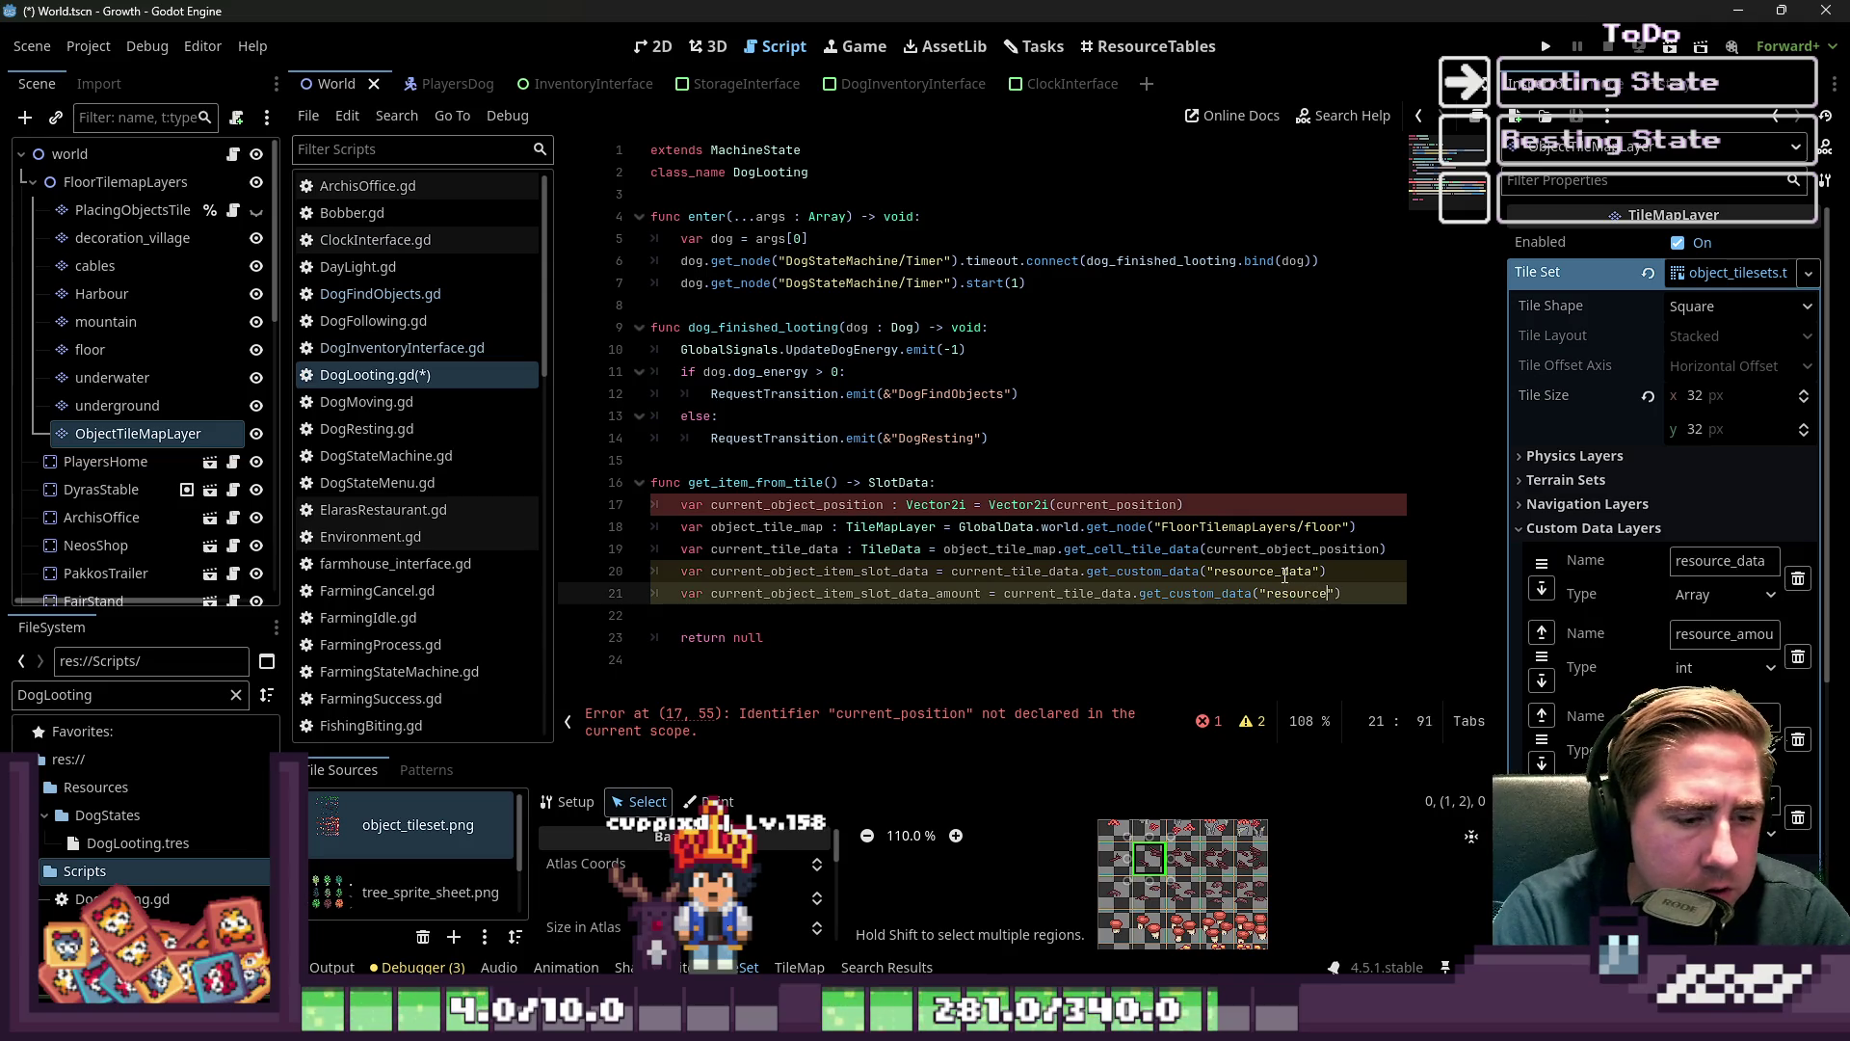
type("_amount")
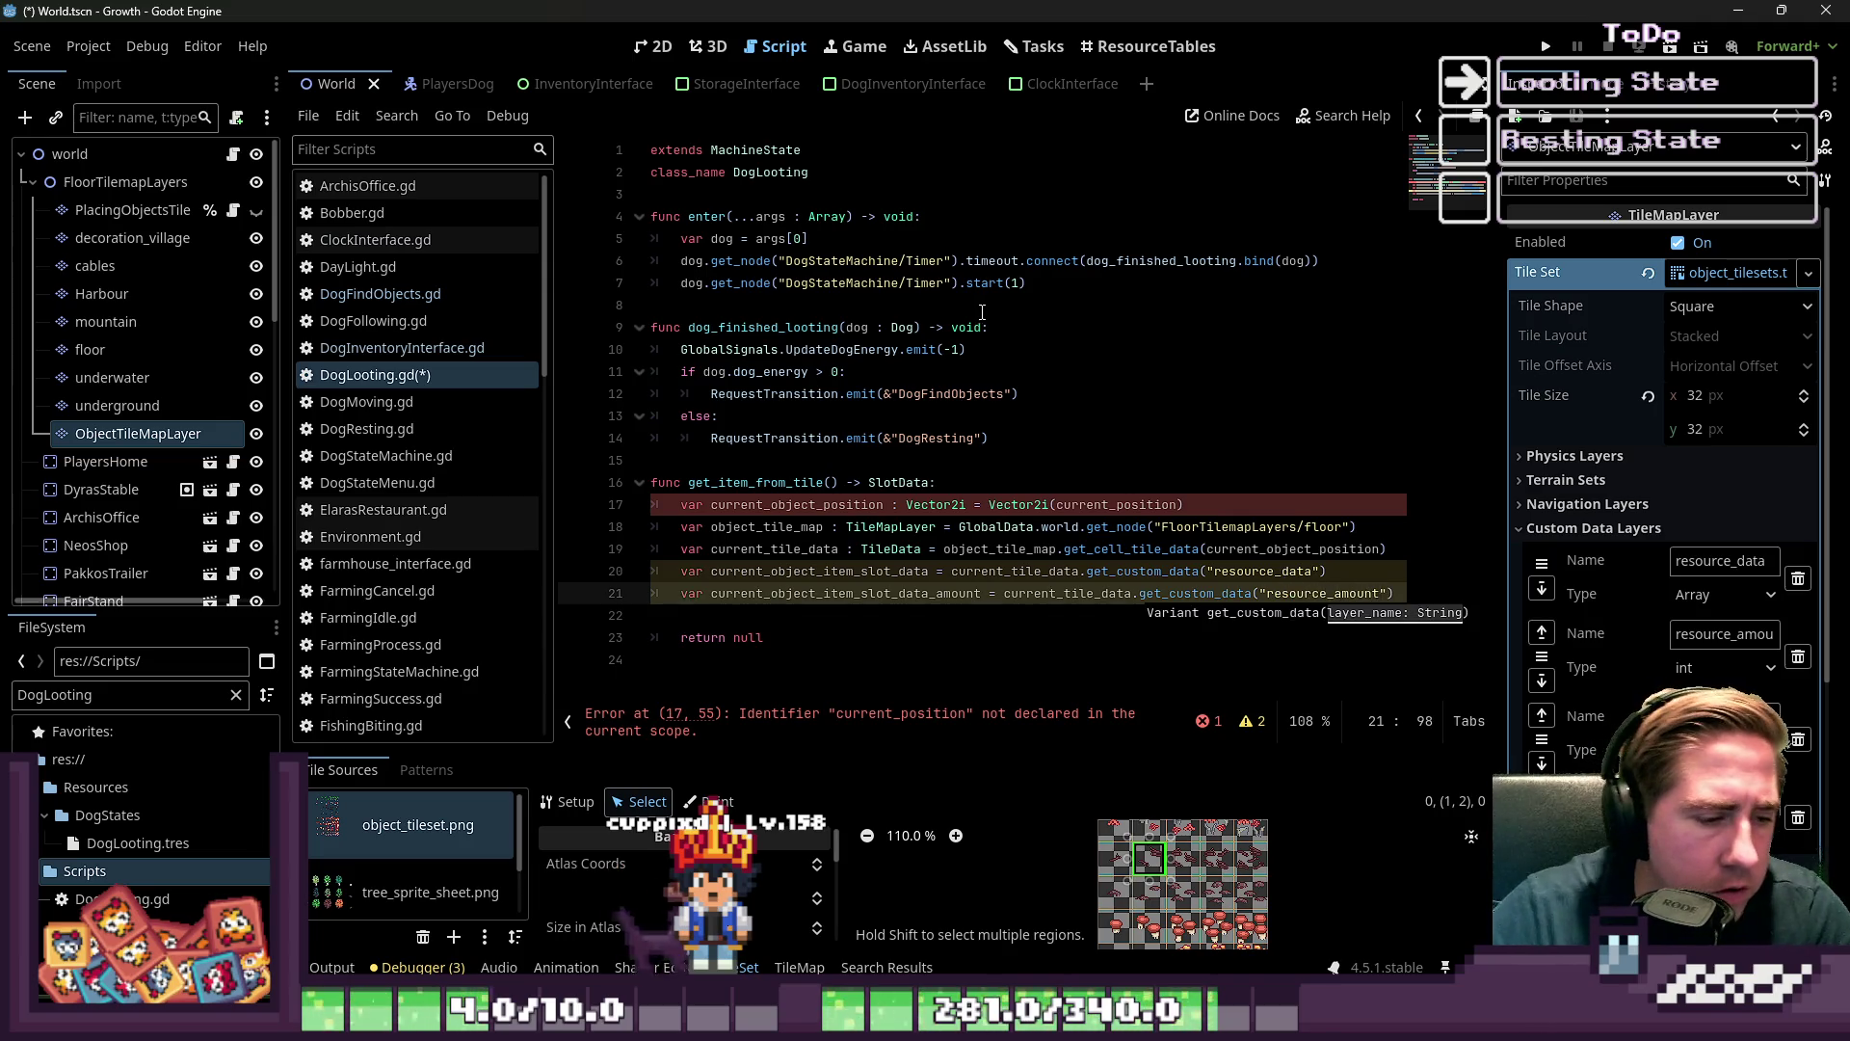
- Dismiss the get_custom_data signature hint and save DogLooting.gd
scroll(787, 865, "down", 2)
scroll(776, 877, "down", 4)
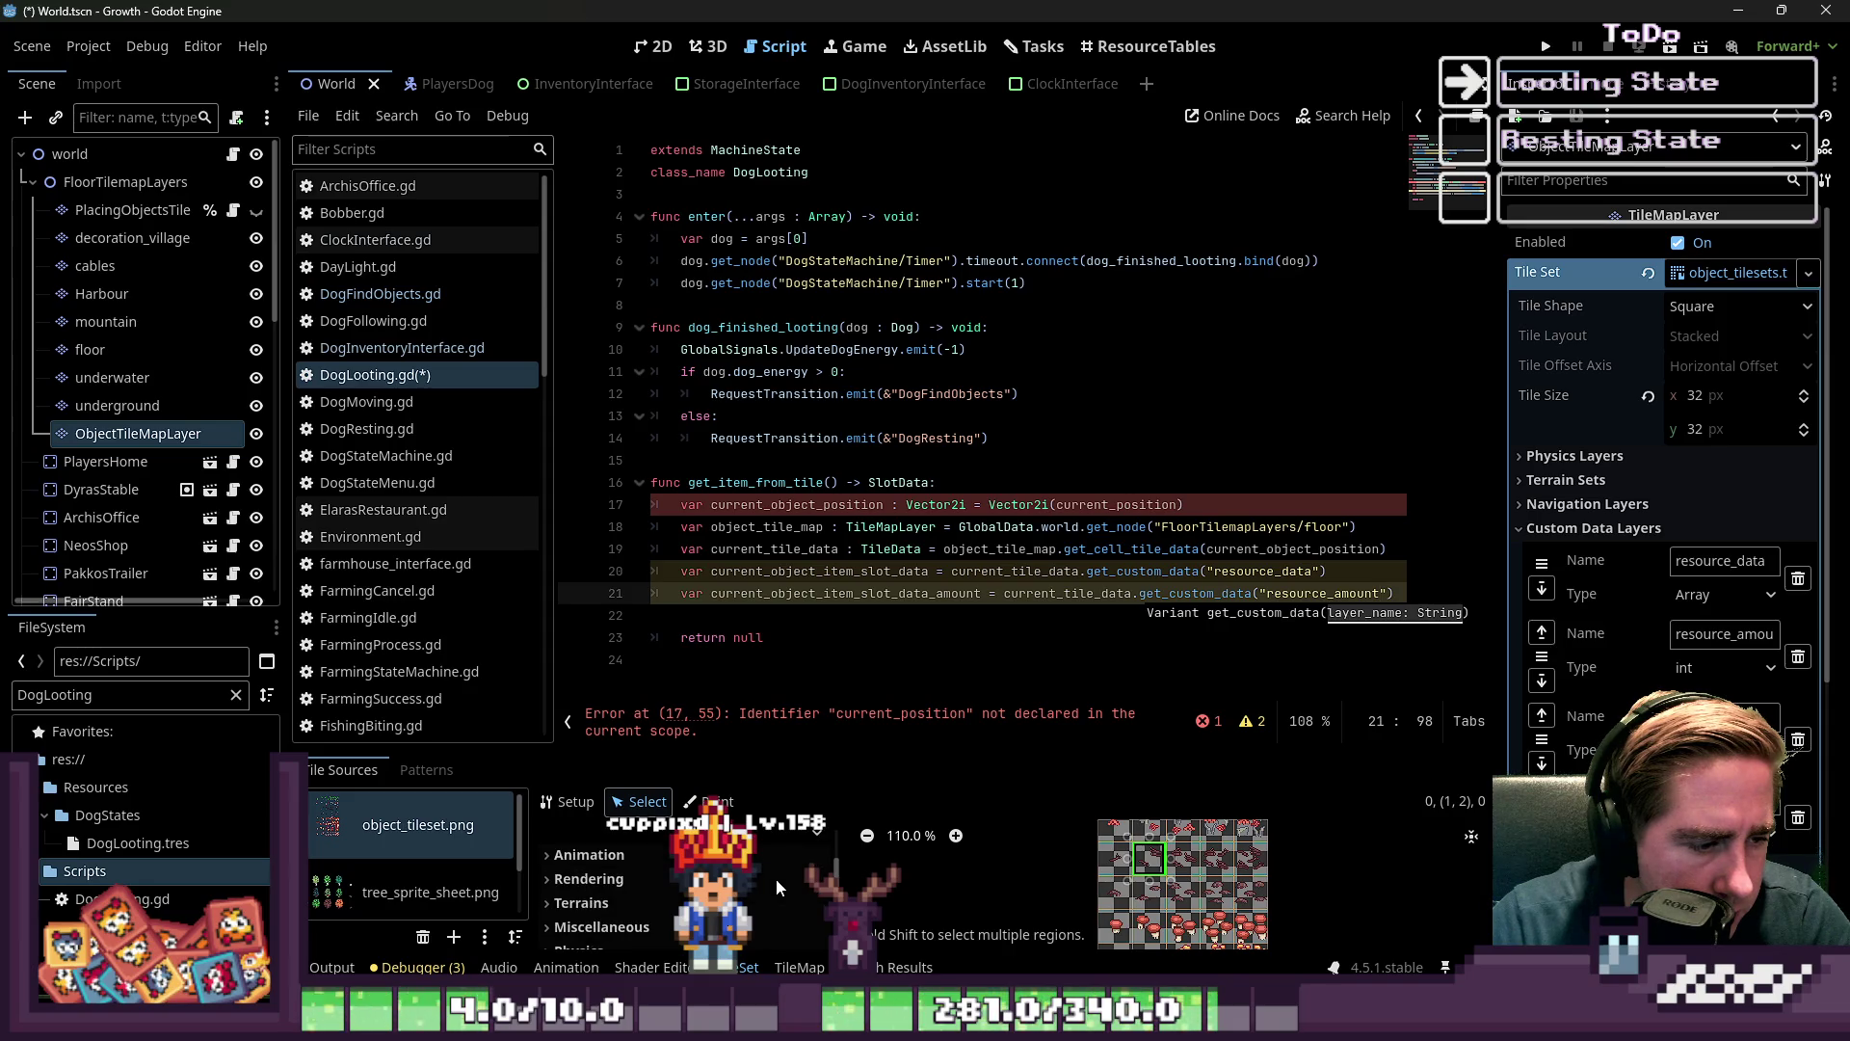
left_click(1306, 483)
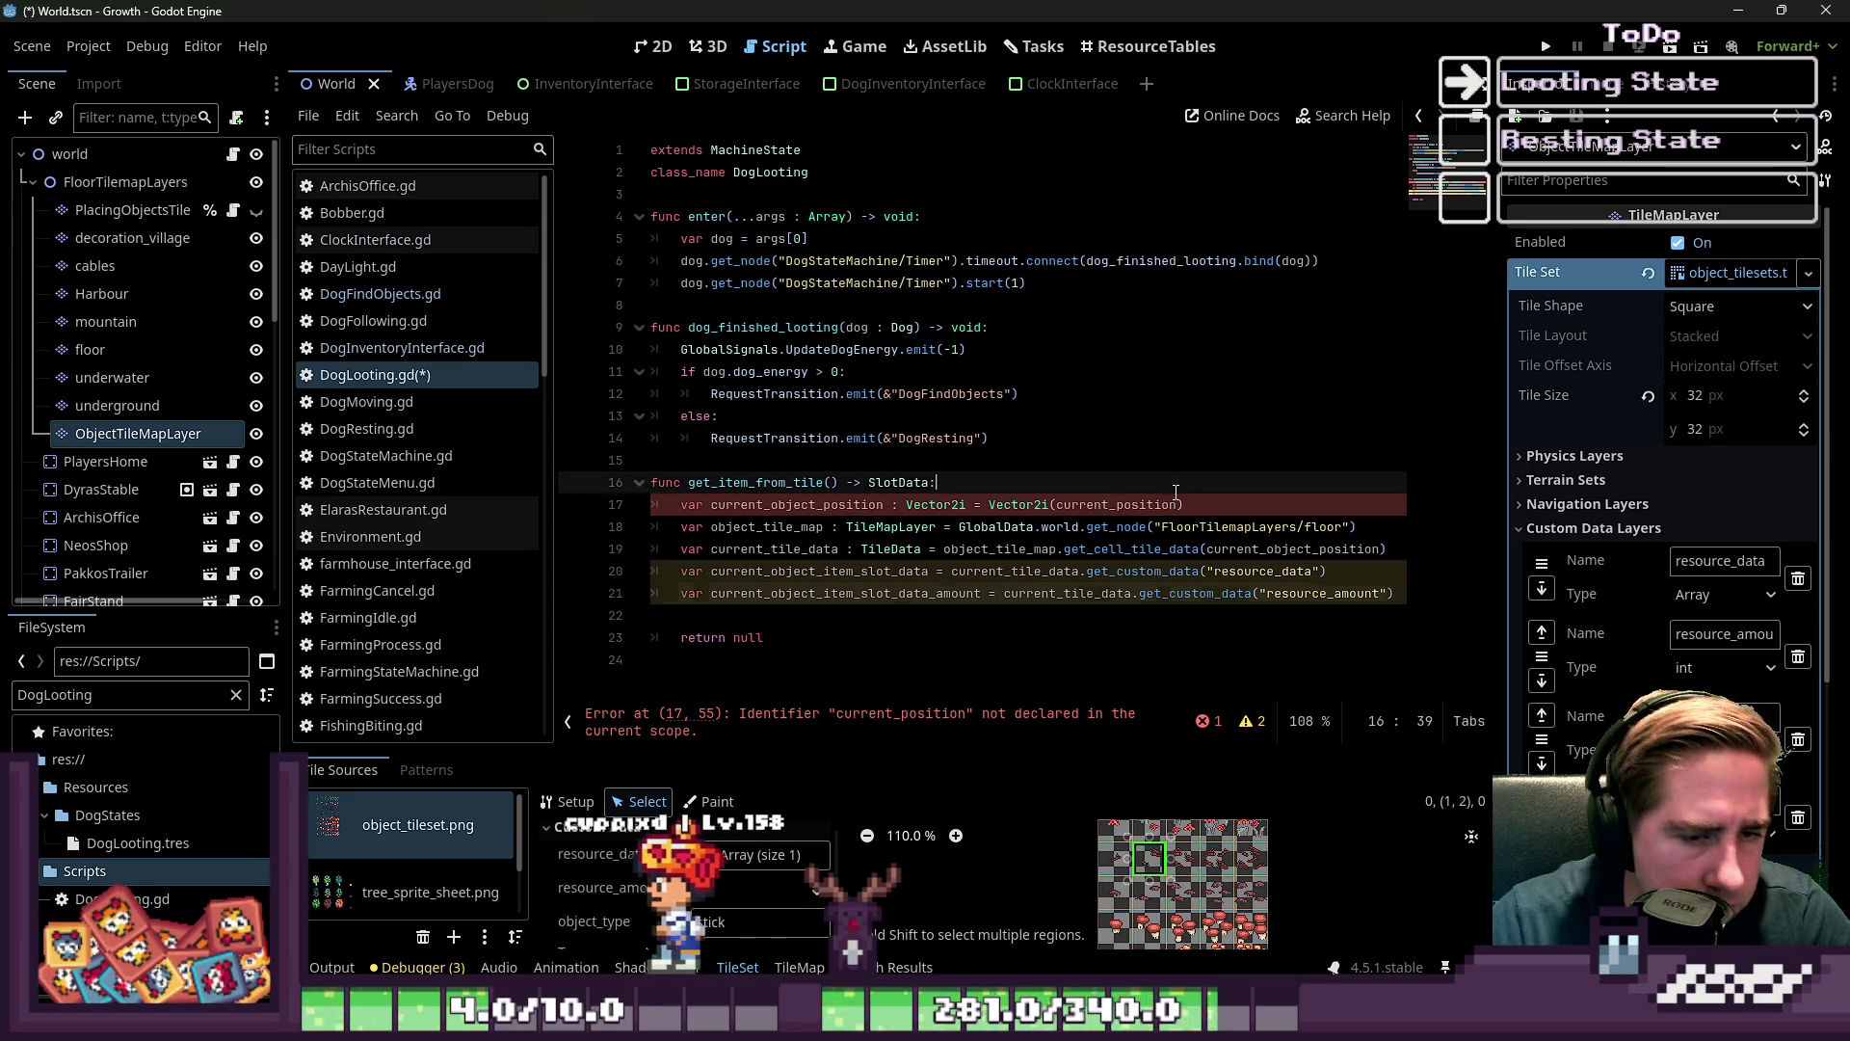
left_click(848, 615)
key("ctrl+s")
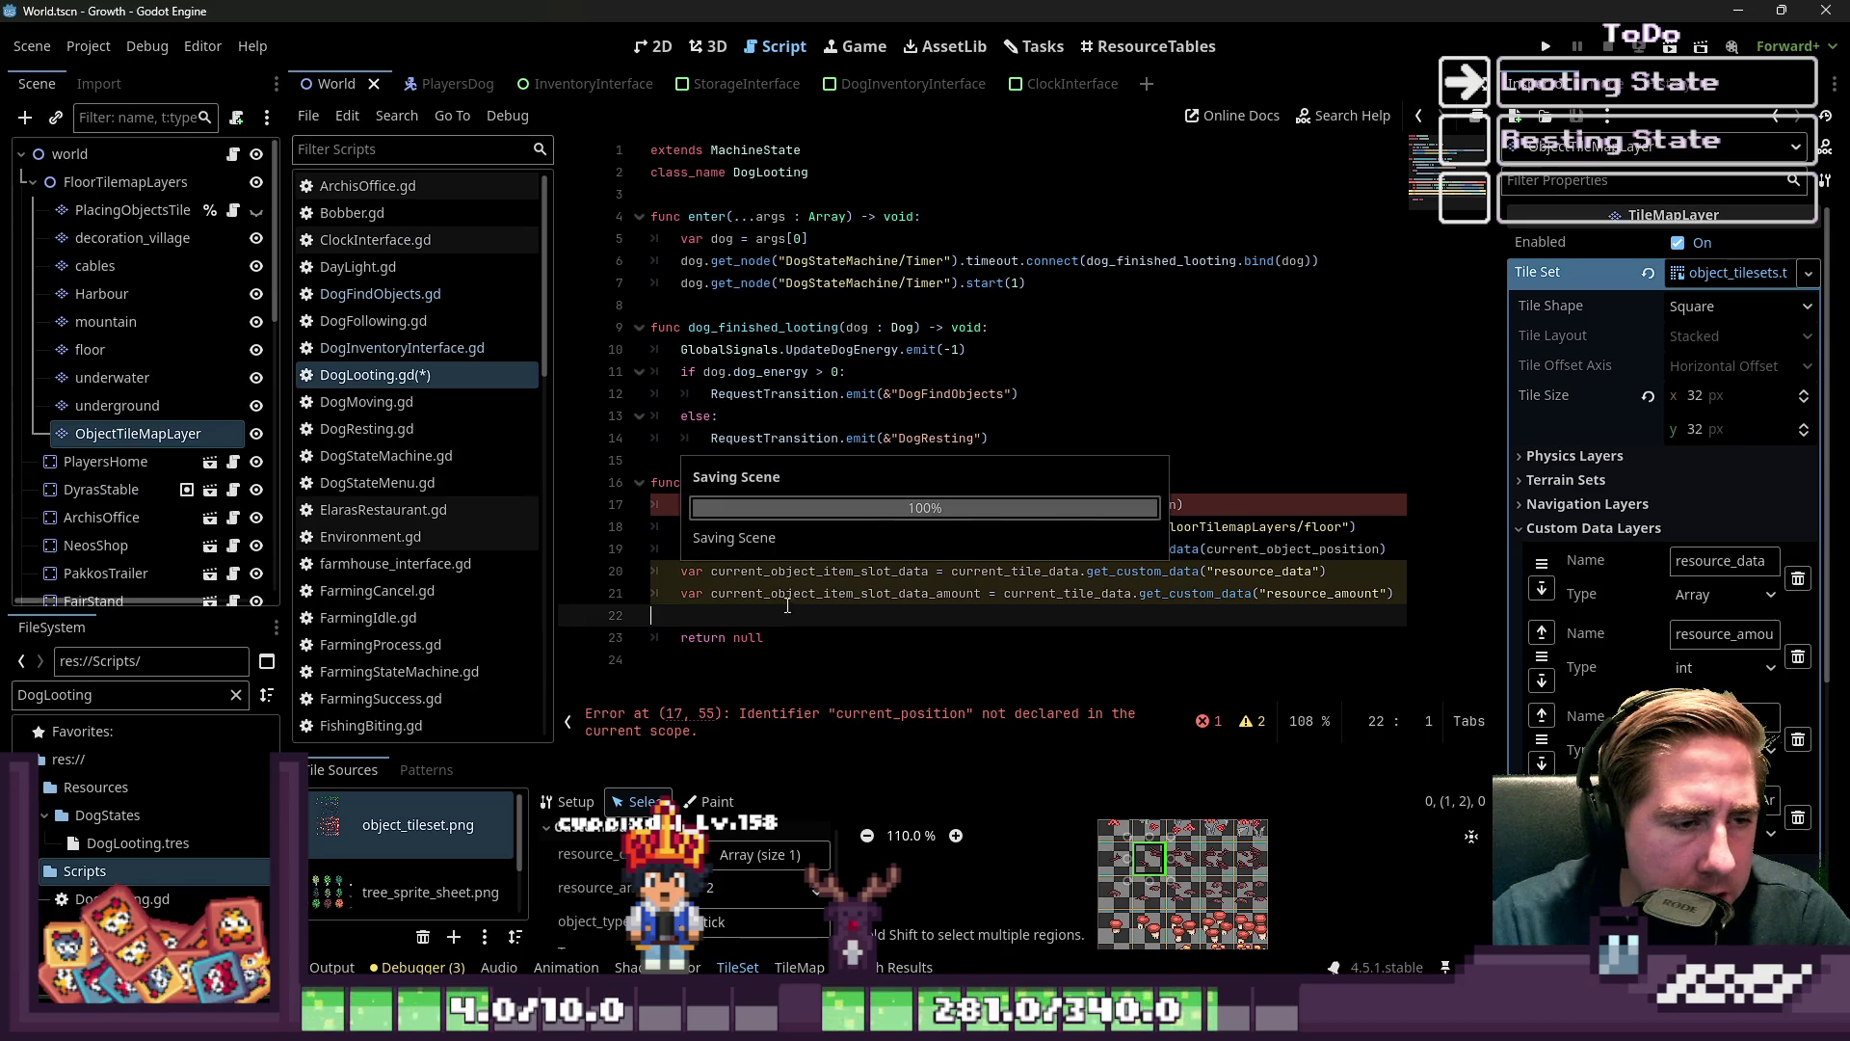
- Remove the blank line above return null and append .duplicate() to line 20's resource_data lookup
scroll(1061, 893, "up", 5)
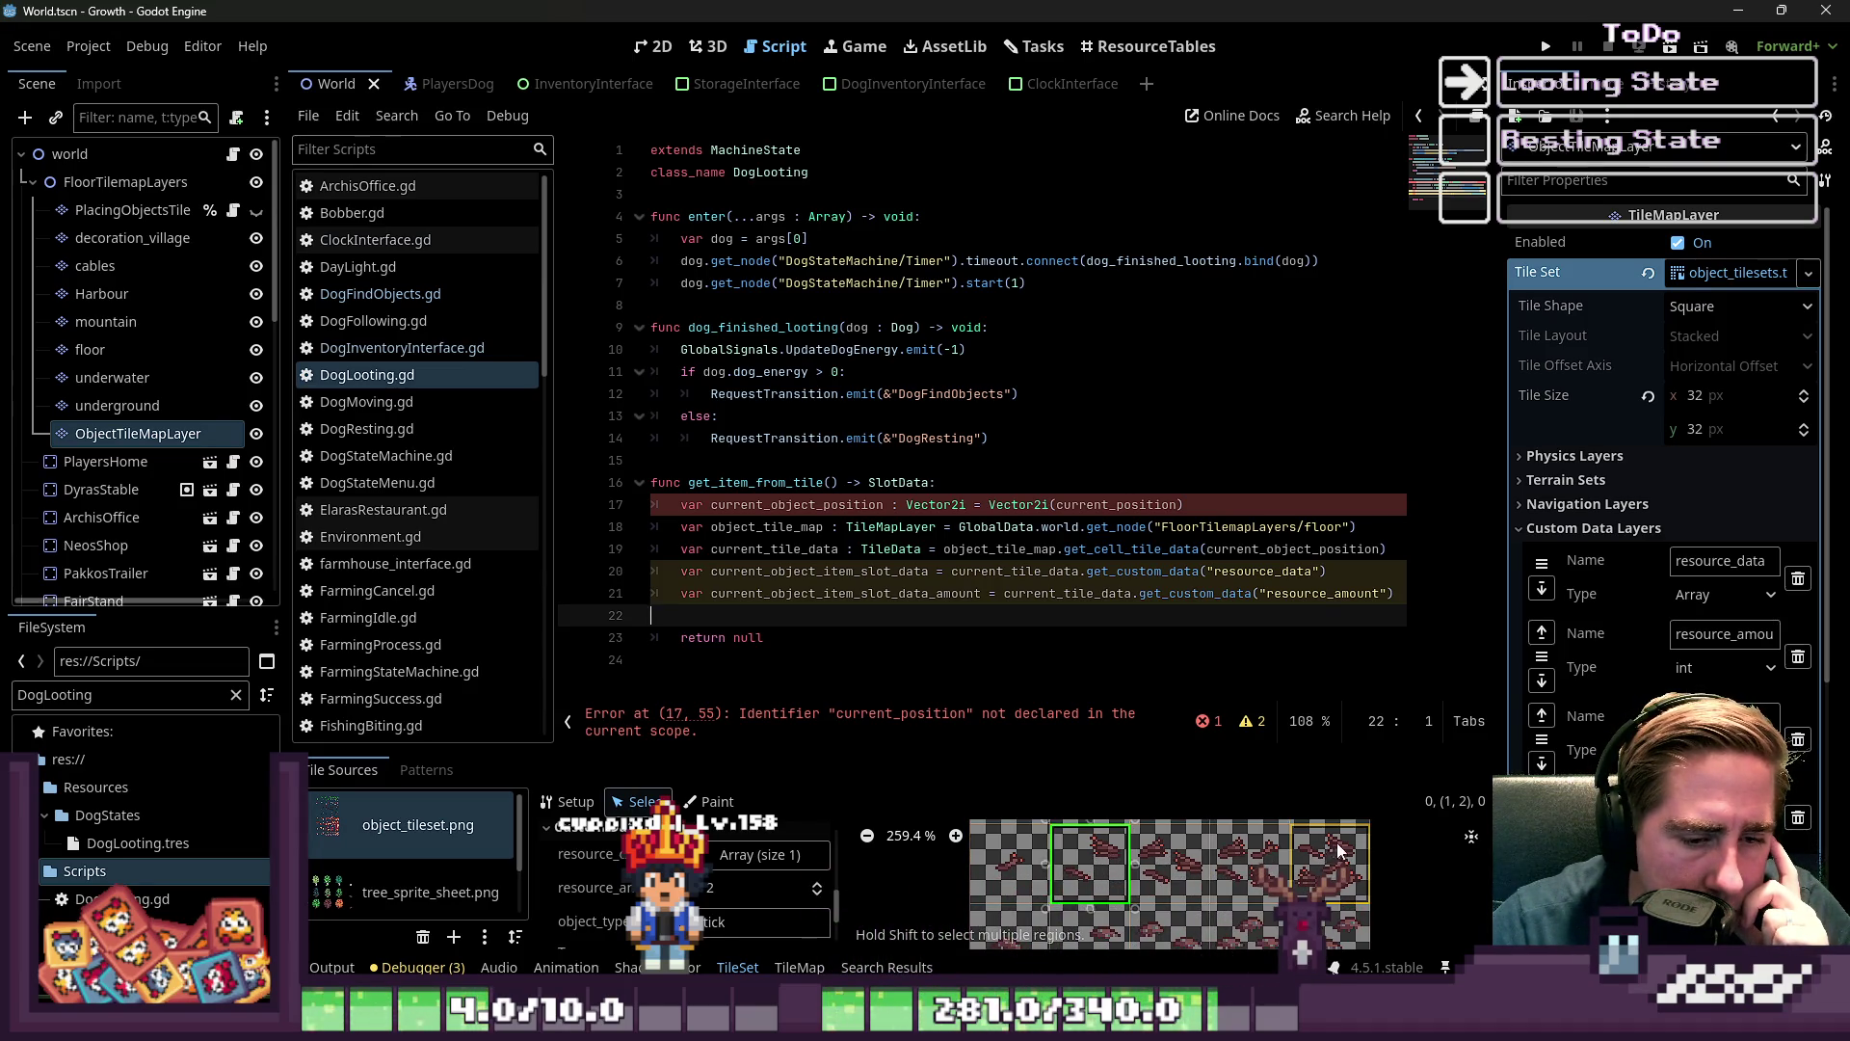
scroll(1326, 901, "down", 7)
scroll(1216, 838, "up", 5)
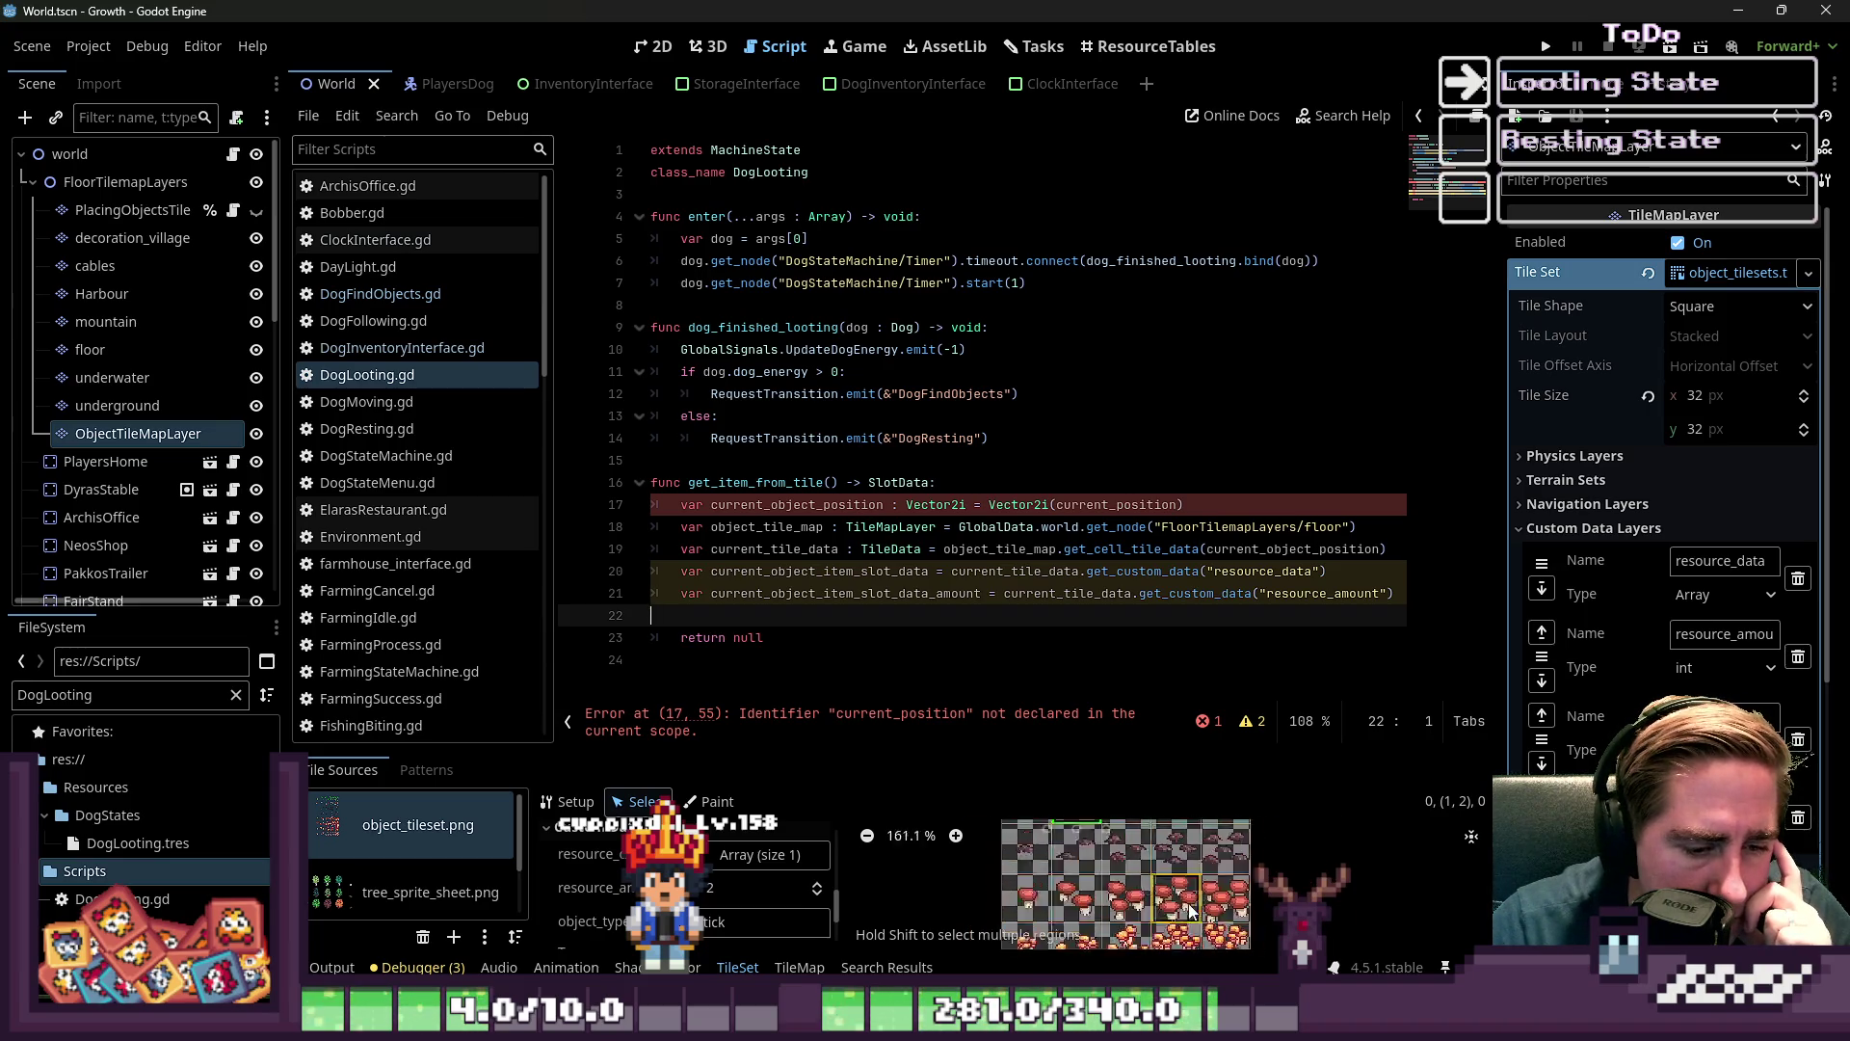
scroll(1205, 872, "up", 2)
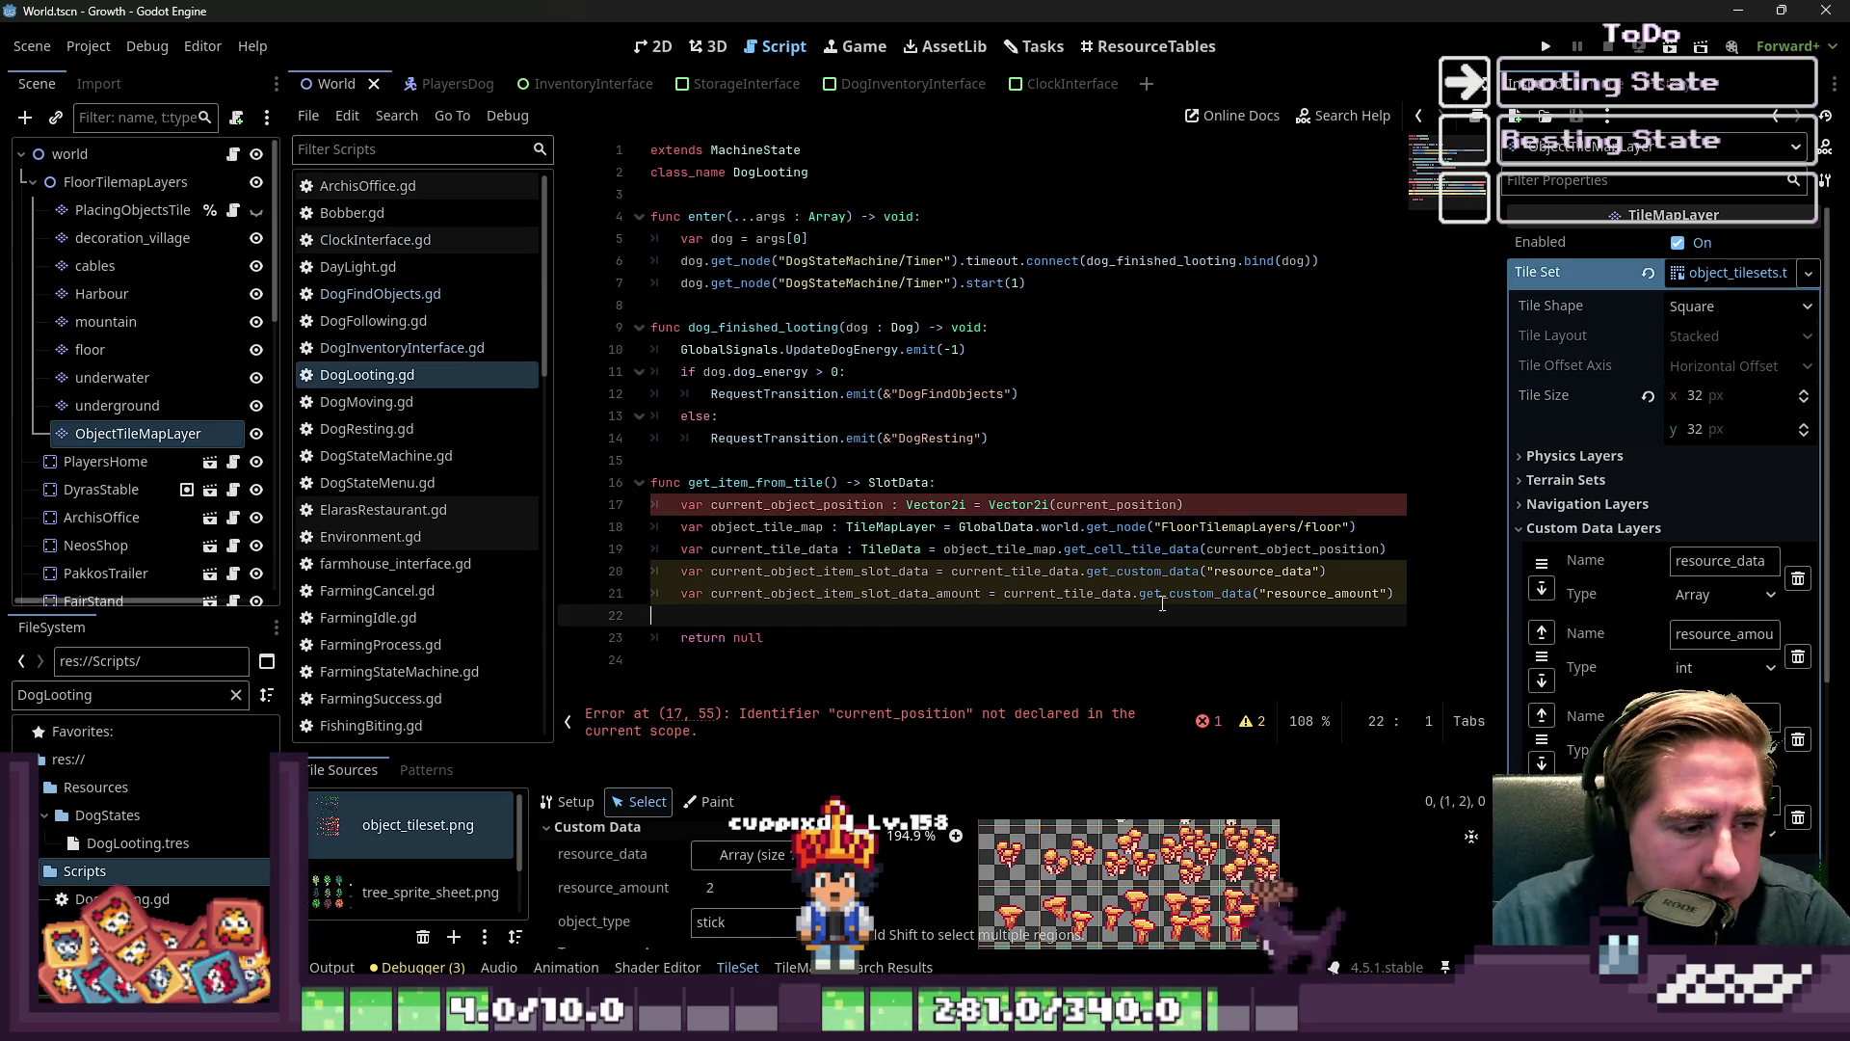
key("Delete")
key("End")
key("Up")
key("End")
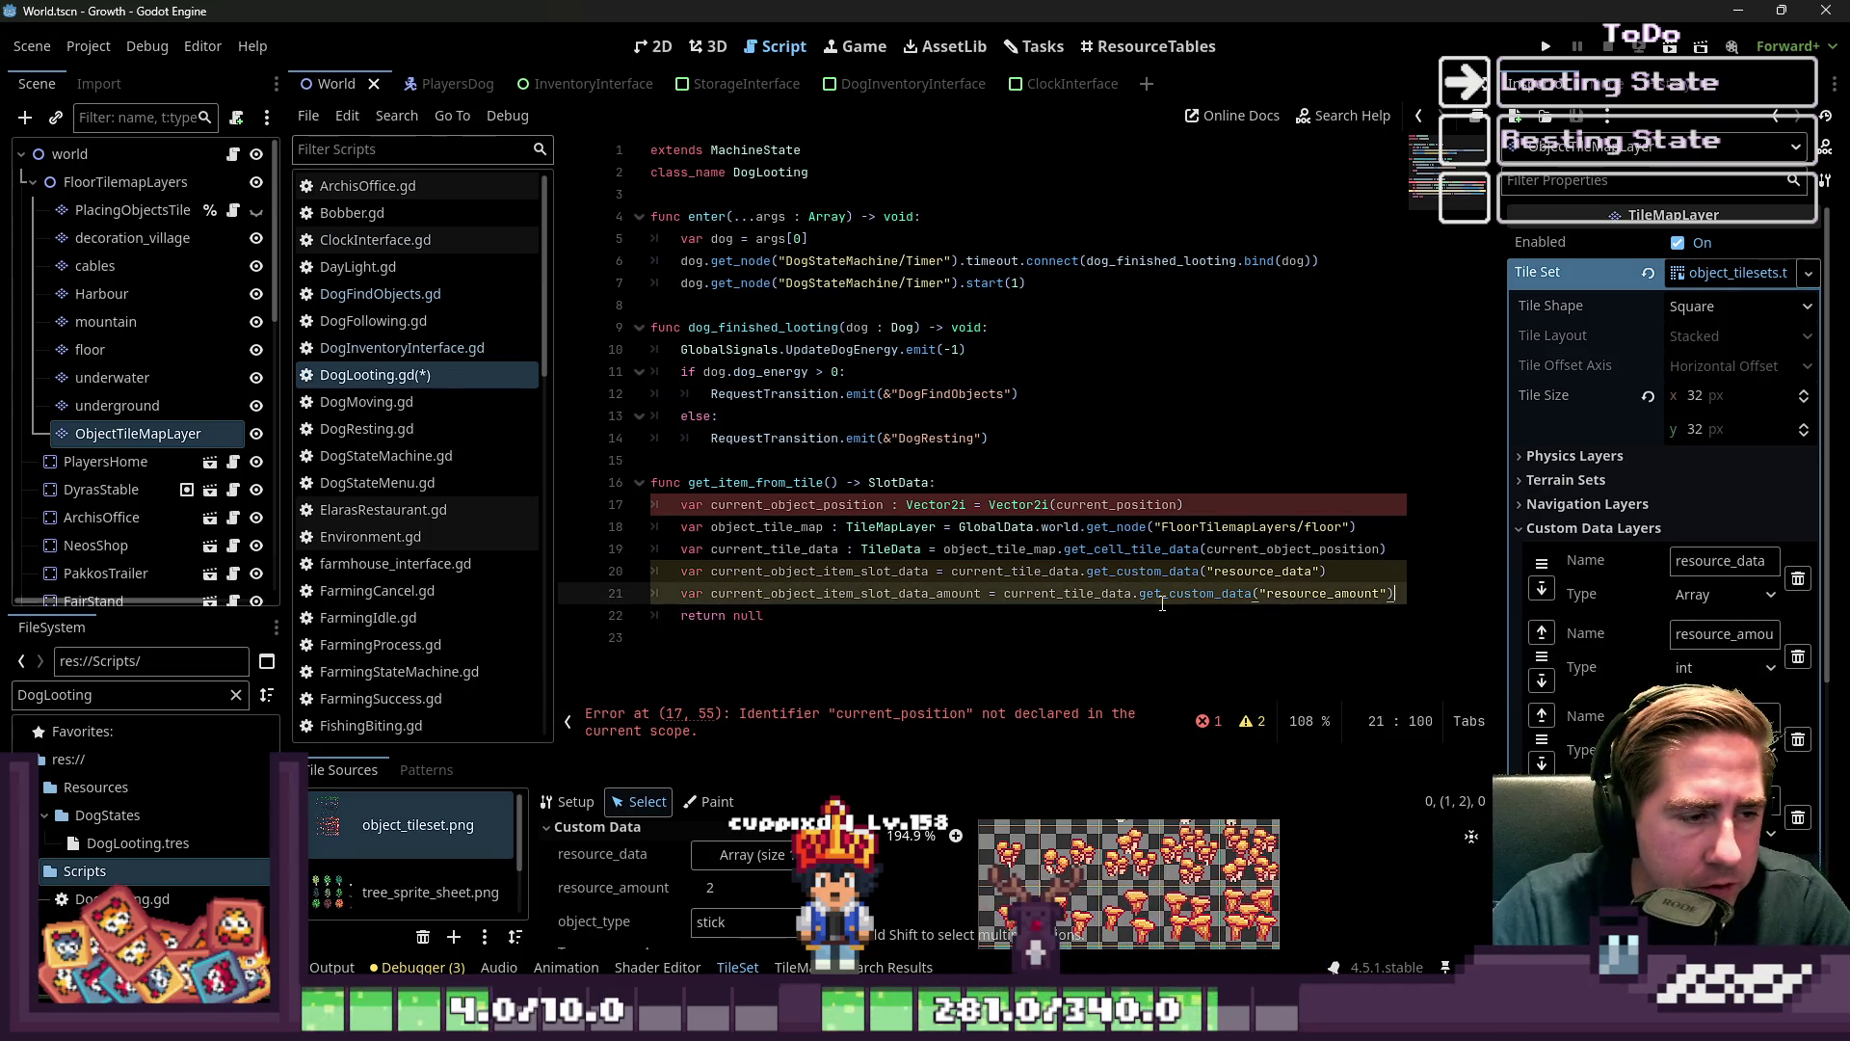
key("Up")
type("duplicate")
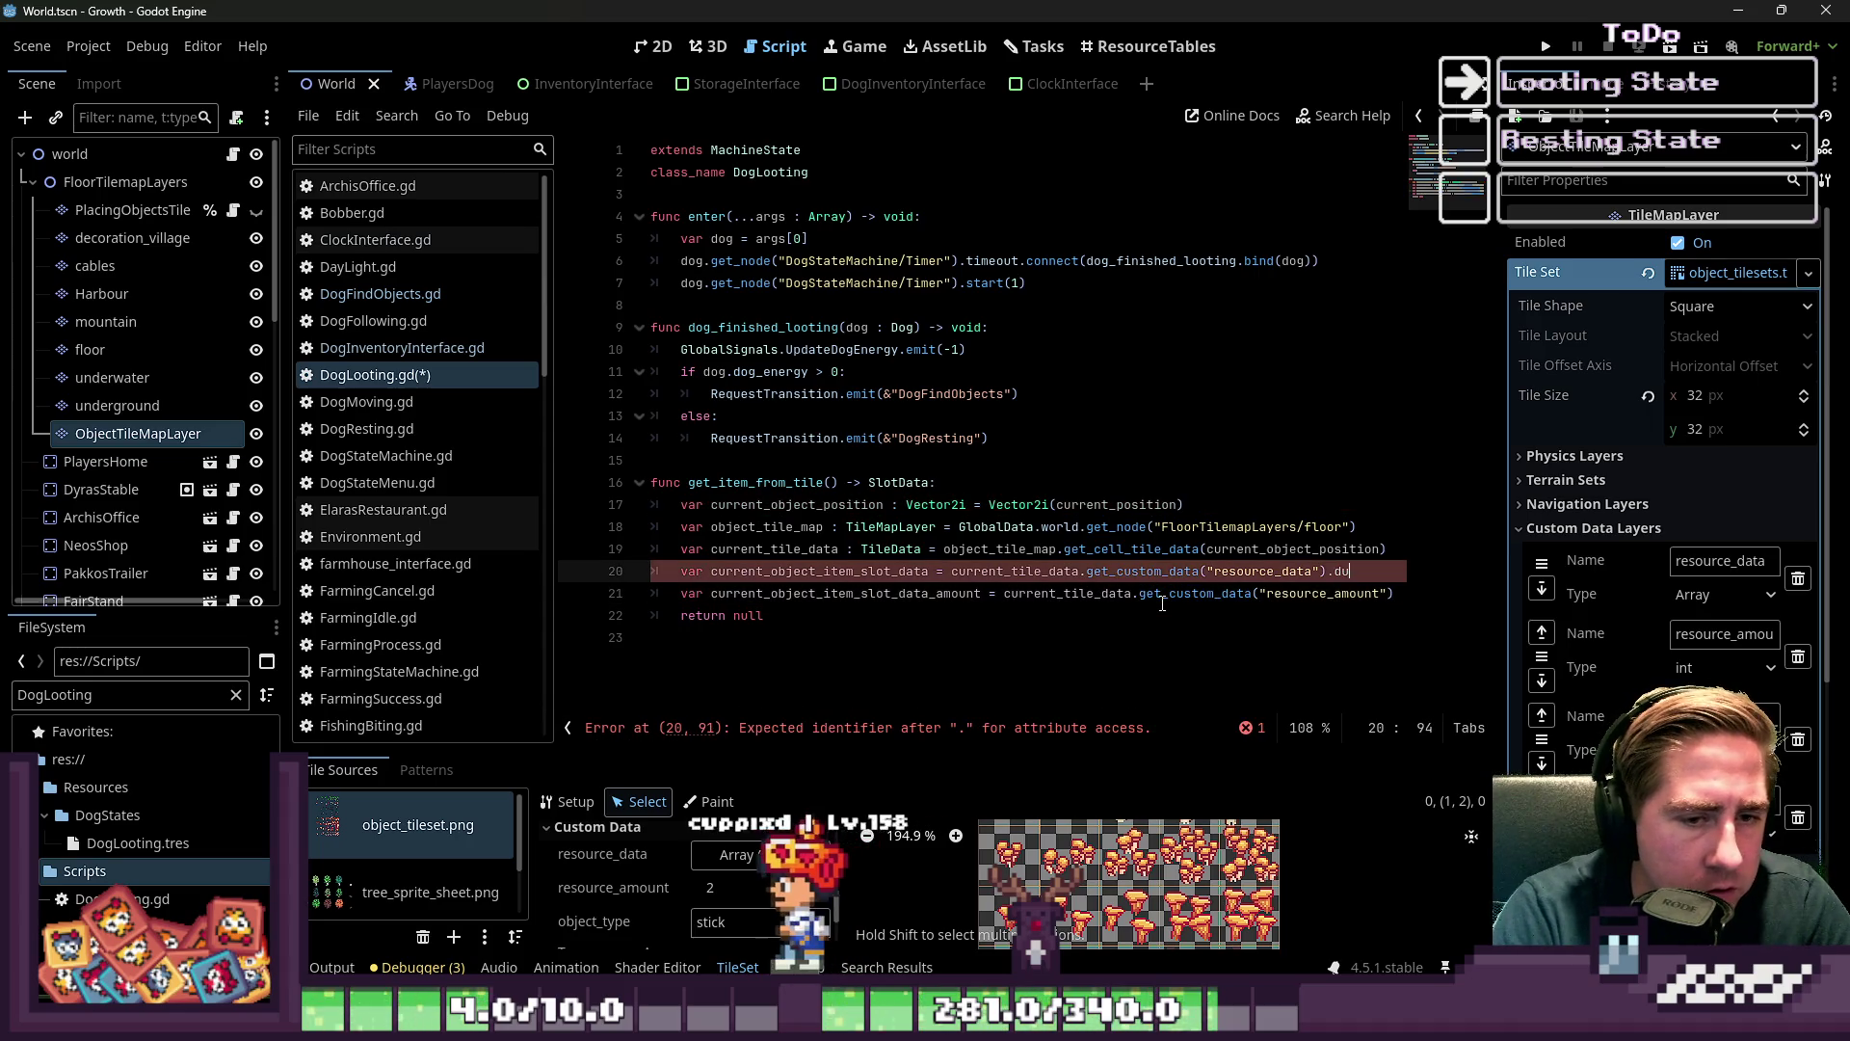
type("(")
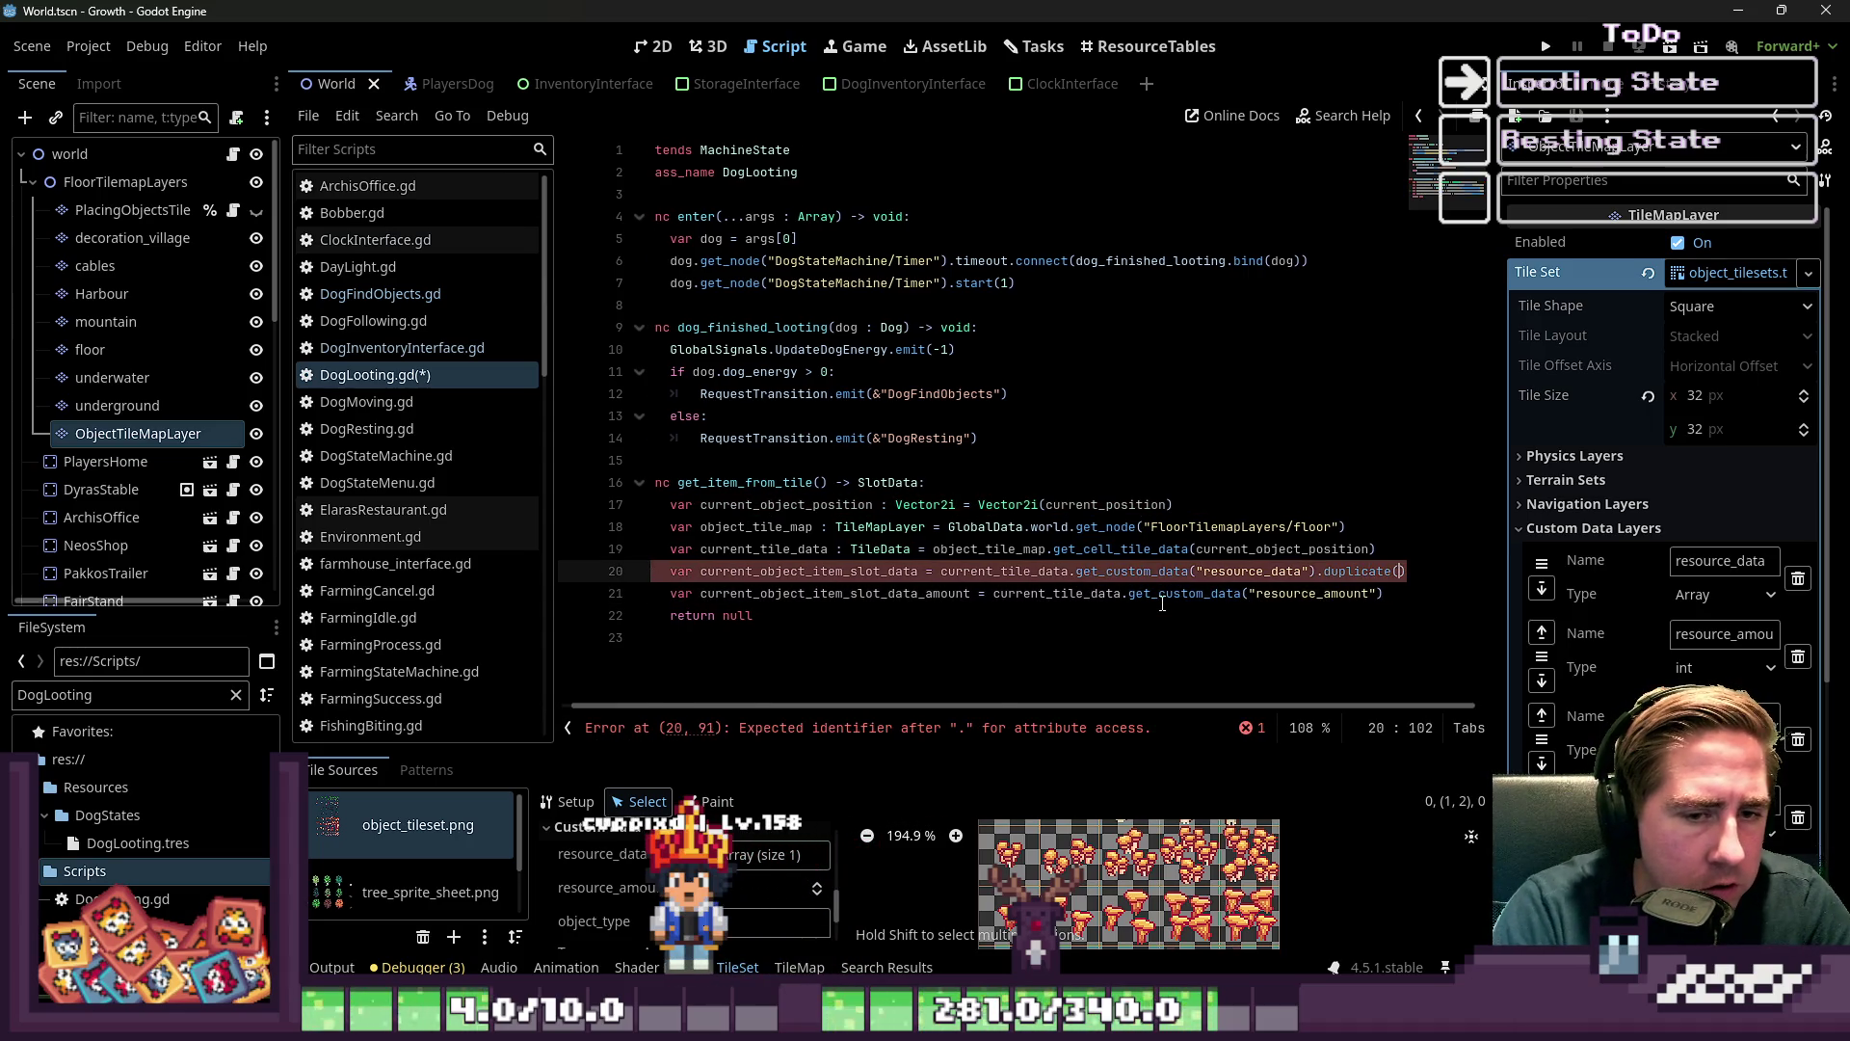
- Add a new line 22 on current_object_item_slot_data and insert .pick_random() before .duplicate() on line 20
key("Down")
key("Down")
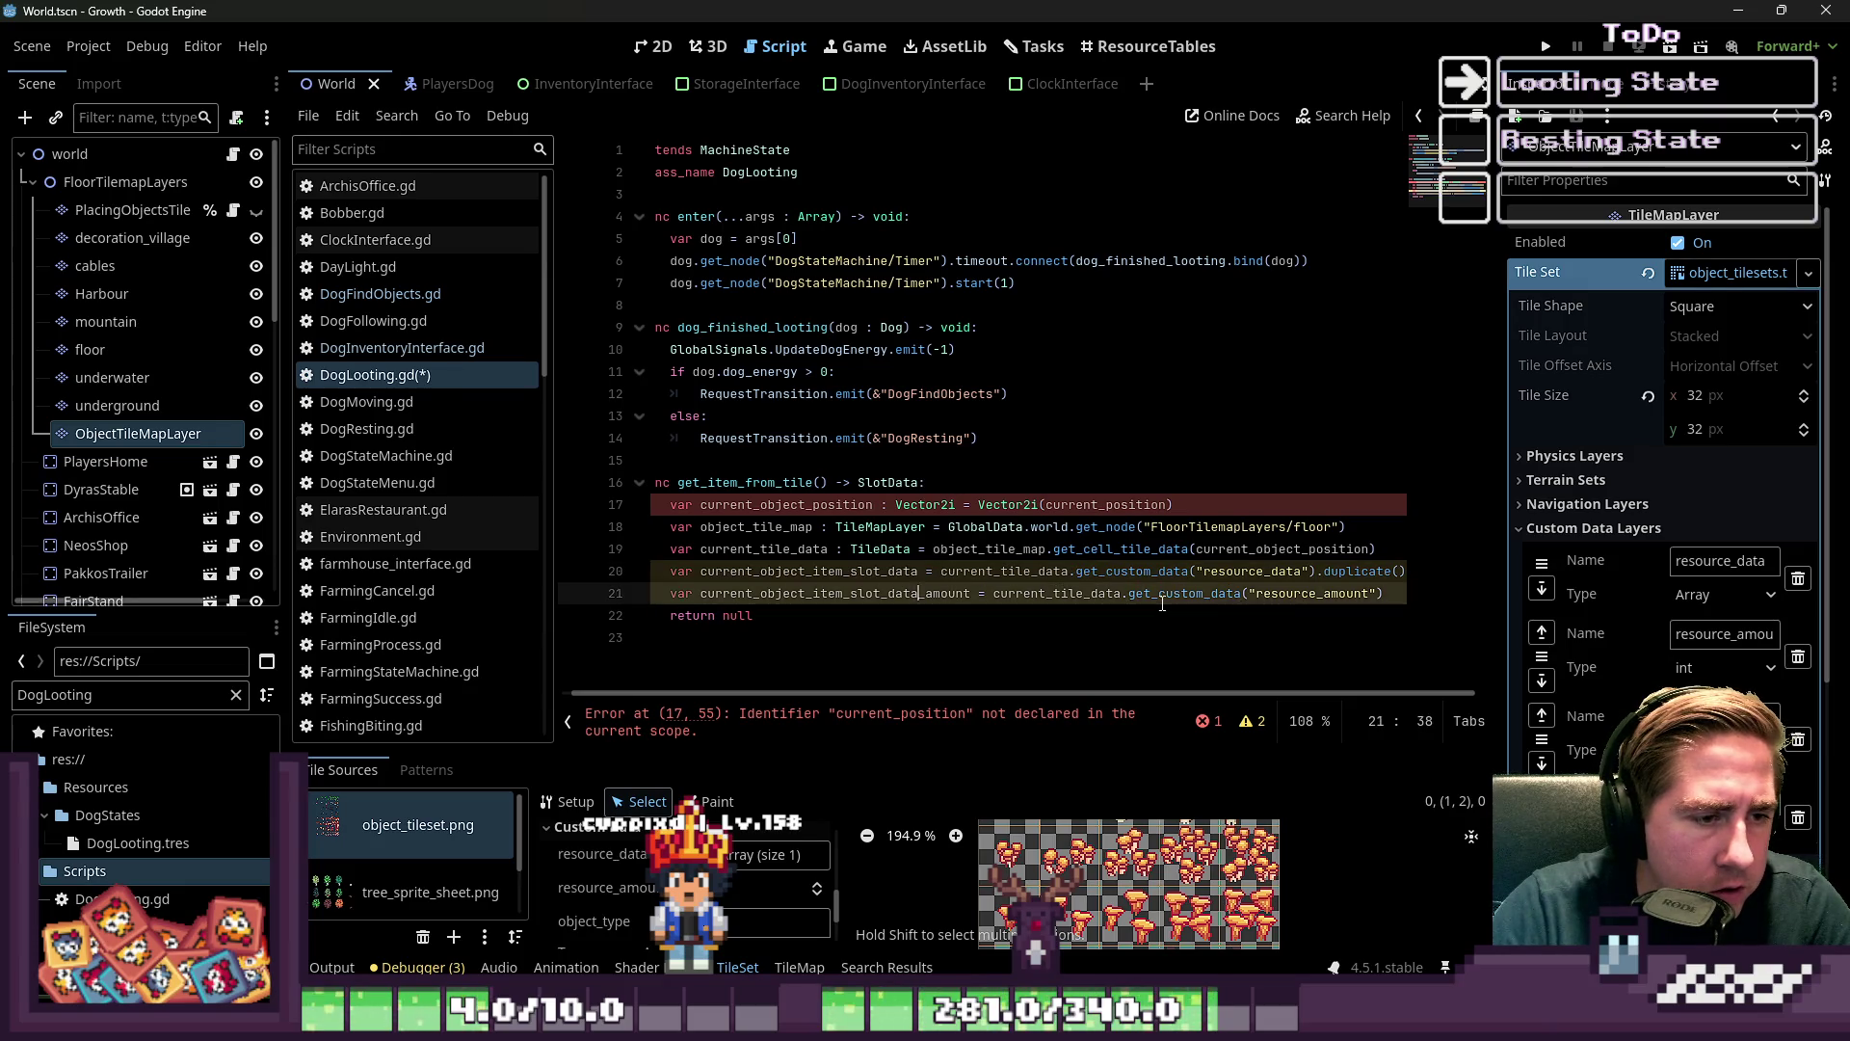
key("Home")
key("Return")
key("Up")
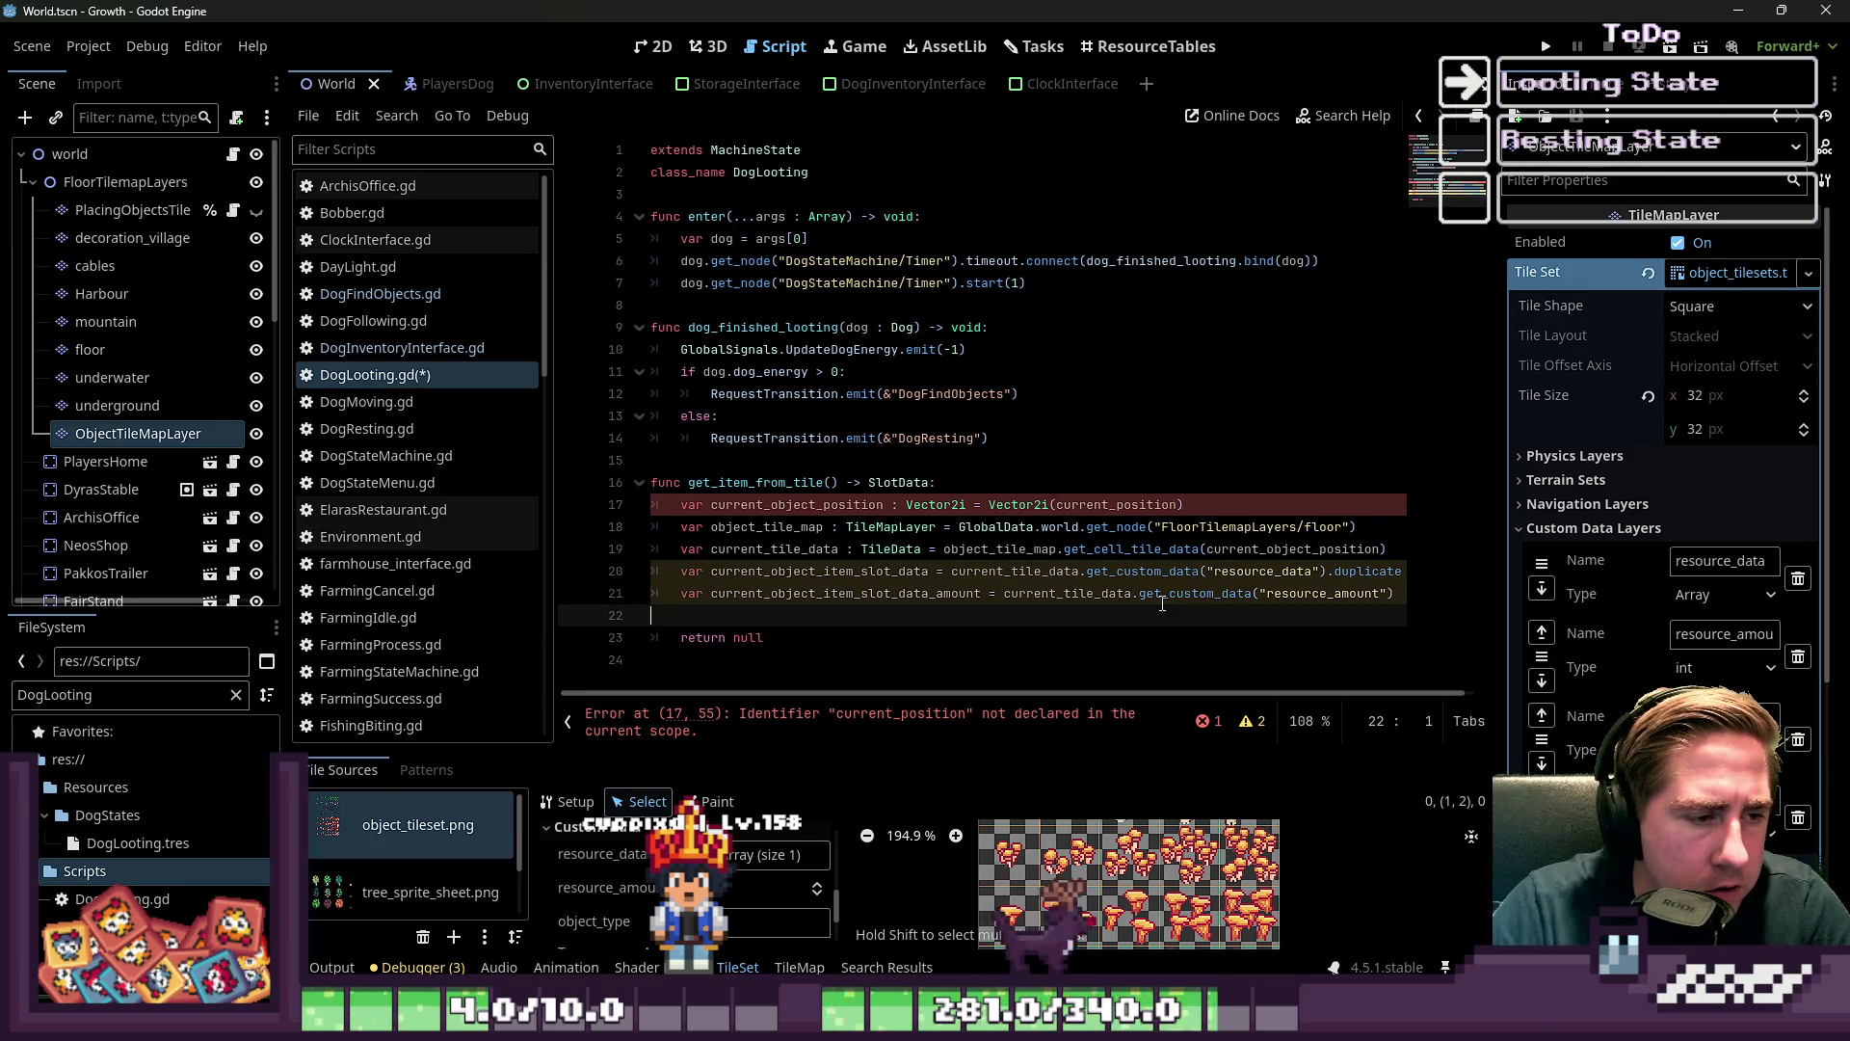
type("current_object_item_slot_data +=")
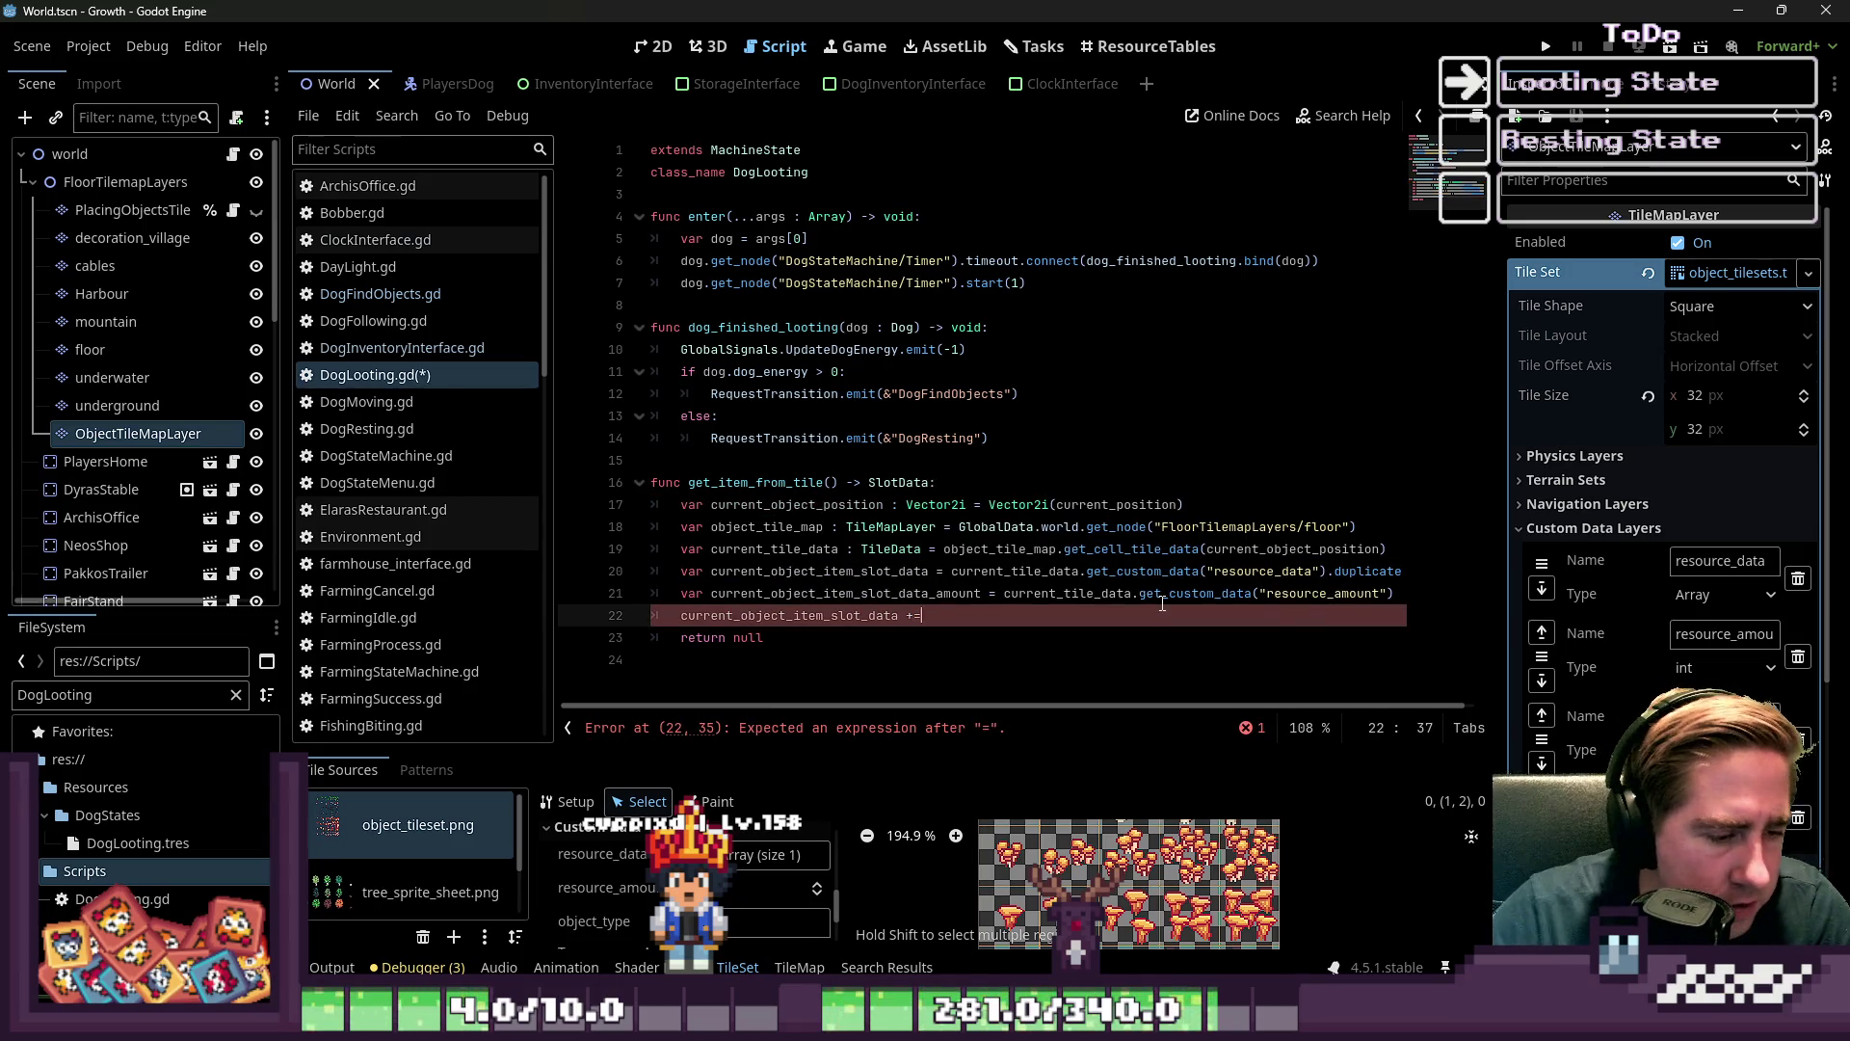
left_click(709, 855)
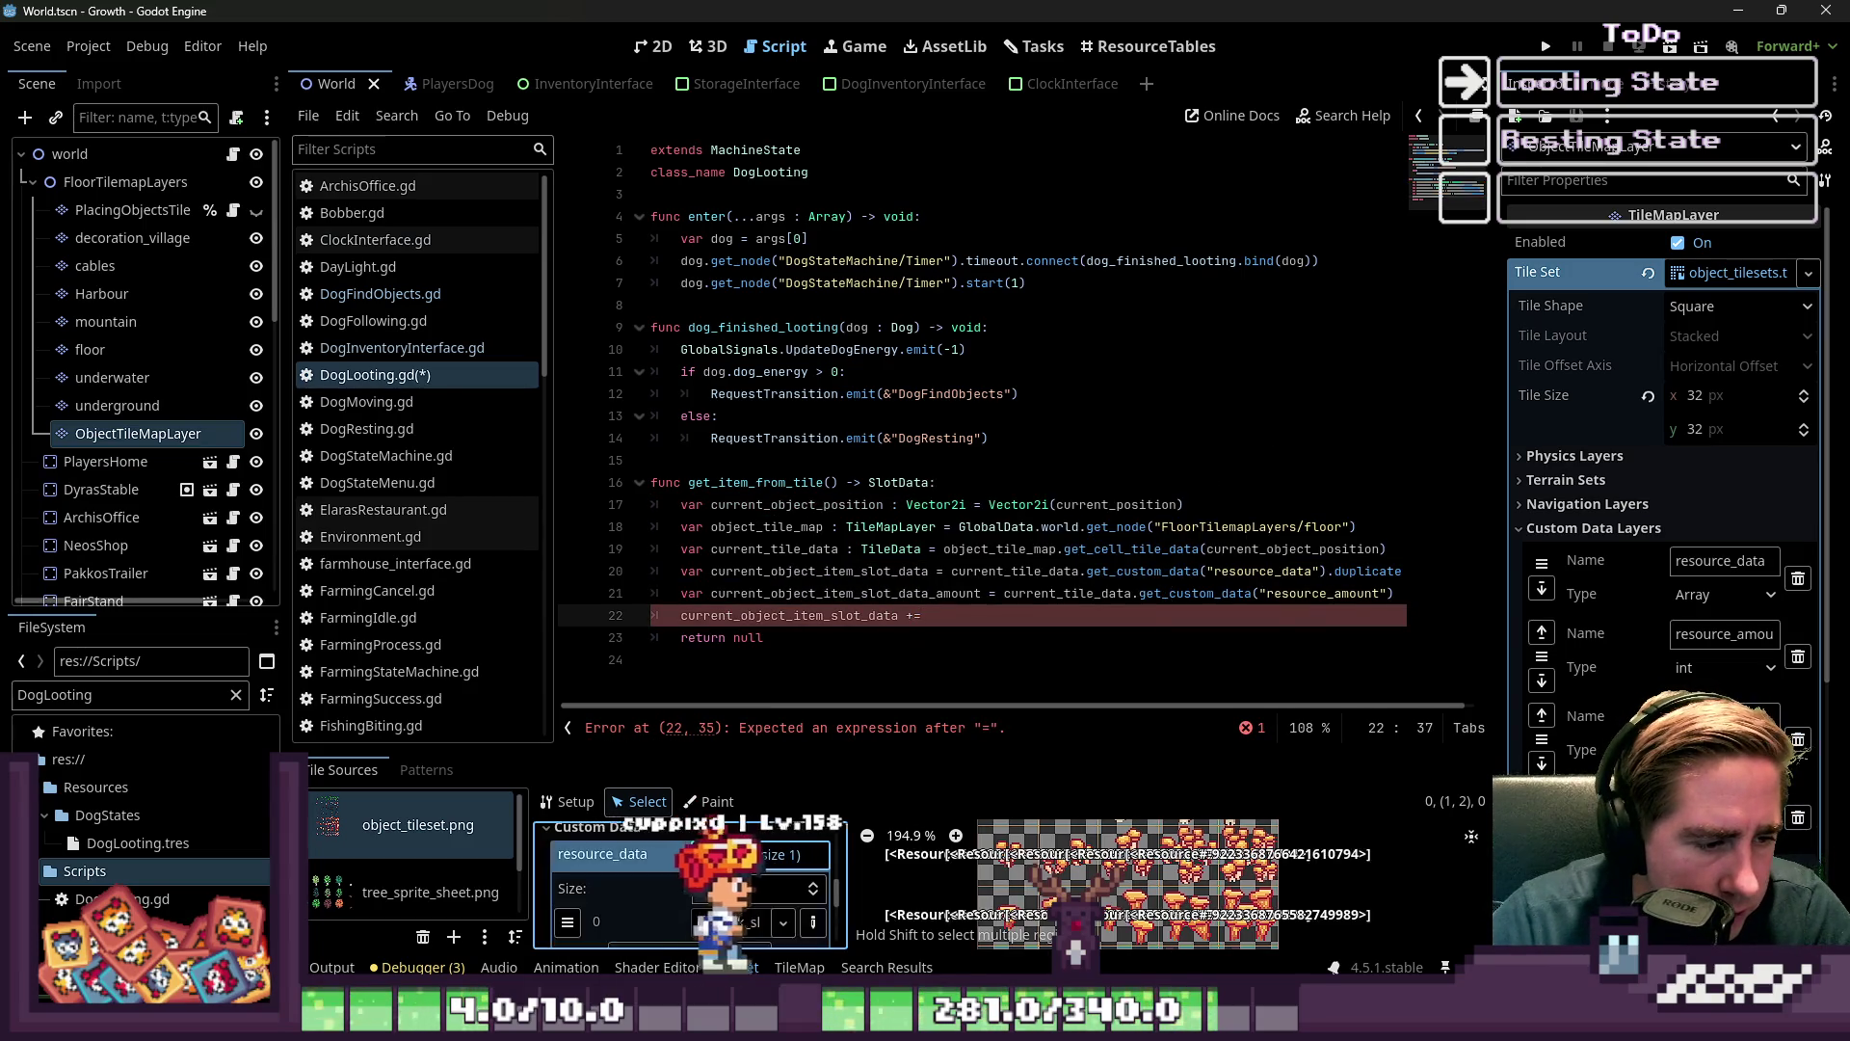
left_click(709, 858)
left_click(1325, 571)
type(".pick_random().d")
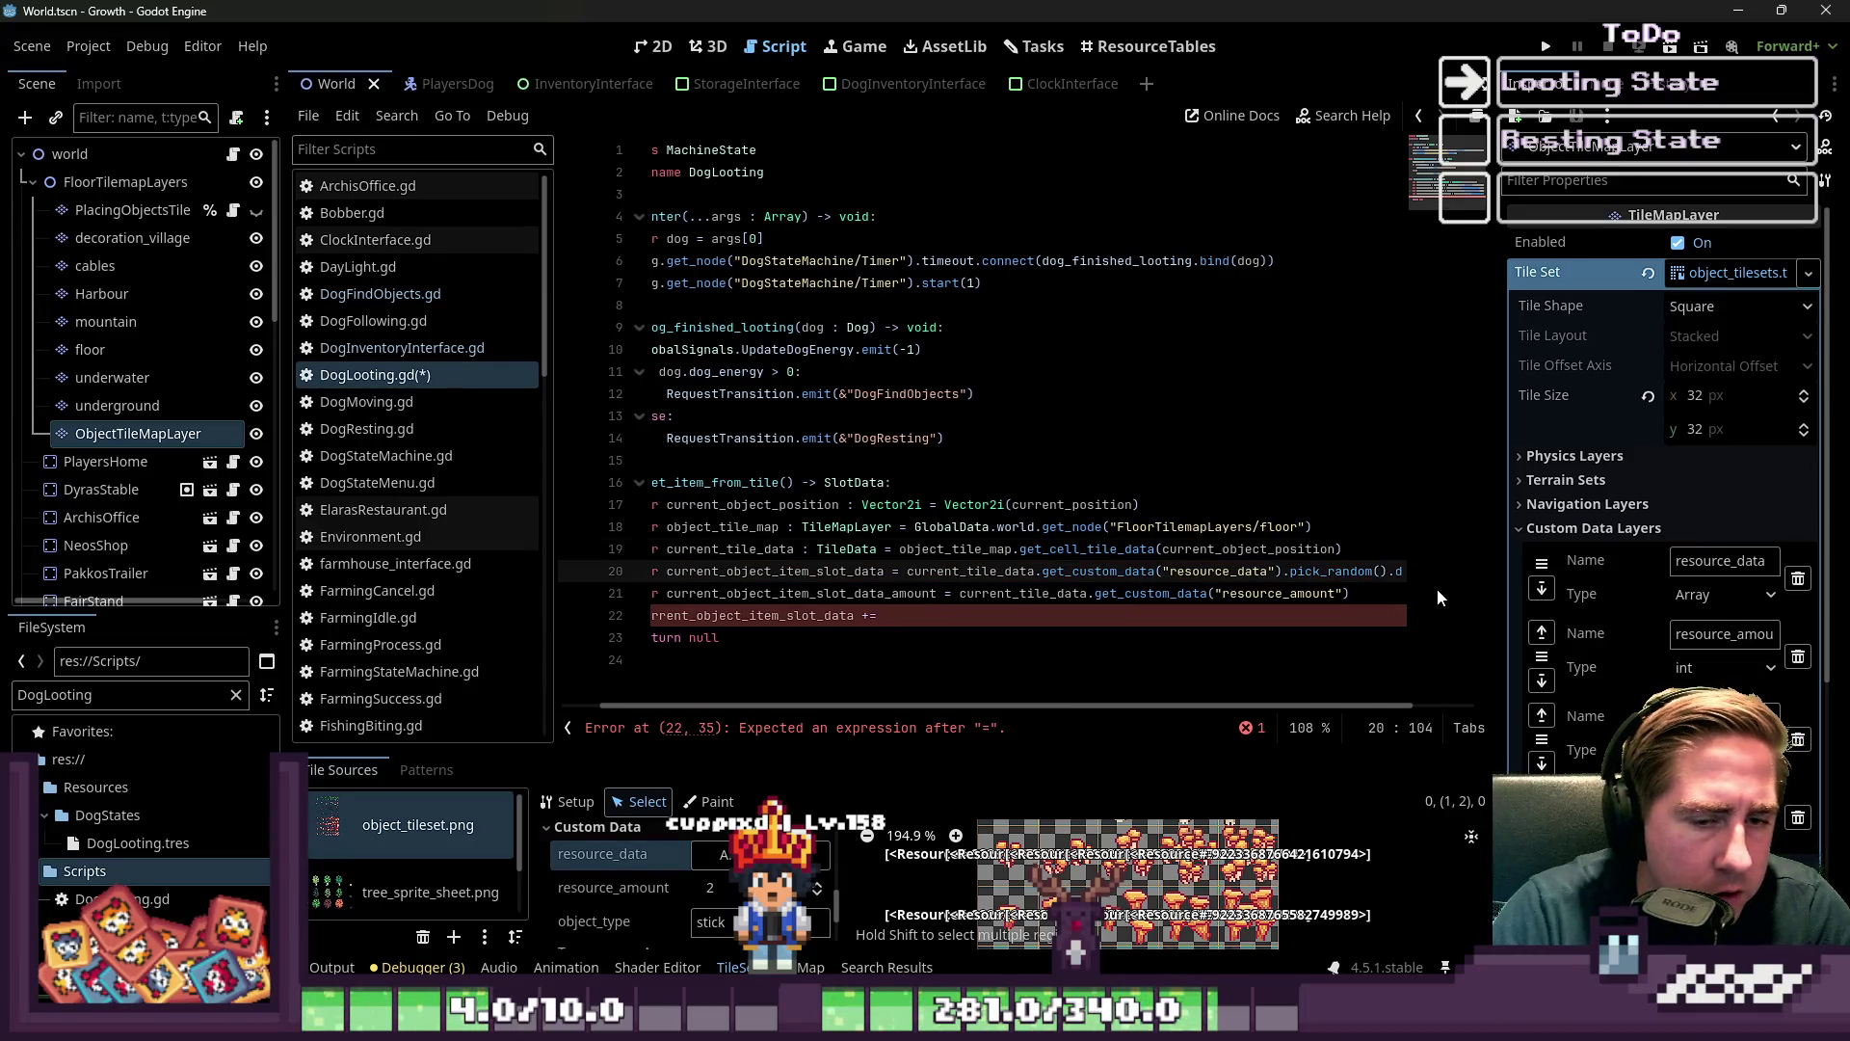
- Begin the quantity assignment at the end of line 22
key("Down")
key("Down")
key("Home")
key("End")
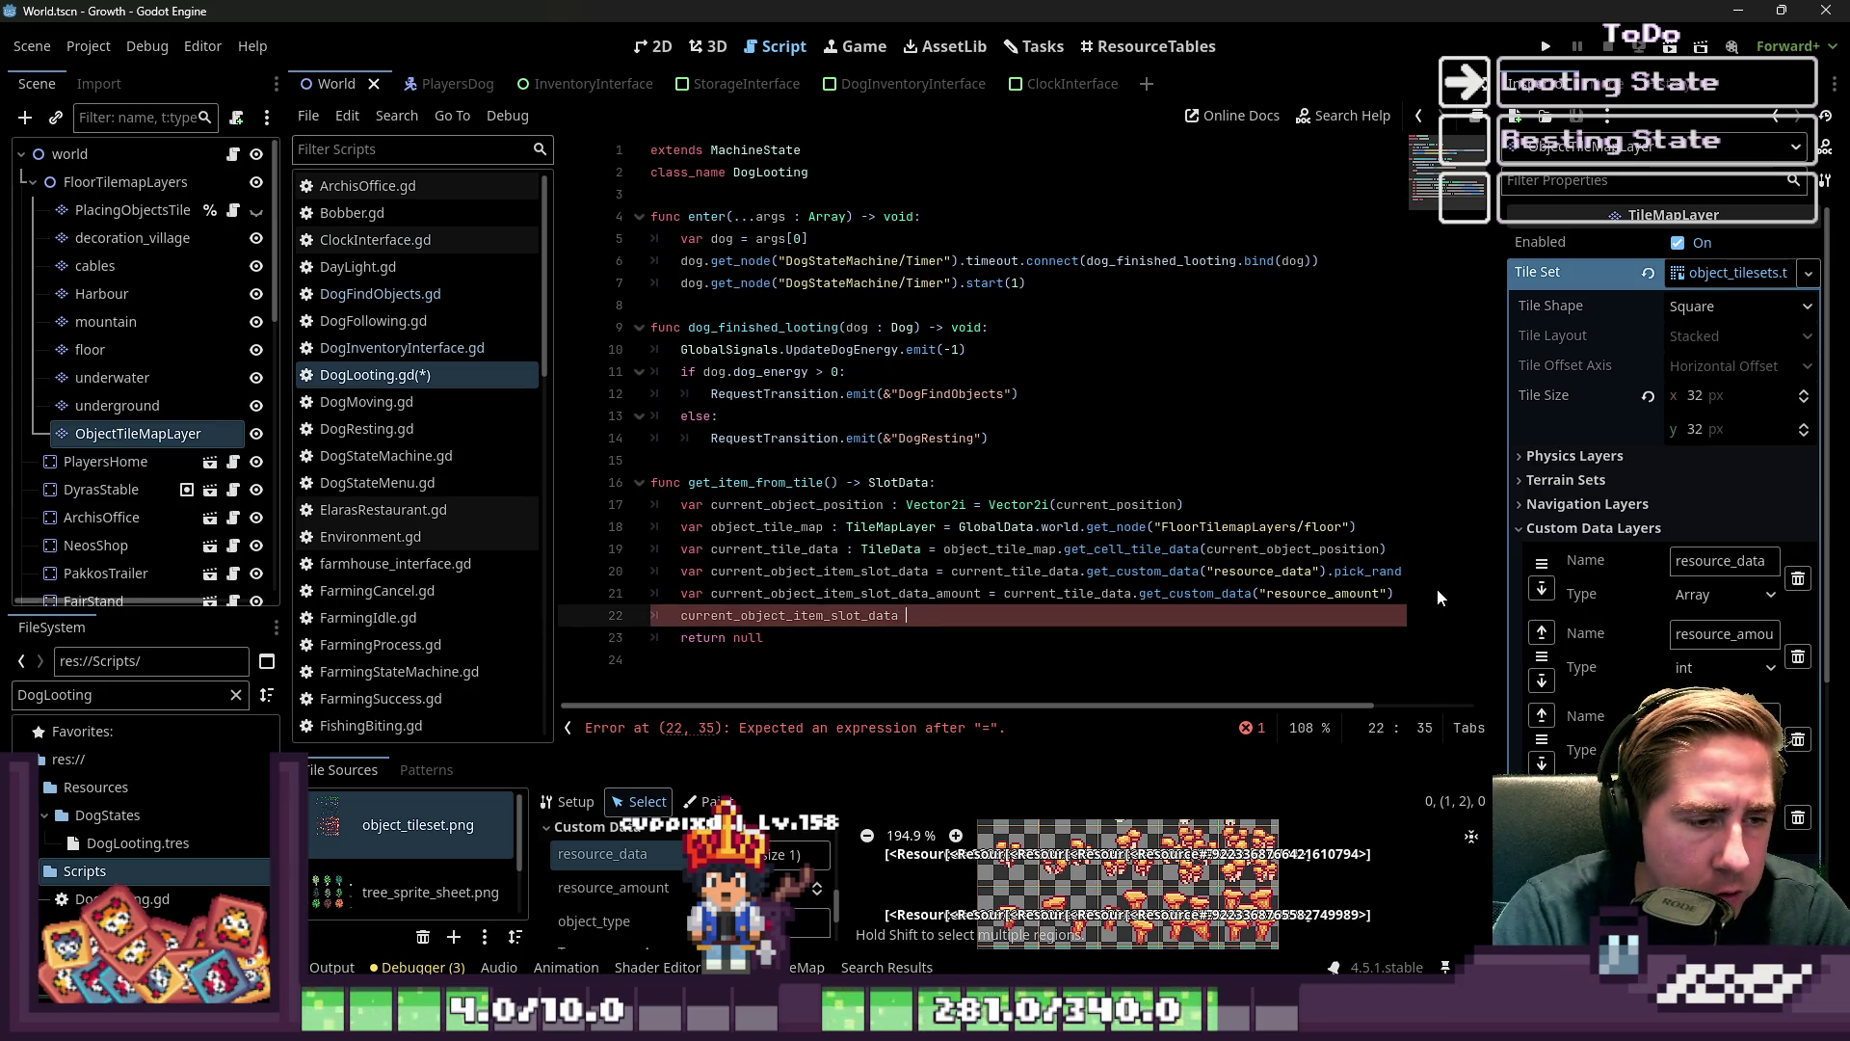
type("i")
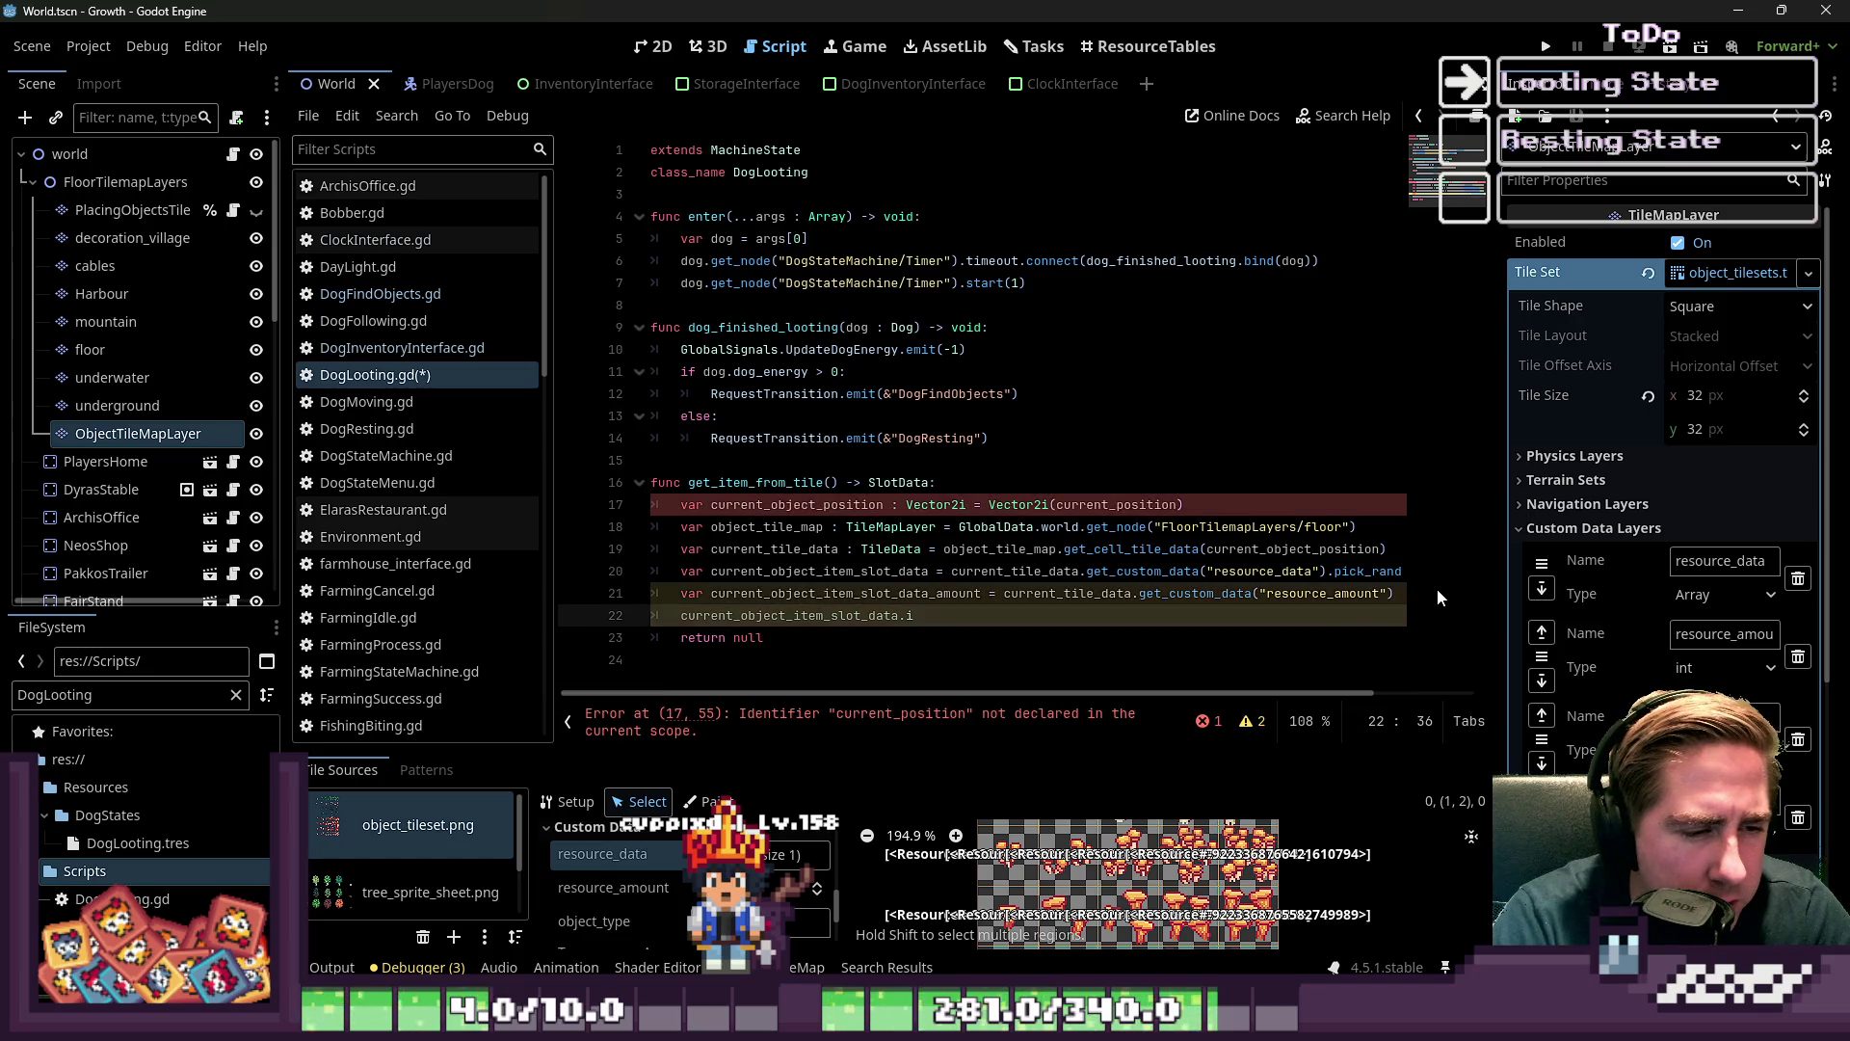
type("ant")
type("ty =")
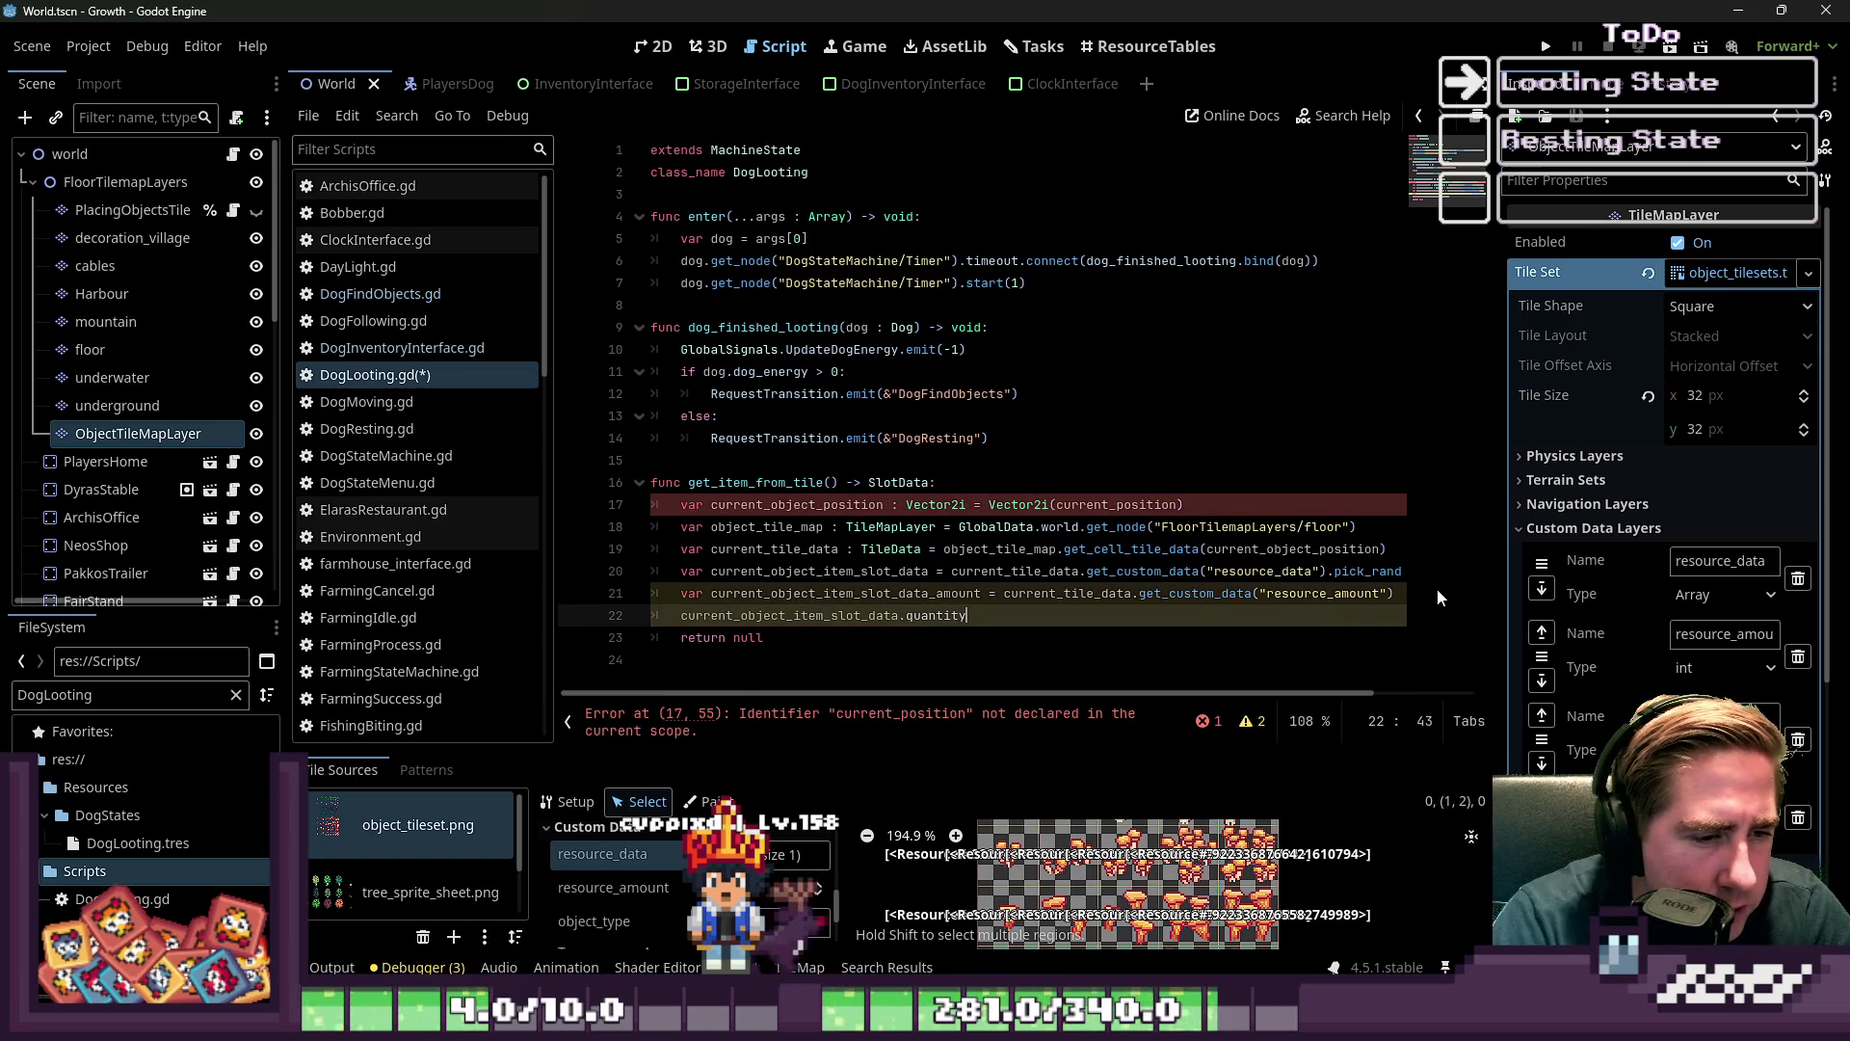
- Add type hints: SlotData on line 20's variable and int on line 21's amount variable
key("Up")
key("Up")
key("Left")
key("Left")
key("Left")
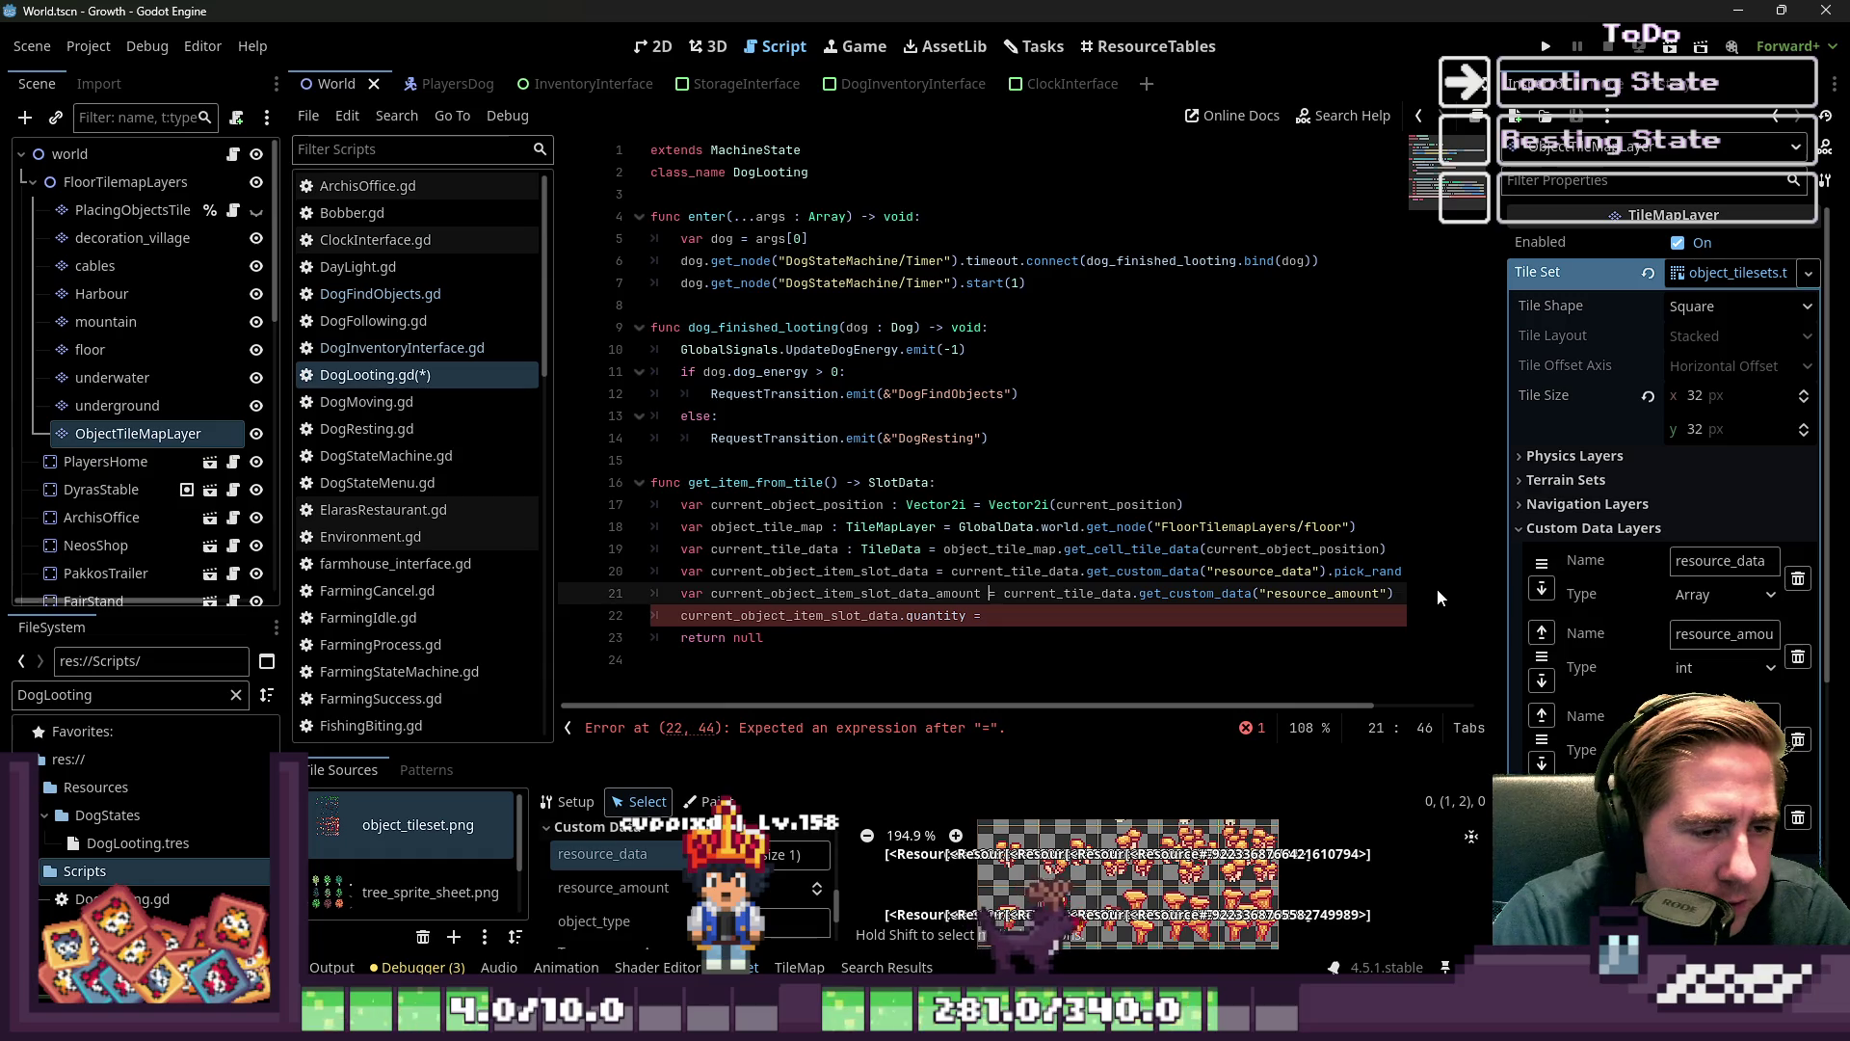
type(": S")
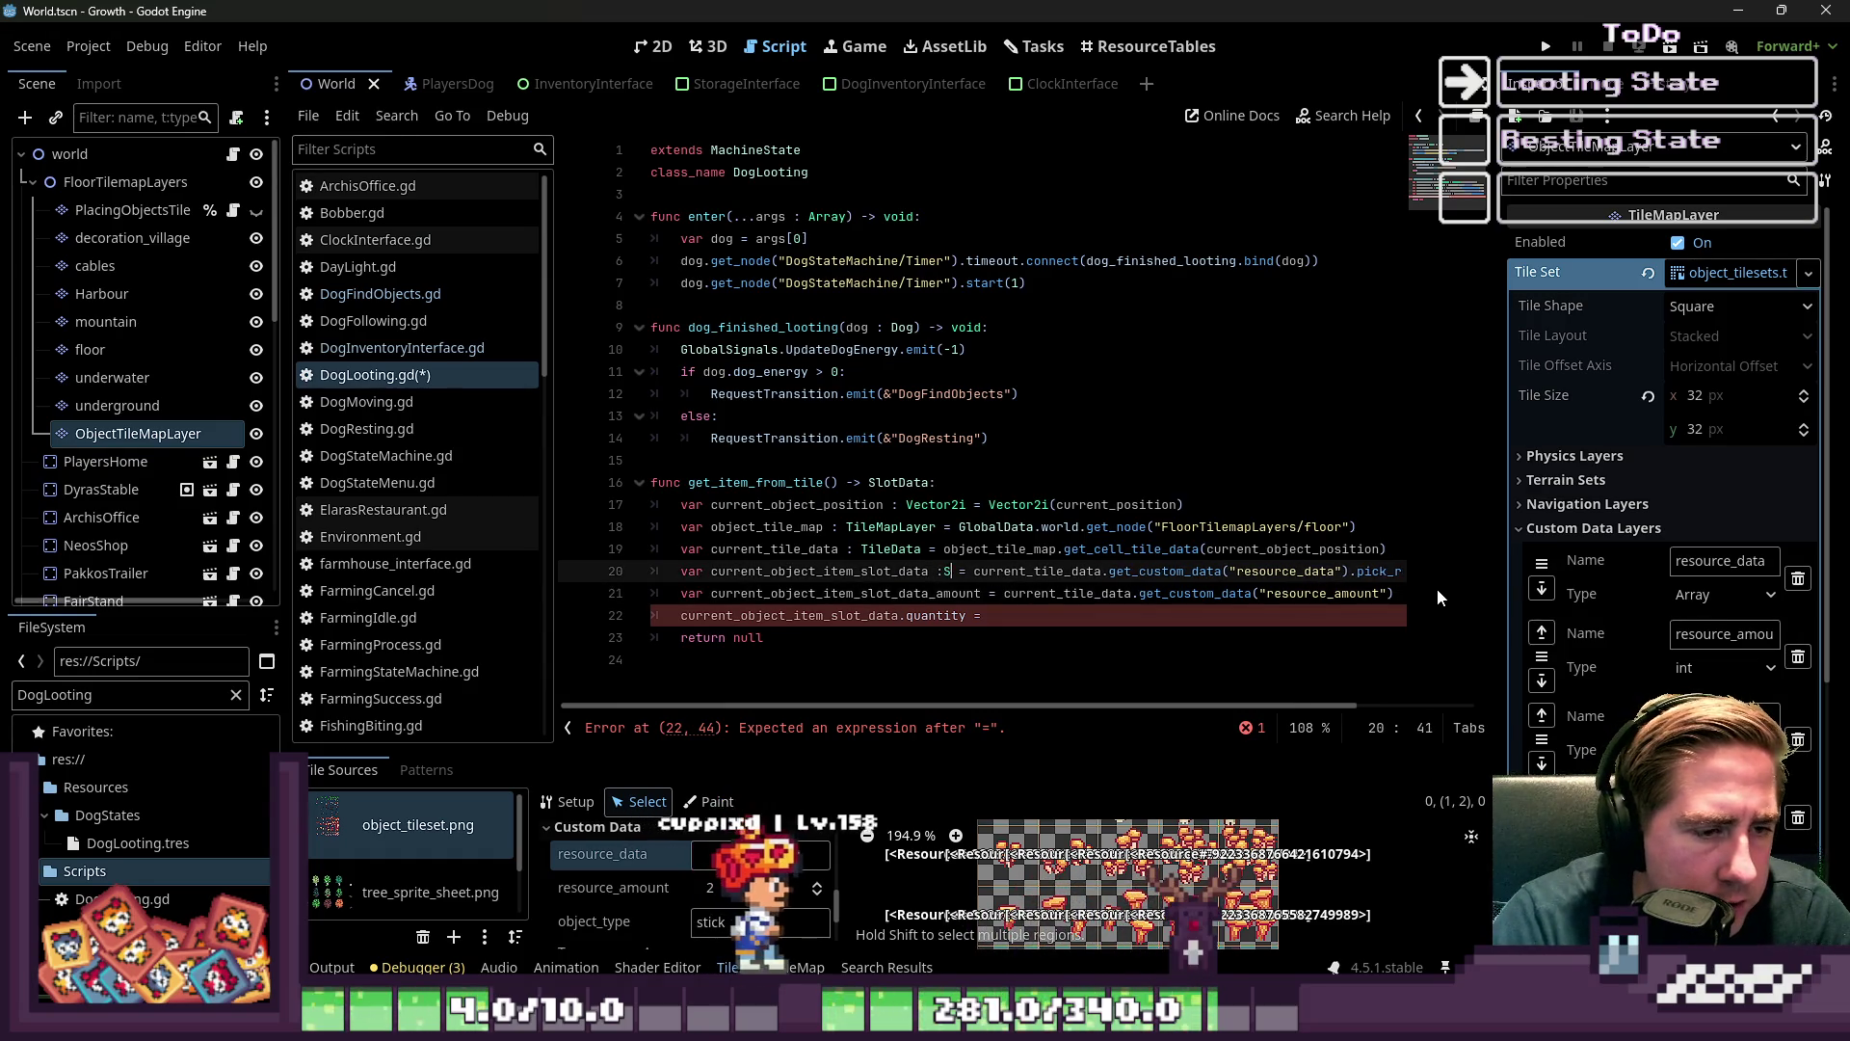
type("lotDAta")
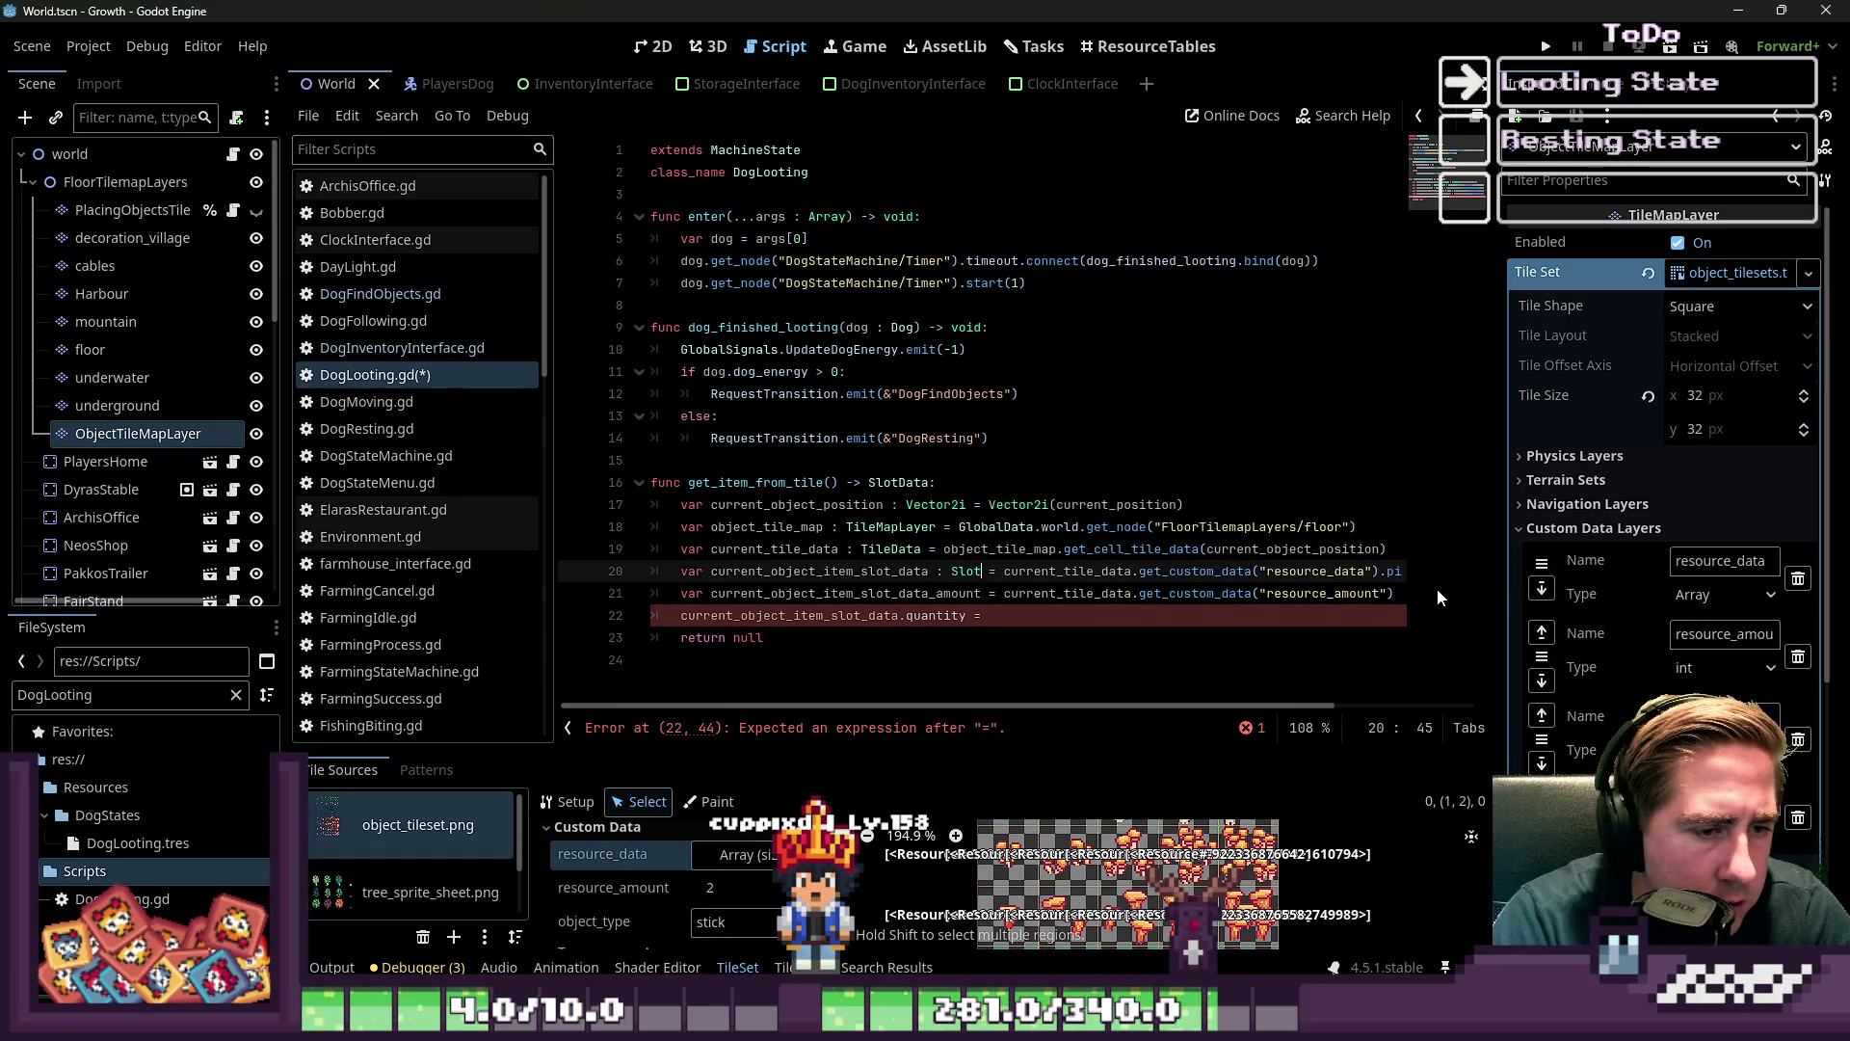
key("Left")
key("Left")
type("A")
key("BackSpace")
type("a")
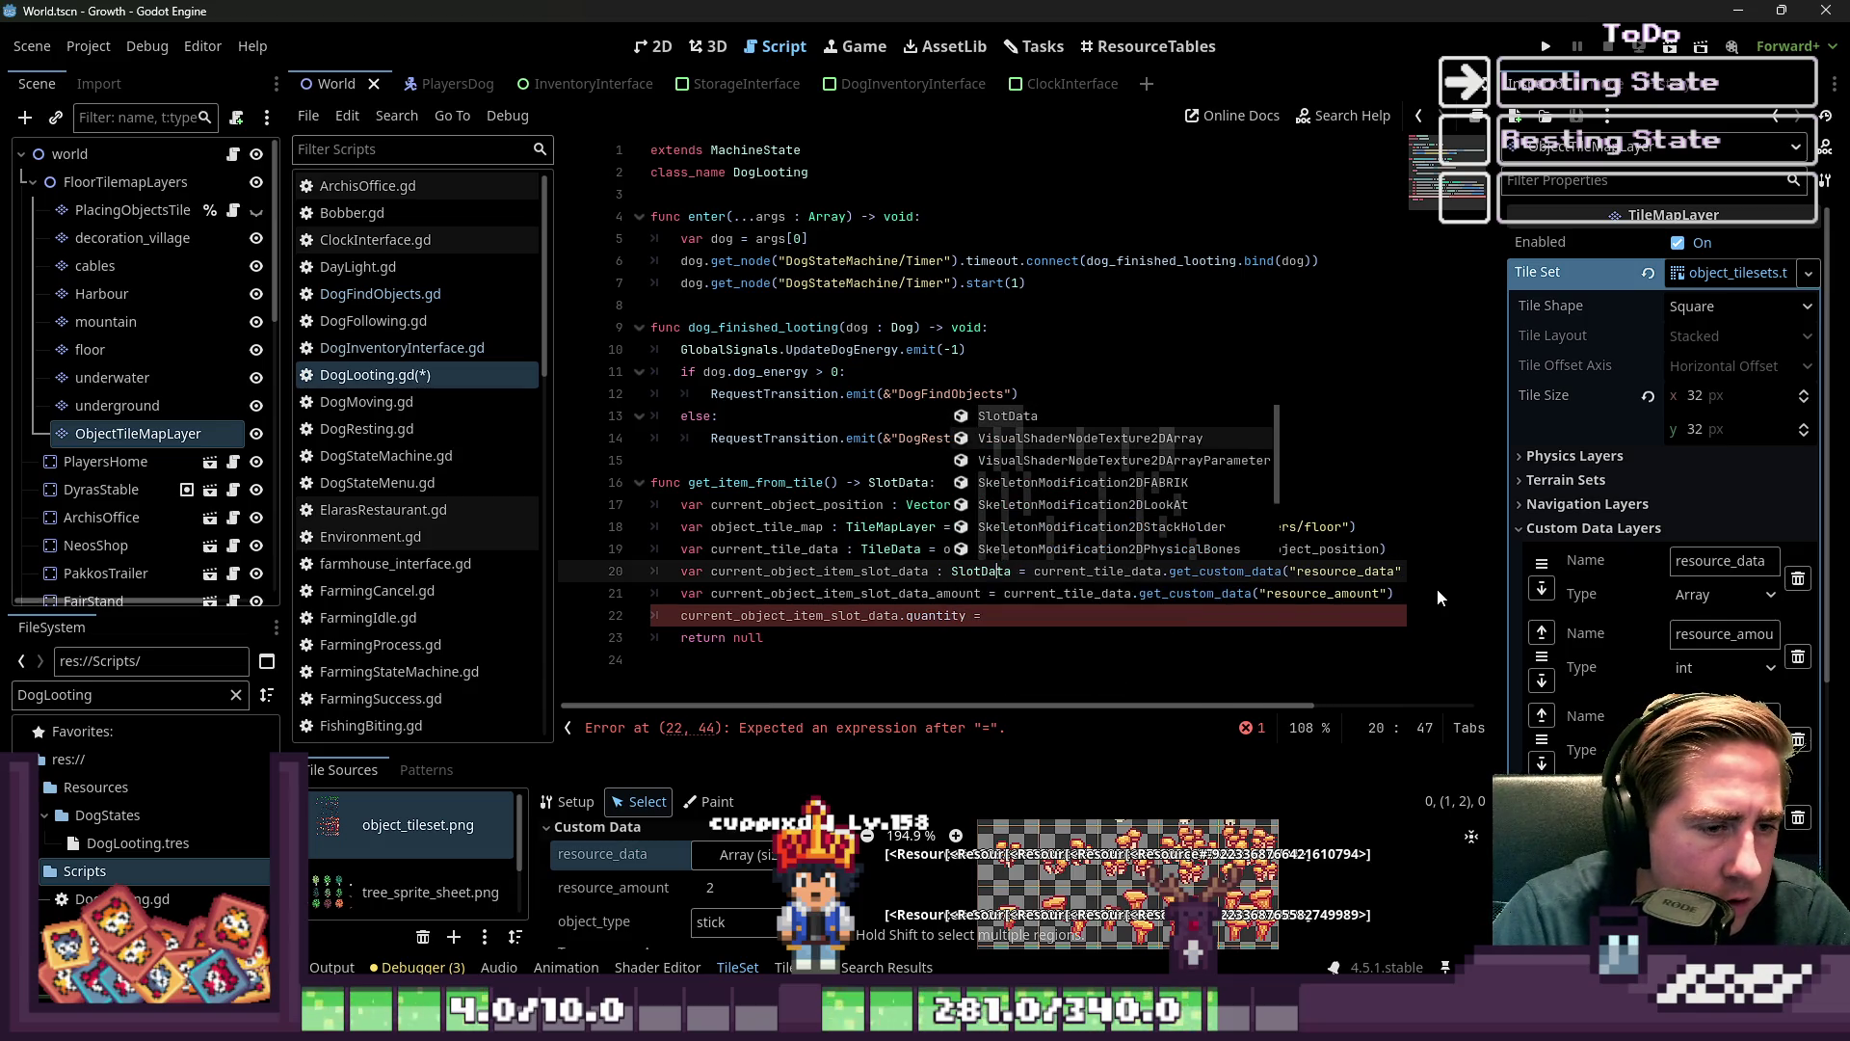
key("Escape")
key("Down")
key("Left")
type(": ")
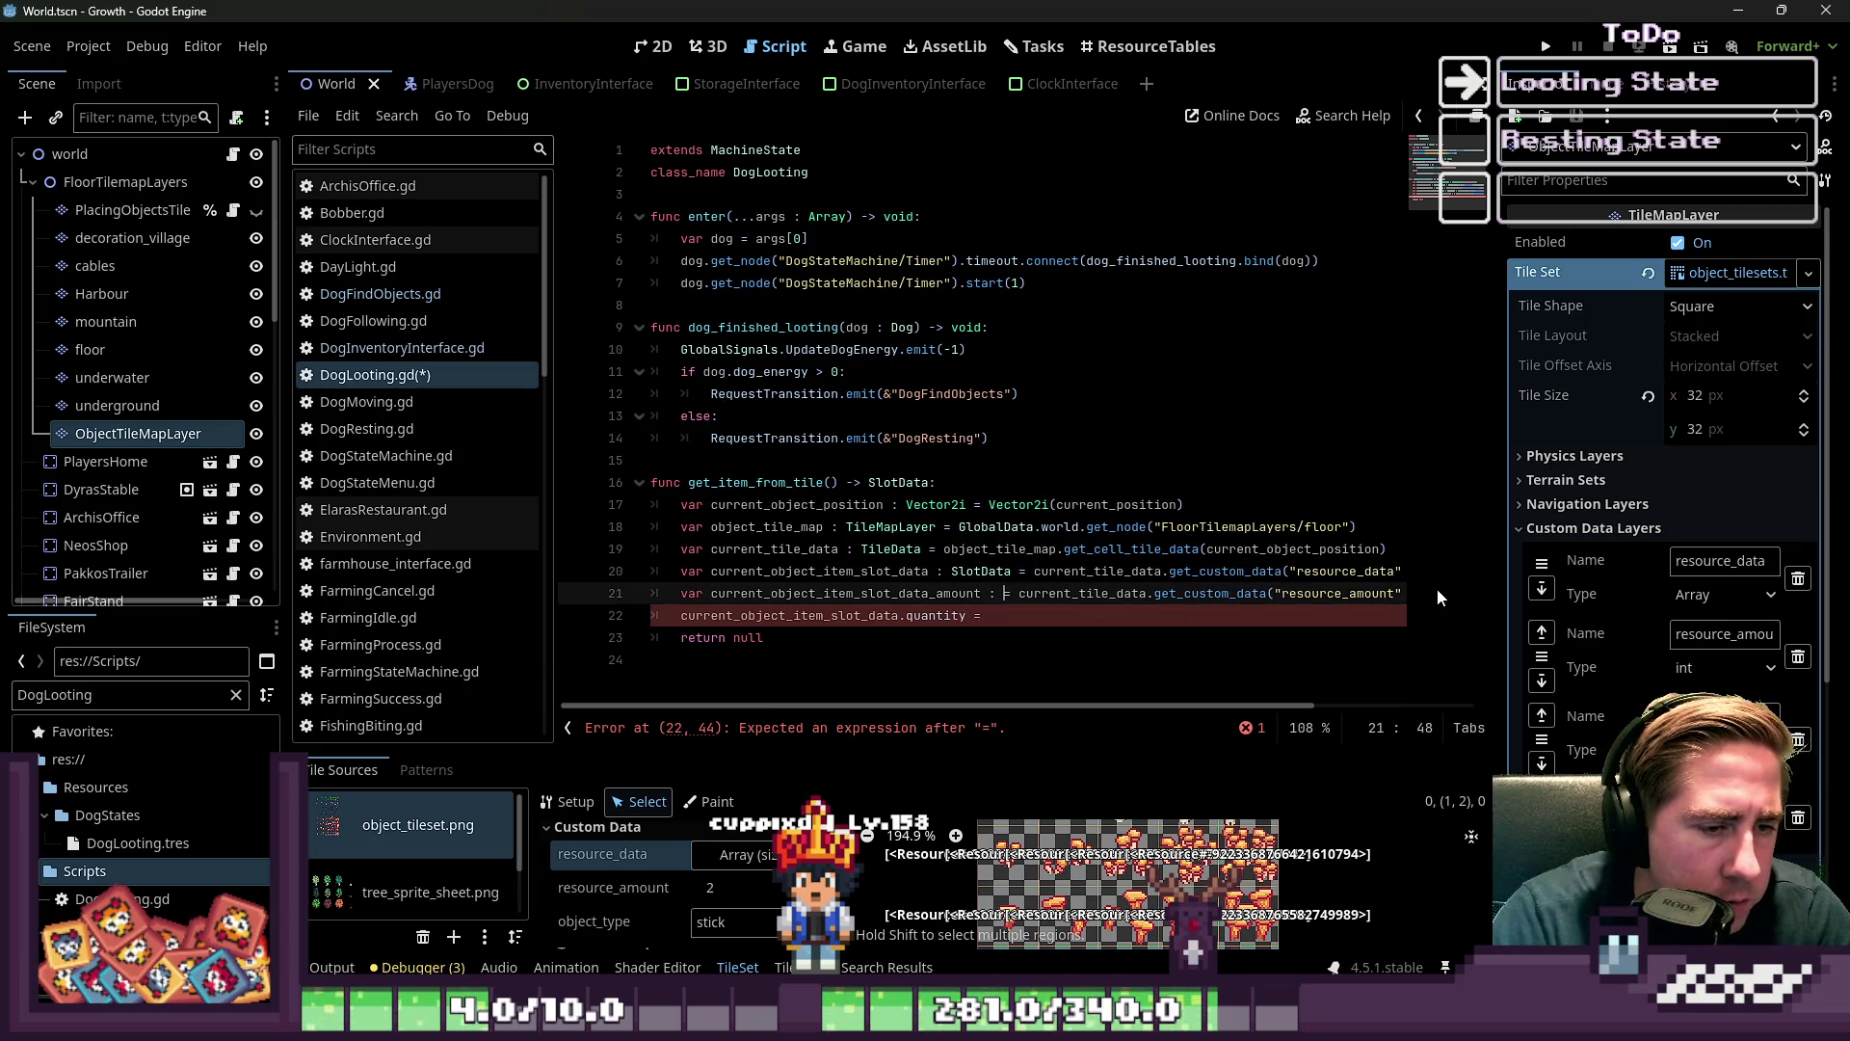
type("int")
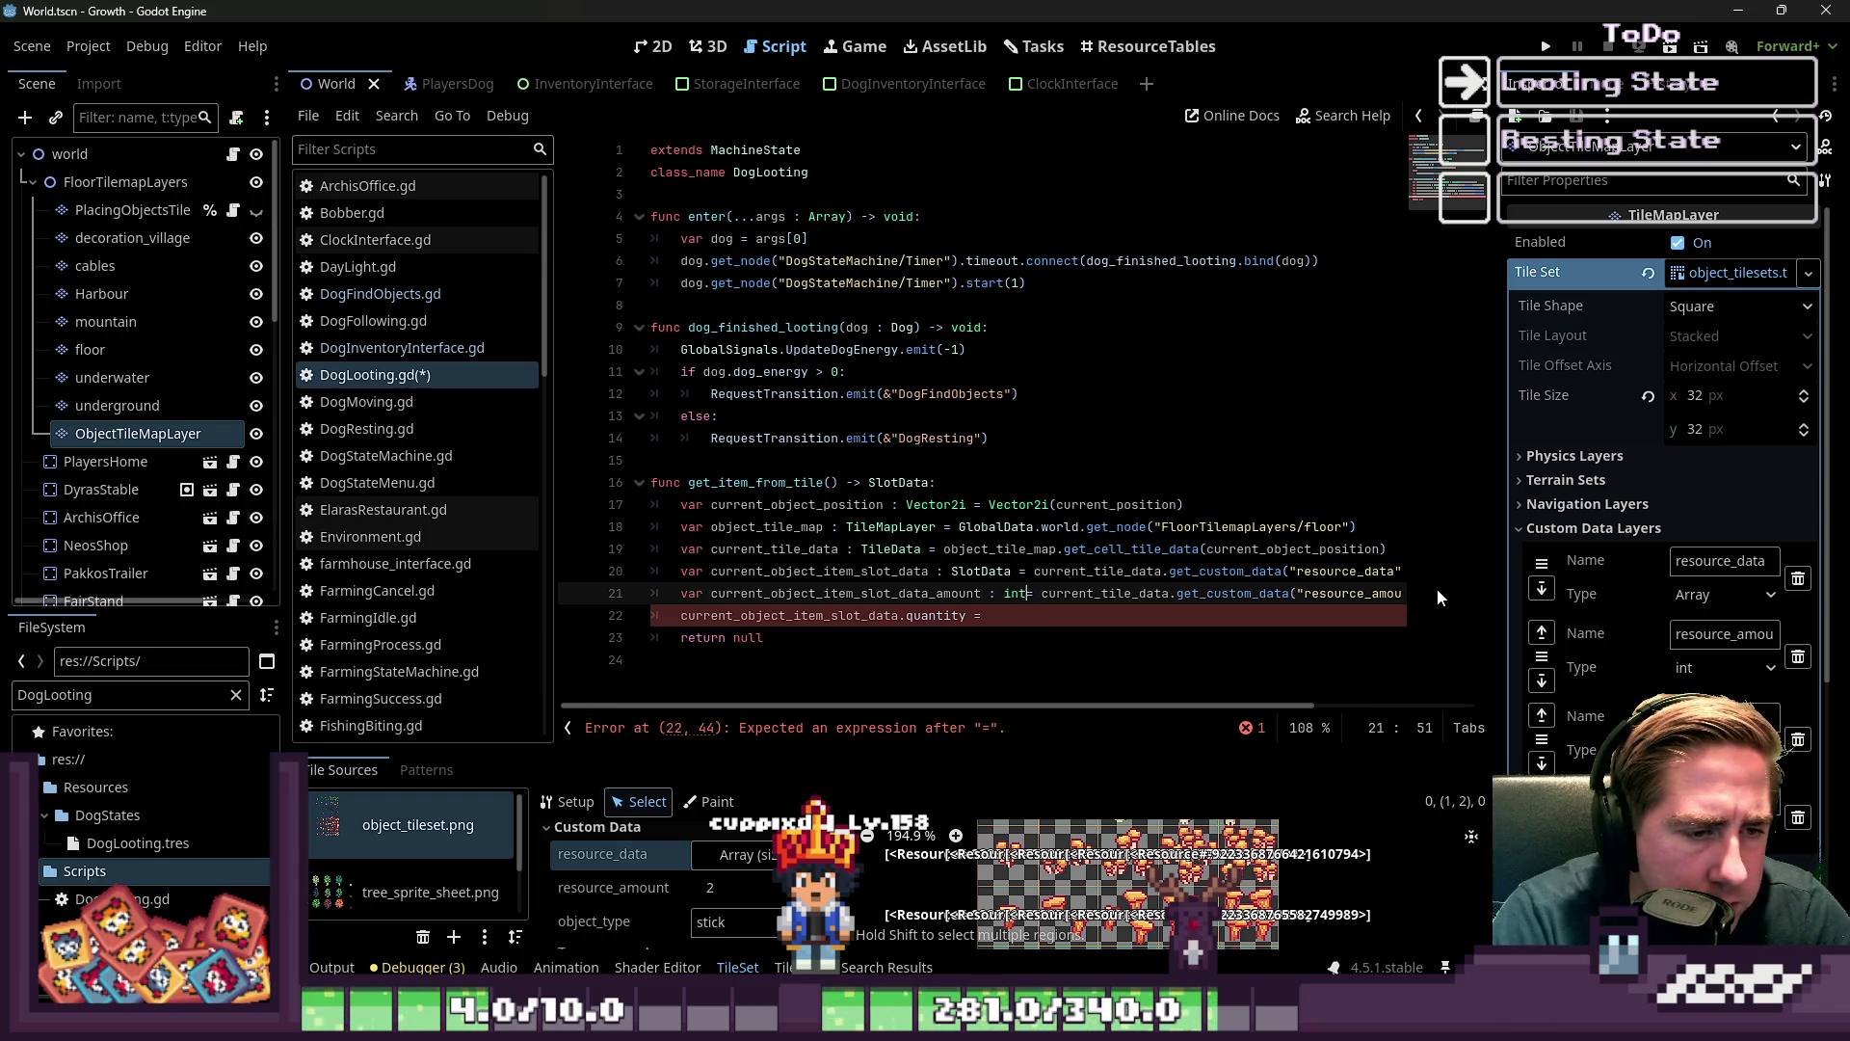
- Complete line 22 as quantity = current_object_item_slot_data_amount
key("Down")
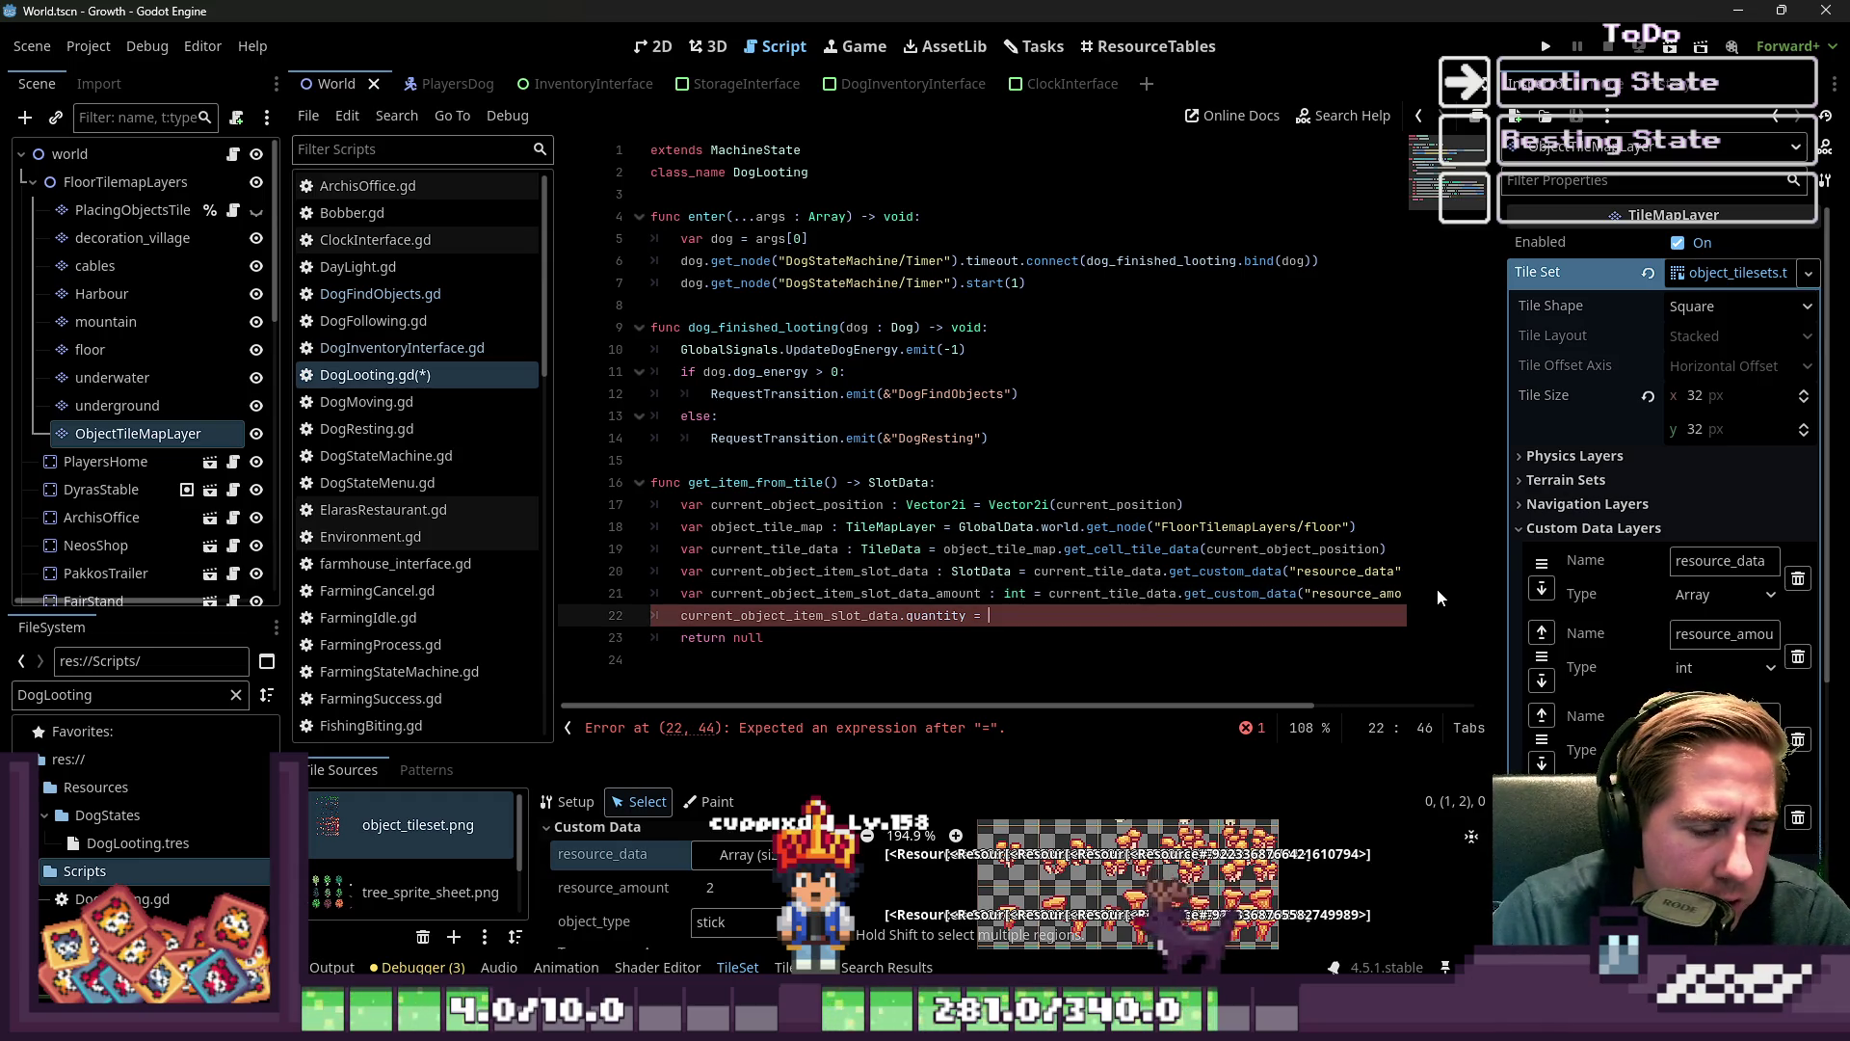
key("Left")
key("Left")
key("Left")
key("BackSpace")
key("BackSpace")
key("BackSpace")
type("quantity")
key("End")
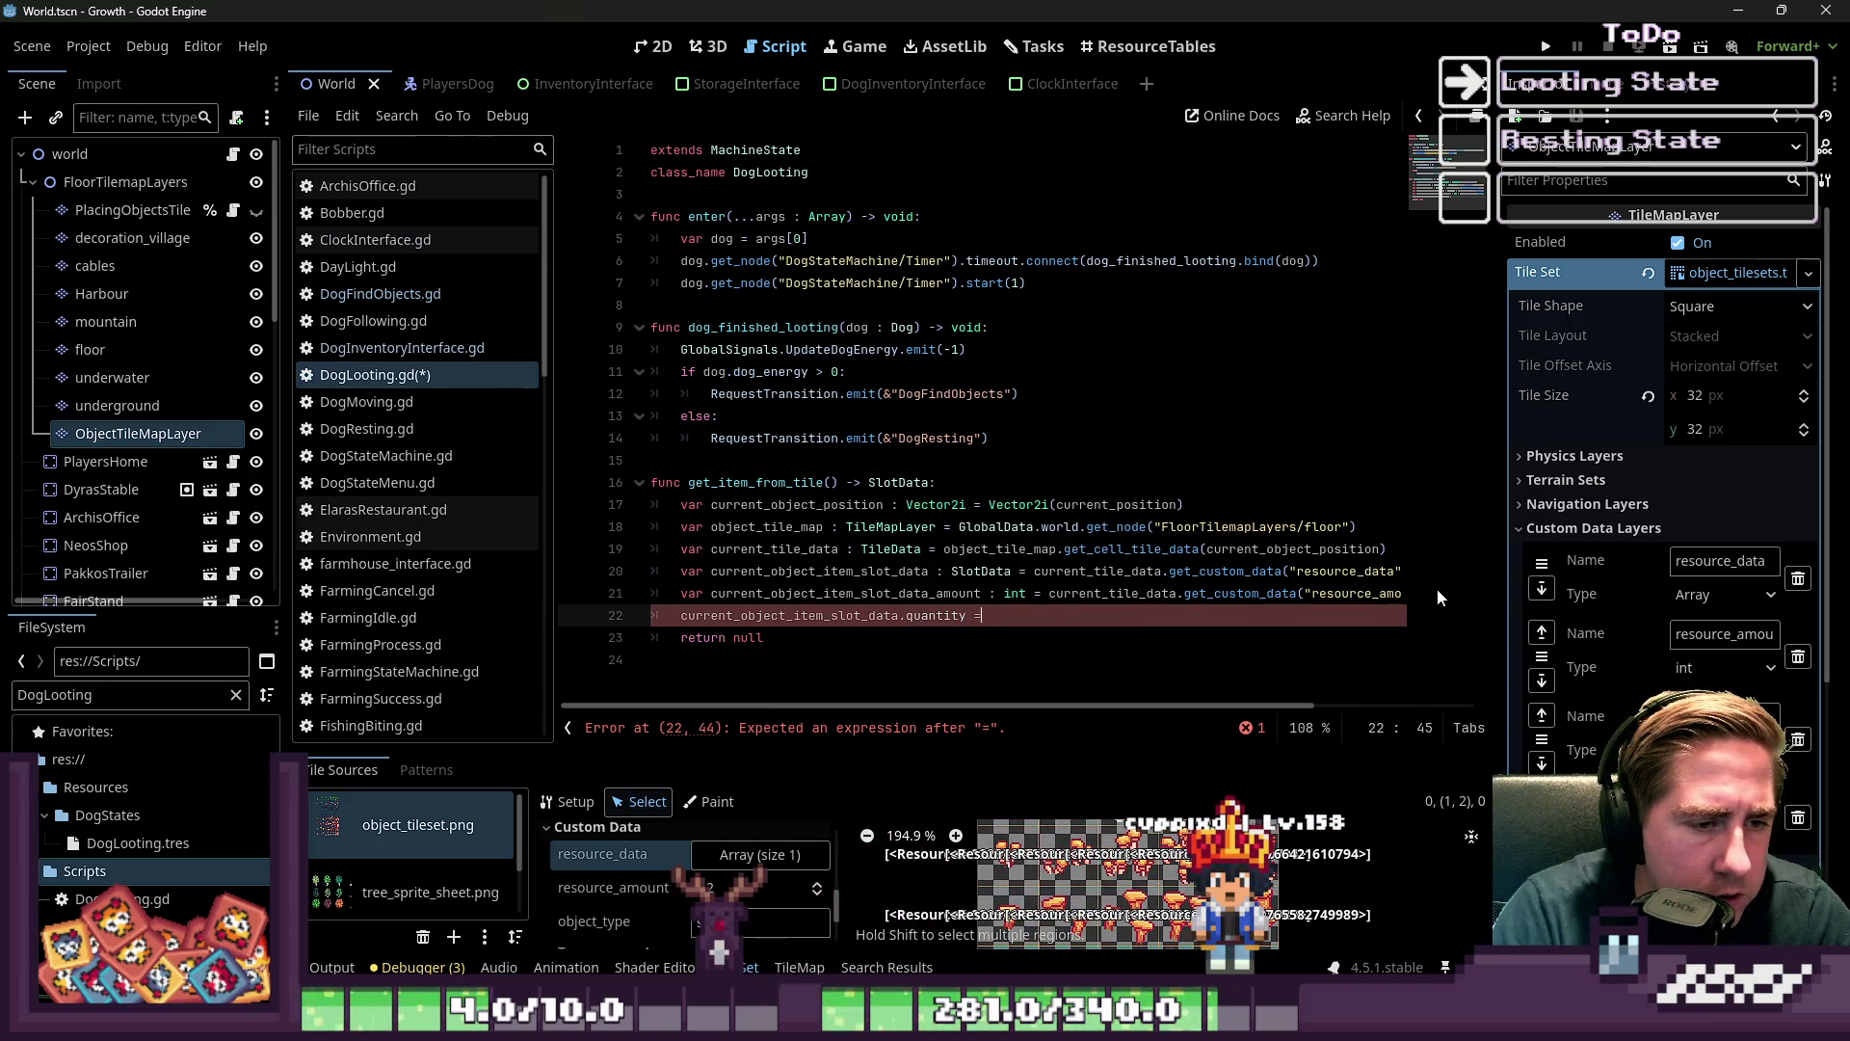
type("curren")
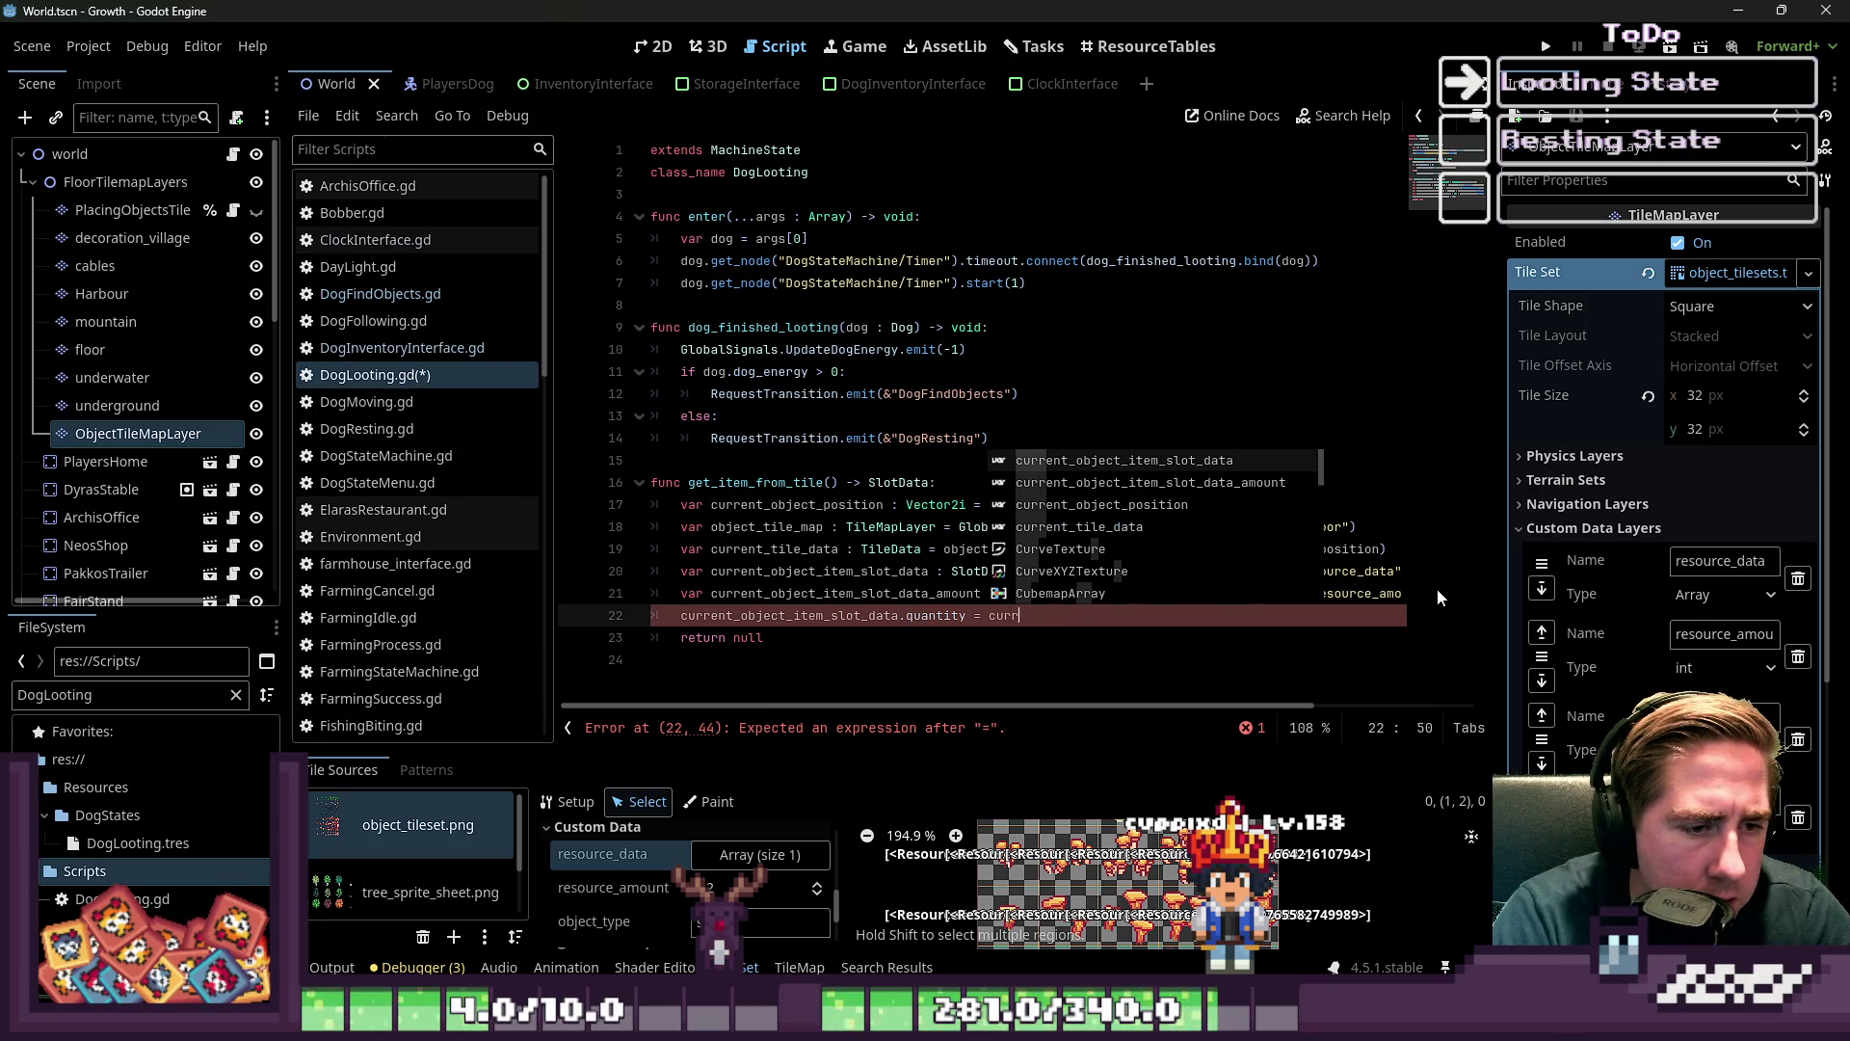
key("Return")
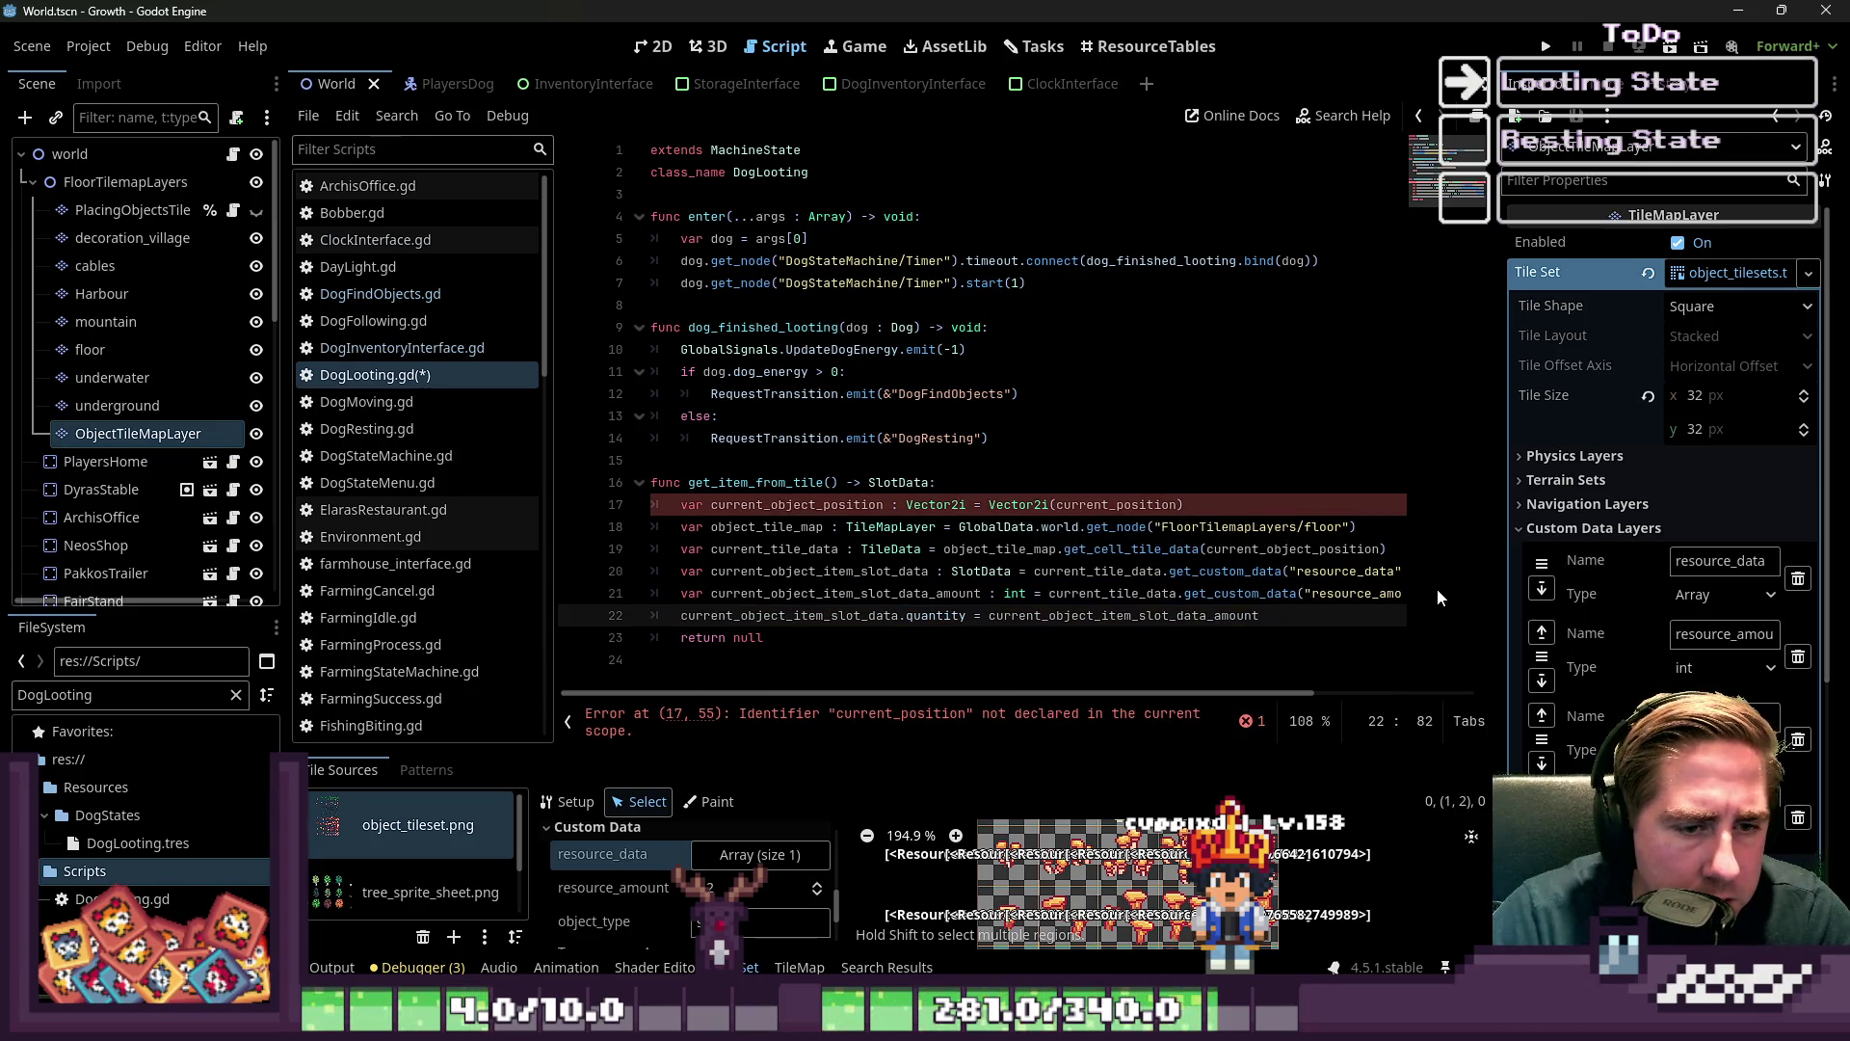
key("Down")
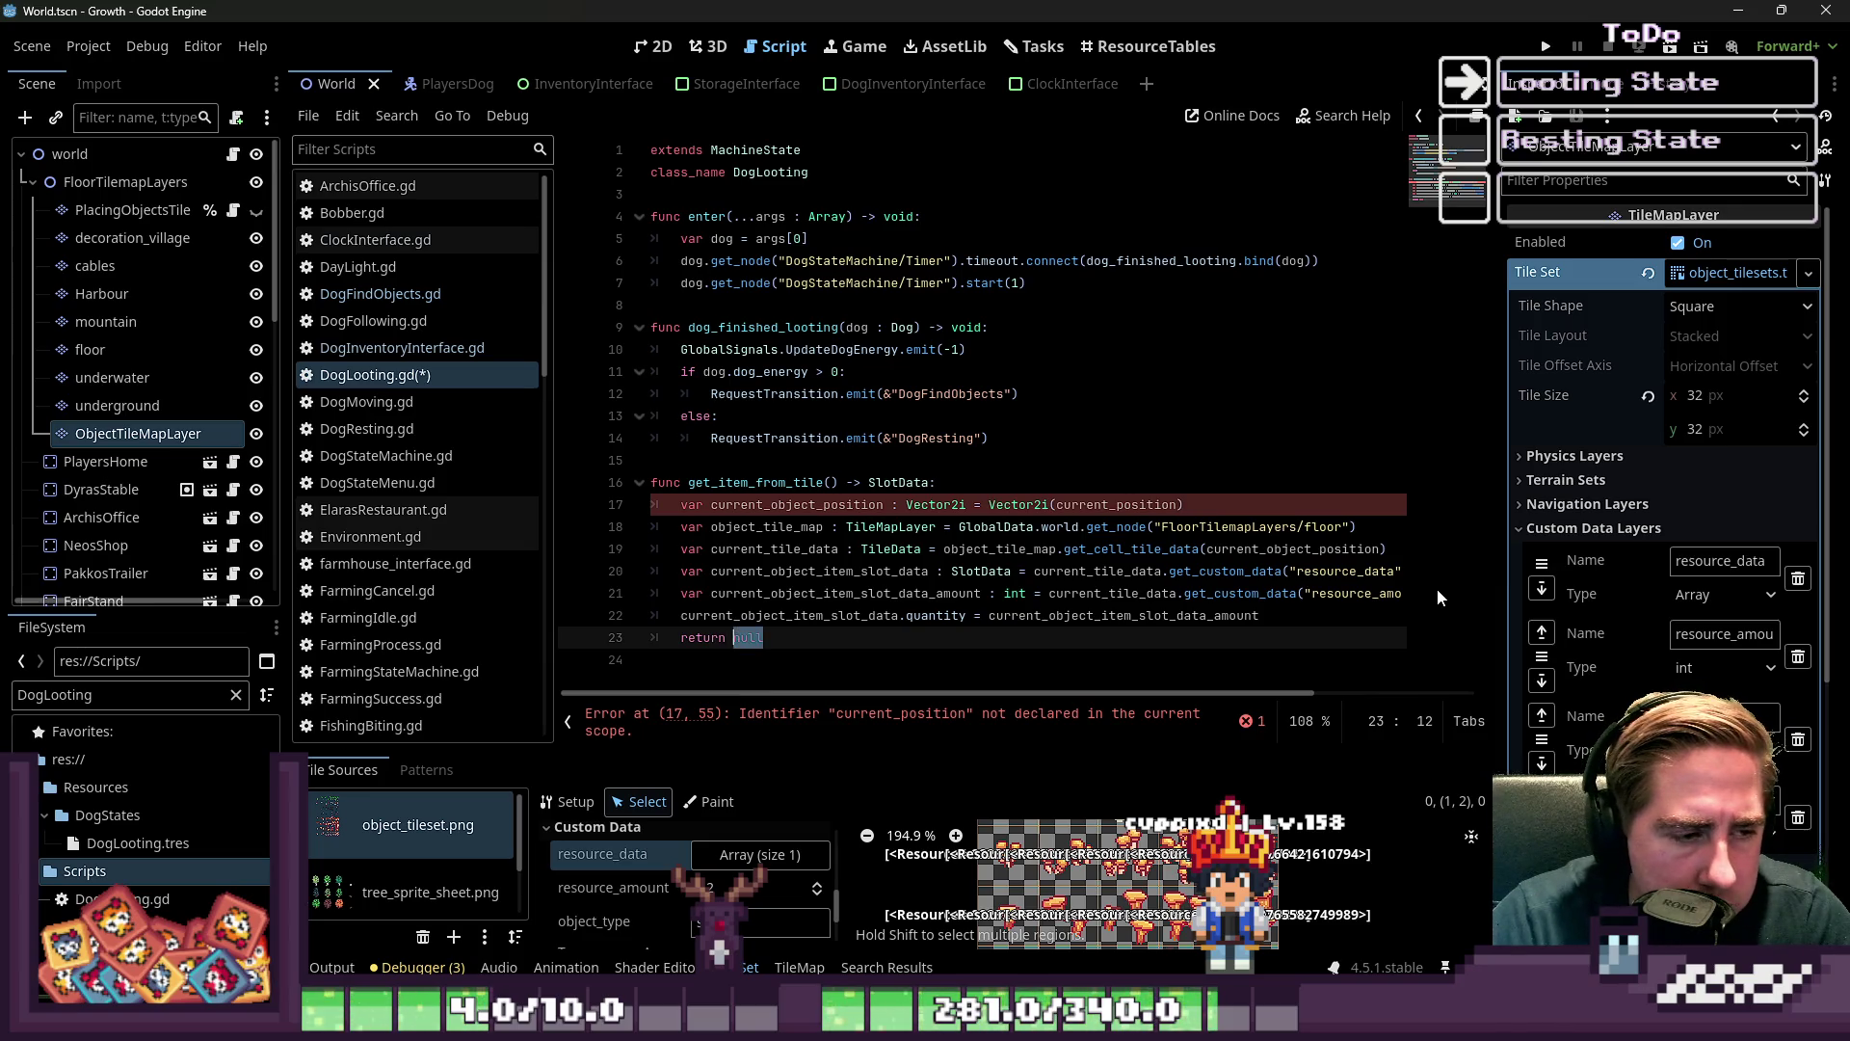
- Make get_item_from_tile return current_object_item_slot_data and select the position declaration line
key("ctrl+z")
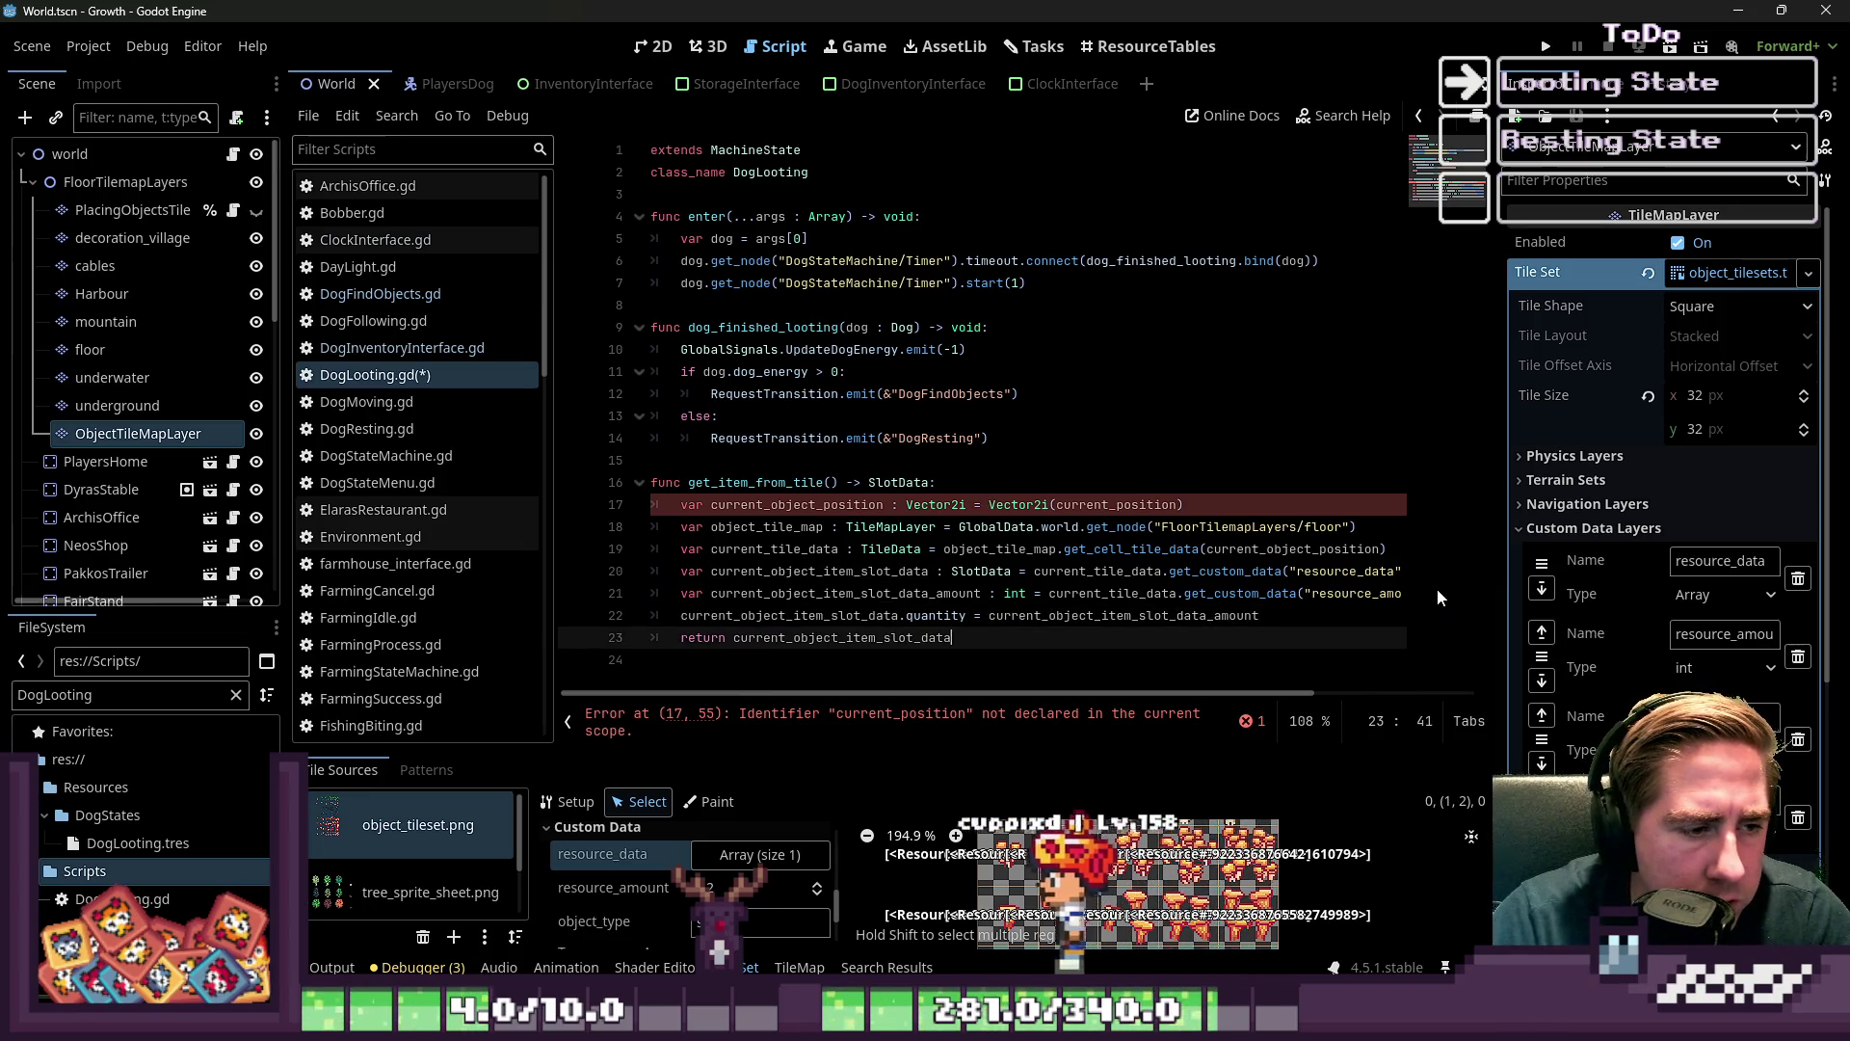
key("Up")
key("Up")
key("Up")
key("Up")
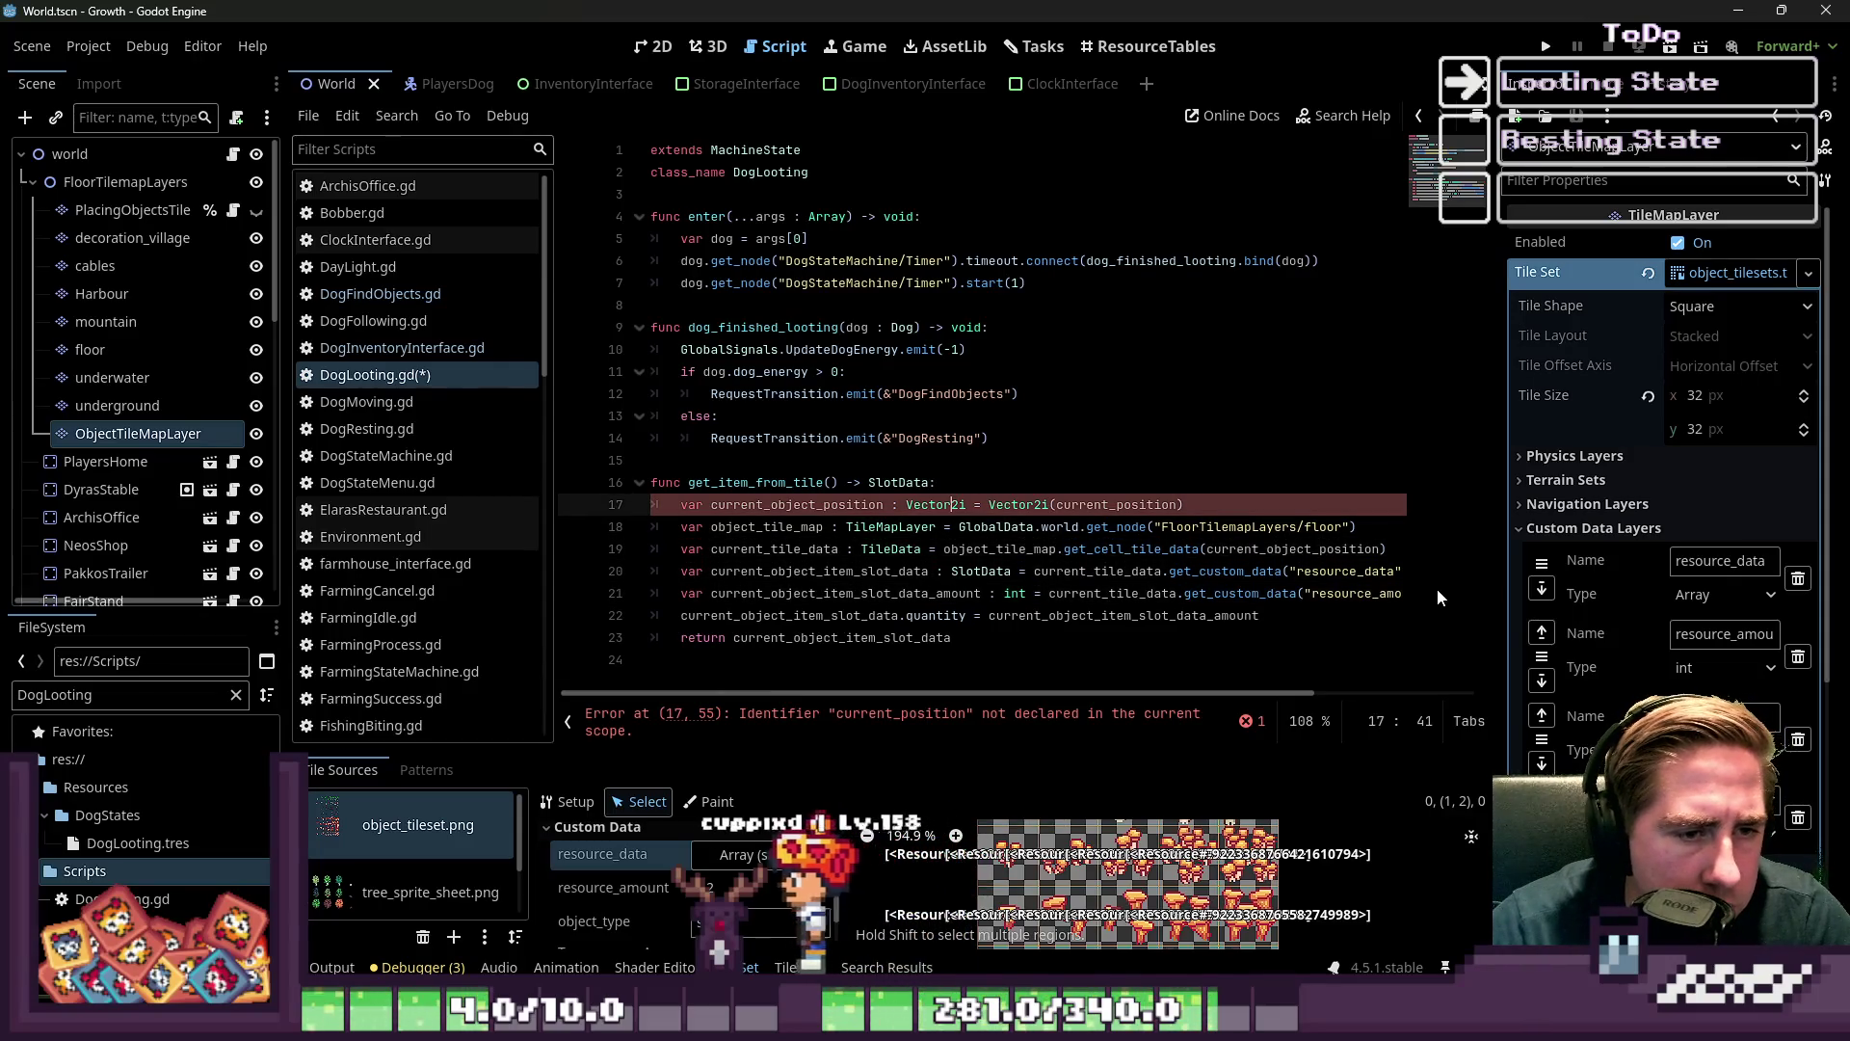
key("ctrl+Left")
key("Up")
key("Down")
key("Home")
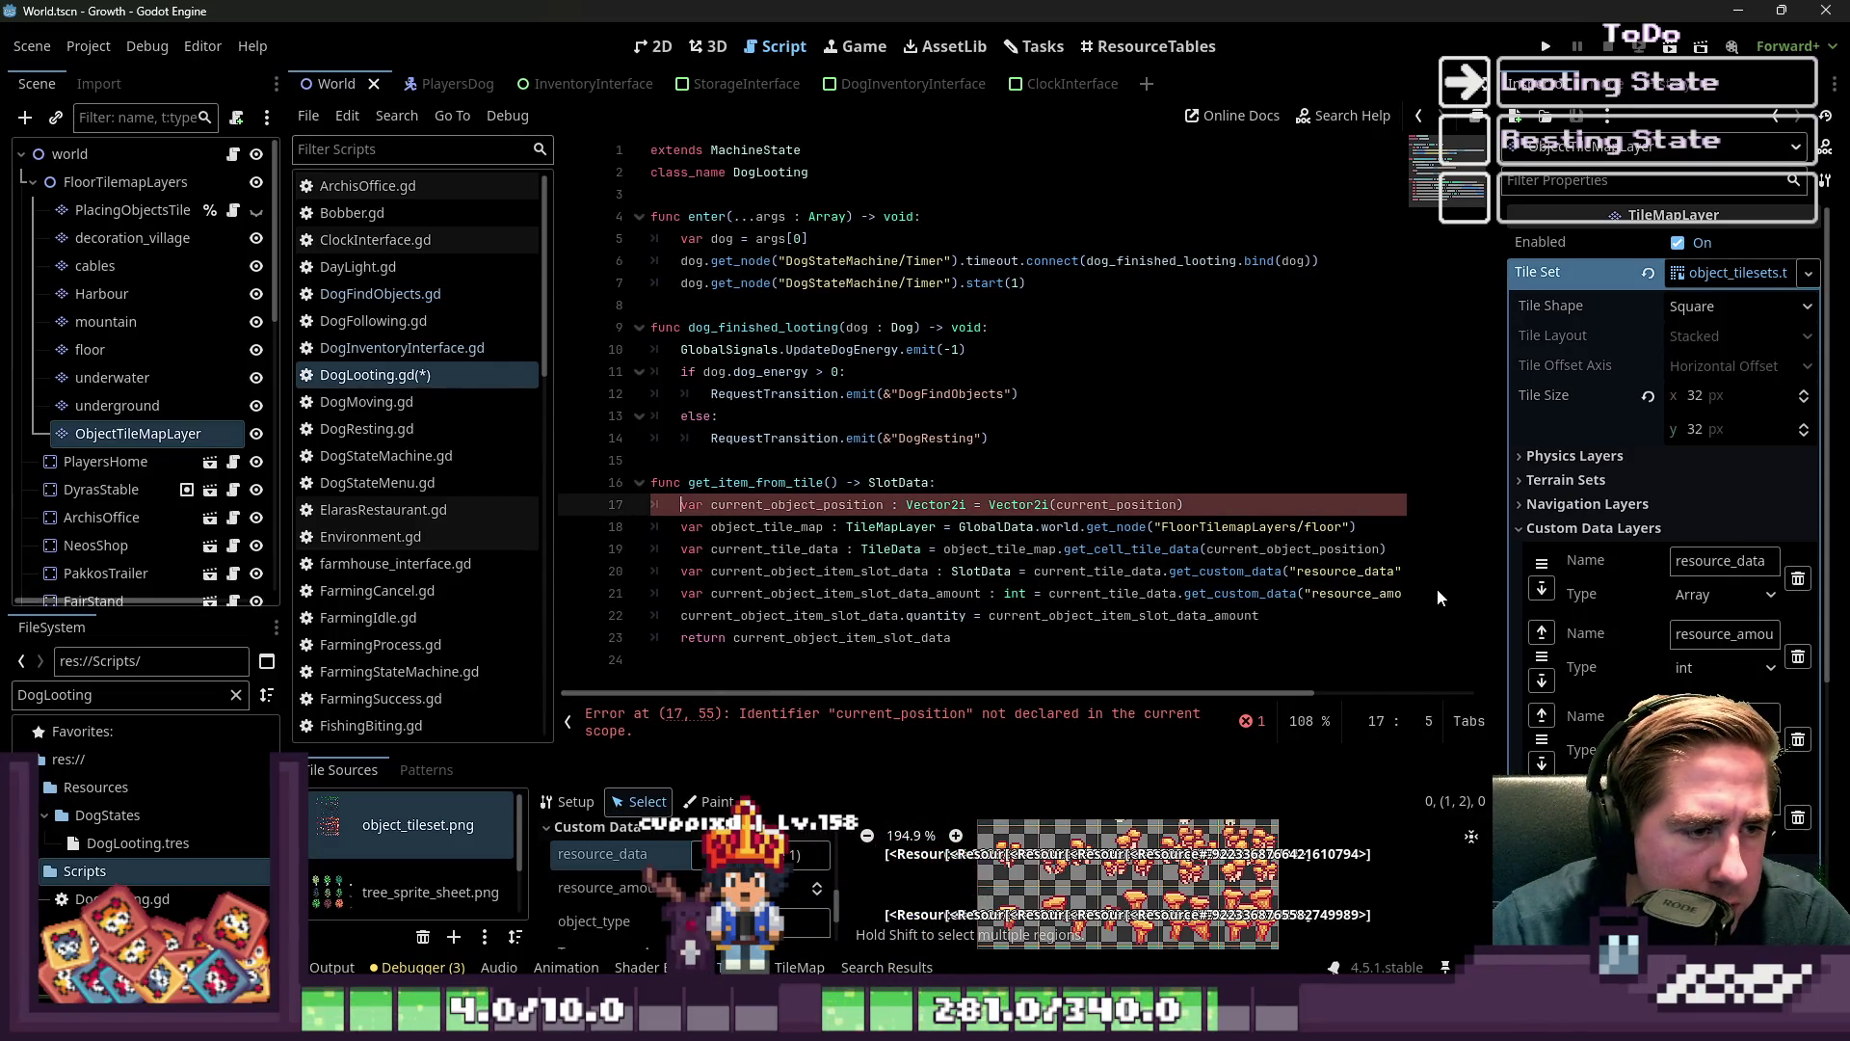
key("shift+Down")
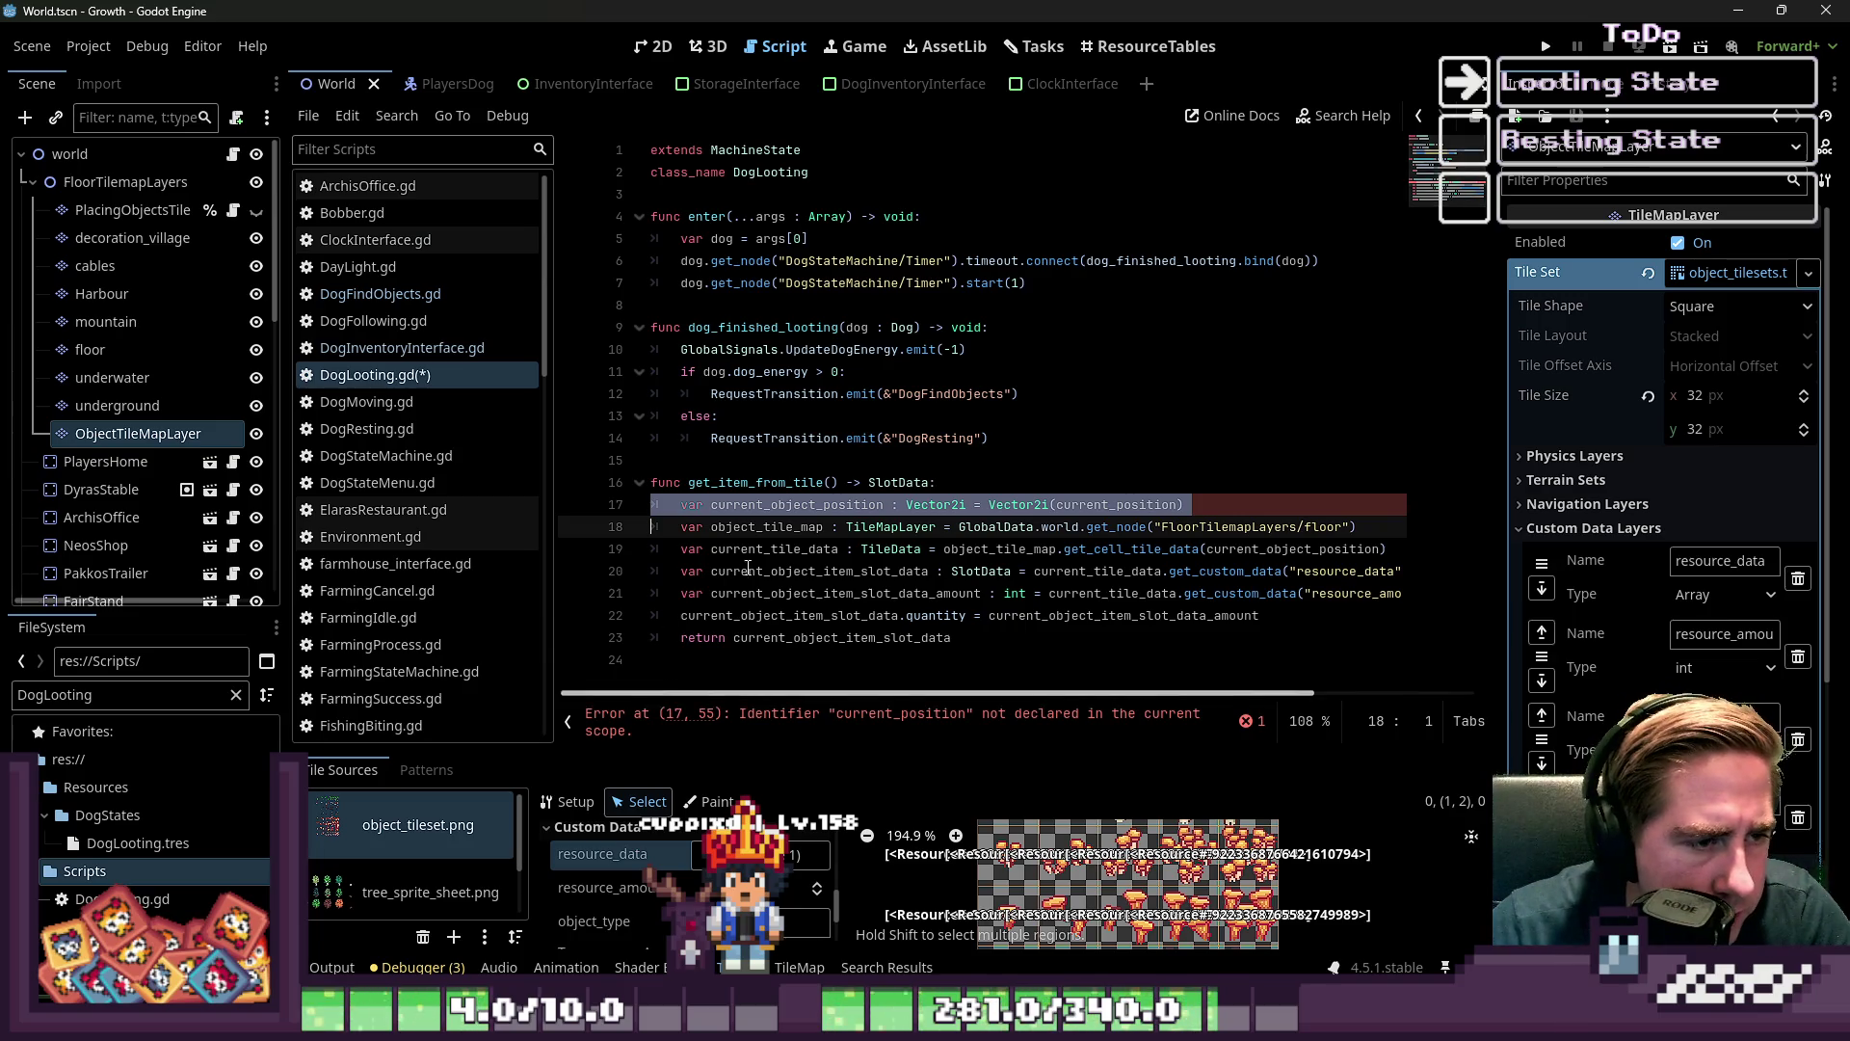
- Add a get_item_from_tile(dog) call after the energy update in dog_finished_looting
double_click(804, 482)
double_click(824, 505)
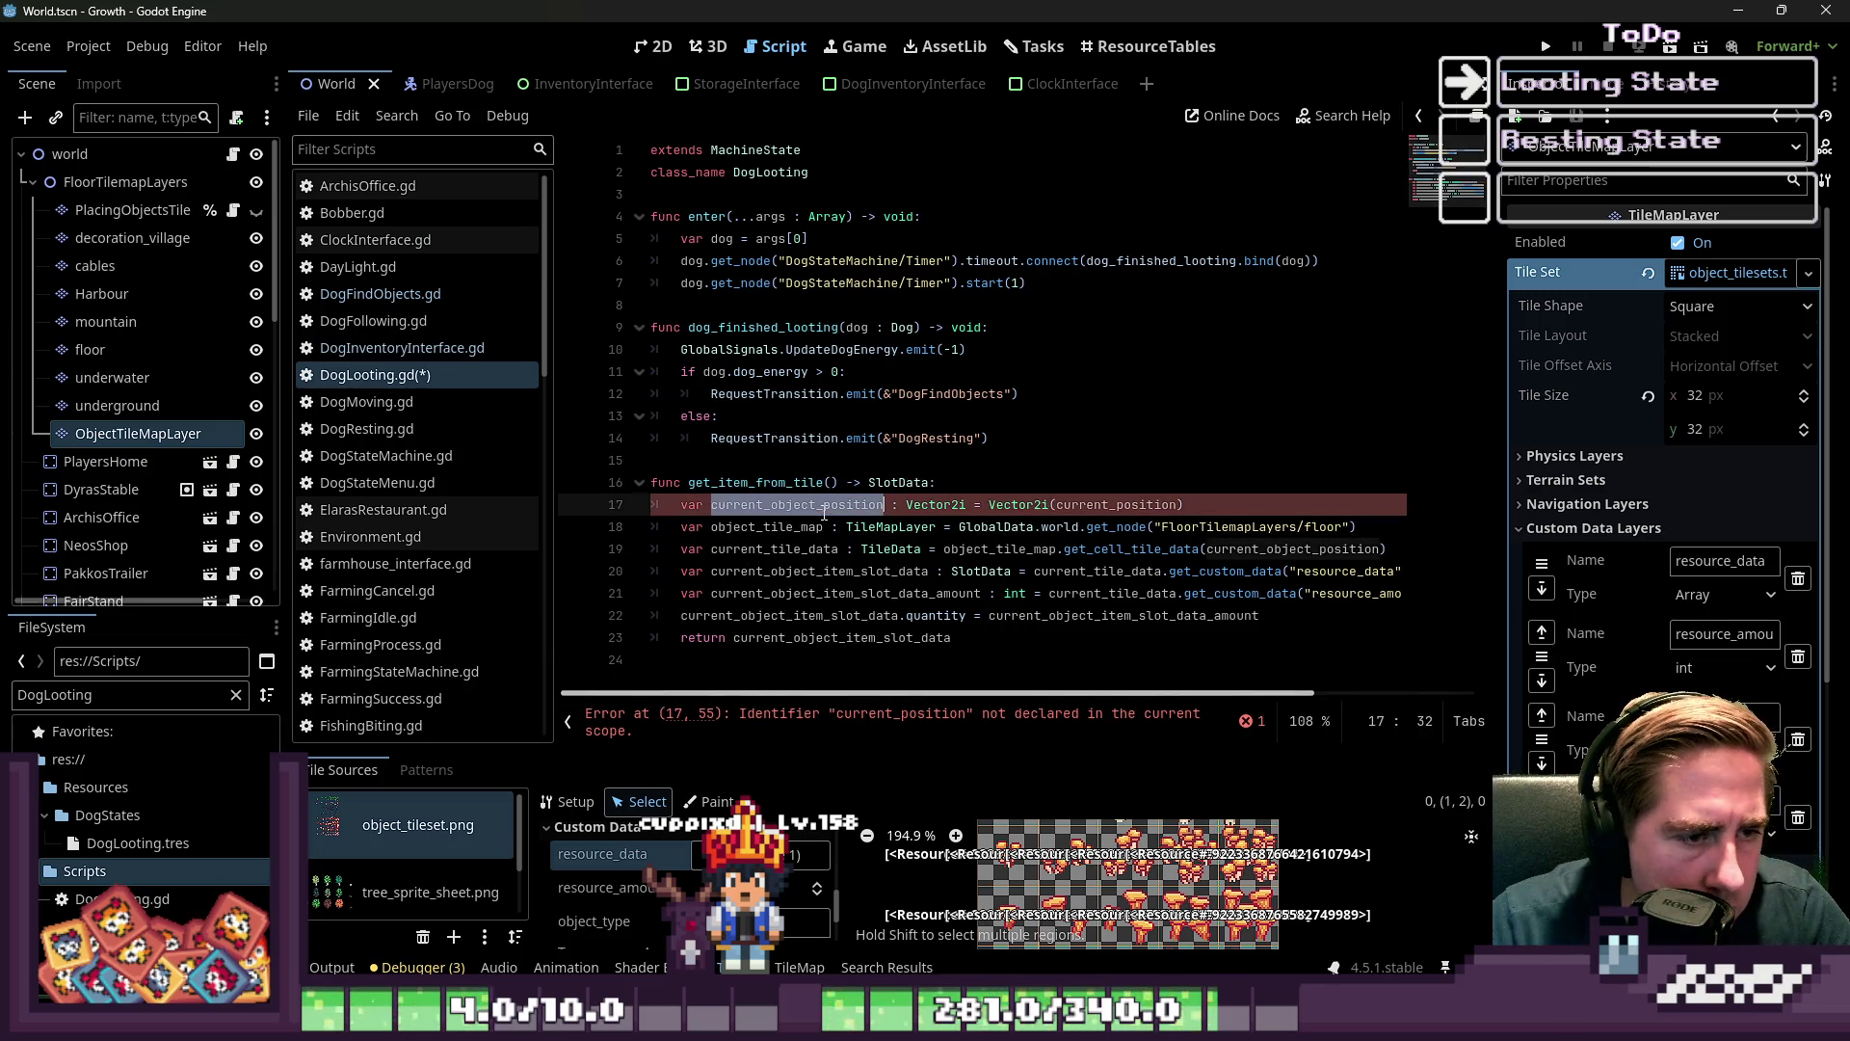
double_click(1102, 509)
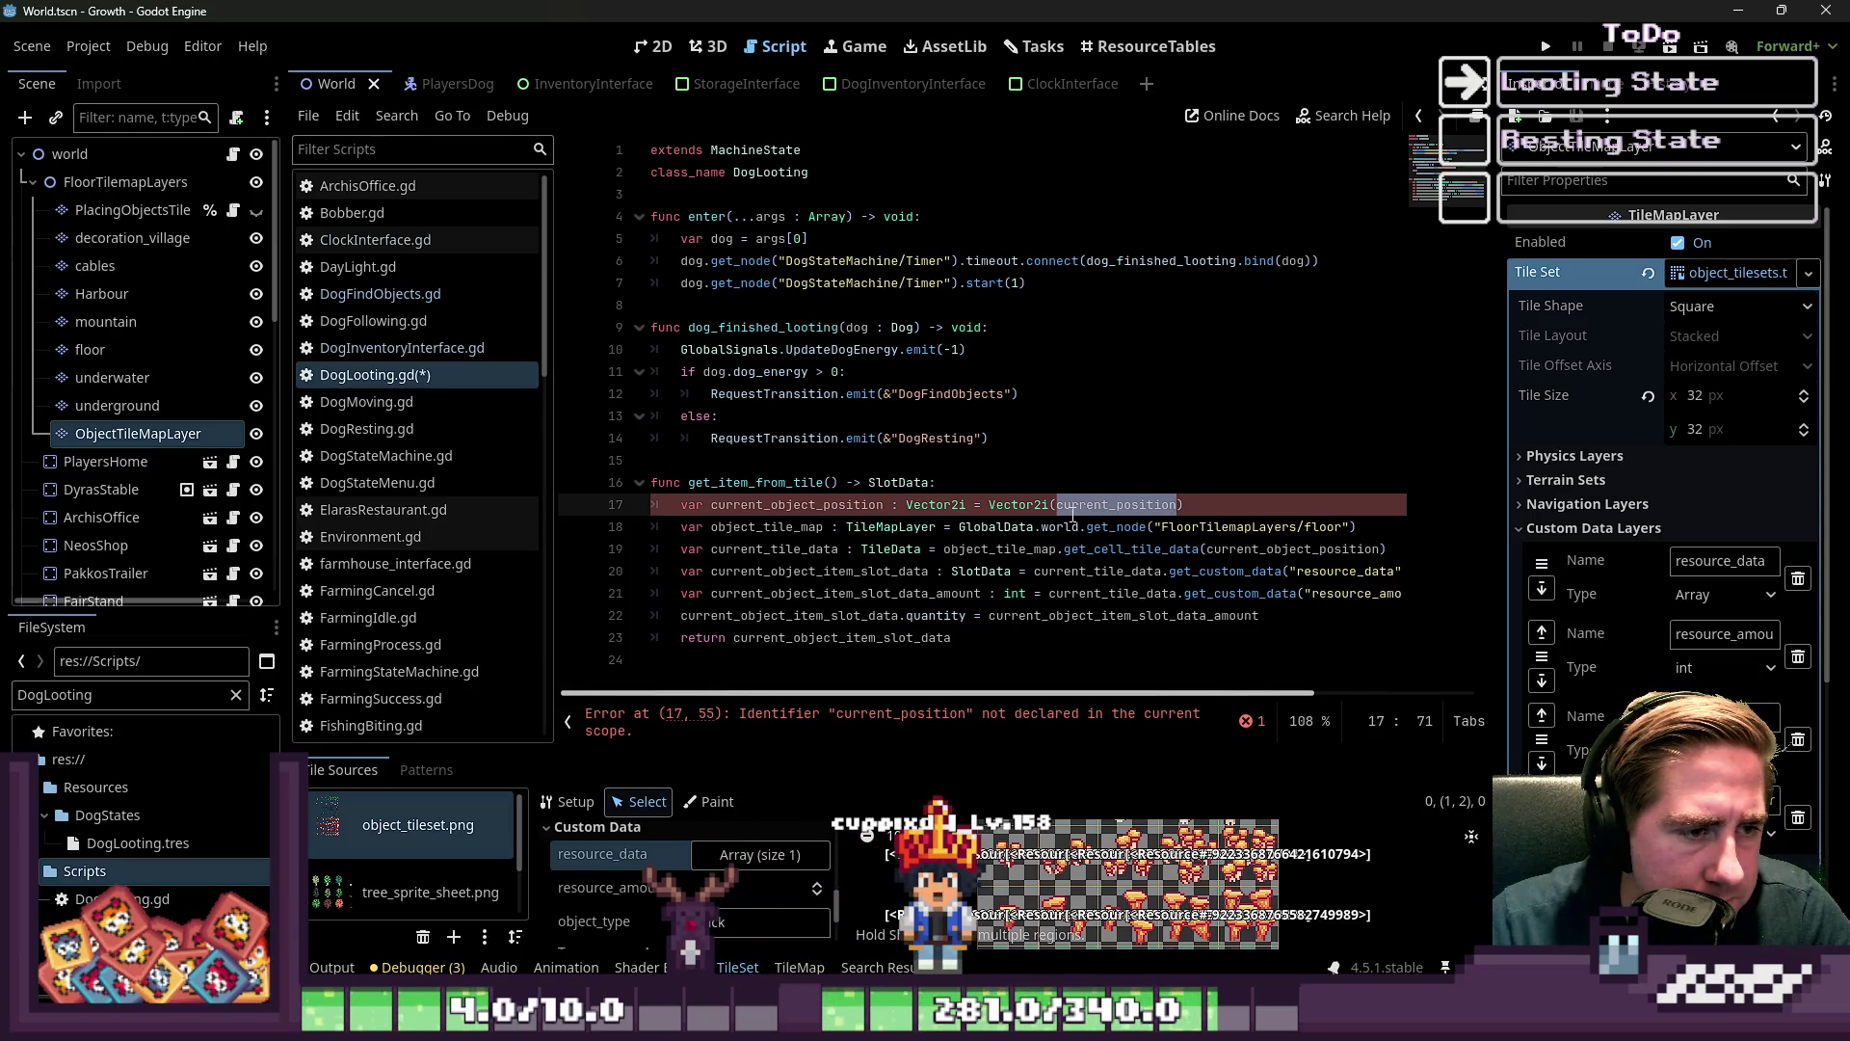
double_click(771, 483)
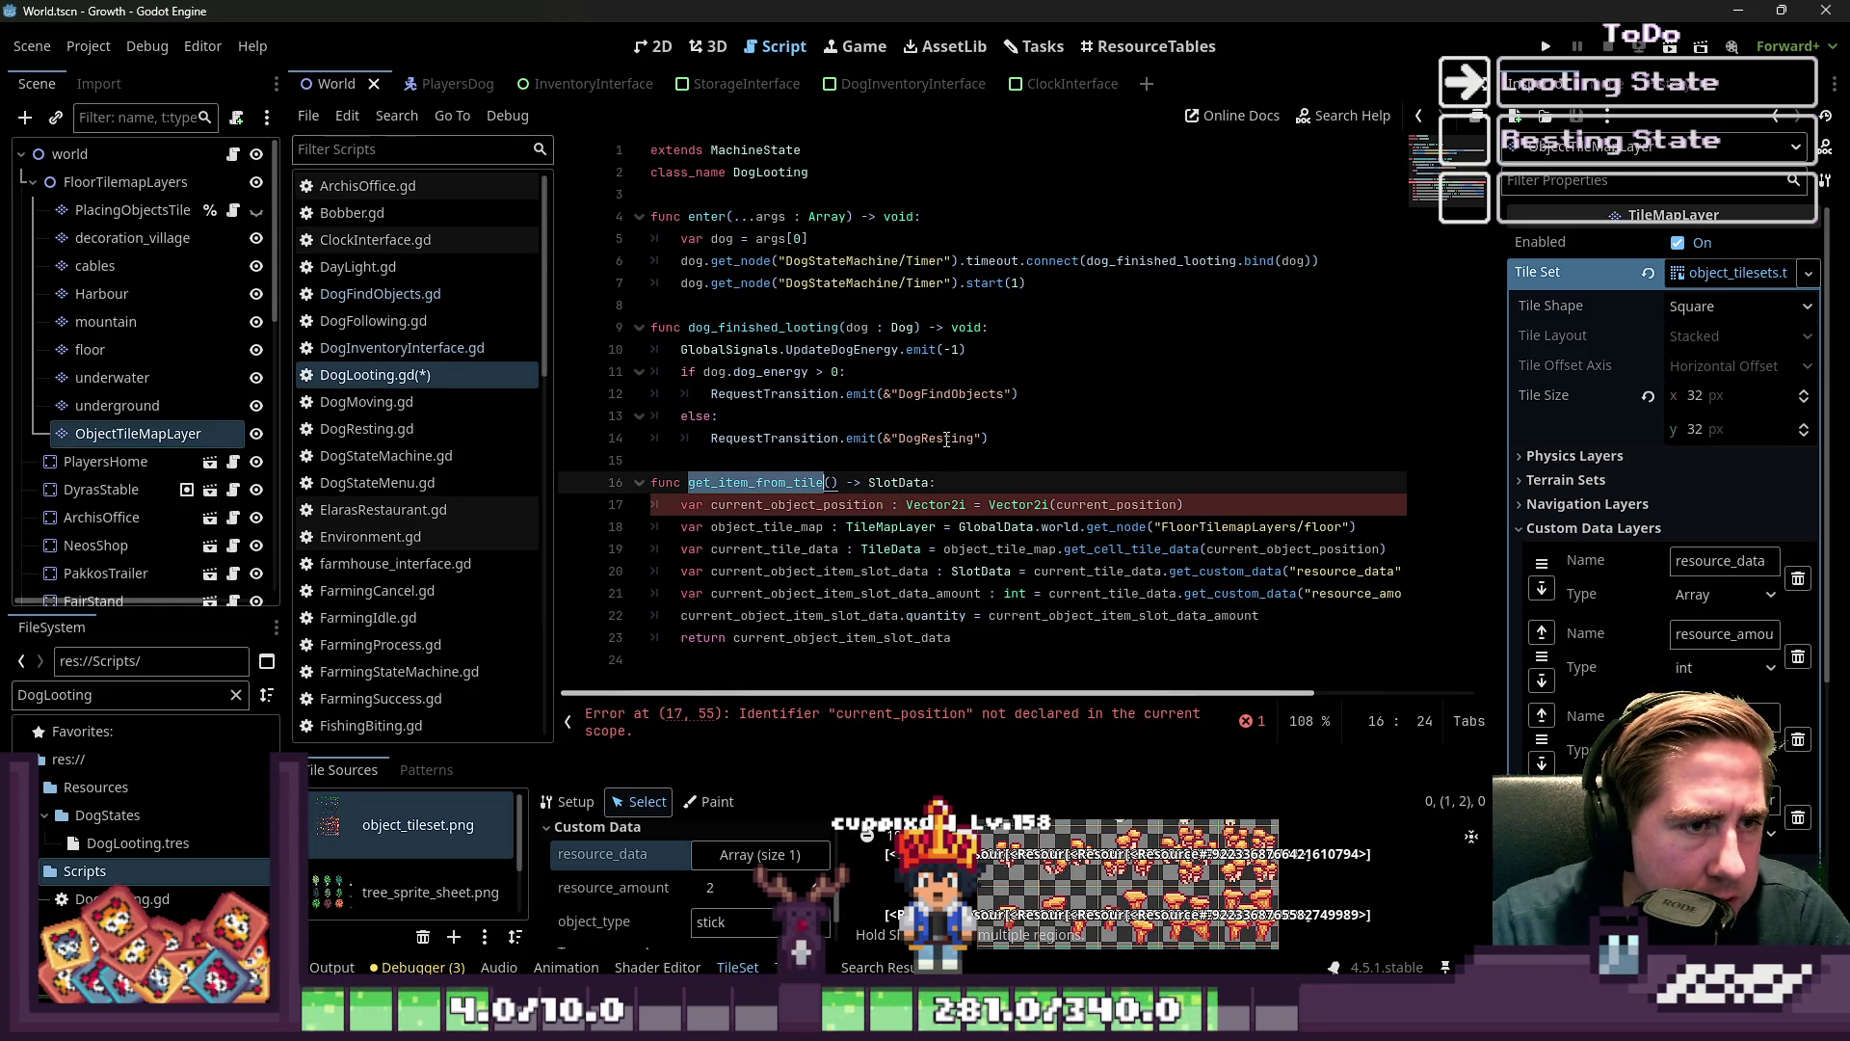
mouse_move(947, 440)
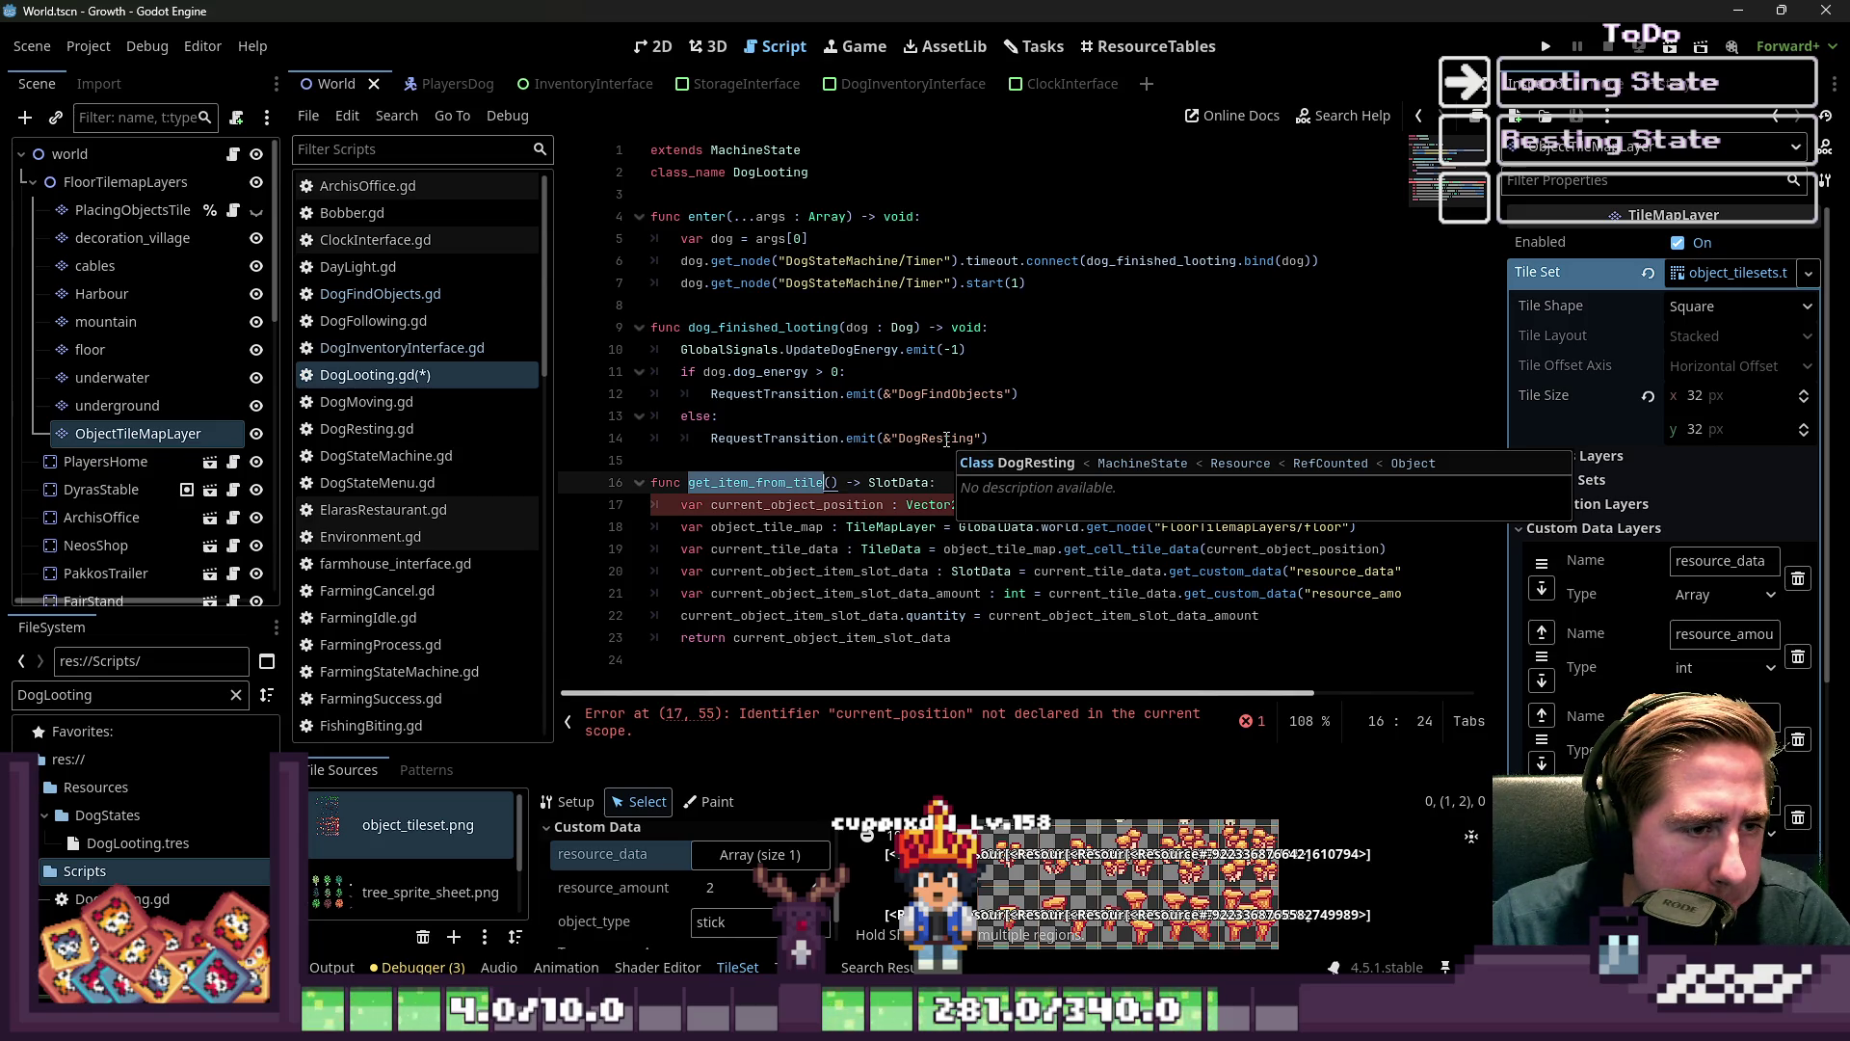
left_click(946, 439)
left_click(1019, 349)
key("Return")
type("(dog")
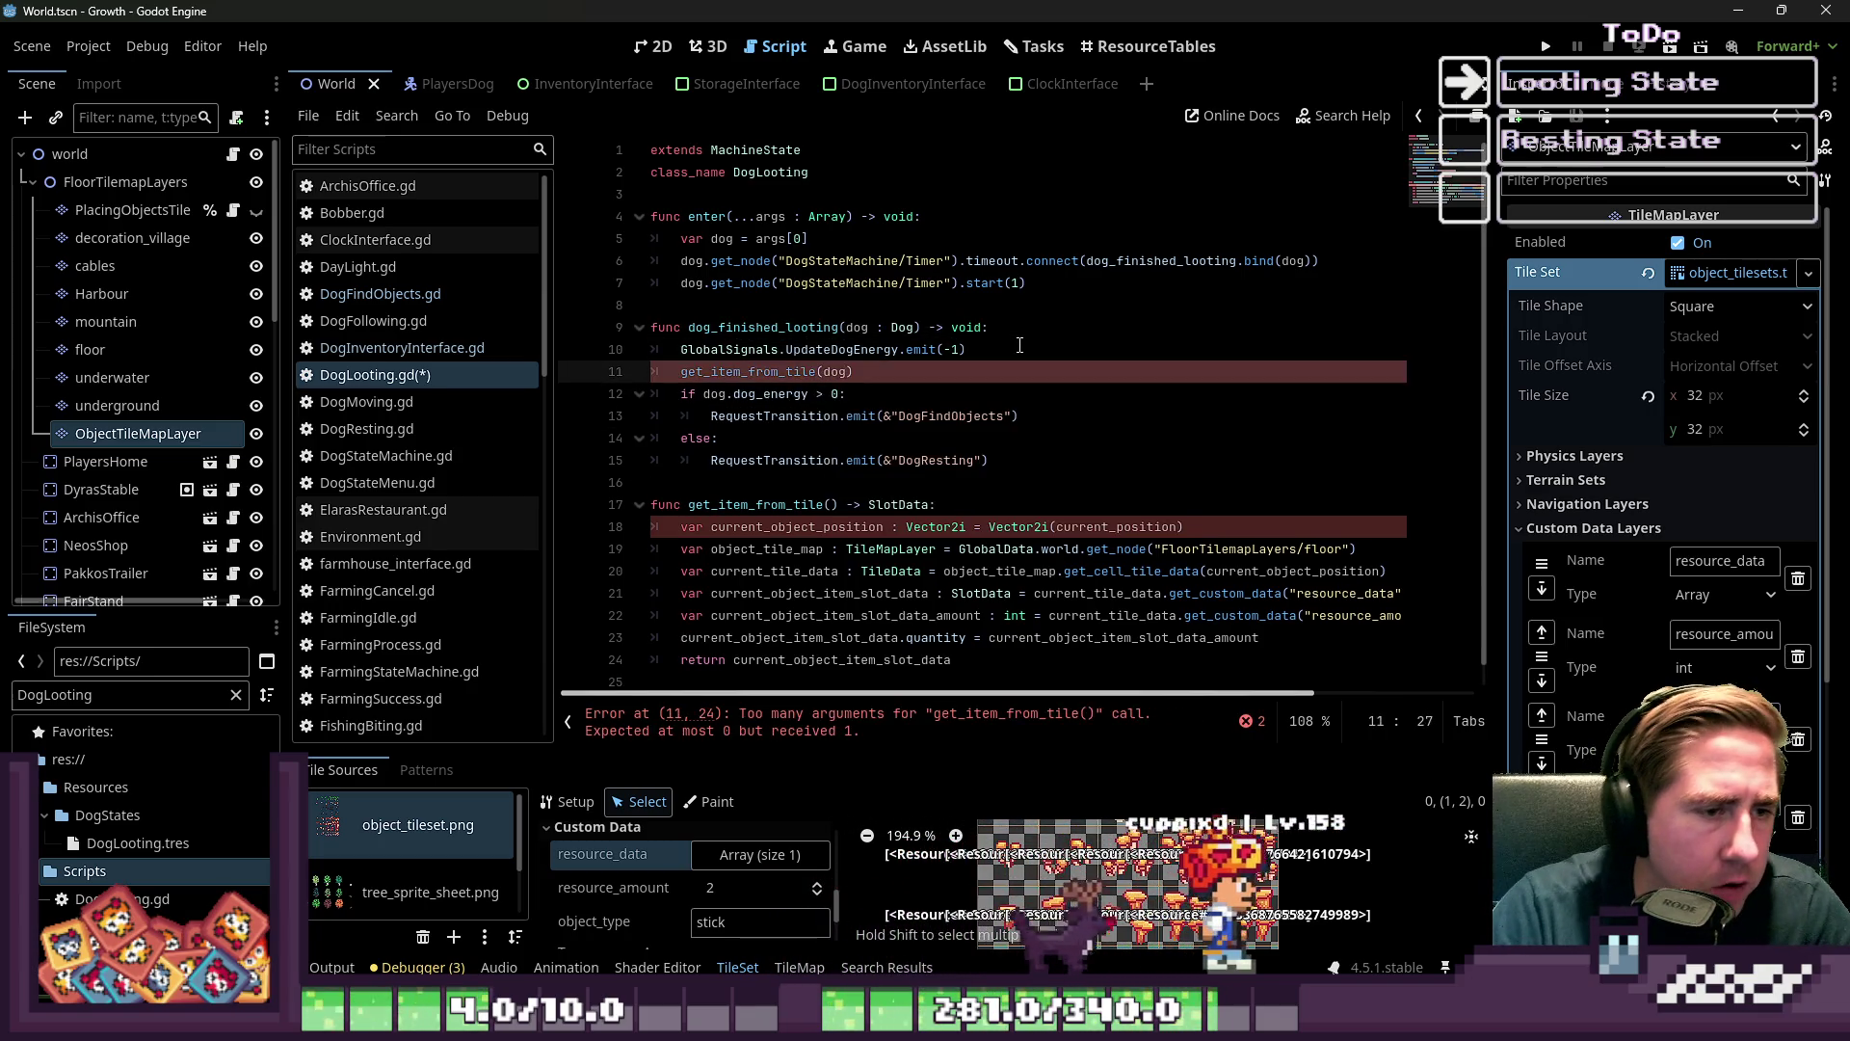
- Add a dog parameter to the get_item_from_tile function signature
key("Down")
key("Down")
key("Down")
key("Left")
key("Left")
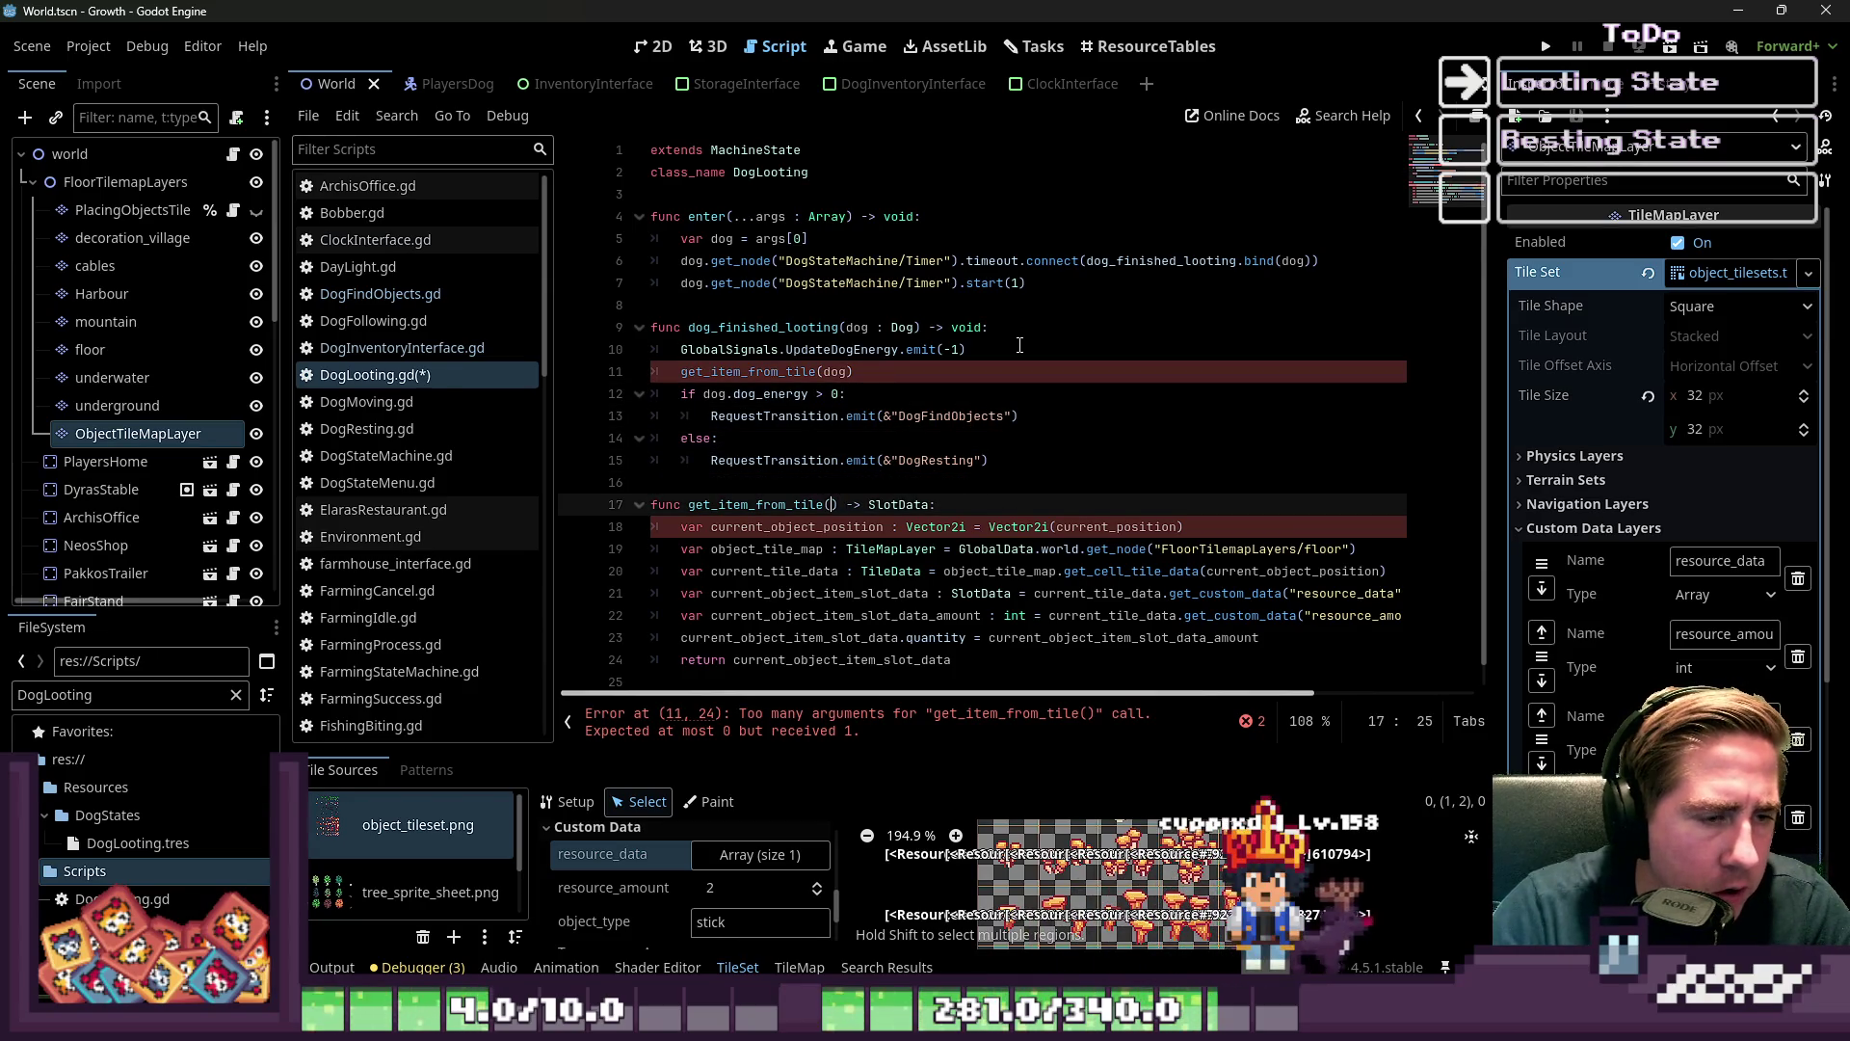
type("dog : Dog")
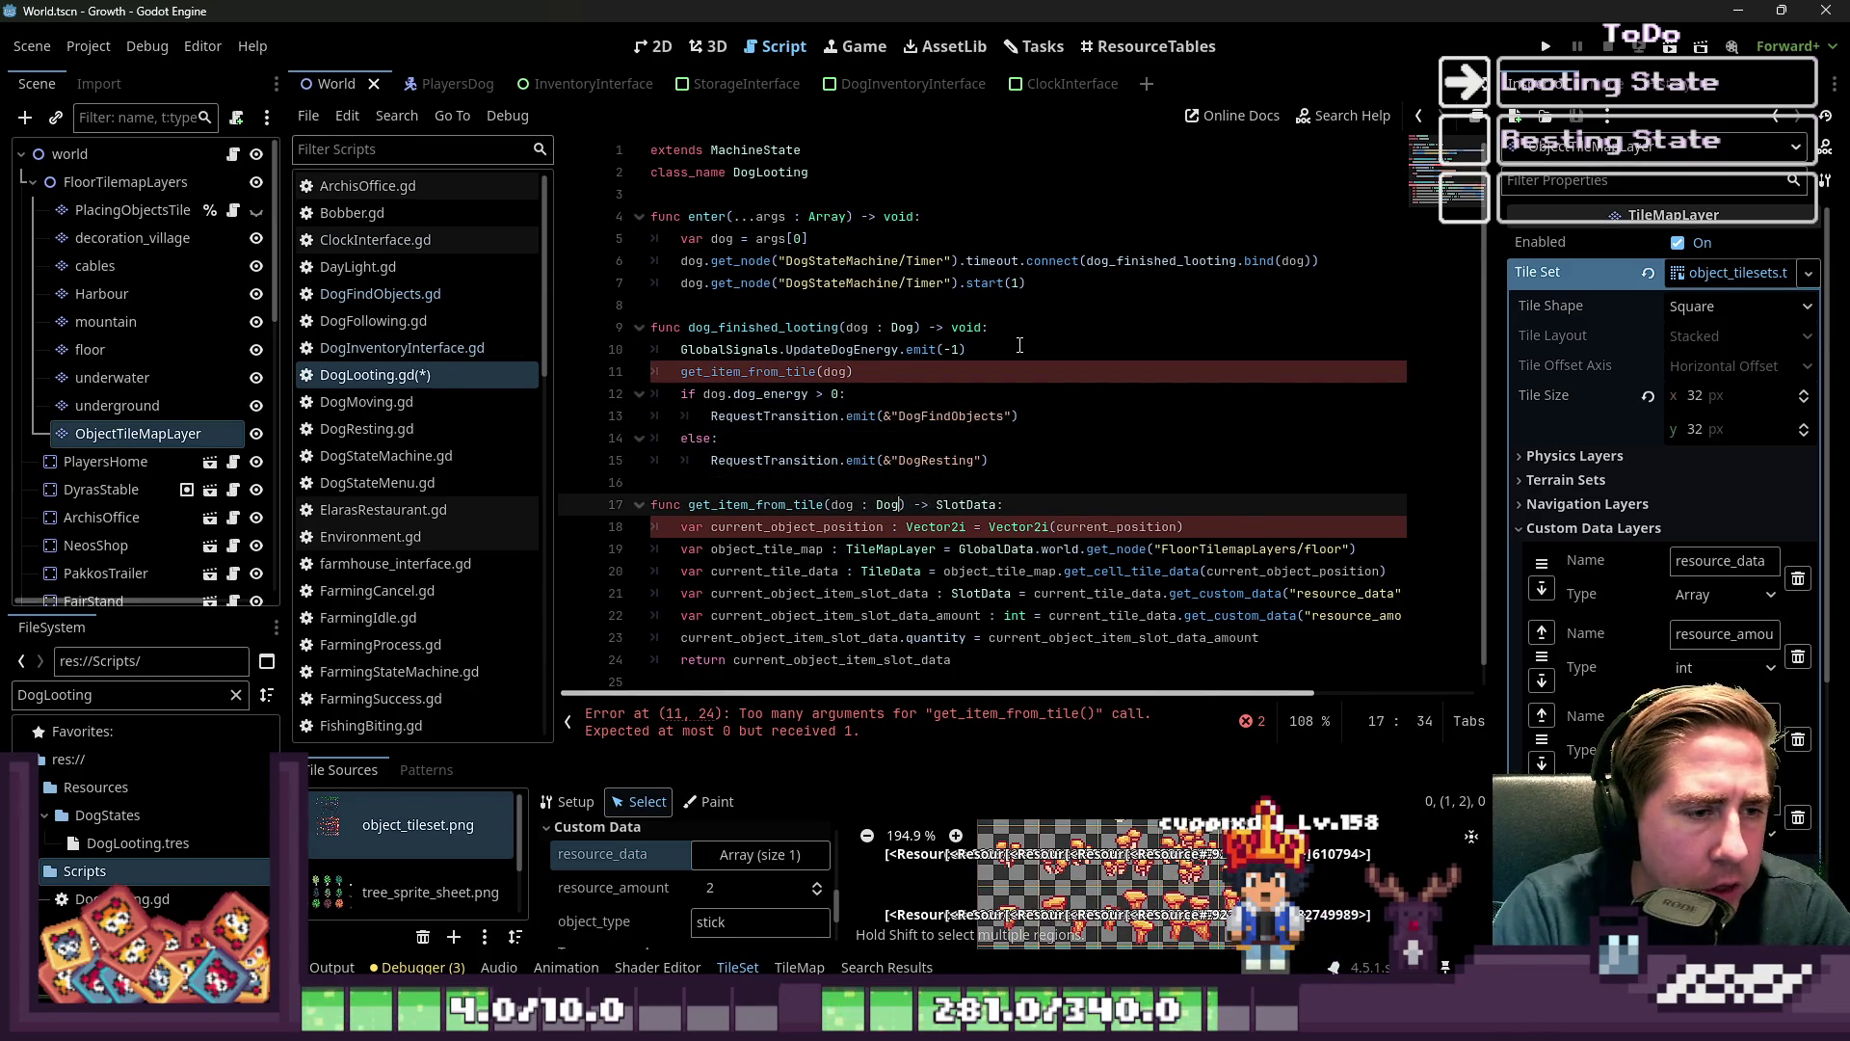
key("End")
key("Return")
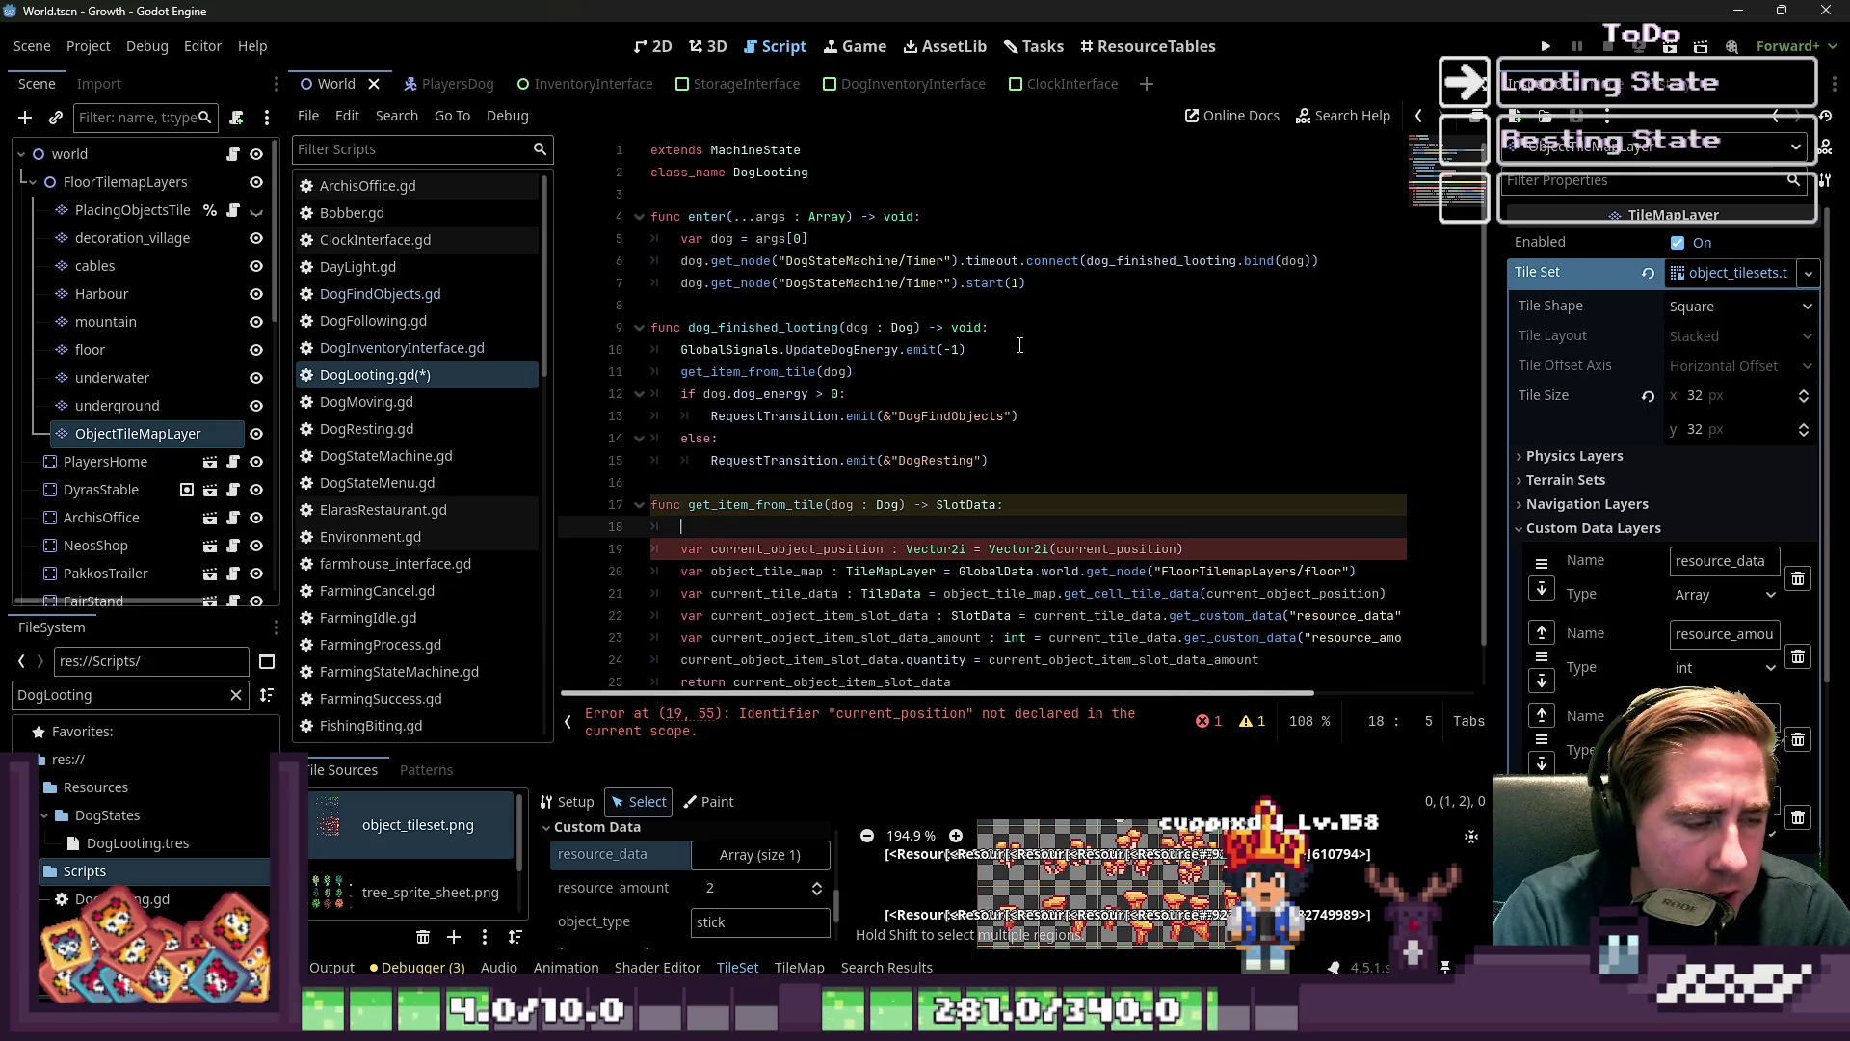
- Declare dog_position : Vector2 = dog.global_position.snapped(Vector2(32,32)) in get_item_from_tile
type("g_position")
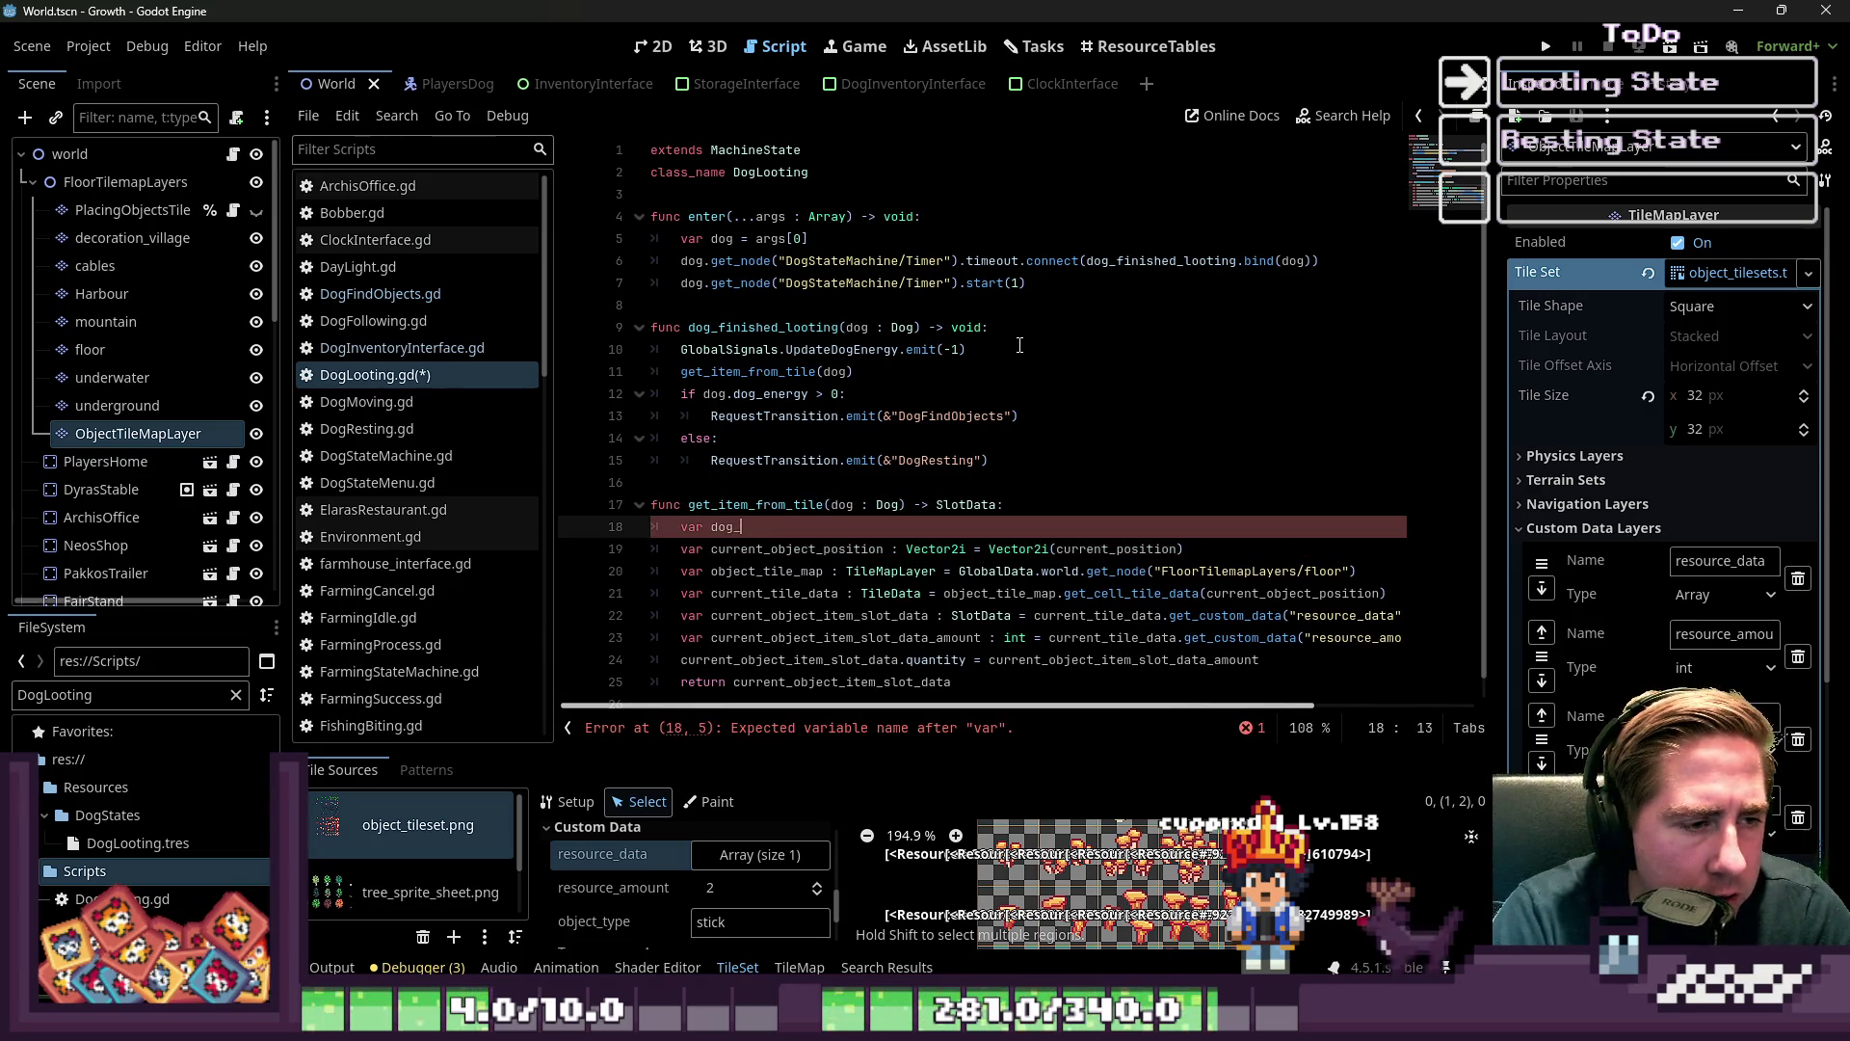
key("ctrl+shift+Left")
type("tile_positio")
key("ctrl+shift+Left")
type("dog_position : Vector")
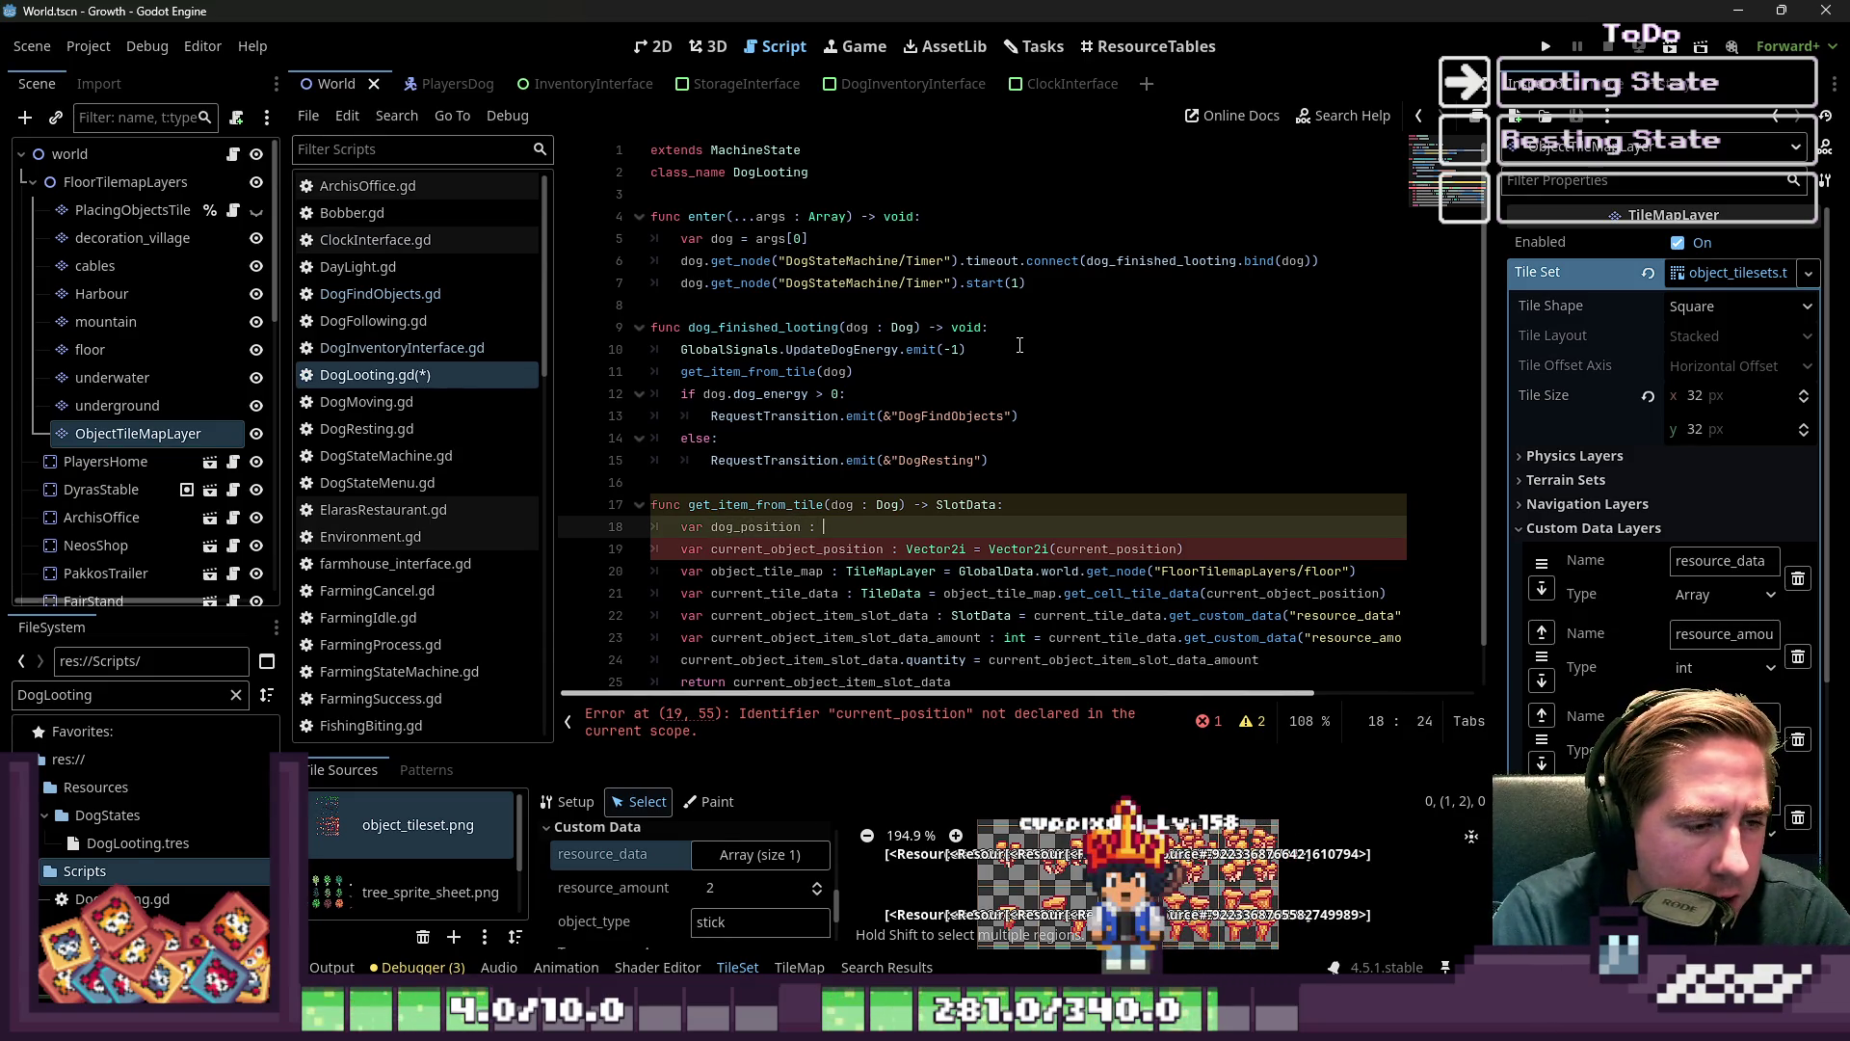
type("2")
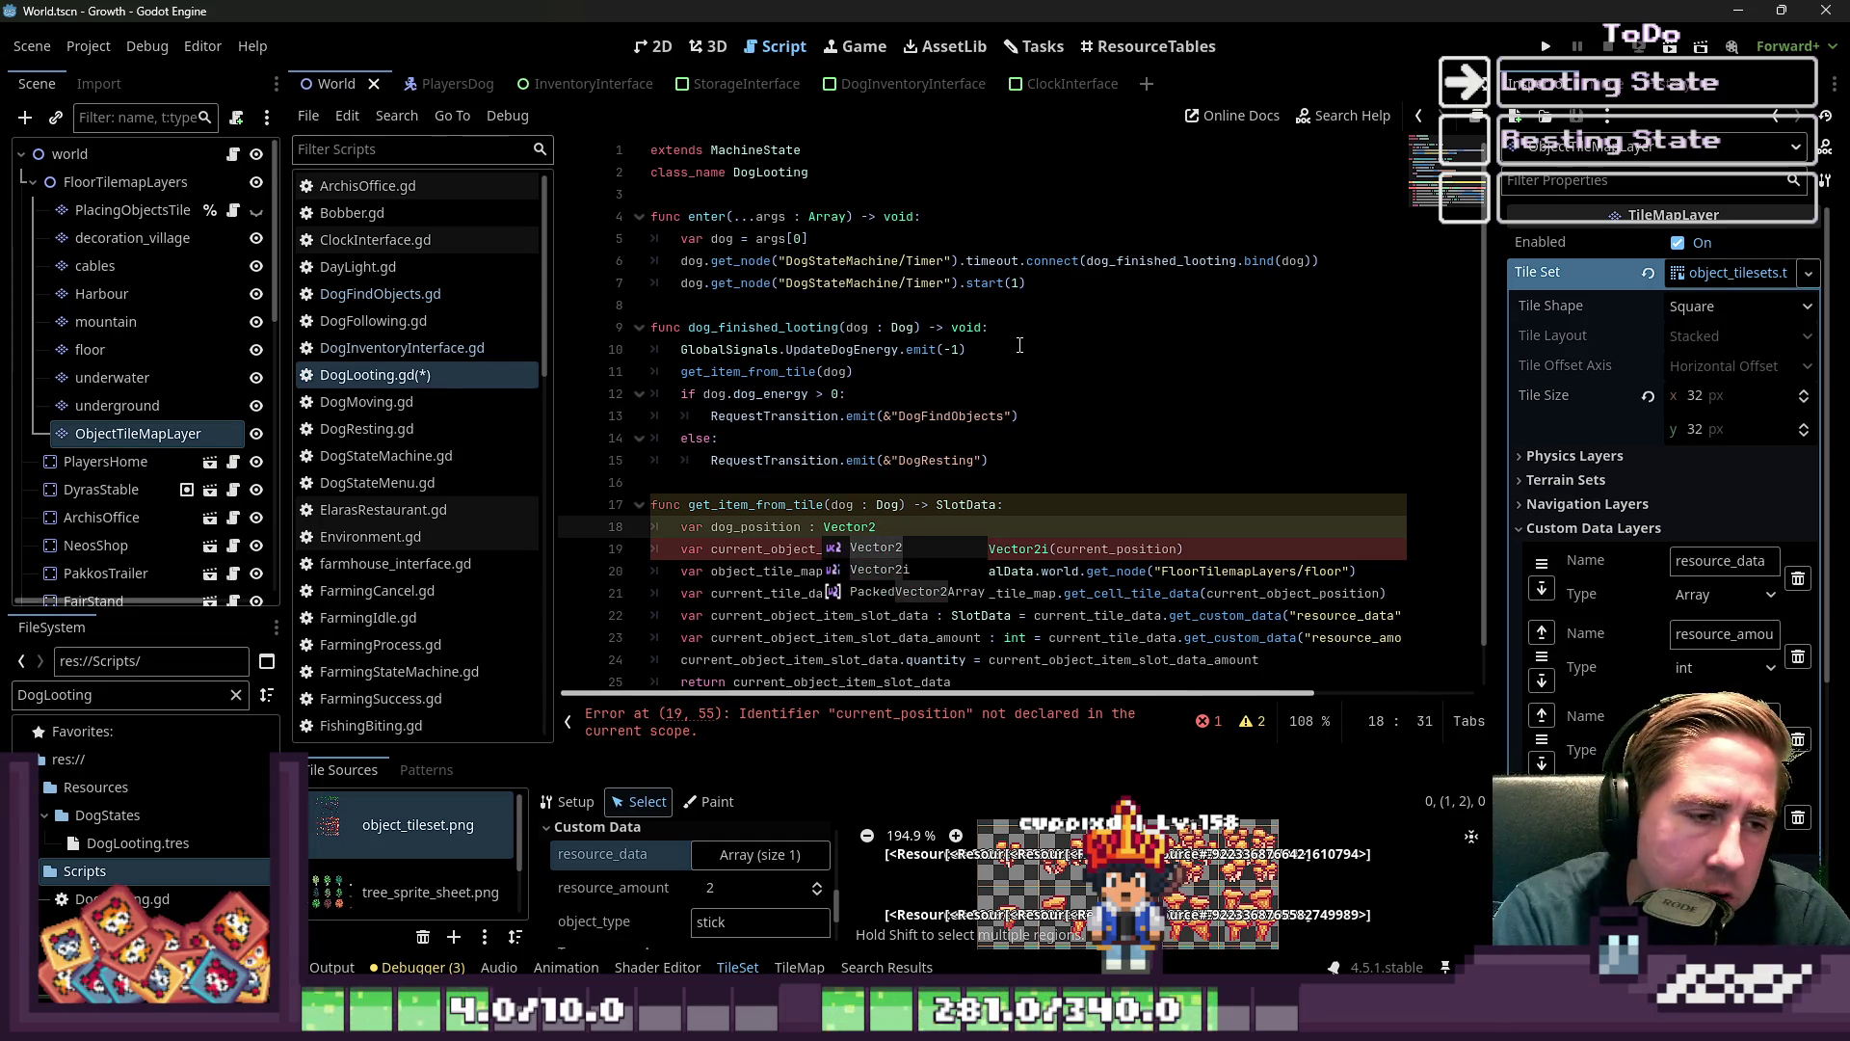
type(" = dog.global_position.")
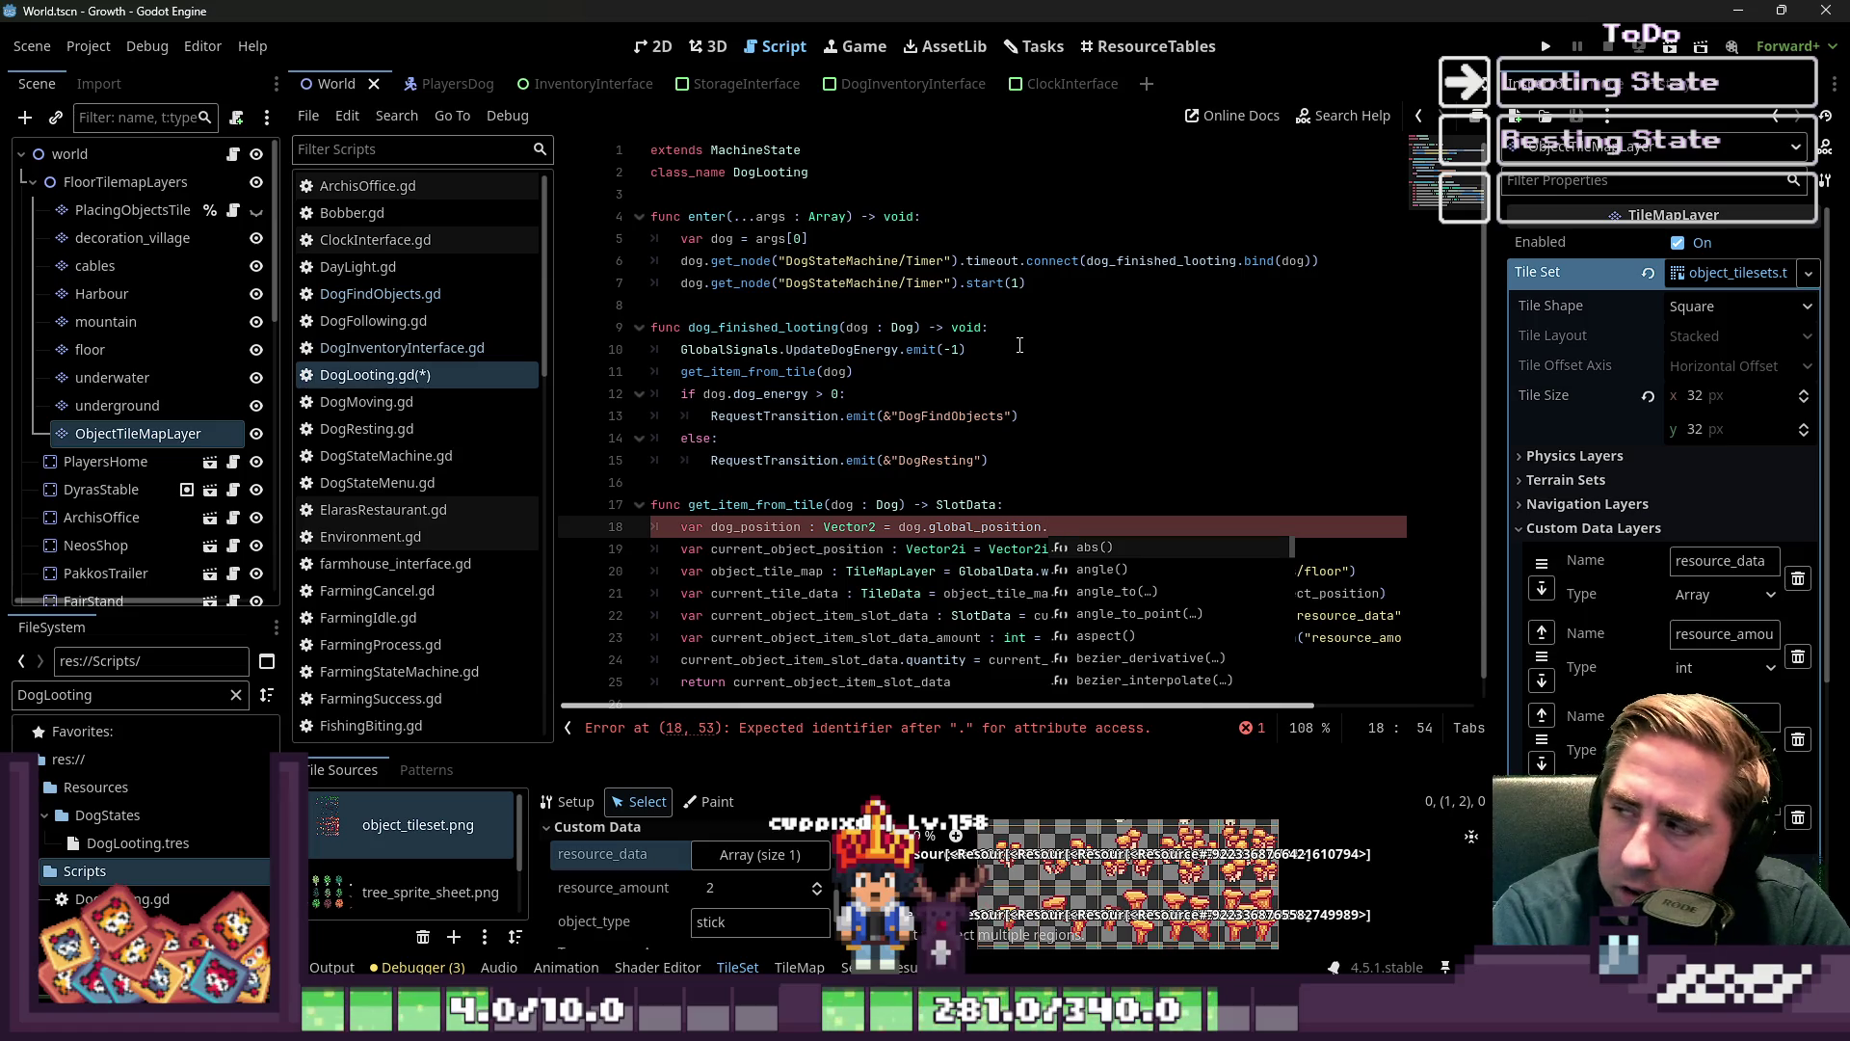
type("snap")
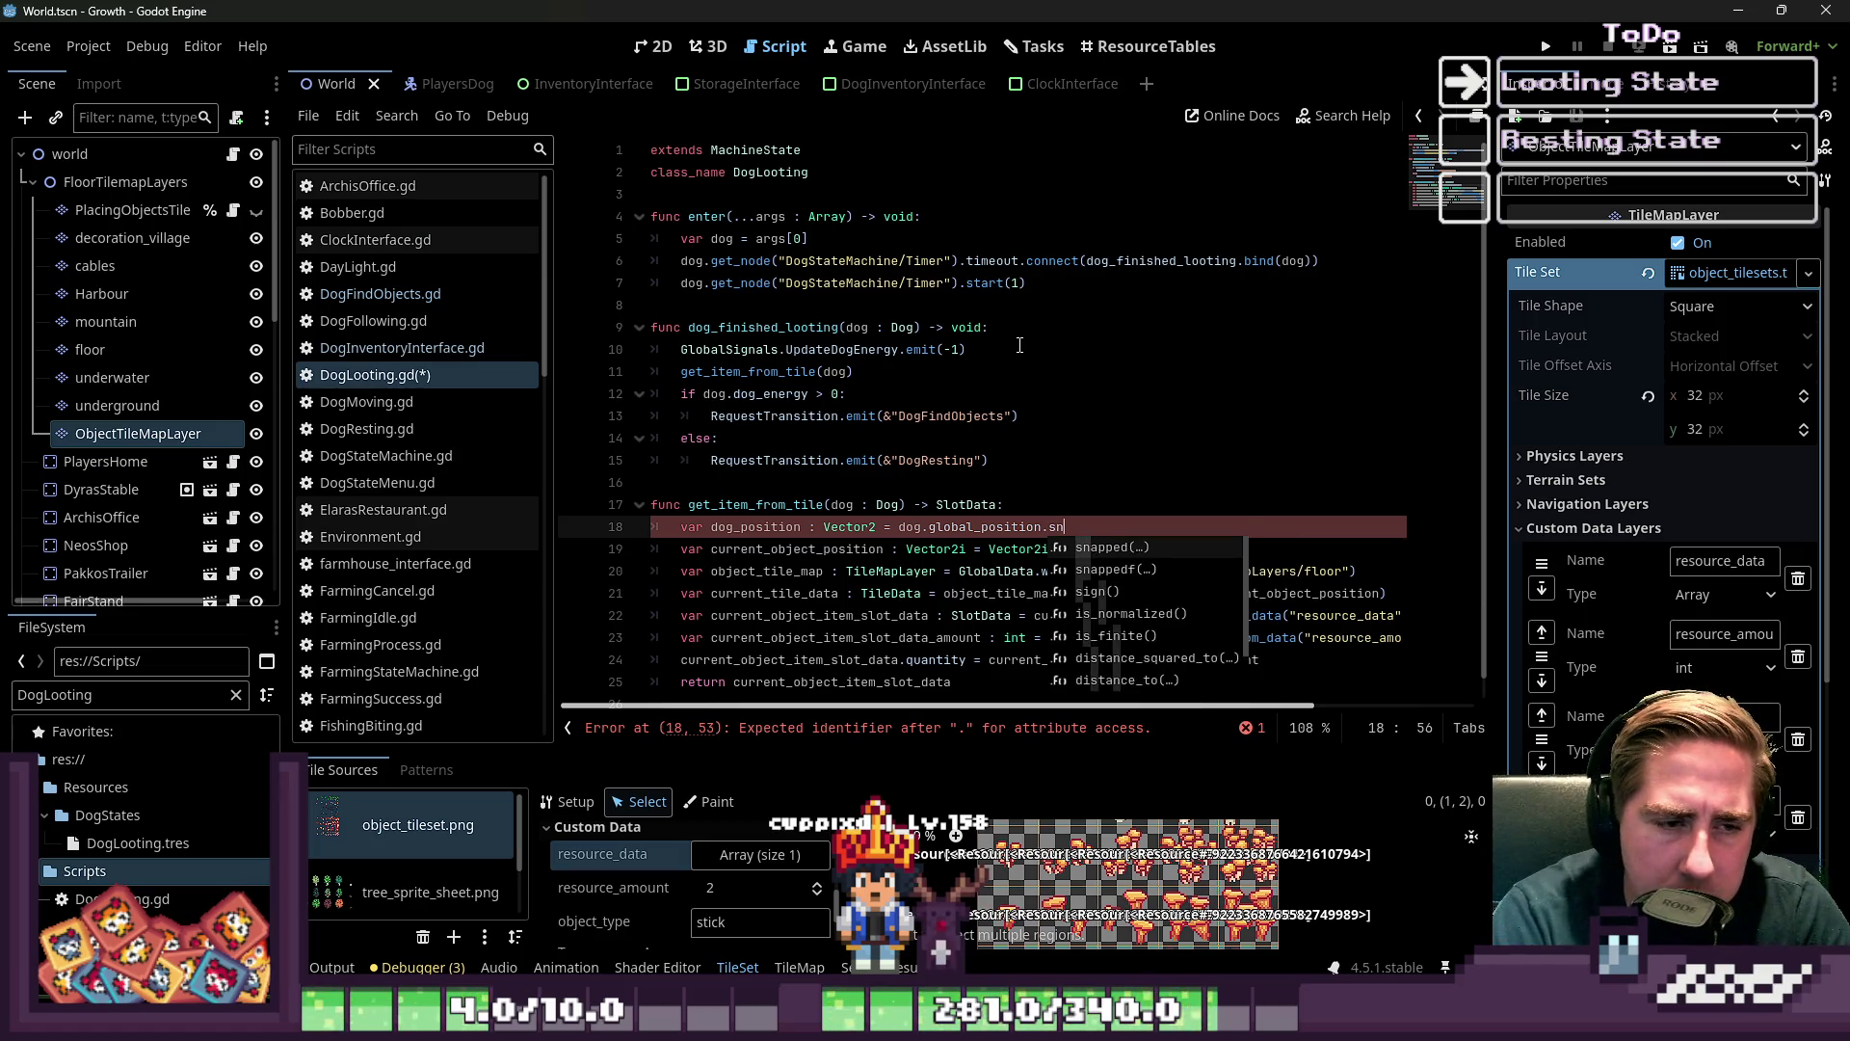
key("Return")
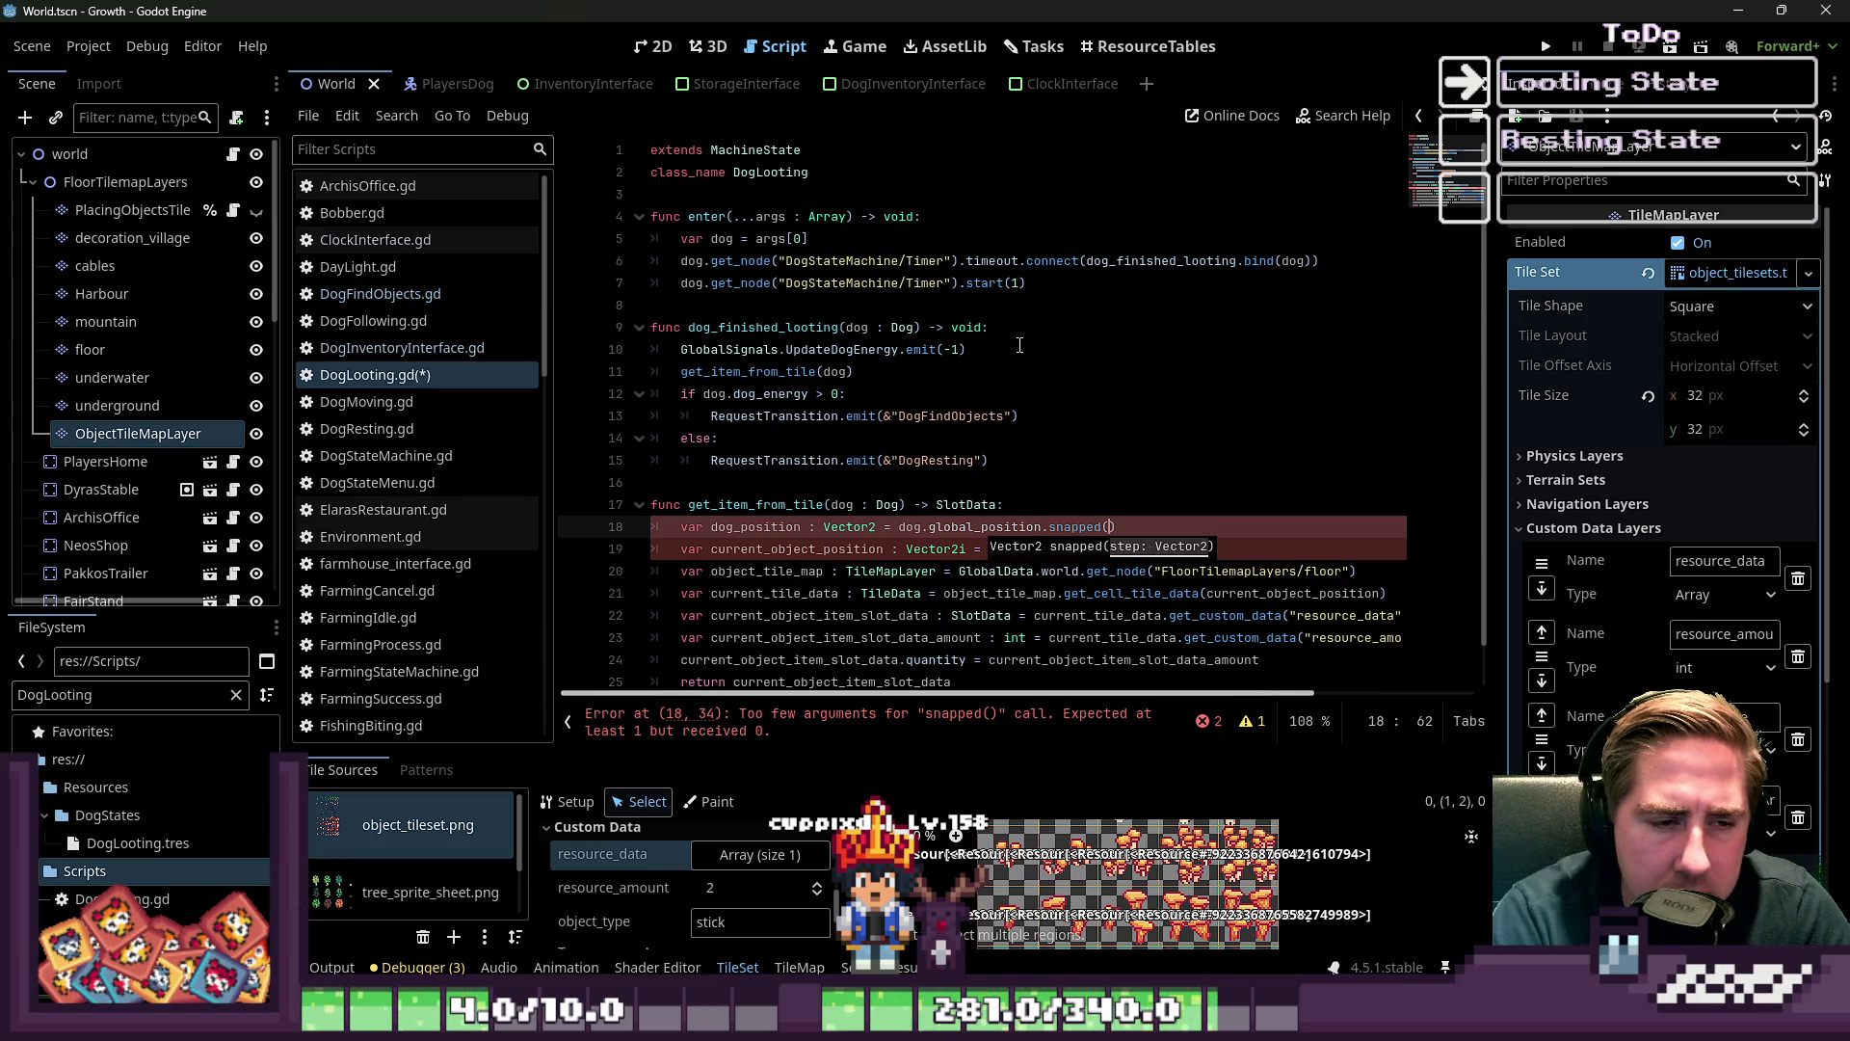
type("or2(32,32")
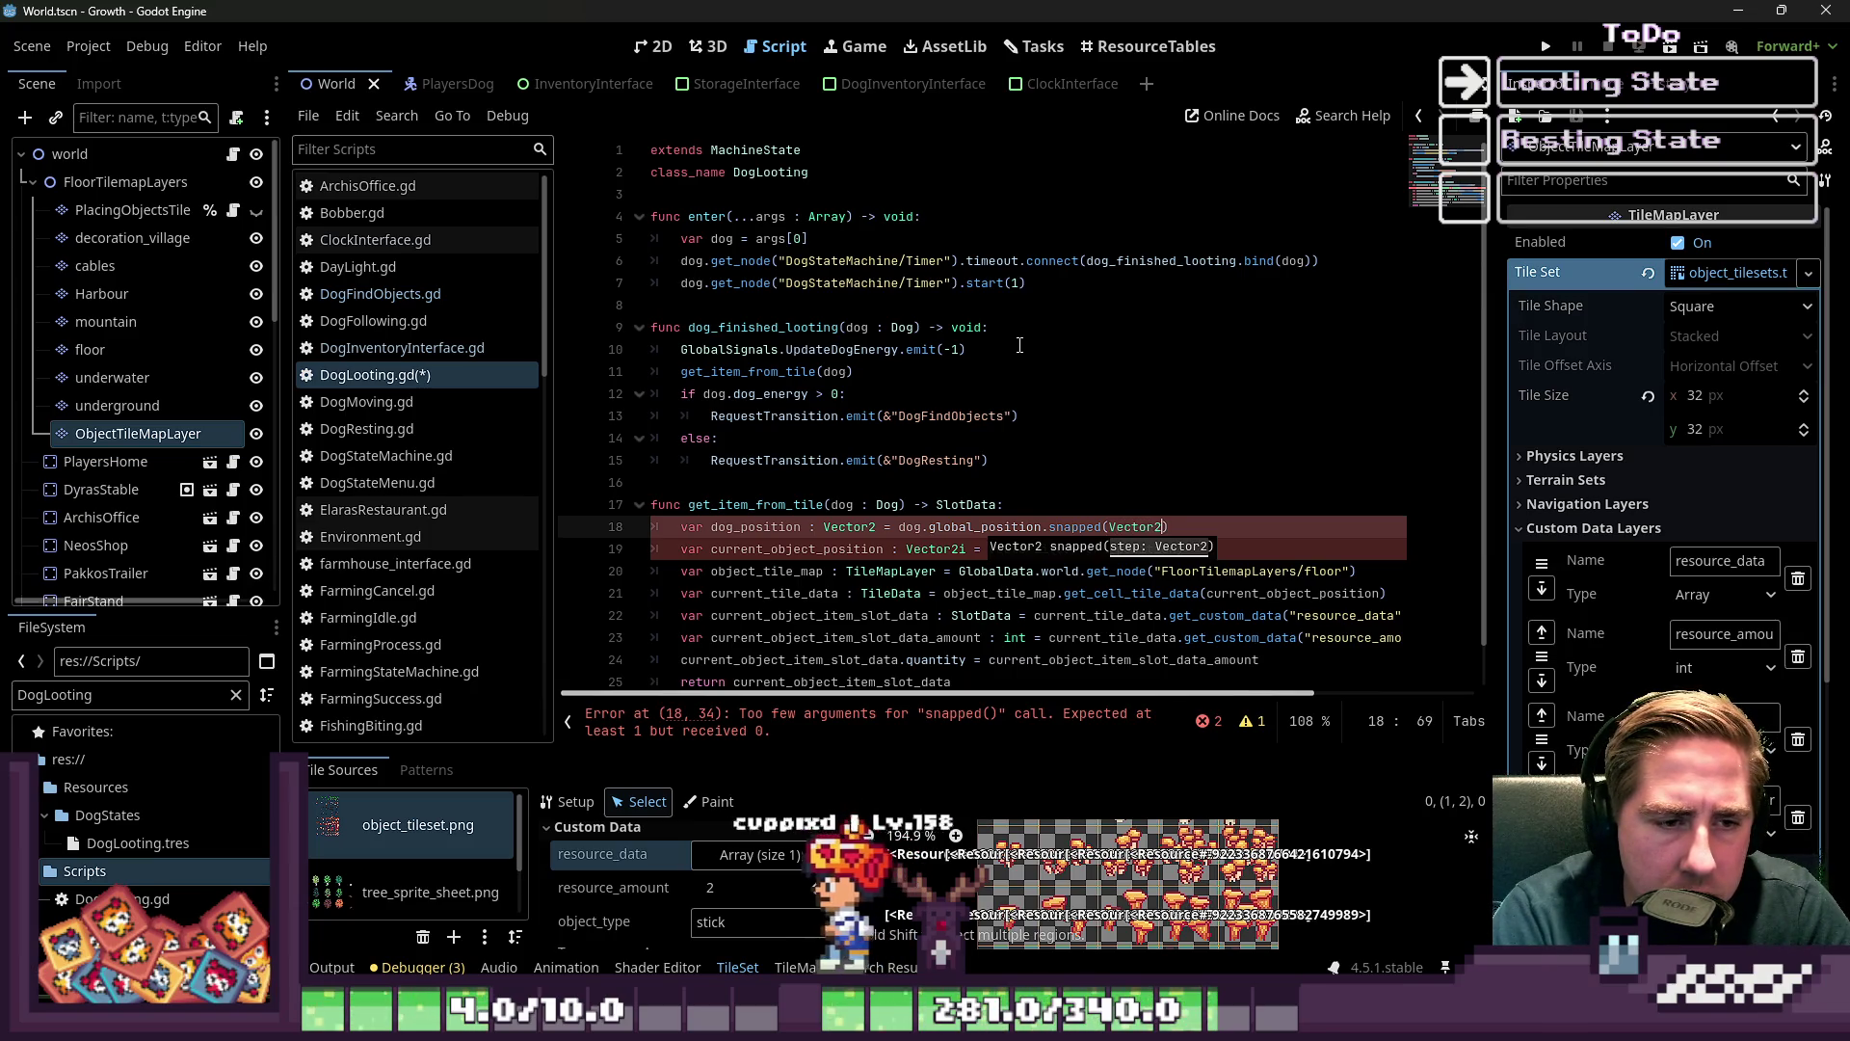
- On line 19, replace current_position with dog_position / 32 inside Vector2i() and save the script
key("Down")
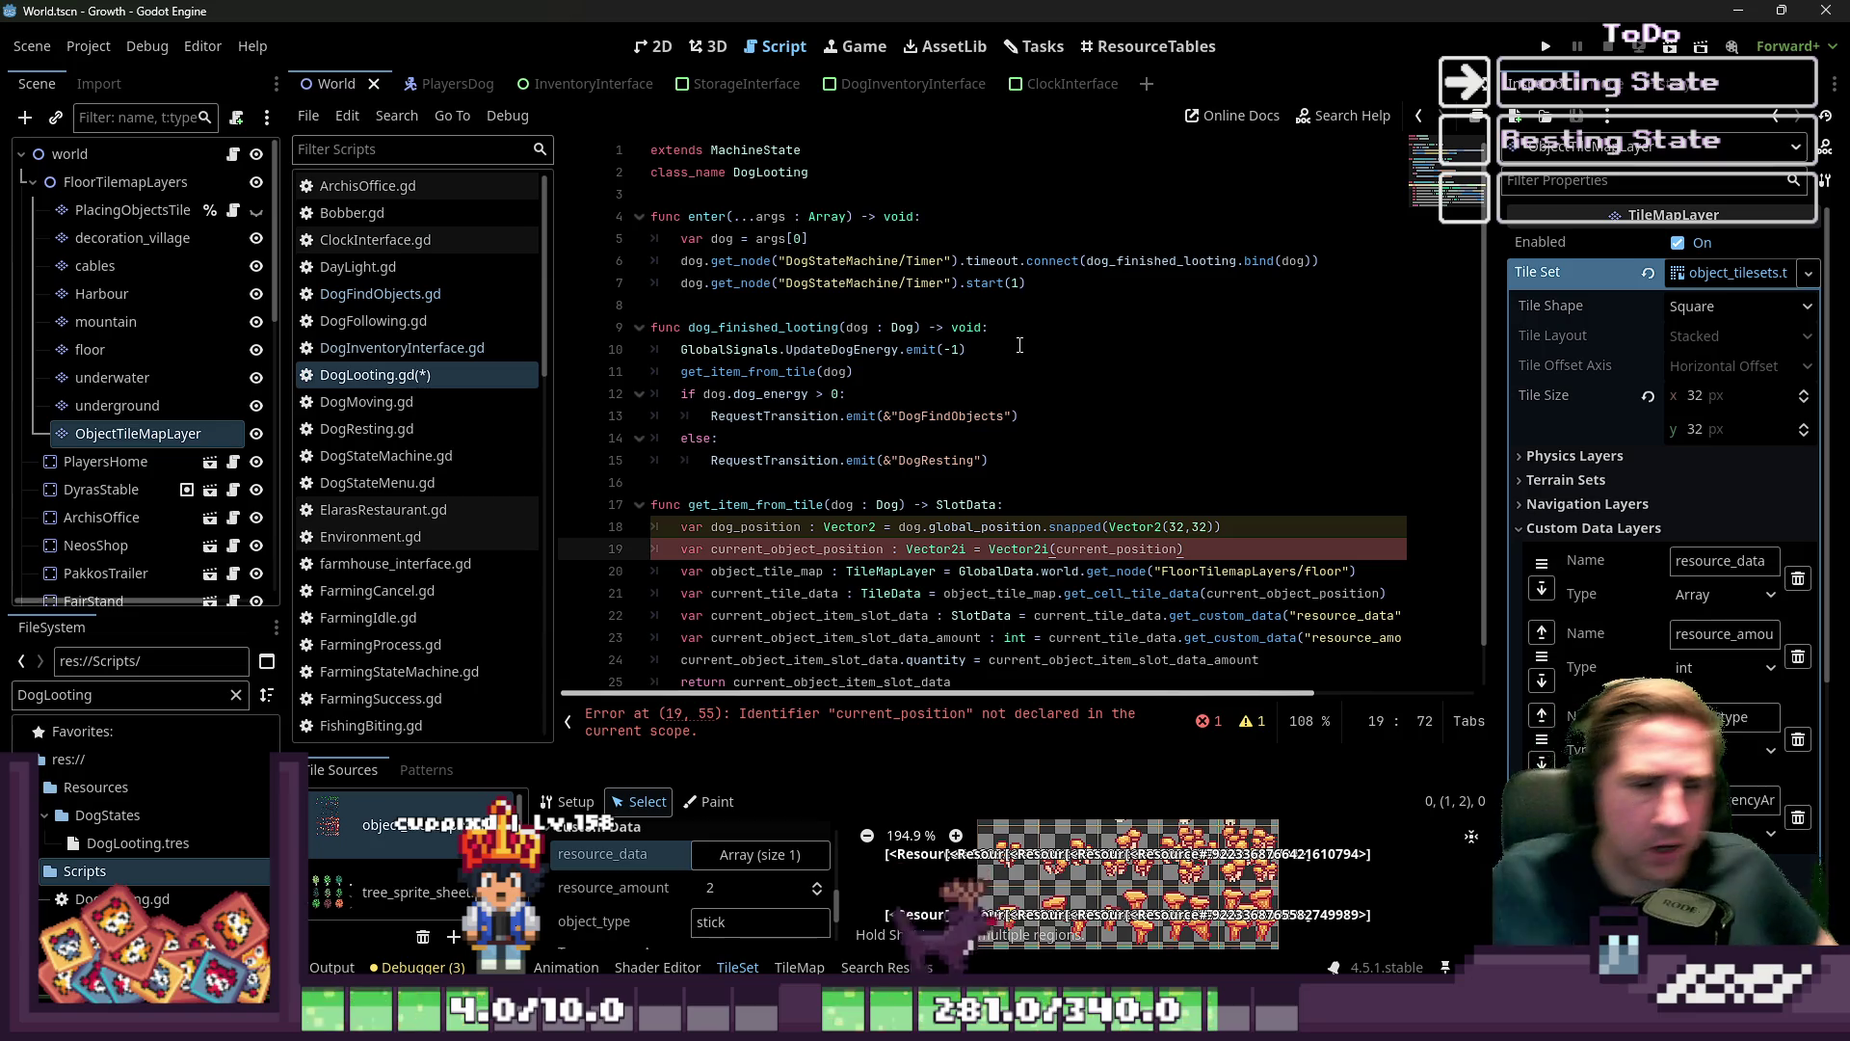
key("Up")
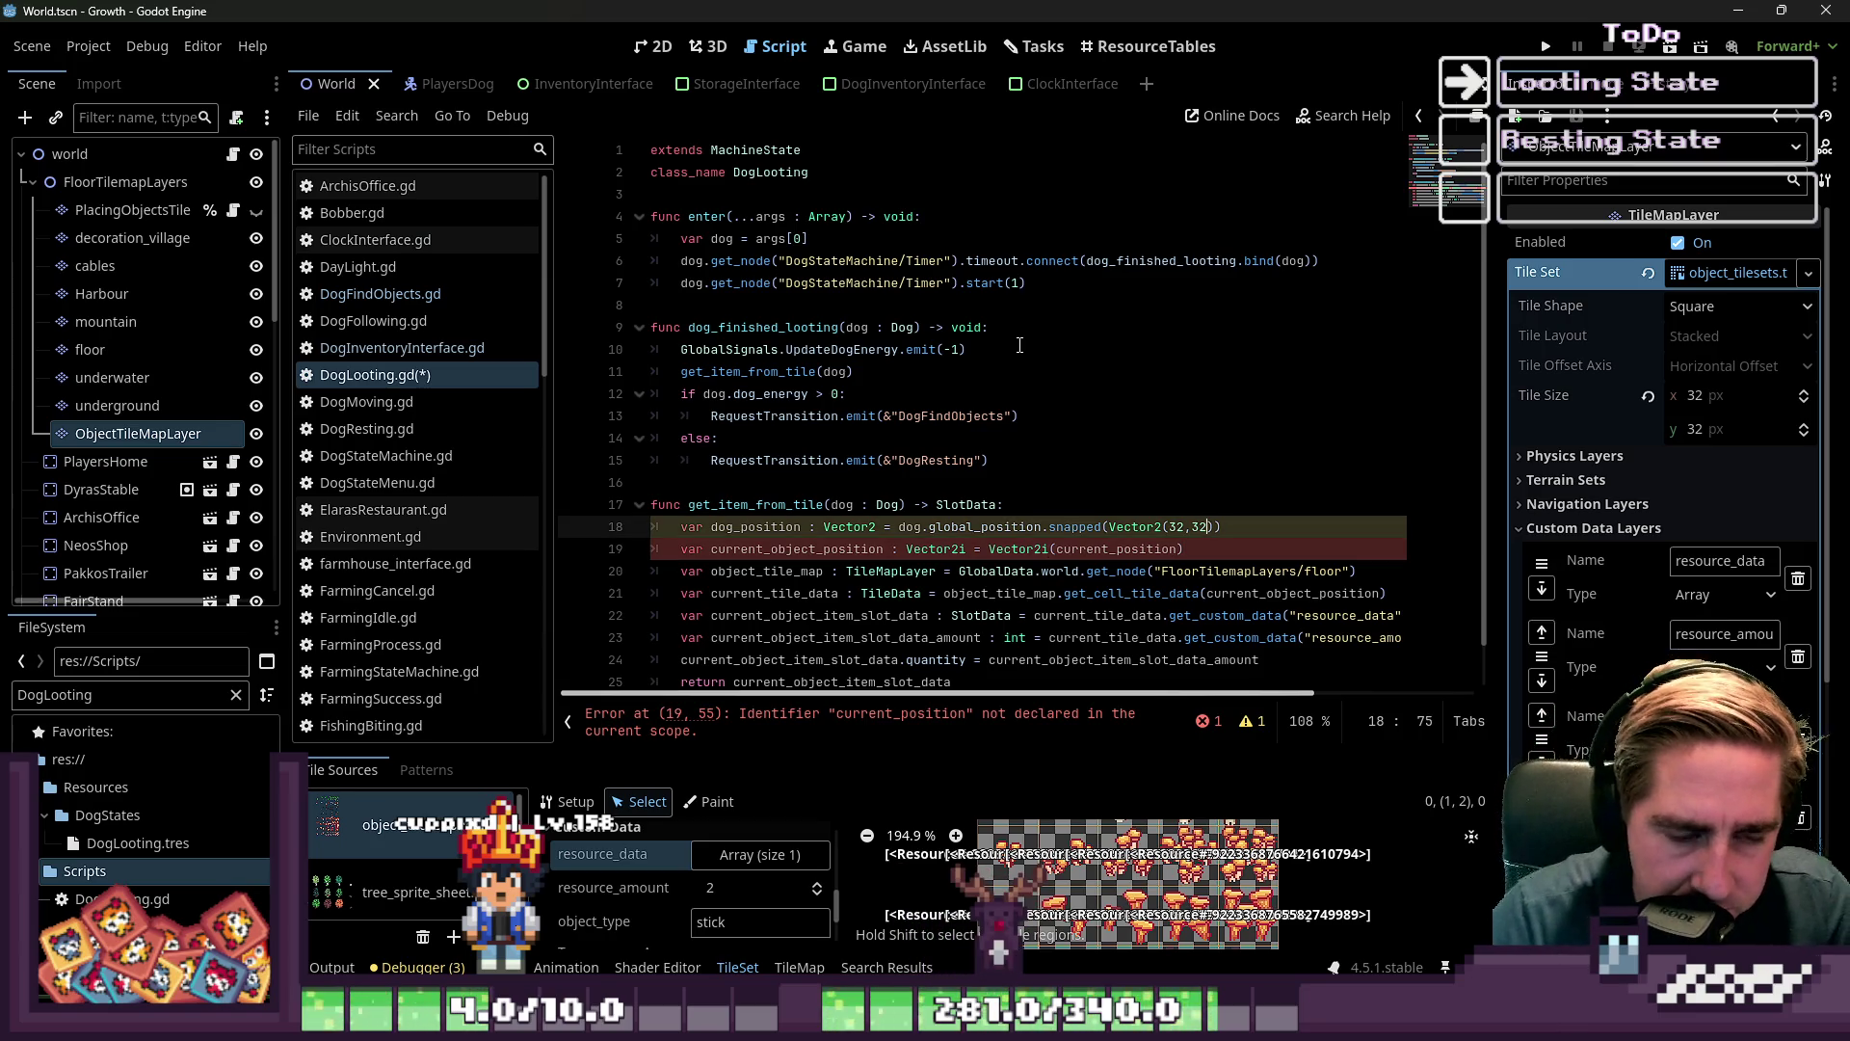
key("Up")
key("Home")
key("Down")
key("Down")
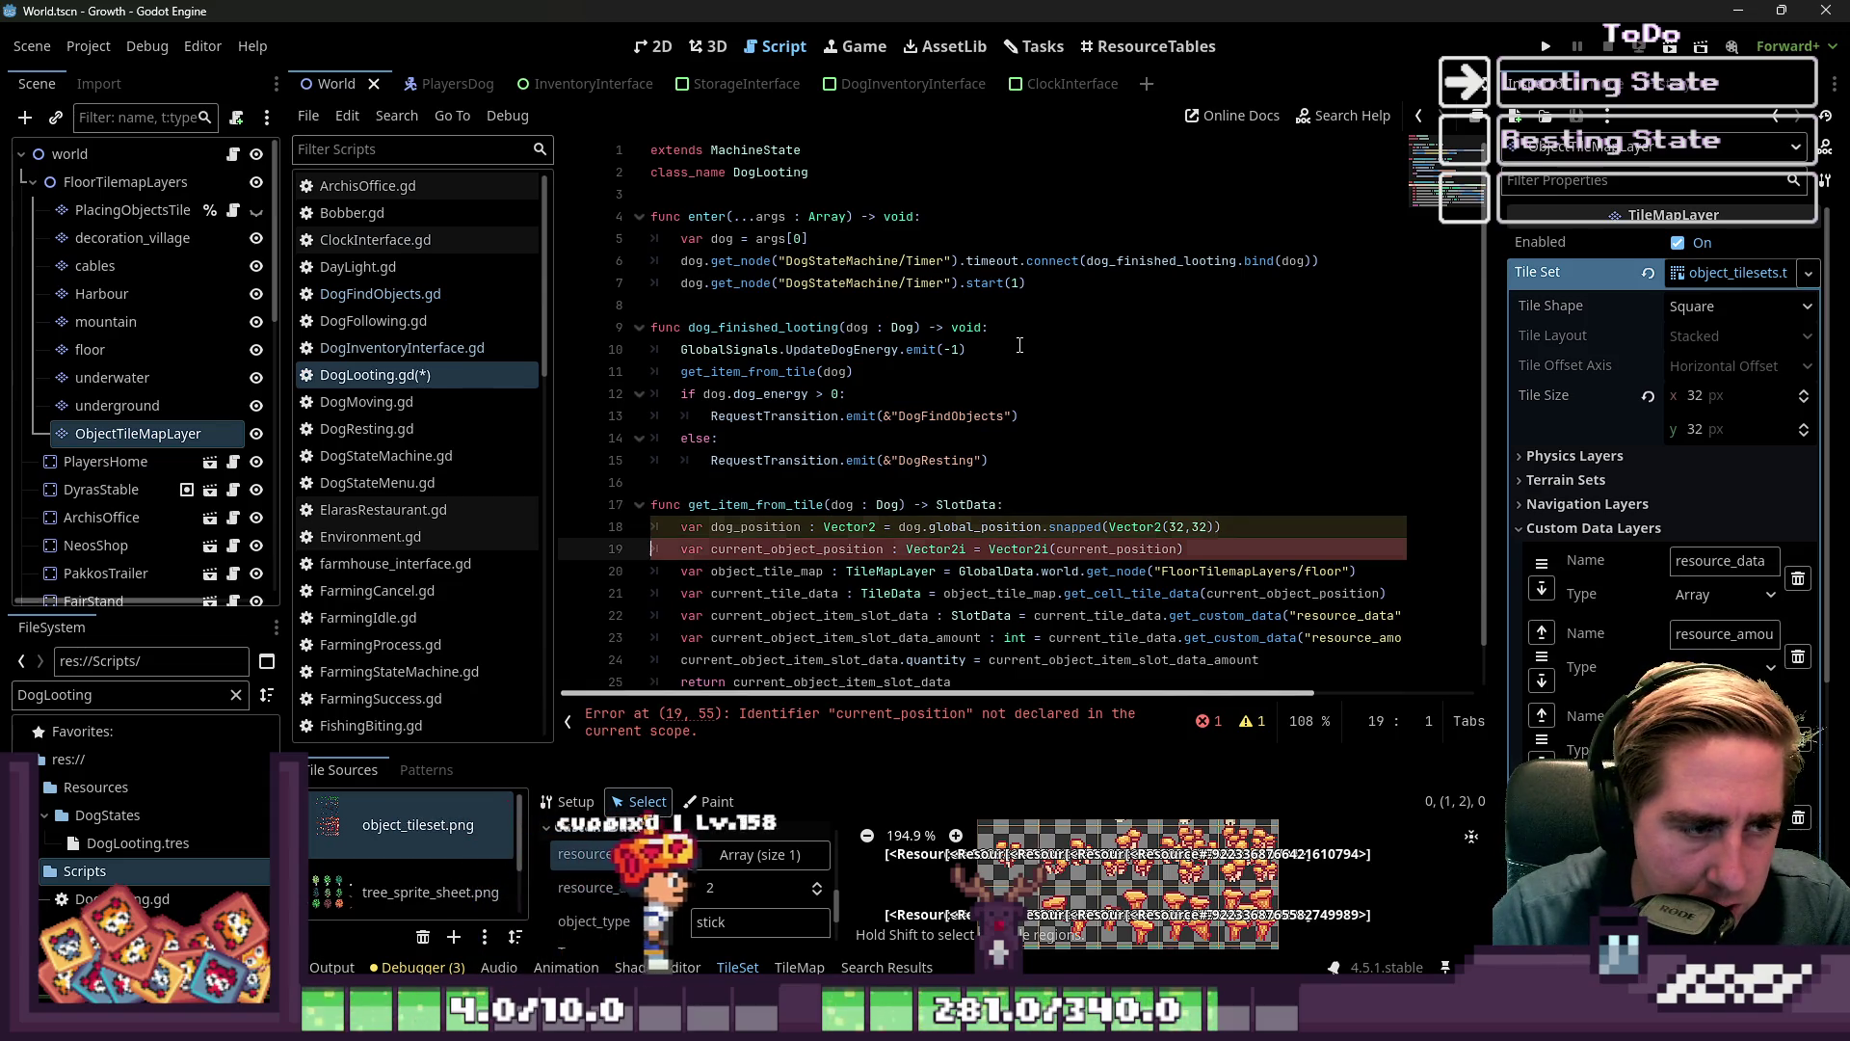
key("Up")
key("ctrl+Right")
key("ctrl+shift+Right")
key("ctrl+c")
key("Down")
key("ctrl+Right")
key("ctrl+Right")
key("ctrl+Right")
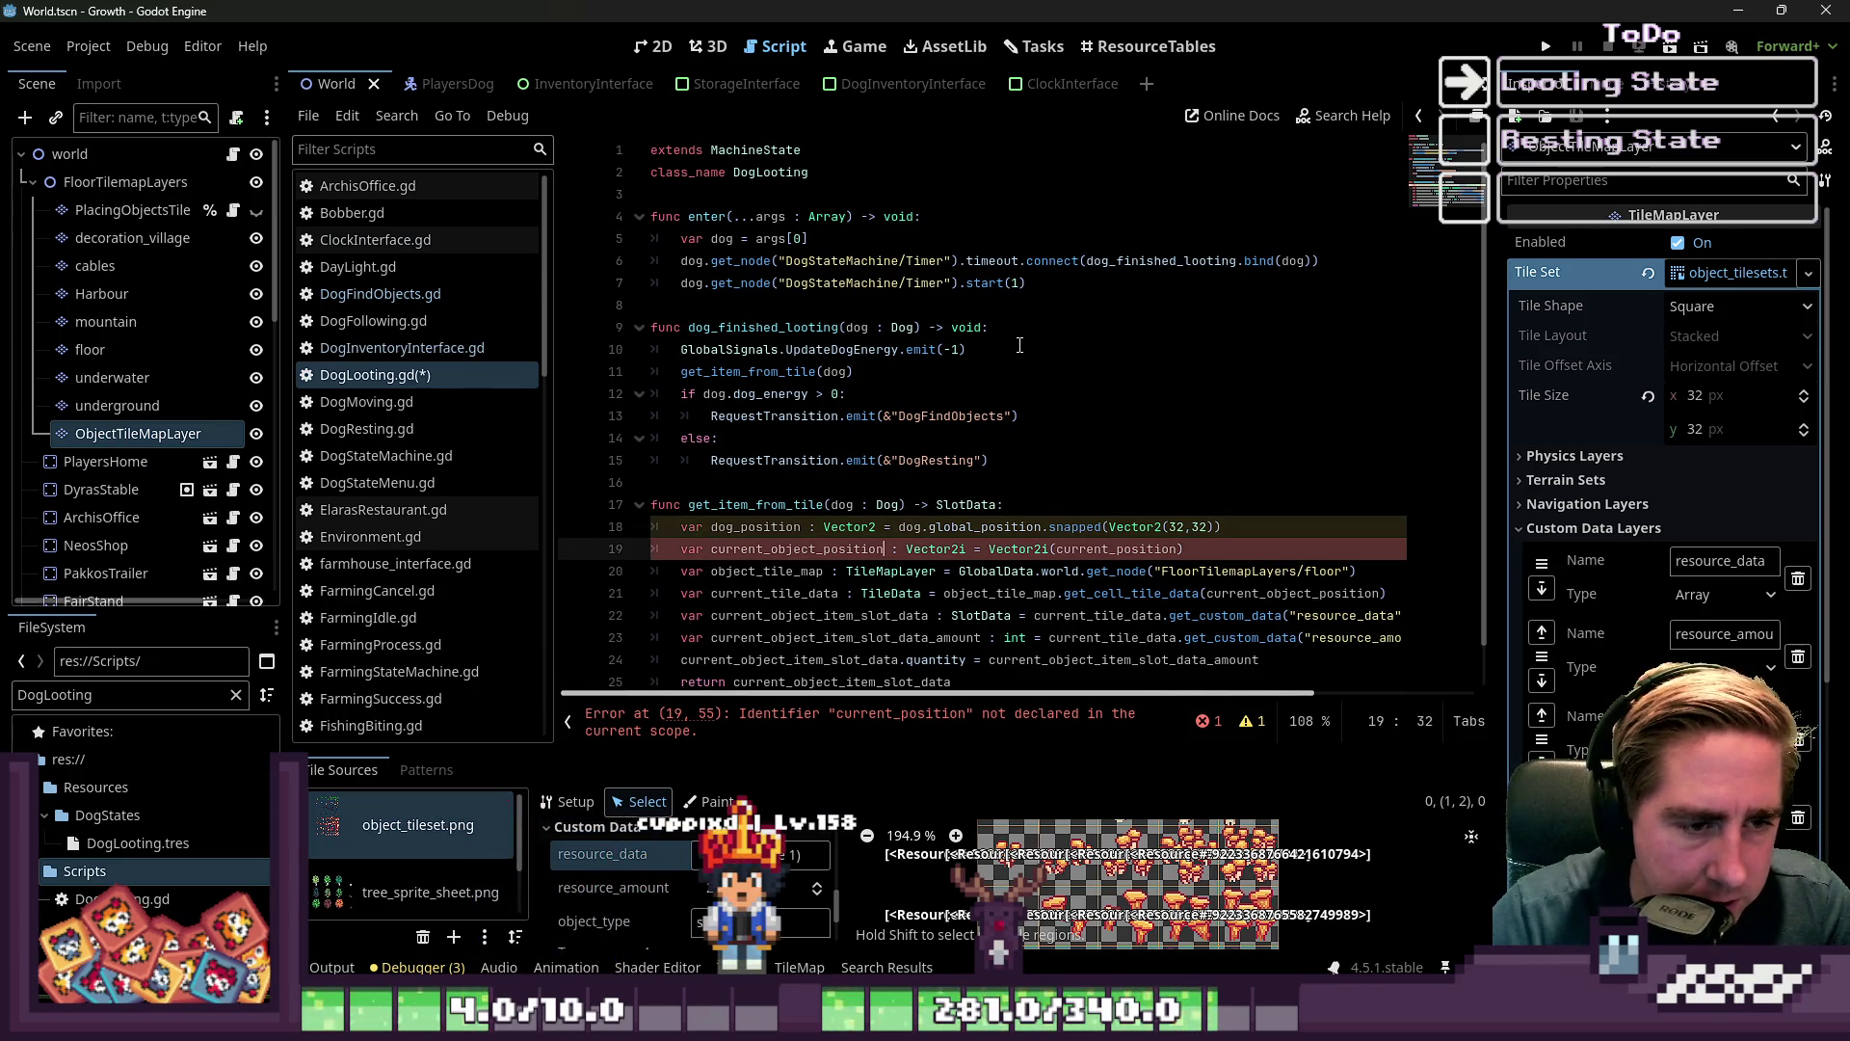
key("ctrl+shift+Right")
key("ctrl+v")
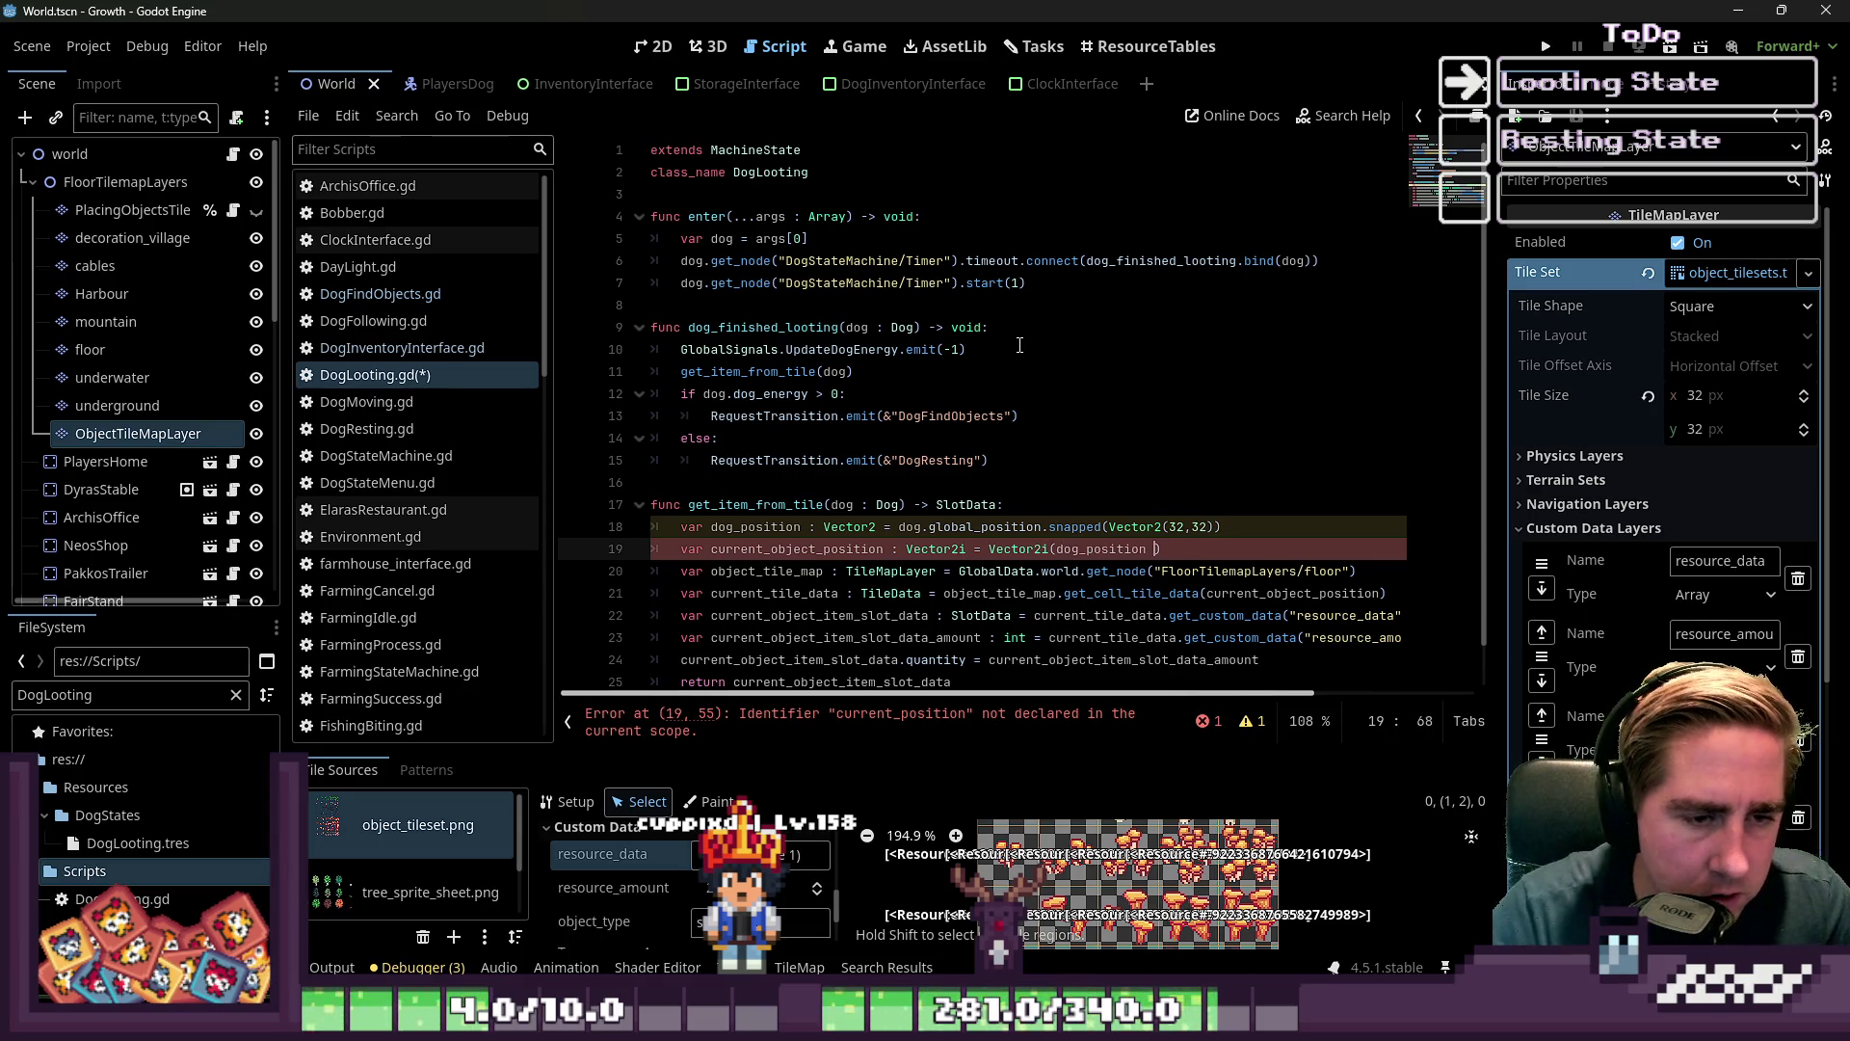
type("32")
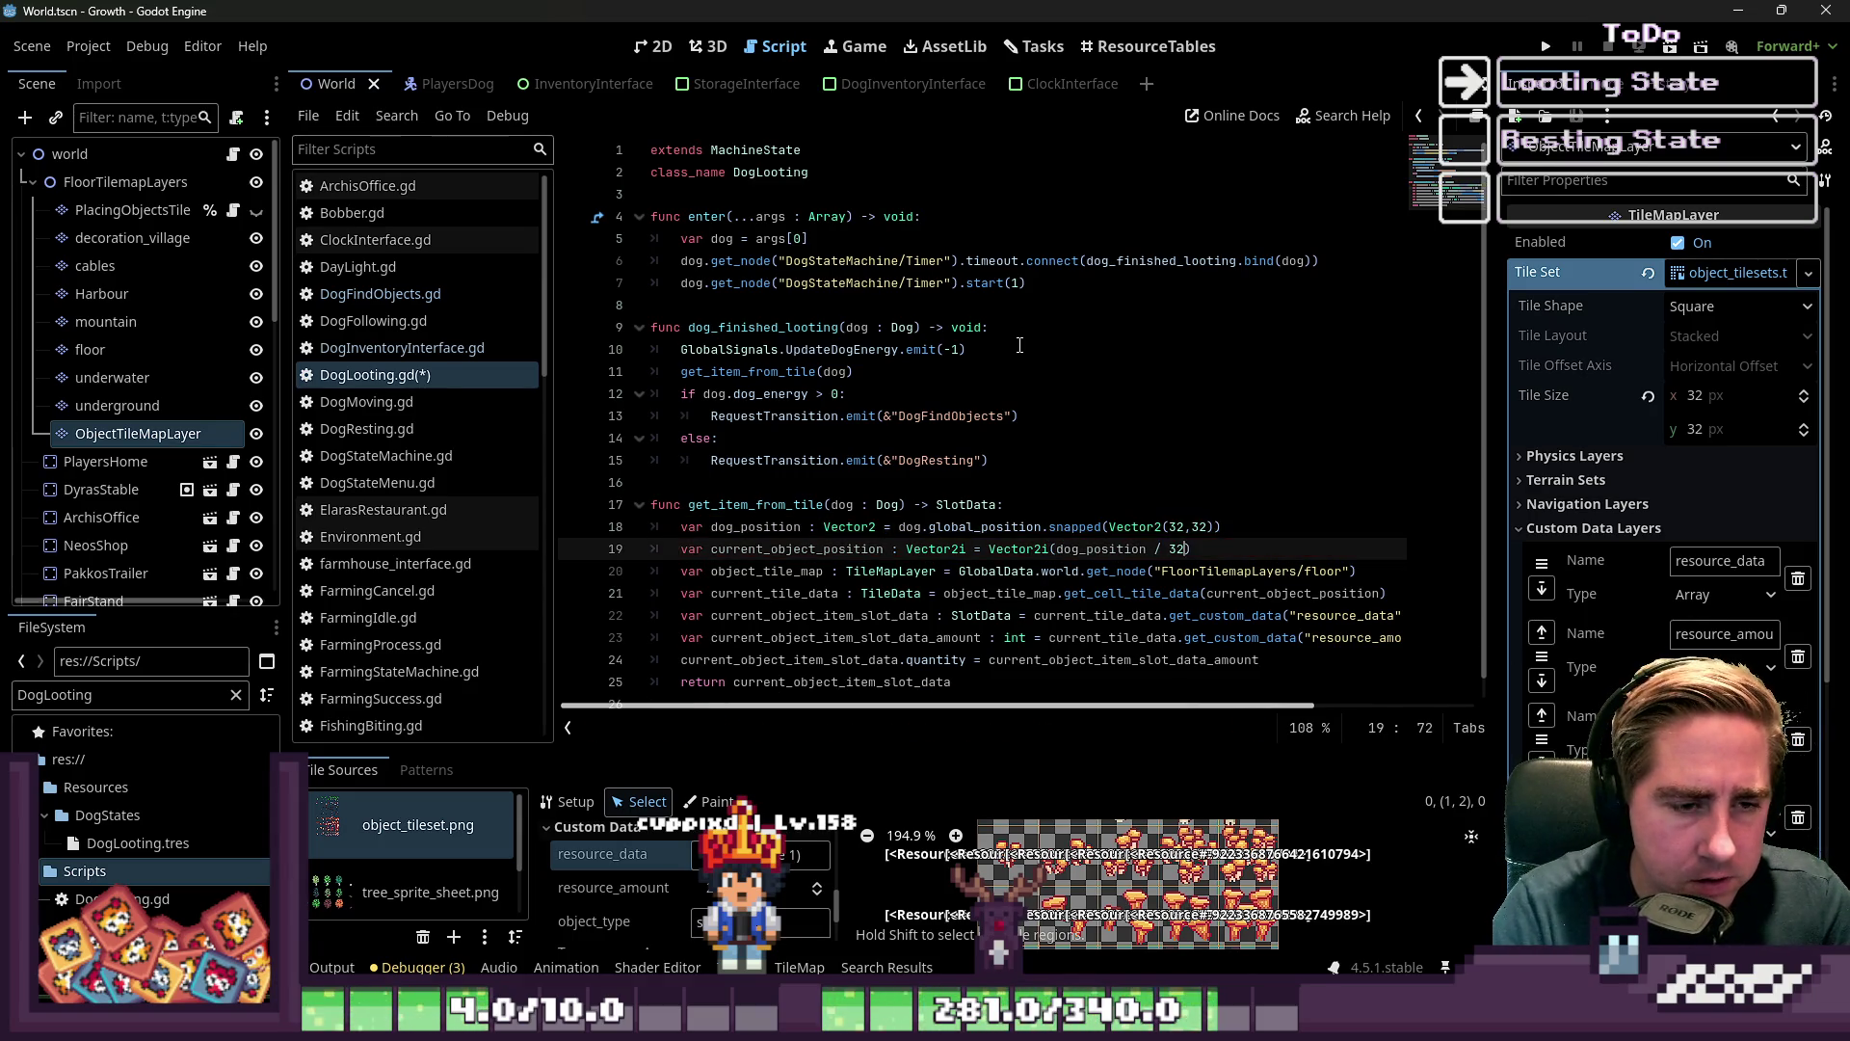
key("Up")
key("ctrl+s")
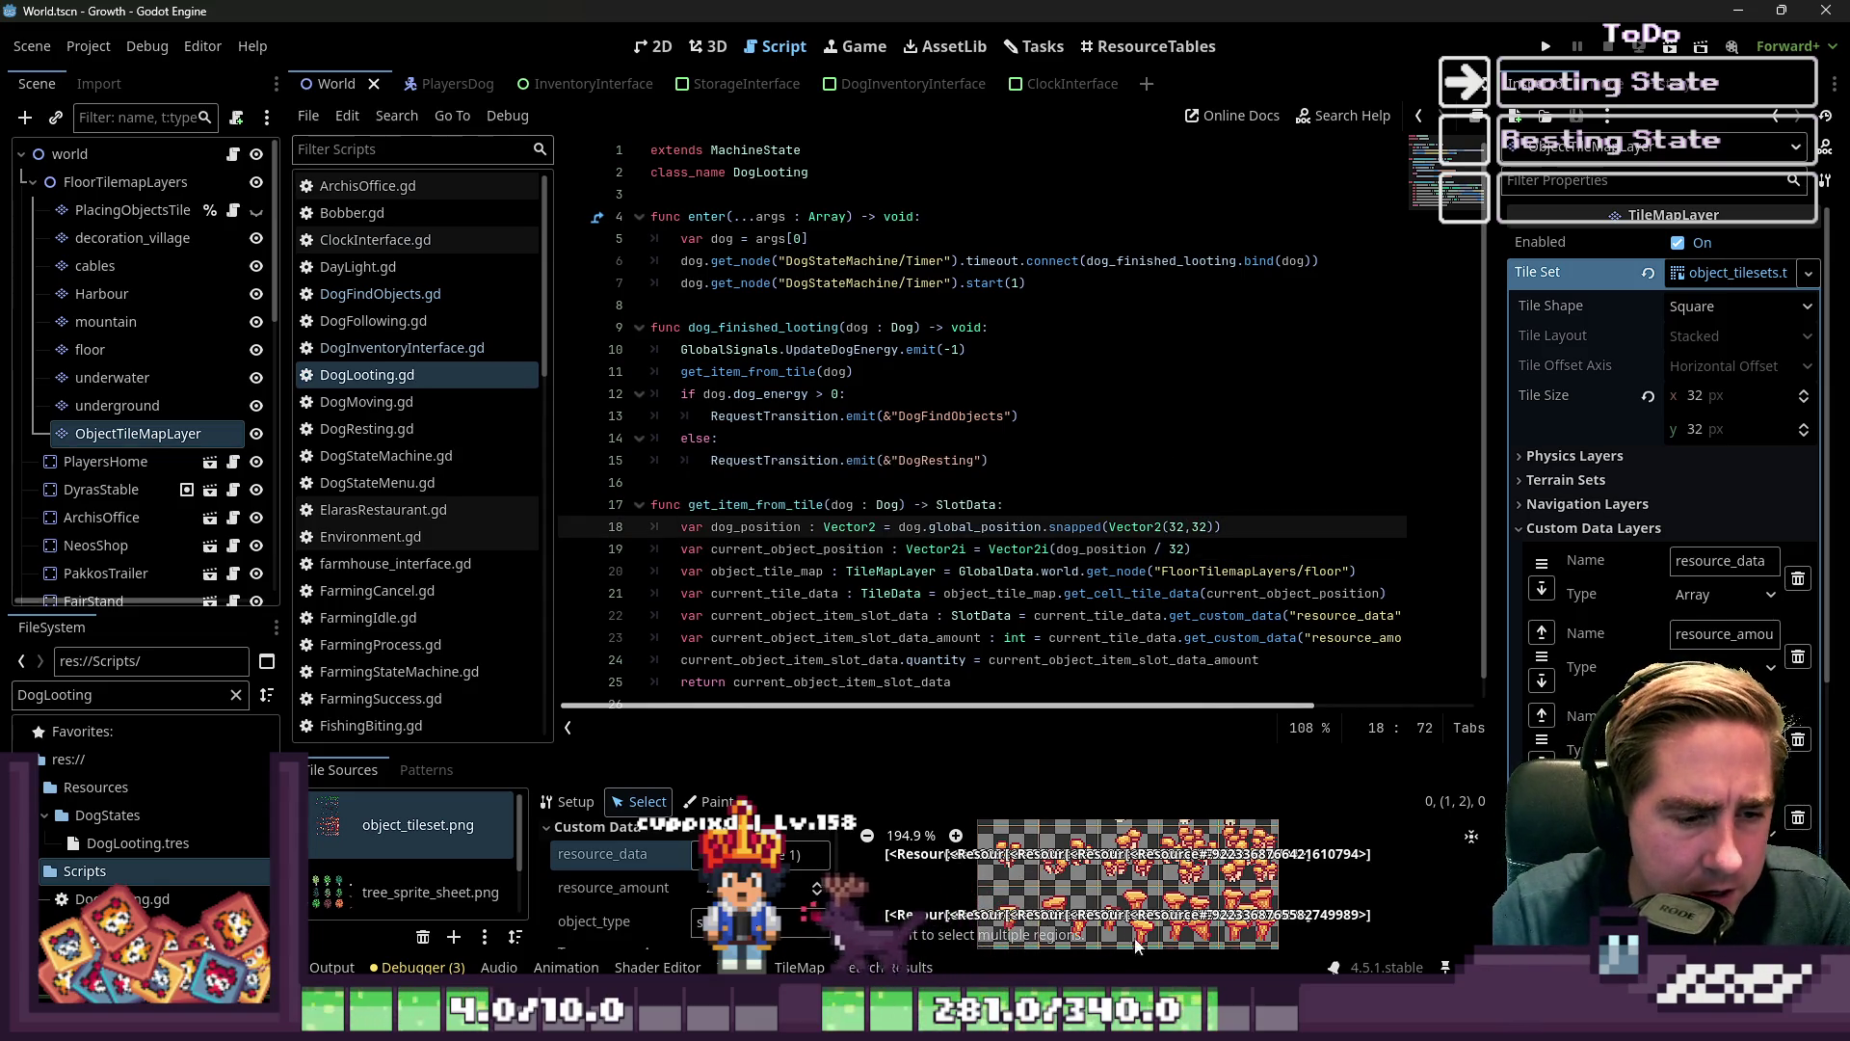
scroll(1064, 860, "up", 6)
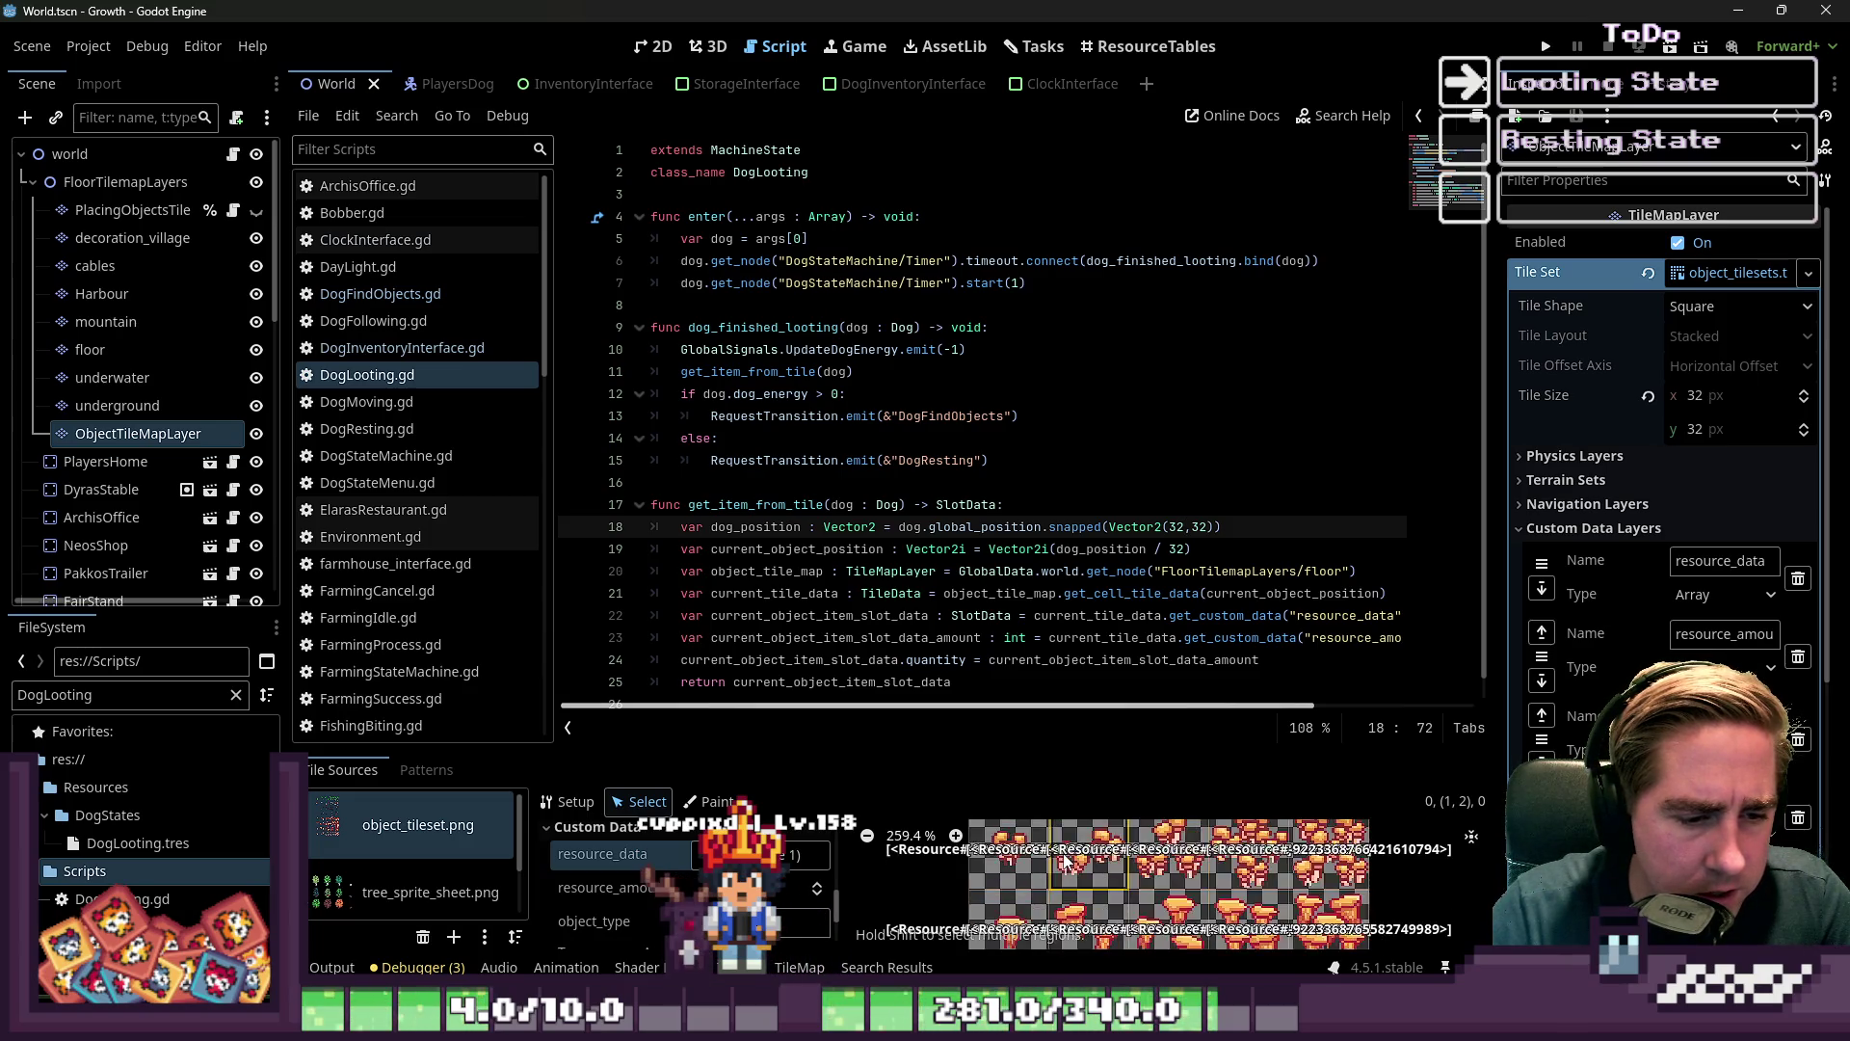
scroll(1179, 881, "up", 2)
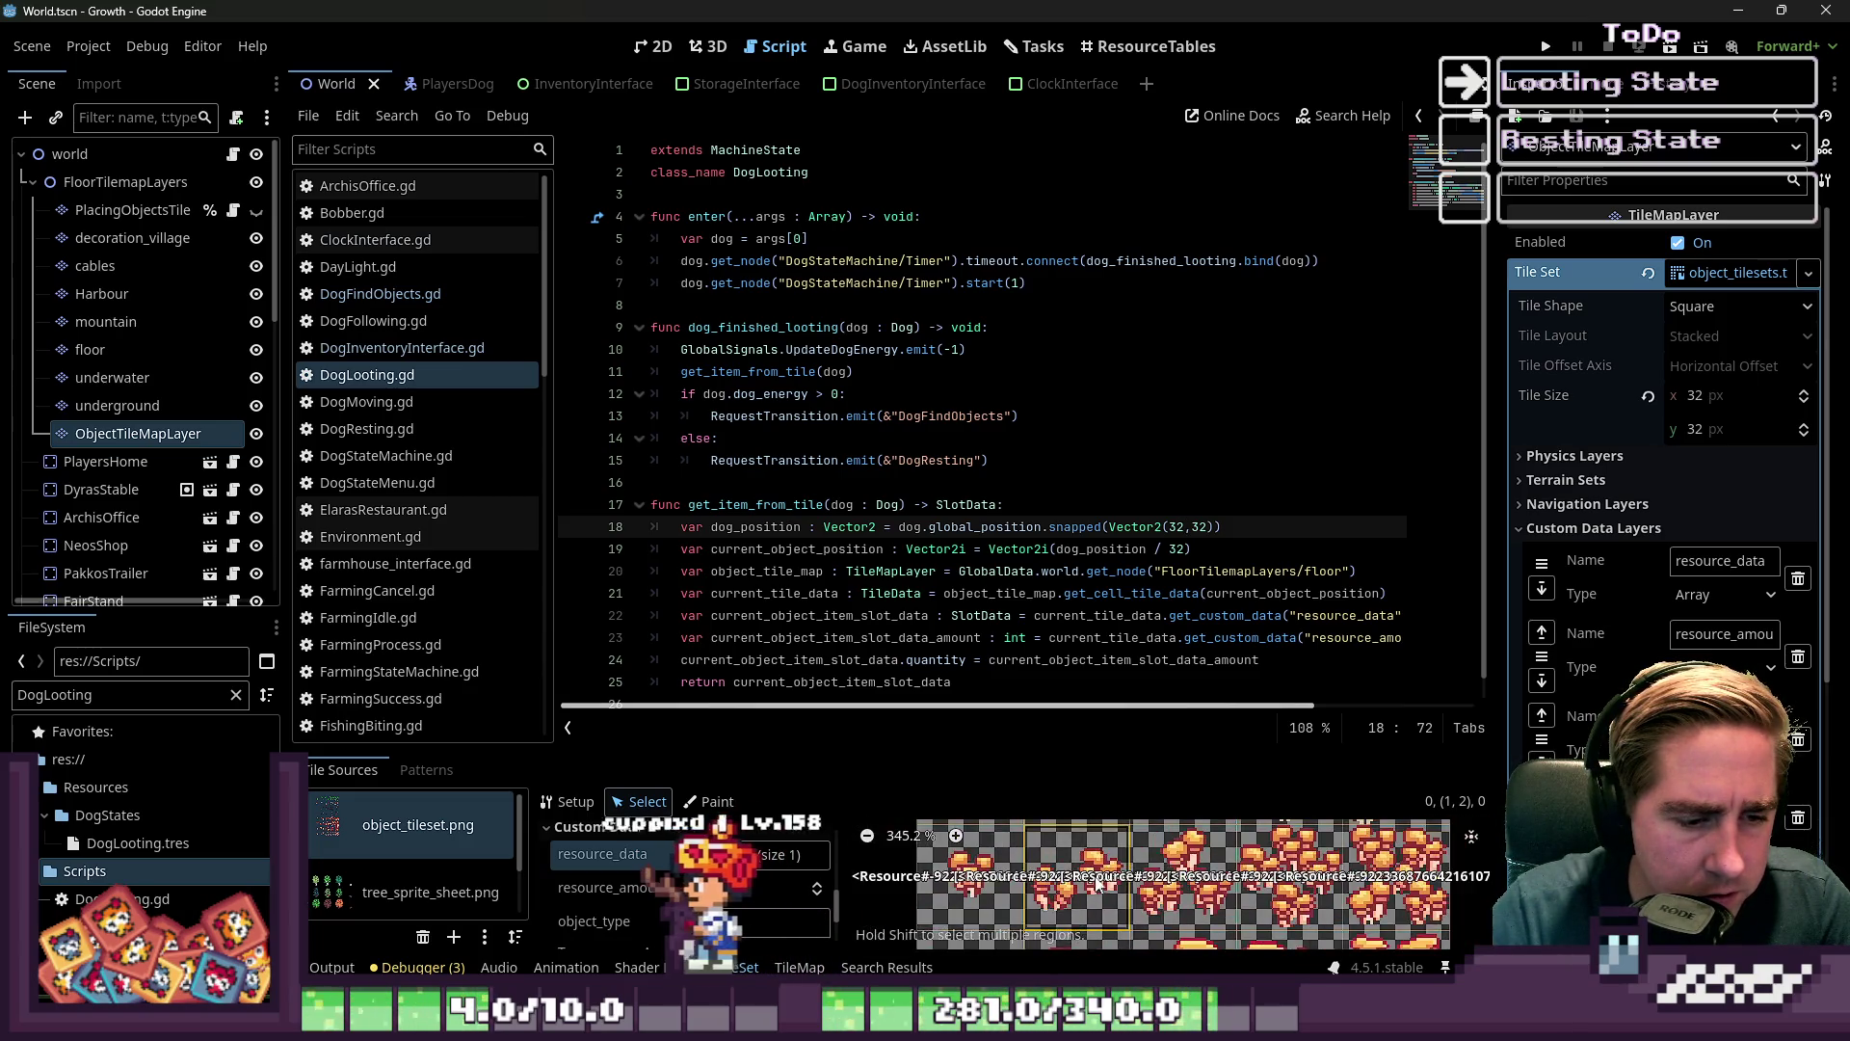
scroll(1035, 910, "up", 1)
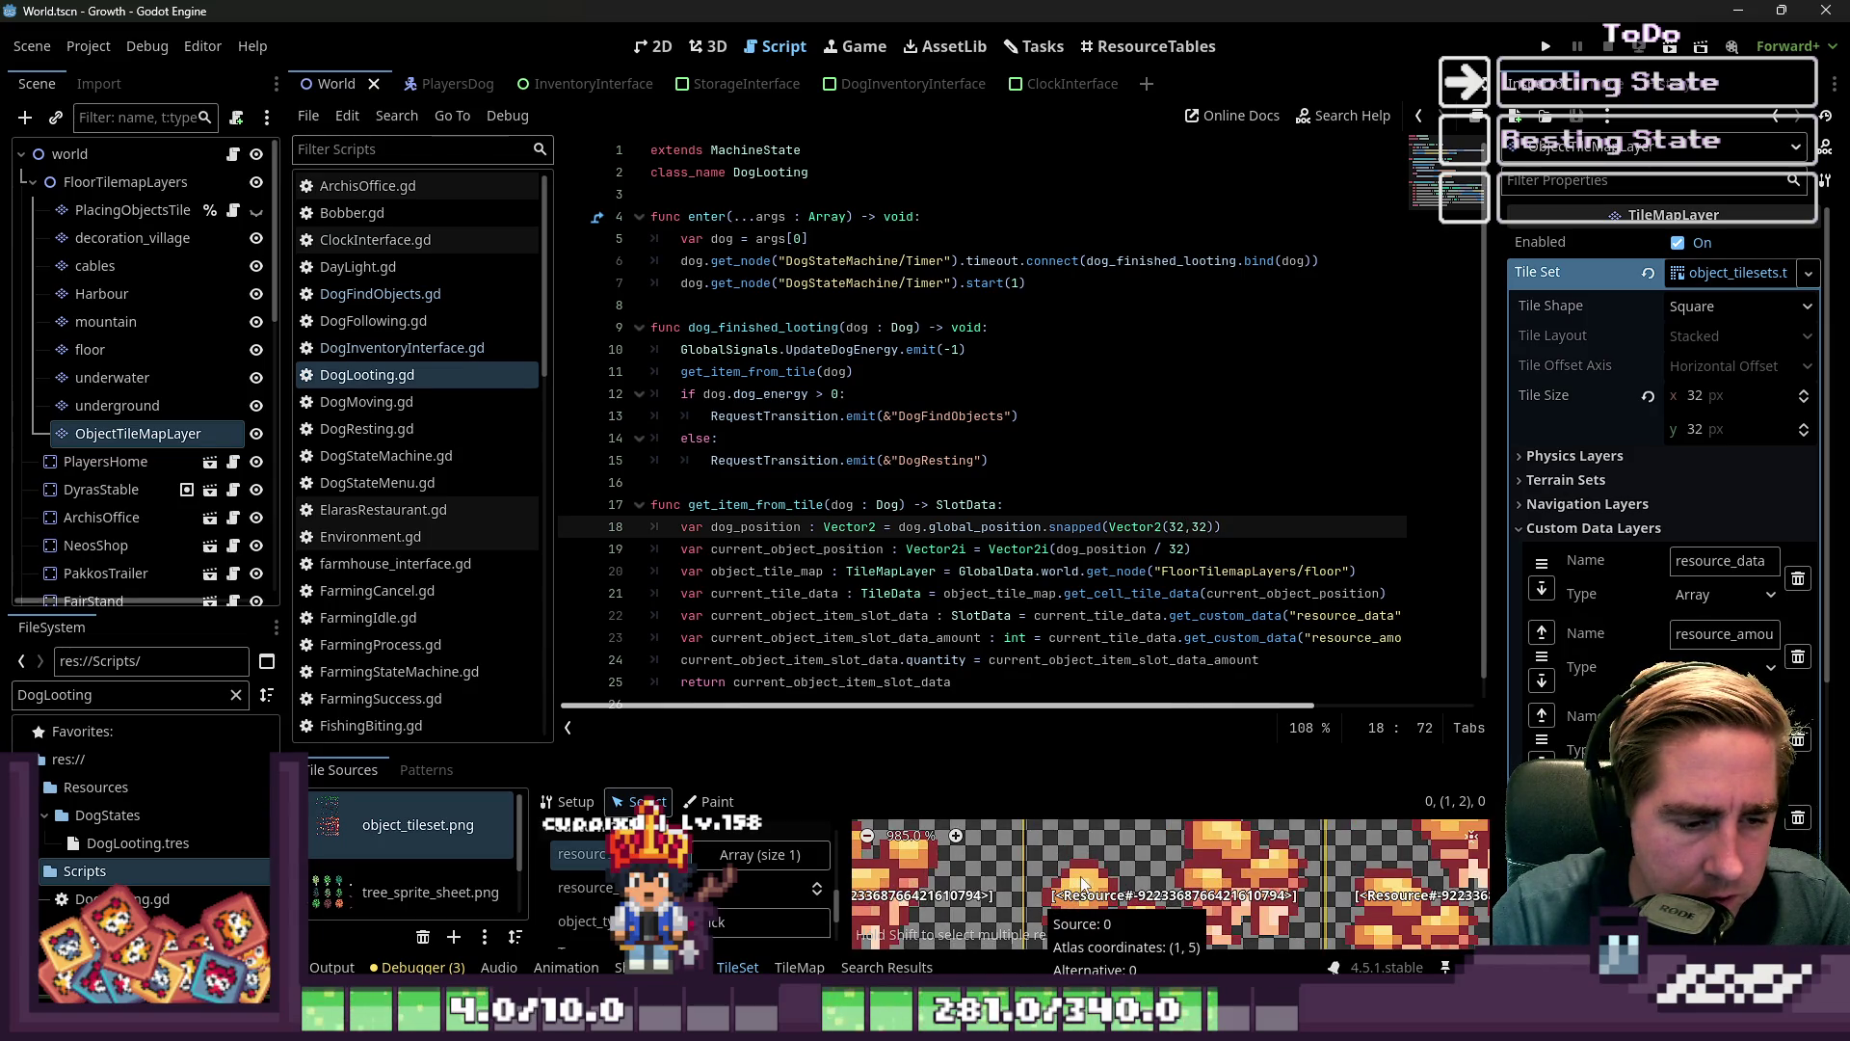
scroll(1173, 878, "down", 2)
scroll(1146, 634, "down", 1)
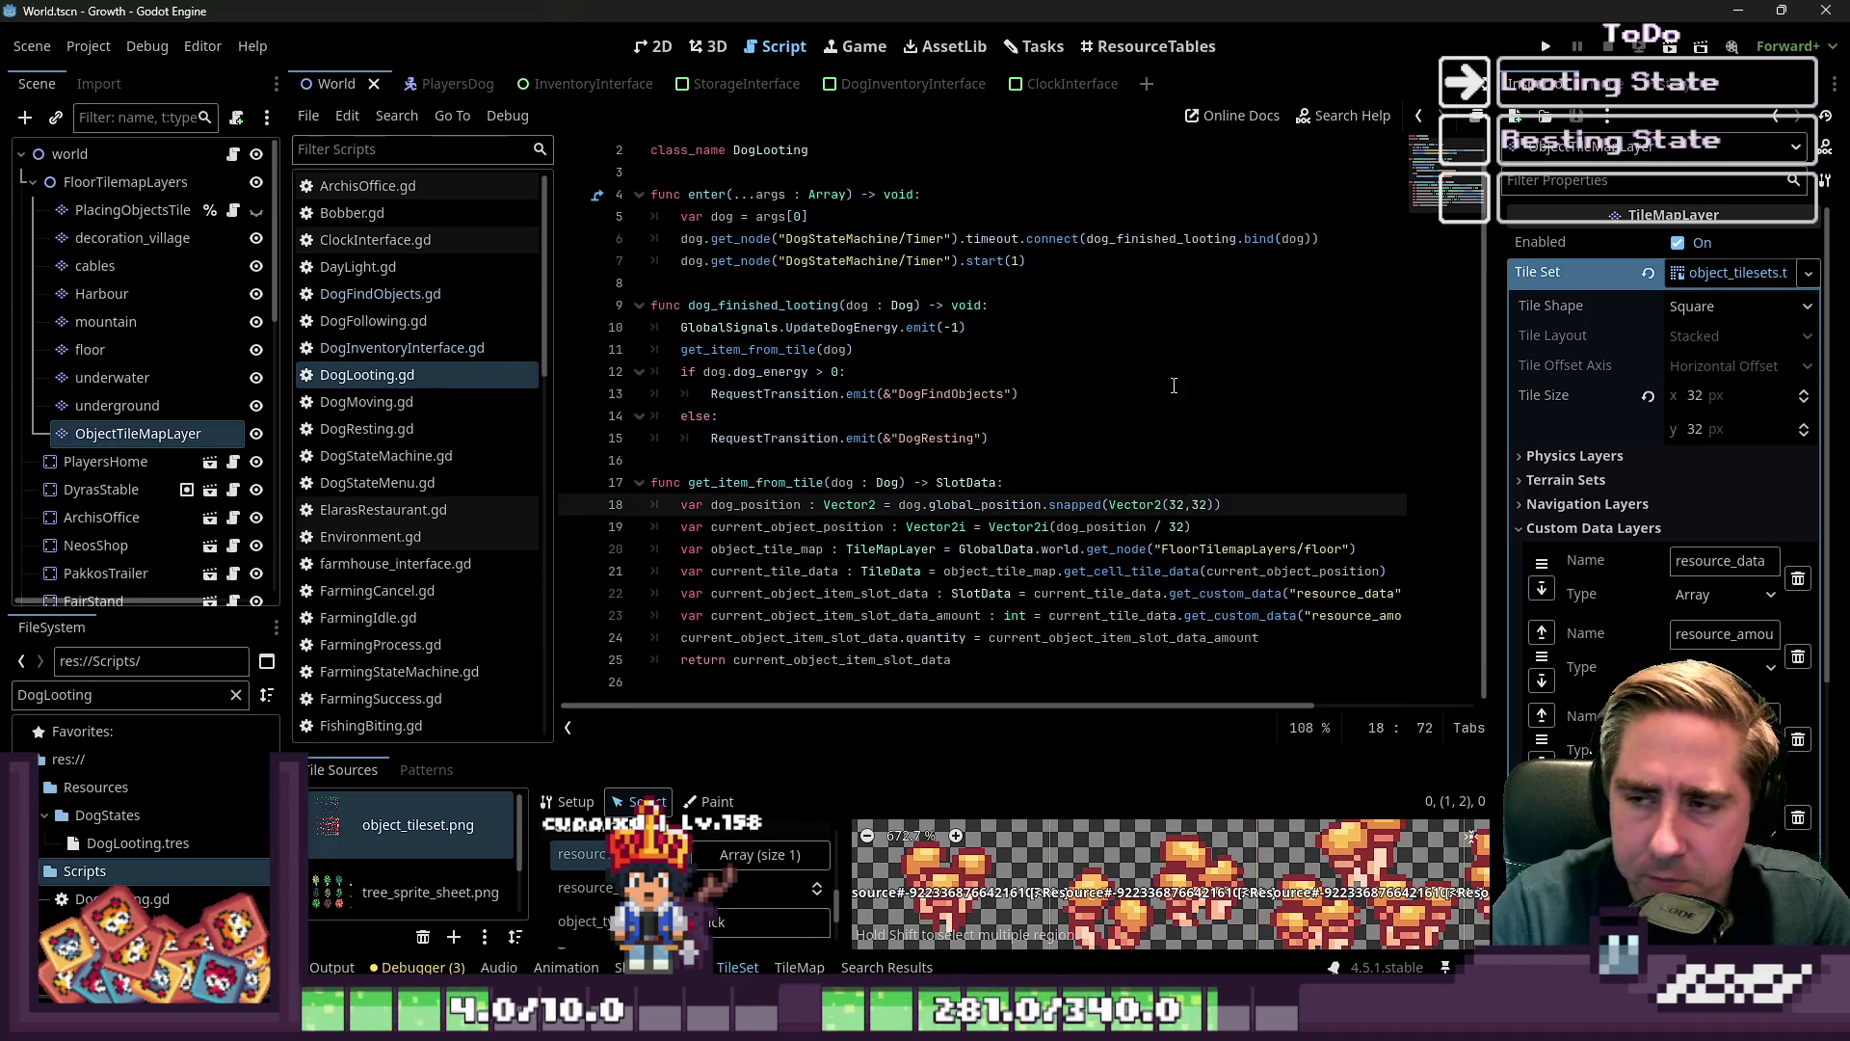
left_click(1137, 415)
left_click(883, 549)
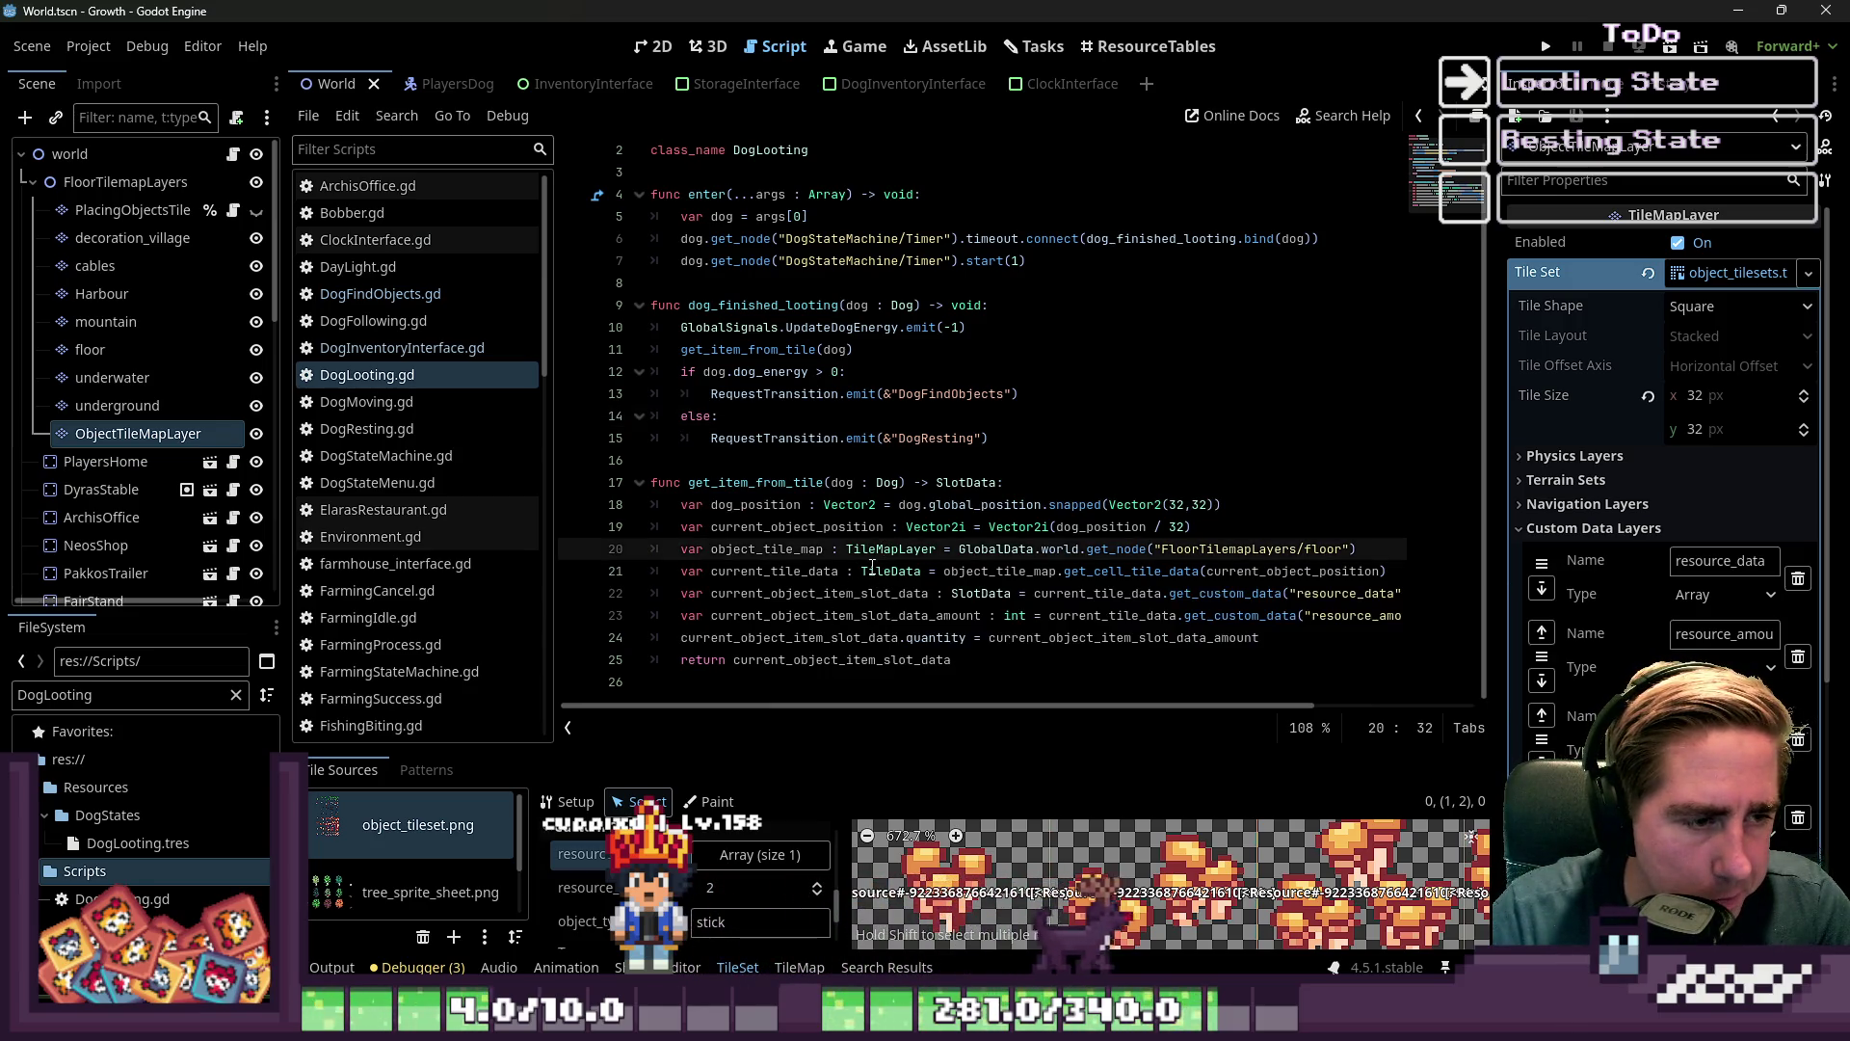
double_click(793, 482)
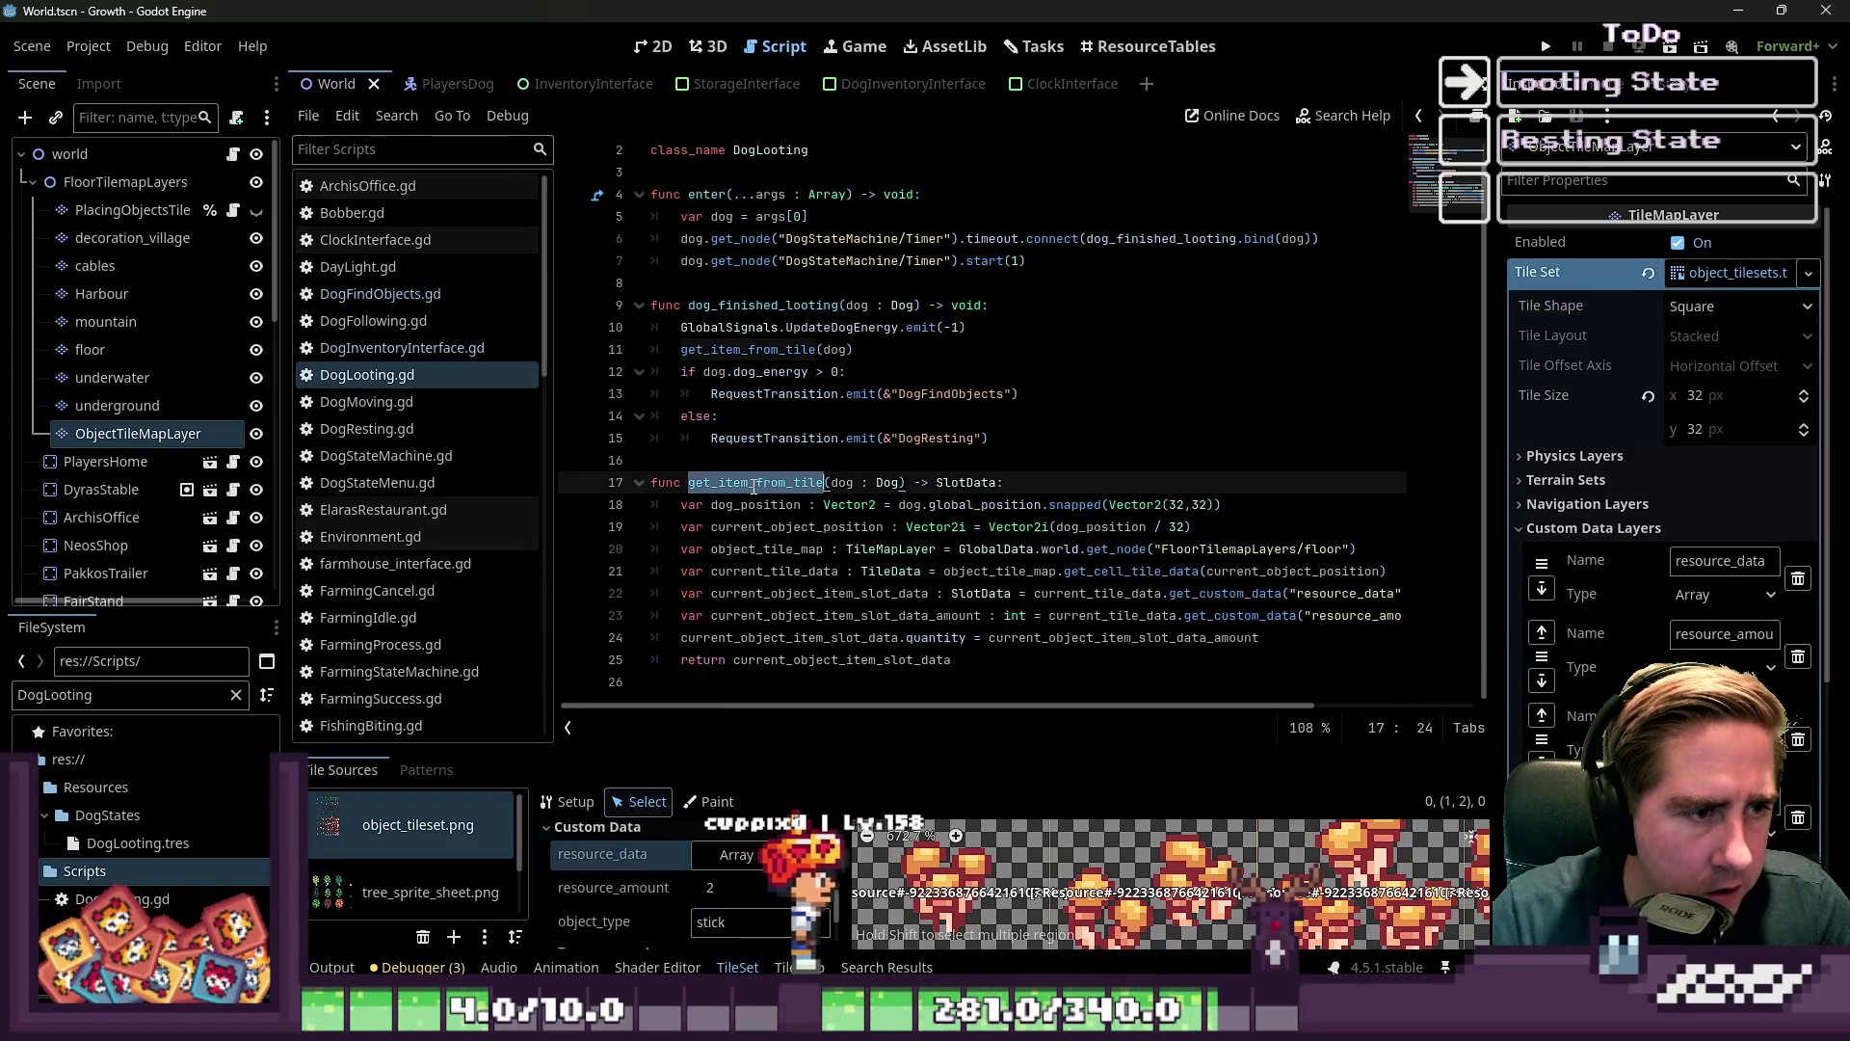
left_click(854, 349)
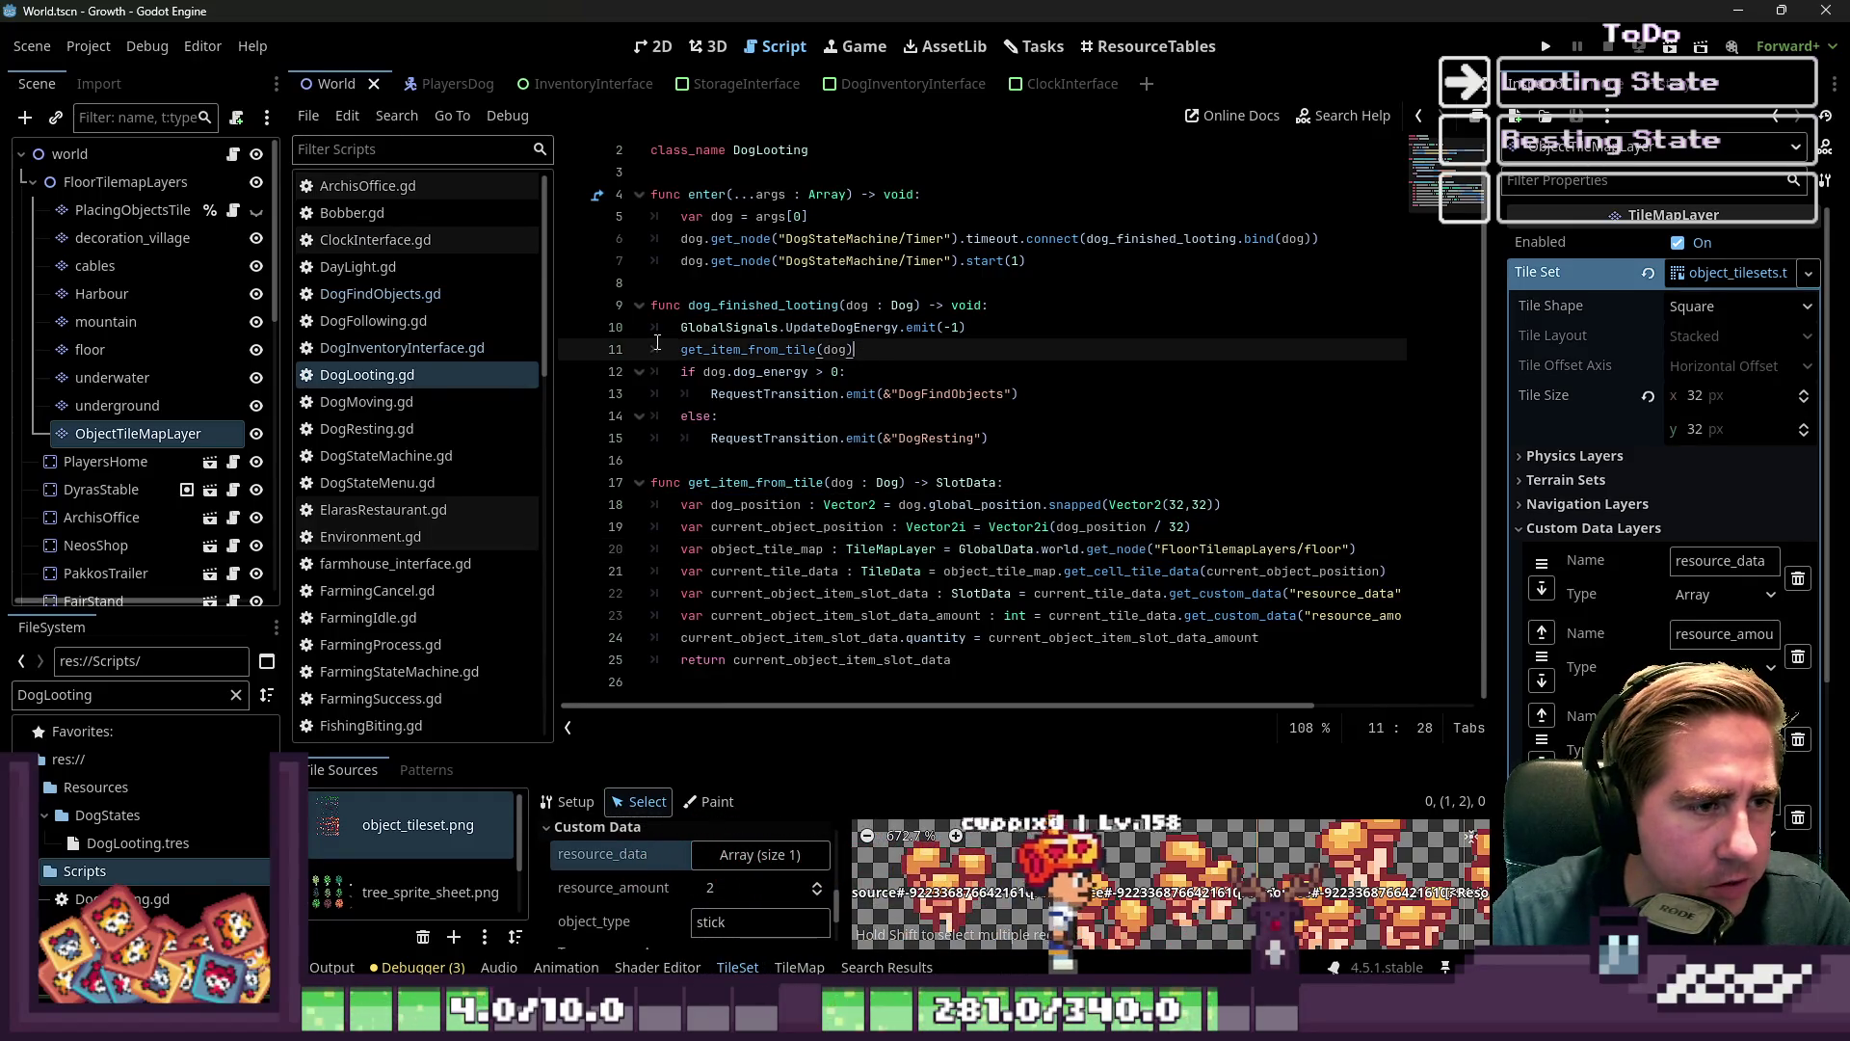
- Move get_item_from_tile(dog) into dog.dog_inventory.add_item() on line 11, then open DogInventoryInterface.gd
left_click(677, 350)
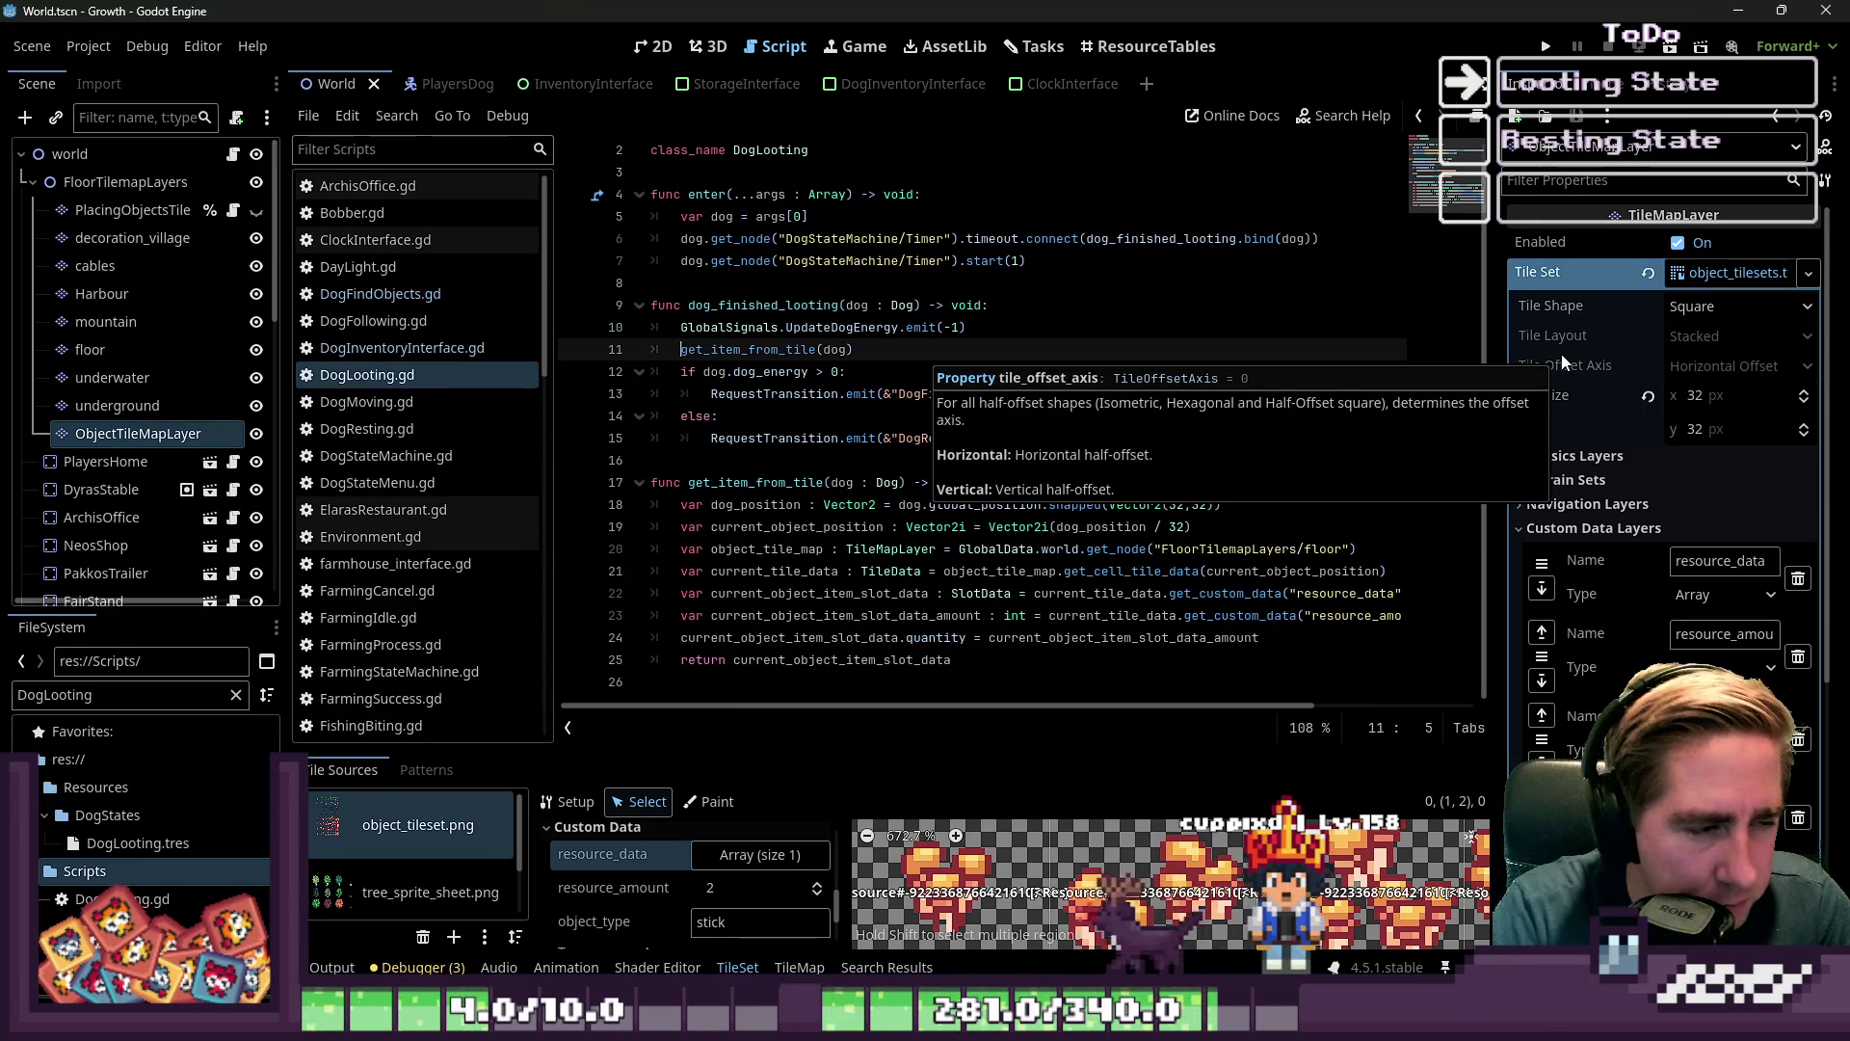
type("dog.in")
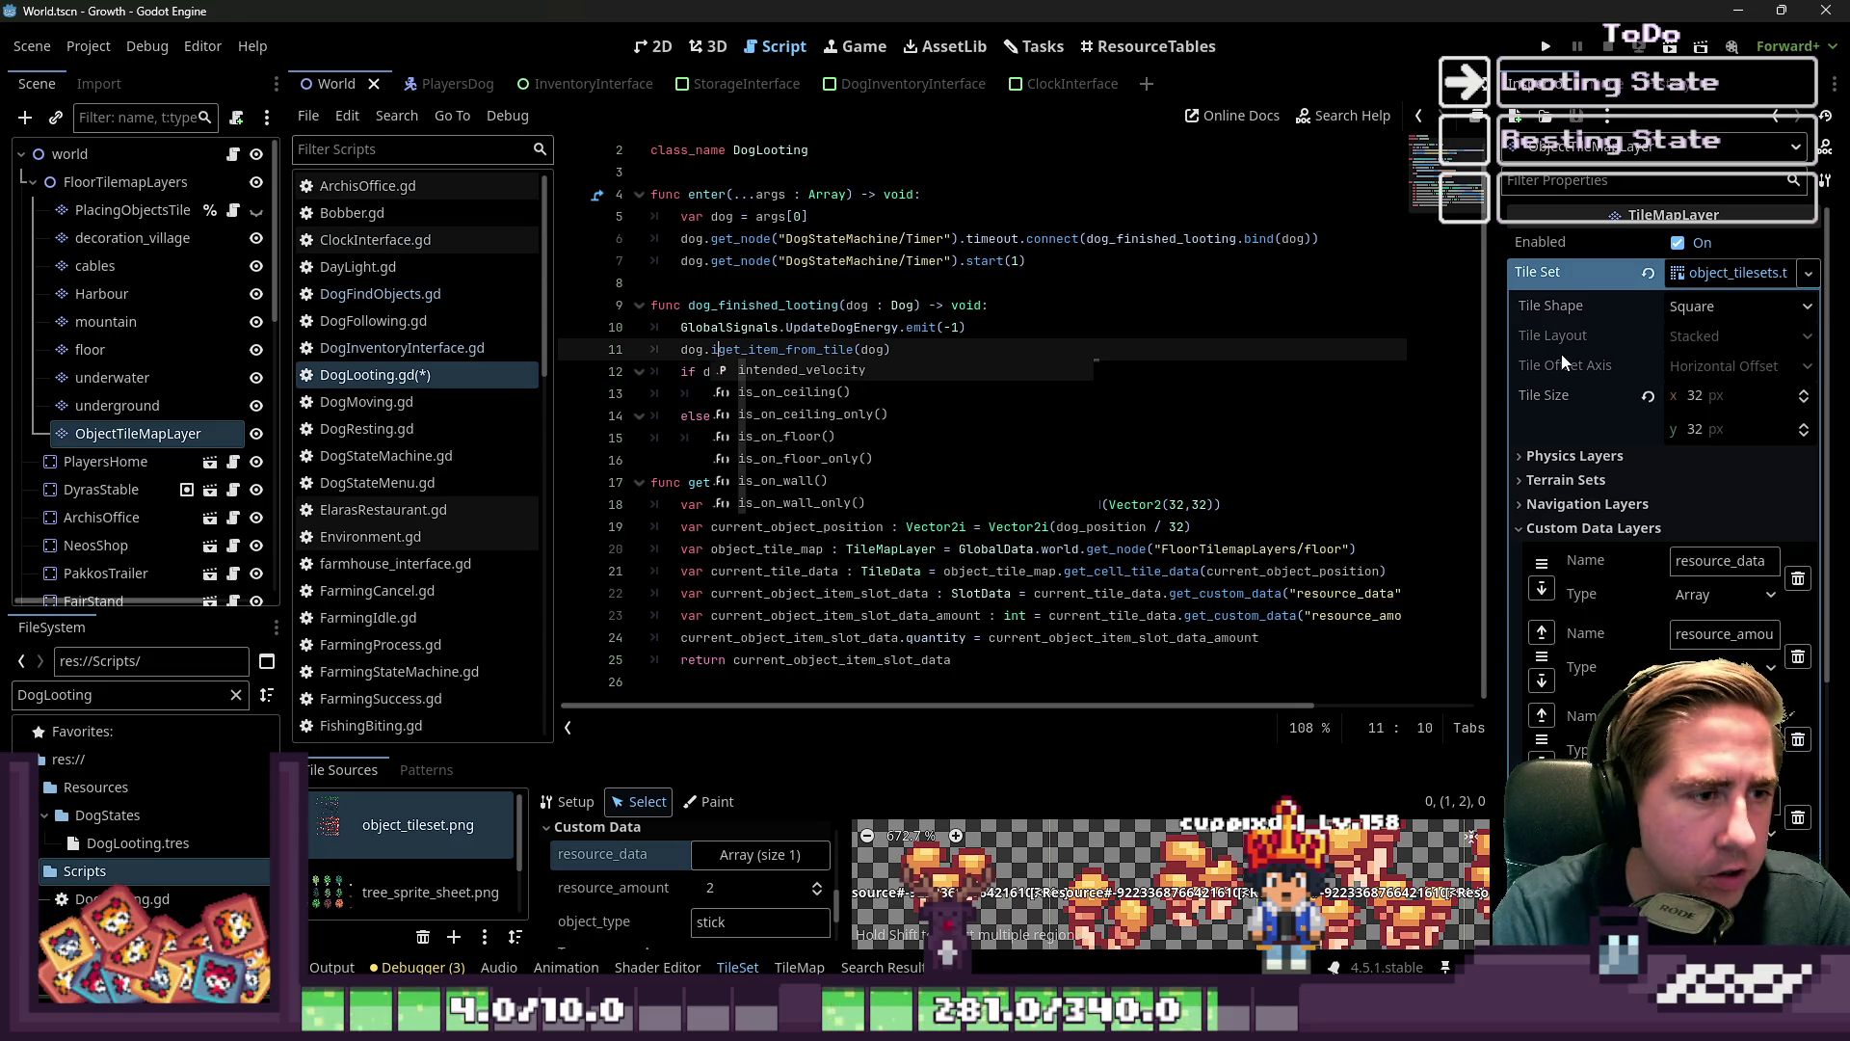
key("BackSpace")
key("BackSpace")
type("do")
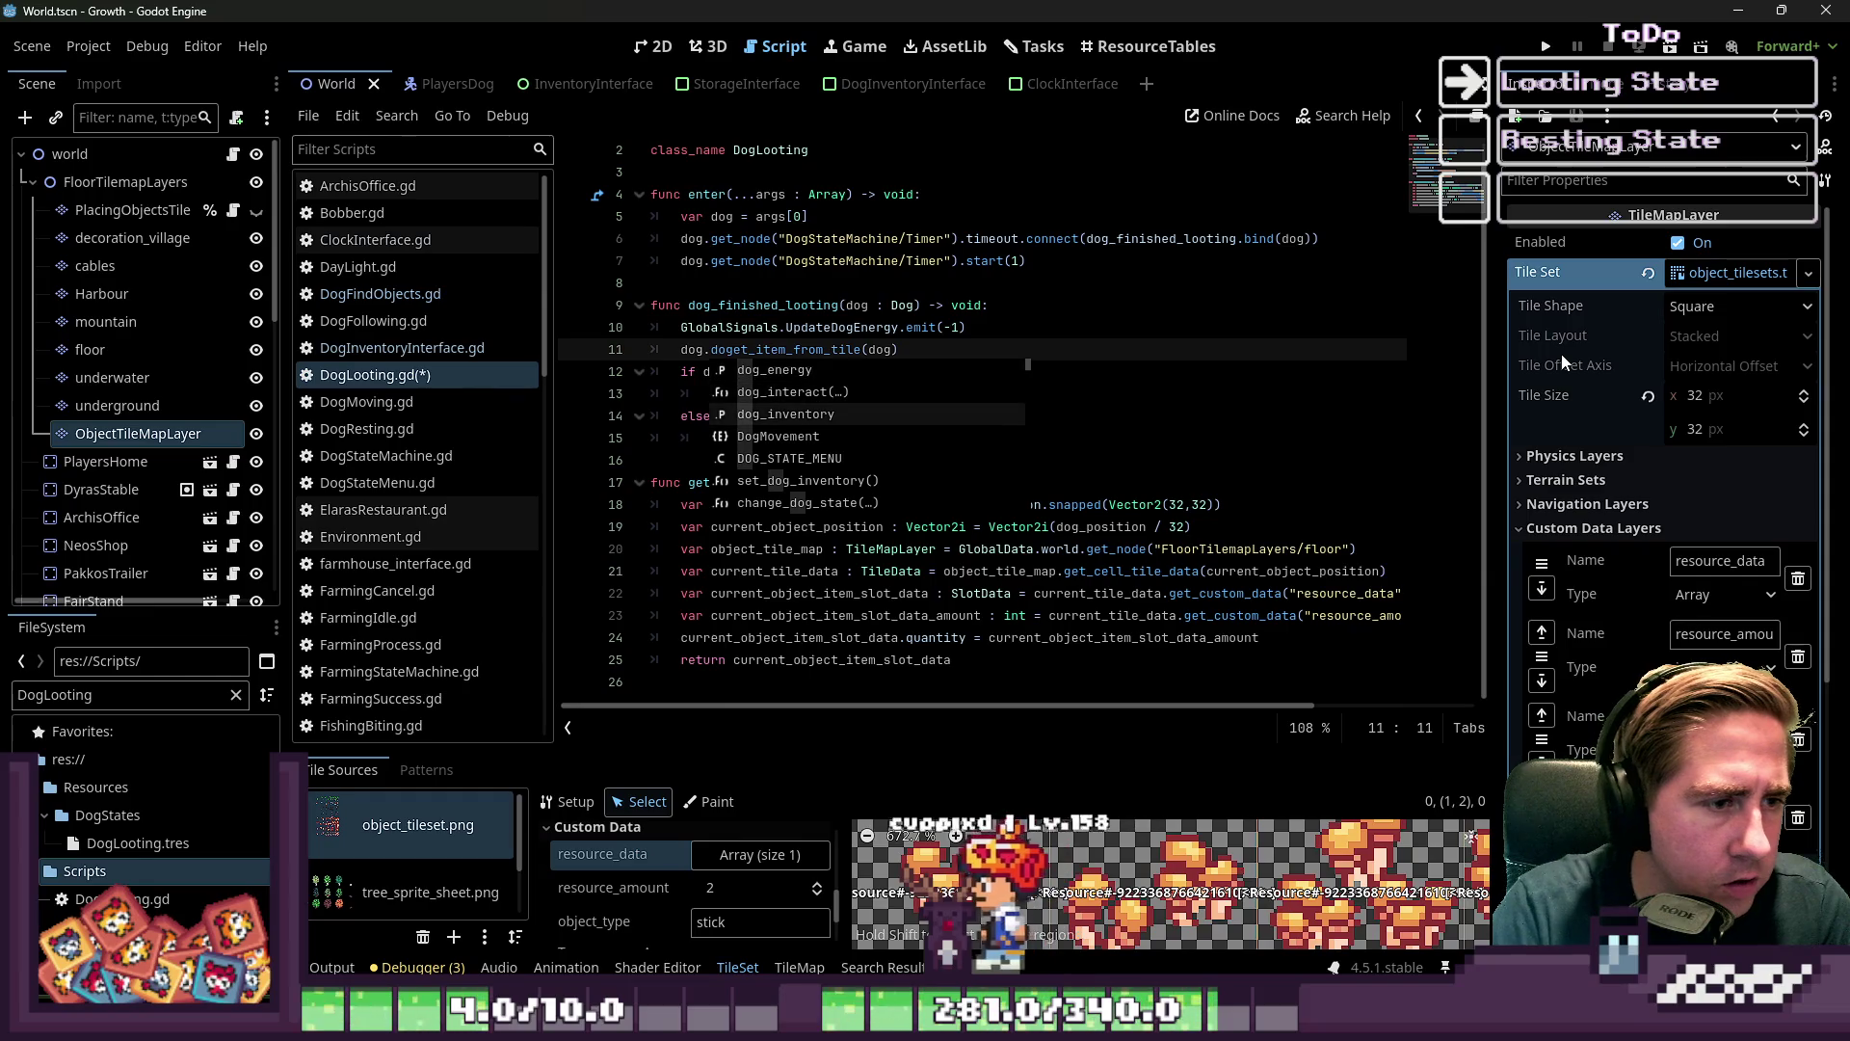
type(" g_inventory")
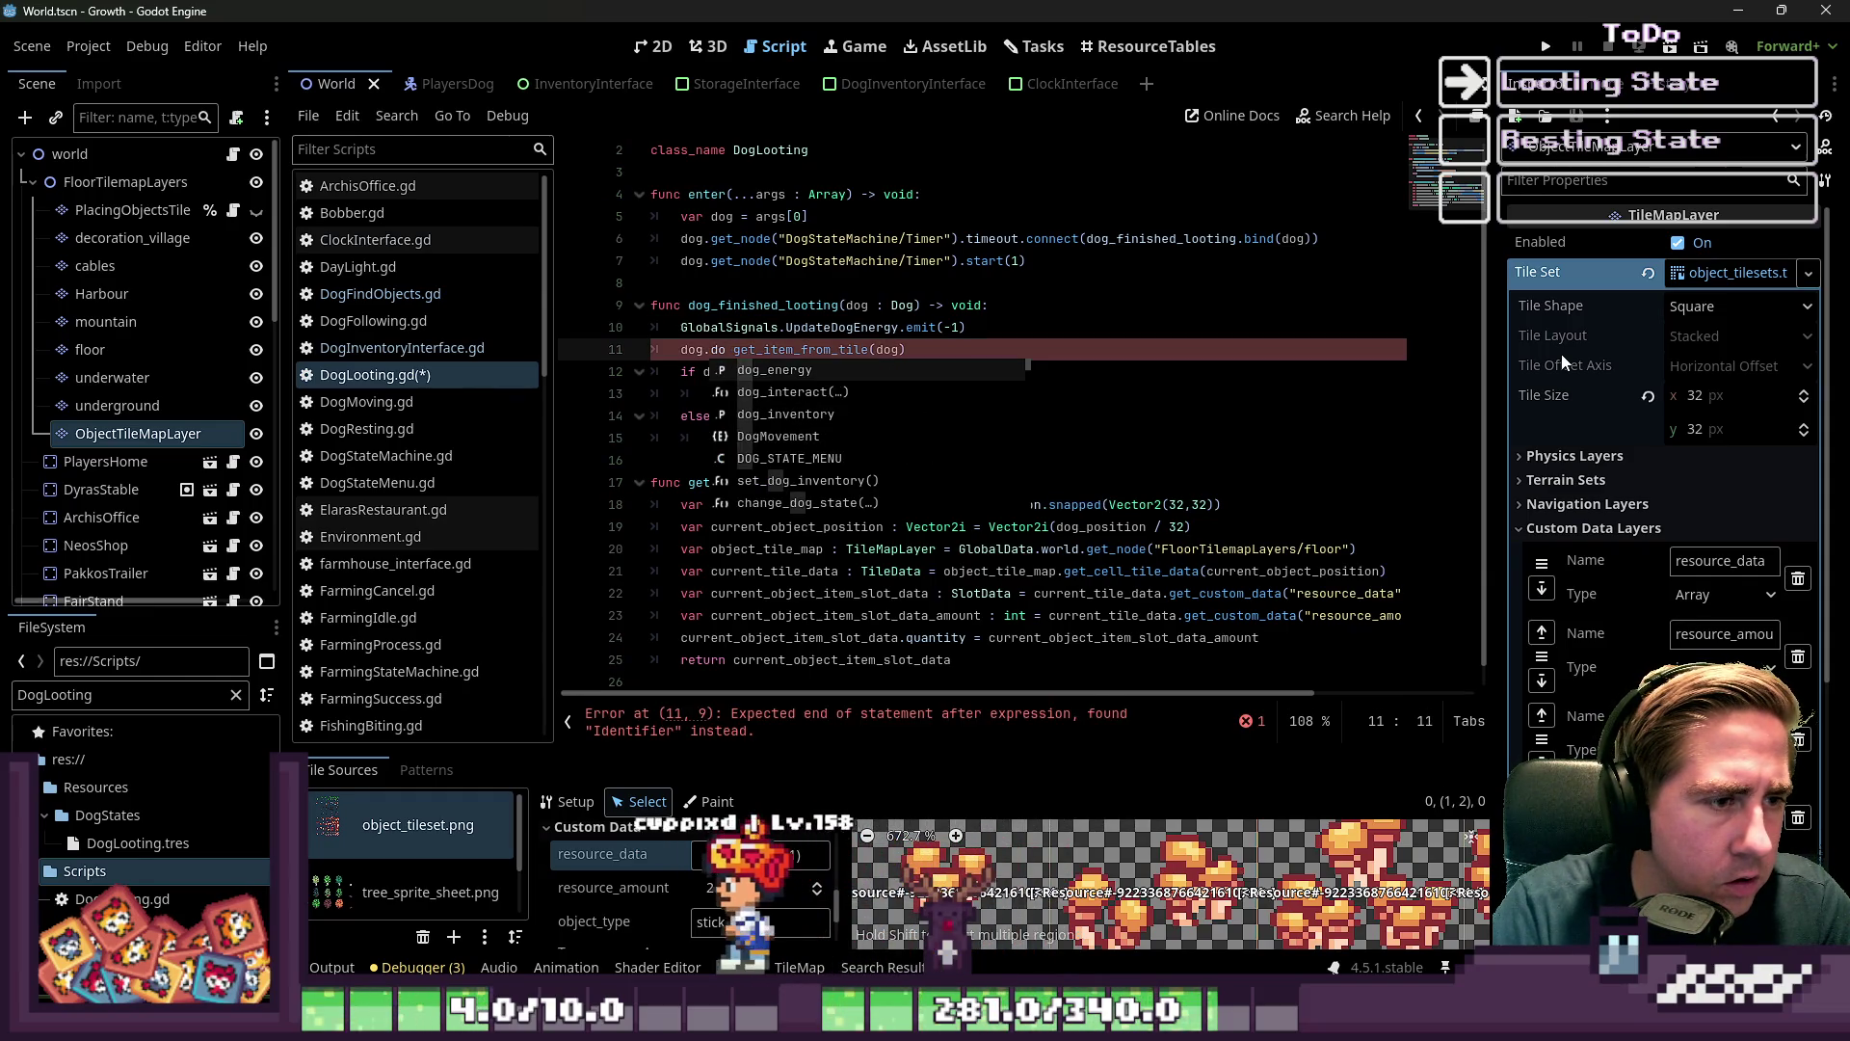
type(".")
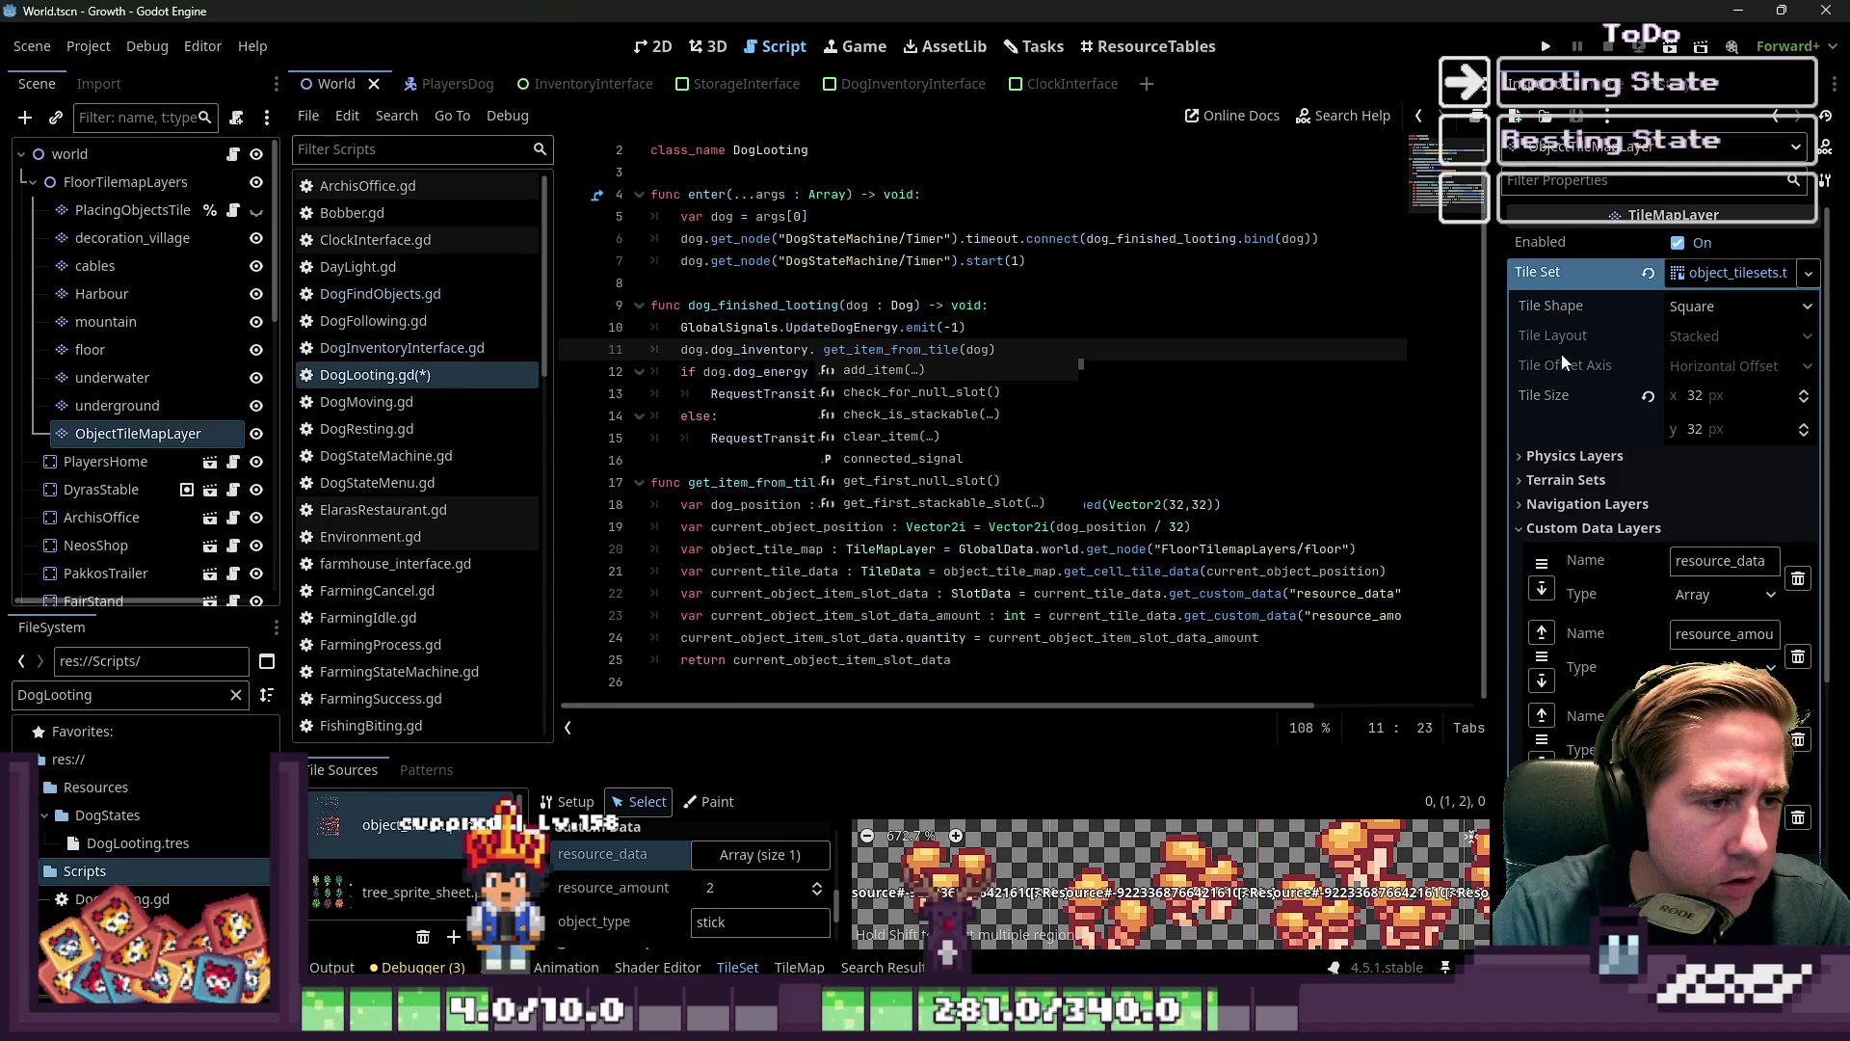
key("Return")
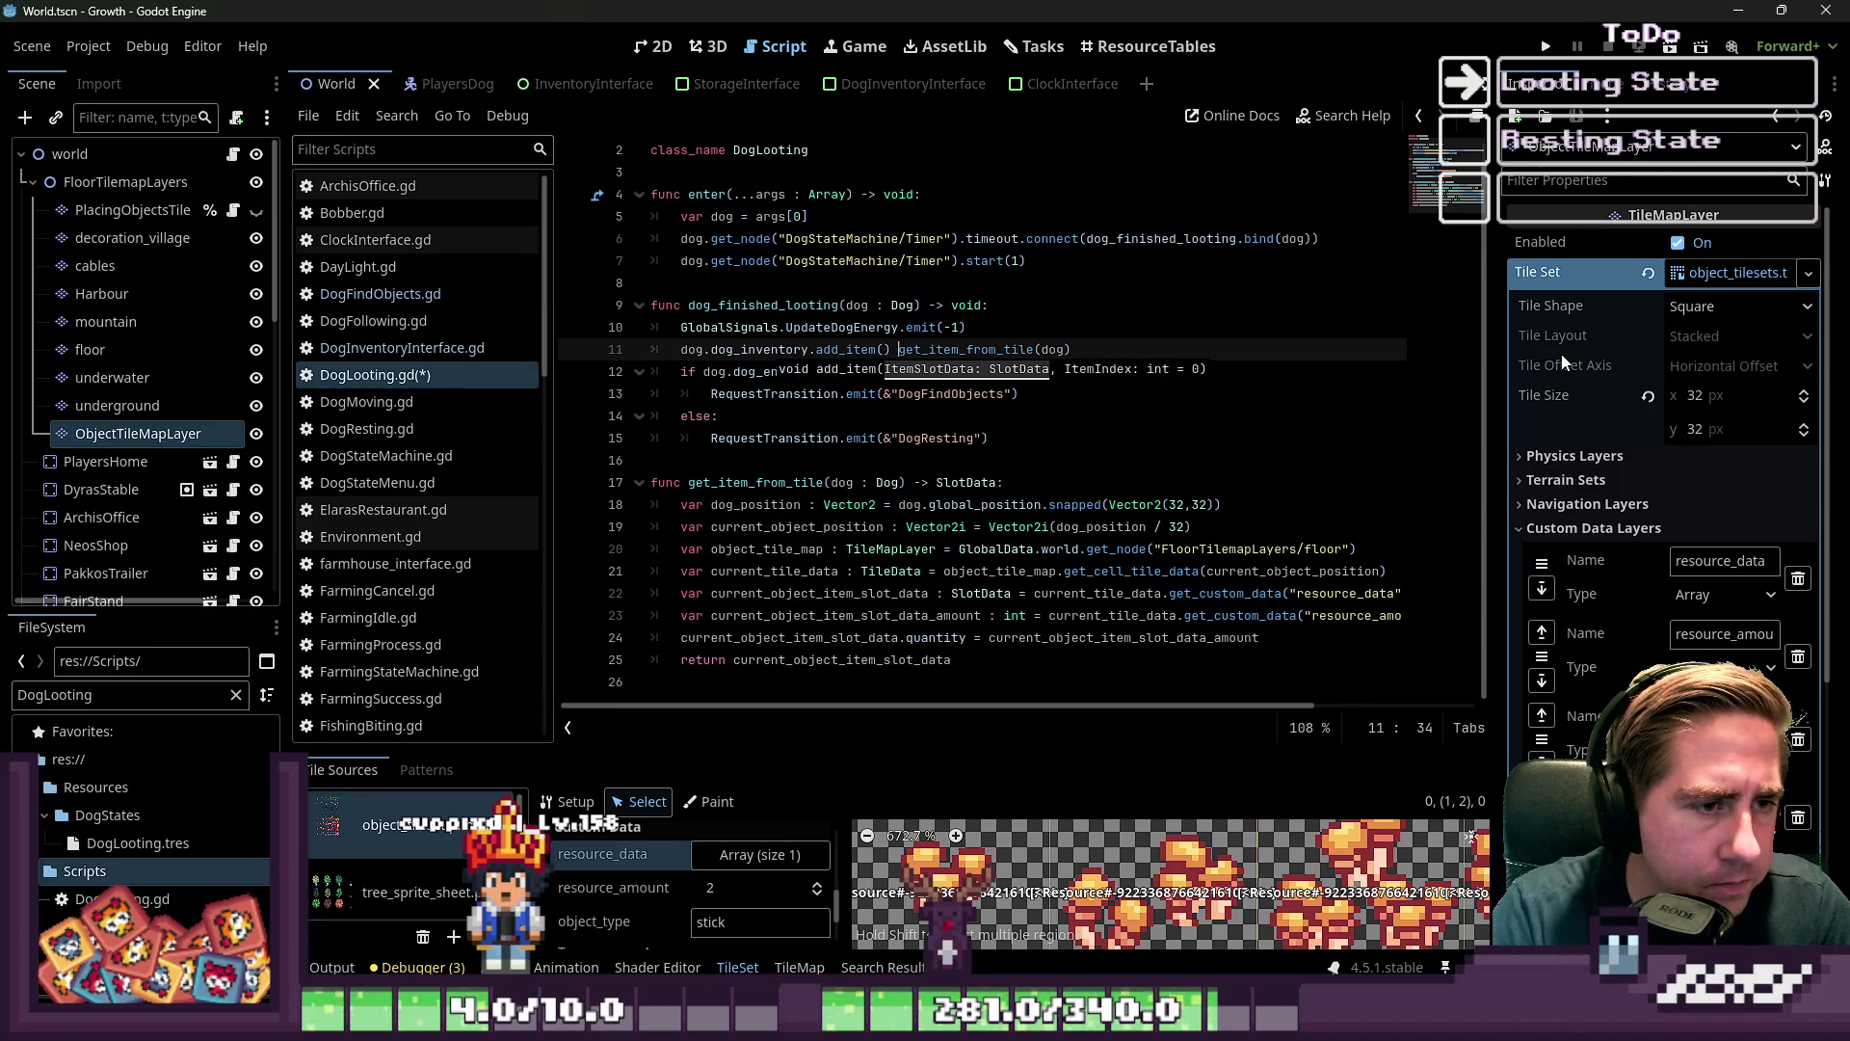
key("shift+End")
key("ctrl+x")
key("BackSpace")
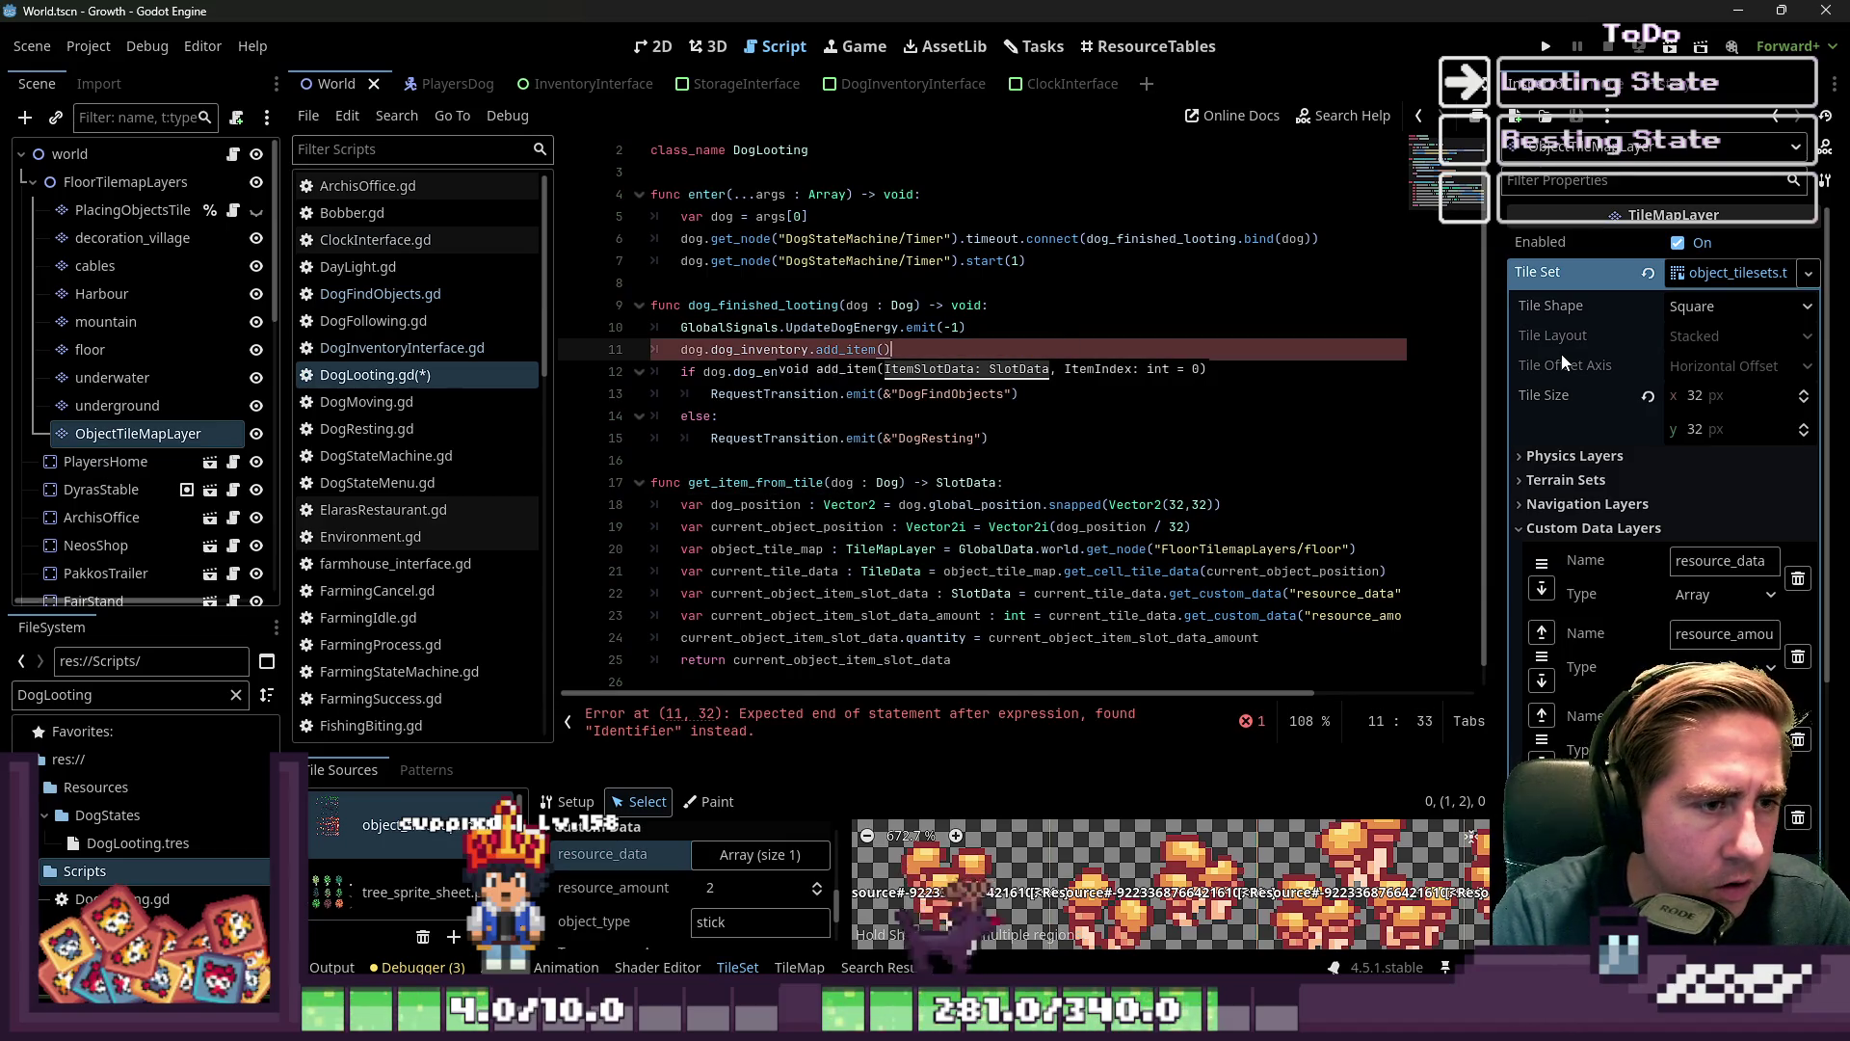
key("ctrl+v")
key("BackSpace")
type(",")
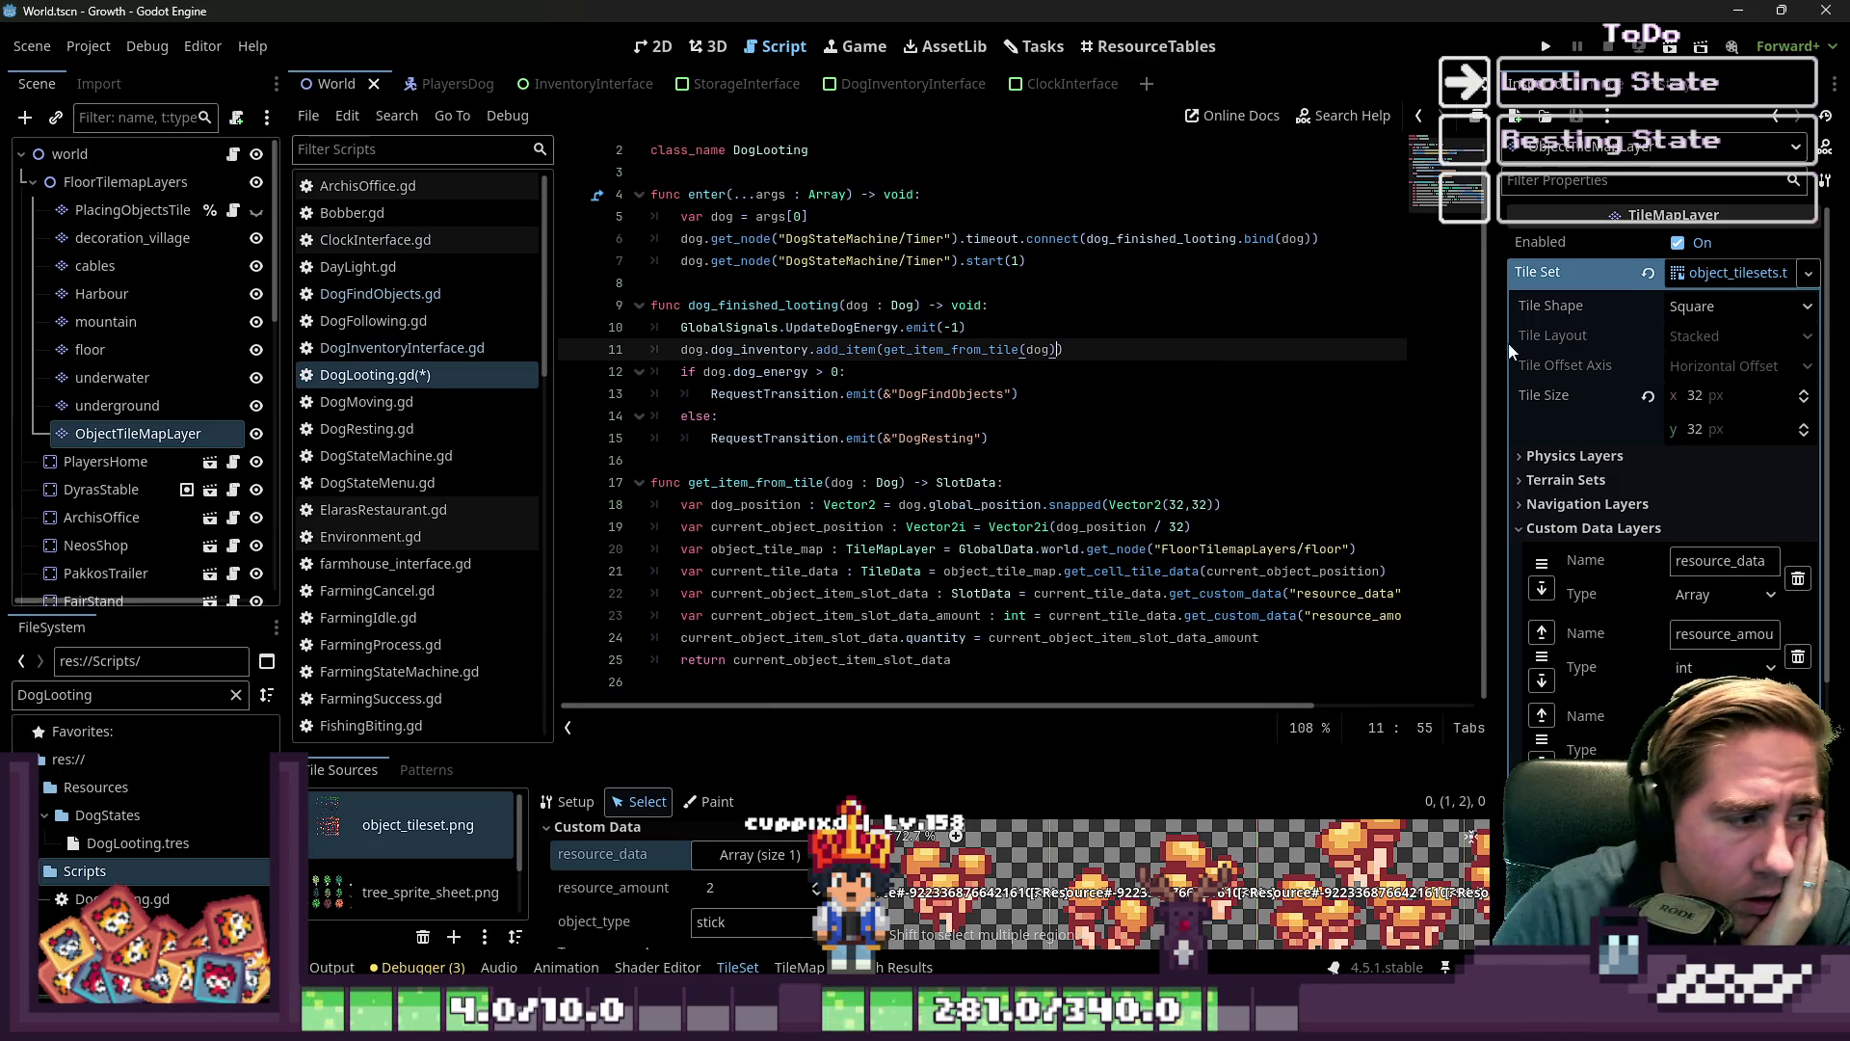
left_click(443, 355)
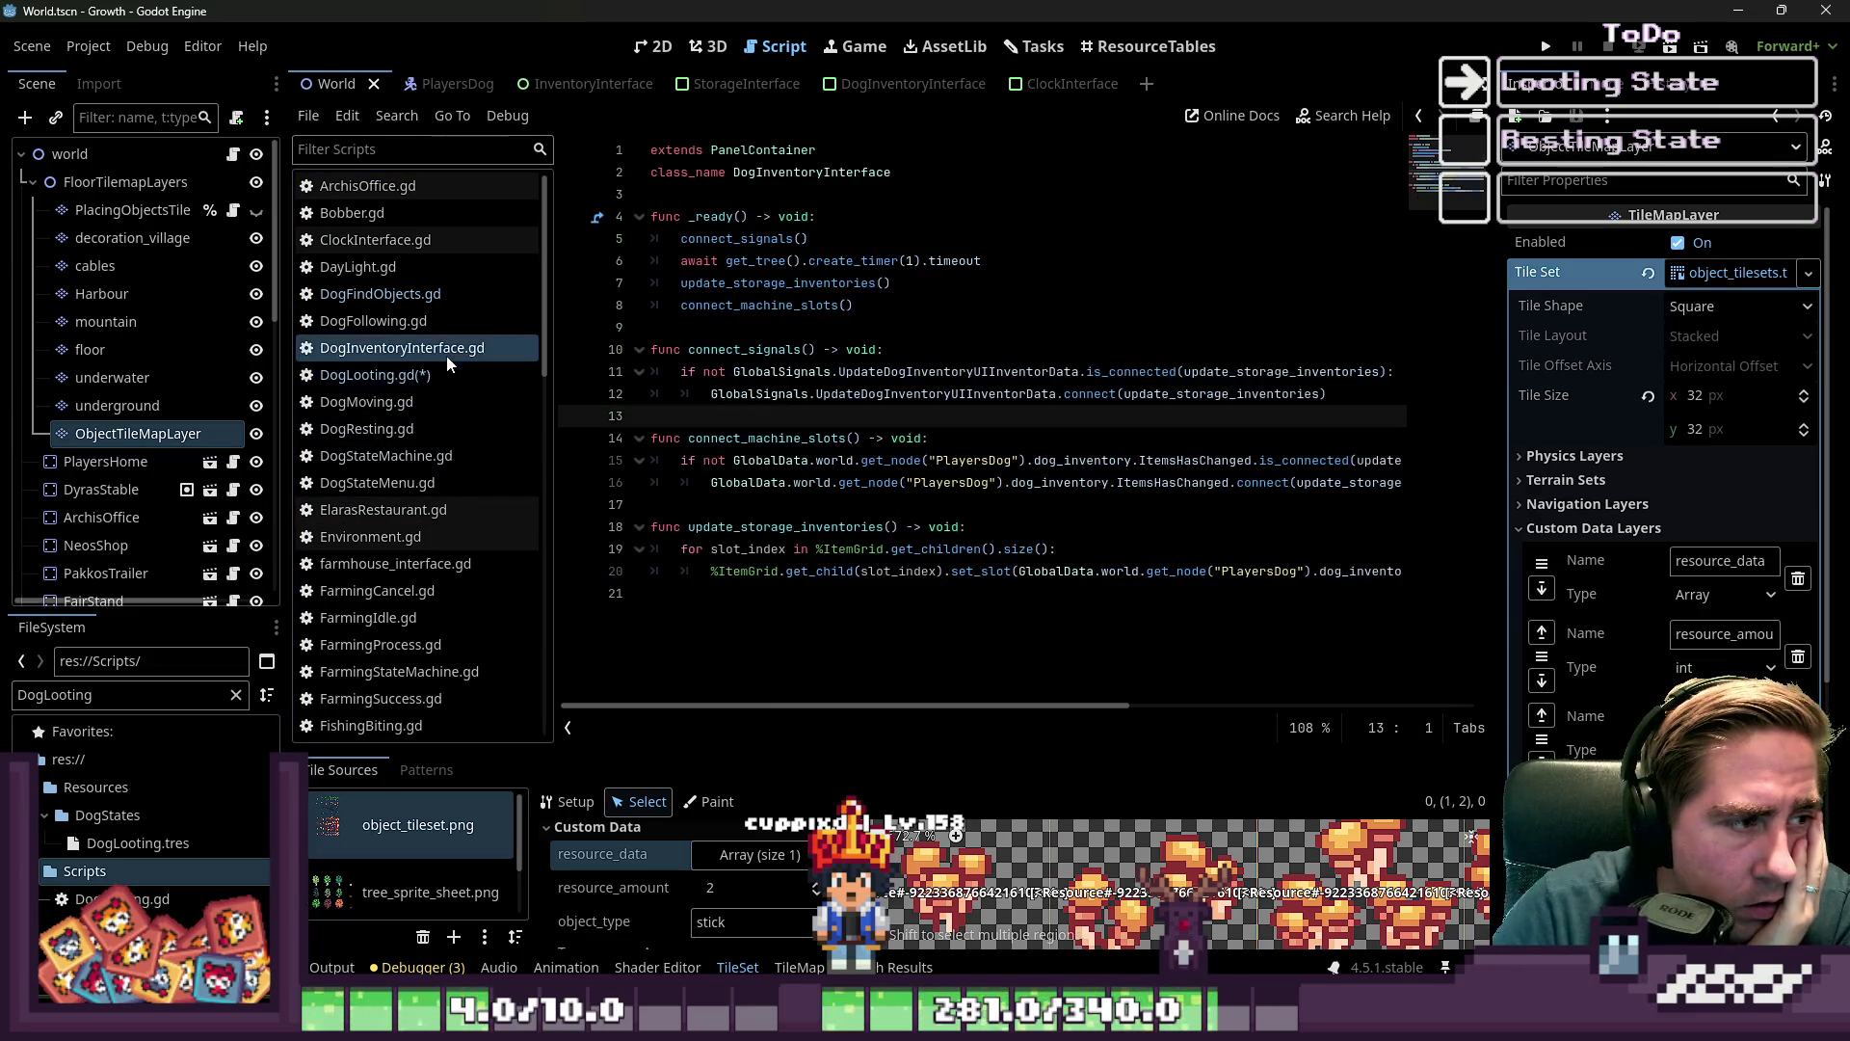
left_click(429, 381)
scroll(482, 463, "down", 6)
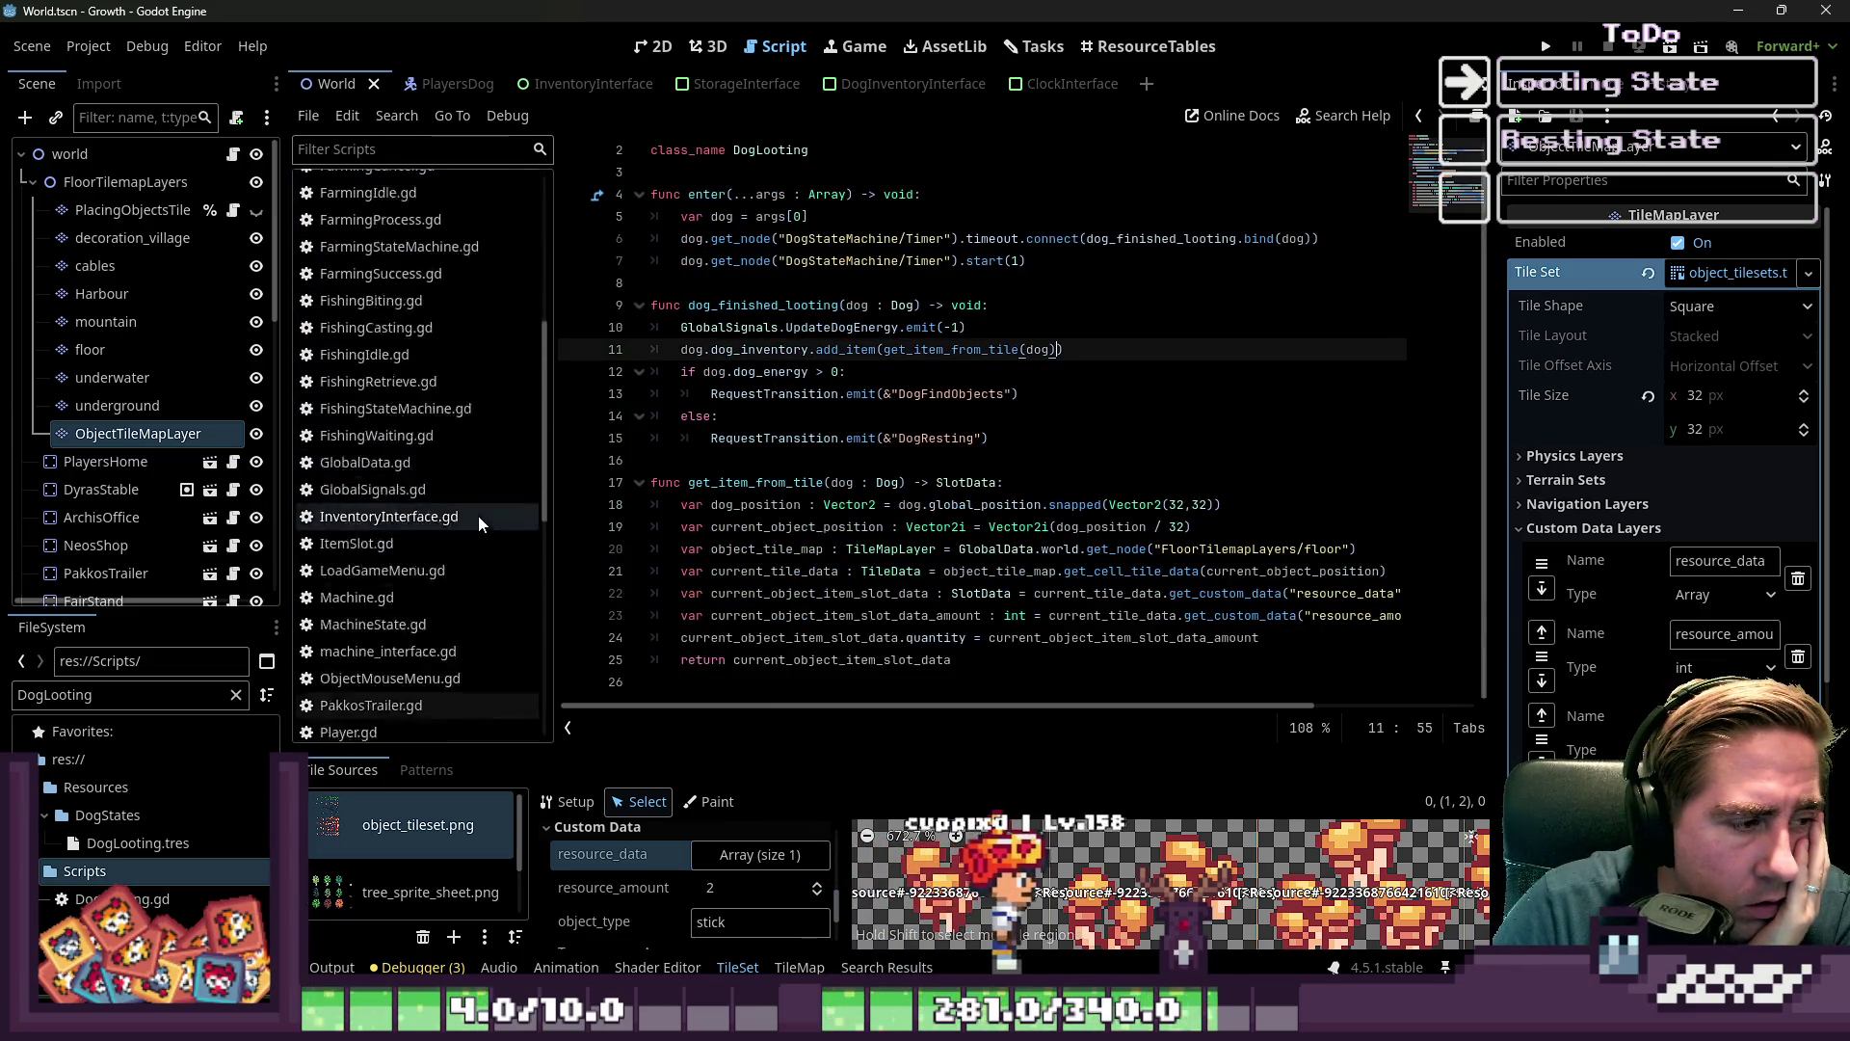
scroll(480, 526, "up", 8)
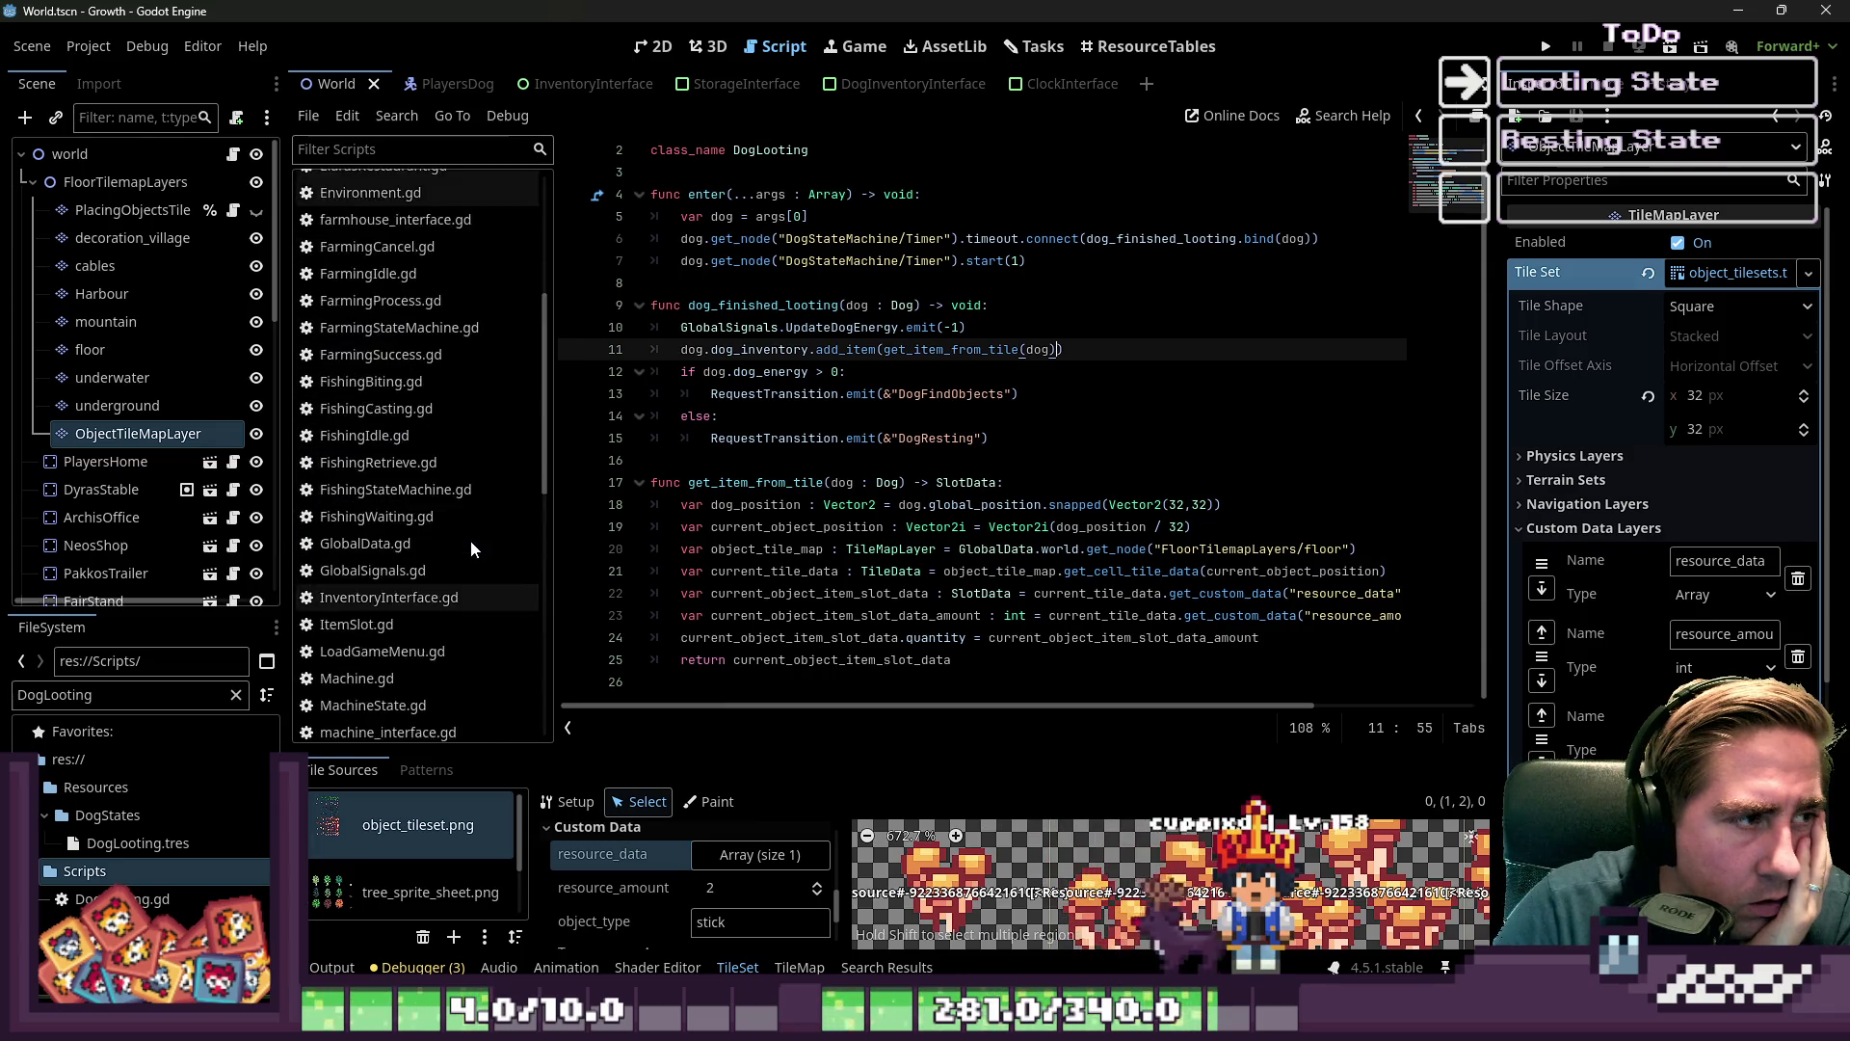
left_click(460, 348)
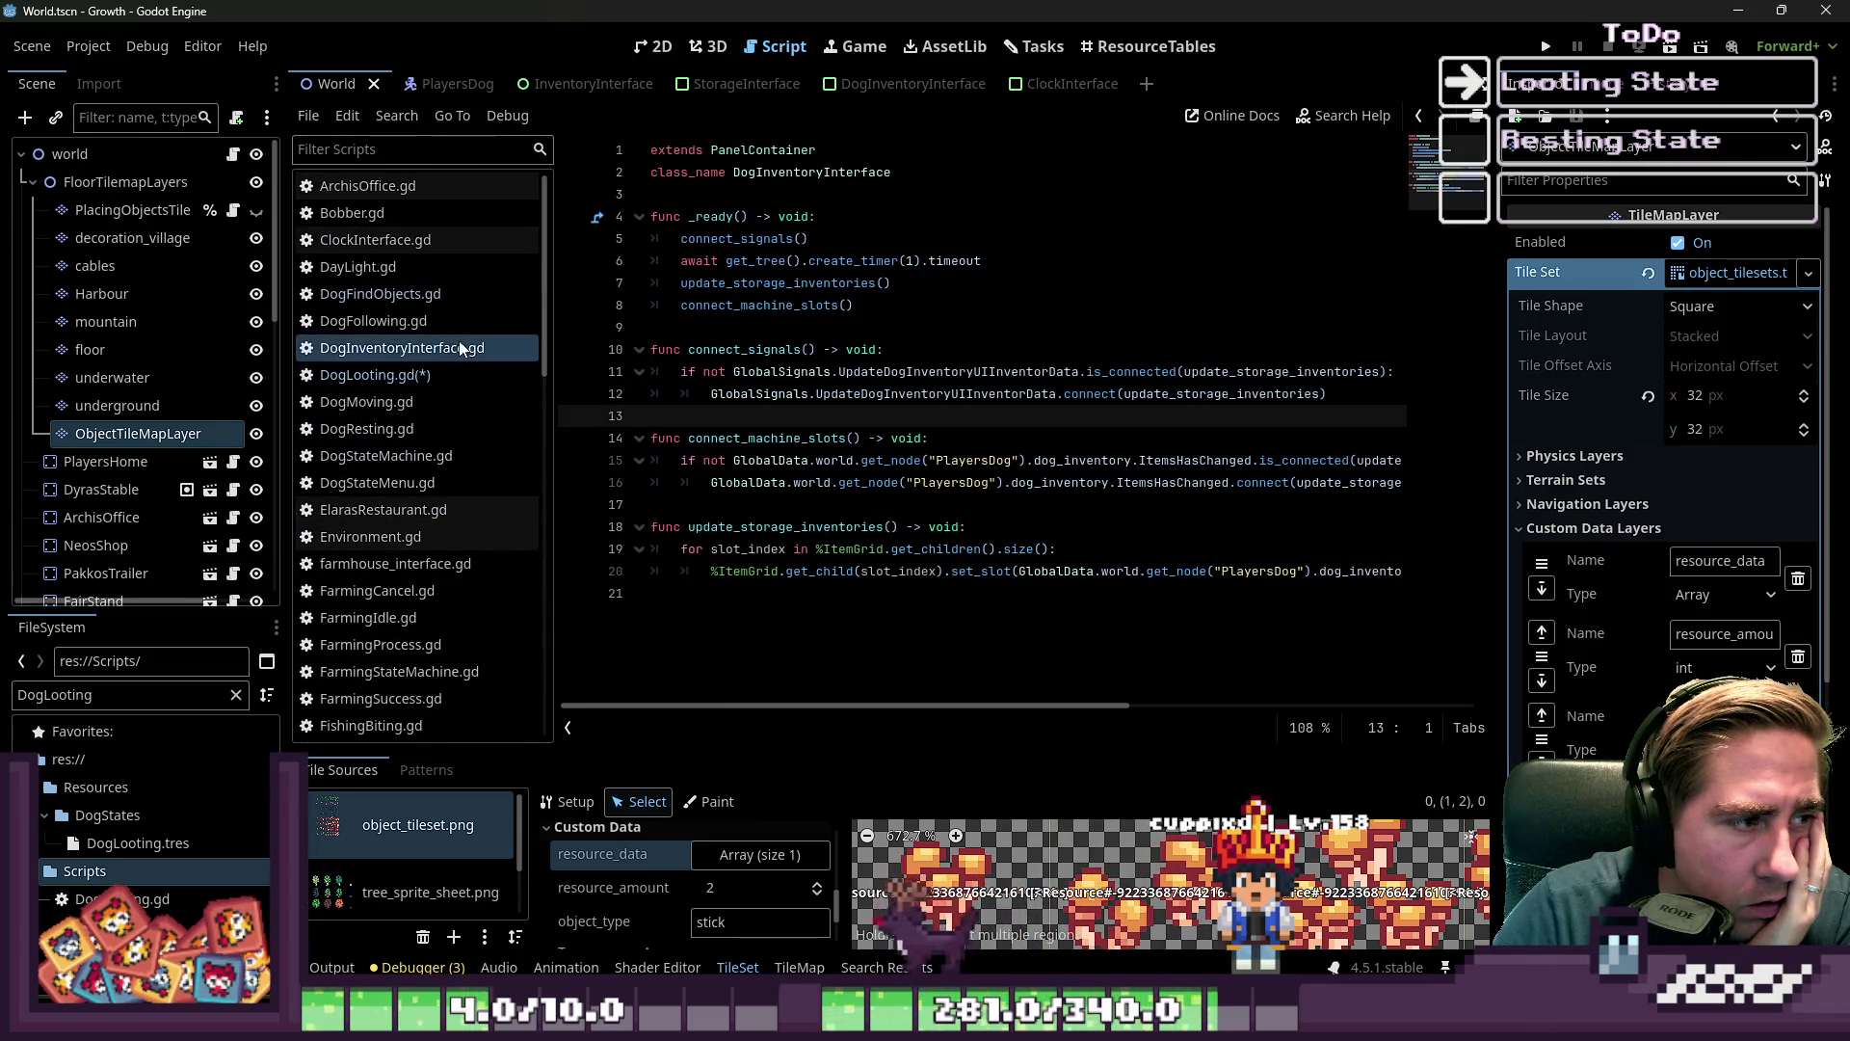
scroll(414, 395, "down", 3)
scroll(396, 446, "up", 10)
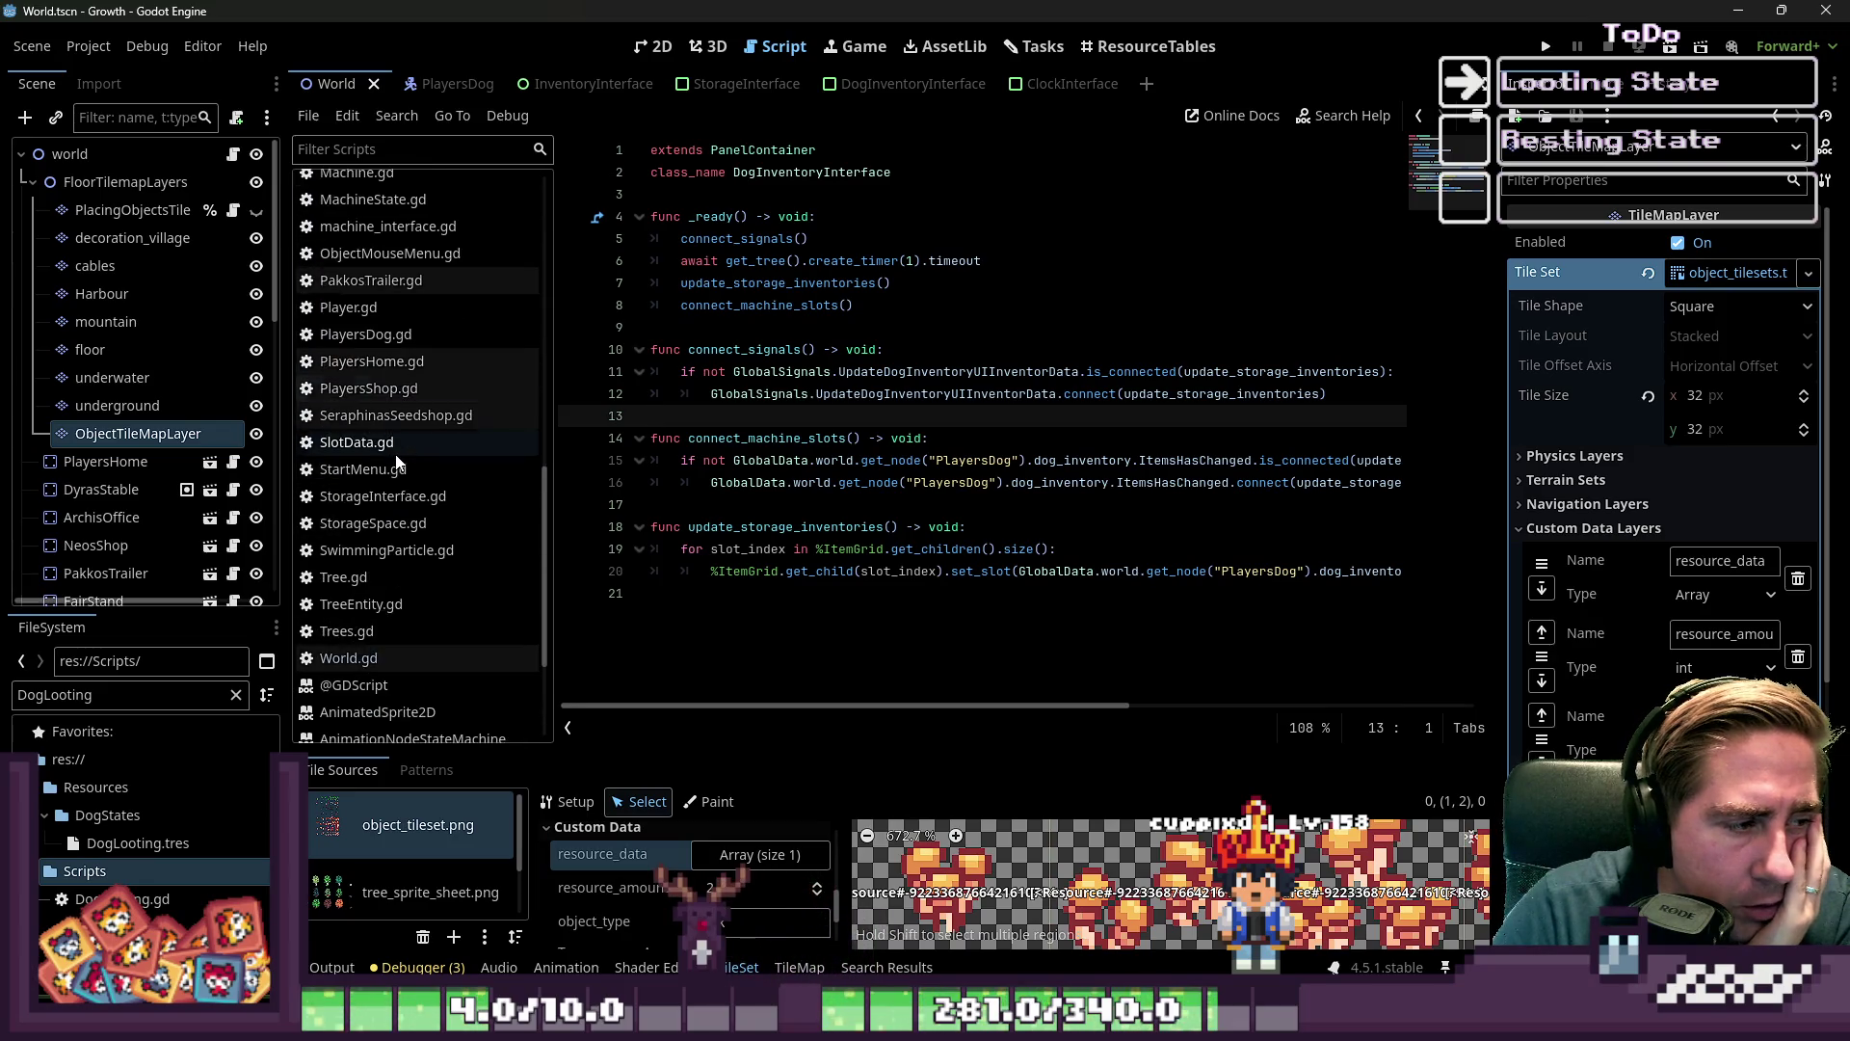
scroll(413, 472, "down", 10)
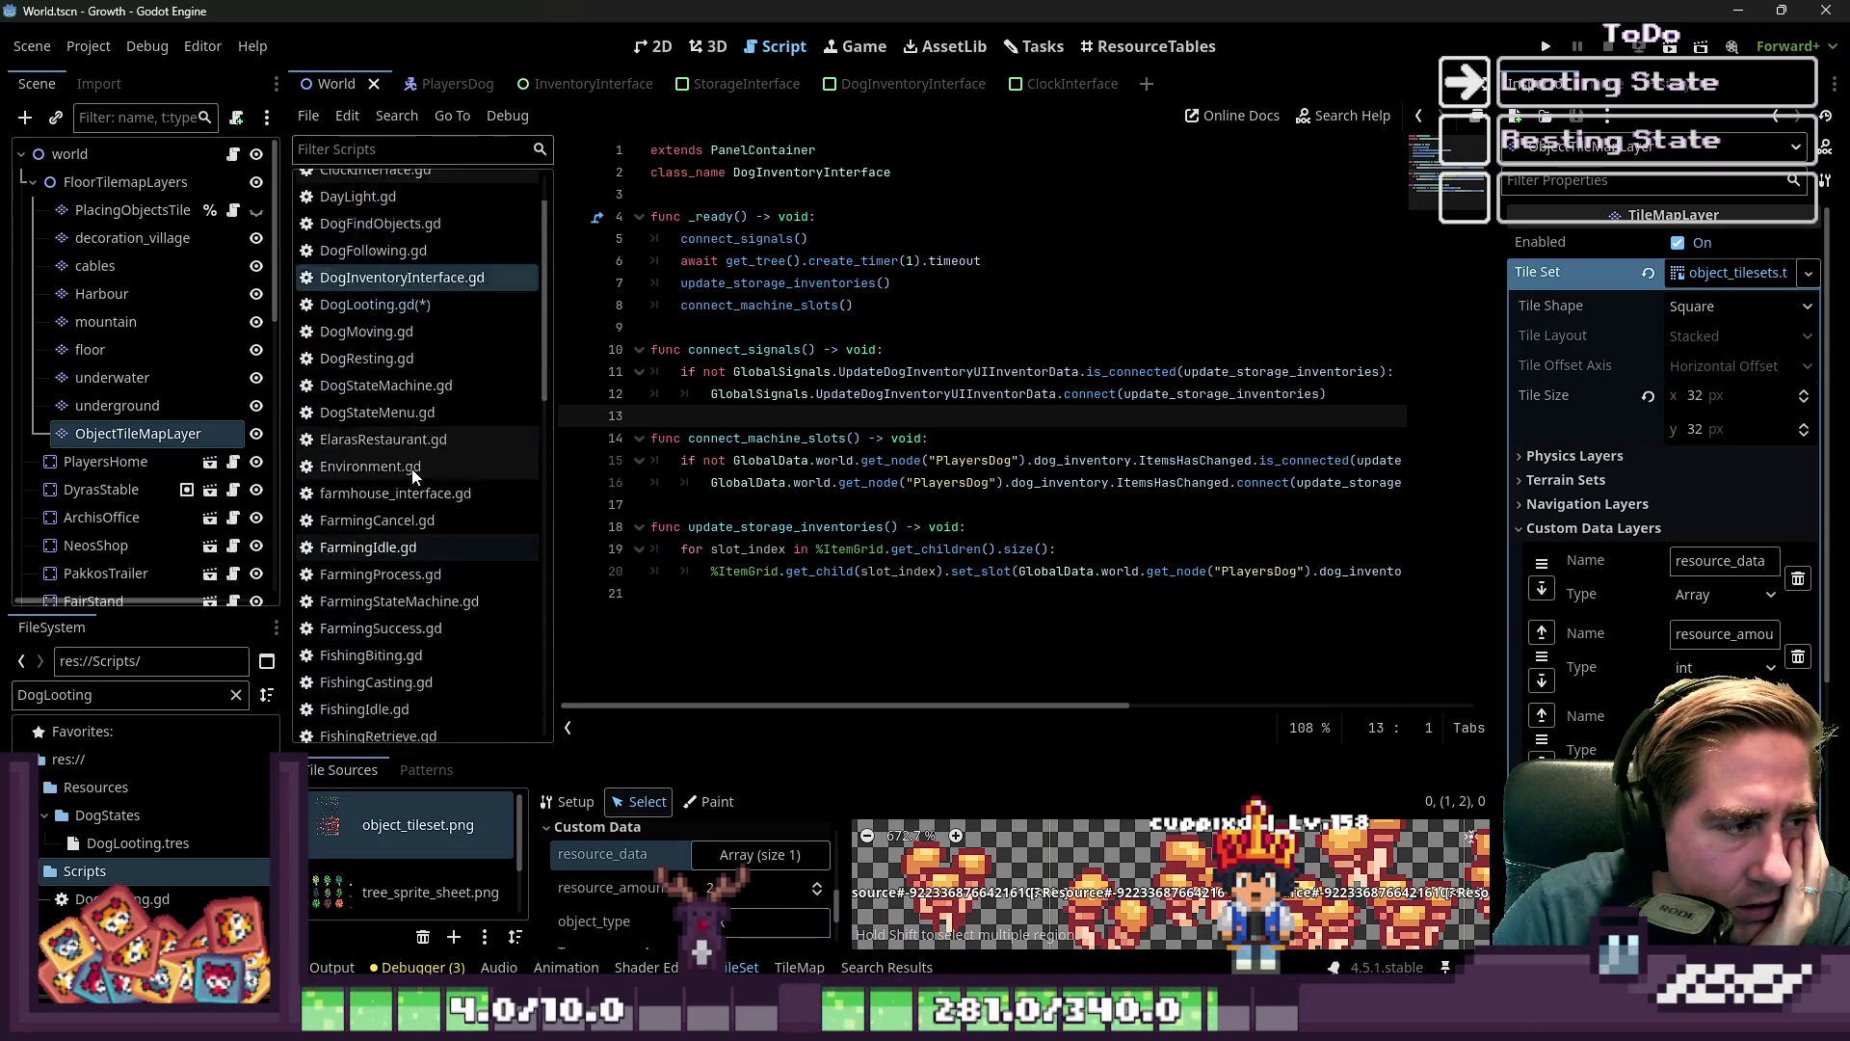
left_click(414, 451)
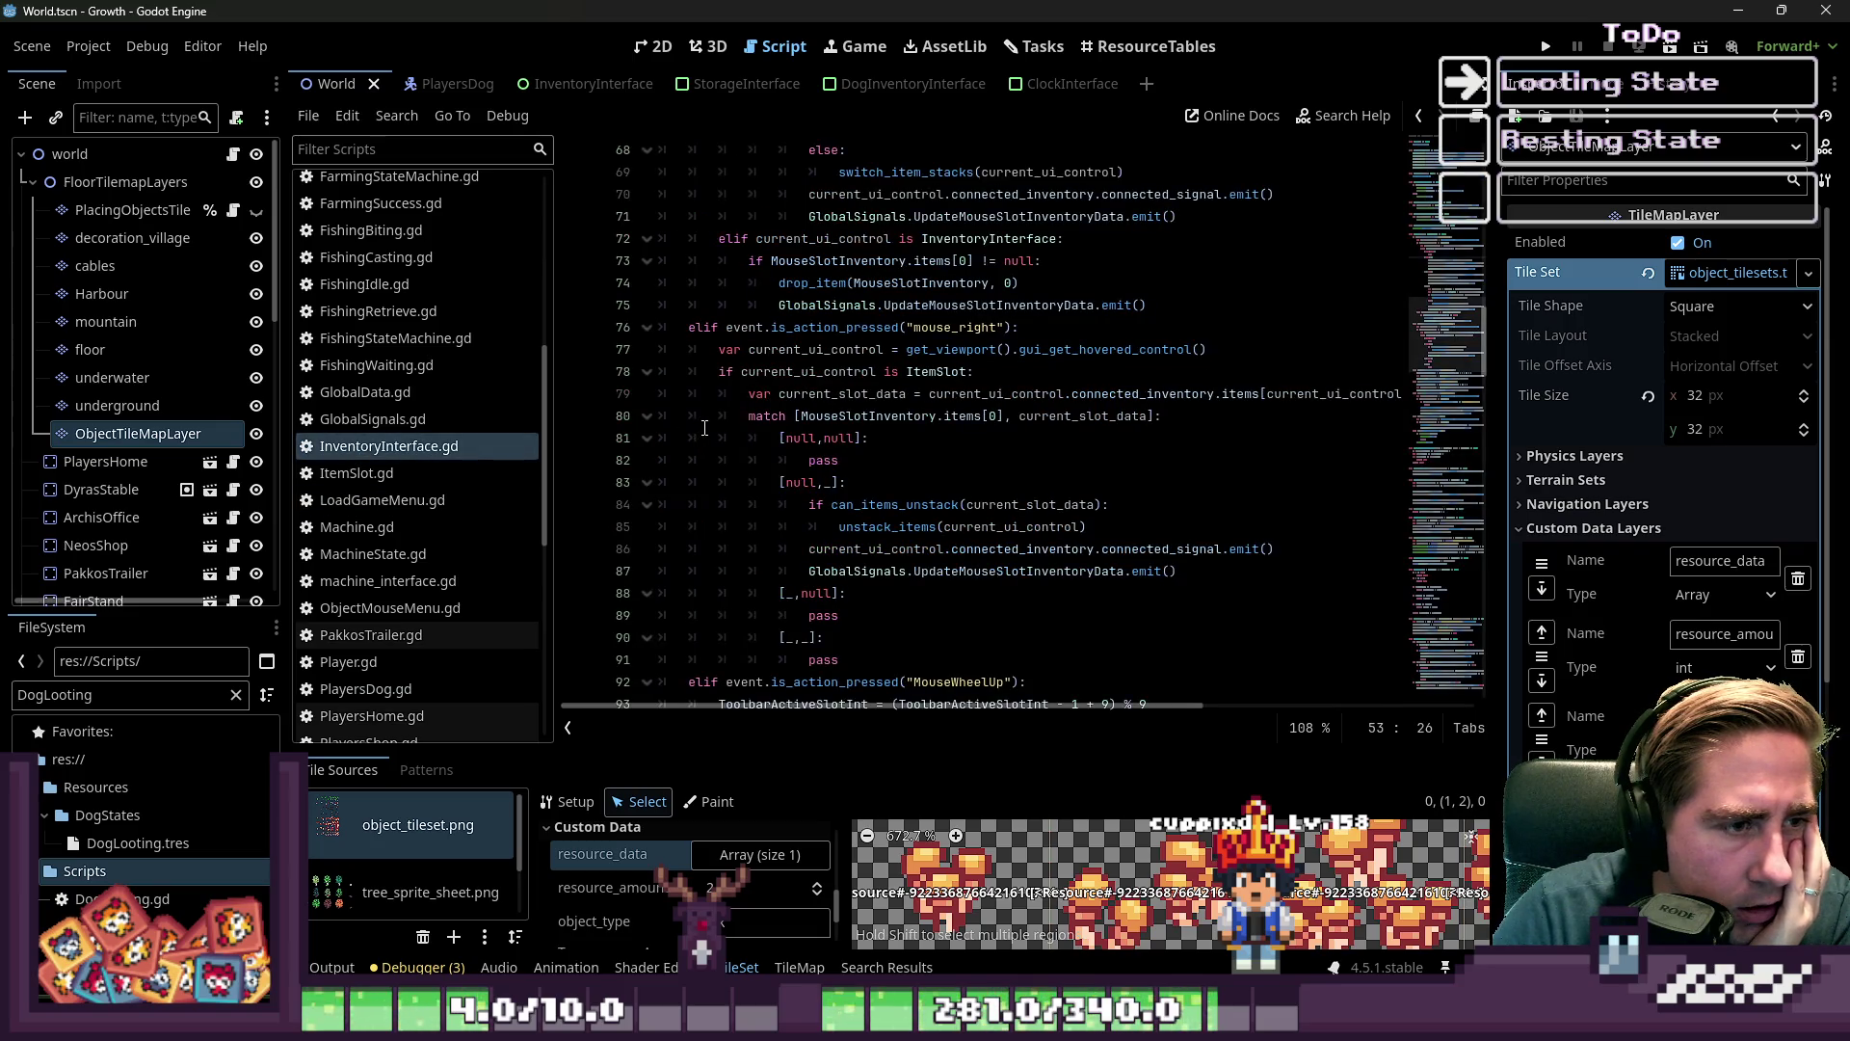
scroll(742, 424, "down", 10)
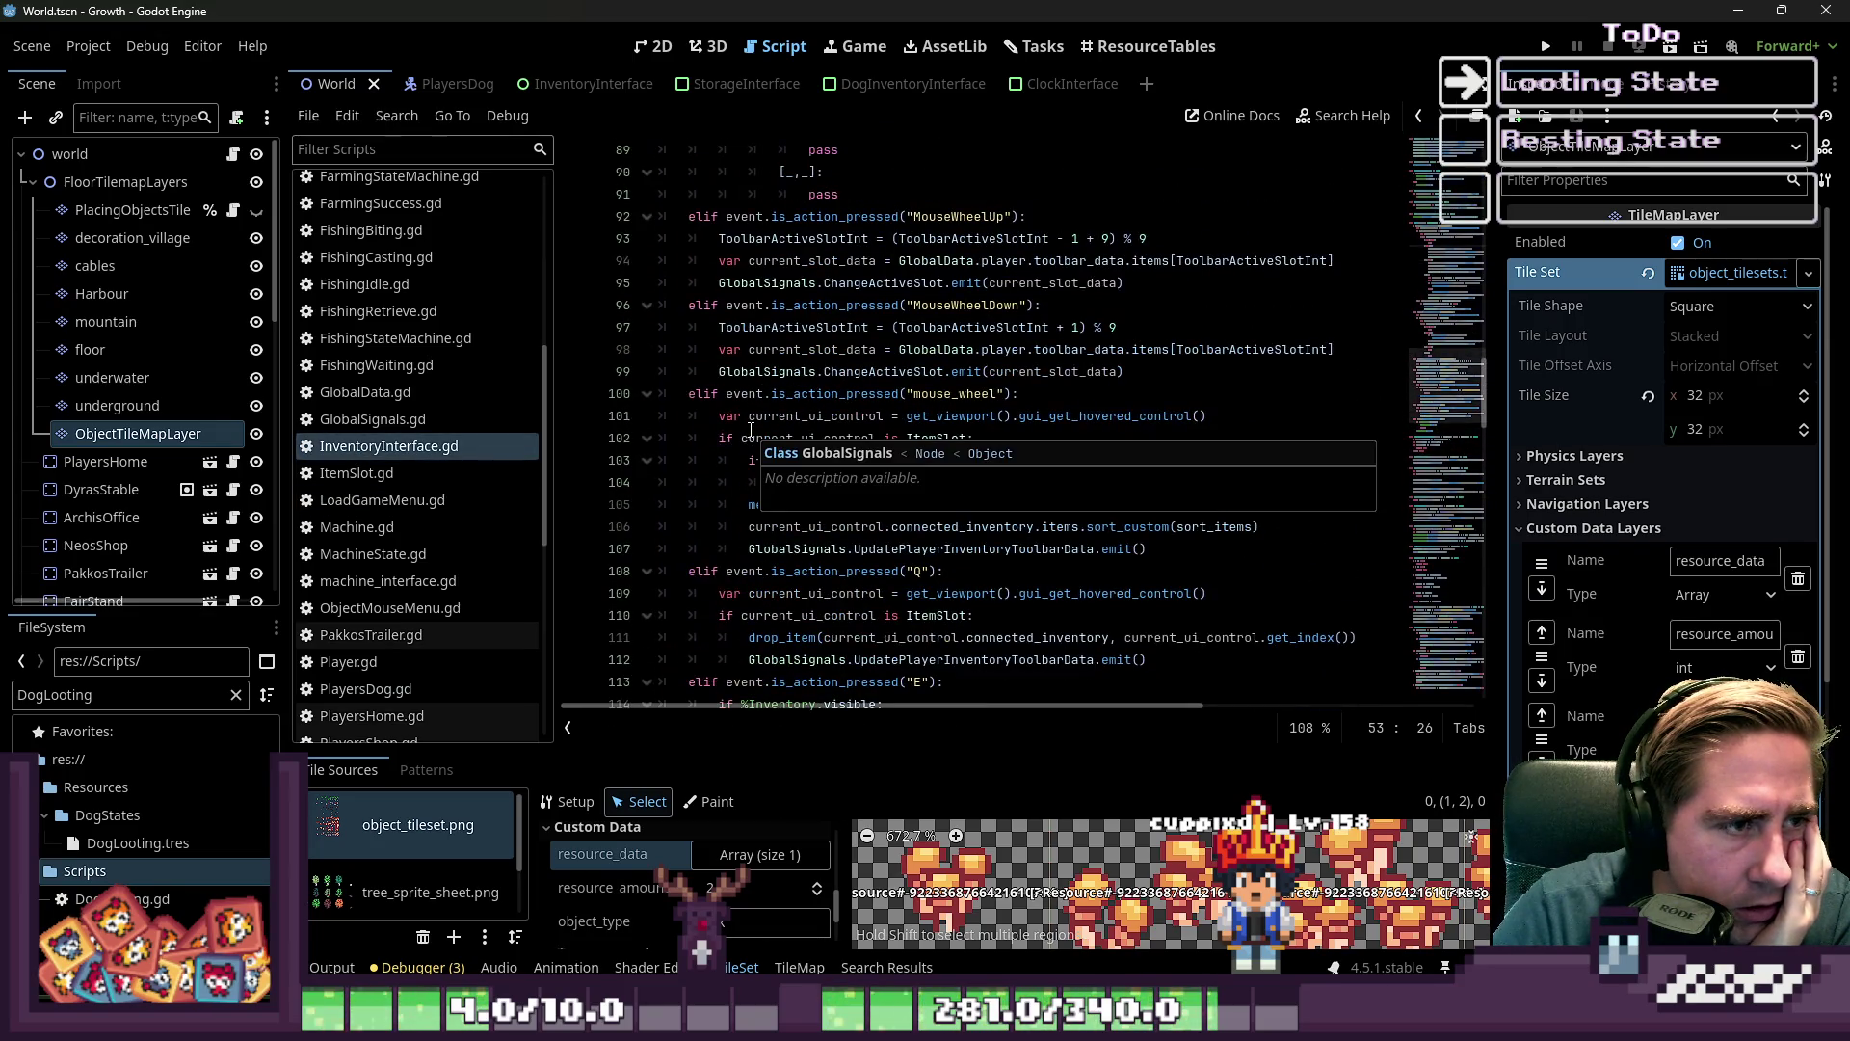
scroll(751, 431, "down", 5)
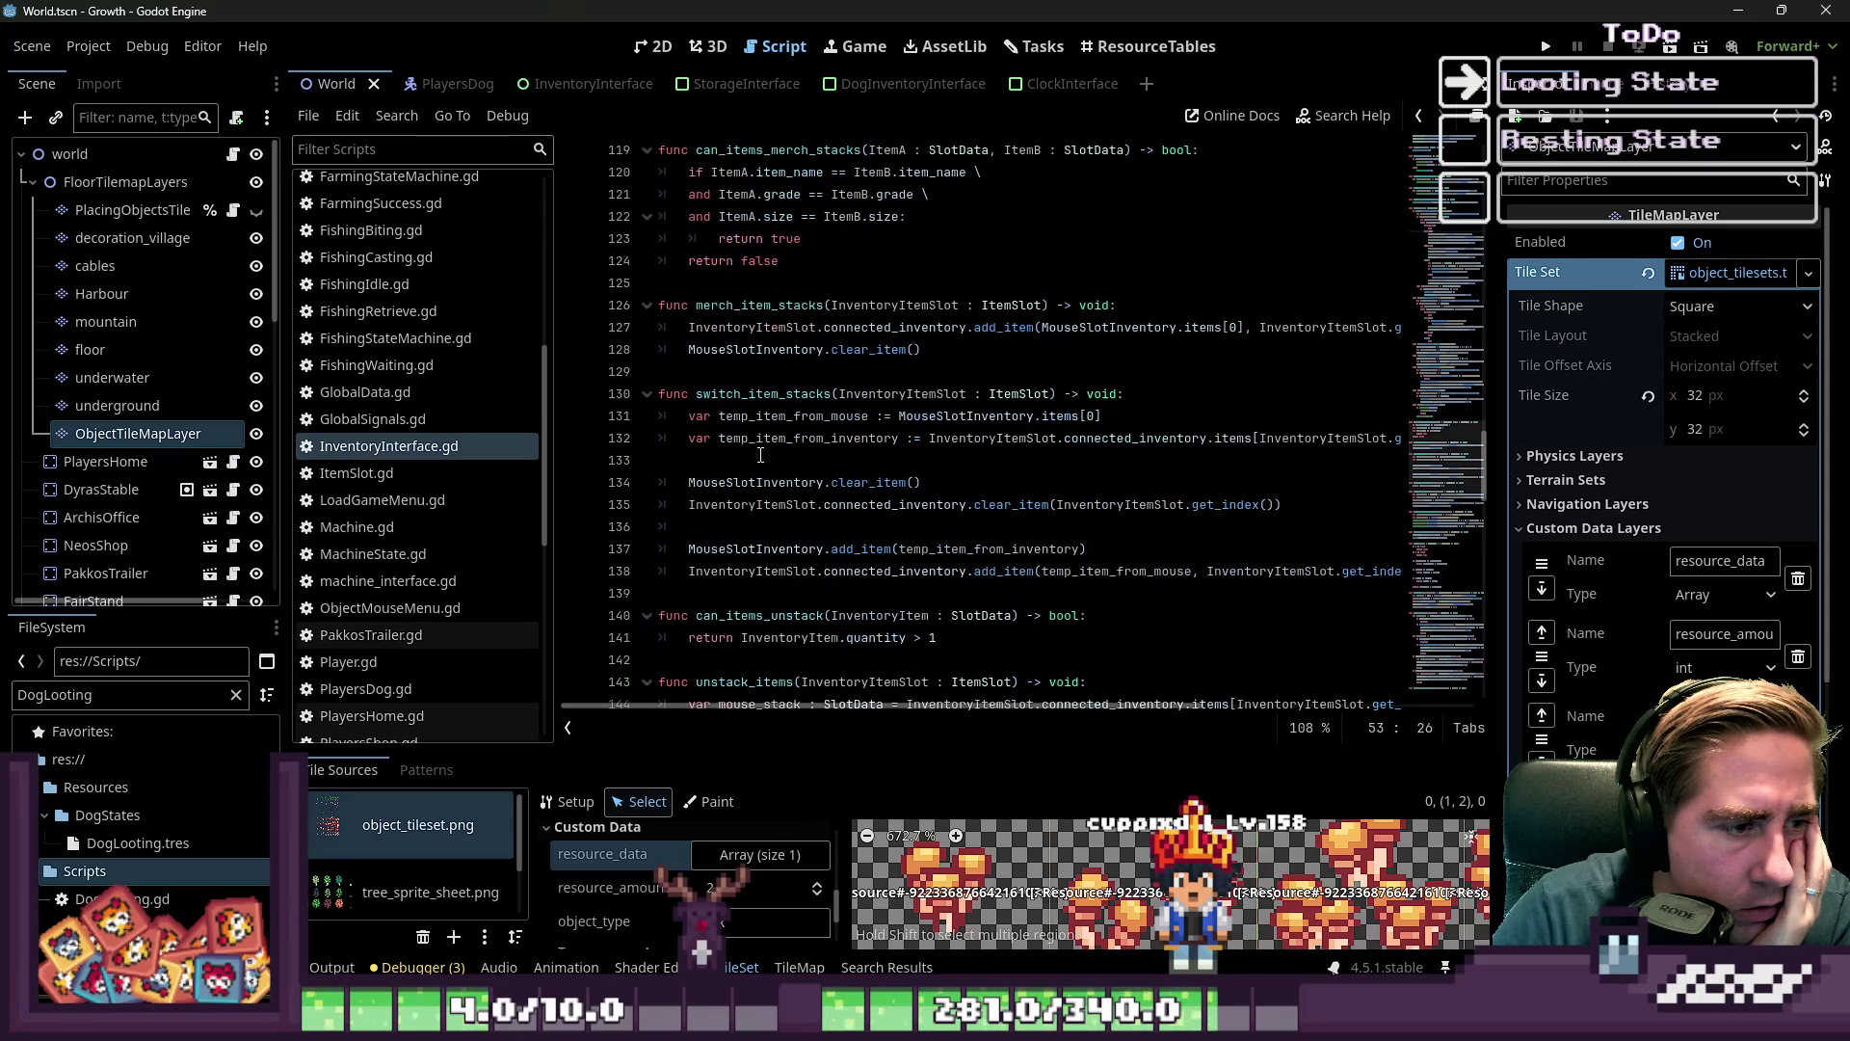
scroll(764, 439, "down", 3)
double_click(739, 481)
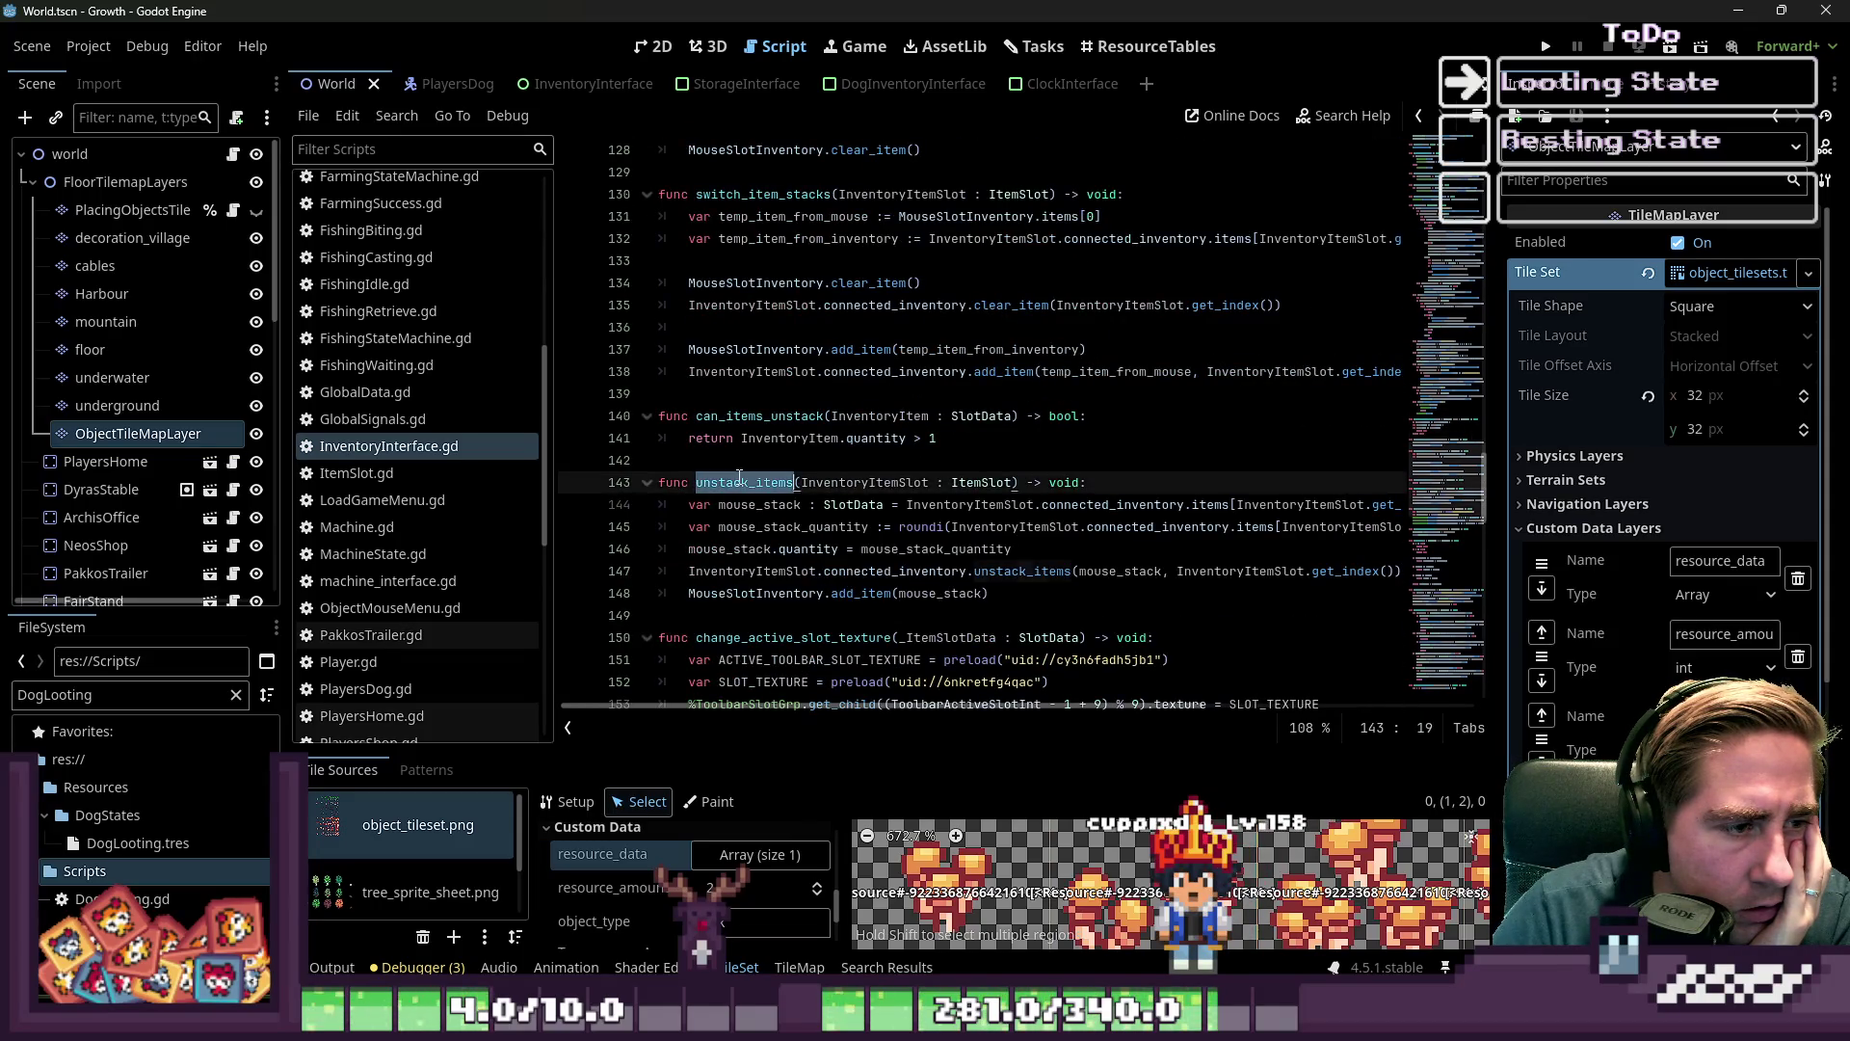
scroll(739, 479, "down", 4)
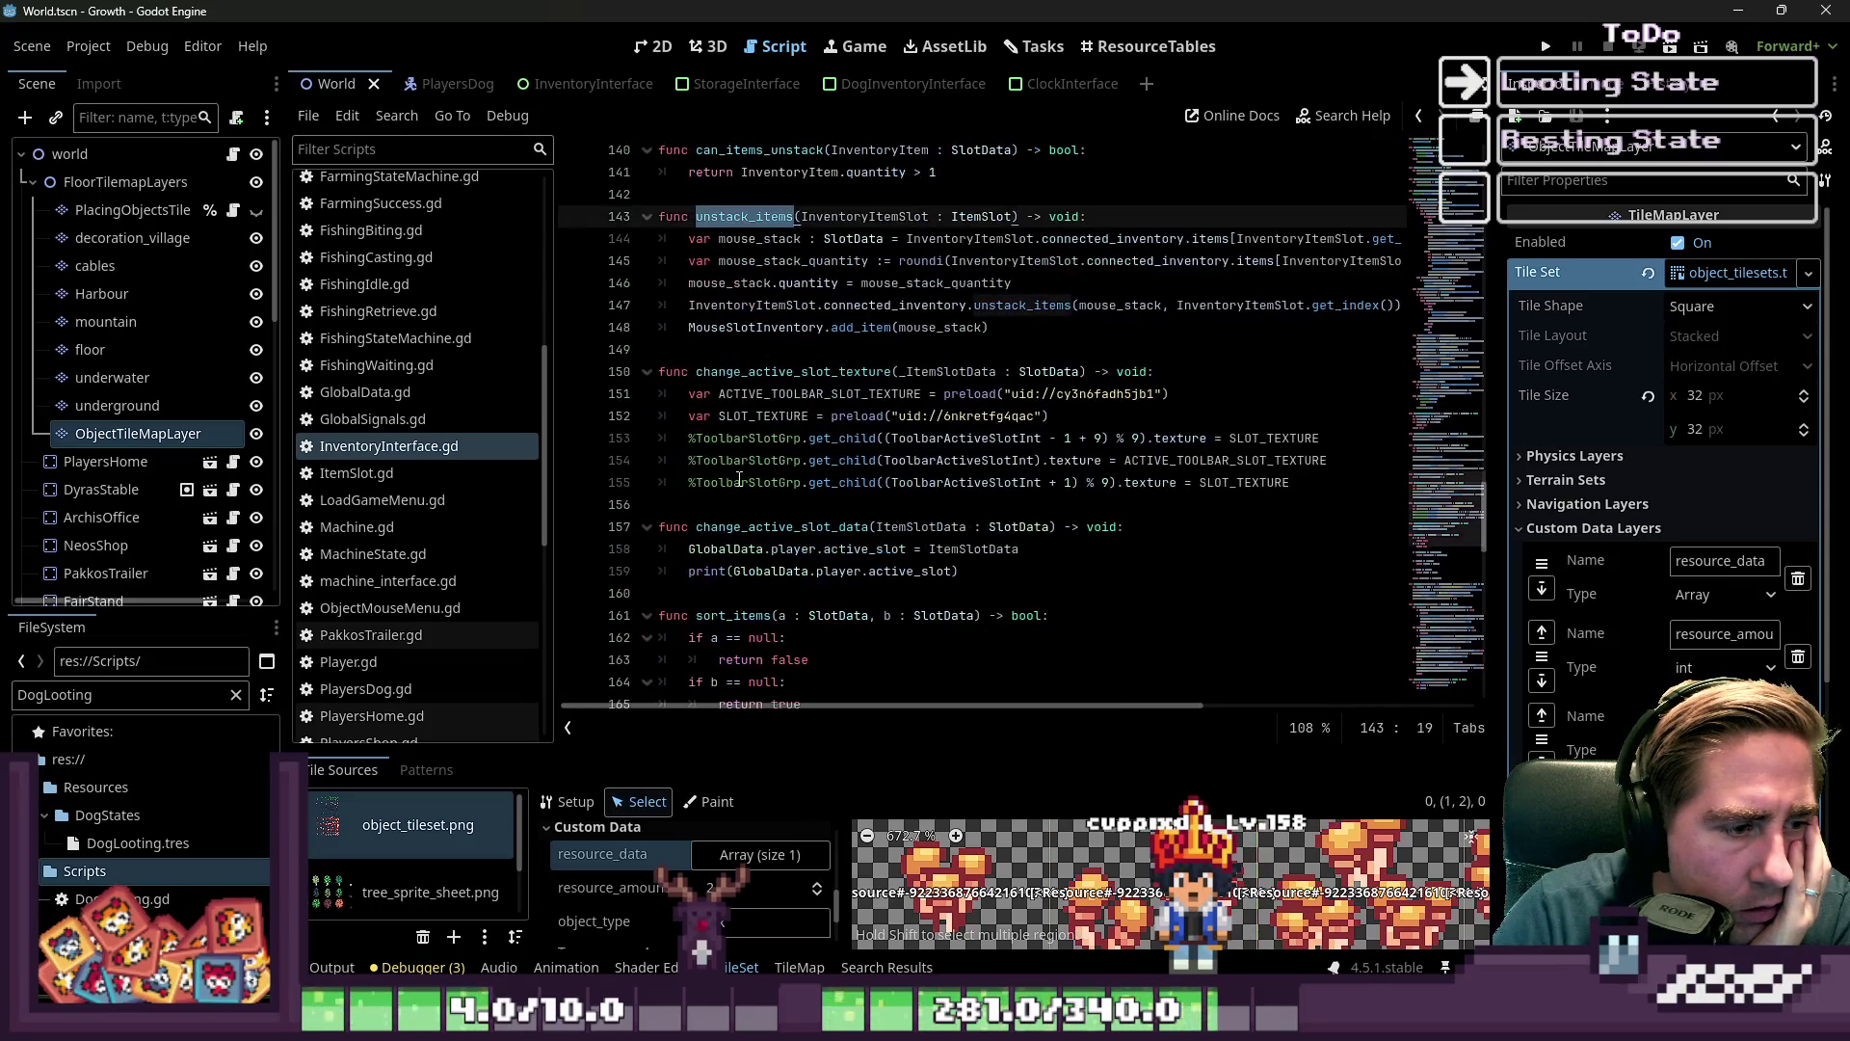
double_click(785, 528)
scroll(780, 501, "down", 10)
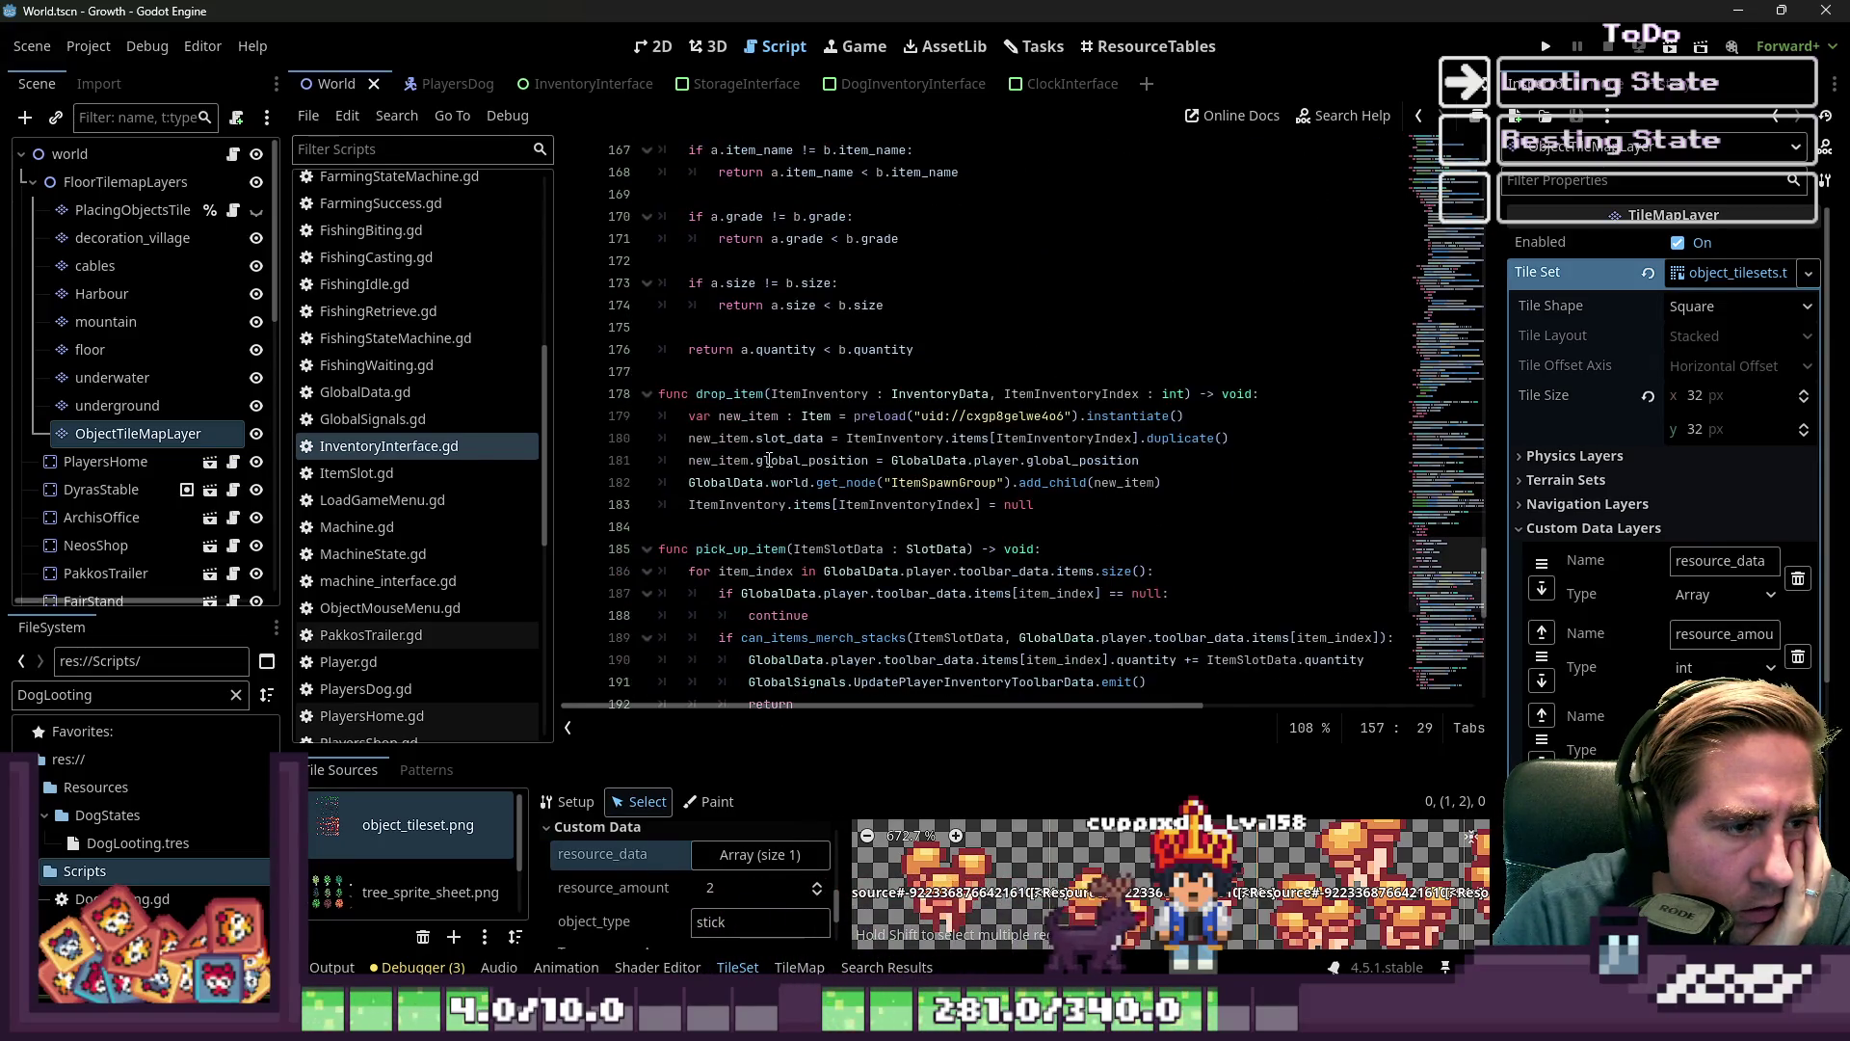
scroll(771, 461, "down", 9)
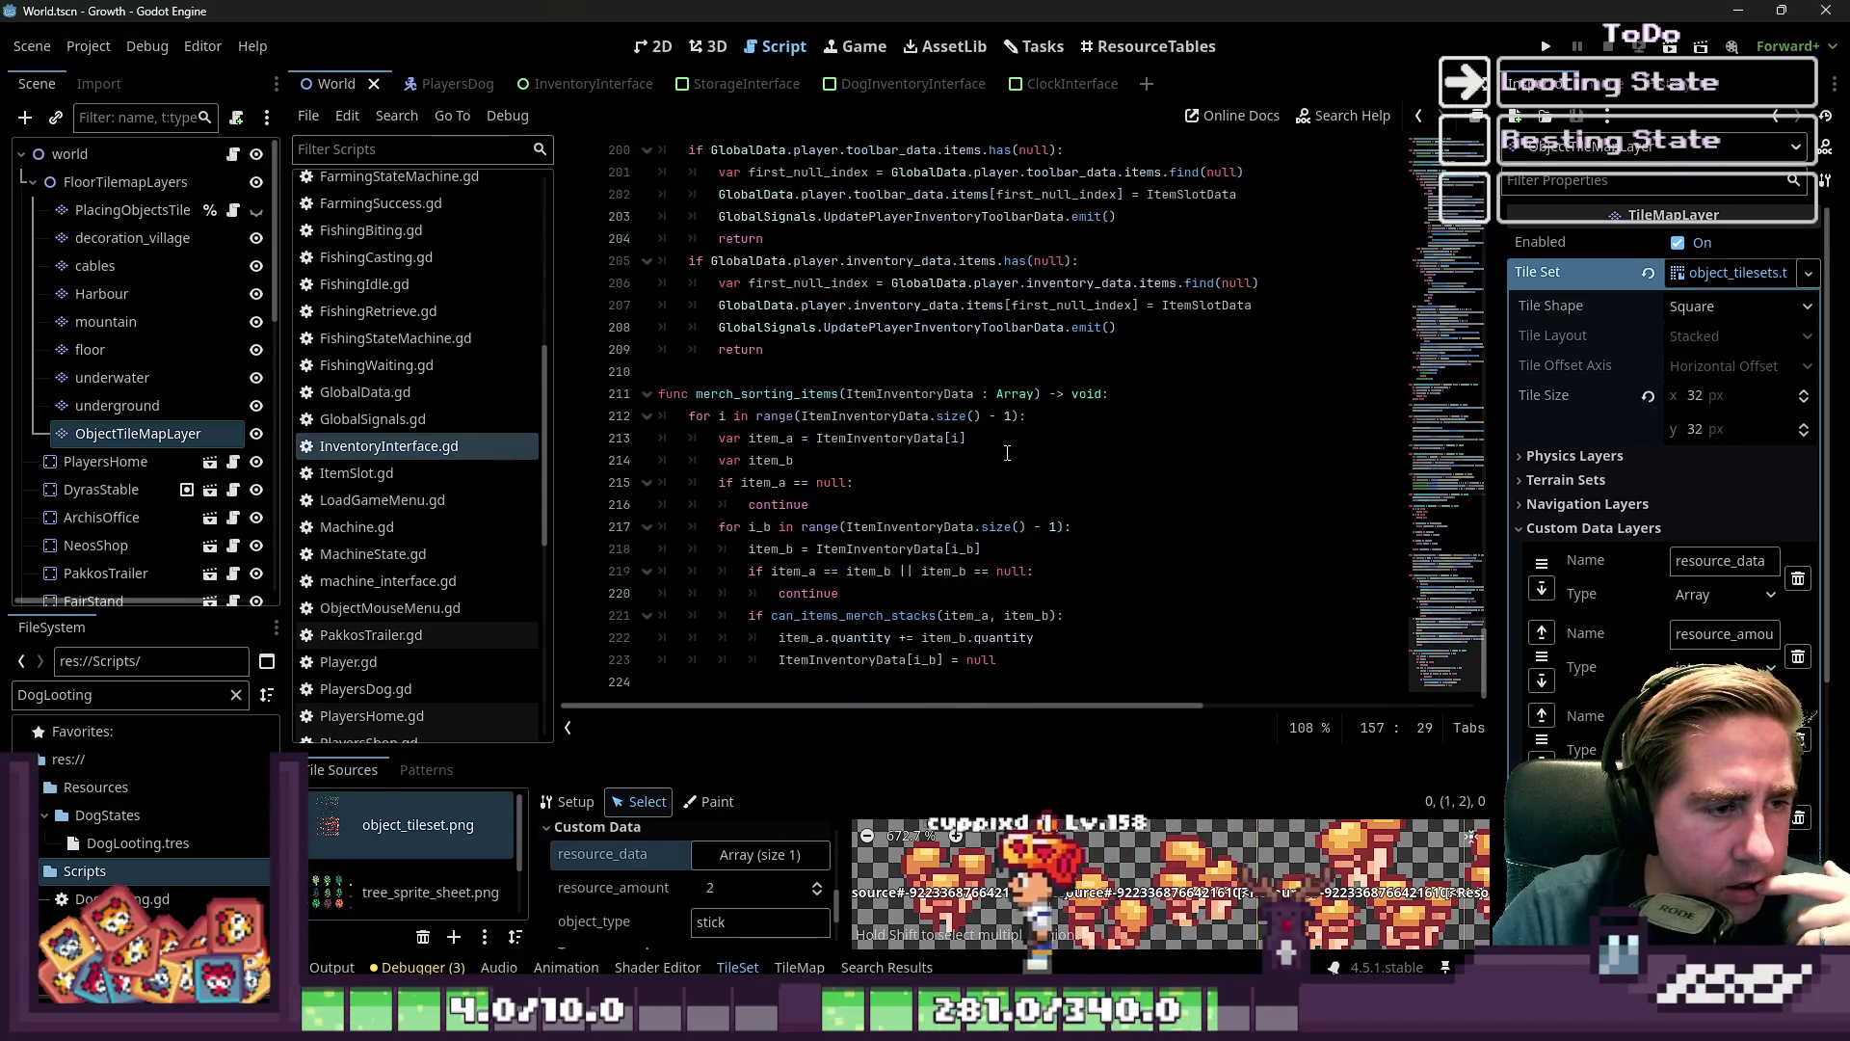
scroll(1012, 452, "up", 4)
scroll(1012, 452, "up", 13)
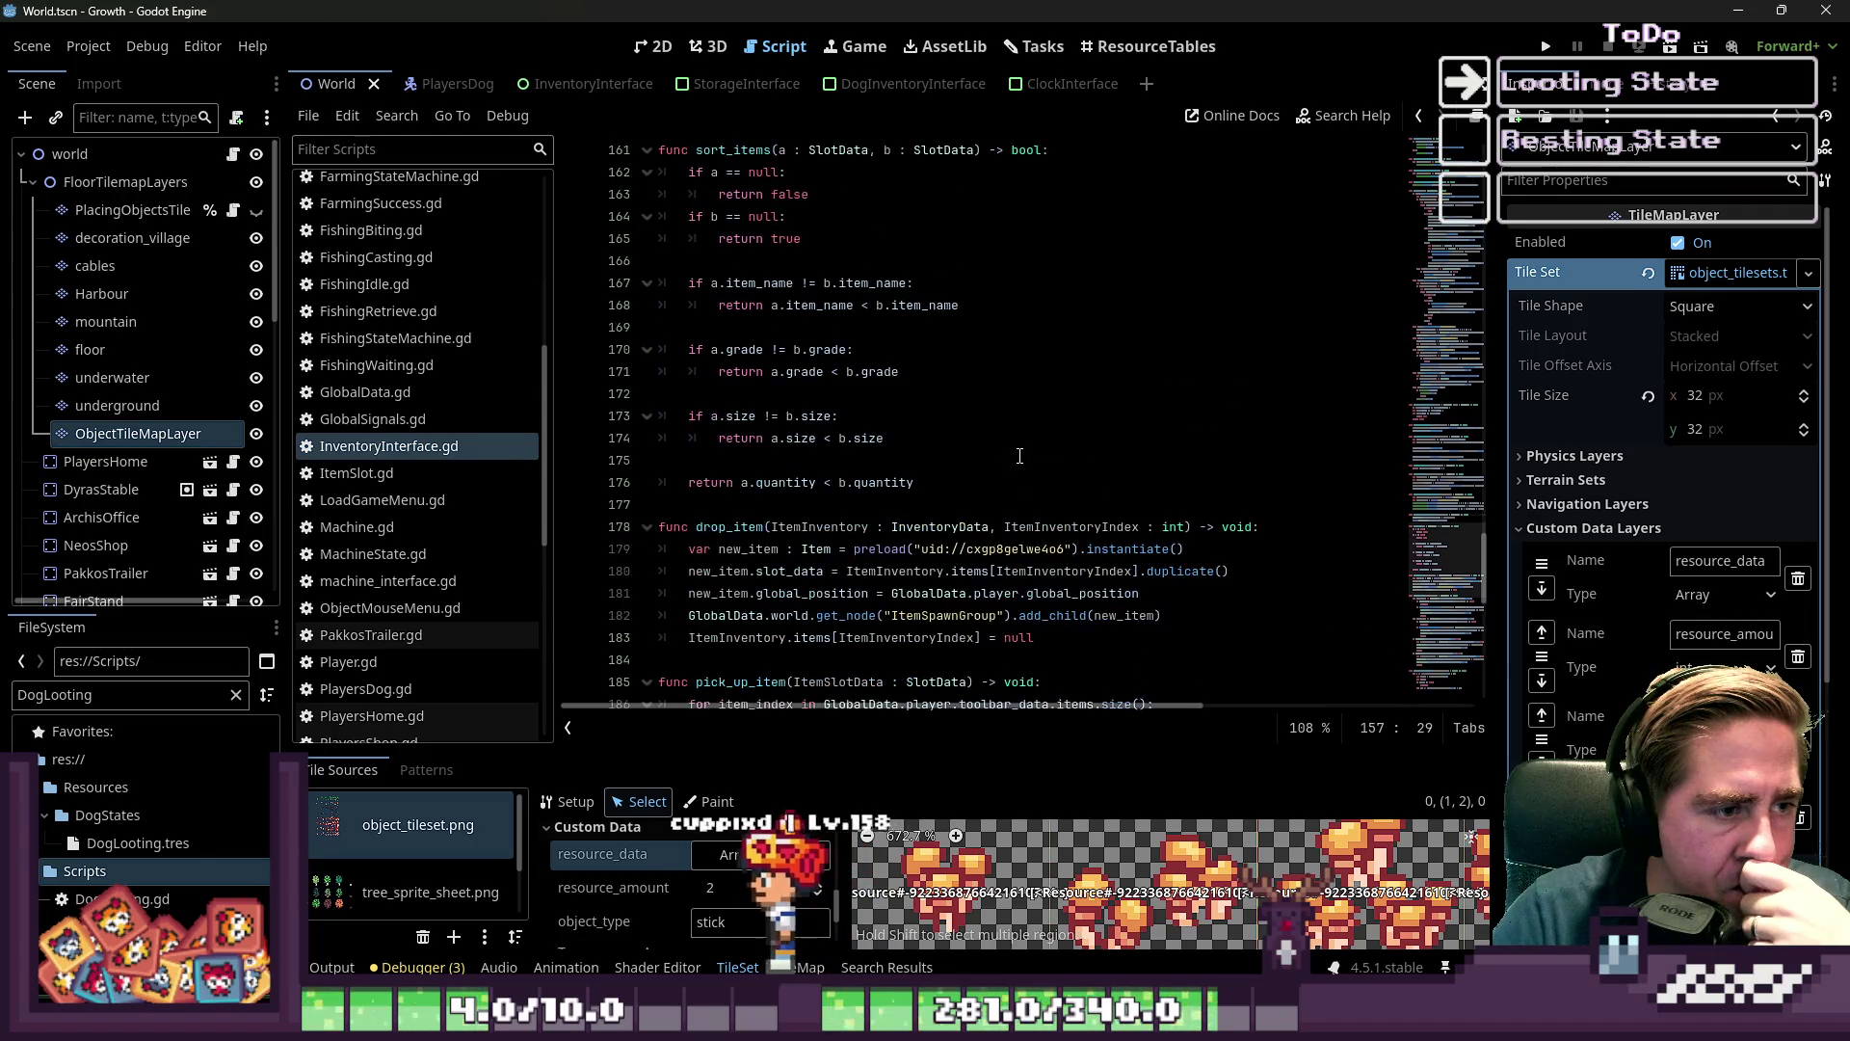
scroll(1019, 456, "up", 3)
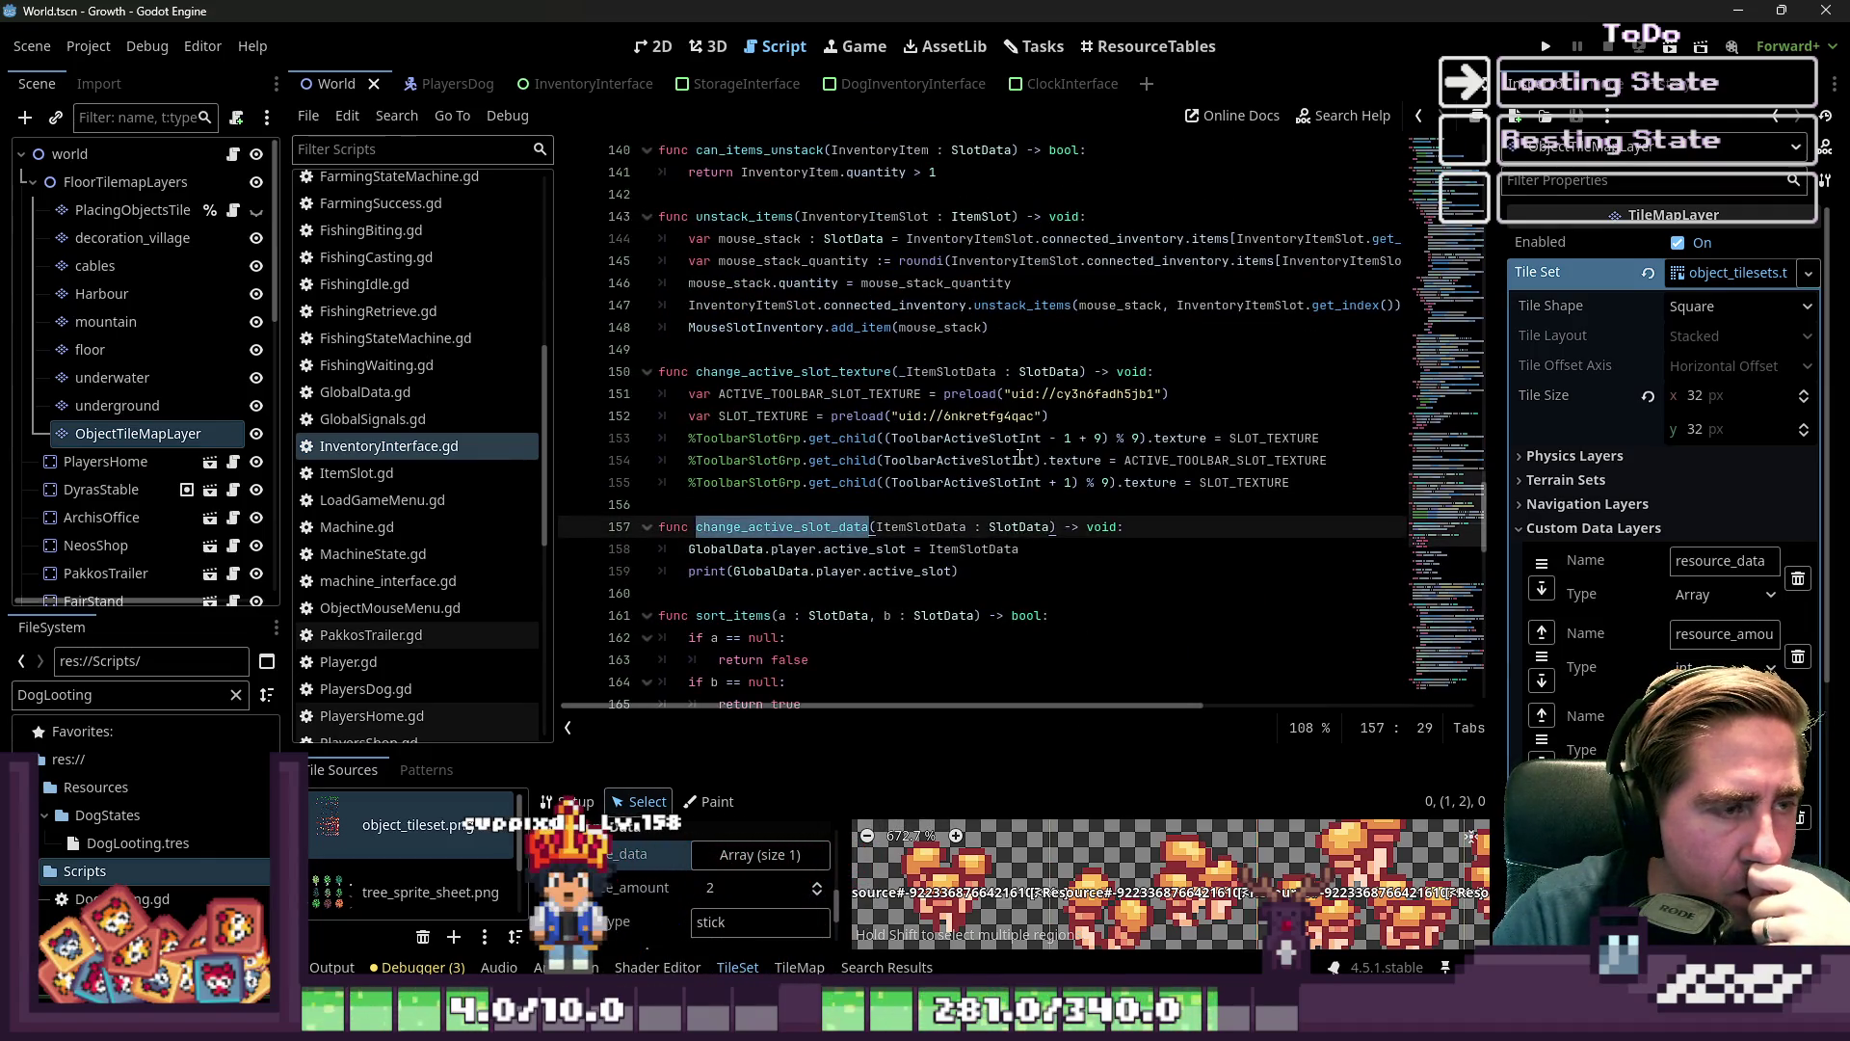
left_click(347, 453)
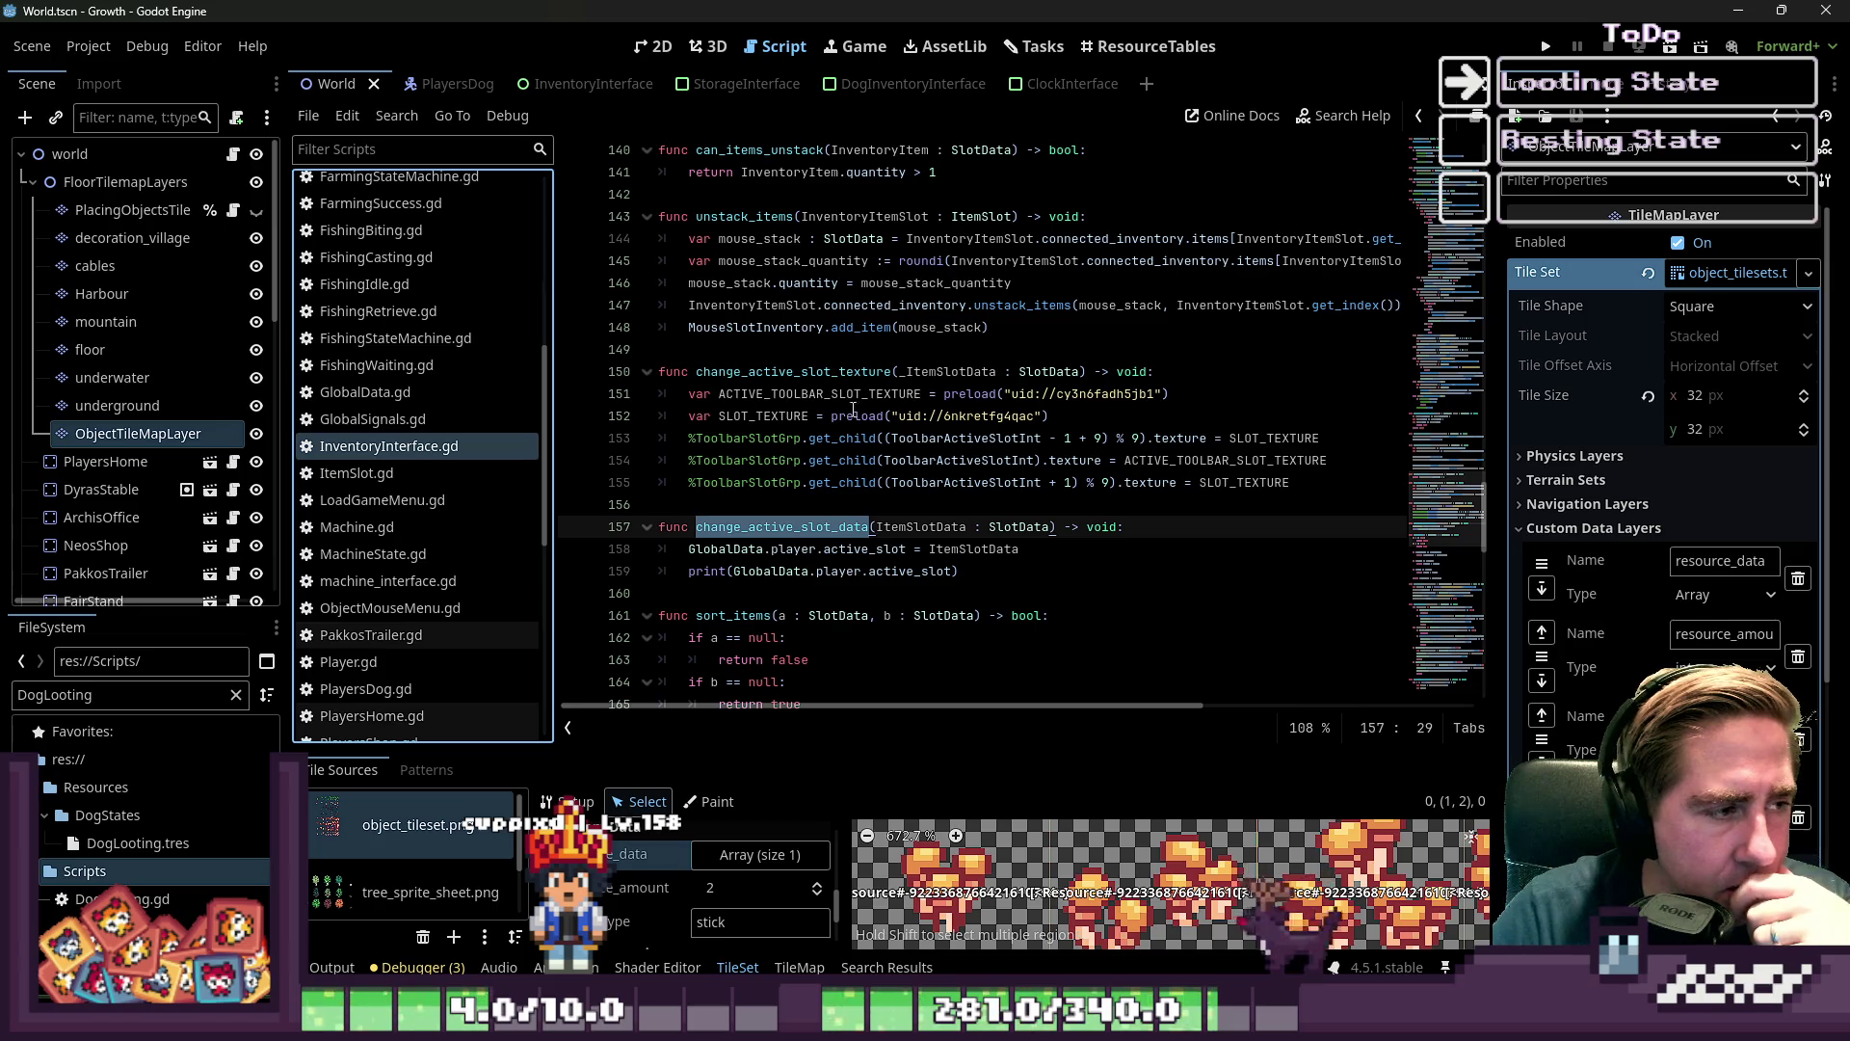
scroll(491, 429, "down", 3)
scroll(492, 422, "up", 5)
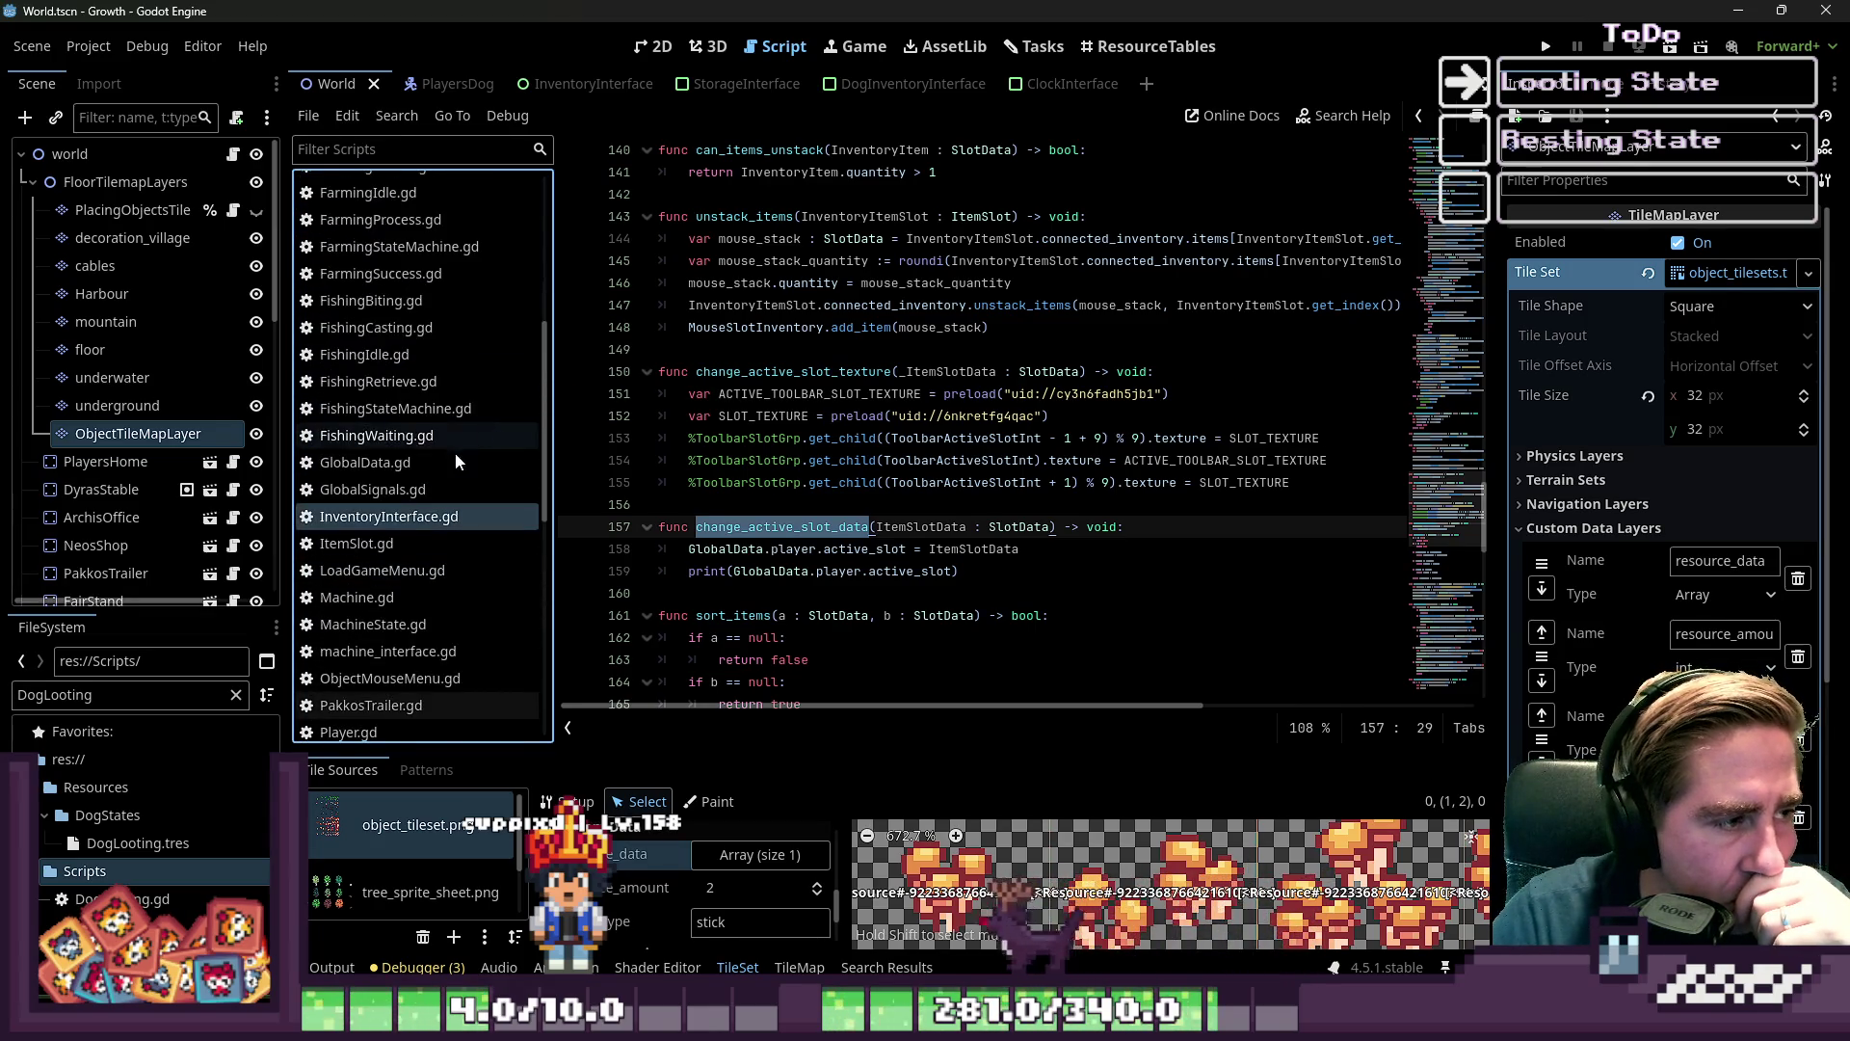
scroll(401, 549, "up", 5)
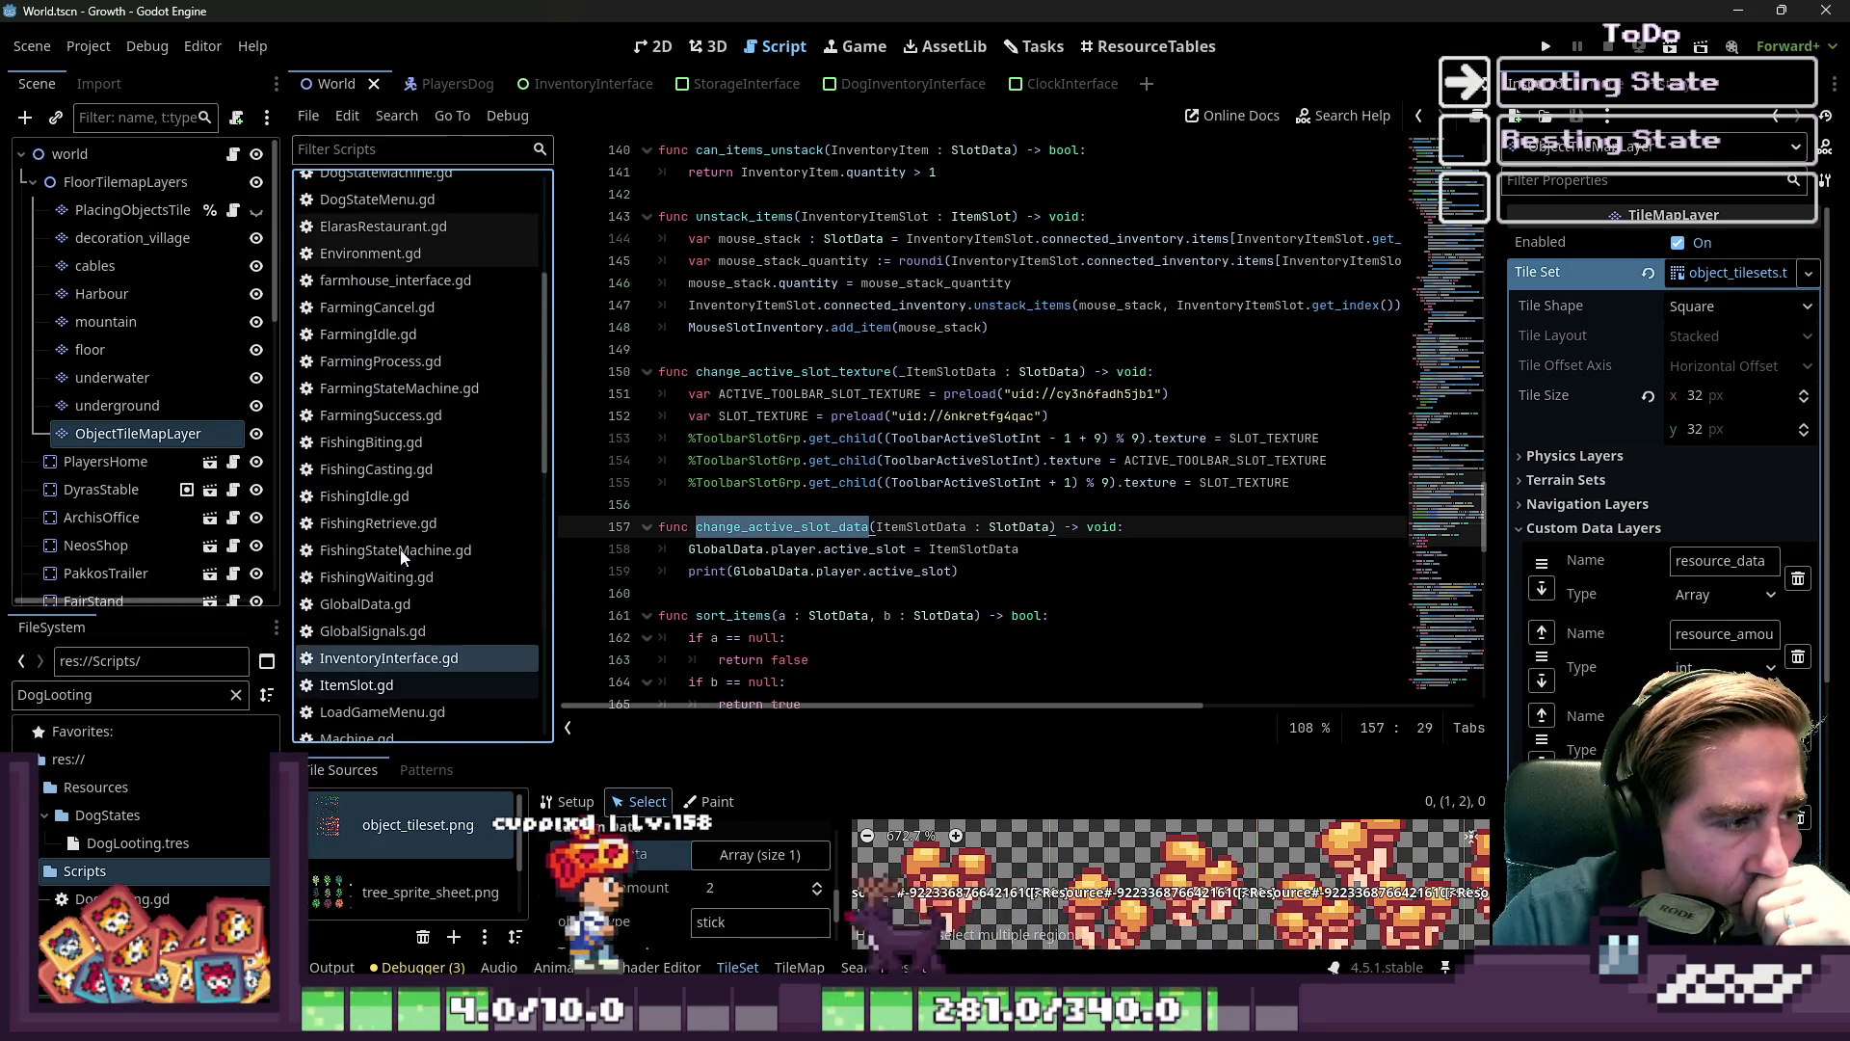
double_click(106, 684)
- Find InventoryData.gd through the FileSystem filter and open it
type("InventoryD")
double_click(130, 870)
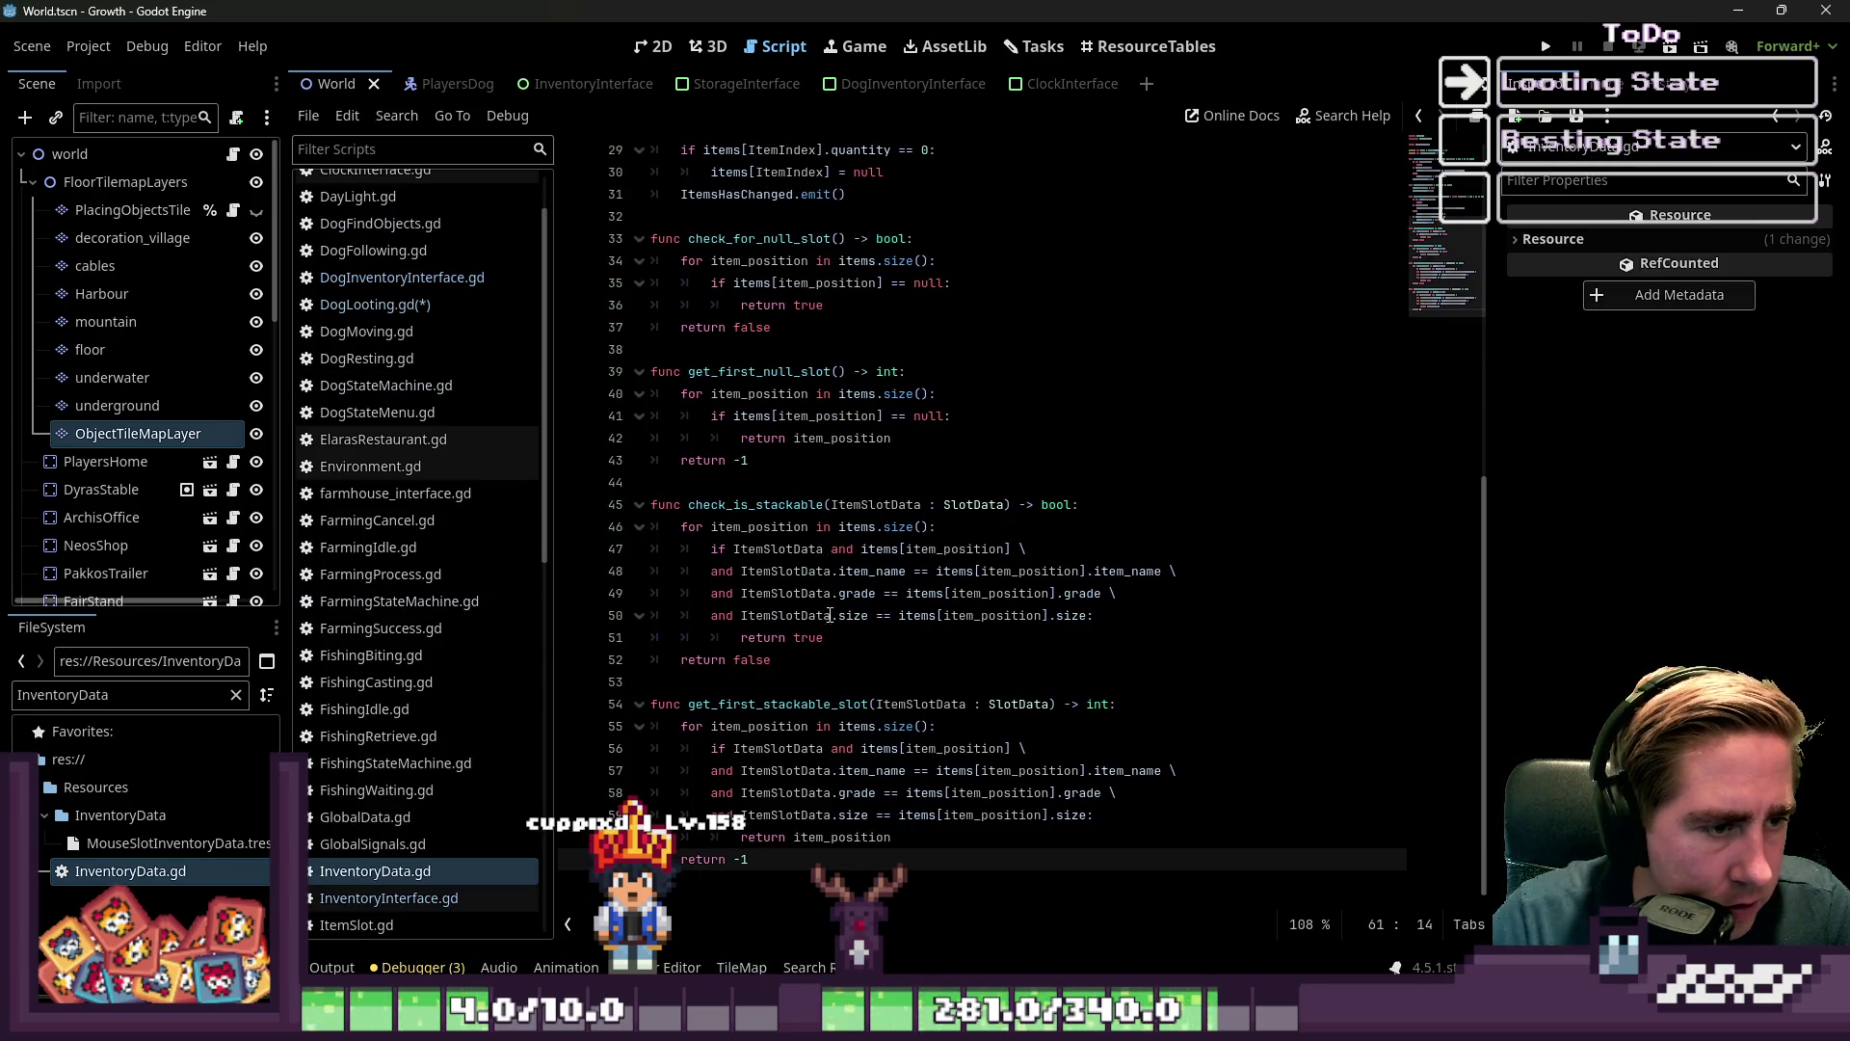
left_click_drag(781, 660, 668, 537)
left_click(884, 549)
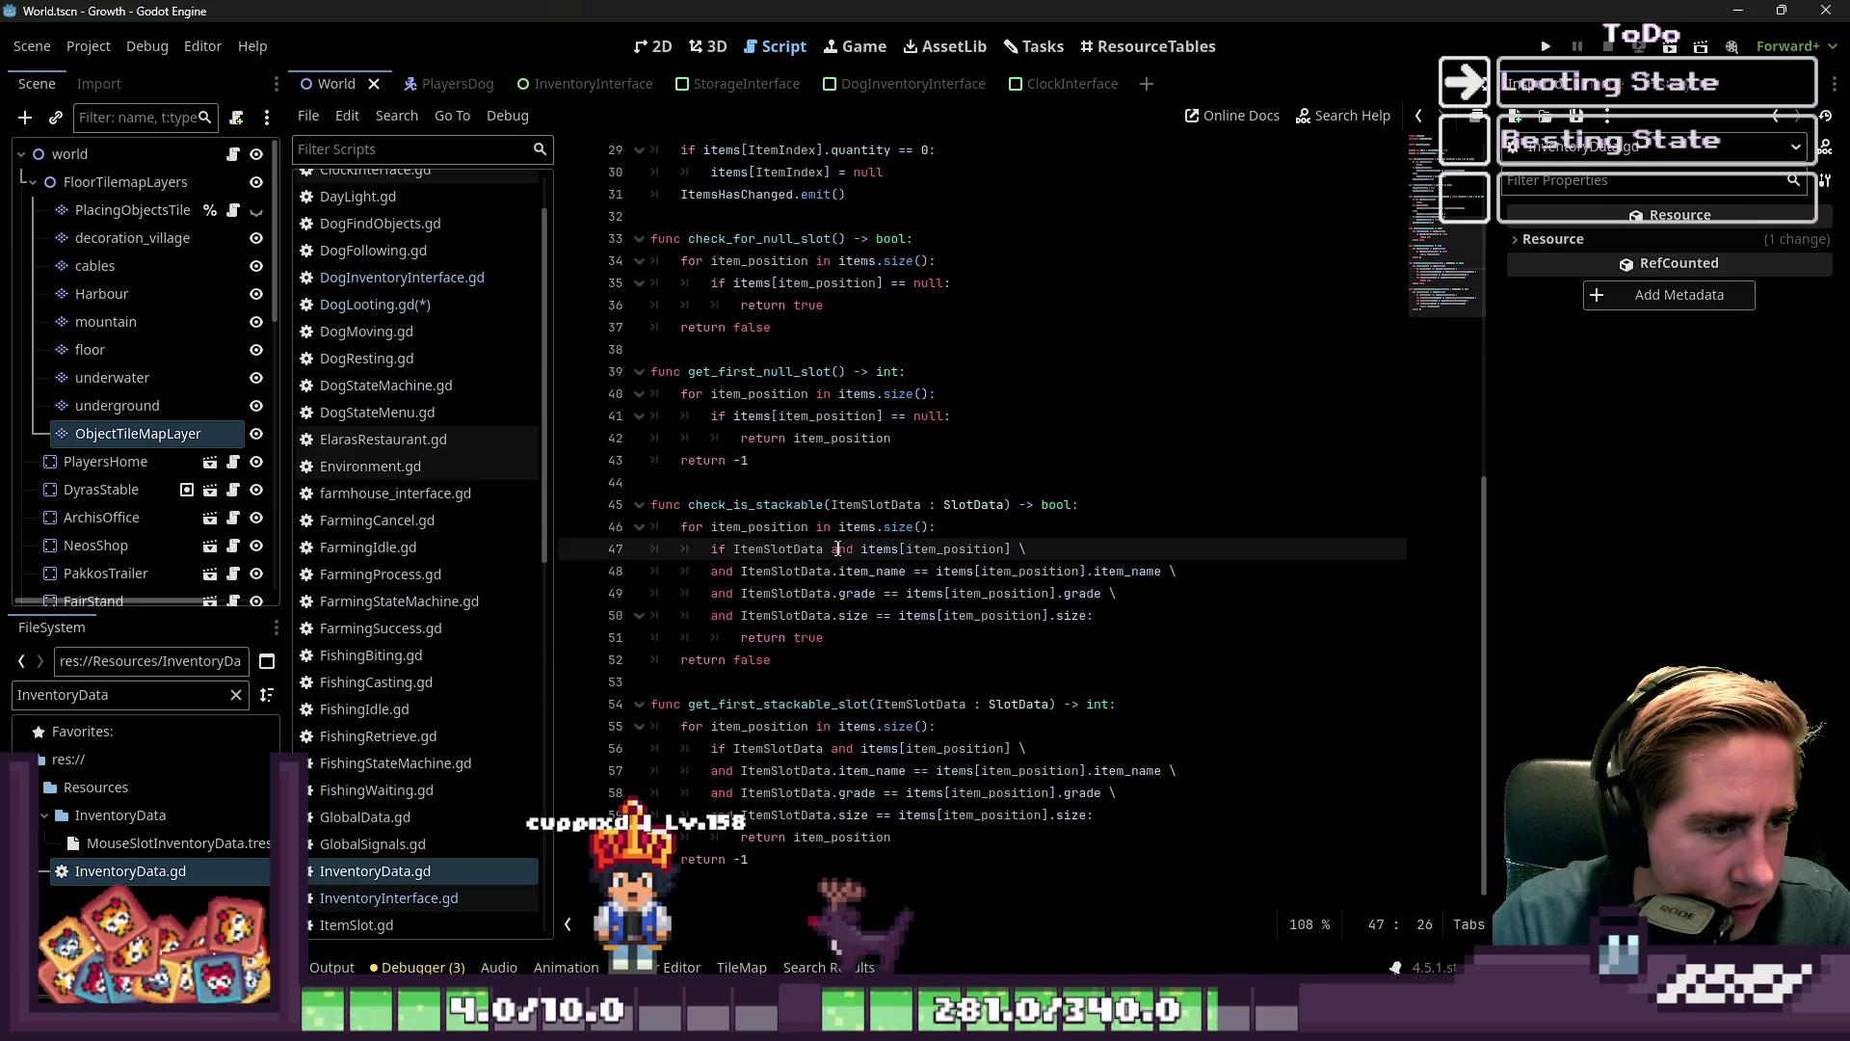
- Review the check_for_null_slot, get_first_null_slot, check_is_stackable and get_first_stackable_slot functions
scroll(777, 446, "up", 1)
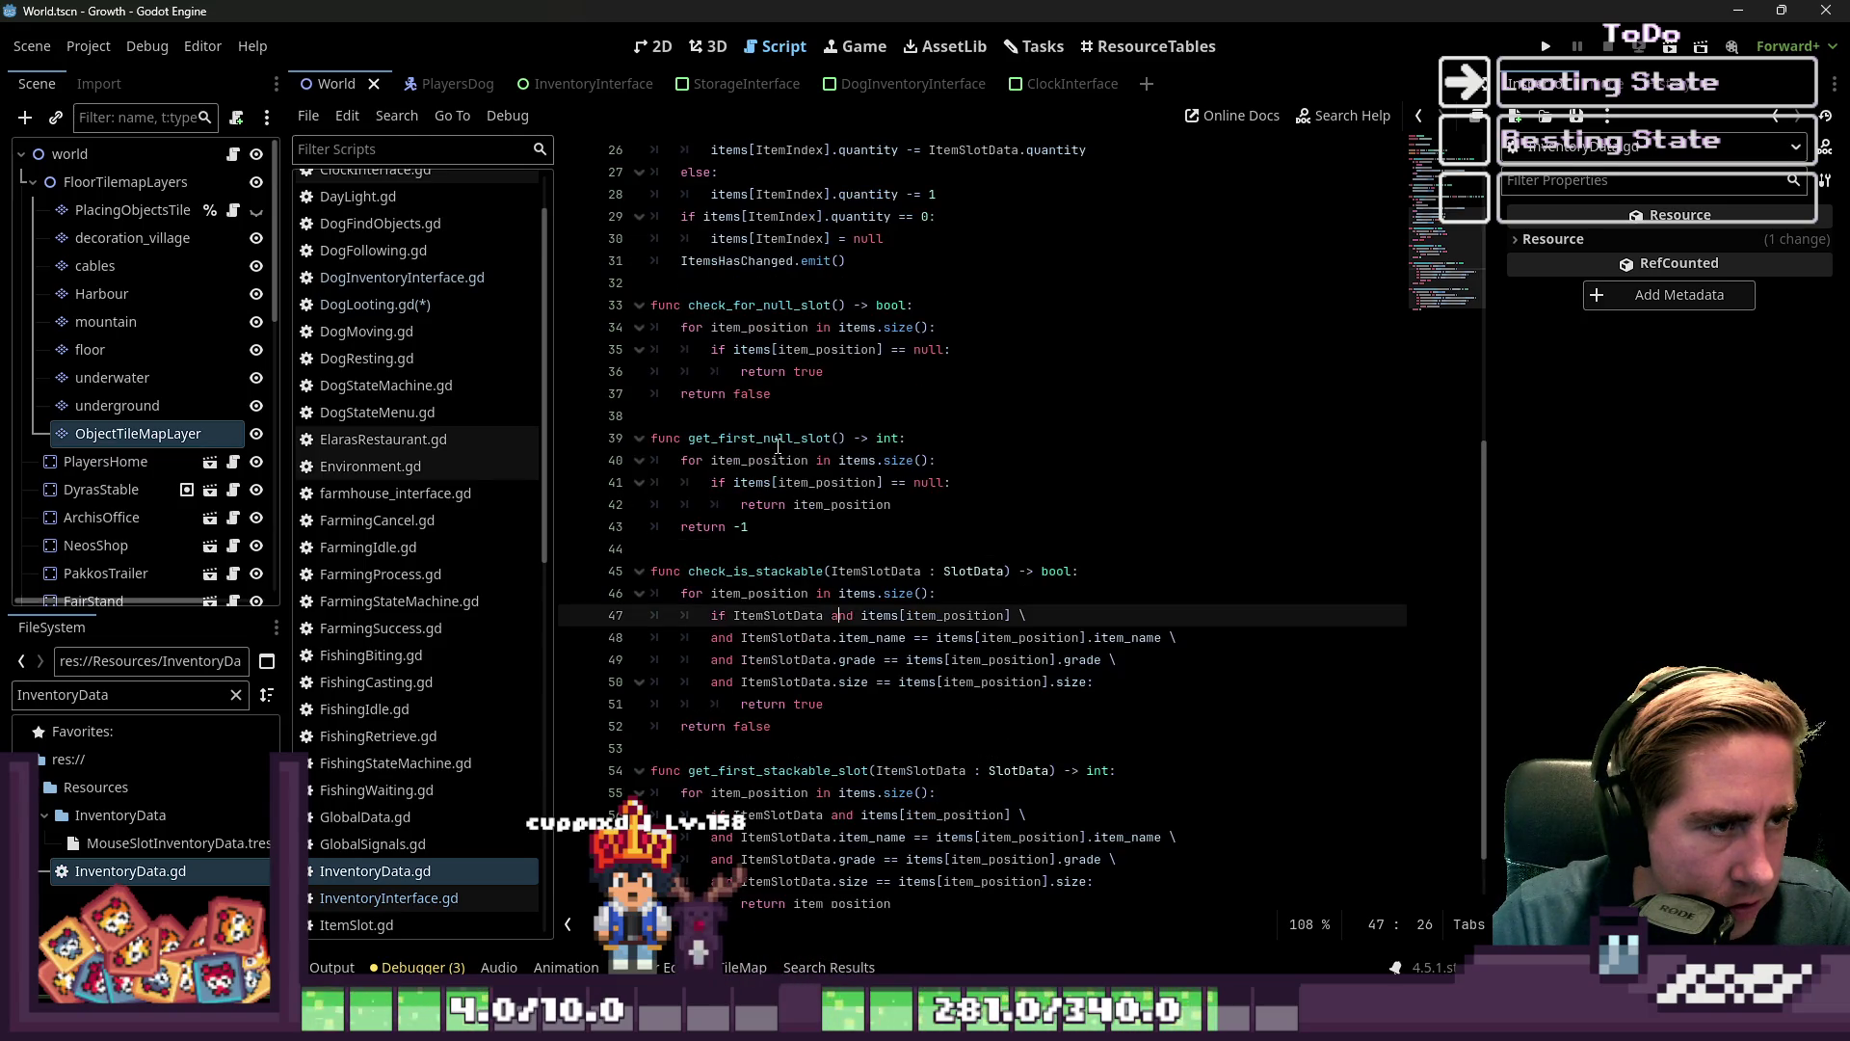
double_click(753, 307)
double_click(734, 440)
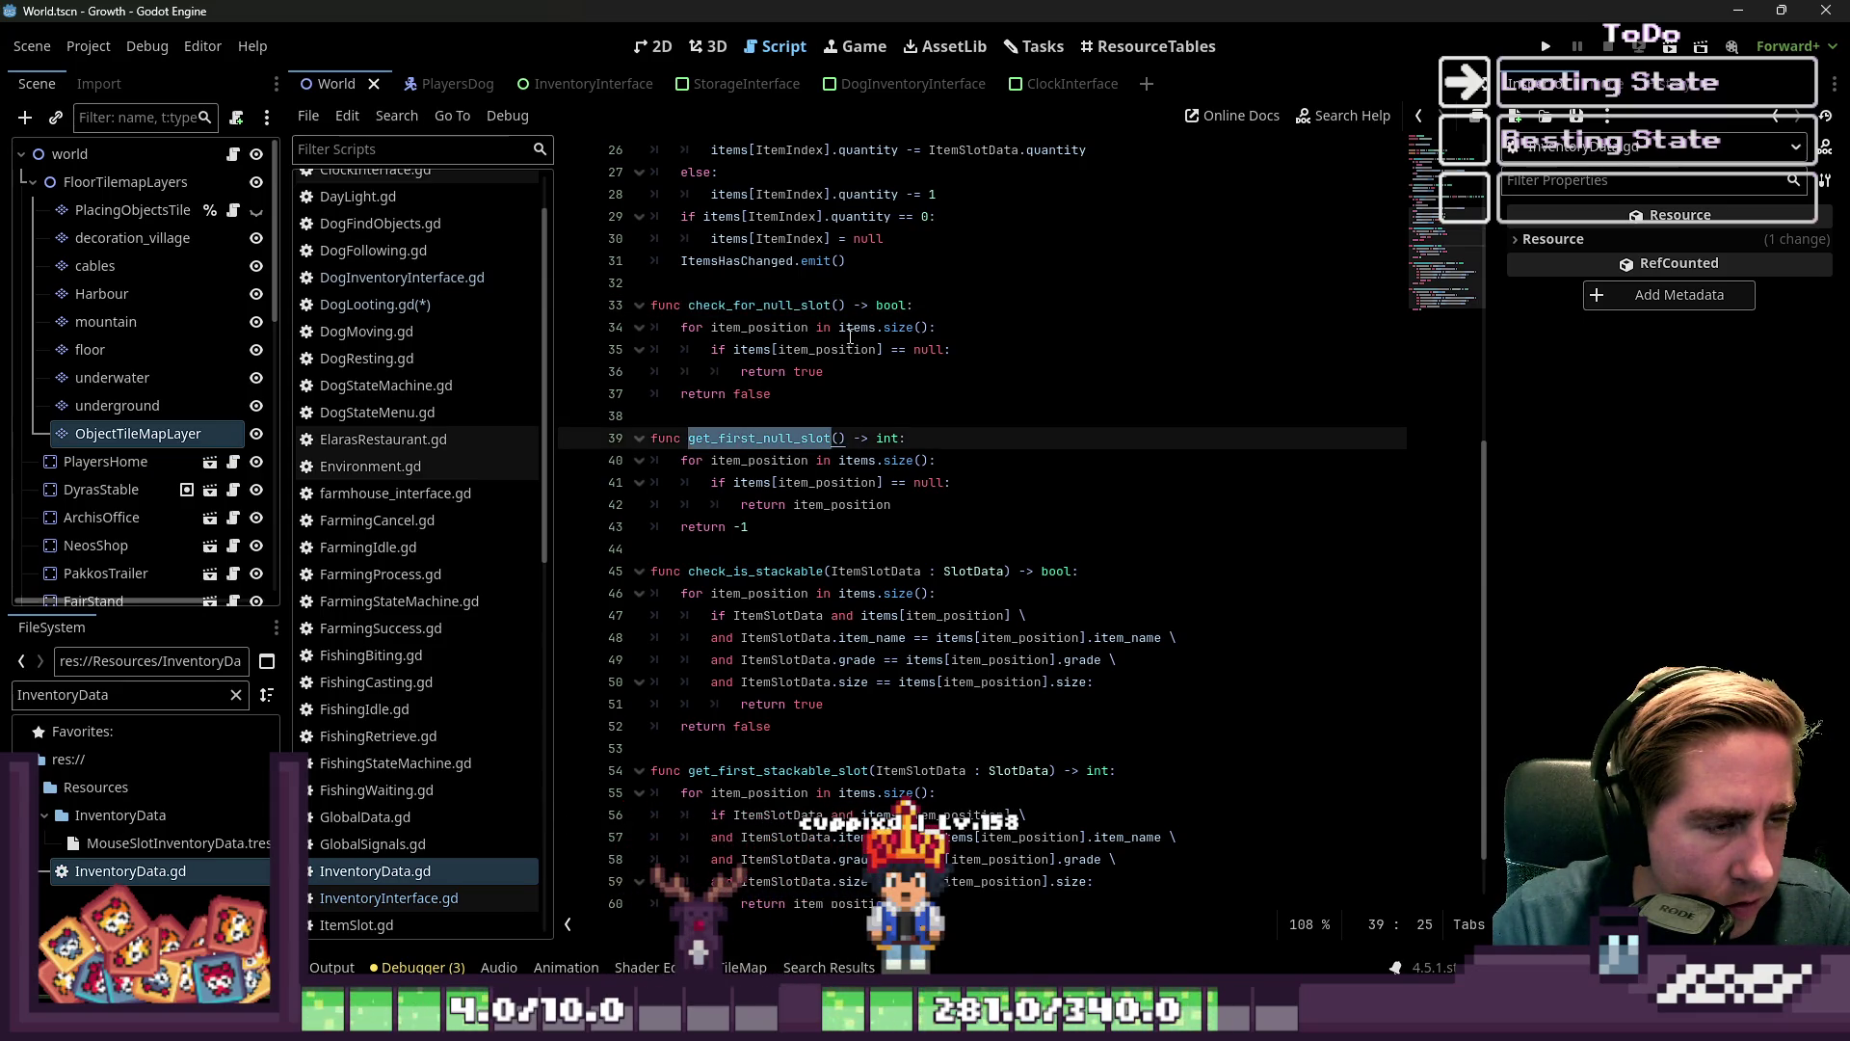
scroll(814, 388, "up", 1)
scroll(804, 442, "up", 2)
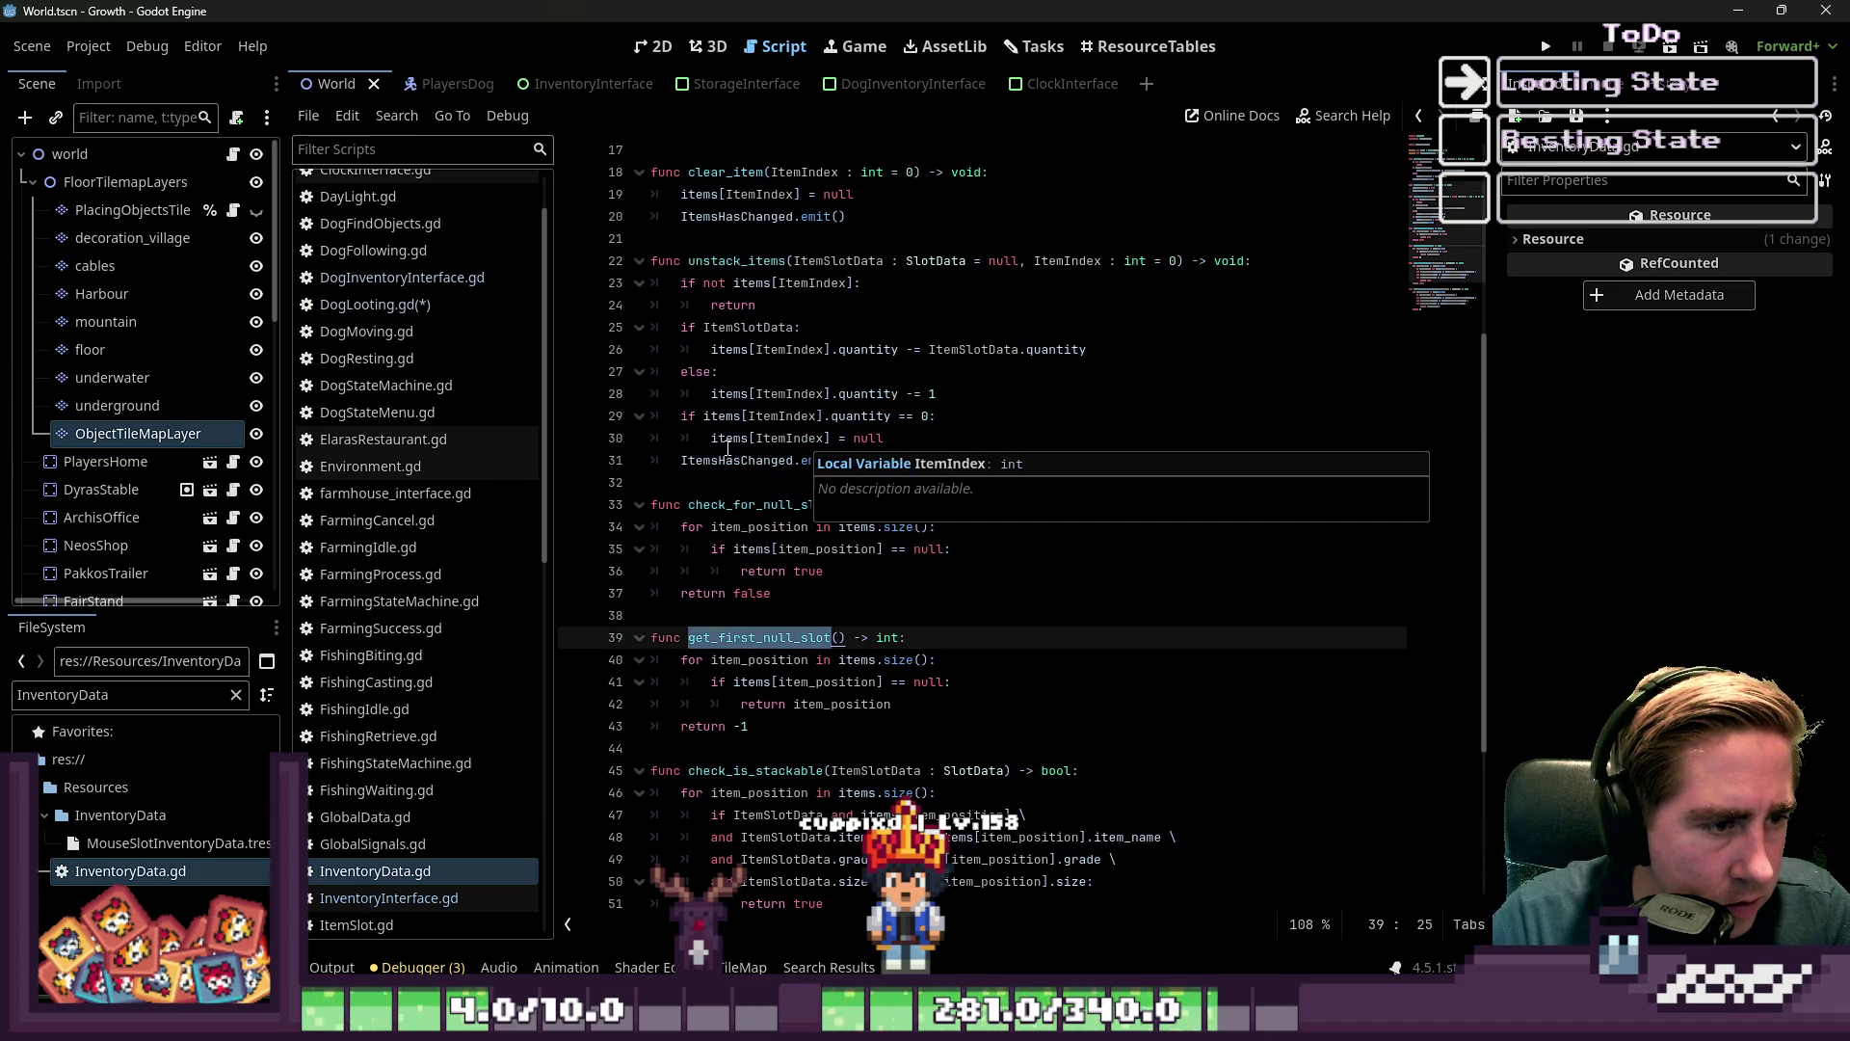
double_click(818, 502)
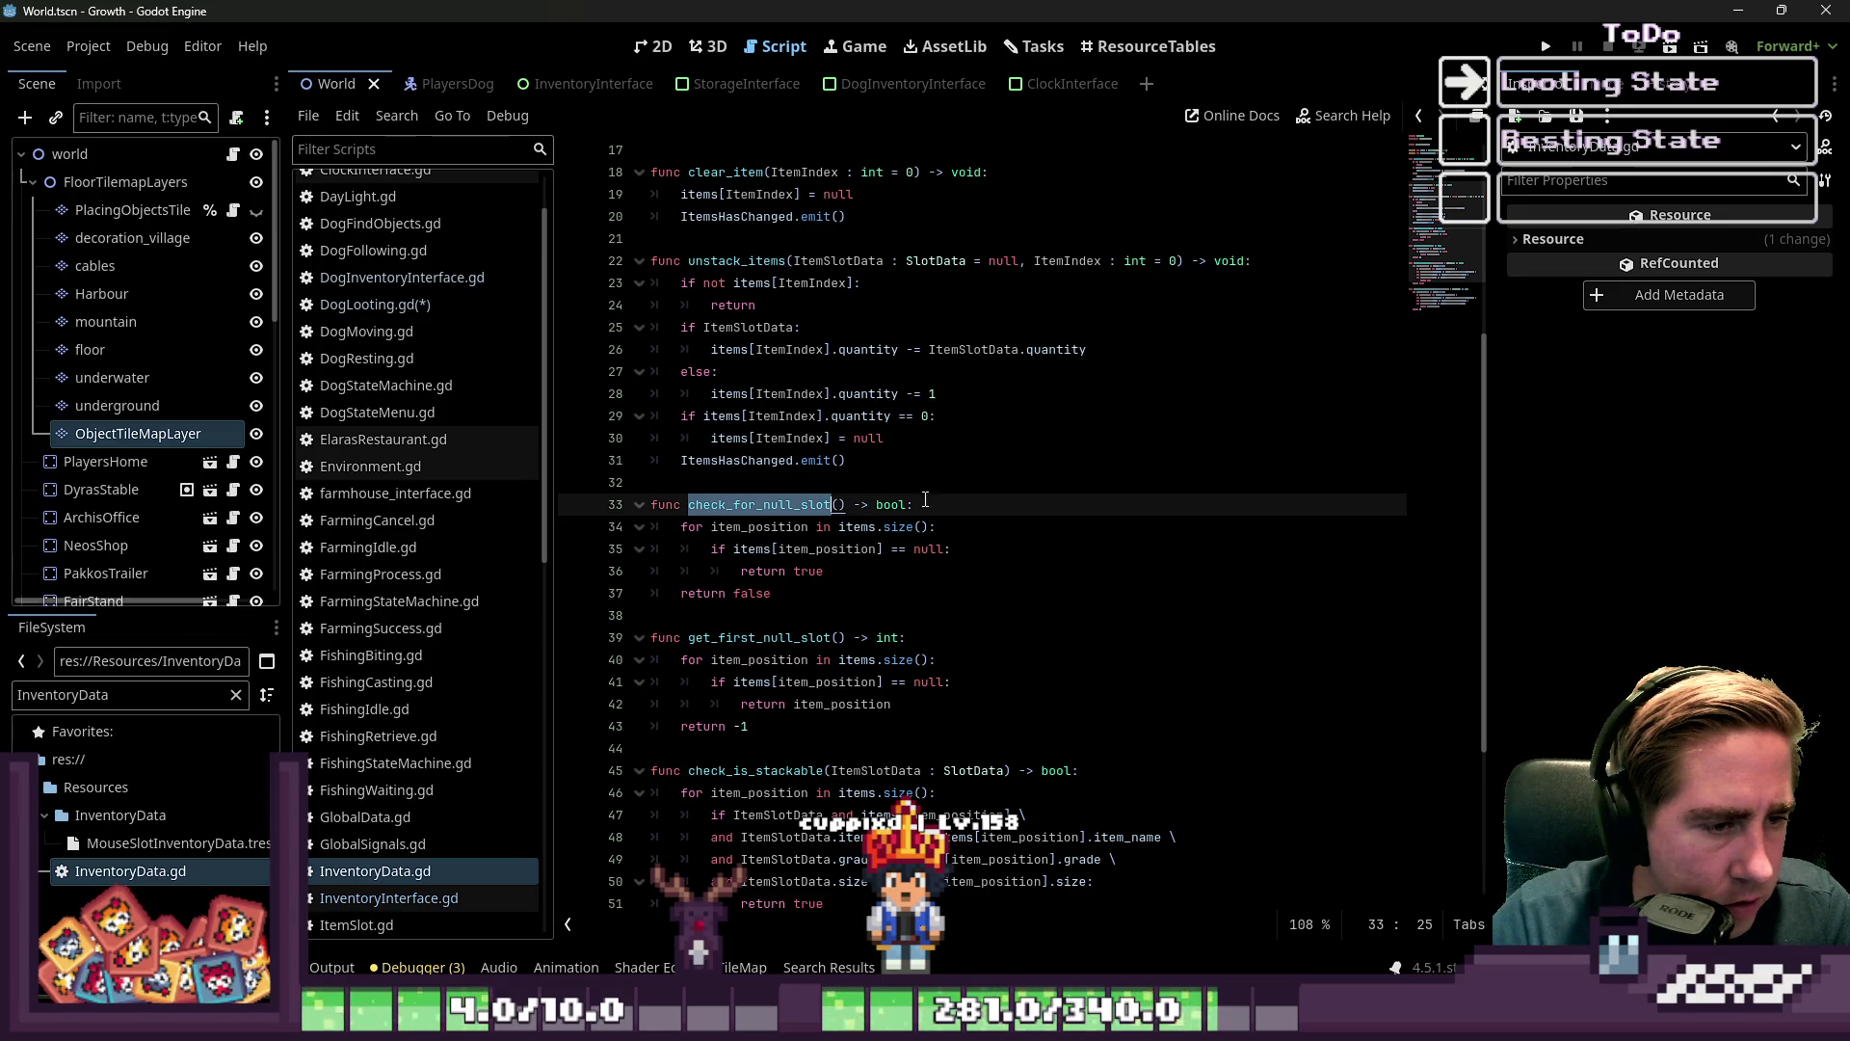
double_click(761, 638)
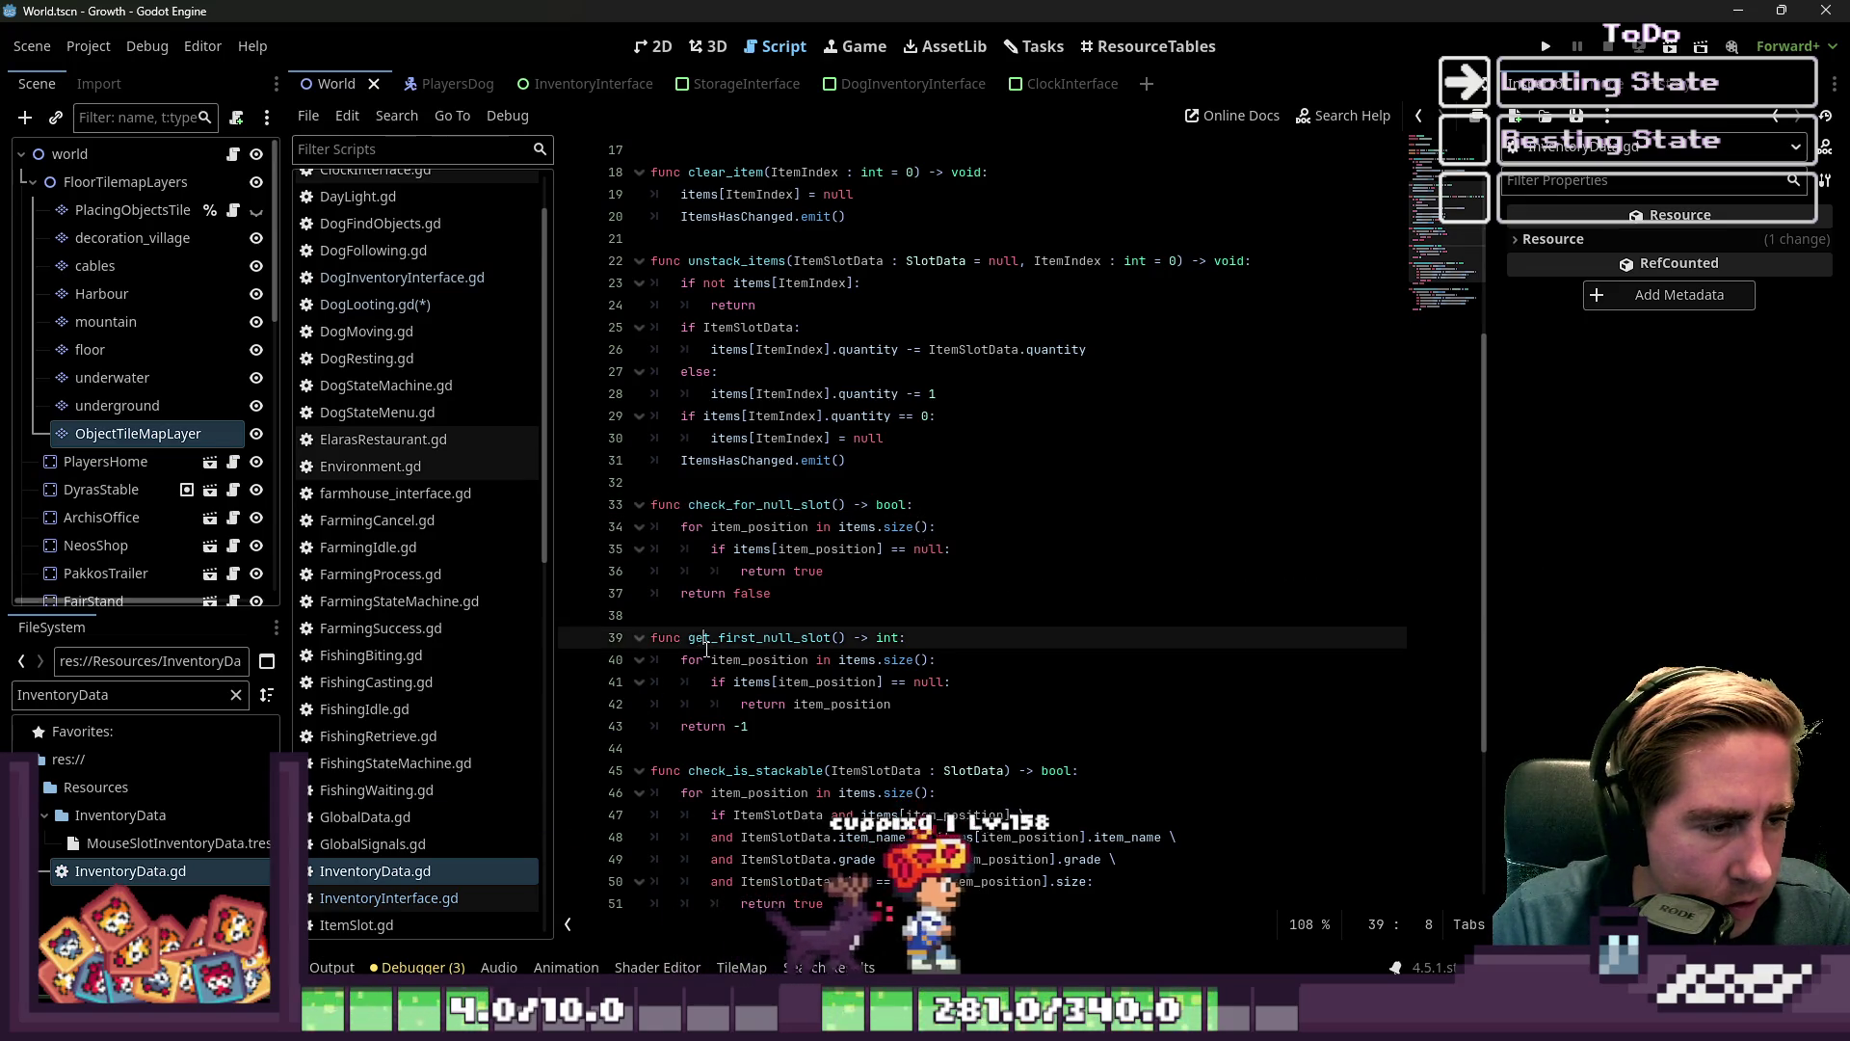
scroll(761, 656, "down", 2)
double_click(771, 637)
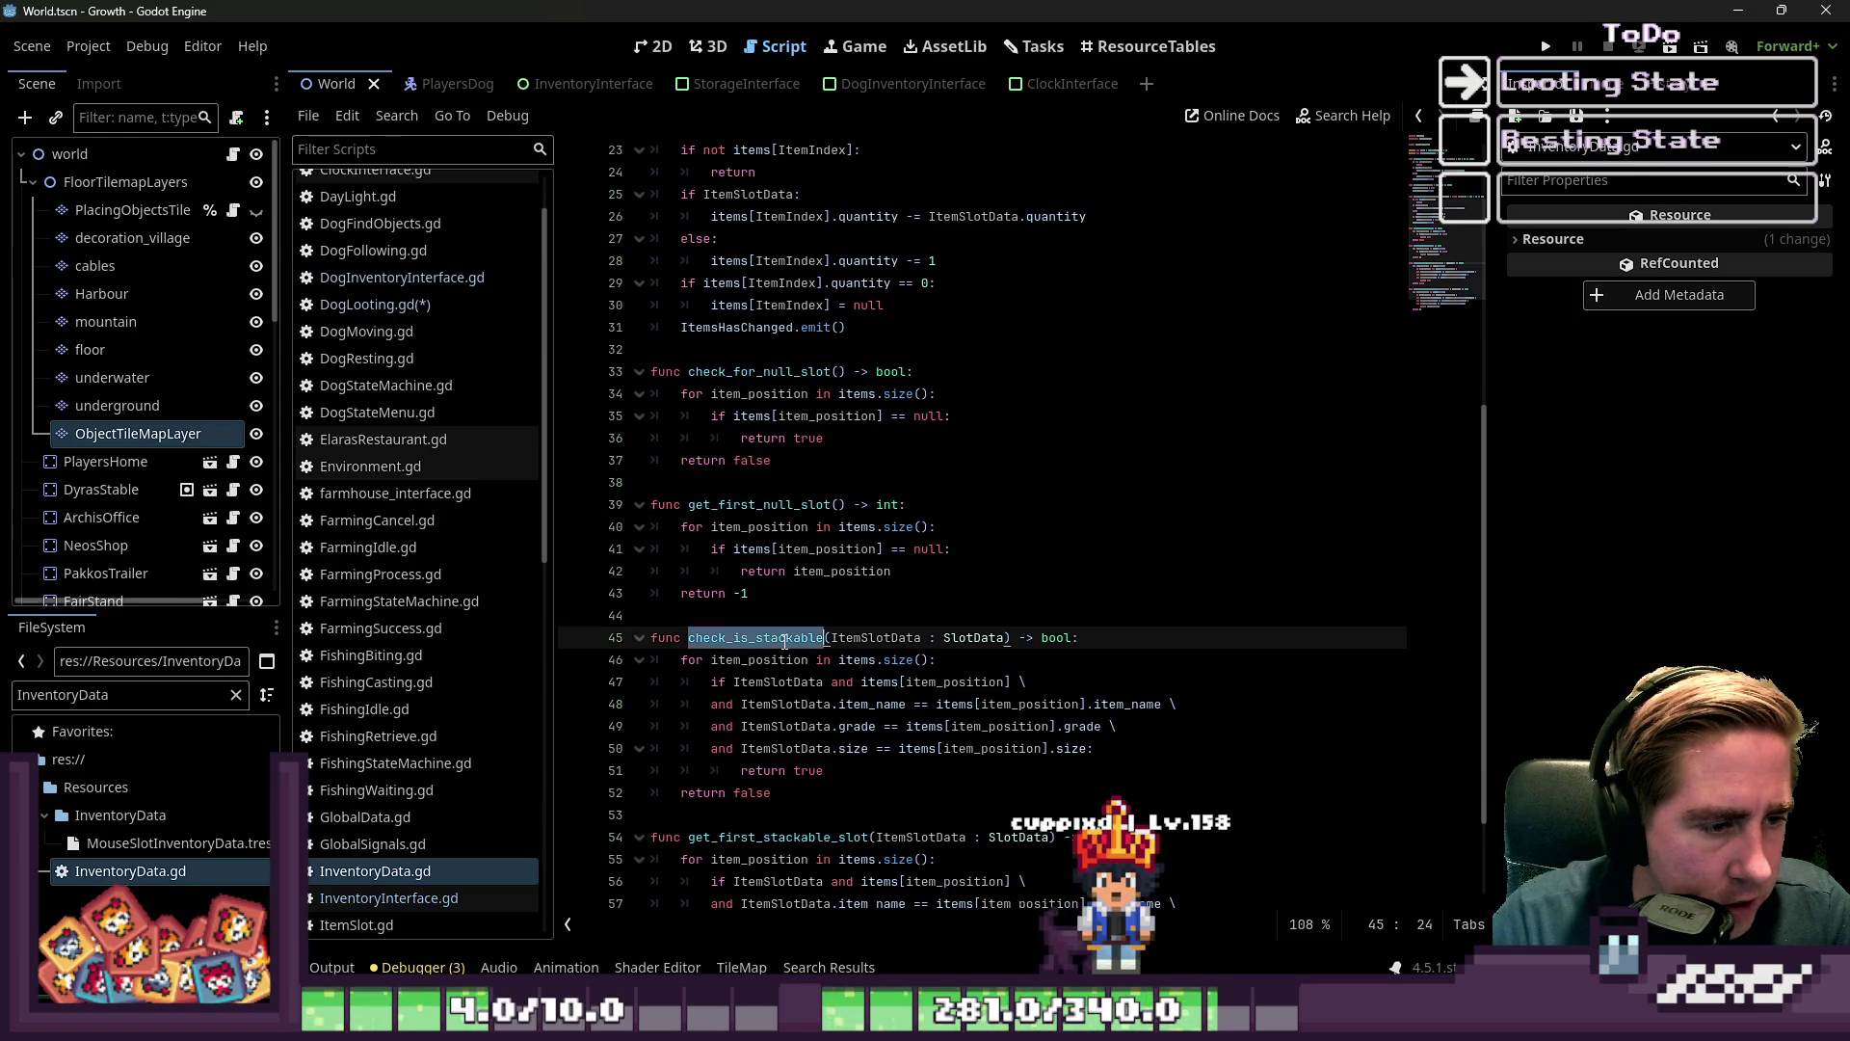
scroll(782, 763, "down", 1)
double_click(782, 767)
scroll(782, 769, "down", 1)
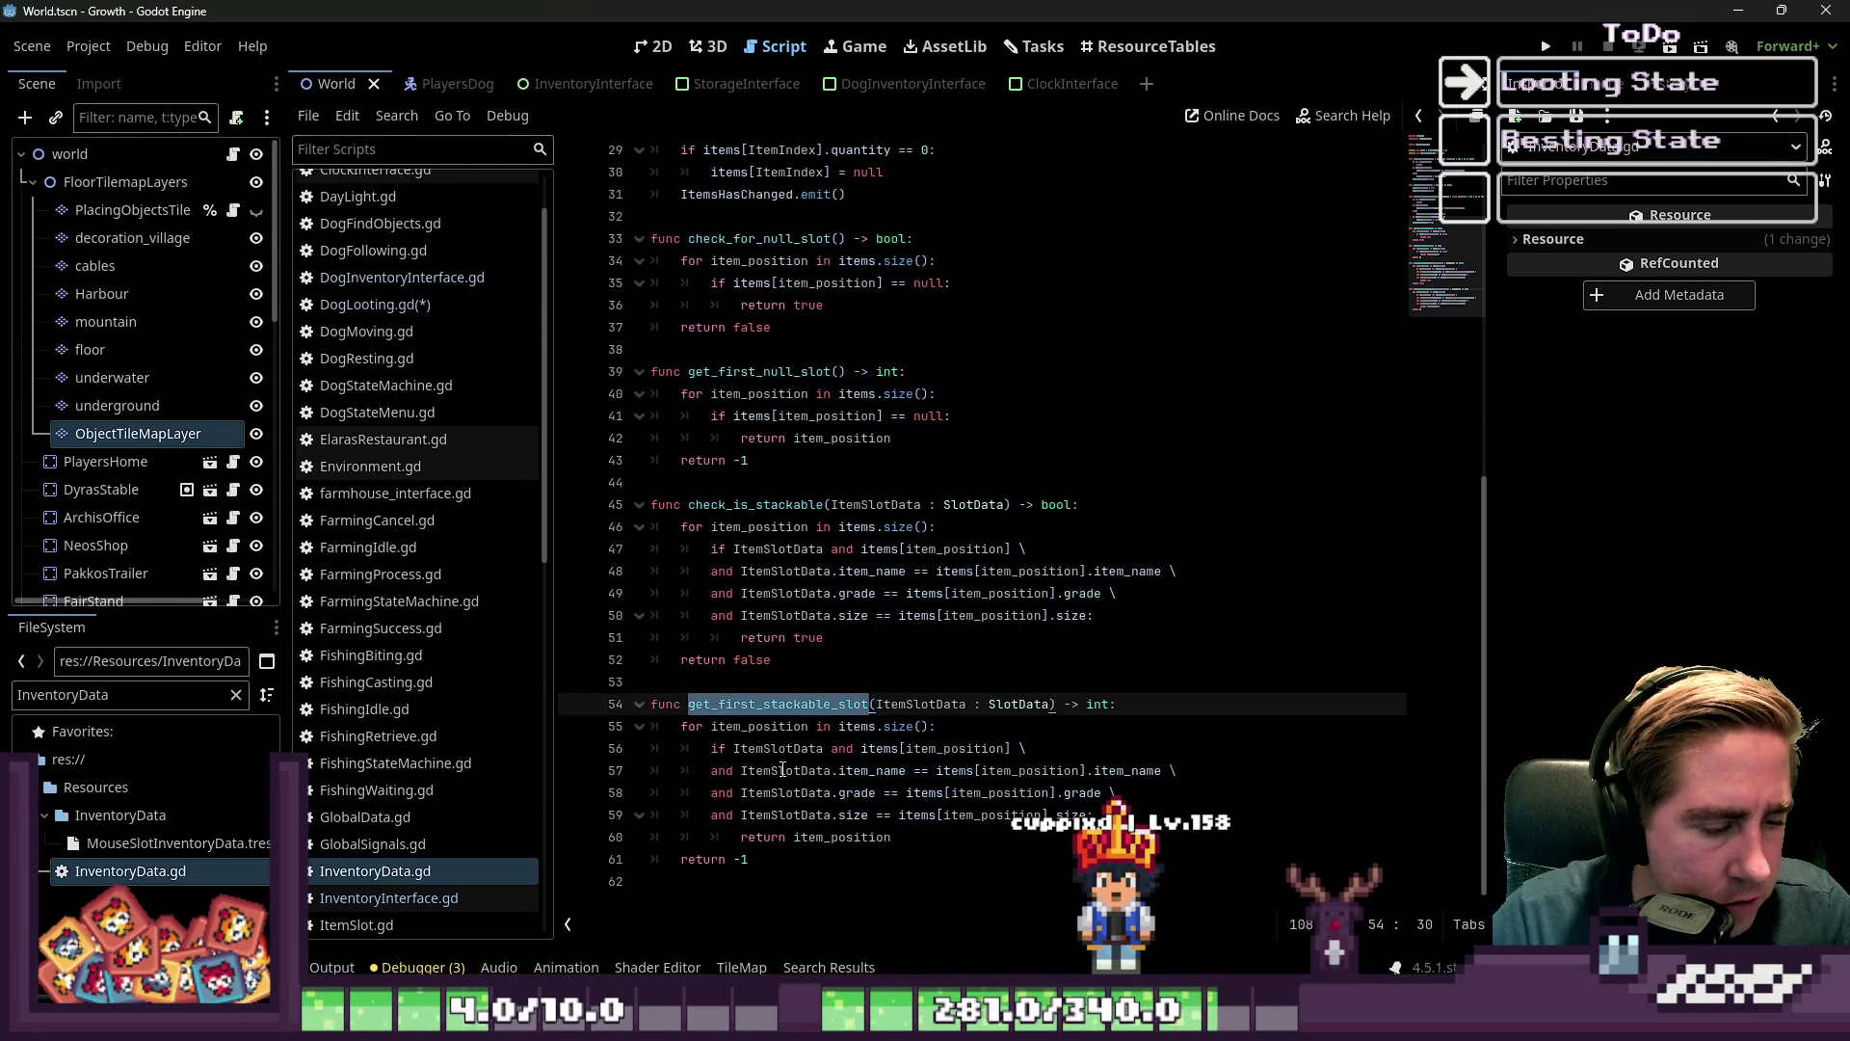
left_click(804, 883)
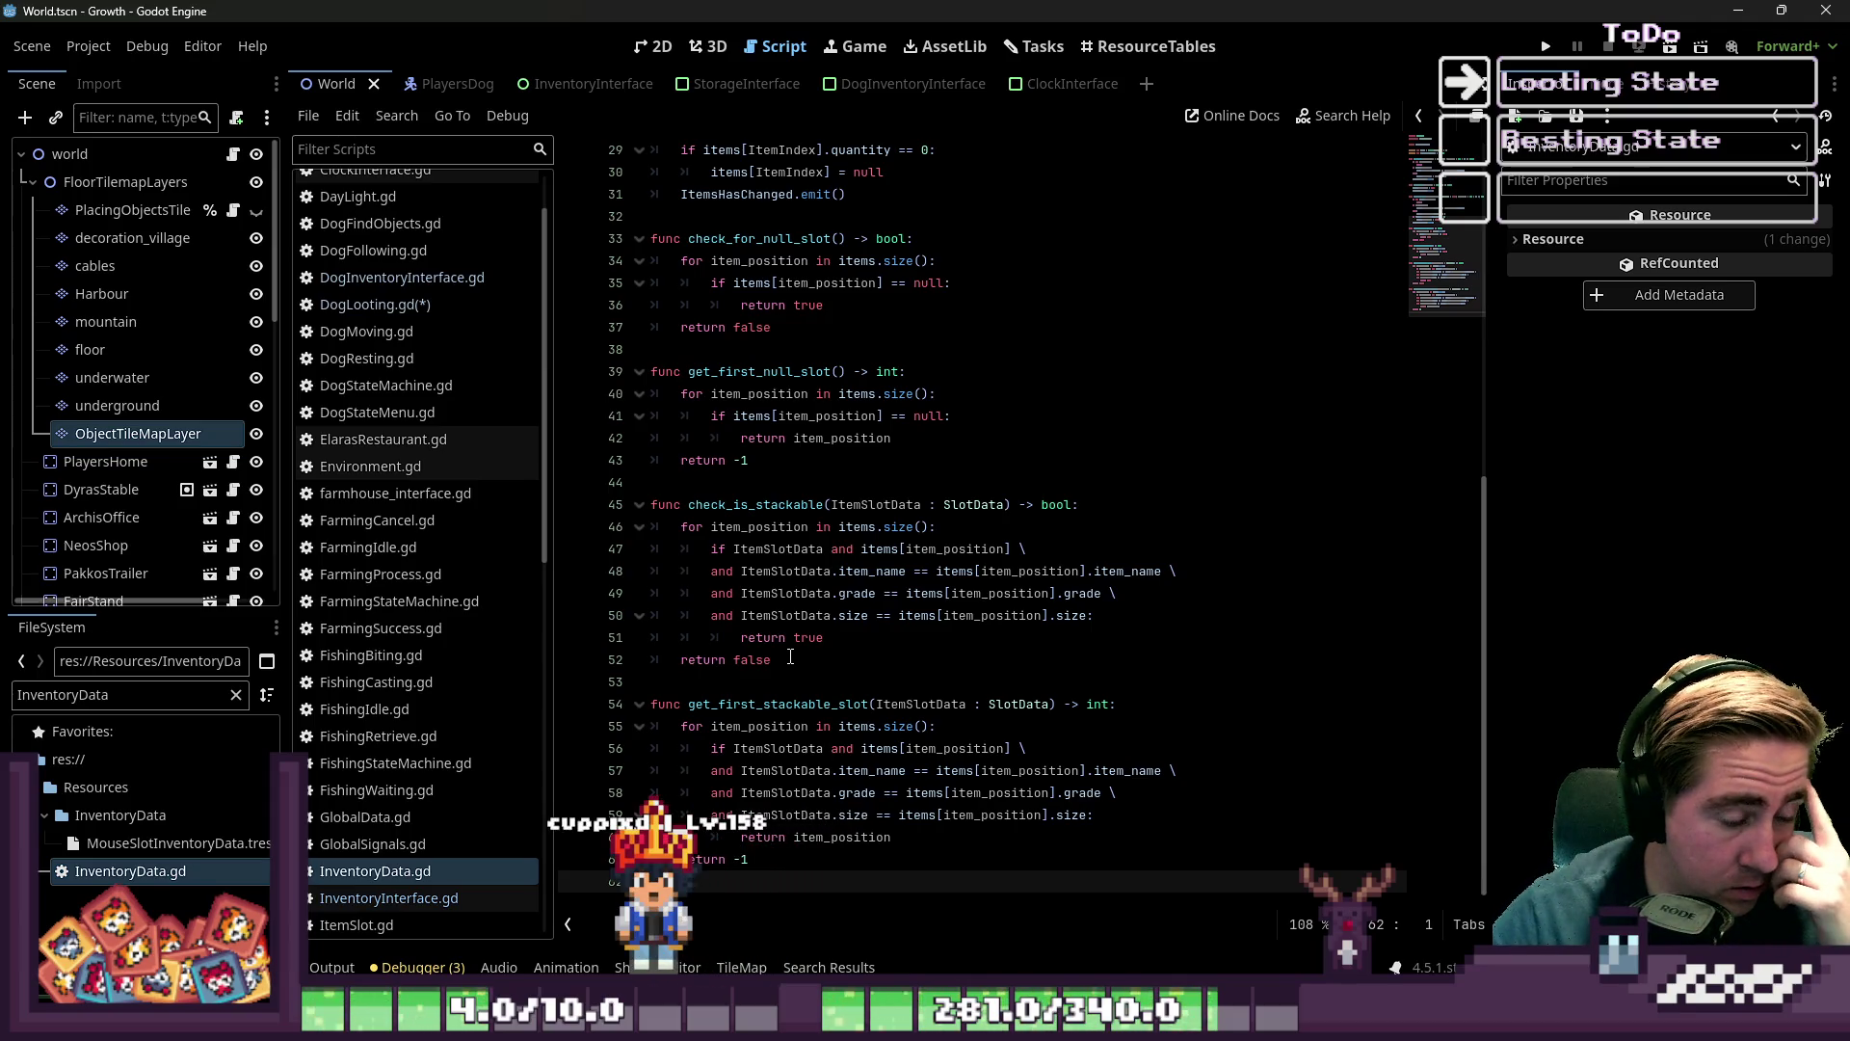
- Select the check_for_null_slot function name for reuse
left_click_drag(688, 704, 838, 706)
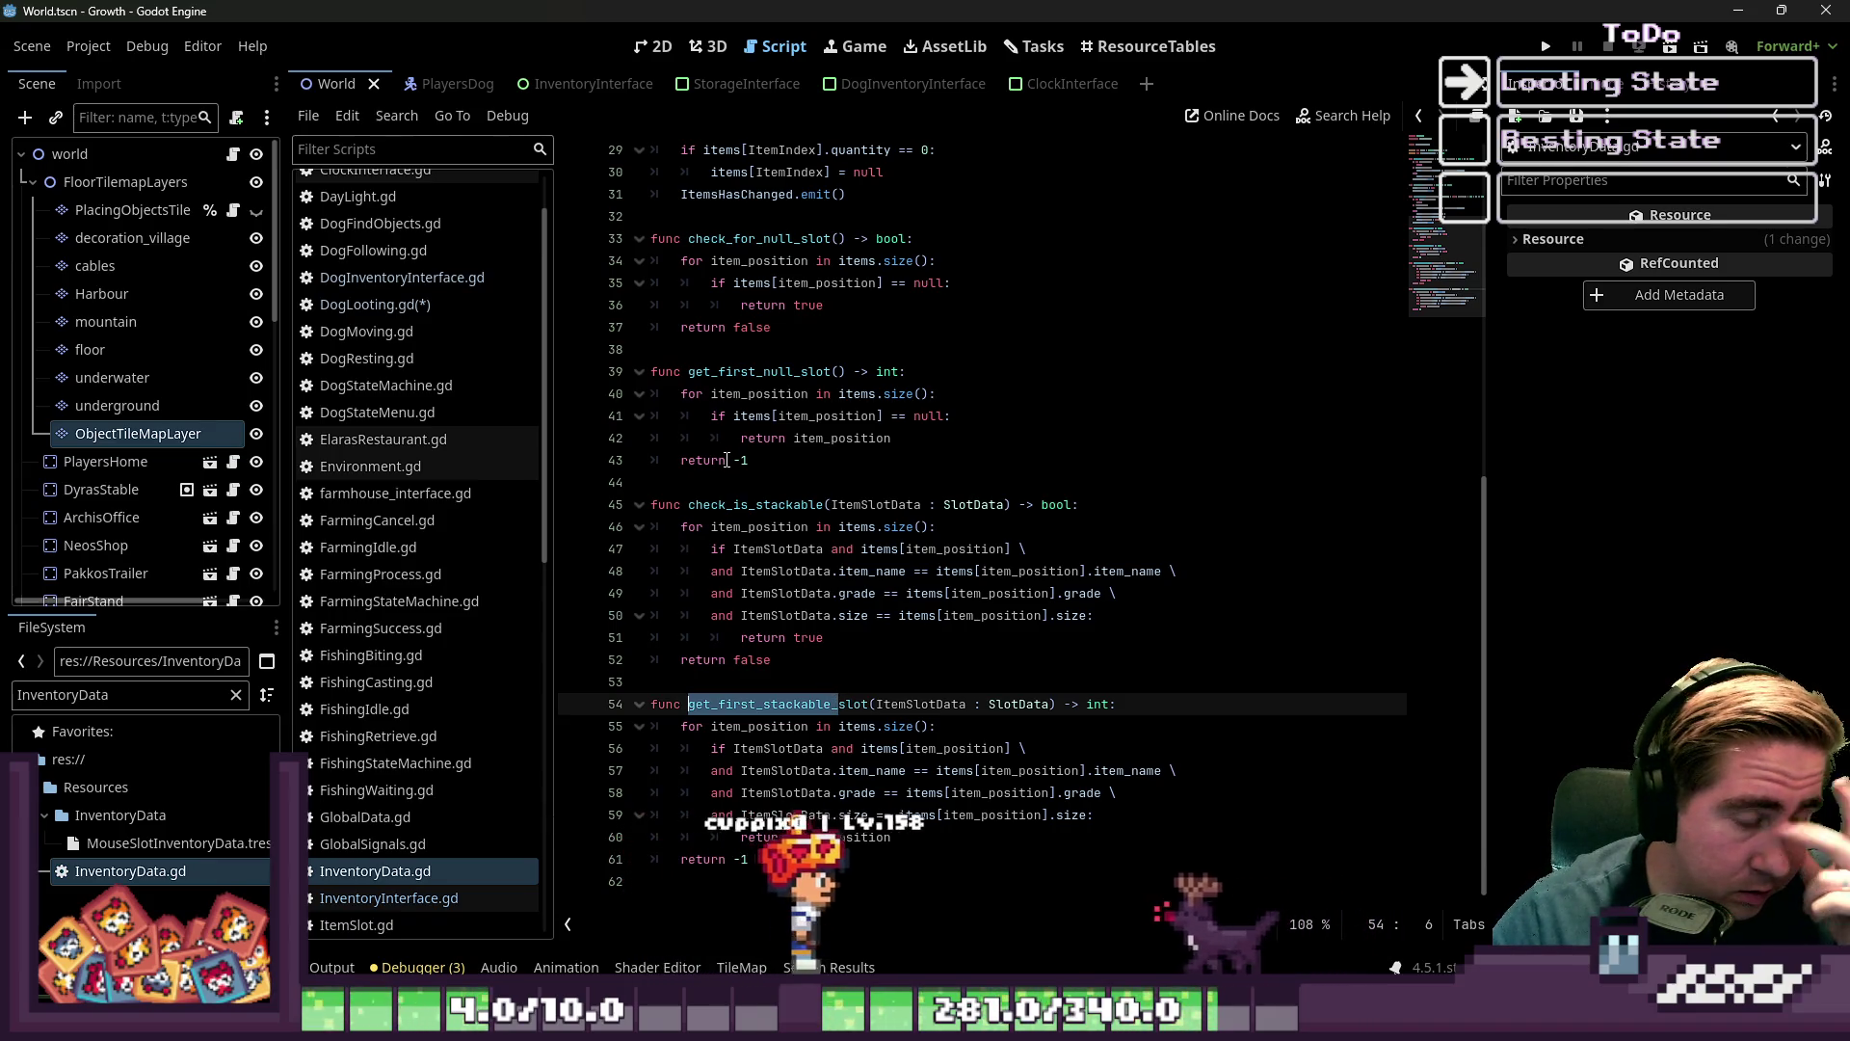
scroll(728, 460, "up", 2)
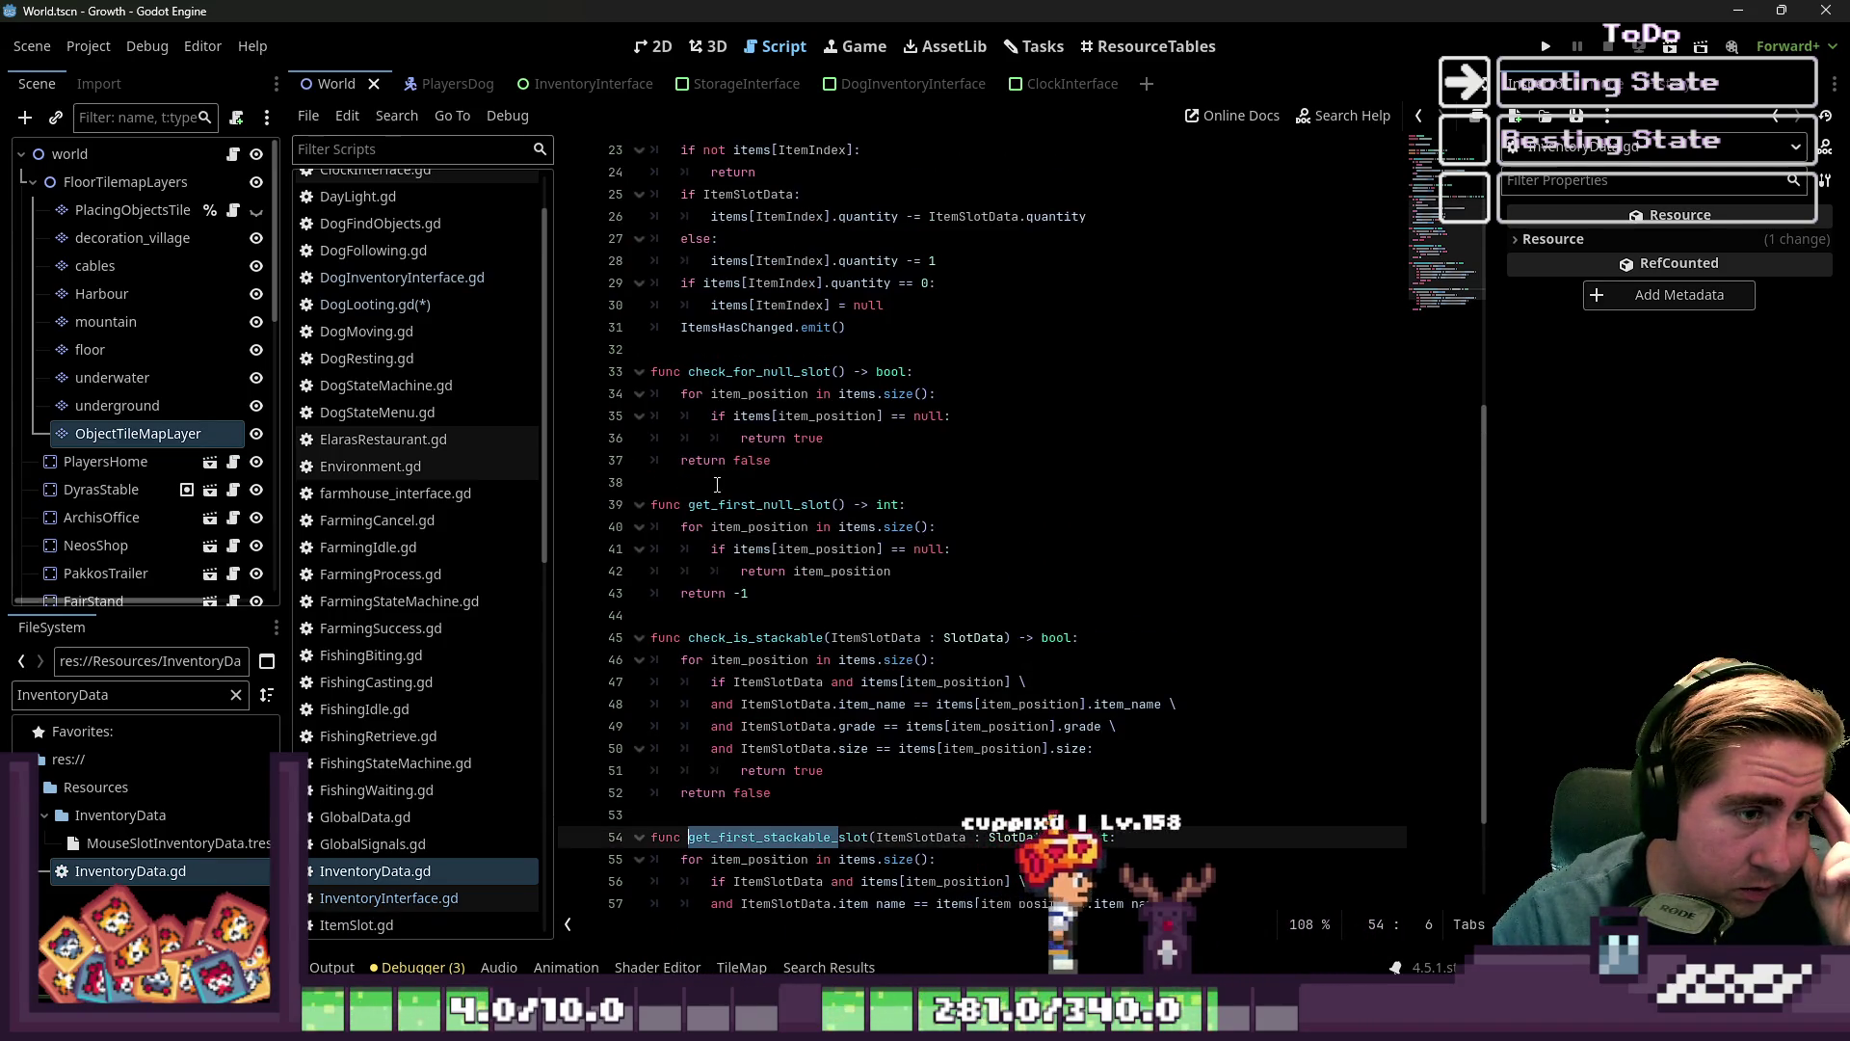
double_click(757, 373)
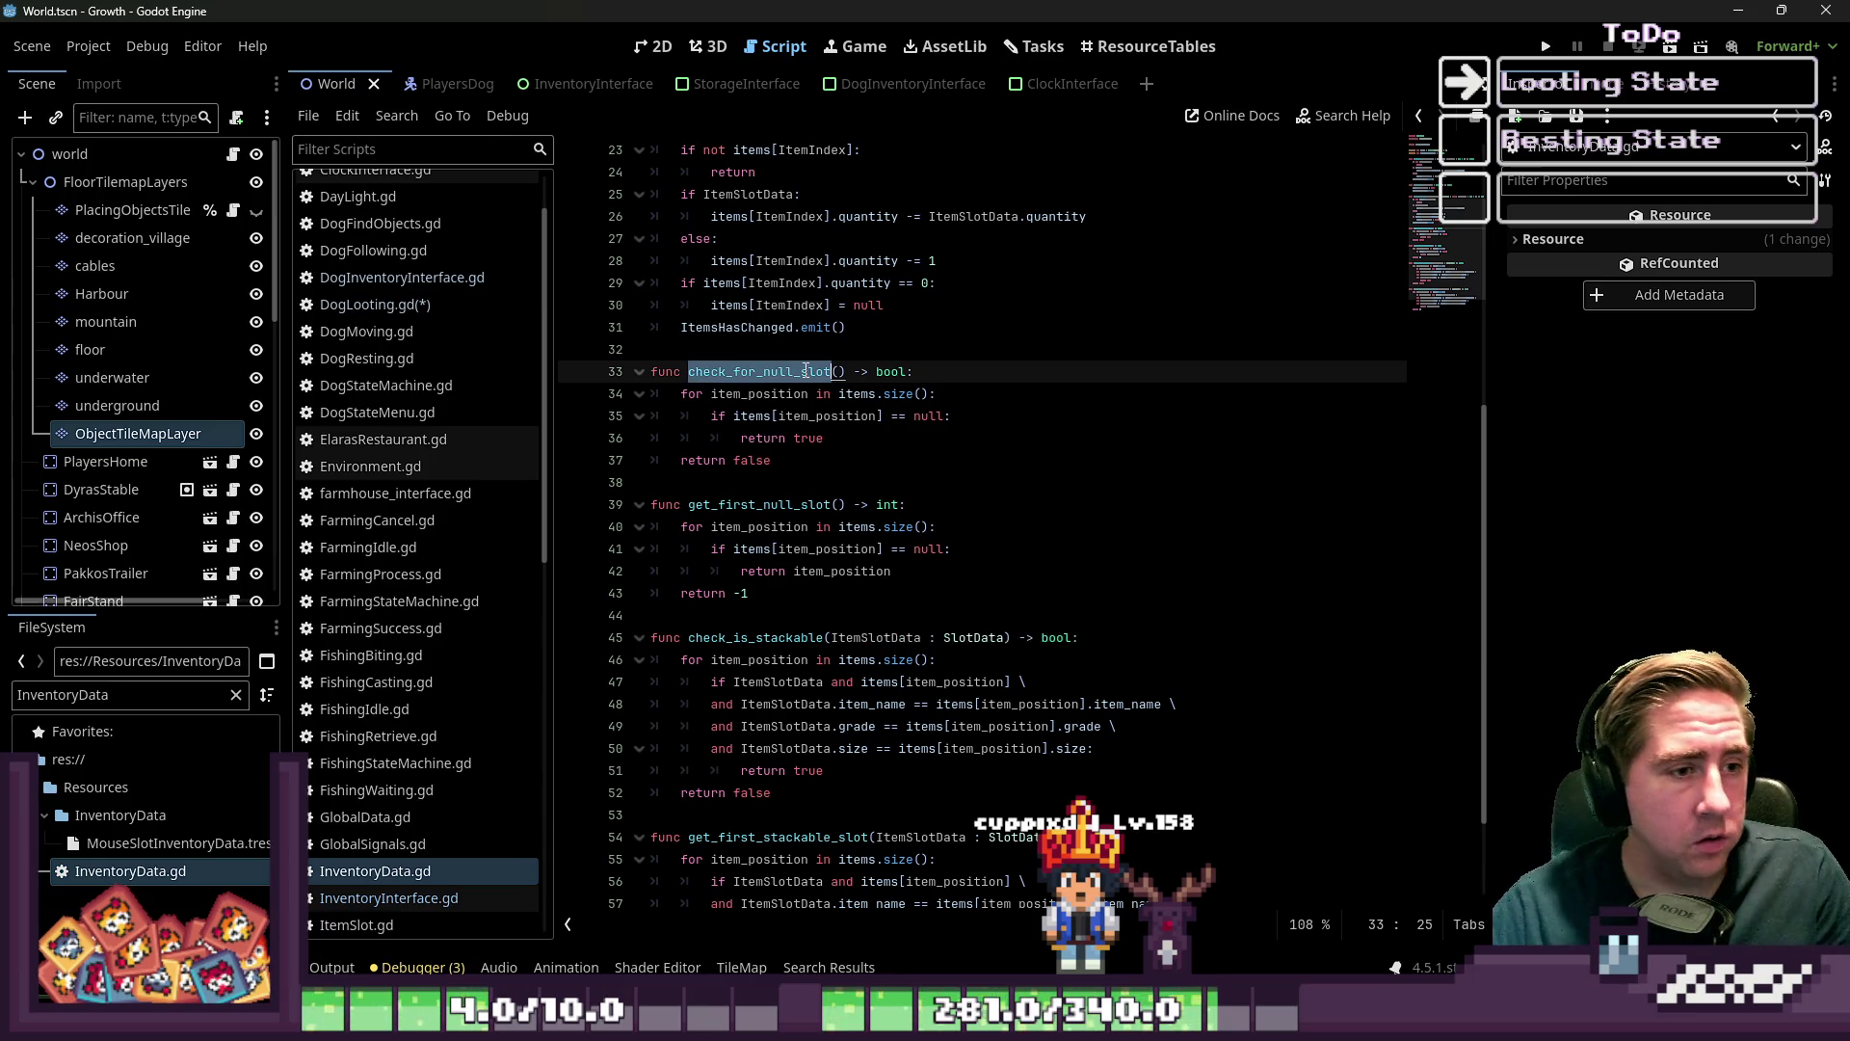
scroll(806, 372, "up", 4)
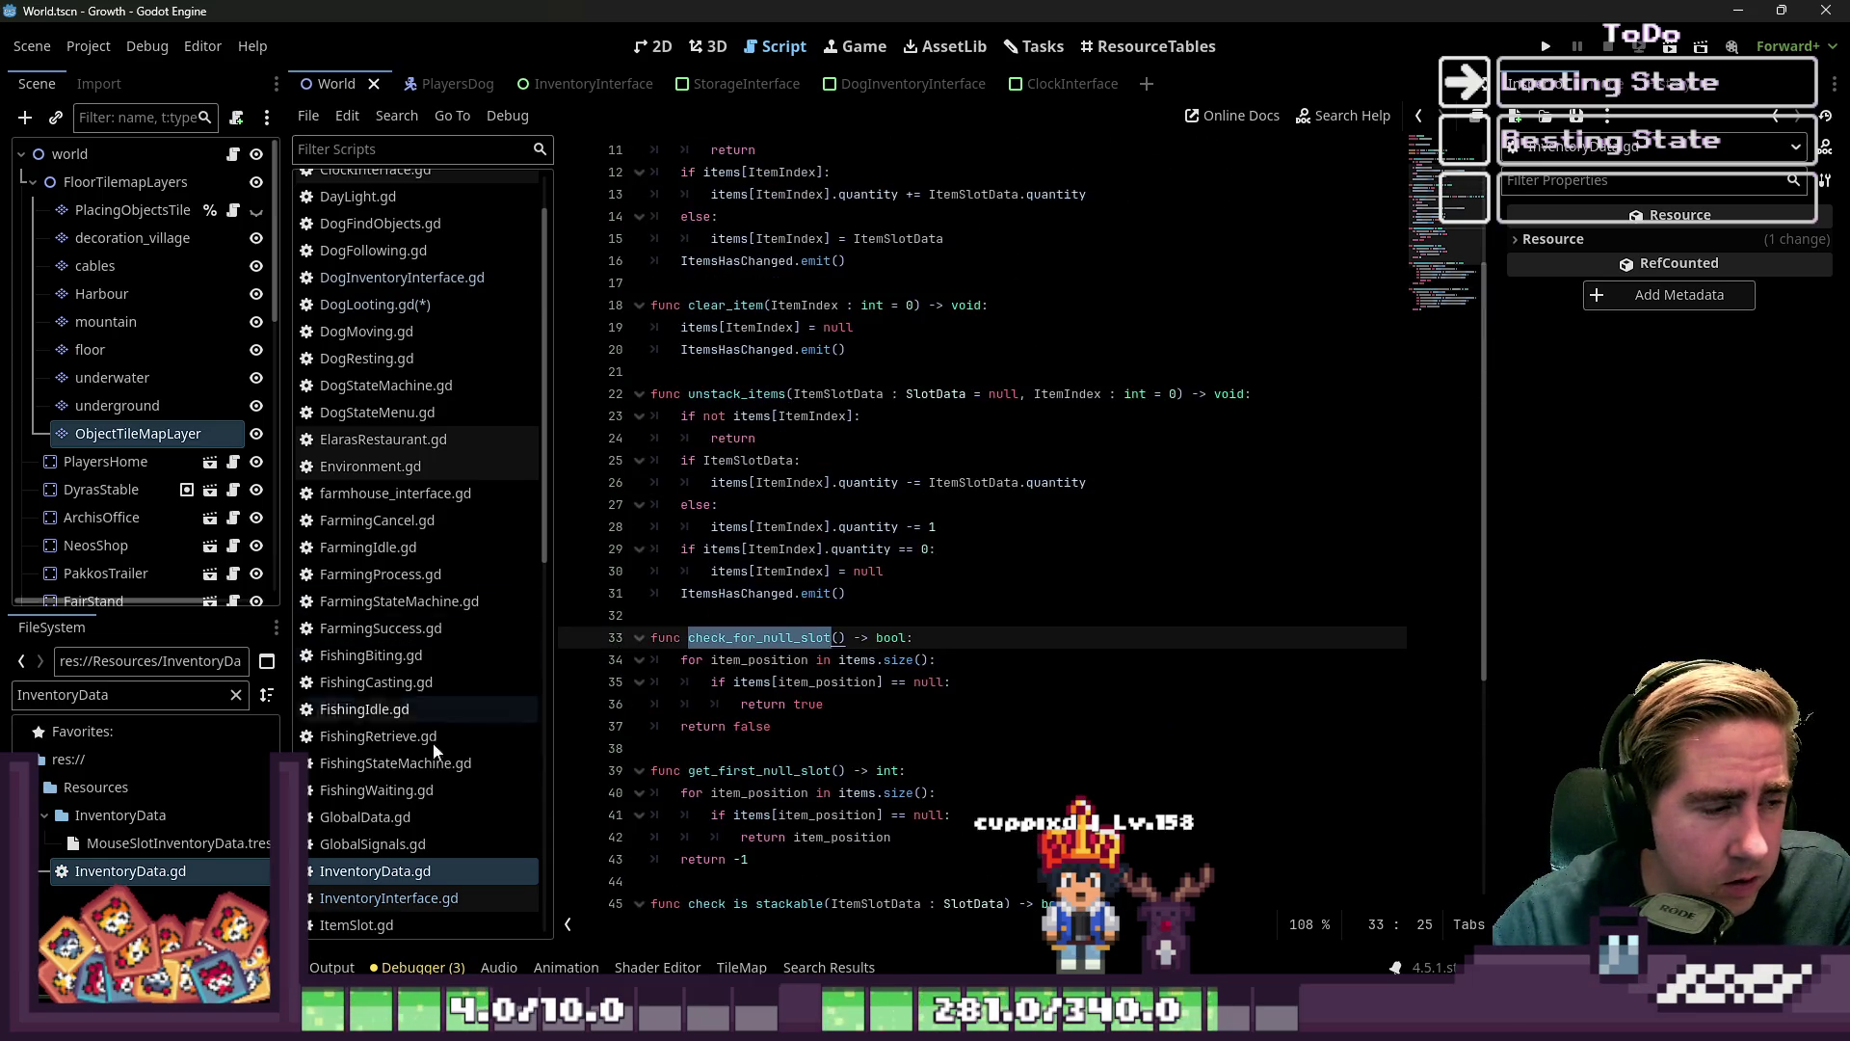
- In DogLooting.gd, add a new line after line 10 starting an if dog.dog…check_for_null_slot() condition
left_click(395, 305)
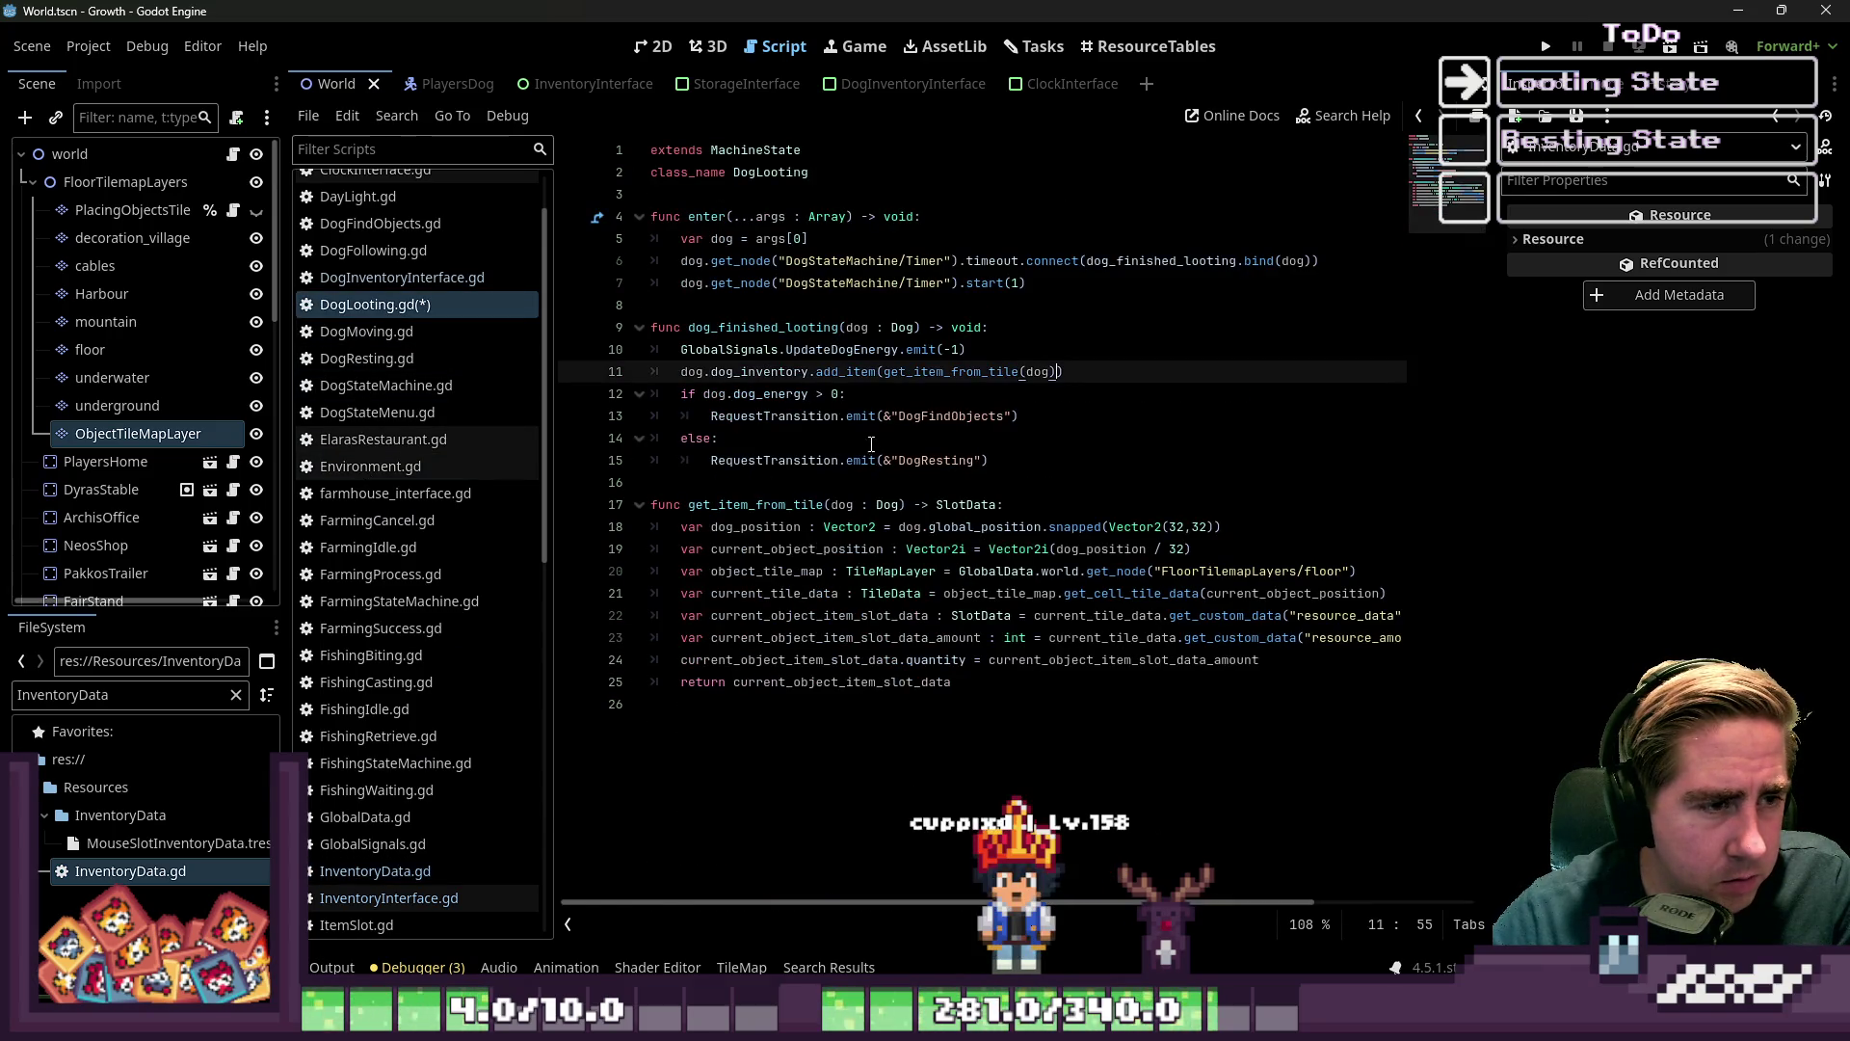
left_click(1071, 356)
key("Return")
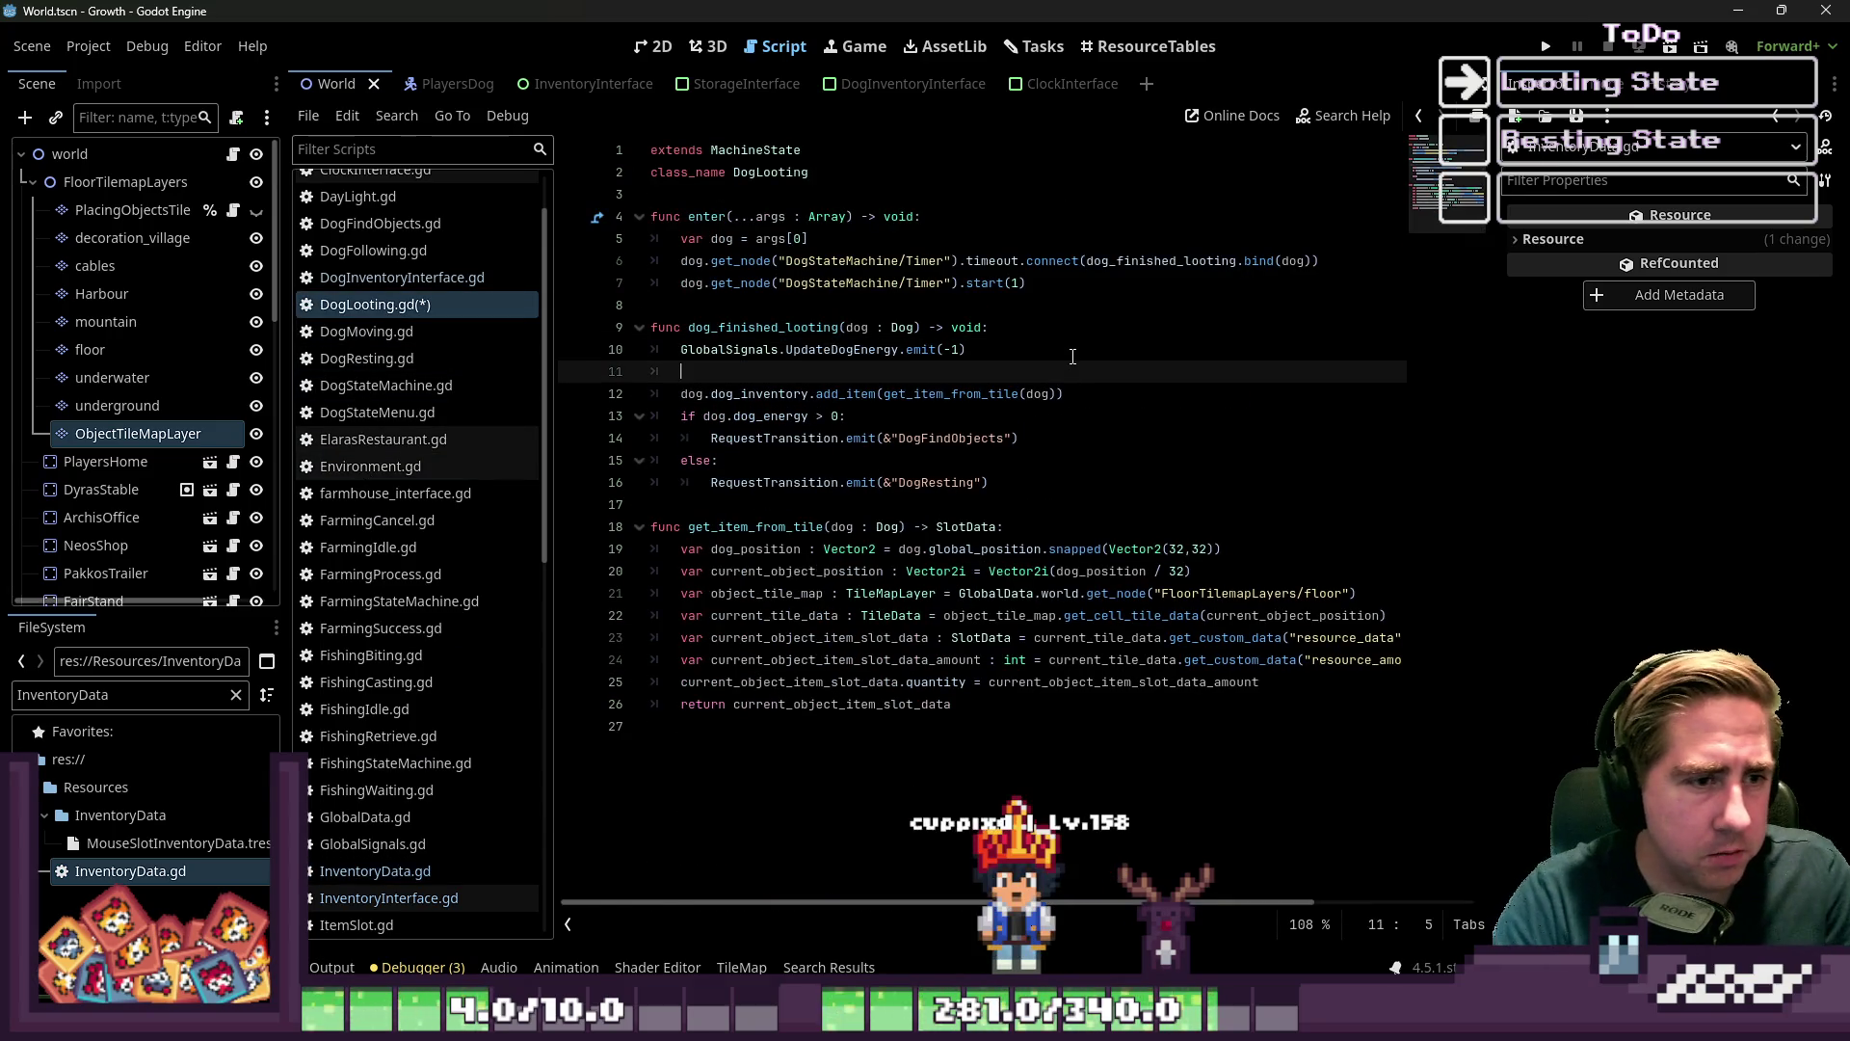
type("(")
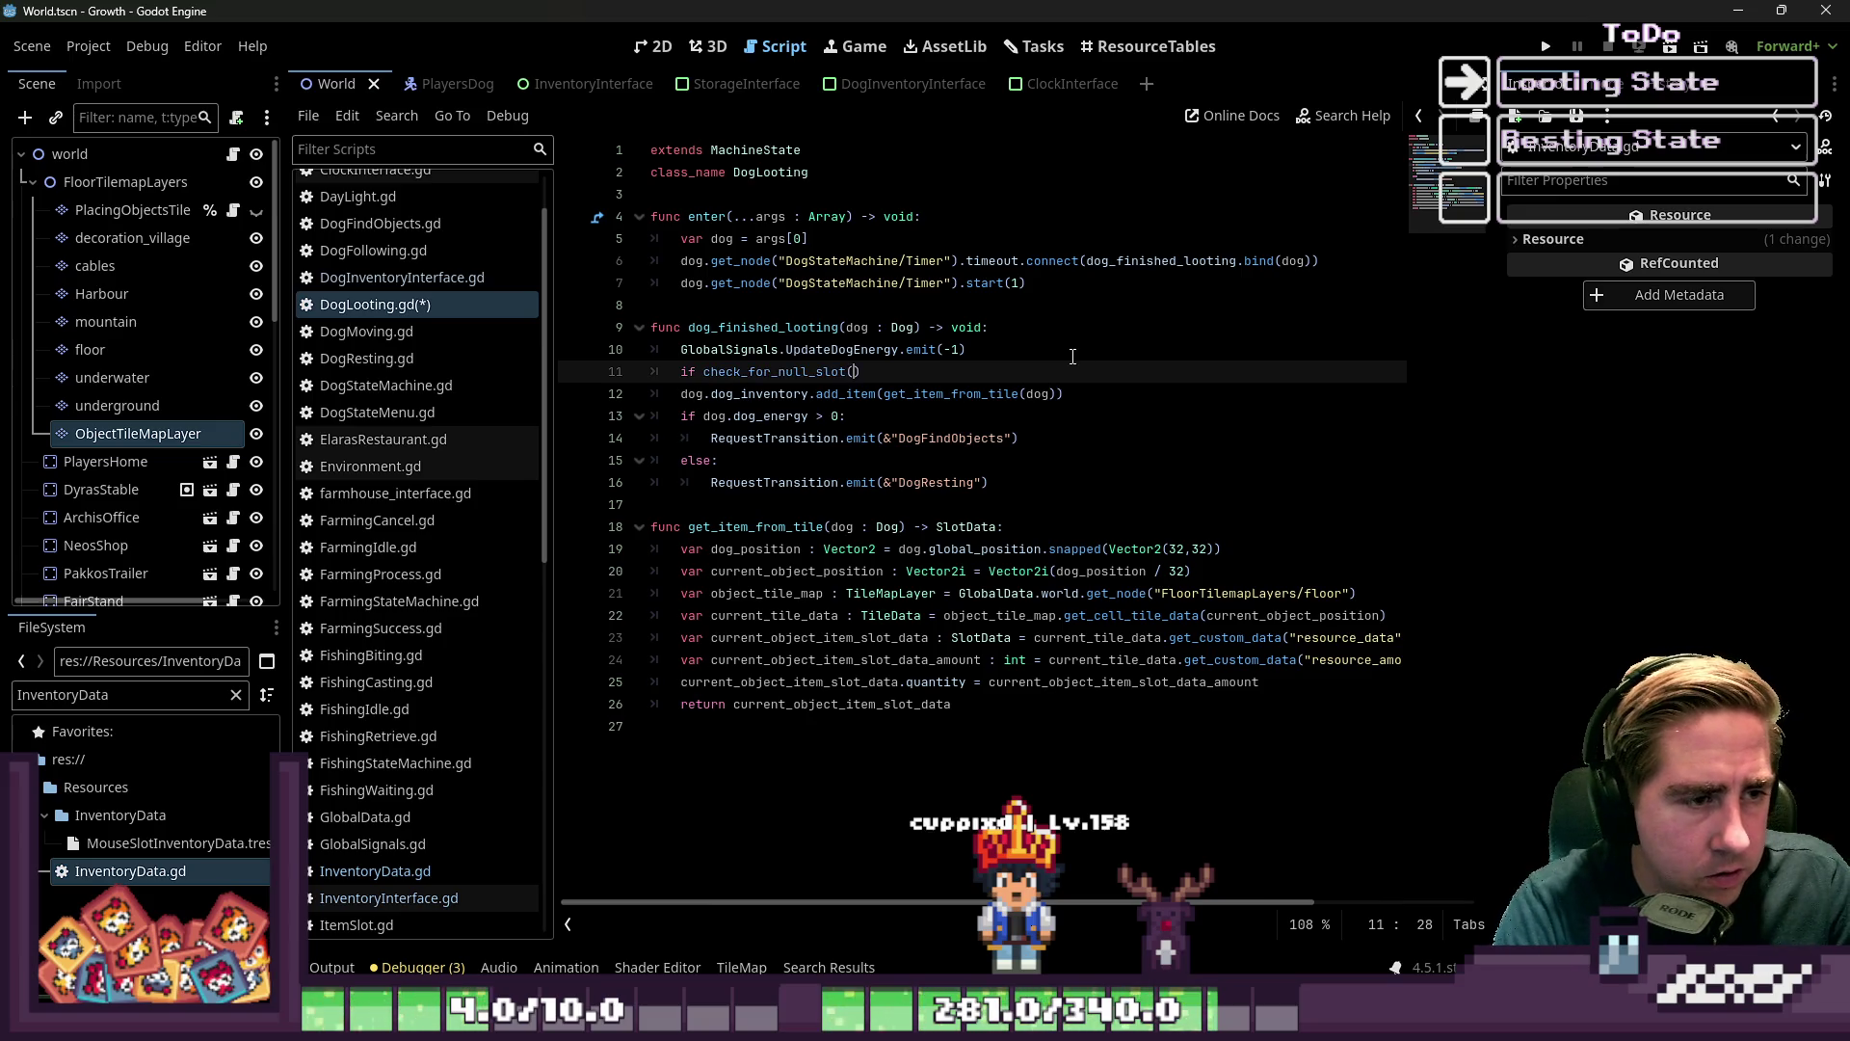
key("ctrl+Left")
type("dog.dog")
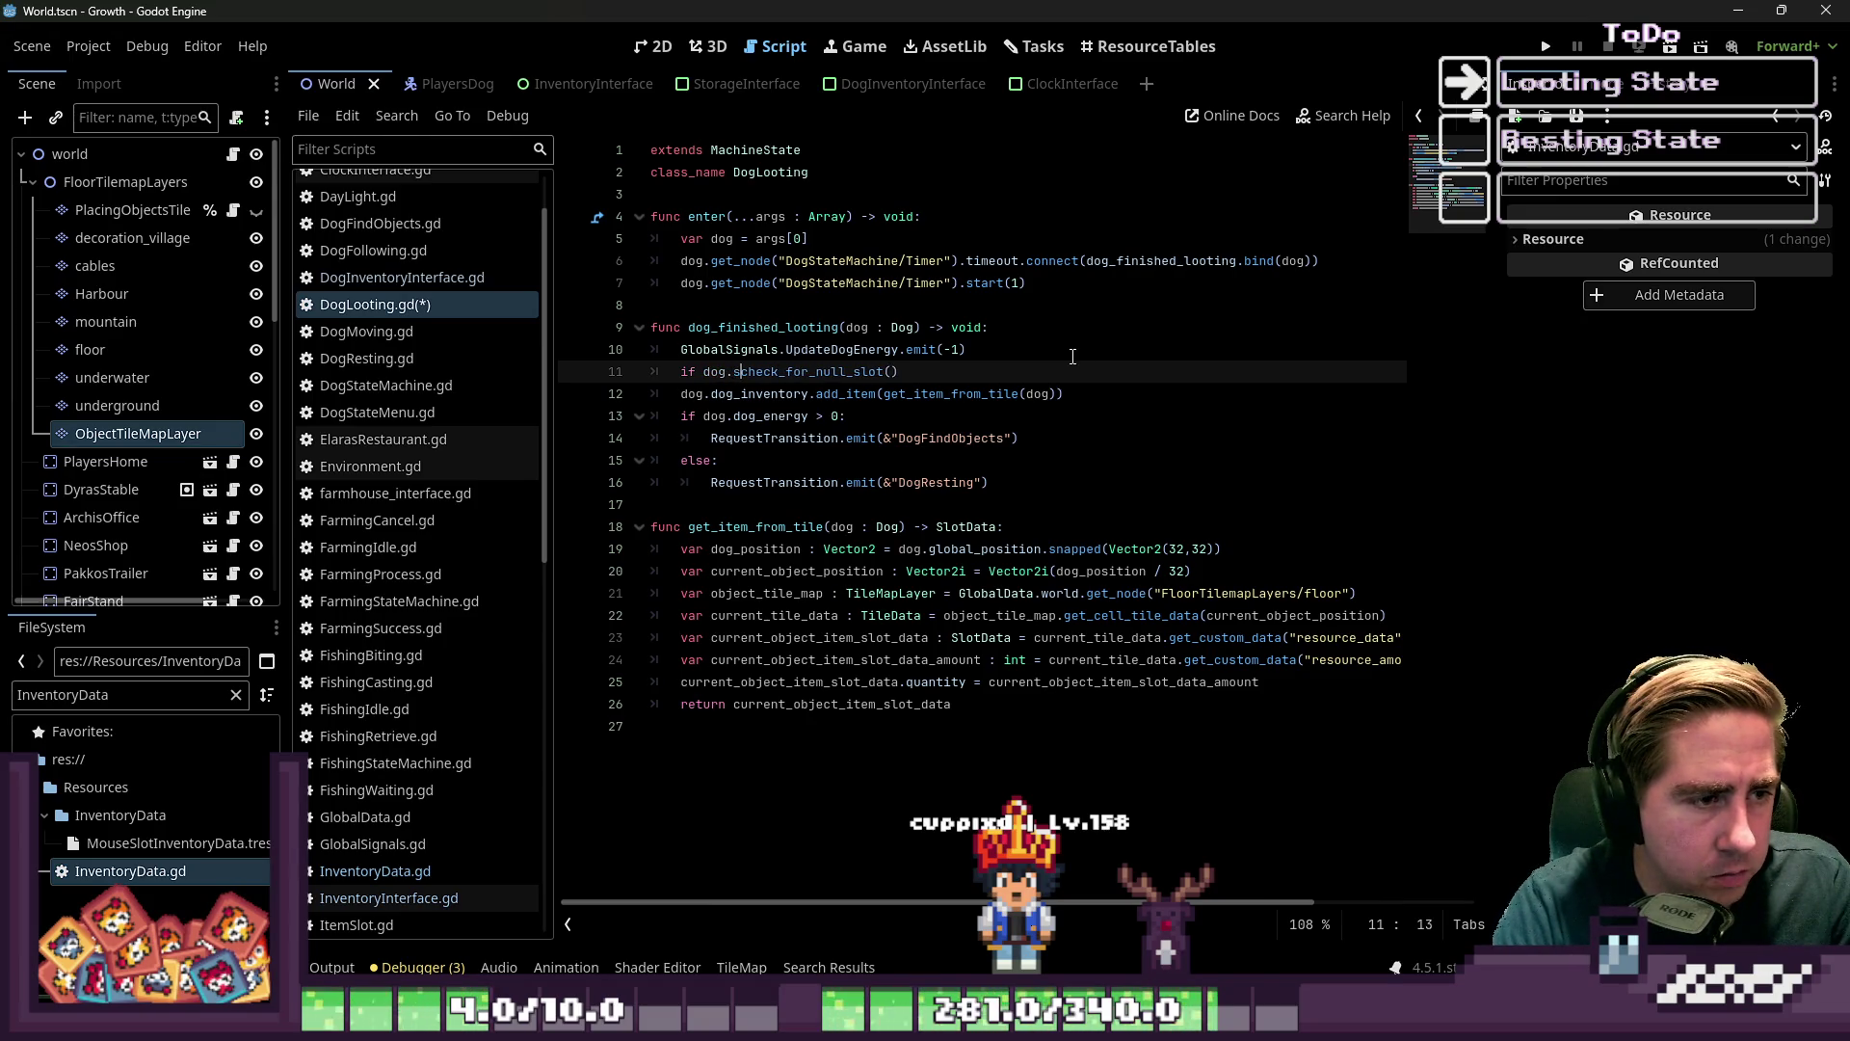